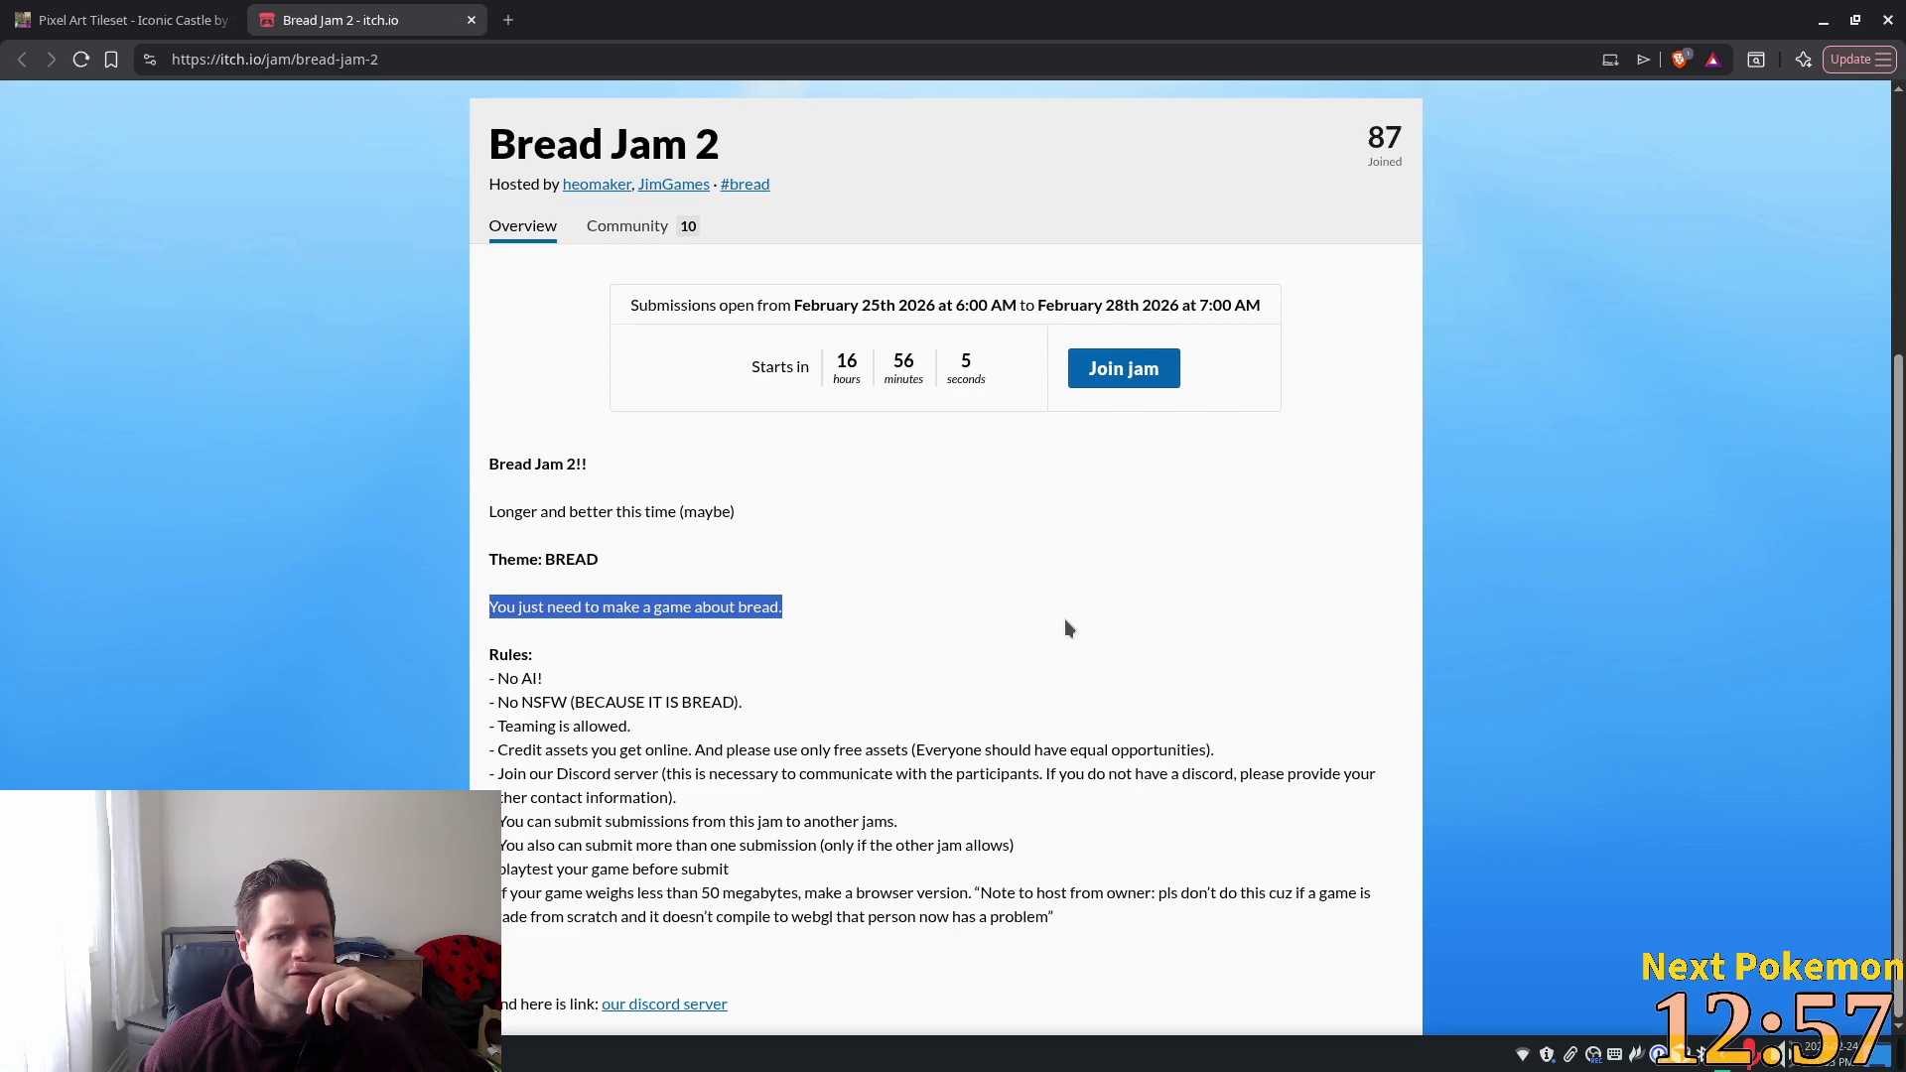
Read the Bread Jam 2 theme, file-size and other-jam submission rules, then close the jam tab.
double_click(1467, 132)
click(1050, 598)
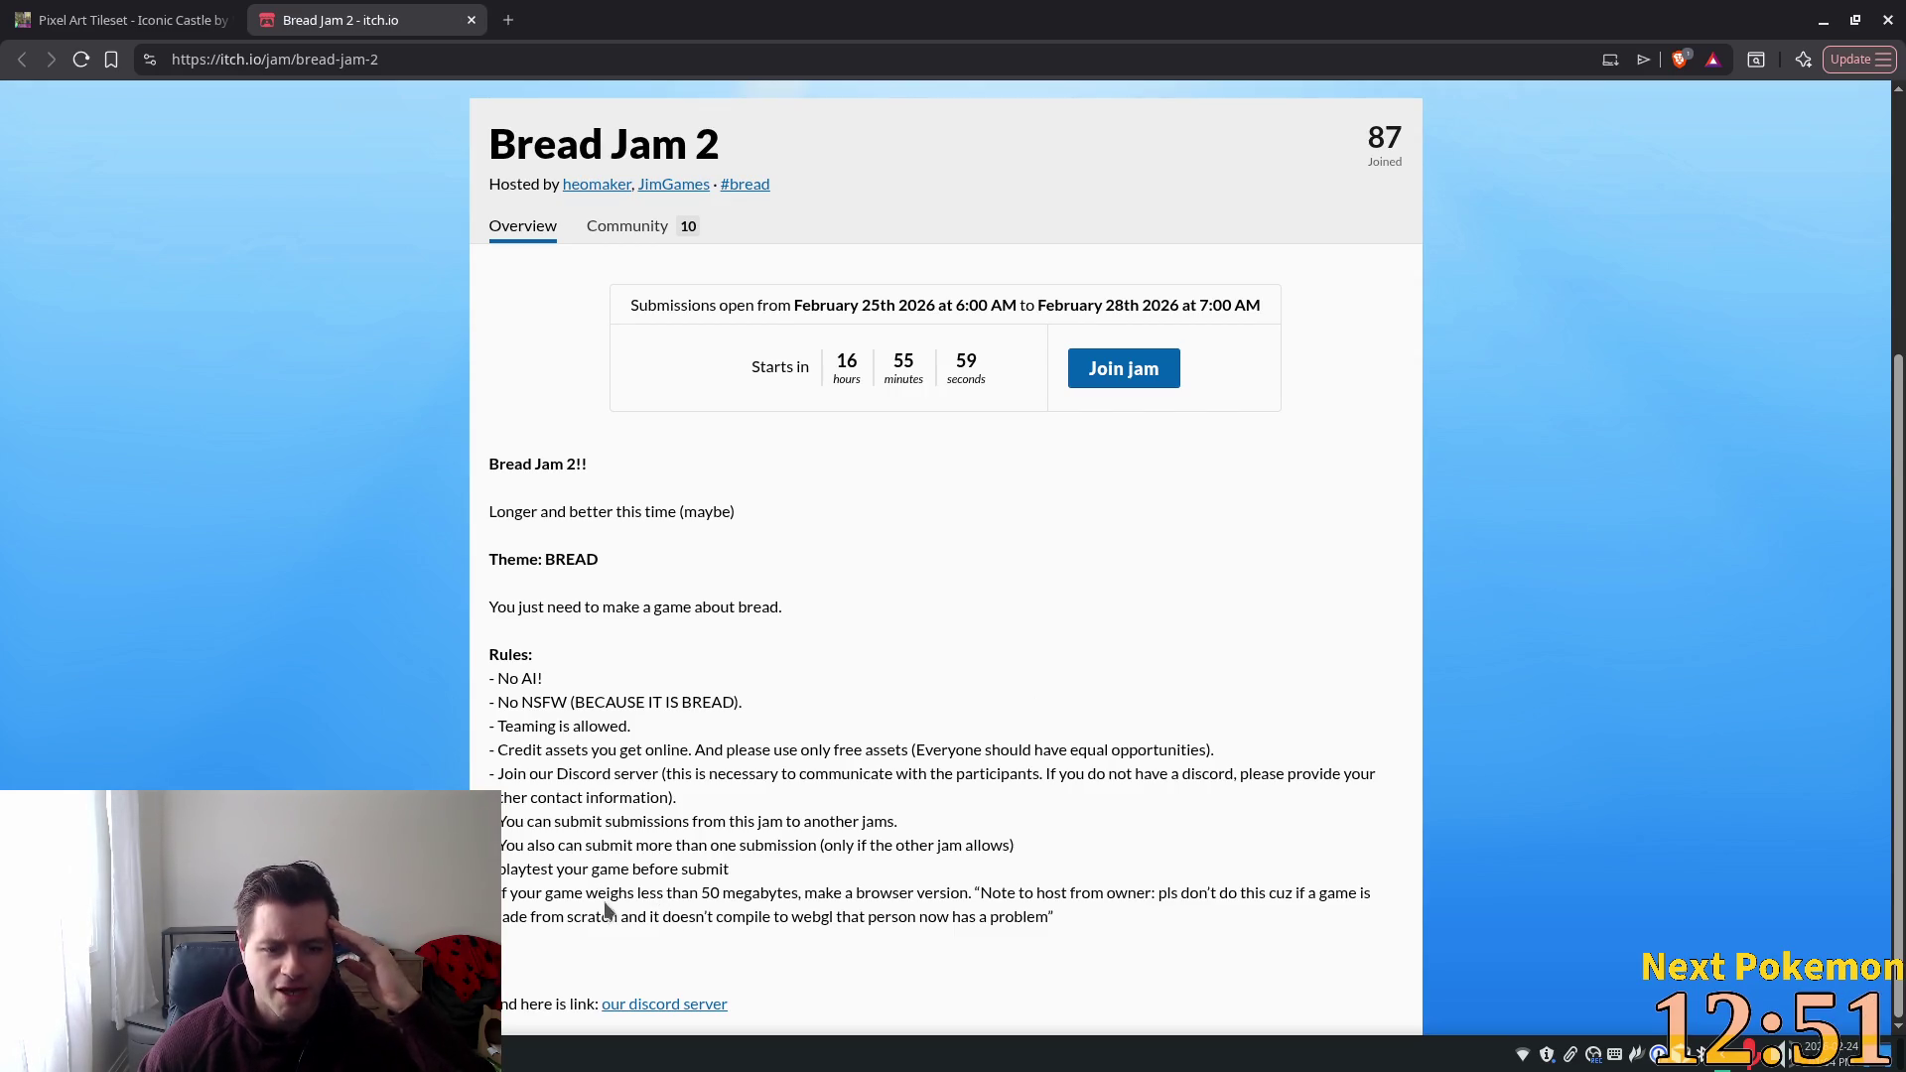
drag(599, 894, 634, 896)
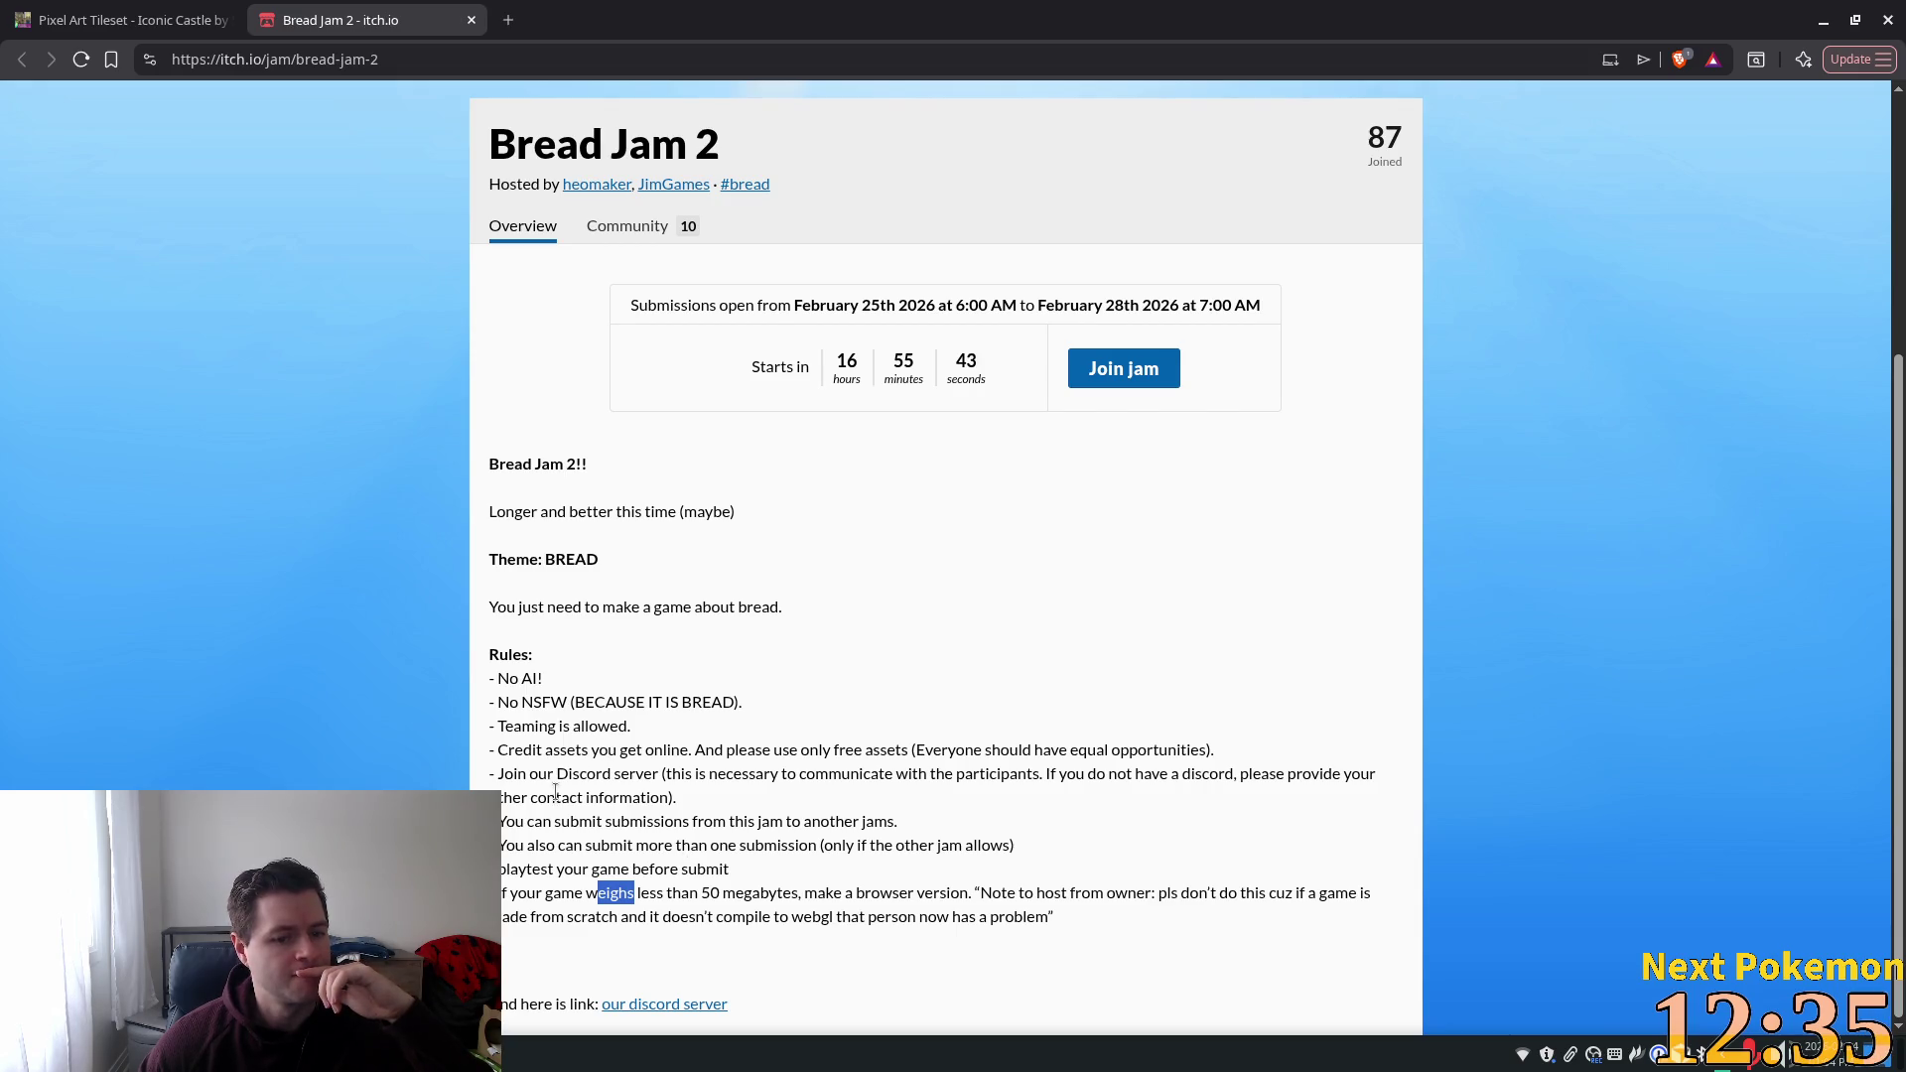
drag(555, 798, 931, 842)
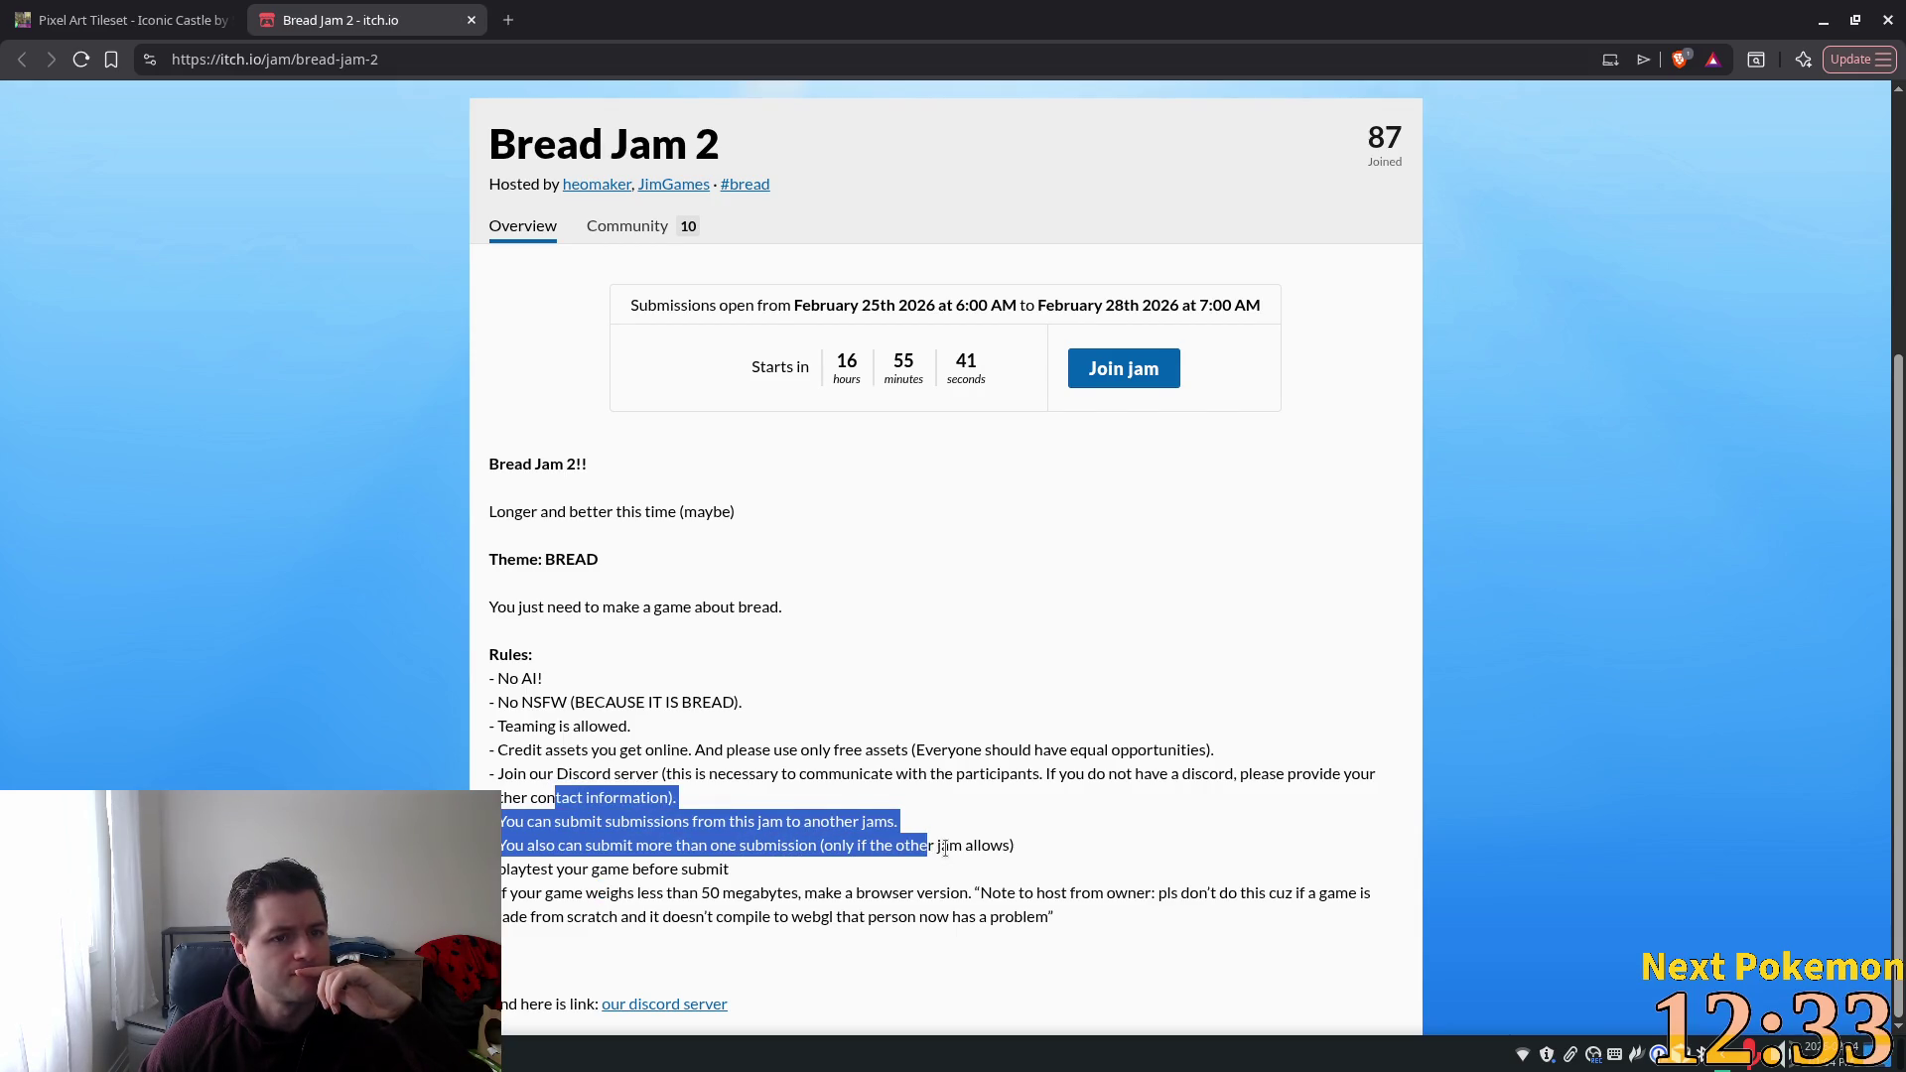
scroll(939, 844, up, 3)
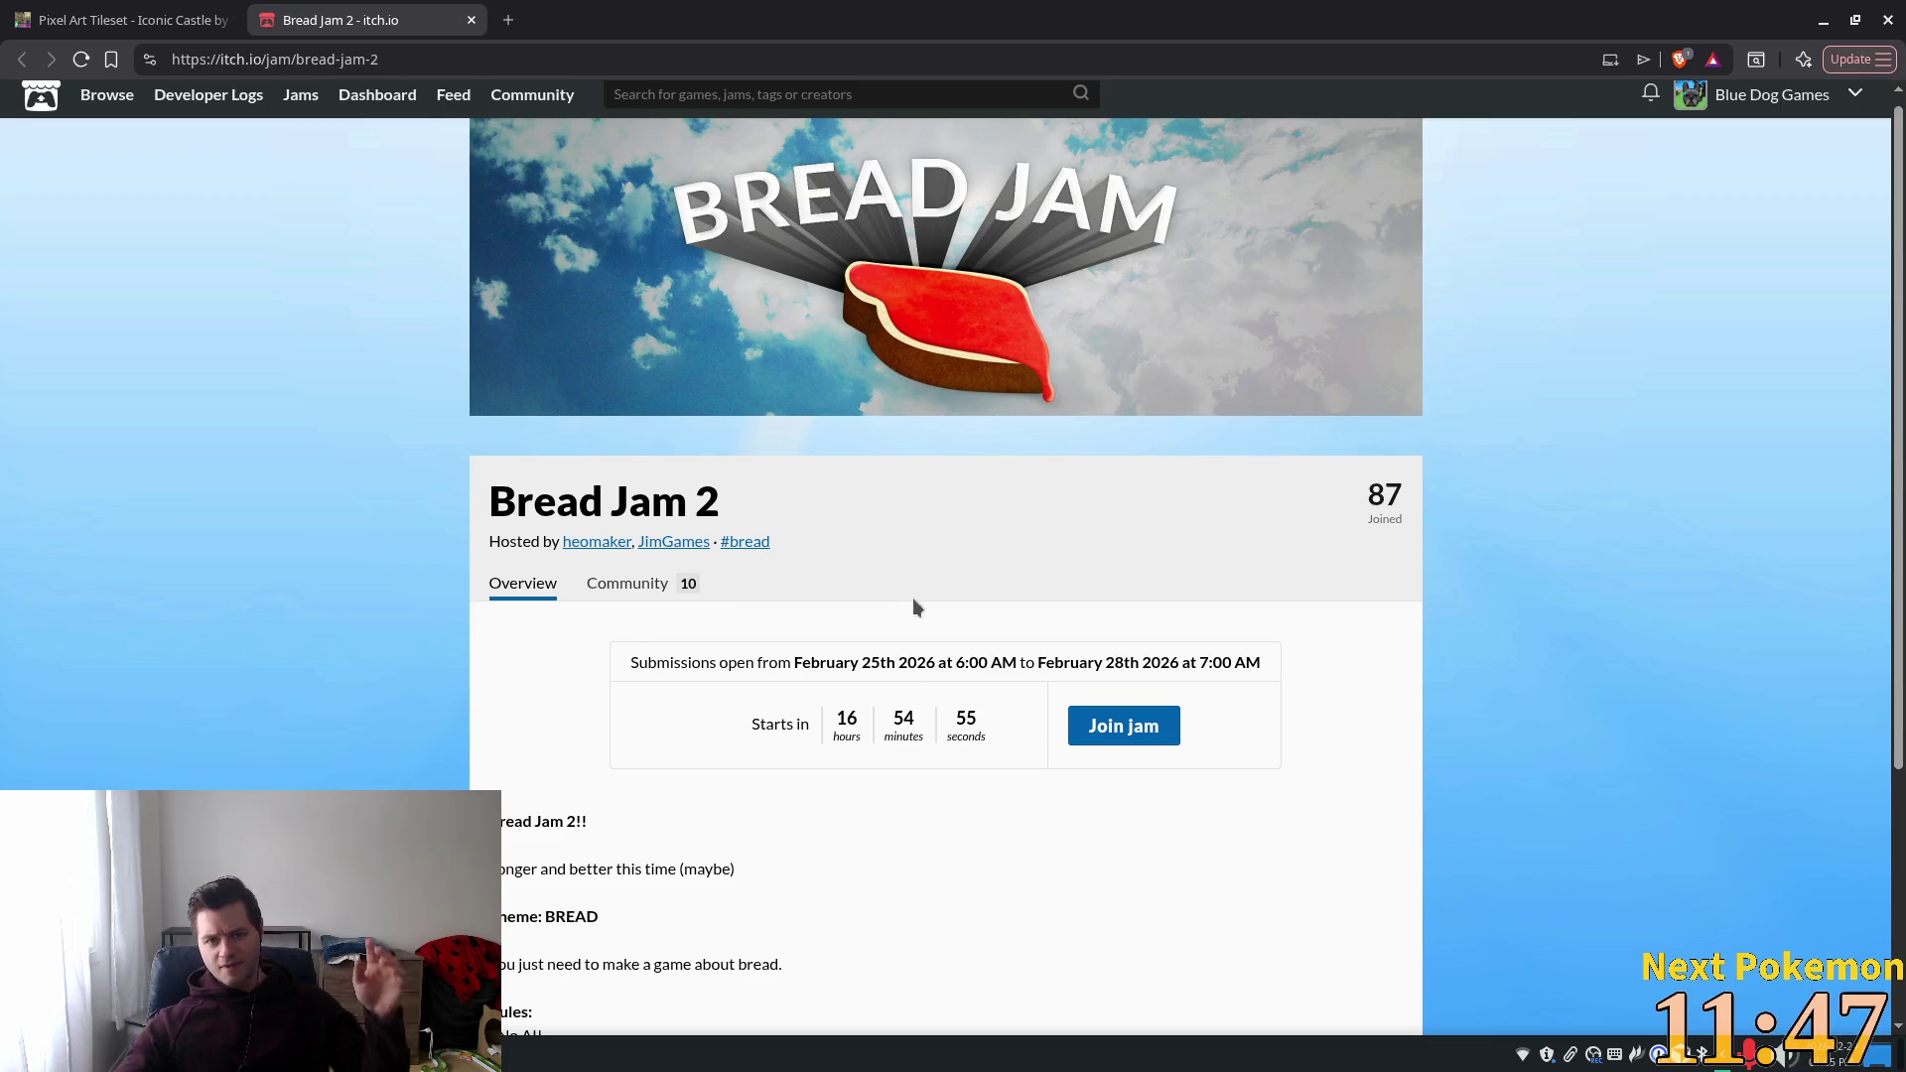
scroll(1092, 618, up, 1)
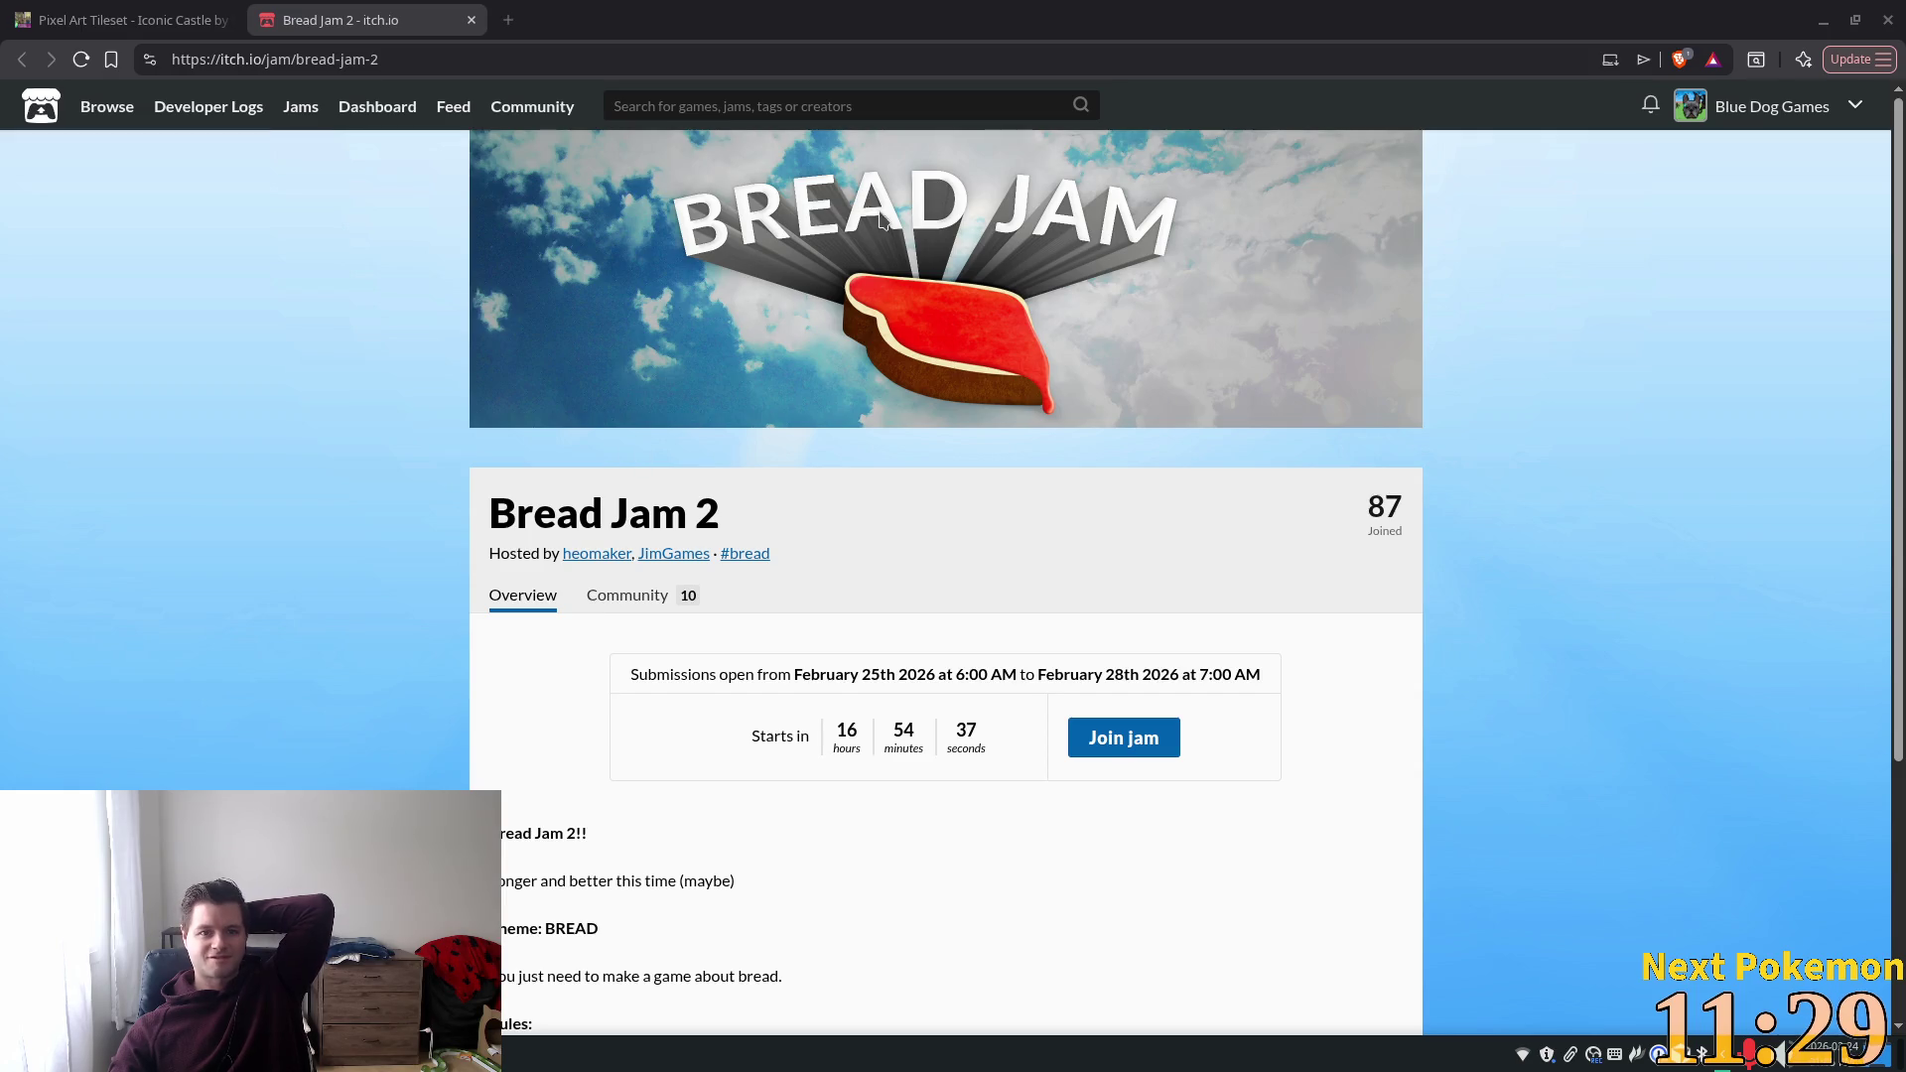
click(470, 20)
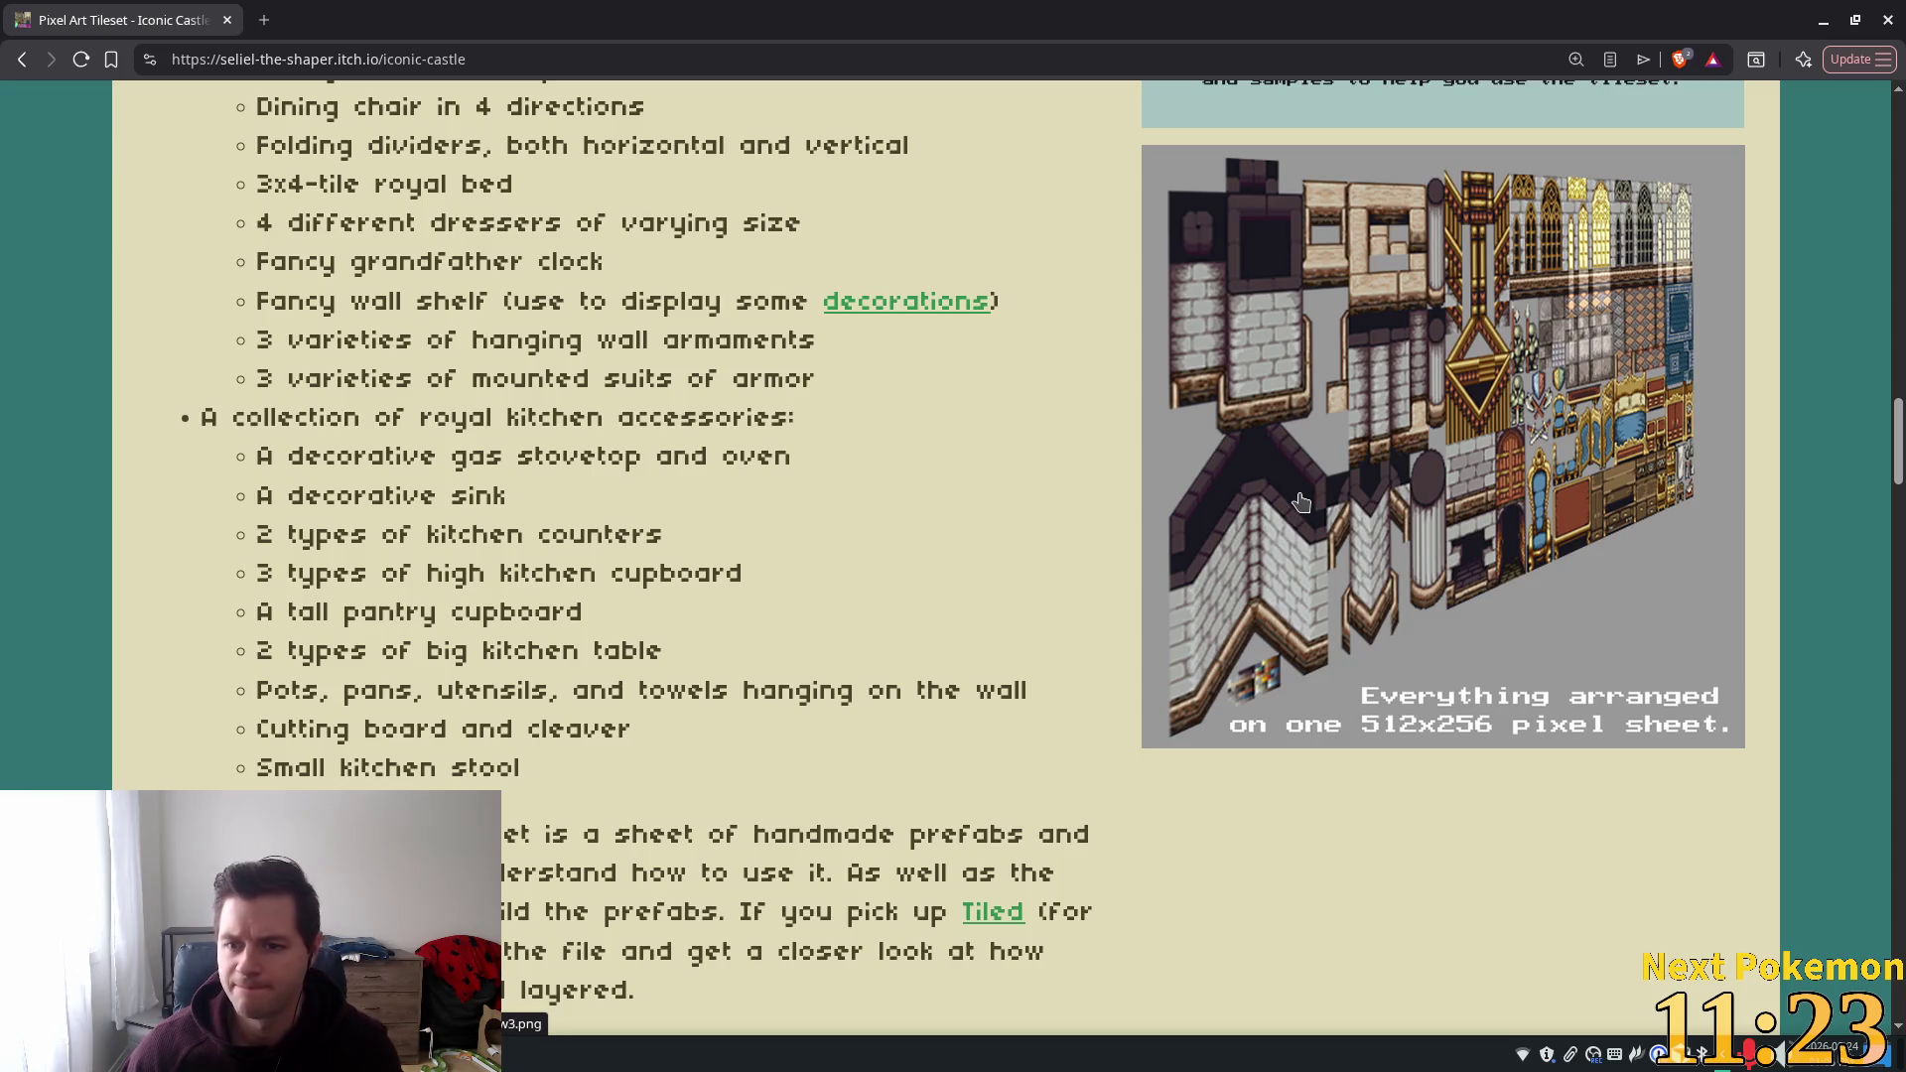
Review the Iconic Castle tileset's contents, then return to the Classic Mana Seed Bundle page.
scroll(1301, 503, up, 1)
scroll(1296, 496, up, 10)
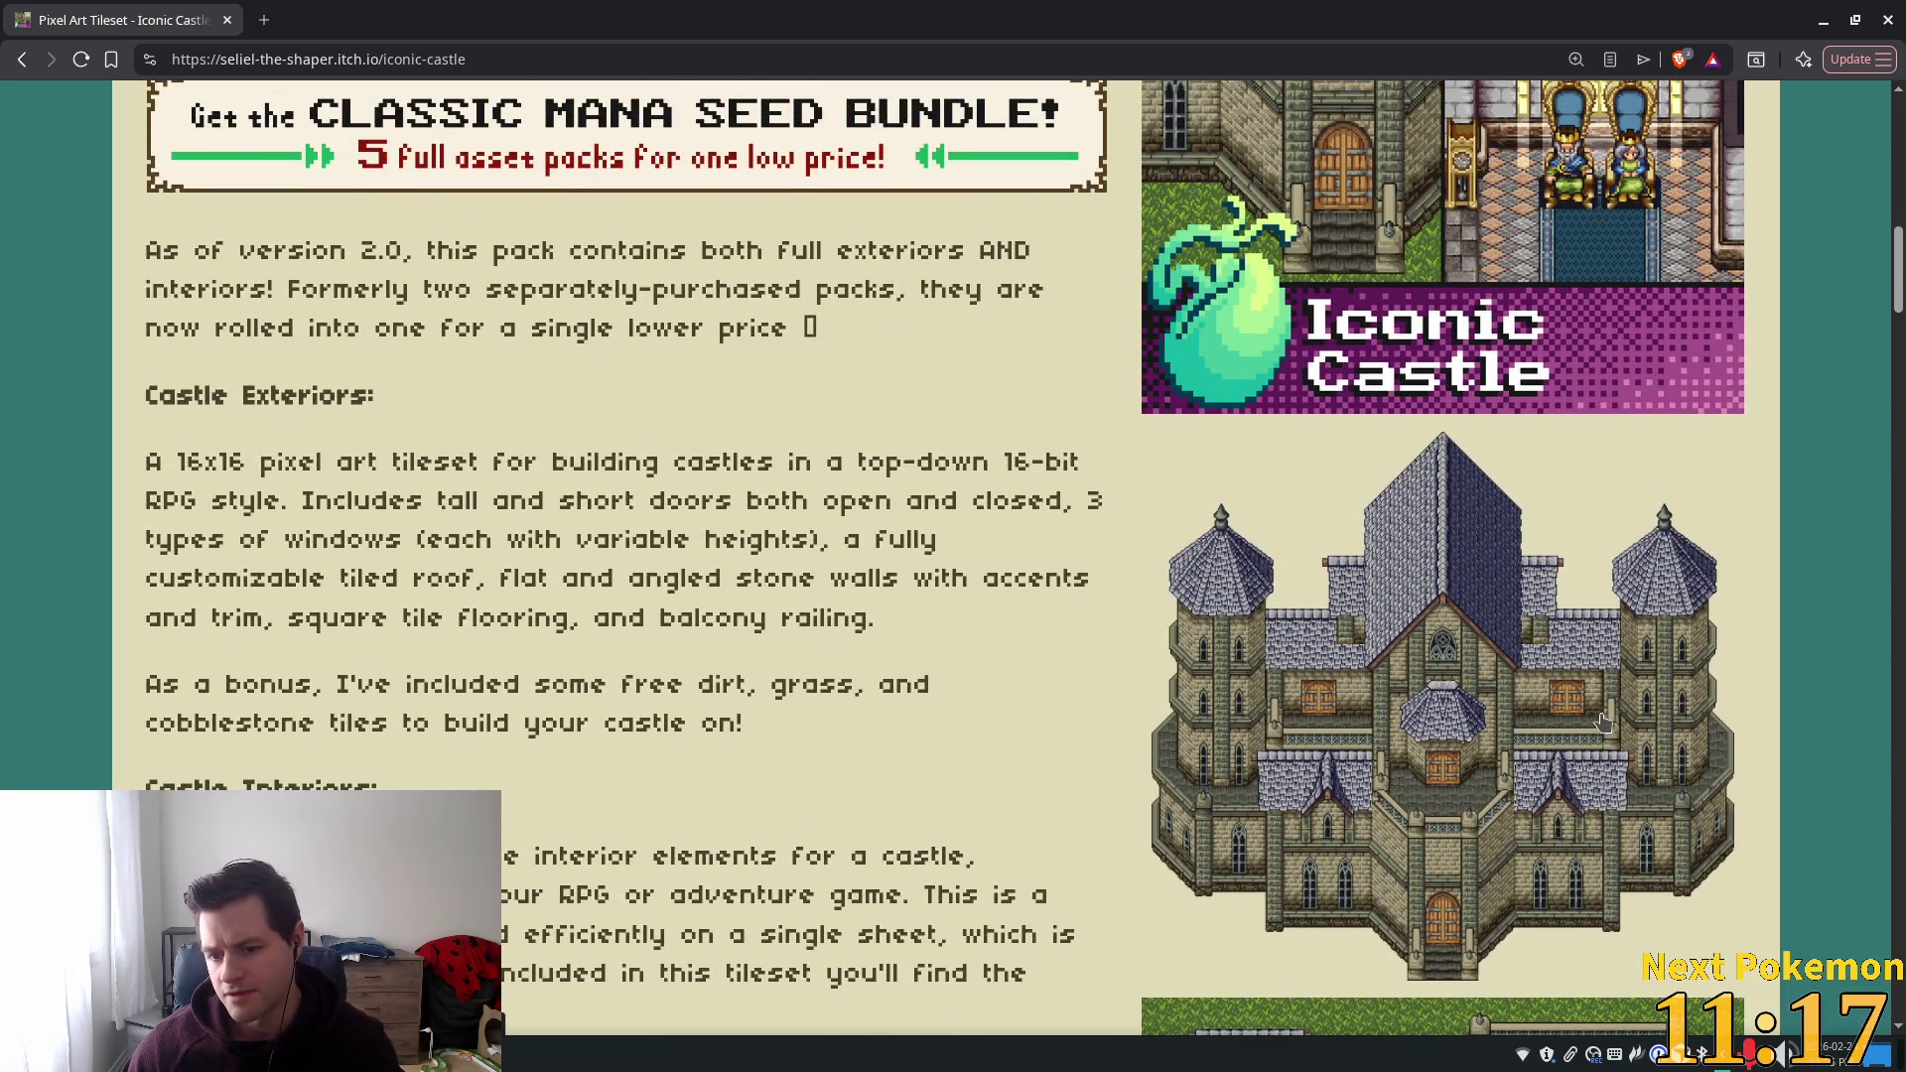
scroll(1608, 715, down, 5)
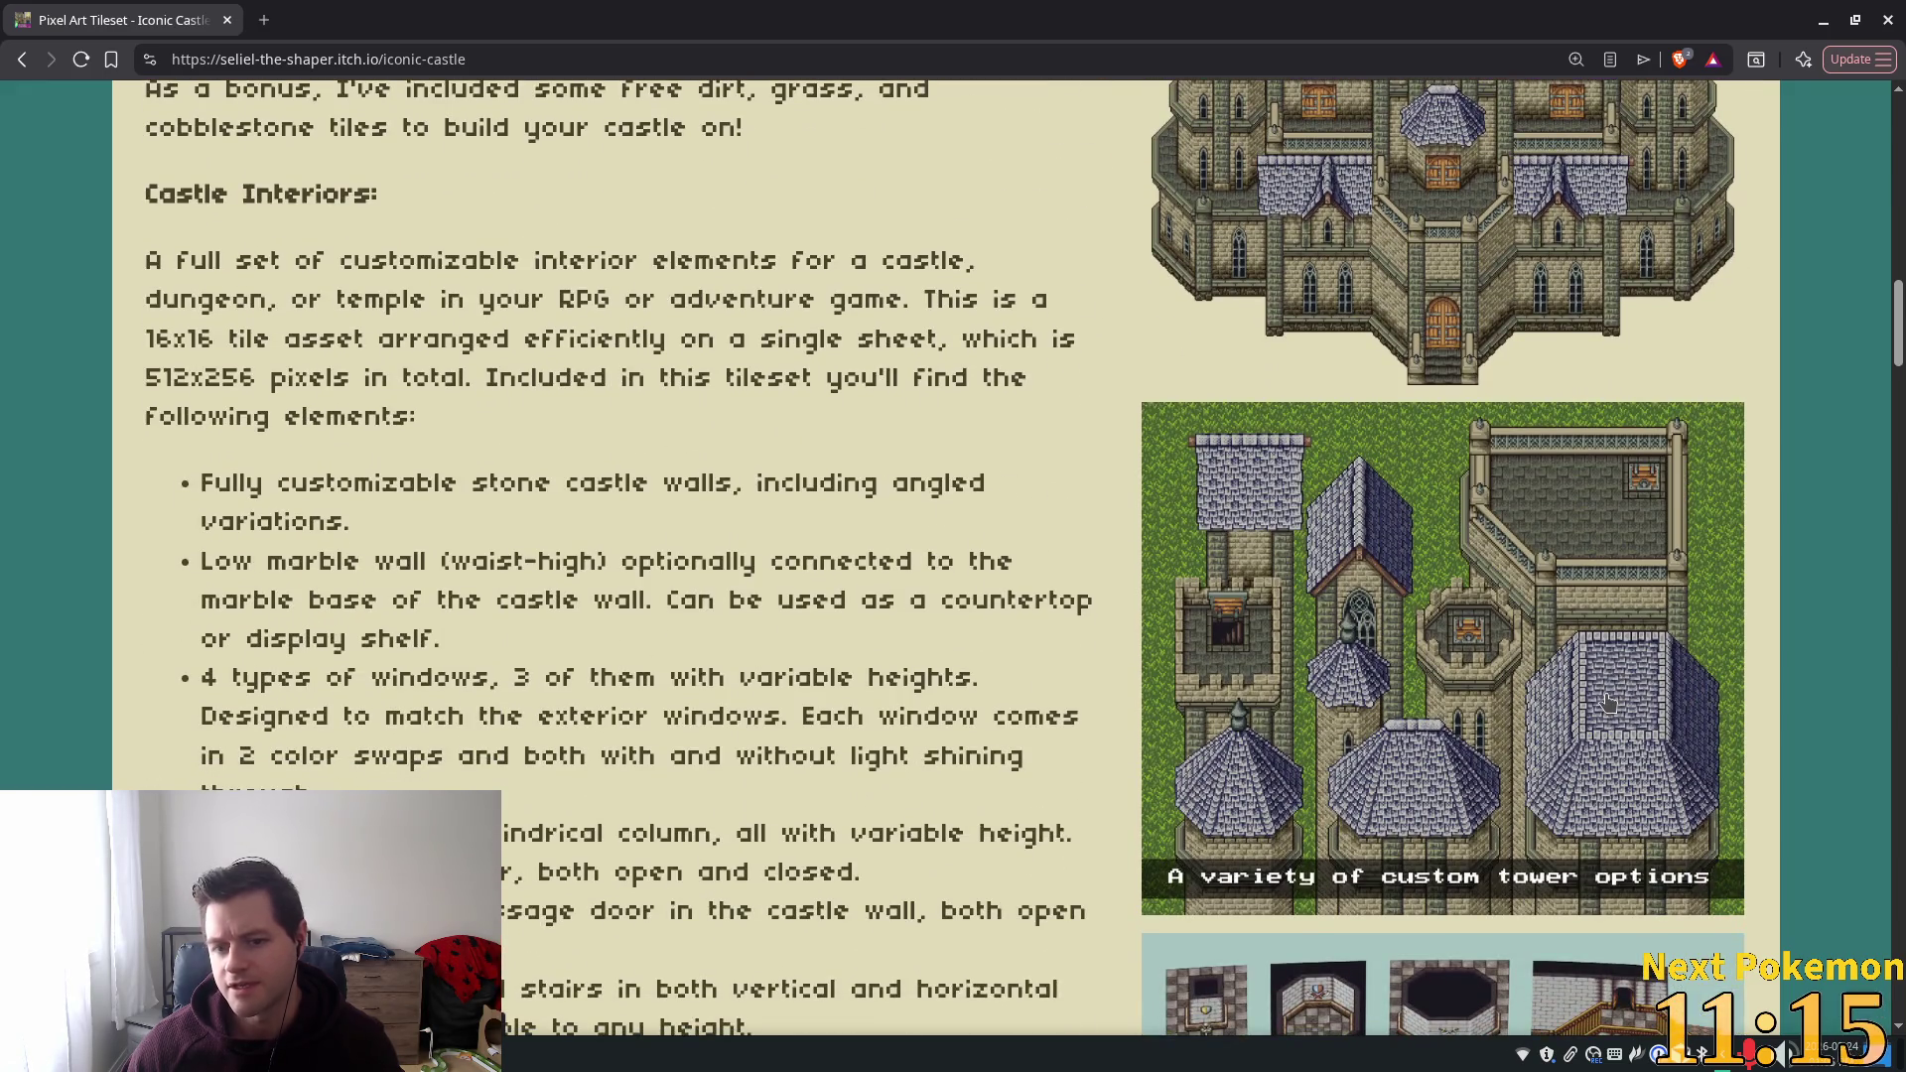
scroll(1610, 709, down, 5)
scroll(1606, 707, down, 1)
scroll(1605, 701, down, 3)
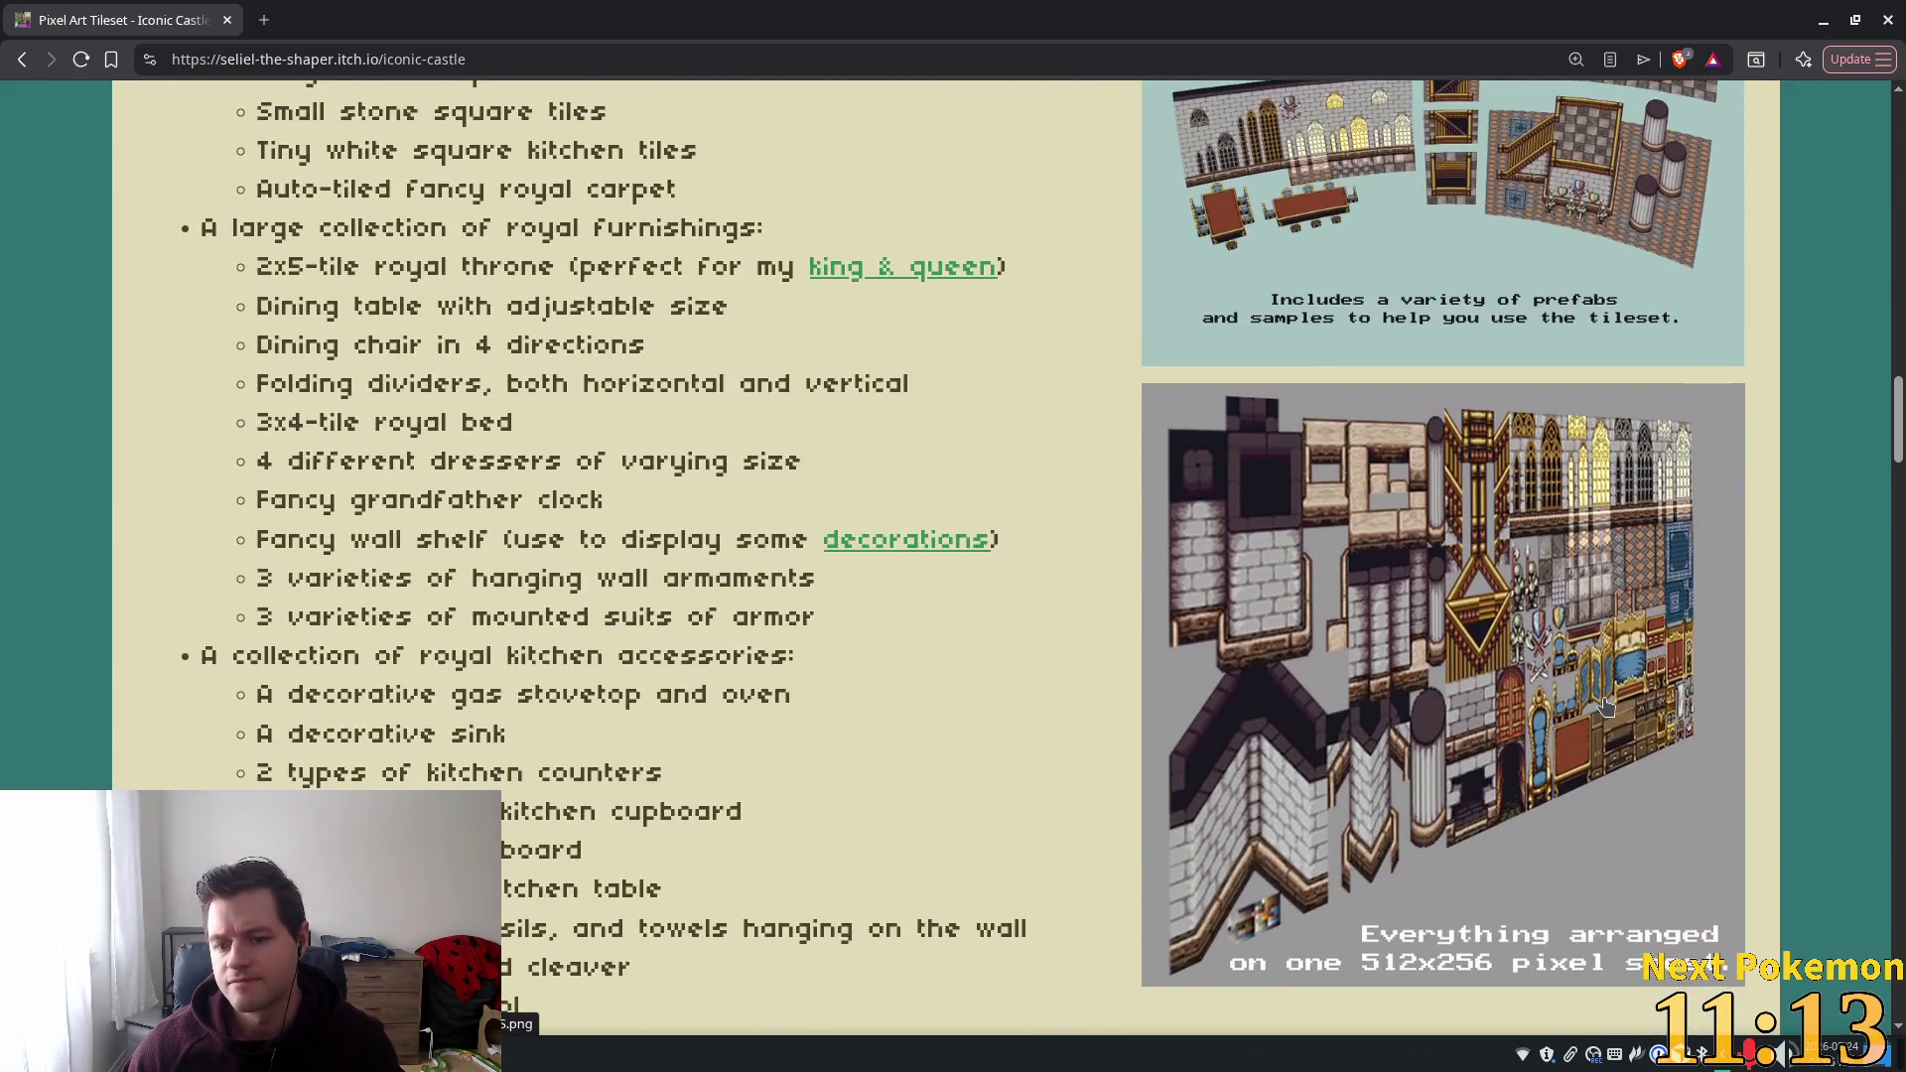
scroll(1032, 359, up, 4)
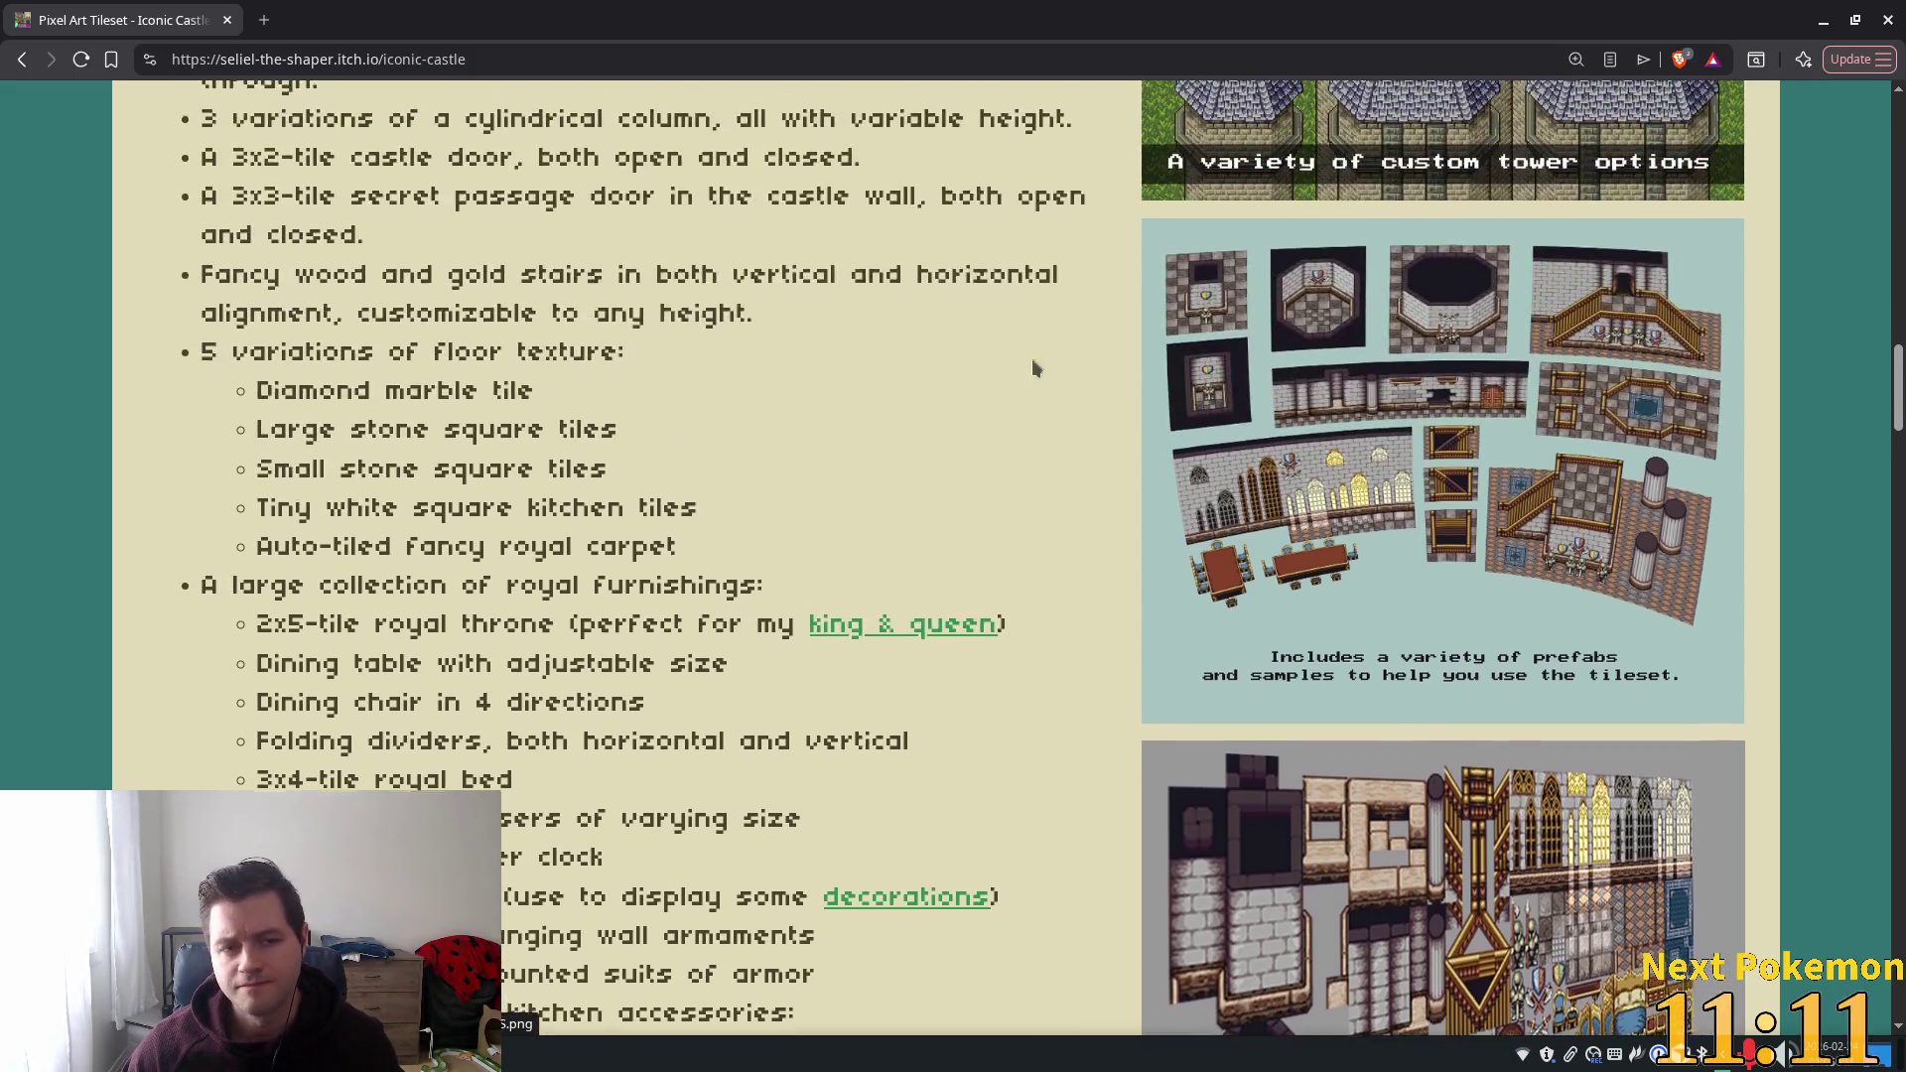
click(23, 60)
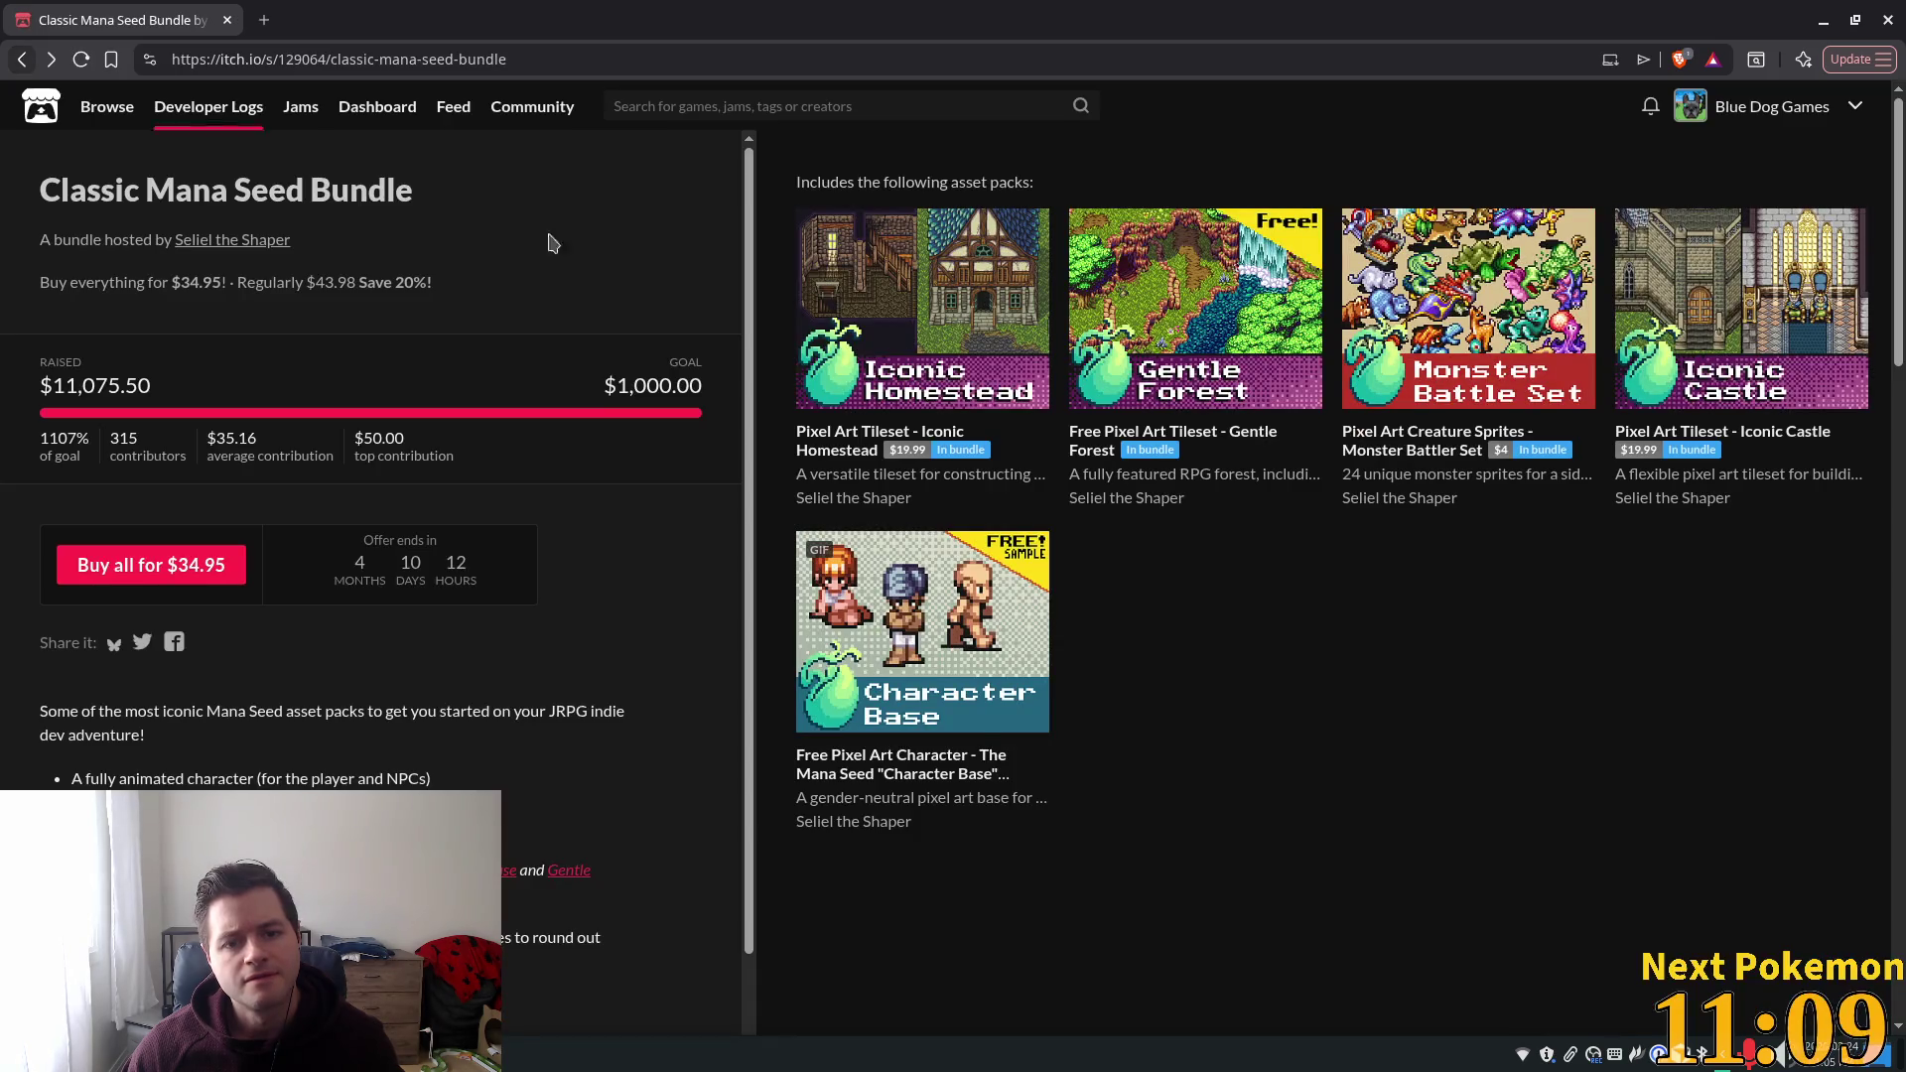
Inspect the Classic Mana Seed Bundle's pack thumbnails and details, then return to the creator's storefront.
click(25, 62)
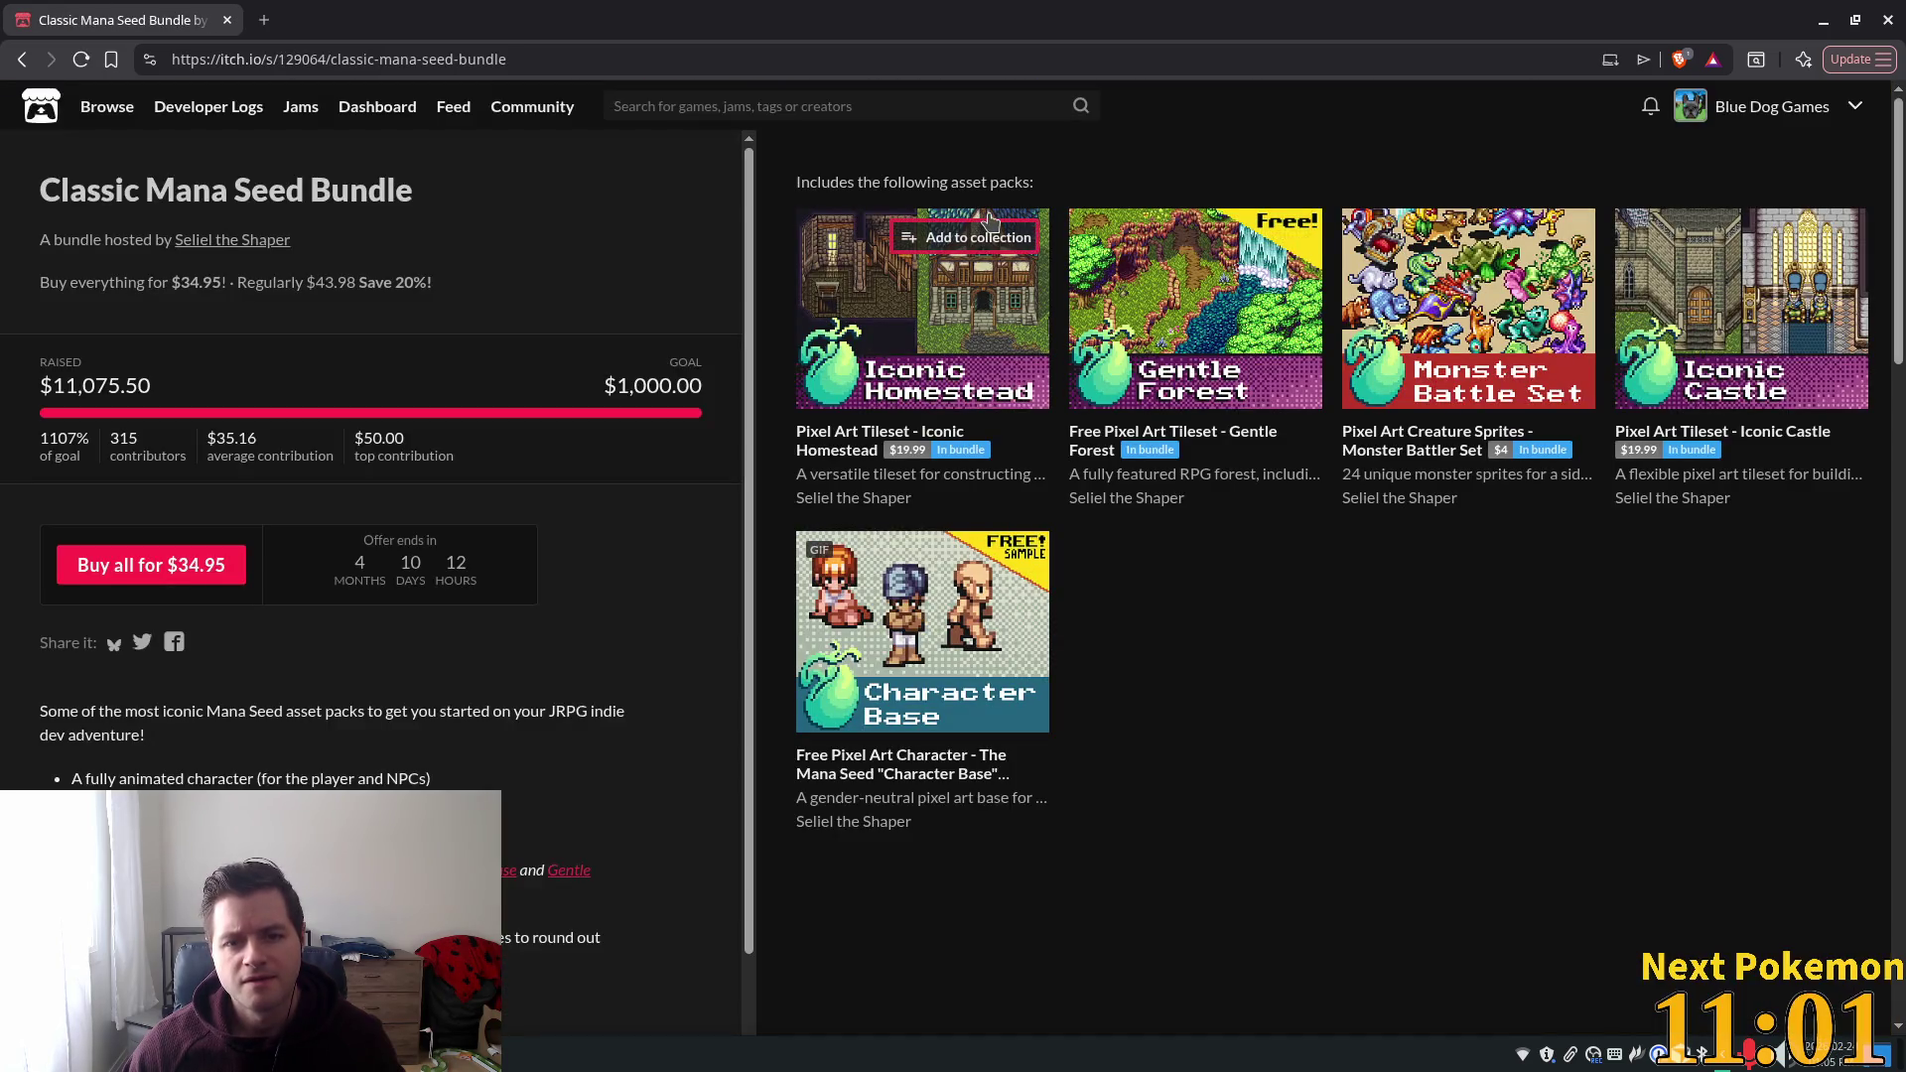
mouse_move(980, 243)
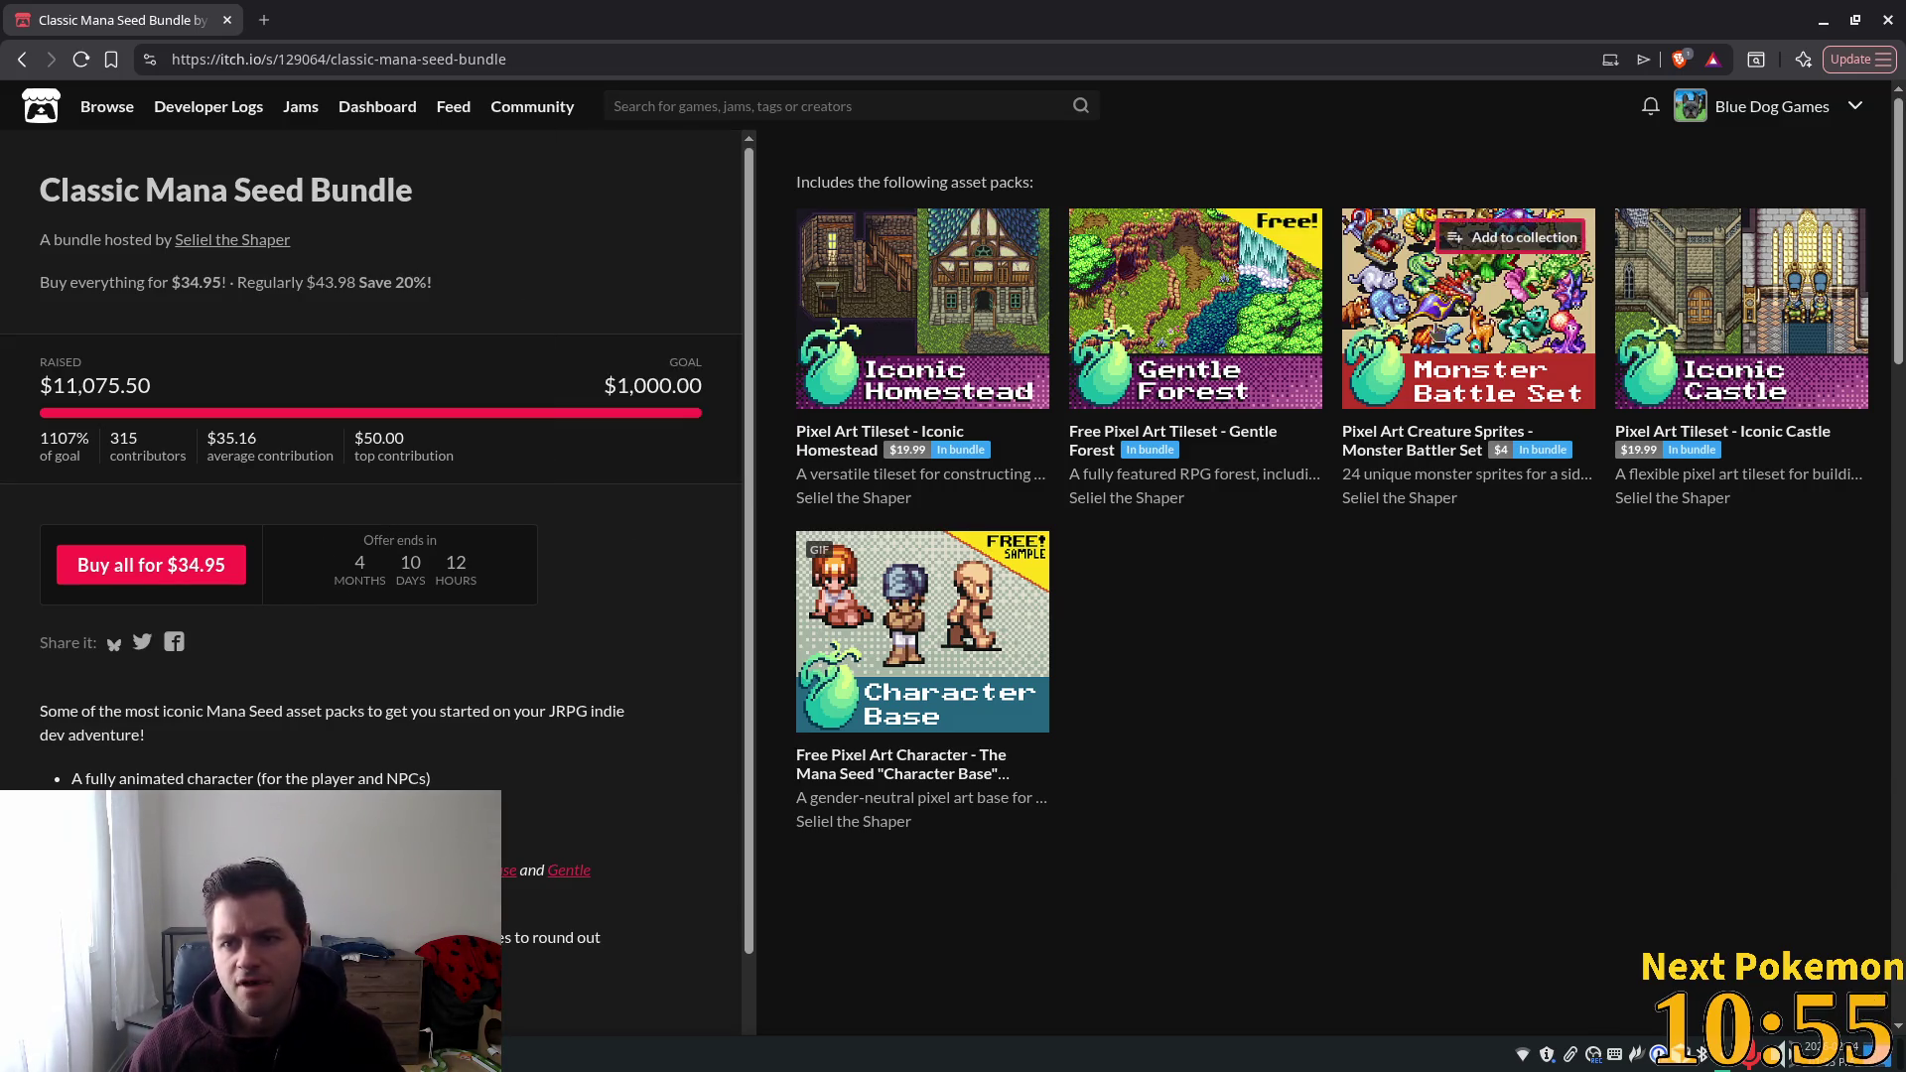
scroll(659, 585, down, 2)
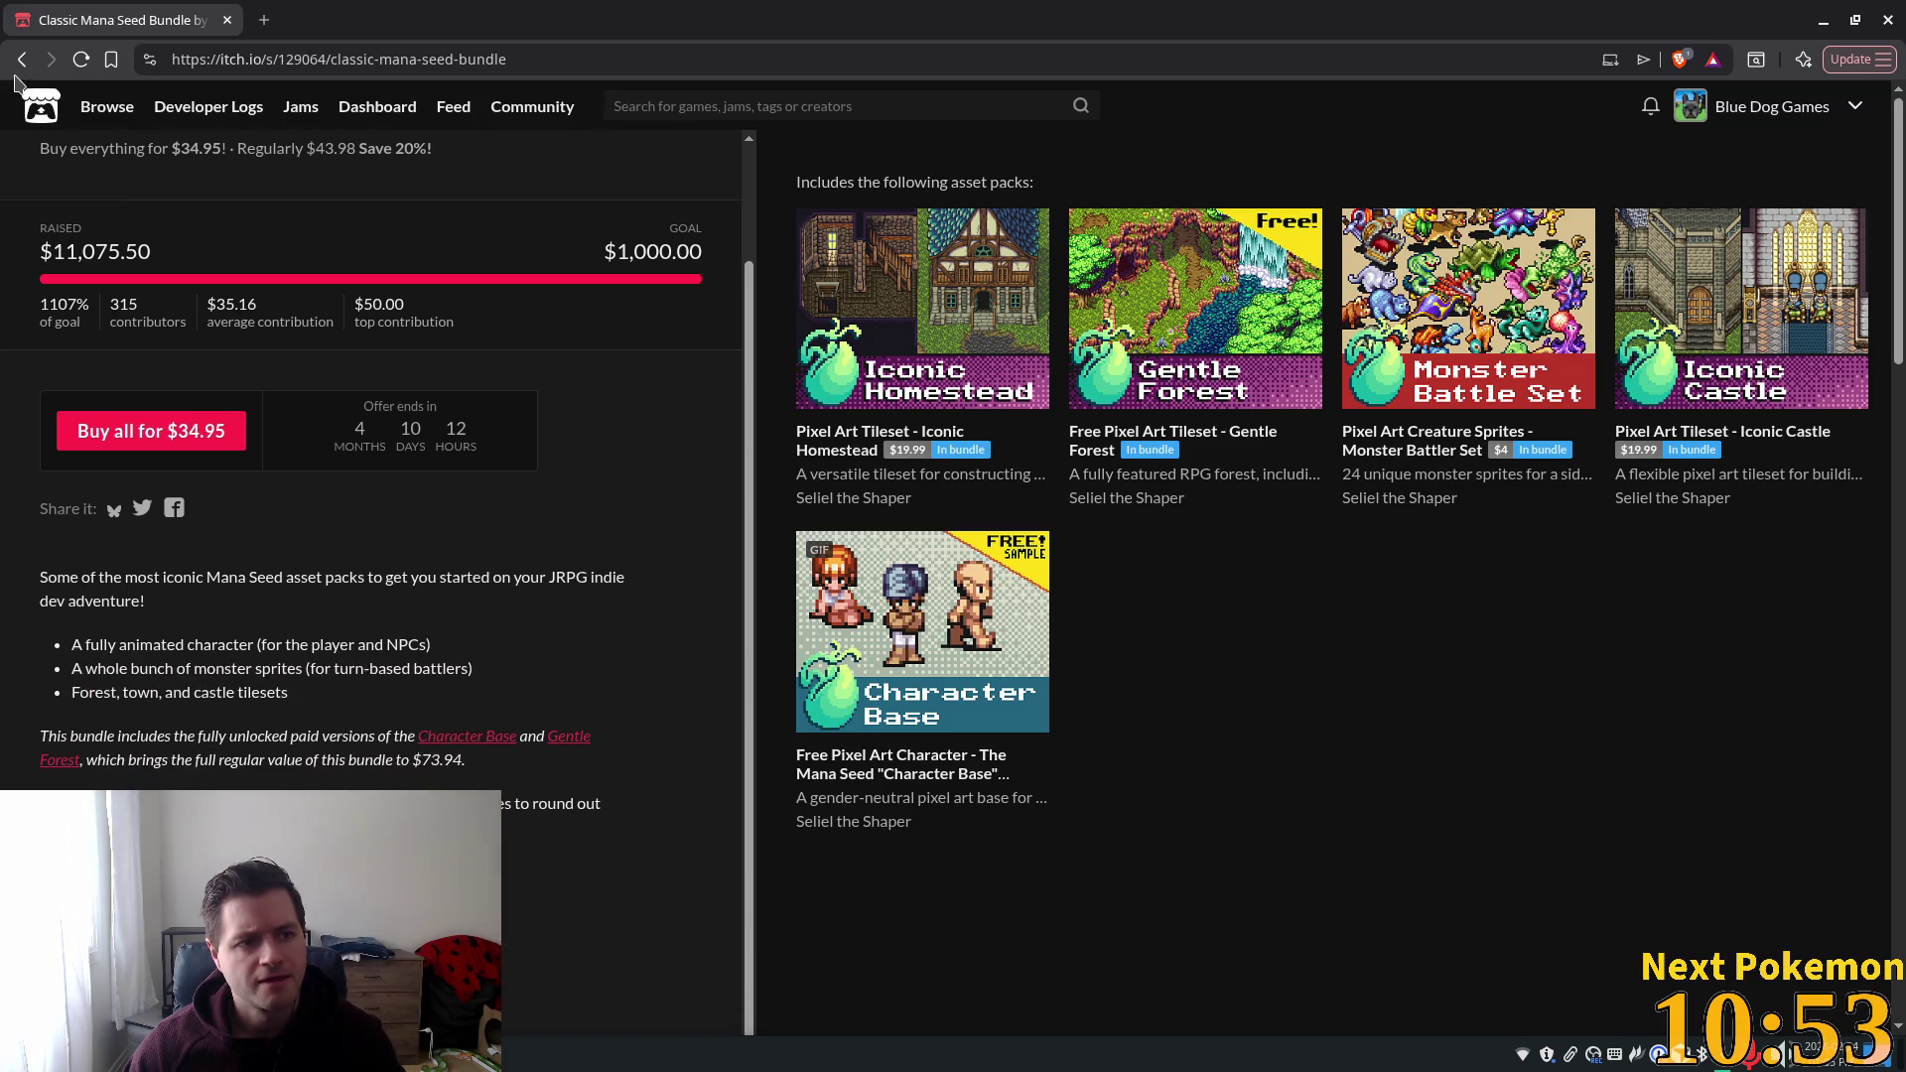
scroll(377, 471, up, 2)
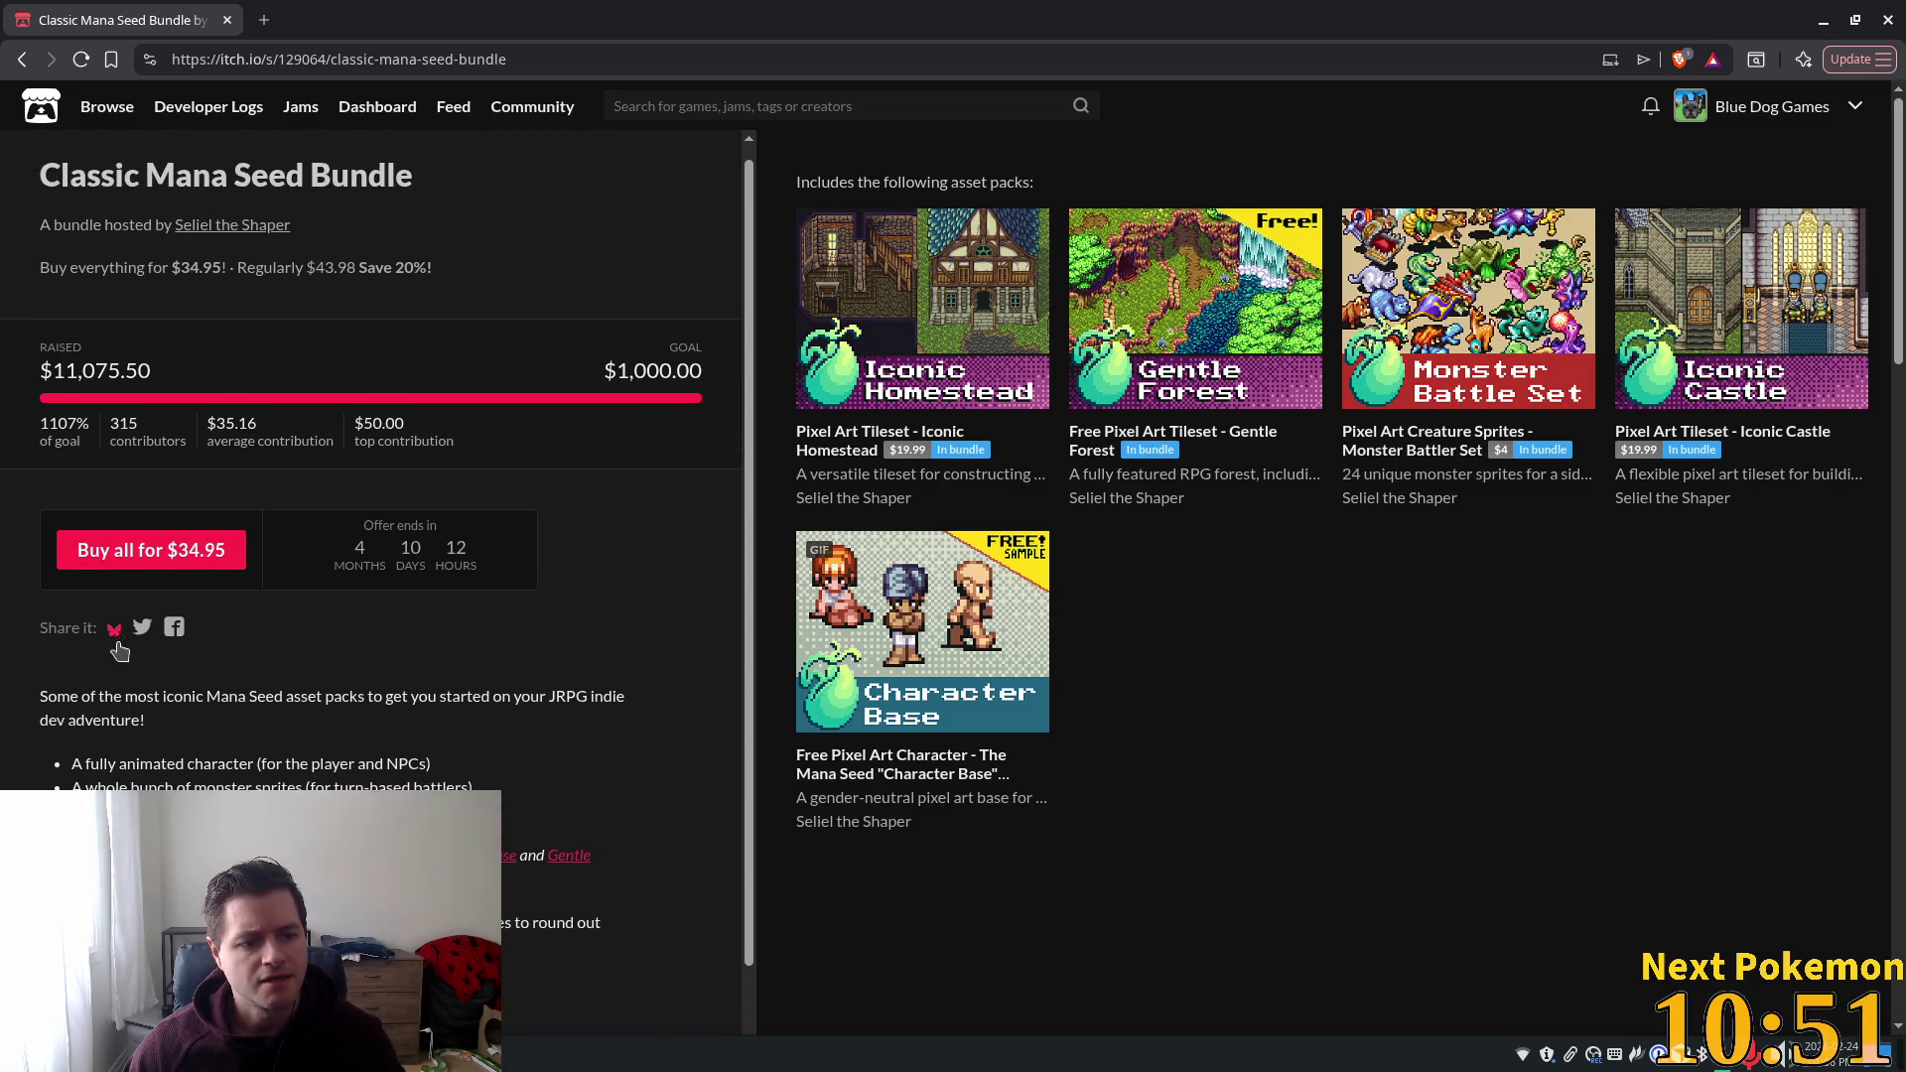
scroll(504, 800, down, 1)
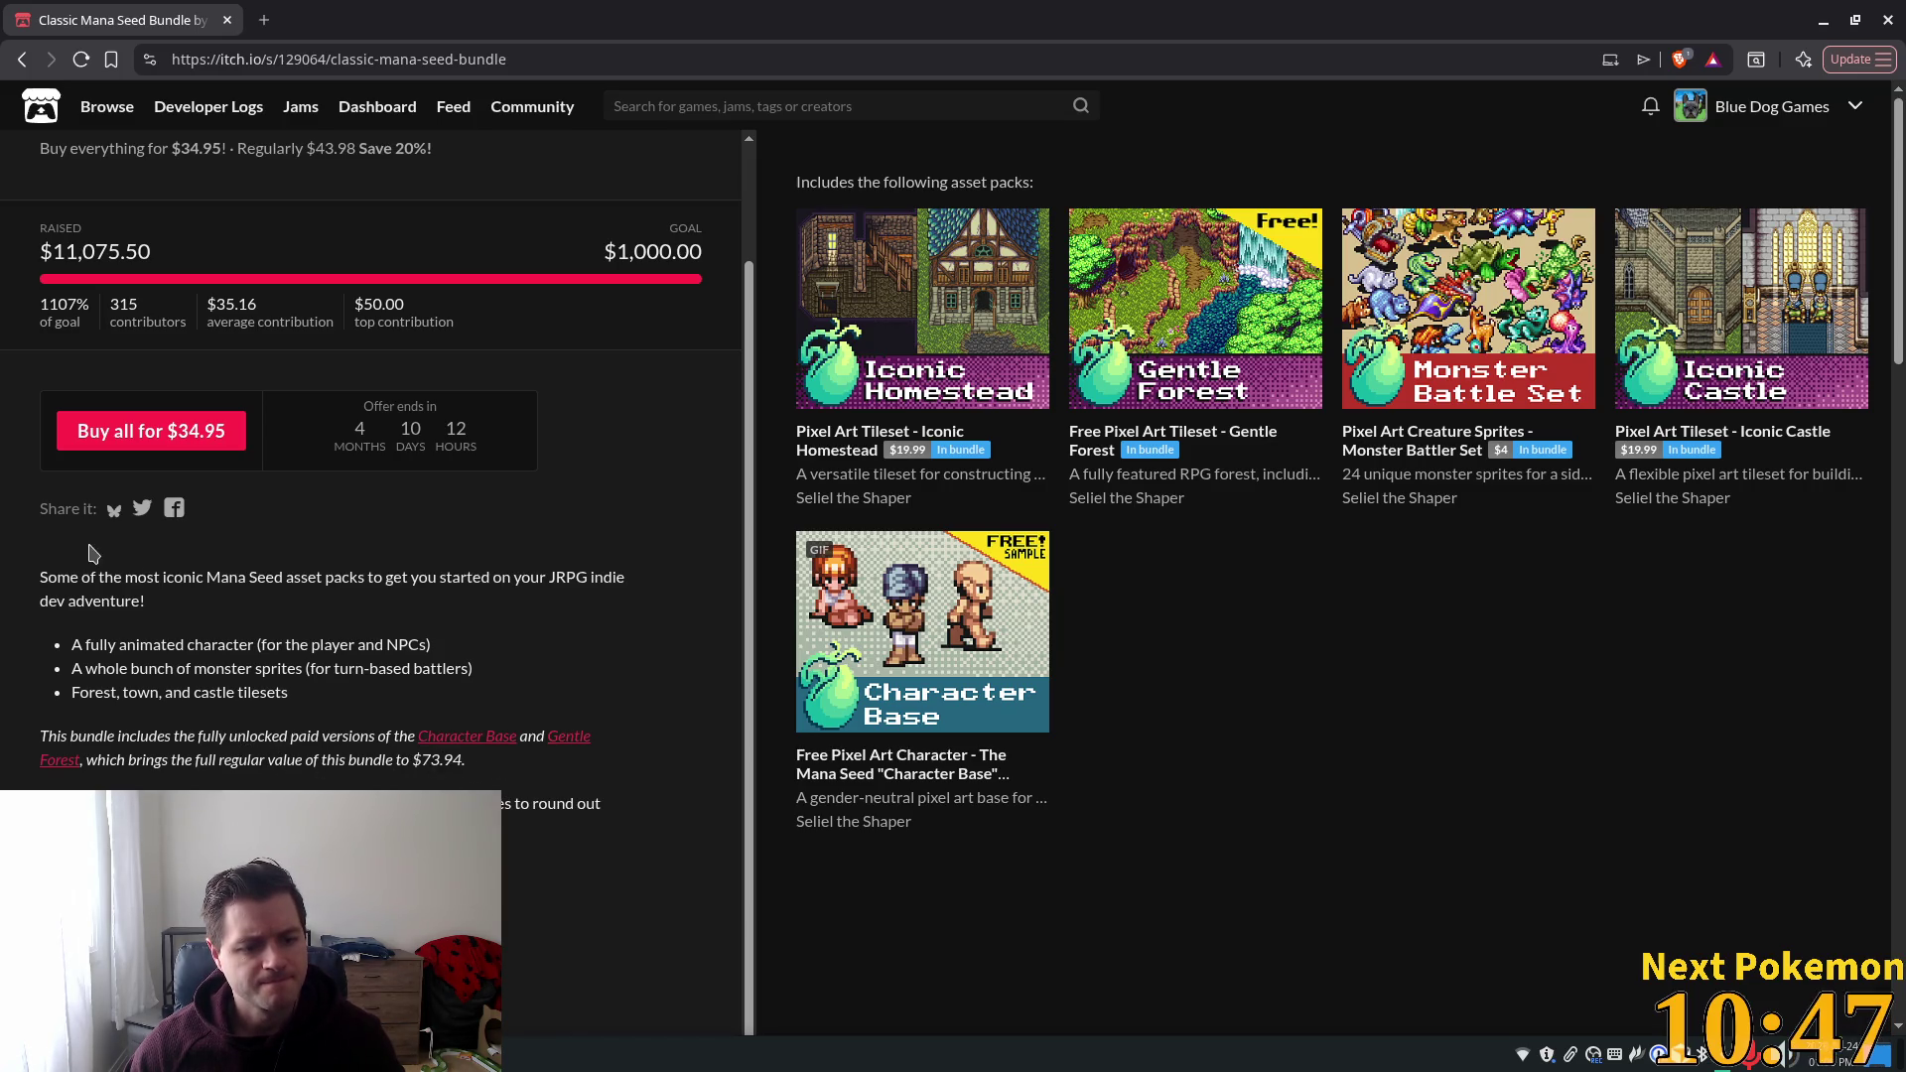
click(21, 59)
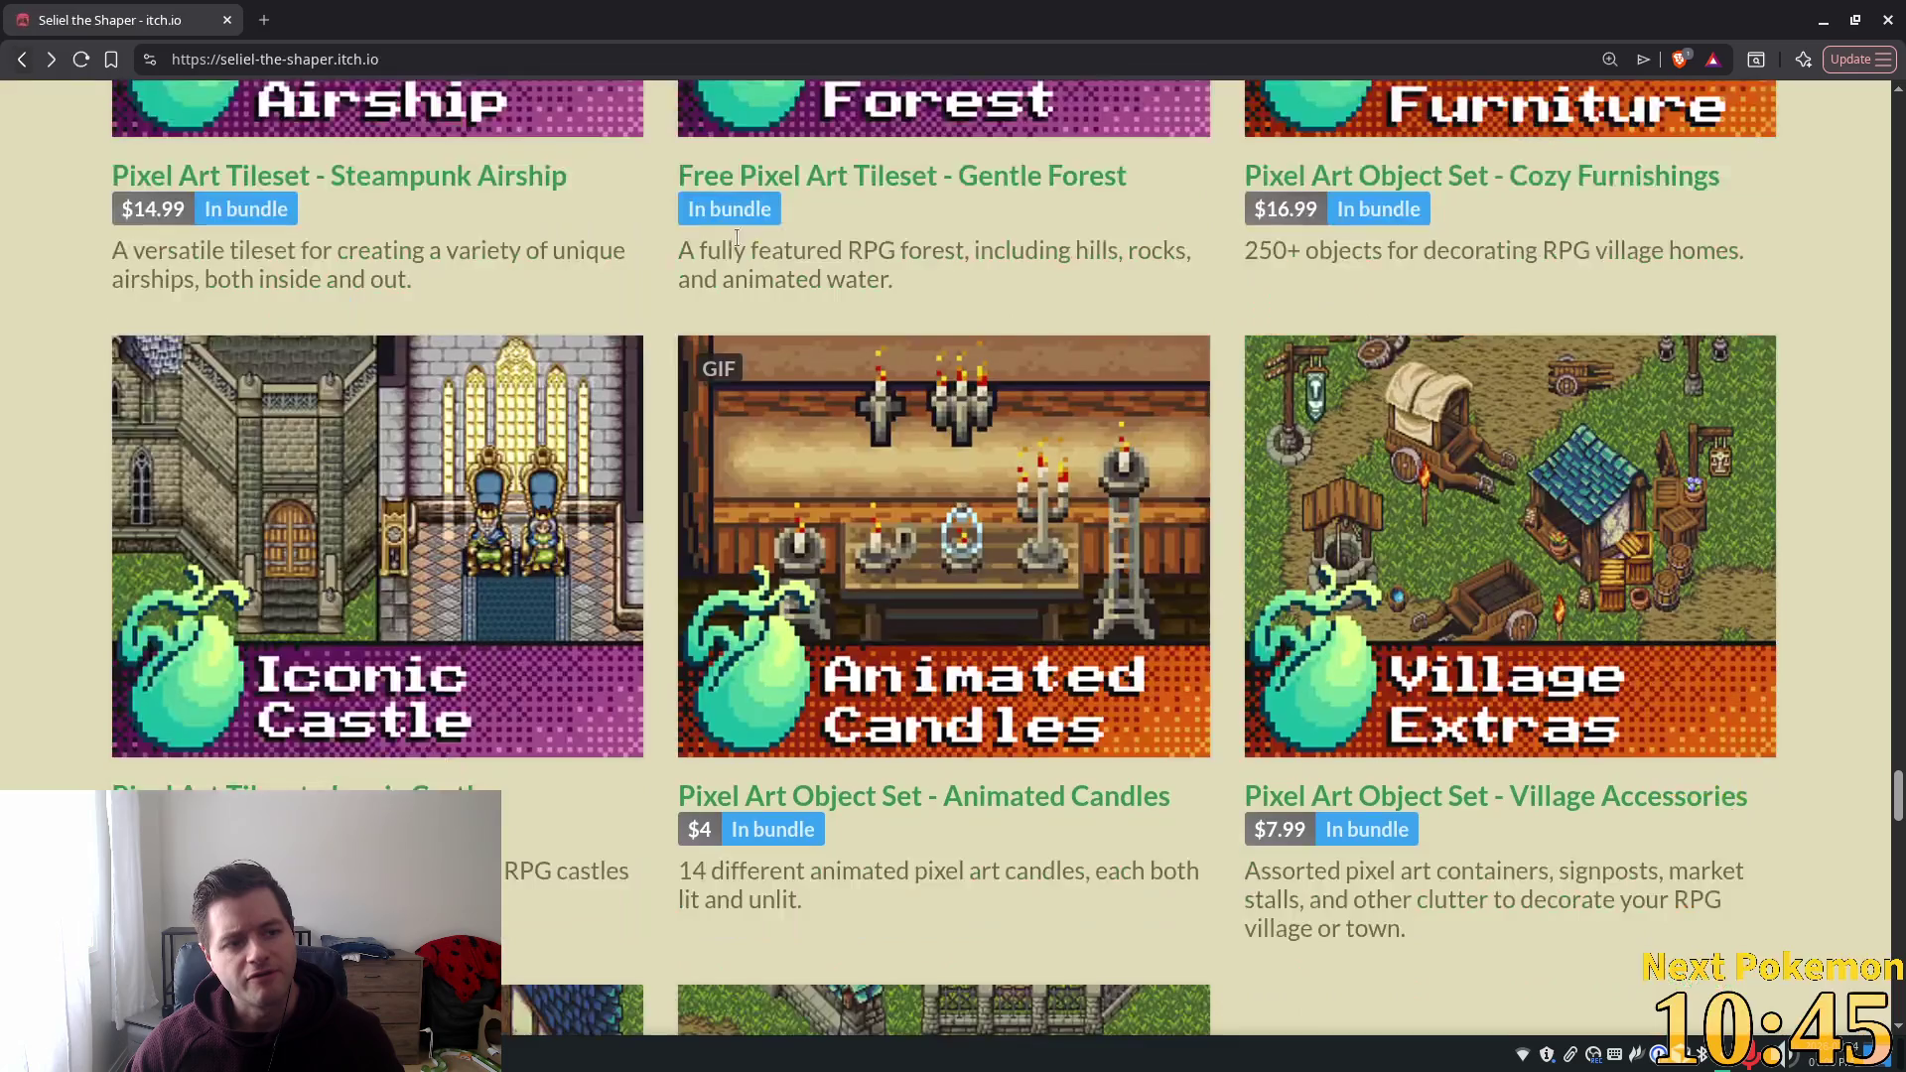
Browse the creator's asset grid, open the Castle Builder's Bundle via Fortified Keep, then switch to Godot.
scroll(1656, 523, up, 5)
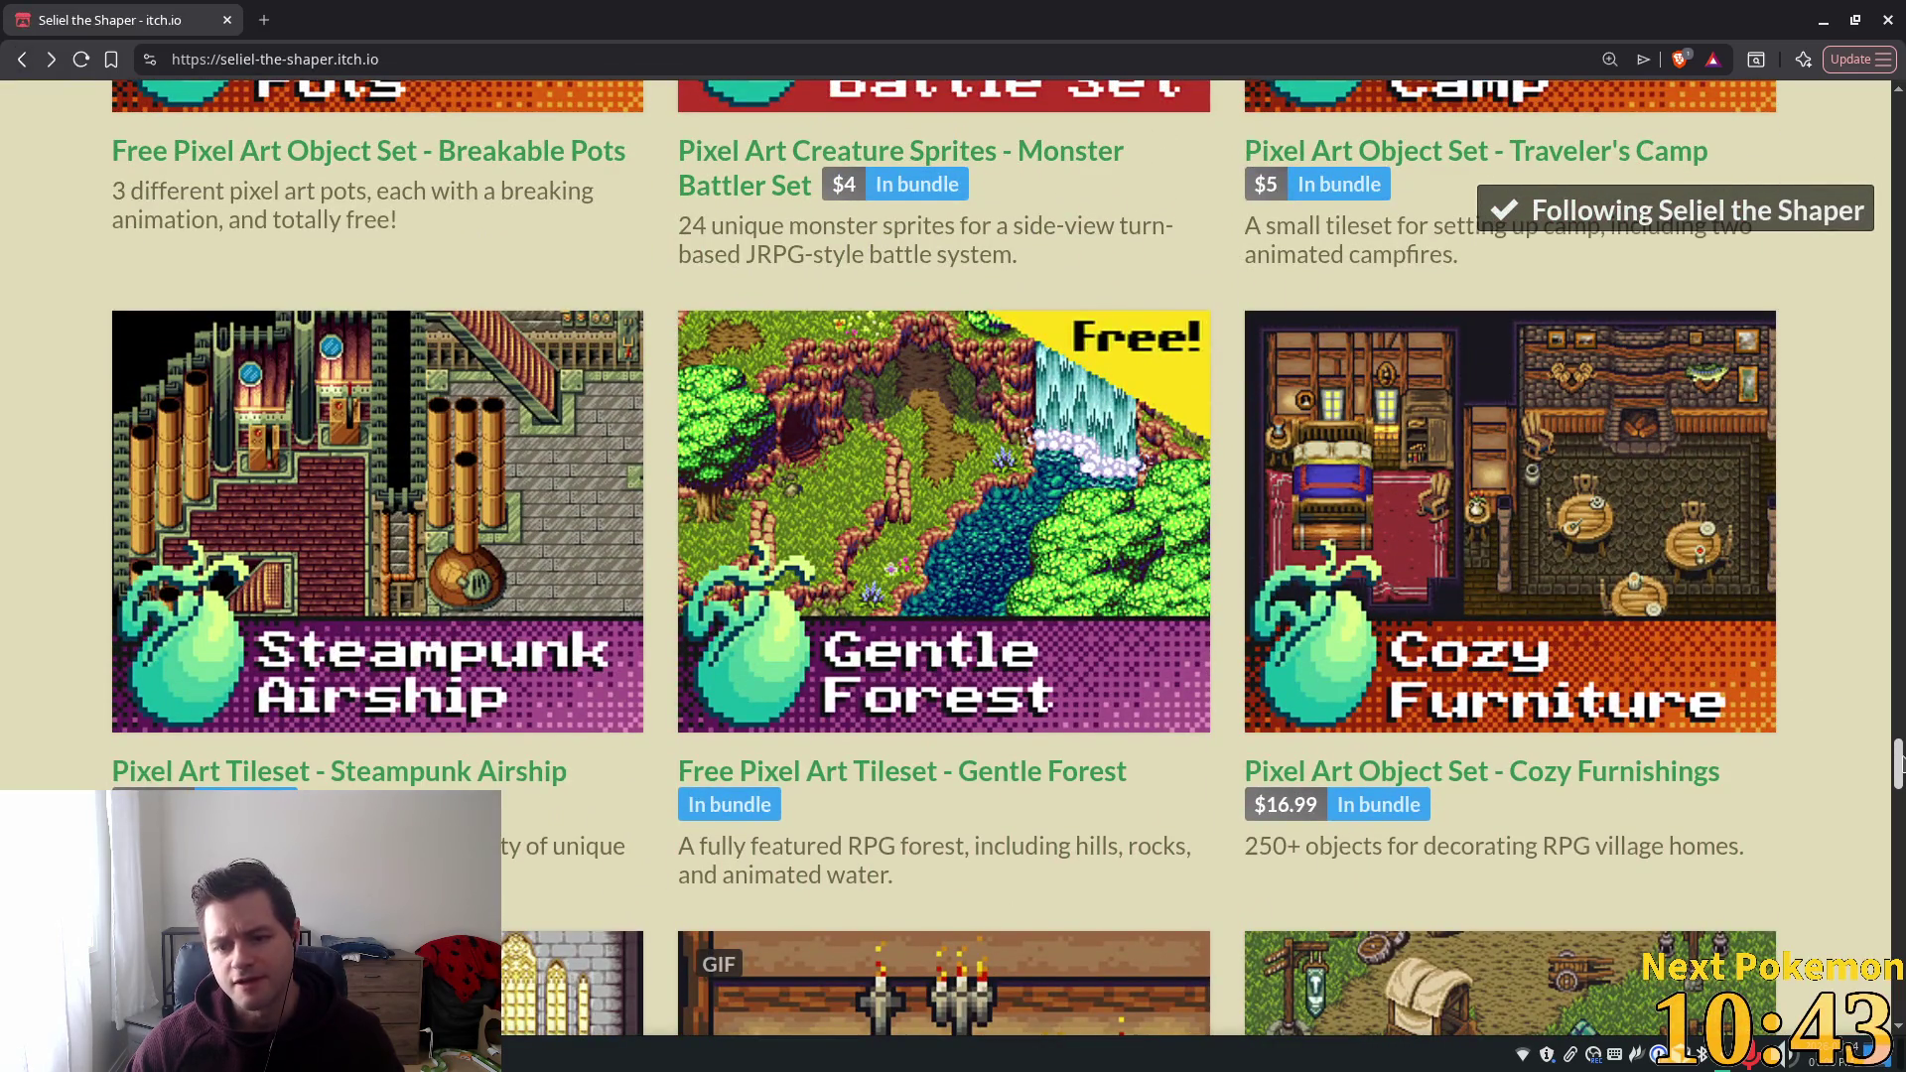
drag(1896, 757, 1859, 250)
scroll(168, 362, down, 5)
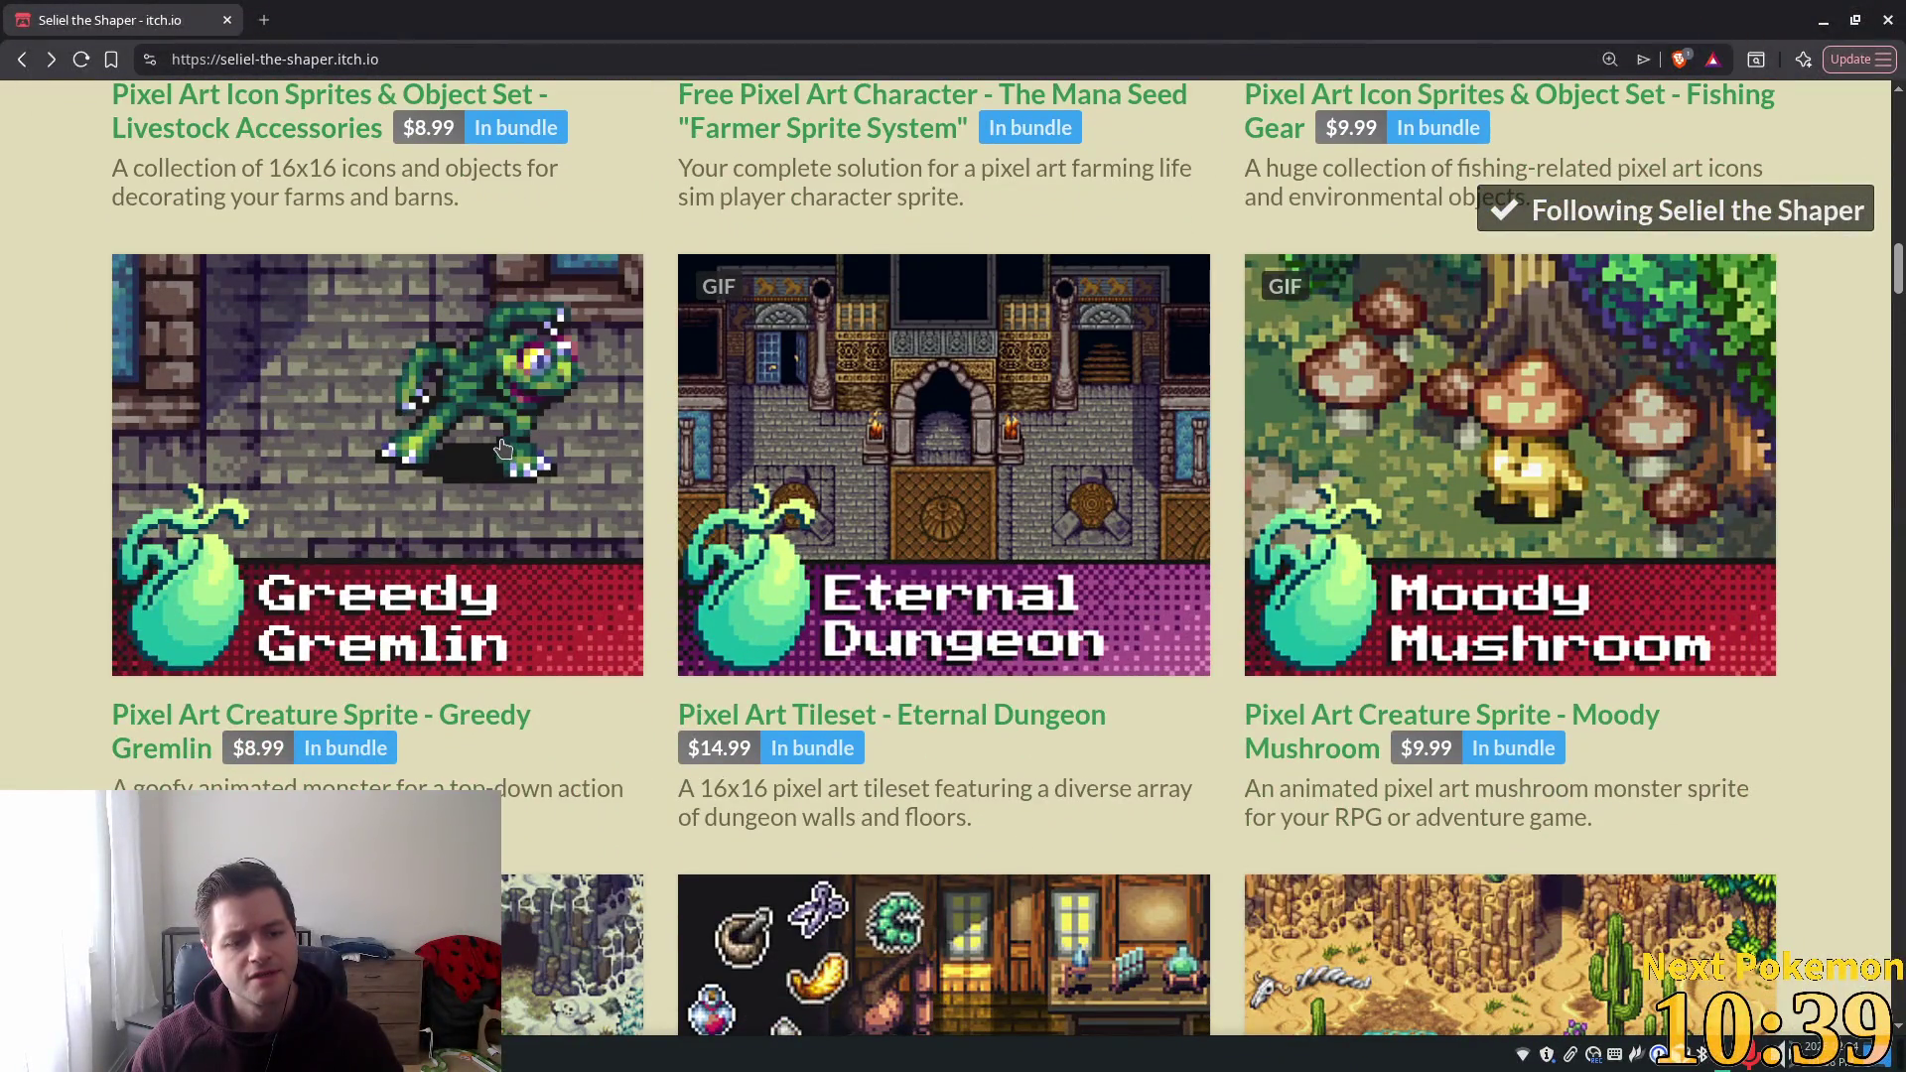
scroll(168, 361, down, 5)
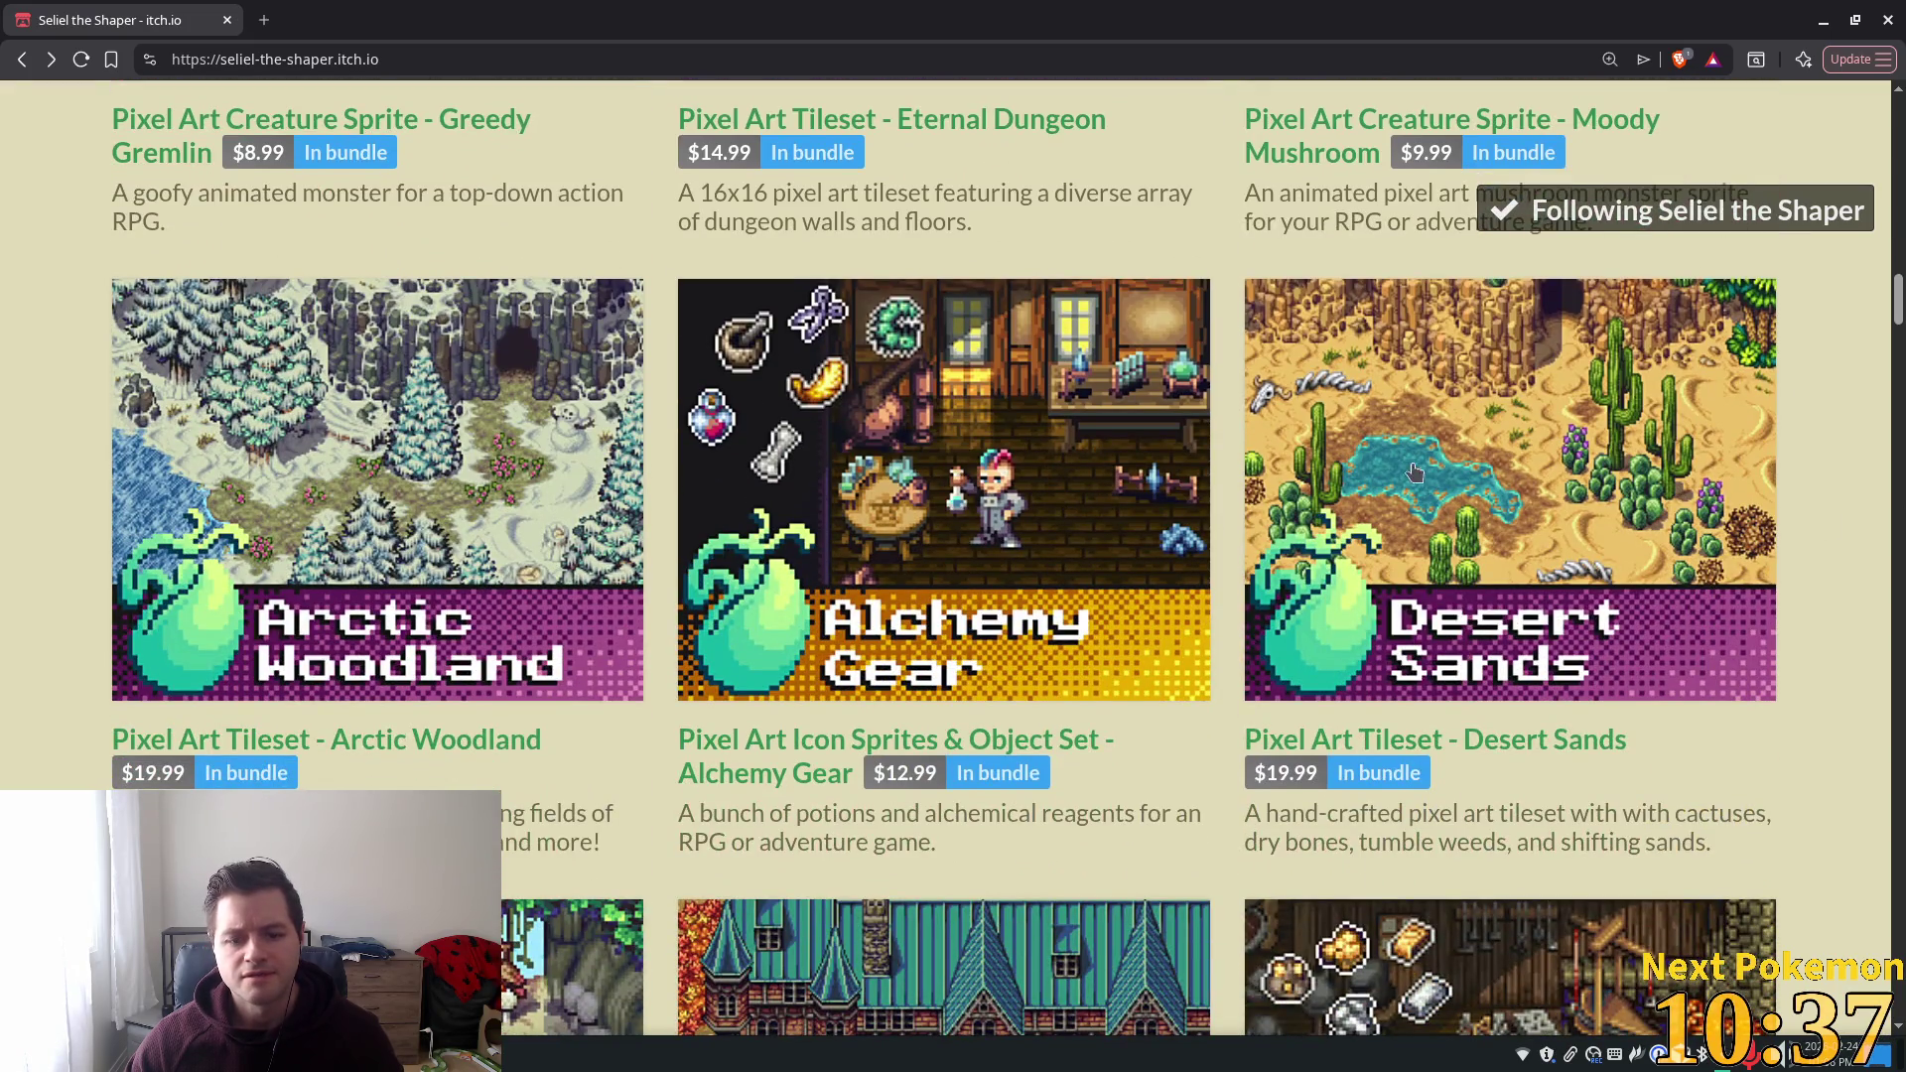
scroll(1402, 484, down, 6)
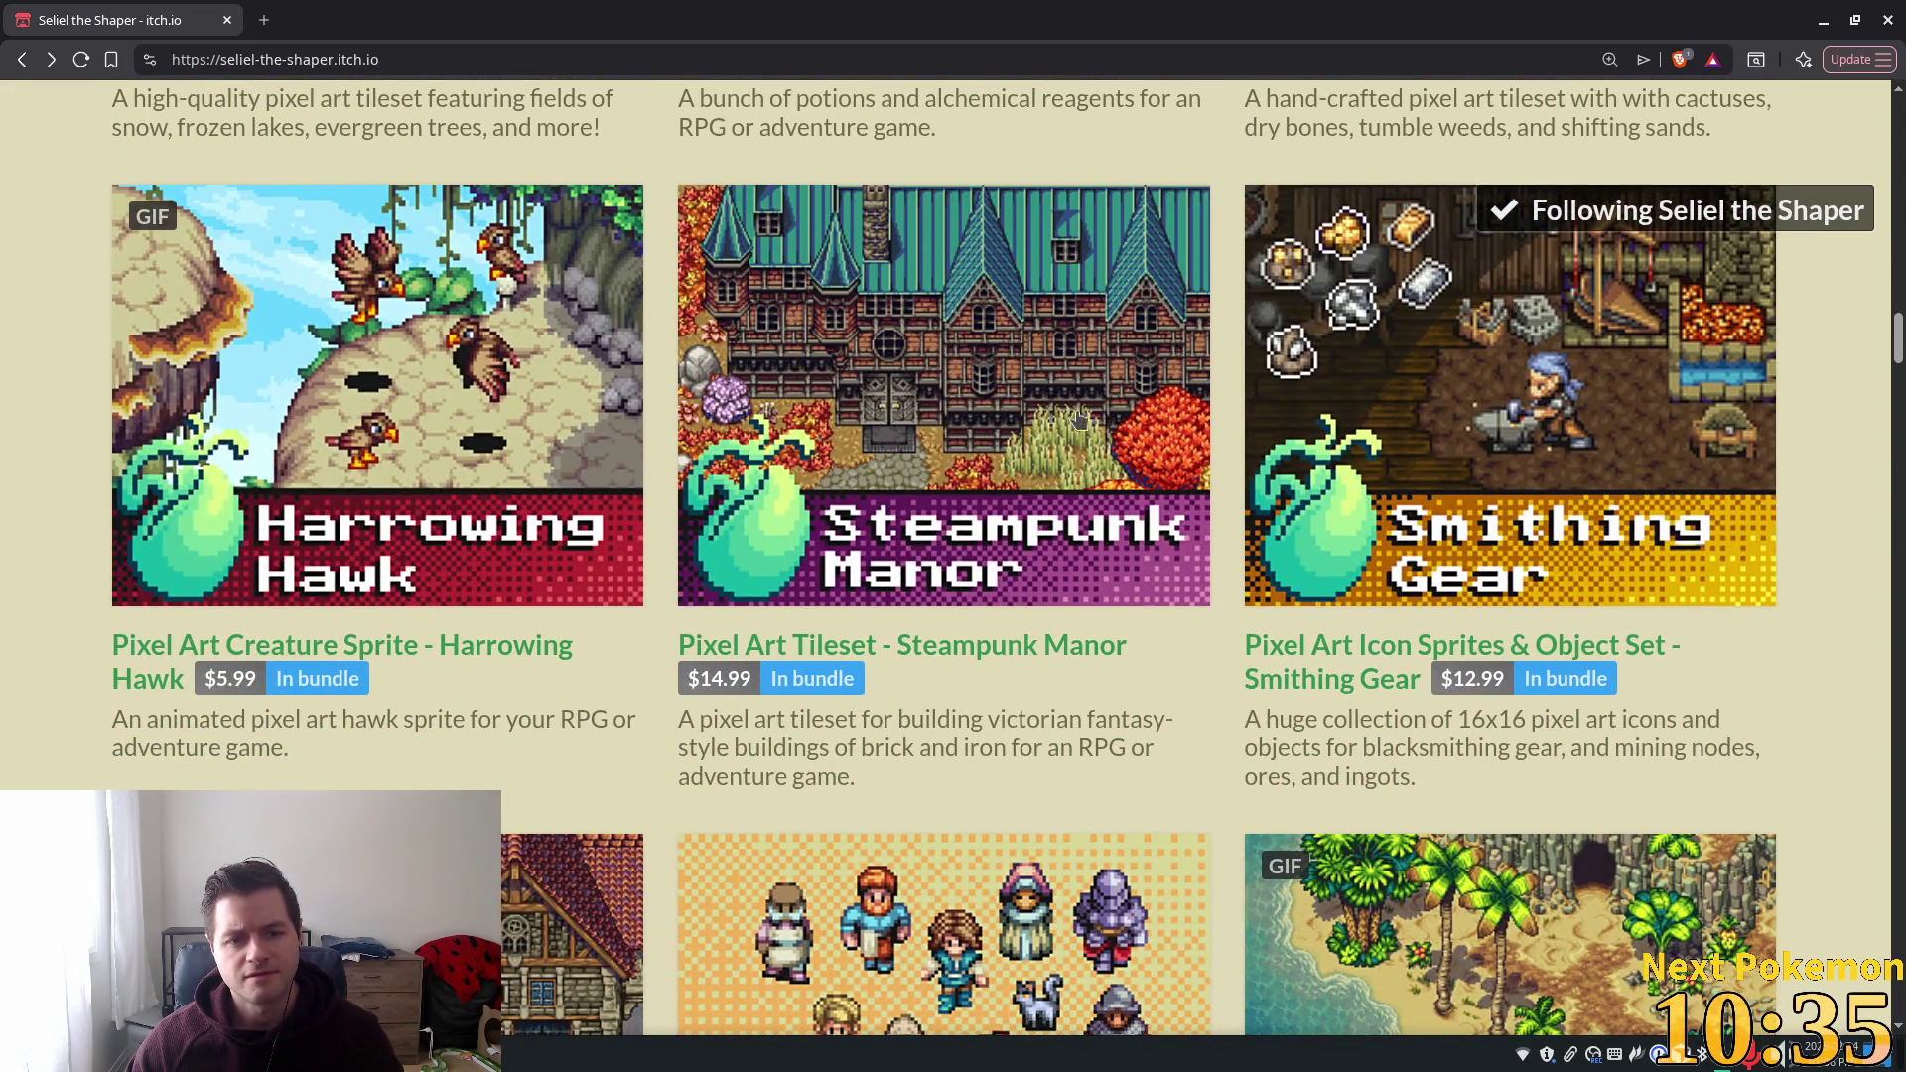
scroll(510, 318, up, 15)
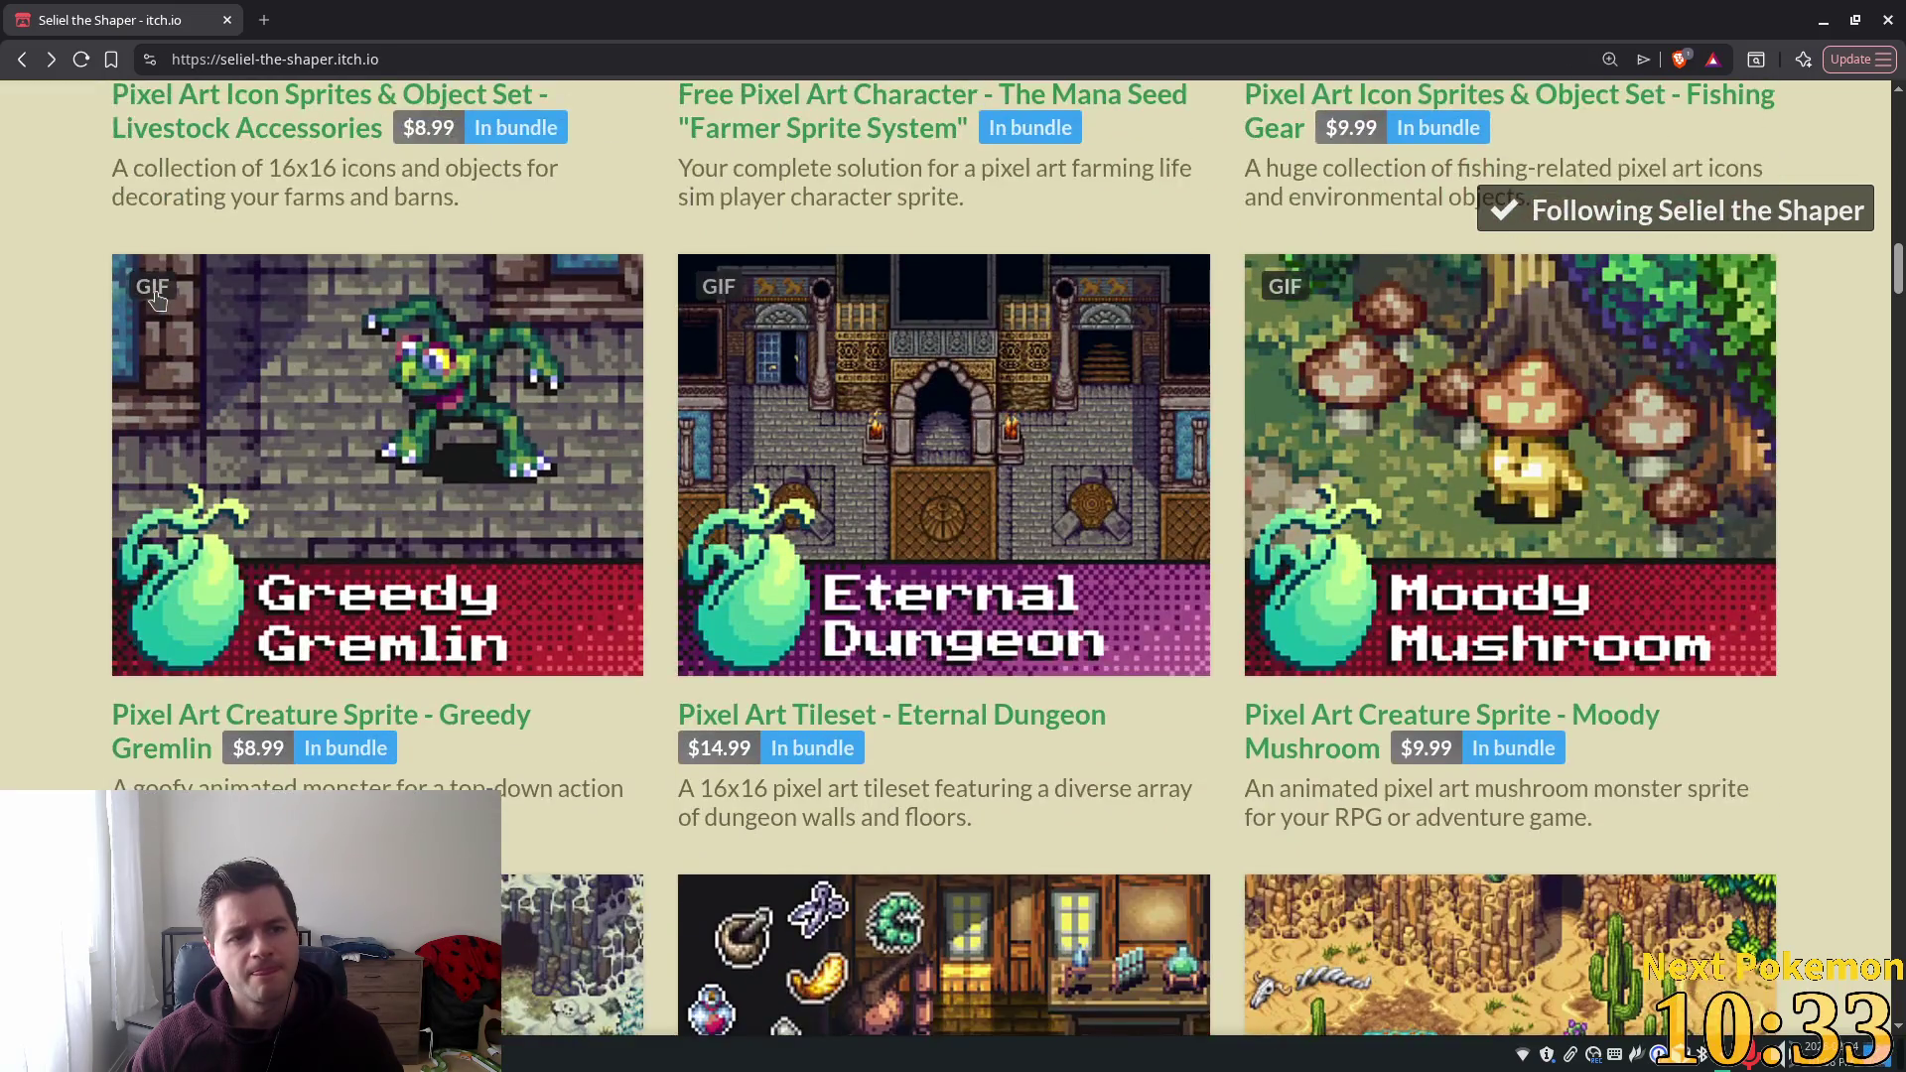
scroll(159, 293, up, 5)
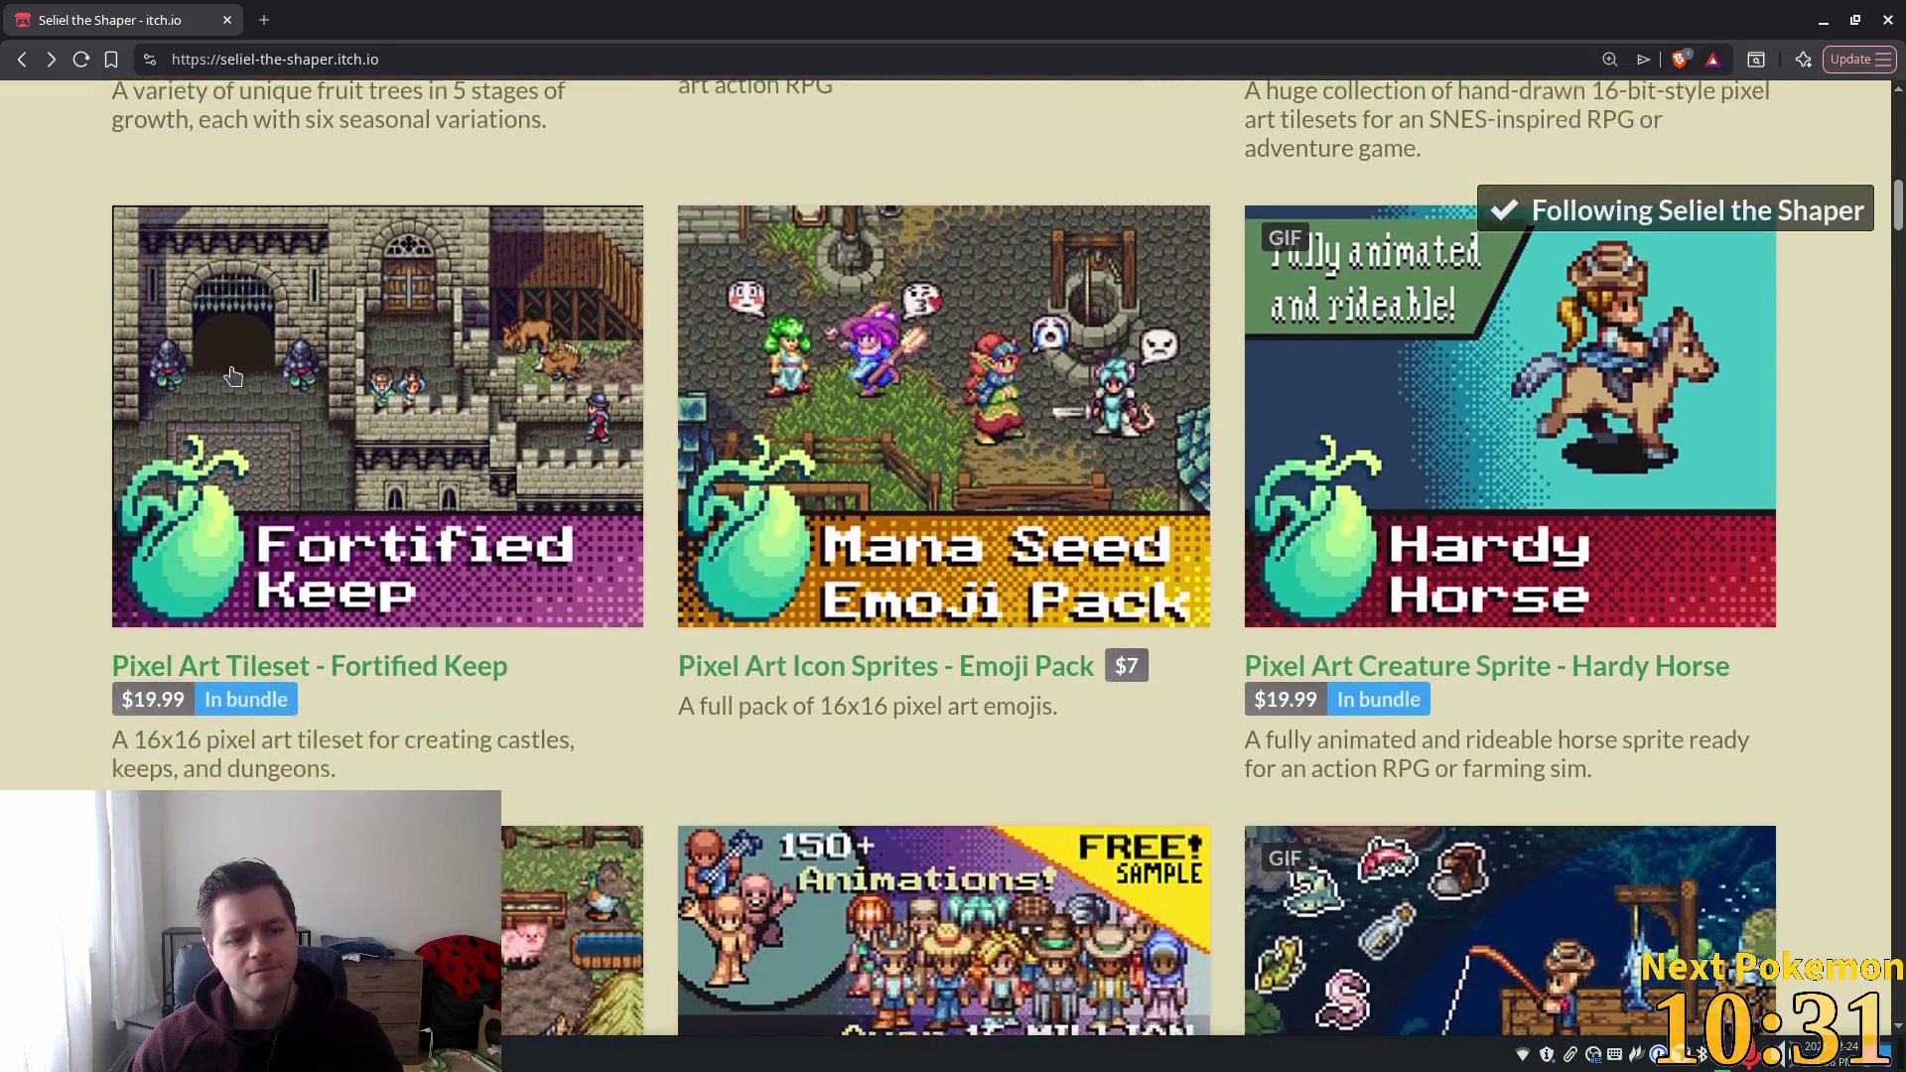
click(276, 700)
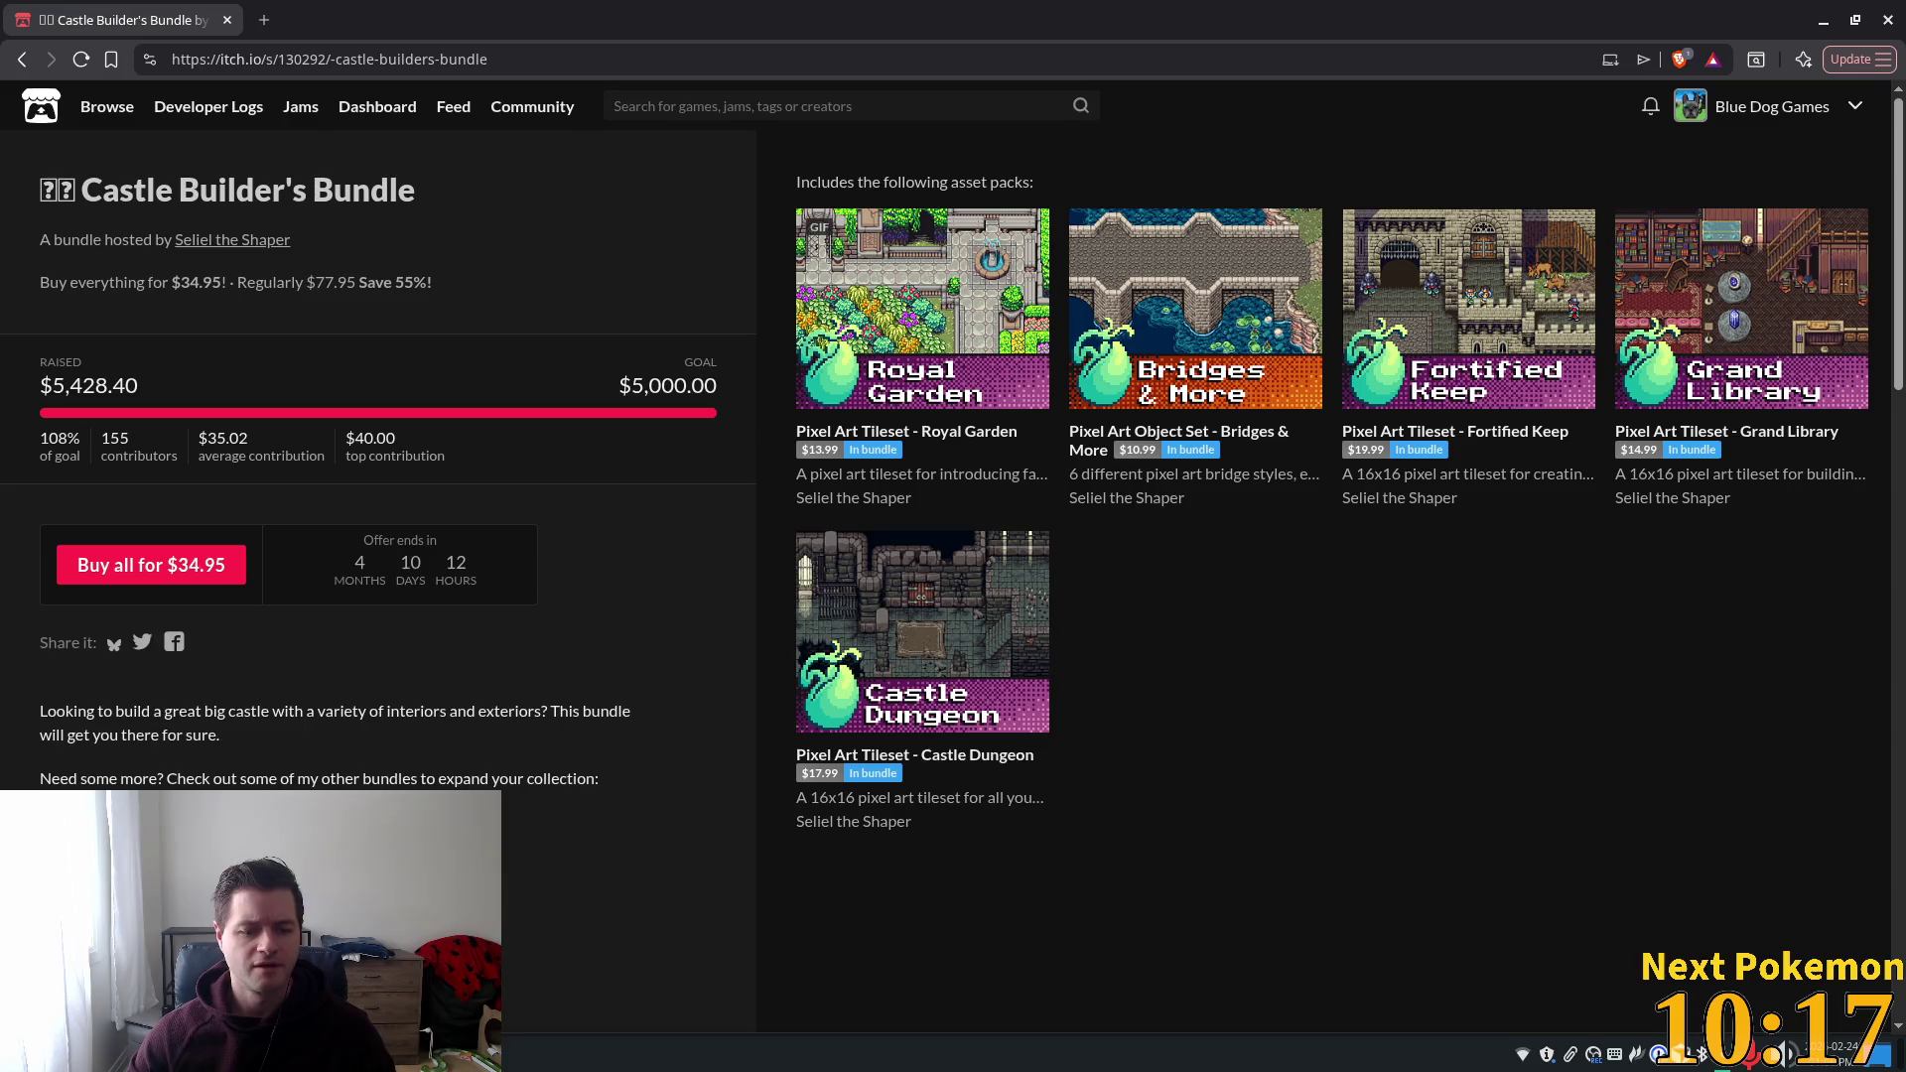
key(alt+Tab)
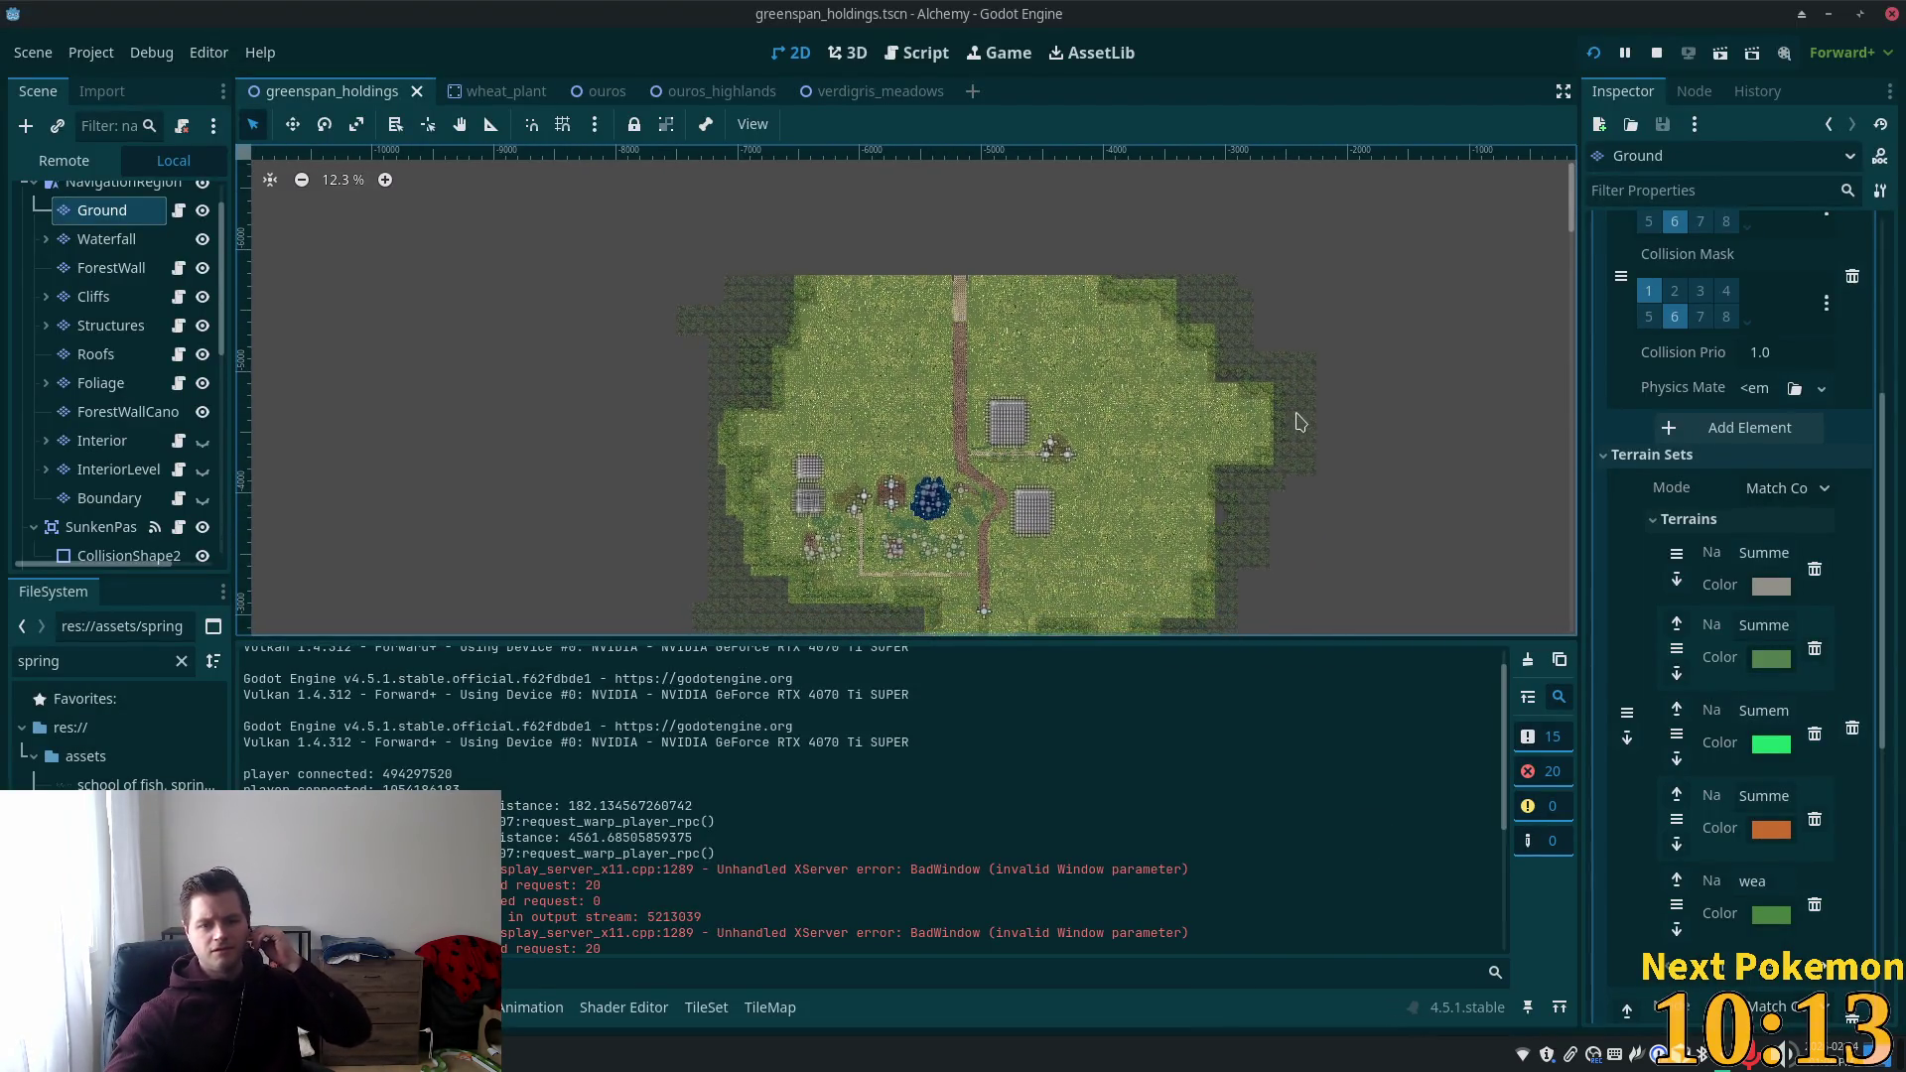
Give the Ground layer's terrain set named, coloured terrains, then return to the itch.io bundle page.
scroll(1275, 482, up, 3)
scroll(1275, 481, up, 8)
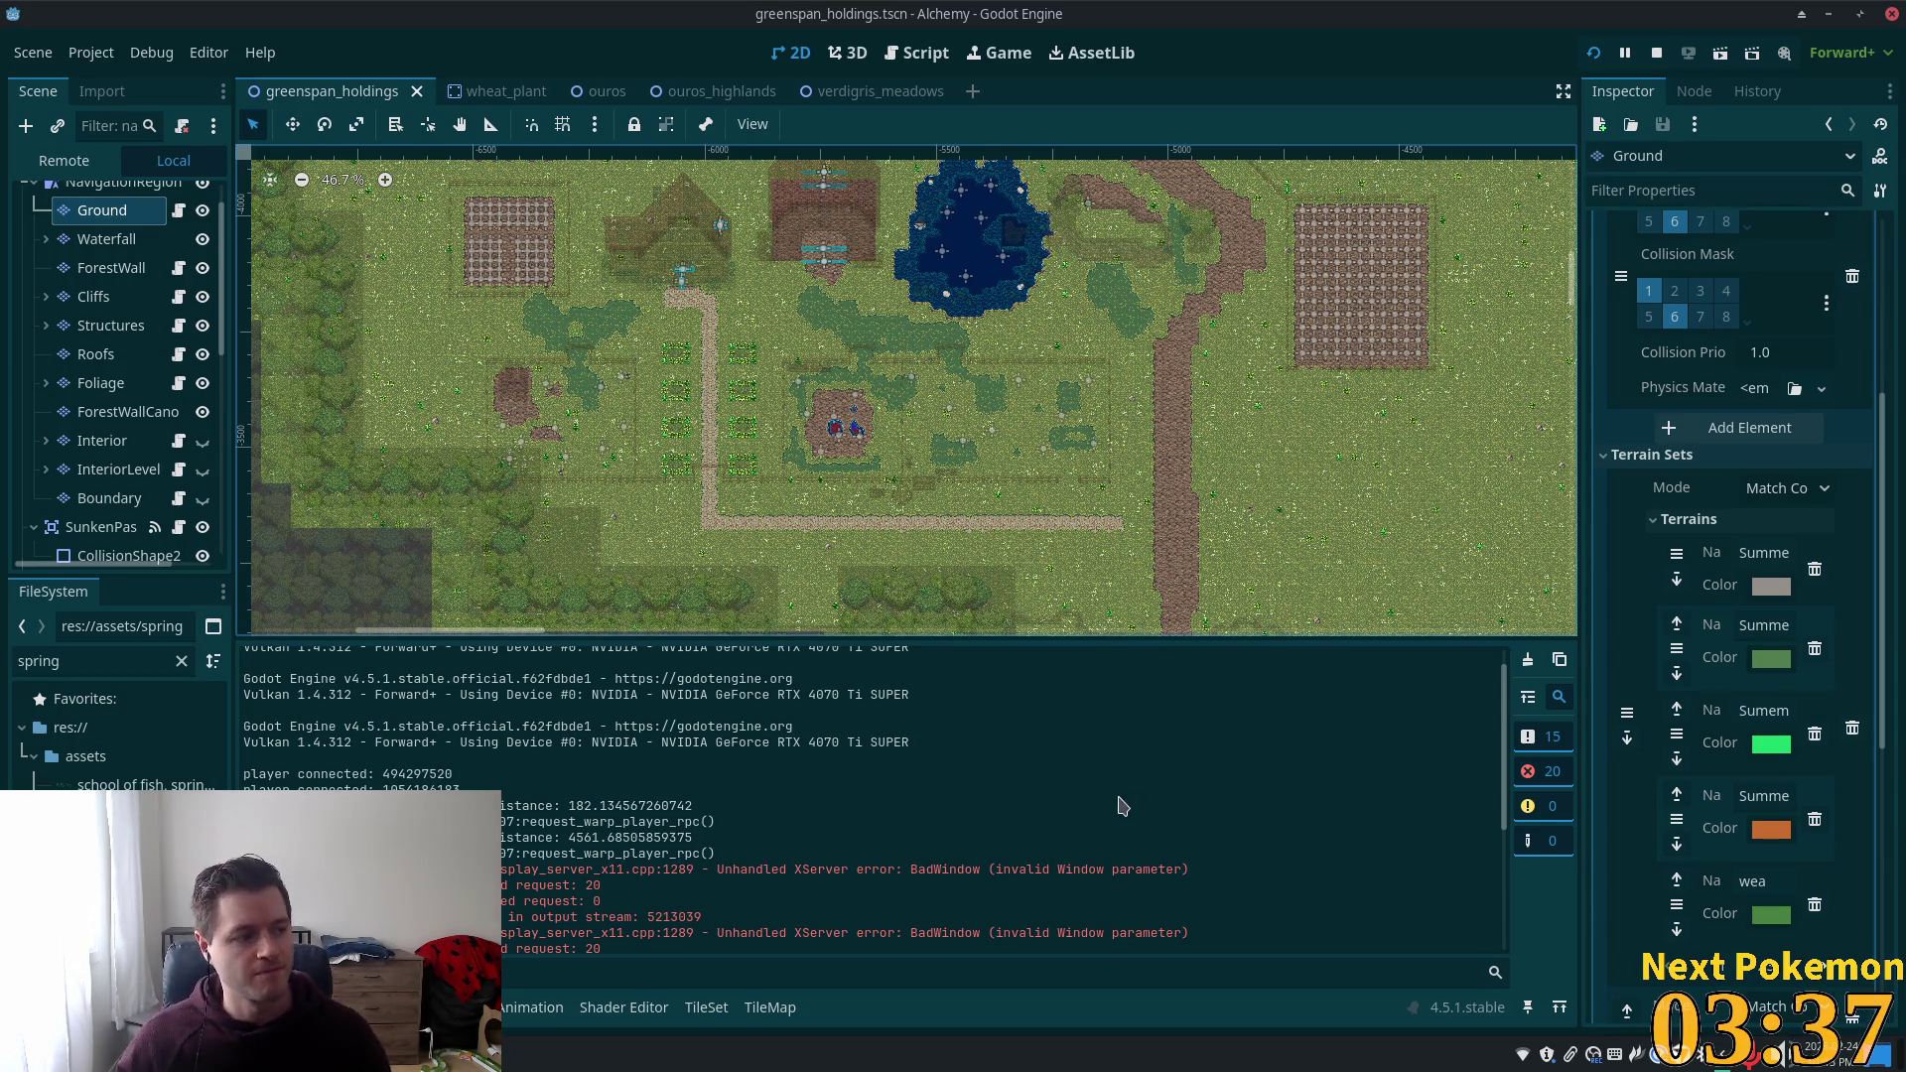
scroll(1277, 345, up, 2)
scroll(1277, 344, down, 3)
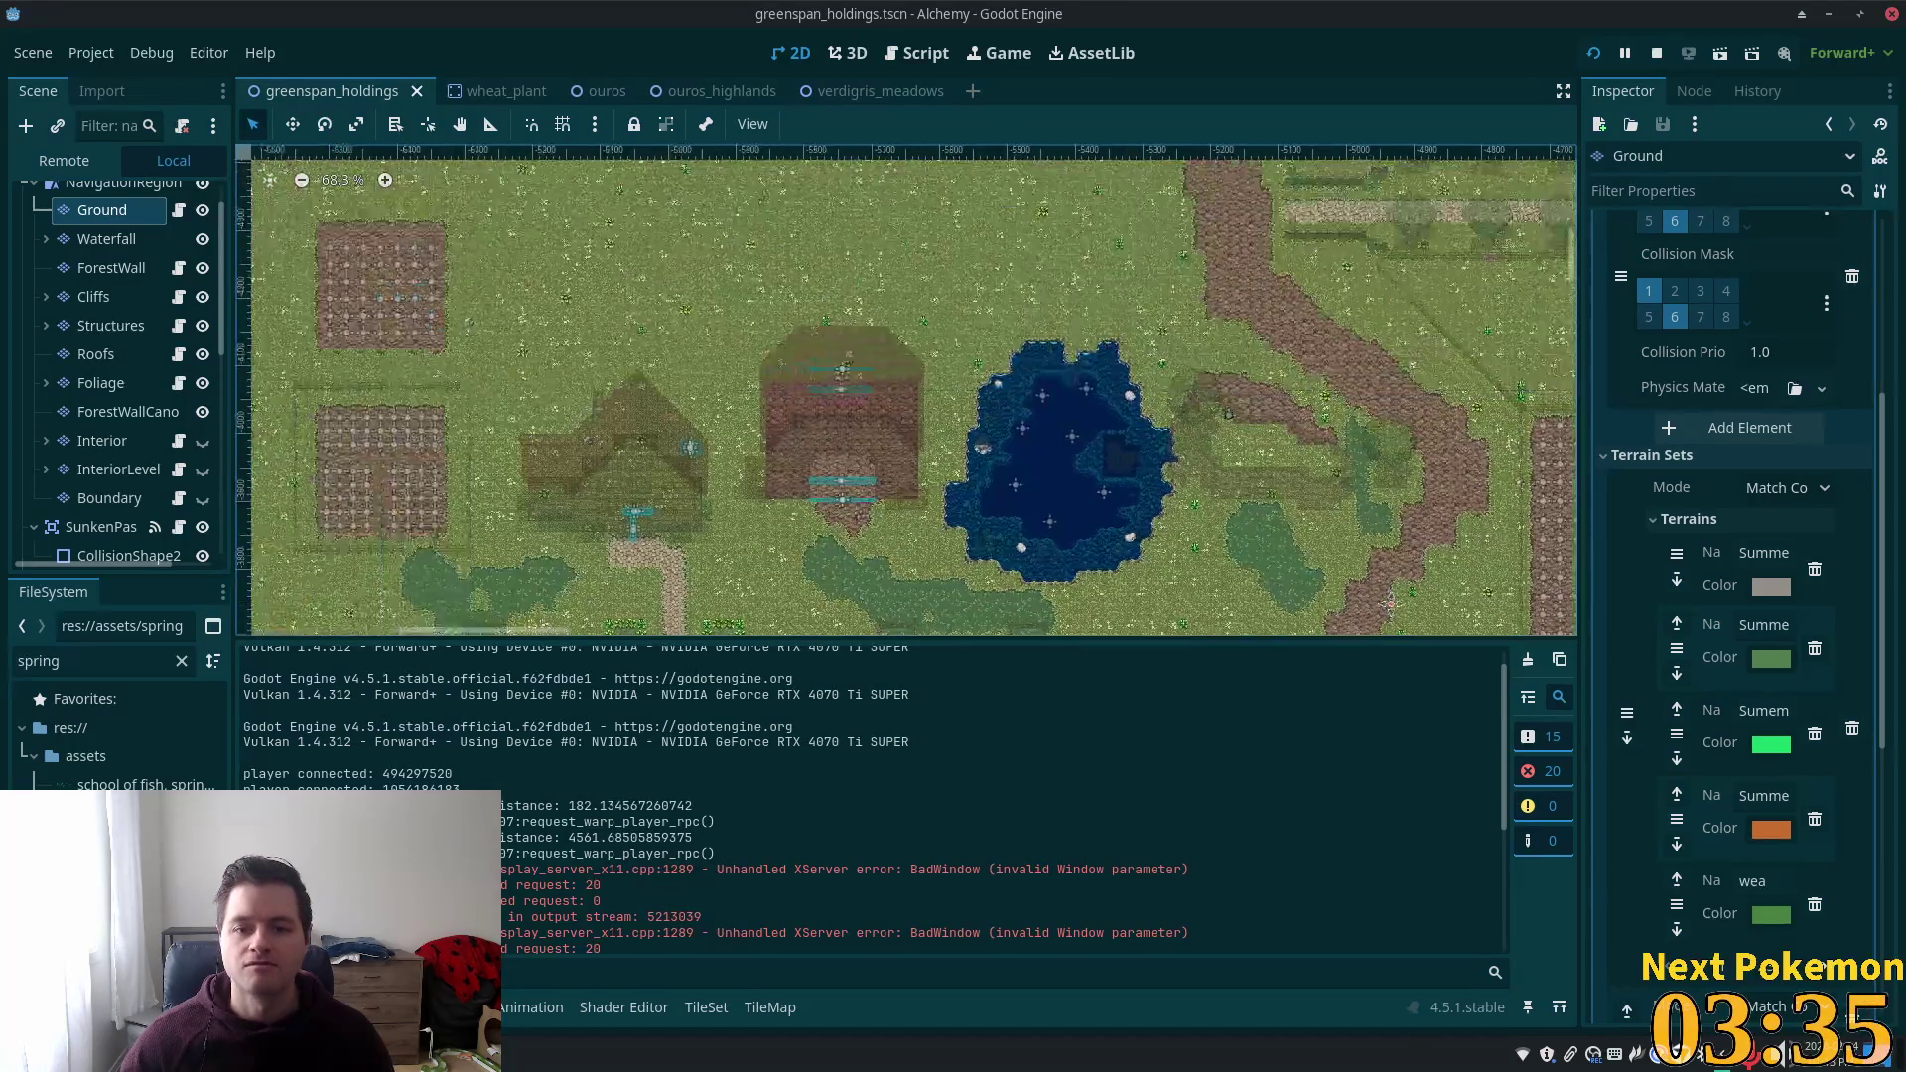
key(alt+Tab)
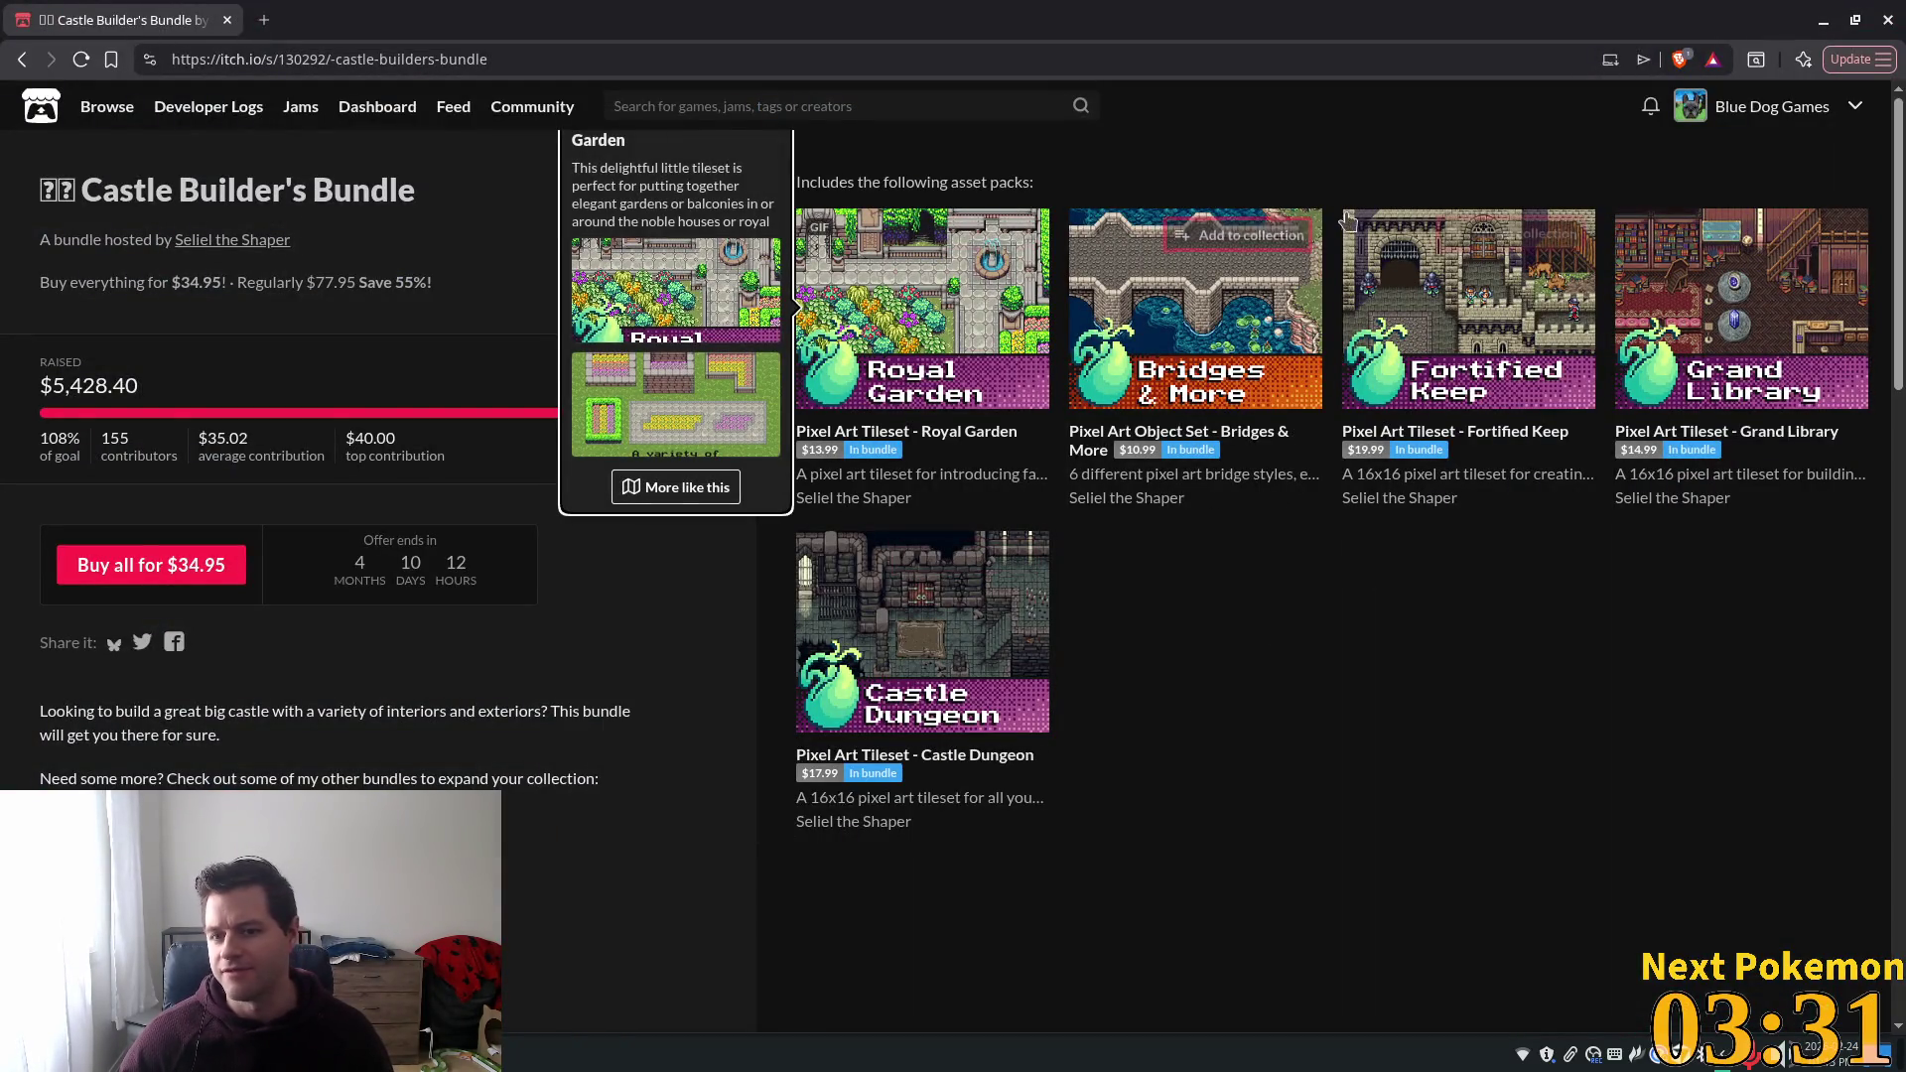
Read through the Fortified Keep tileset page and return to the Castle Builder's Bundle.
click(1464, 308)
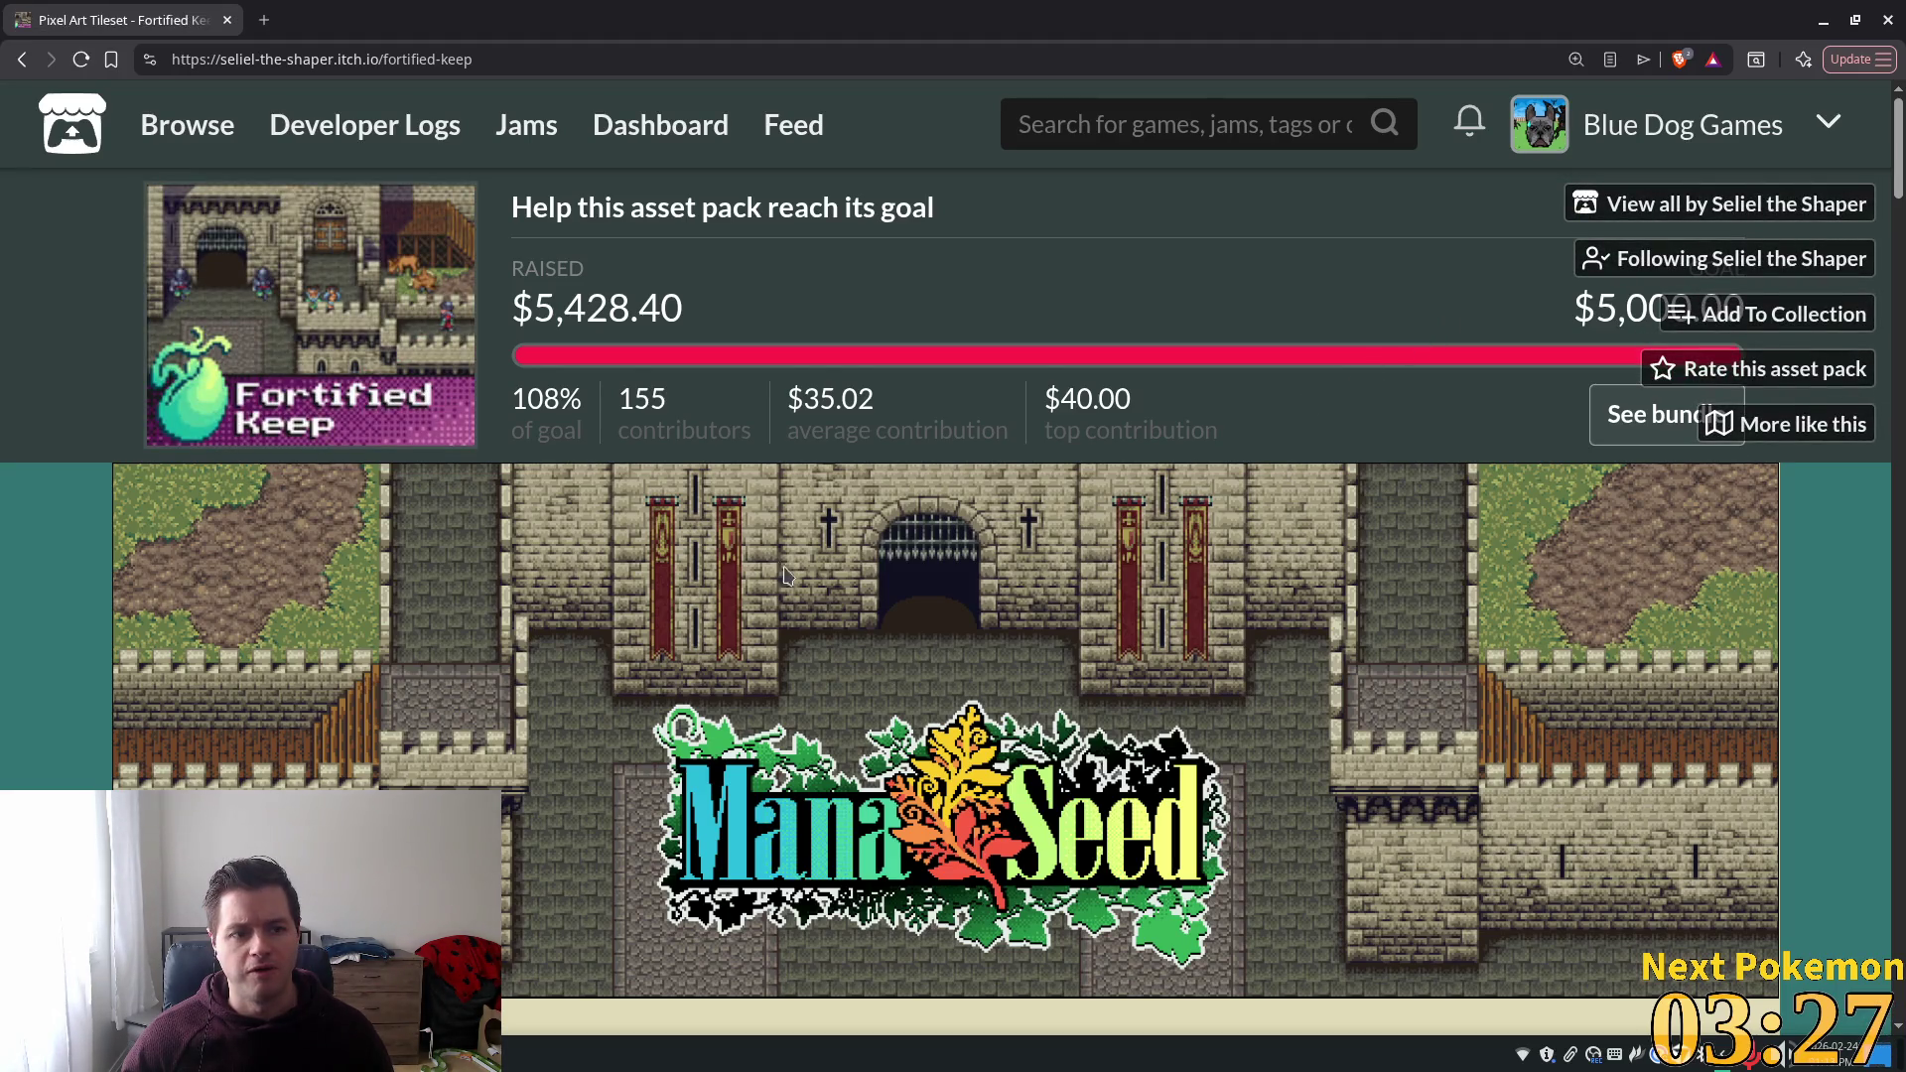
scroll(844, 625, down, 5)
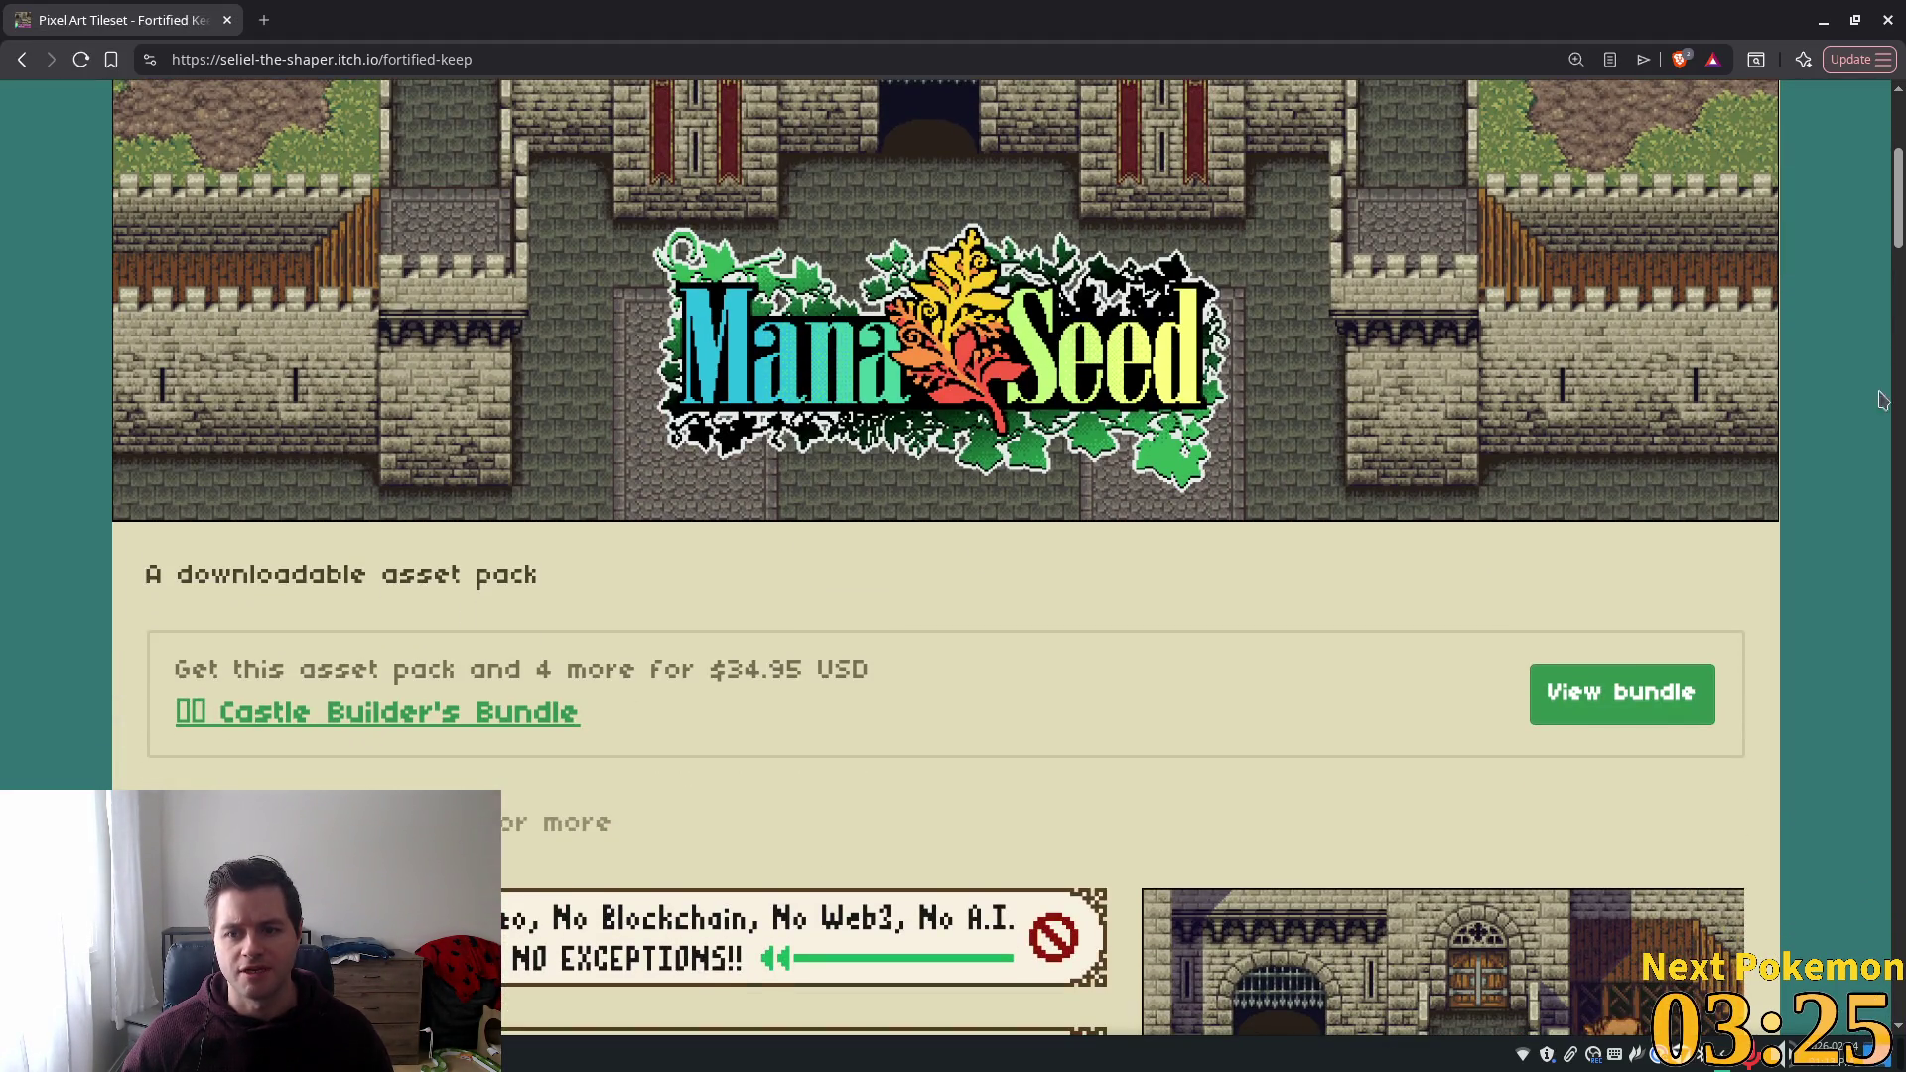
scroll(1464, 681, down, 3)
scroll(1377, 460, down, 8)
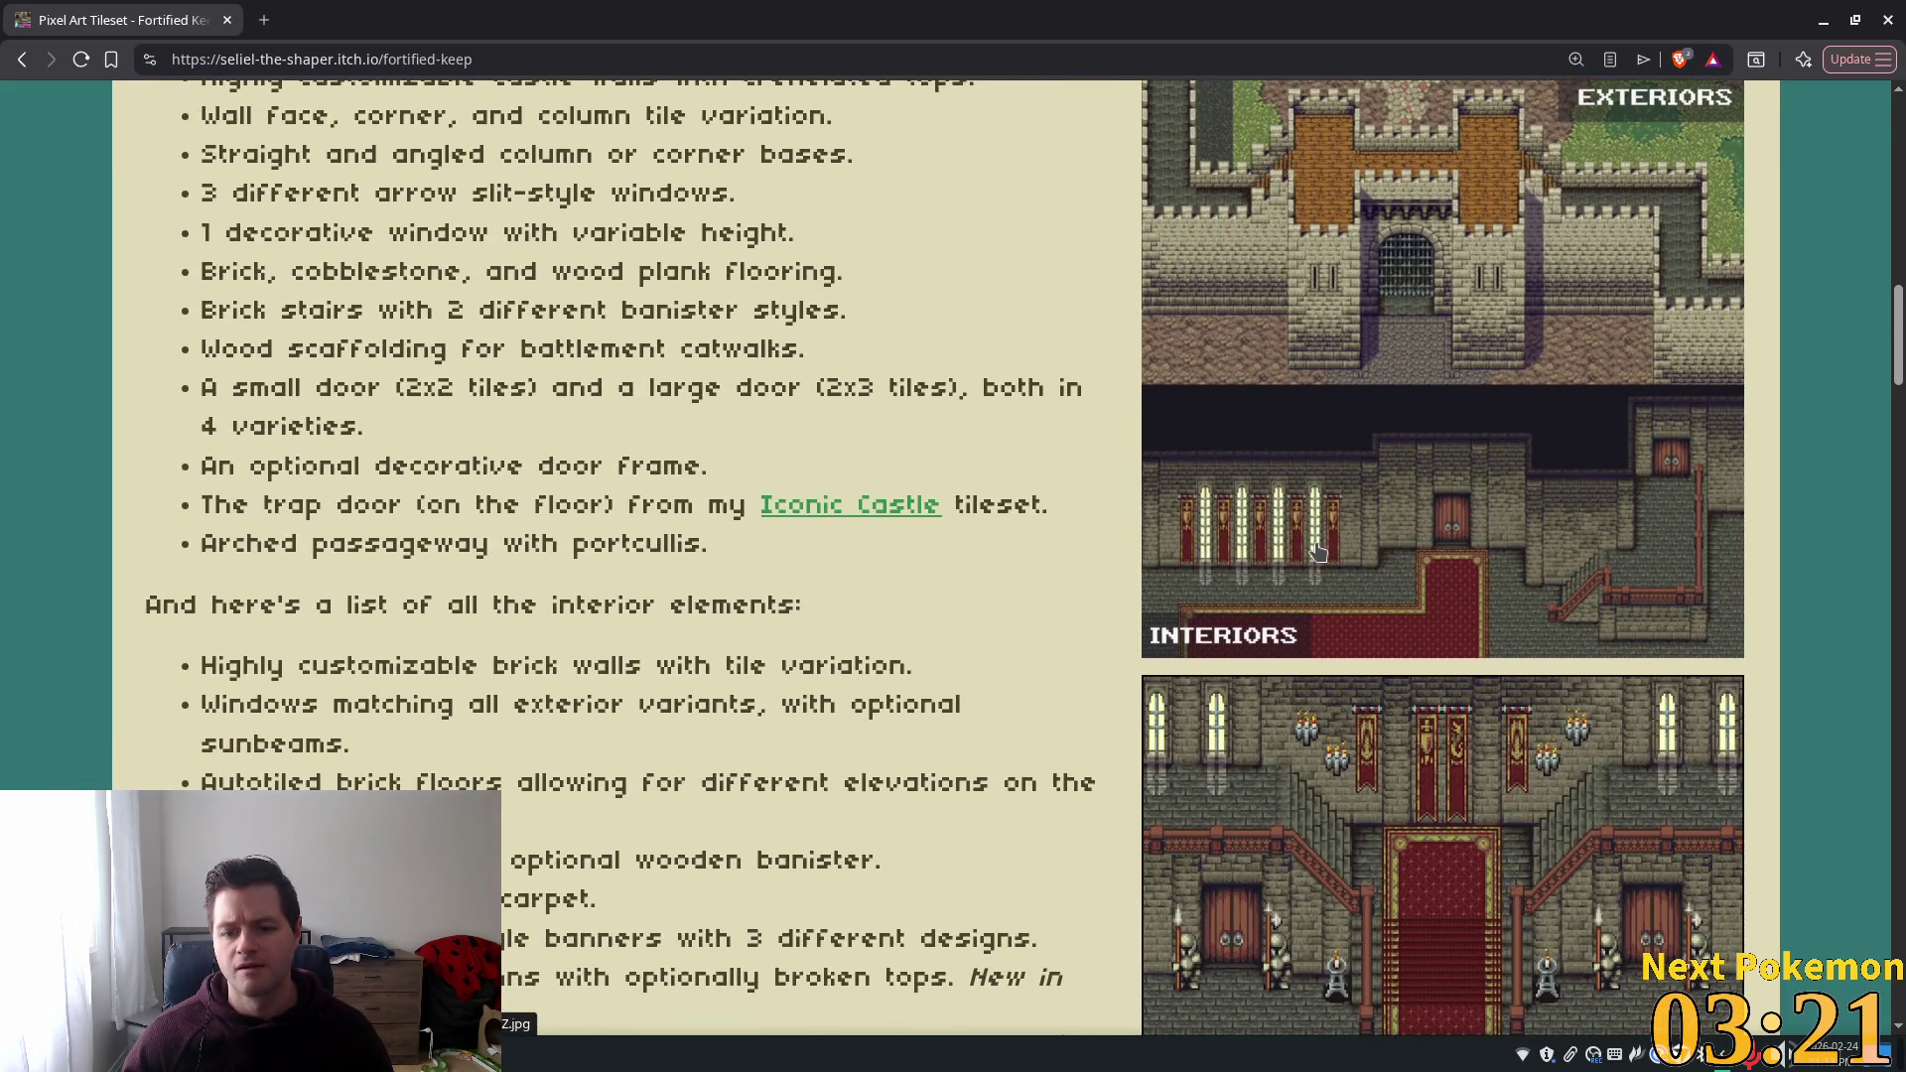
scroll(1317, 553, down, 10)
scroll(1316, 553, down, 5)
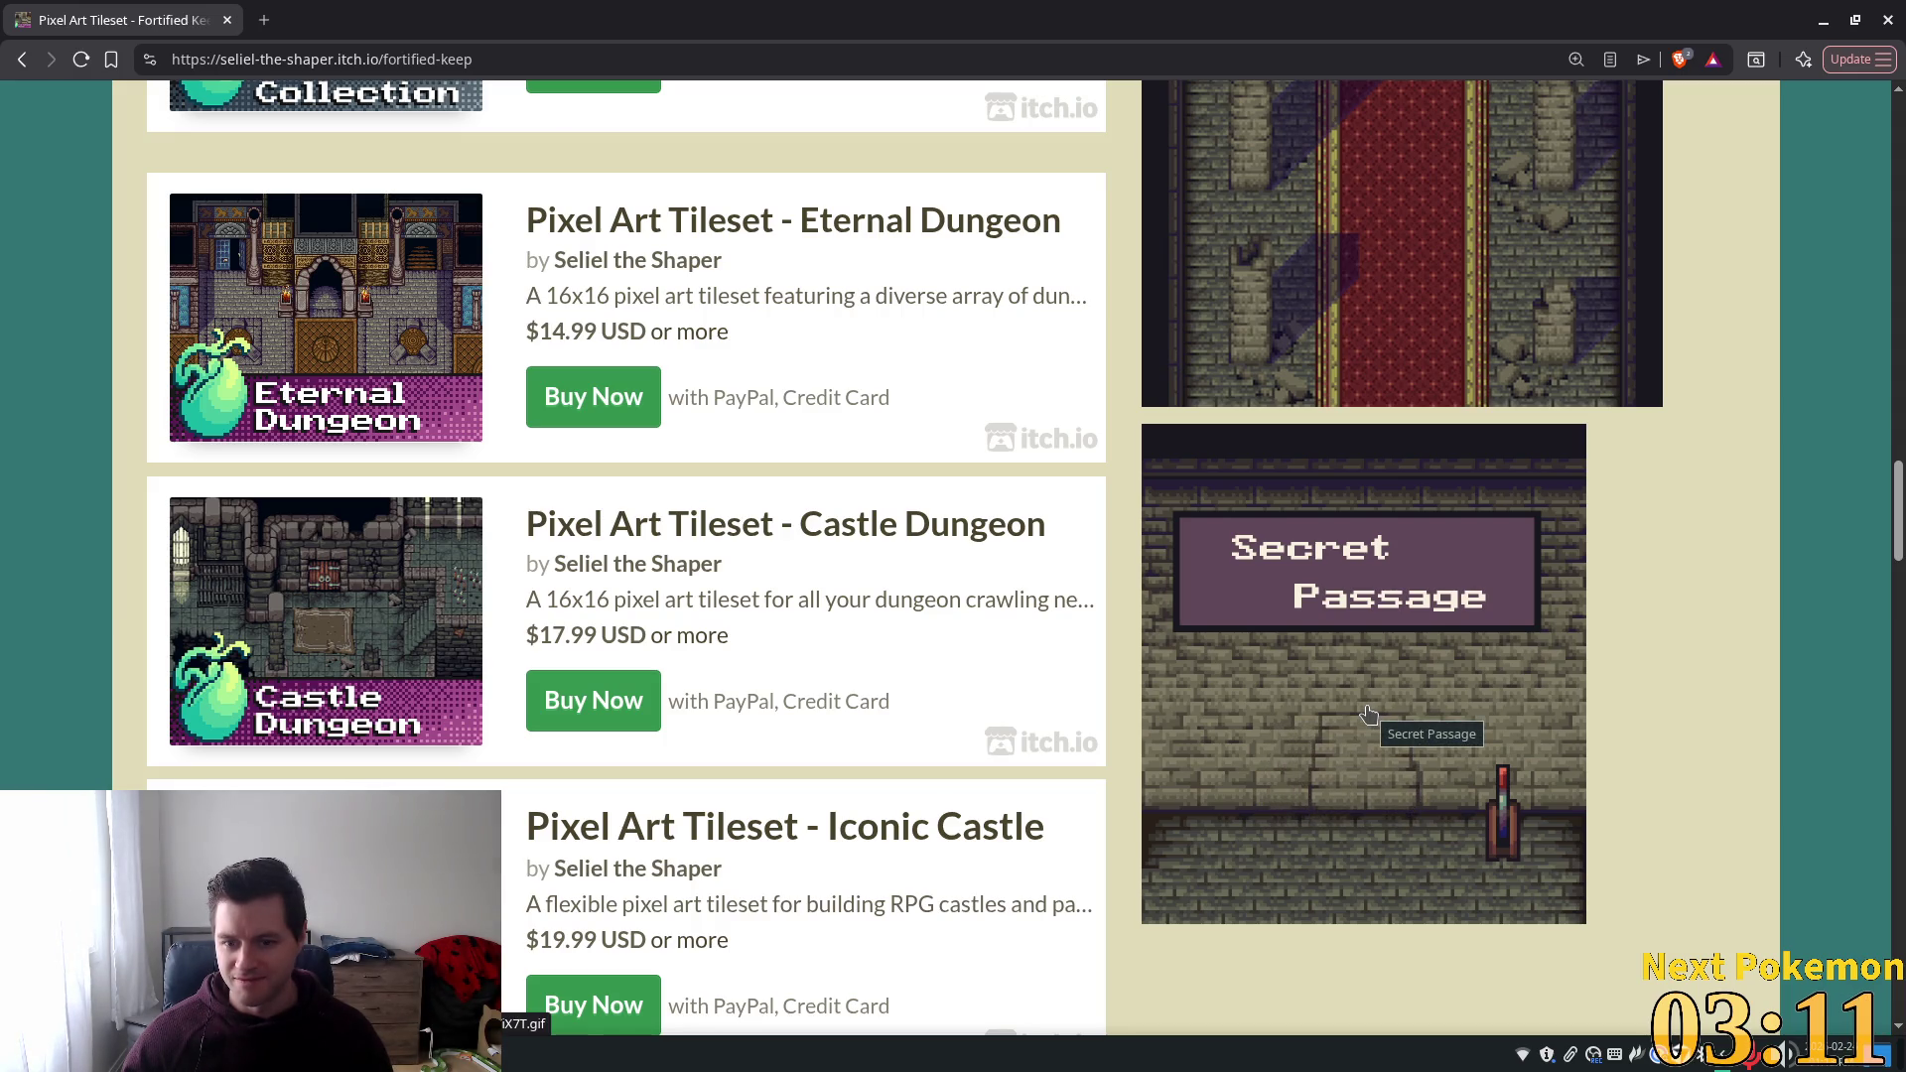
scroll(1365, 717, down, 5)
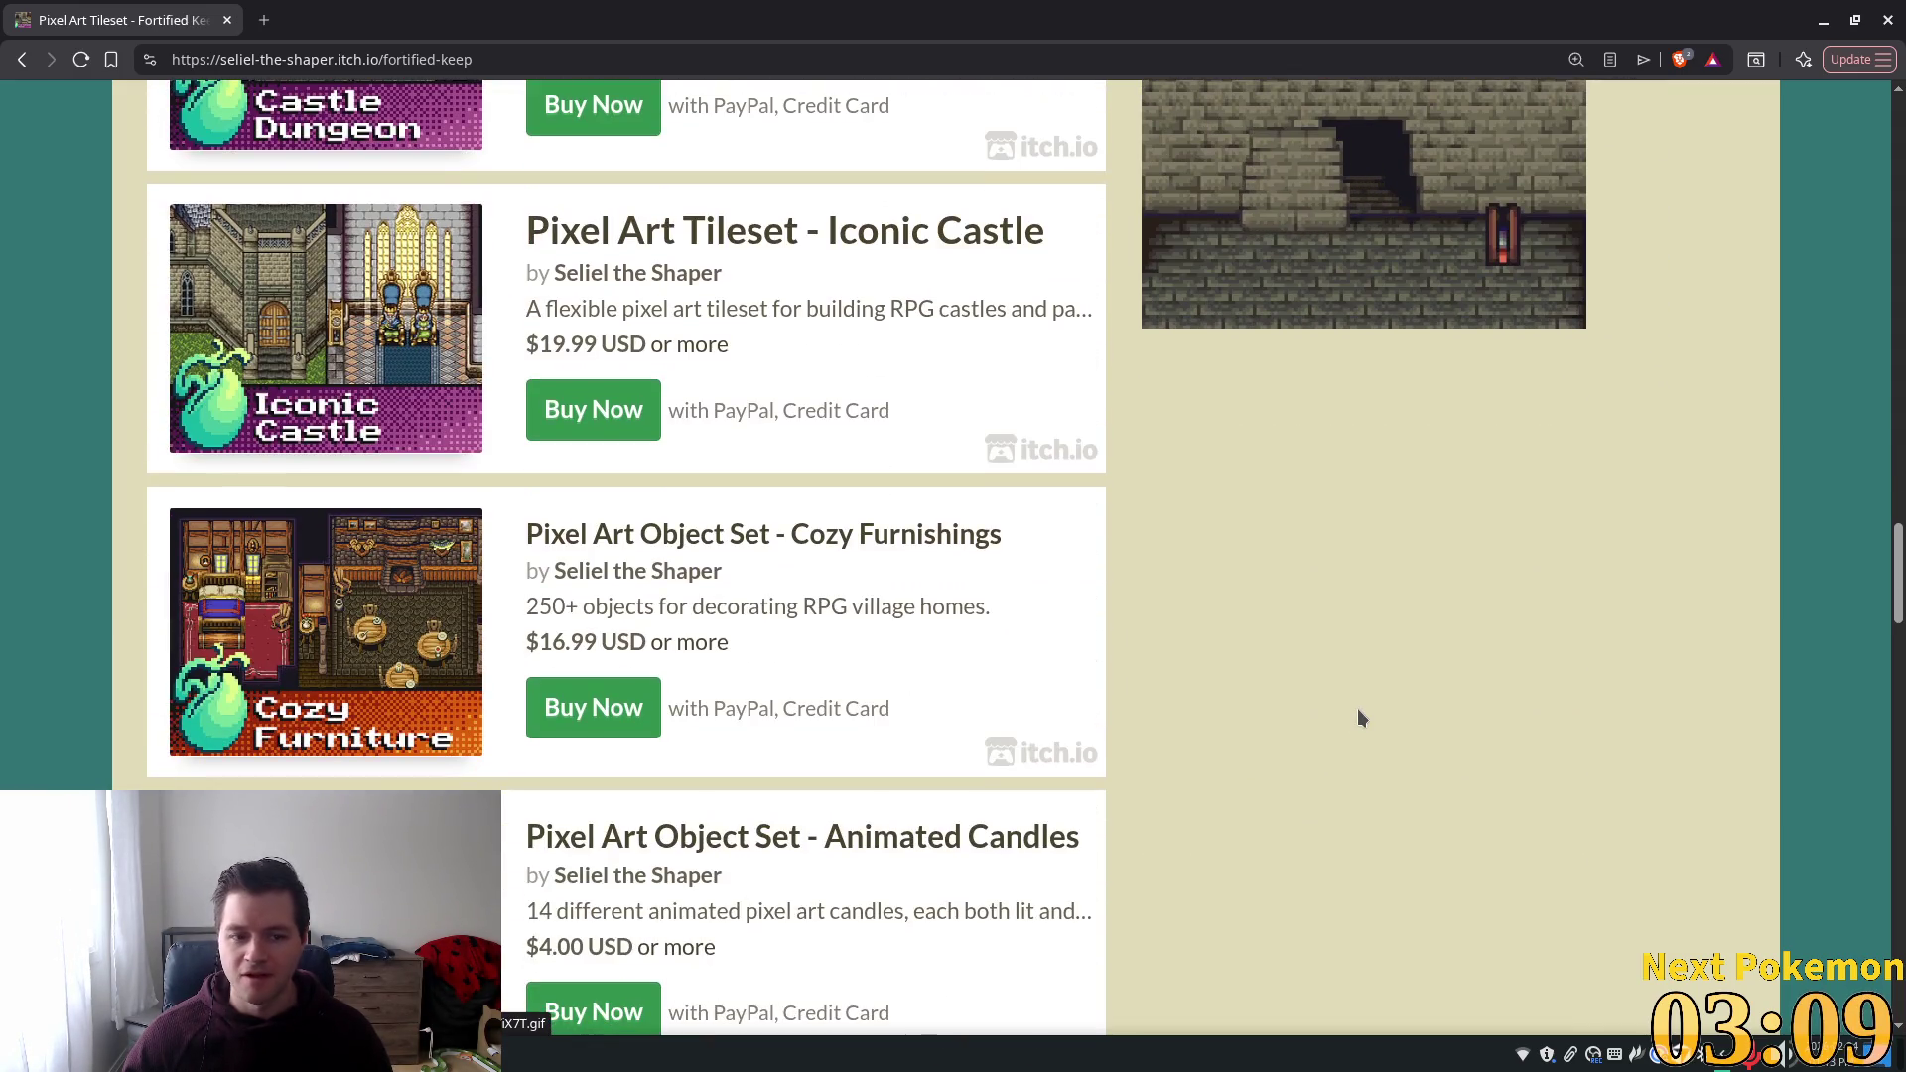
scroll(1359, 717, up, 3)
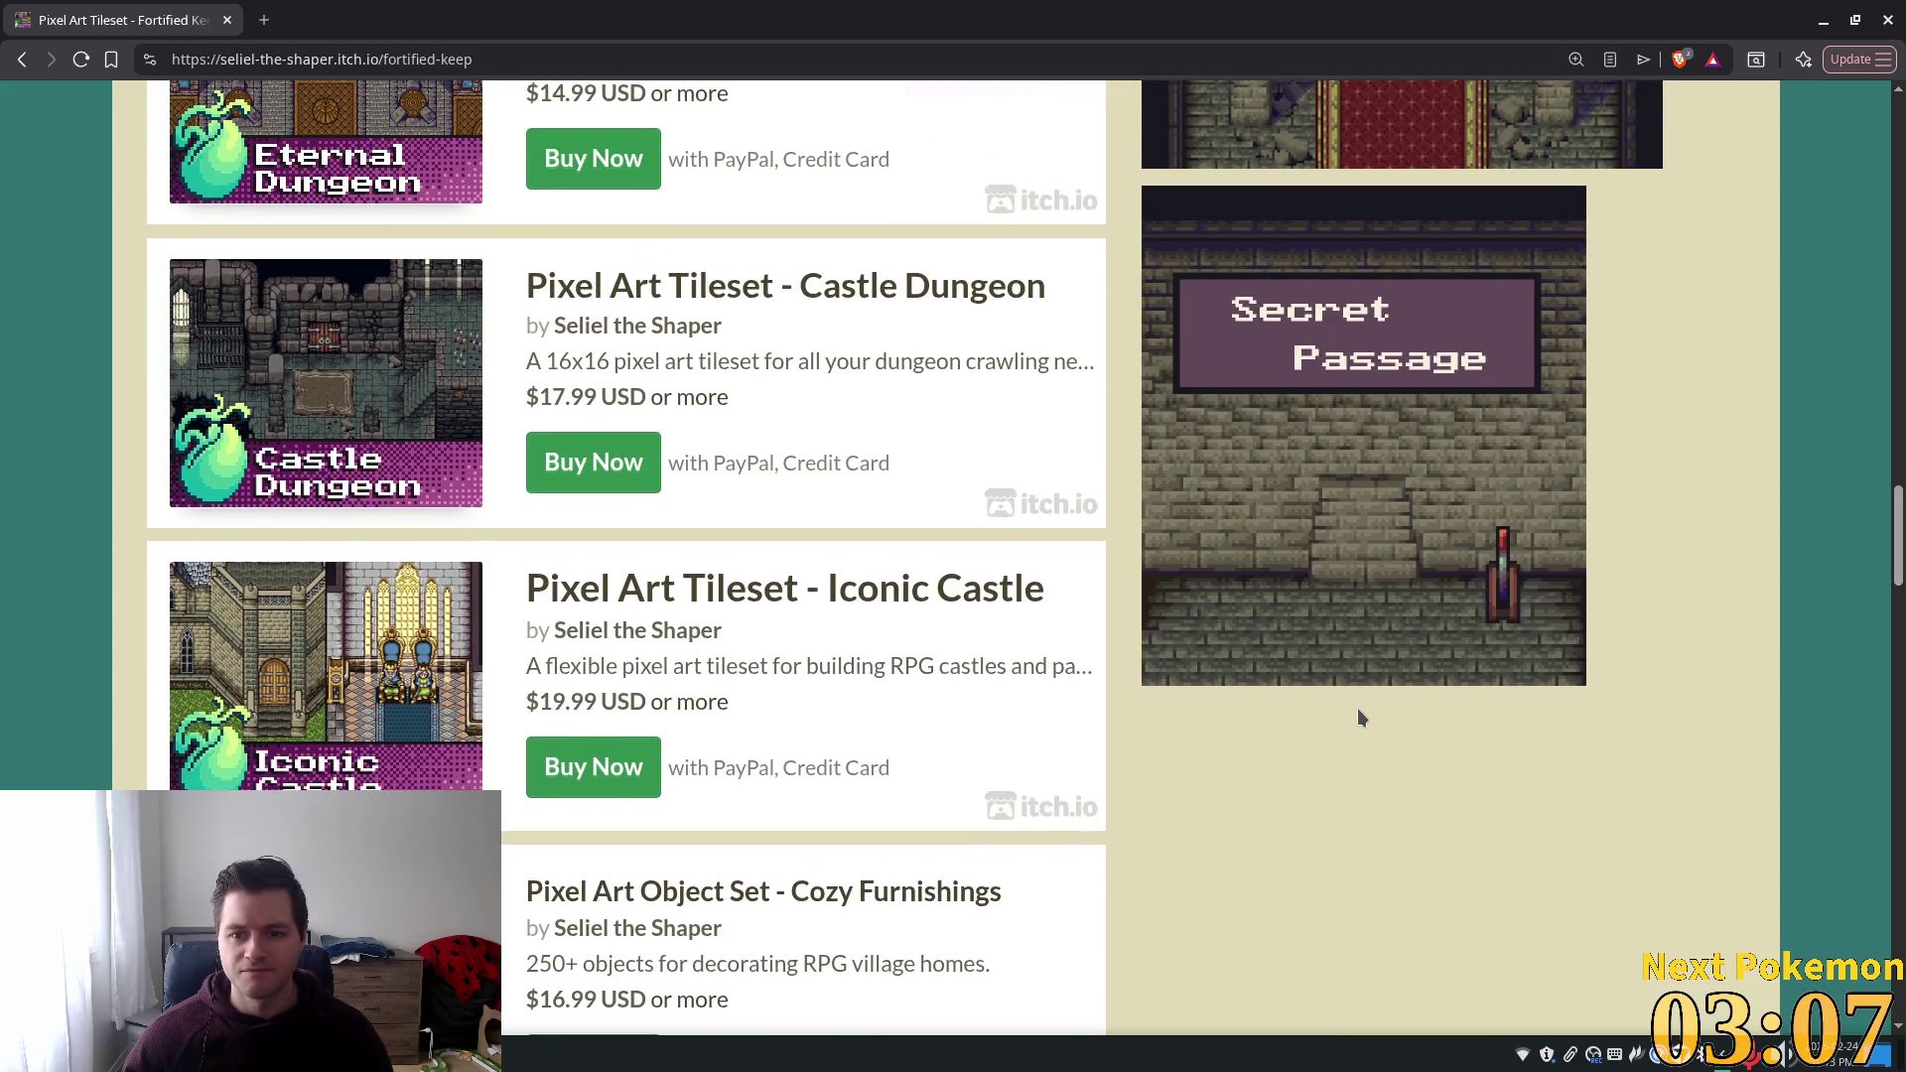
scroll(1359, 716, up, 5)
scroll(1361, 717, up, 2)
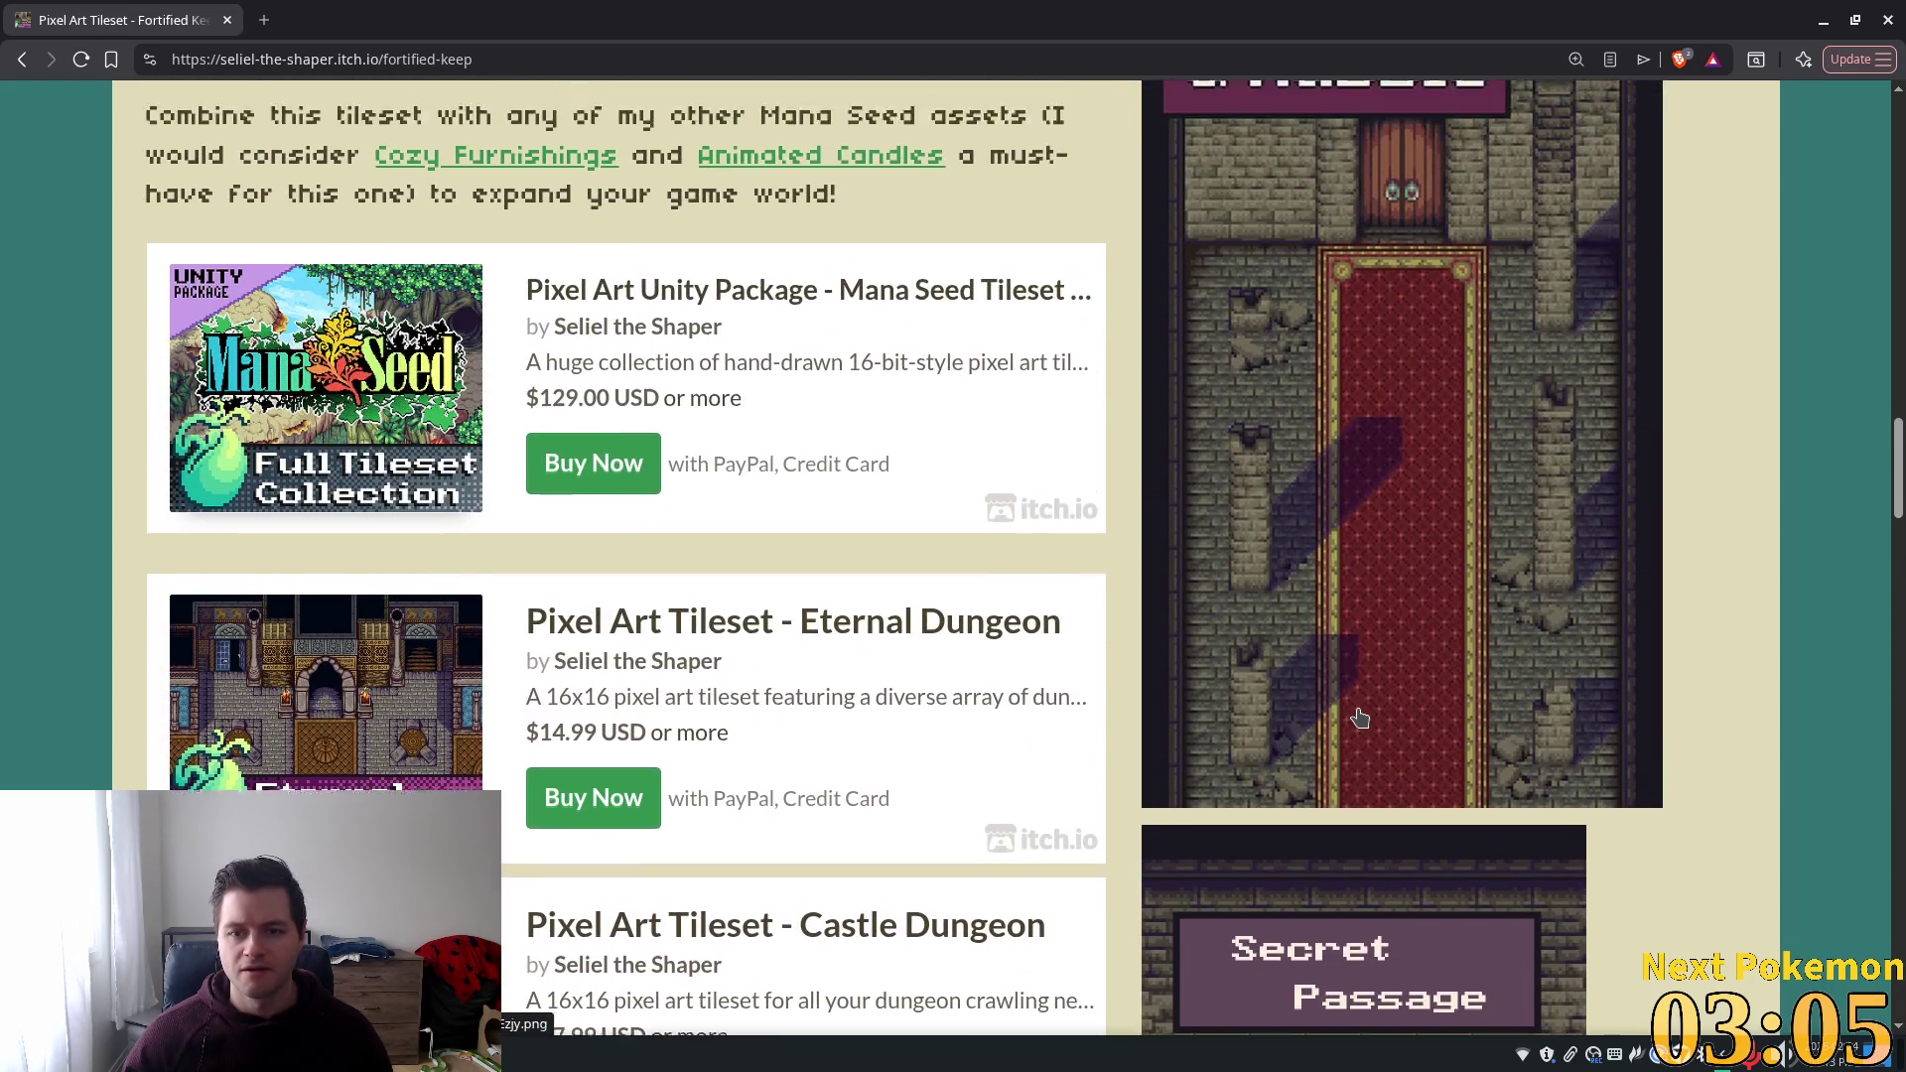
scroll(1357, 719, up, 2)
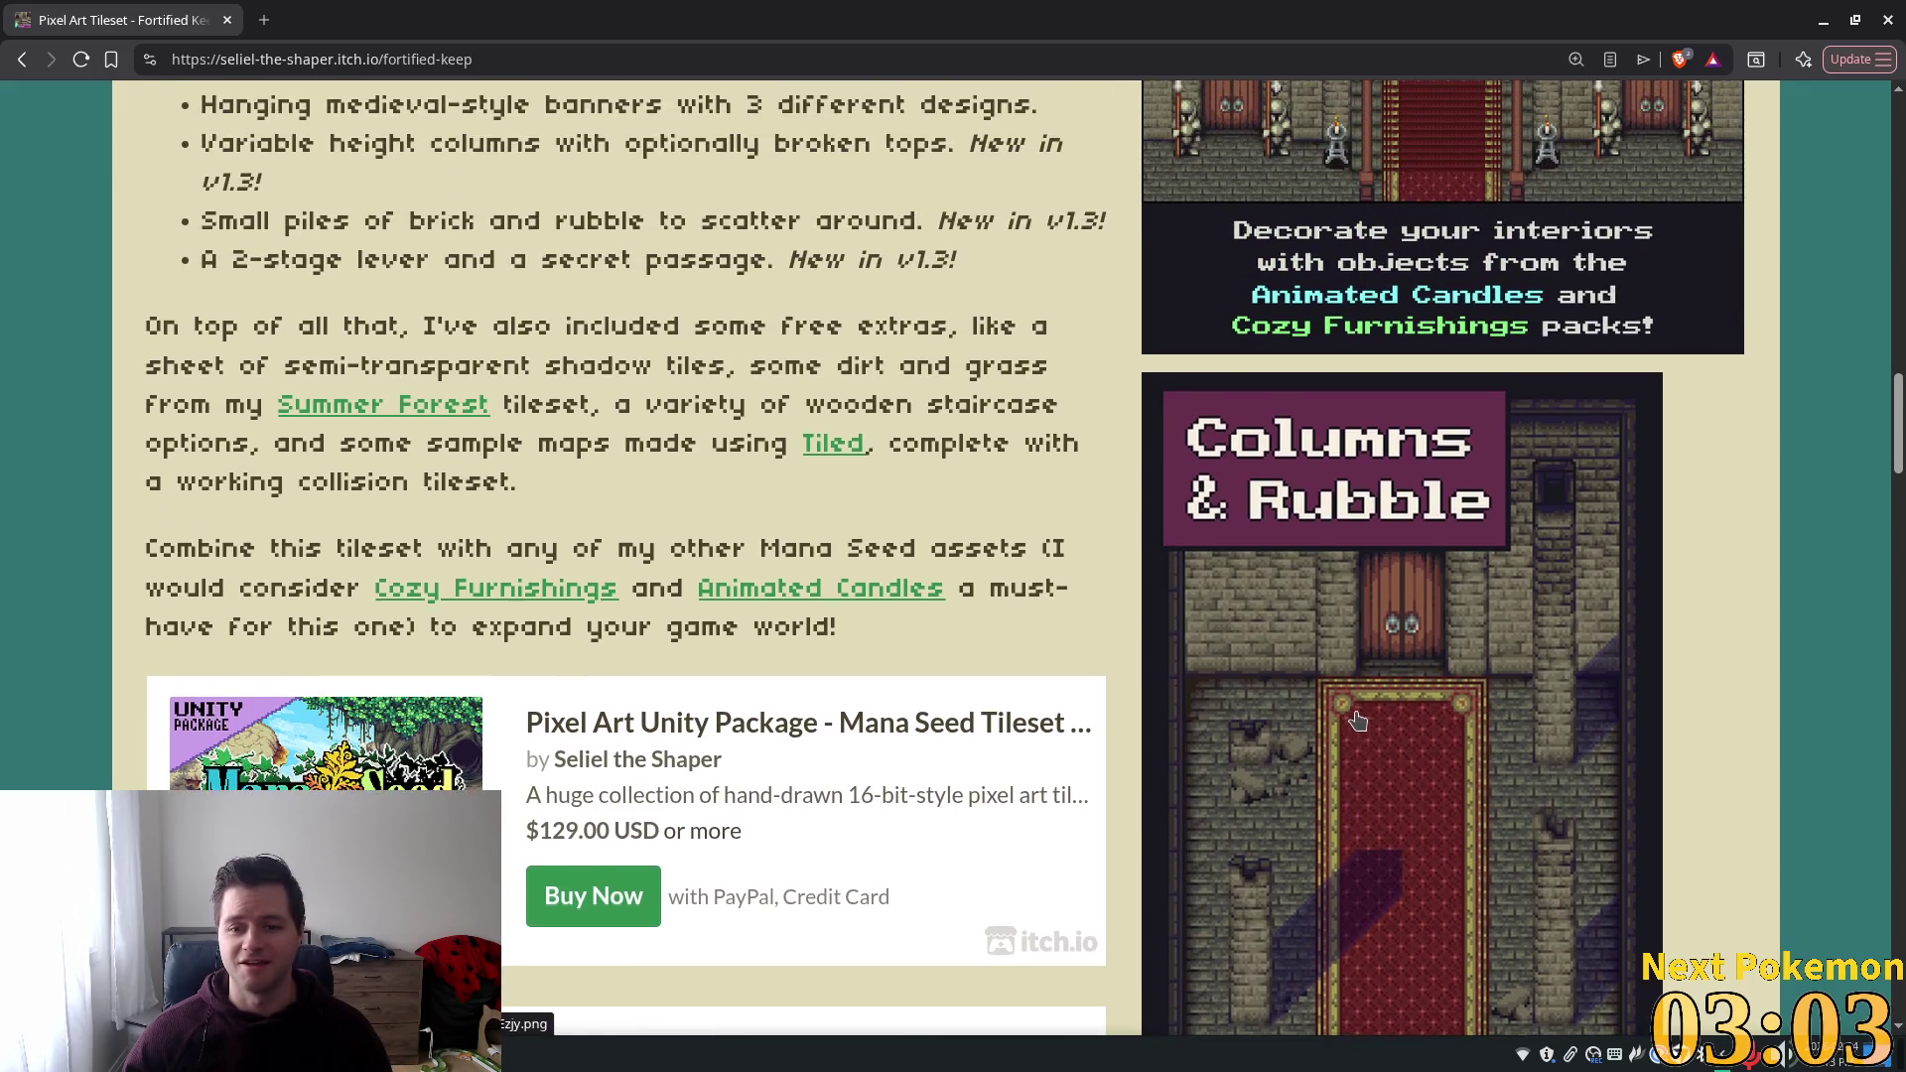
scroll(1339, 687, up, 6)
scroll(1337, 687, up, 8)
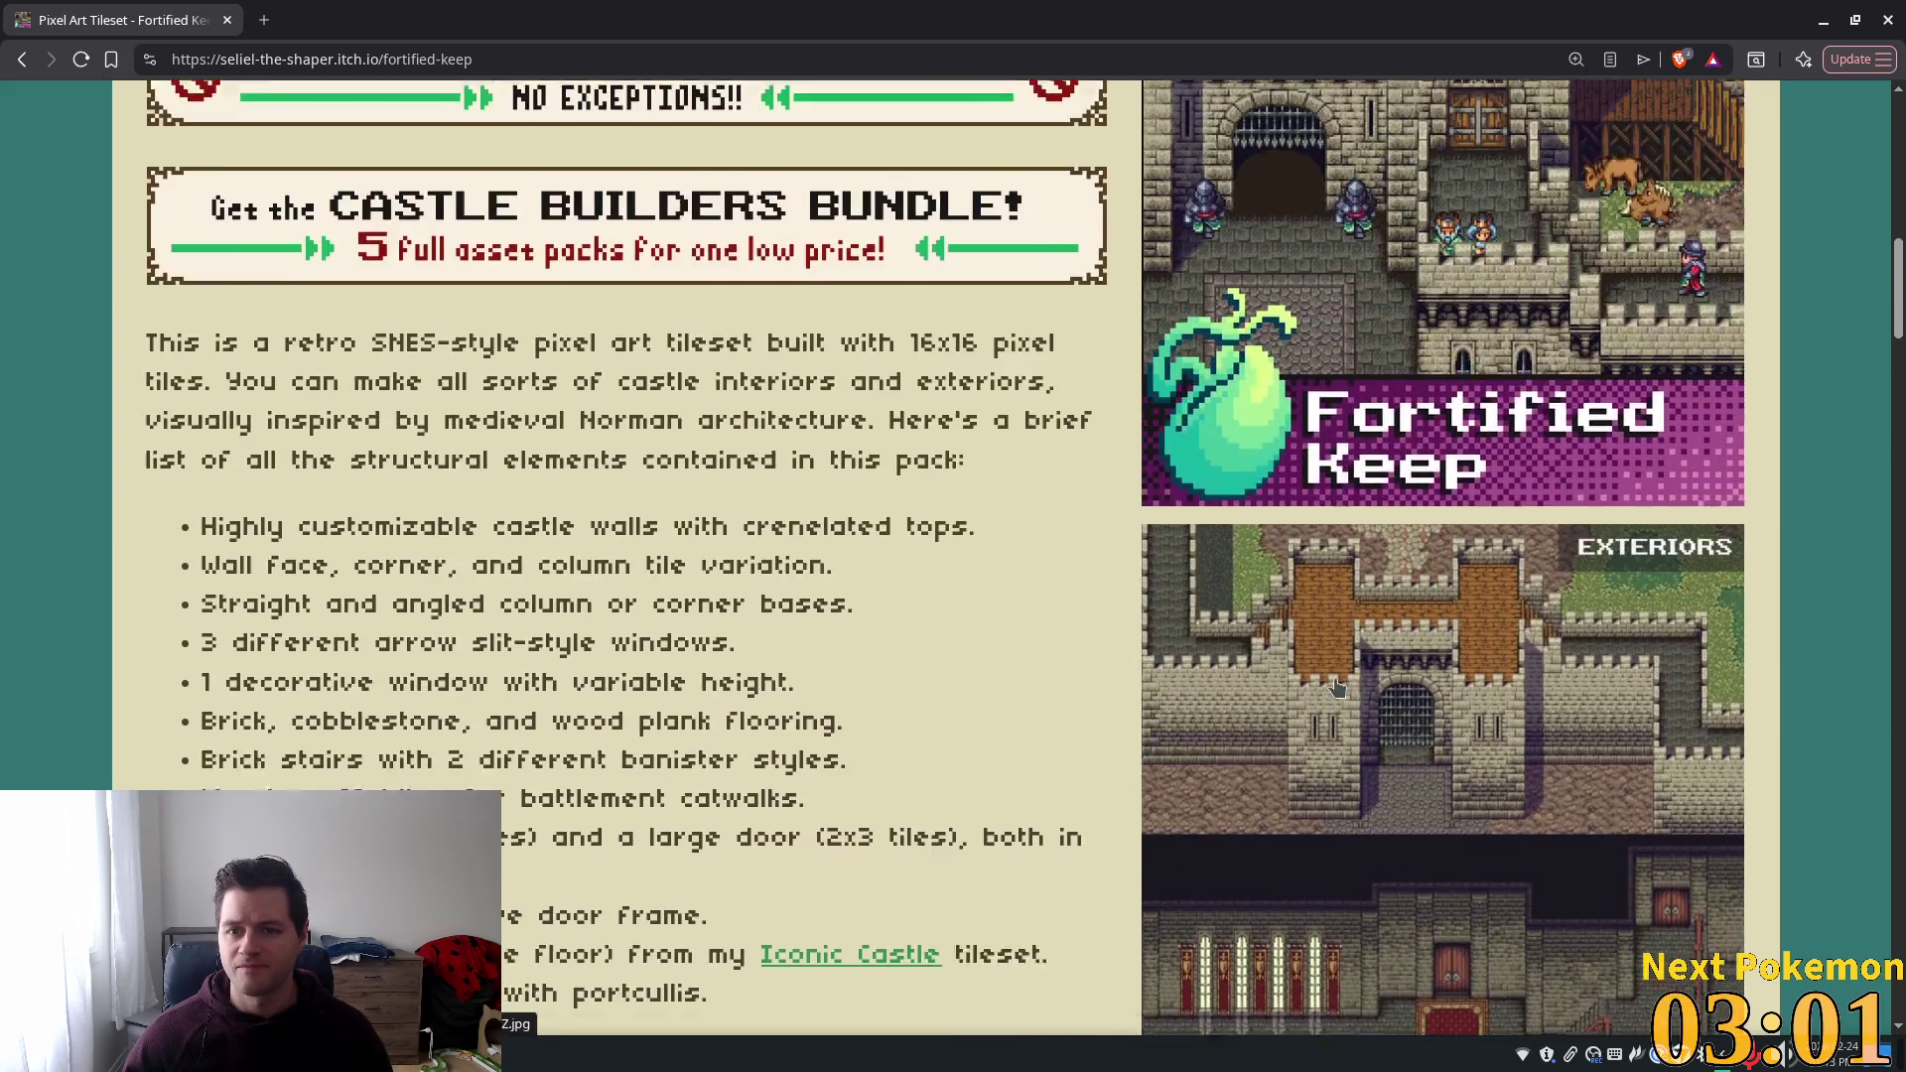
scroll(1337, 655, up, 8)
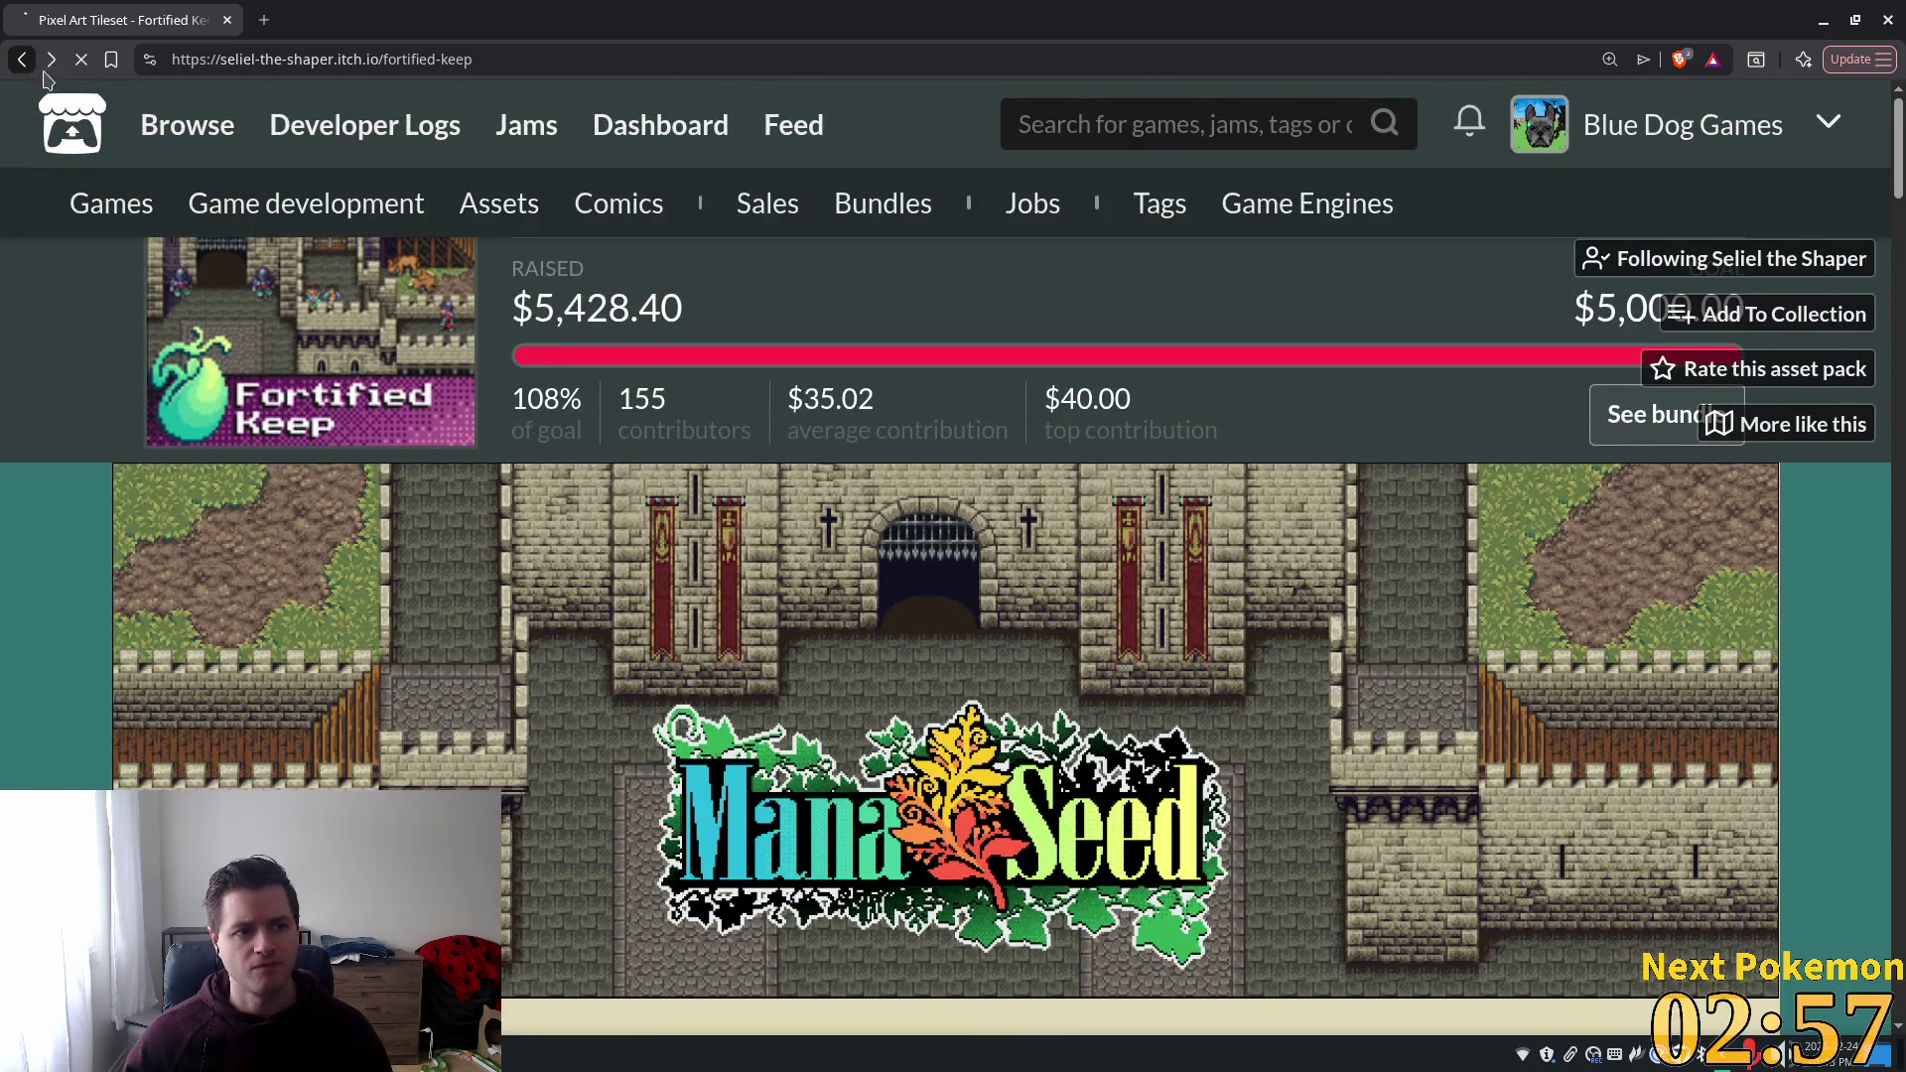
click(21, 59)
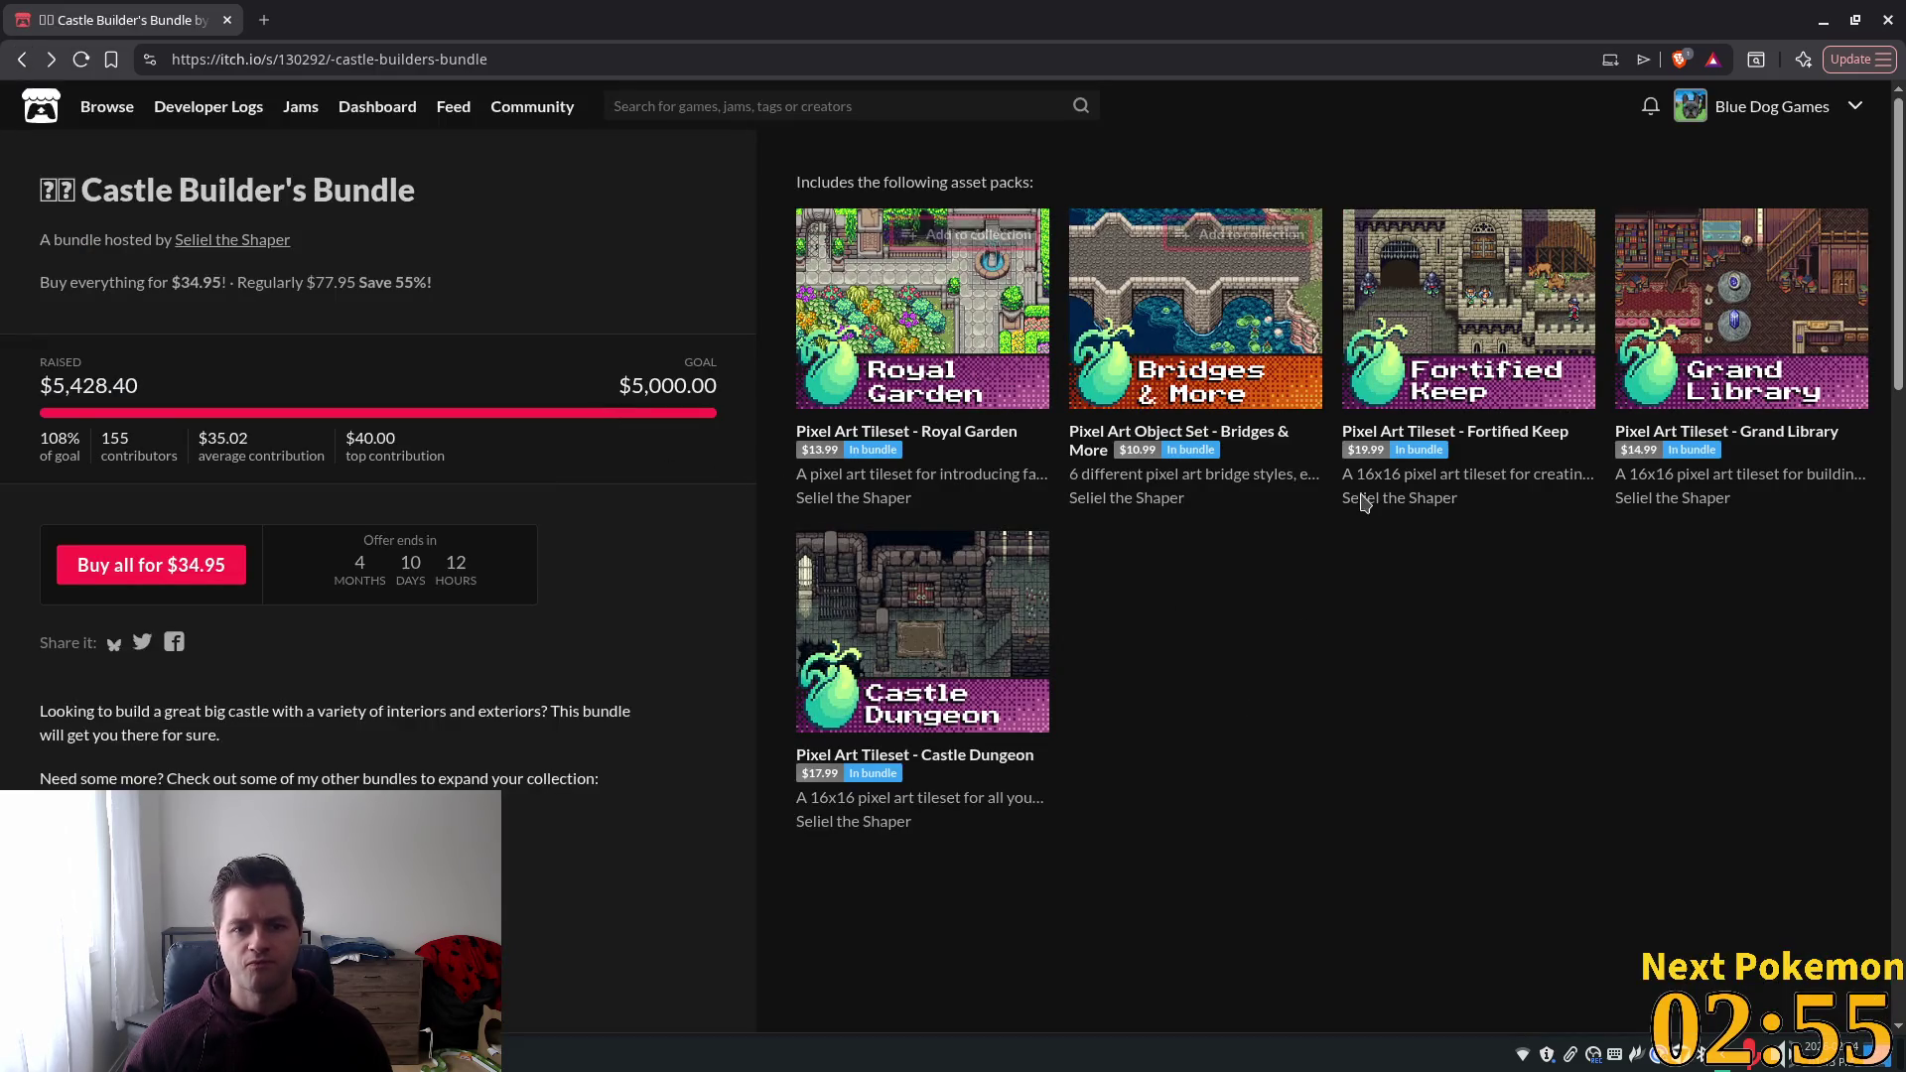
Read the Royal Garden tileset's feature list, then go back to the bundle listing.
click(982, 318)
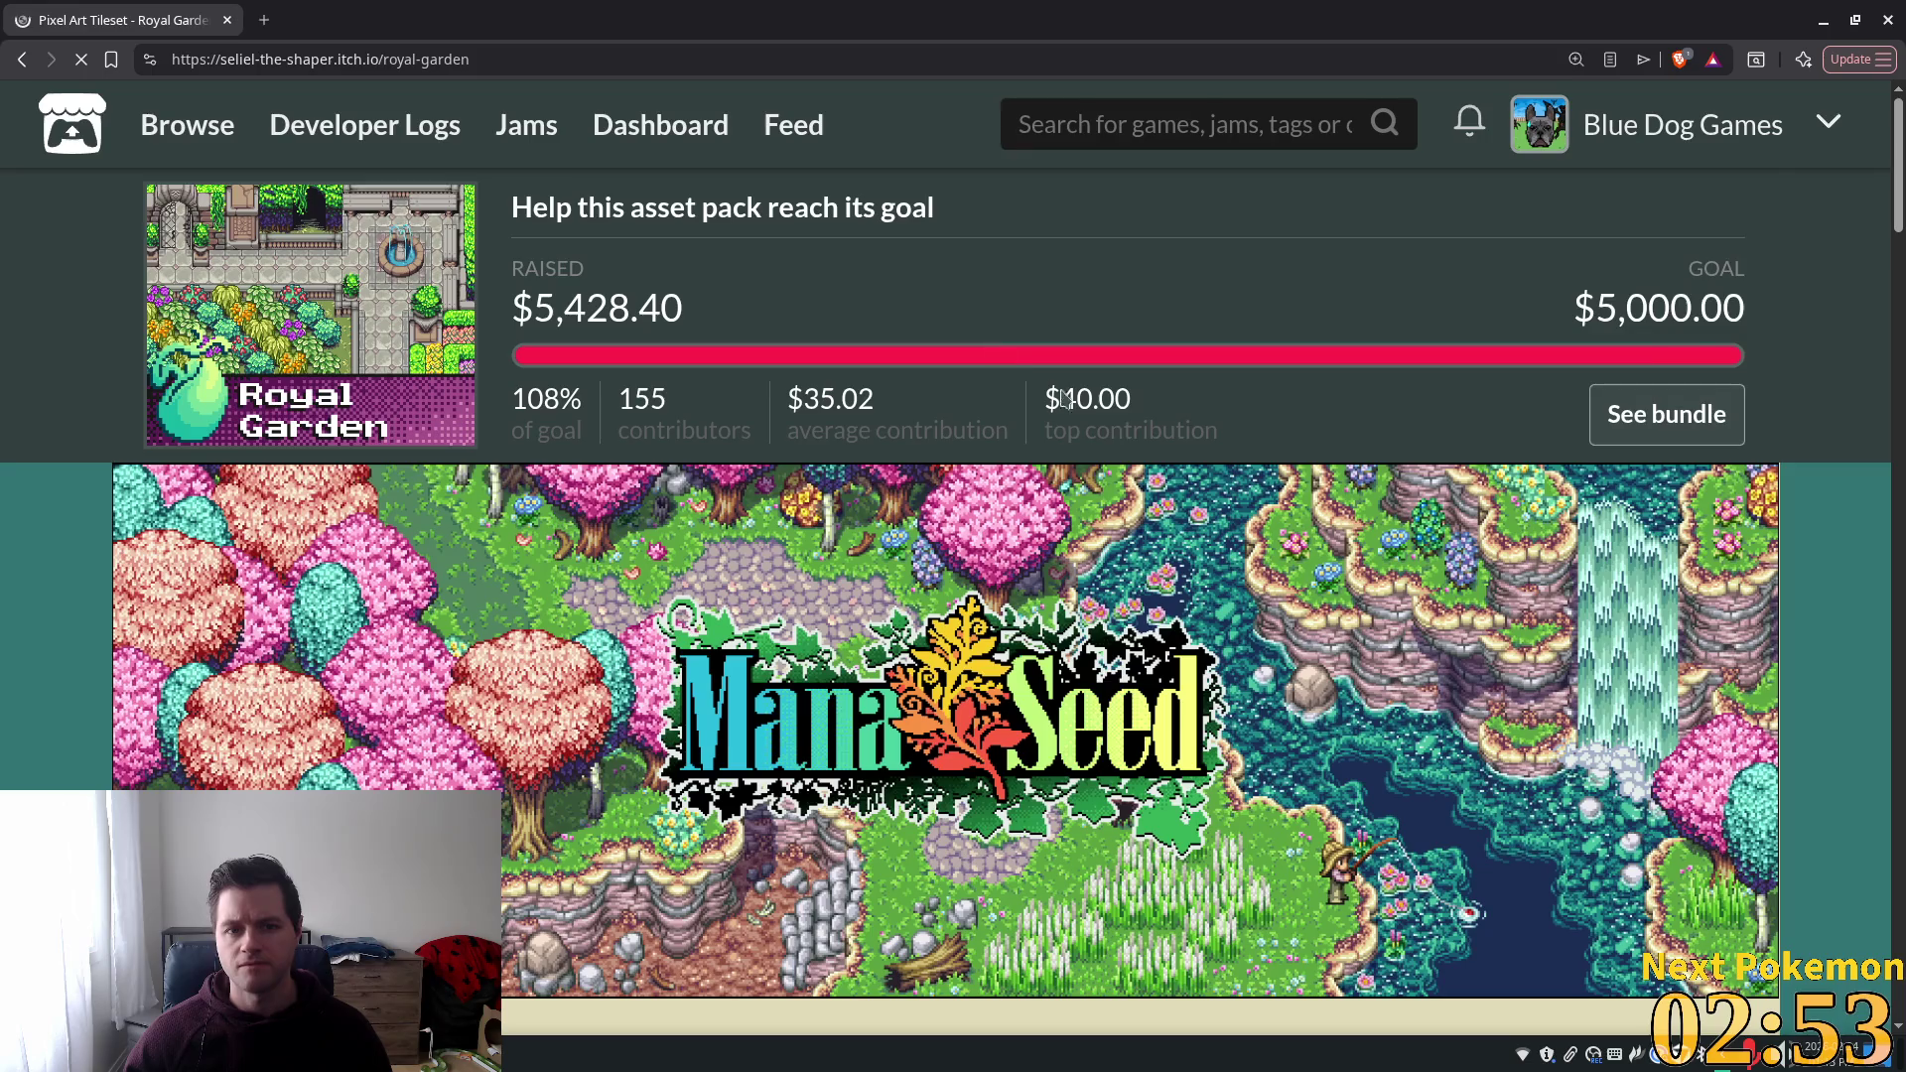
scroll(619, 340, down, 15)
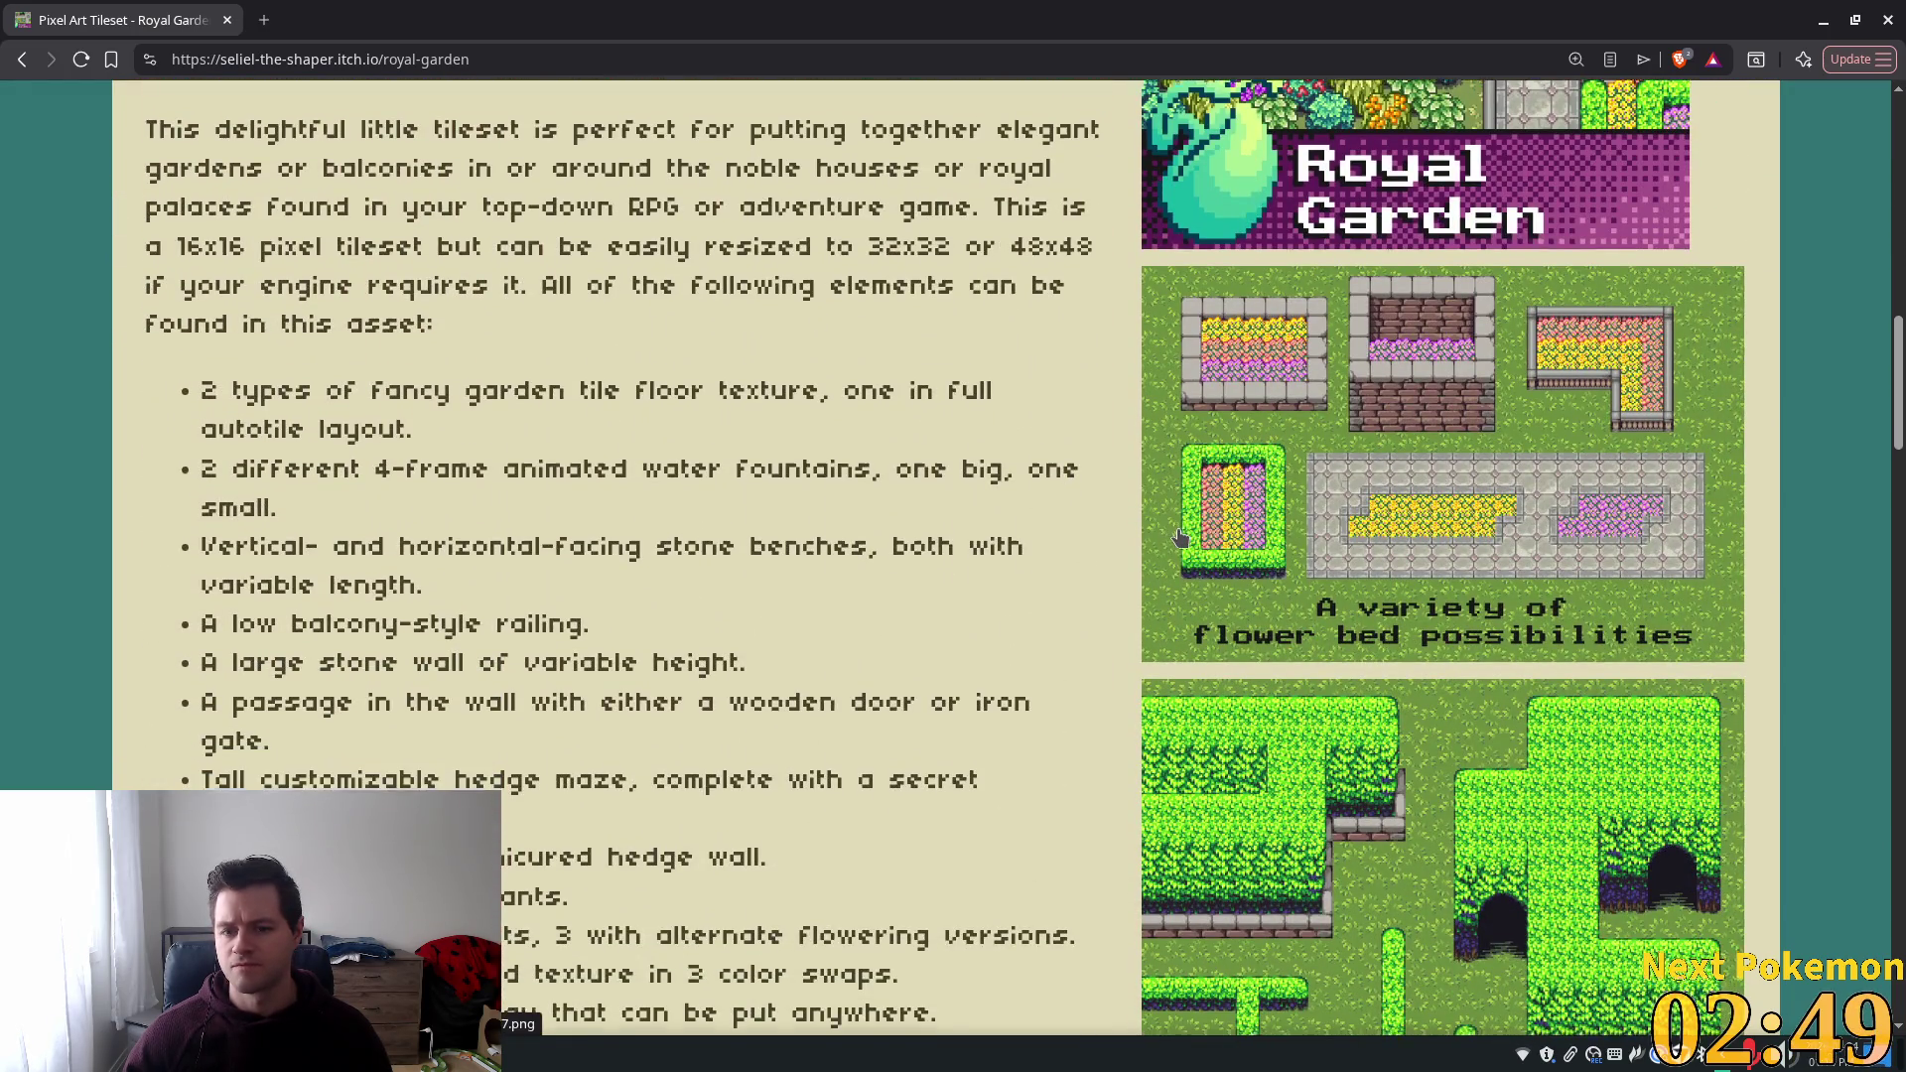
scroll(1180, 536, down, 5)
scroll(1180, 537, down, 4)
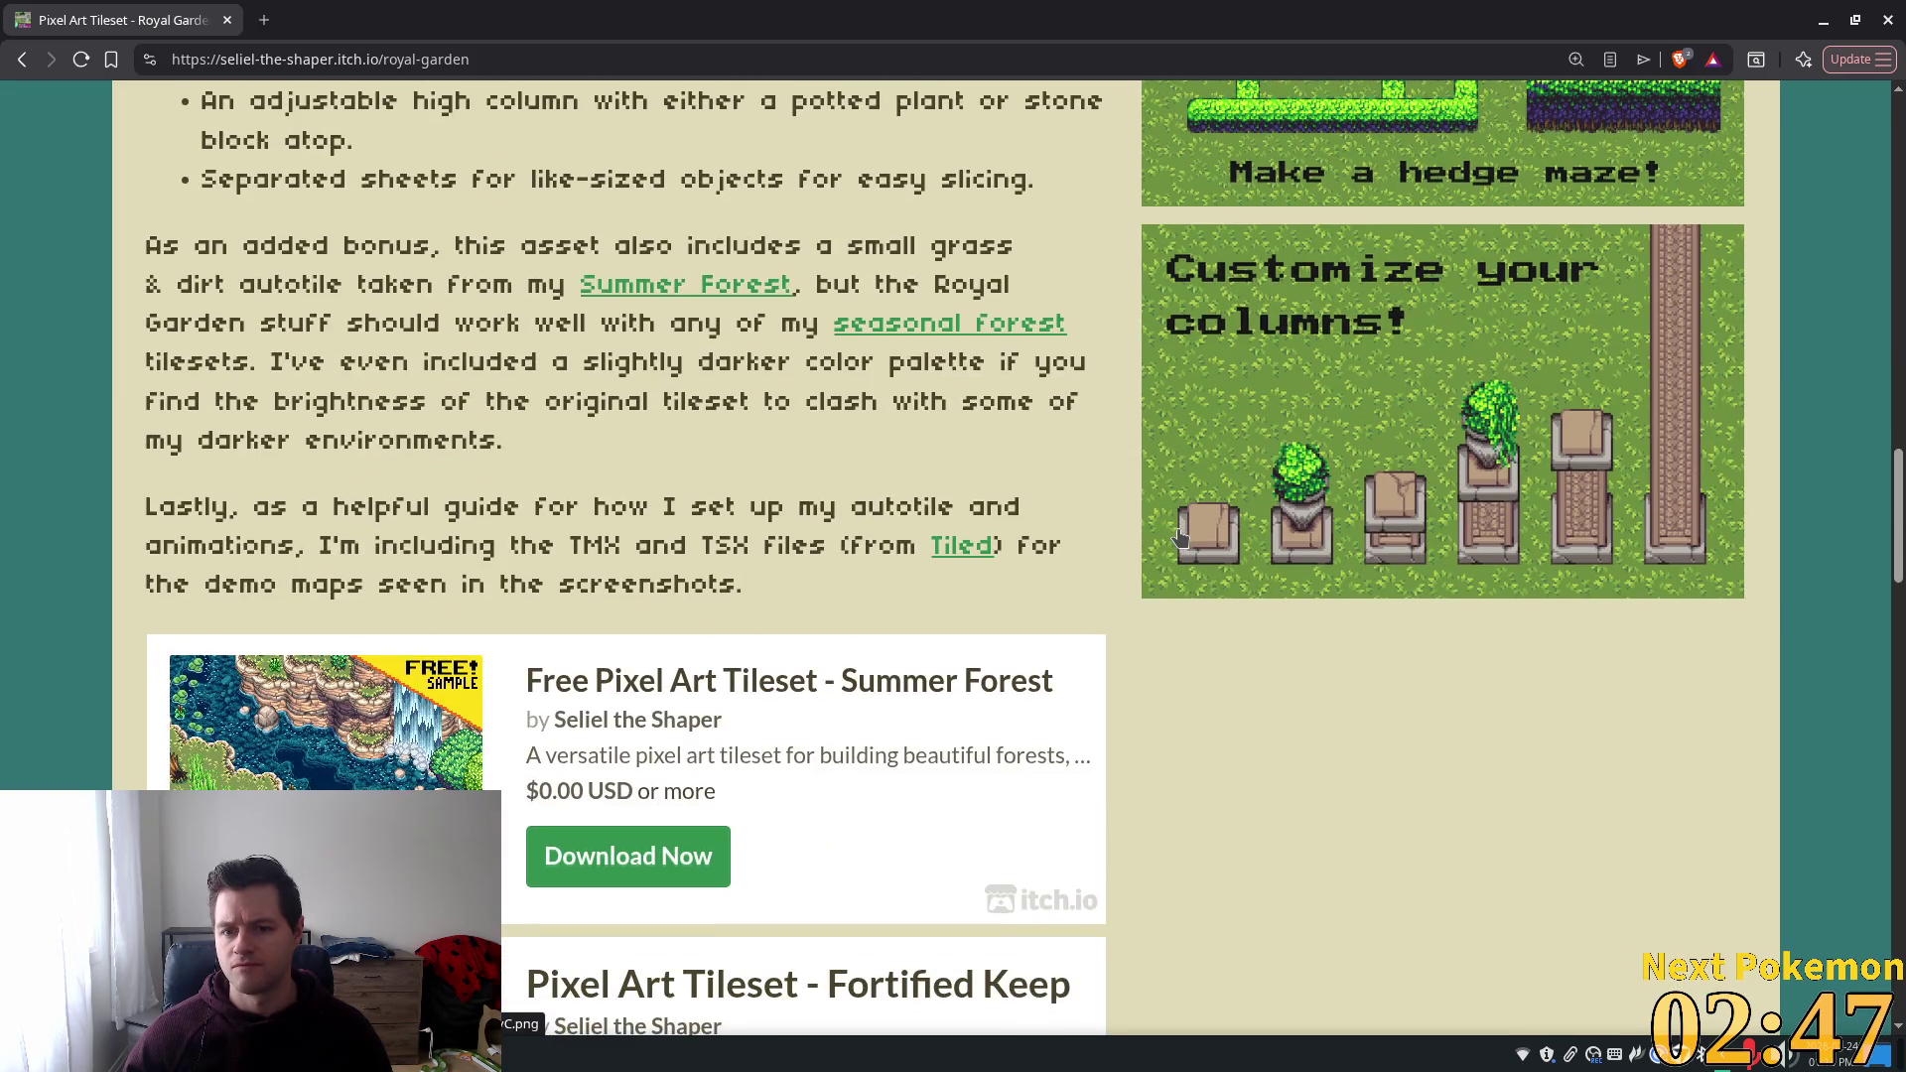
scroll(1362, 540, up, 4)
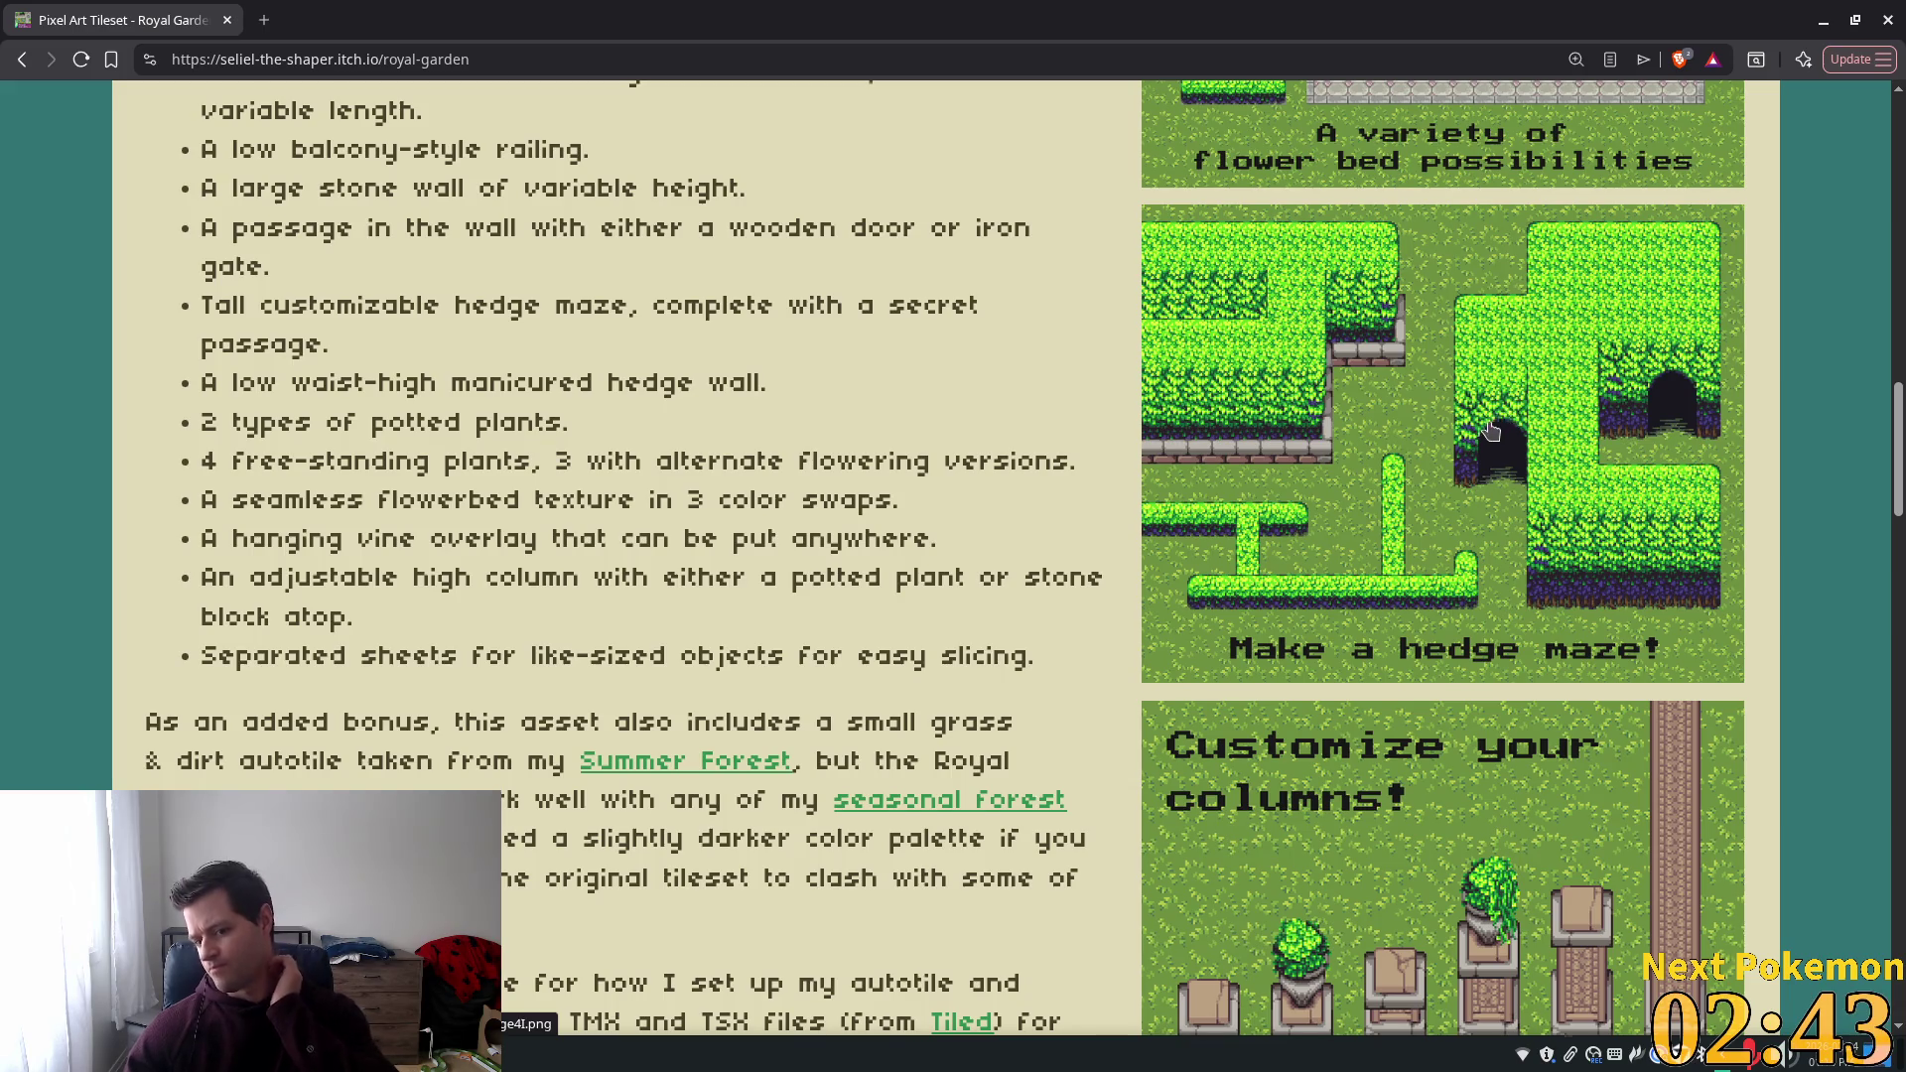
scroll(1508, 415, down, 7)
scroll(1429, 465, up, 2)
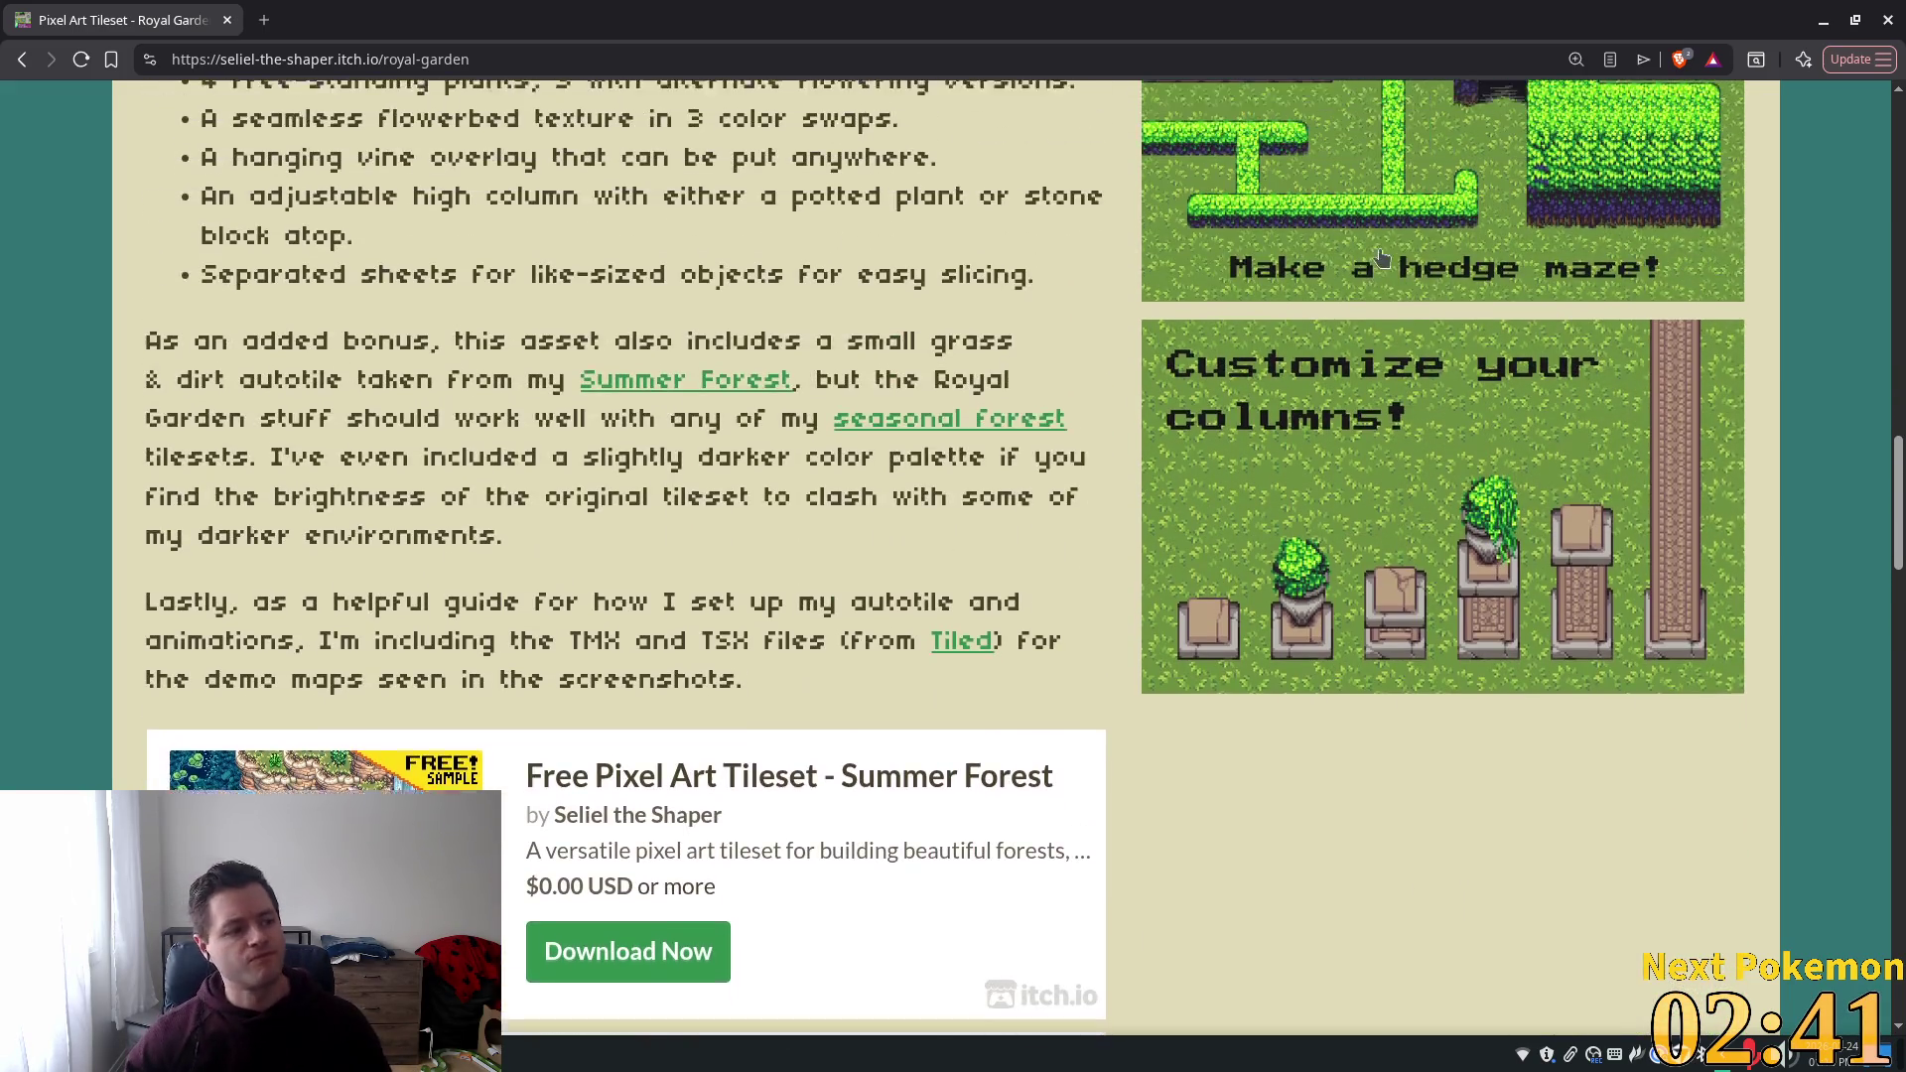
scroll(1356, 372, down, 4)
scroll(1365, 397, down, 6)
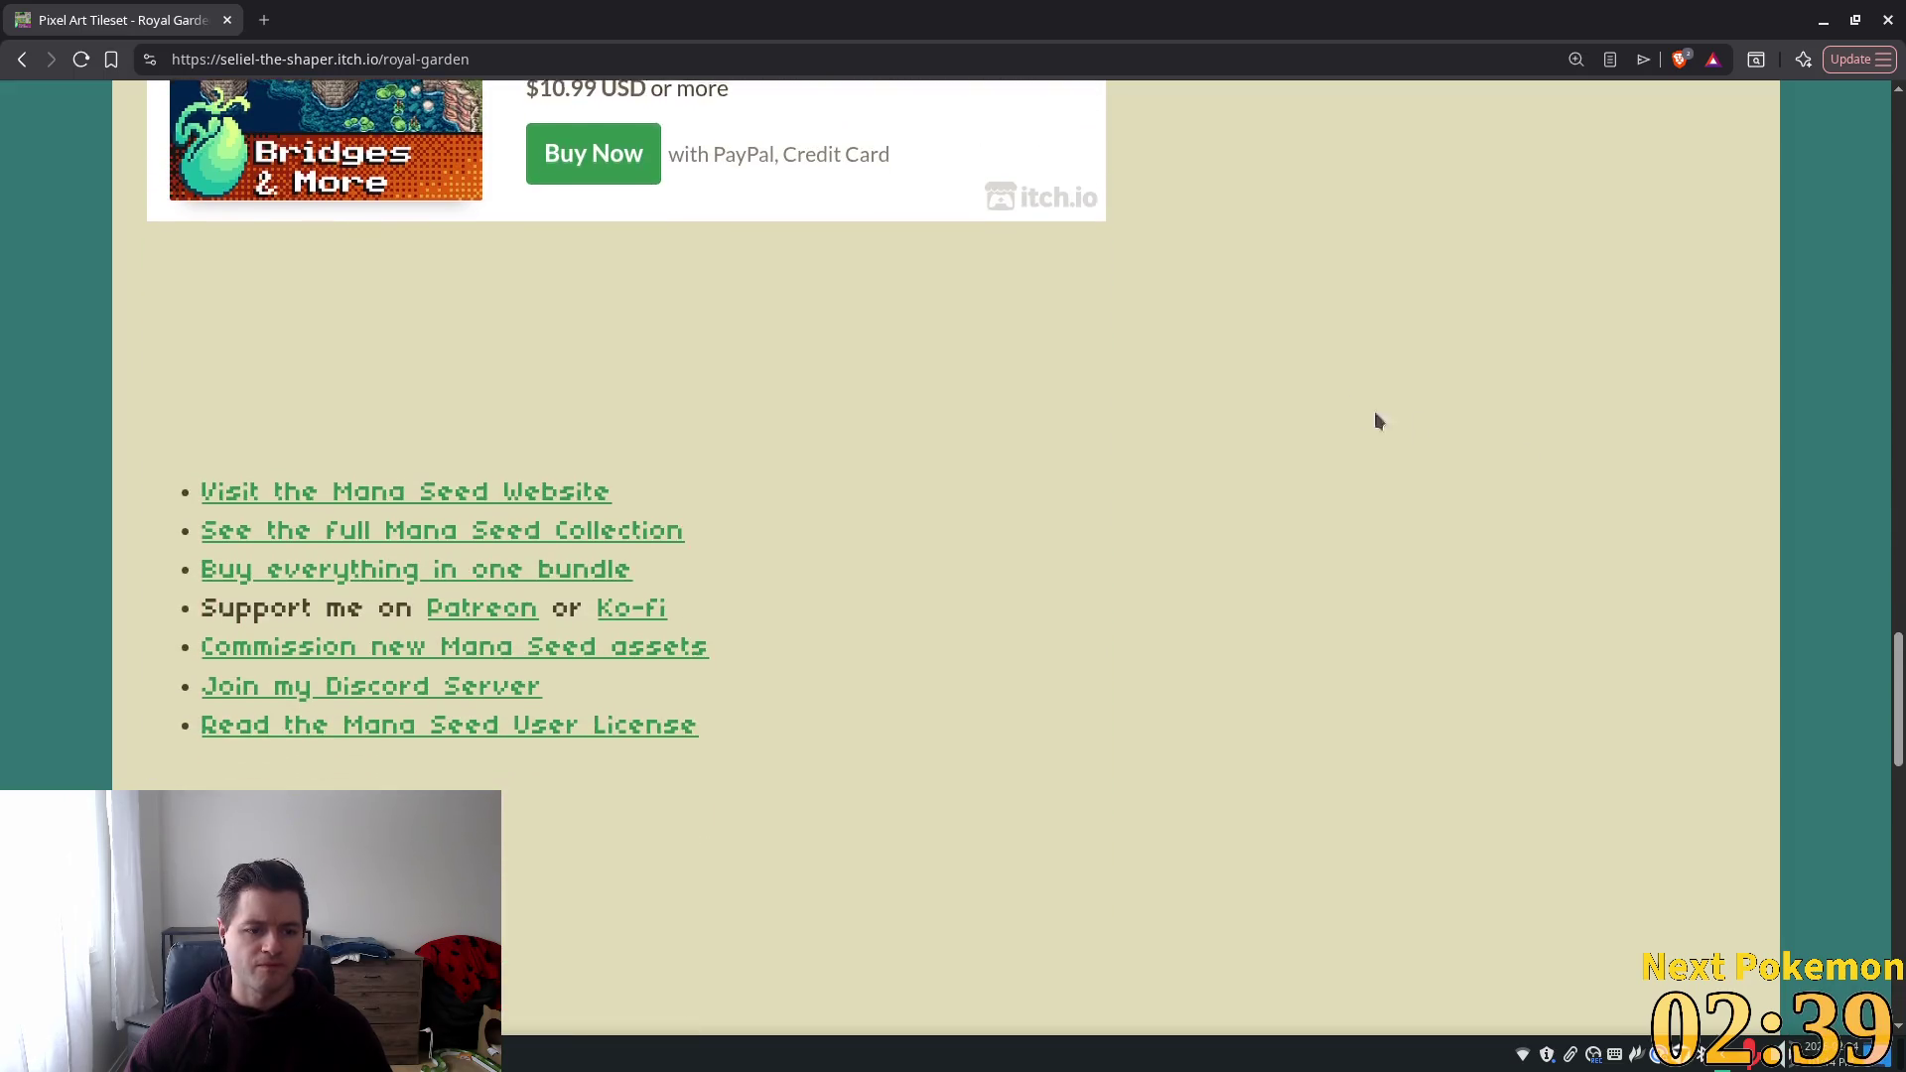
scroll(1429, 411, up, 10)
scroll(1508, 438, up, 7)
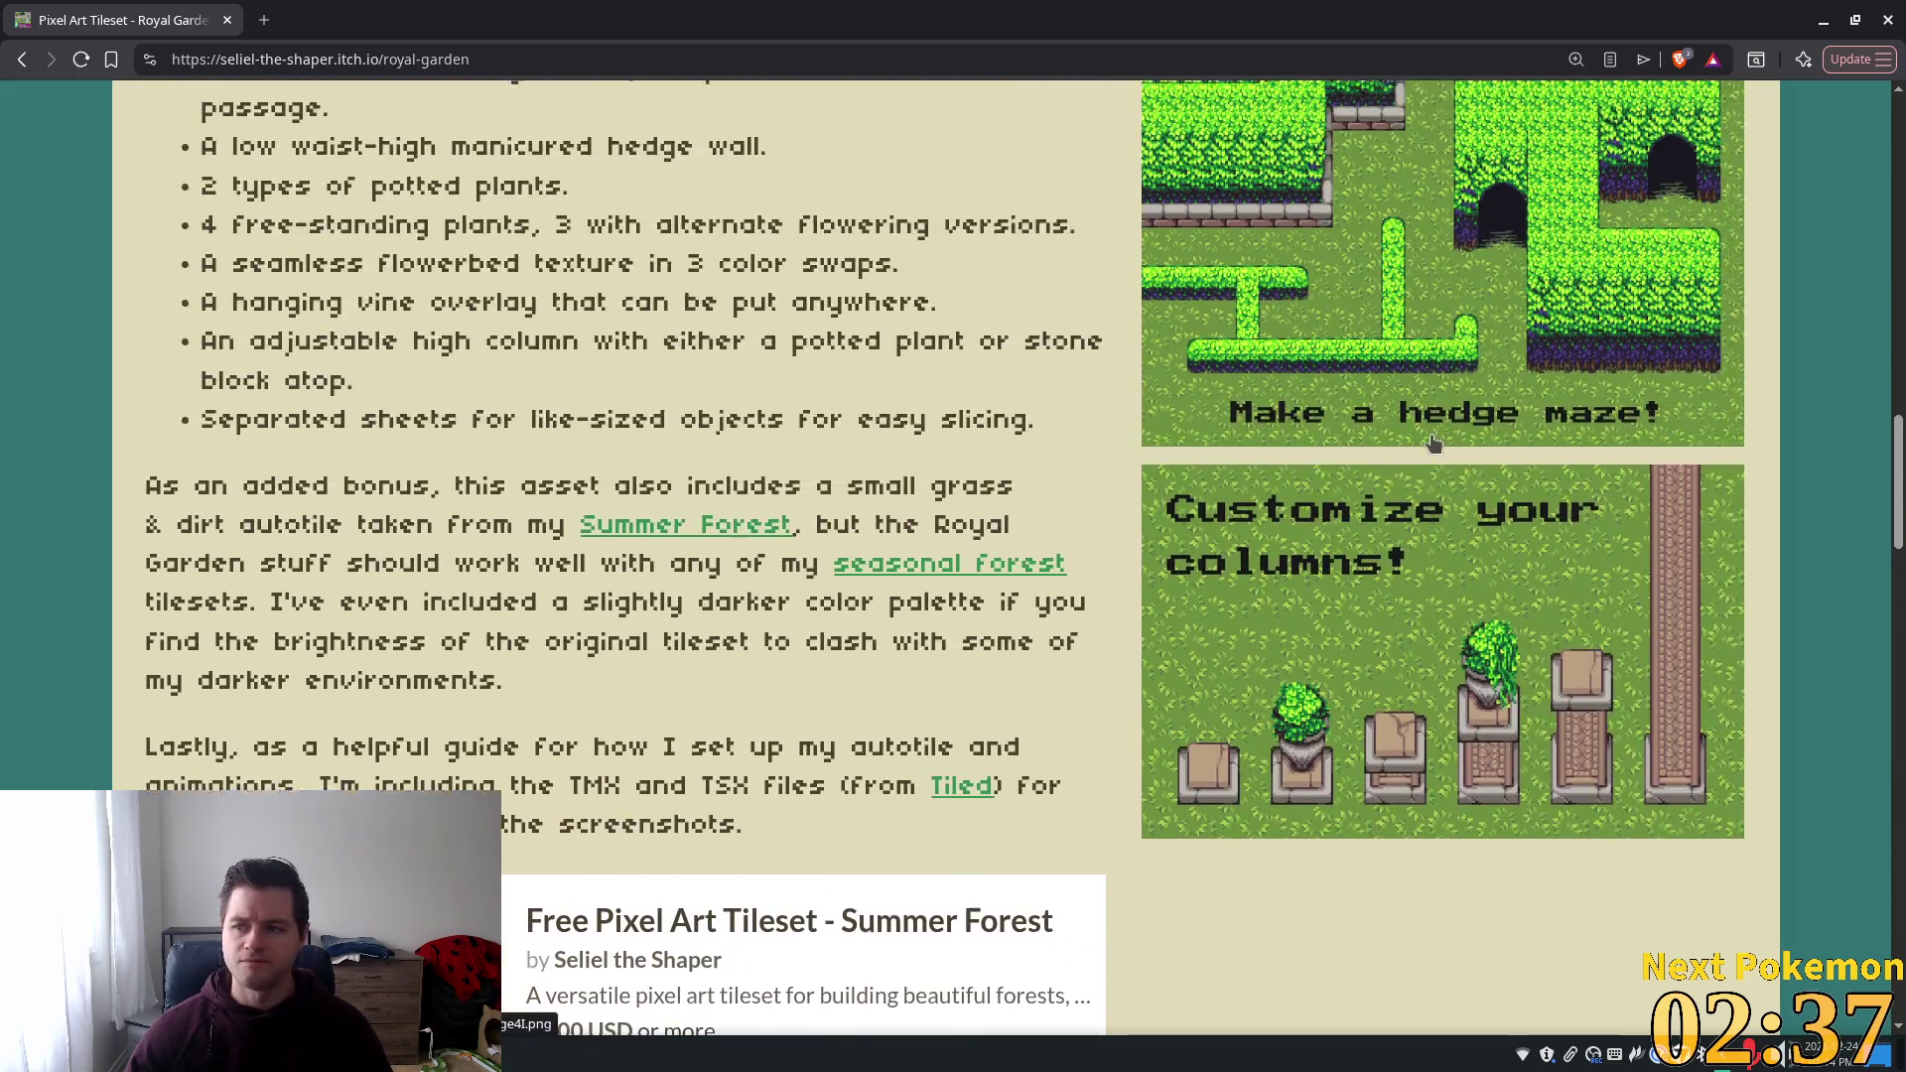
key(alt+Left)
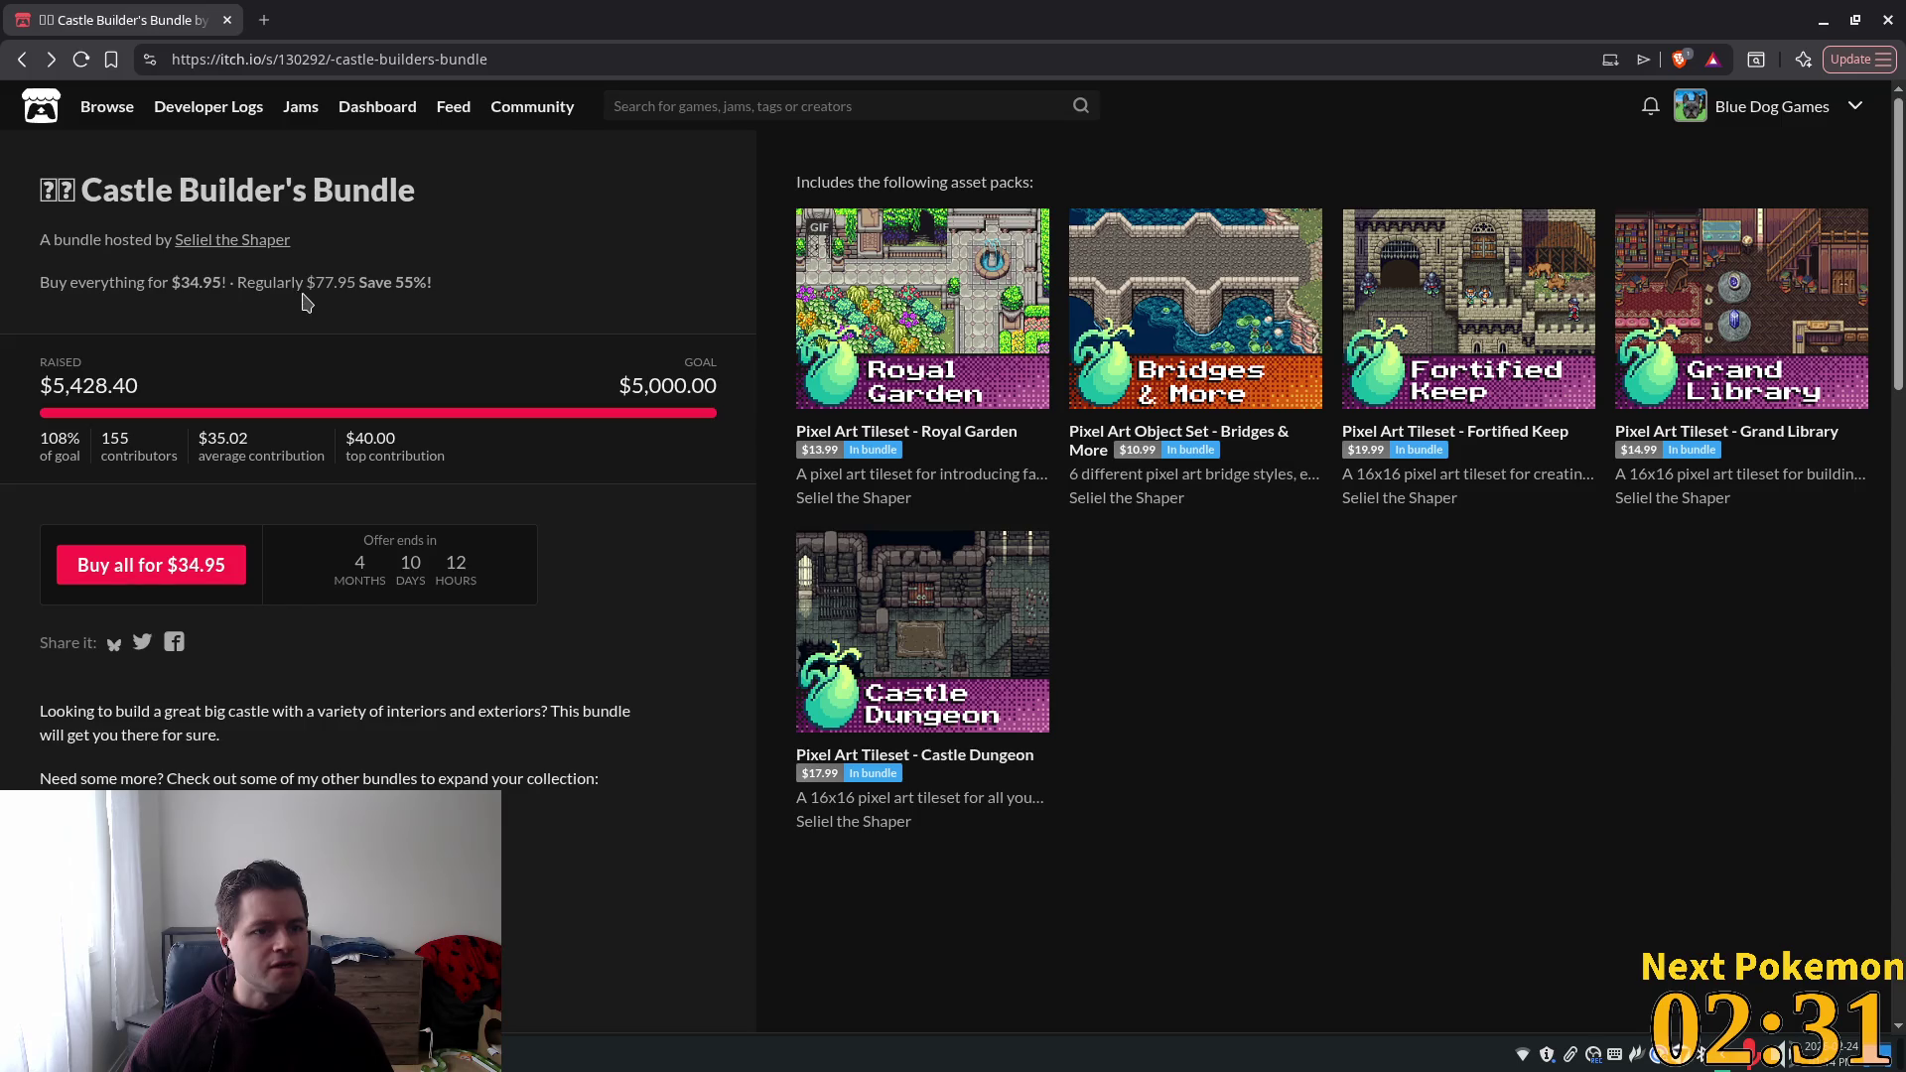
Note the regular $77.95 bundle price and skim the More Sales offers below.
drag(250, 285, 391, 284)
click(483, 294)
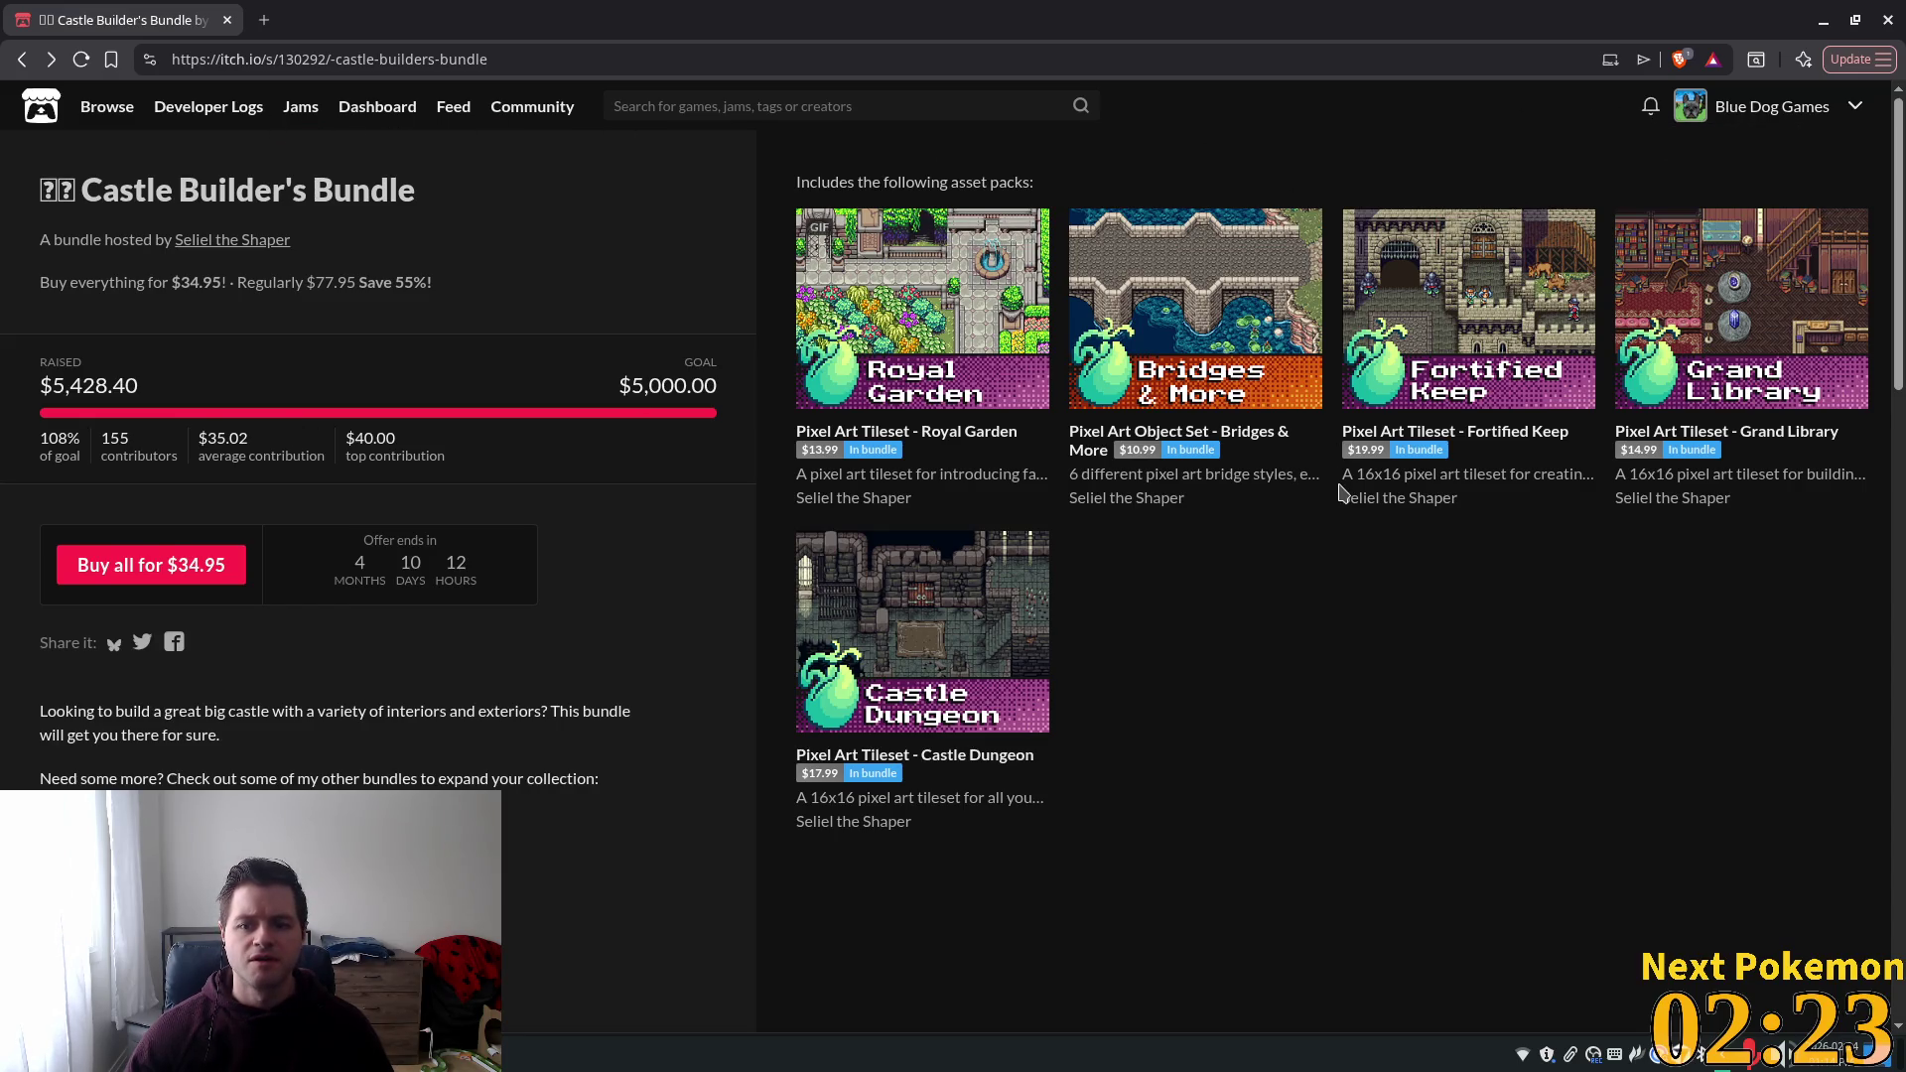
scroll(993, 397, down, 5)
scroll(490, 242, down, 1)
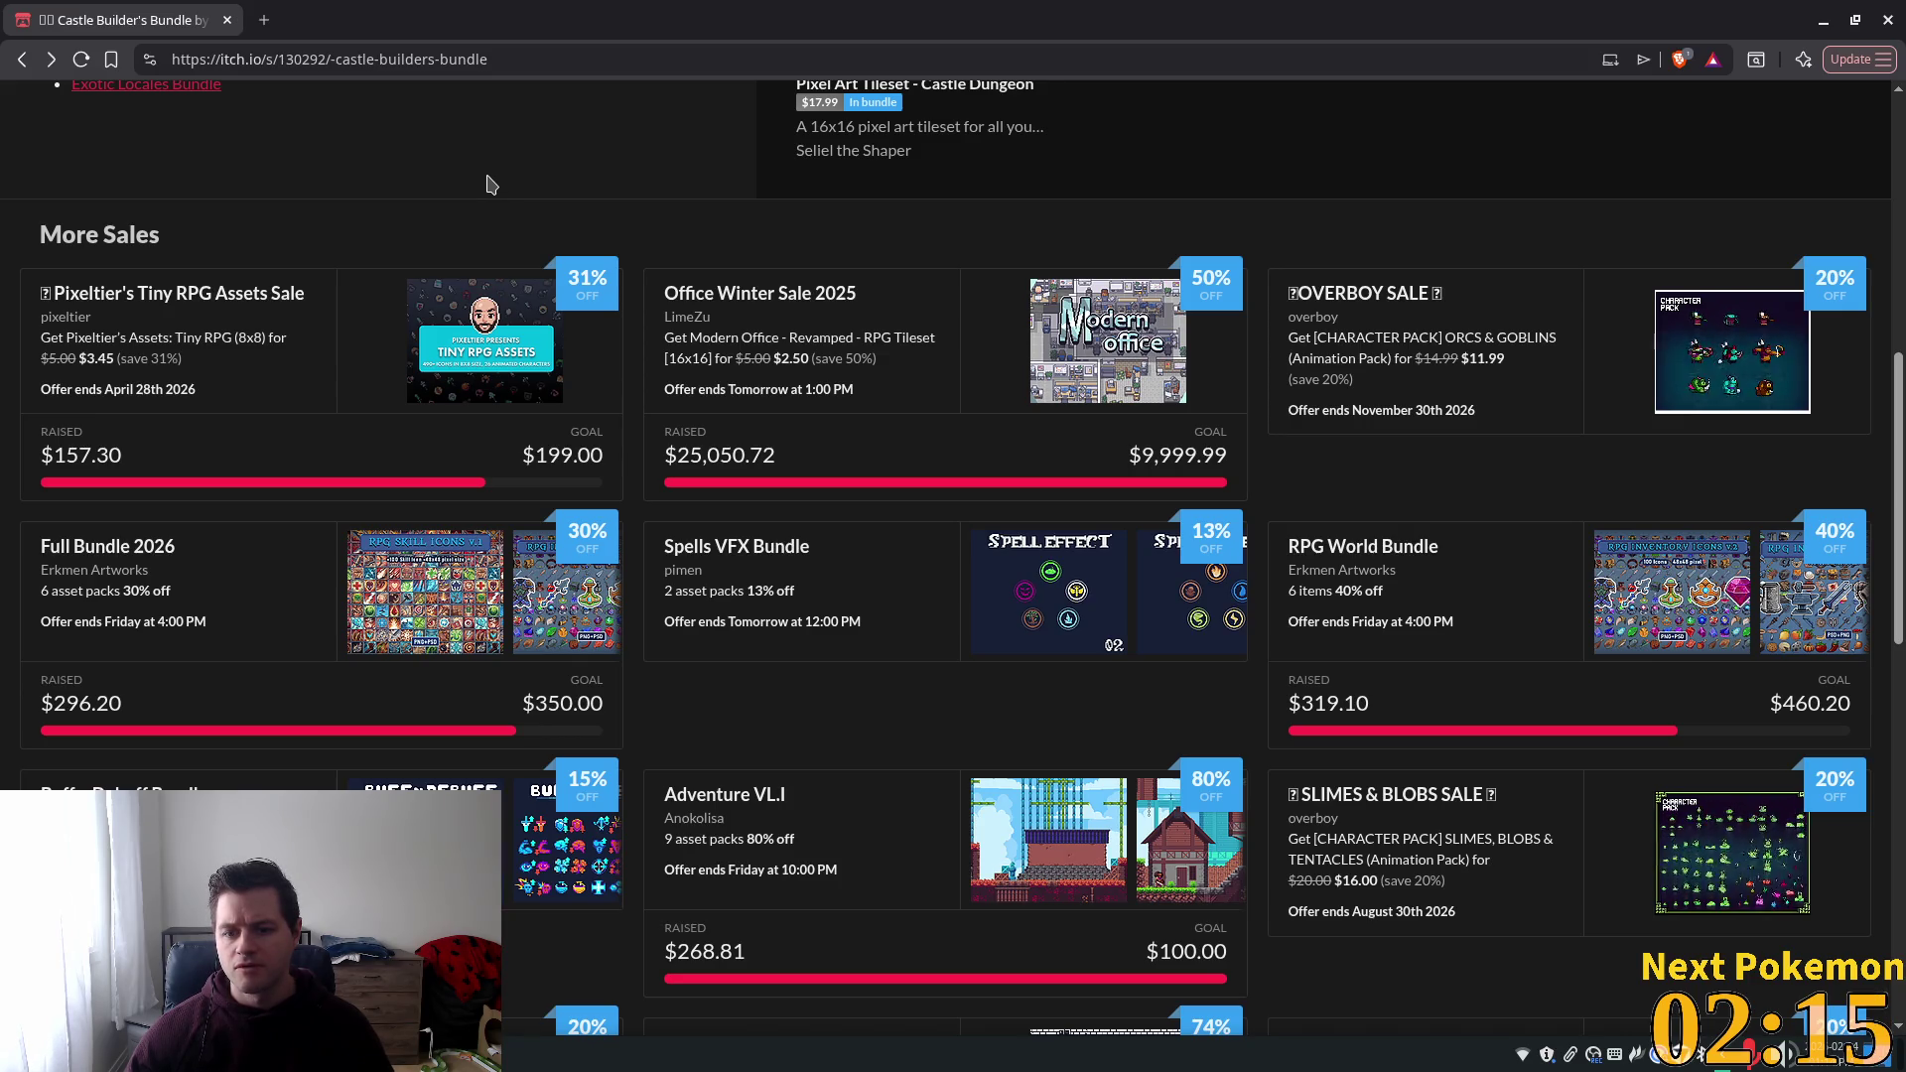
scroll(603, 273, up, 3)
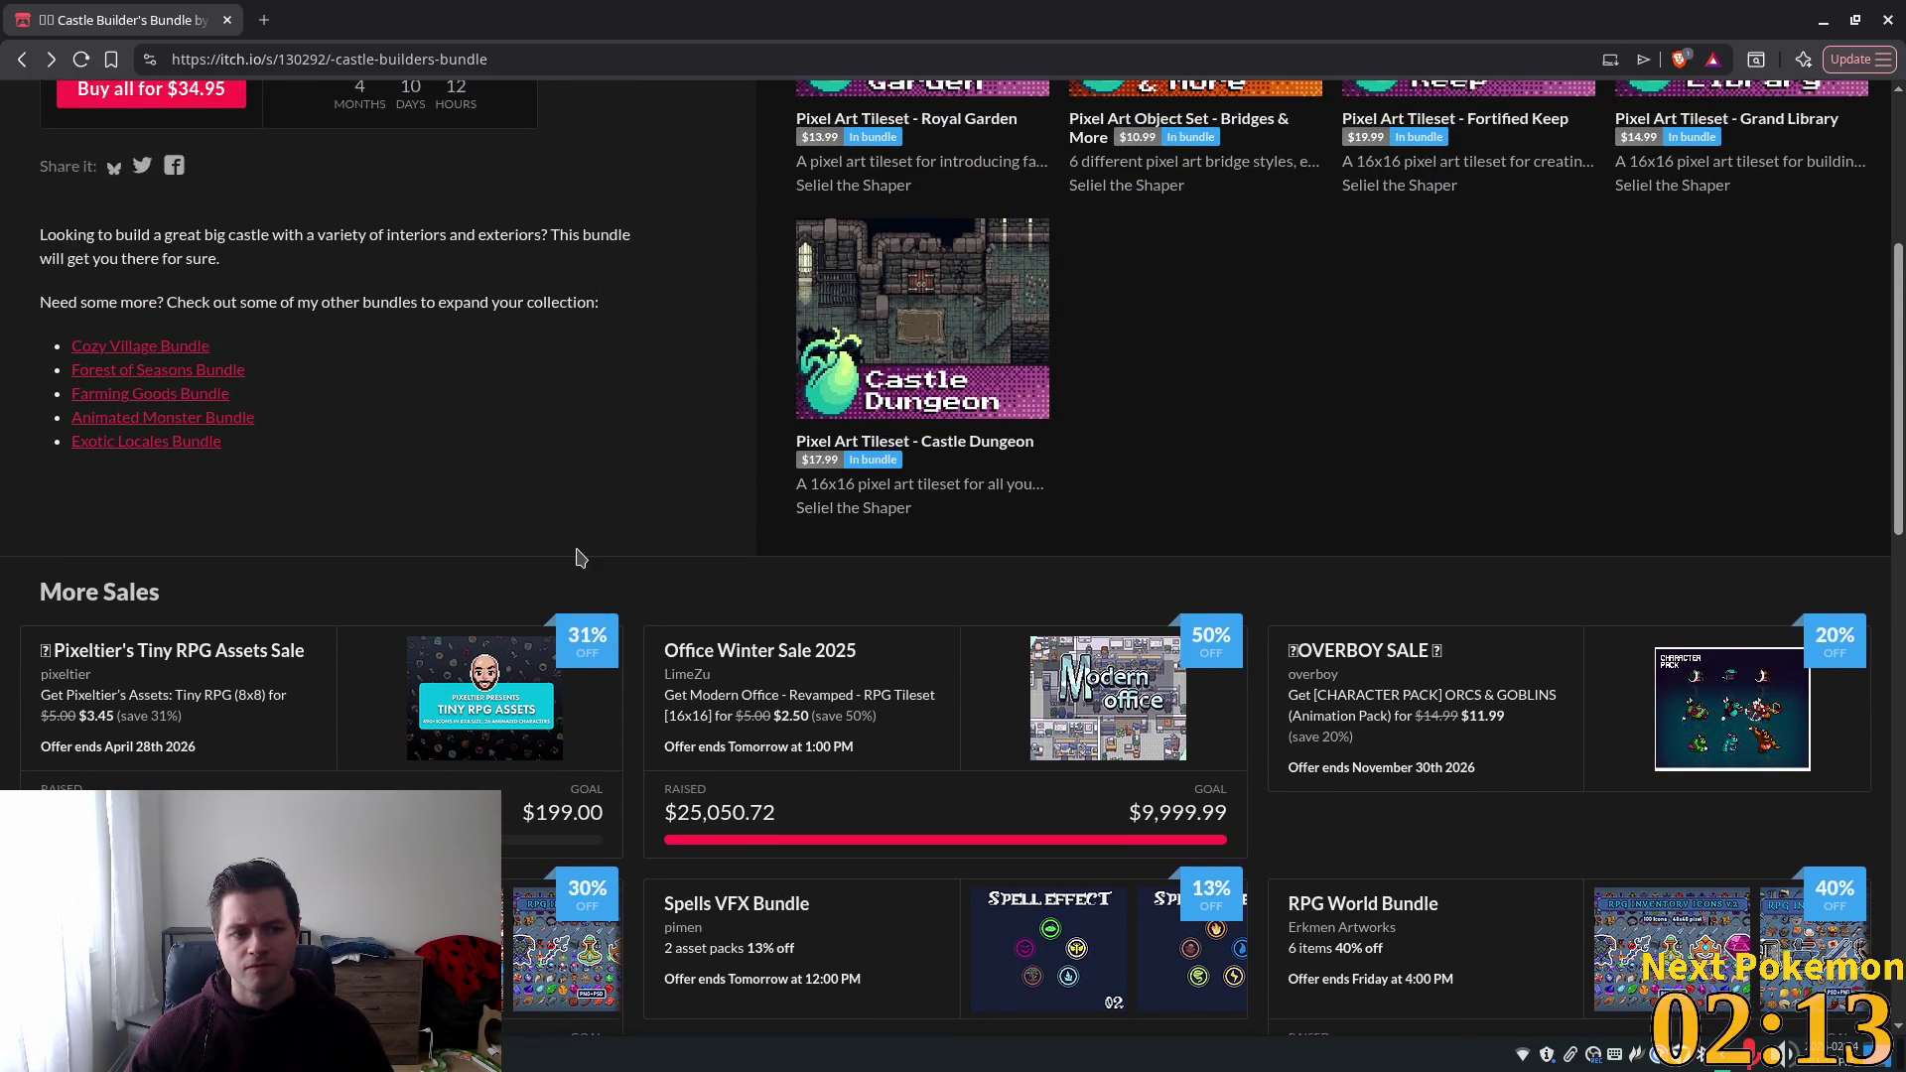
scroll(763, 579, down, 1)
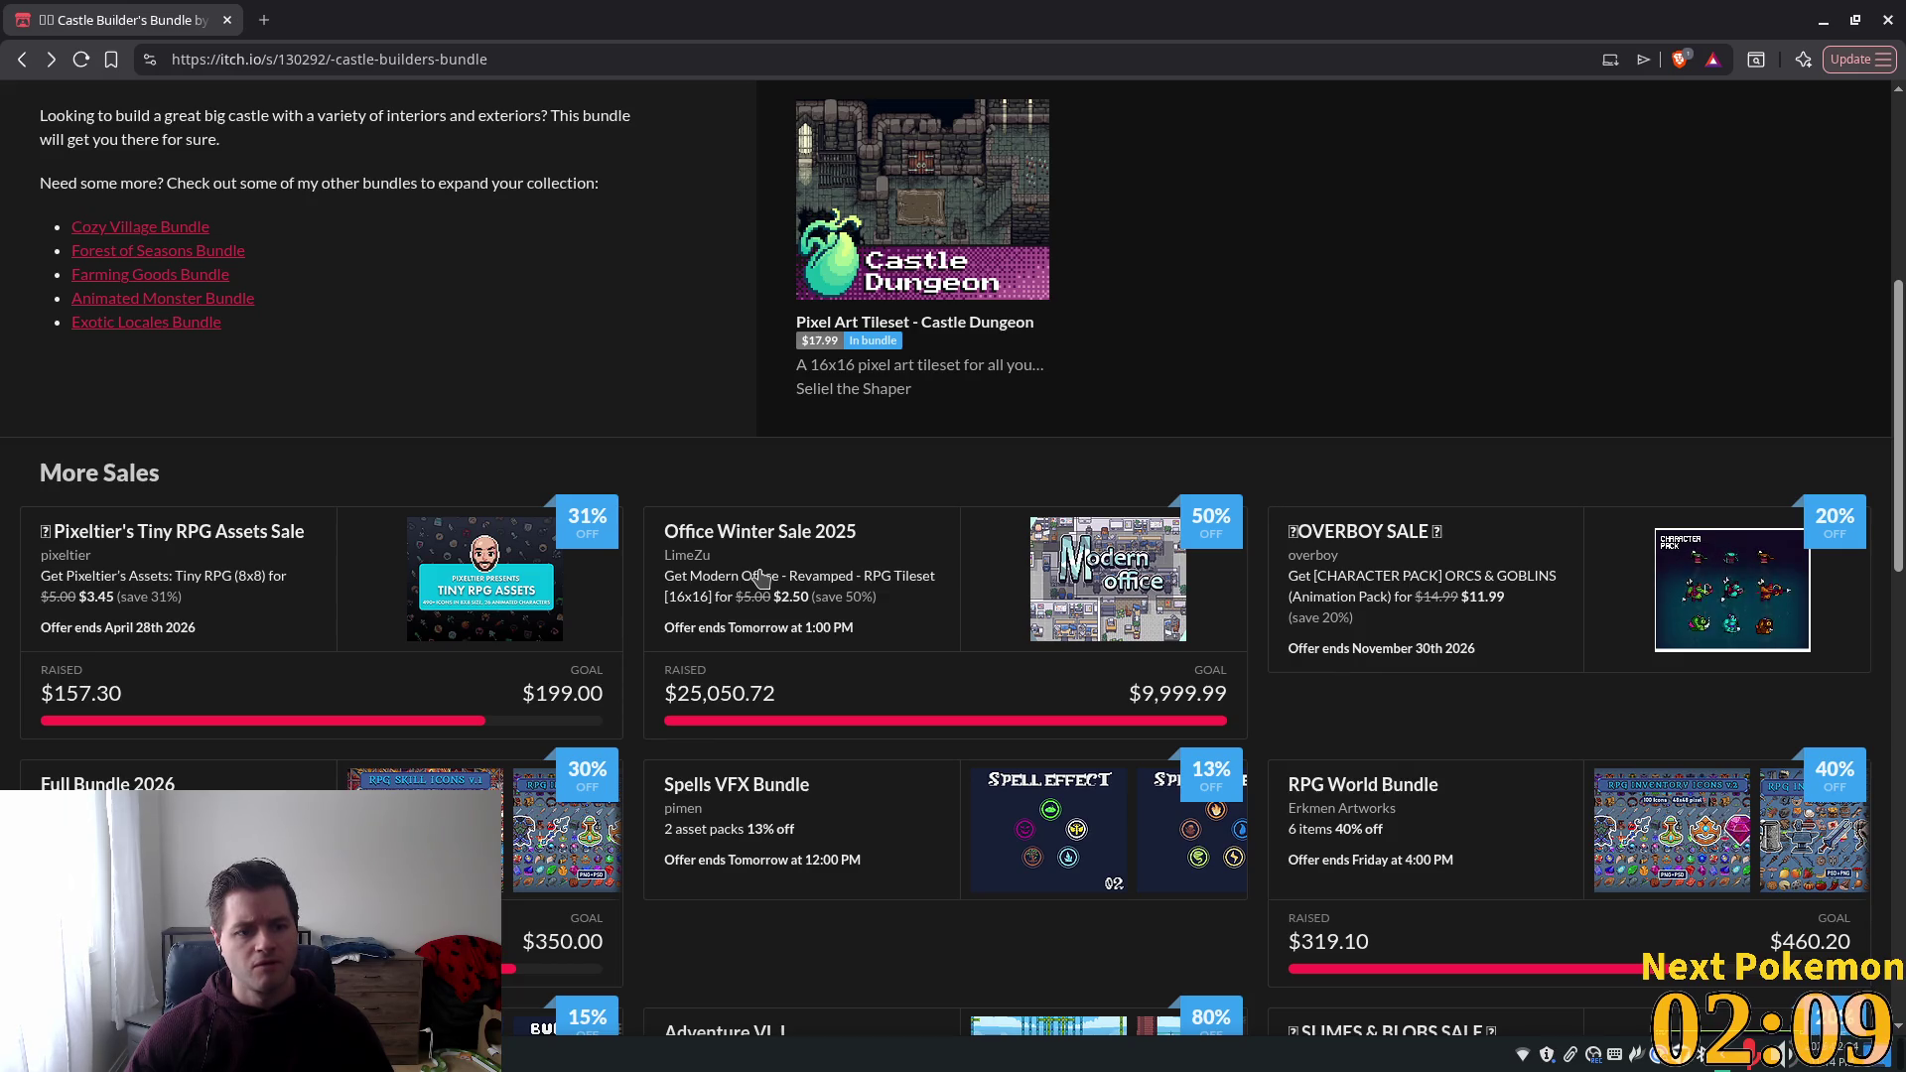
scroll(762, 578, down, 5)
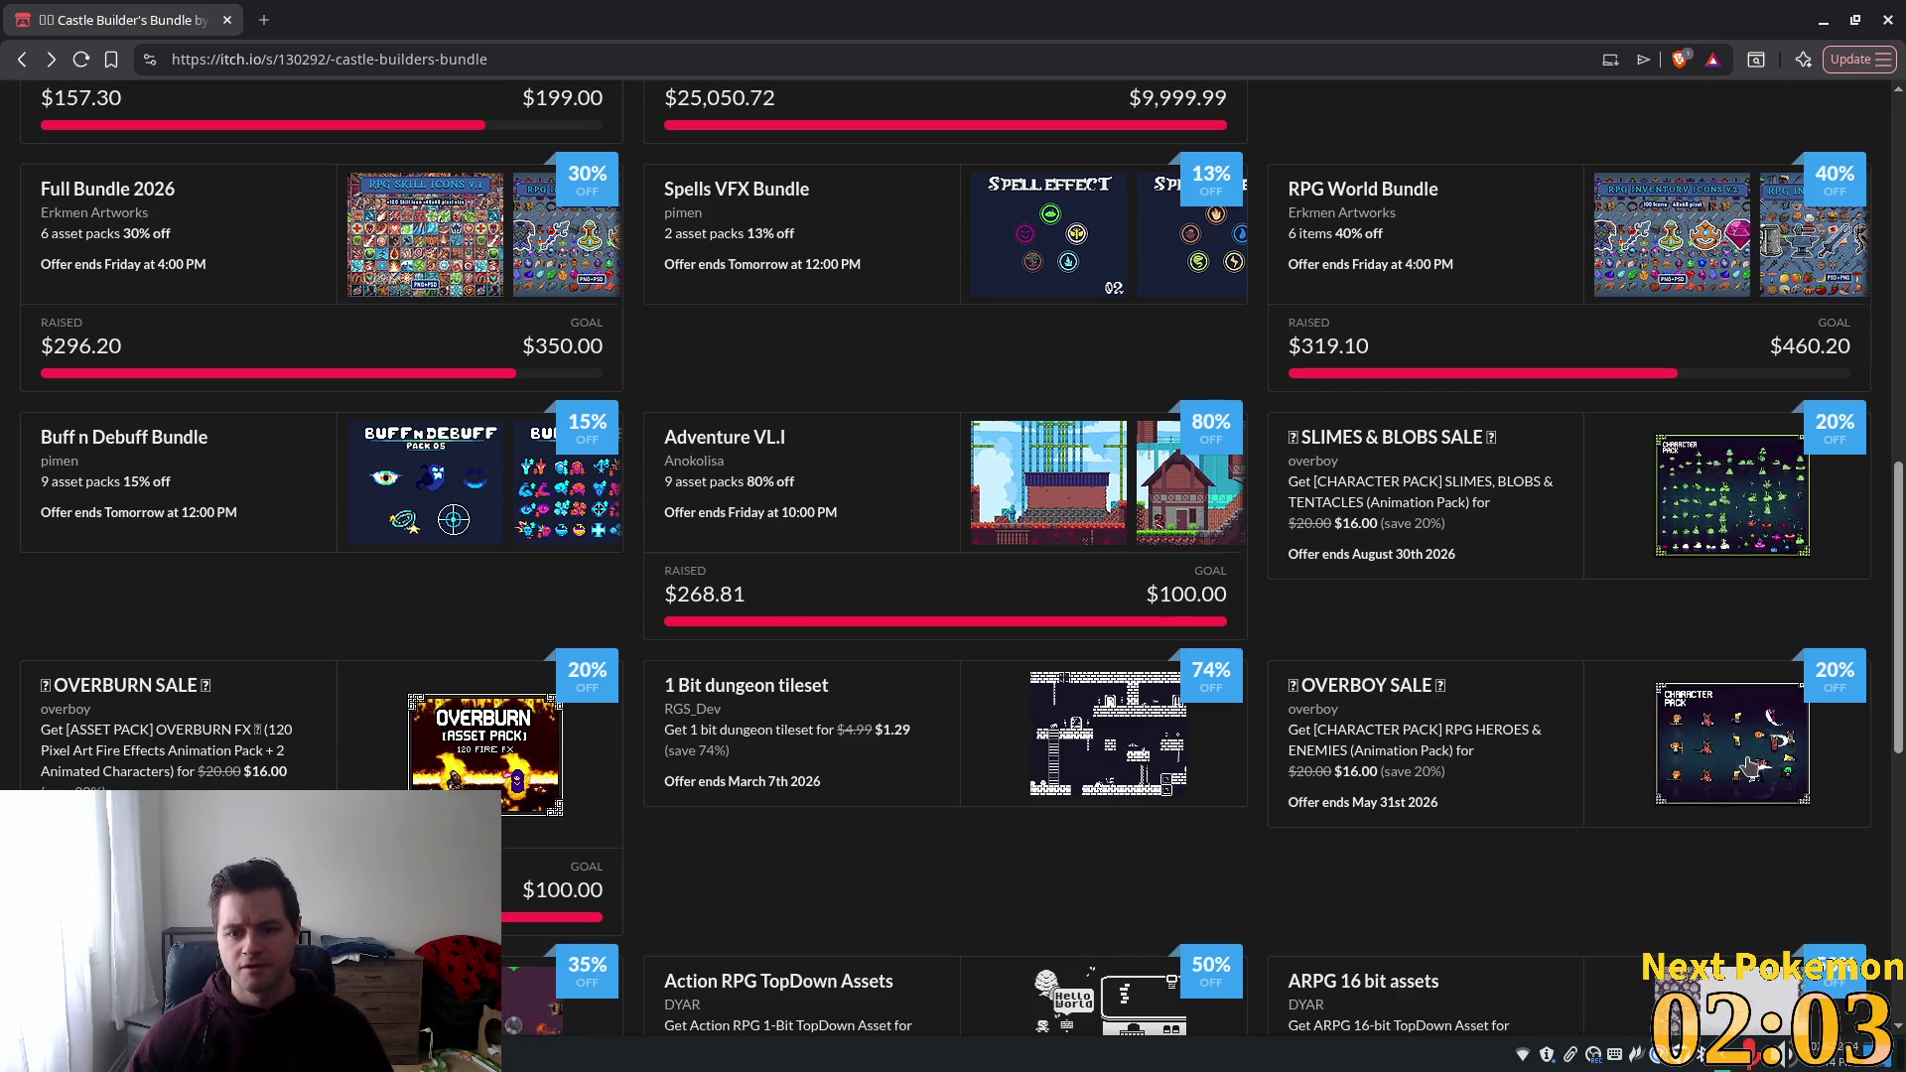
scroll(1186, 707, down, 4)
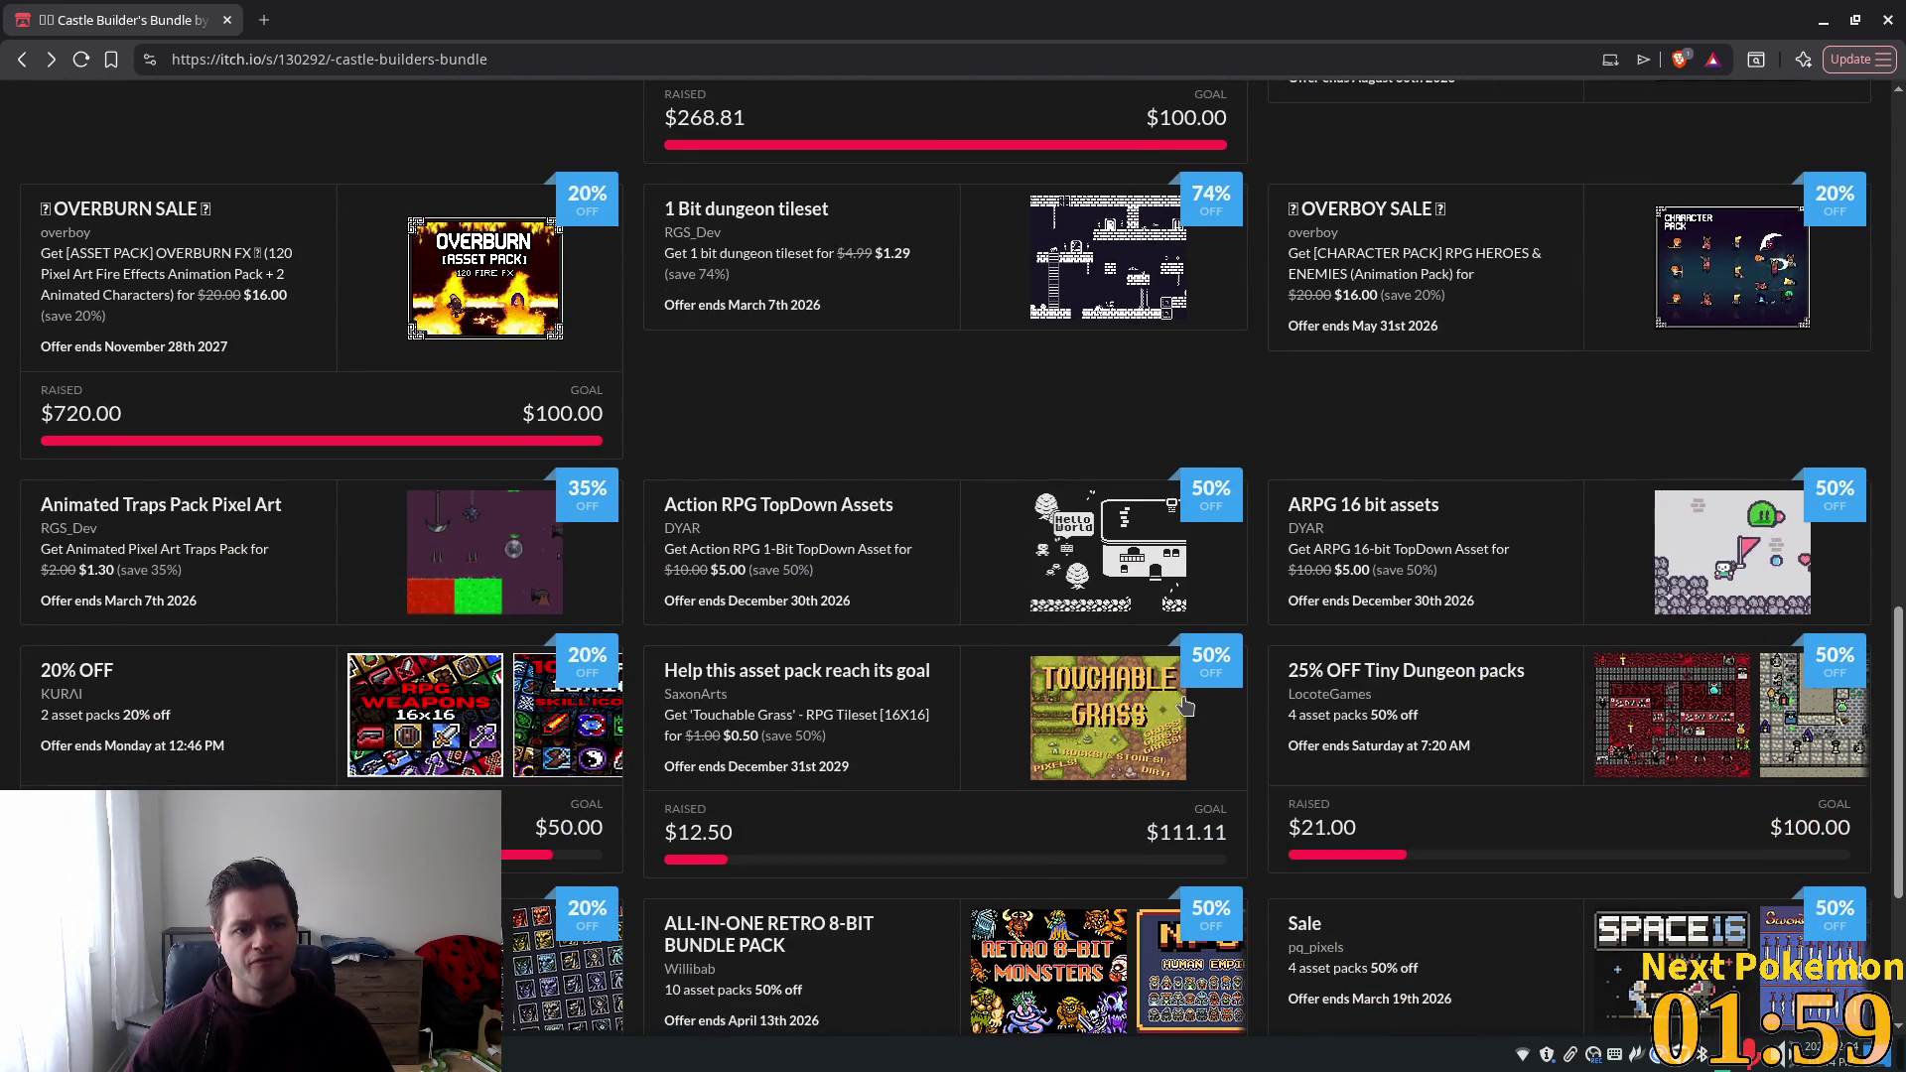
scroll(1187, 707, down, 3)
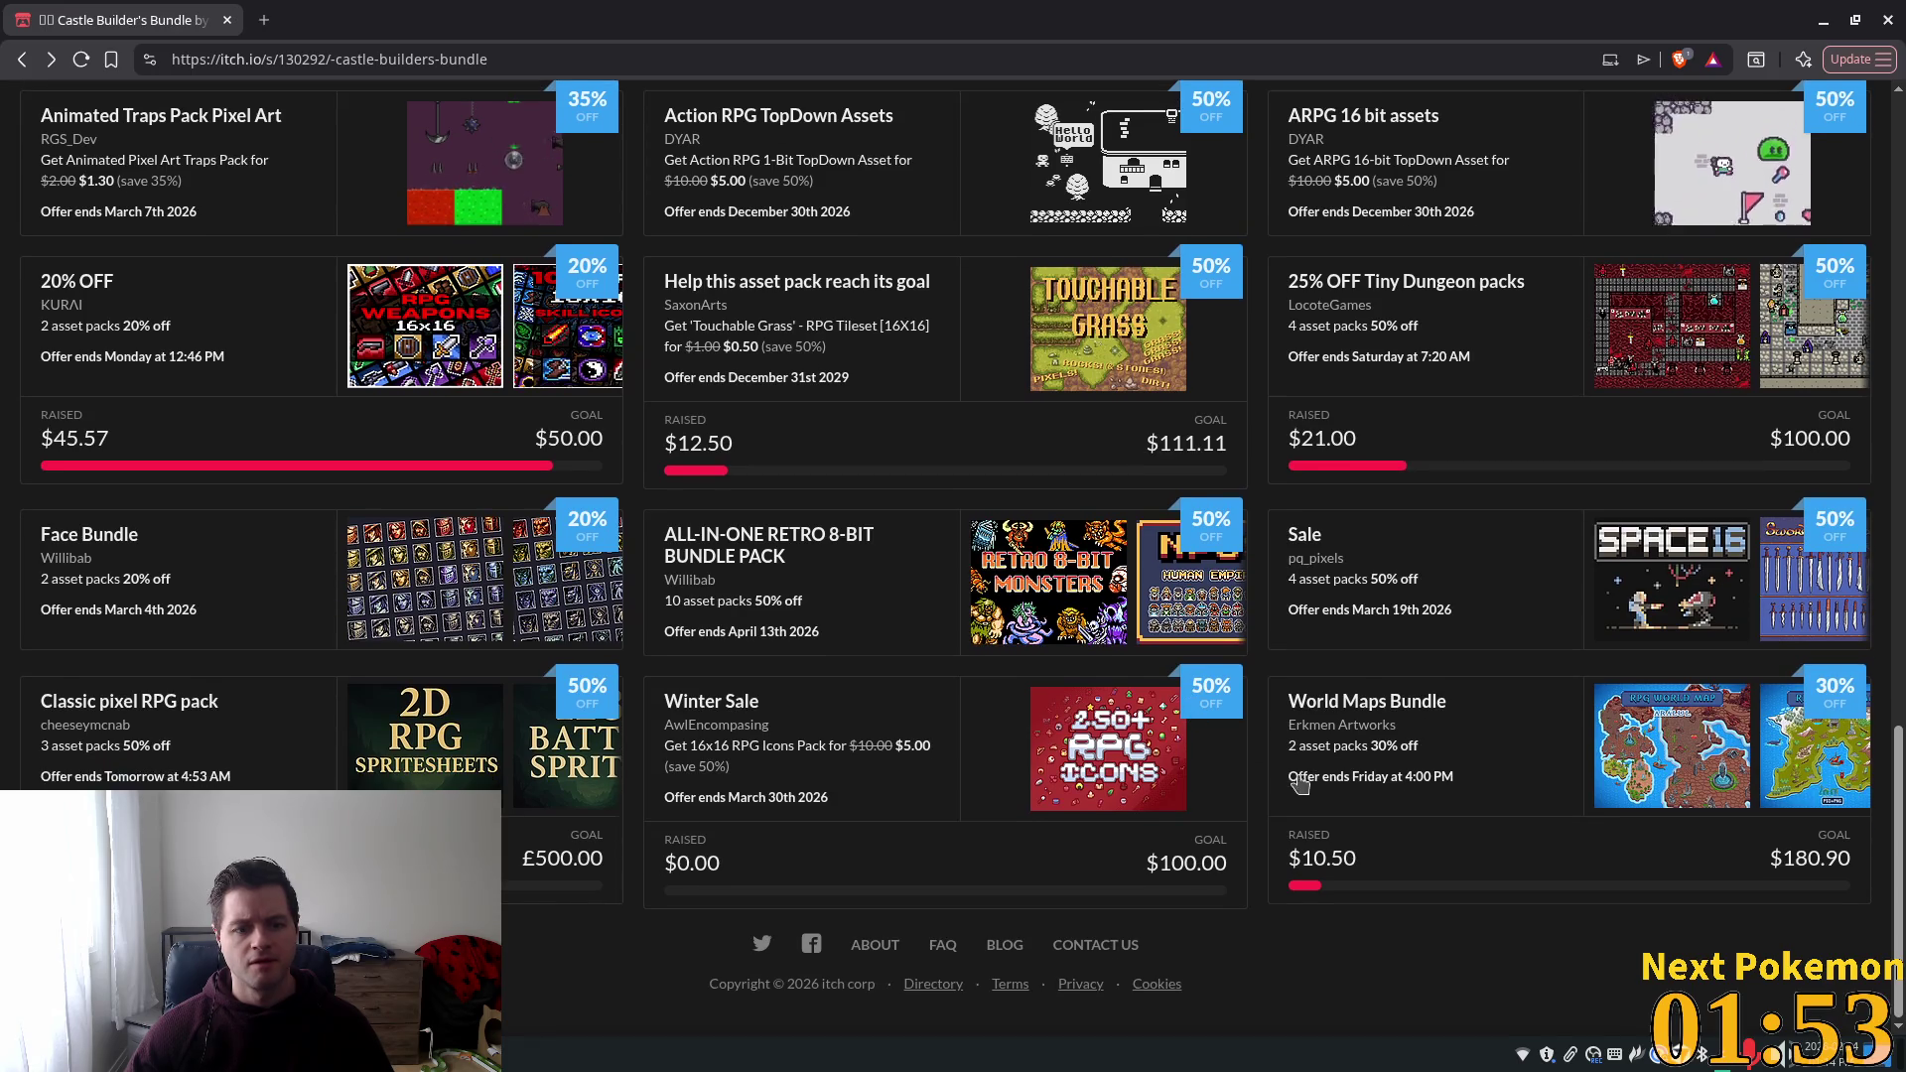
Return to the top of the Castle Builder's Bundle page and switch to the Godot editor.
scroll(1387, 762, up, 4)
scroll(1387, 762, up, 1)
scroll(1897, 639, down, 4)
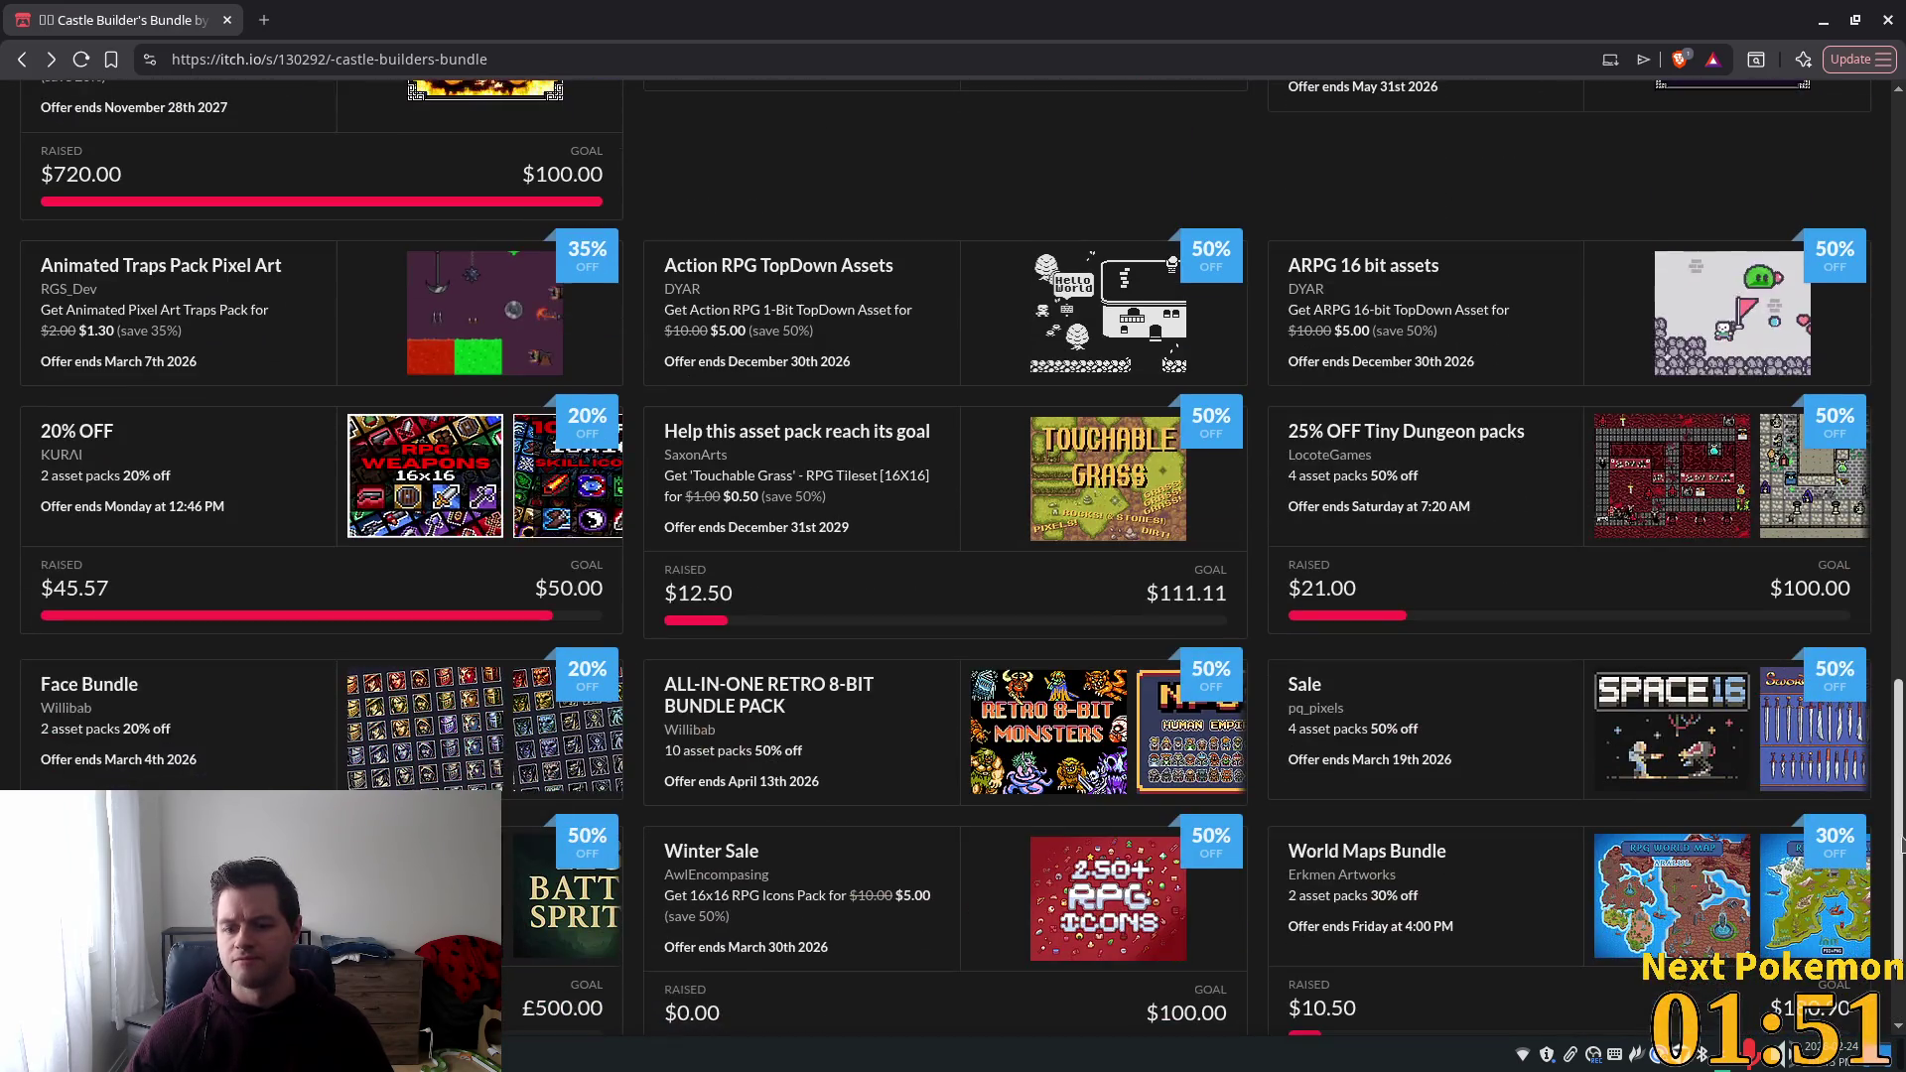
scroll(1897, 639, up, 5)
scroll(1897, 638, up, 12)
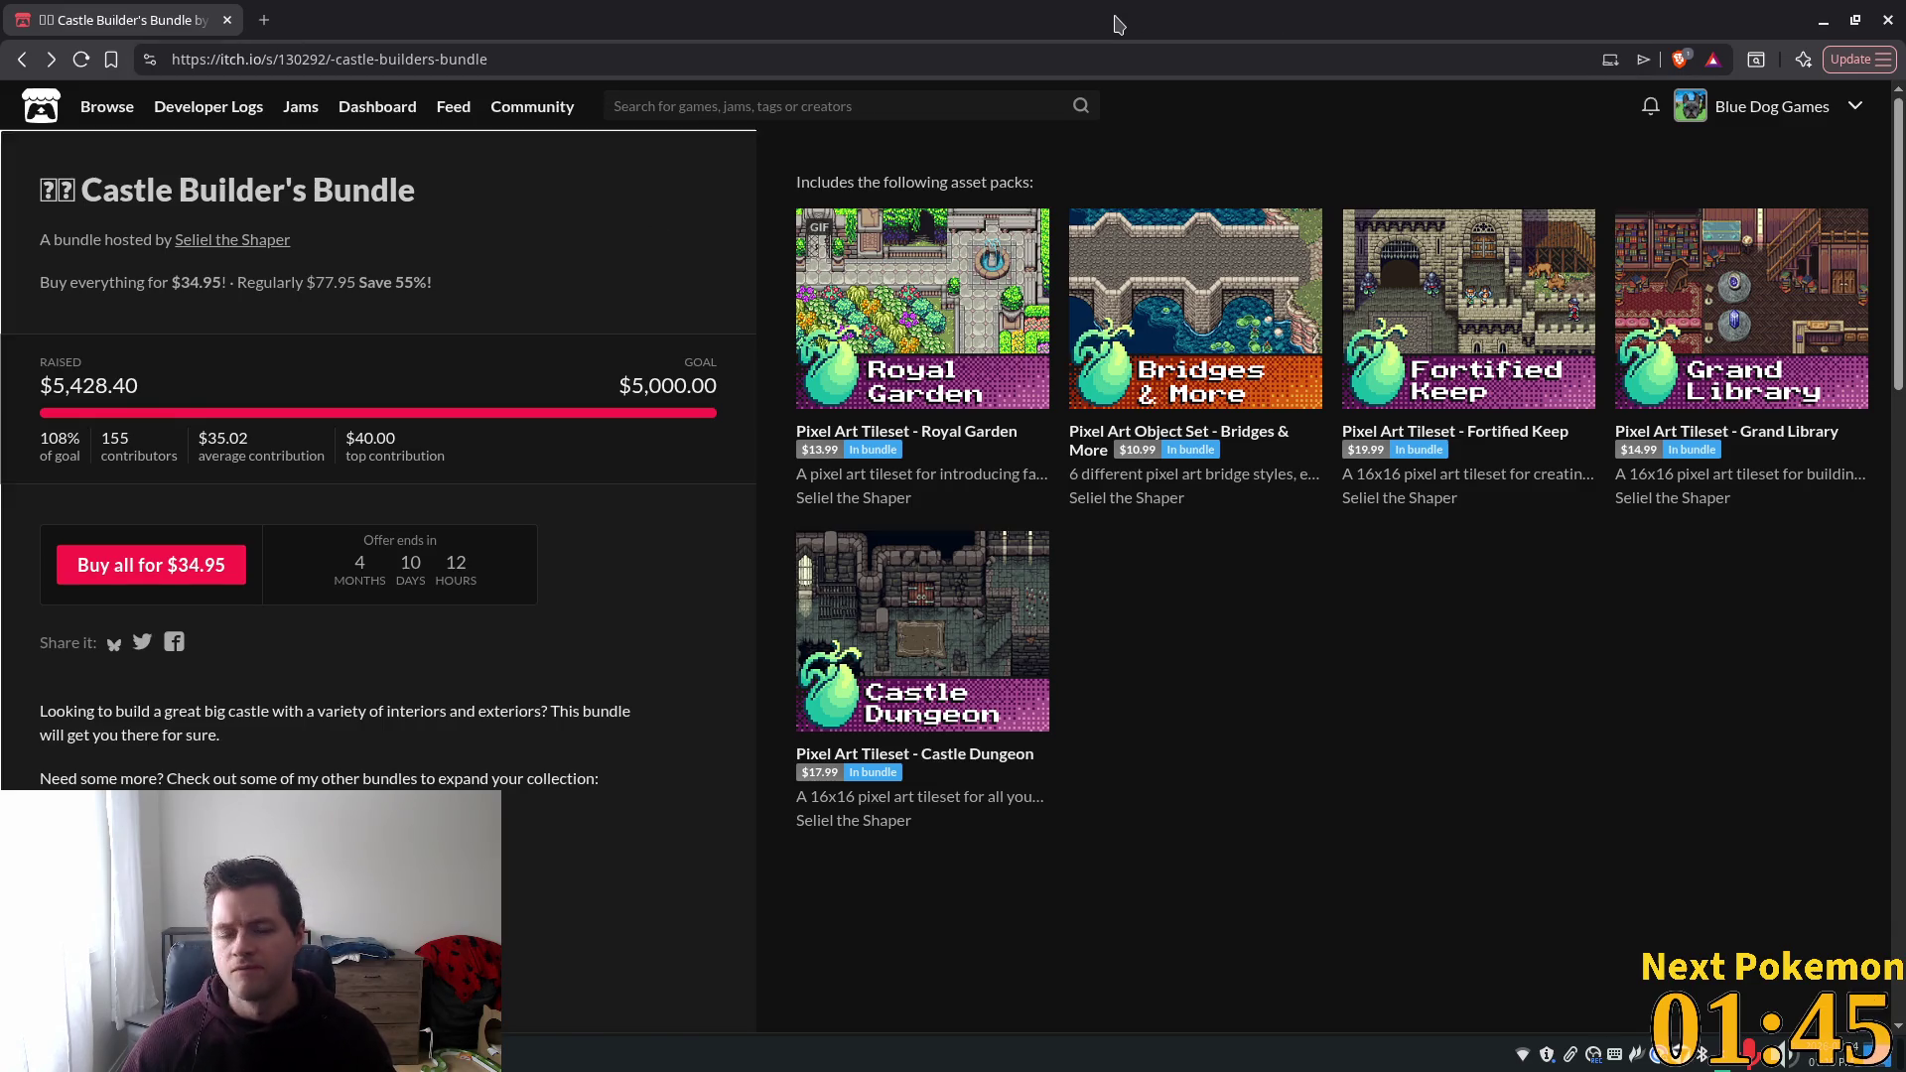
key(alt+Tab)
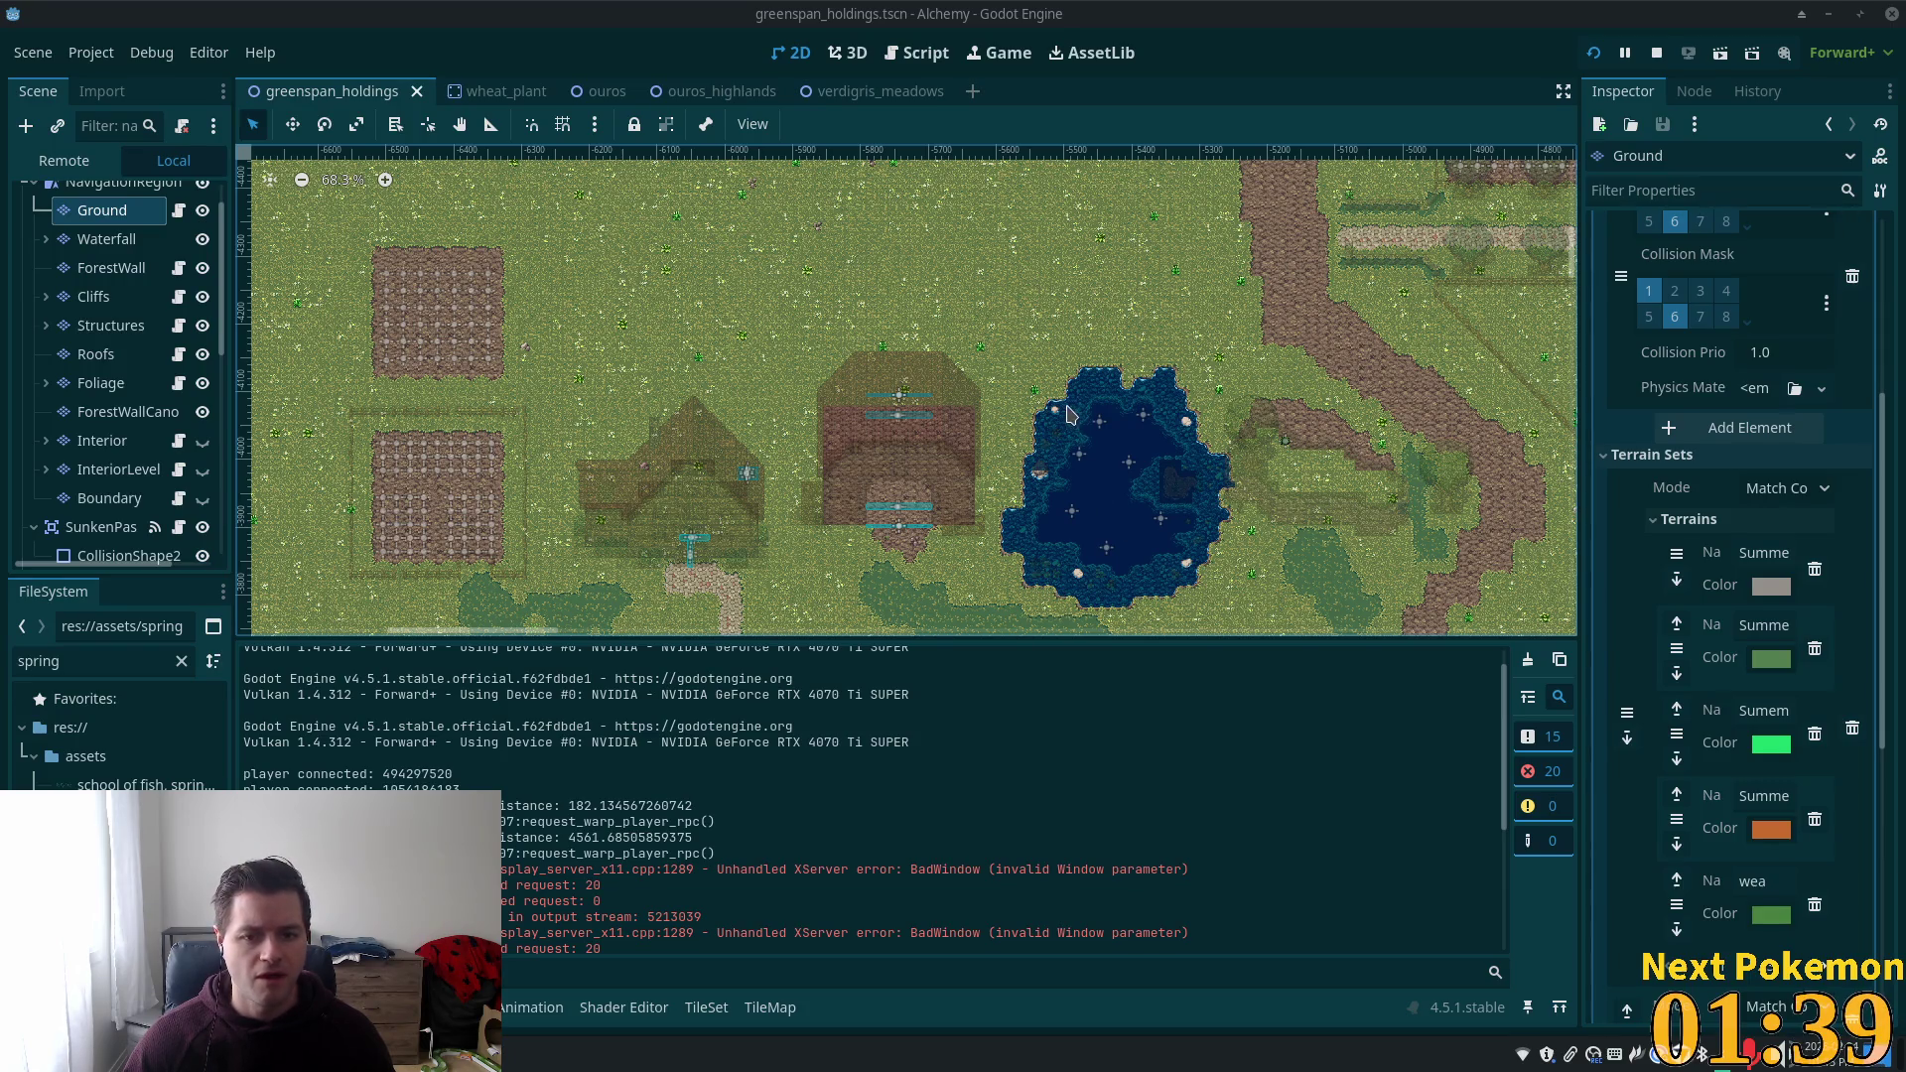
Select the Structures tilemap layer and show the fences & walls tile source's atlas.
scroll(1079, 506, down, 5)
scroll(1006, 264, up, 6)
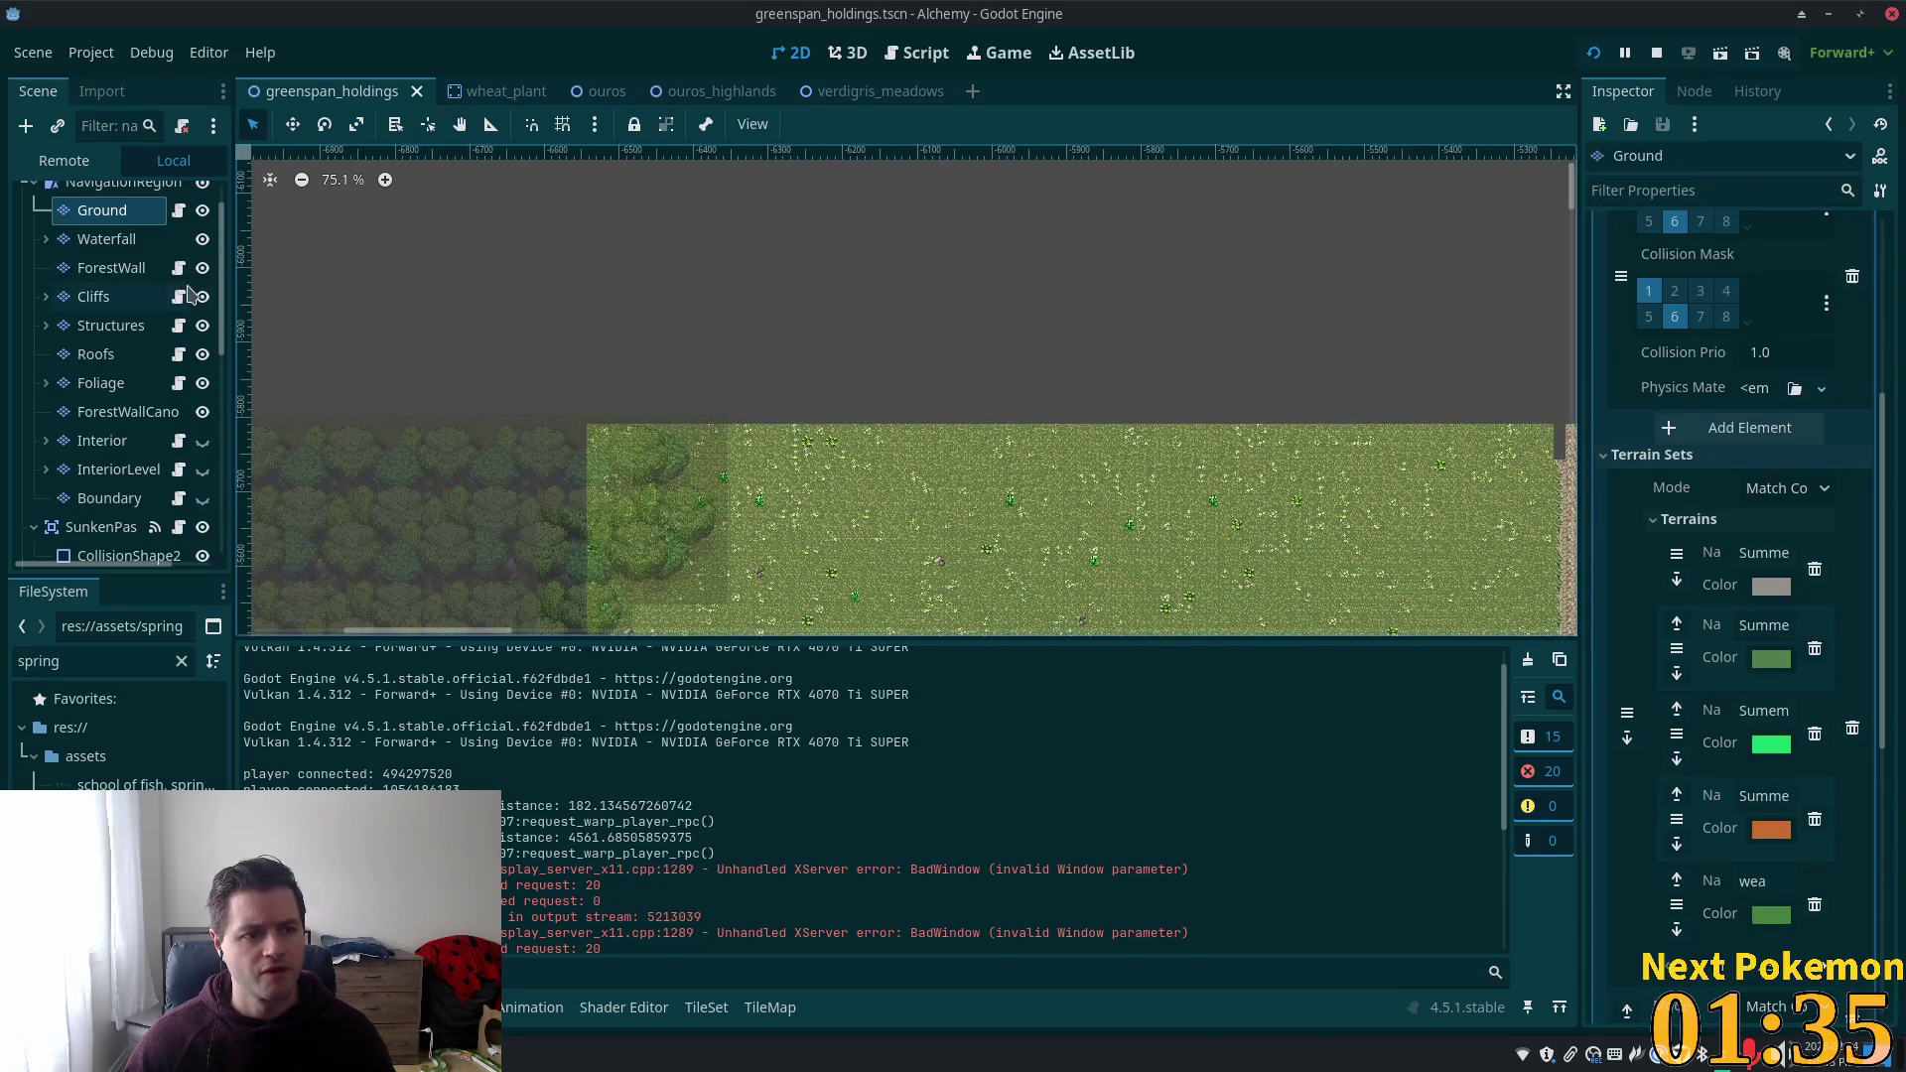
click(110, 325)
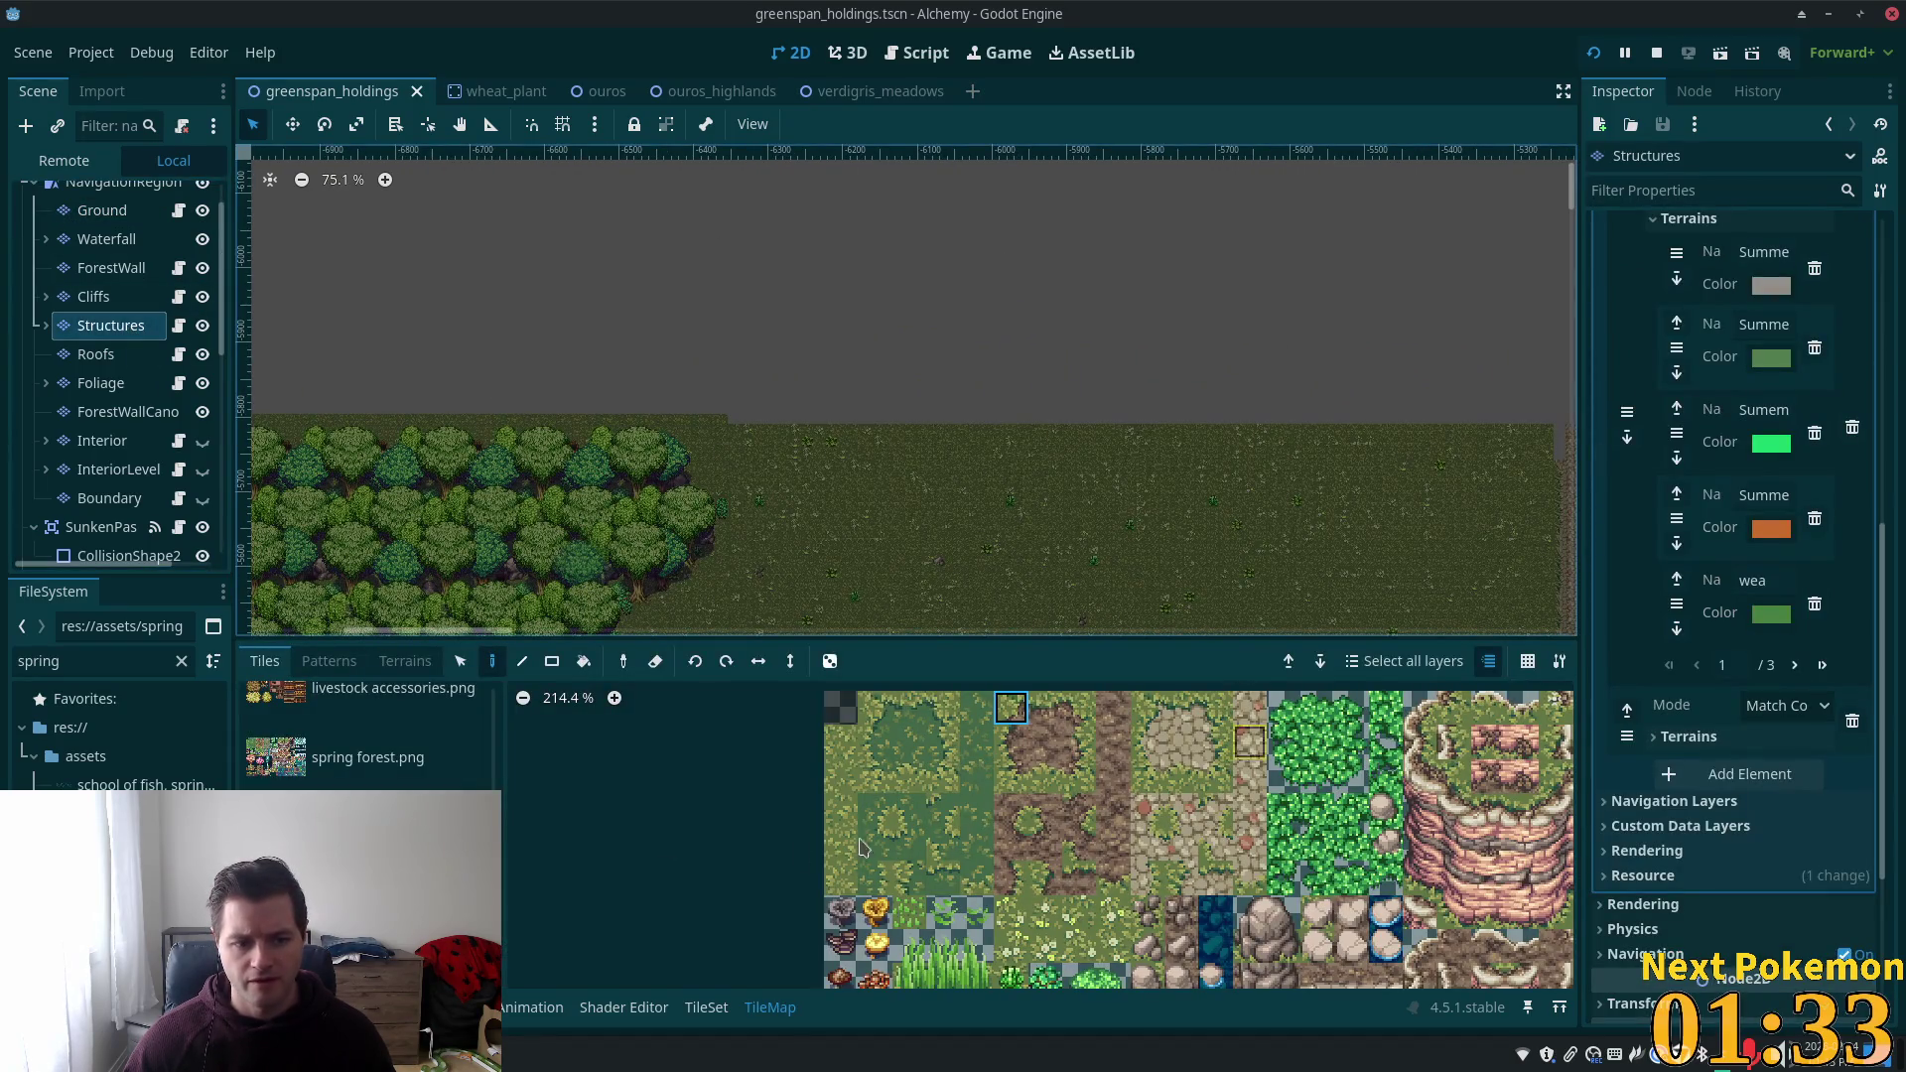
scroll(441, 766, up, 10)
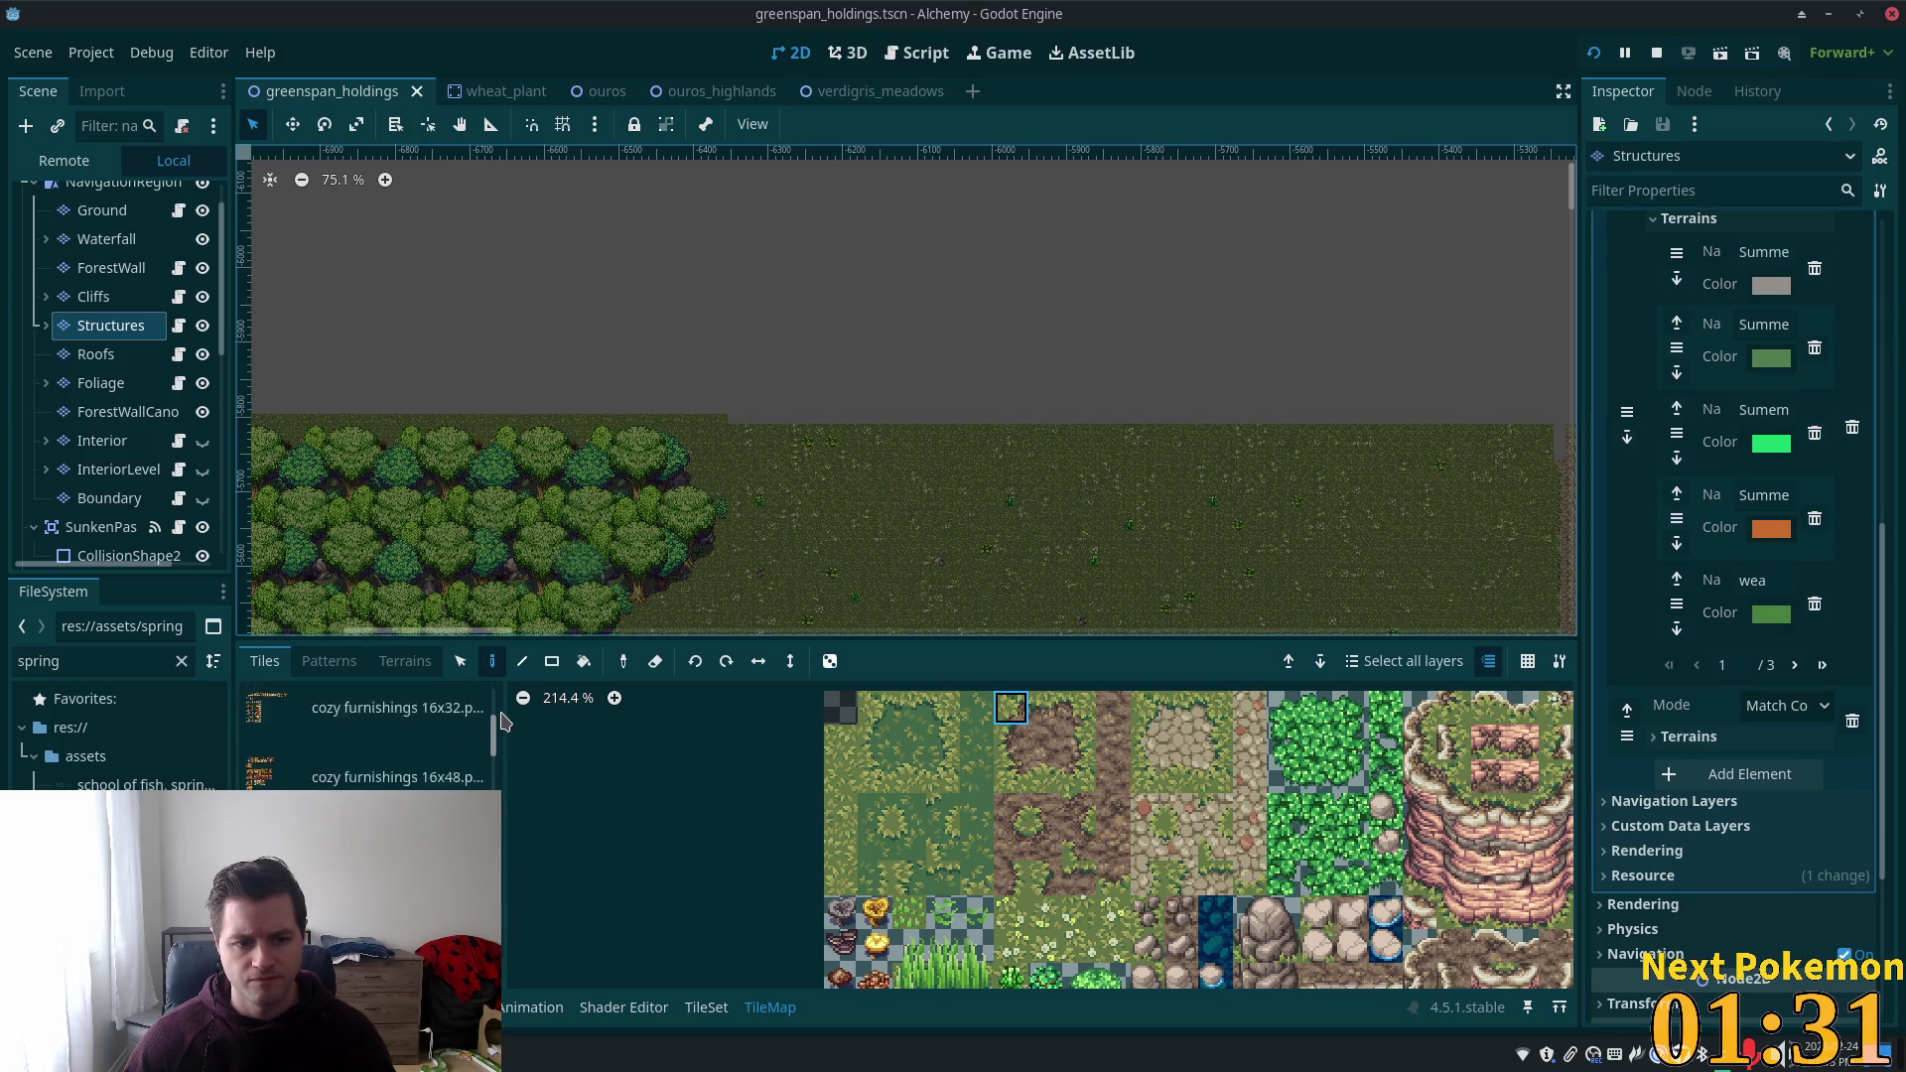
scroll(495, 726, down, 2)
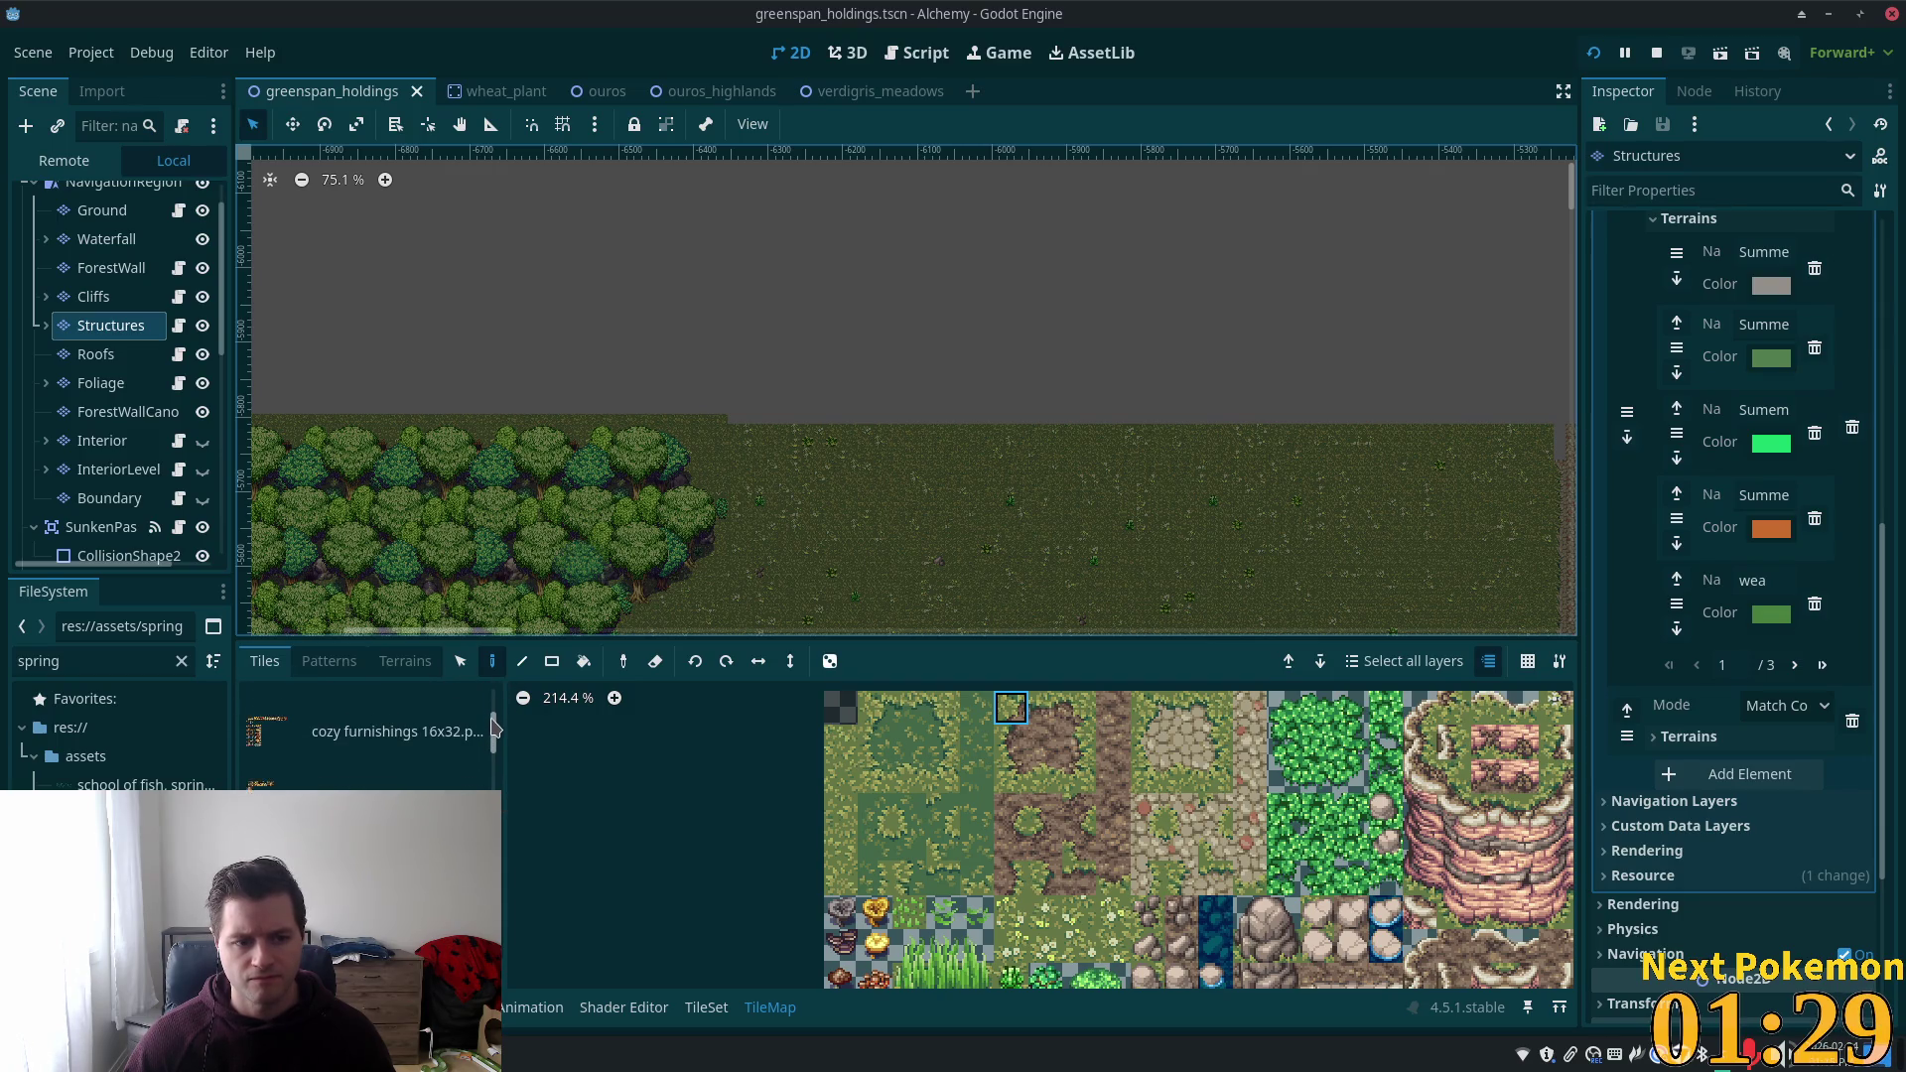
drag(495, 726, 486, 769)
scroll(486, 769, down, 1)
click(431, 763)
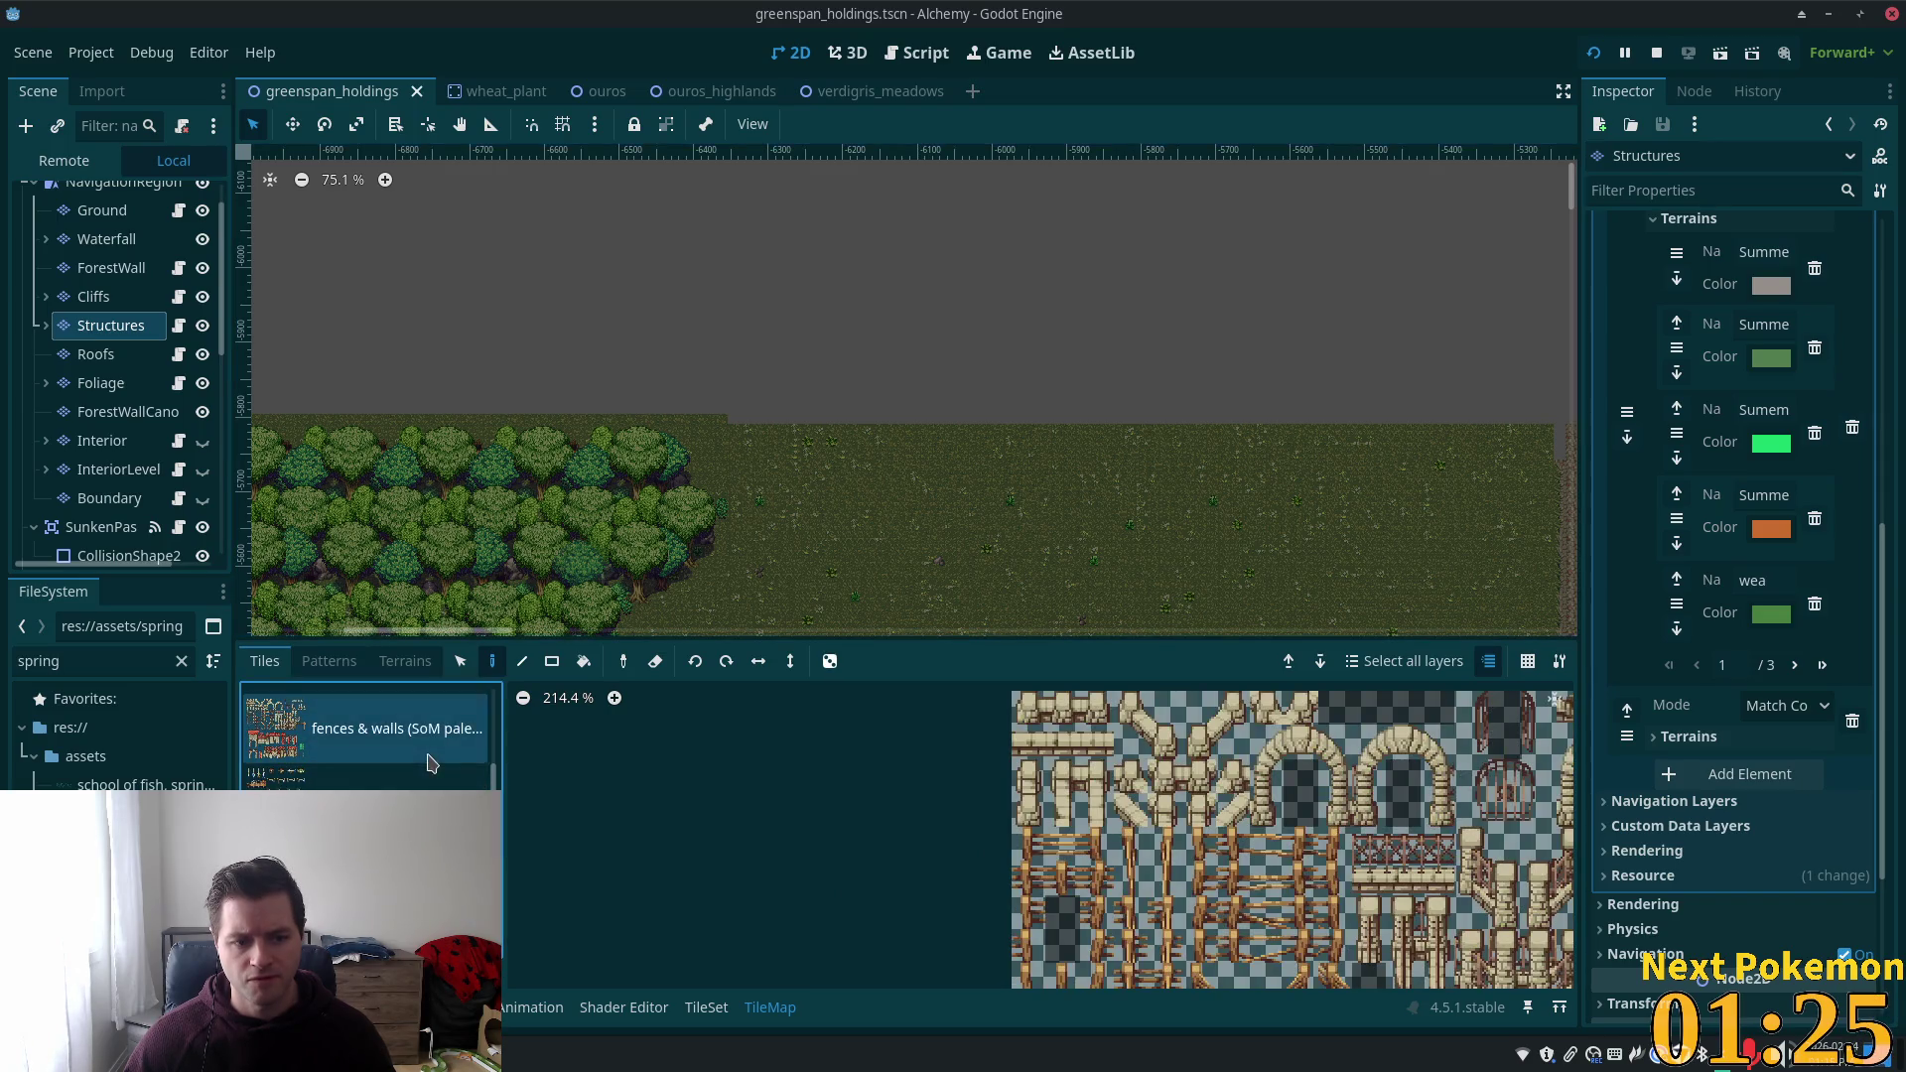
Select a 2x2 block of fence tiles in the fences & walls atlas.
scroll(1225, 893, down, 4)
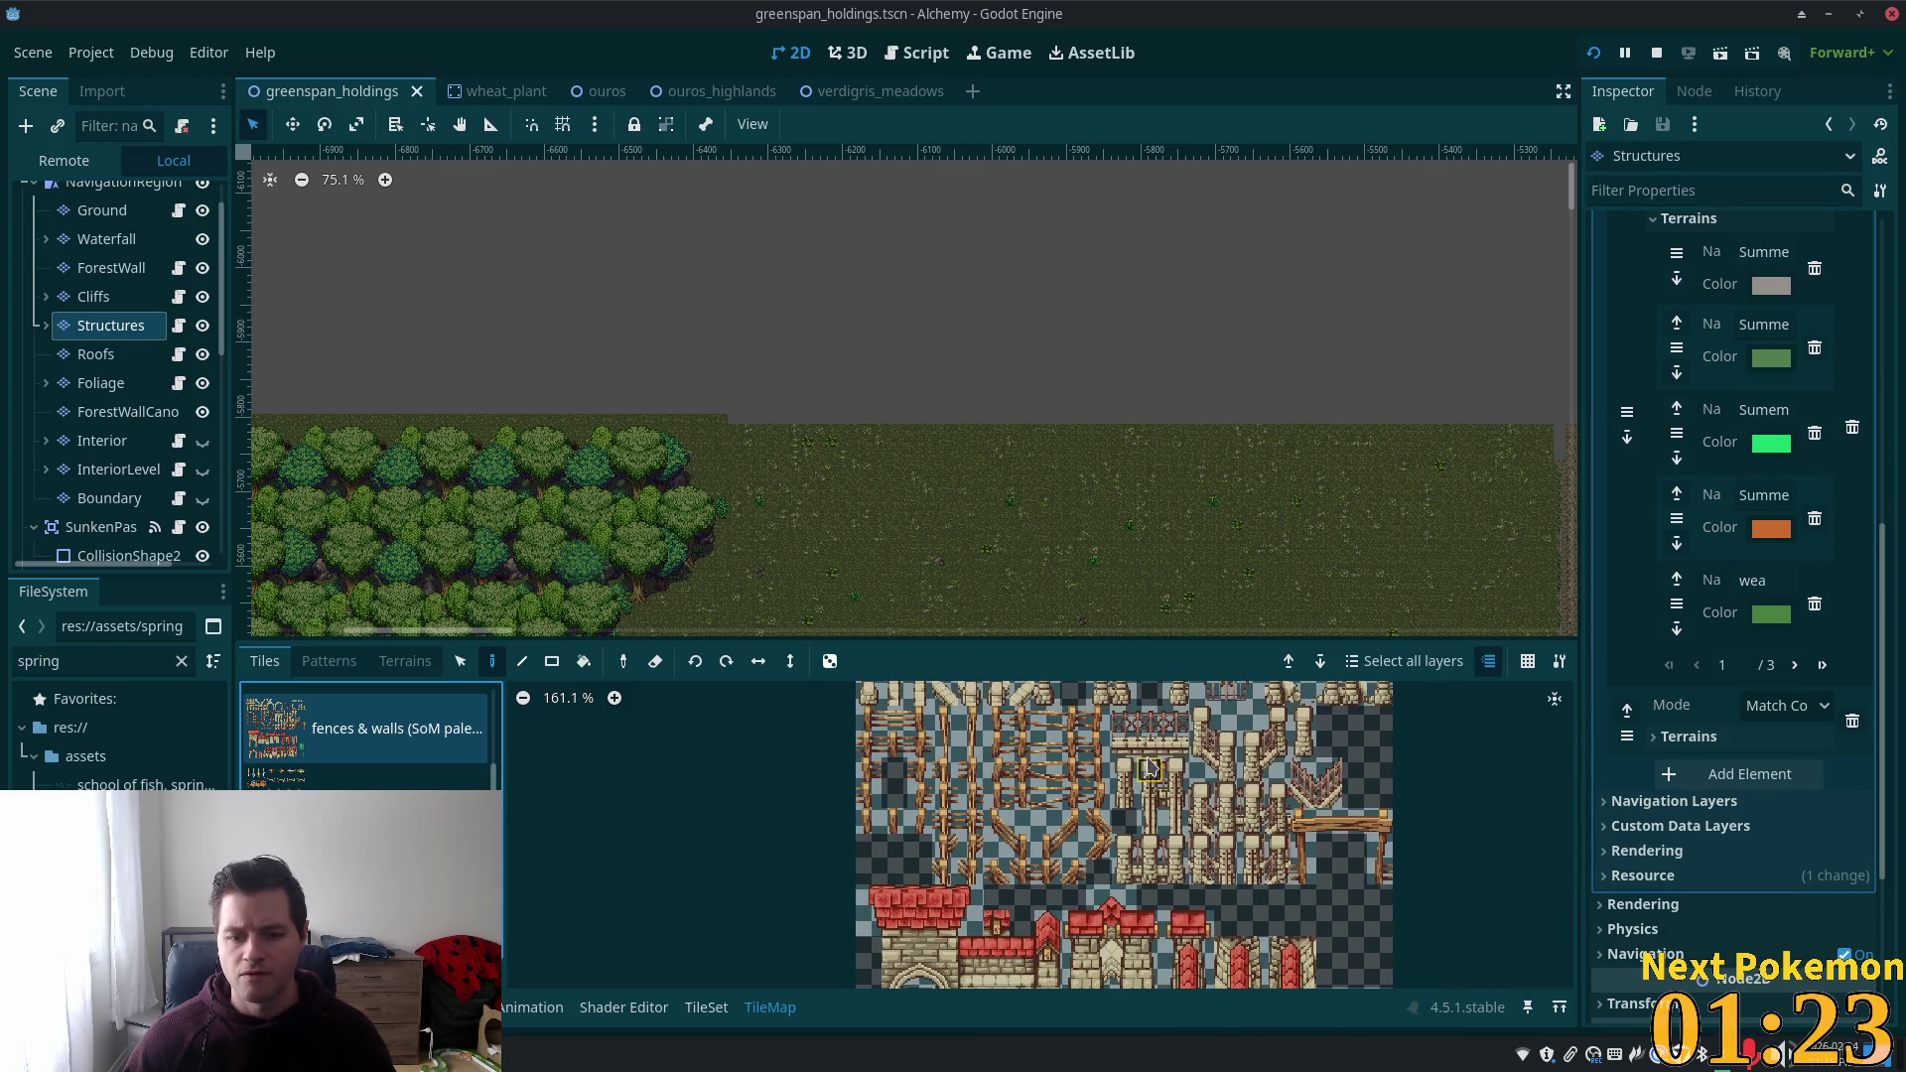
scroll(1172, 799, up, 2)
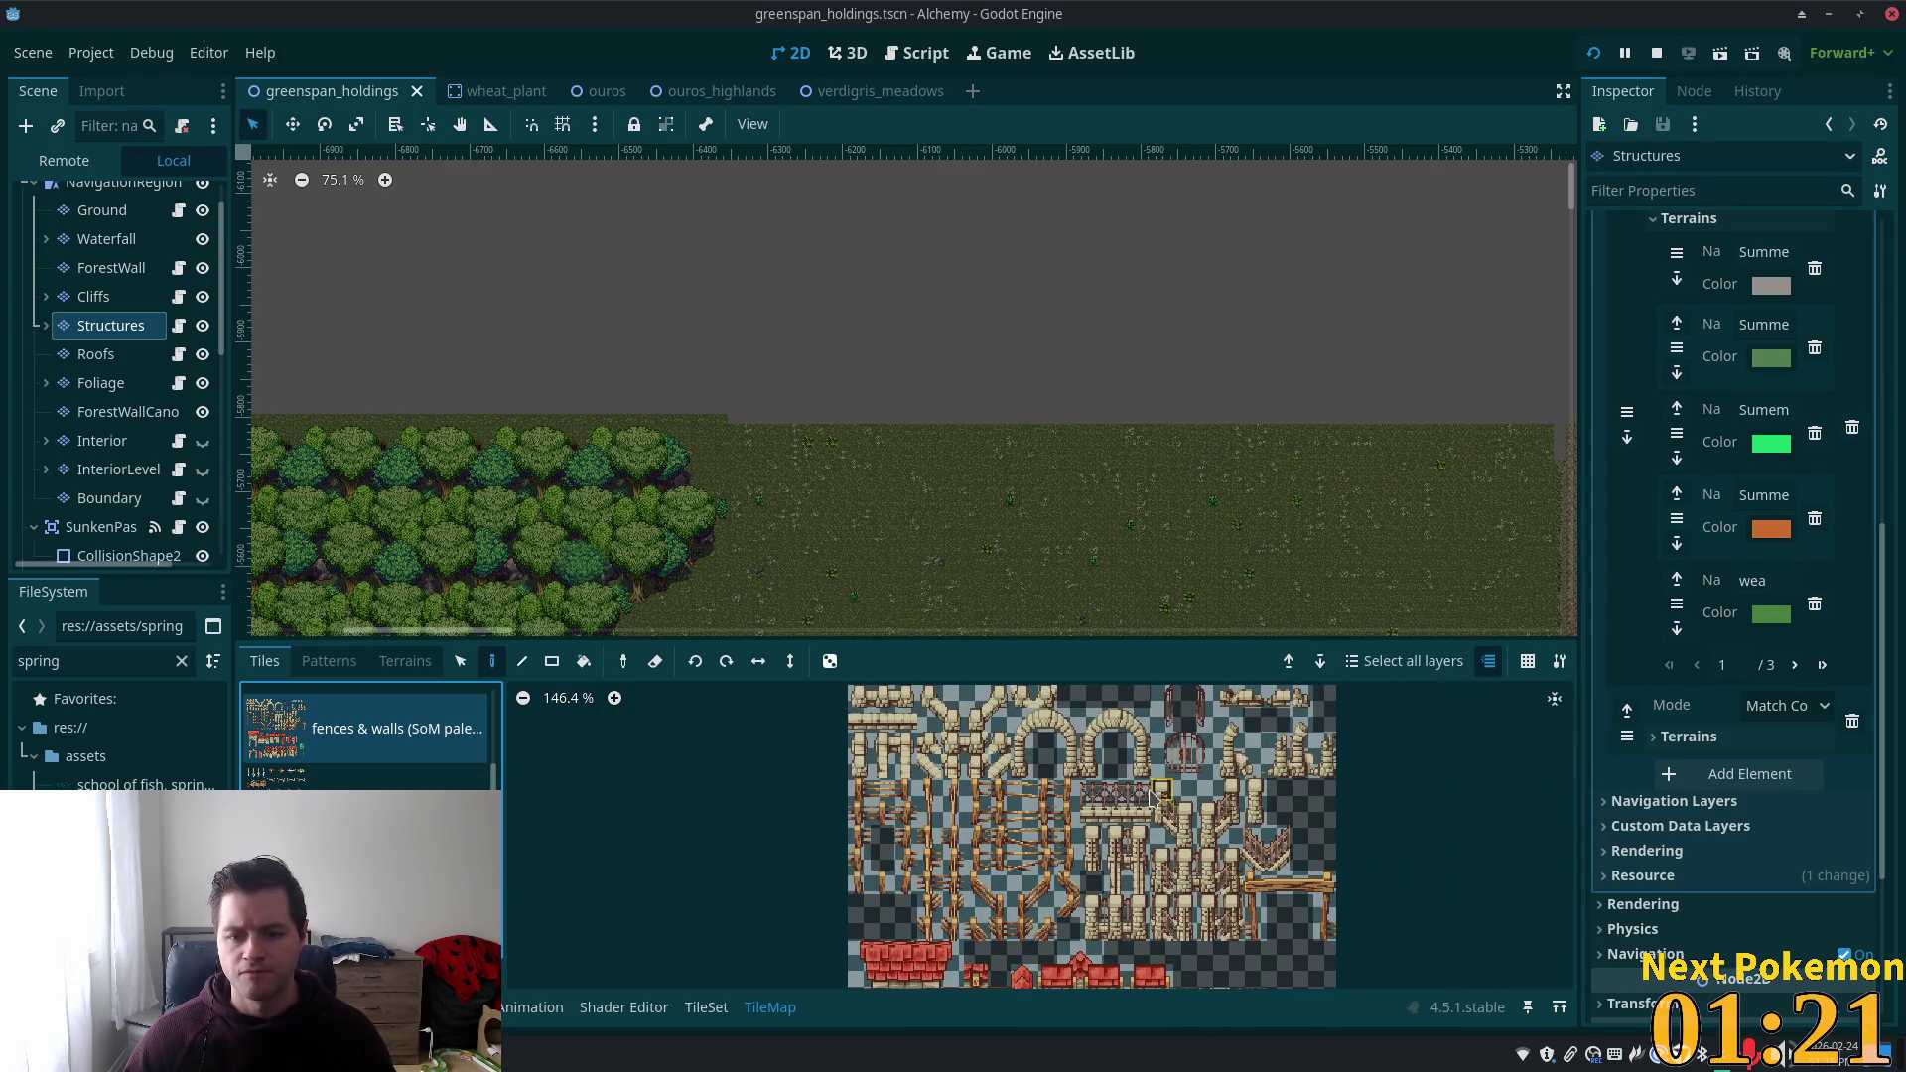
scroll(1238, 807, up, 2)
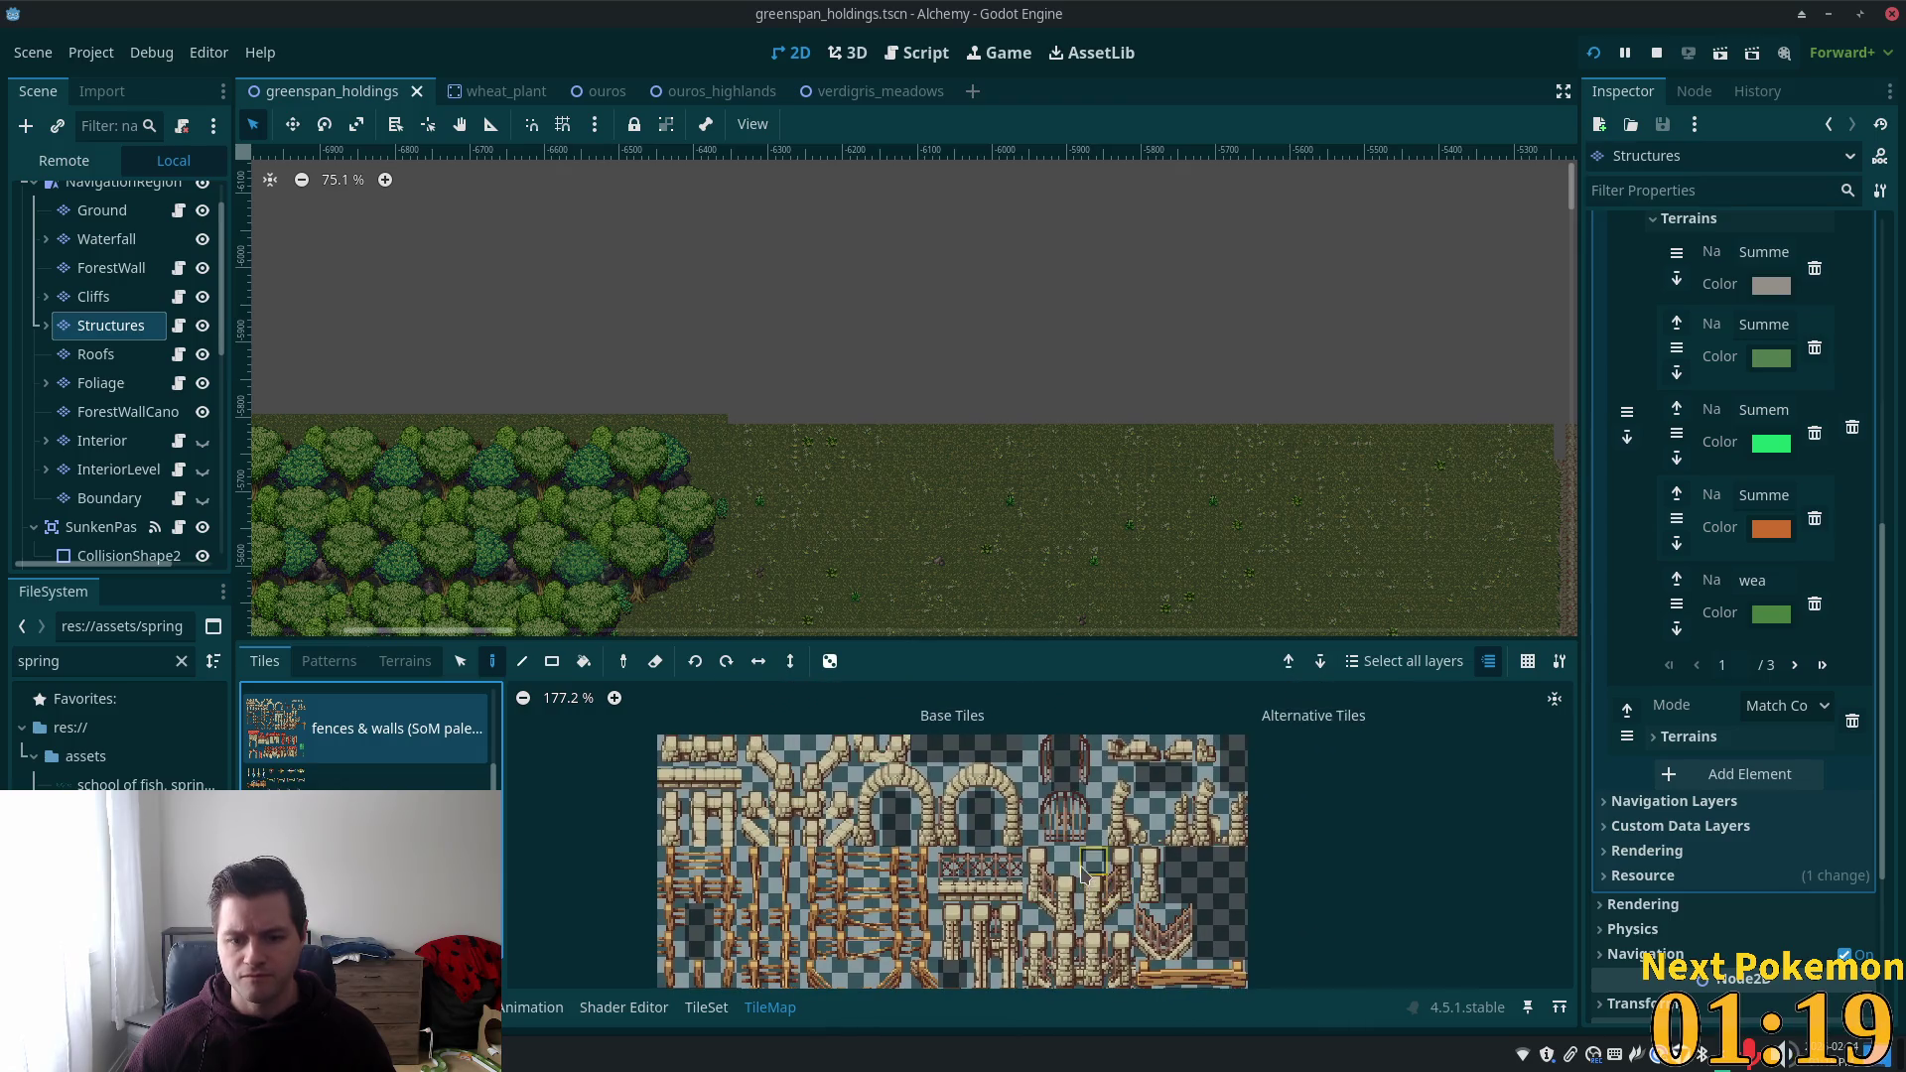
scroll(1331, 618, right, 5)
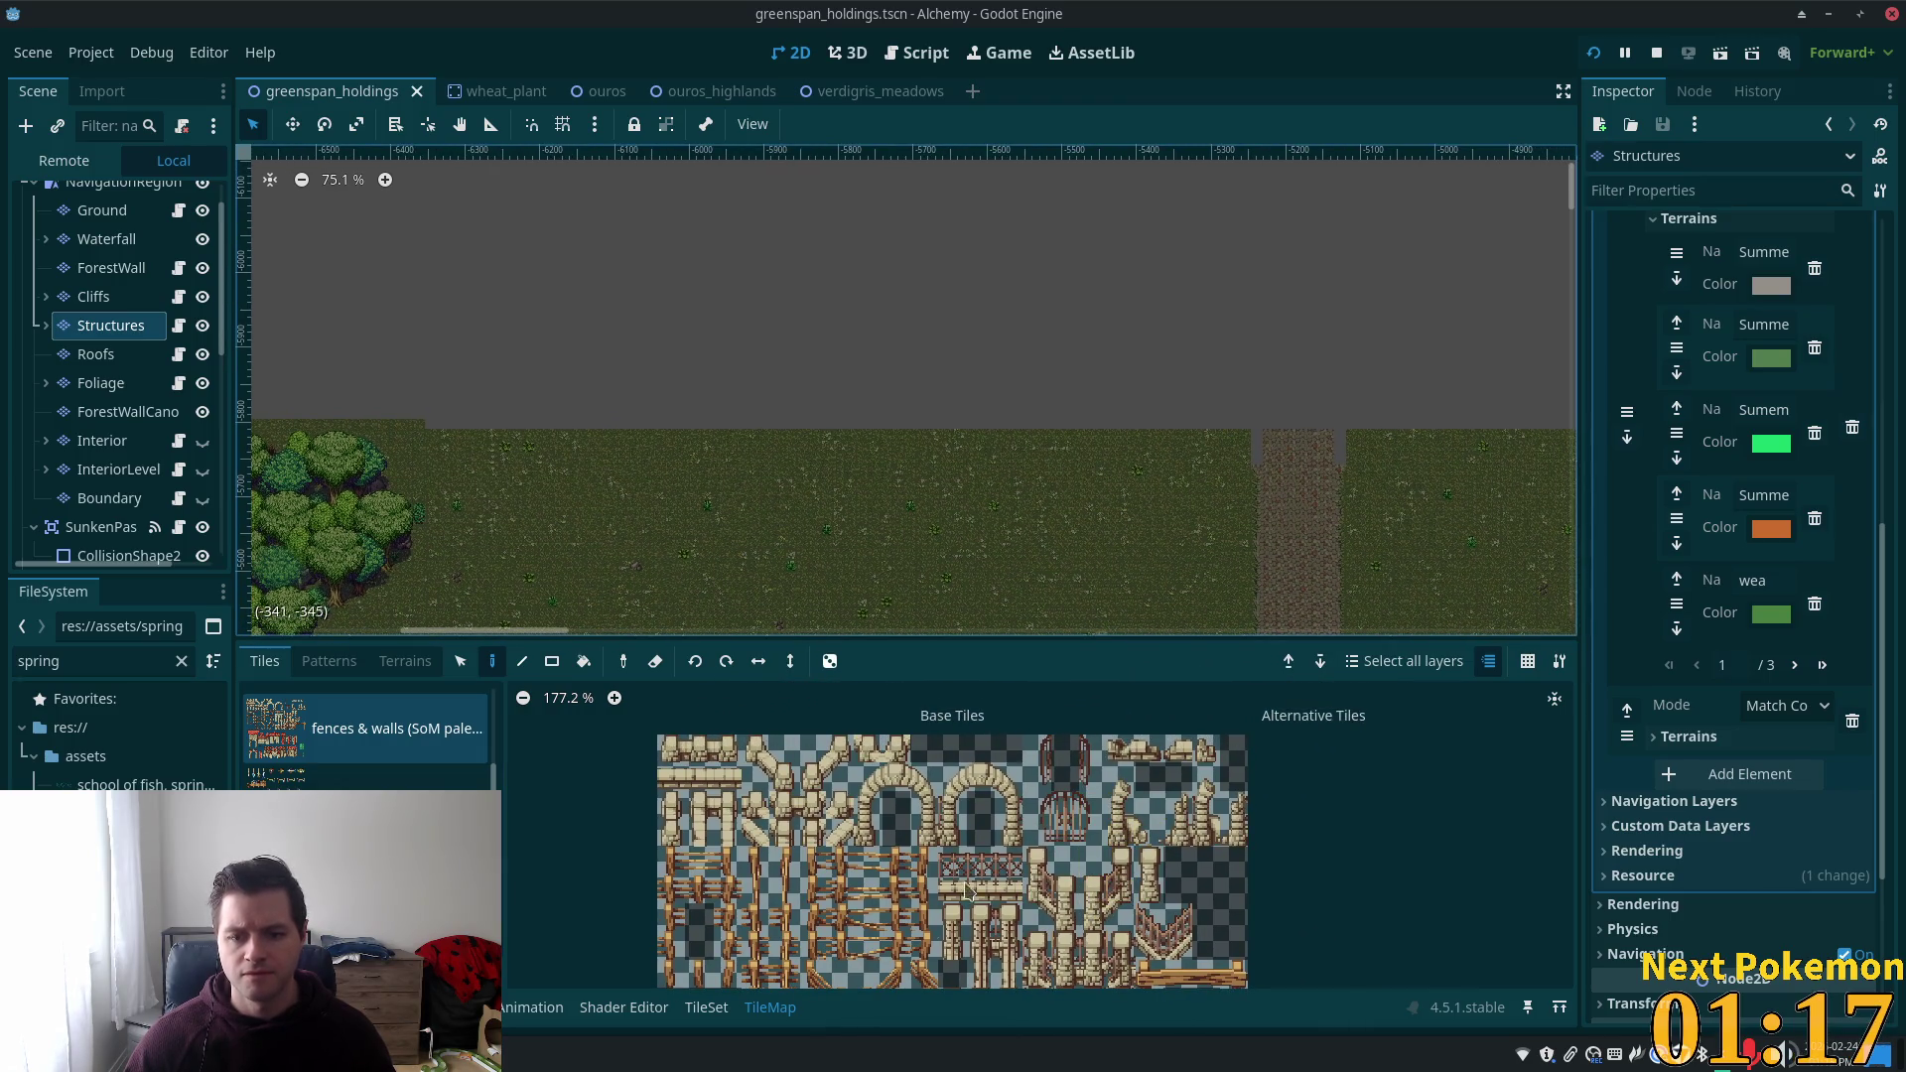
scroll(1078, 921, down, 3)
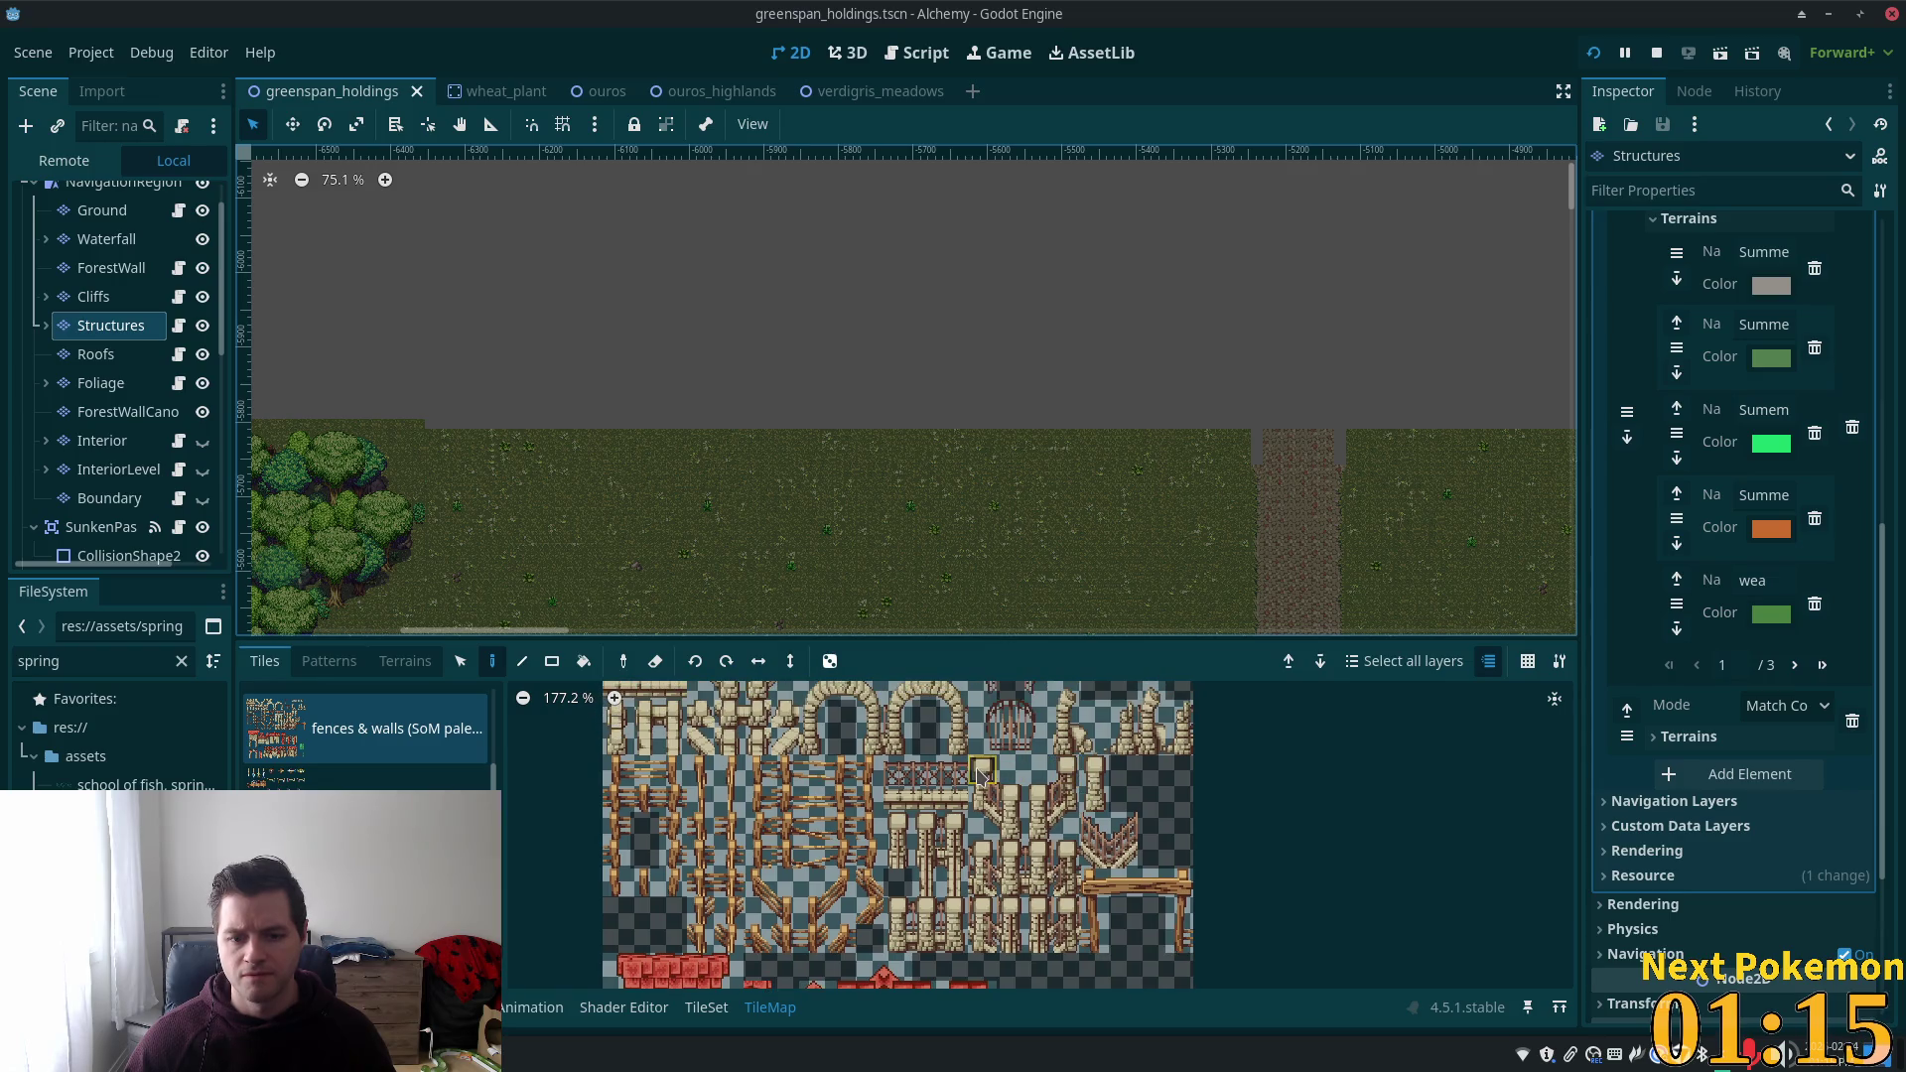
drag(980, 777, 1015, 819)
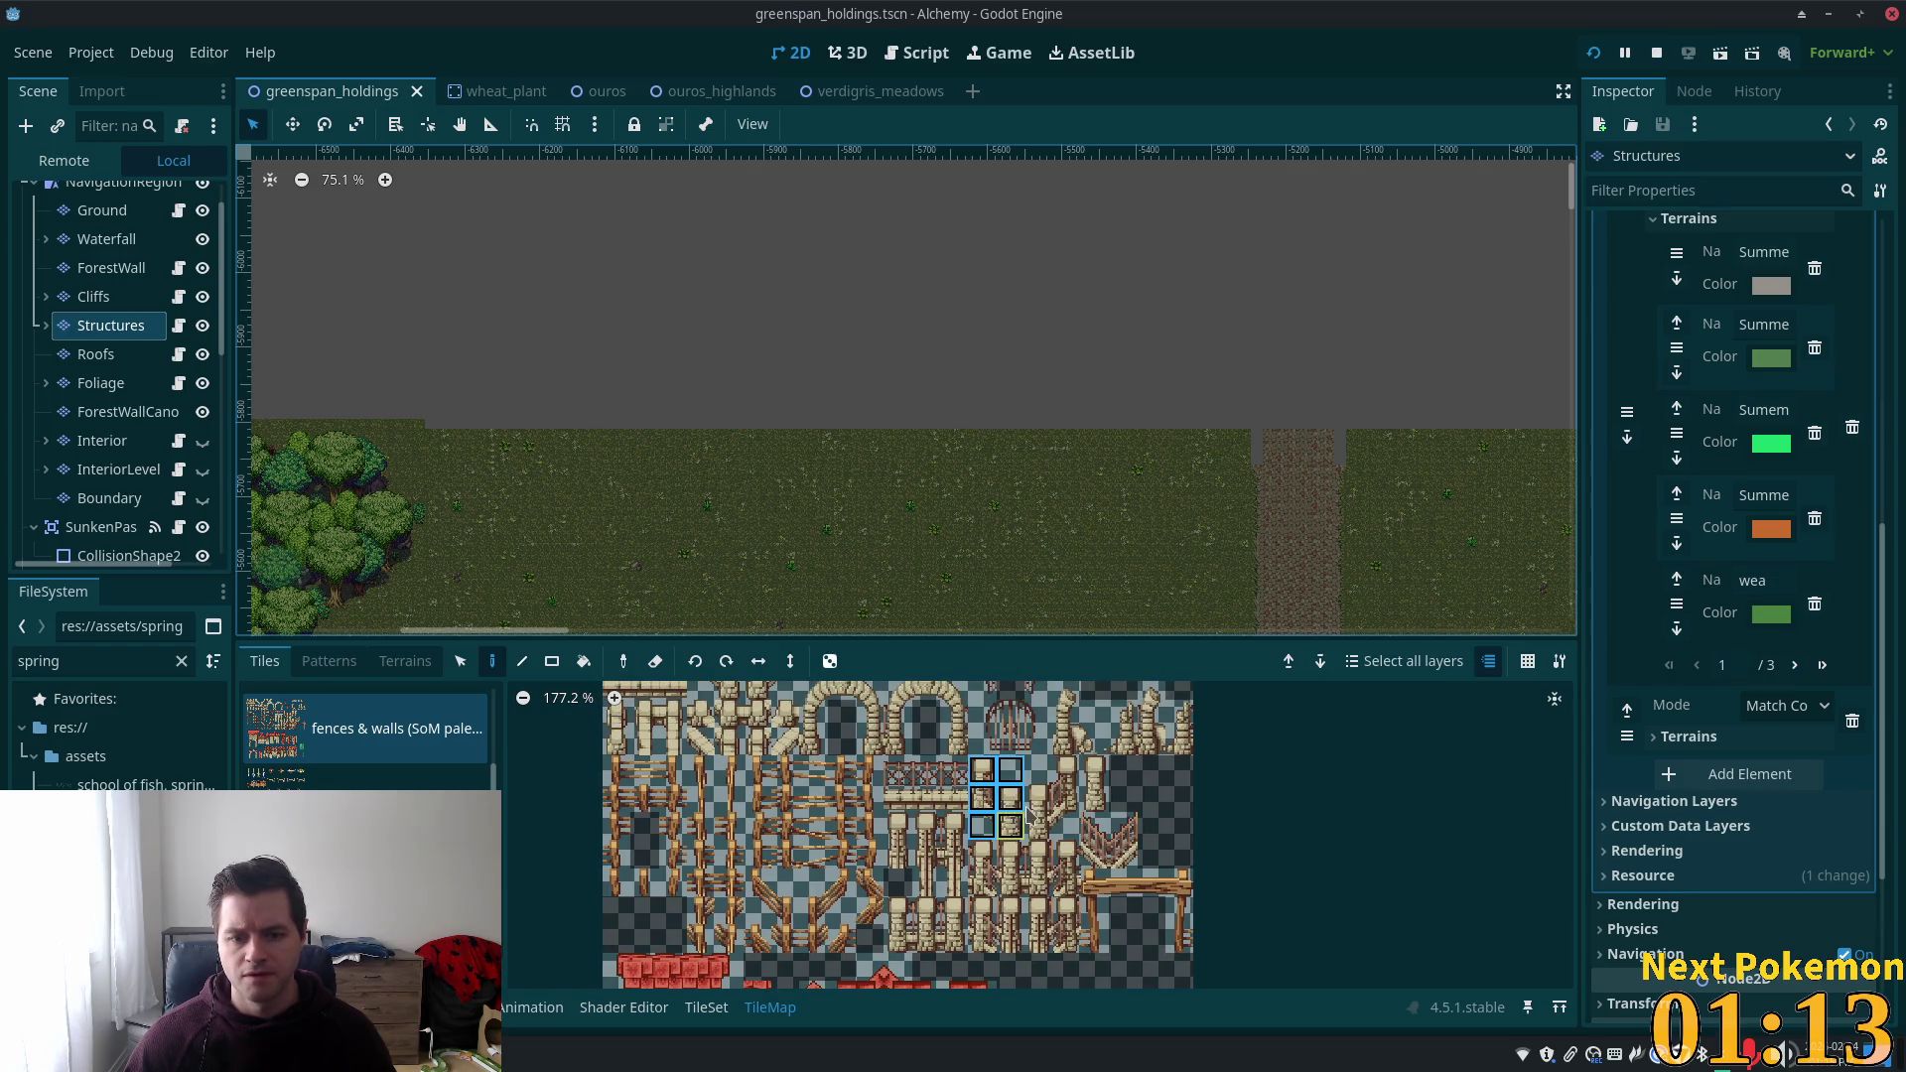
Browse the atlas's wall, roof and fence tiles, then bring the Thunar file manager forward.
scroll(1142, 755, up, 2)
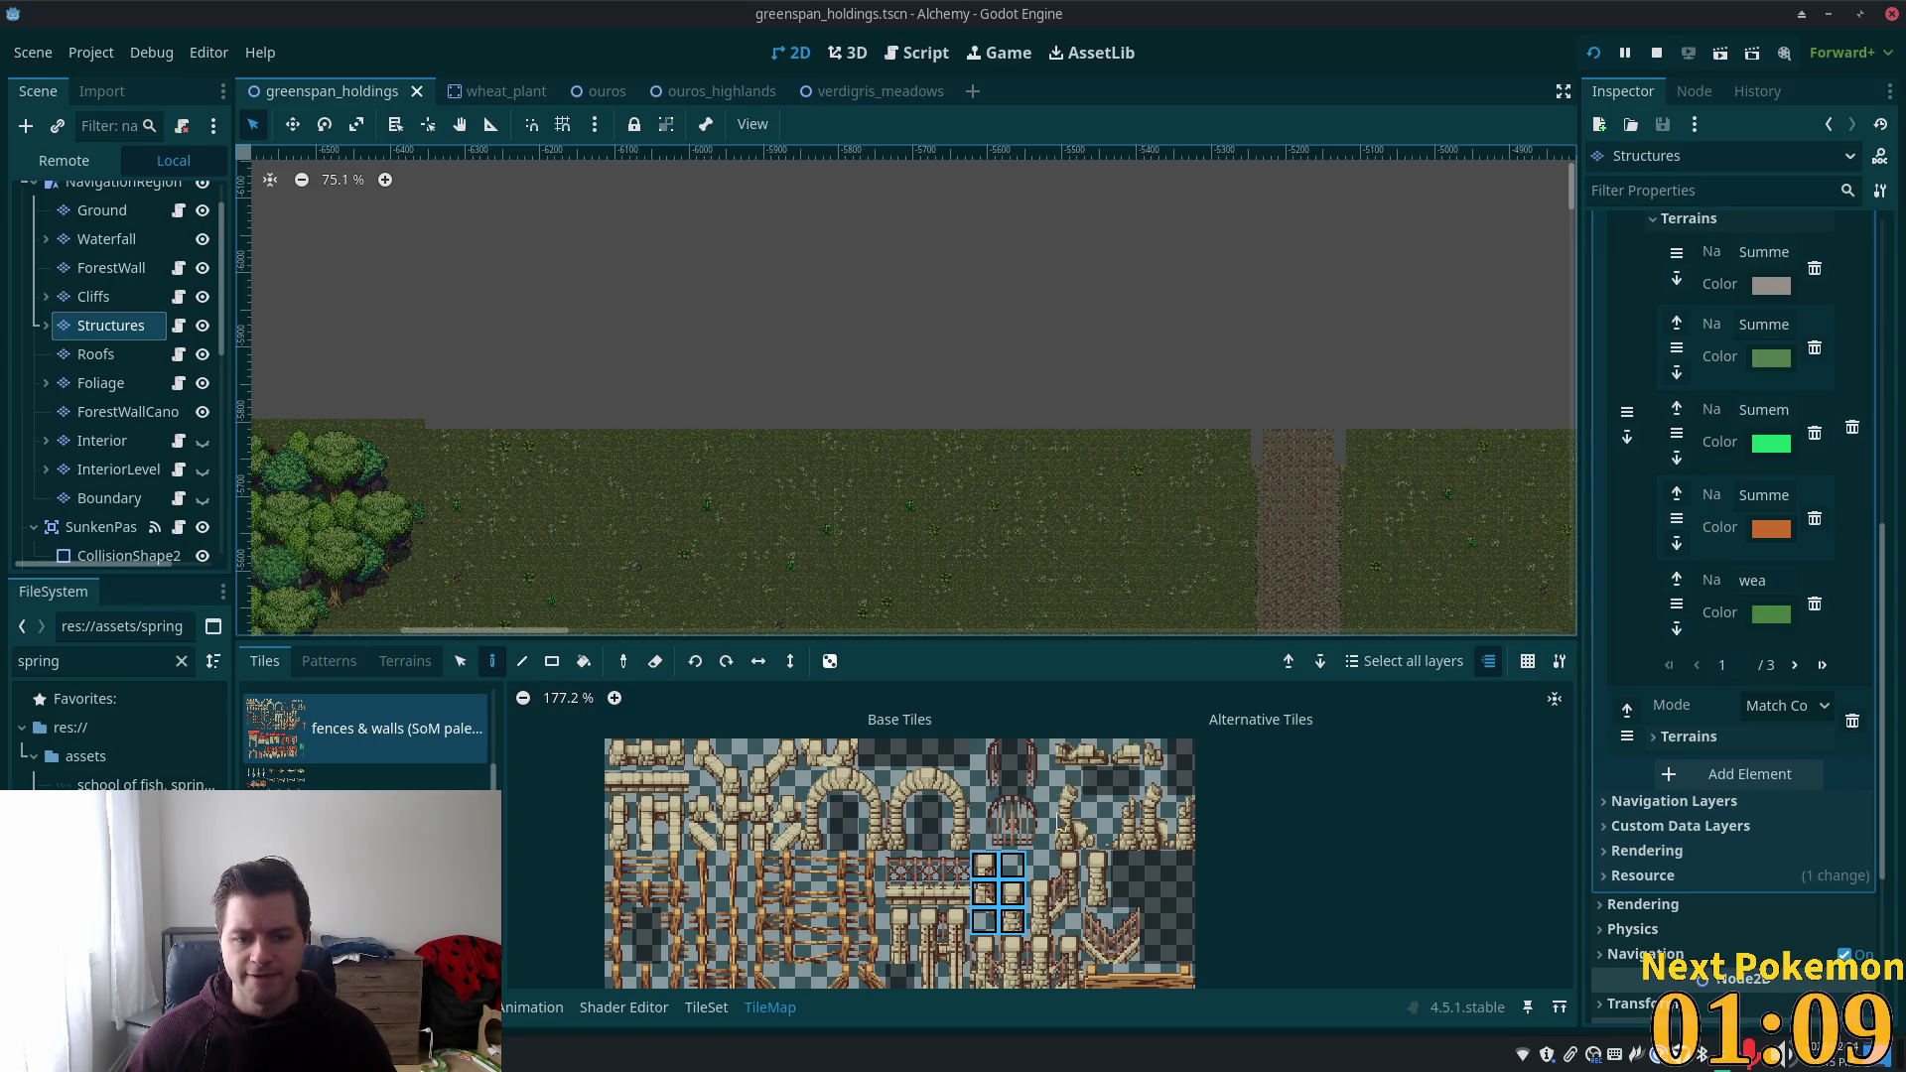
scroll(992, 815, down, 2)
scroll(1047, 755, down, 3)
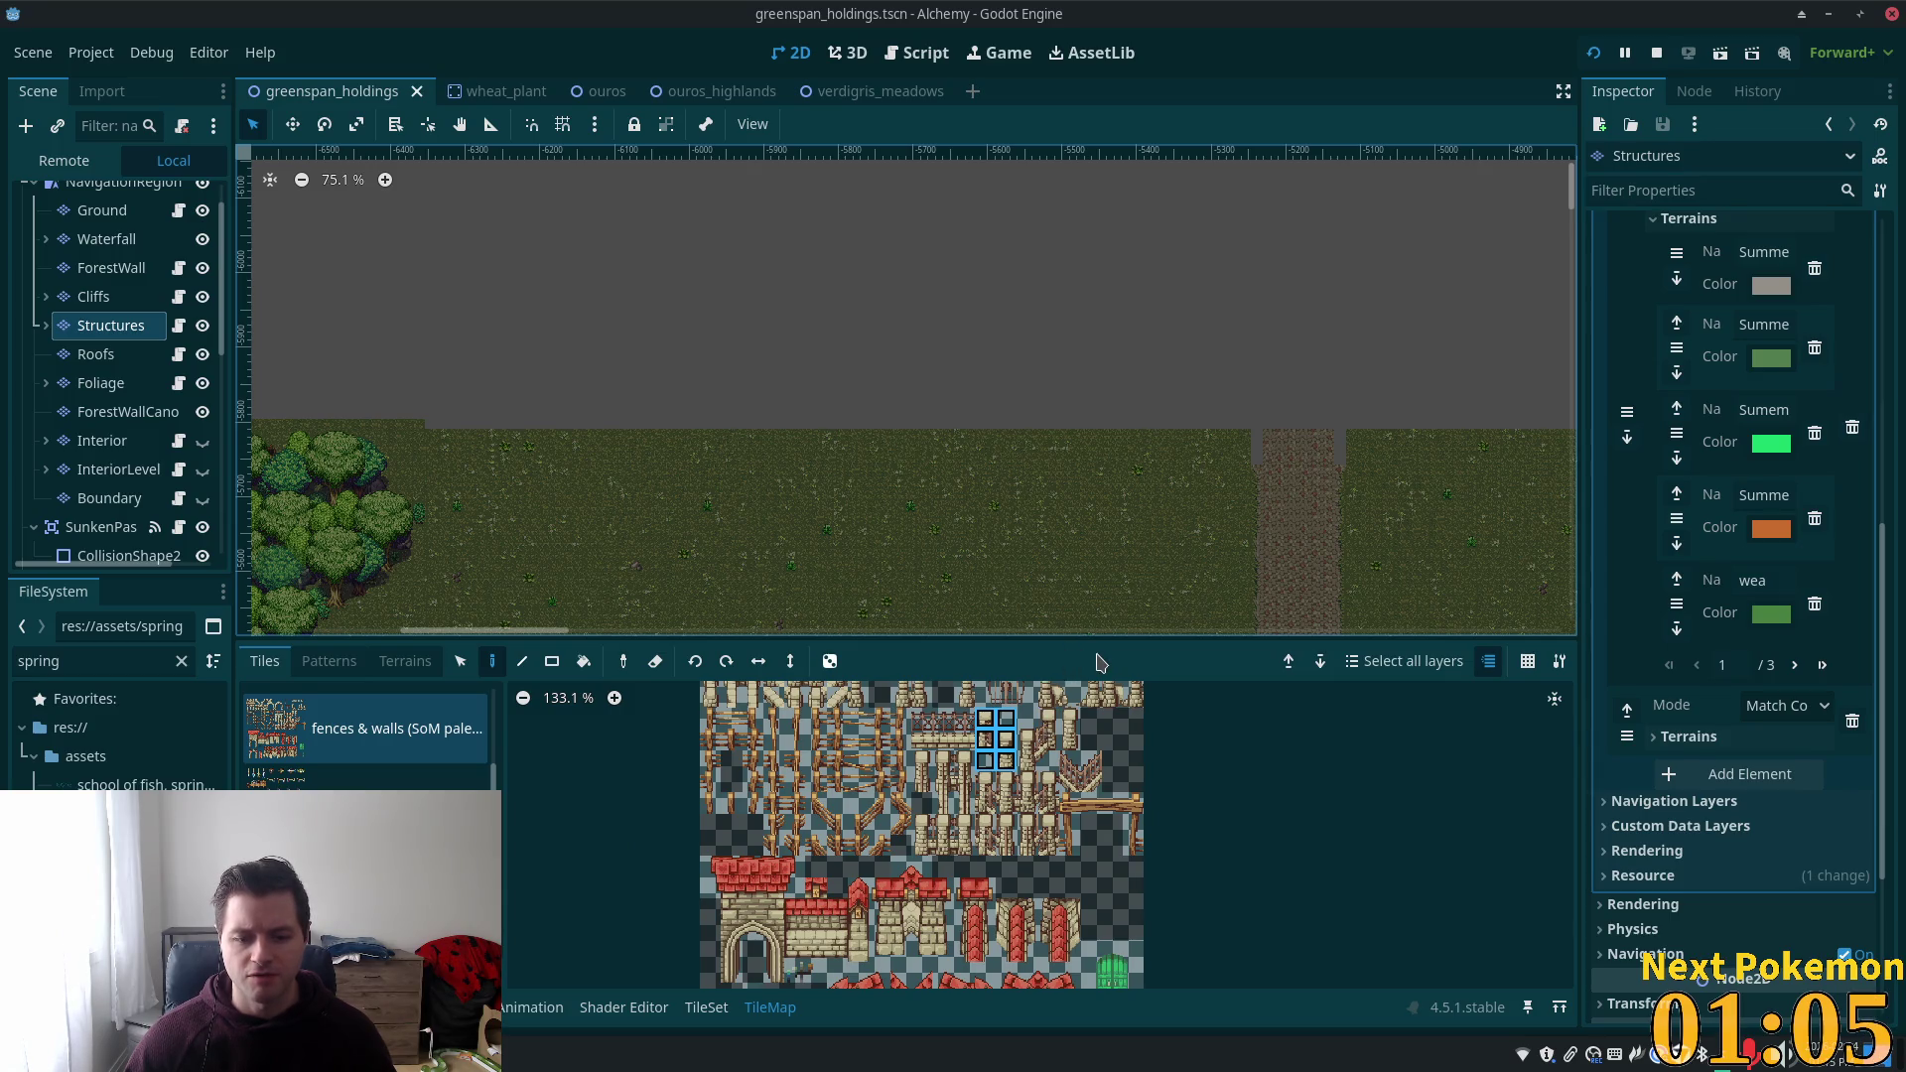
scroll(983, 781, down, 2)
scroll(983, 874, down, 2)
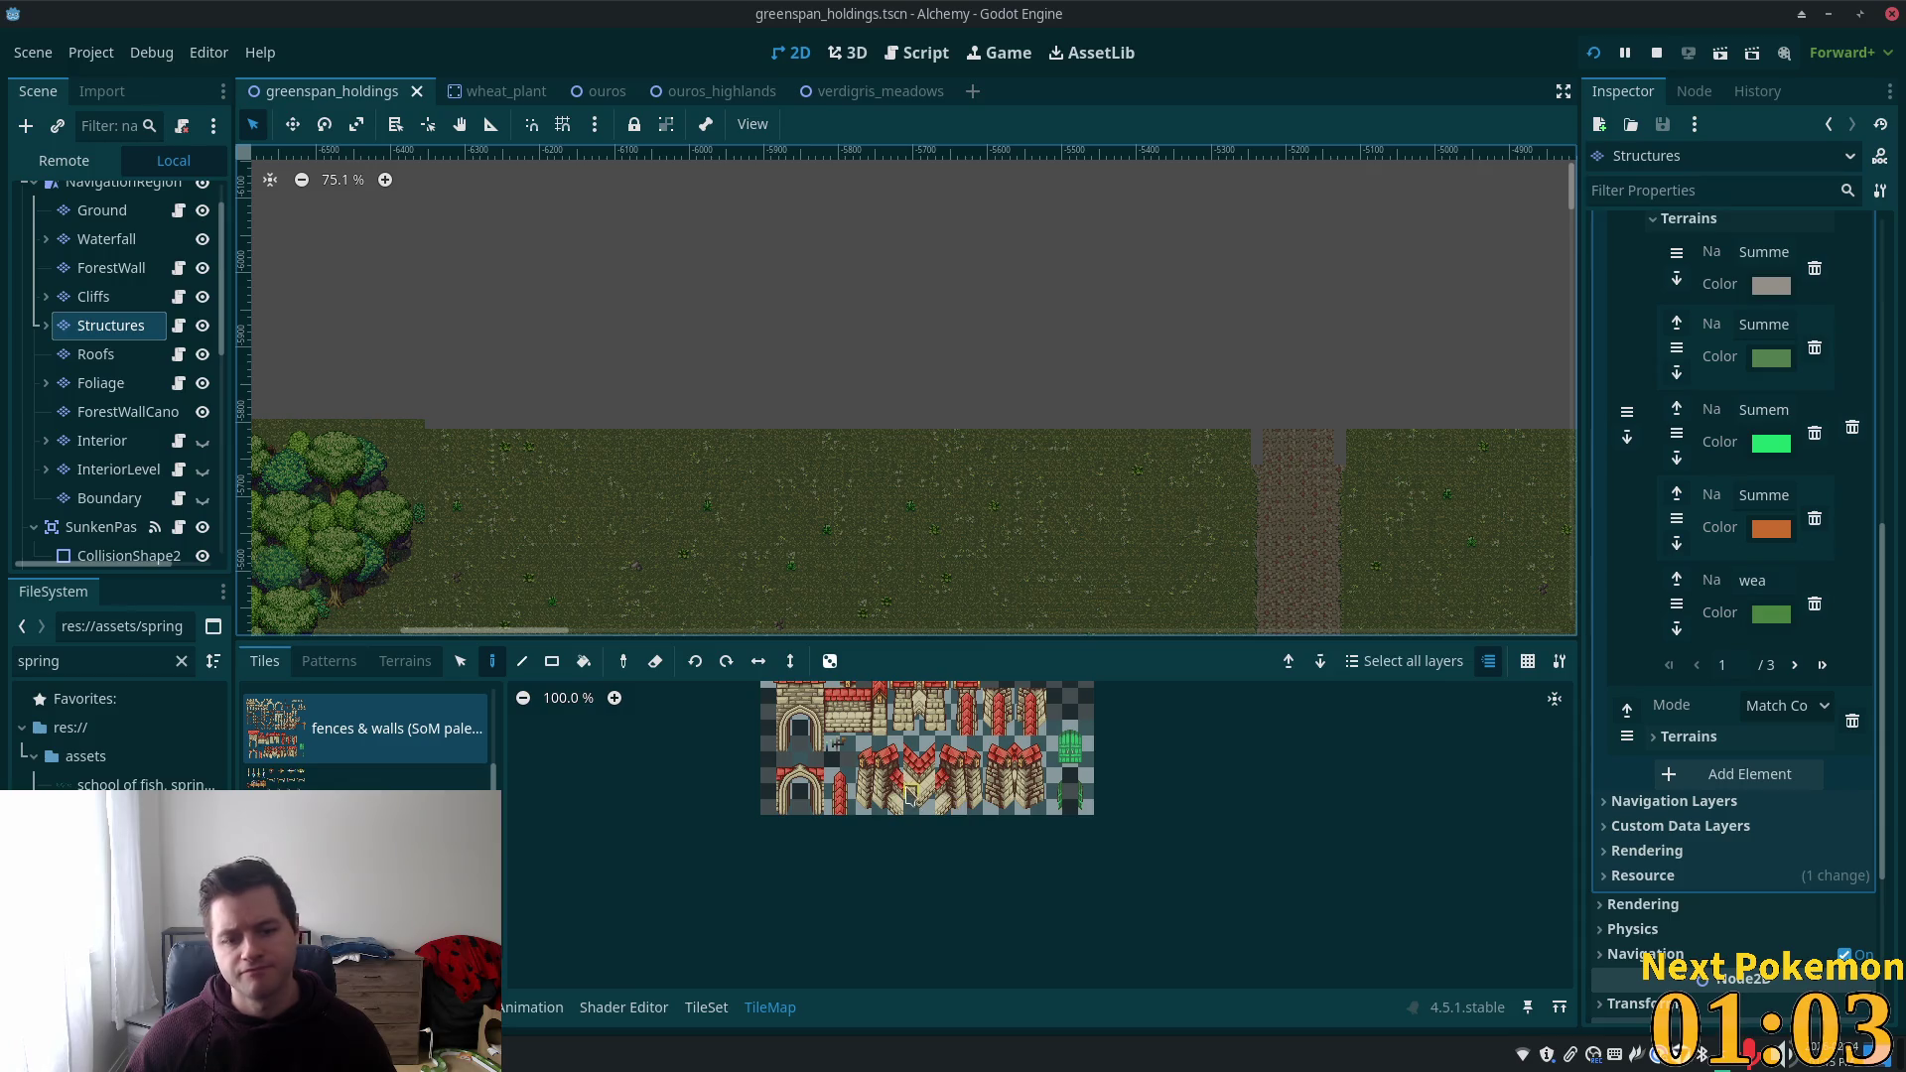
scroll(906, 871, up, 1)
scroll(906, 871, up, 5)
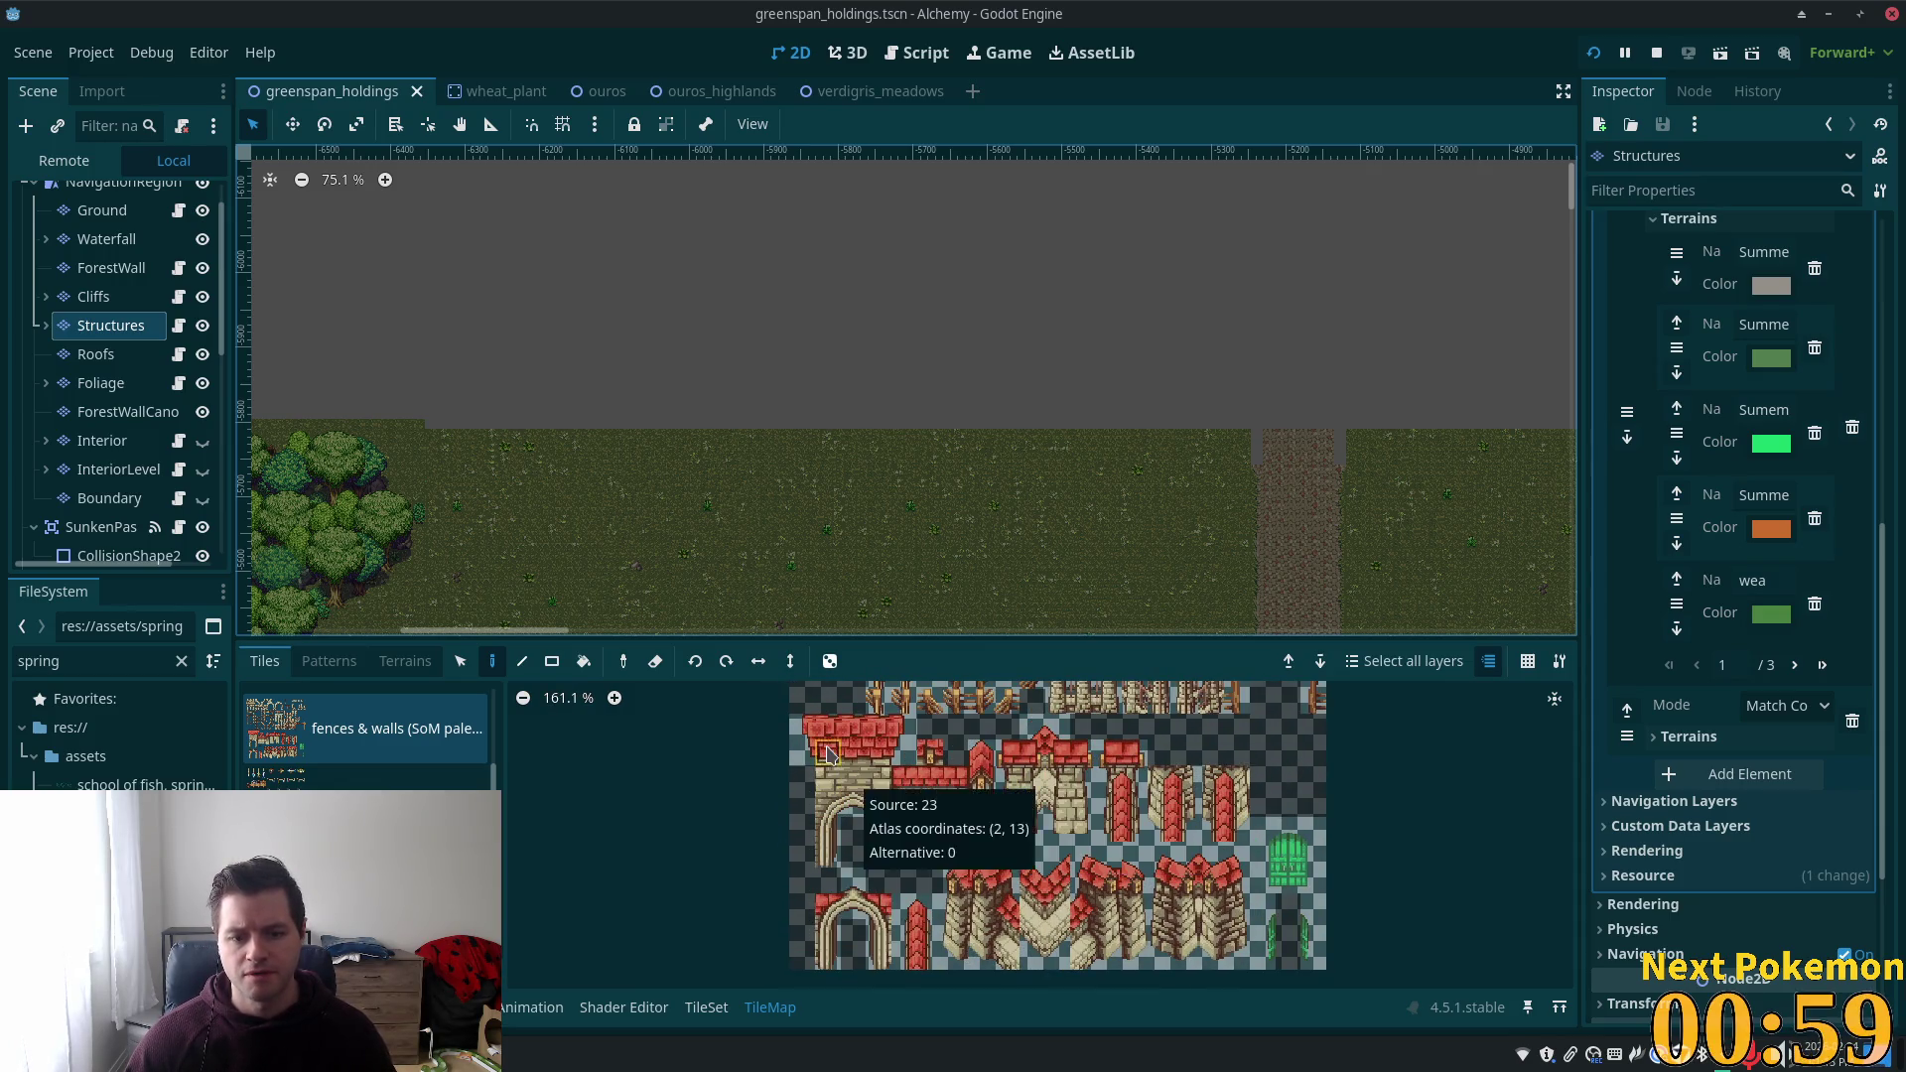
click(853, 782)
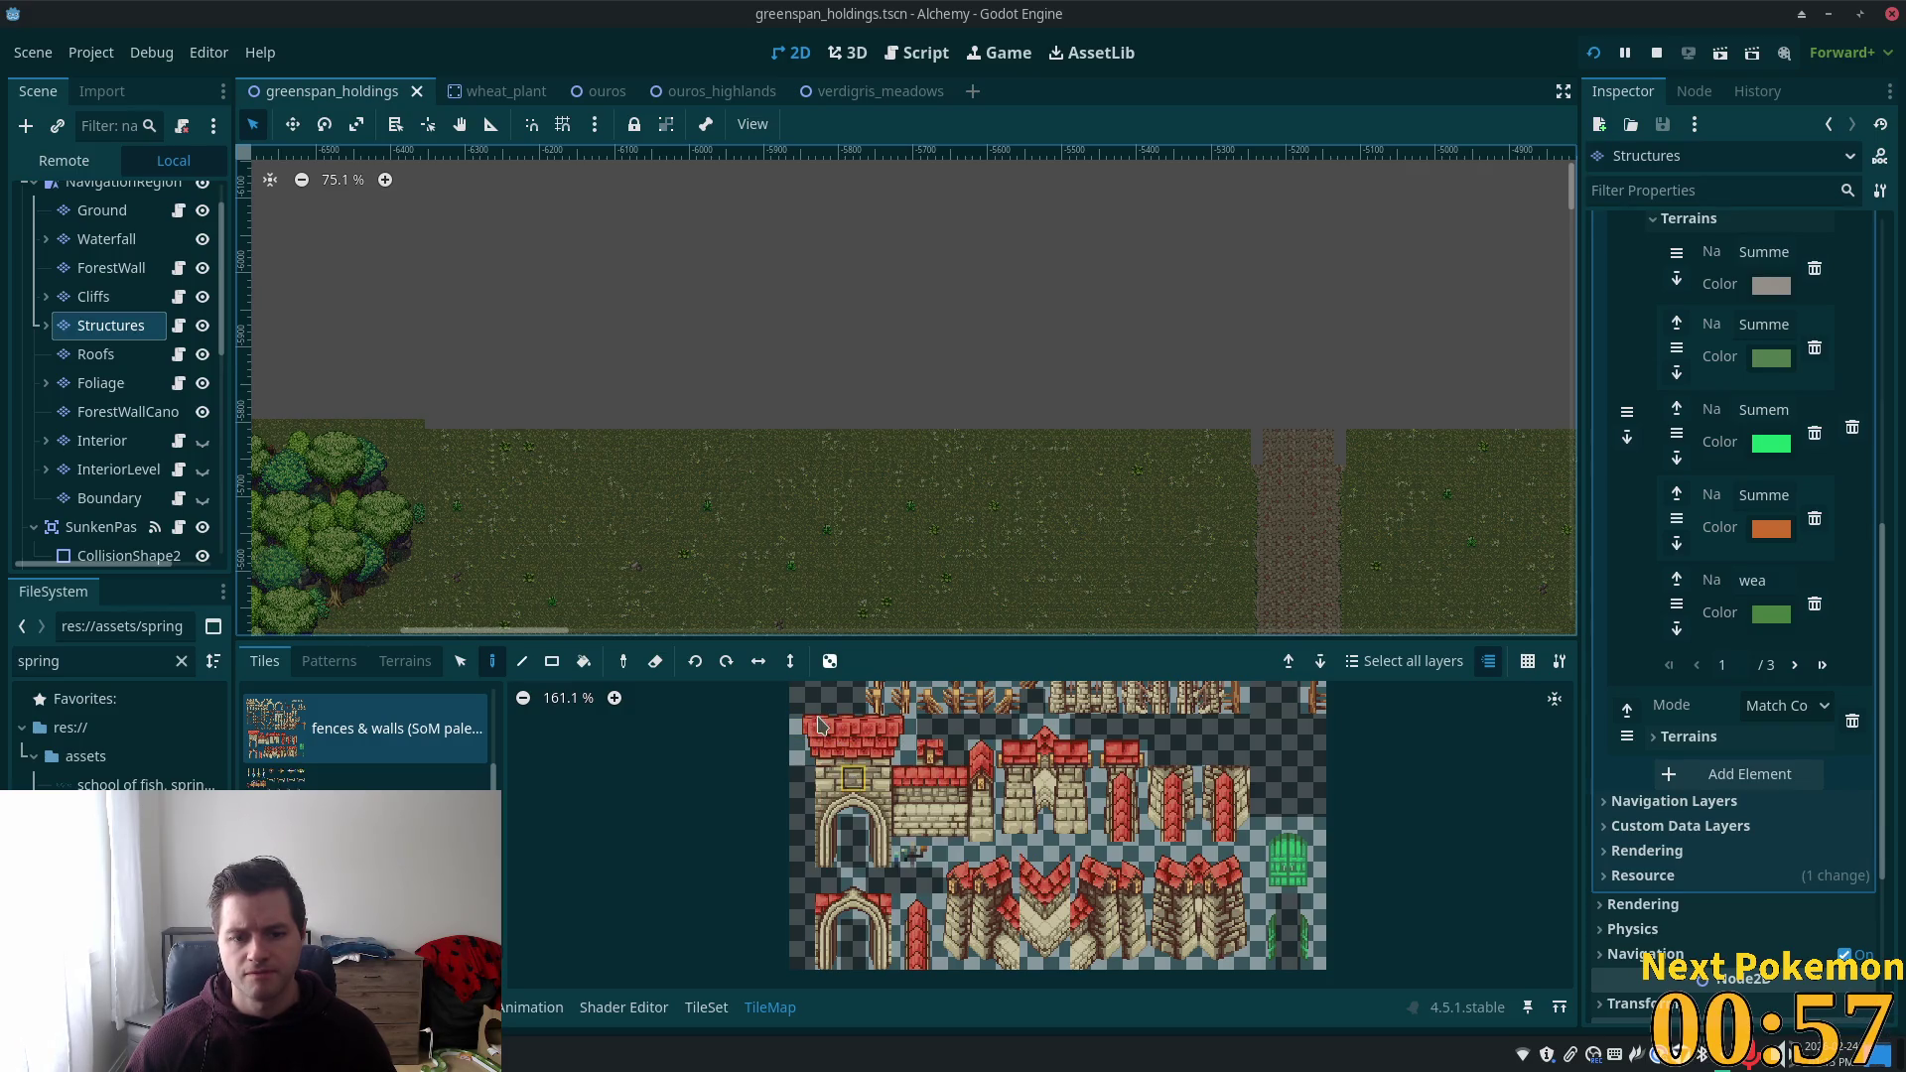
scroll(920, 878, down, 2)
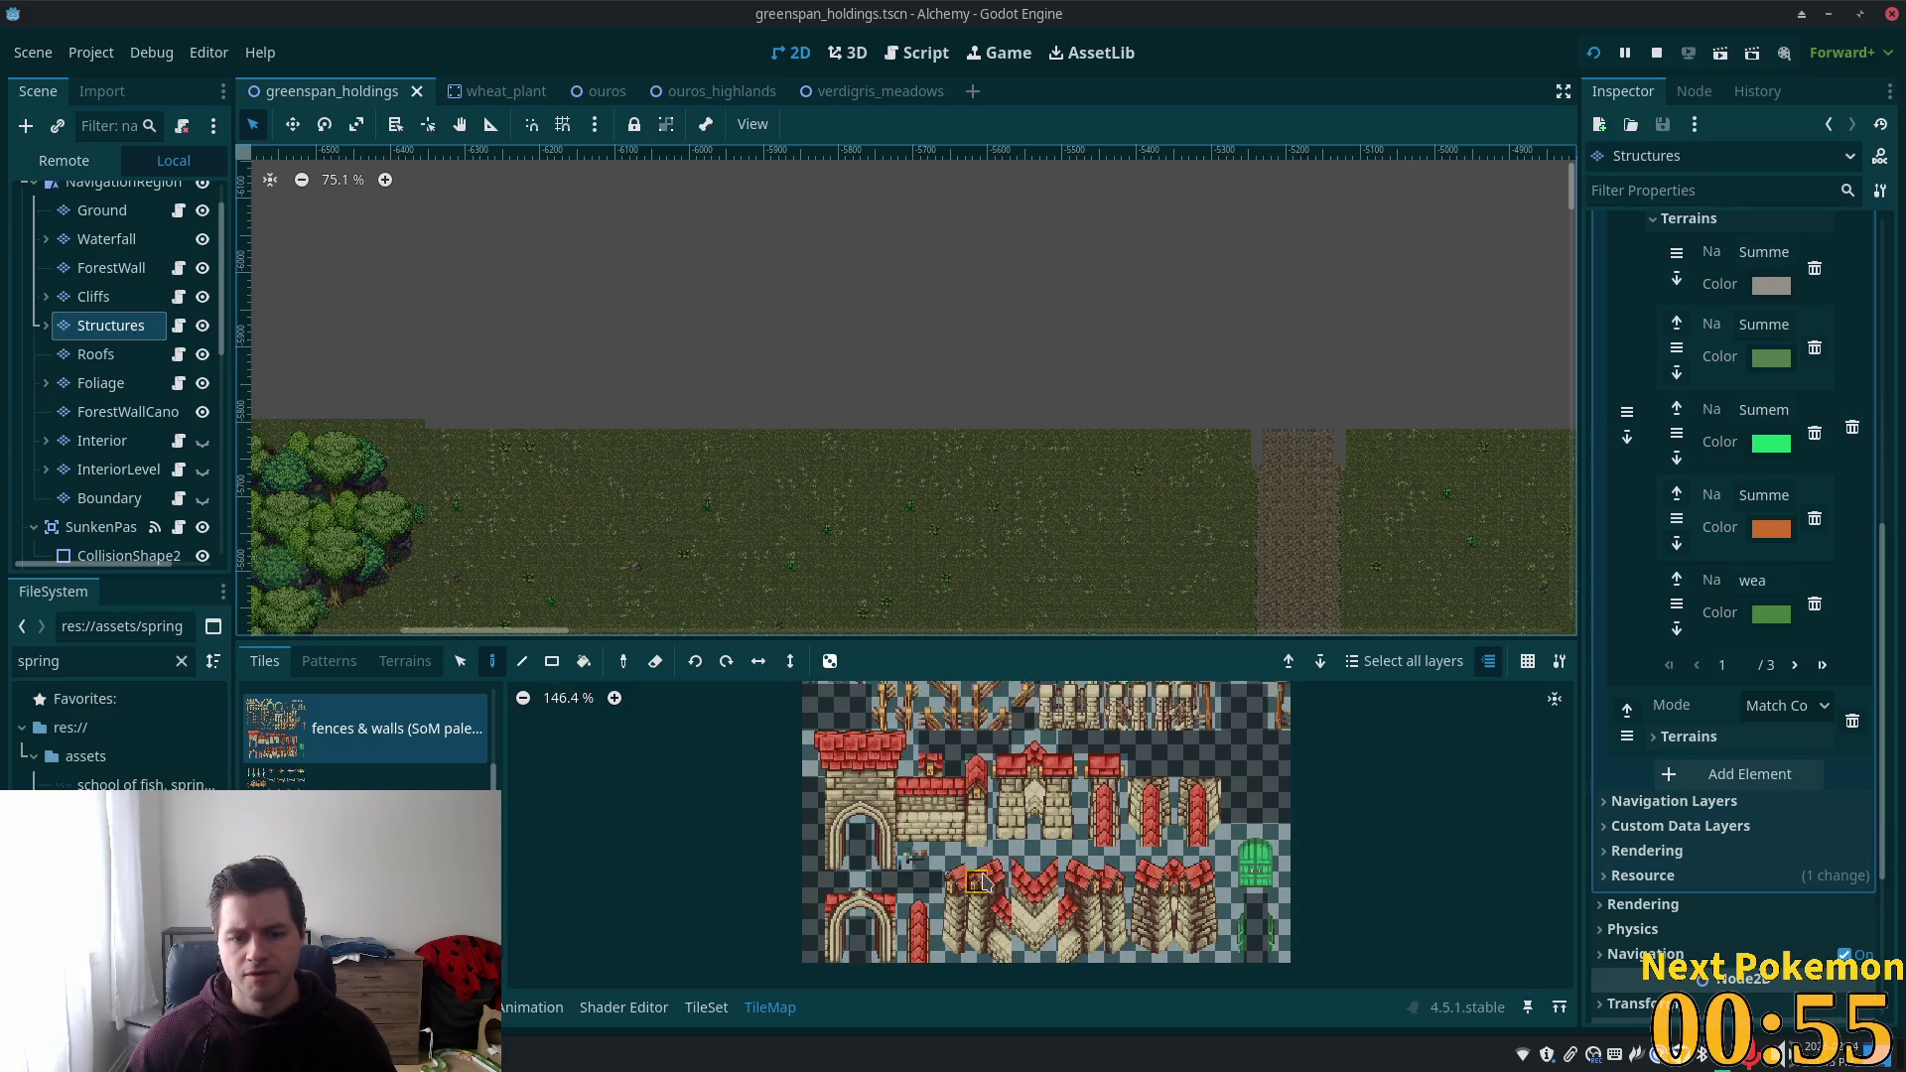
scroll(938, 784, up, 4)
scroll(971, 931, down, 3)
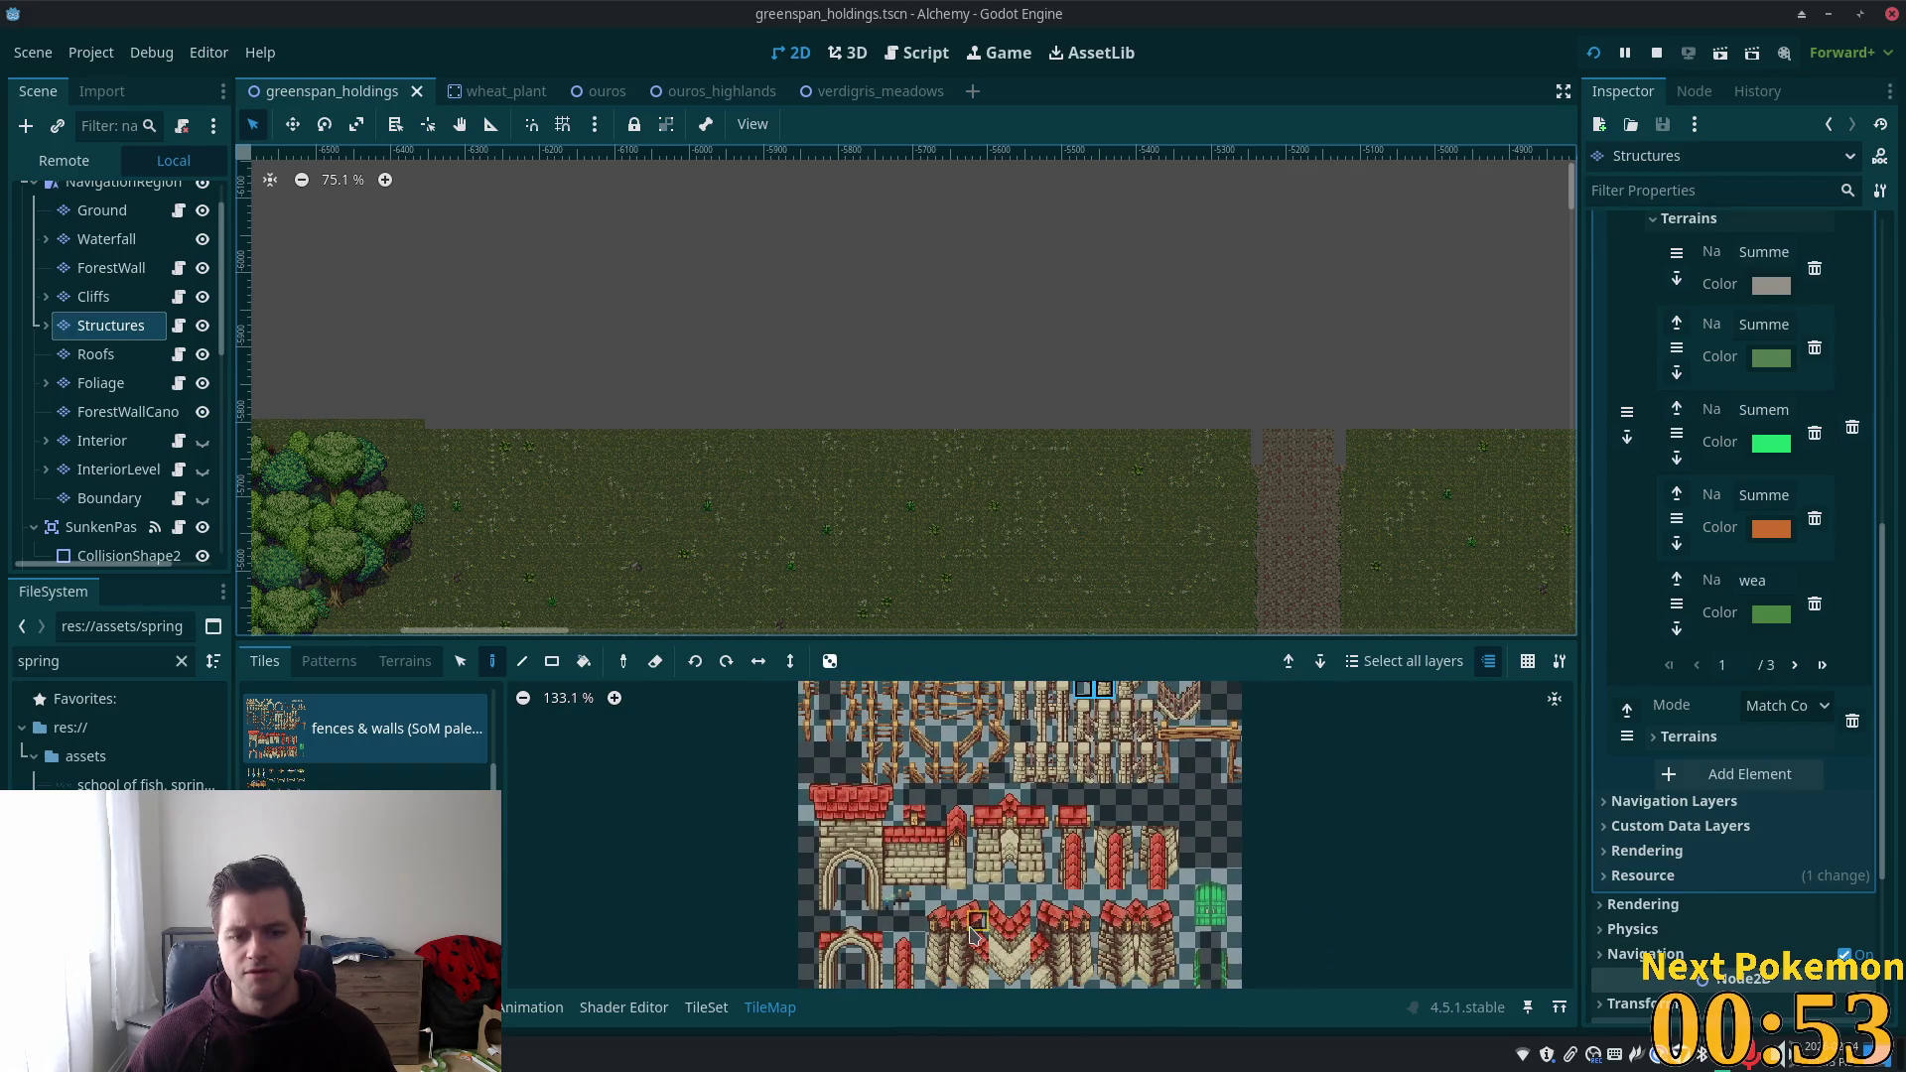
scroll(1027, 909, down, 2)
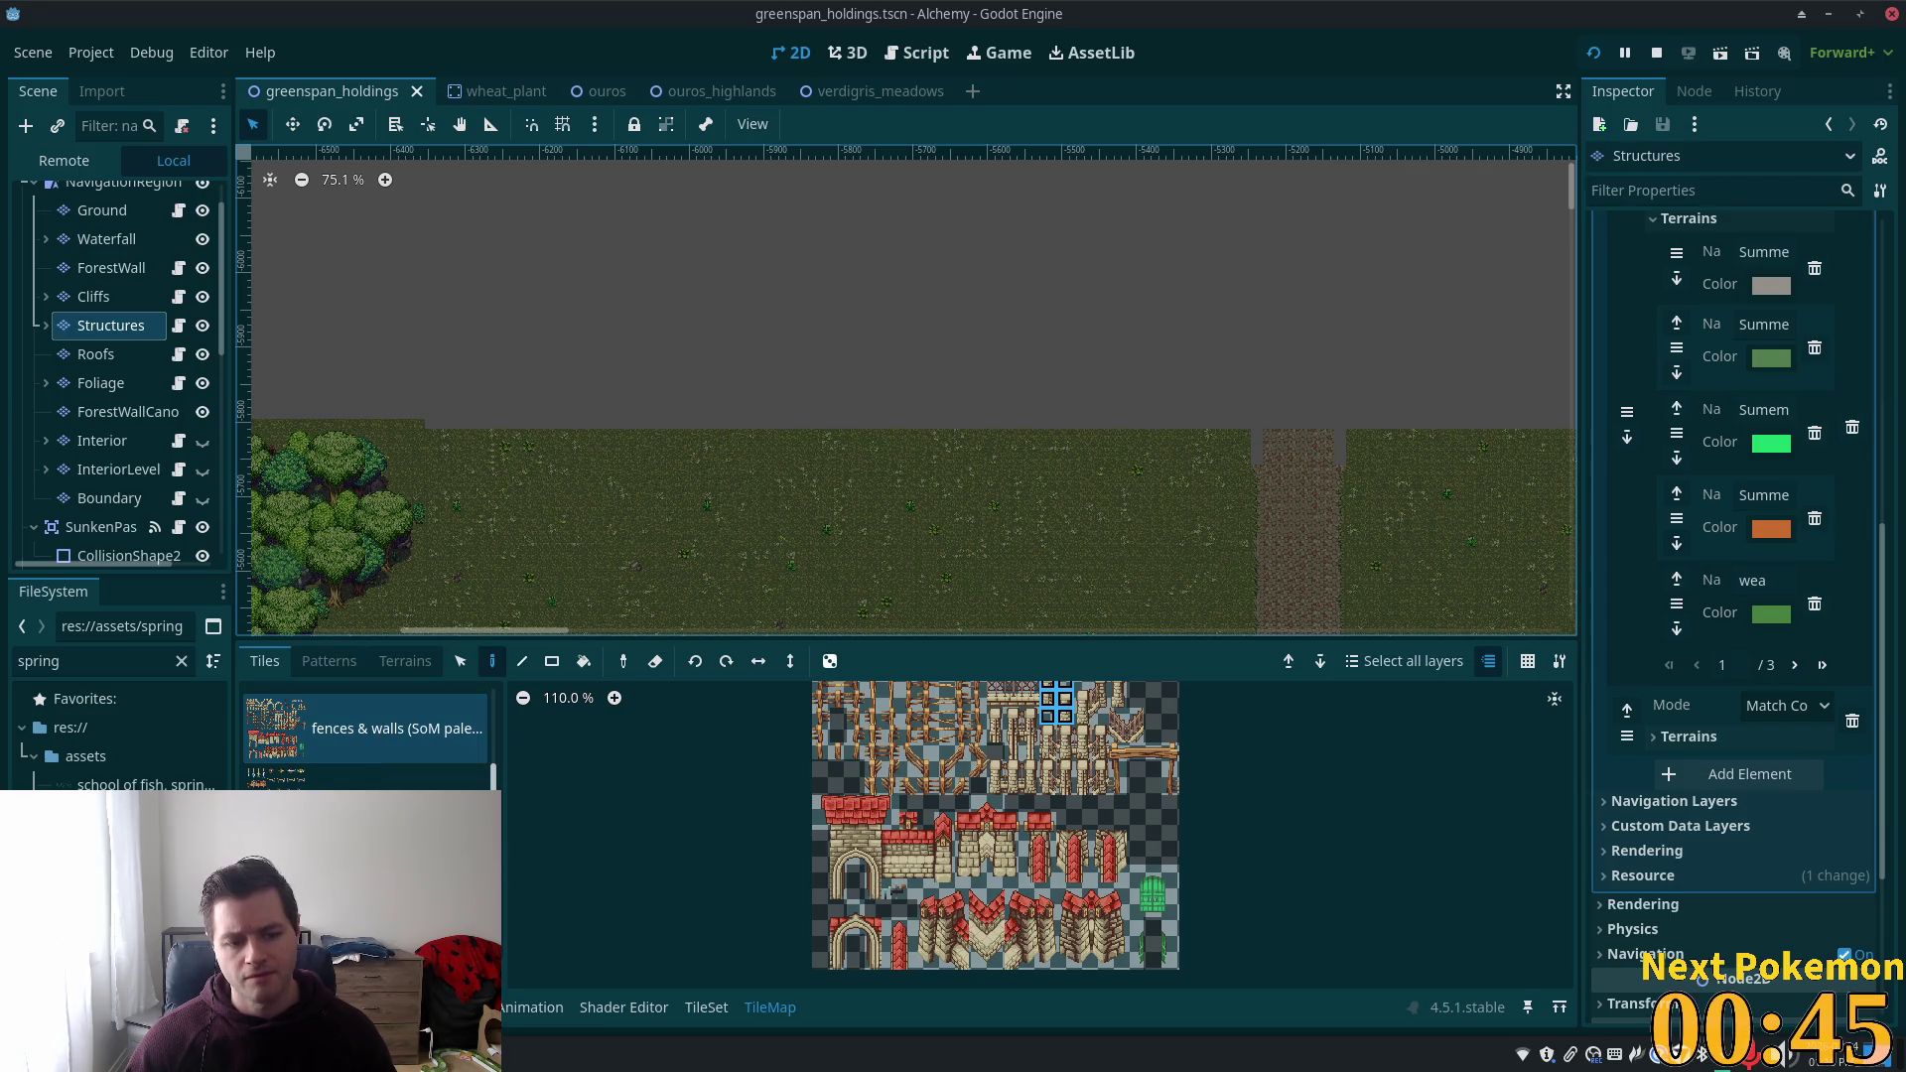
key(alt+Tab)
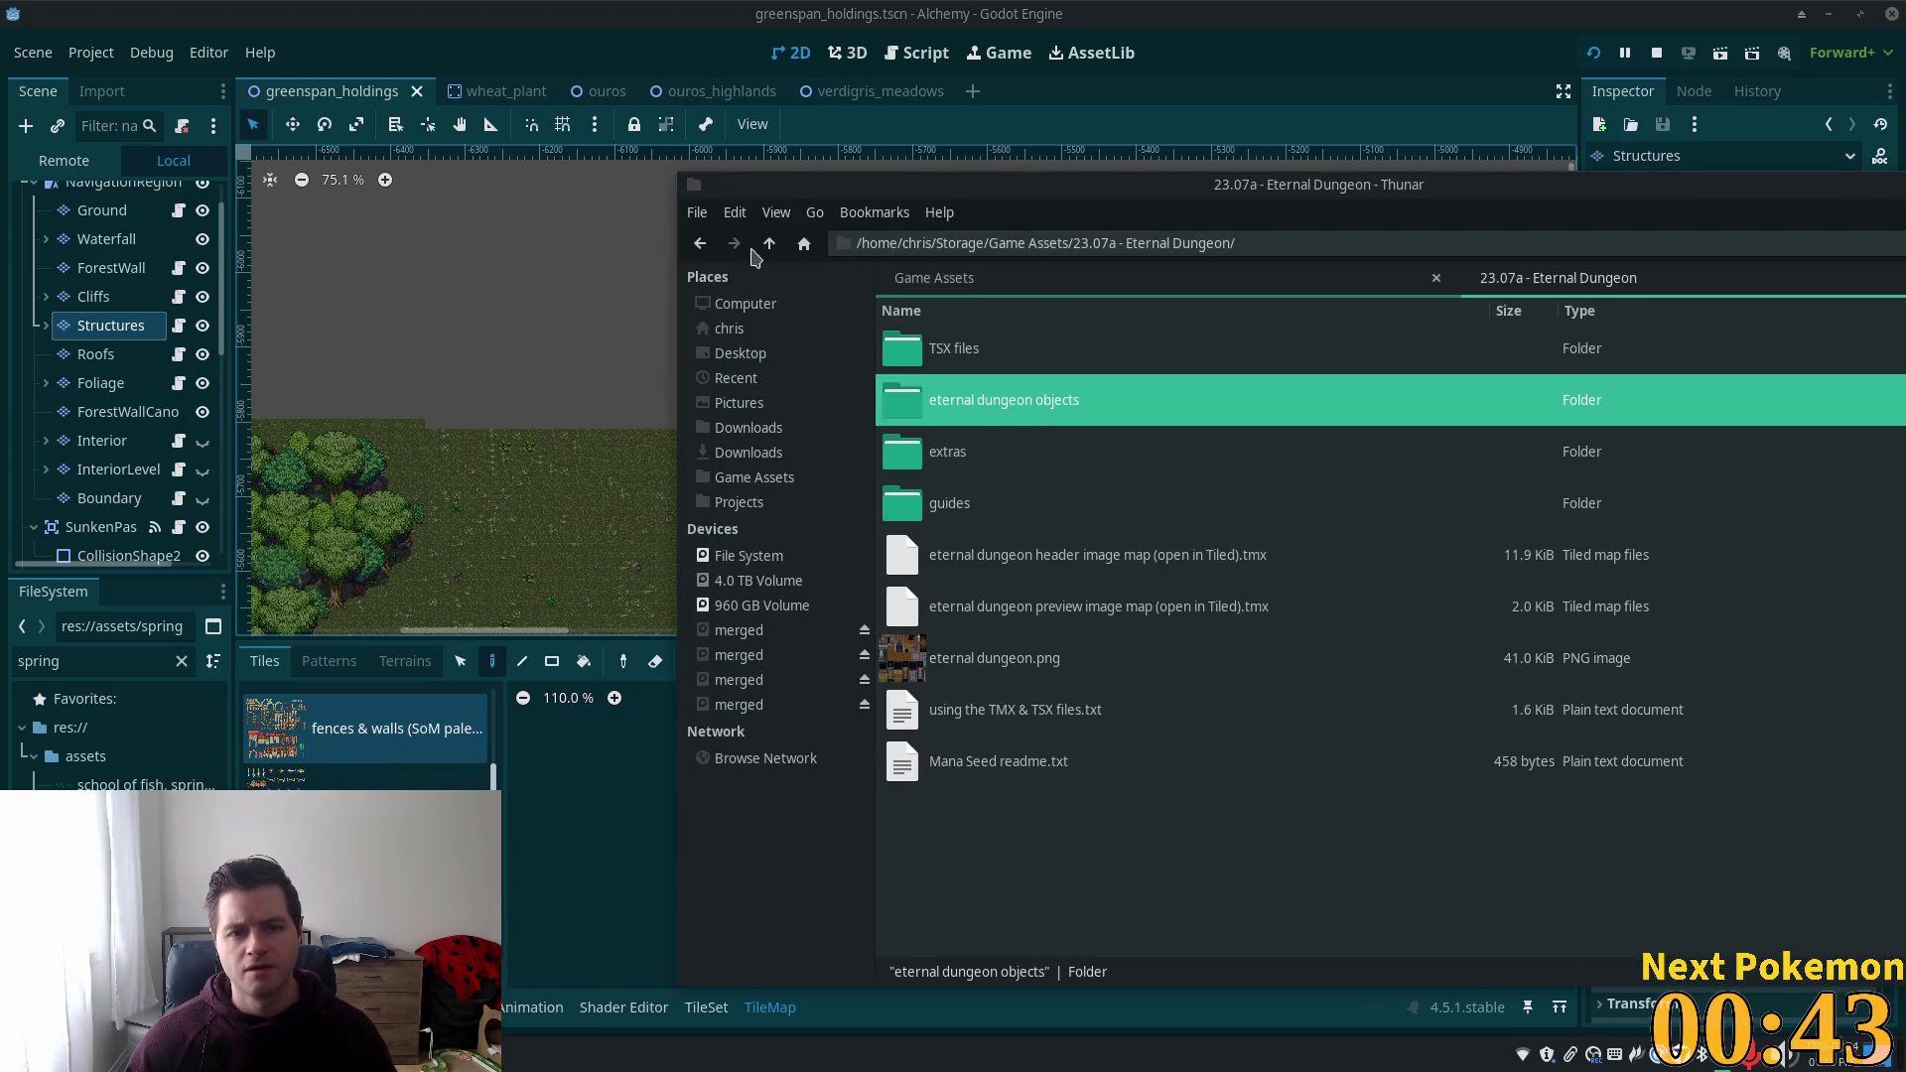
Look through the 22.09a - Stonework Home 2.1 pack and its extras, then return to Game Assets.
click(768, 246)
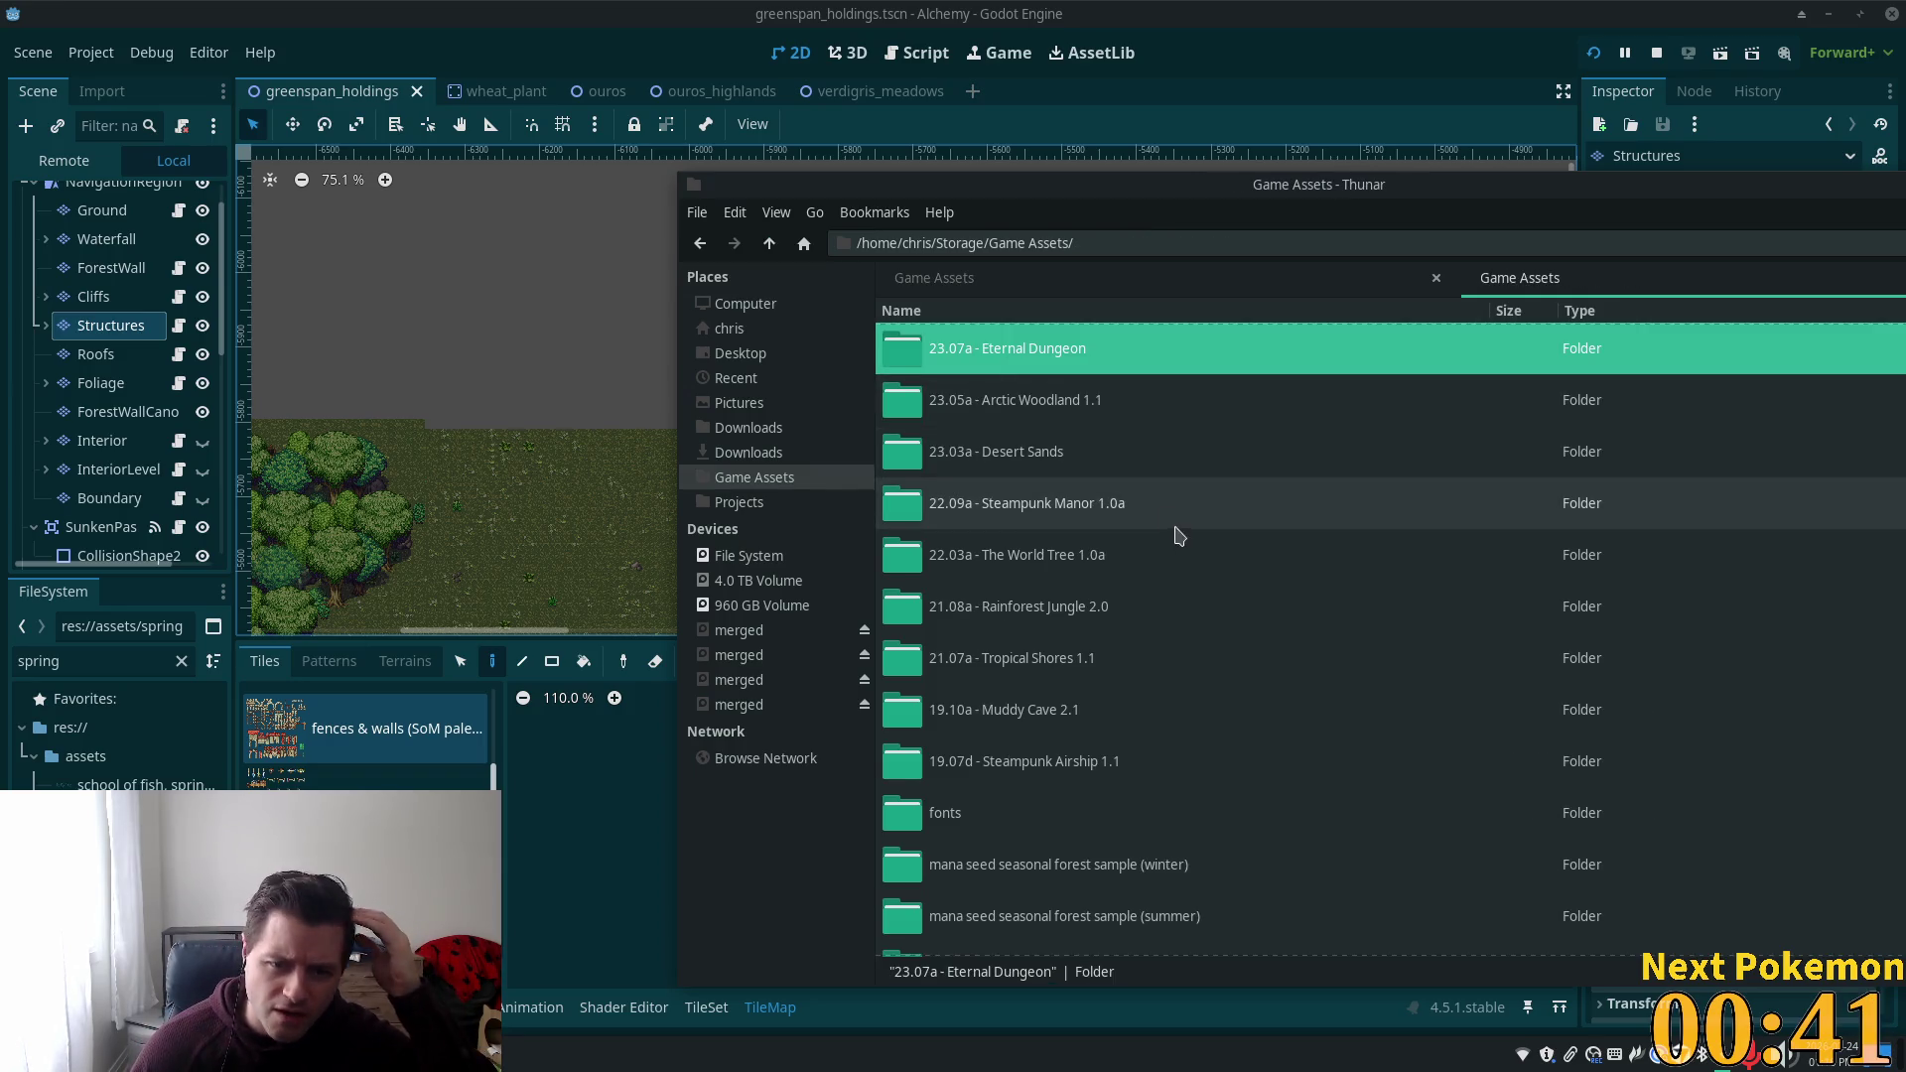
scroll(1142, 561, down, 5)
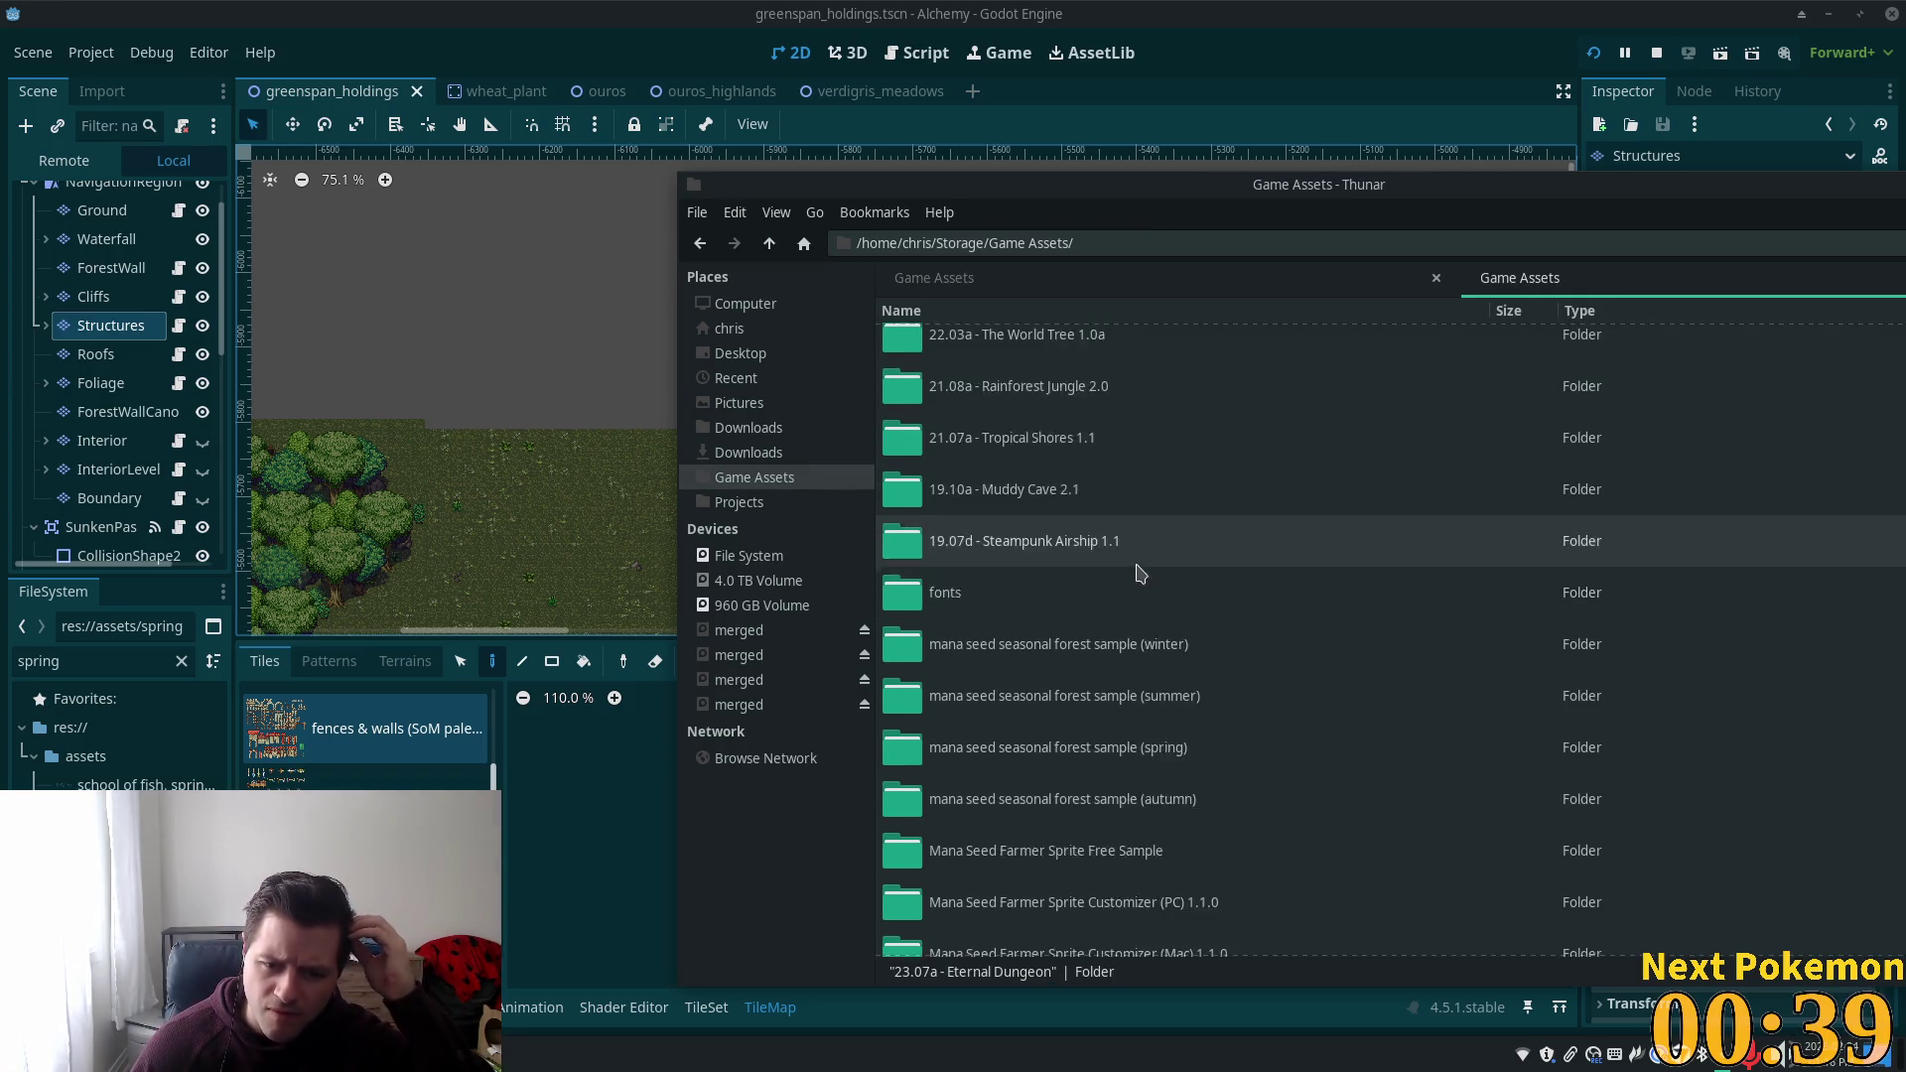
scroll(1139, 576, down, 5)
scroll(1134, 583, down, 6)
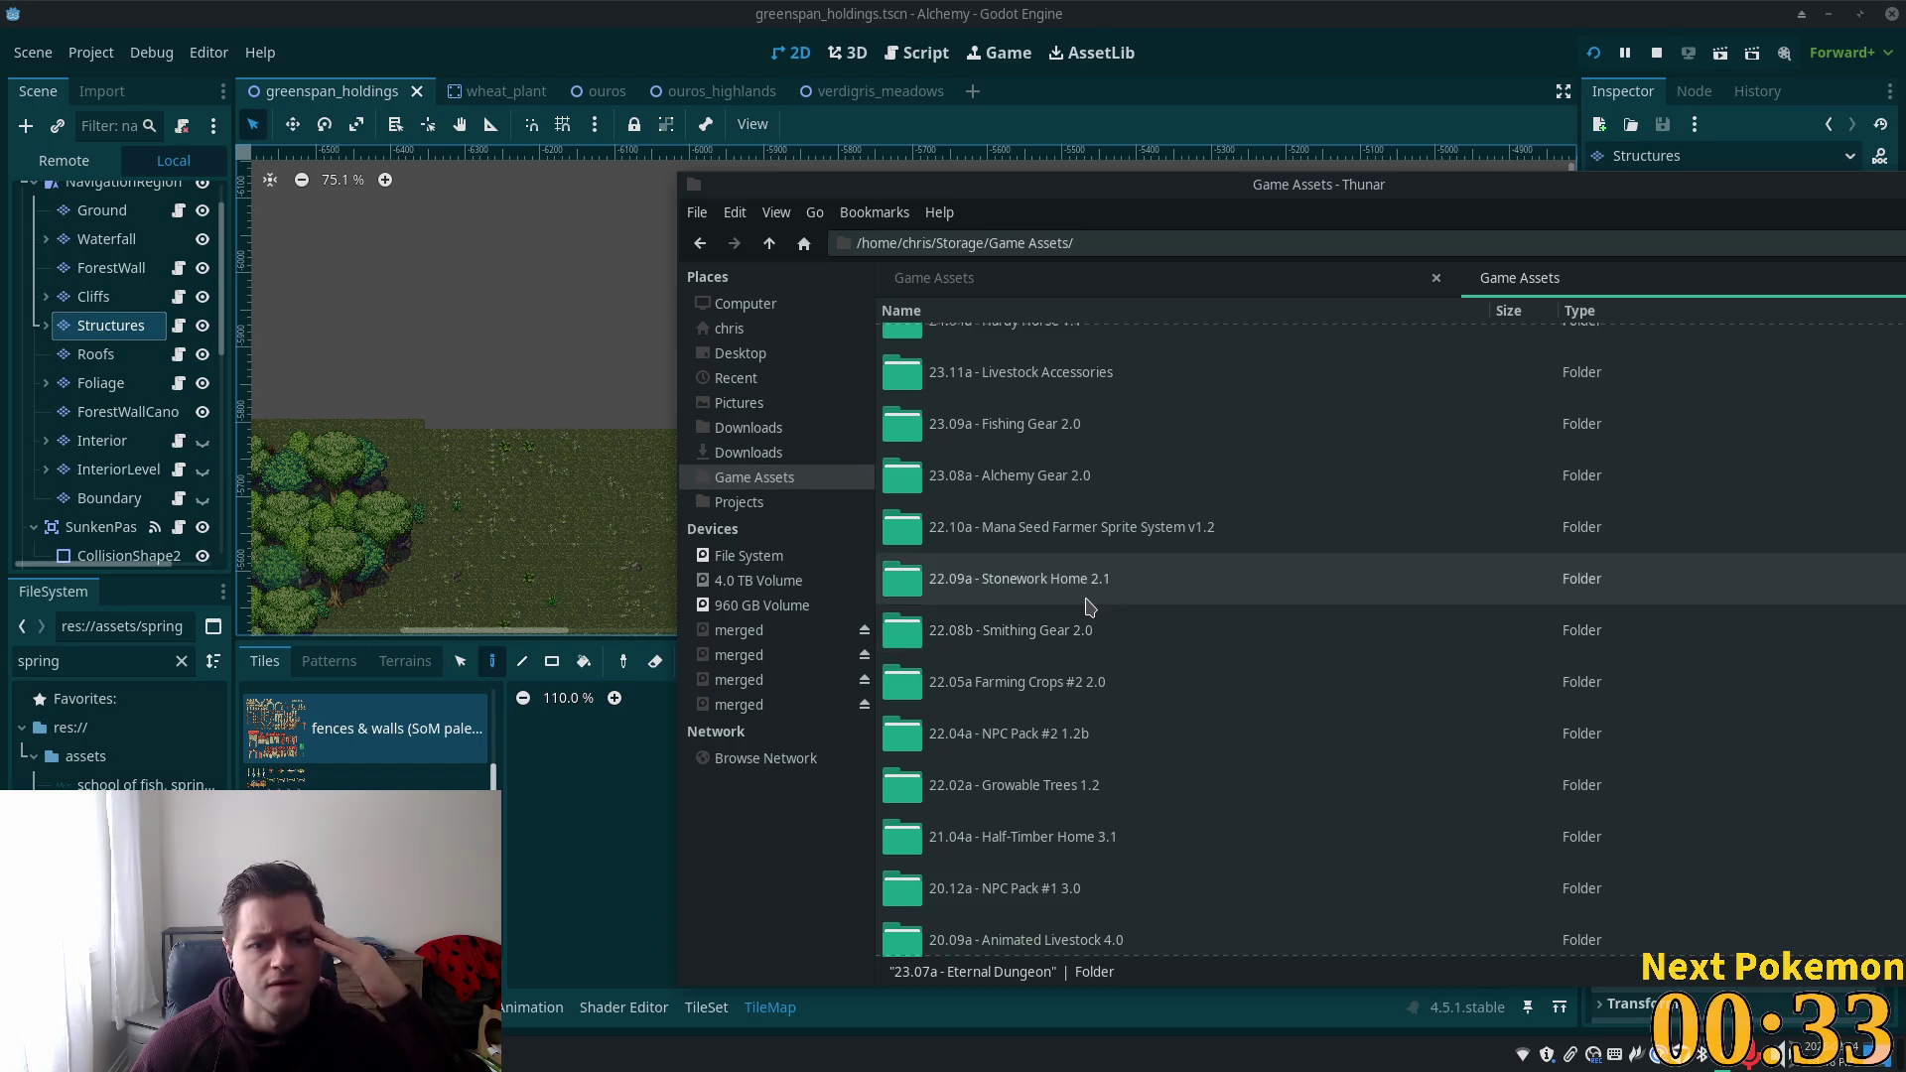
double_click(1088, 596)
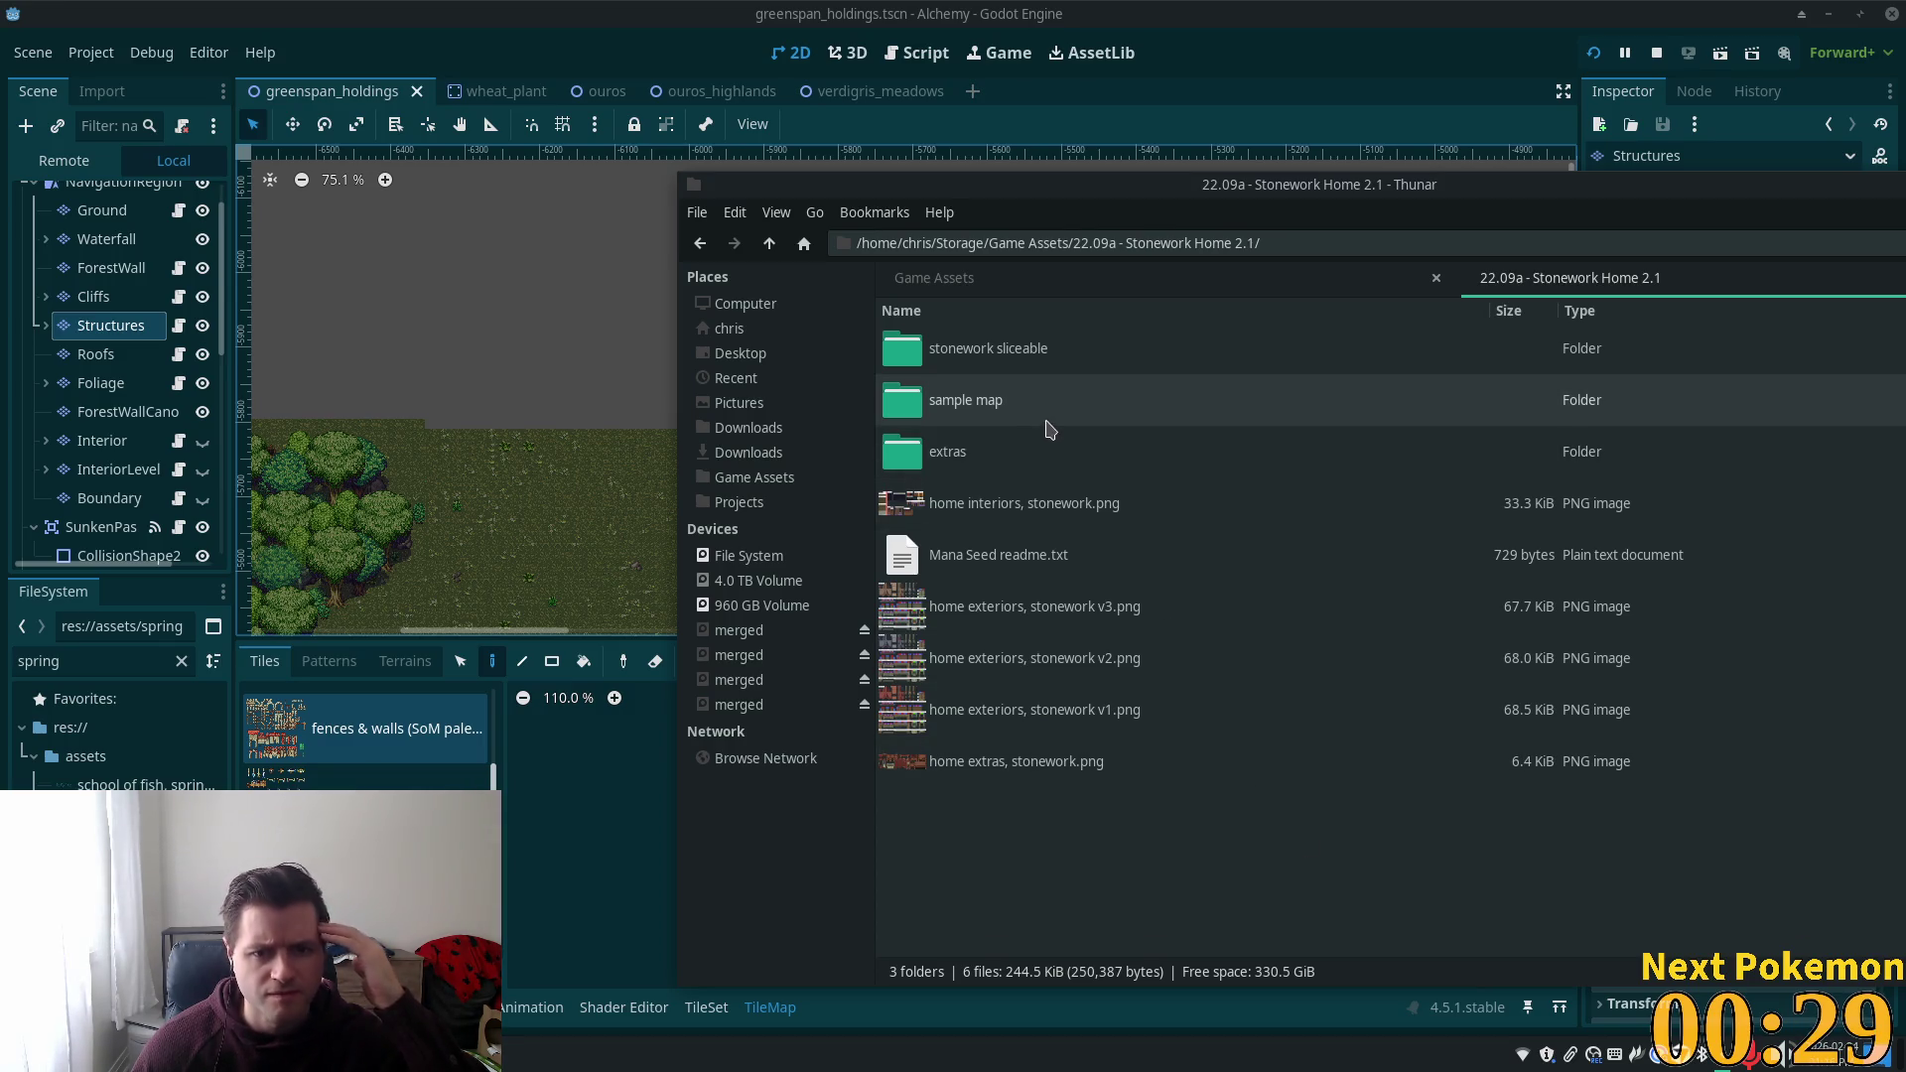
double_click(1044, 451)
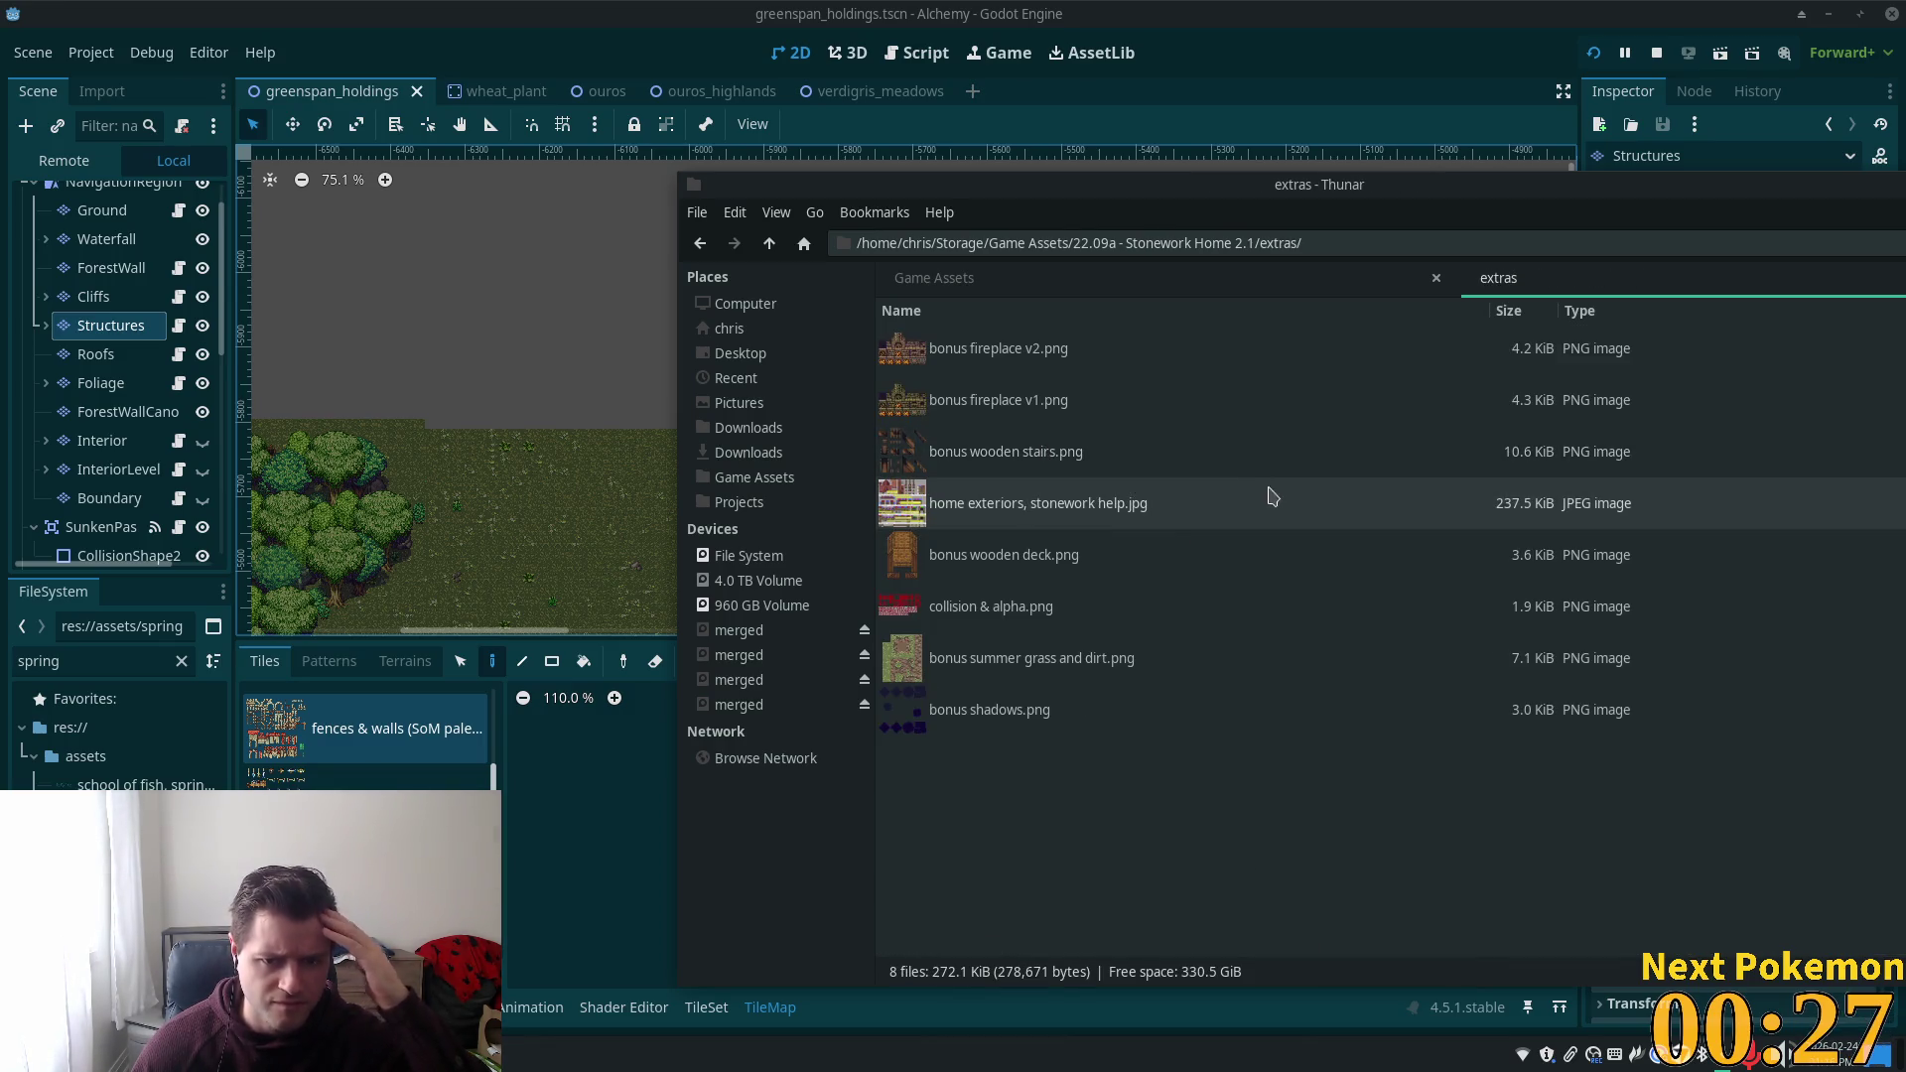
click(772, 245)
click(772, 245)
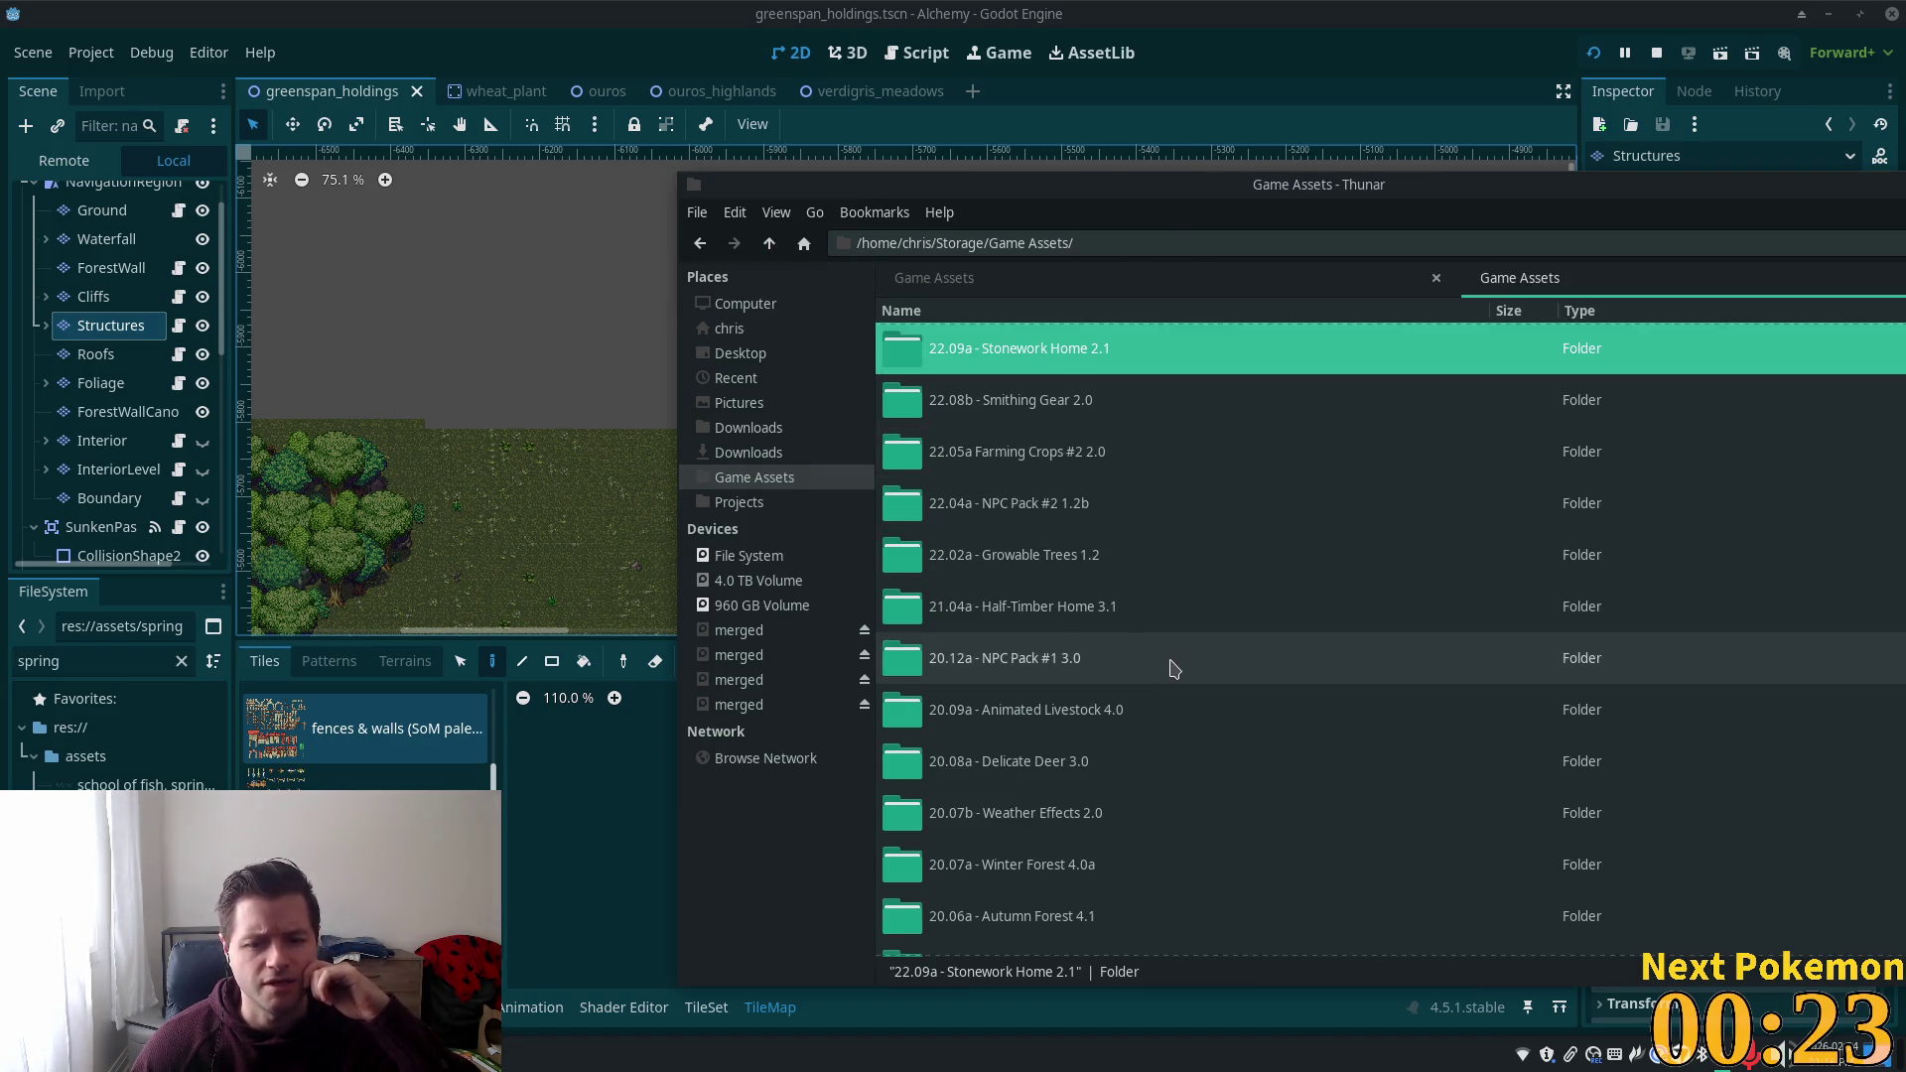
Preview high stone wall 32x96.png from 18.10a - Fences & Walls 3.0, then close the preview.
scroll(1077, 586, down, 3)
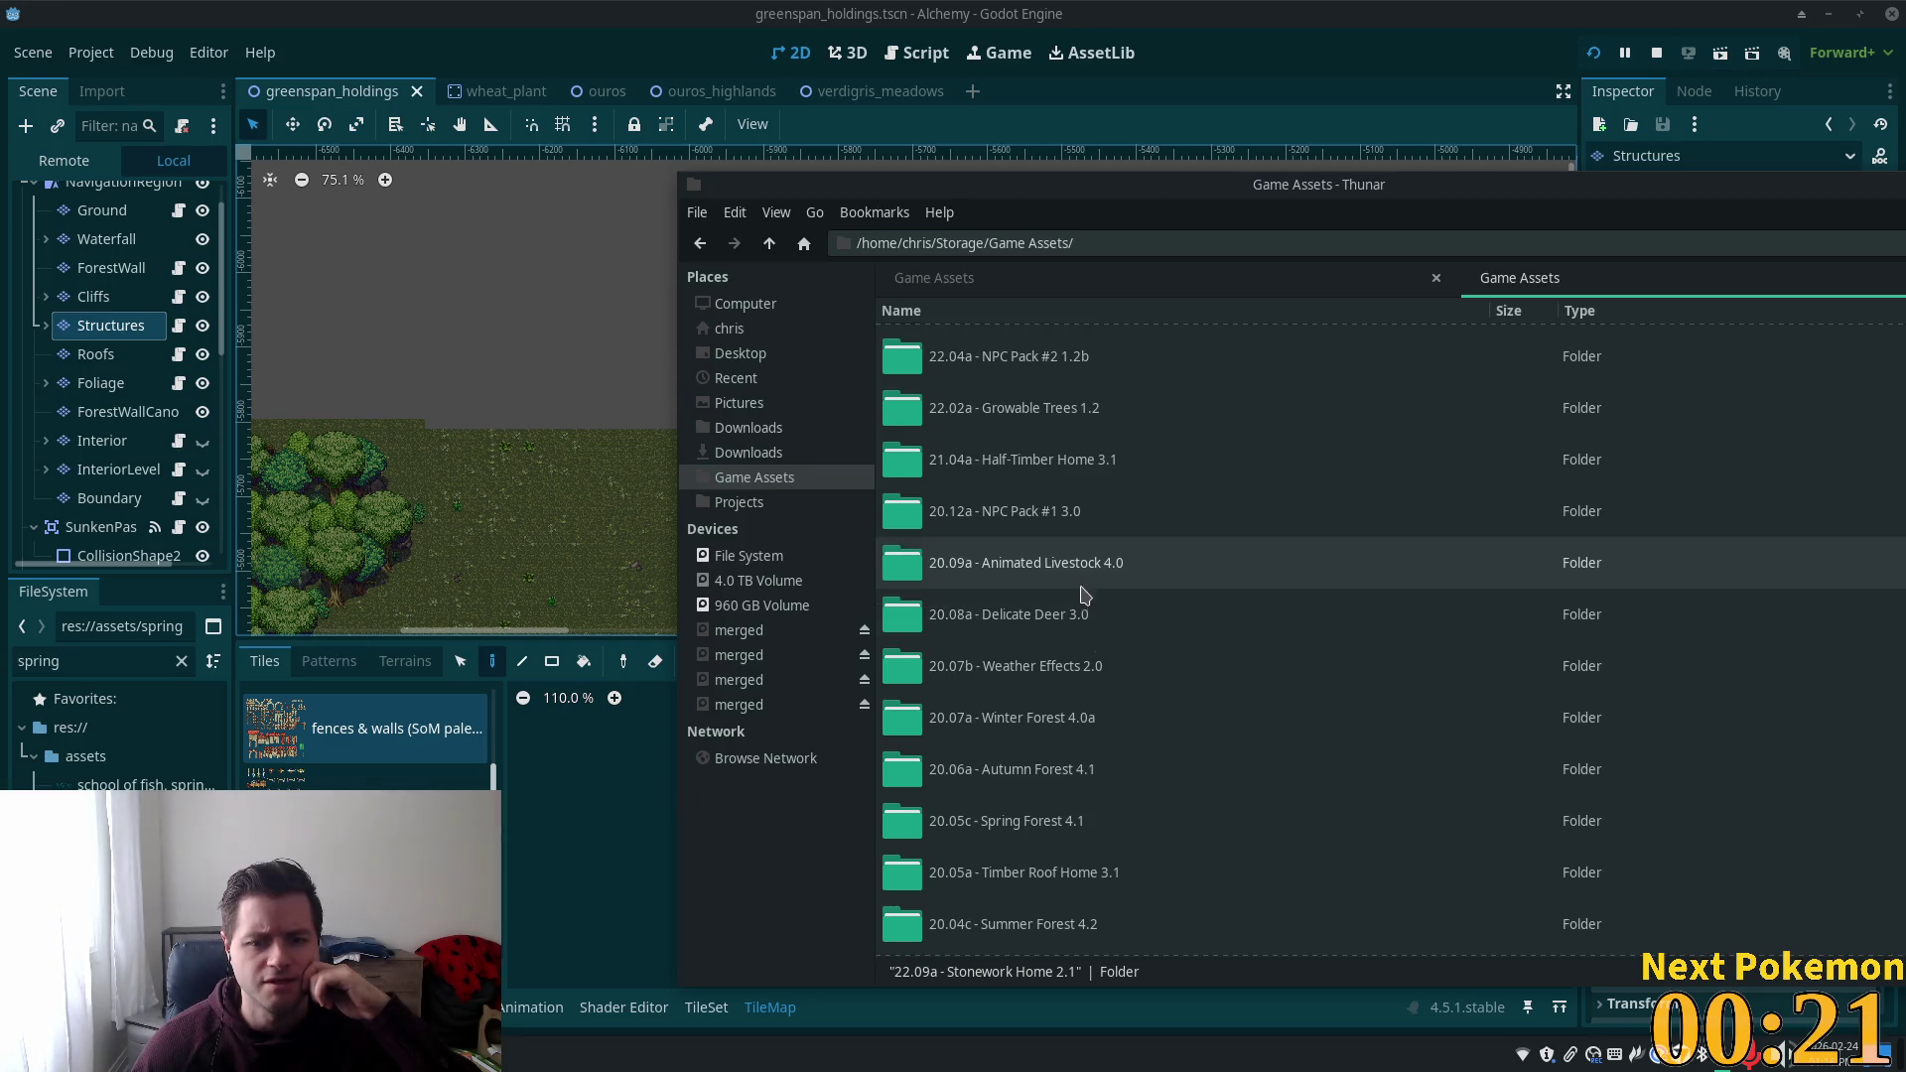
scroll(1197, 722, down, 3)
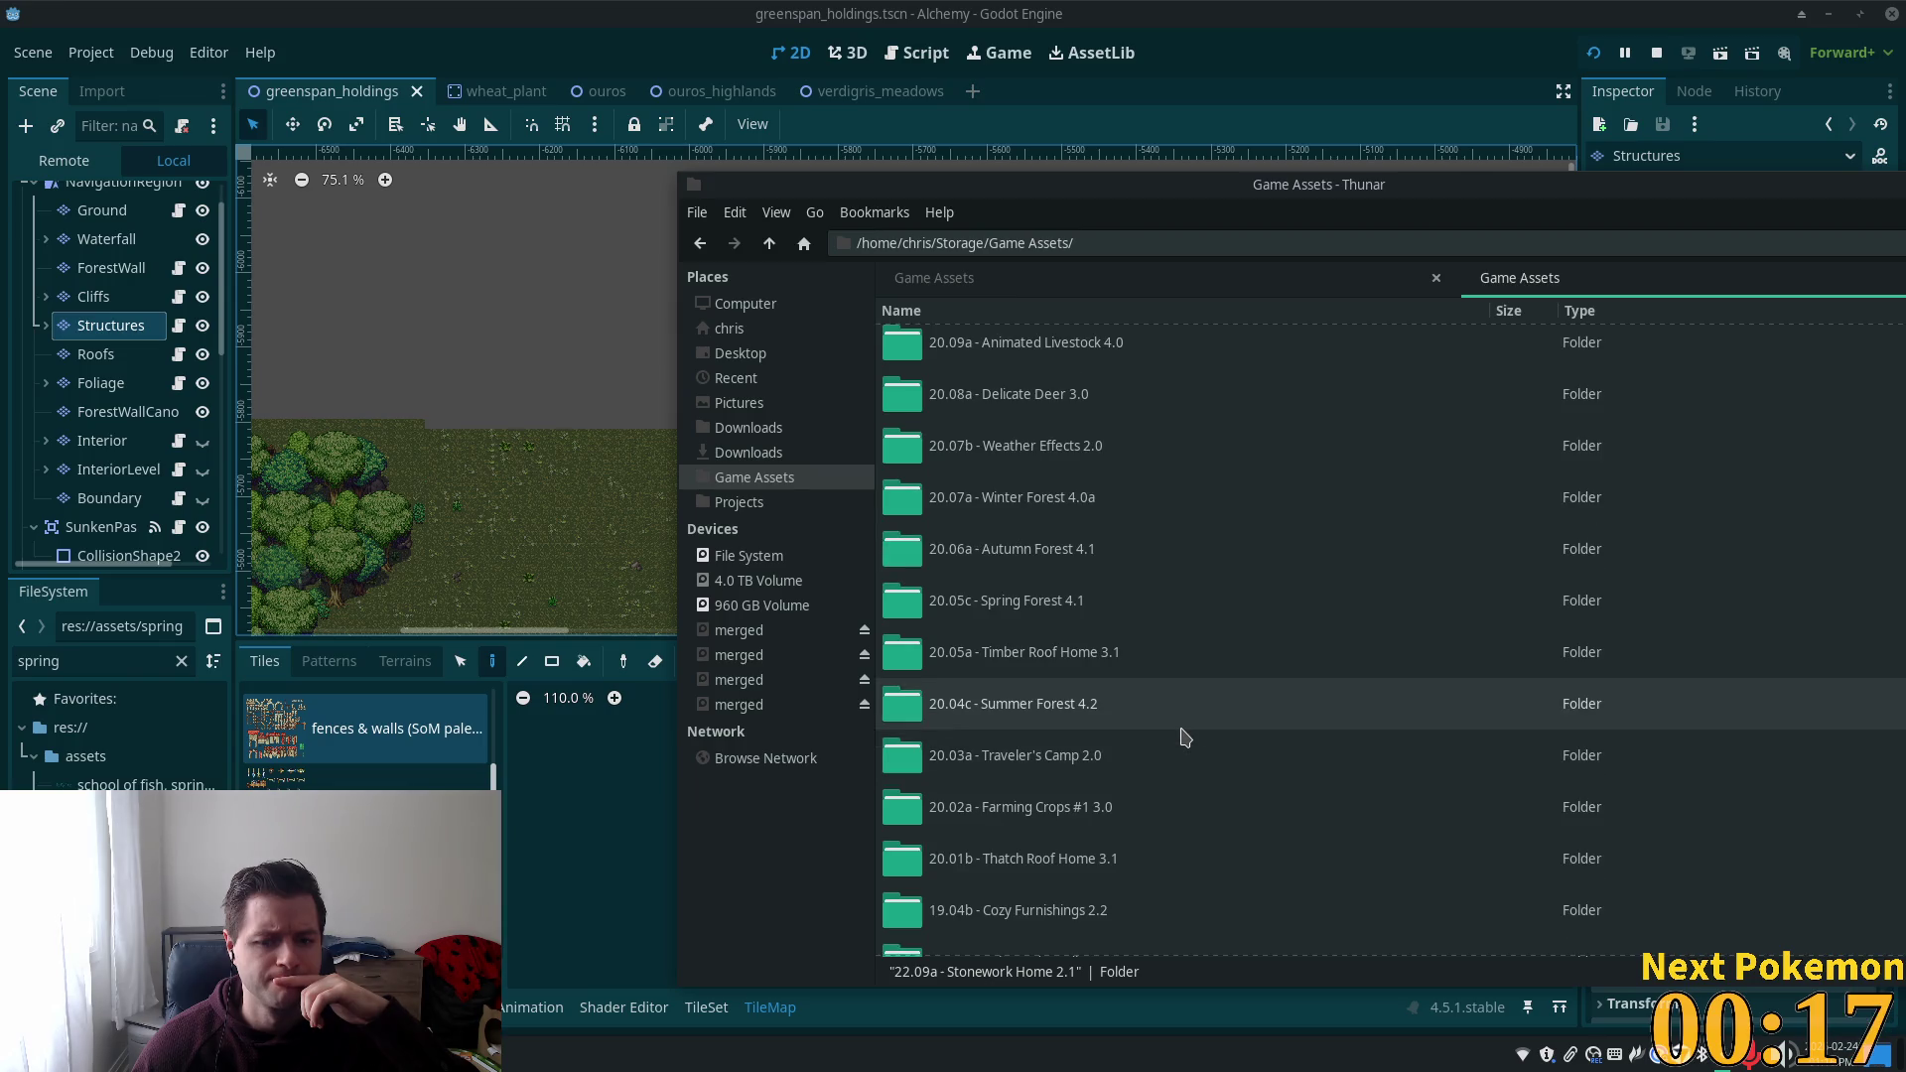
scroll(1177, 755, down, 4)
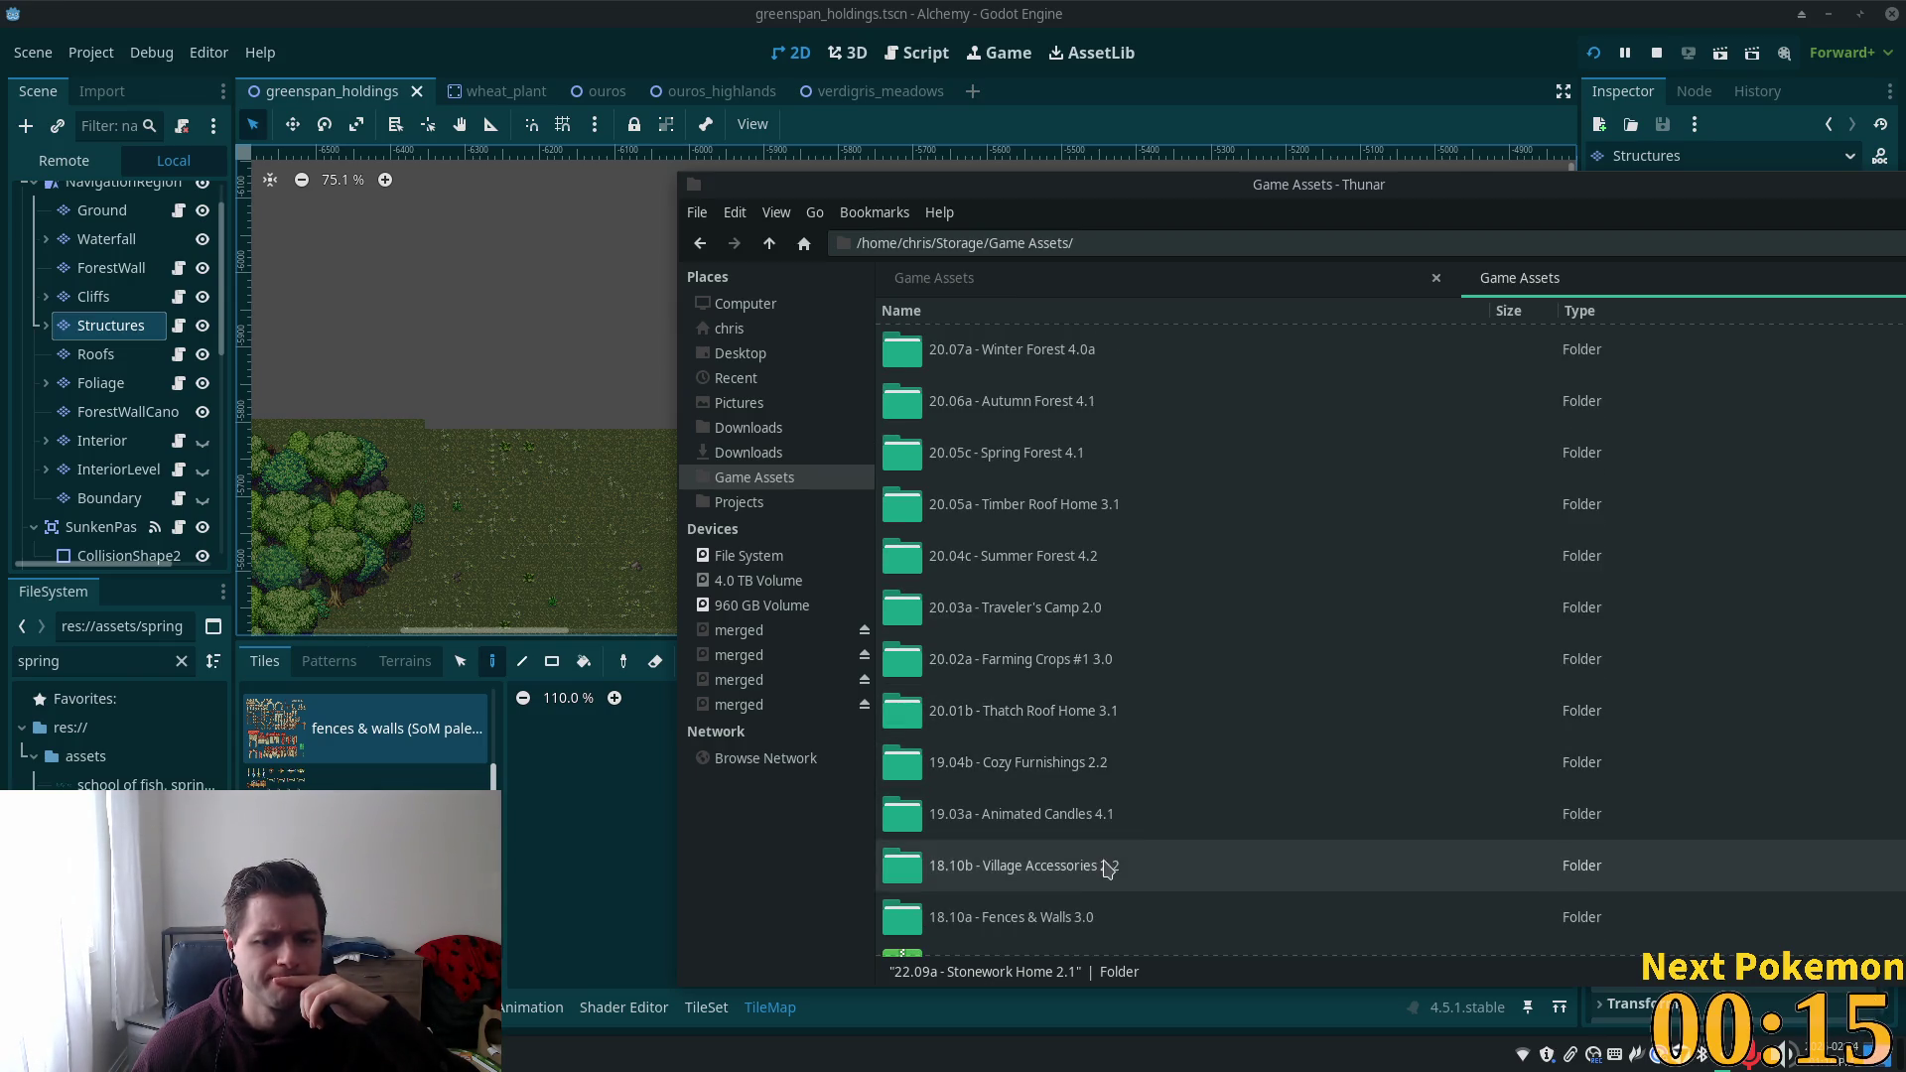
double_click(1052, 915)
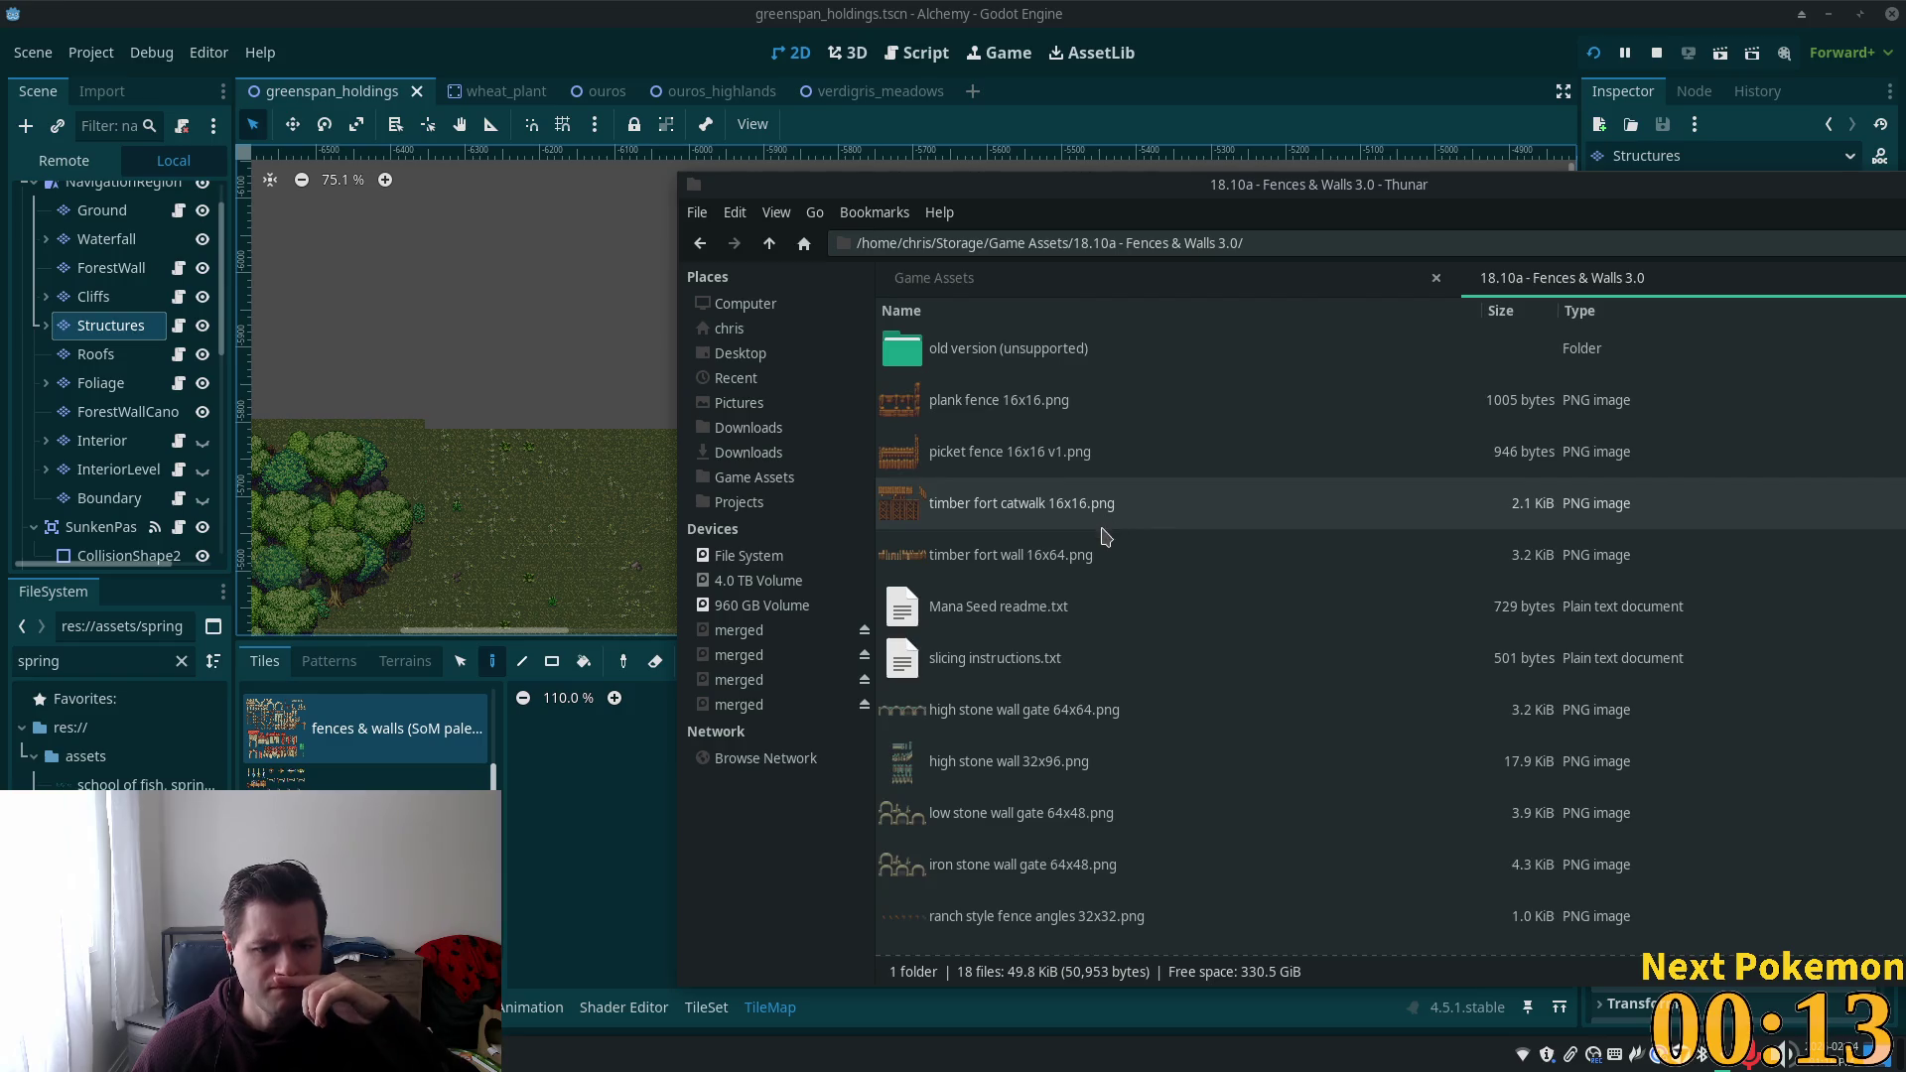
scroll(1105, 536, down, 3)
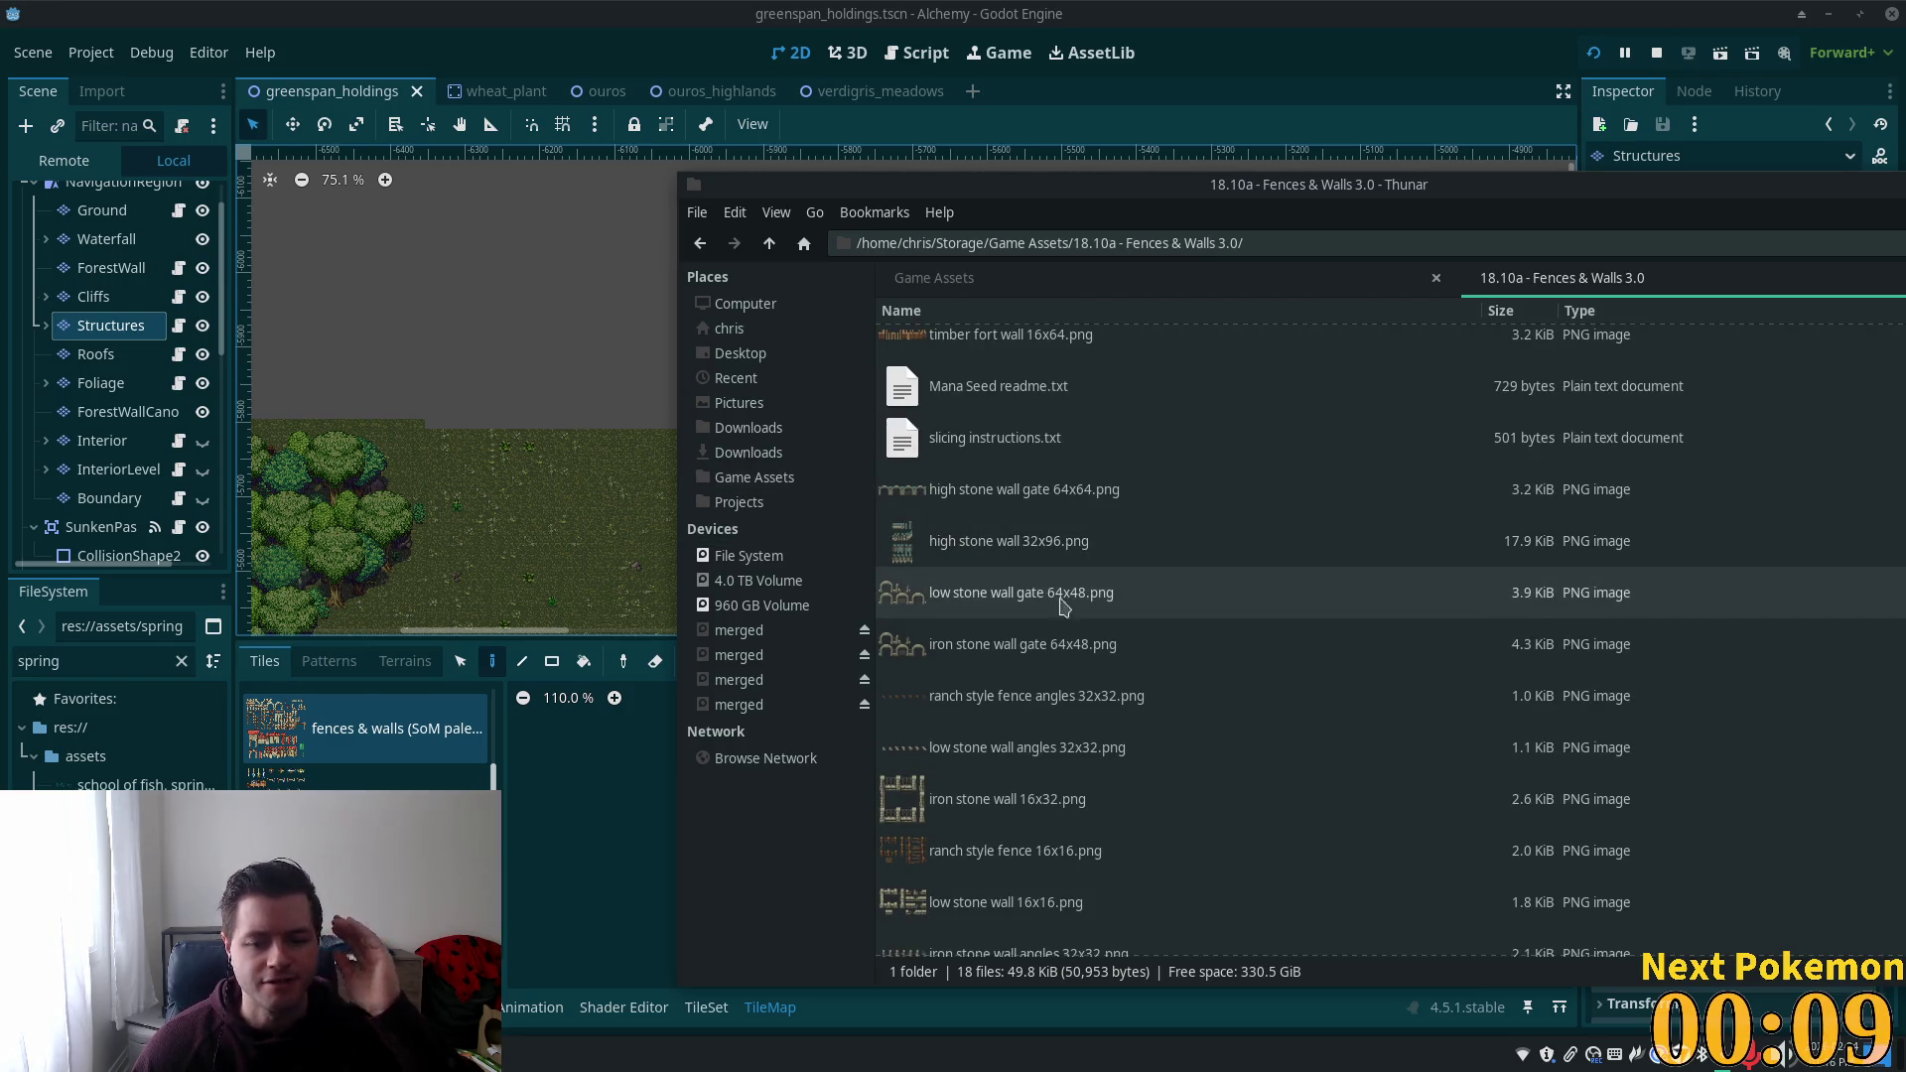
double_click(1012, 562)
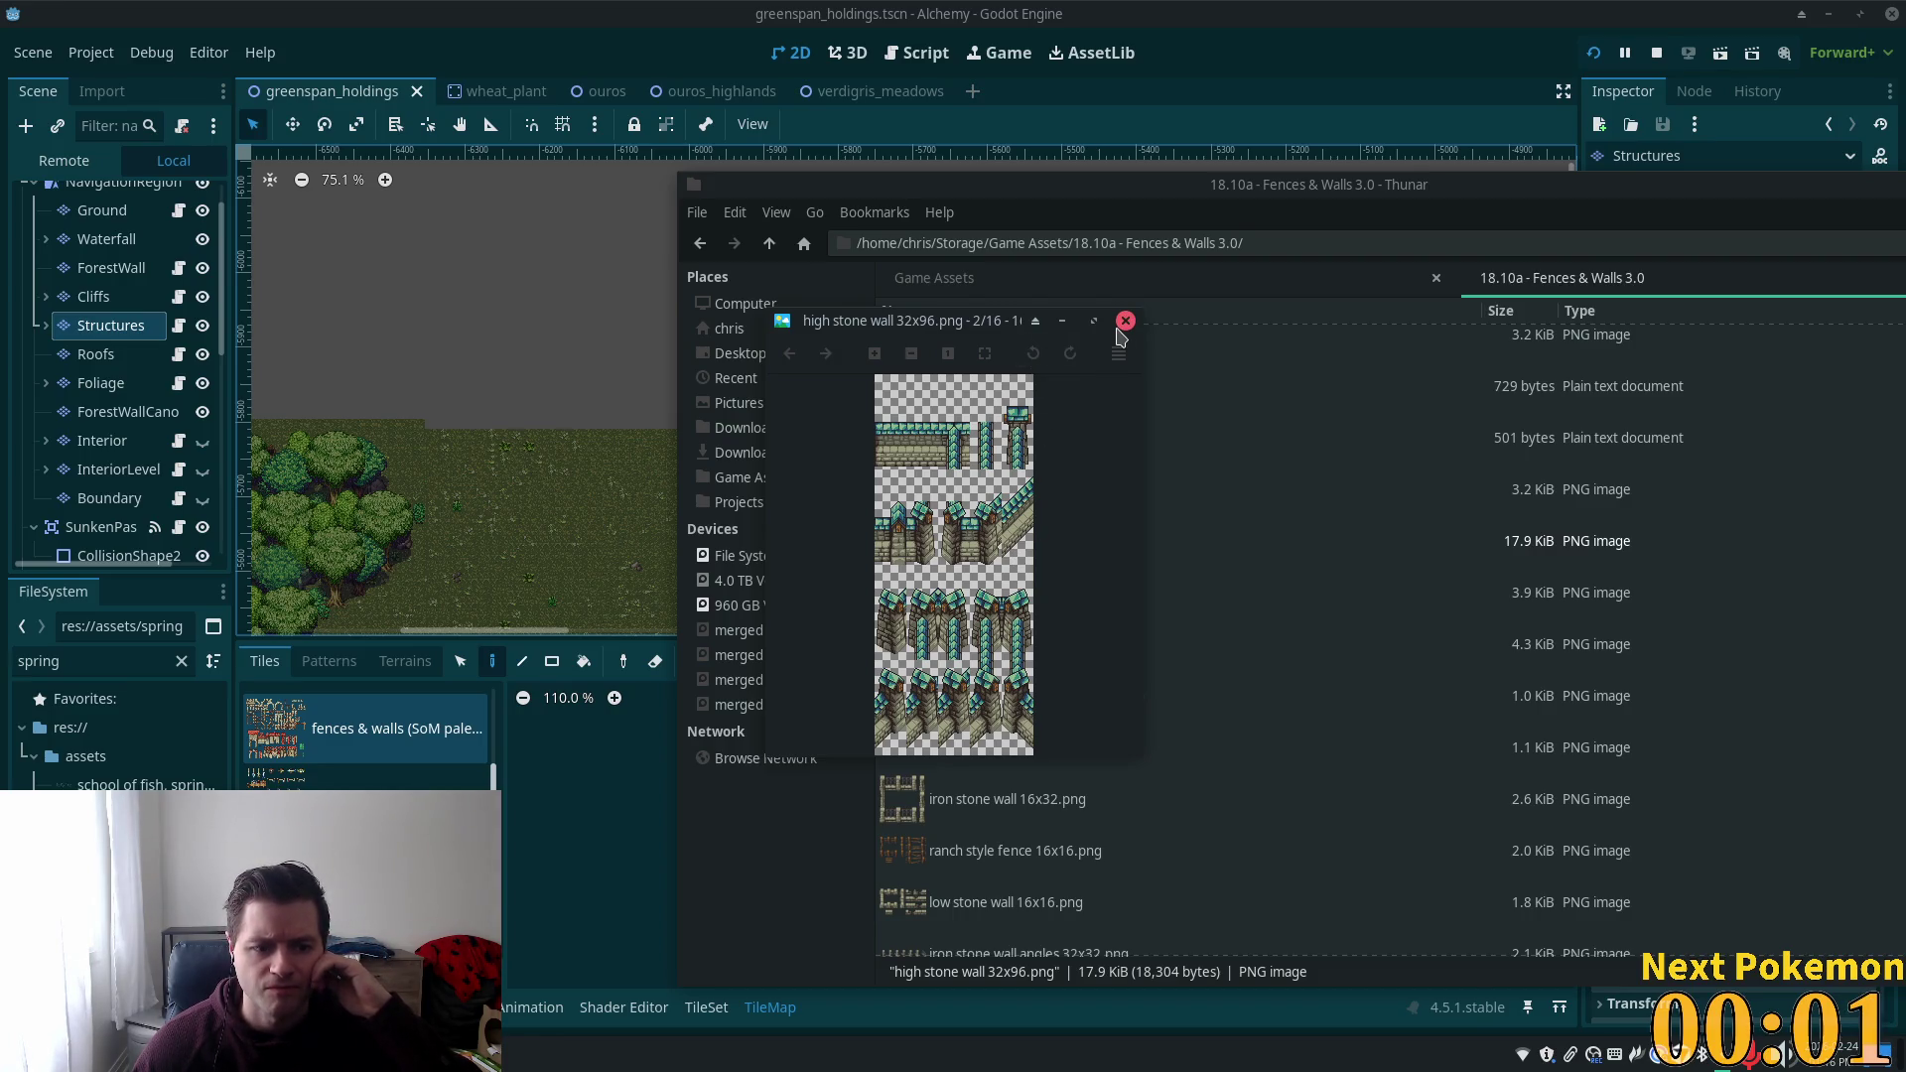
click(644, 835)
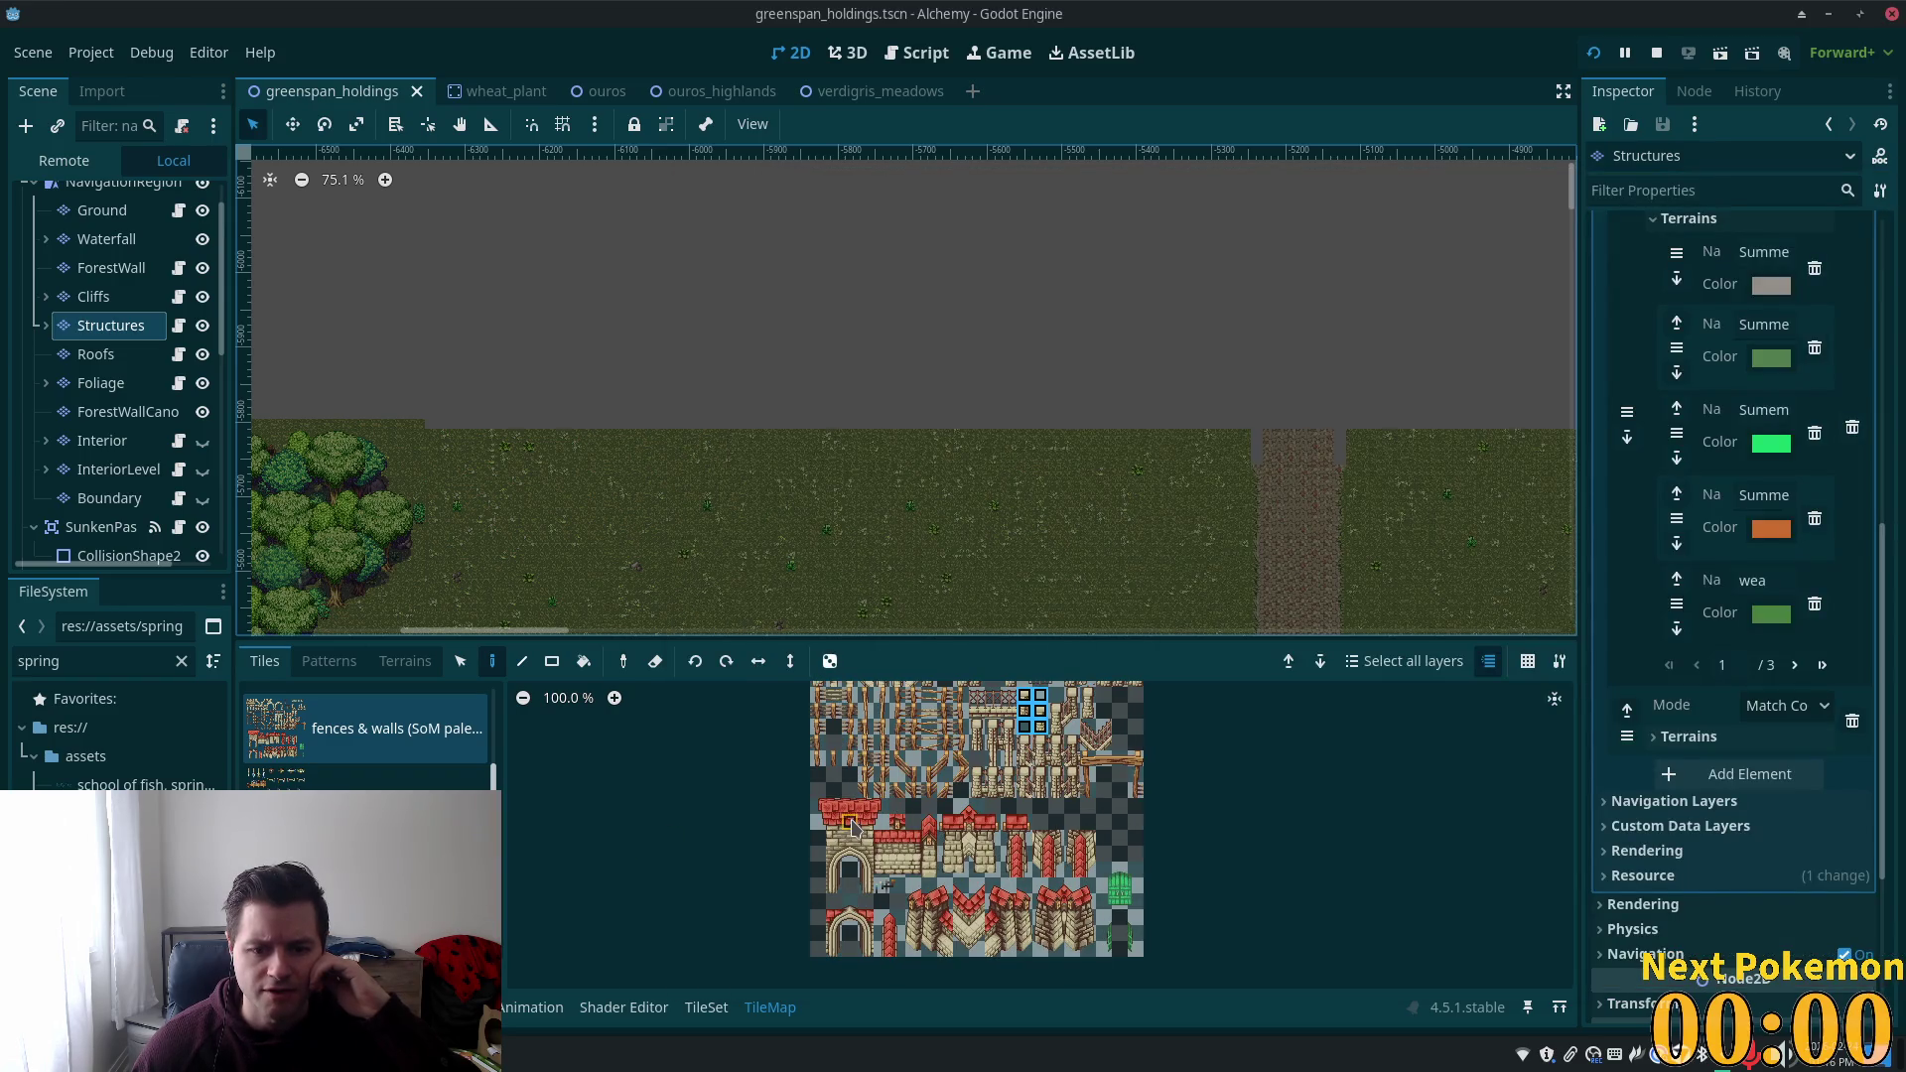
Pick two tiles from the fences & walls atlas and close the high stone wall preview.
scroll(854, 823, up, 1)
click(1147, 937)
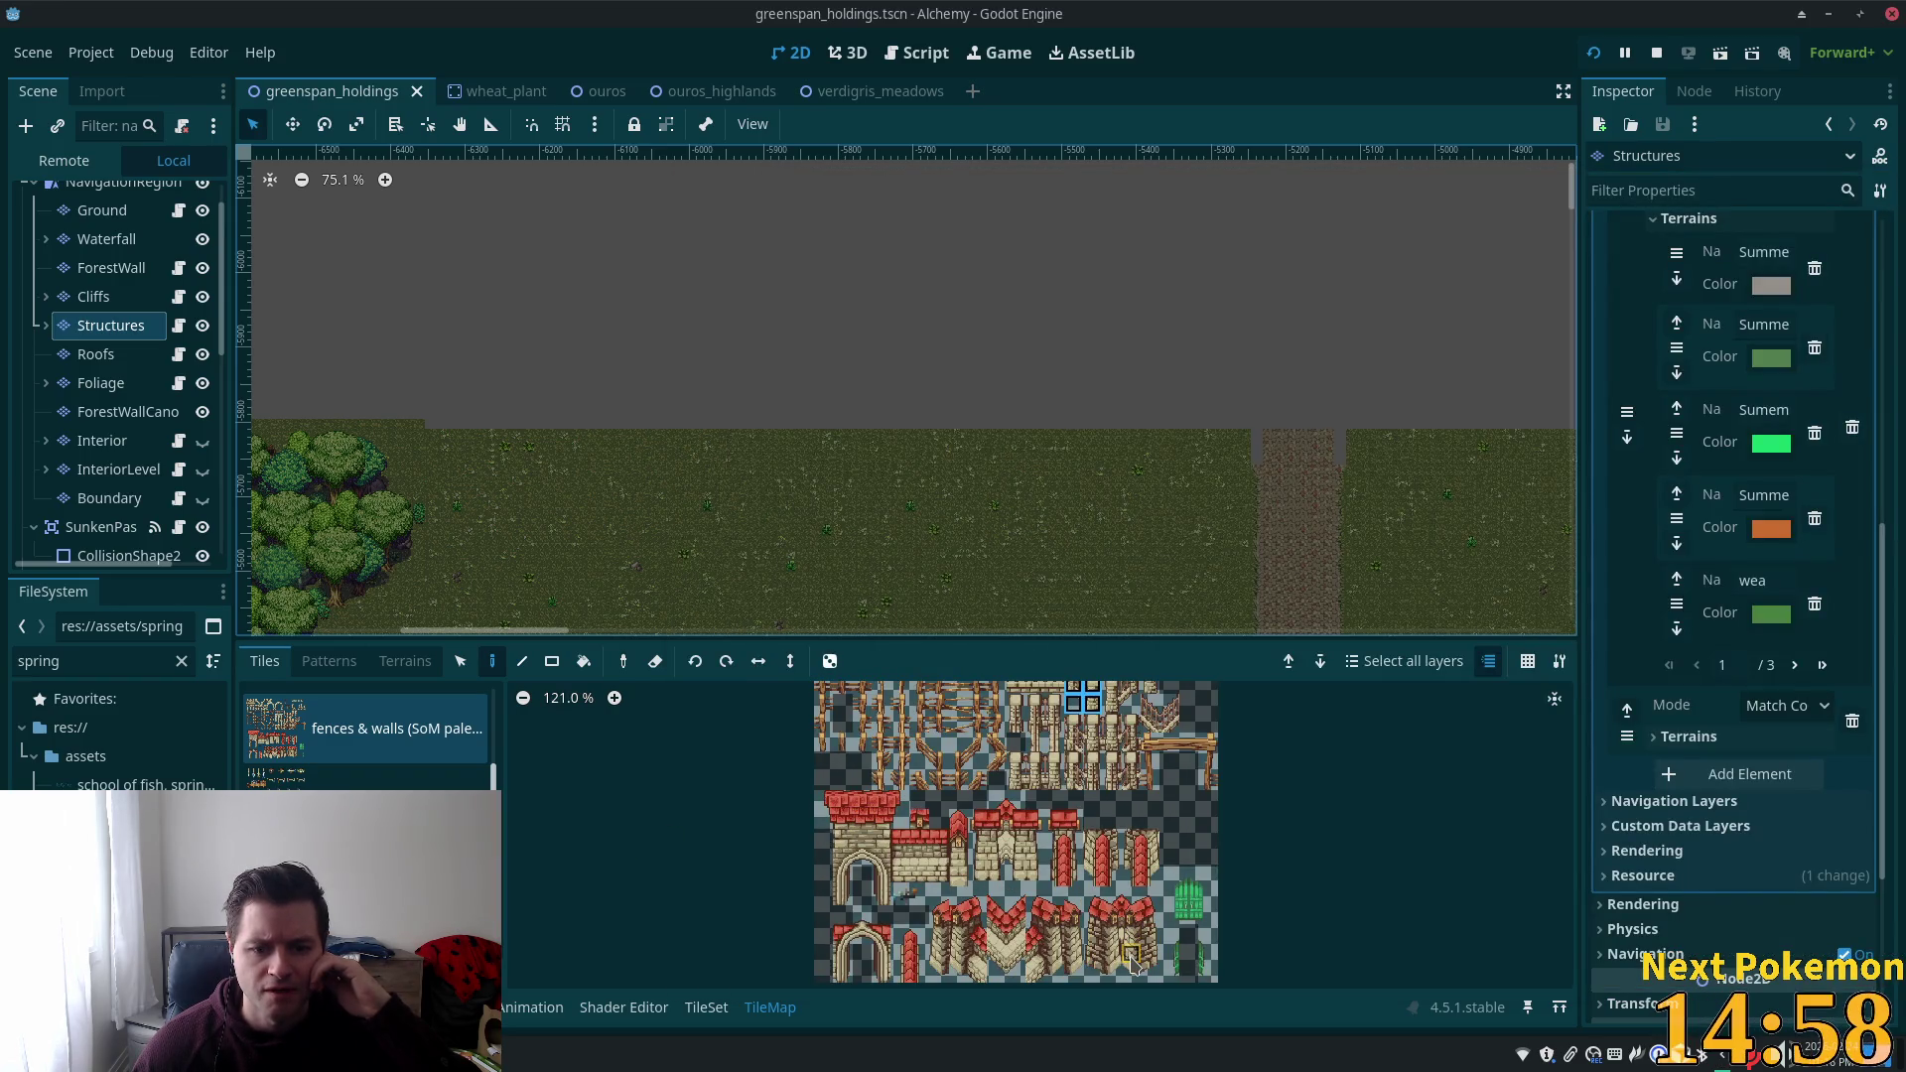
click(978, 955)
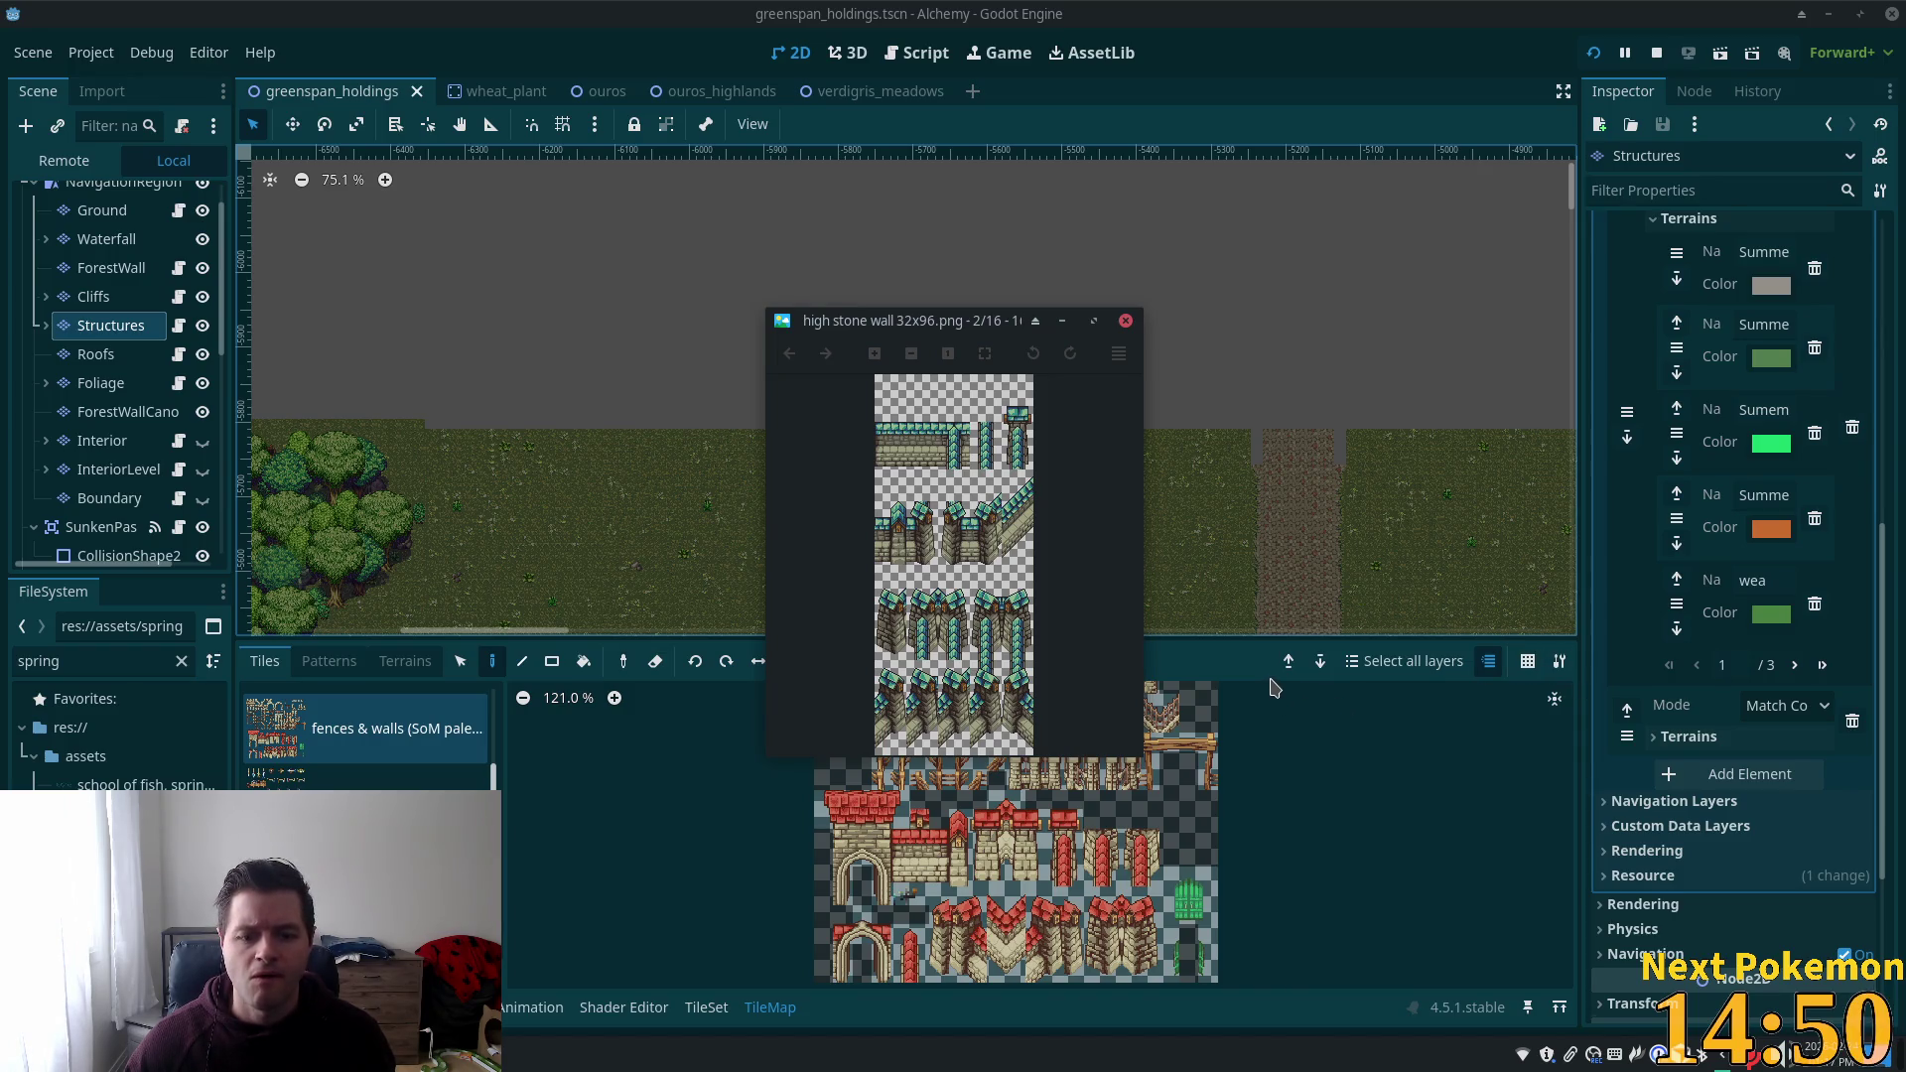
click(1125, 321)
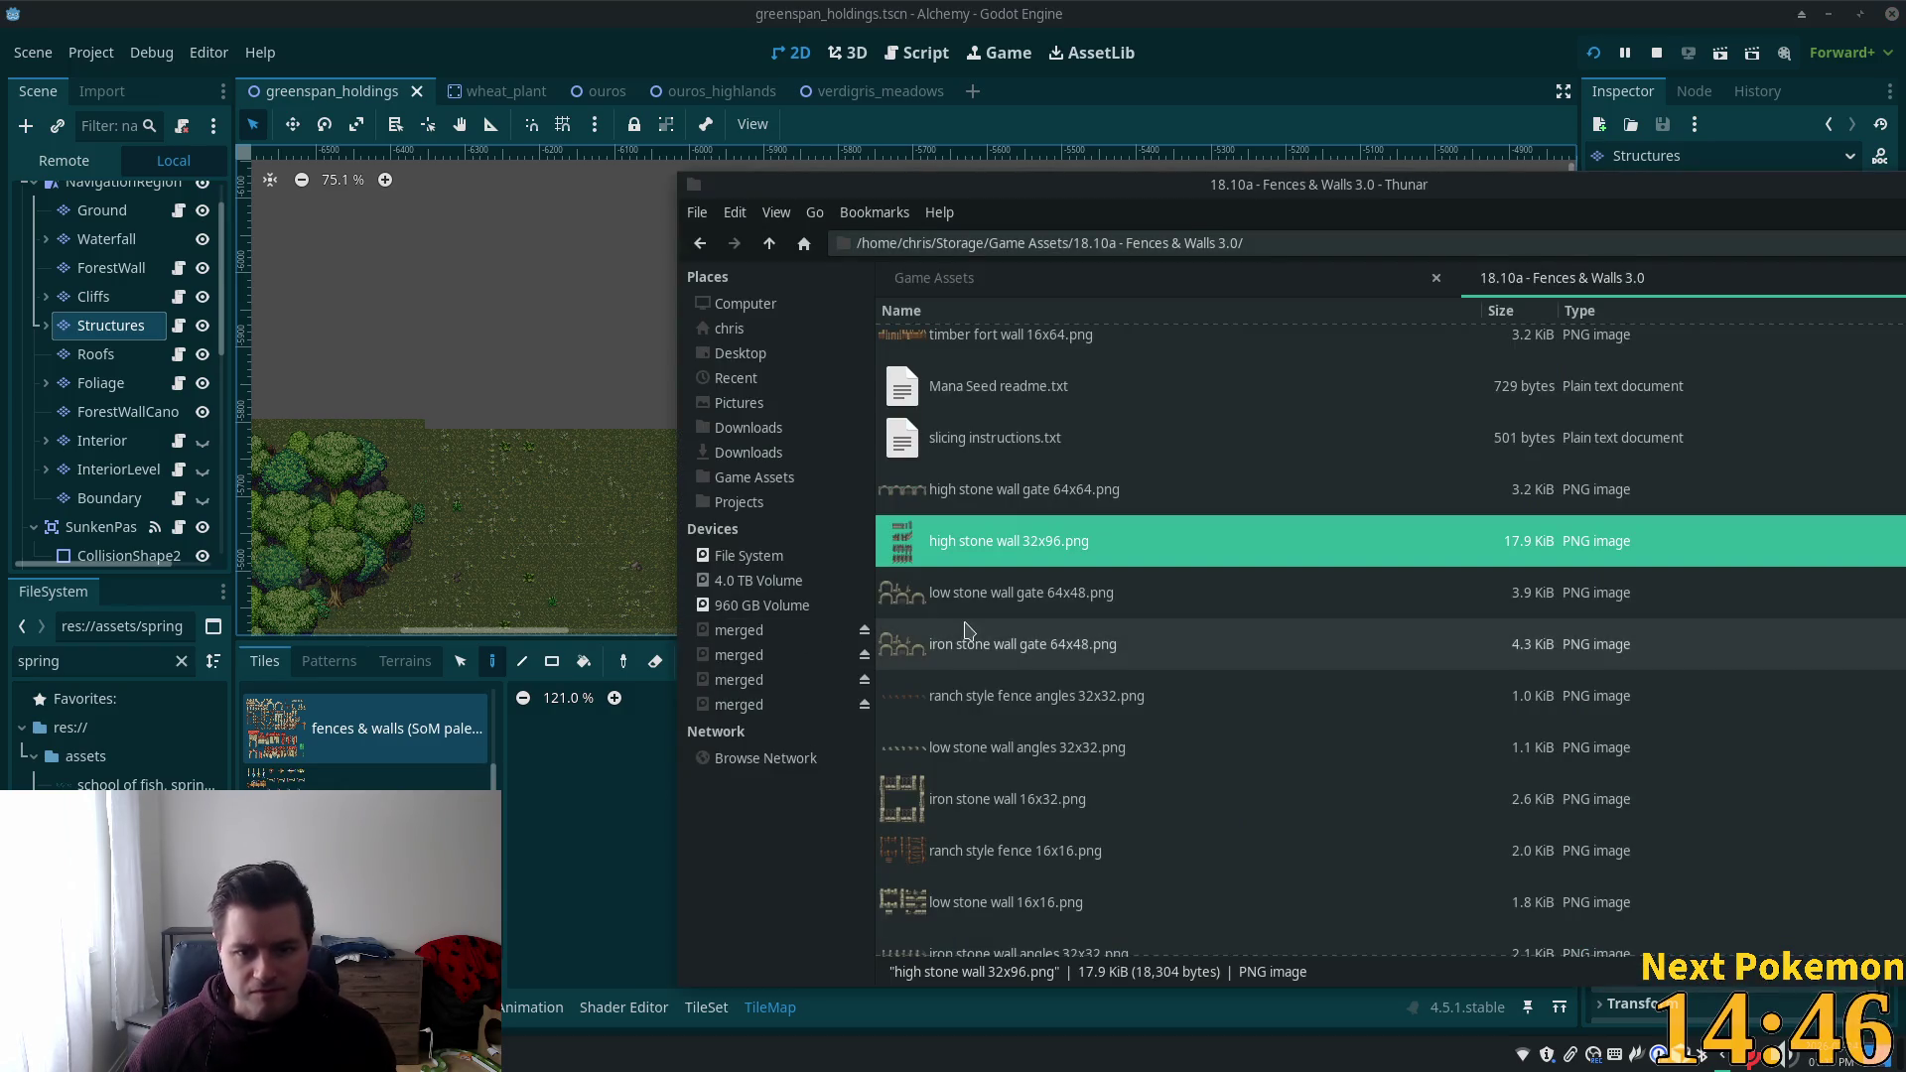
Open the 'old version (unsupported)' folder in the Fences & Walls 3.0 listing.
scroll(1029, 667, down, 2)
scroll(1032, 665, up, 3)
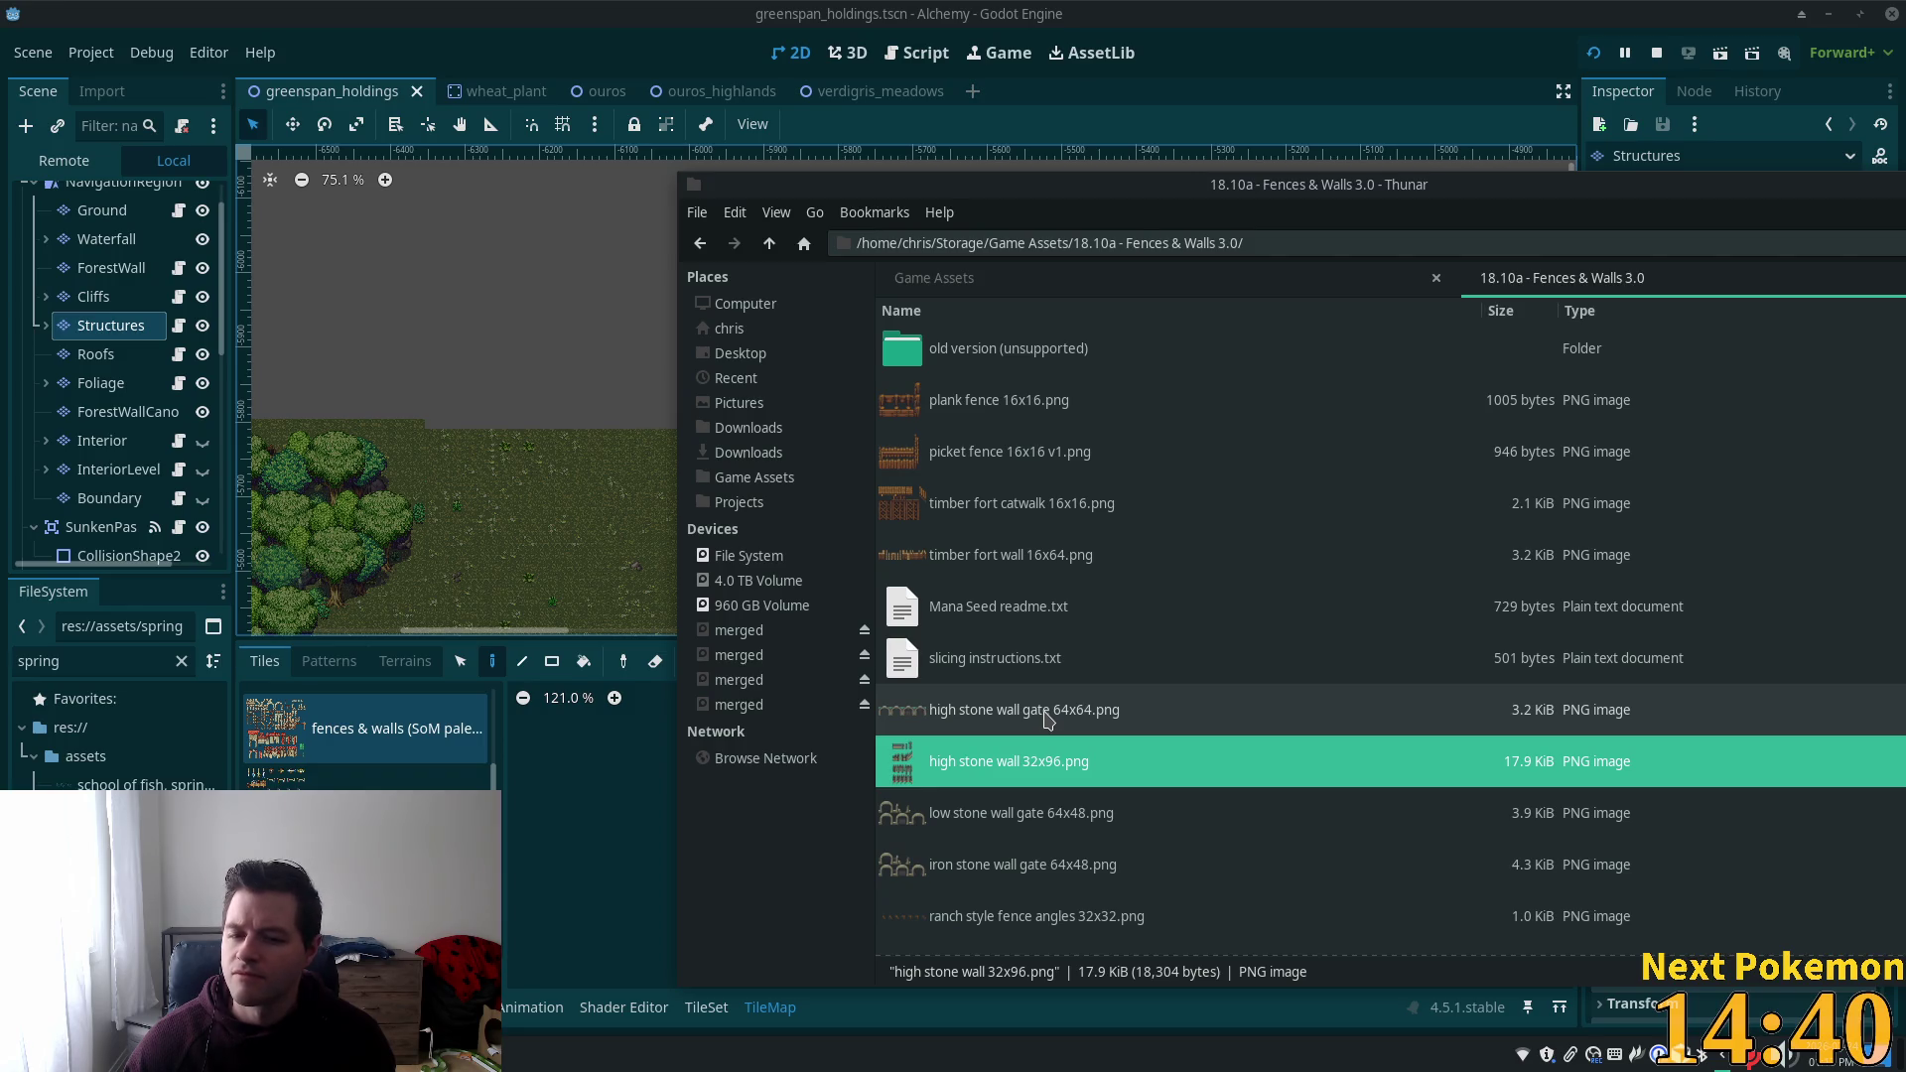
scroll(943, 382, down, 5)
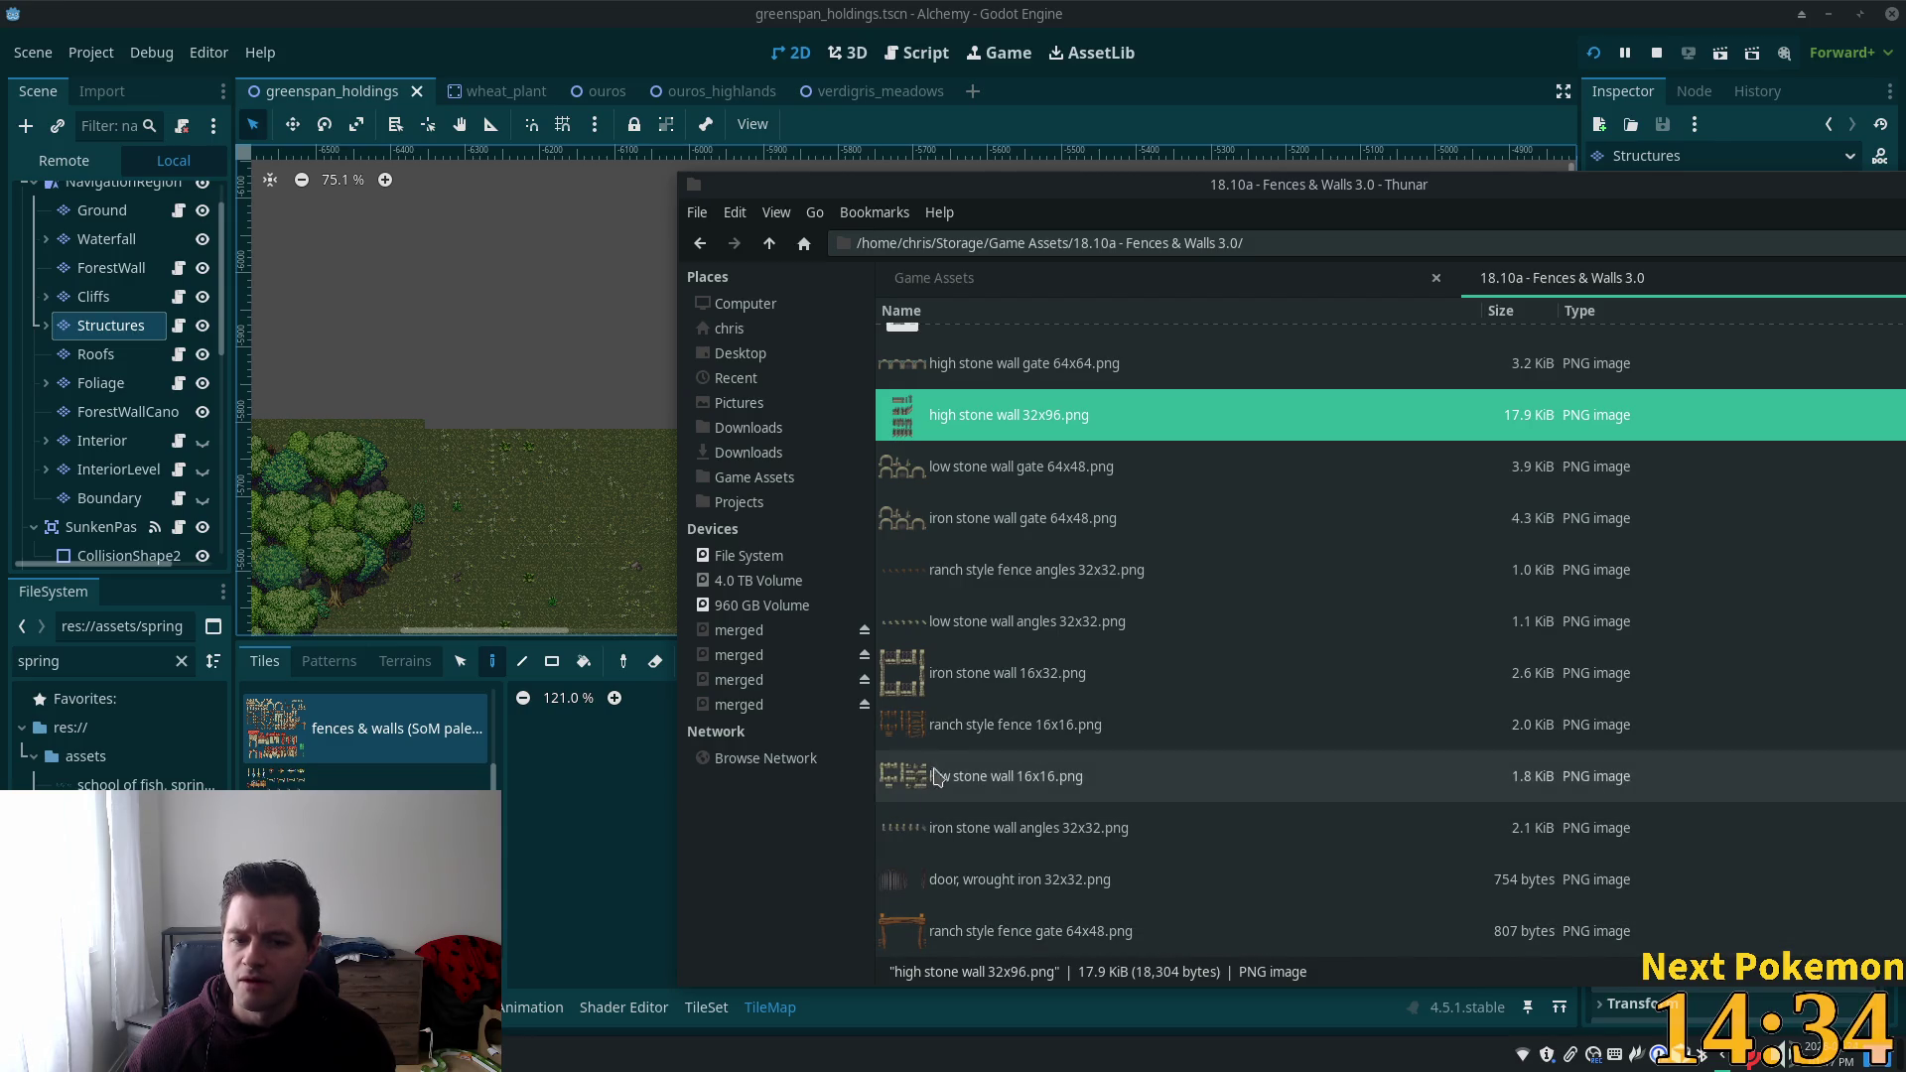
scroll(952, 599, up, 2)
scroll(1002, 632, up, 3)
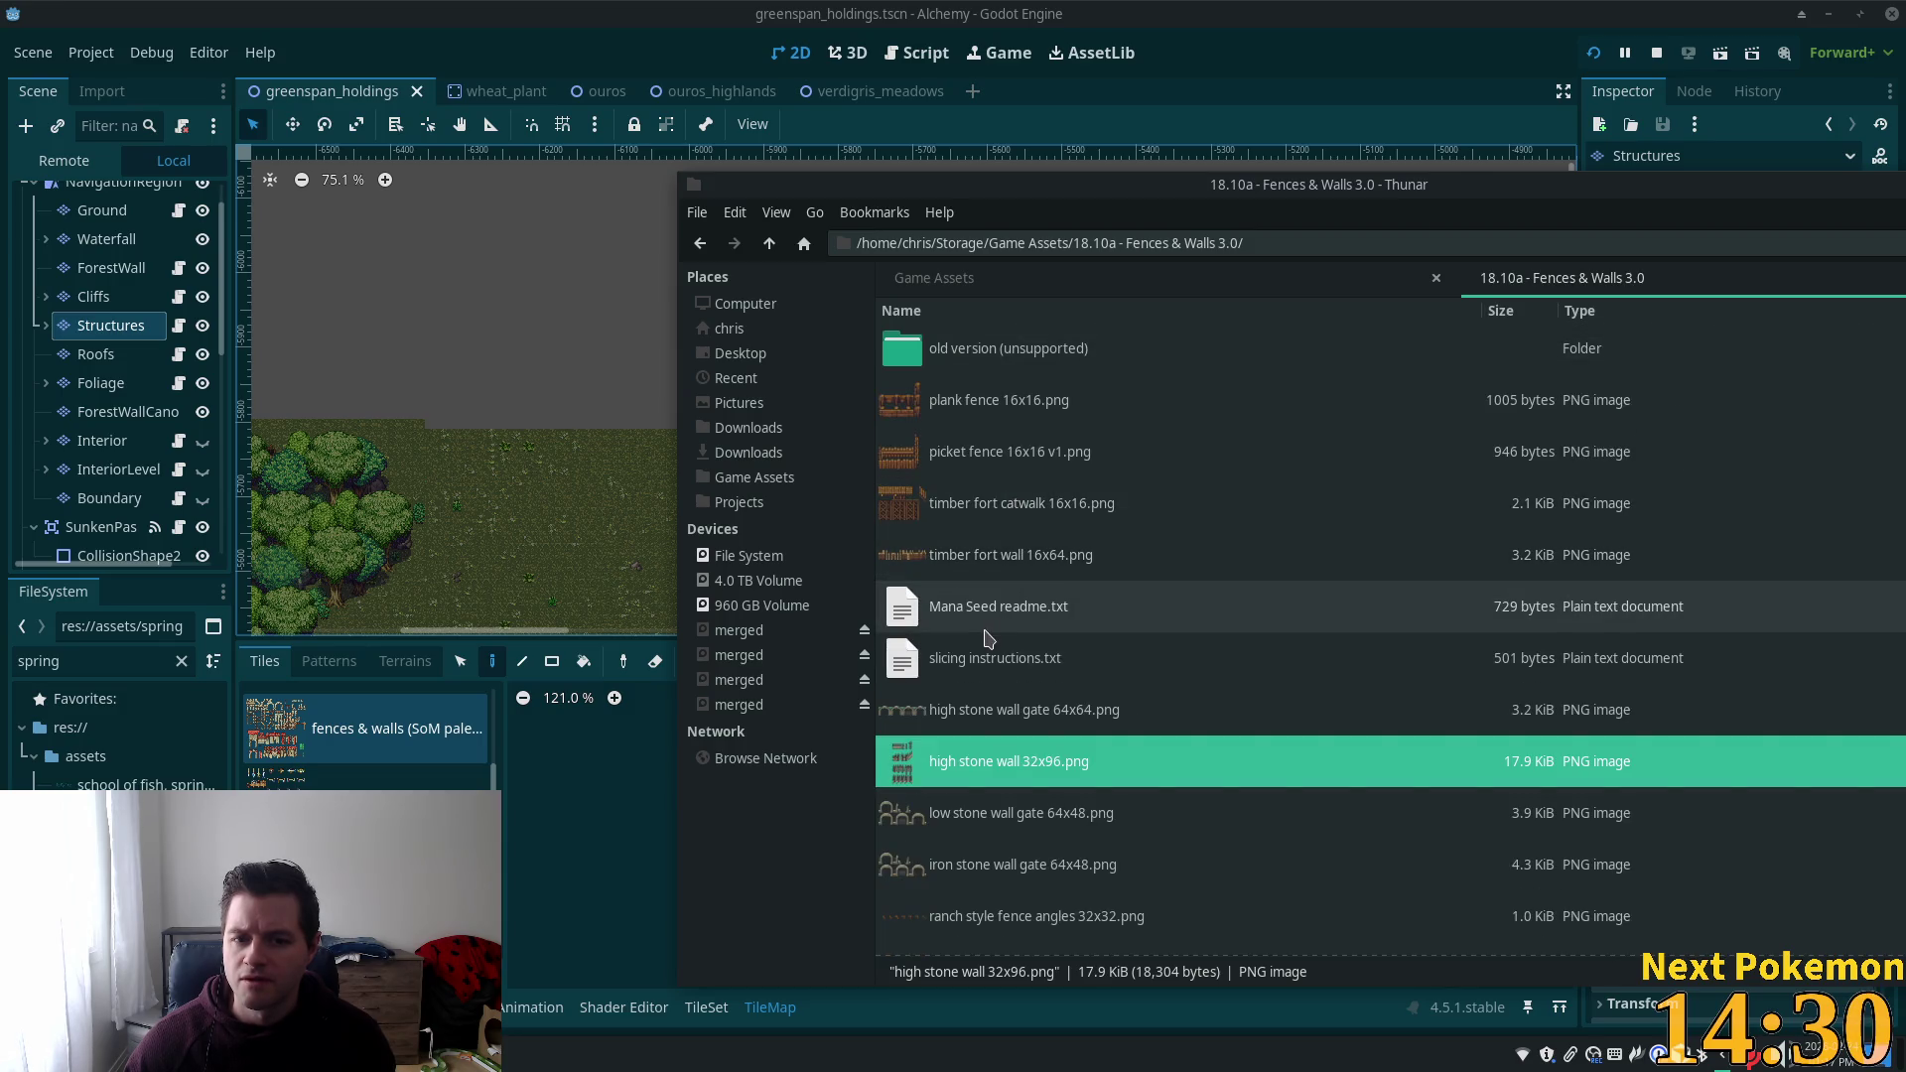
double_click(993, 348)
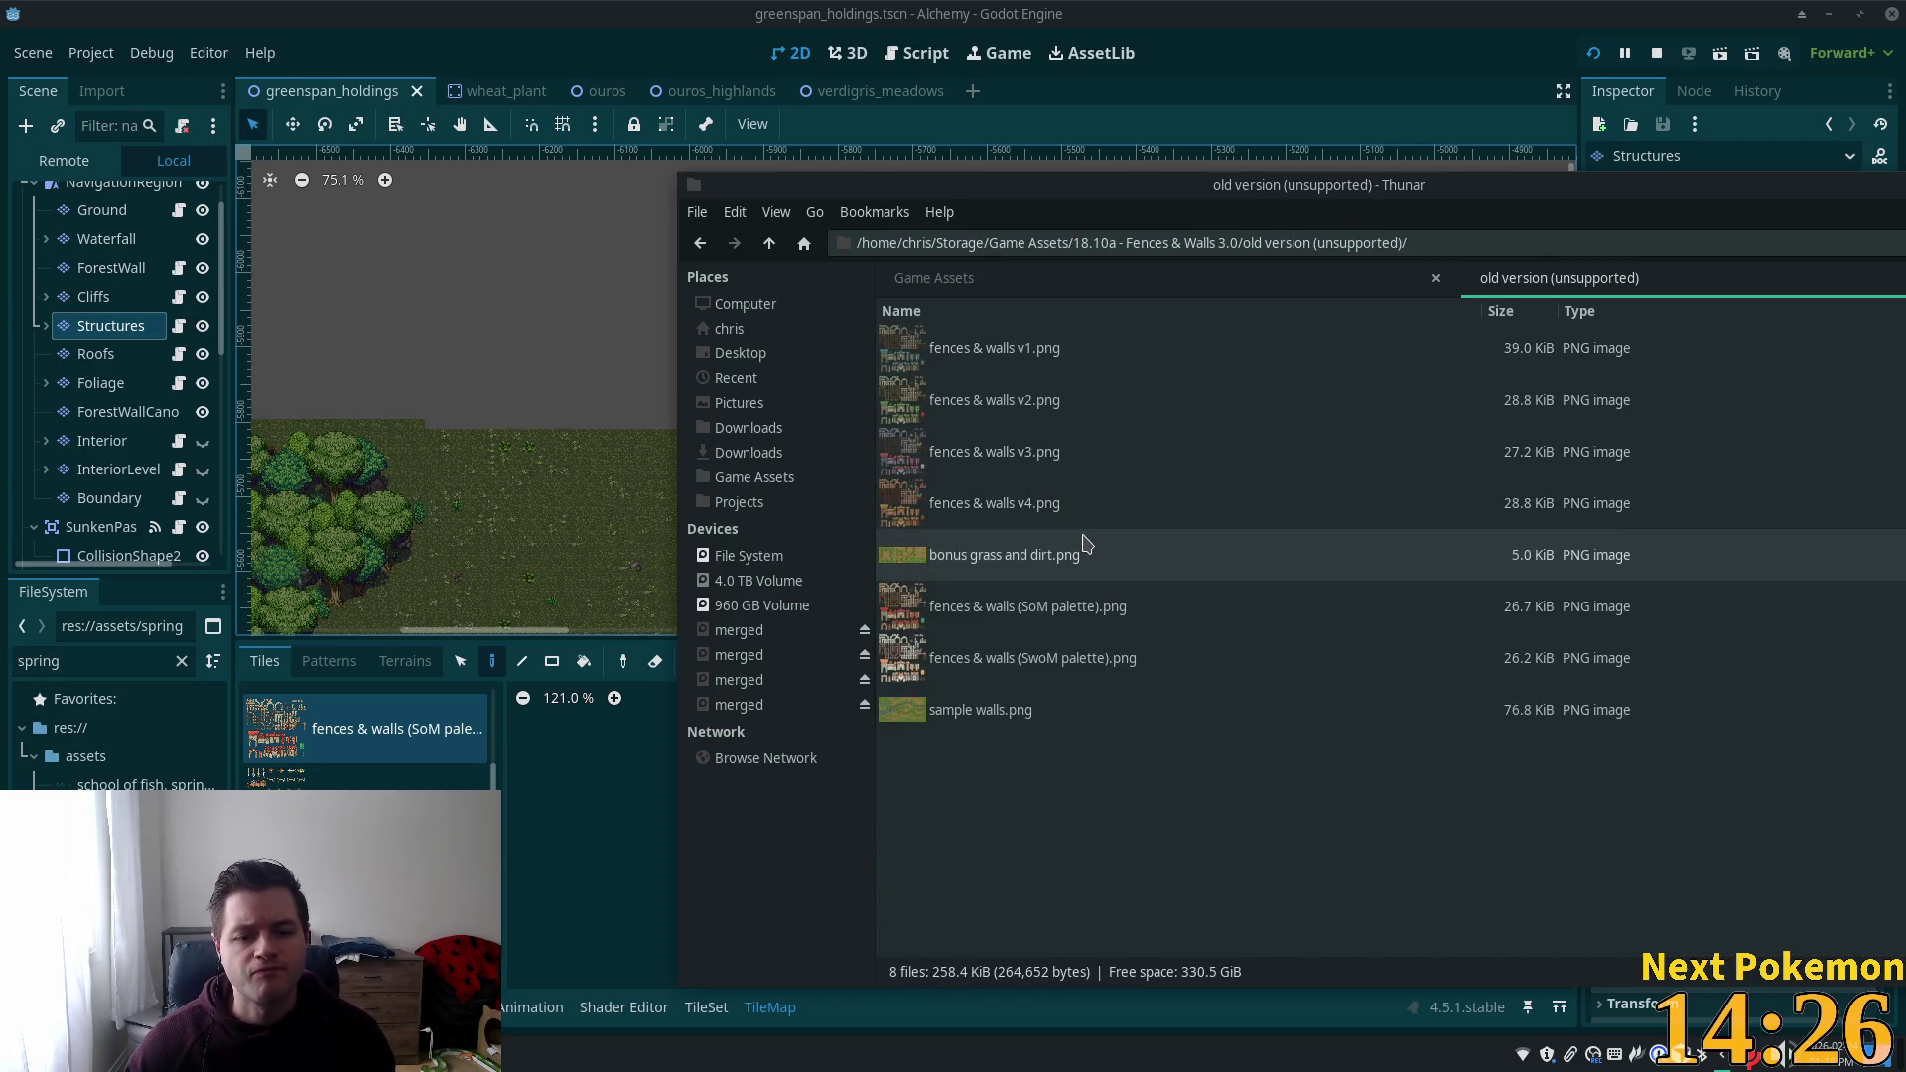
Preview and close the fences & walls v3, v1 and v2 sheets.
click(914, 412)
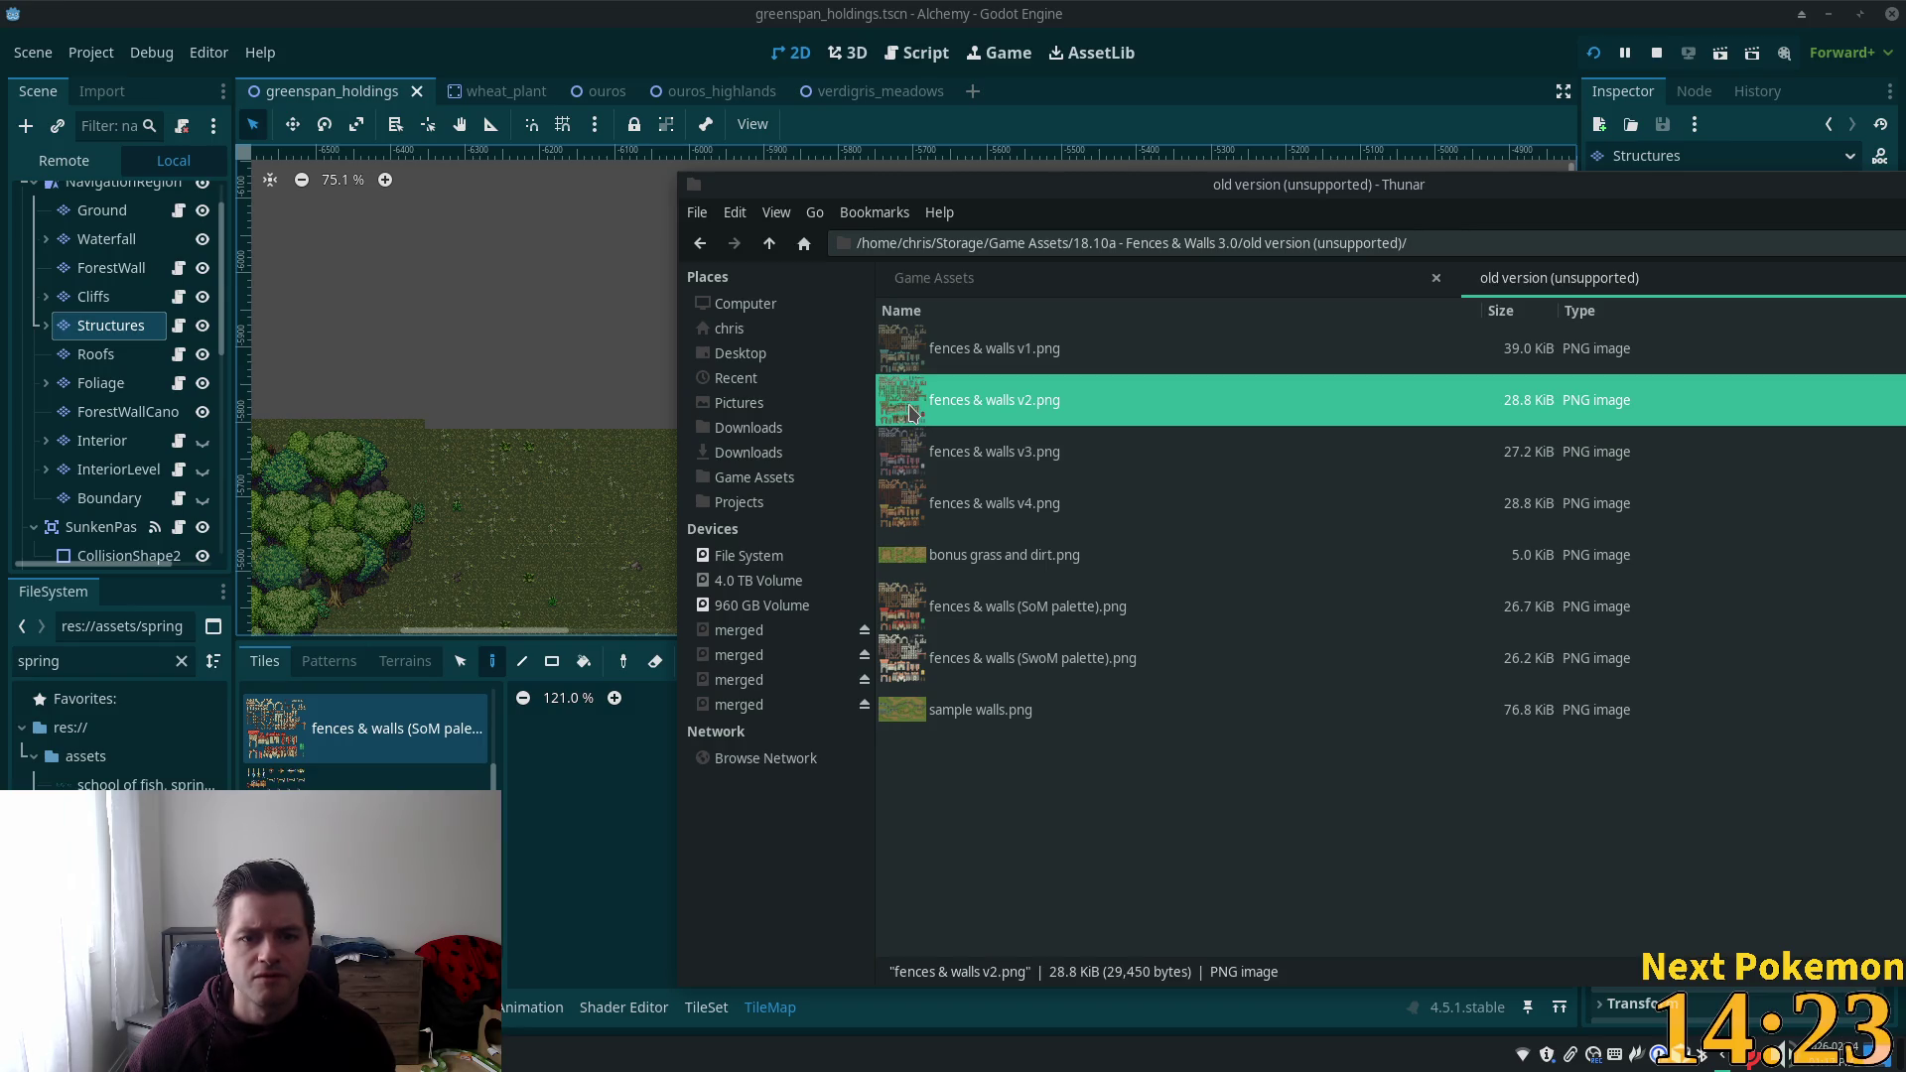
click(1033, 457)
double_click(1033, 468)
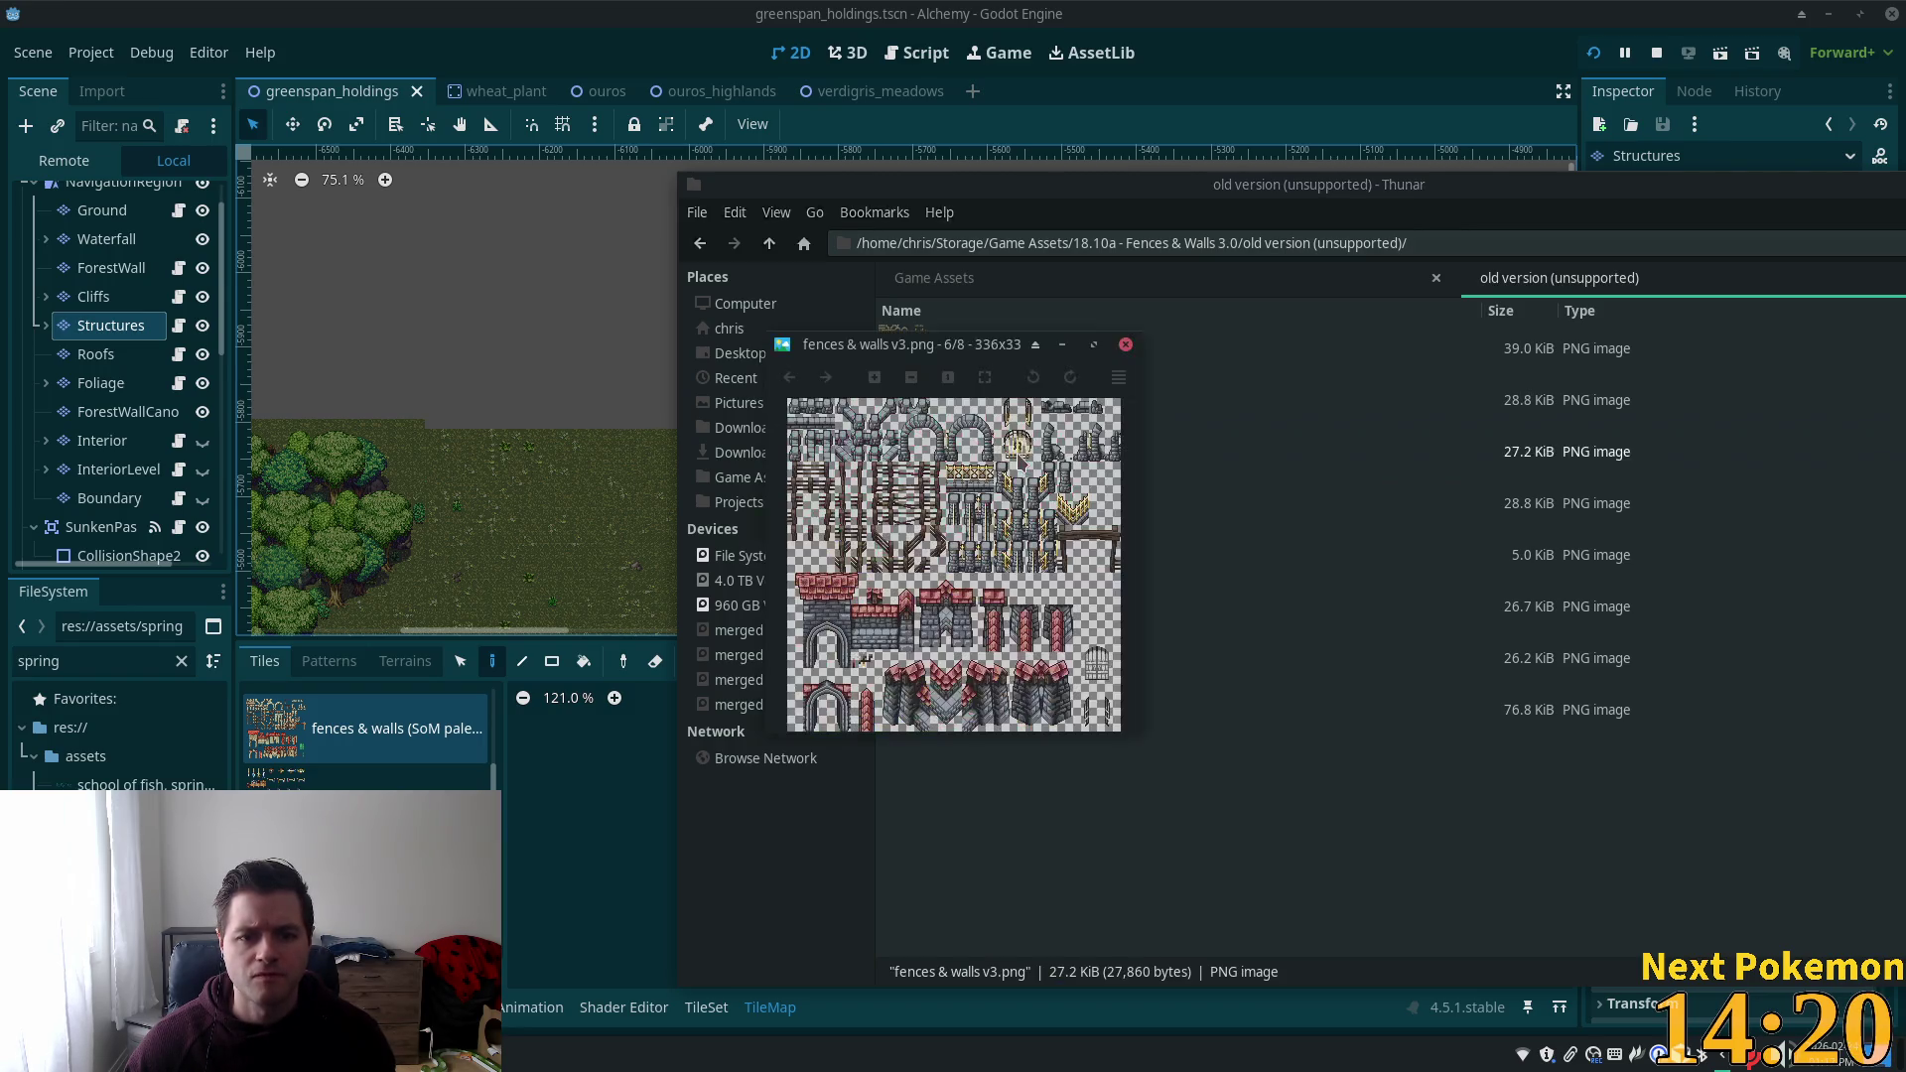
click(1125, 345)
double_click(953, 349)
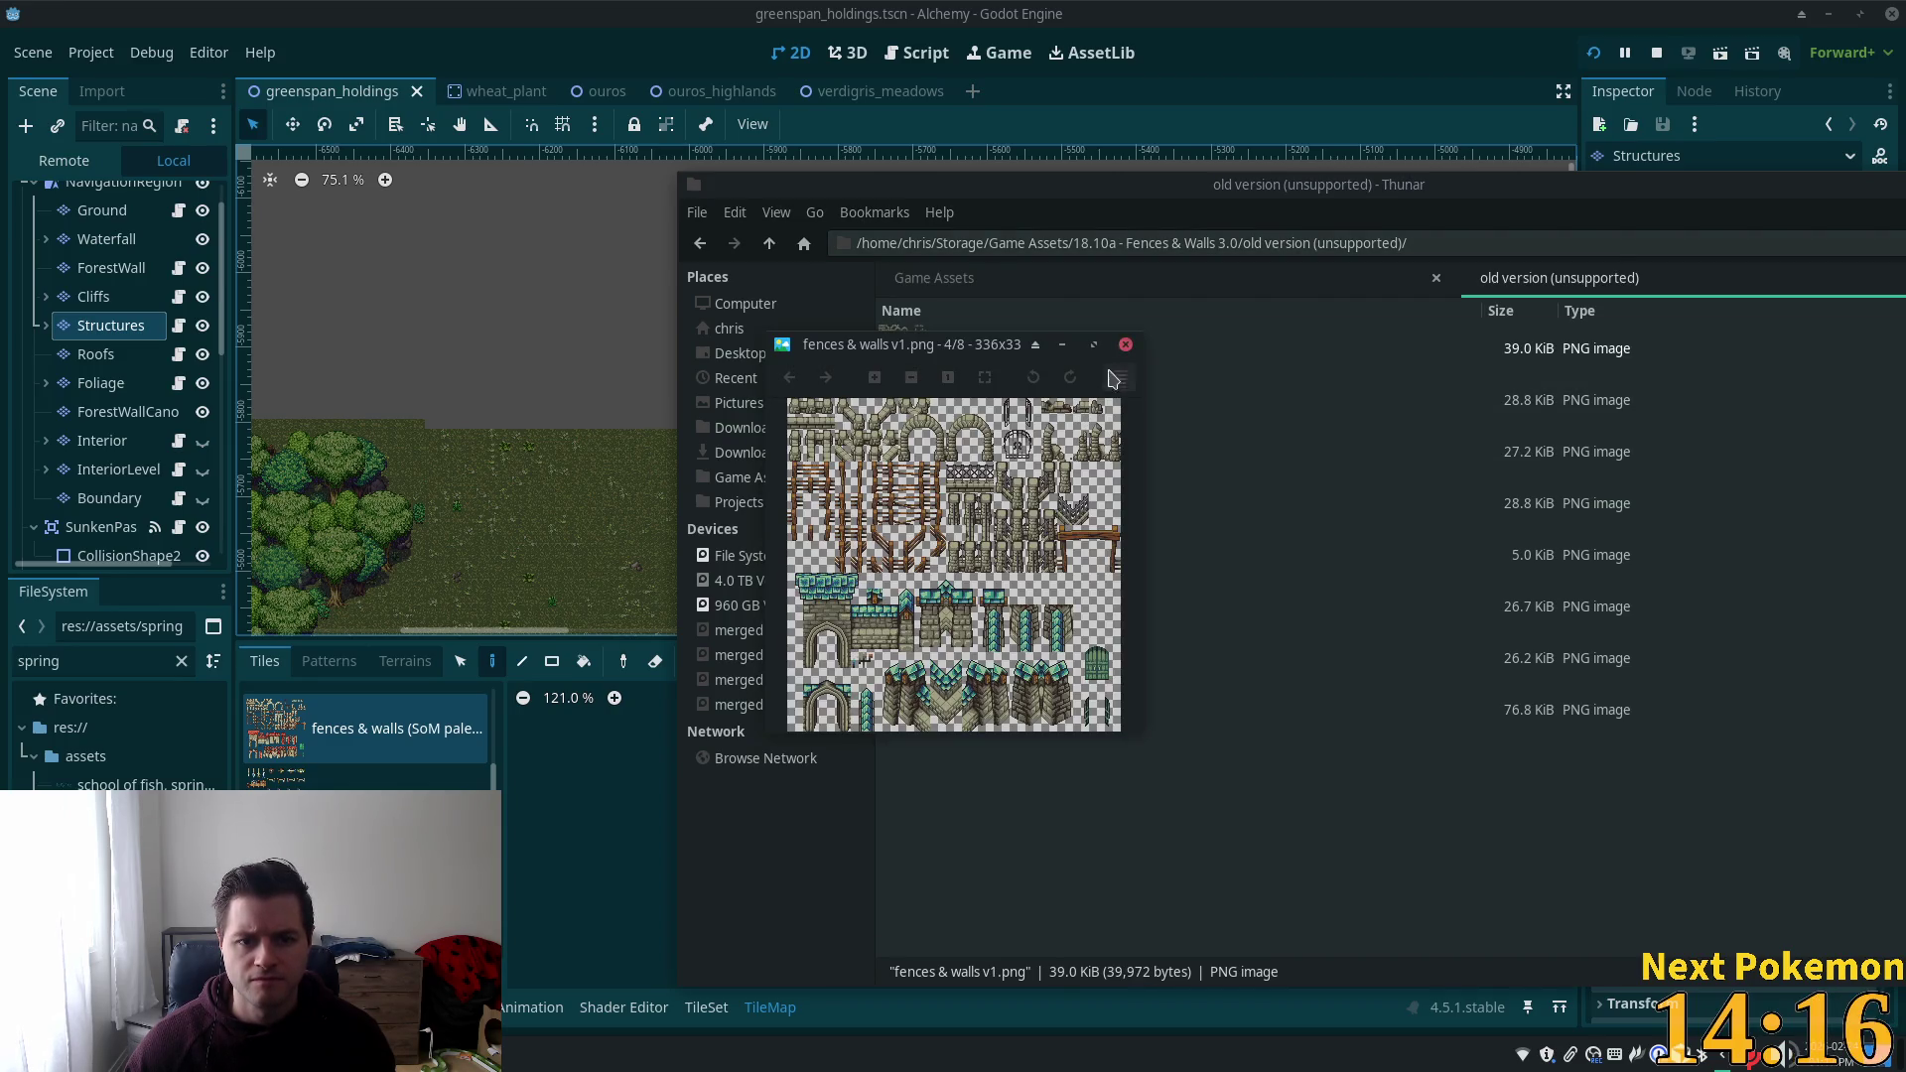
click(1126, 345)
double_click(990, 405)
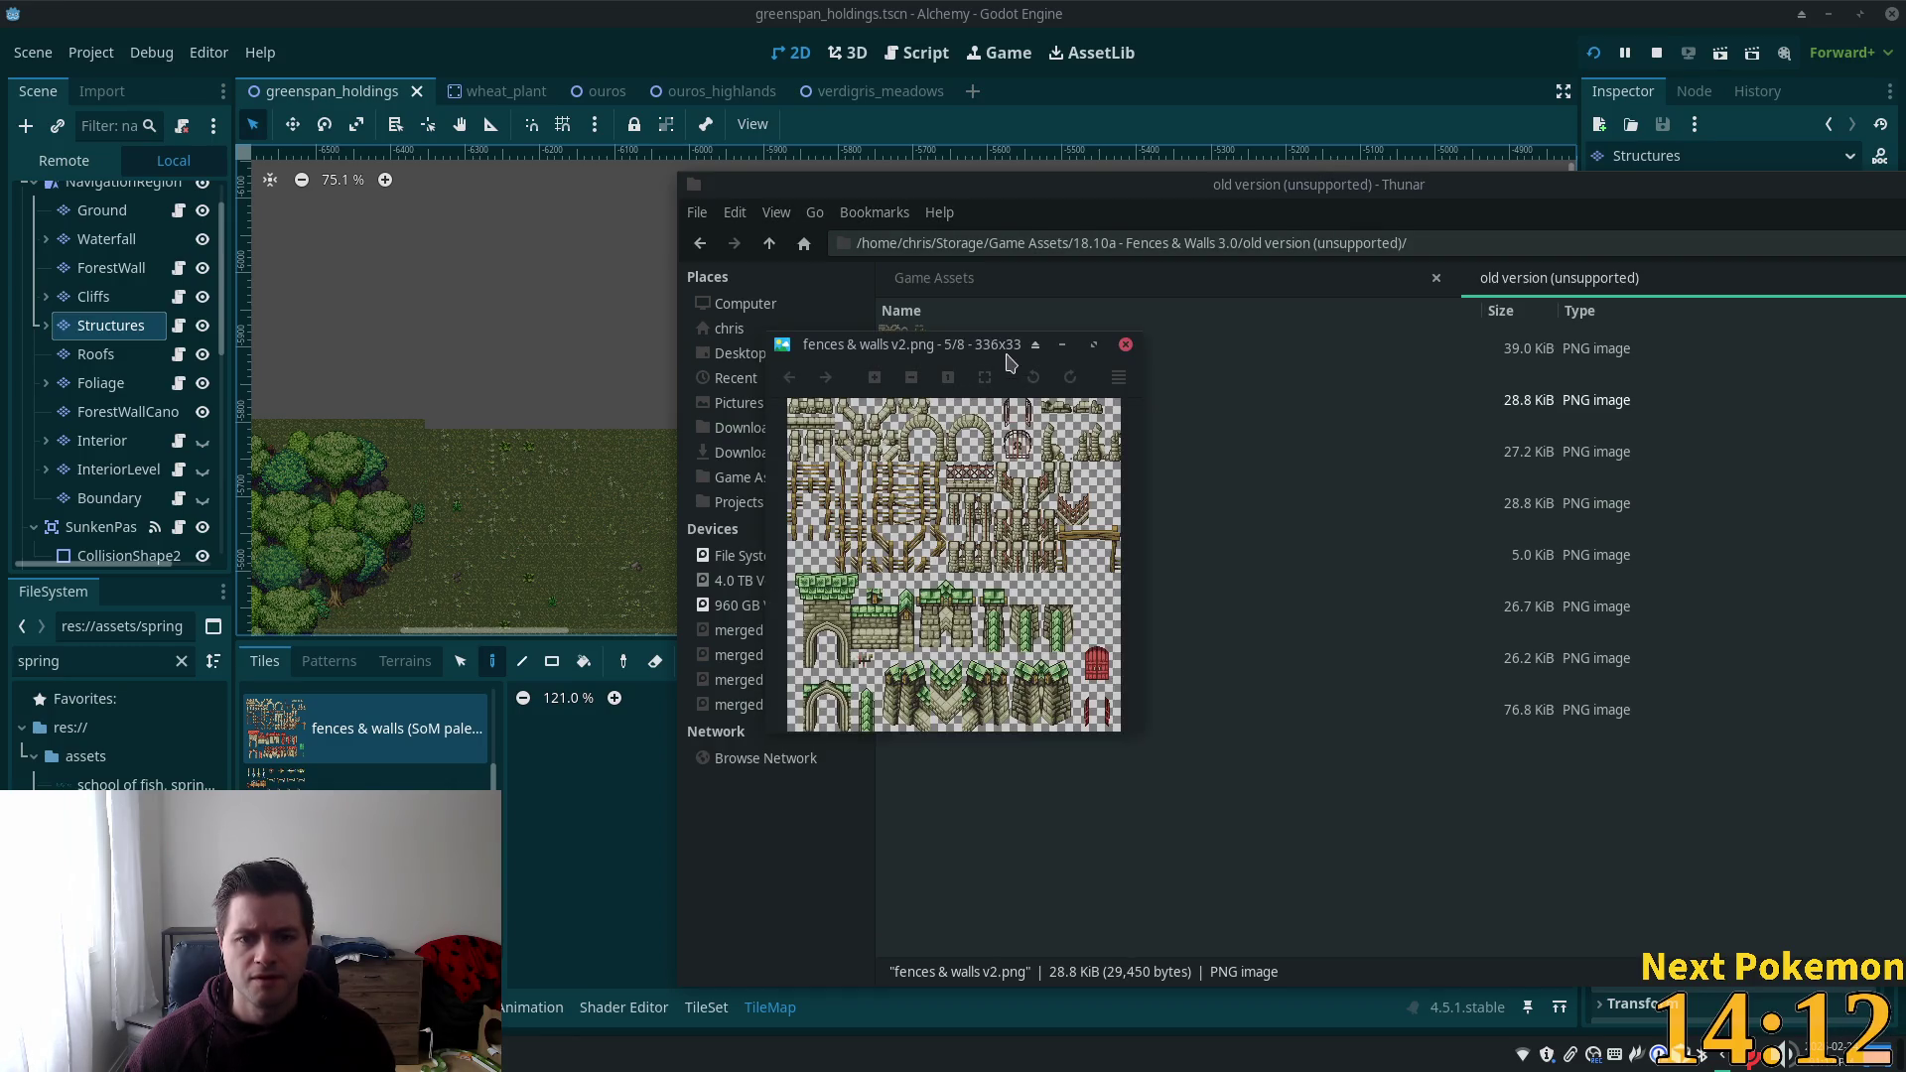
click(1125, 344)
Preview and close the fences & walls v4 and SwoM palette sheets.
click(1014, 554)
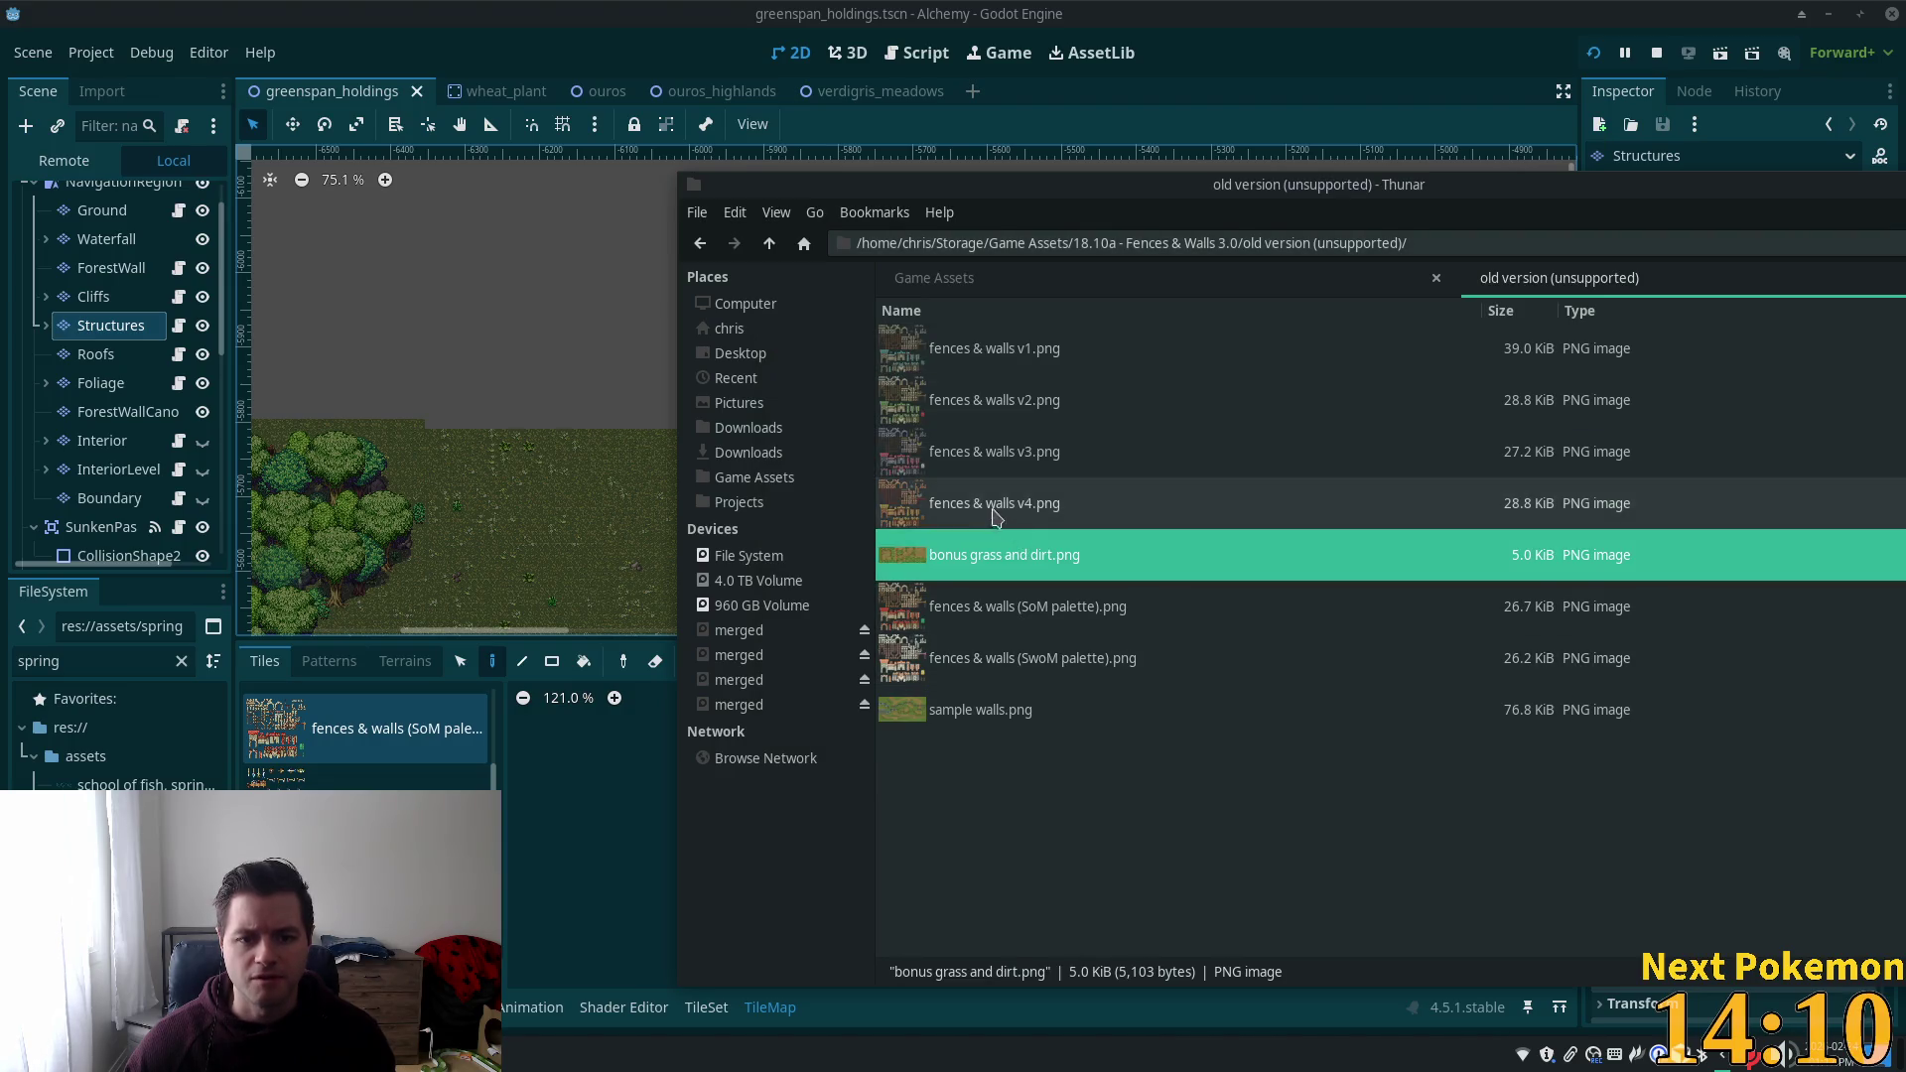
click(991, 512)
double_click(990, 511)
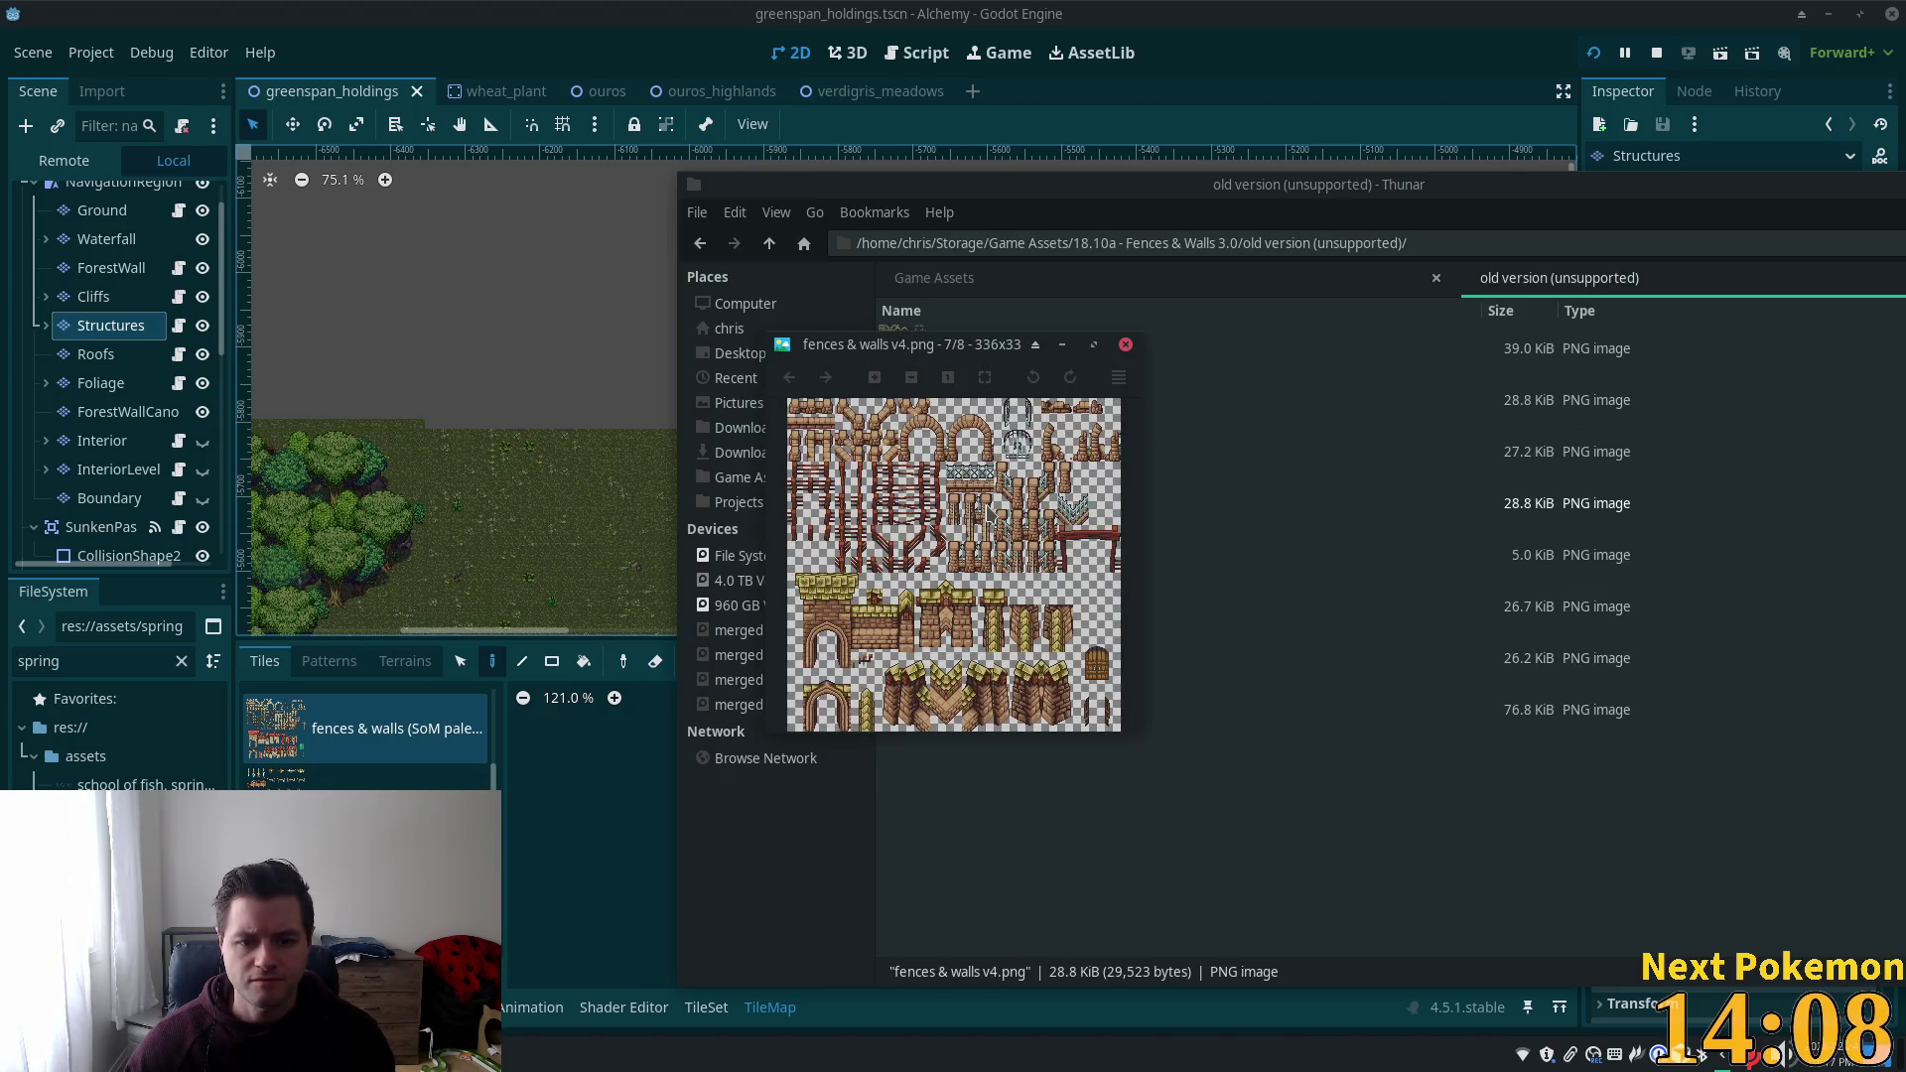
click(1125, 345)
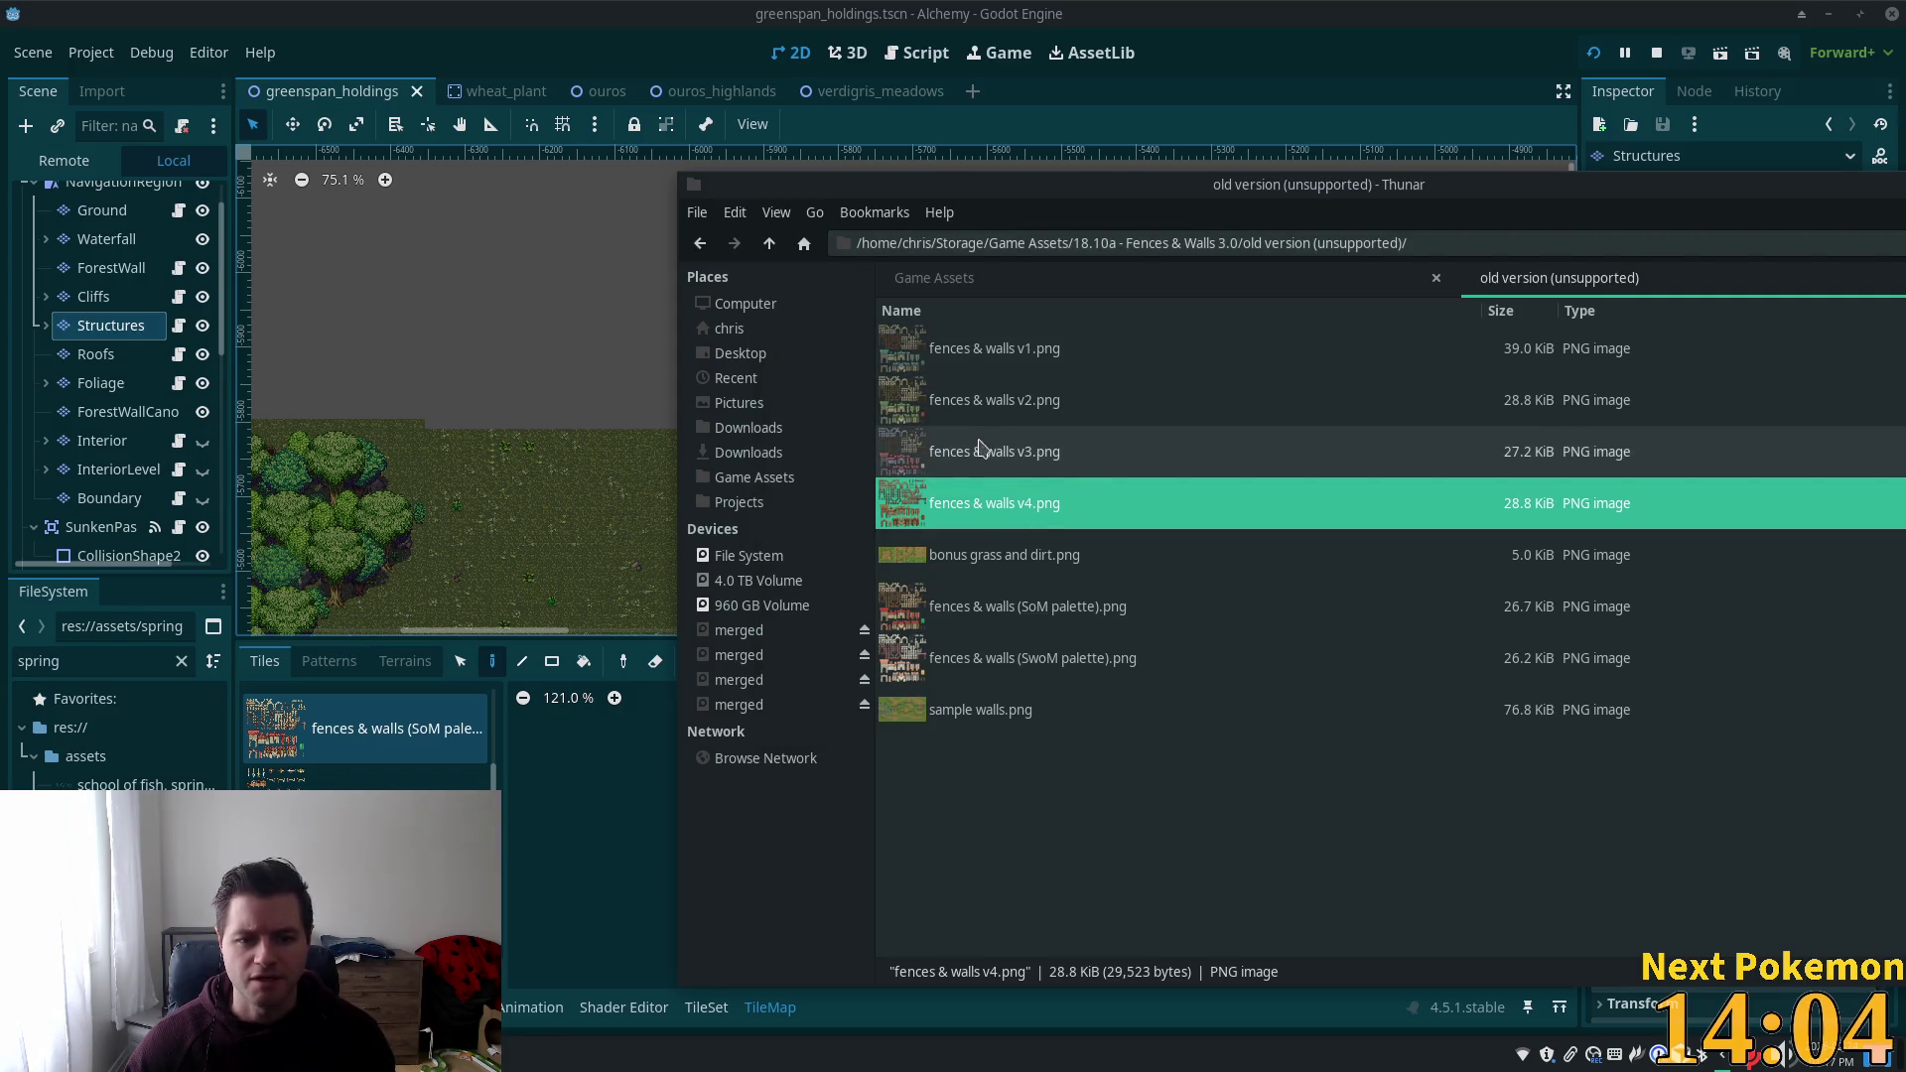
click(968, 611)
click(970, 673)
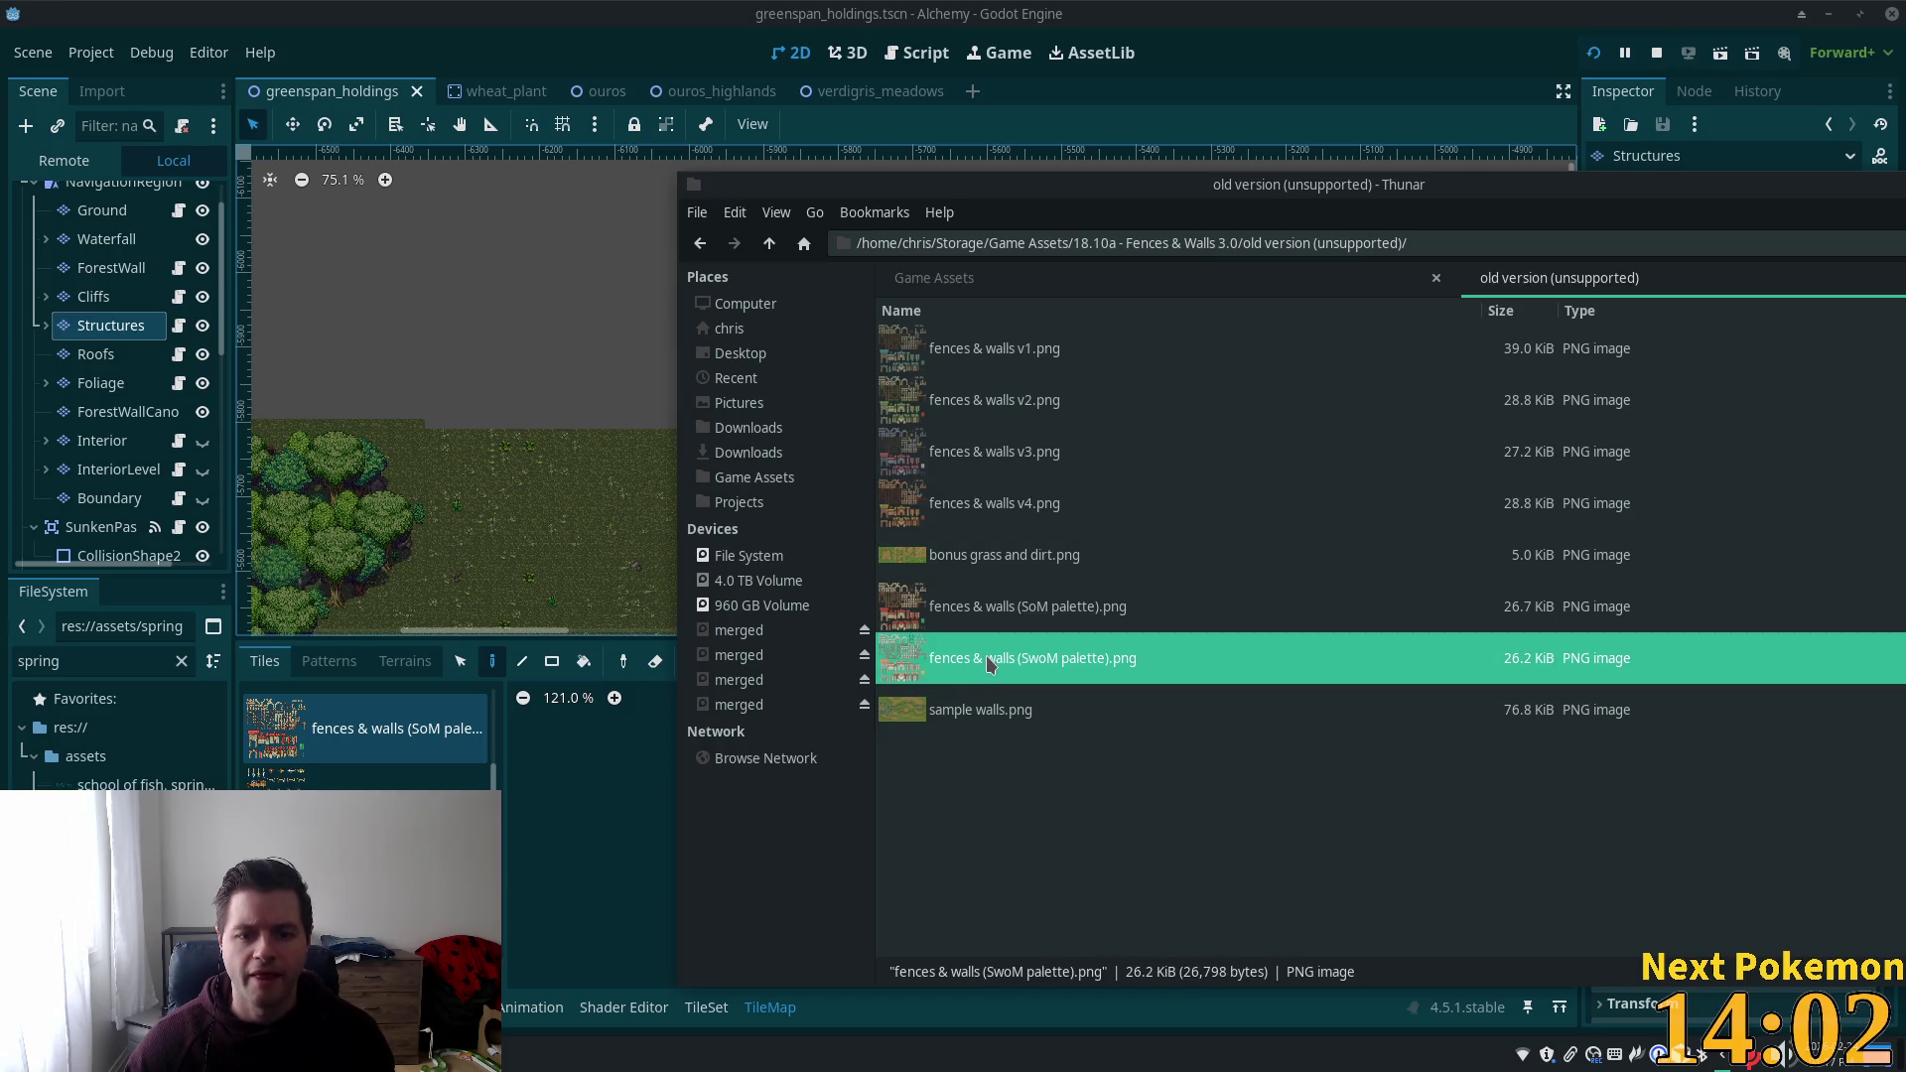
double_click(990, 666)
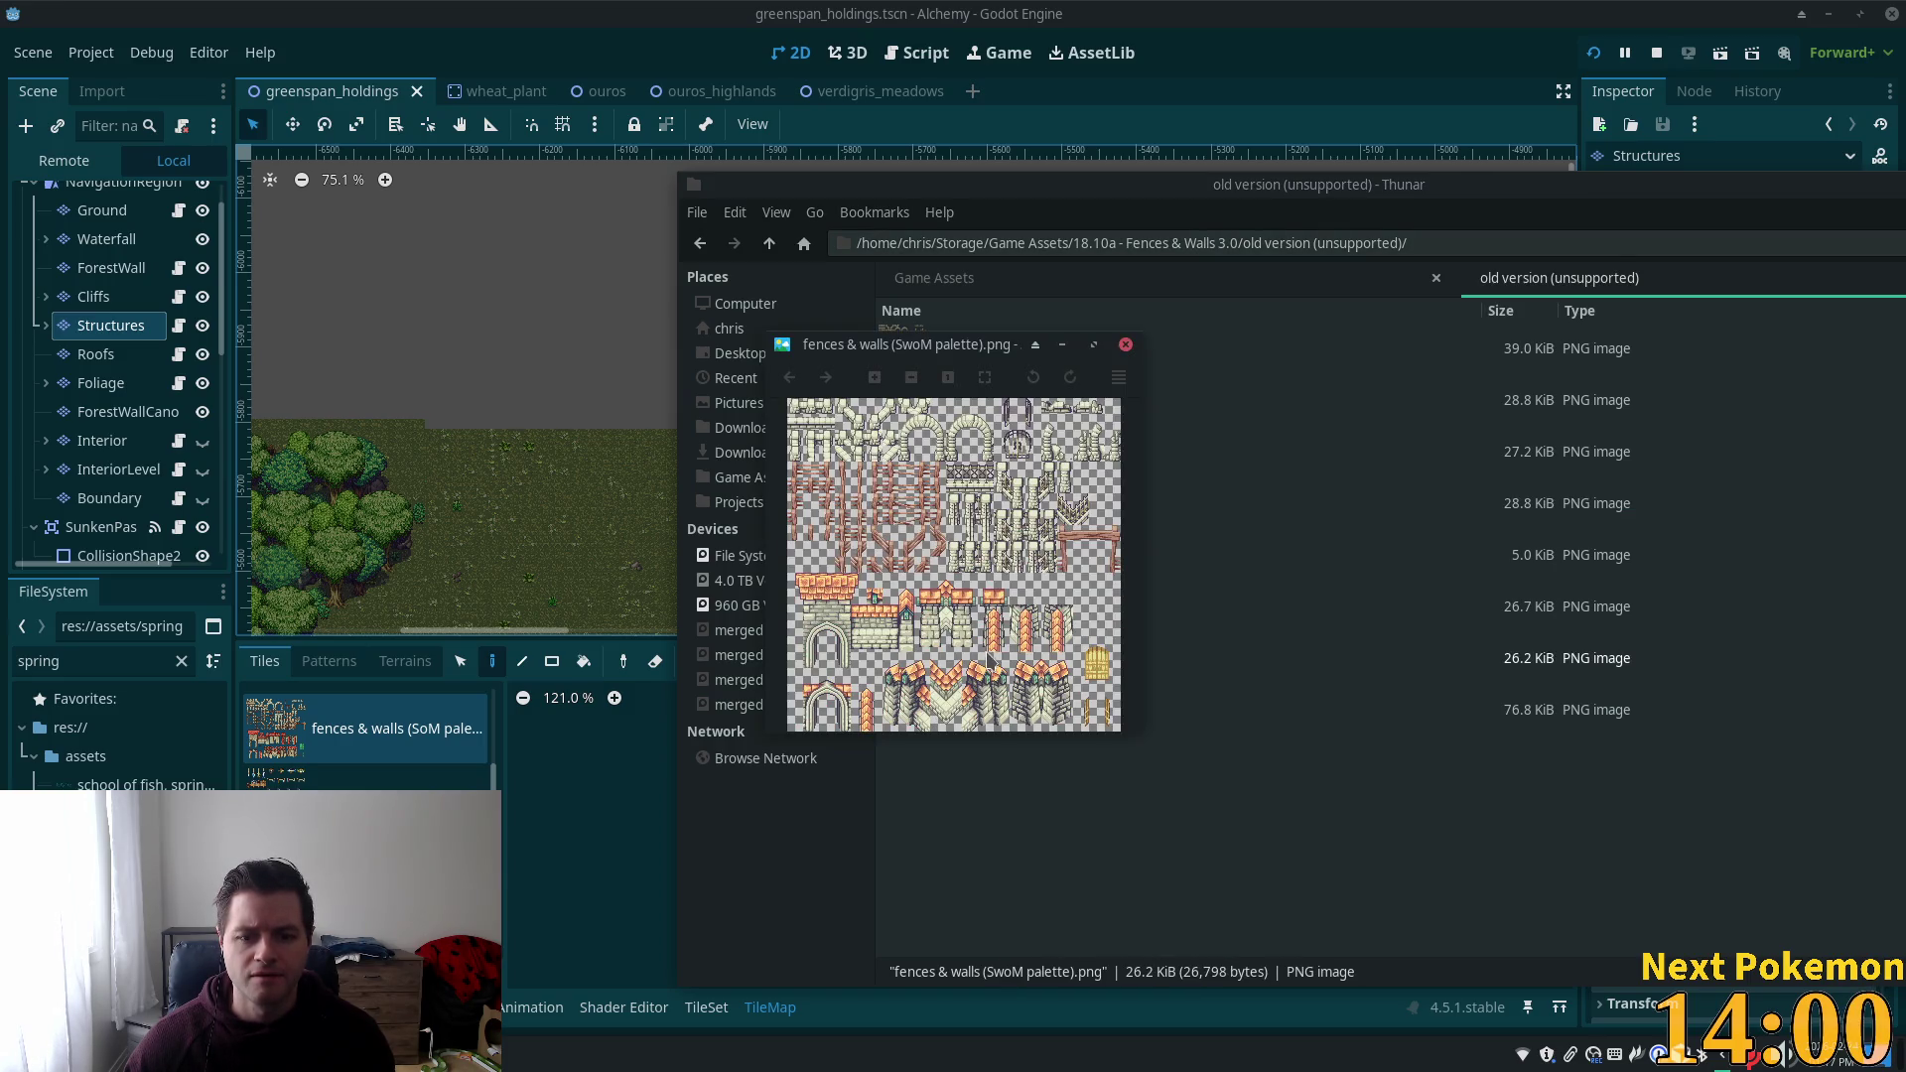
click(1124, 345)
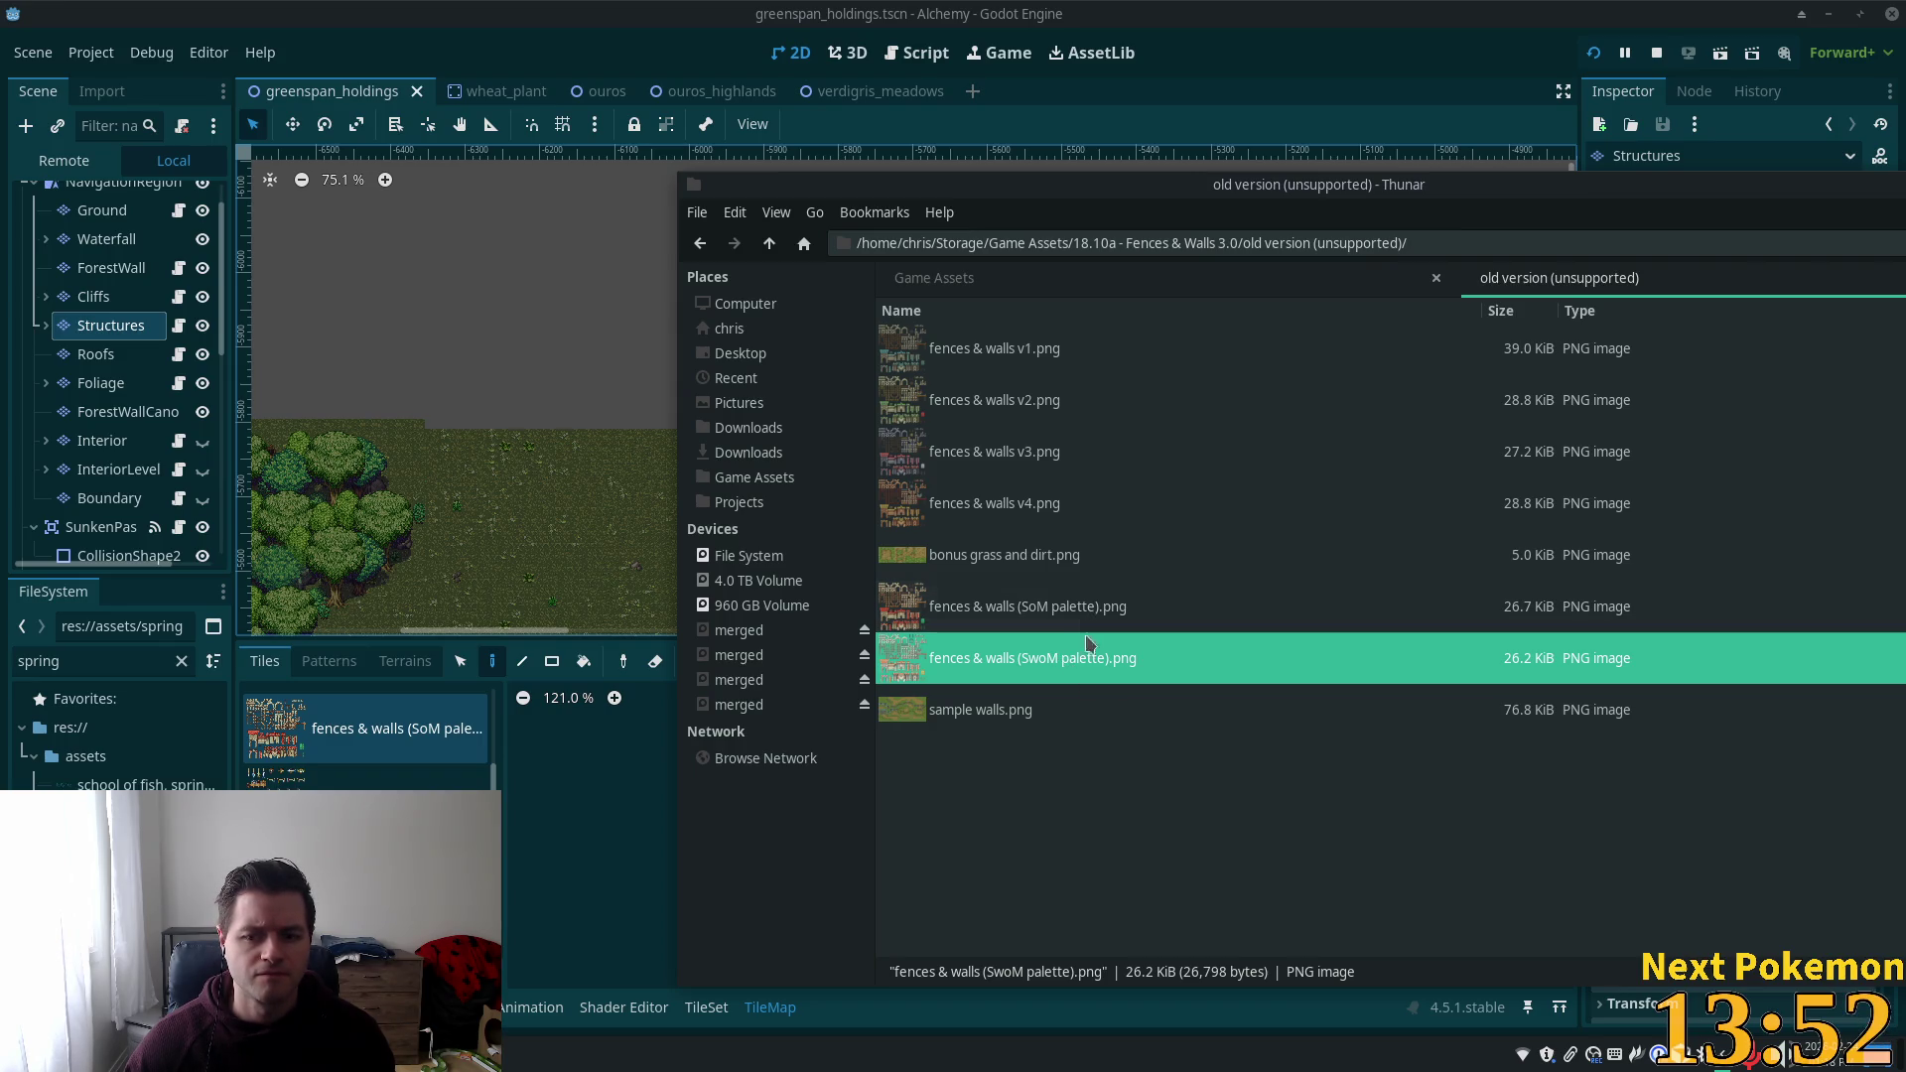
Preview the SoM palette fences & walls sheet, close it, and return to Godot.
click(1052, 607)
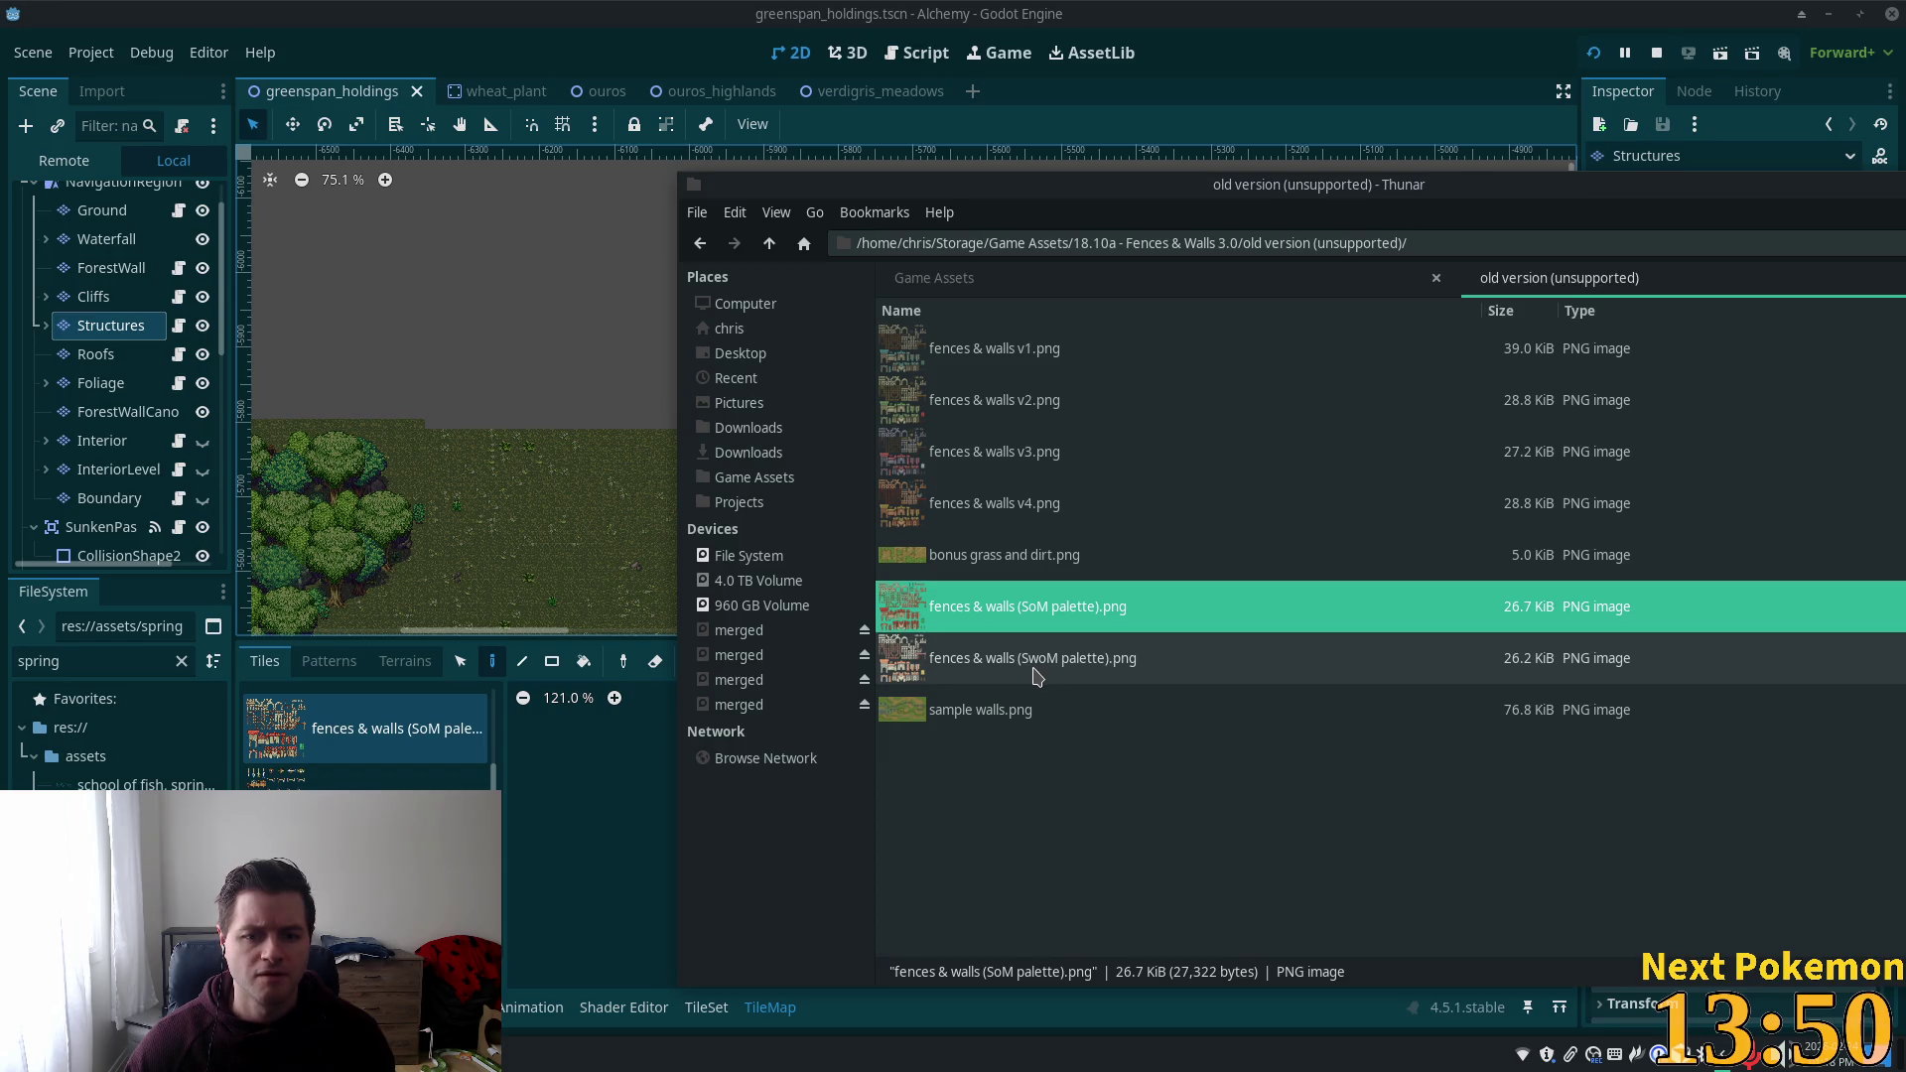
double_click(956, 609)
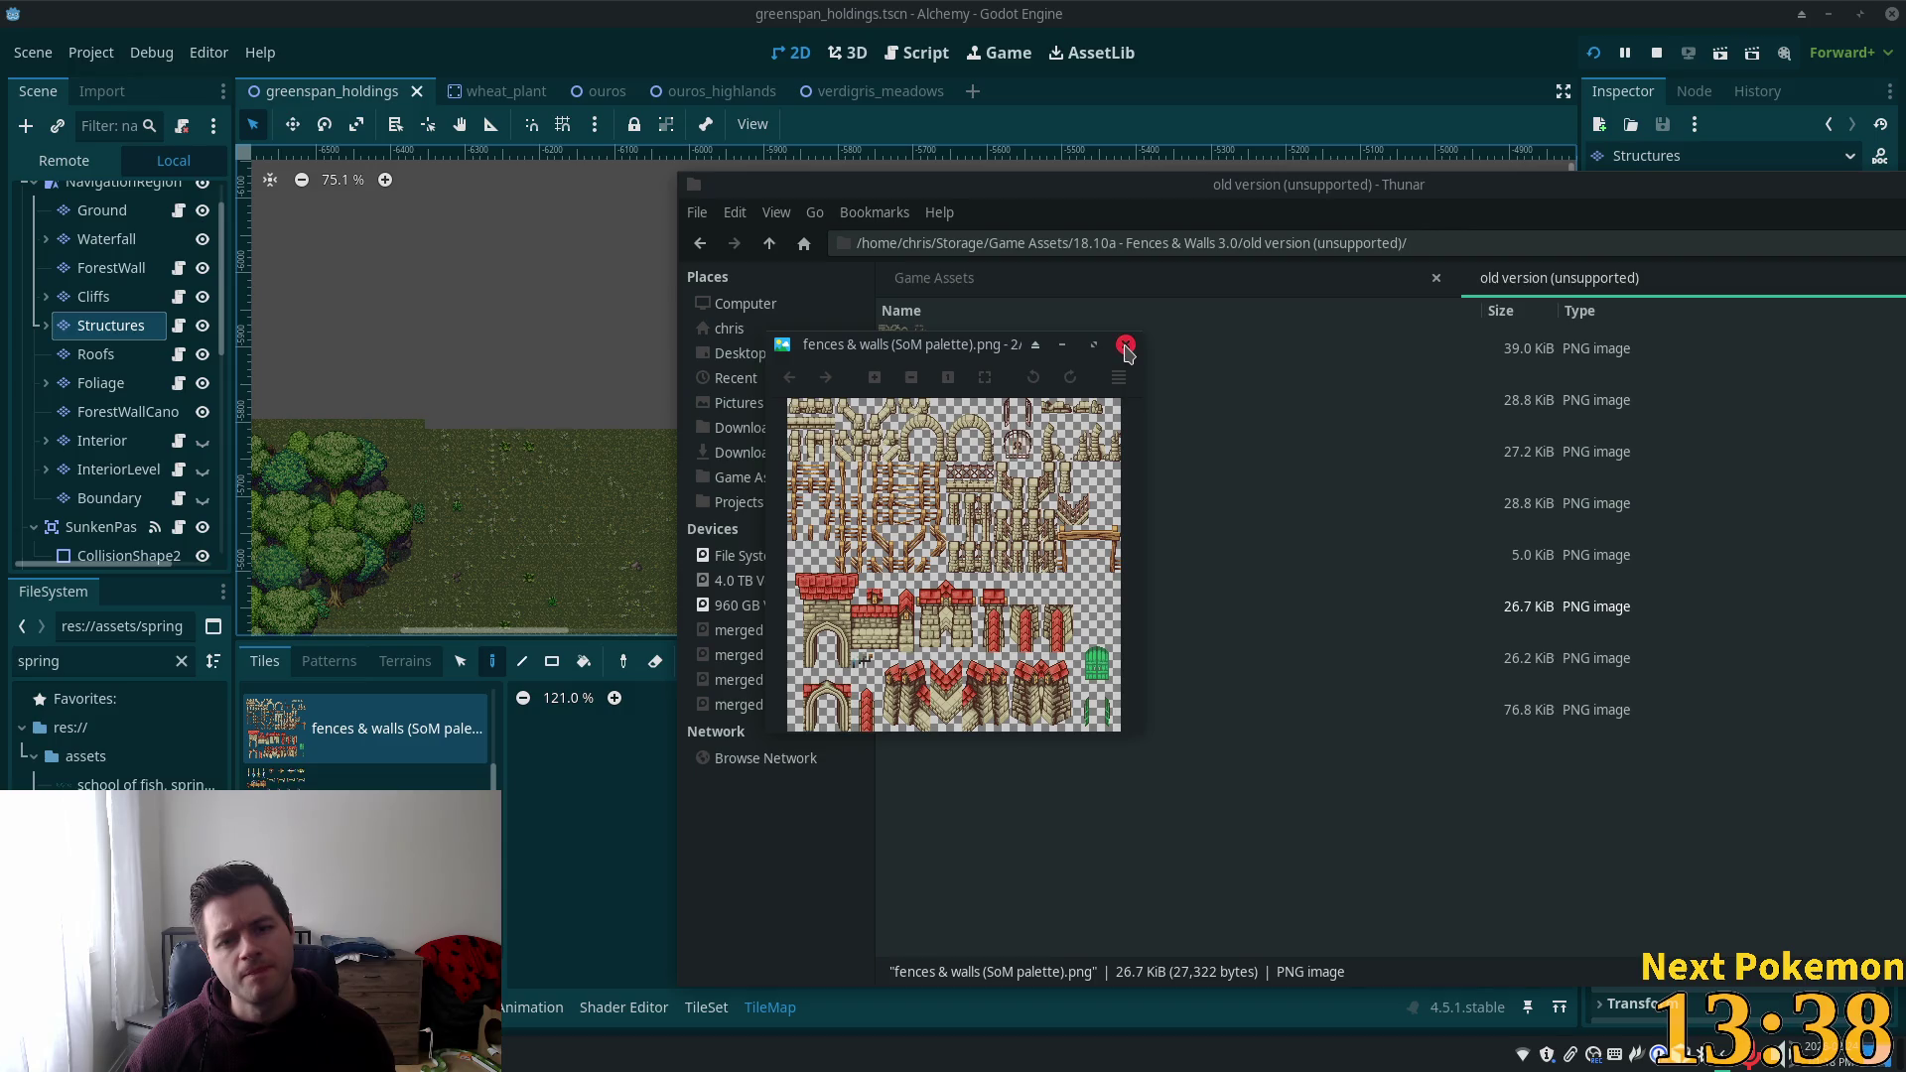
click(1126, 346)
key(alt+Tab)
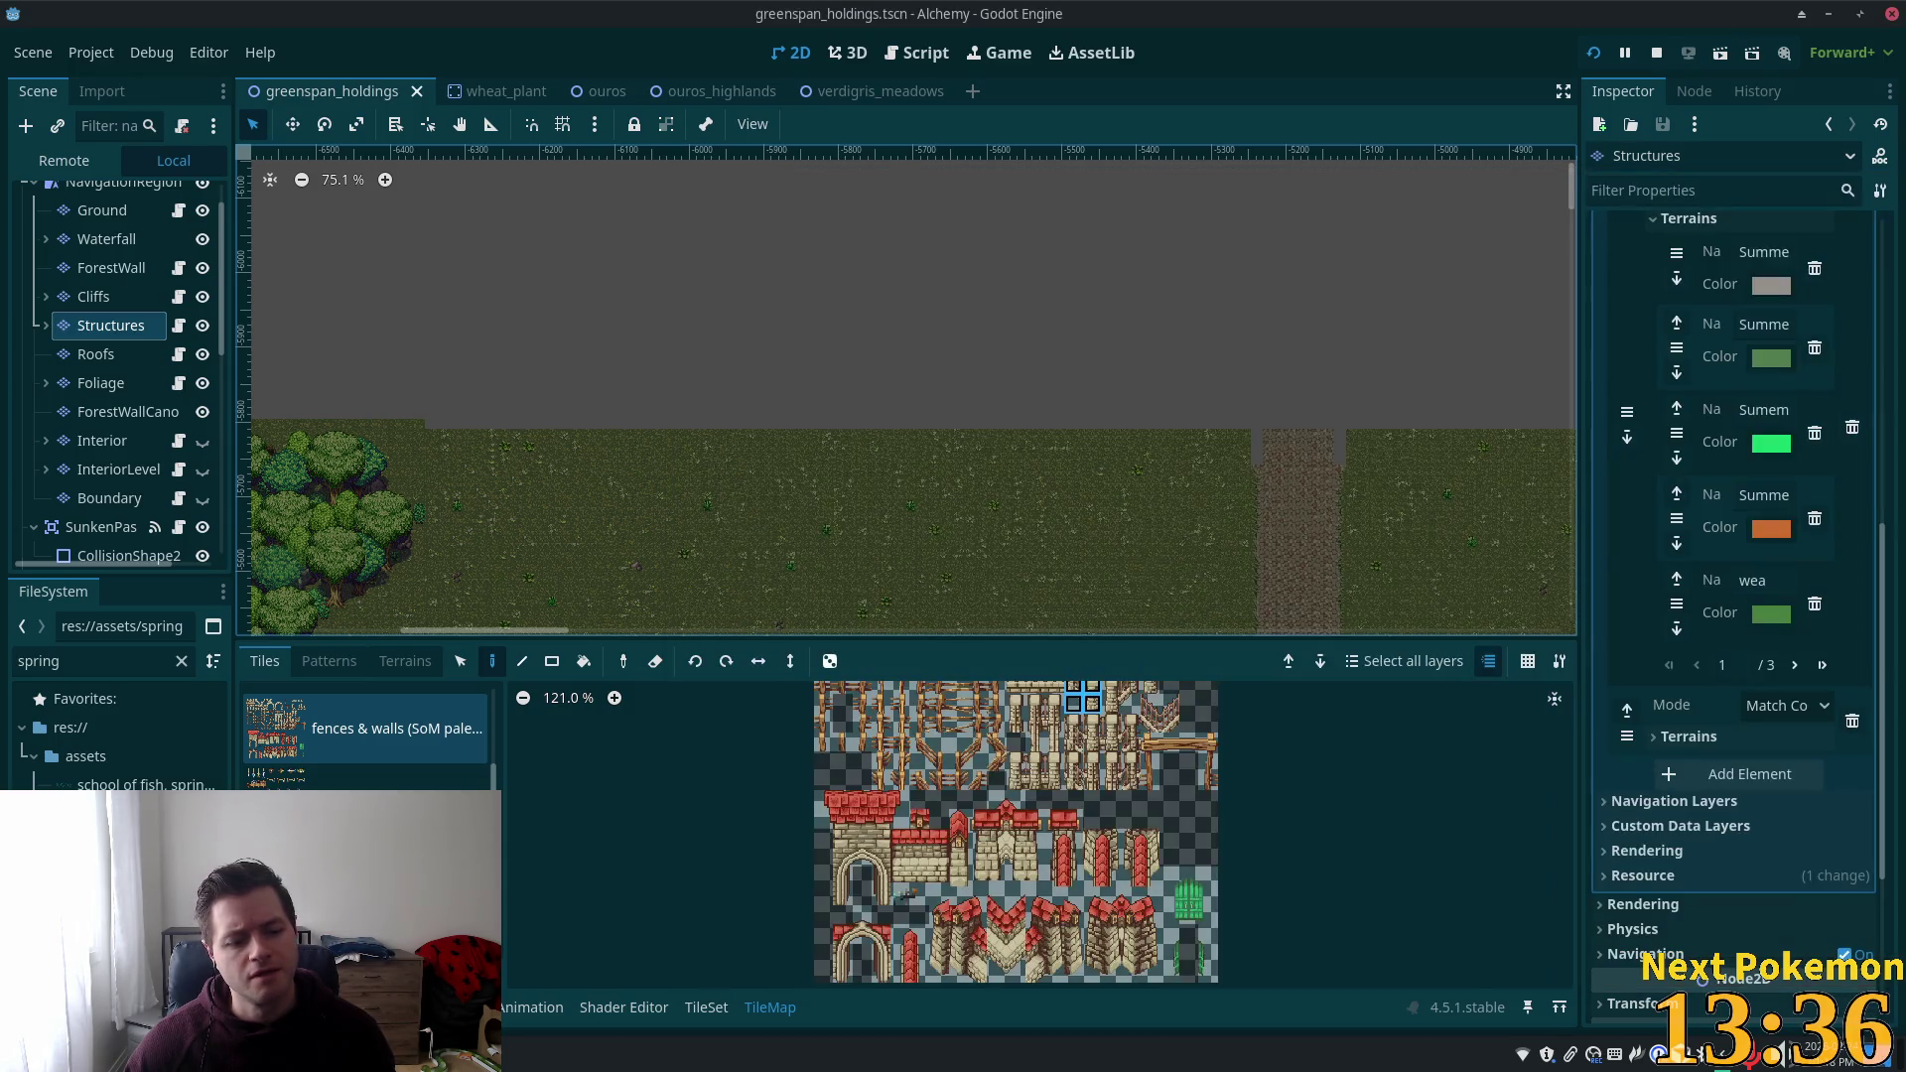
key(alt+Tab)
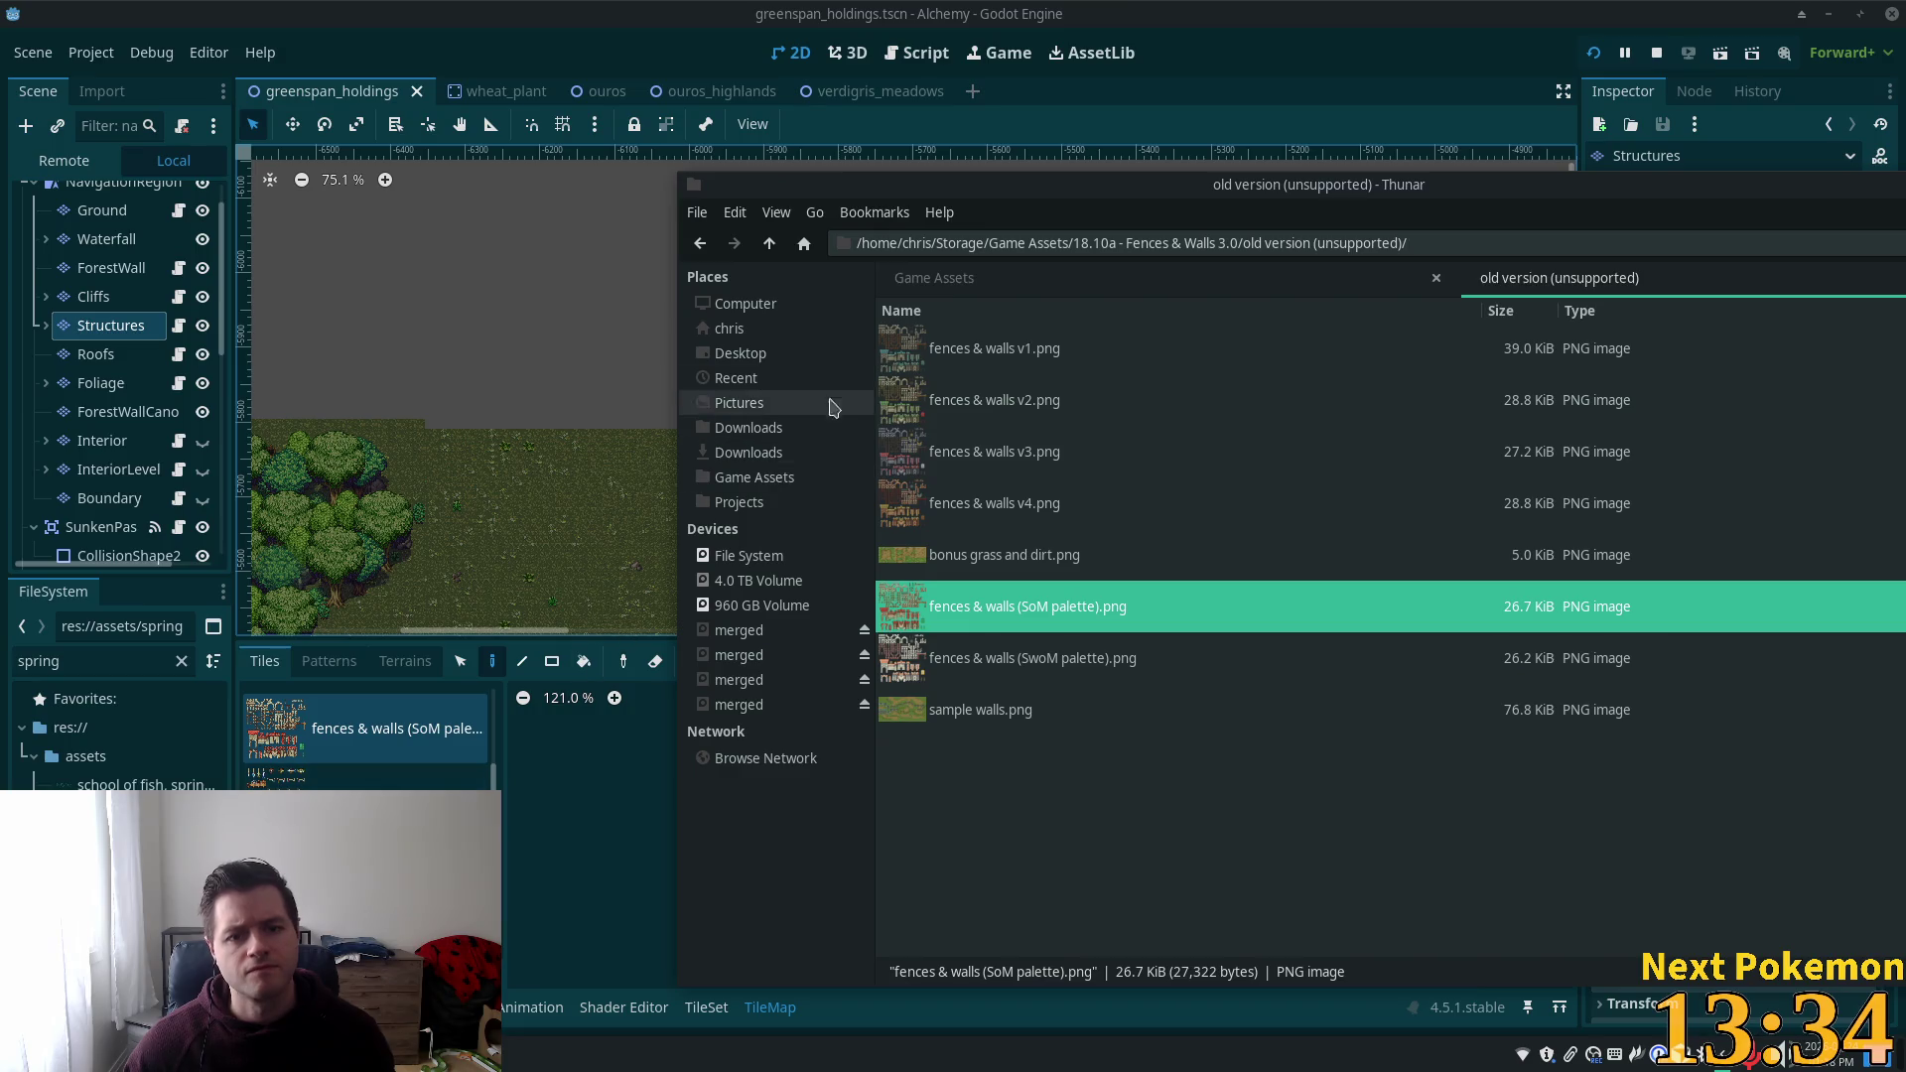
click(771, 246)
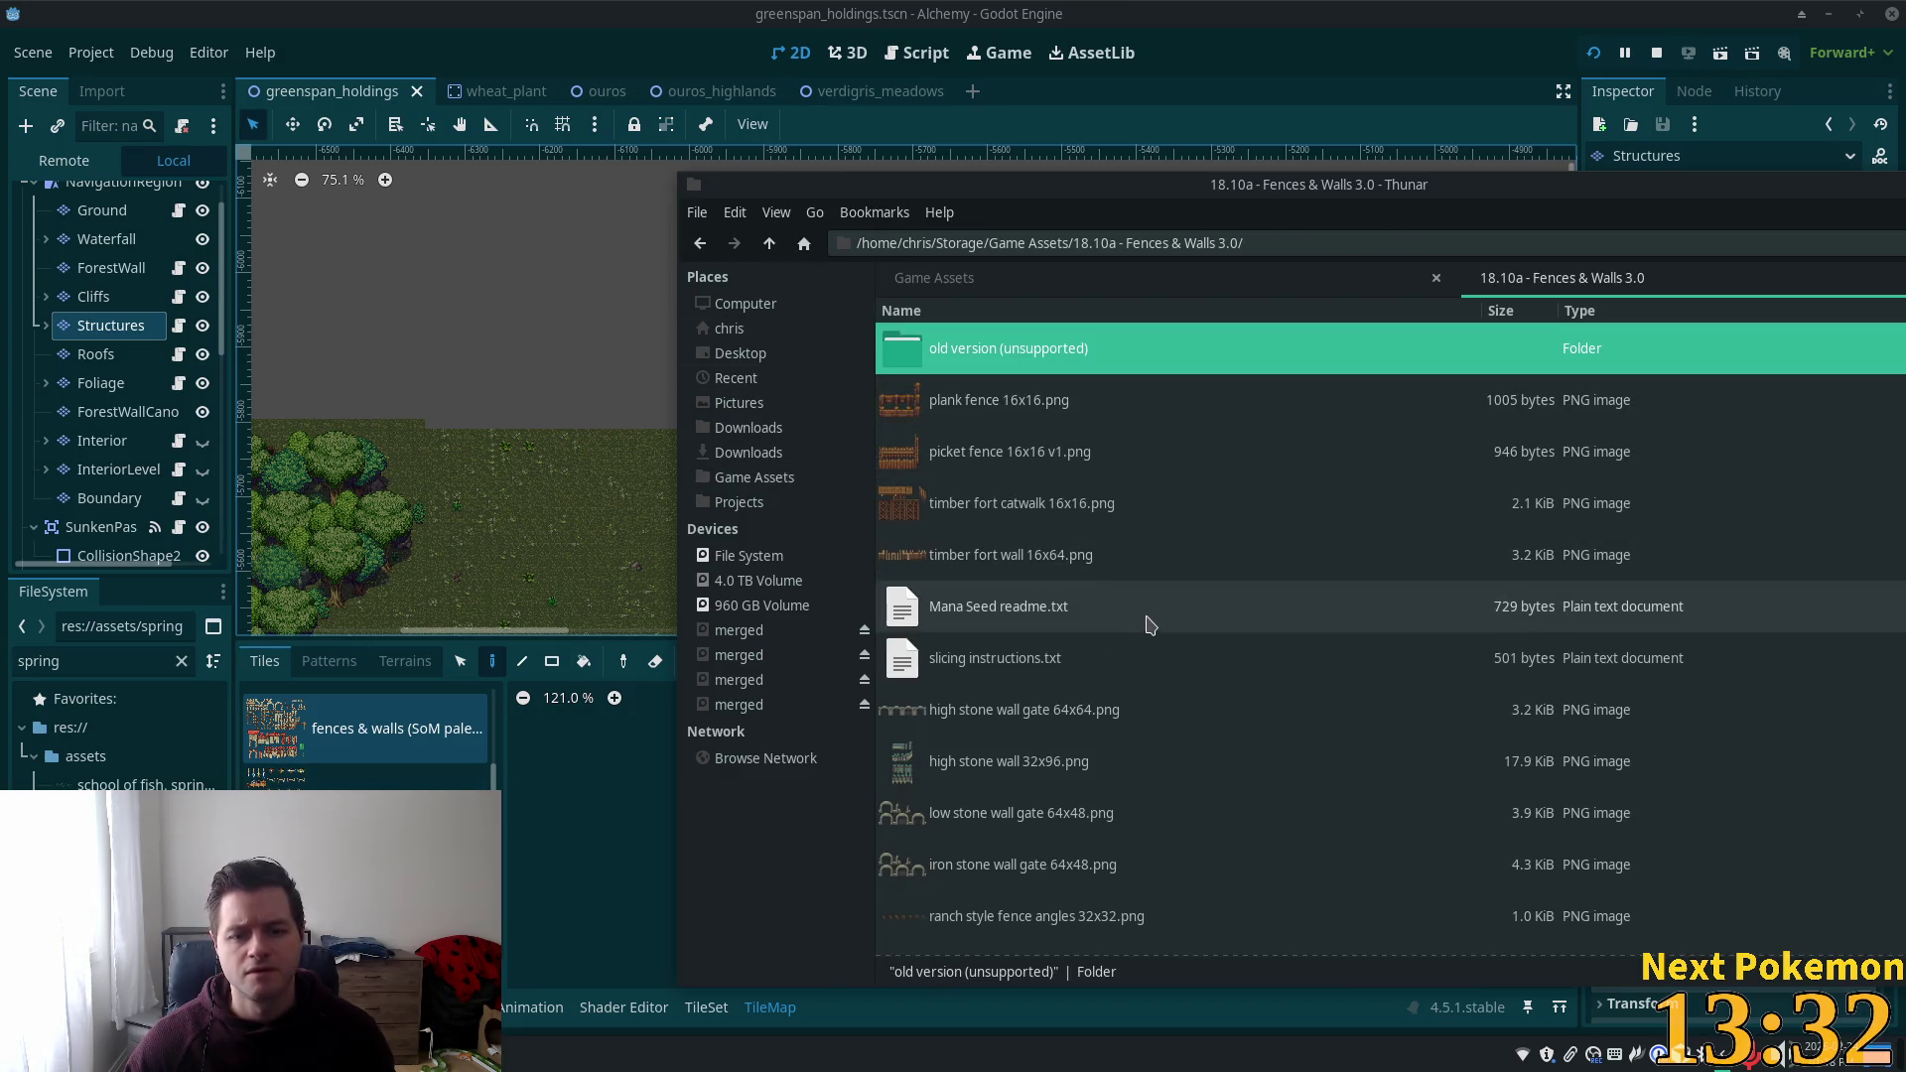
click(769, 244)
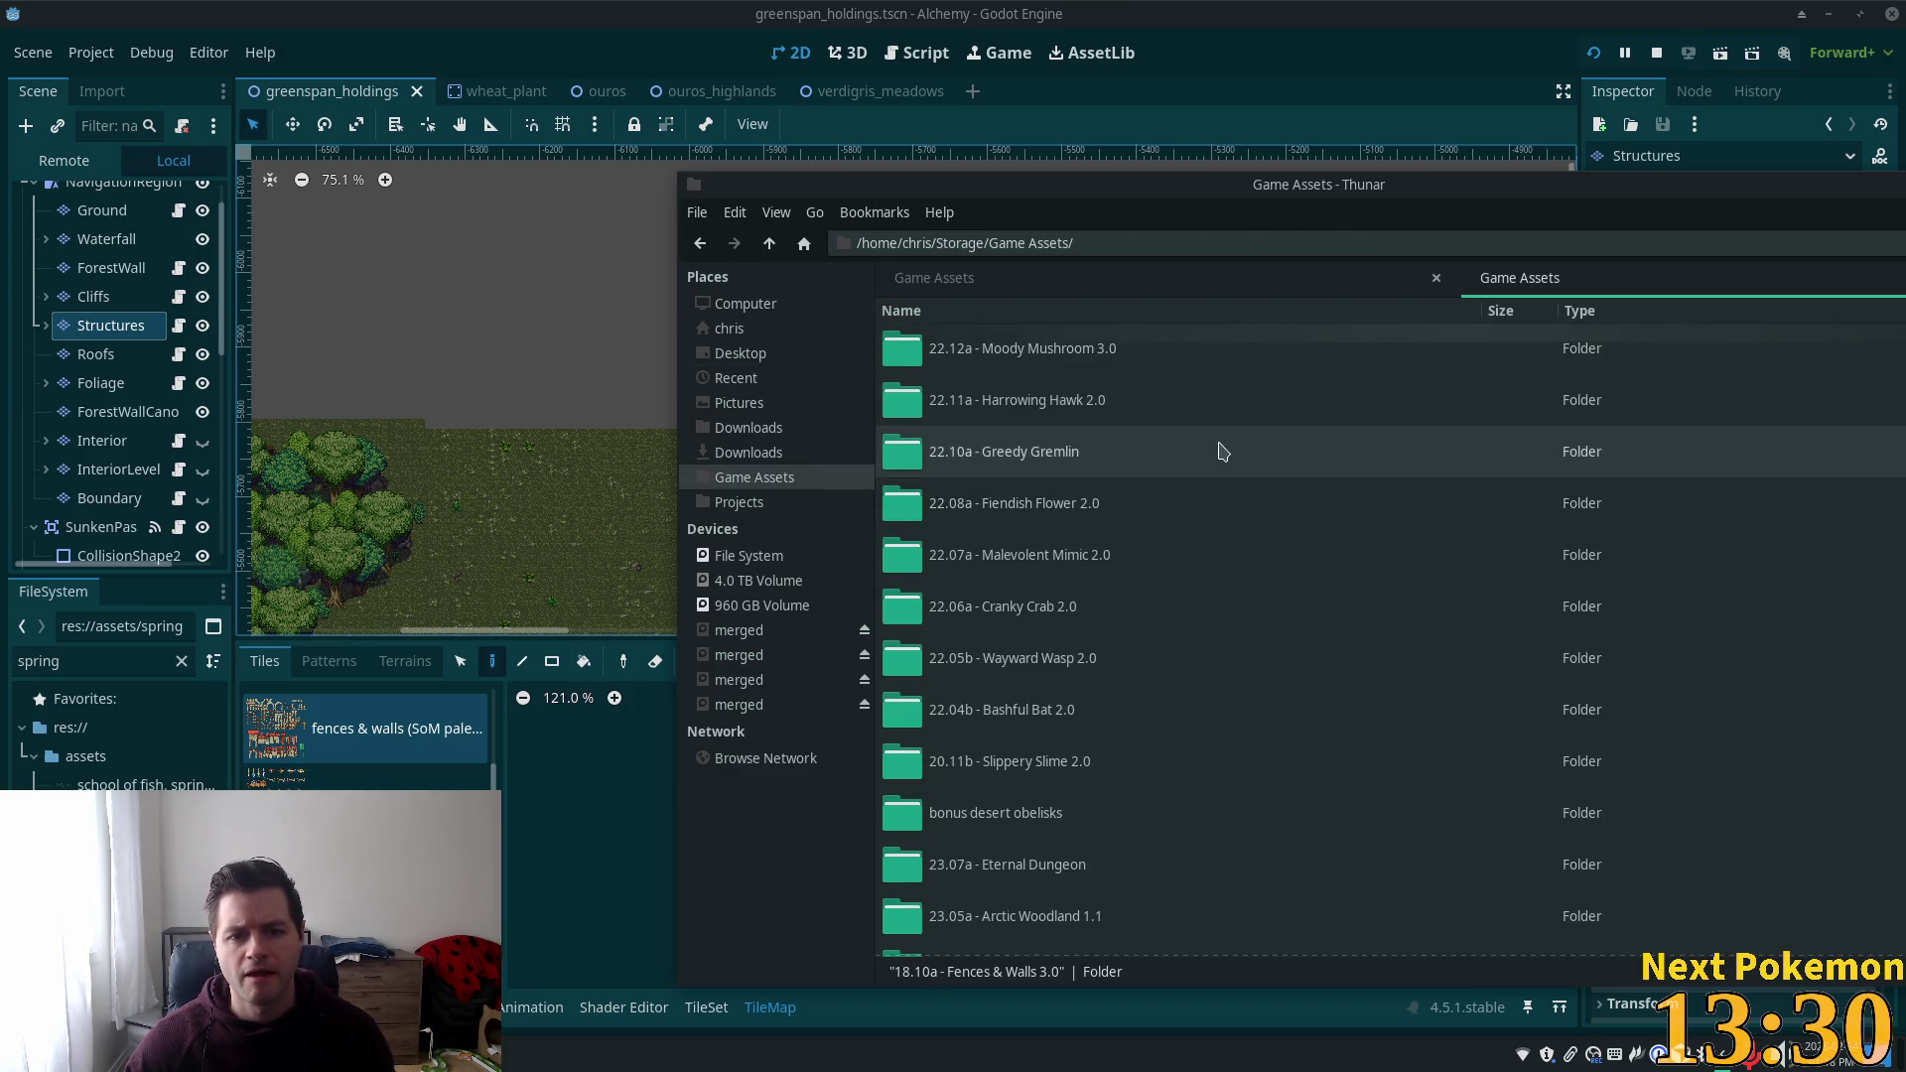
scroll(1211, 477, down, 5)
scroll(1199, 521, down, 6)
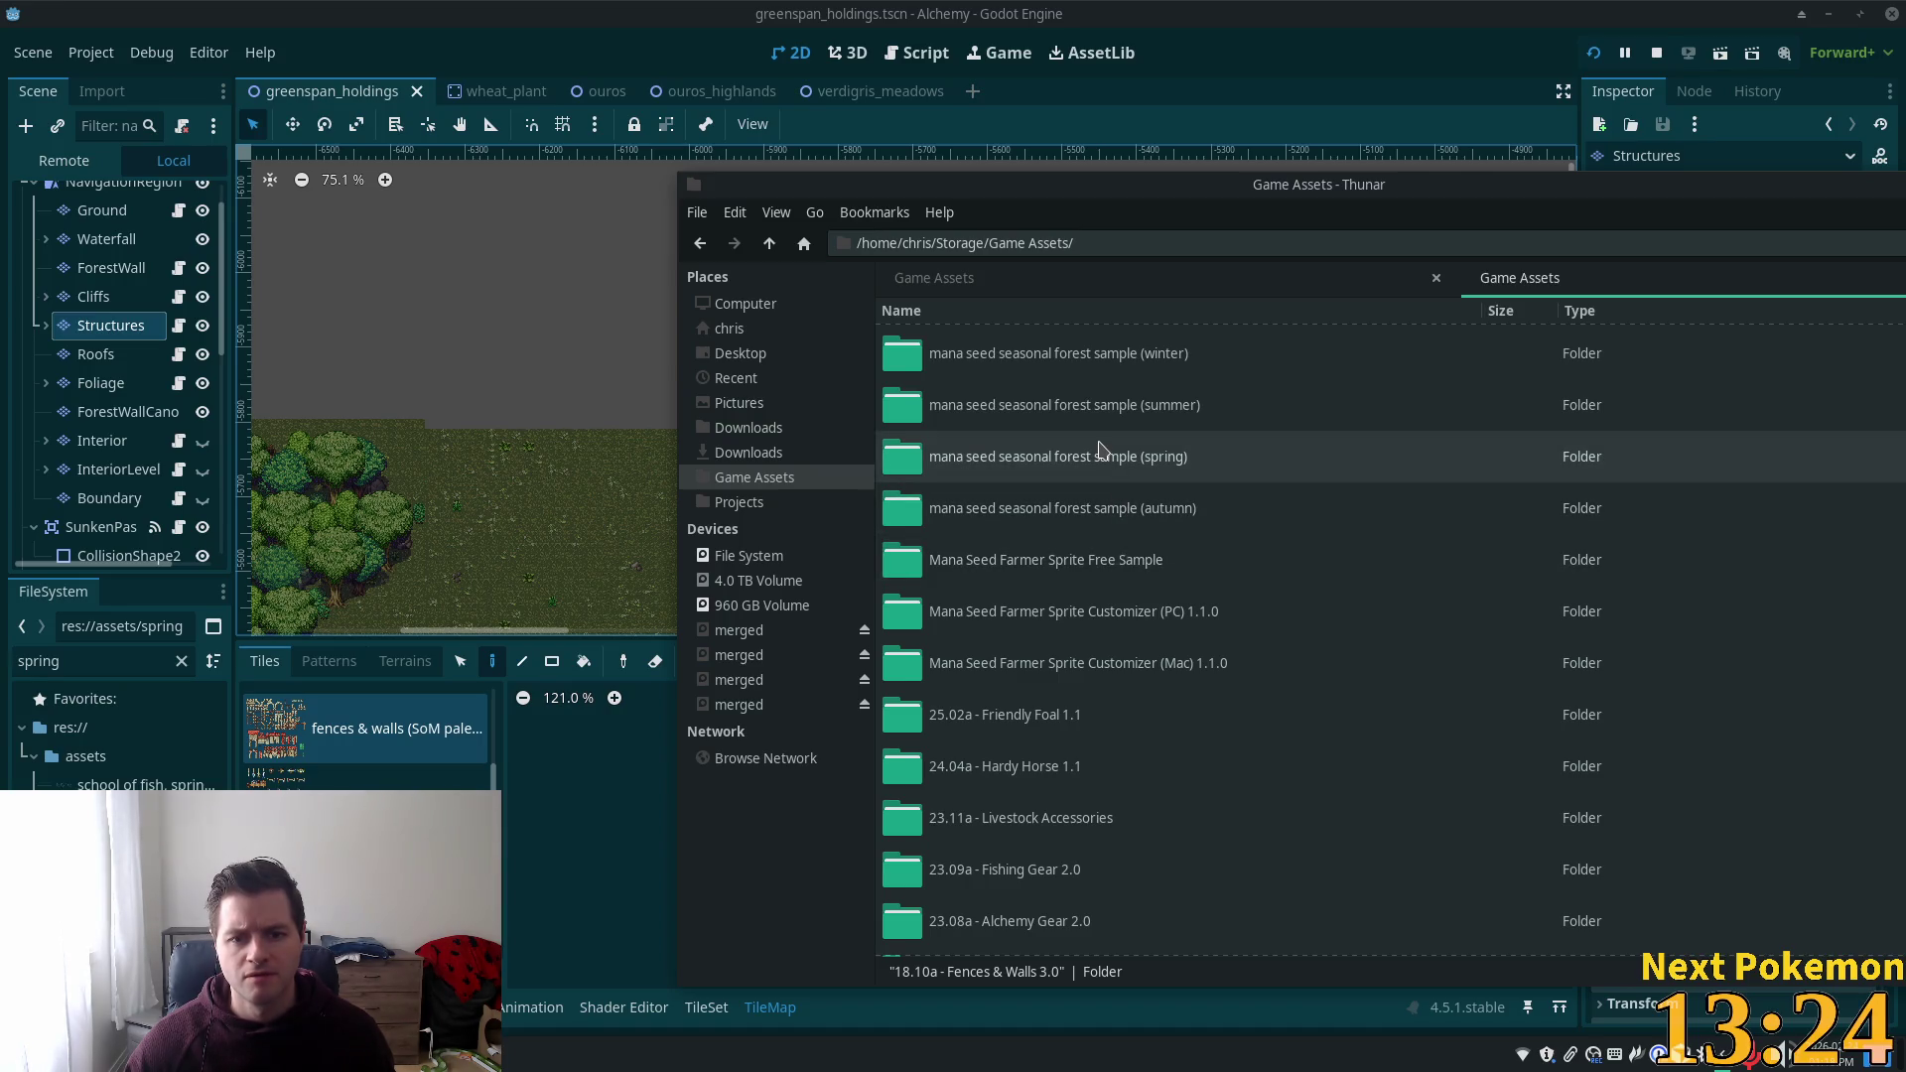
scroll(1100, 448, down, 8)
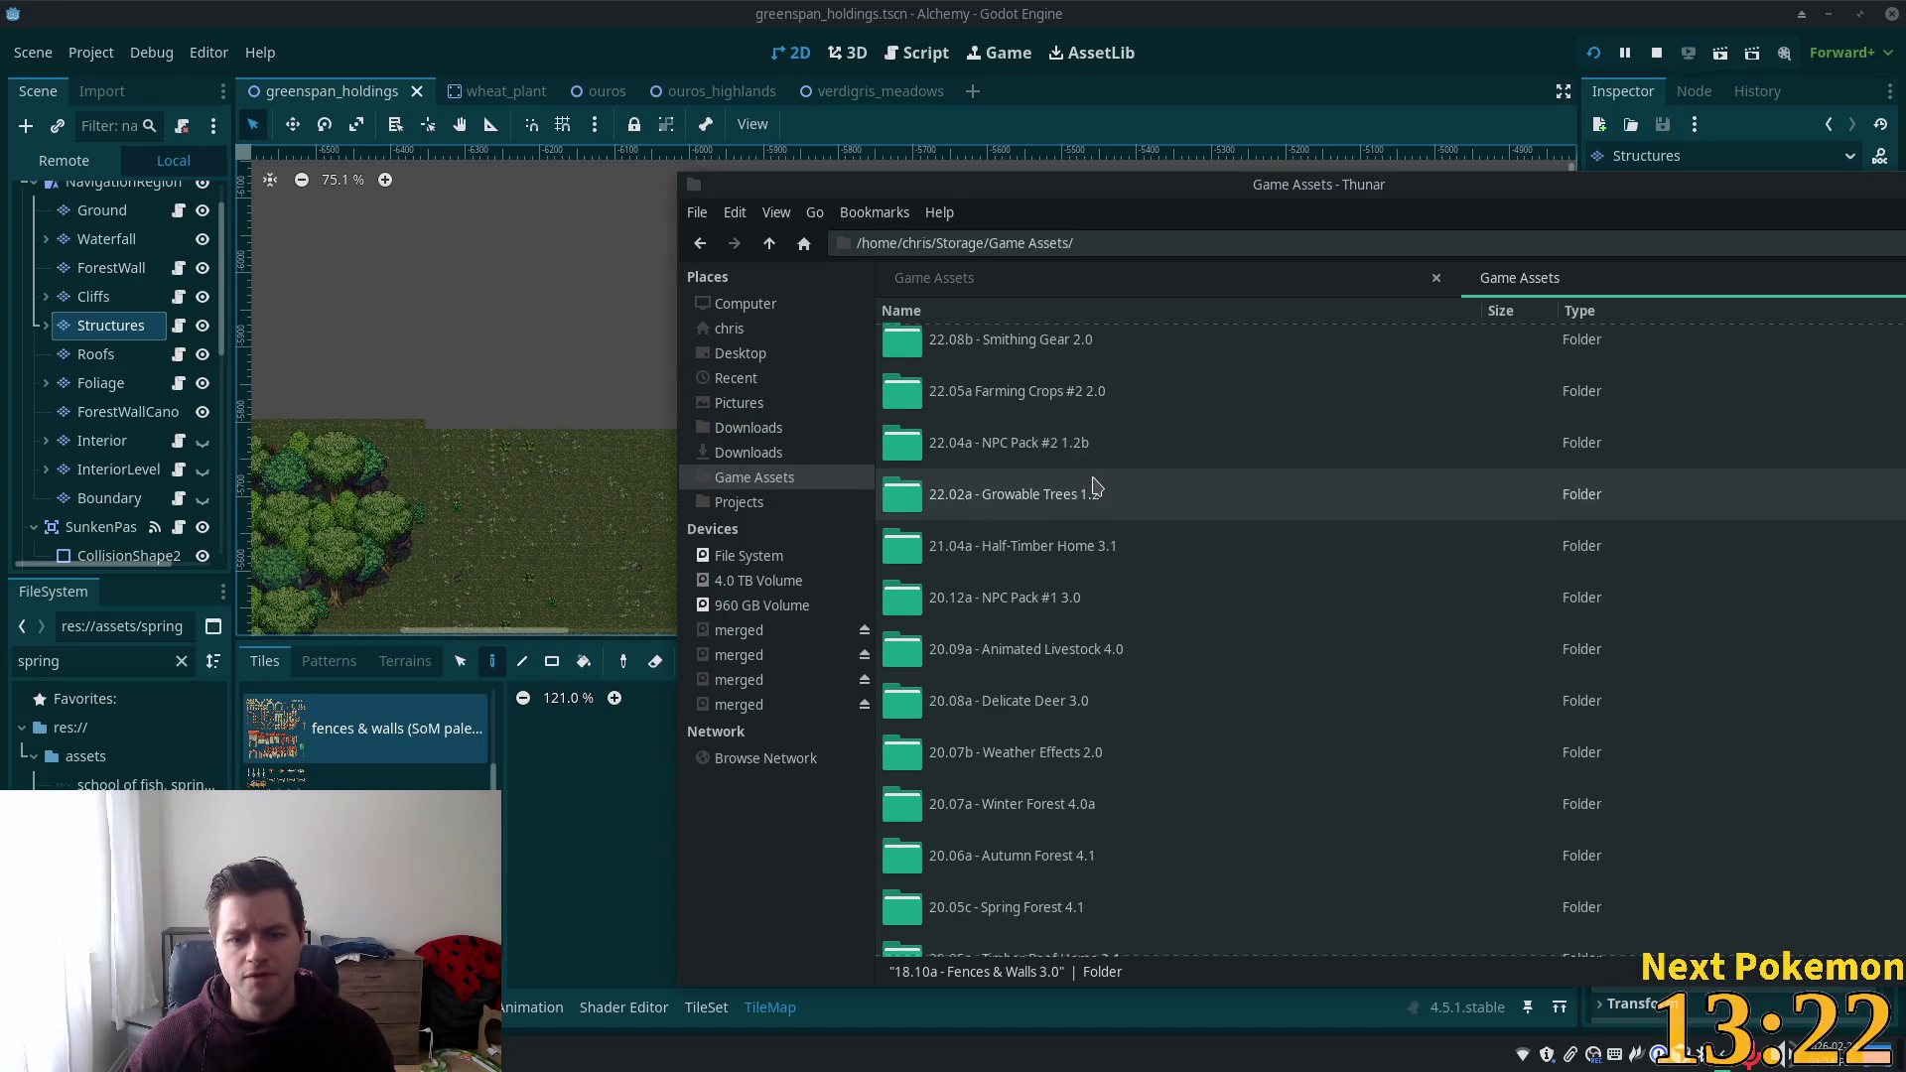
scroll(1097, 485, down, 4)
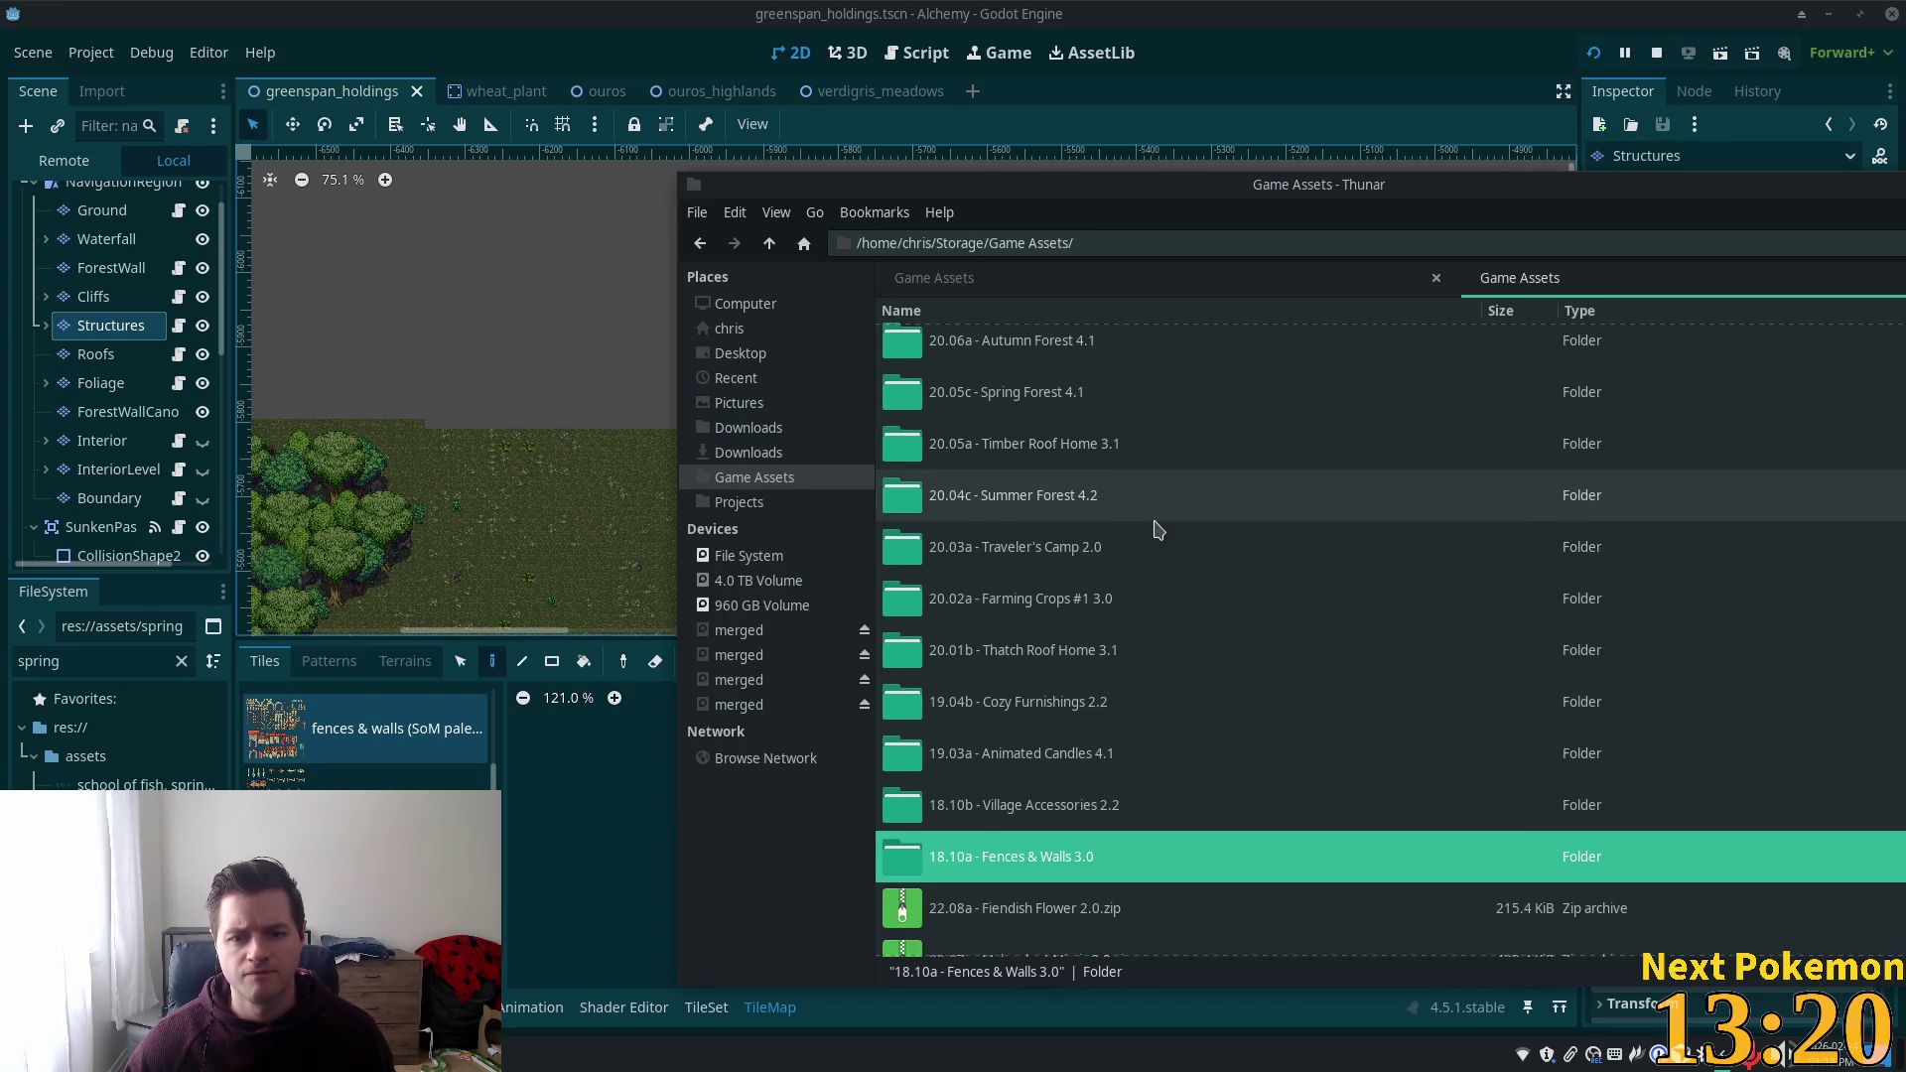
scroll(1157, 529, down, 3)
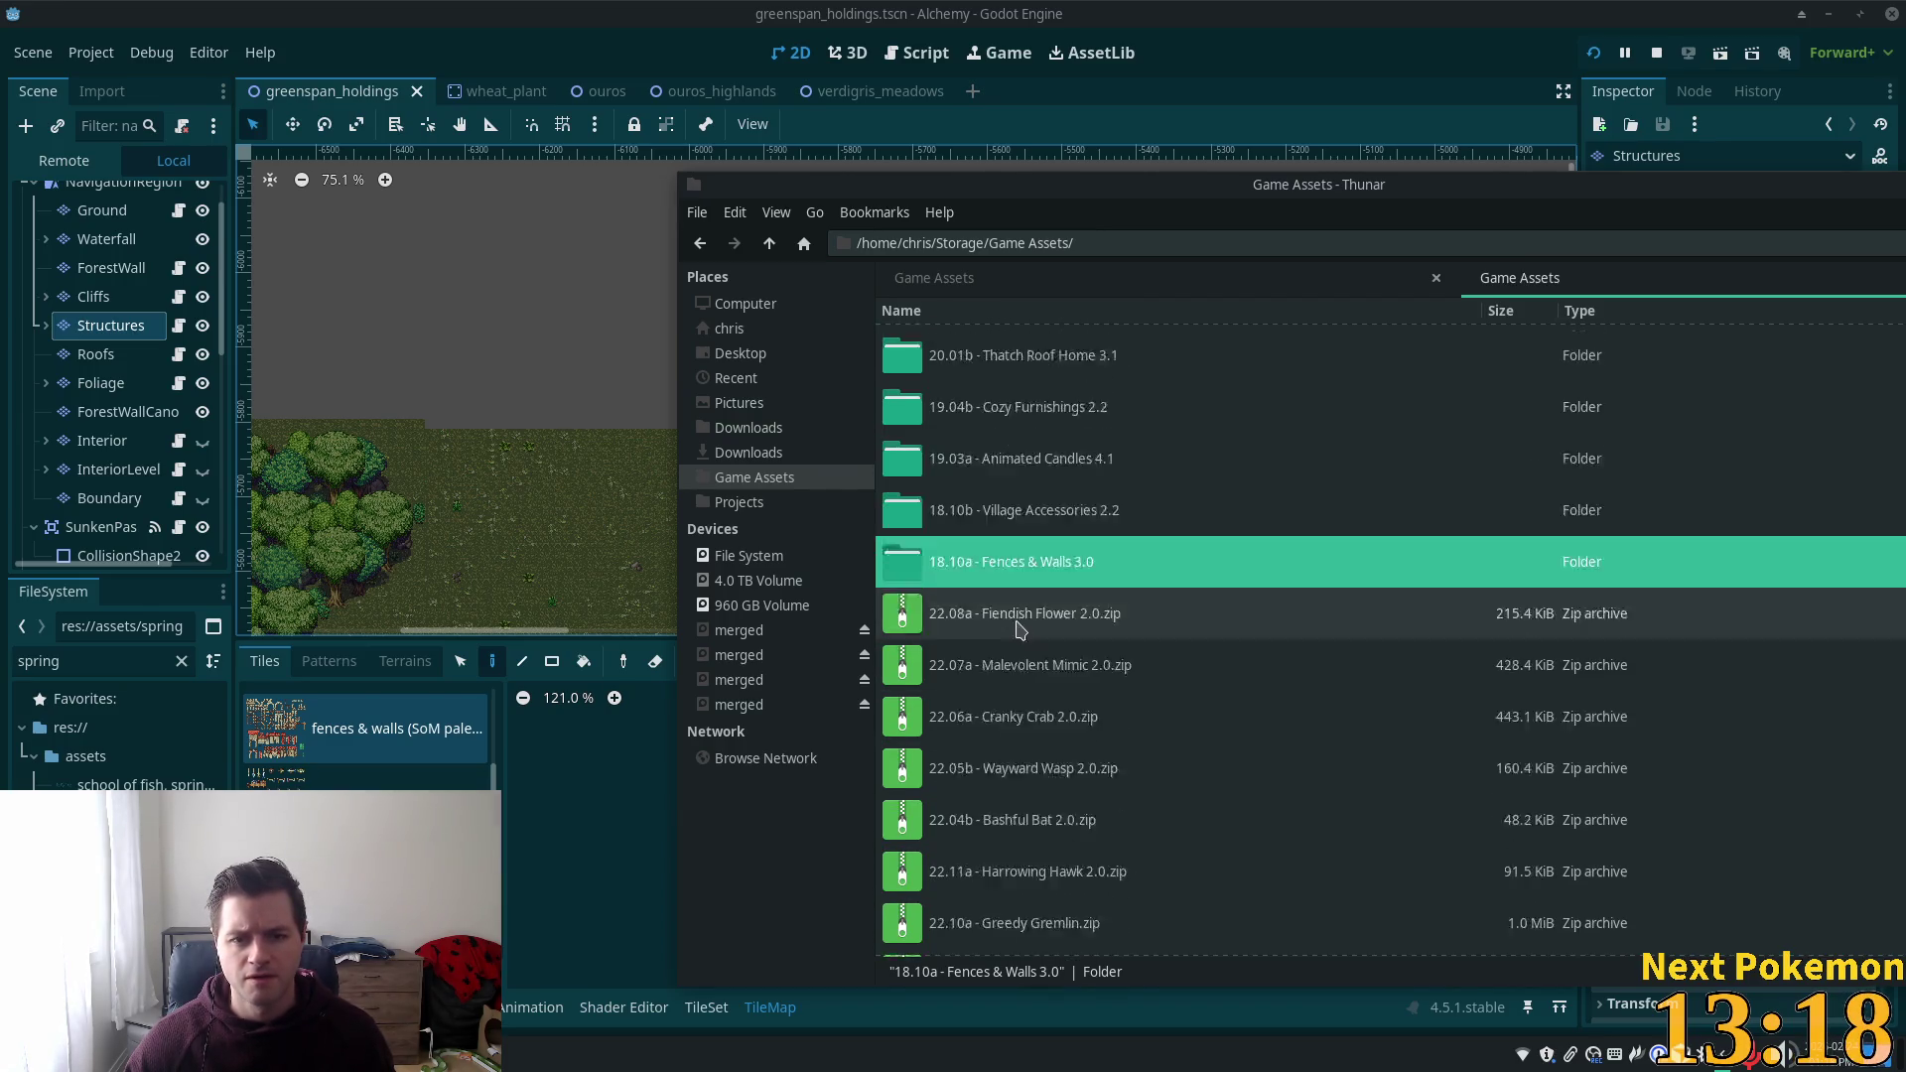
scroll(1017, 627, up, 2)
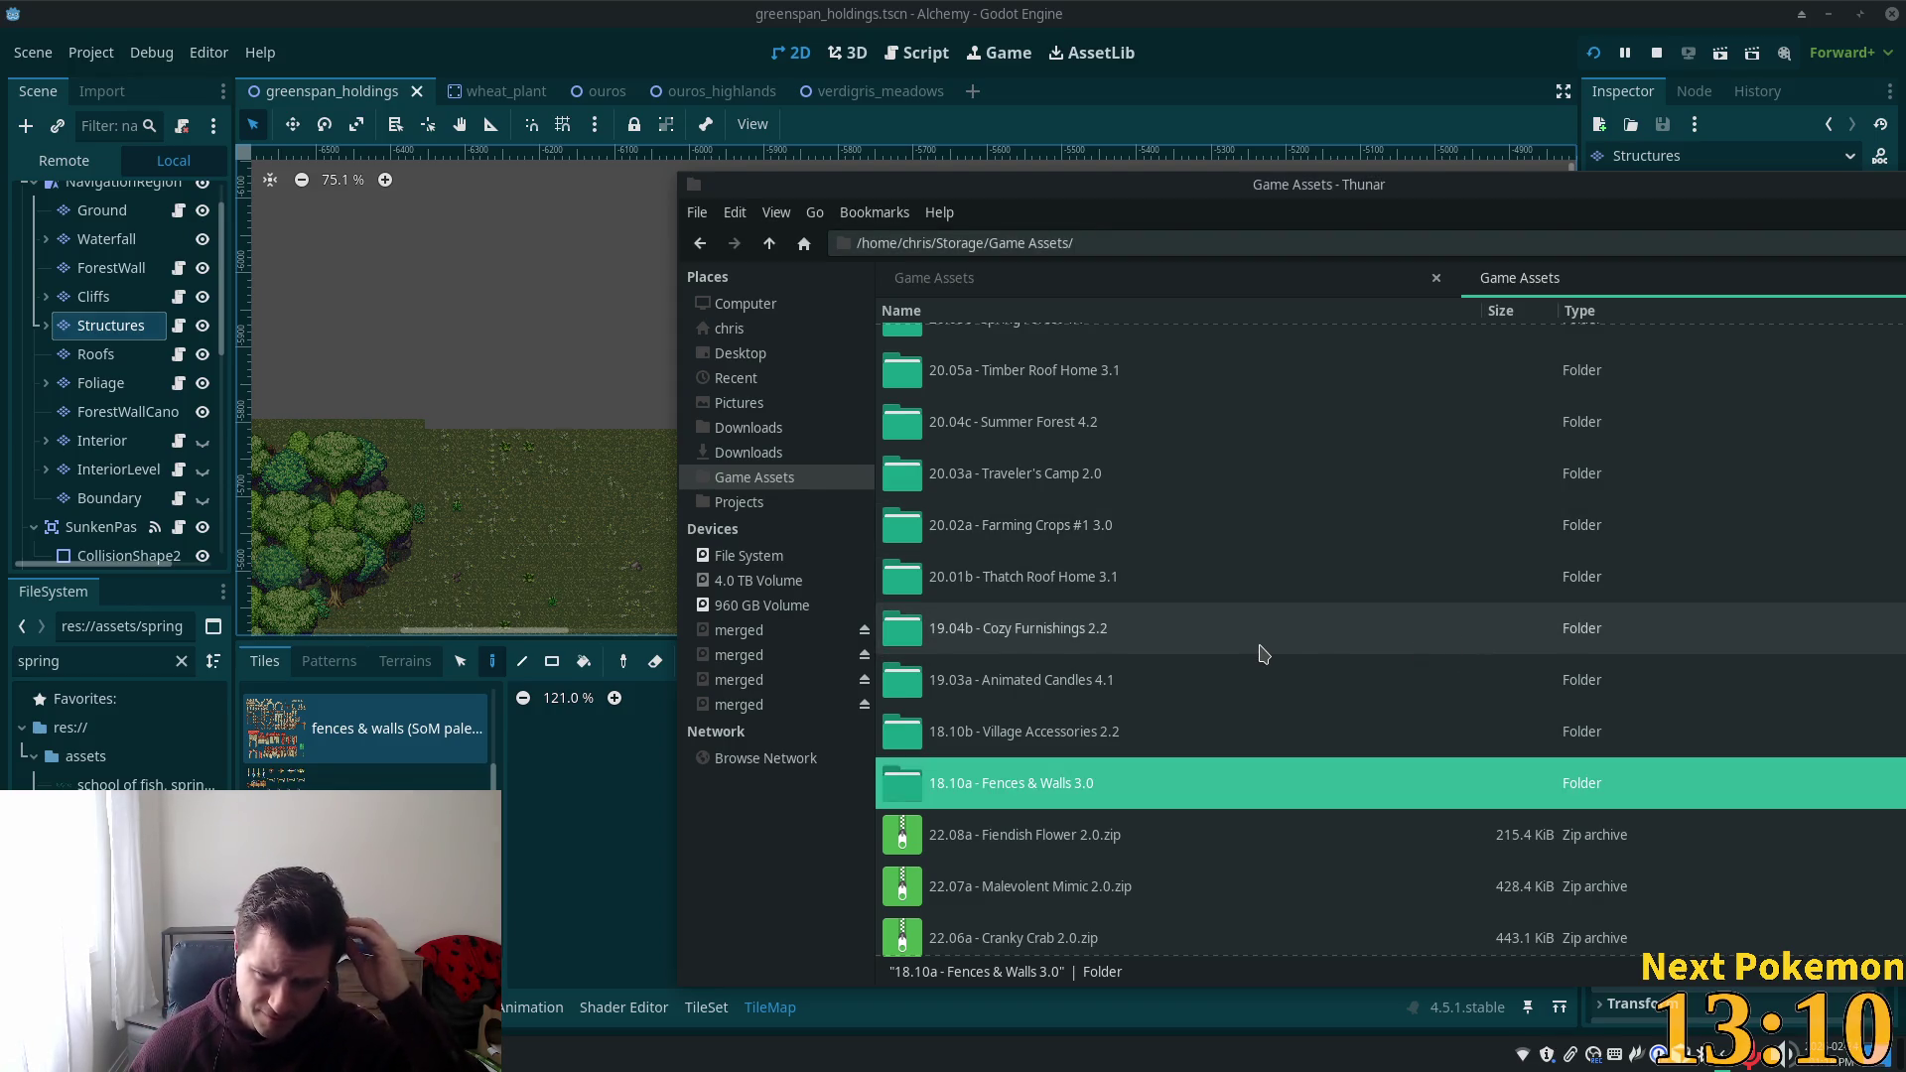
double_click(1095, 800)
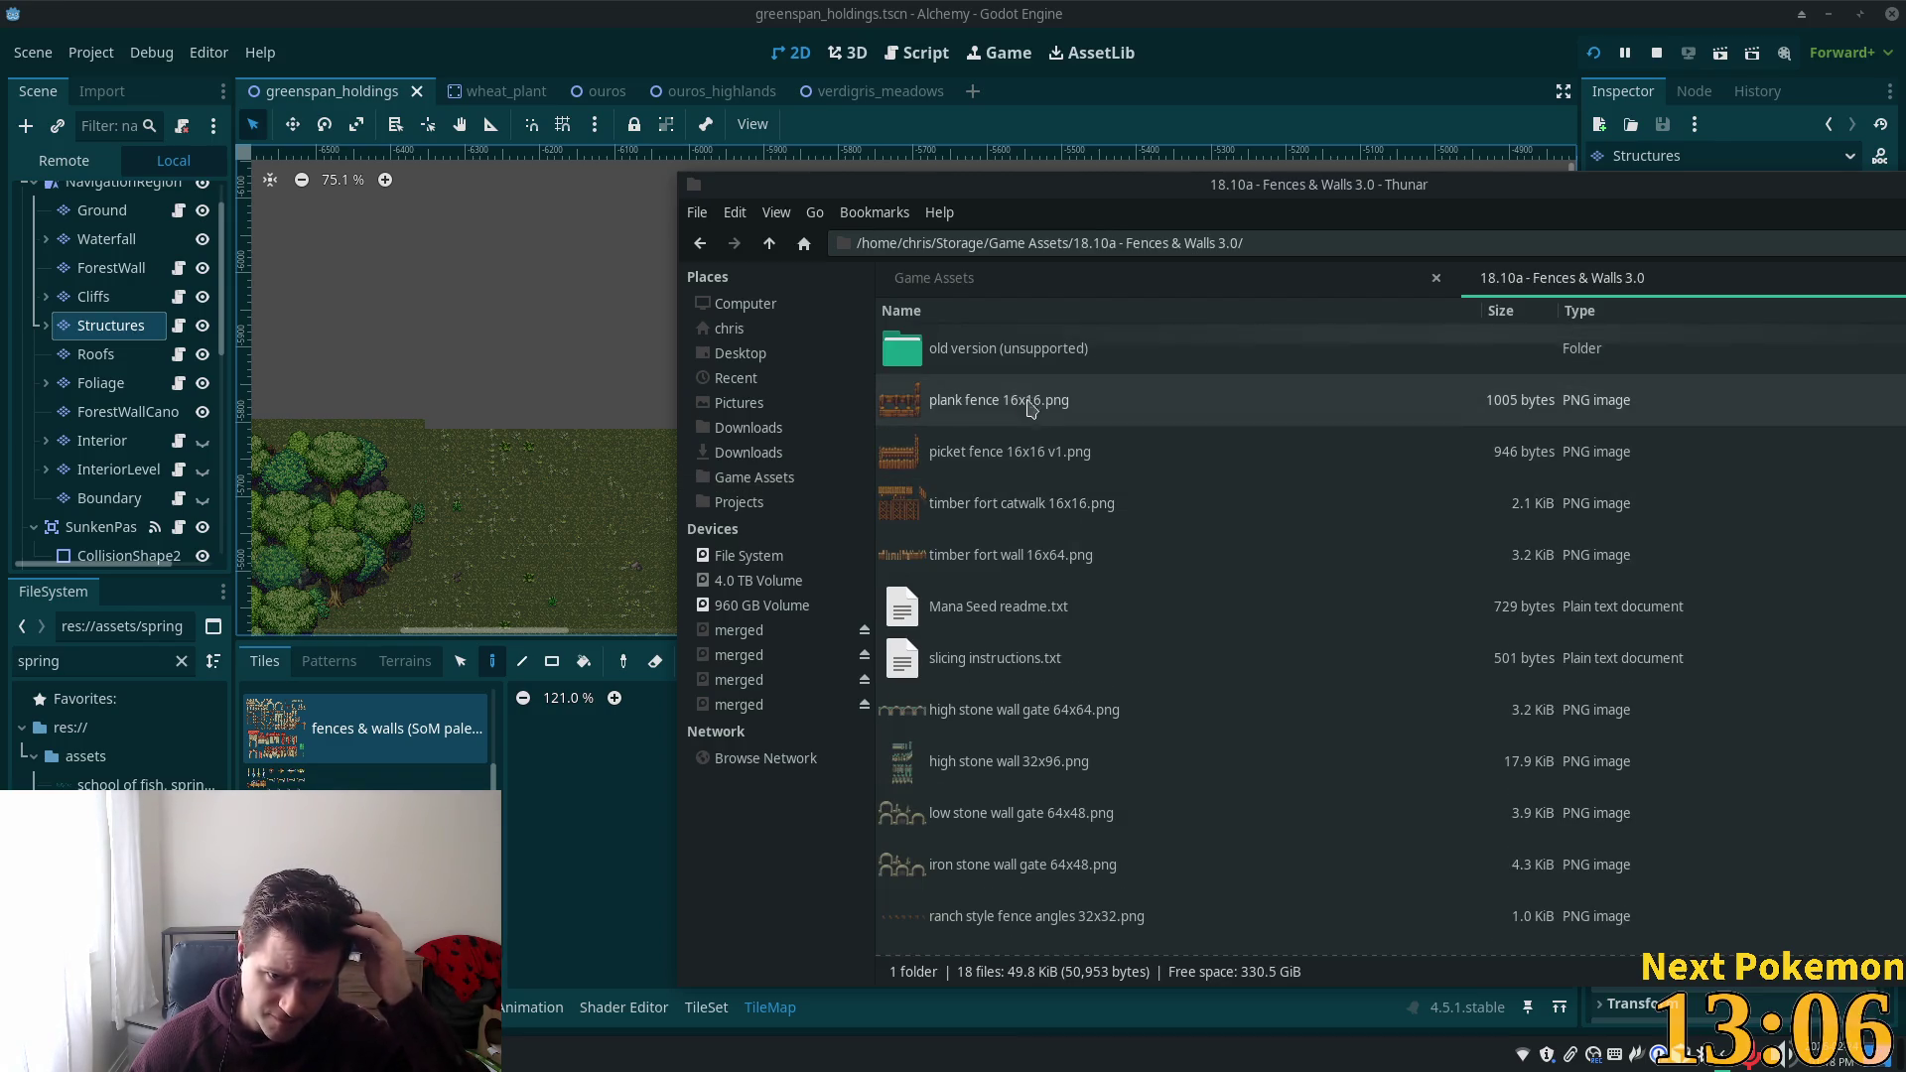
scroll(1030, 560, down, 3)
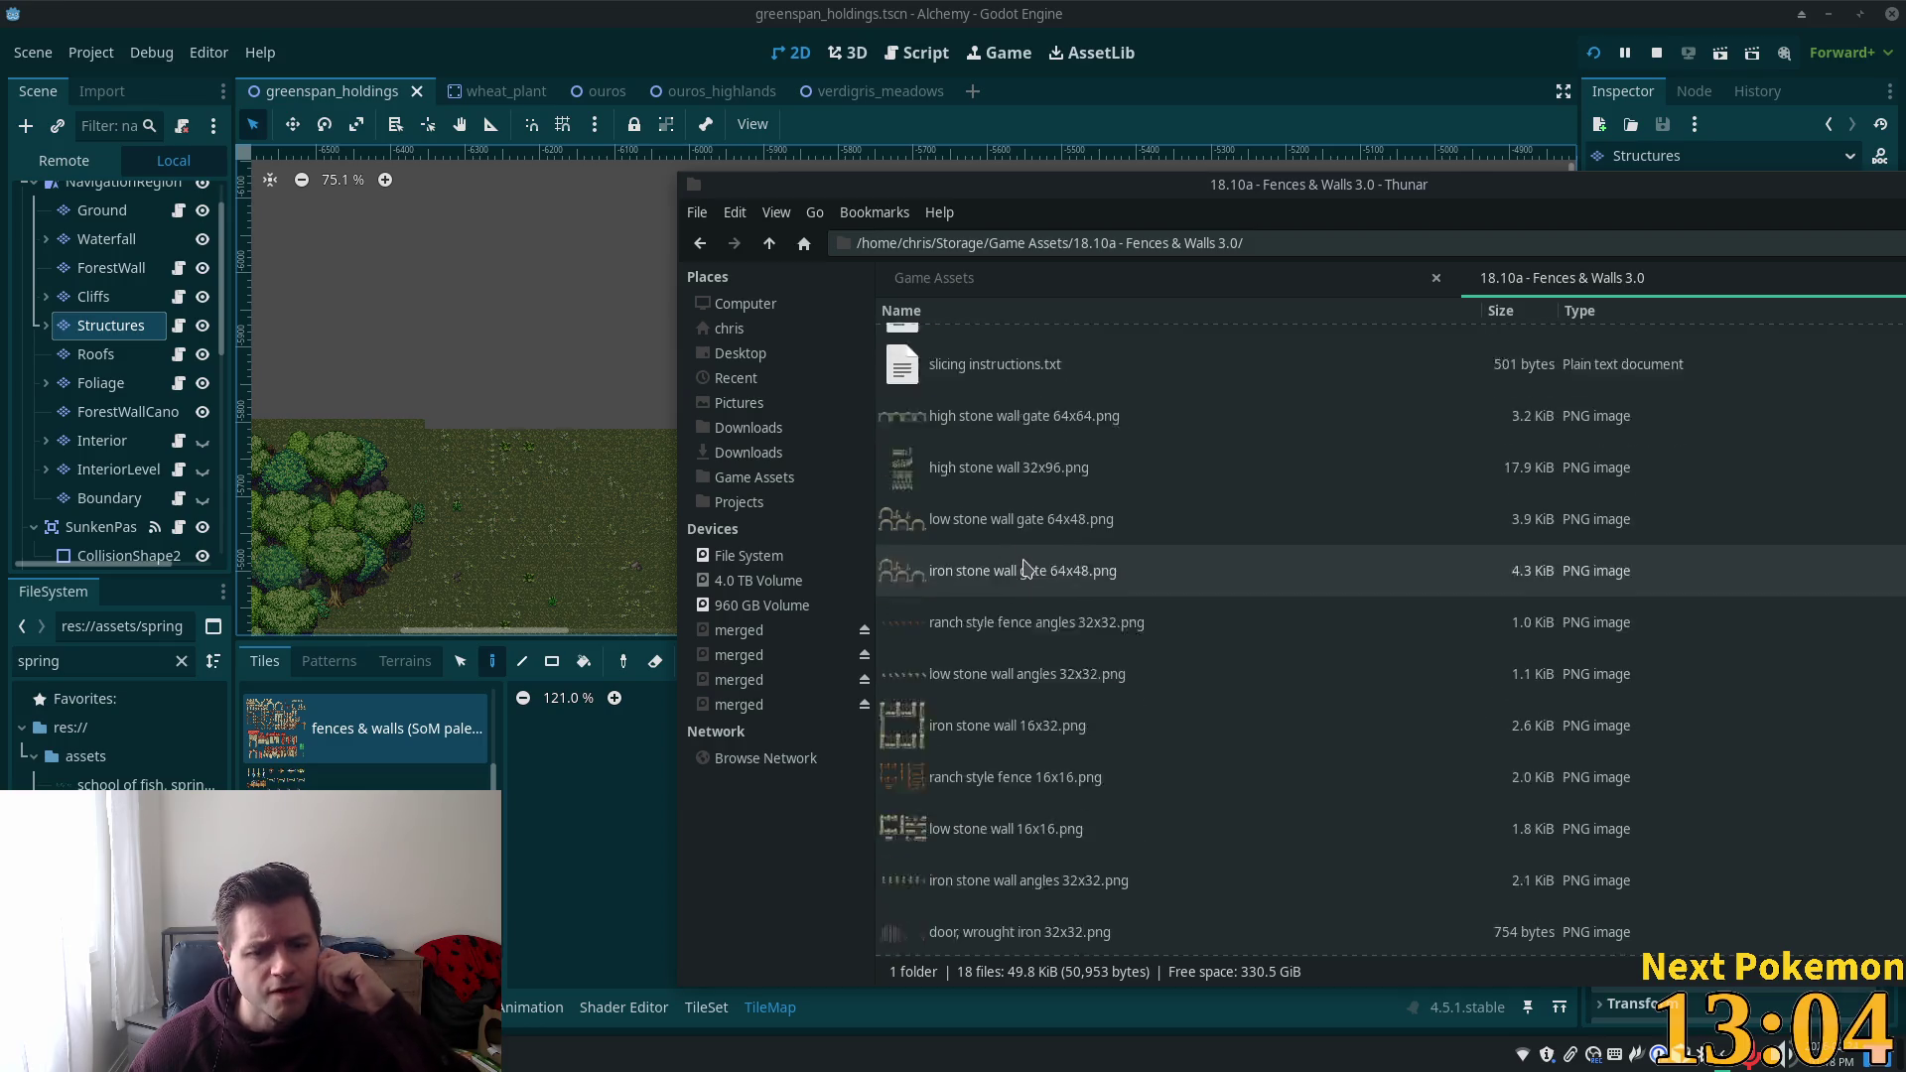
scroll(1028, 570, down, 1)
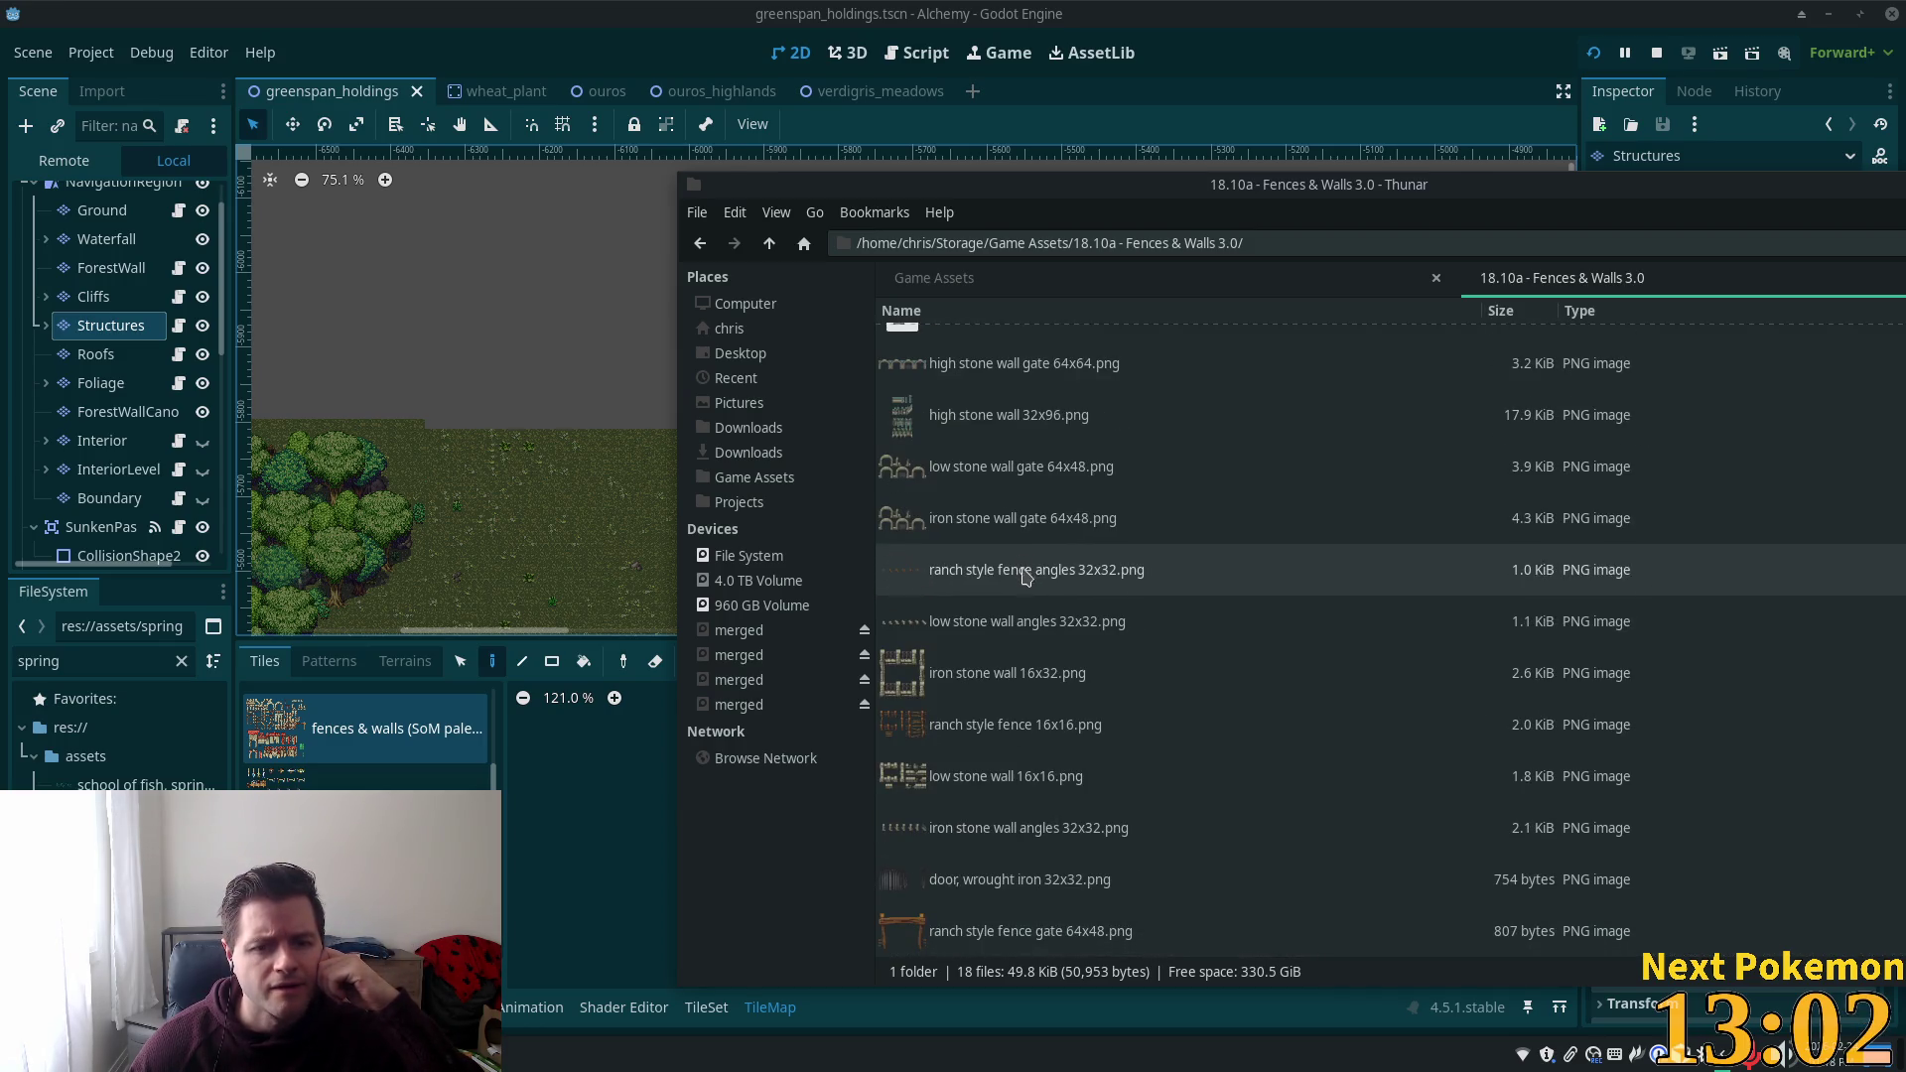
double_click(961, 407)
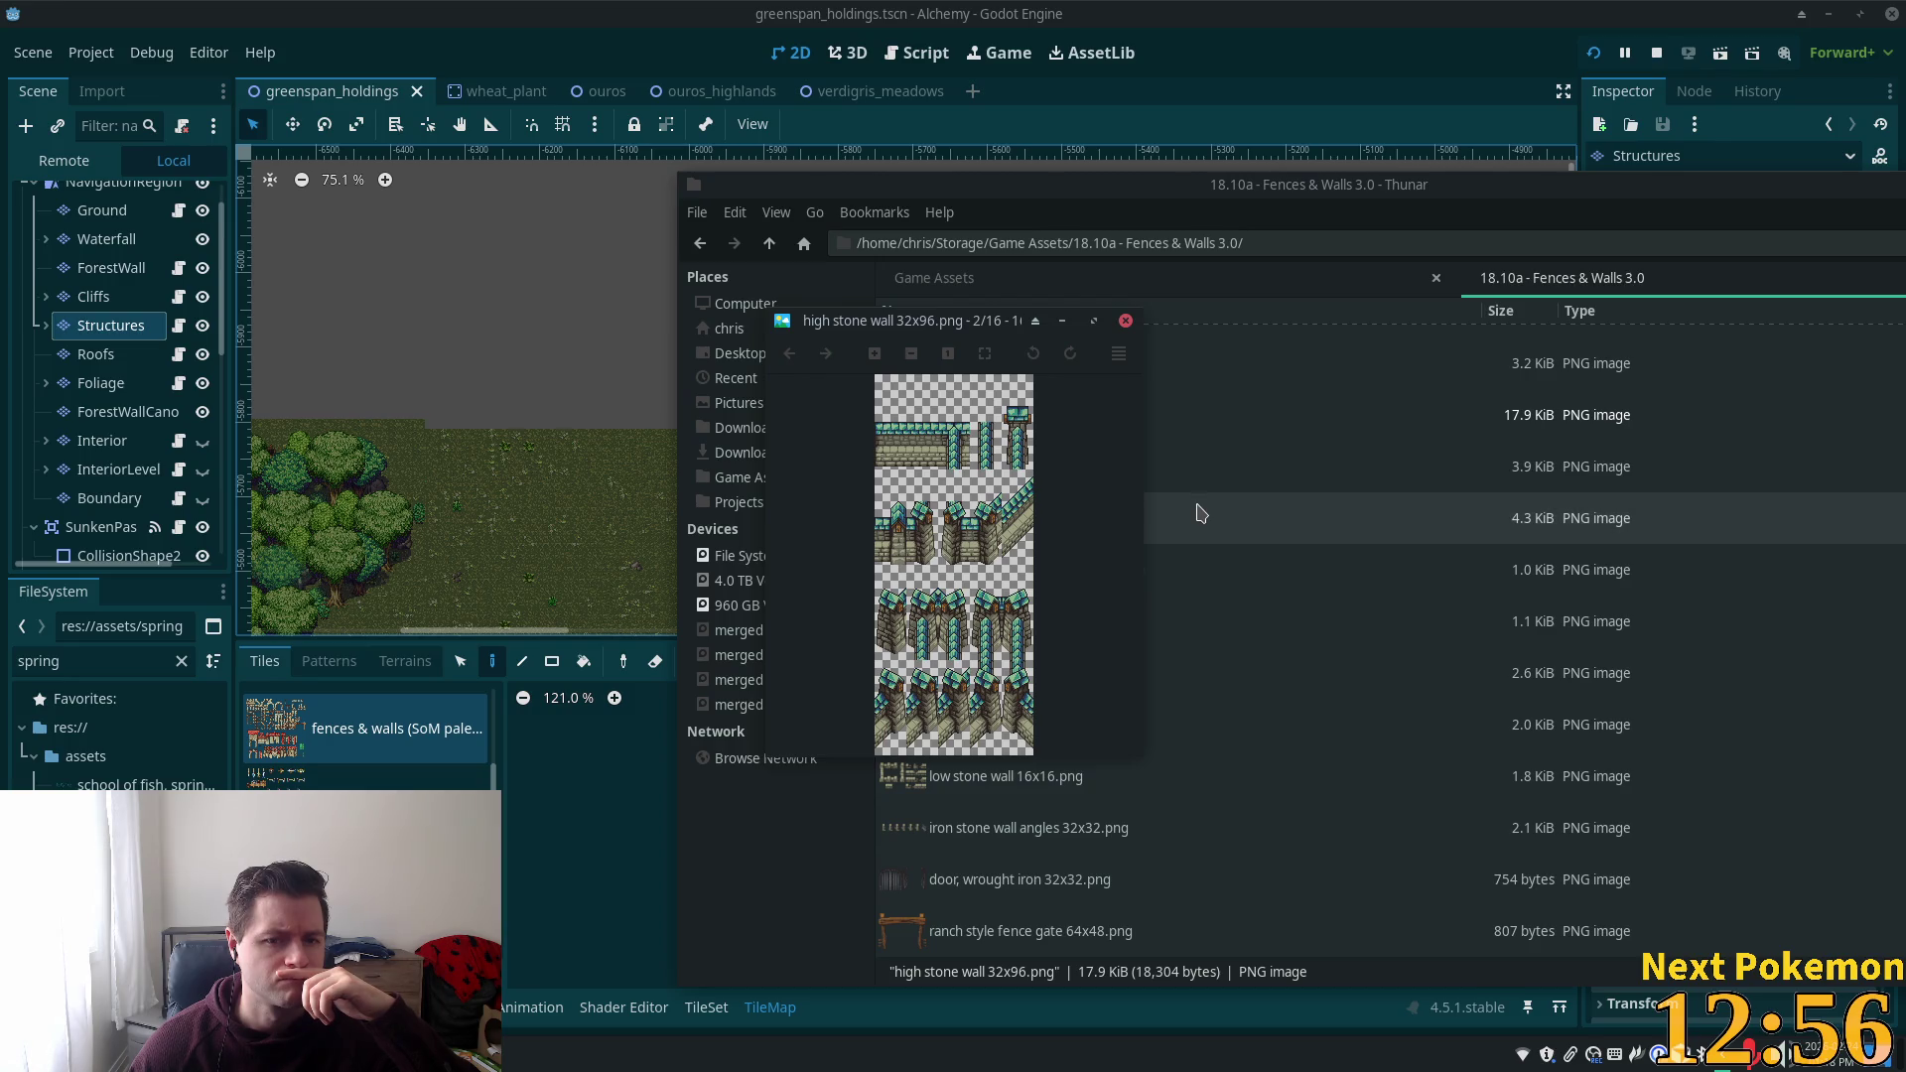
click(1125, 319)
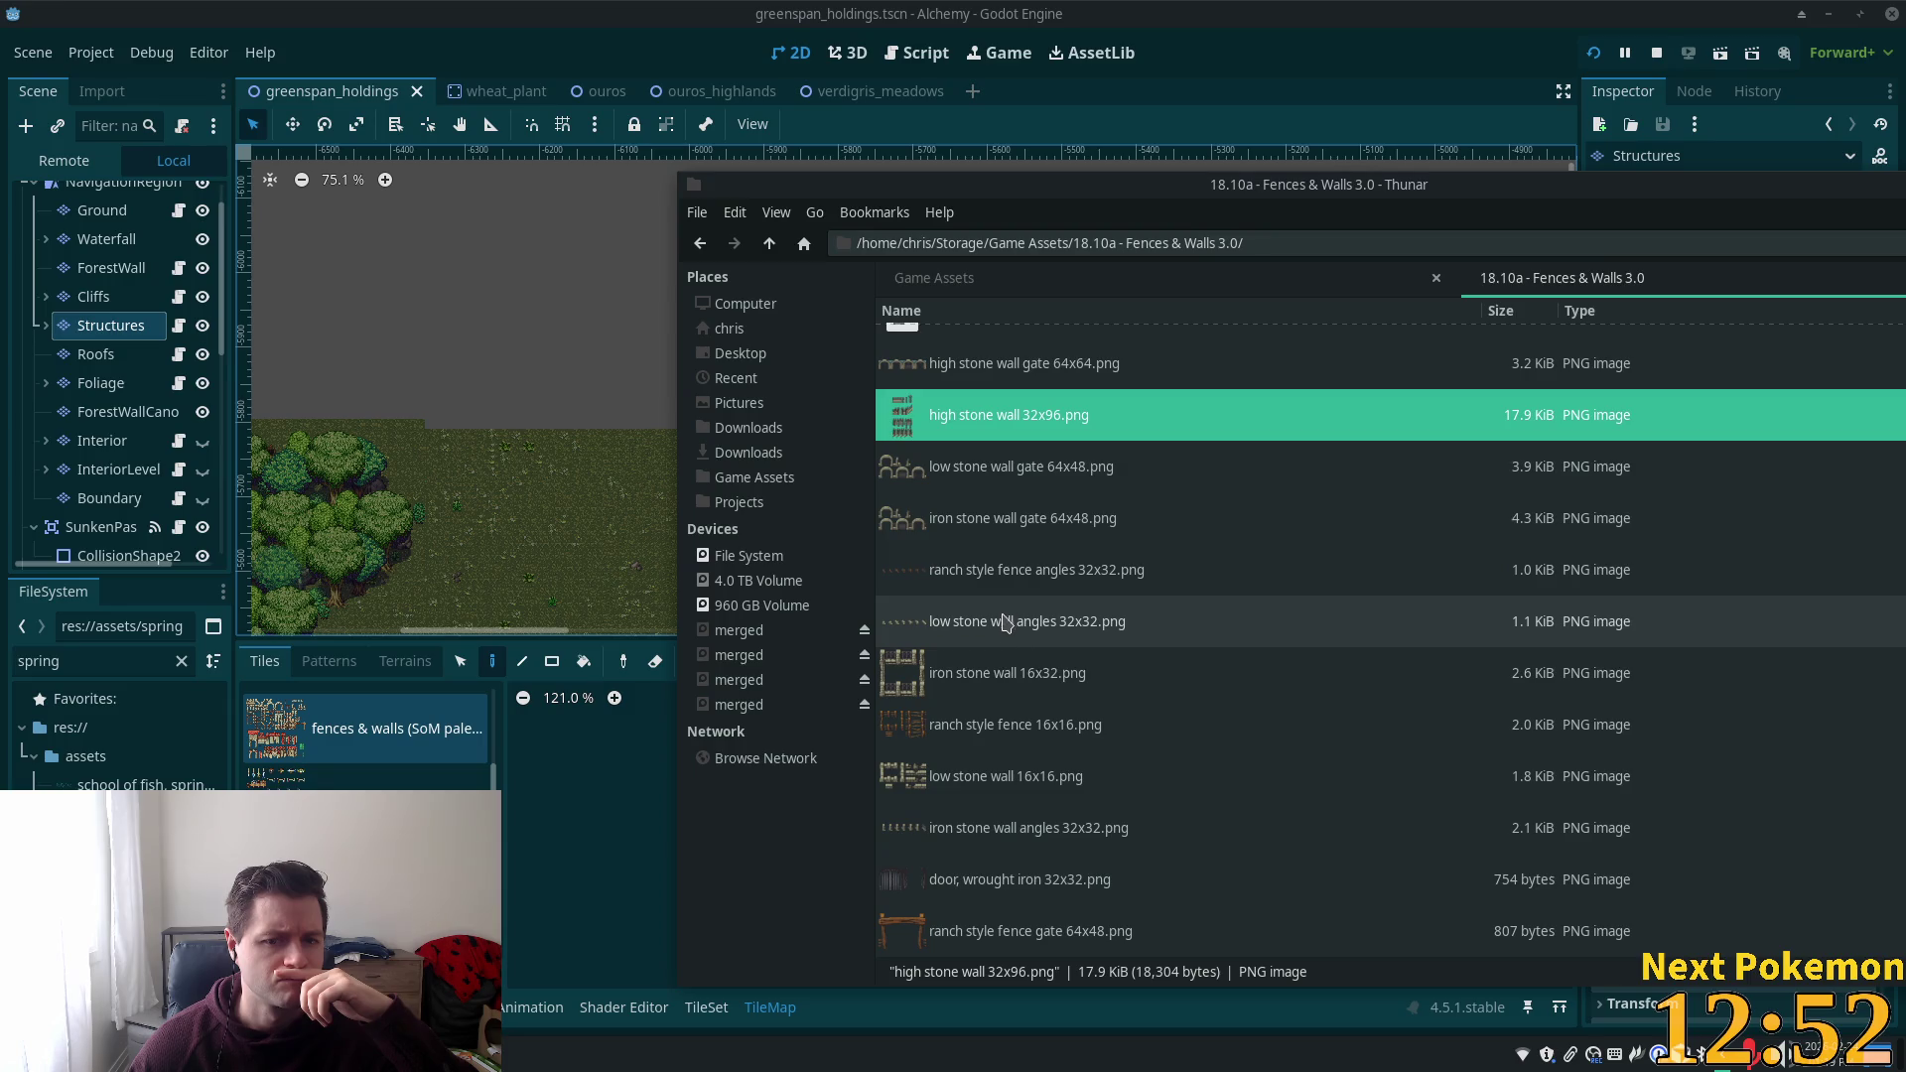
scroll(998, 687, up, 2)
scroll(998, 687, up, 2)
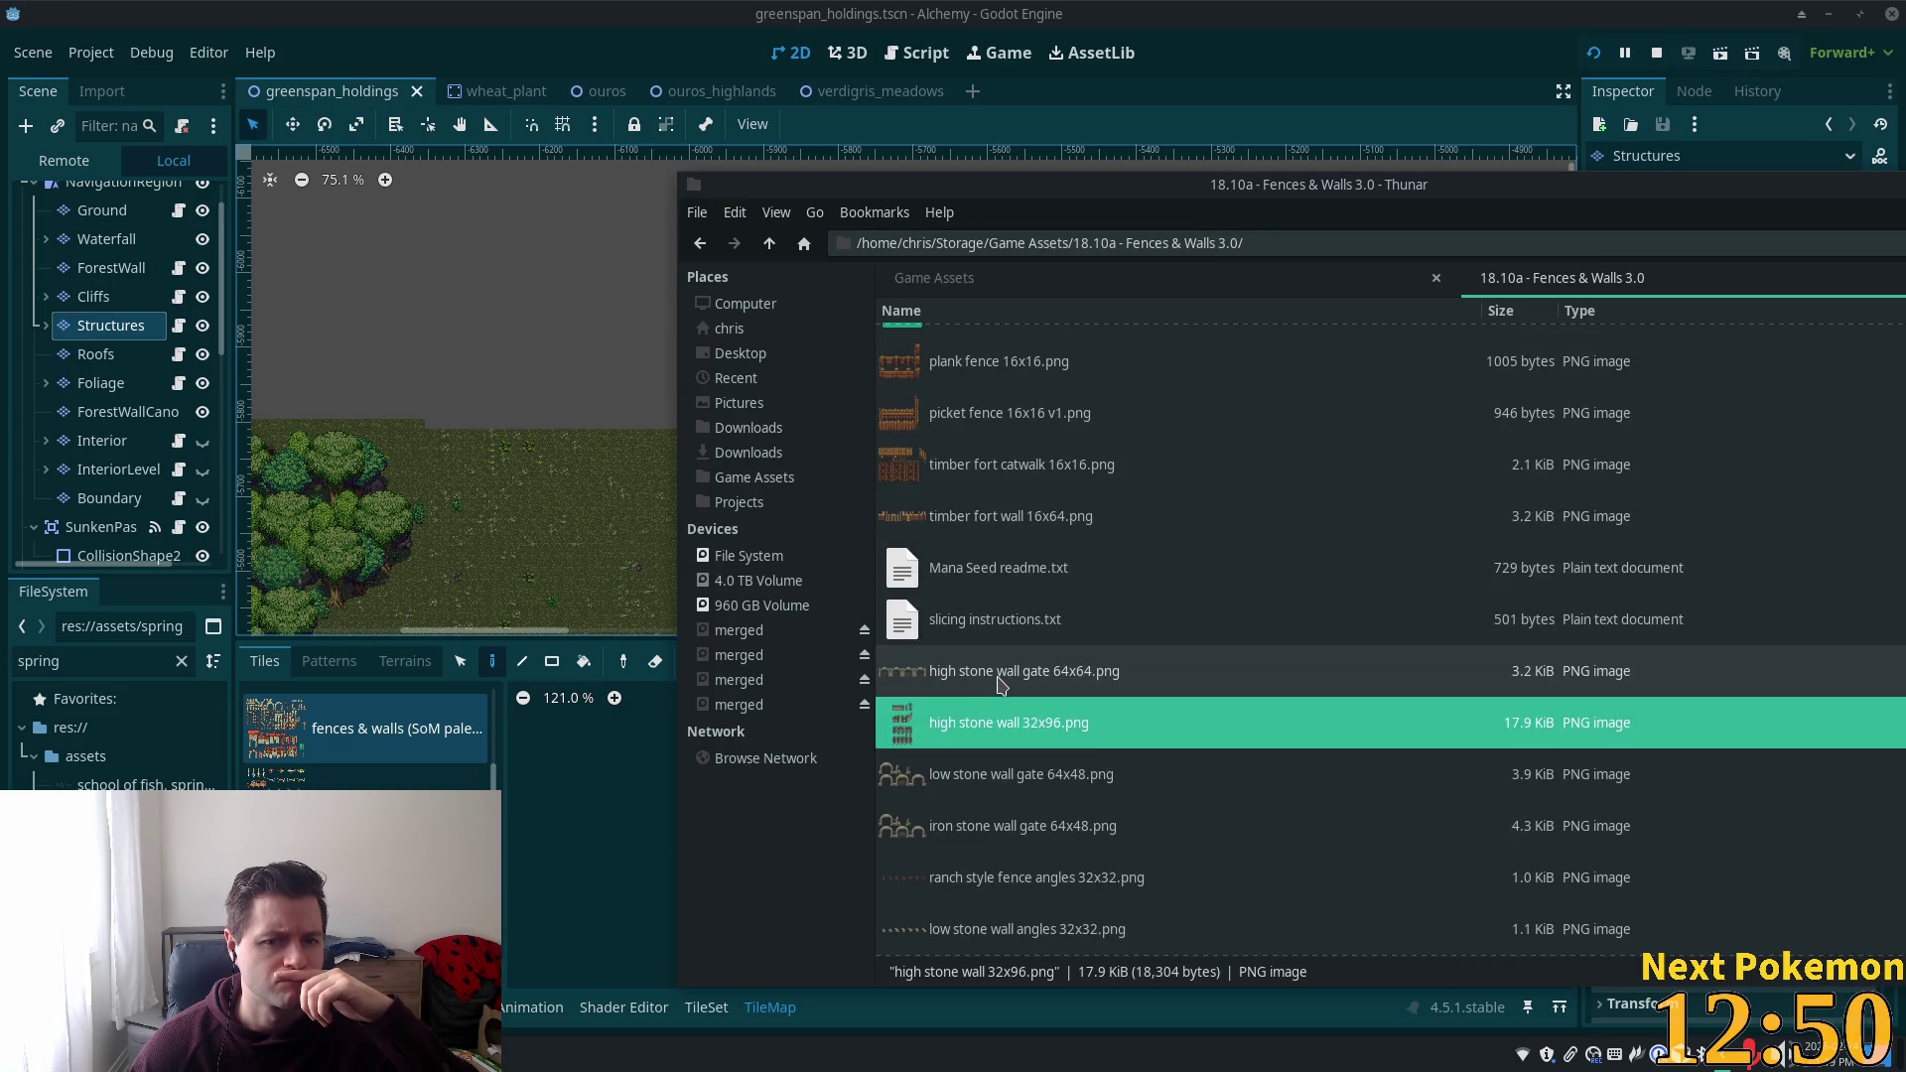
double_click(1038, 685)
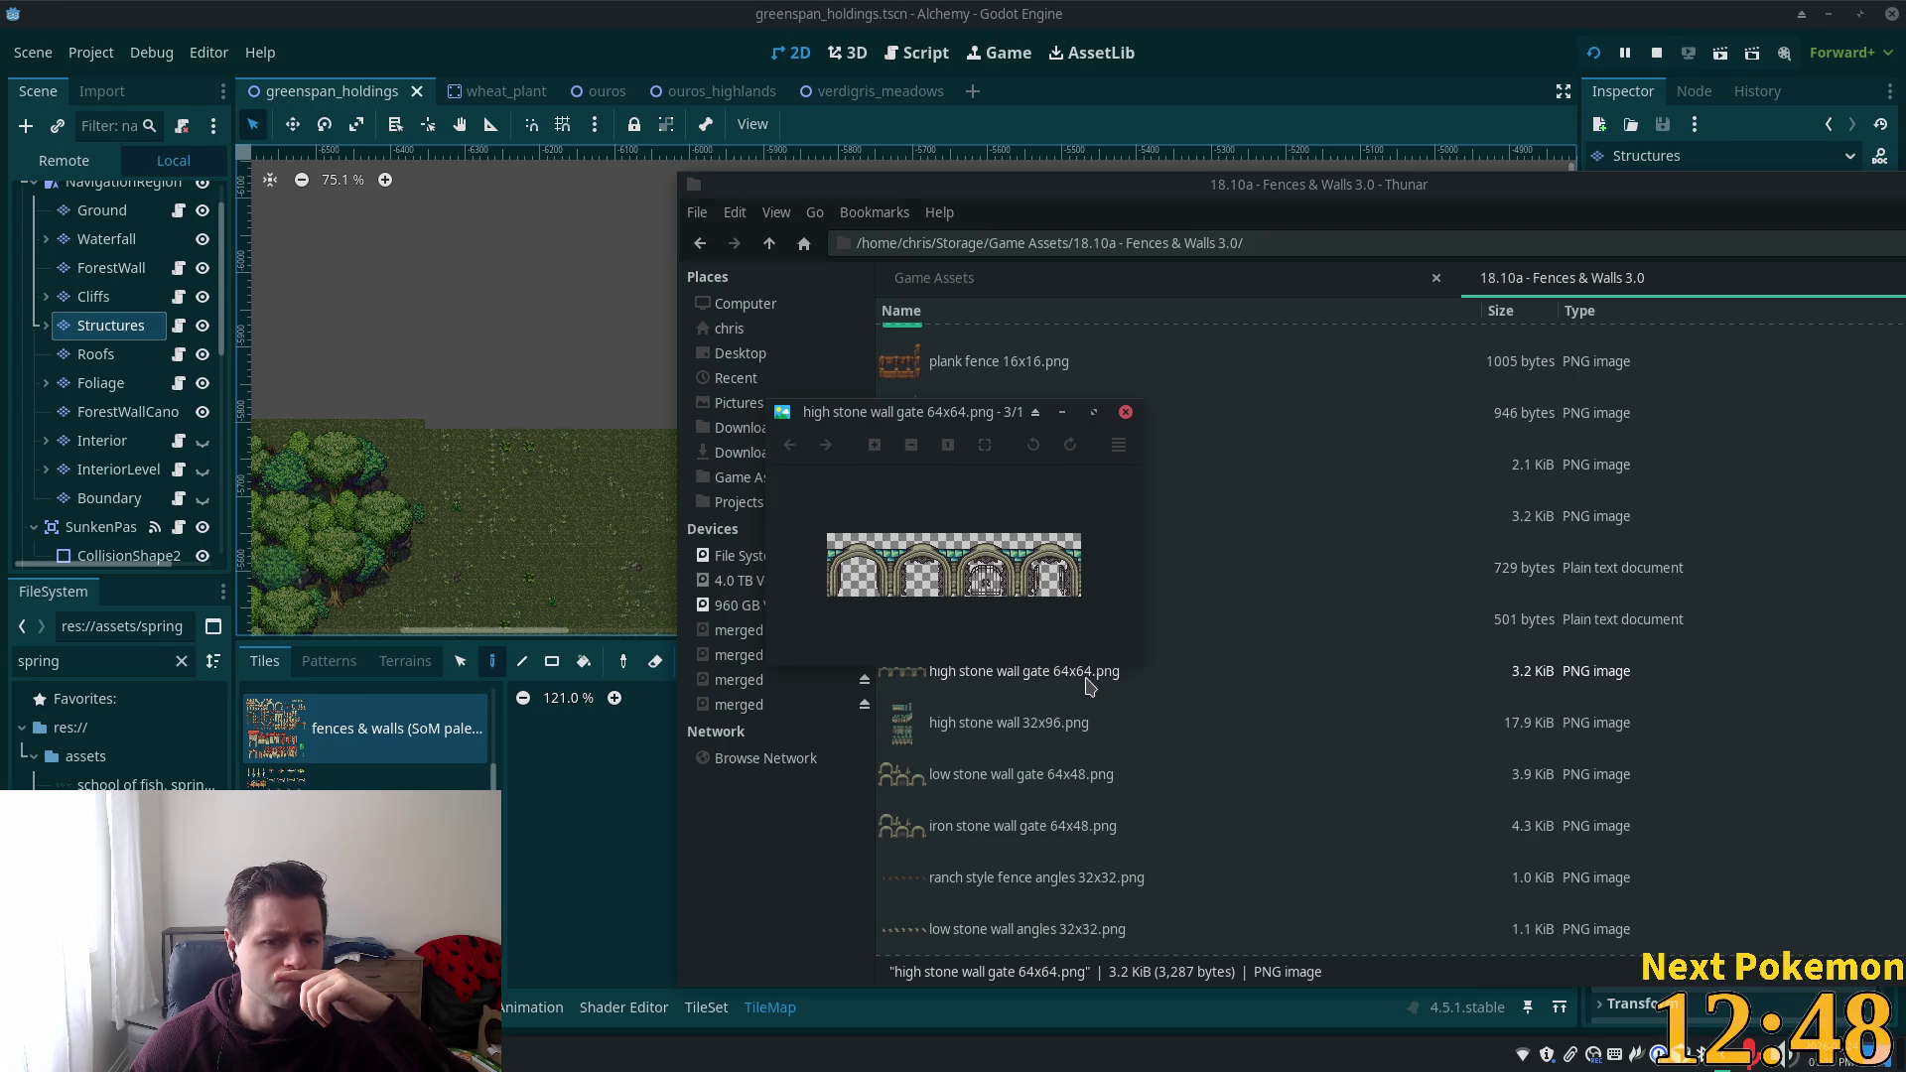
click(1125, 411)
scroll(978, 363, up, 1)
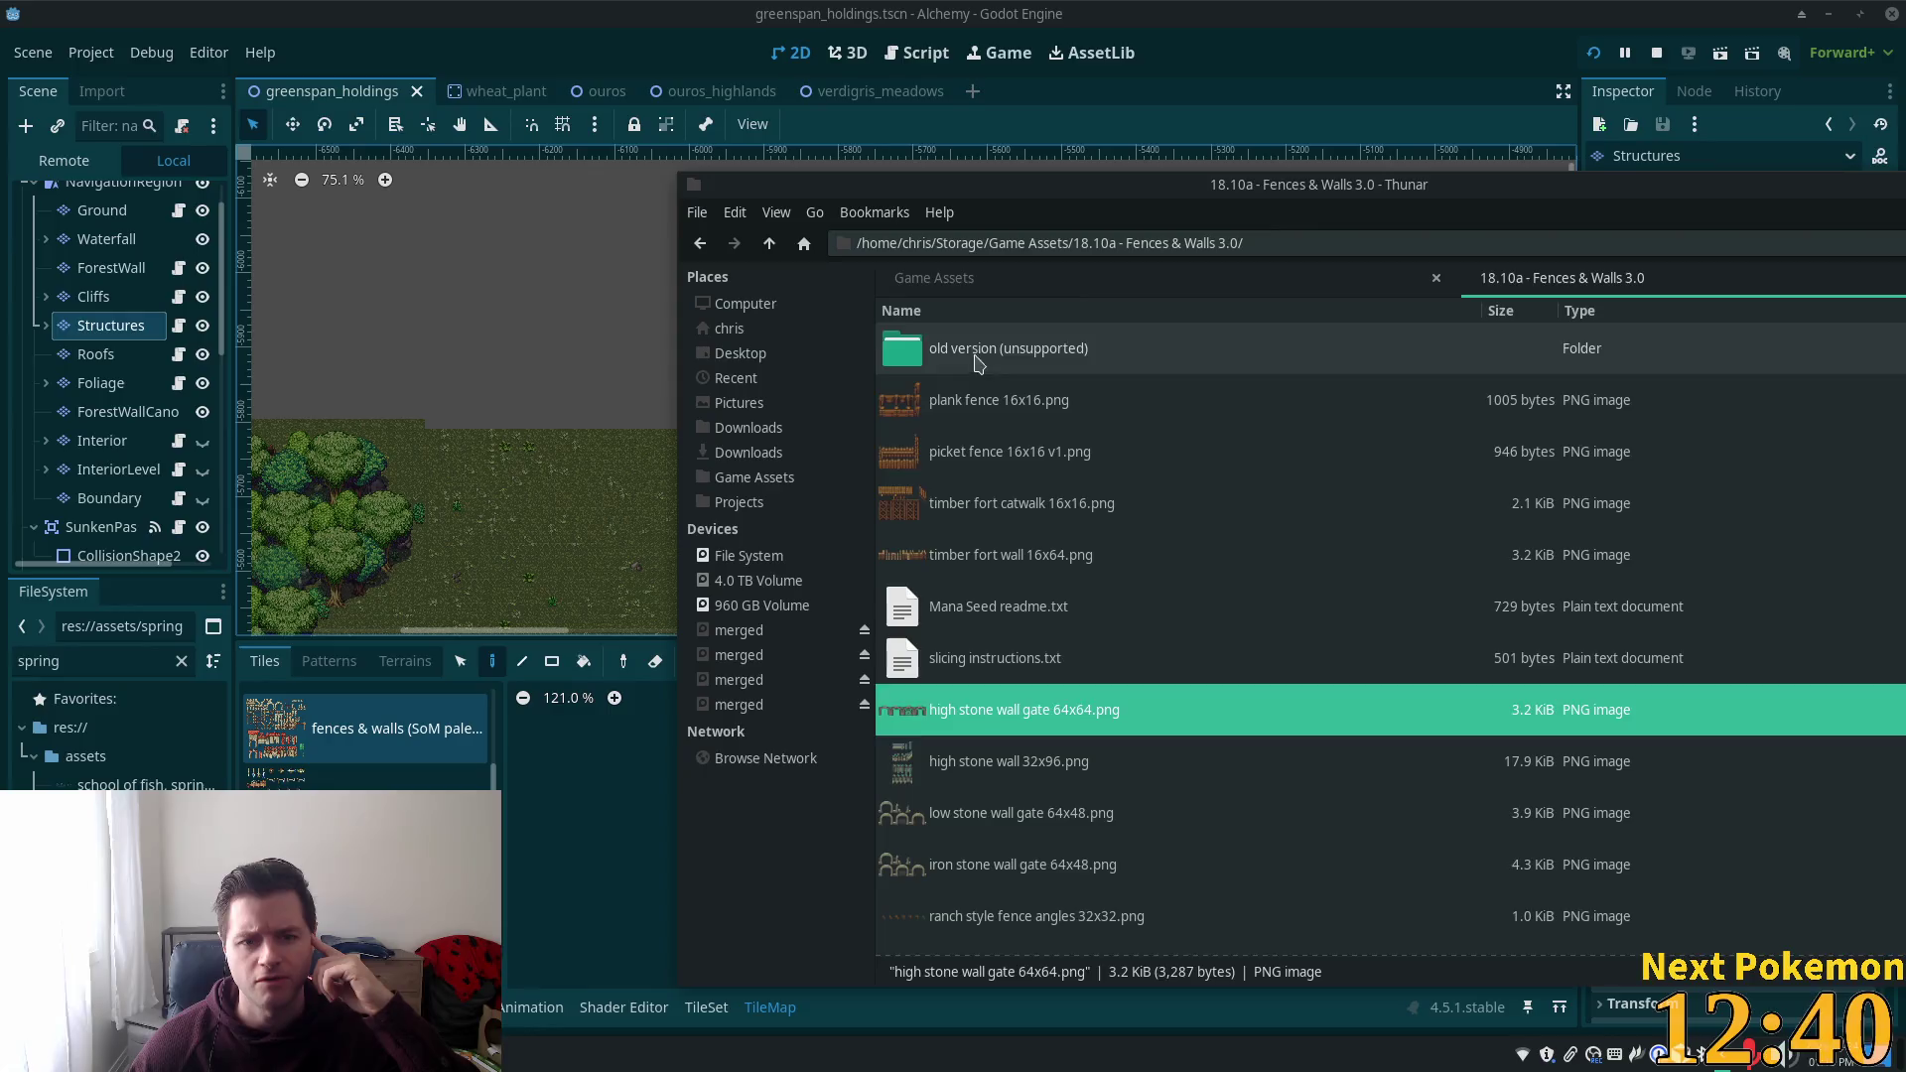
double_click(978, 363)
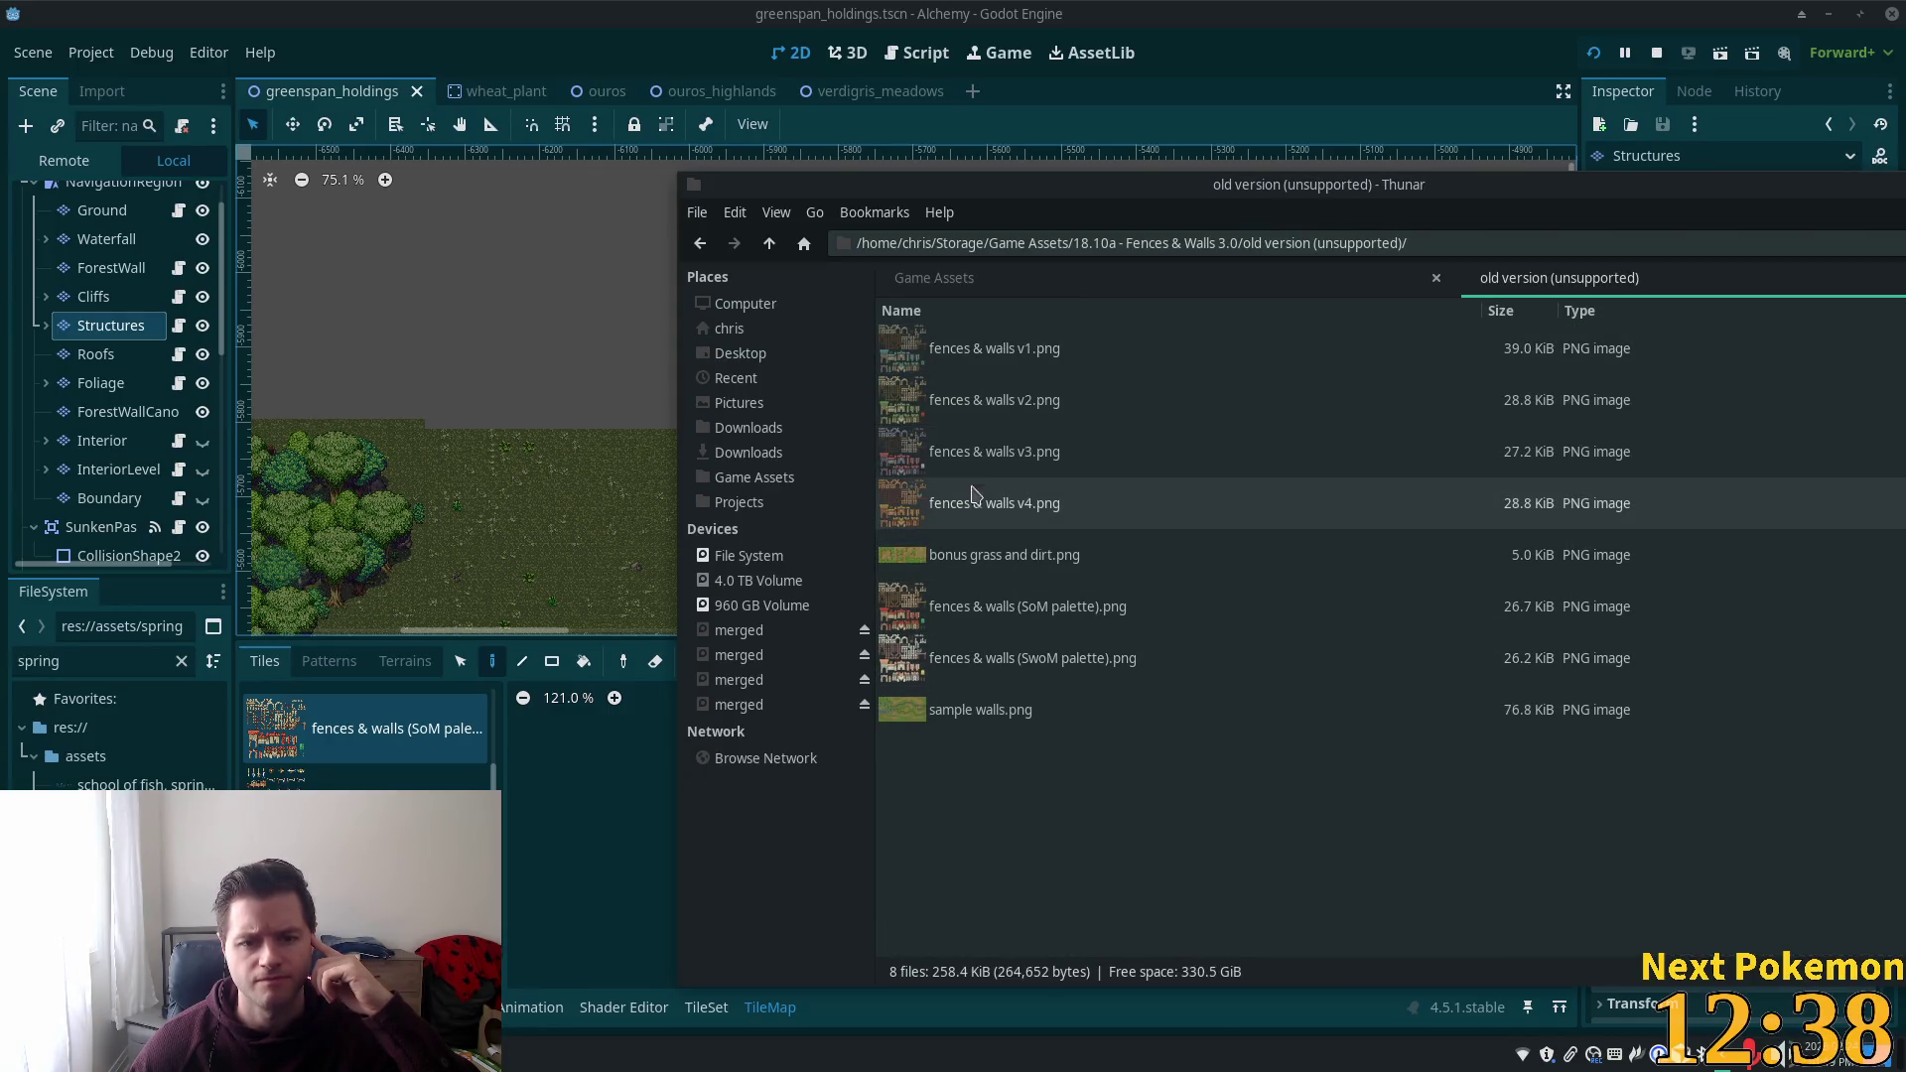
double_click(968, 365)
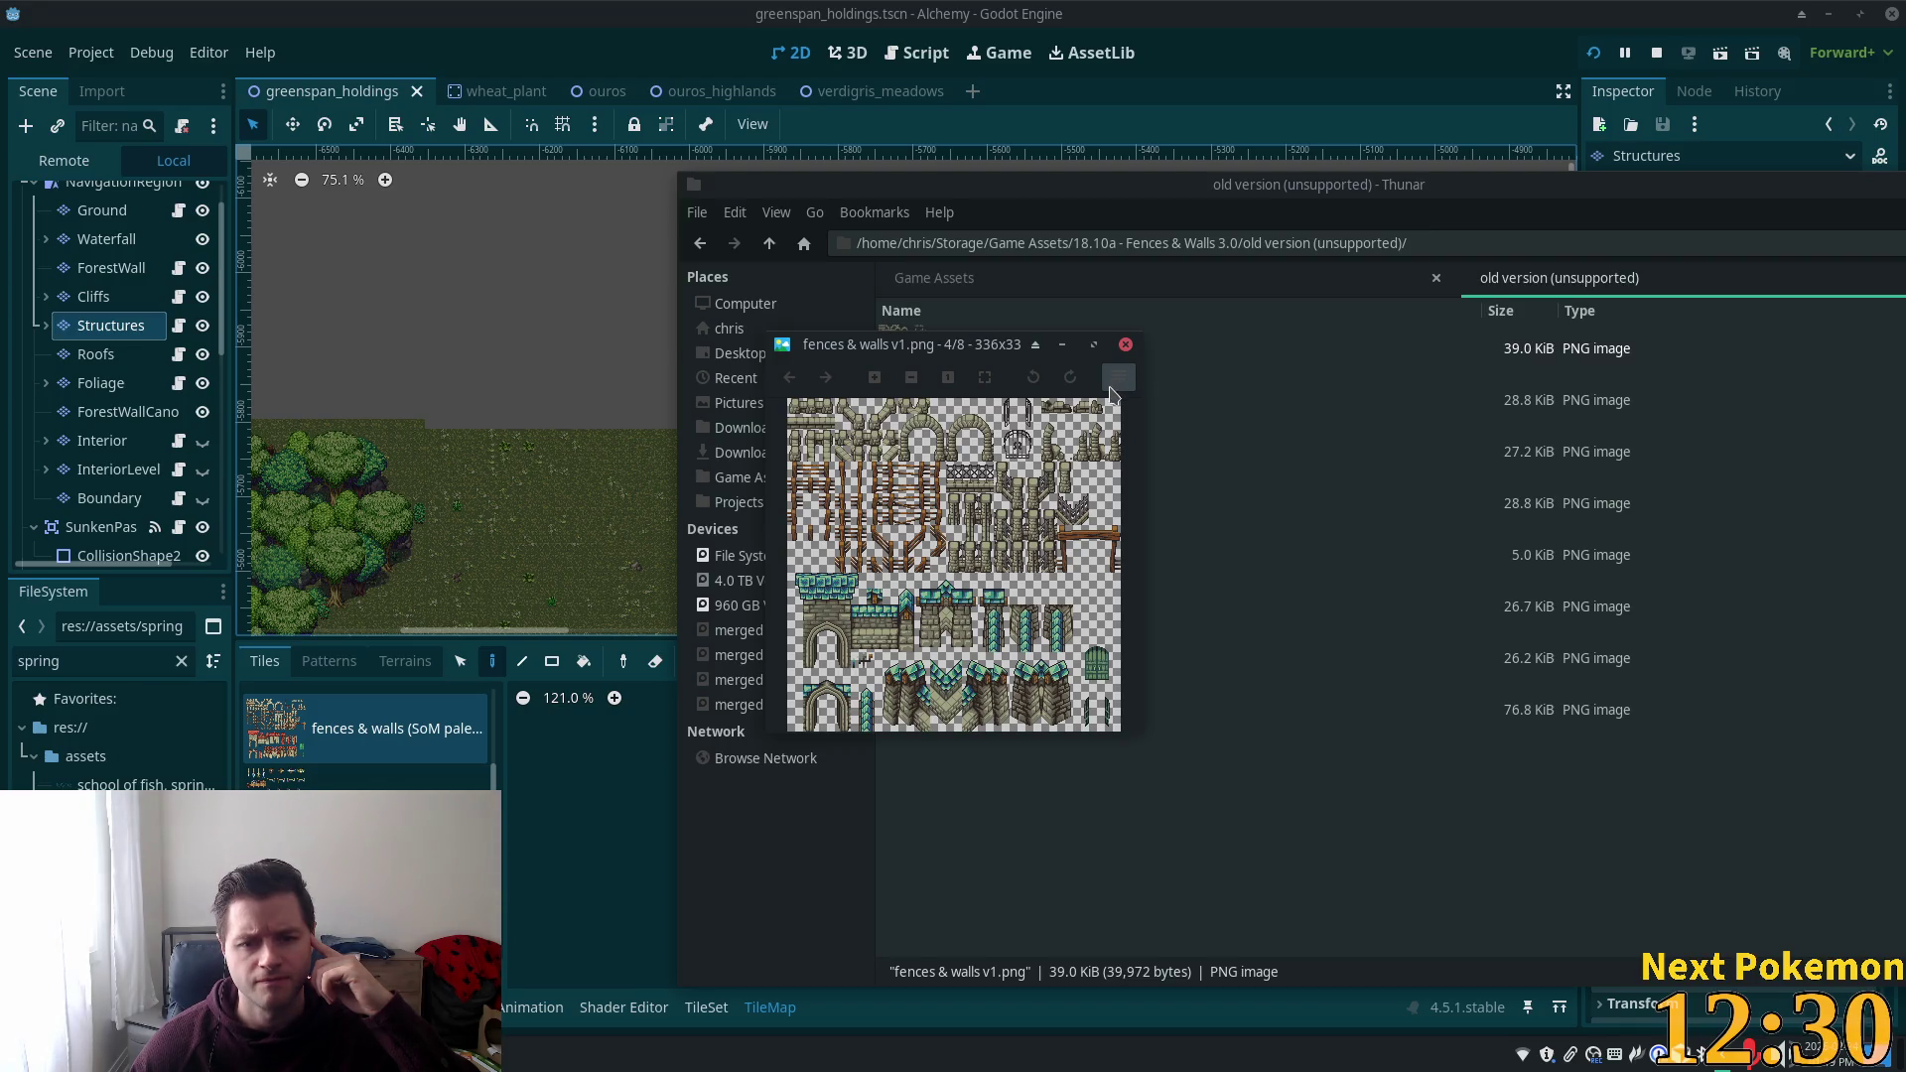
click(1125, 345)
key(BackSpace)
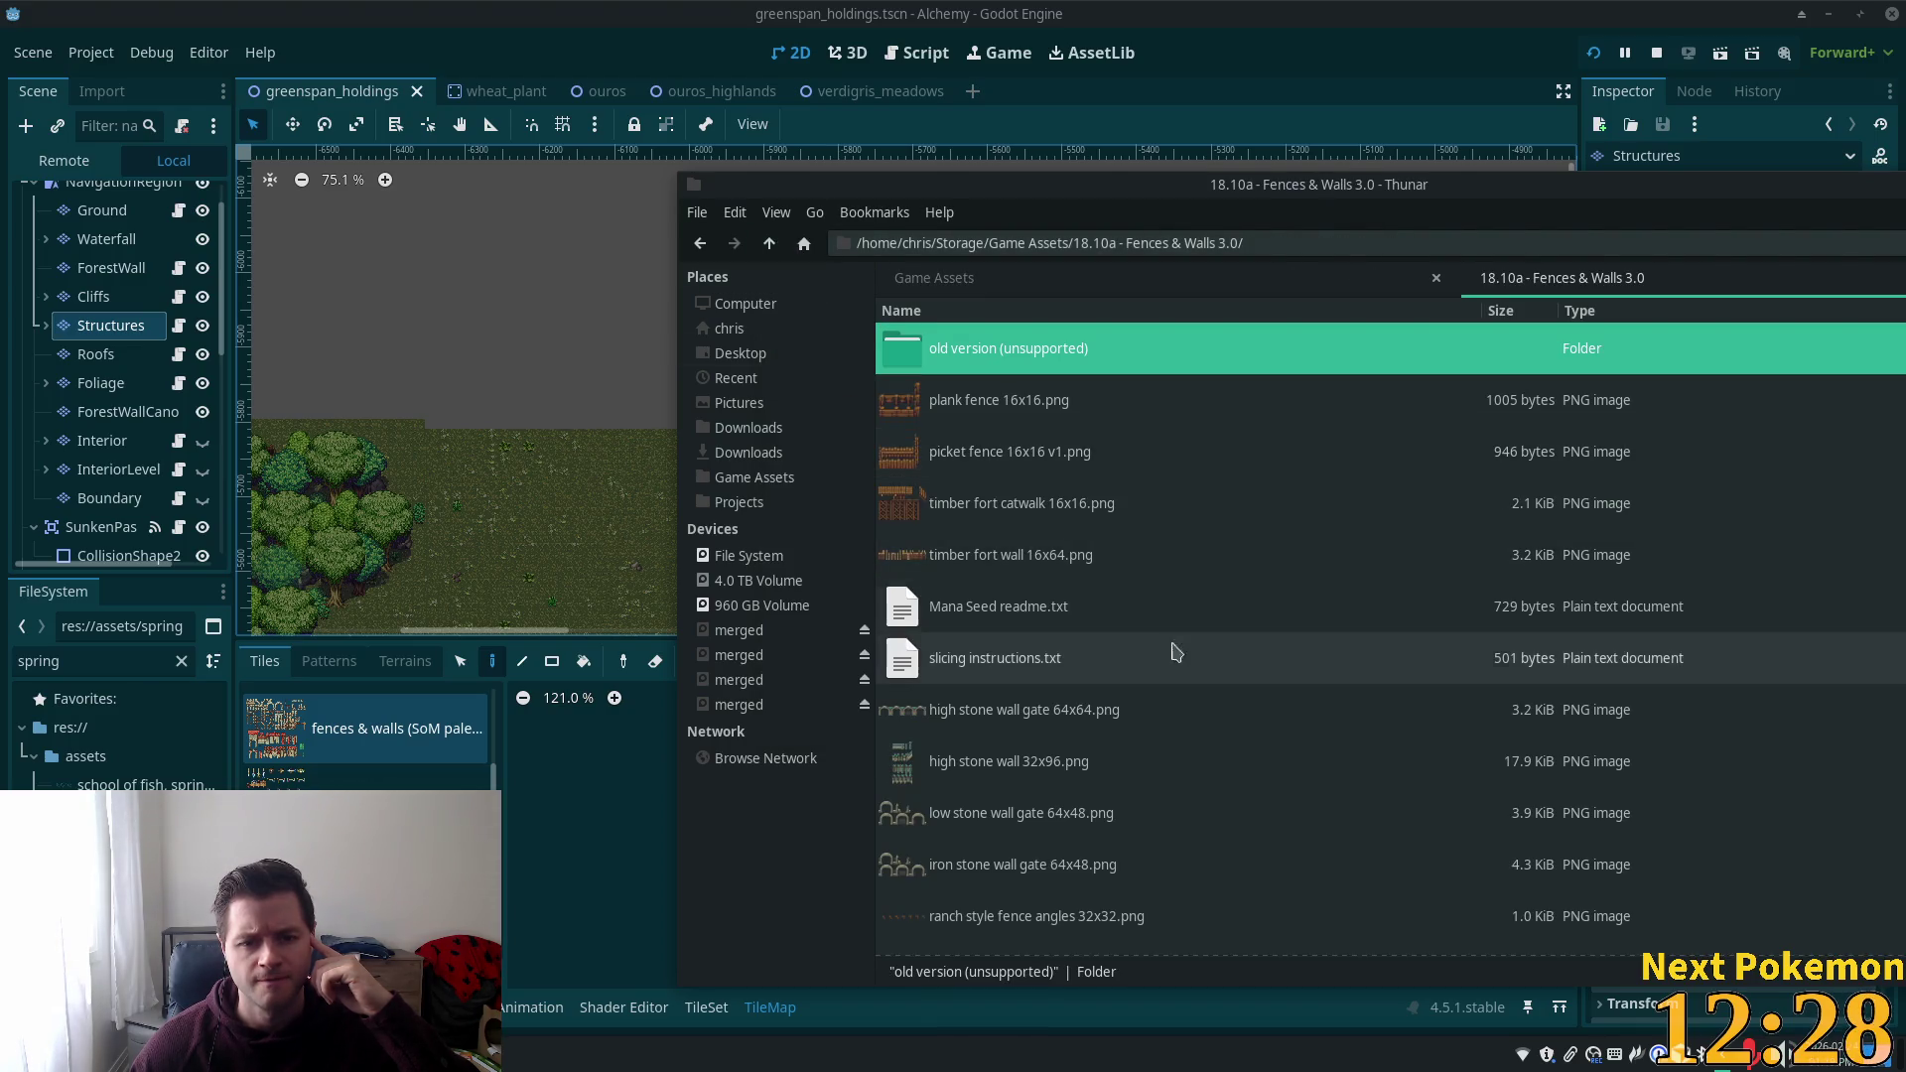
double_click(986, 760)
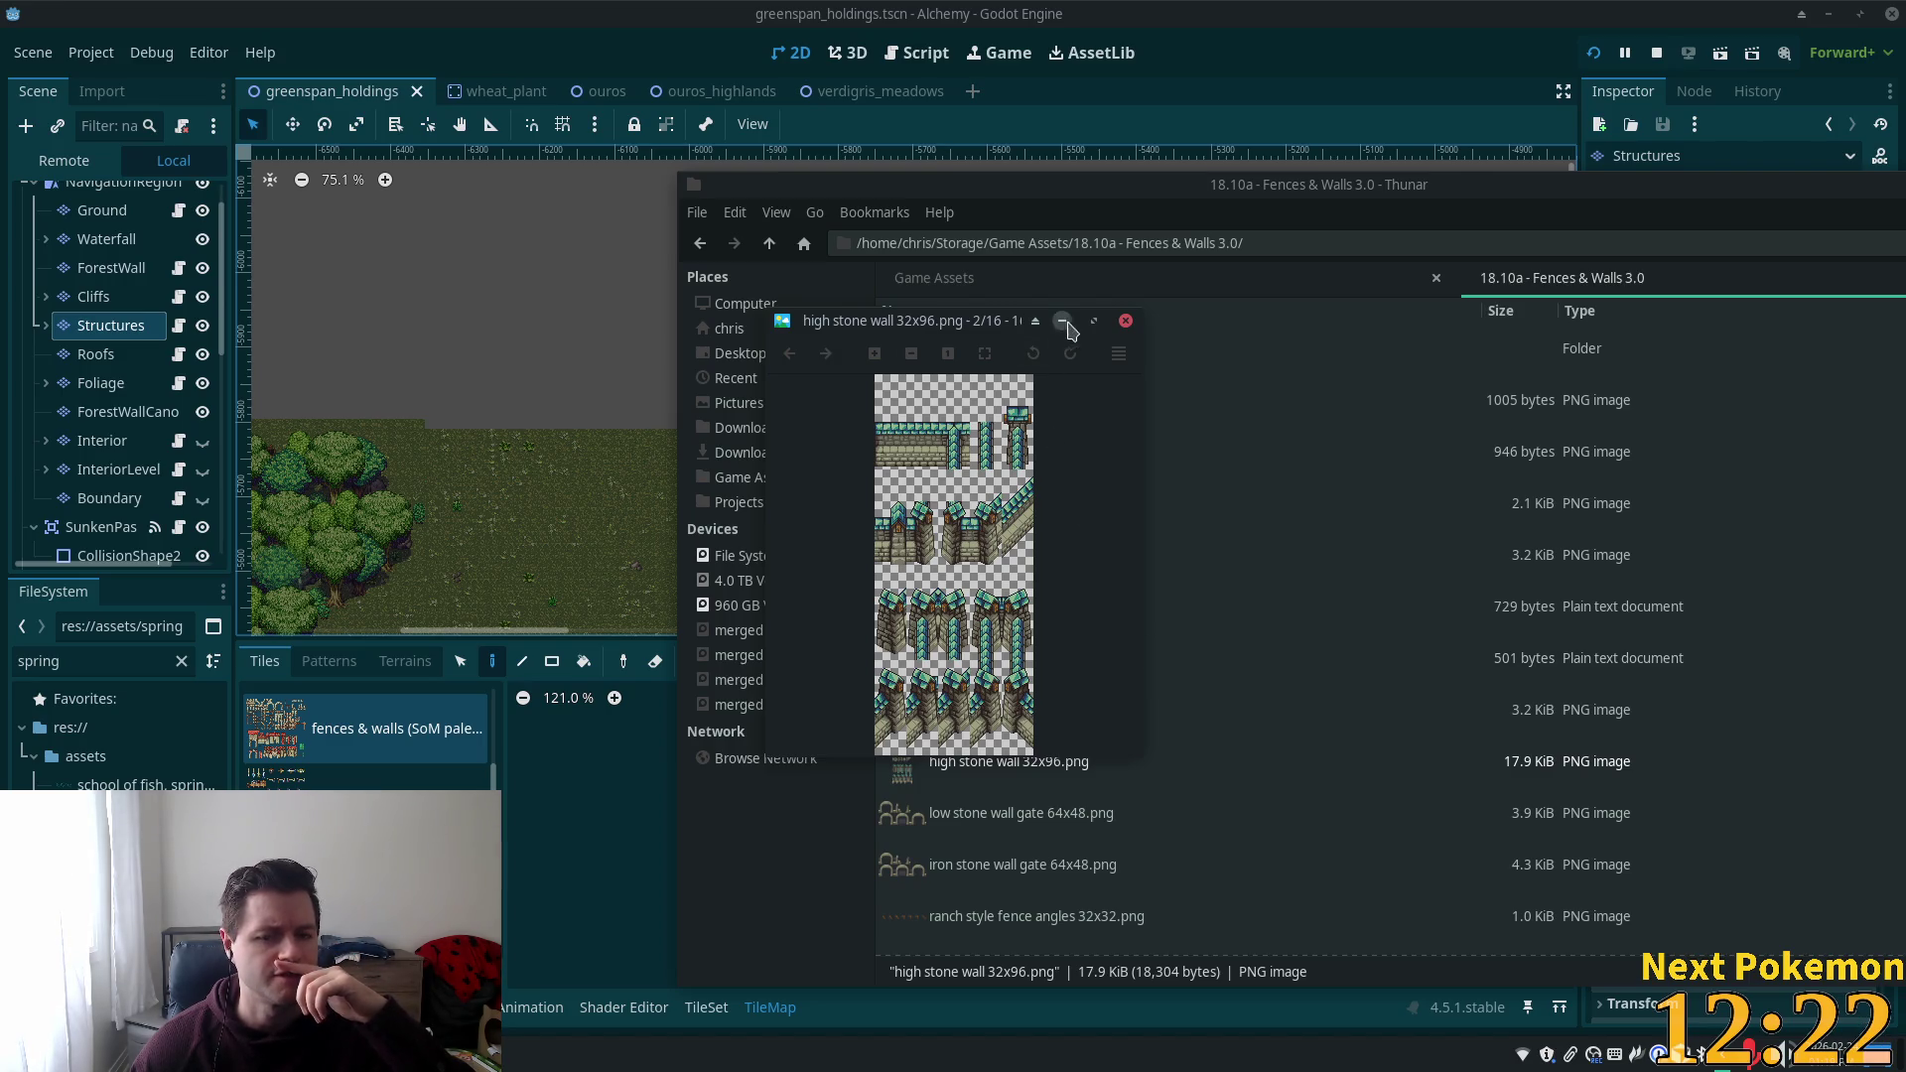
click(1125, 320)
double_click(1033, 742)
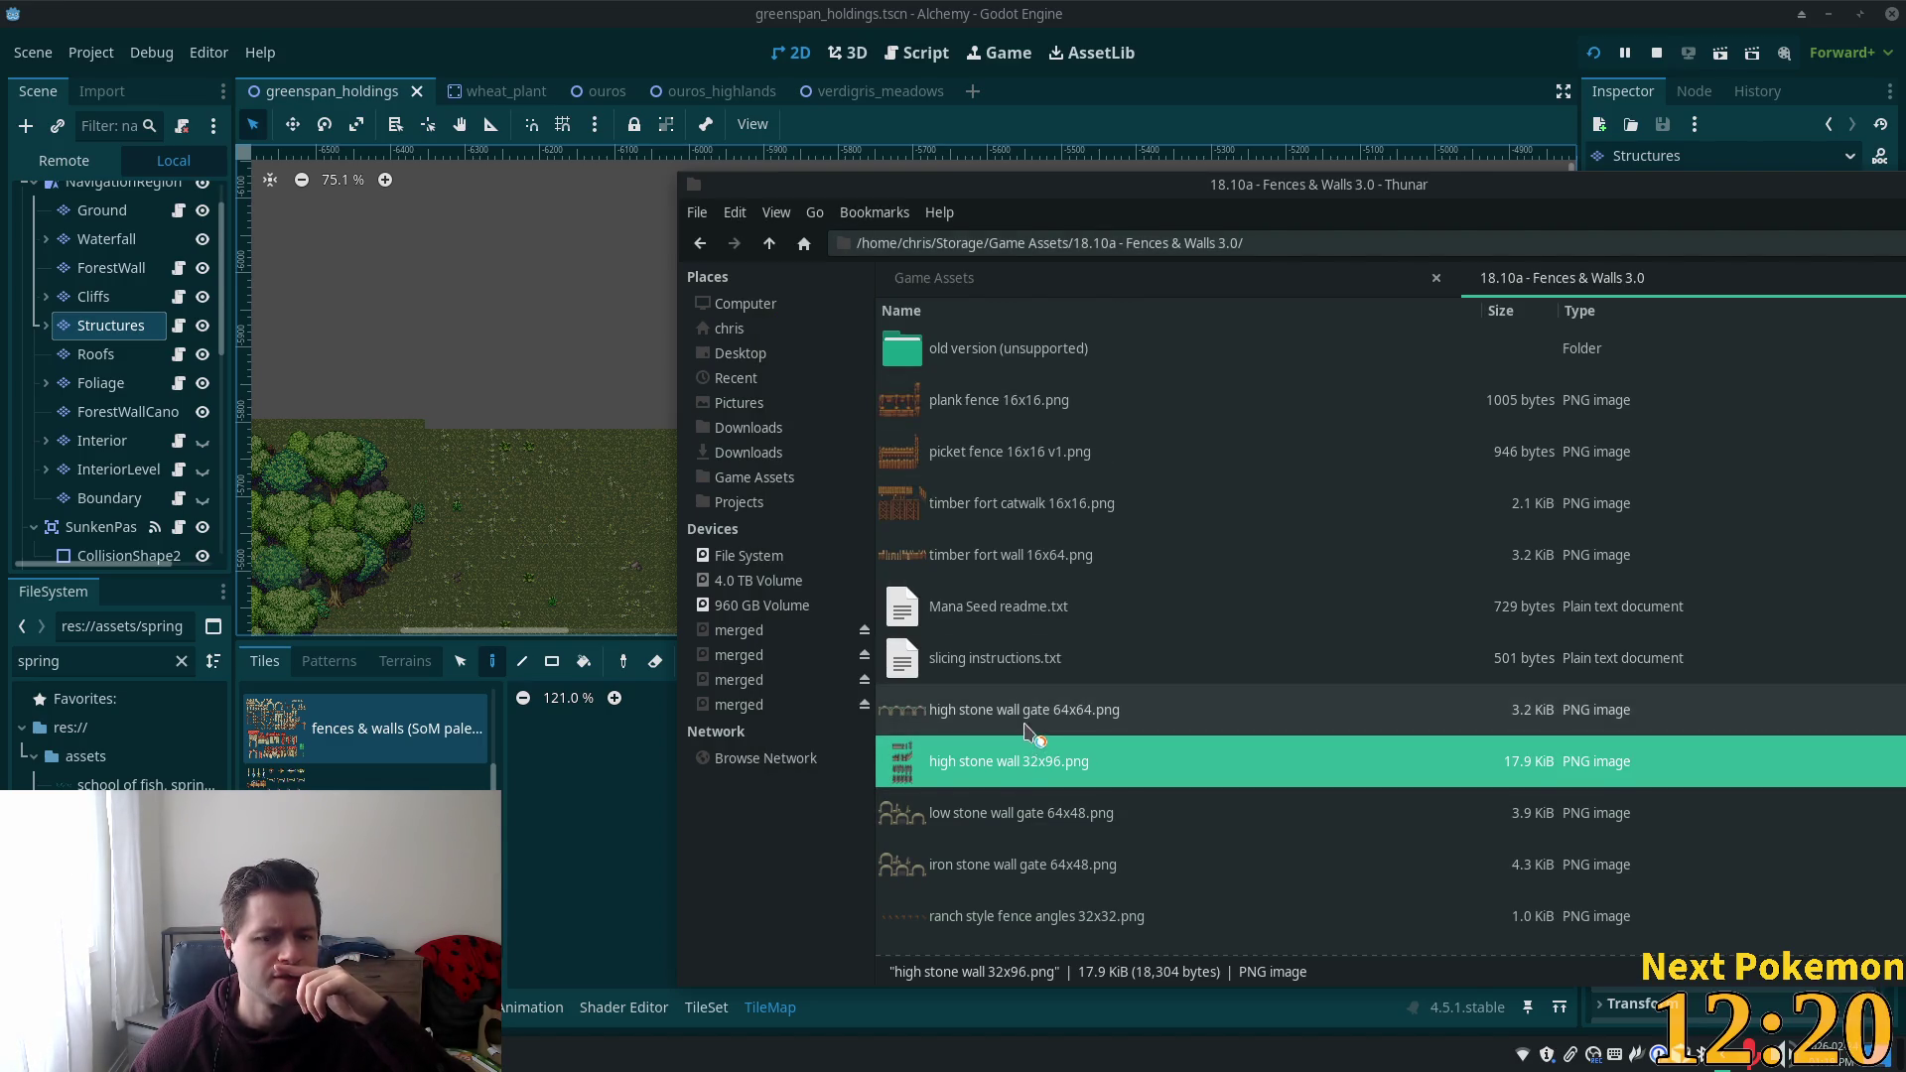
click(1125, 320)
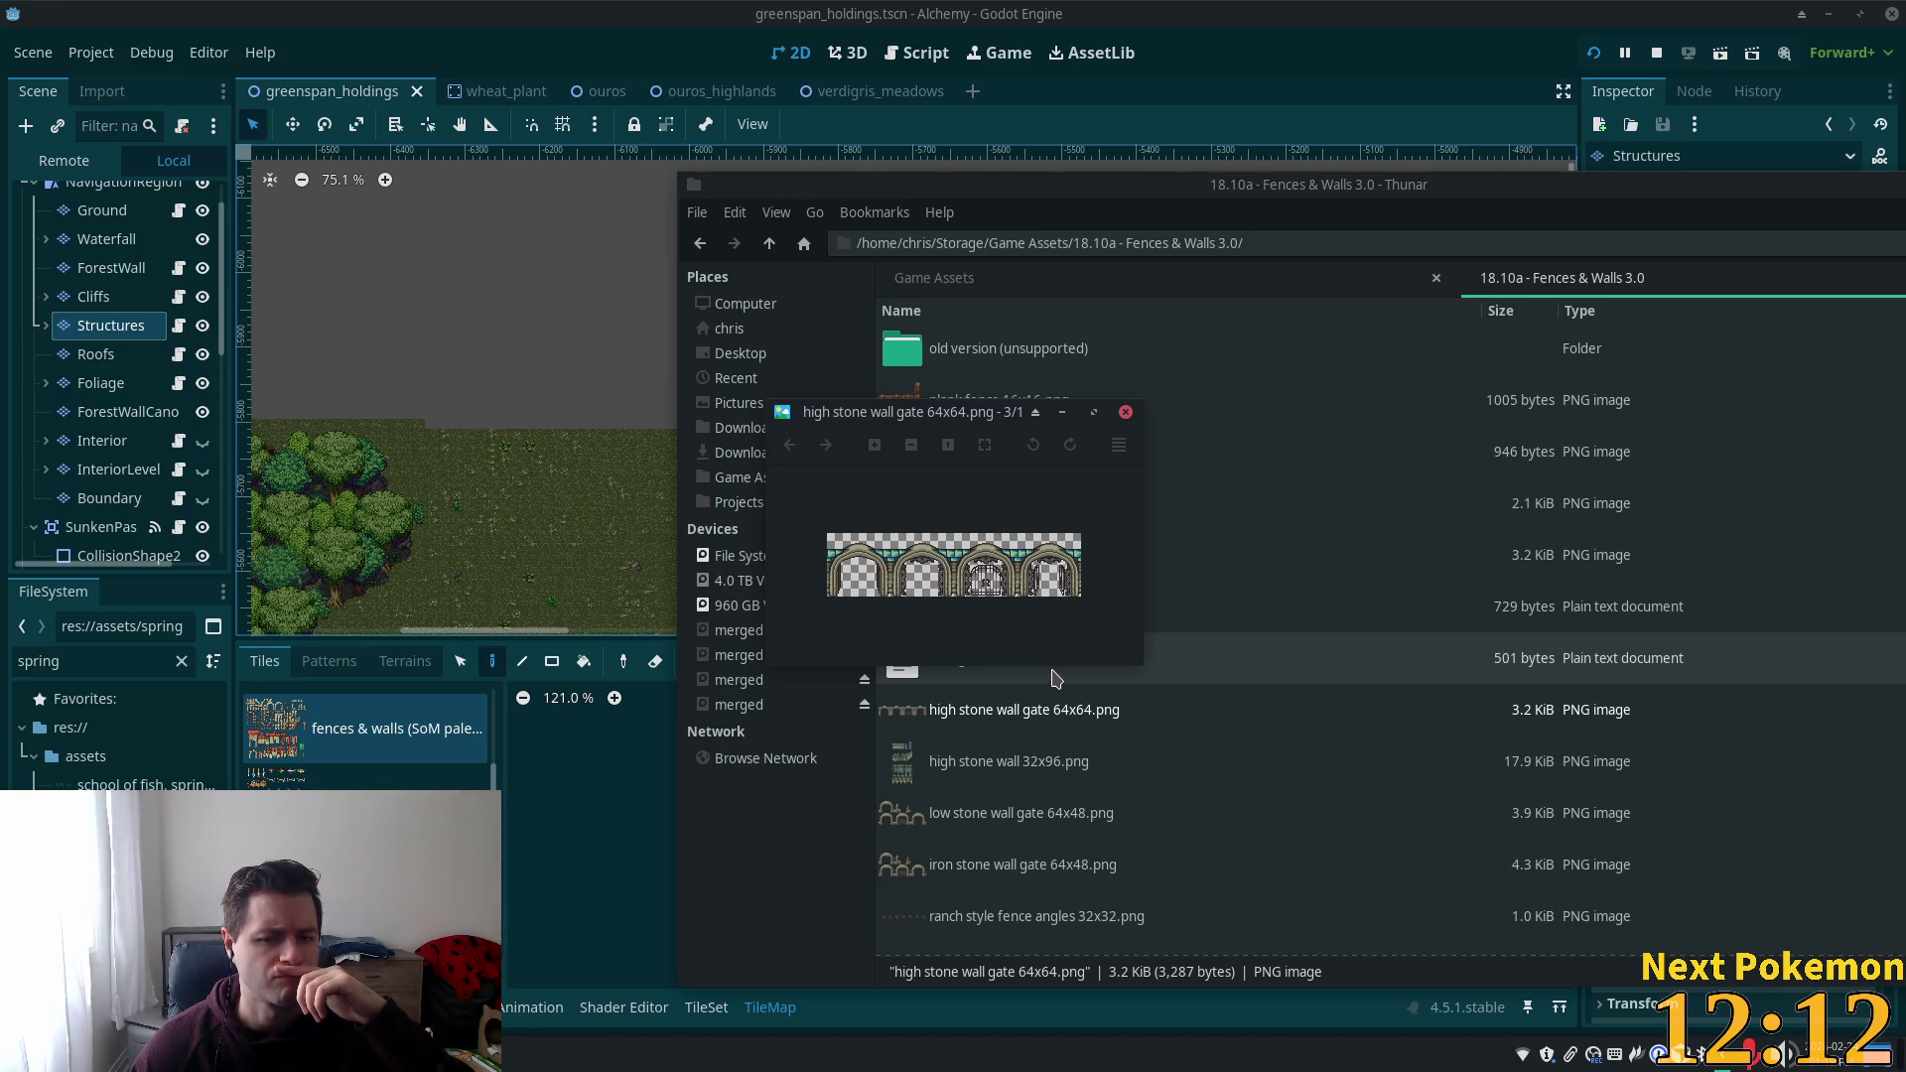
click(1126, 412)
scroll(1102, 586, down, 2)
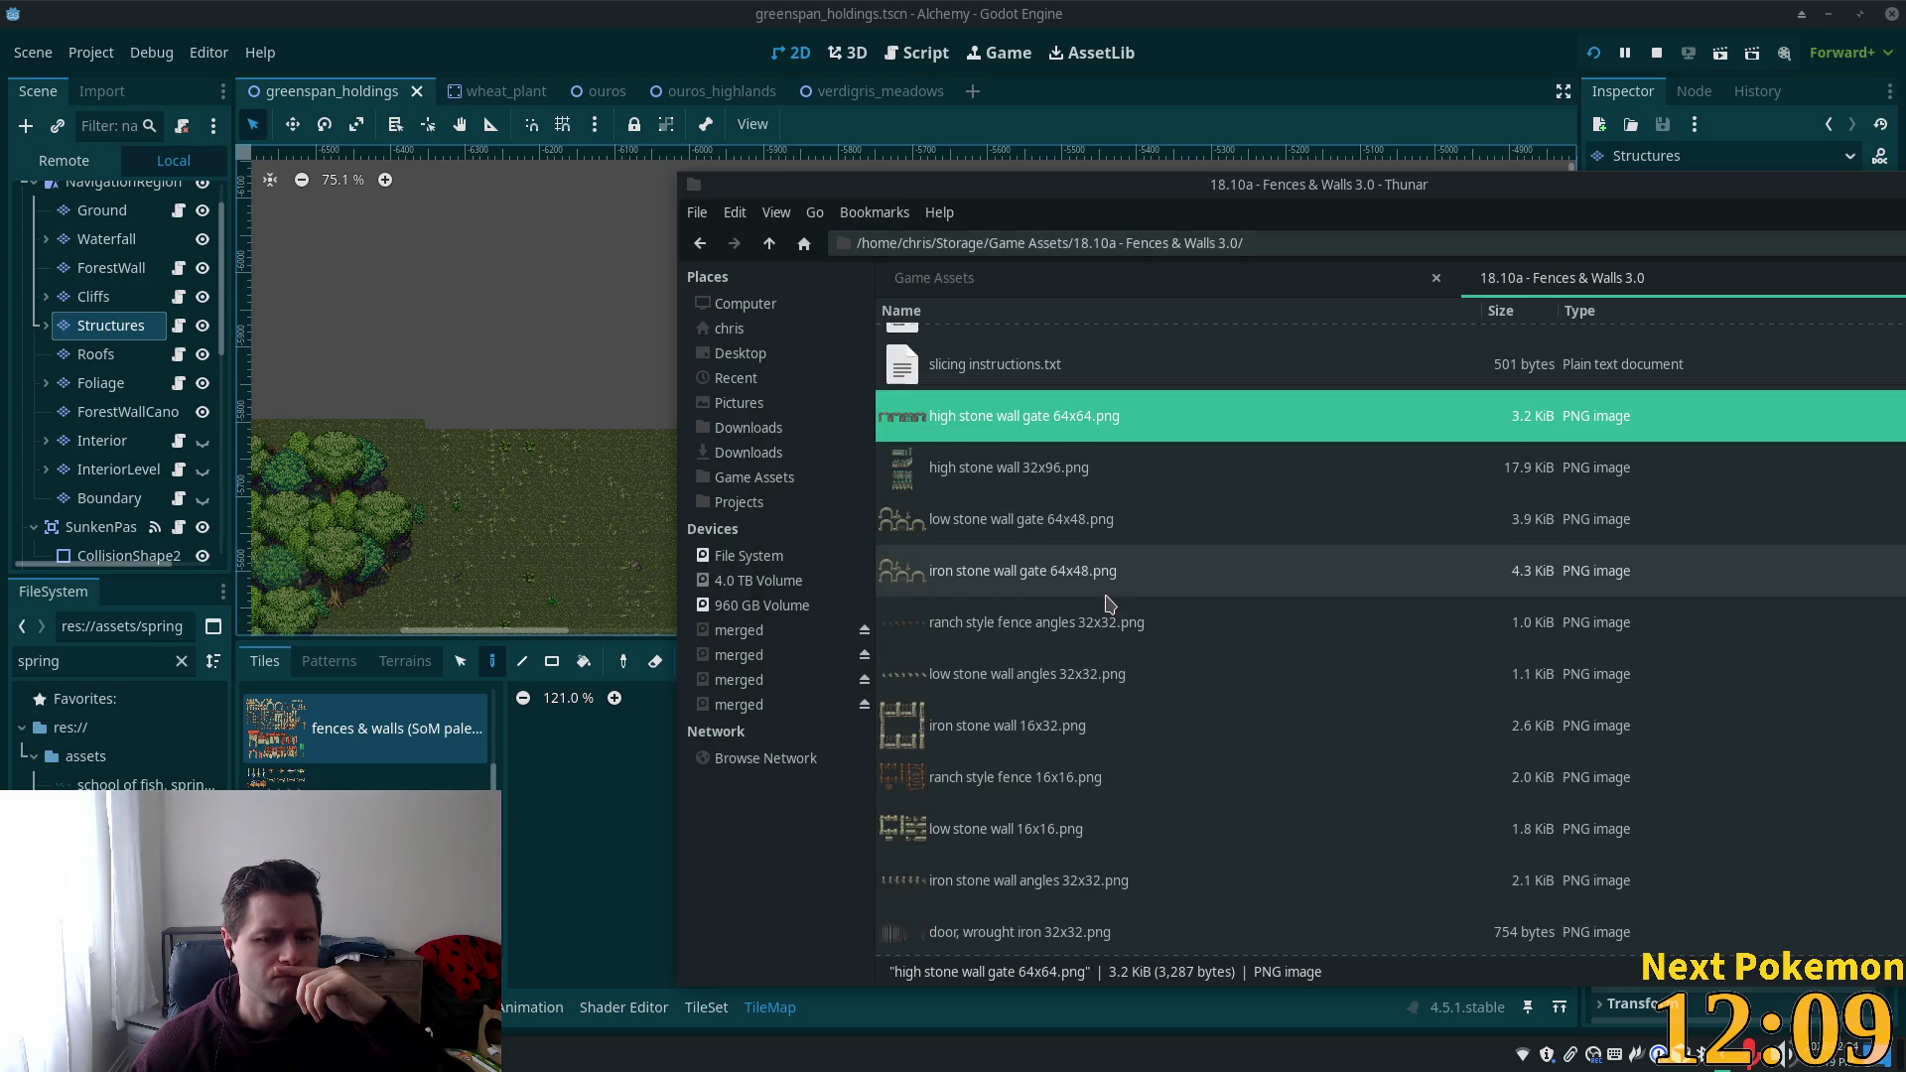
click(973, 784)
click(1040, 830)
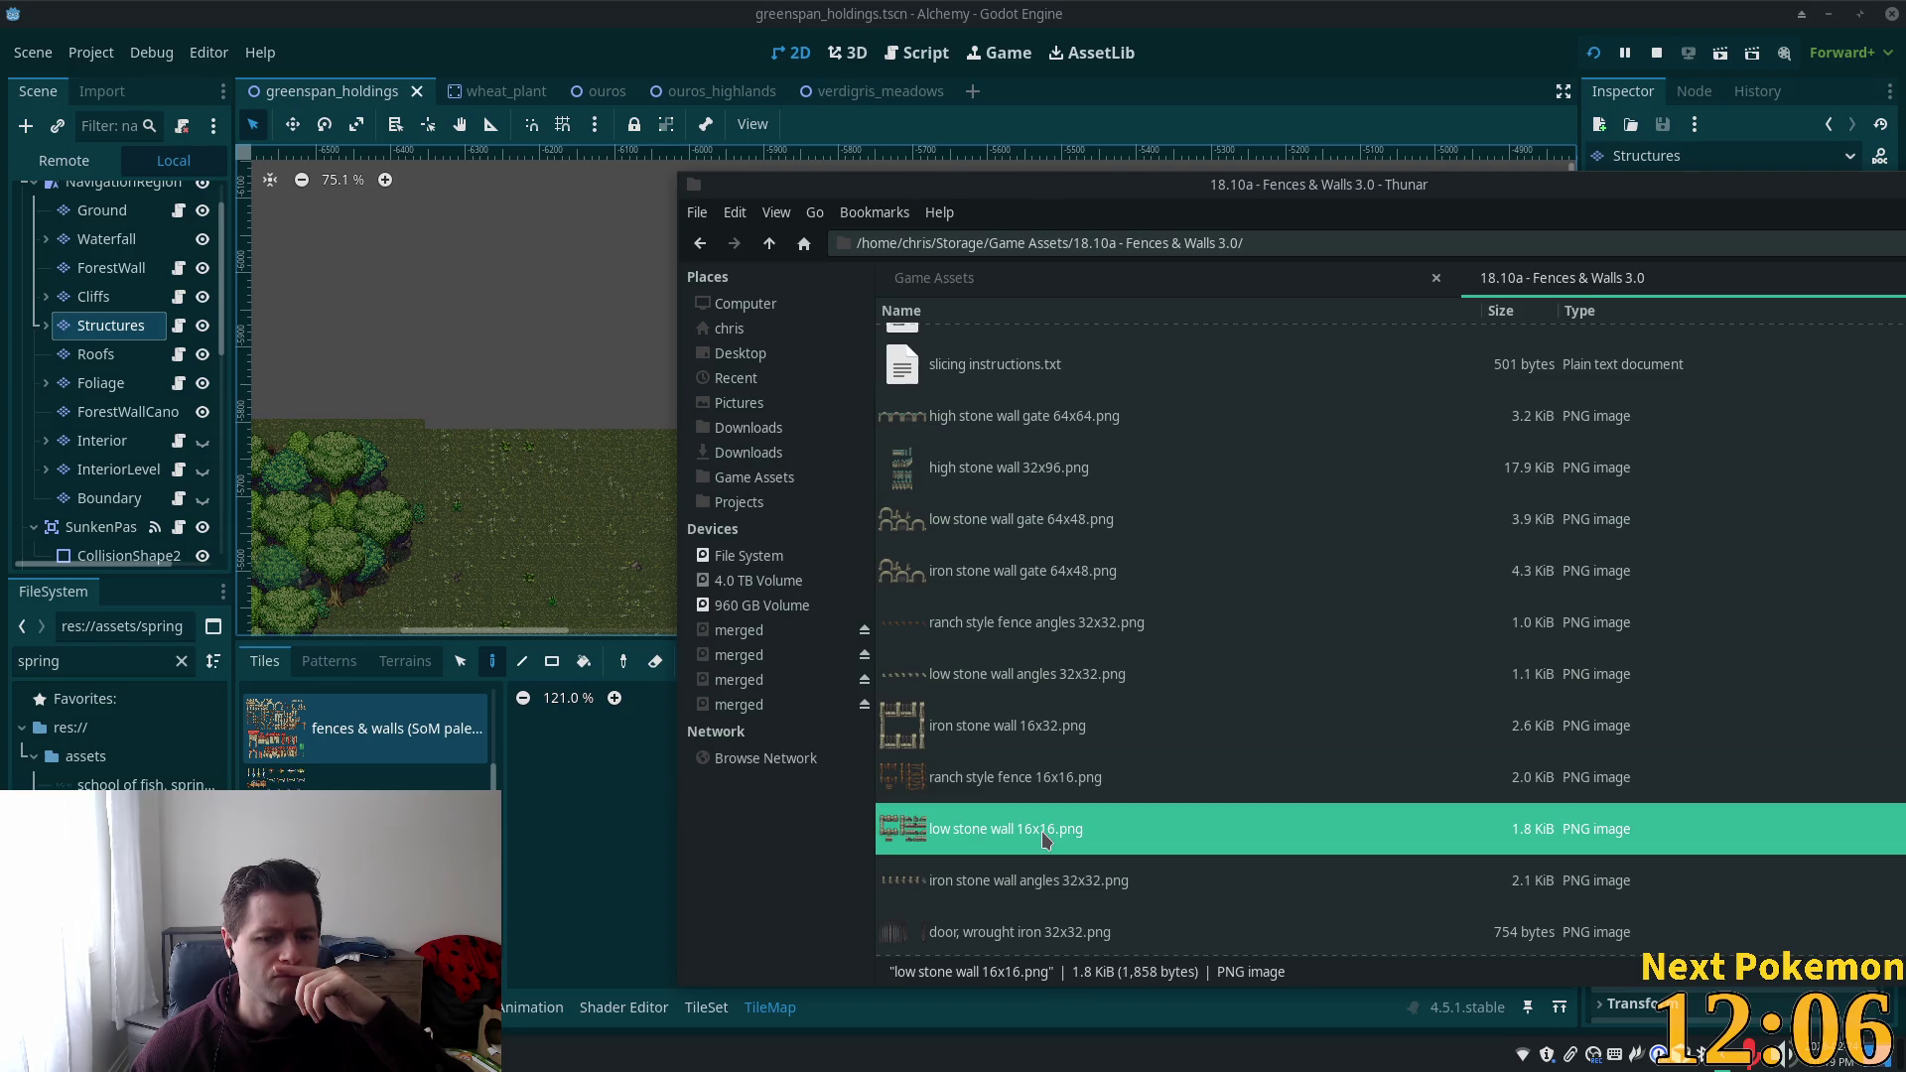
scroll(1040, 830, down, 1)
click(967, 849)
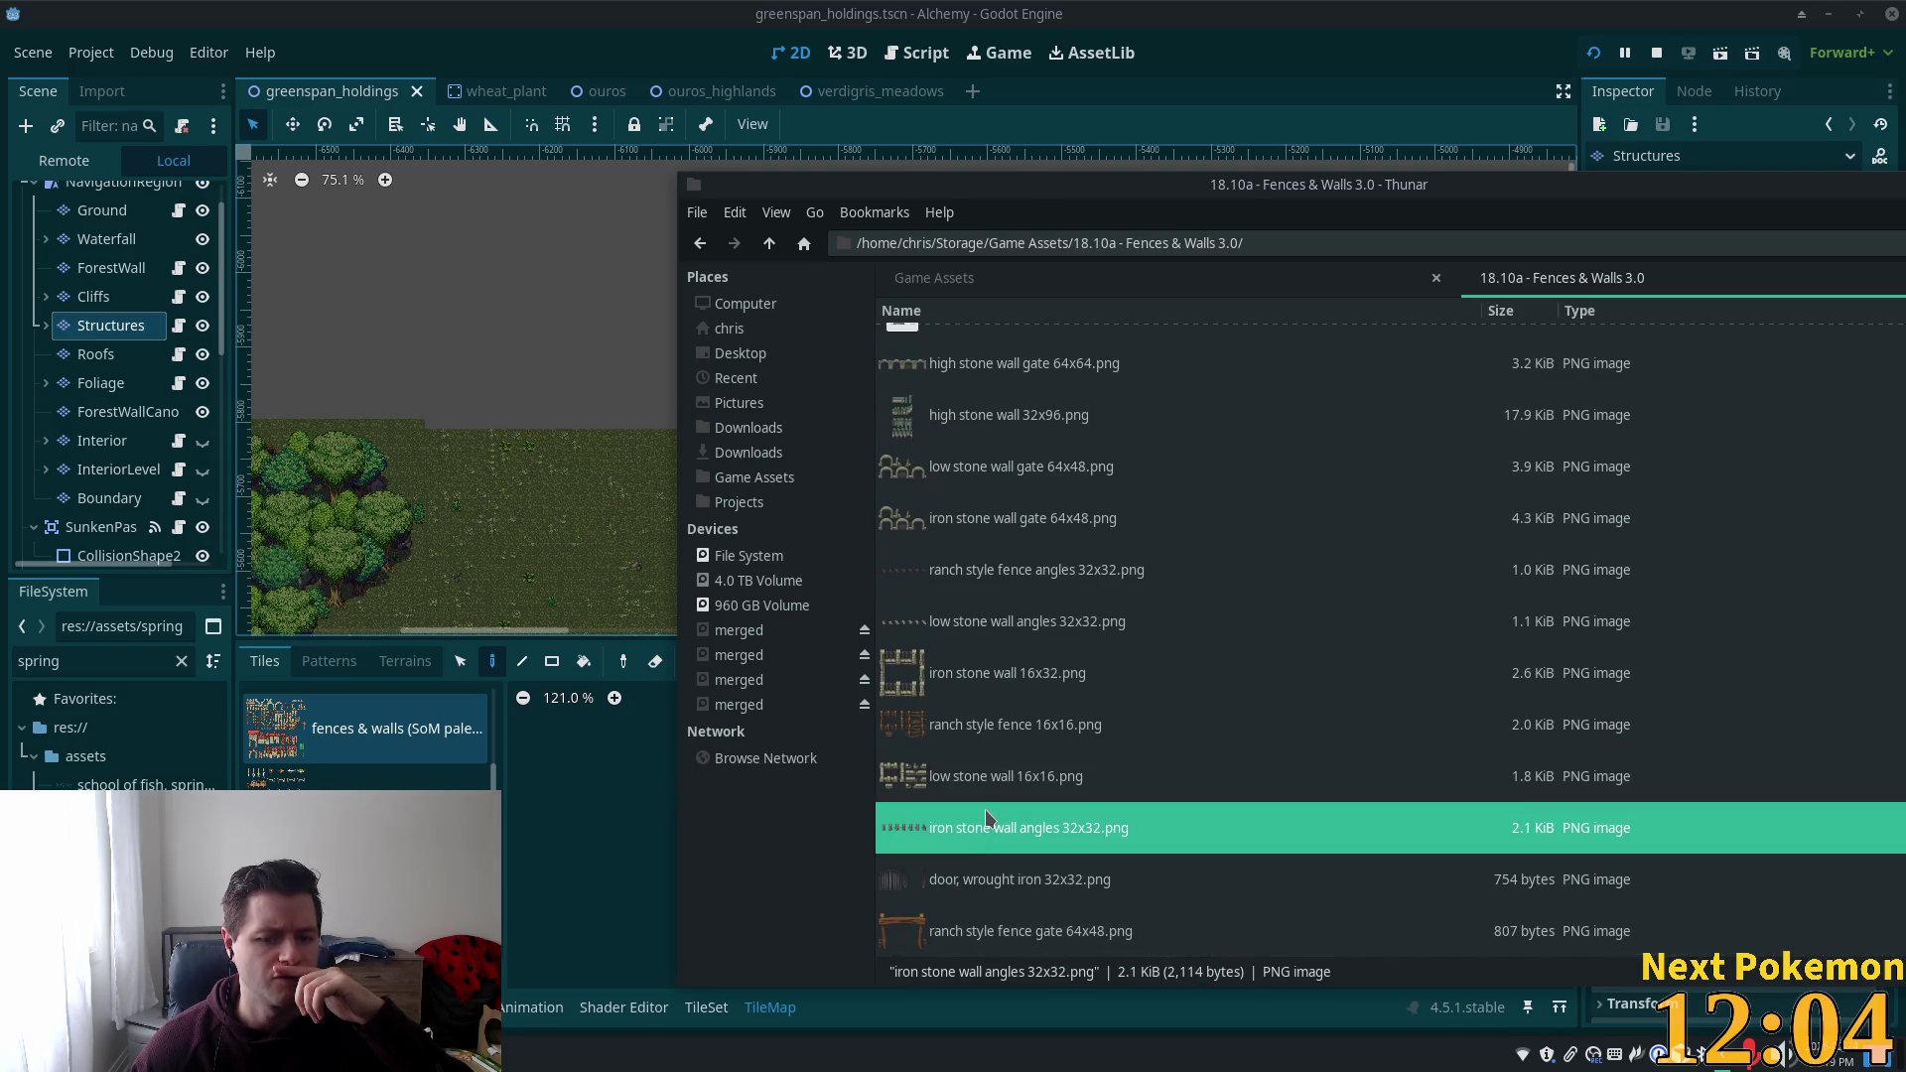
scroll(1033, 794, up, 2)
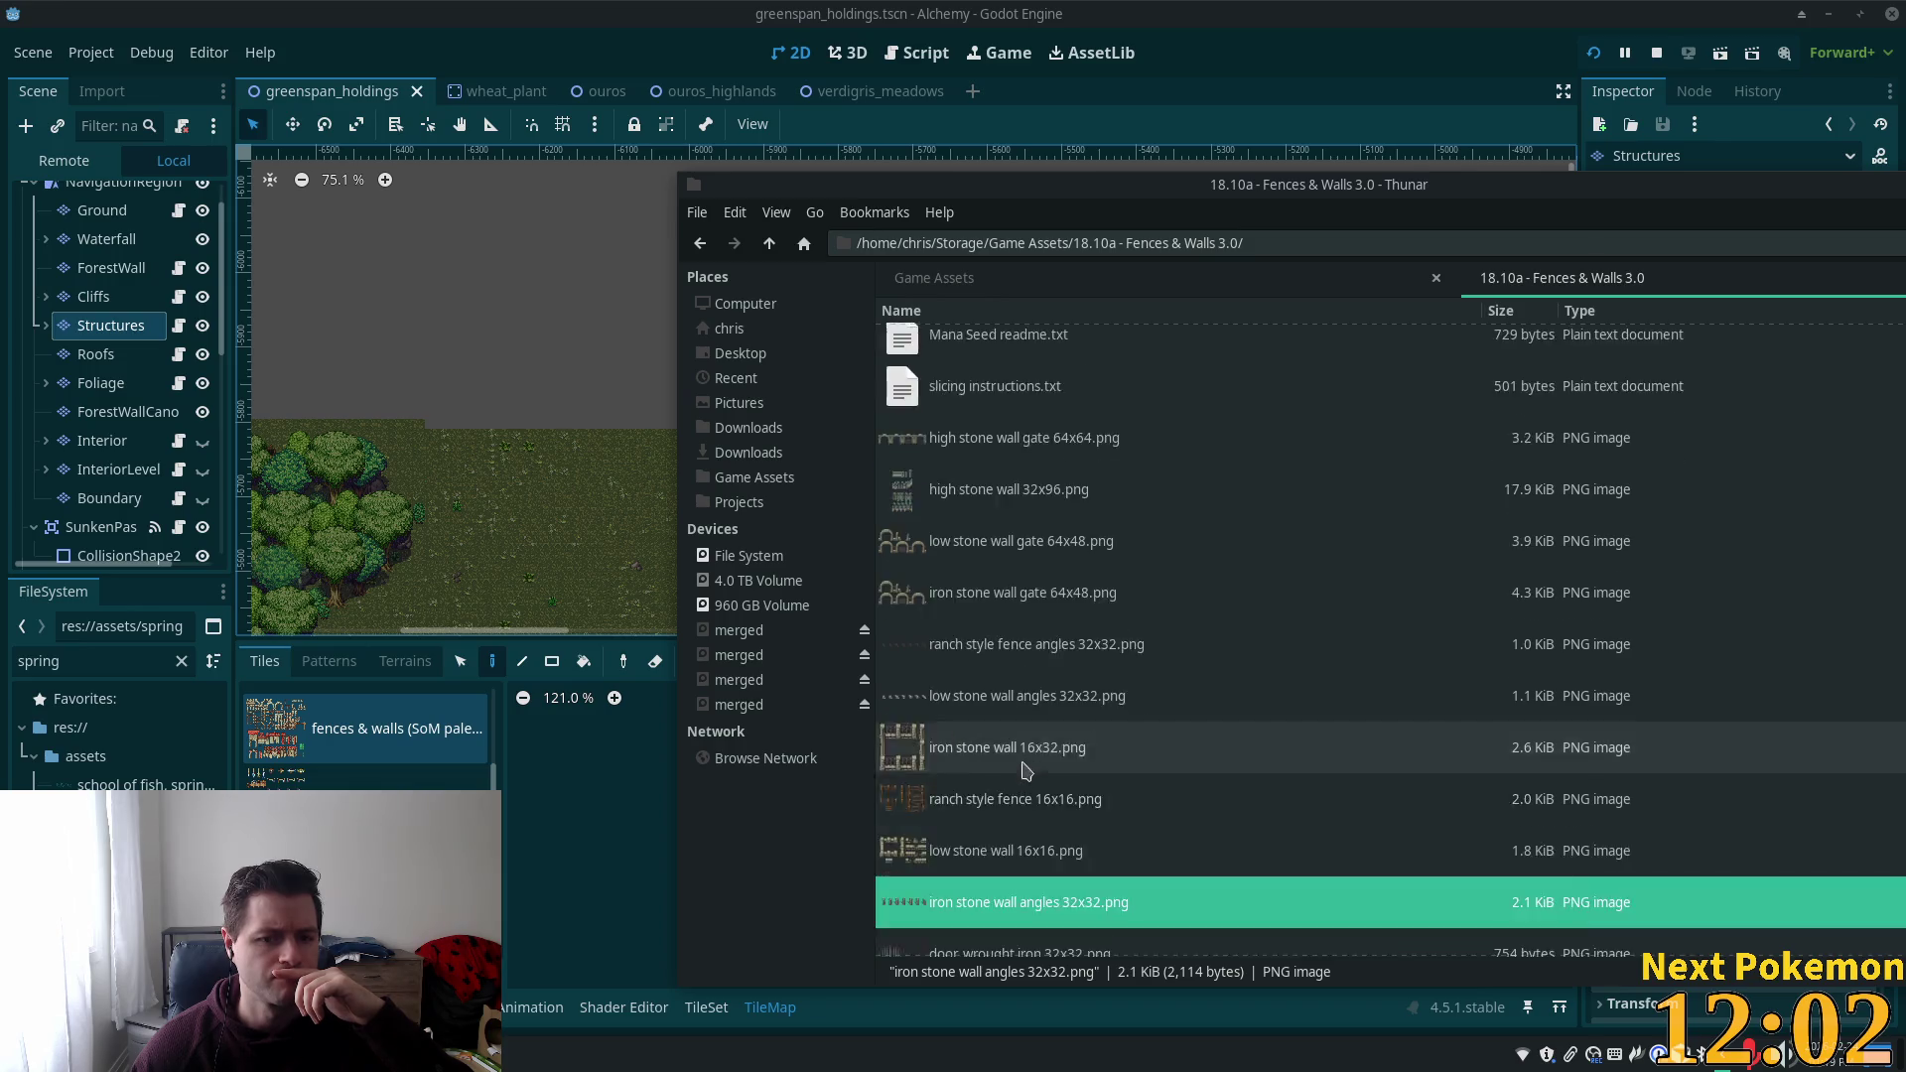
scroll(1025, 770, up, 5)
click(1020, 675)
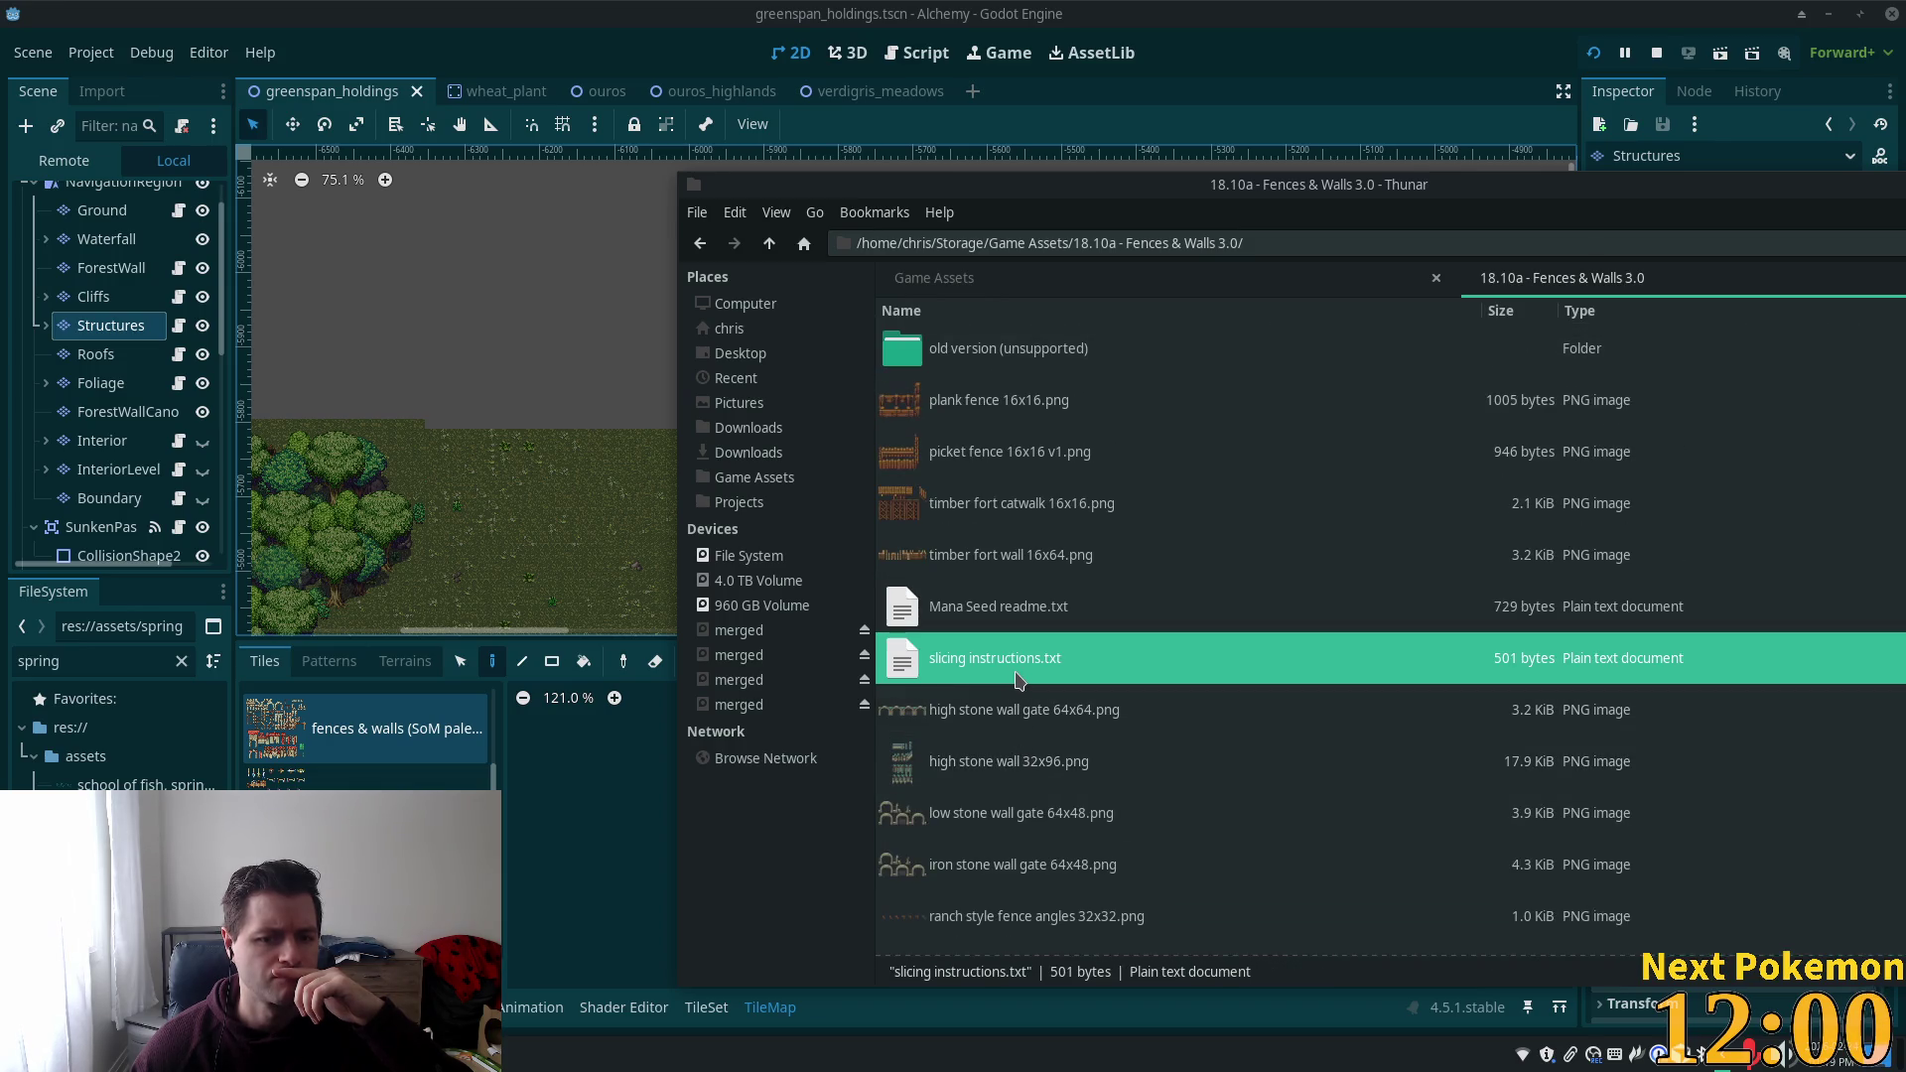
double_click(1019, 681)
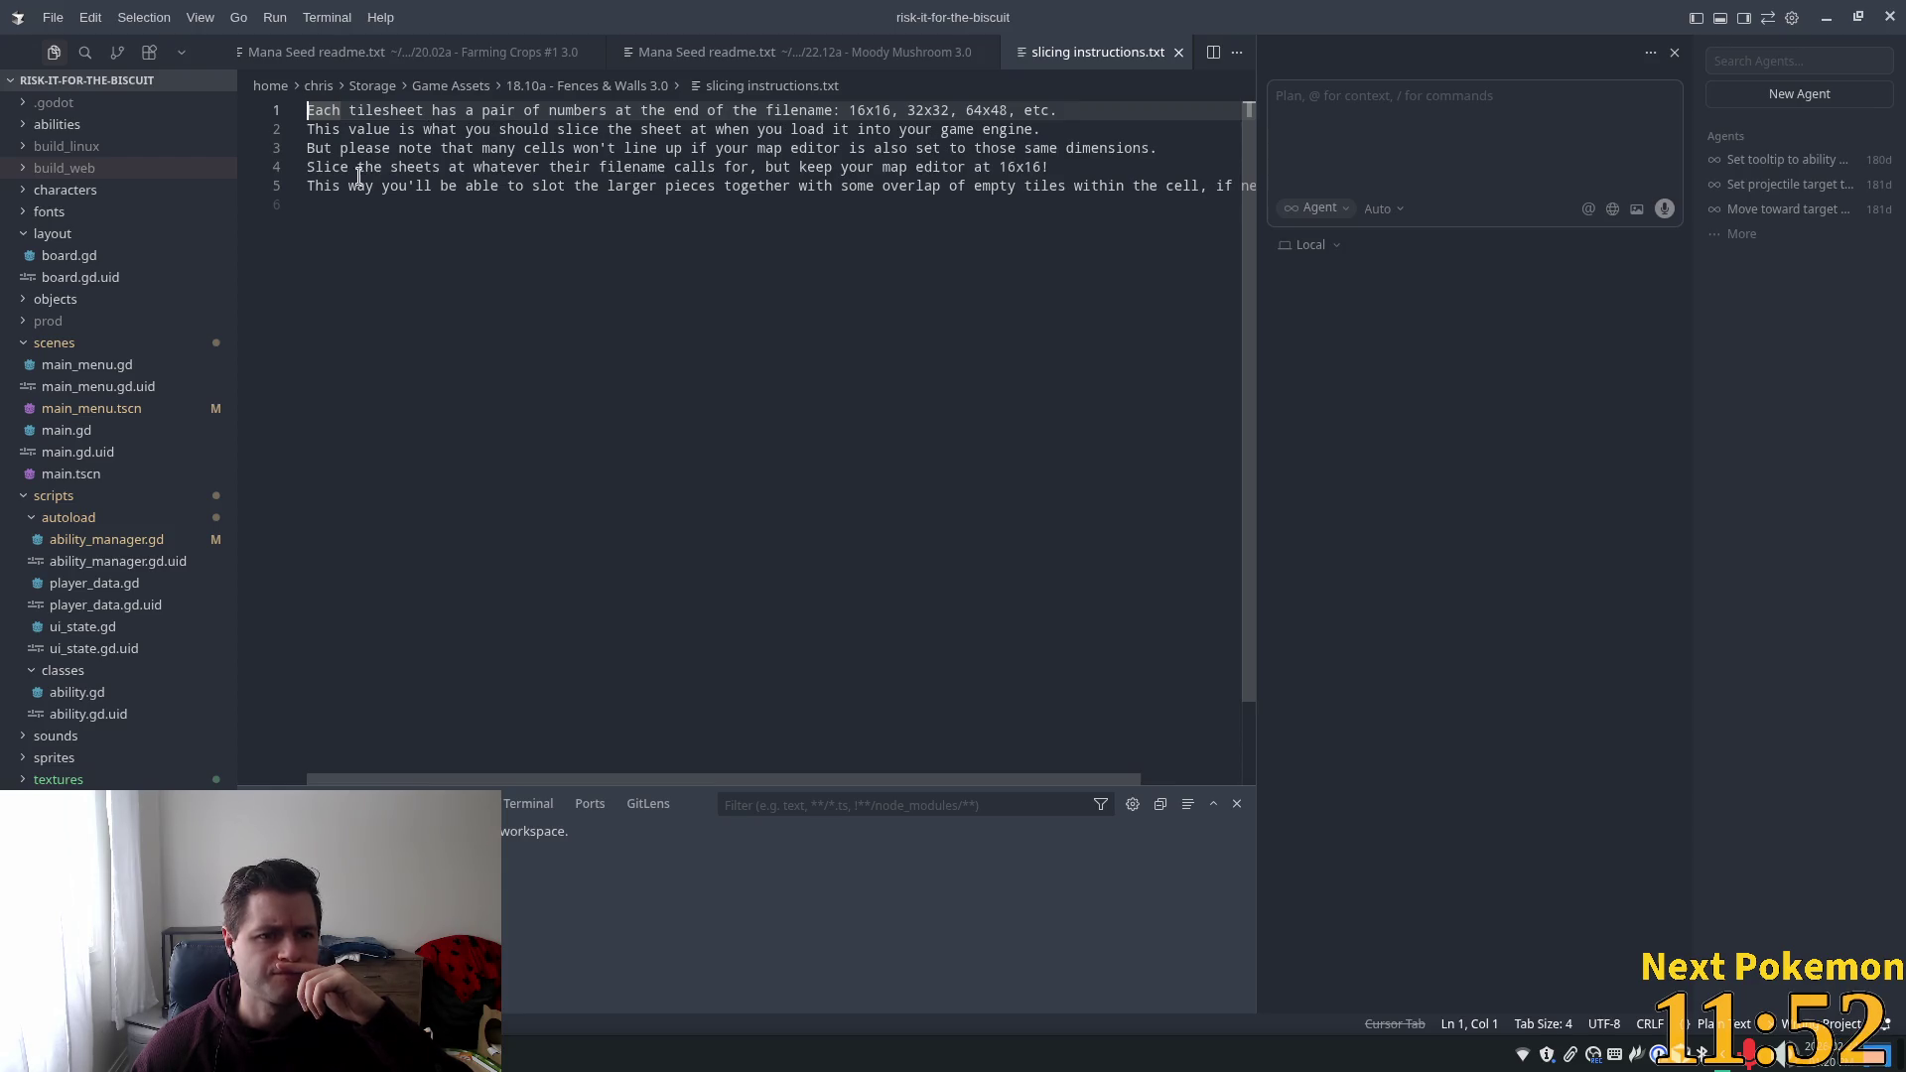
Highlight the sentence about keeping map editor dimensions at 16x16, then close slicing instructions.txt.
drag(440, 148, 1151, 149)
click(537, 270)
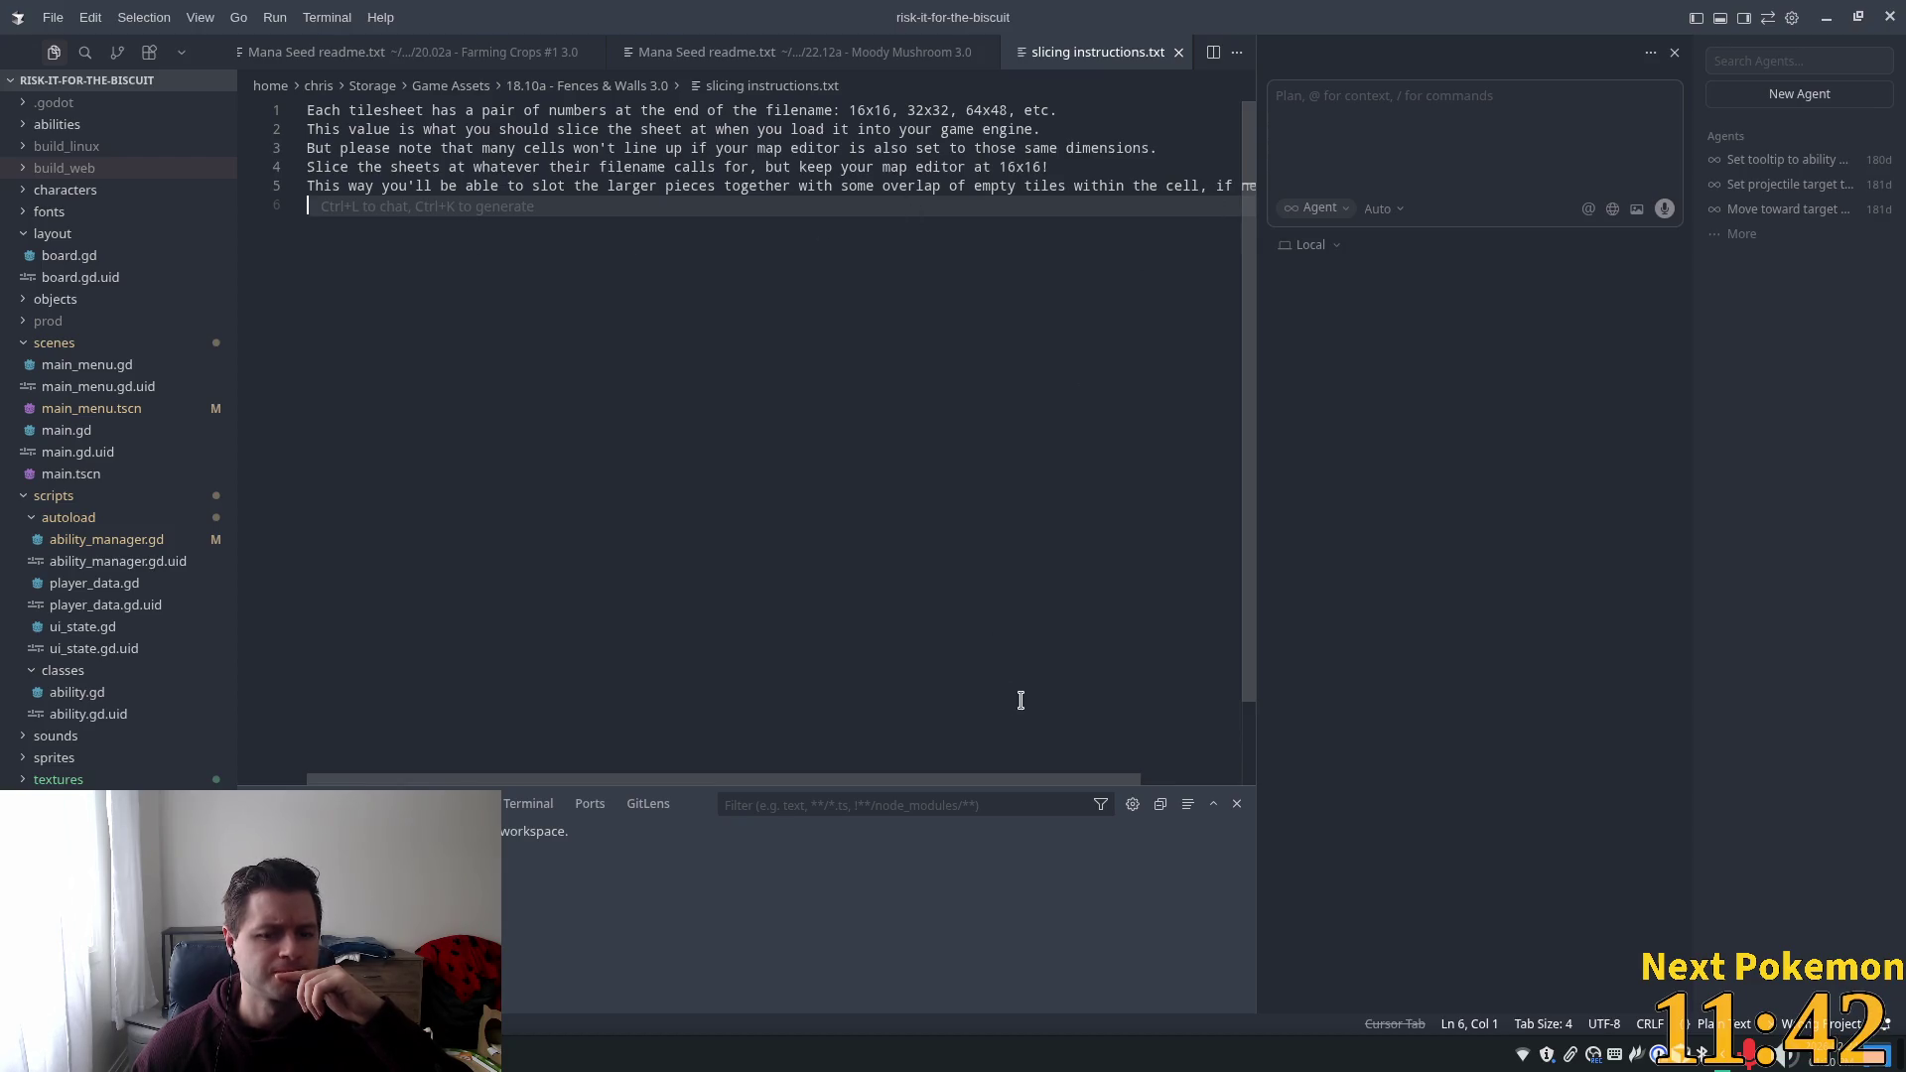
click(1178, 51)
Open the old version folder, view sample walls.png and fences & walls v1.png, then return to Godot.
key(alt+Tab)
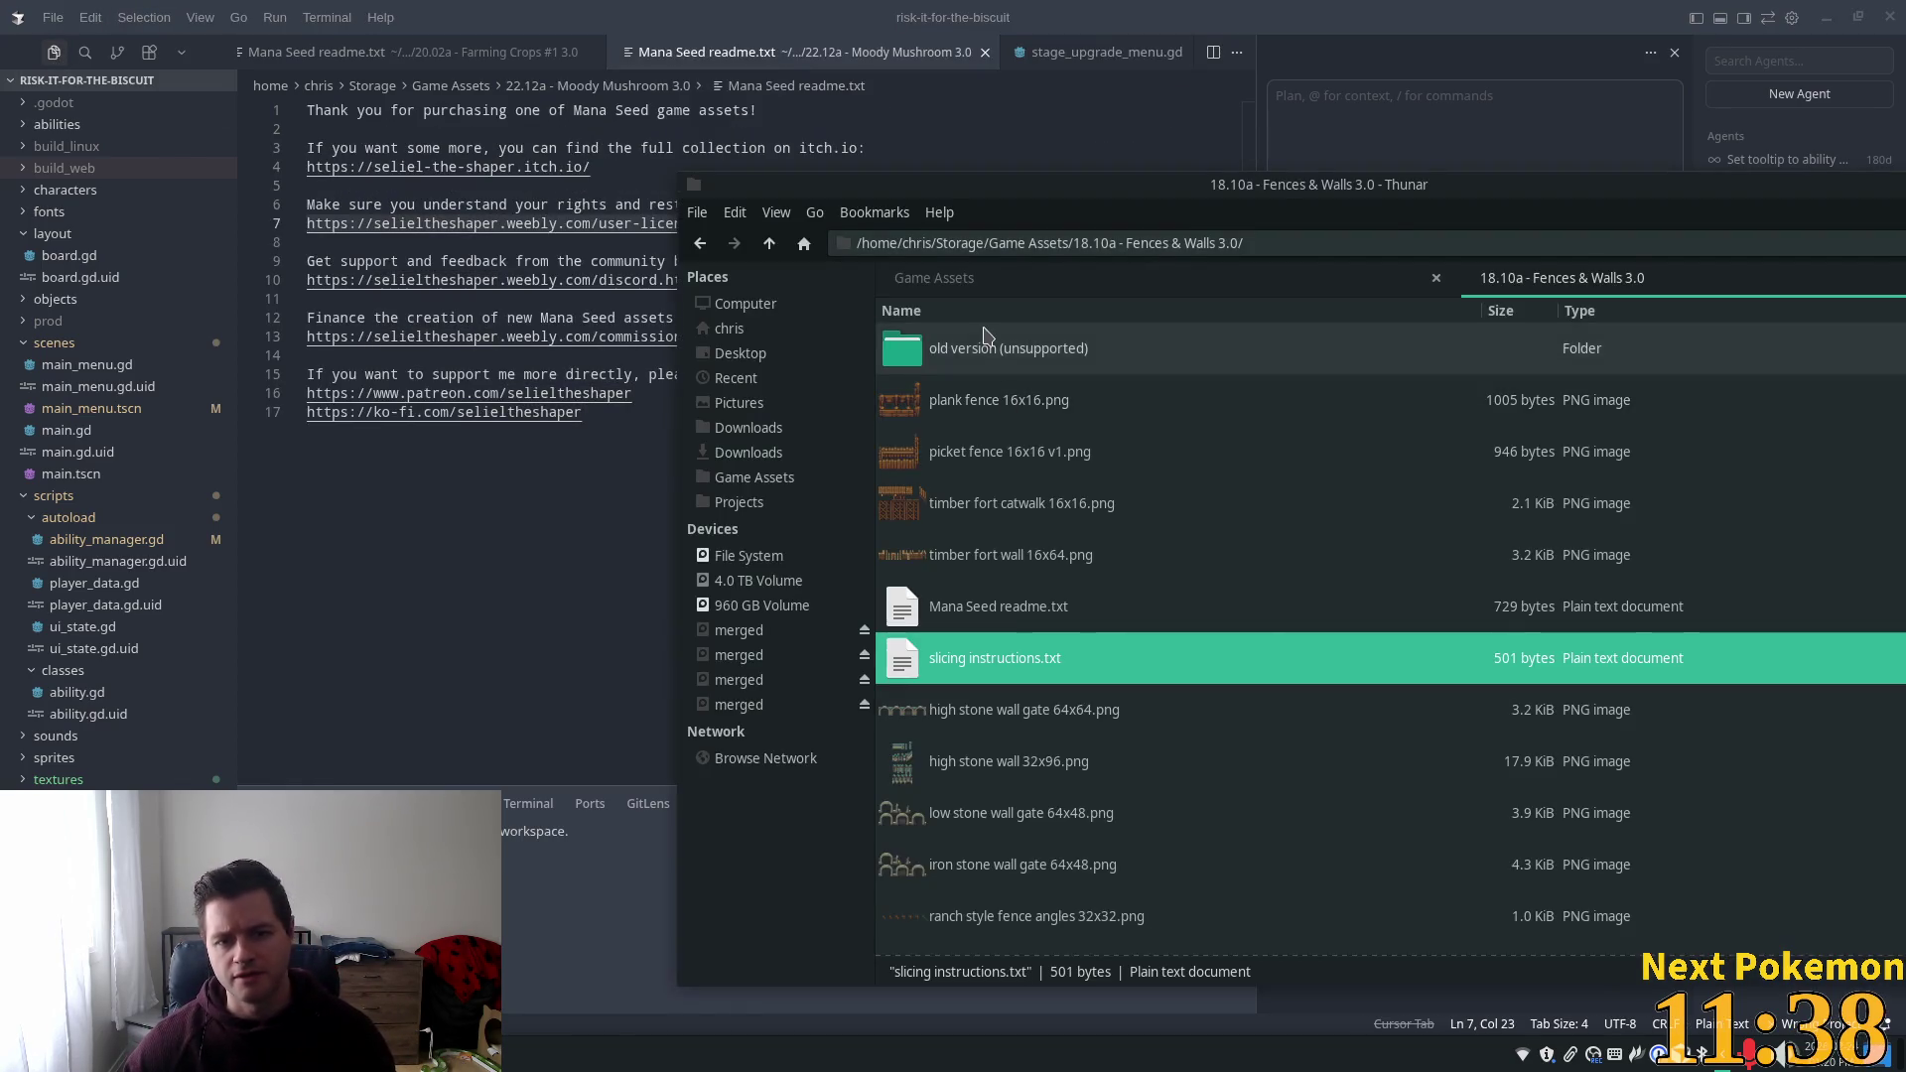
double_click(993, 348)
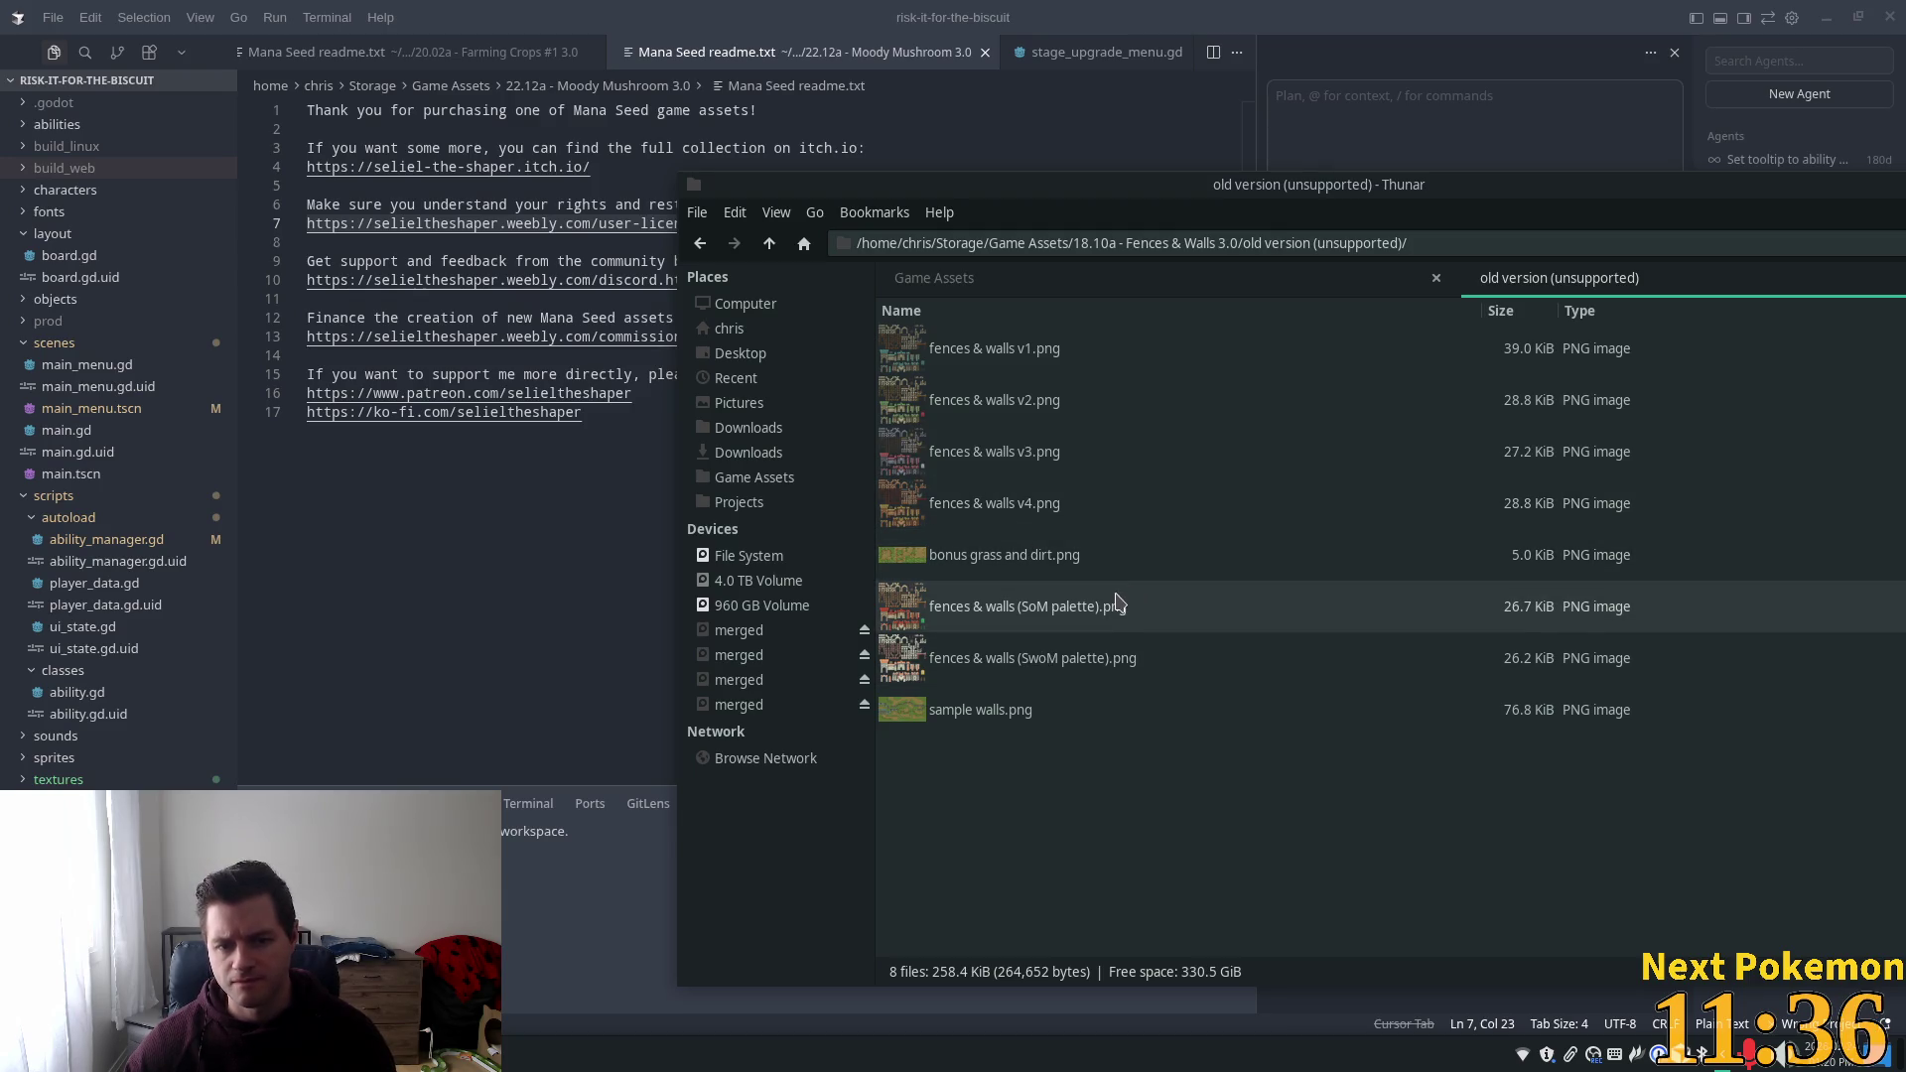
double_click(1092, 710)
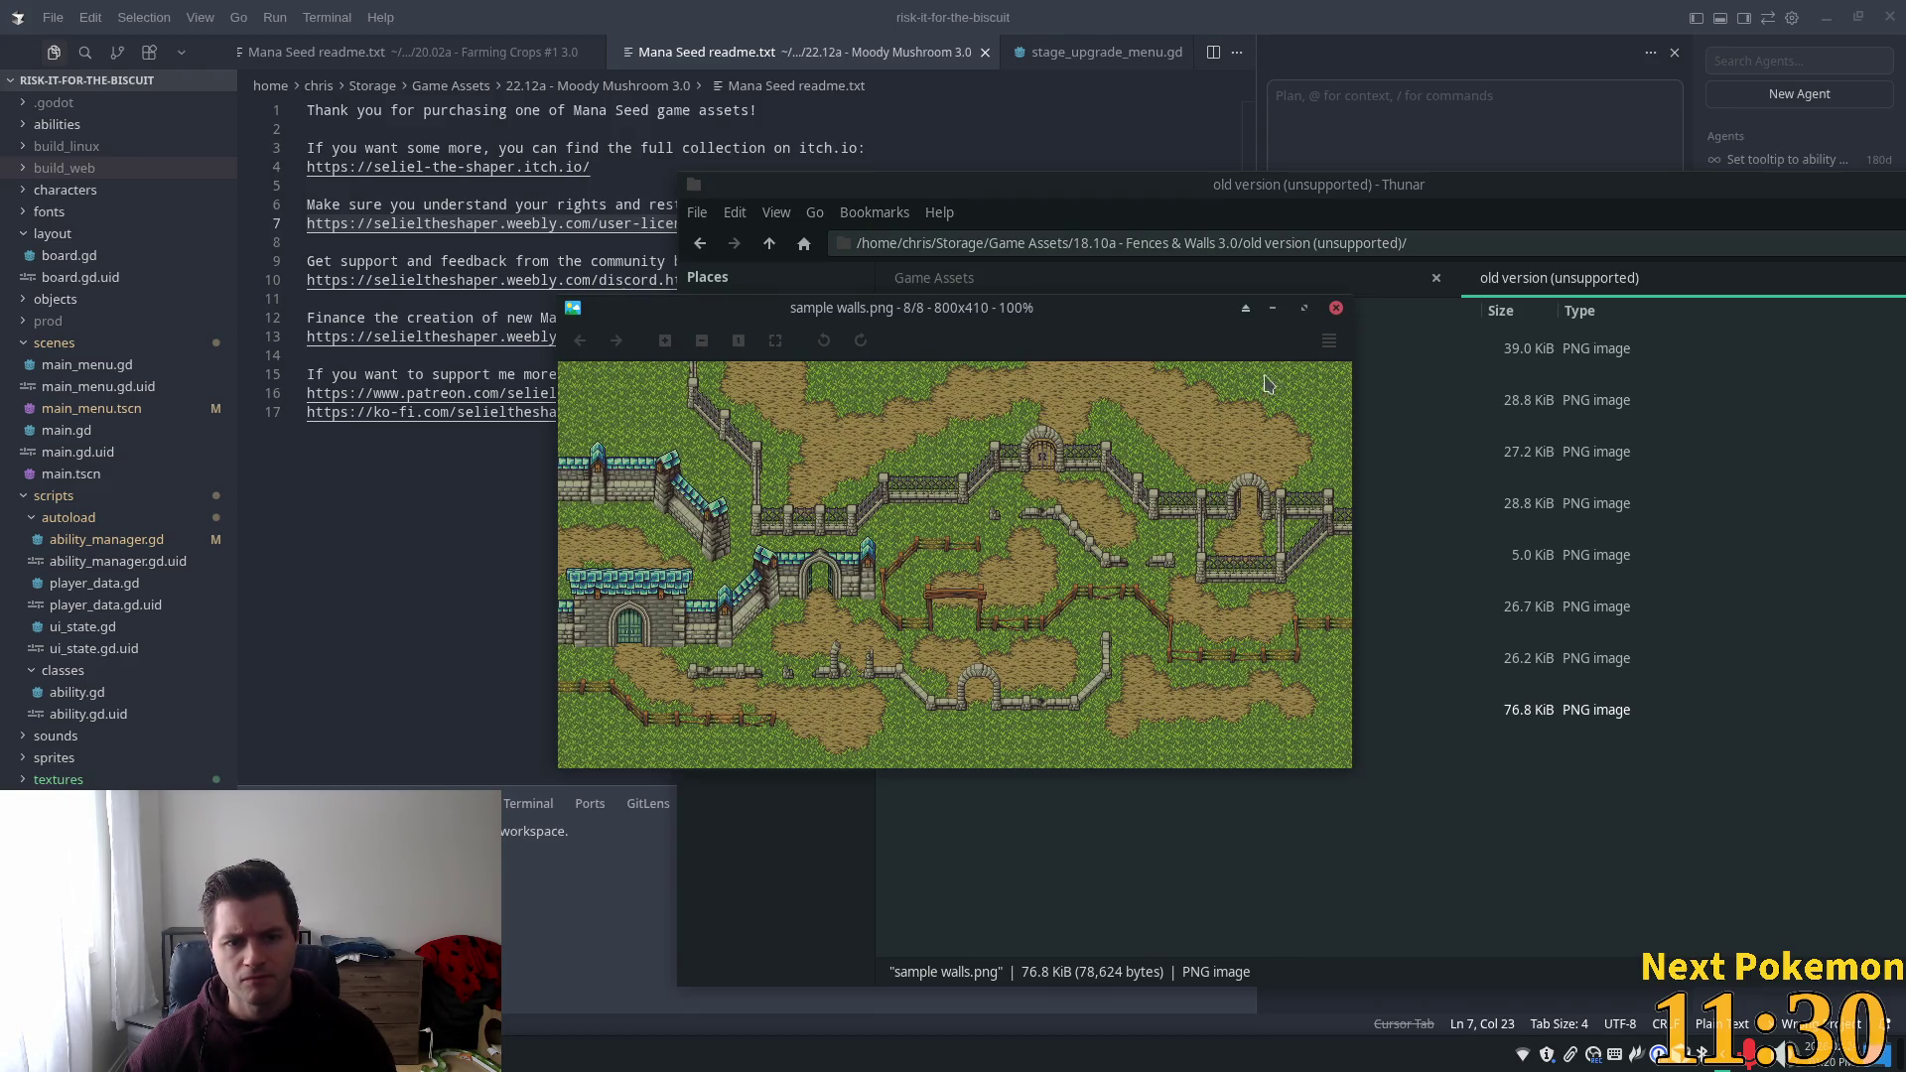
click(1337, 308)
click(990, 359)
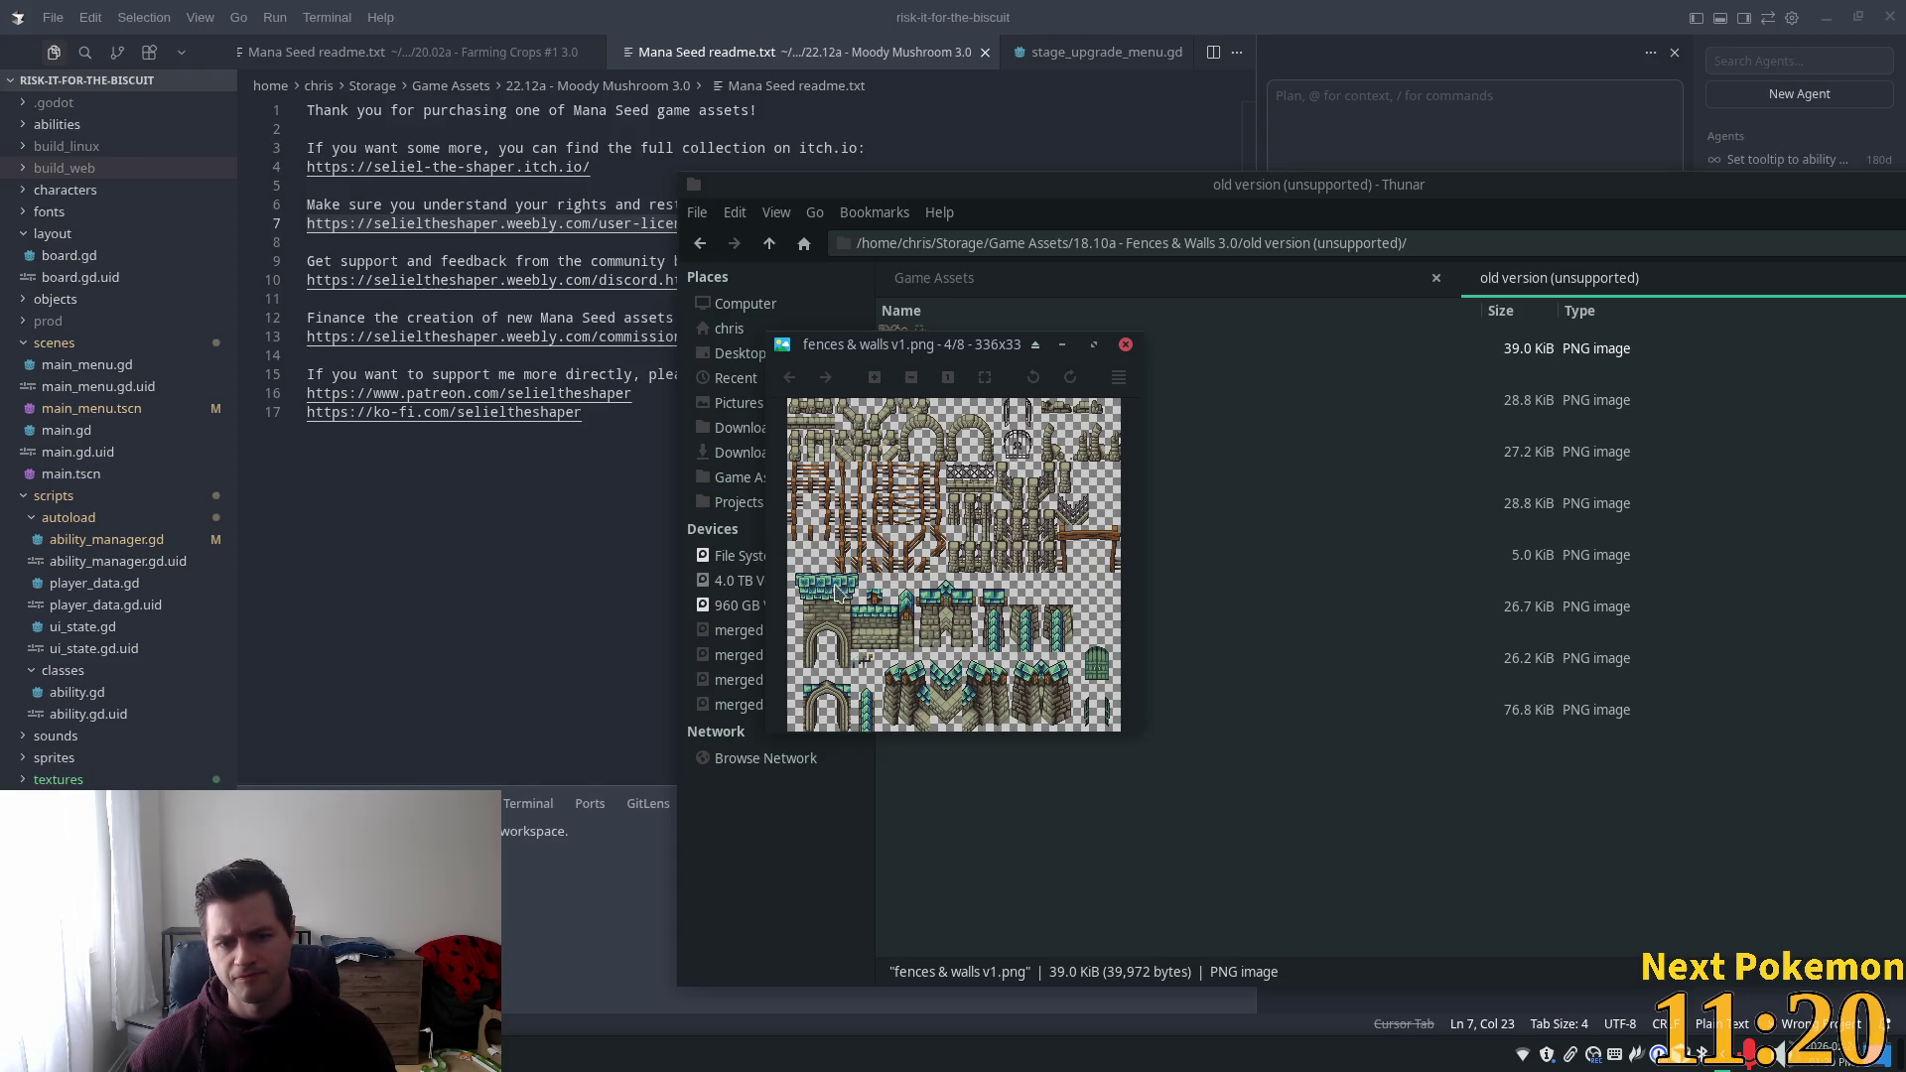
click(1125, 345)
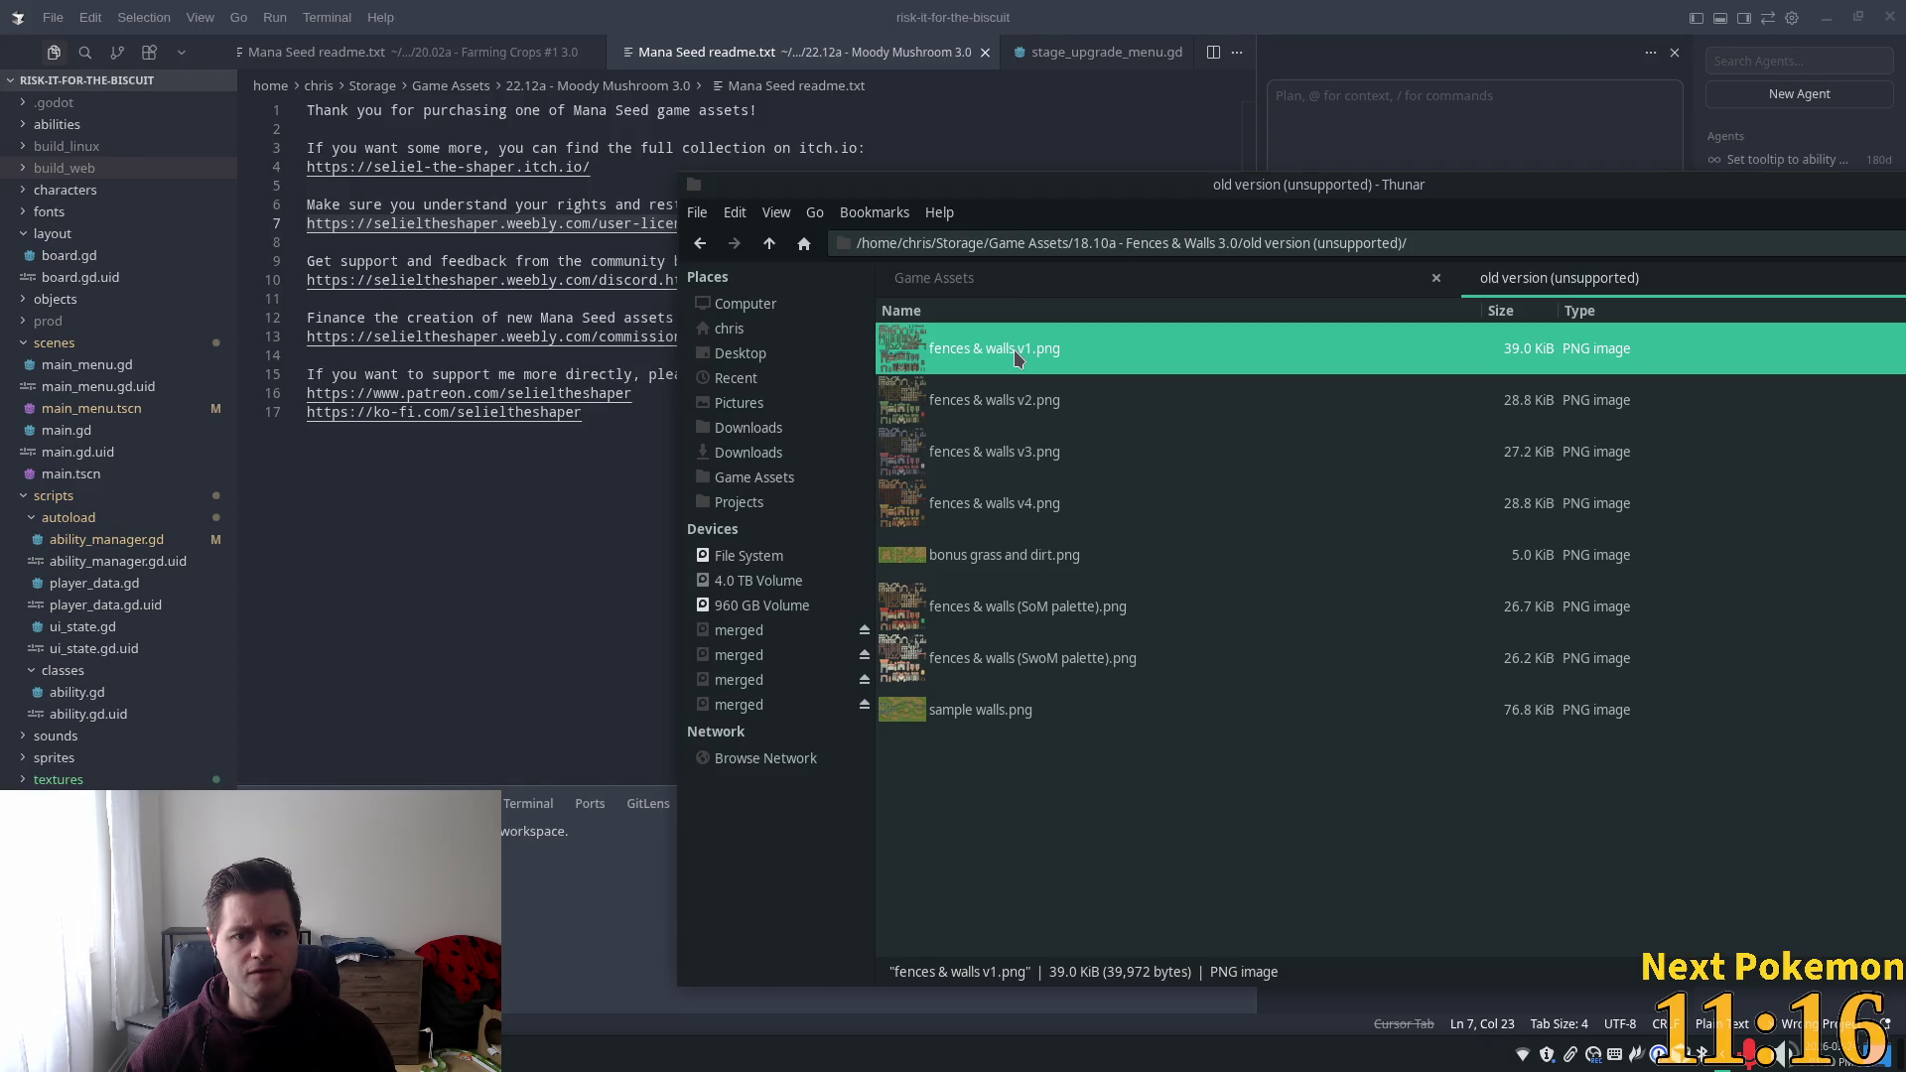
key(alt+Tab)
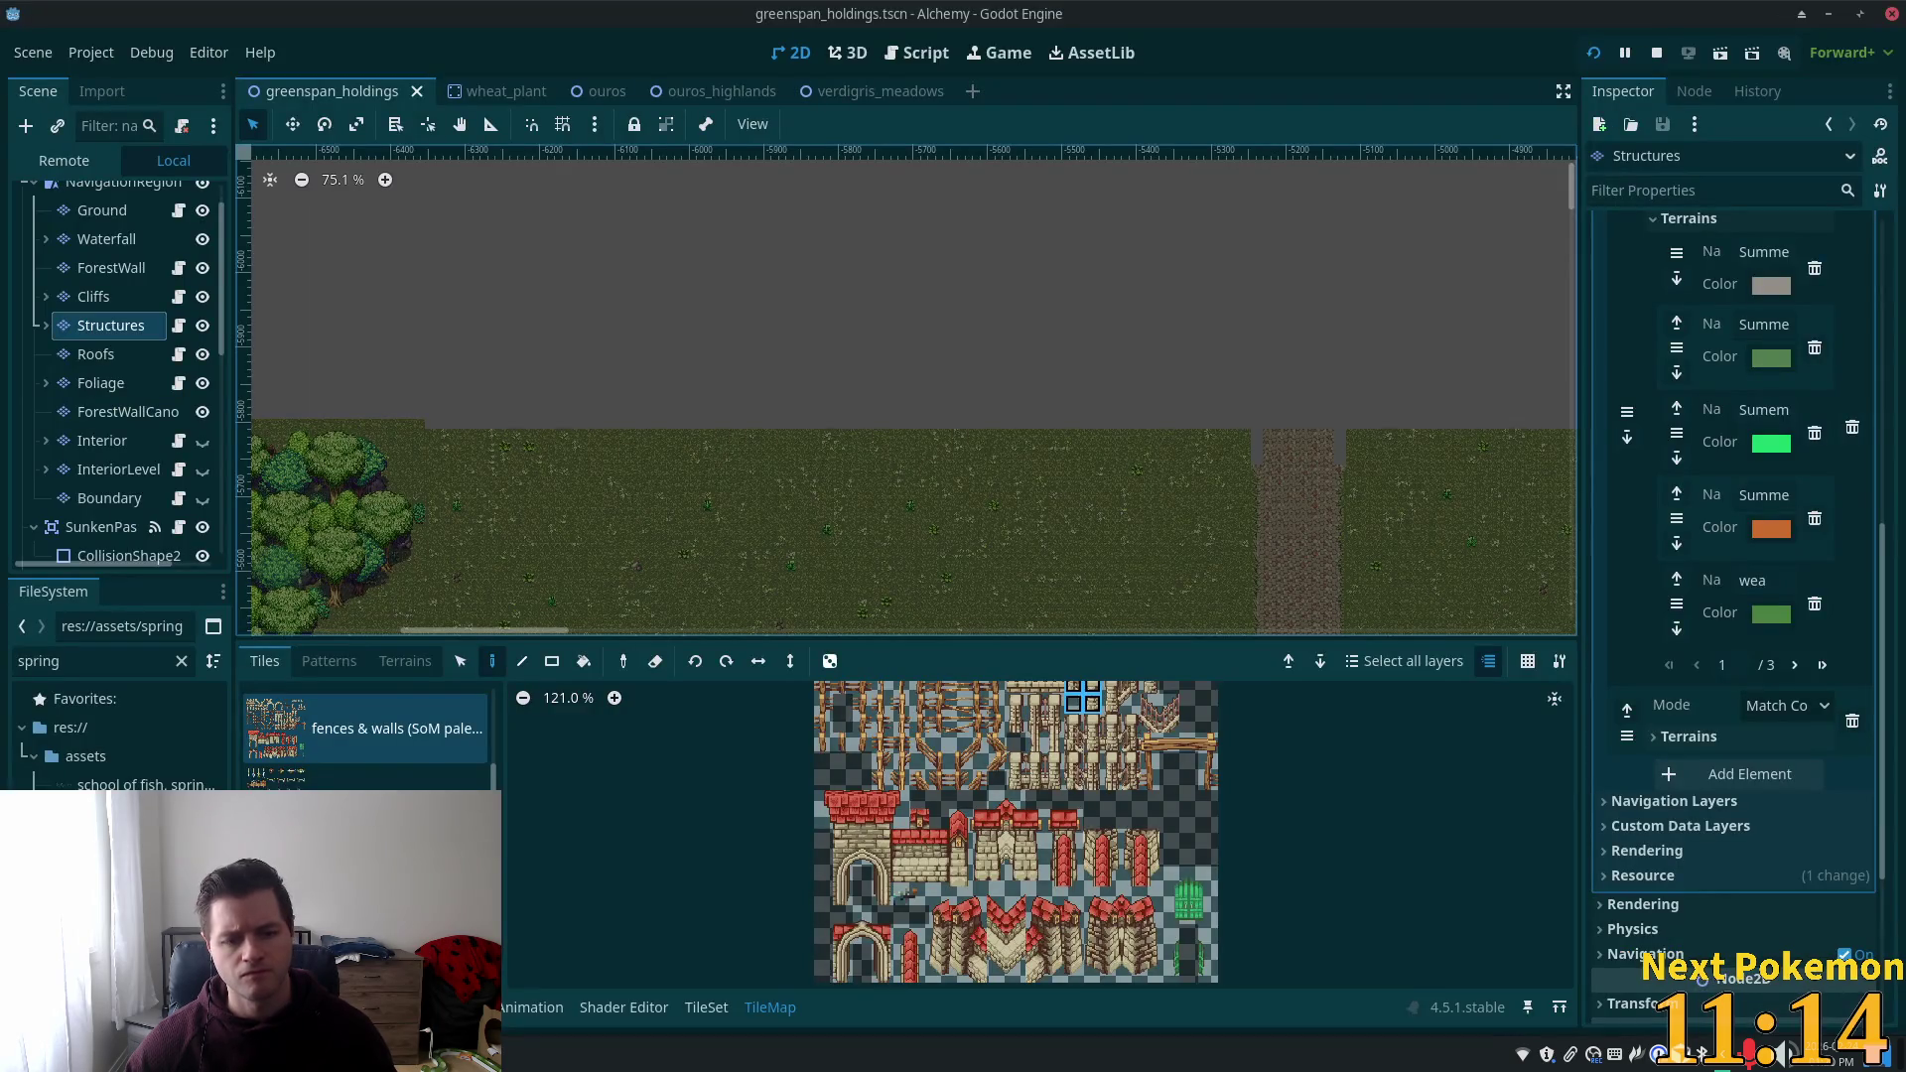
key(alt+Tab)
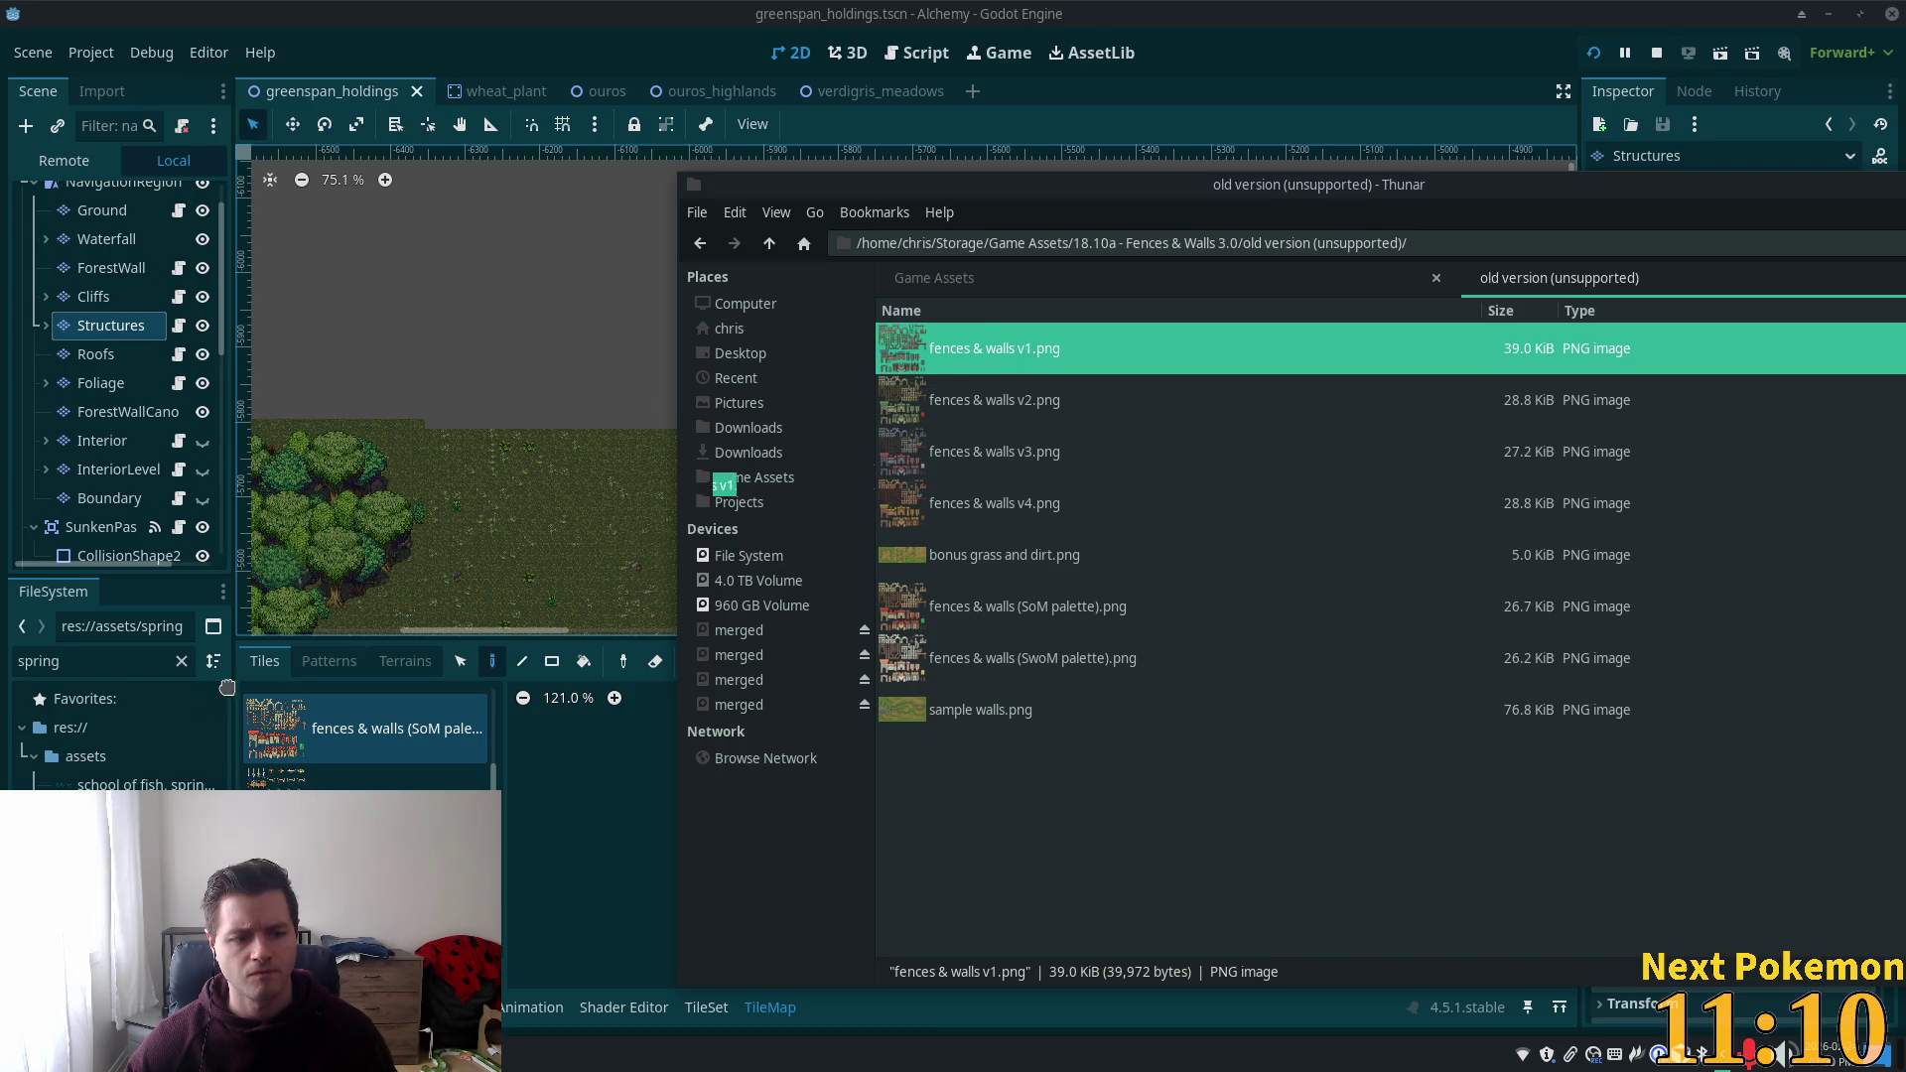
click(636, 897)
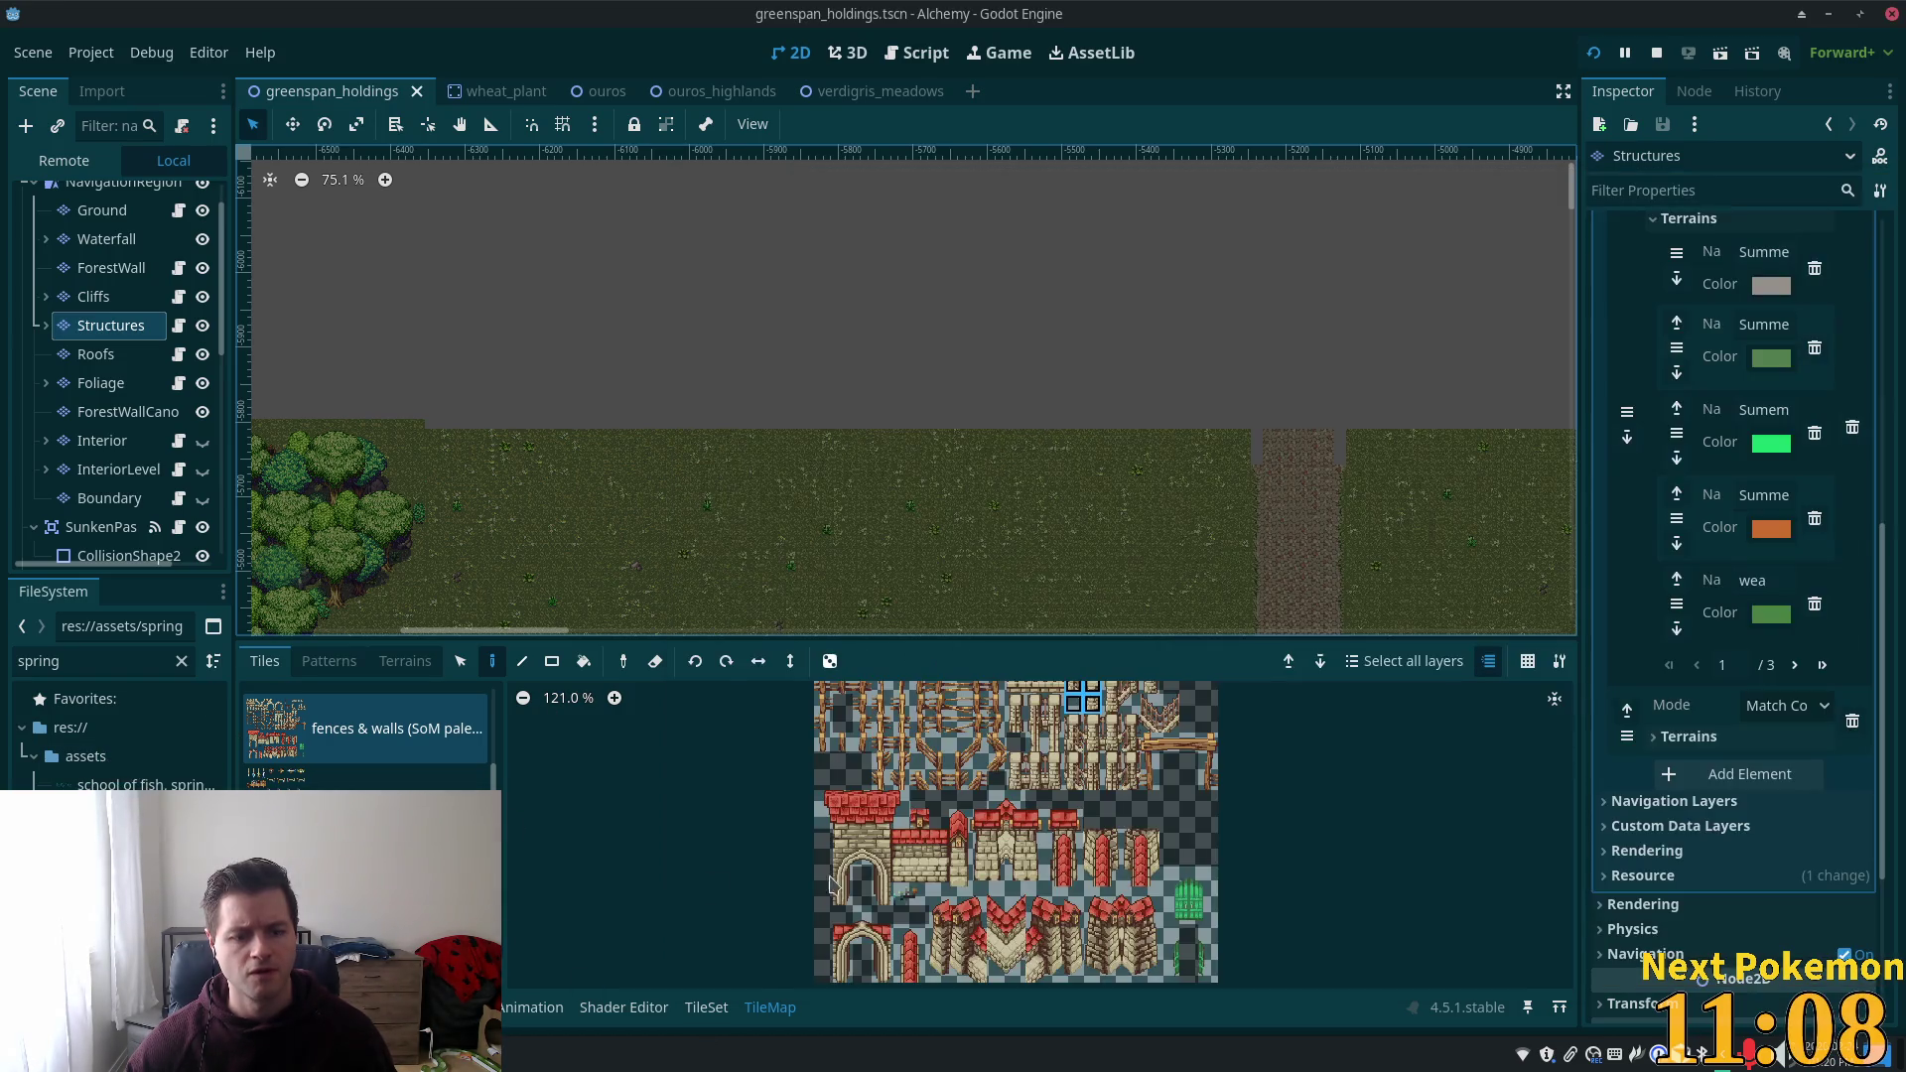
Filter files by 'fences' and add fences & walls v1.png as a TileSet source with auto-created tiles.
scroll(1636, 564, up, 8)
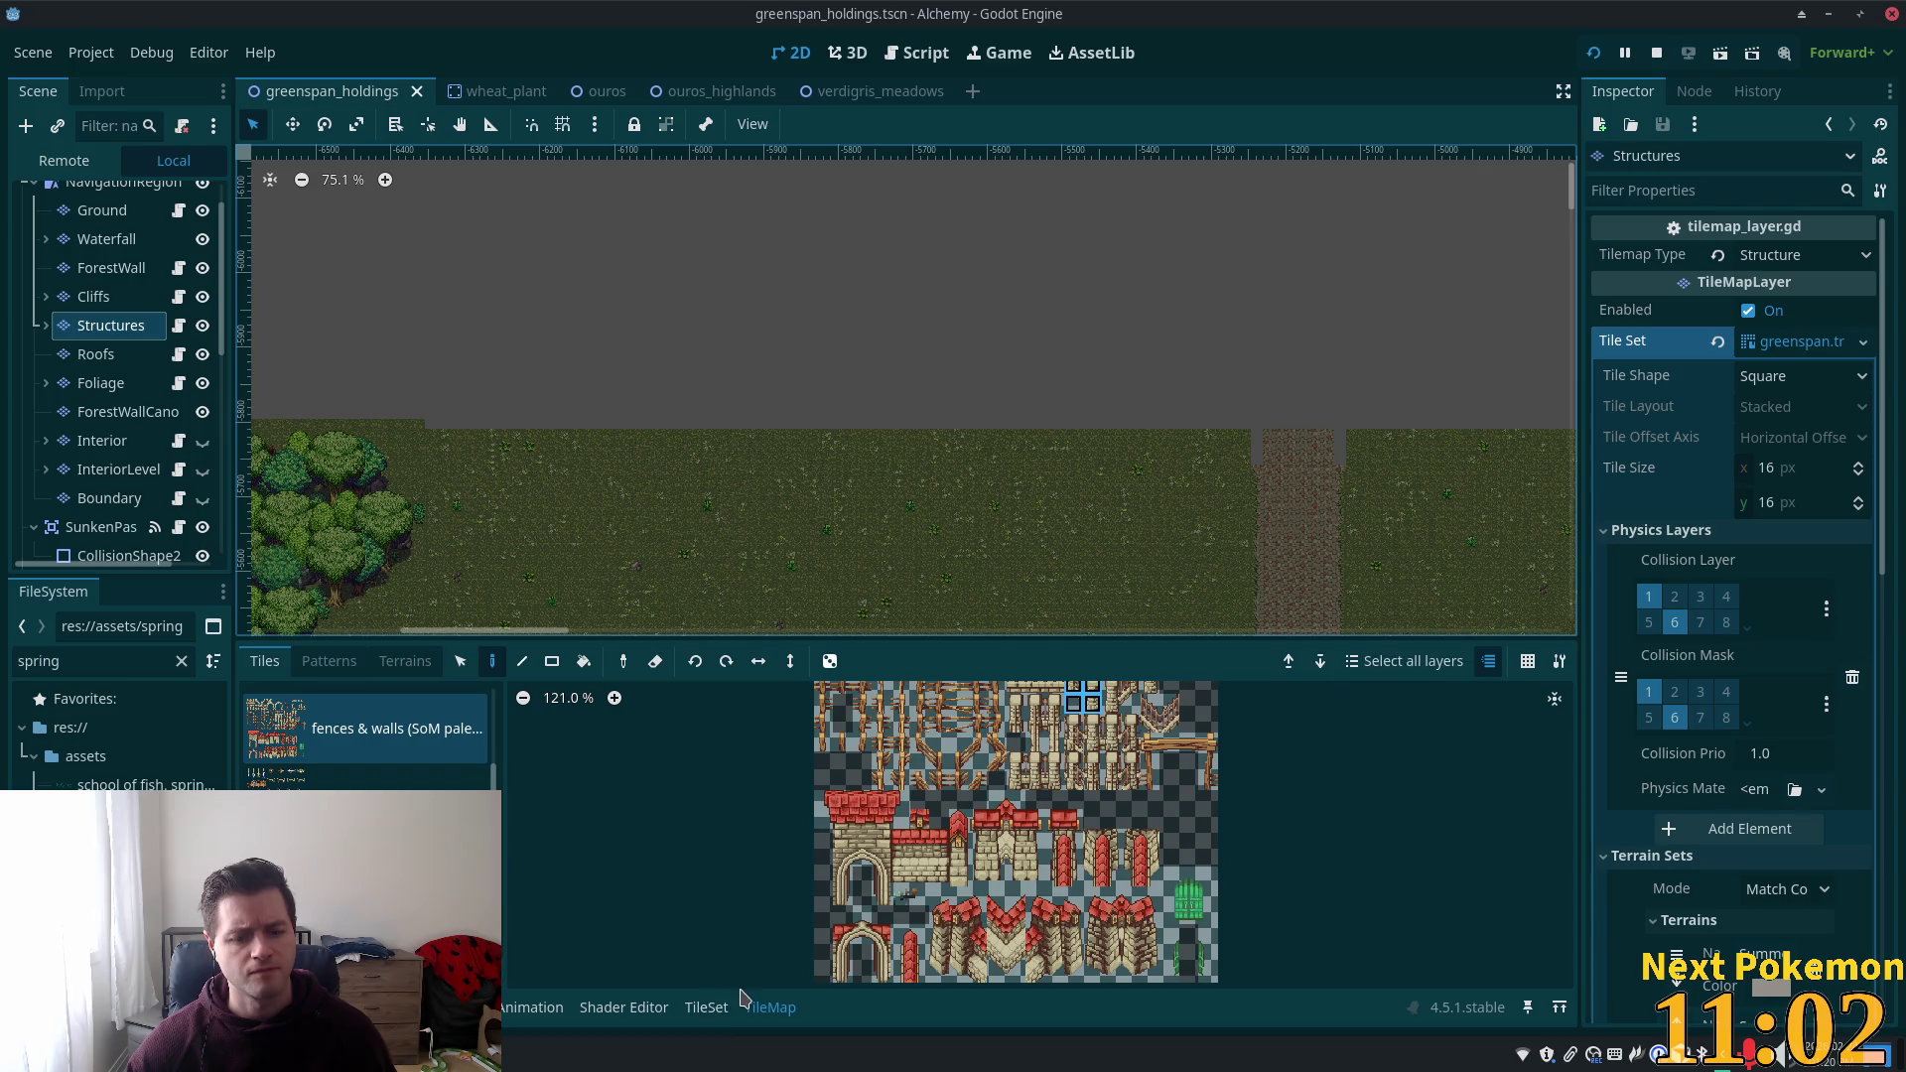
click(706, 1007)
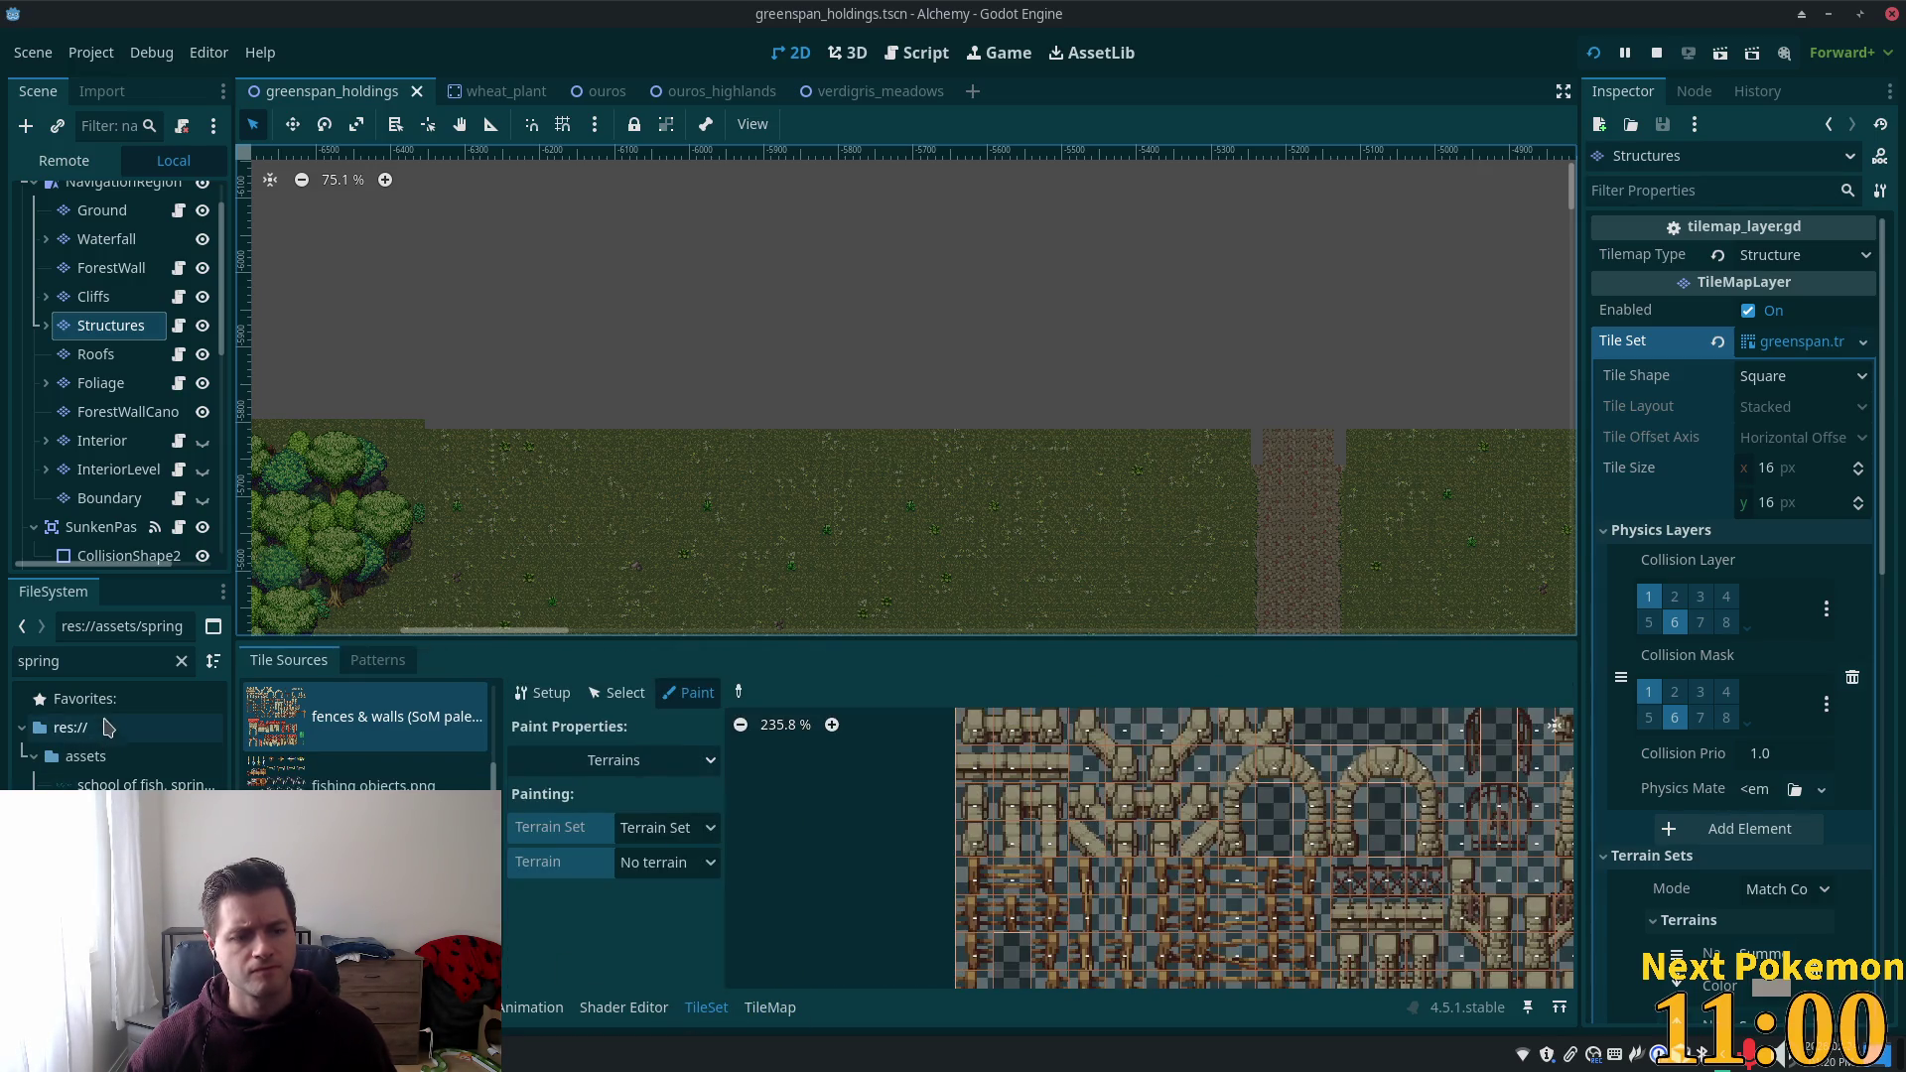
double_click(87, 661)
text(fences)
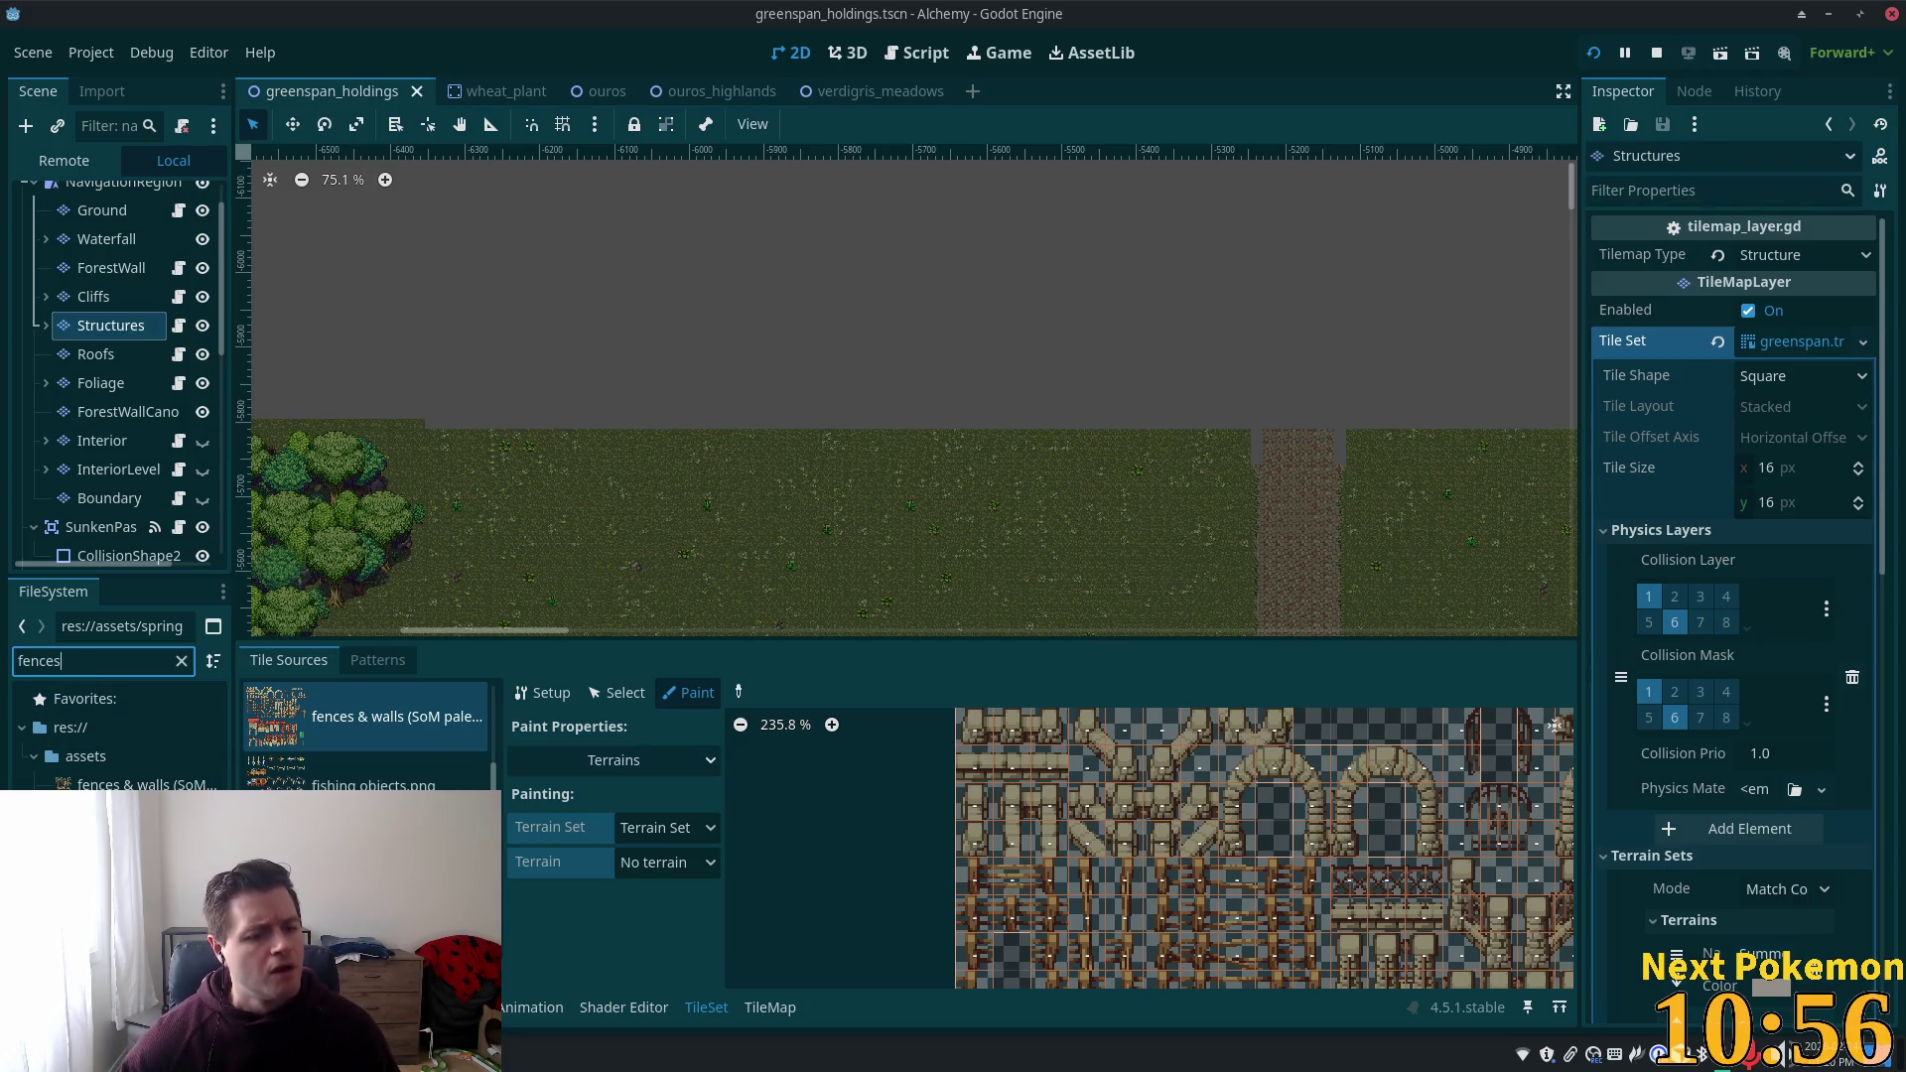
mouse_move(109, 809)
mouse_down()
mouse_move(497, 784)
mouse_move(377, 770)
mouse_up()
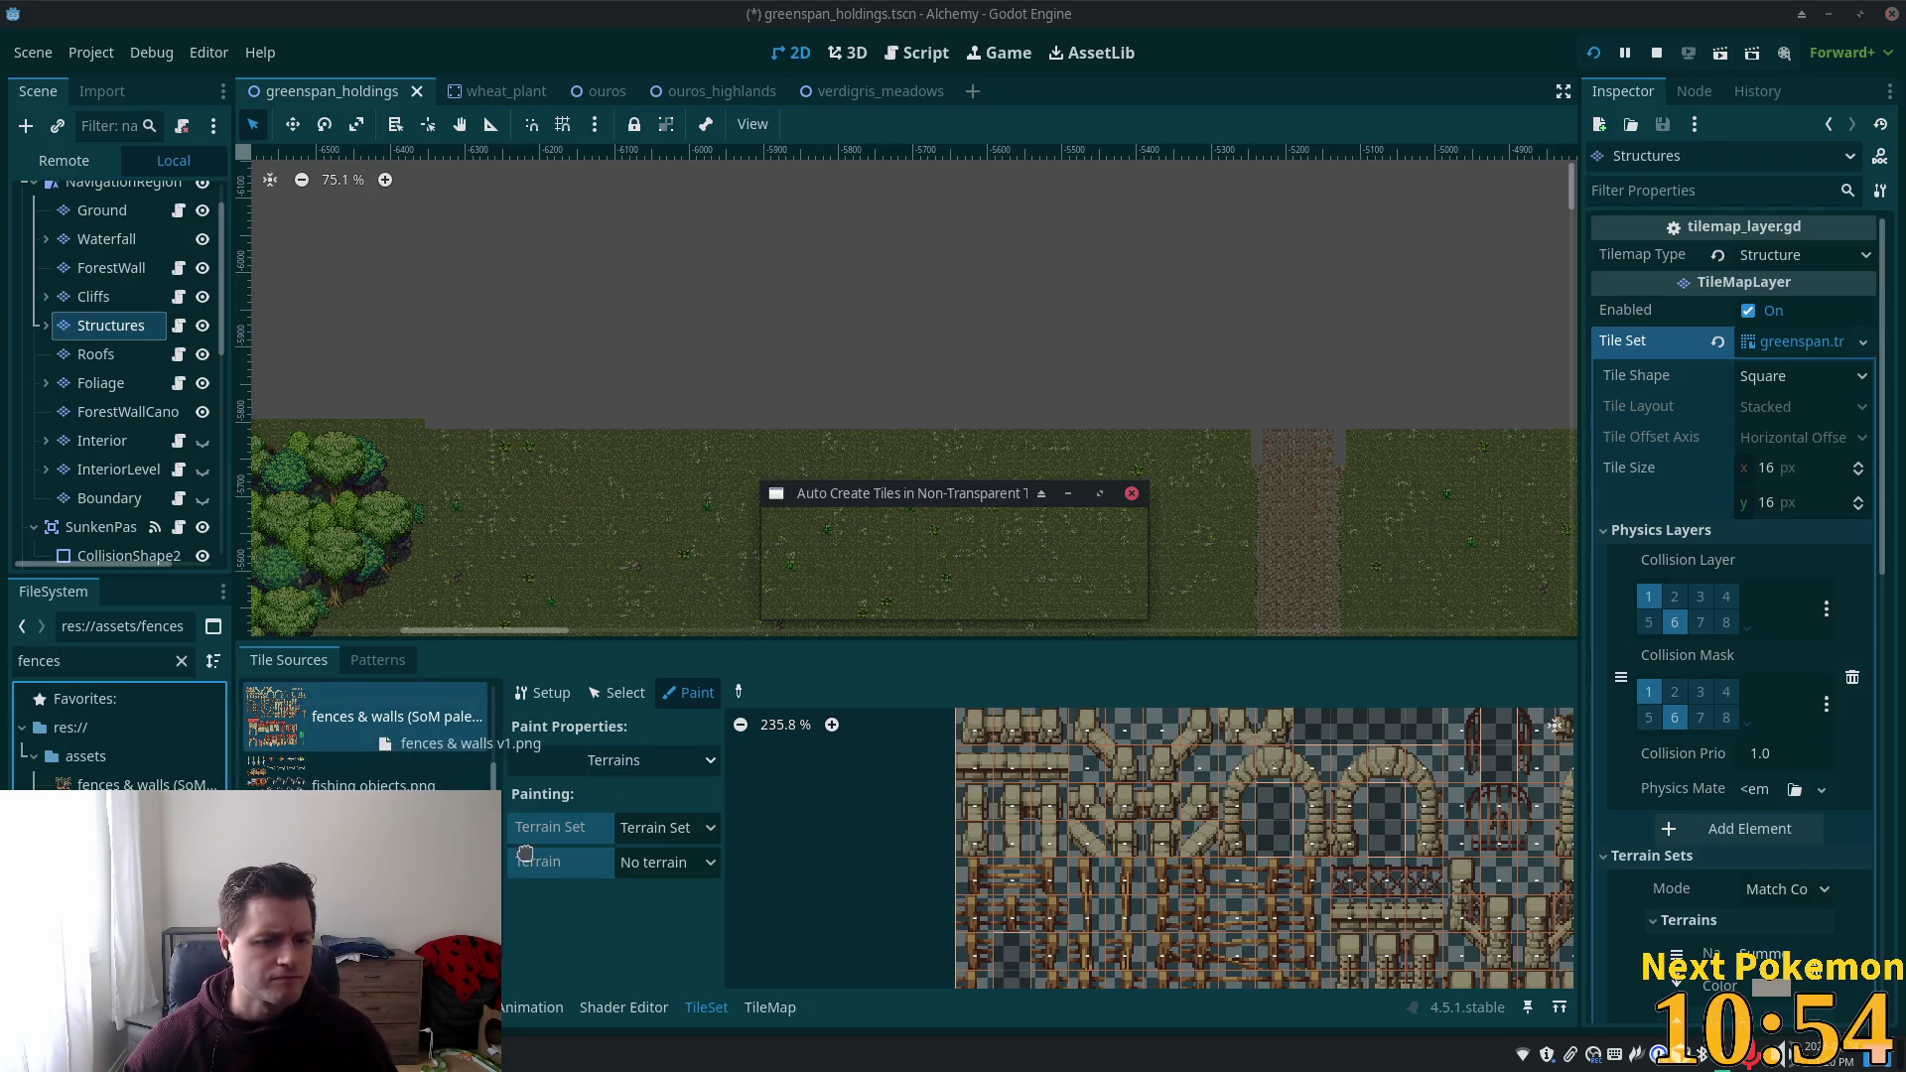
click(1025, 565)
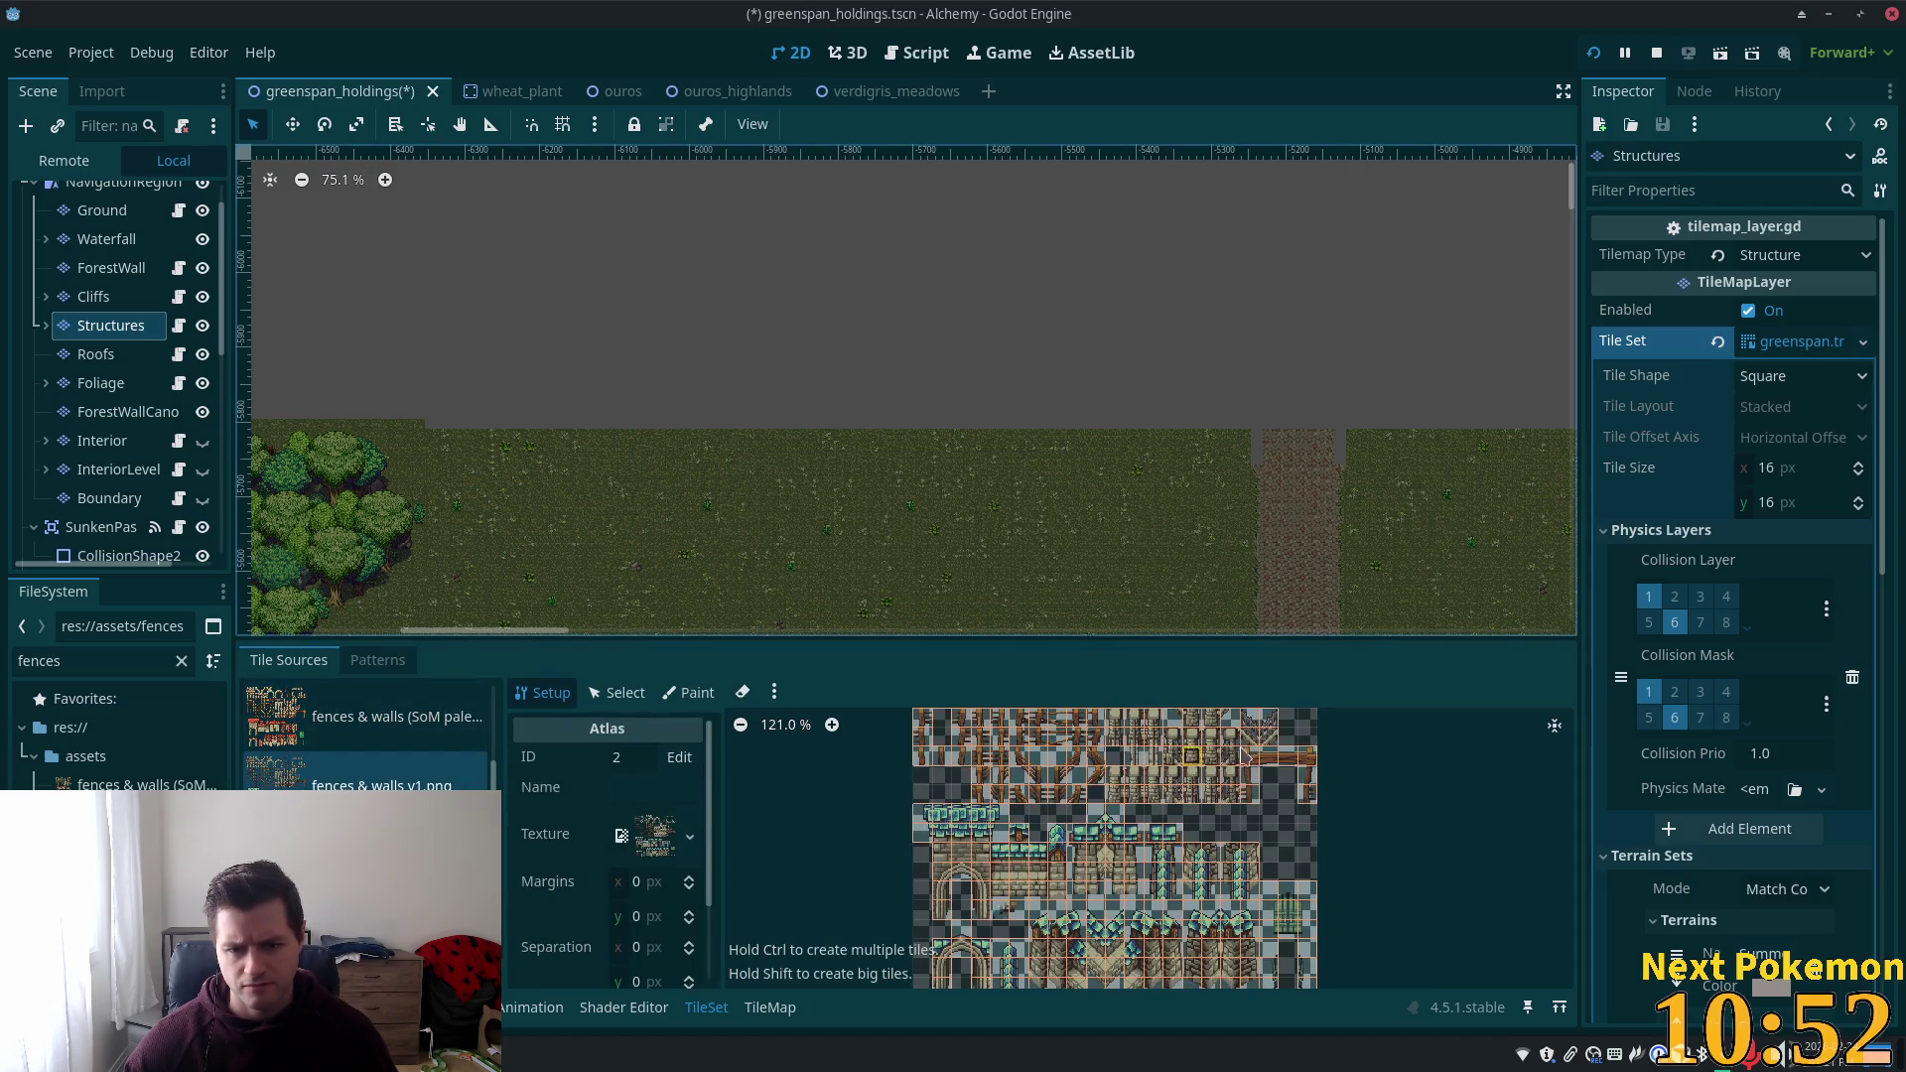
scroll(1150, 802, down, 3)
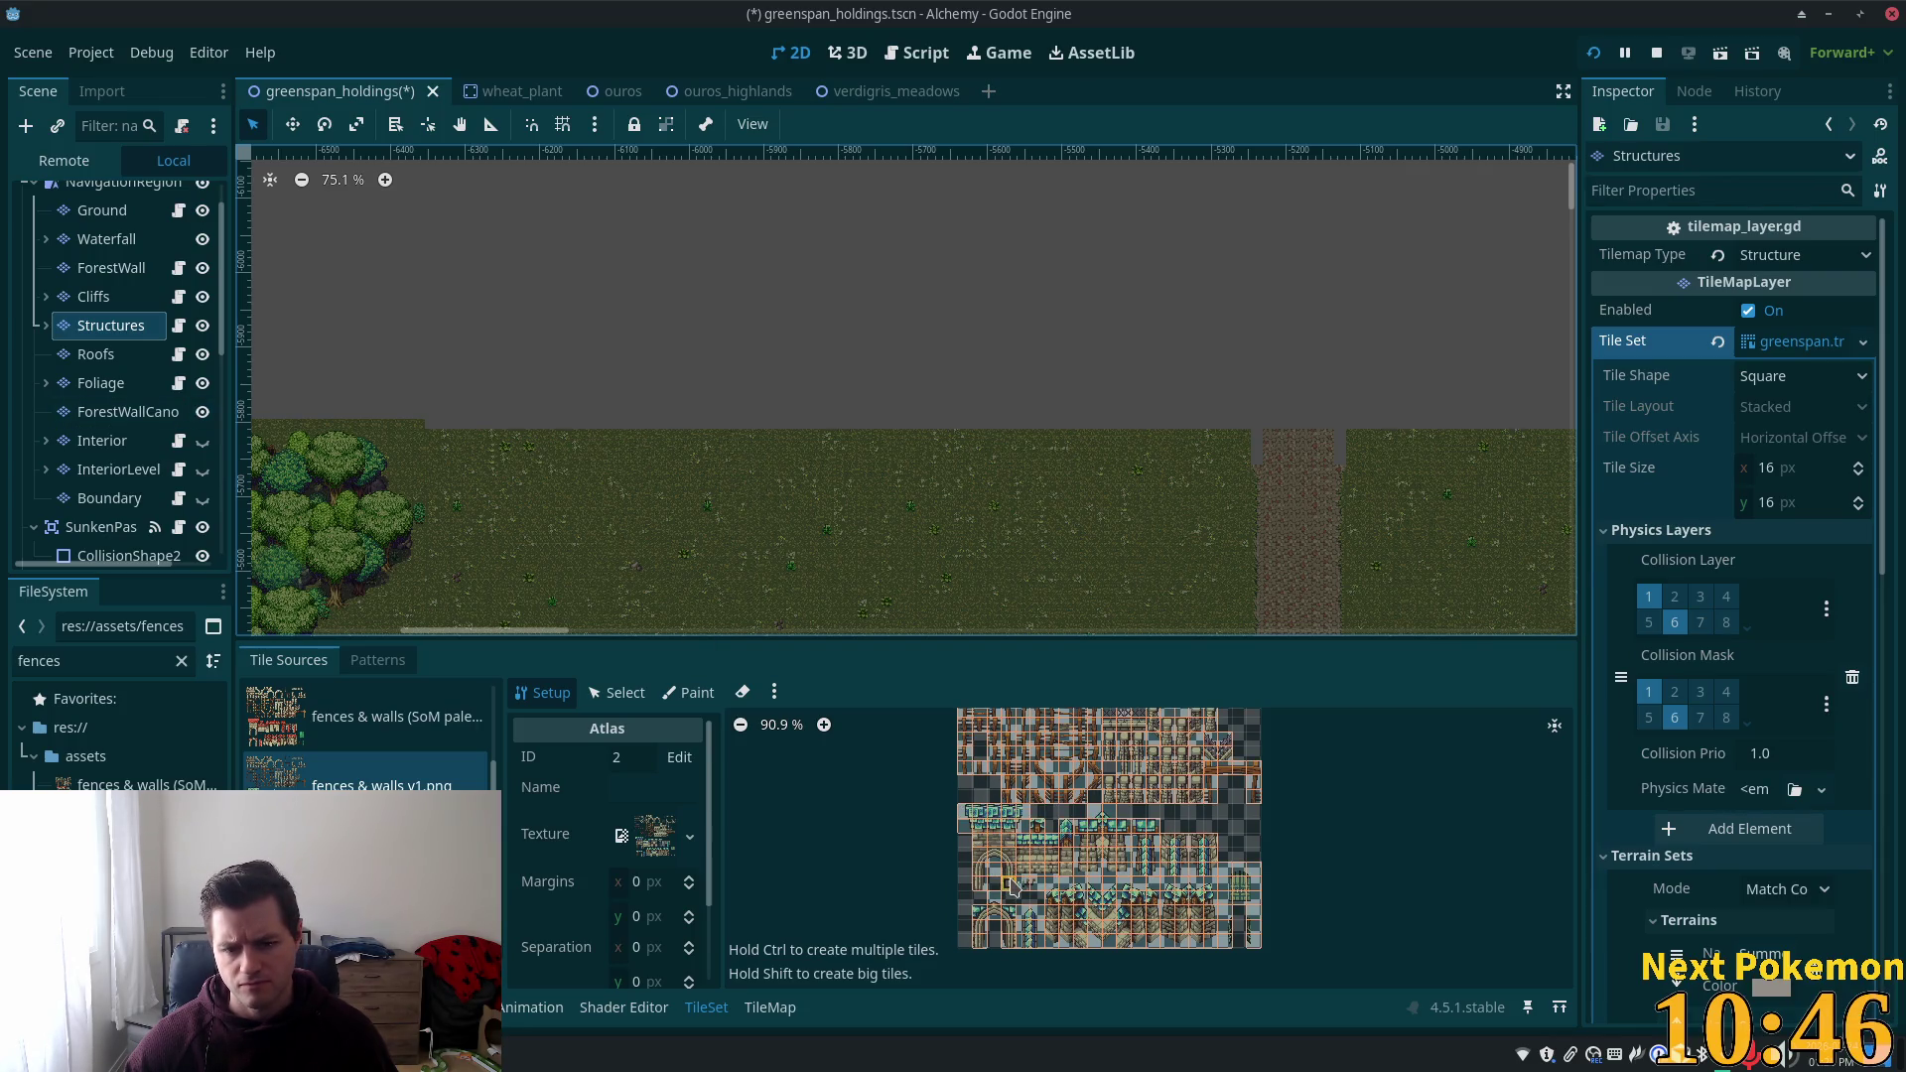
click(763, 1010)
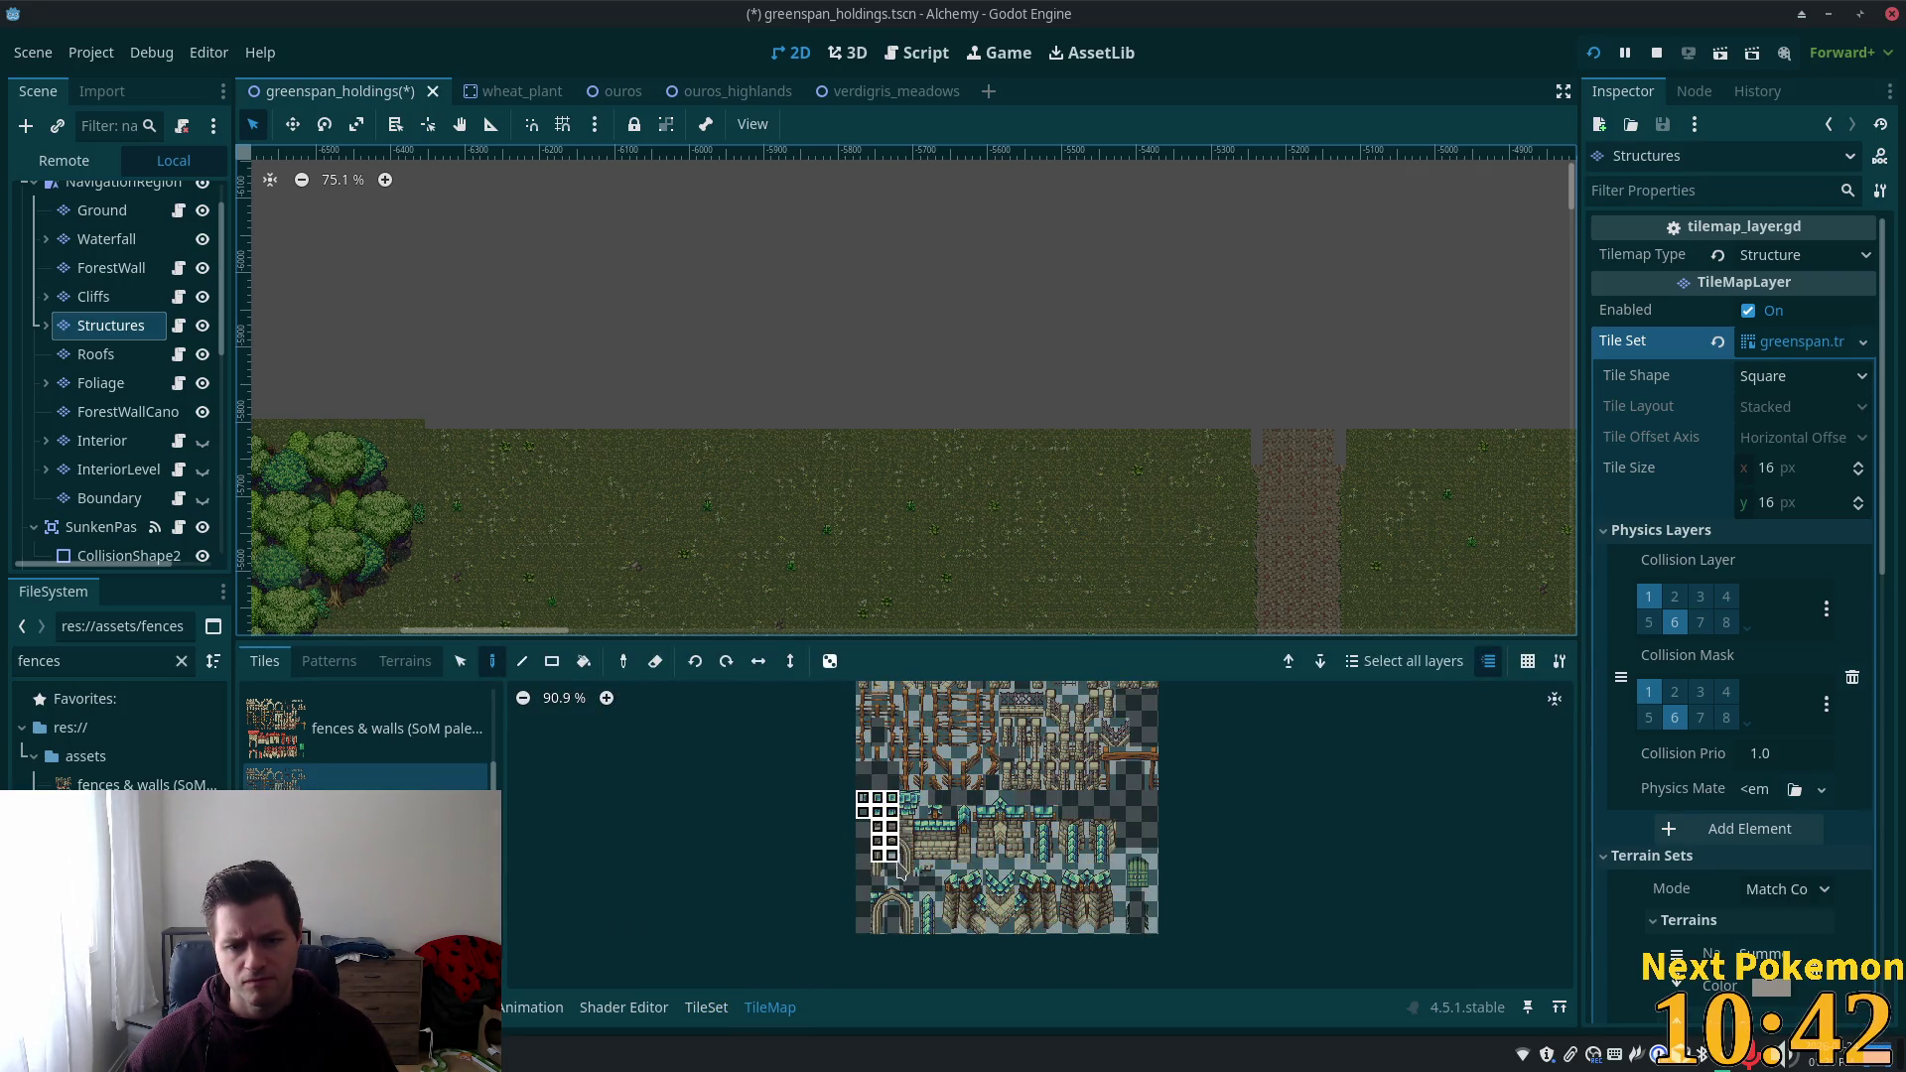
Select the 4x7 stone gate tower tiles from the fences & walls v1 atlas as the brush.
mouse_move(901, 870)
mouse_down()
mouse_move(922, 874)
mouse_move(922, 842)
mouse_move(913, 874)
mouse_up()
scroll(904, 883, up, 6)
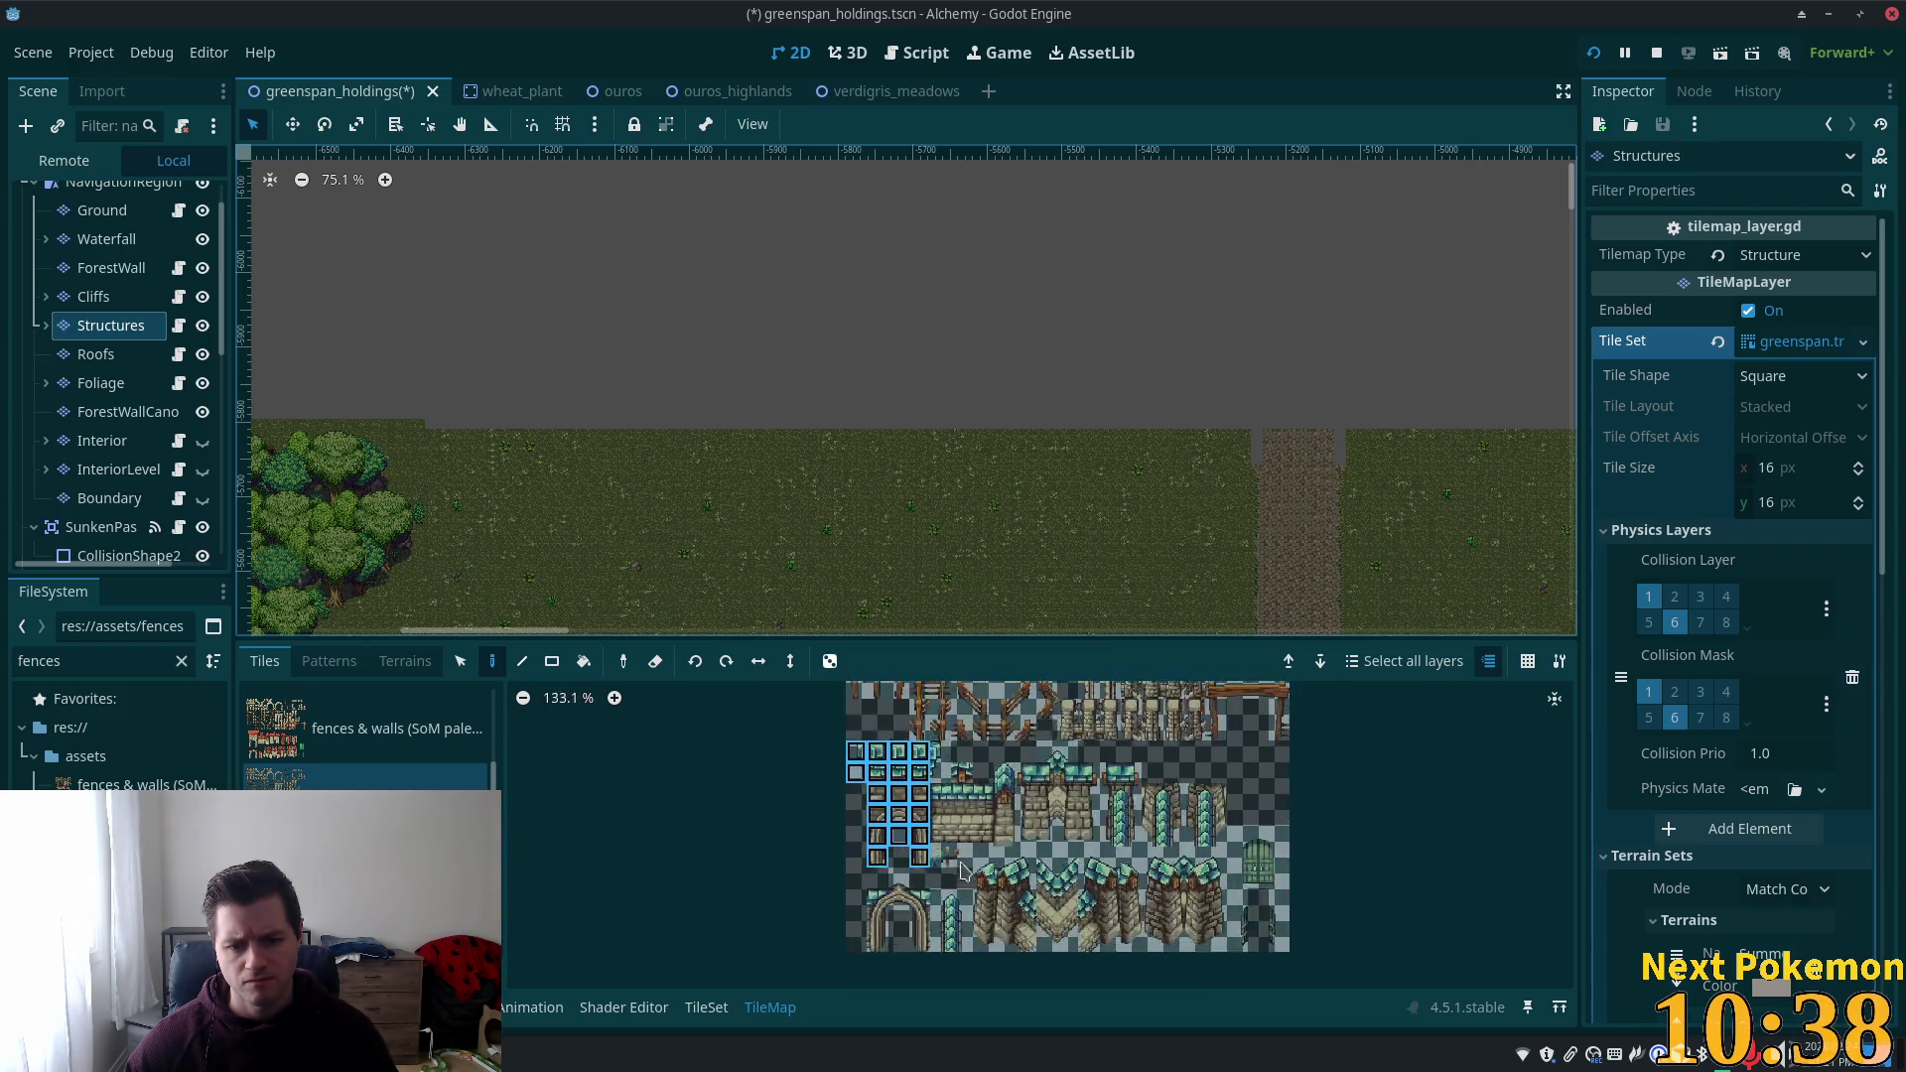
scroll(1112, 830, down, 3)
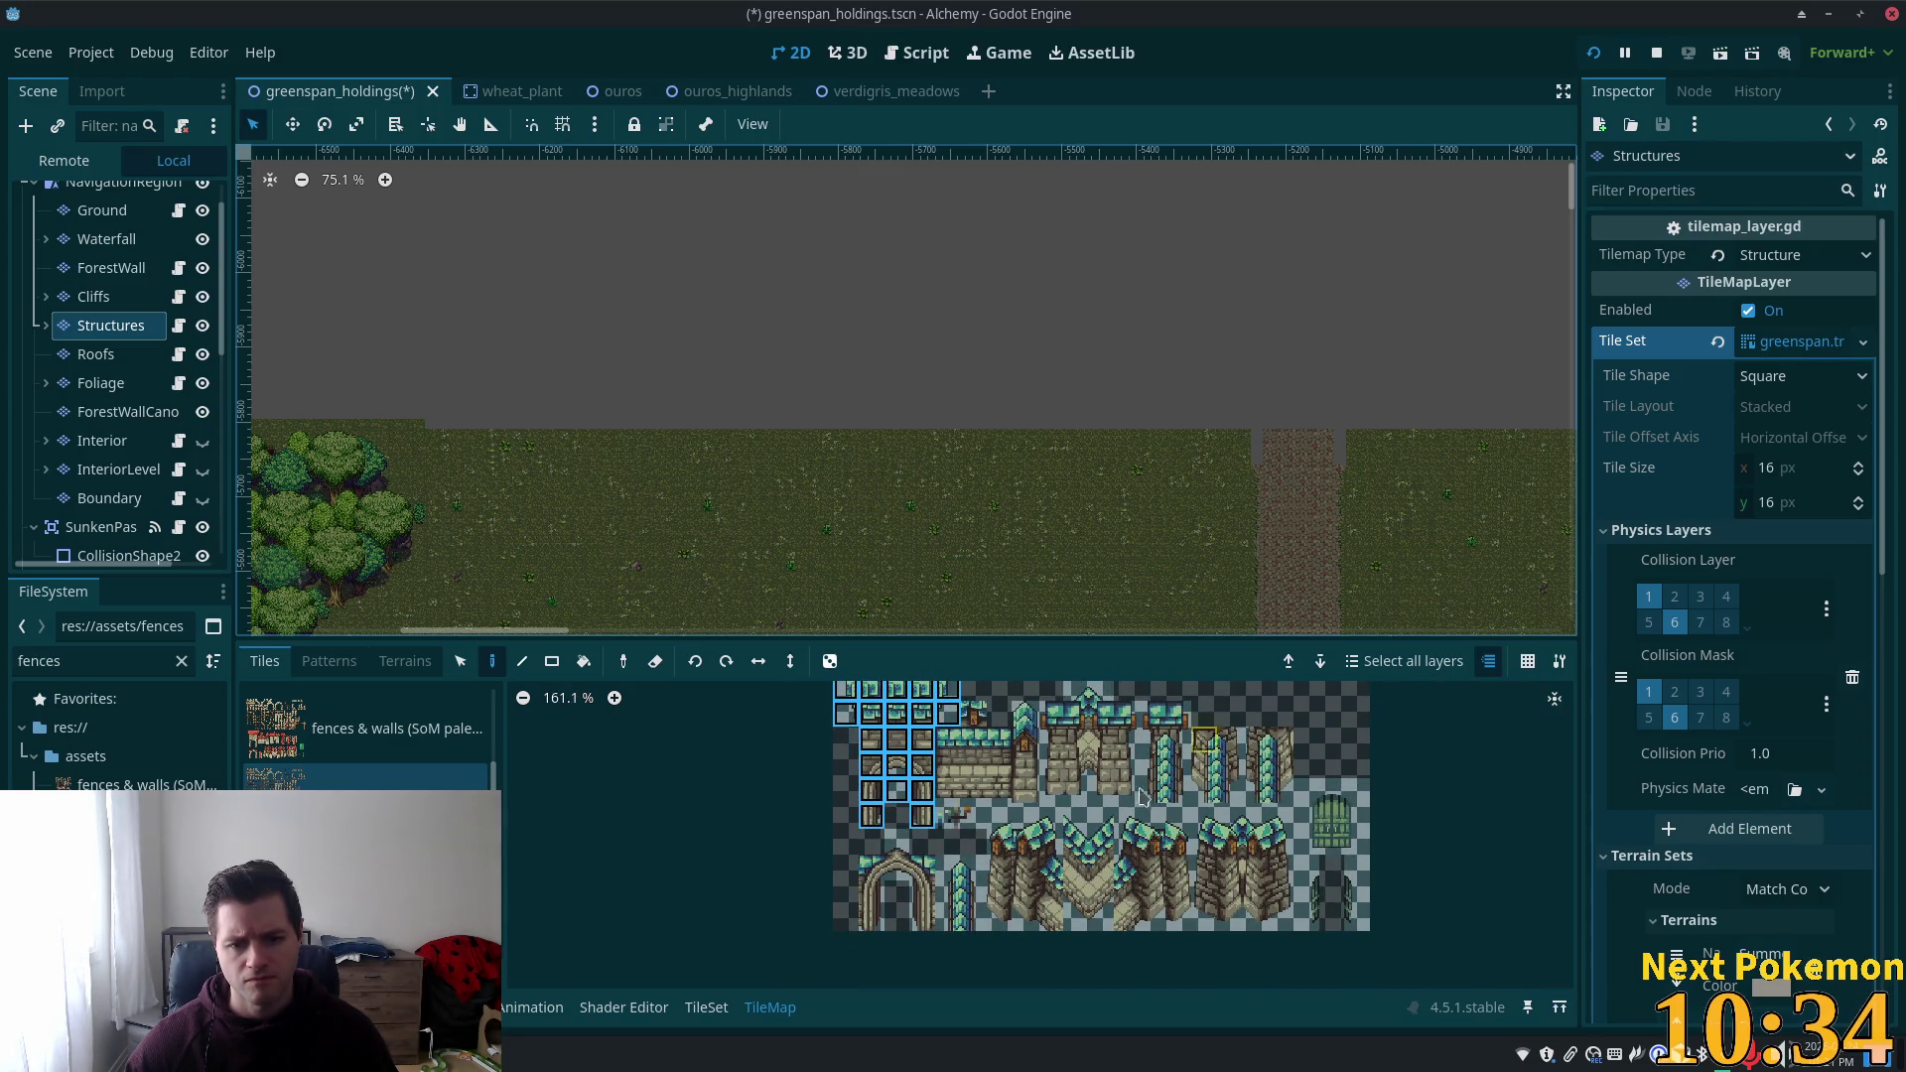
scroll(1112, 844, down, 2)
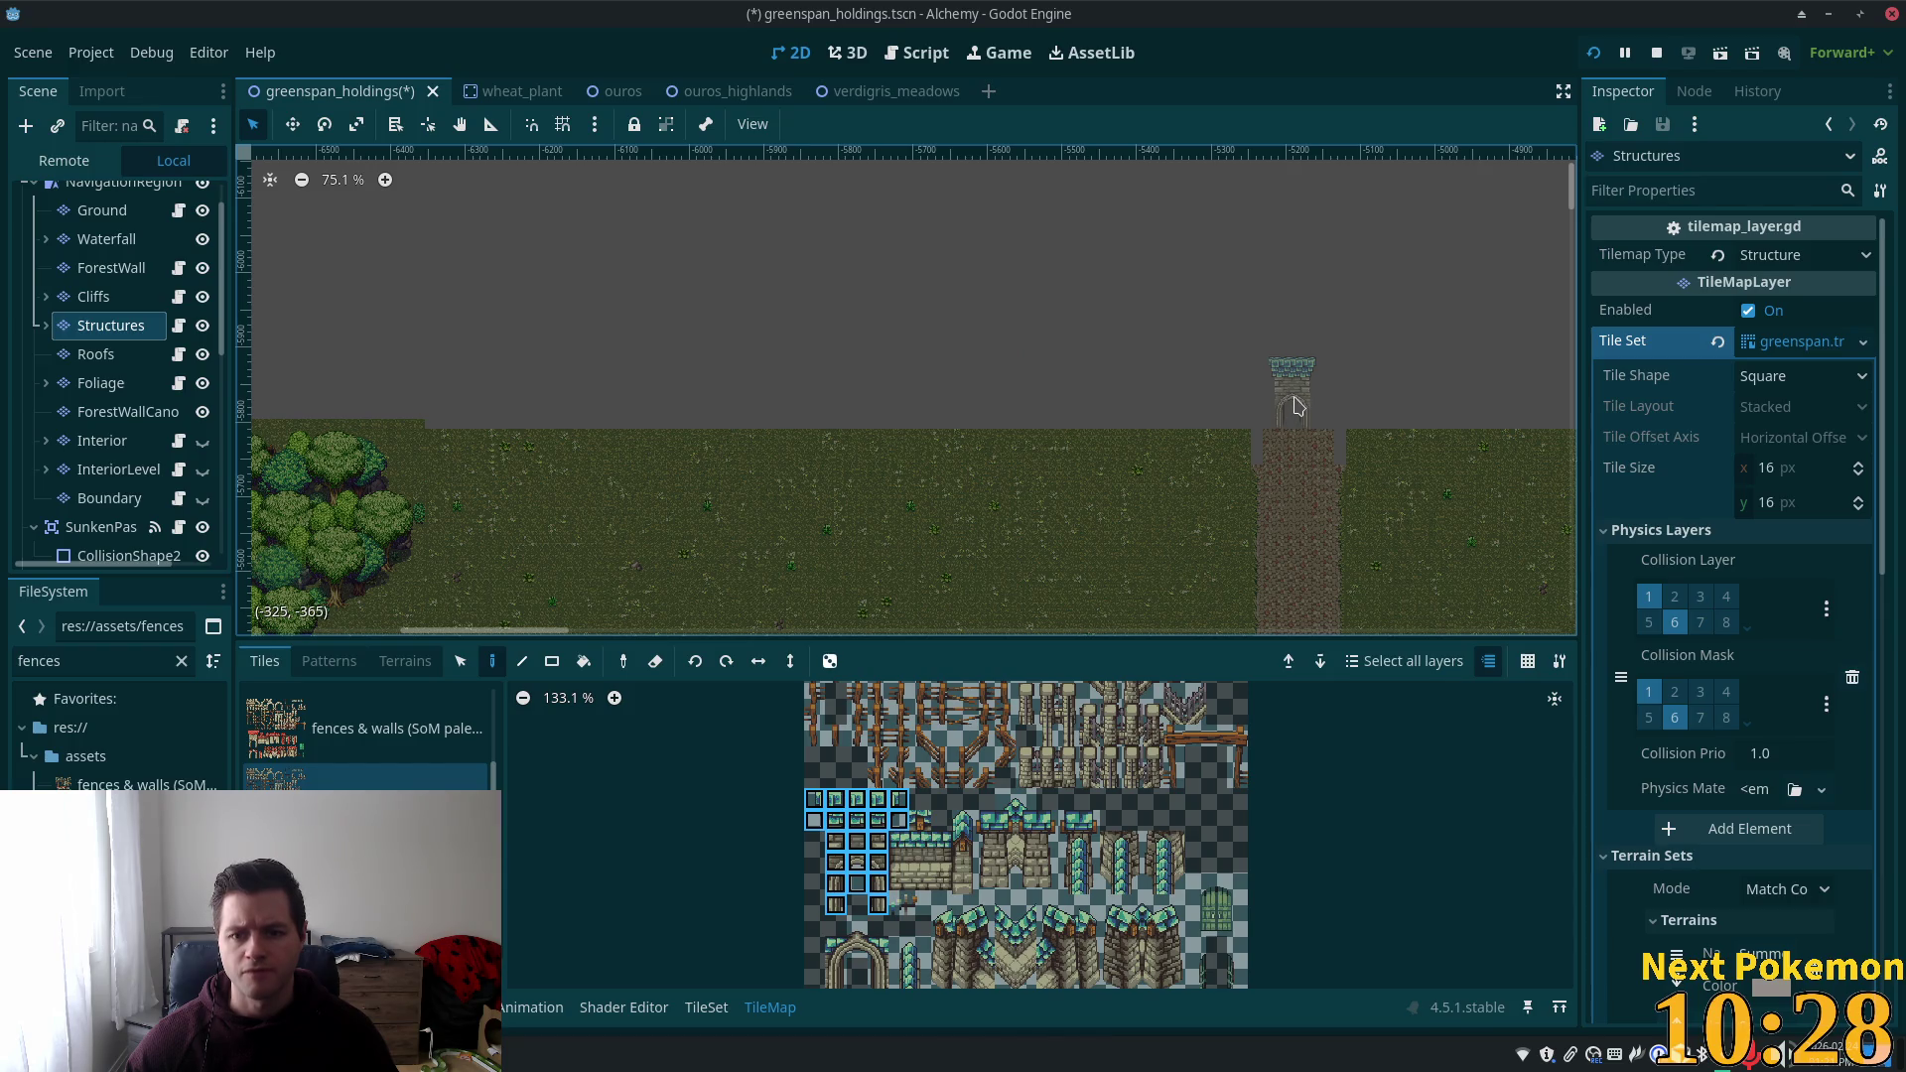
scroll(1294, 407, up, 3)
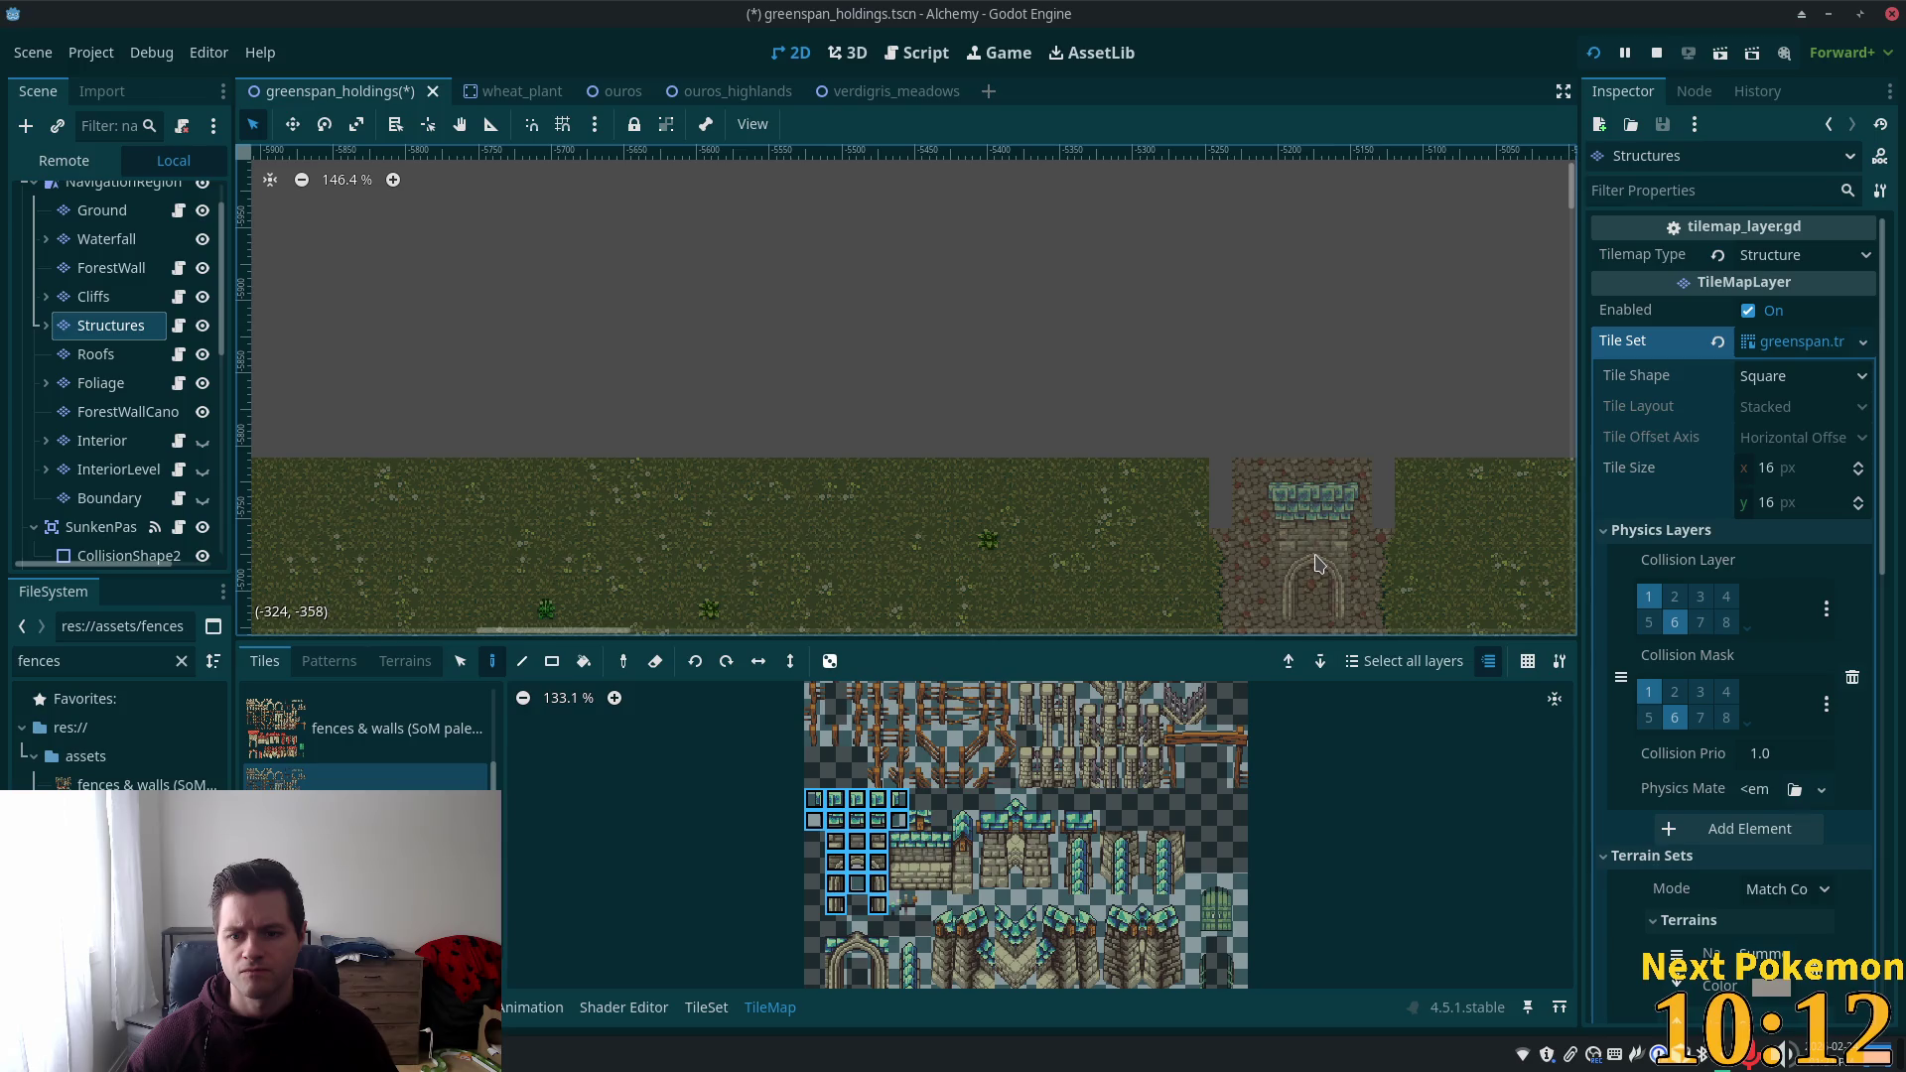
scroll(1285, 412, down, 5)
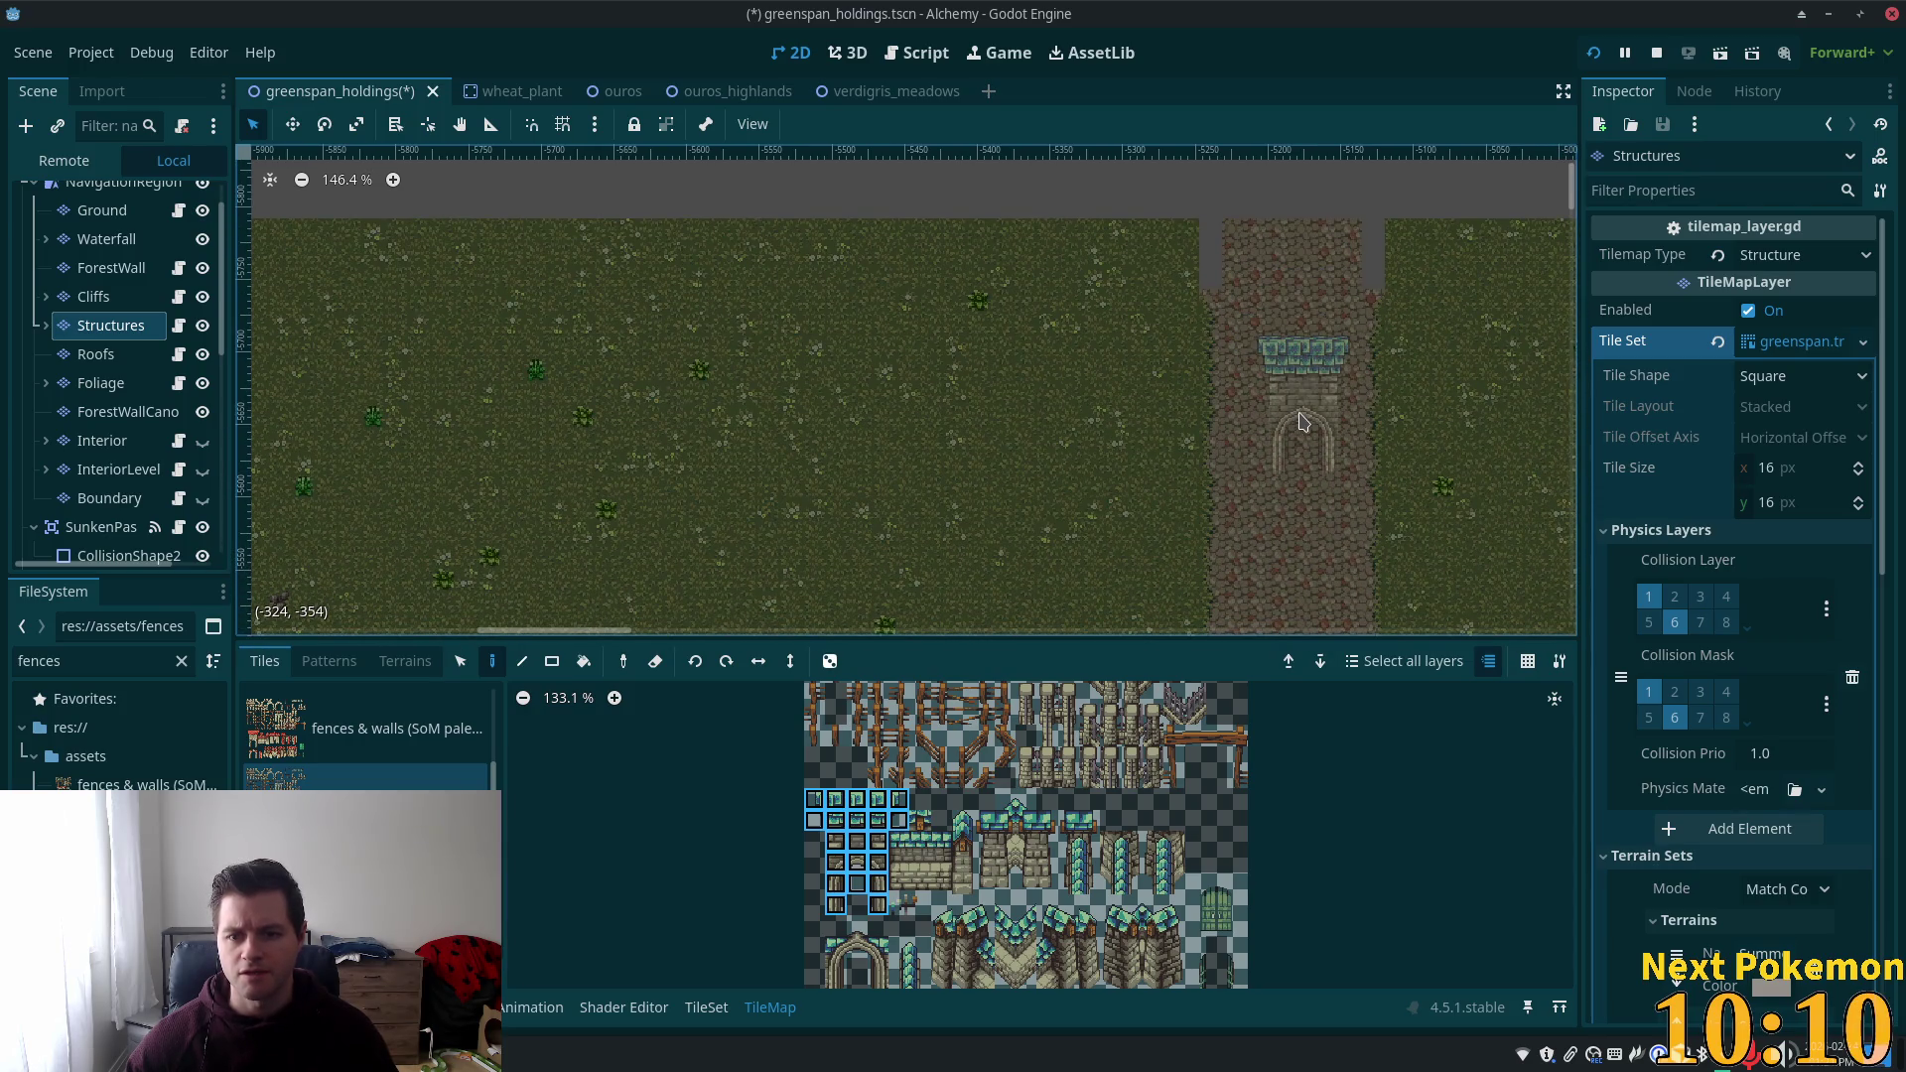
scroll(1303, 421, down, 6)
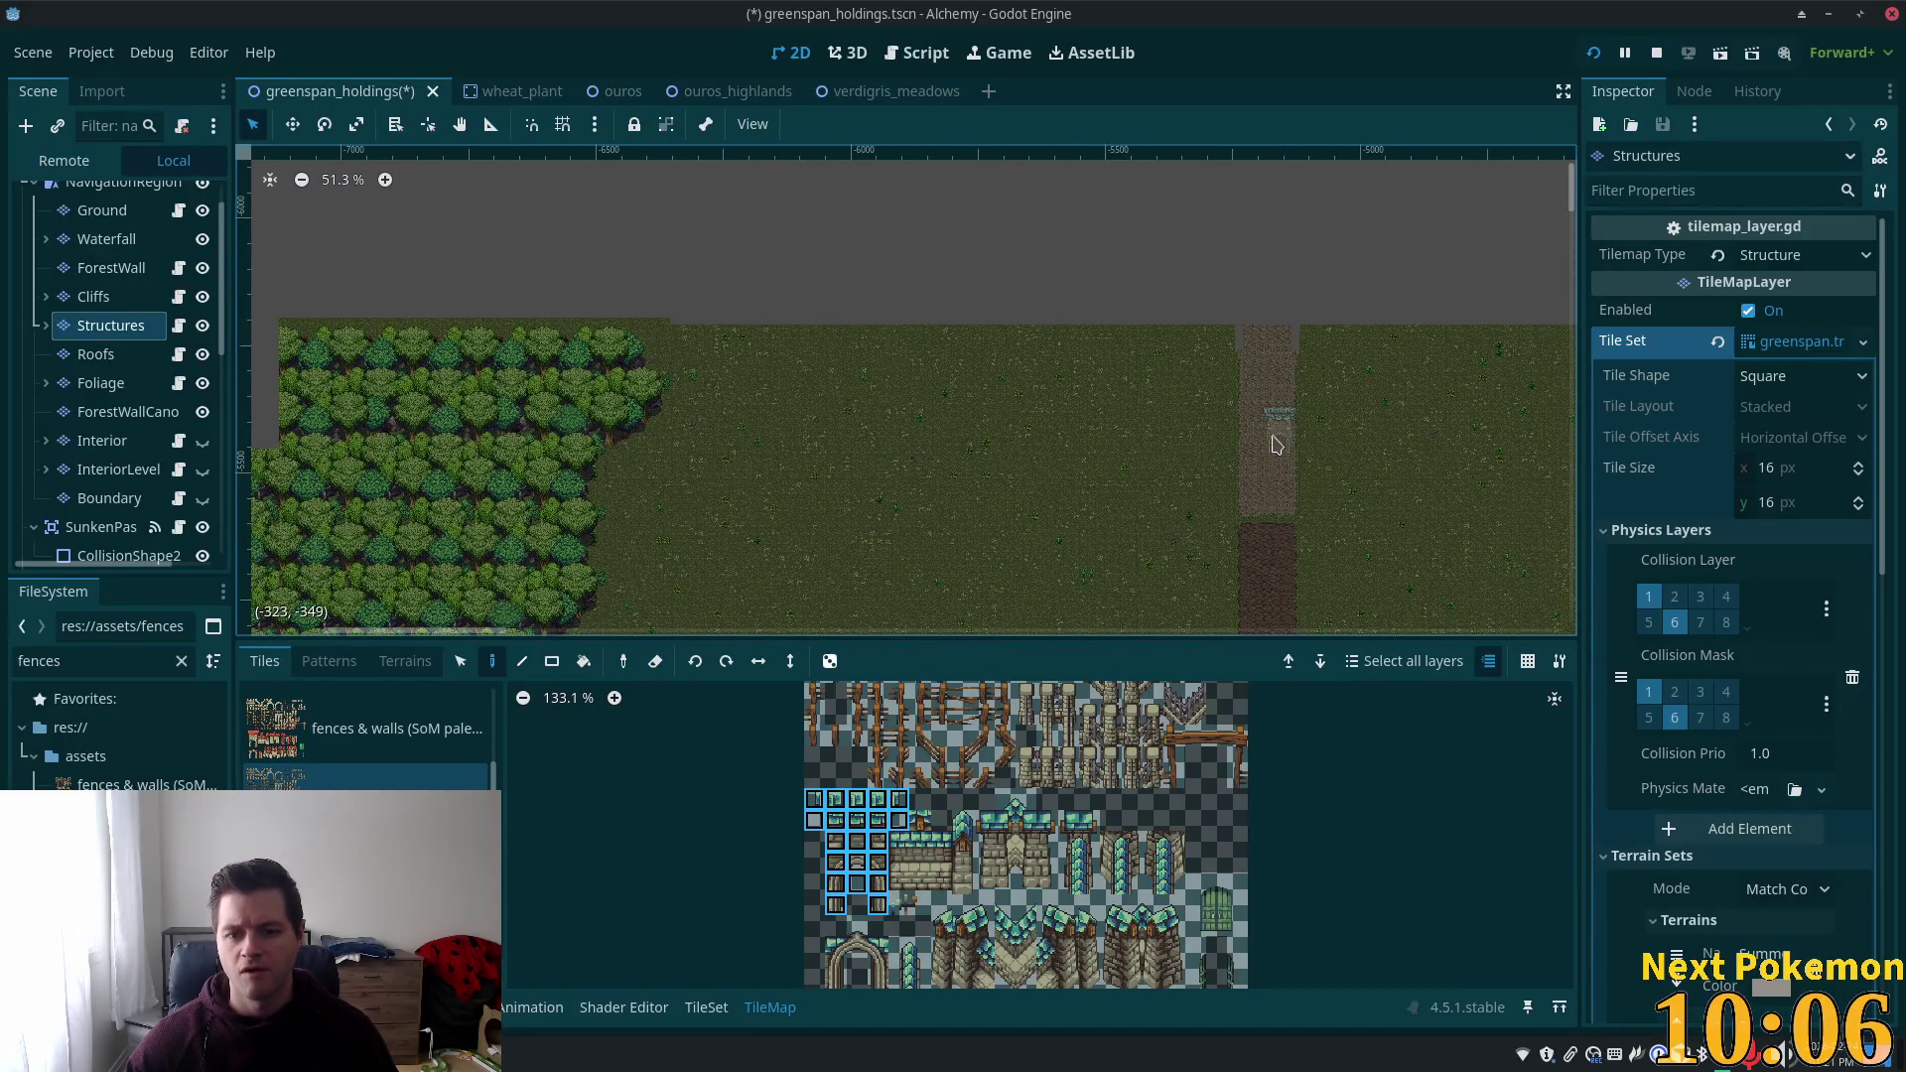
scroll(1277, 444, up, 3)
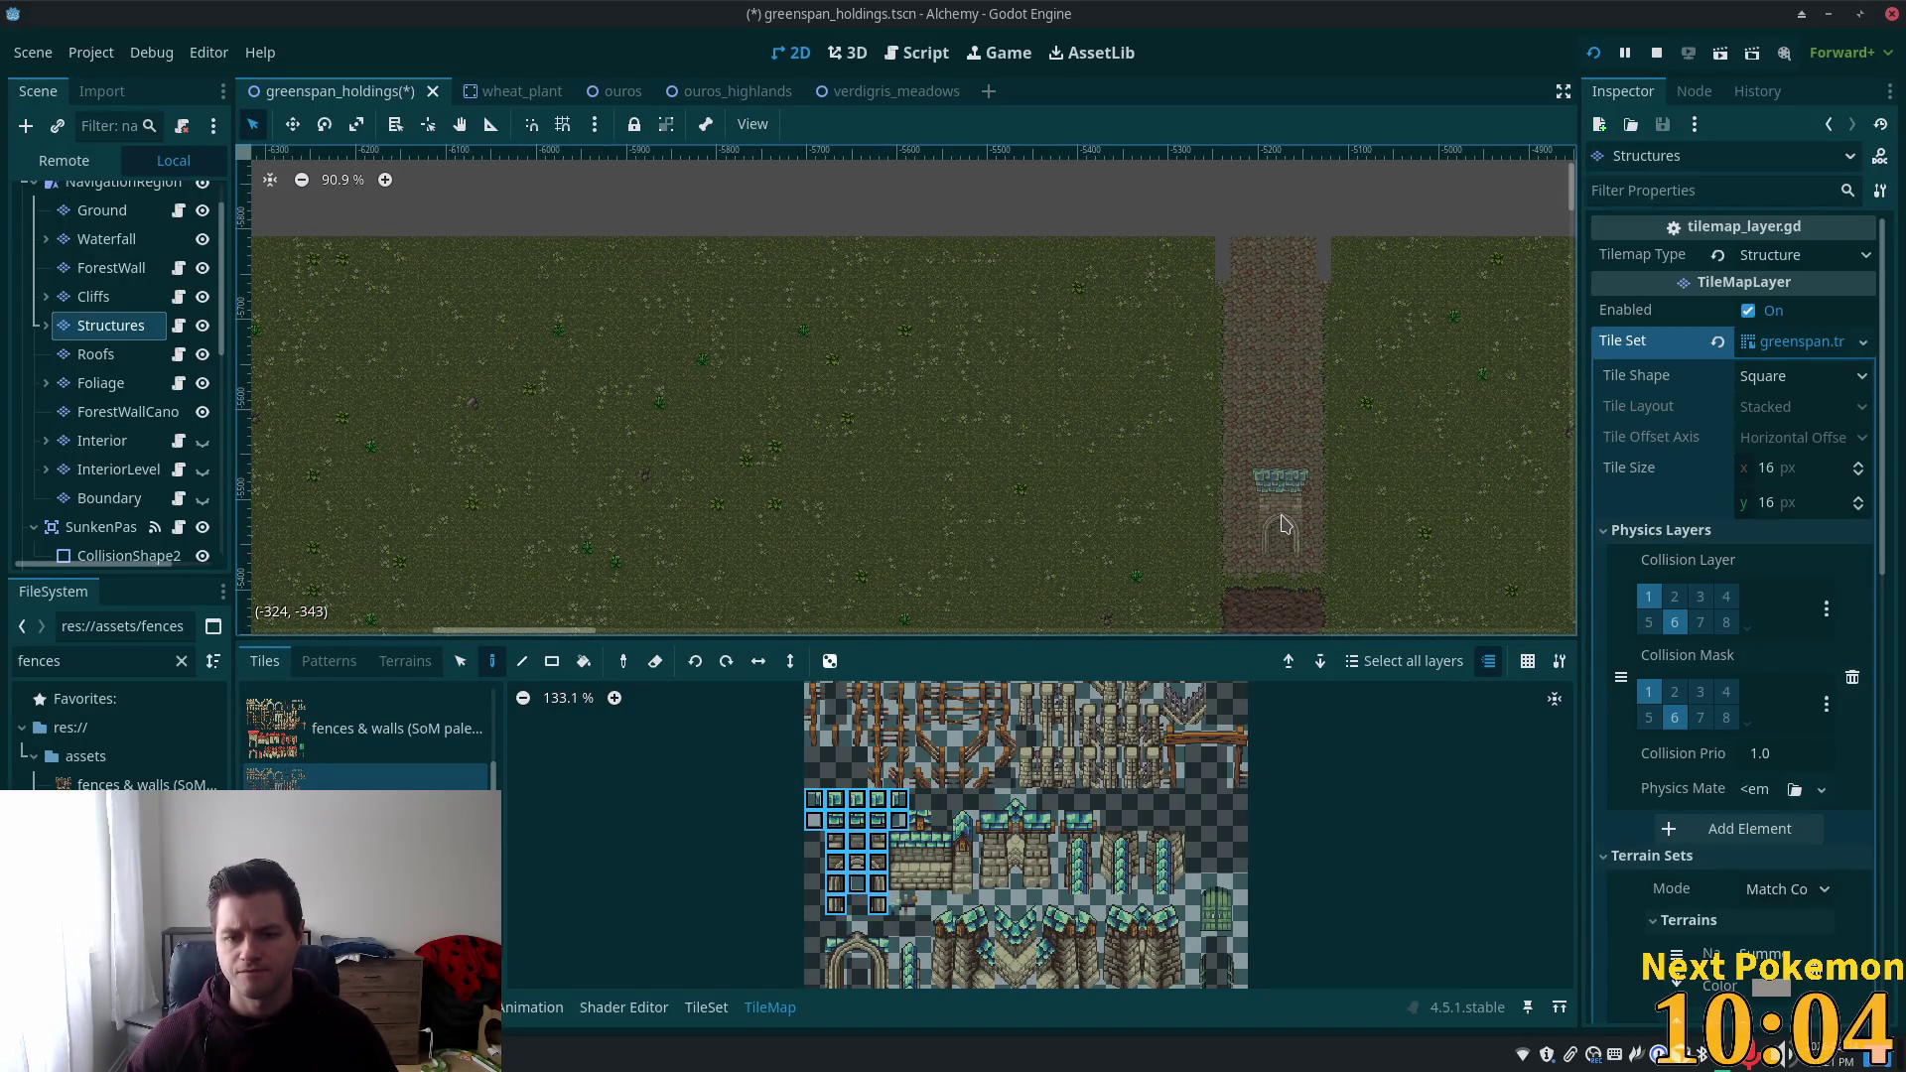
scroll(1281, 523, down, 5)
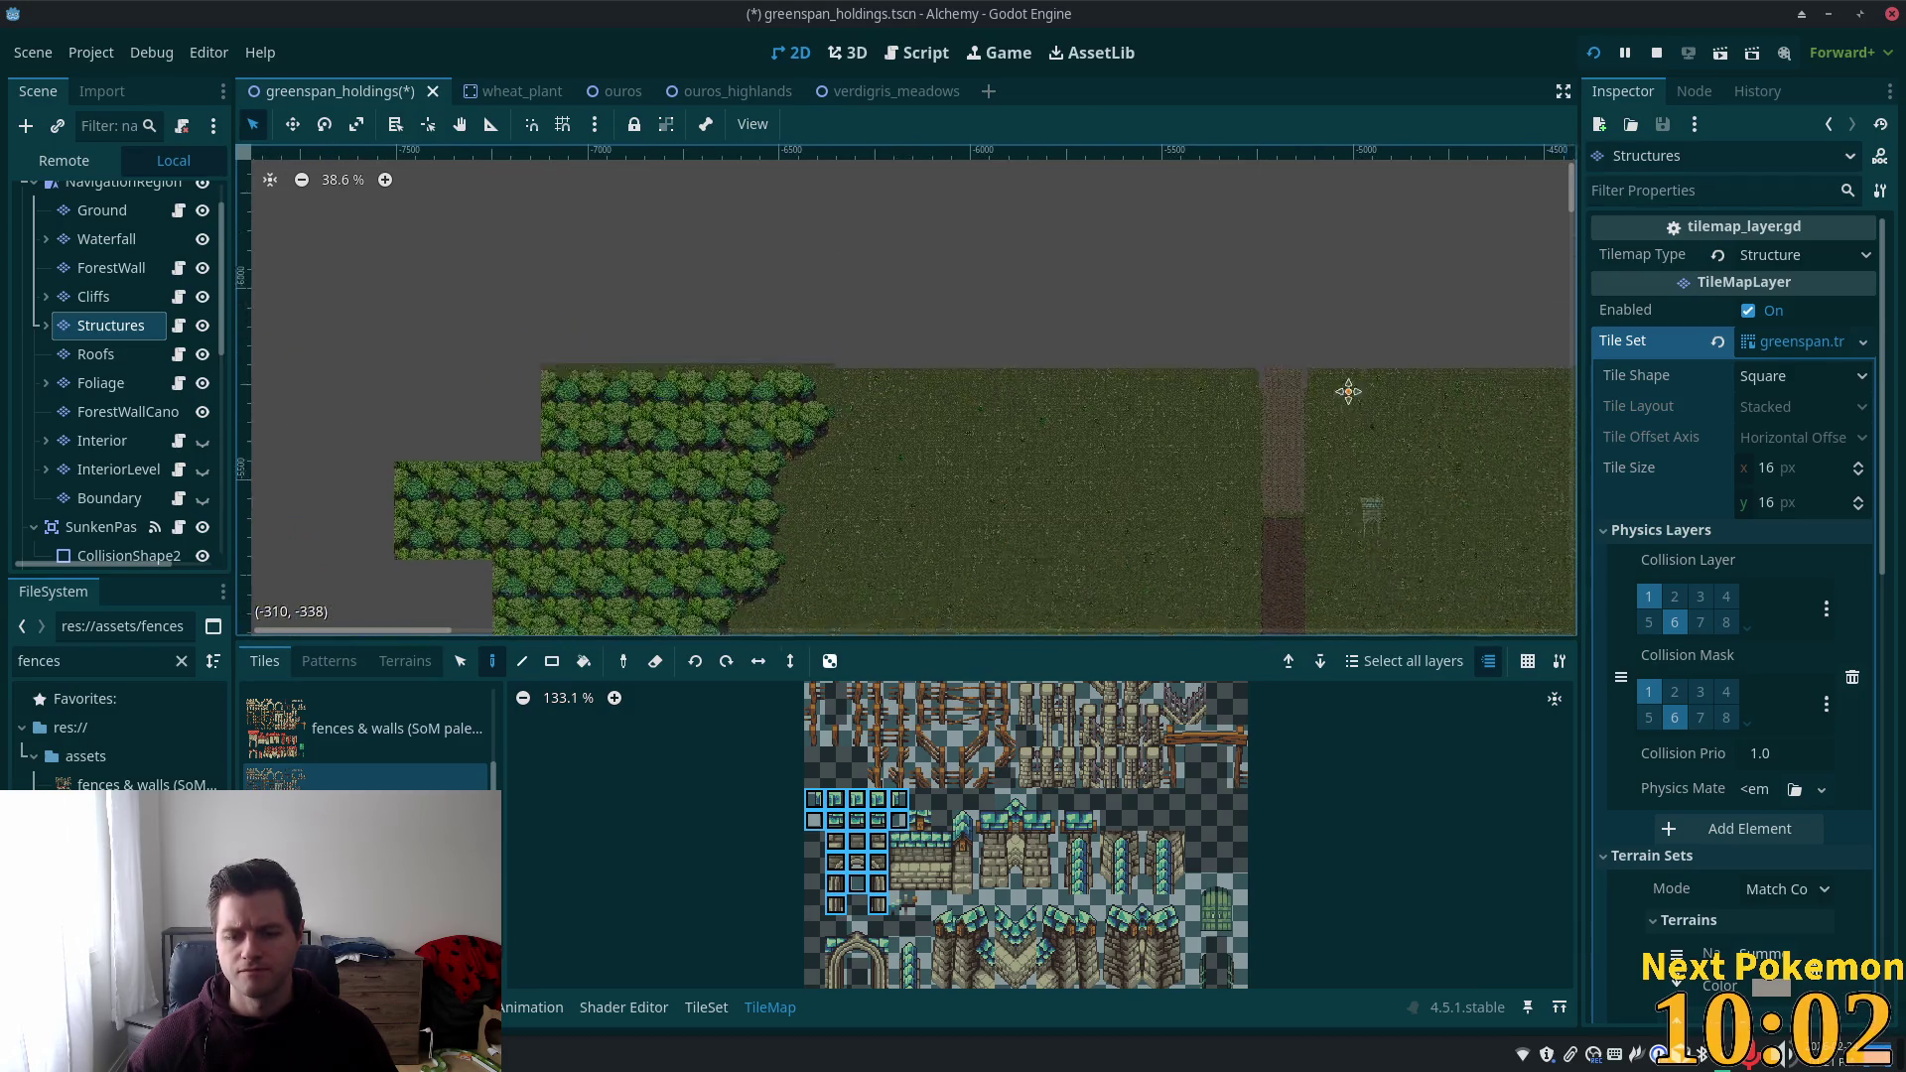
scroll(1348, 391, down, 5)
scroll(1247, 259, up, 3)
scroll(1199, 593, down, 3)
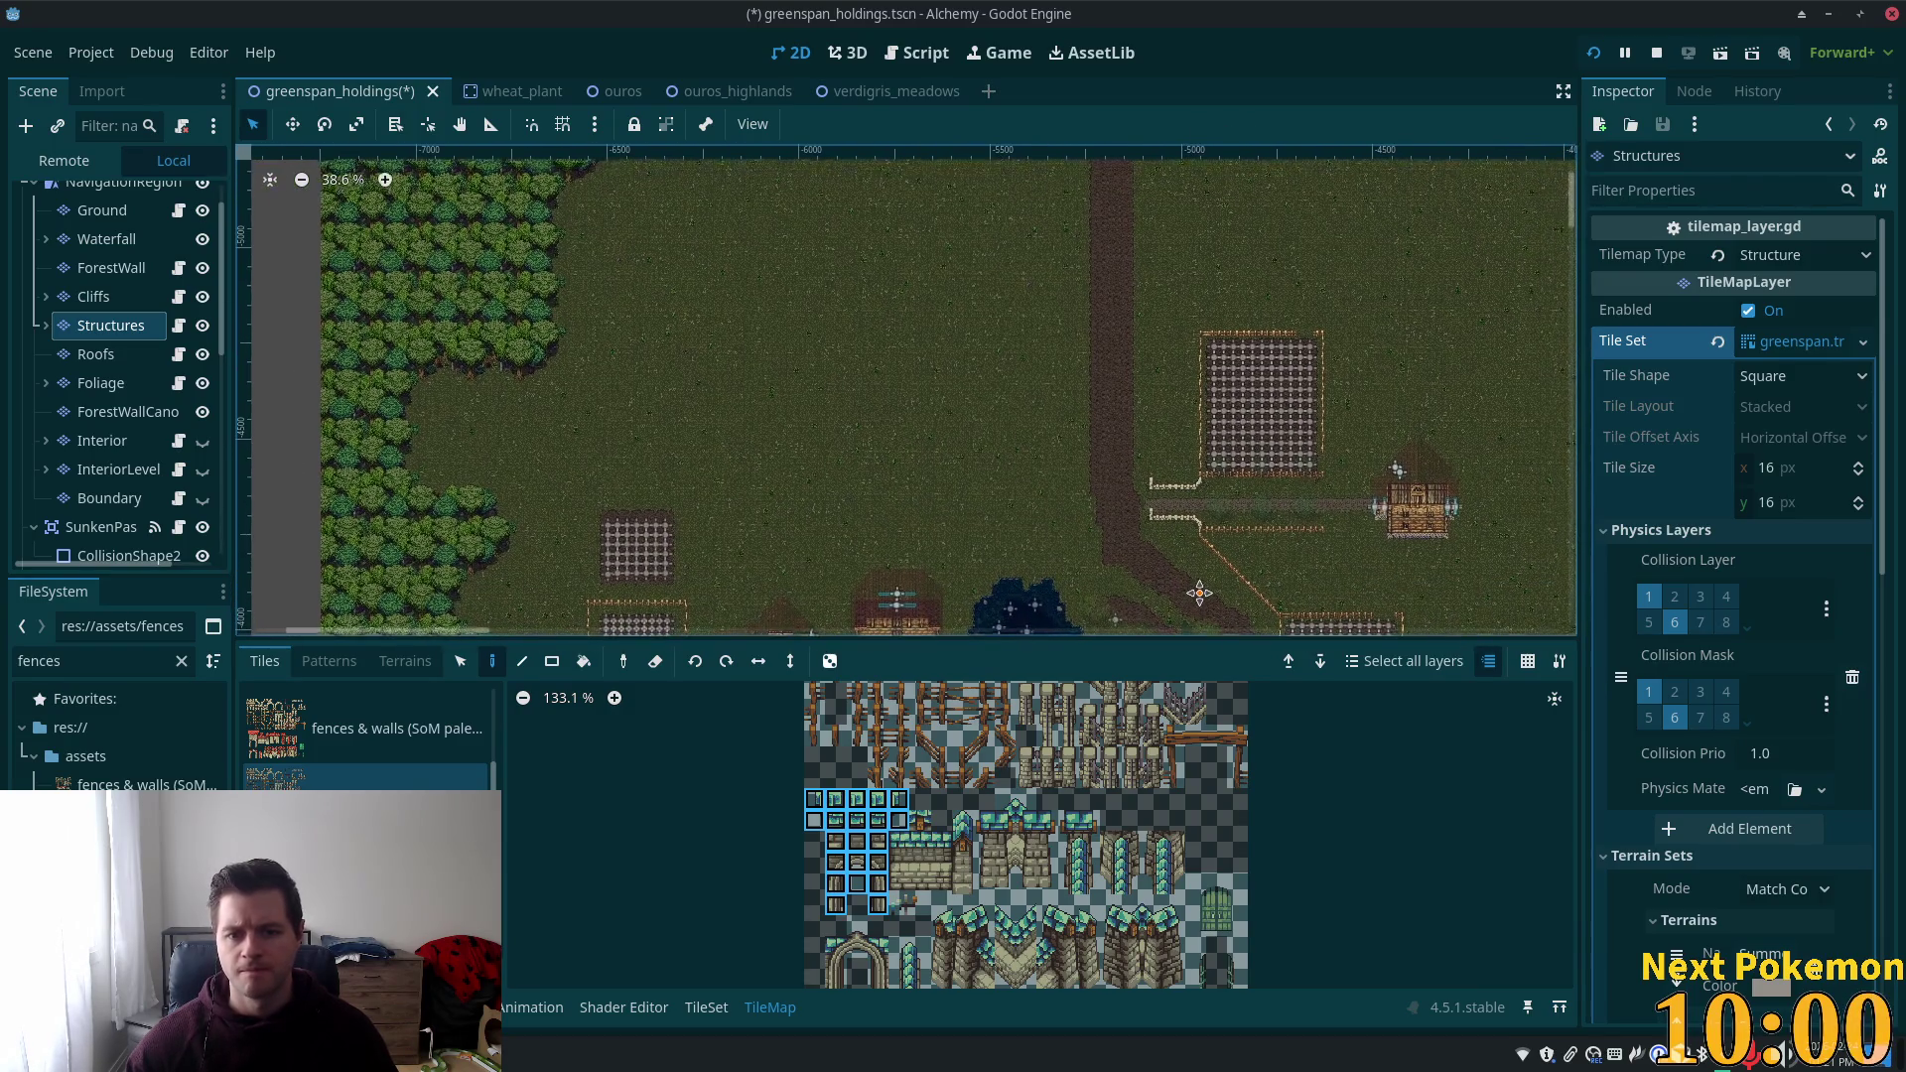
scroll(1241, 263, up, 4)
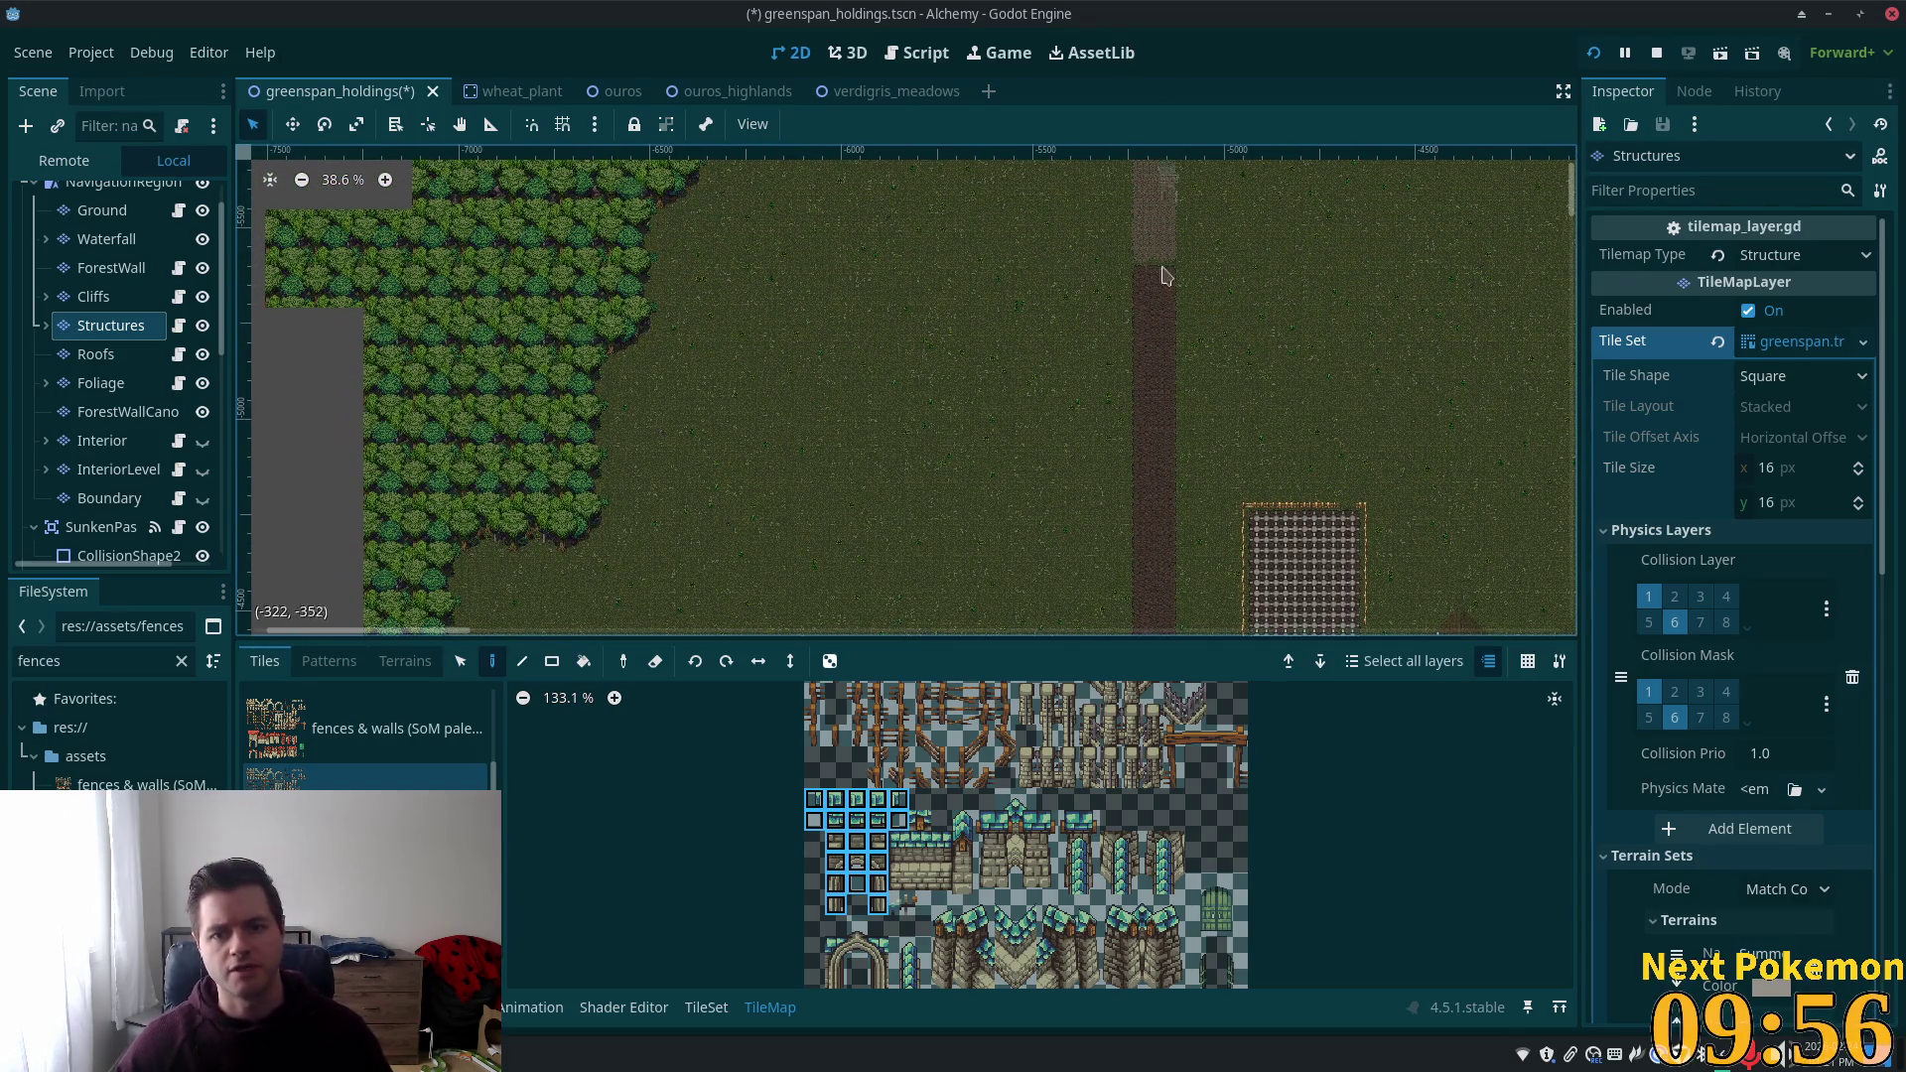
scroll(1127, 348, up, 2)
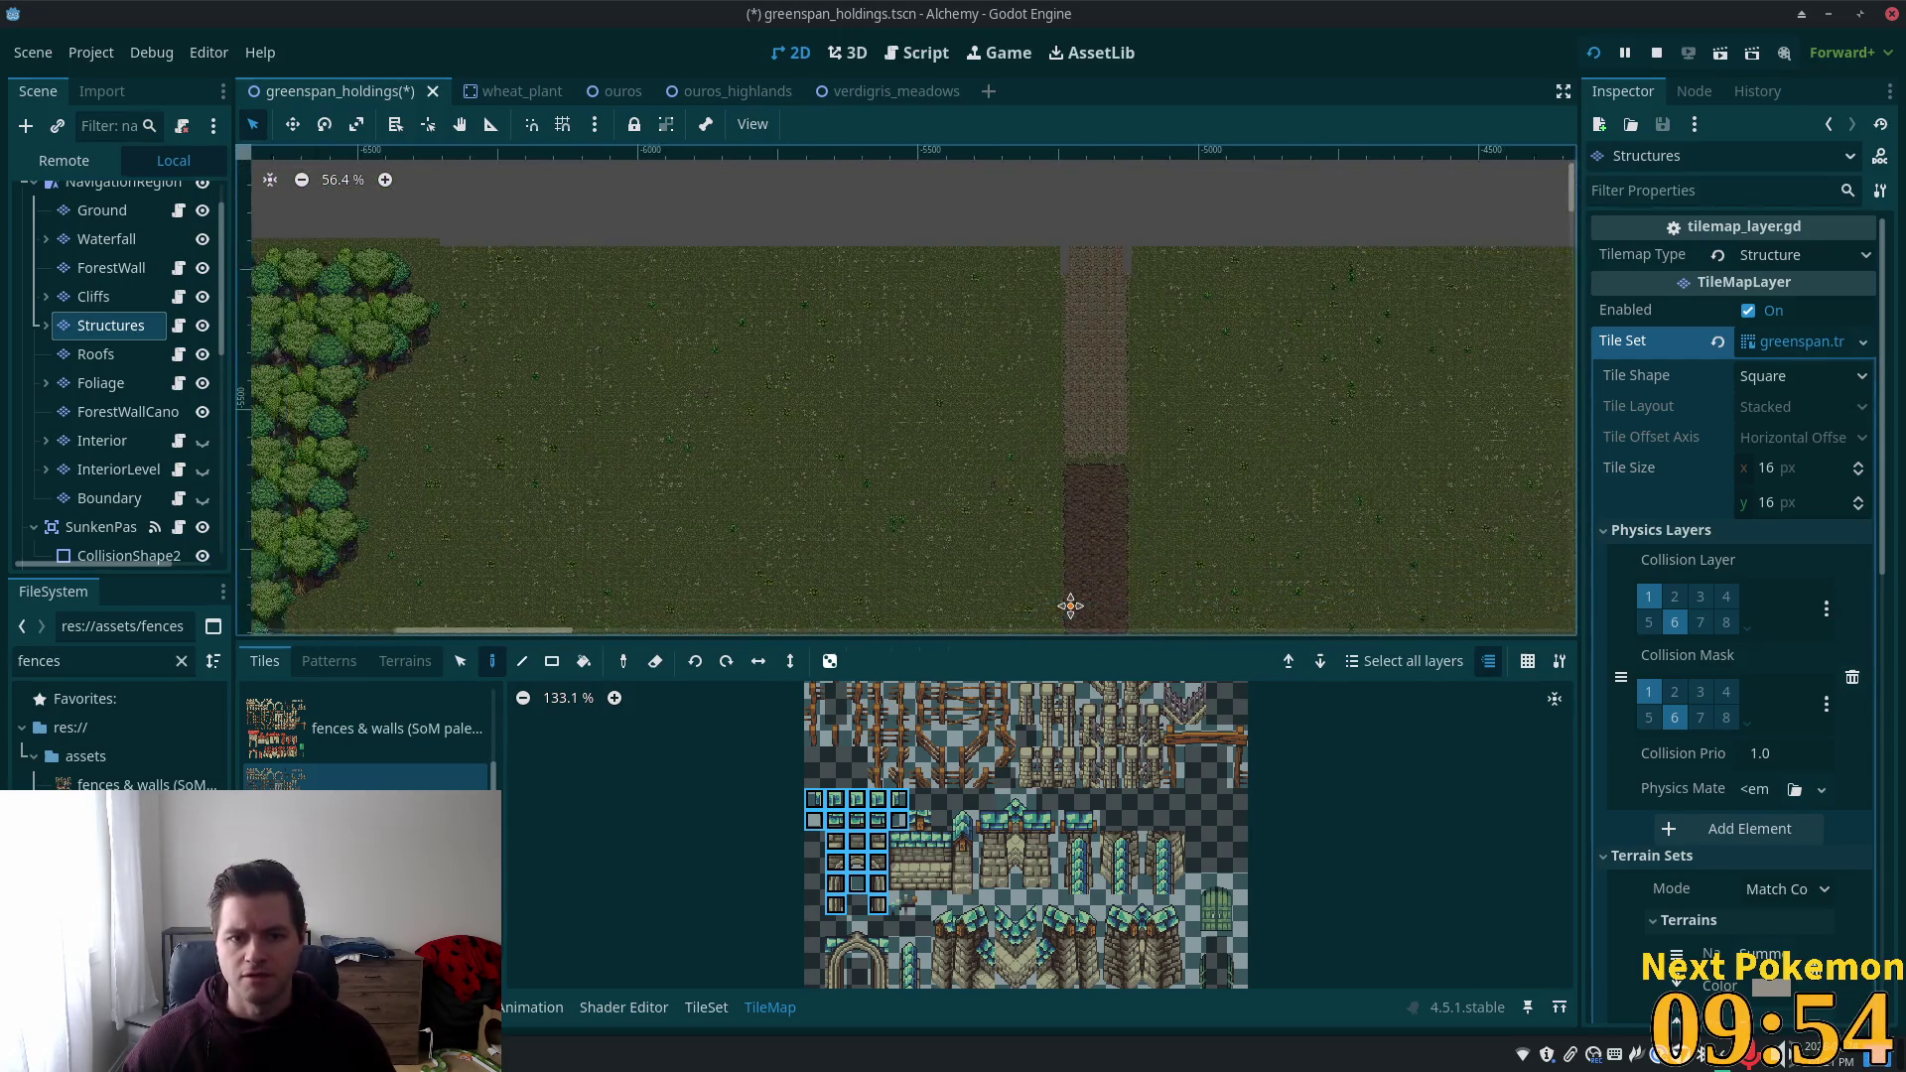
scroll(1070, 606, up, 3)
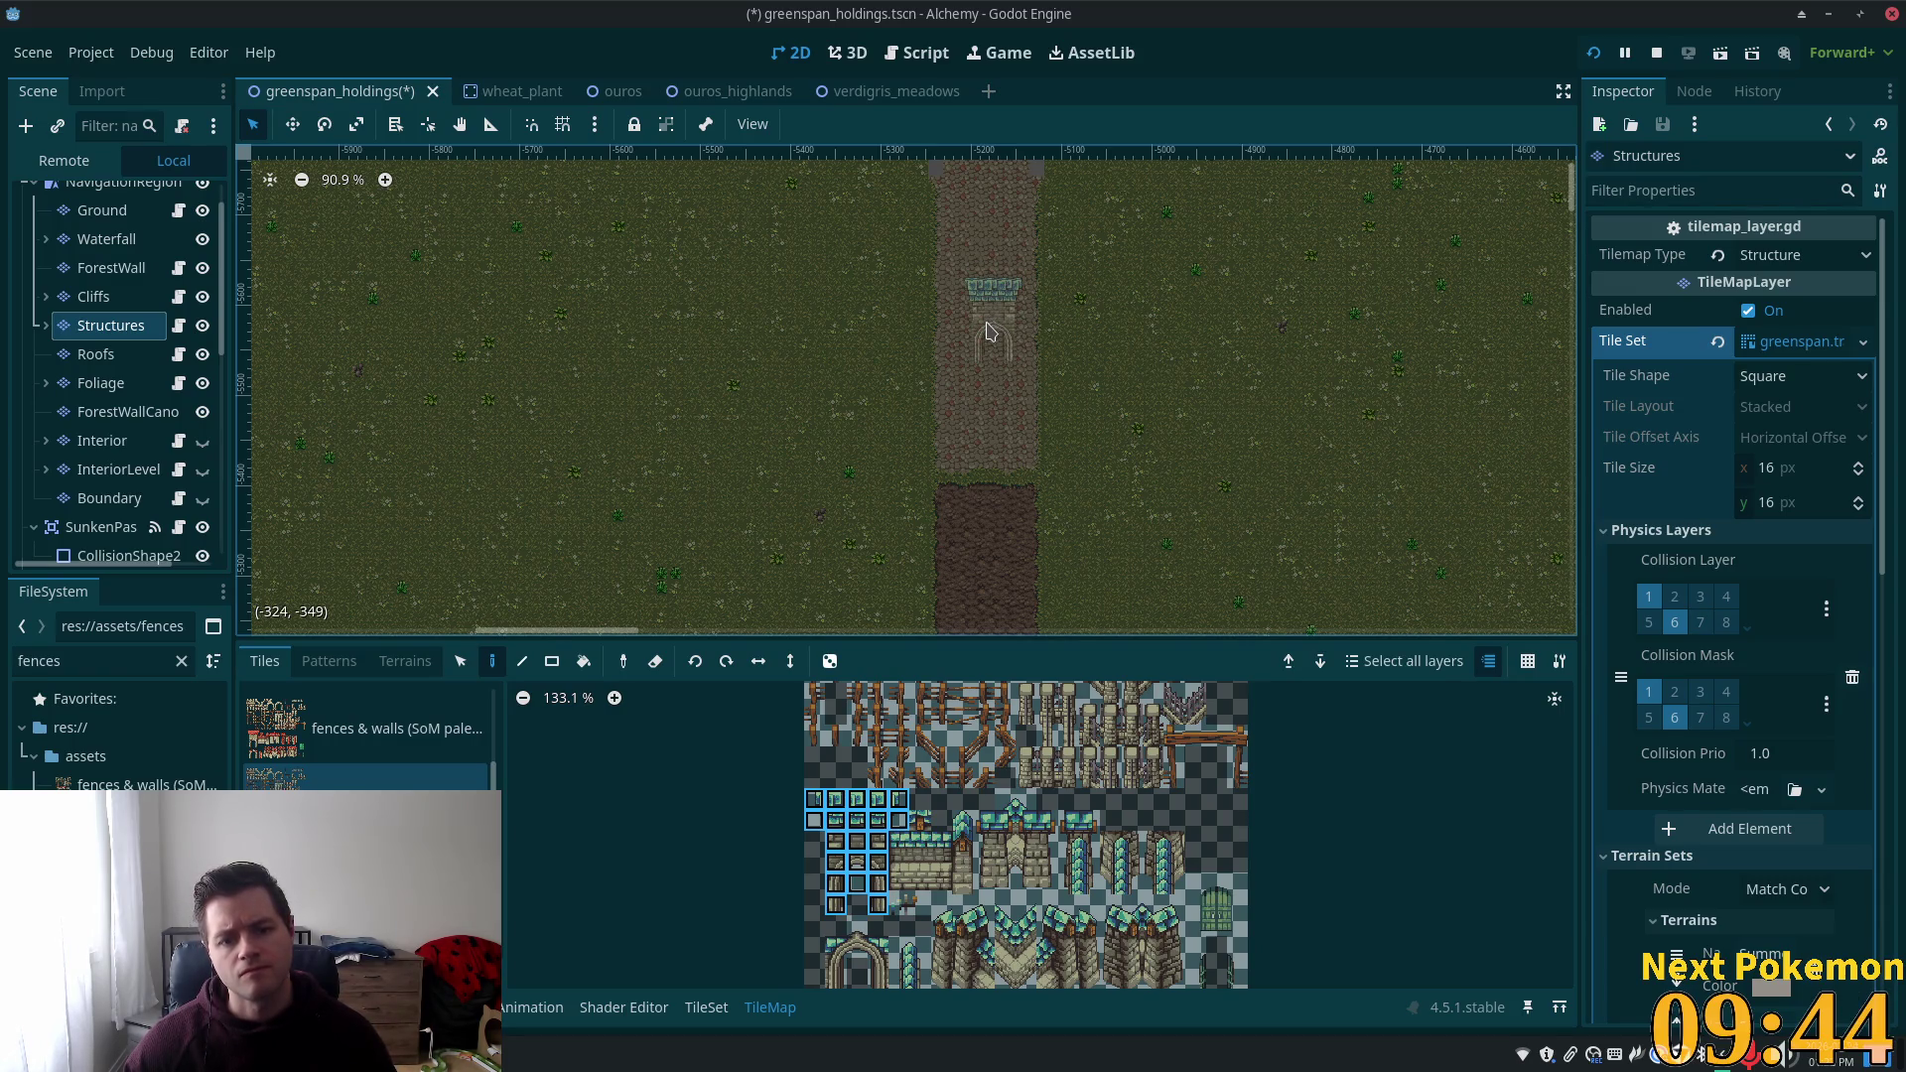
scroll(988, 329, up, 5)
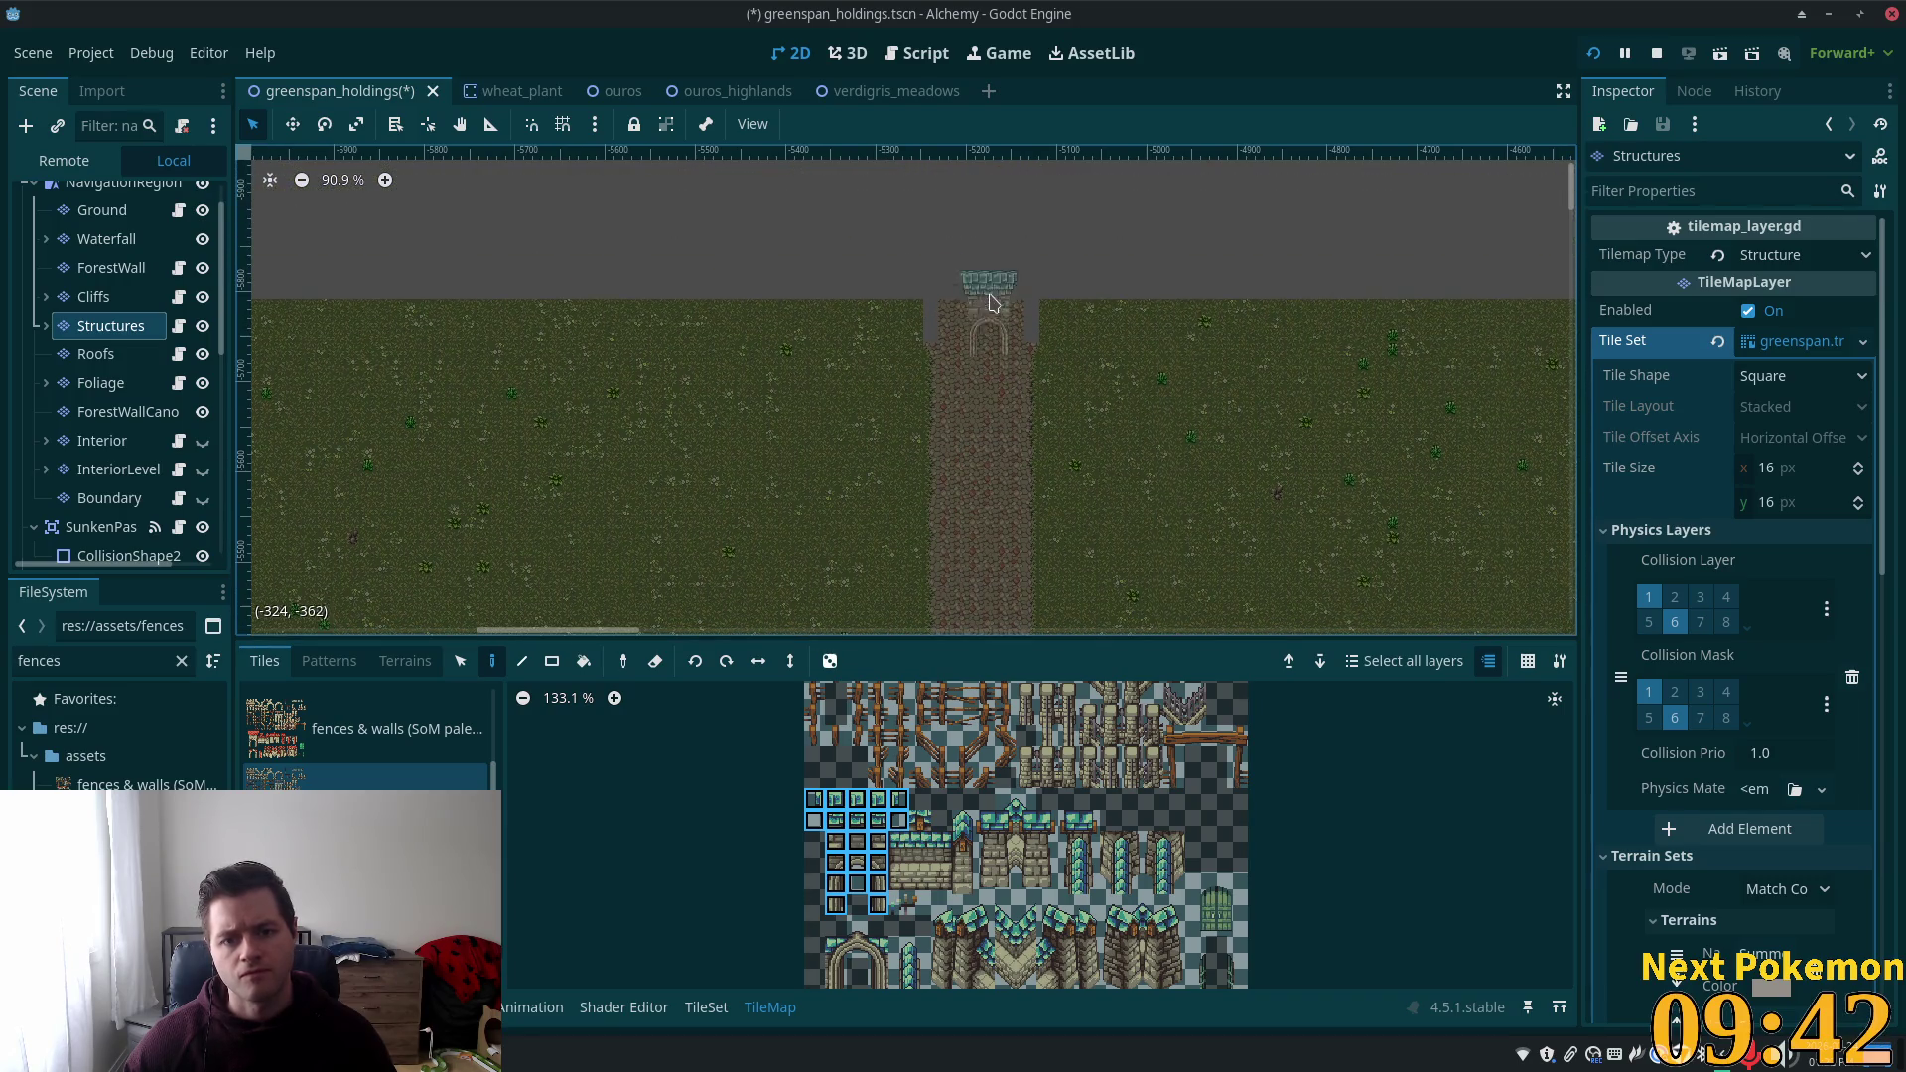
Place the gate tower atop the path and paint stone wall sections on both sides.
click(987, 266)
scroll(1092, 368, up, 2)
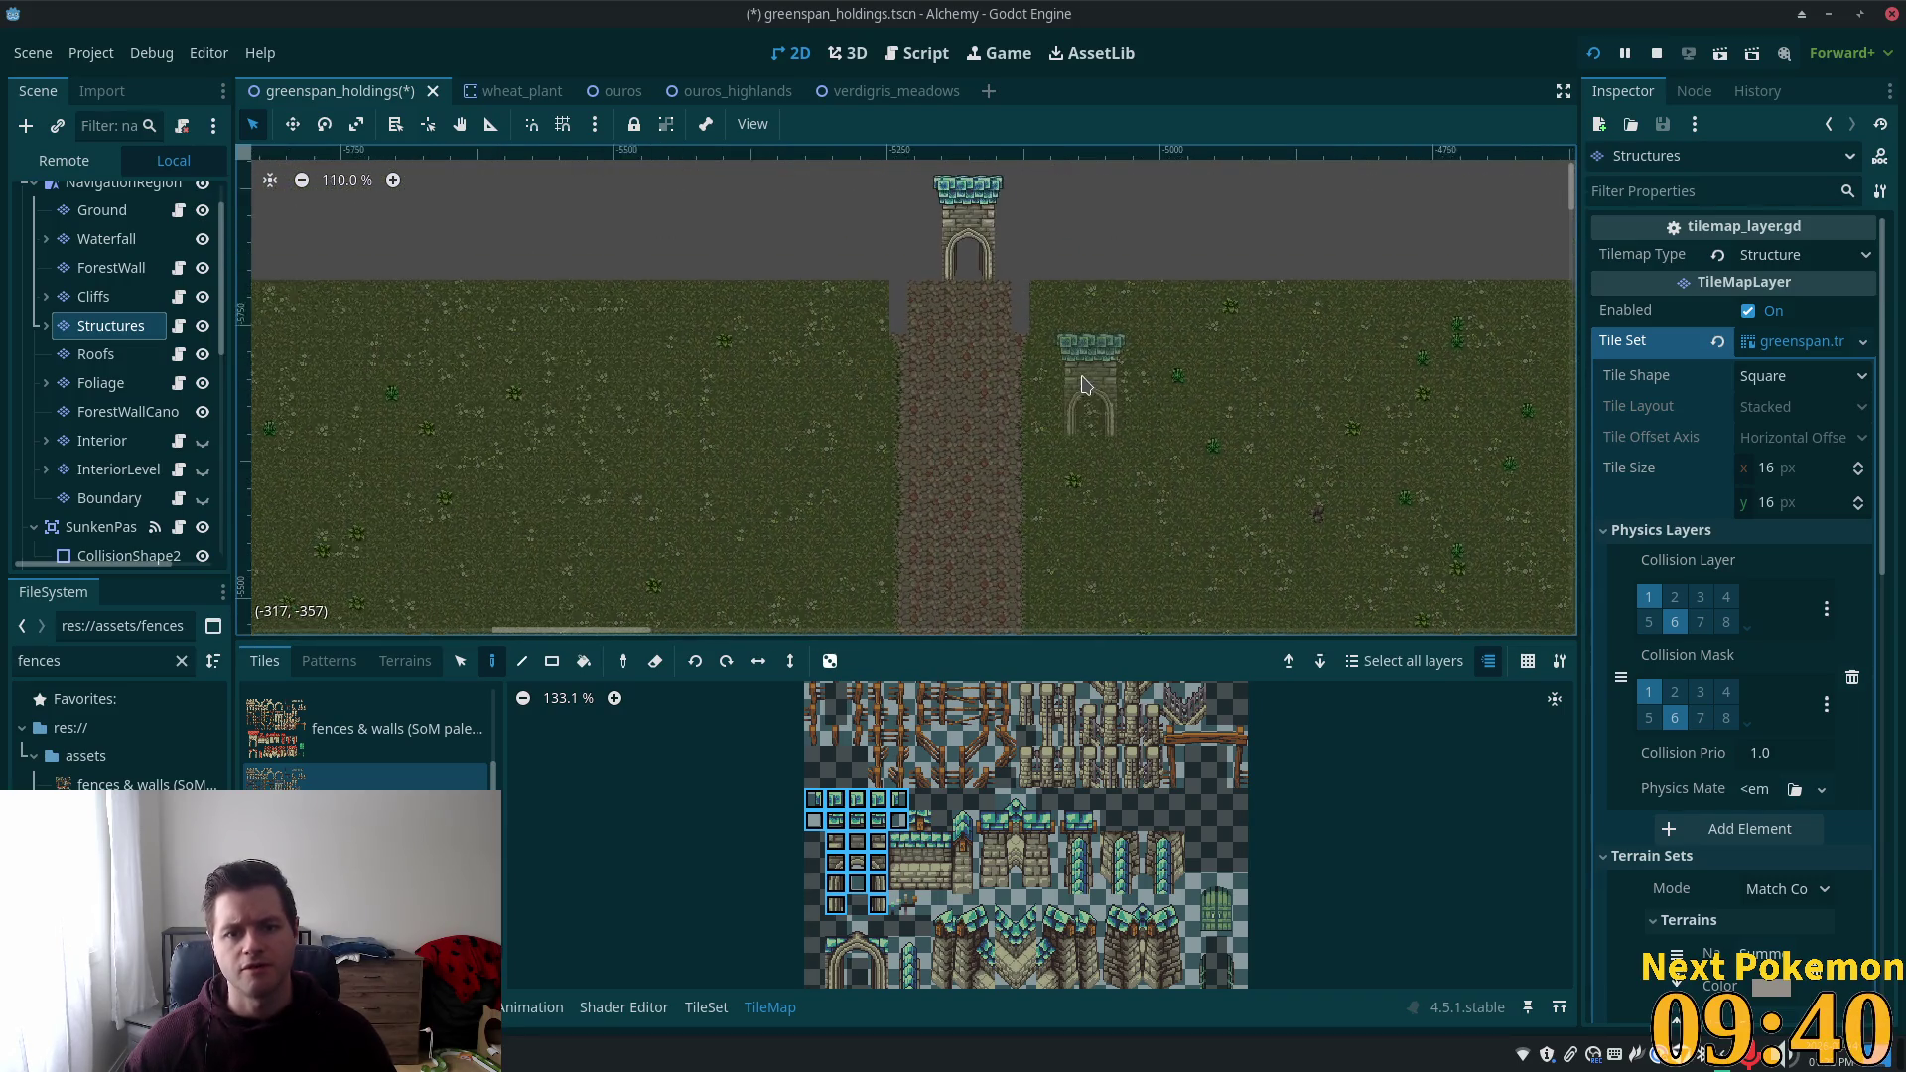
scroll(1133, 404, down, 1)
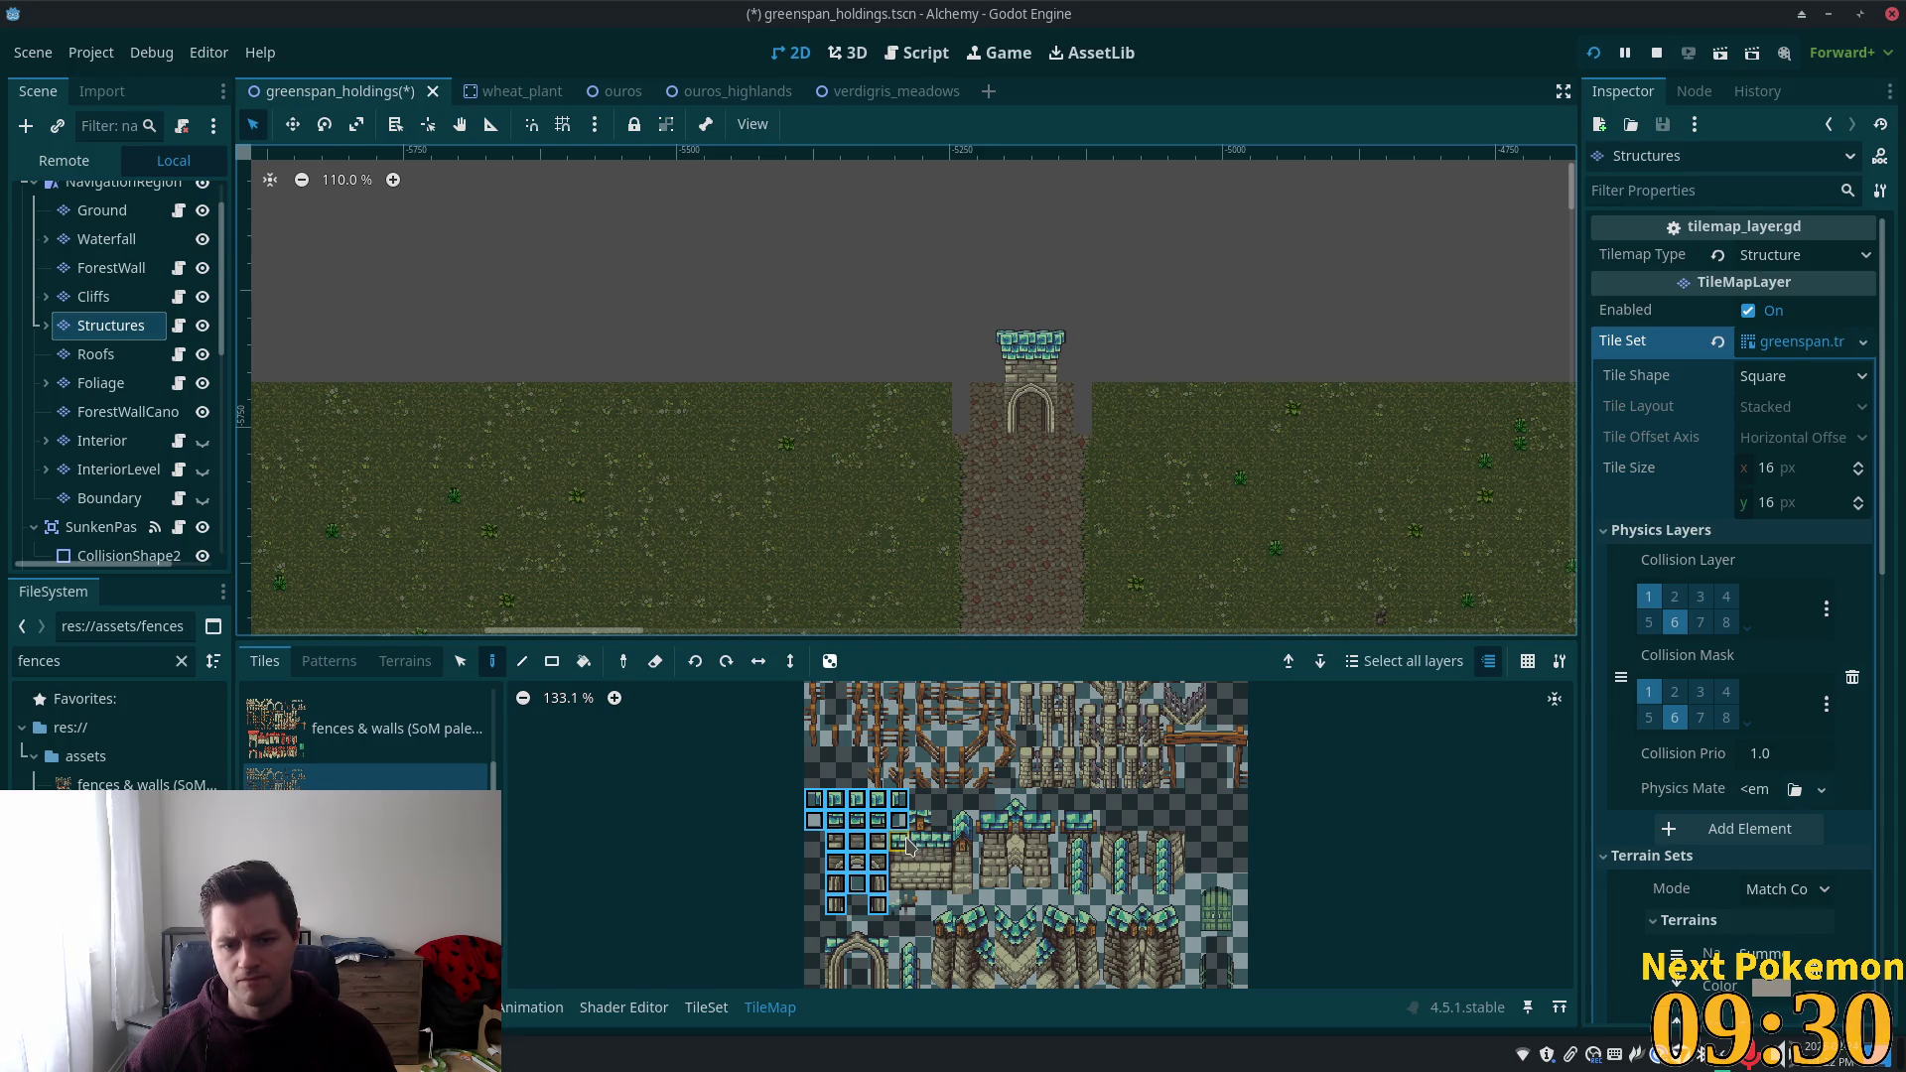
drag(907, 845, 951, 875)
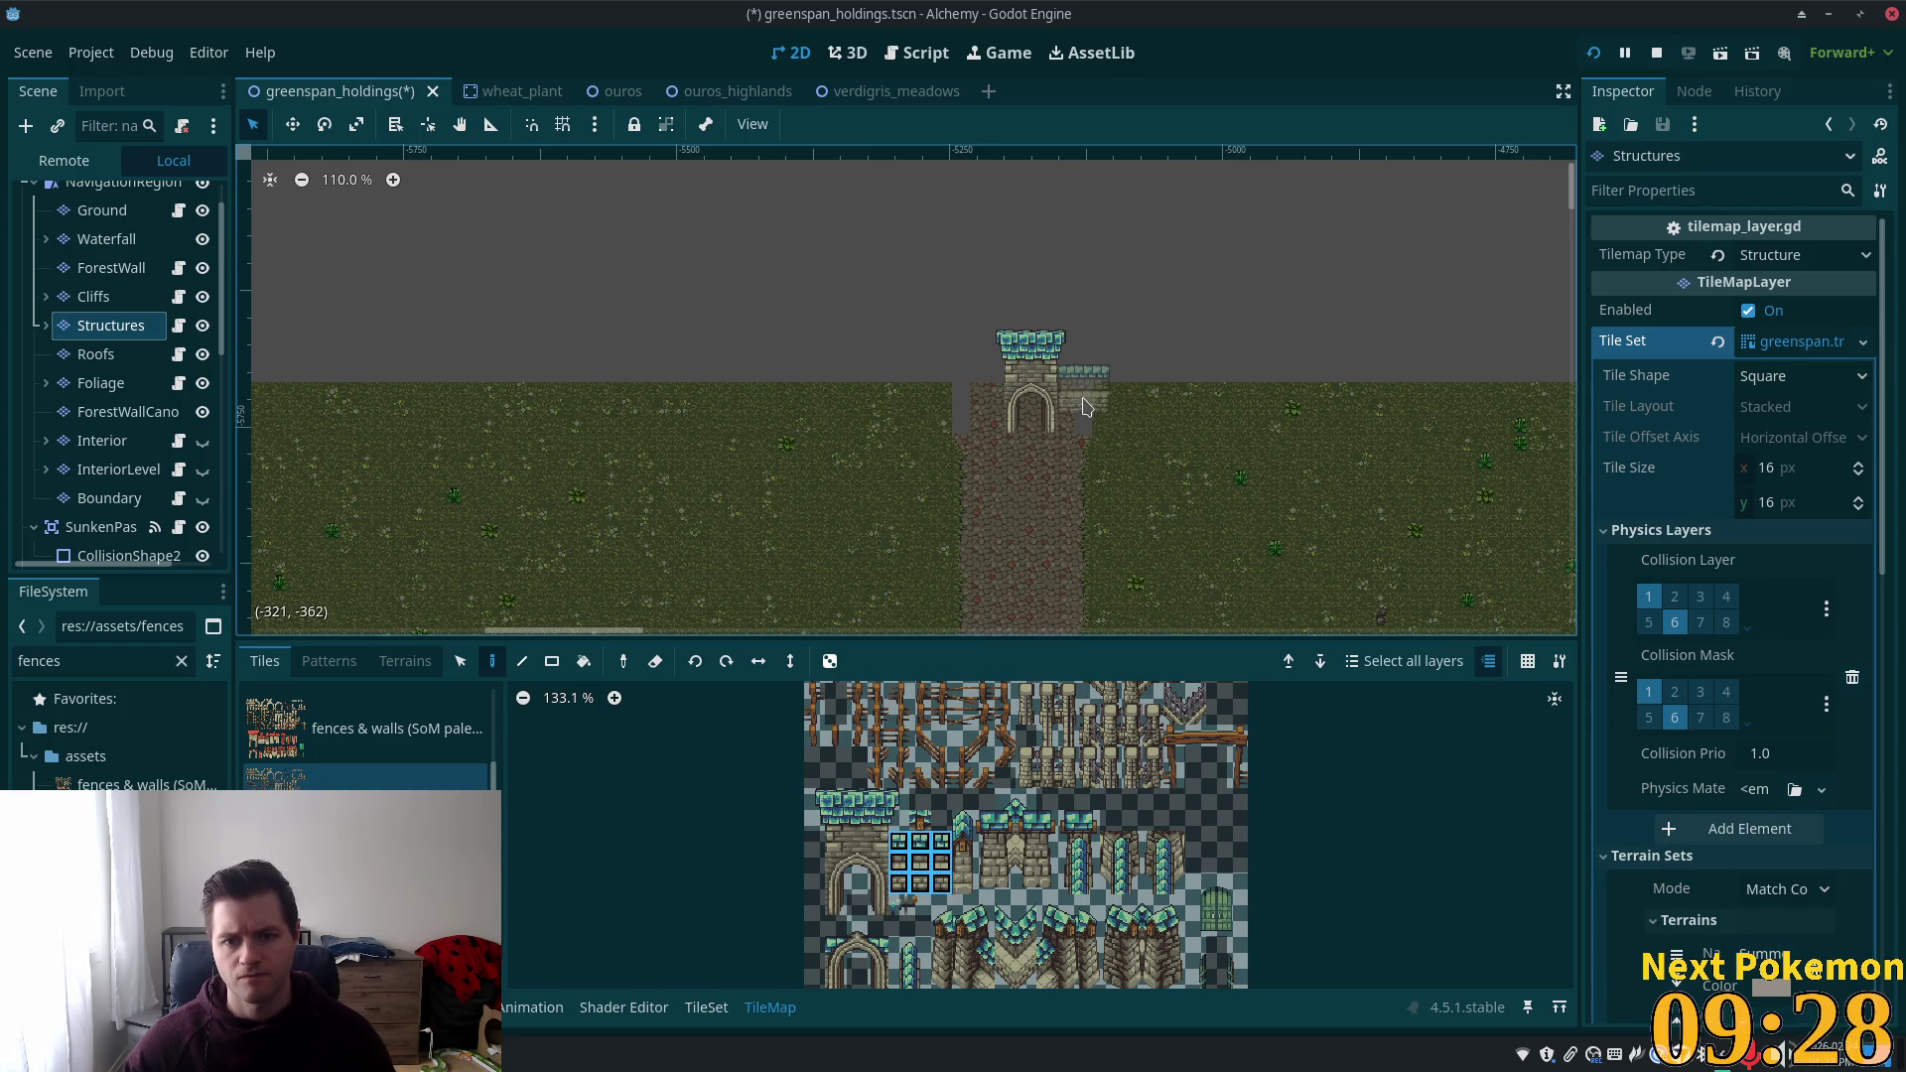
click(1082, 410)
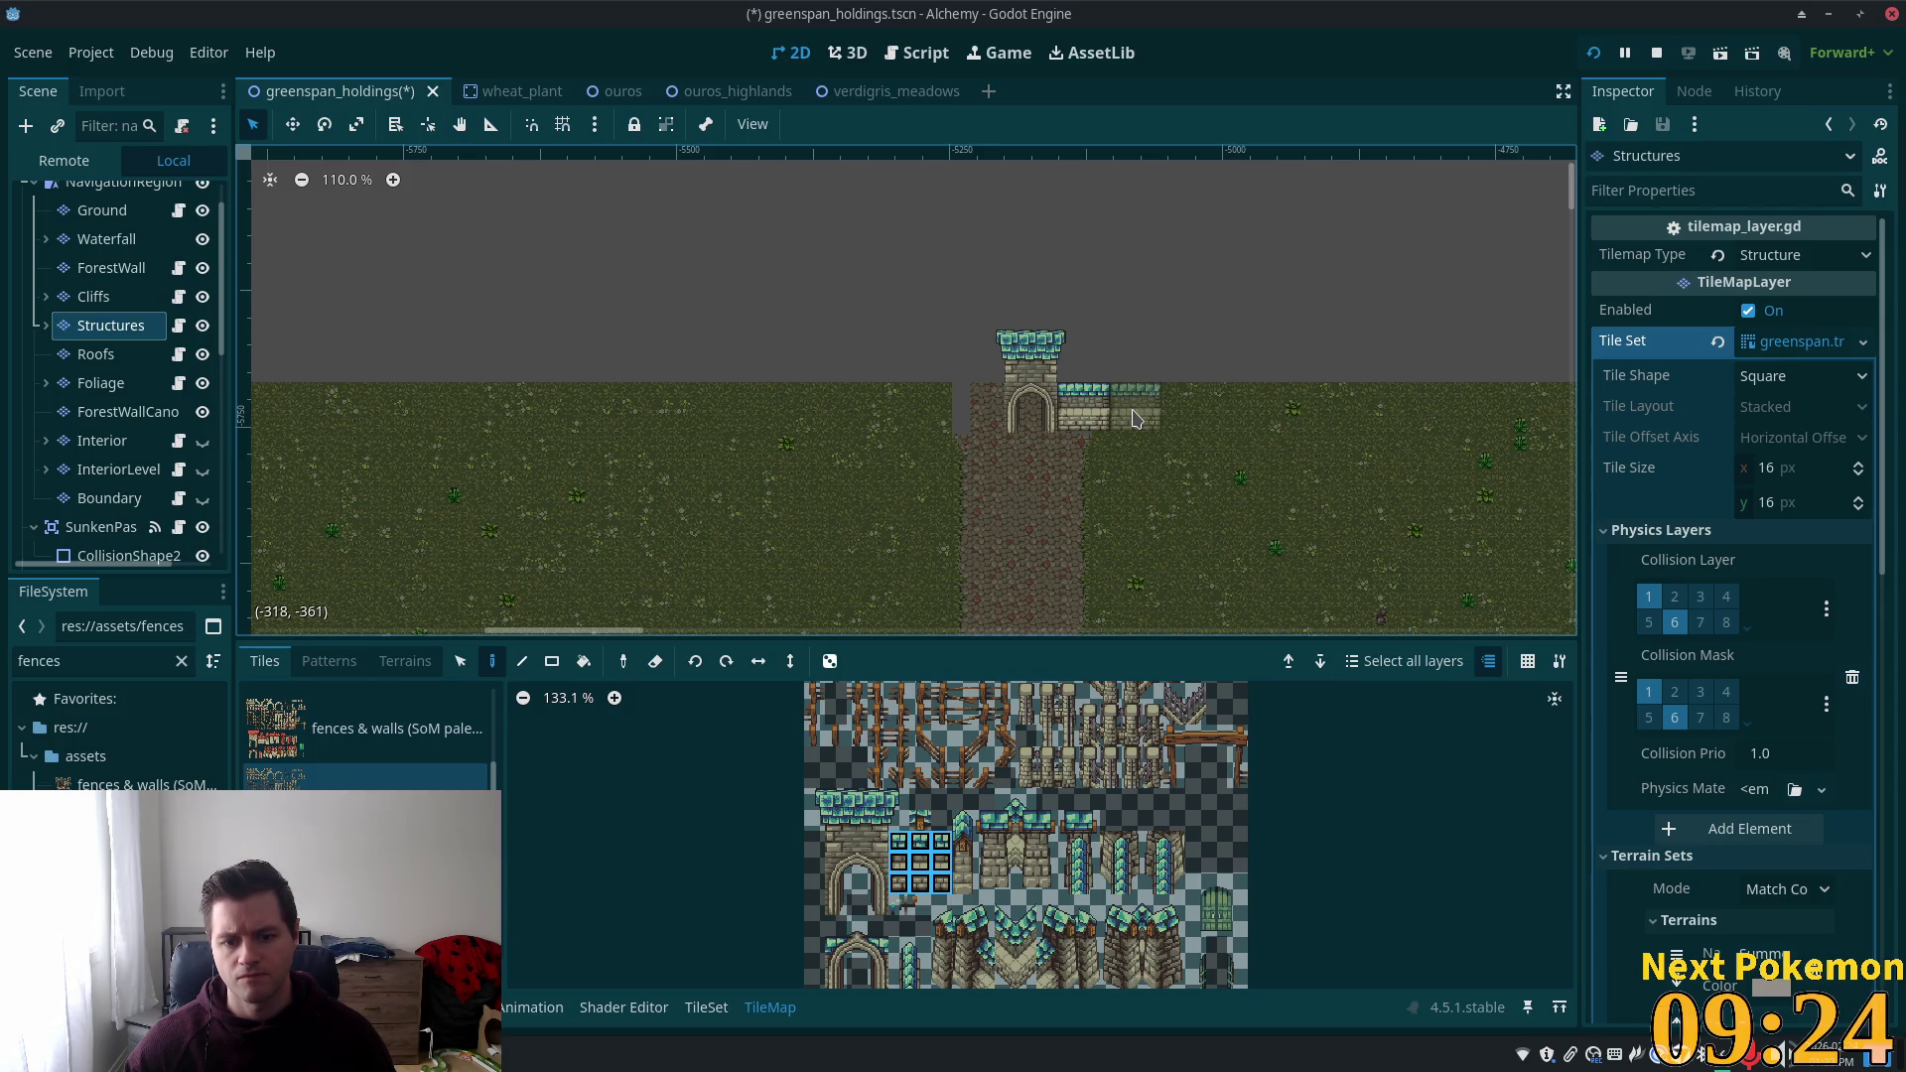
key(ctrl+z)
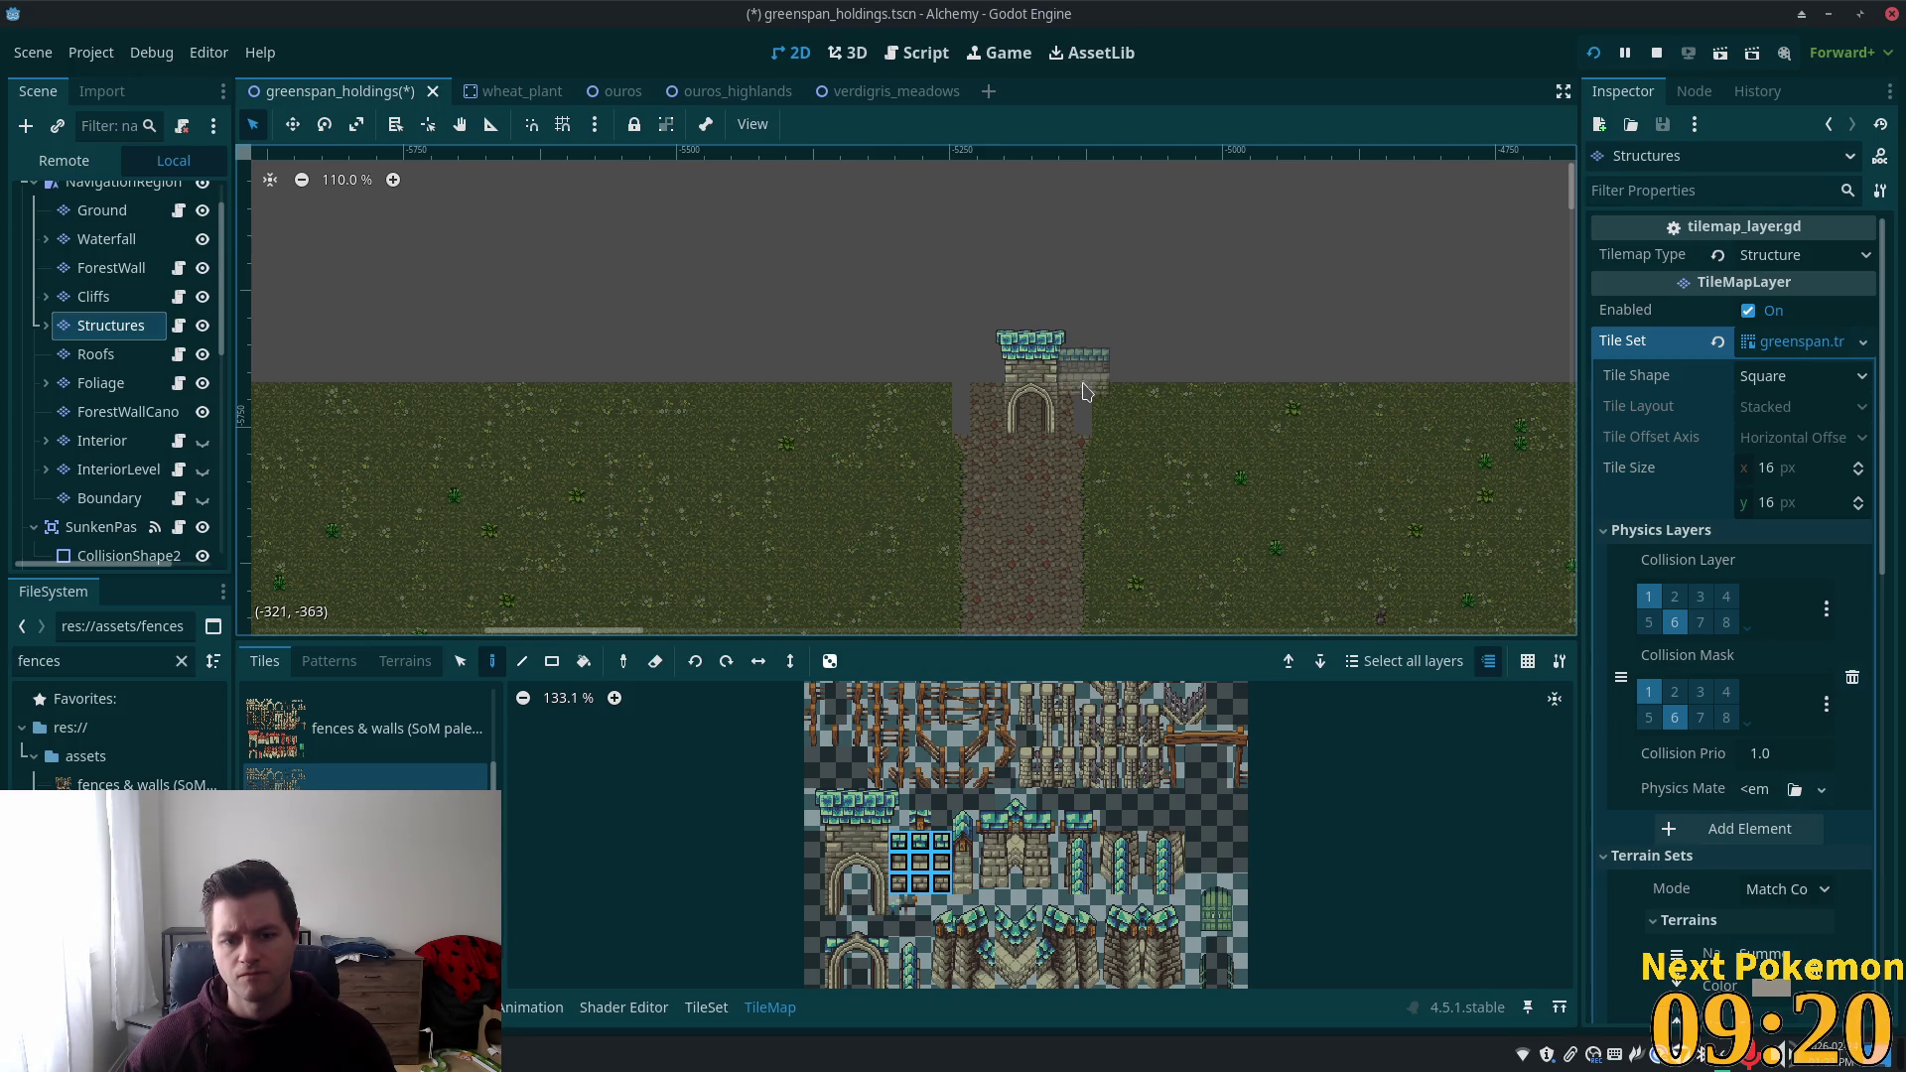
click(1085, 391)
click(972, 397)
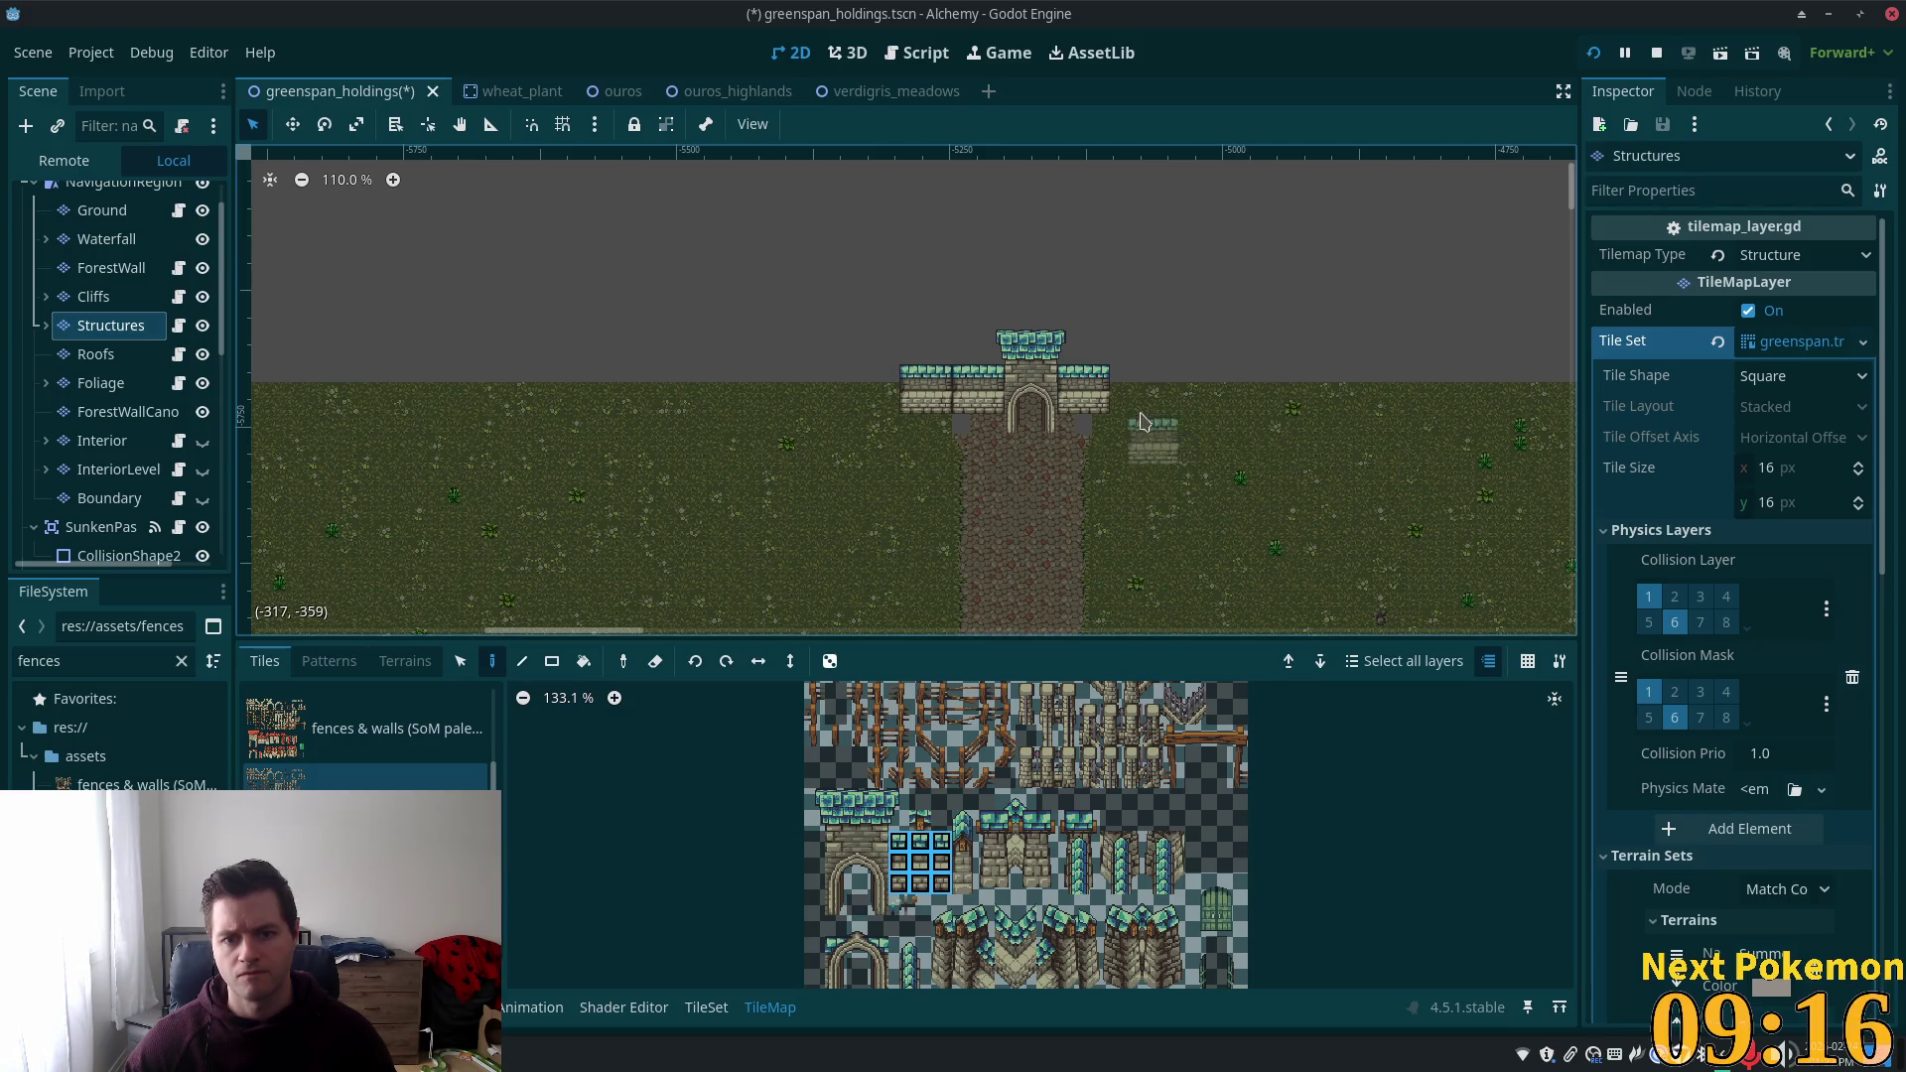
Add four-tile corner tower columns at the left and right ends of the wall.
scroll(1033, 527, up, 9)
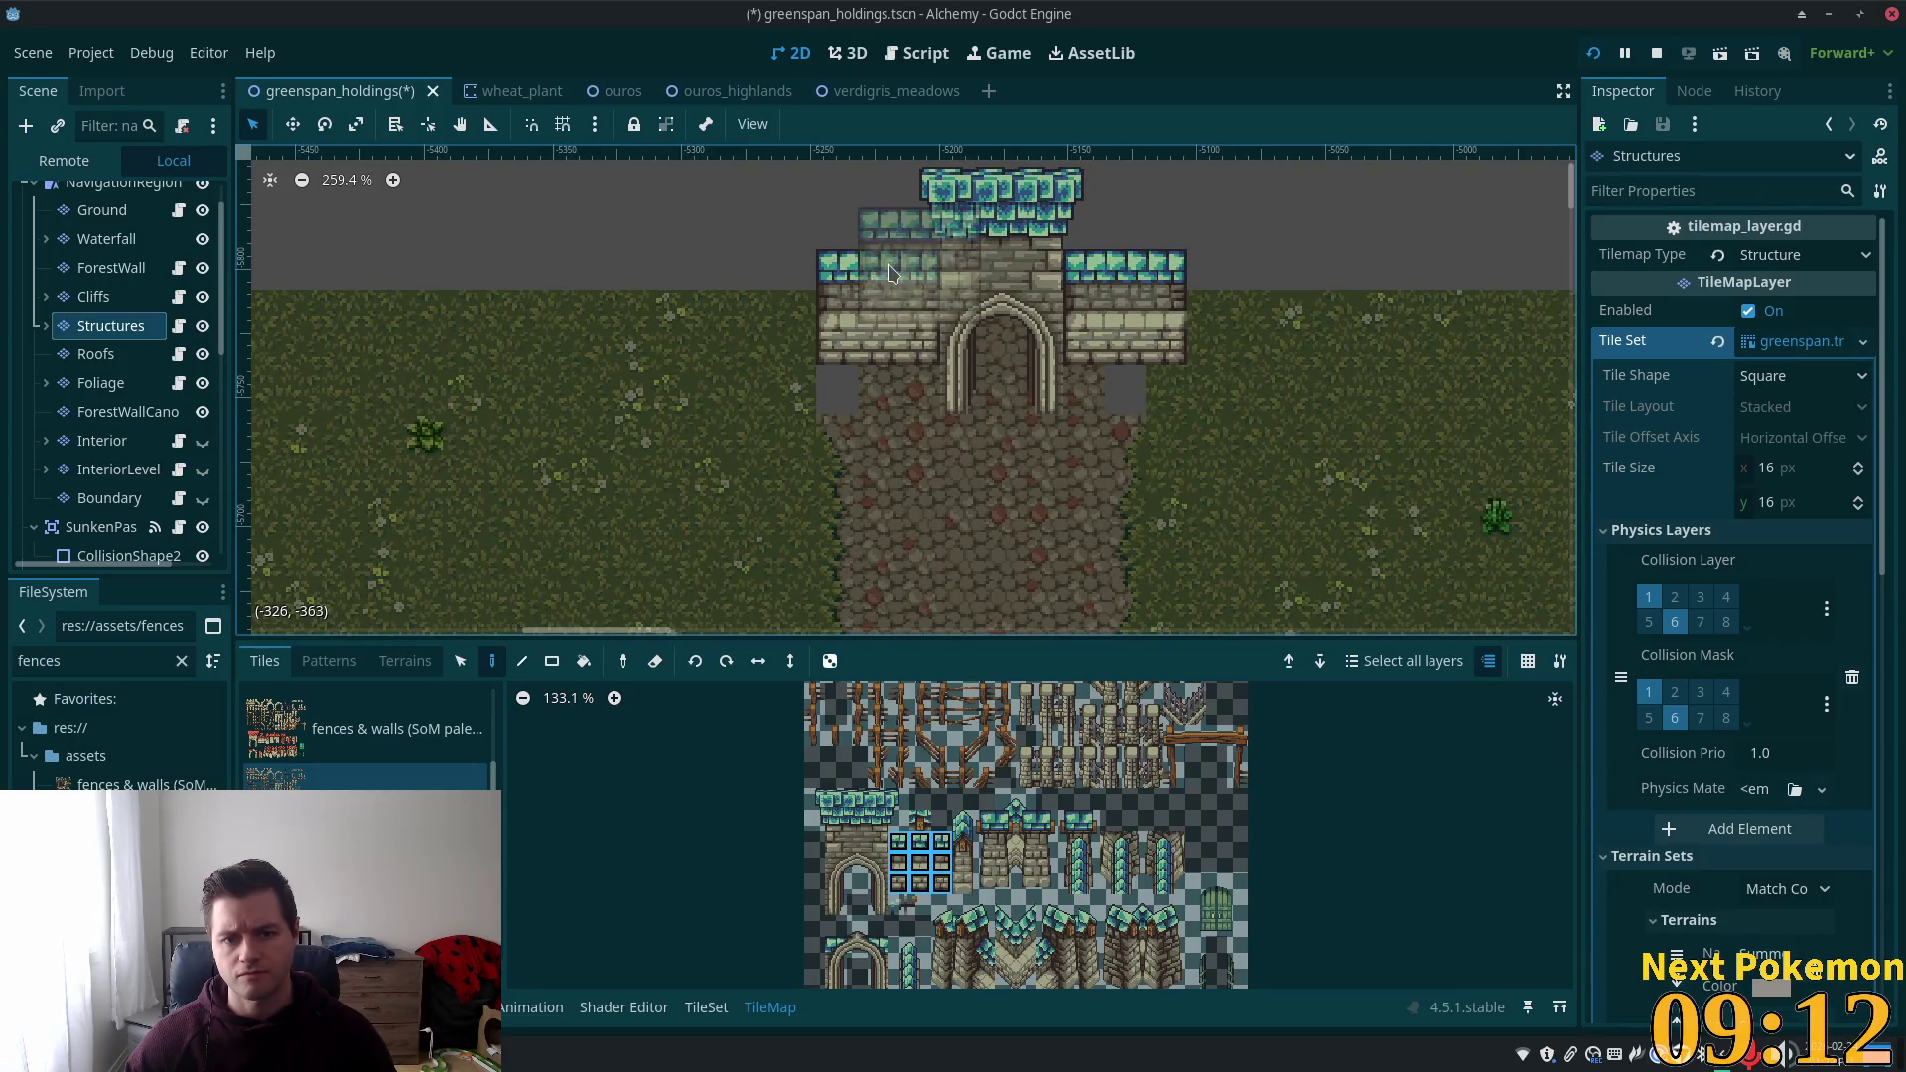
drag(962, 820, 962, 884)
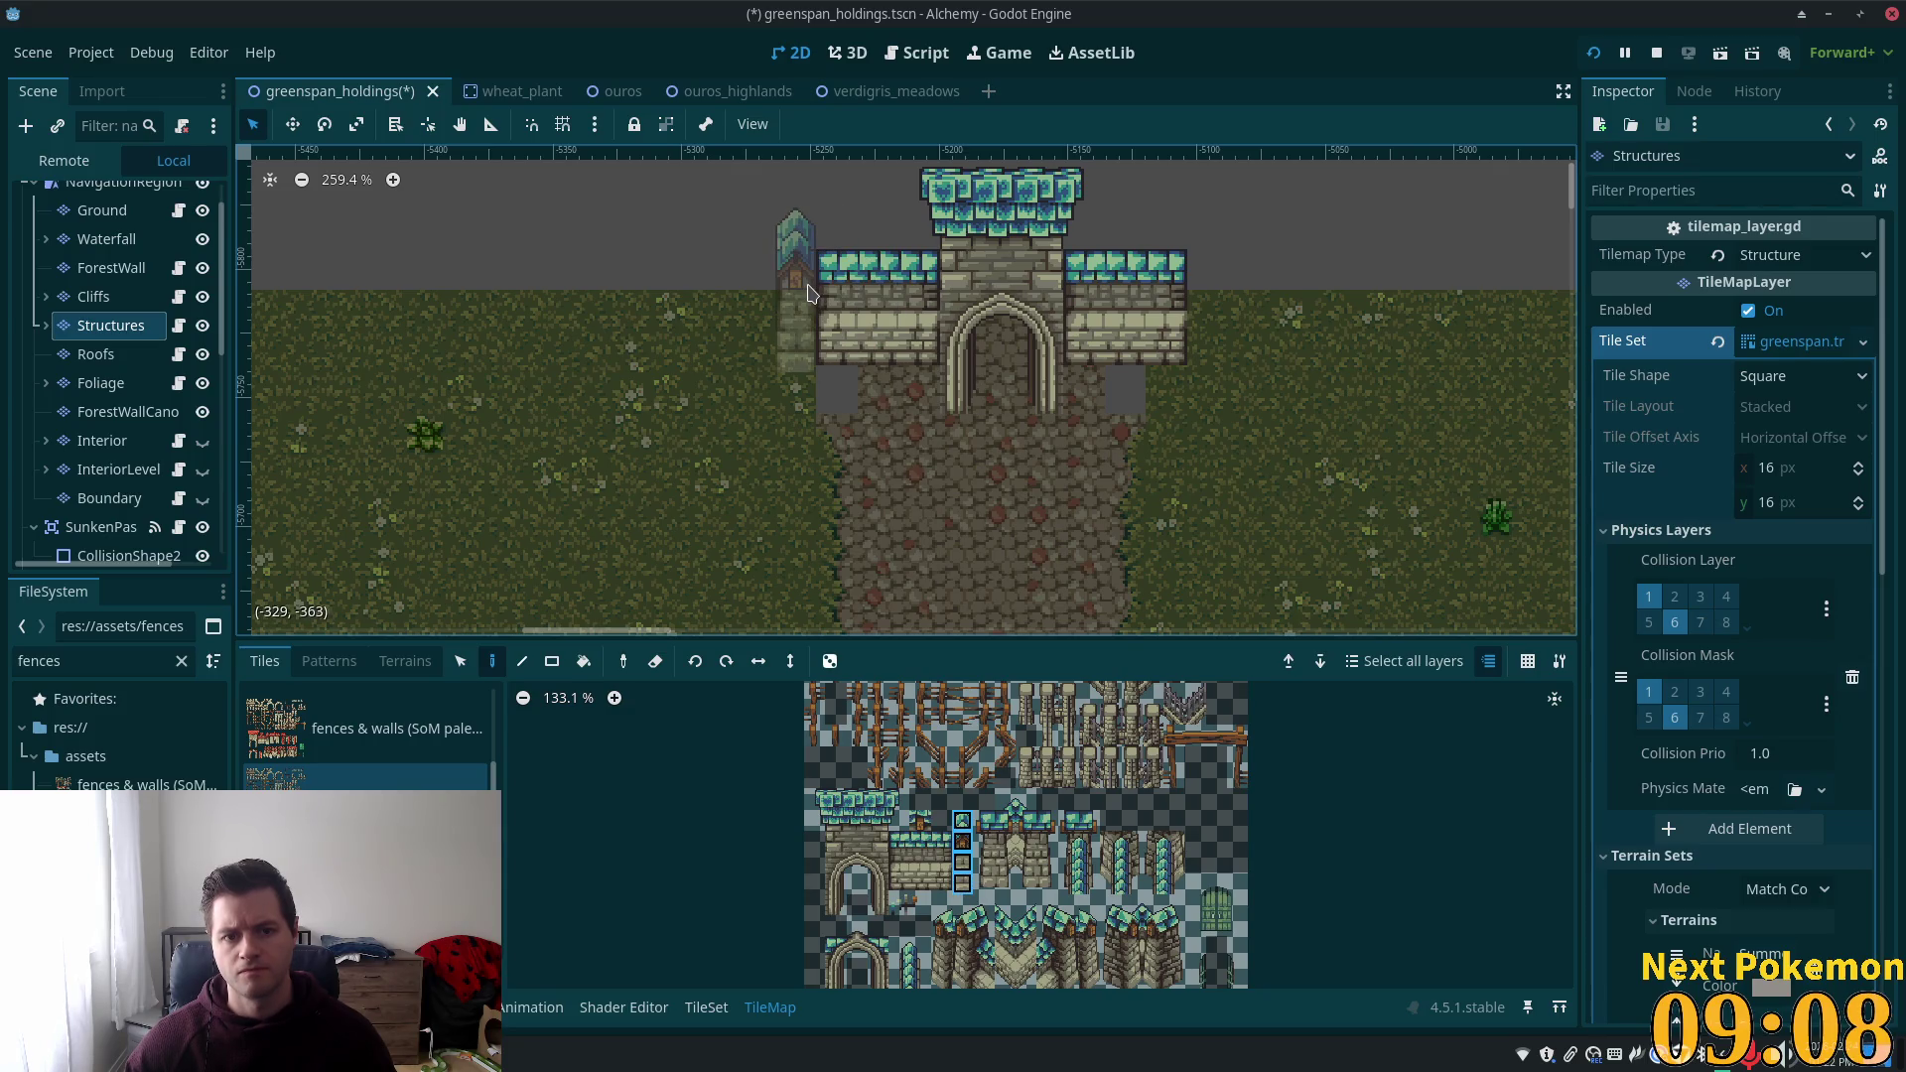
click(851, 293)
click(1221, 293)
scroll(1177, 517, down, 1)
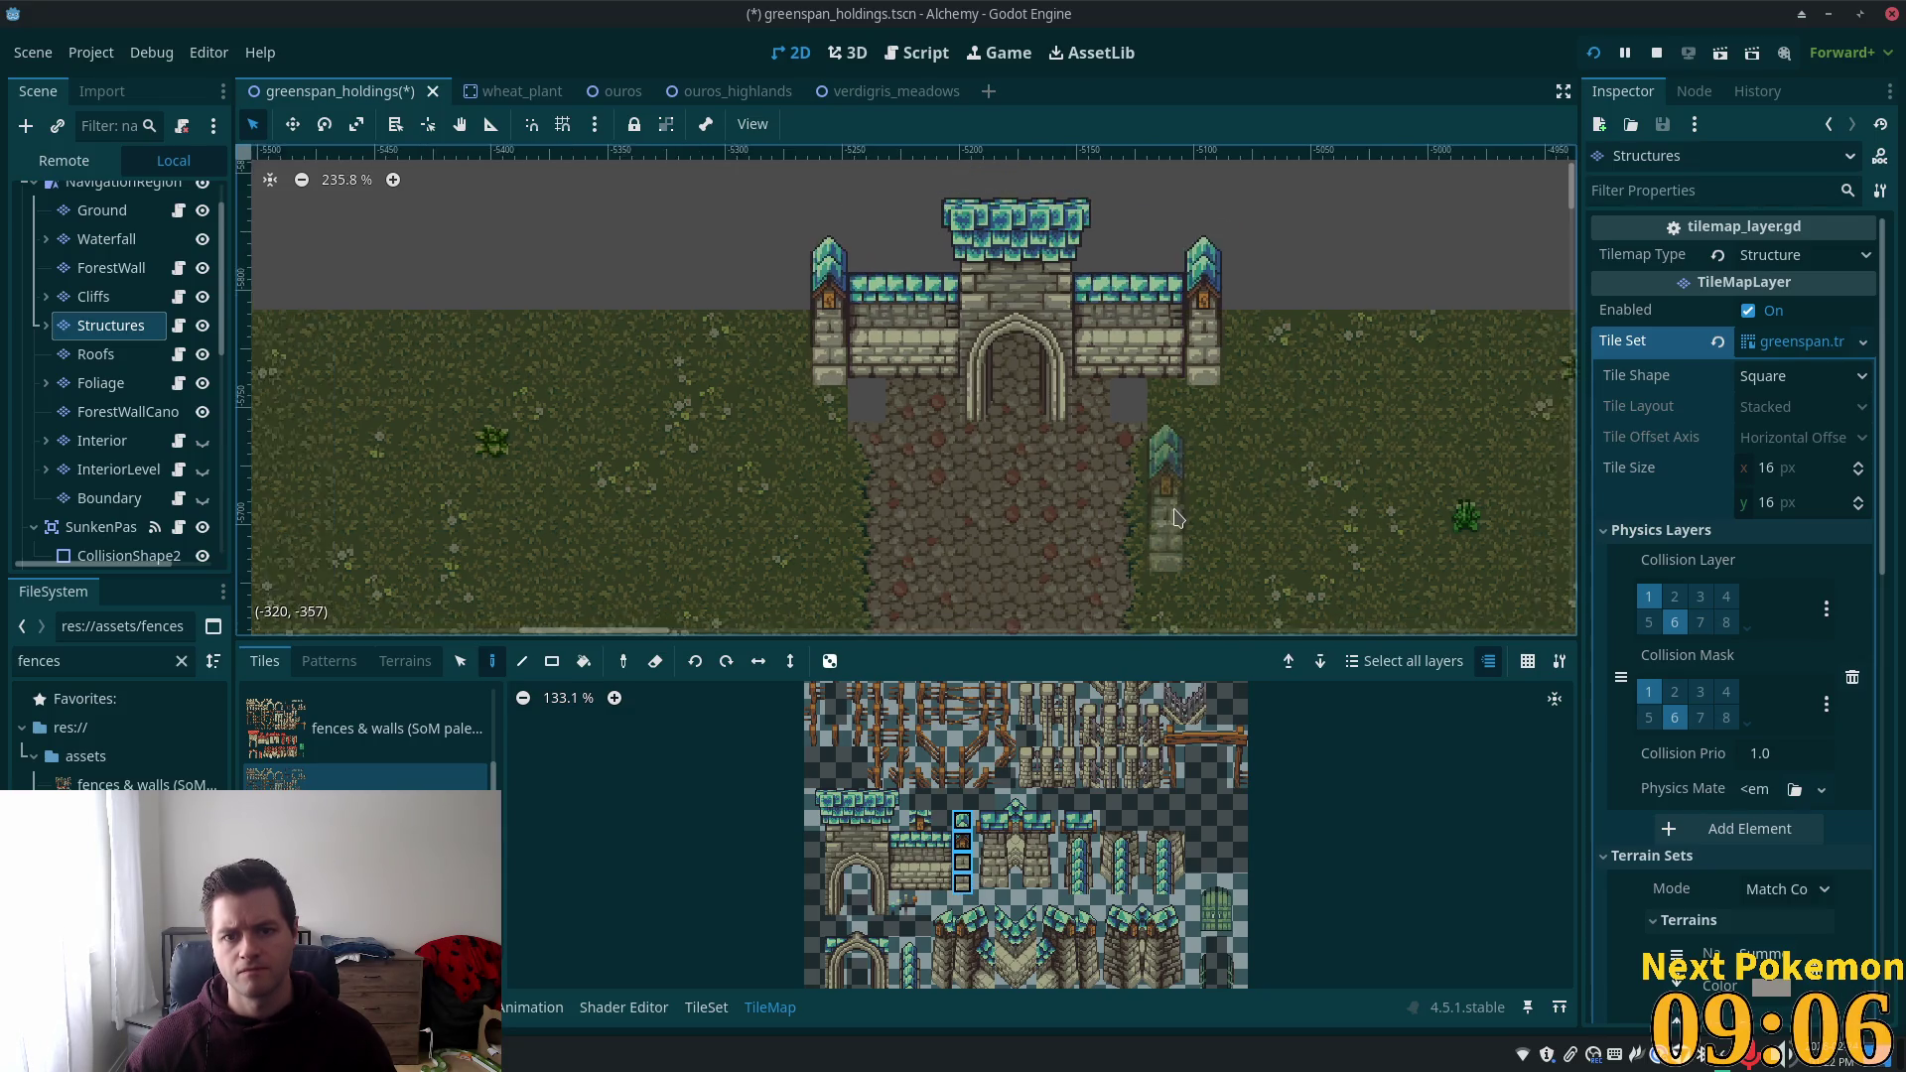
scroll(1176, 517, down, 5)
scroll(1187, 531, up, 5)
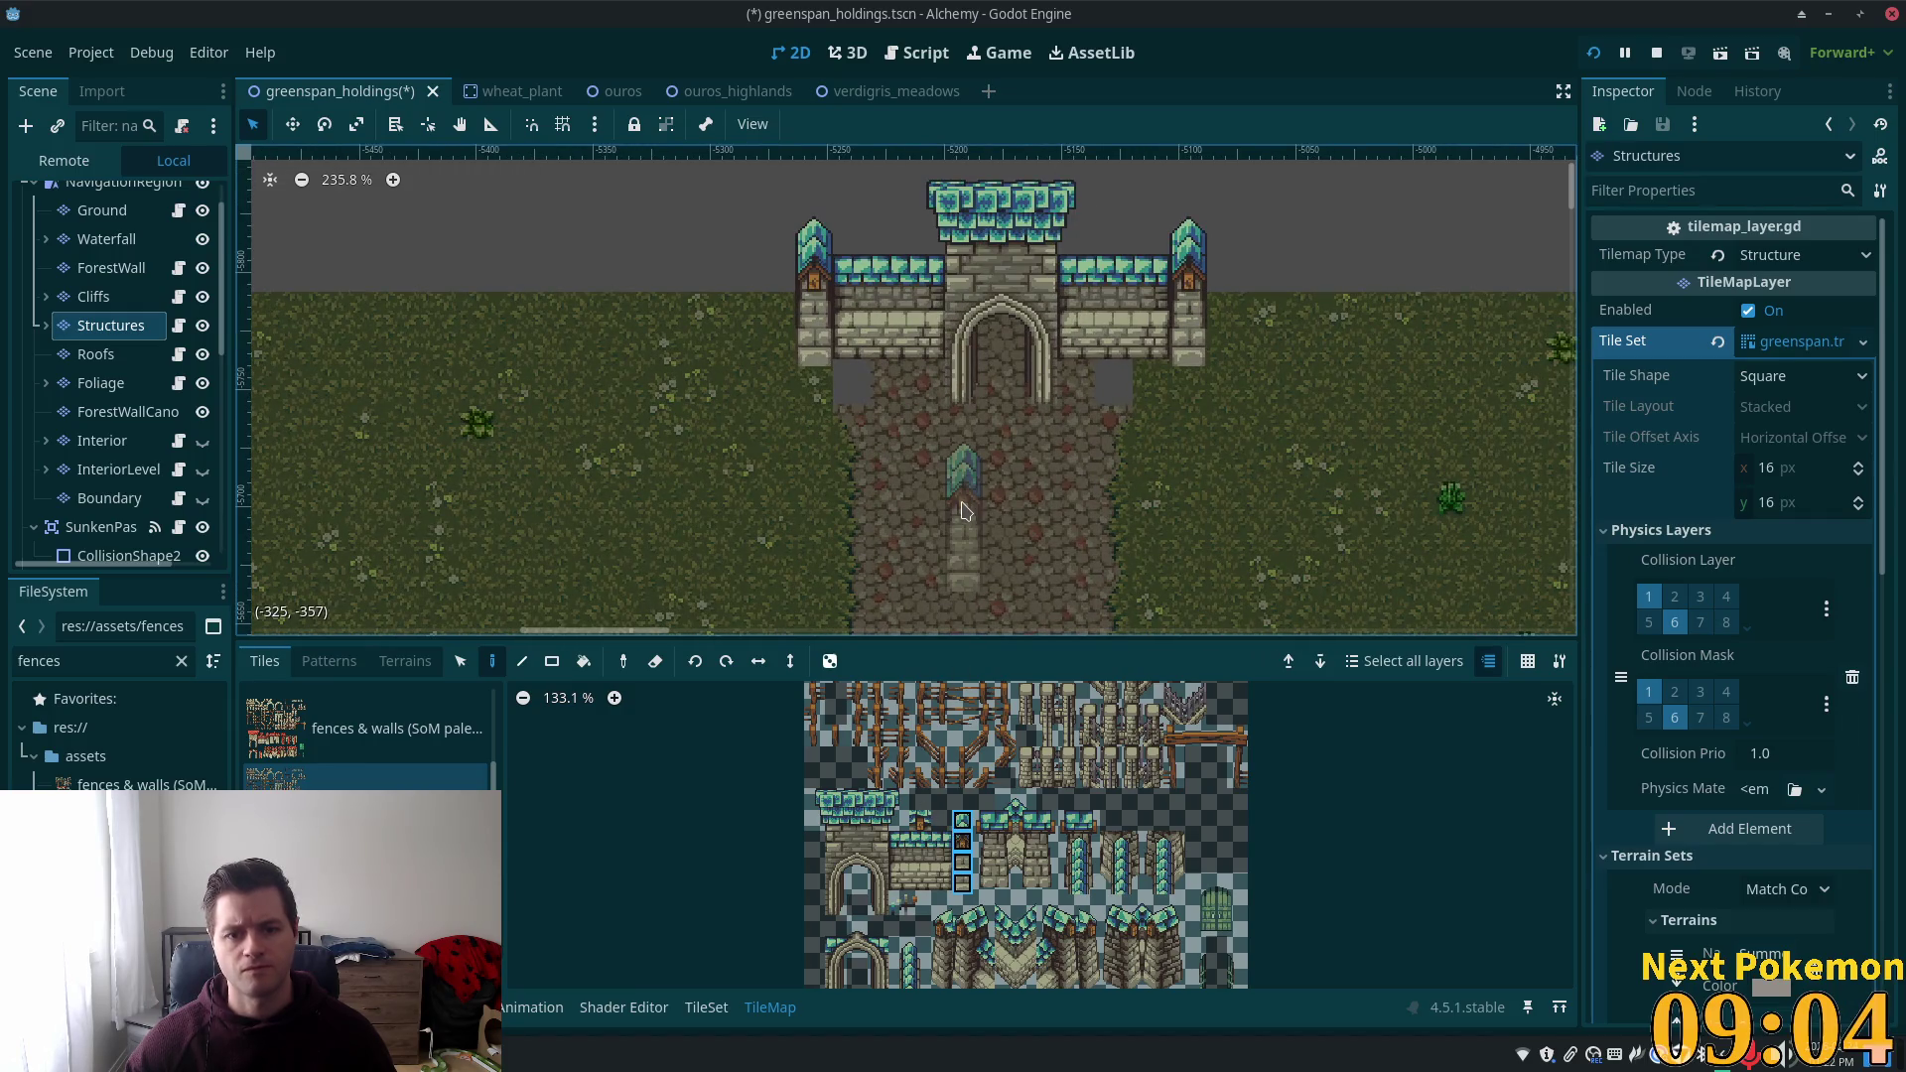
scroll(992, 596, down, 1)
click(102, 211)
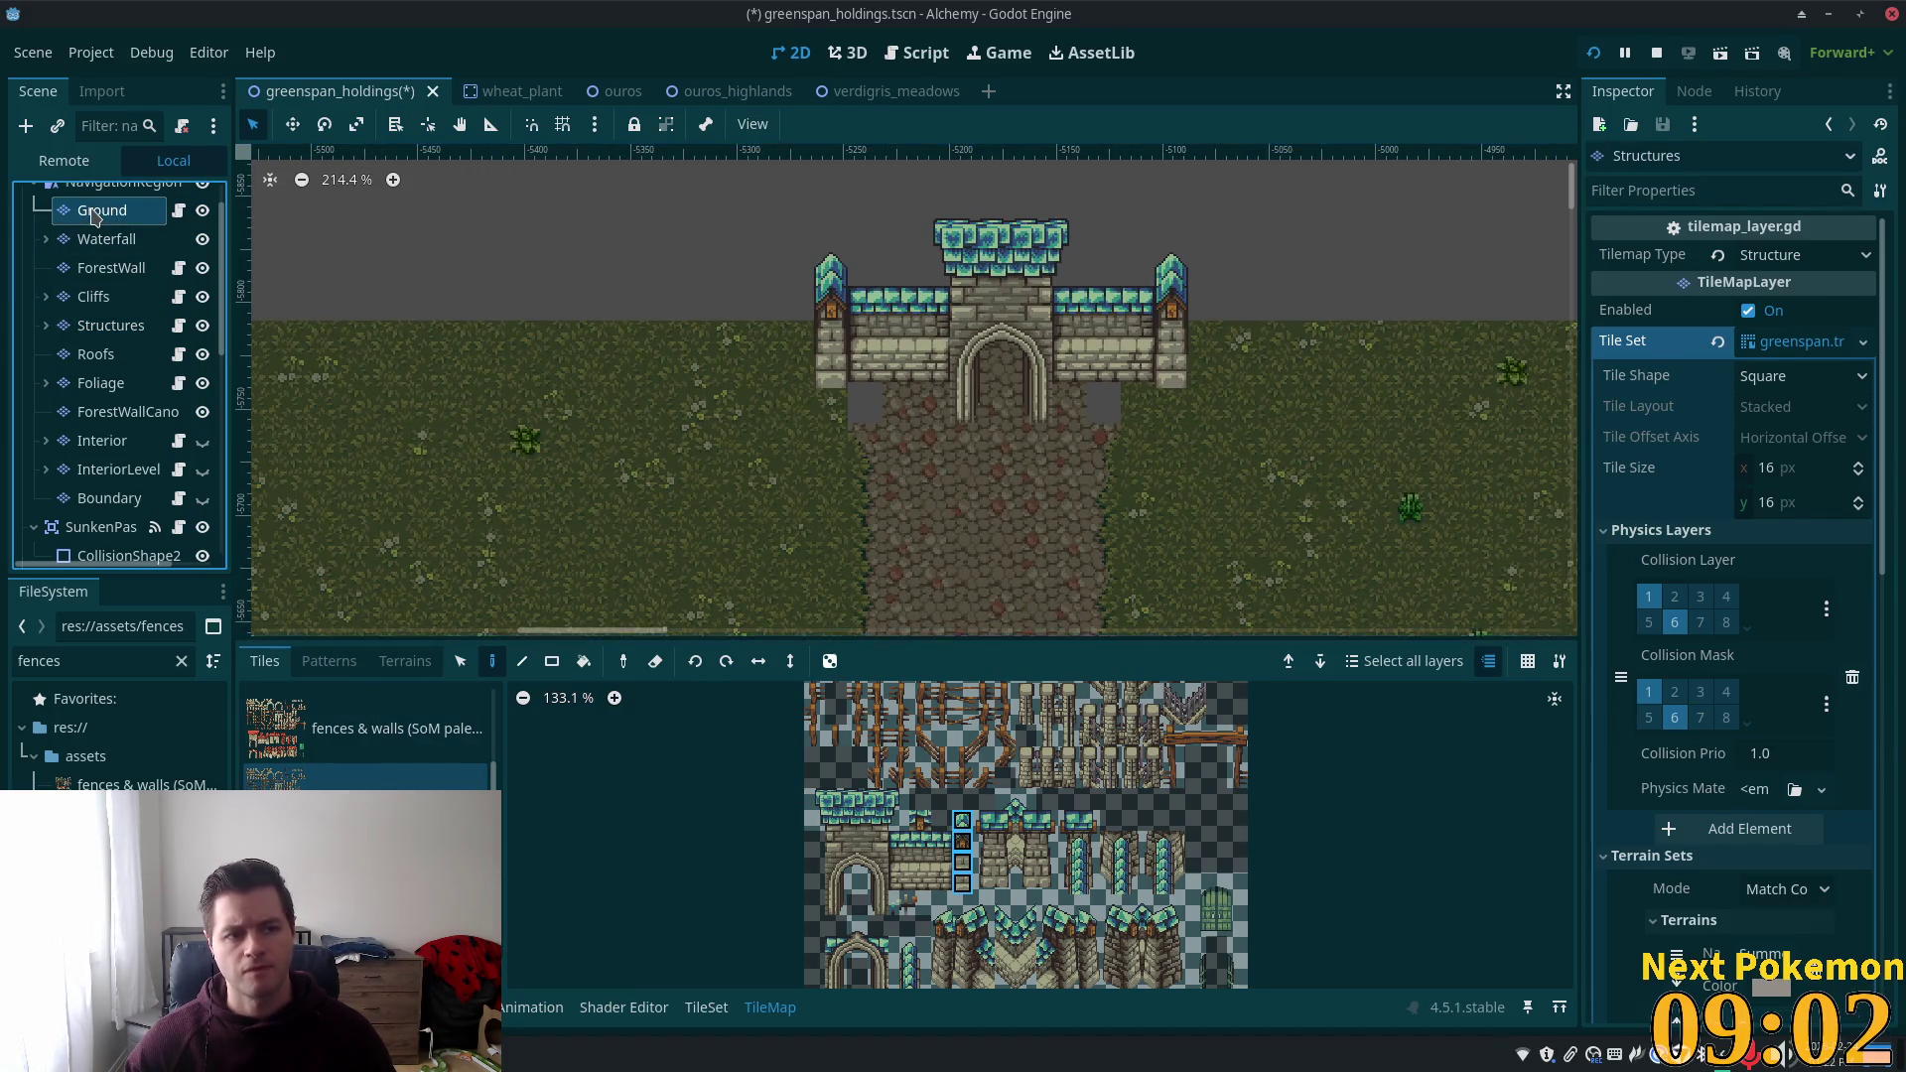
On the Ground layer, erase grass columns beneath the left and right towers.
scroll(911, 410, up, 4)
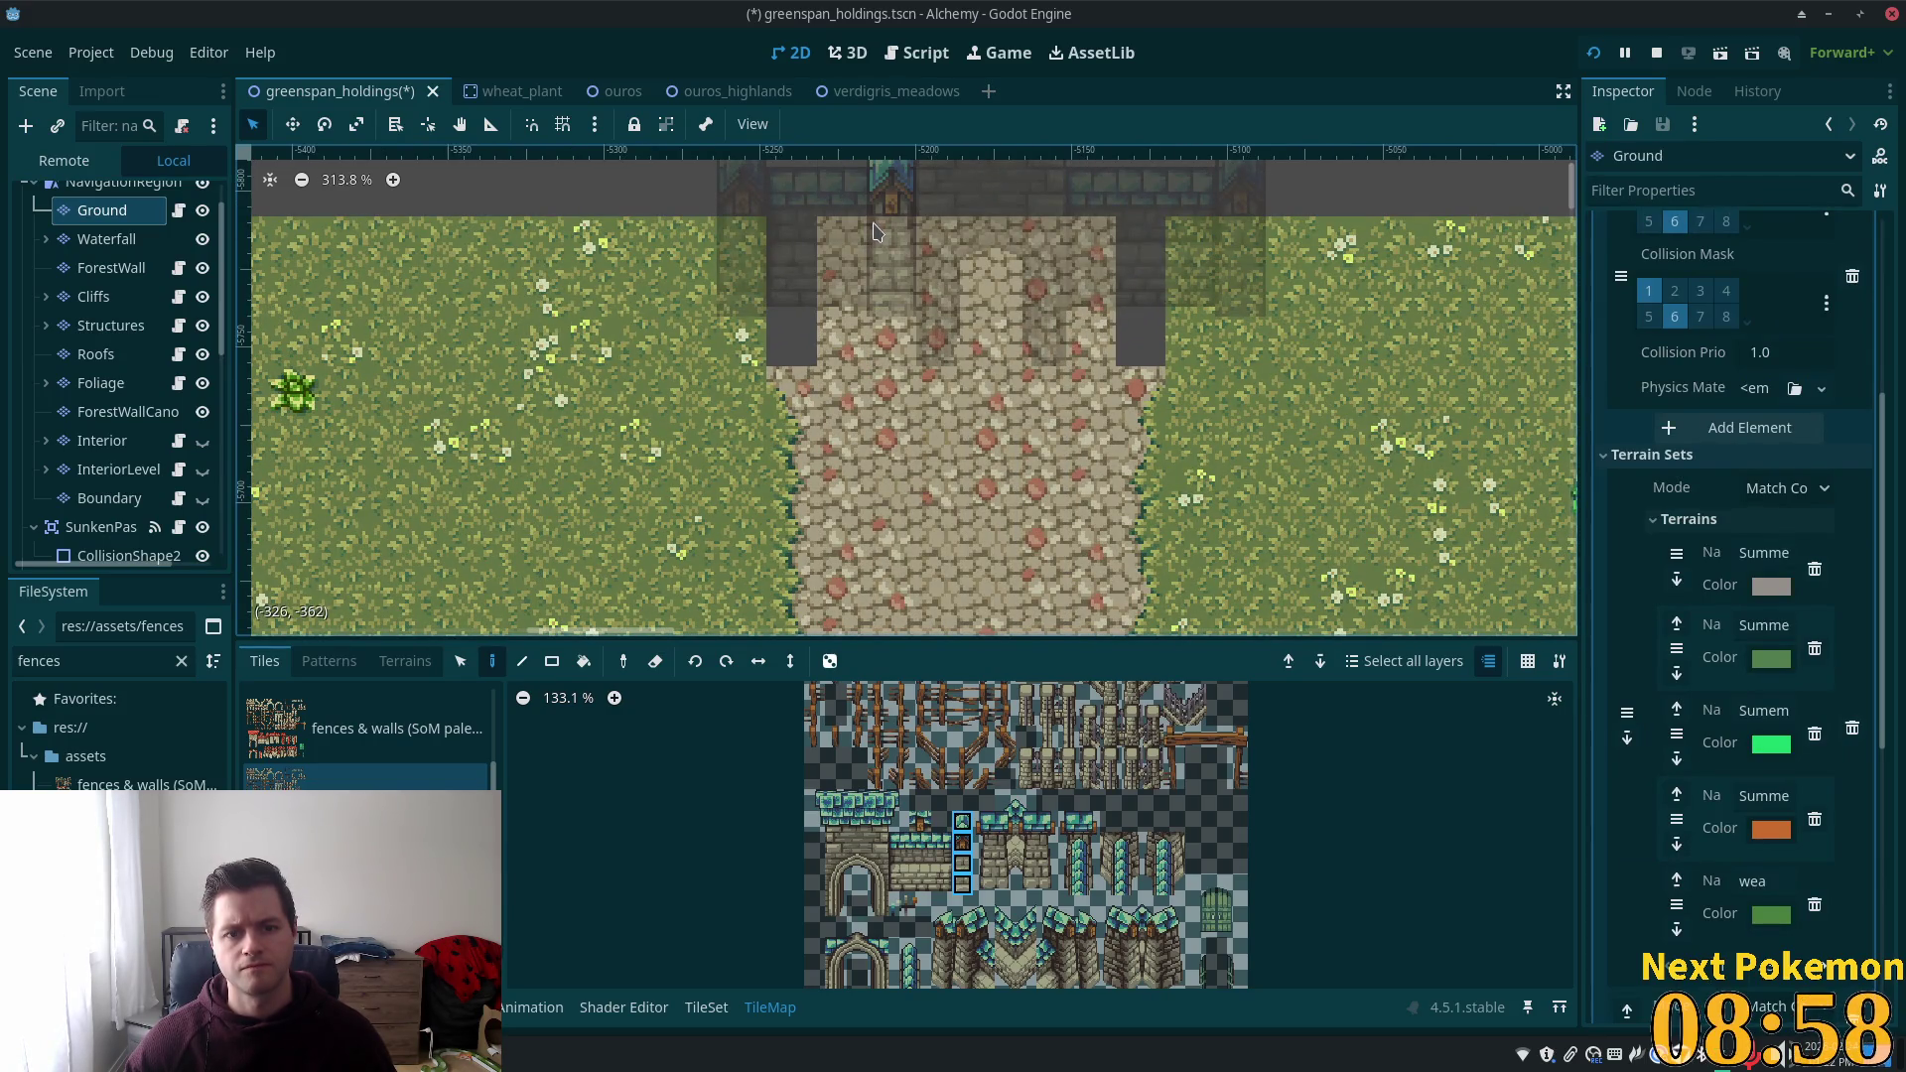
scroll(738, 337, down, 2)
click(81, 244)
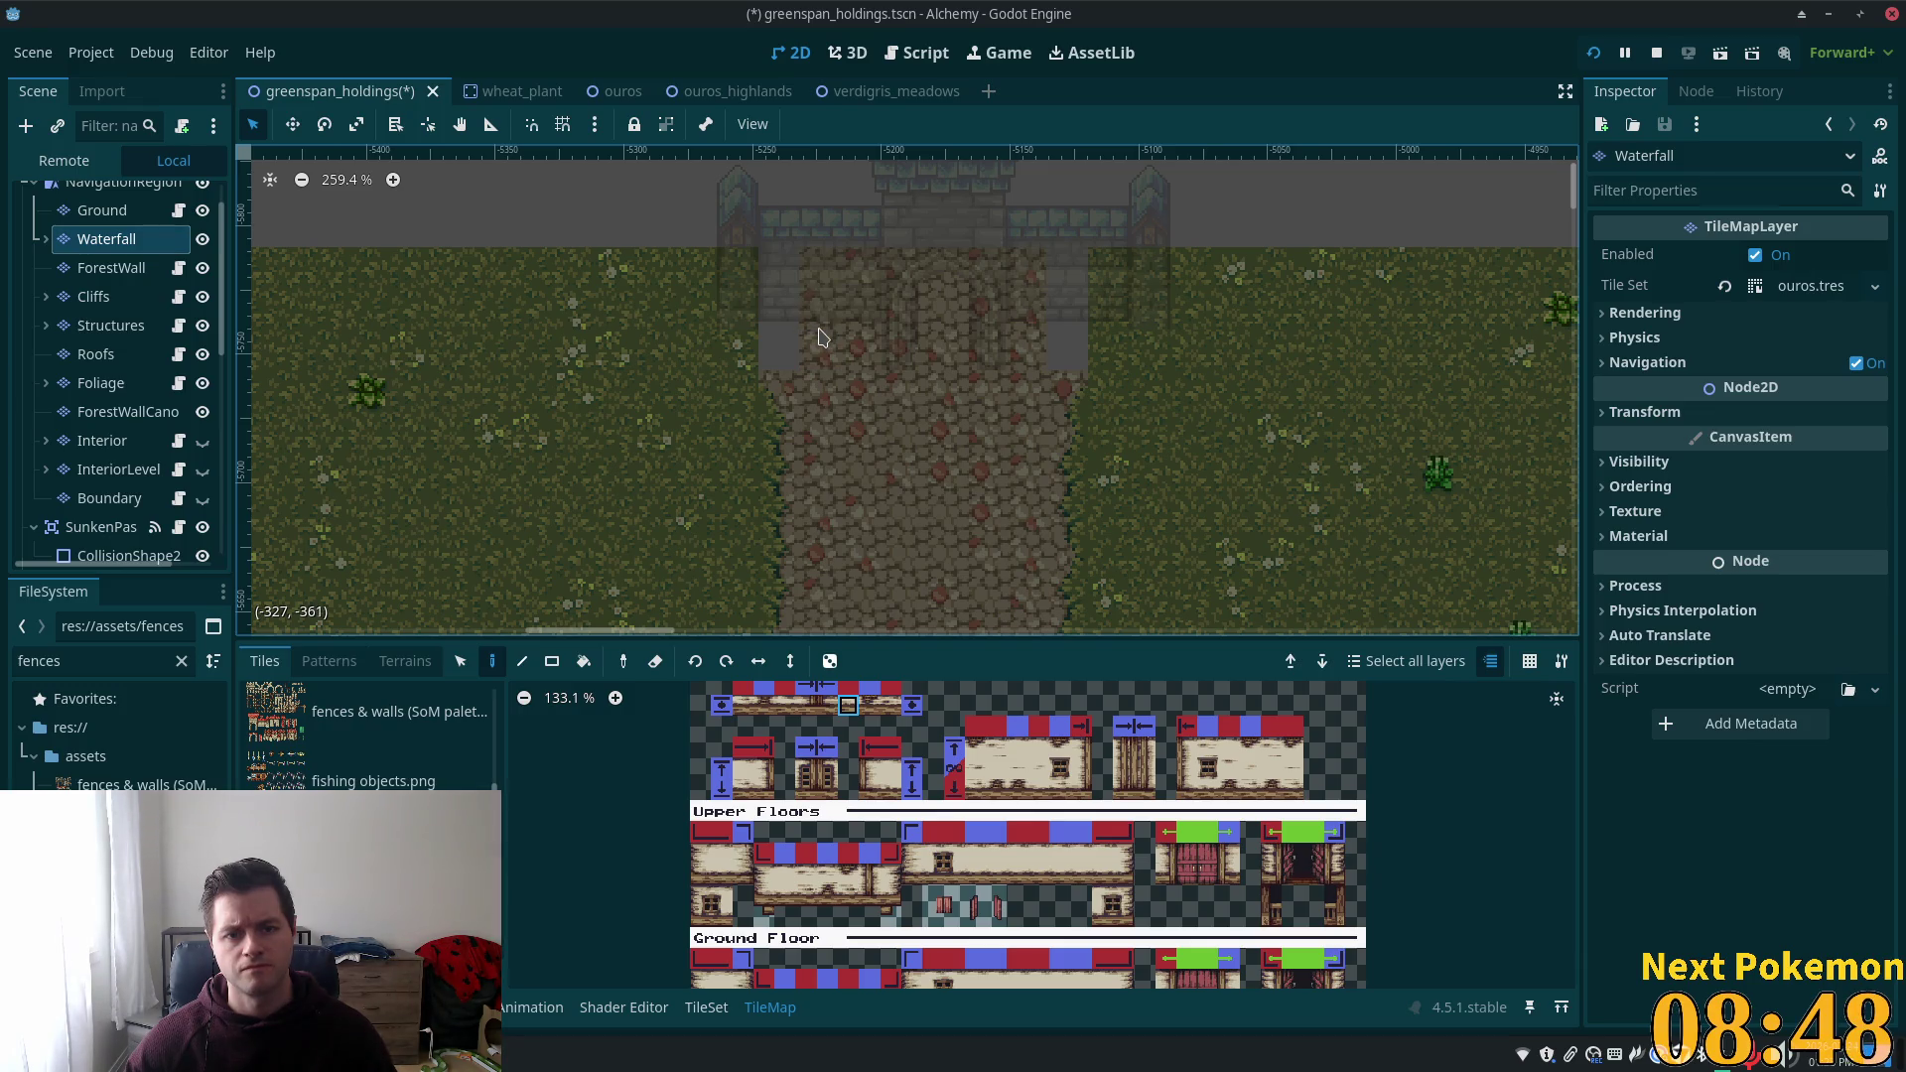
click(763, 296)
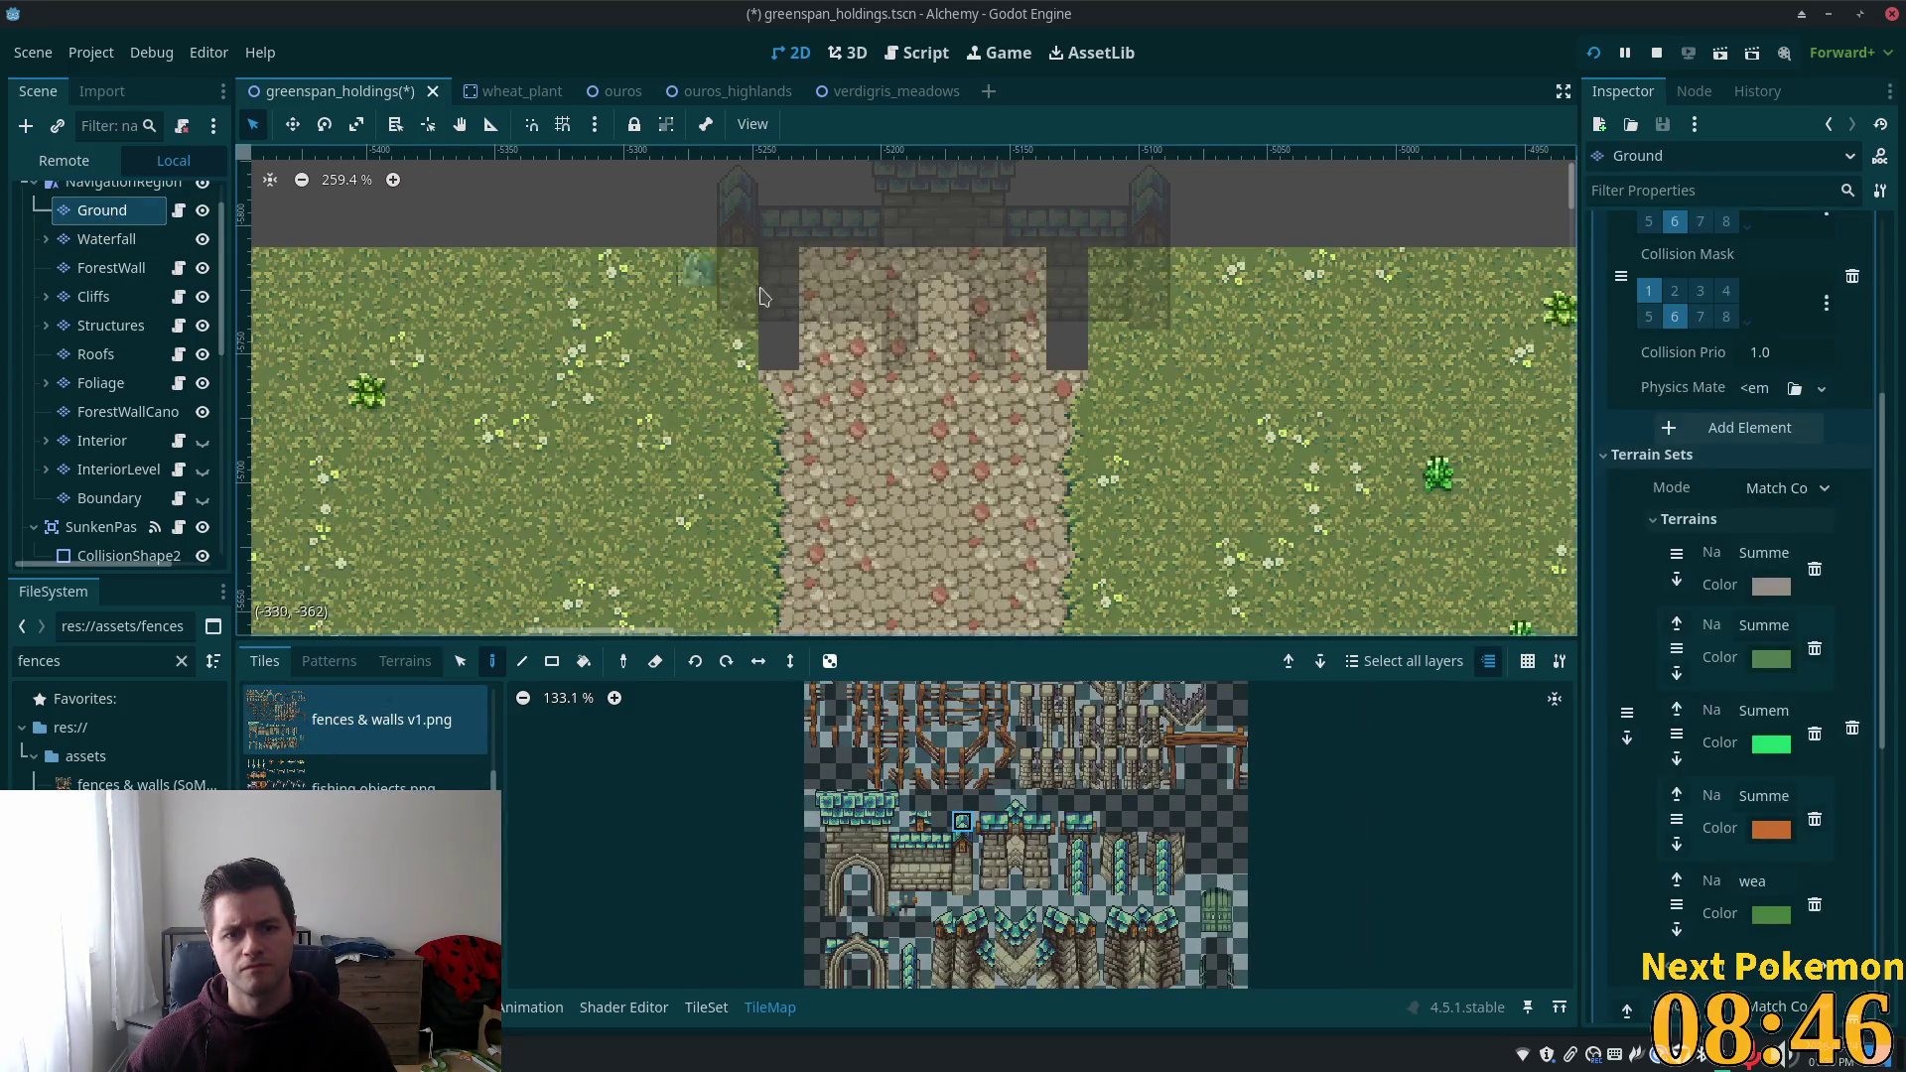
mouse_move(762, 296)
mouse_down()
mouse_move(820, 278)
mouse_move(829, 402)
mouse_up()
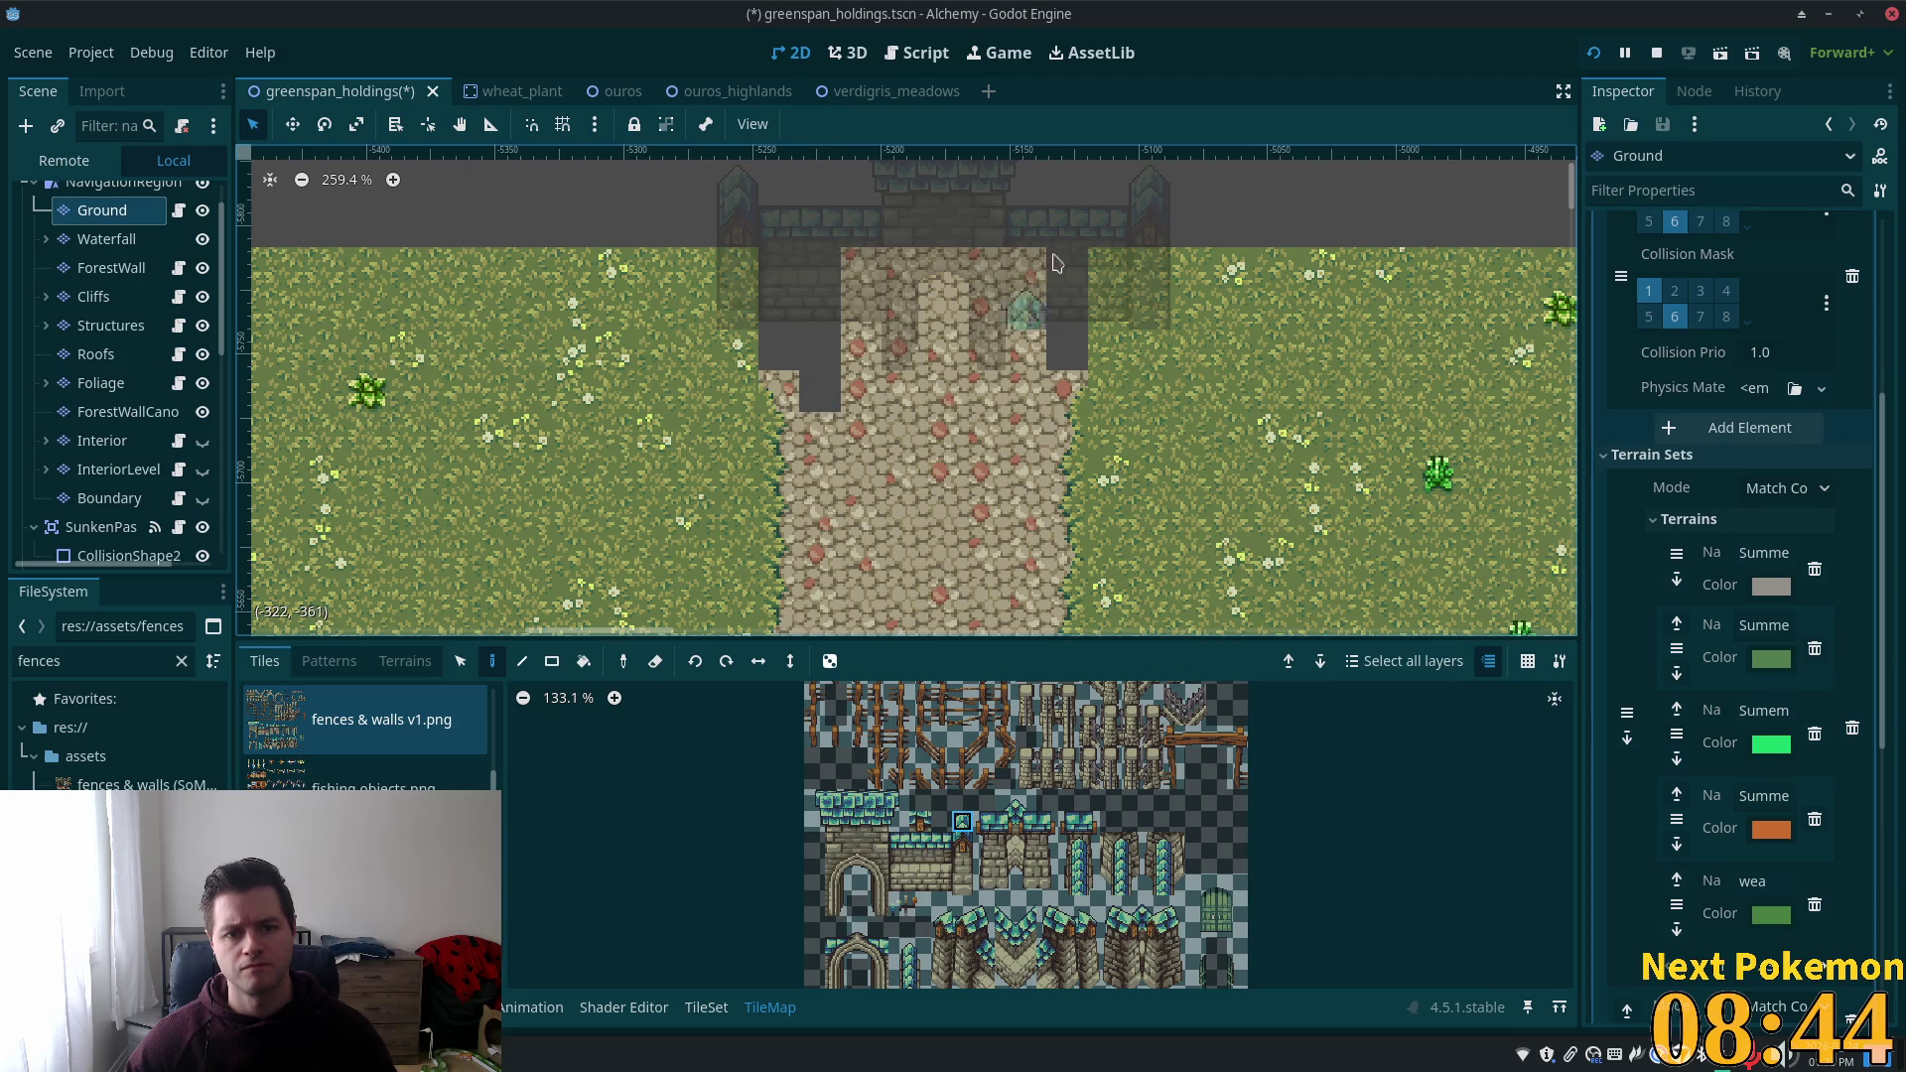
mouse_move(1066, 447)
mouse_down()
mouse_move(1067, 358)
mouse_move(1071, 466)
mouse_move(1082, 446)
mouse_up()
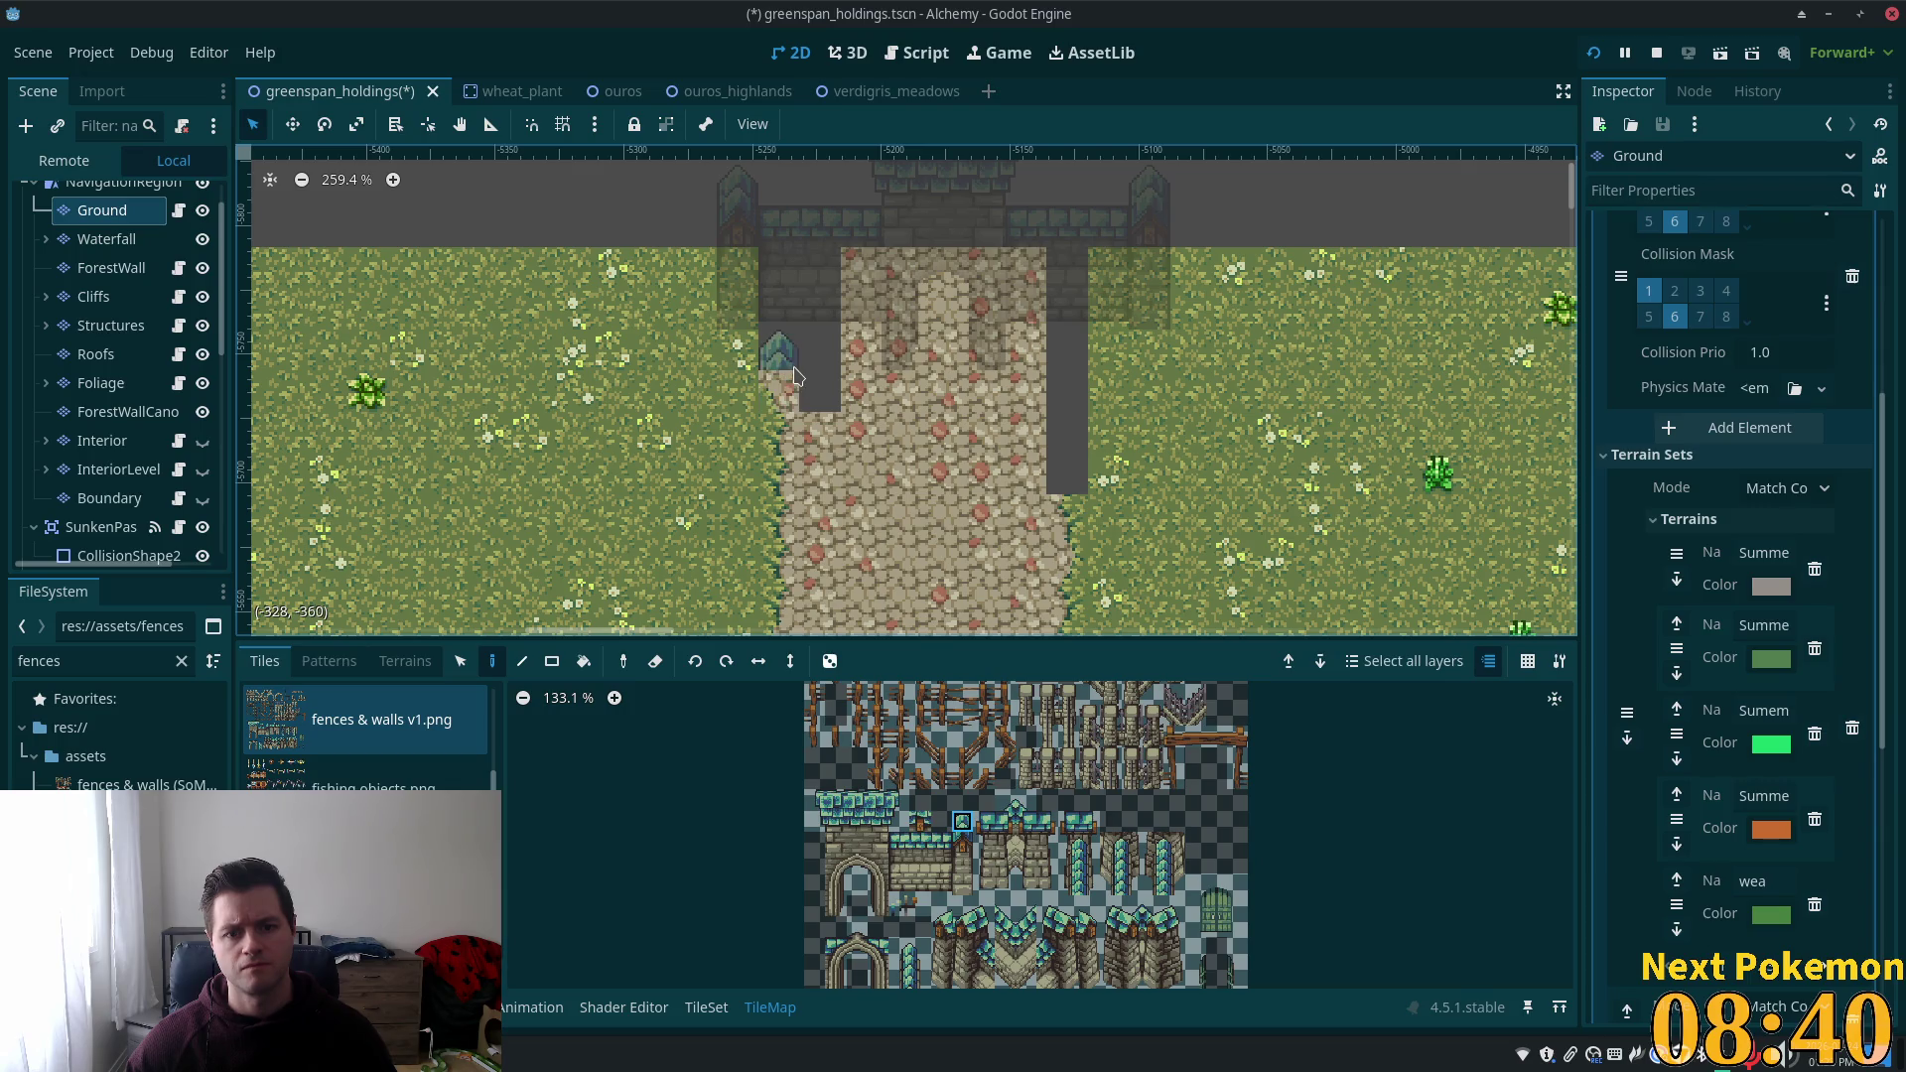
Extend both erased grass strips further down, then choose the first saved tile pattern.
mouse_move(806, 333)
mouse_down()
mouse_move(819, 451)
mouse_move(779, 424)
mouse_move(784, 467)
mouse_up()
scroll(789, 471, down, 1)
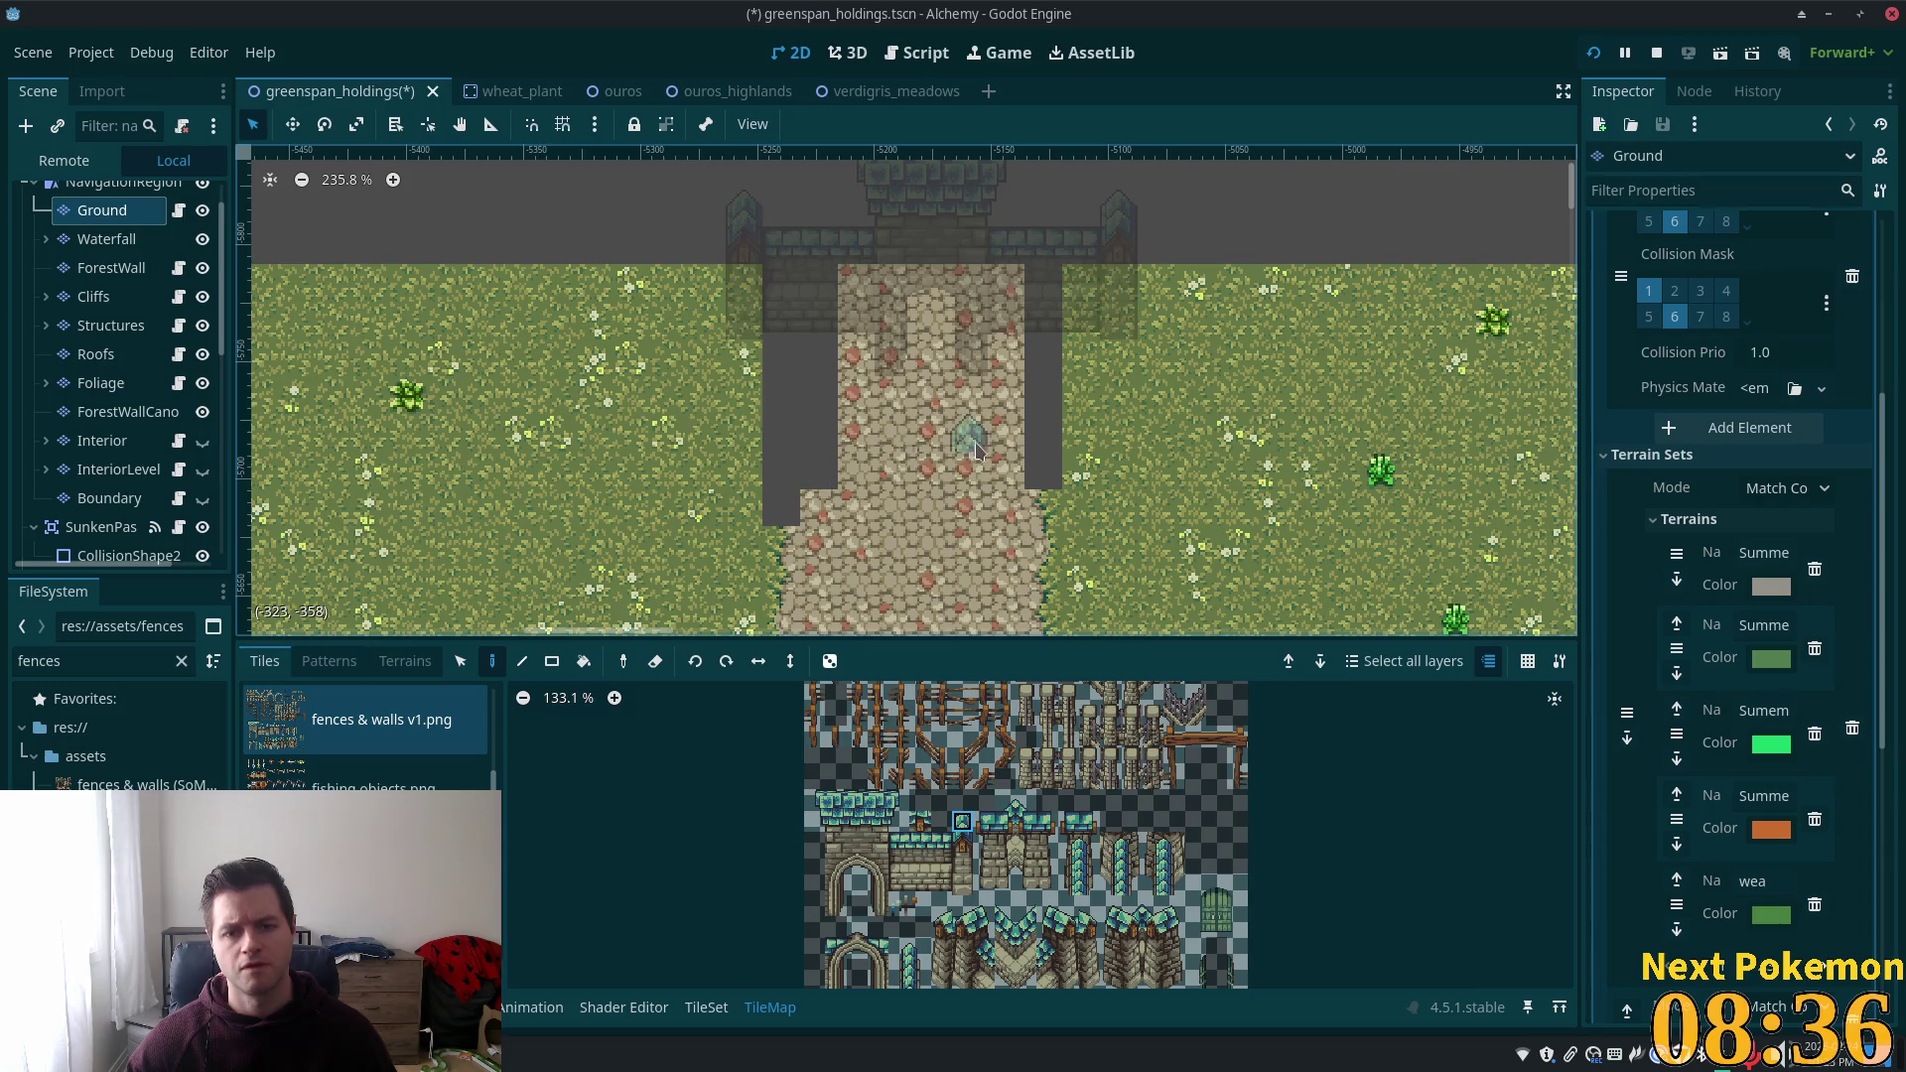
drag(1080, 300, 1082, 489)
scroll(1171, 524, down, 1)
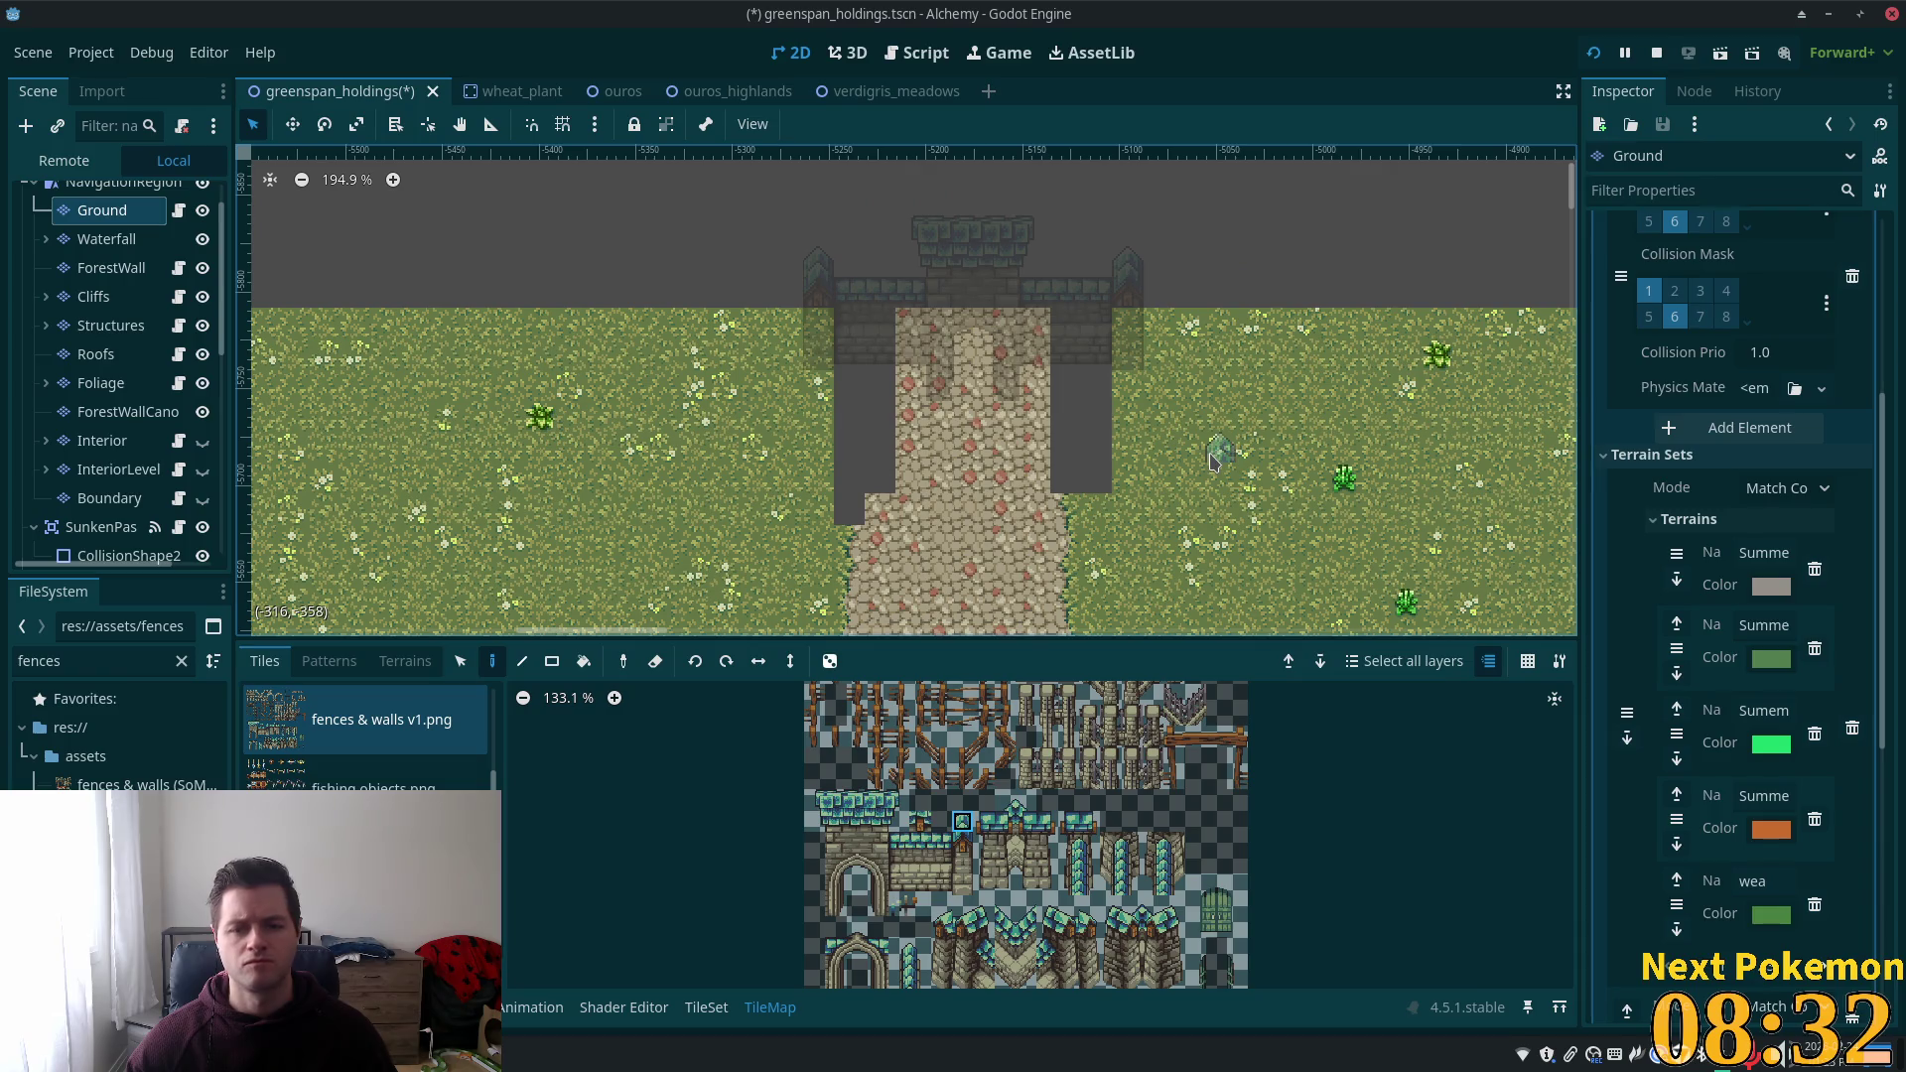
scroll(1113, 461, down, 1)
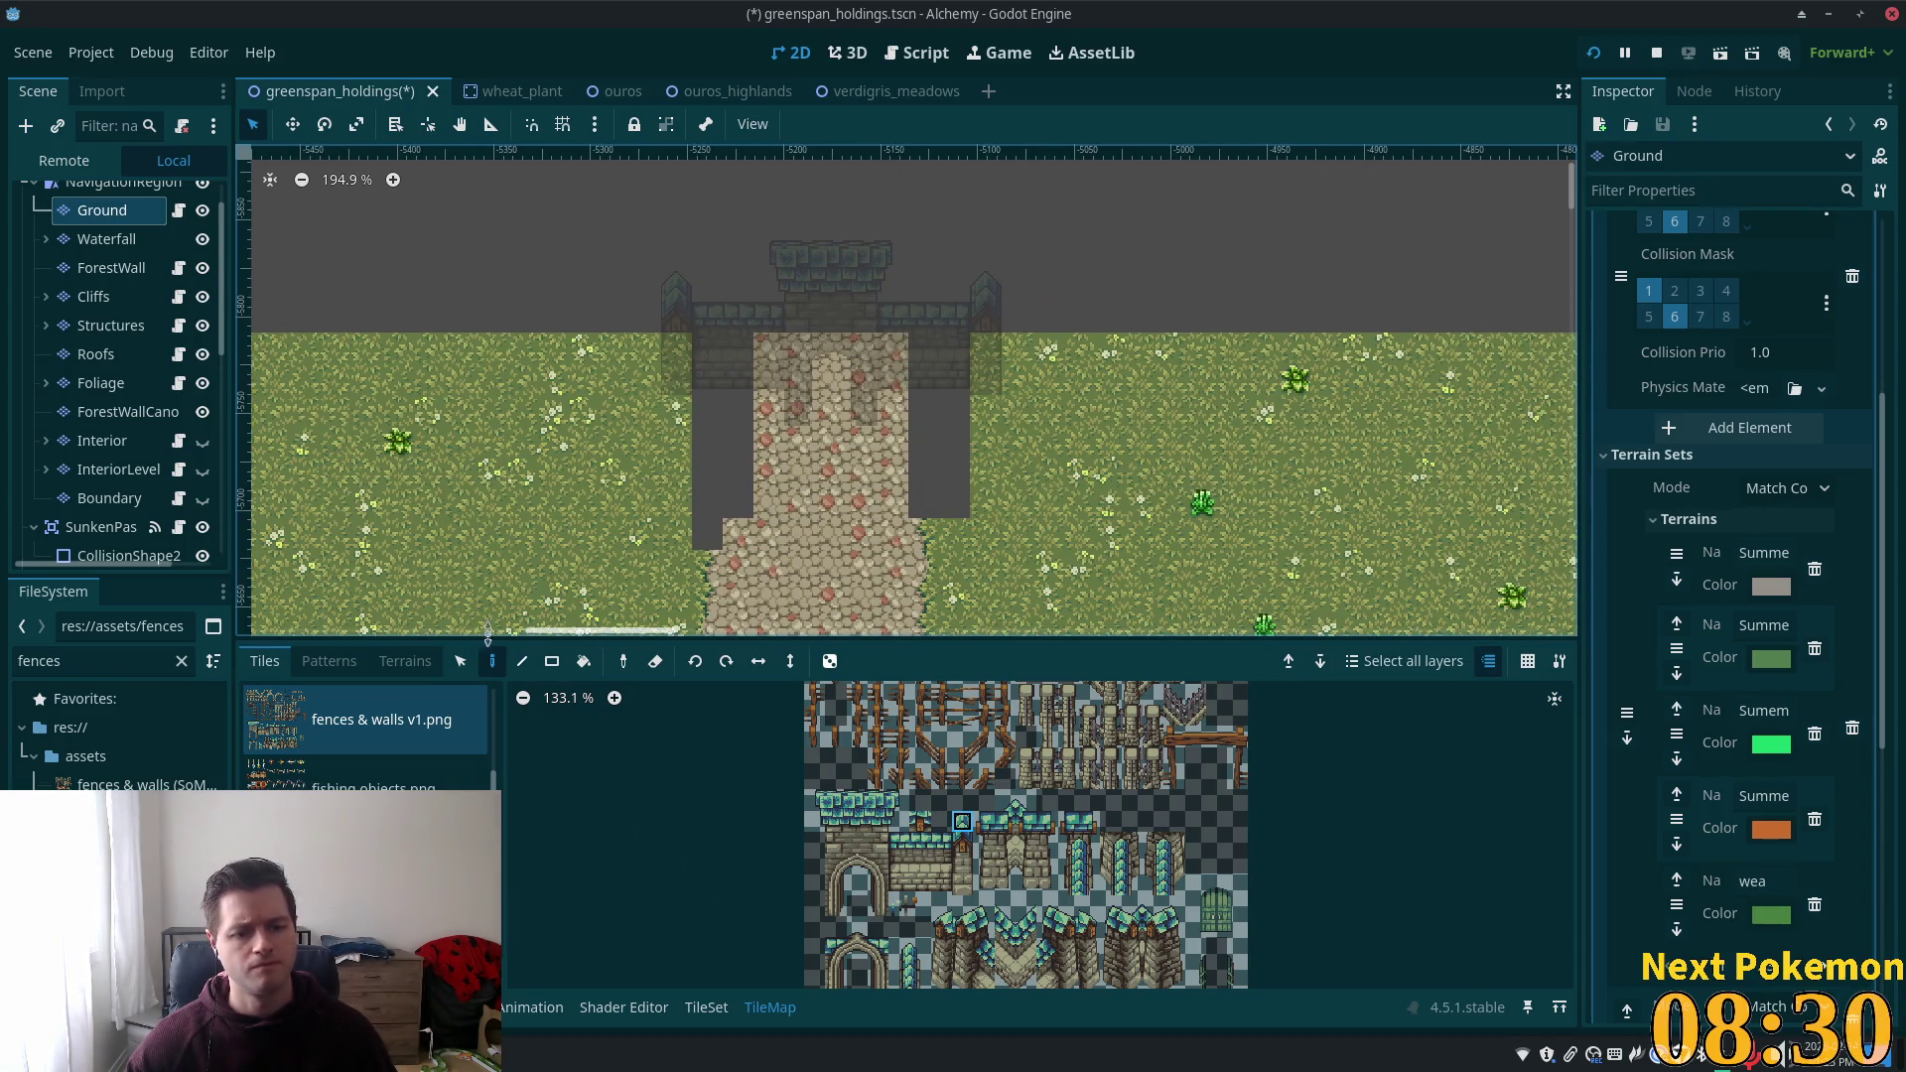
click(329, 661)
click(320, 736)
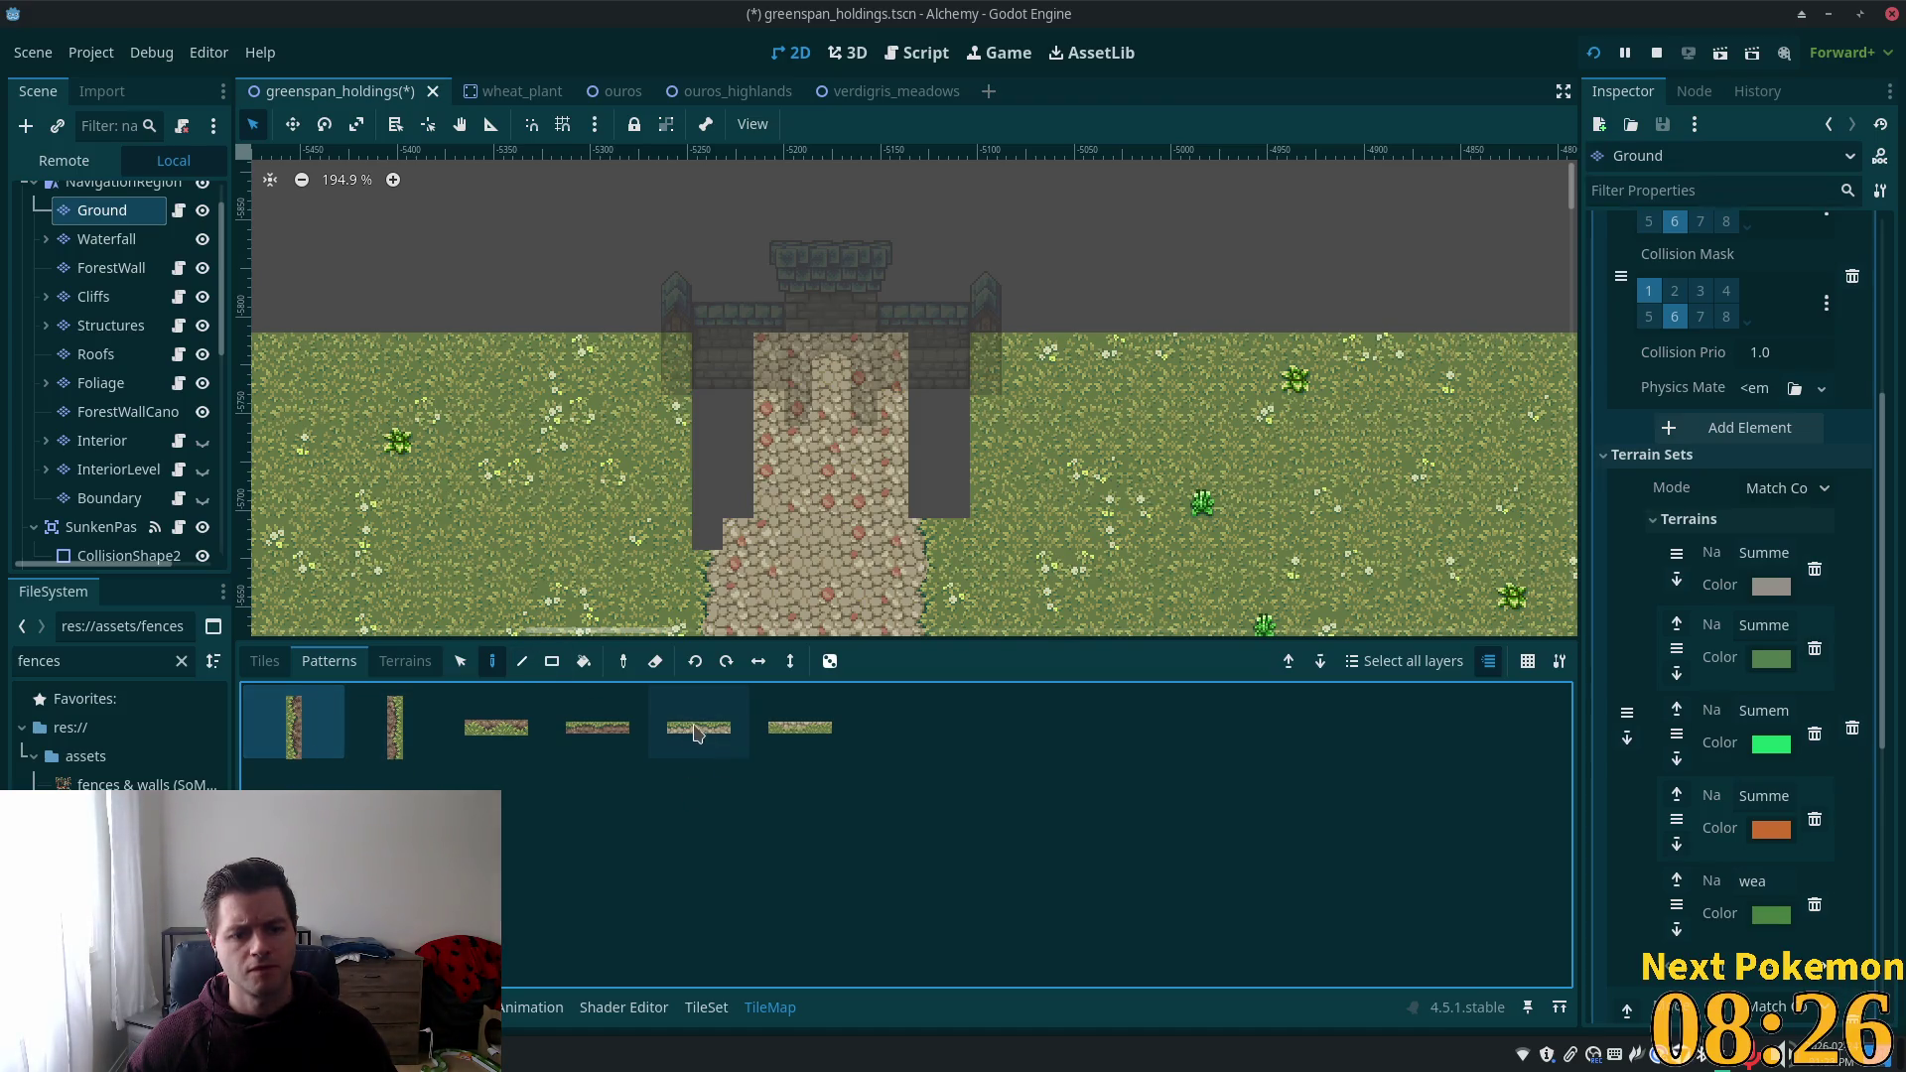
Look over Patterns and Terrains, then show the spring forest.png atlas zoomed in.
click(427, 668)
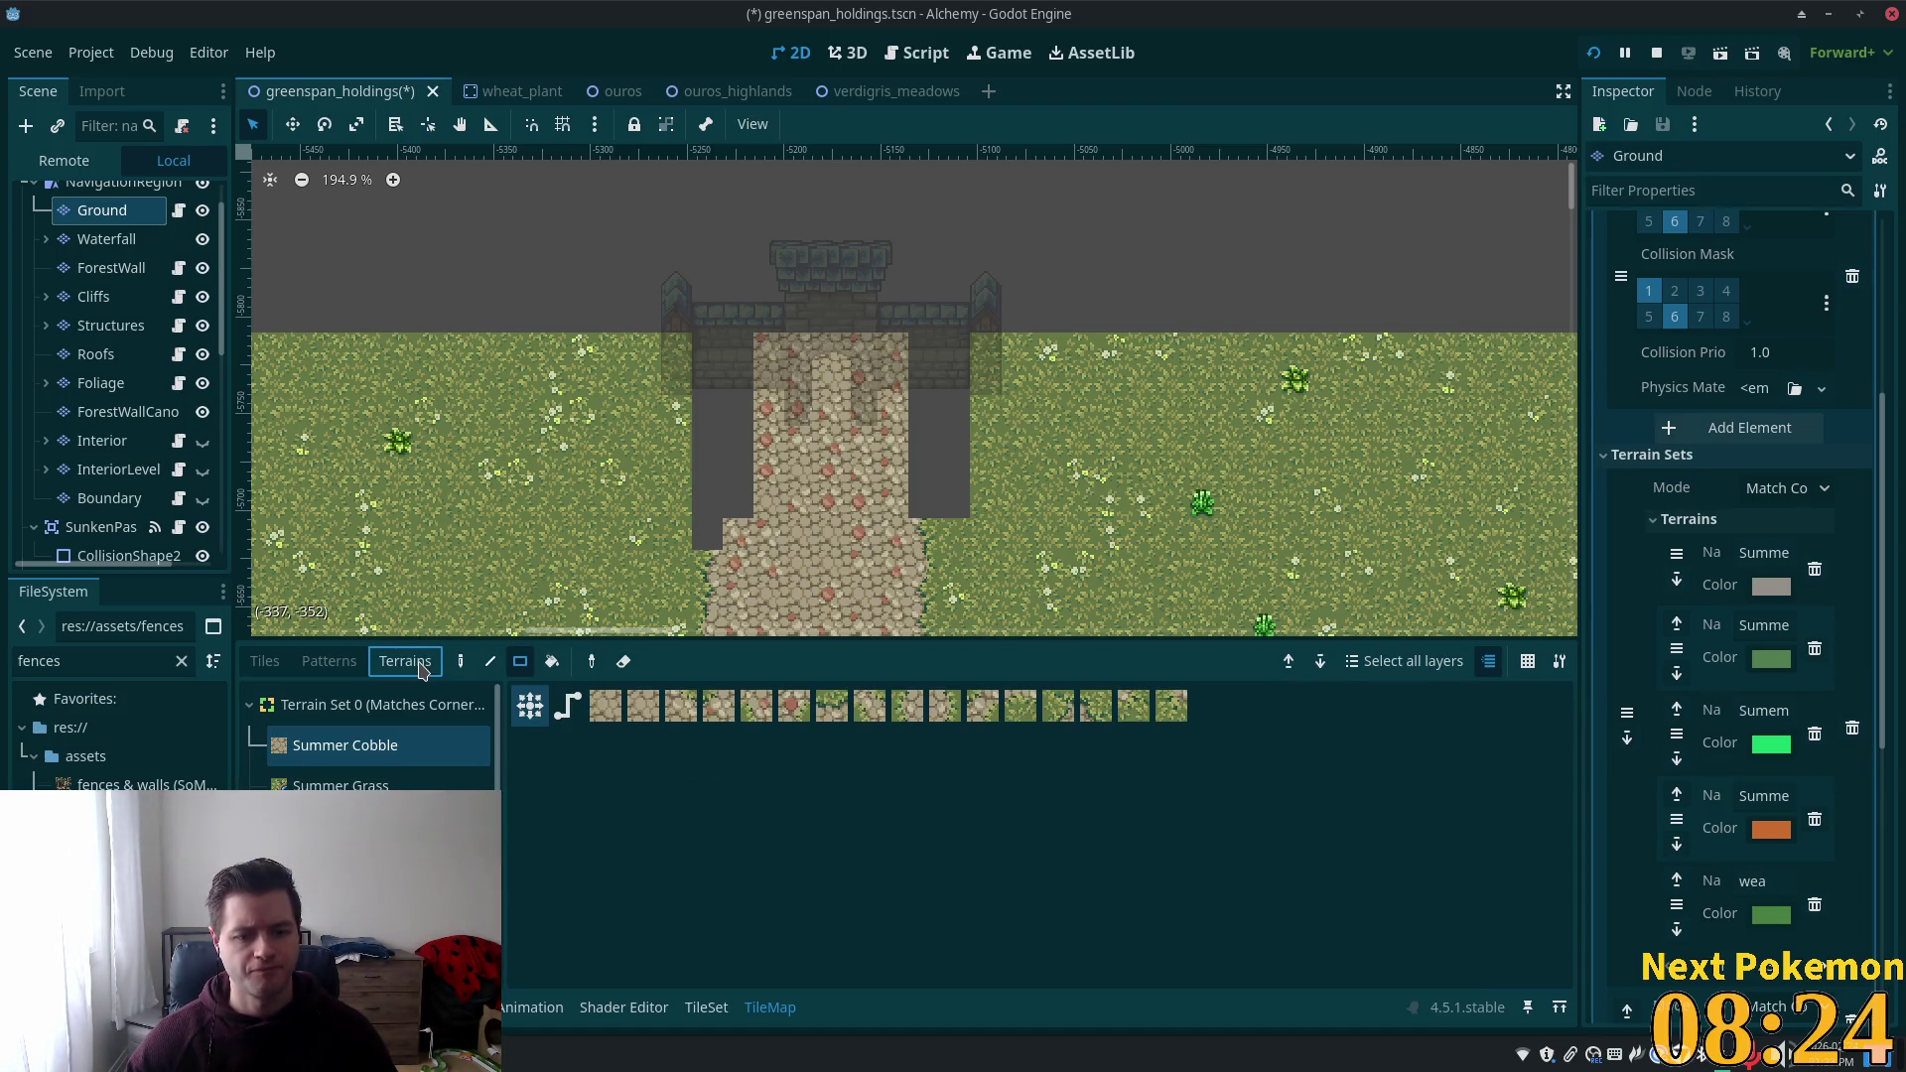
click(266, 664)
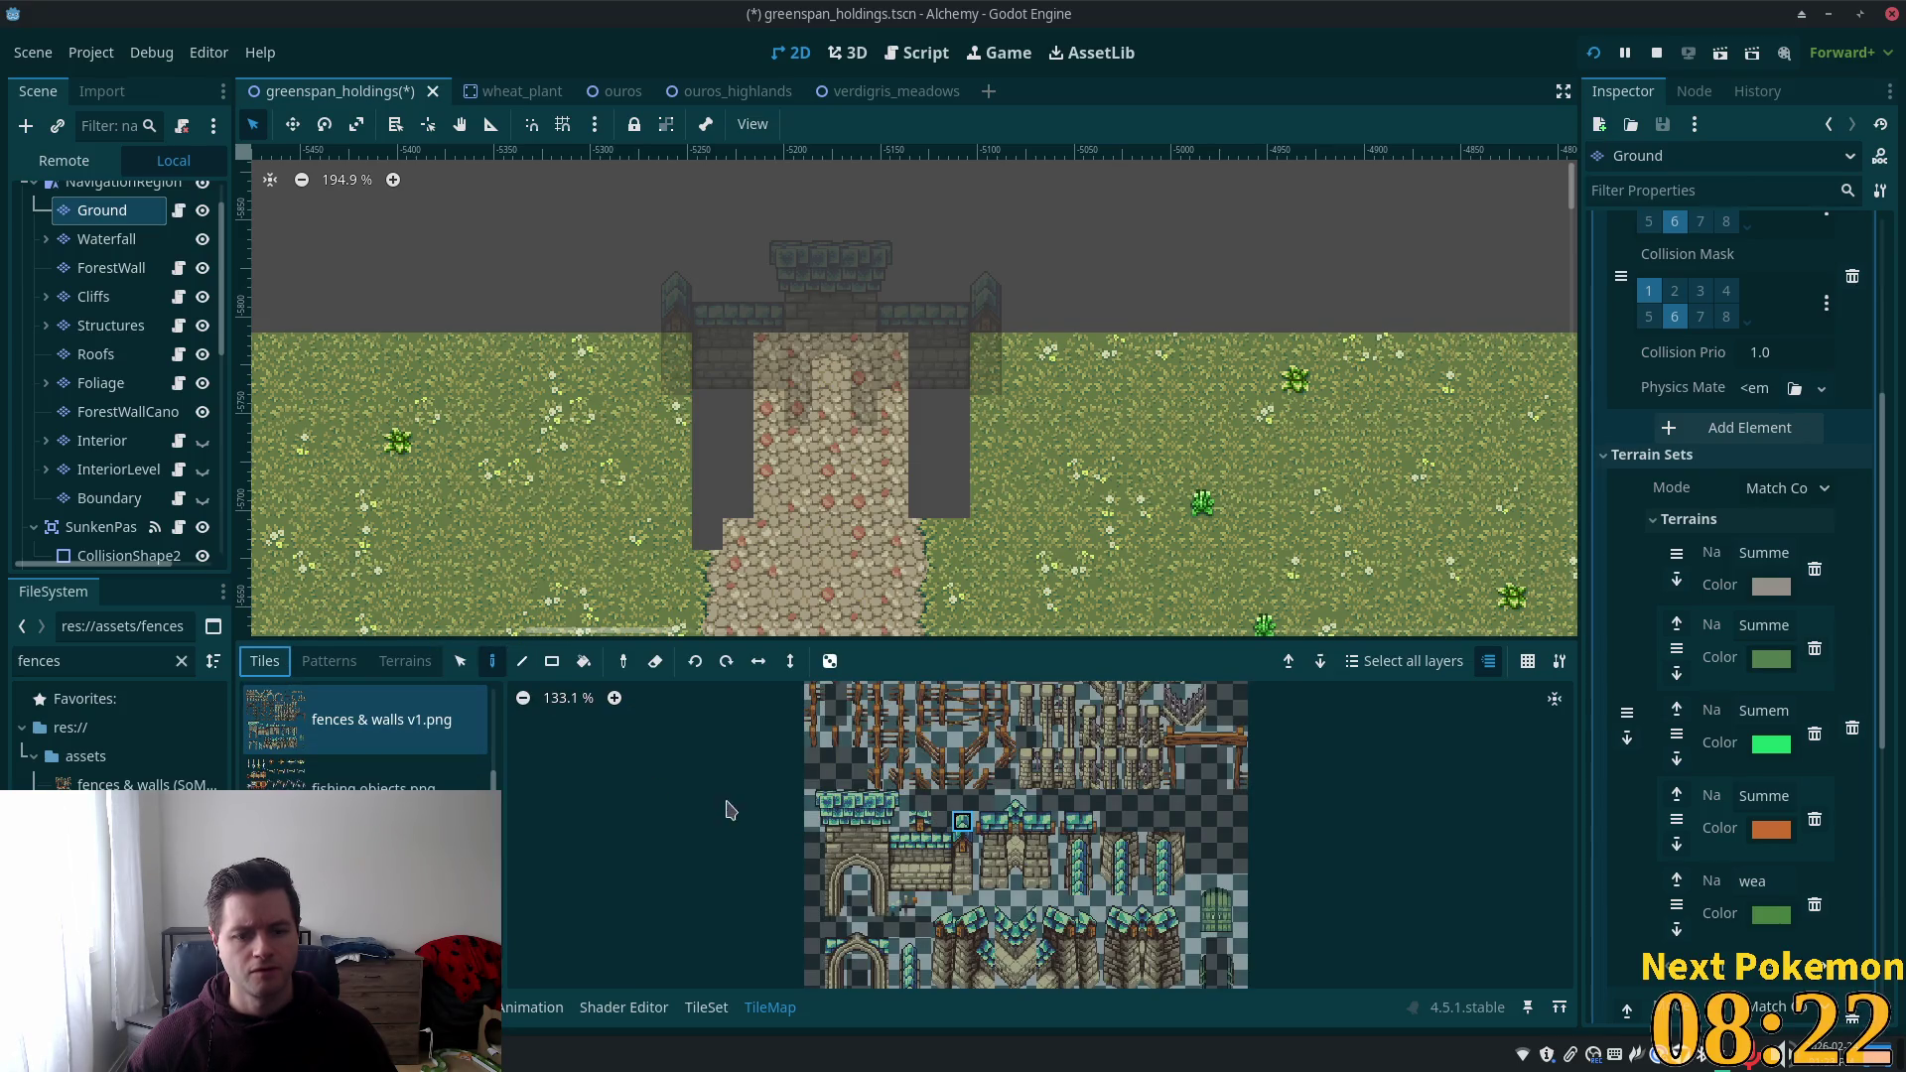
scroll(487, 784, down, 3)
click(486, 785)
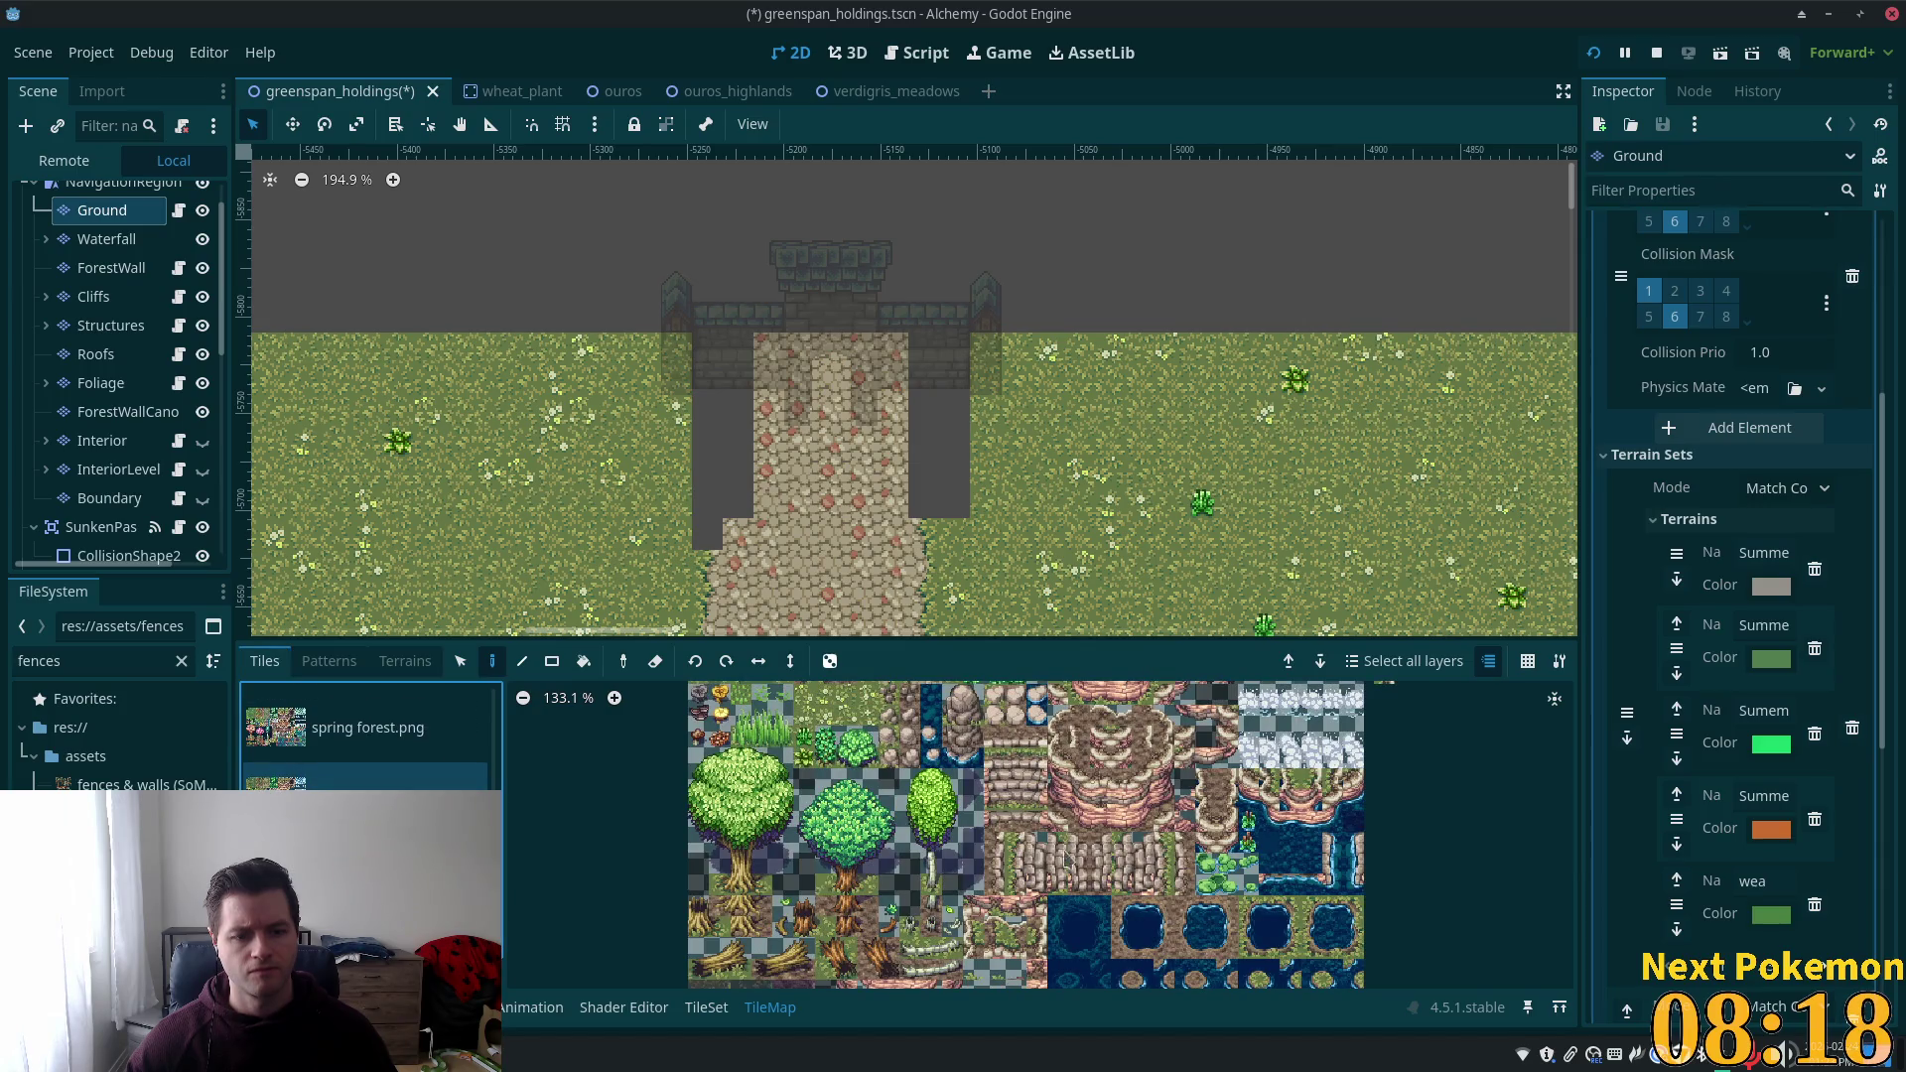
scroll(1043, 829, down, 1)
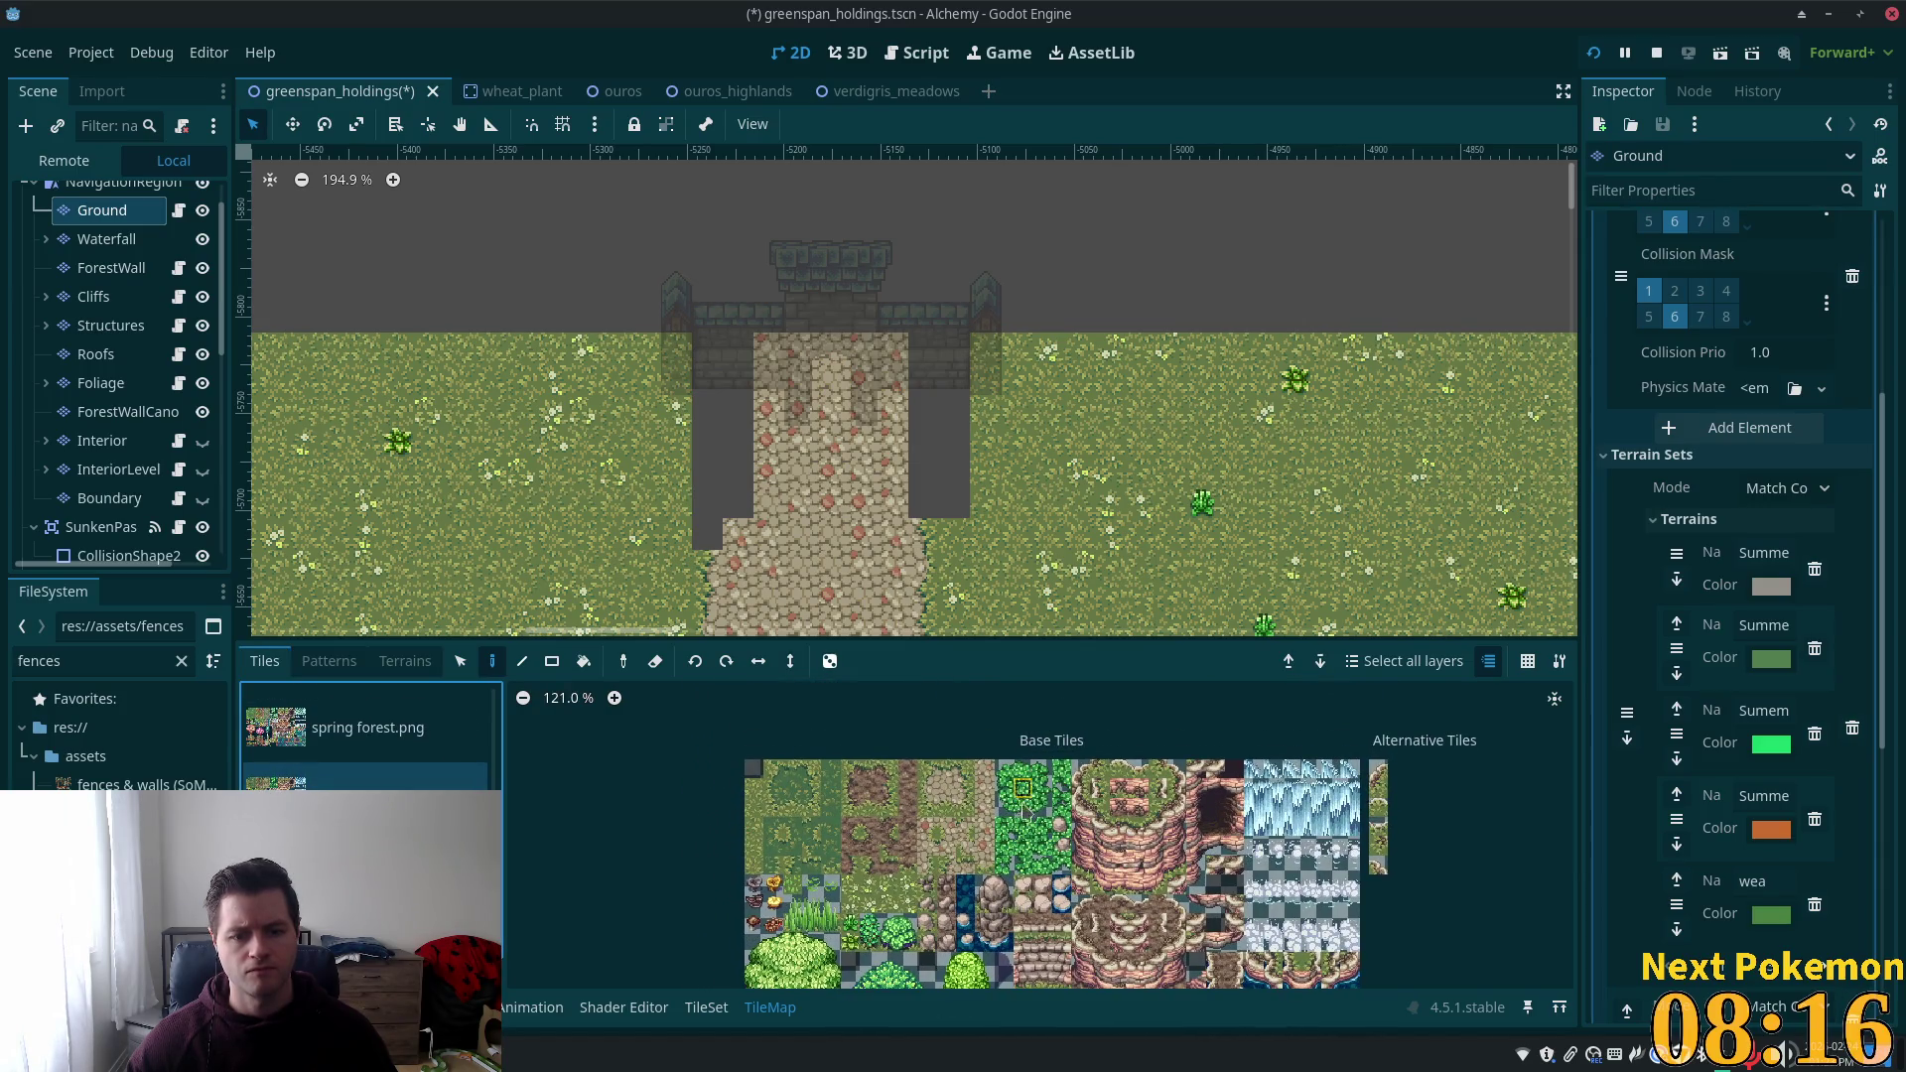
scroll(1026, 809, up, 6)
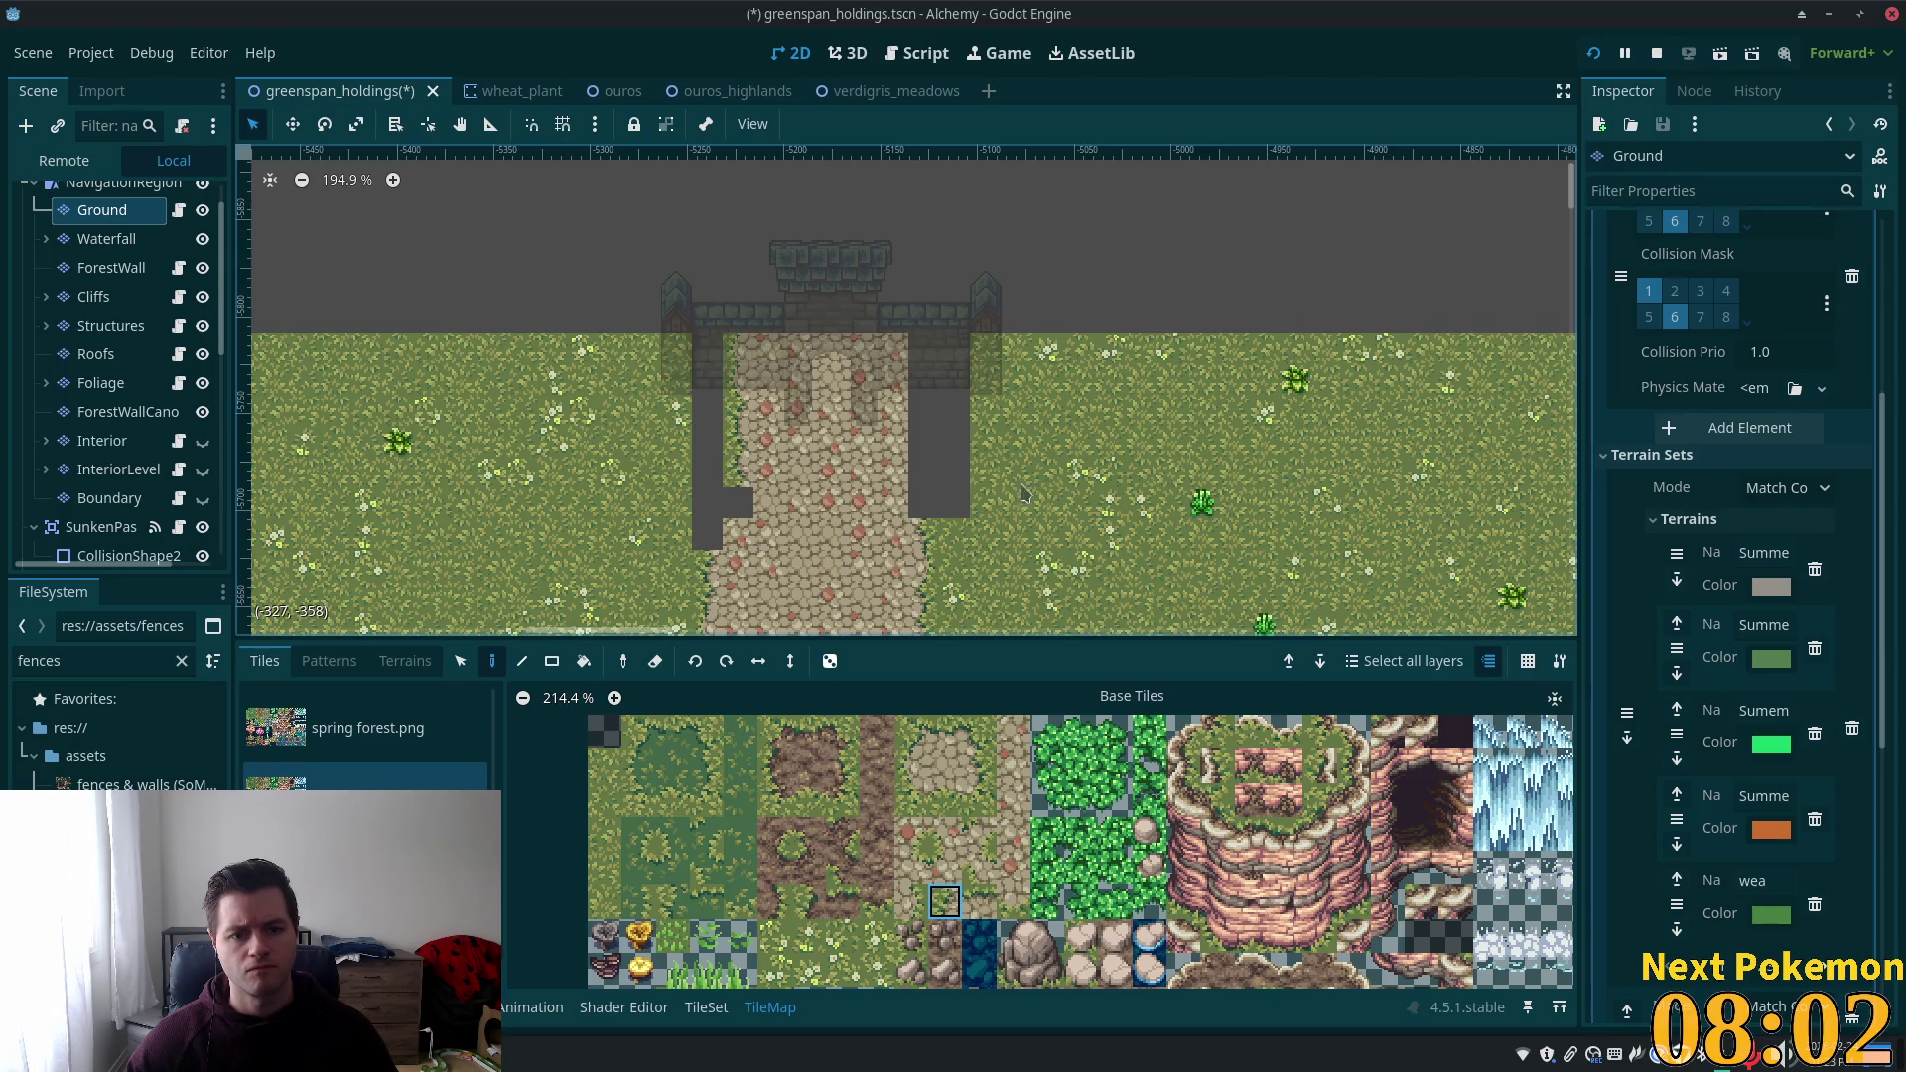
Select the path's left-edge column of tiles to capture it as a pattern.
click(911, 768)
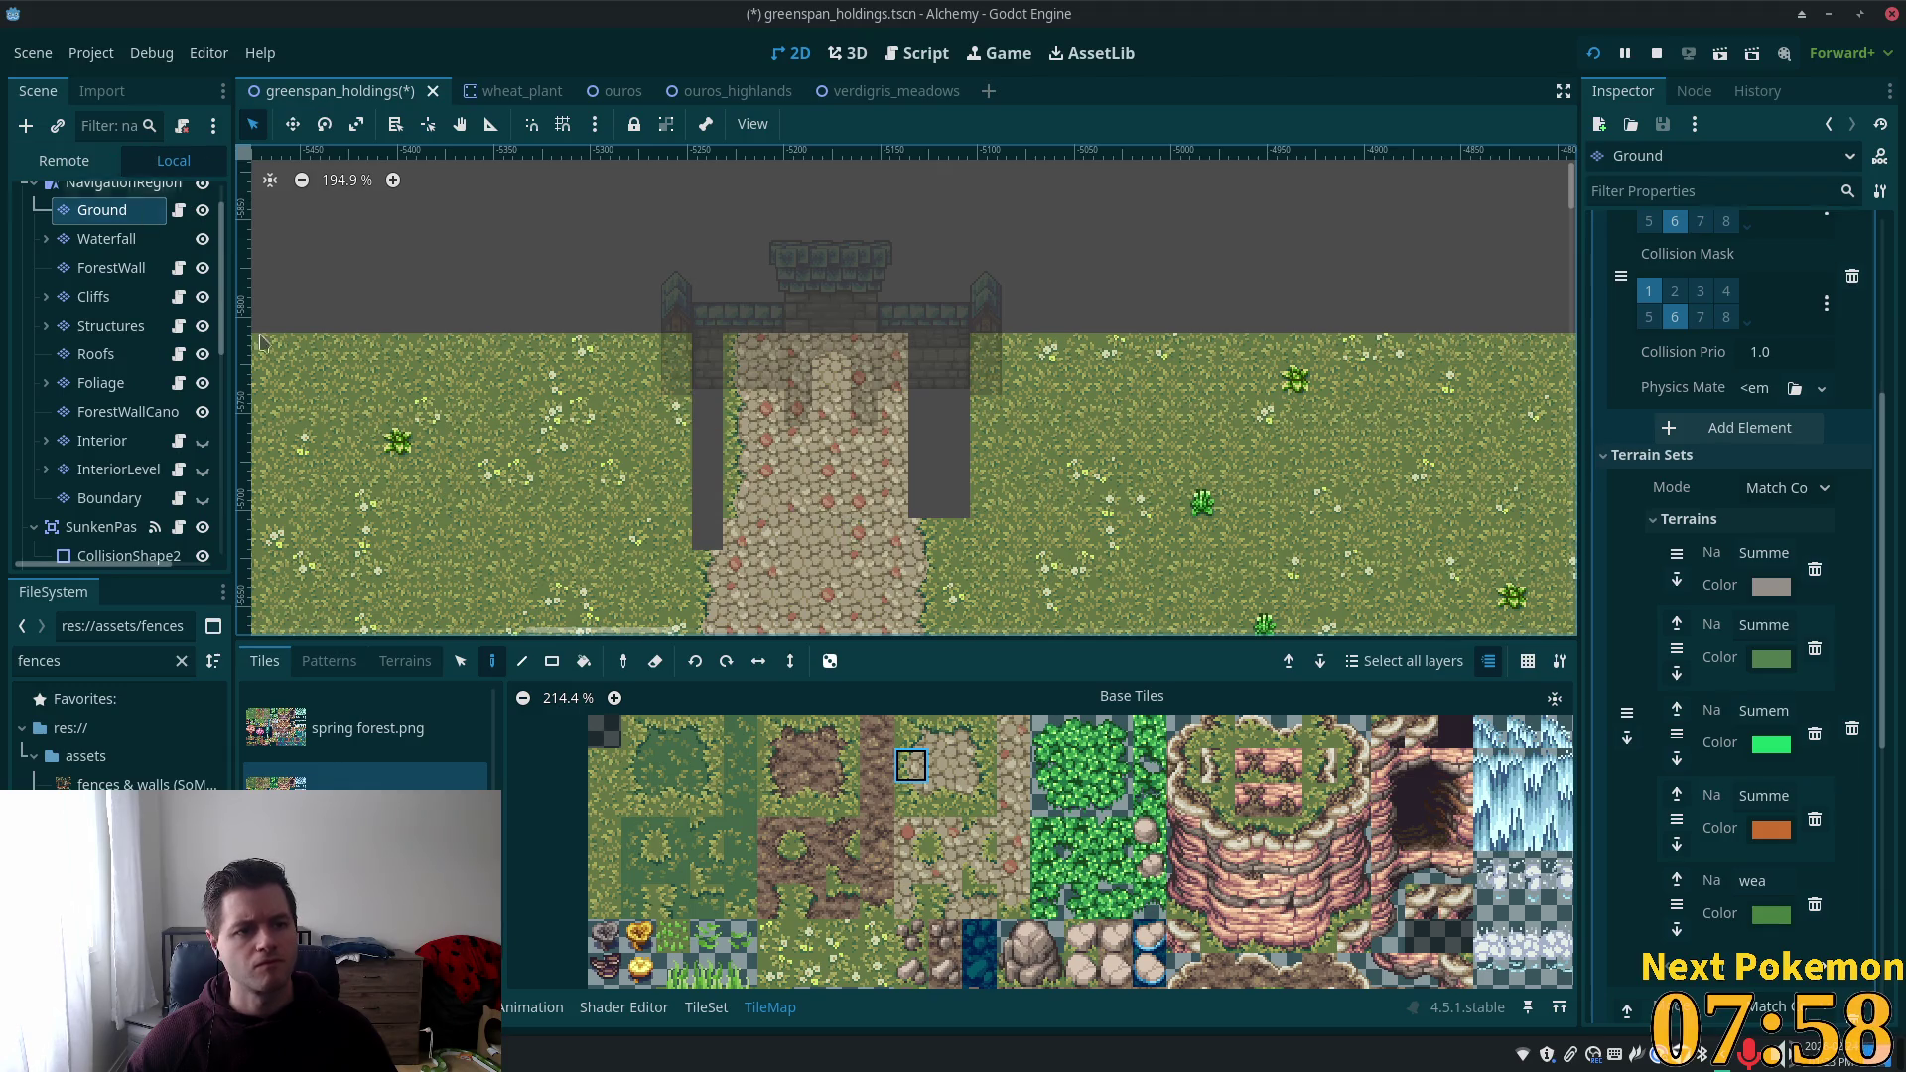
click(460, 660)
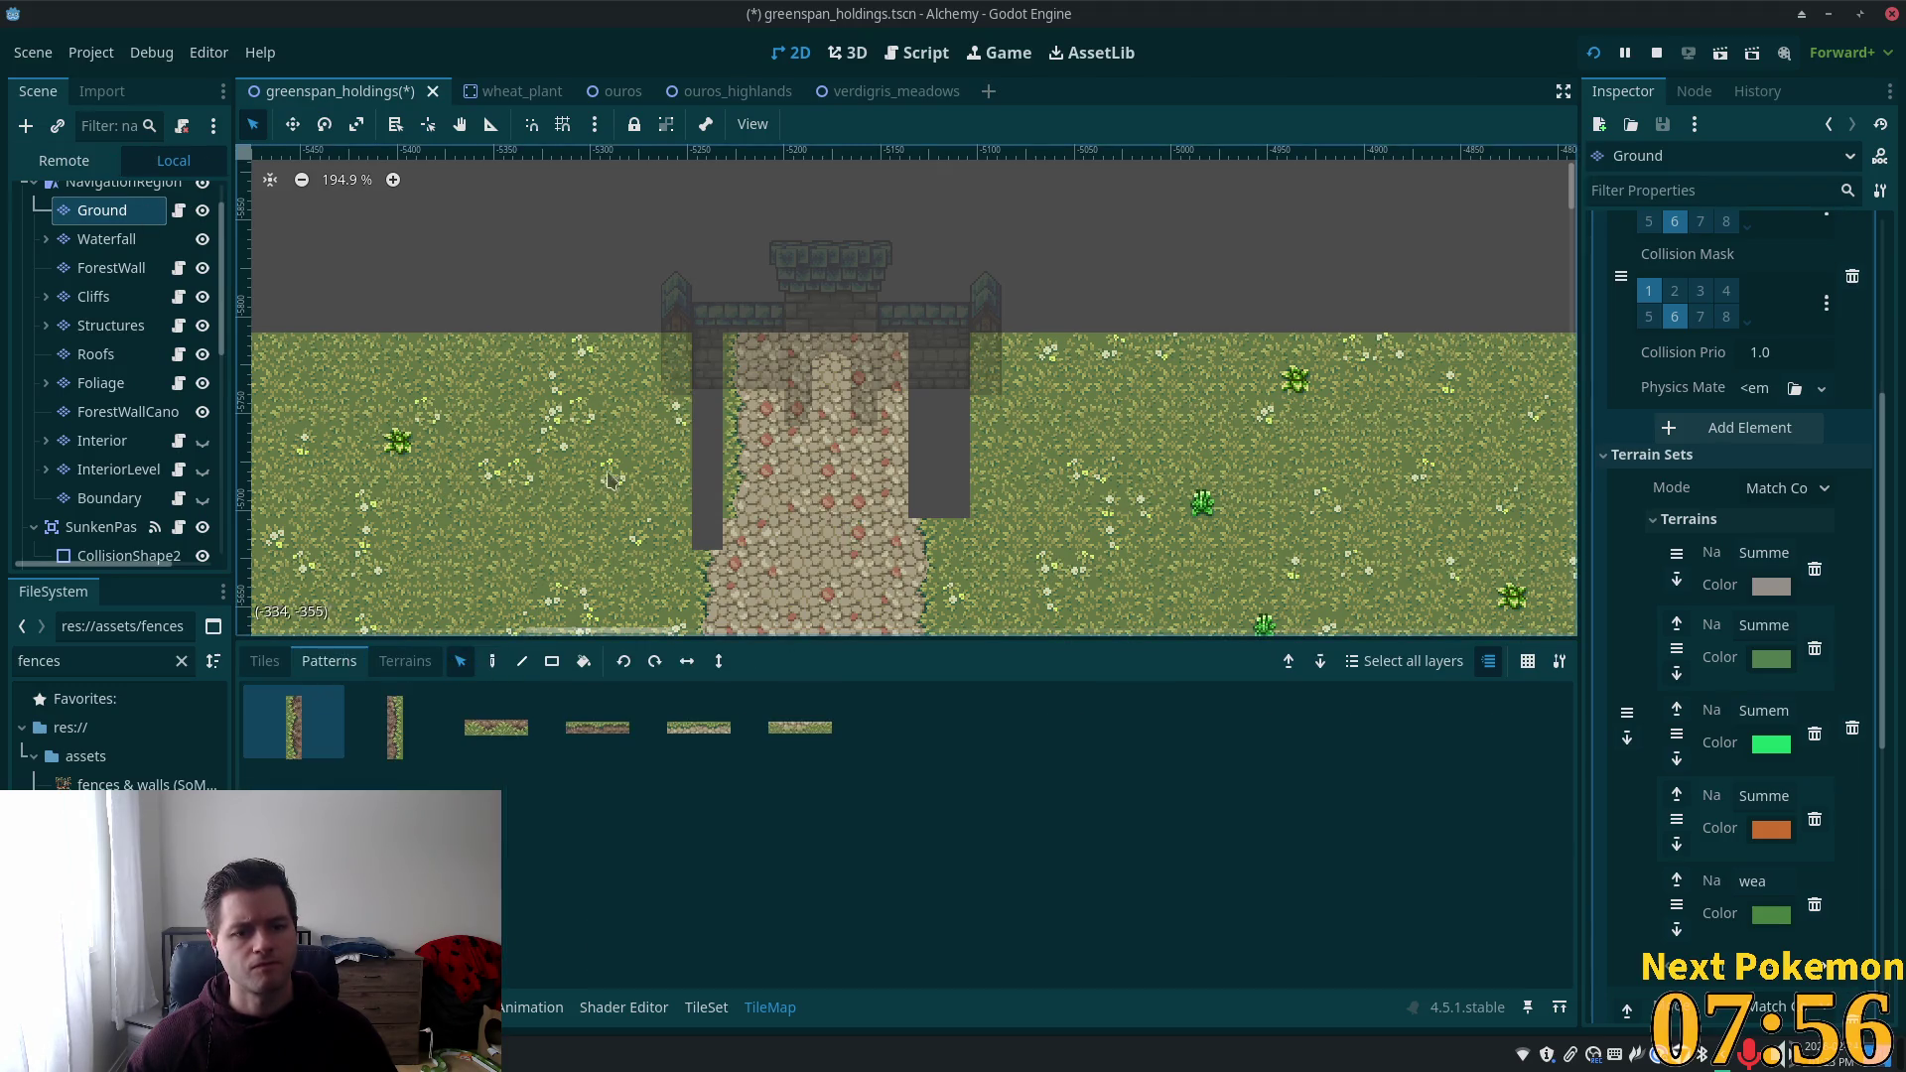
mouse_move(730, 342)
mouse_down()
mouse_move(749, 512)
mouse_move(734, 651)
mouse_move(787, 775)
mouse_move(873, 719)
mouse_up()
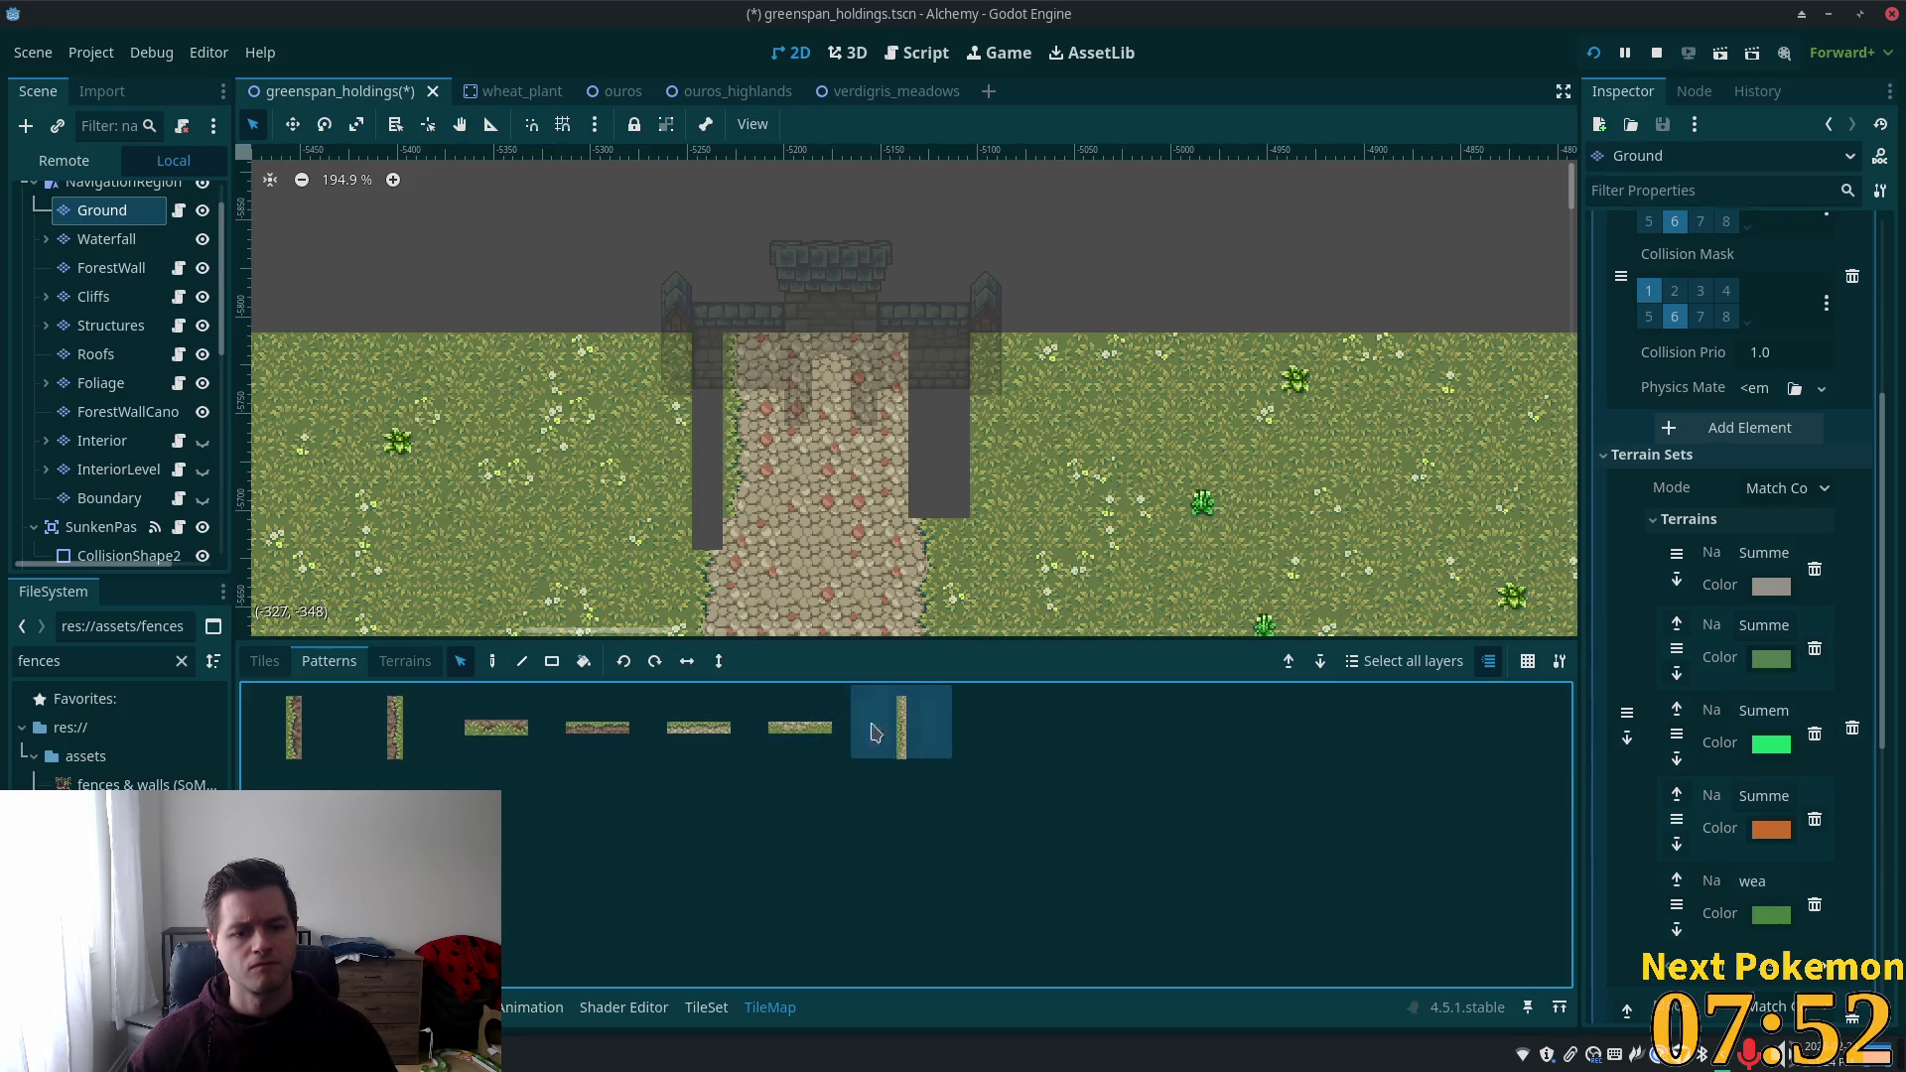
click(491, 661)
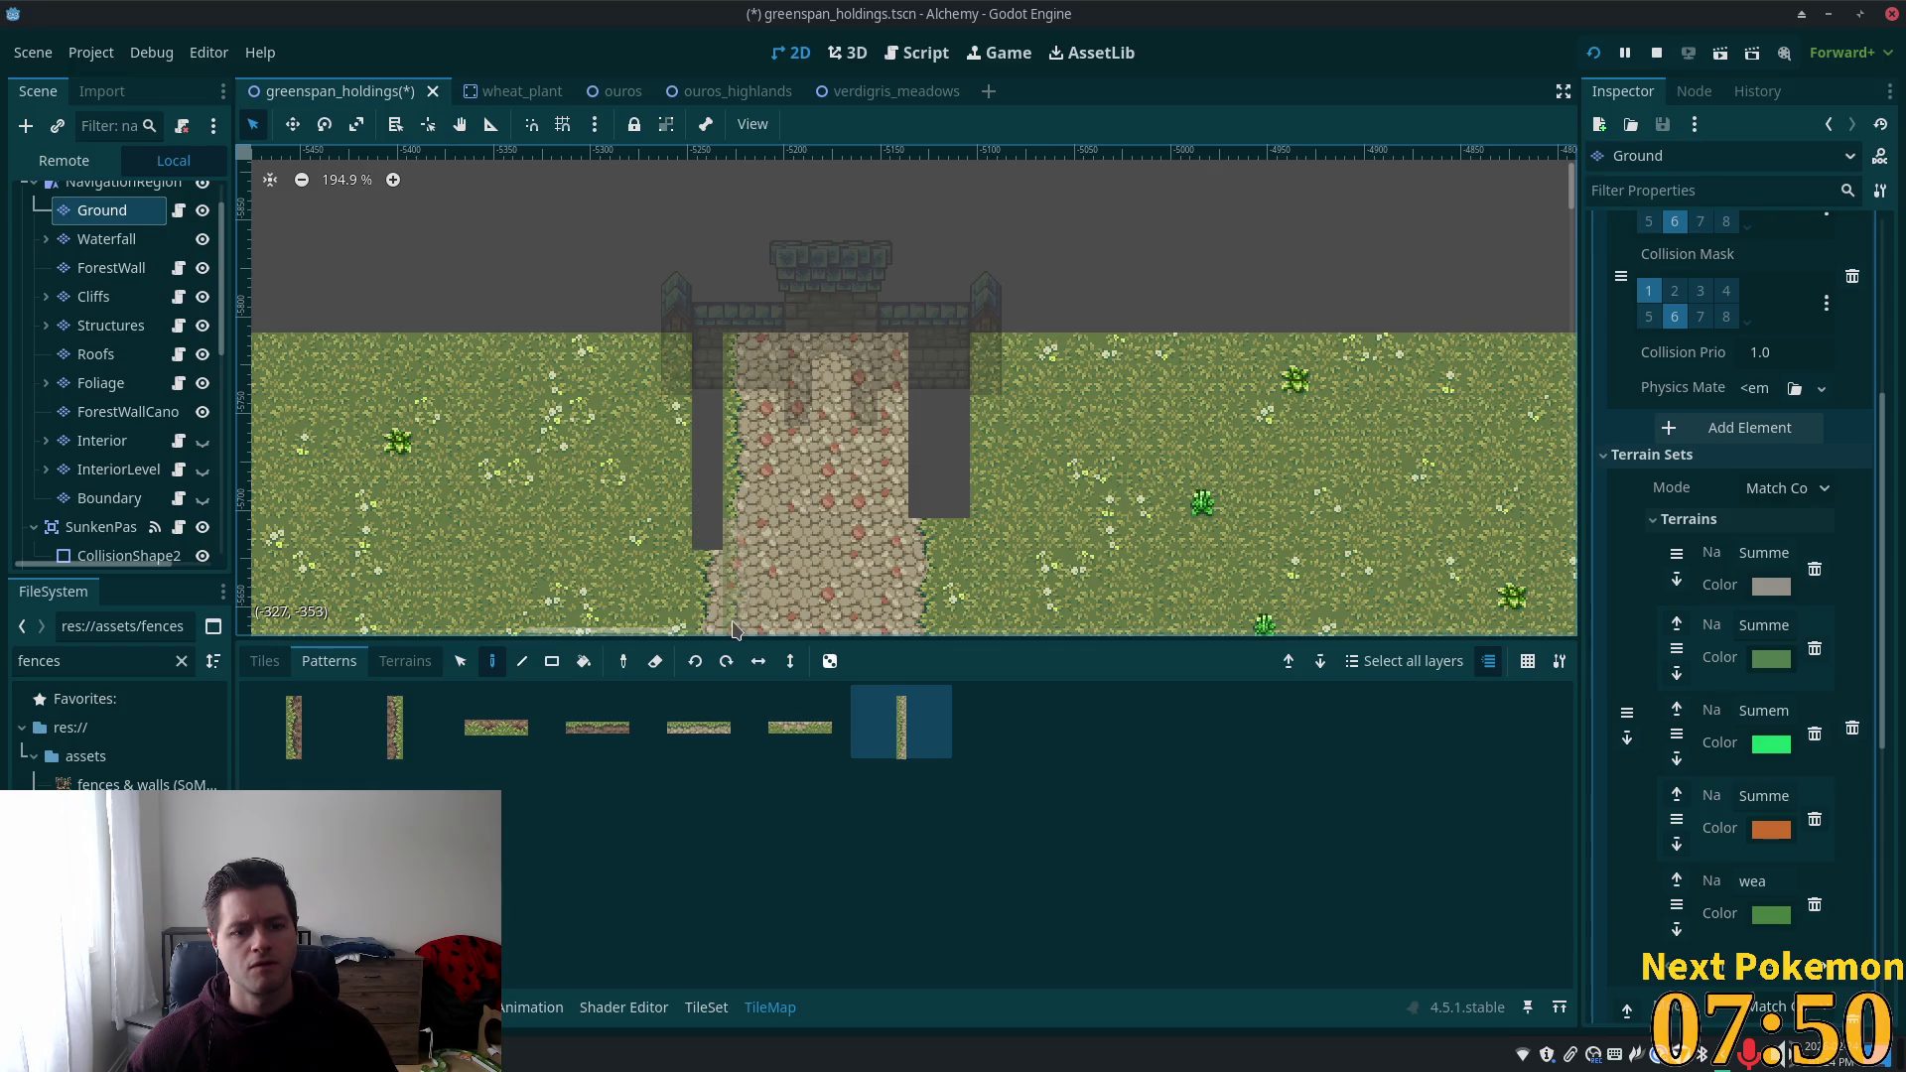
scroll(695, 576, down, 5)
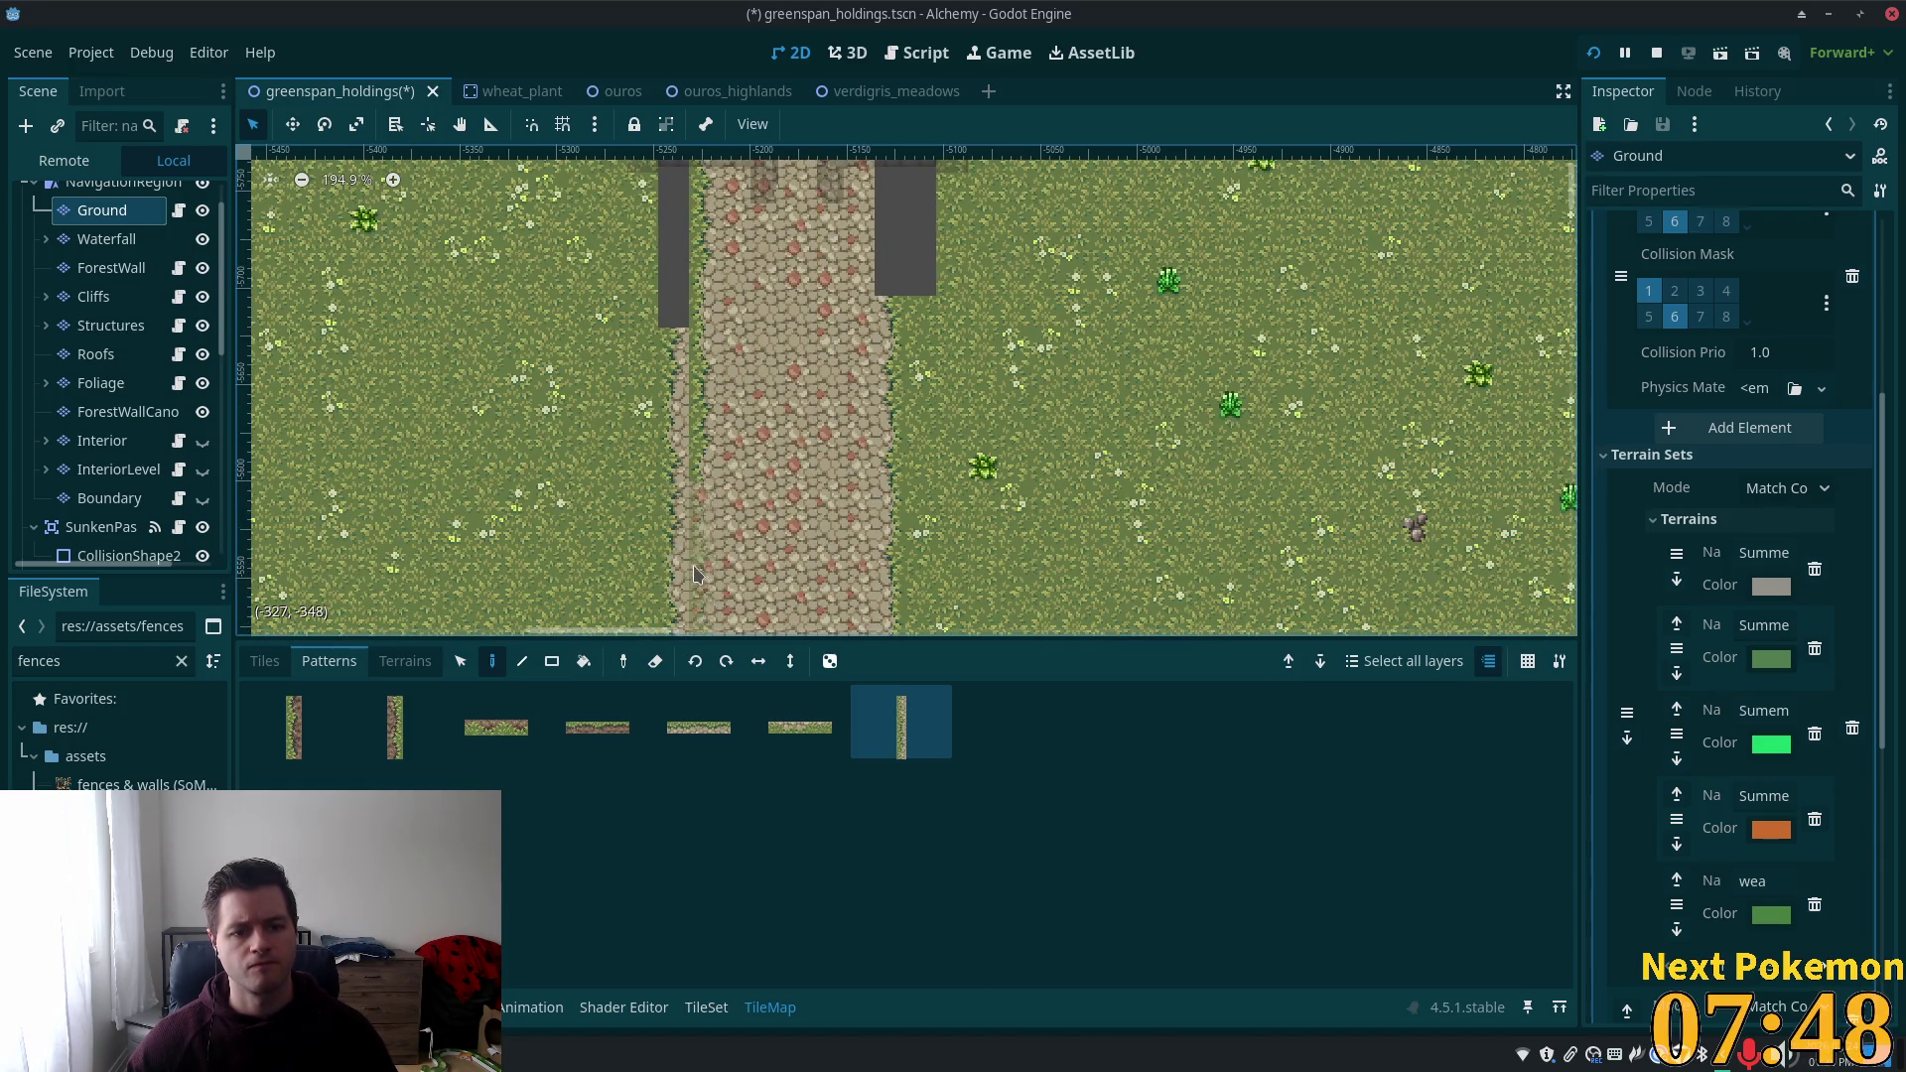
scroll(693, 574, up, 5)
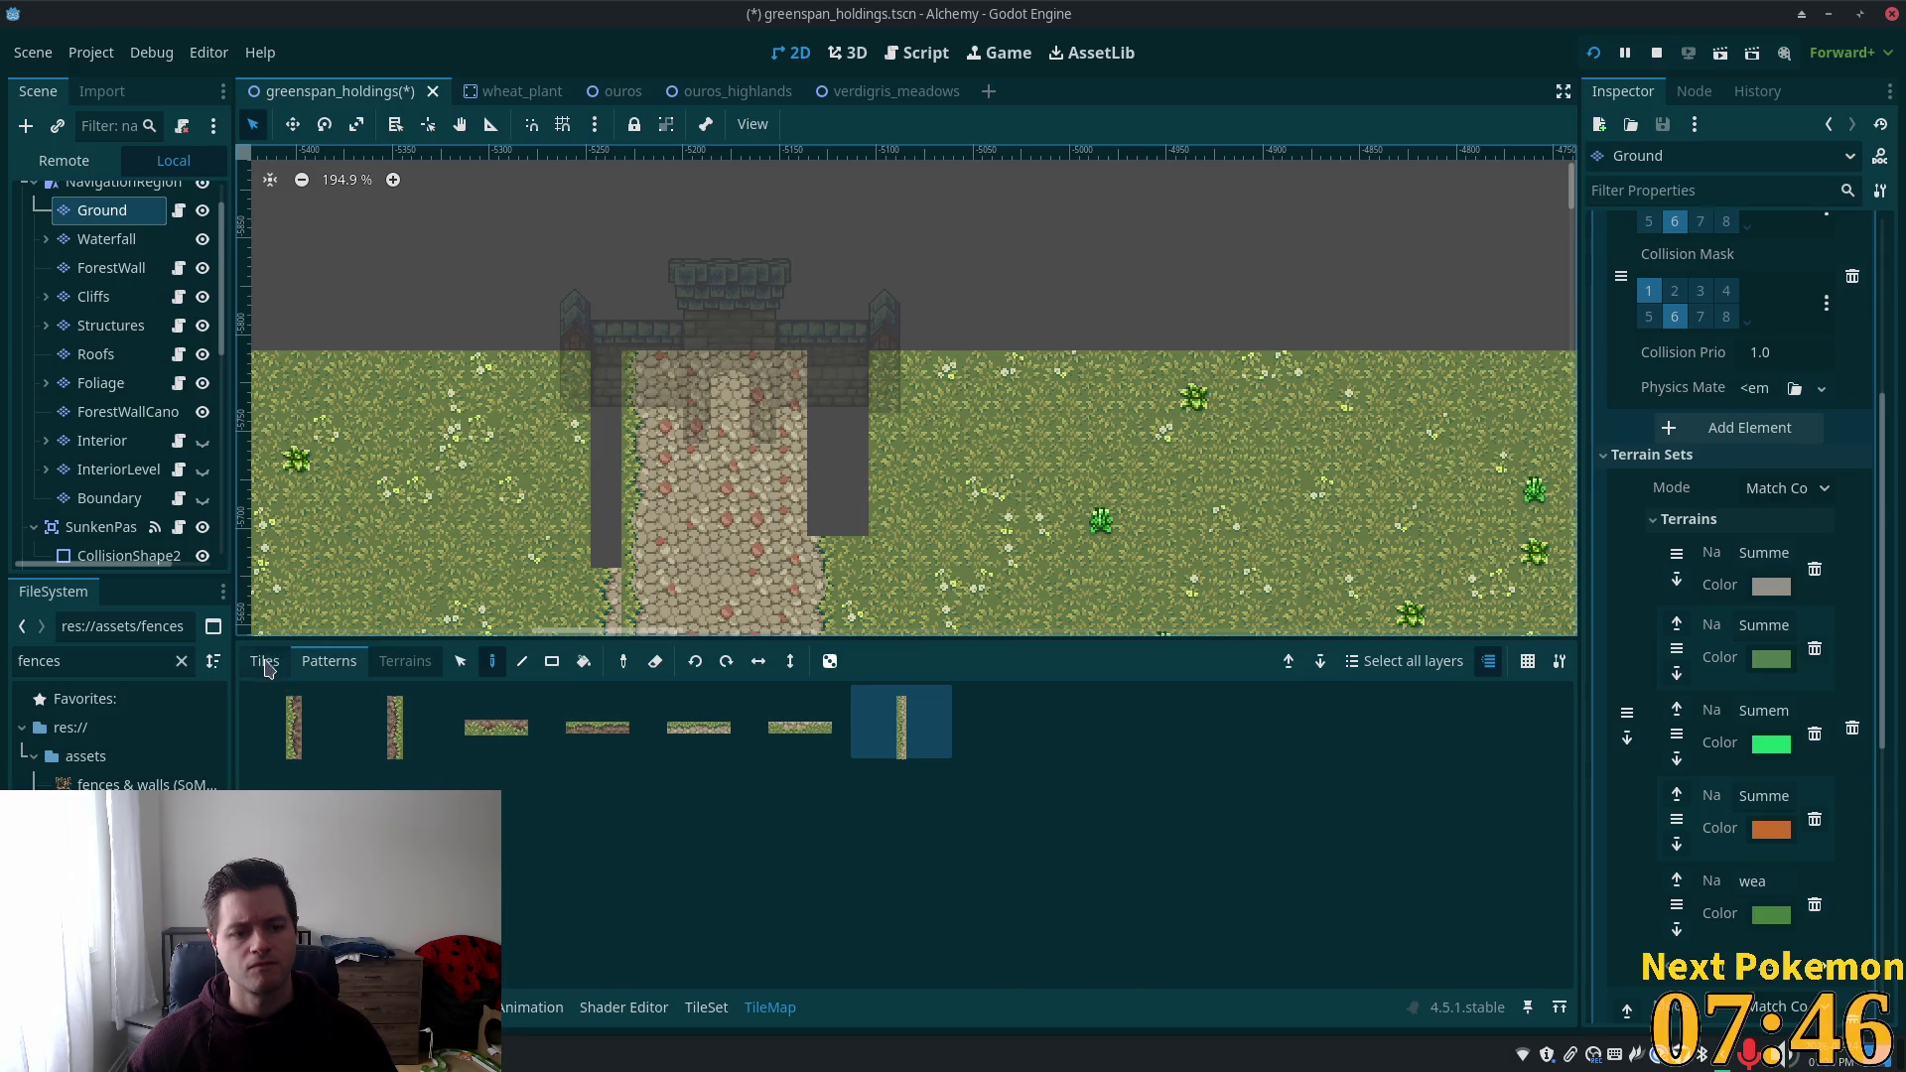
Fill the dark gaps beside the path with cobblestone and cobble-edge tiles.
click(264, 661)
click(979, 765)
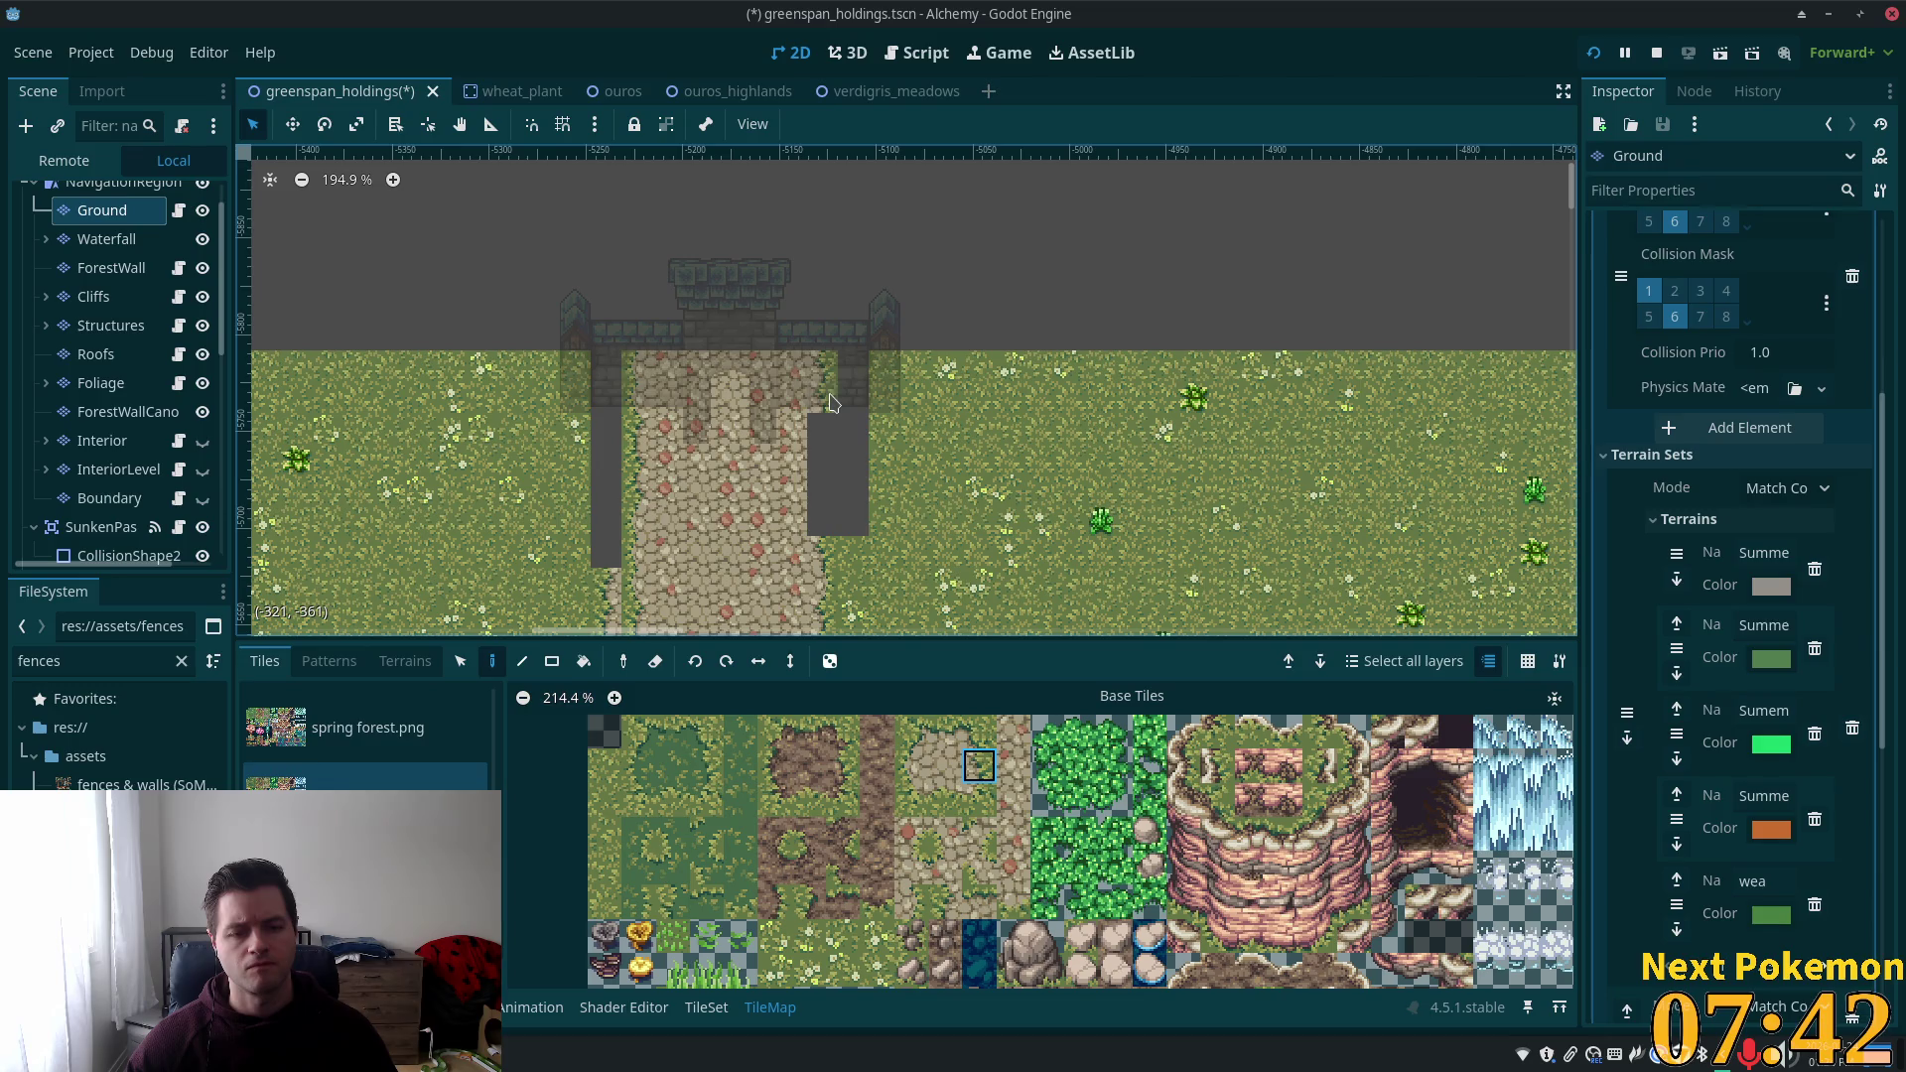
click(911, 903)
click(814, 425)
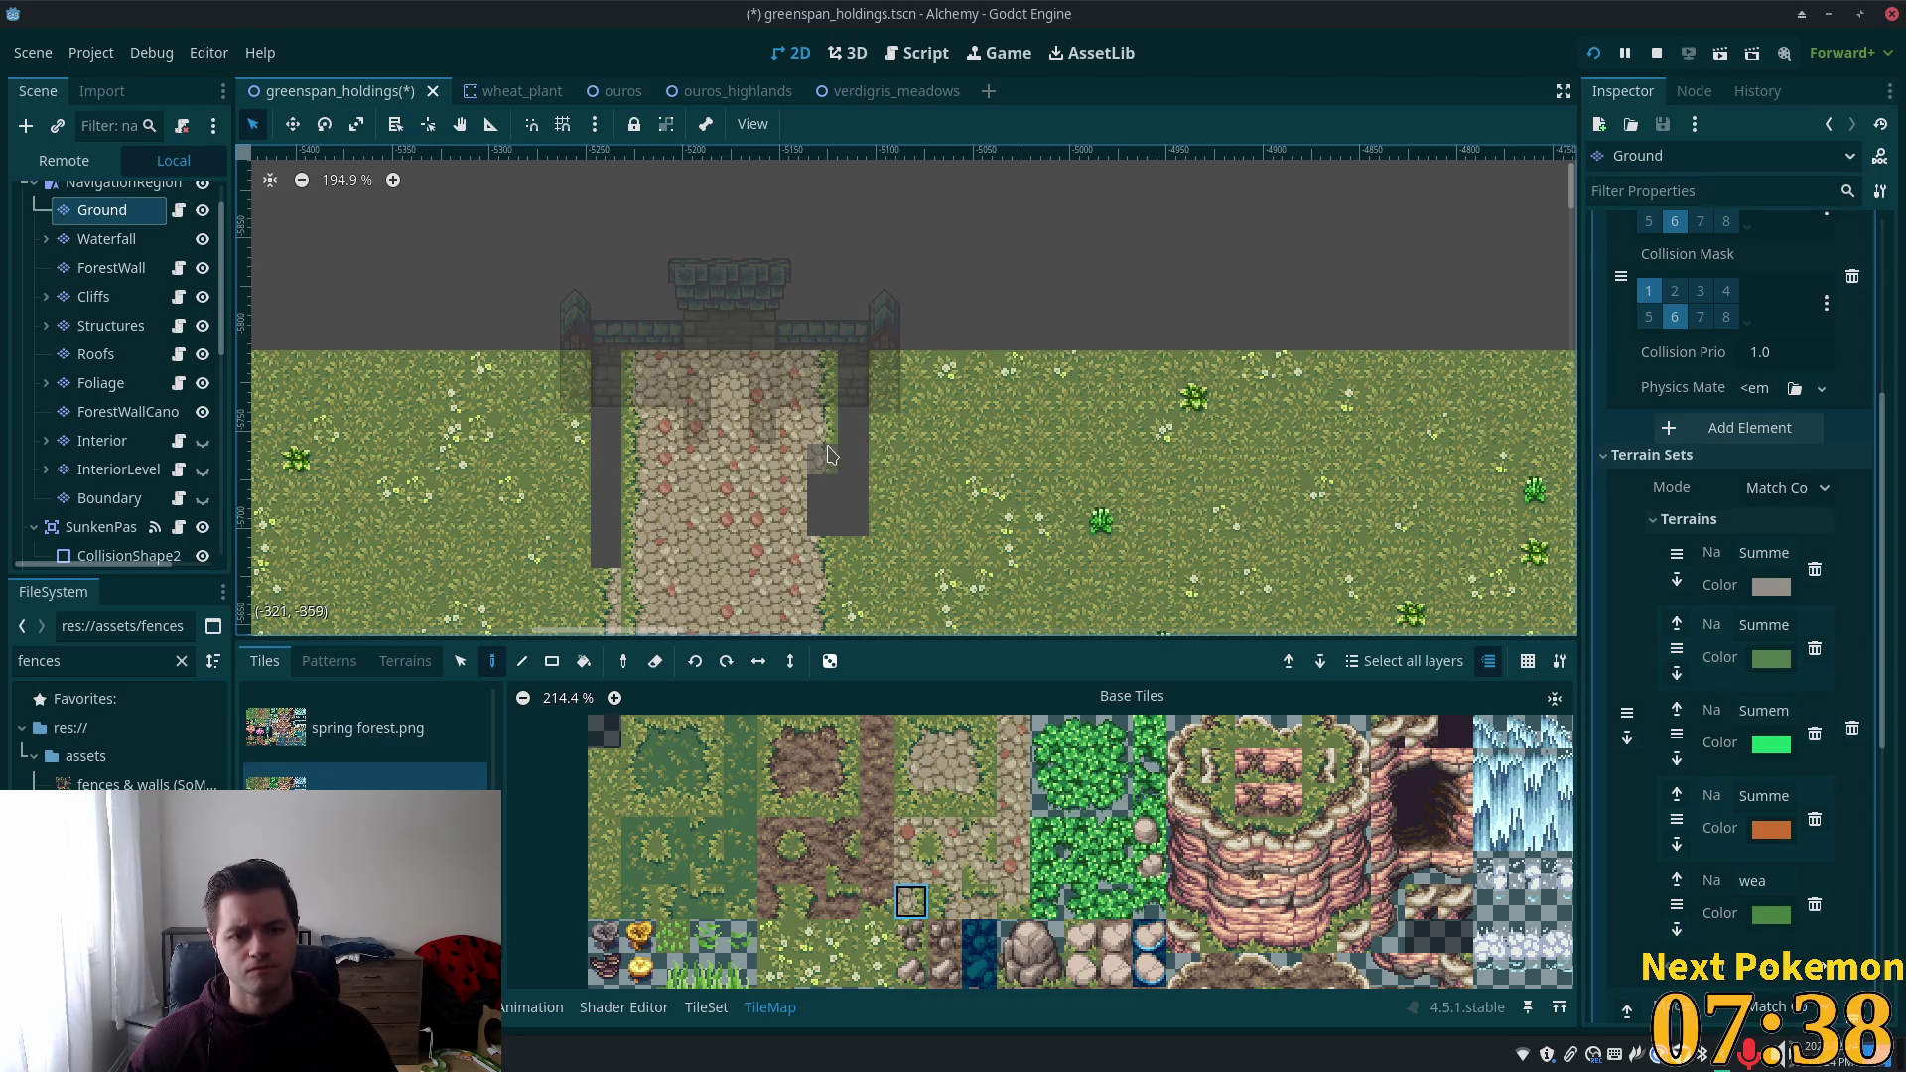
click(979, 766)
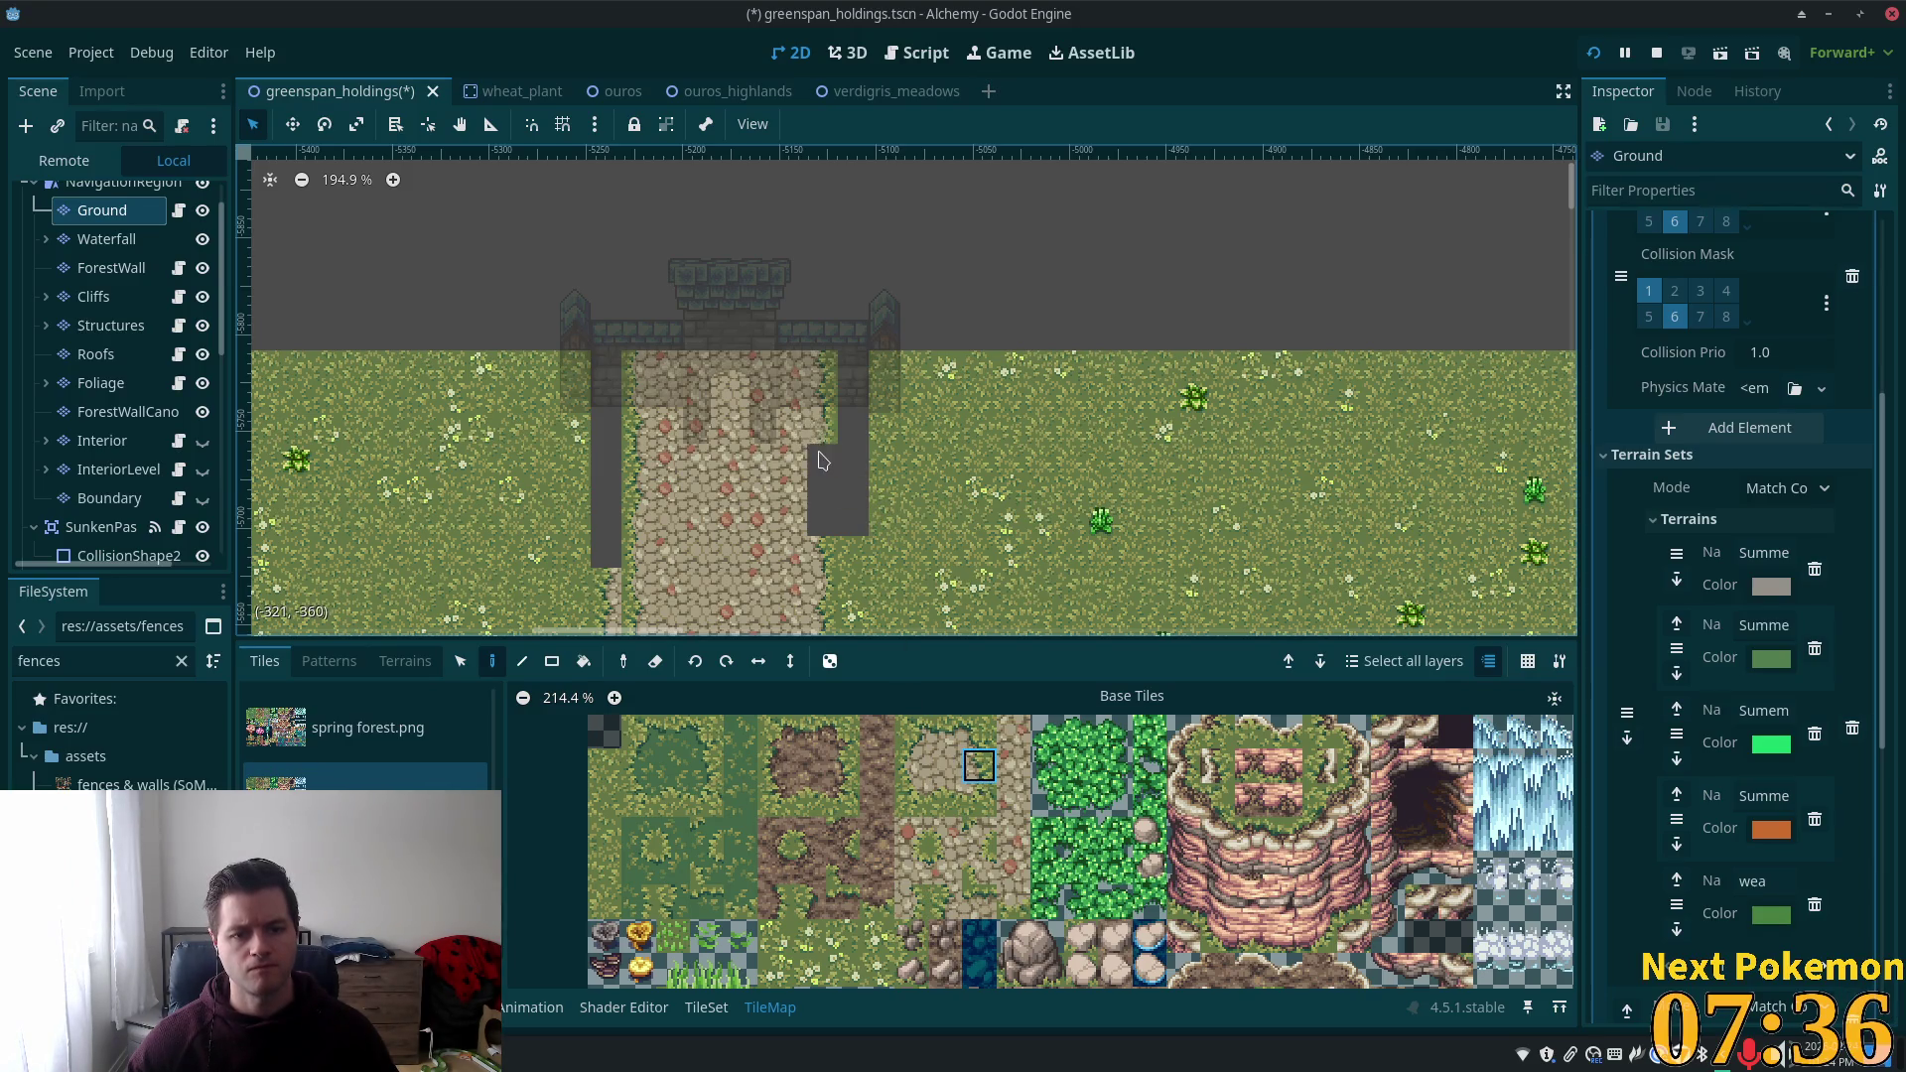
click(822, 460)
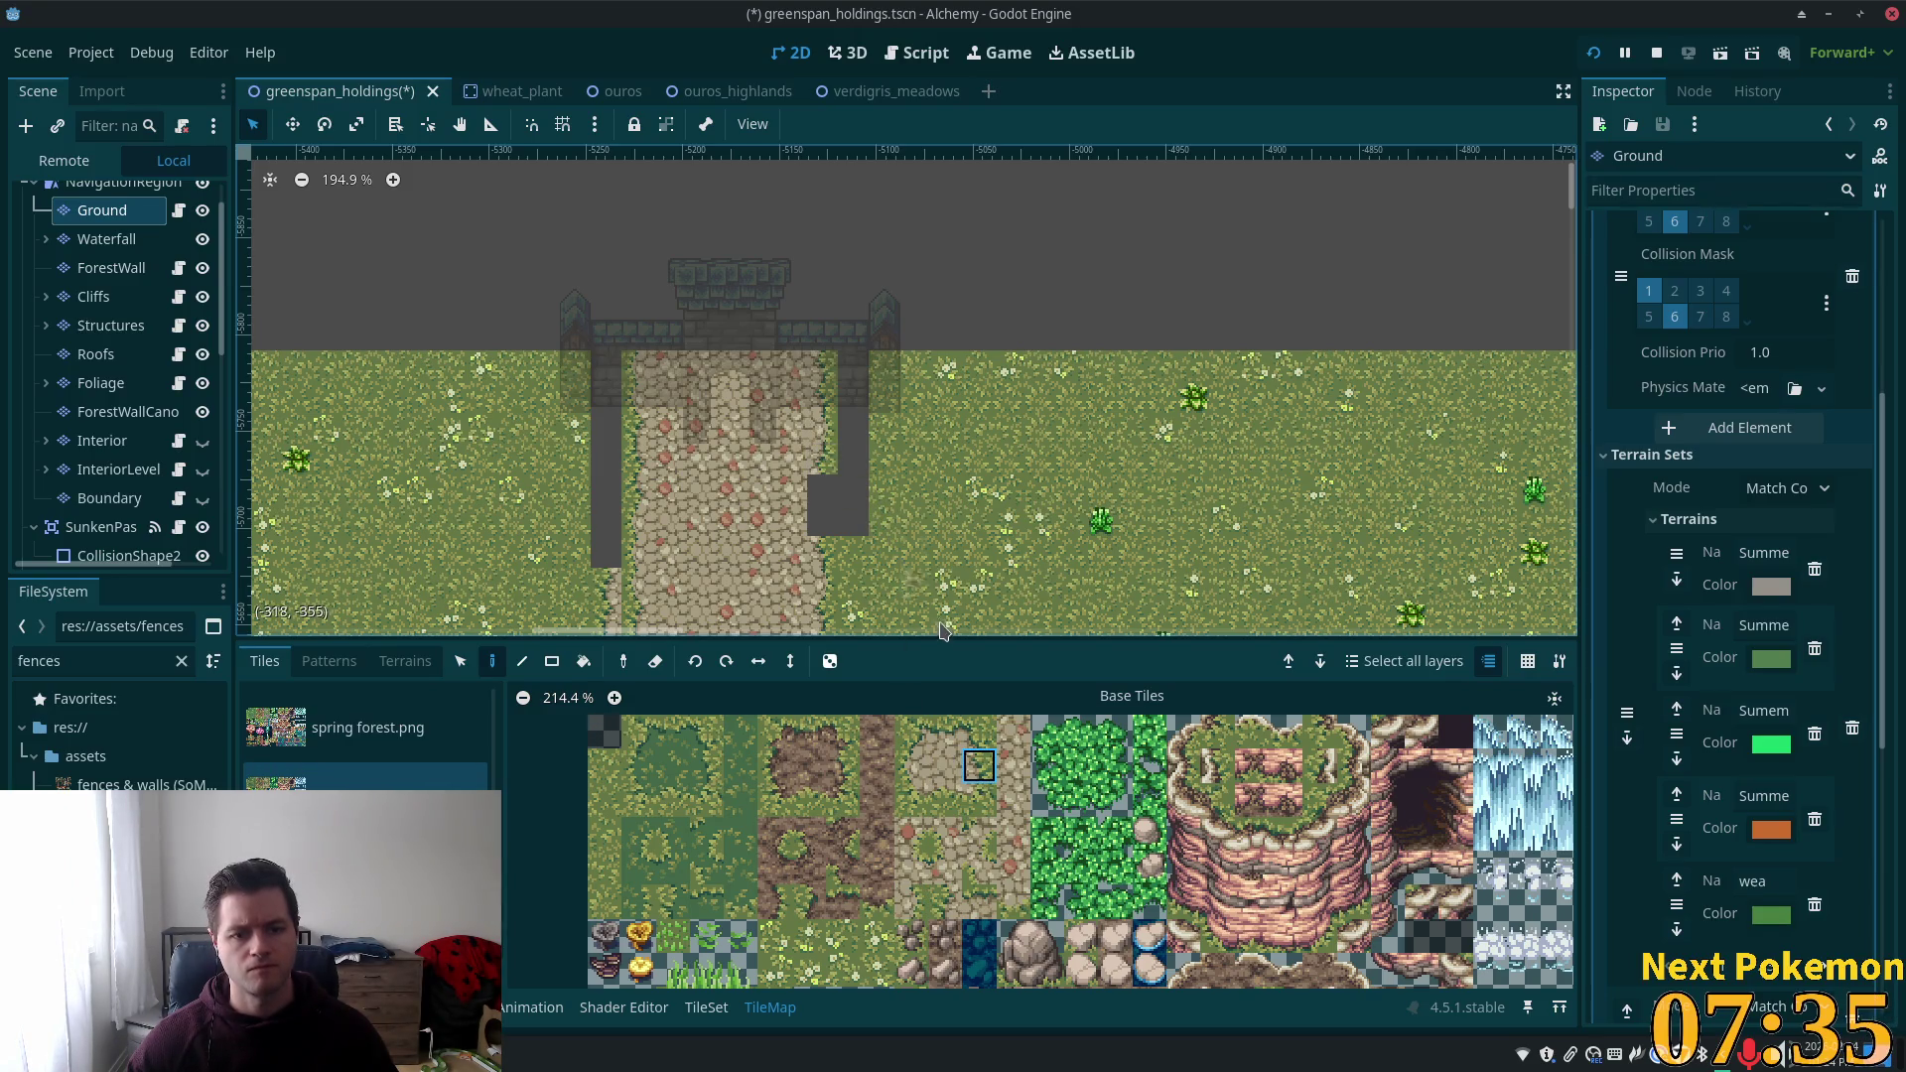
click(906, 902)
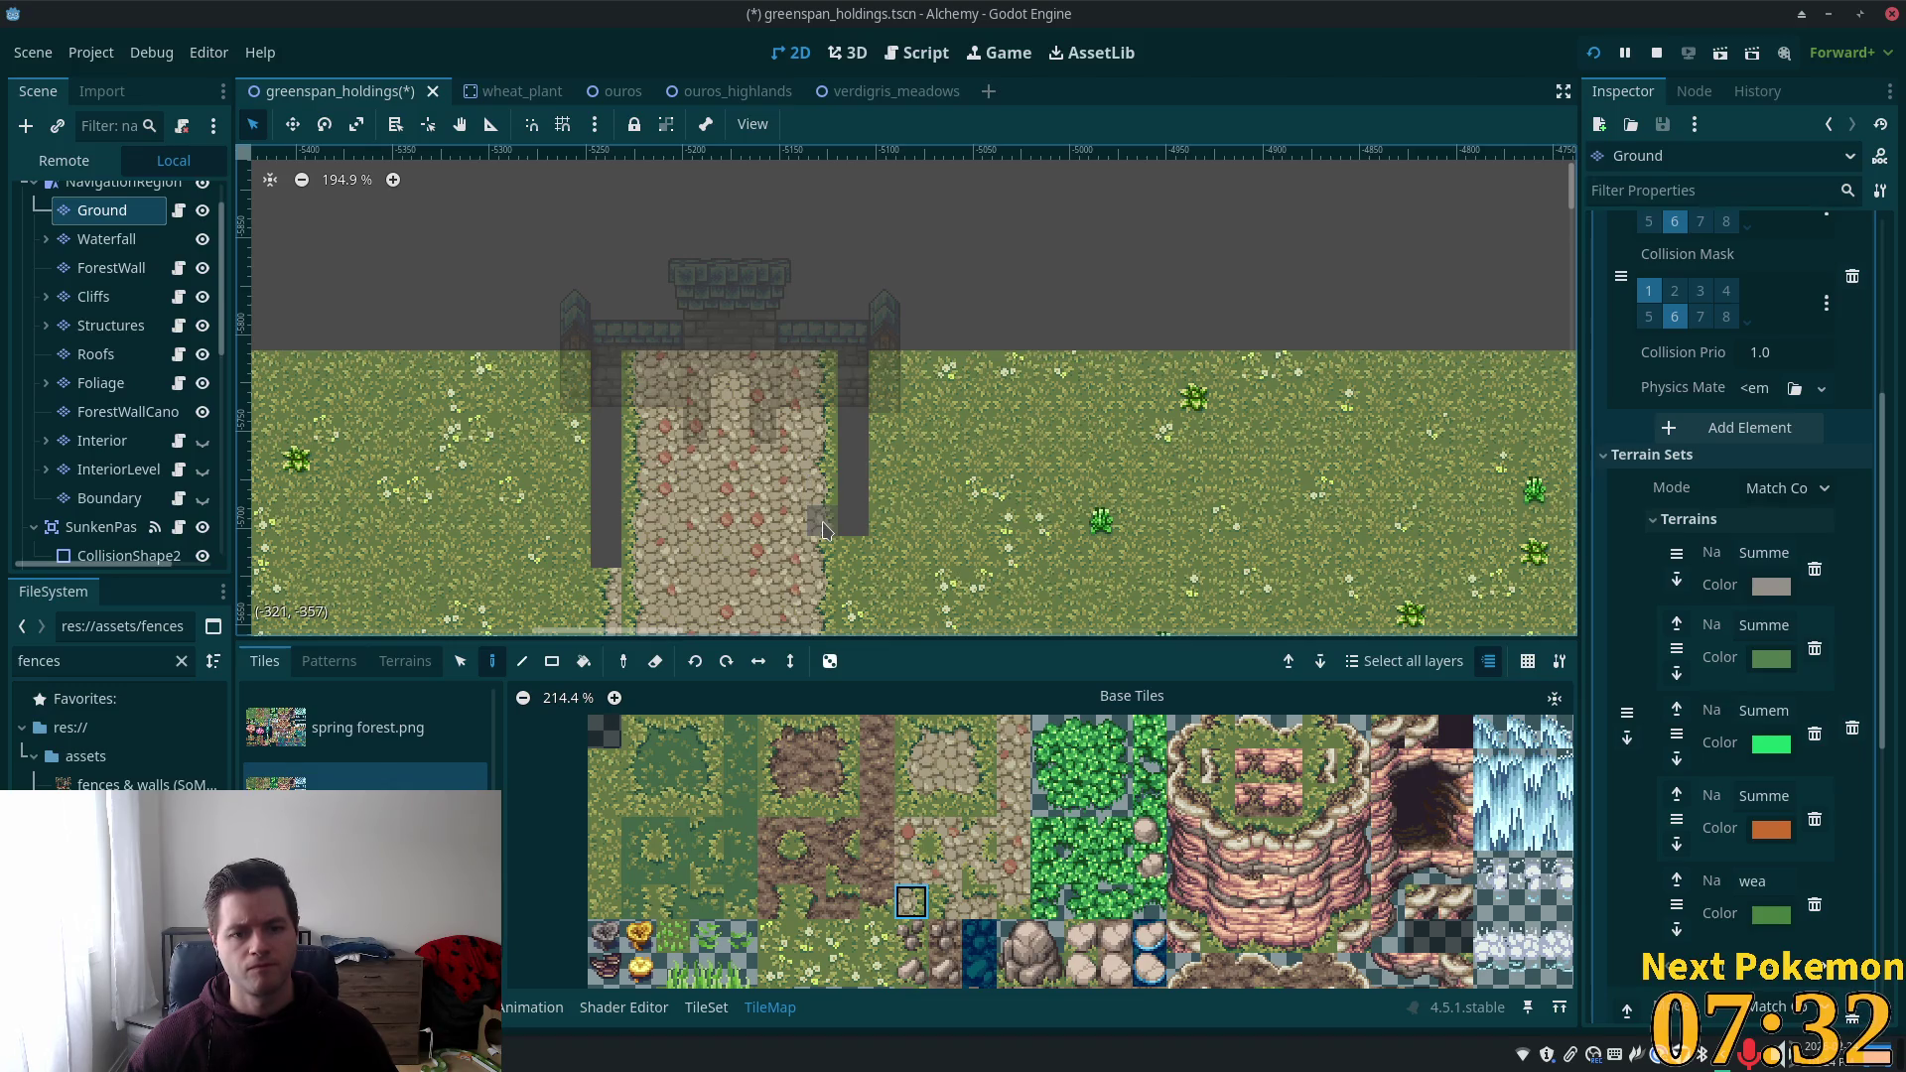
Select the path's right column of tiles and bring up the saved patterns.
click(460, 661)
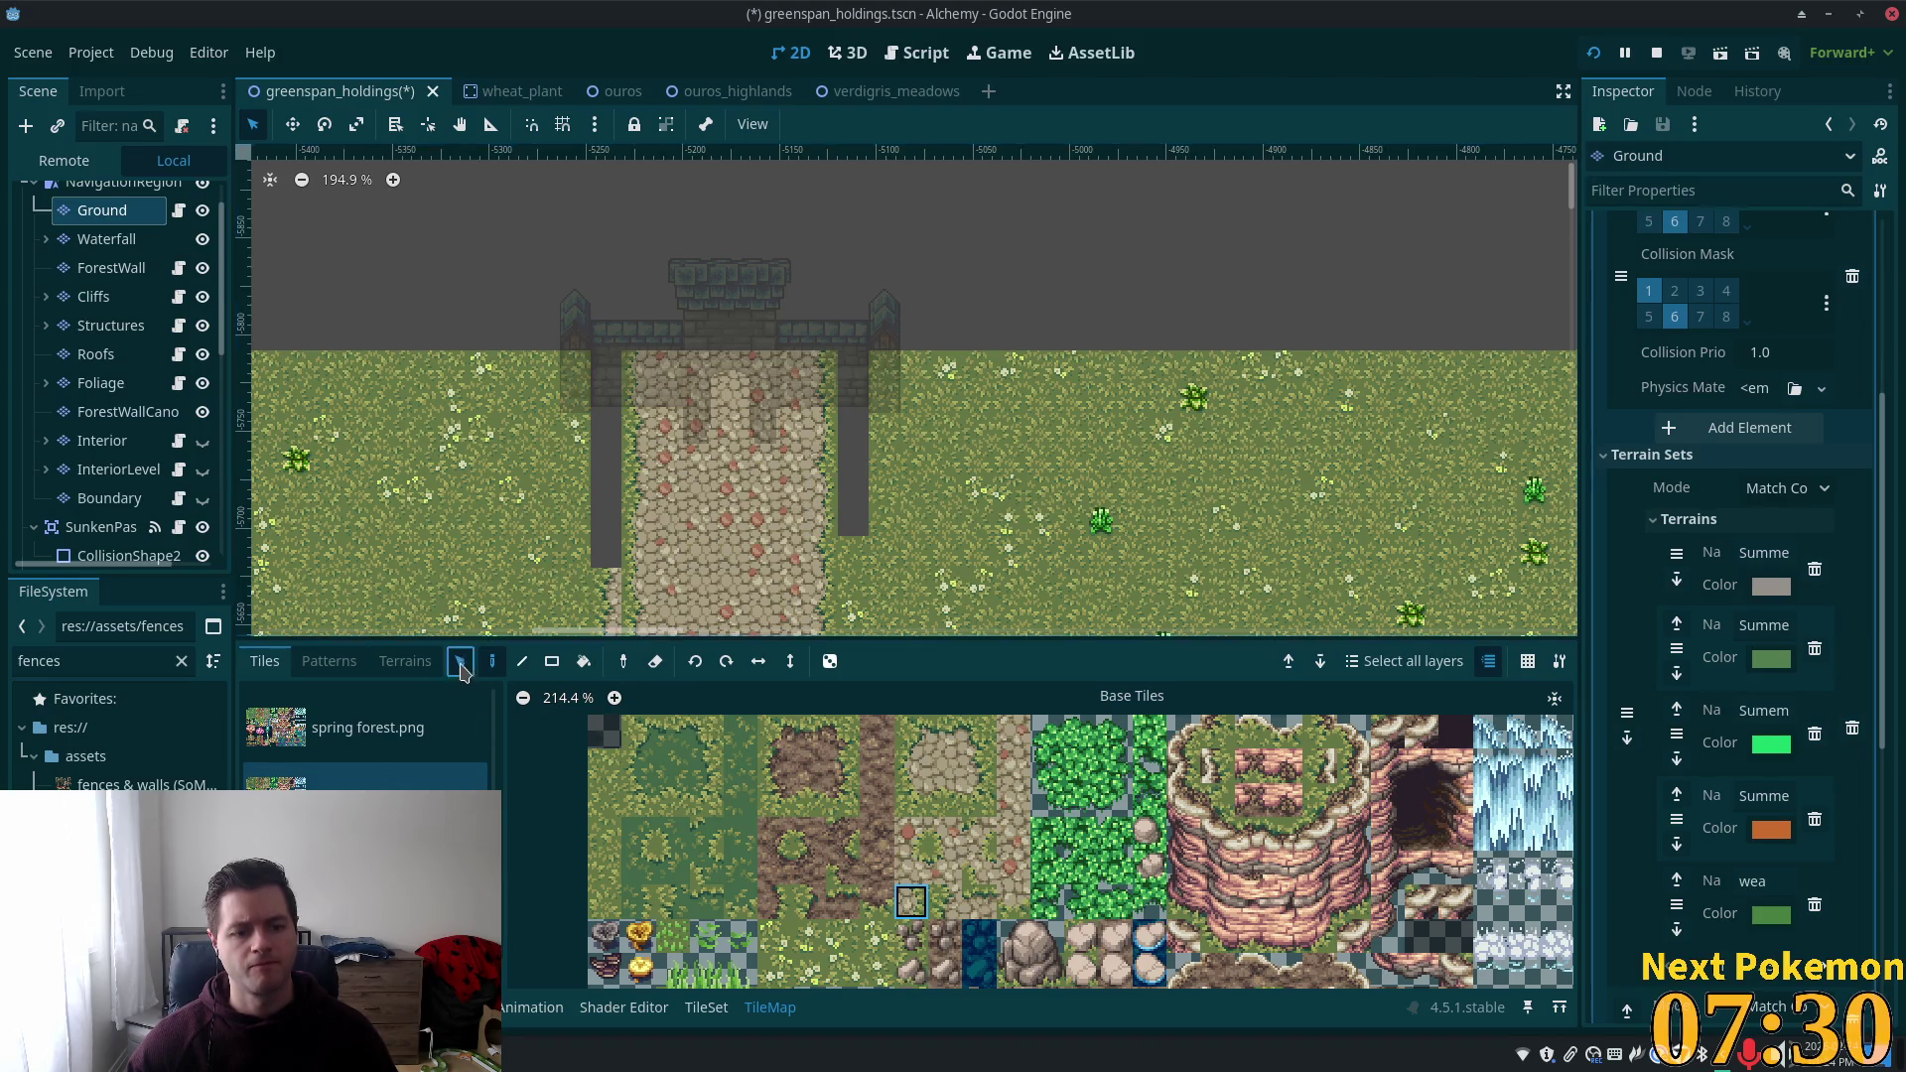
mouse_move(808, 353)
mouse_down()
mouse_move(832, 563)
mouse_move(832, 537)
mouse_up()
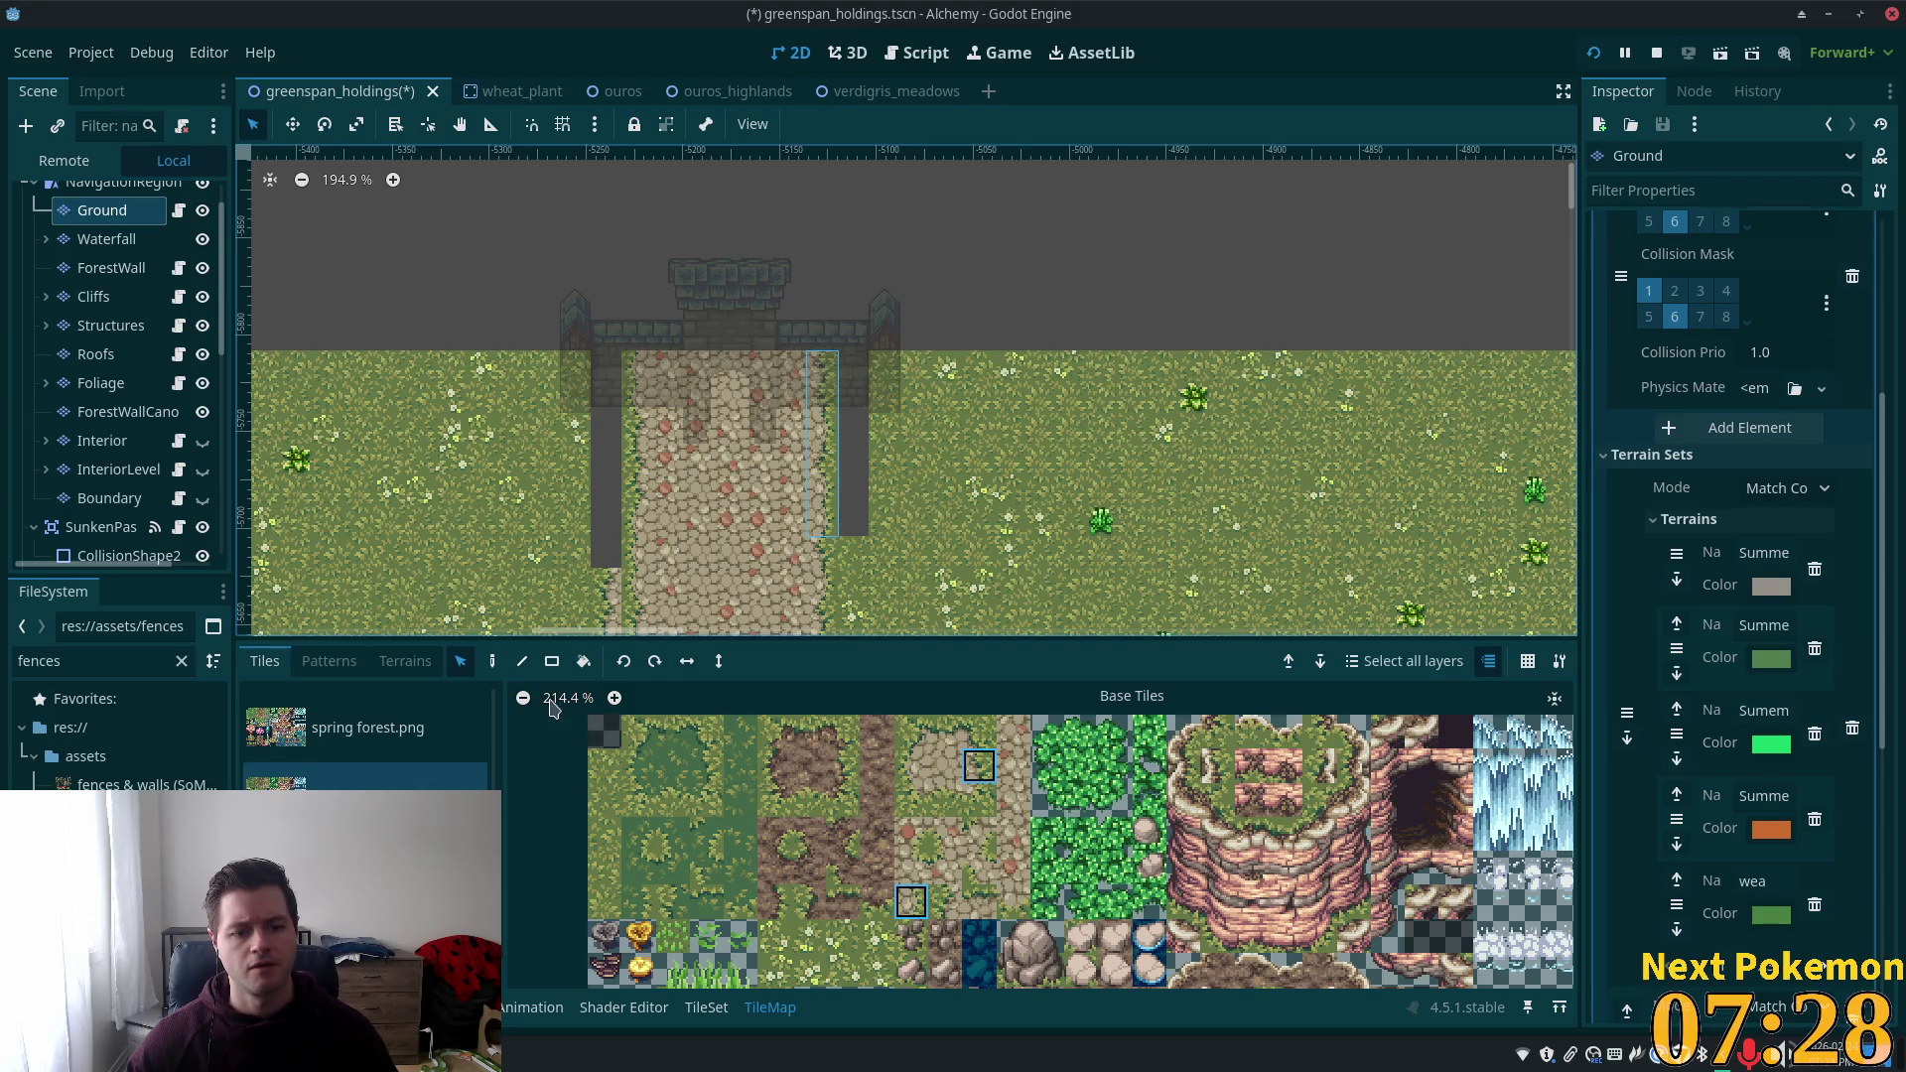
click(360, 665)
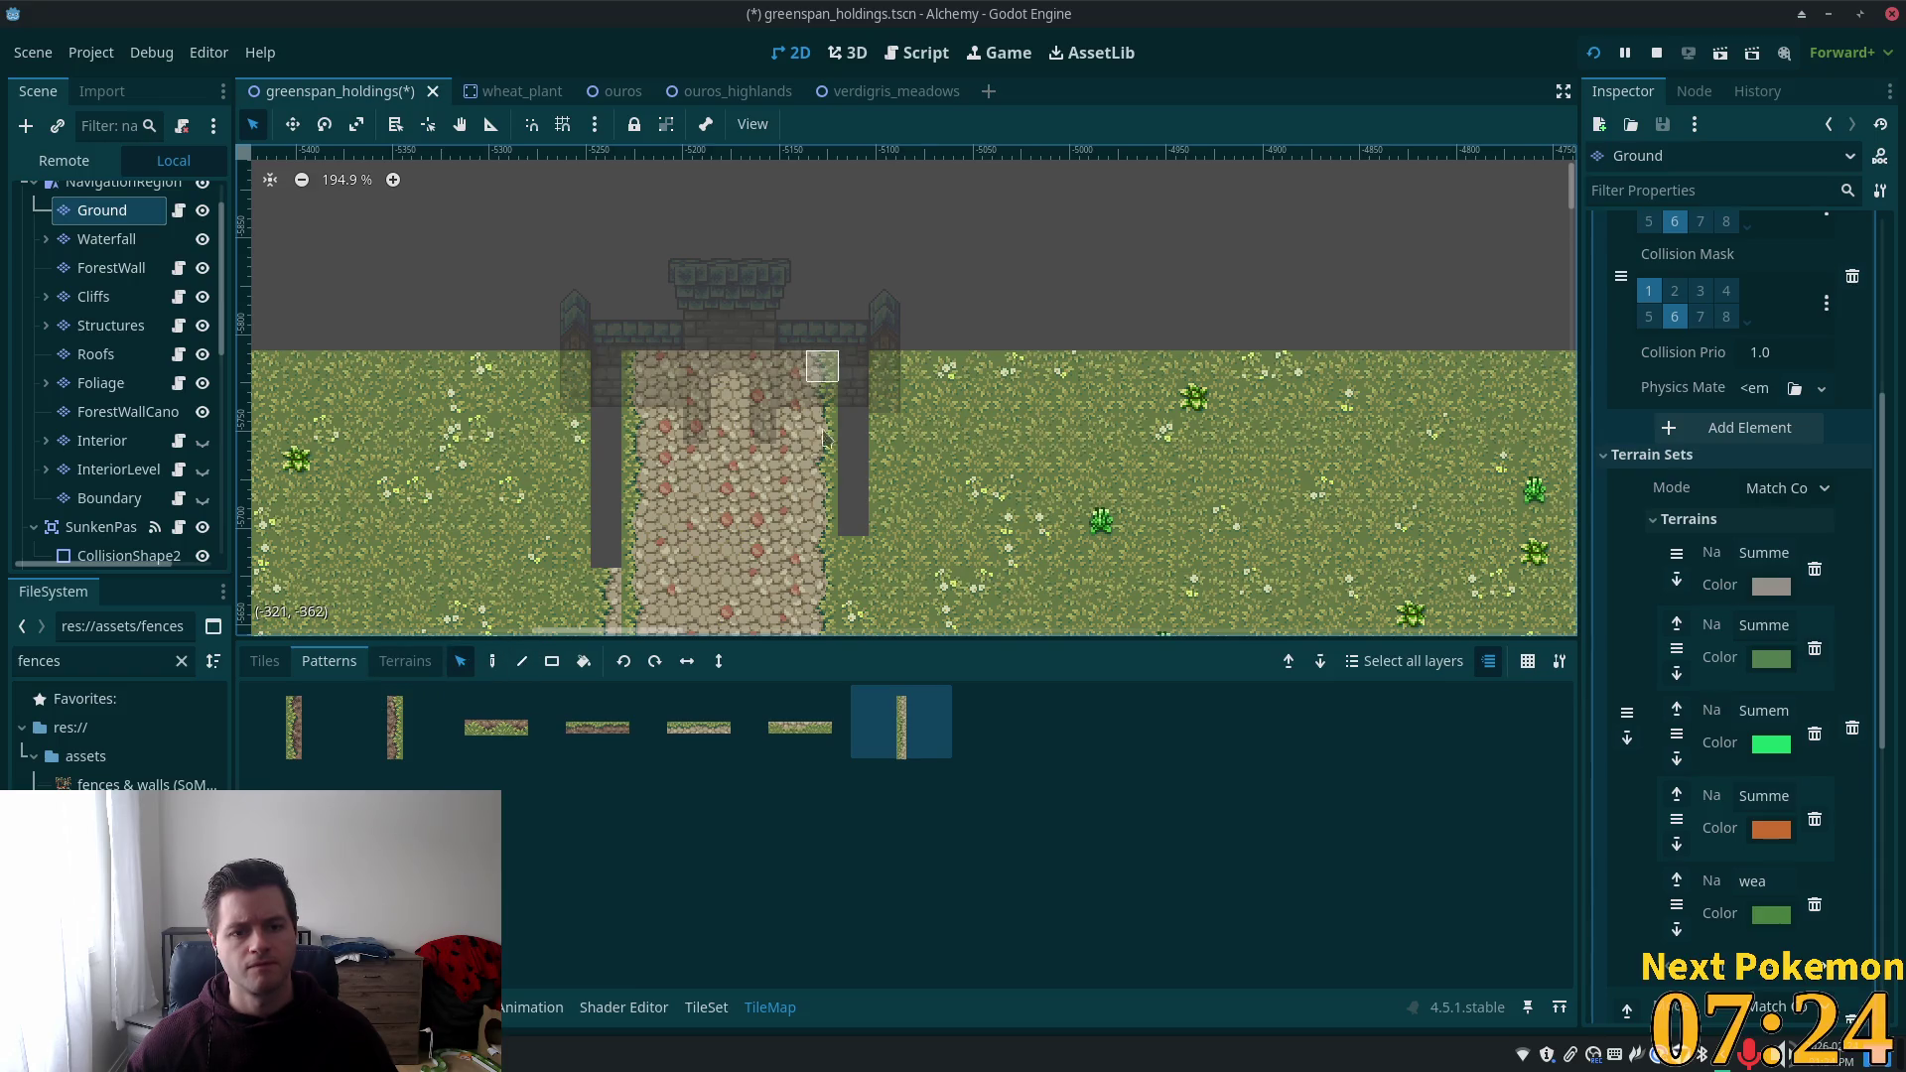
Save the right cobble-path column as a new pattern and switch to line drawing.
drag(824, 438, 1011, 722)
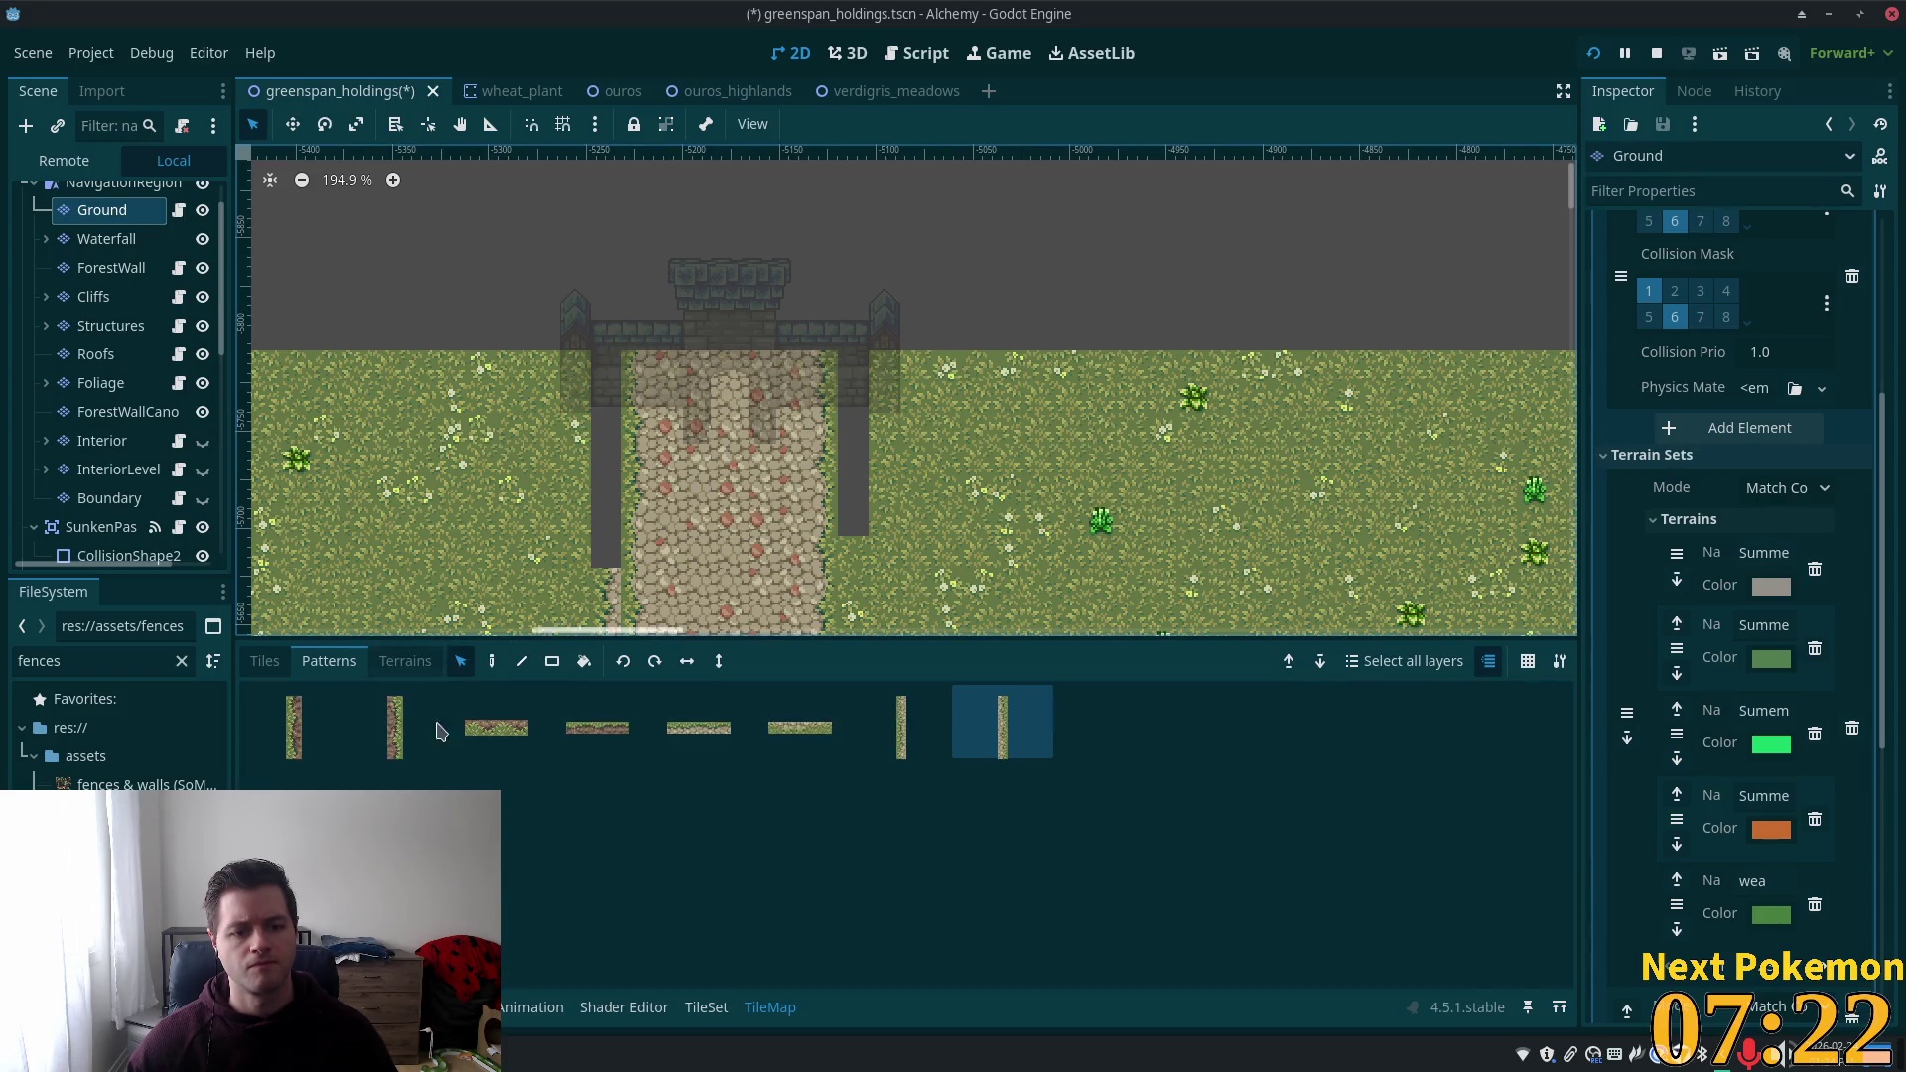
click(522, 661)
scroll(938, 453, down, 2)
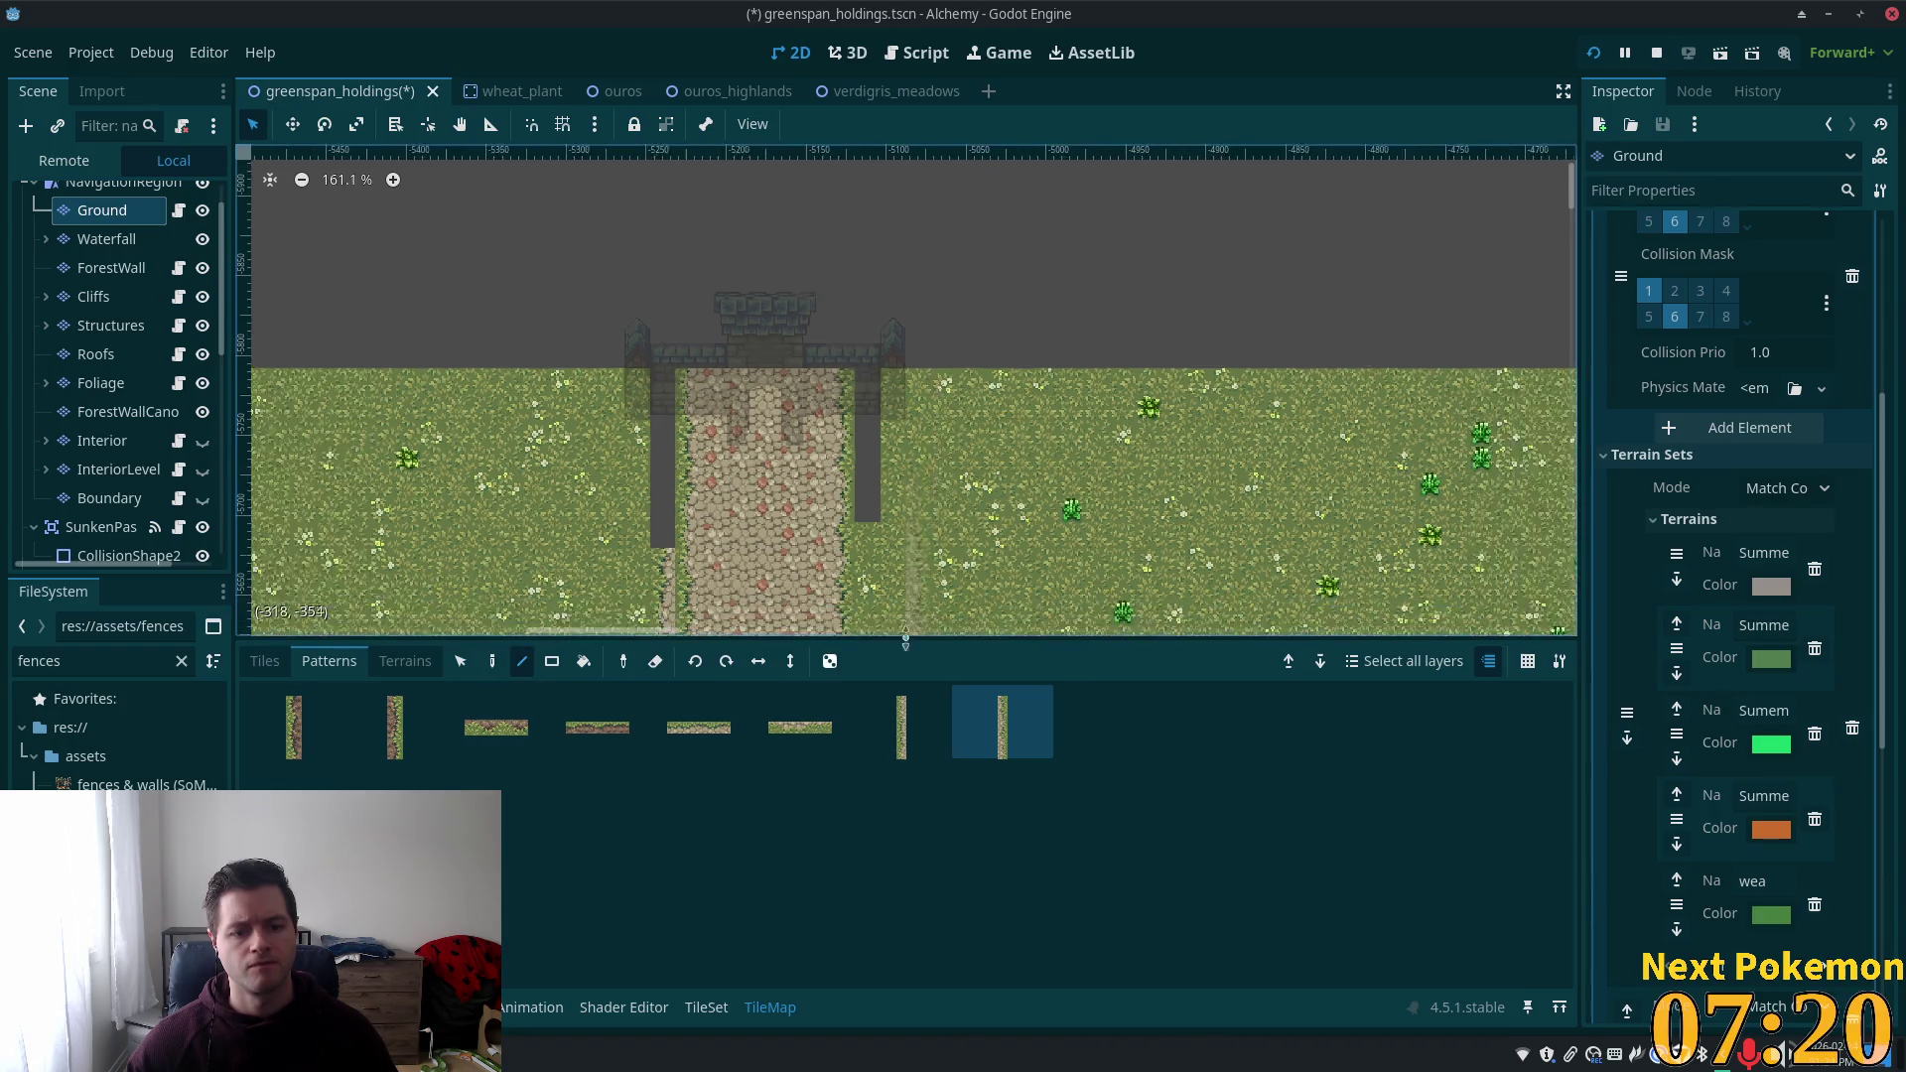
scroll(913, 536, down, 6)
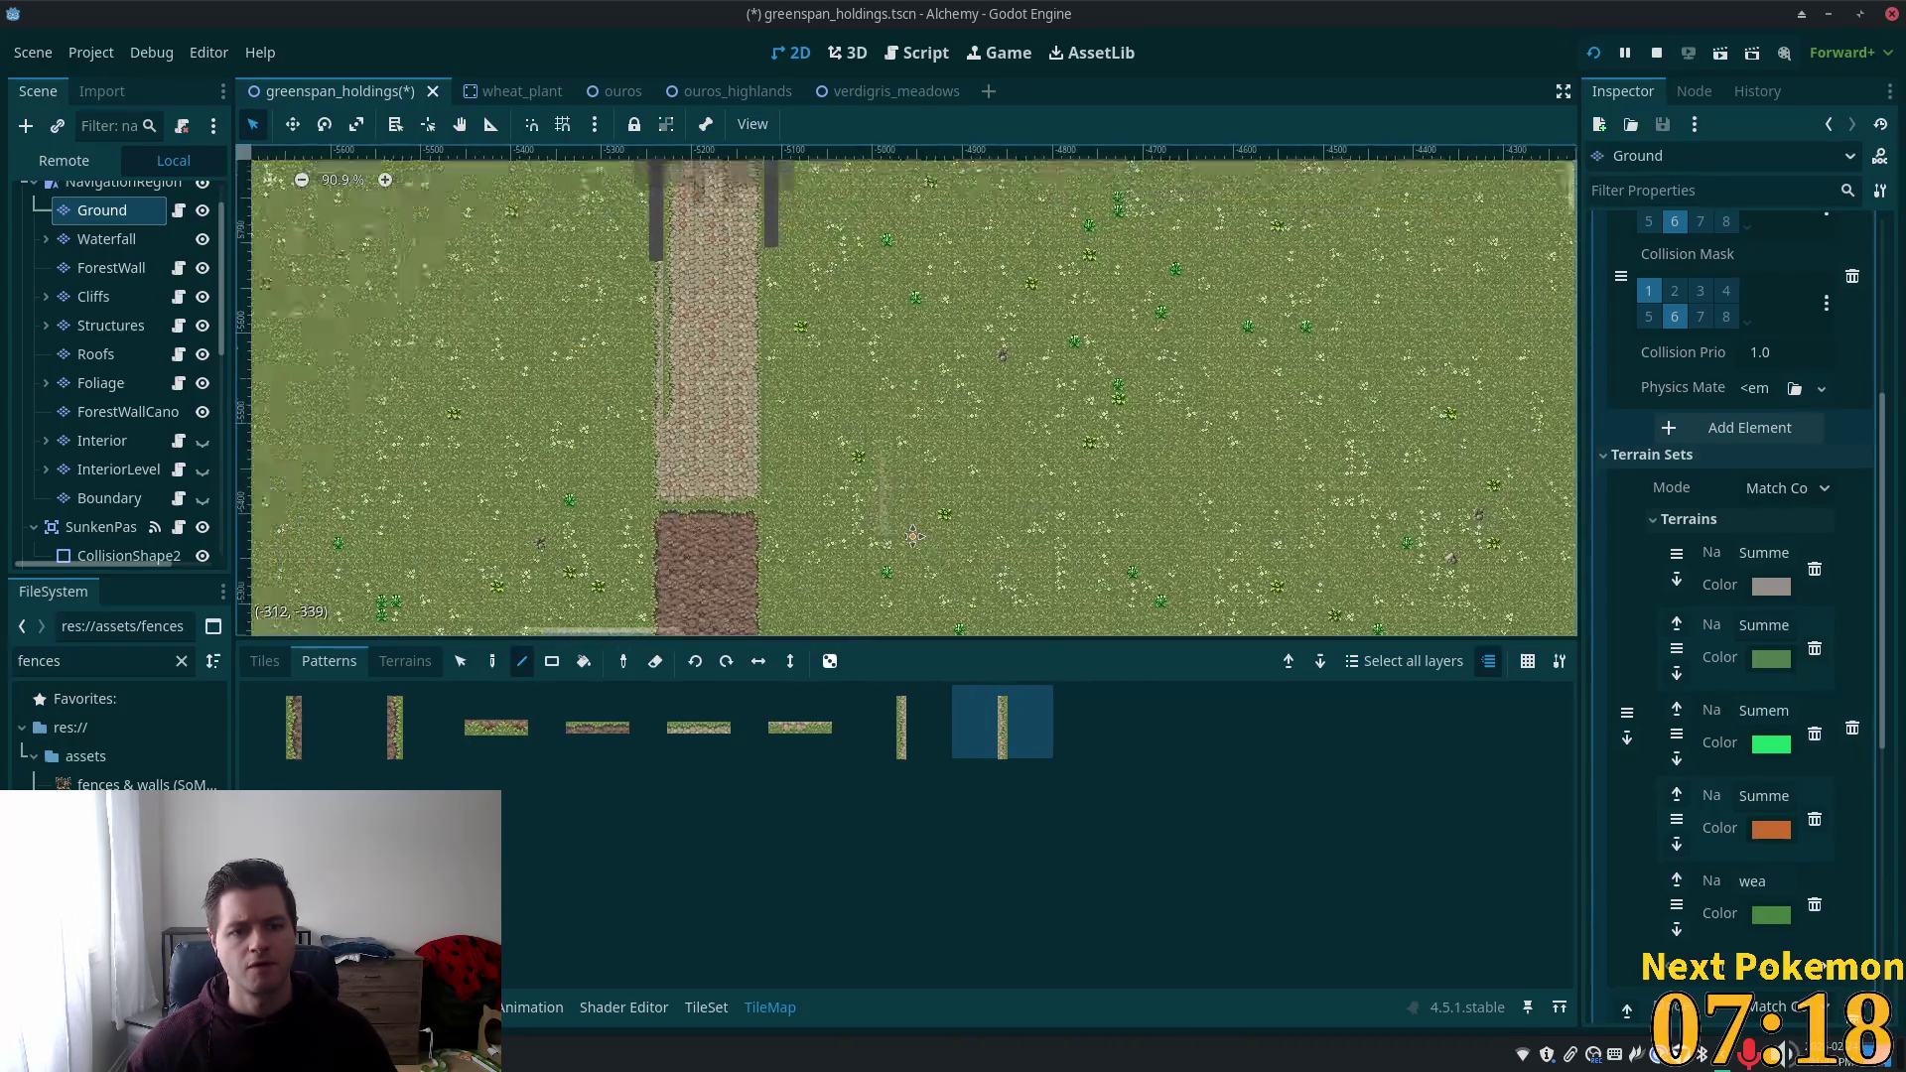
scroll(859, 422, up, 2)
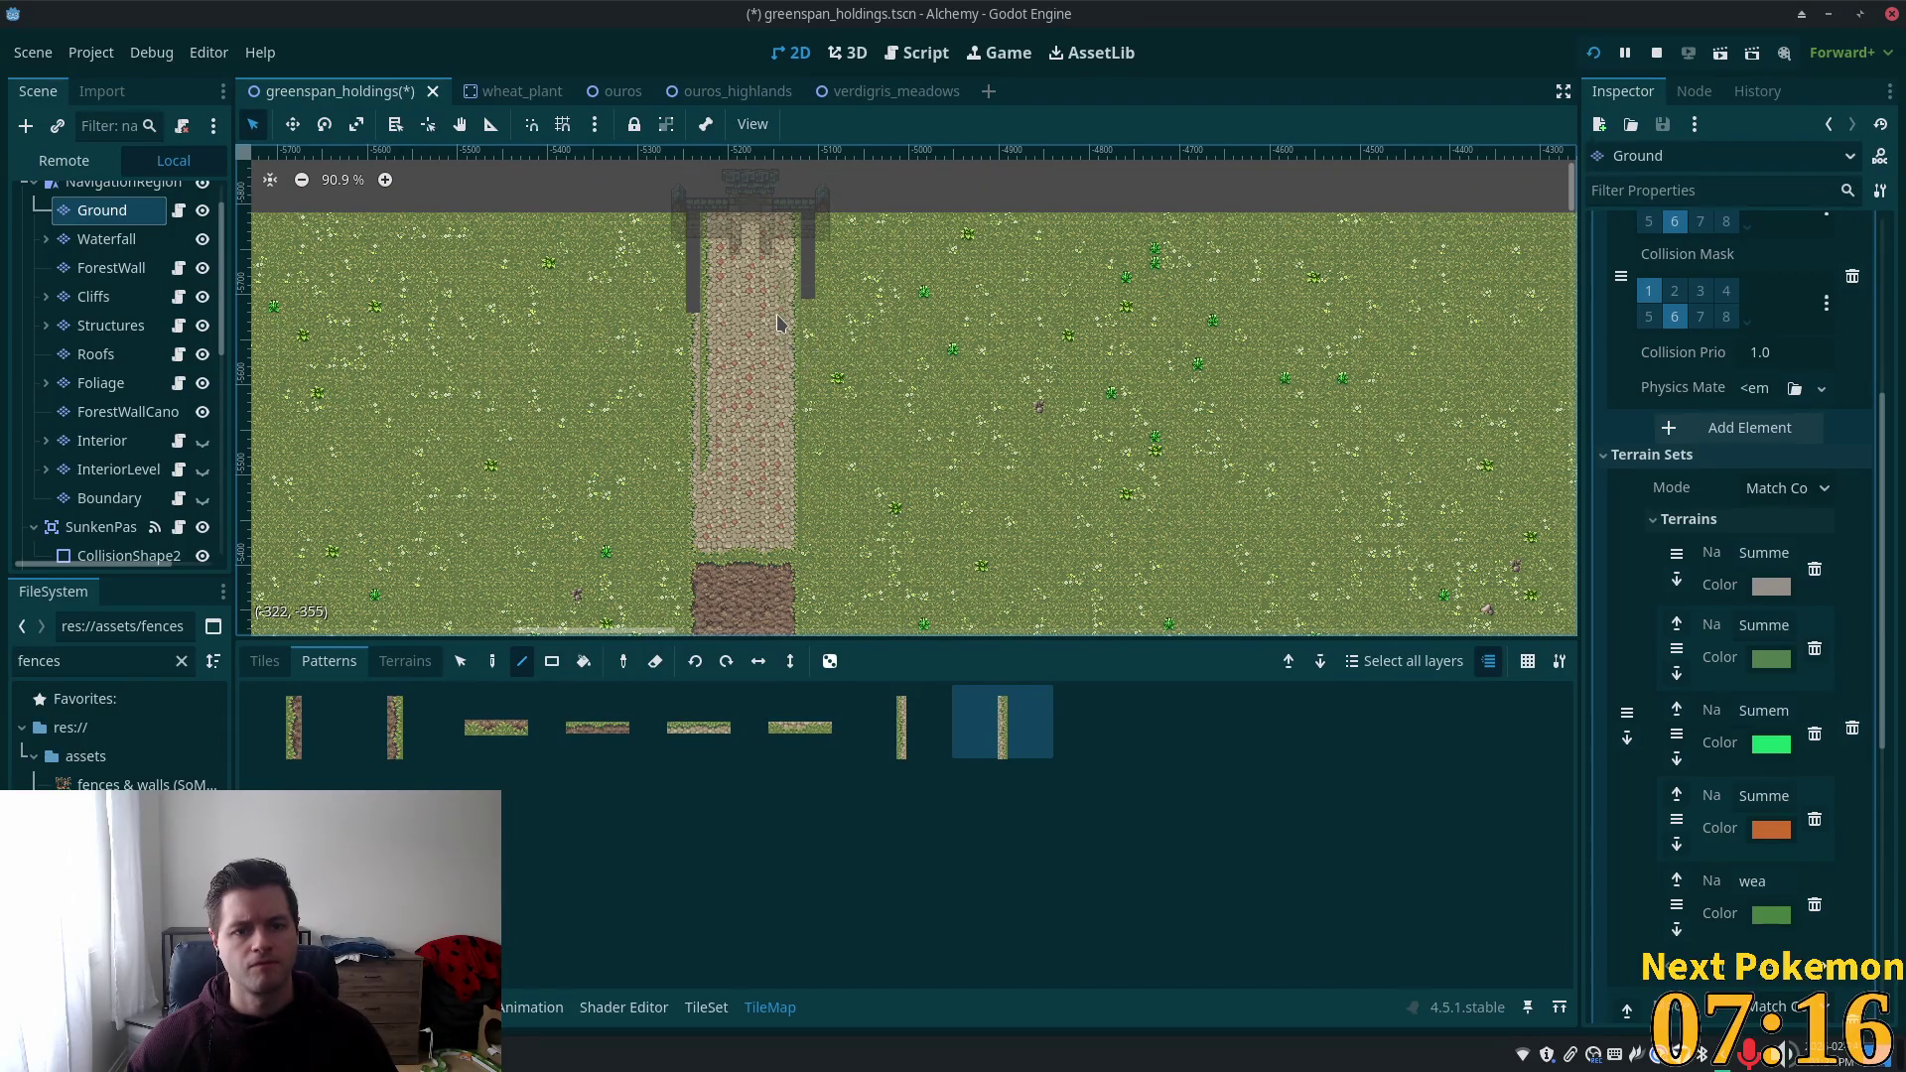
scroll(778, 322, up, 2)
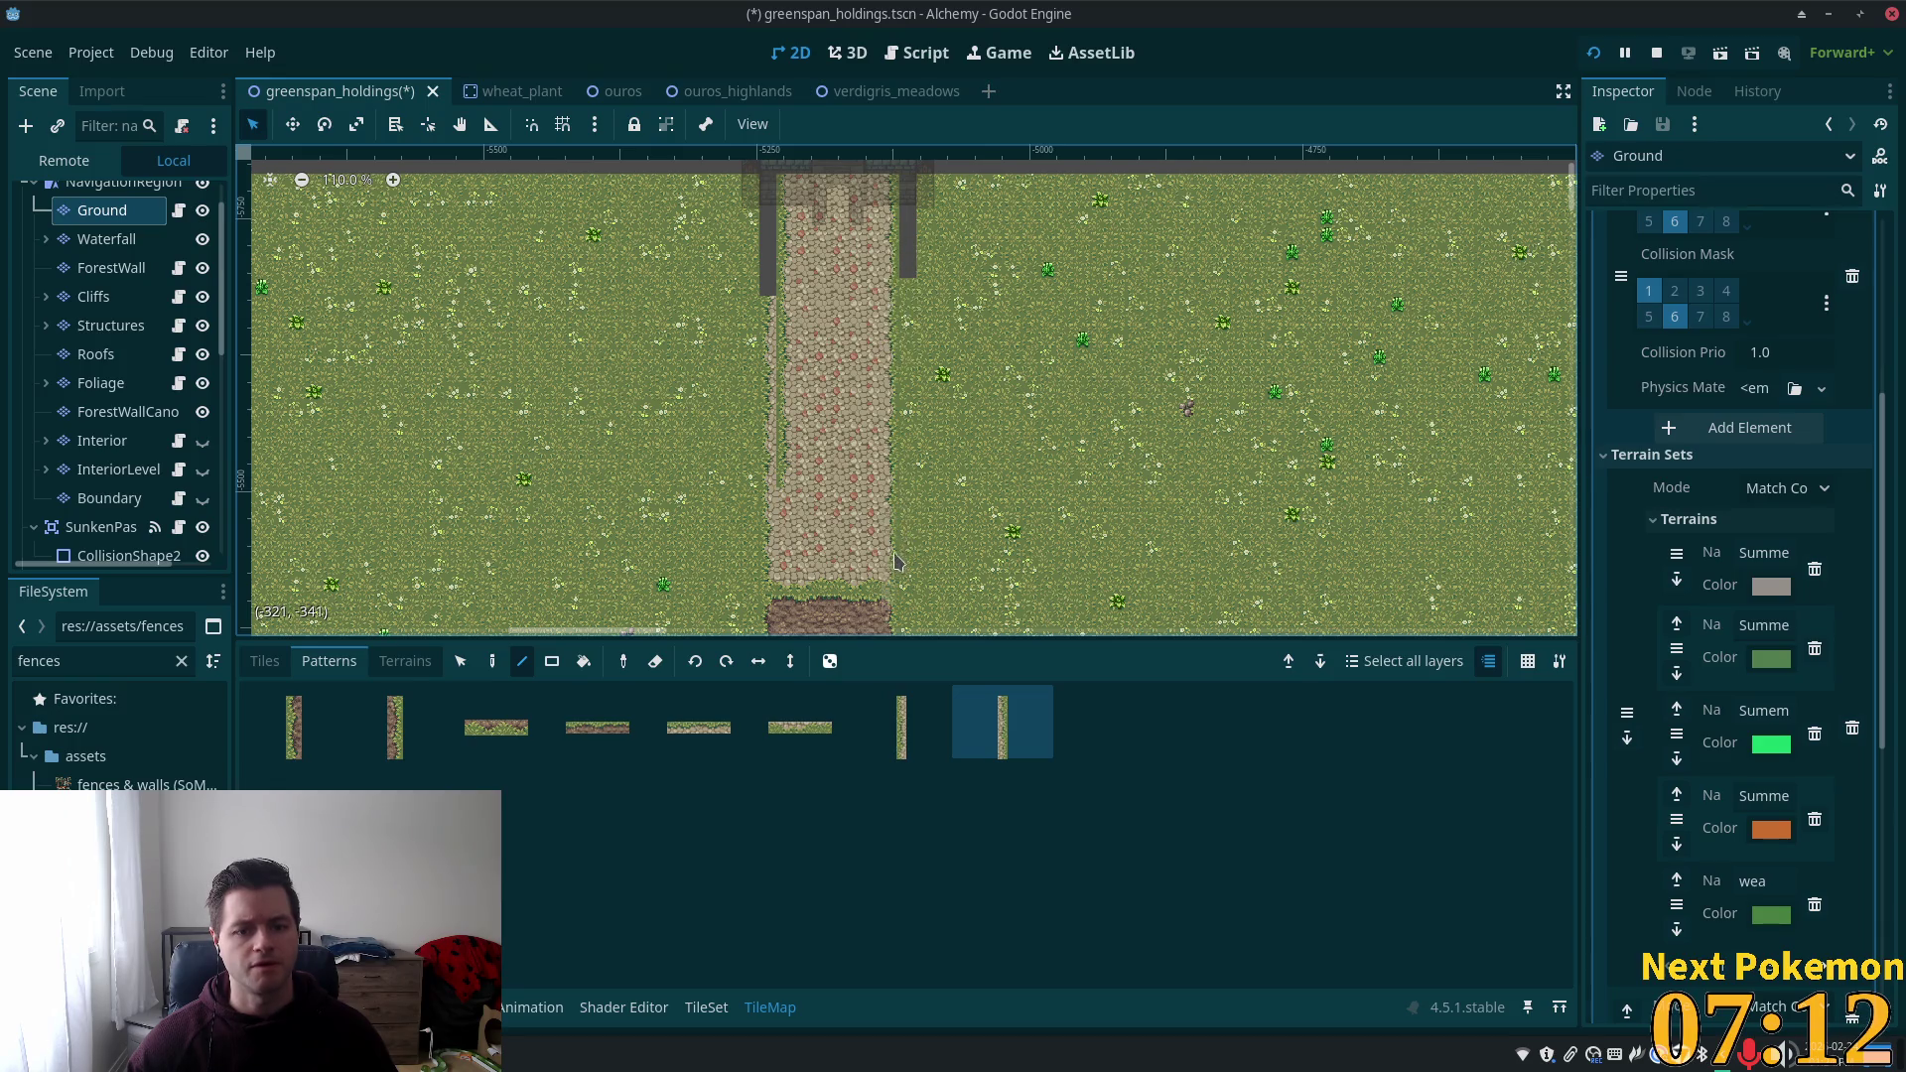
Paint a vertical edge pattern along the cobble path's left side.
click(887, 706)
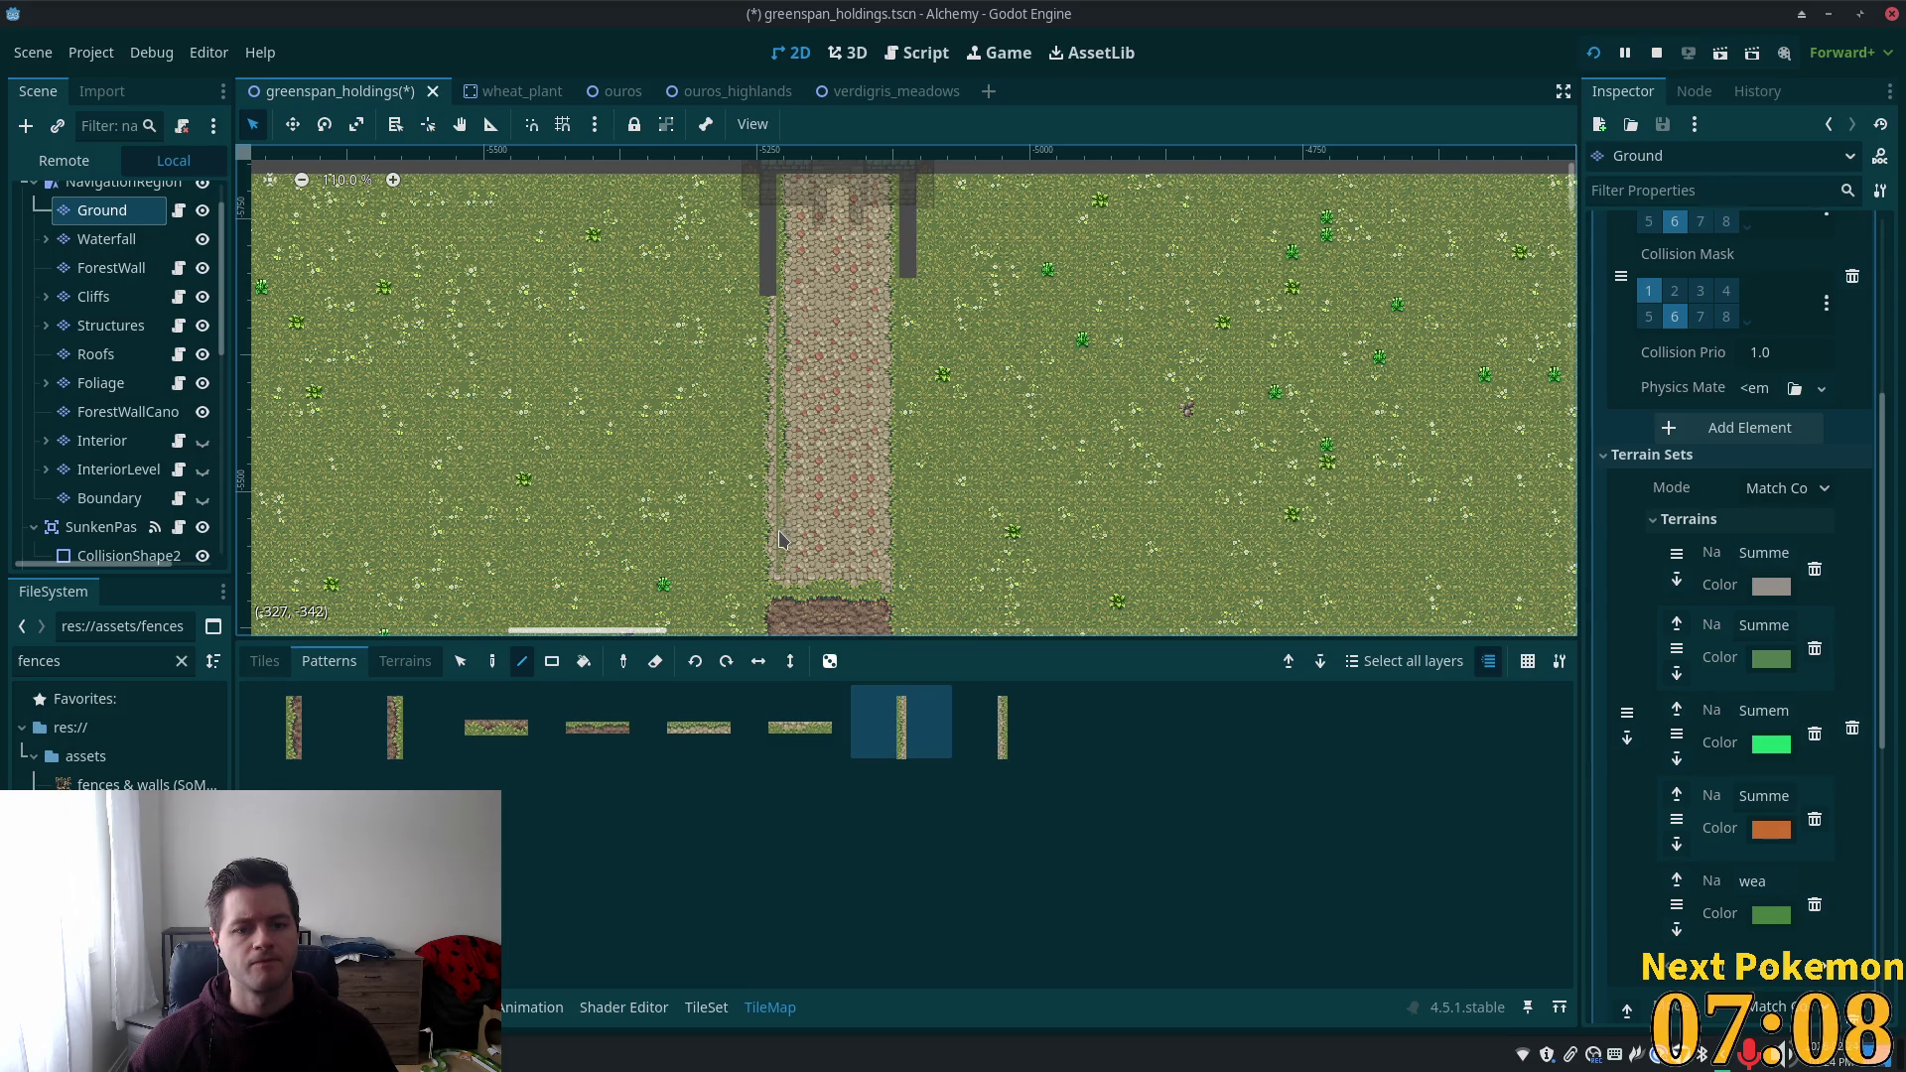
scroll(780, 539, up, 7)
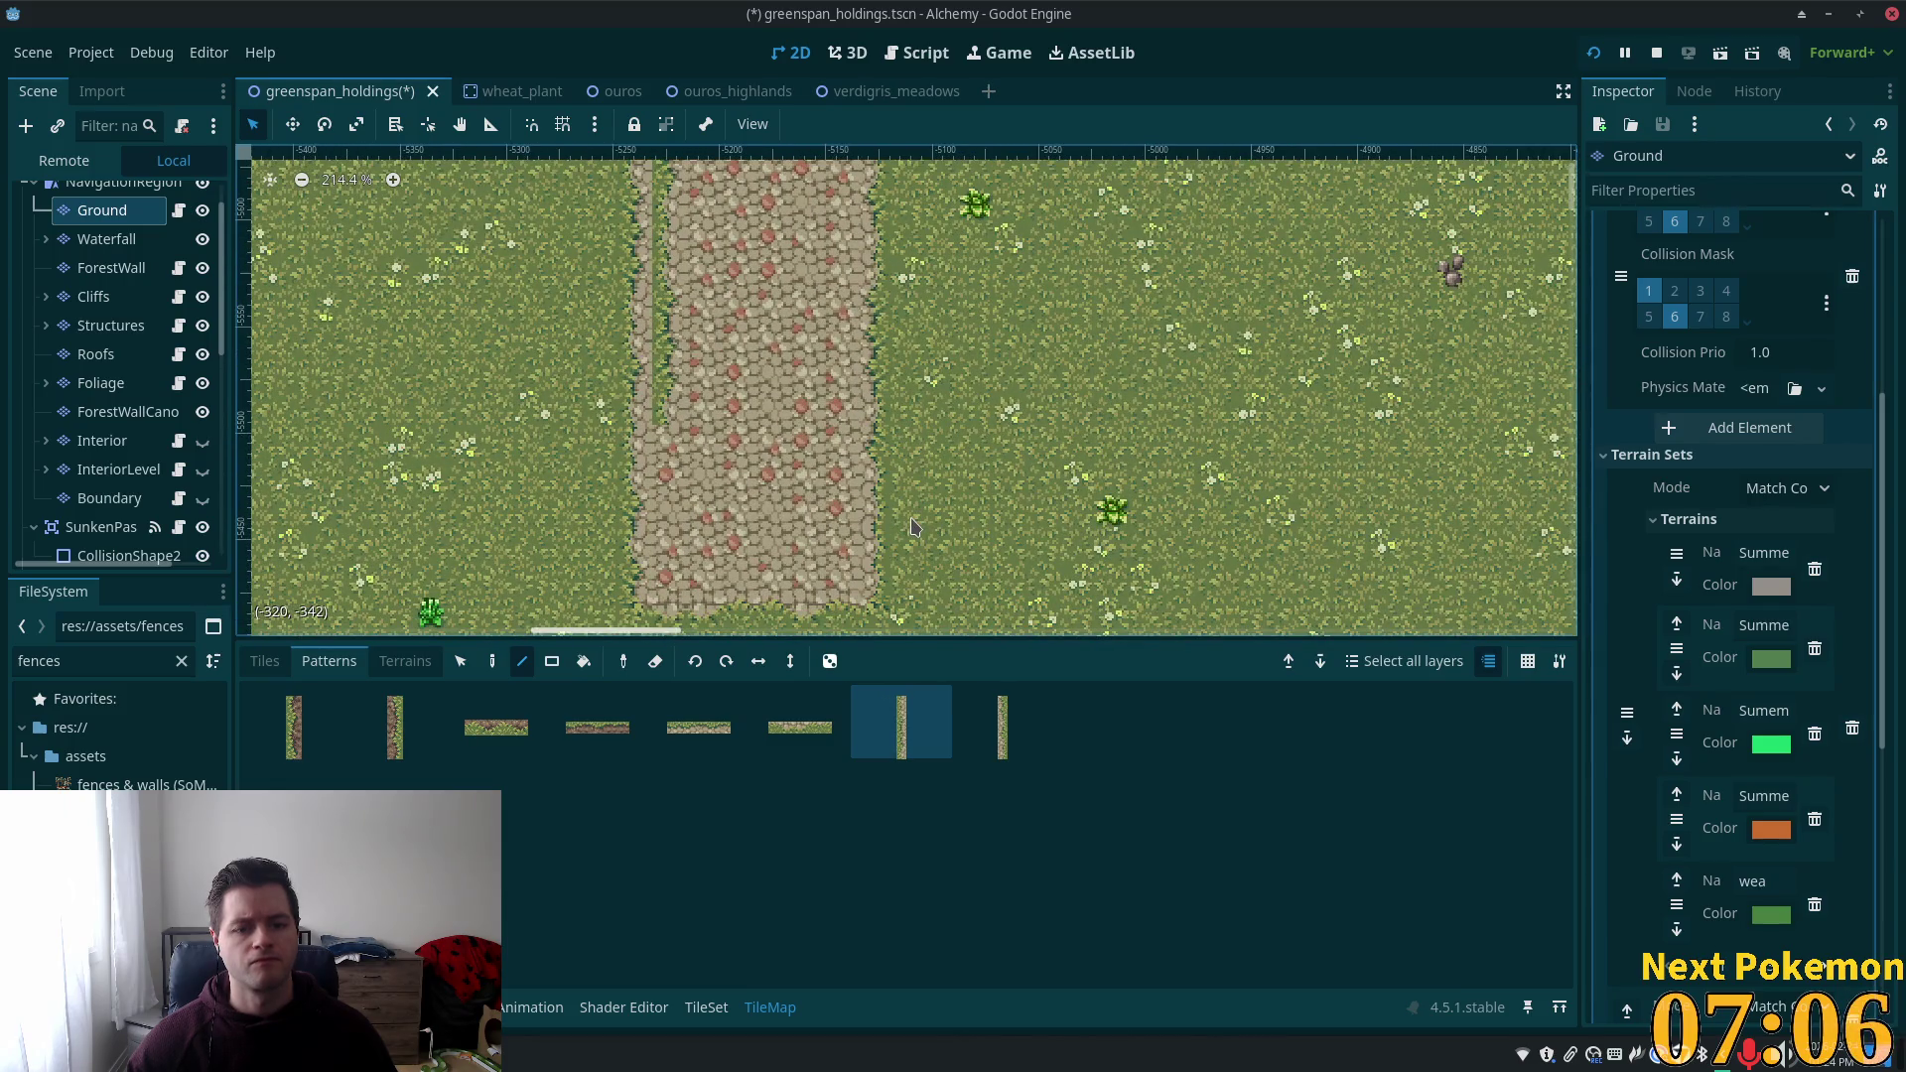
click(671, 511)
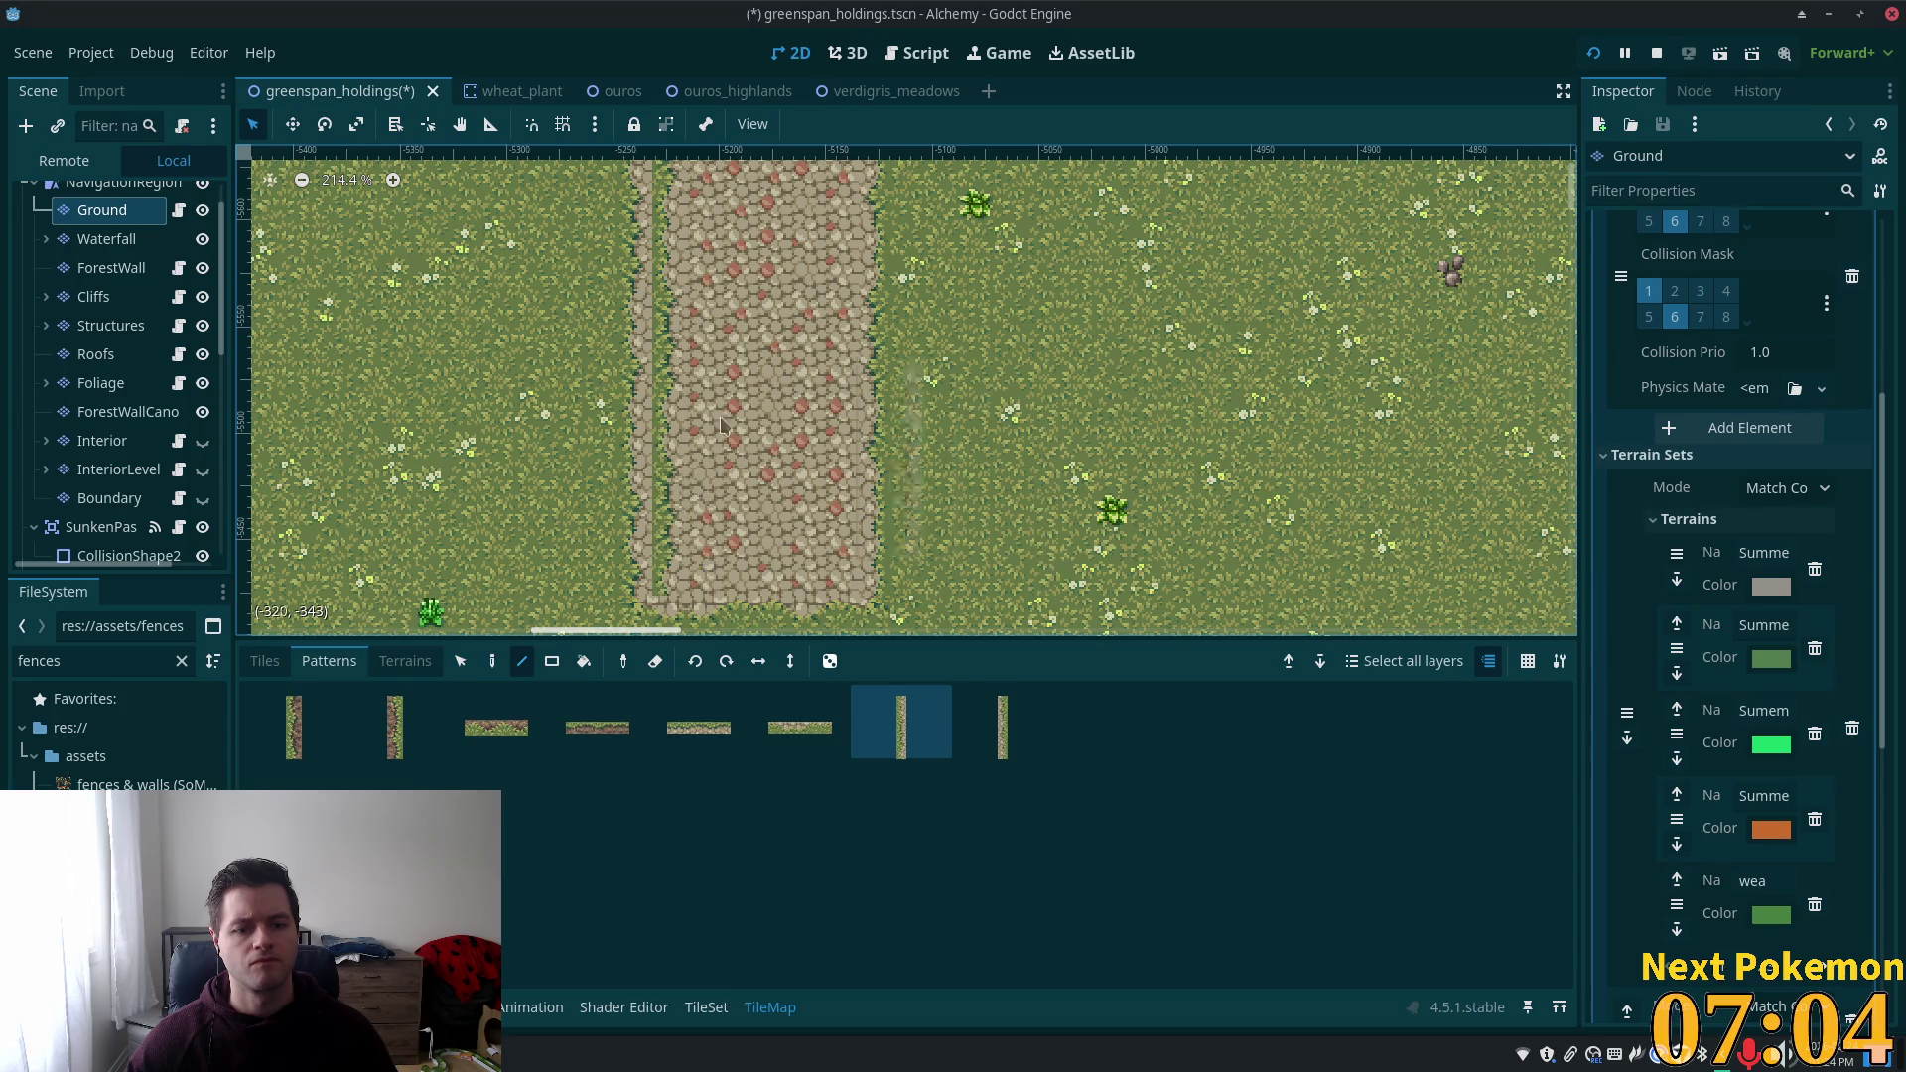
drag(722, 425, 768, 354)
Pick a tile from the full tile atlas, then return to the saved patterns.
click(264, 661)
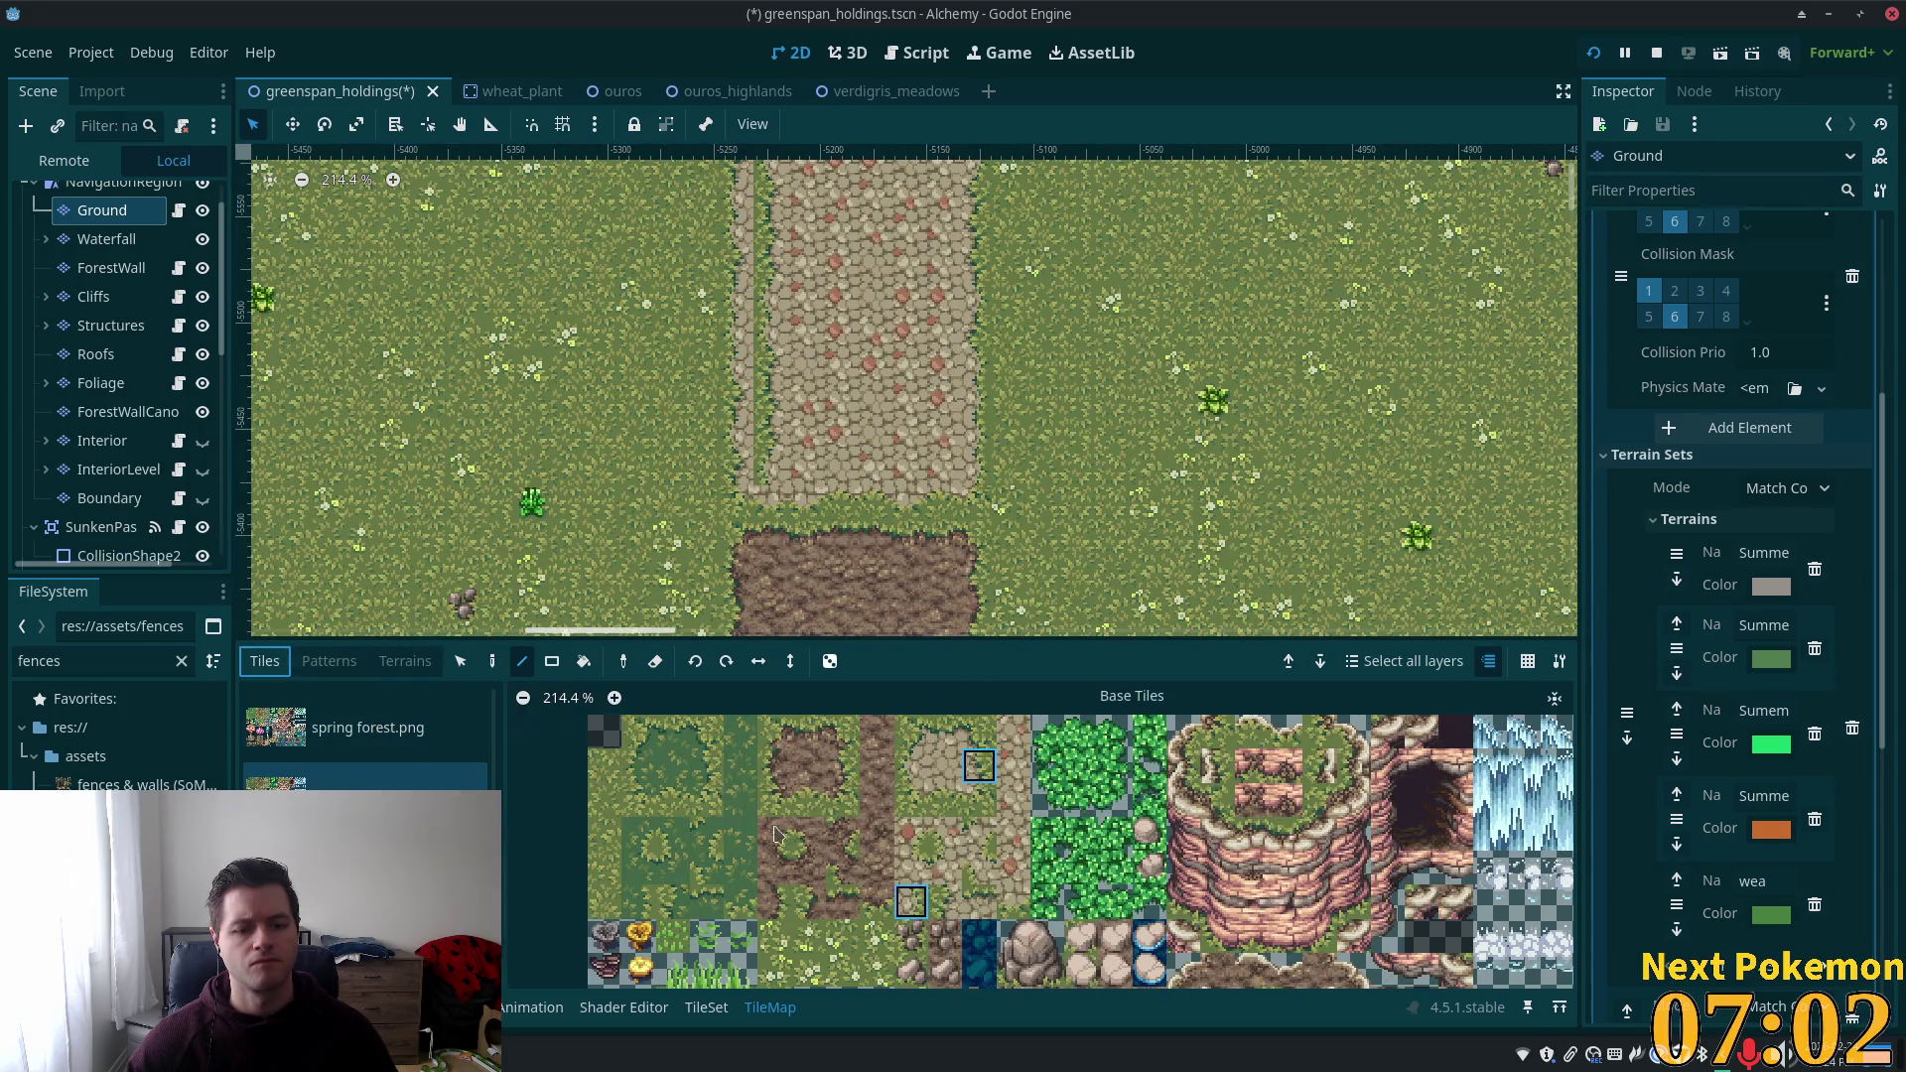
click(910, 800)
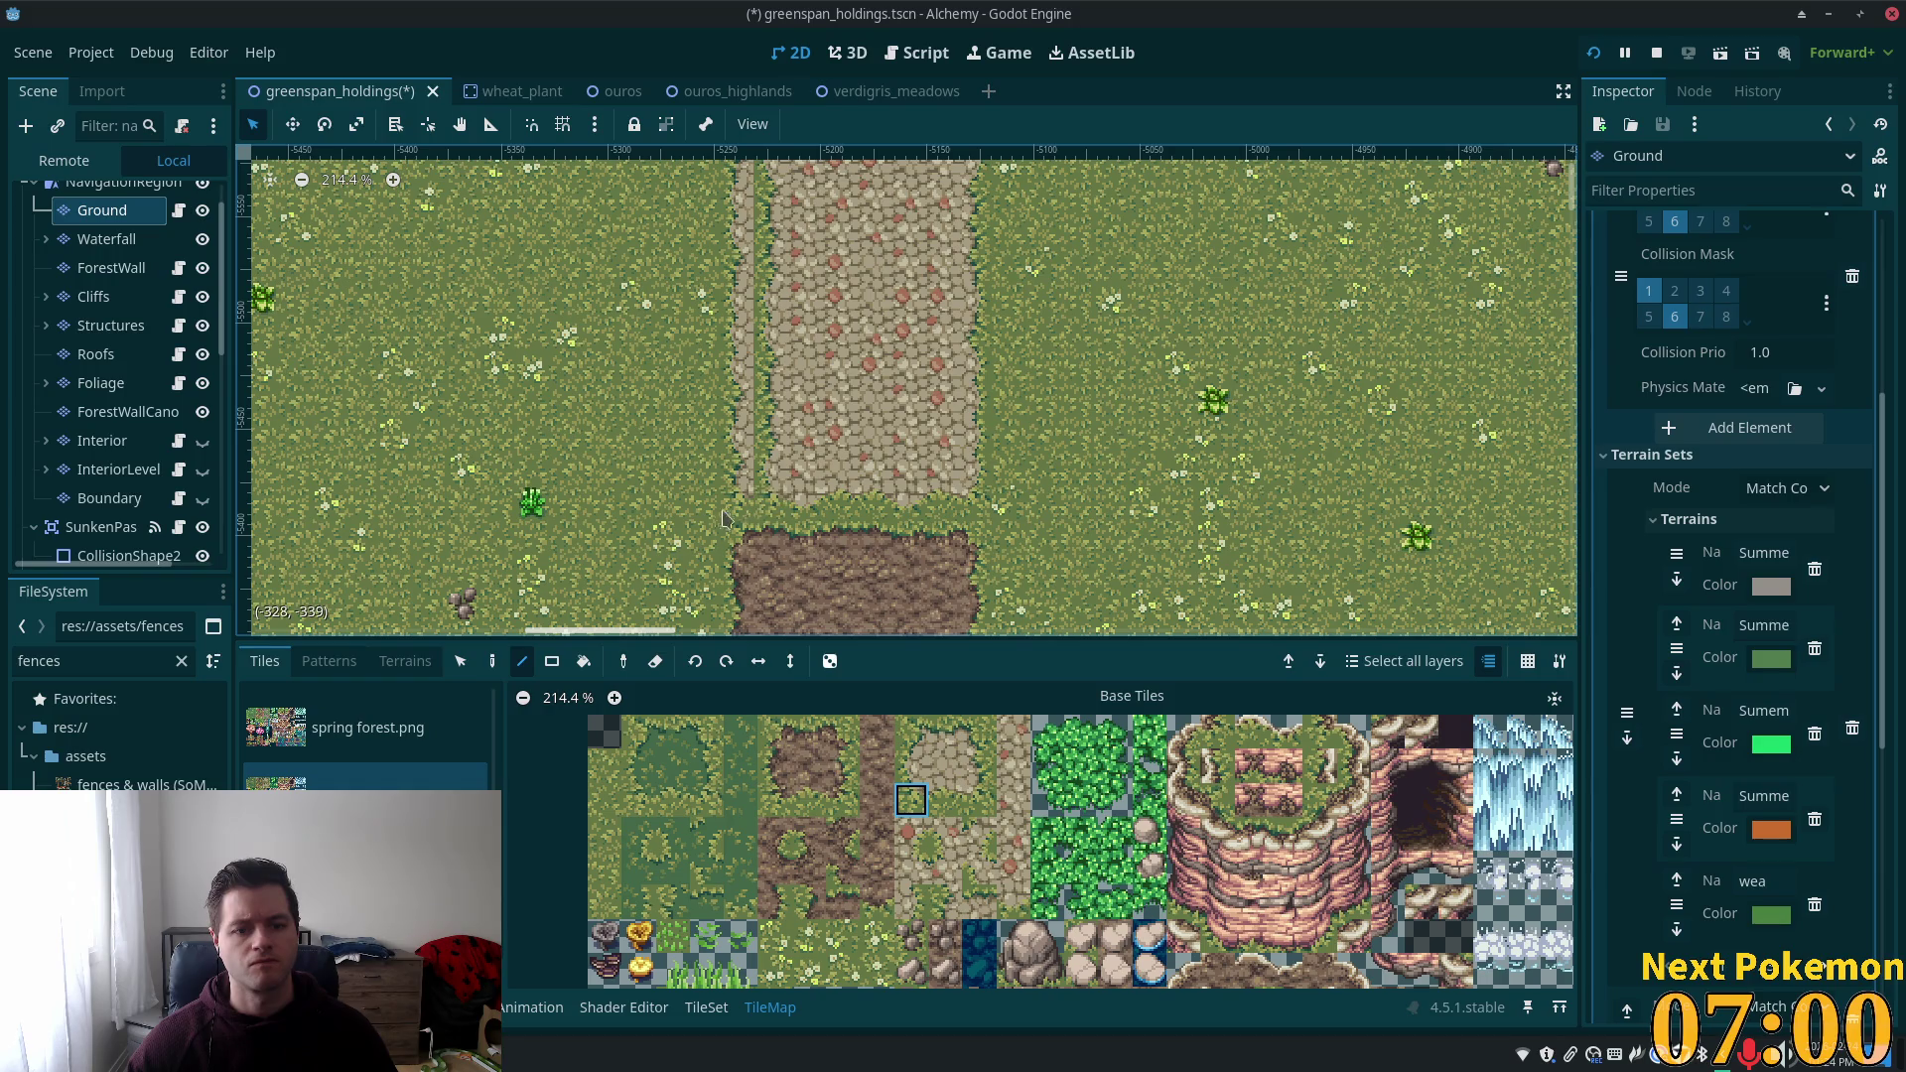
click(328, 661)
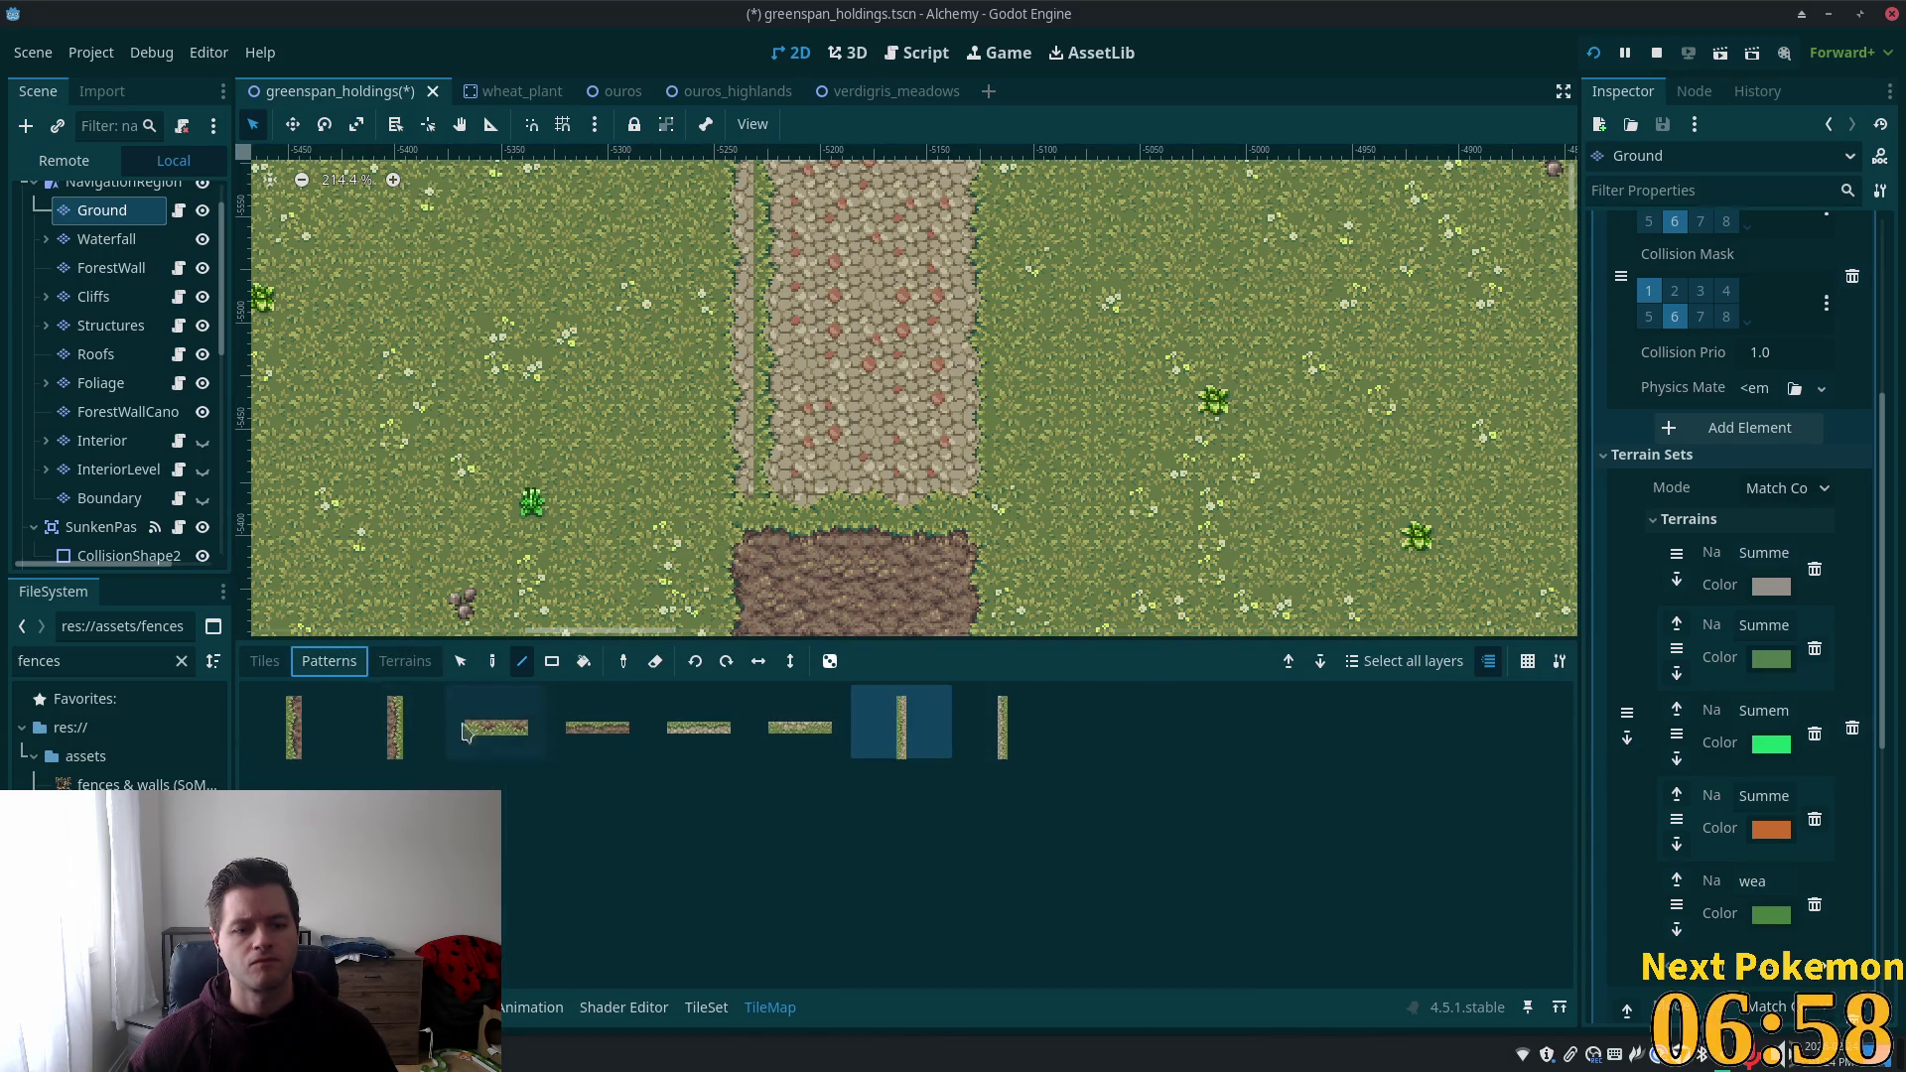
click(405, 661)
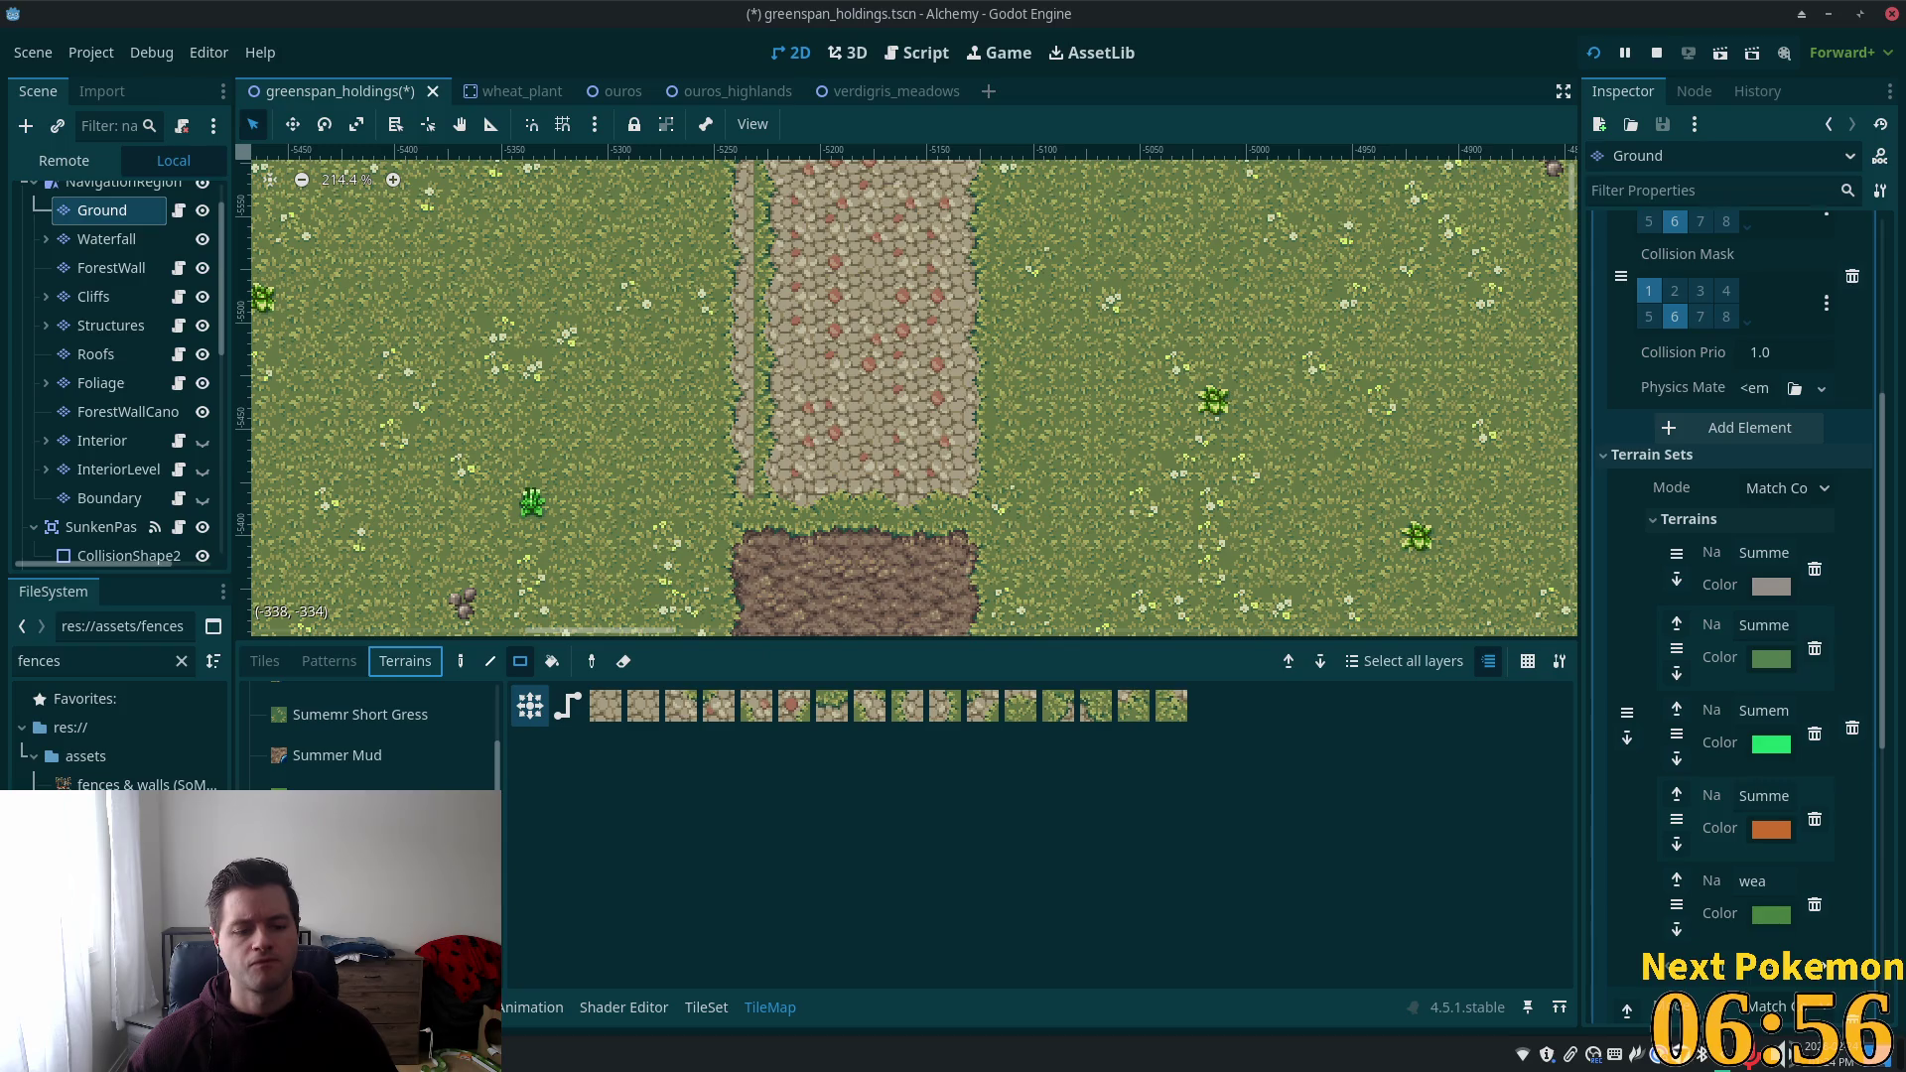
Paint terrain freehand down the empty strip on the cobble path's left edge.
scroll(772, 250, up, 5)
scroll(772, 250, down, 1)
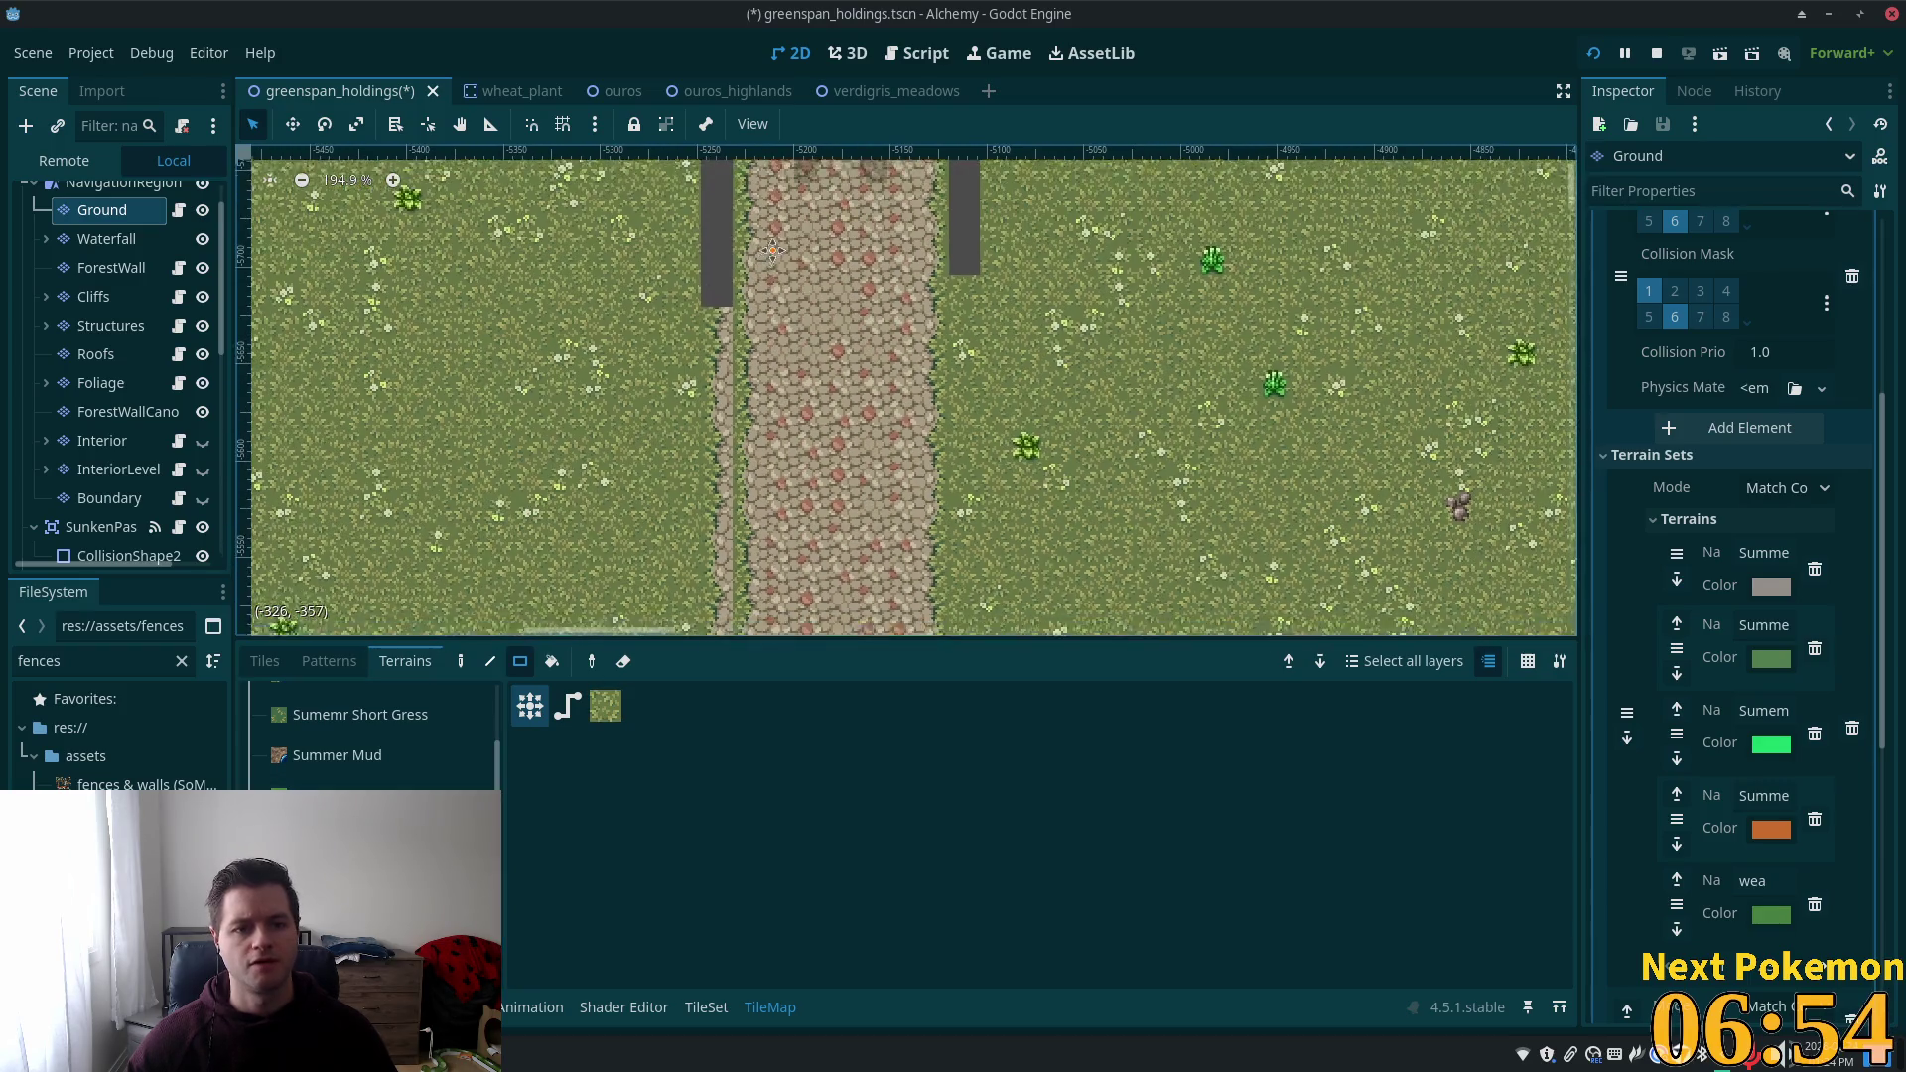
scroll(784, 374, down, 7)
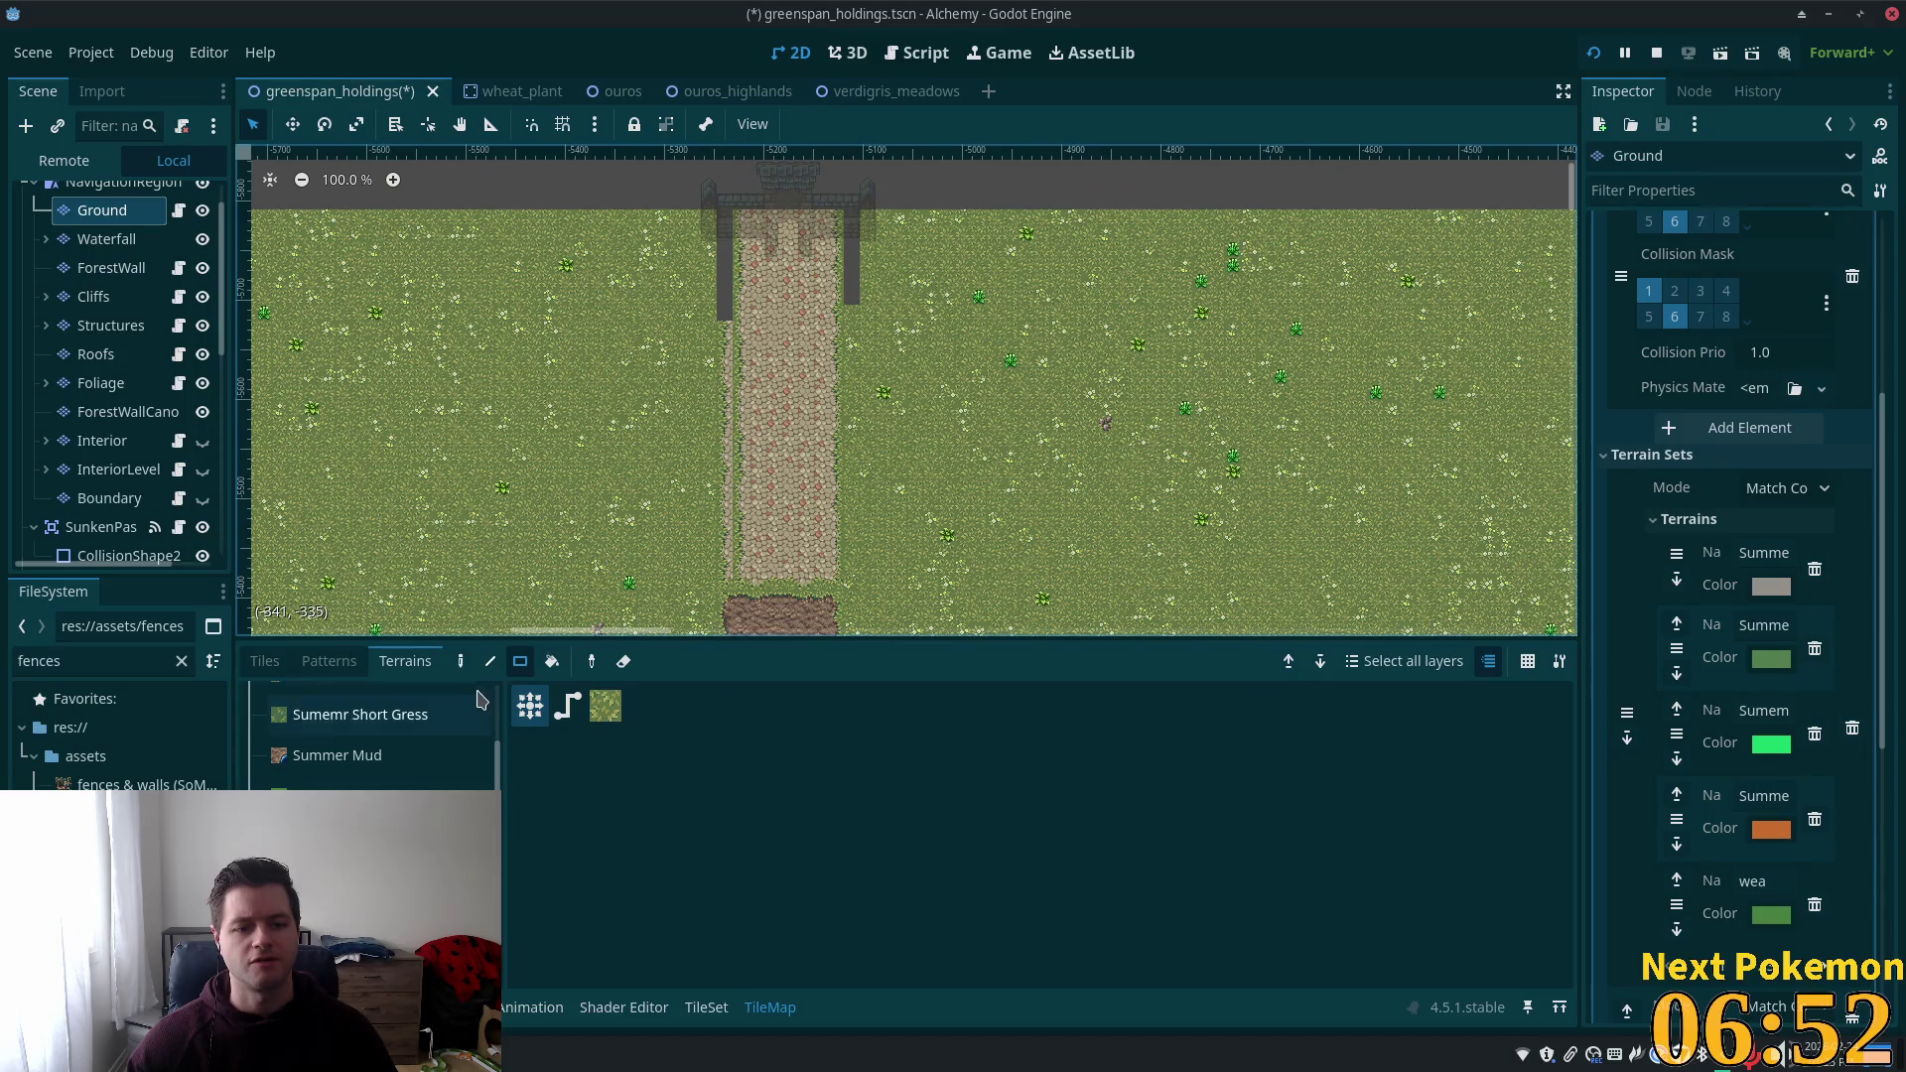
click(490, 661)
drag(725, 213, 736, 541)
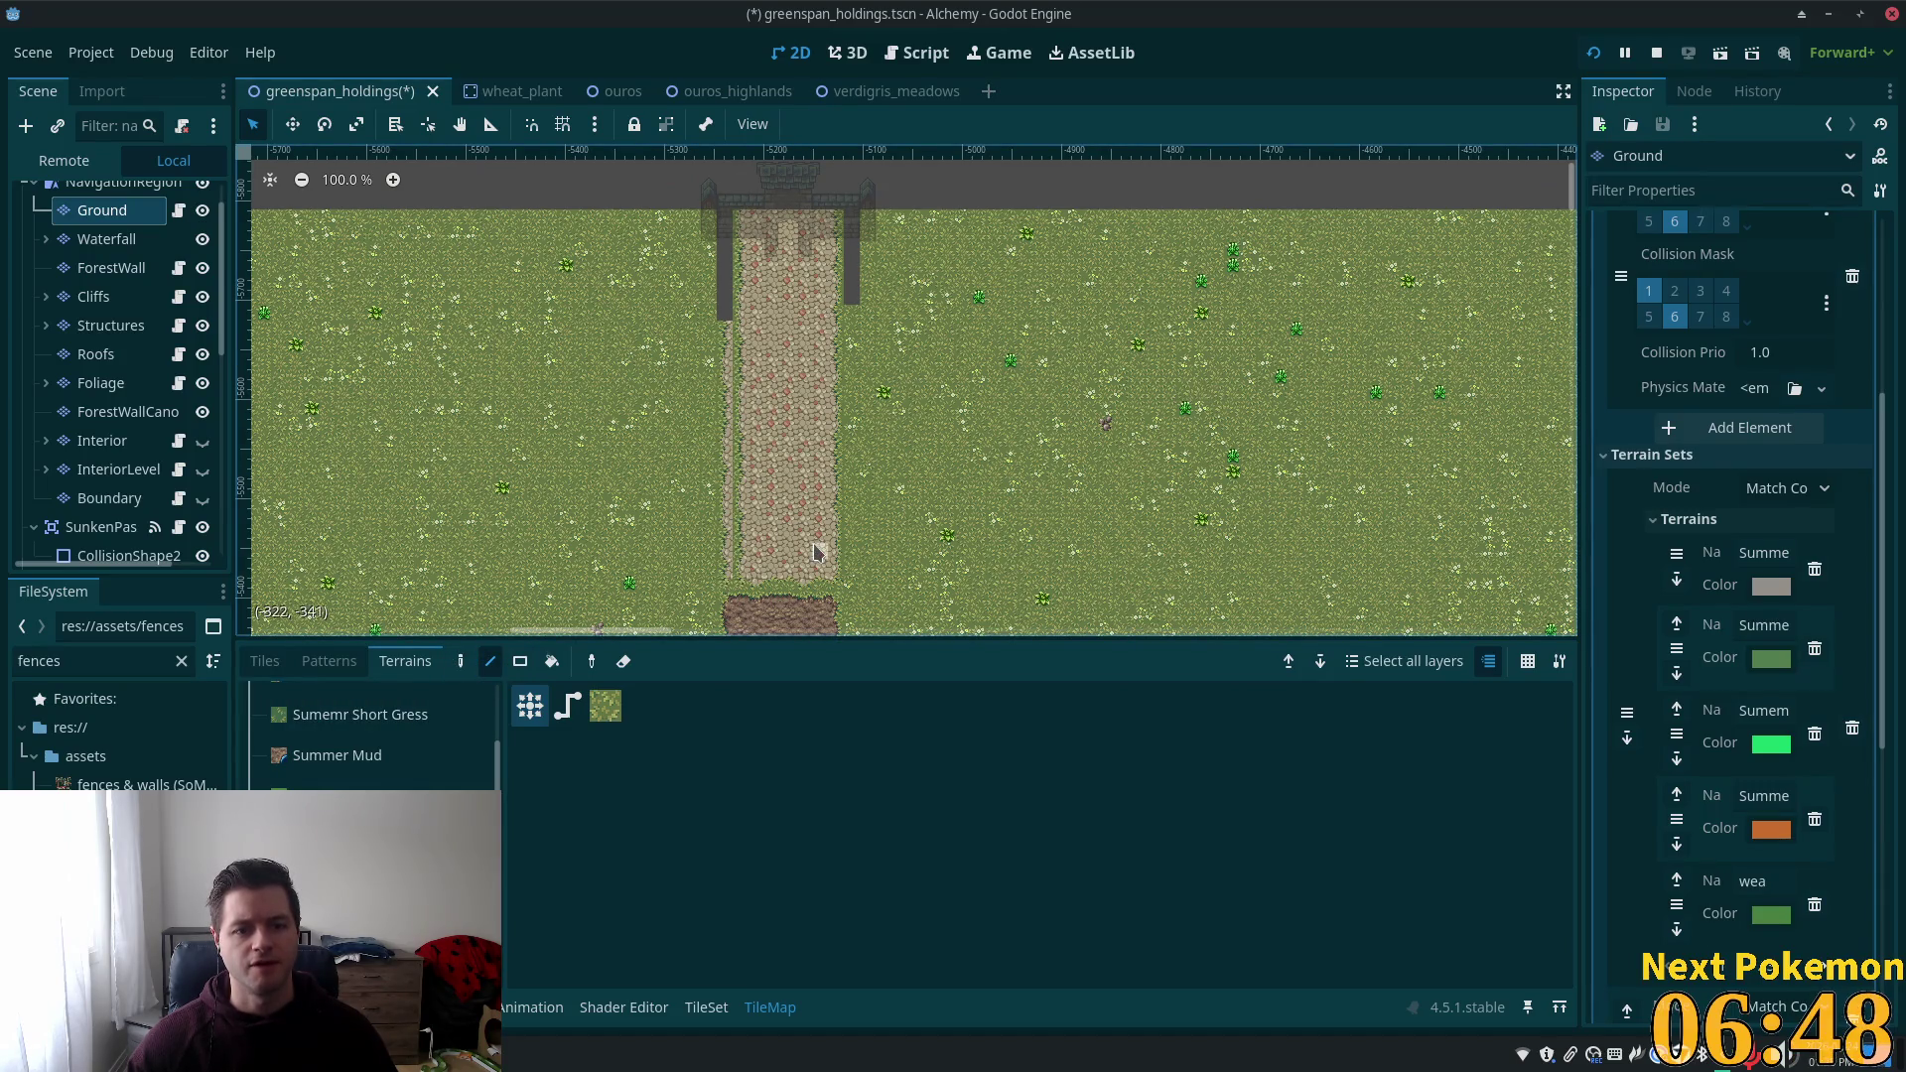
scroll(756, 410, up, 1)
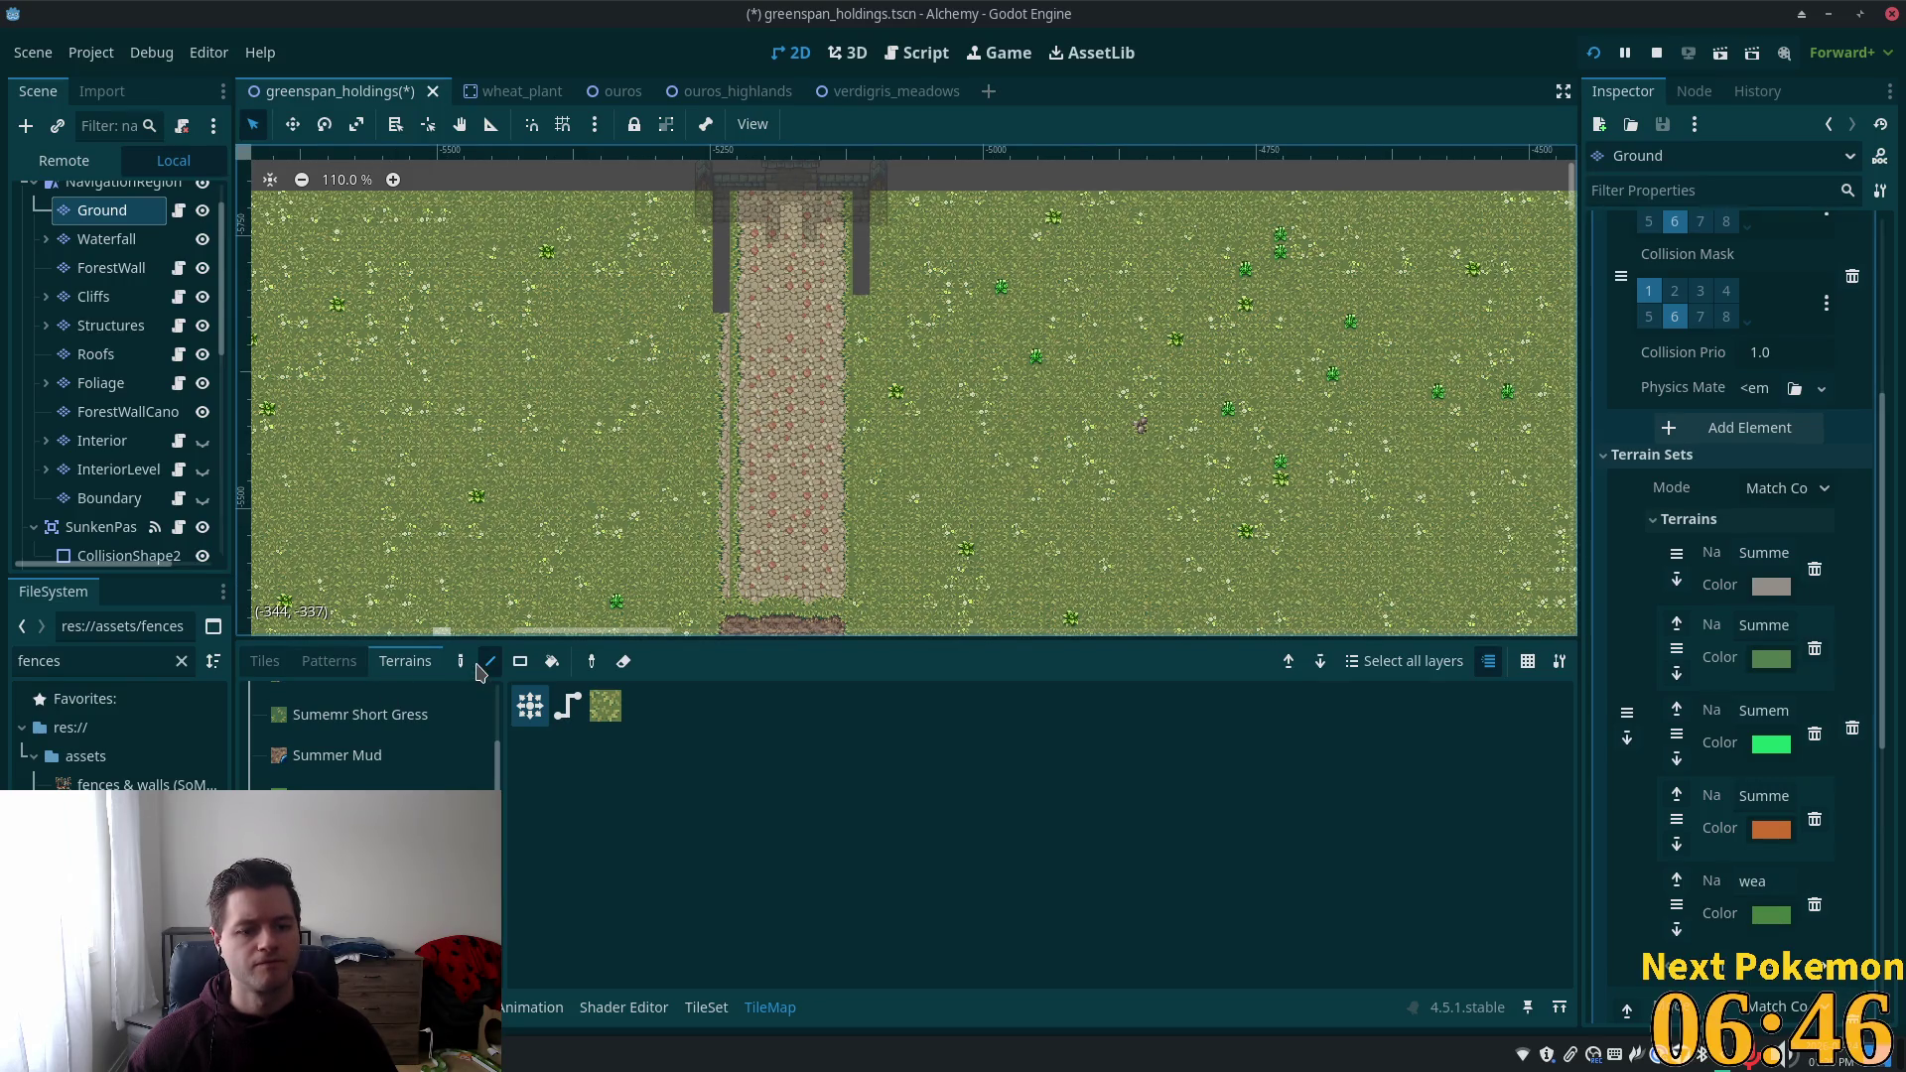
Select a tall column of field grass tiles on the map, then copy and paste it.
click(274, 659)
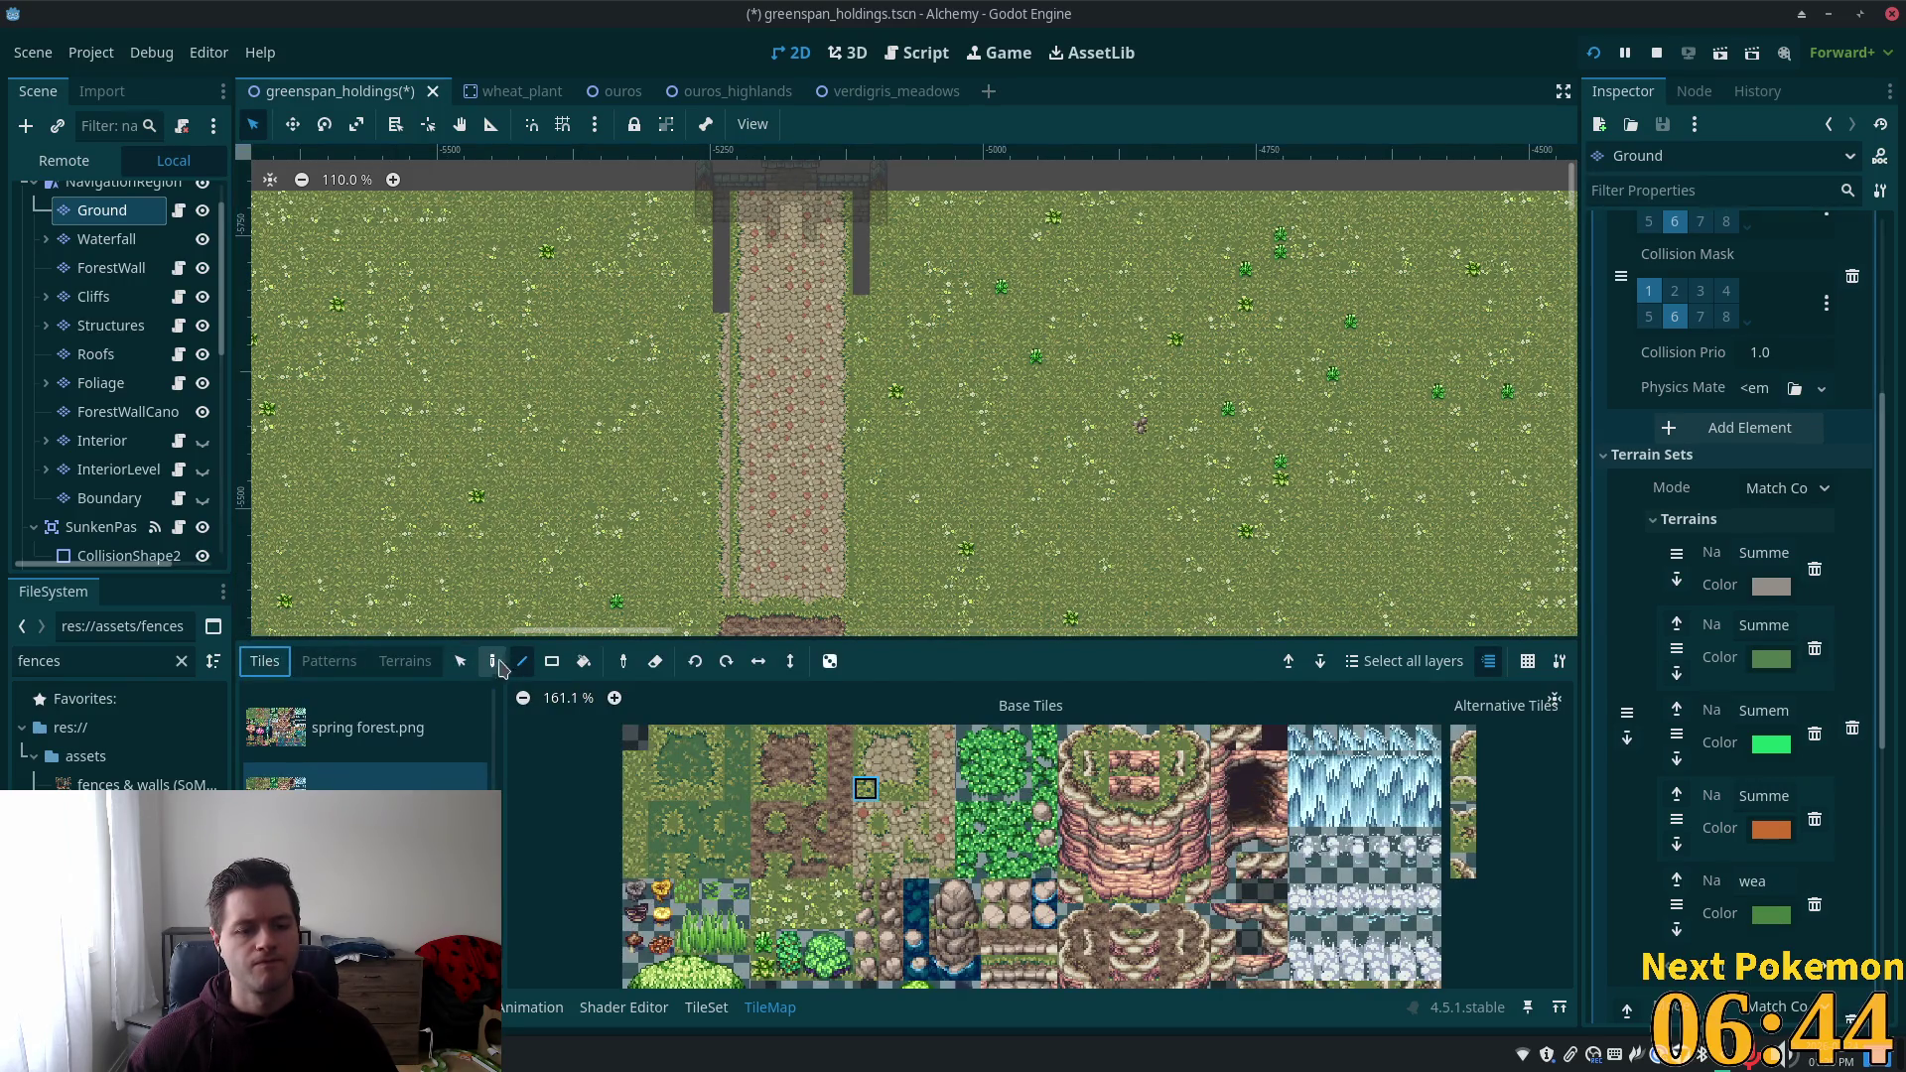
click(459, 661)
mouse_move(537, 226)
mouse_down()
mouse_move(505, 707)
mouse_move(546, 594)
mouse_move(523, 587)
mouse_up()
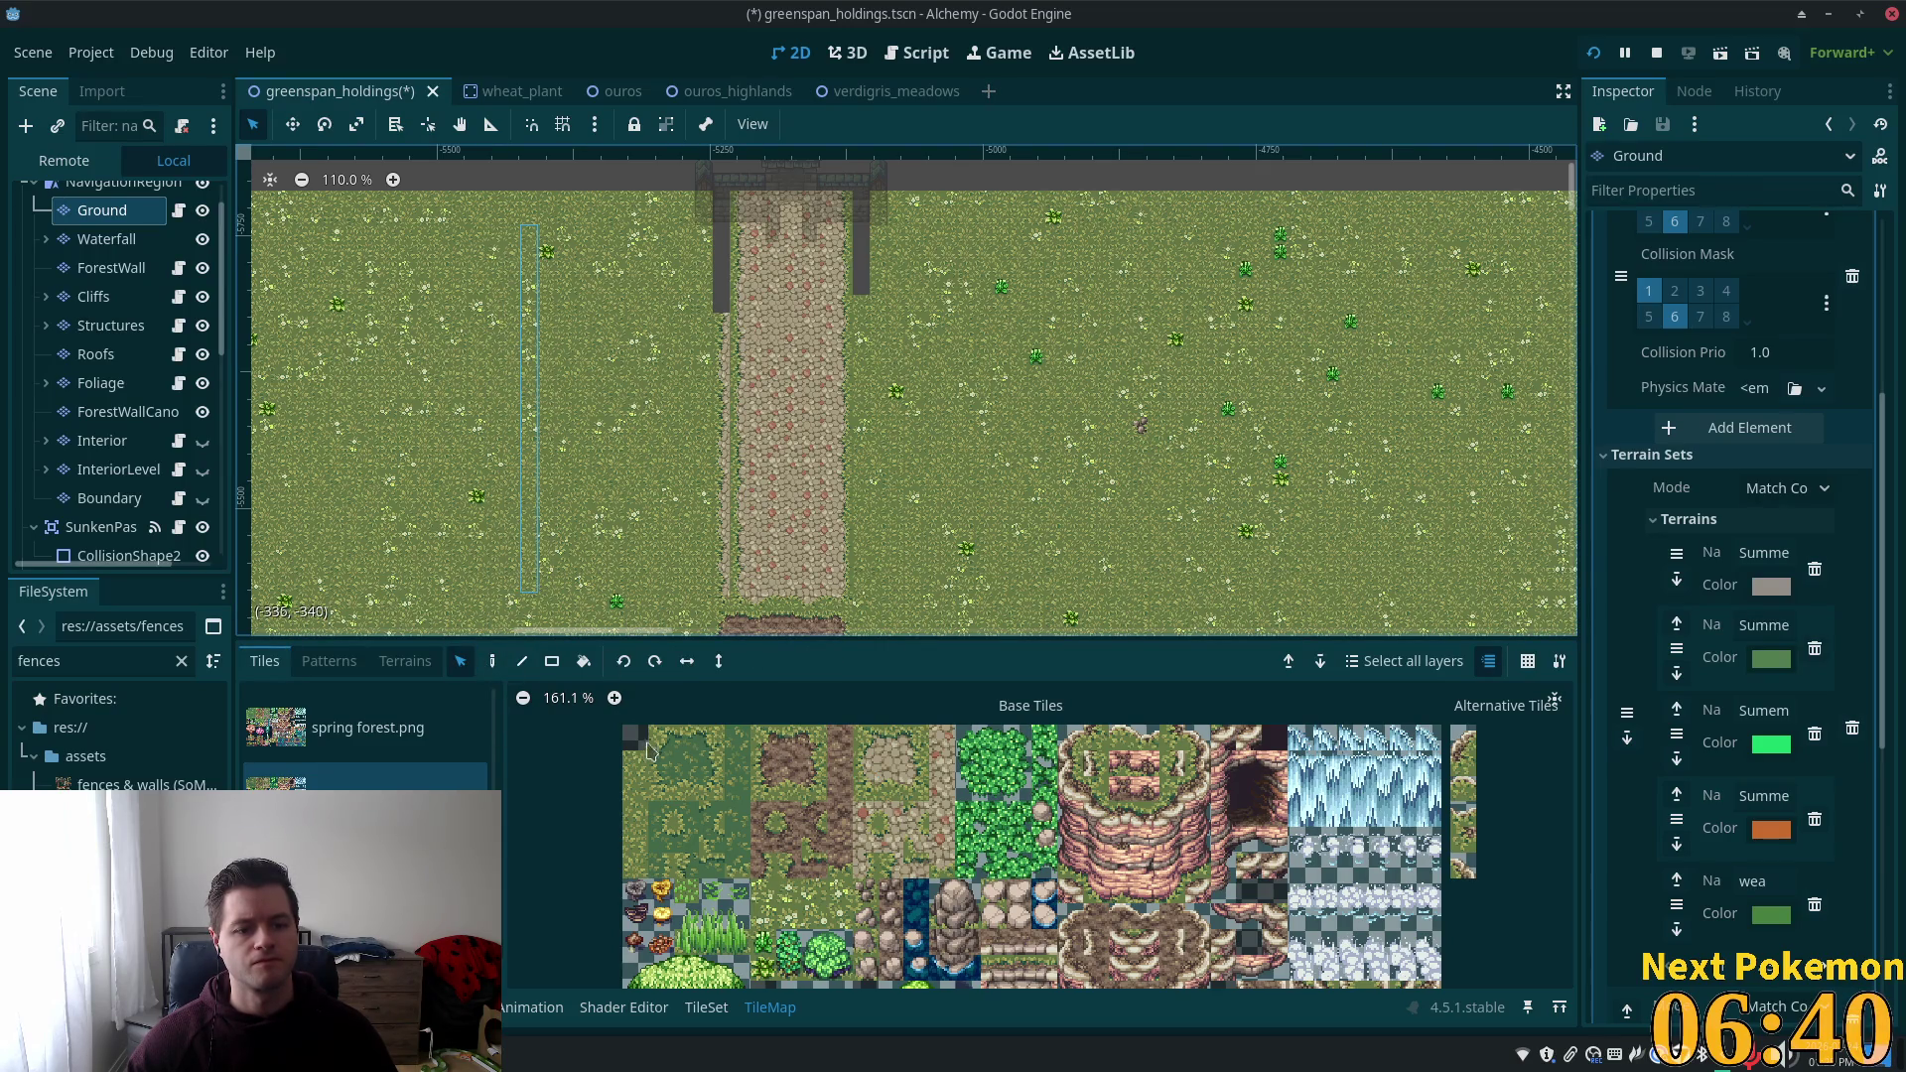
key(ctrl+c)
key(ctrl+v)
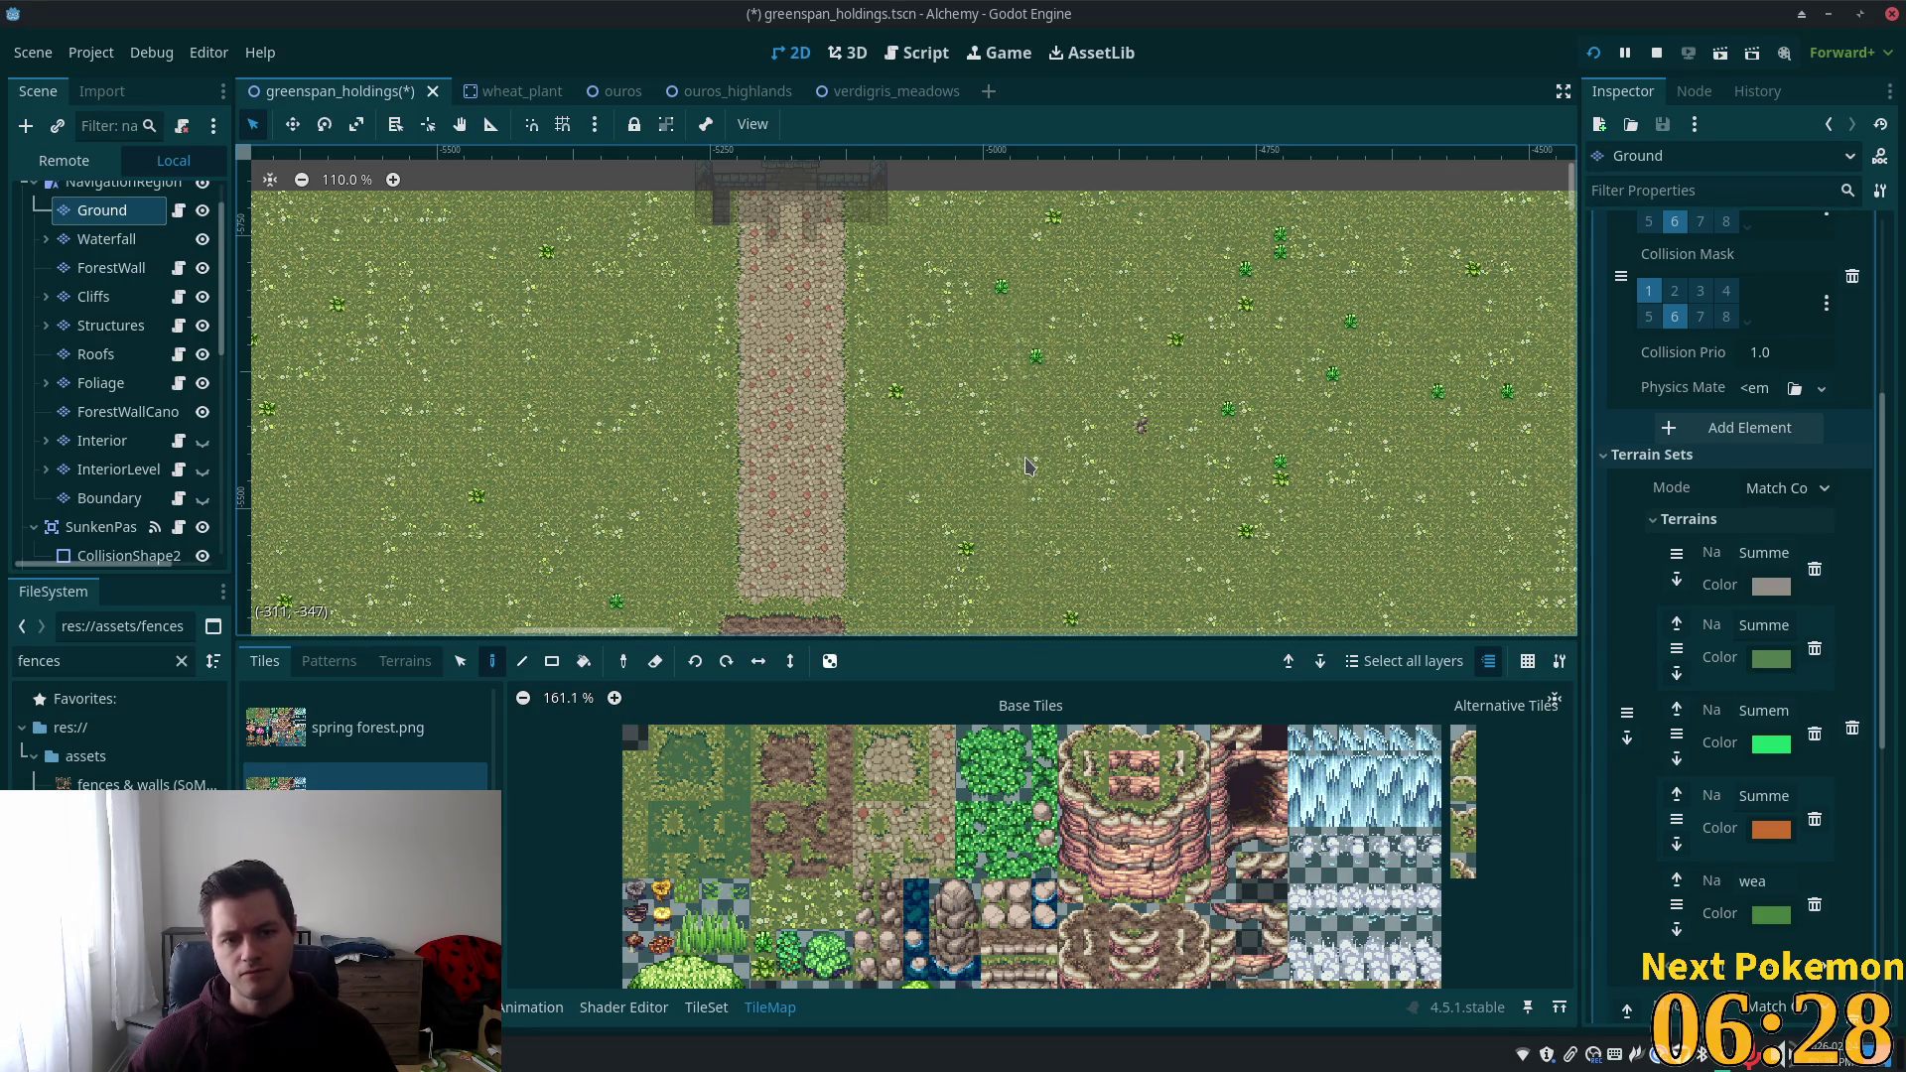
Select the thin strip beside the dirt path's left edge and place tiles into it.
scroll(898, 571, down, 3)
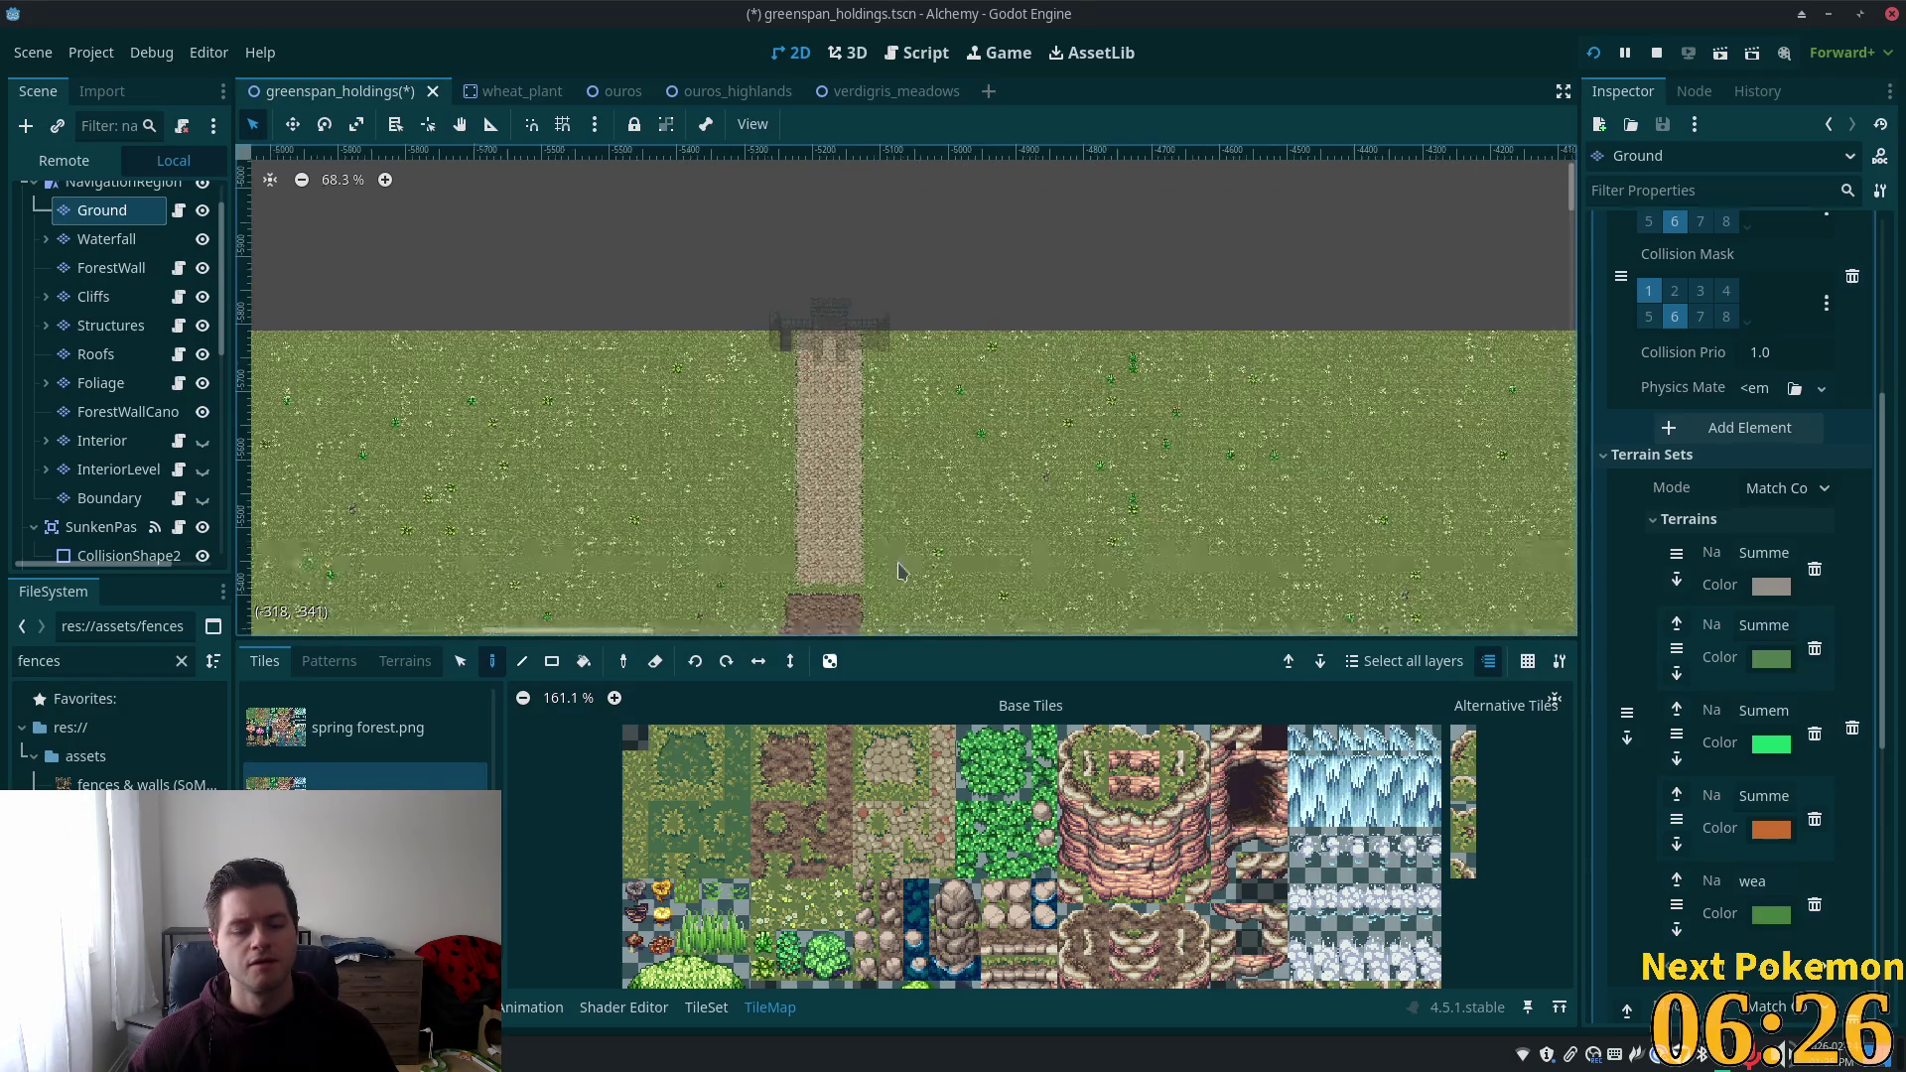
scroll(898, 571, down, 5)
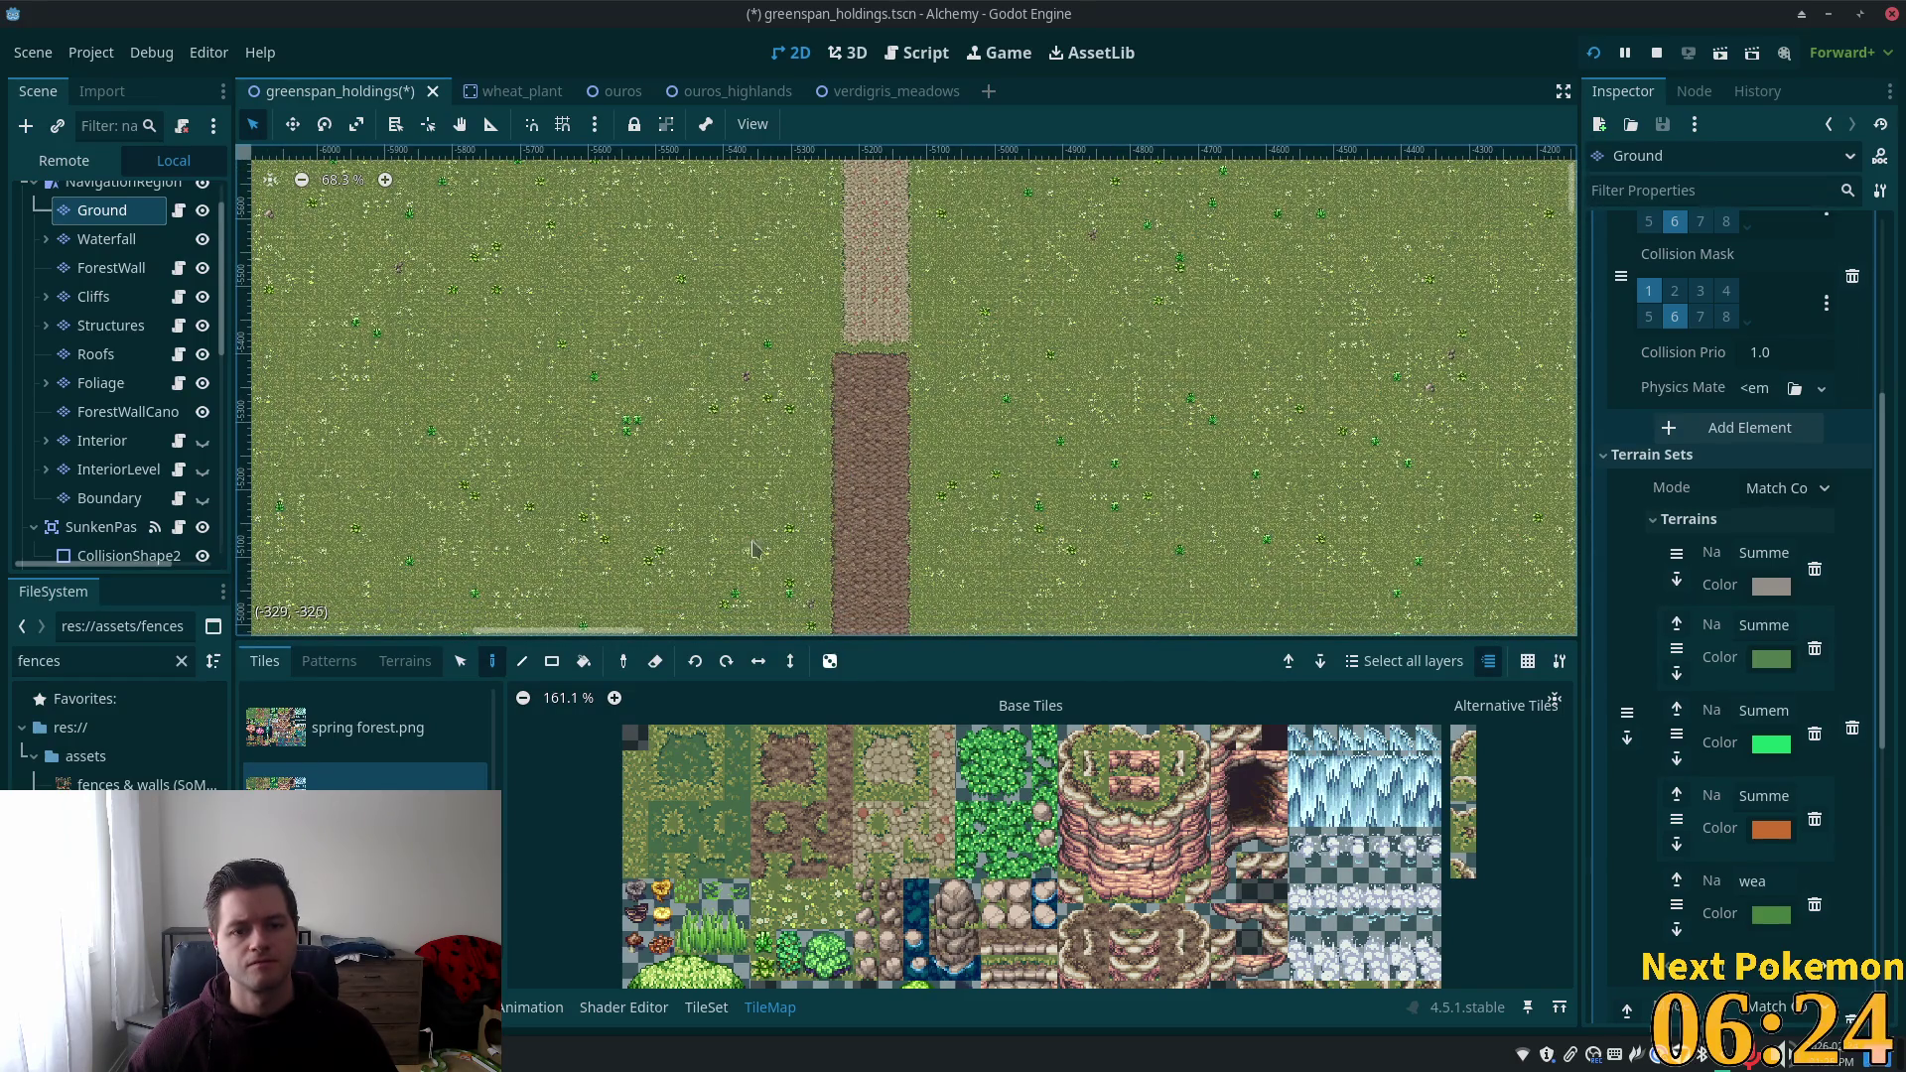
click(460, 660)
scroll(1026, 314, down, 3)
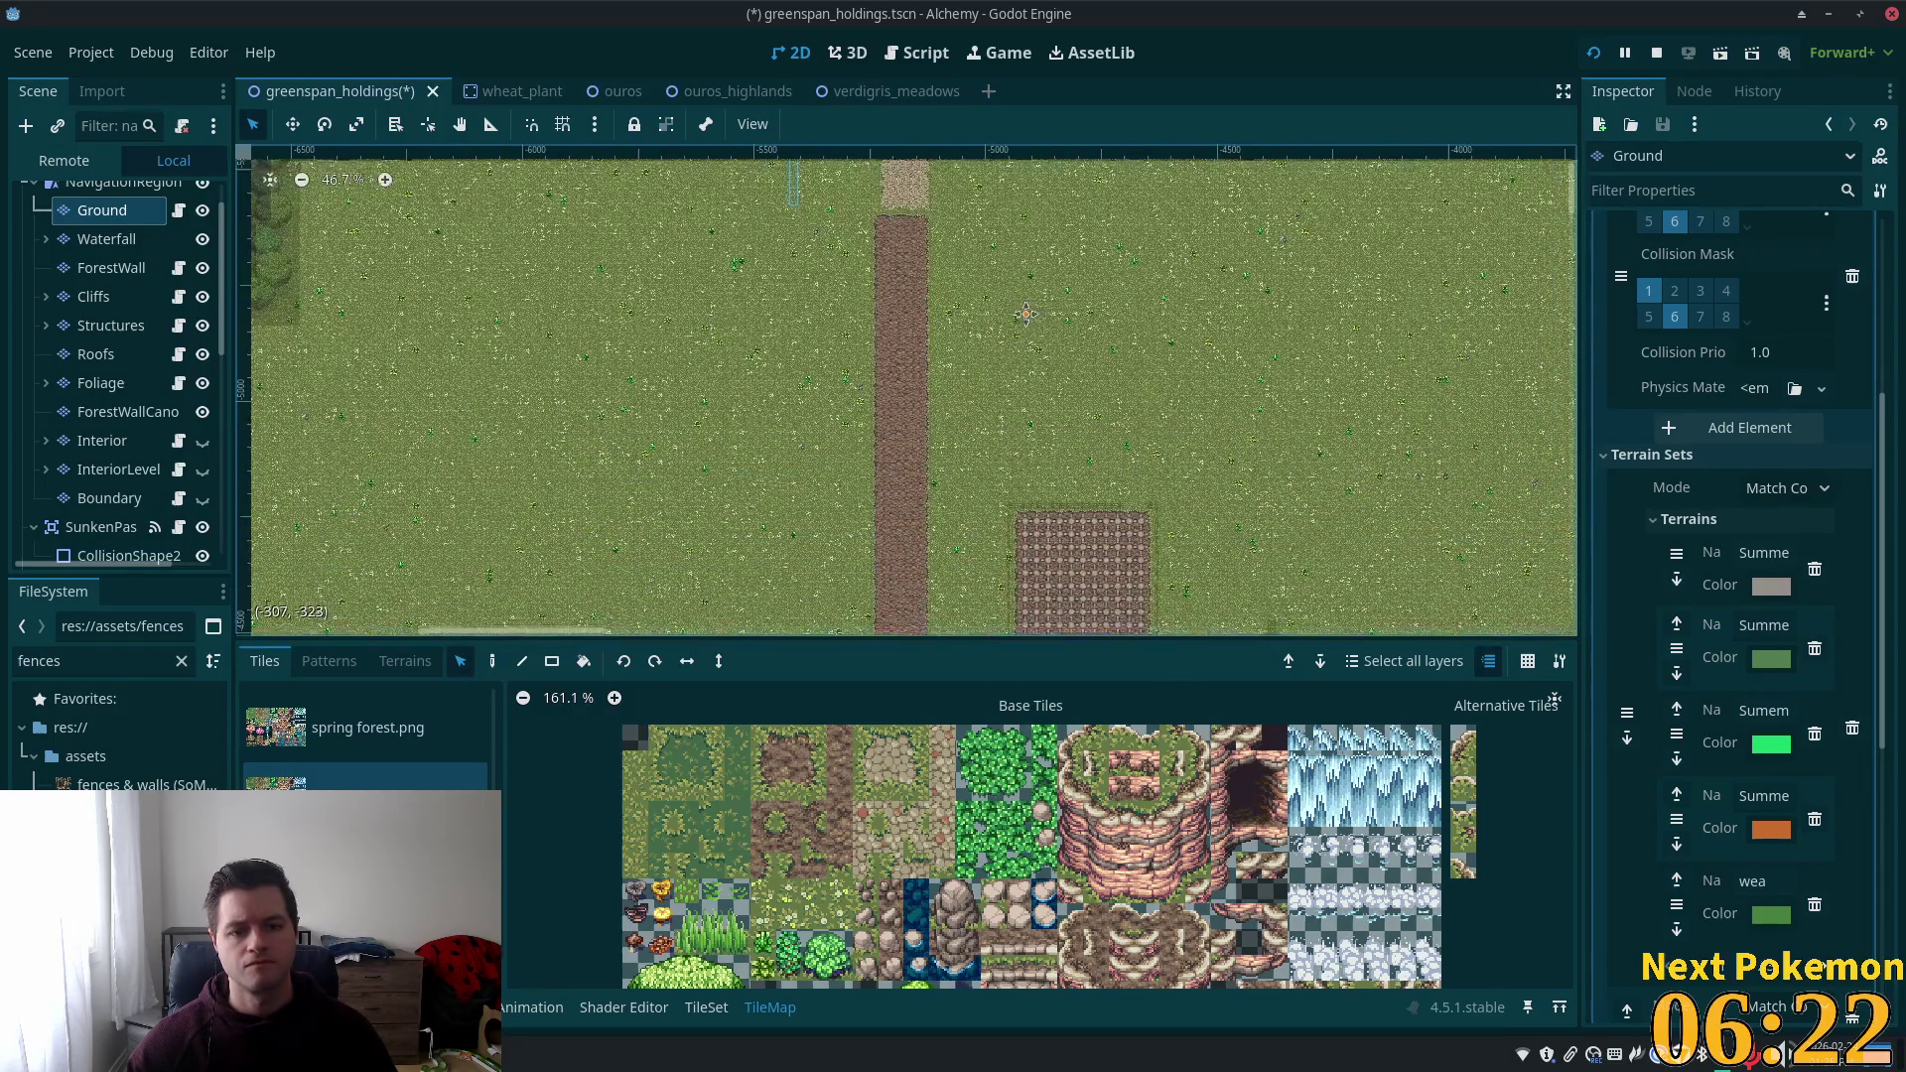
scroll(1025, 314, down, 2)
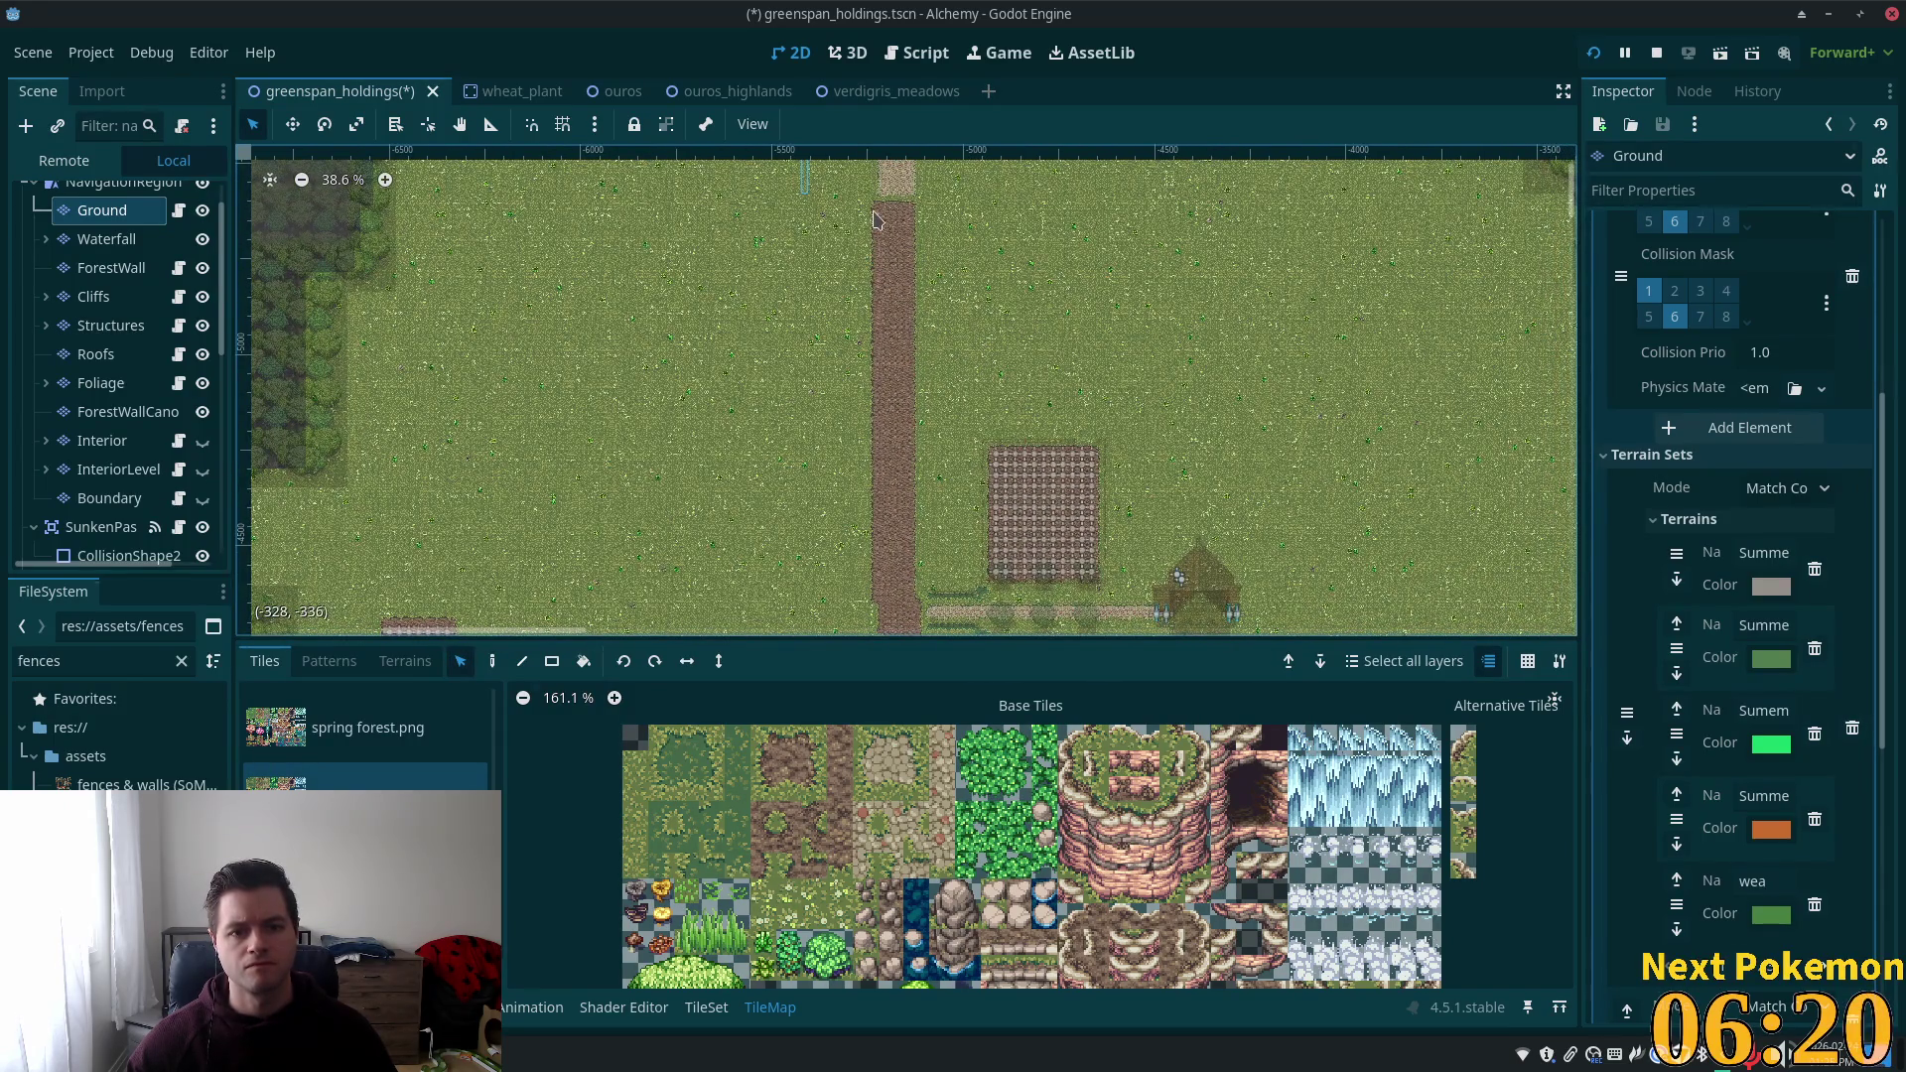
mouse_move(873, 212)
mouse_down()
mouse_move(873, 600)
mouse_move(850, 606)
mouse_up()
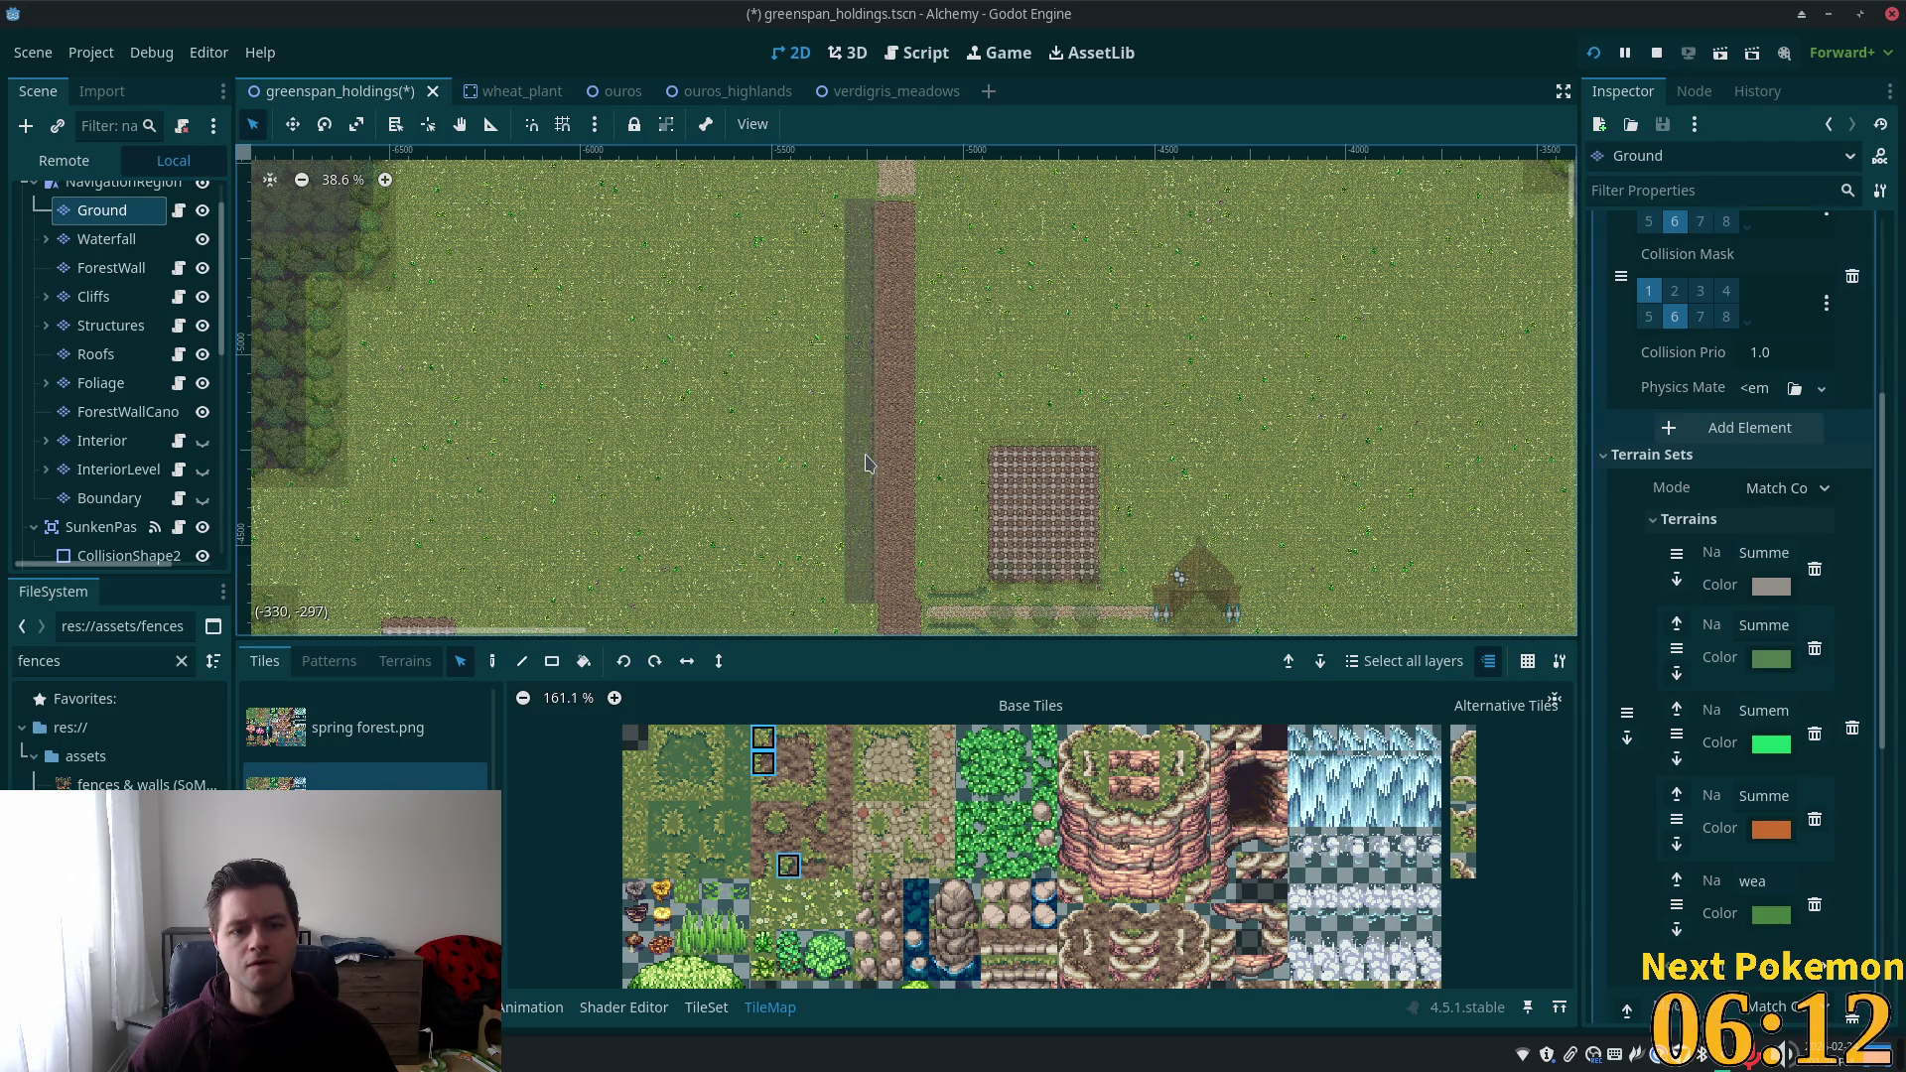
click(864, 463)
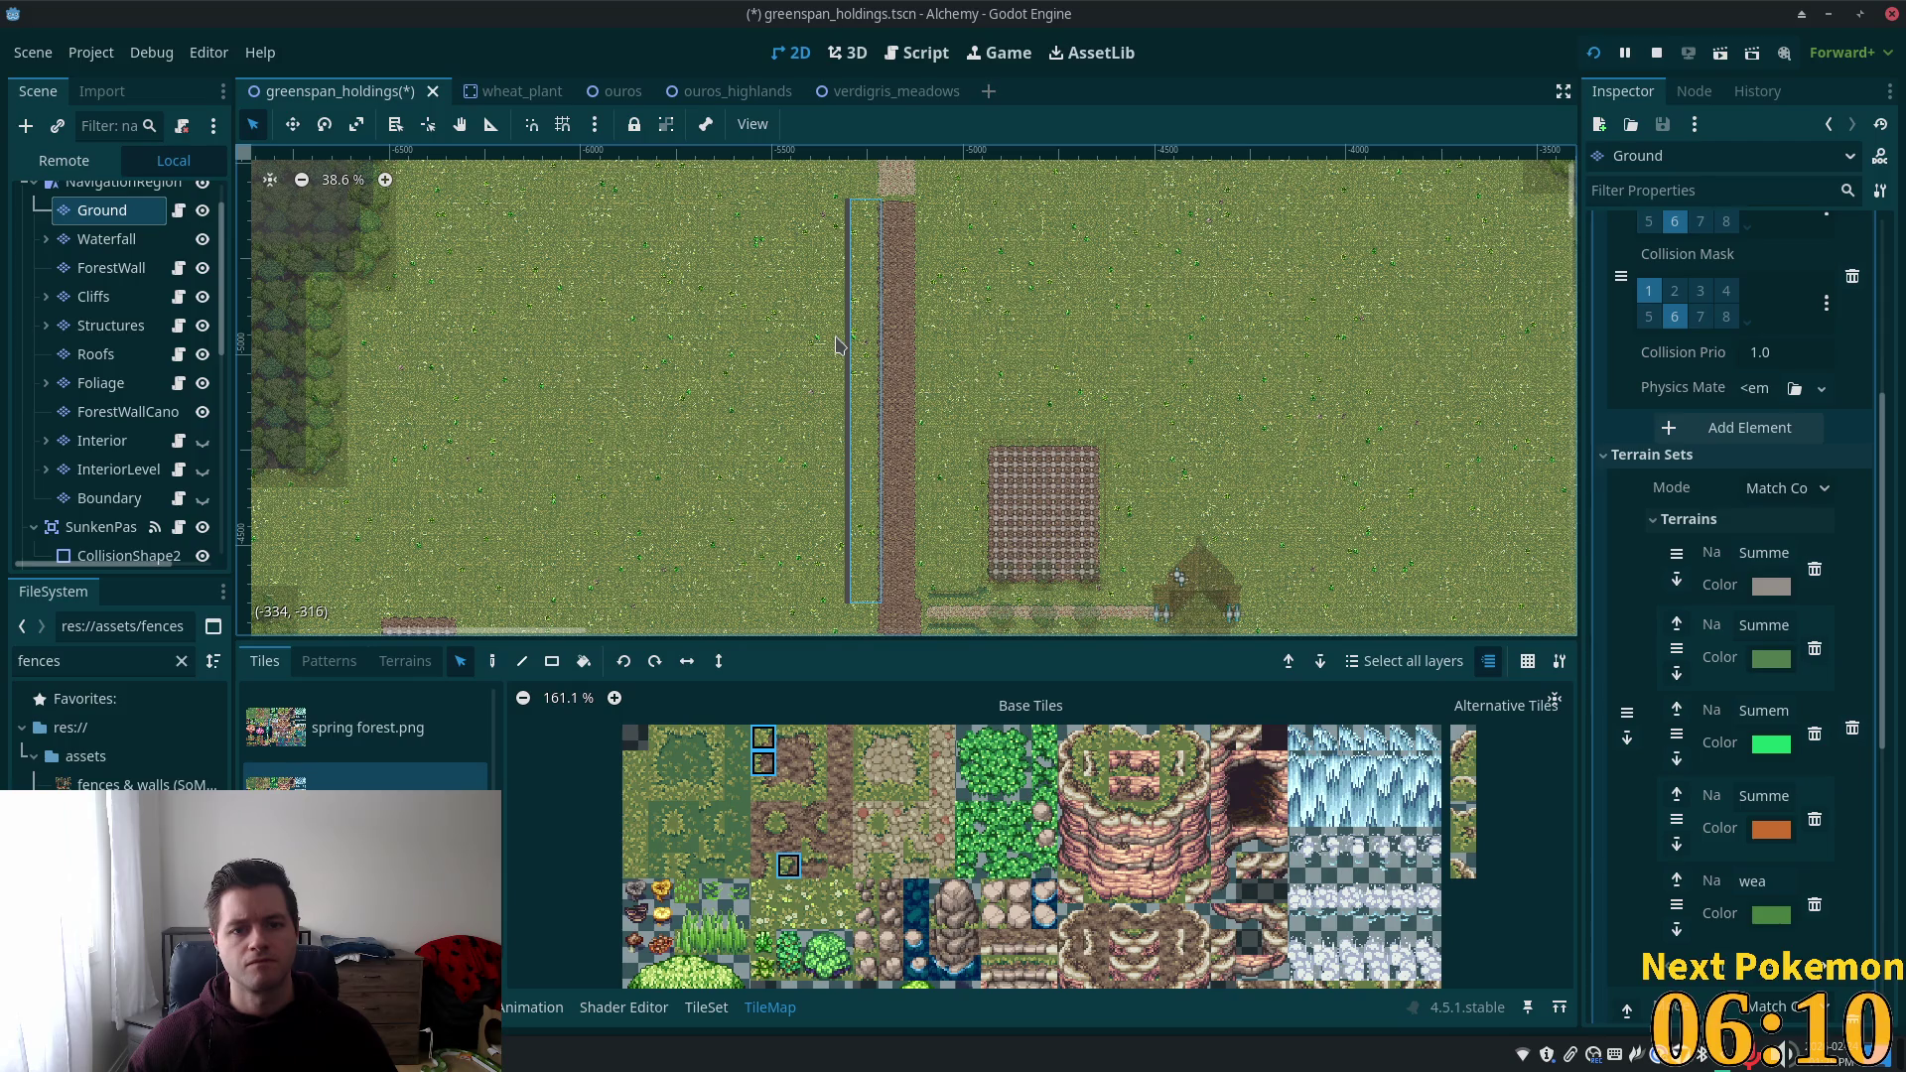
Reselect the strip beside the path, return to painting, and save the greenspan_holdings scene.
click(834, 206)
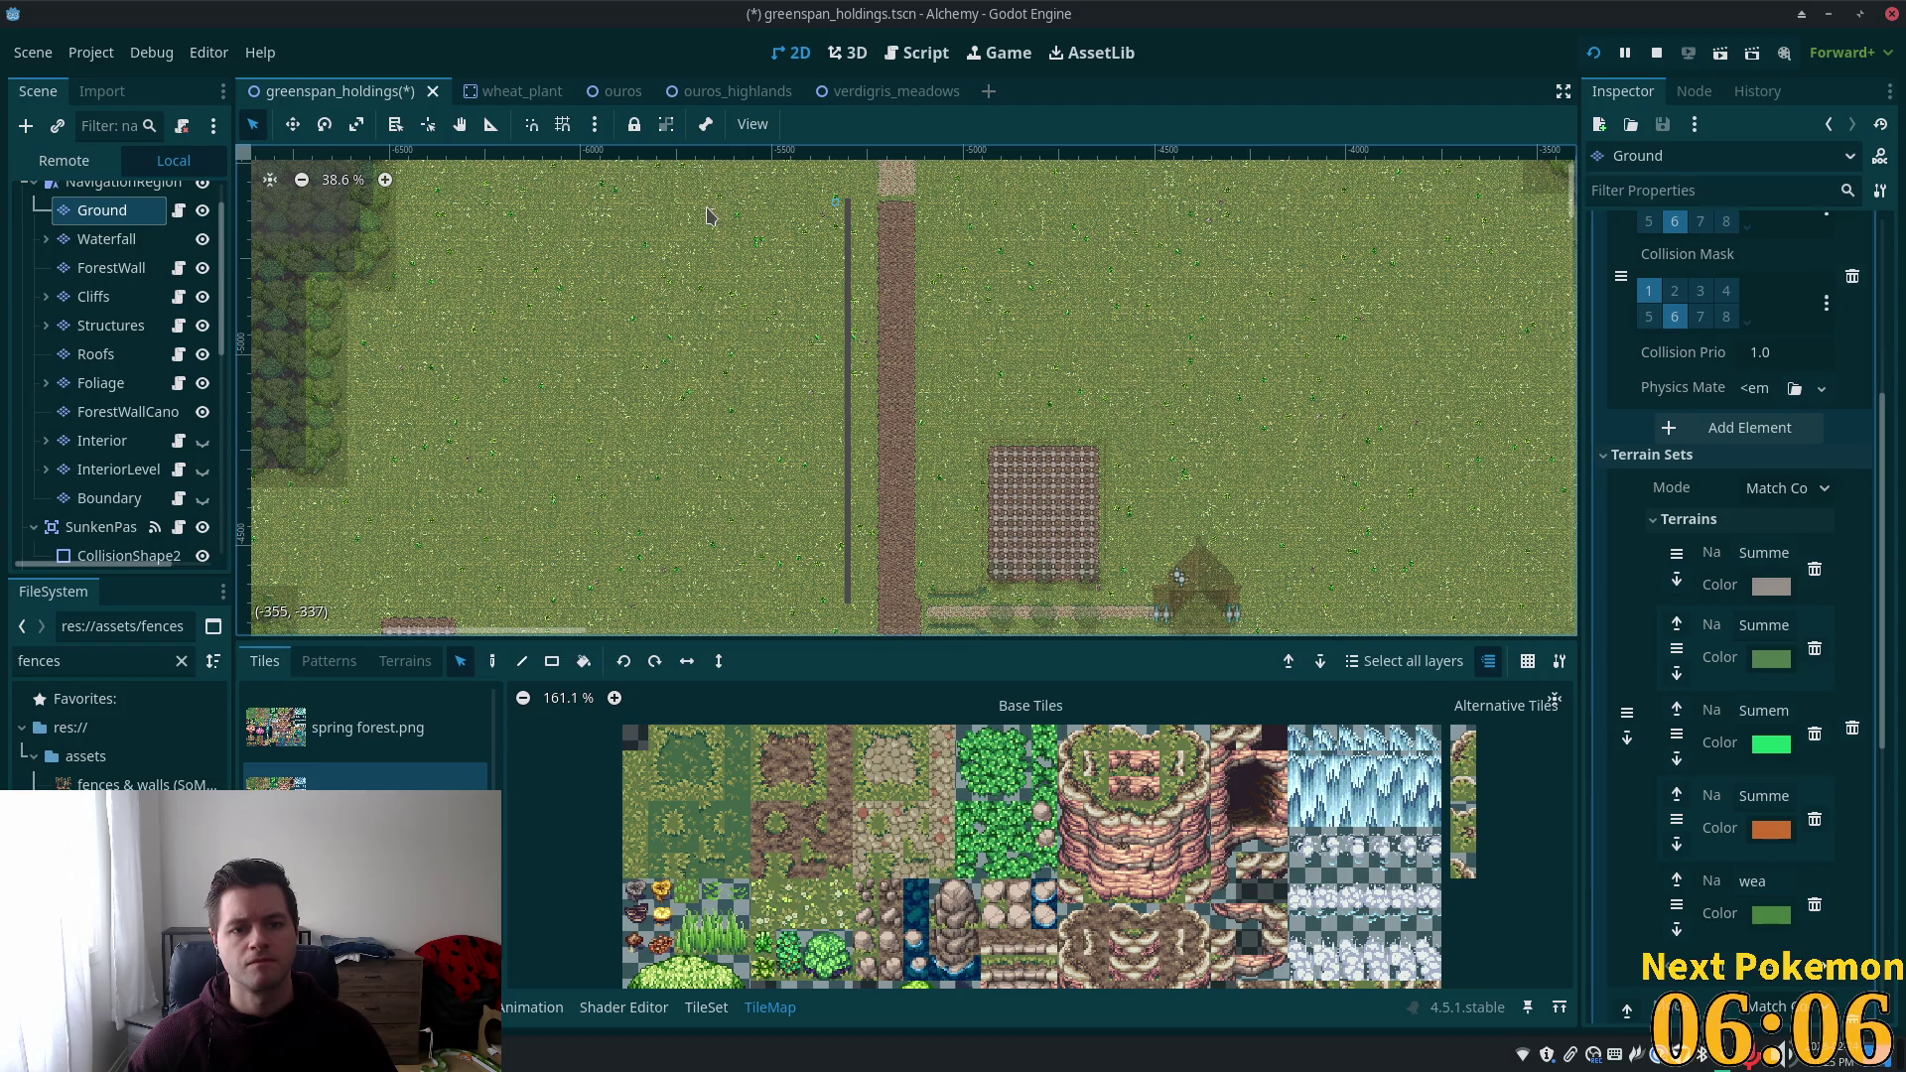
drag(693, 341, 693, 608)
click(491, 661)
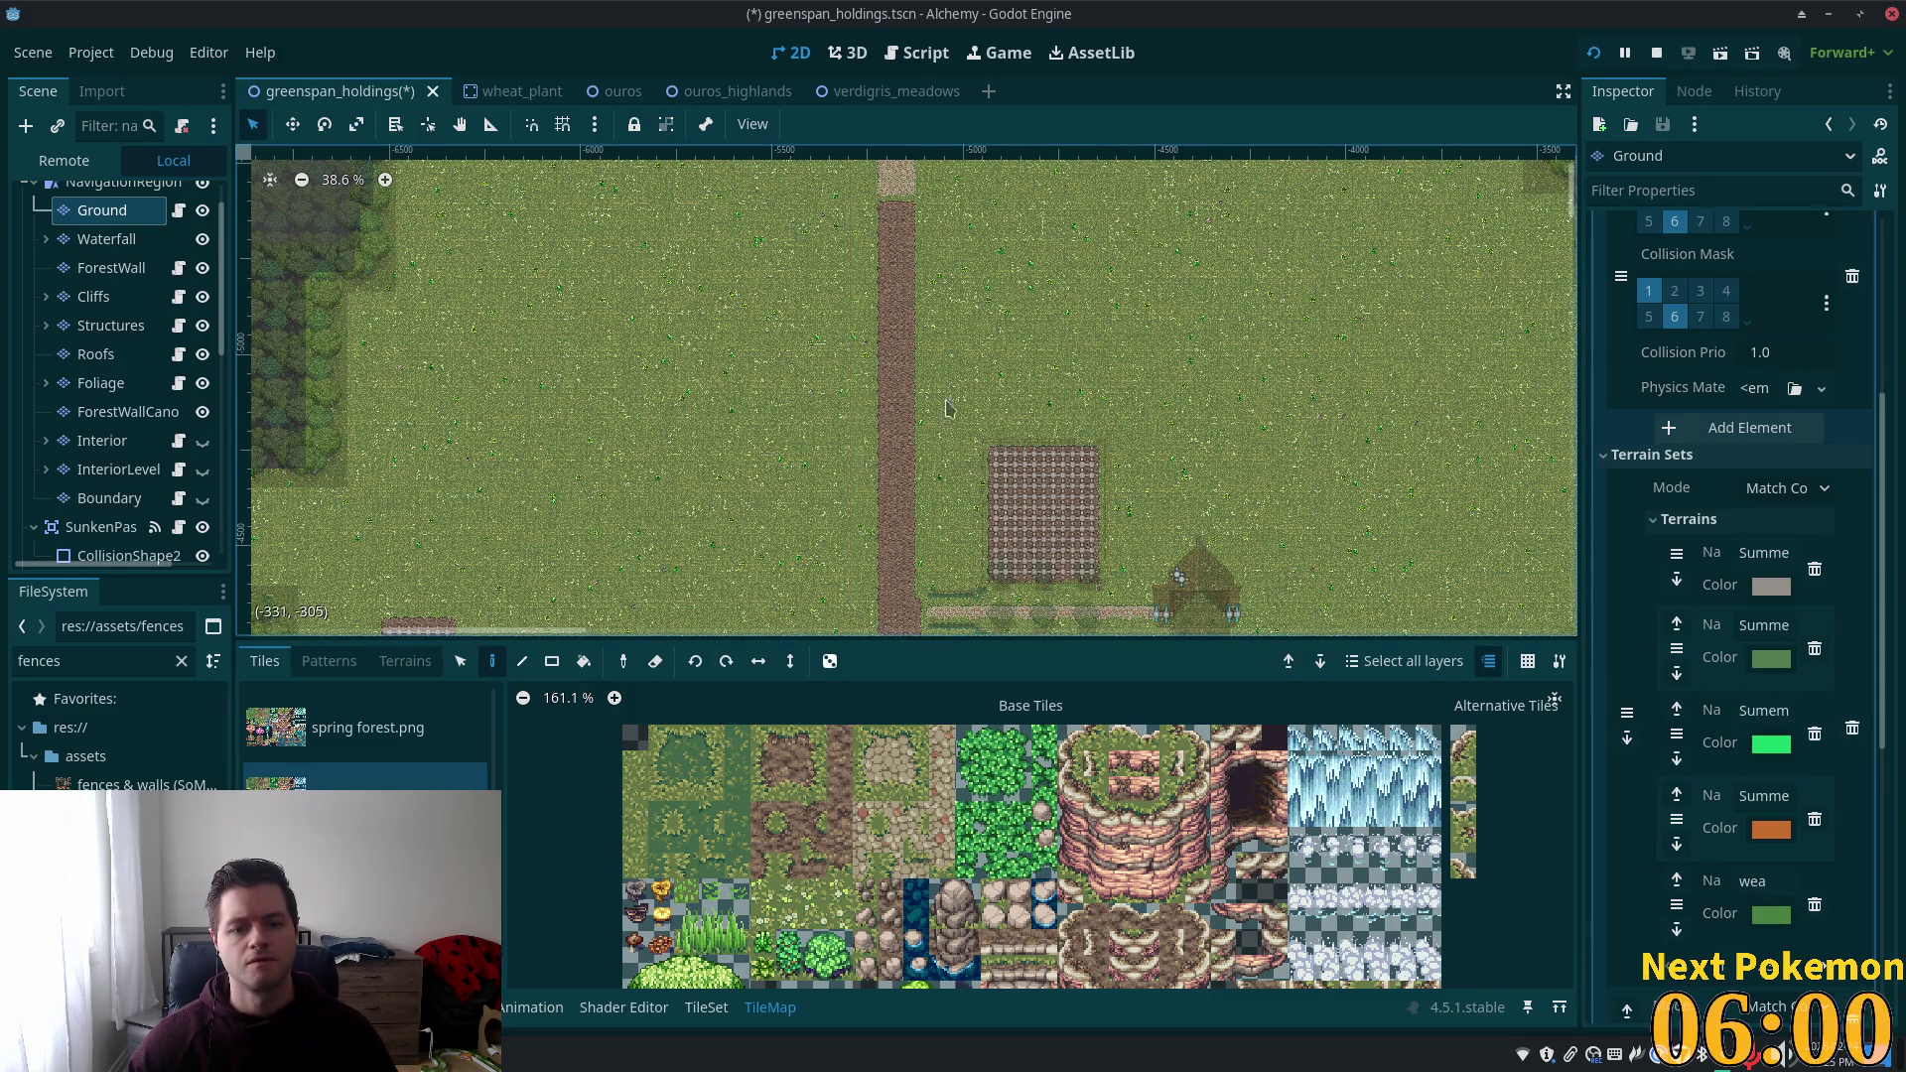
scroll(1129, 365, up, 5)
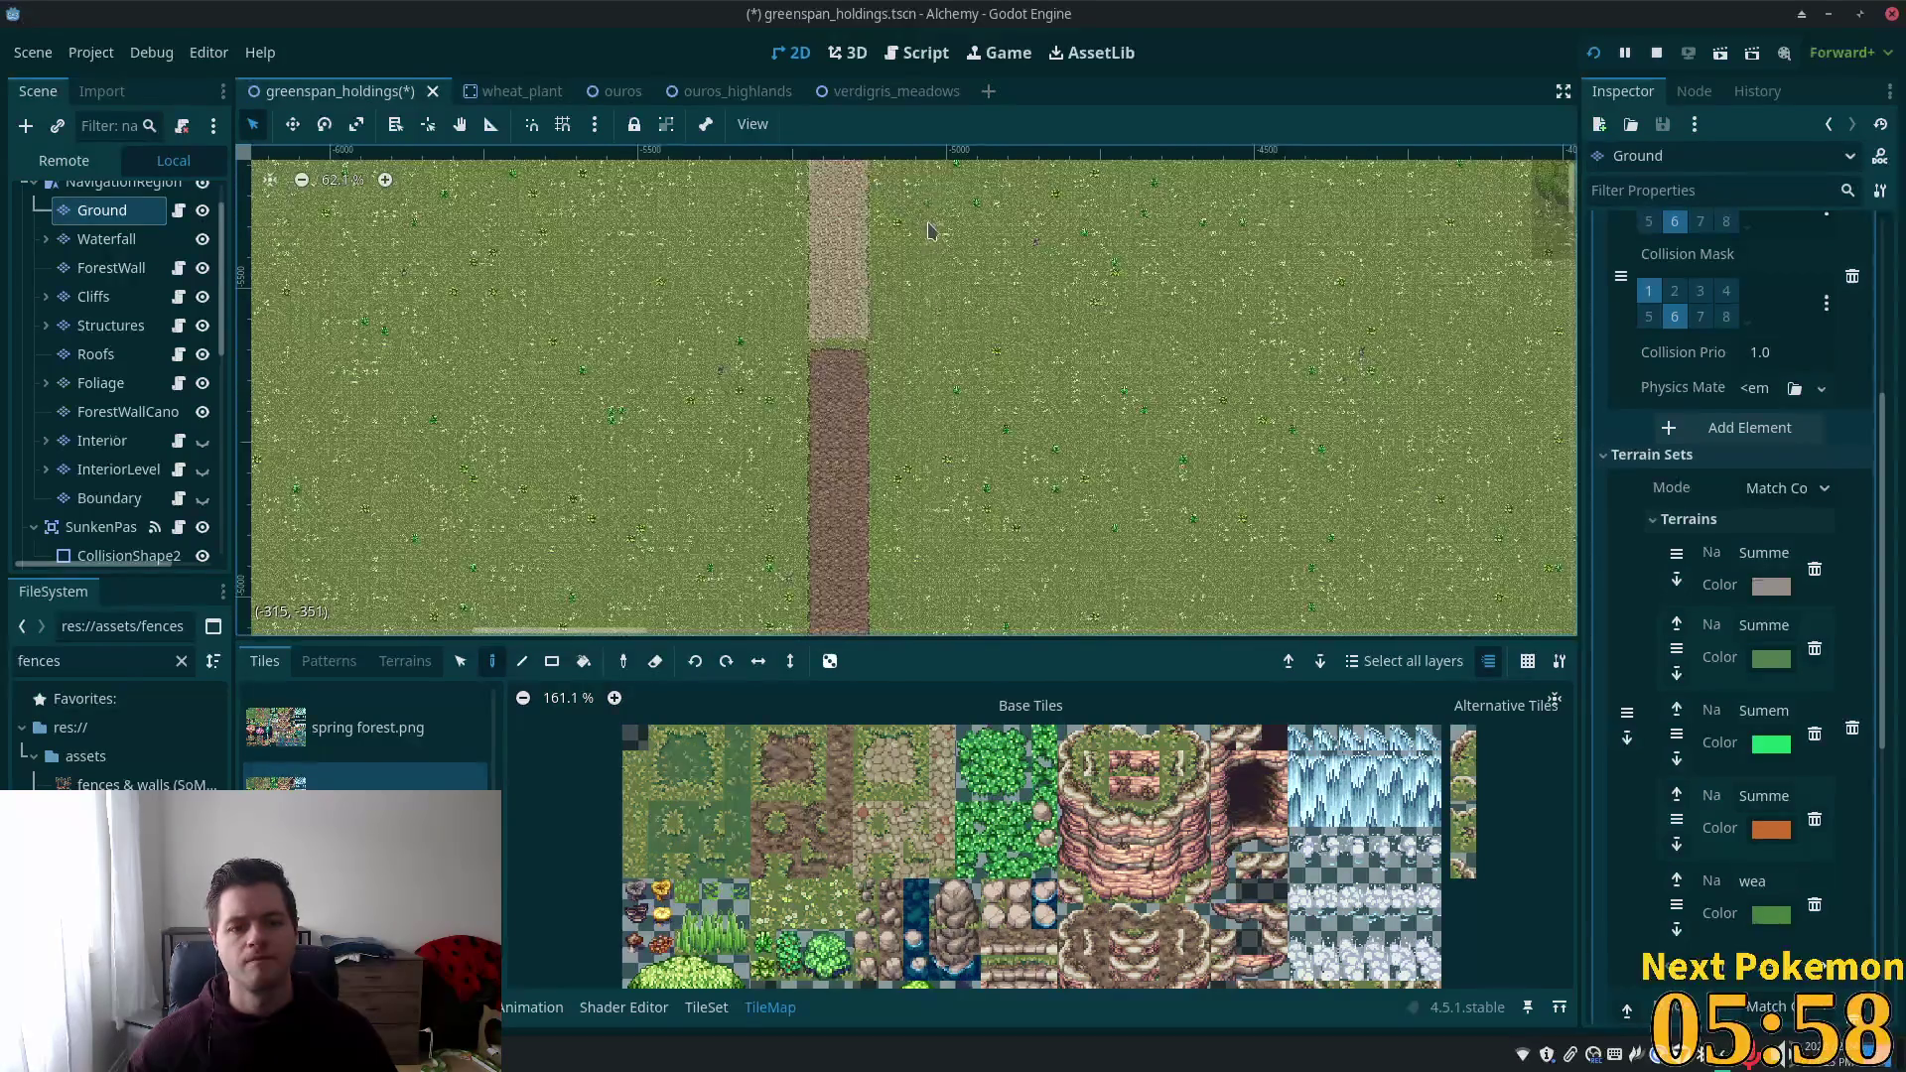
key(ctrl+s)
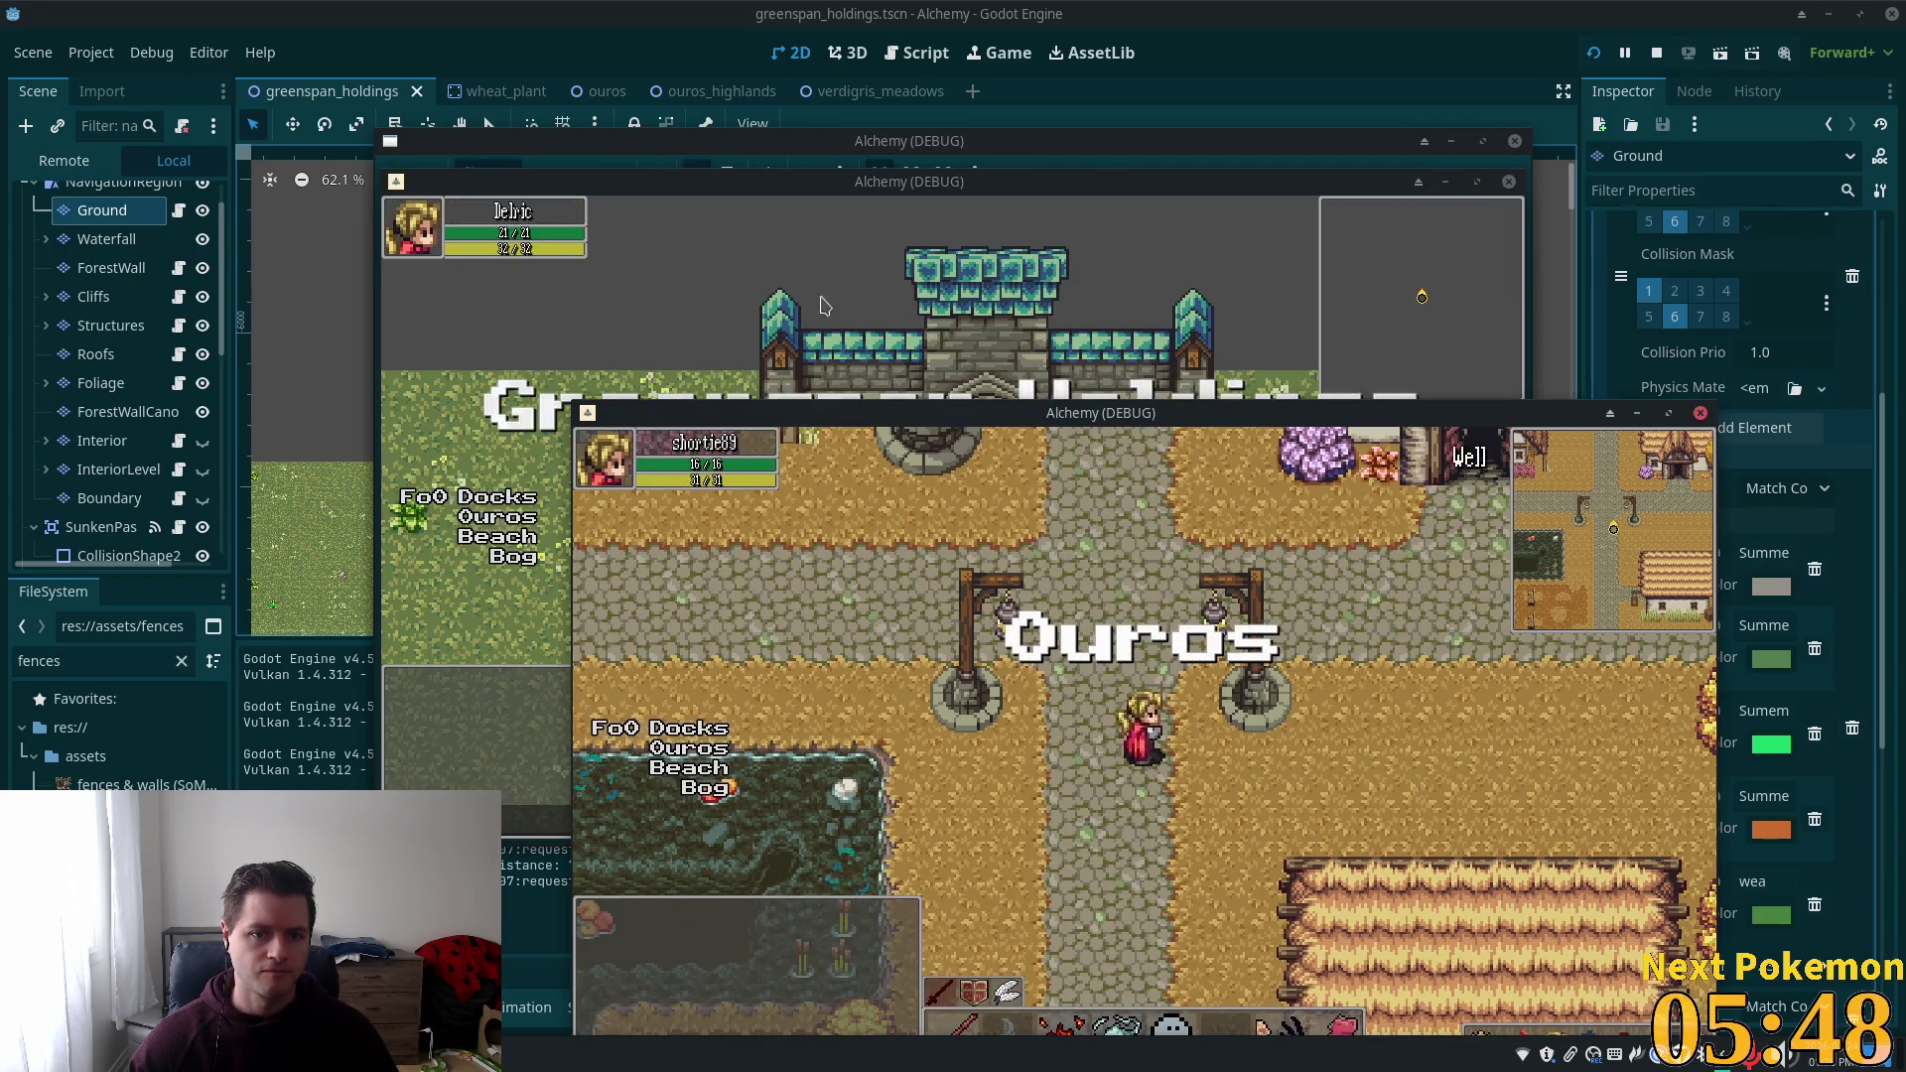
In the Alchemy debug window, walk the player to the castle gate, back south, then around the gatehouse.
click(823, 304)
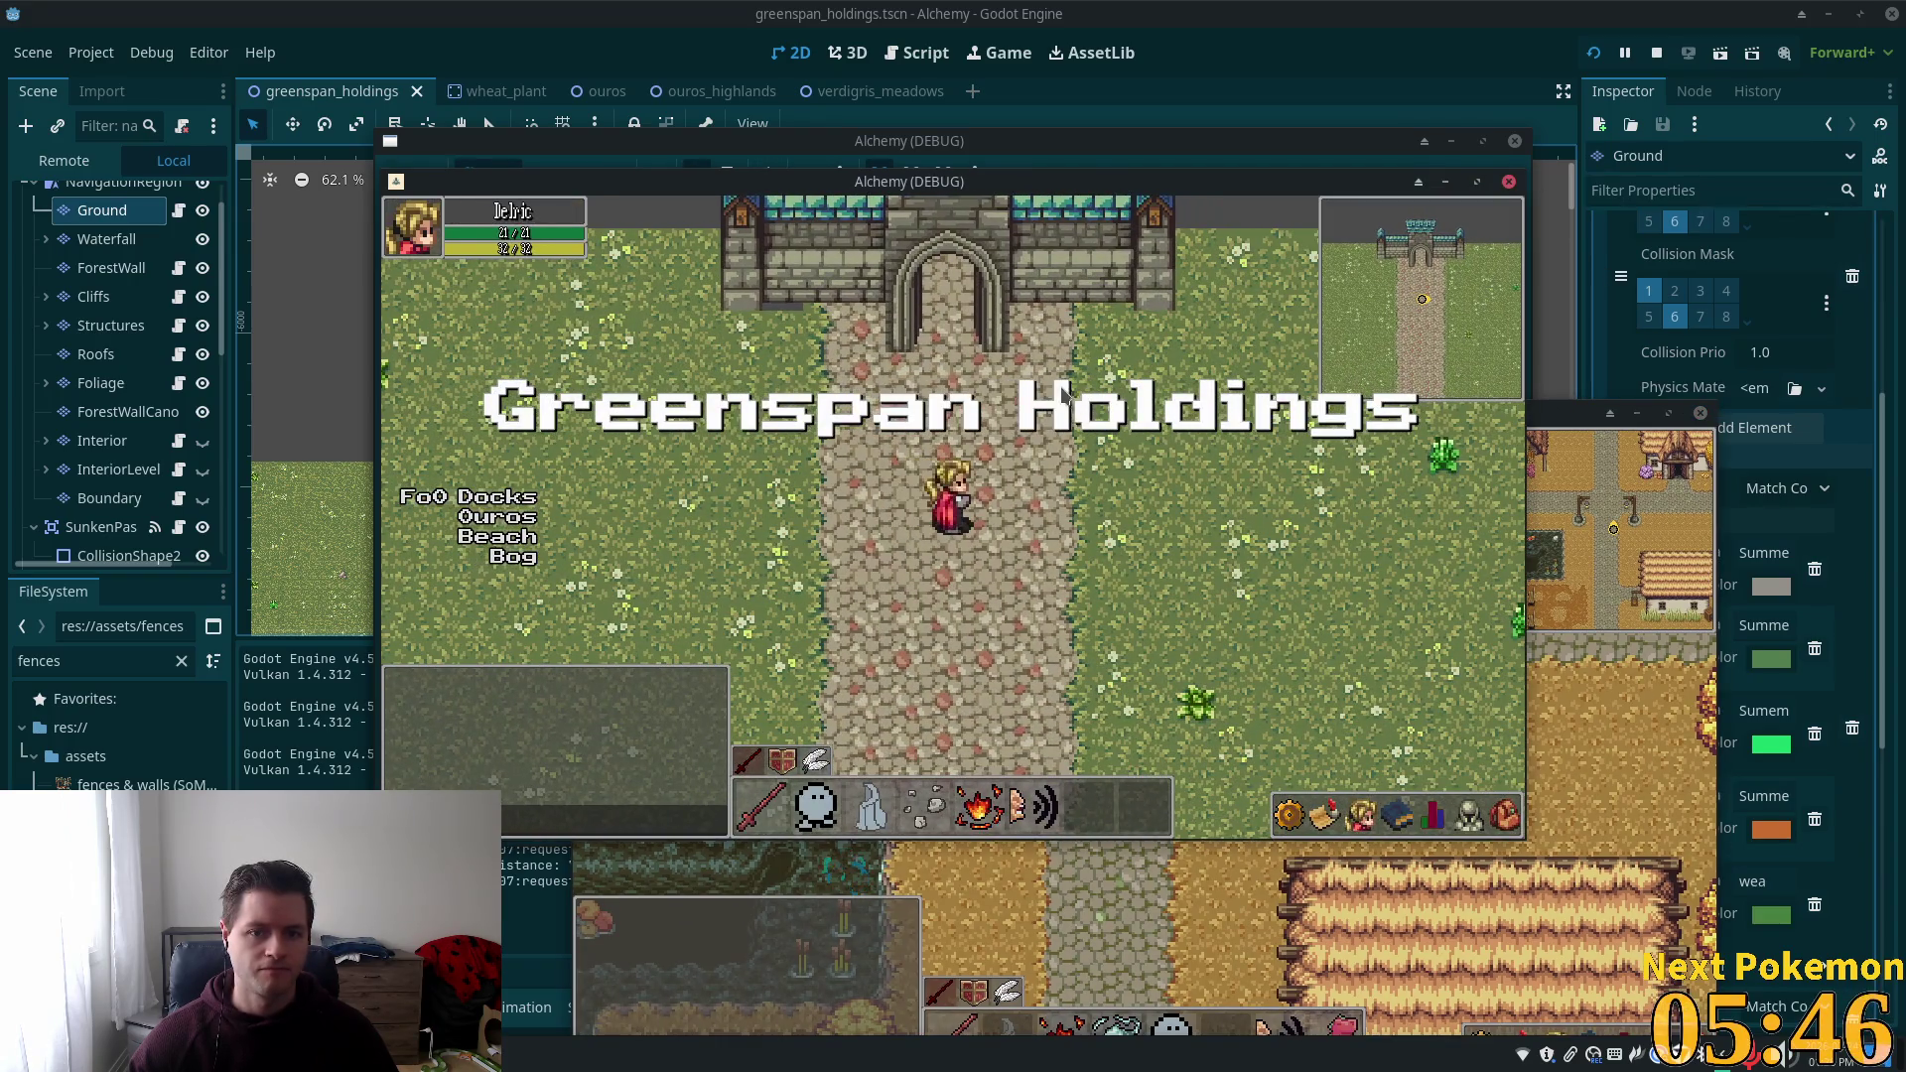
key(w)
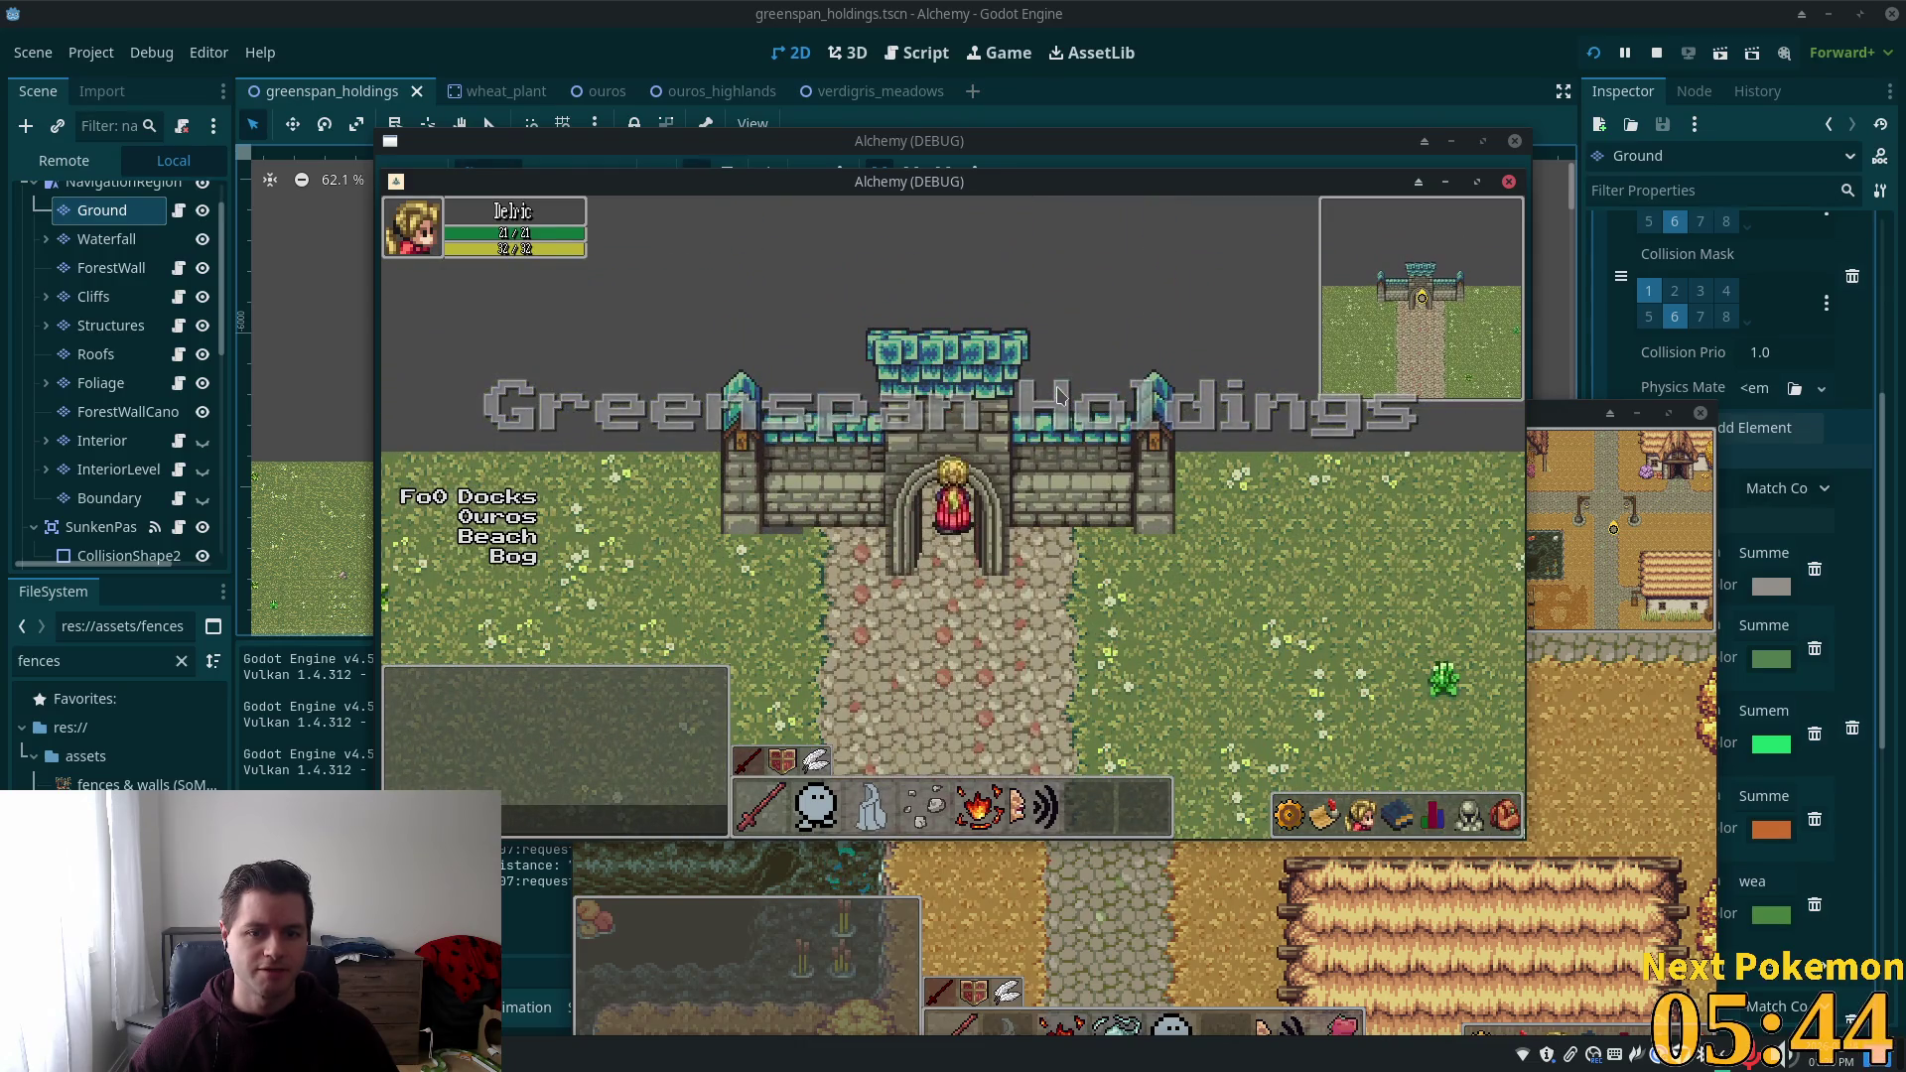
key(s)
key(d)
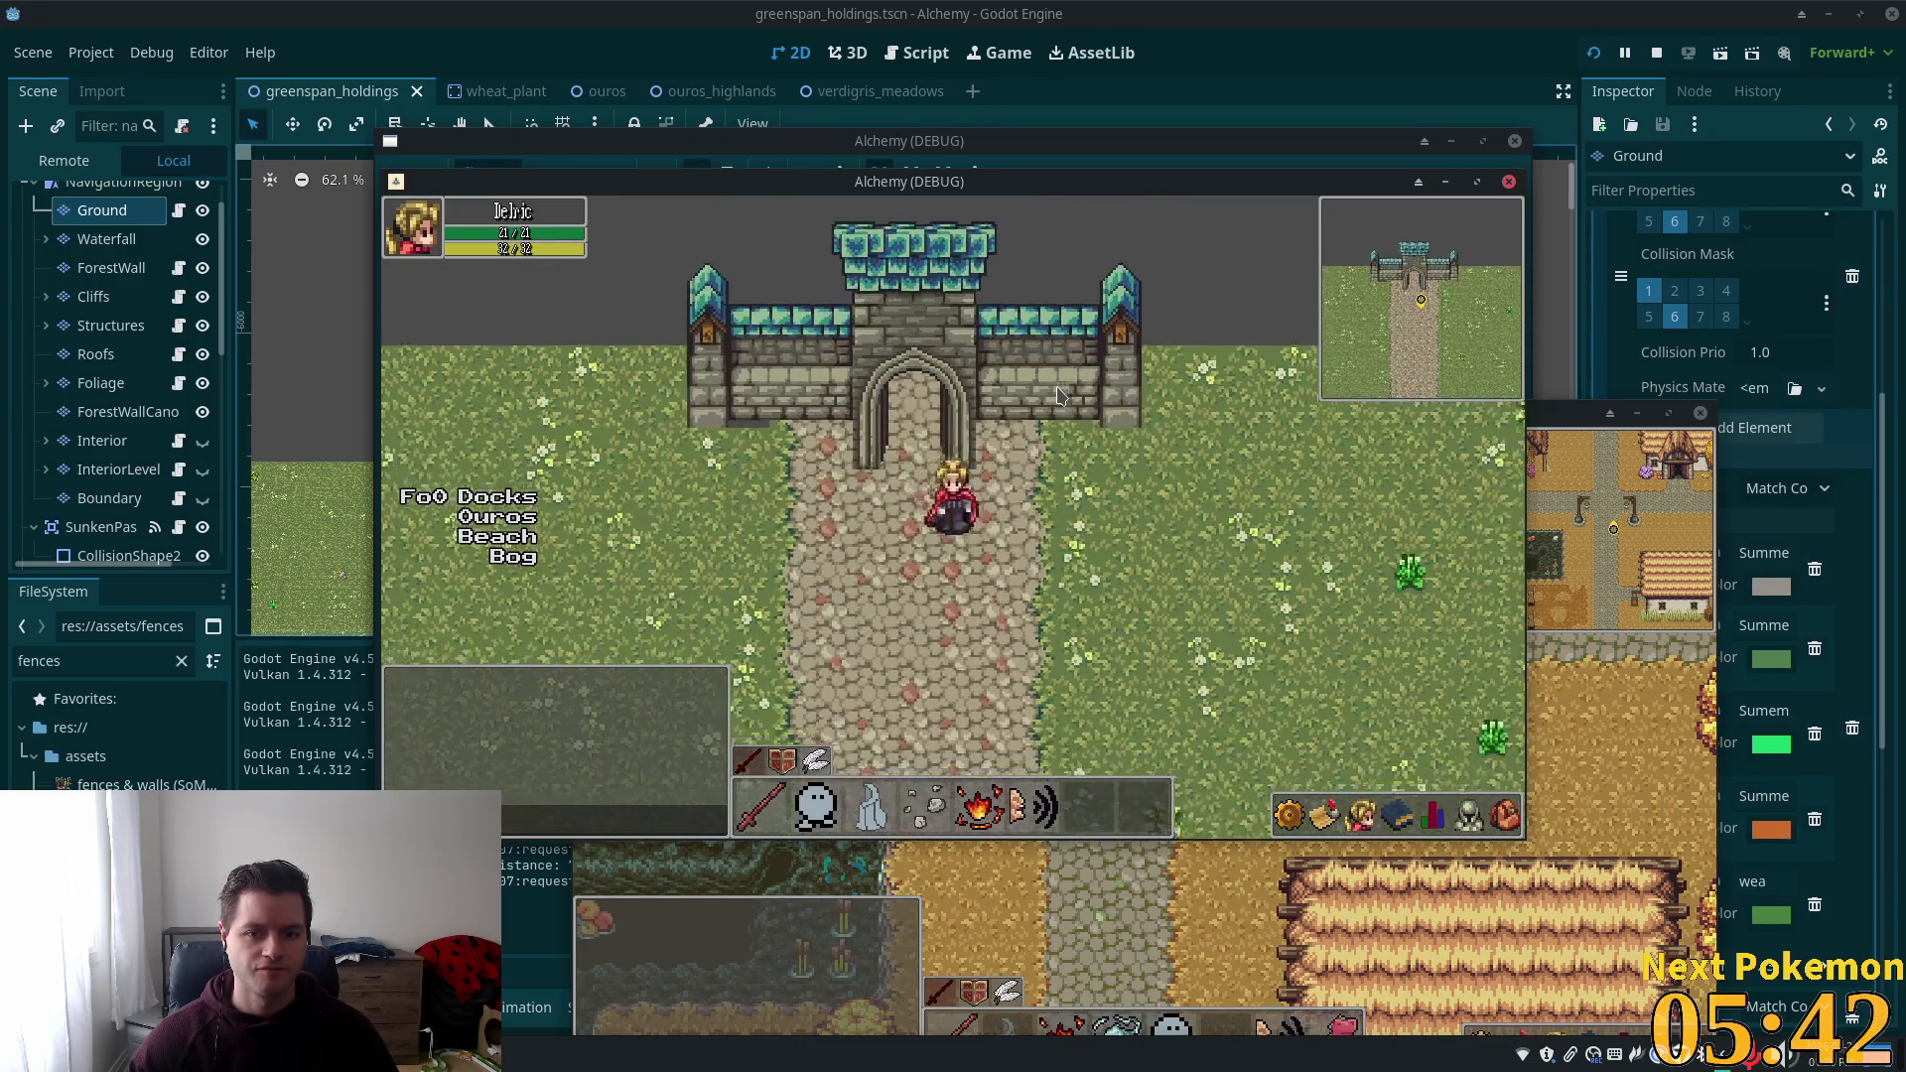
key(w)
key(a)
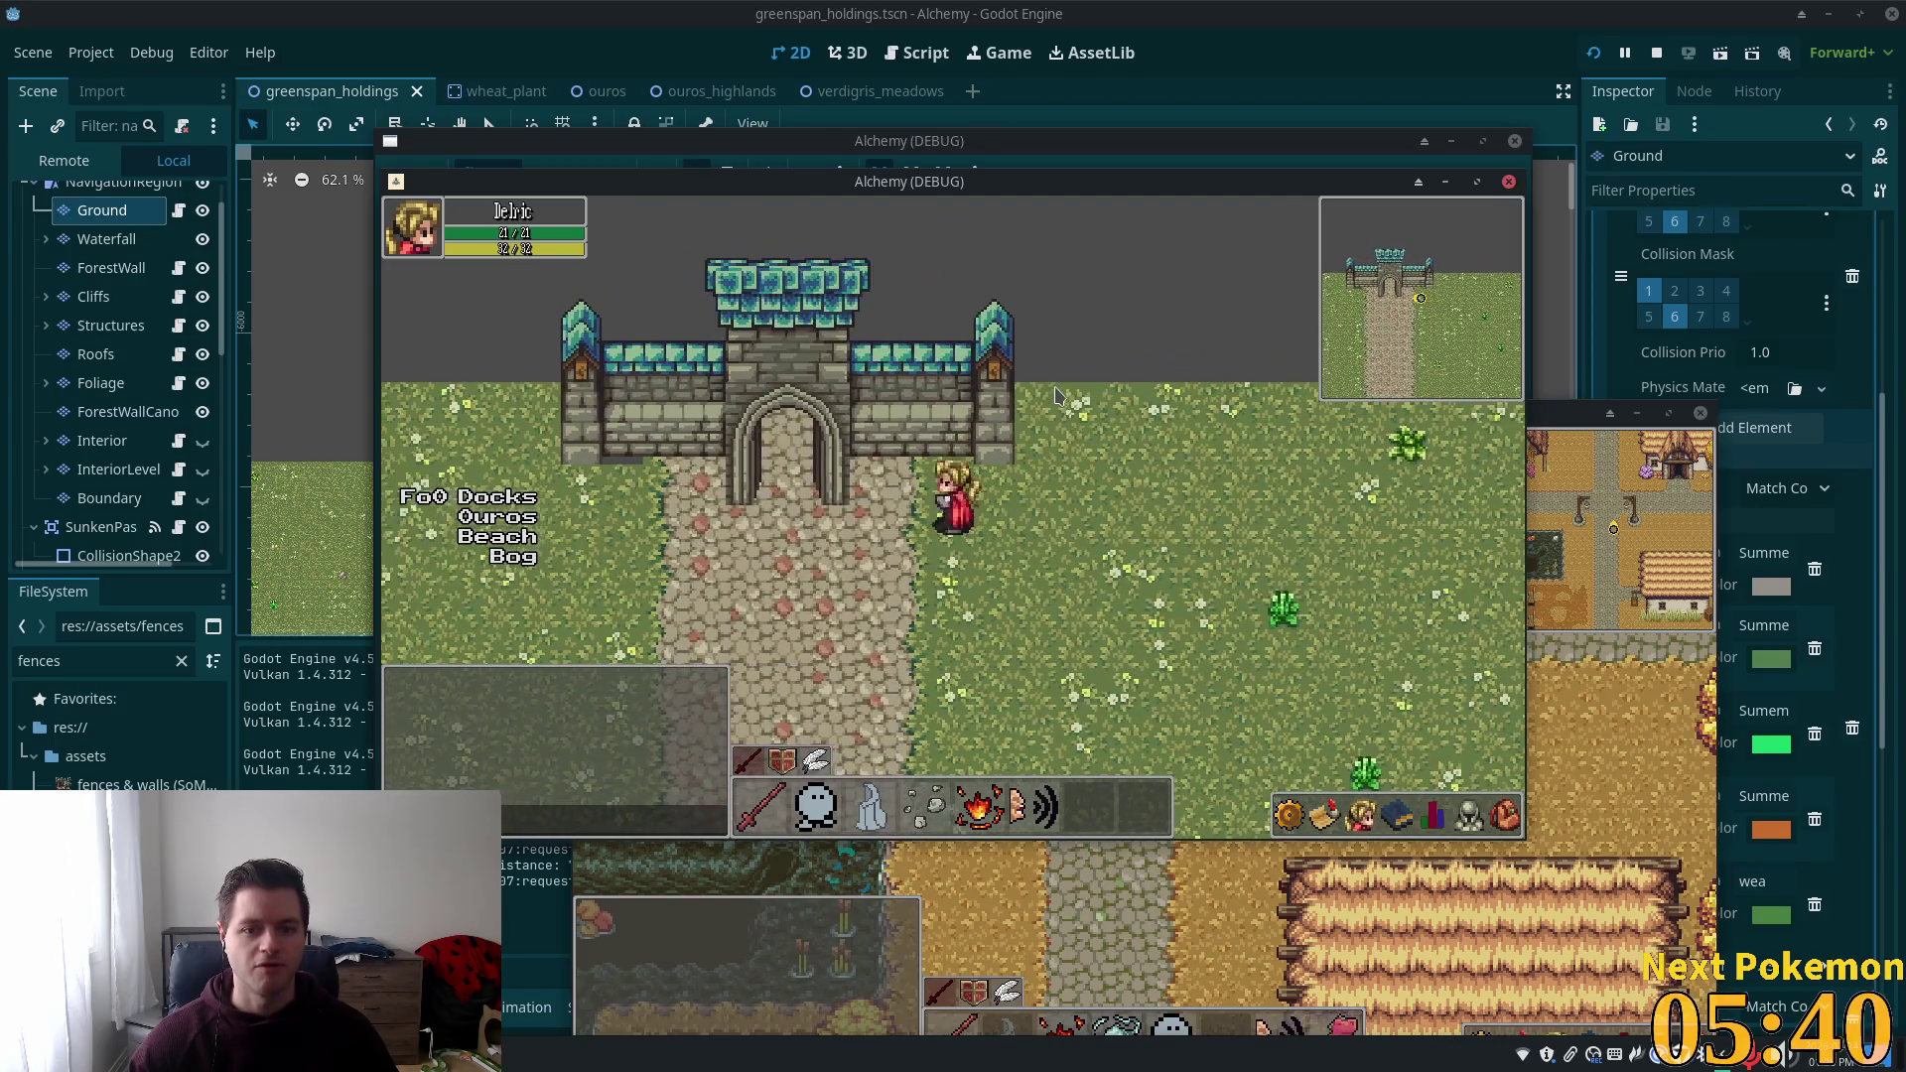
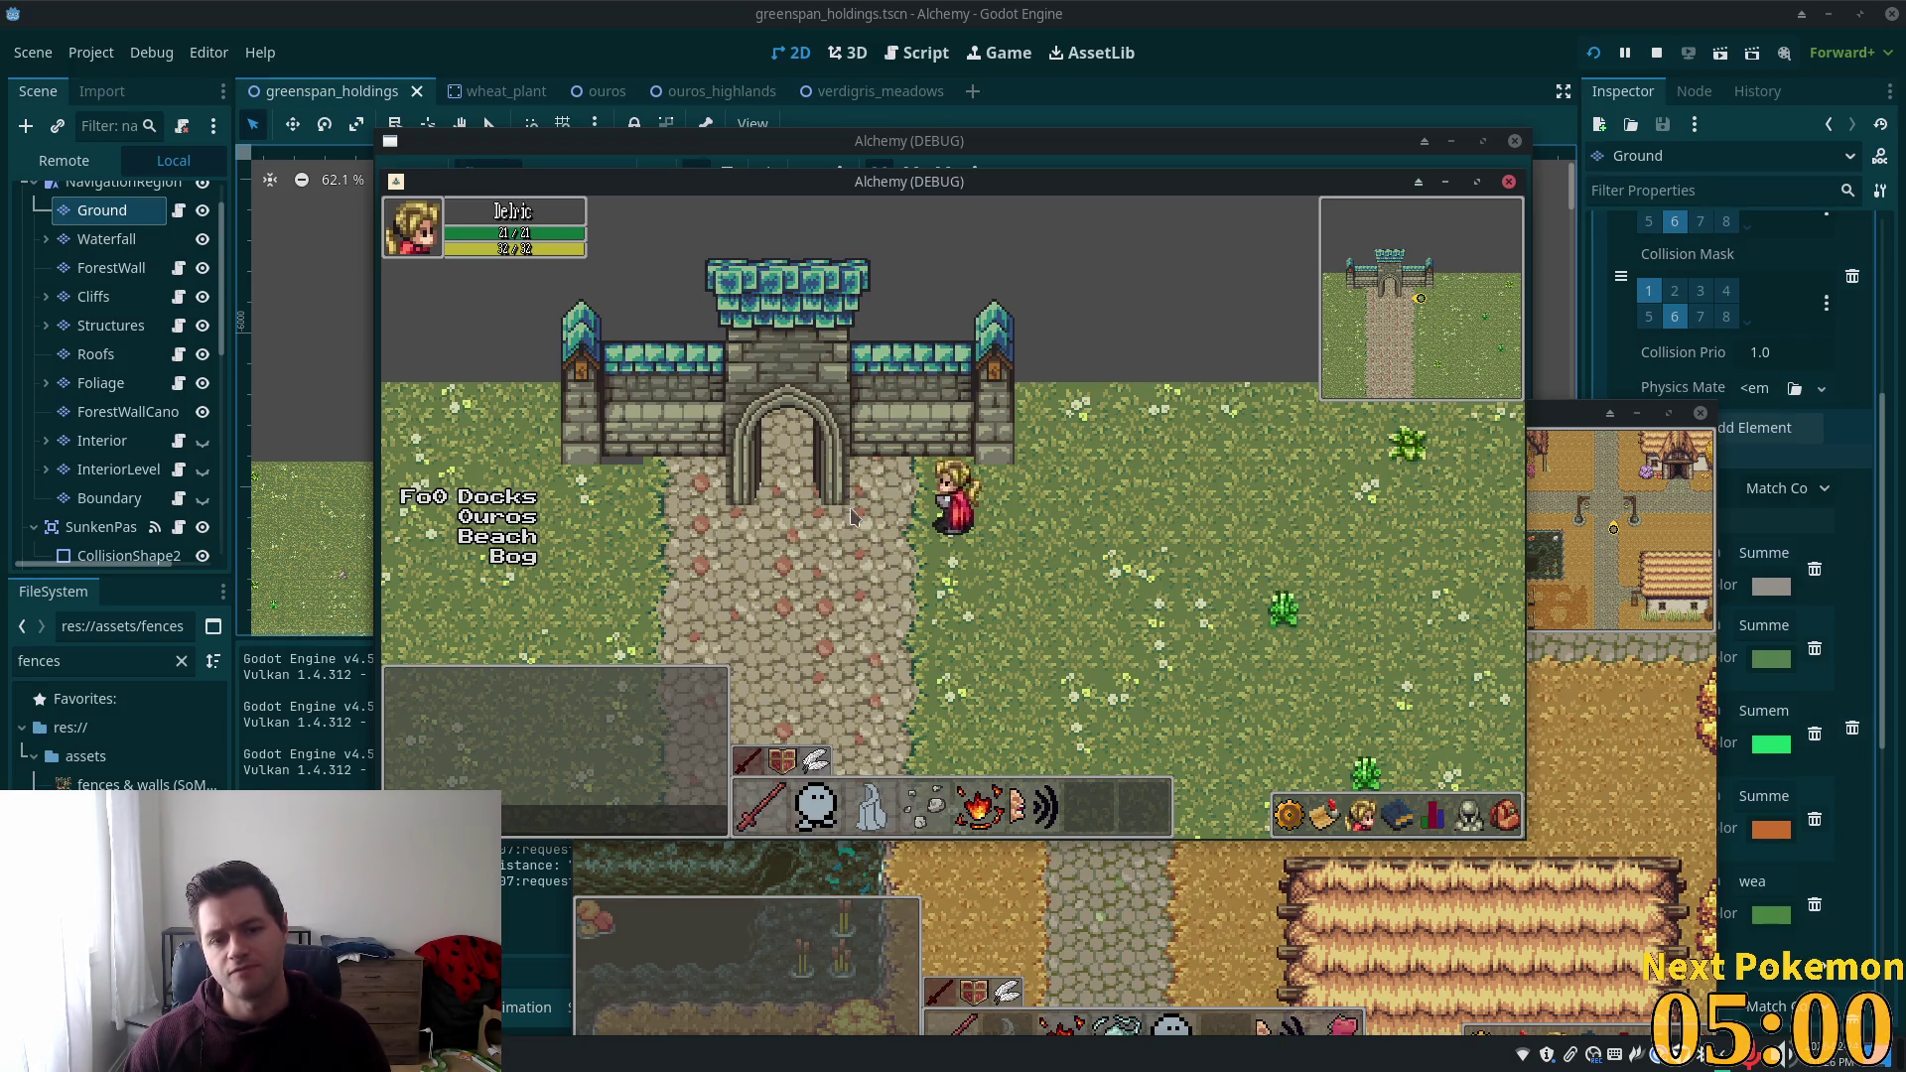
Walk the character along the castle wall, through the gate archway and down the cobblestone path.
key(Left)
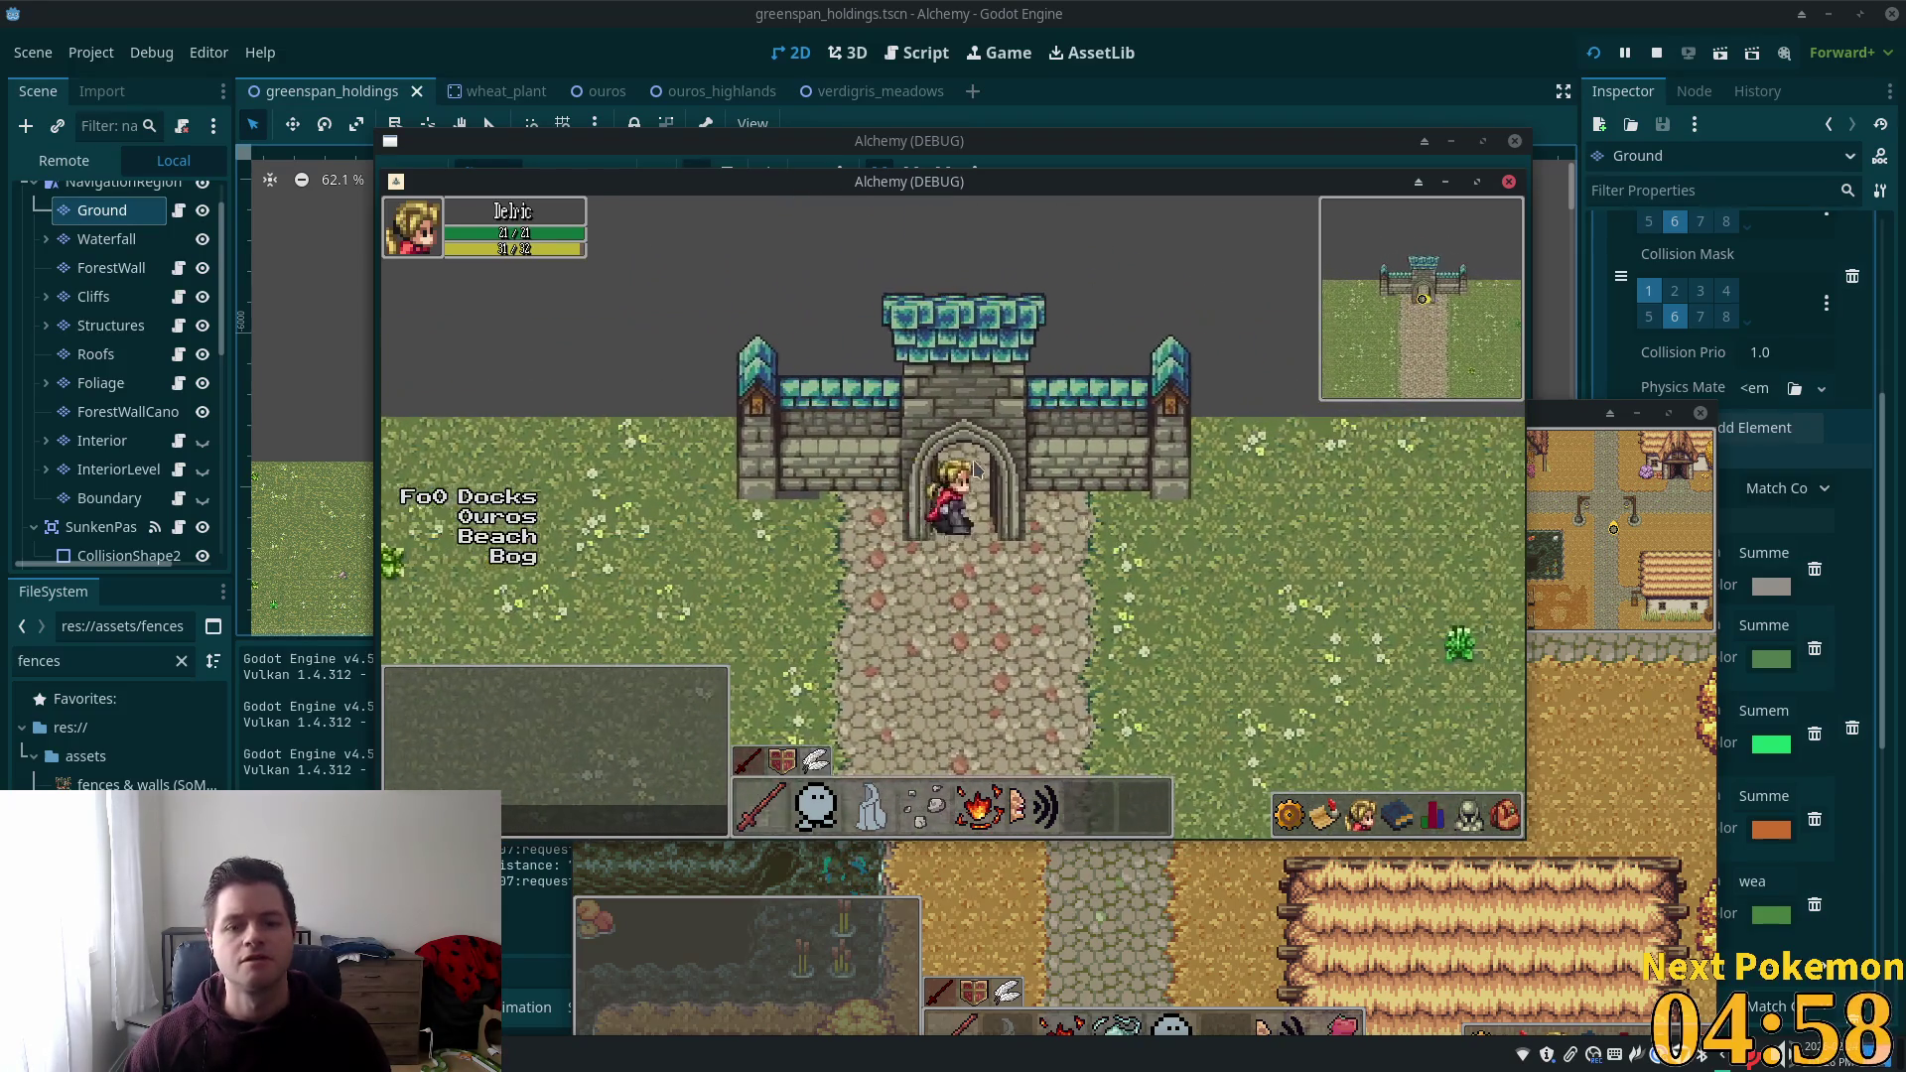
key(Left)
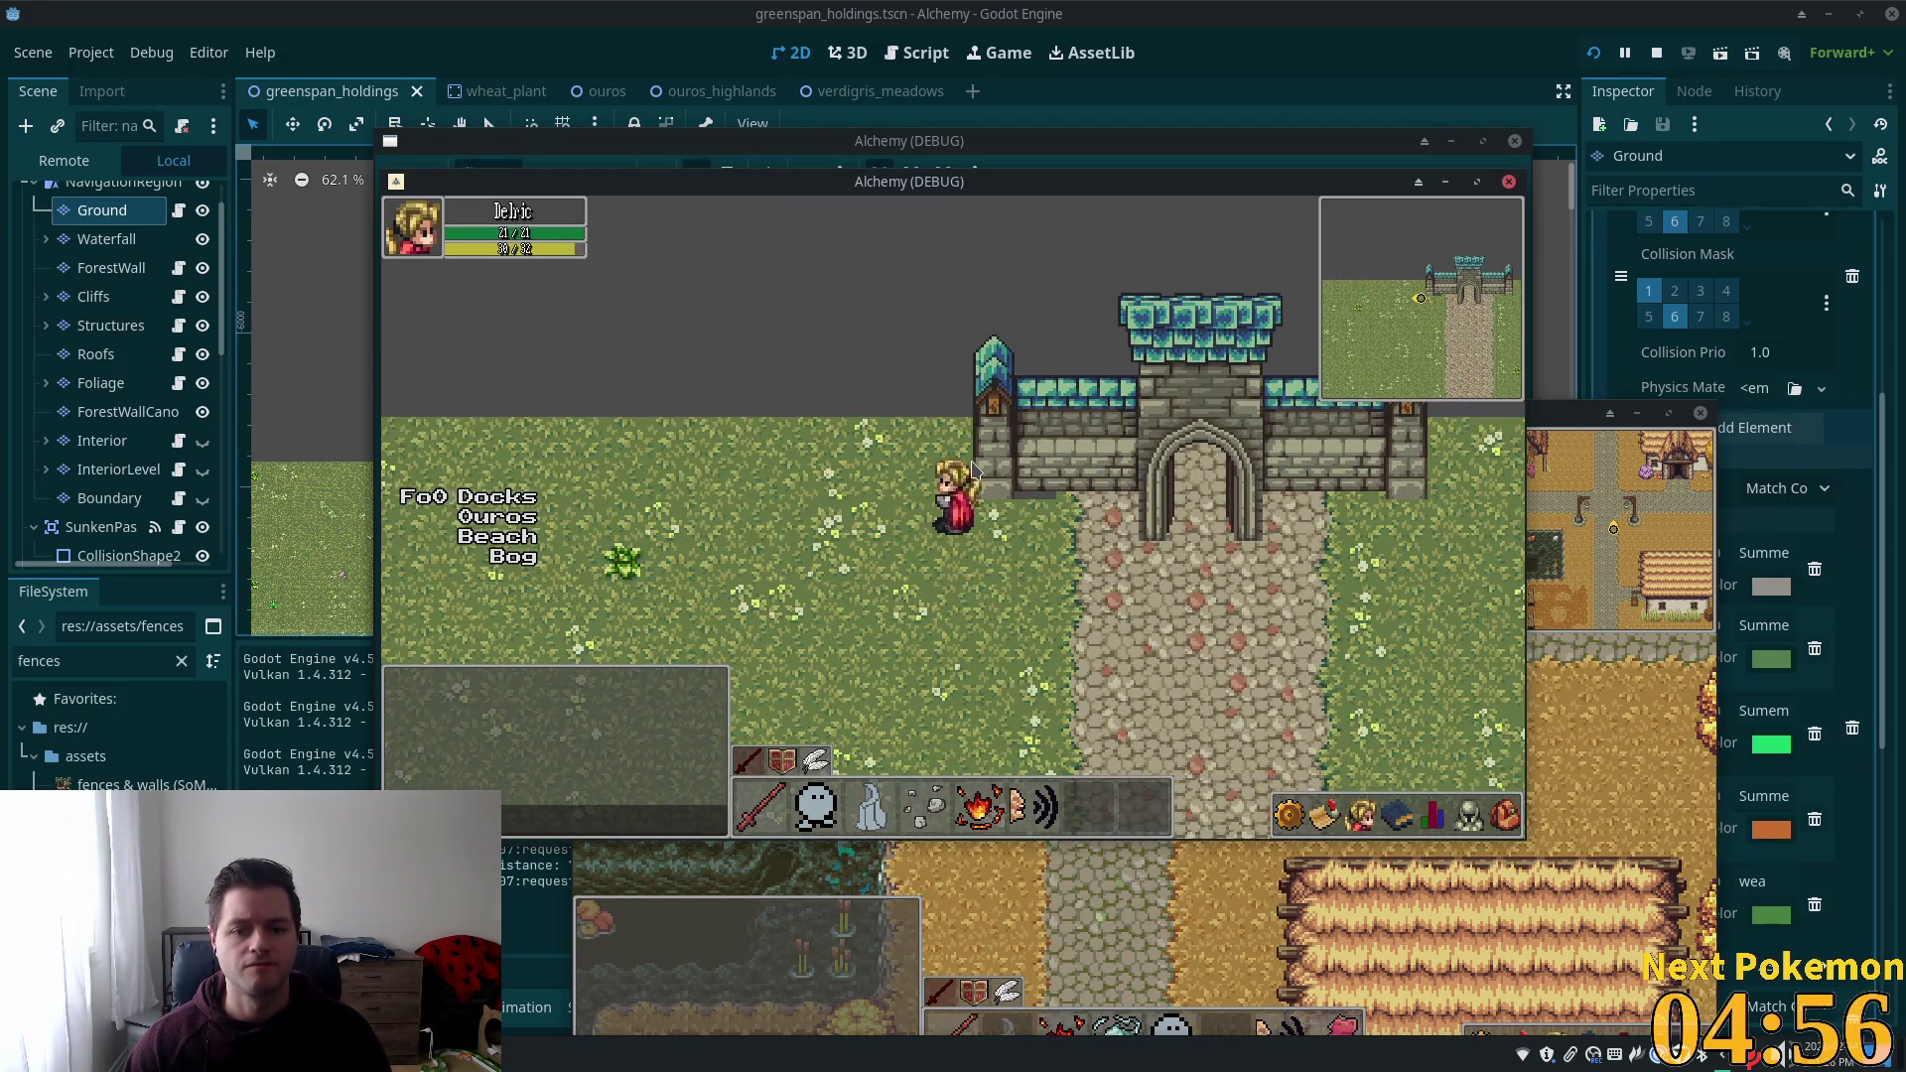
key(Right)
key(Down)
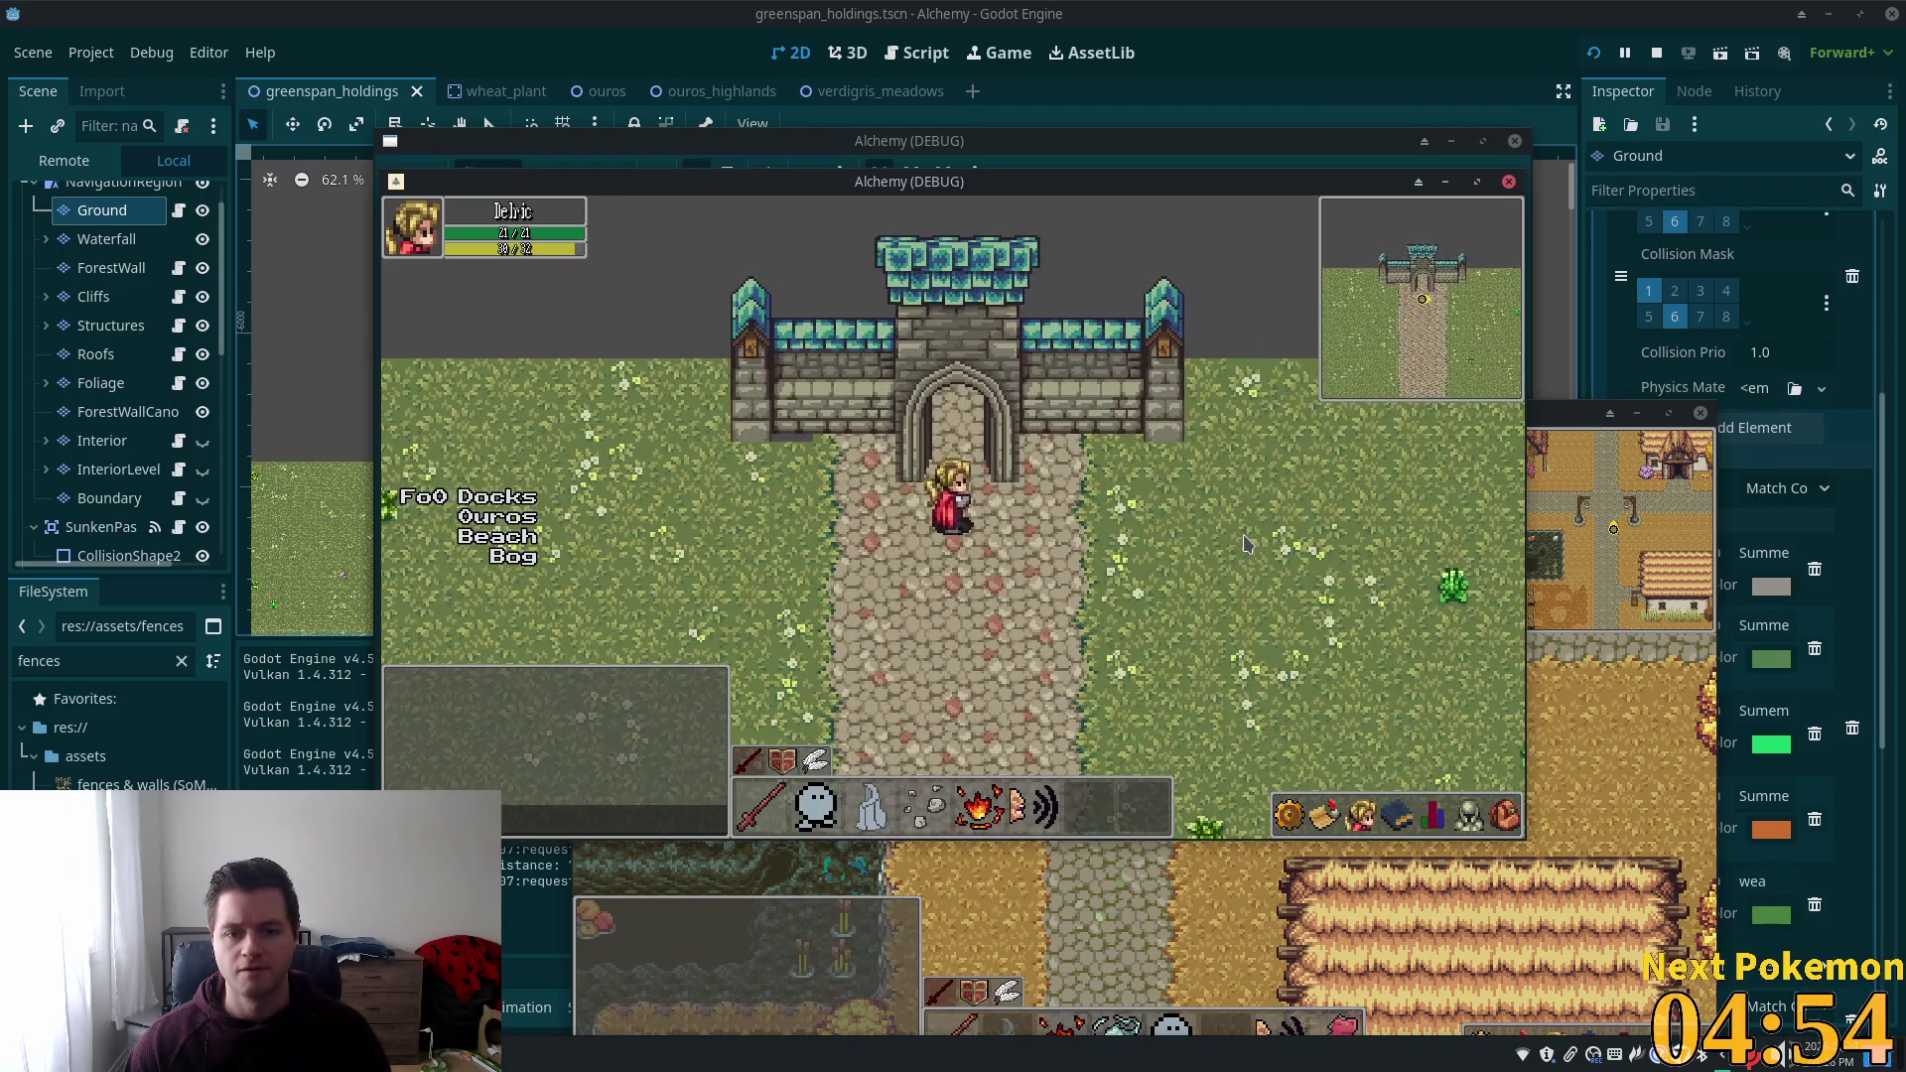
key(Up)
key(Down)
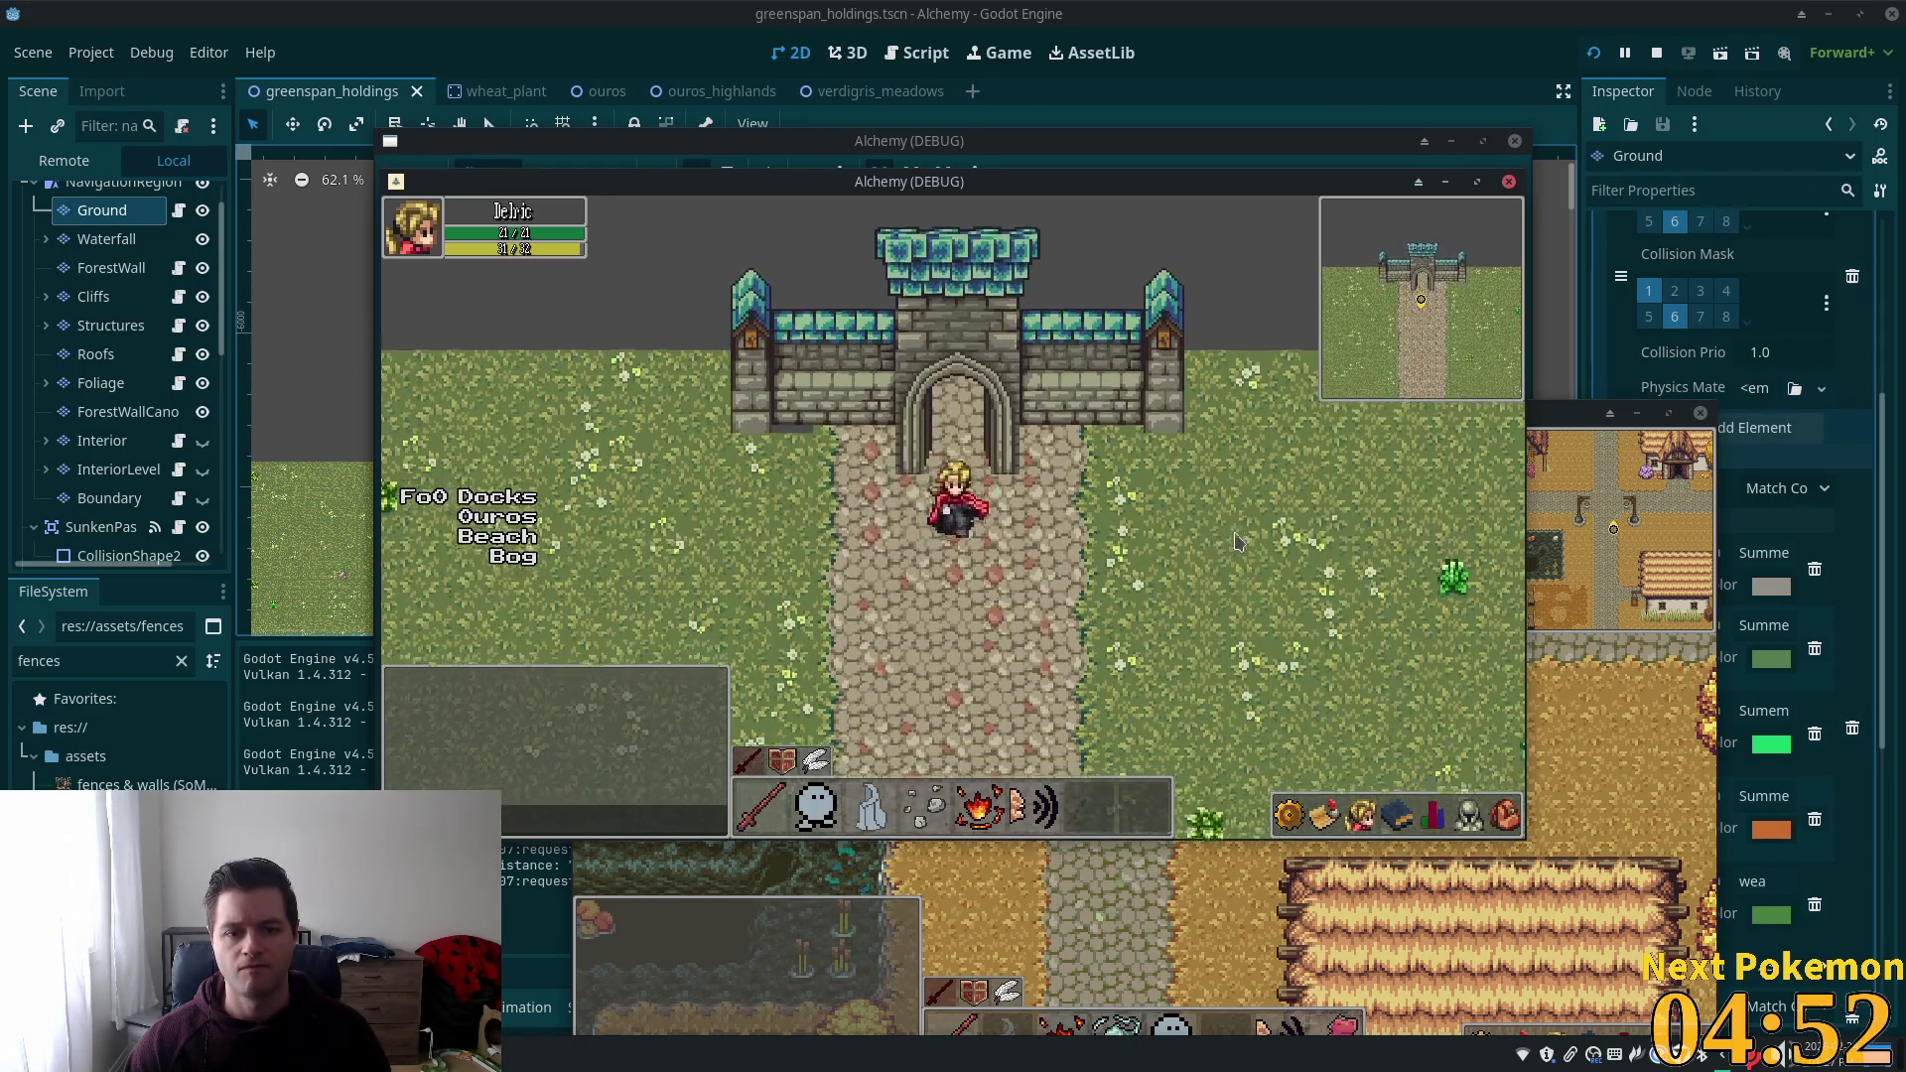
key(Down)
key(Down)
key(Right)
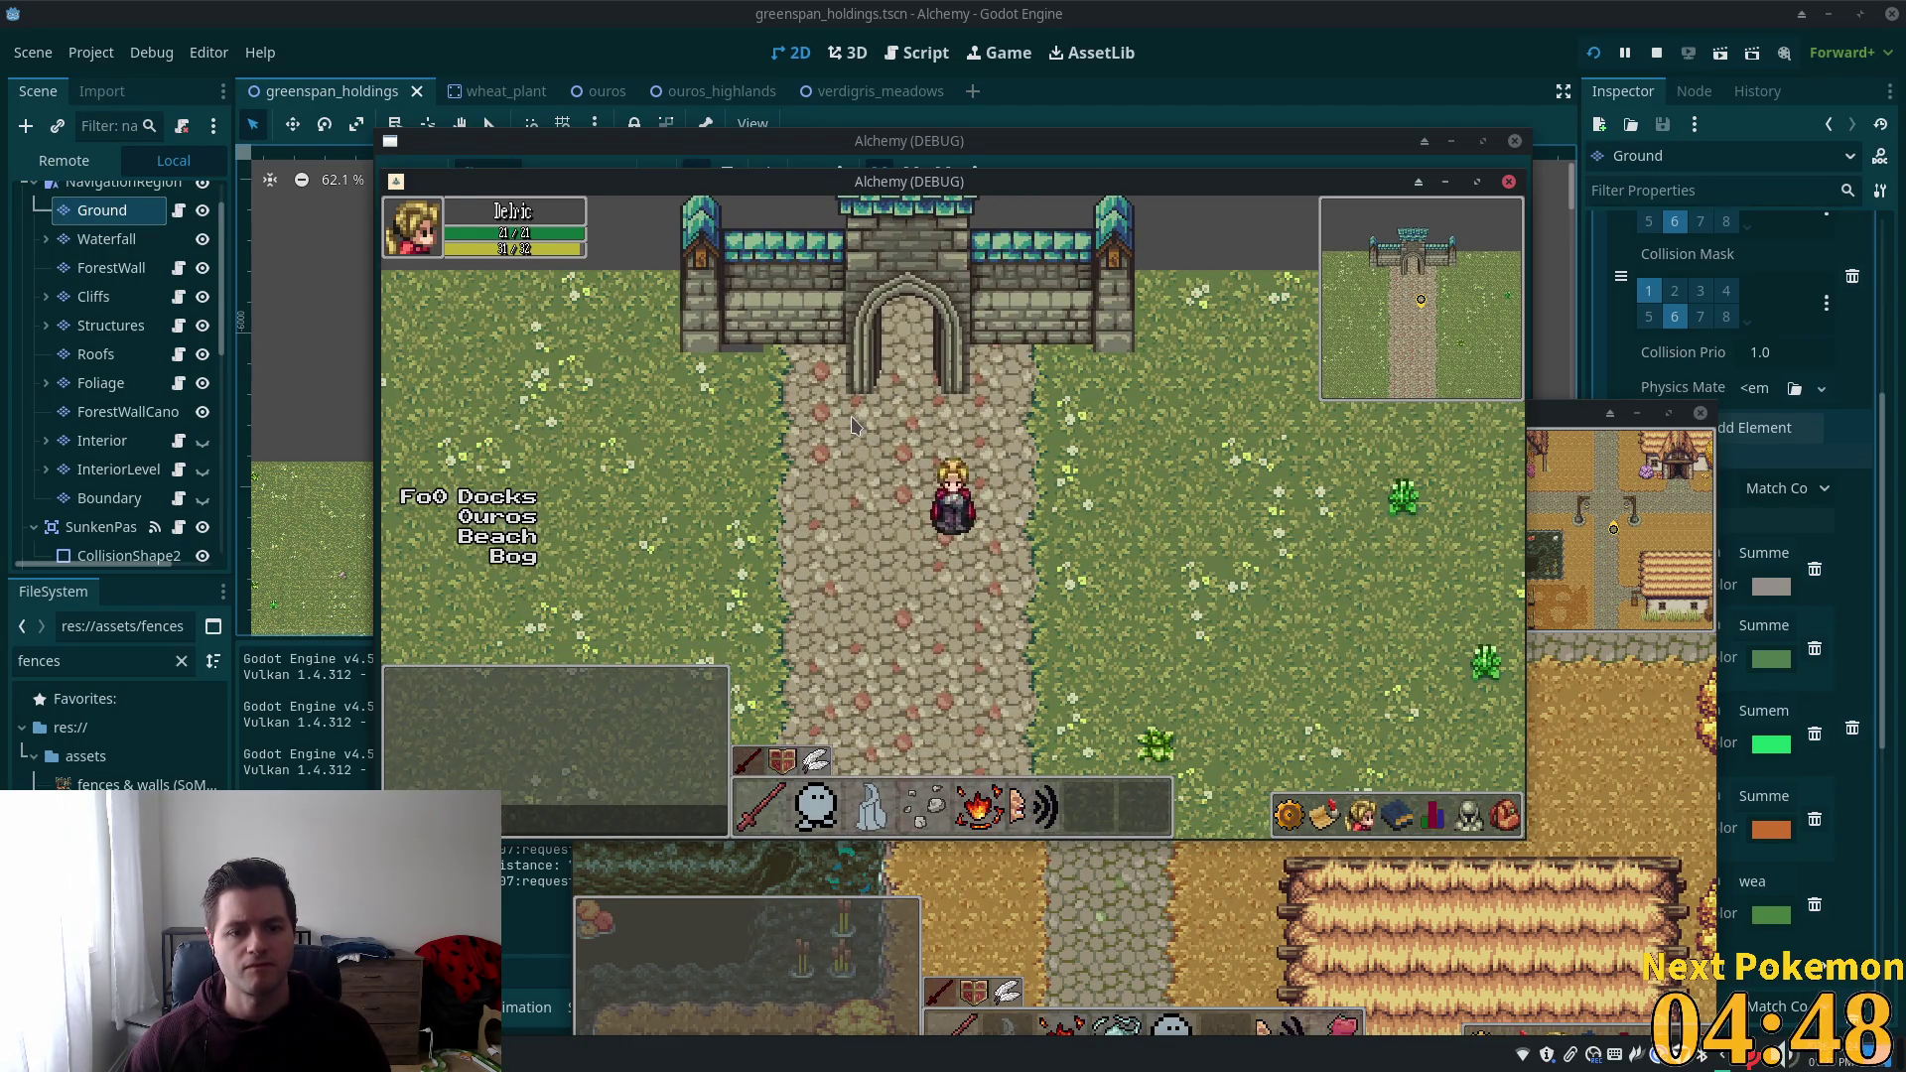
key(Down)
Walk along the dirt road and the fenced stone path, then stop the running game with F8.
key(Down)
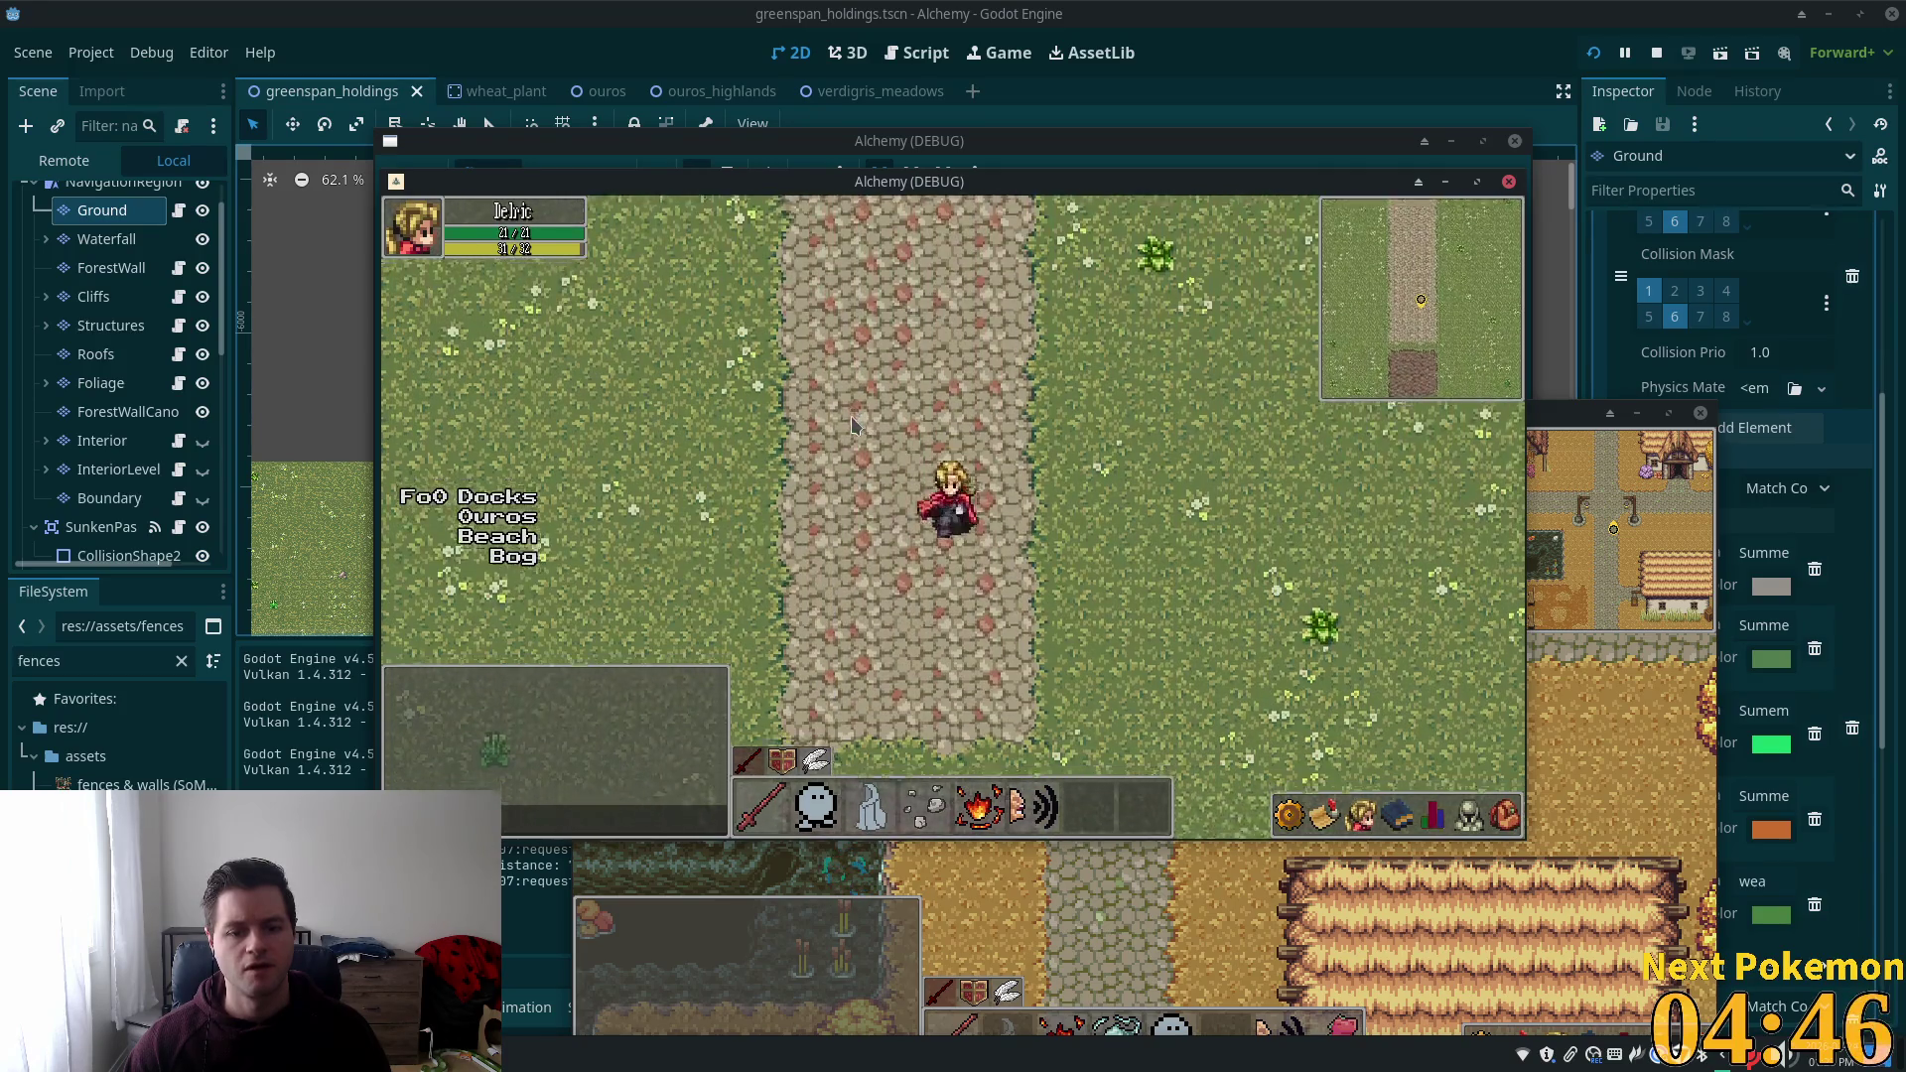
key(Down)
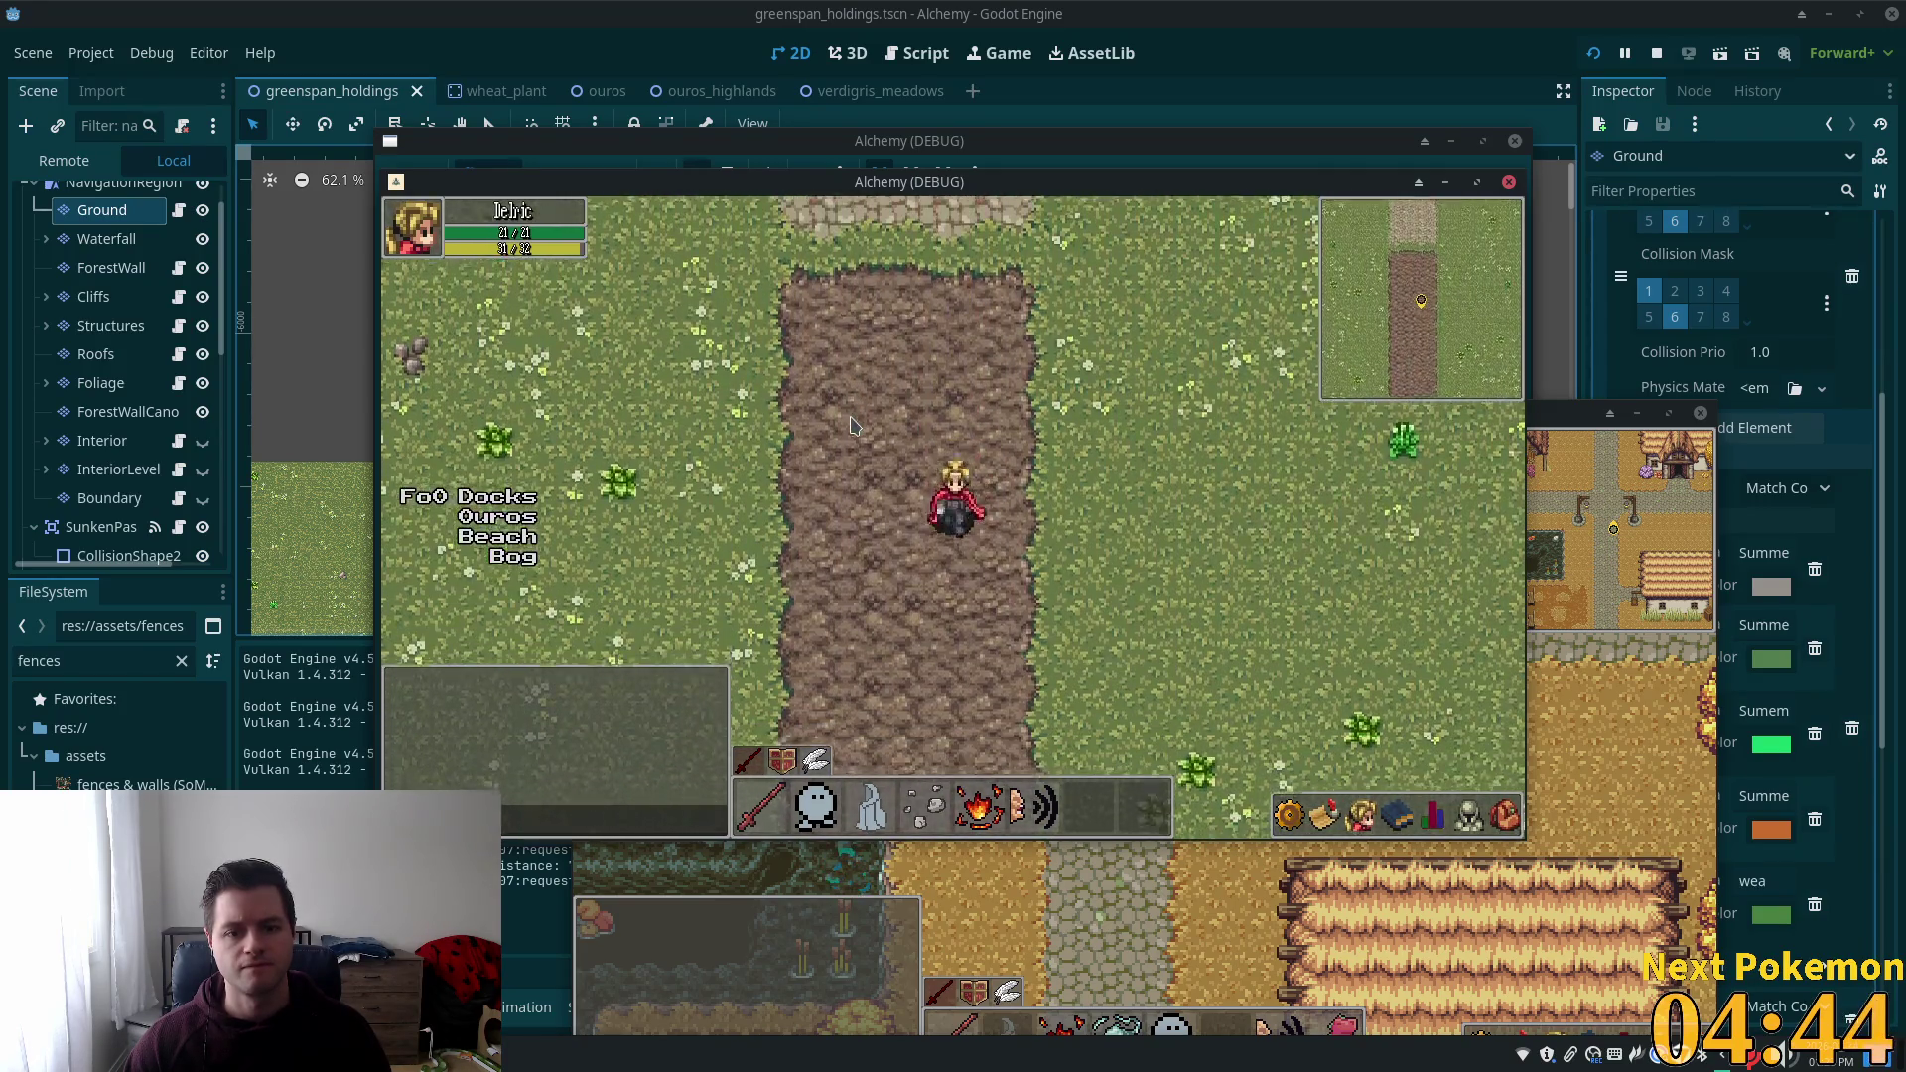
key(Left)
key(Down)
key(Right)
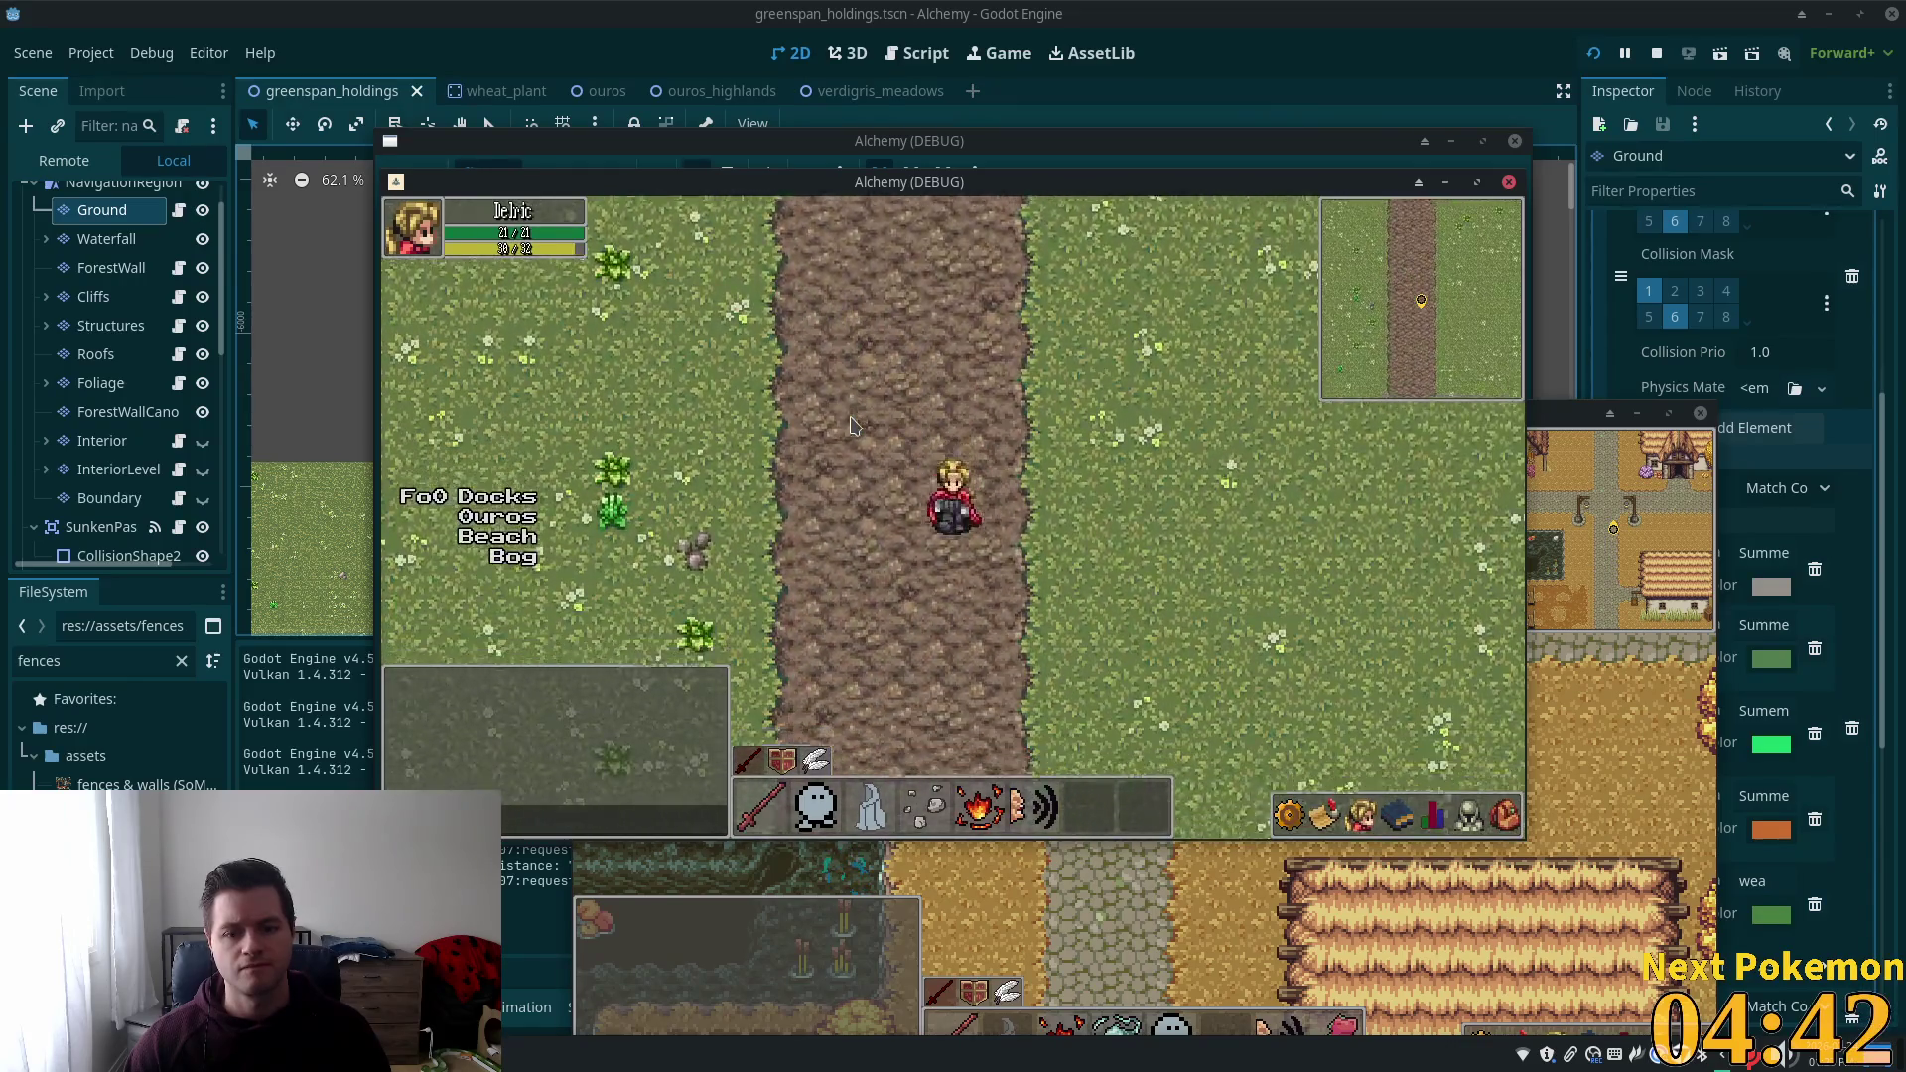
key(Right)
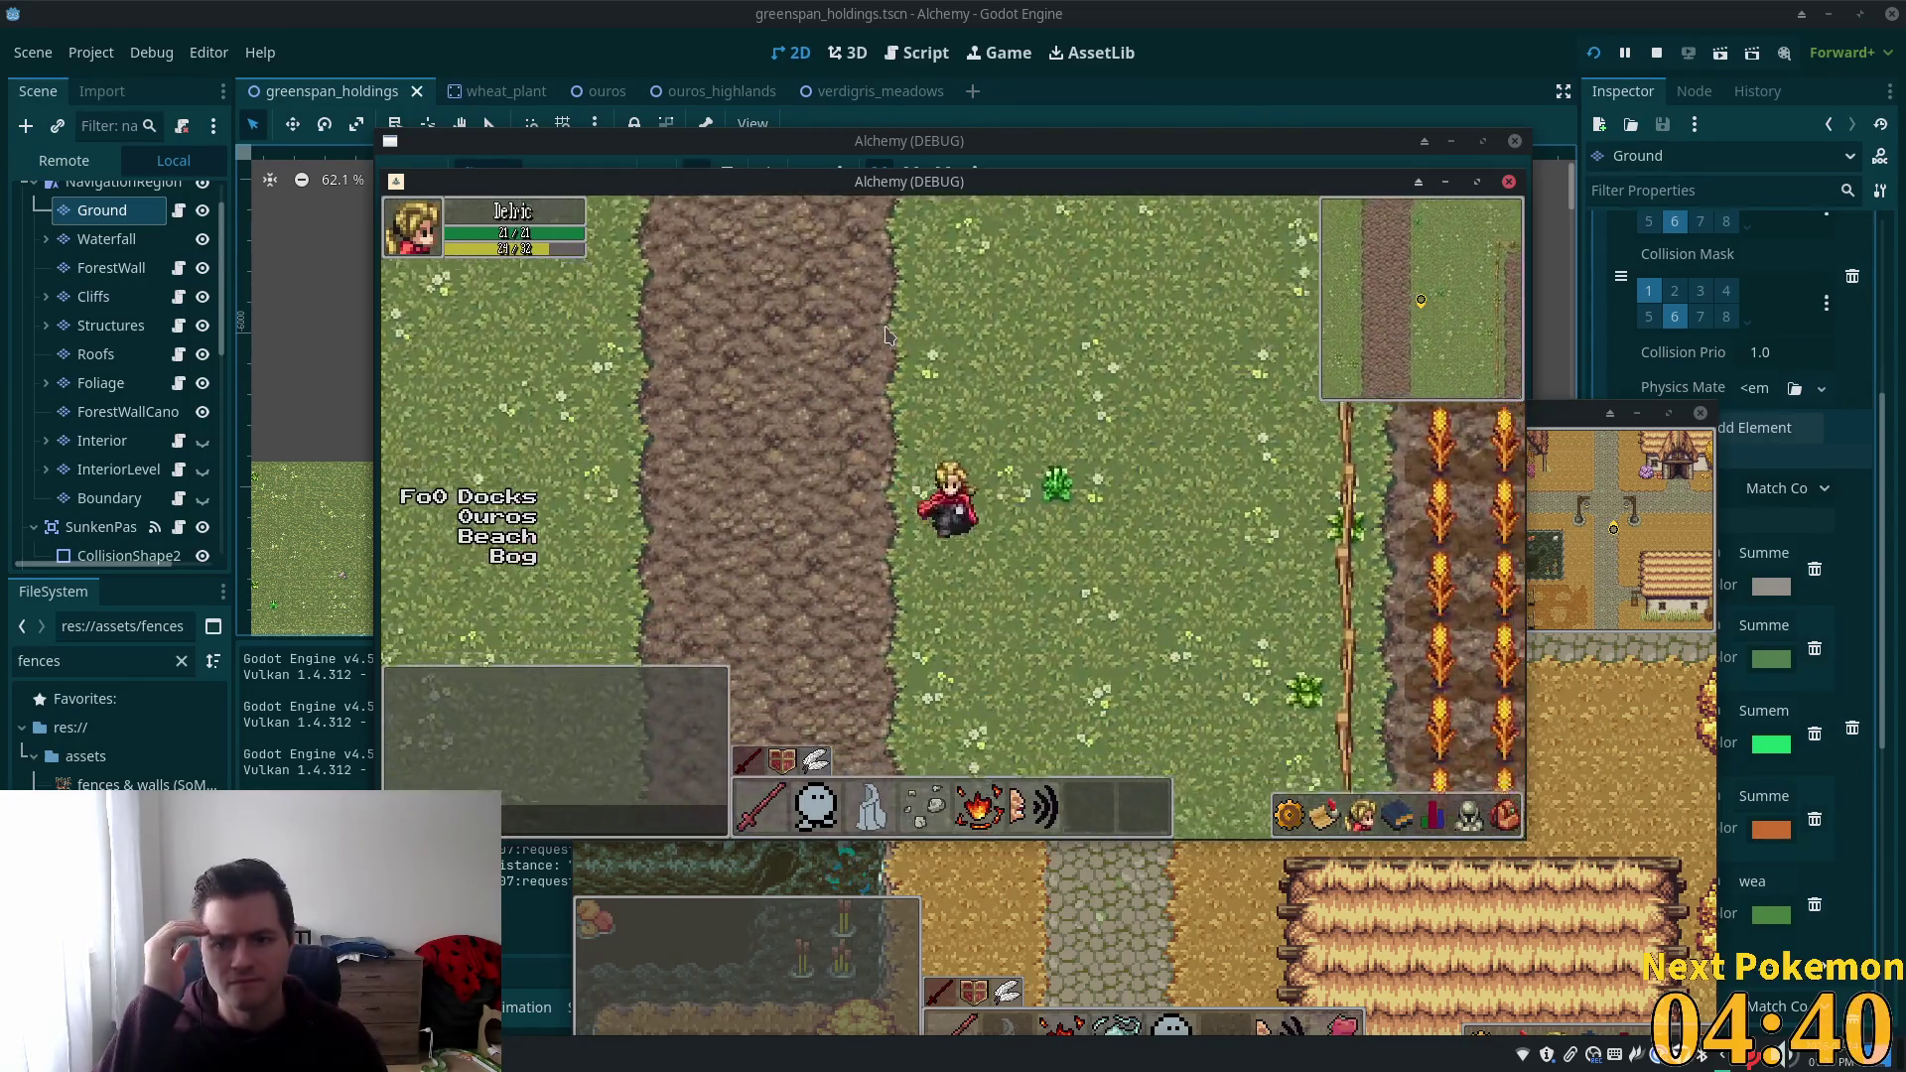
key(Down)
key(Left)
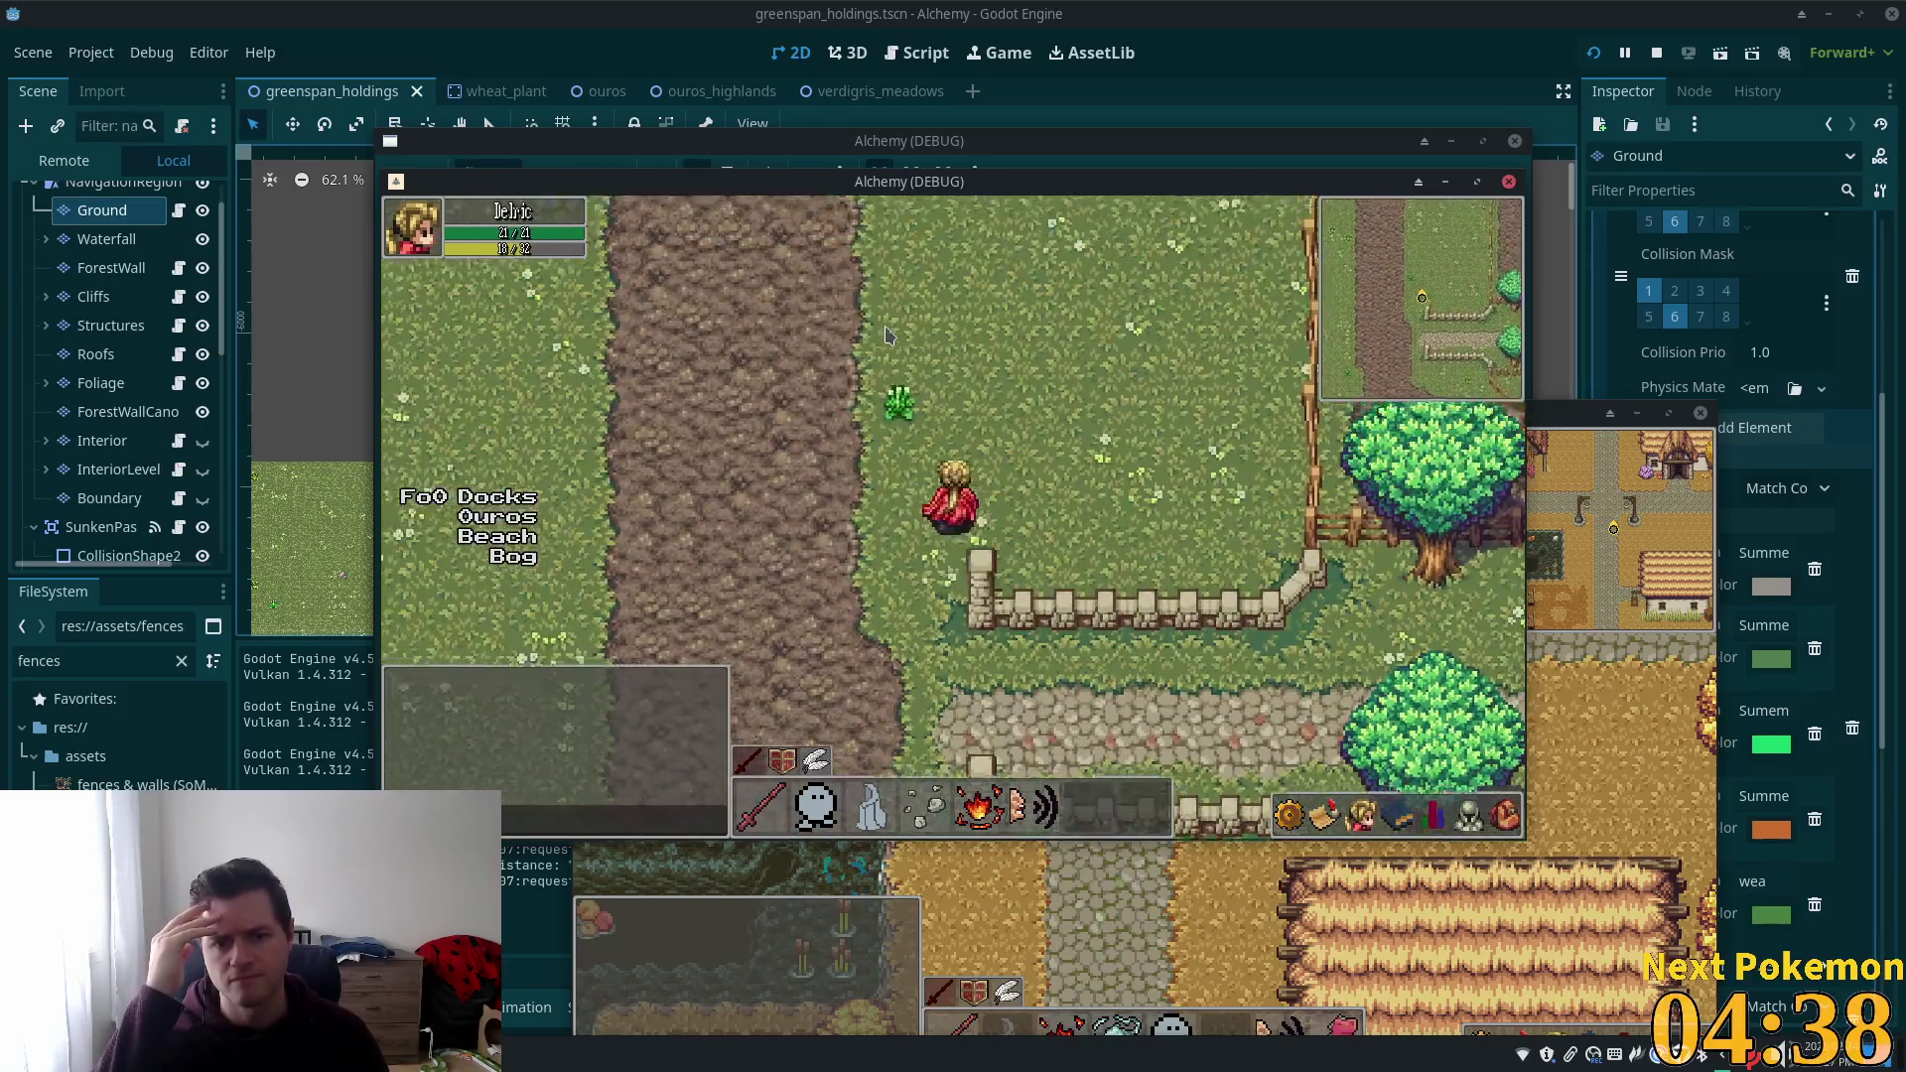
key(Right)
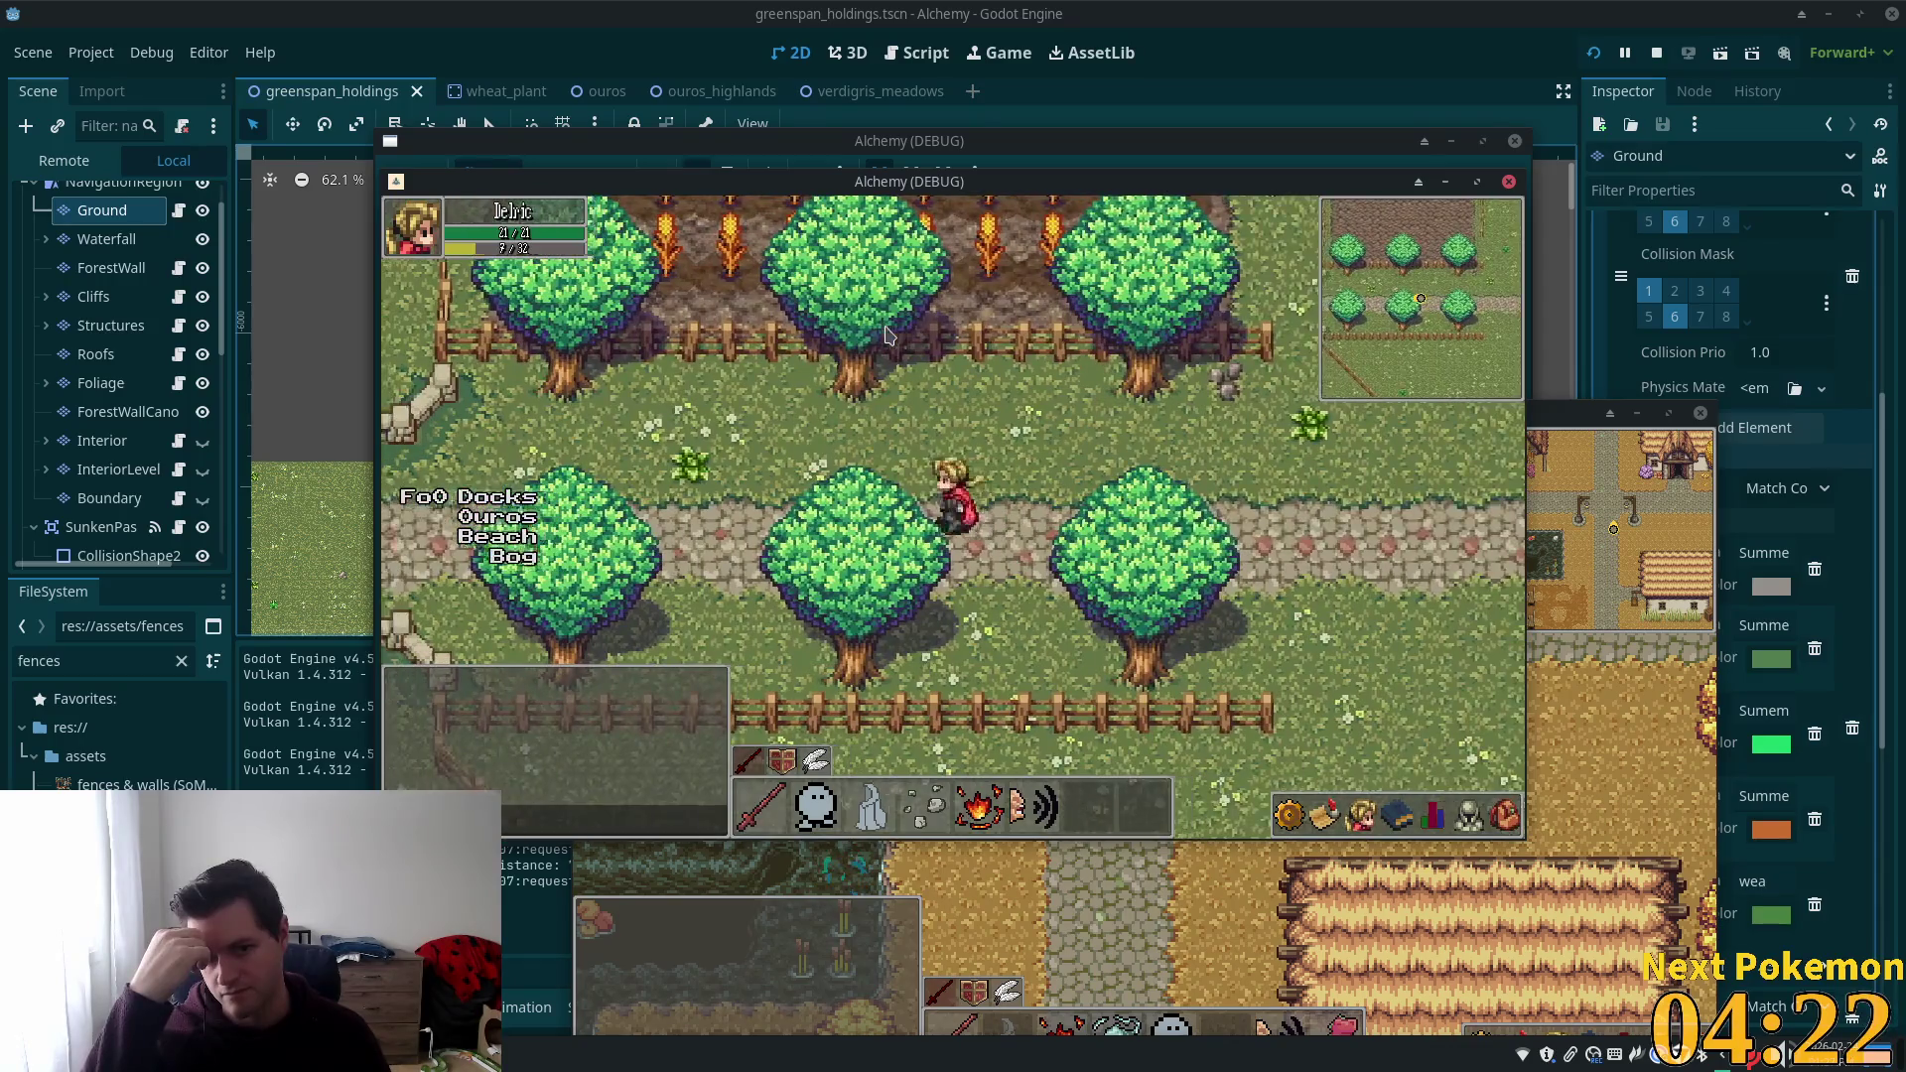
key(Left)
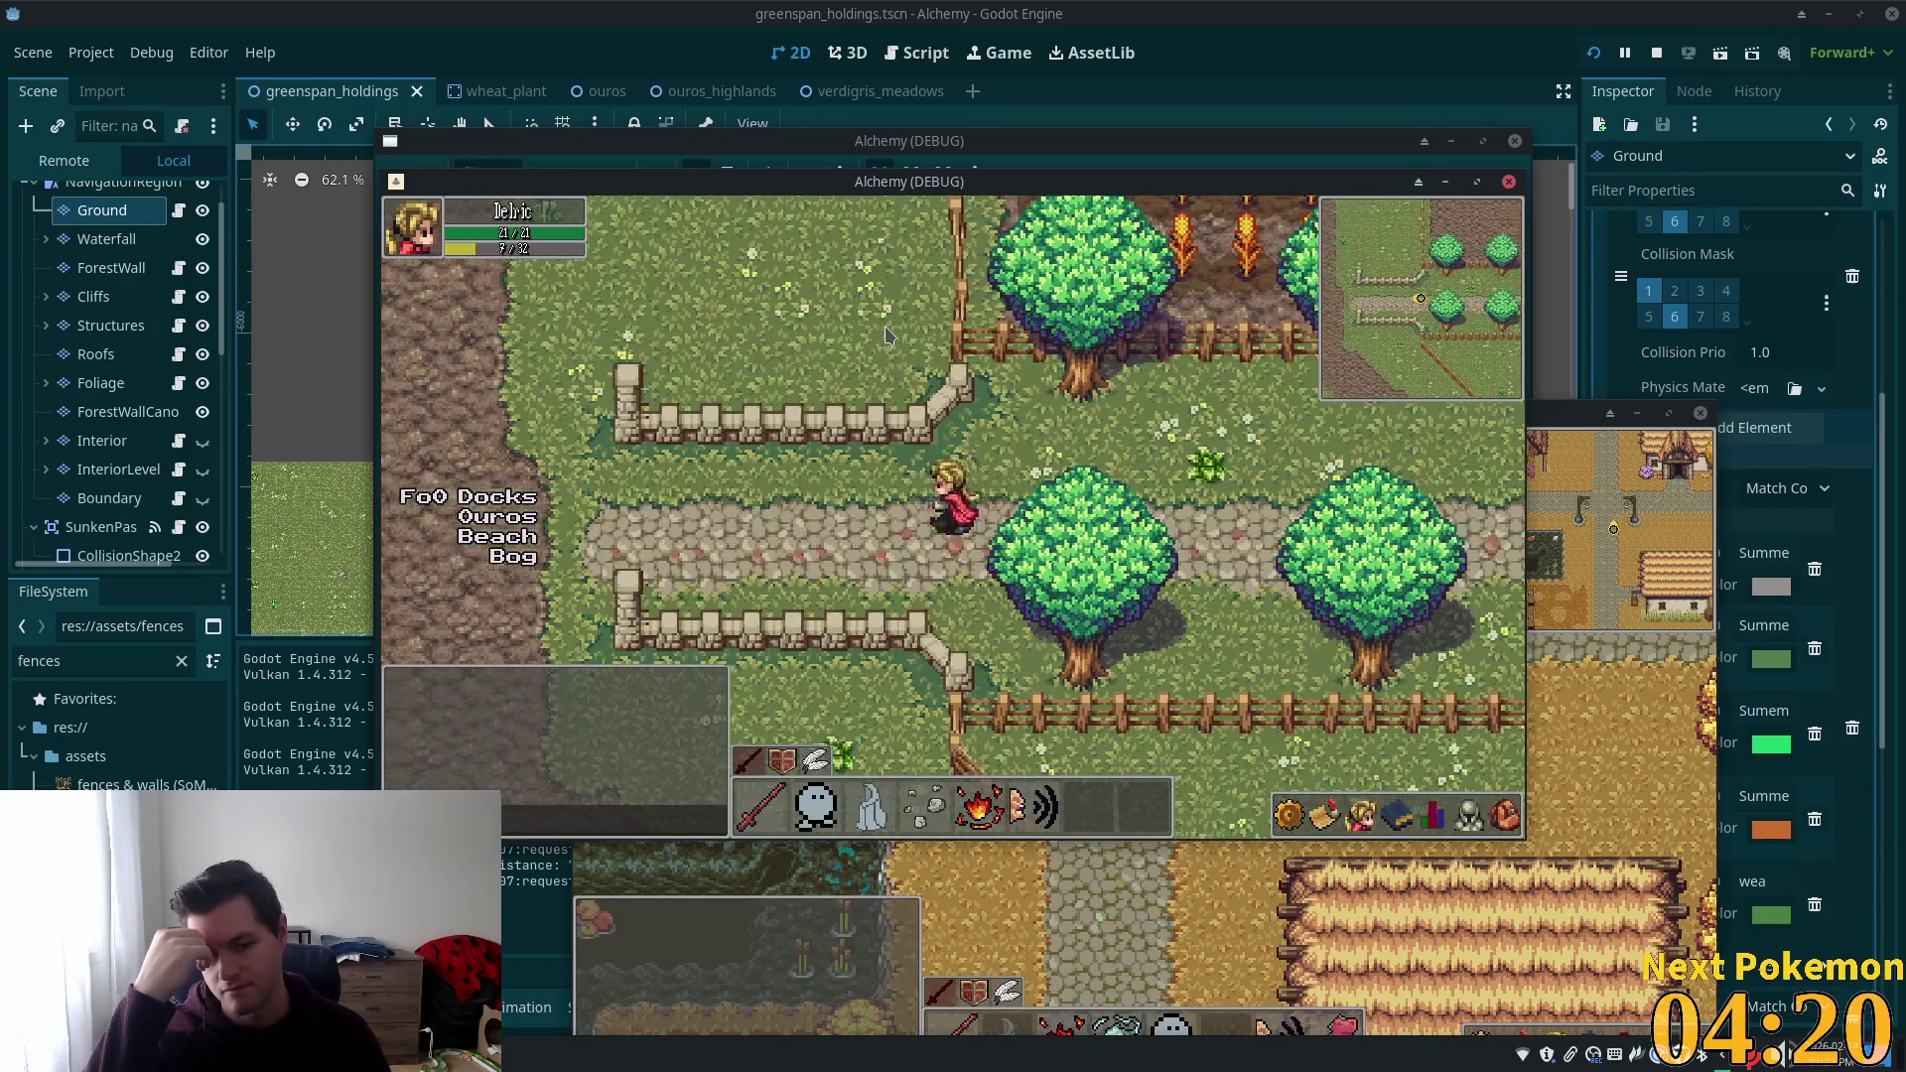
key(Left)
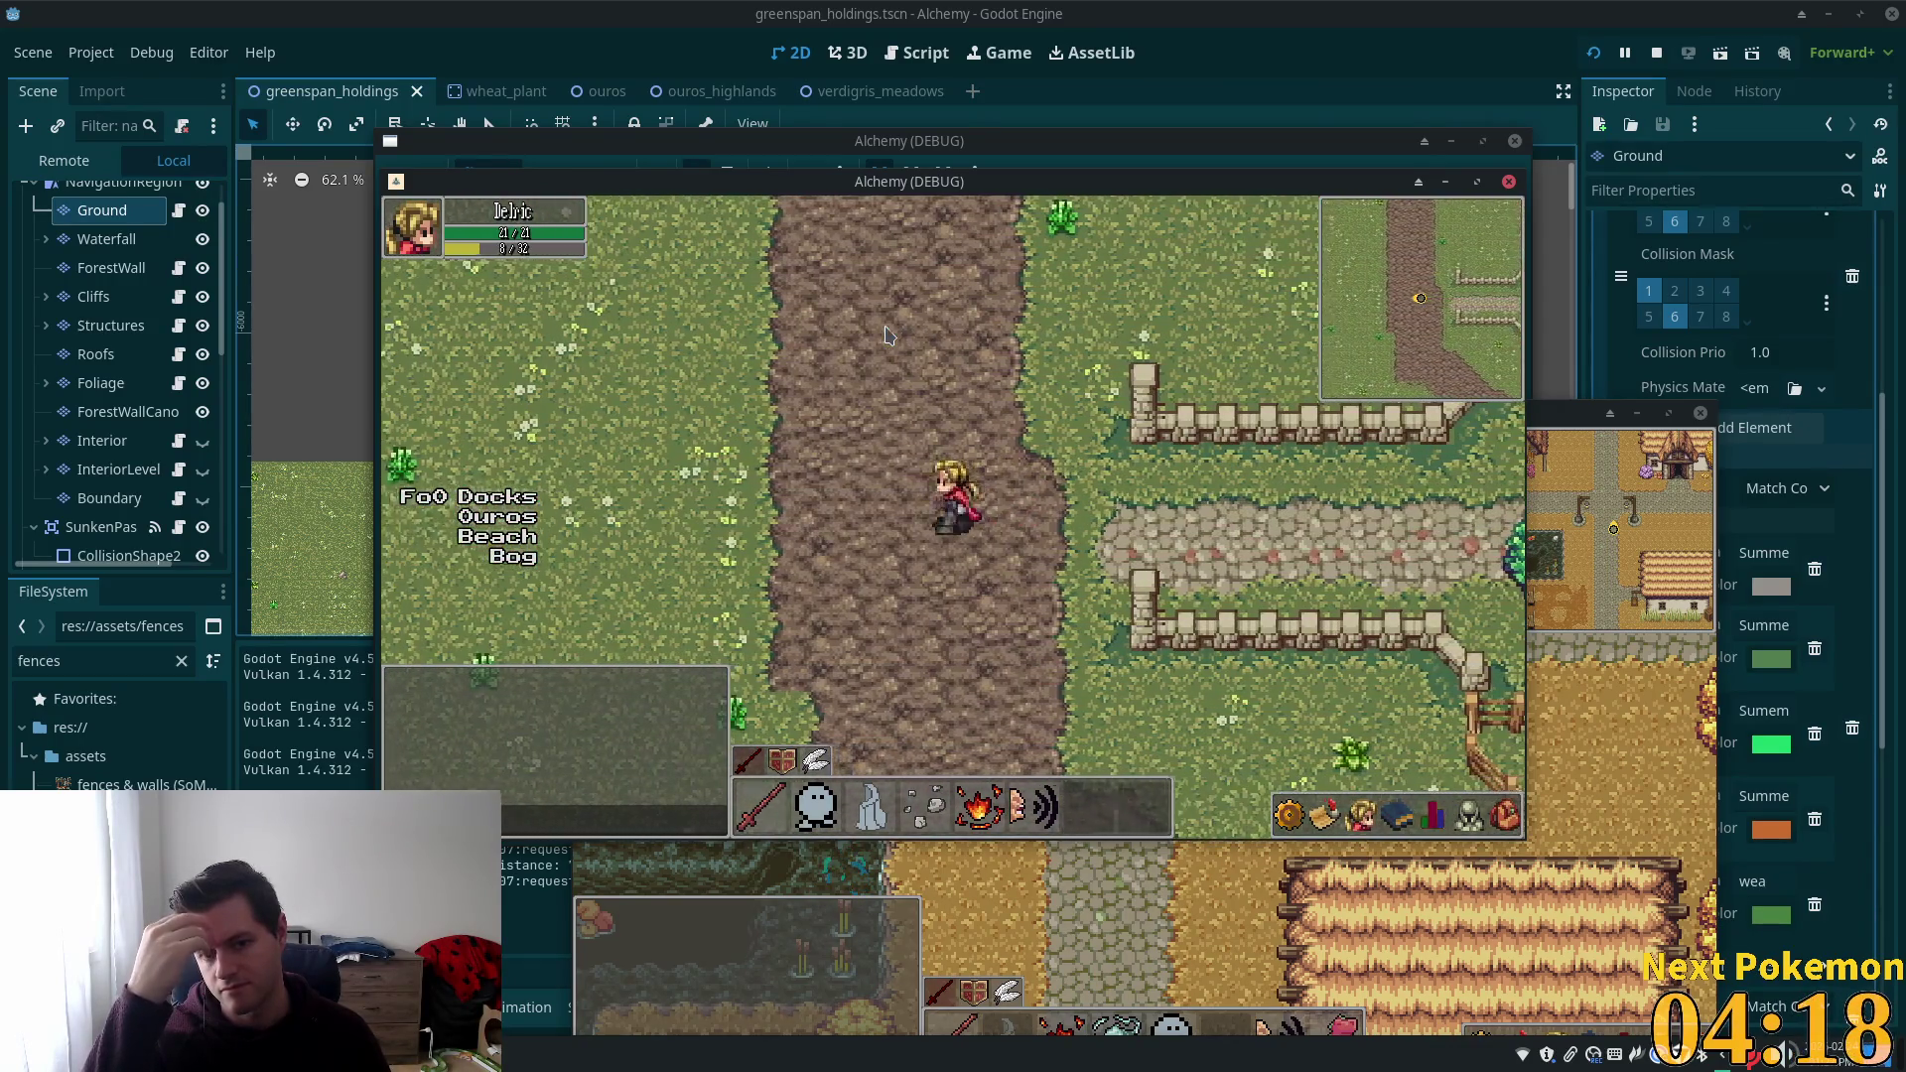
key(Up)
key(Down)
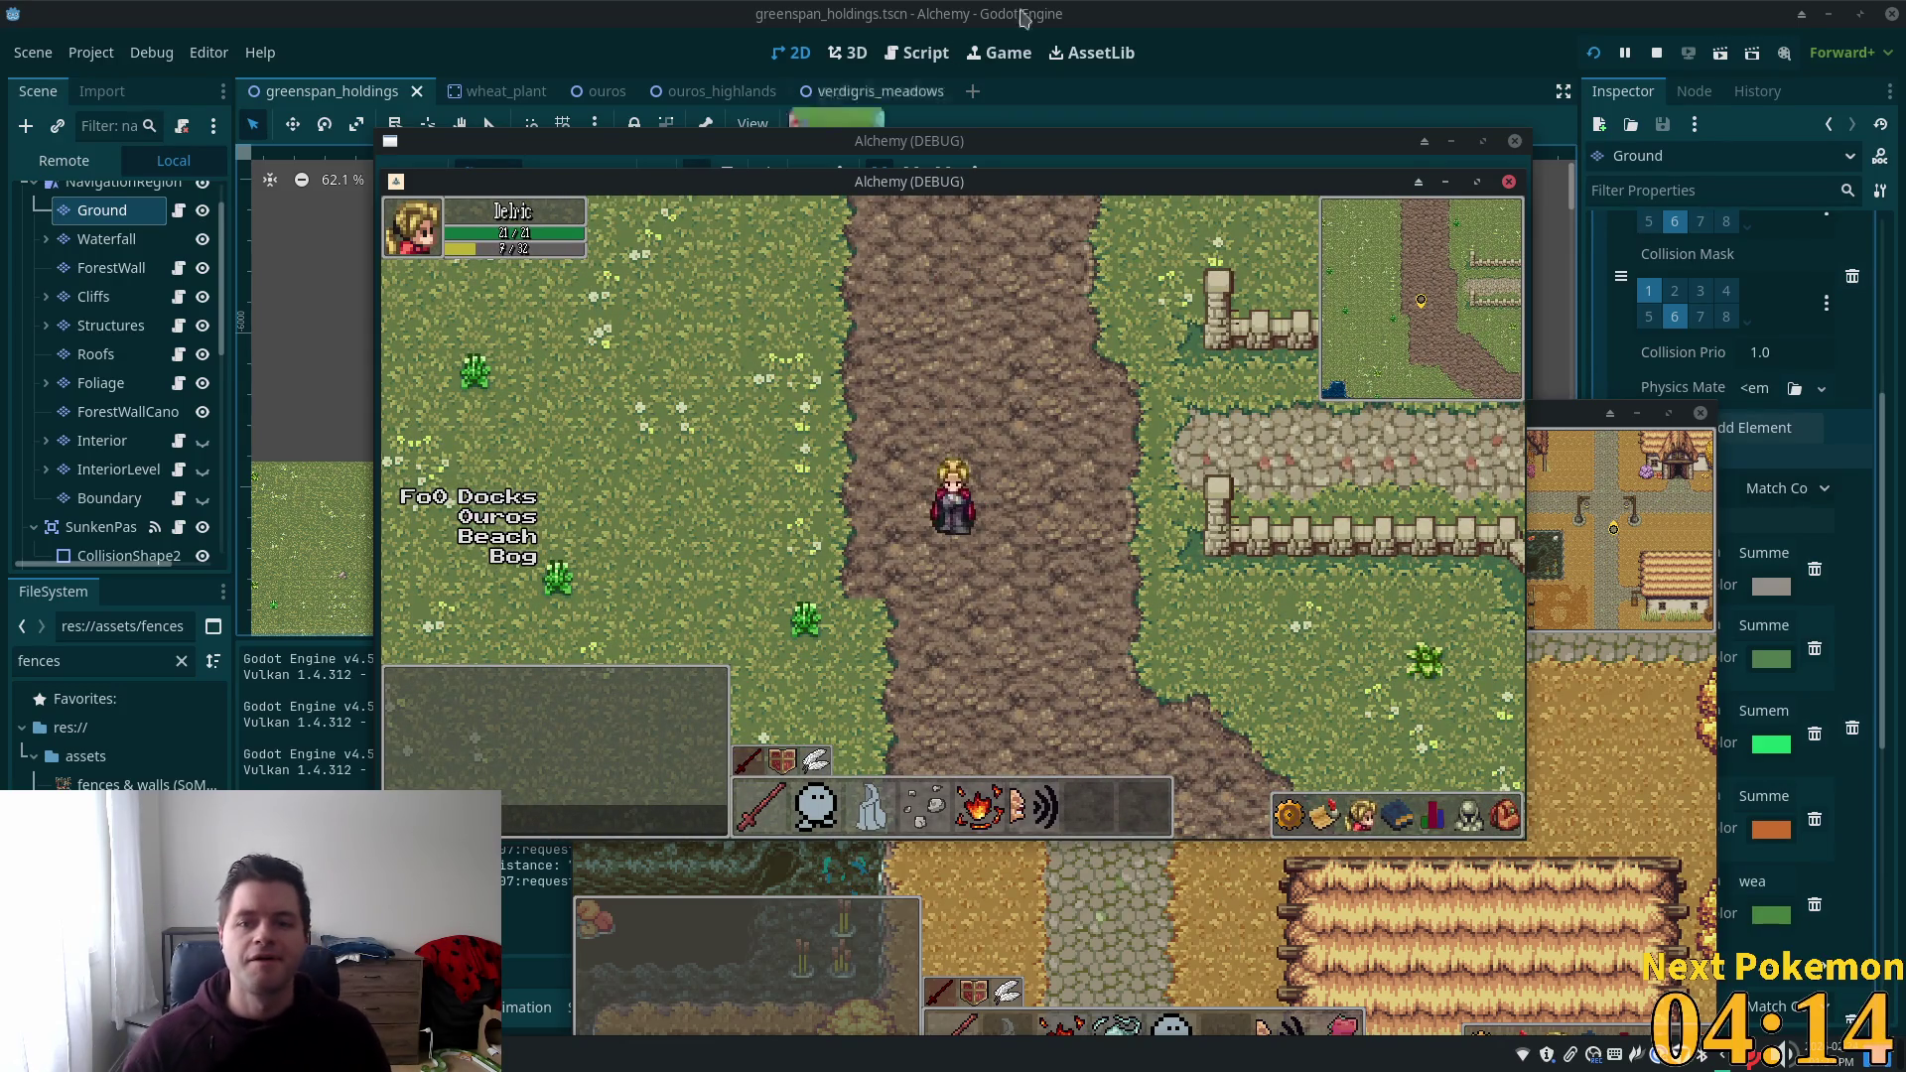
key(F8)
Paste the copied grass over the stone column beside the gate on the Ground layer.
scroll(849, 494, up, 8)
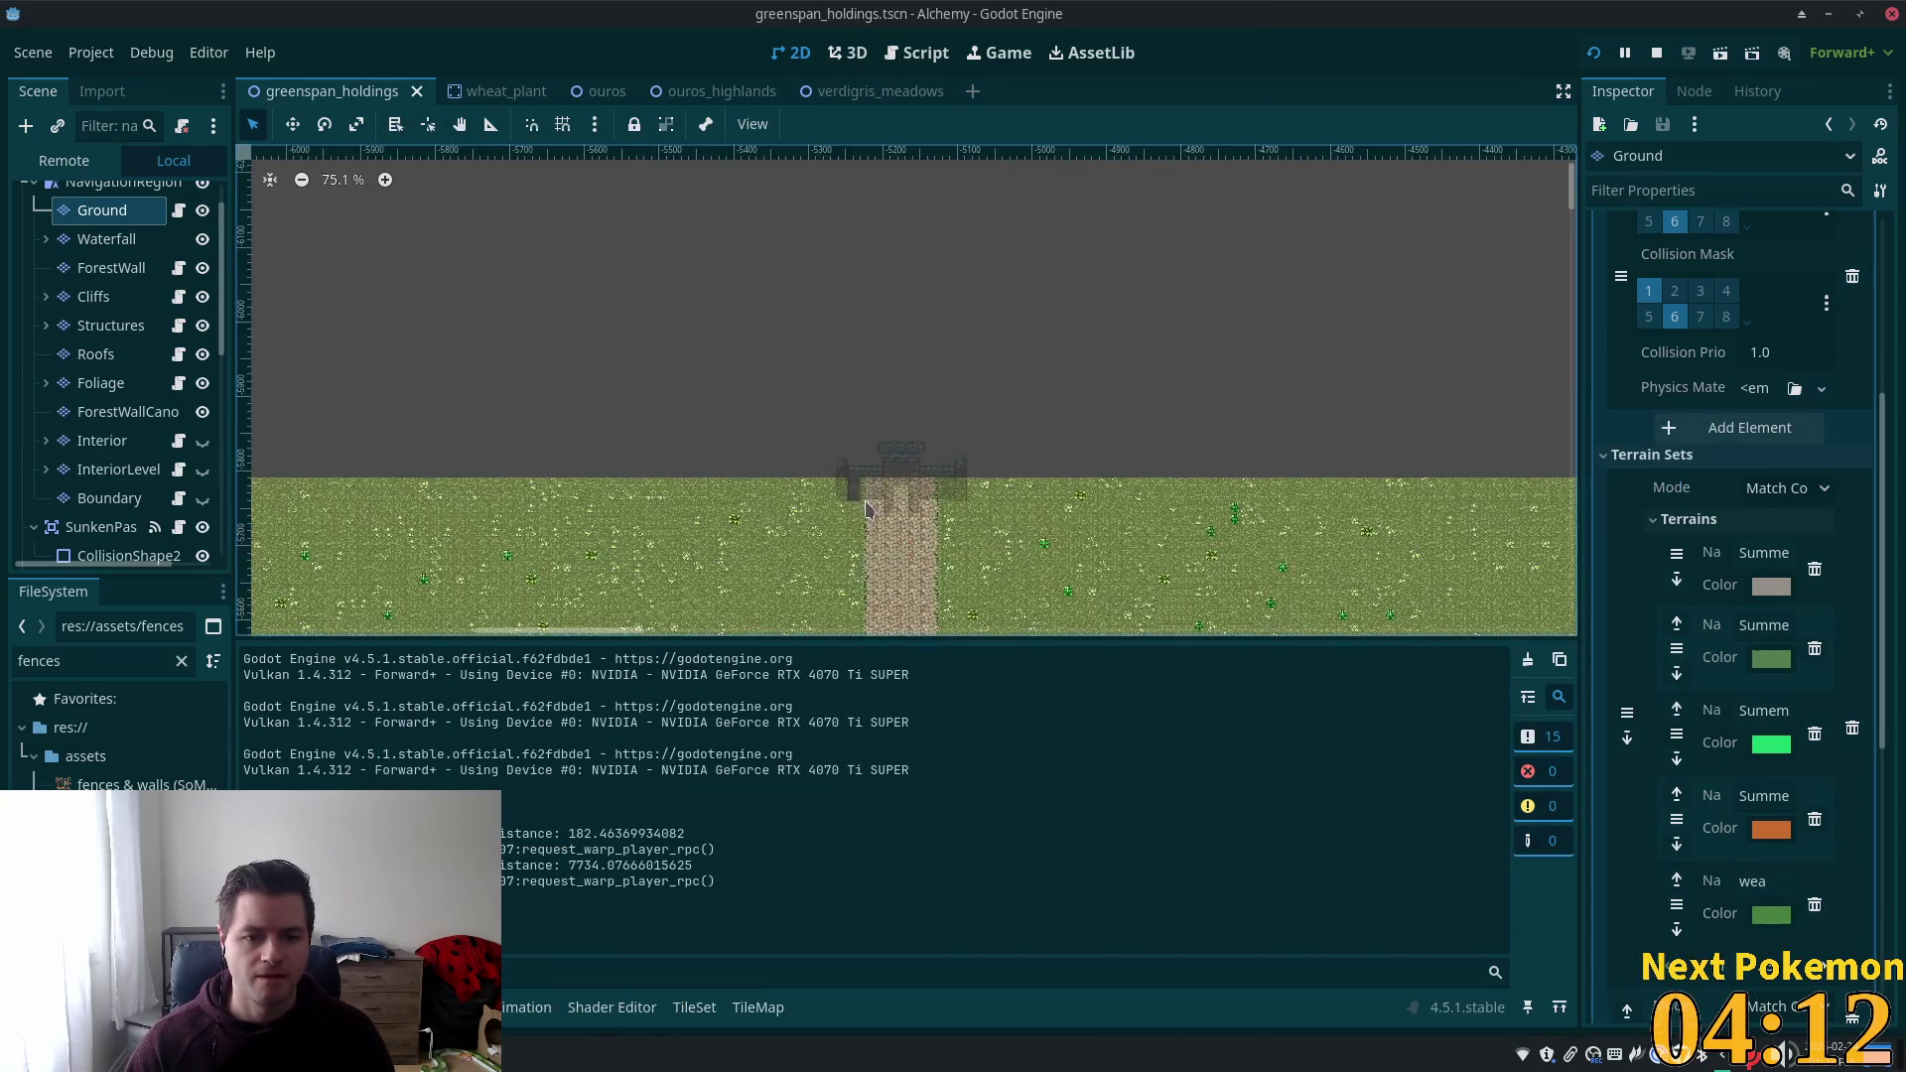
scroll(852, 496, up, 4)
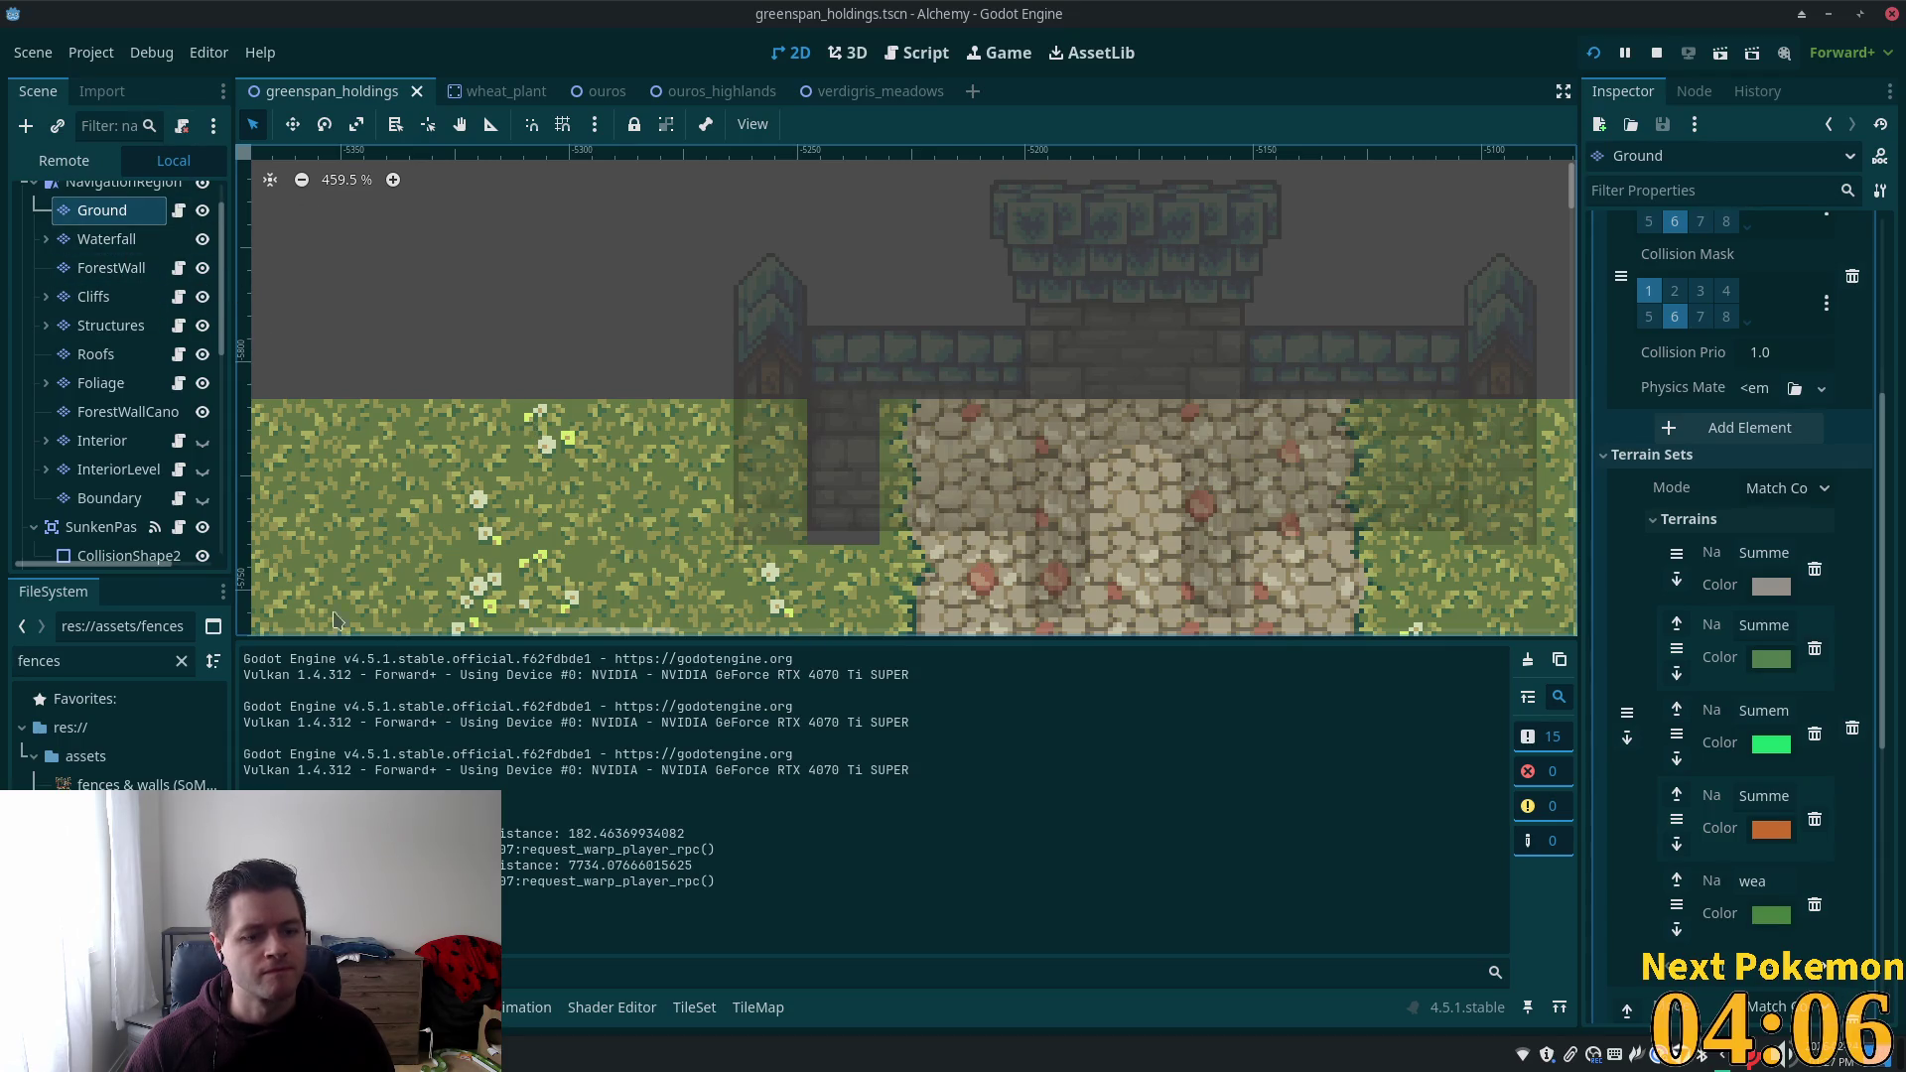
click(94, 295)
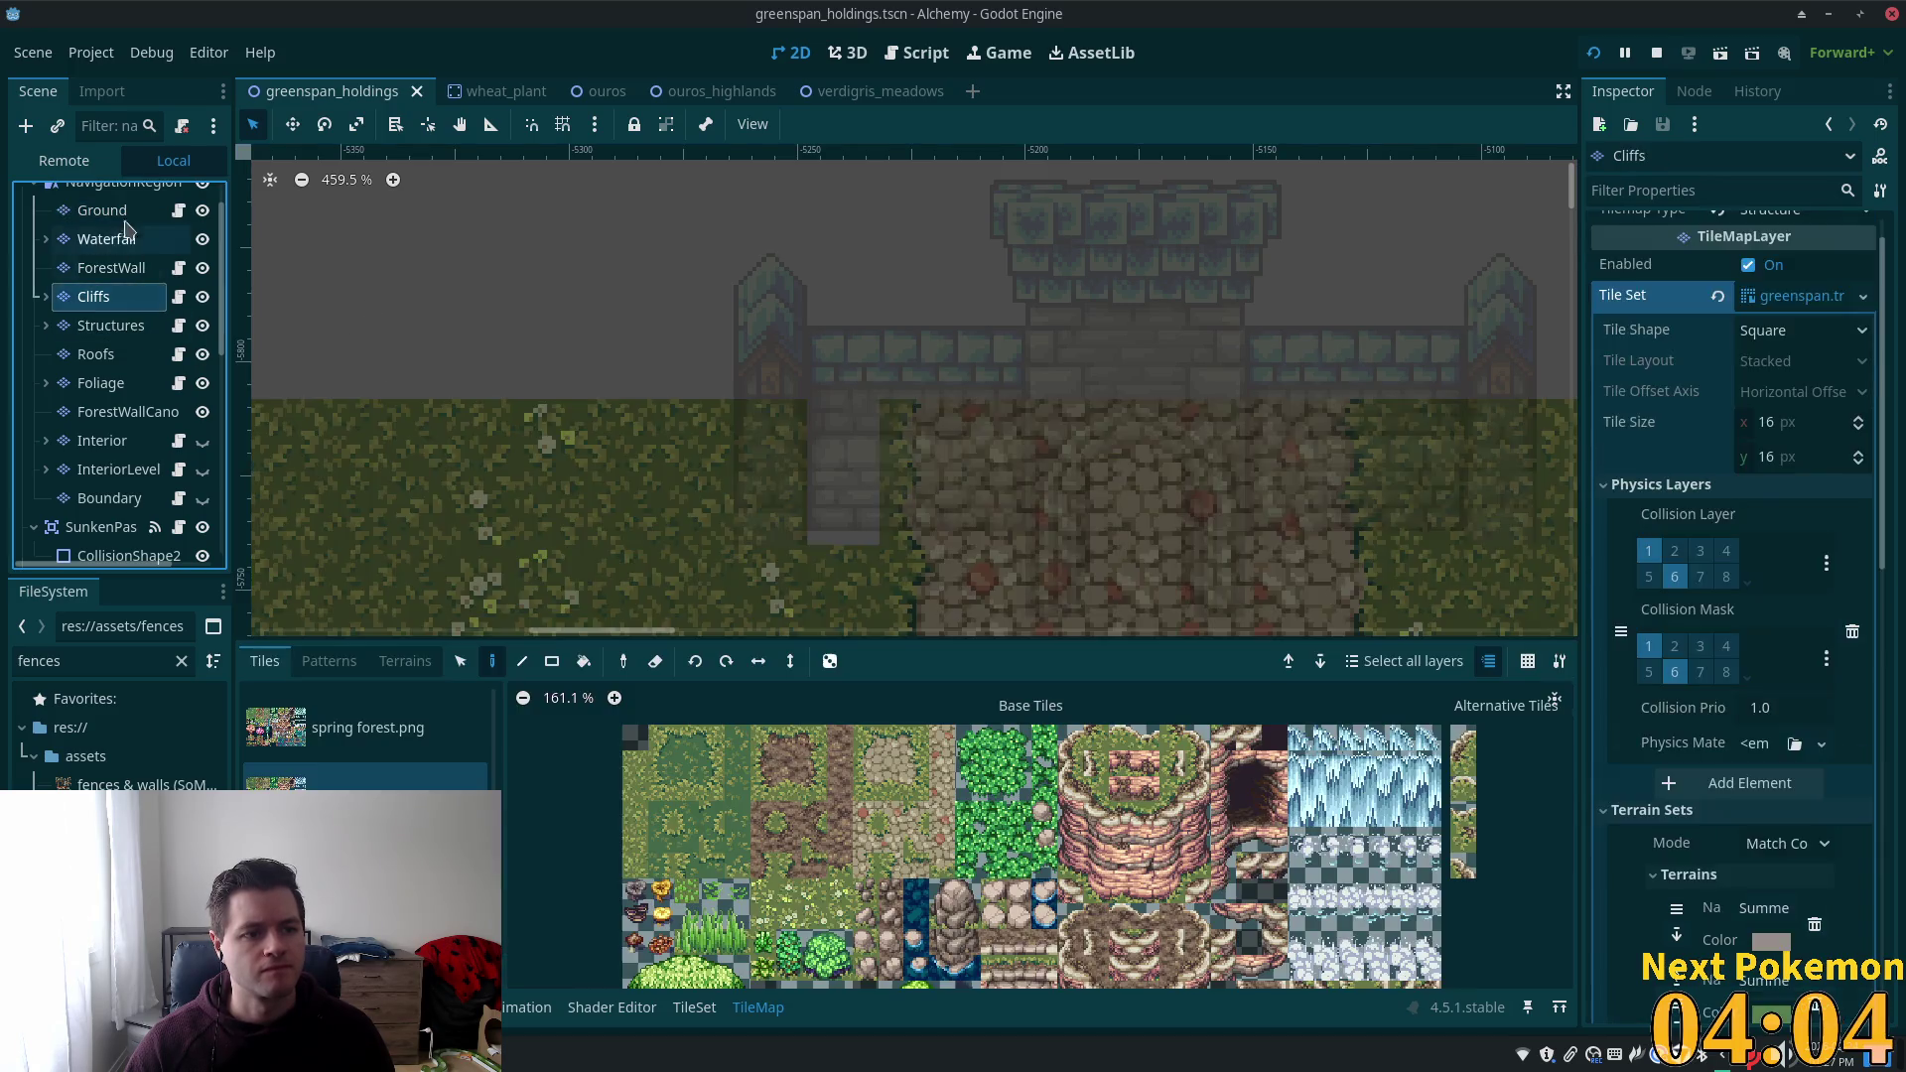
click(125, 213)
click(462, 664)
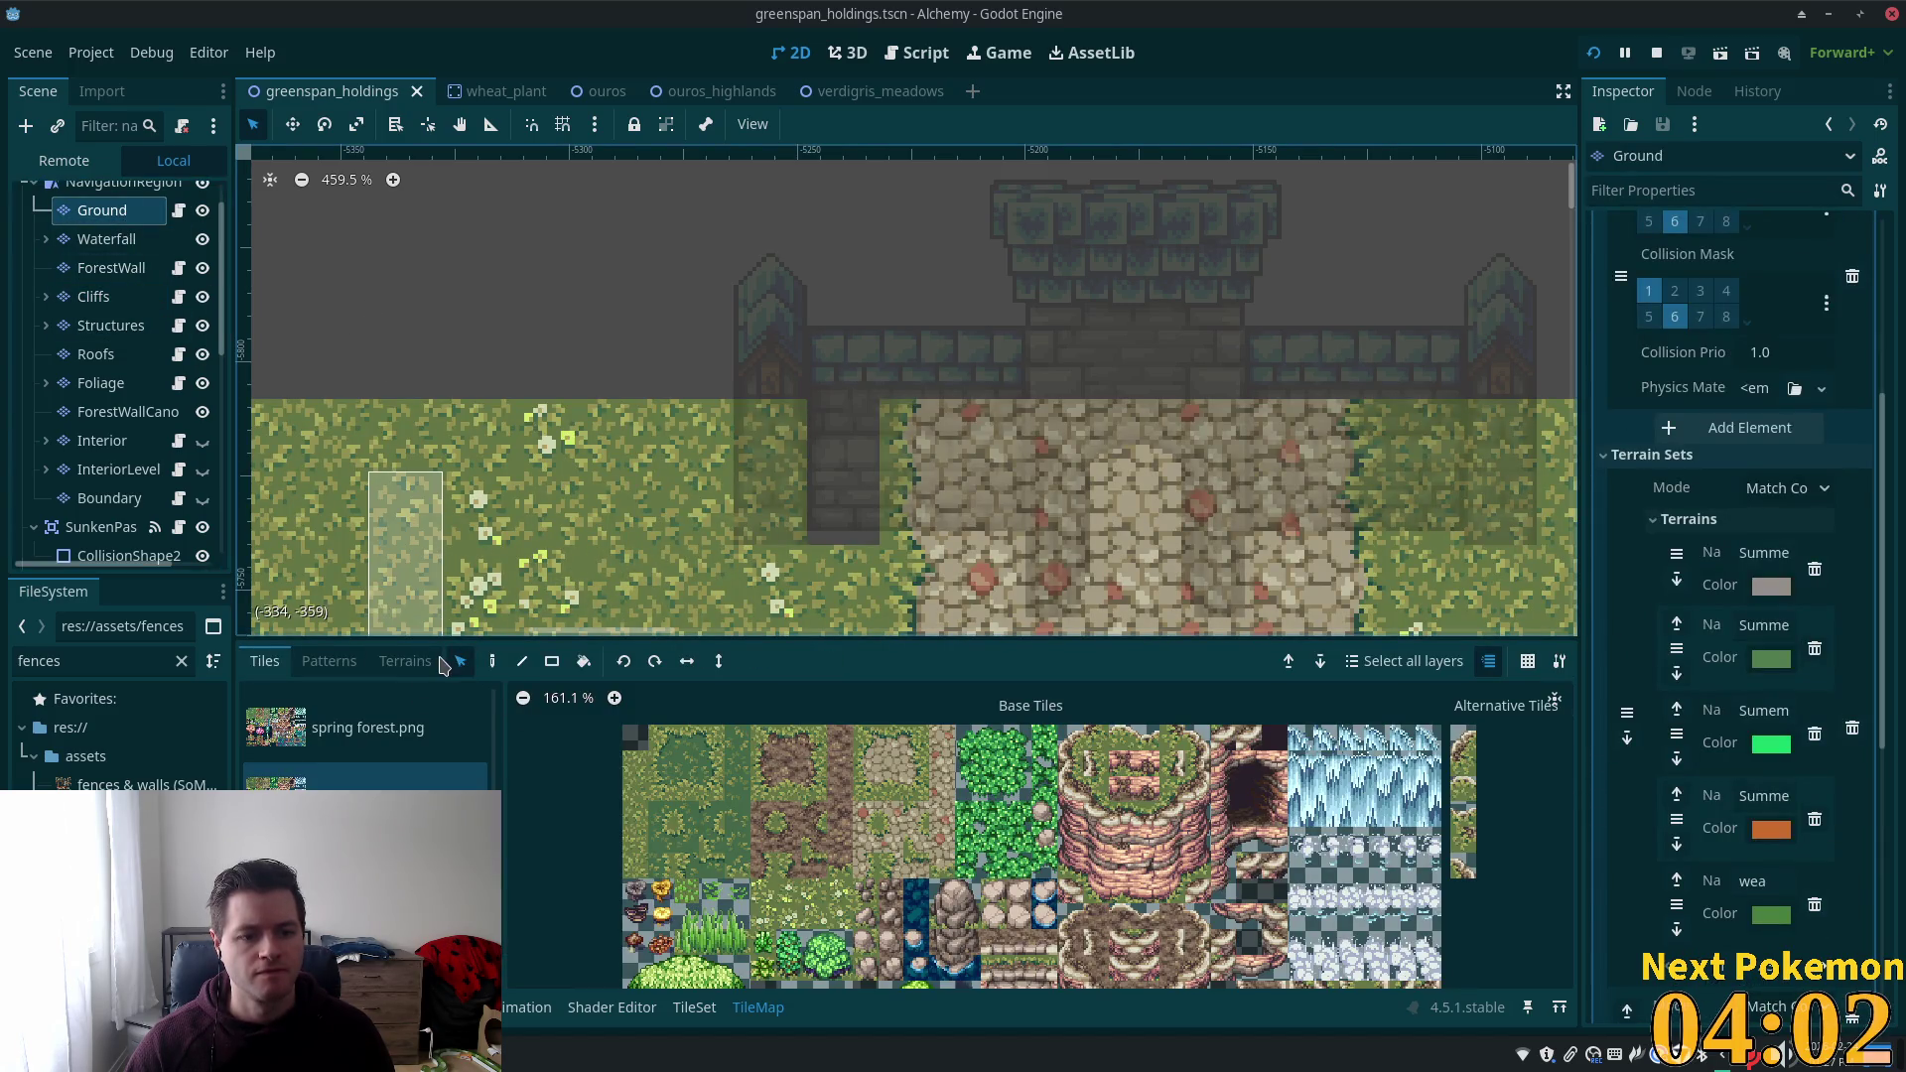
key(ctrl+v)
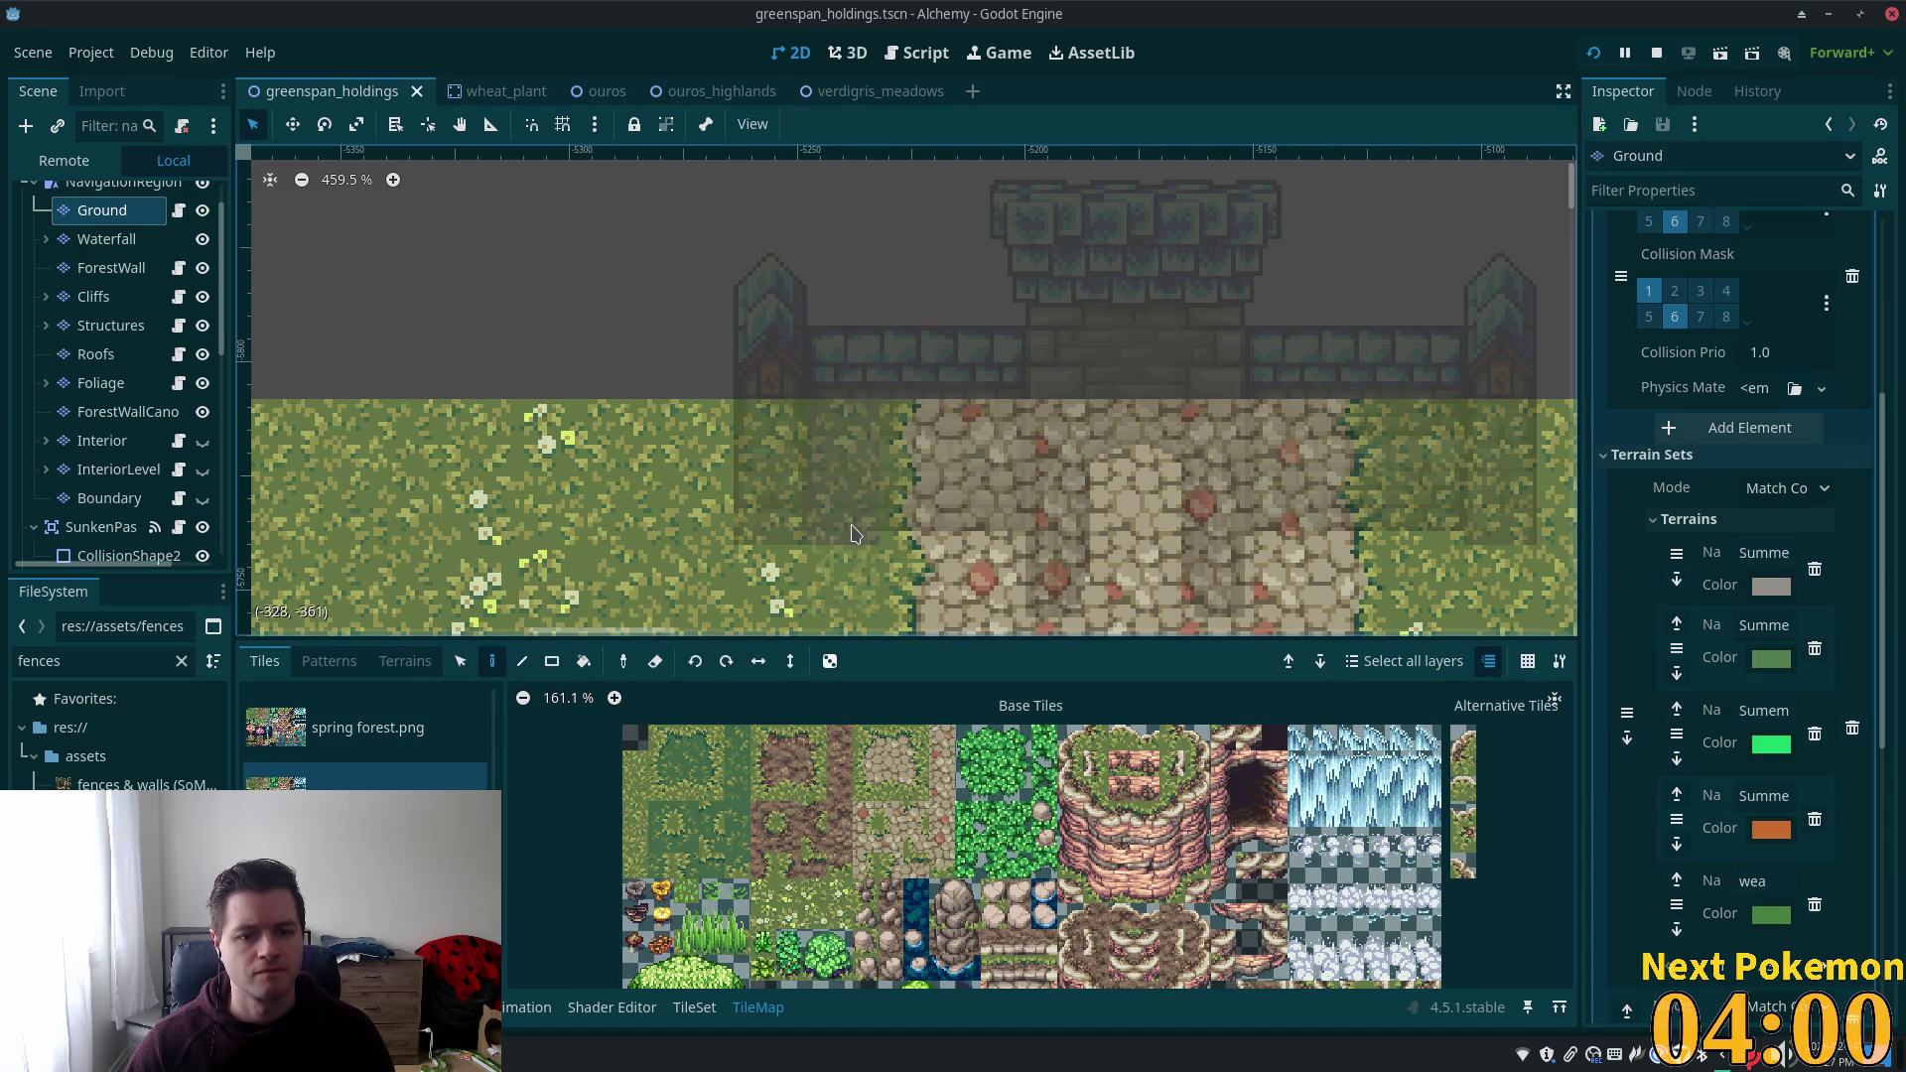
click(844, 477)
key(d)
Pan to the dirt path and pick grass tiles from the tileset atlas.
scroll(609, 518, down, 5)
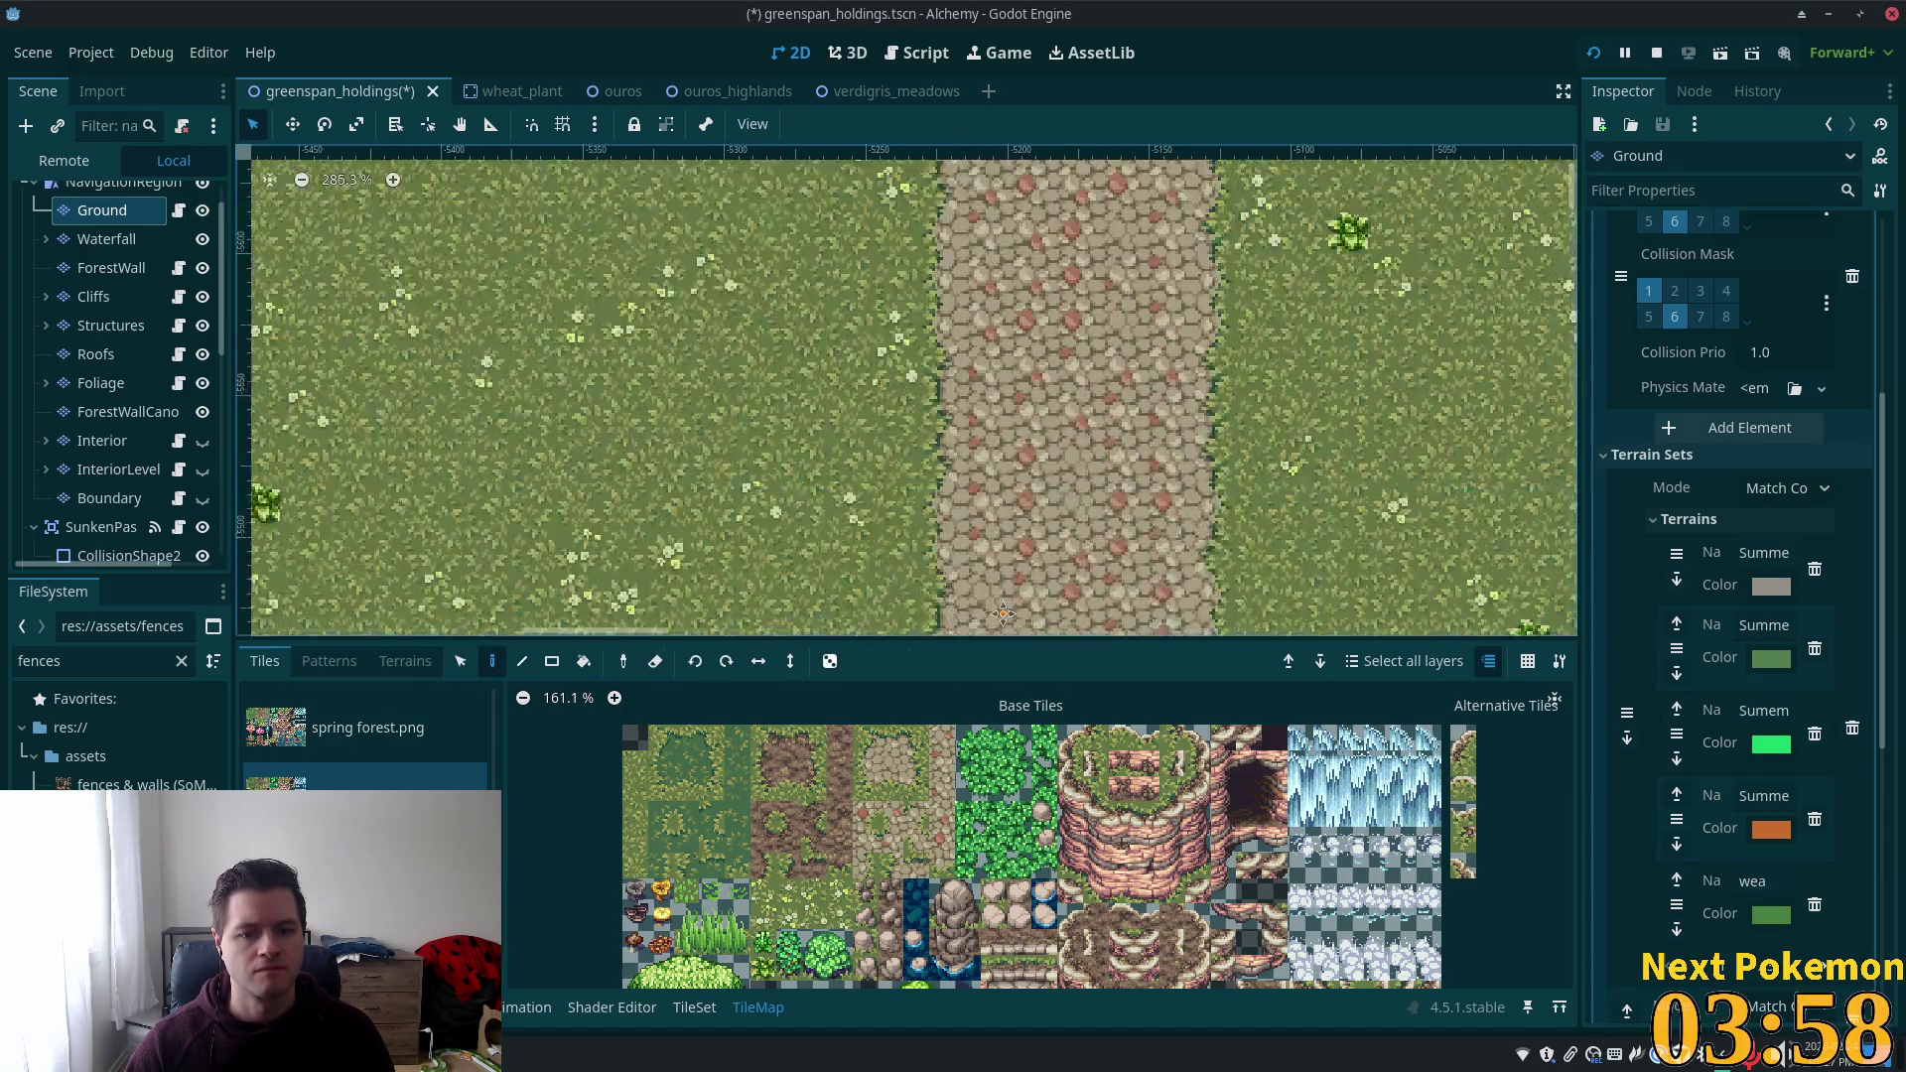
scroll(1037, 372, down, 4)
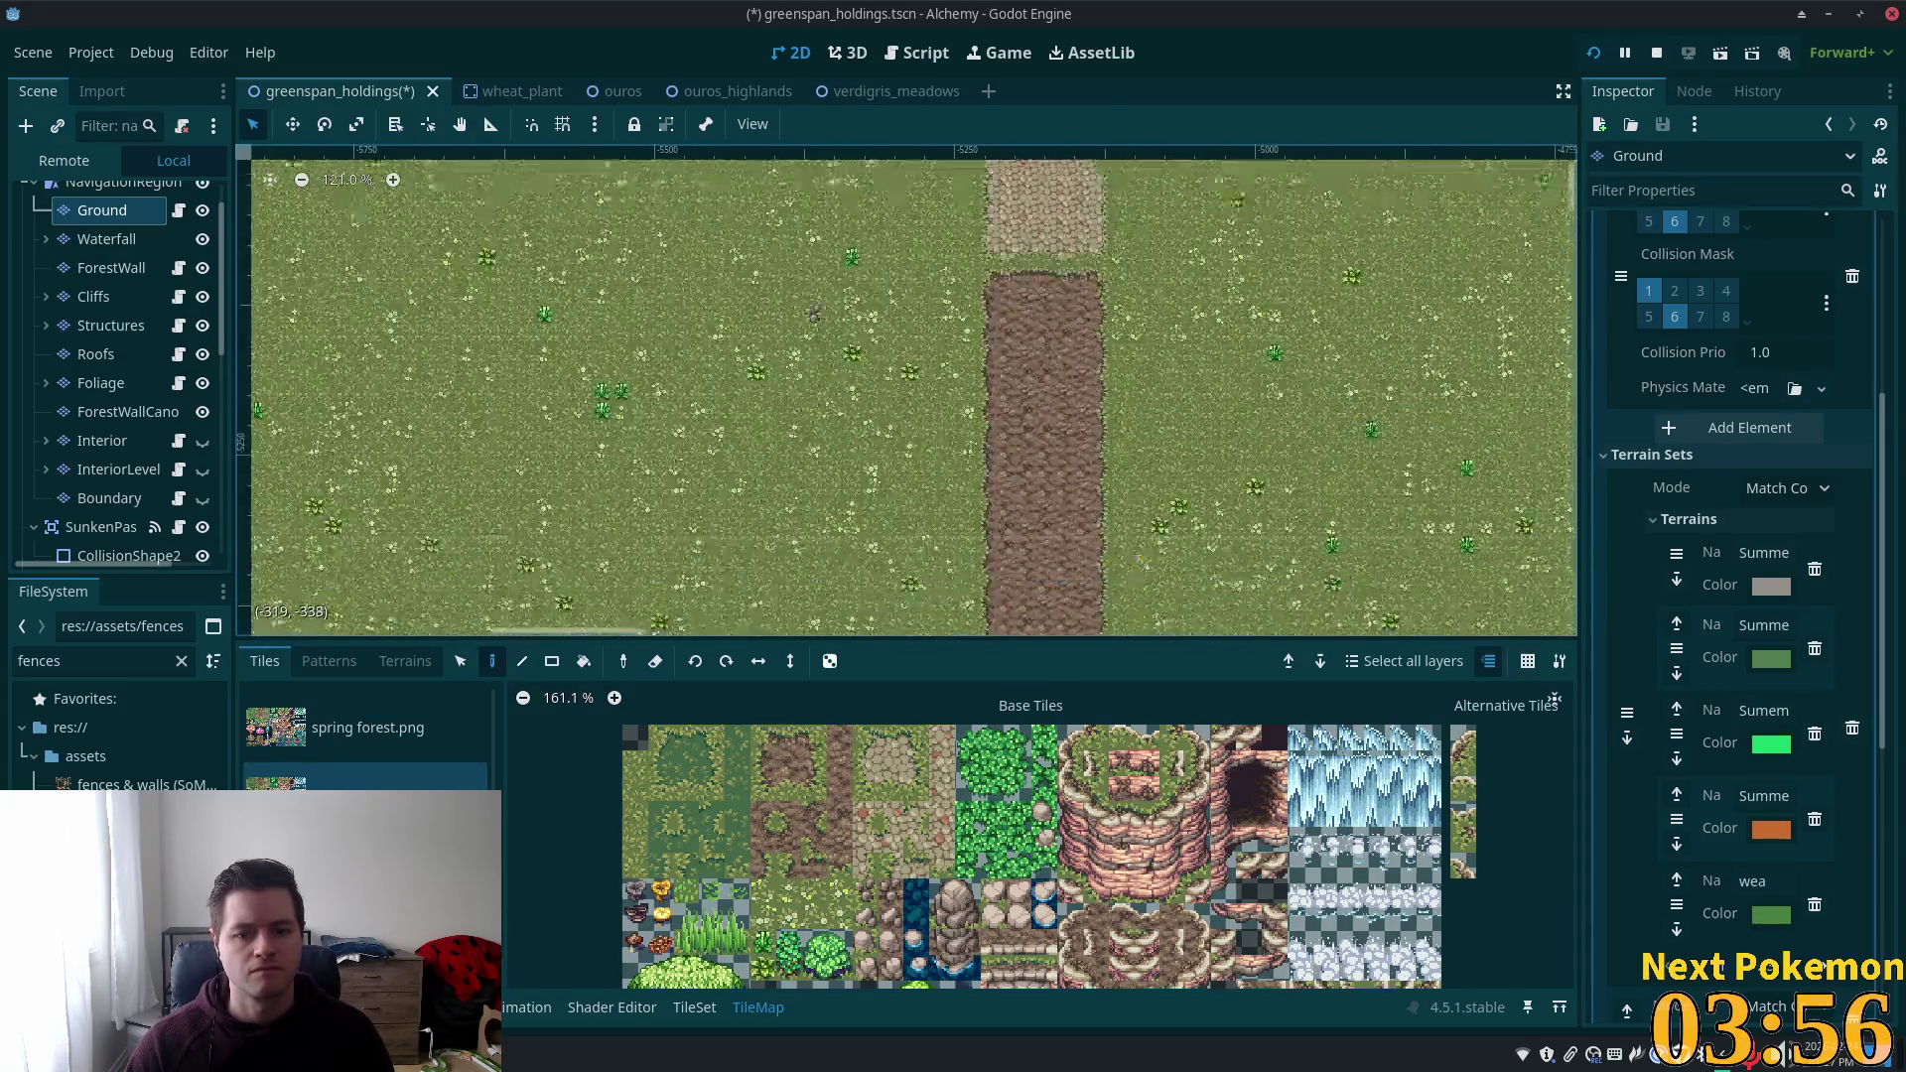
drag(1037, 373, 1029, 157)
scroll(866, 566, up, 4)
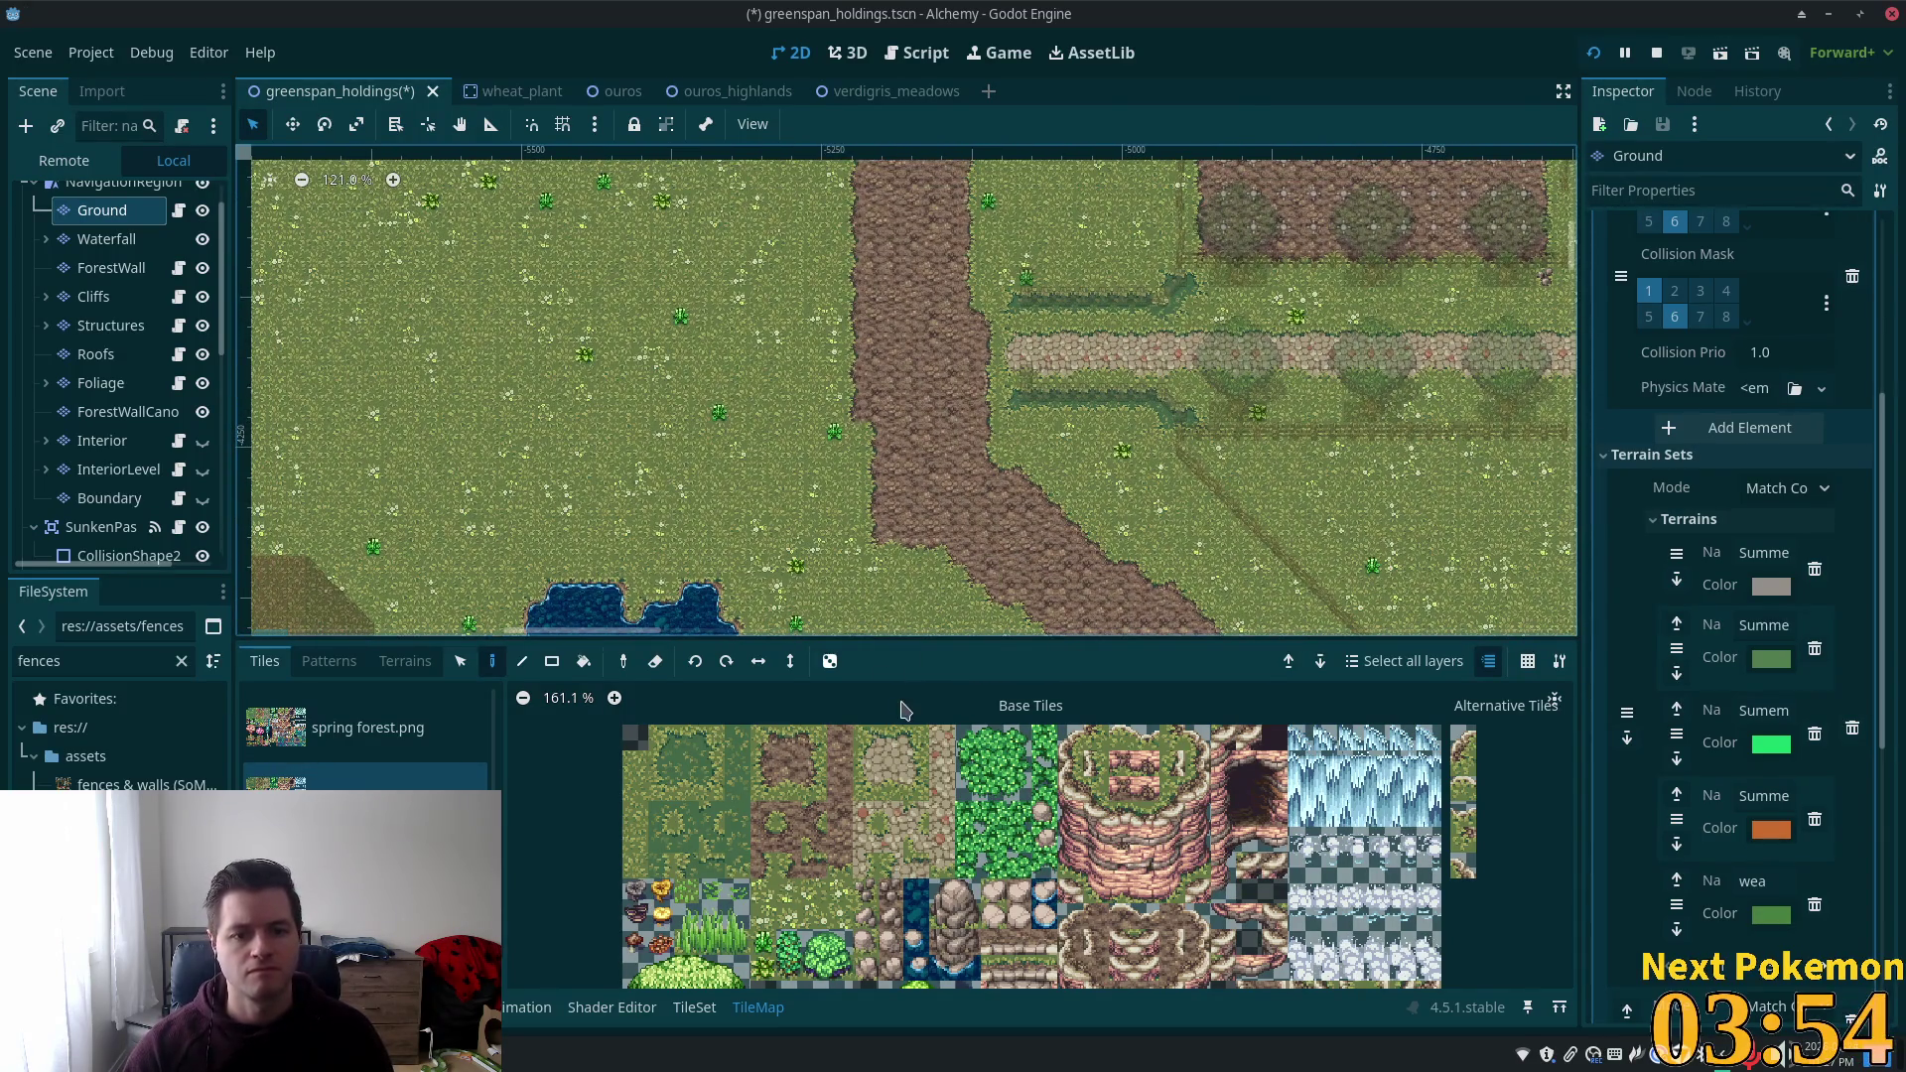
click(764, 795)
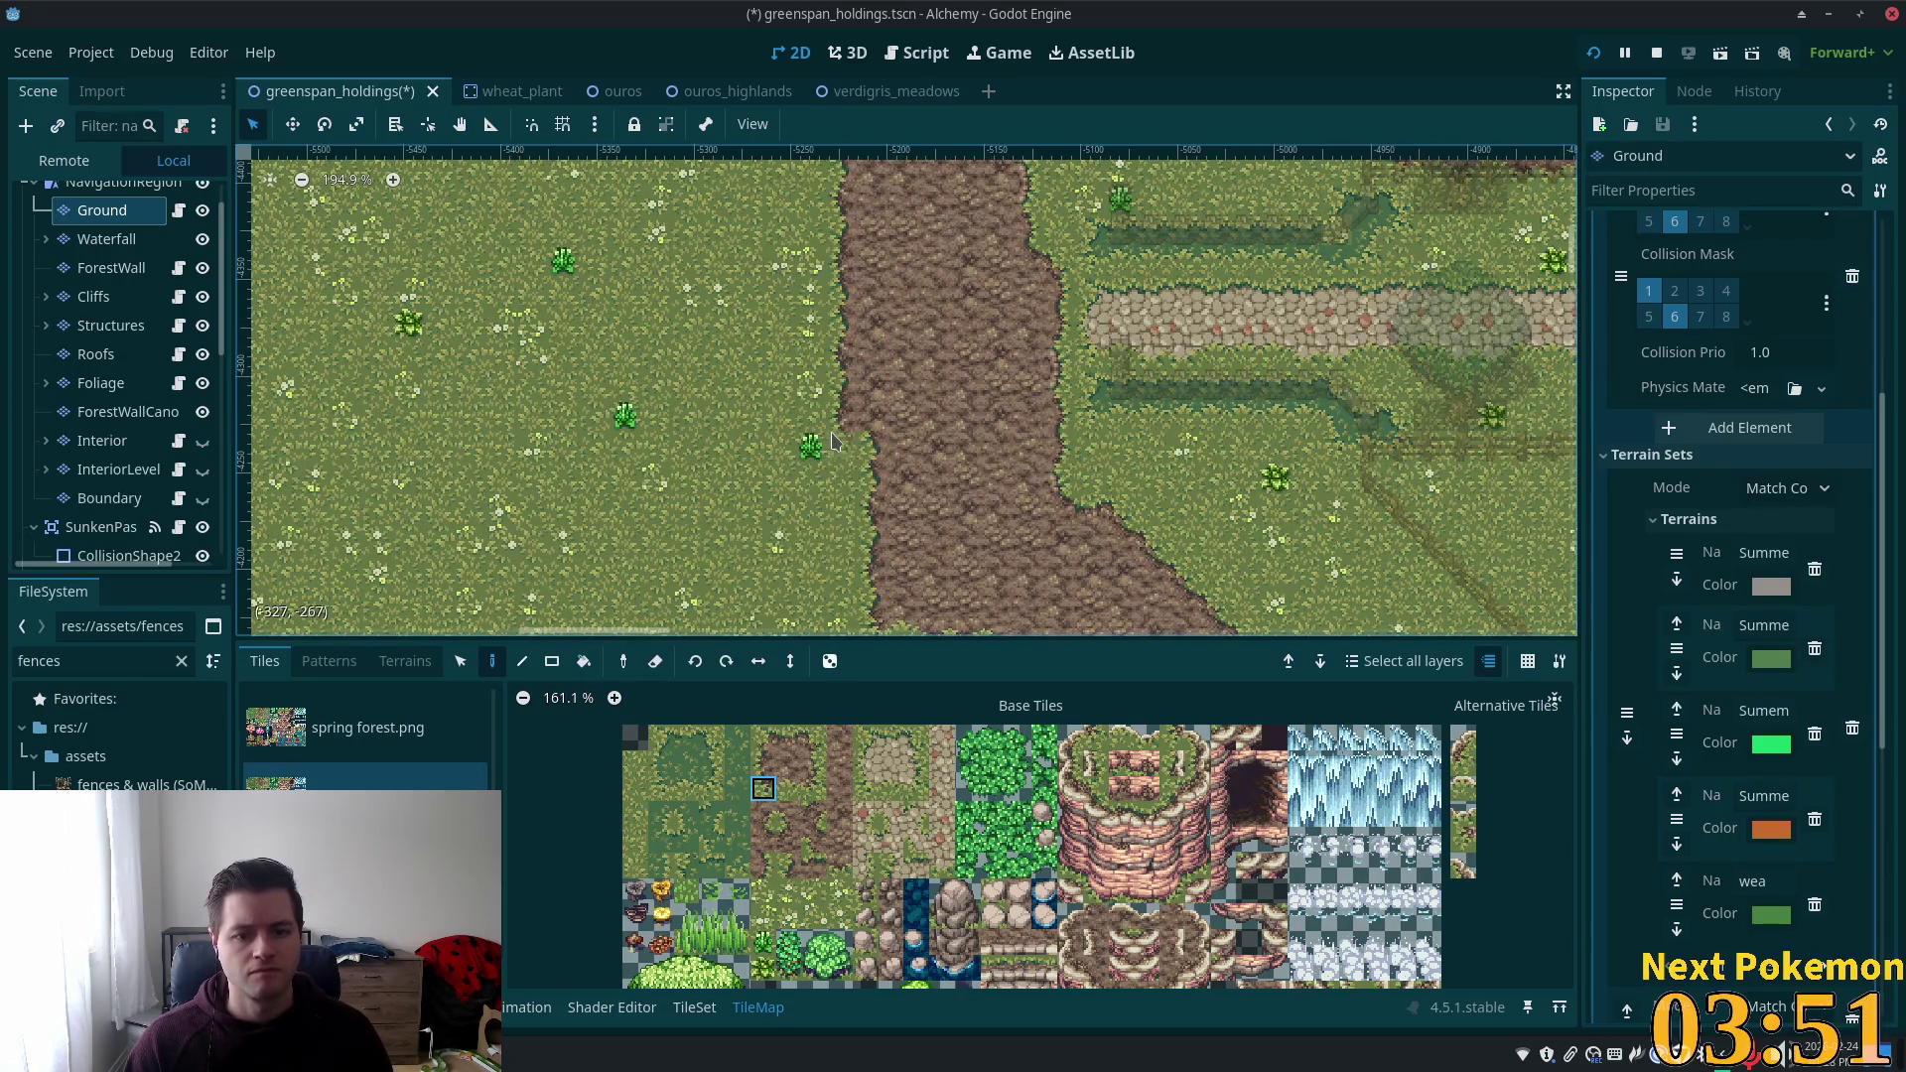
click(789, 819)
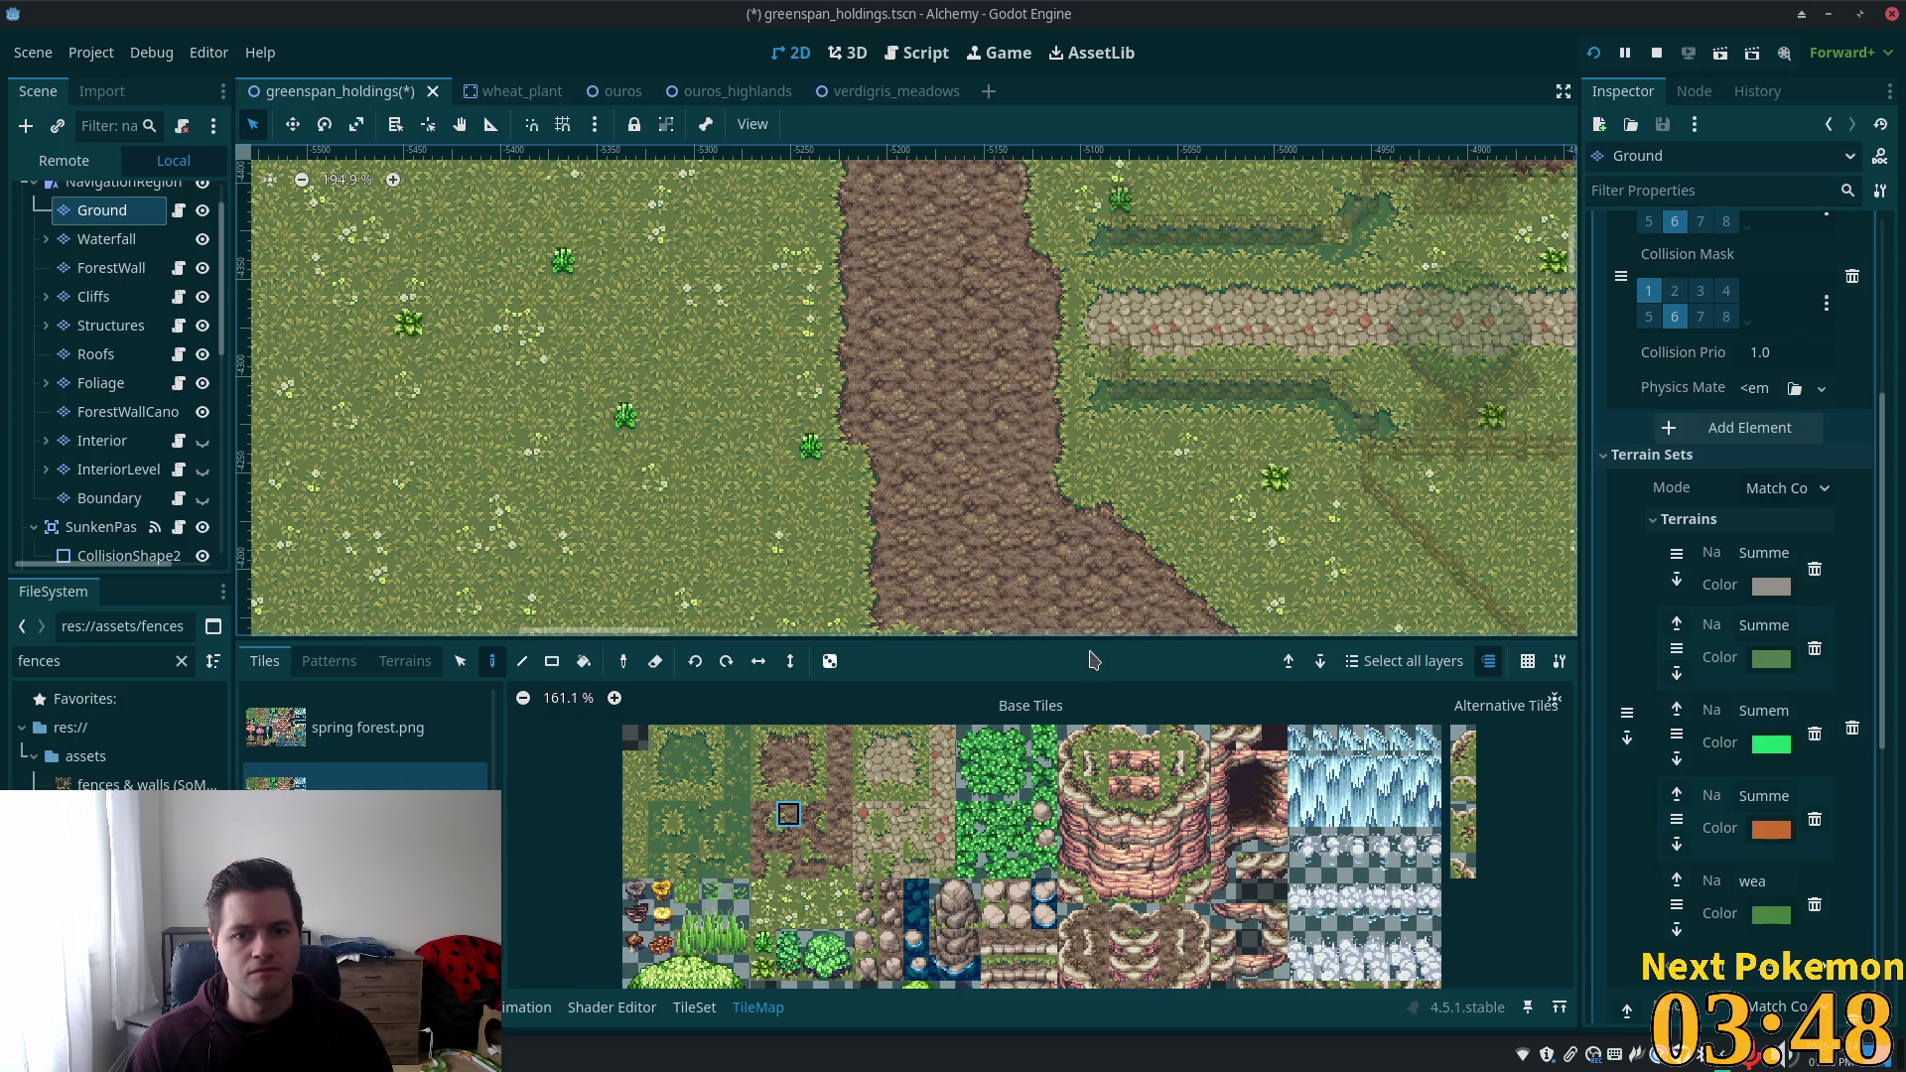
scroll(847, 397, down, 8)
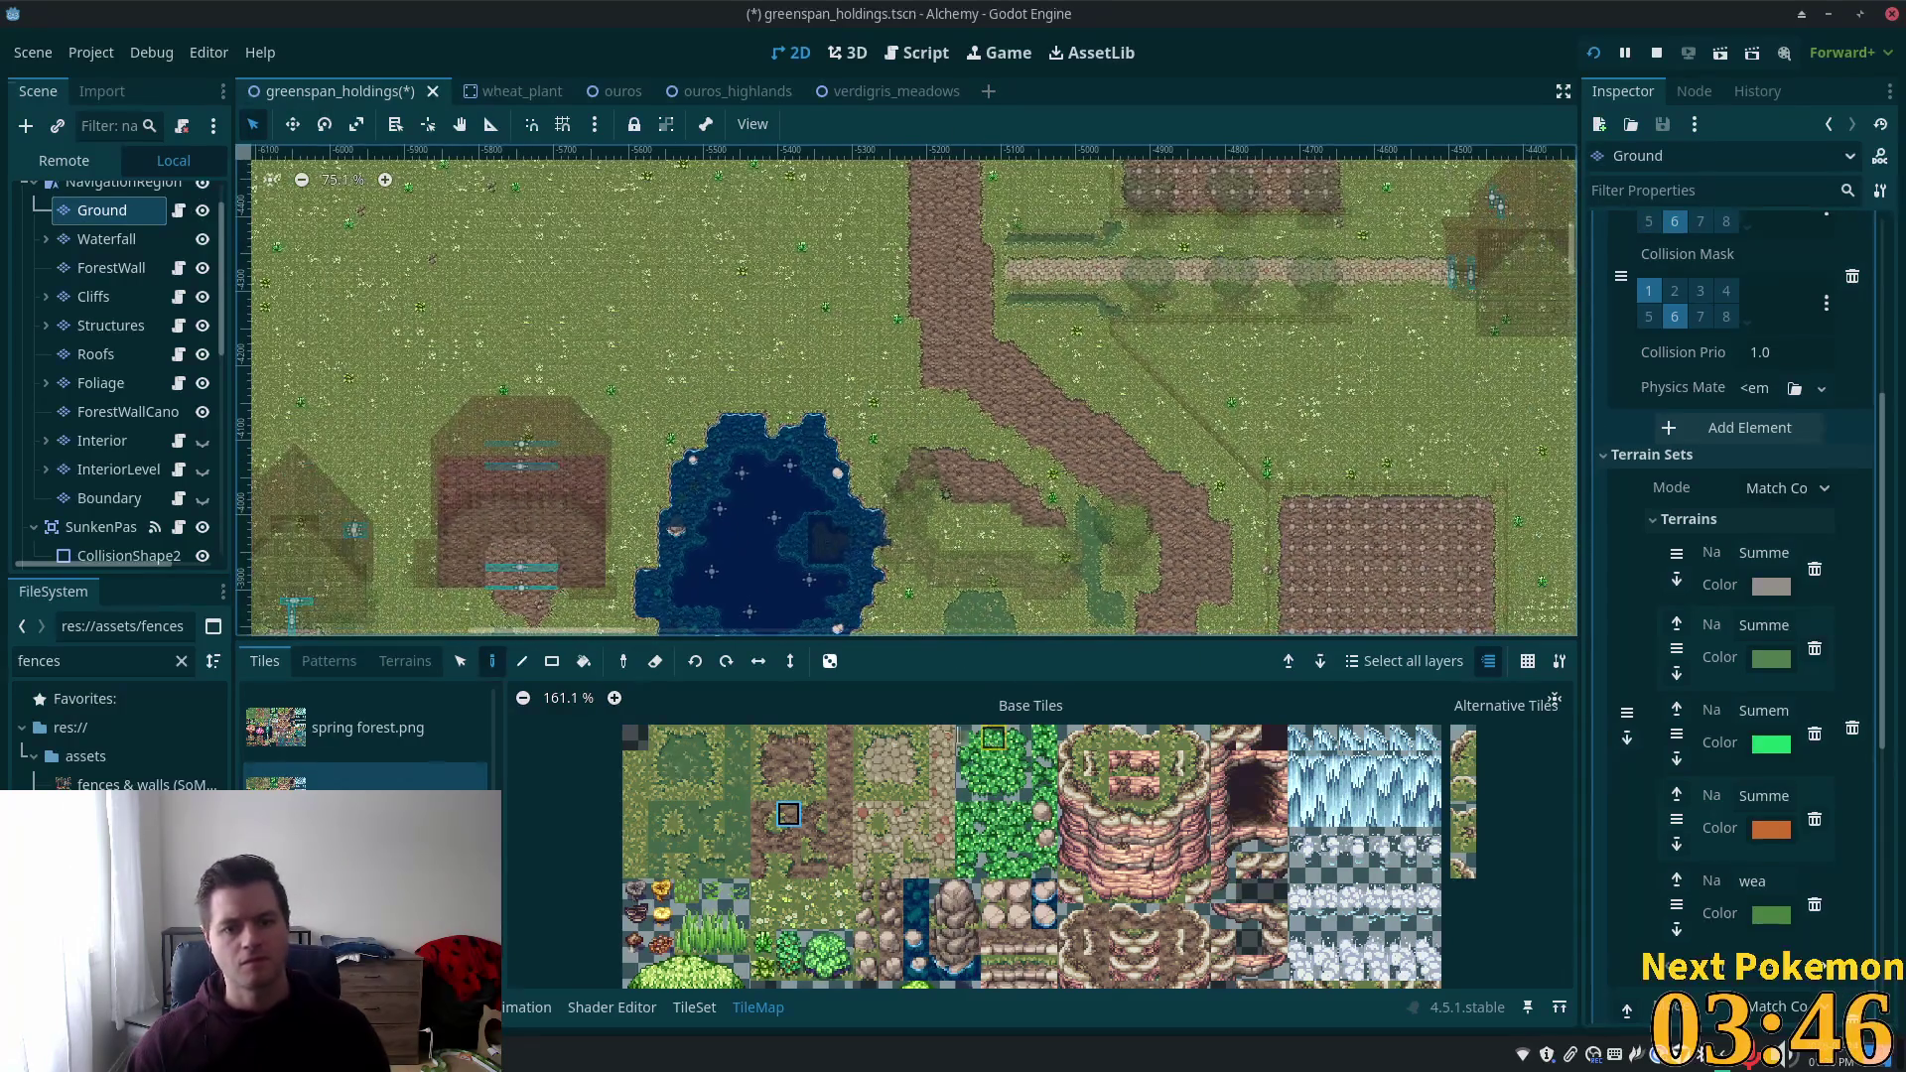
Pan and zoom across the fields and forest to centre the view on the path's gatehouse.
scroll(842, 497, down, 5)
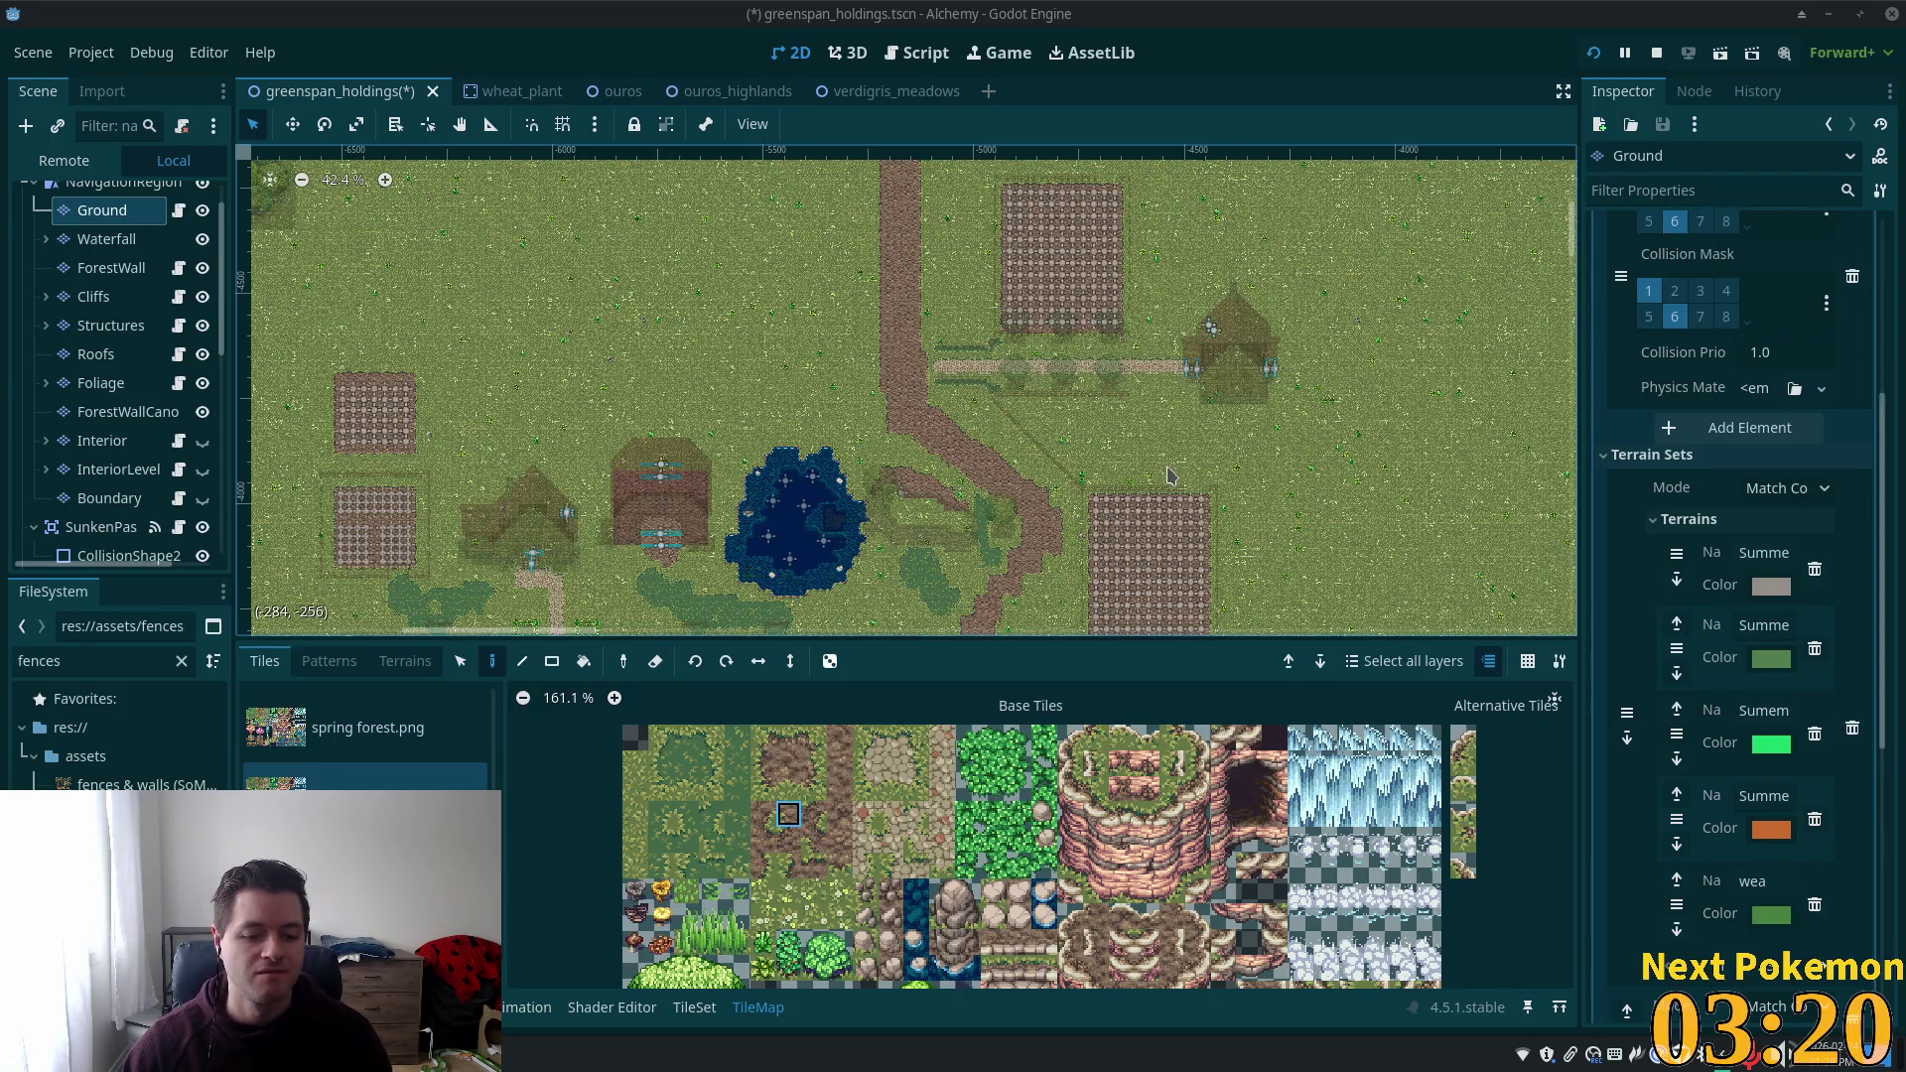
scroll(1168, 474, down, 6)
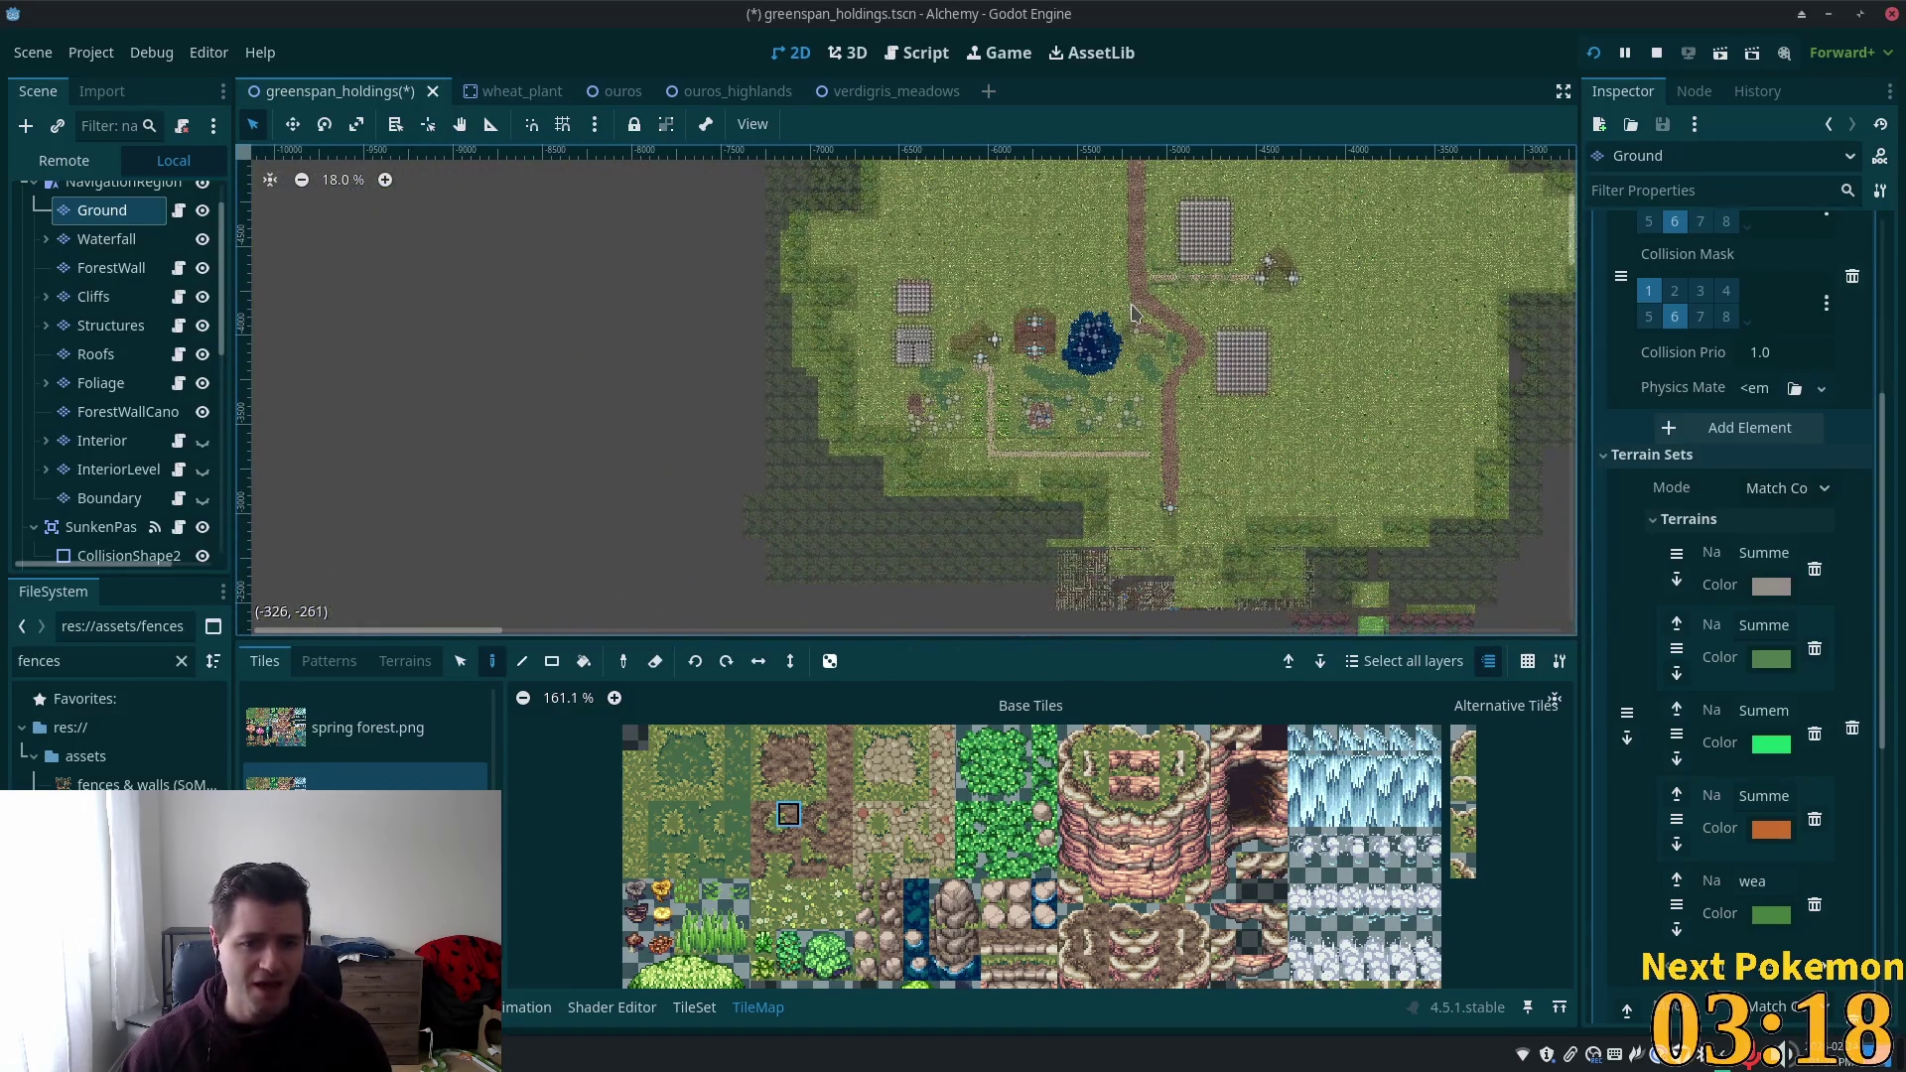
scroll(1131, 313, up, 5)
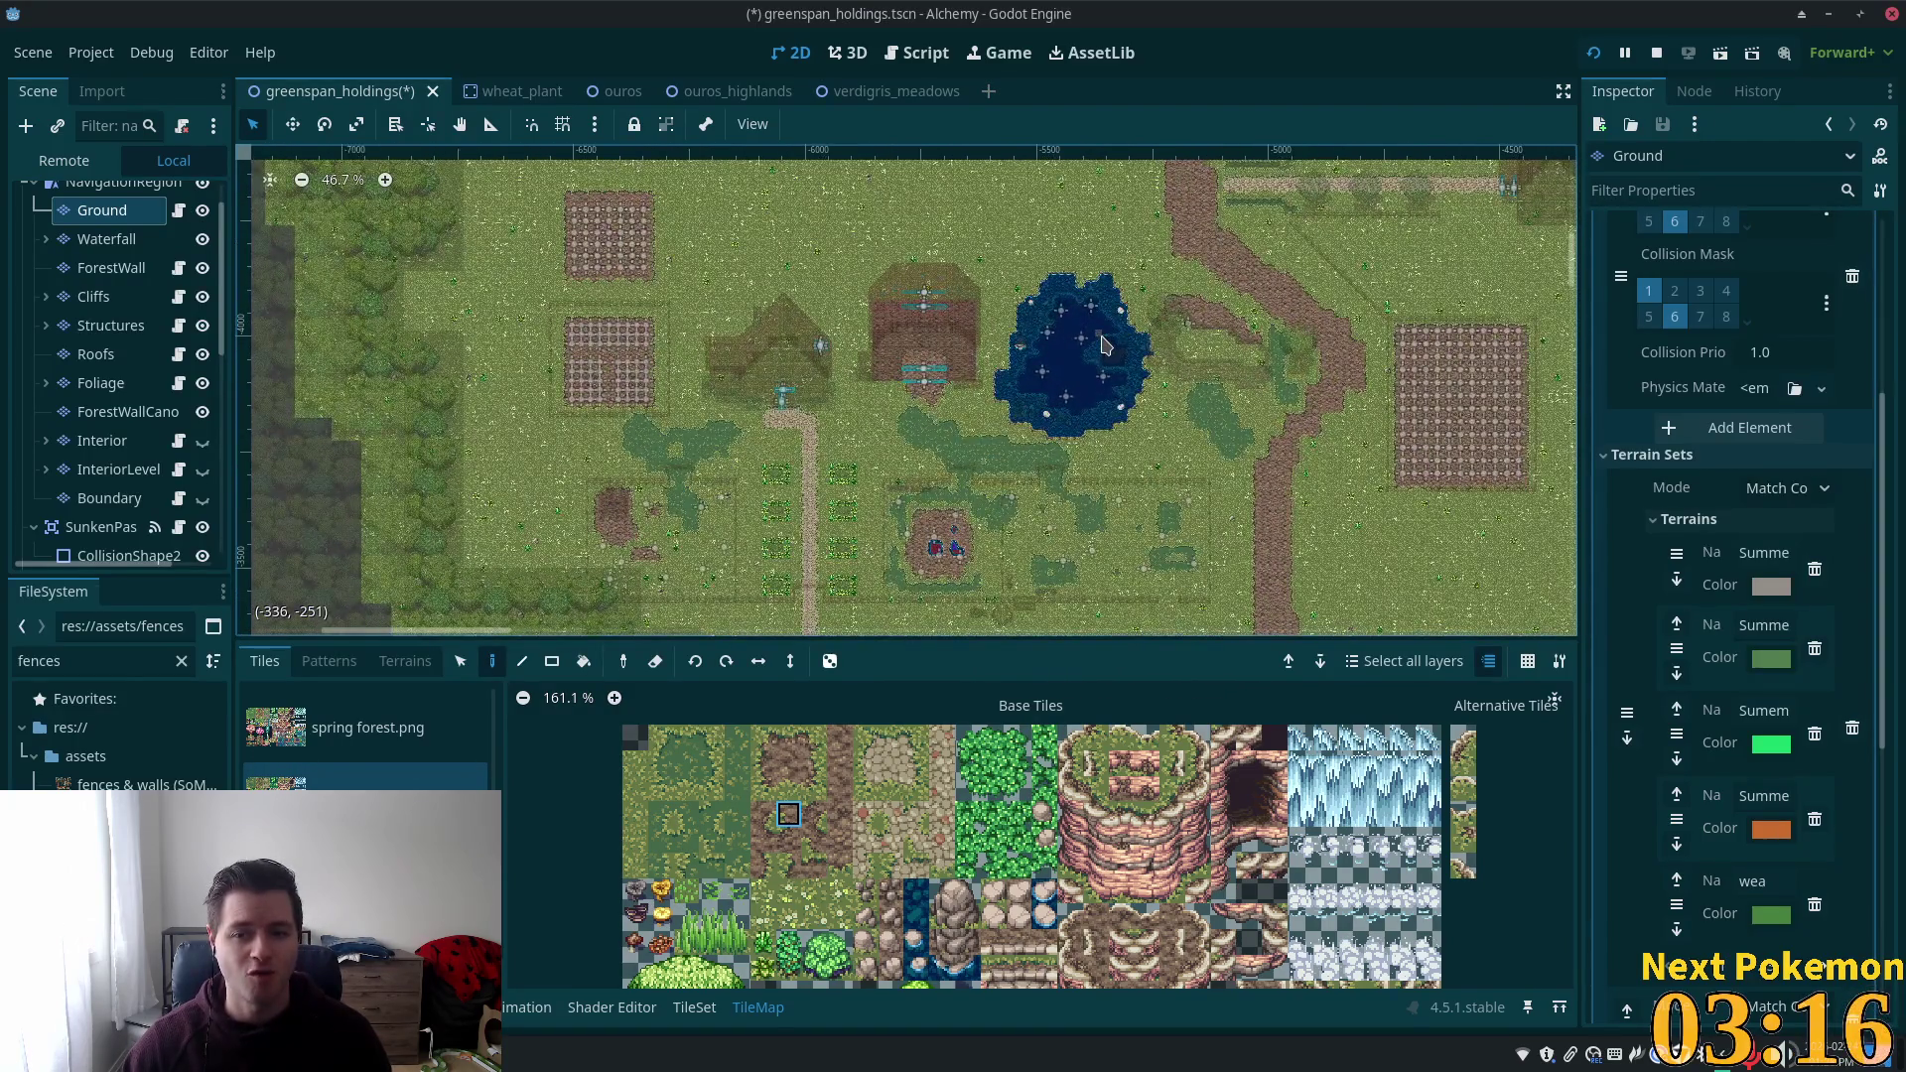
scroll(1105, 345, up, 4)
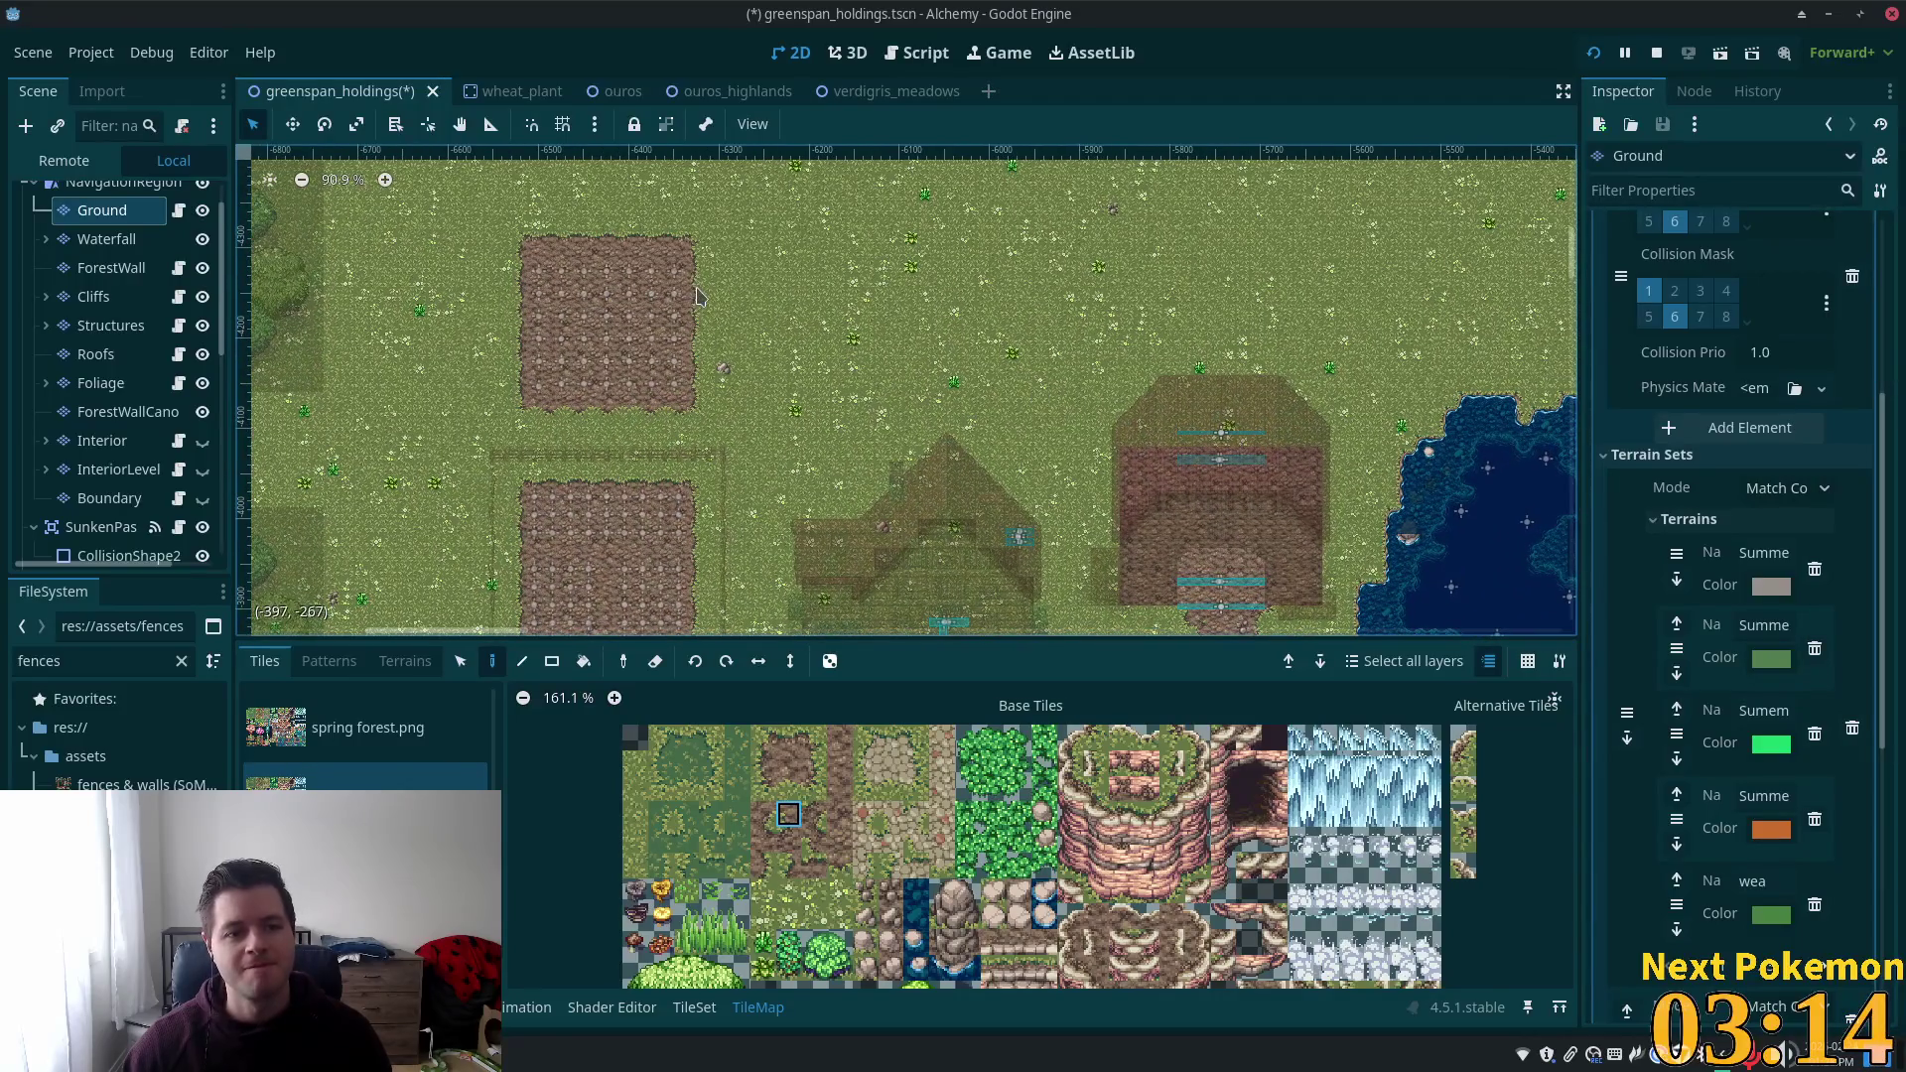
mouse_move(728, 337)
mouse_down()
mouse_move(1120, 524)
mouse_move(1082, 303)
mouse_up()
scroll(1079, 303, down, 1)
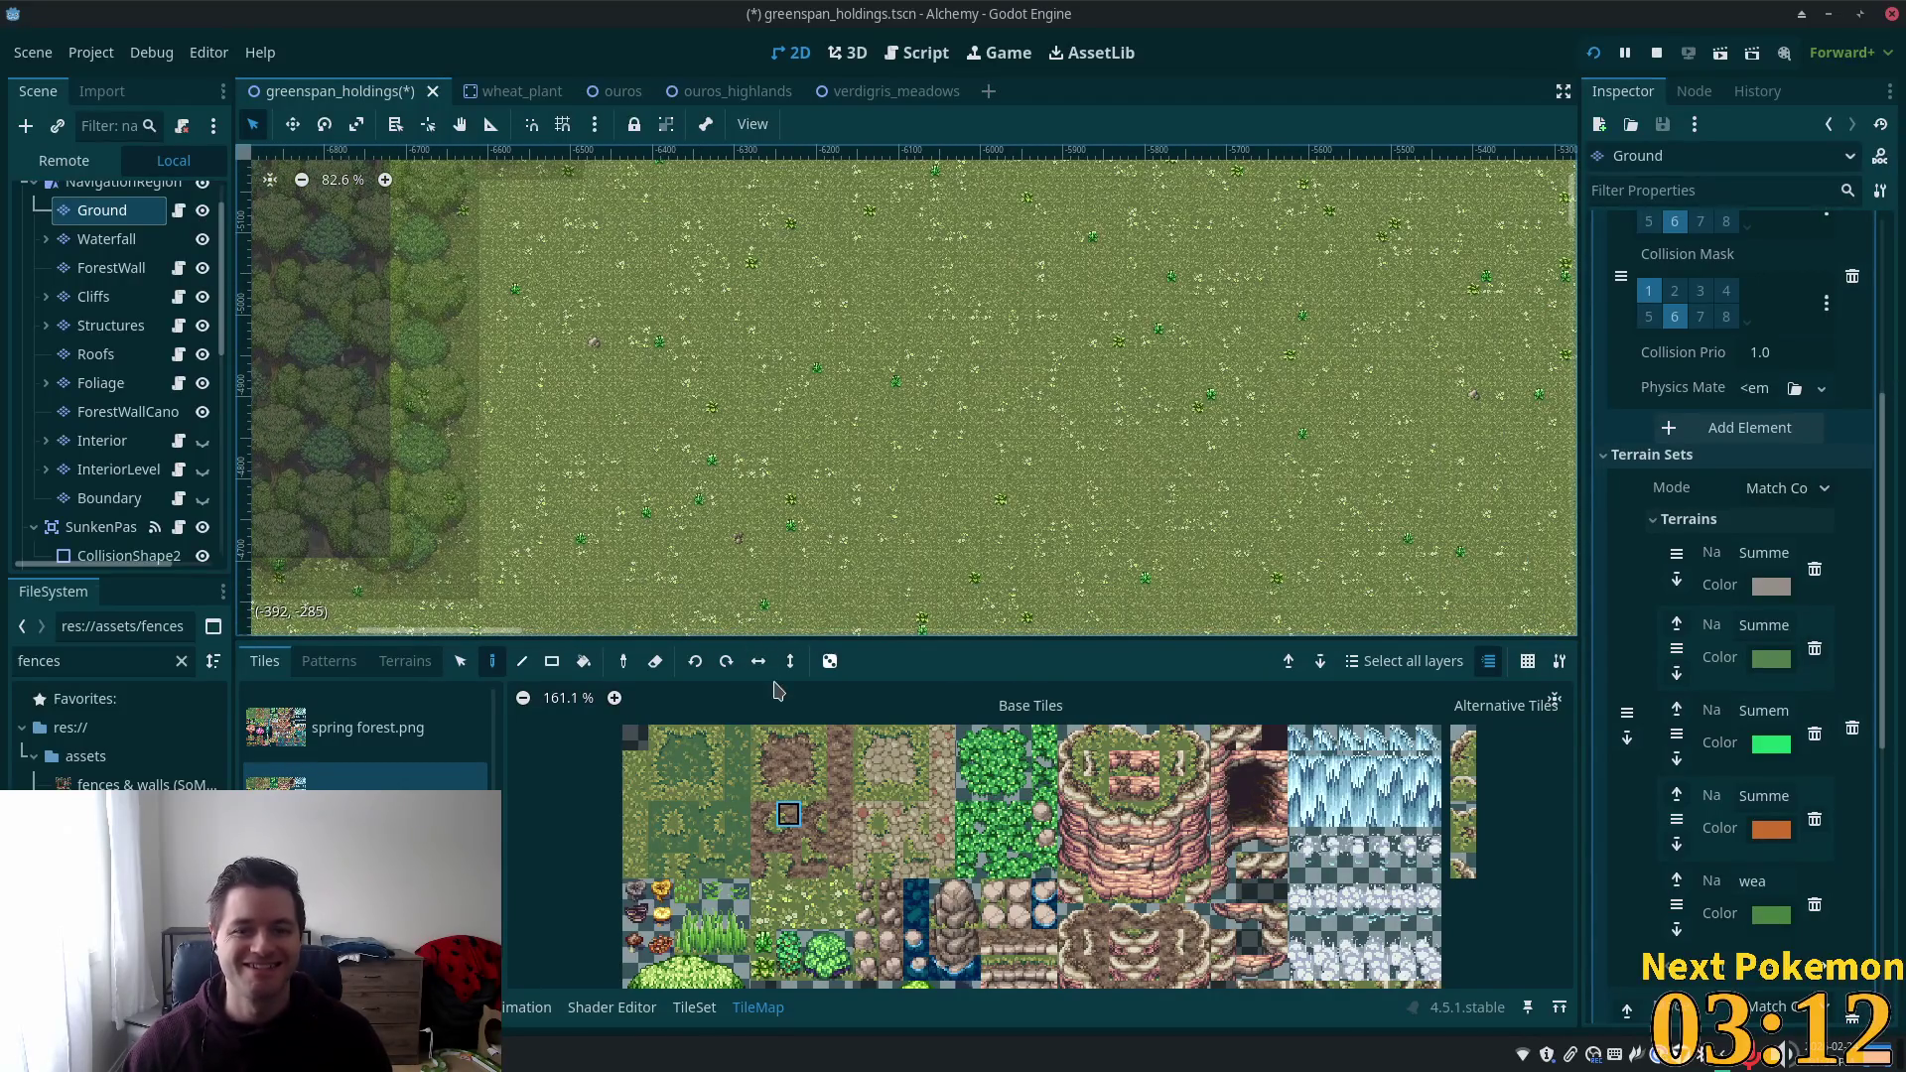
scroll(1212, 403, down, 3)
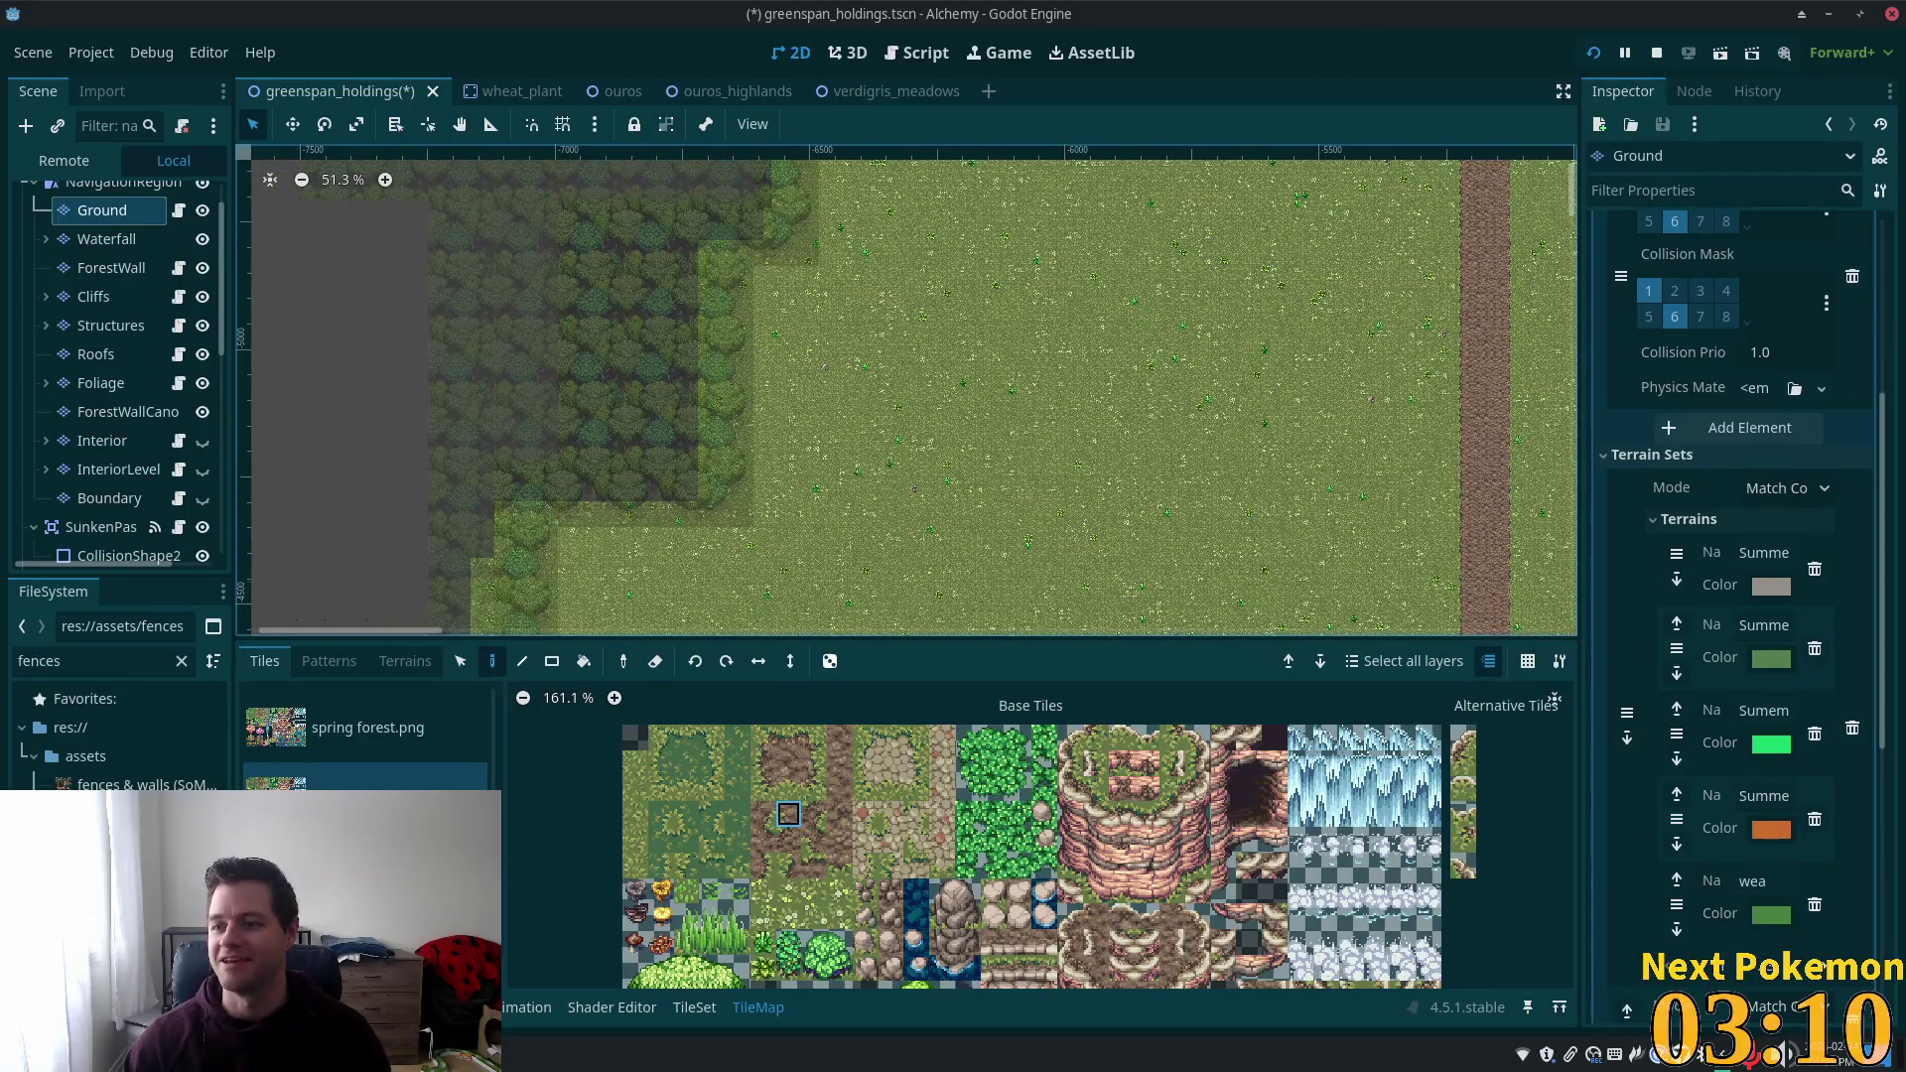
scroll(841, 609, down, 4)
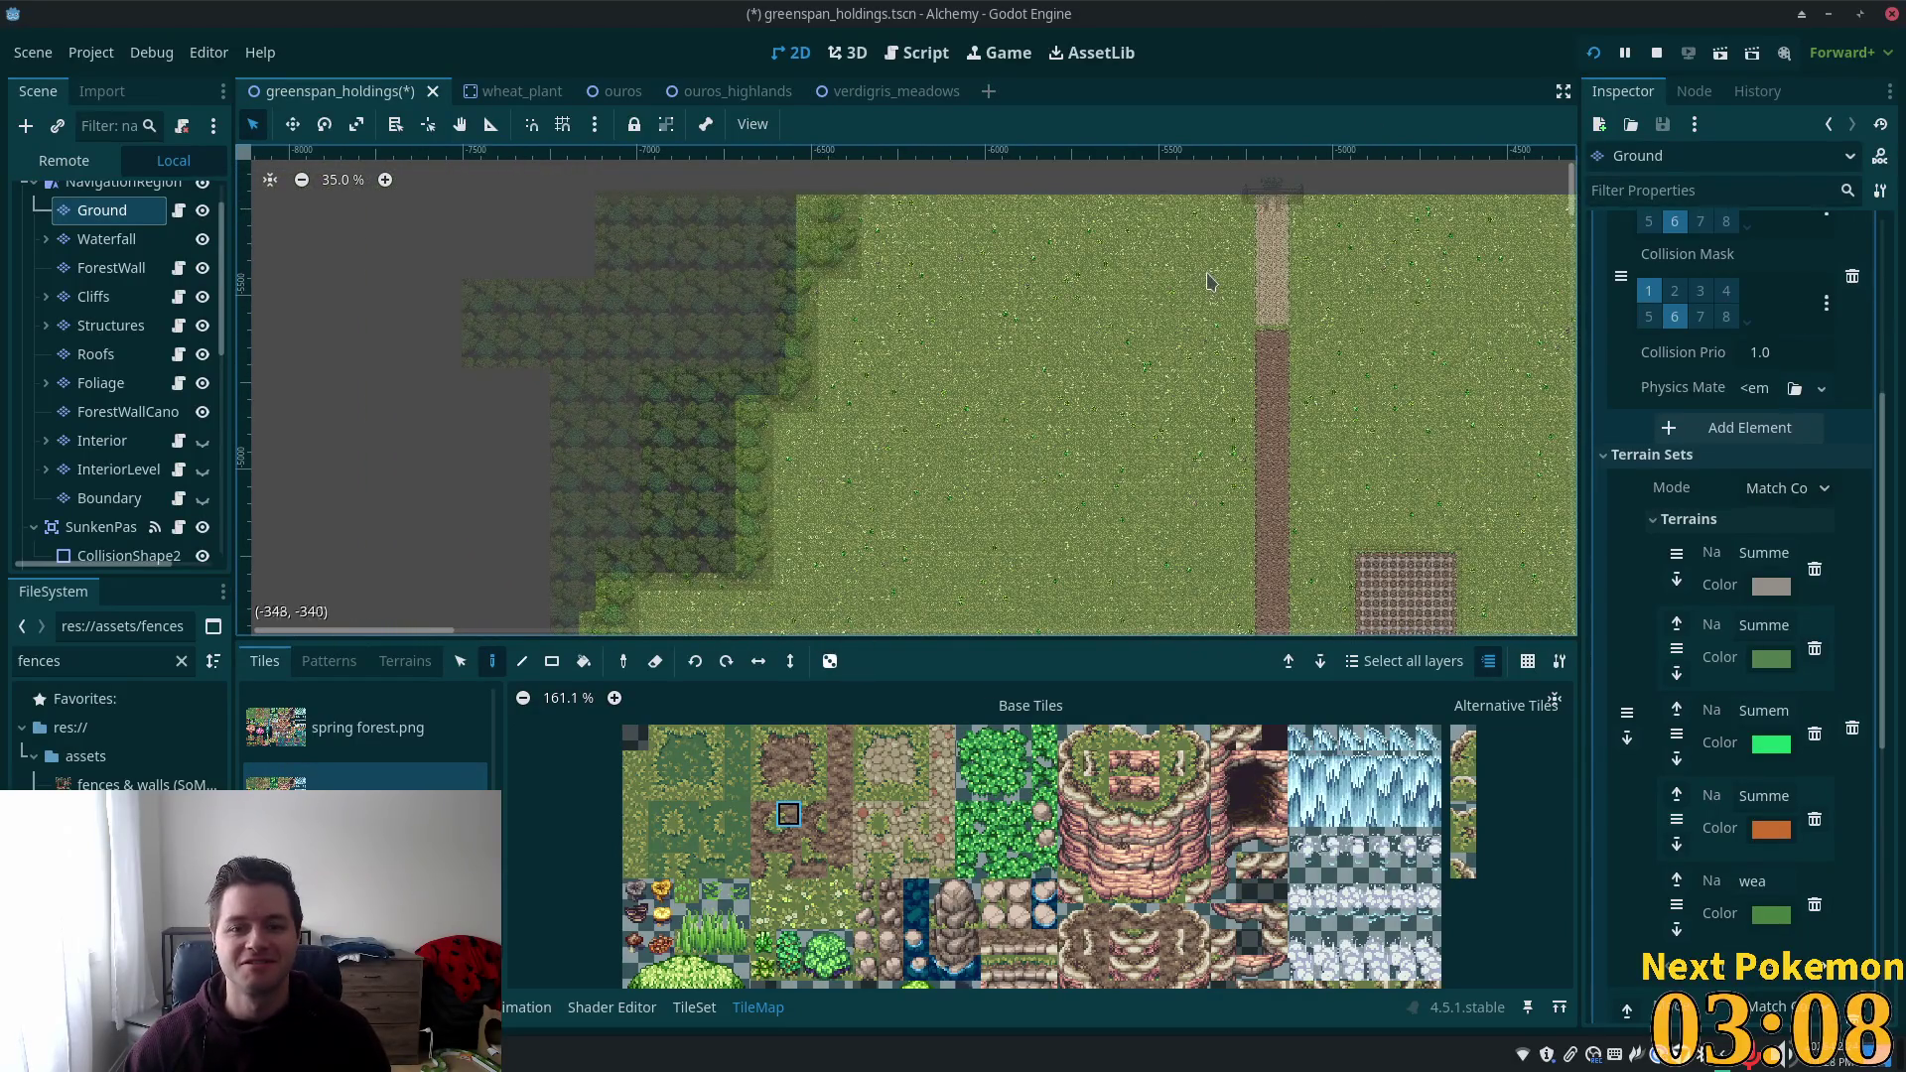
mouse_move(1210, 282)
mouse_down()
mouse_move(1171, 342)
mouse_move(956, 508)
mouse_up()
scroll(1038, 479, up, 3)
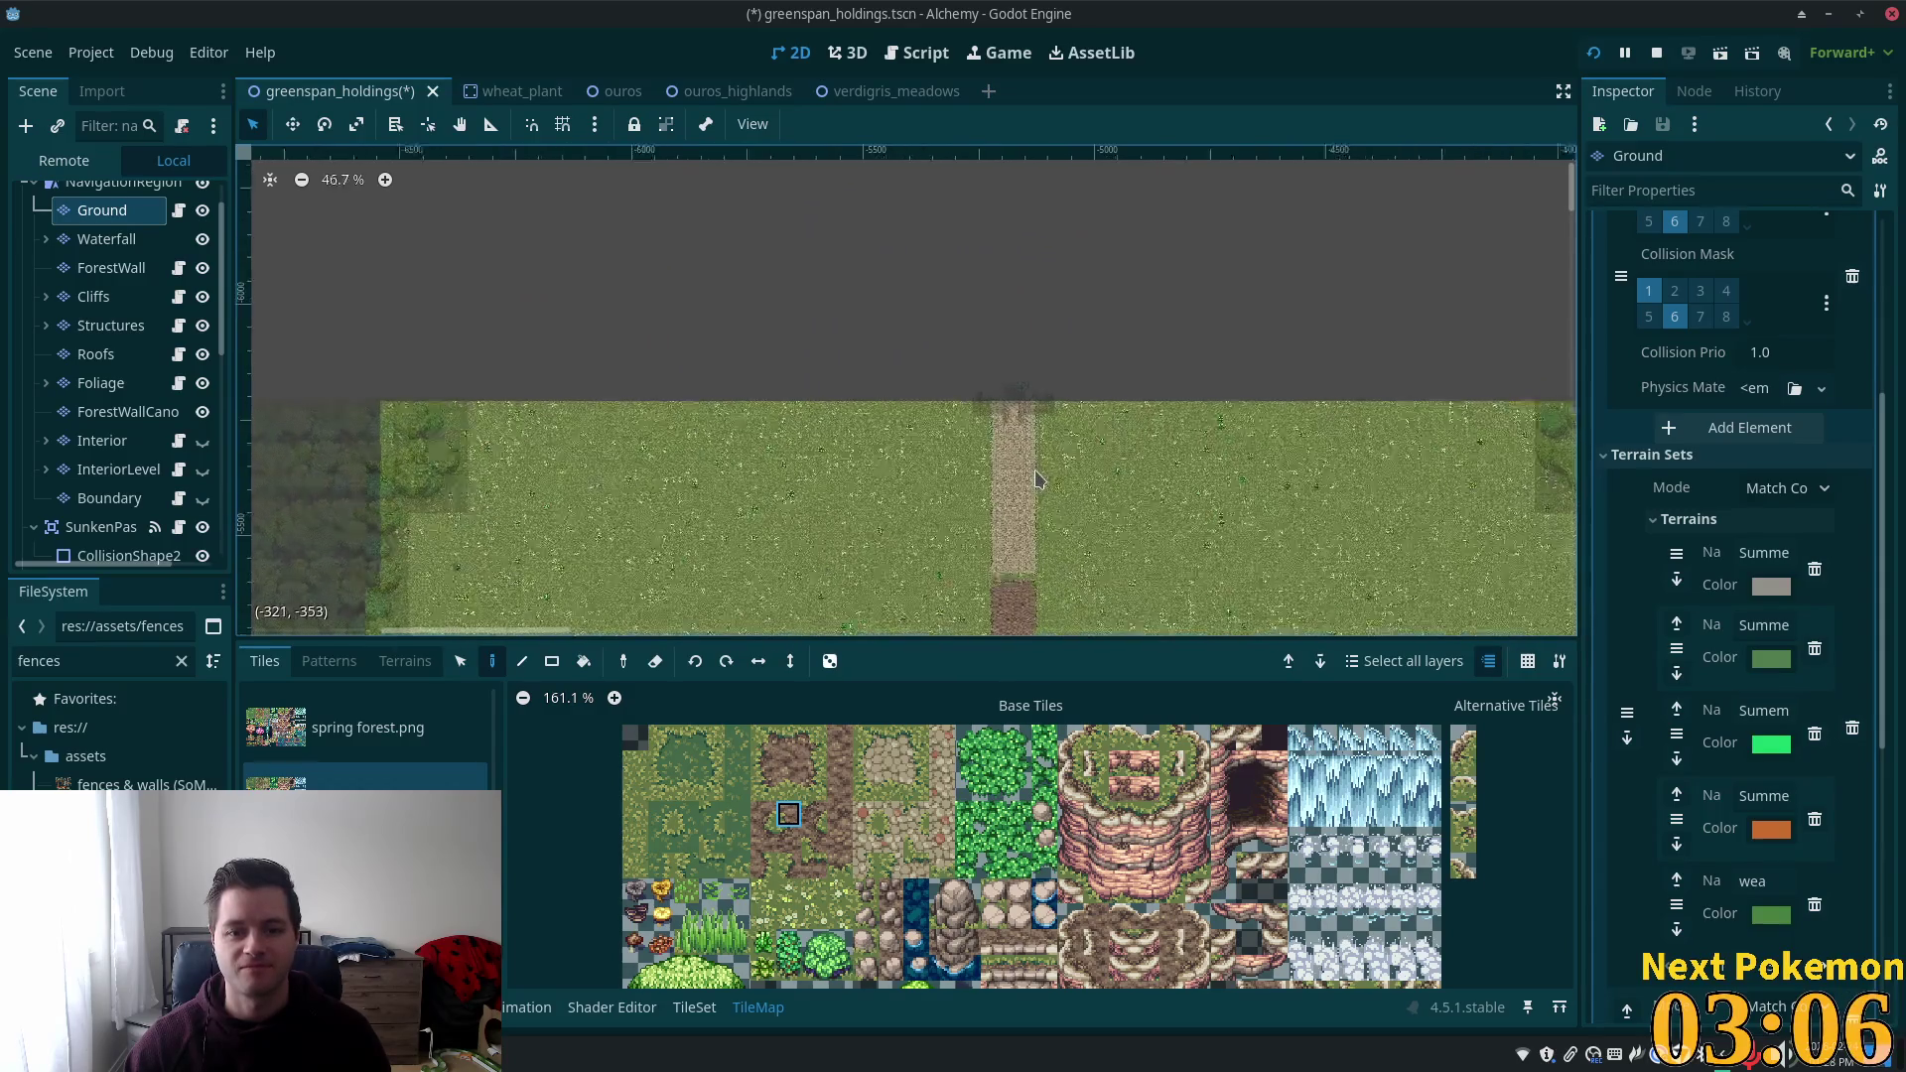
scroll(1035, 480, up, 2)
scroll(813, 391, up, 2)
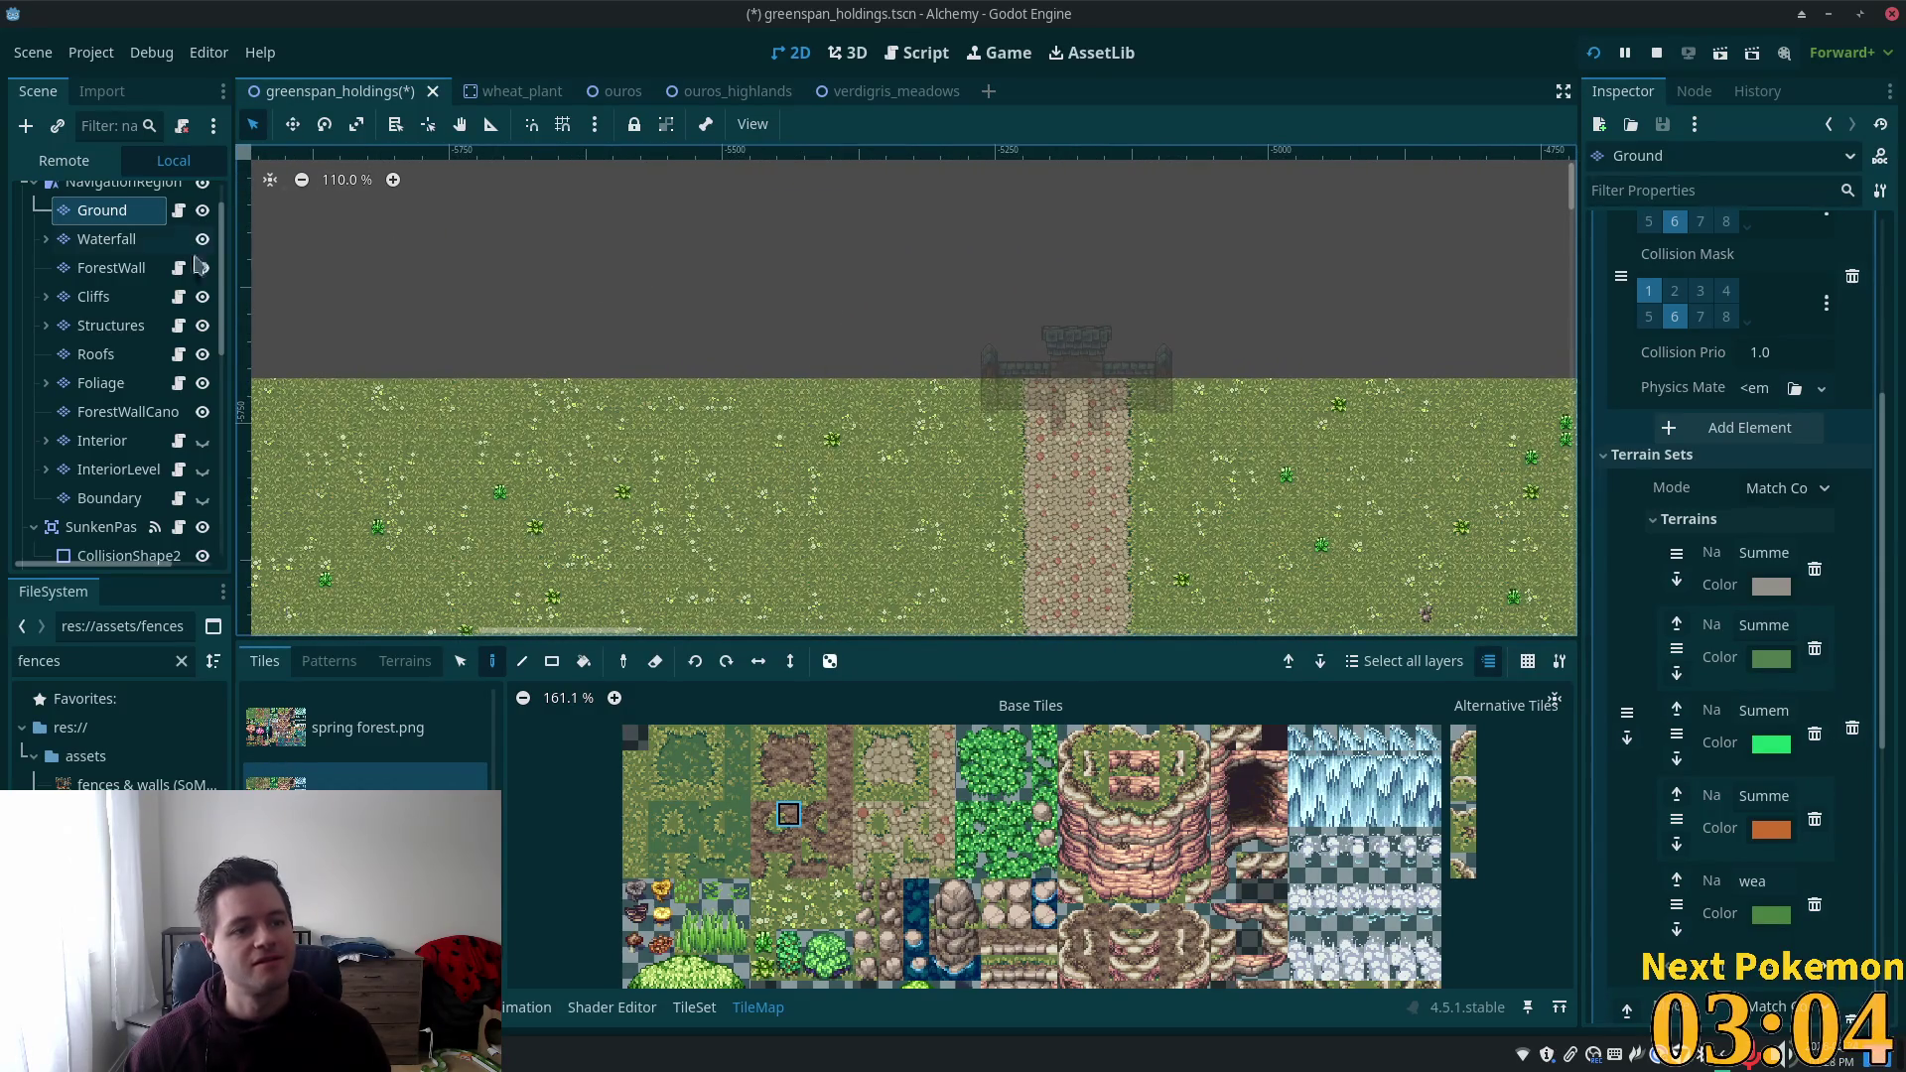
Pick the TileMap Select tool and make the Structures layer active.
key(r)
click(459, 671)
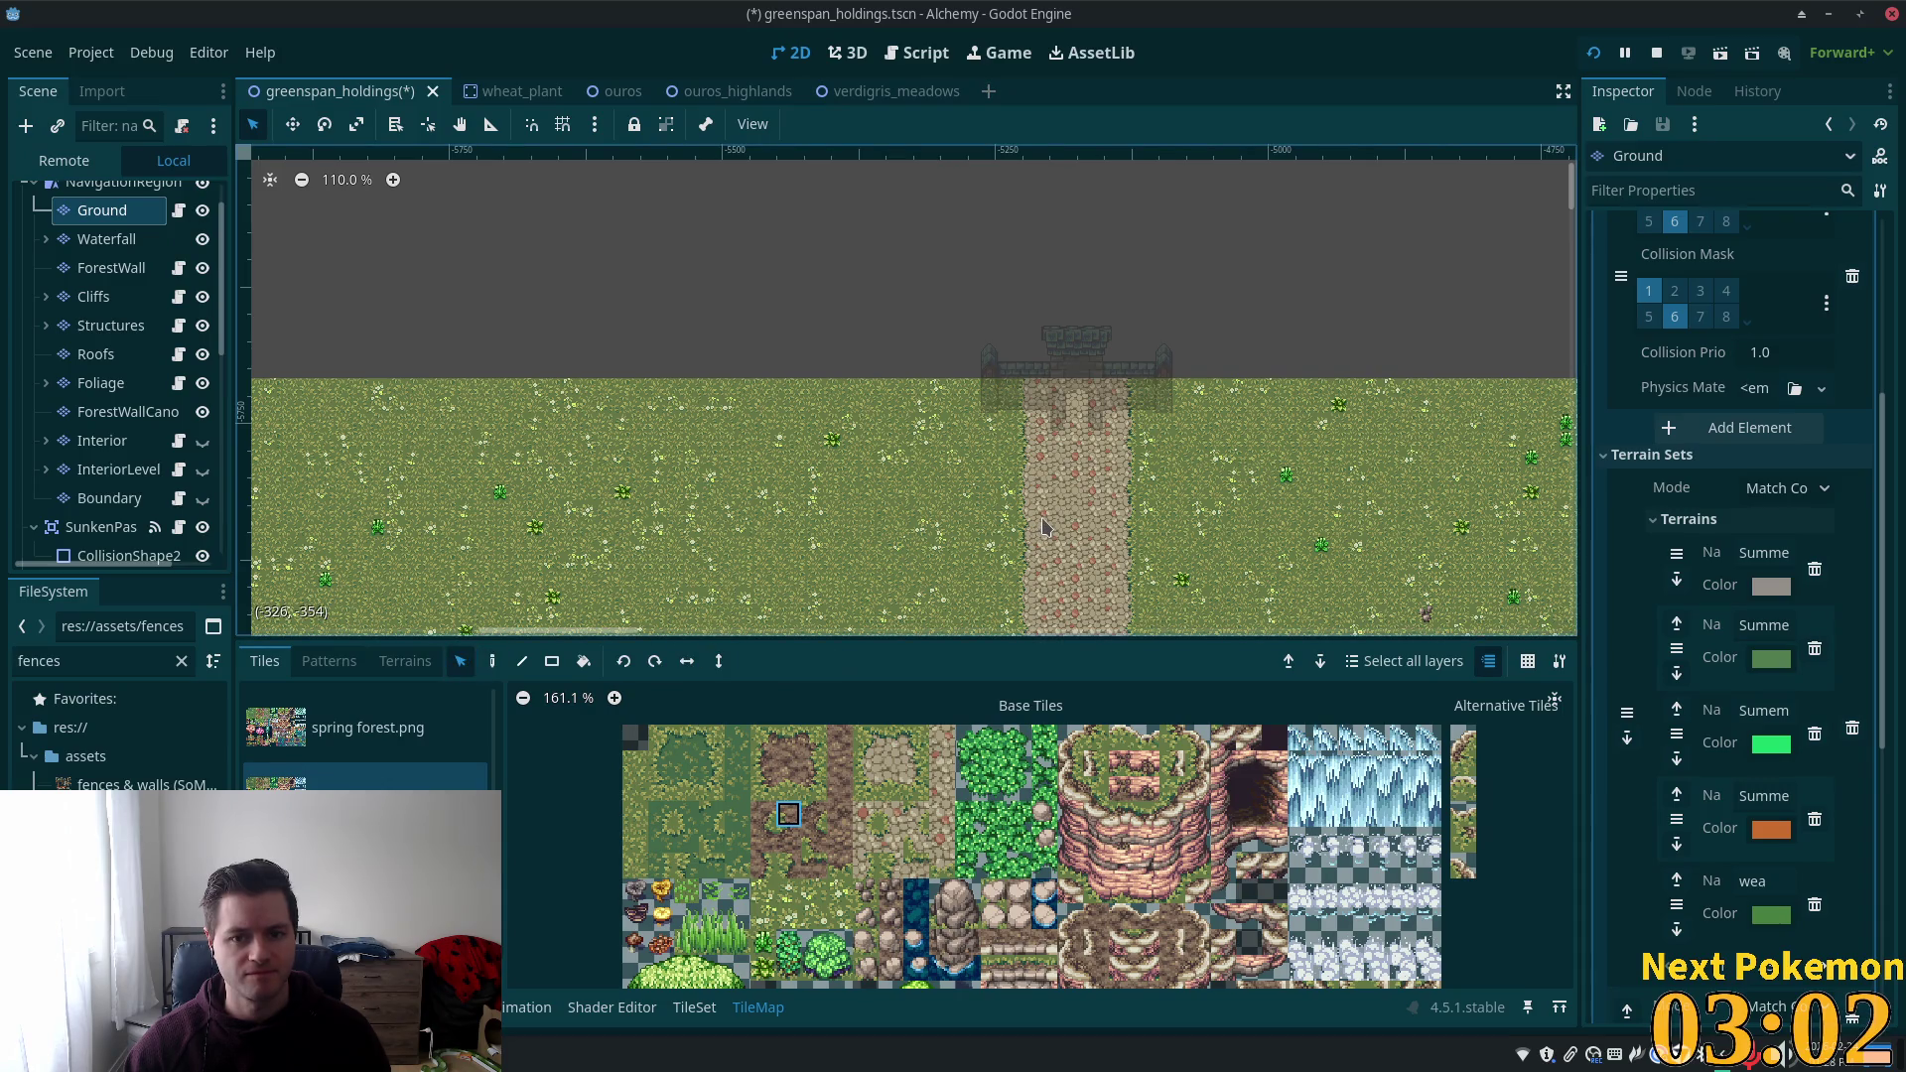
scroll(709, 618, up, 4)
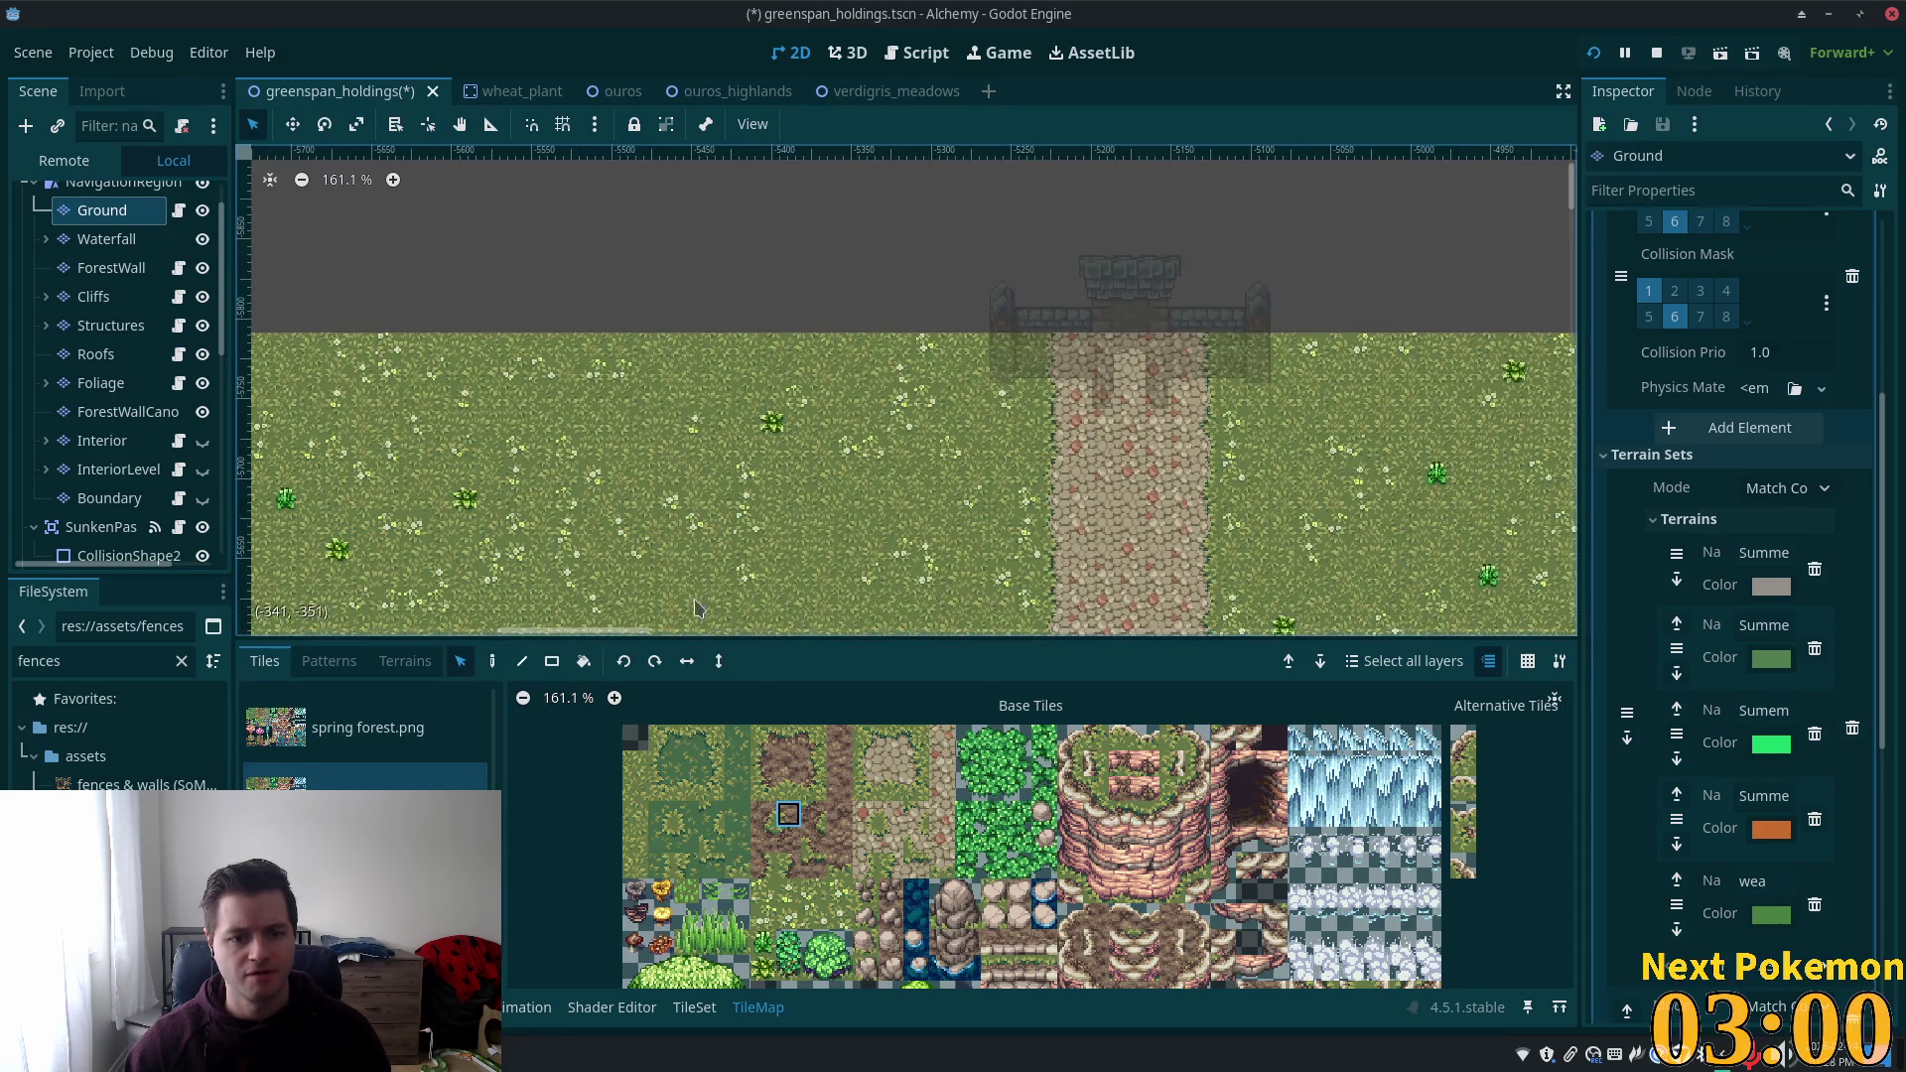
click(111, 325)
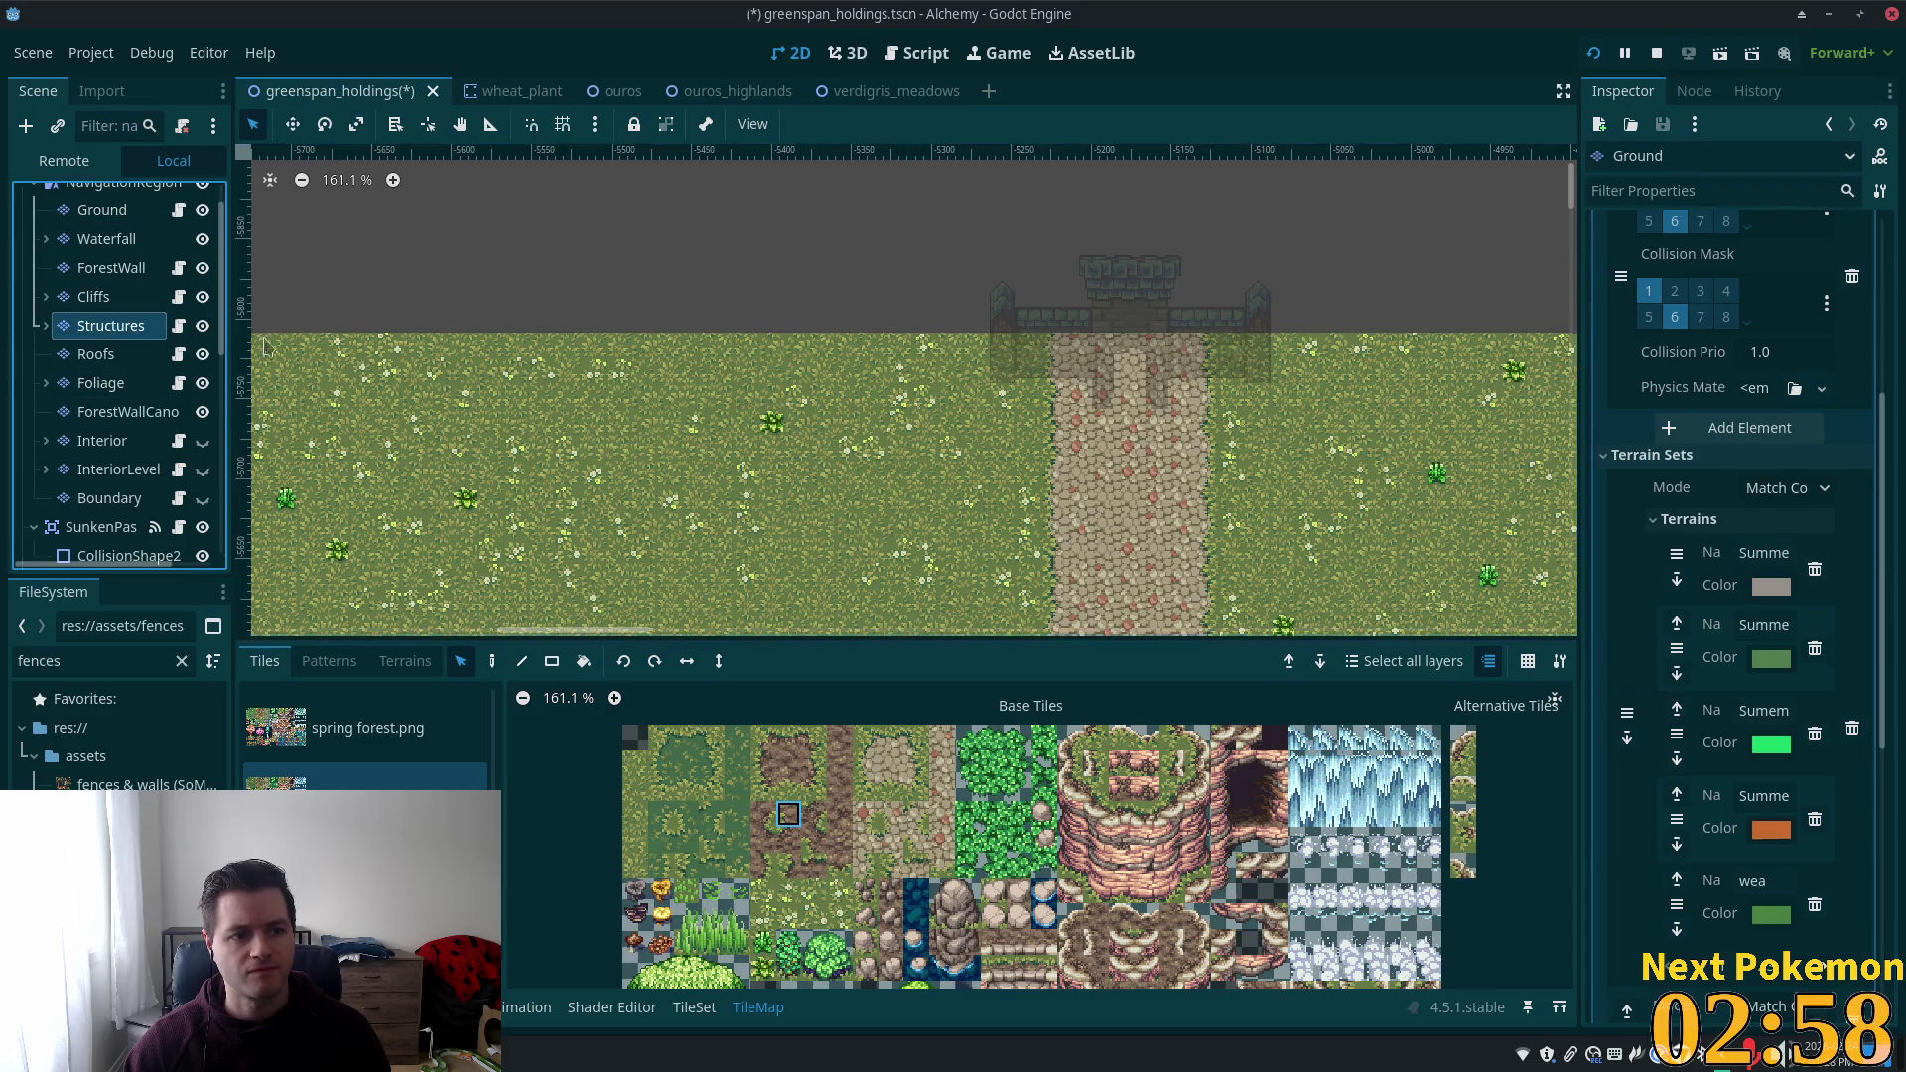
Stamp a copy of the gatehouse tower and wall tiles to the left.
scroll(1116, 568, up, 3)
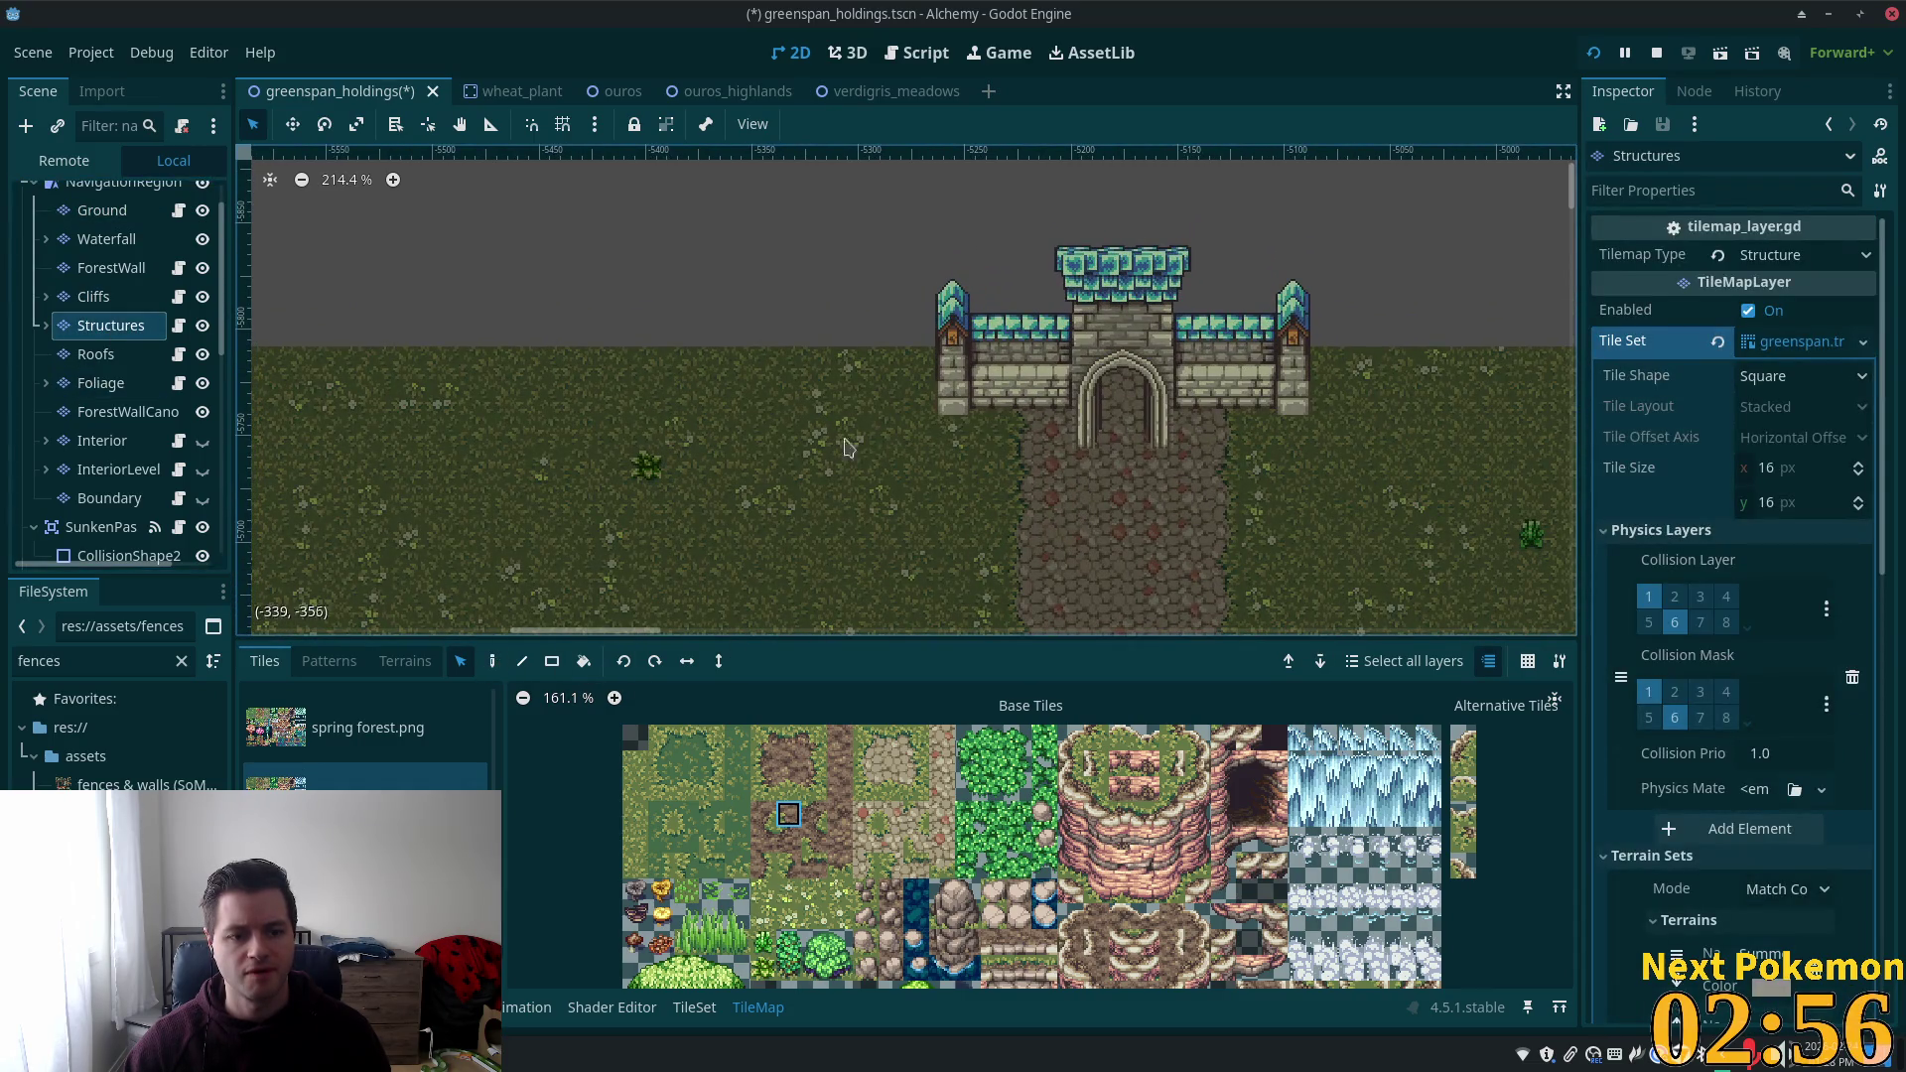
mouse_move(952, 338)
mouse_down()
mouse_move(1028, 407)
mouse_move(1053, 407)
mouse_move(1027, 401)
mouse_move(1067, 365)
mouse_move(1067, 403)
mouse_up()
click(496, 663)
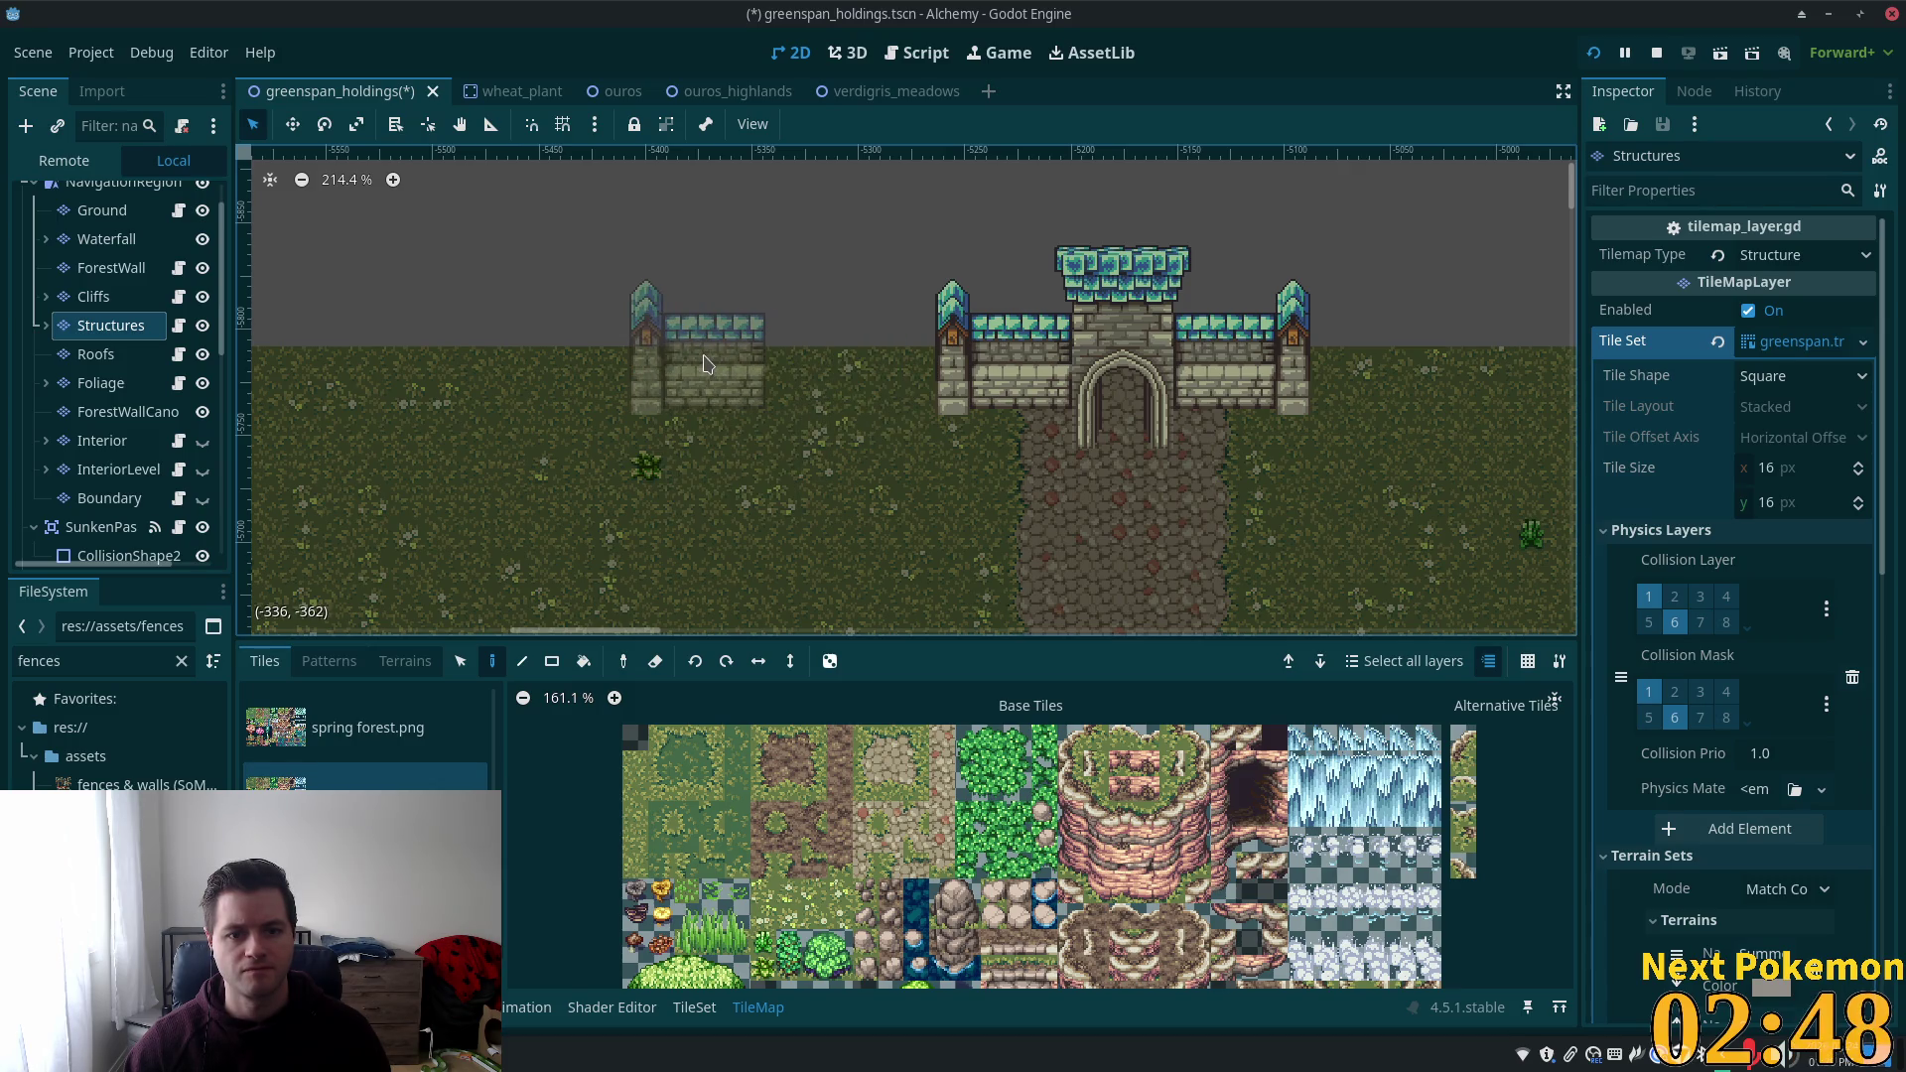
scroll(874, 437, up, 5)
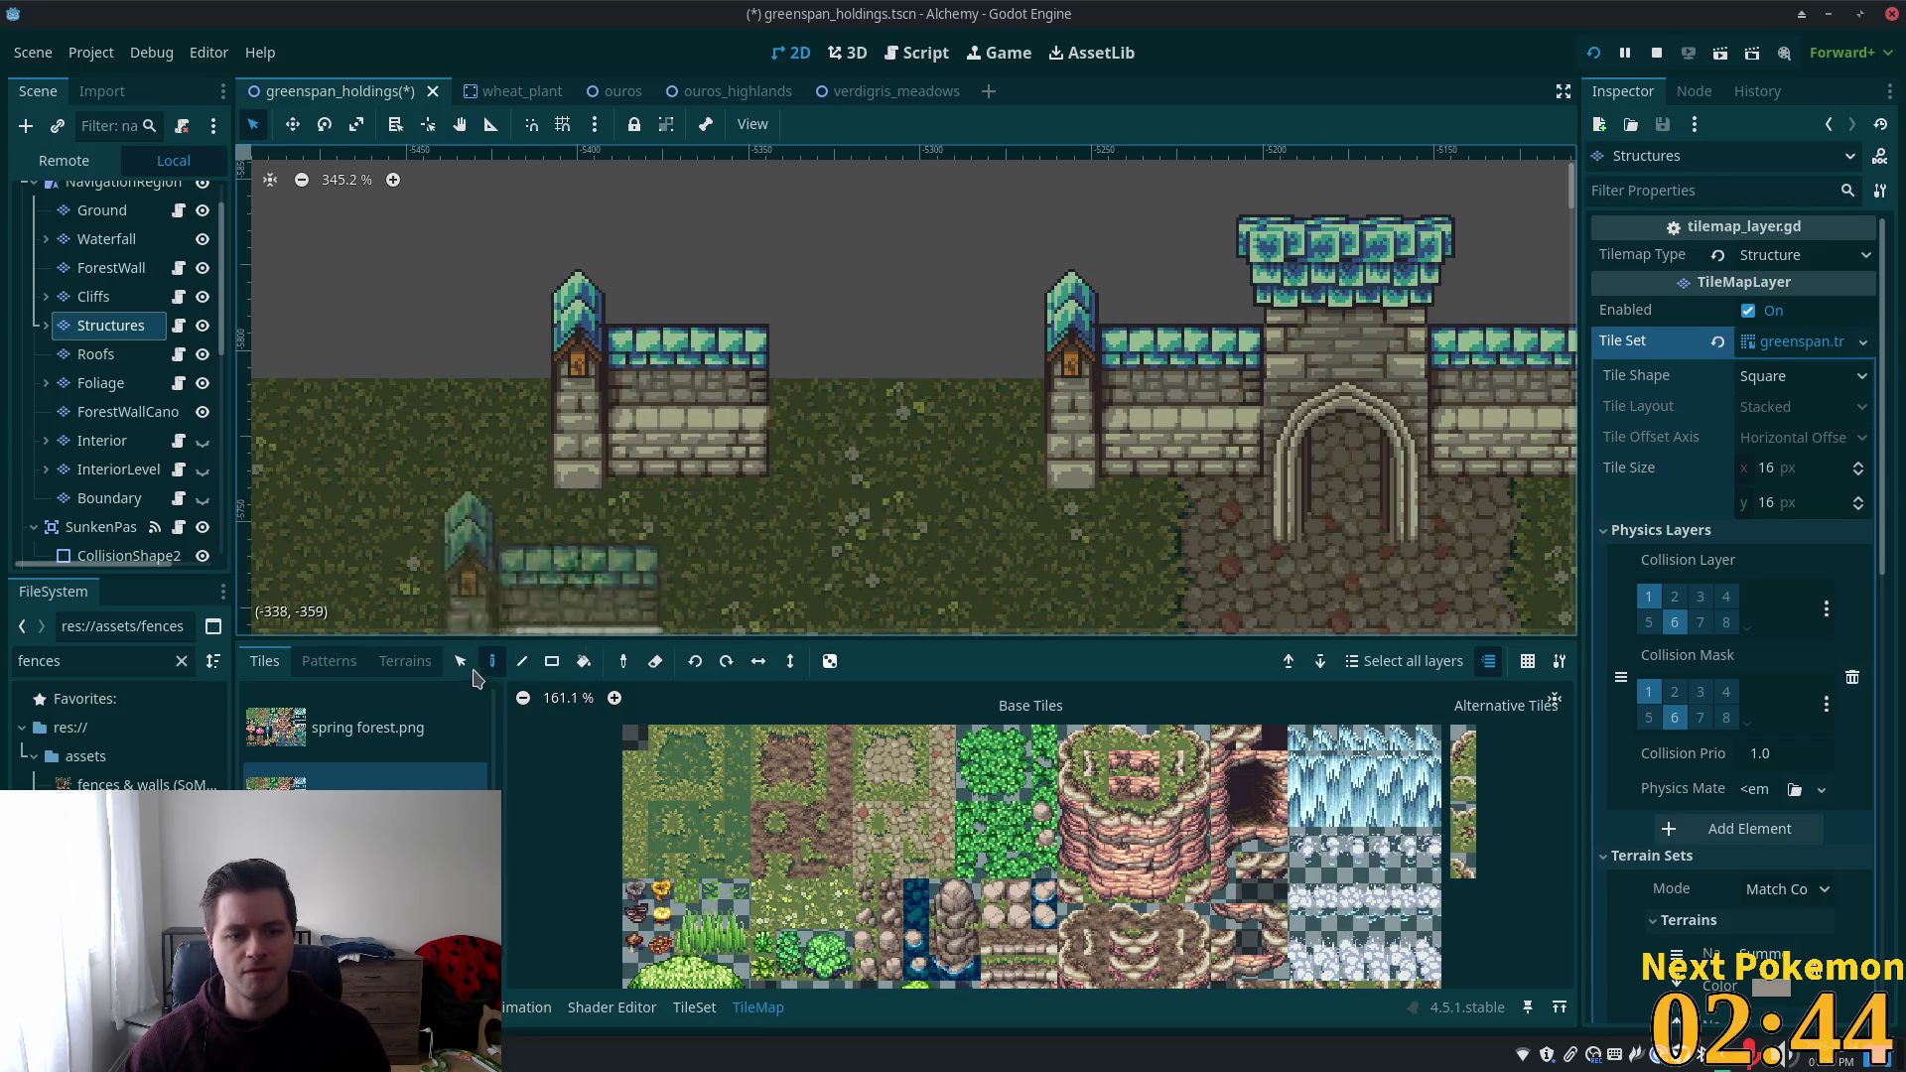
Paint a wall-tile column across the gap joining the new tower to the gatehouse.
click(462, 662)
drag(745, 338, 748, 459)
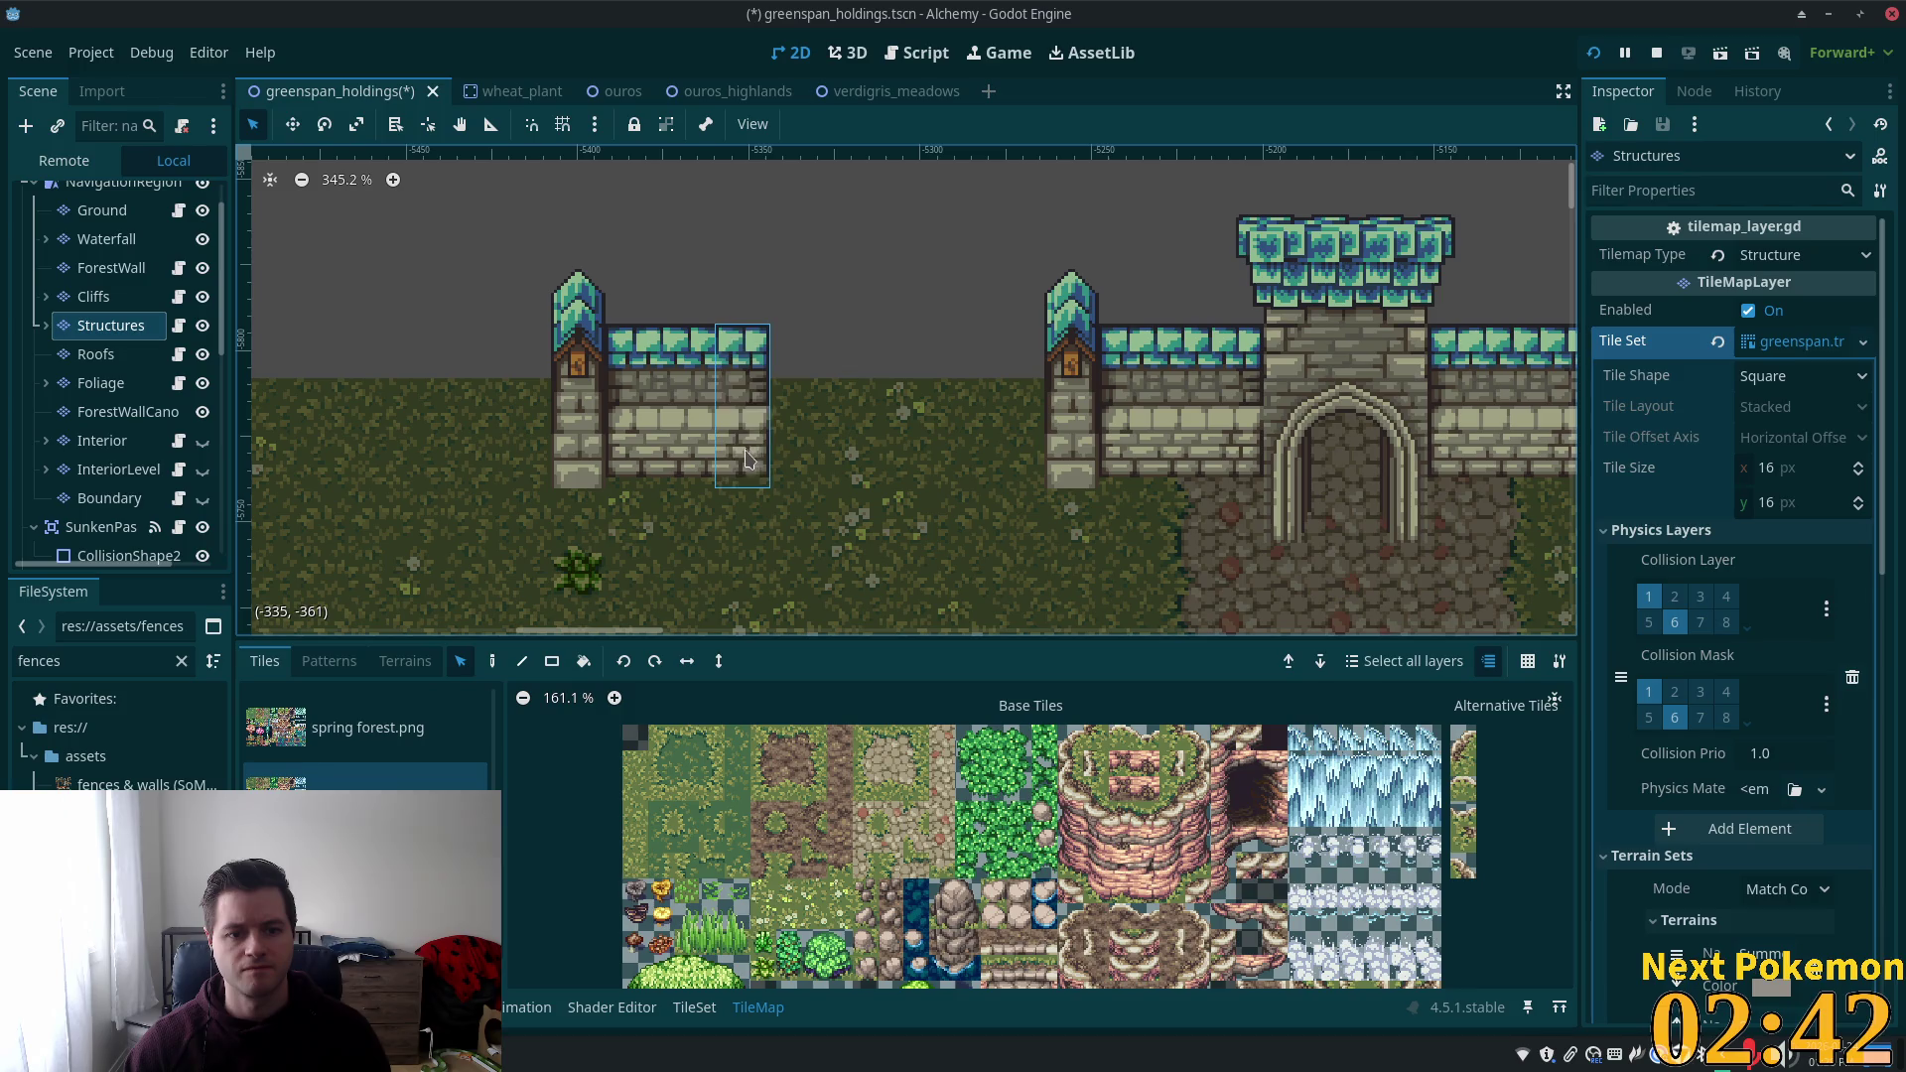
drag(740, 362, 1014, 362)
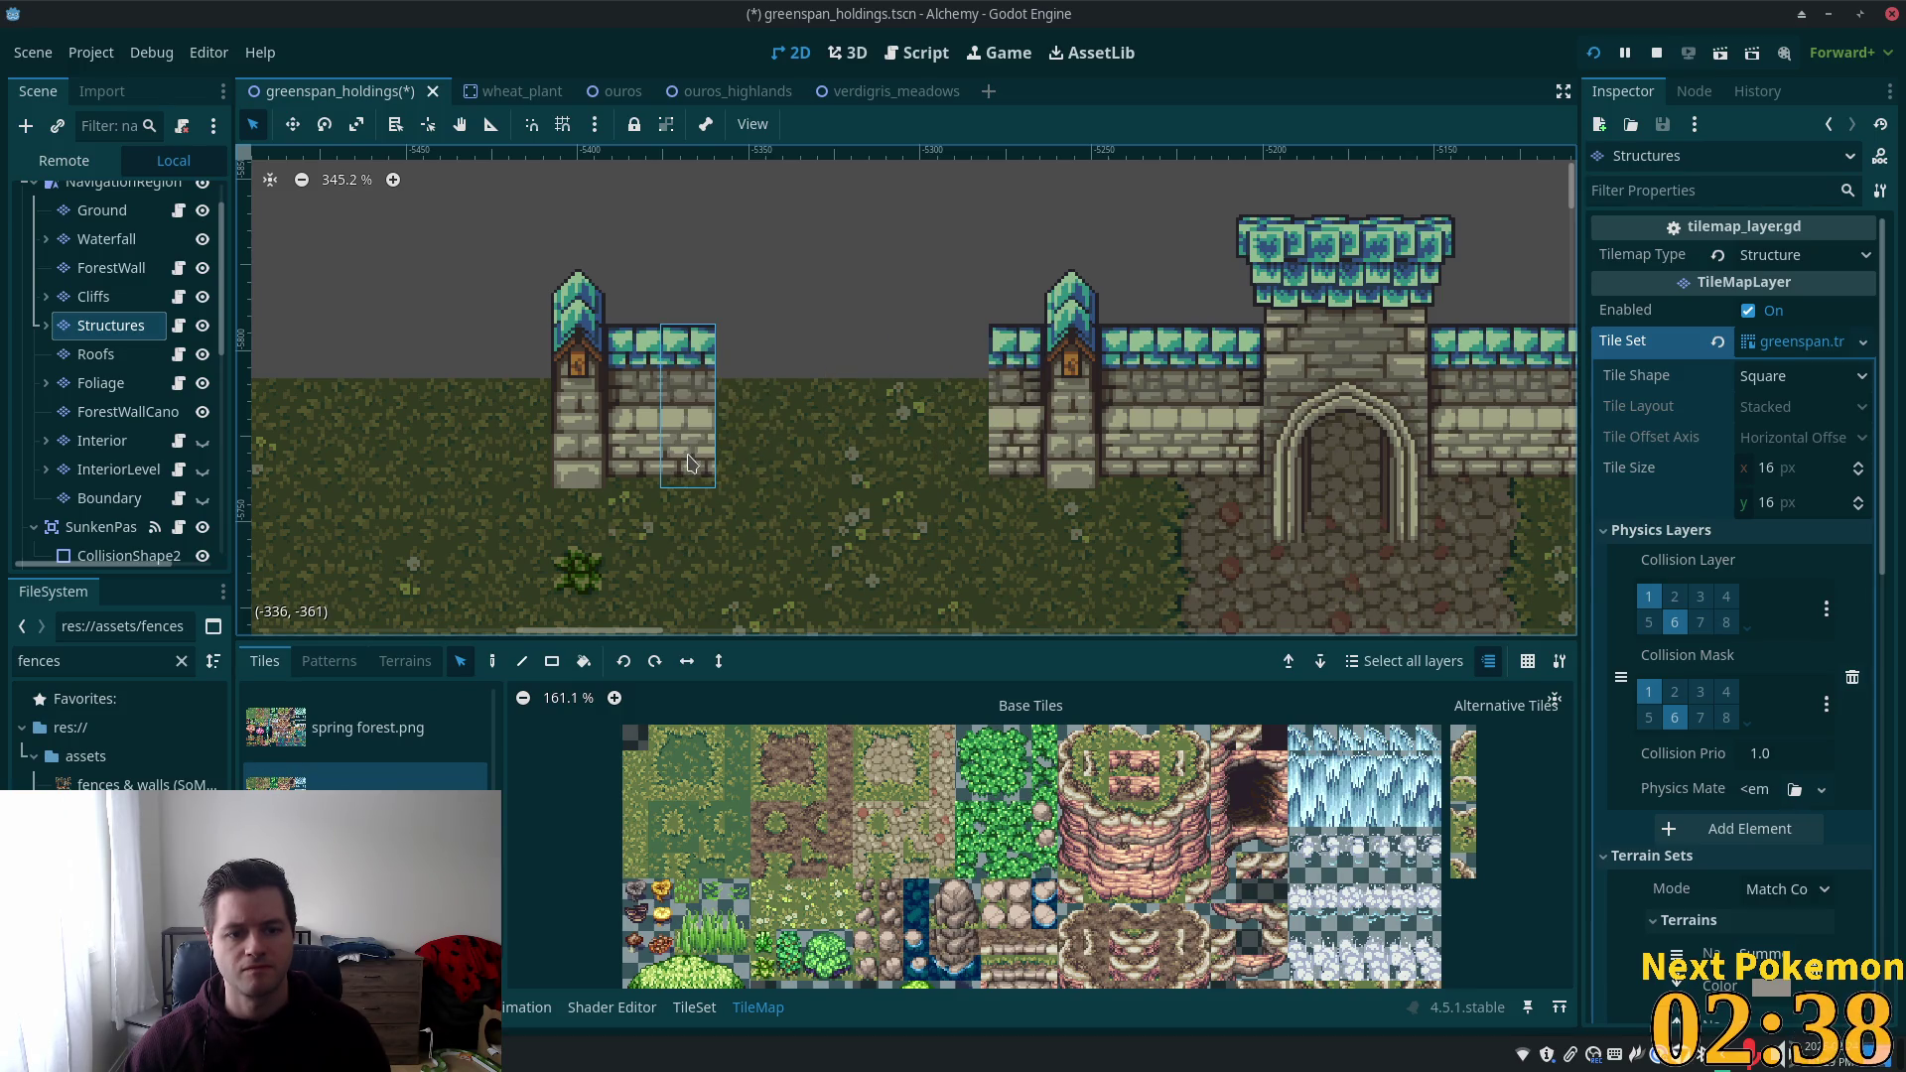
click(492, 661)
drag(772, 447, 955, 401)
scroll(836, 435, down, 10)
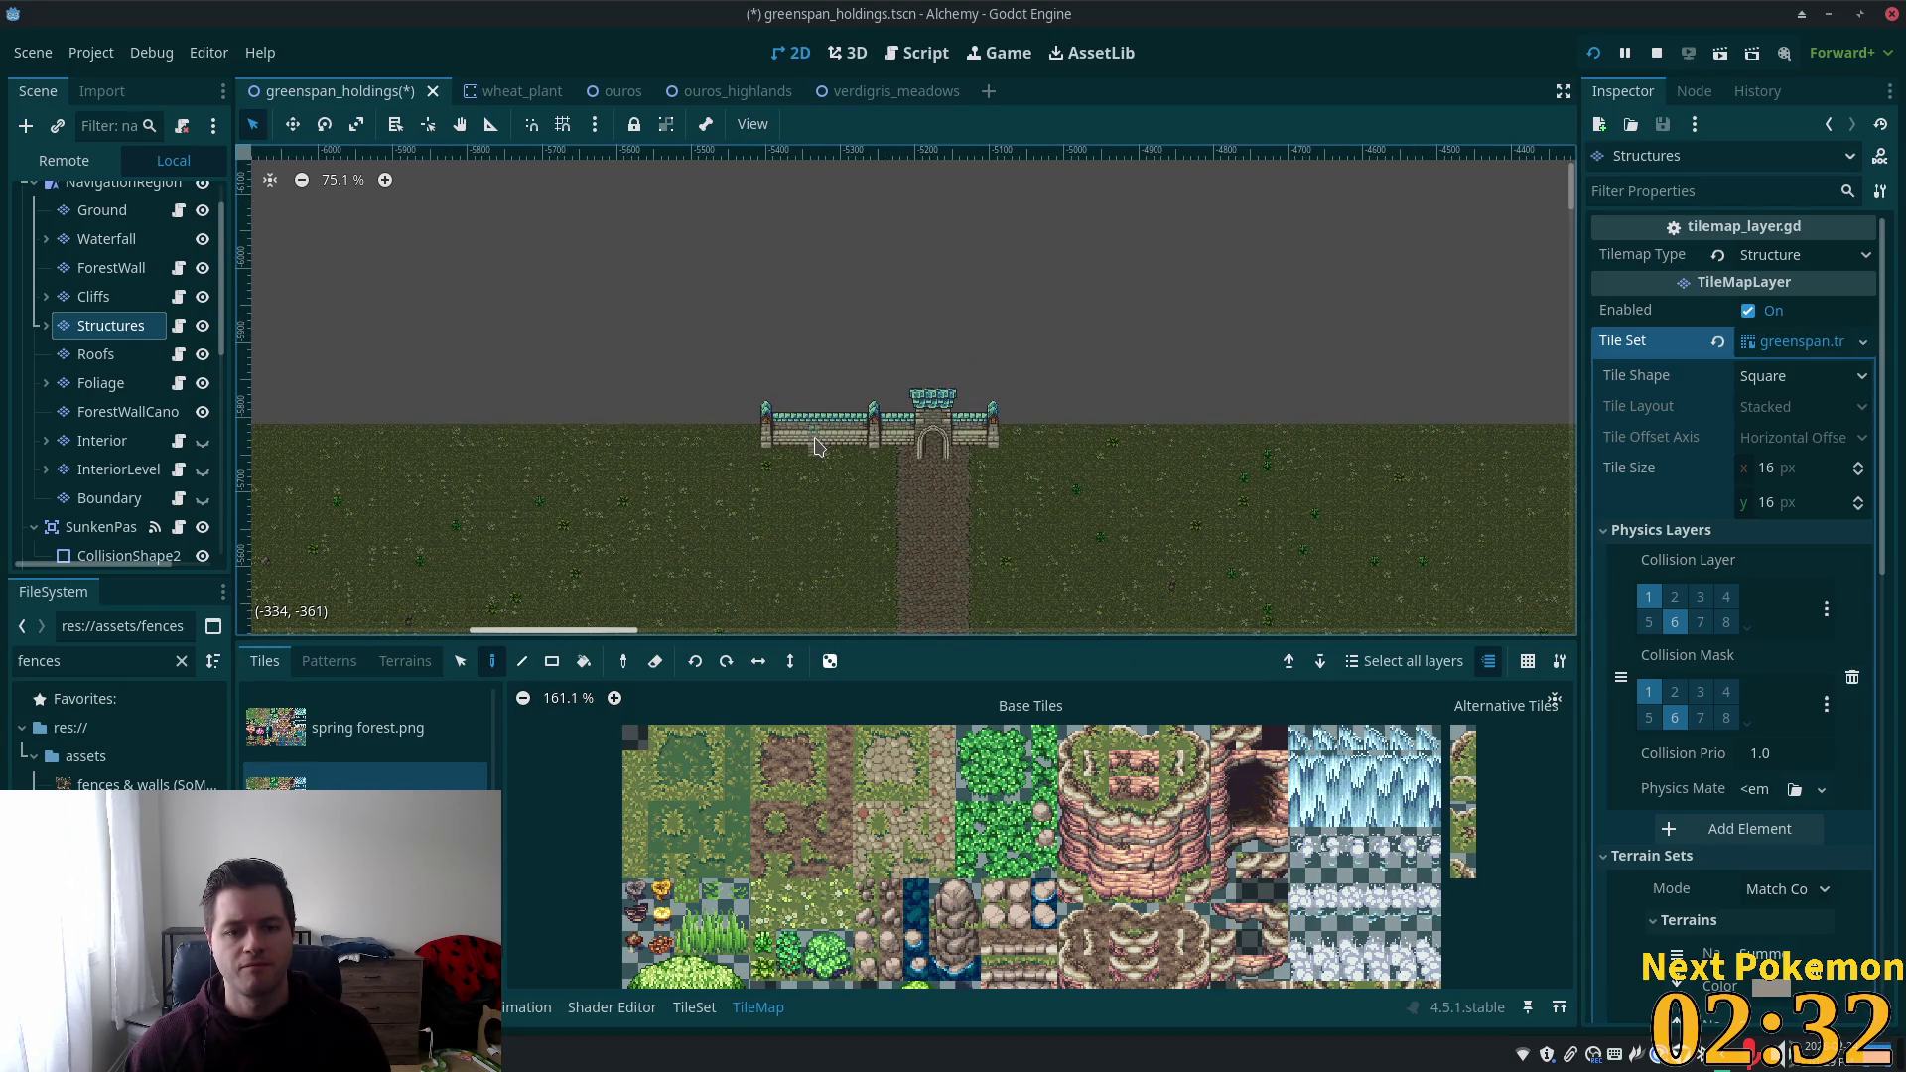
scroll(814, 446, down, 2)
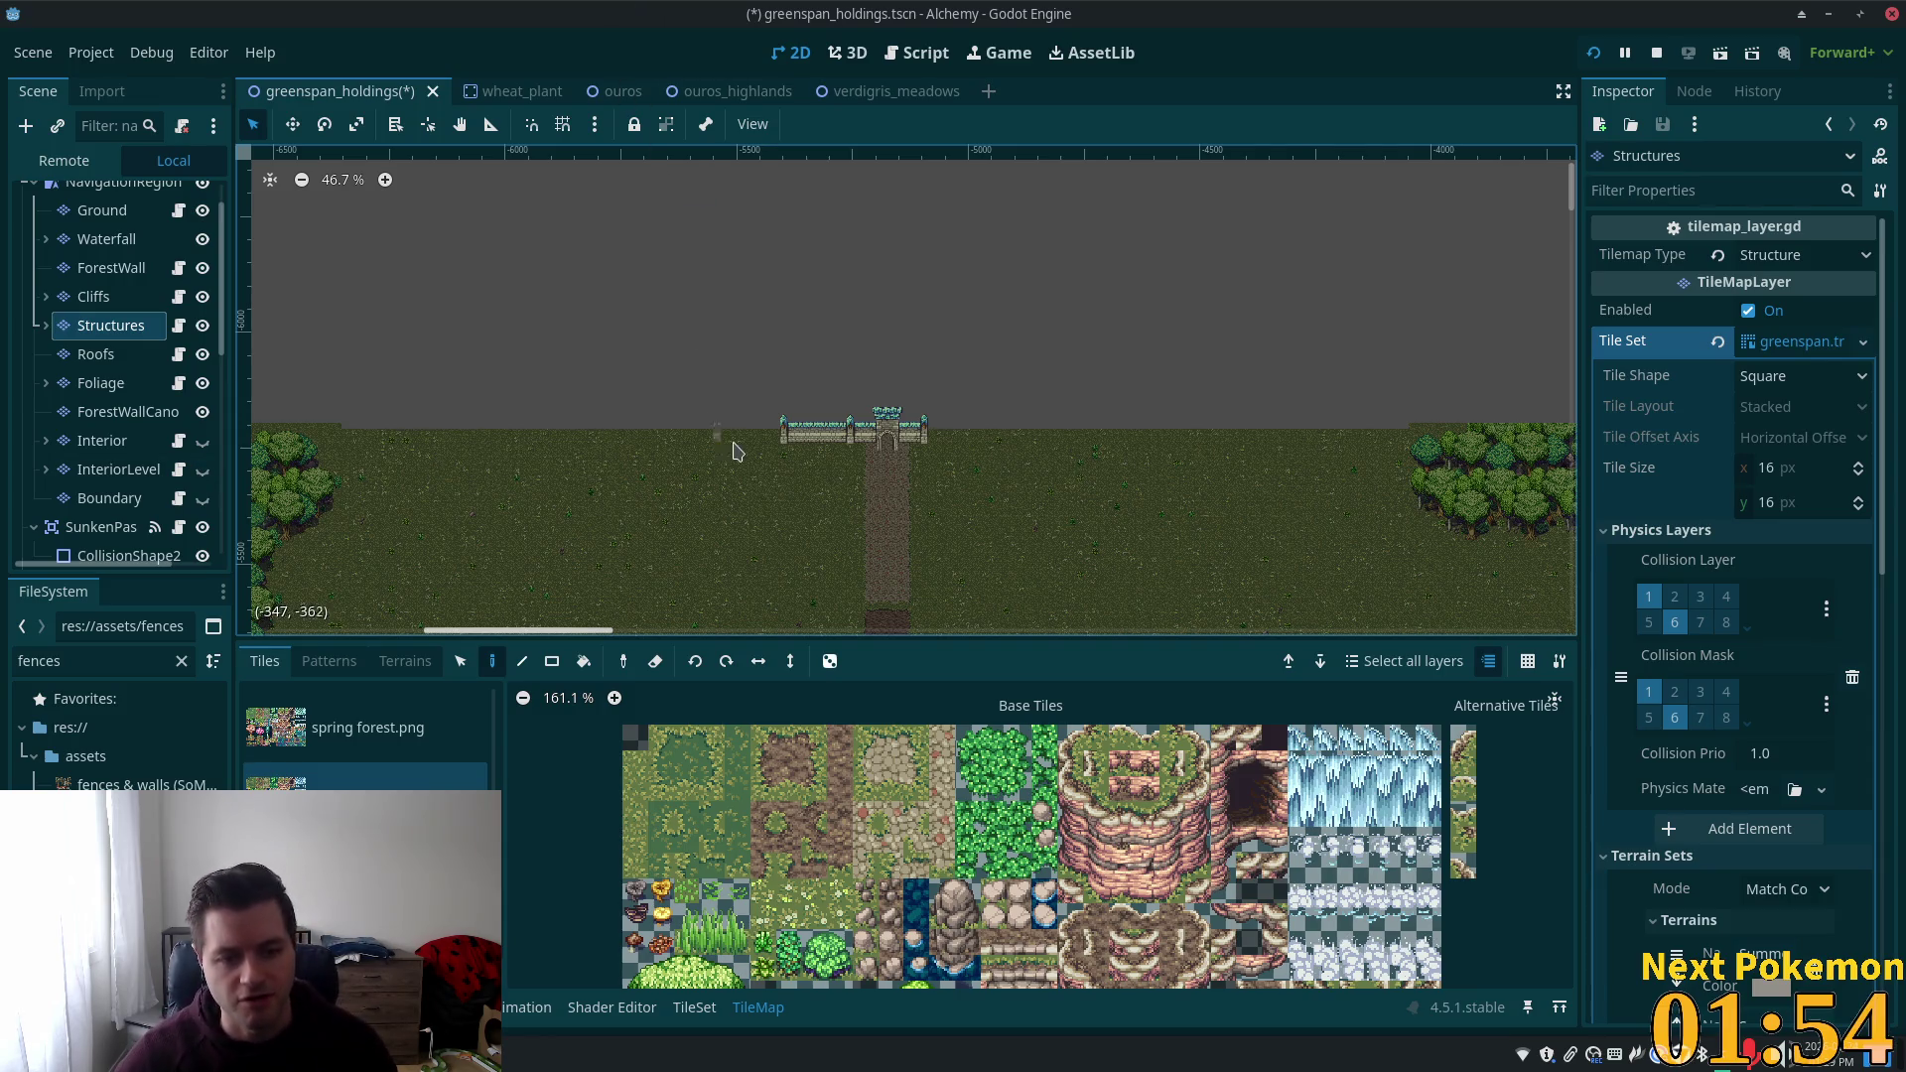
scroll(750, 429, up, 8)
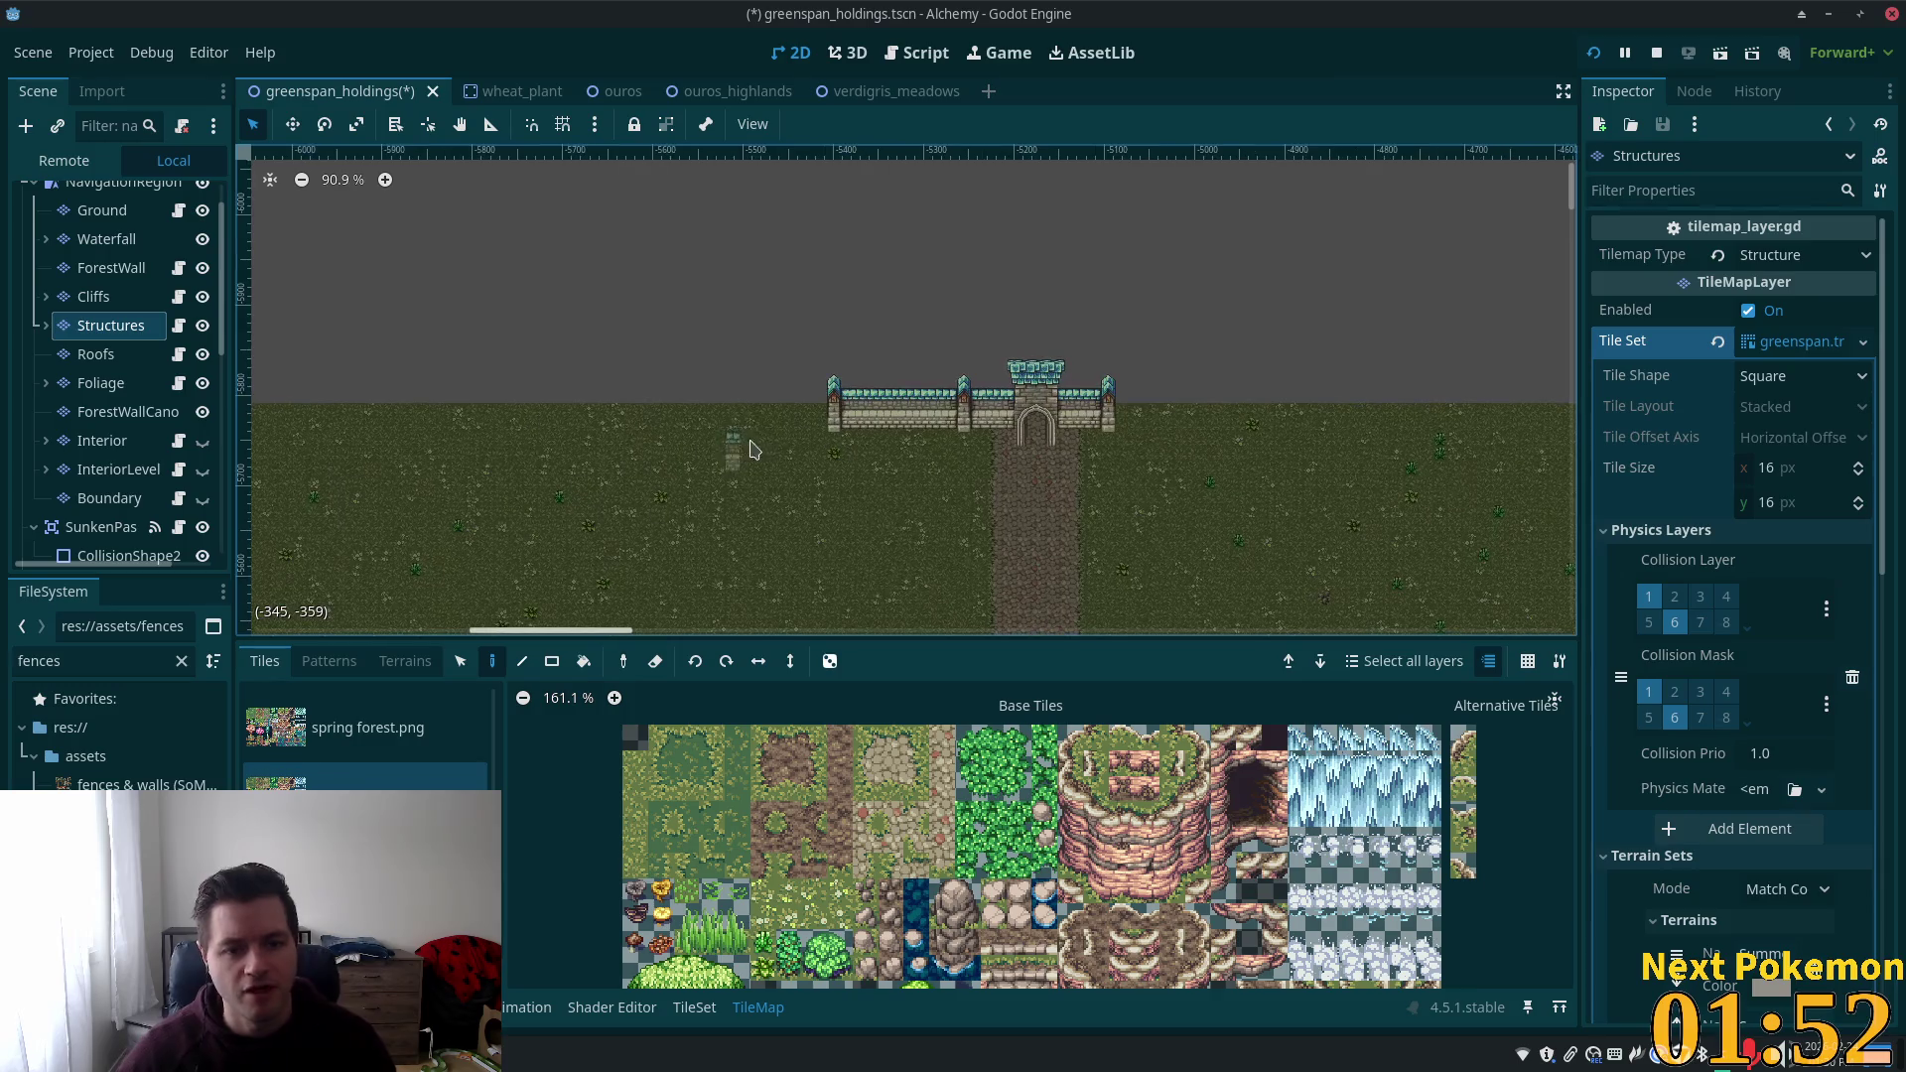
scroll(872, 429, right, 2)
key(s)
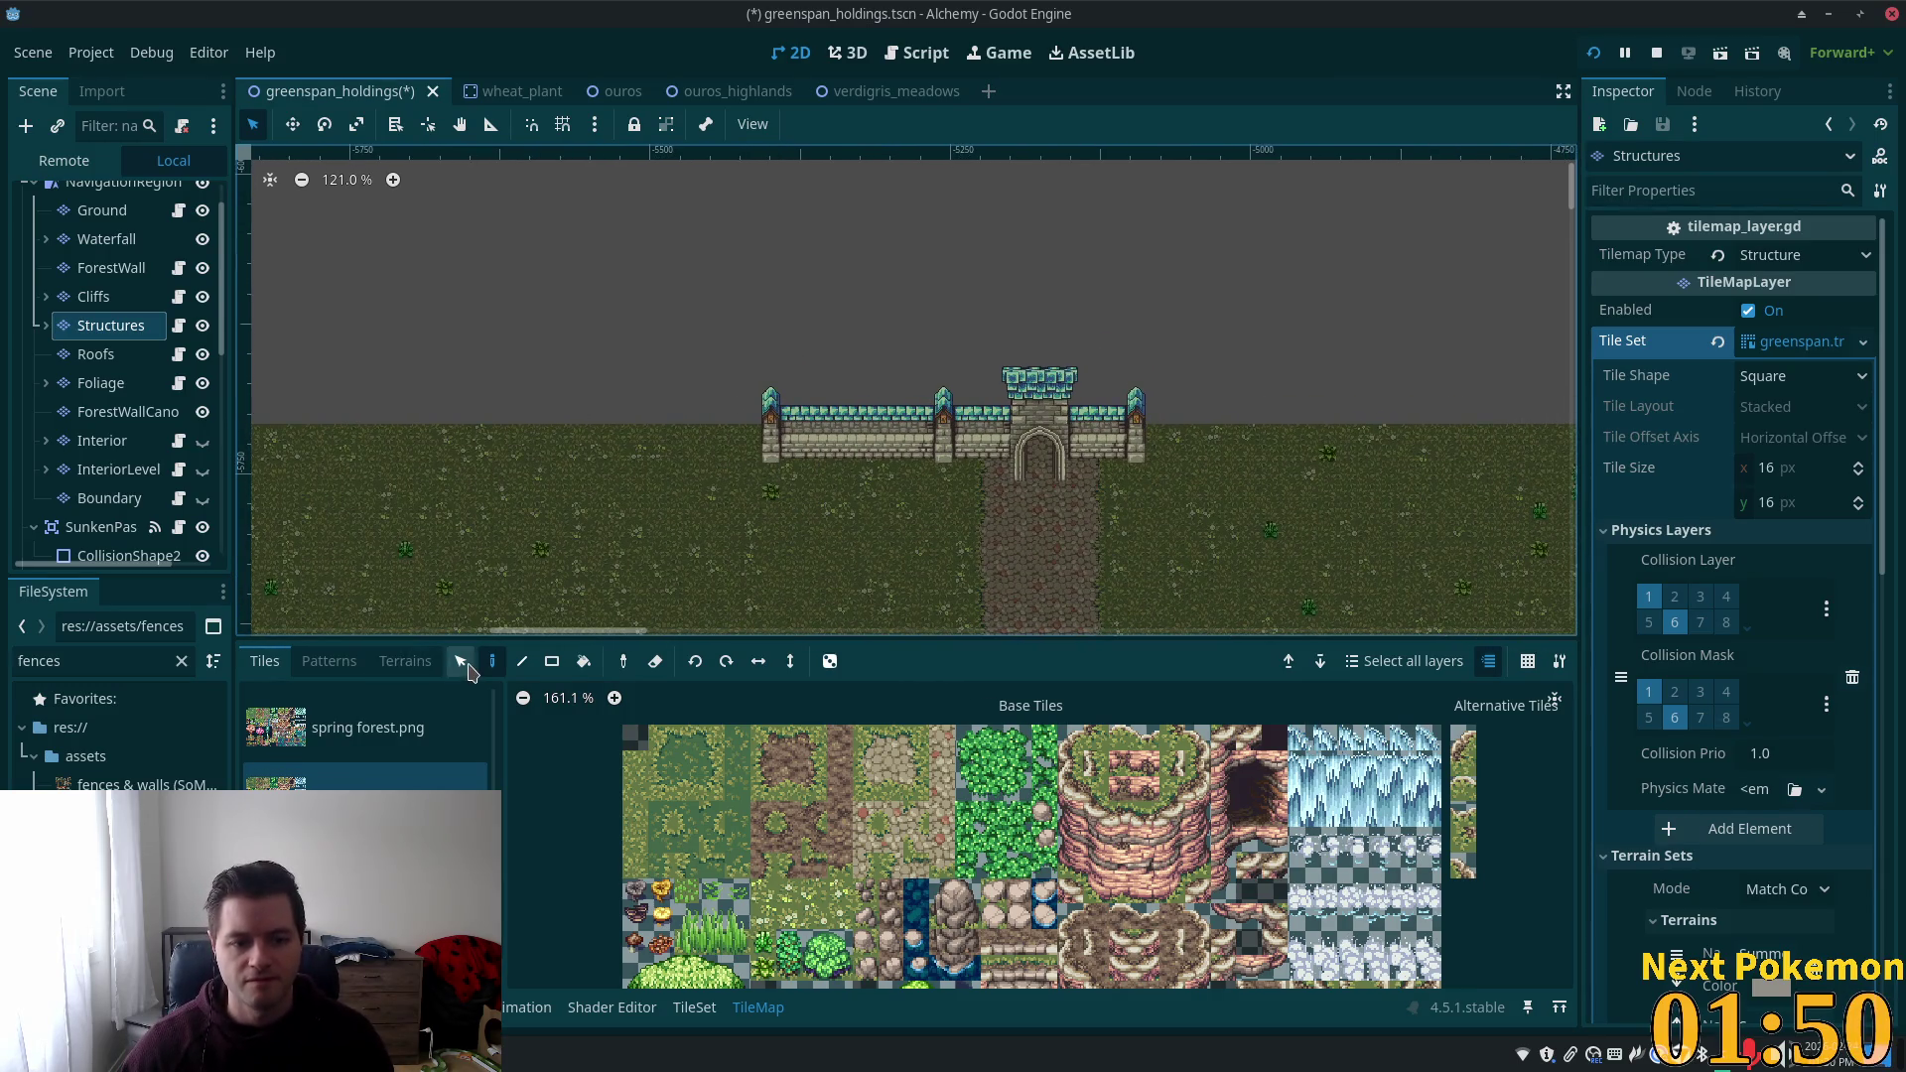
mouse_move(809, 457)
mouse_down()
mouse_move(799, 412)
mouse_move(840, 441)
mouse_move(943, 456)
mouse_up()
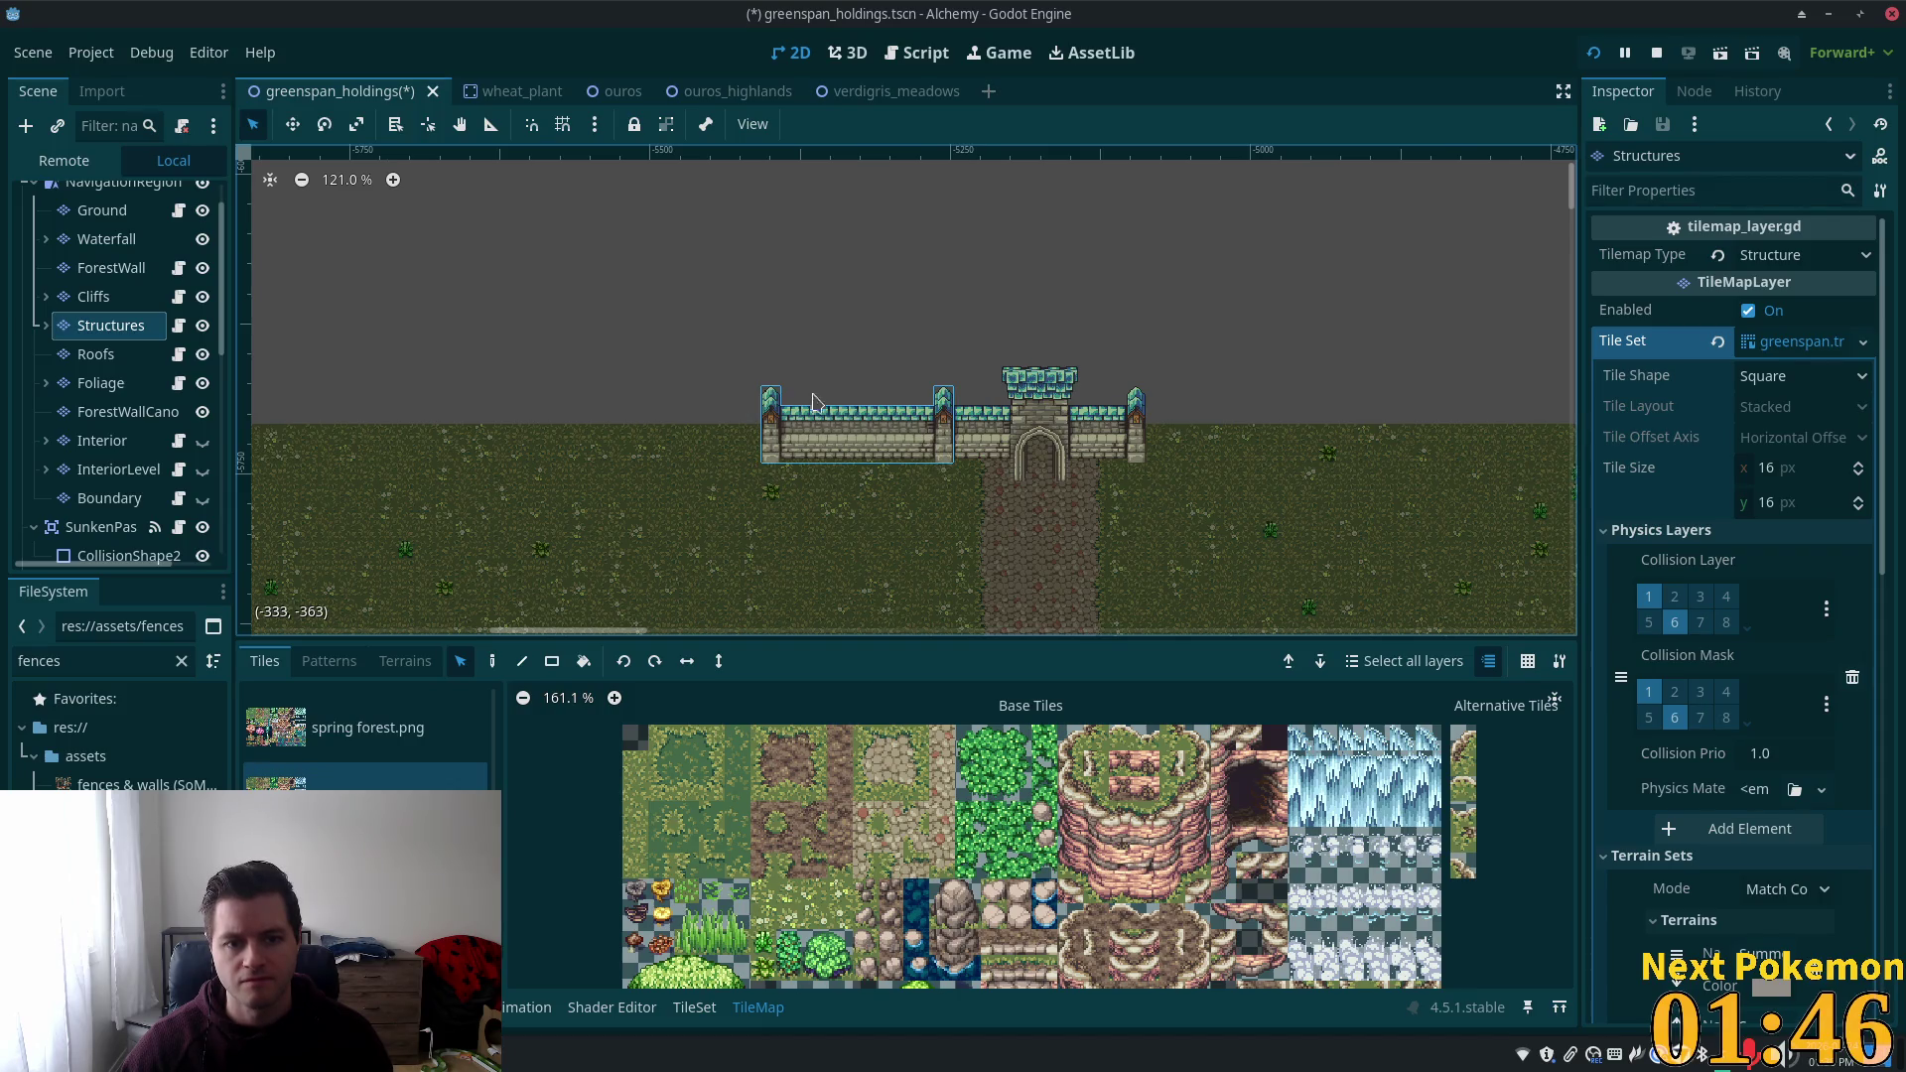
Stamp the left wall-and-tower segment further left, then line-draw repeating segments toward the forest.
drag(761, 387, 915, 465)
click(493, 662)
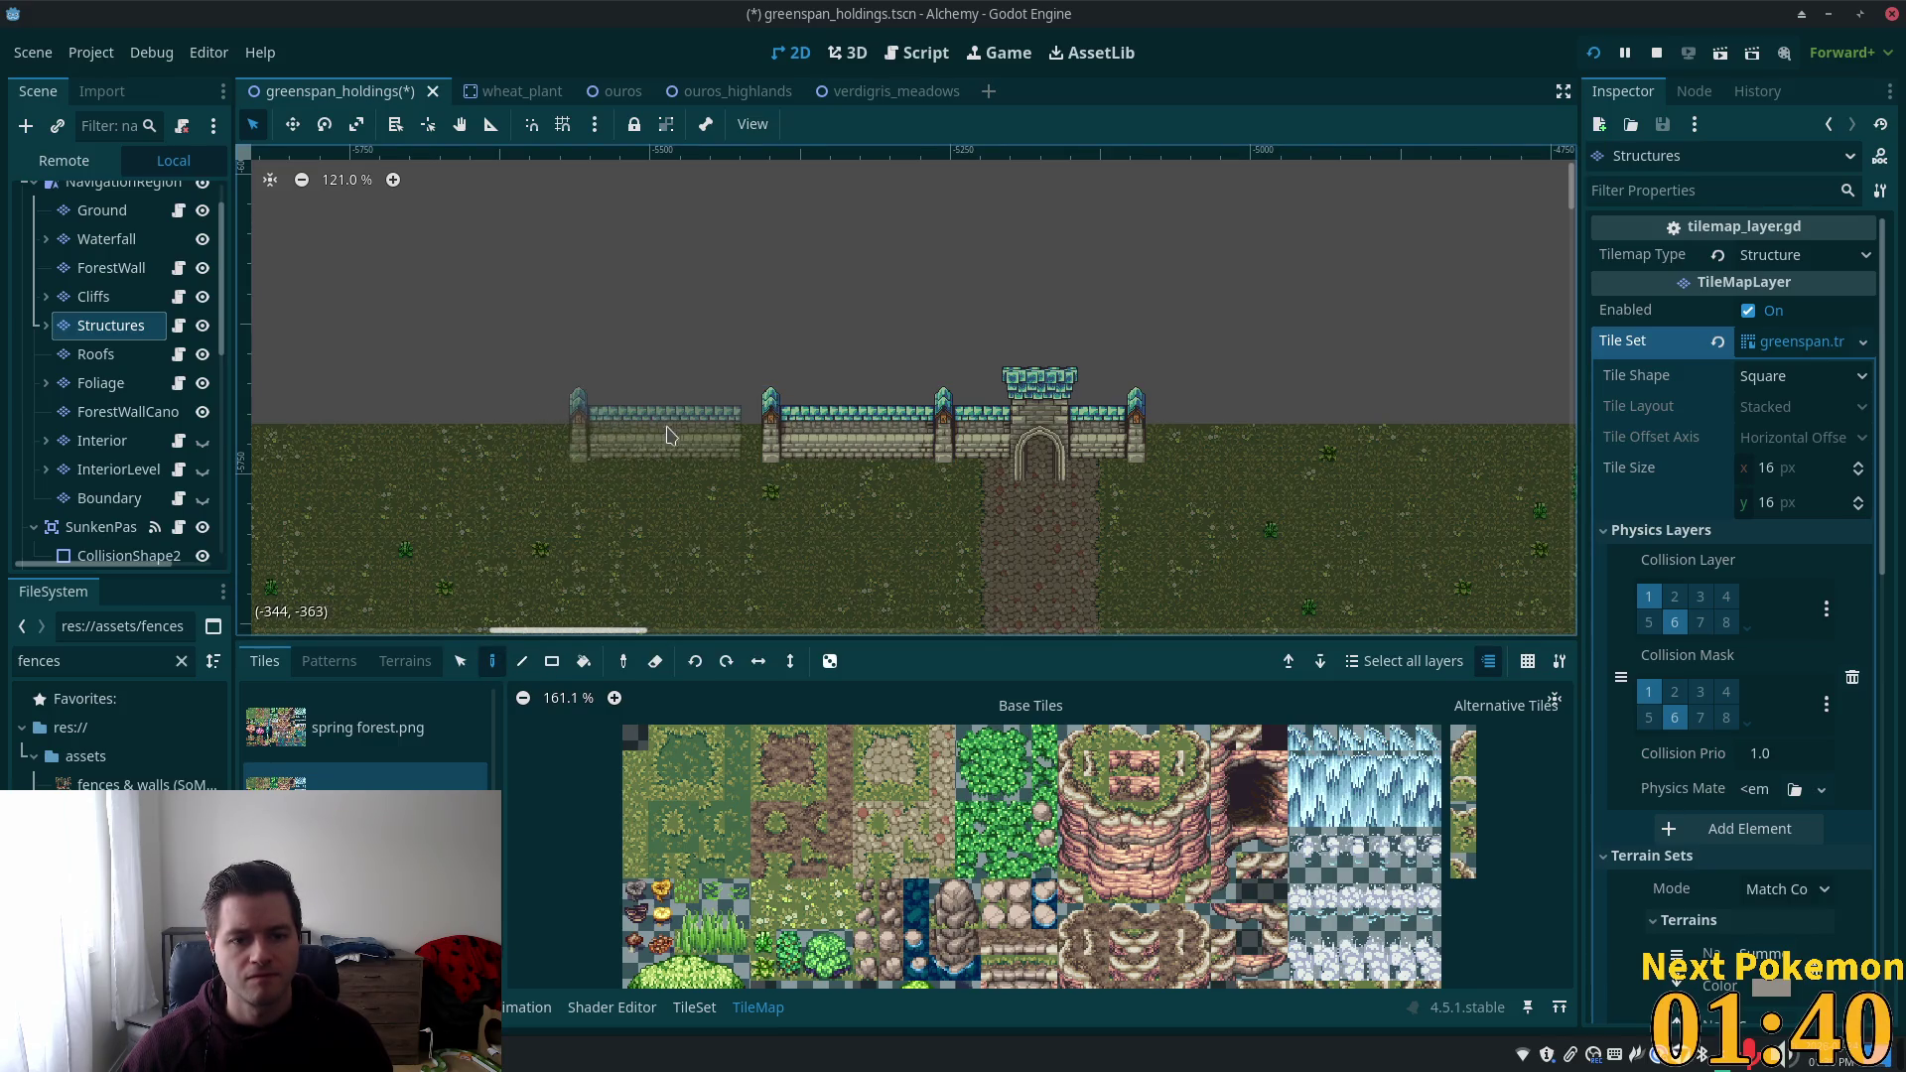
click(673, 437)
scroll(673, 437, left, 5)
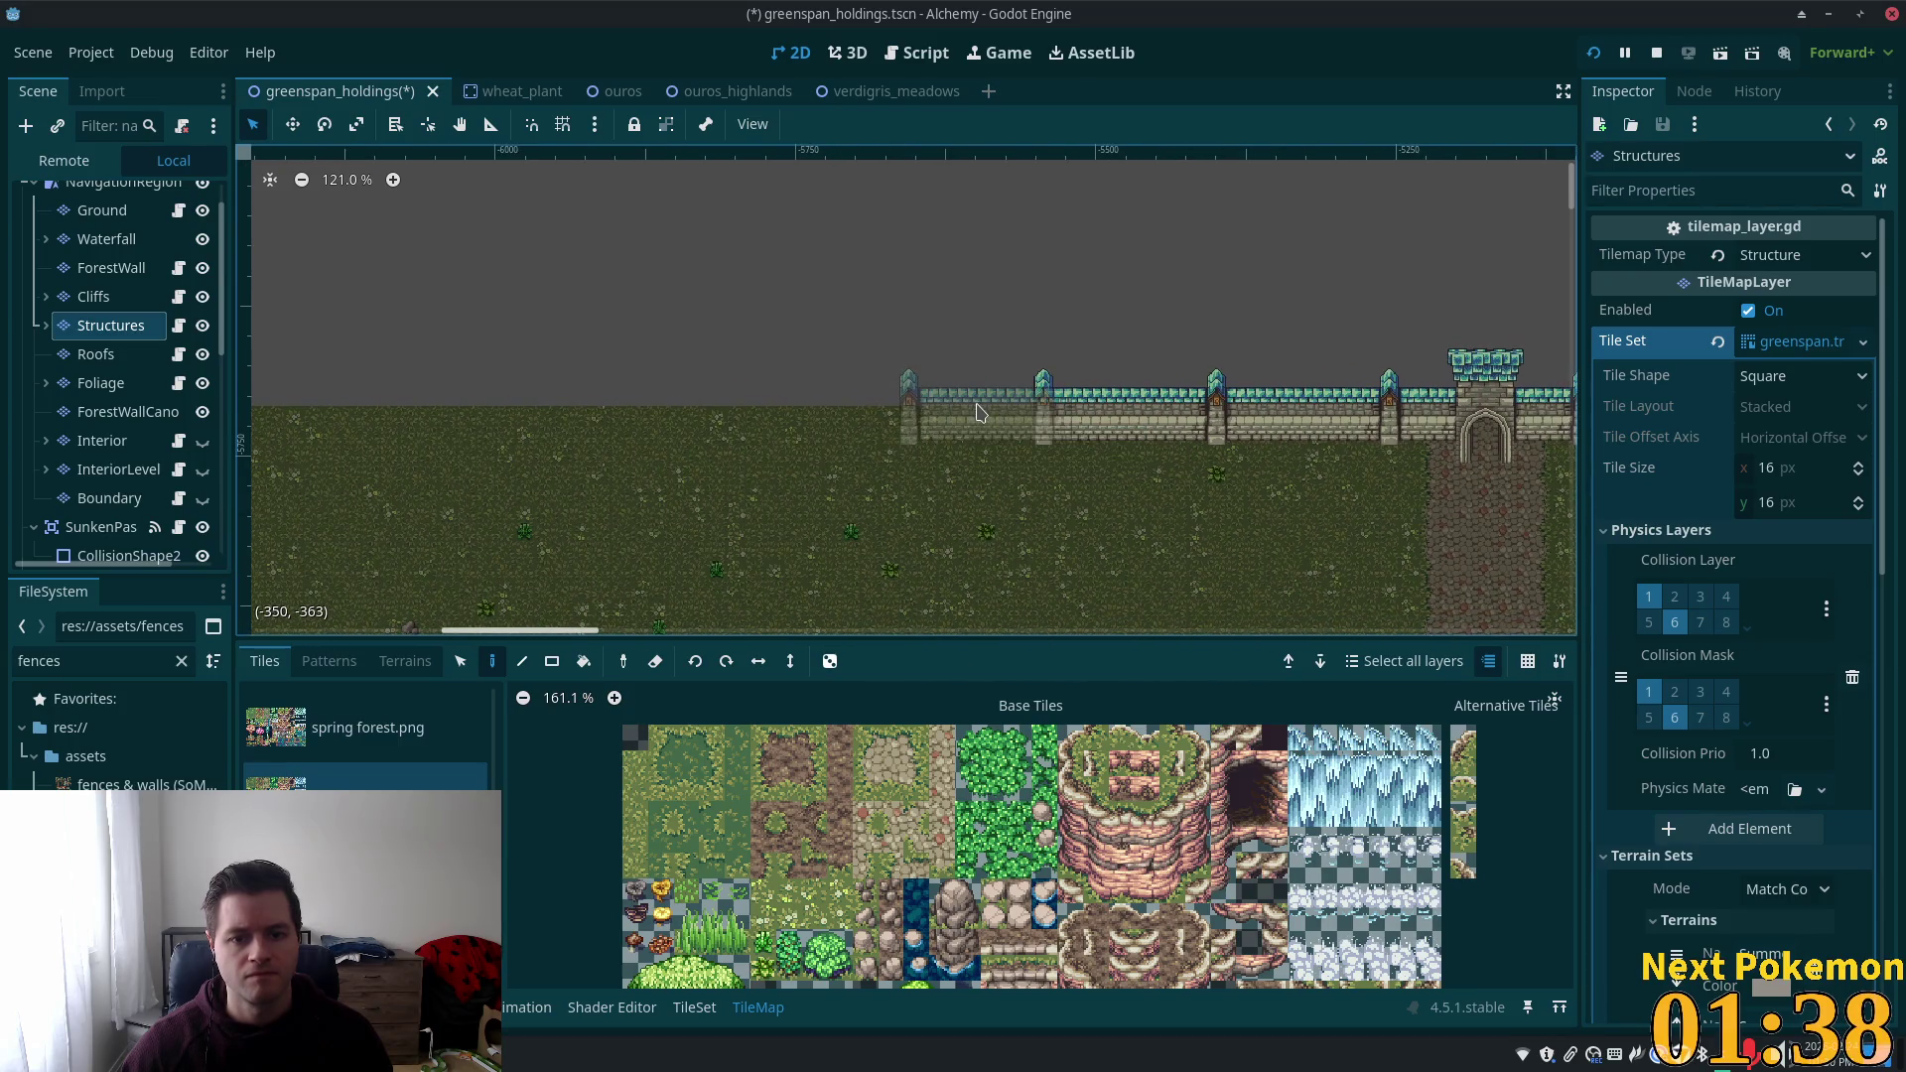
click(524, 662)
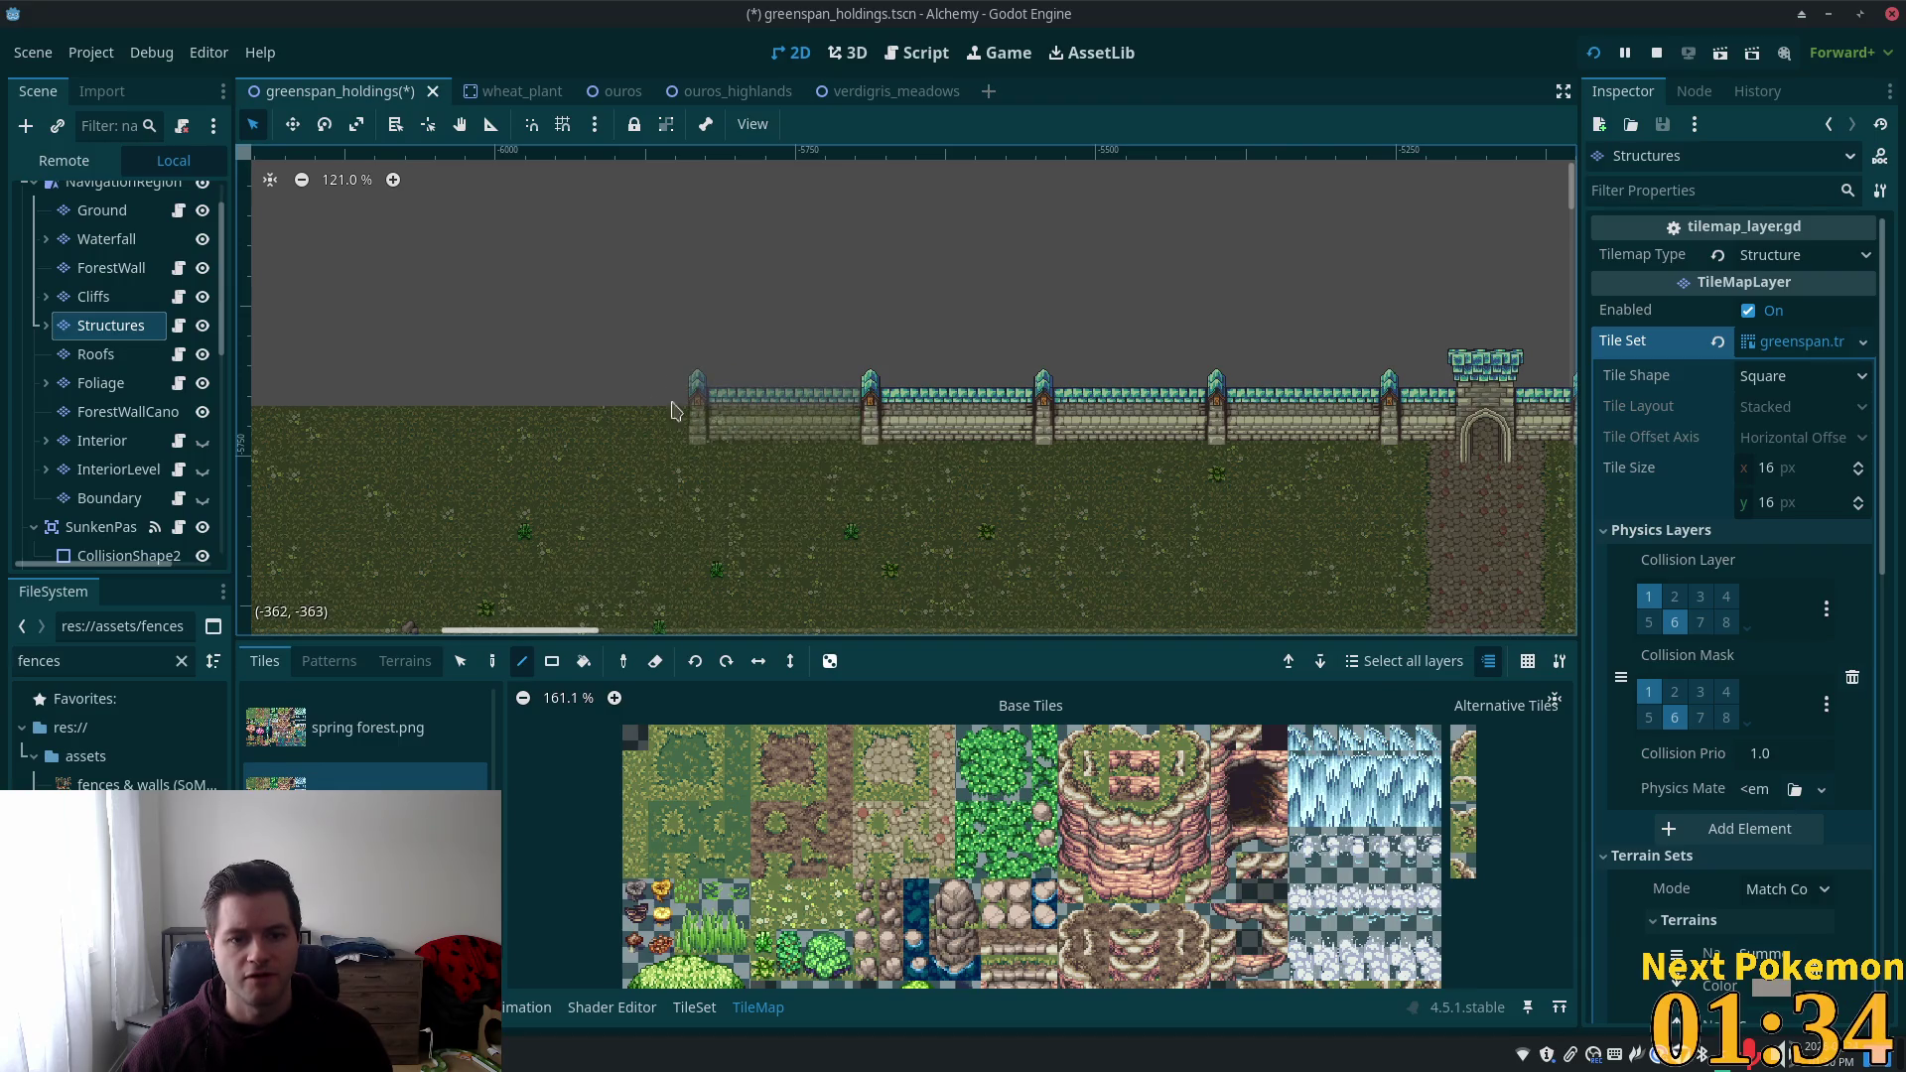
drag(671, 410, 239, 407)
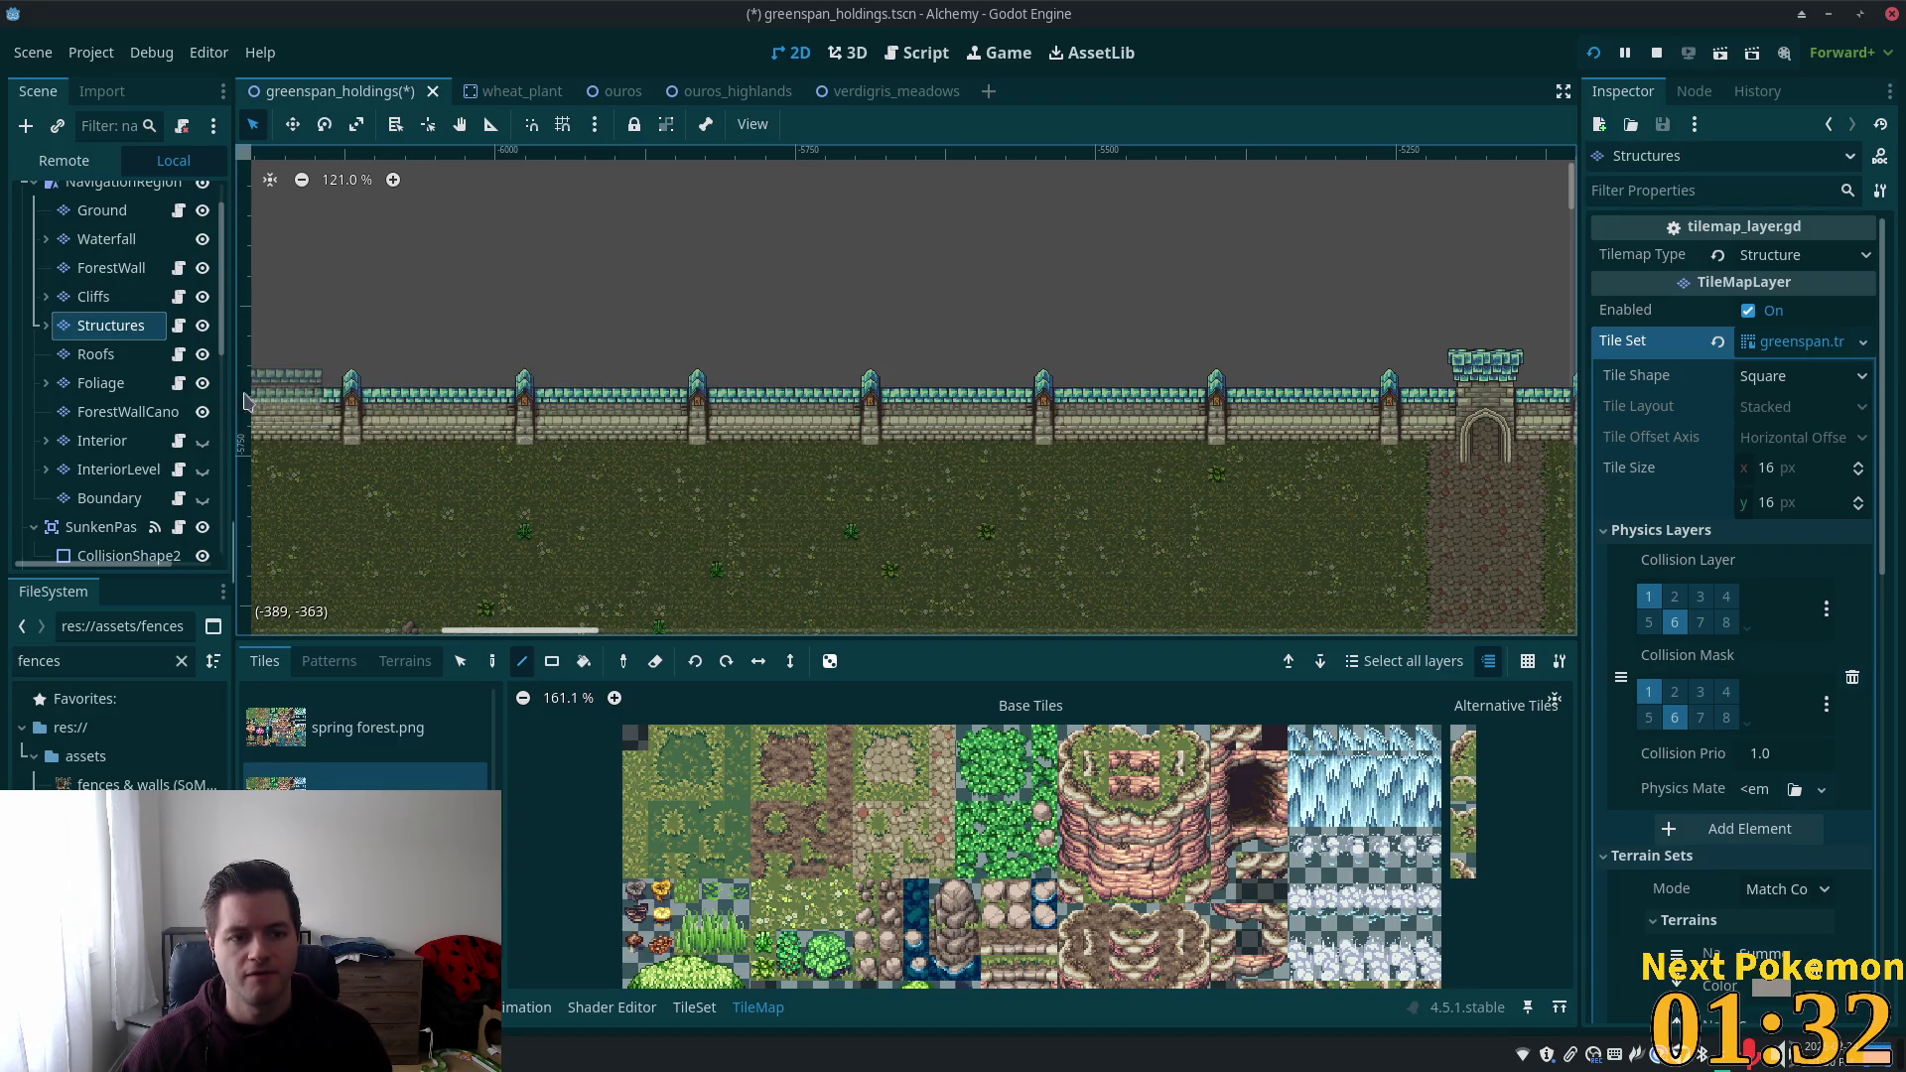
scroll(1384, 533, left, 8)
drag(1064, 390, 885, 393)
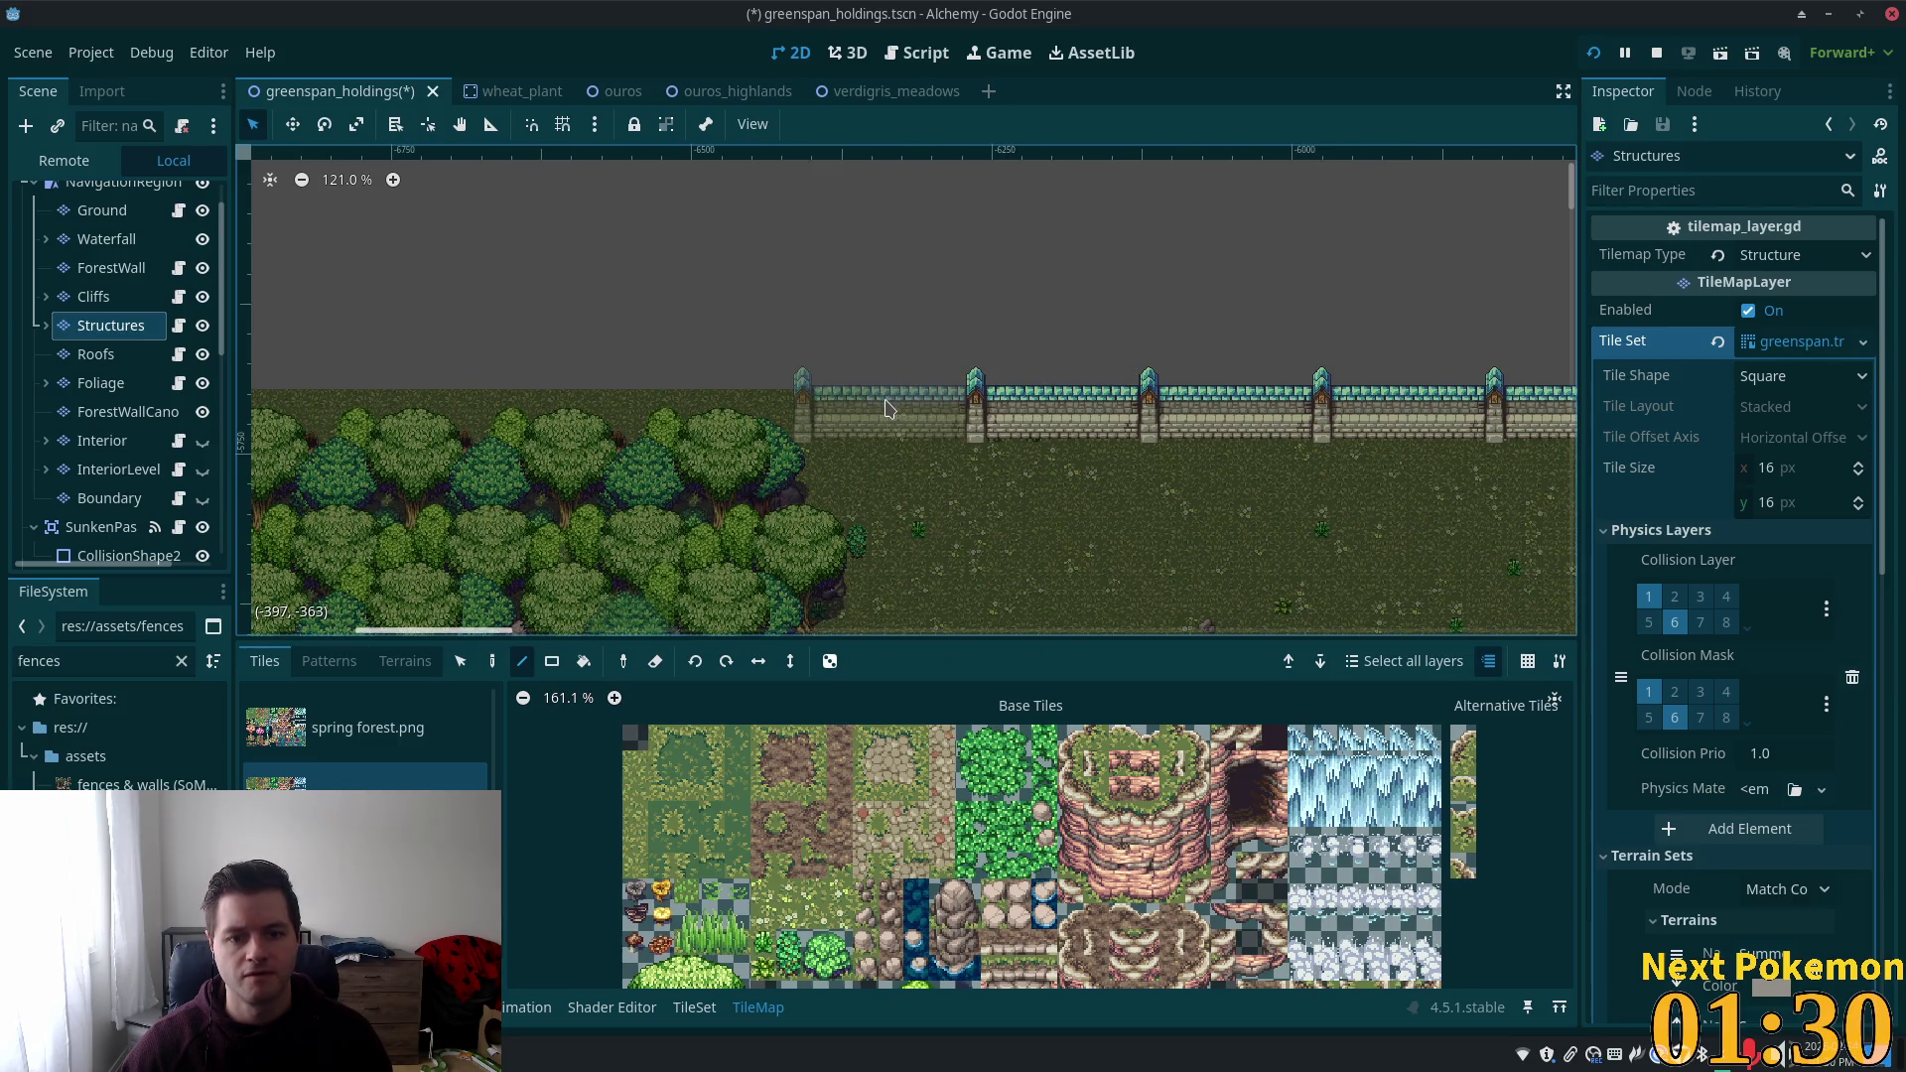
Scroll the canvas back to the gatehouse and zoom in to about 259%.
scroll(1288, 529, down, 4)
scroll(957, 468, right, 5)
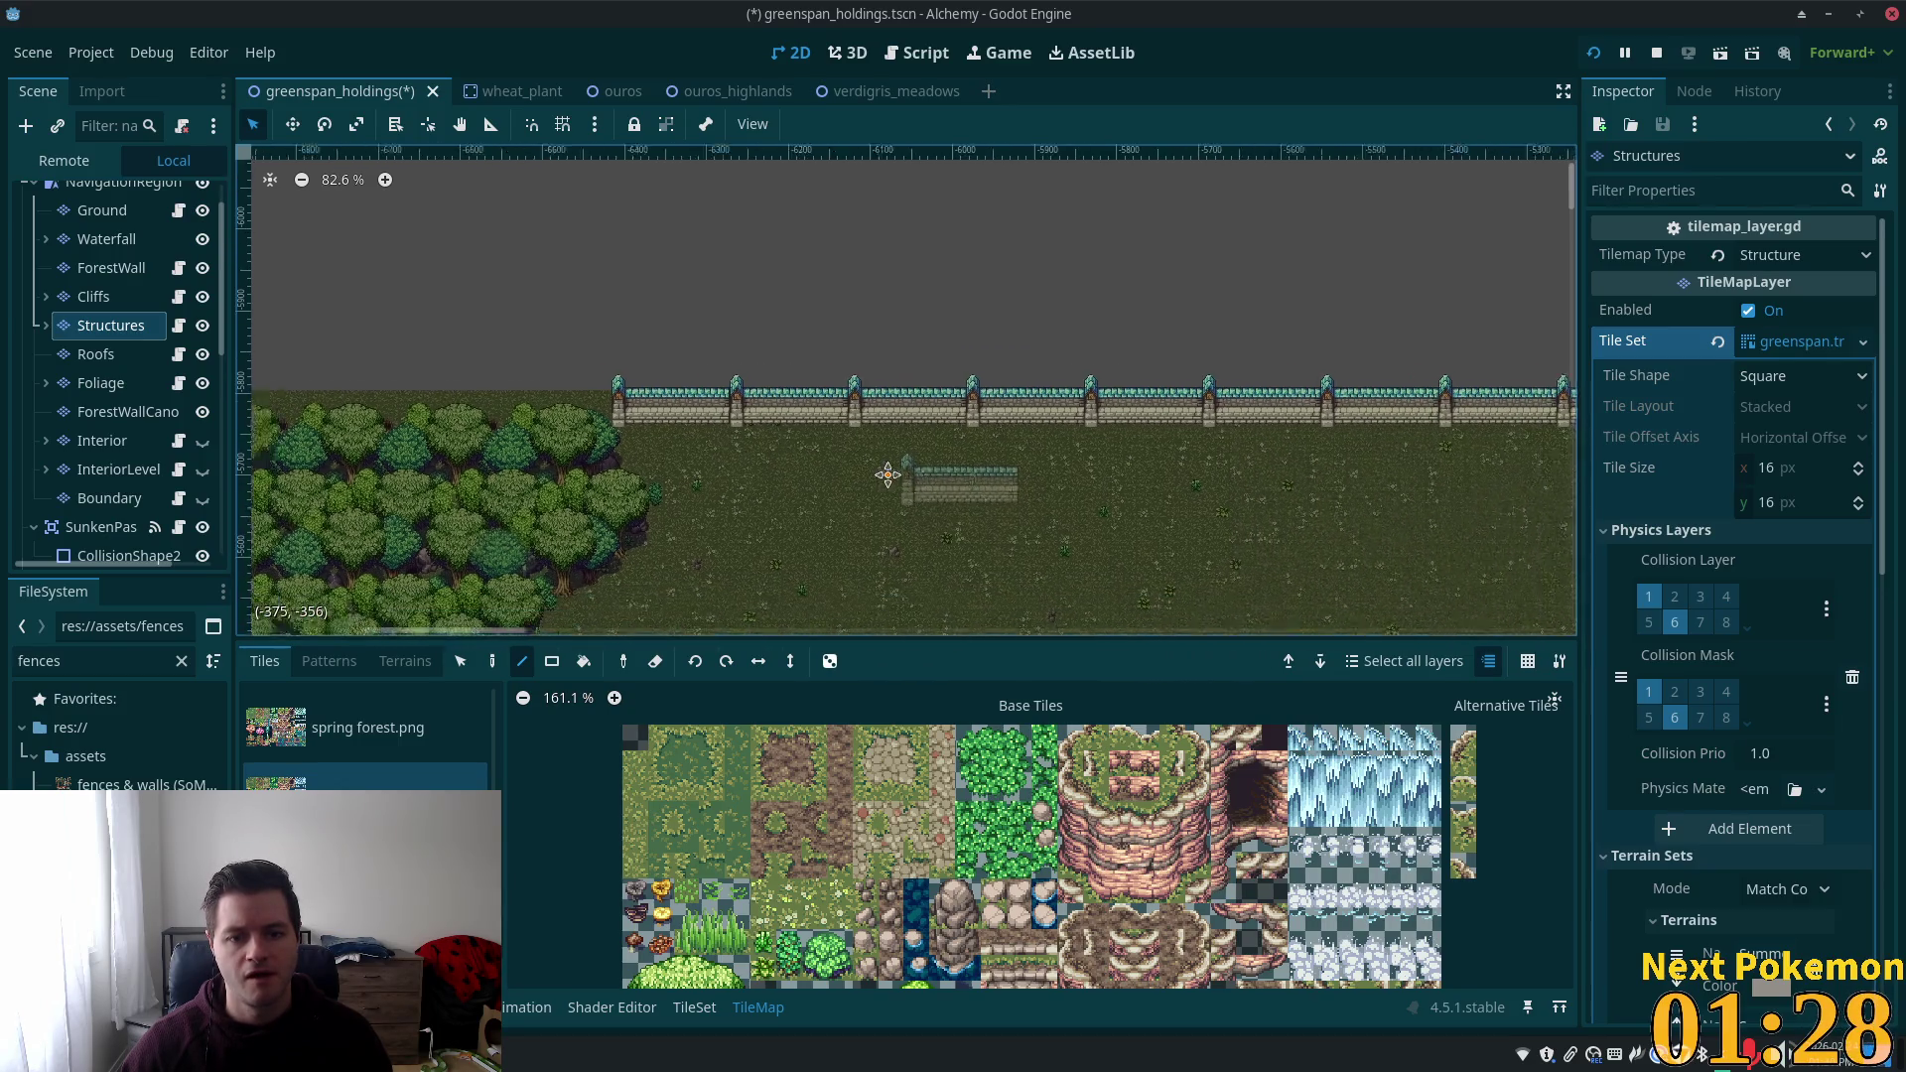
scroll(1447, 486, right, 3)
scroll(1291, 506, up, 1)
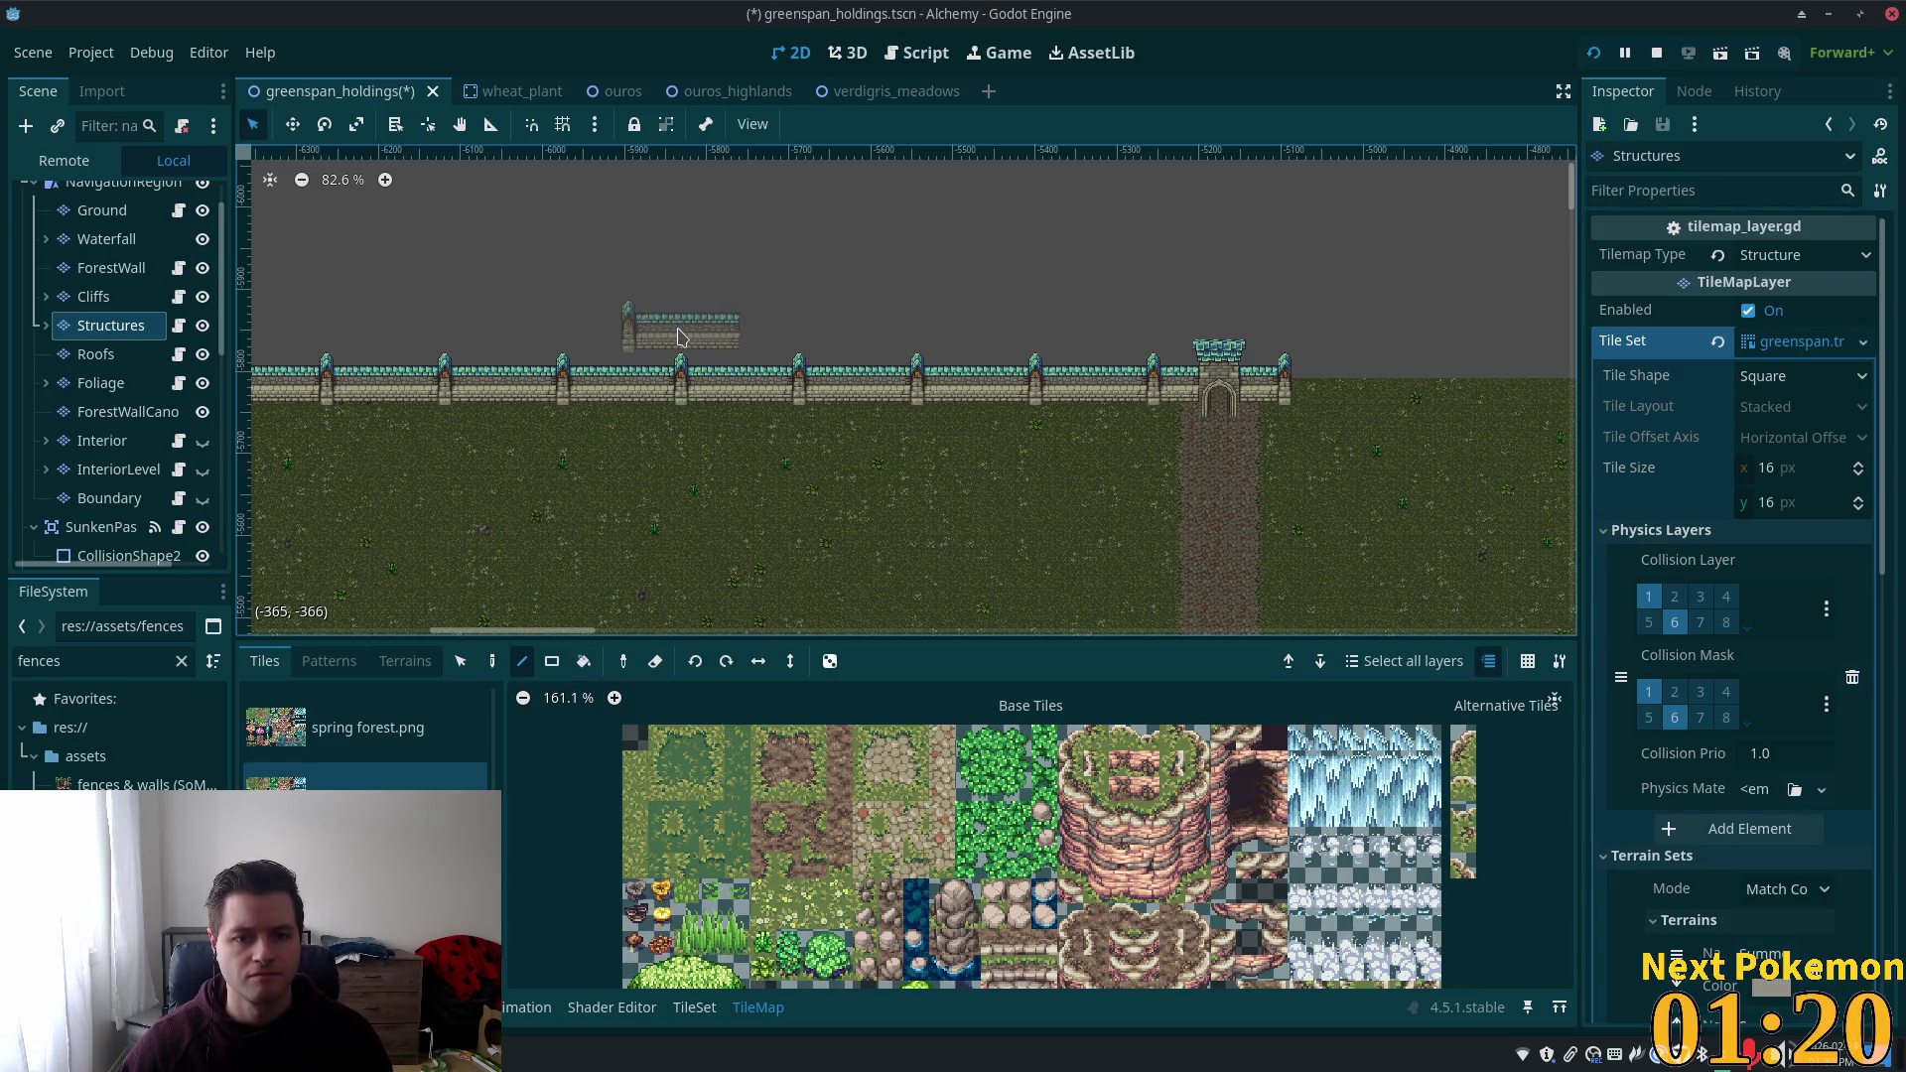
scroll(745, 417, right, 5)
scroll(808, 476, left, 5)
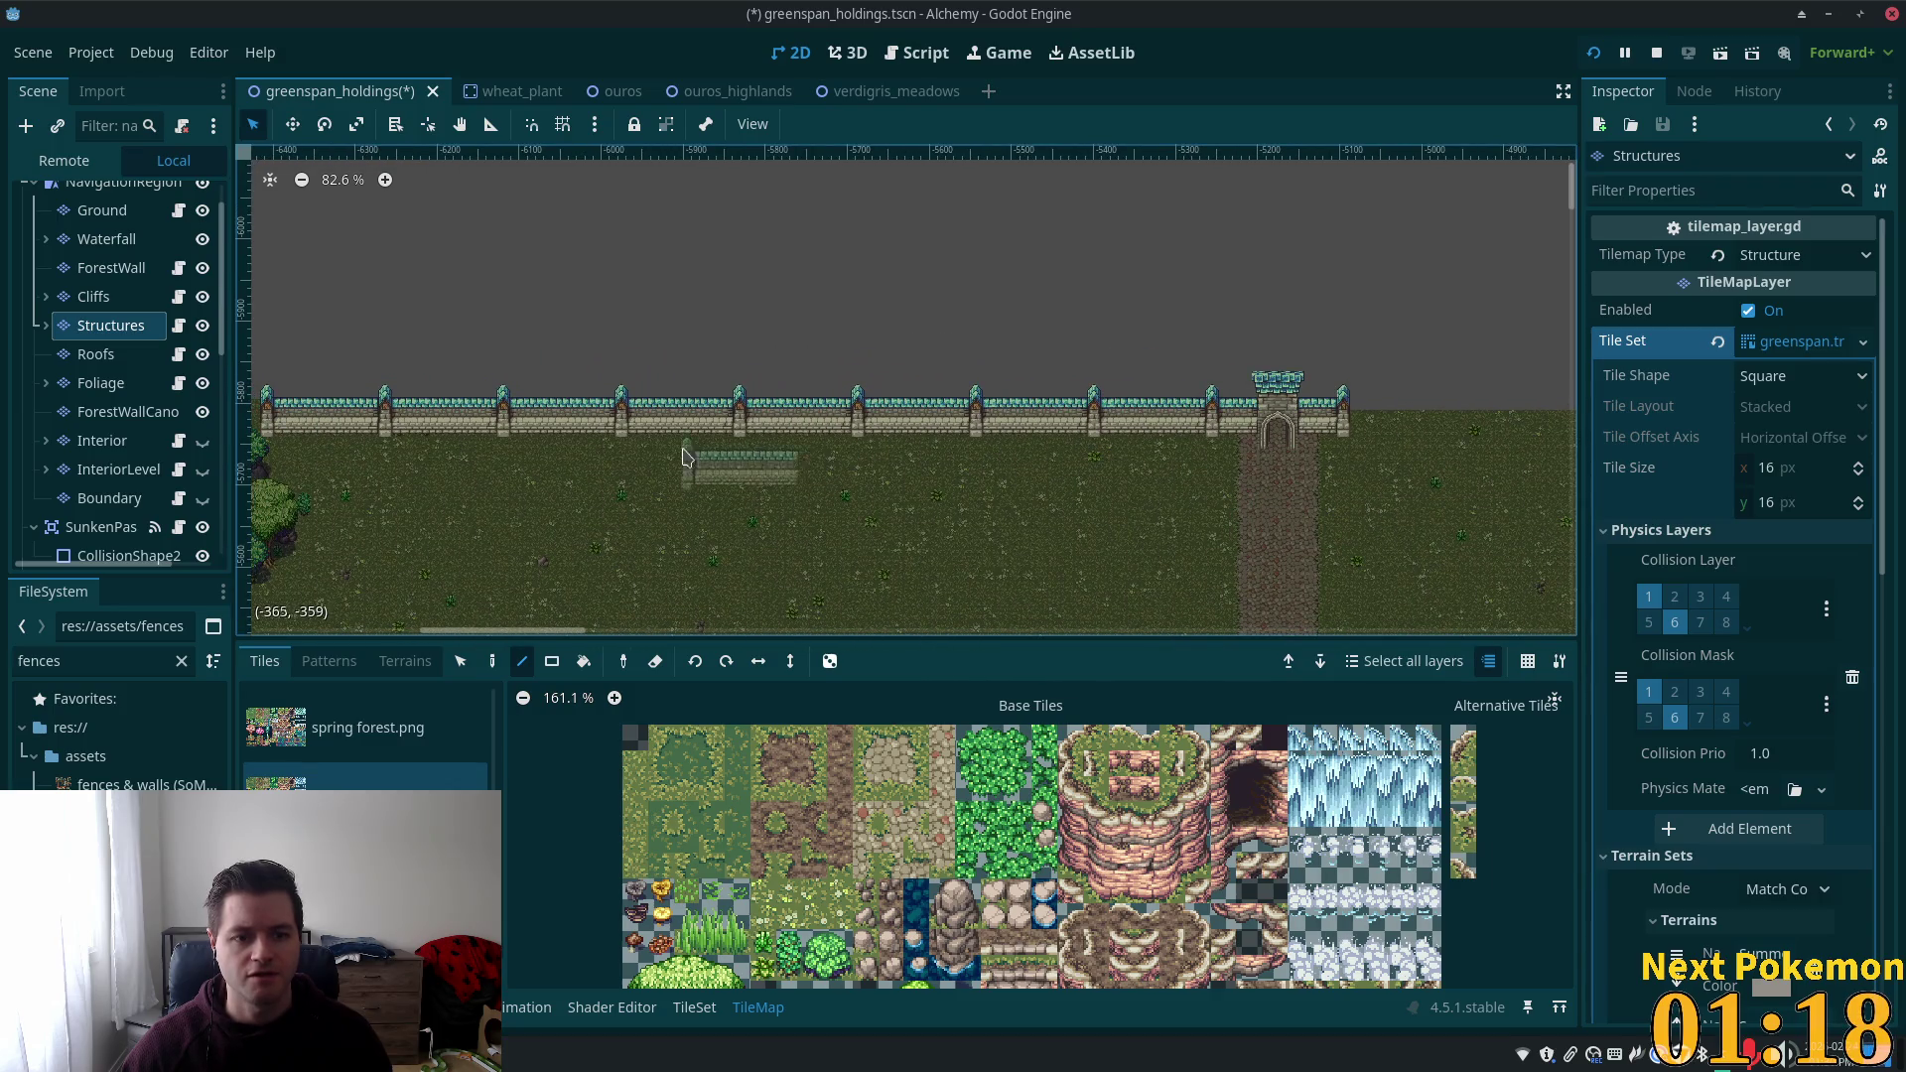
scroll(854, 501, right, 5)
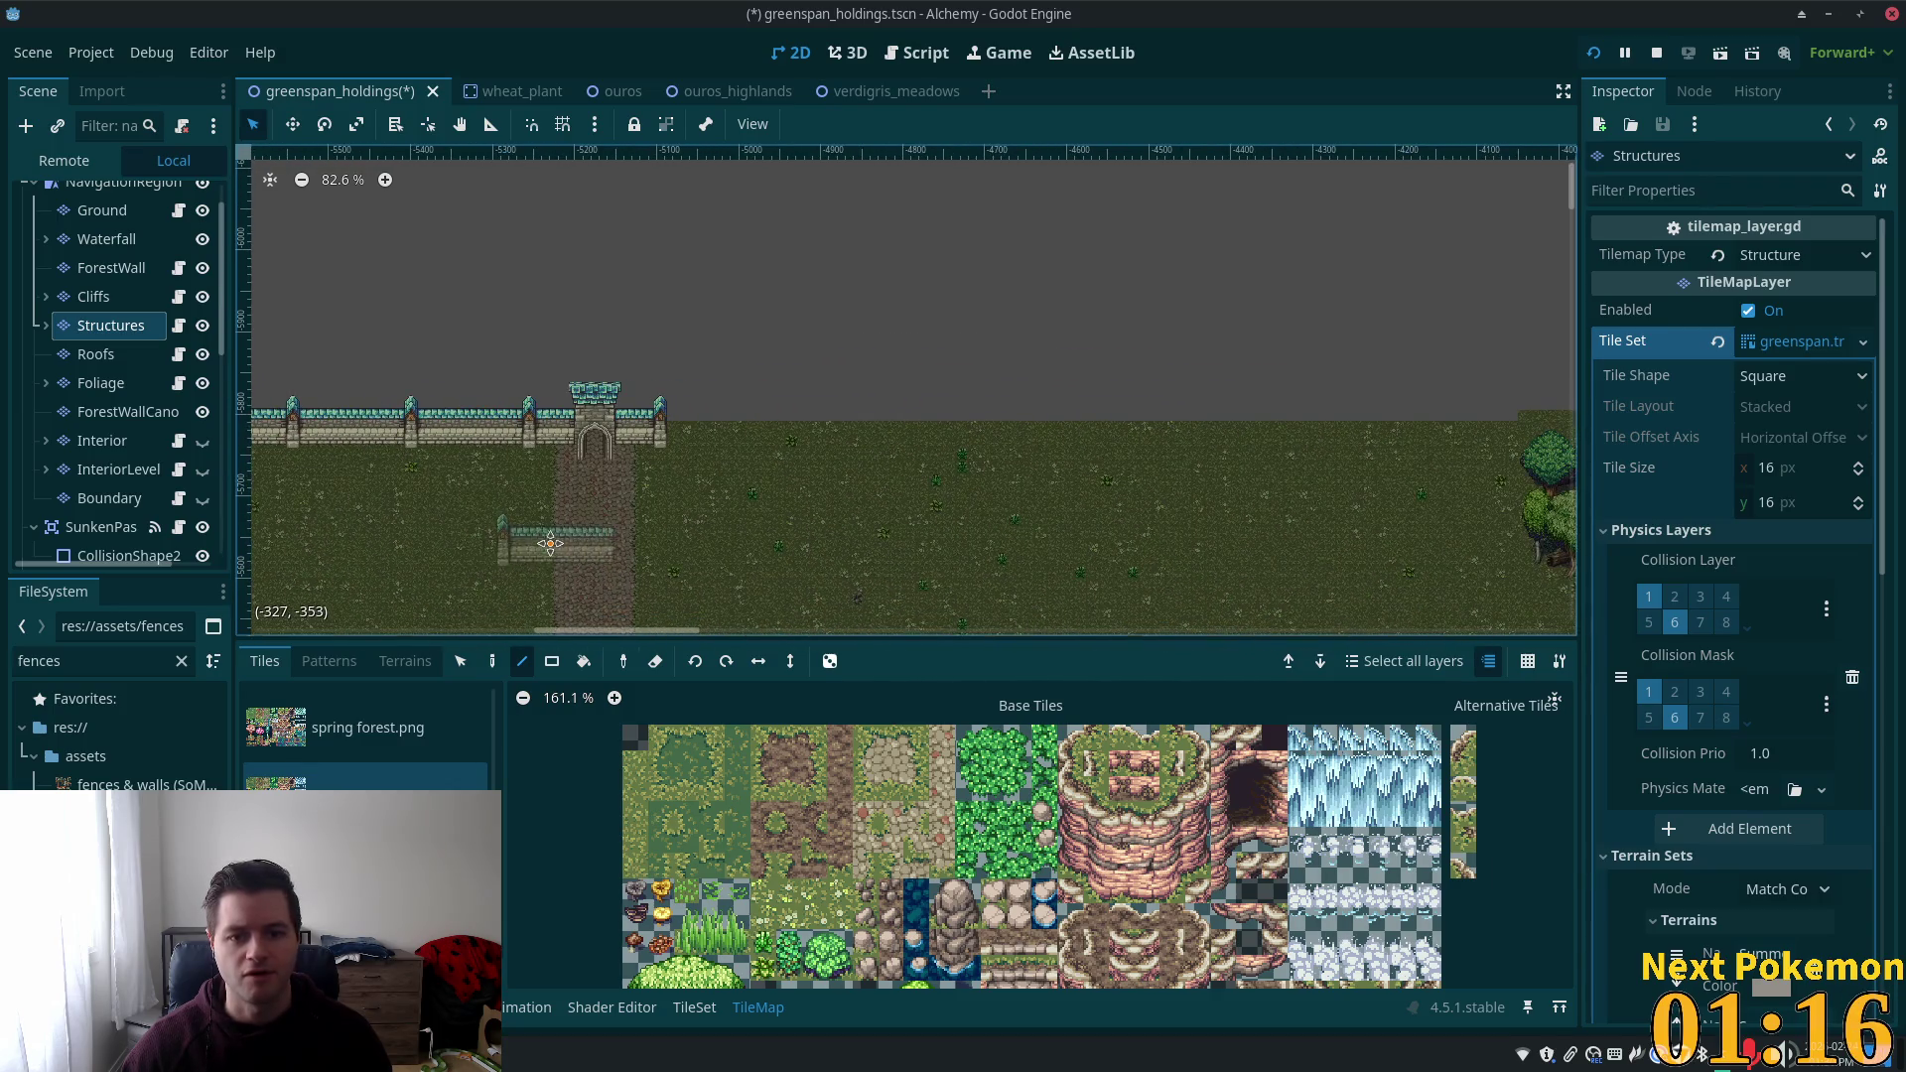
scroll(618, 488, up, 4)
scroll(618, 487, up, 2)
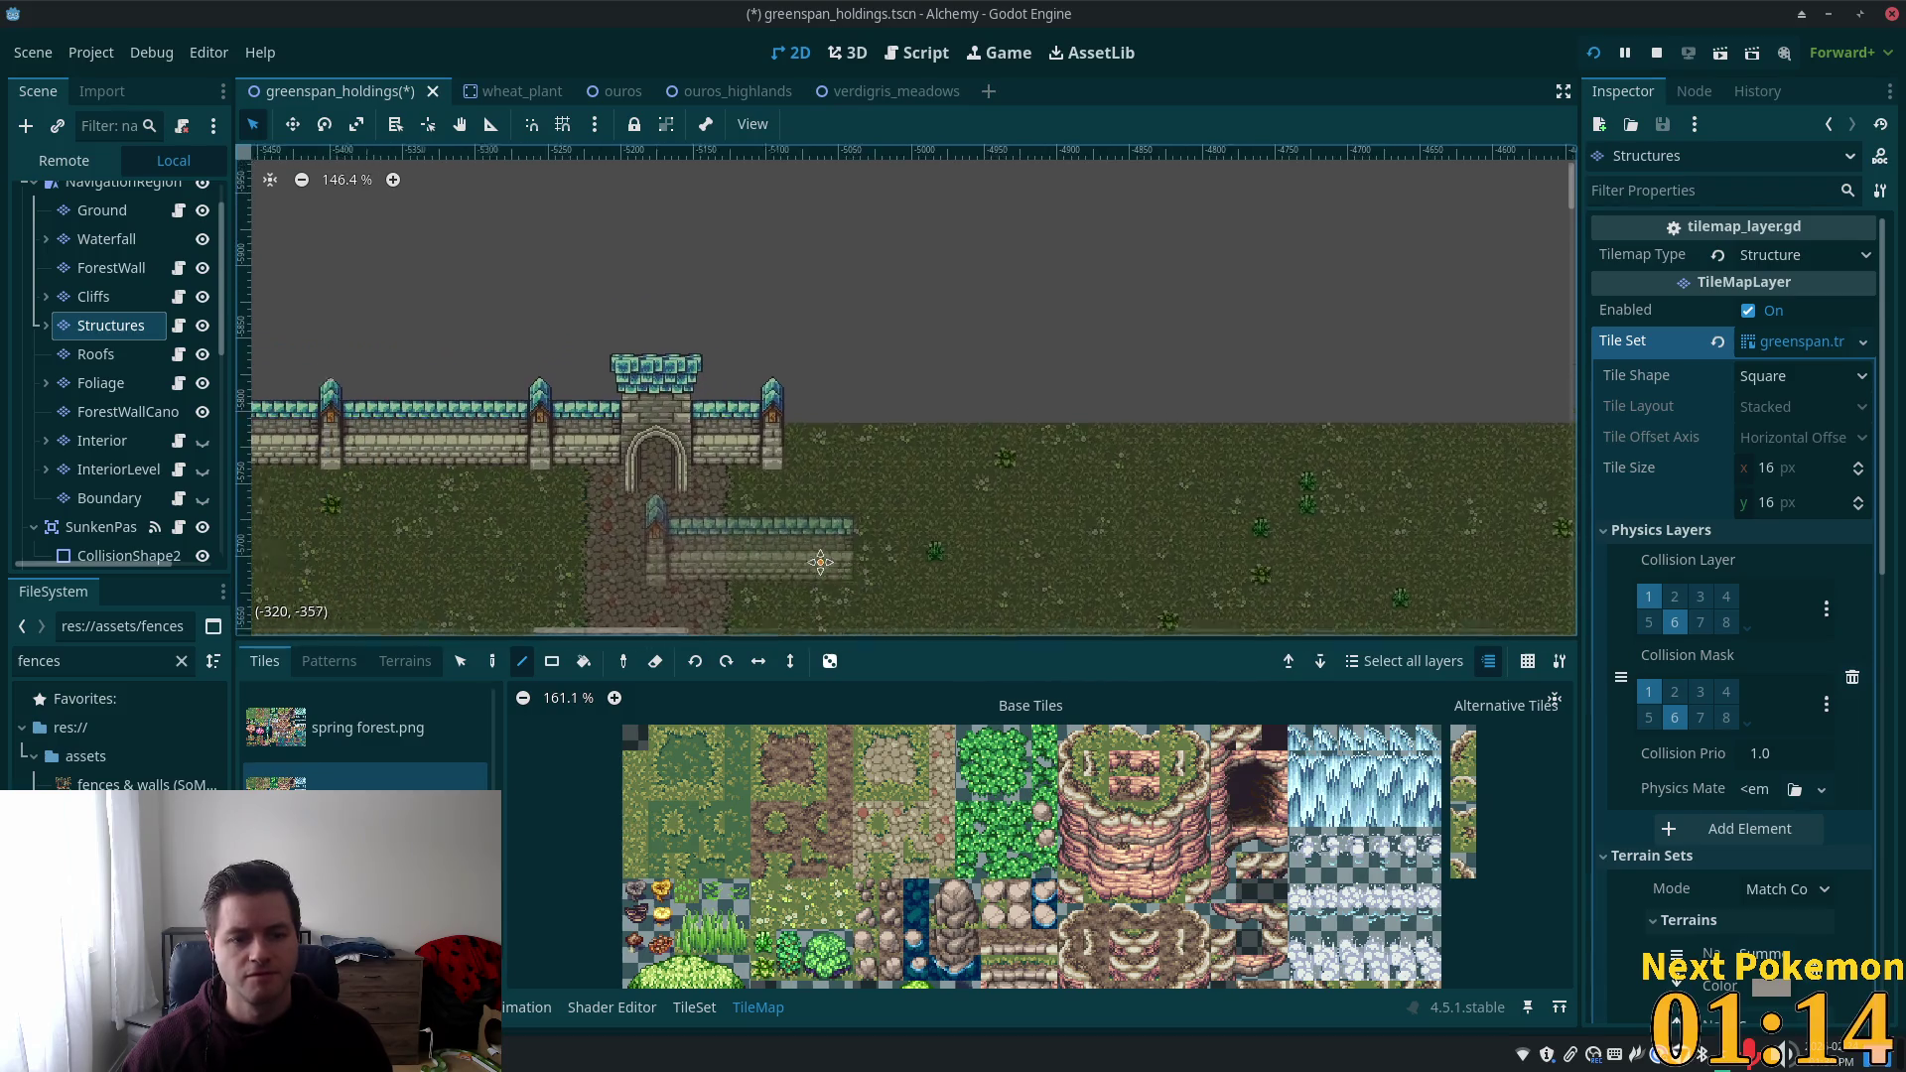
scroll(834, 396, right, 5)
scroll(672, 431, up, 3)
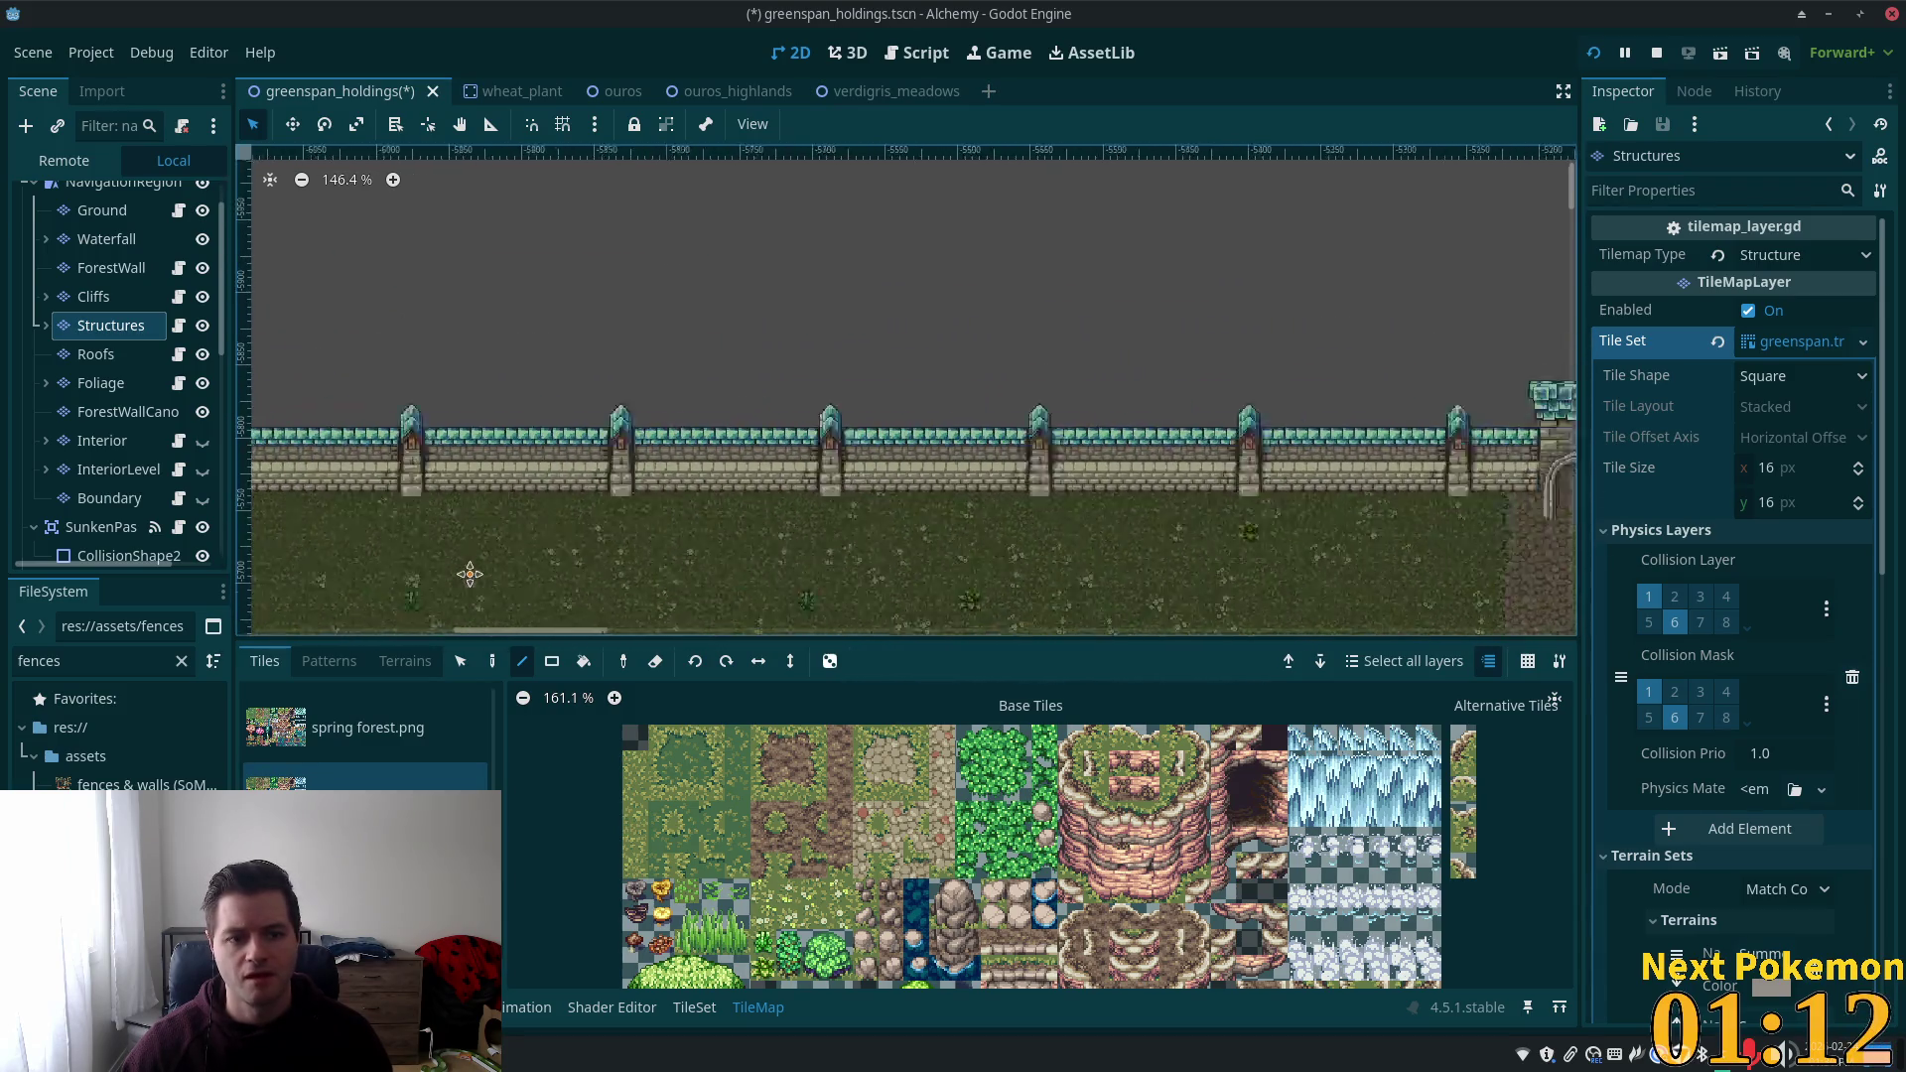
scroll(467, 566, left, 8)
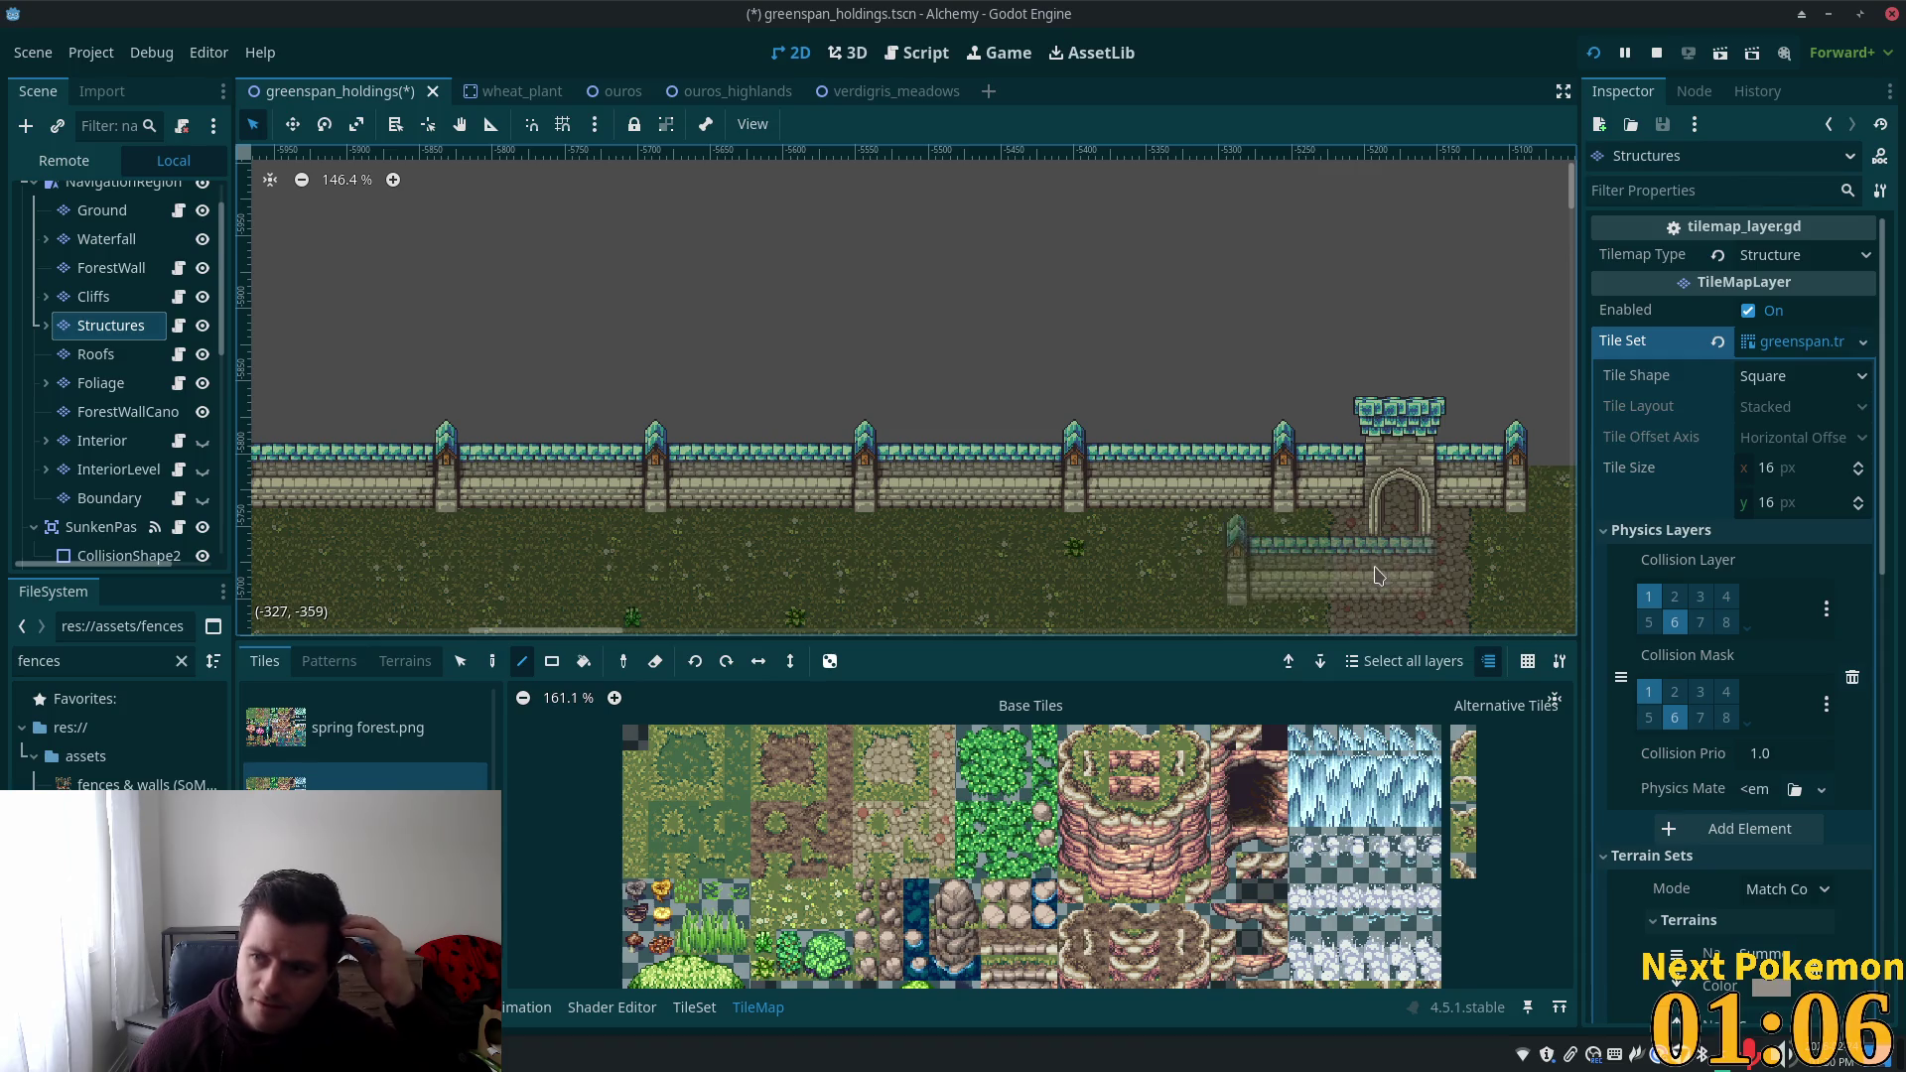
scroll(1042, 526, right, 5)
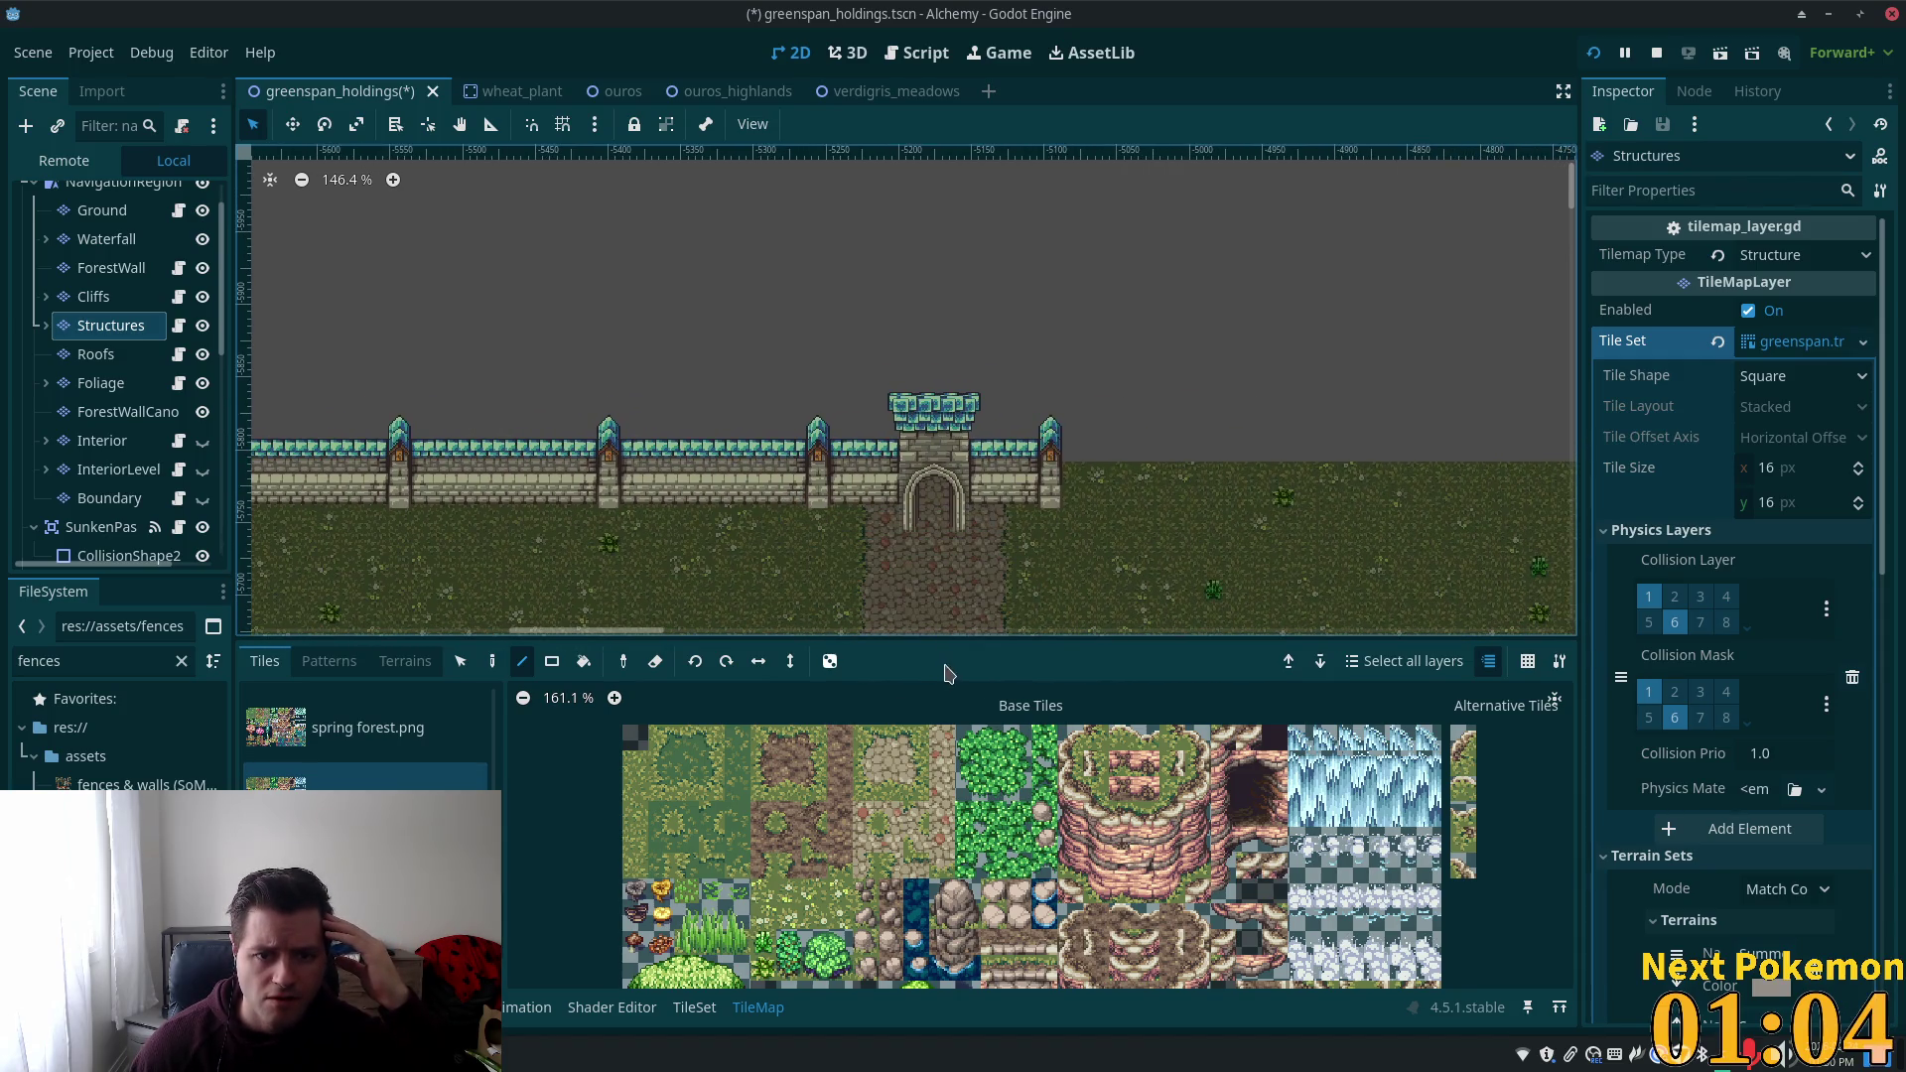
scroll(923, 526, right, 3)
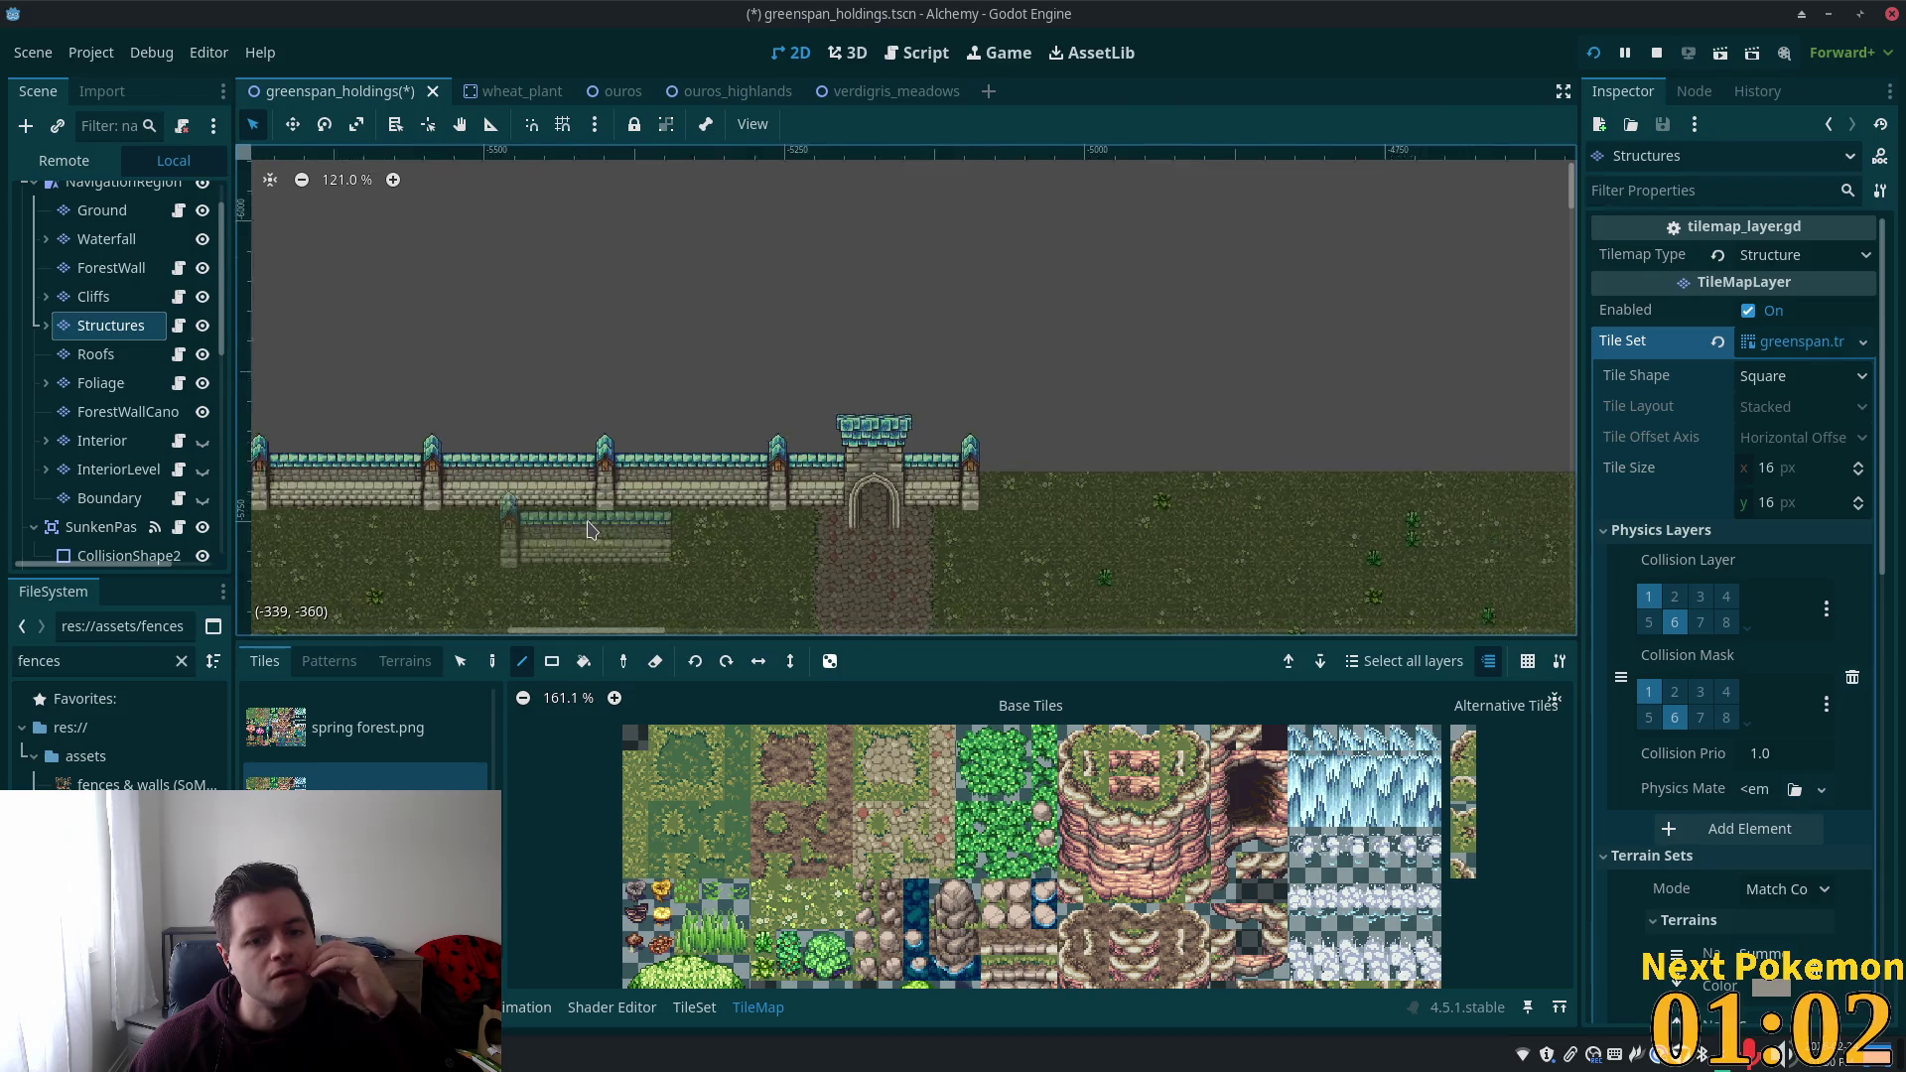
scroll(878, 523, up, 5)
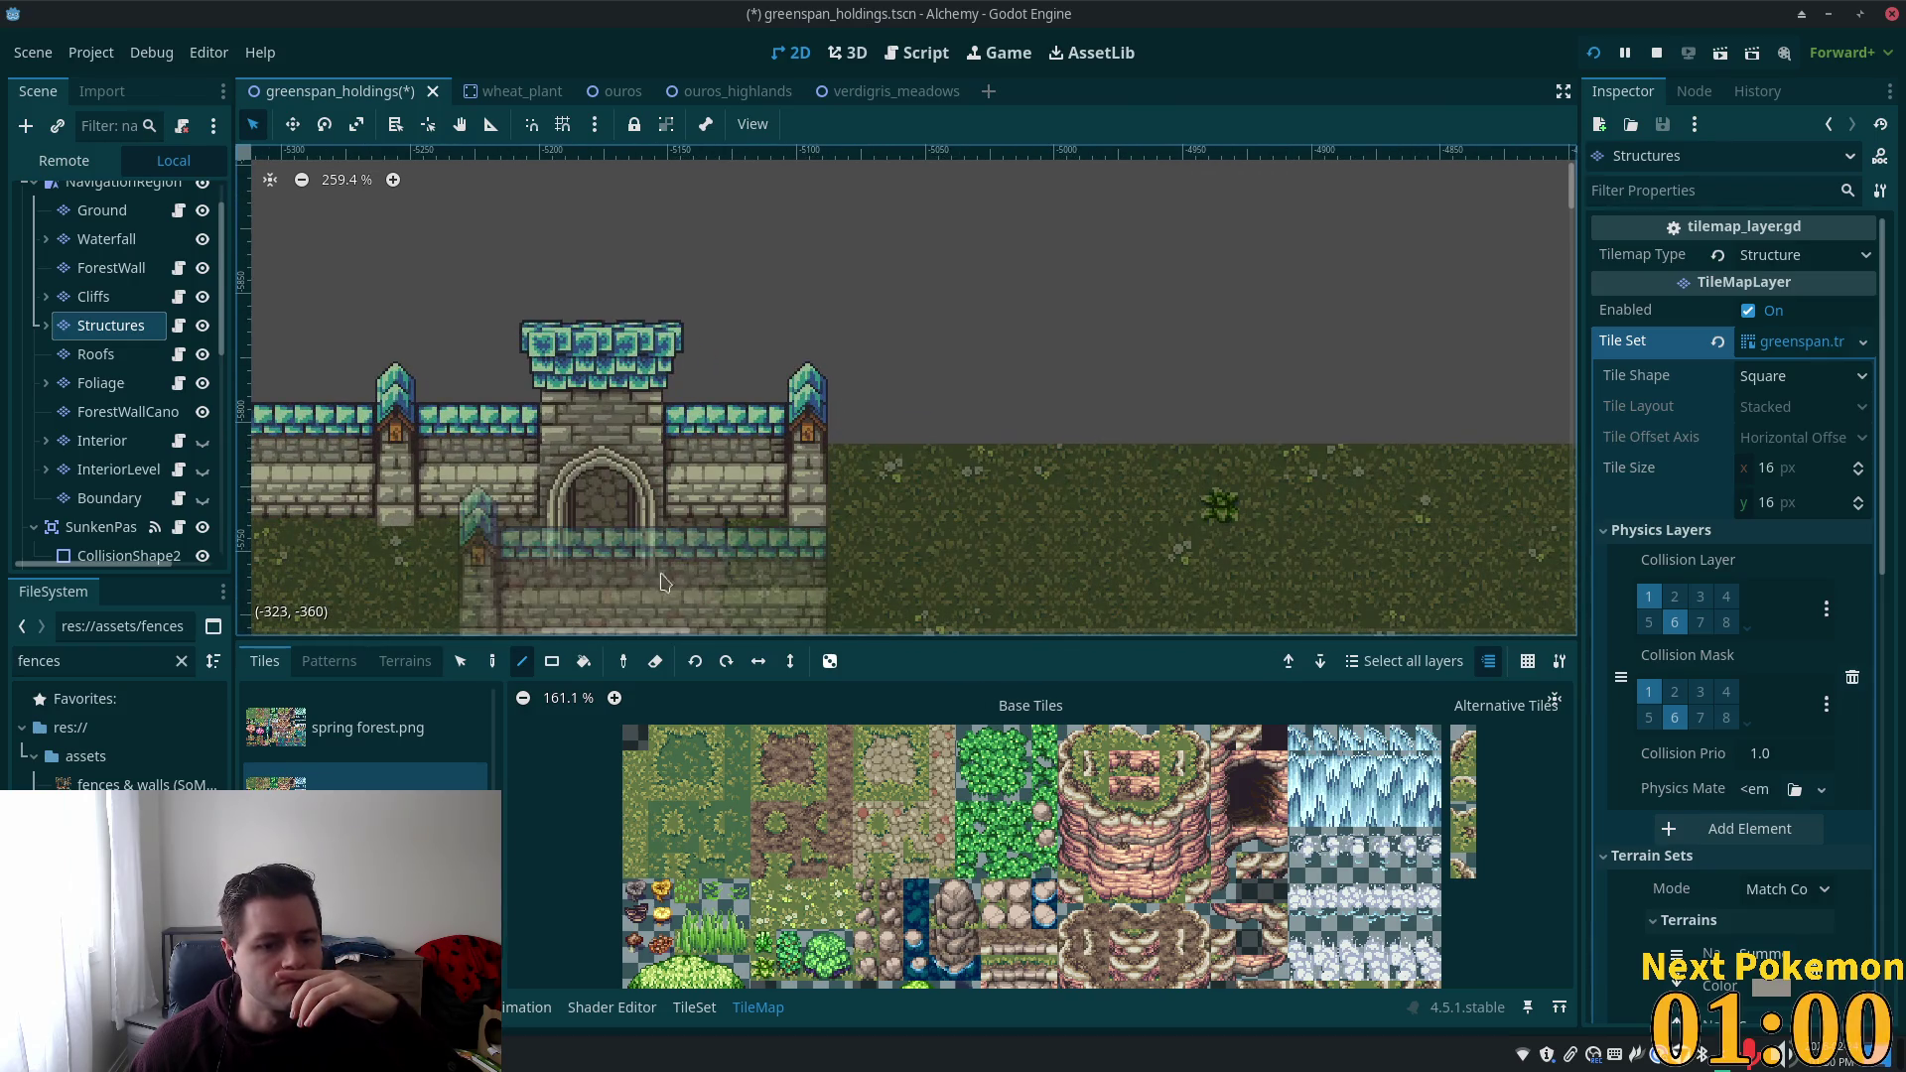
Copy the wall section and tower right of the gatehouse and paste copies further right.
click(459, 663)
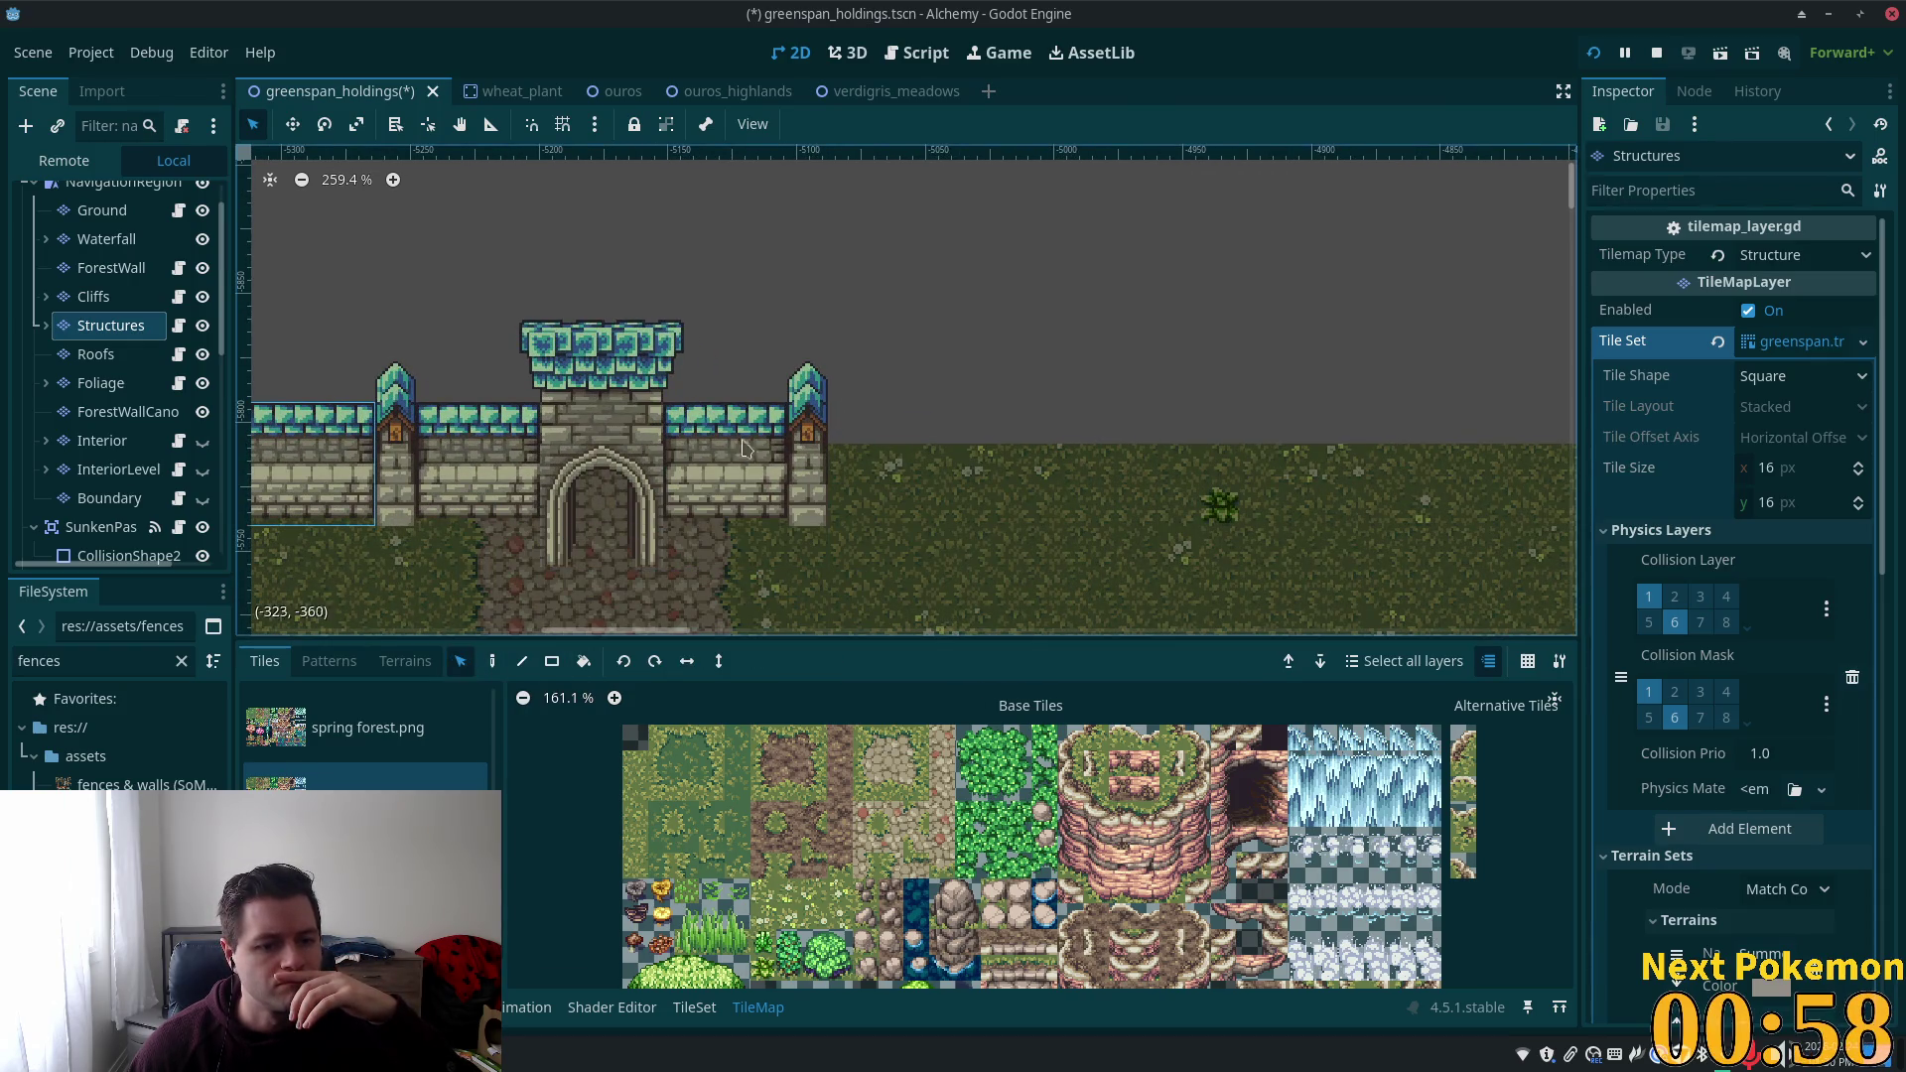
drag(699, 434, 809, 507)
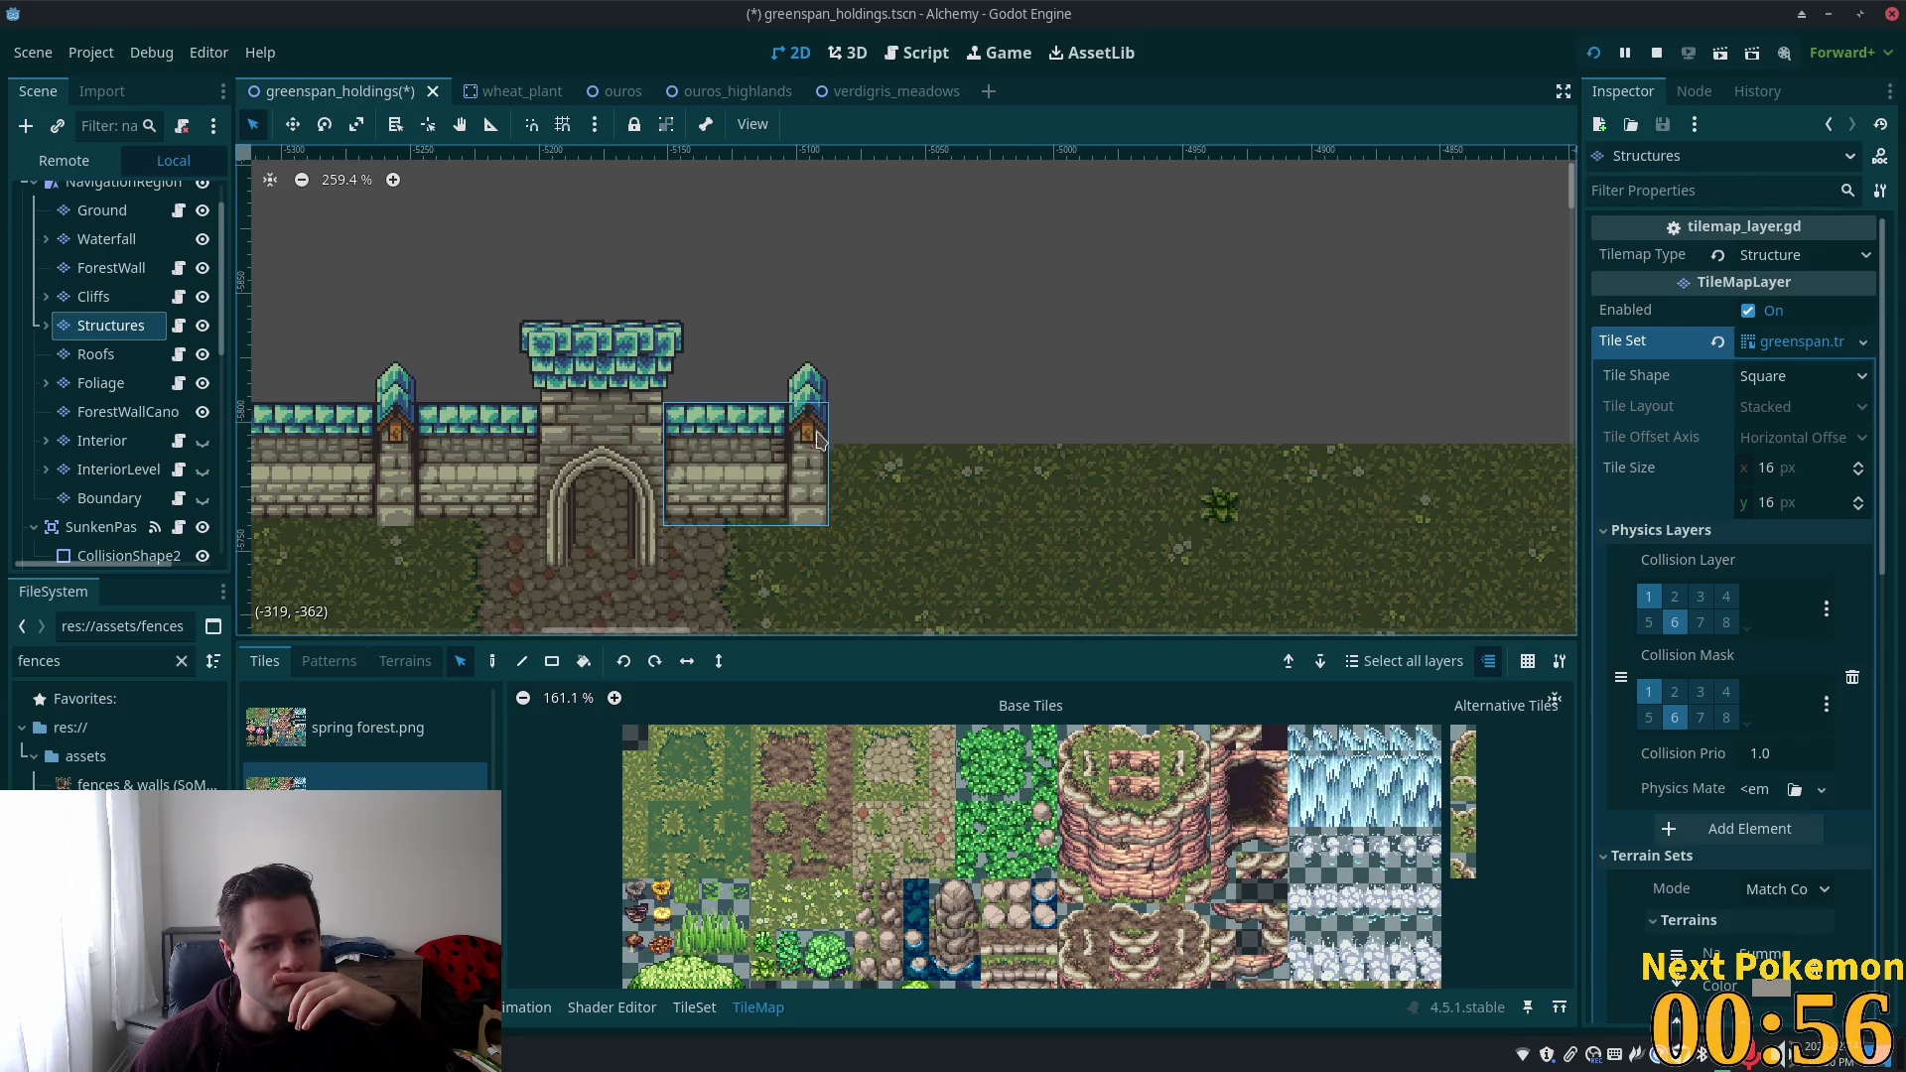
shift+click(820, 392)
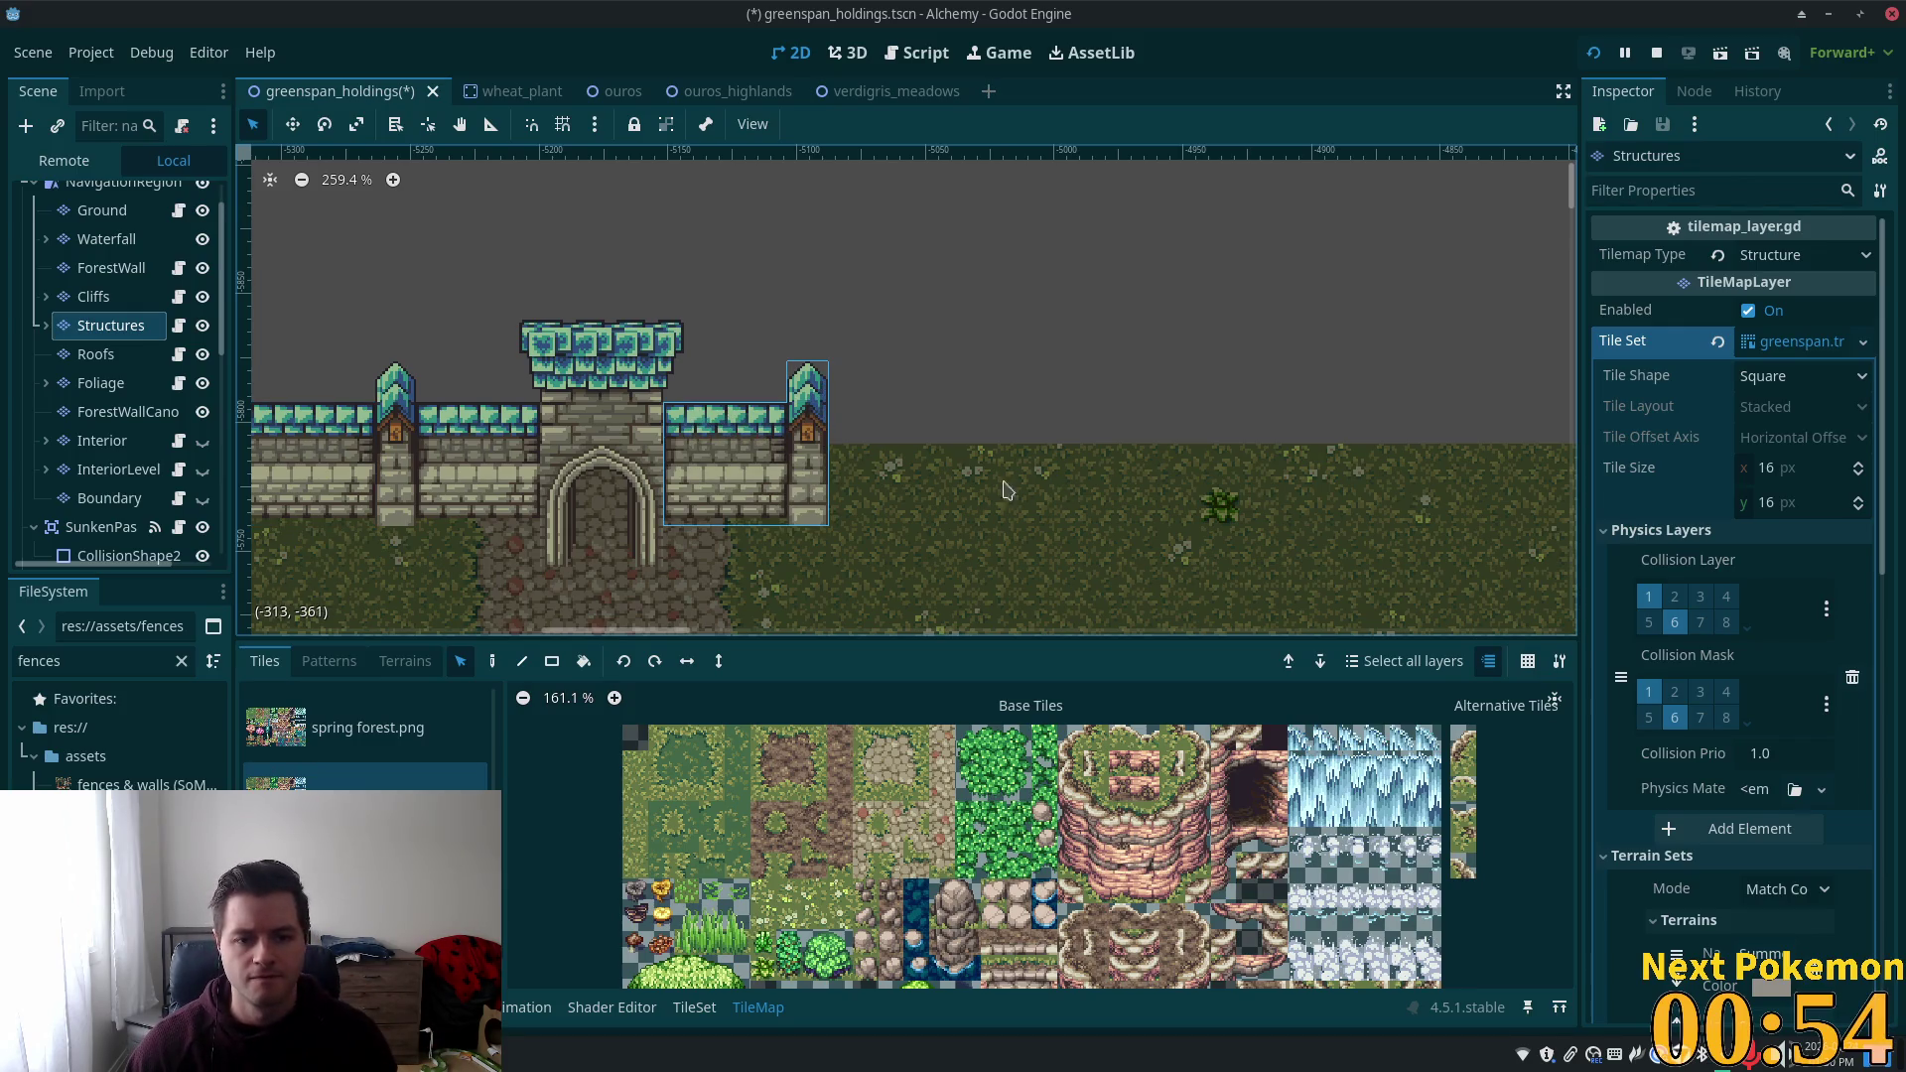
key(ctrl+c)
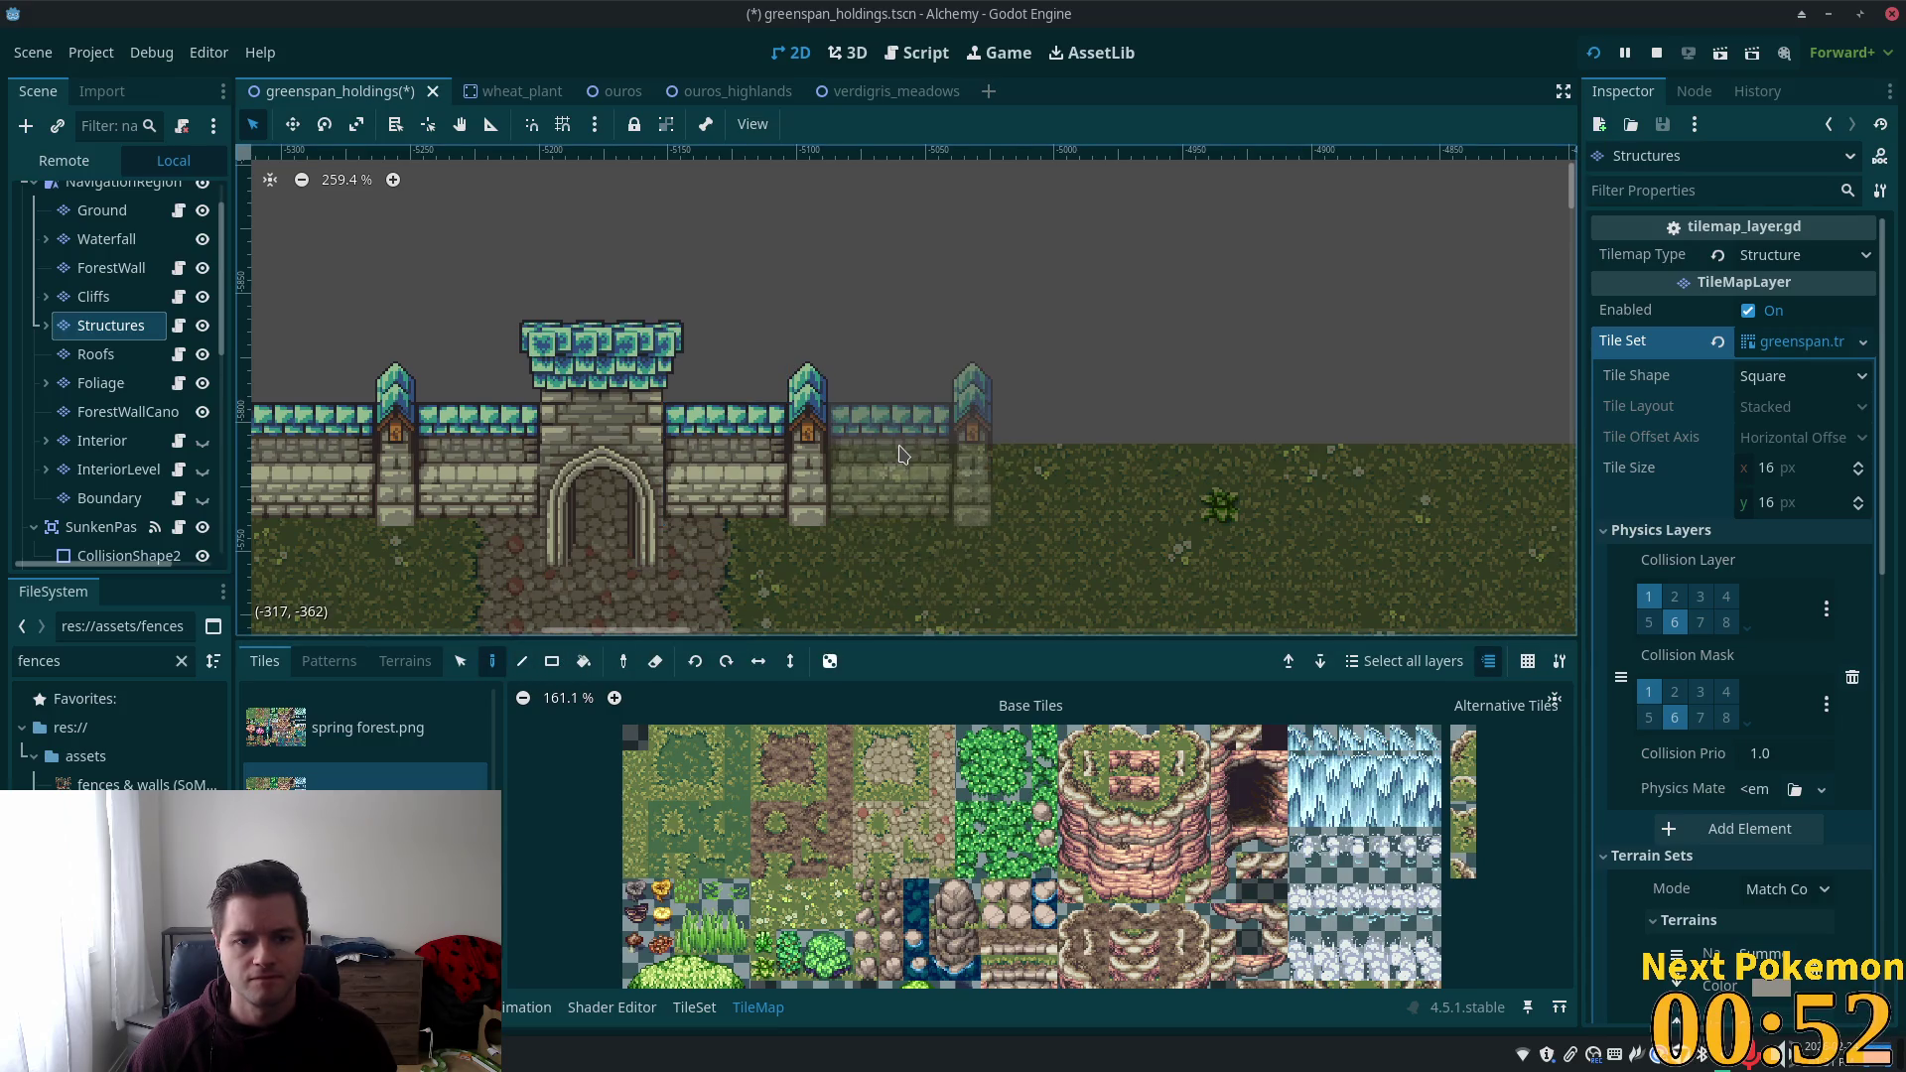
click(901, 454)
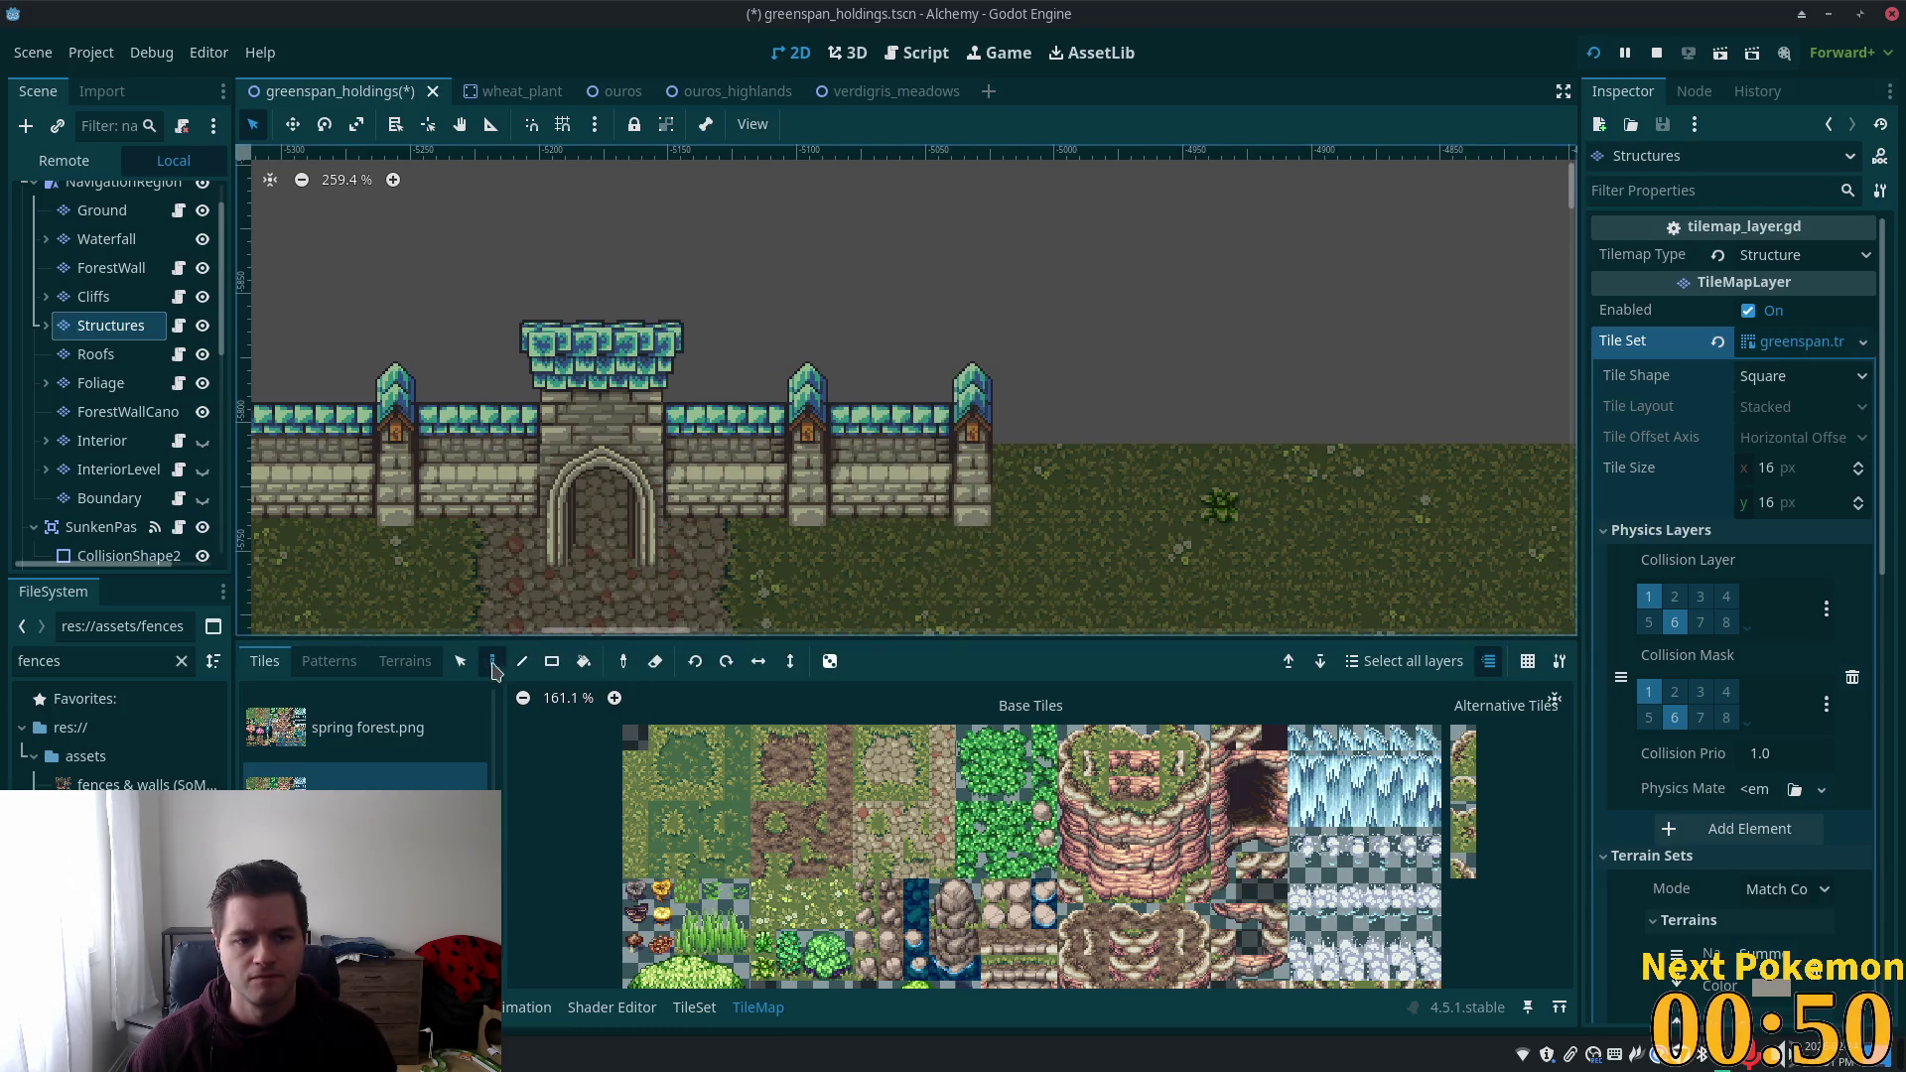
click(460, 662)
key(ctrl+v)
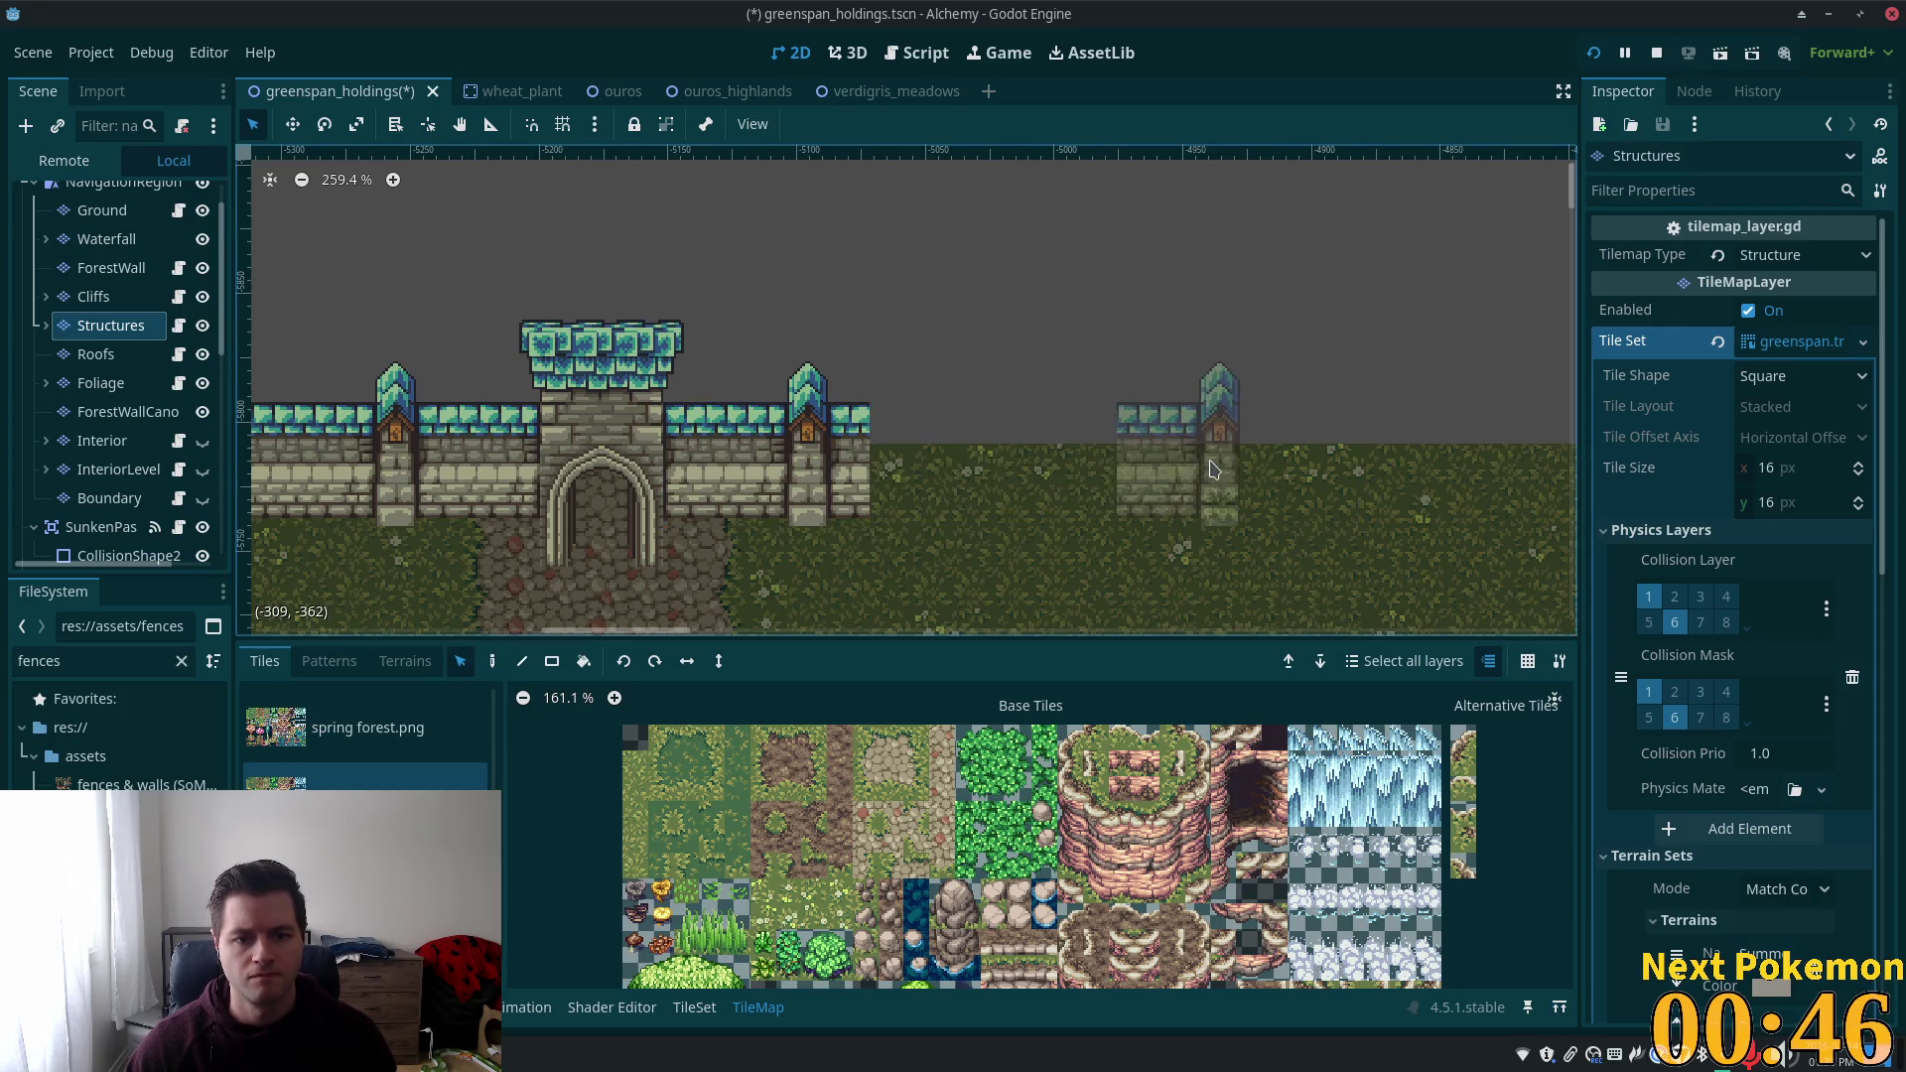
Close the gap in the right wall by painting a three-tile wall column across it.
scroll(1205, 467, down, 3)
drag(1081, 465, 1192, 442)
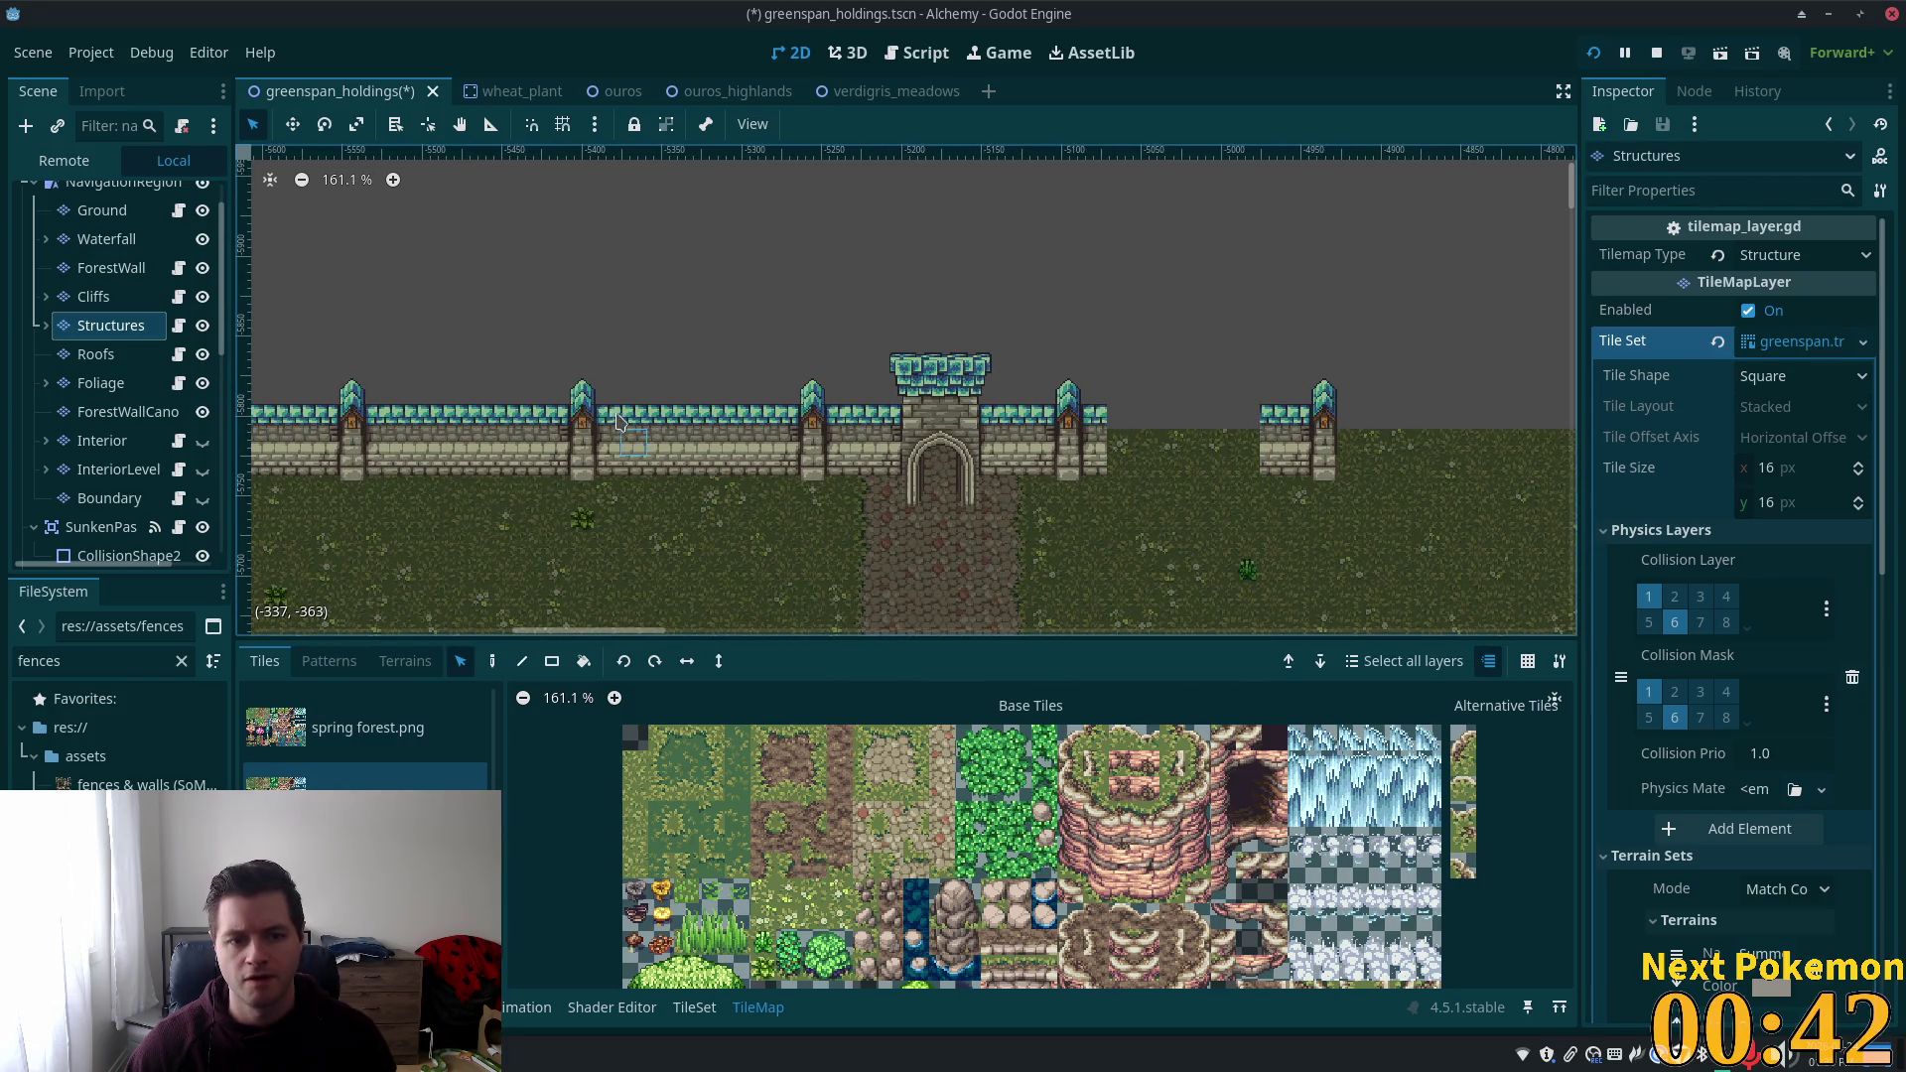
drag(618, 420, 769, 427)
click(635, 443)
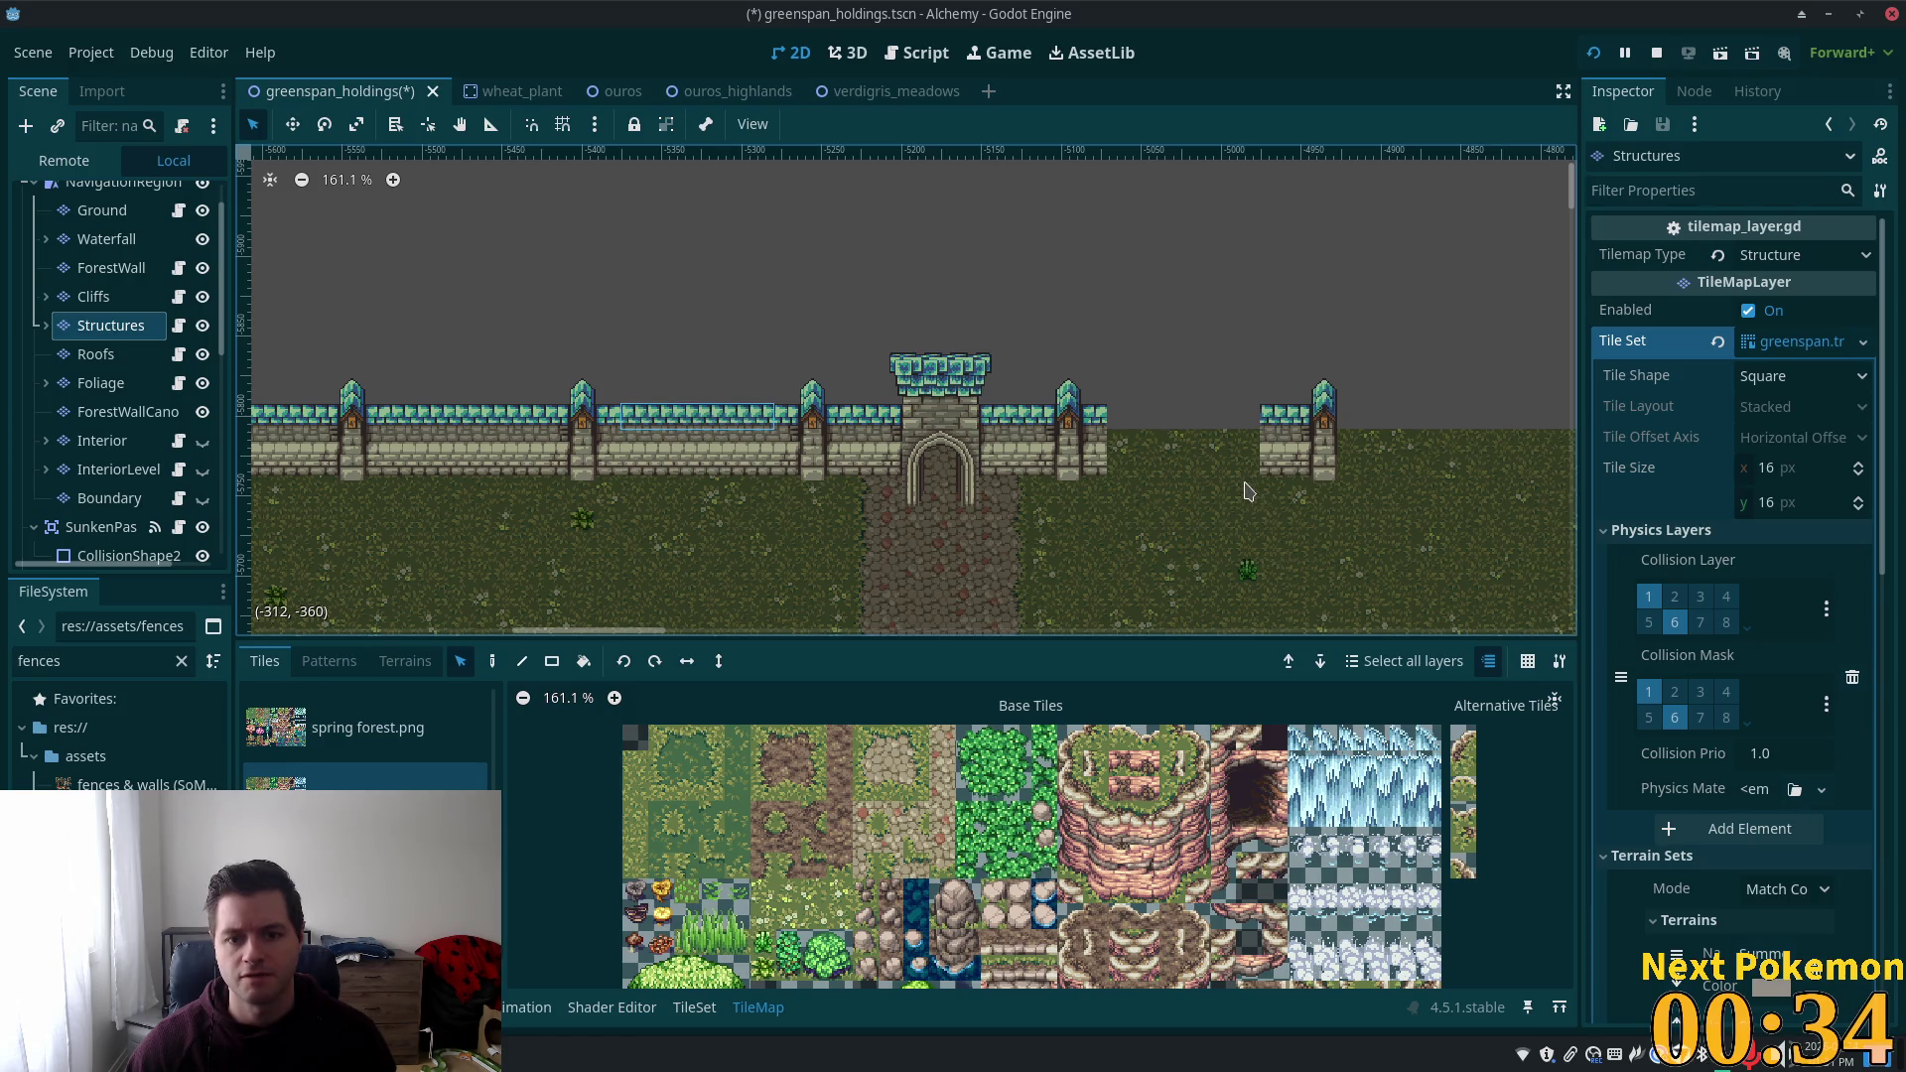
scroll(1231, 497, up, 3)
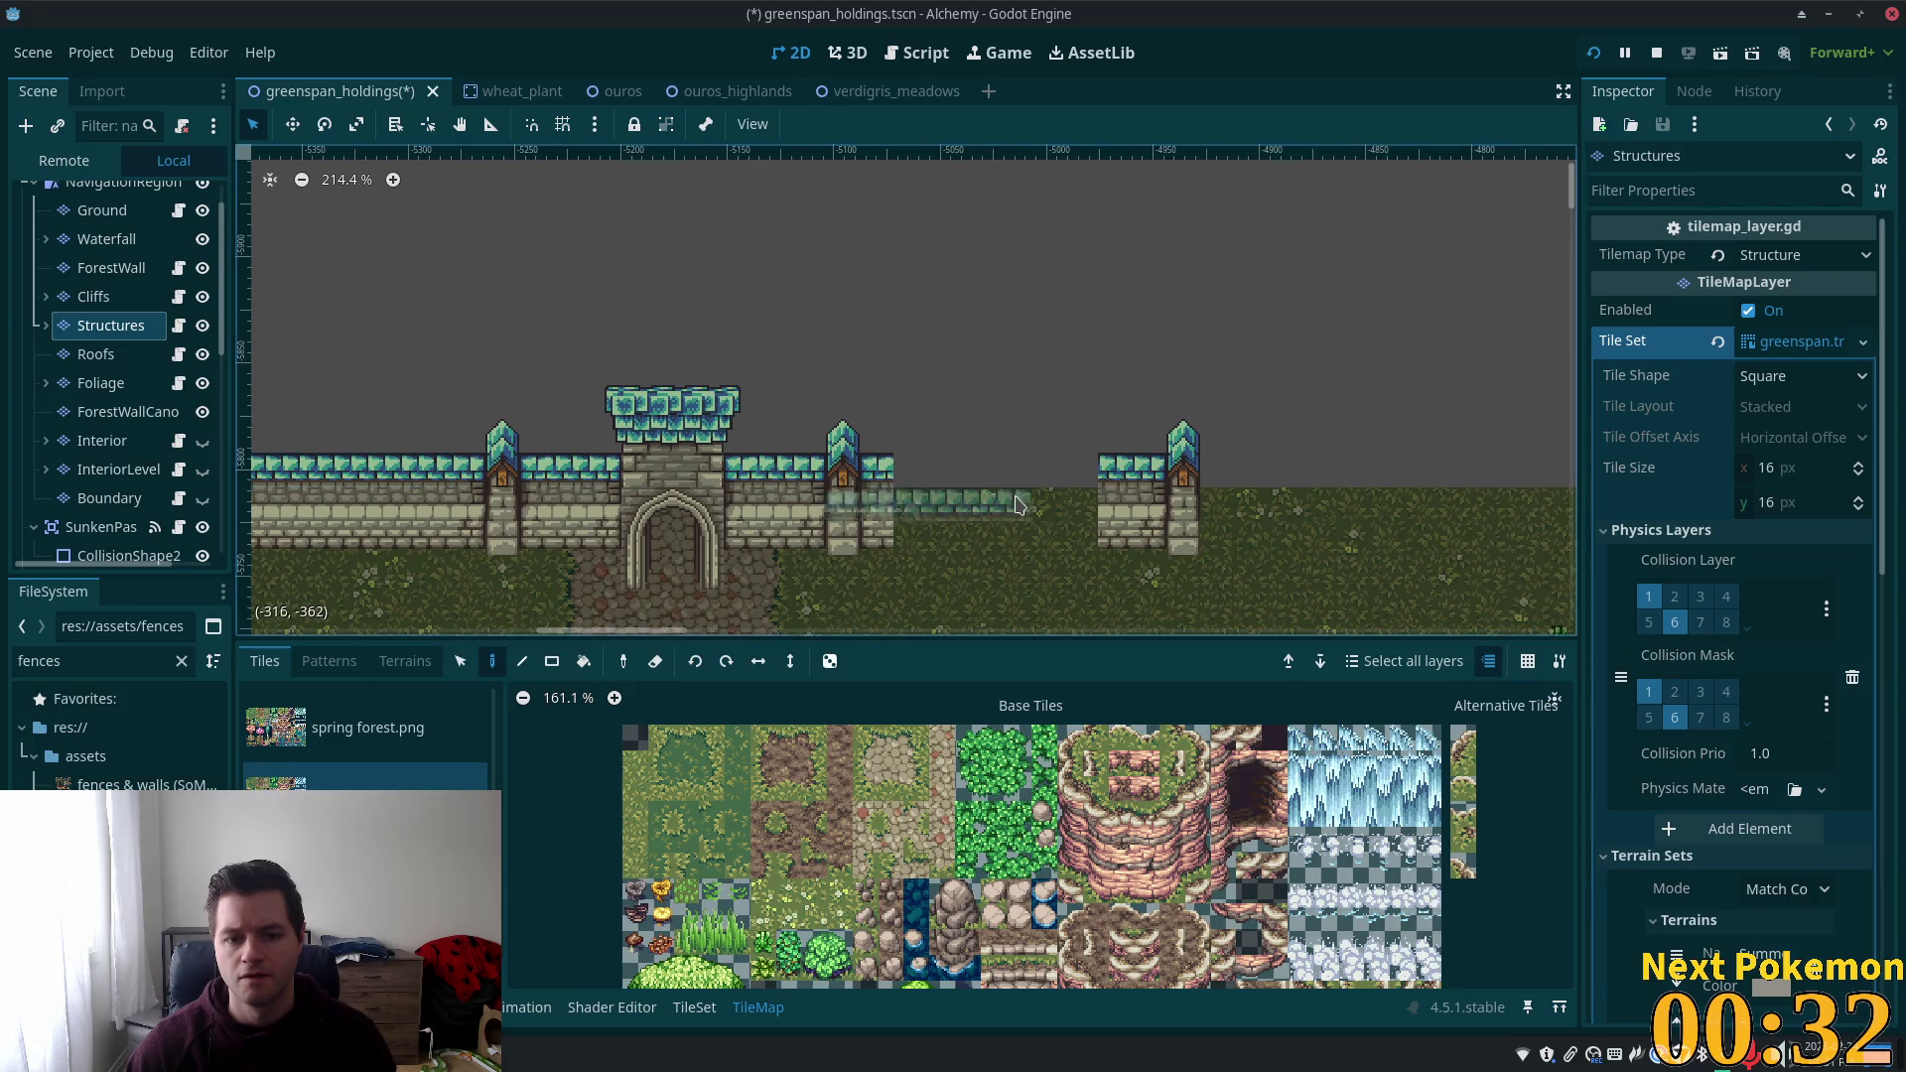
drag(1114, 480, 1116, 541)
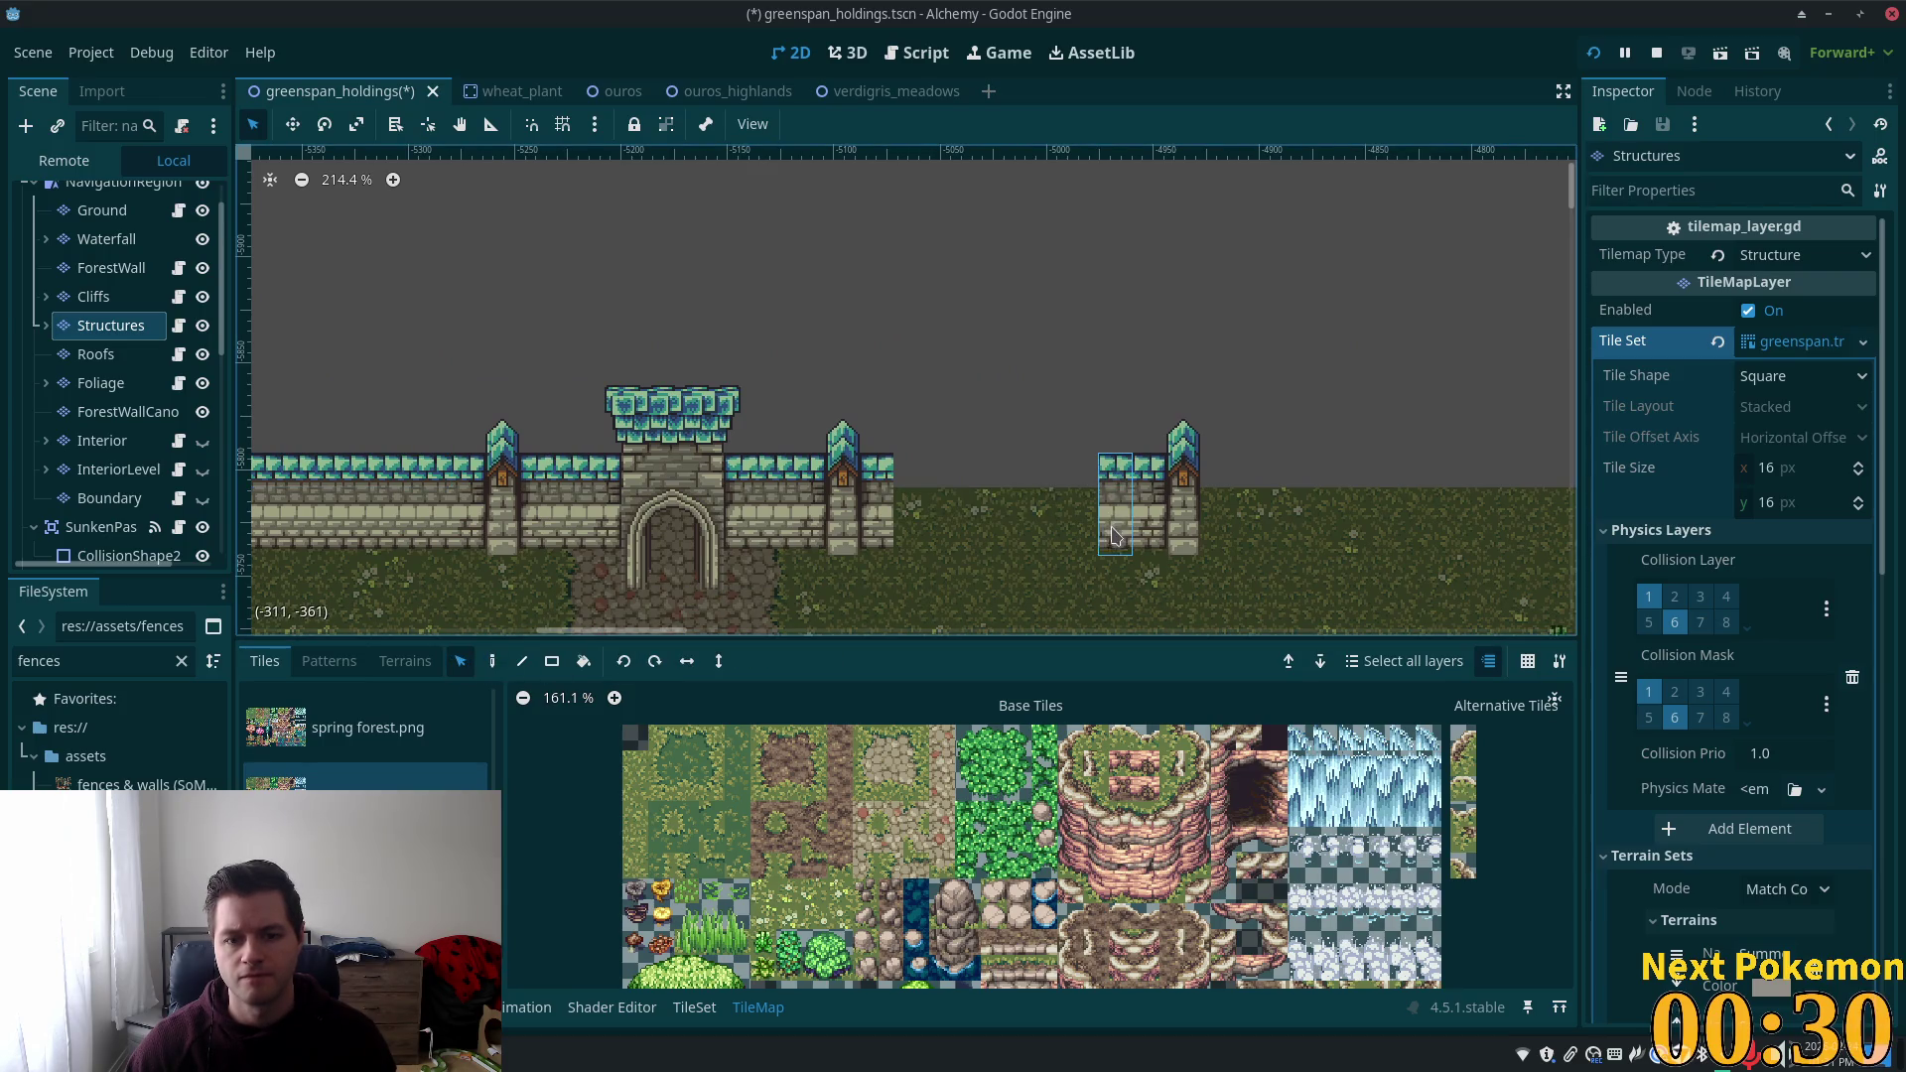
click(493, 663)
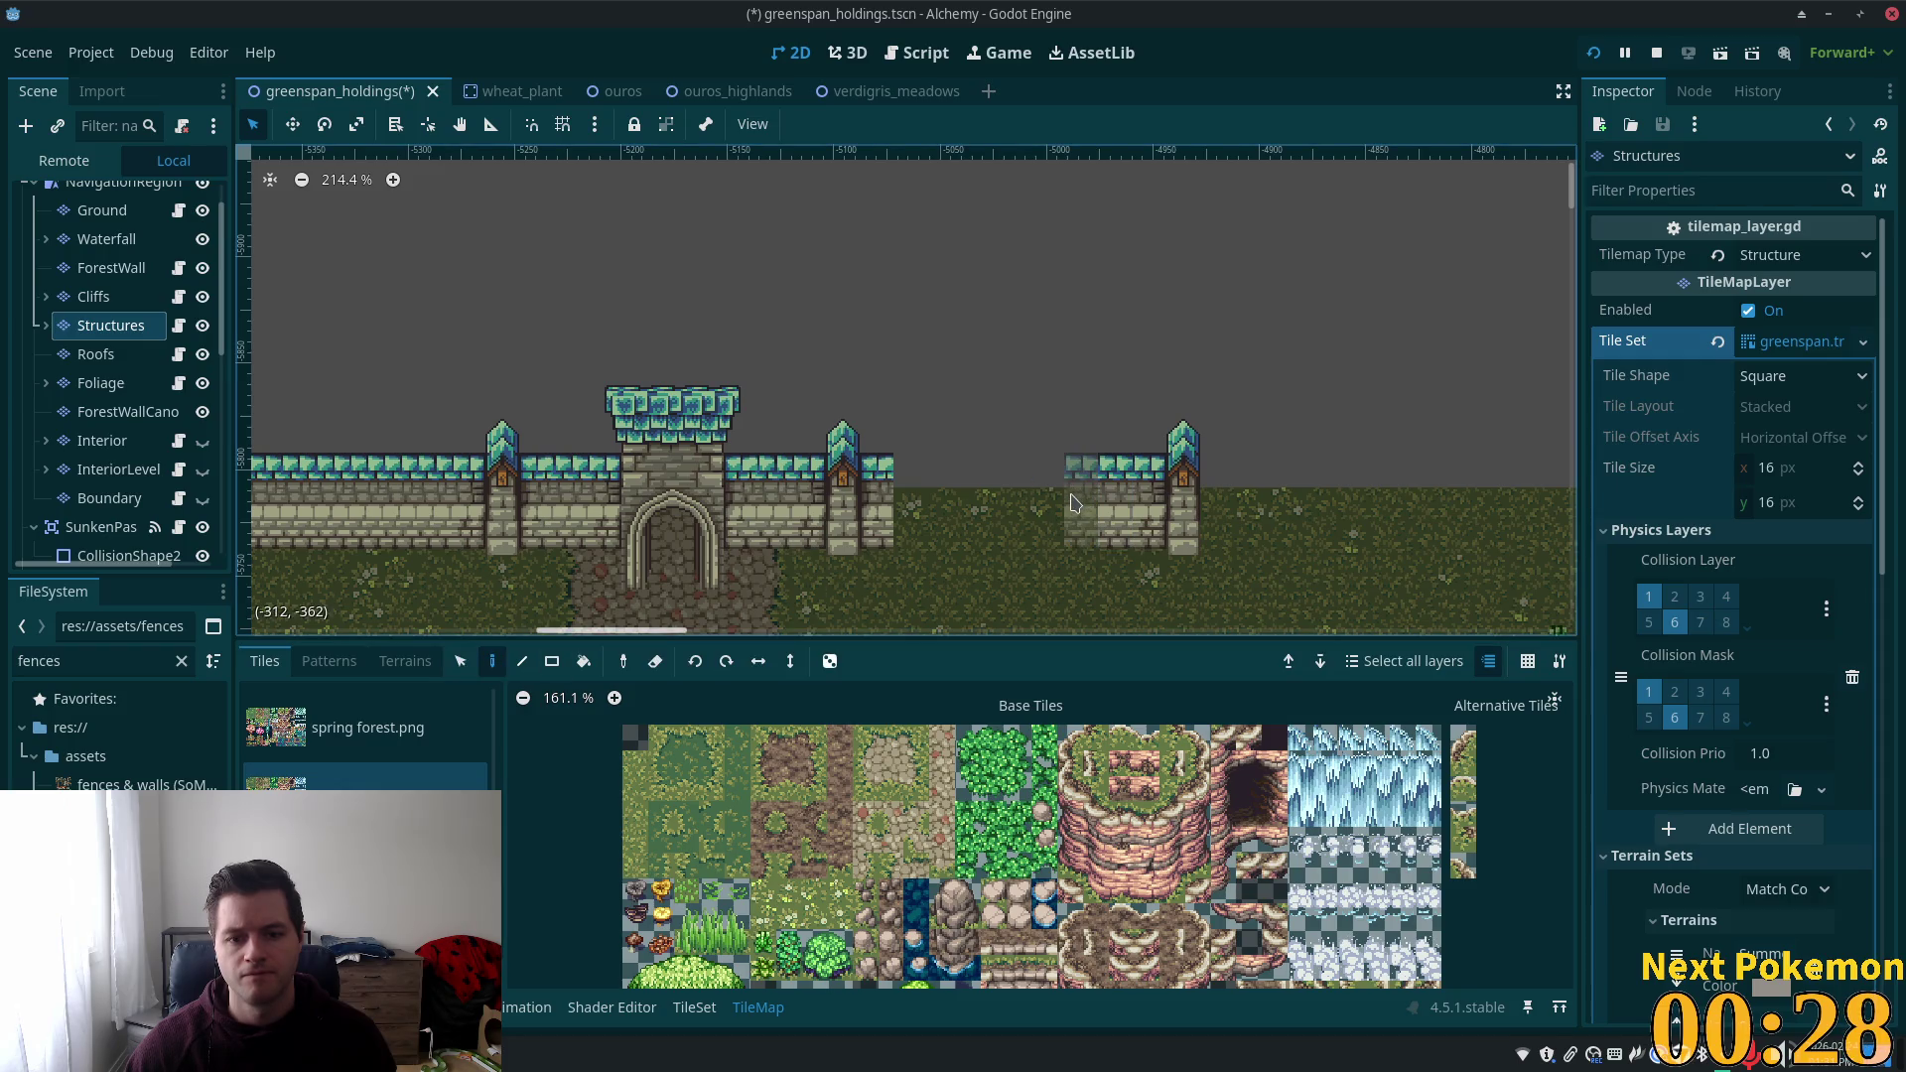
mouse_move(1040, 503)
mouse_down()
mouse_move(938, 501)
mouse_move(1235, 419)
mouse_move(1202, 449)
mouse_up()
key(s)
Select the whole right wall segment together with its end tower.
mouse_move(932, 552)
mouse_down()
mouse_move(1168, 422)
mouse_move(1179, 452)
mouse_move(1145, 455)
mouse_up()
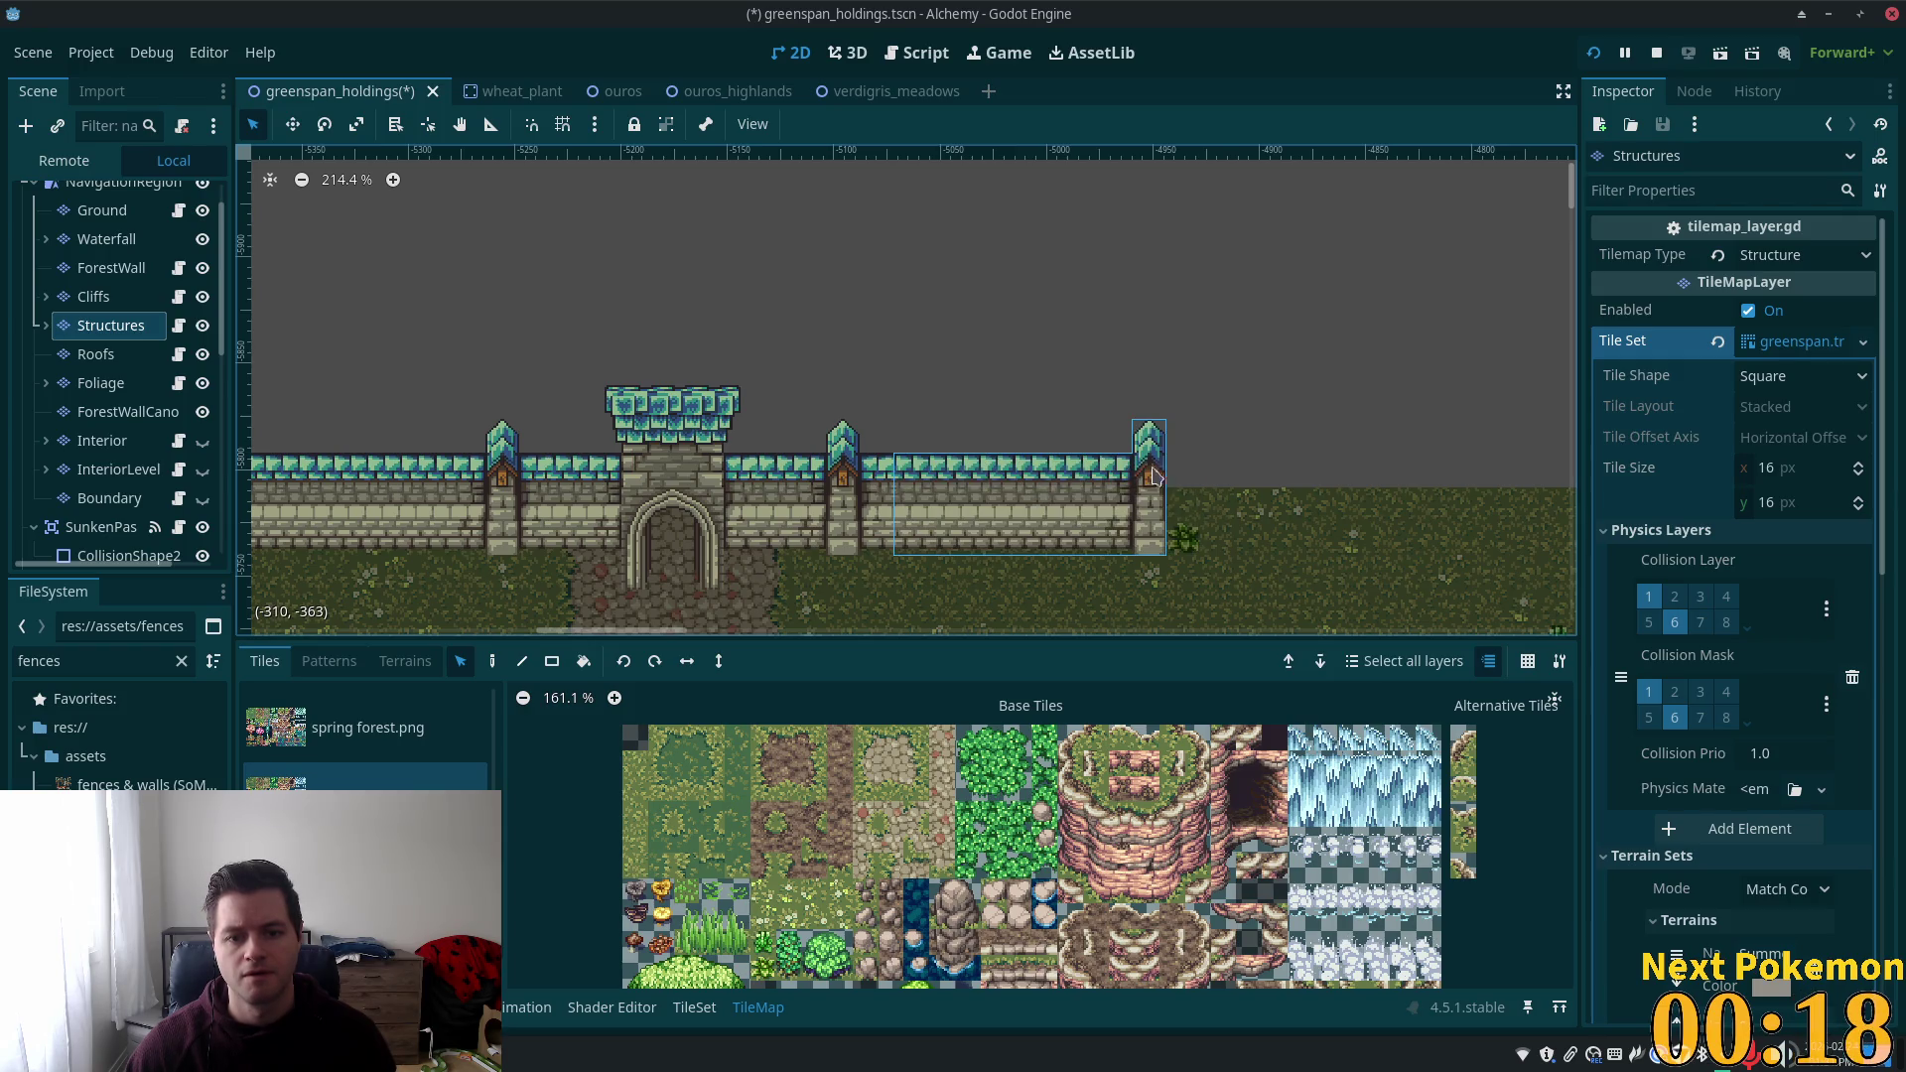
scroll(1156, 502, down, 2)
mouse_move(928, 472)
mouse_down()
mouse_move(1092, 536)
mouse_move(1156, 514)
mouse_up()
scroll(1353, 545, down, 4)
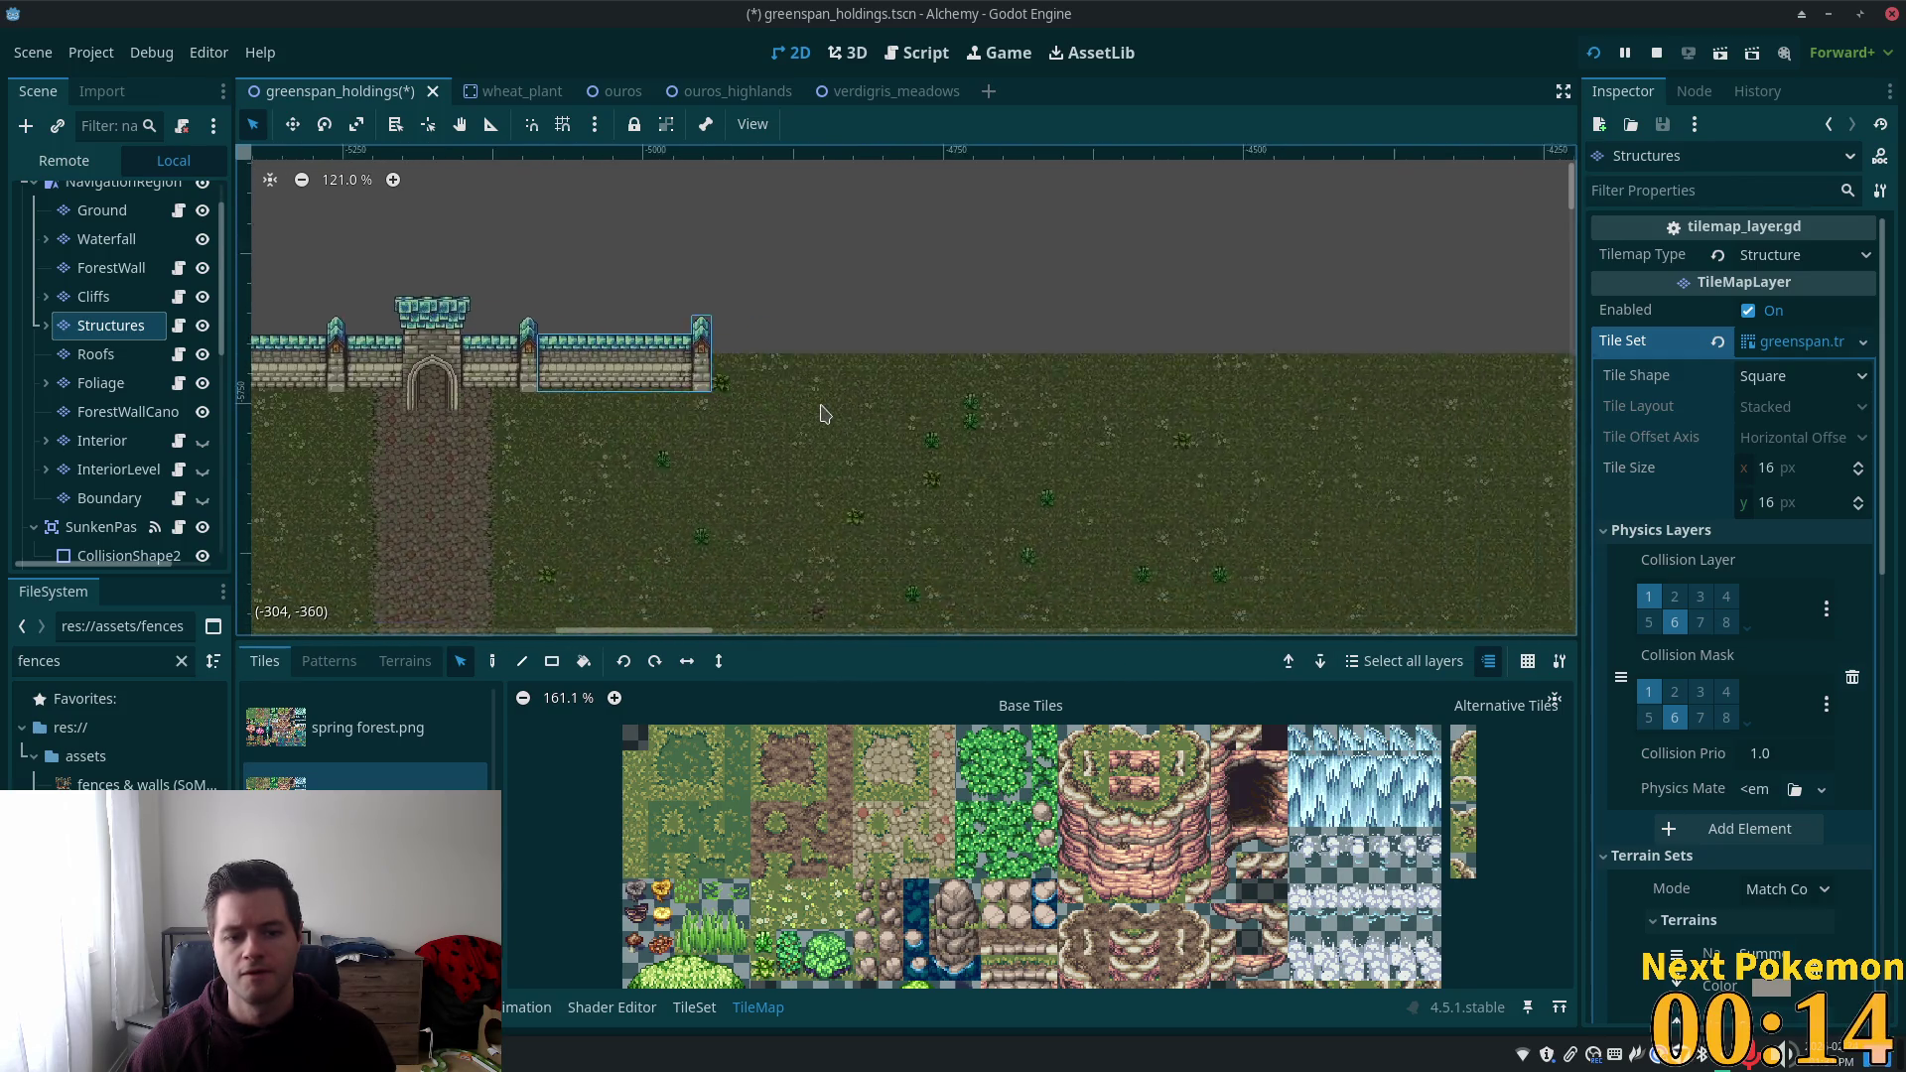
Line-draw a long wall run, then paste copied wall sections leftward up to the forest edge.
click(522, 661)
mouse_move(645, 397)
mouse_down()
mouse_move(1328, 398)
mouse_move(1288, 399)
mouse_move(1311, 399)
mouse_move(1294, 417)
mouse_up()
scroll(993, 529, left, 10)
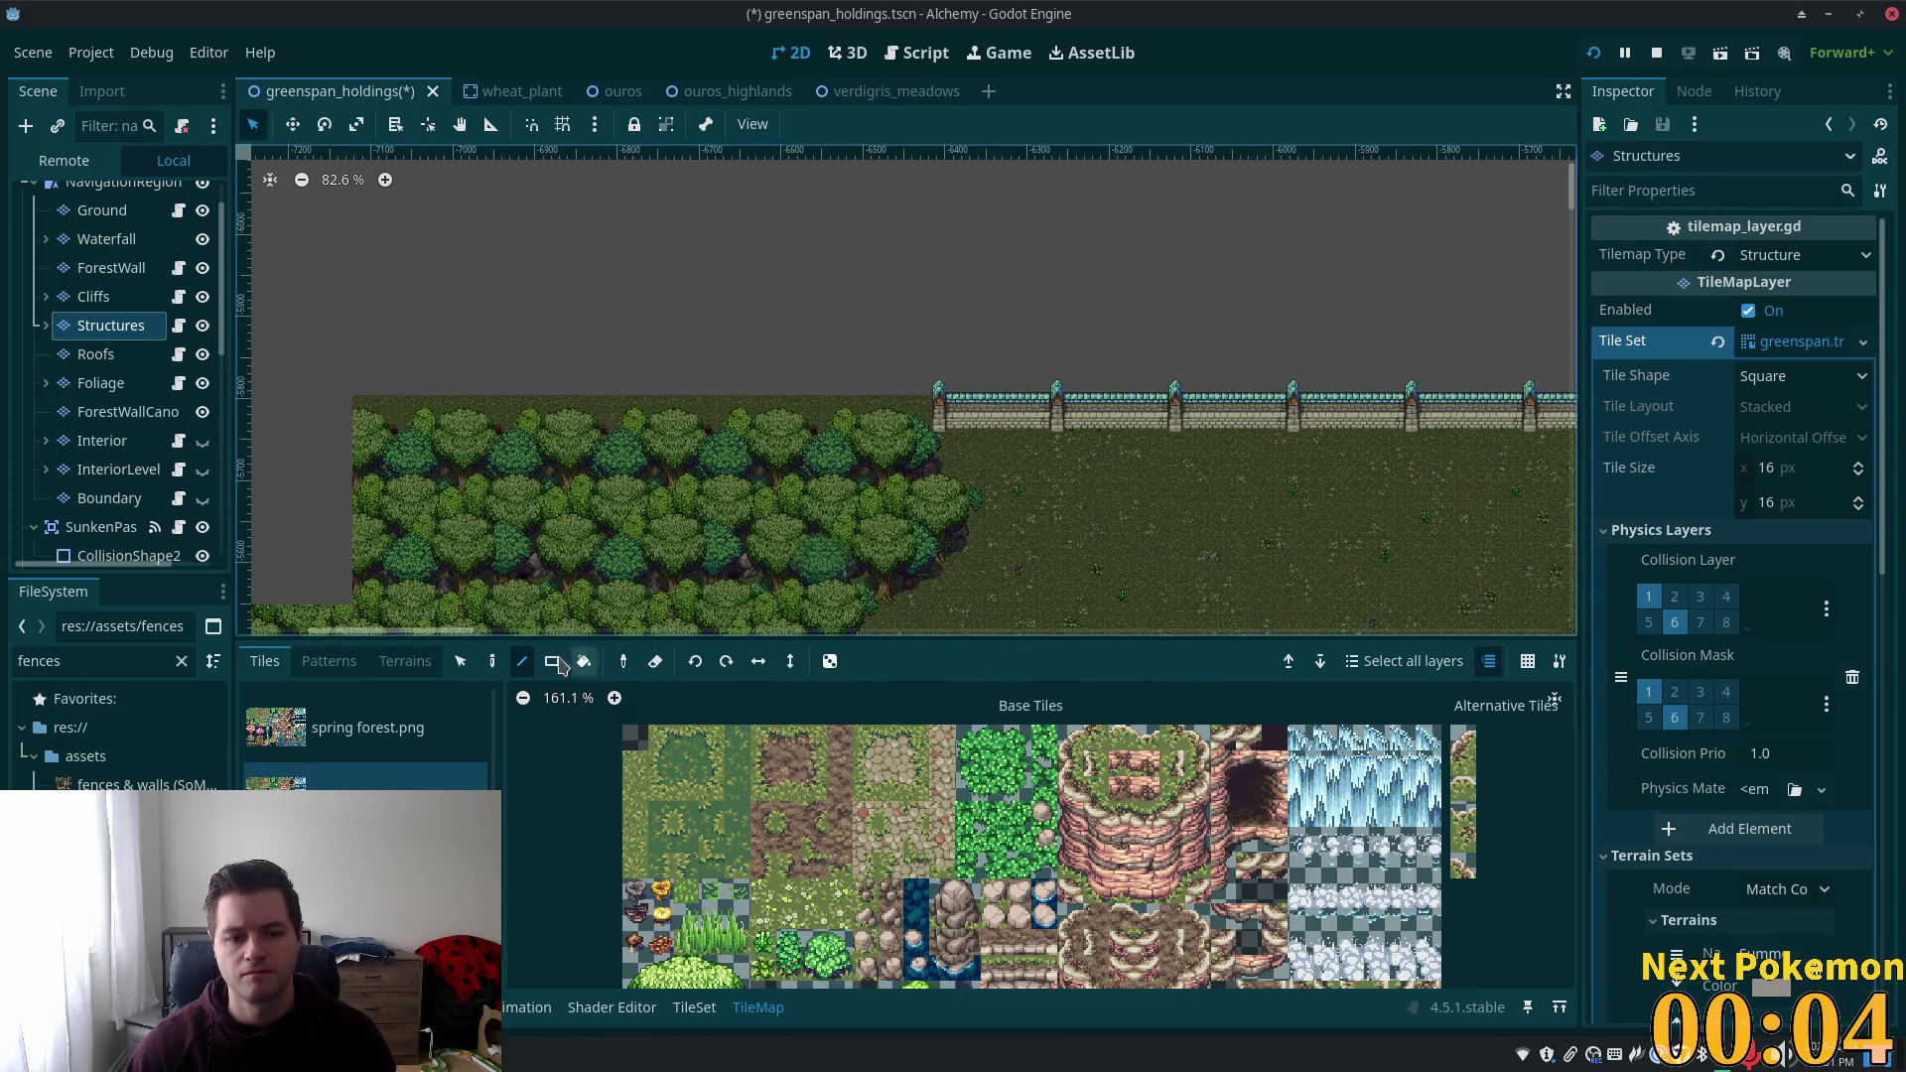
click(460, 663)
drag(939, 390, 1047, 427)
click(492, 662)
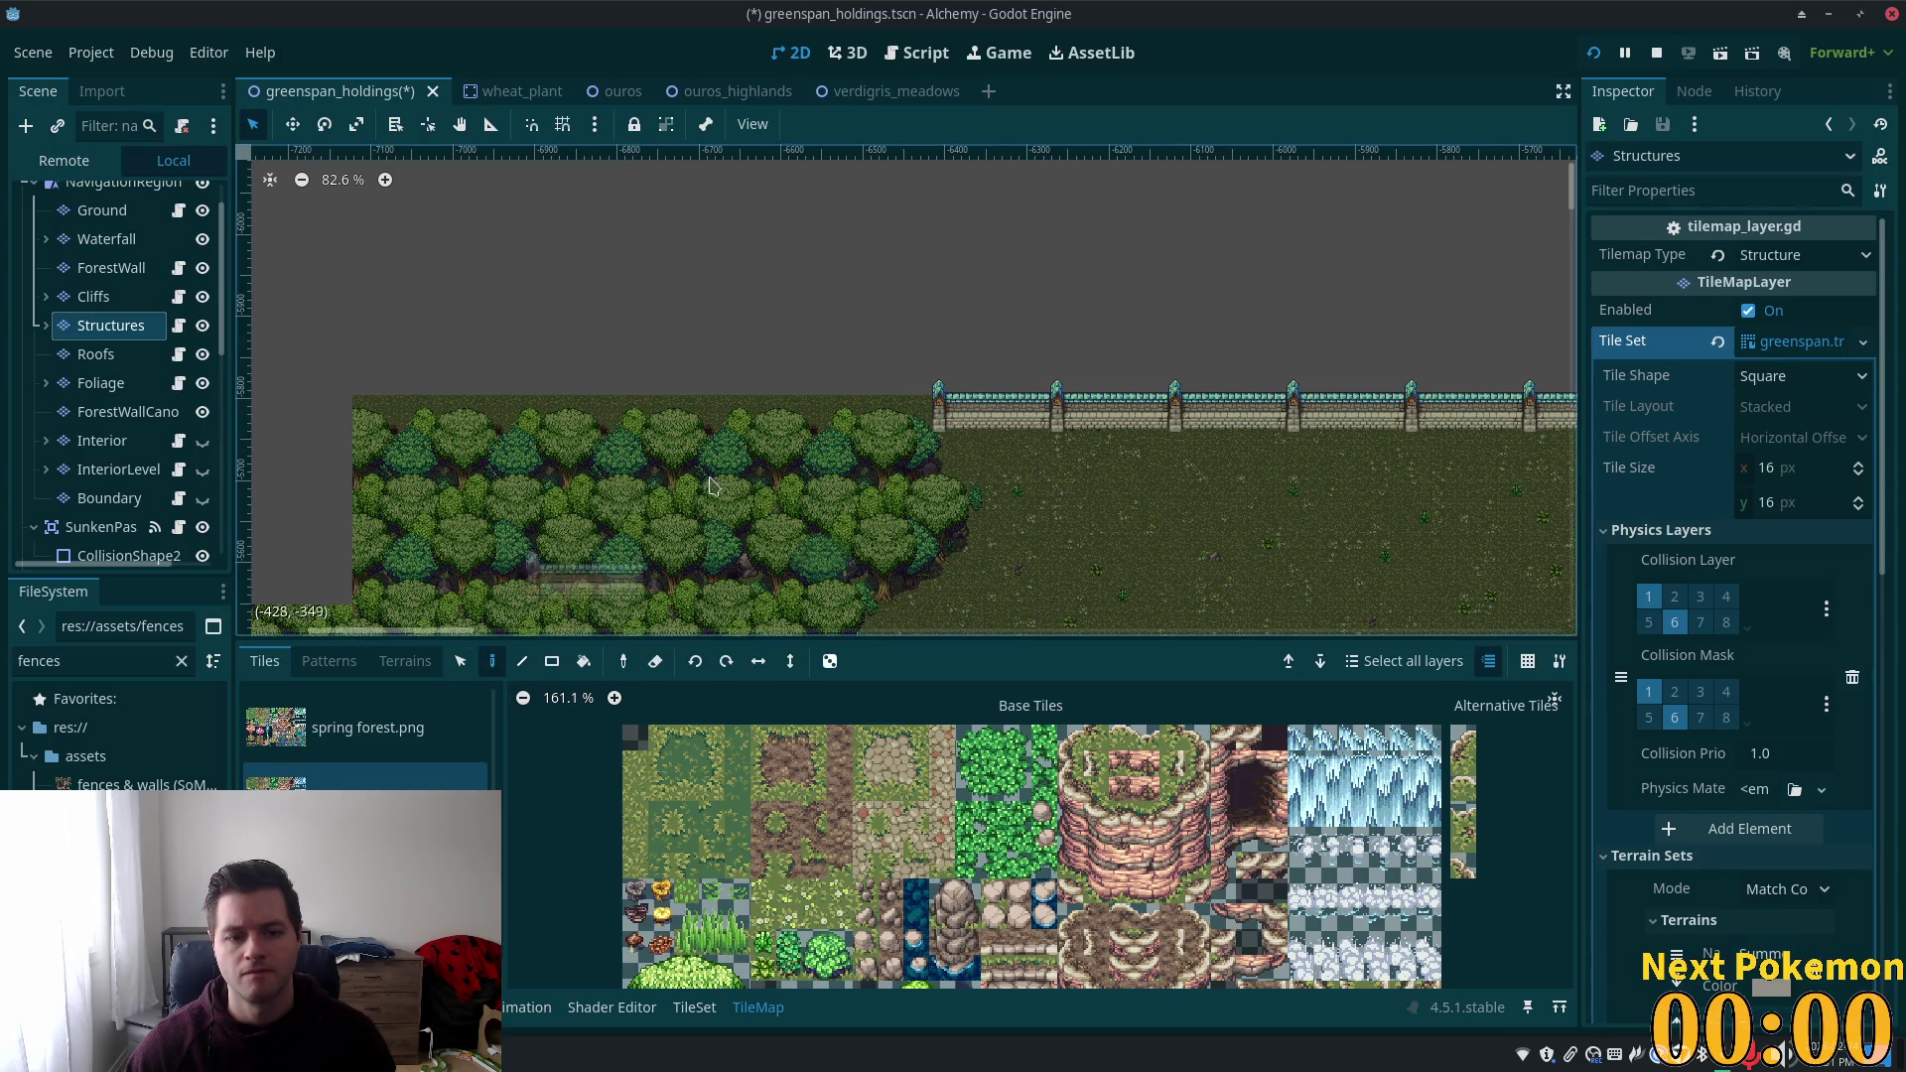
click(879, 412)
click(760, 412)
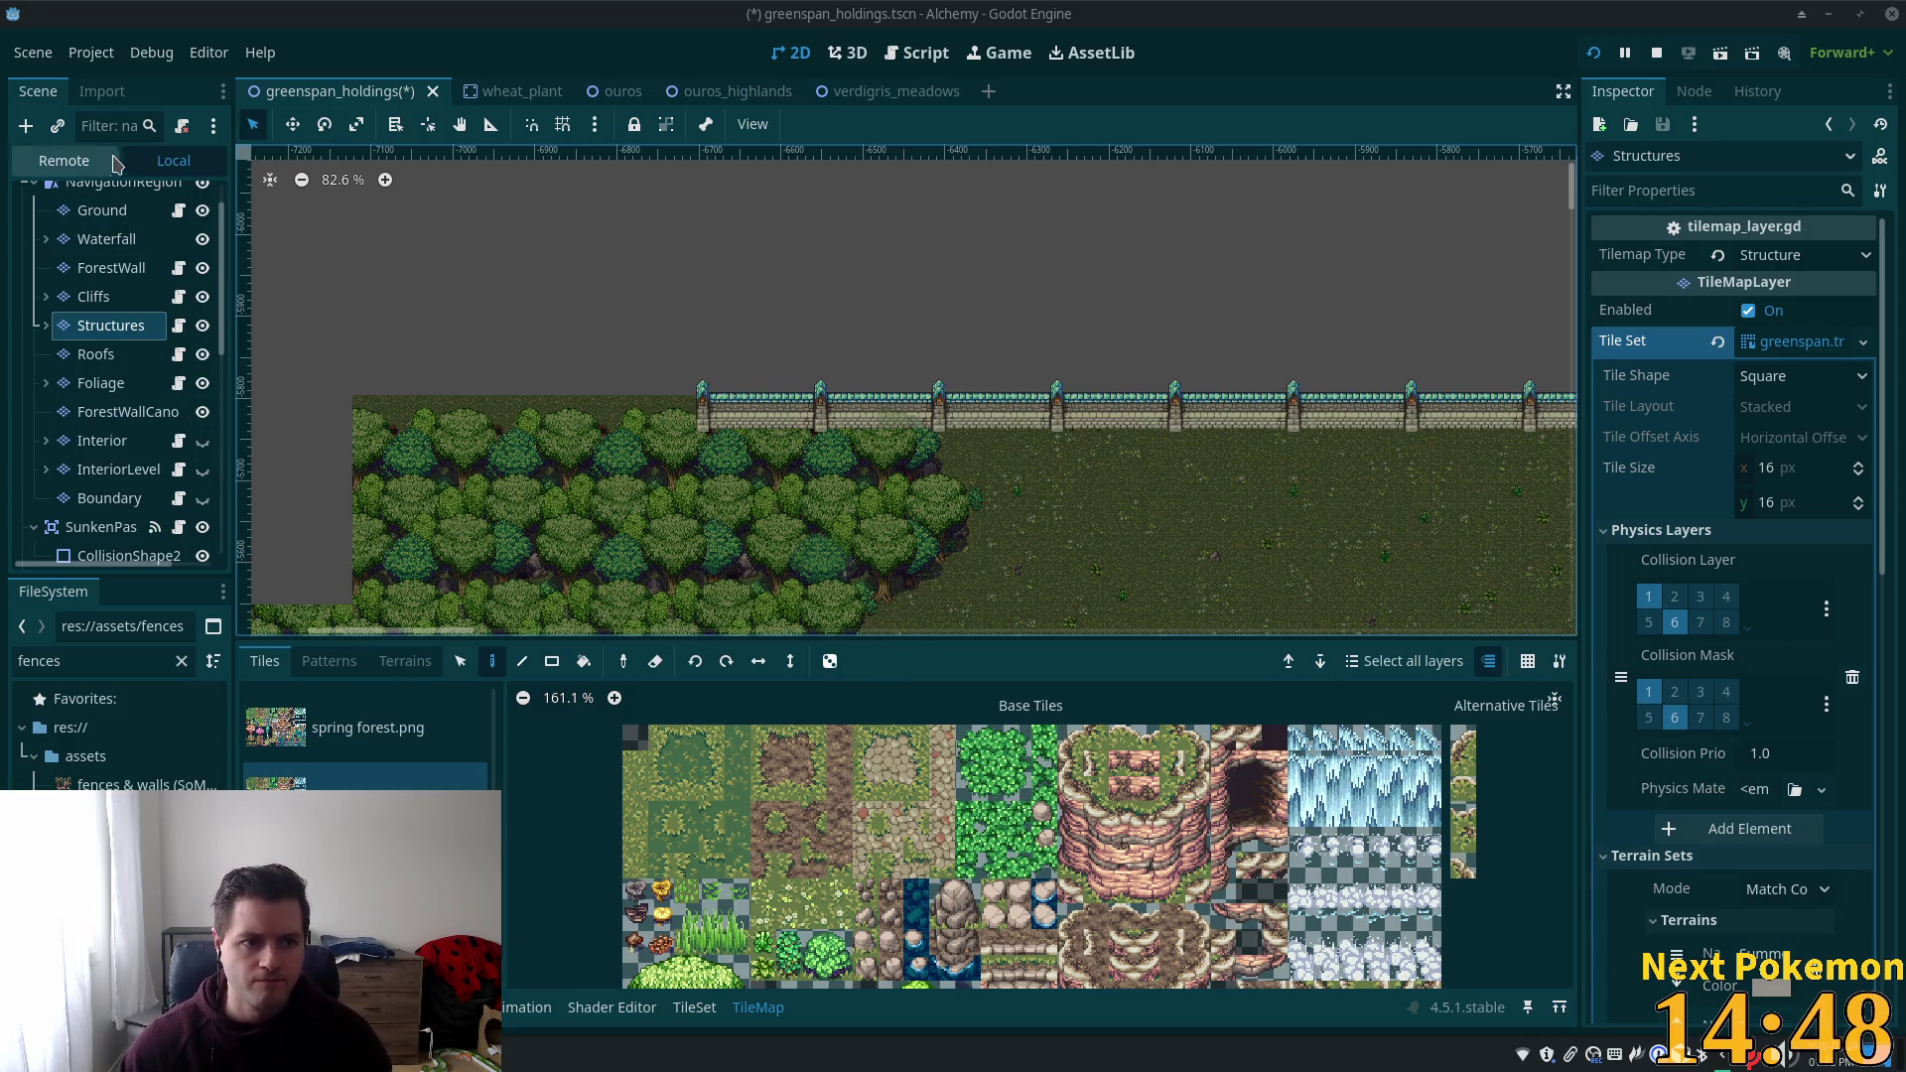
Select the scene's root node in the Scene dock.
click(111, 184)
scroll(100, 208, up, 1)
click(99, 202)
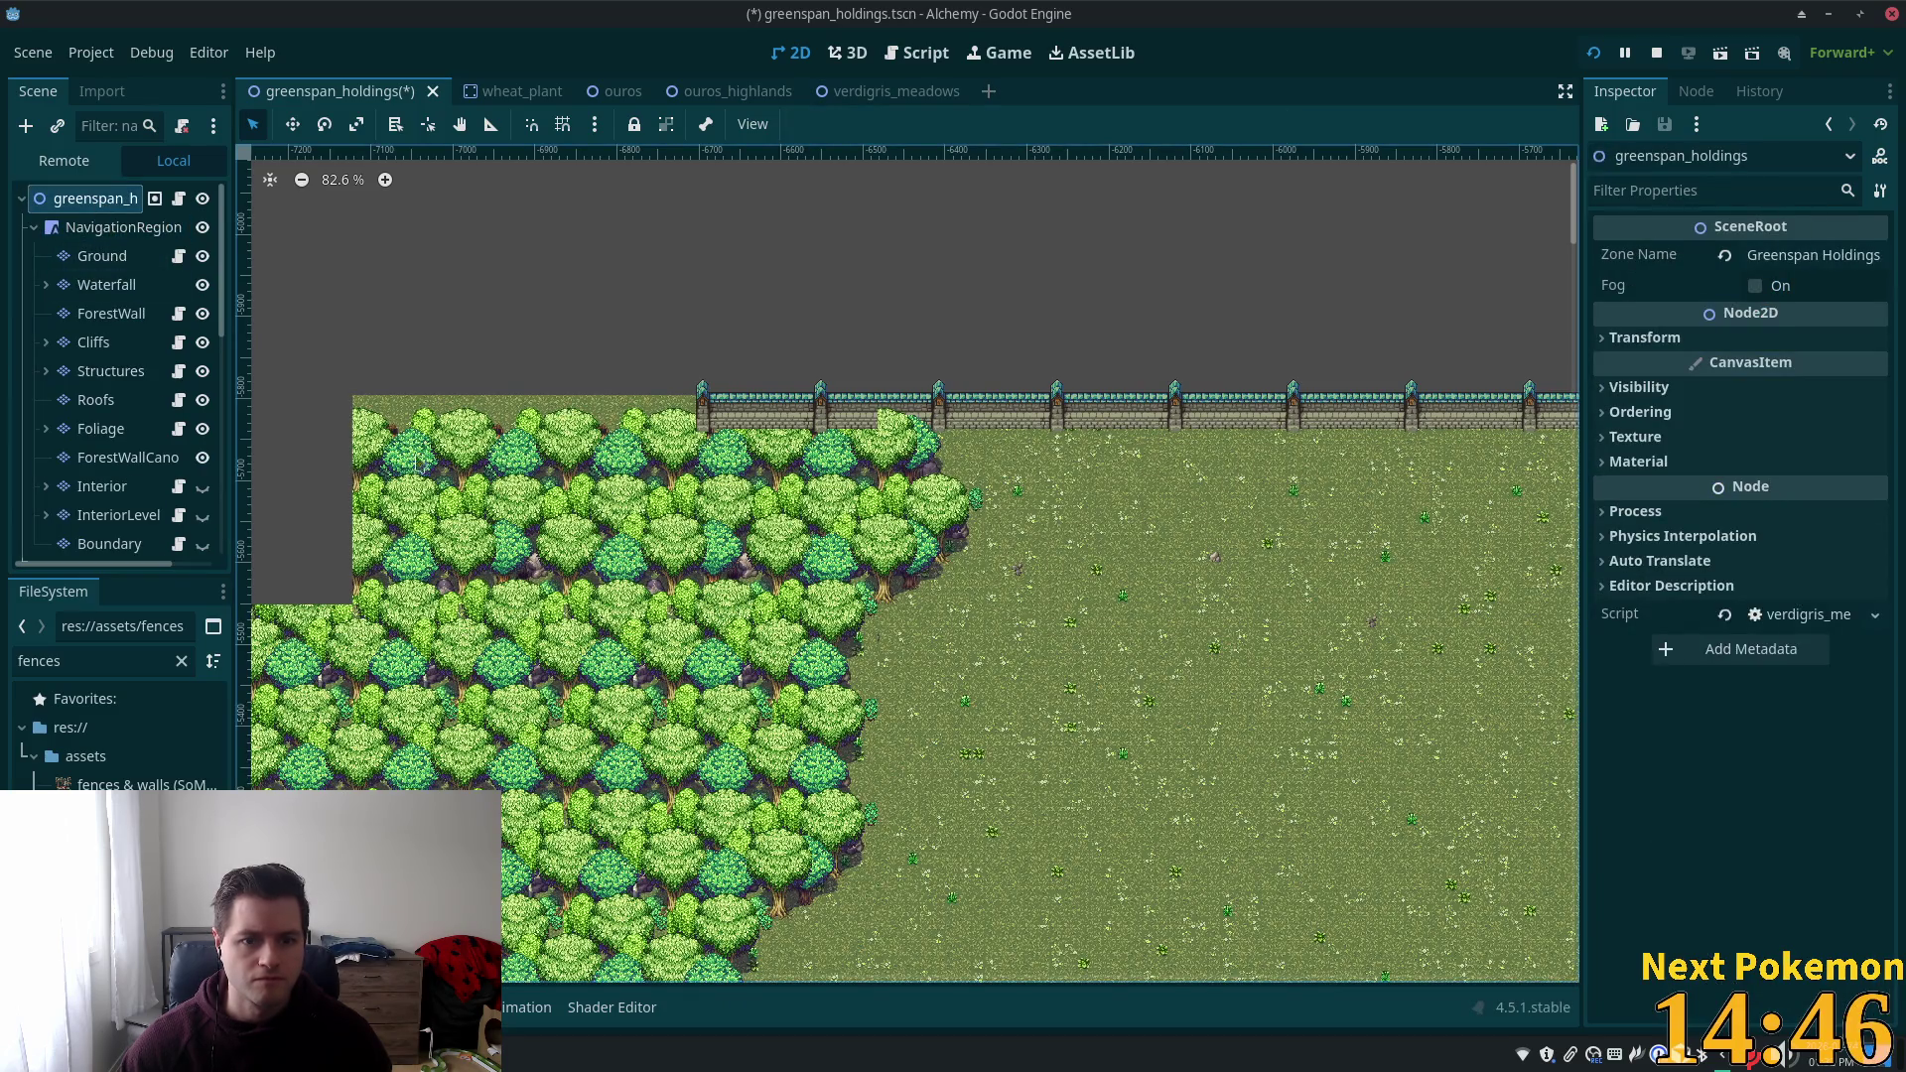
click(103, 462)
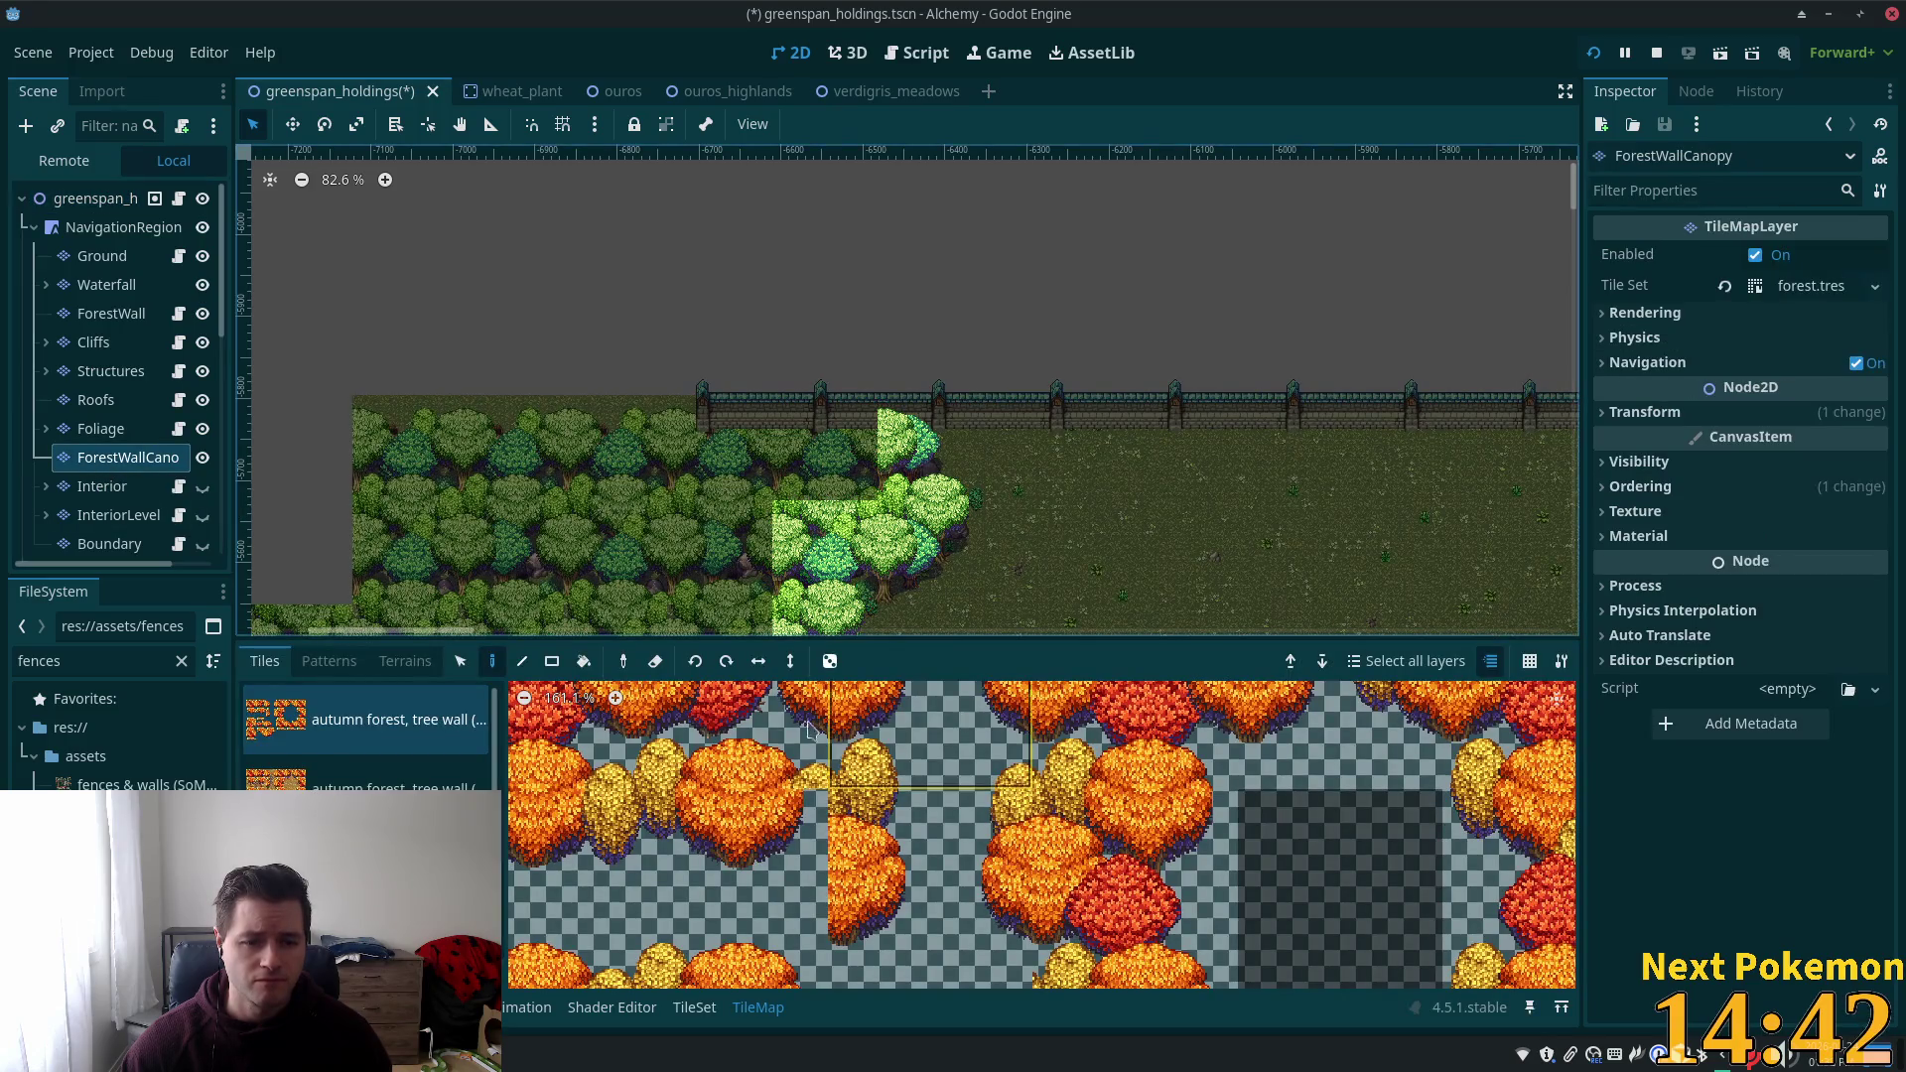
scroll(368, 735, down, 3)
click(377, 712)
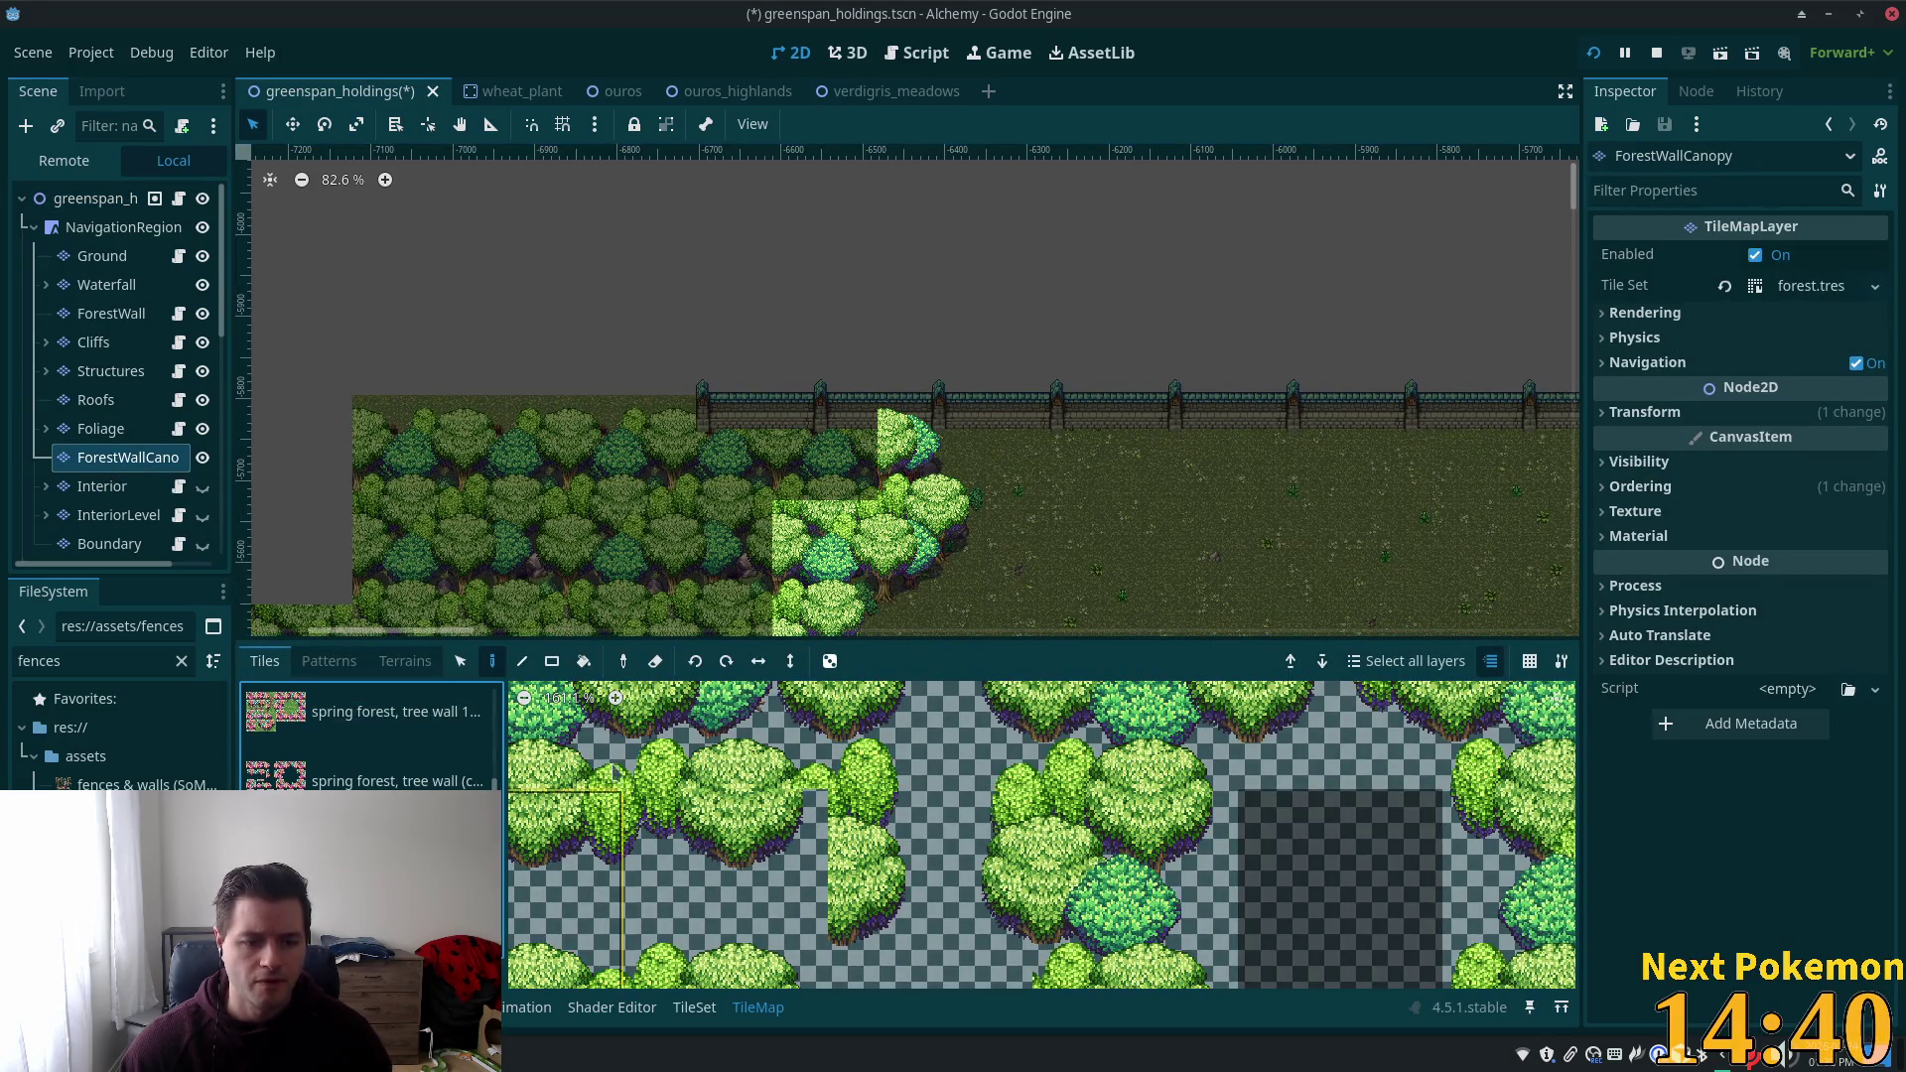
scroll(1263, 806, down, 2)
click(1269, 905)
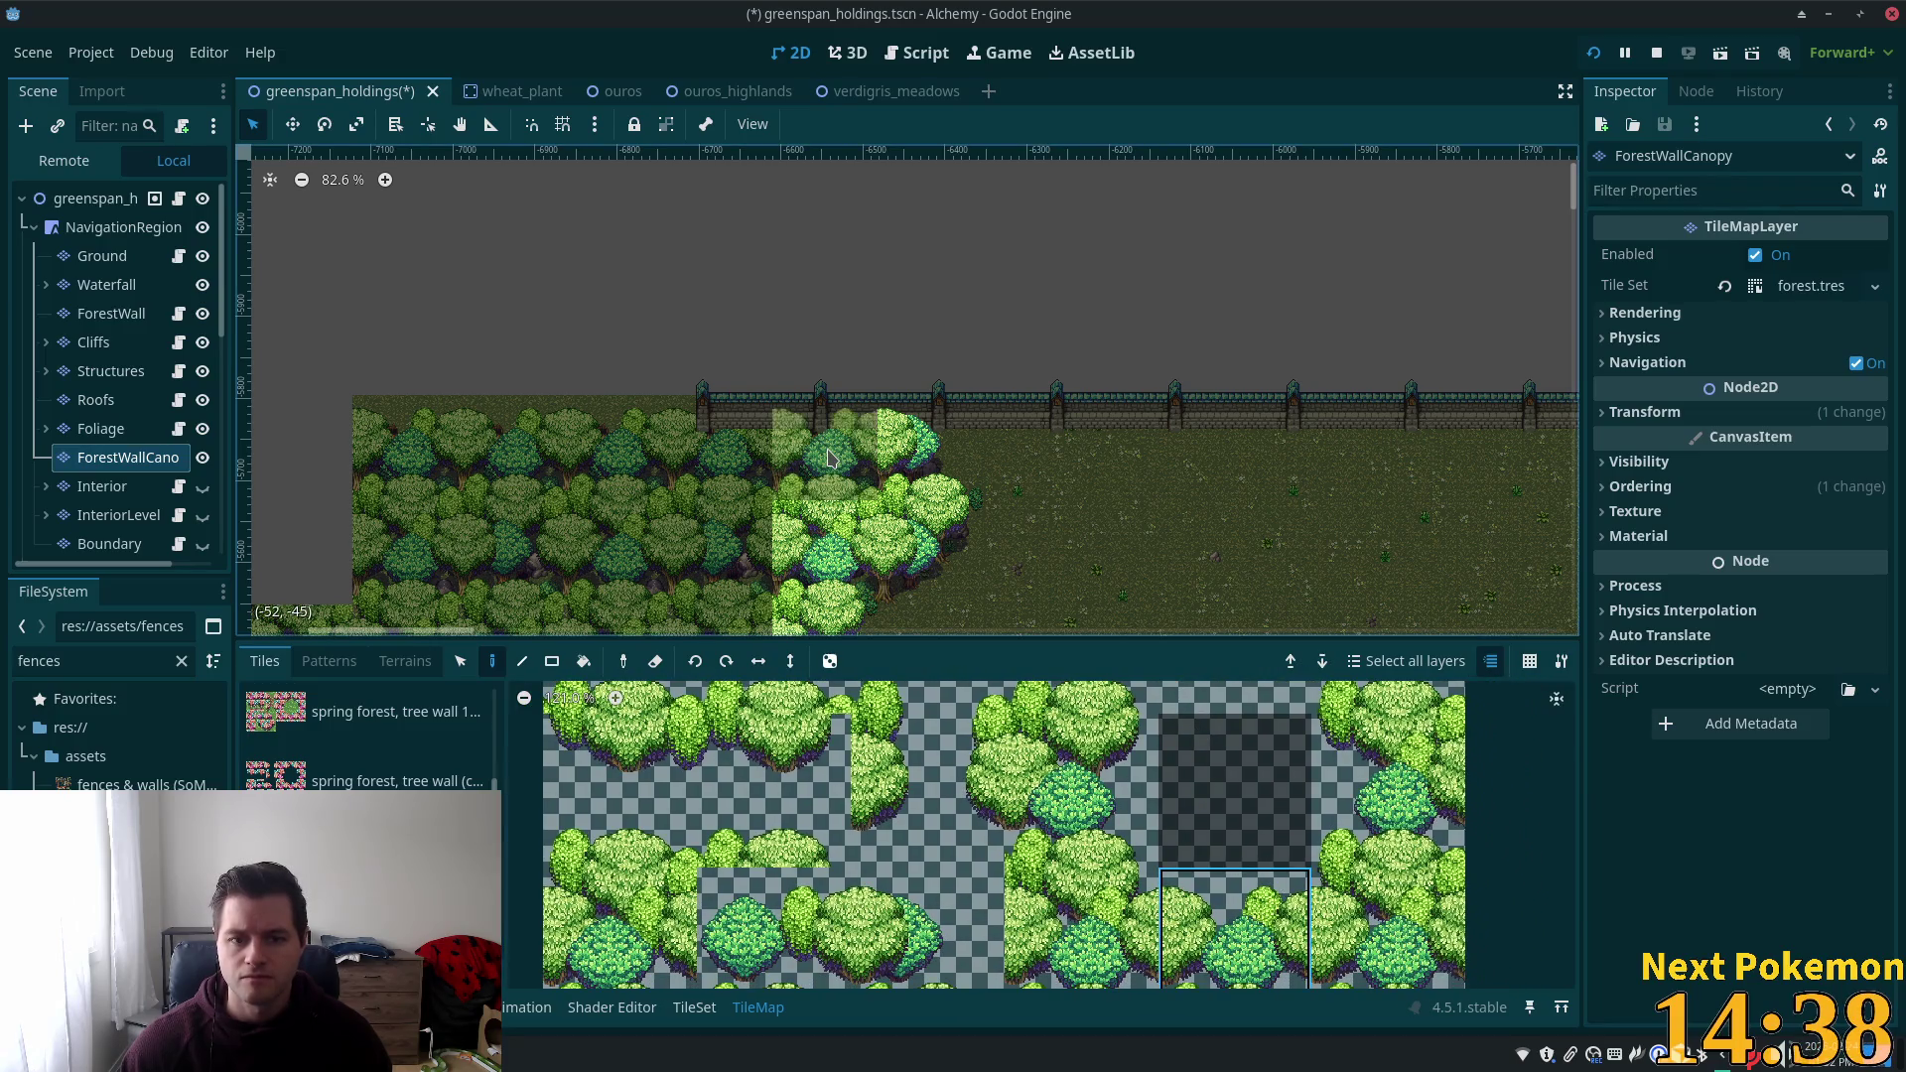
click(744, 455)
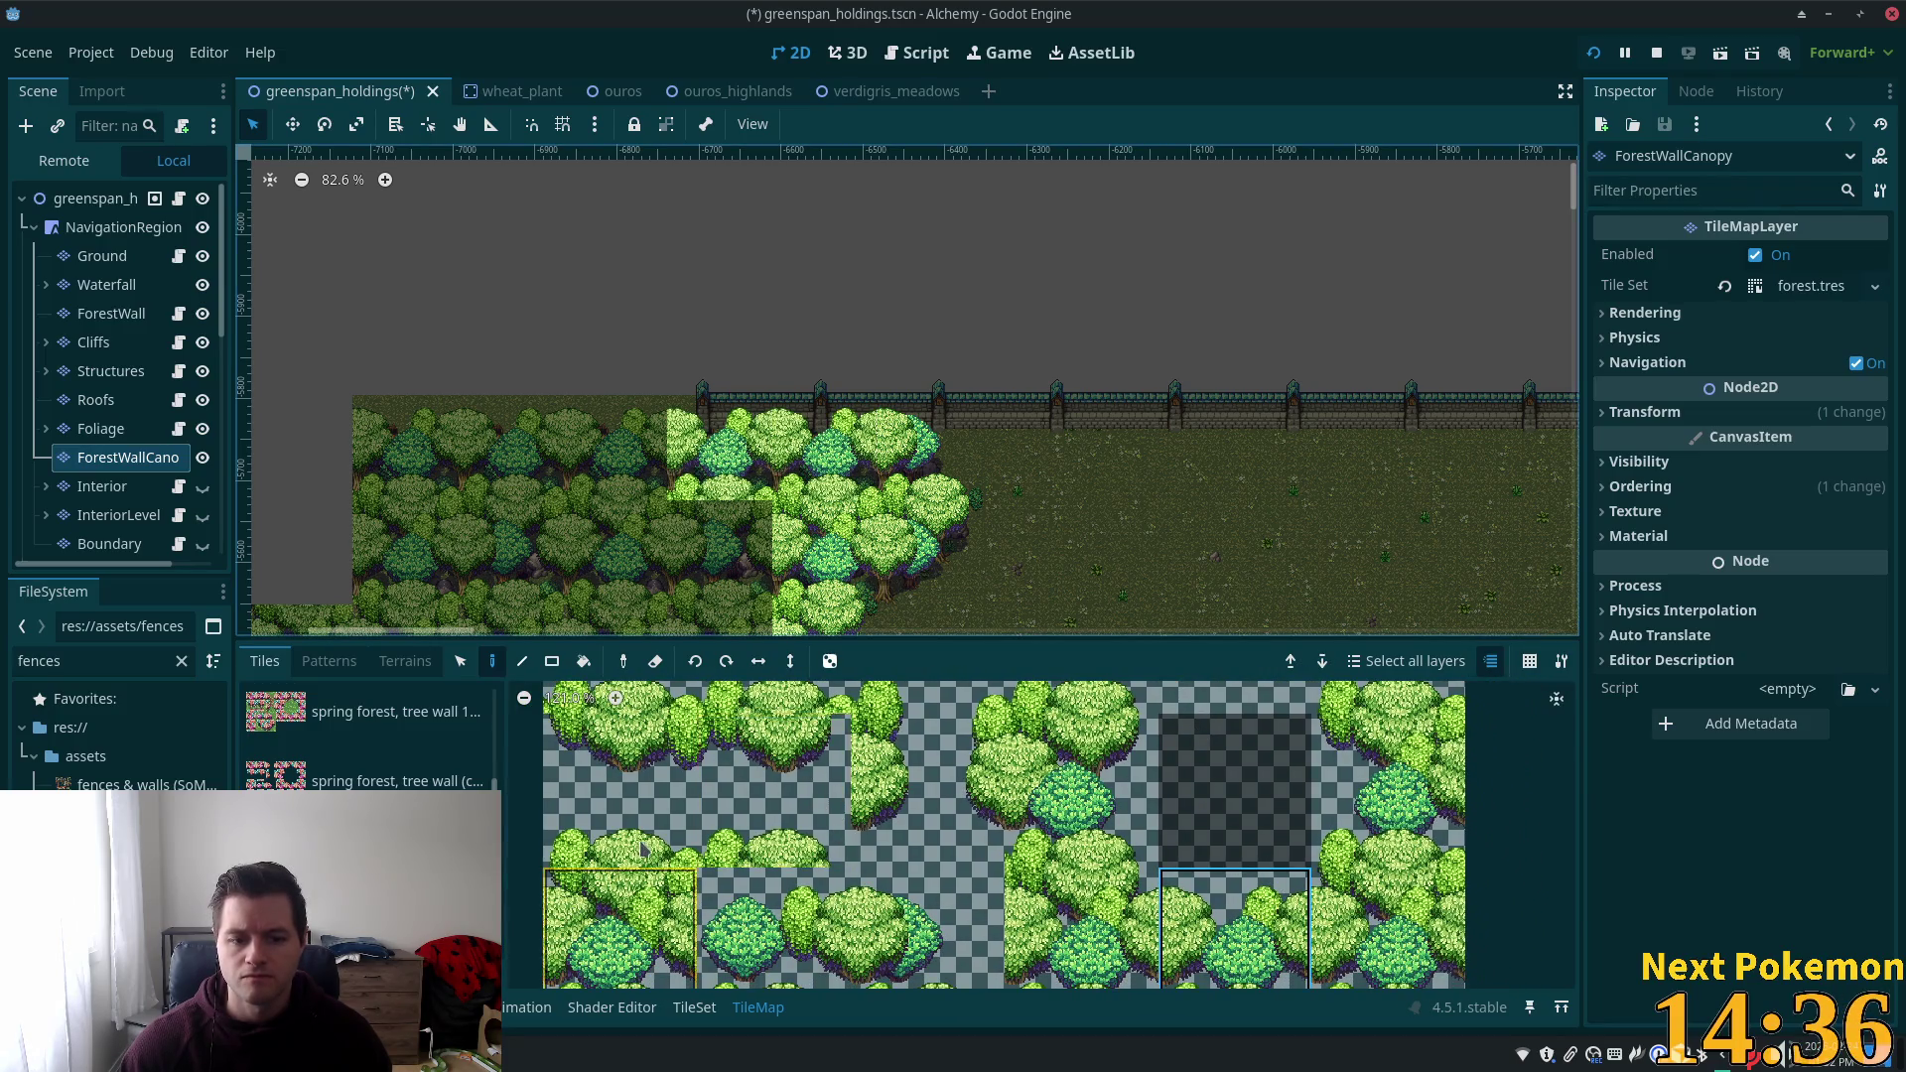
scroll(663, 837, down, 2)
scroll(663, 837, down, 1)
scroll(1029, 335, right, 10)
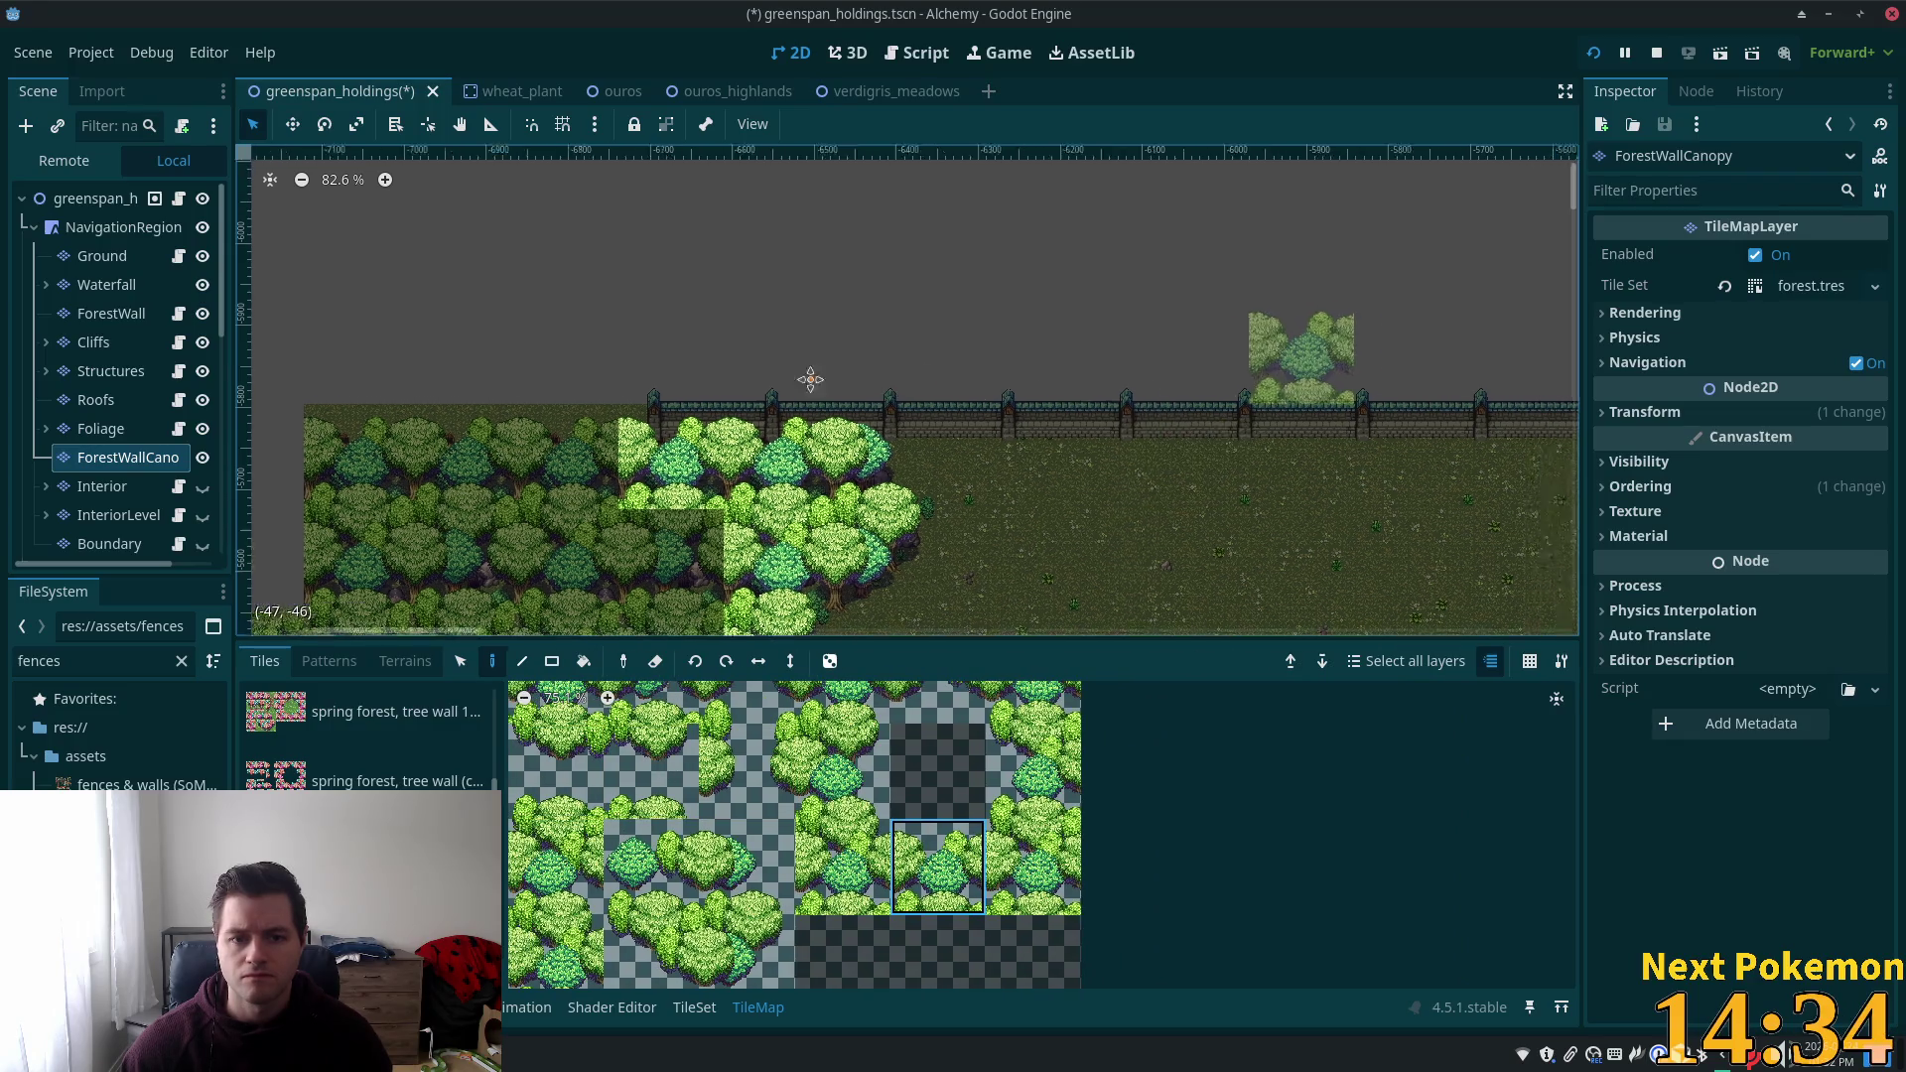
scroll(1029, 336, right, 10)
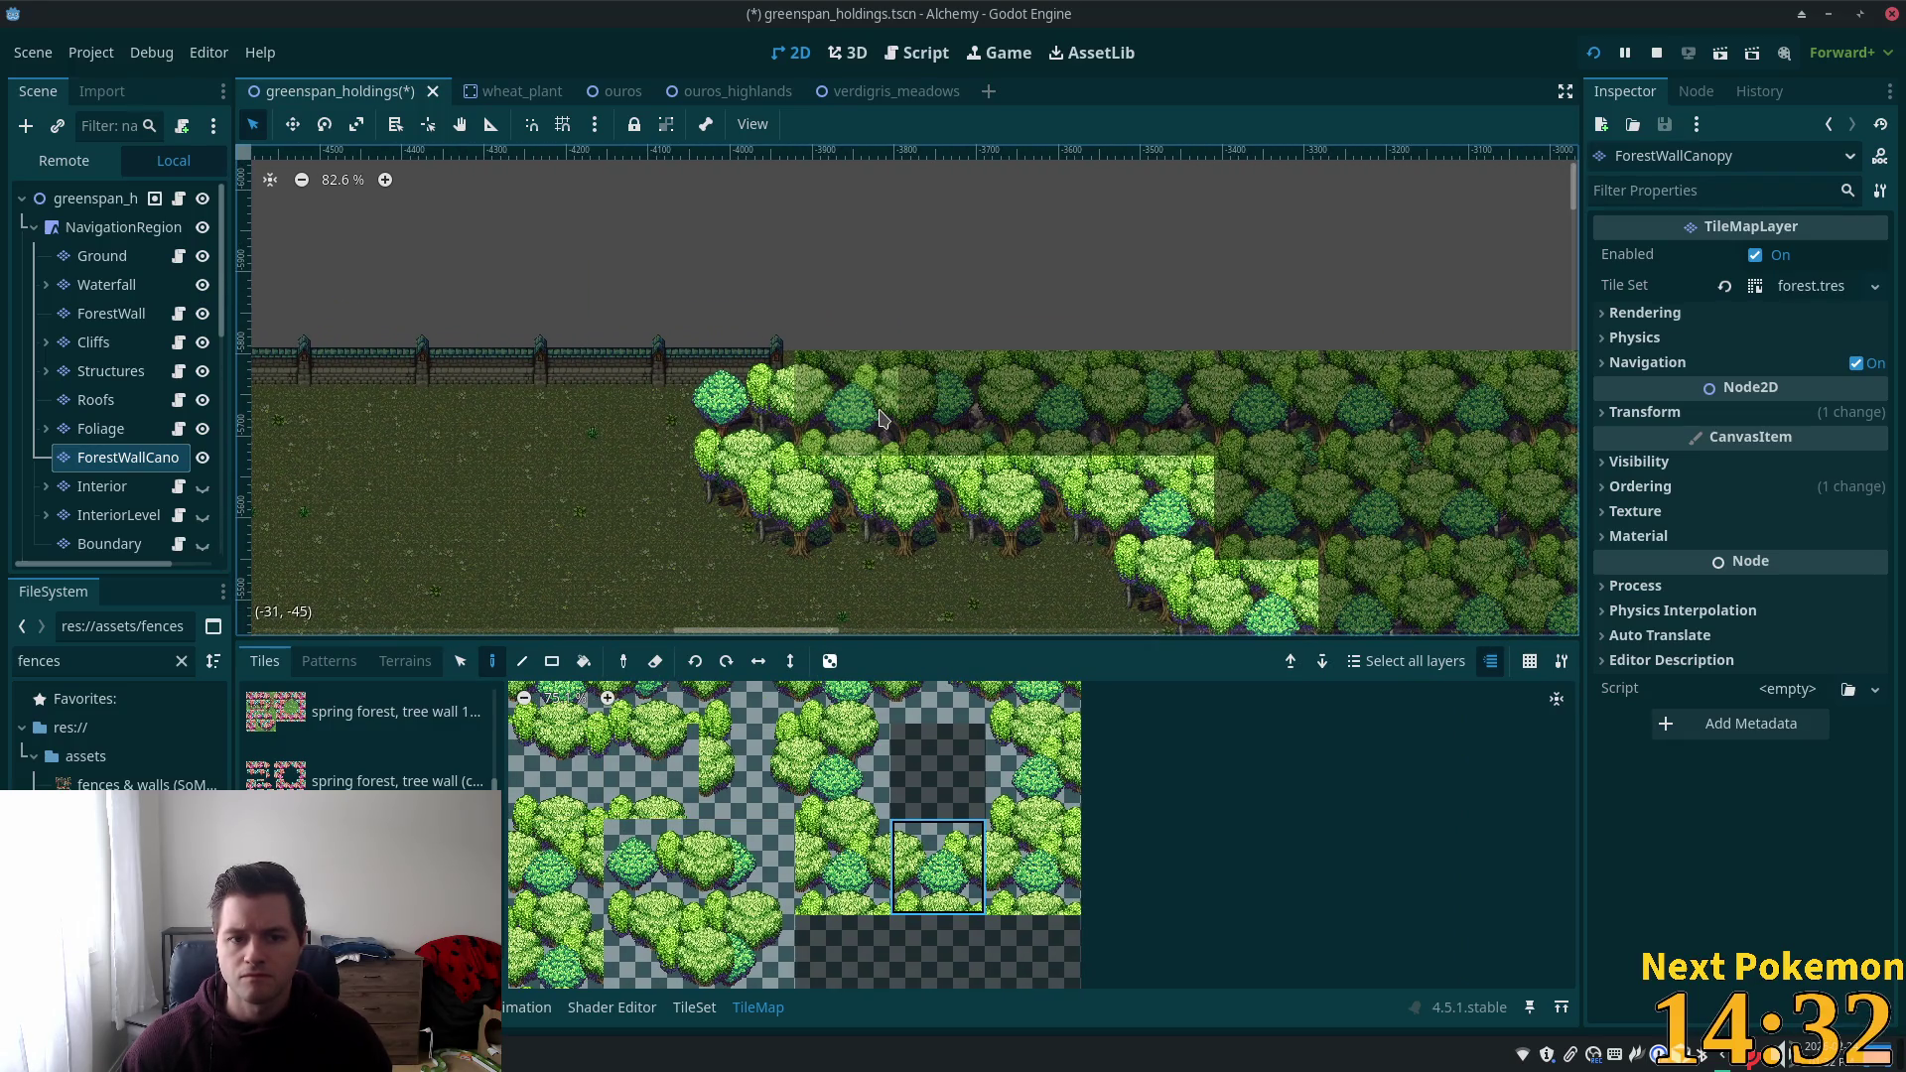
scroll(695, 427, left, 10)
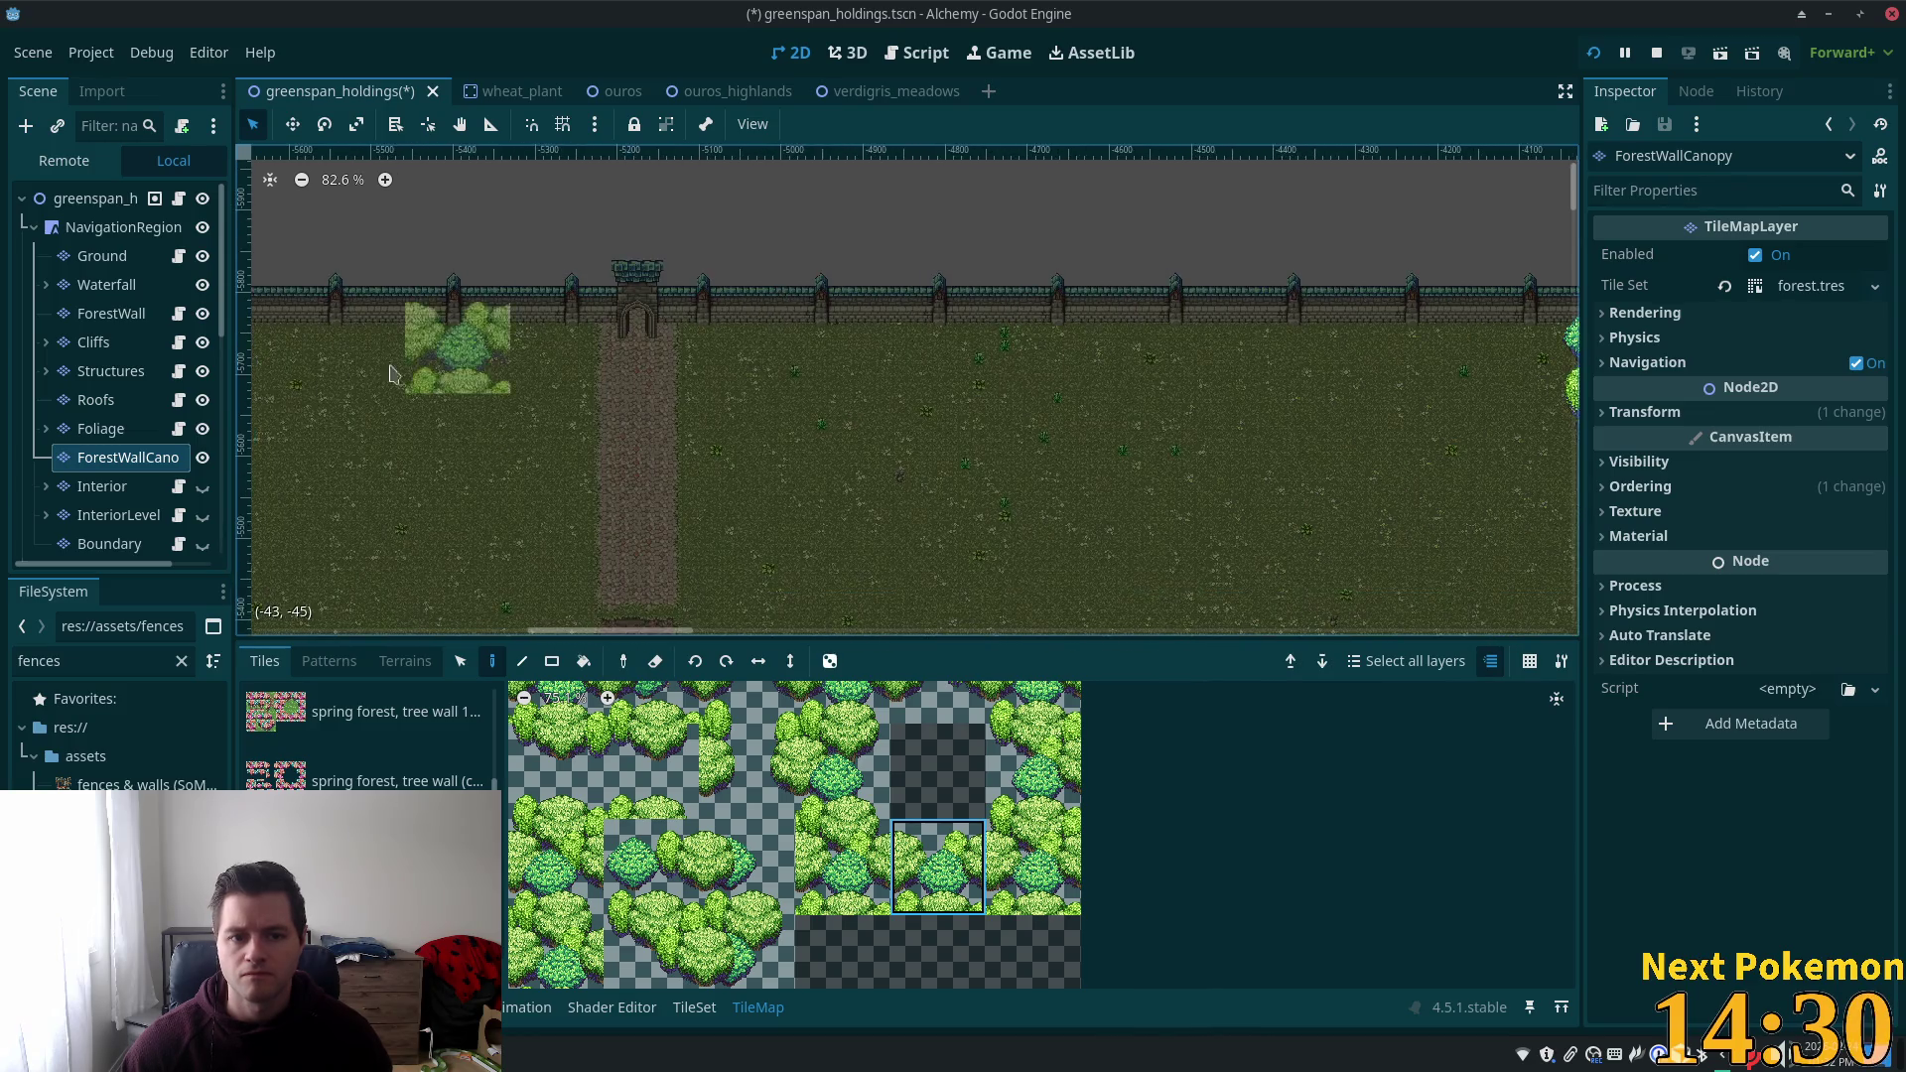
scroll(695, 427, down, 6)
drag(695, 427, 1167, 469)
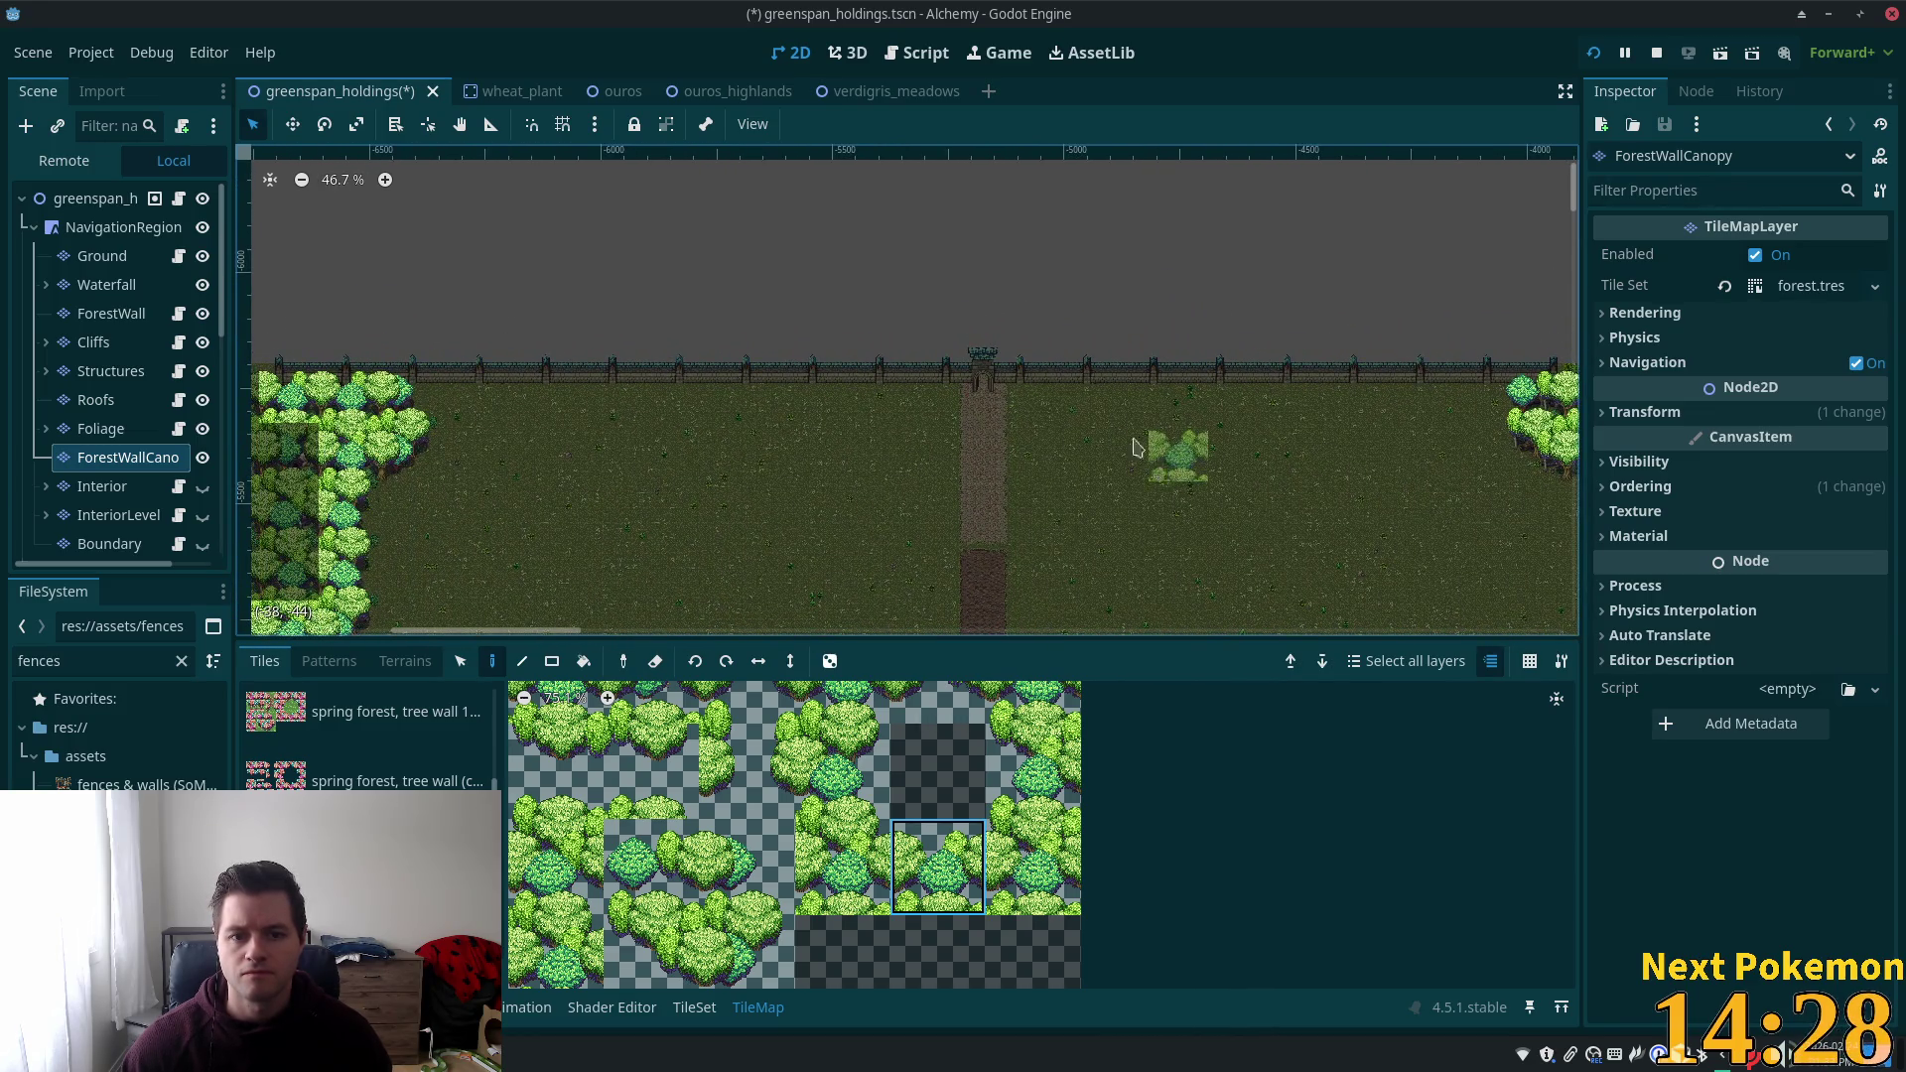
drag(992, 290, 992, 447)
drag(847, 567, 893, 376)
scroll(953, 494, down, 5)
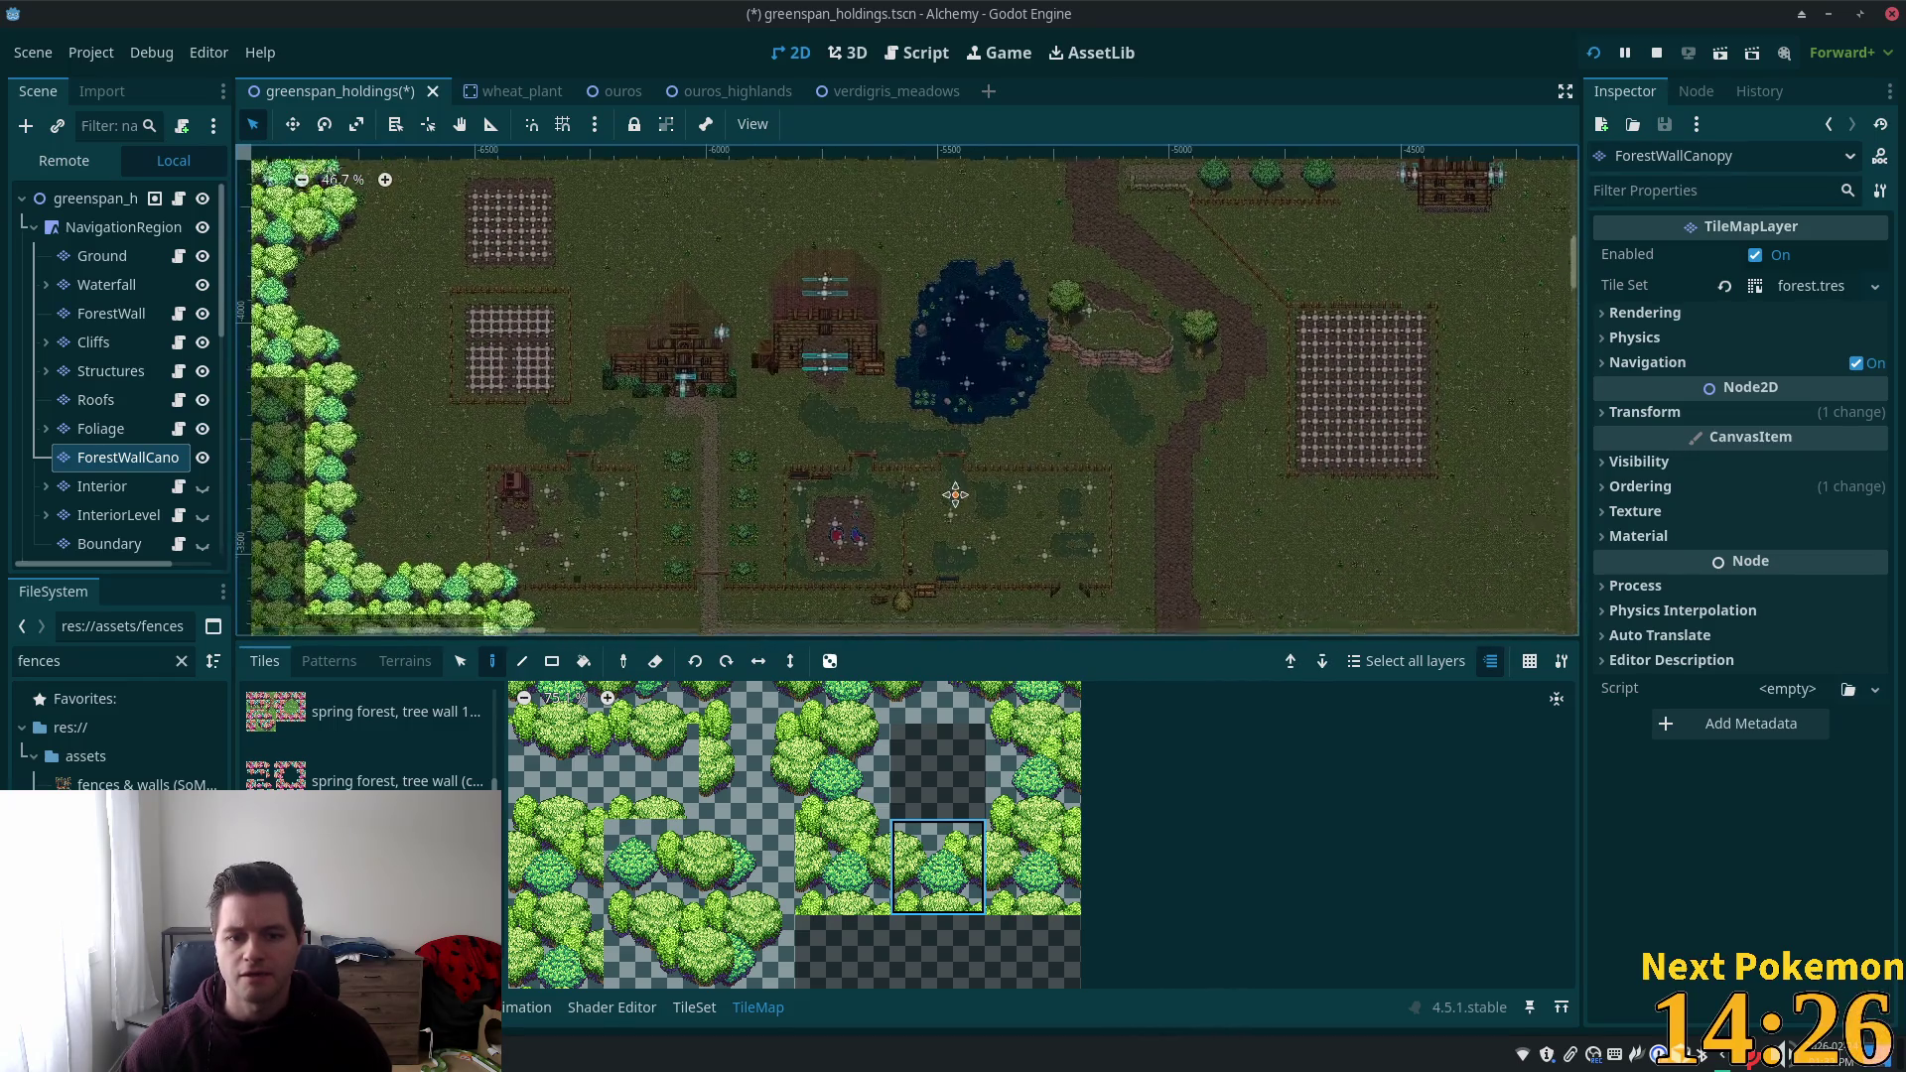
scroll(889, 170, up, 5)
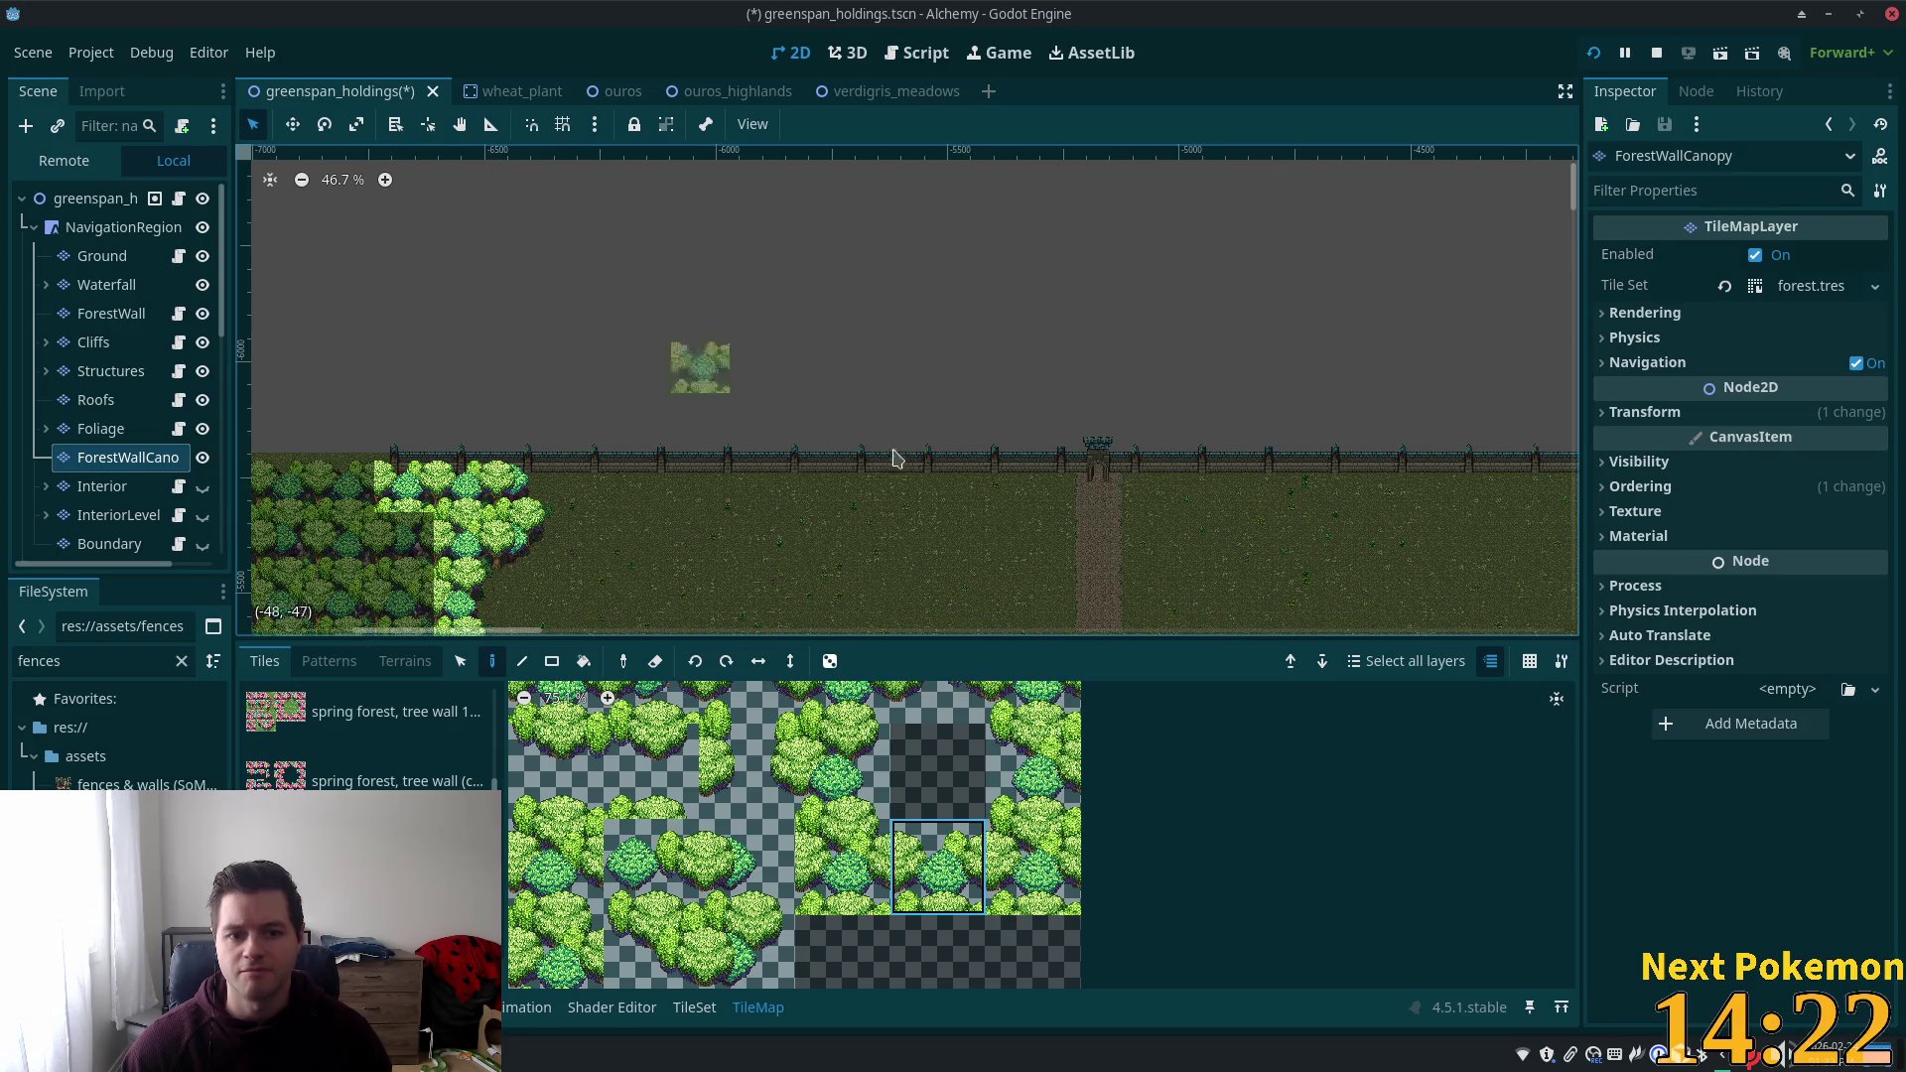
scroll(894, 393, down, 8)
scroll(925, 160, up, 4)
scroll(987, 490, down, 3)
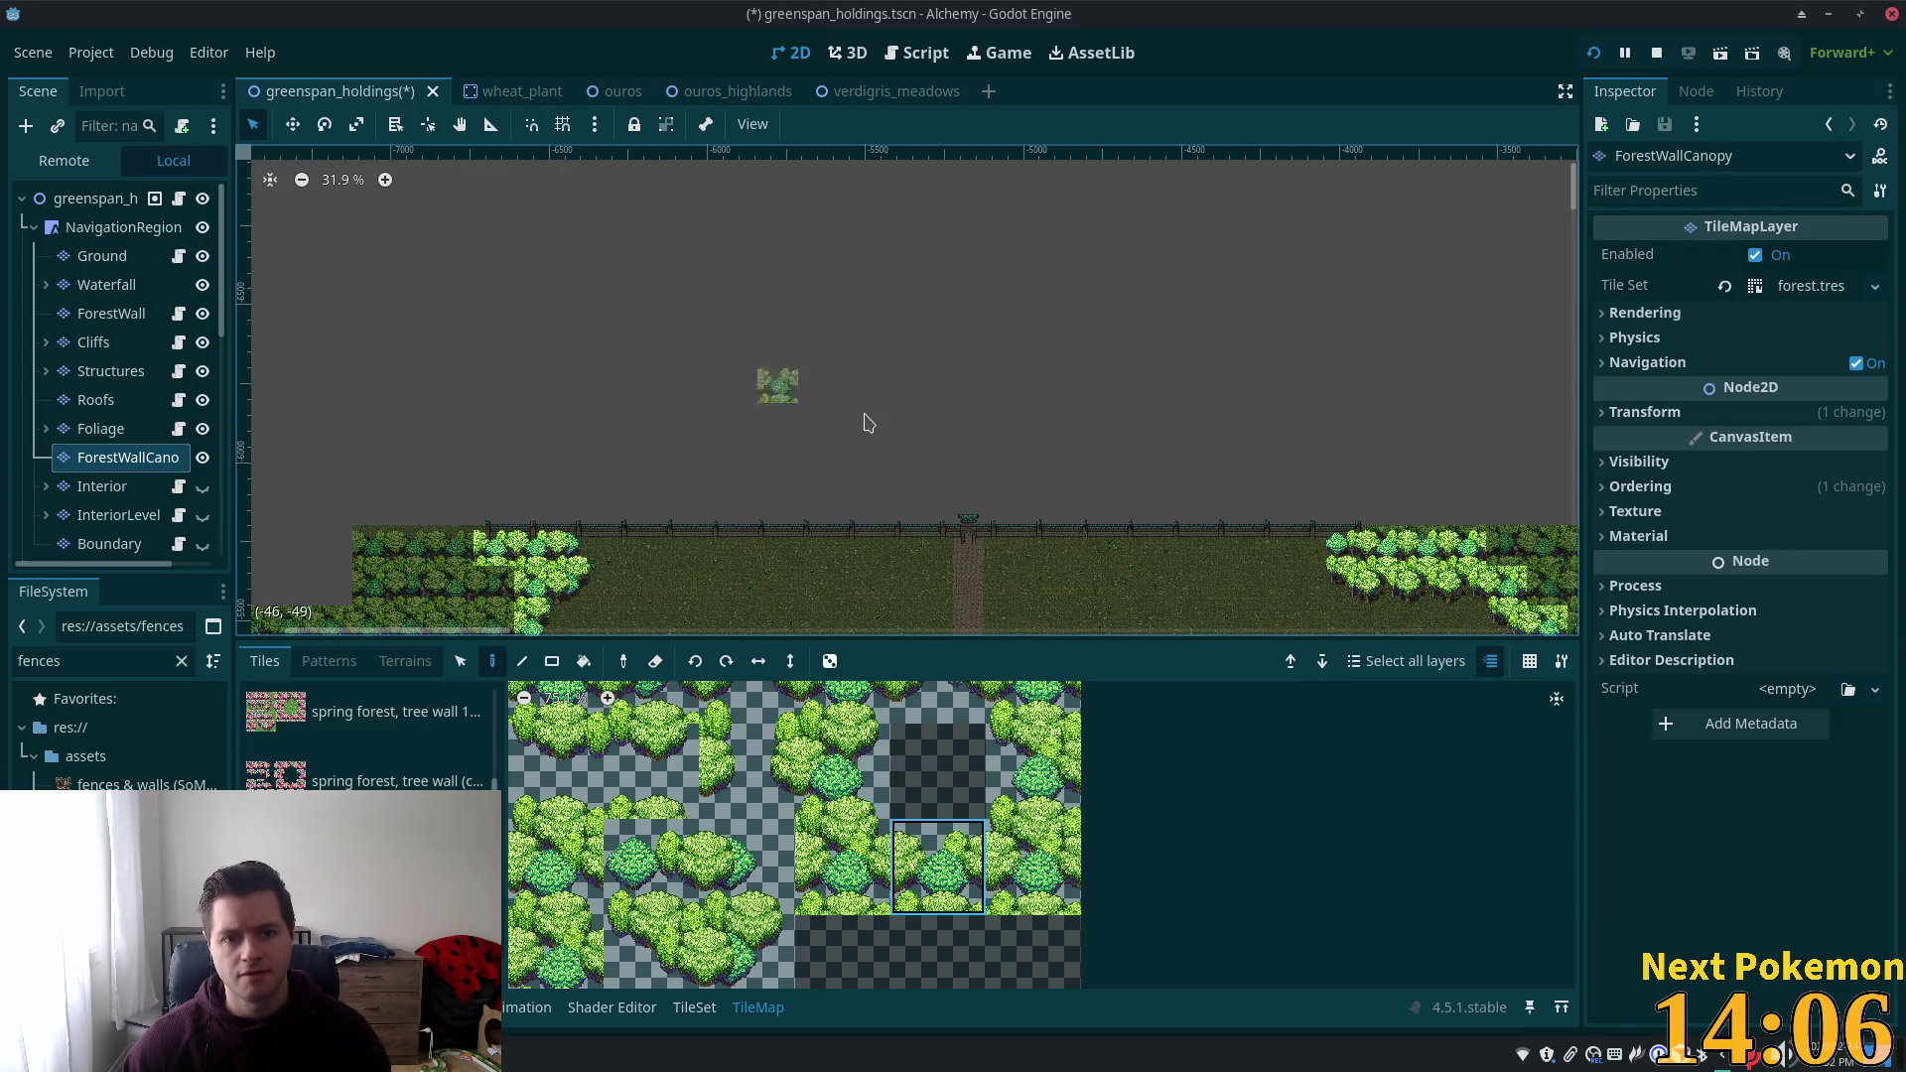
scroll(867, 409, up, 4)
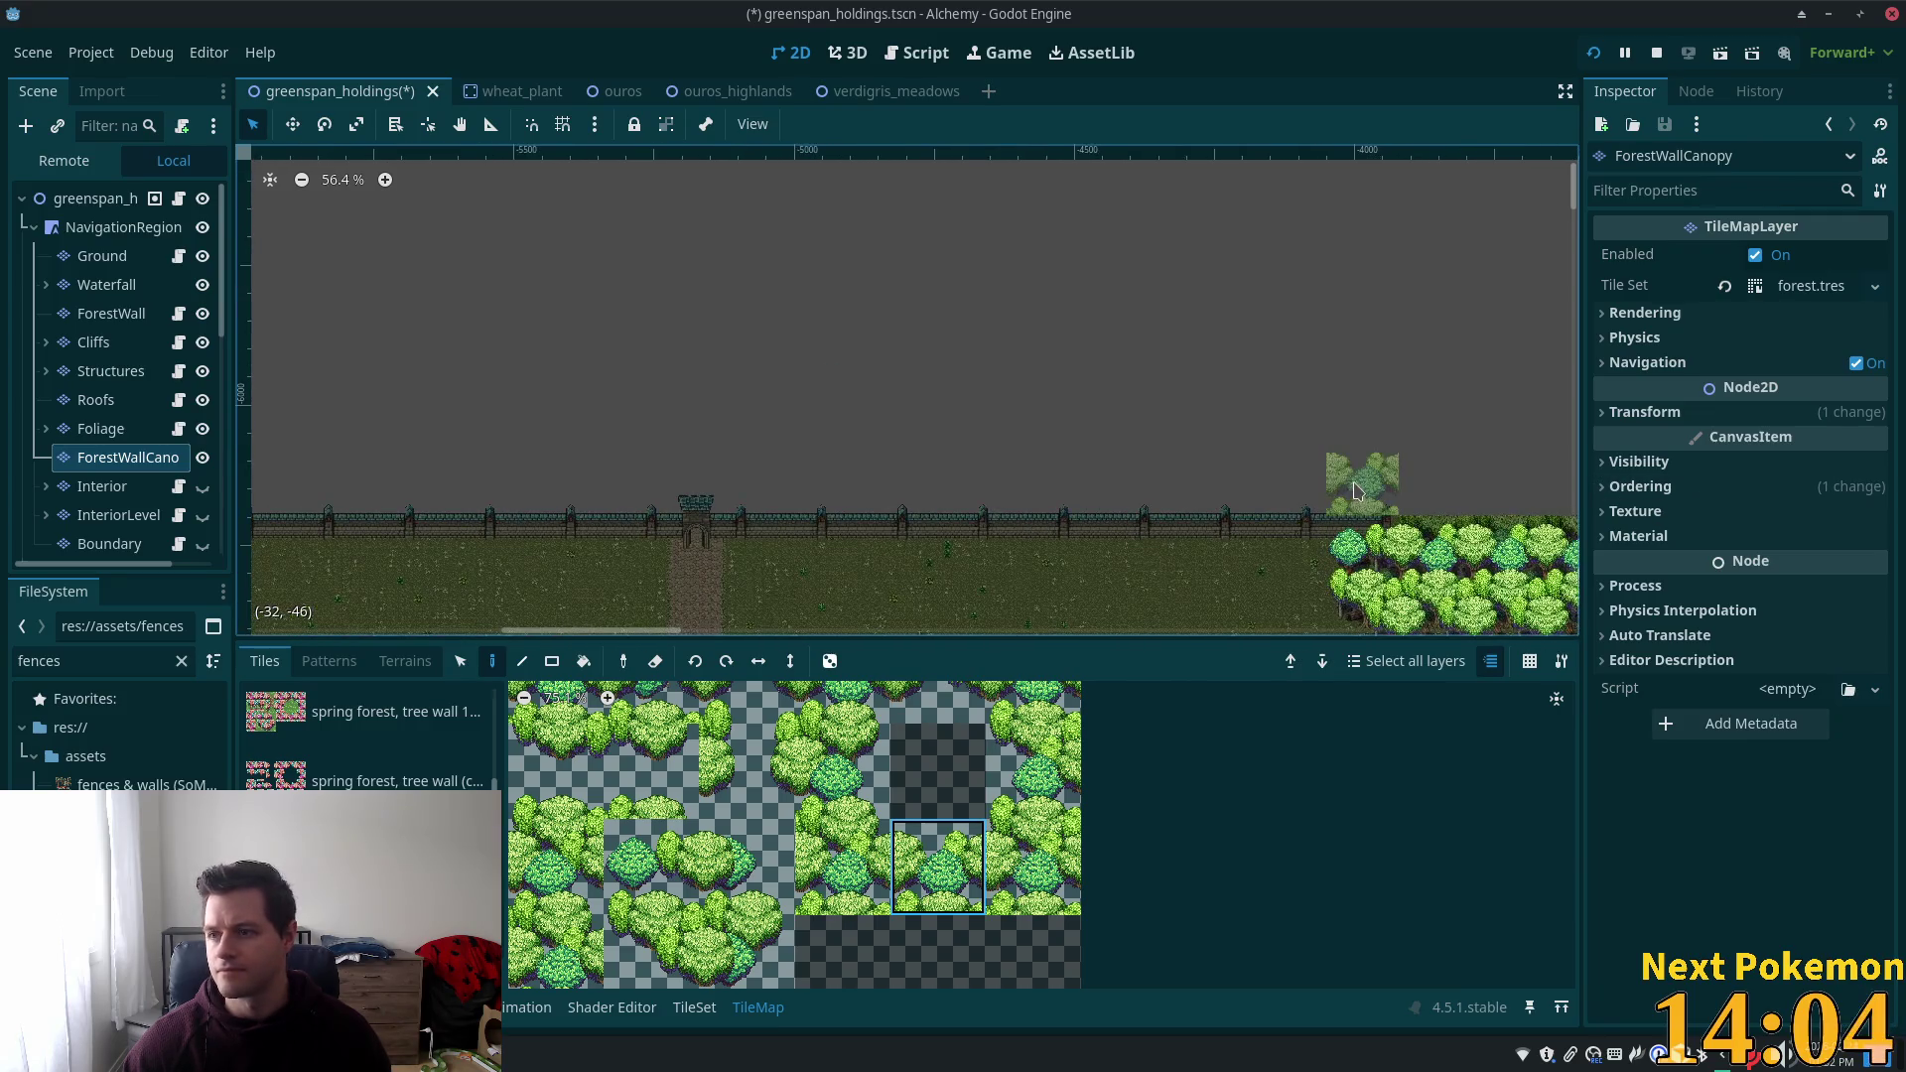
scroll(1109, 412, left, 5)
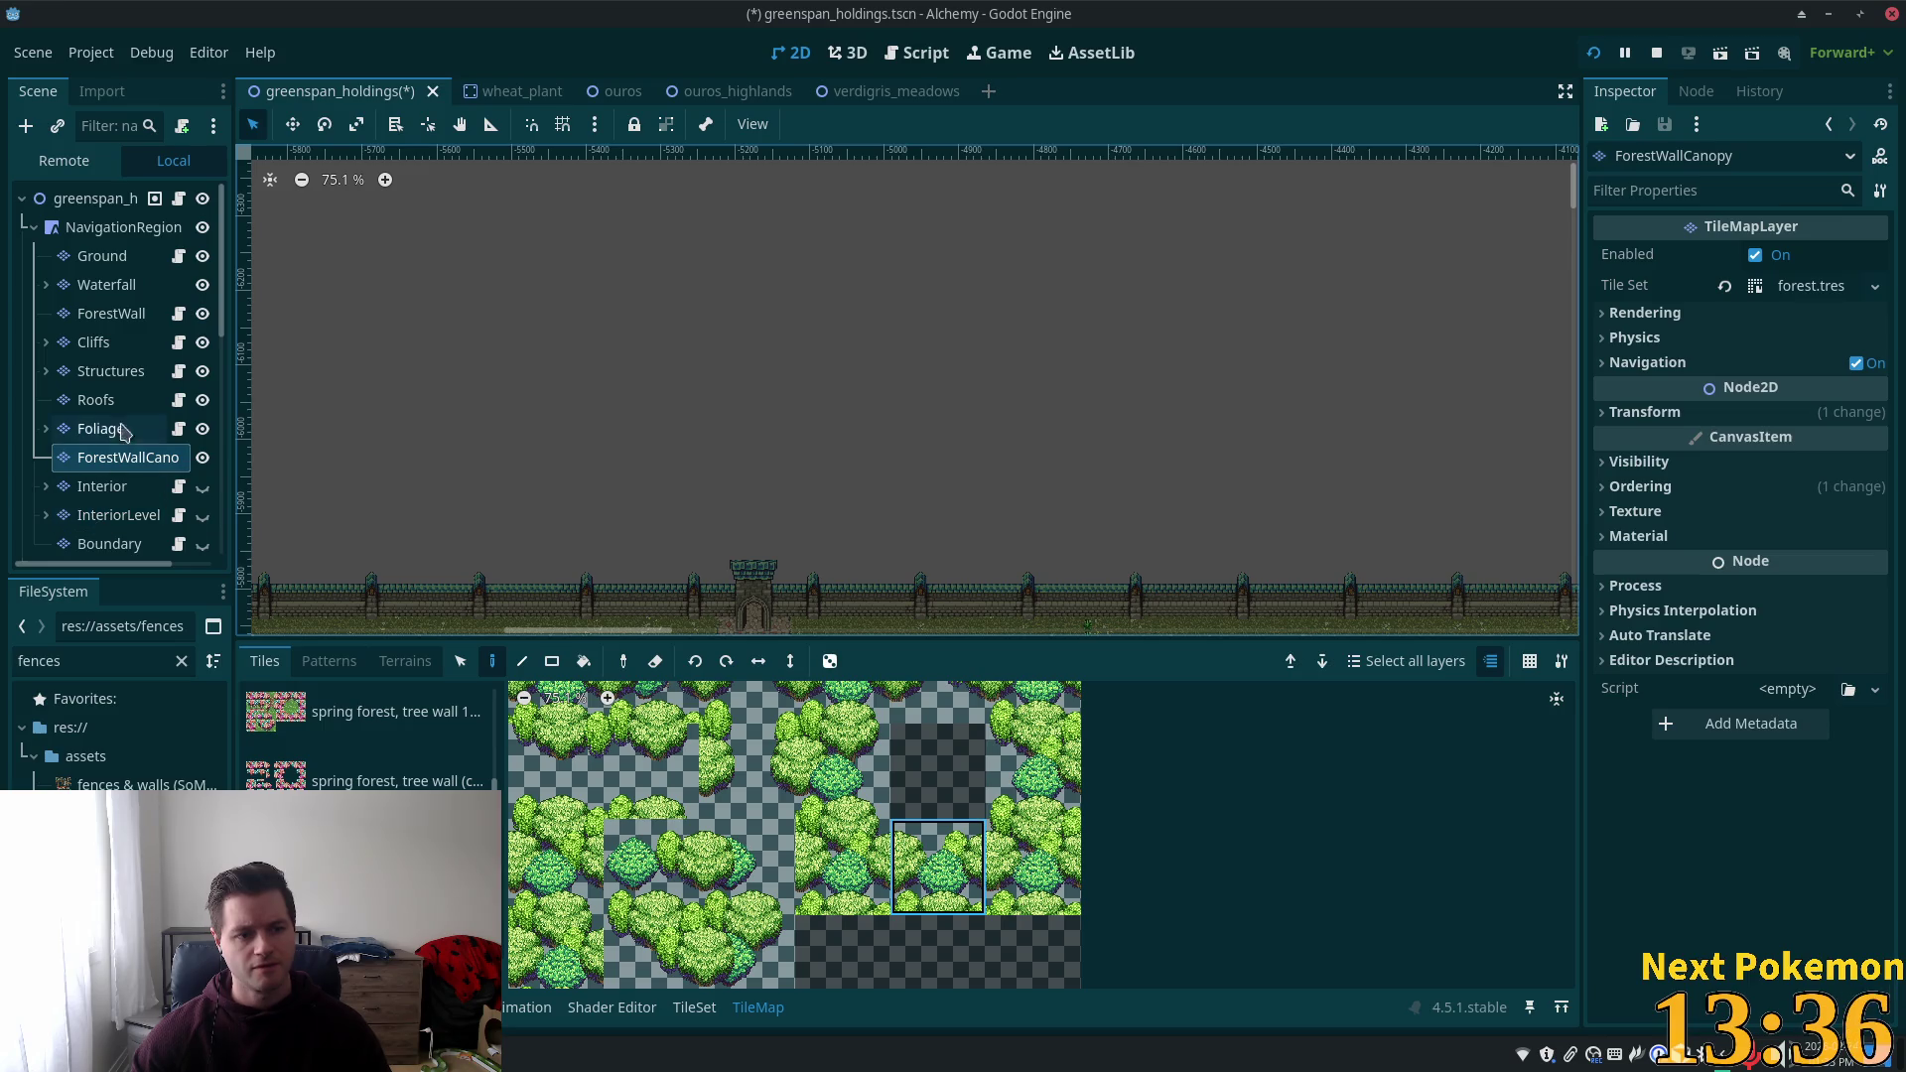
Make the Structures TileMapLayer the active layer for painting the wall.
double_click(109, 371)
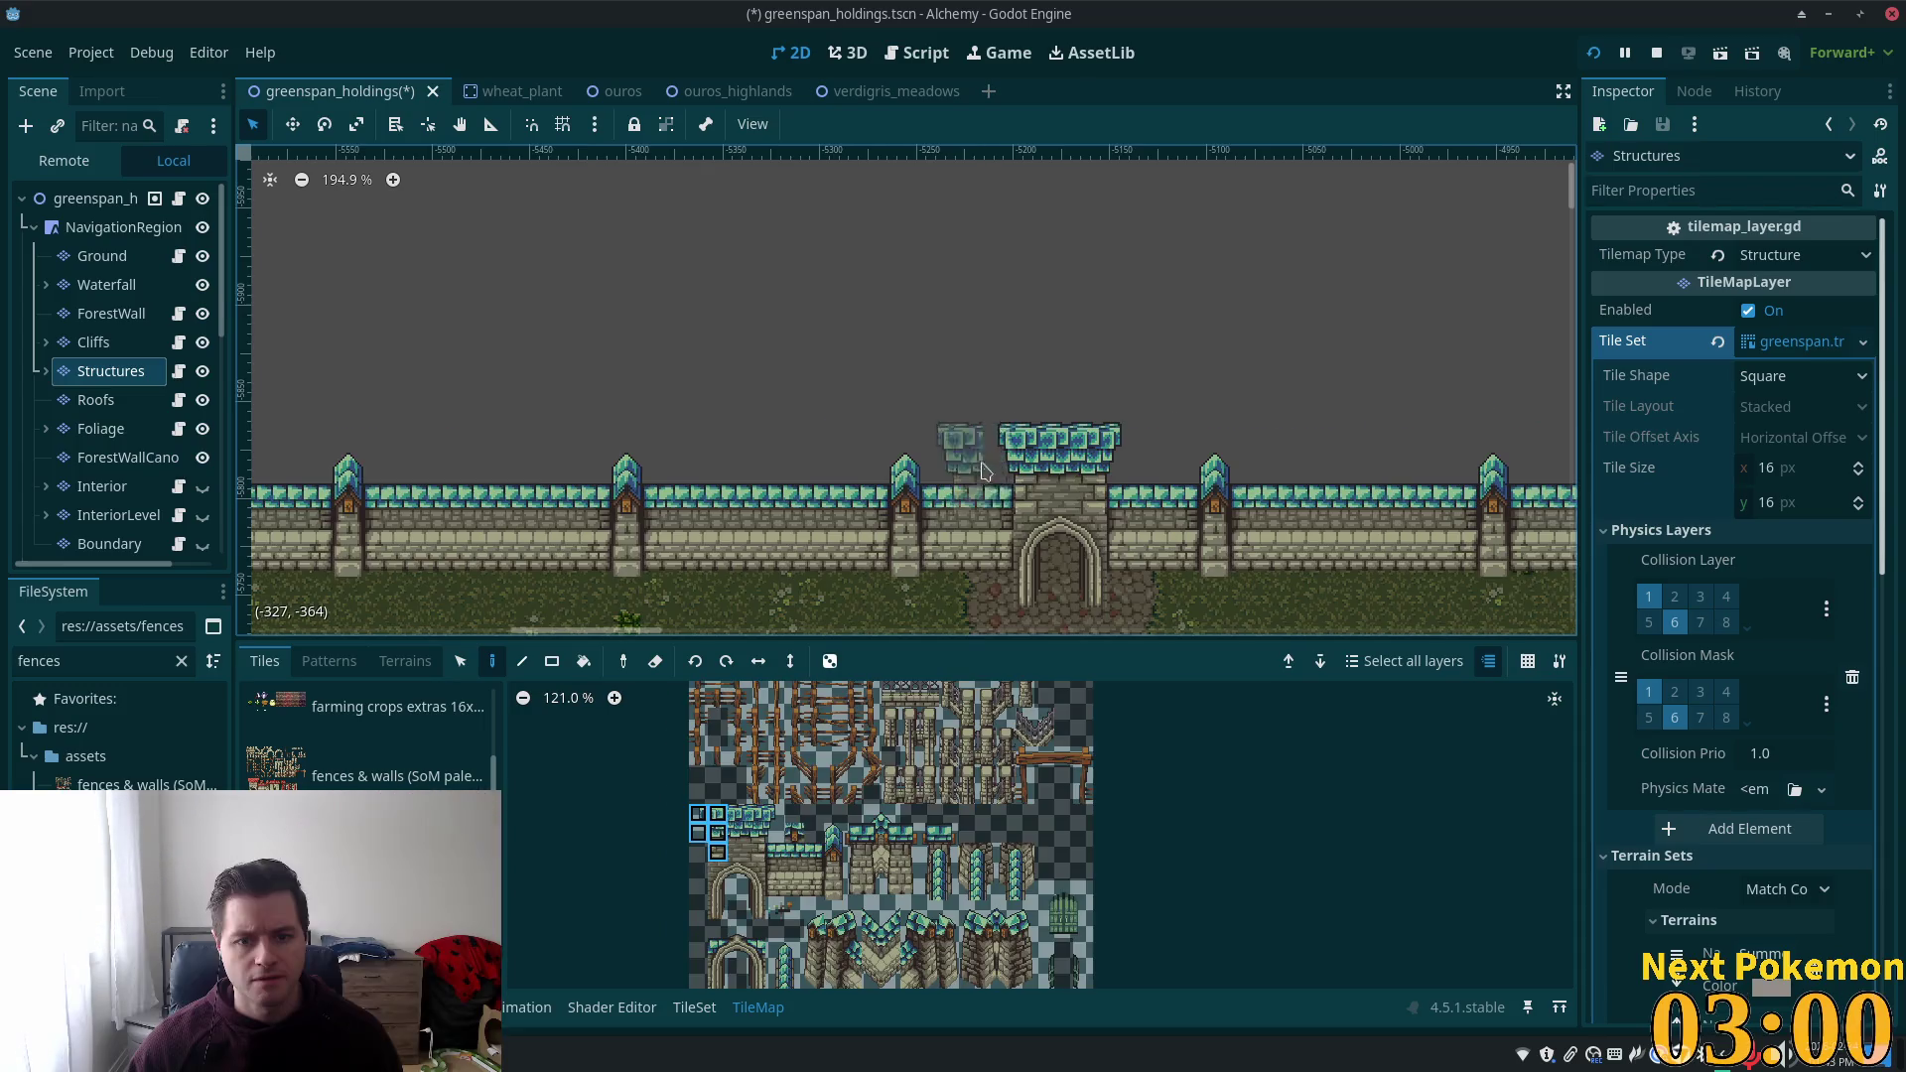
Paint teal roof tiles across the gatehouse top from its left edge rightward.
click(963, 466)
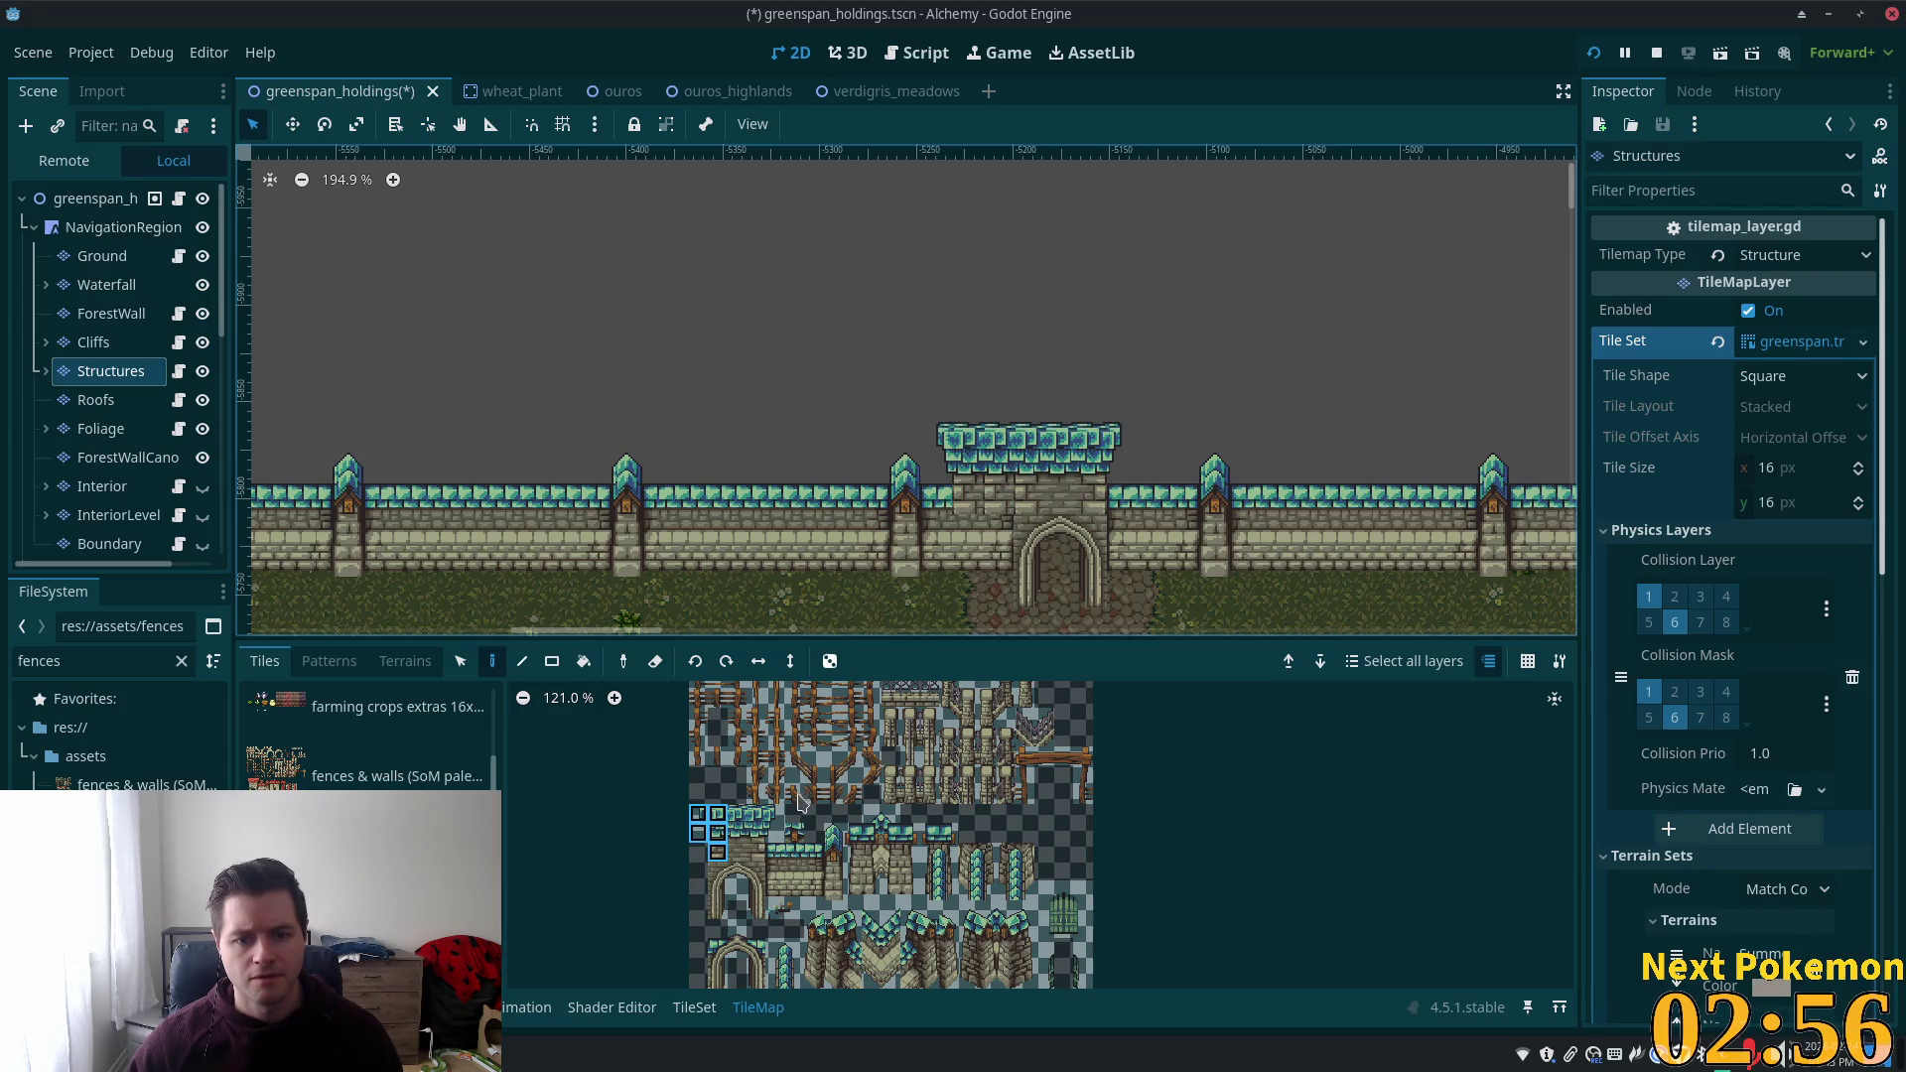
drag(752, 811, 775, 853)
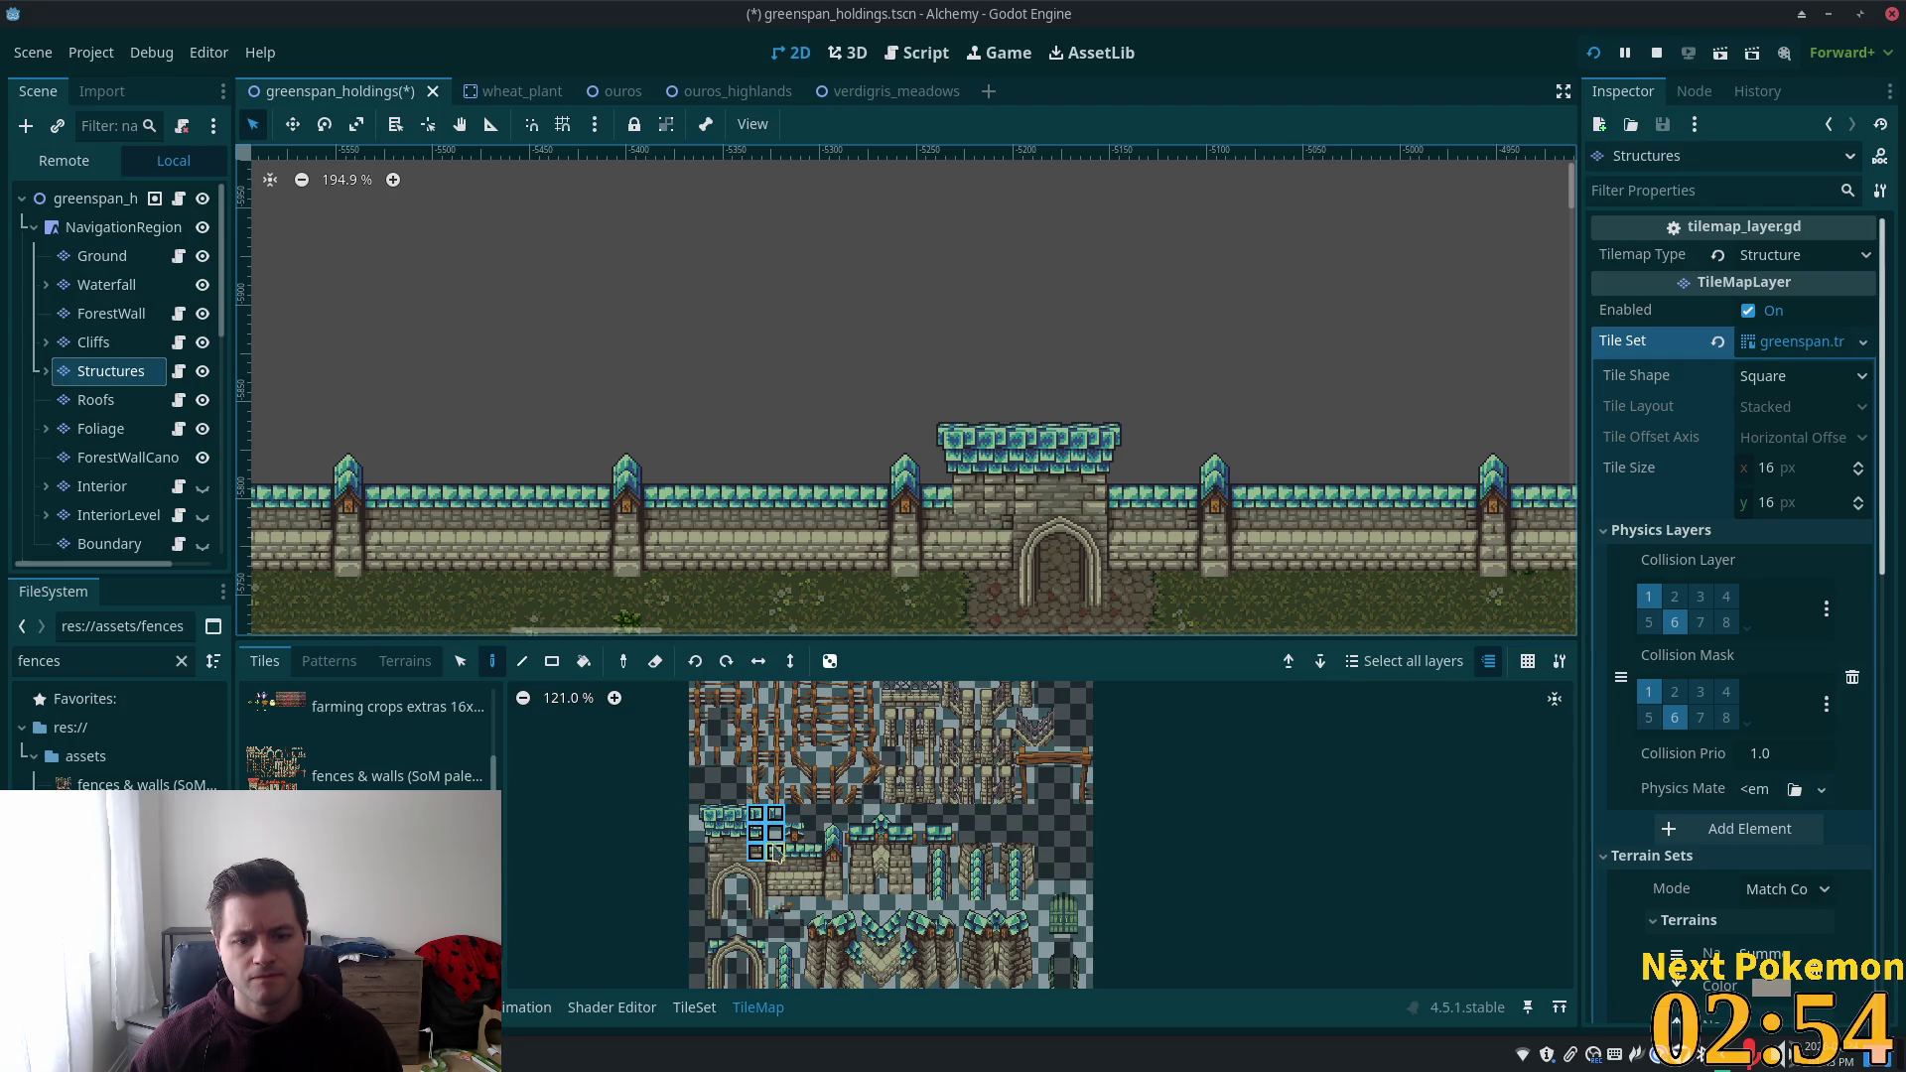
click(1135, 469)
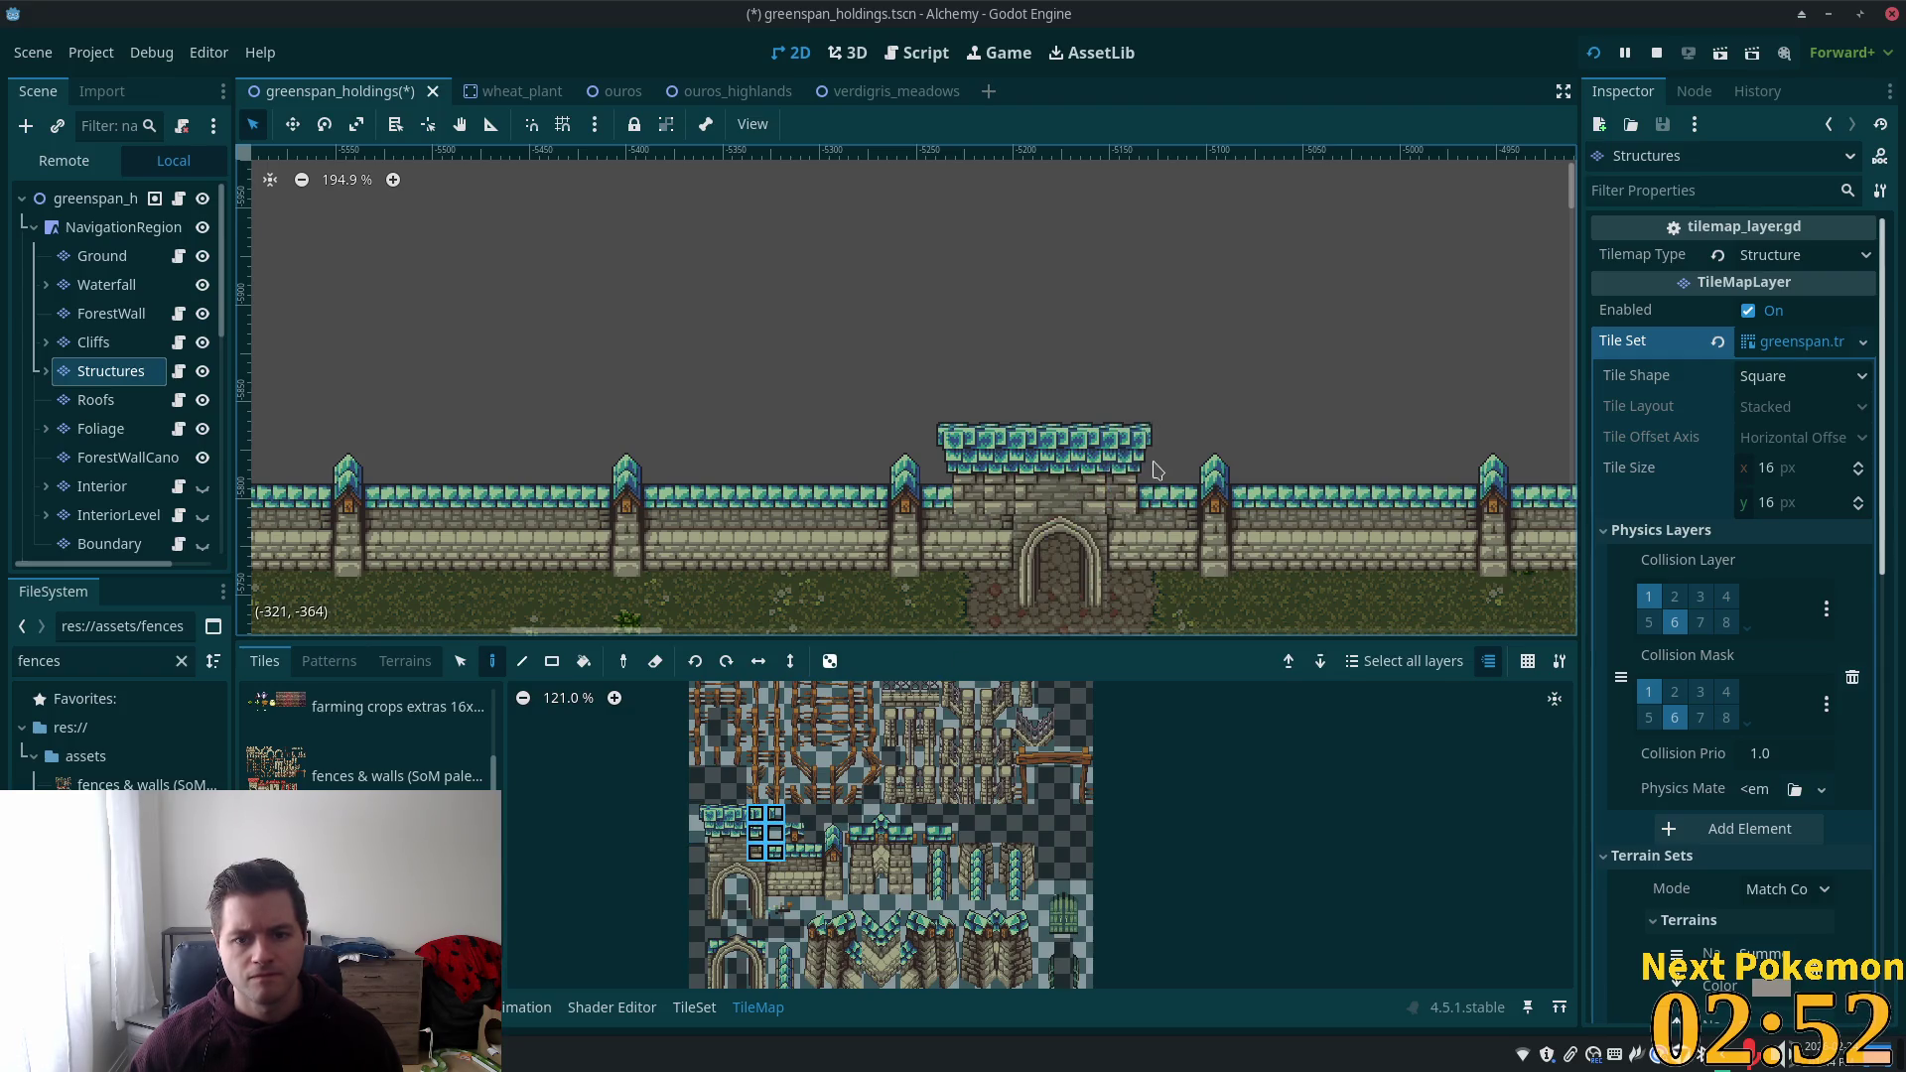
click(1167, 469)
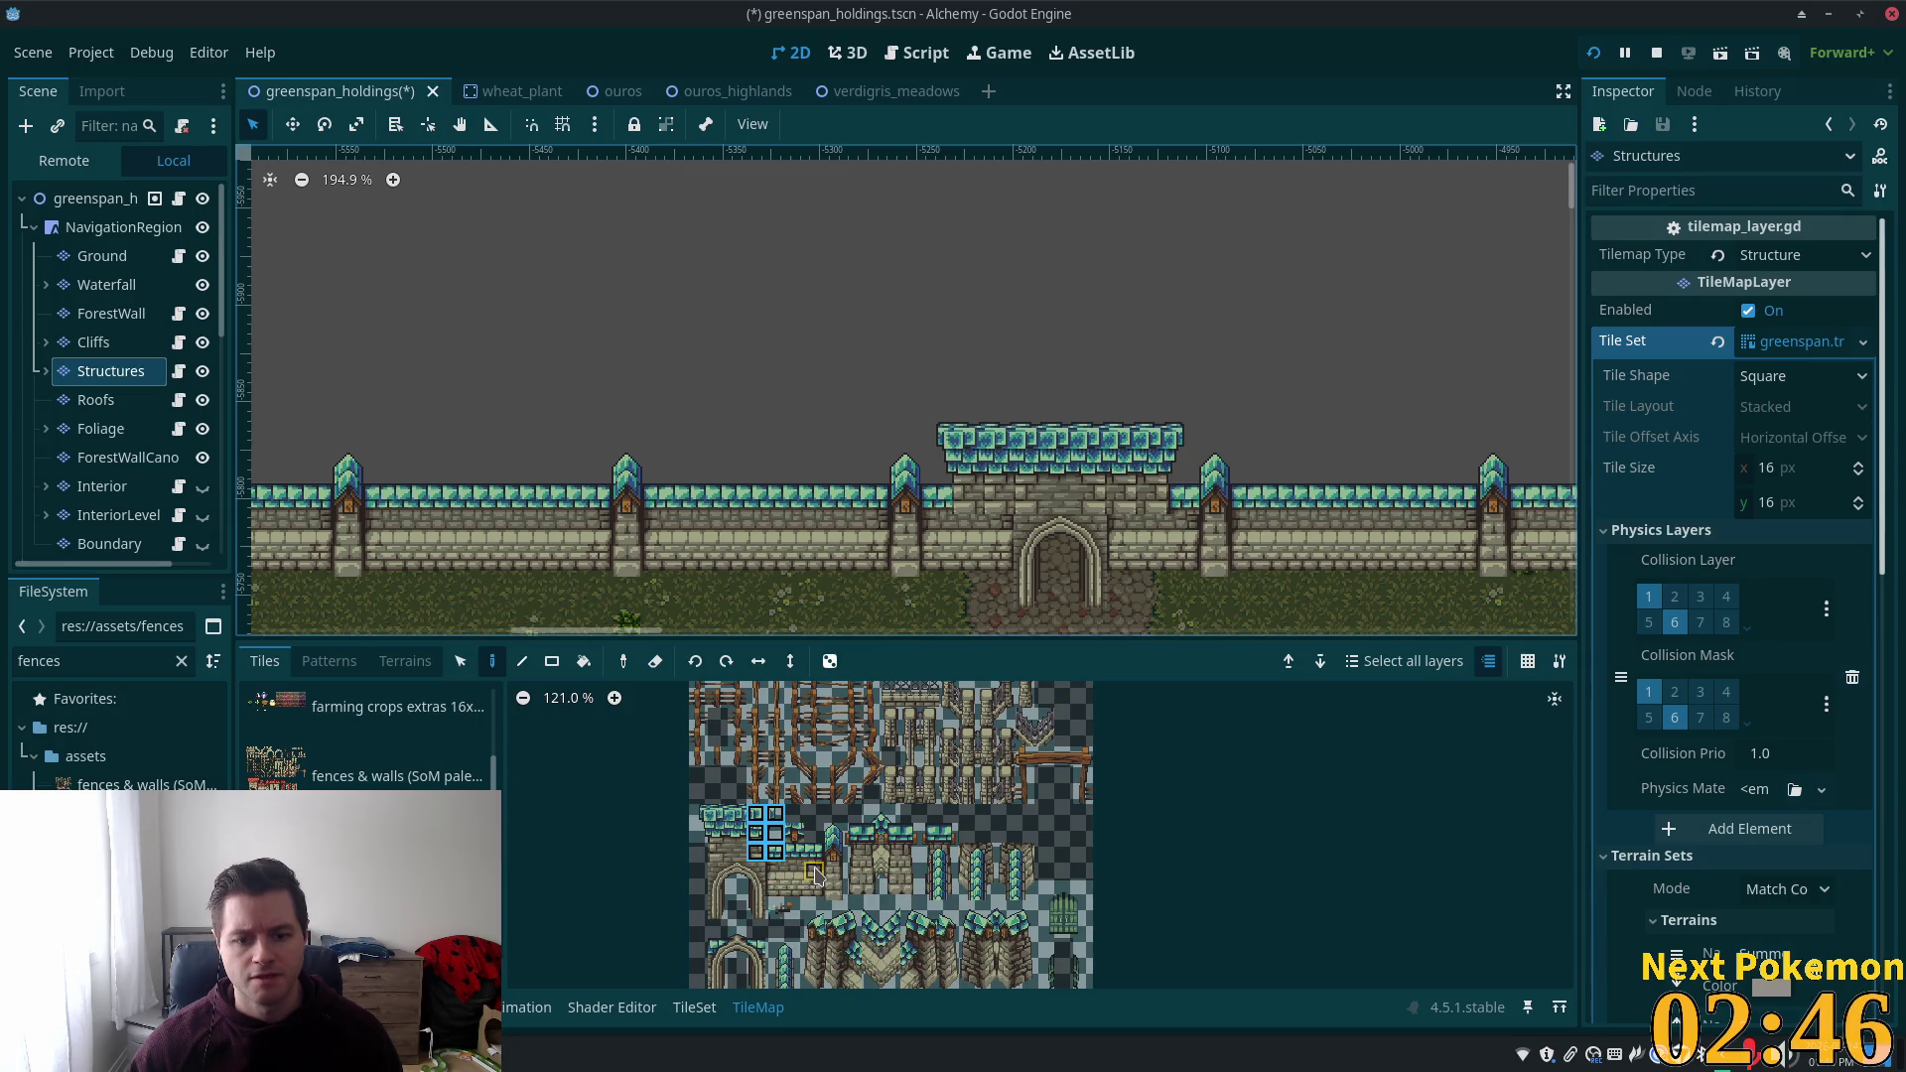
Check the sample walls reference image and pick a single roof tile from the atlas.
key(alt+Tab)
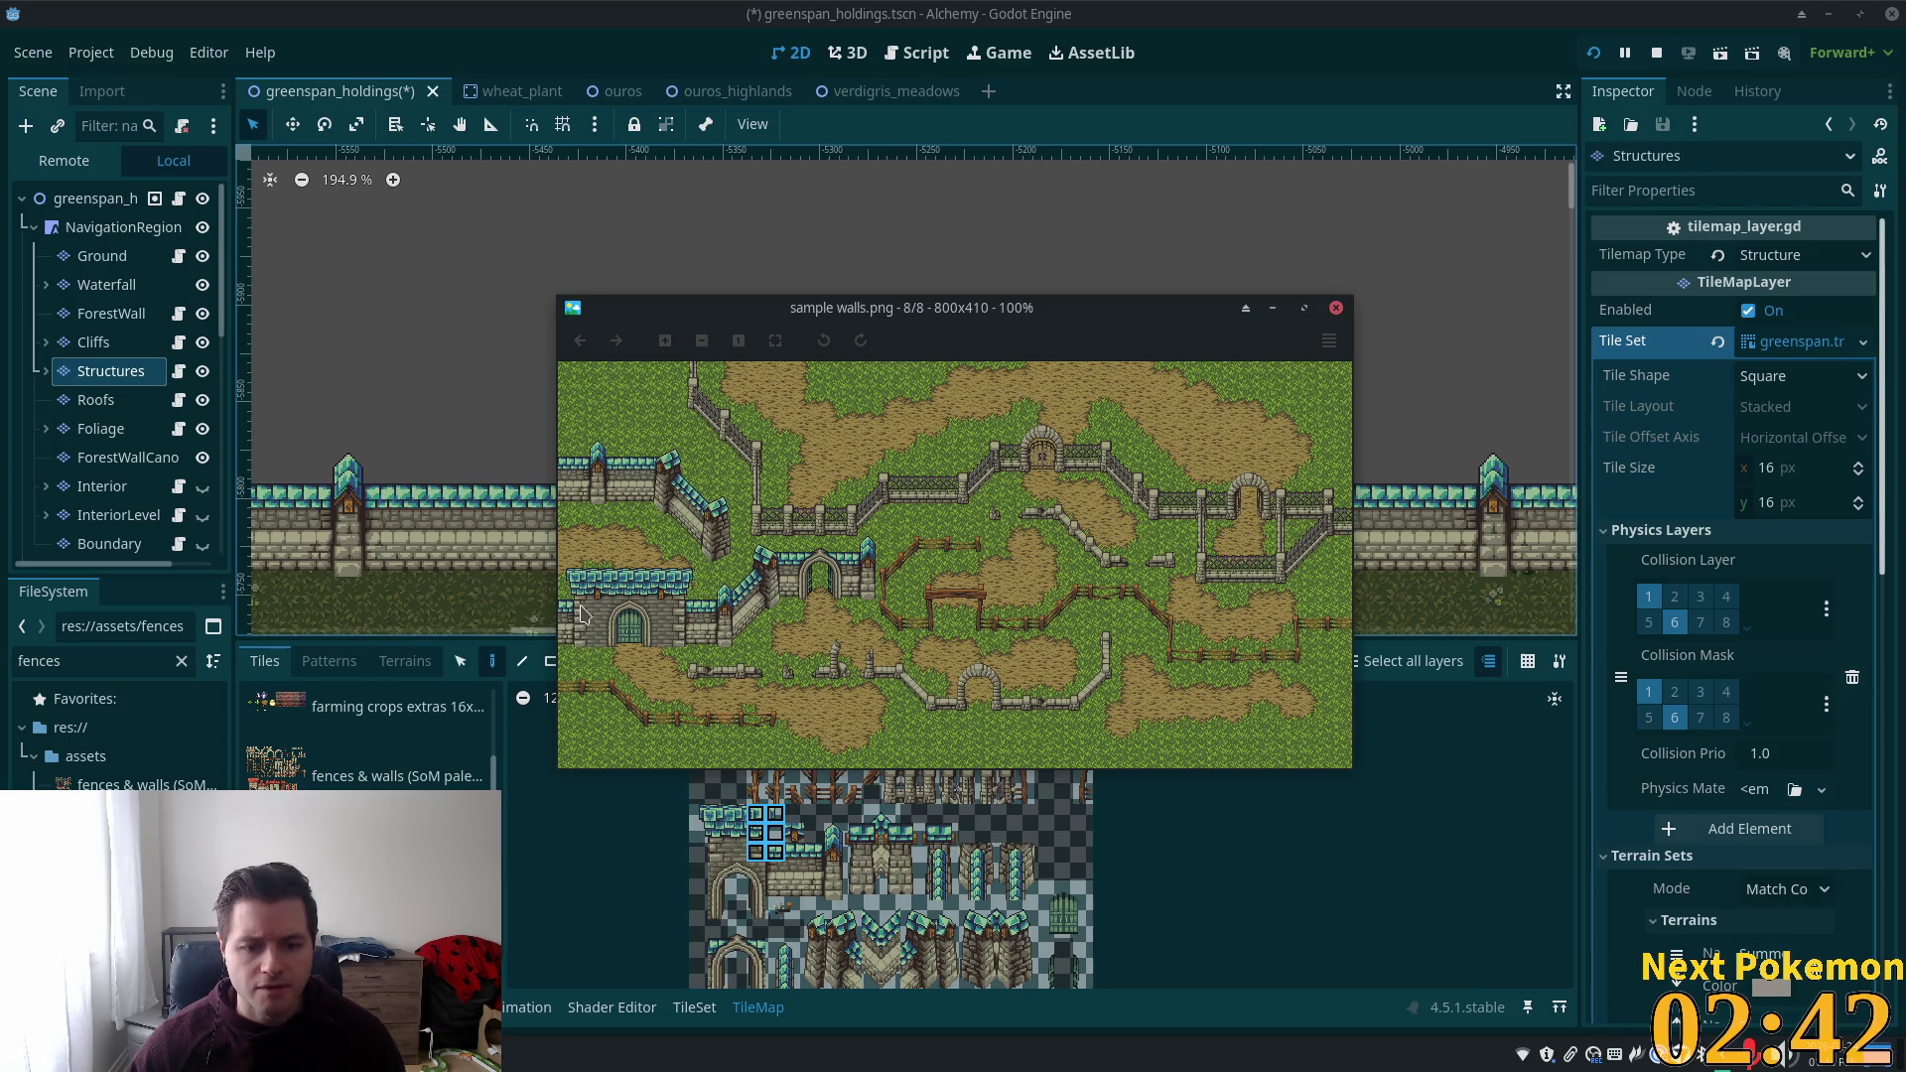
click(1259, 885)
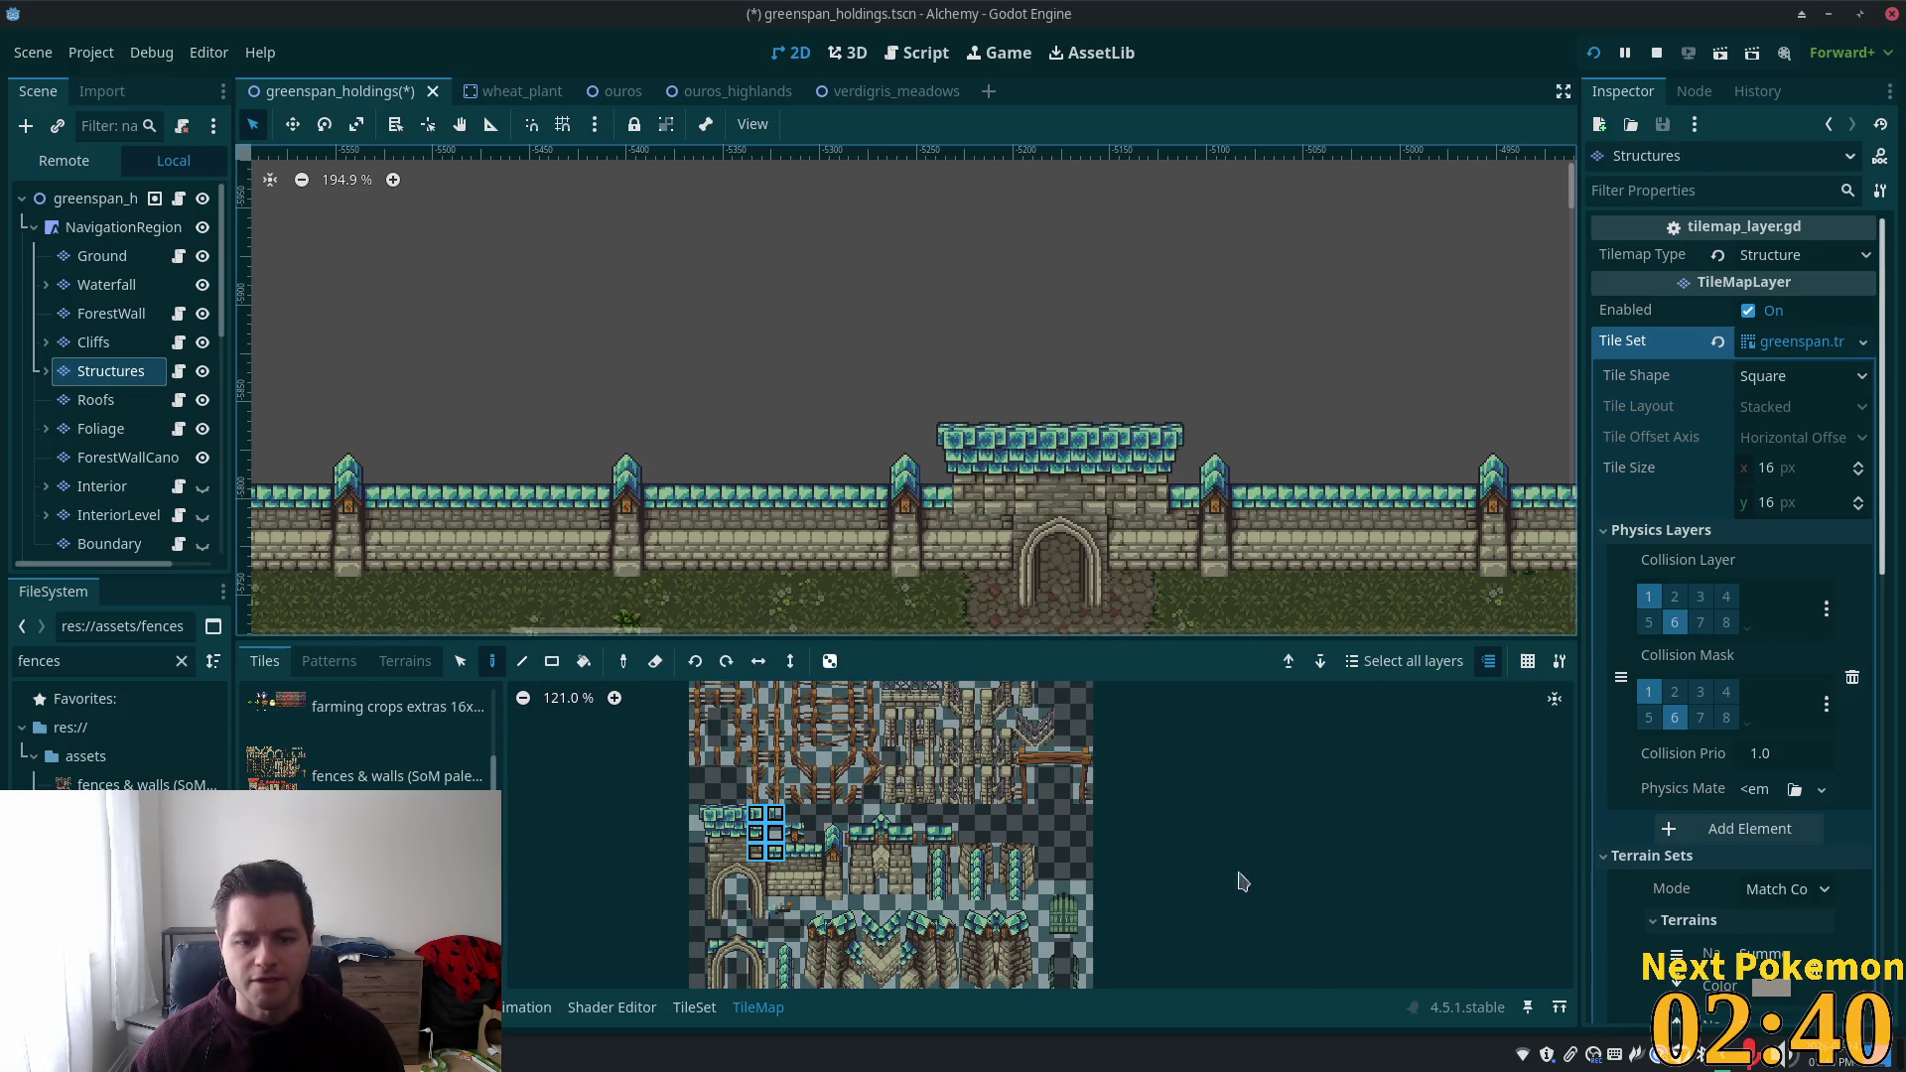
click(717, 851)
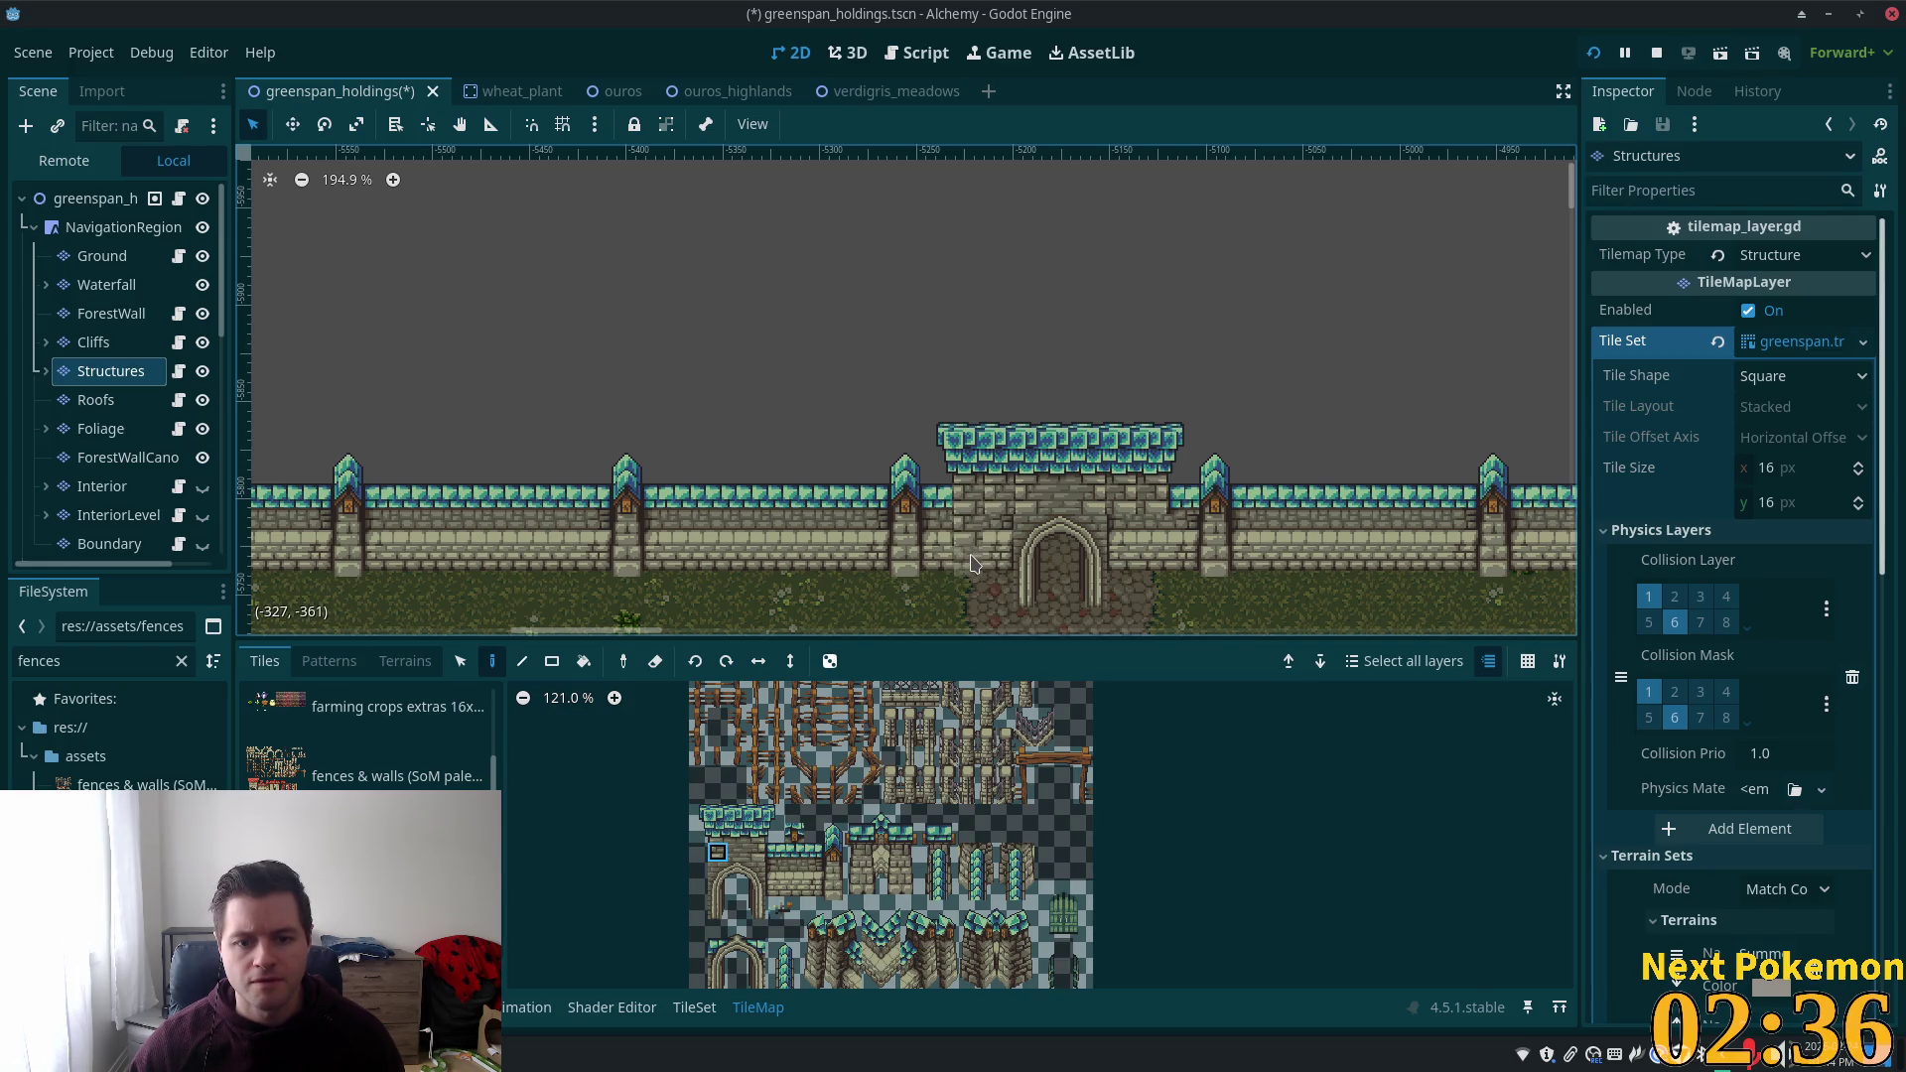
key(alt+Tab)
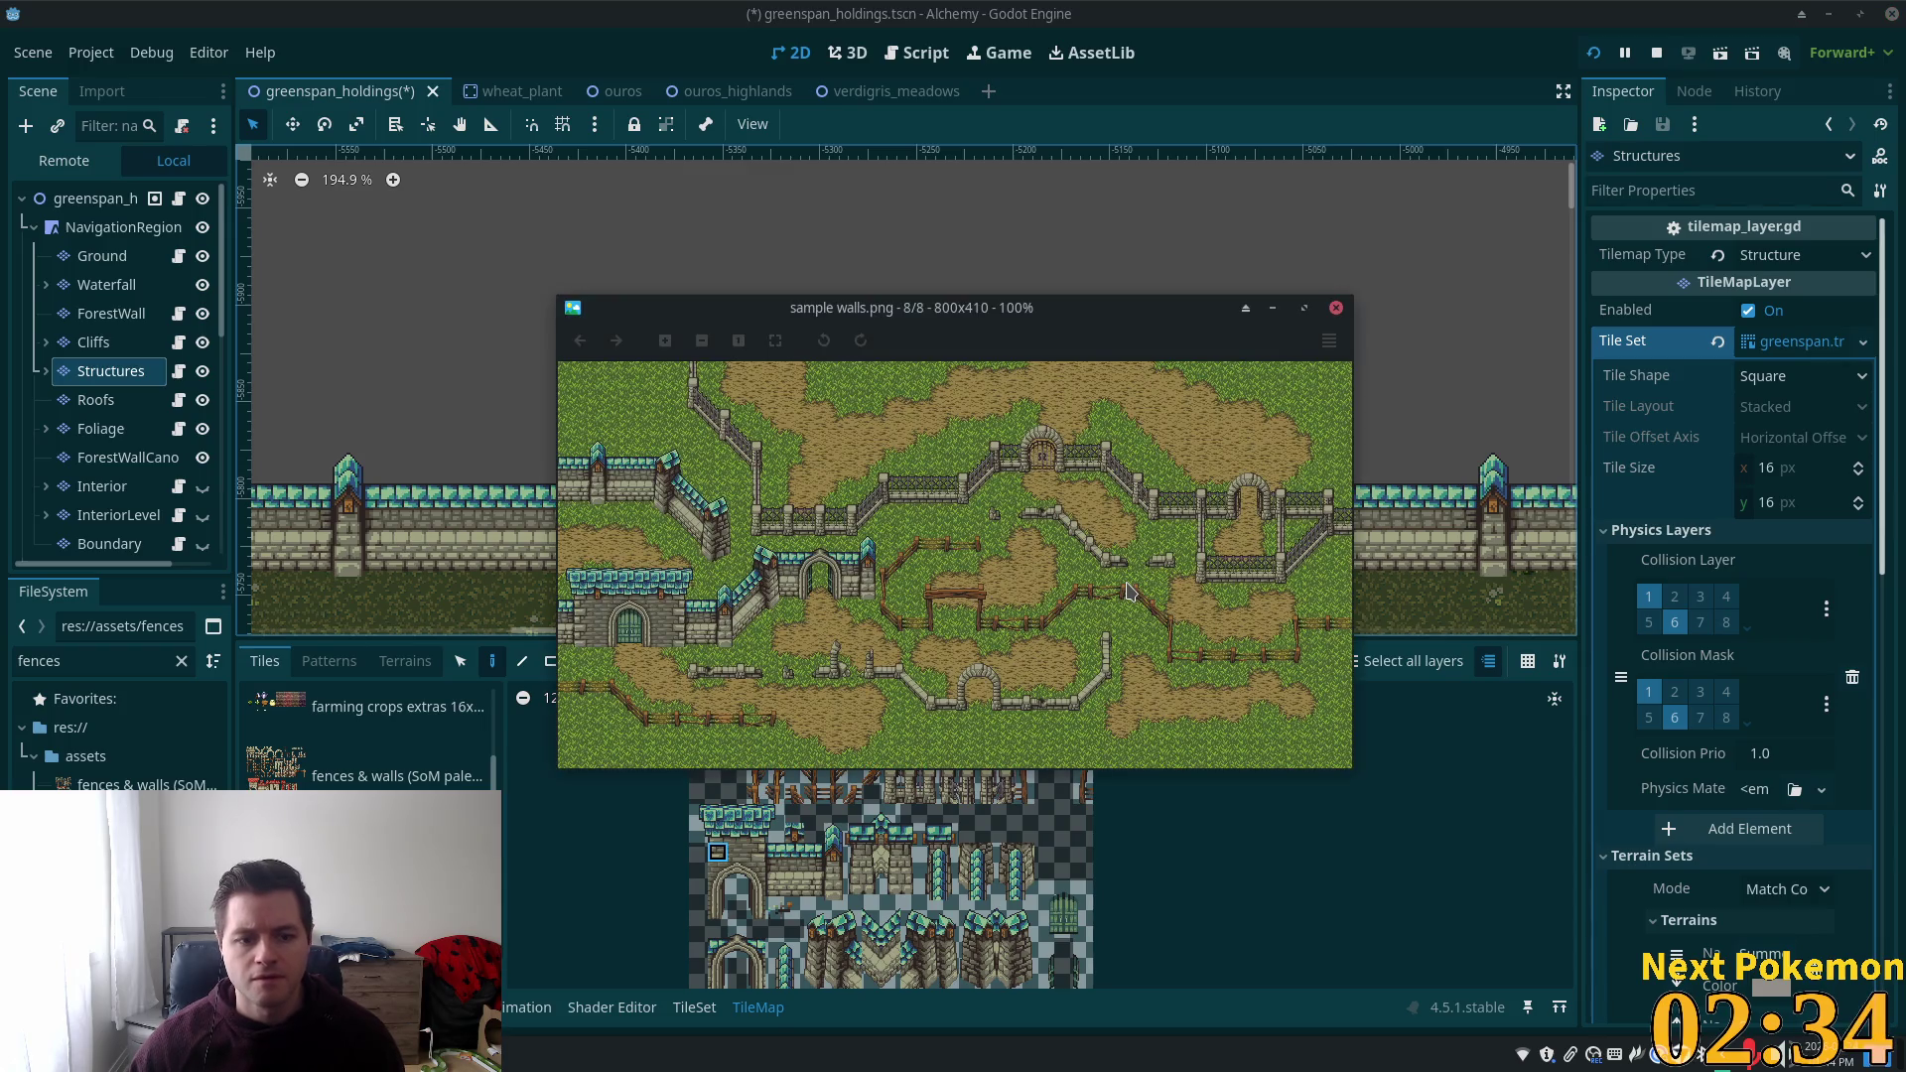
key(alt+Tab)
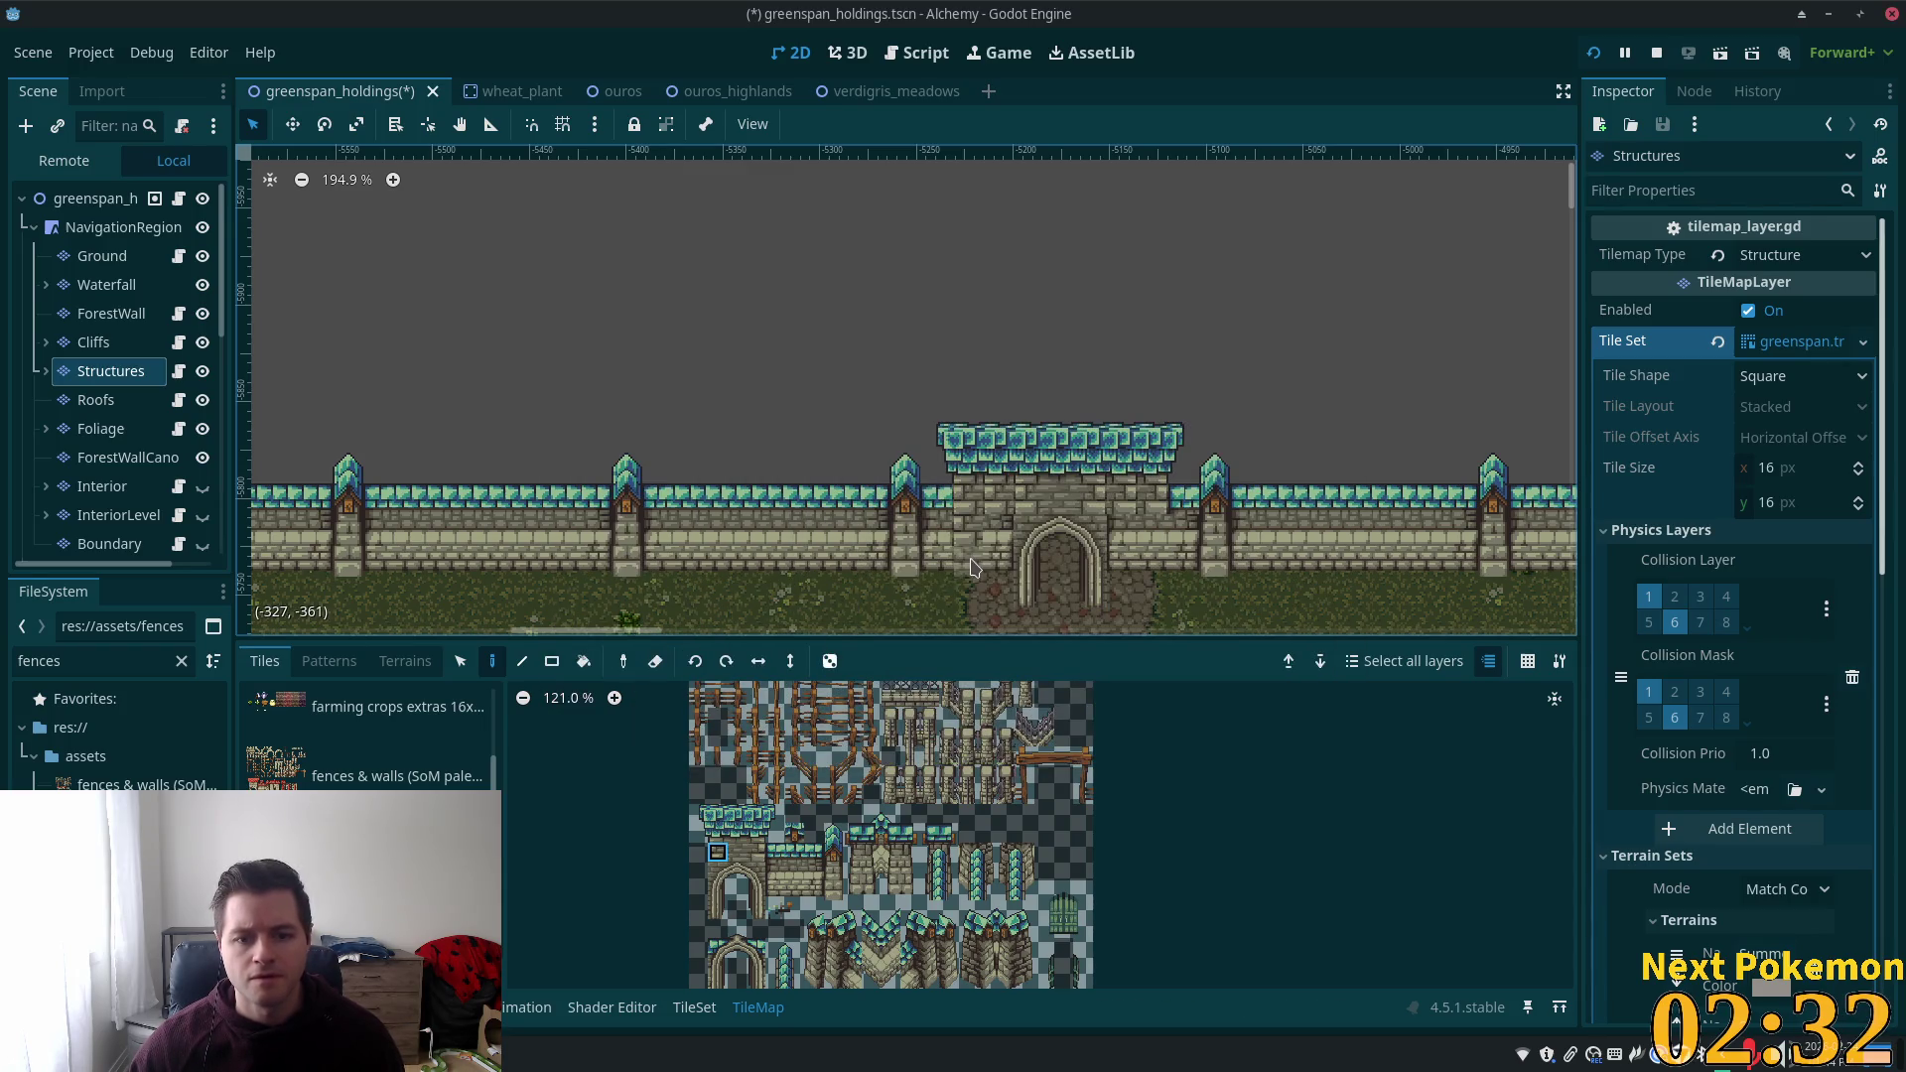
scroll(1161, 596, up, 5)
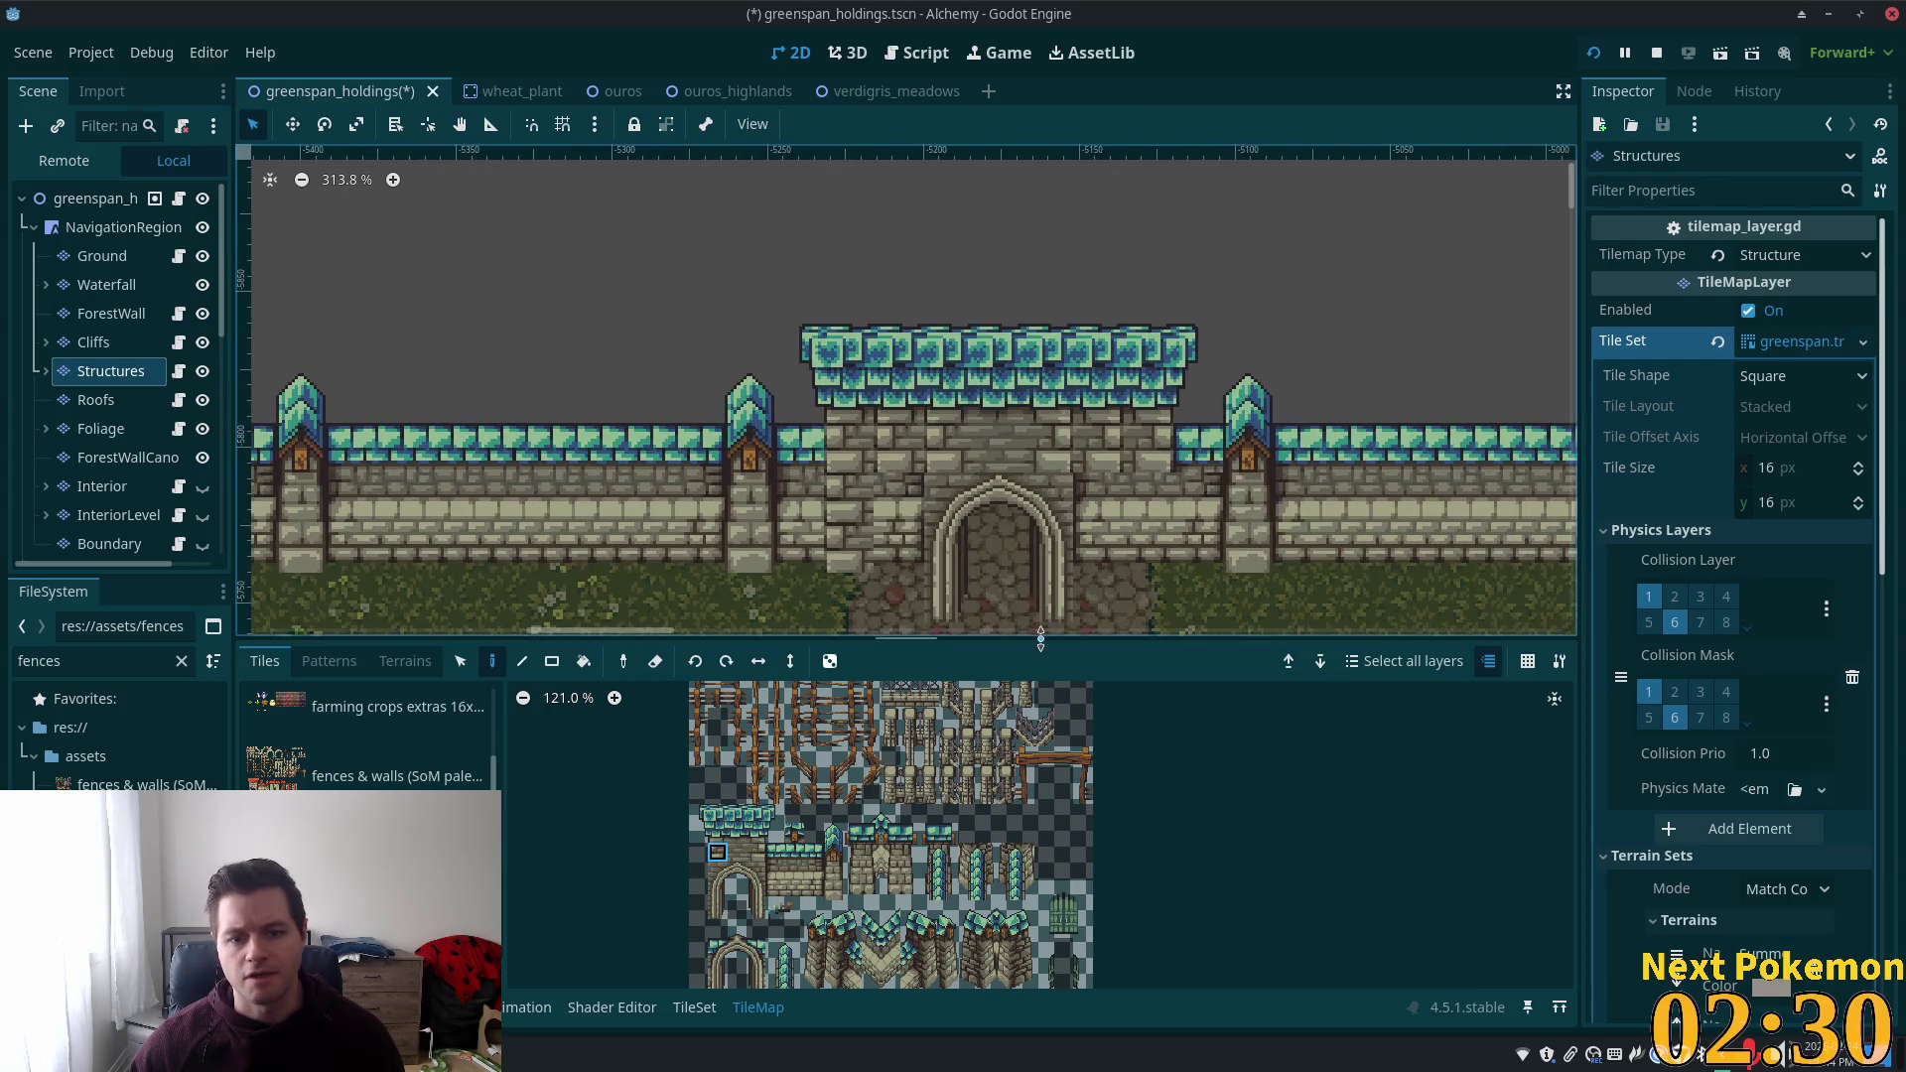
Try different atlas tiles while comparing against the sample walls reference image.
click(460, 660)
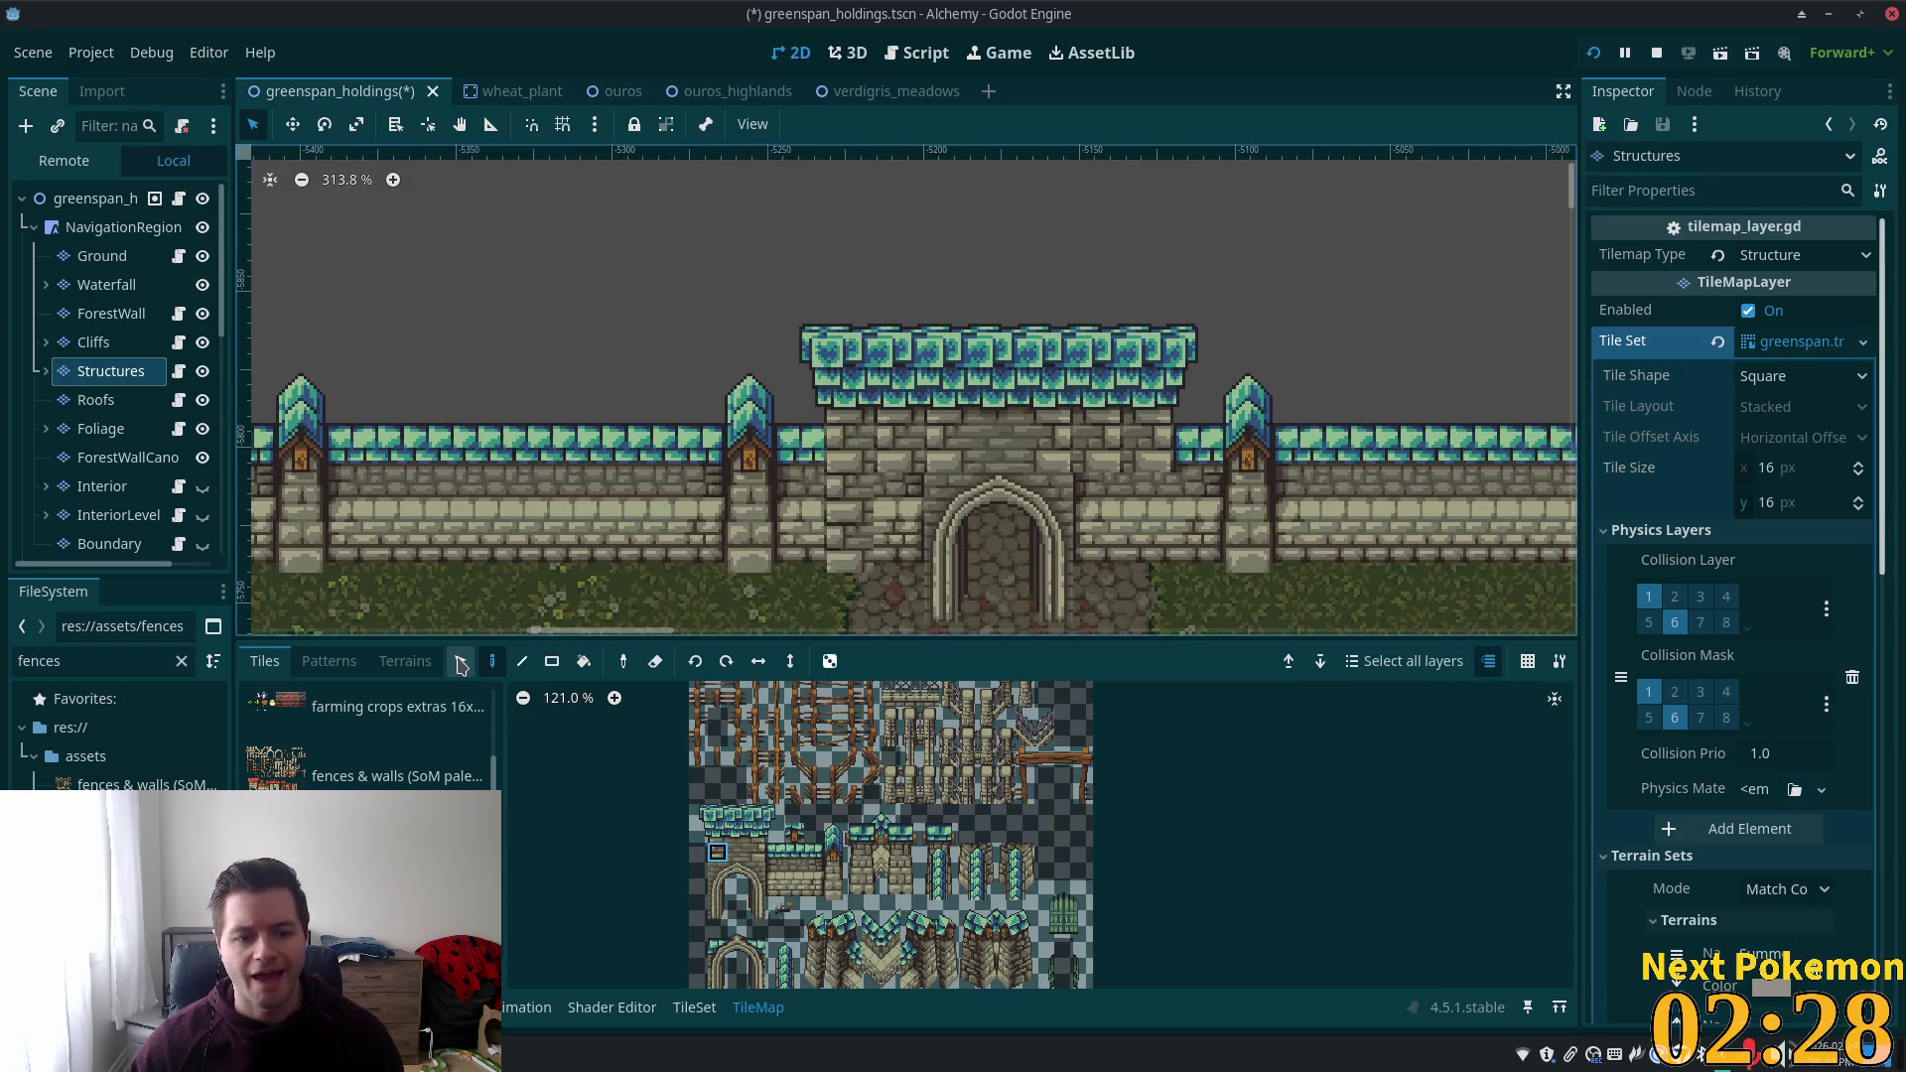
click(737, 852)
click(492, 660)
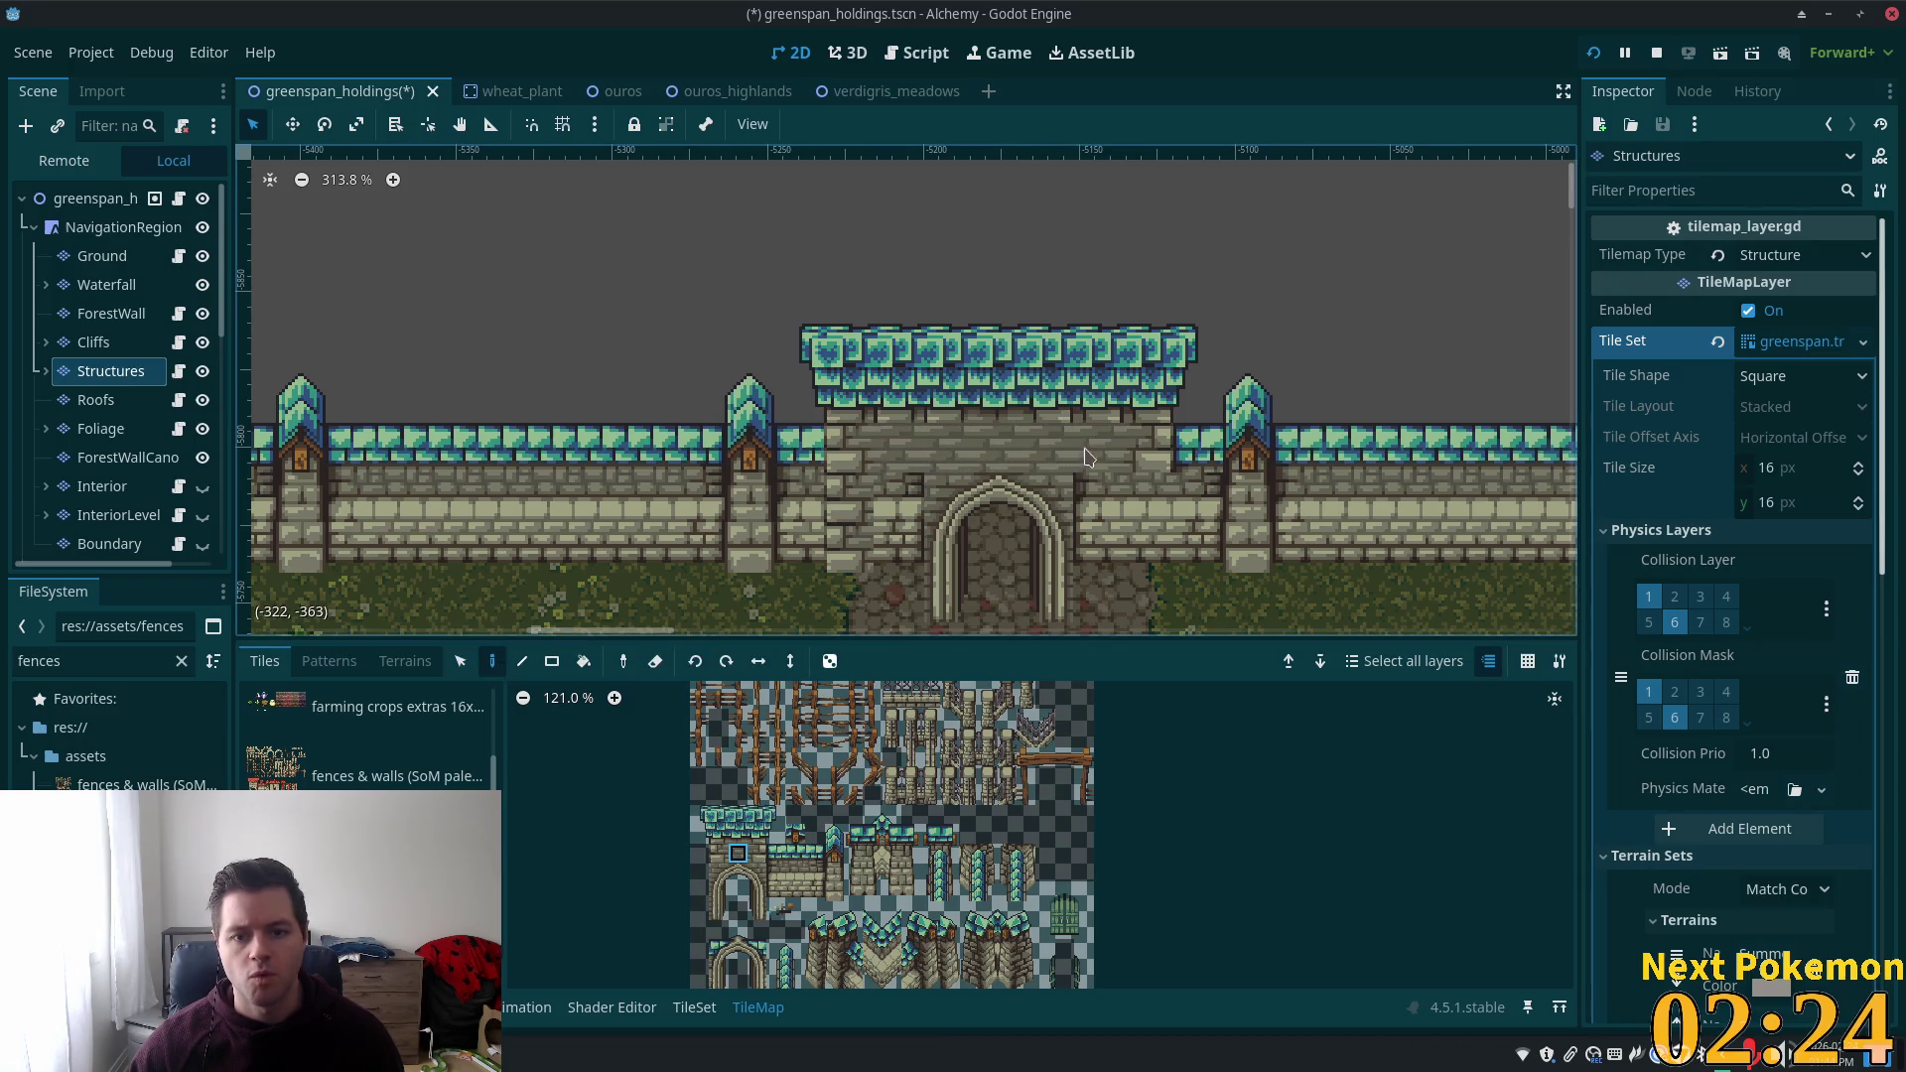
key(alt+Tab)
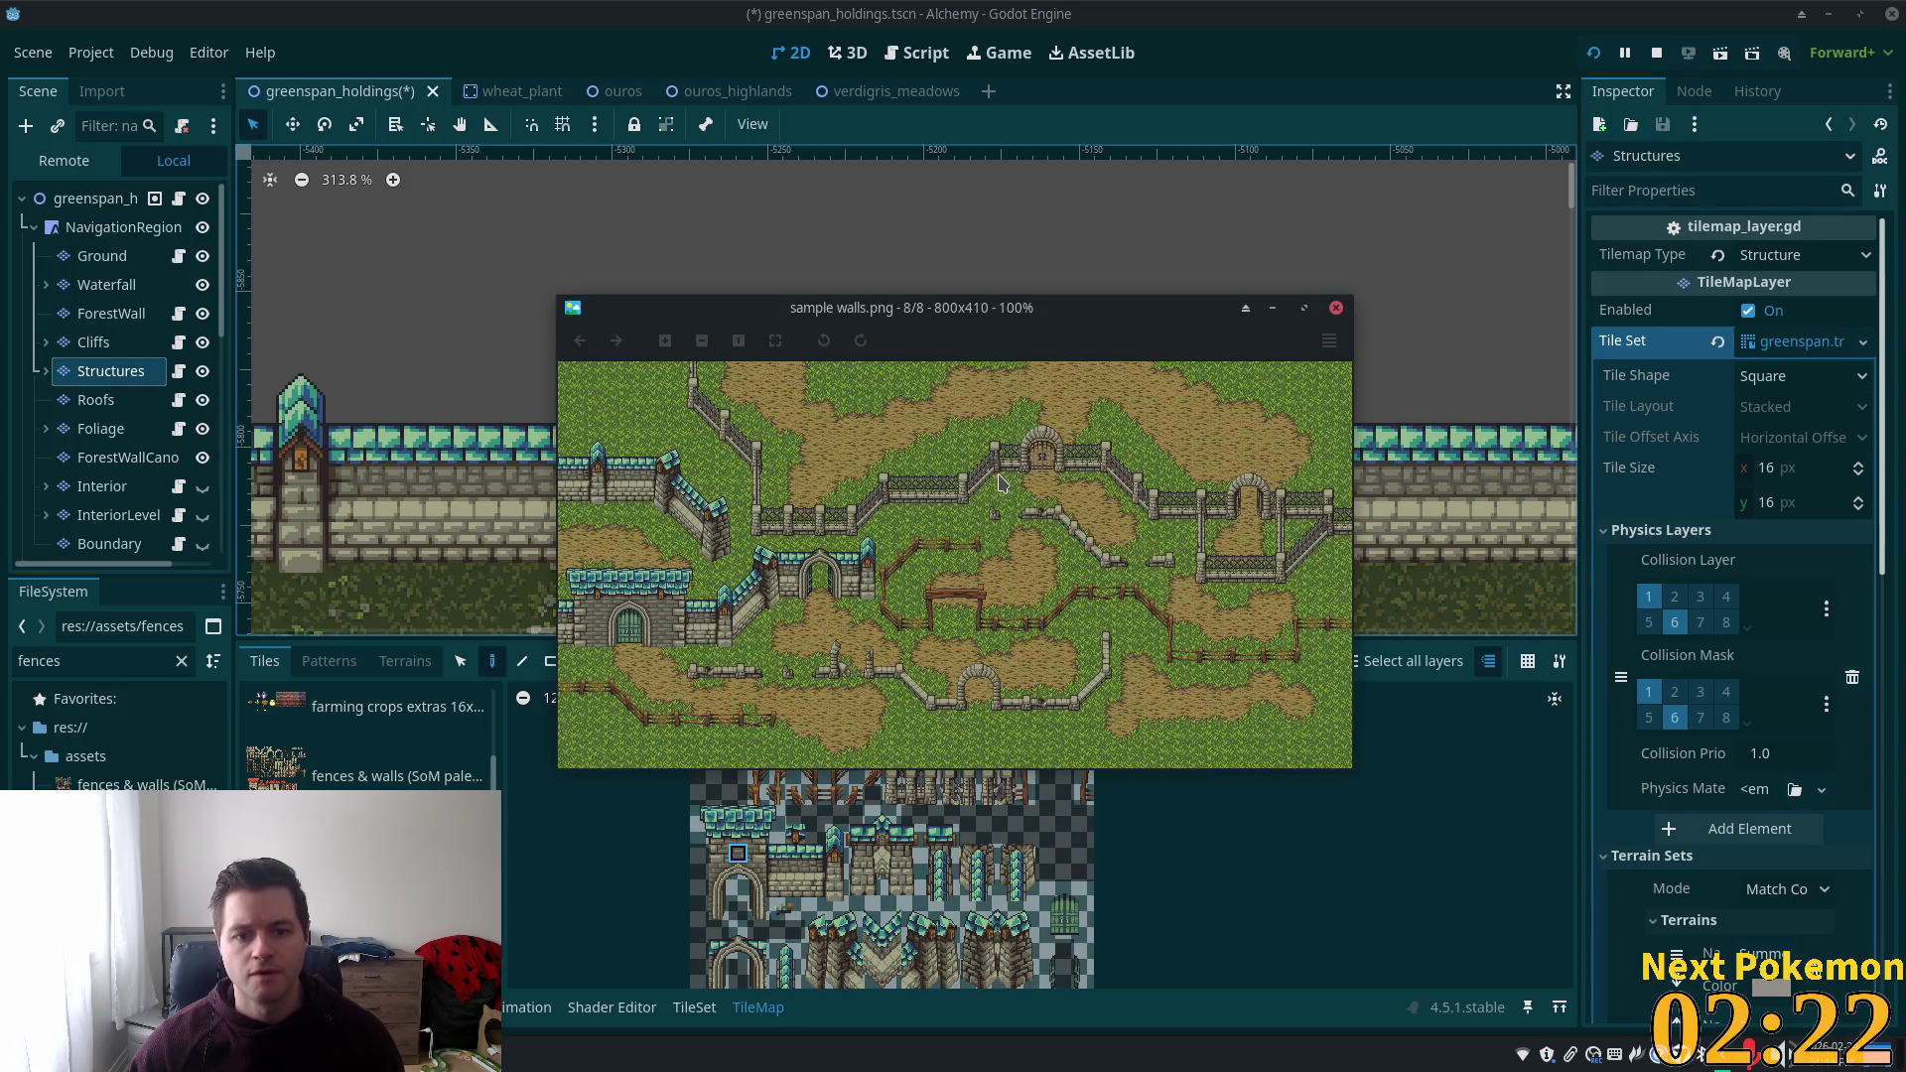
key(alt+Tab)
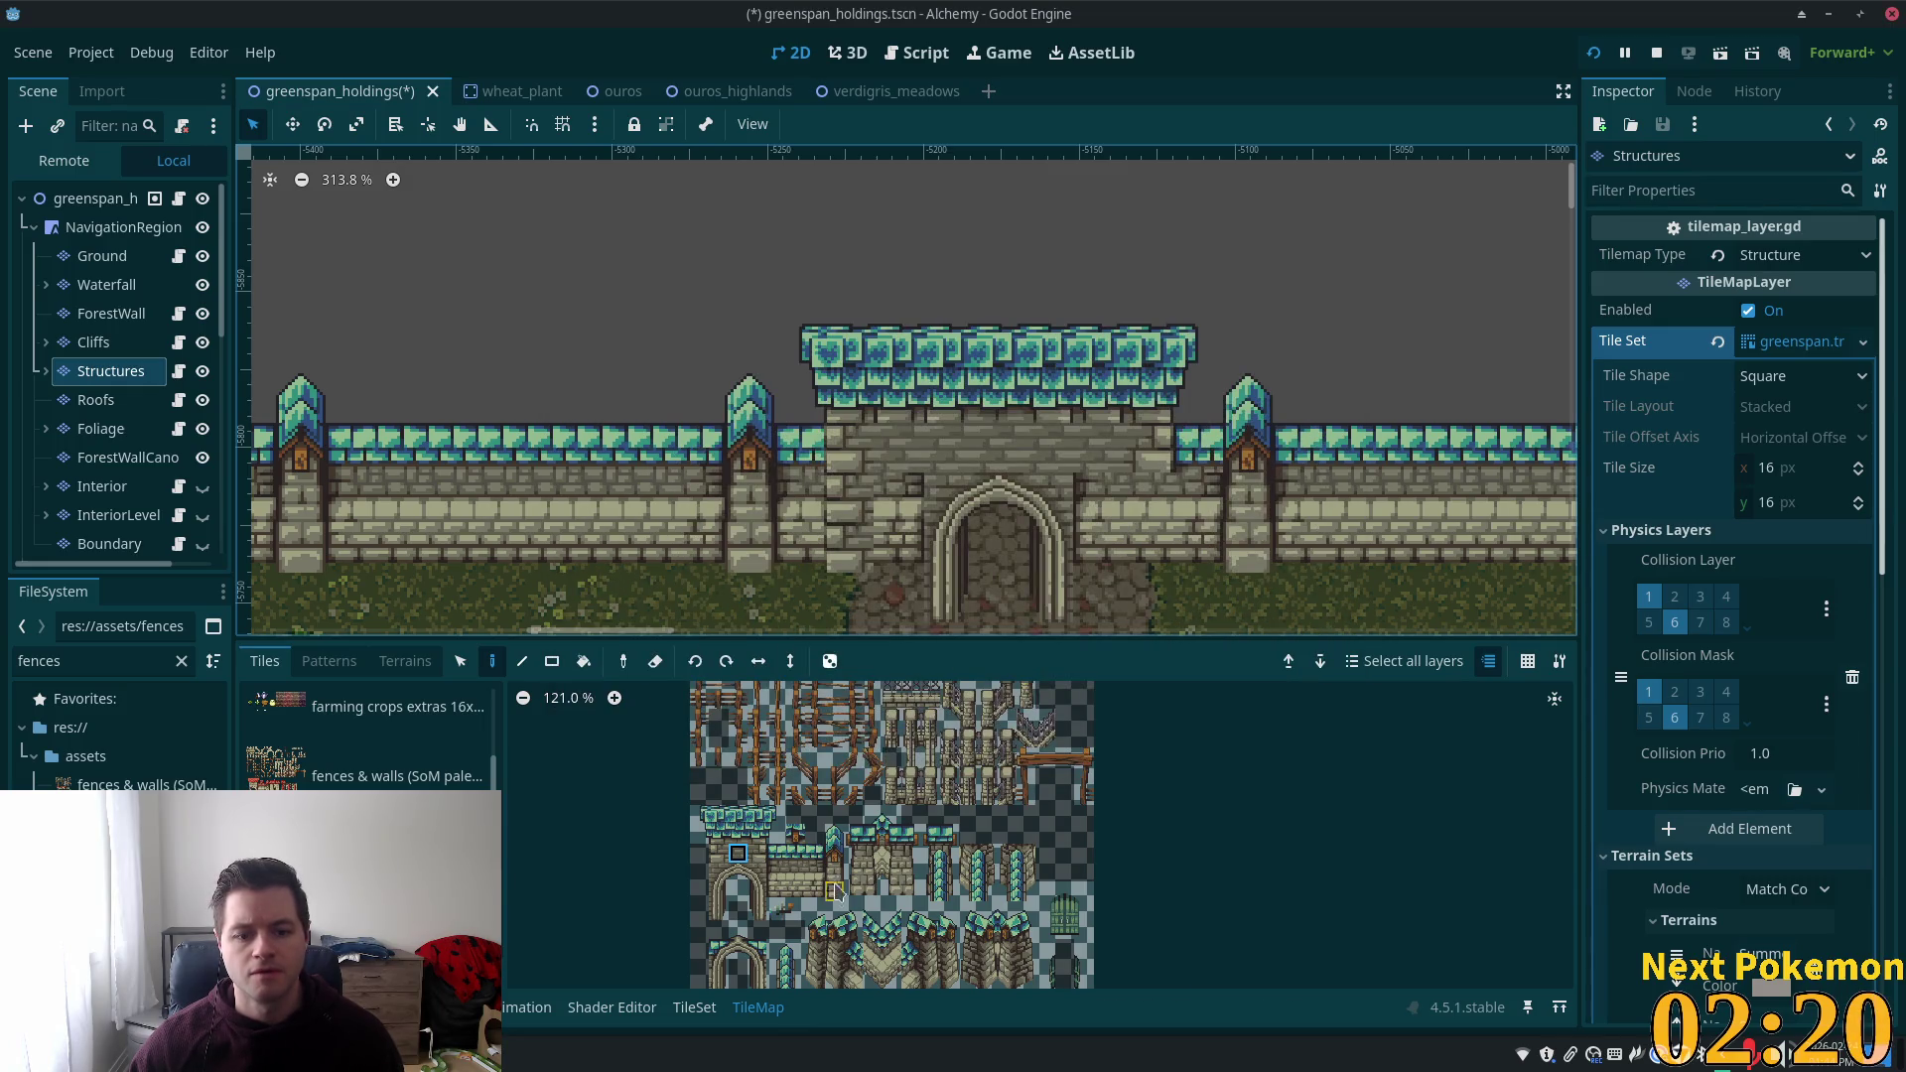
Place lantern tiles on the left and right sides of the gatehouse.
click(795, 832)
key(alt+Tab)
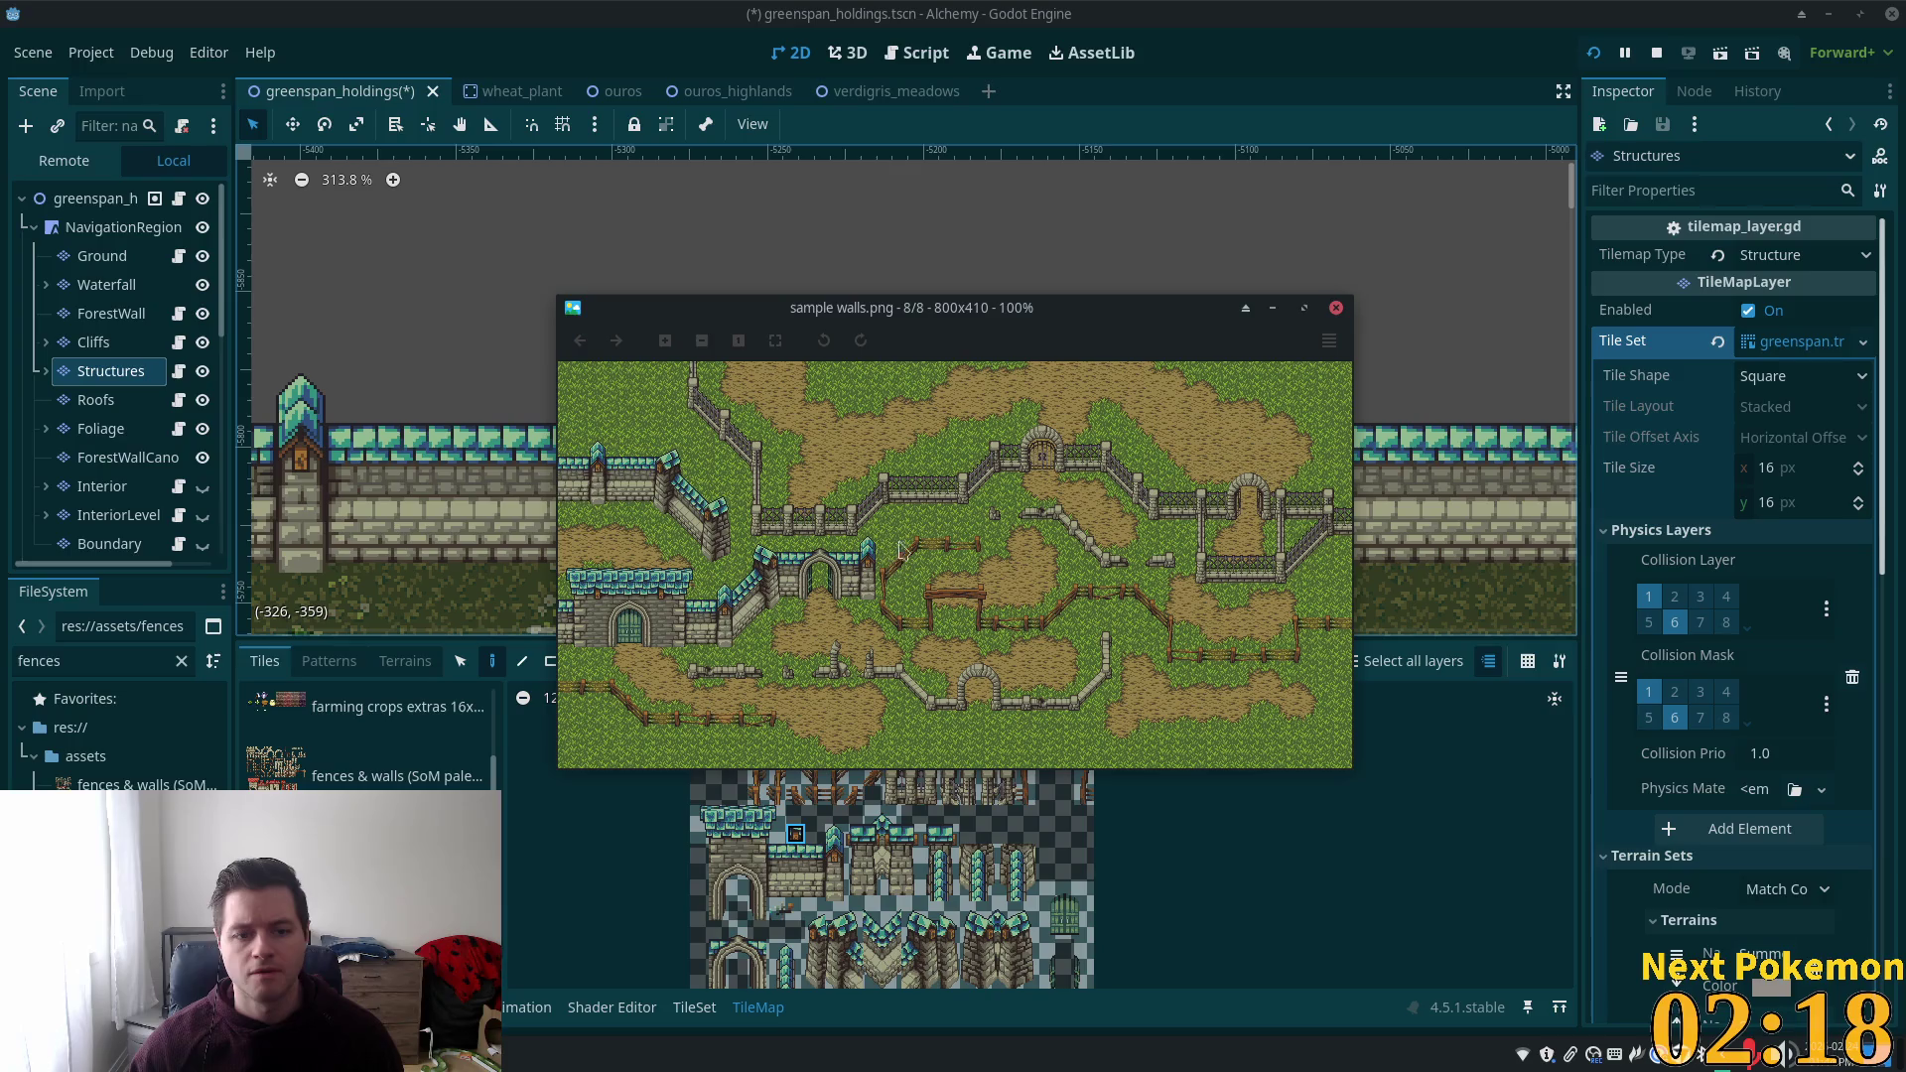
key(alt+Tab)
click(898, 392)
click(1102, 402)
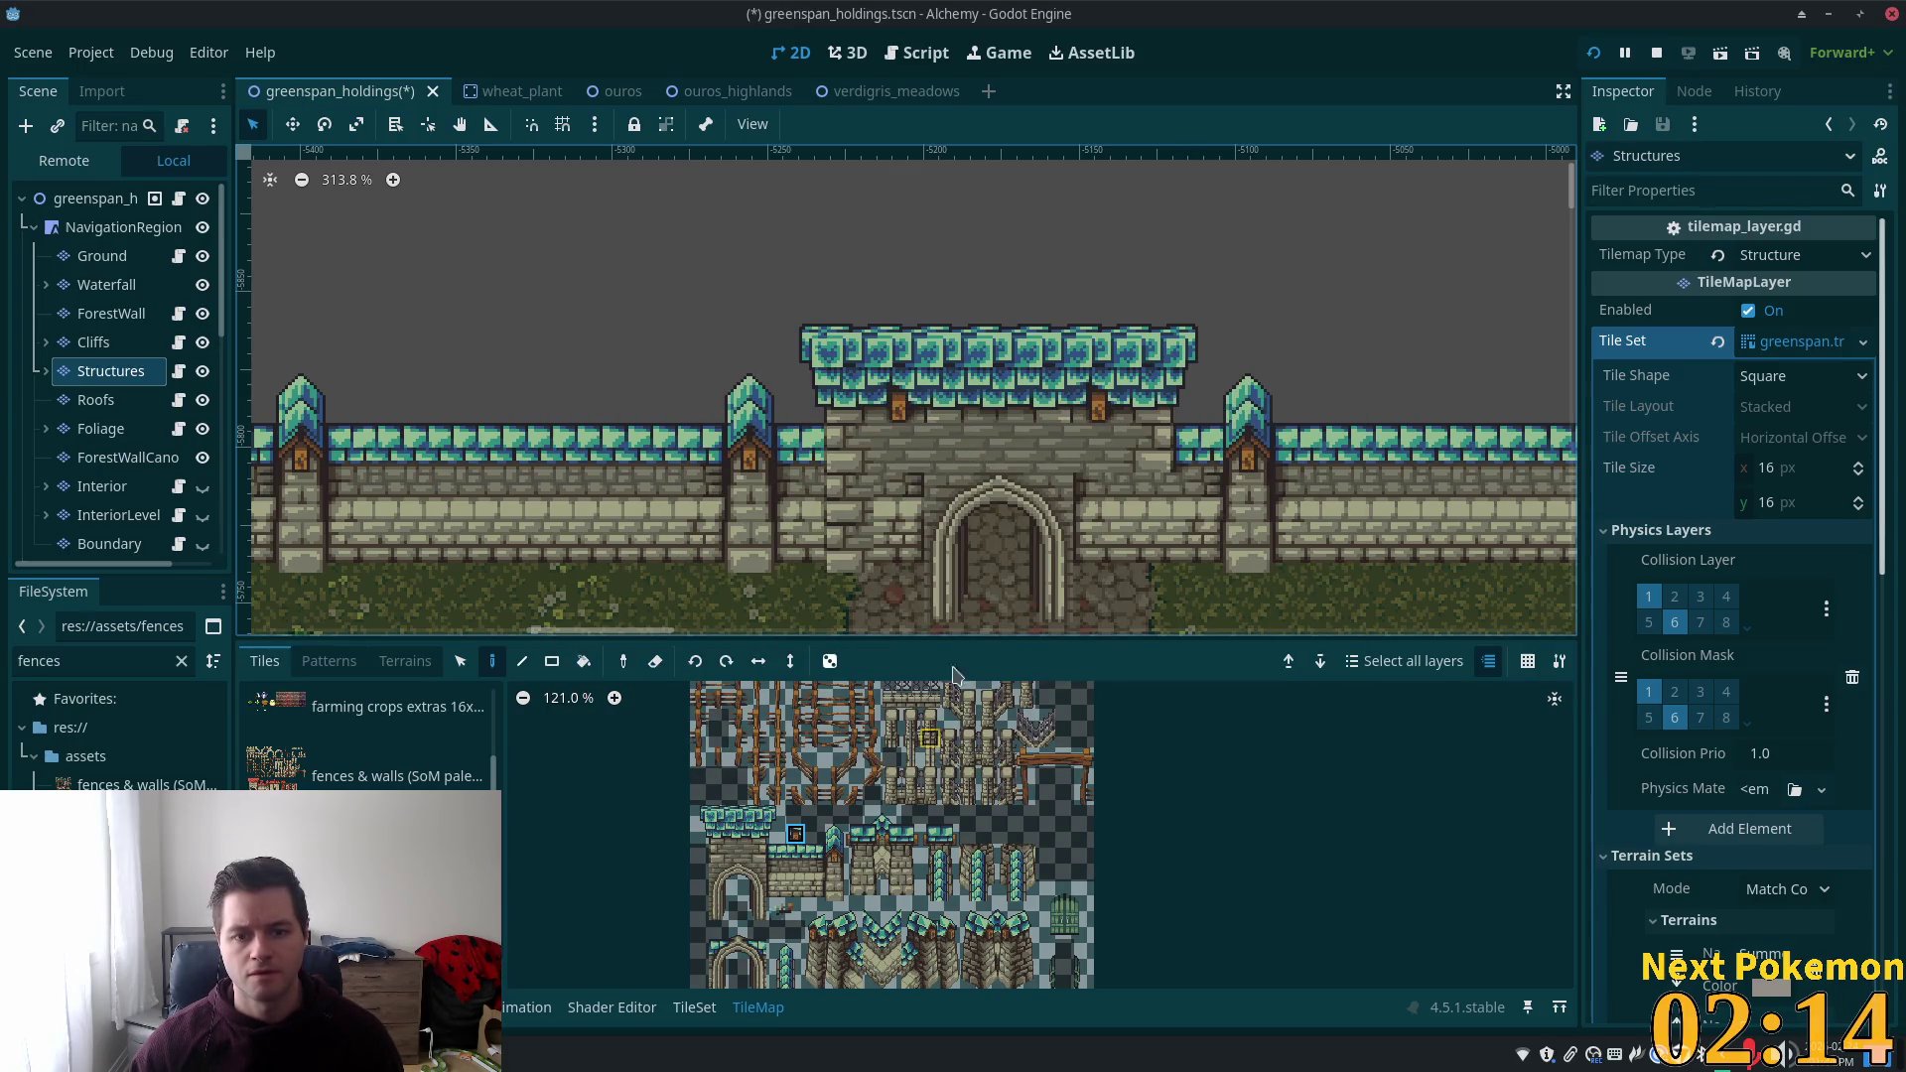
Pick roof and stone wall tiles from the atlas, checking the reference image.
click(795, 854)
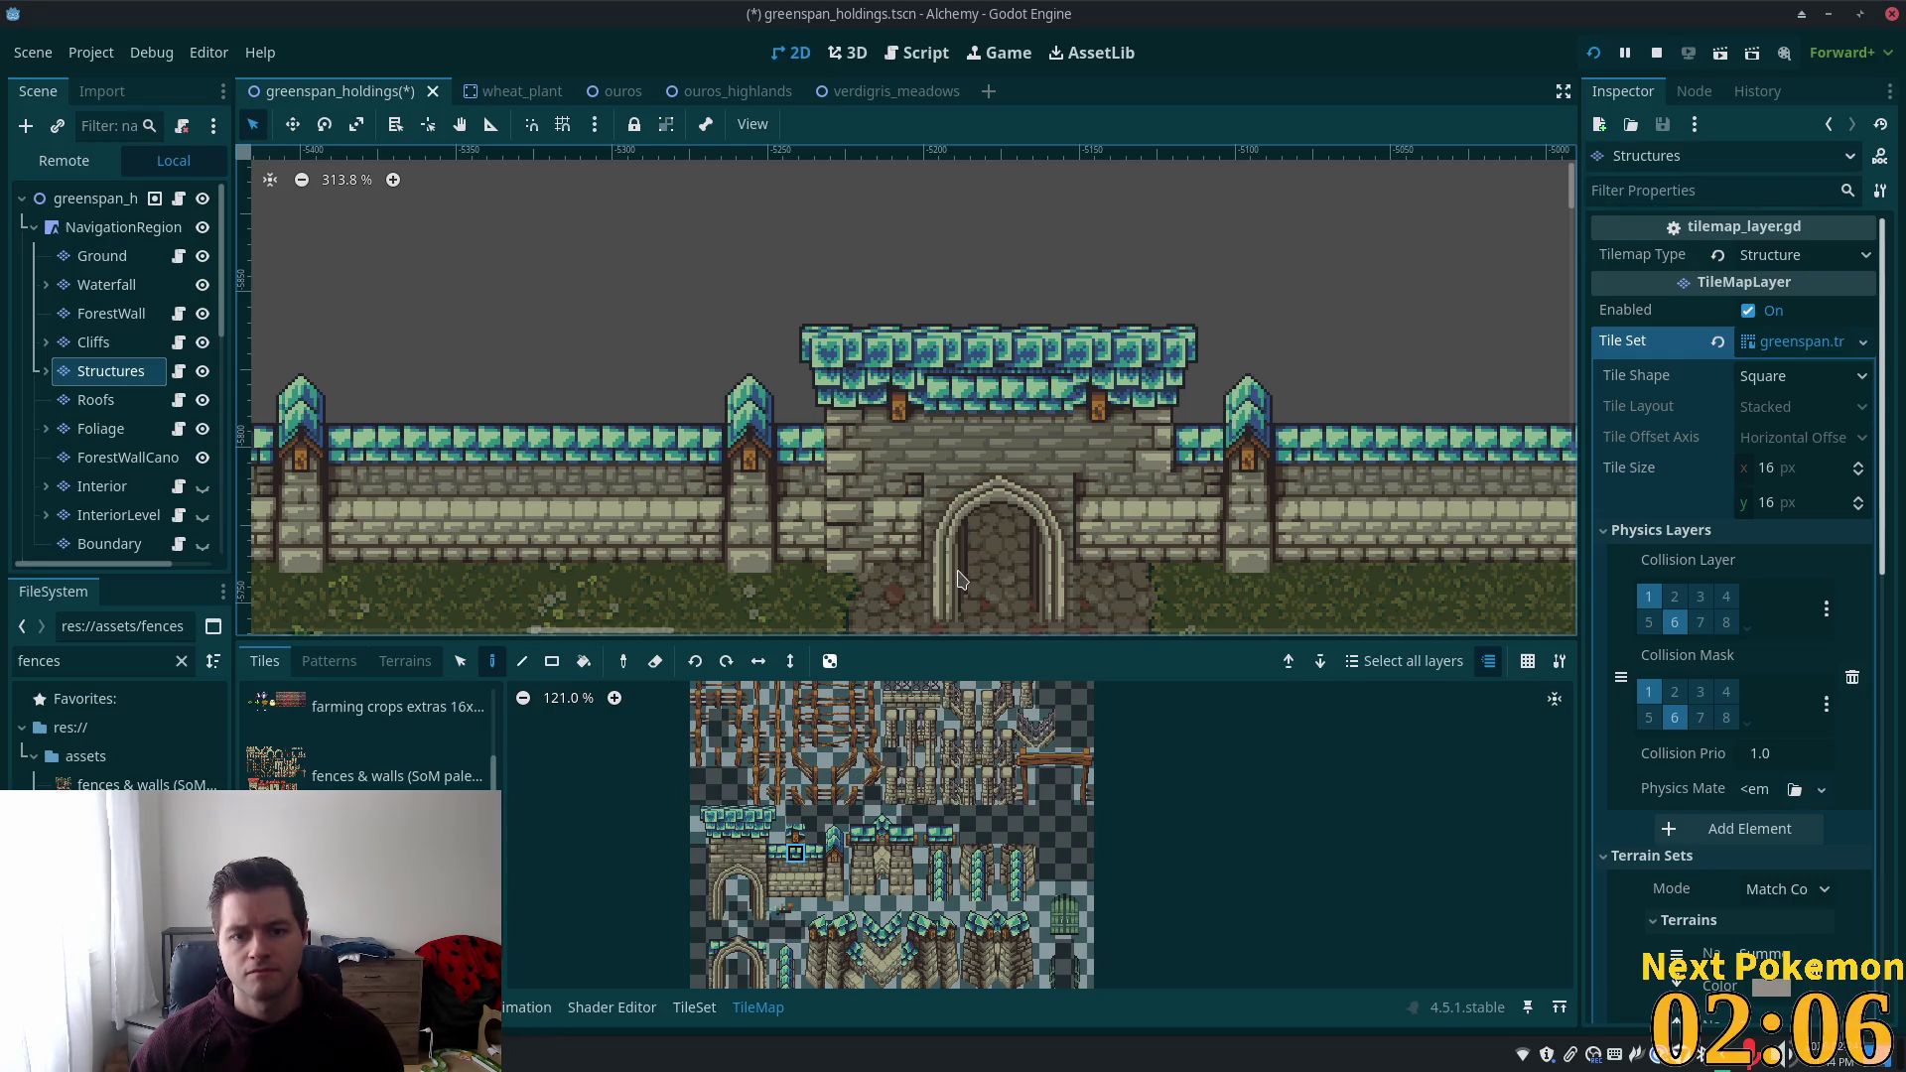
key(alt+Tab)
key(alt+Tab)
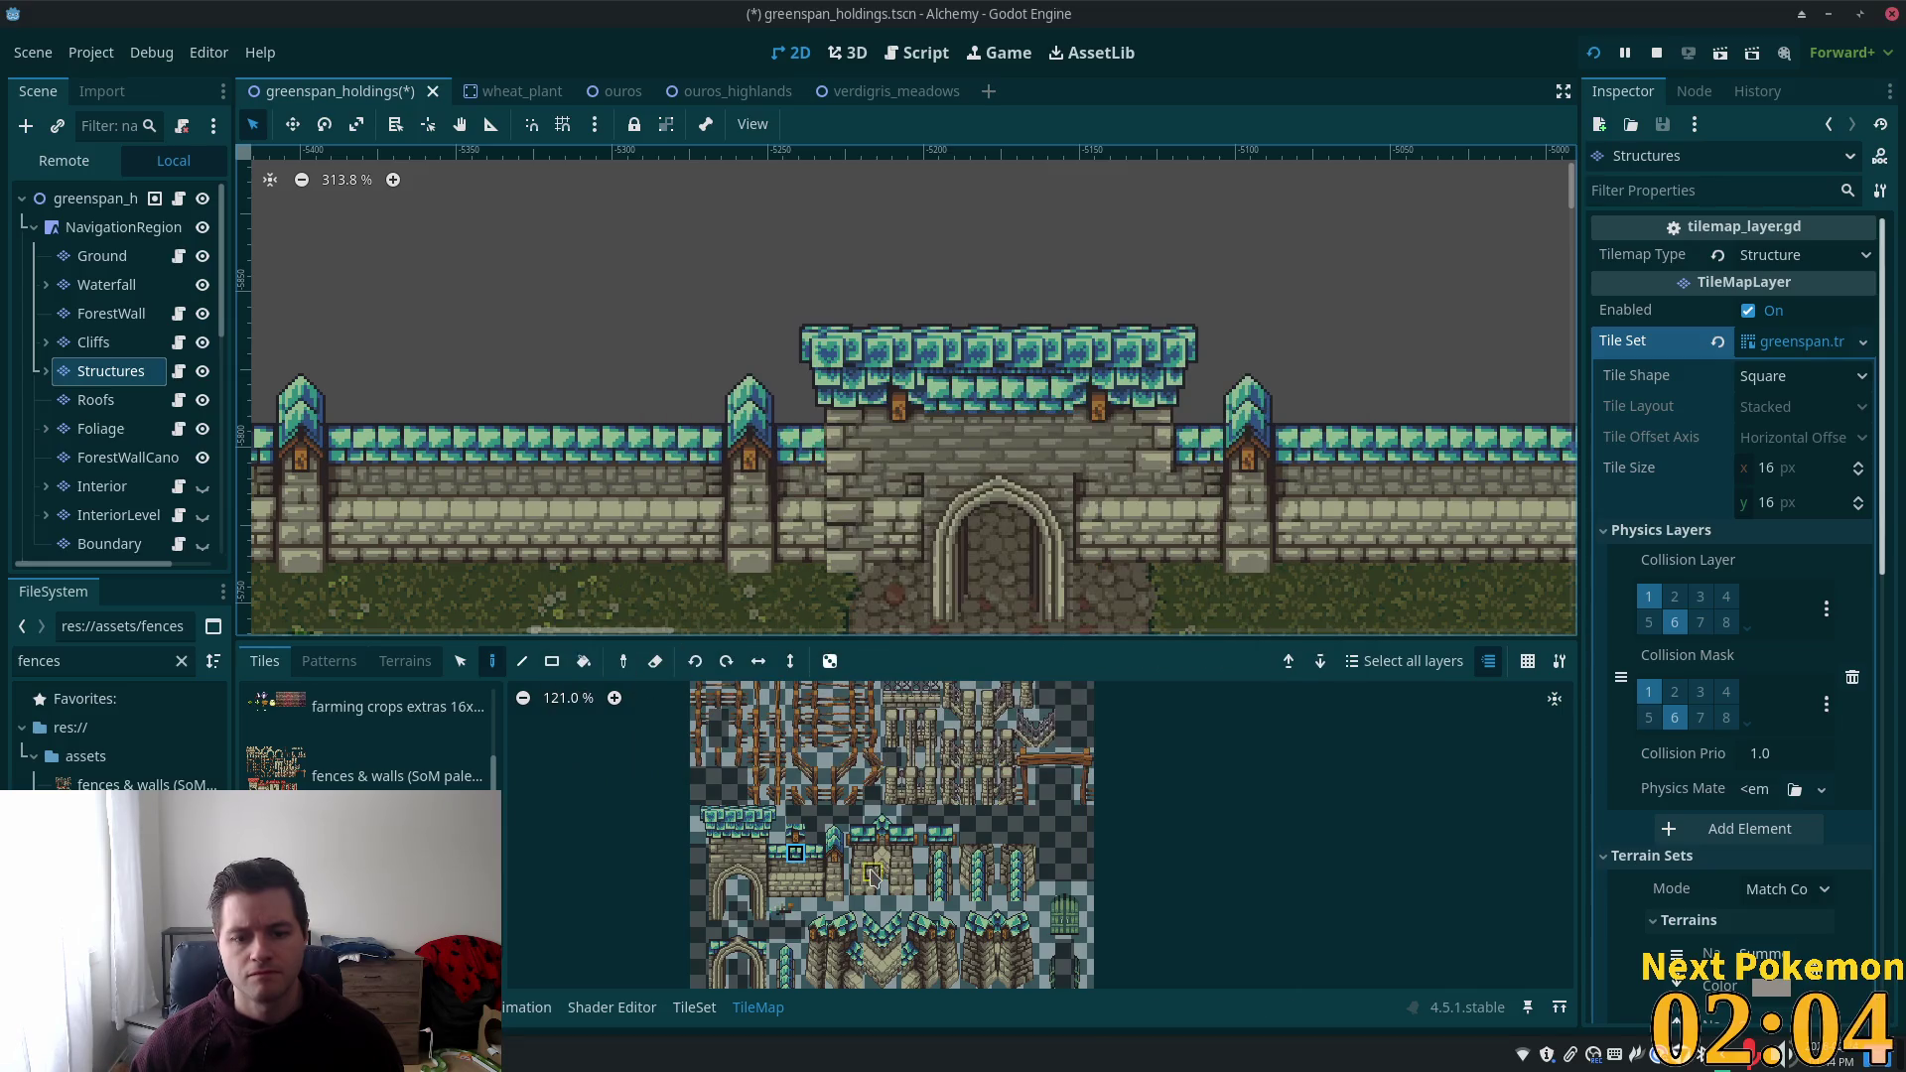
scroll(878, 880, up, 2)
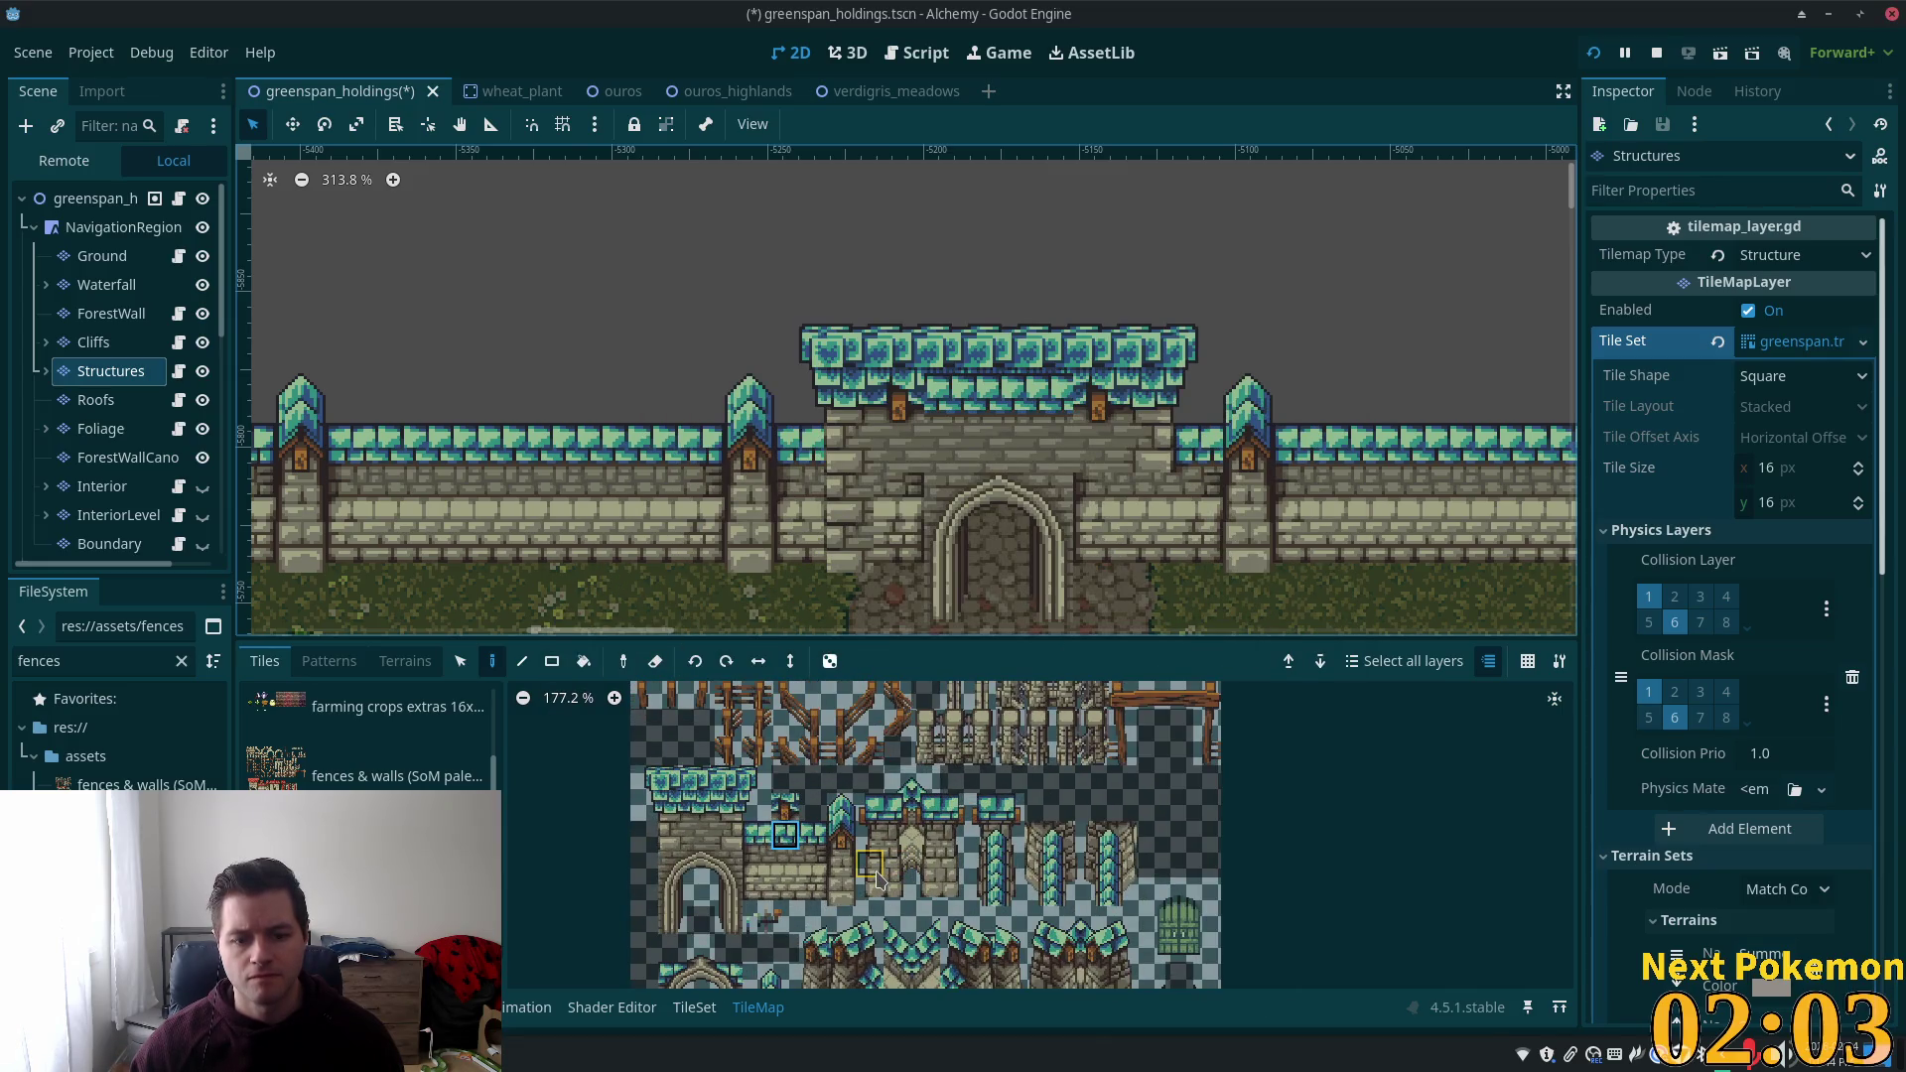
click(697, 810)
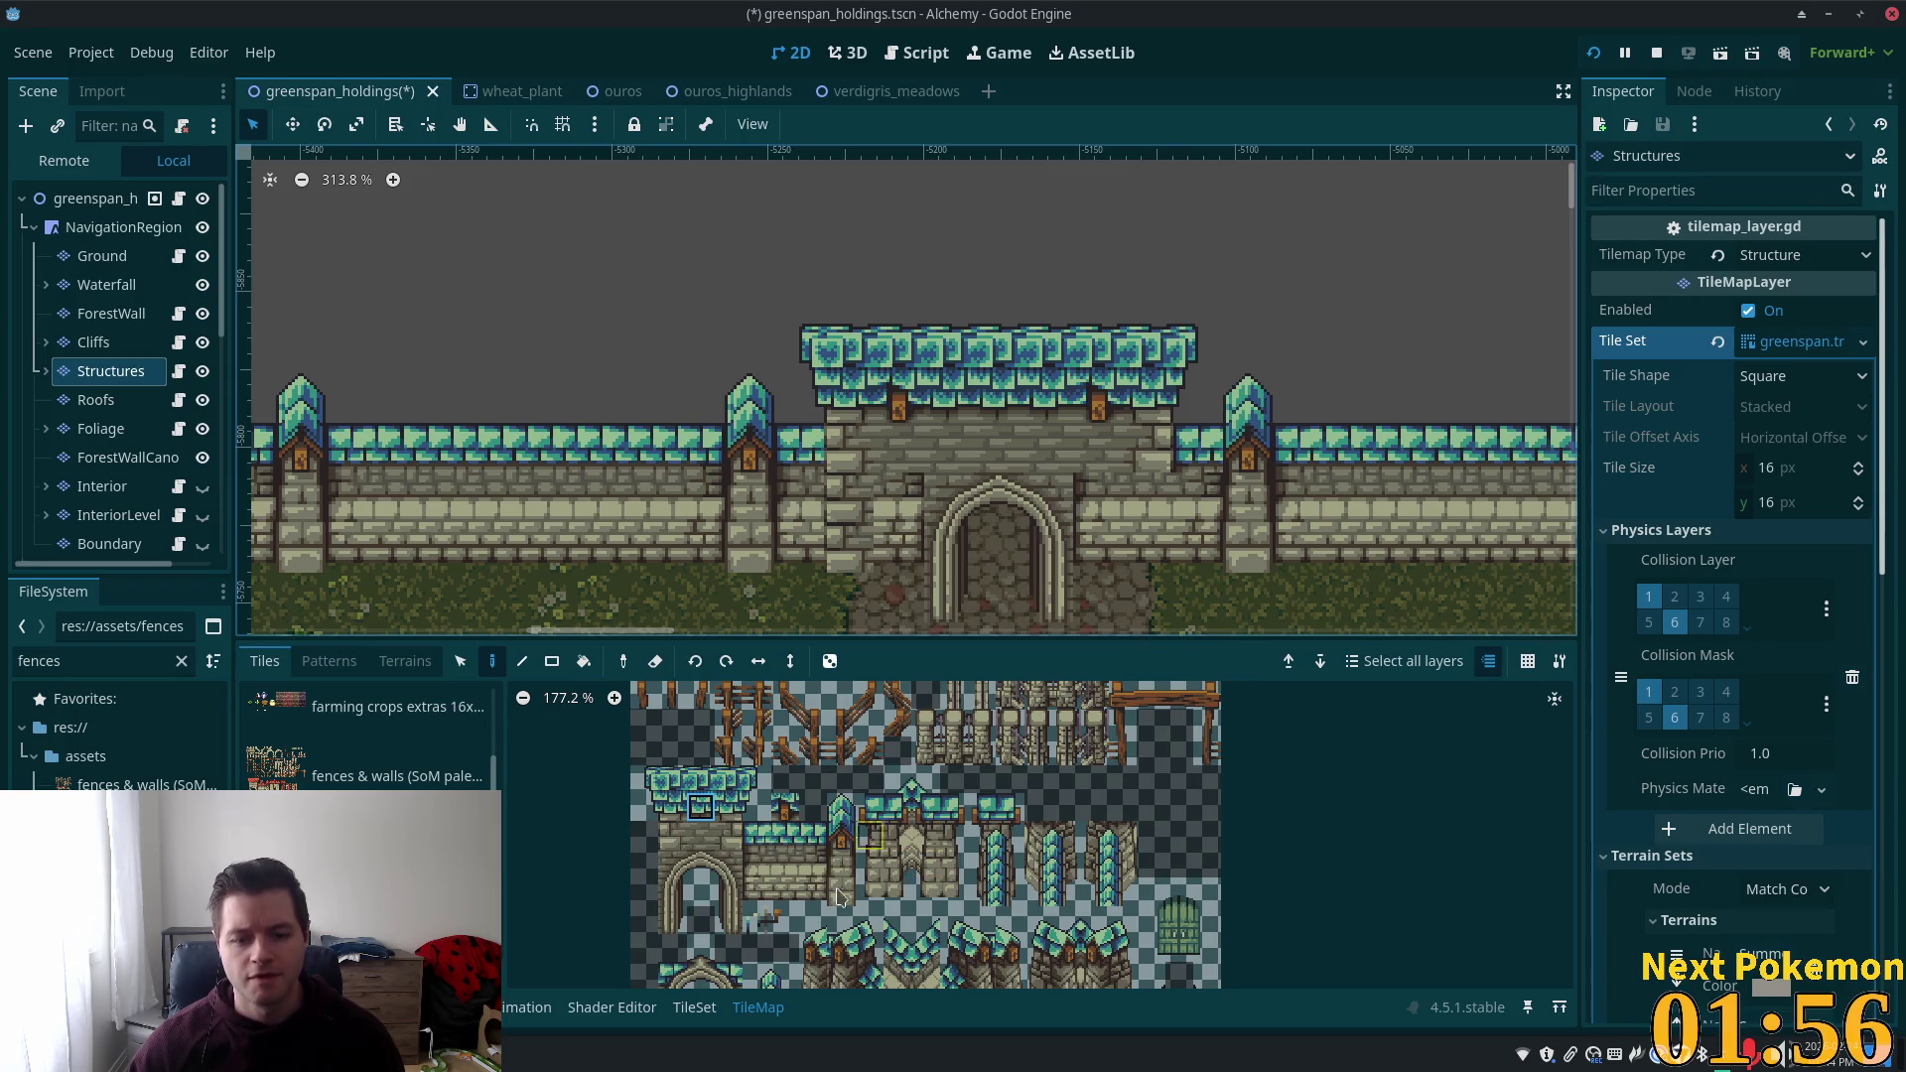
click(728, 836)
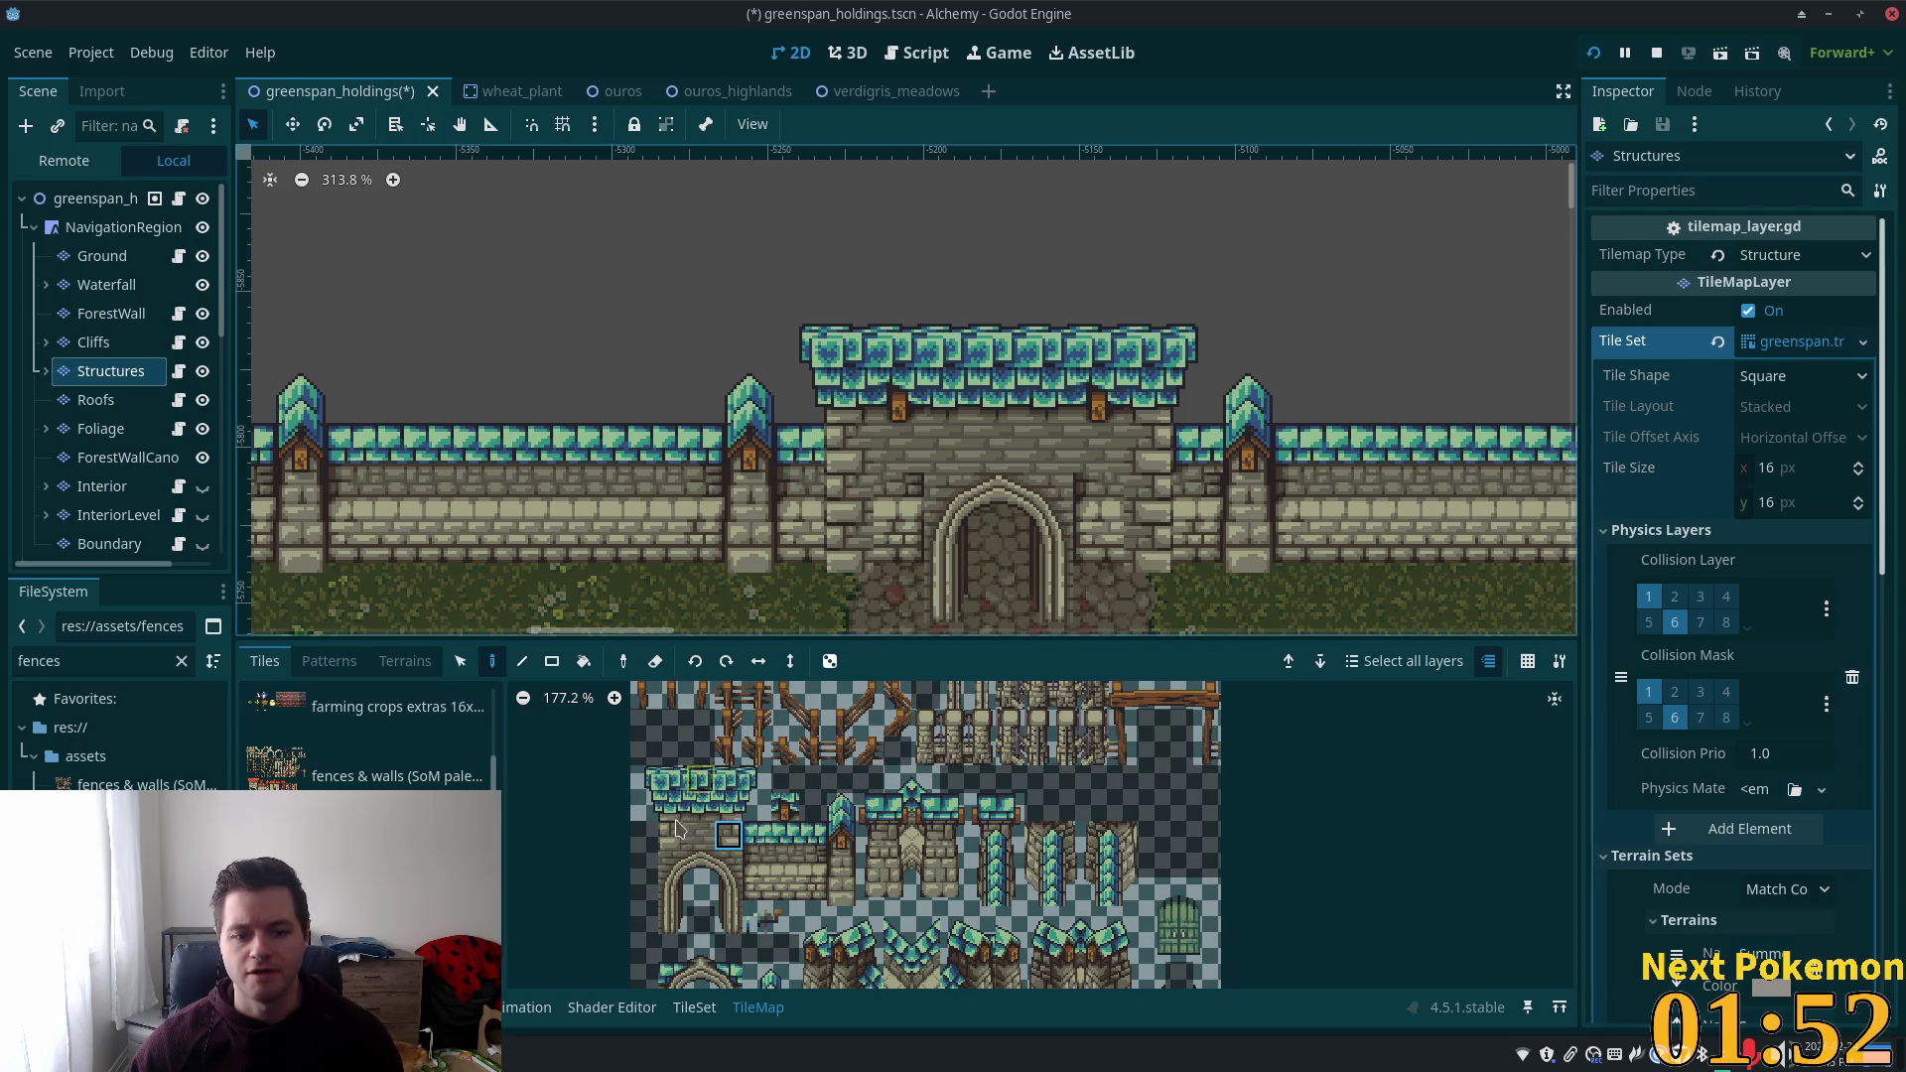
click(702, 847)
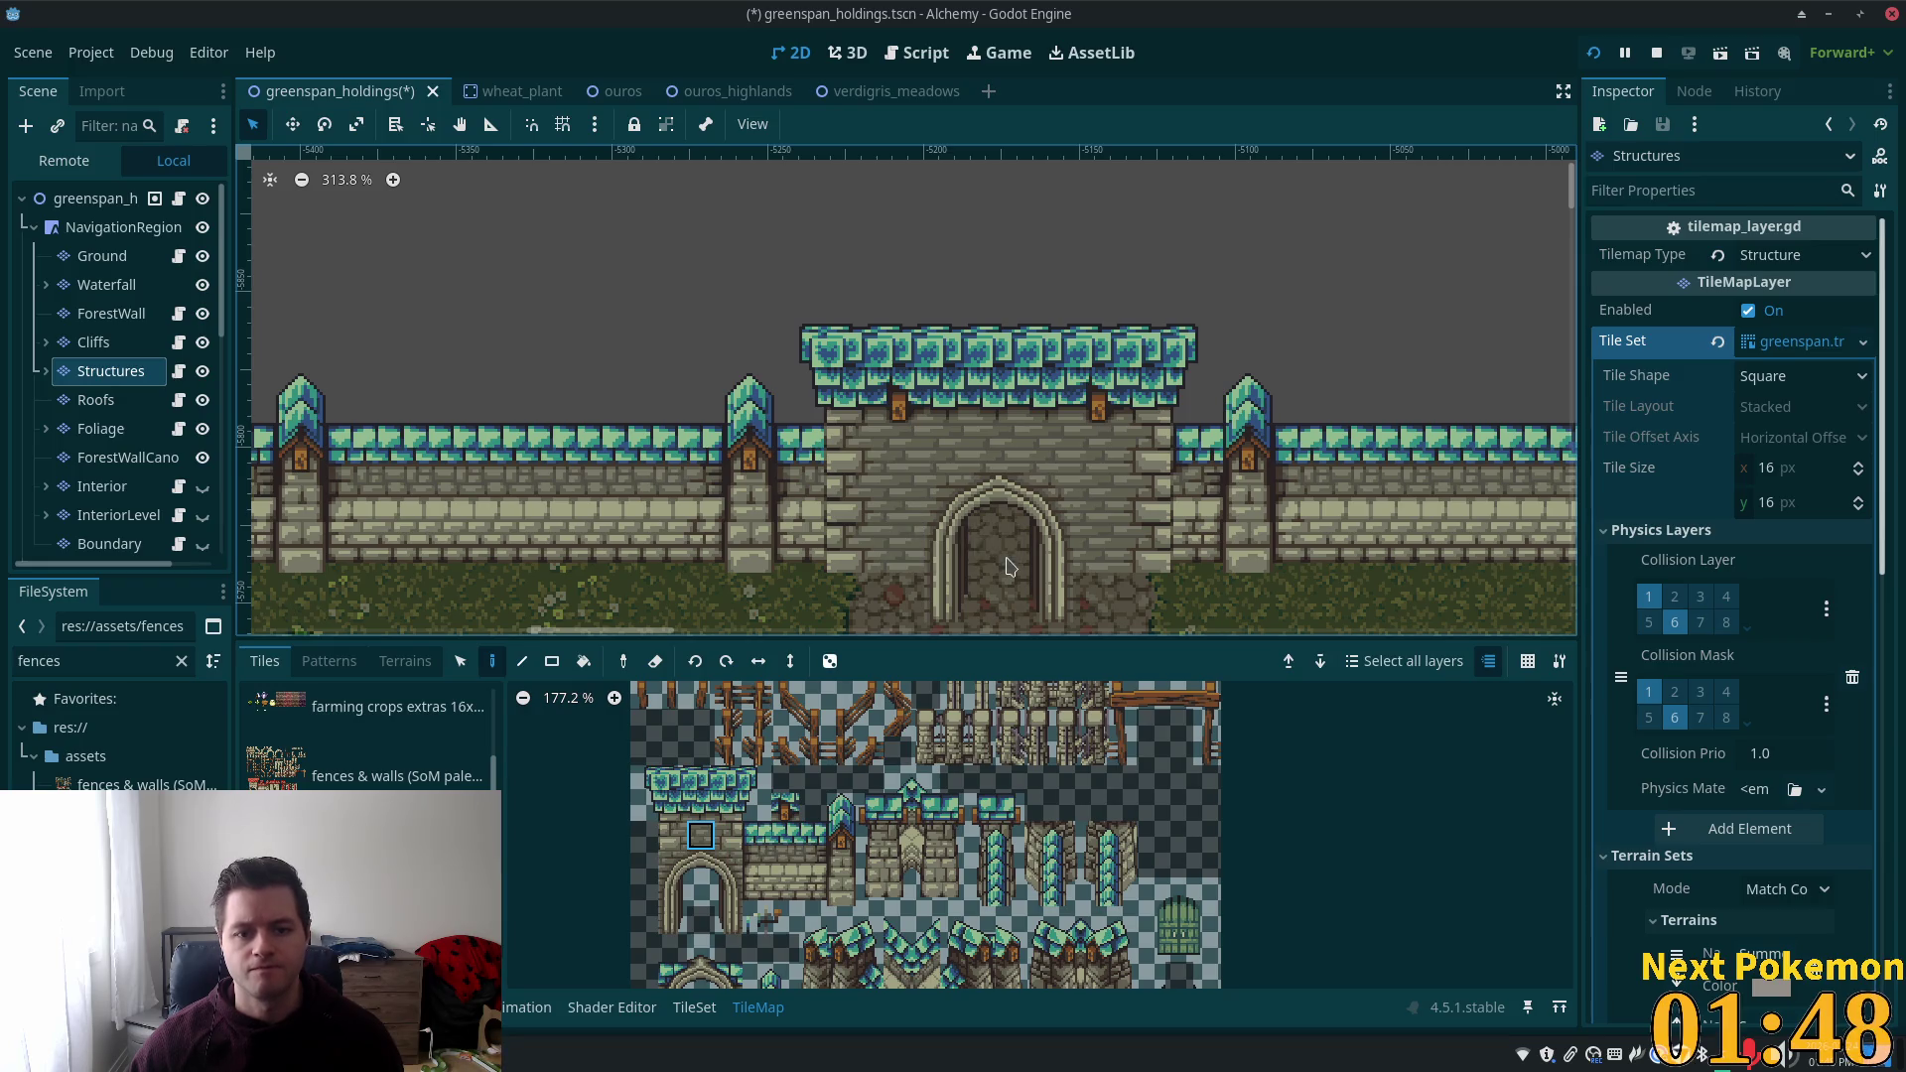
key(alt+Tab)
key(alt+Tab)
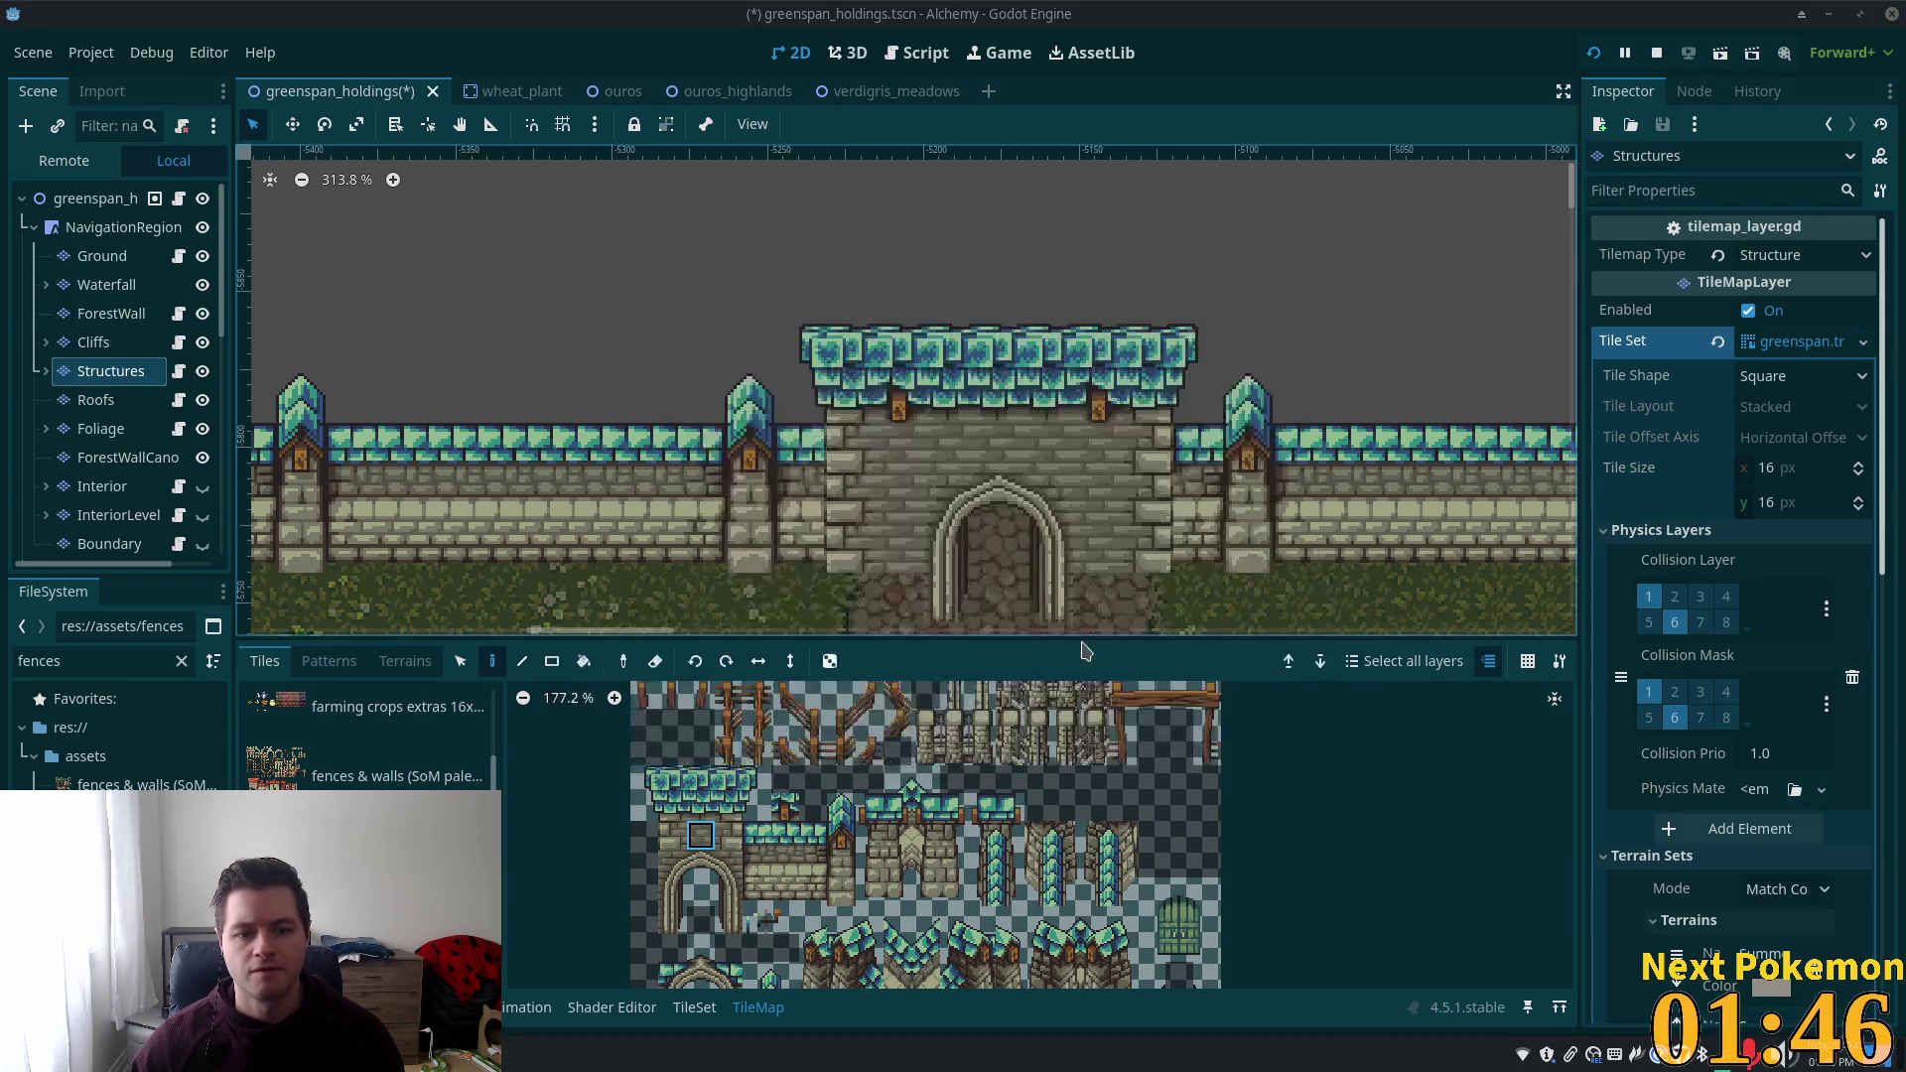
scroll(1219, 479, down, 3)
scroll(1220, 480, down, 2)
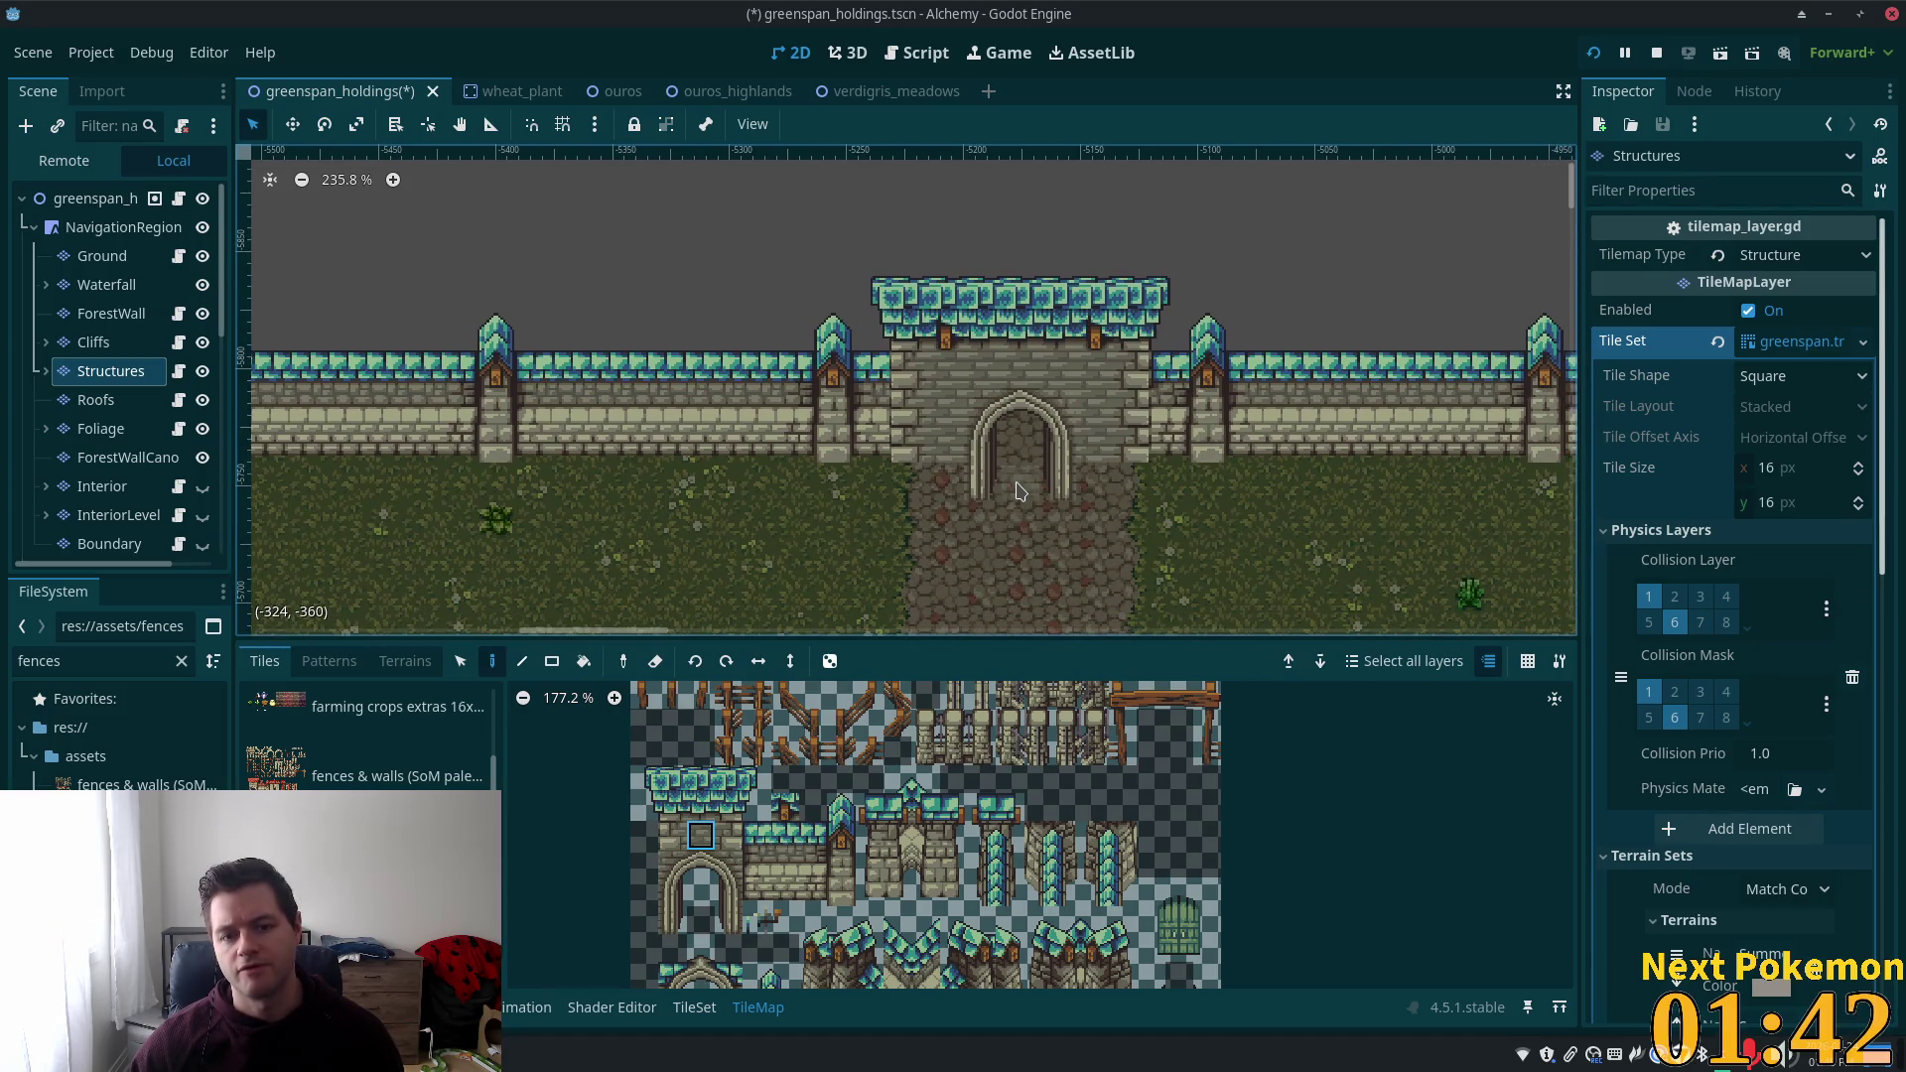
Select the gate arch tiles on the map with the Selection tool, then close the reference image.
key(alt+Tab)
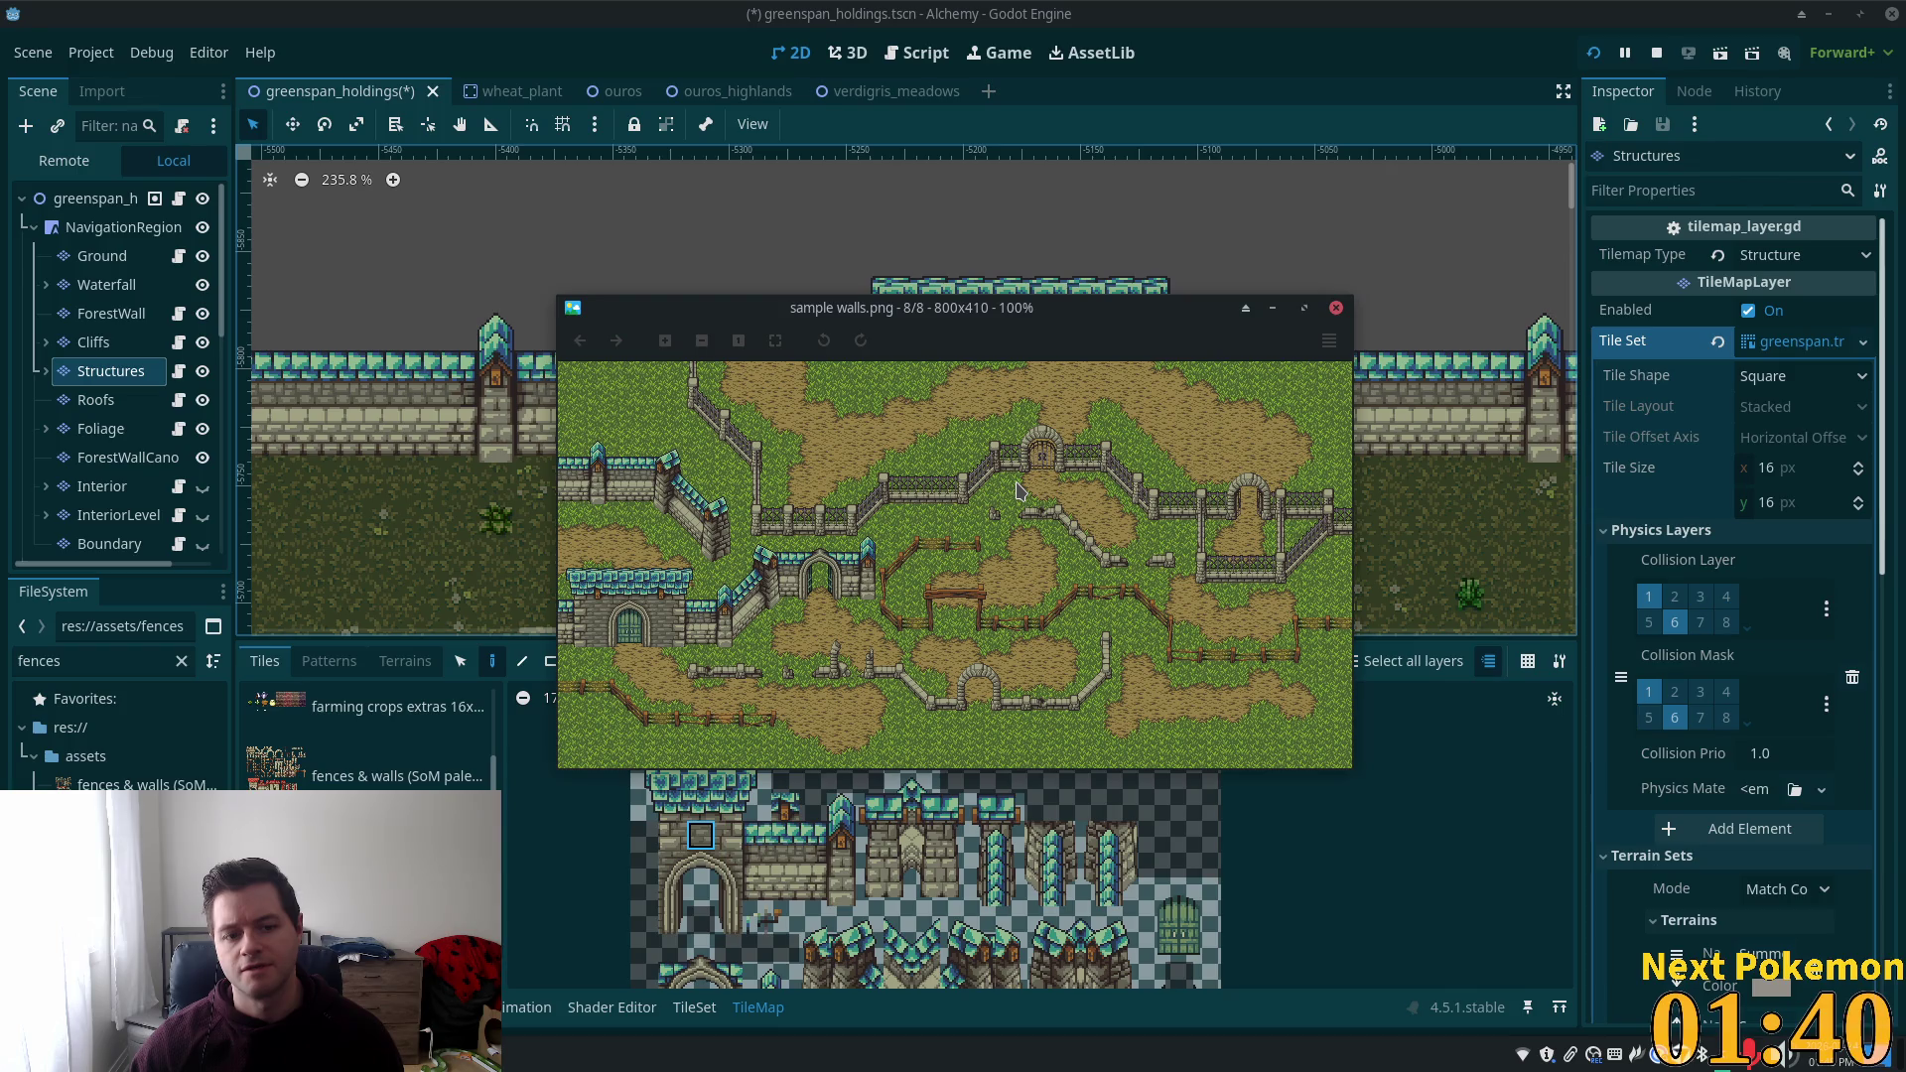
key(alt+Tab)
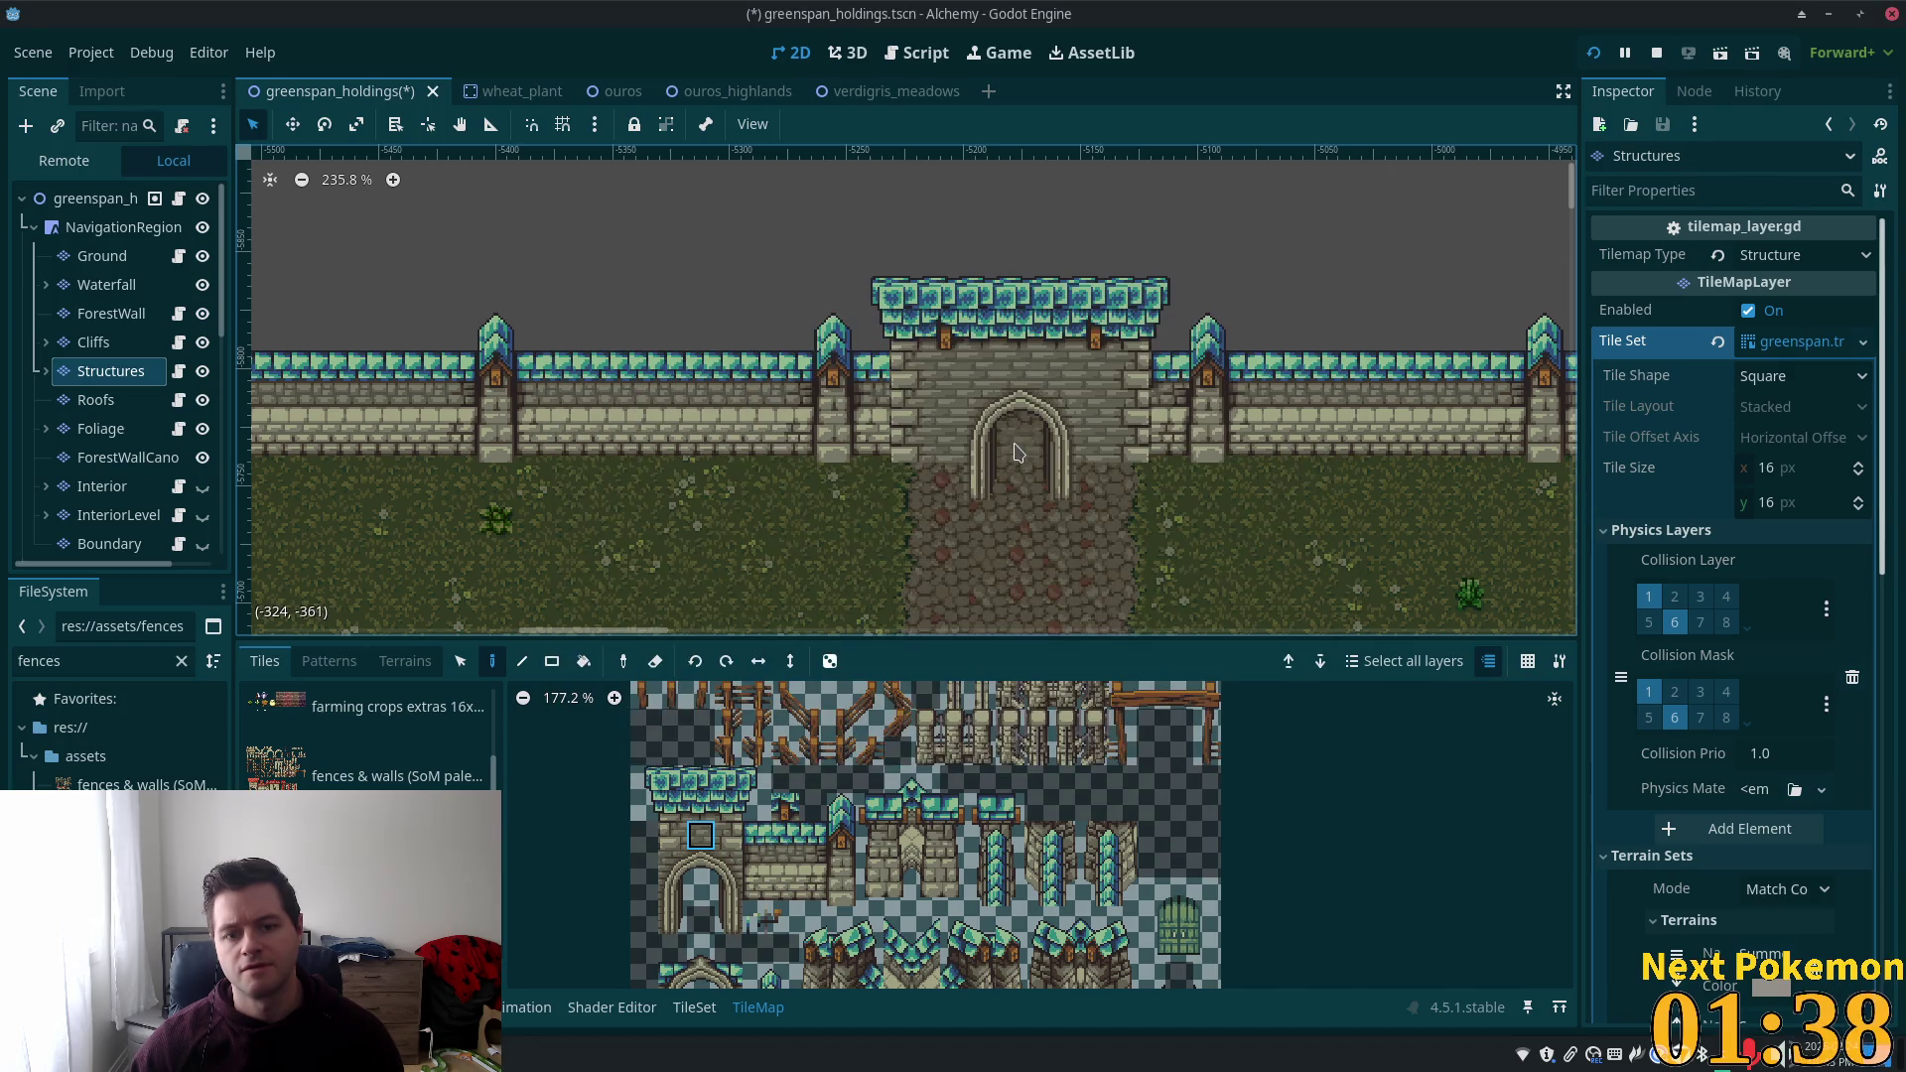
mouse_move(673, 864)
mouse_down()
mouse_move(699, 865)
mouse_move(700, 919)
mouse_move(727, 919)
mouse_up()
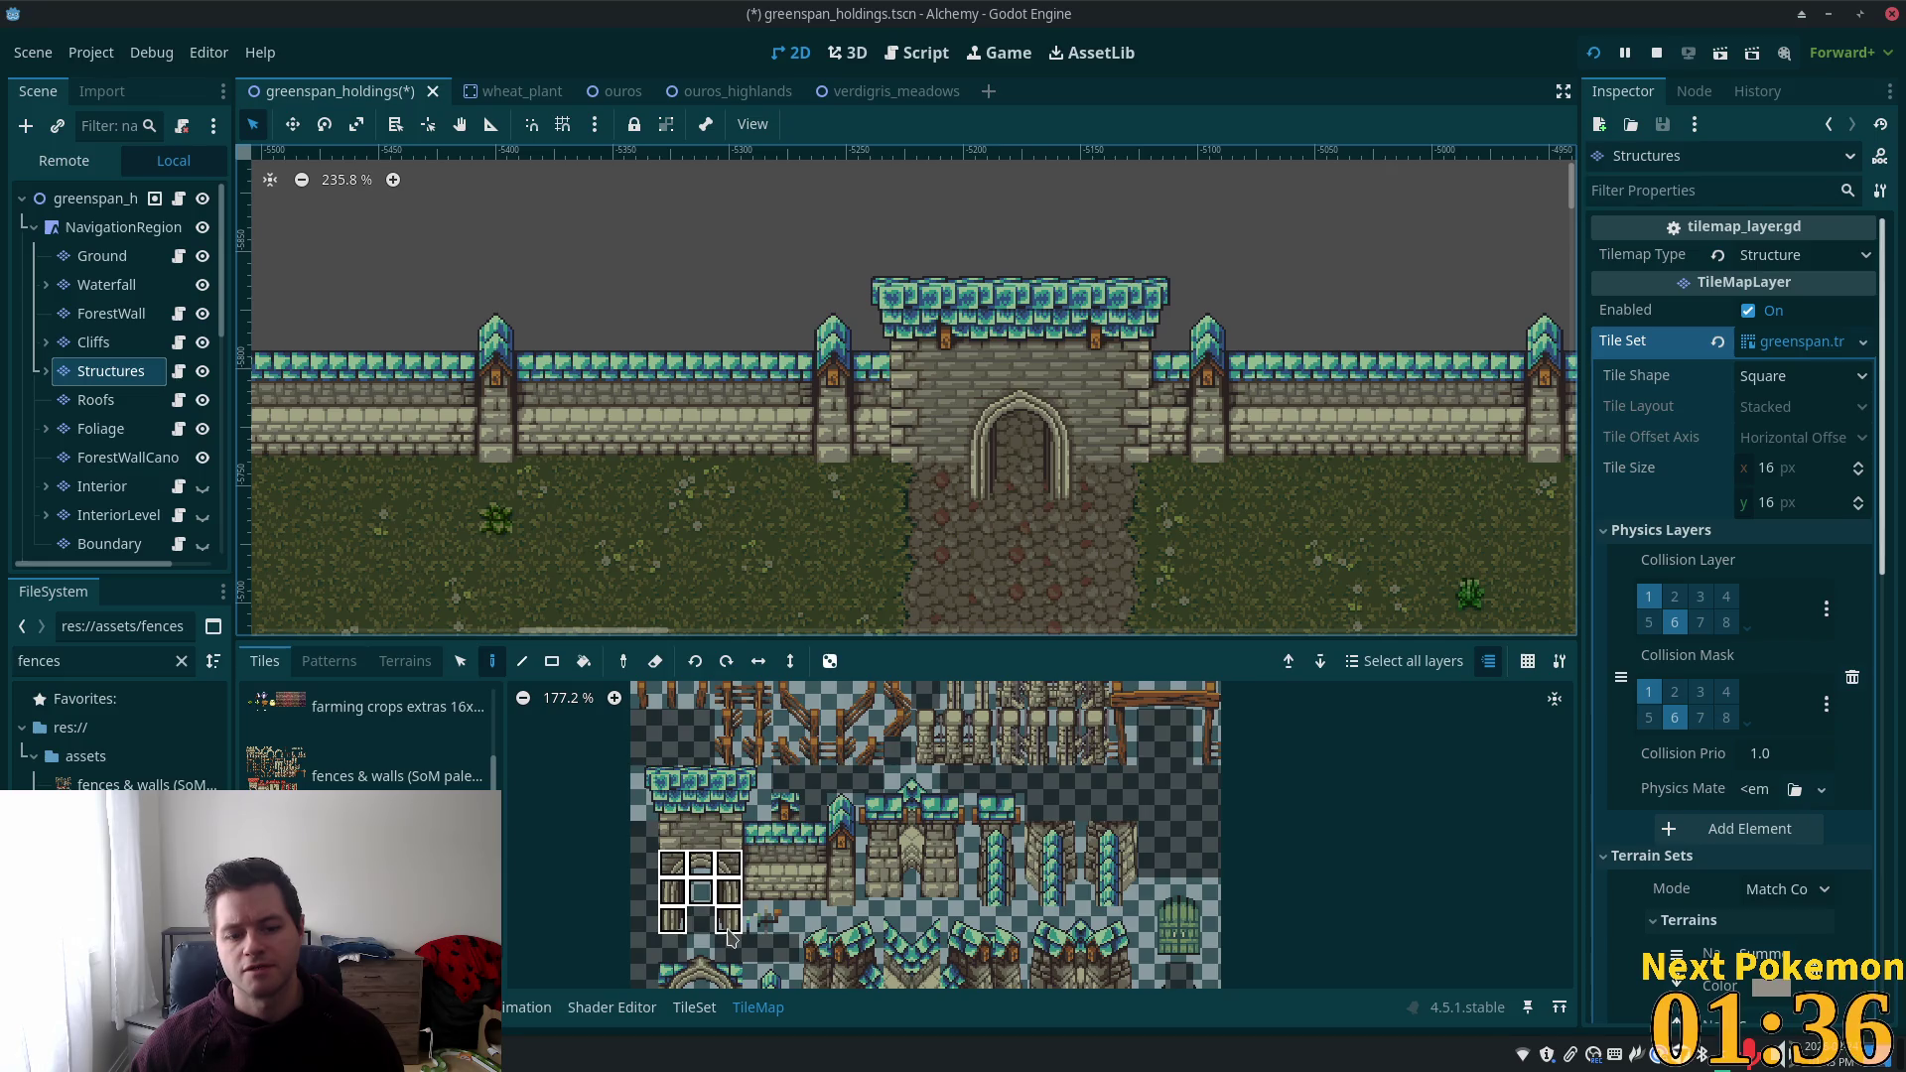
key(s)
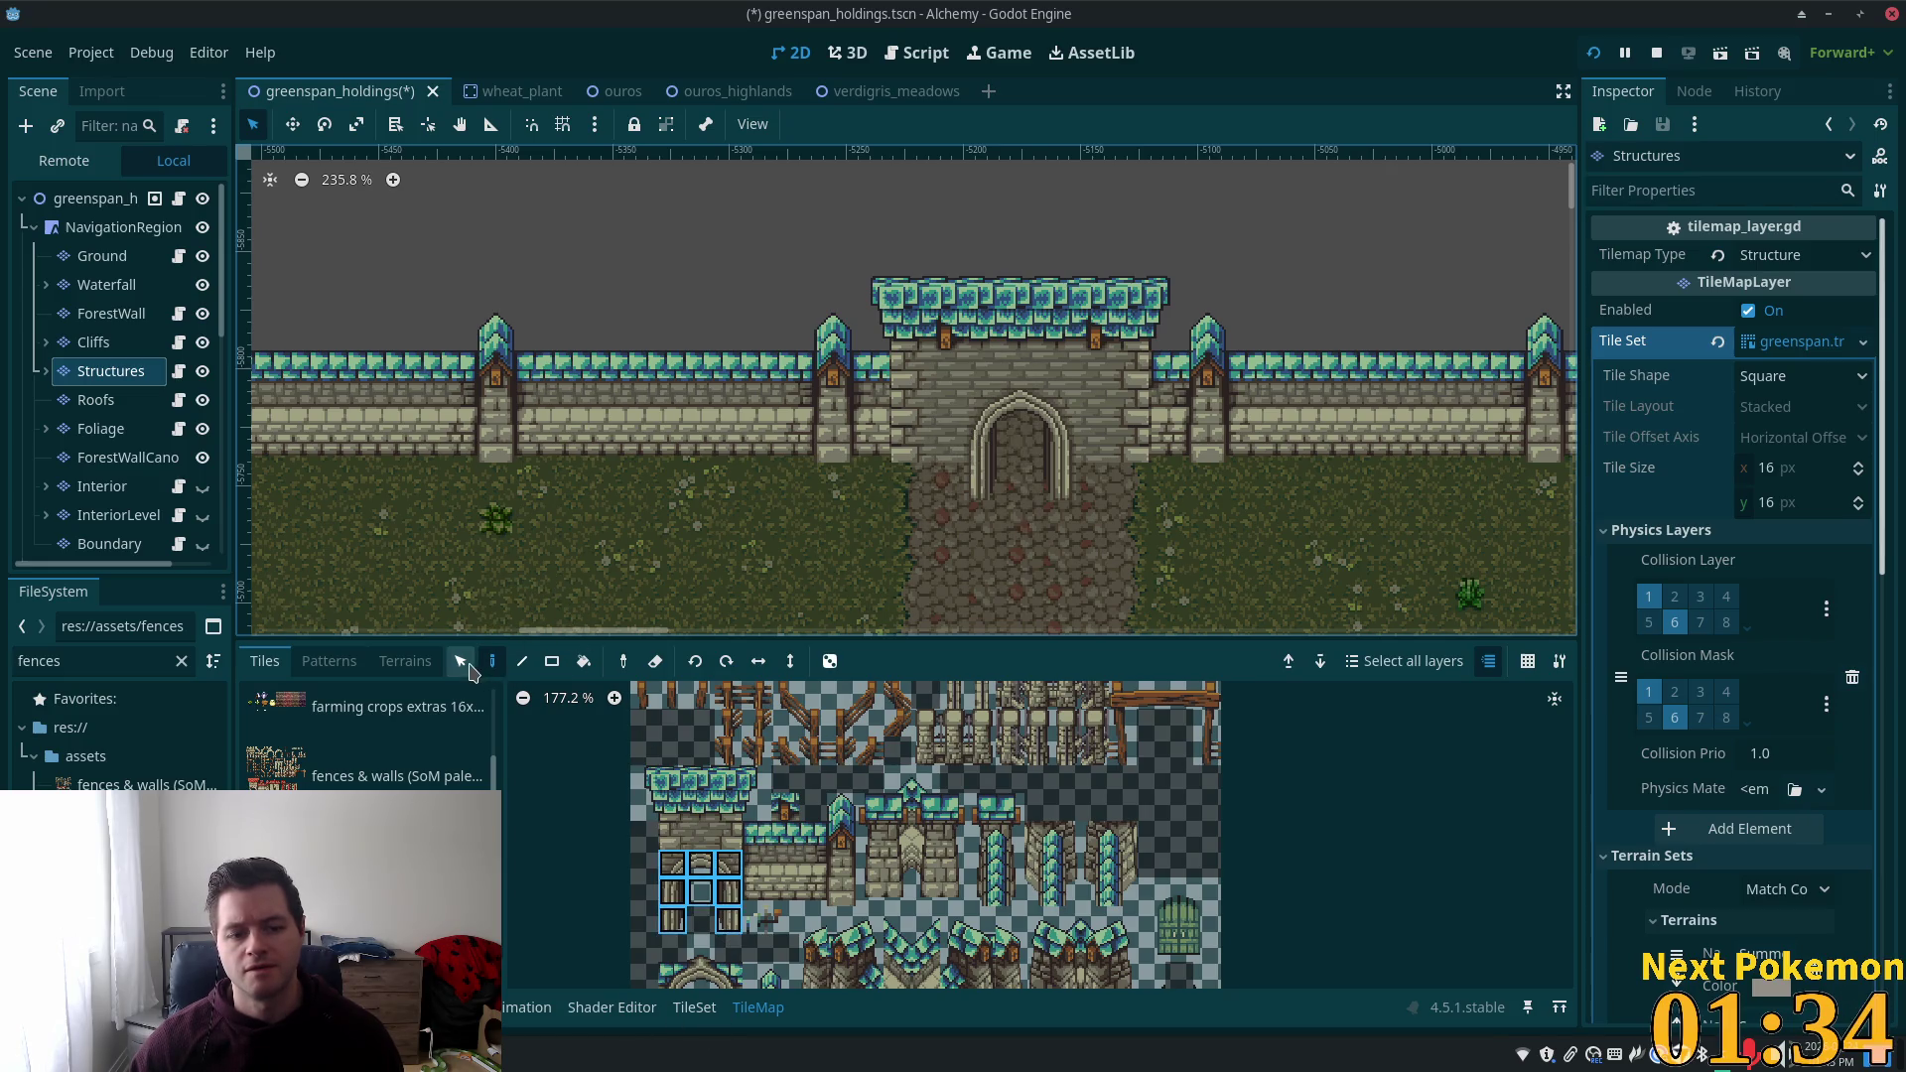
mouse_move(968, 392)
mouse_down()
mouse_move(1075, 504)
mouse_move(1062, 441)
mouse_up()
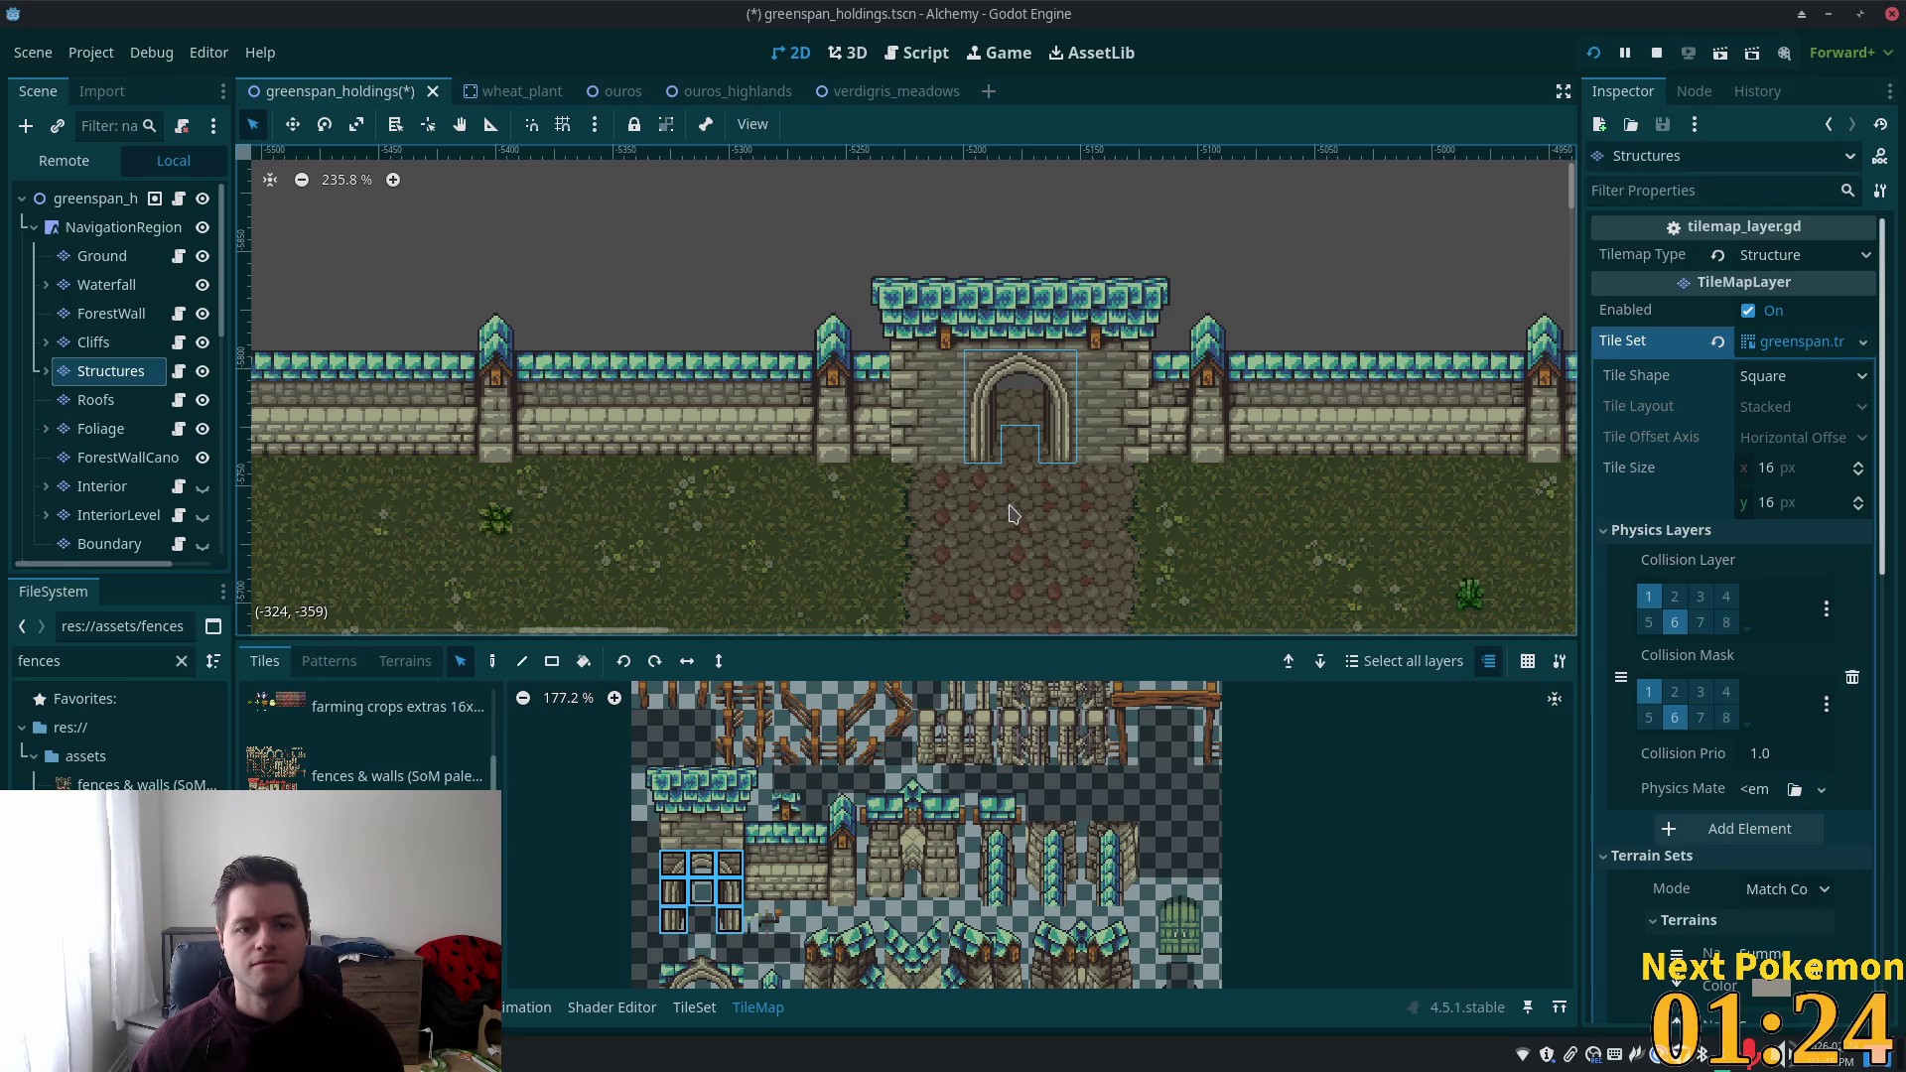
key(alt+Tab)
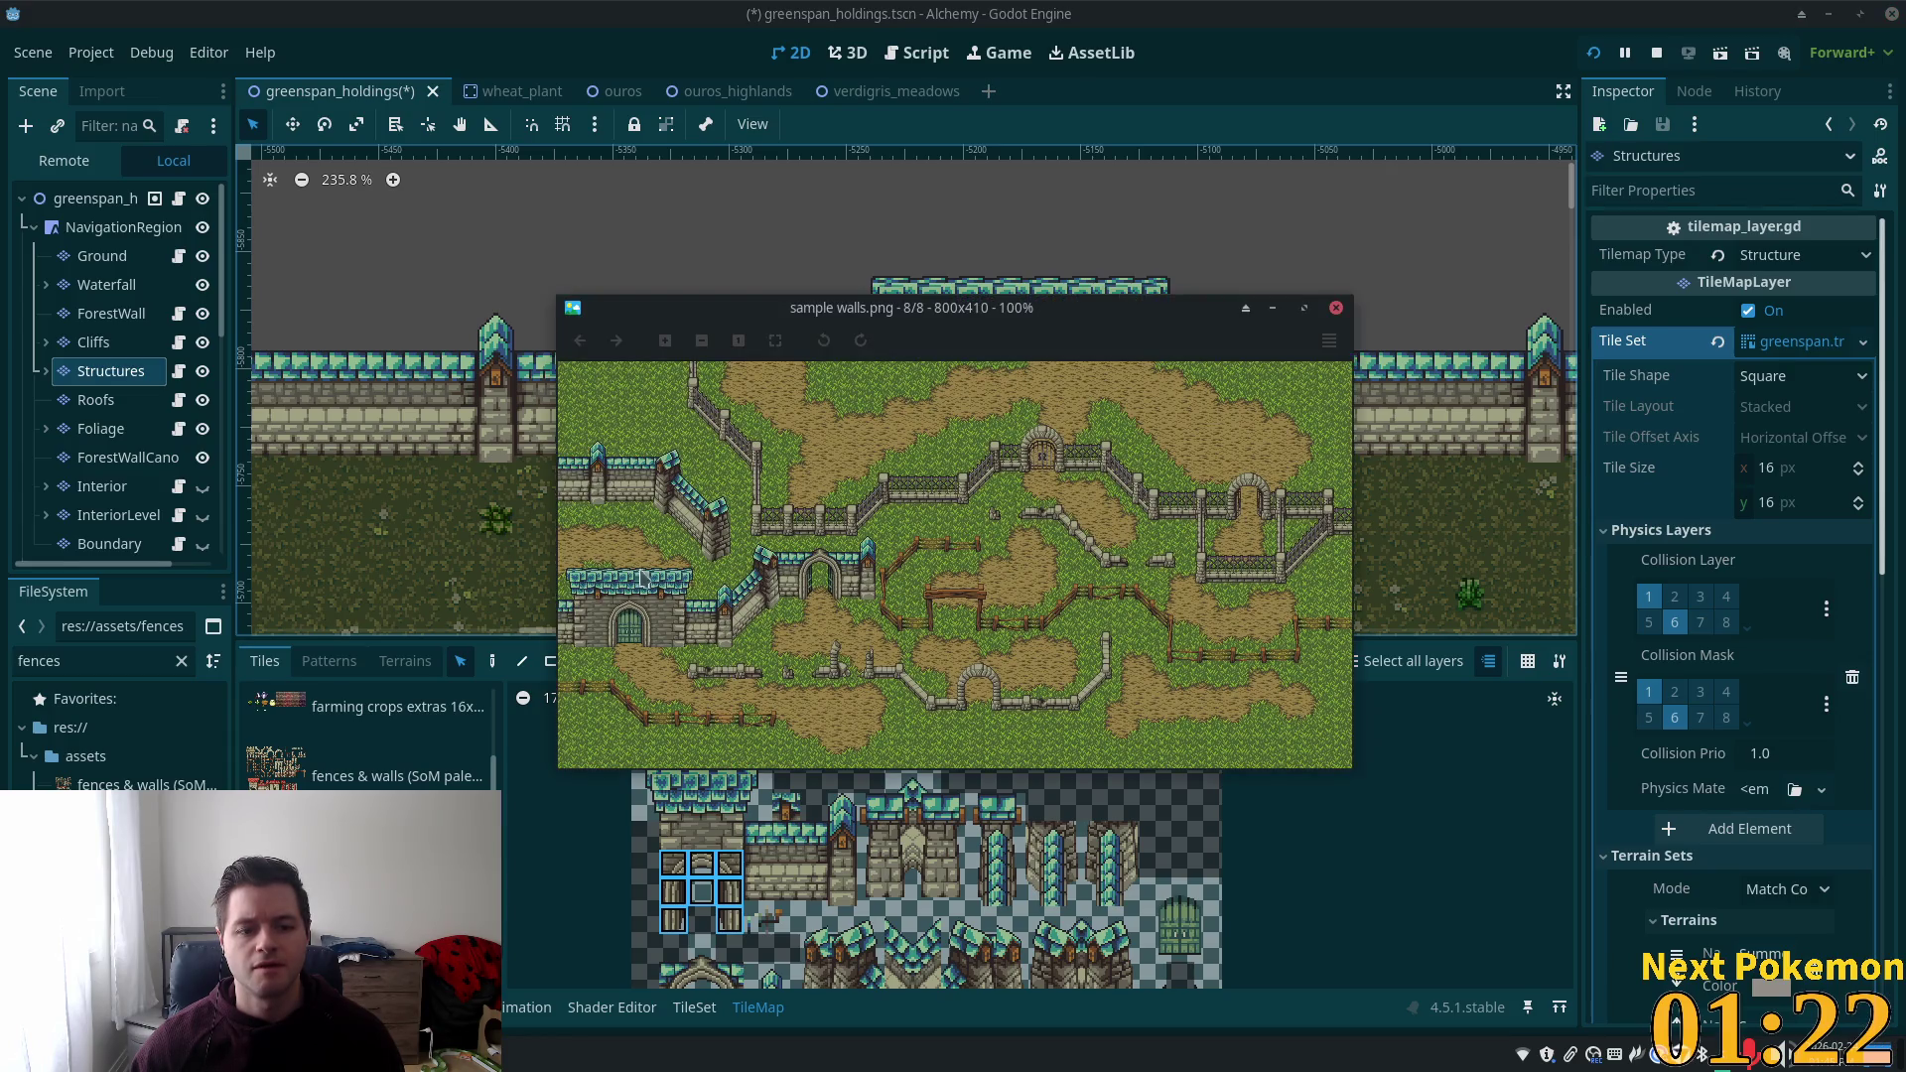
click(1169, 266)
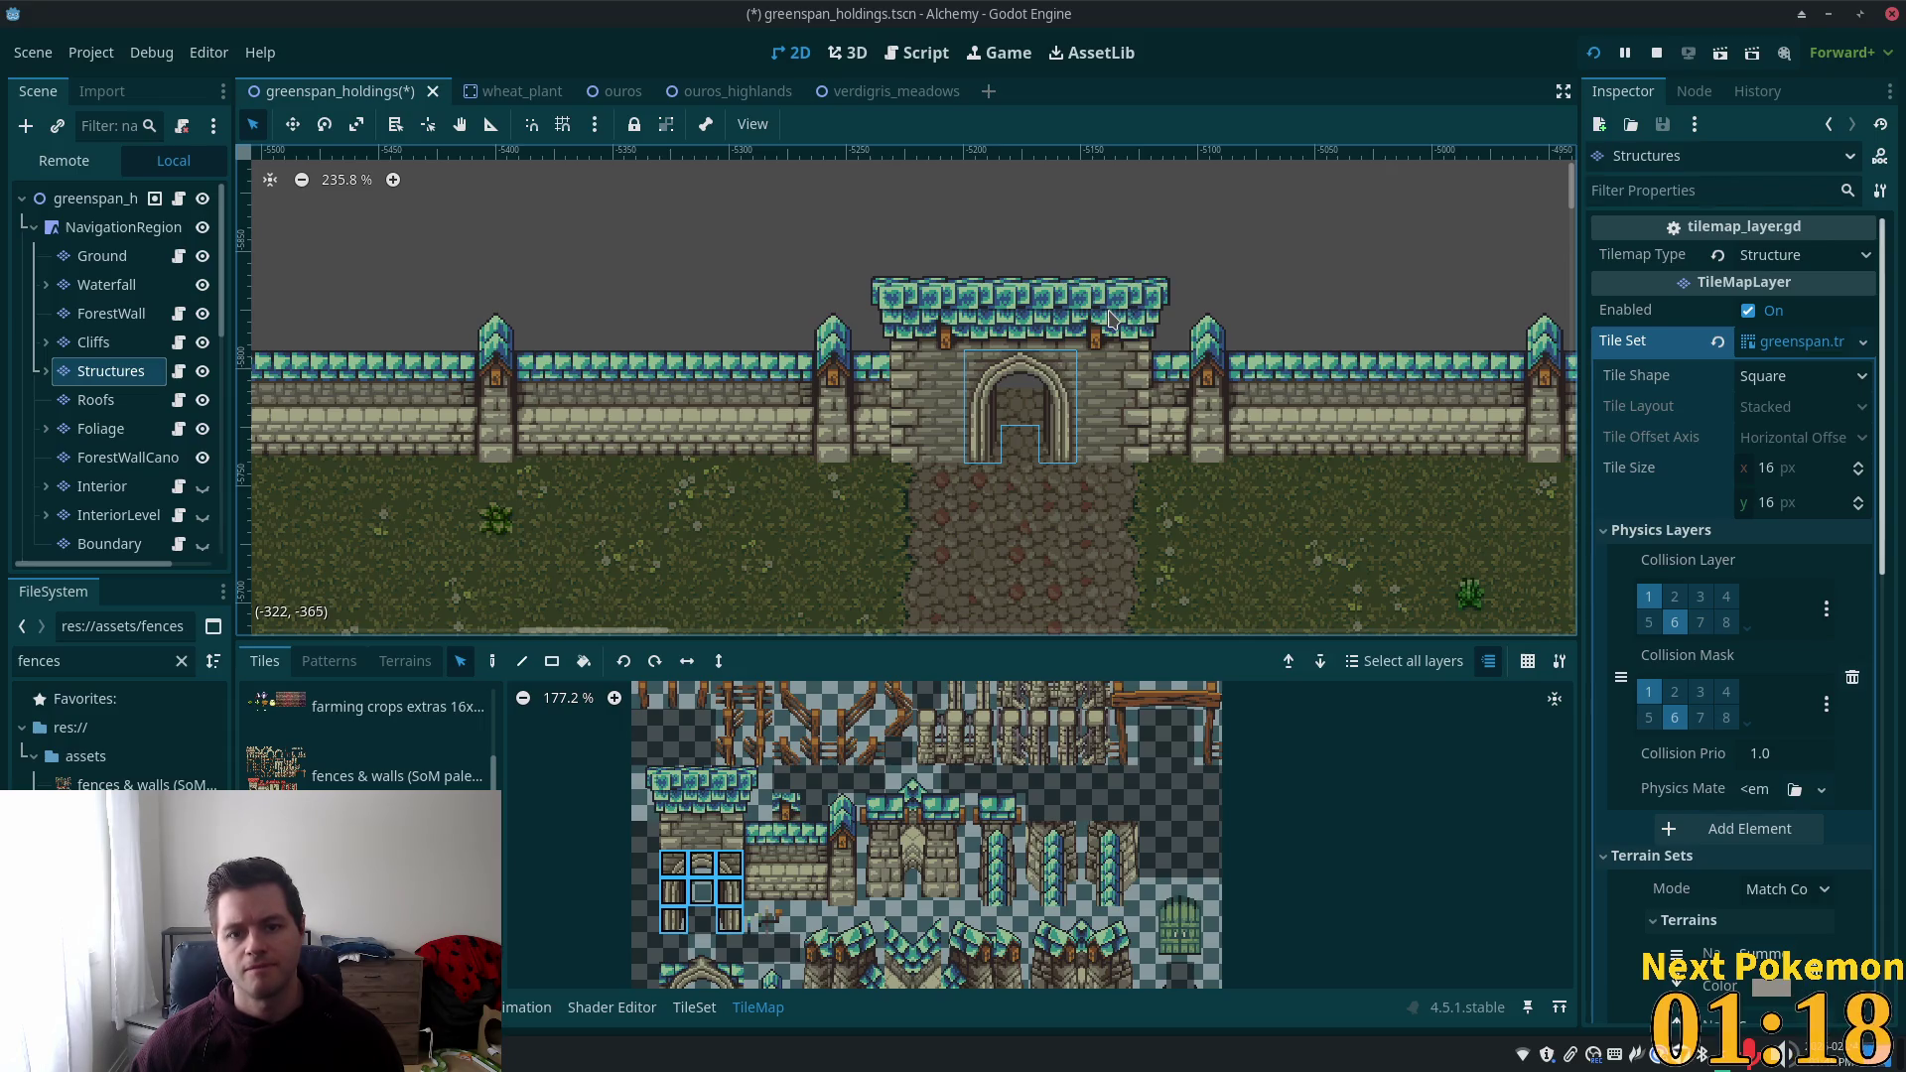
Back in Paint mode, pick a 2x2 block of gate-post tiles from the lower atlas.
drag(701, 781, 752, 789)
click(492, 661)
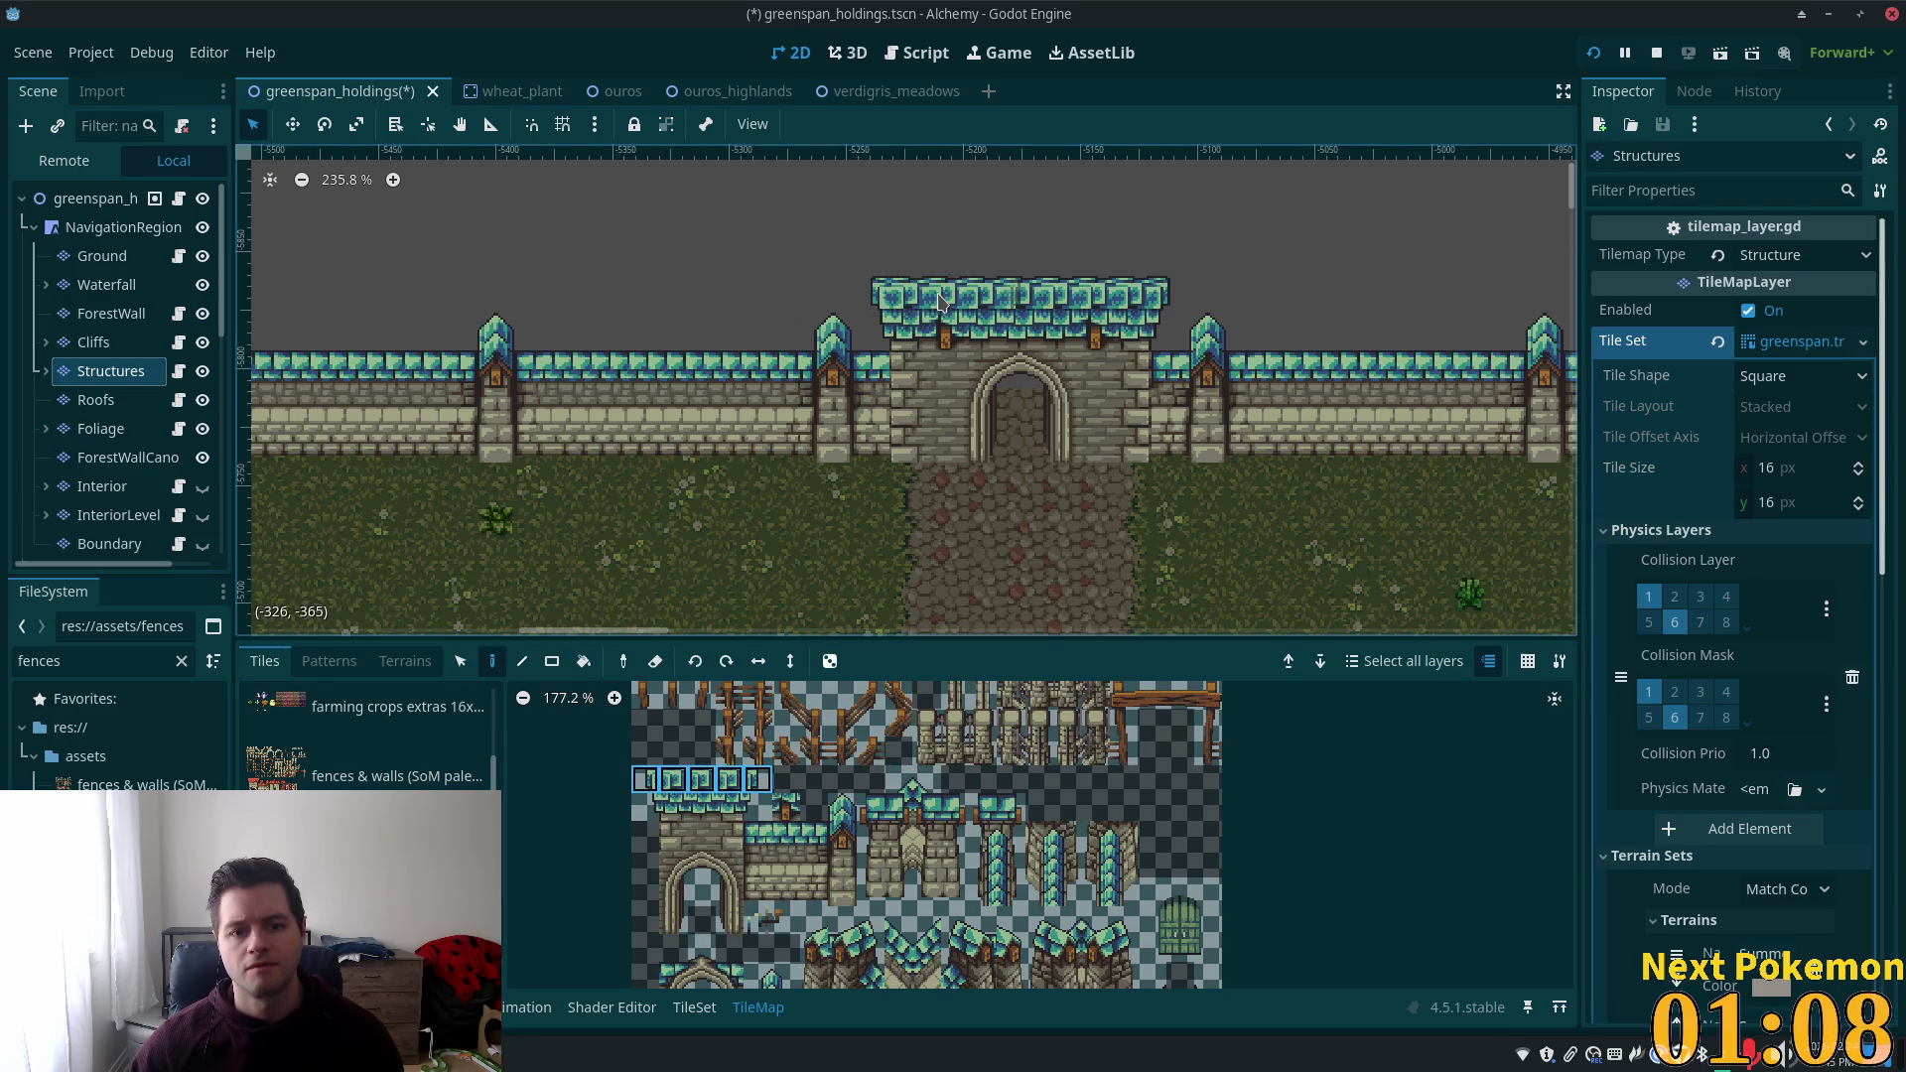
scroll(978, 852, down, 2)
mouse_move(978, 851)
mouse_down()
mouse_move(988, 733)
mouse_move(939, 980)
mouse_move(995, 726)
mouse_move(967, 758)
mouse_up()
drag(794, 889, 776, 913)
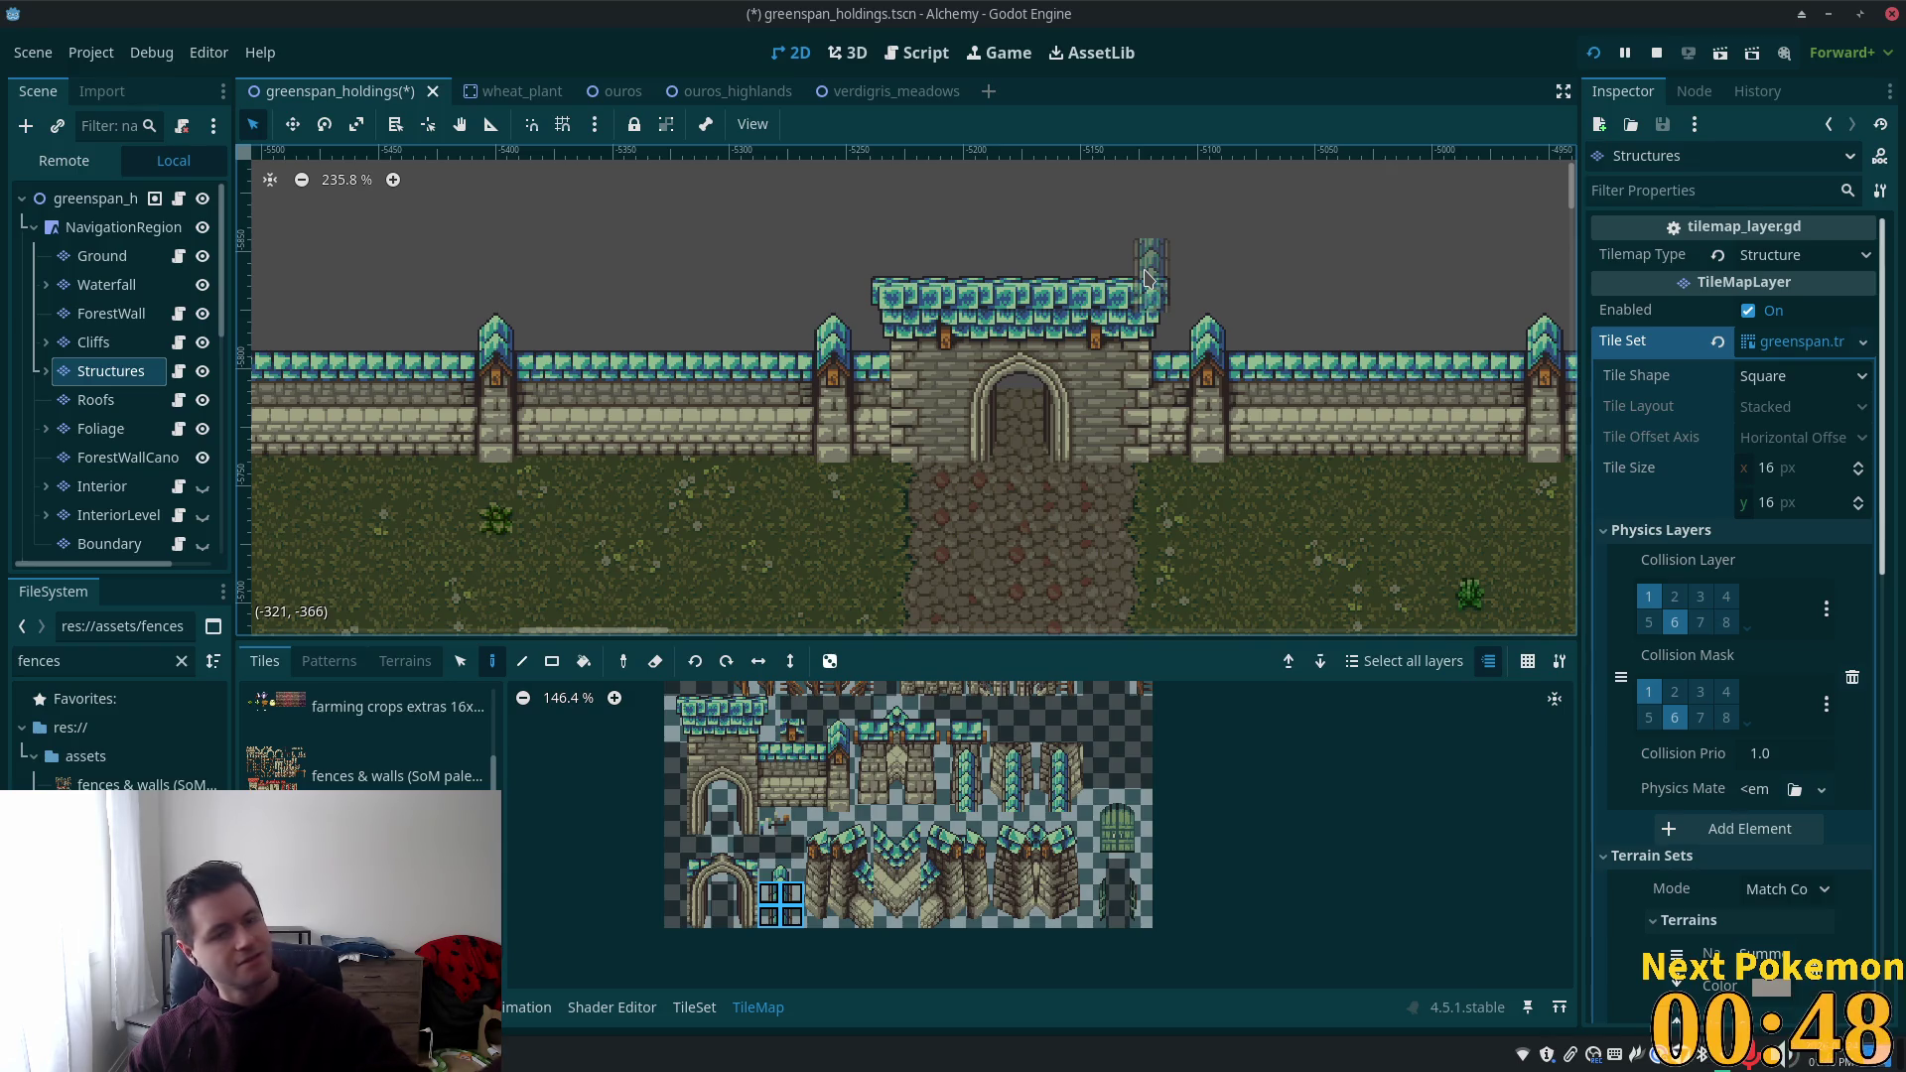
scroll(1030, 298, up, 3)
scroll(1029, 298, right, 1)
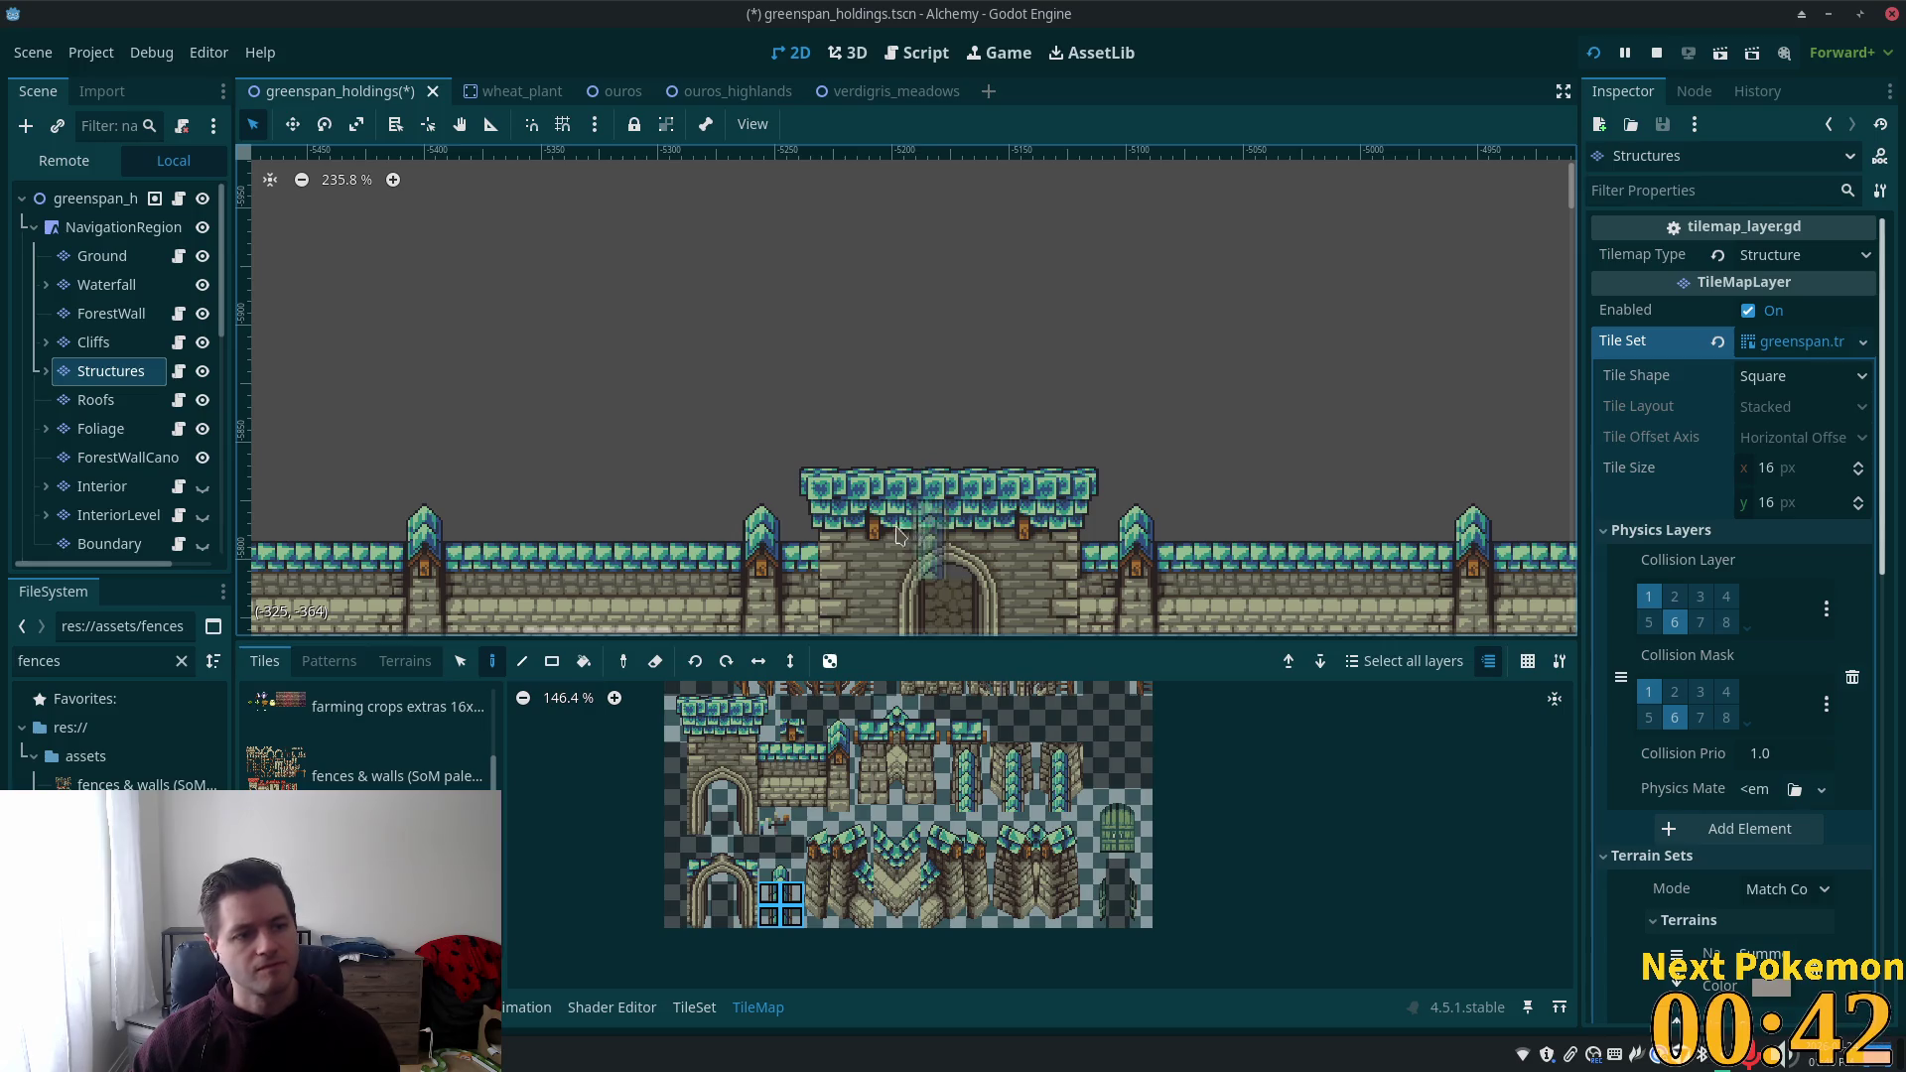
Expand Structures to show StructureDeco, then paint and undo a trial gate-post column above the gatehouse.
click(46, 372)
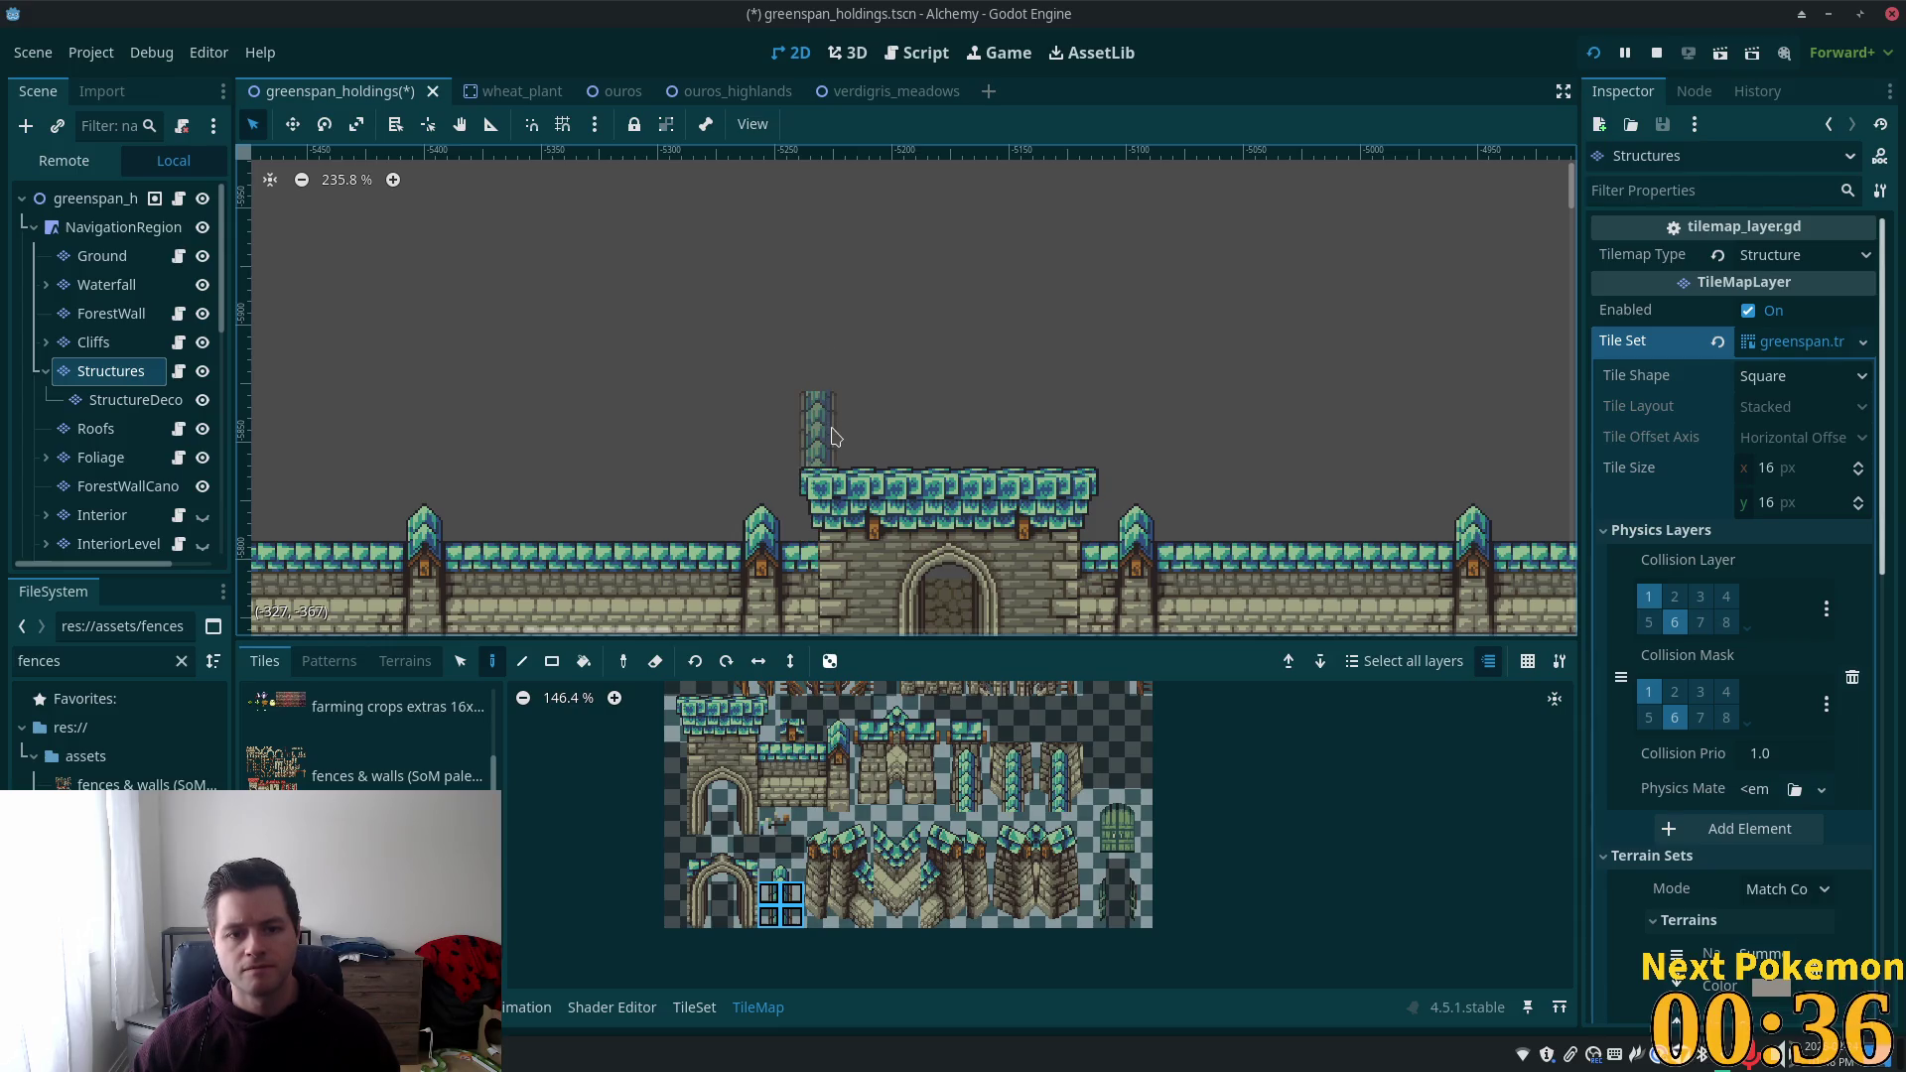
click(818, 436)
key(ctrl+z)
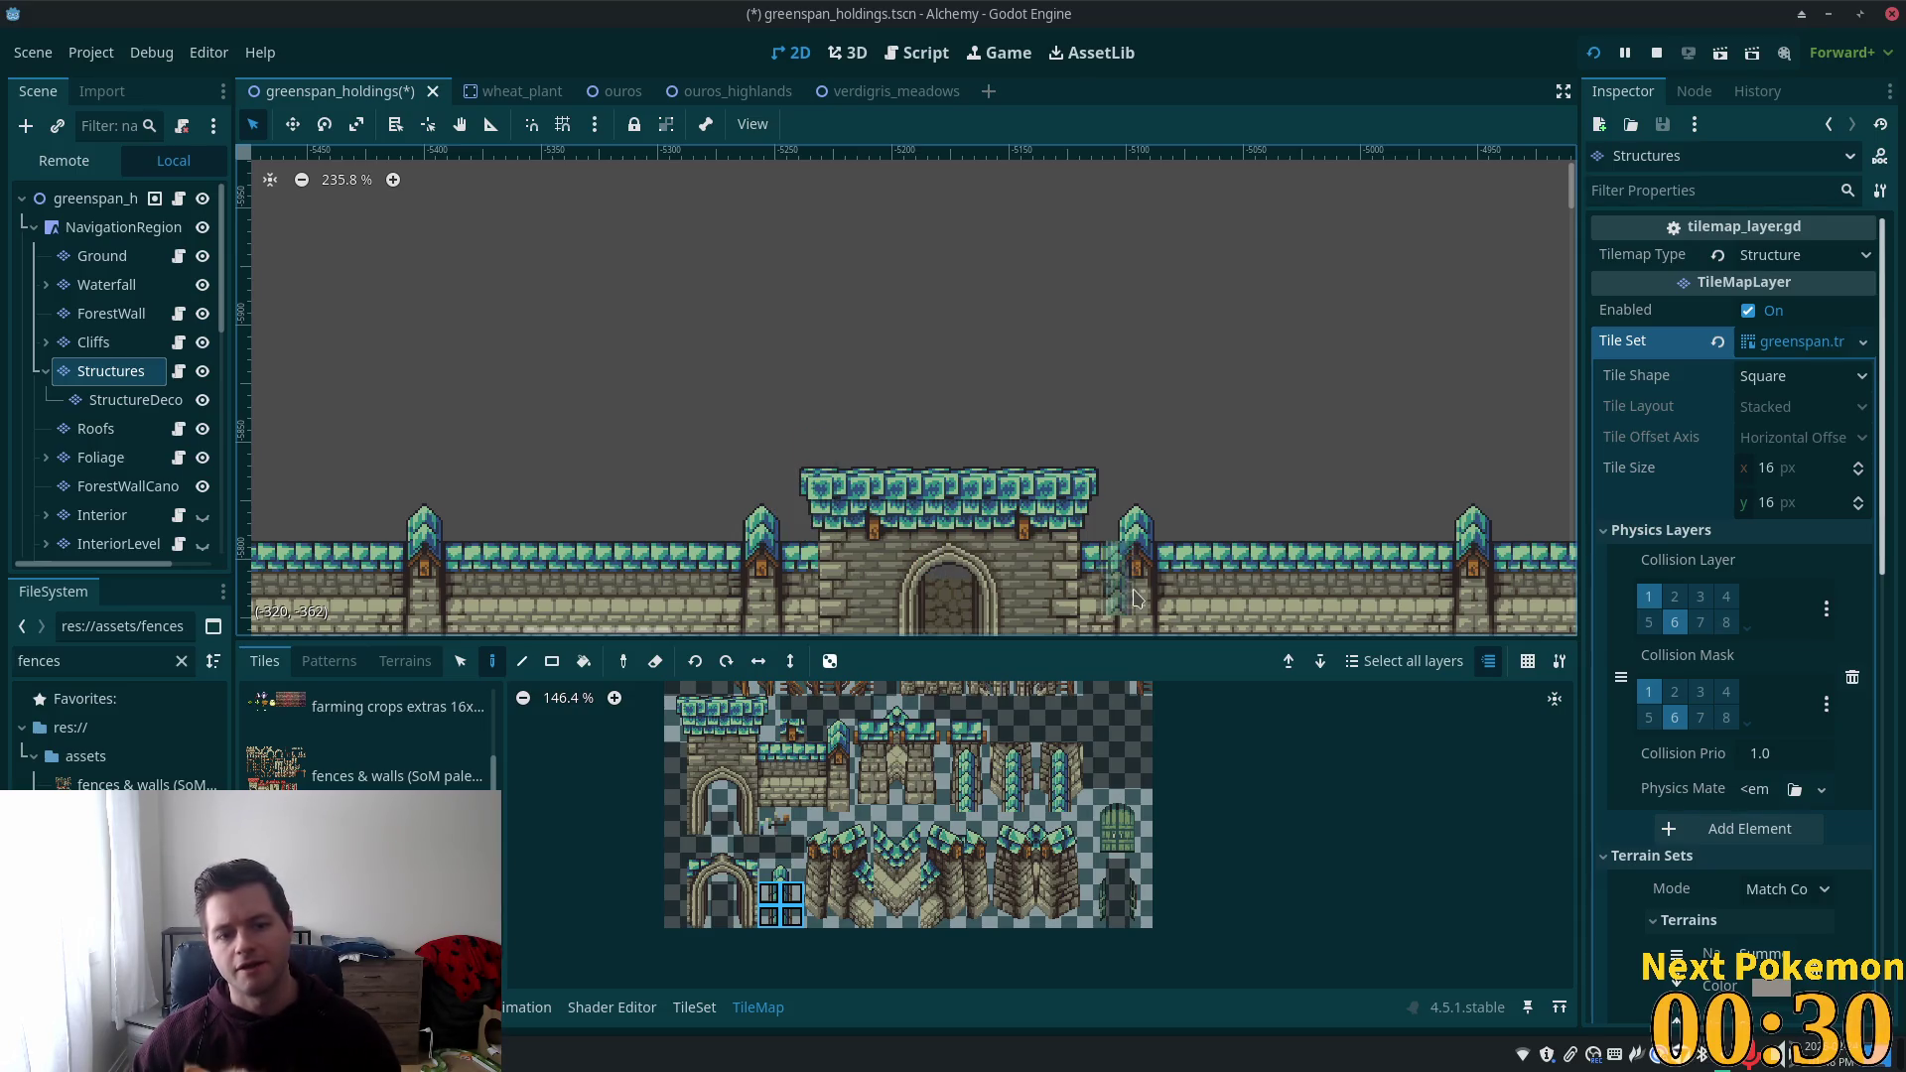
scroll(1330, 546, down, 2)
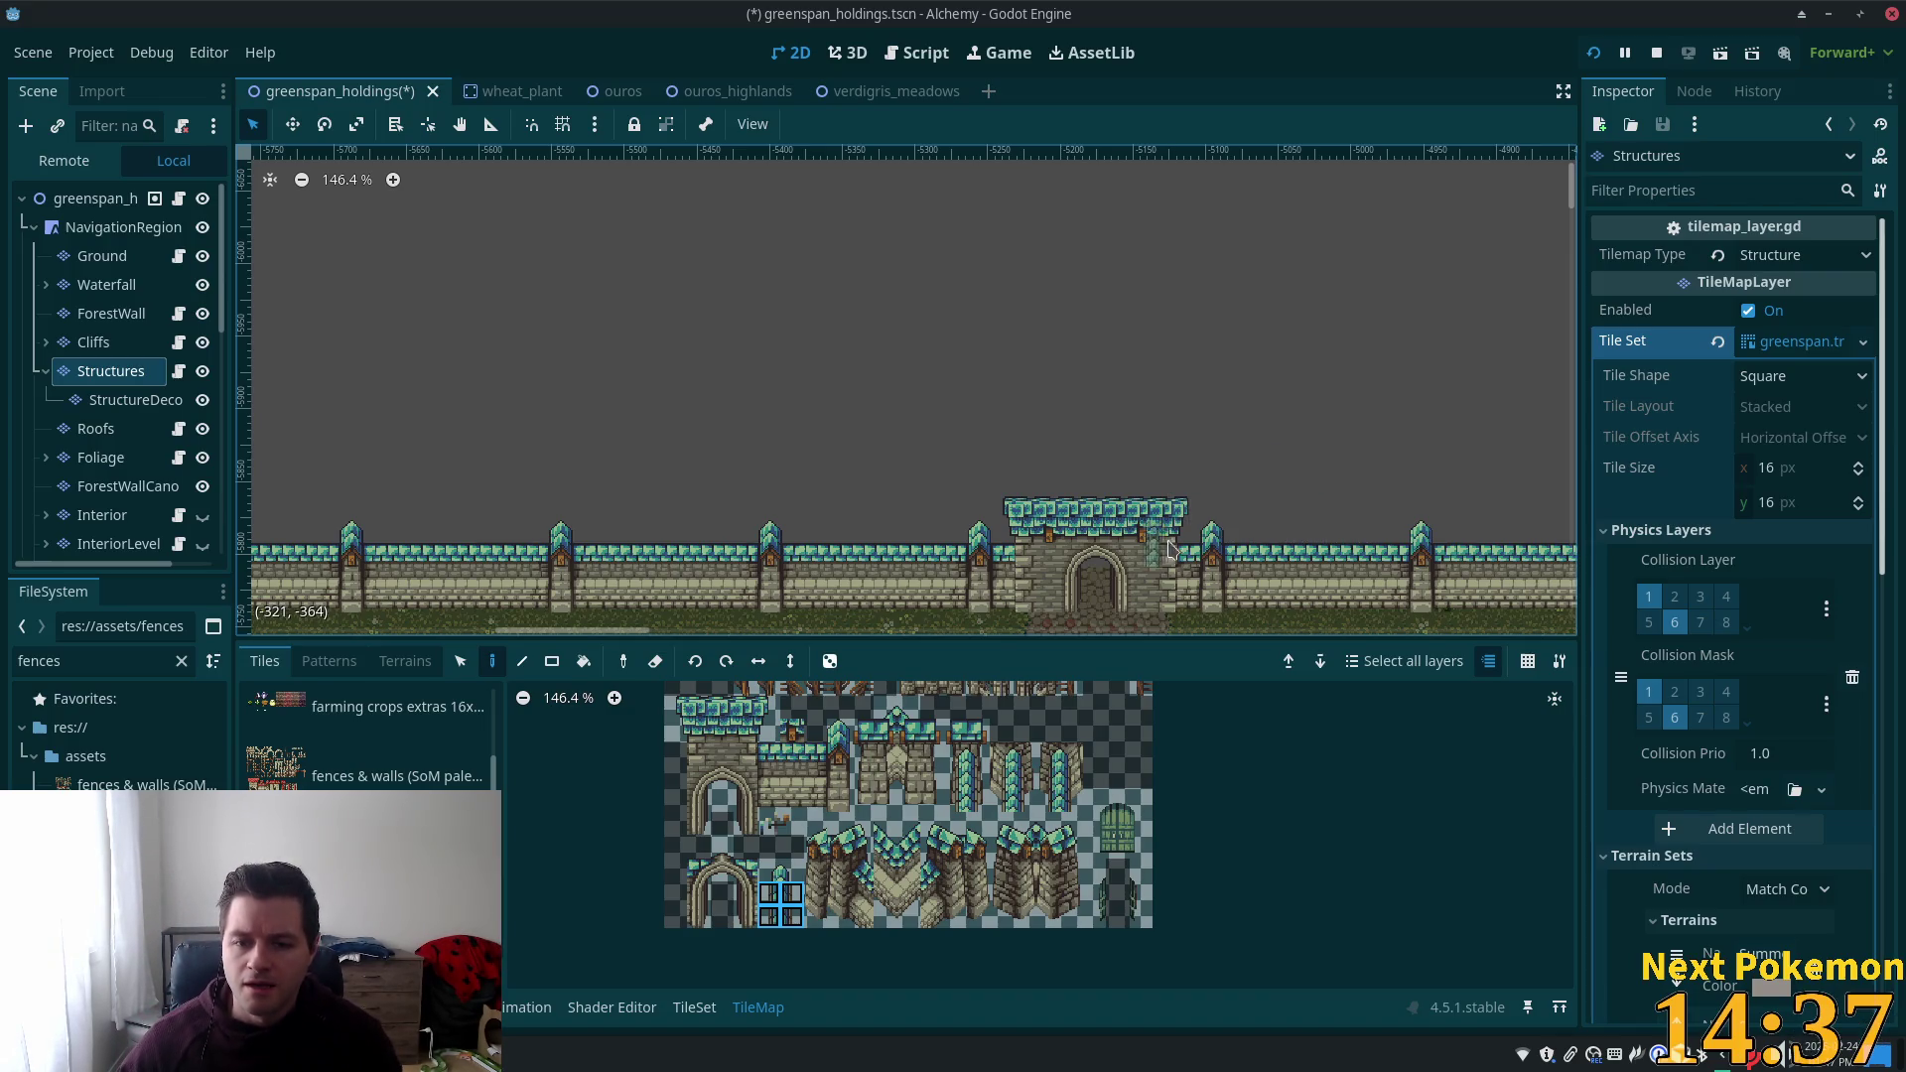
Zoom in and pan along the wall toward the gatehouse arch.
scroll(1212, 603, down, 2)
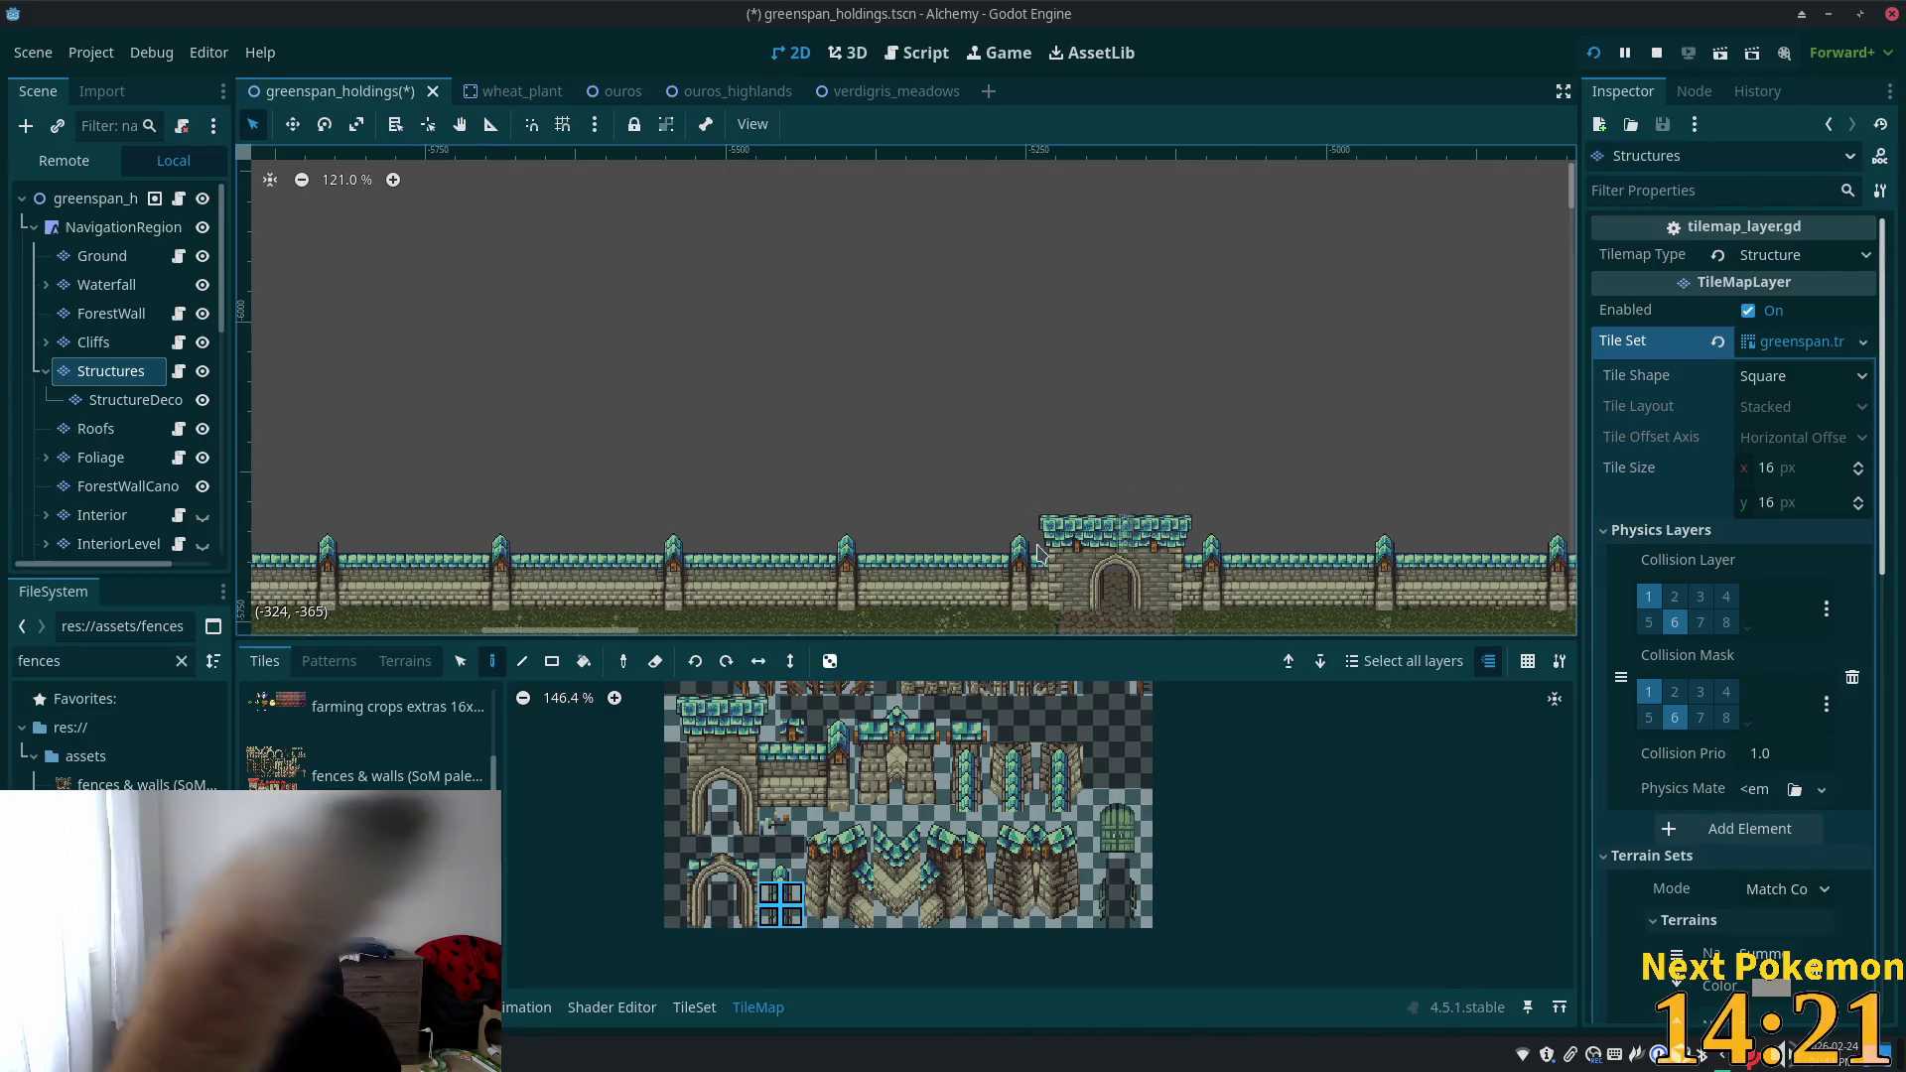
scroll(953, 780, down, 3)
scroll(953, 780, down, 1)
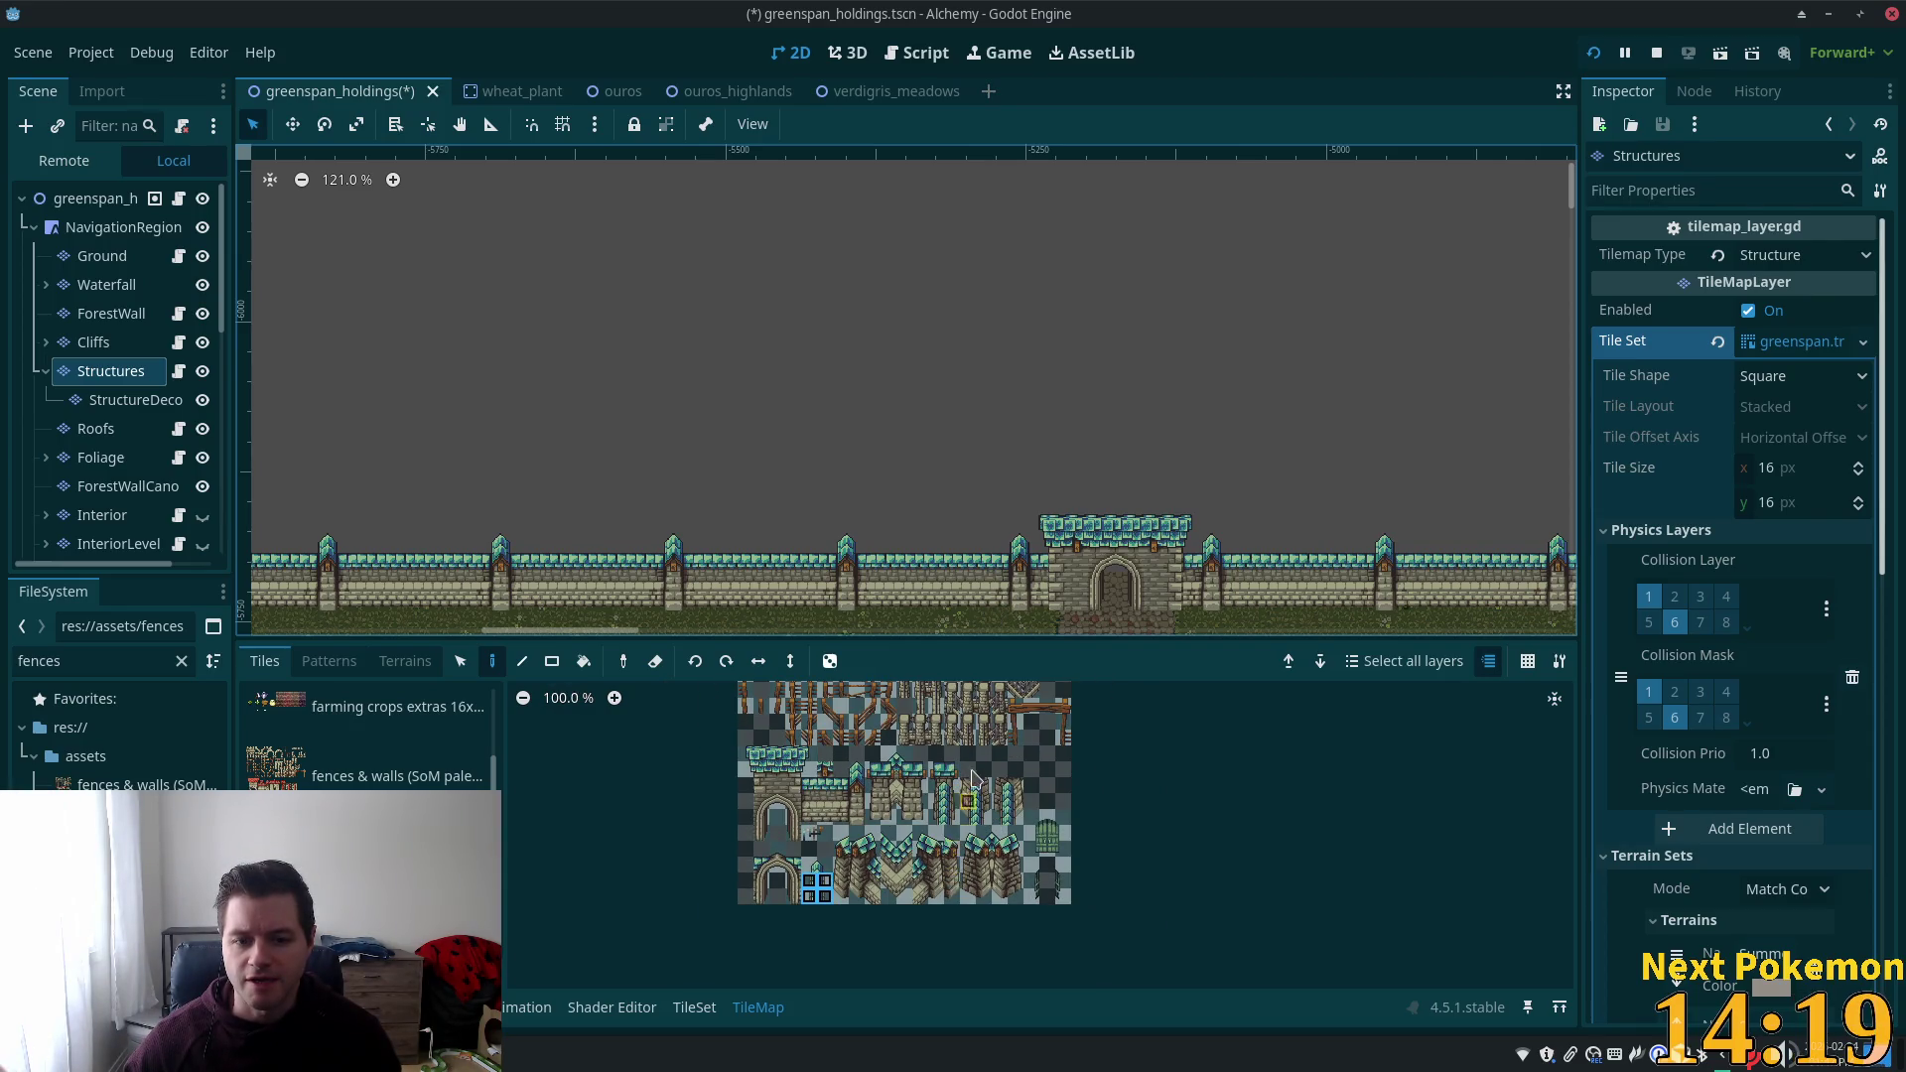
scroll(973, 781, down, 3)
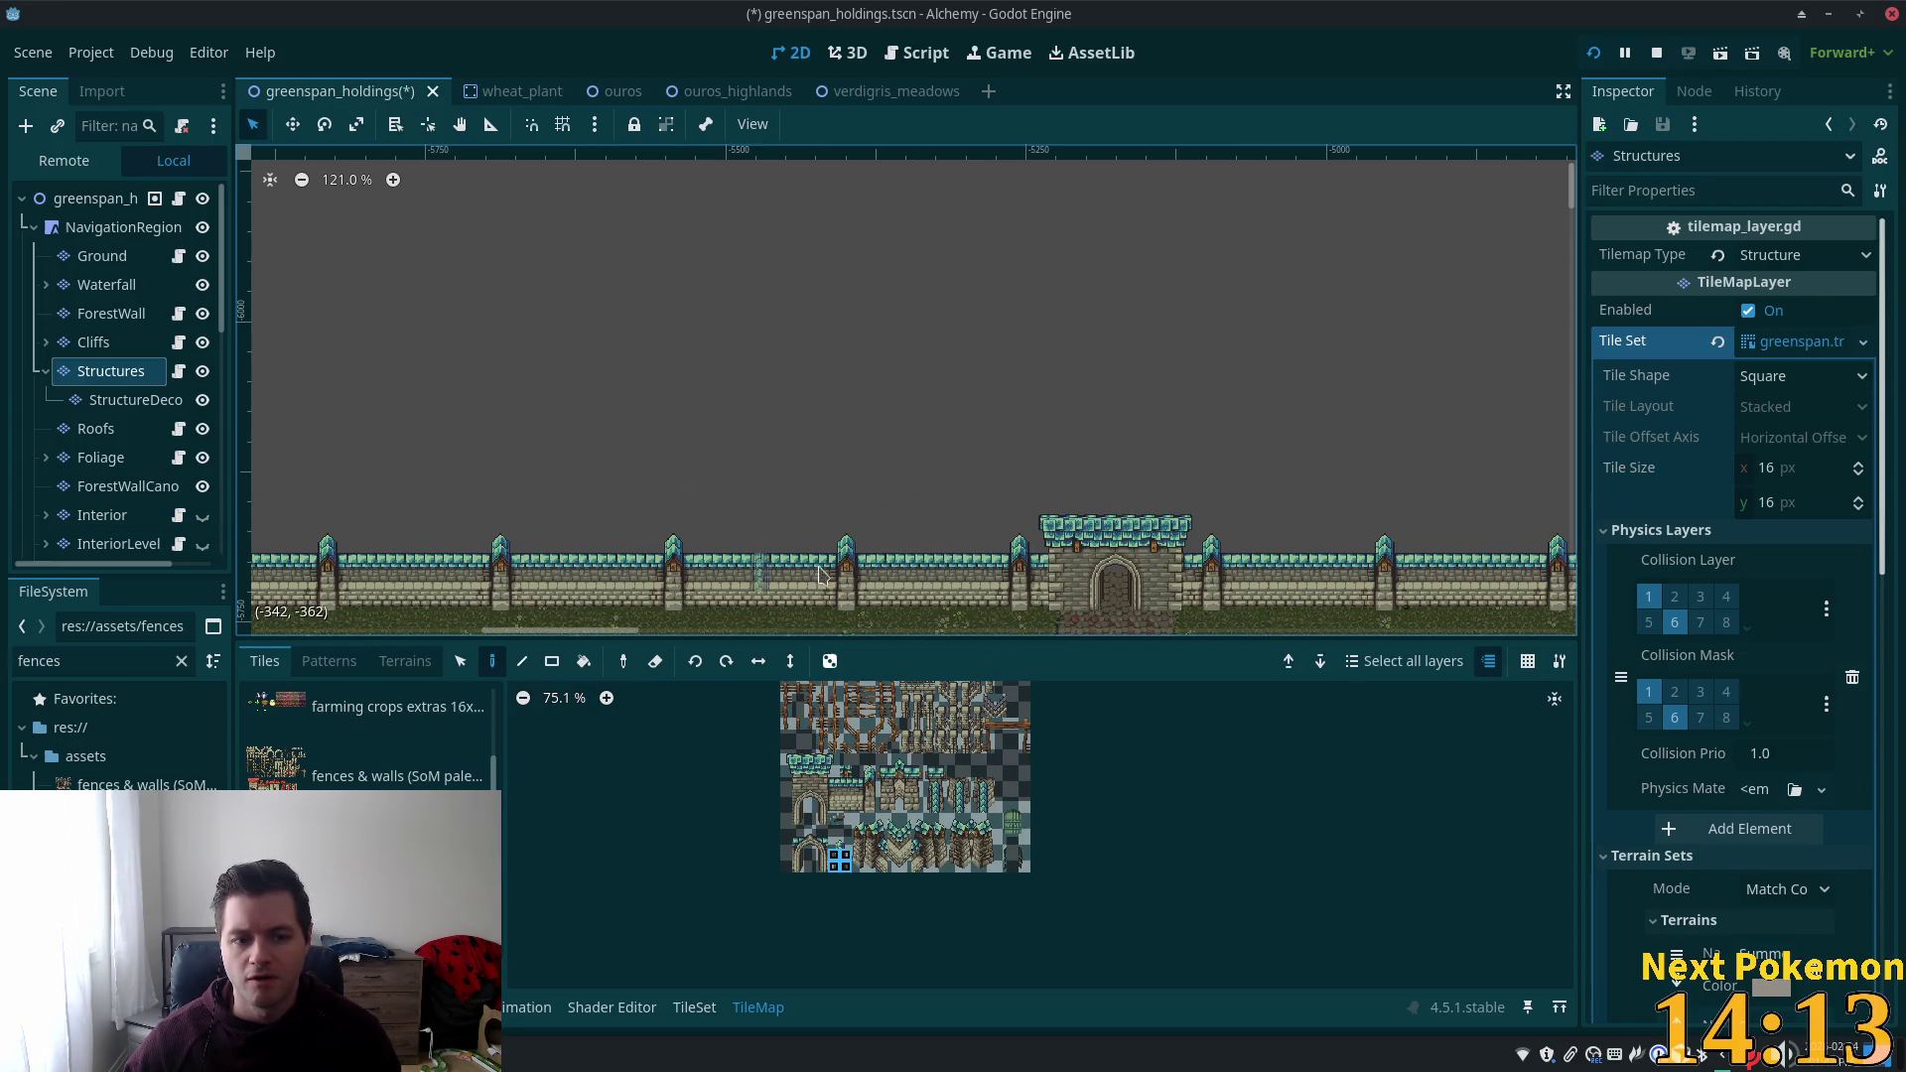
scroll(803, 571, up, 1)
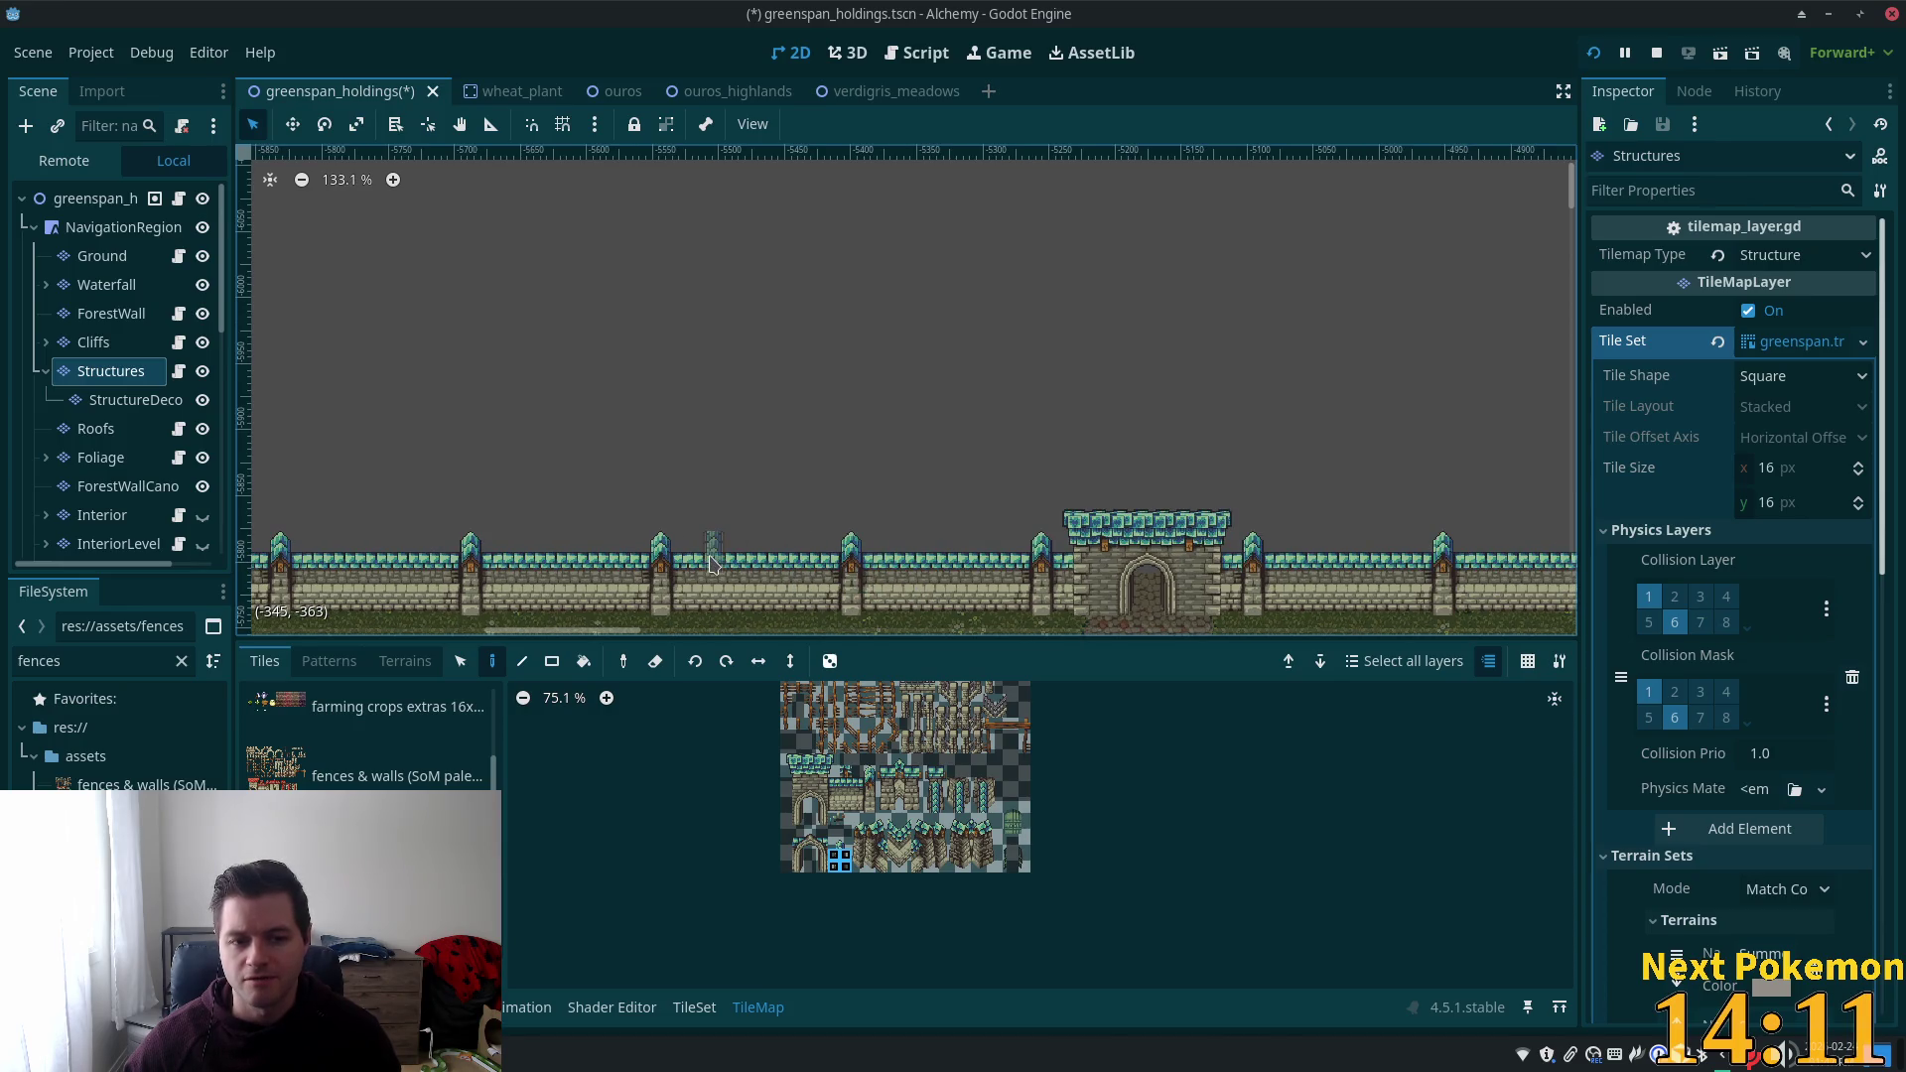
scroll(711, 563, down, 4)
mouse_move(1354, 622)
mouse_down()
mouse_move(1564, 513)
mouse_move(1489, 447)
mouse_move(1424, 494)
mouse_move(1146, 547)
mouse_up()
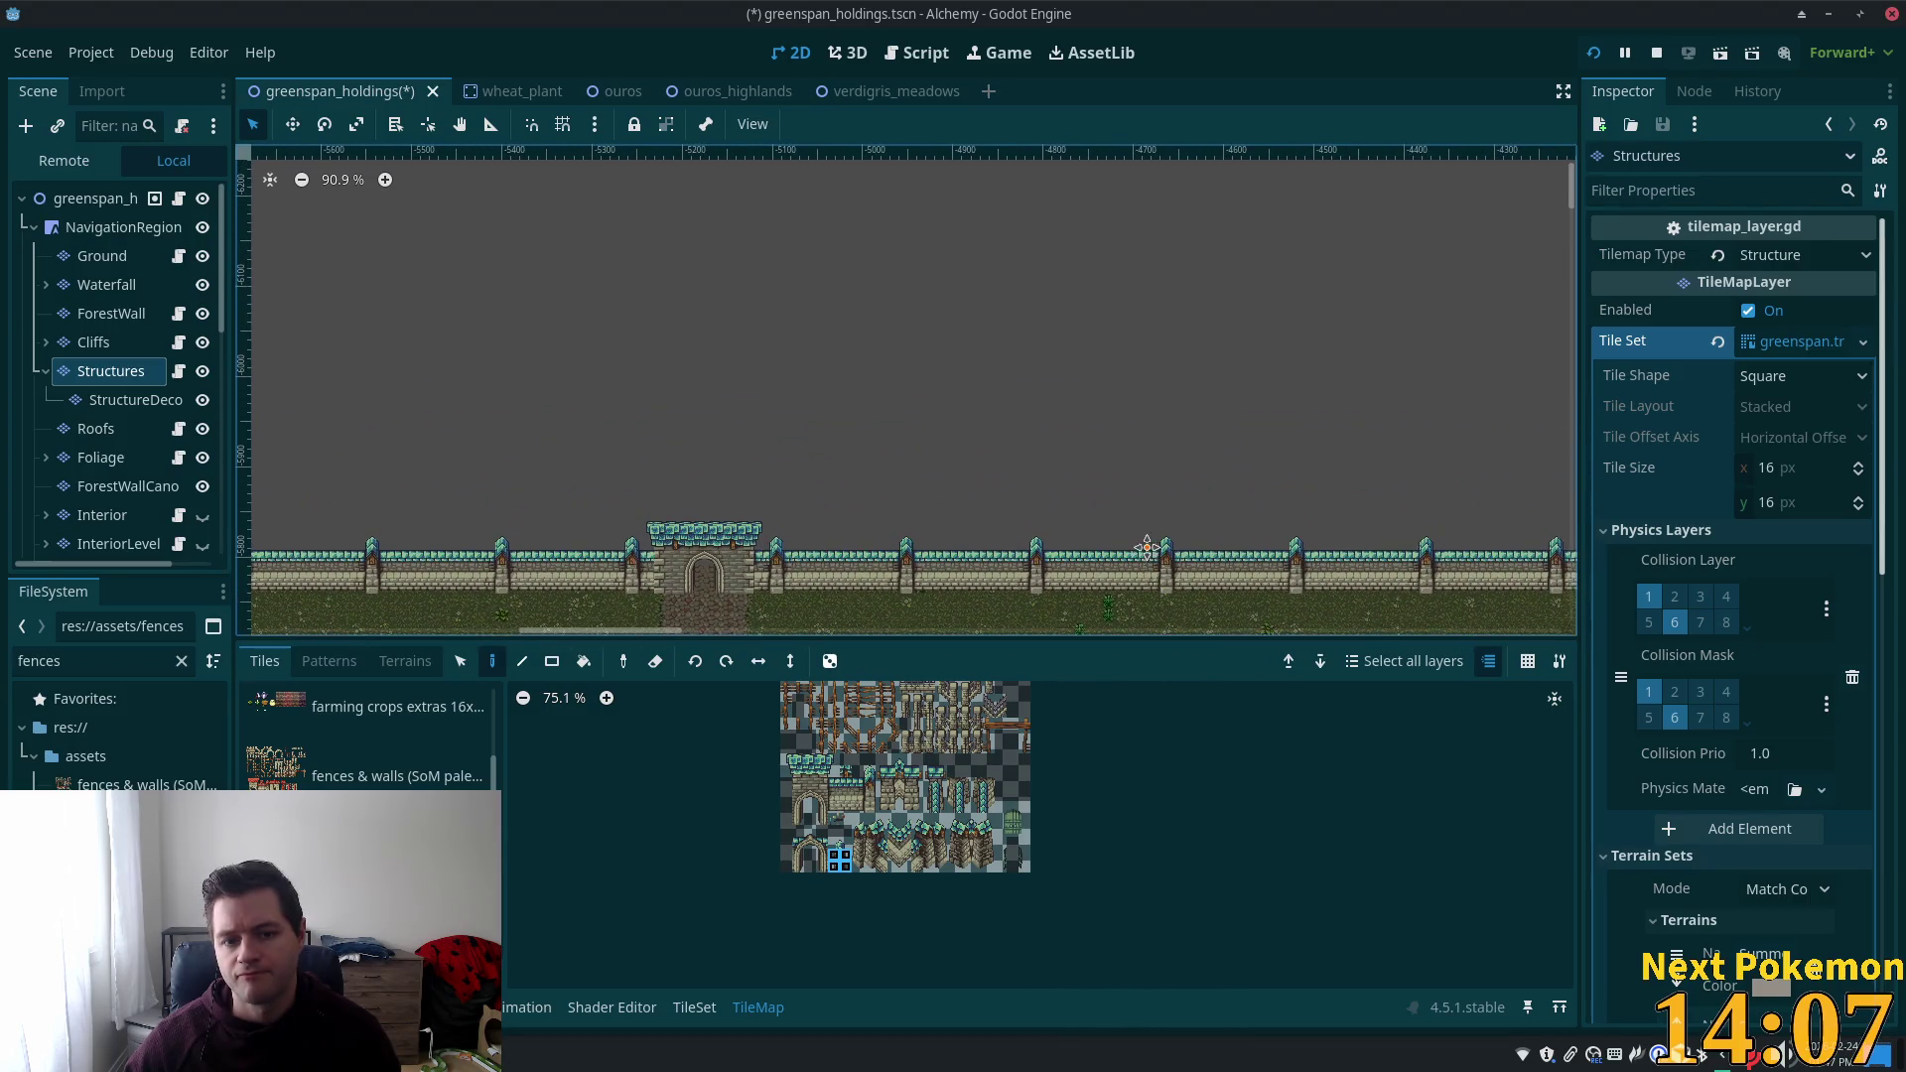
Select the StructureDeco layer and pick the two gate-post tiles from the atlas.
scroll(932, 435, down, 4)
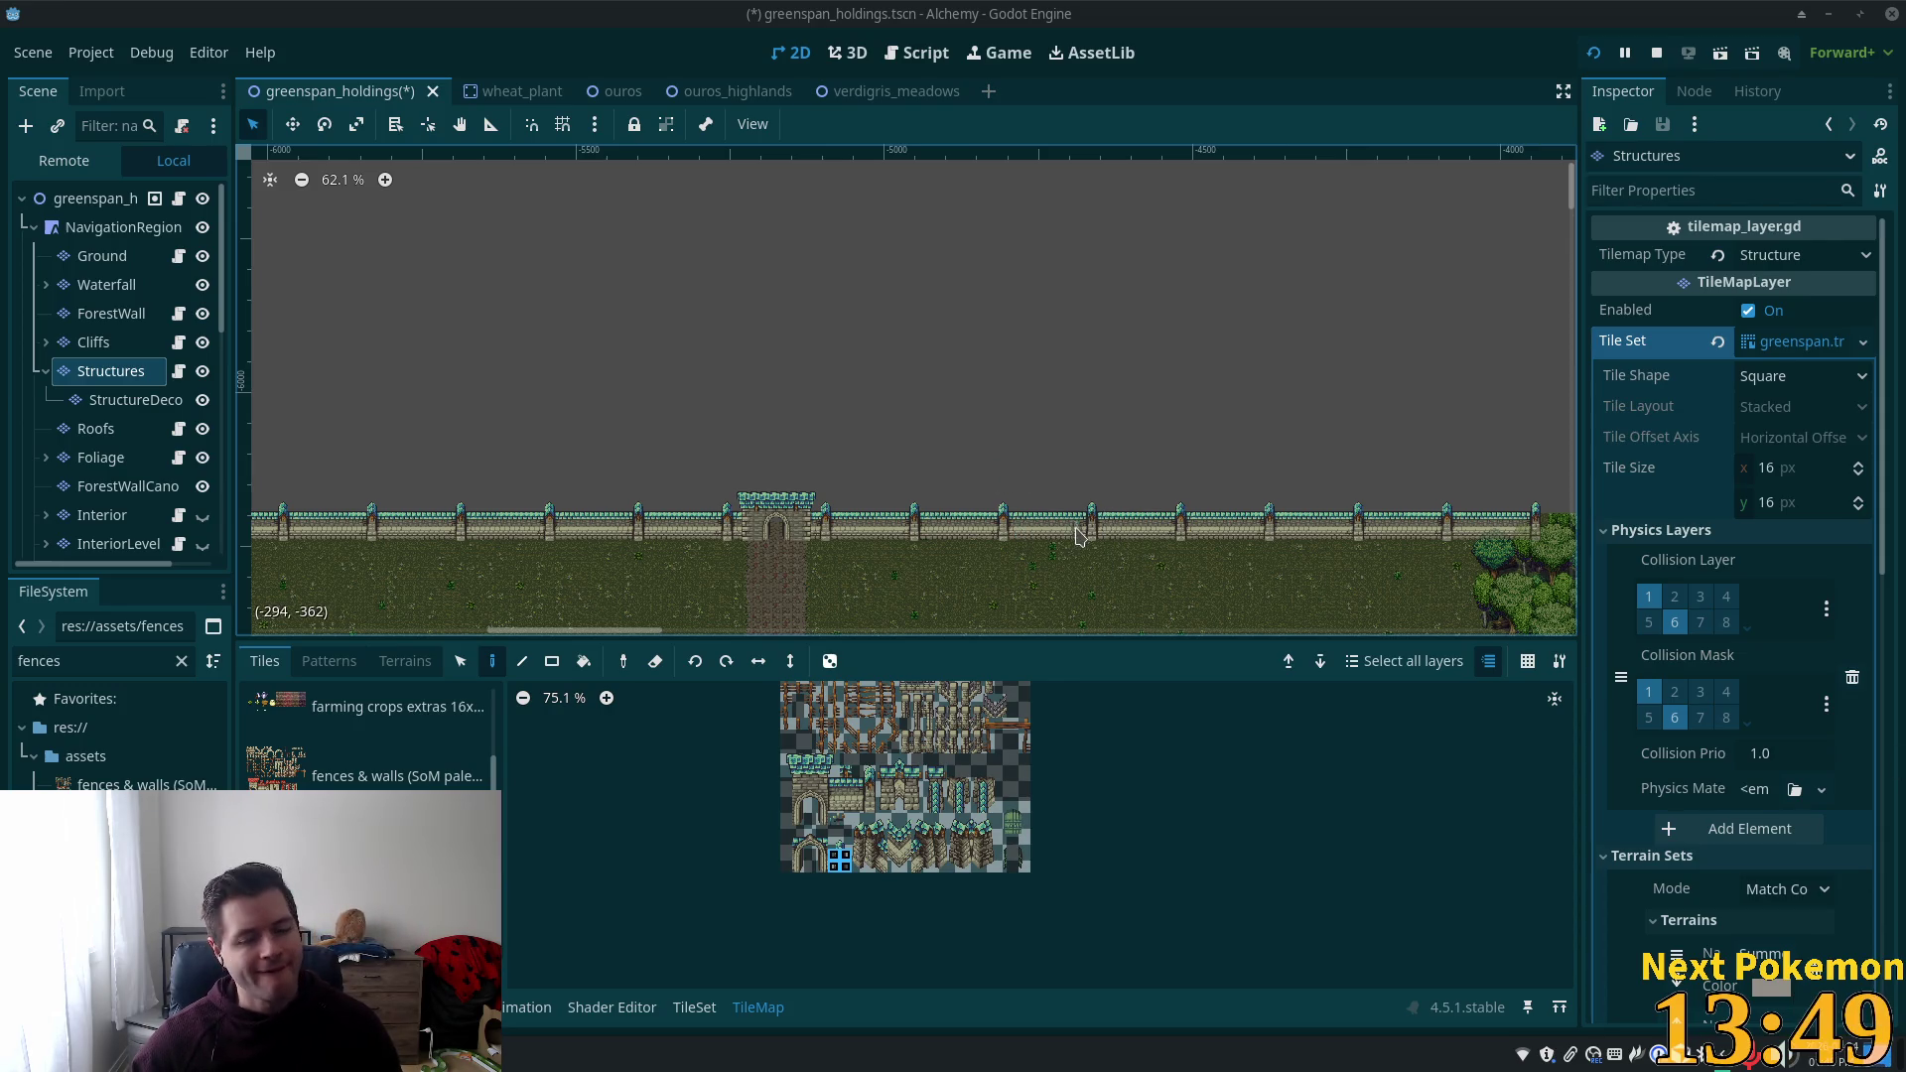
scroll(1027, 551, down, 2)
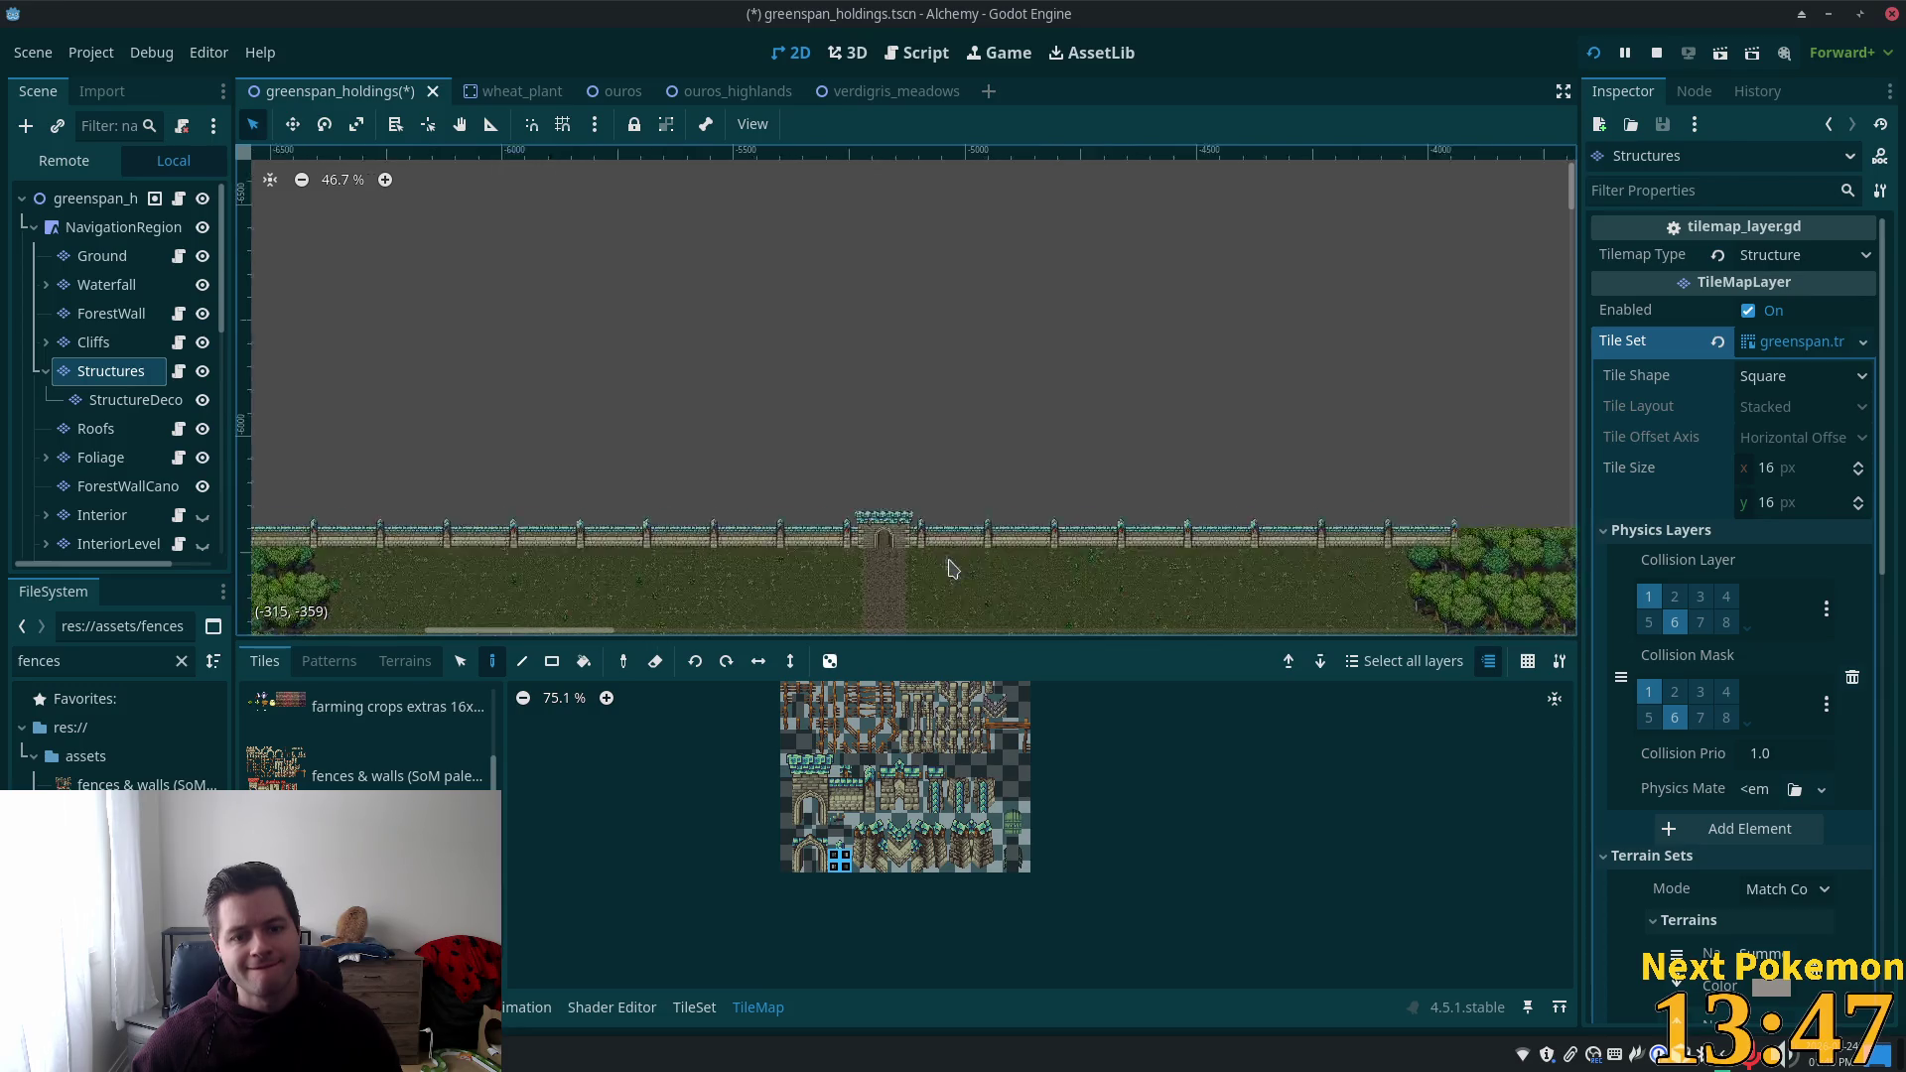
scroll(952, 568, up, 10)
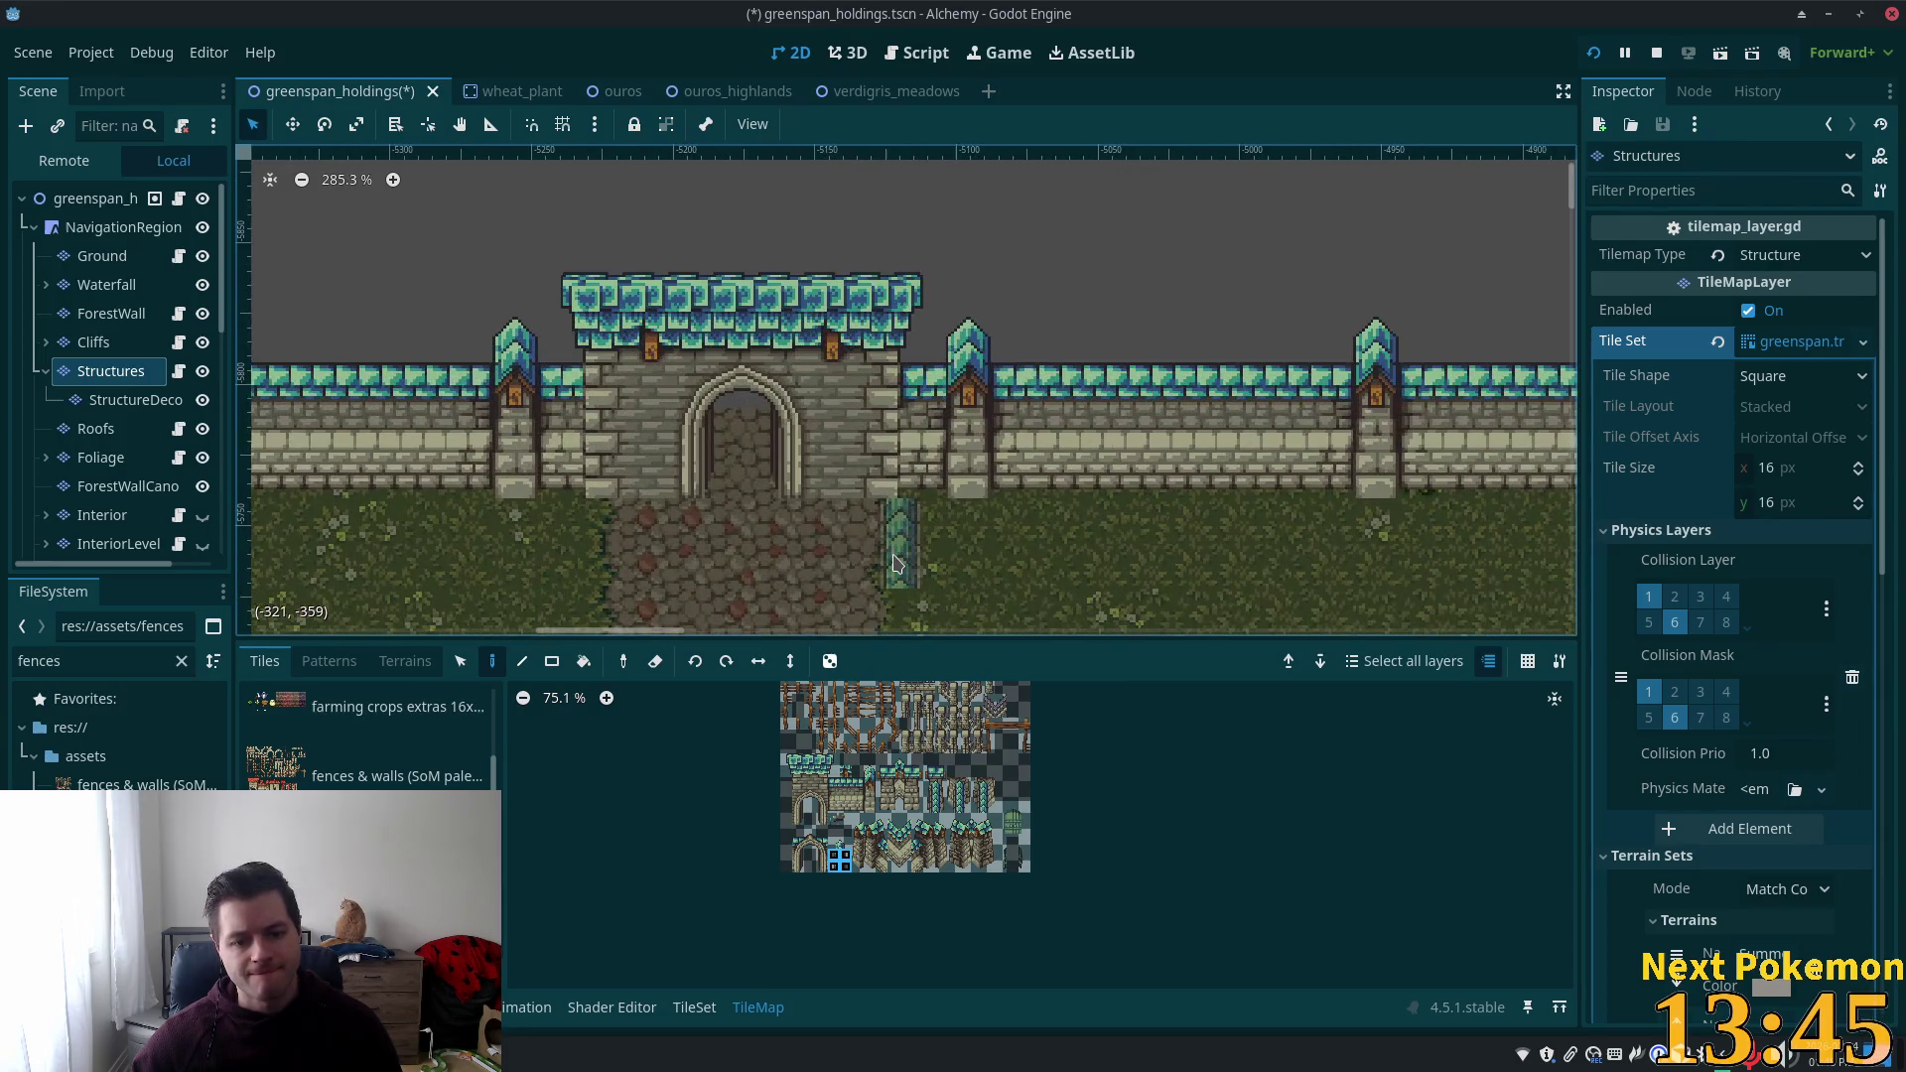
scroll(897, 564, up, 5)
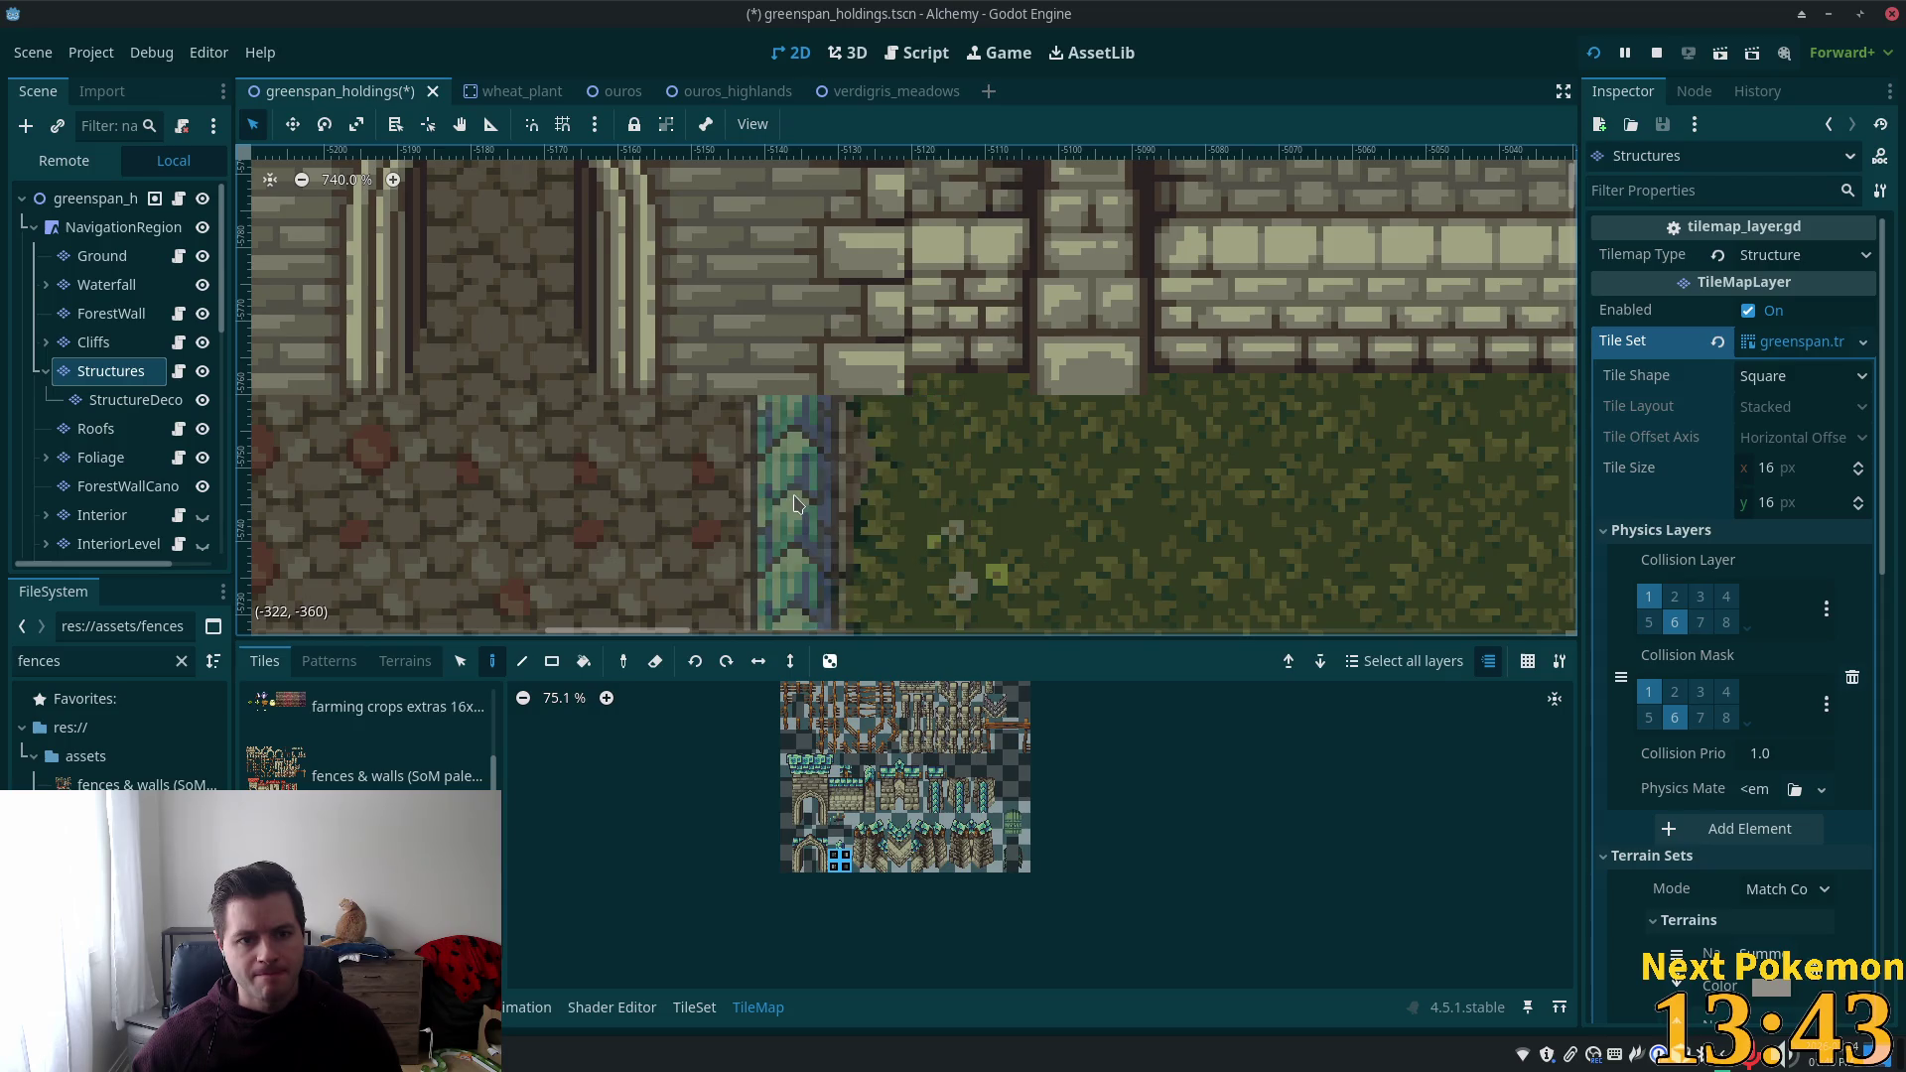
scroll(795, 501, left, 3)
scroll(872, 515, down, 1)
click(136, 399)
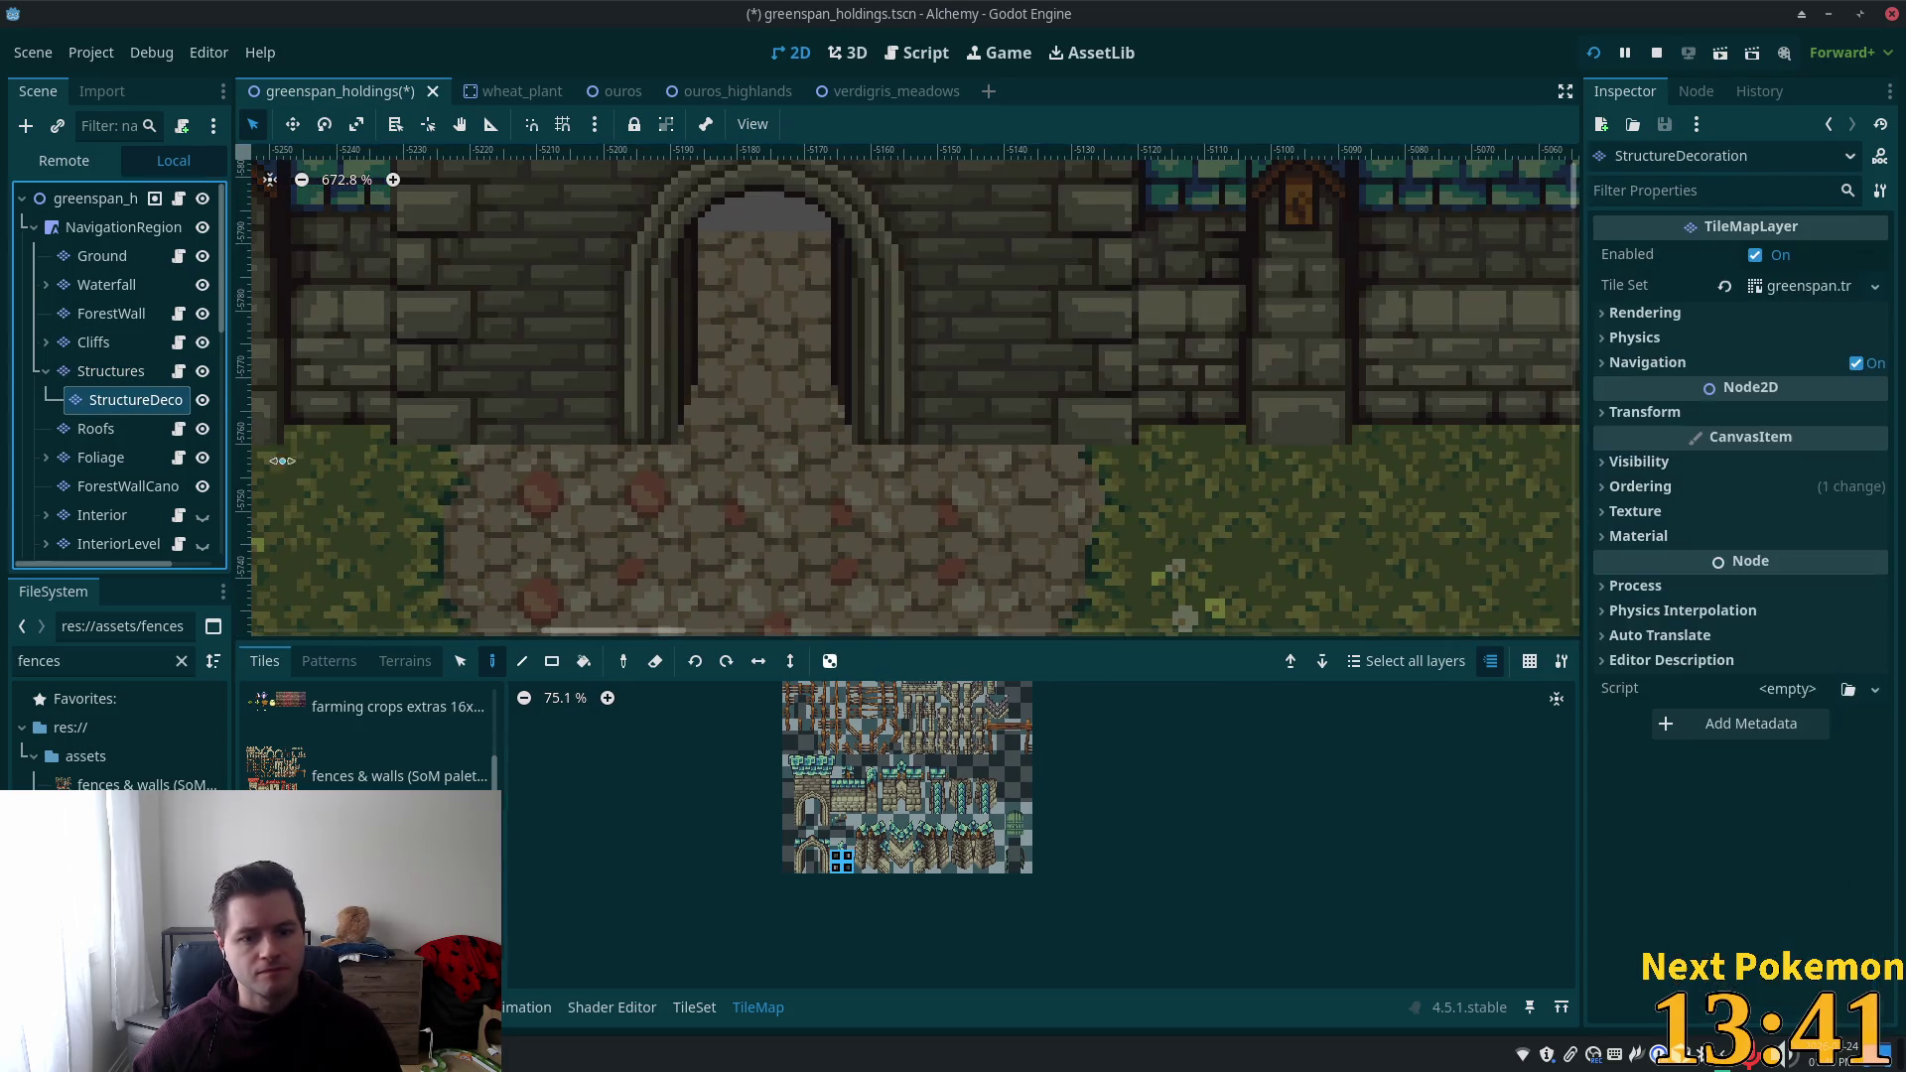
drag(1005, 858, 1026, 860)
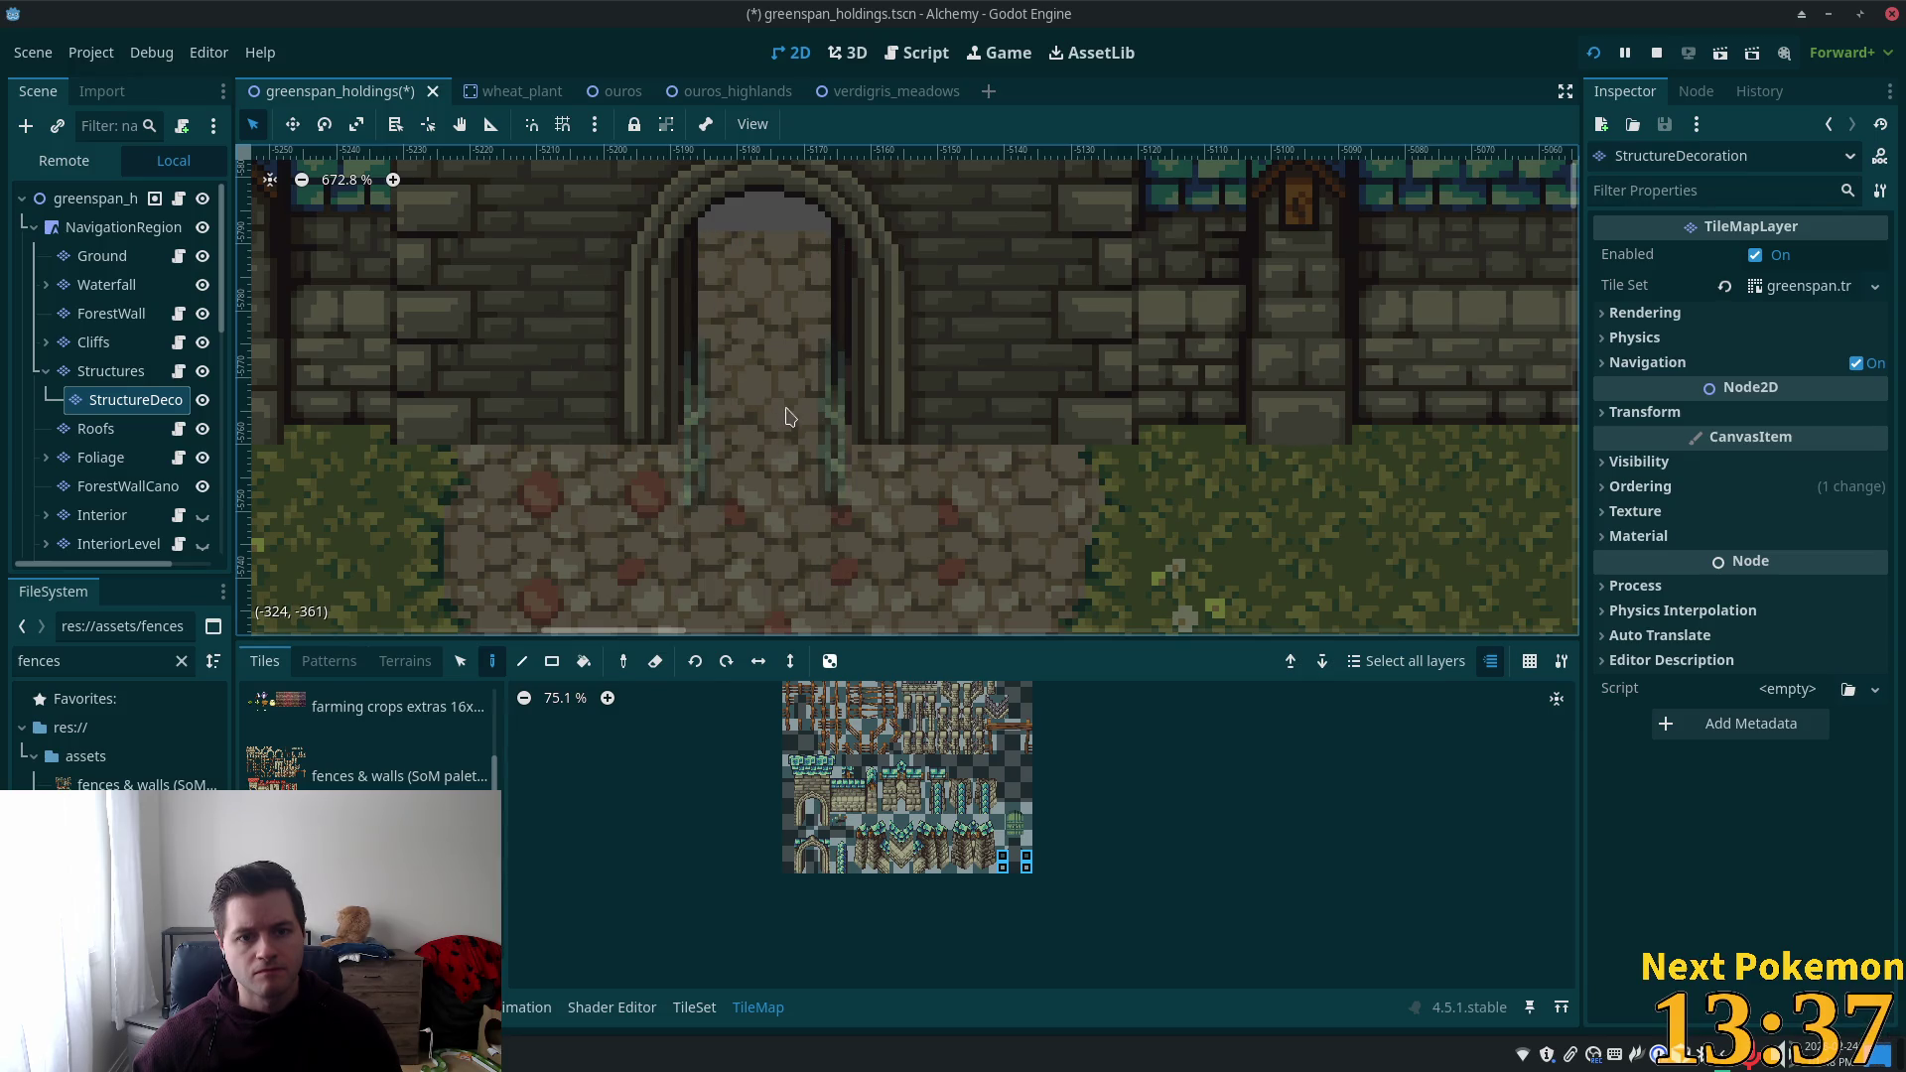
Place the two gate posts inside the gatehouse archway.
click(778, 359)
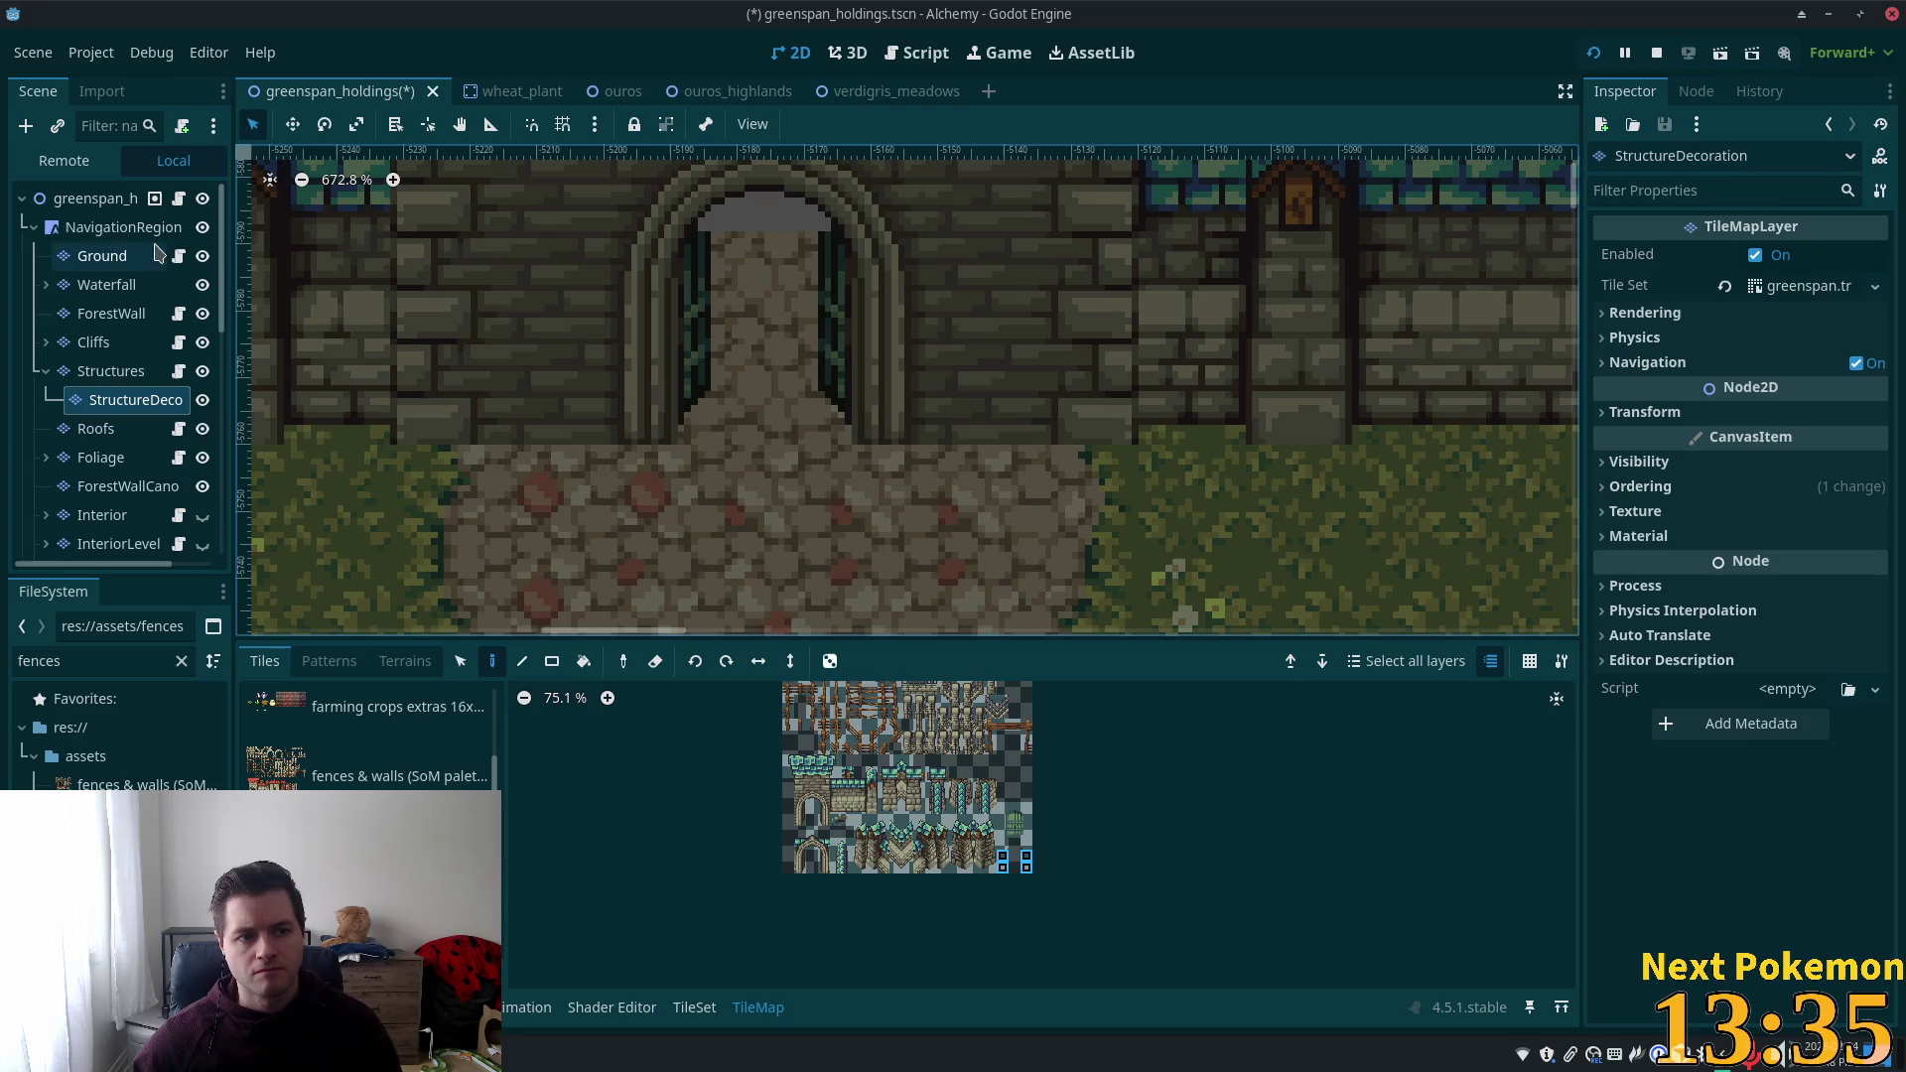
click(96, 199)
scroll(491, 435, down, 2)
scroll(682, 487, down, 5)
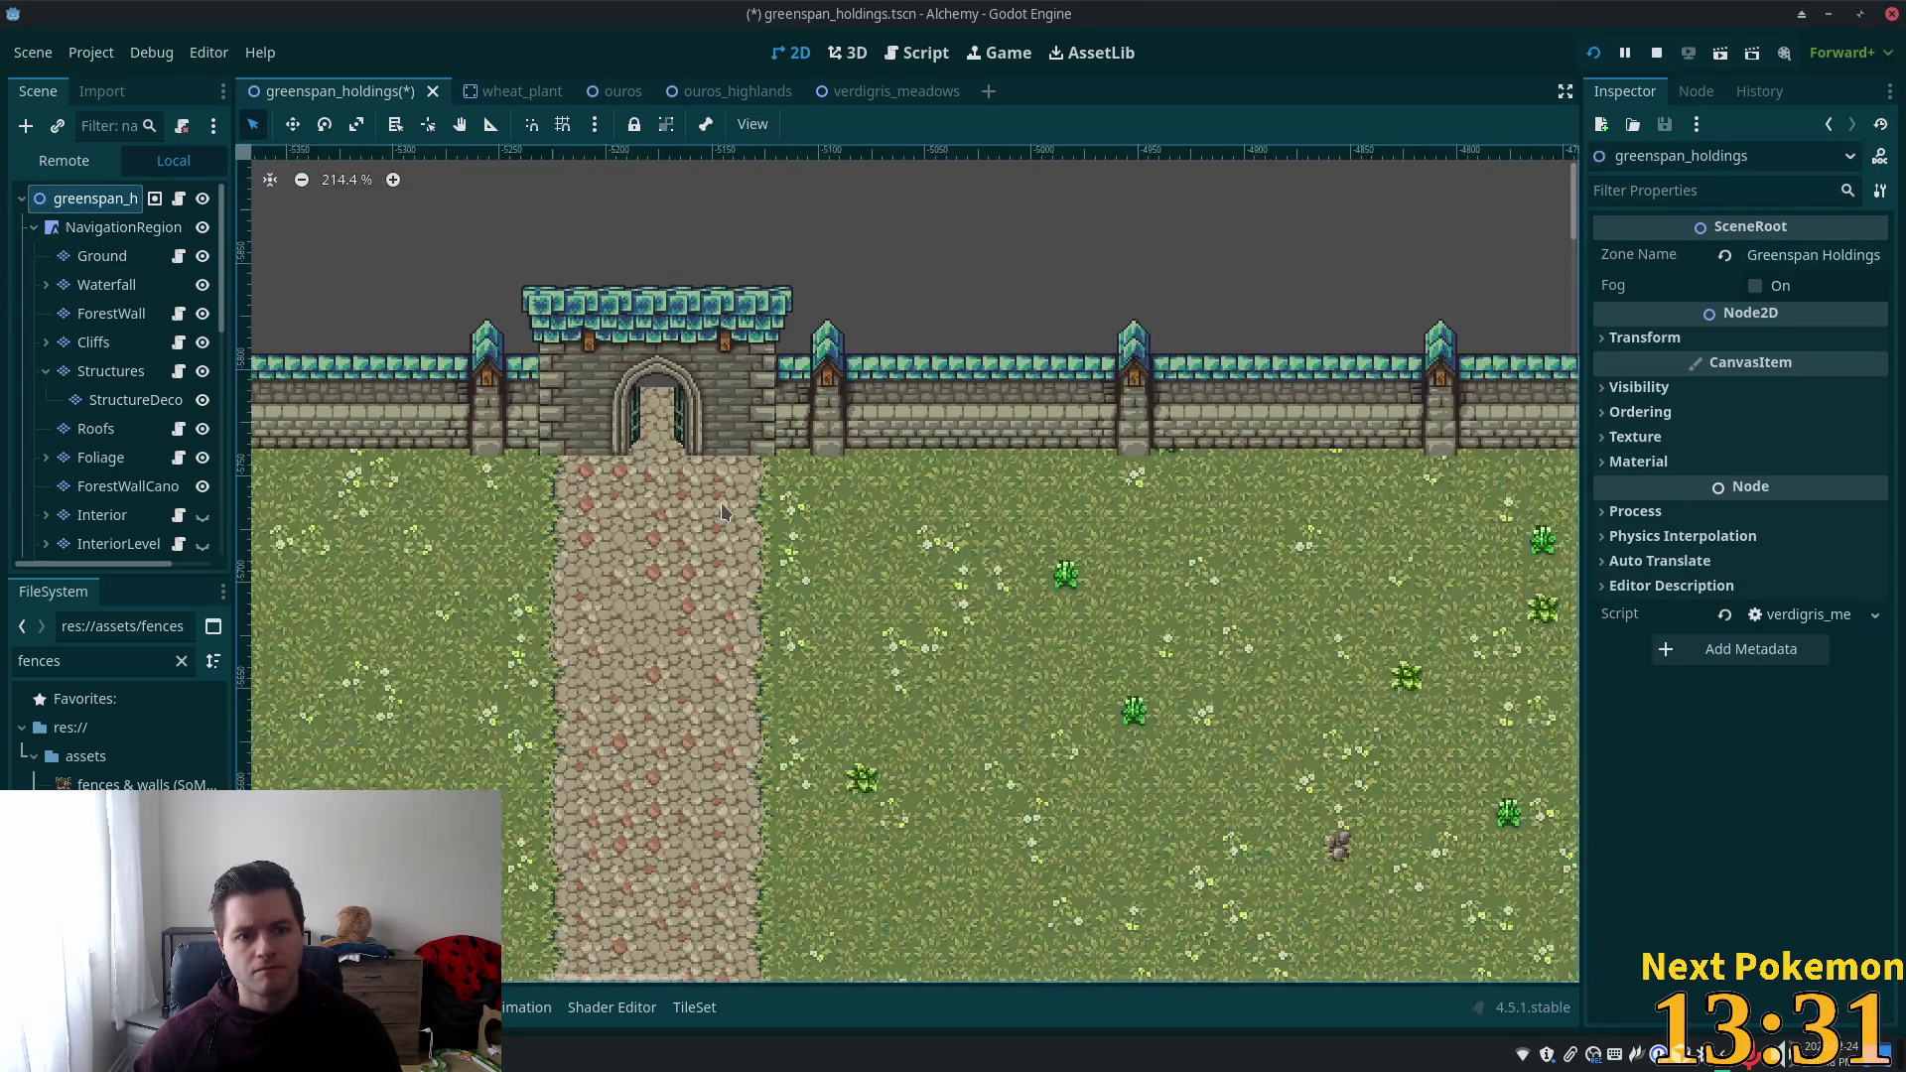
scroll(640, 387, up, 4)
scroll(695, 427, up, 4)
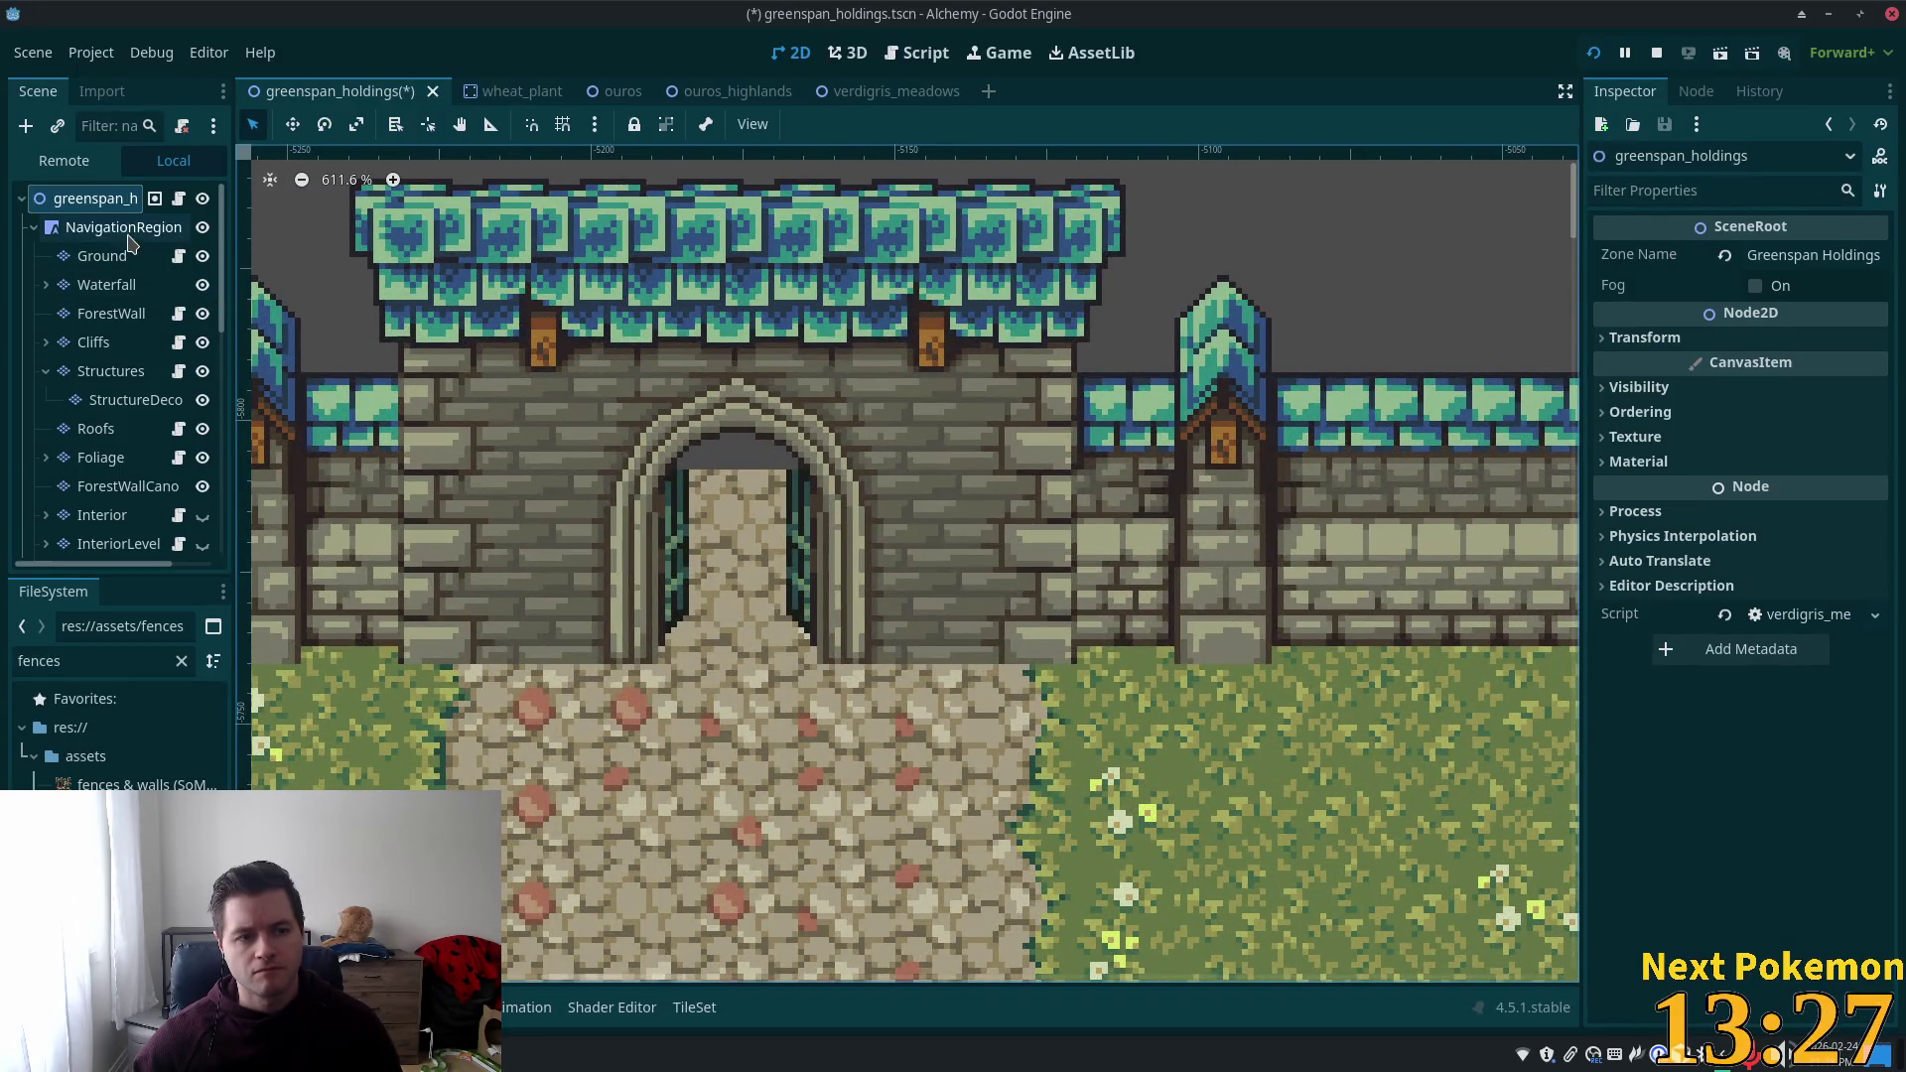
On the StructureDeco layer, pick the gate column tiles from the atlas.
click(136, 399)
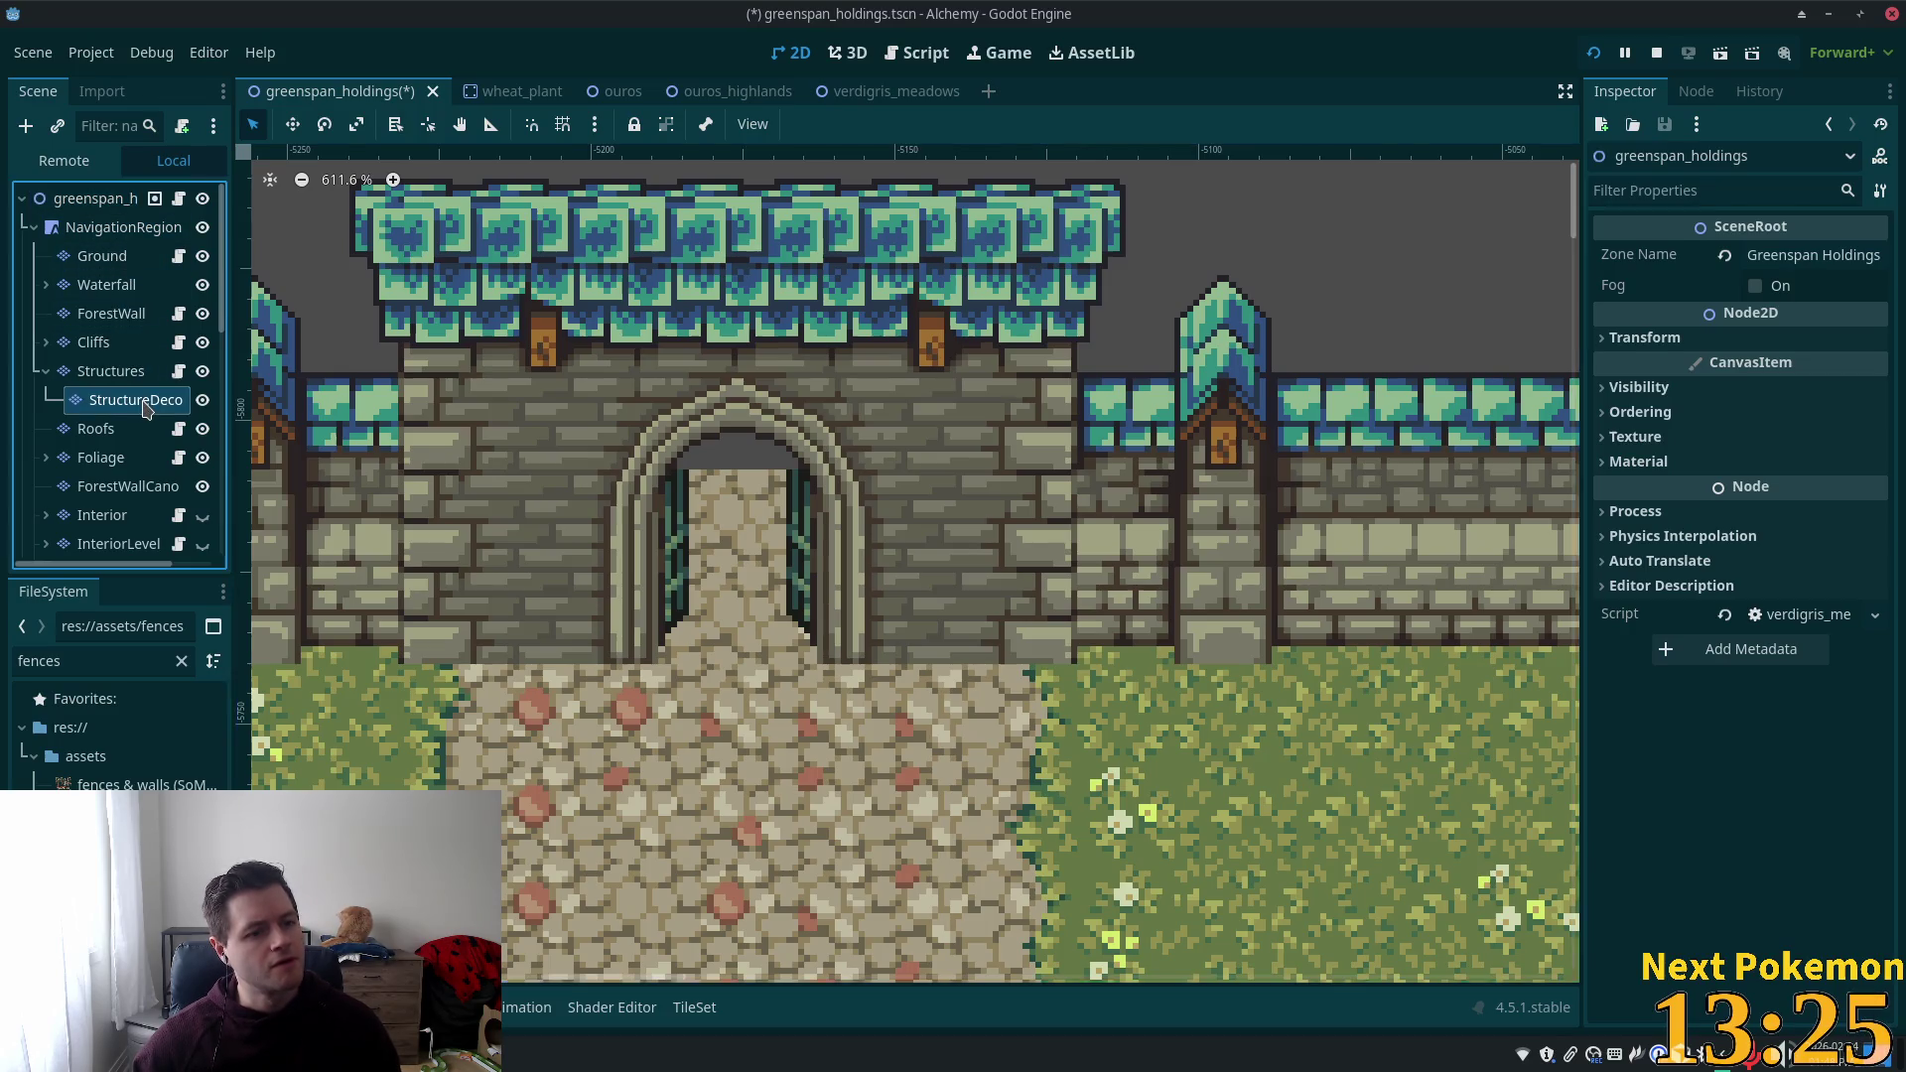
scroll(962, 834, up, 3)
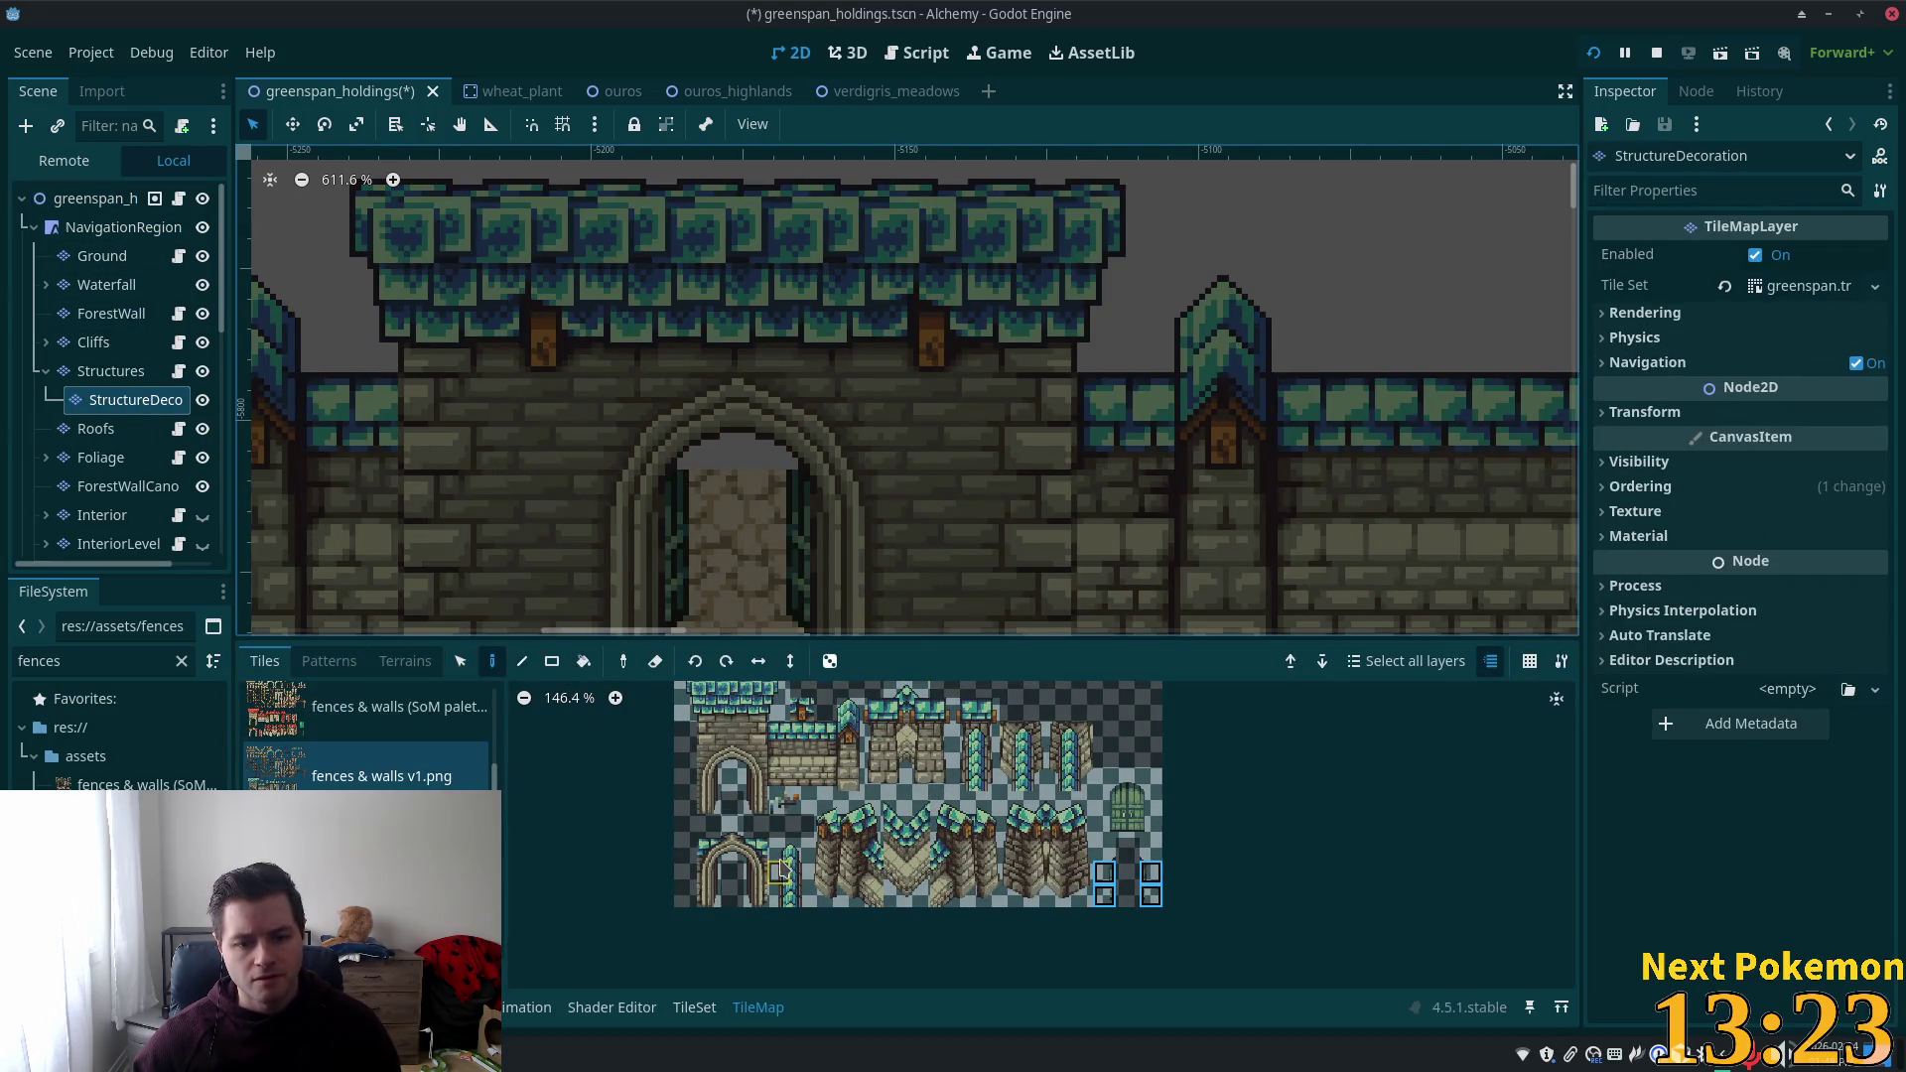
scroll(780, 870, up, 1)
mouse_move(1182, 844)
mouse_down()
mouse_move(1184, 900)
mouse_move(1239, 899)
mouse_up()
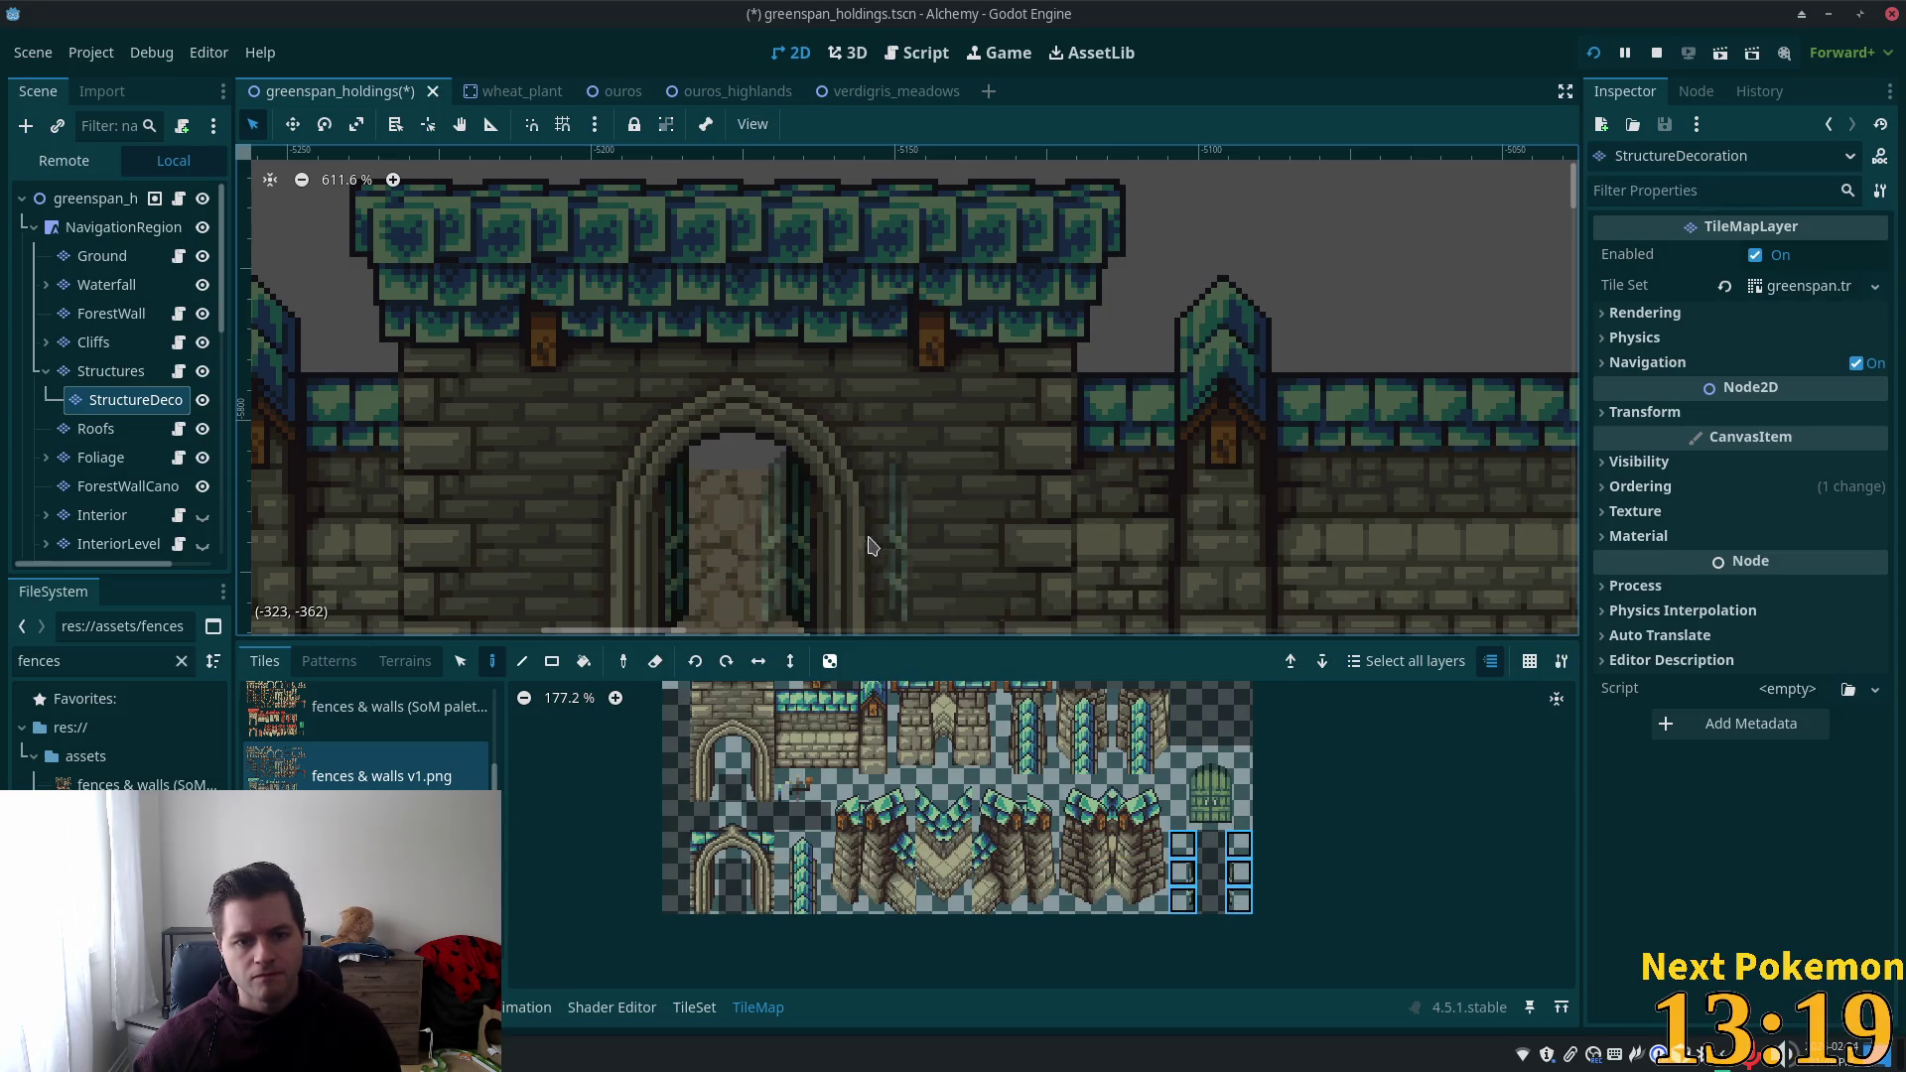
scroll(817, 596, down, 2)
scroll(817, 596, down, 7)
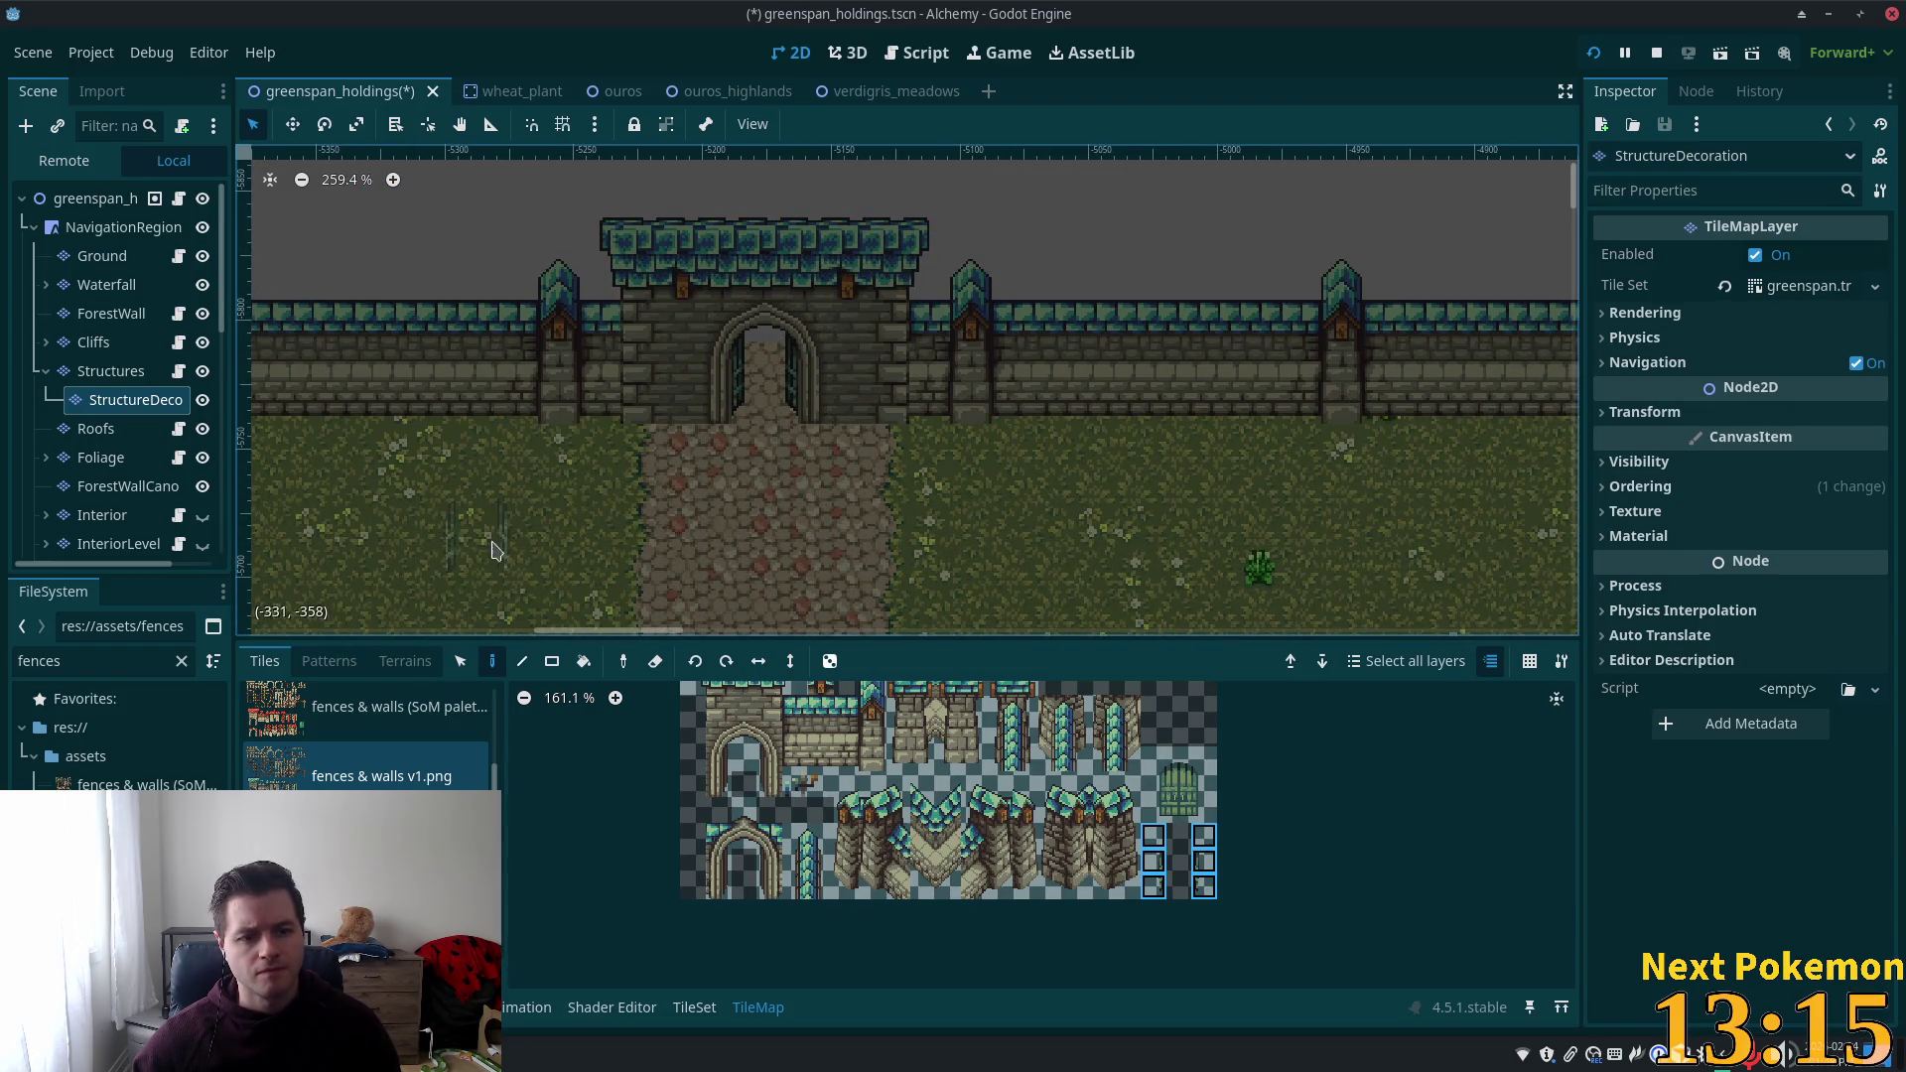
scroll(825, 328, down, 3)
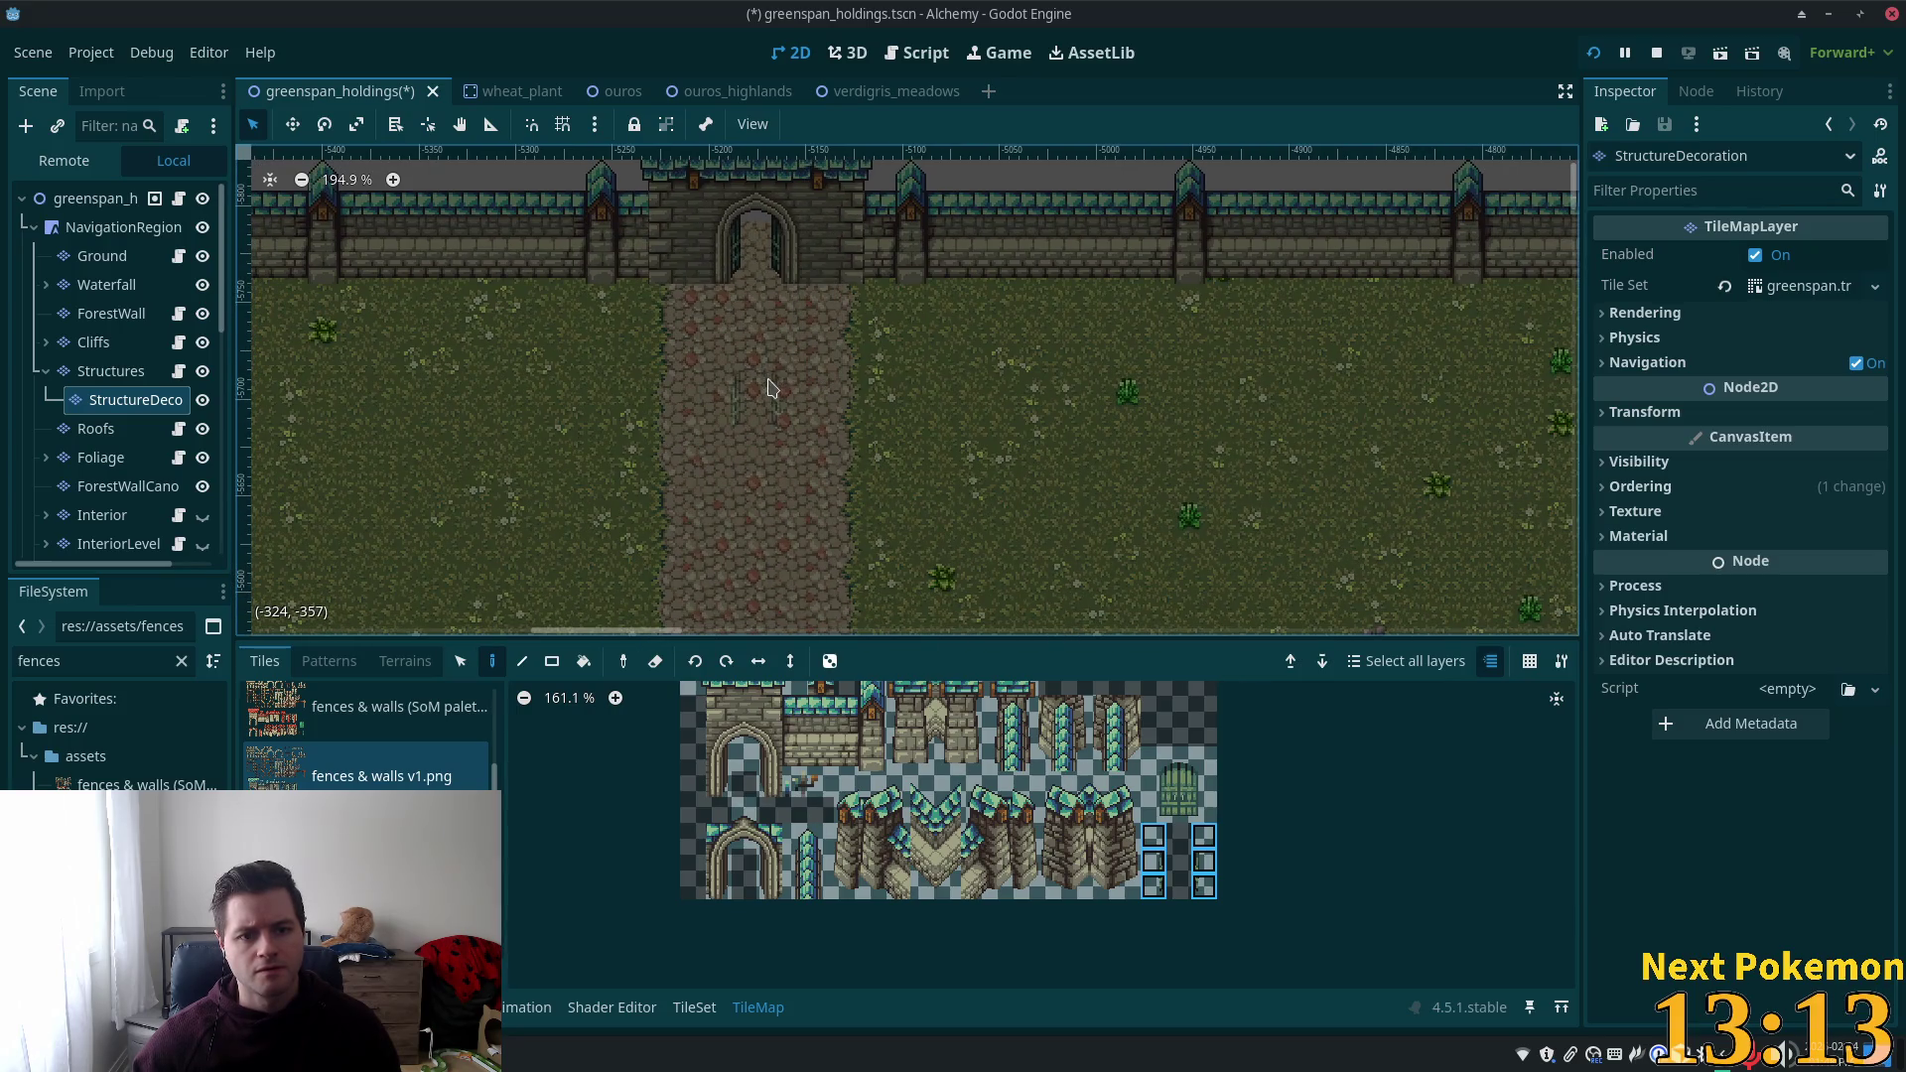
On the Ground layer, copy the cobblestone path tiles and paint them north of the gatehouse.
click(460, 661)
mouse_move(695, 327)
mouse_down()
mouse_move(784, 471)
mouse_move(832, 499)
mouse_up()
mouse_move(791, 327)
mouse_down()
mouse_move(800, 515)
mouse_move(690, 459)
mouse_move(685, 400)
mouse_move(819, 551)
mouse_up()
click(162, 256)
drag(817, 473, 843, 608)
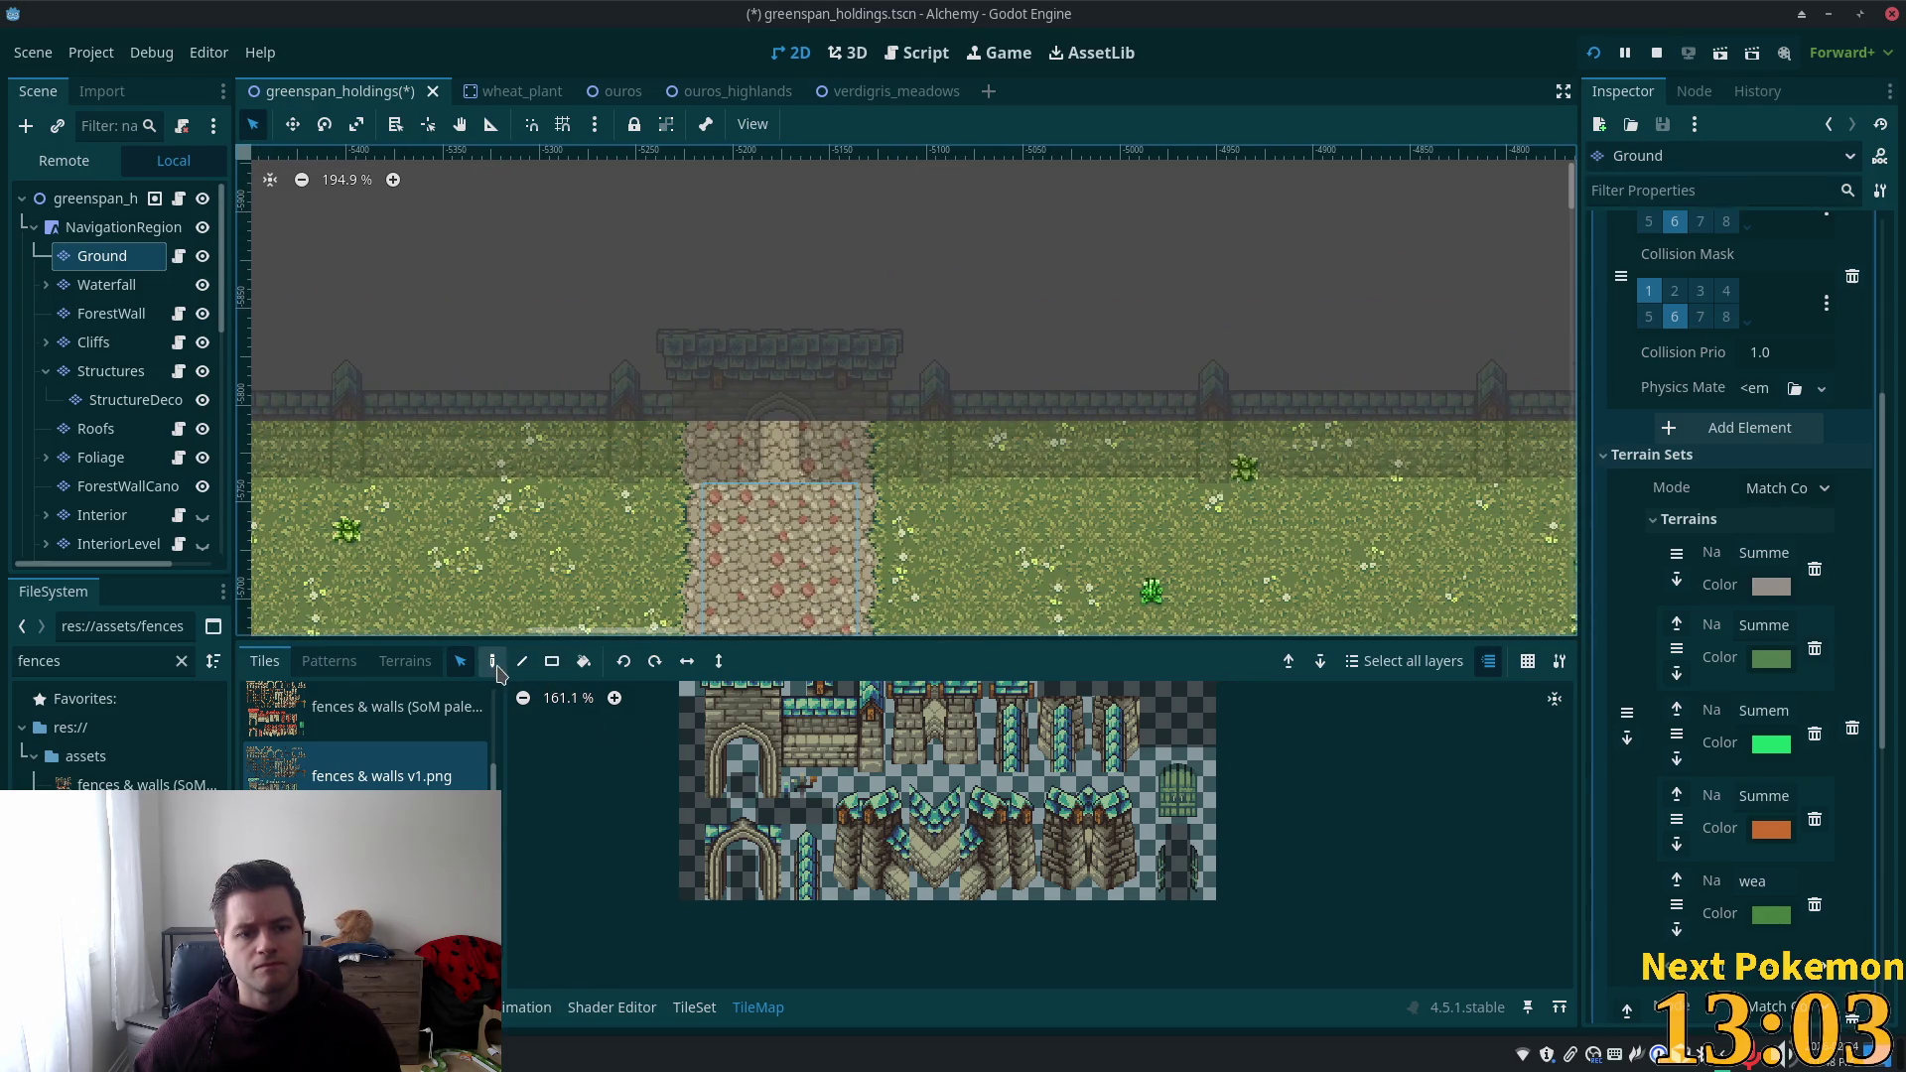
click(492, 661)
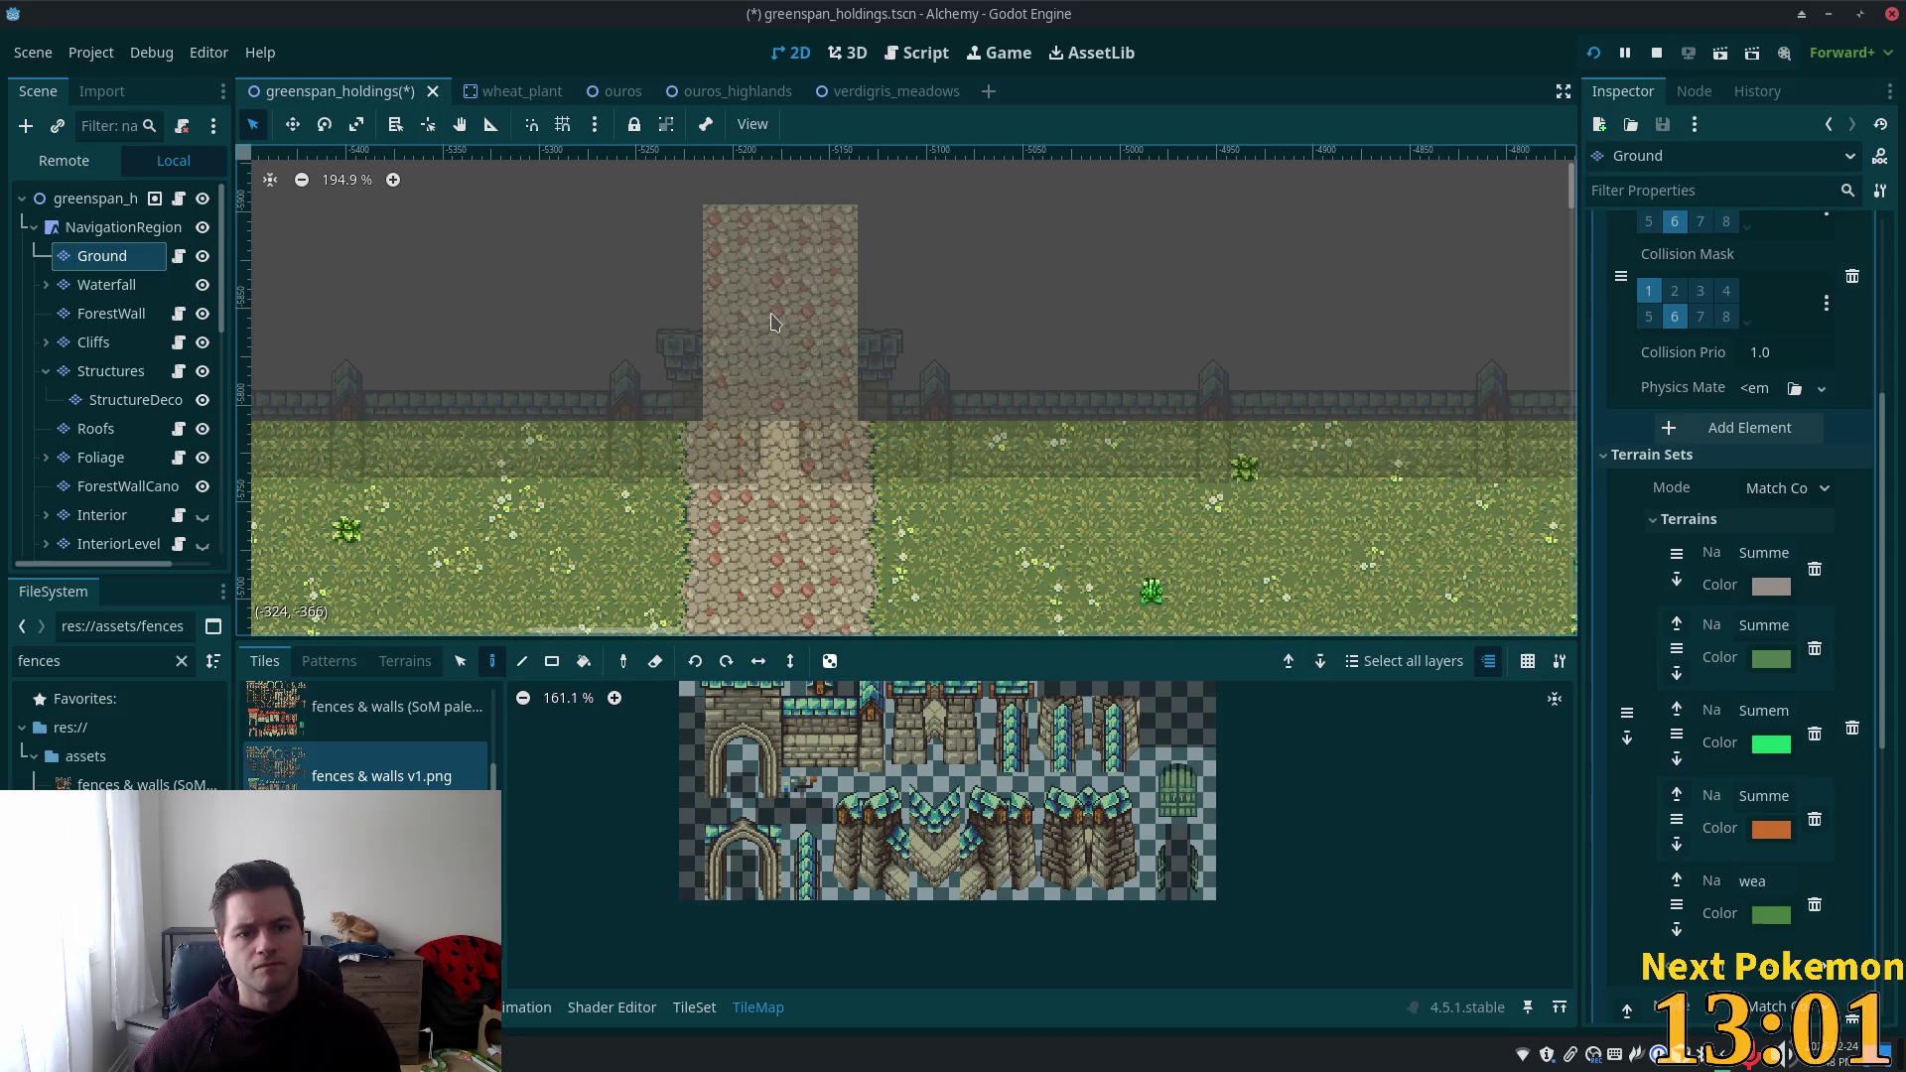
click(97, 199)
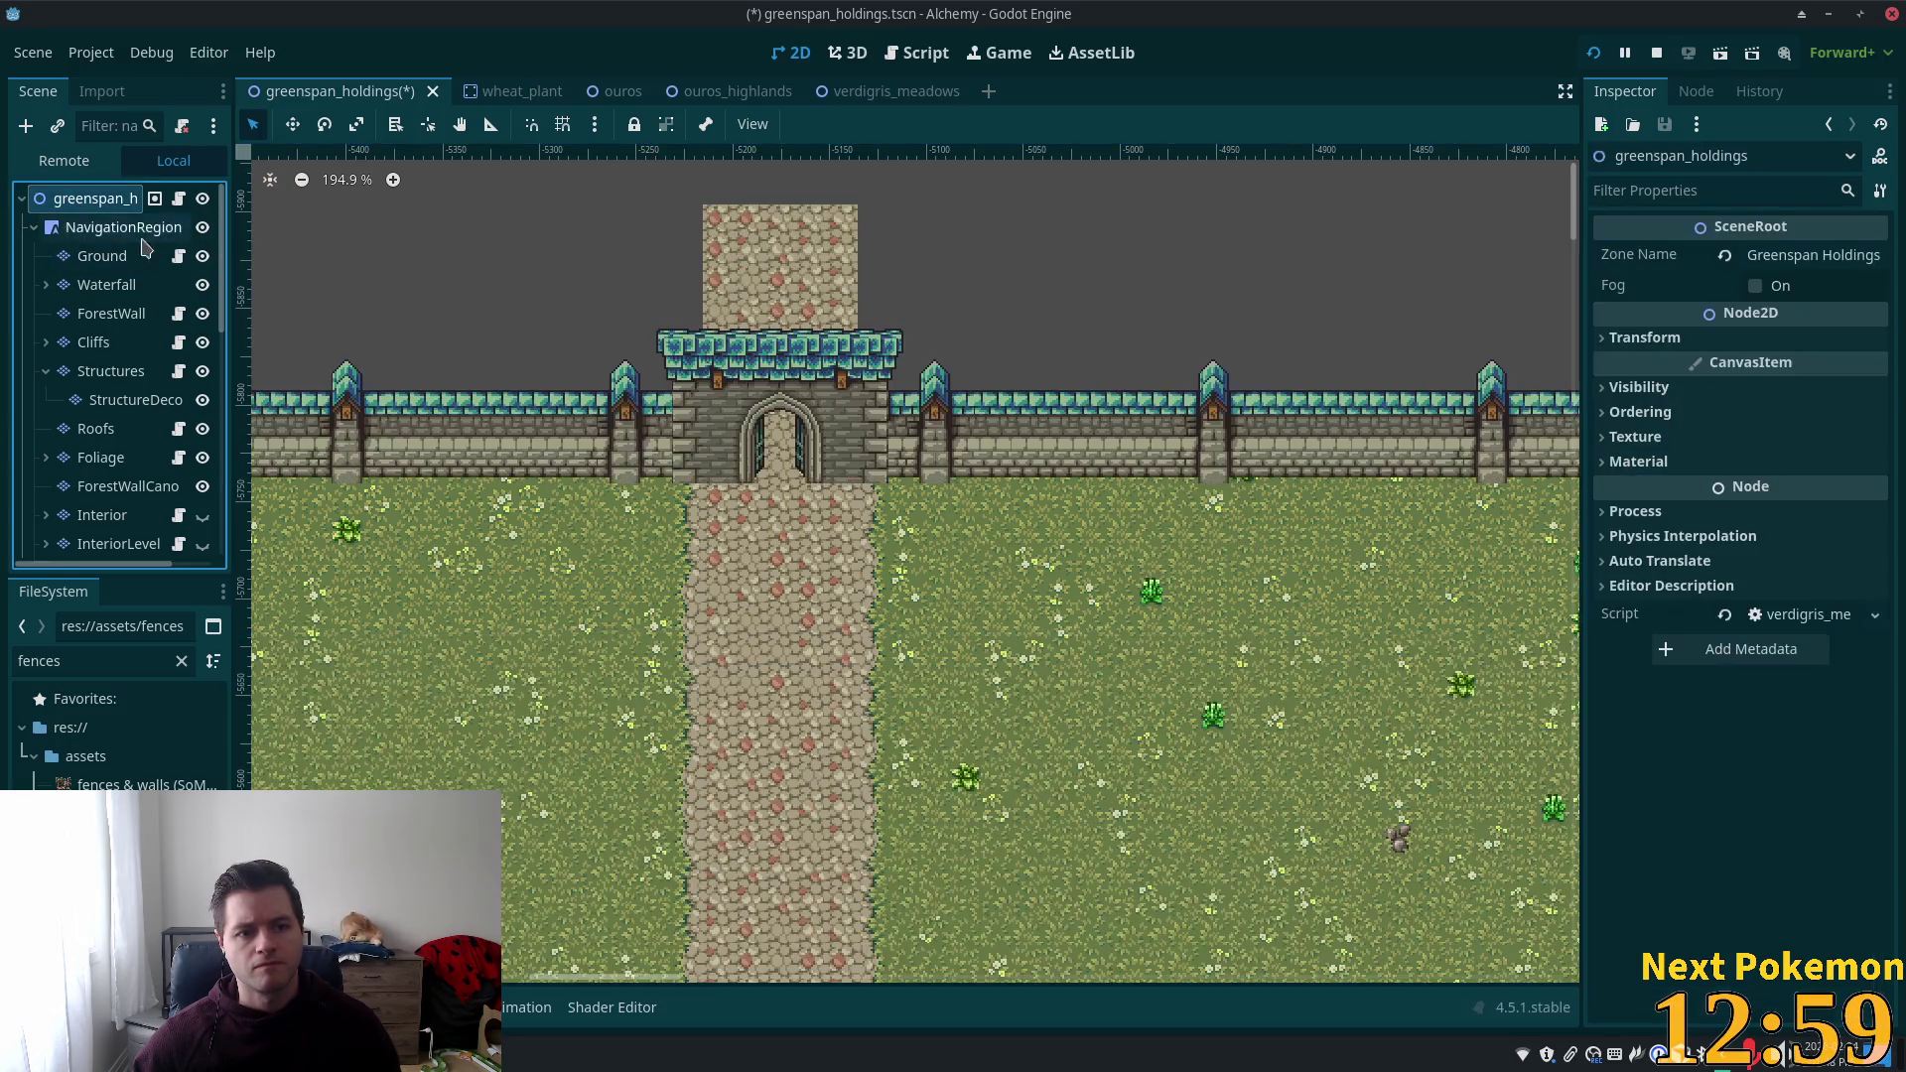
scroll(897, 557, up, 3)
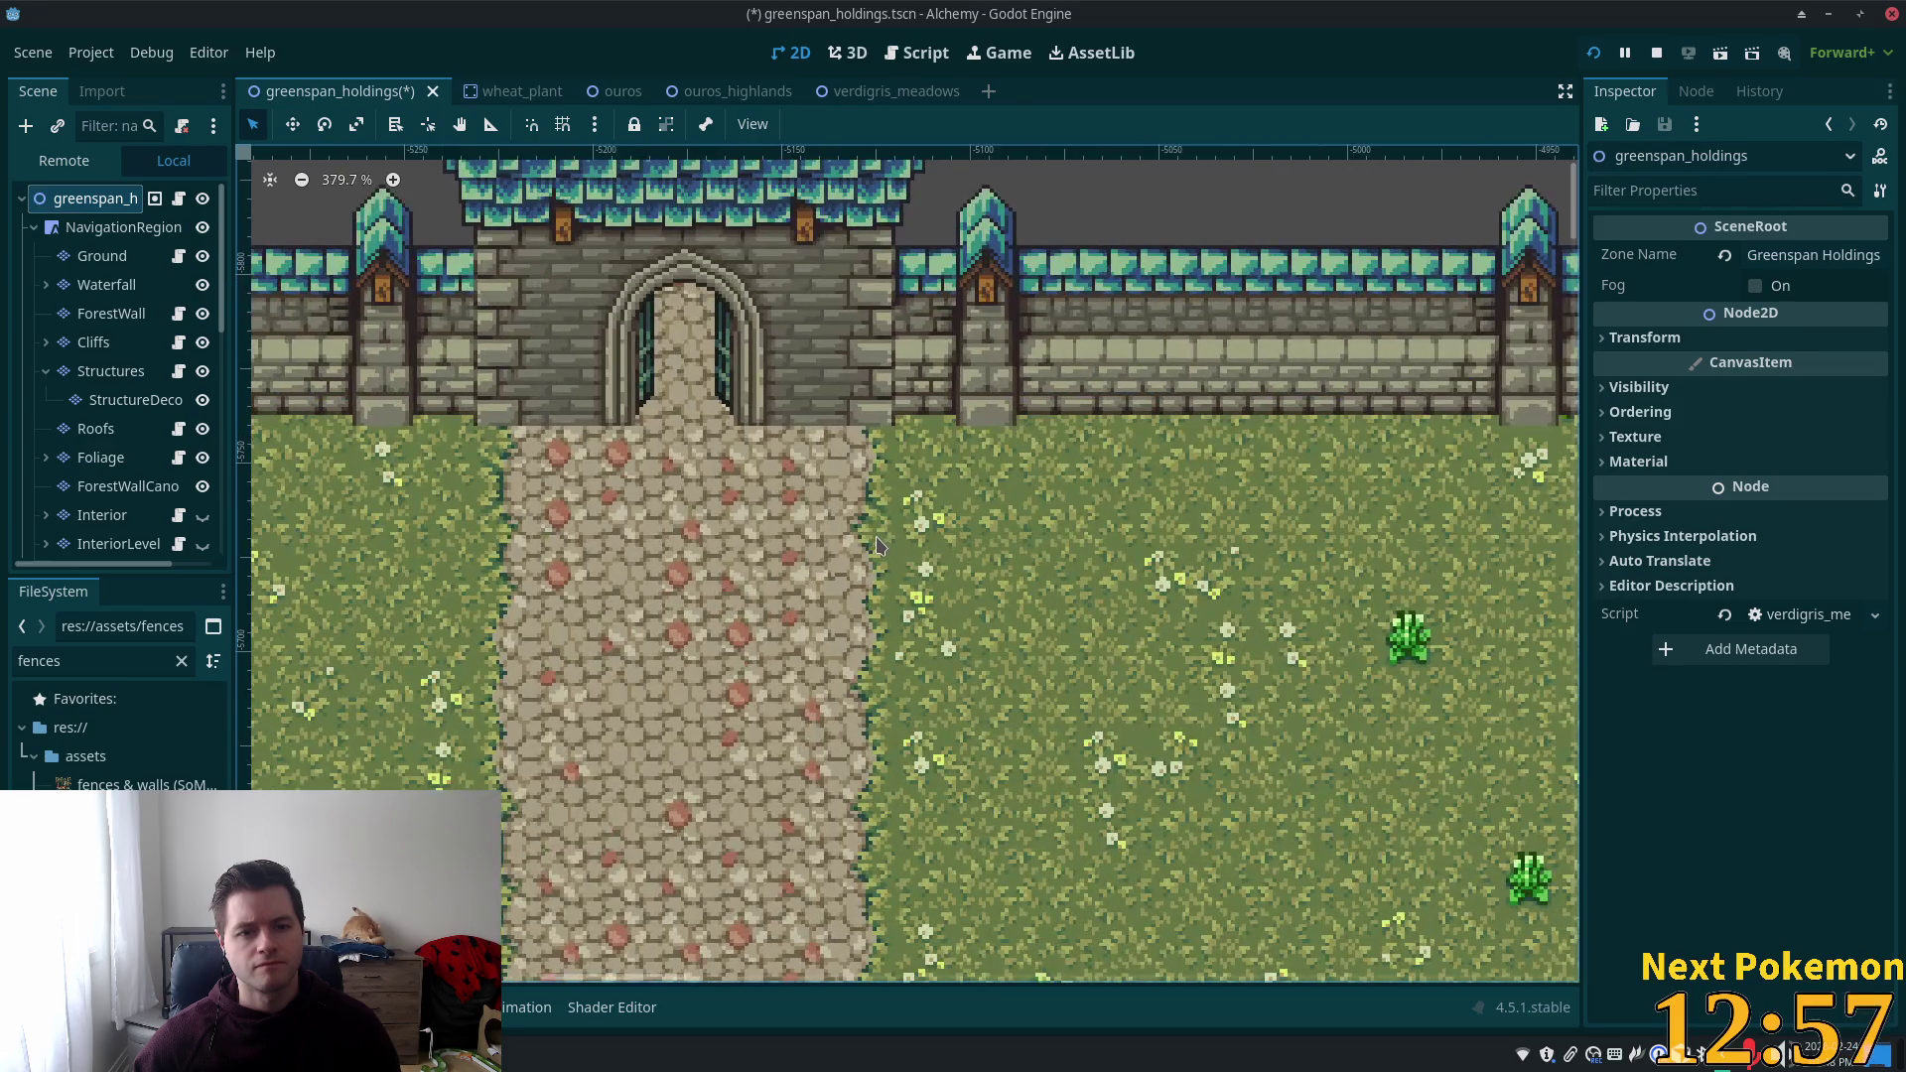
scroll(923, 427, down, 3)
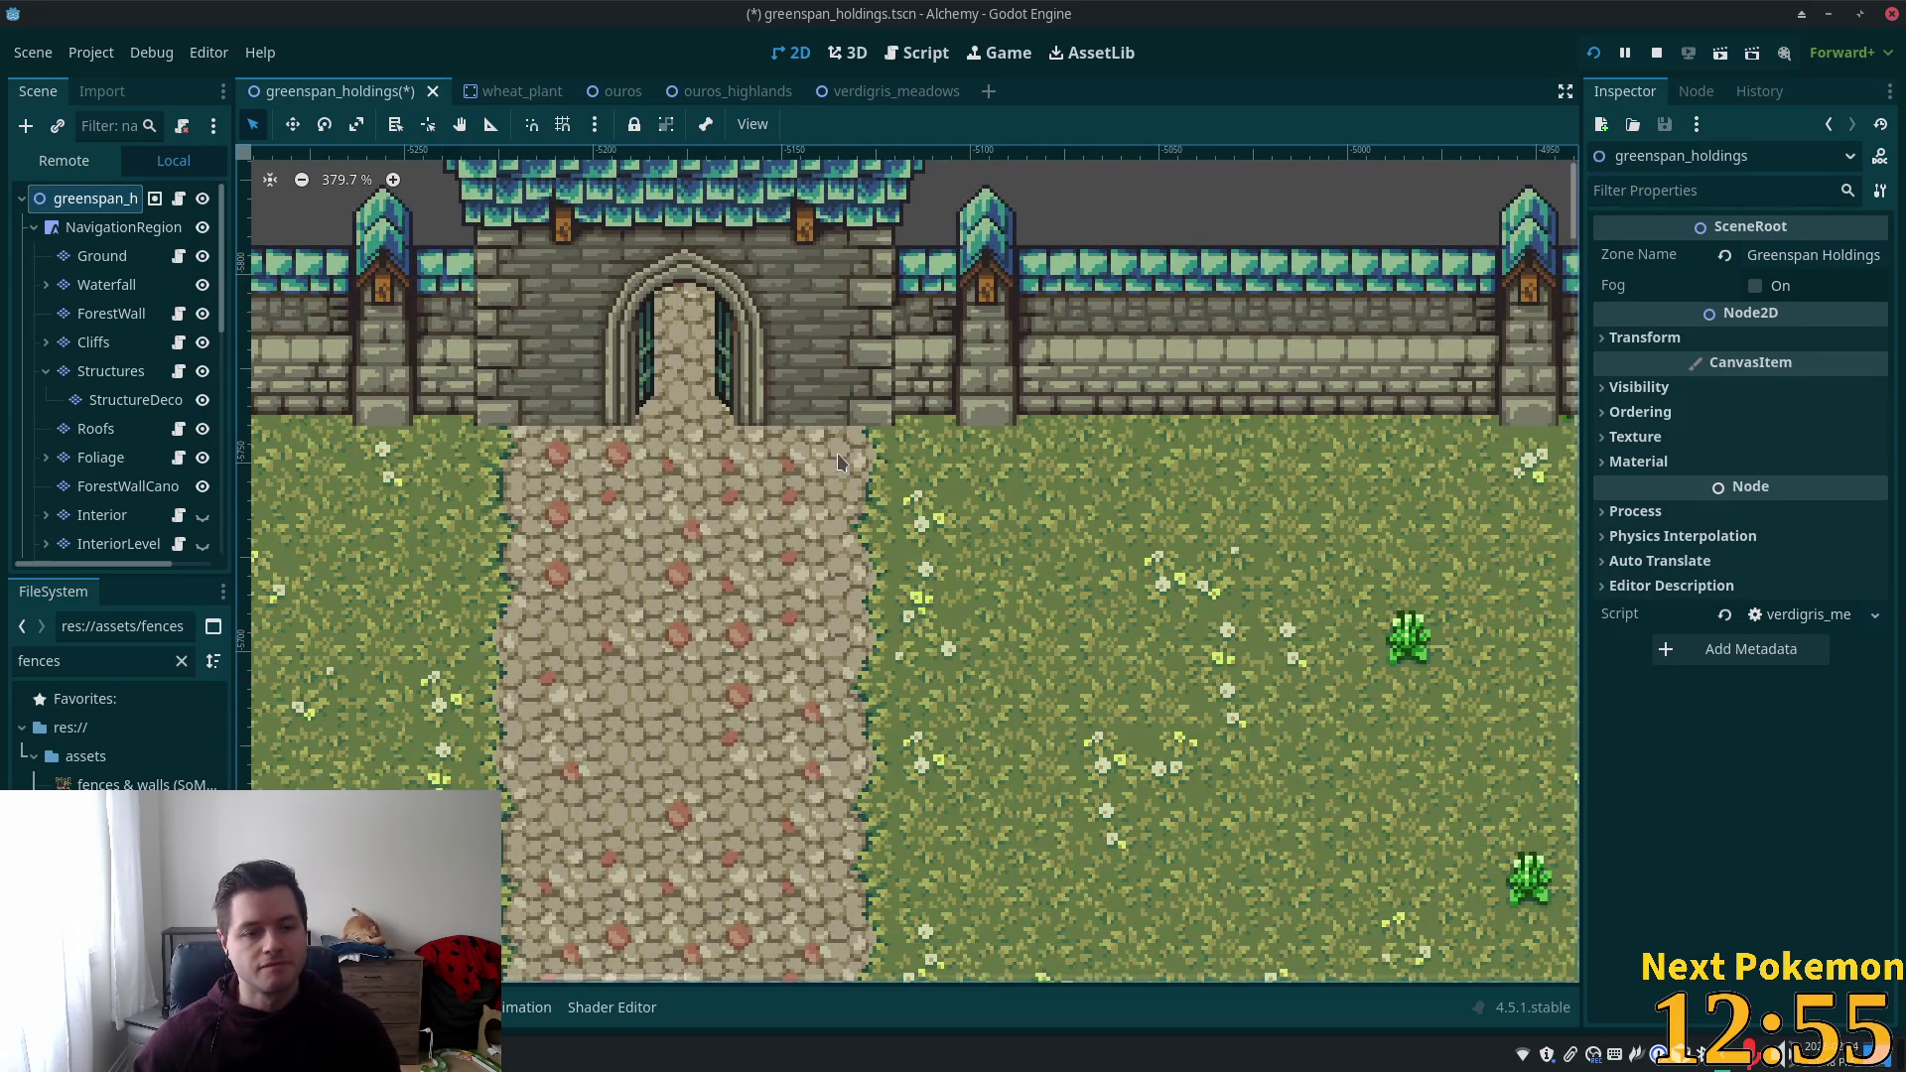
scroll(837, 451, down, 2)
scroll(1092, 576, down, 5)
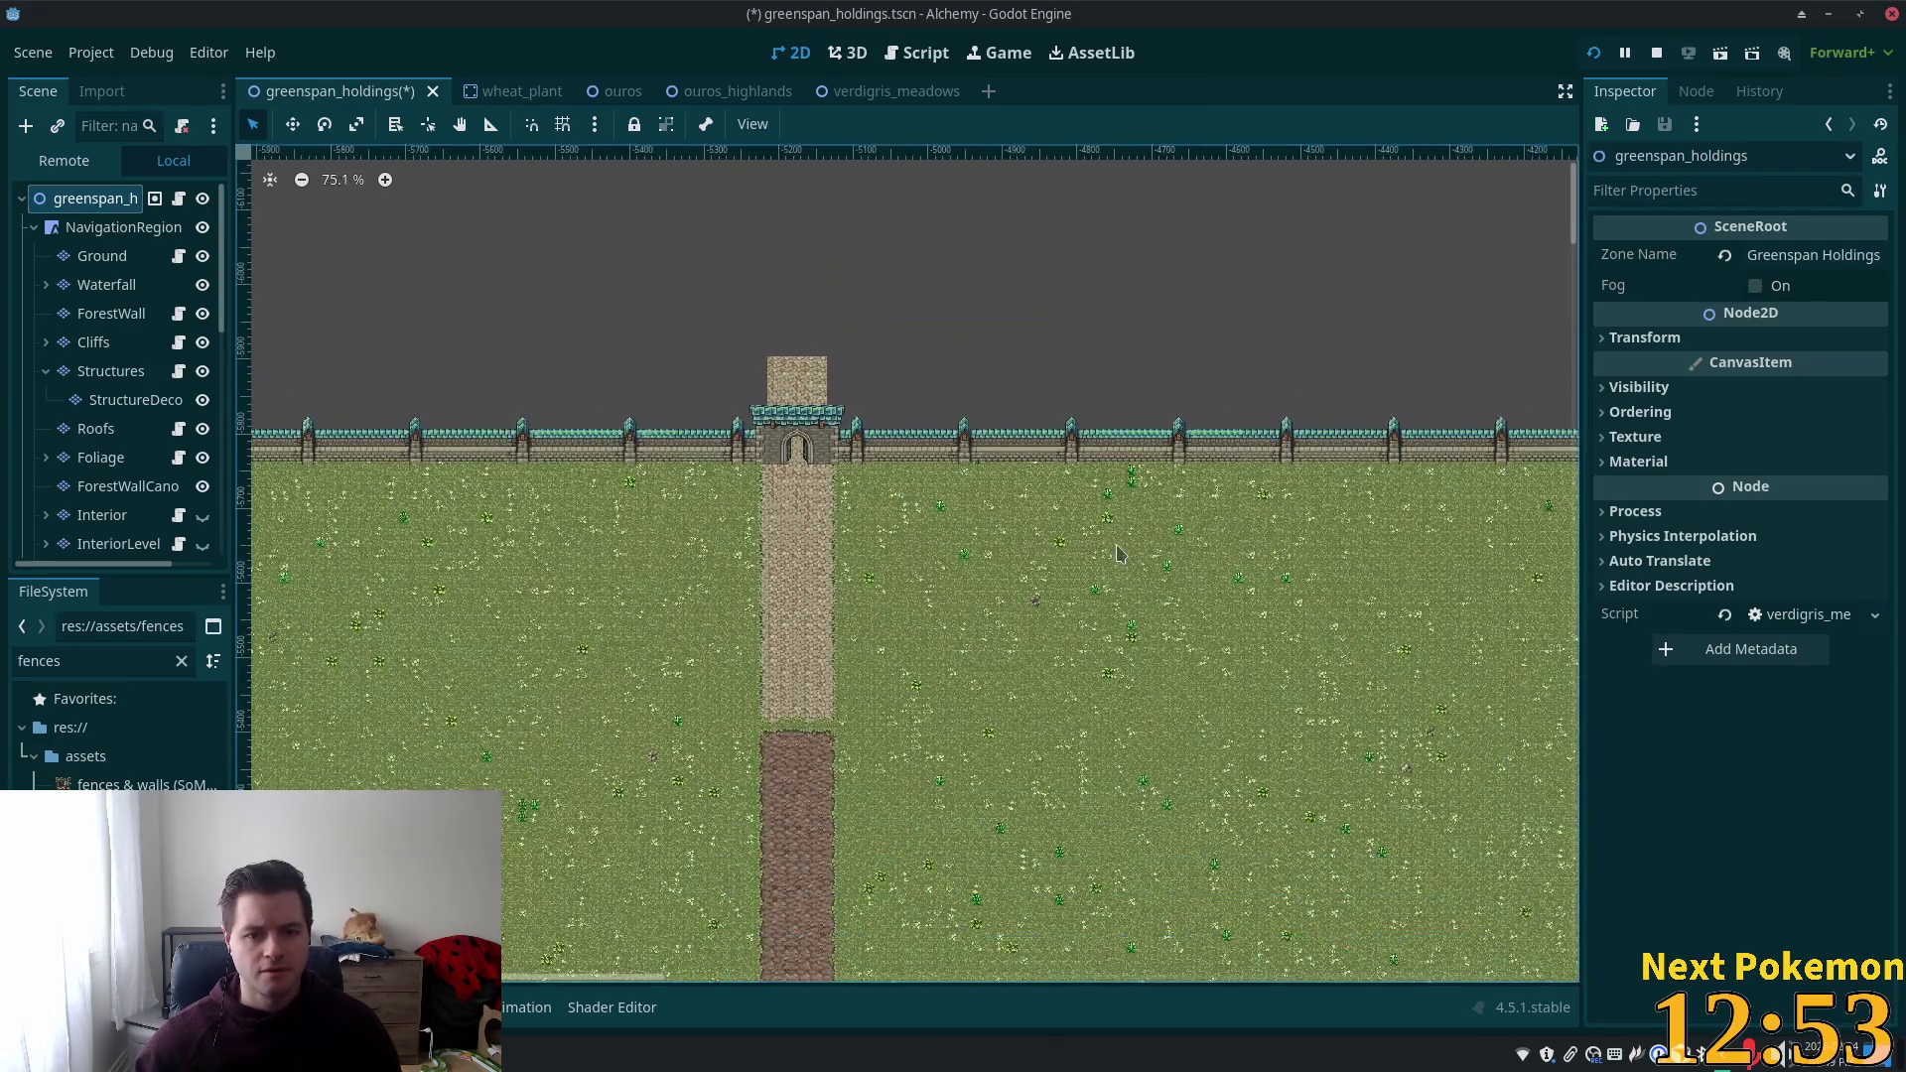
mouse_move(1072, 608)
mouse_down()
mouse_move(1052, 505)
mouse_move(886, 313)
mouse_move(1199, 273)
mouse_up()
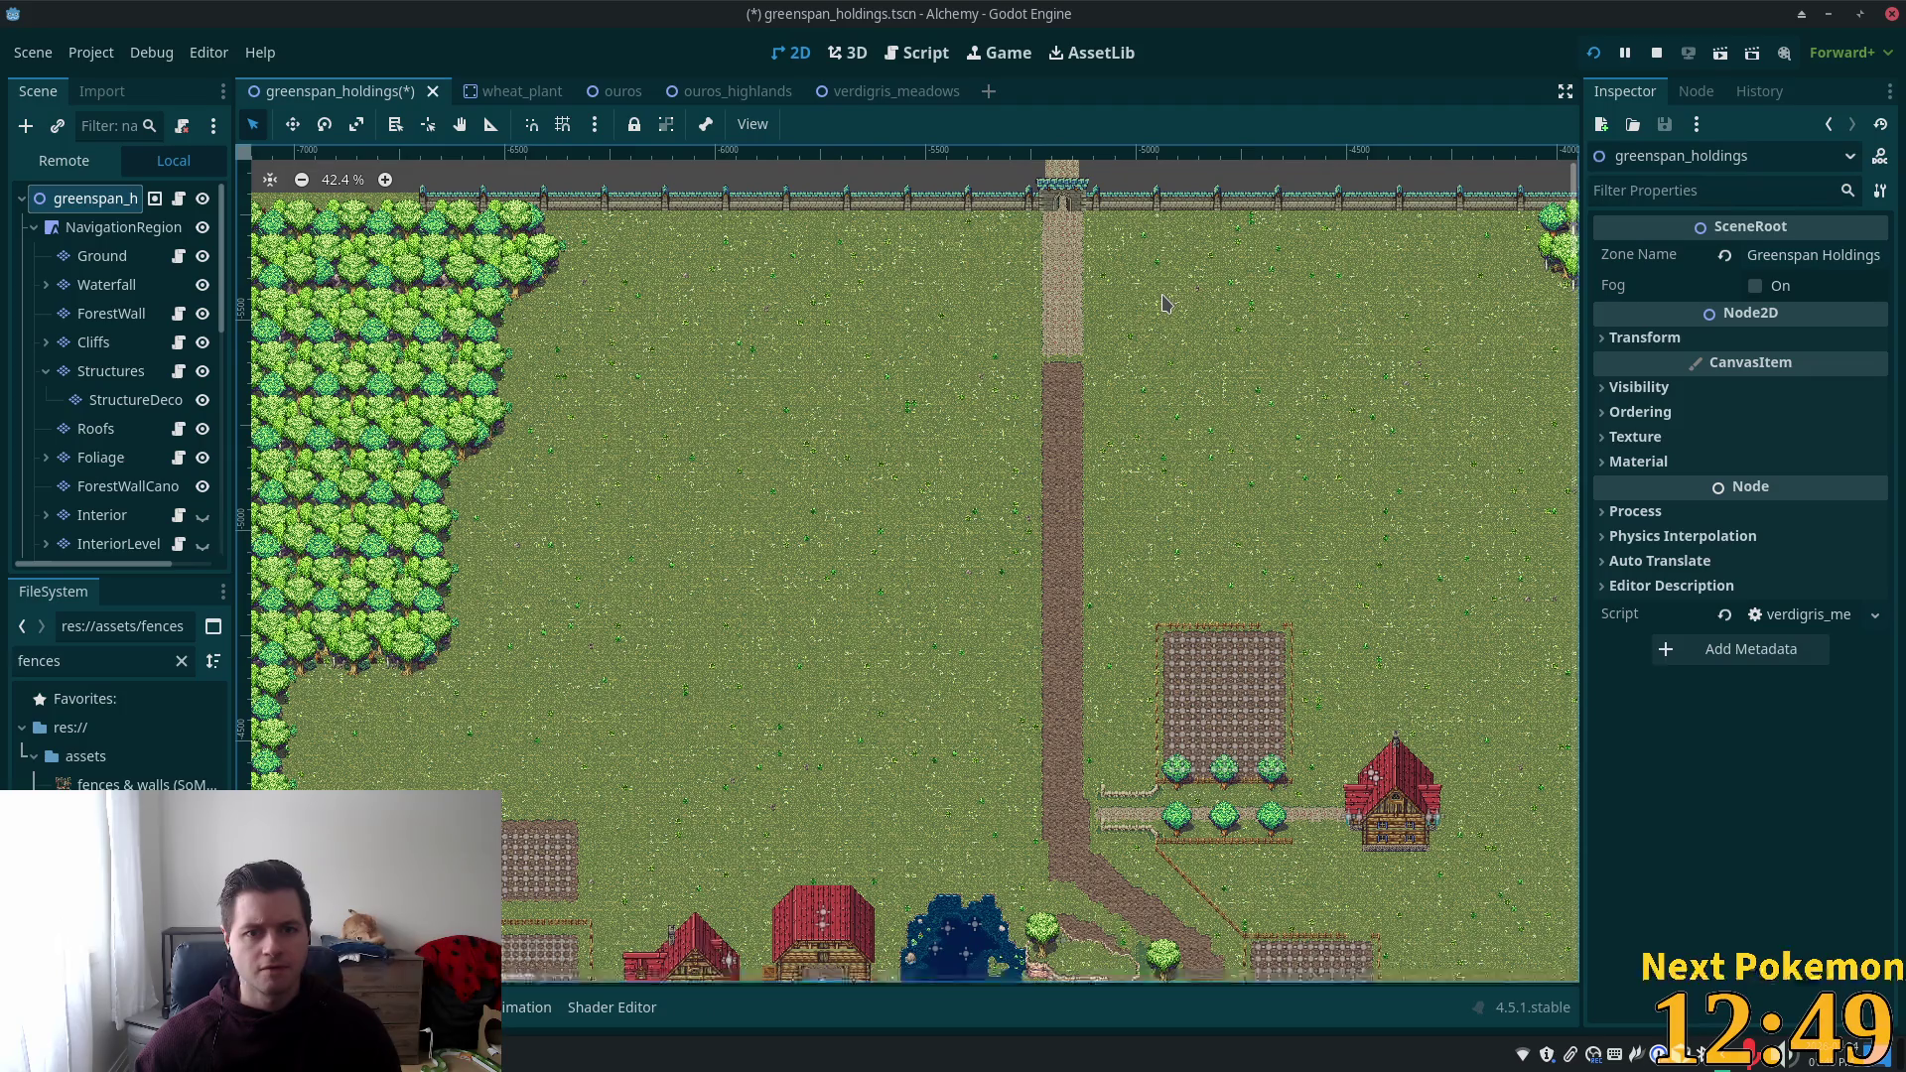
scroll(1166, 308, down, 3)
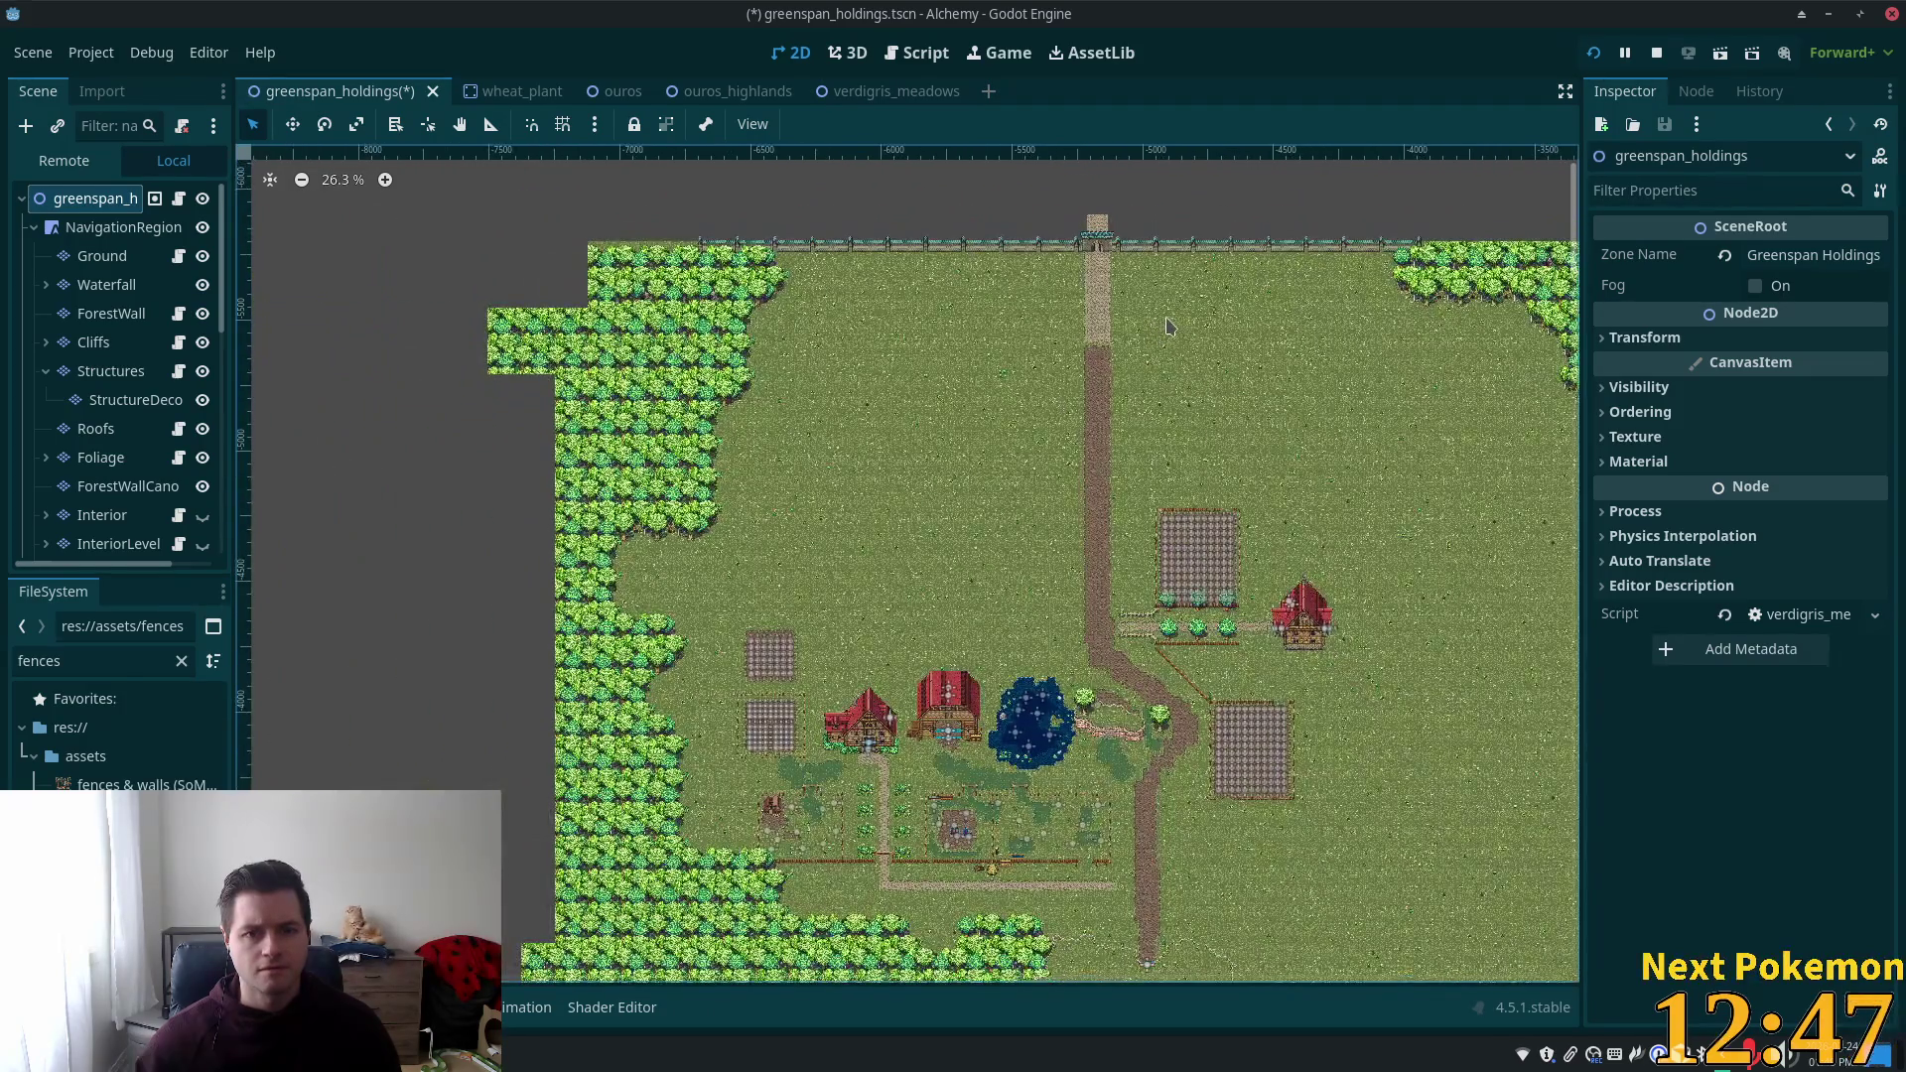
scroll(1167, 325, up, 5)
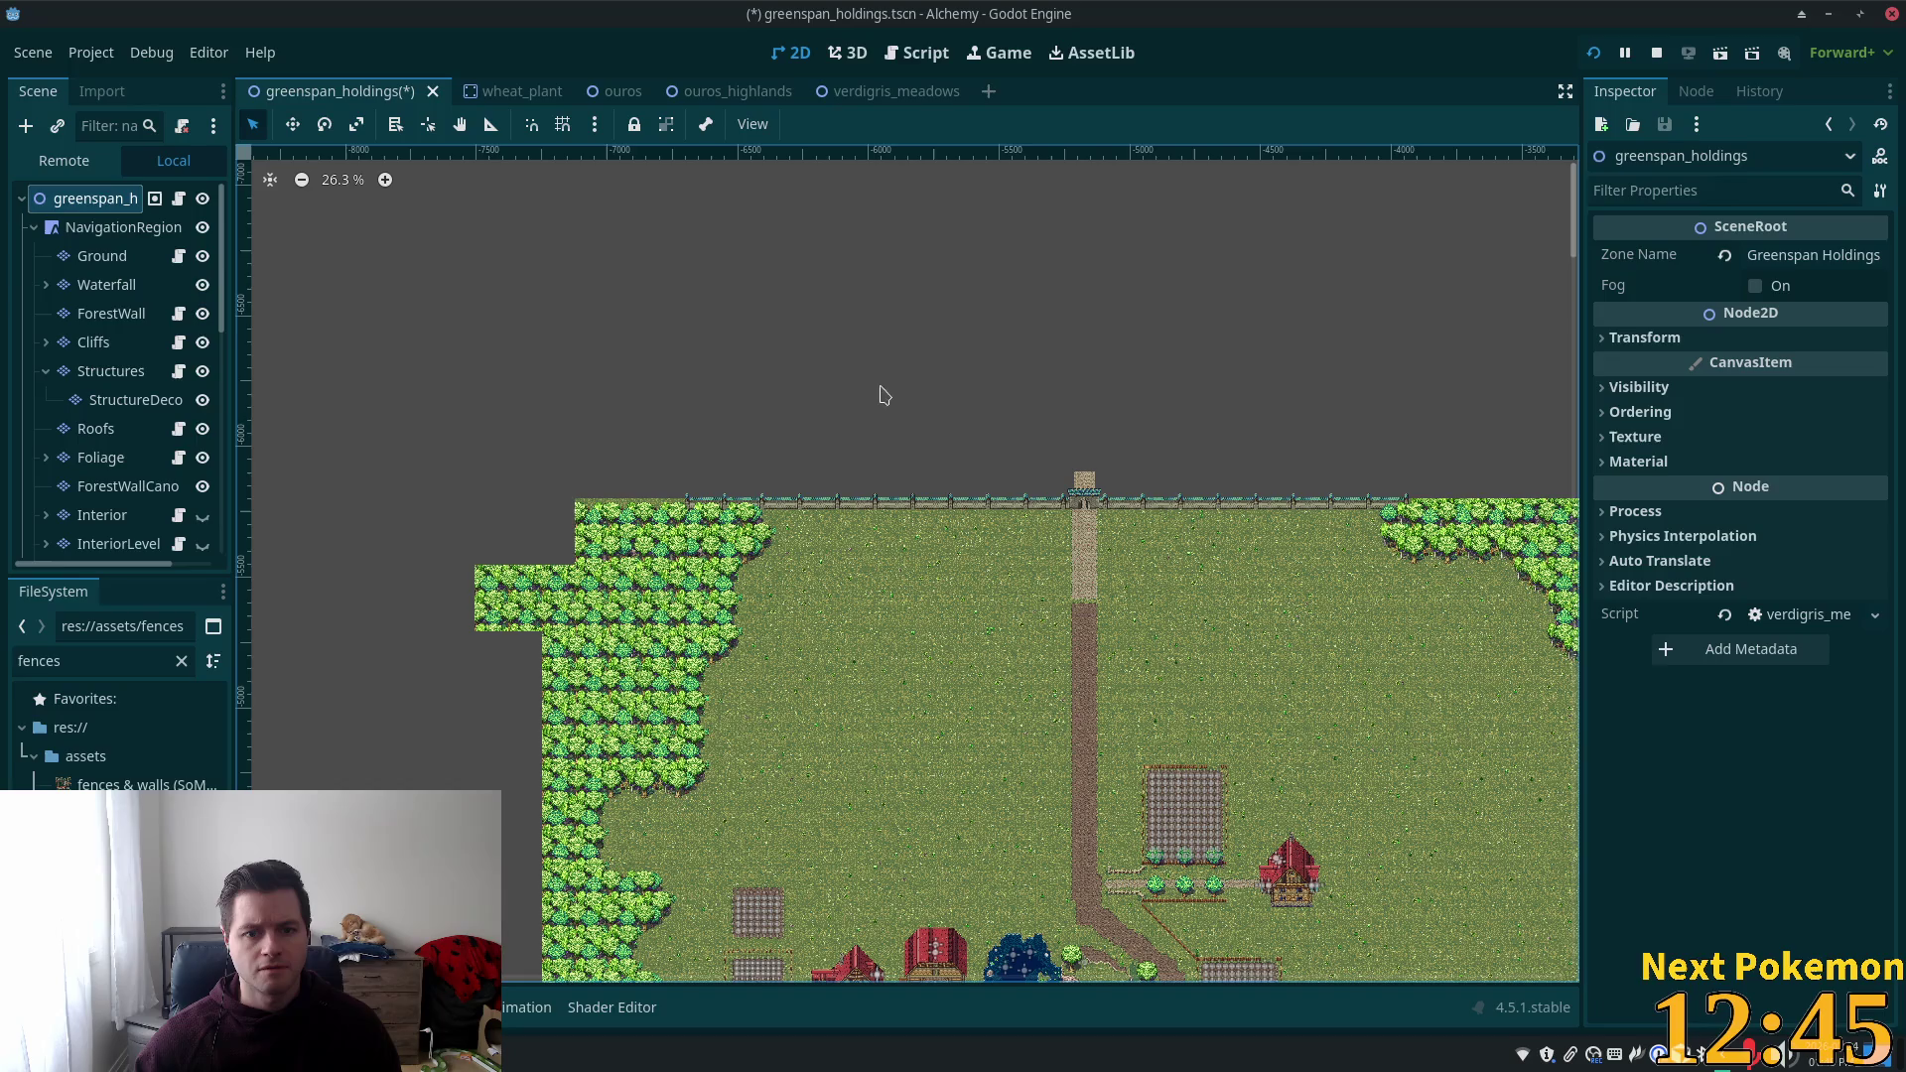
scroll(1142, 635, down, 14)
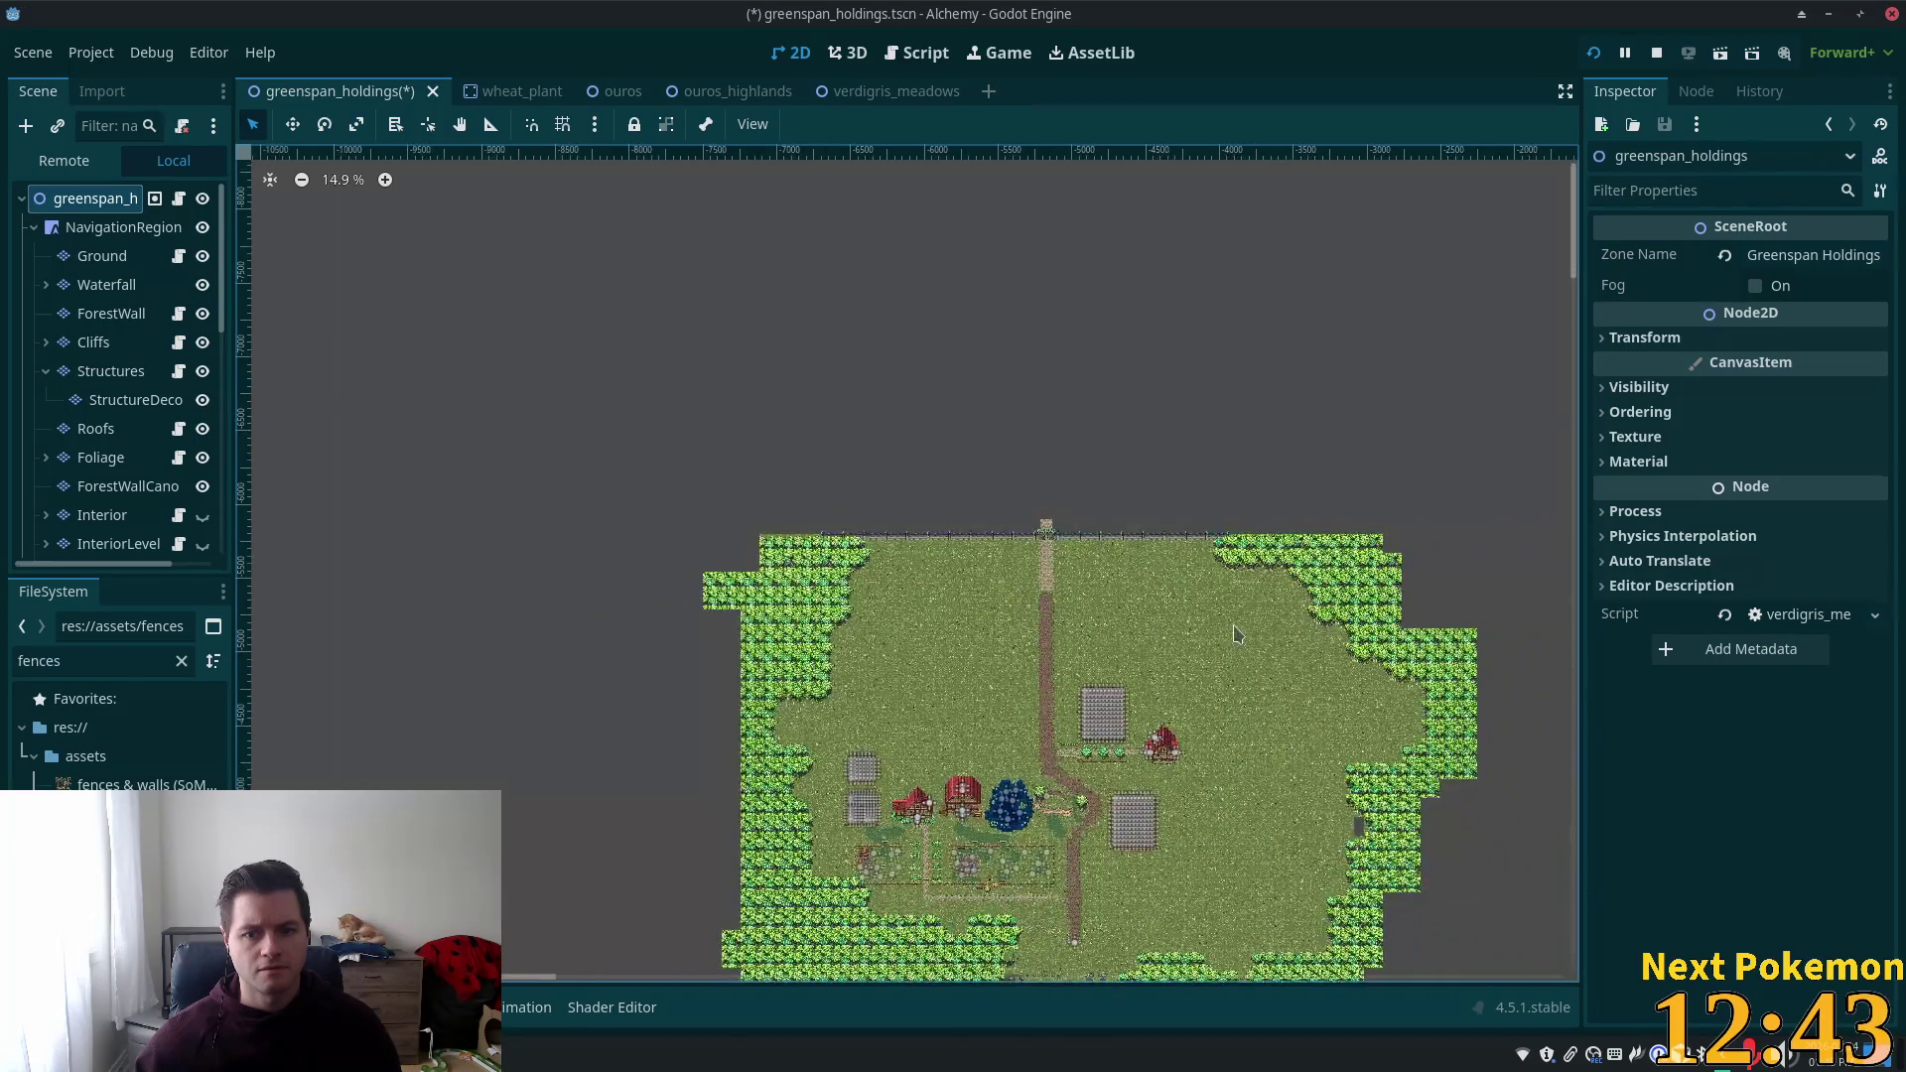
scroll(1291, 675, right, 5)
scroll(1291, 675, down, 3)
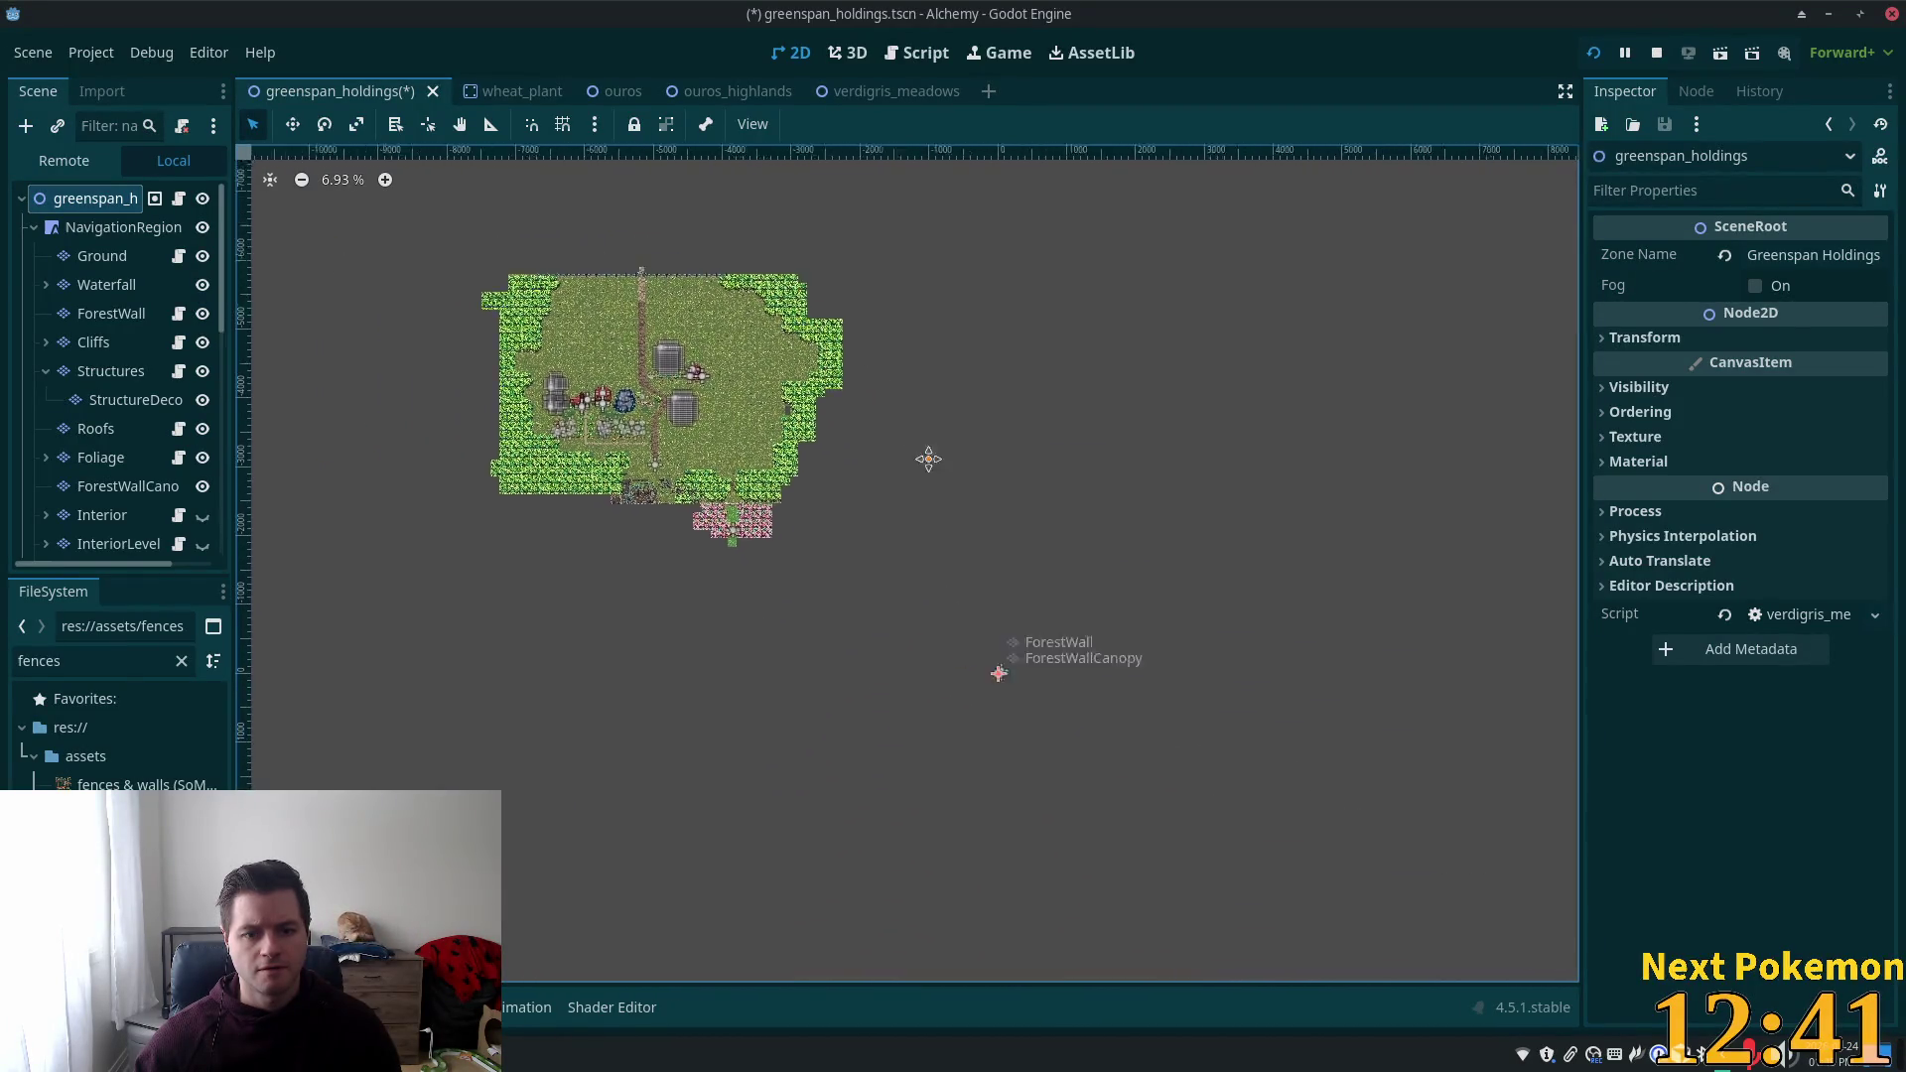
scroll(1234, 953, left, 3)
scroll(1234, 953, up, 3)
scroll(890, 610, up, 3)
scroll(795, 531, up, 12)
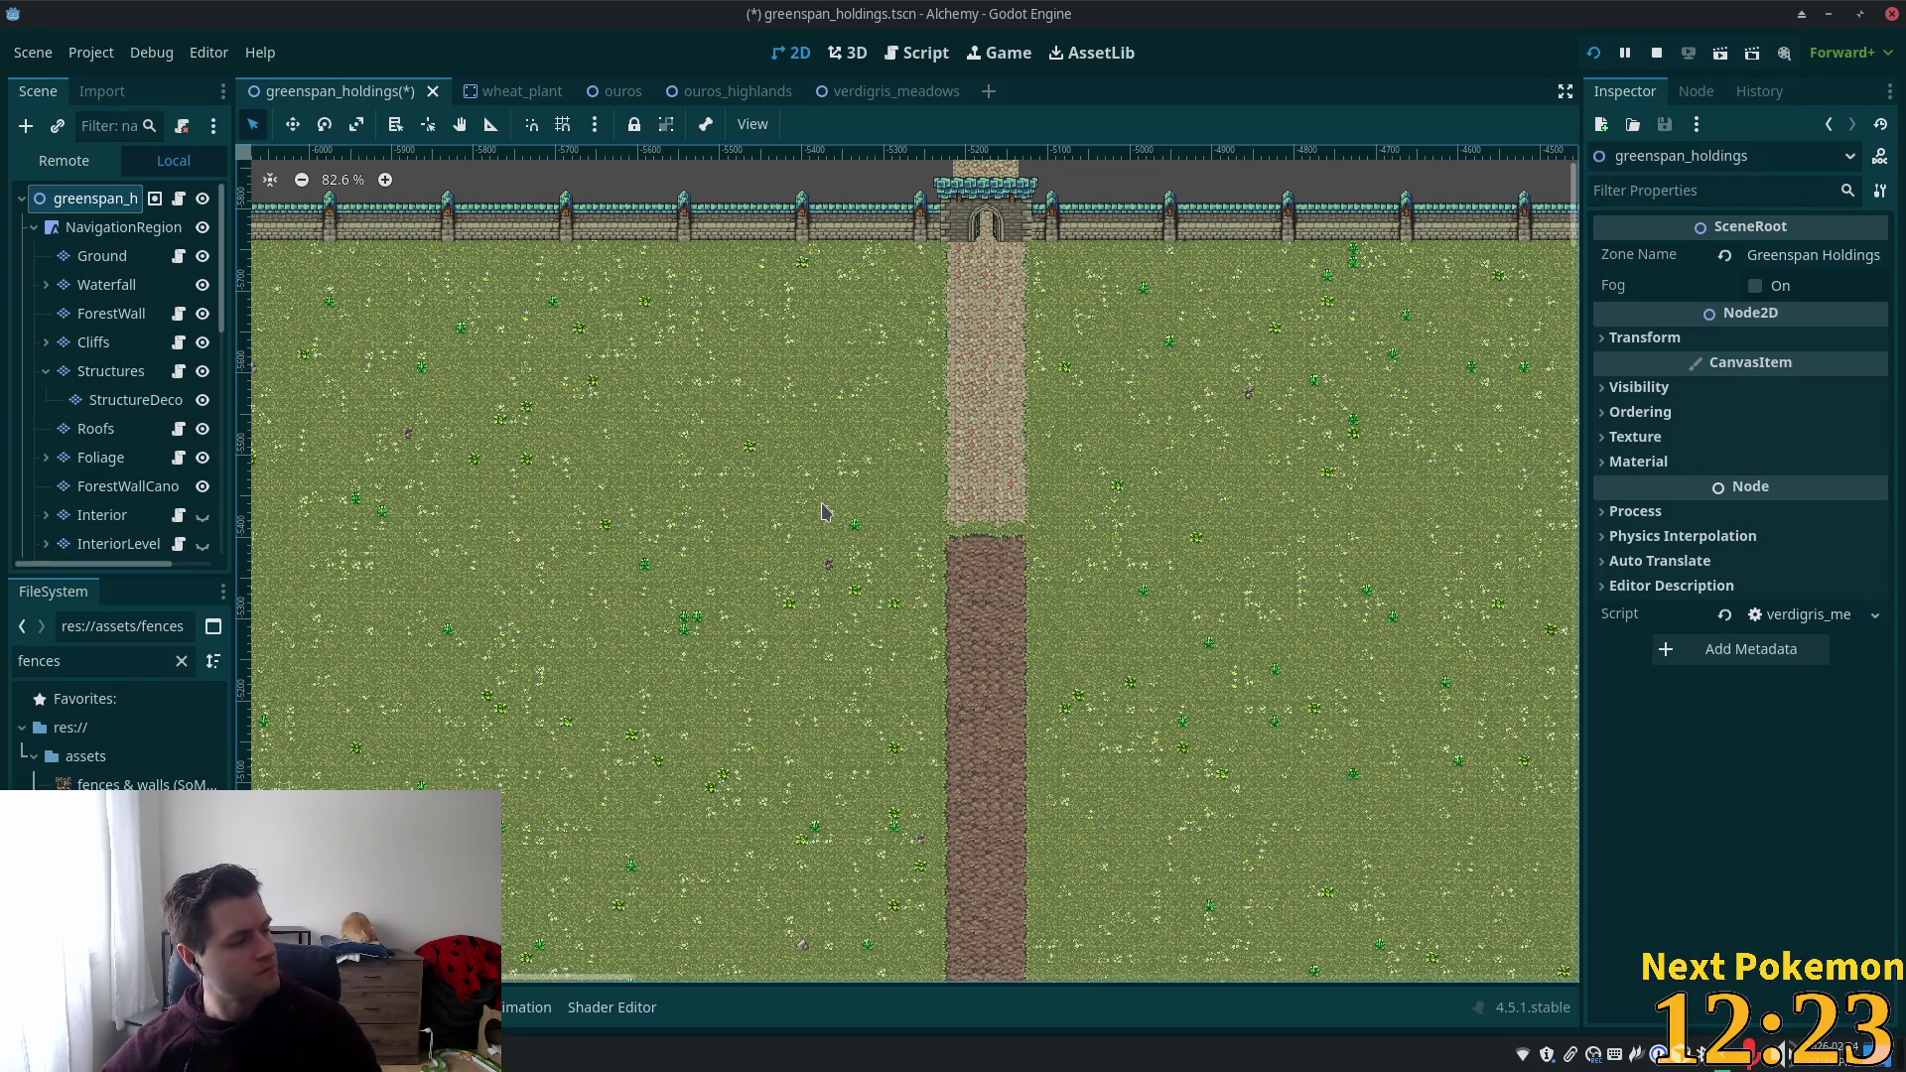
key(XF86AudioLowerVolume)
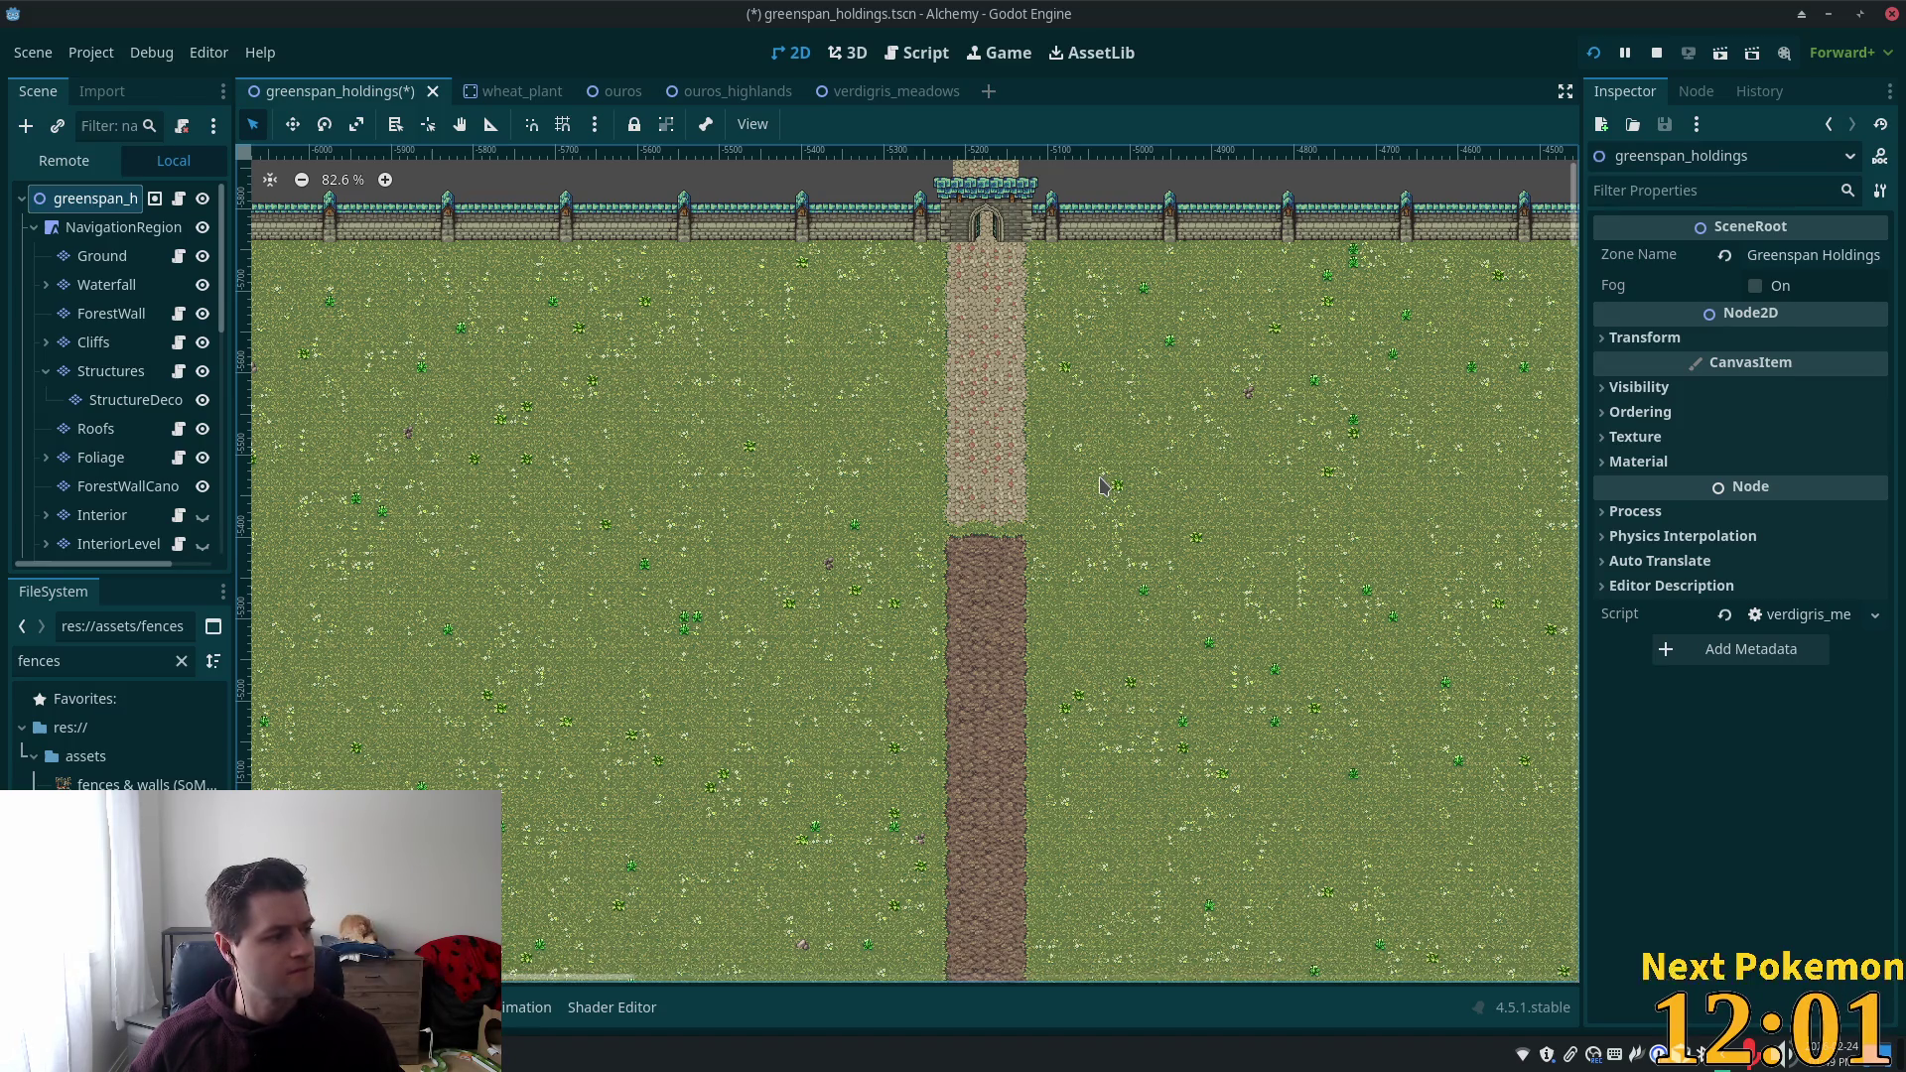
Select the Structures node so its TileMap panel and Inspector properties appear.
scroll(1114, 440, down, 2)
scroll(1000, 444, up, 10)
scroll(1001, 444, up, 5)
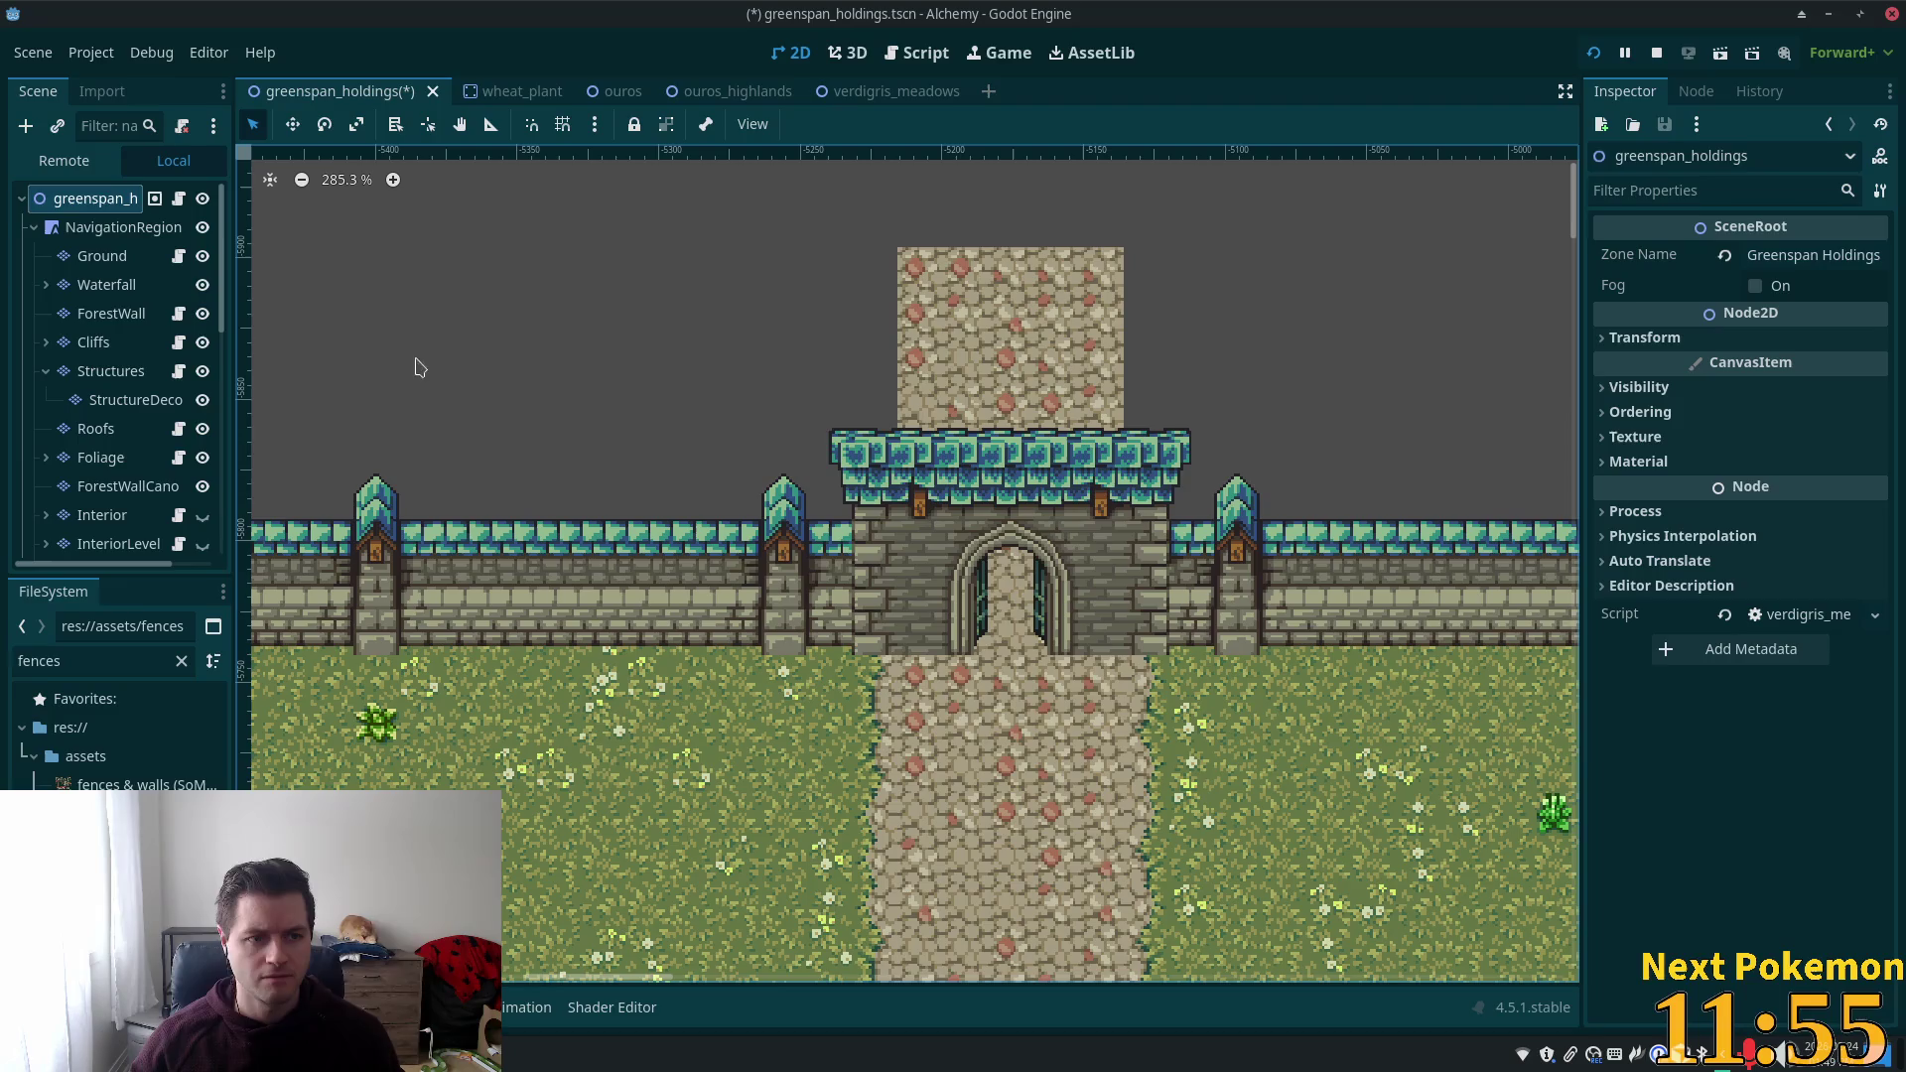
scroll(759, 488, down, 1)
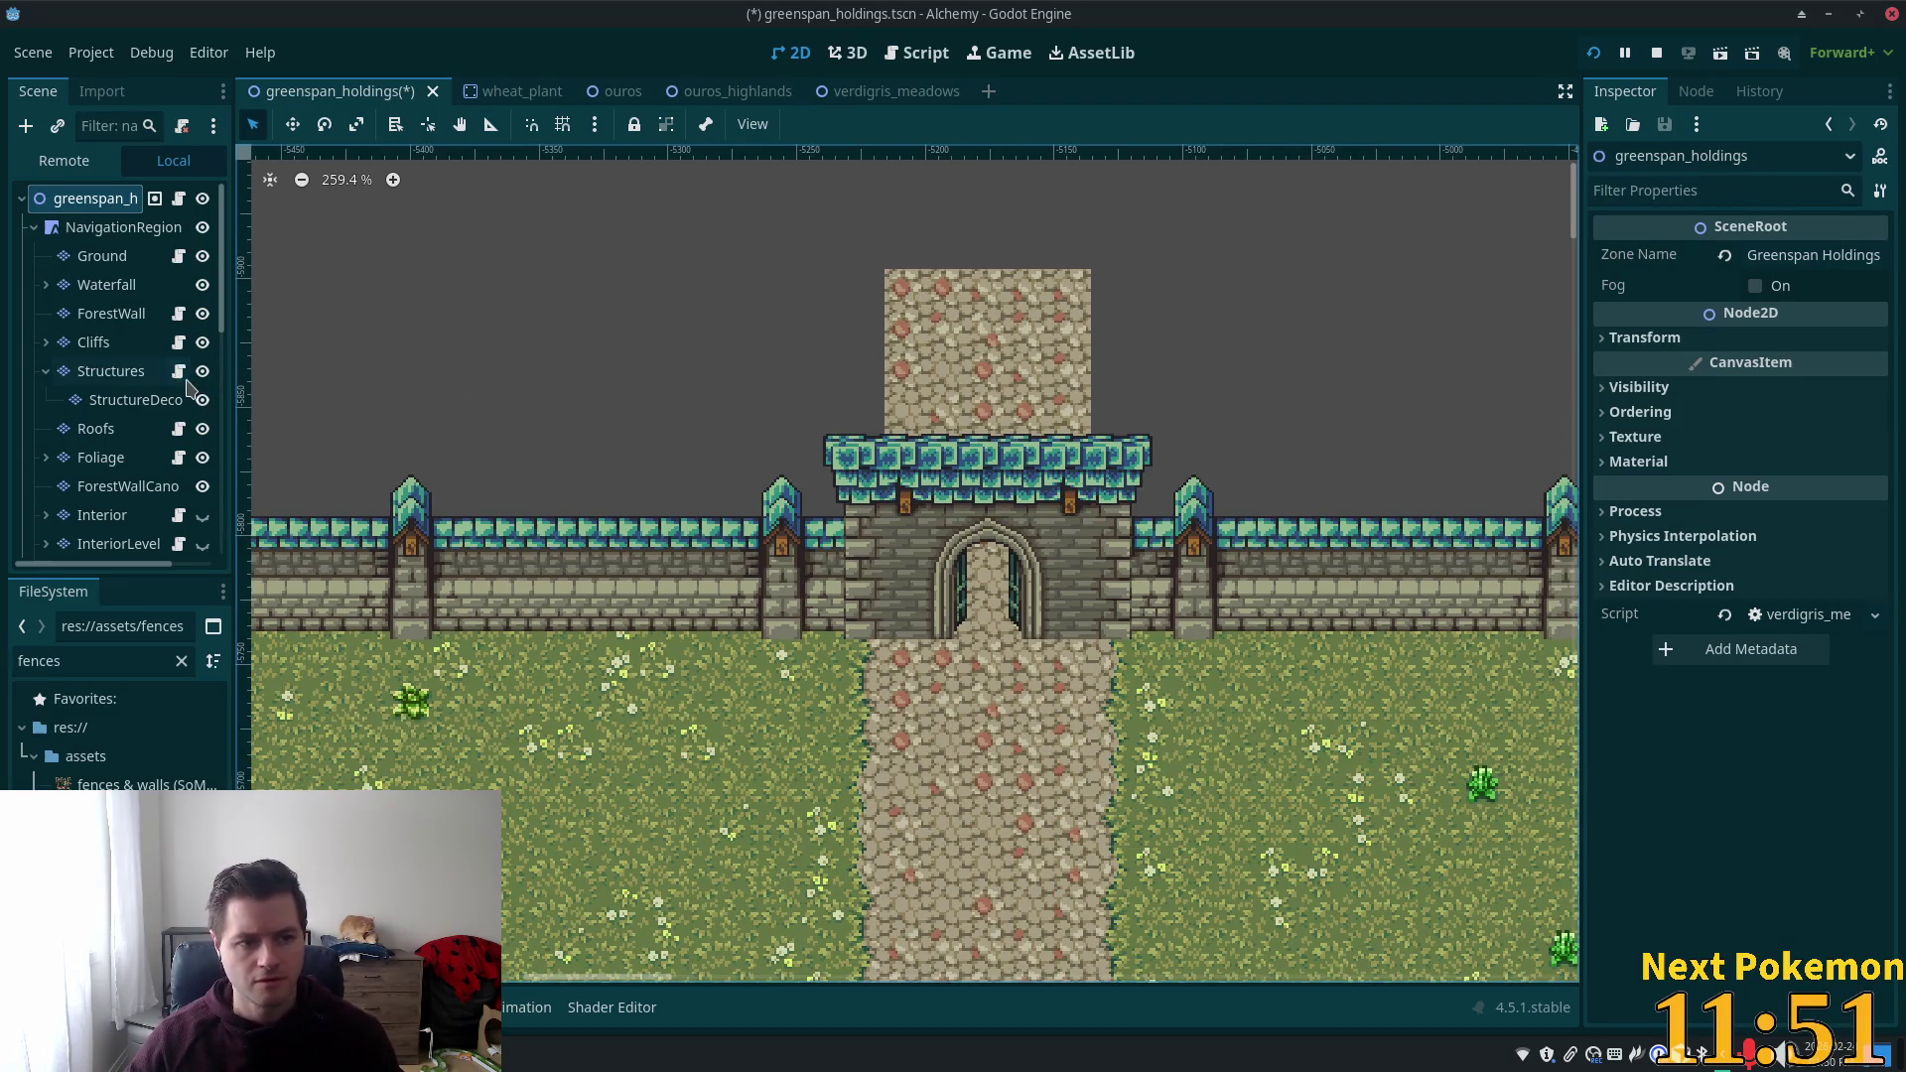
click(124, 380)
scroll(953, 451, down, 5)
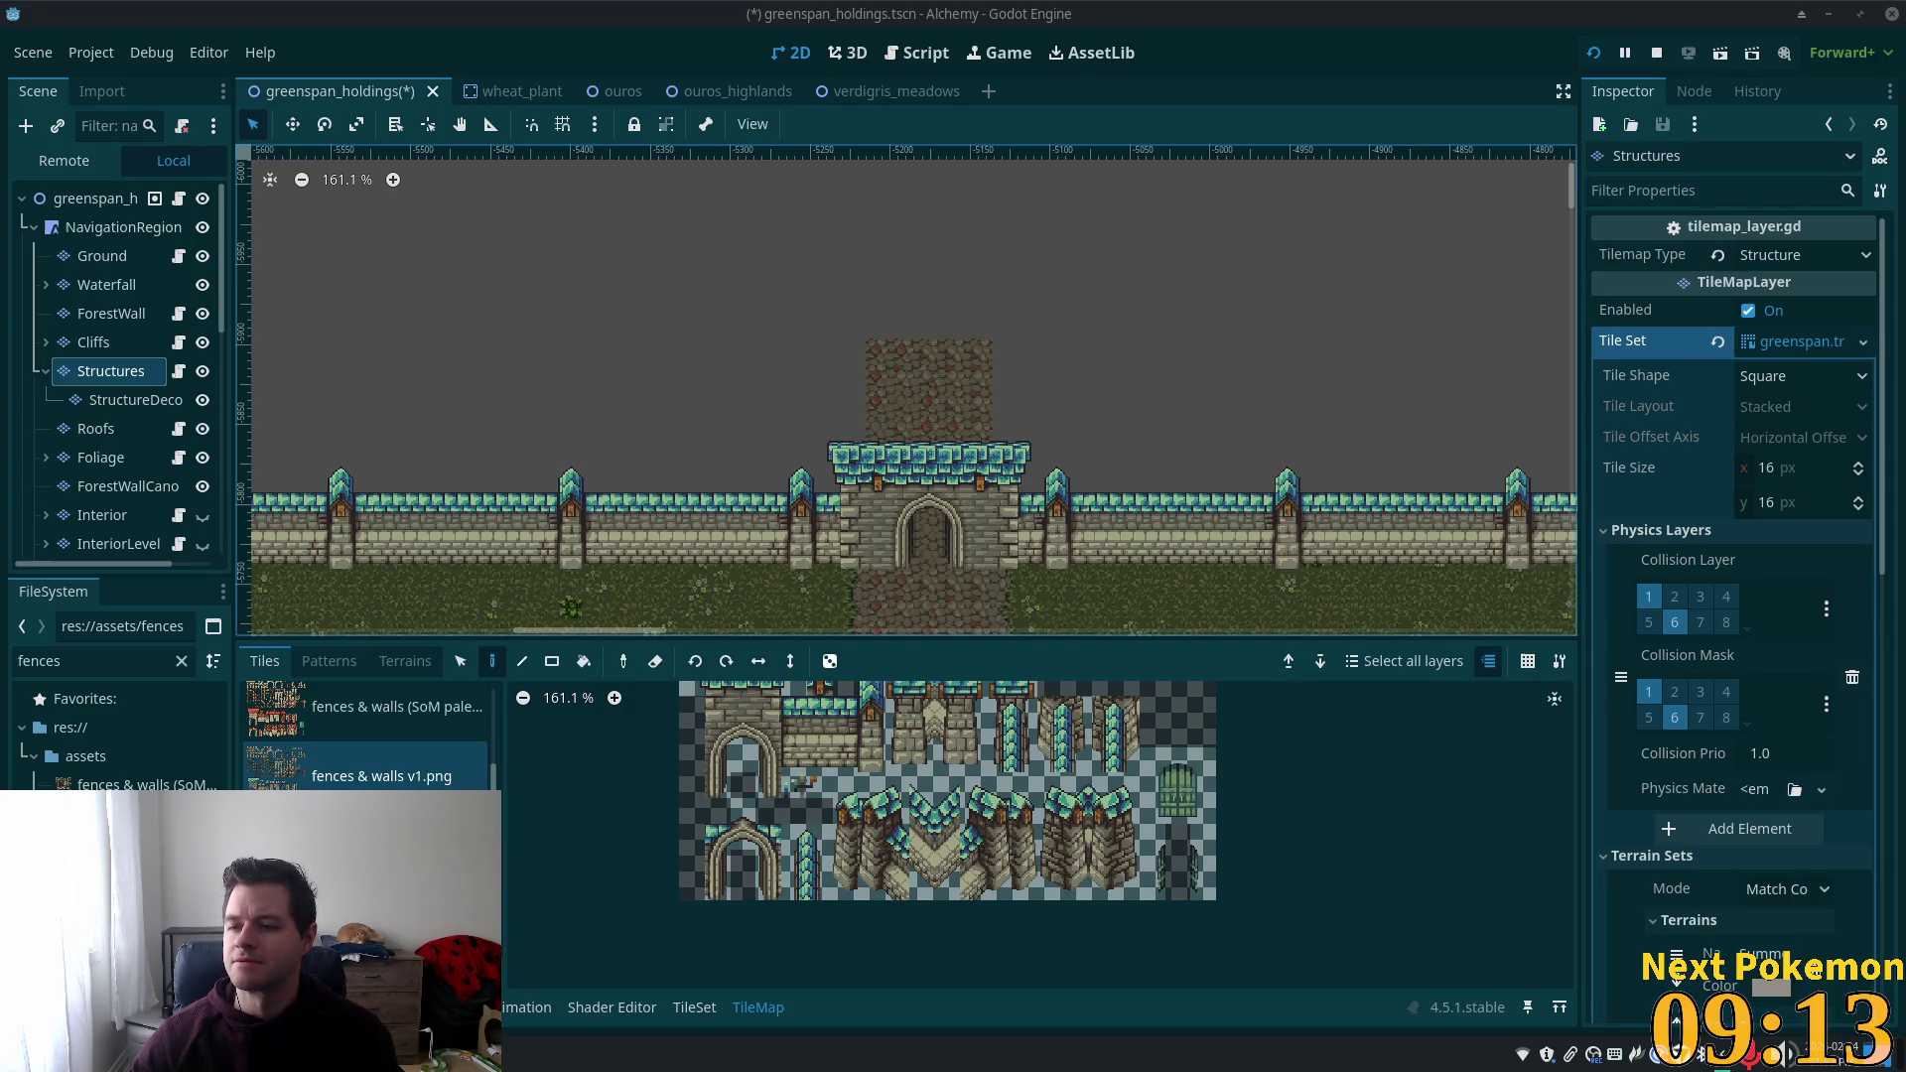
Pan and zoom the view along the castle wall past the gatehouse.
scroll(1191, 322, up, 4)
scroll(645, 382, left, 5)
scroll(615, 417, down, 3)
mouse_move(872, 455)
mouse_down()
mouse_move(927, 438)
mouse_move(692, 487)
mouse_up()
scroll(692, 487, down, 1)
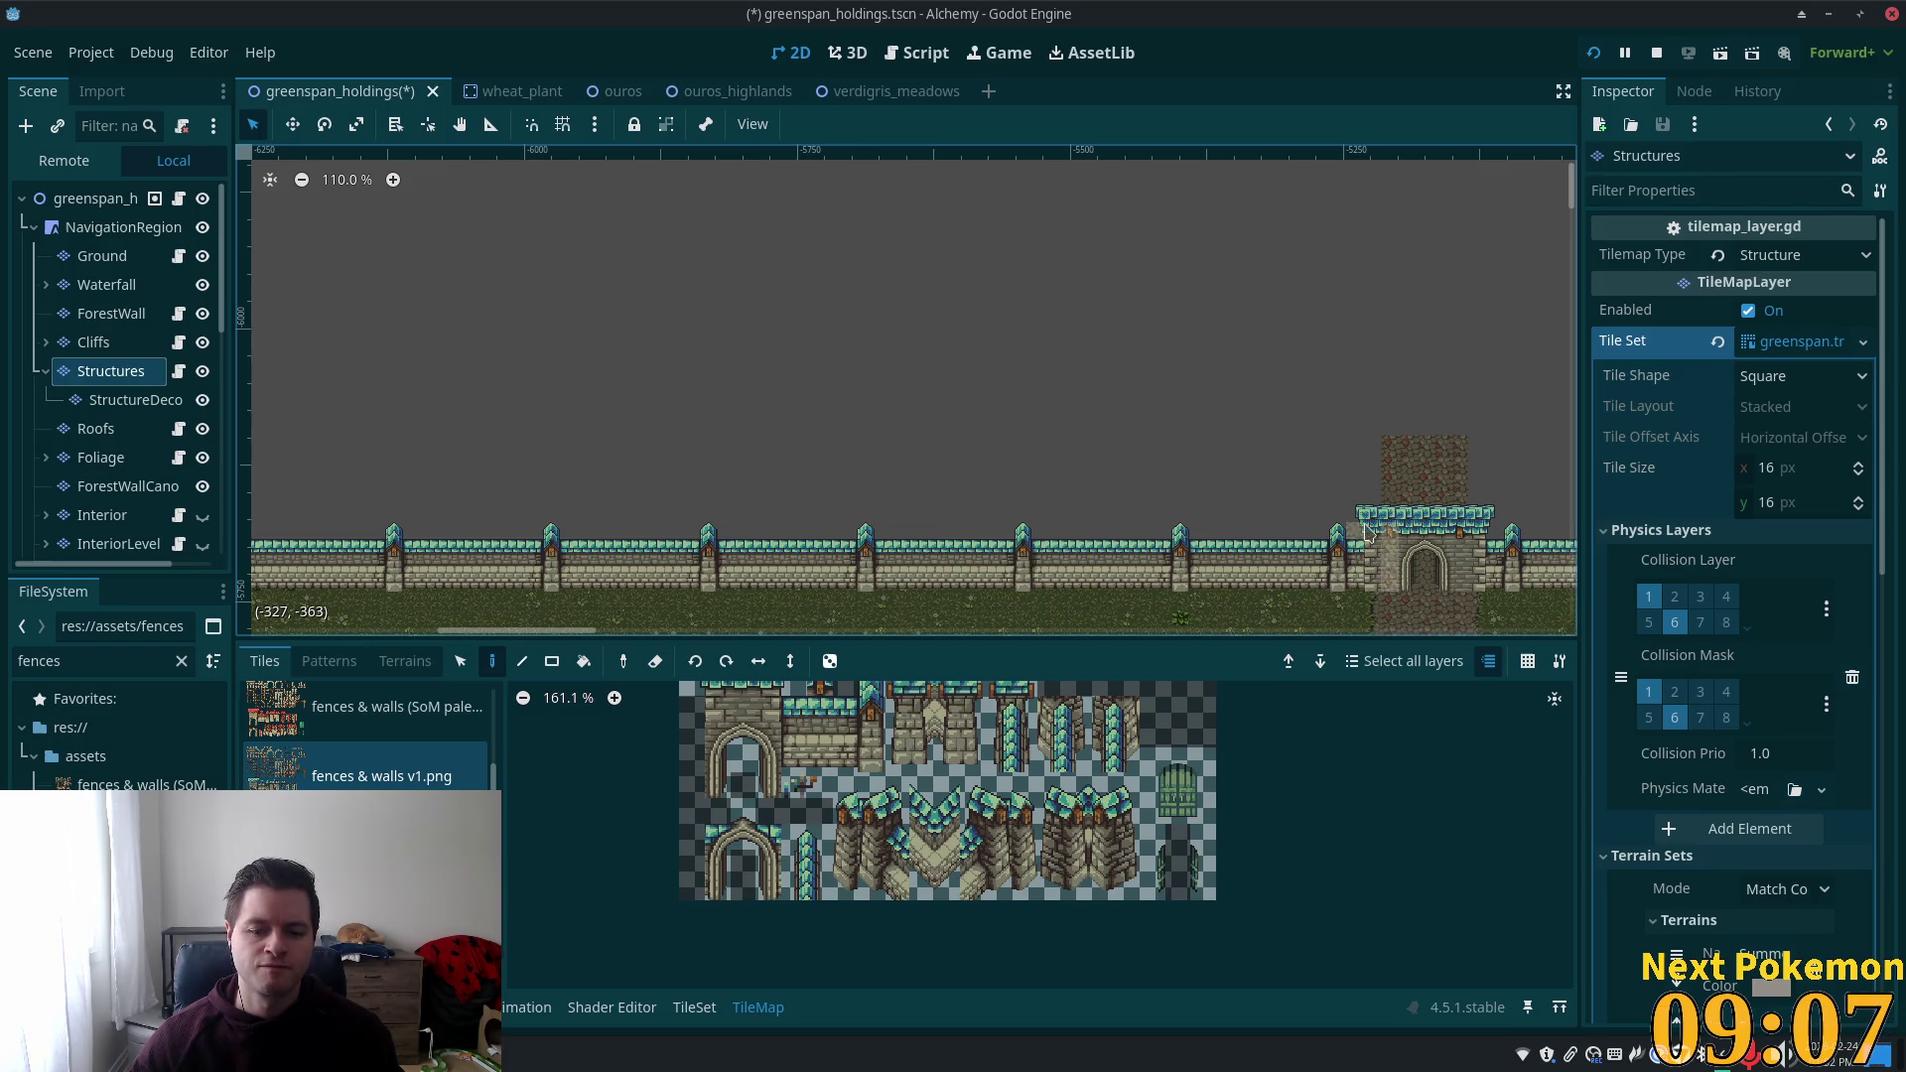
scroll(1033, 549, down, 5)
scroll(794, 516, right, 8)
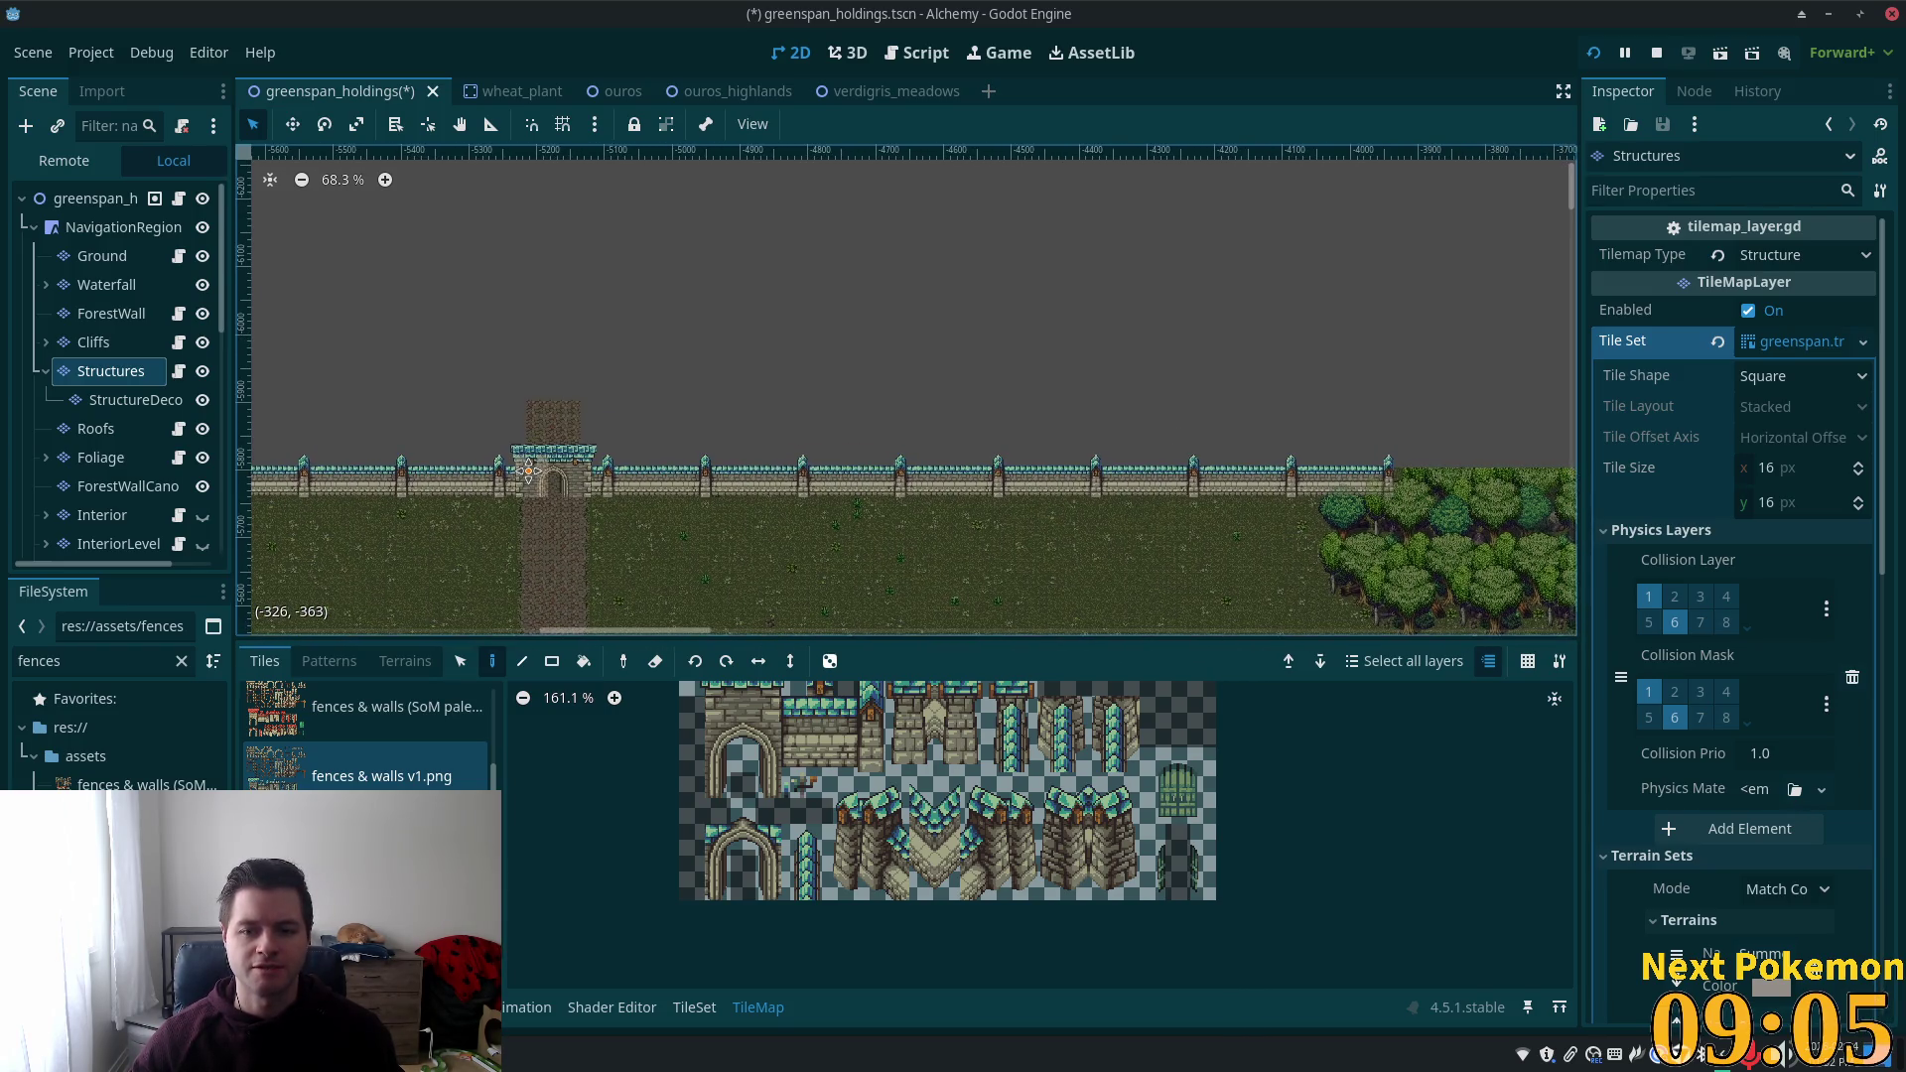
scroll(1105, 539, left, 5)
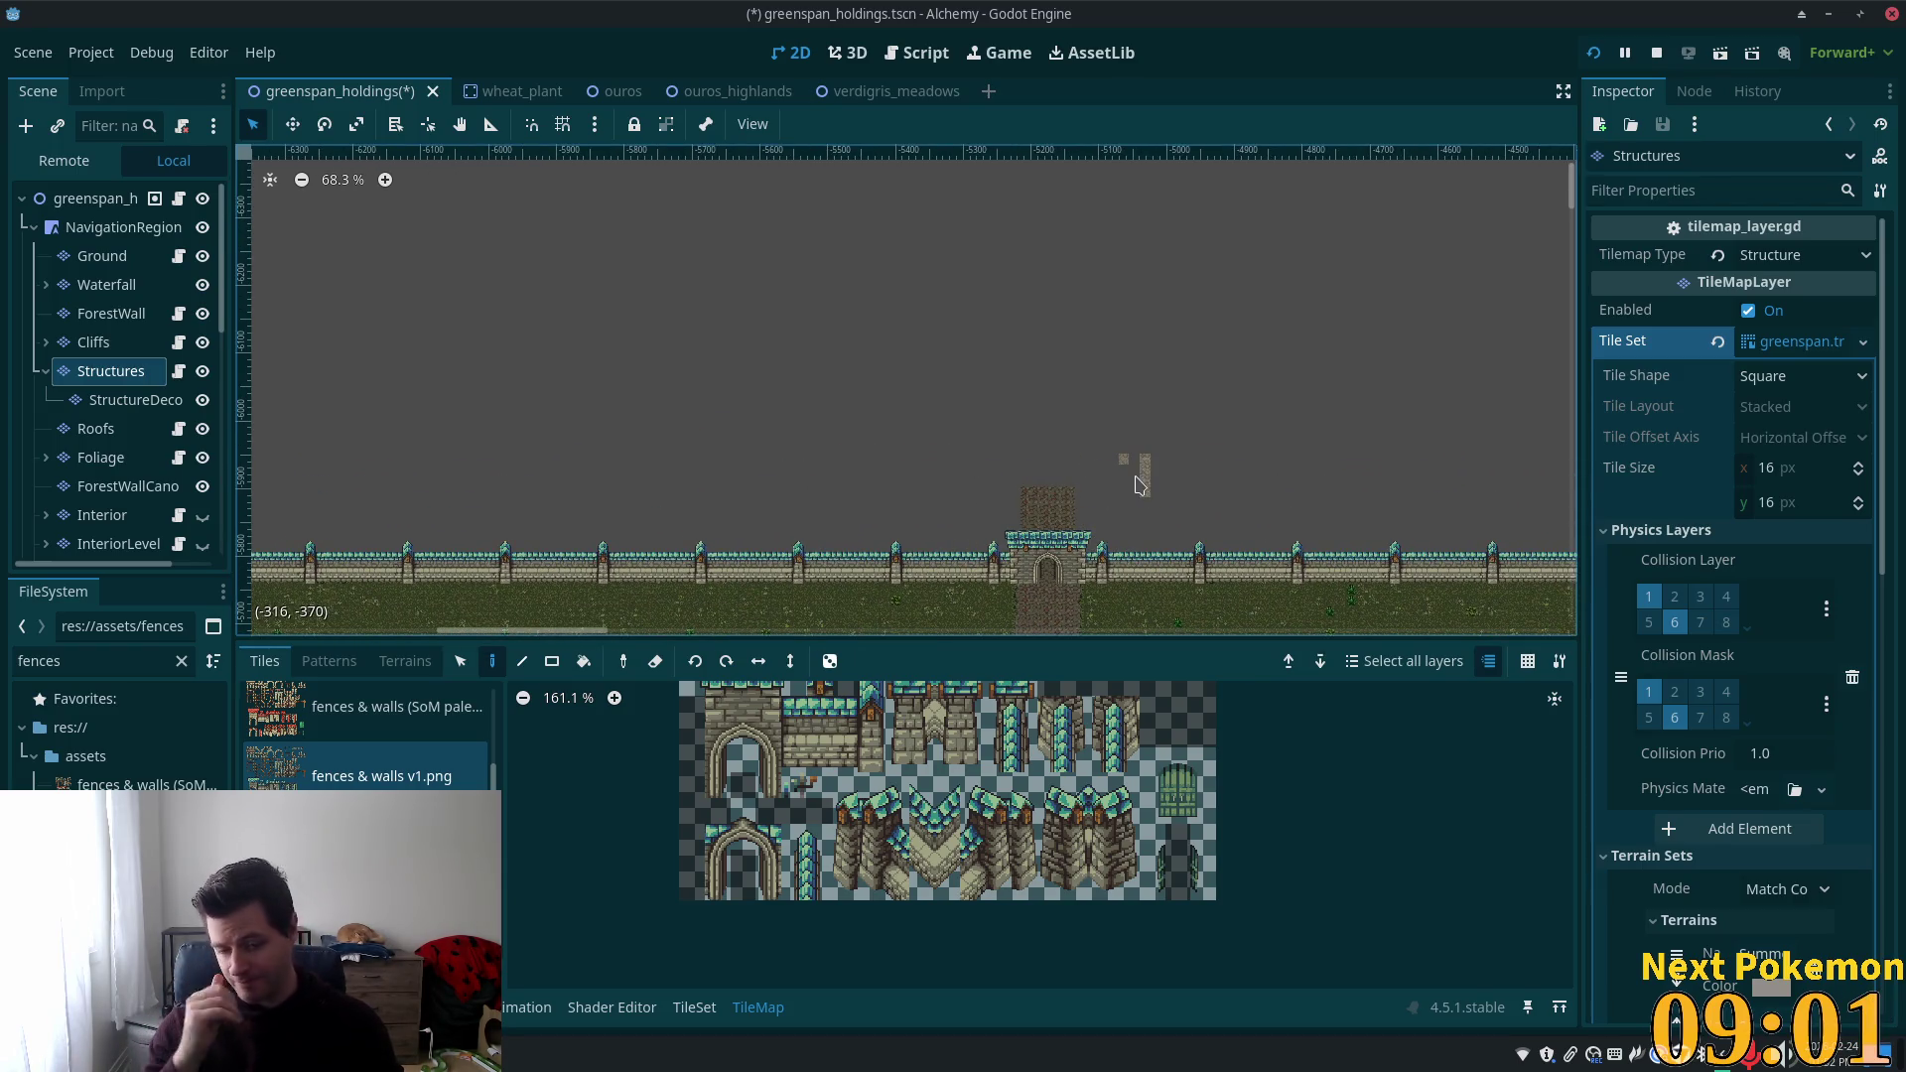
scroll(1007, 551, up, 5)
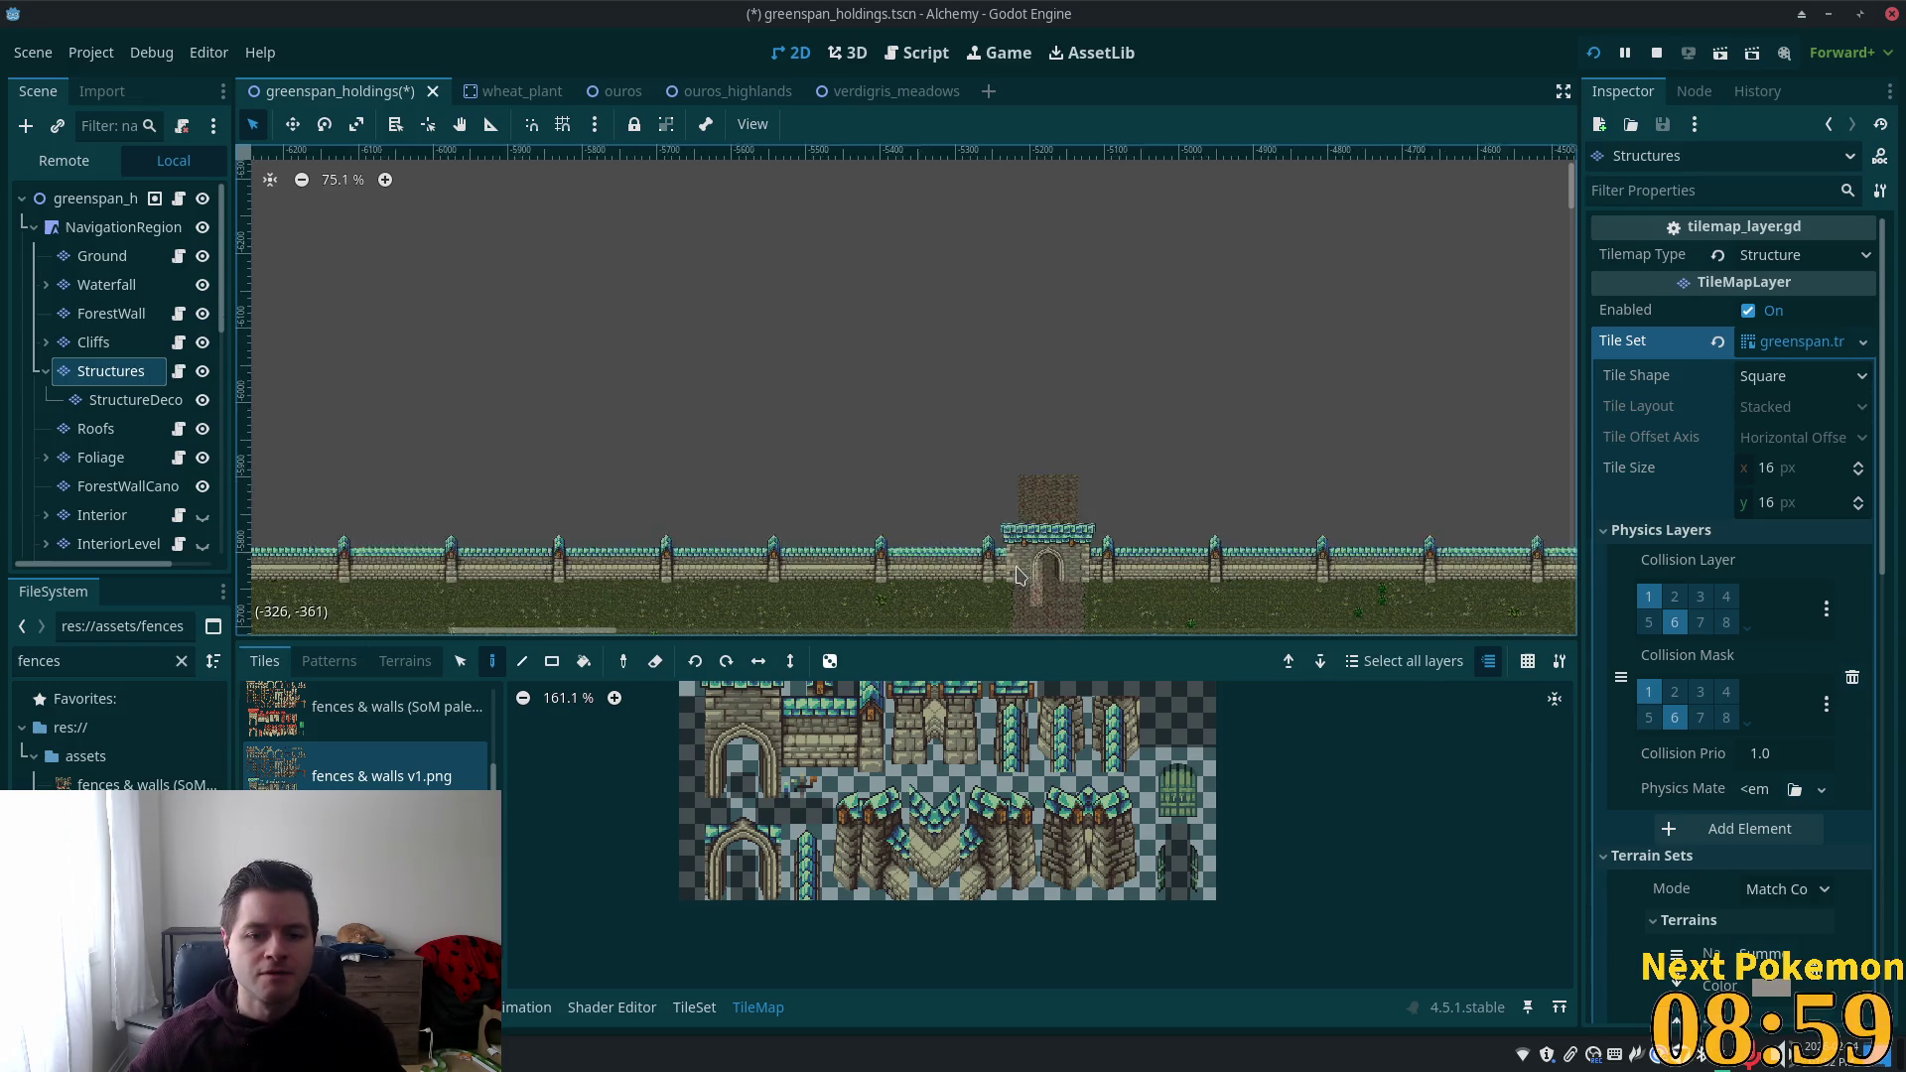
scroll(1007, 551, up, 9)
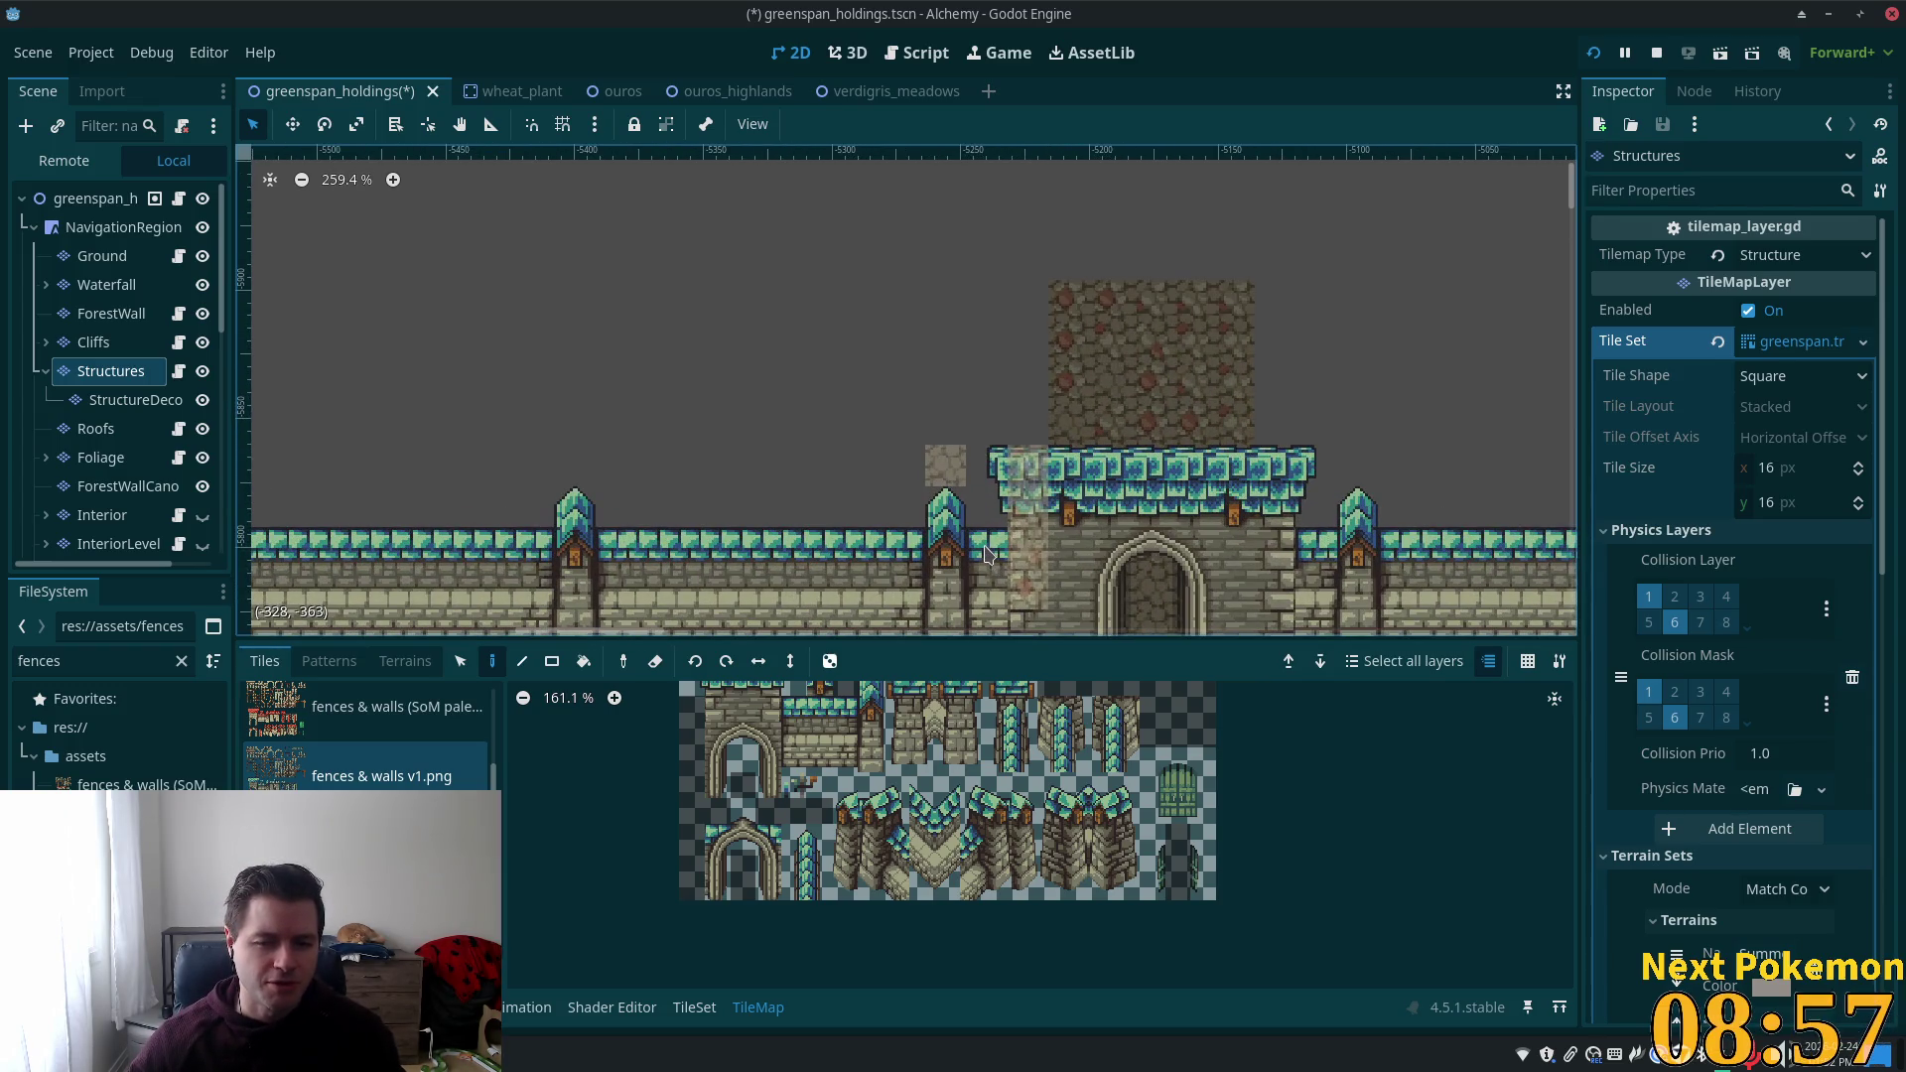
drag(840, 500, 852, 361)
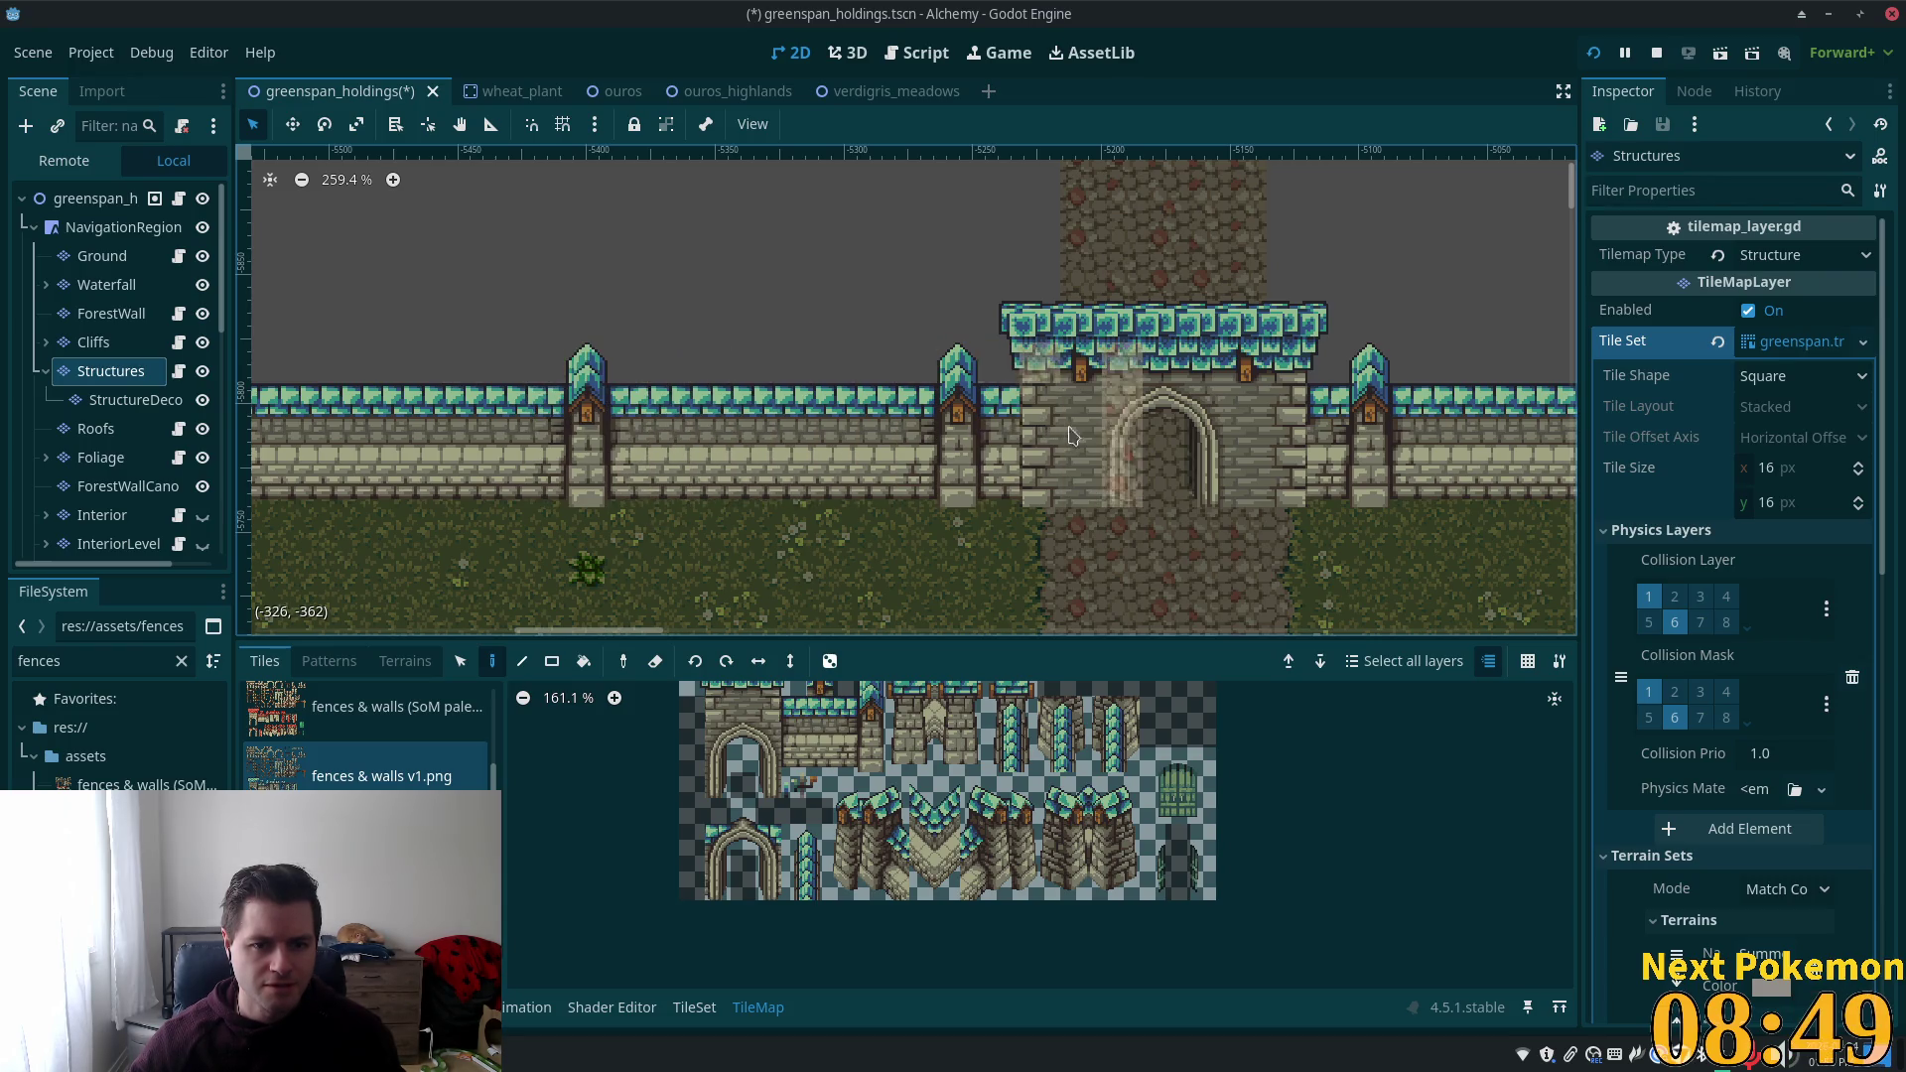
drag(397, 397, 976, 455)
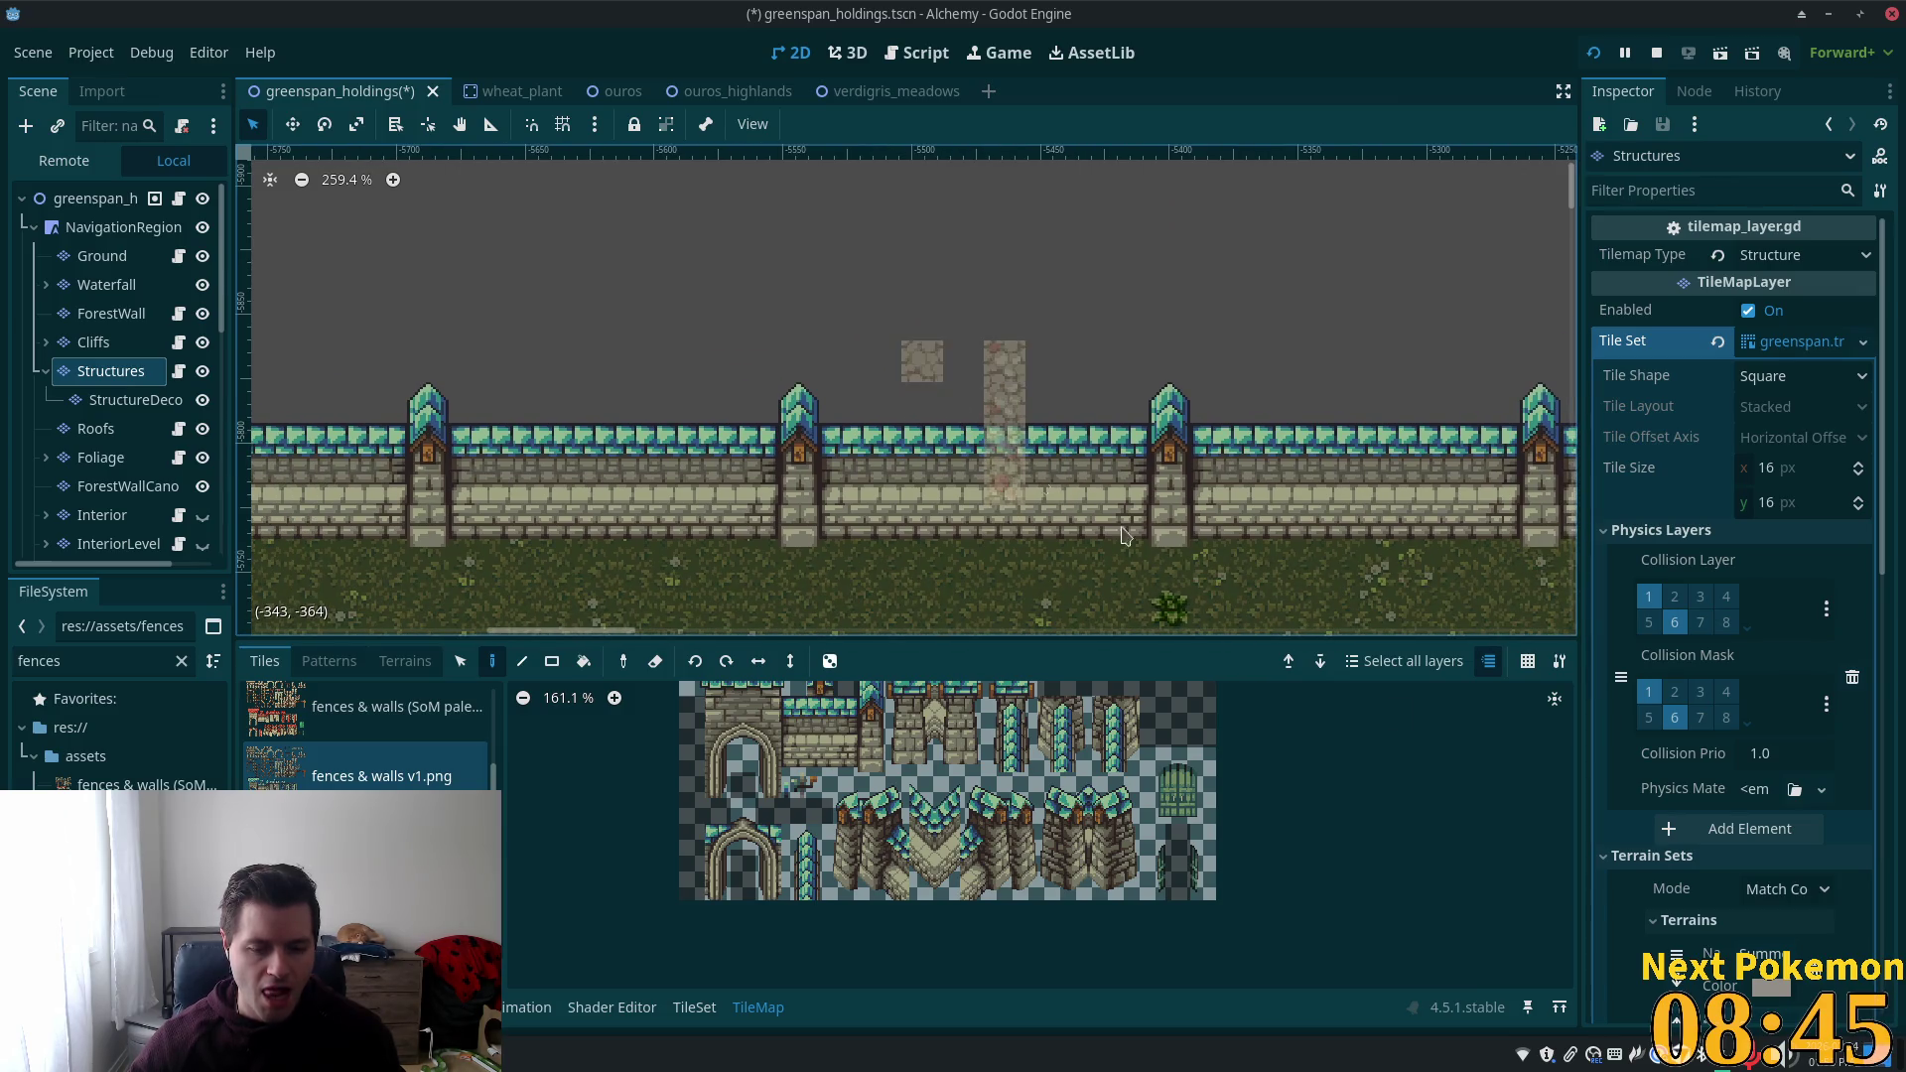
Open the TileSet editor on the fences & walls v1.png atlas source.
click(694, 1007)
scroll(953, 873, down, 2)
scroll(1011, 864, down, 1)
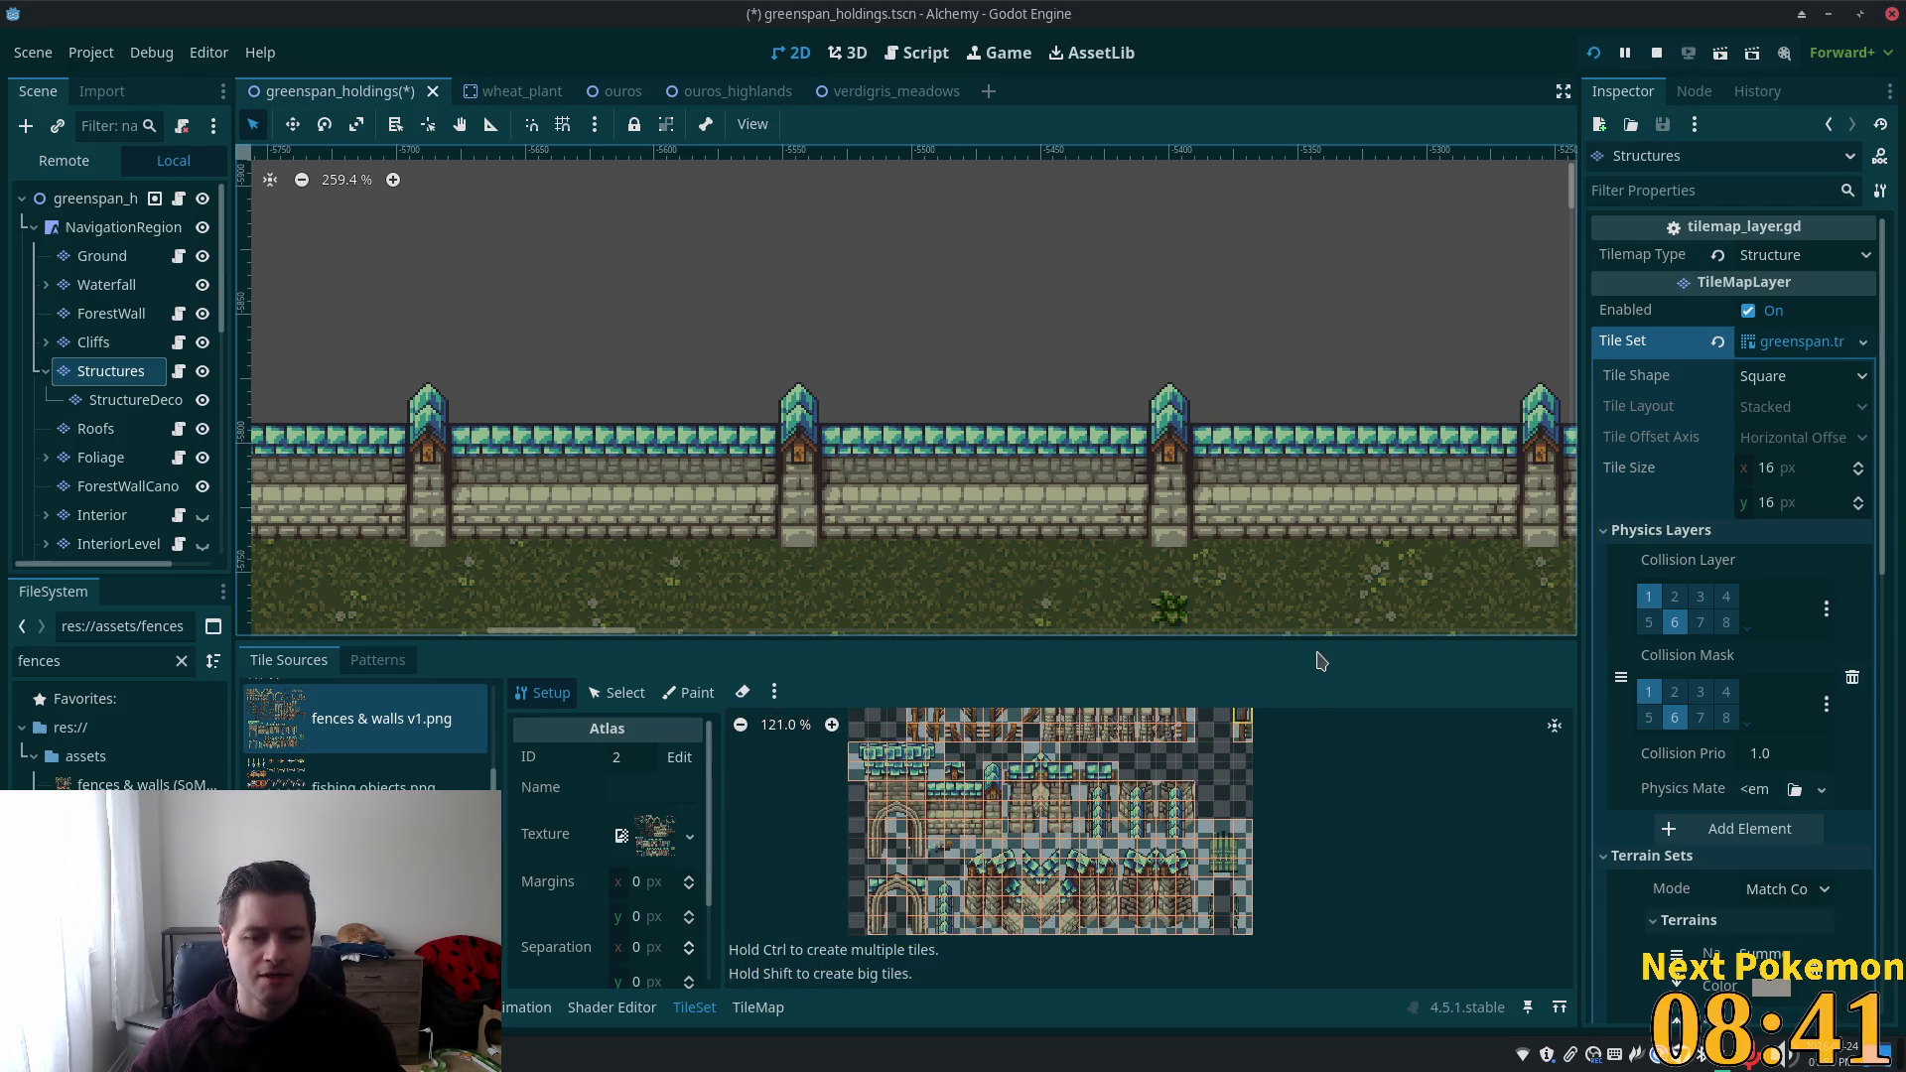
Draw a Physics Layer 0 collision polygon on the two-cell wall tile.
scroll(894, 456, right, 5)
scroll(894, 456, down, 2)
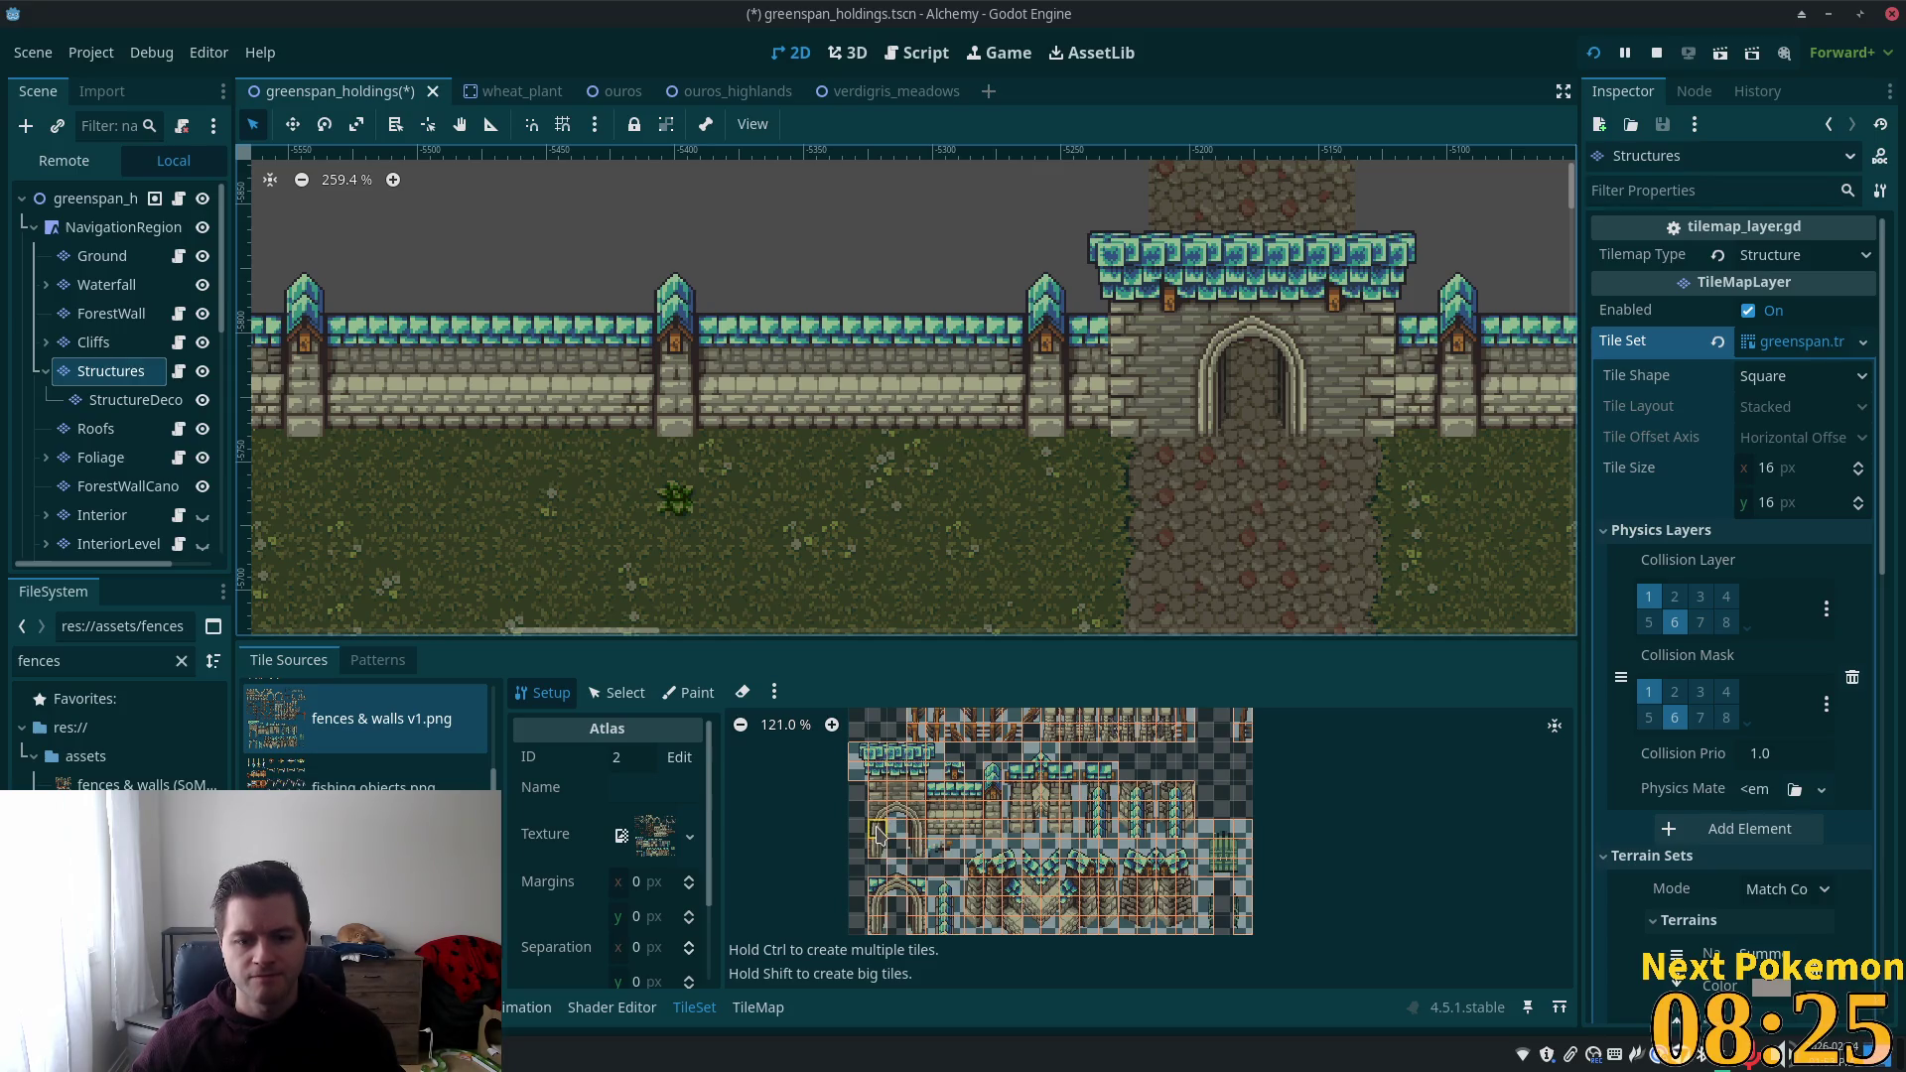
click(616, 692)
click(889, 824)
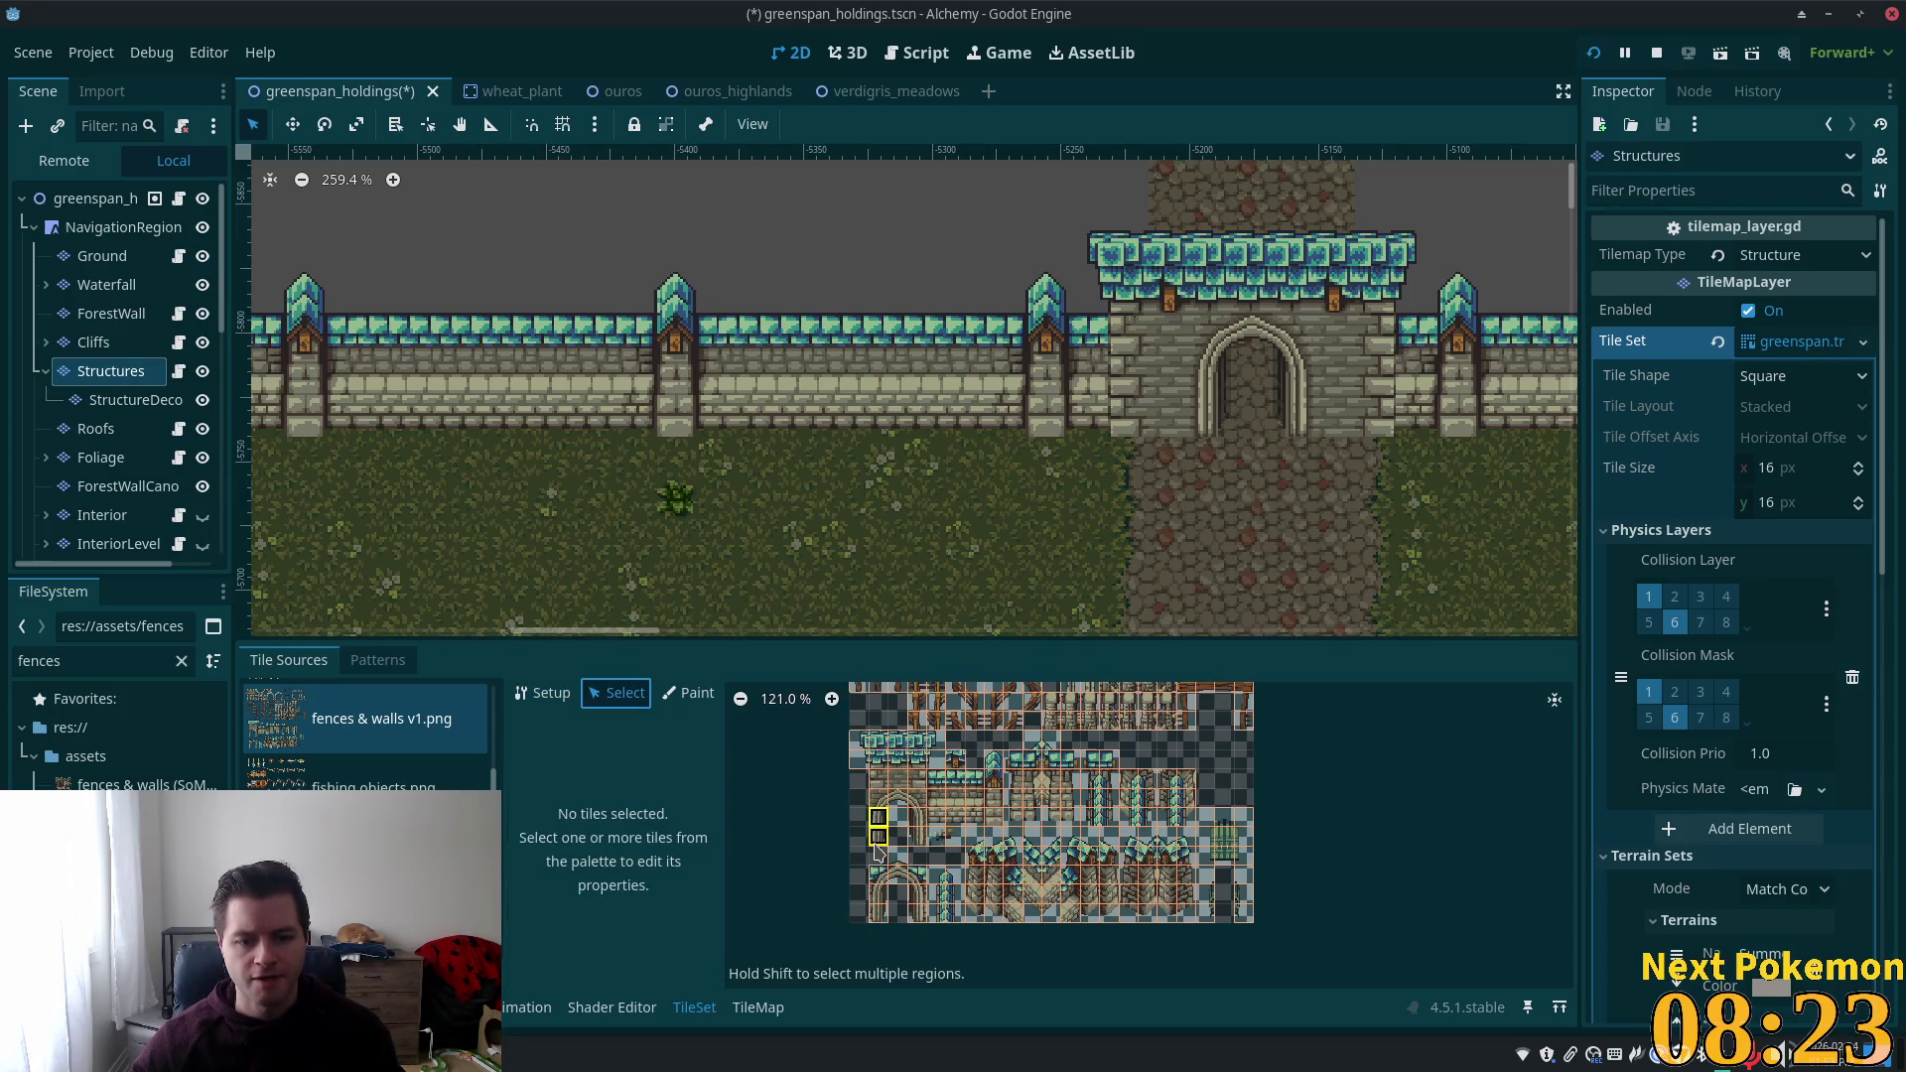
scroll(700, 844, down, 1)
drag(804, 820, 805, 968)
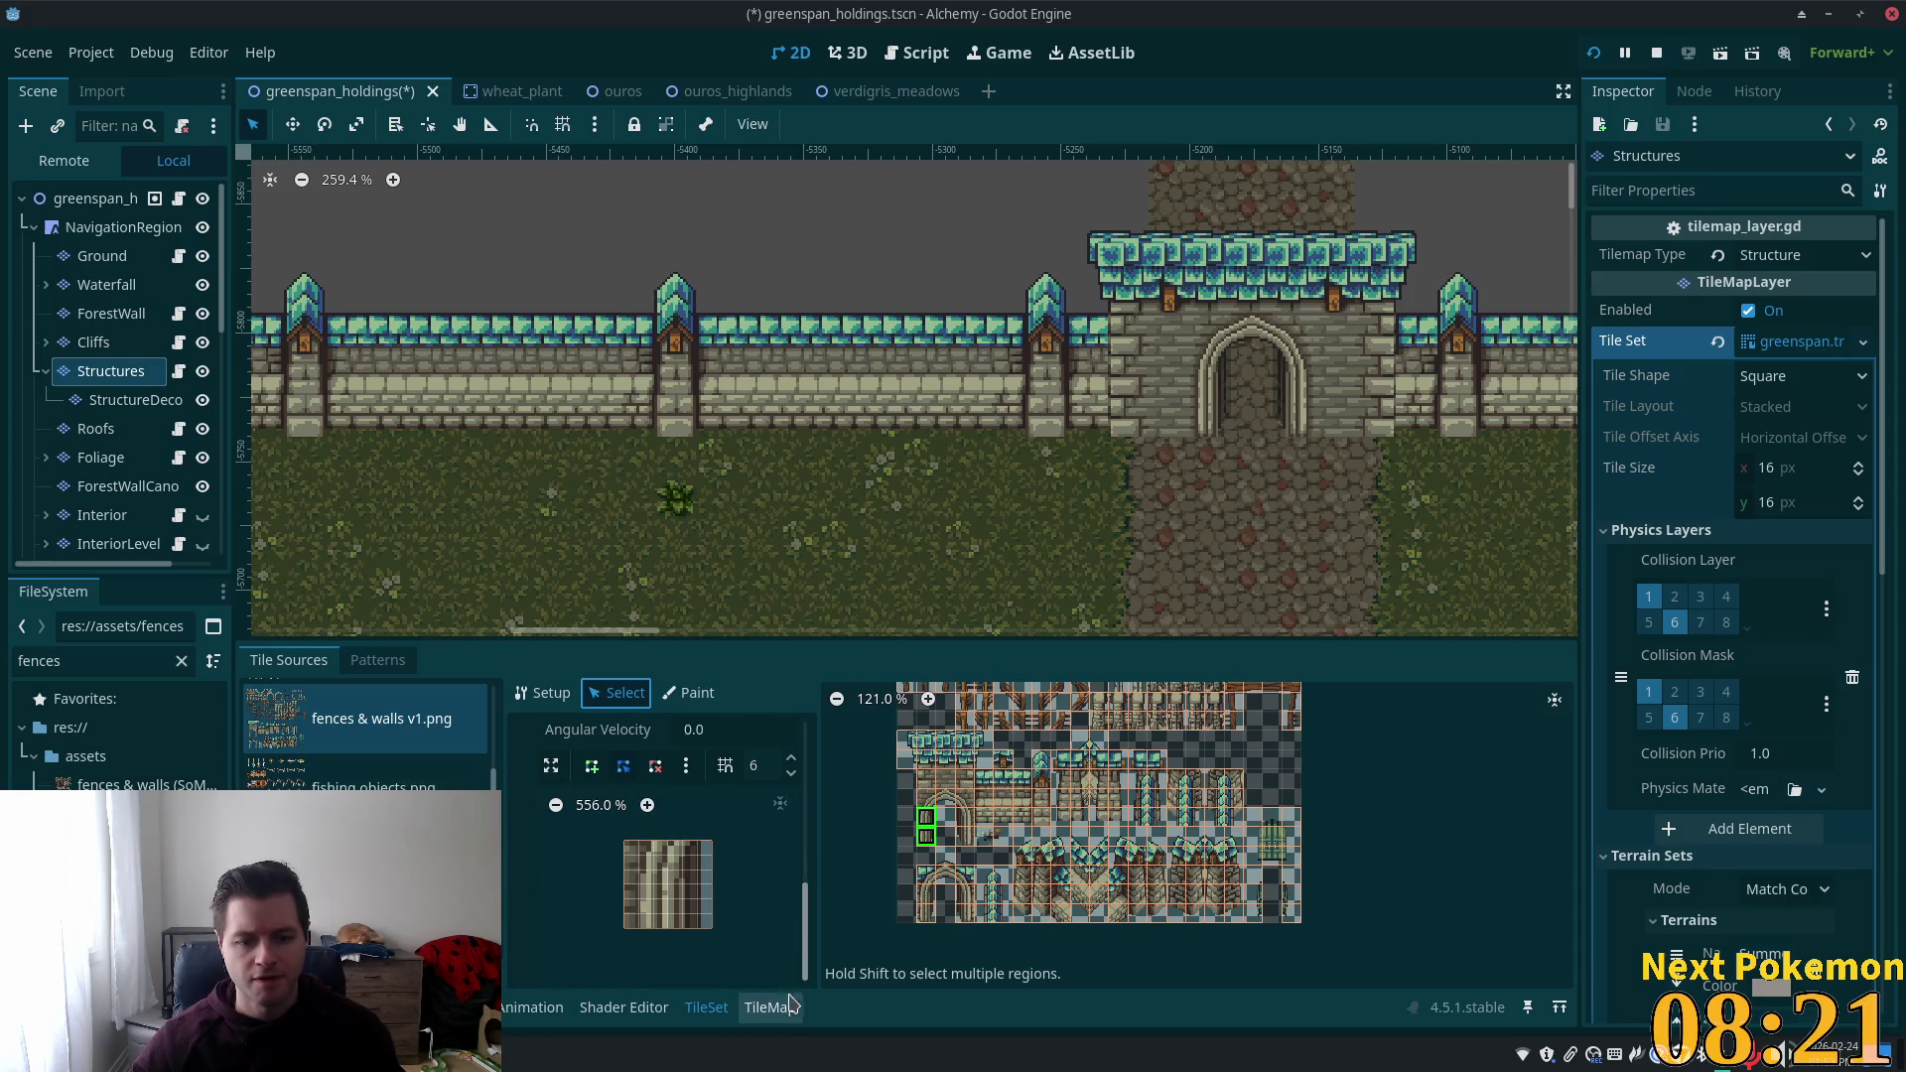
click(591, 765)
click(625, 841)
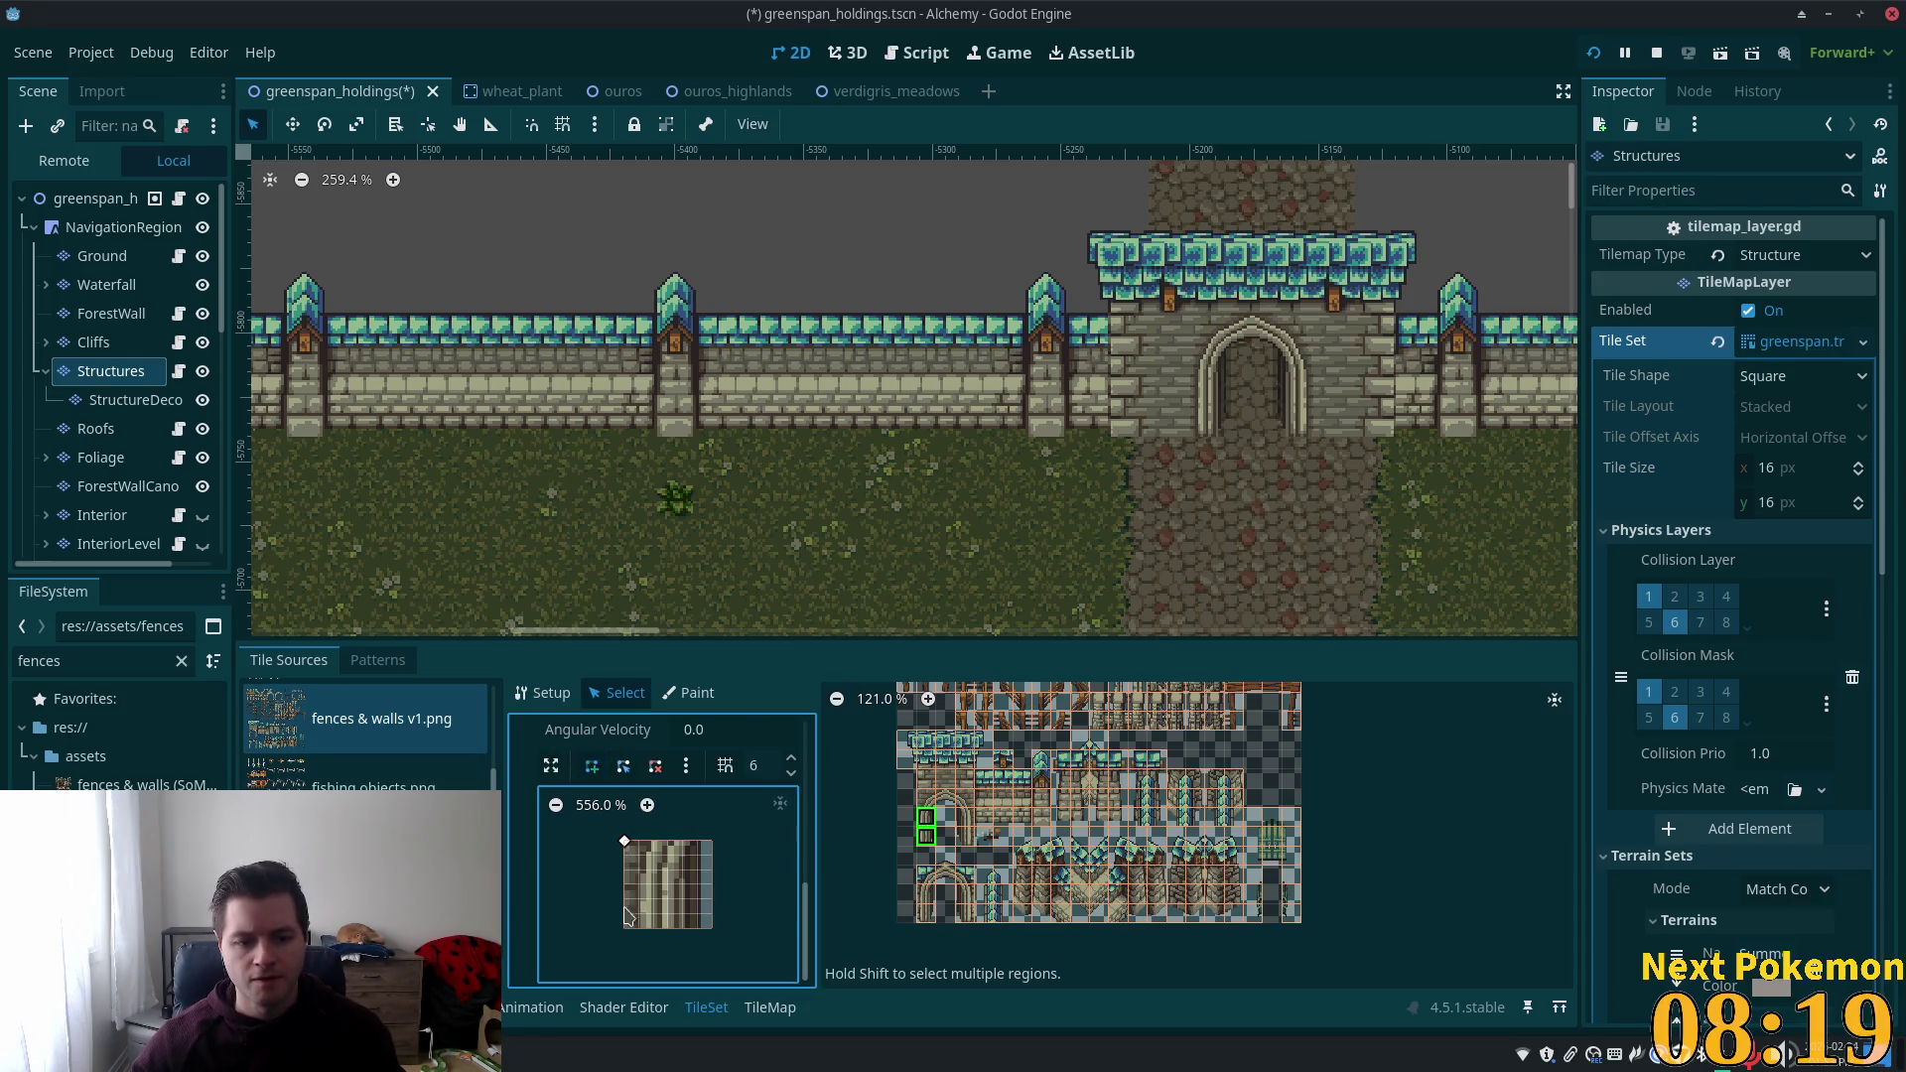
click(683, 928)
click(683, 841)
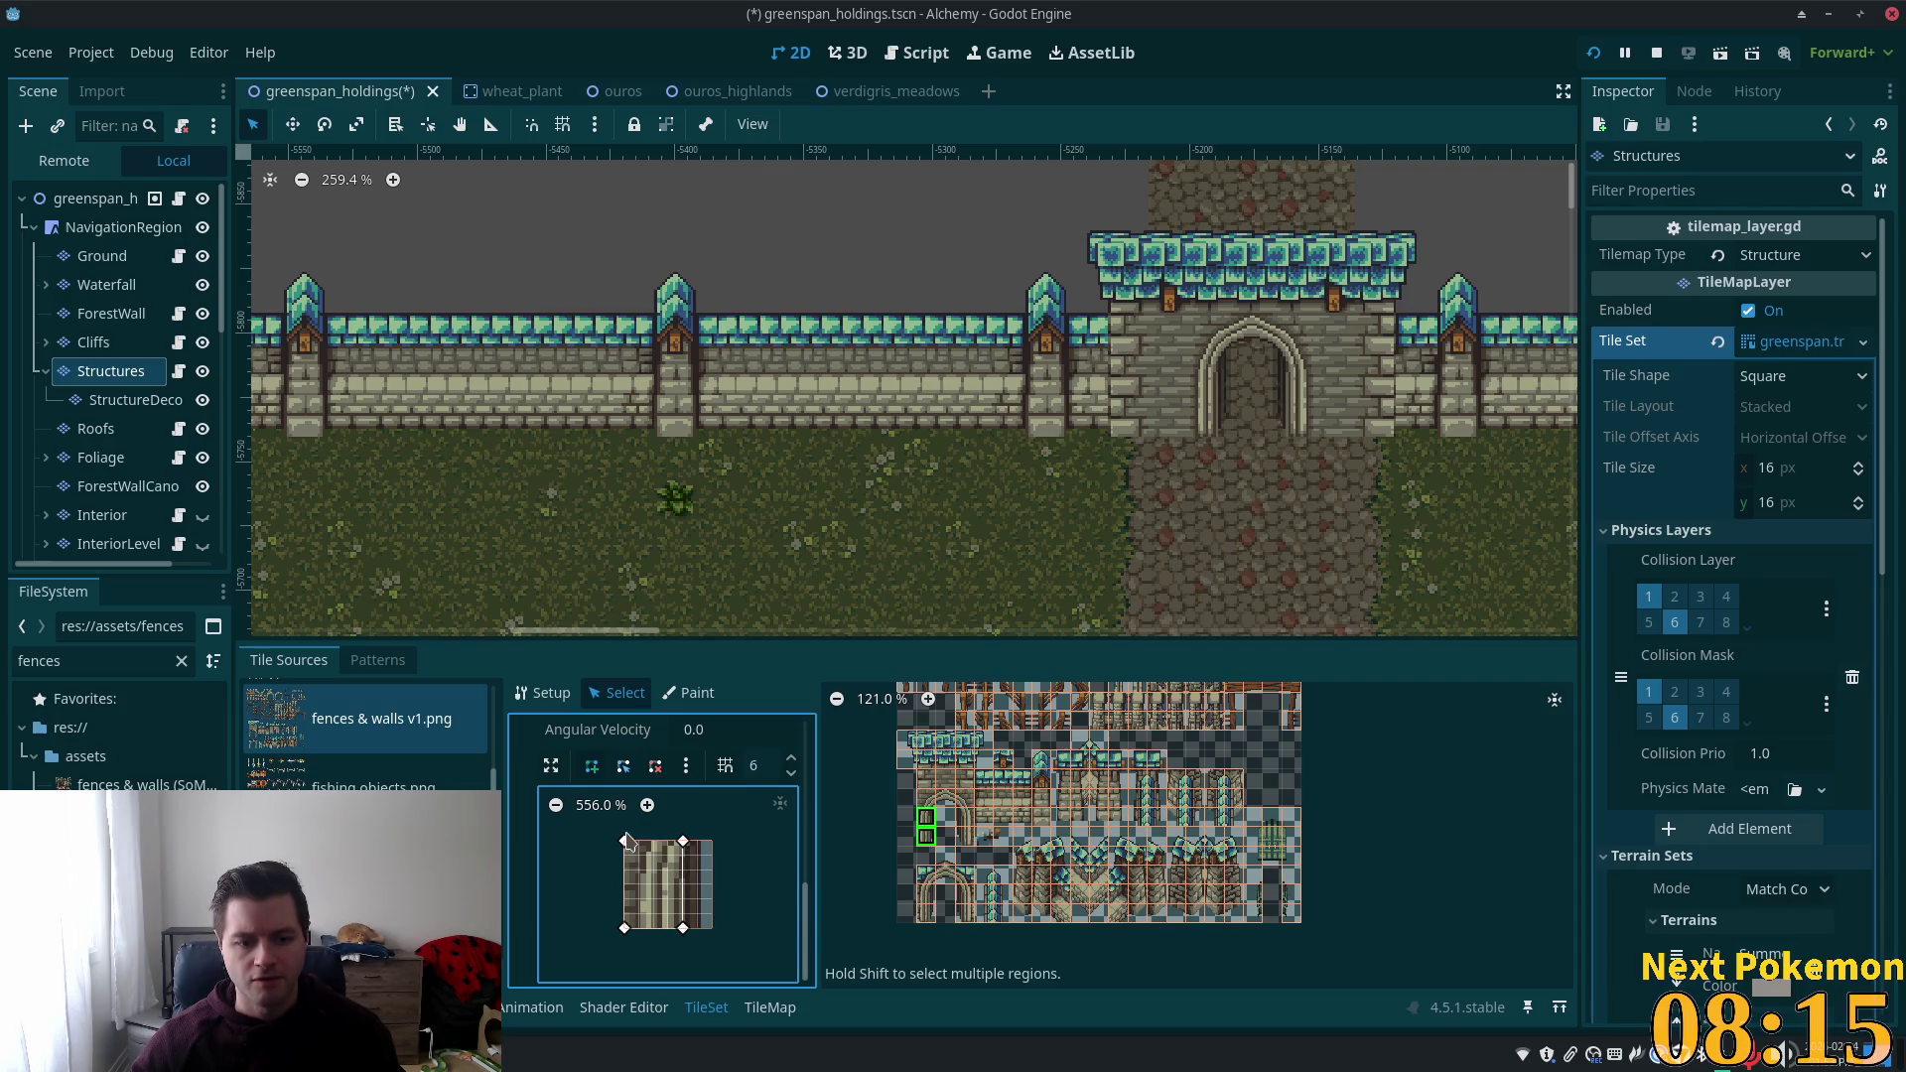
click(625, 841)
Give the next wall tile a collision shape over its right part and save.
click(965, 823)
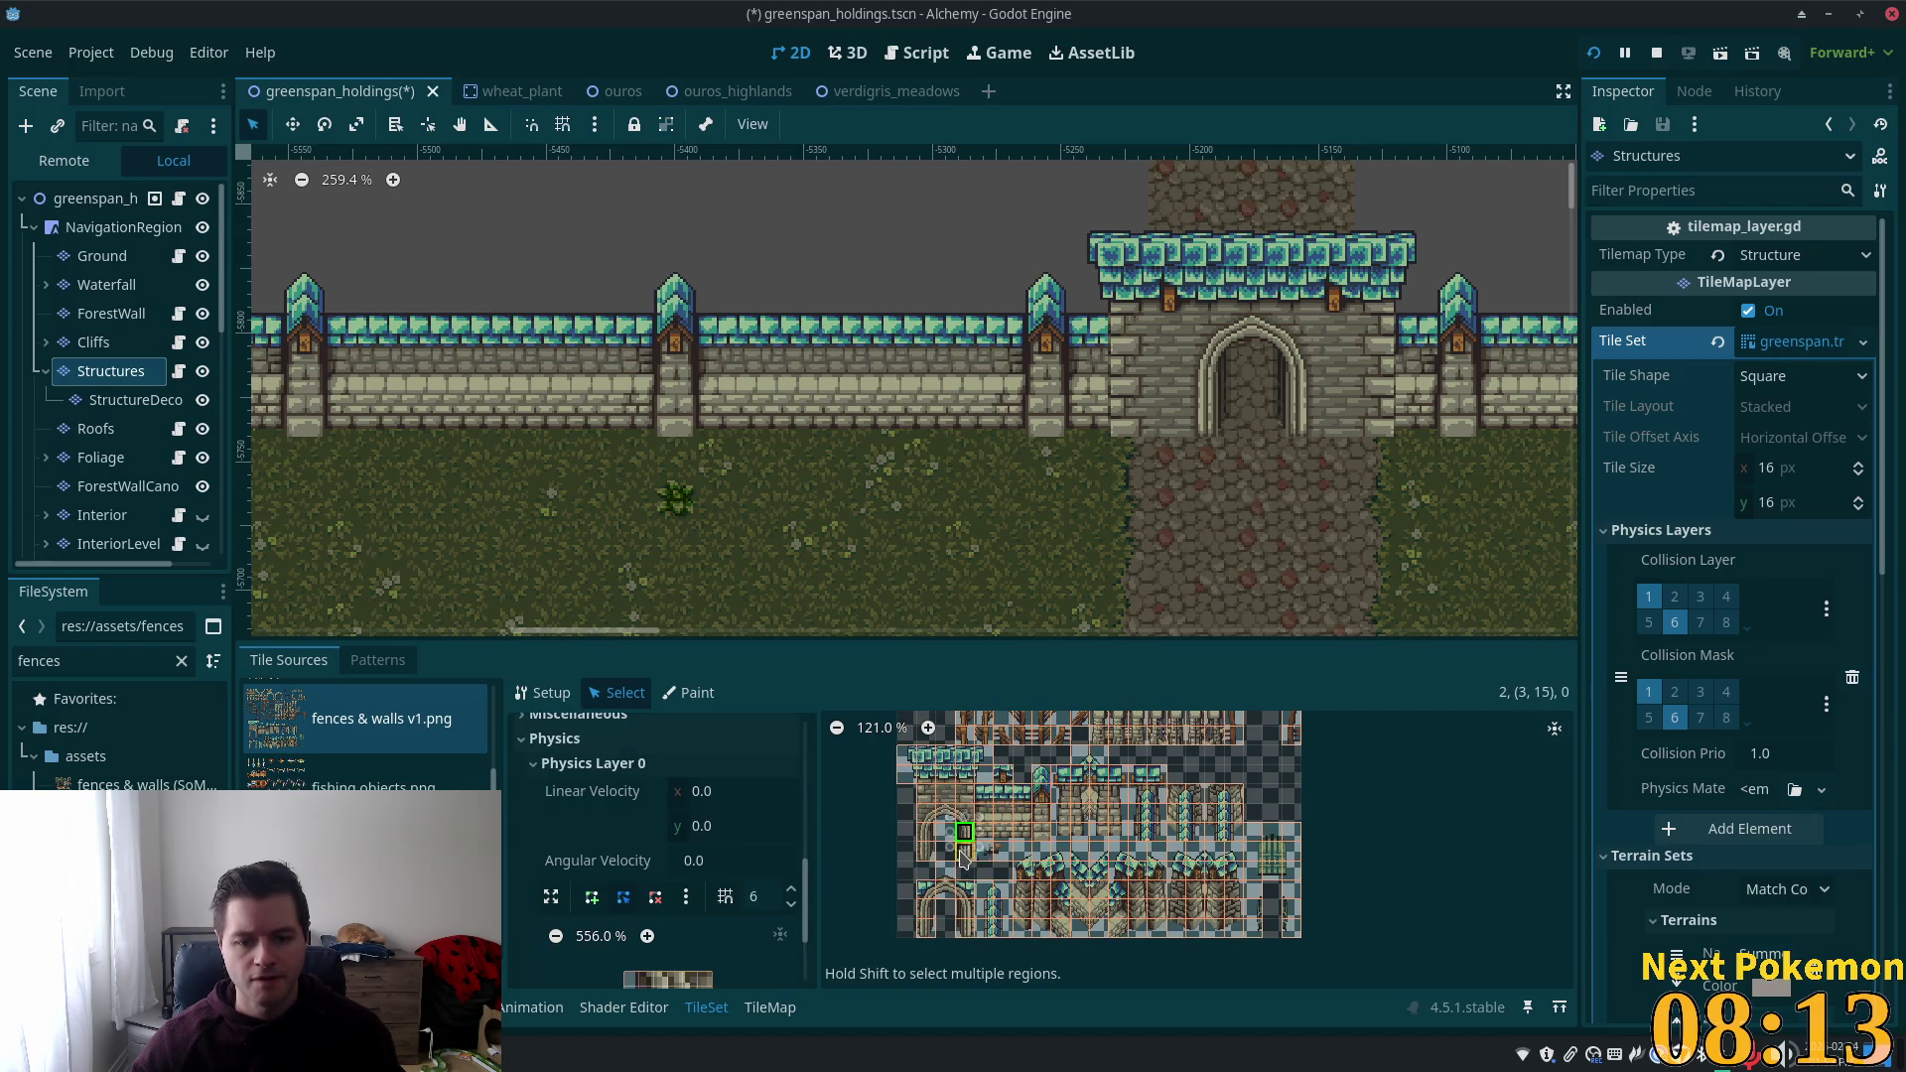
click(588, 769)
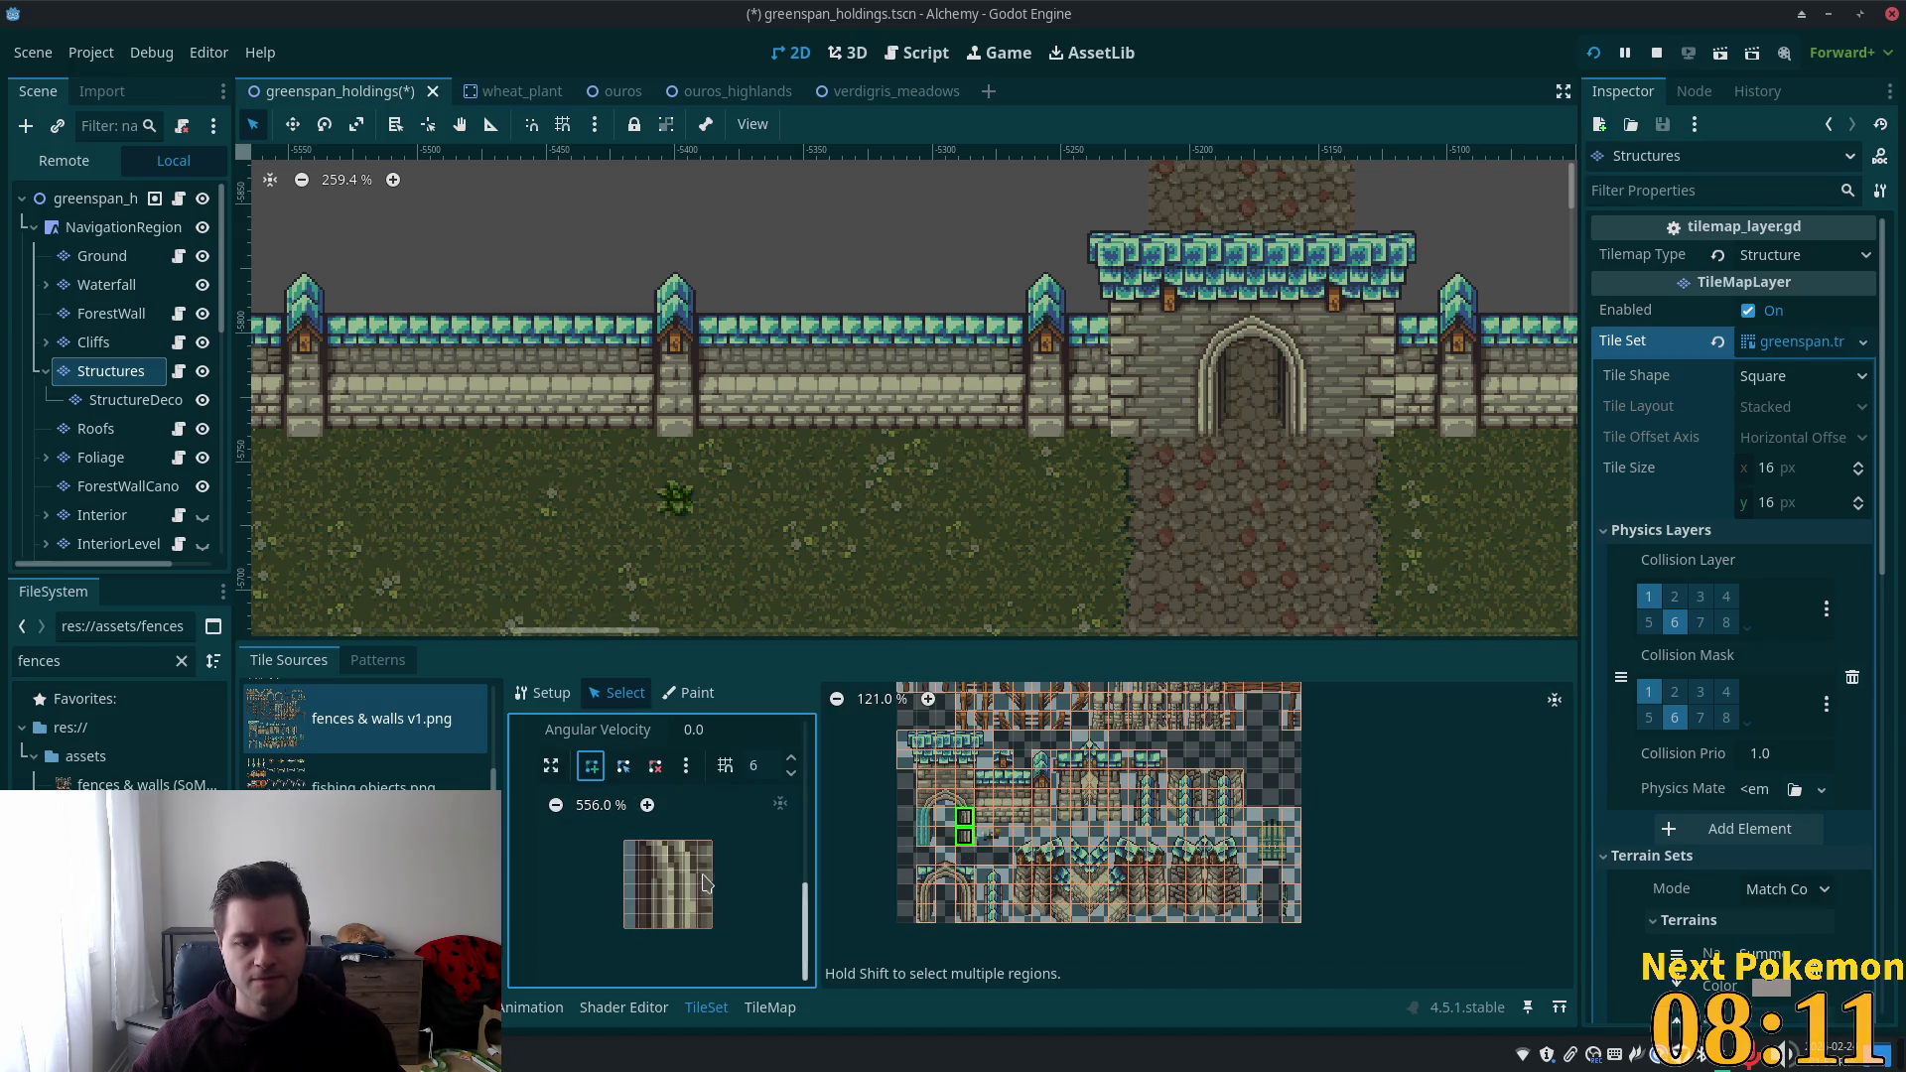
click(653, 841)
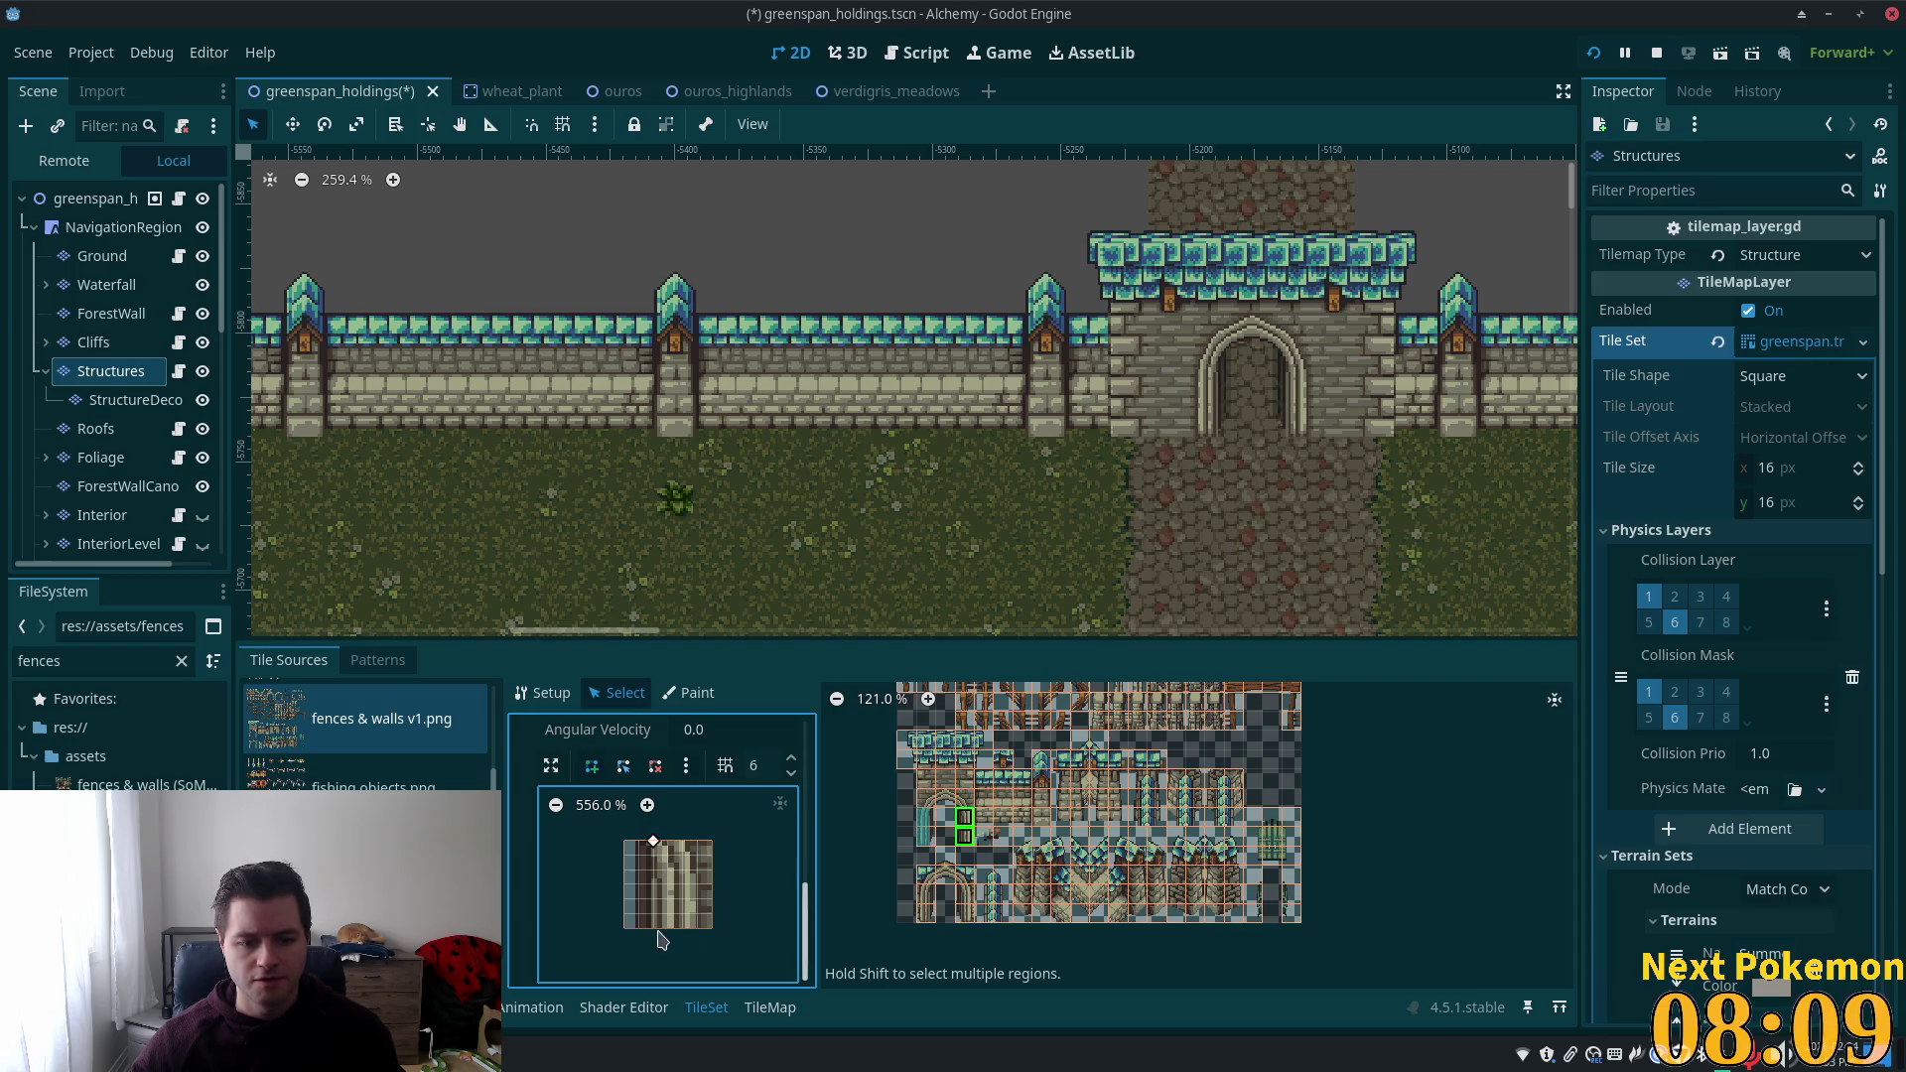
click(712, 842)
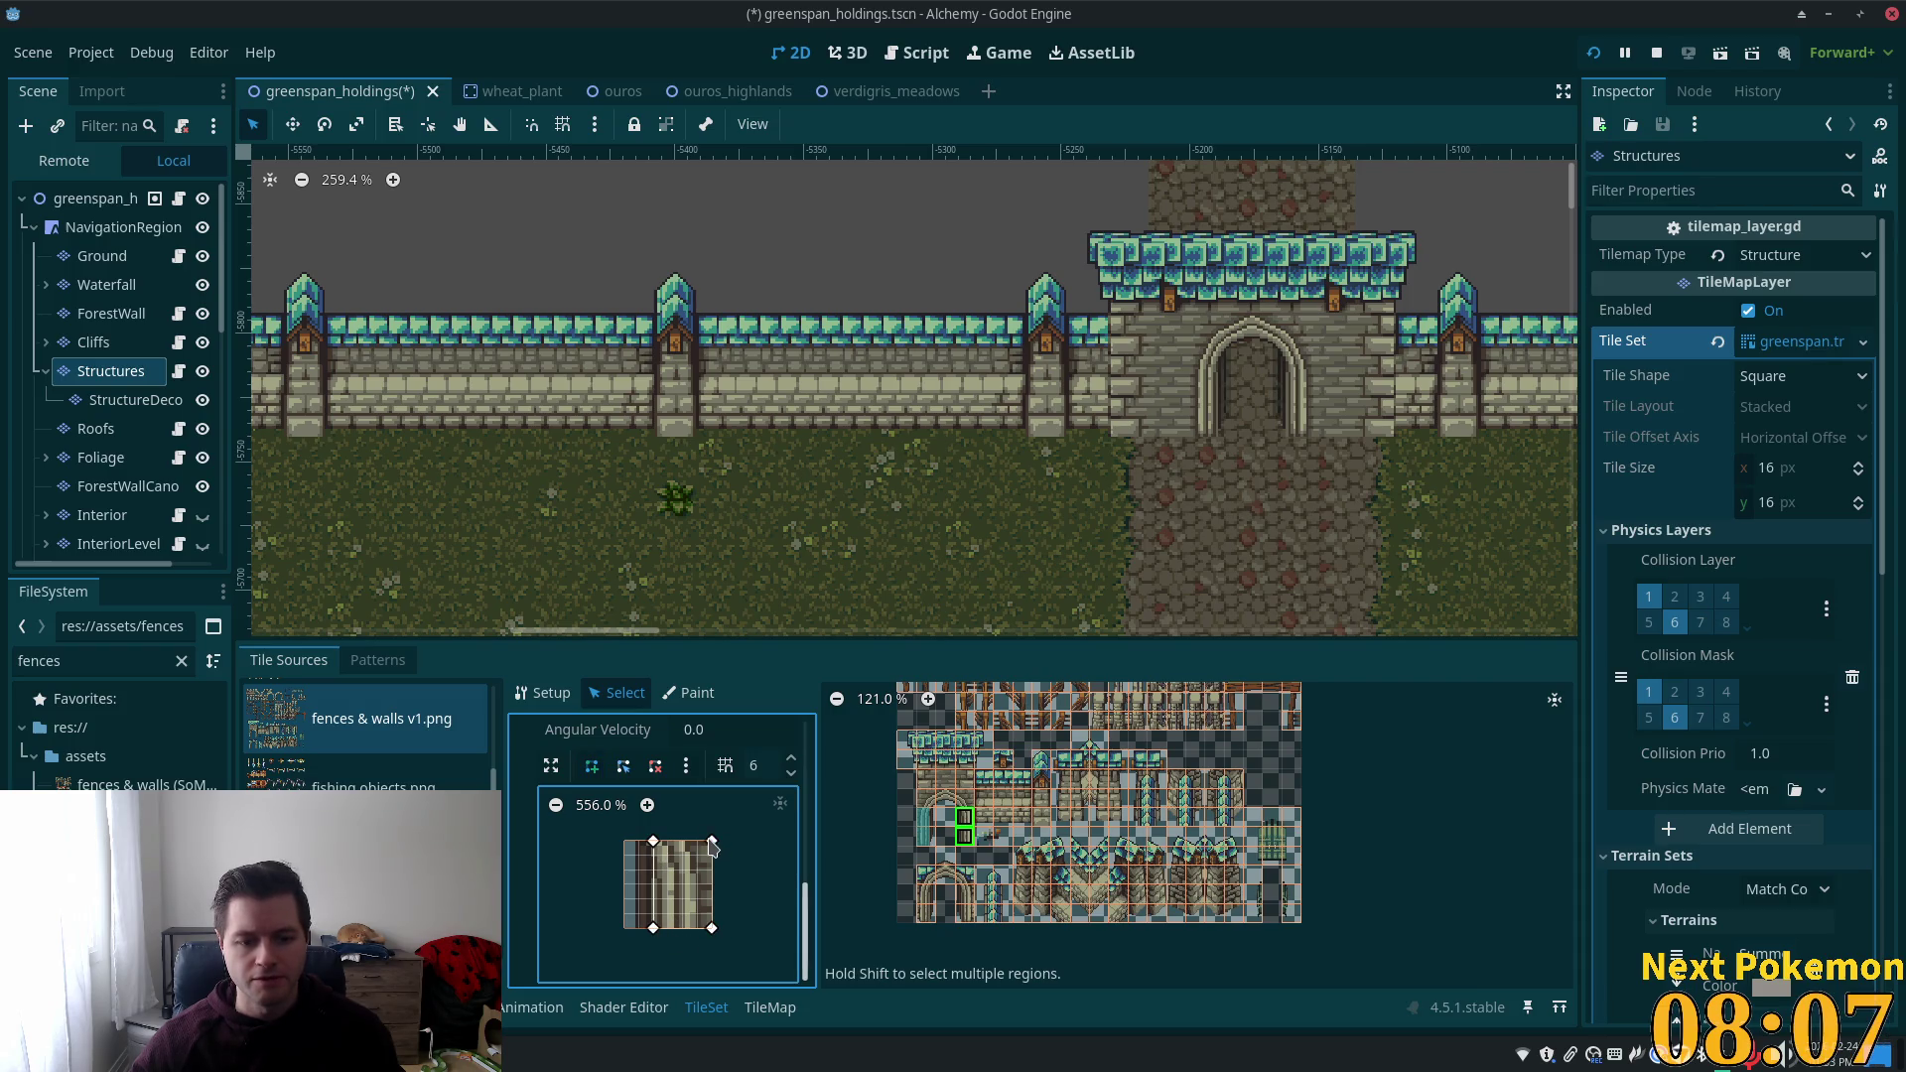
click(654, 842)
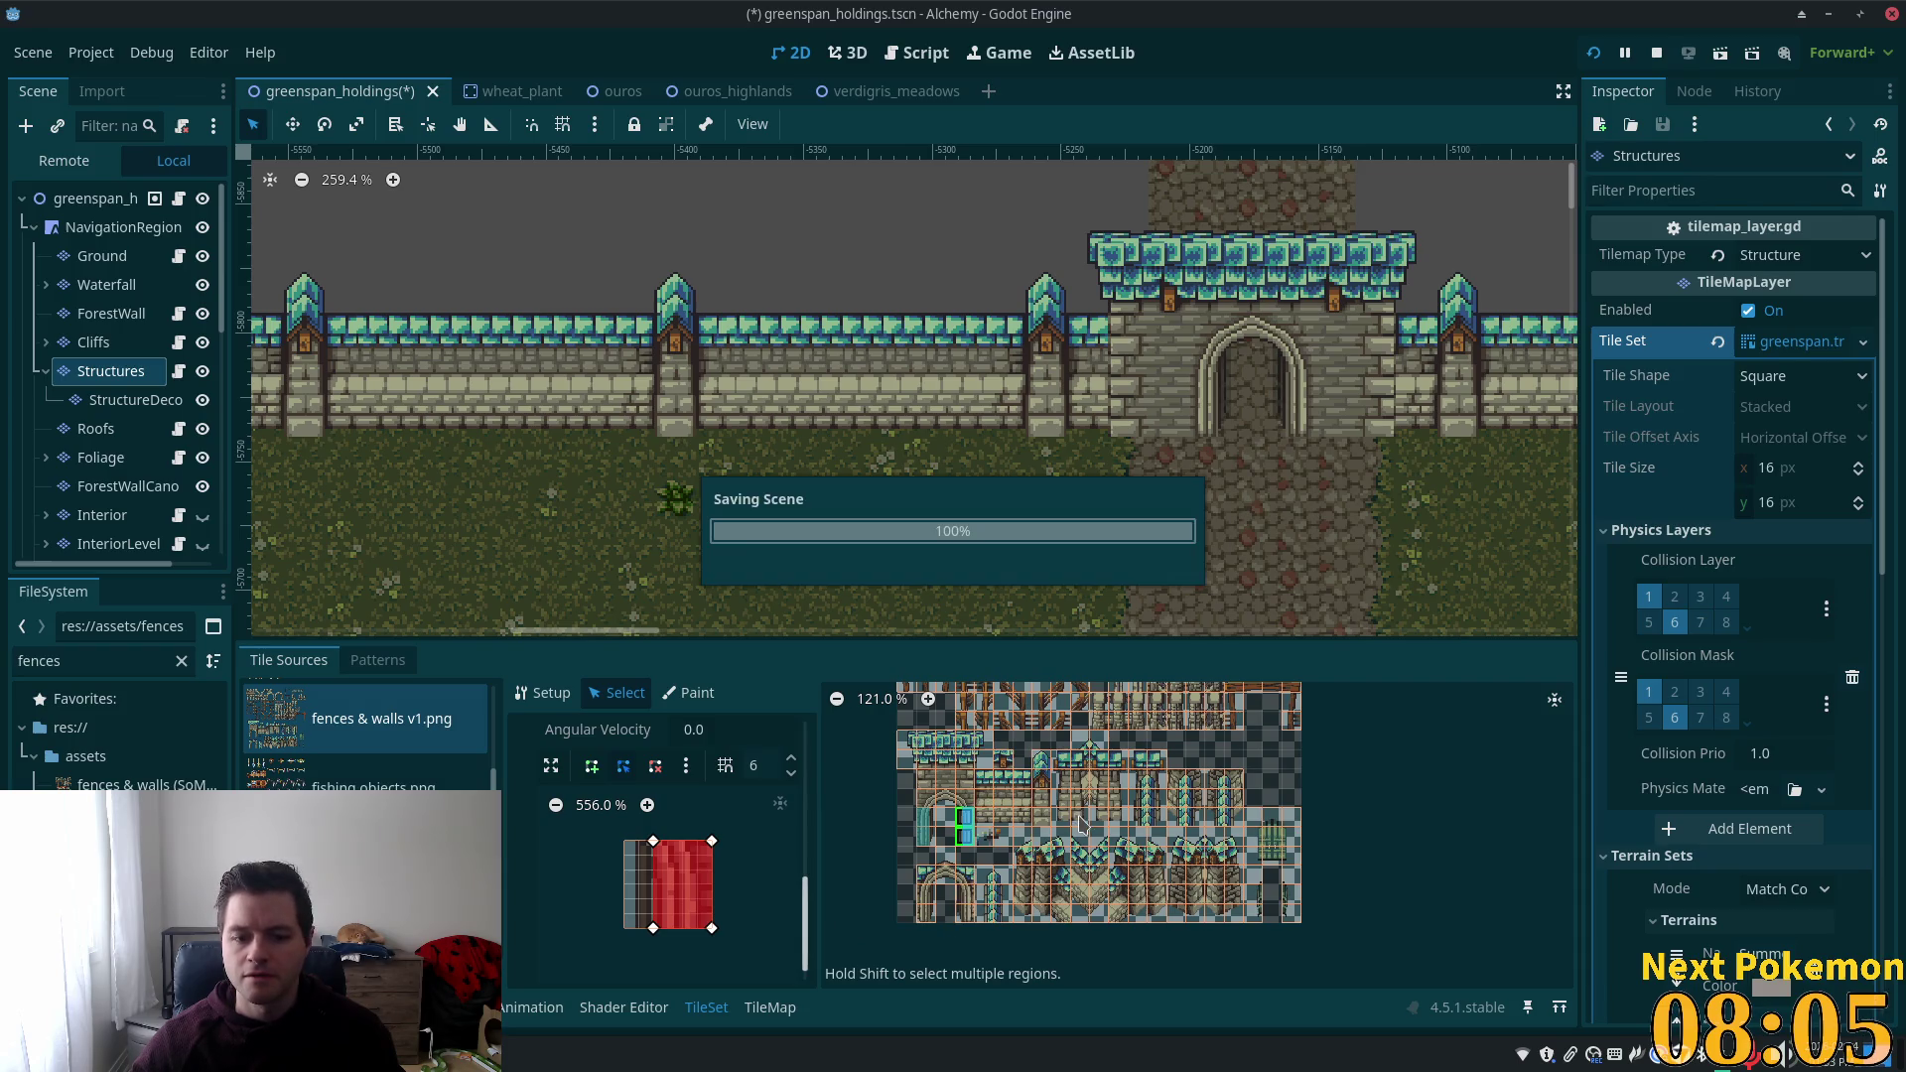
key(ctrl+s)
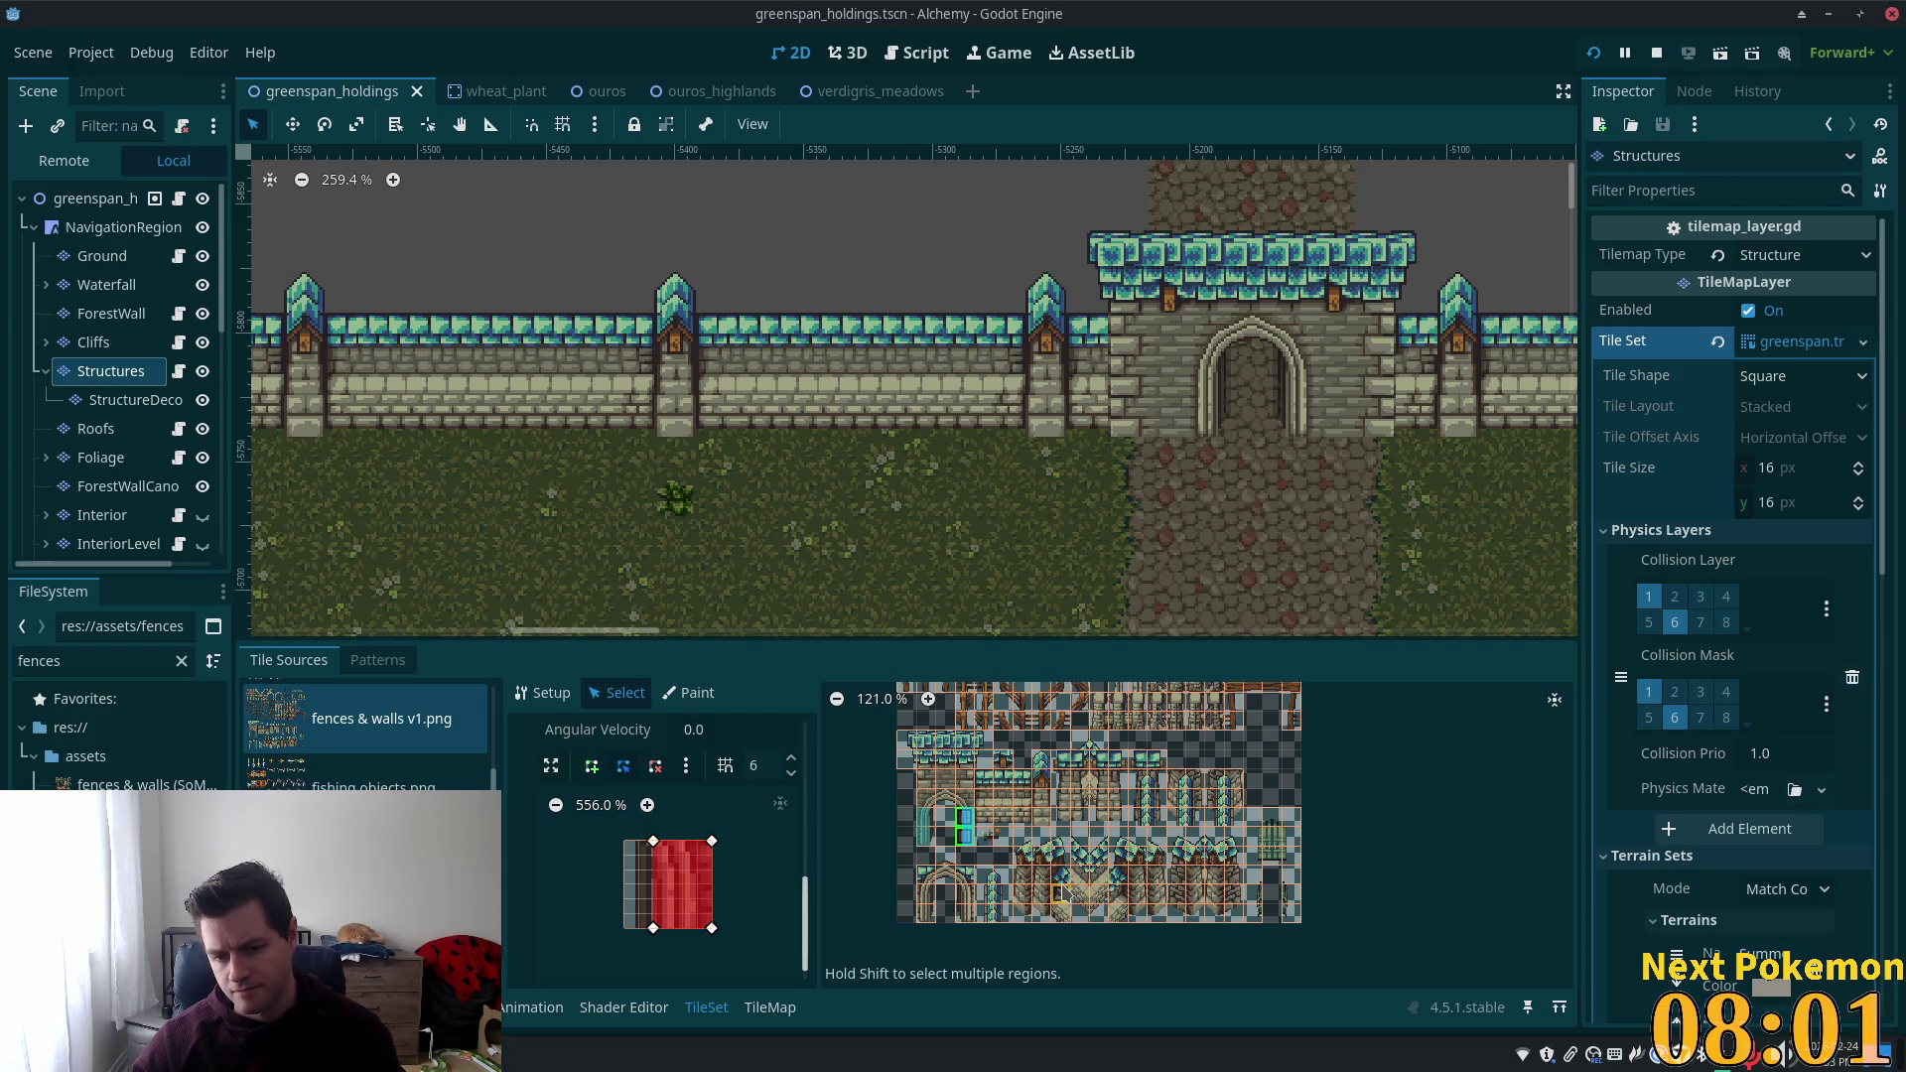
Give the corner wall tile at (1,14) a collision shape over its left part.
scroll(983, 809, up, 3)
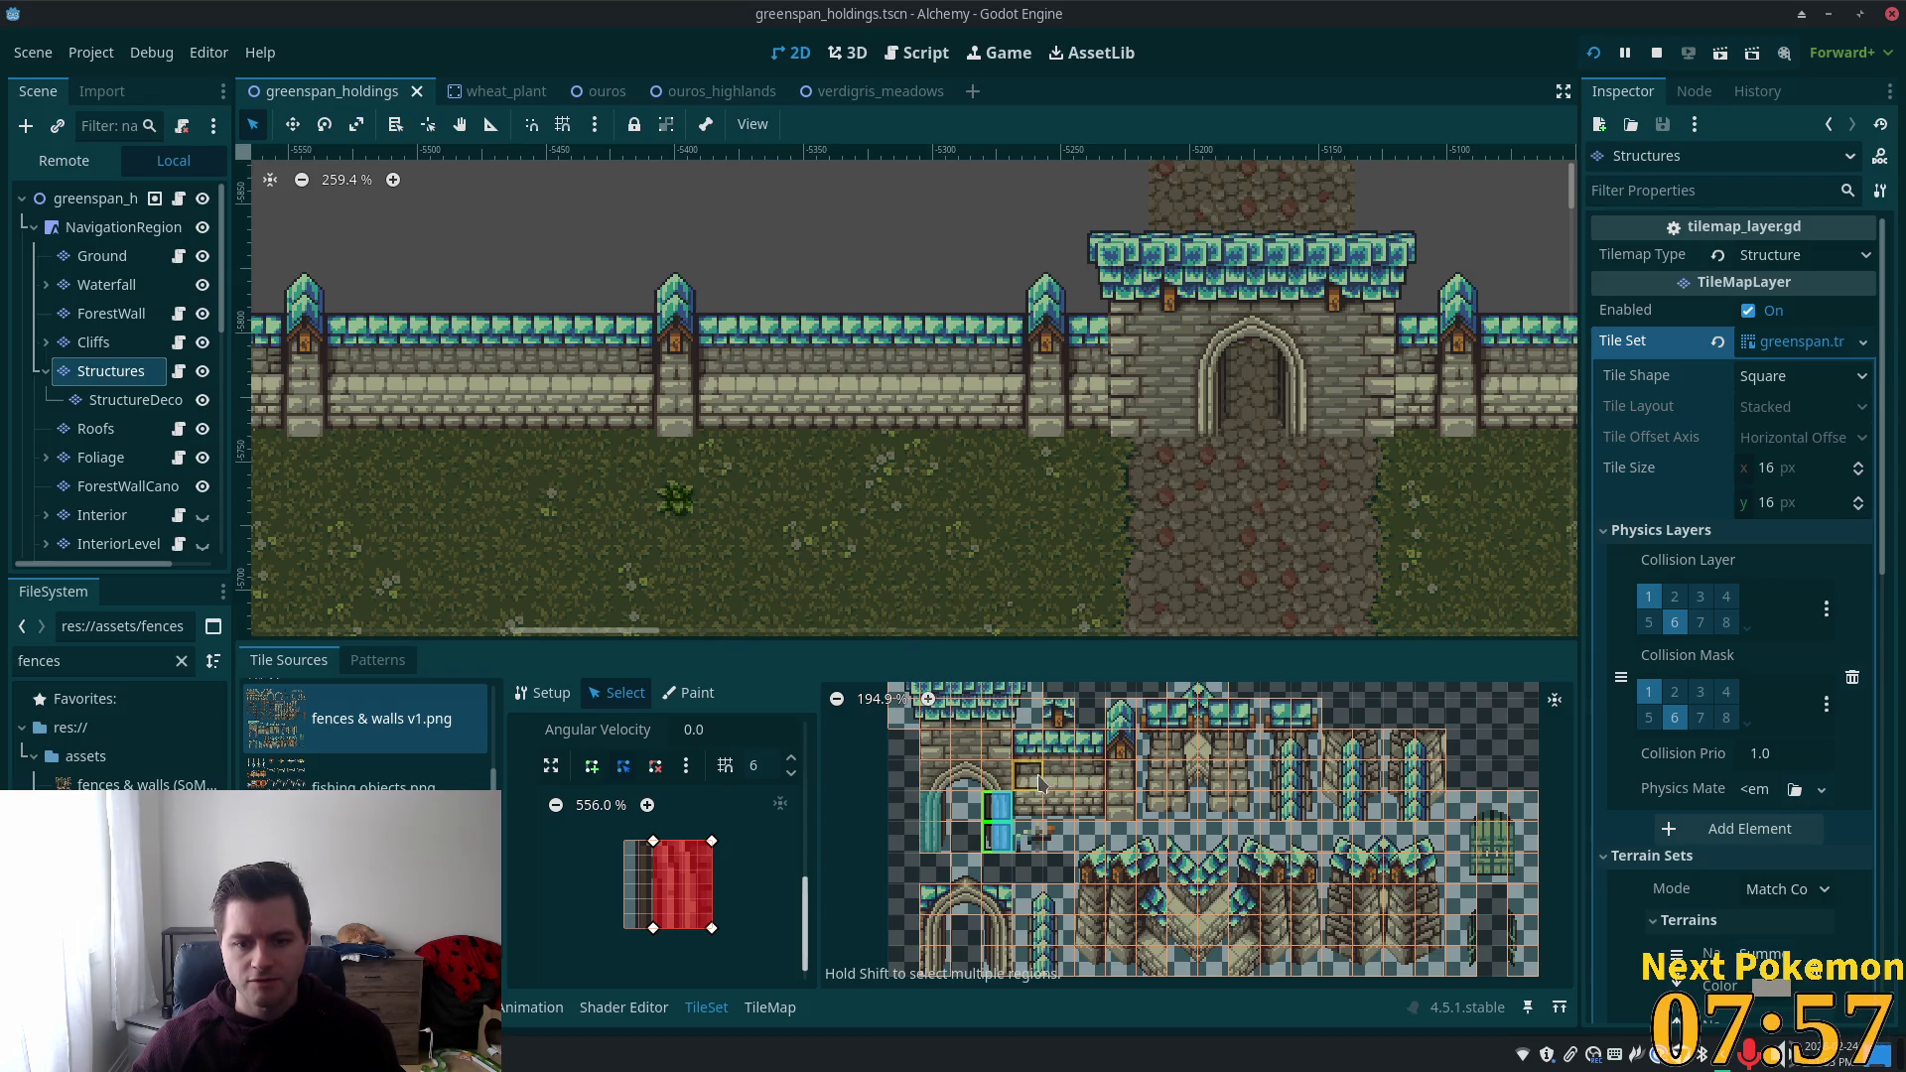
click(930, 784)
scroll(722, 880, down, 3)
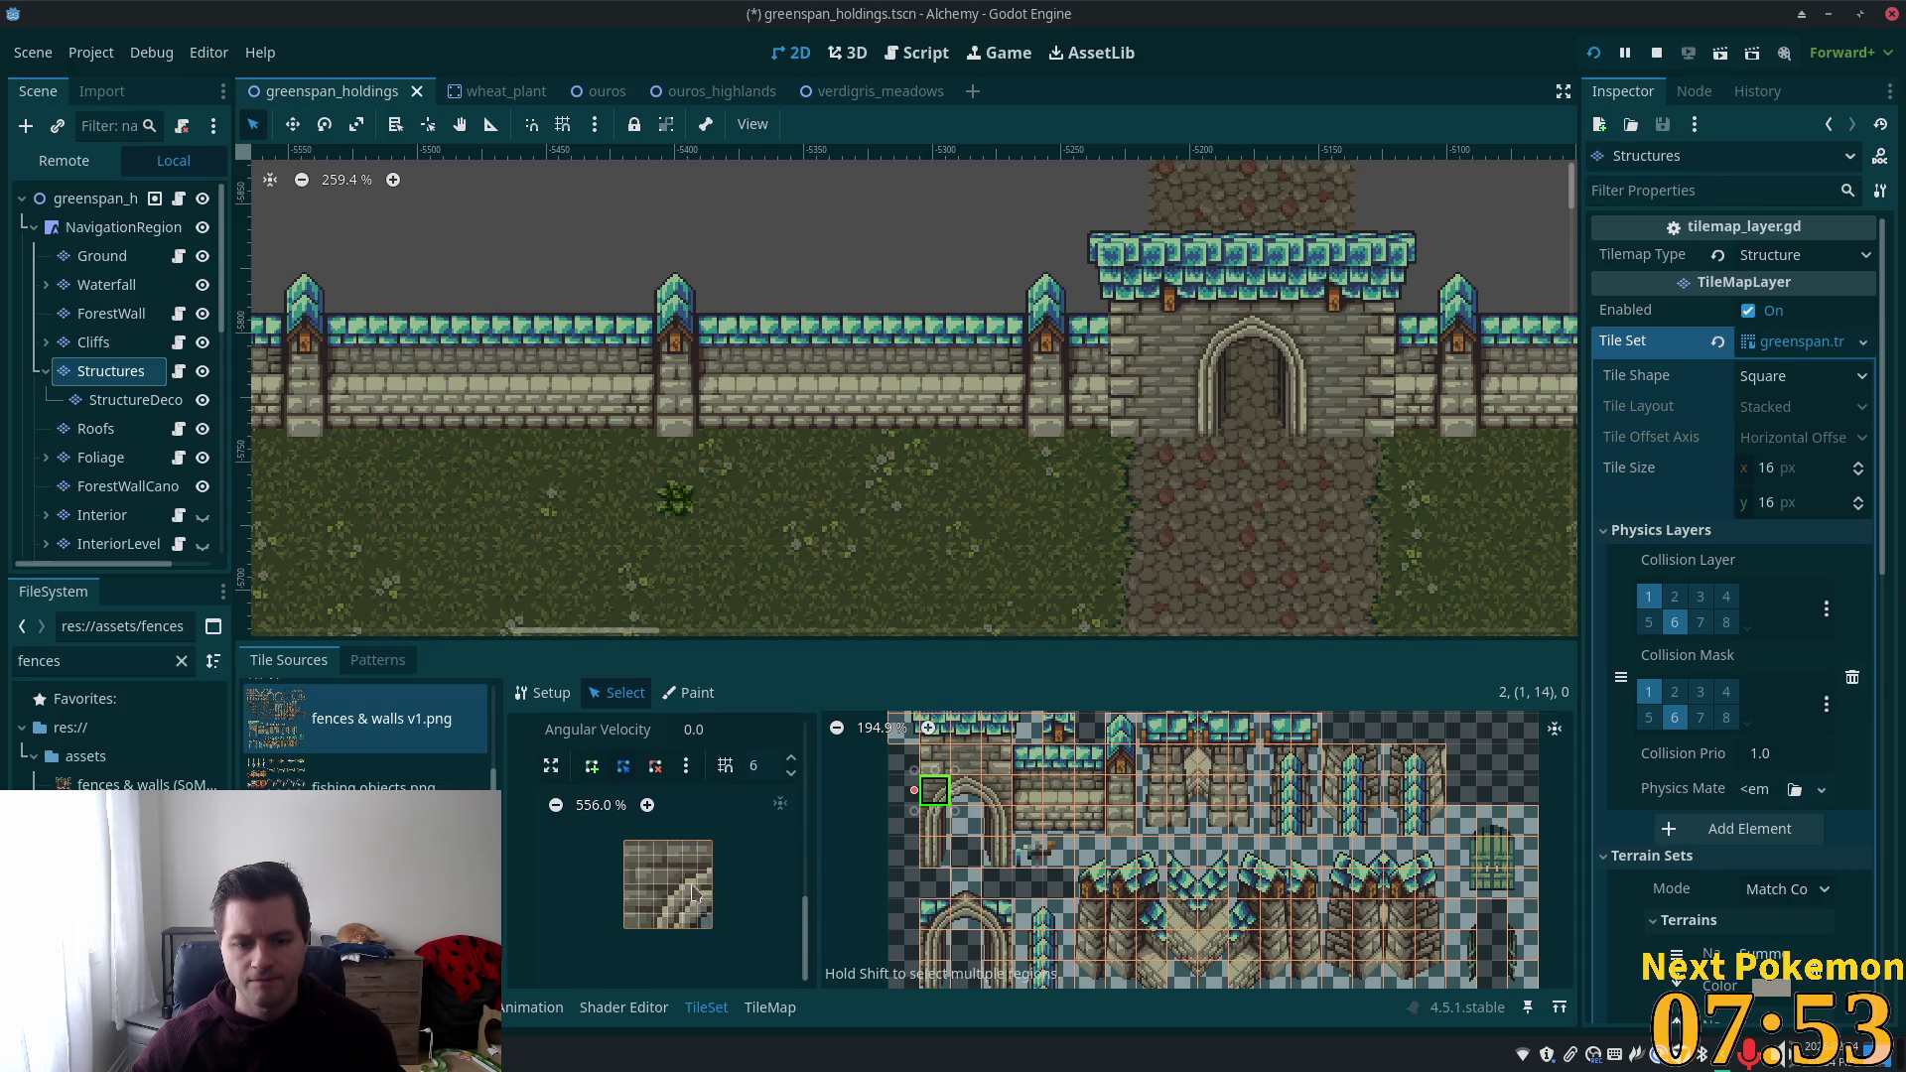
click(600, 772)
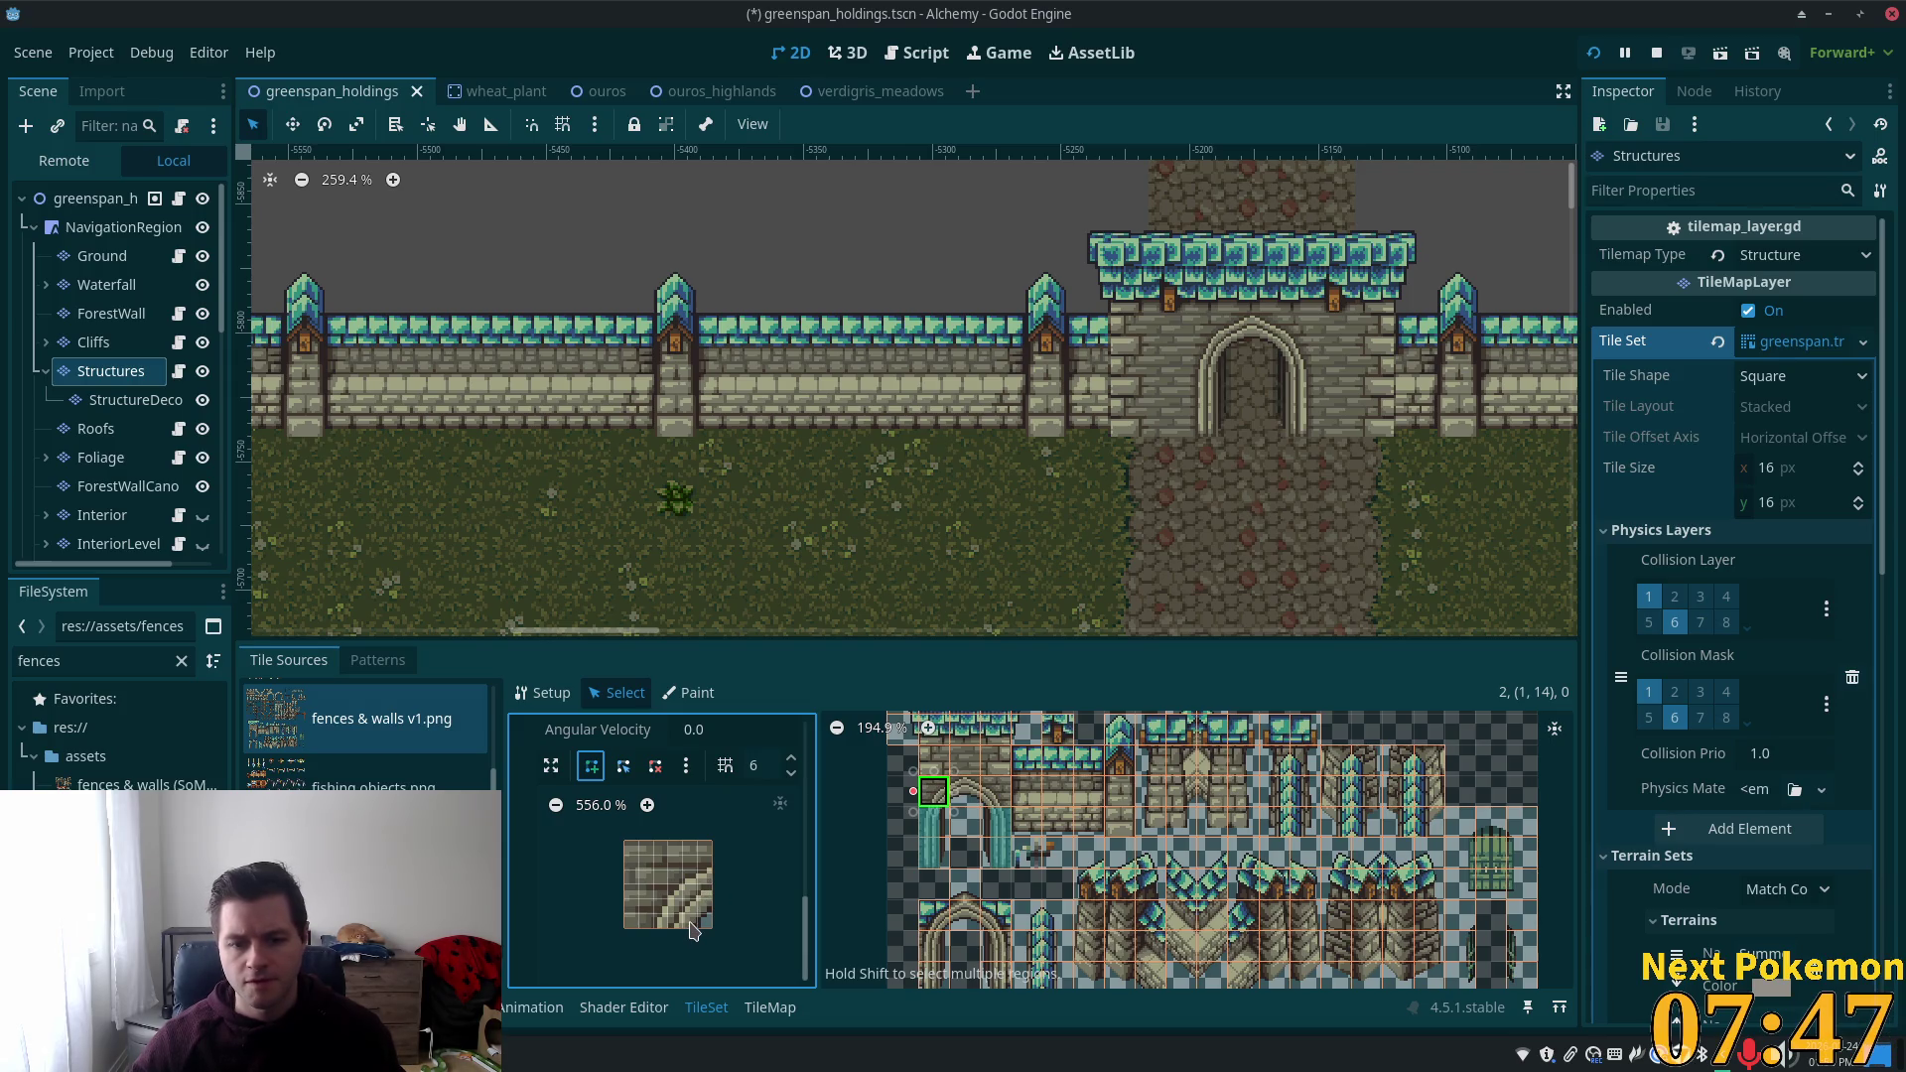
click(684, 843)
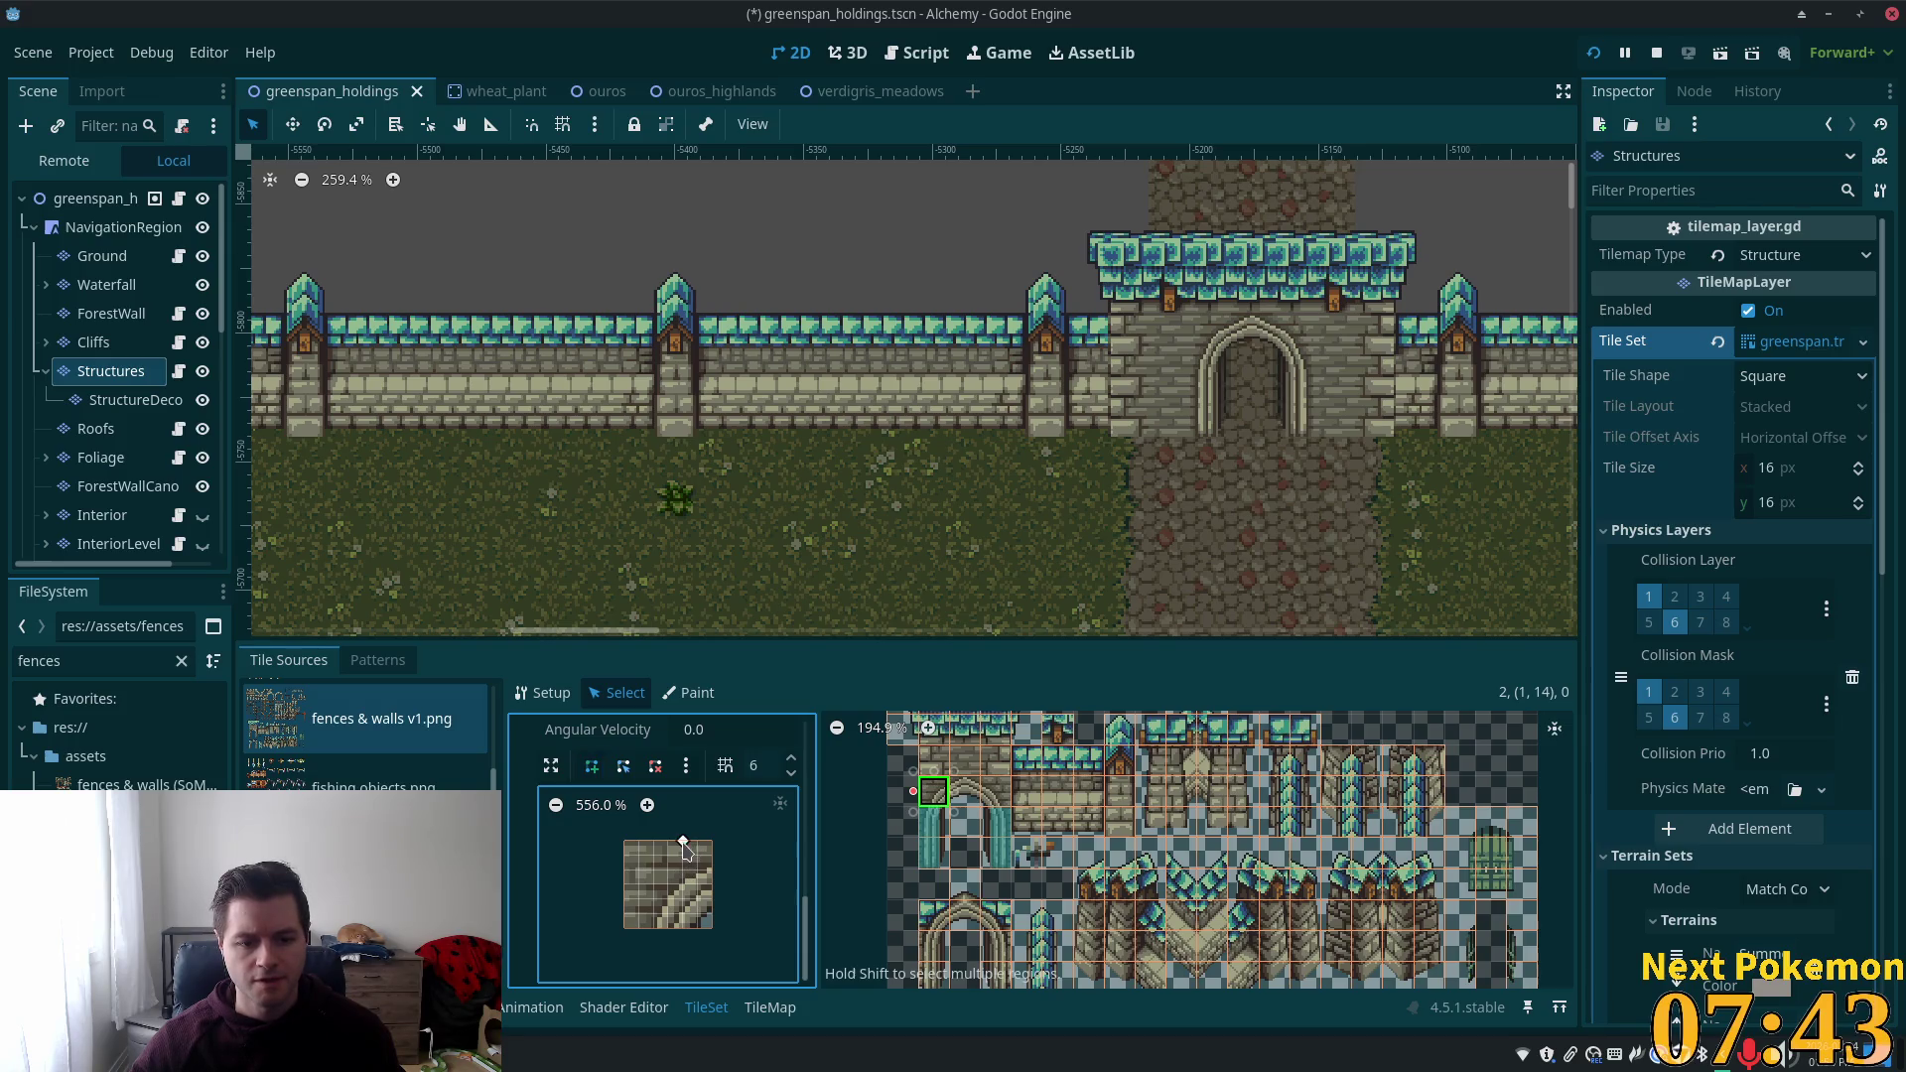
click(683, 929)
click(625, 930)
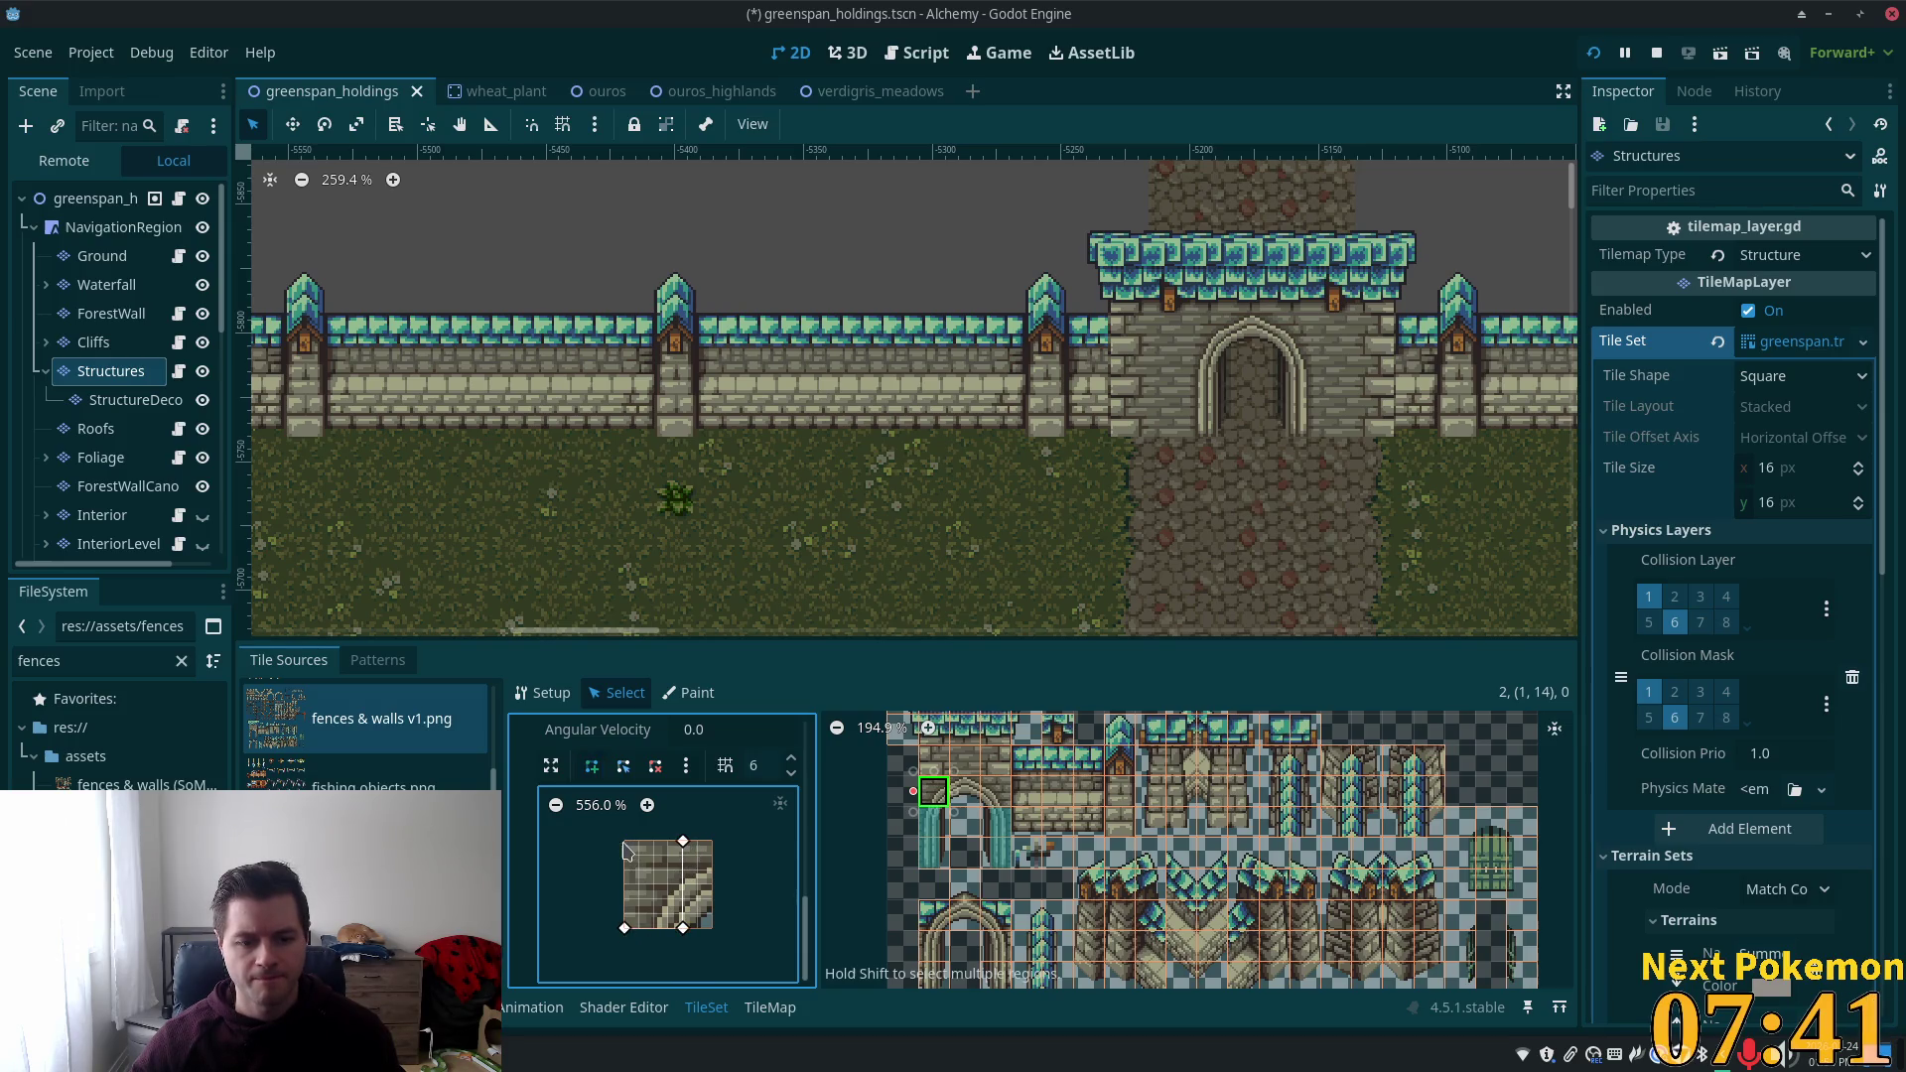
click(683, 843)
Give wall tile (3,14) a collision shape on its right side and save the scene.
click(995, 791)
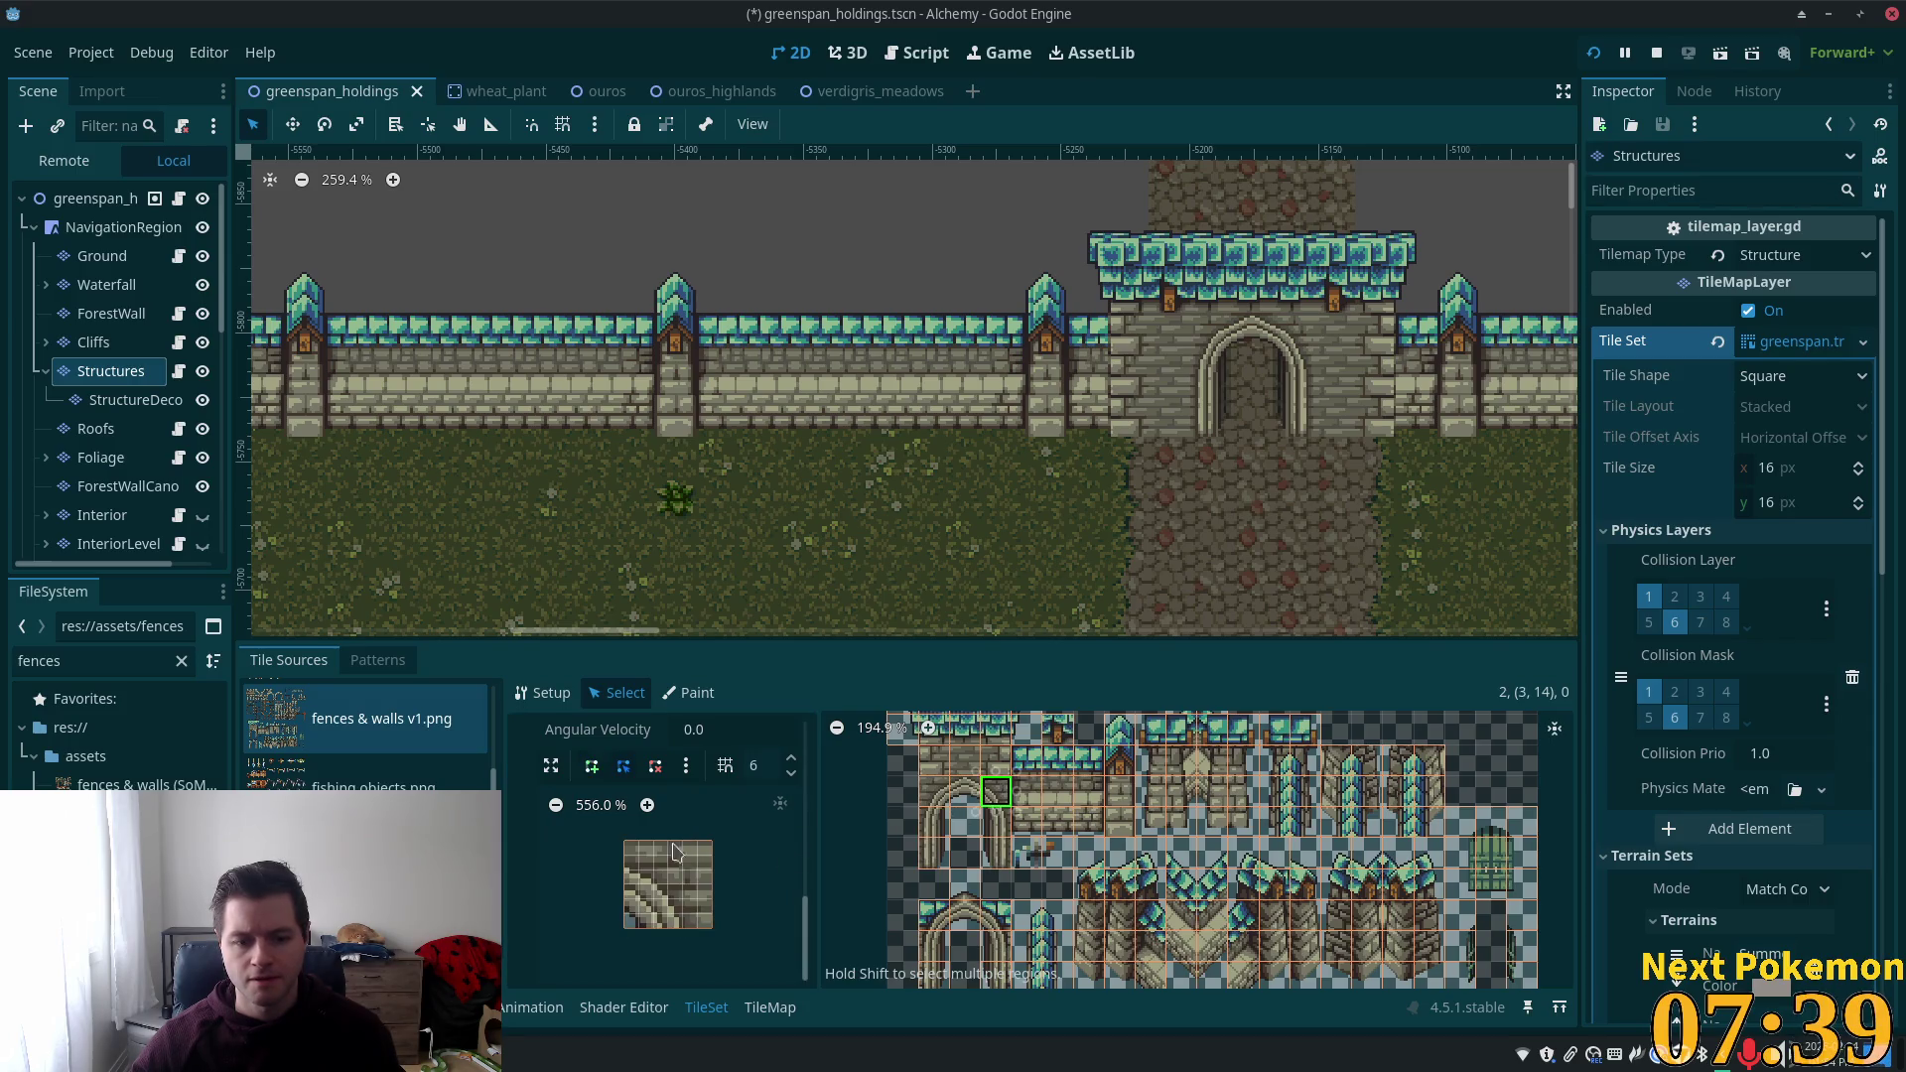
click(653, 843)
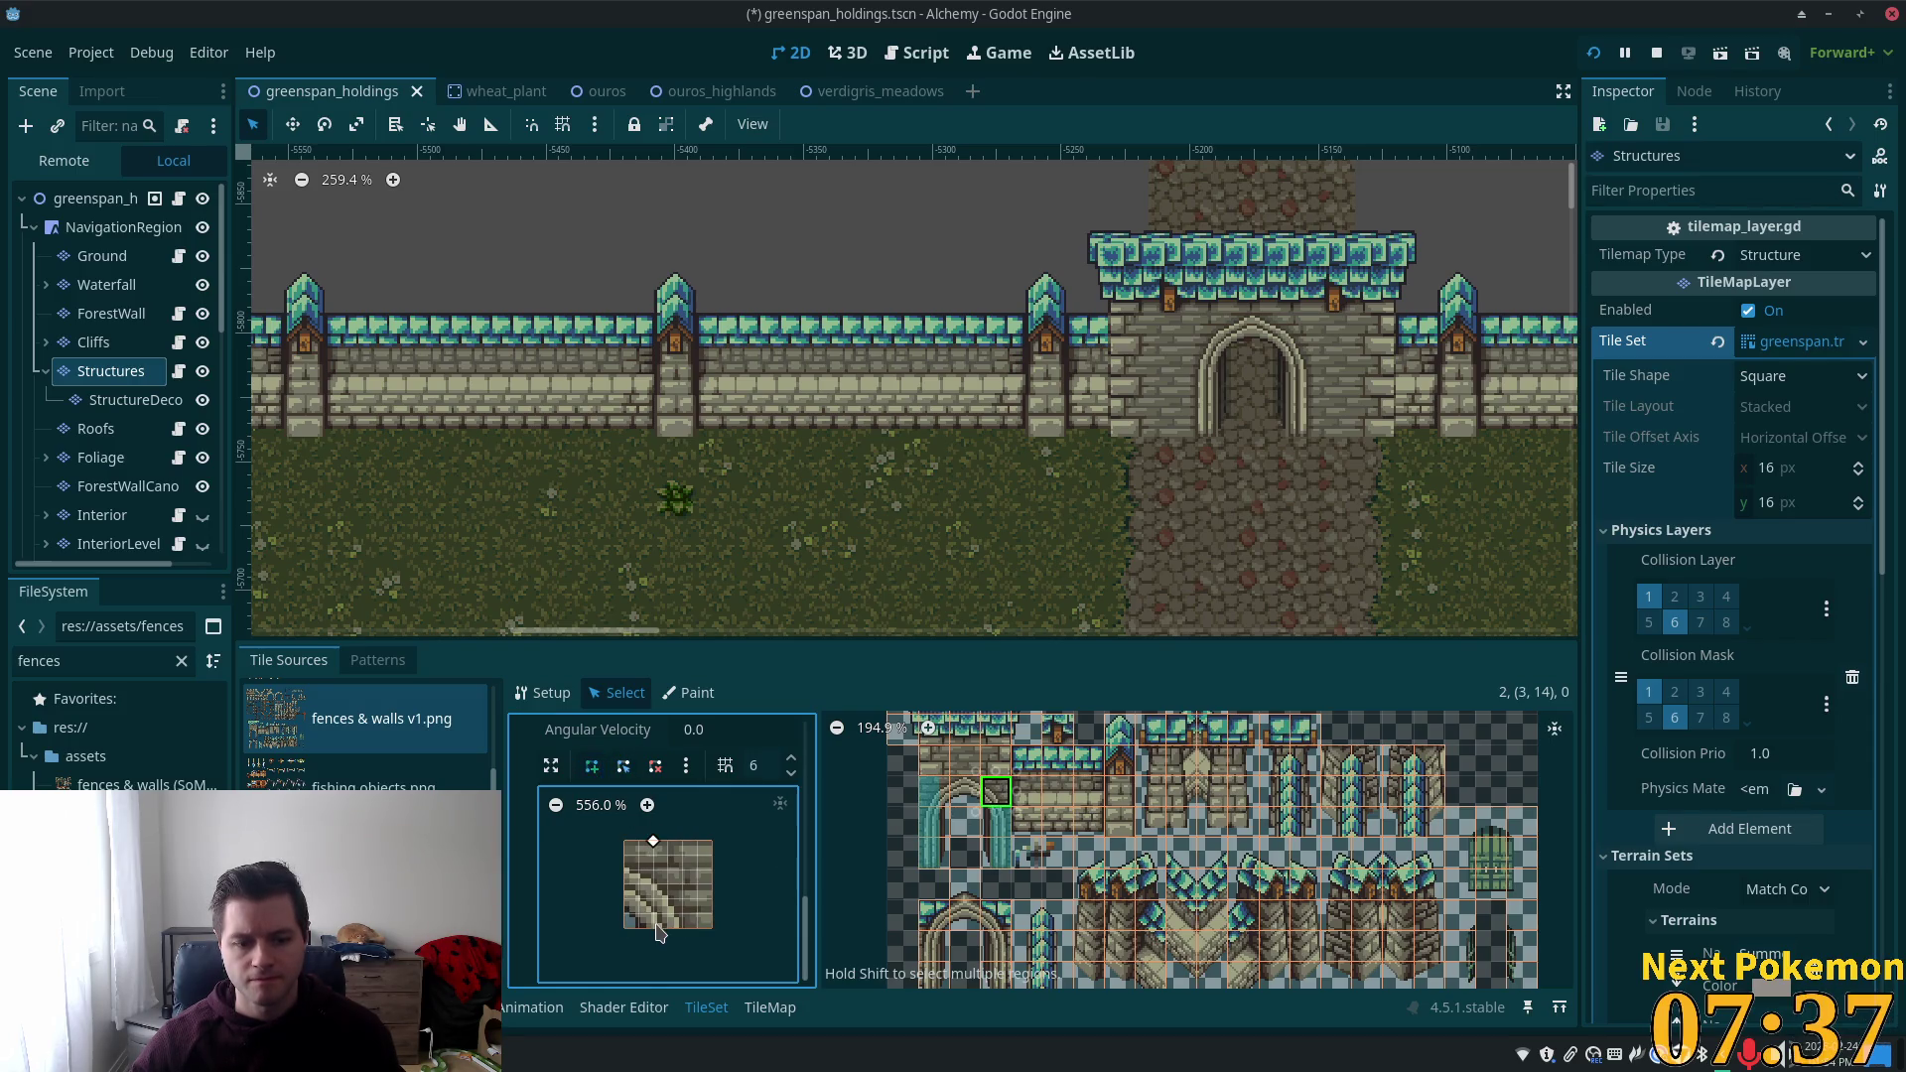
click(711, 842)
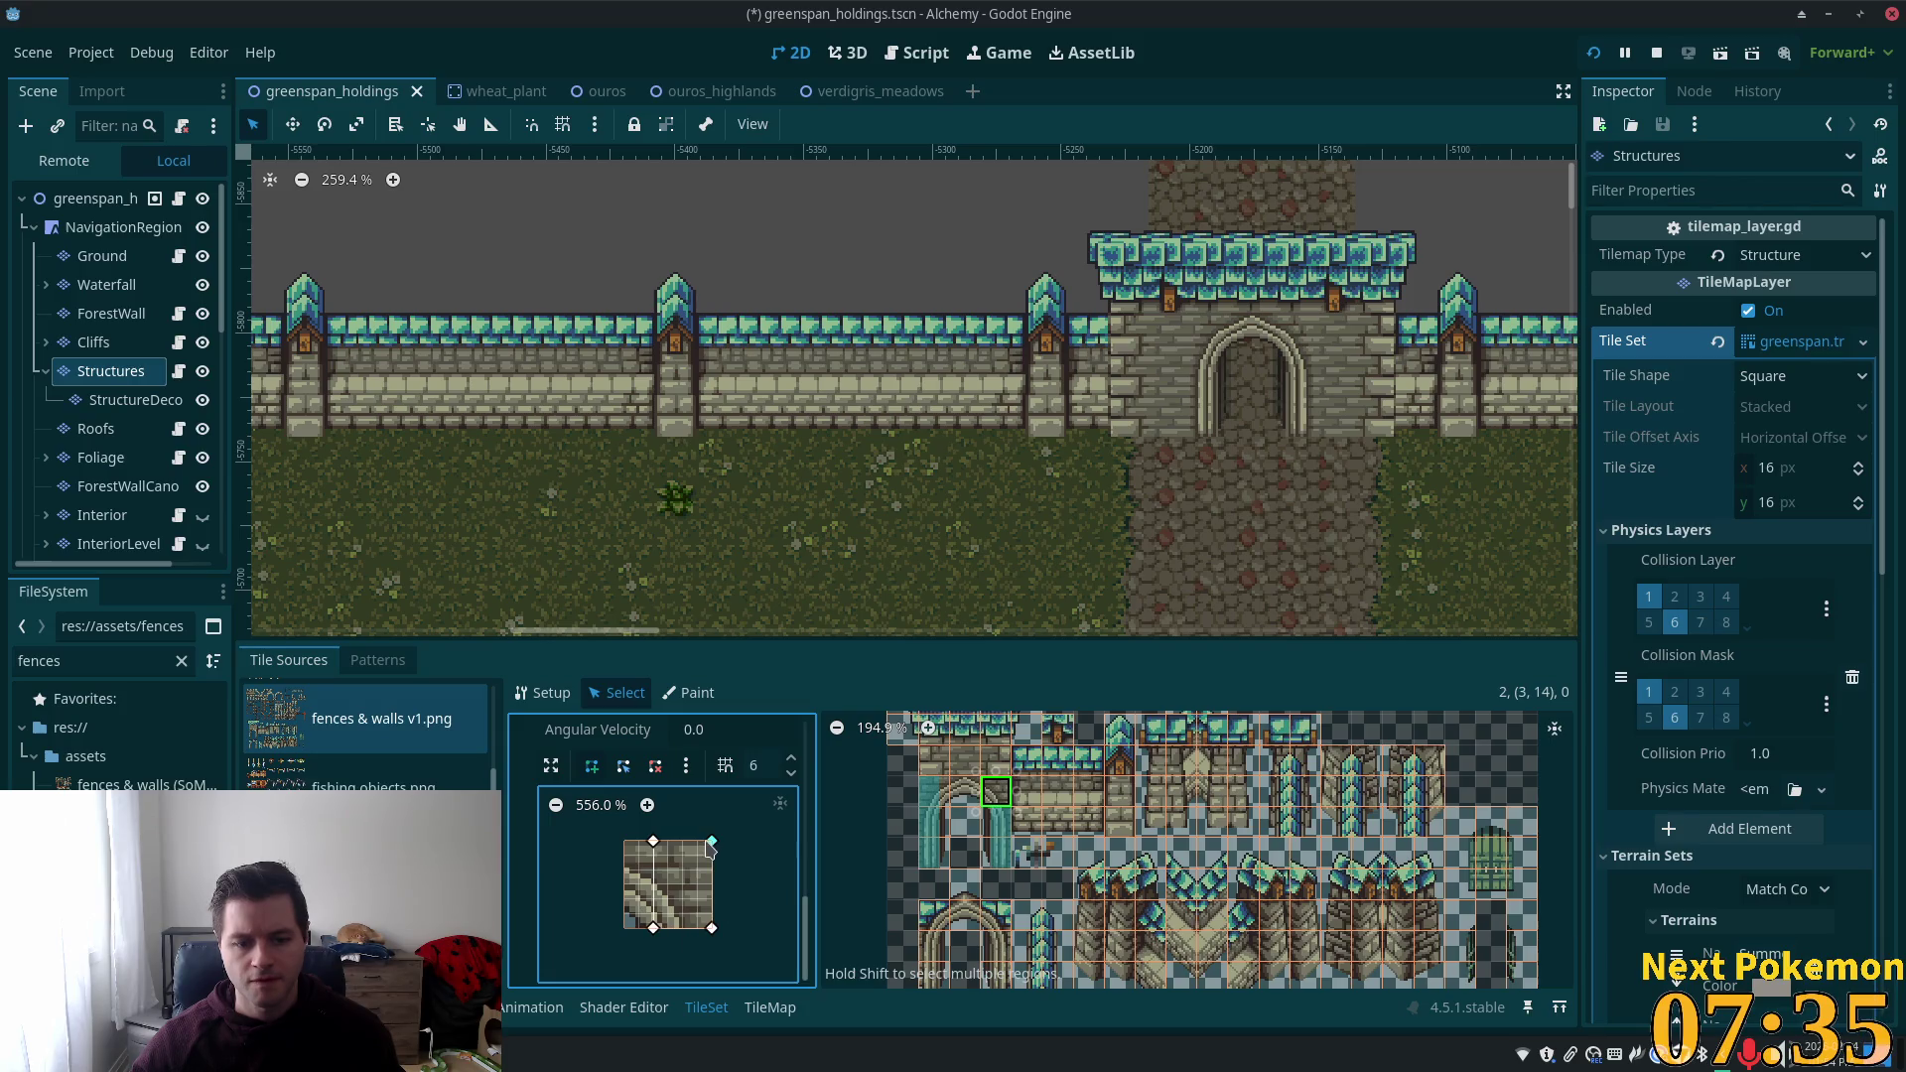
click(654, 844)
key(ctrl+s)
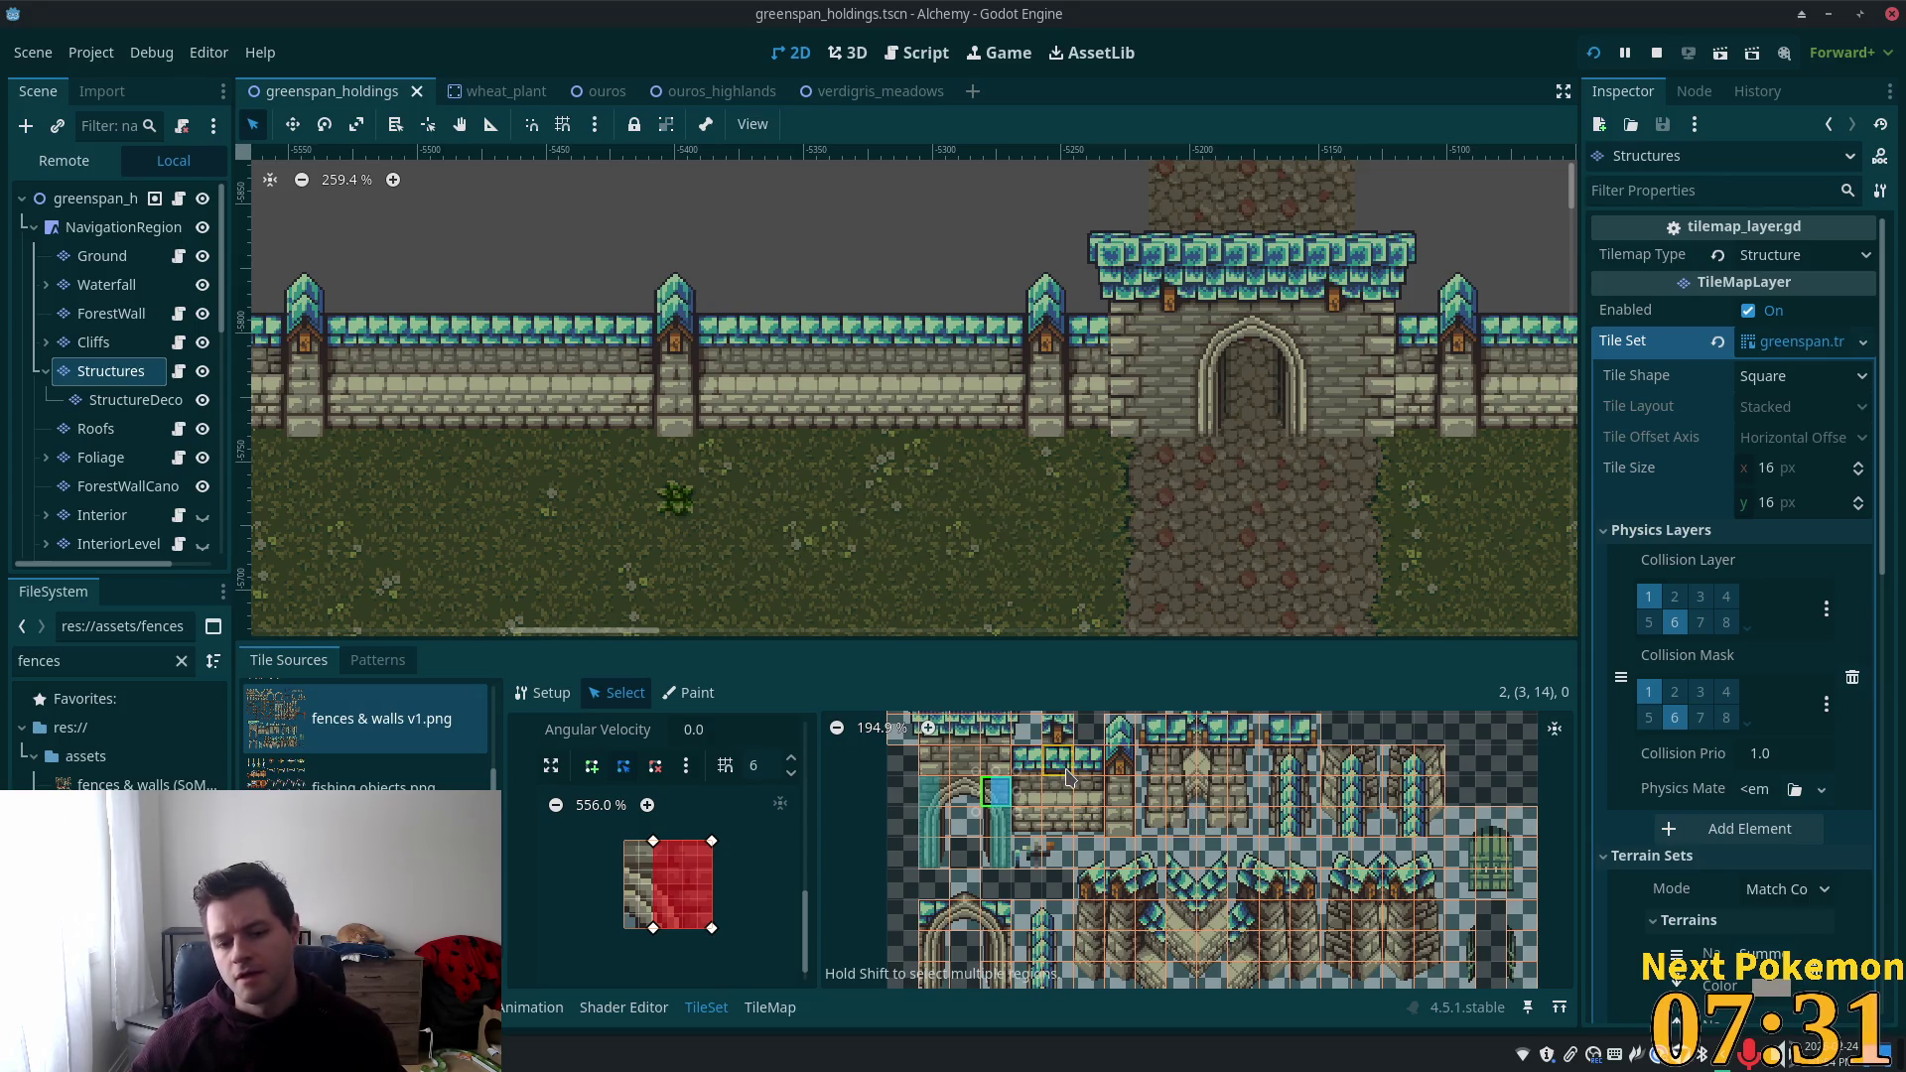
Select the row of plain stone wall tiles across six columns in the fences & walls atlas.
drag(1028, 806, 1080, 811)
scroll(1072, 809, down, 1)
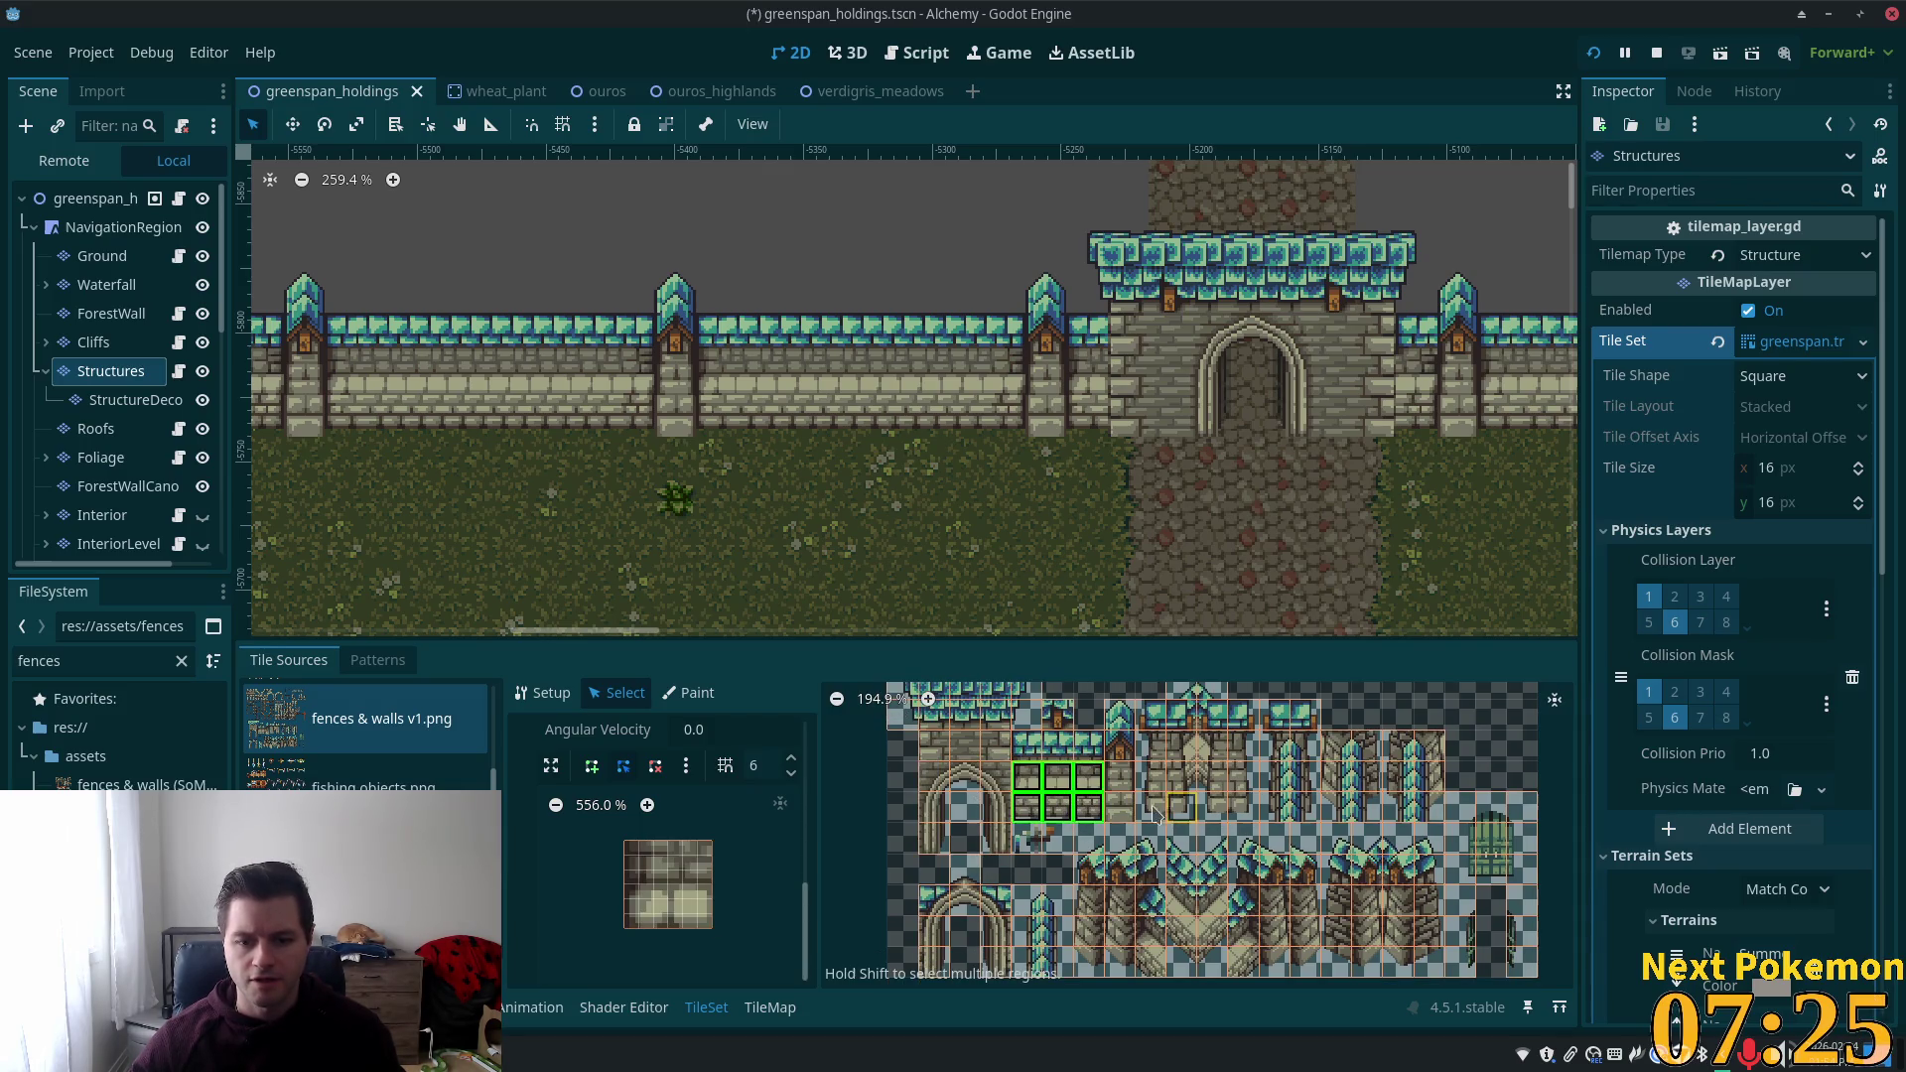
click(1118, 809)
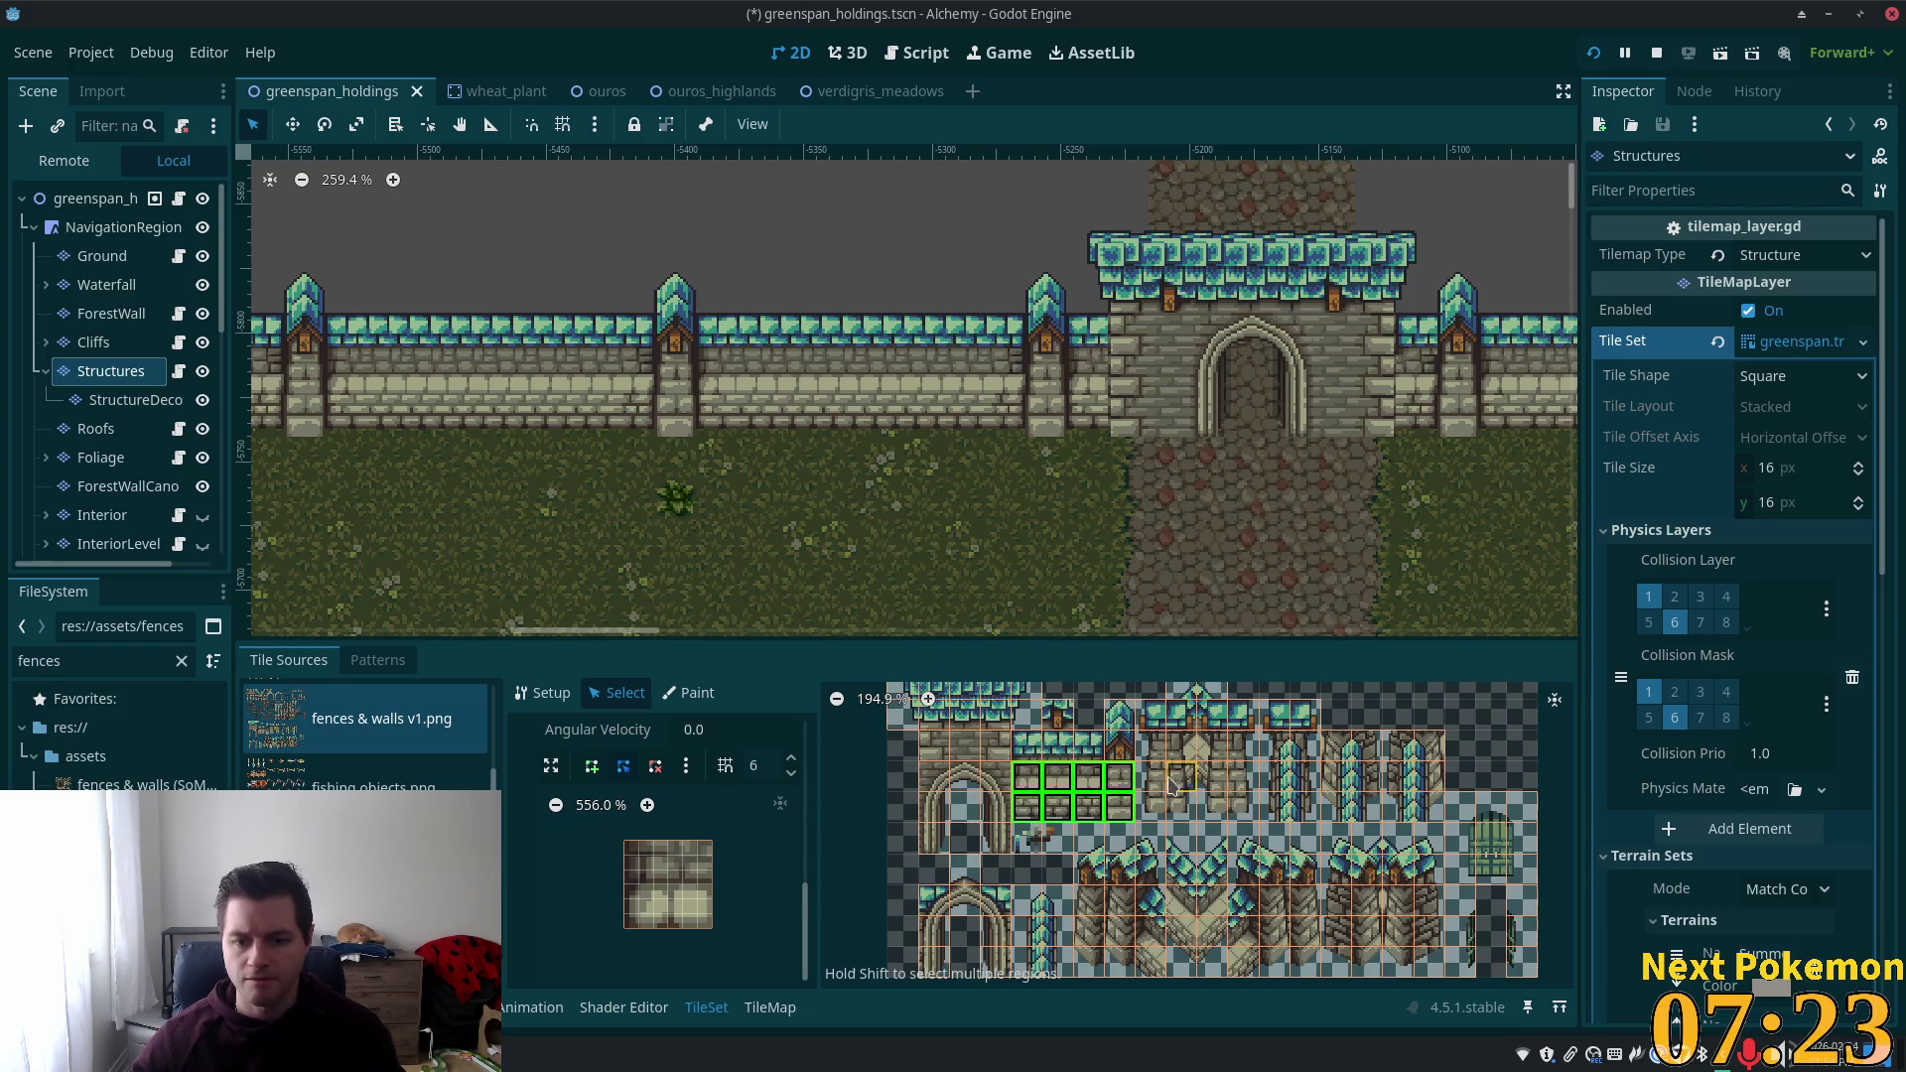
drag(1169, 786, 1188, 802)
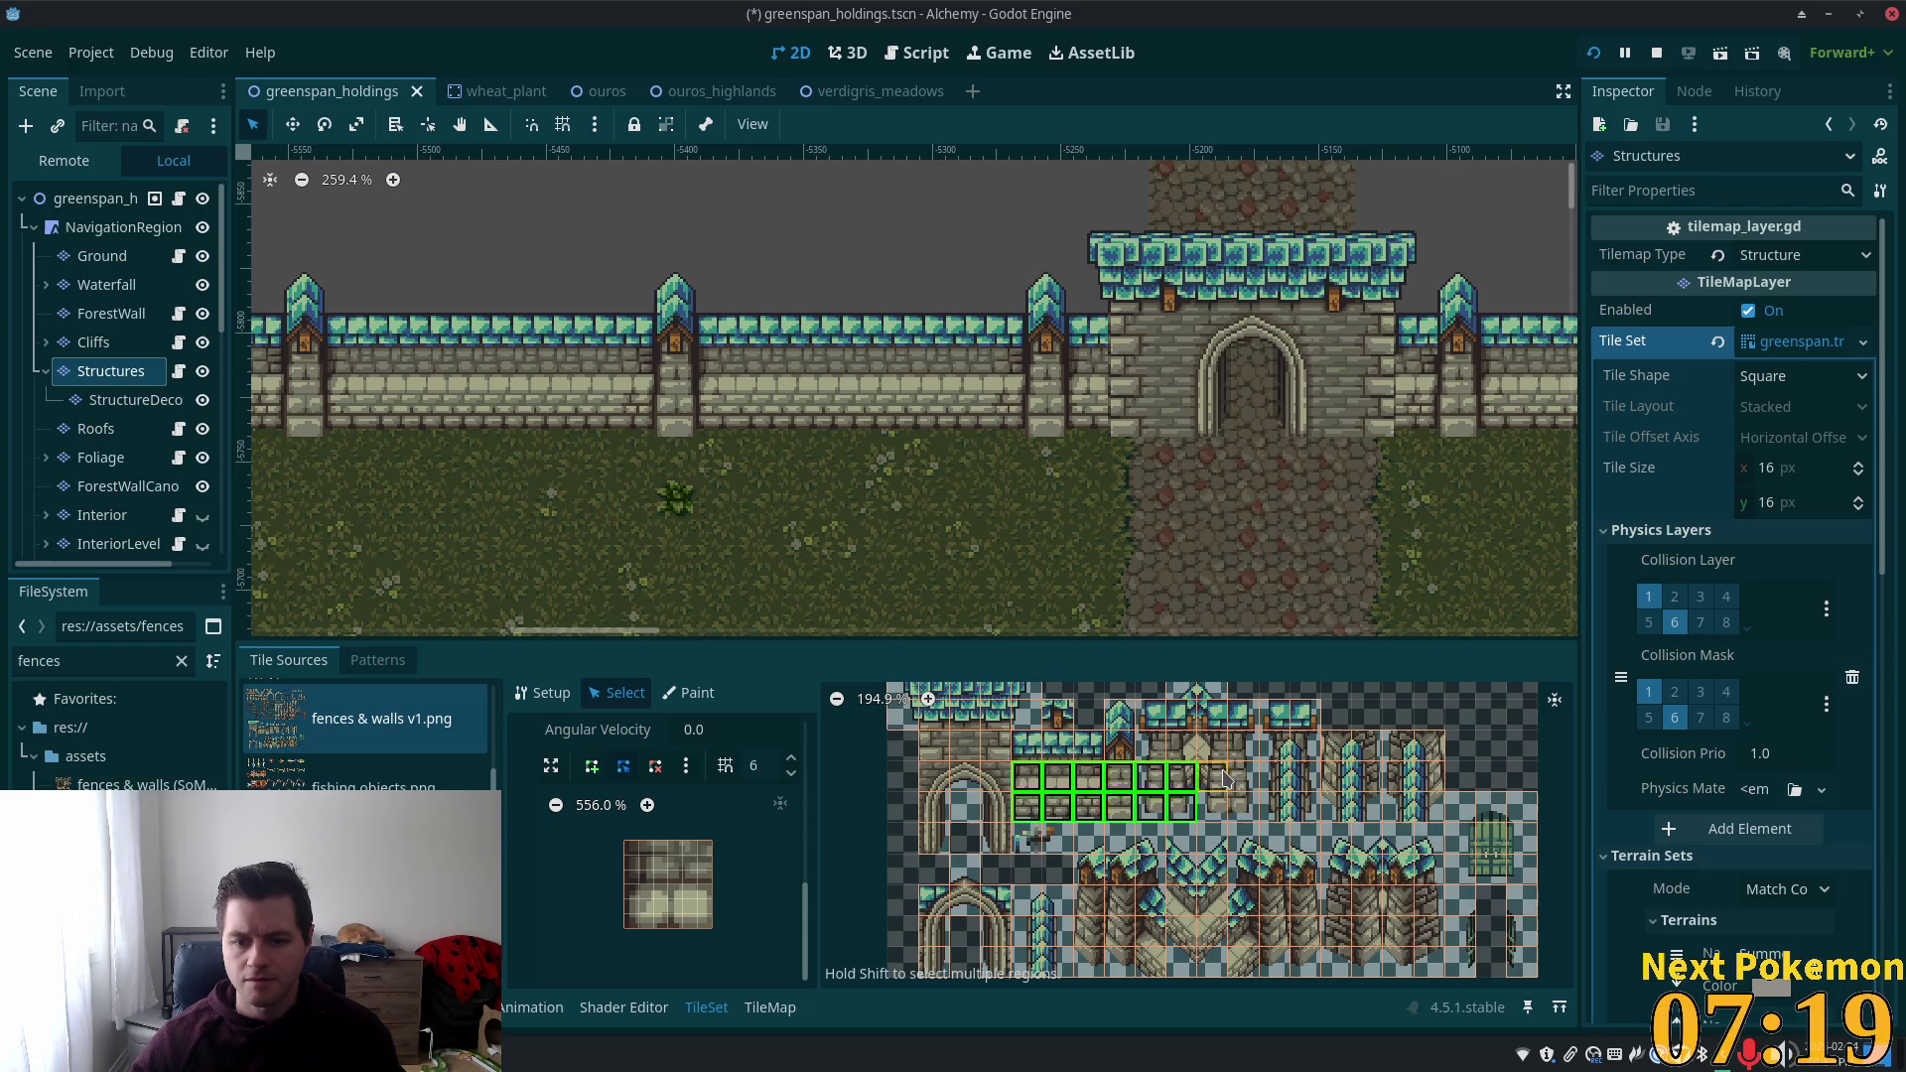
drag(1219, 781, 1249, 809)
Scroll and pan the level view to centre the gatehouse.
scroll(1220, 886, down, 3)
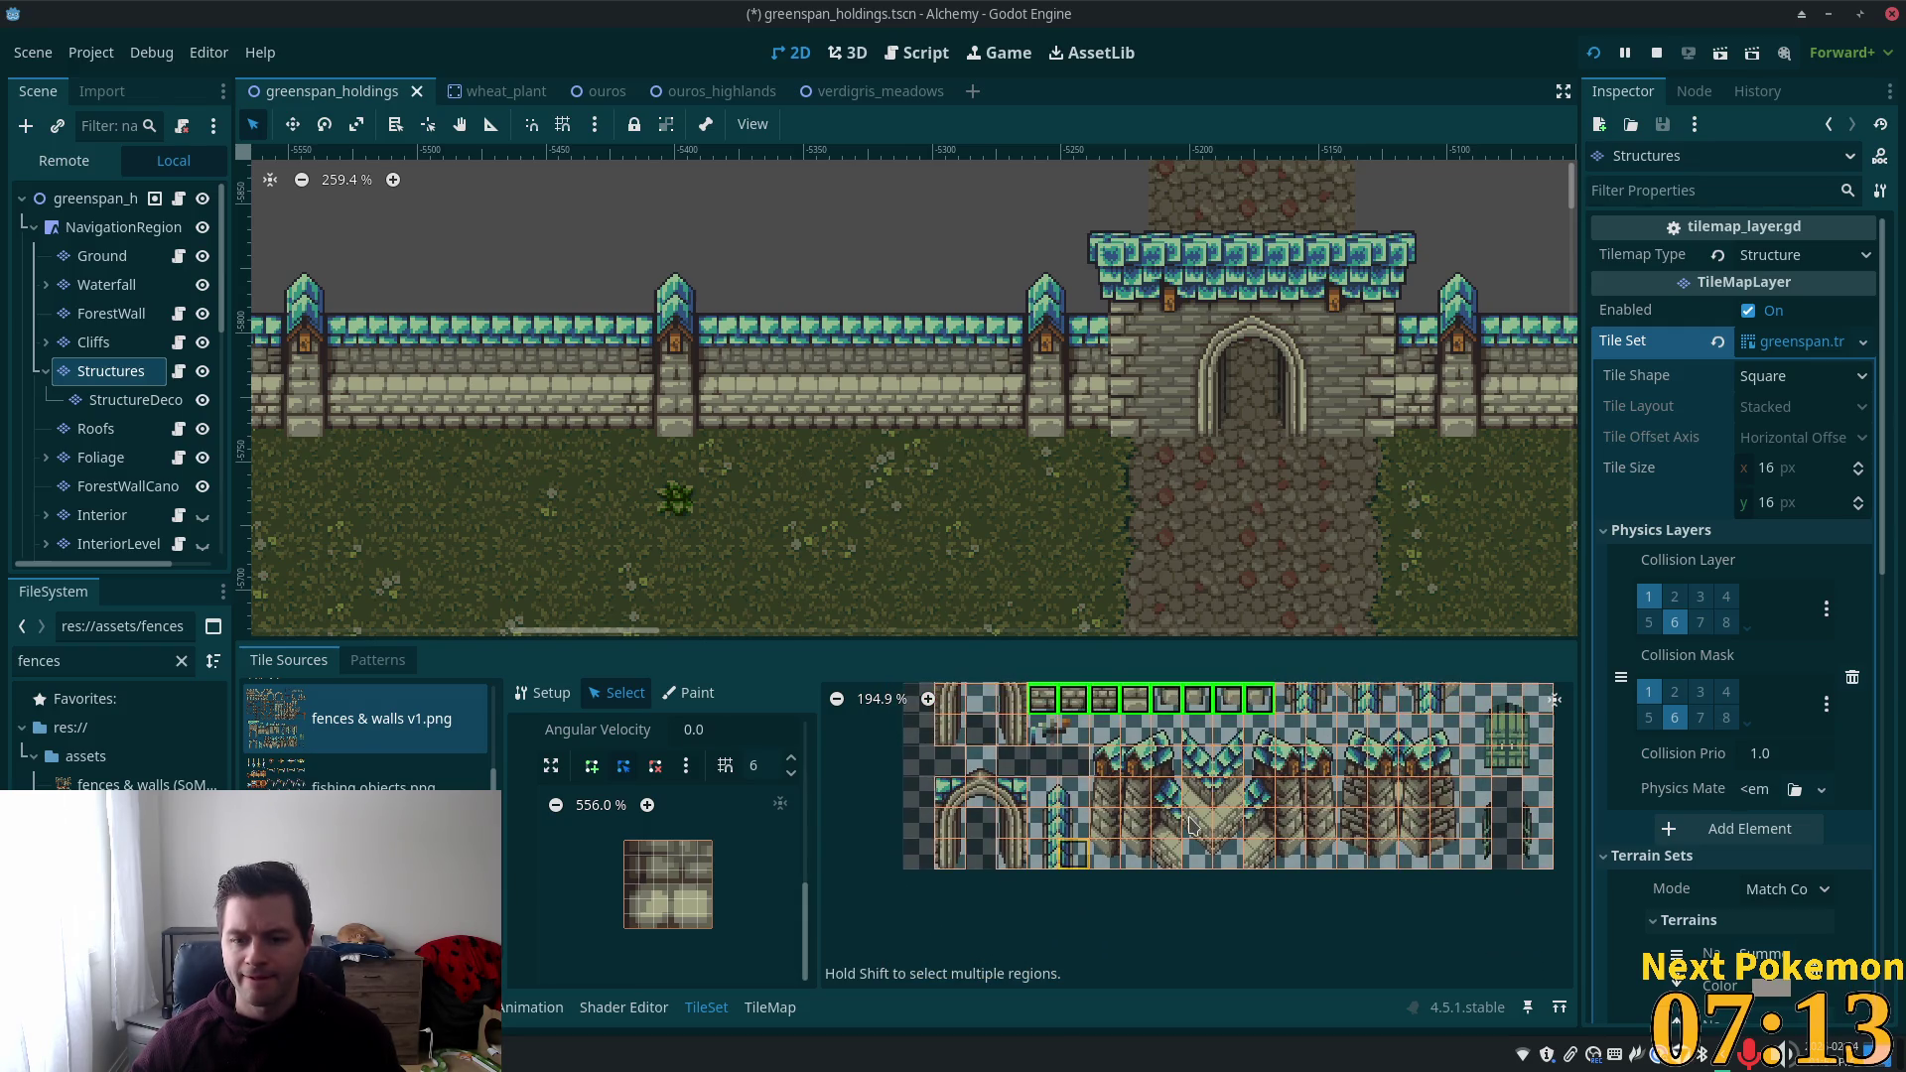
scroll(1261, 775, down, 1)
scroll(1268, 804, up, 1)
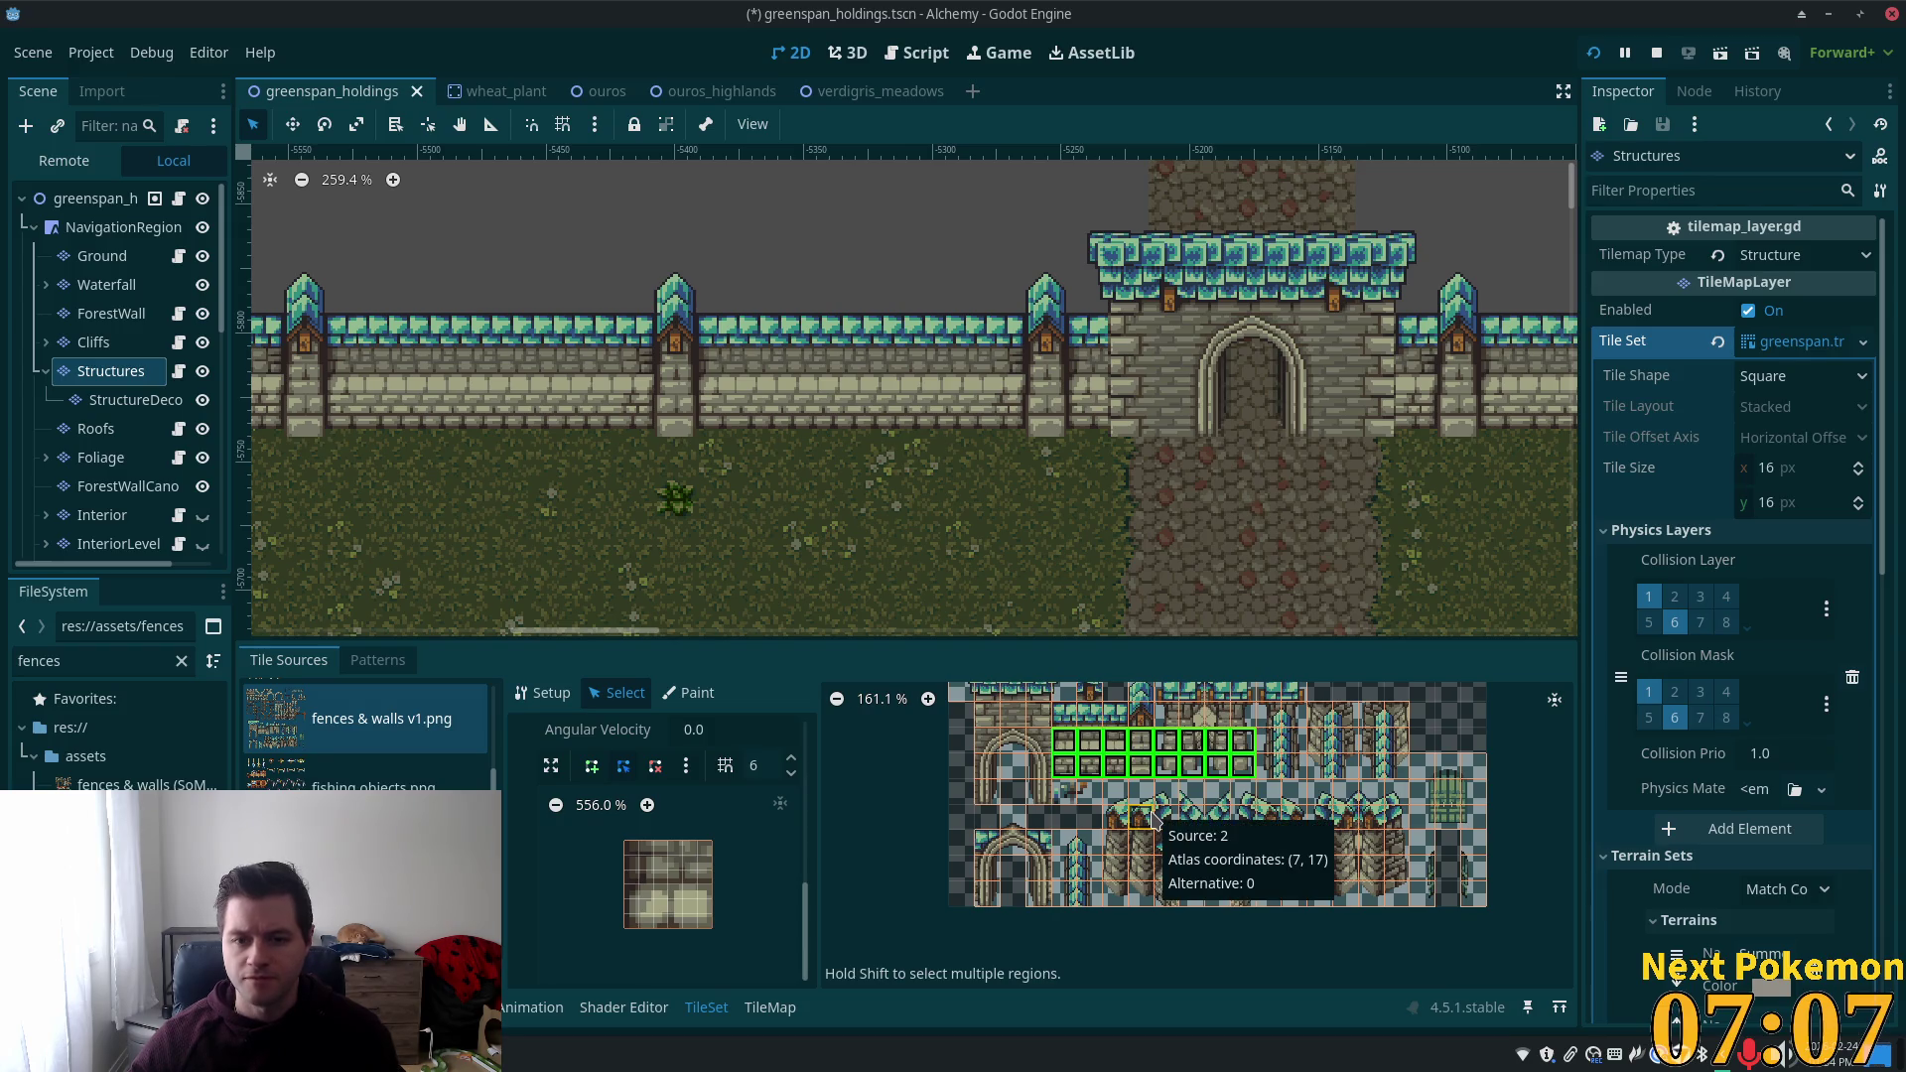
scroll(1147, 814, down, 1)
scroll(1079, 483, down, 6)
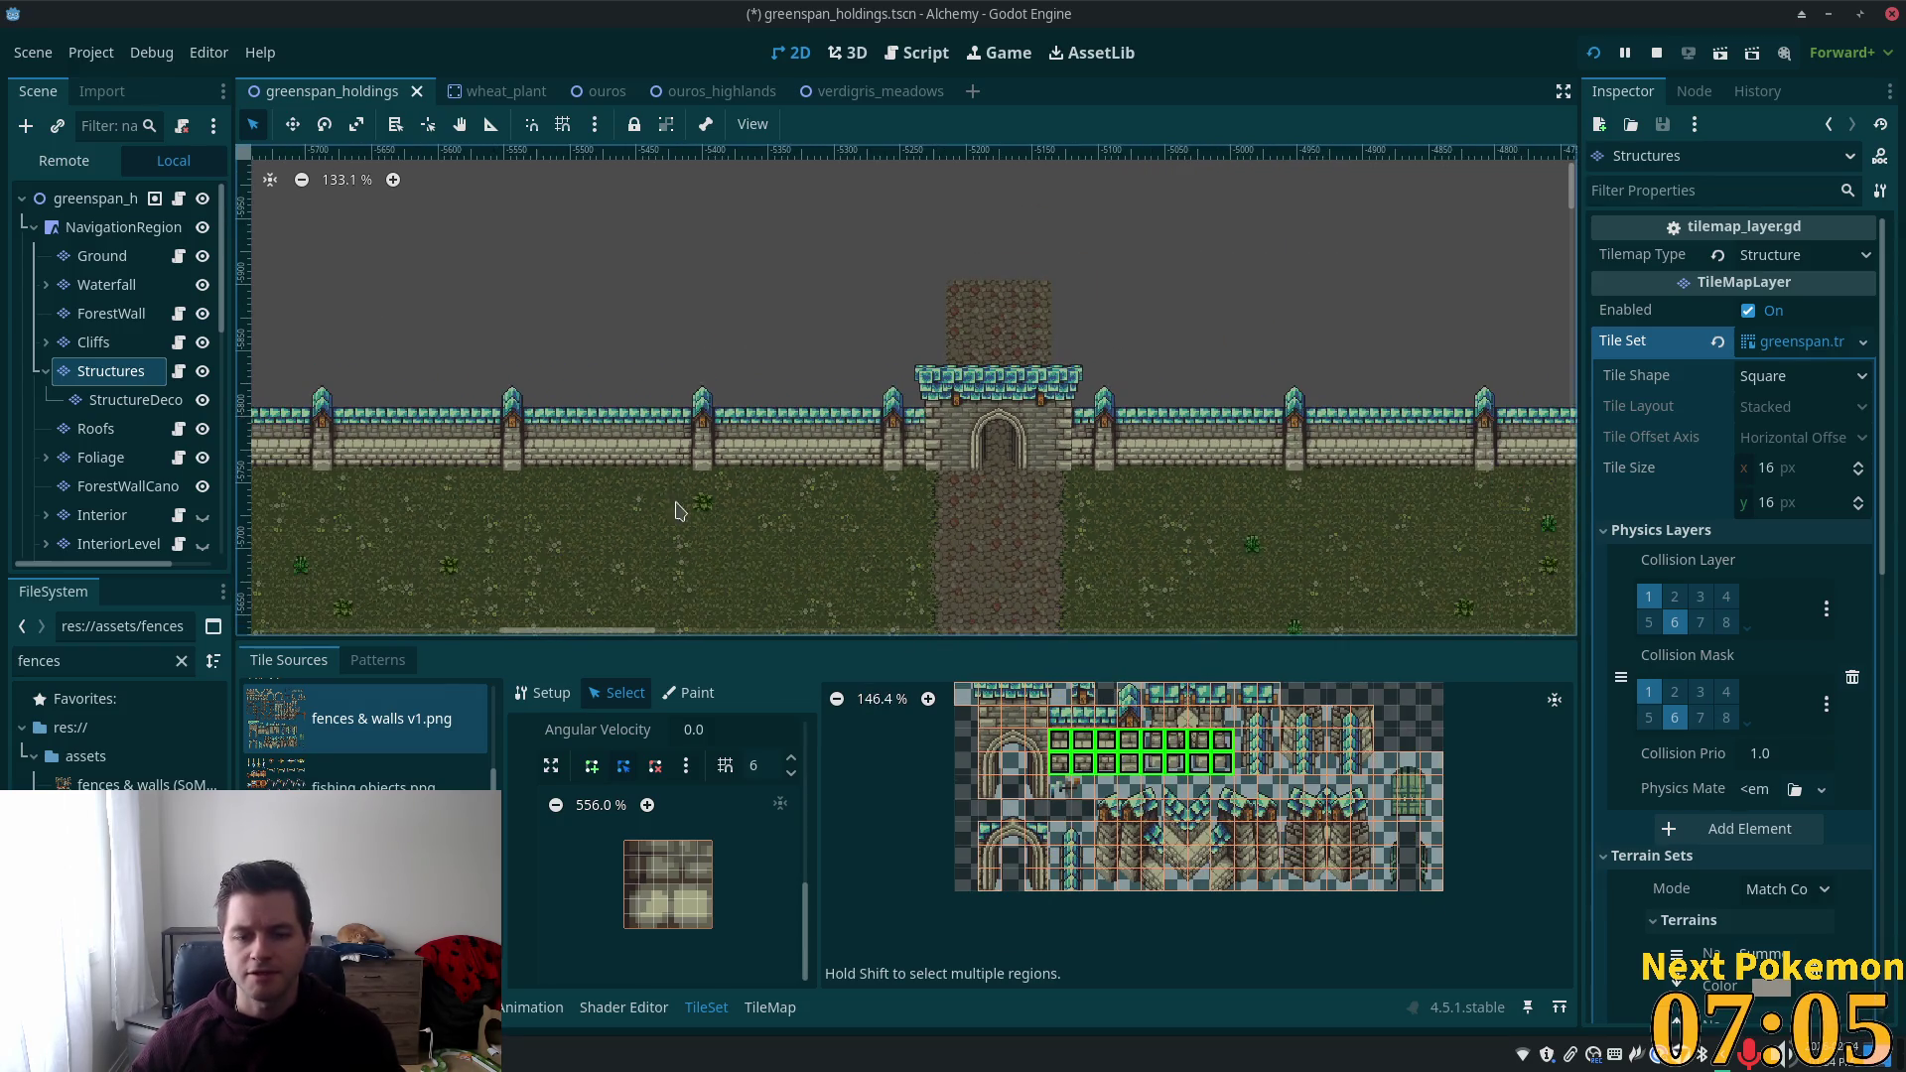
scroll(1079, 483, left, 3)
scroll(838, 540, down, 3)
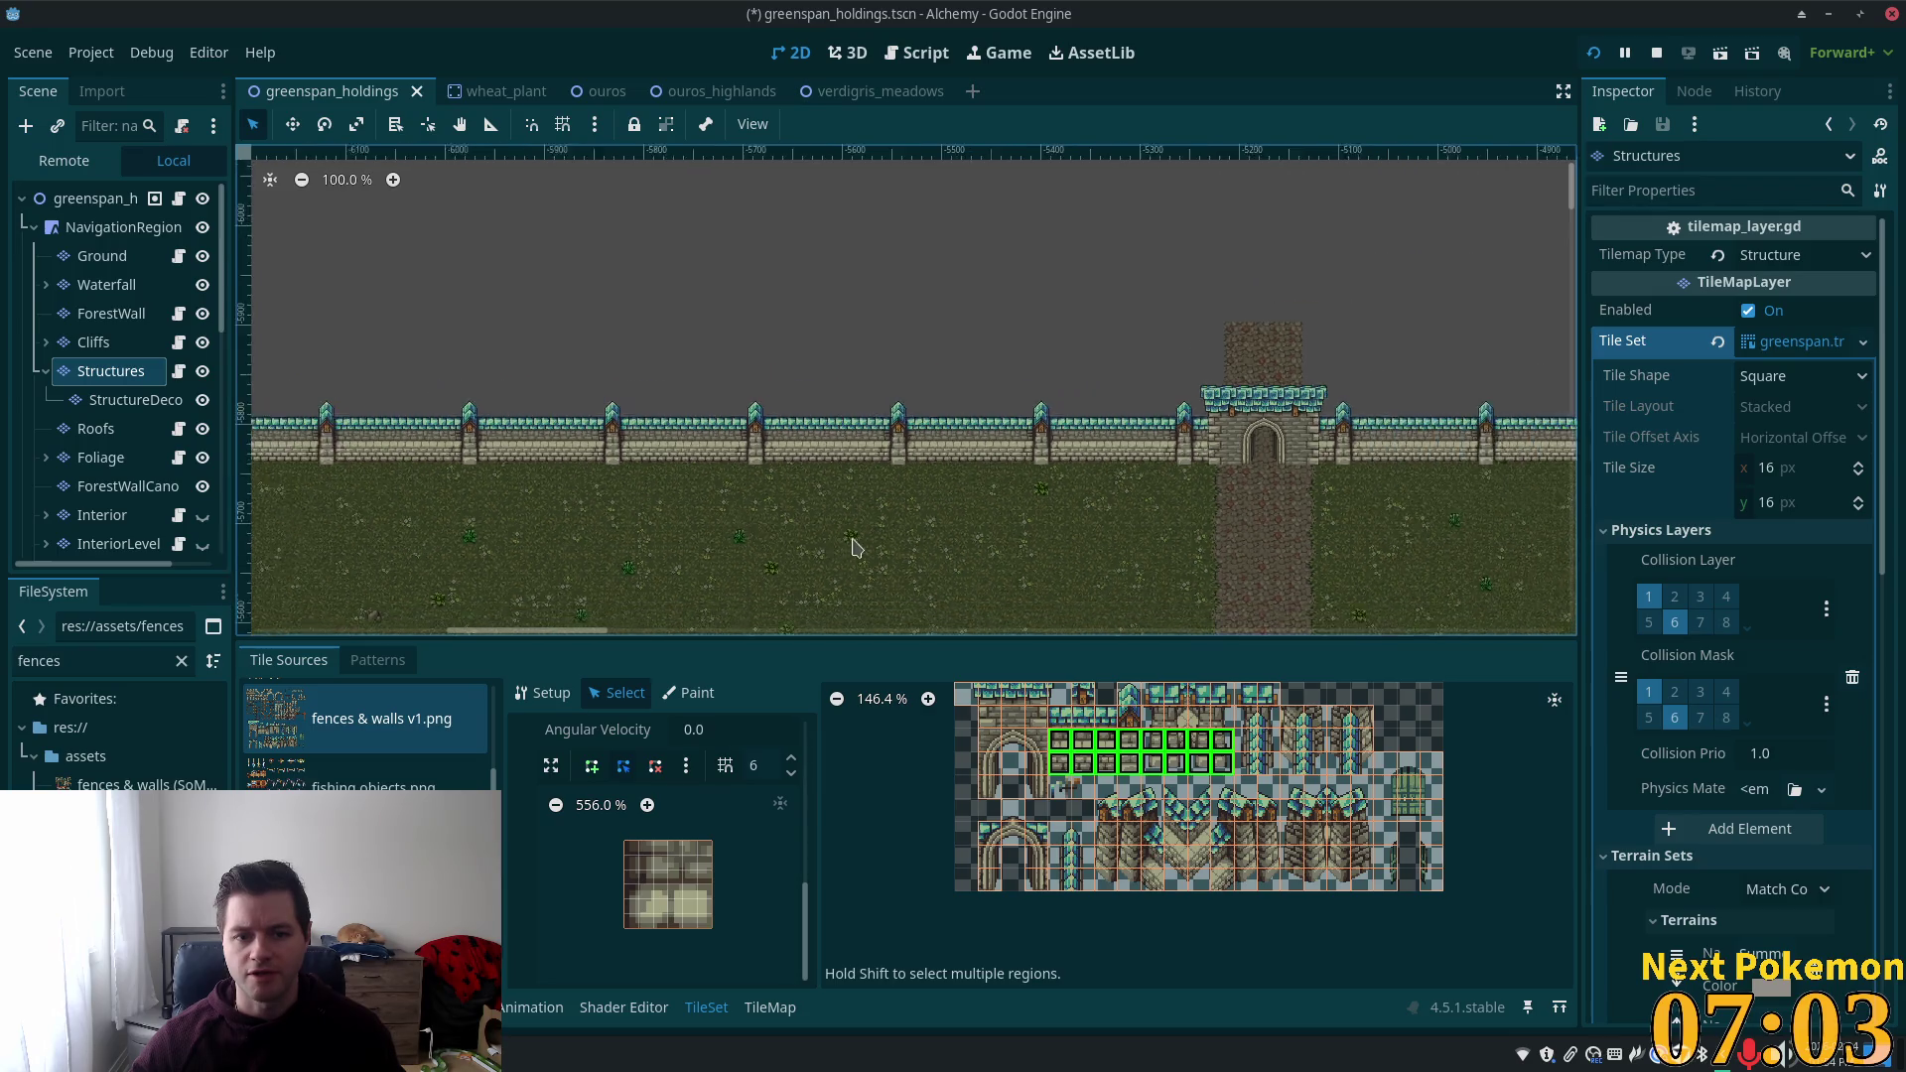
scroll(966, 494, left, 3)
drag(1149, 532, 443, 545)
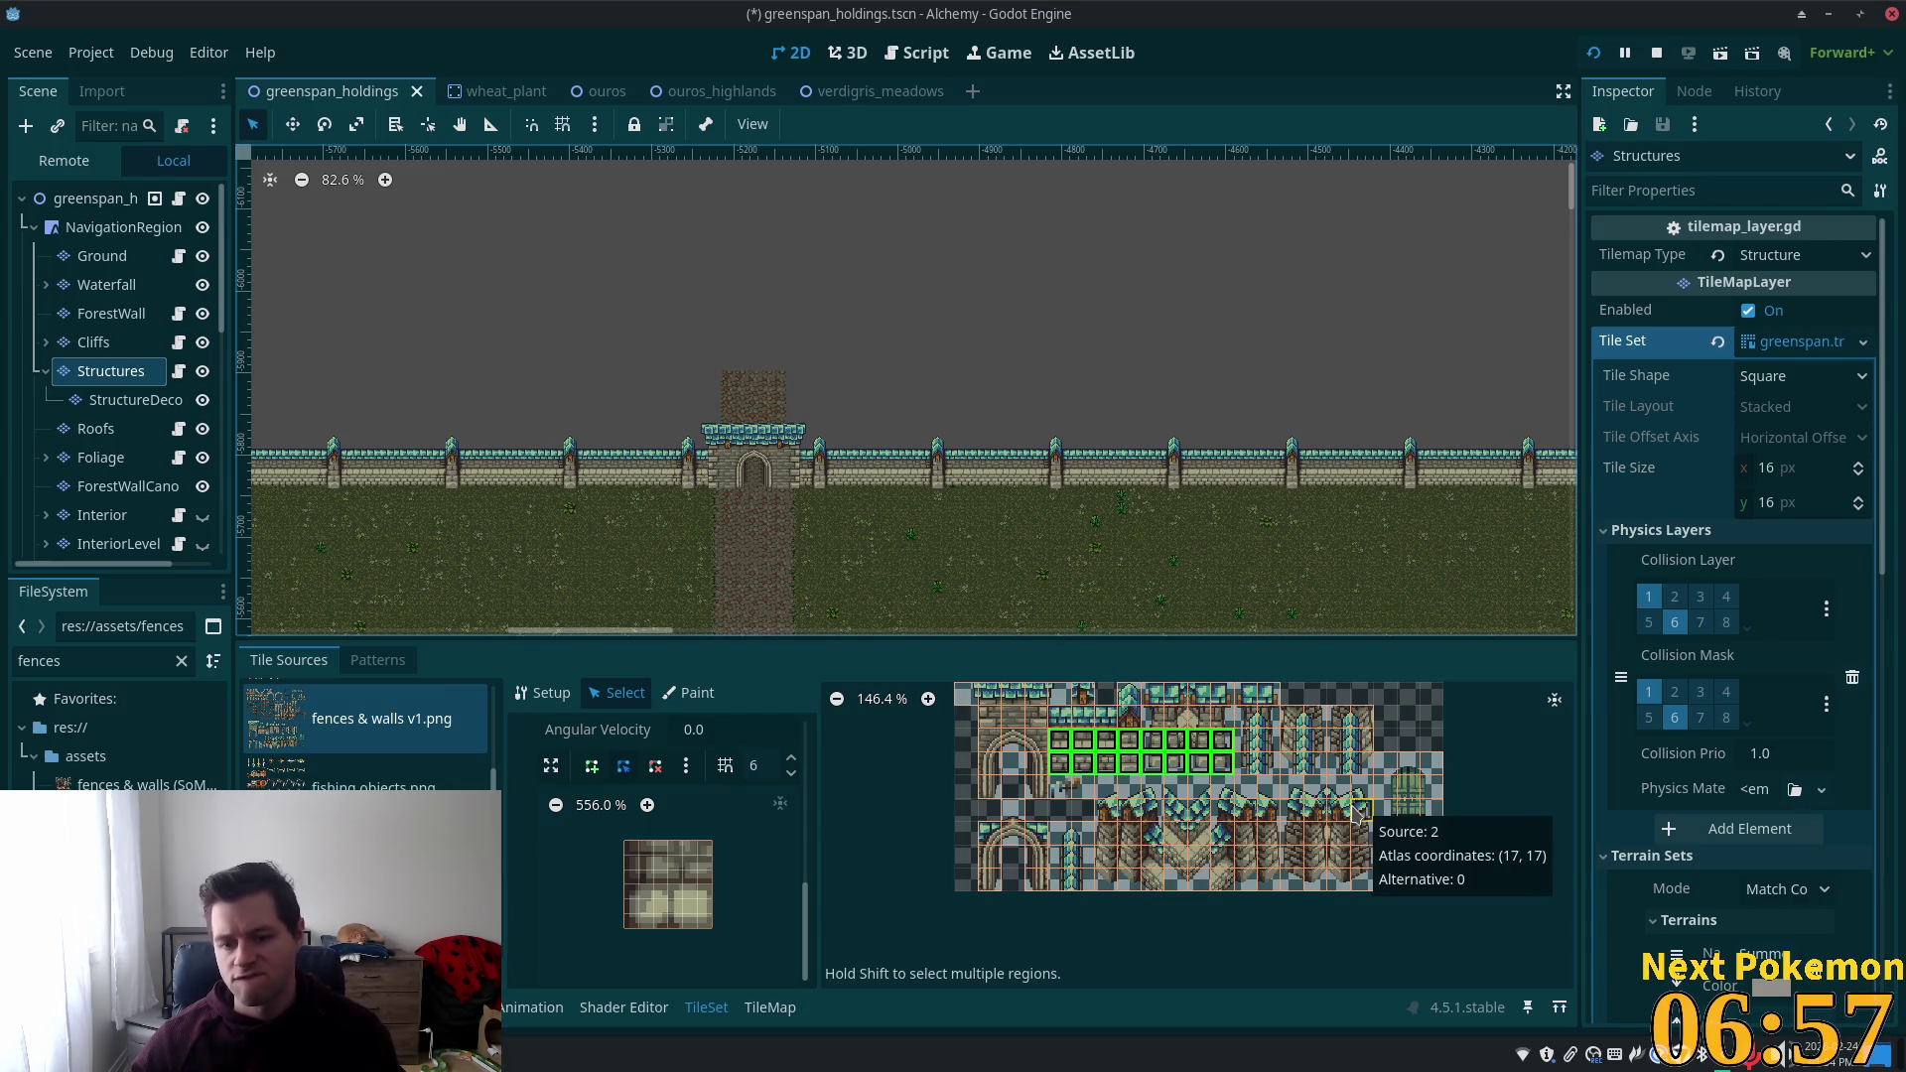
Bring the upper atlas into view and pick the three-tile pillar column beside the arch.
scroll(1291, 773, up, 2)
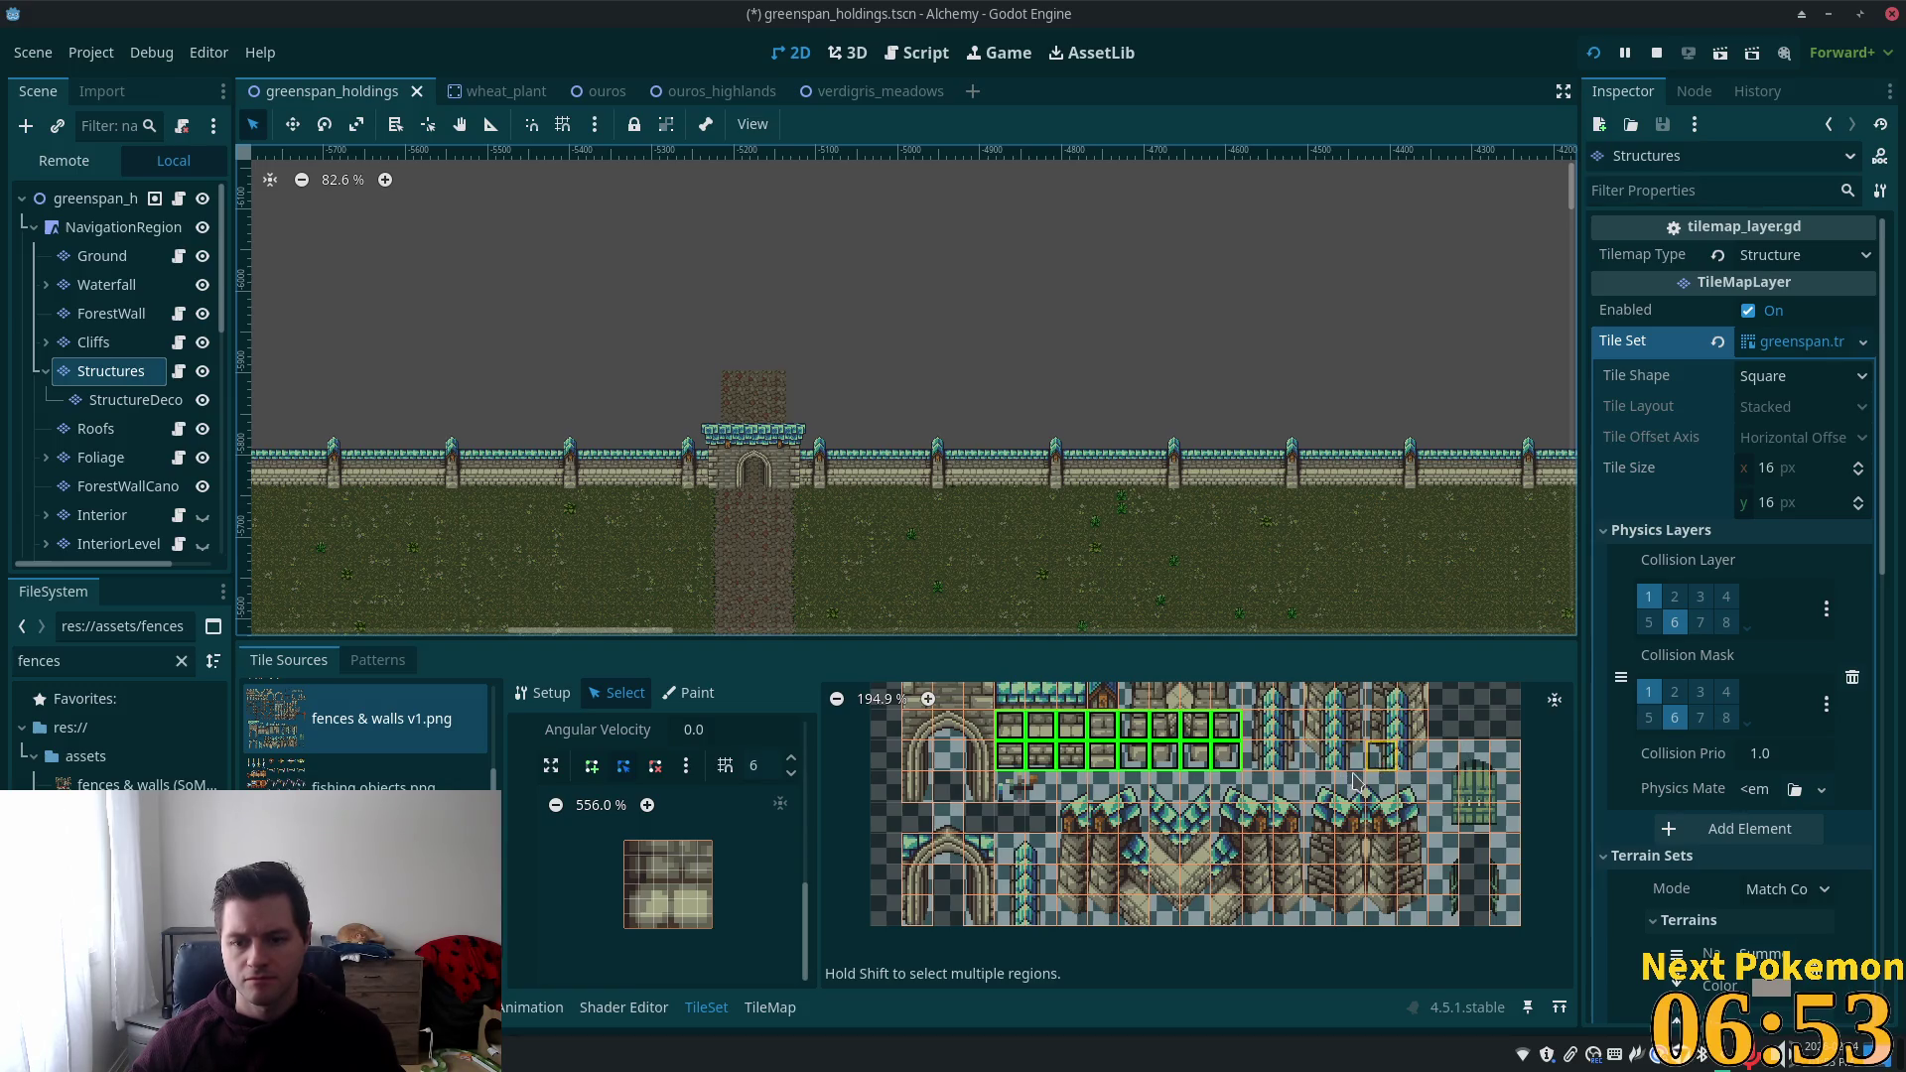
drag(1342, 782, 1373, 916)
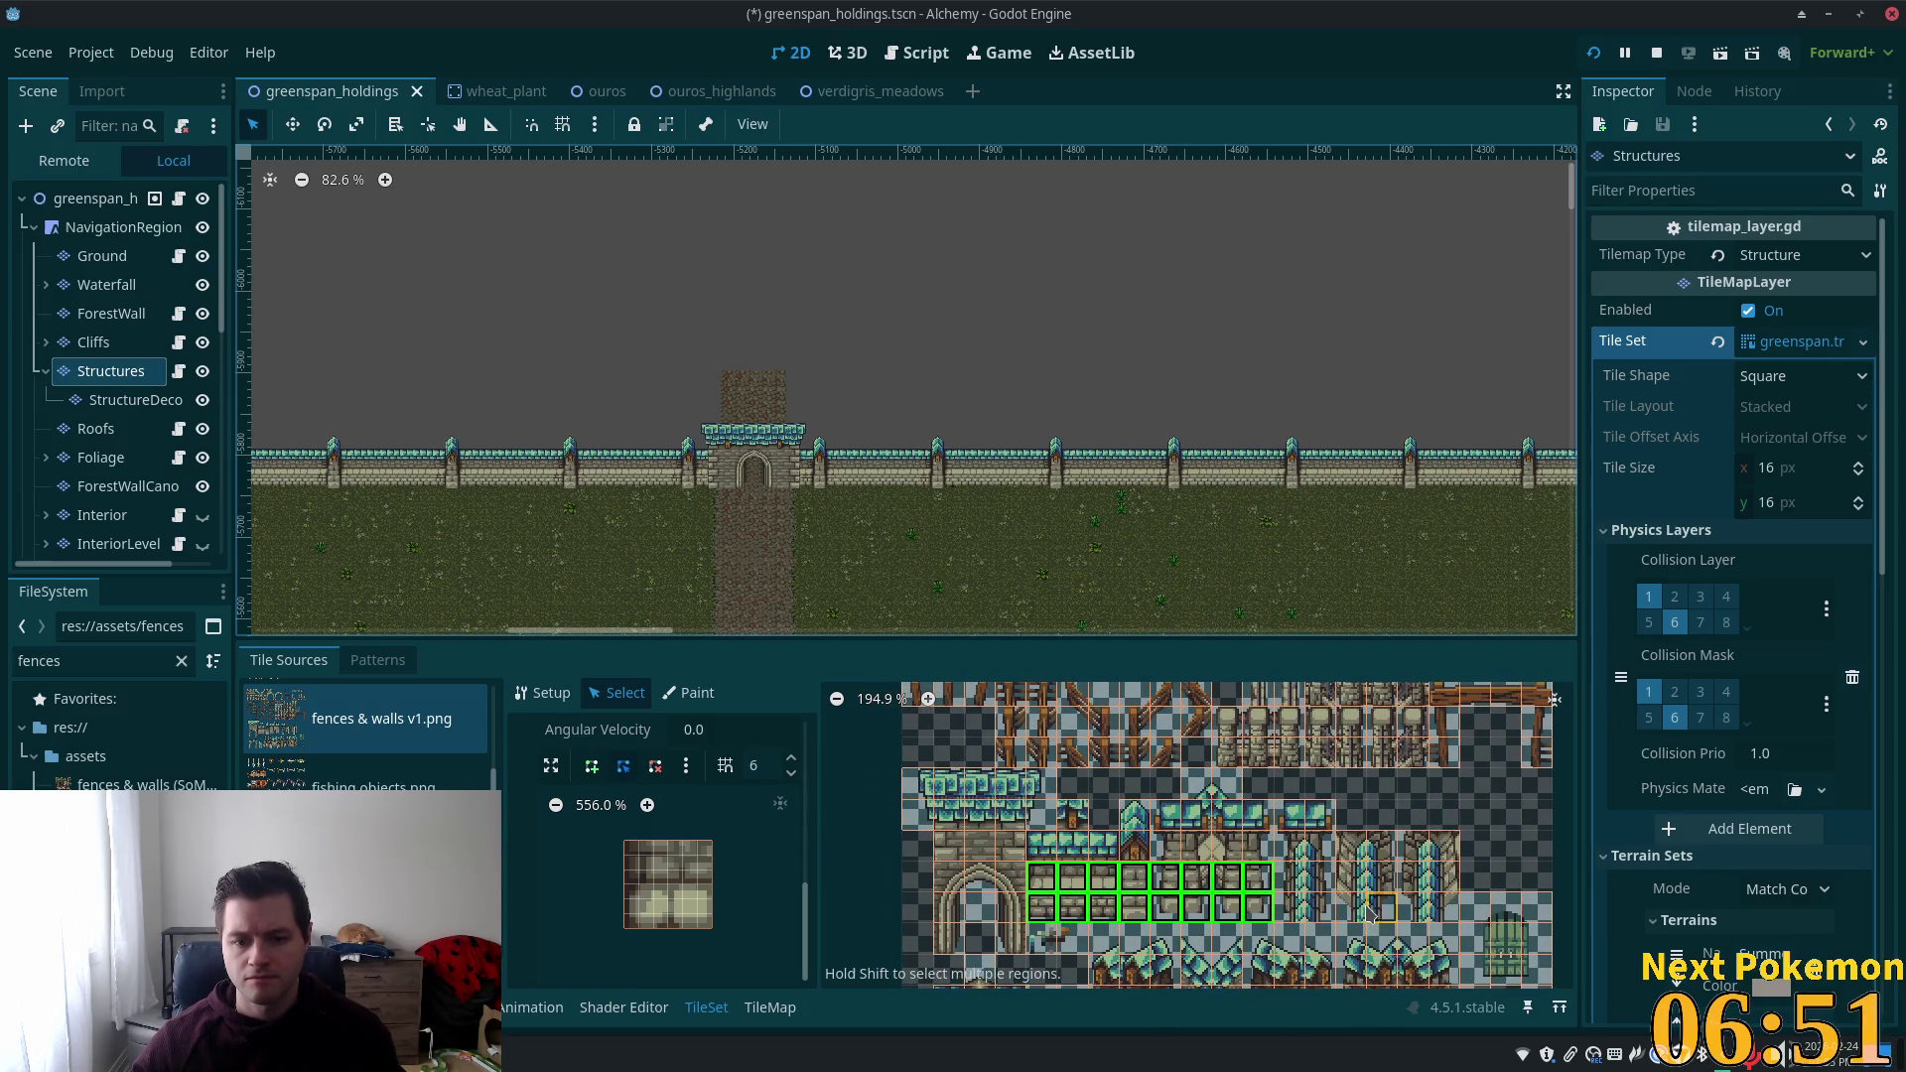
drag(1152, 777, 1048, 891)
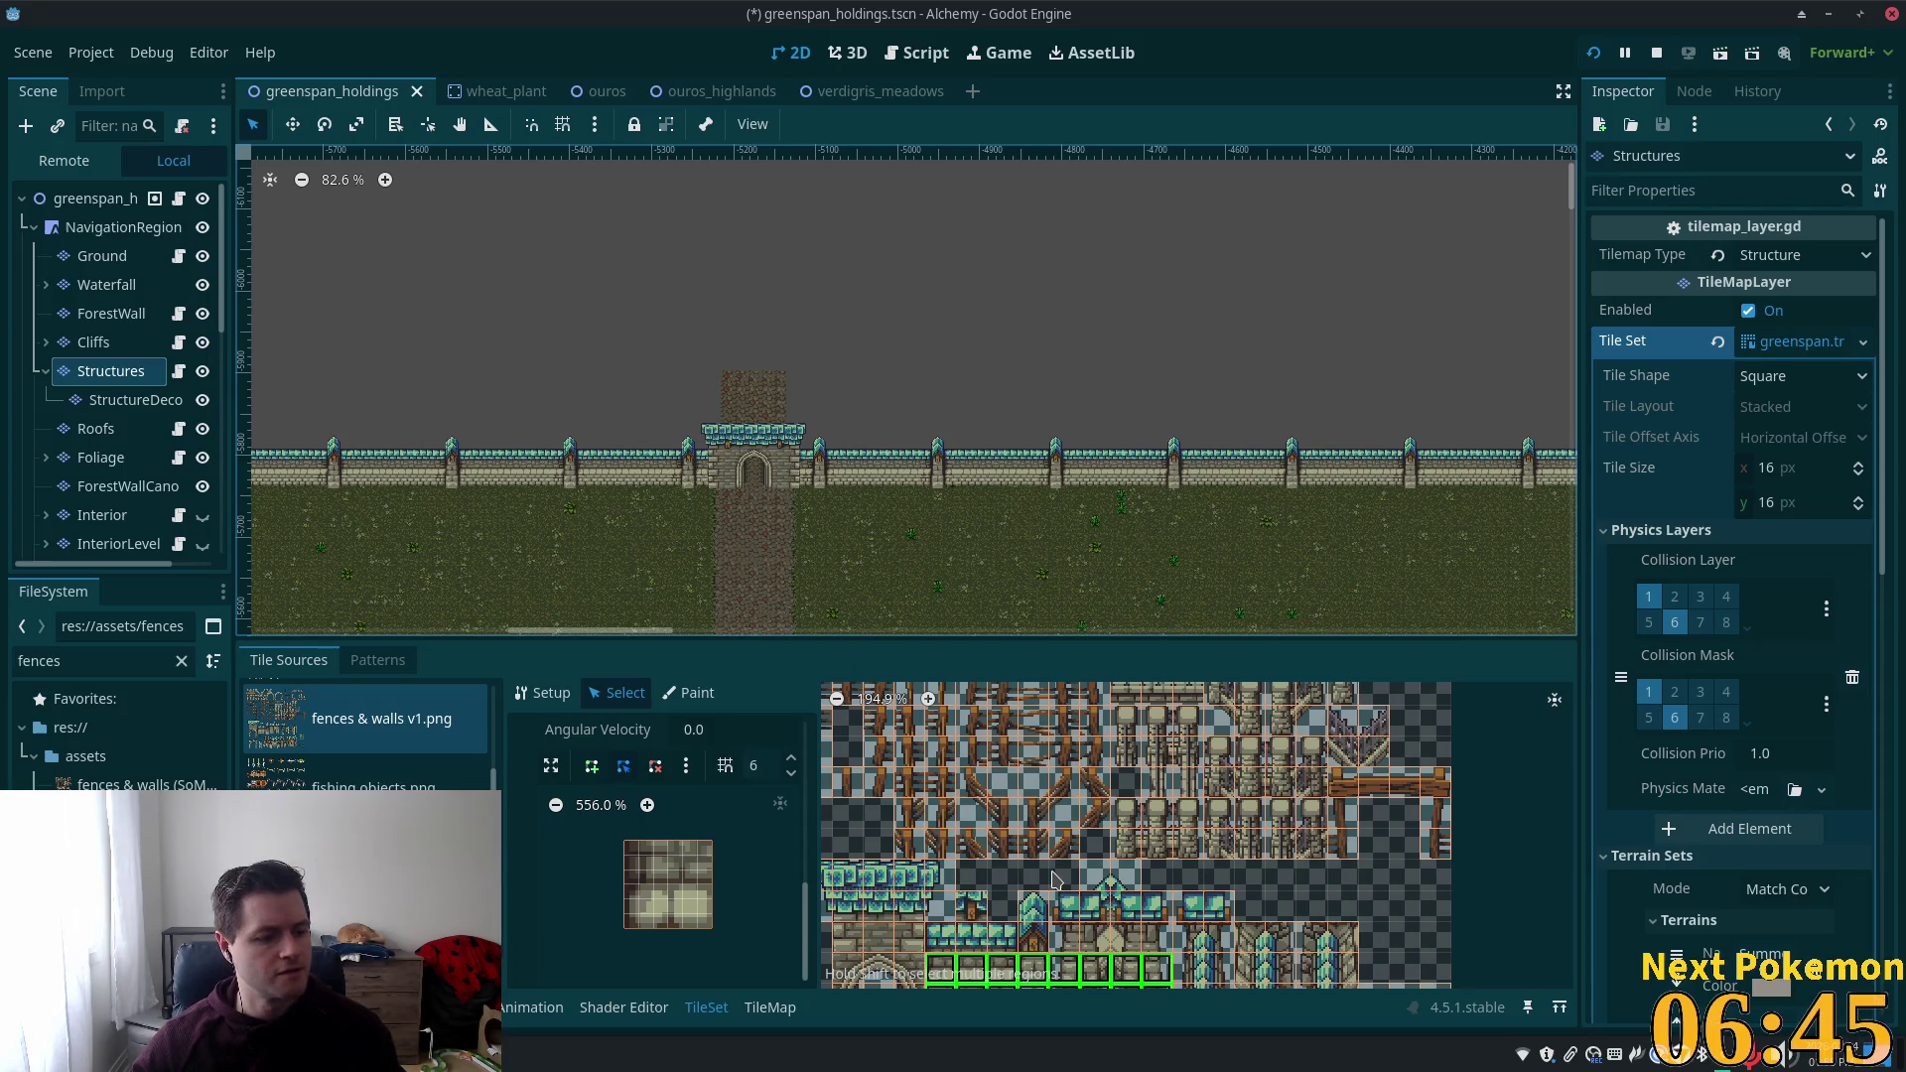
scroll(1055, 878, down, 3)
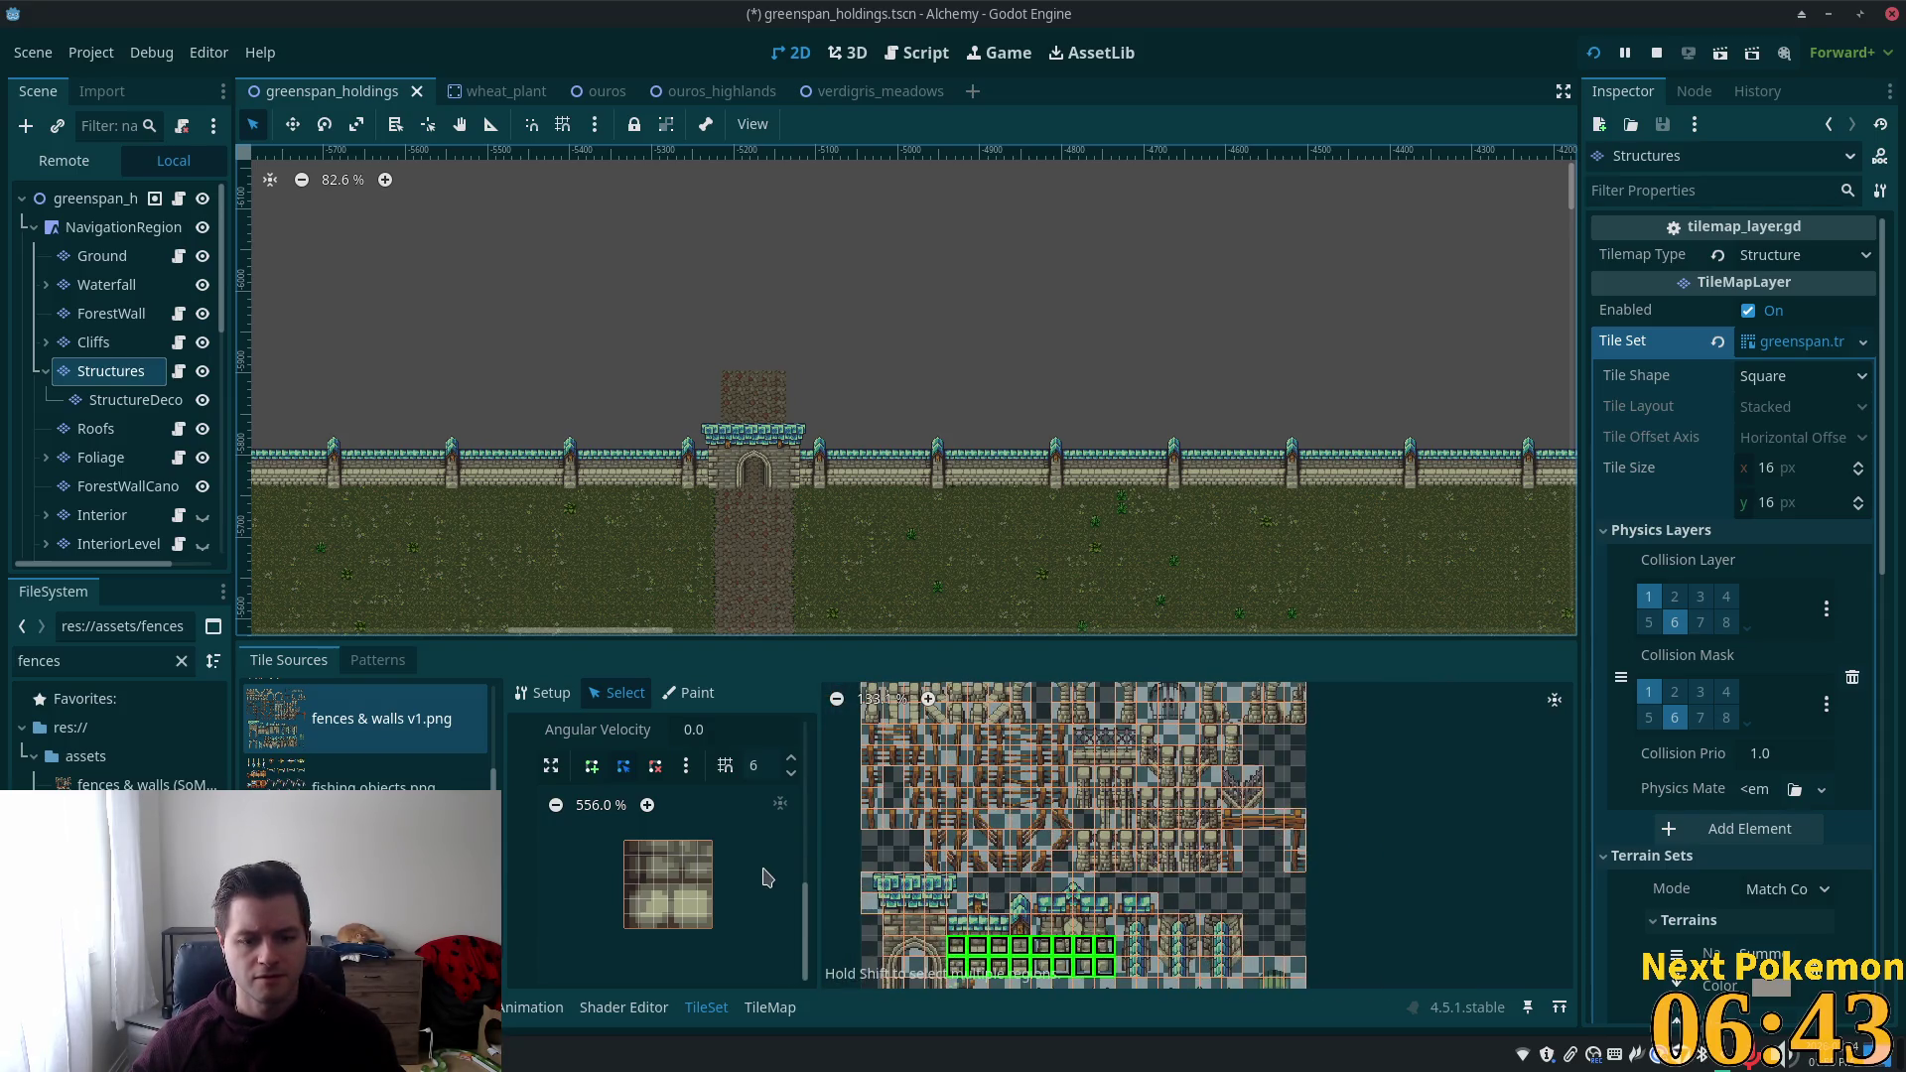
scroll(1089, 865, up, 2)
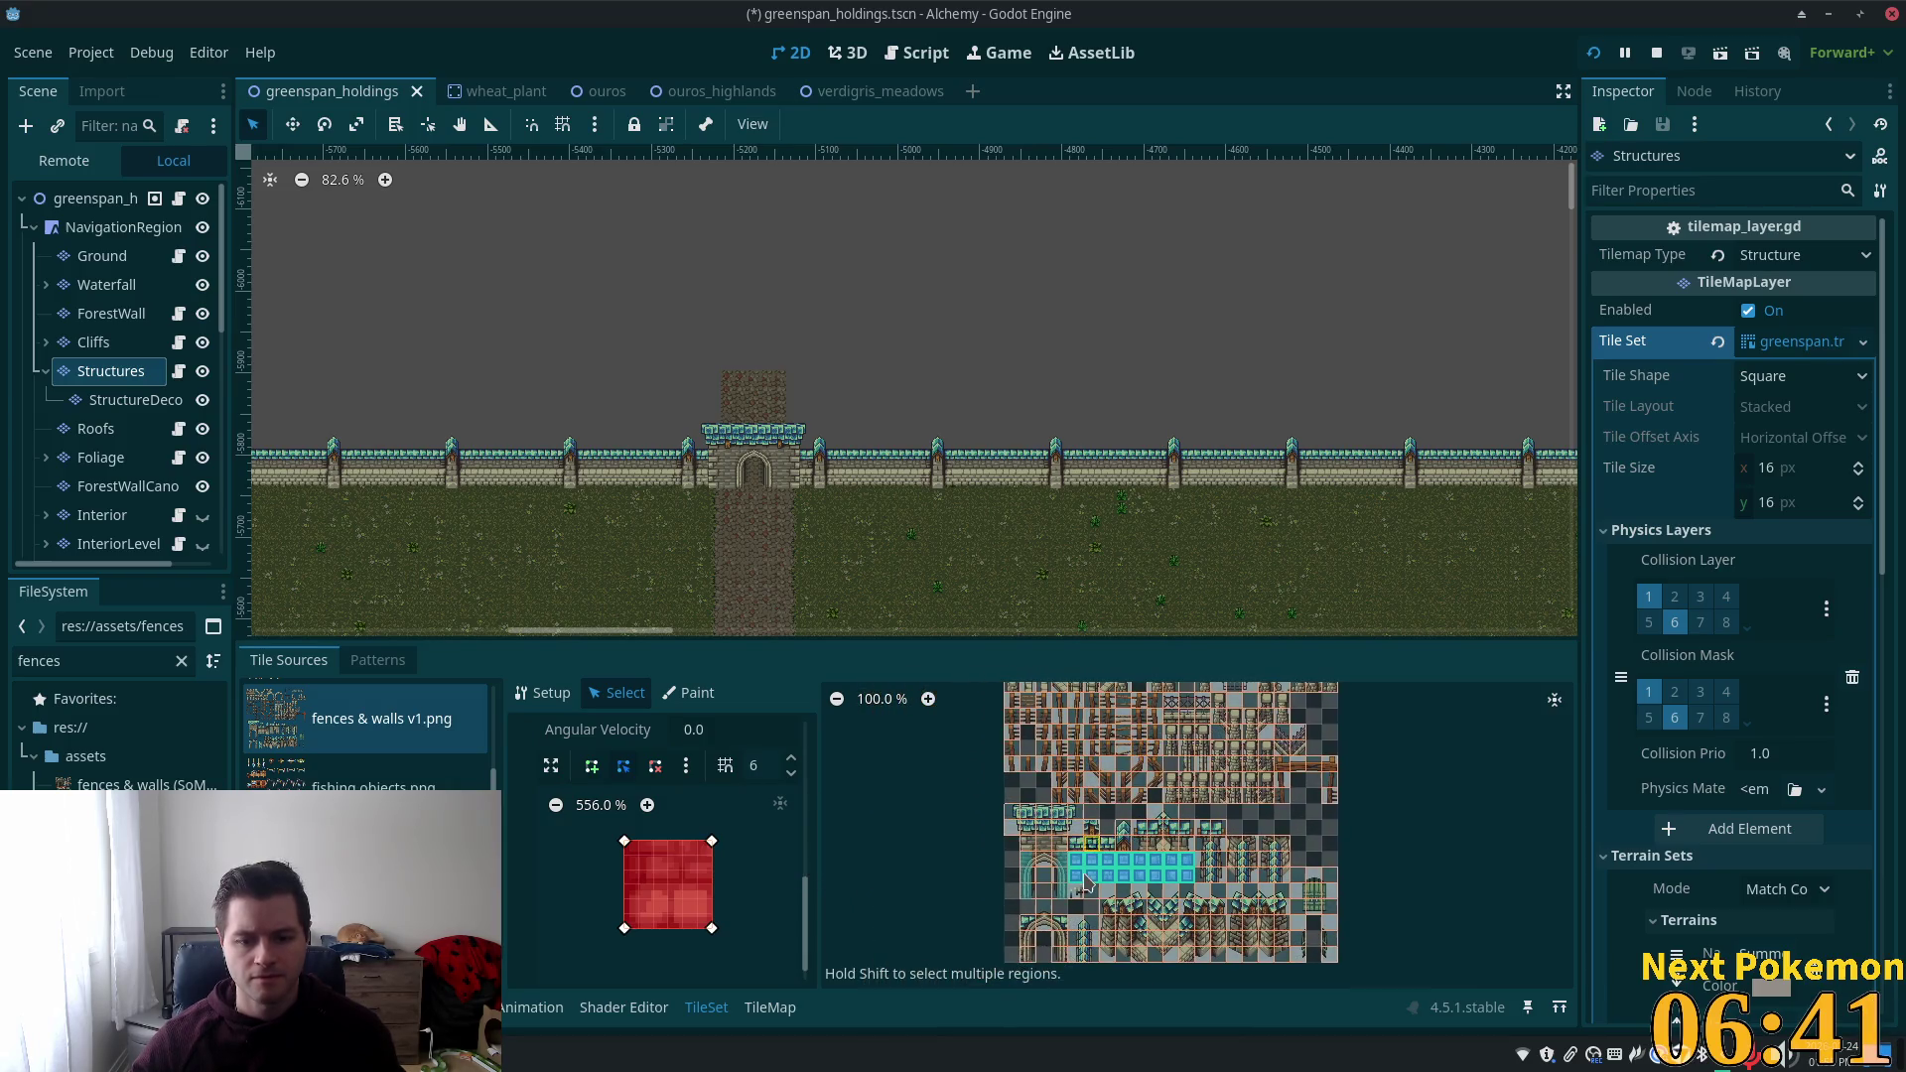
scroll(1089, 865, up, 2)
scroll(1072, 814, down, 2)
scroll(1052, 765, up, 2)
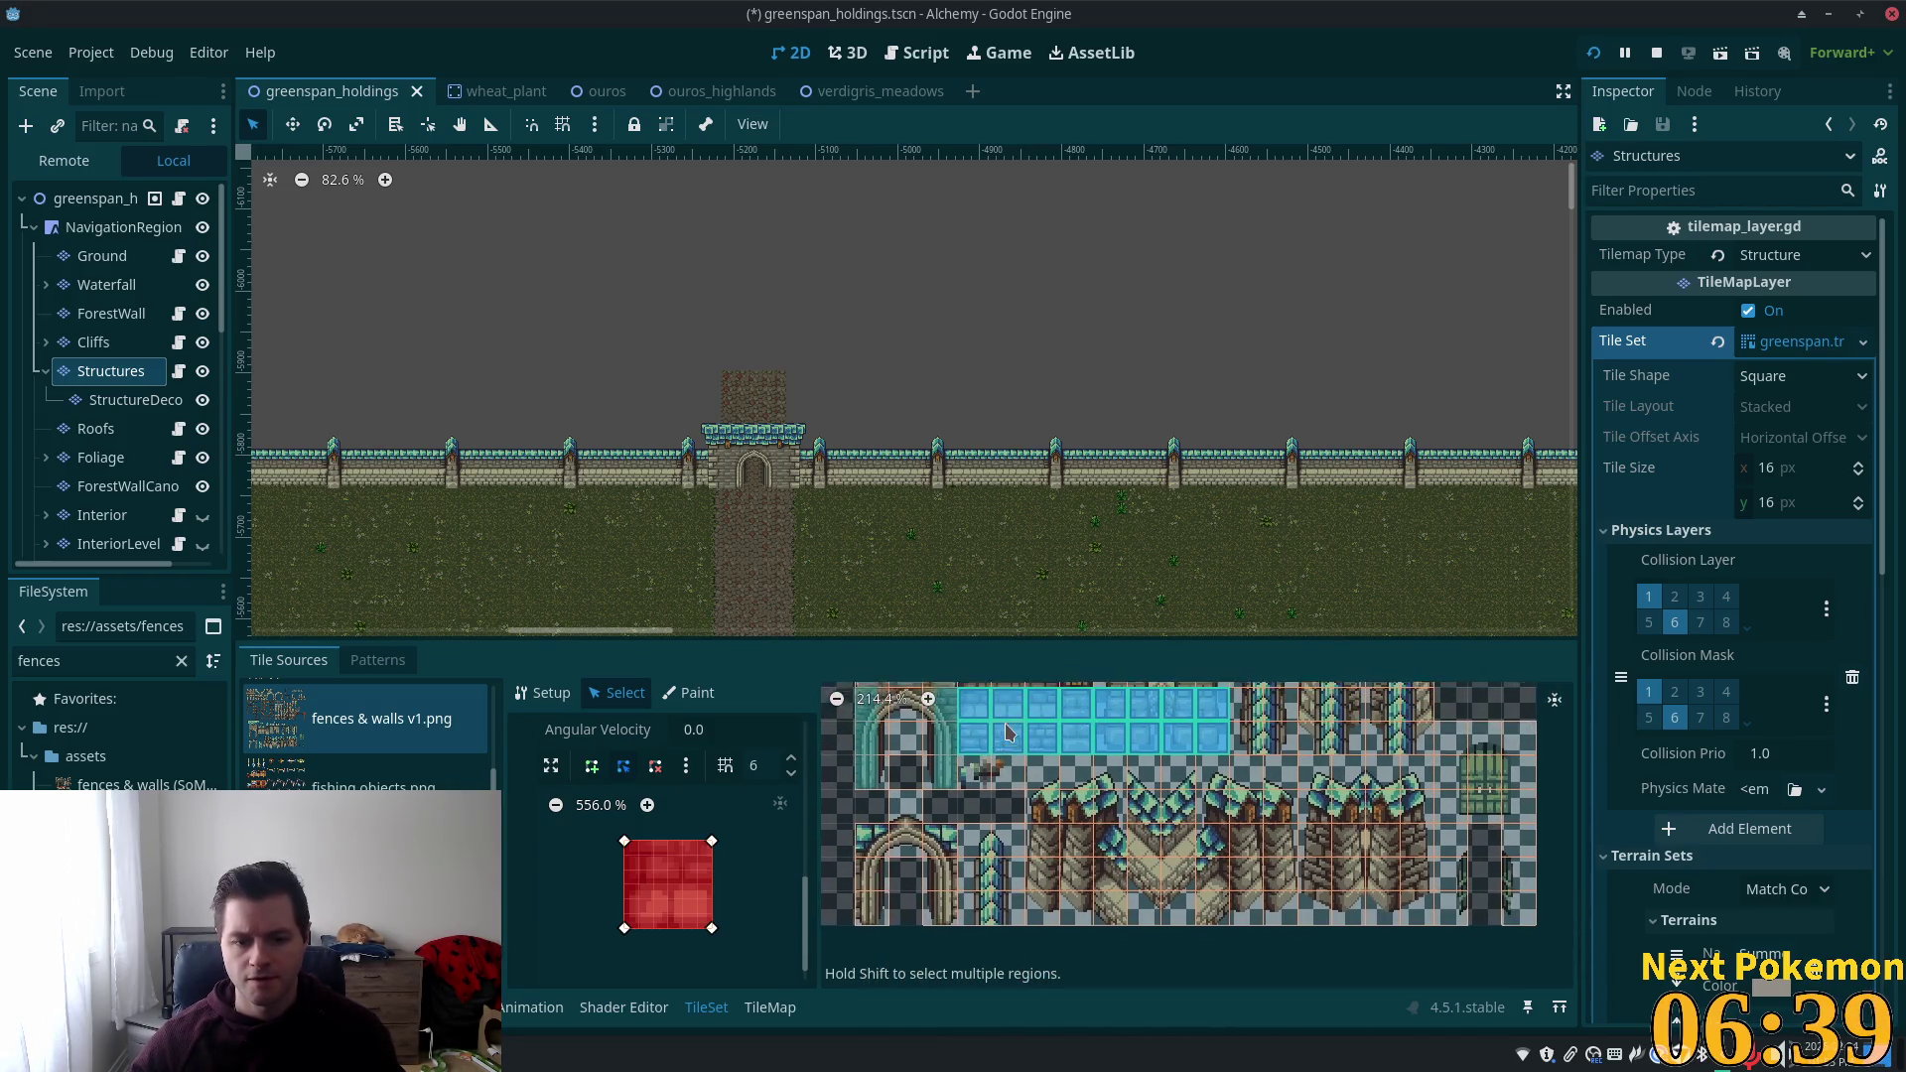
scroll(1042, 735, down, 1)
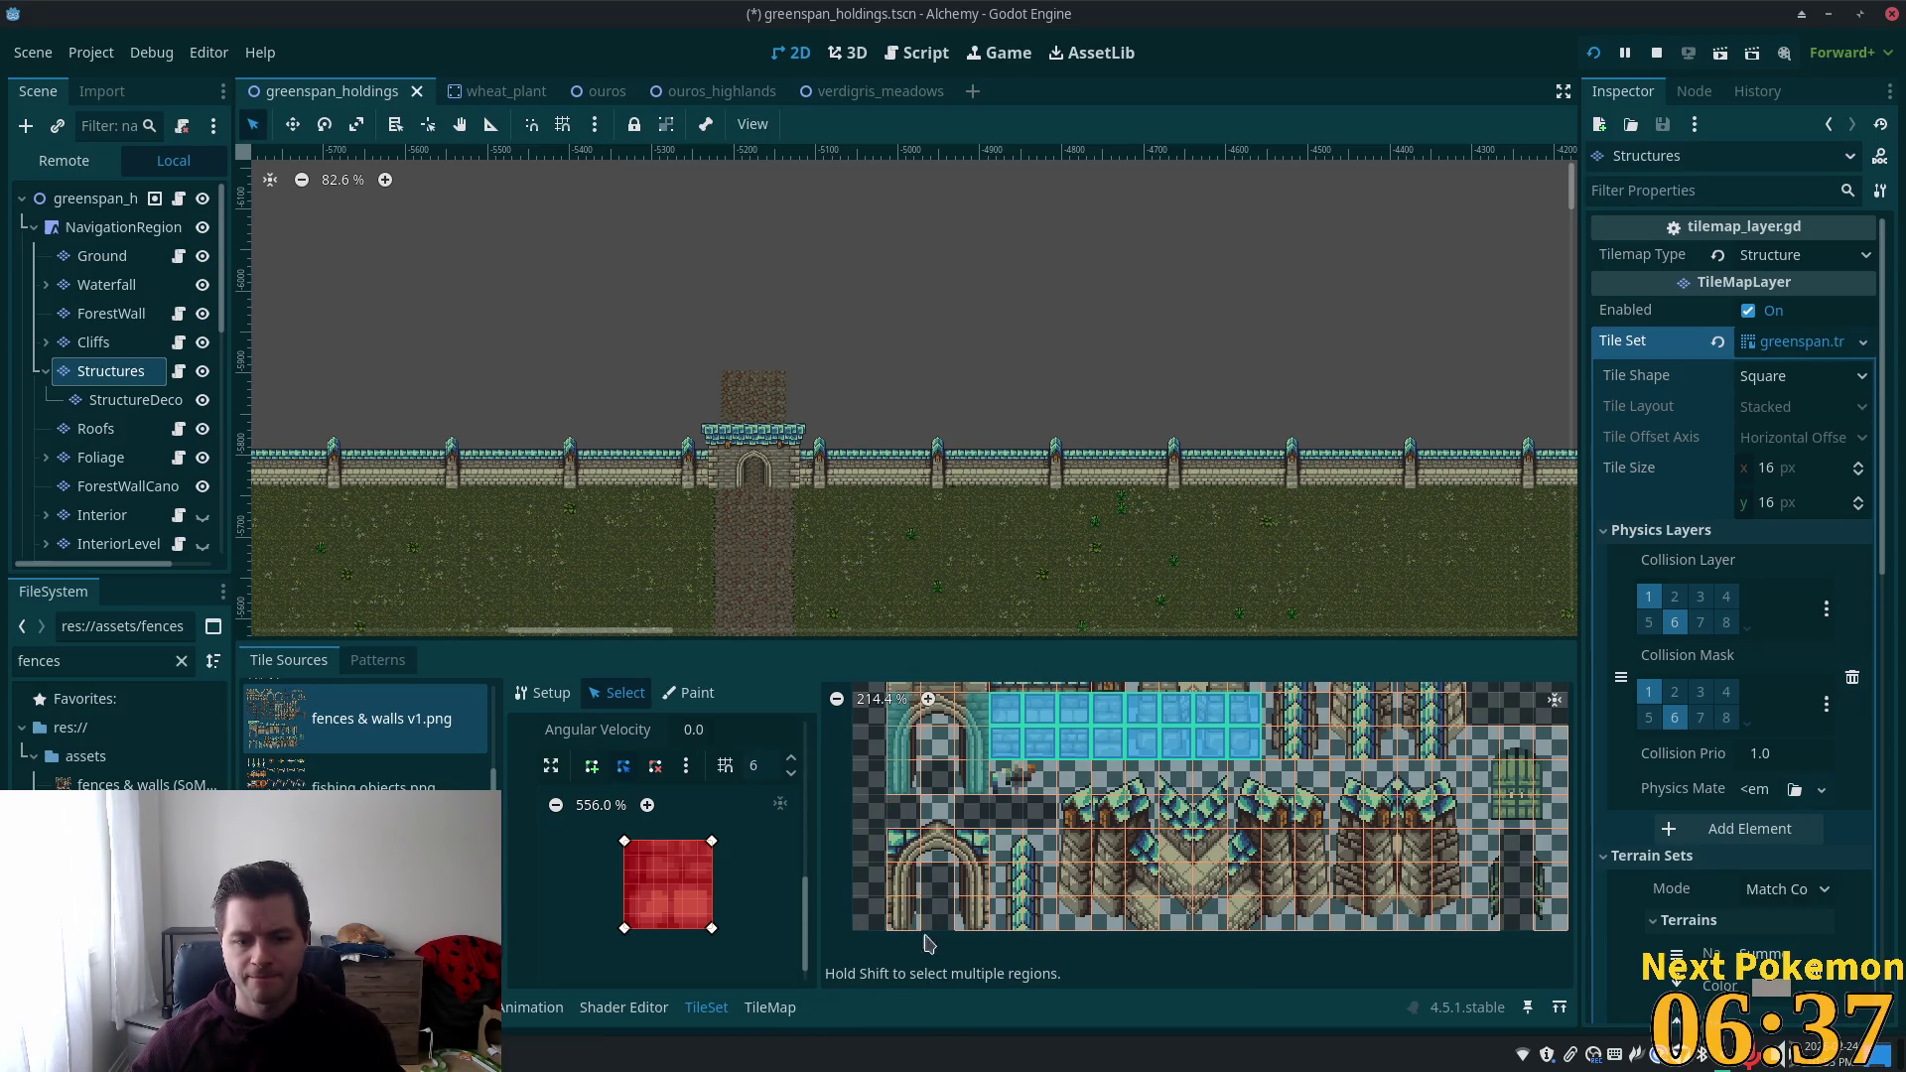
drag(903, 844, 903, 918)
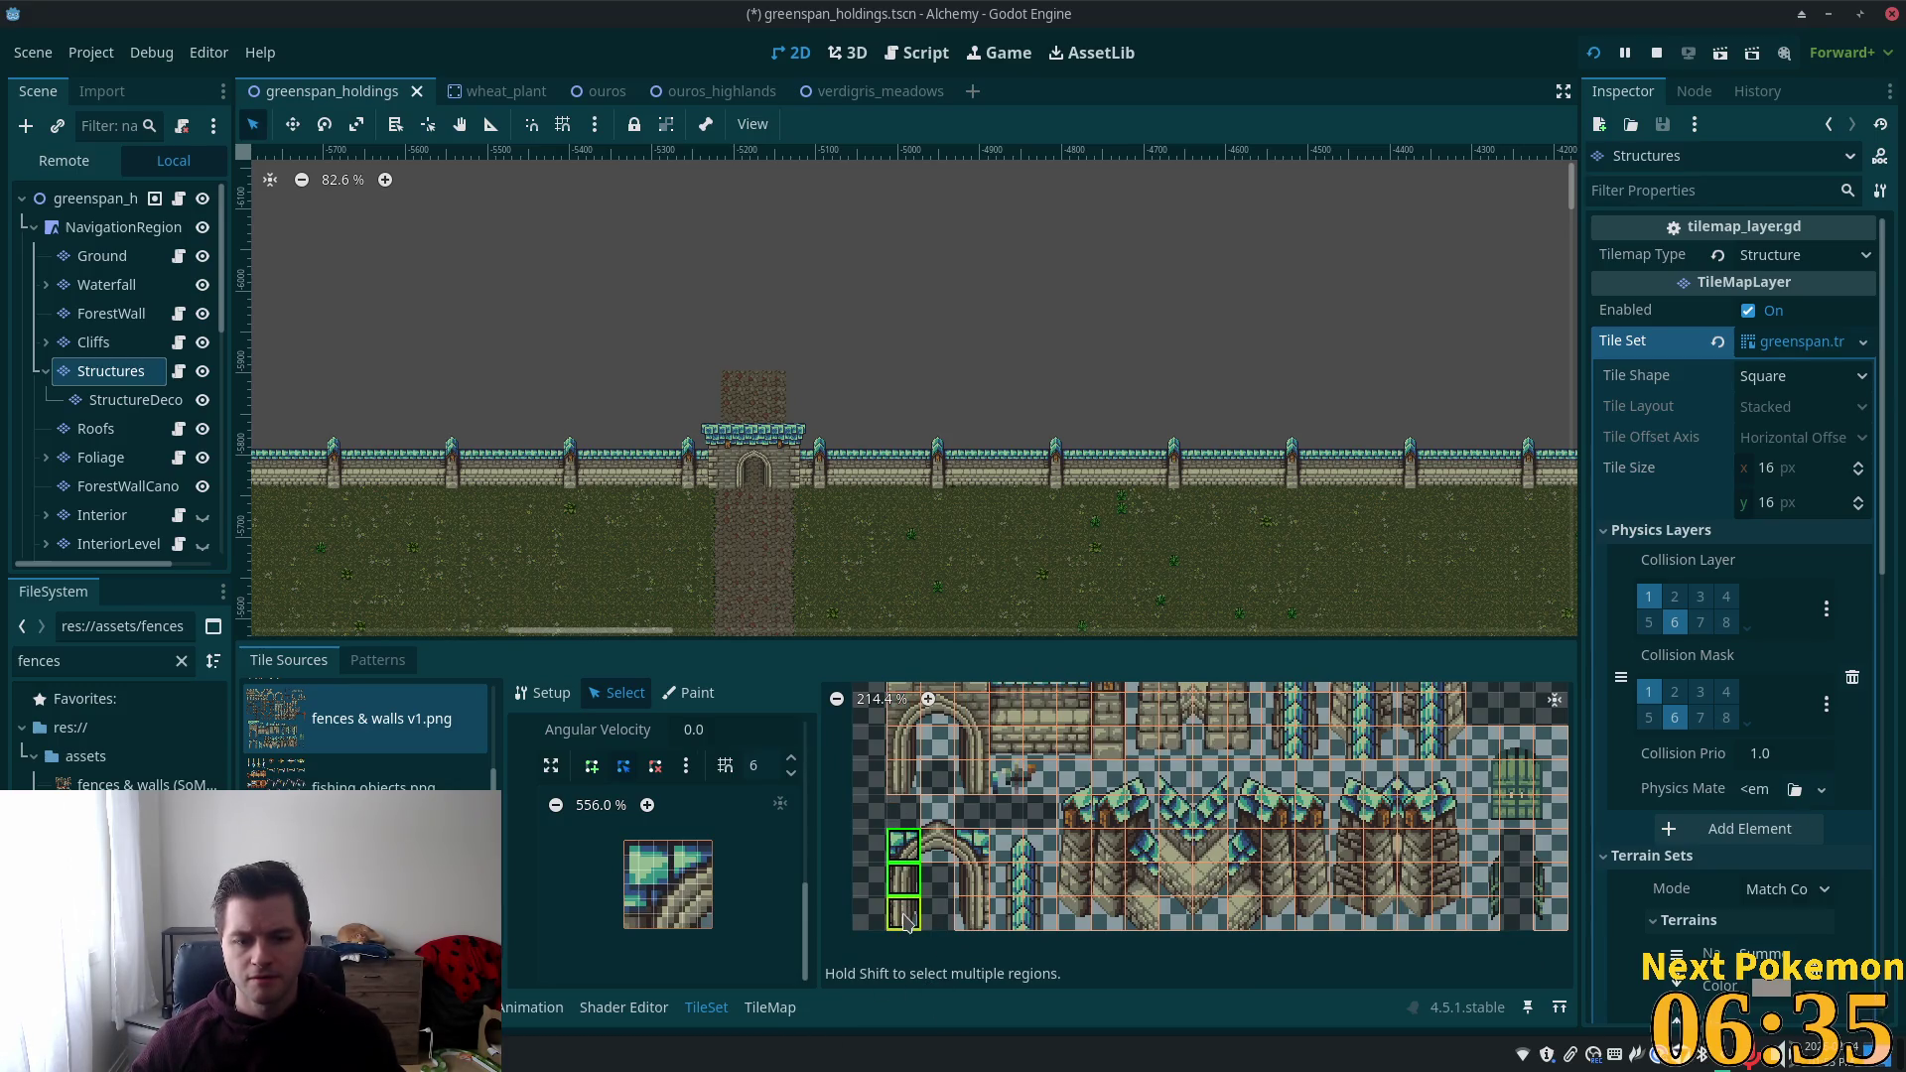
Draw a four-corner rectangular collision polygon on the first pillar column.
click(592, 766)
click(626, 842)
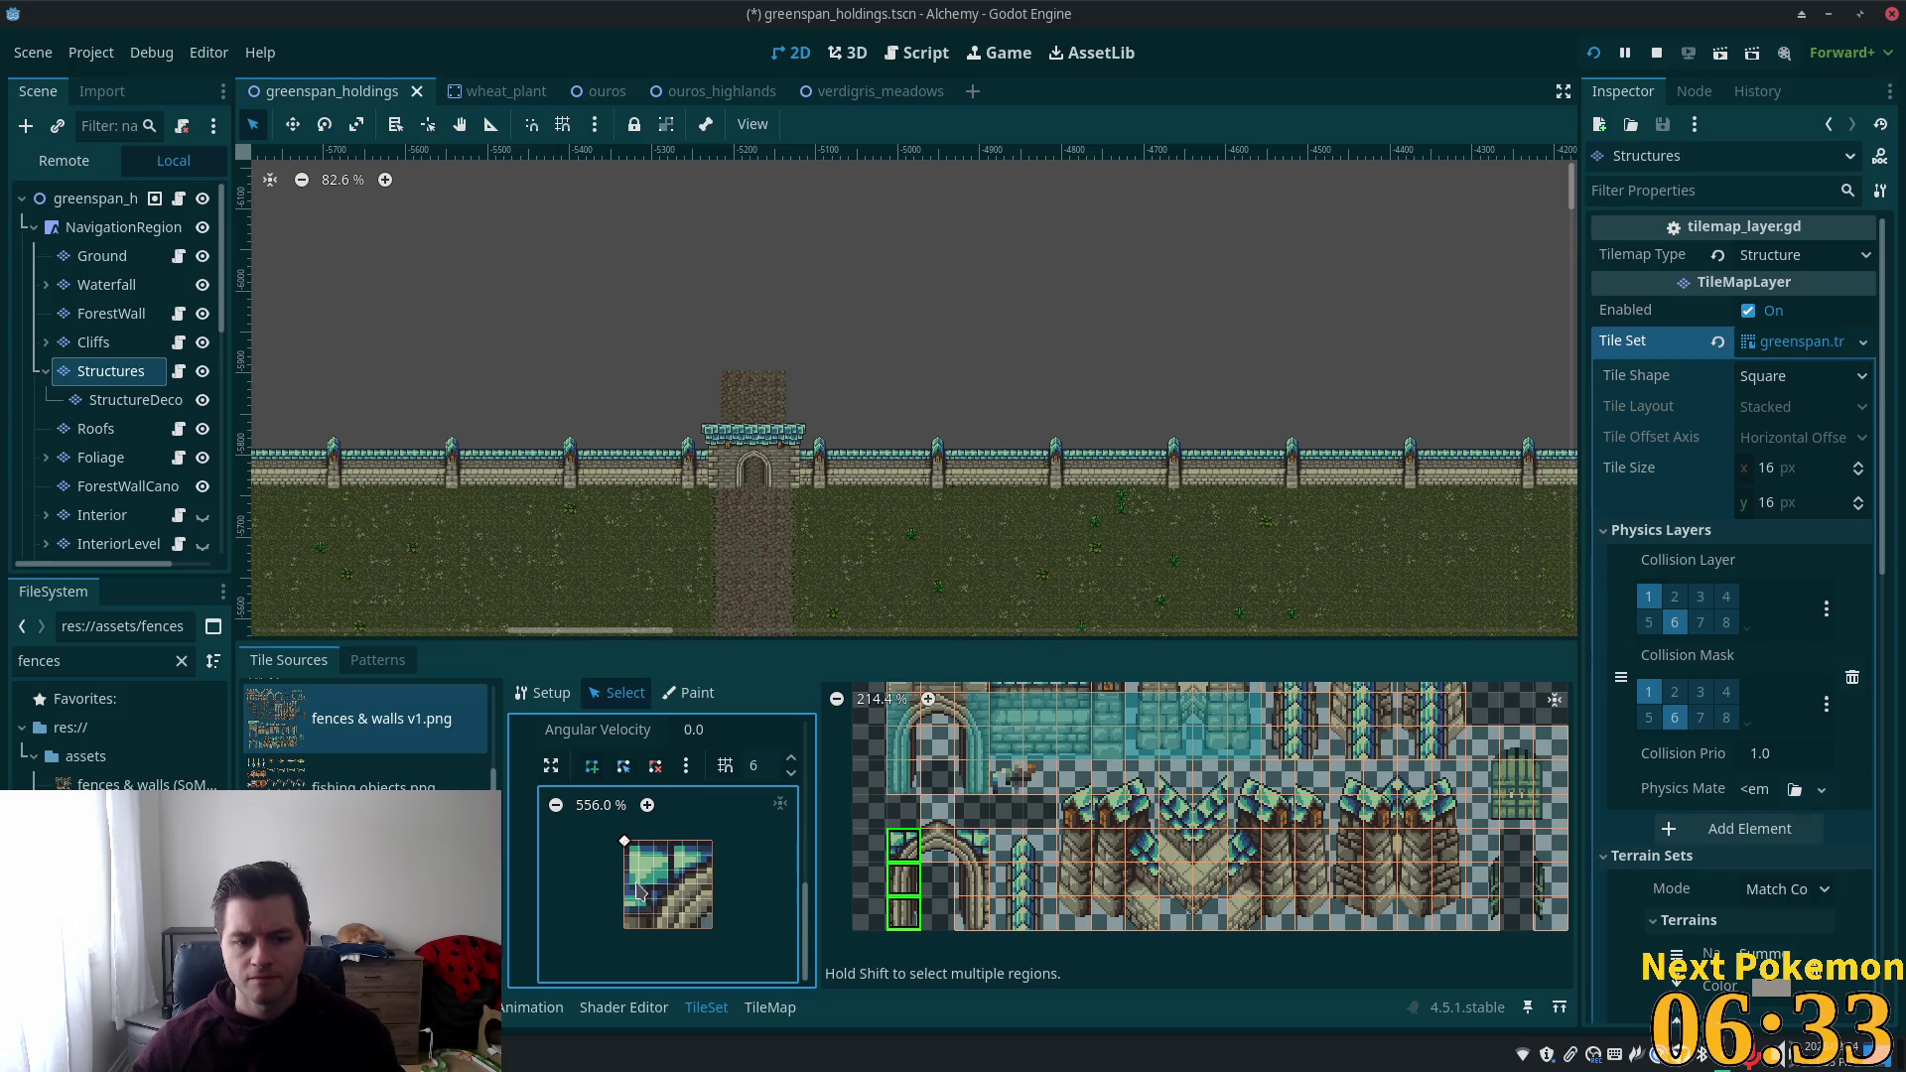
click(625, 928)
click(683, 928)
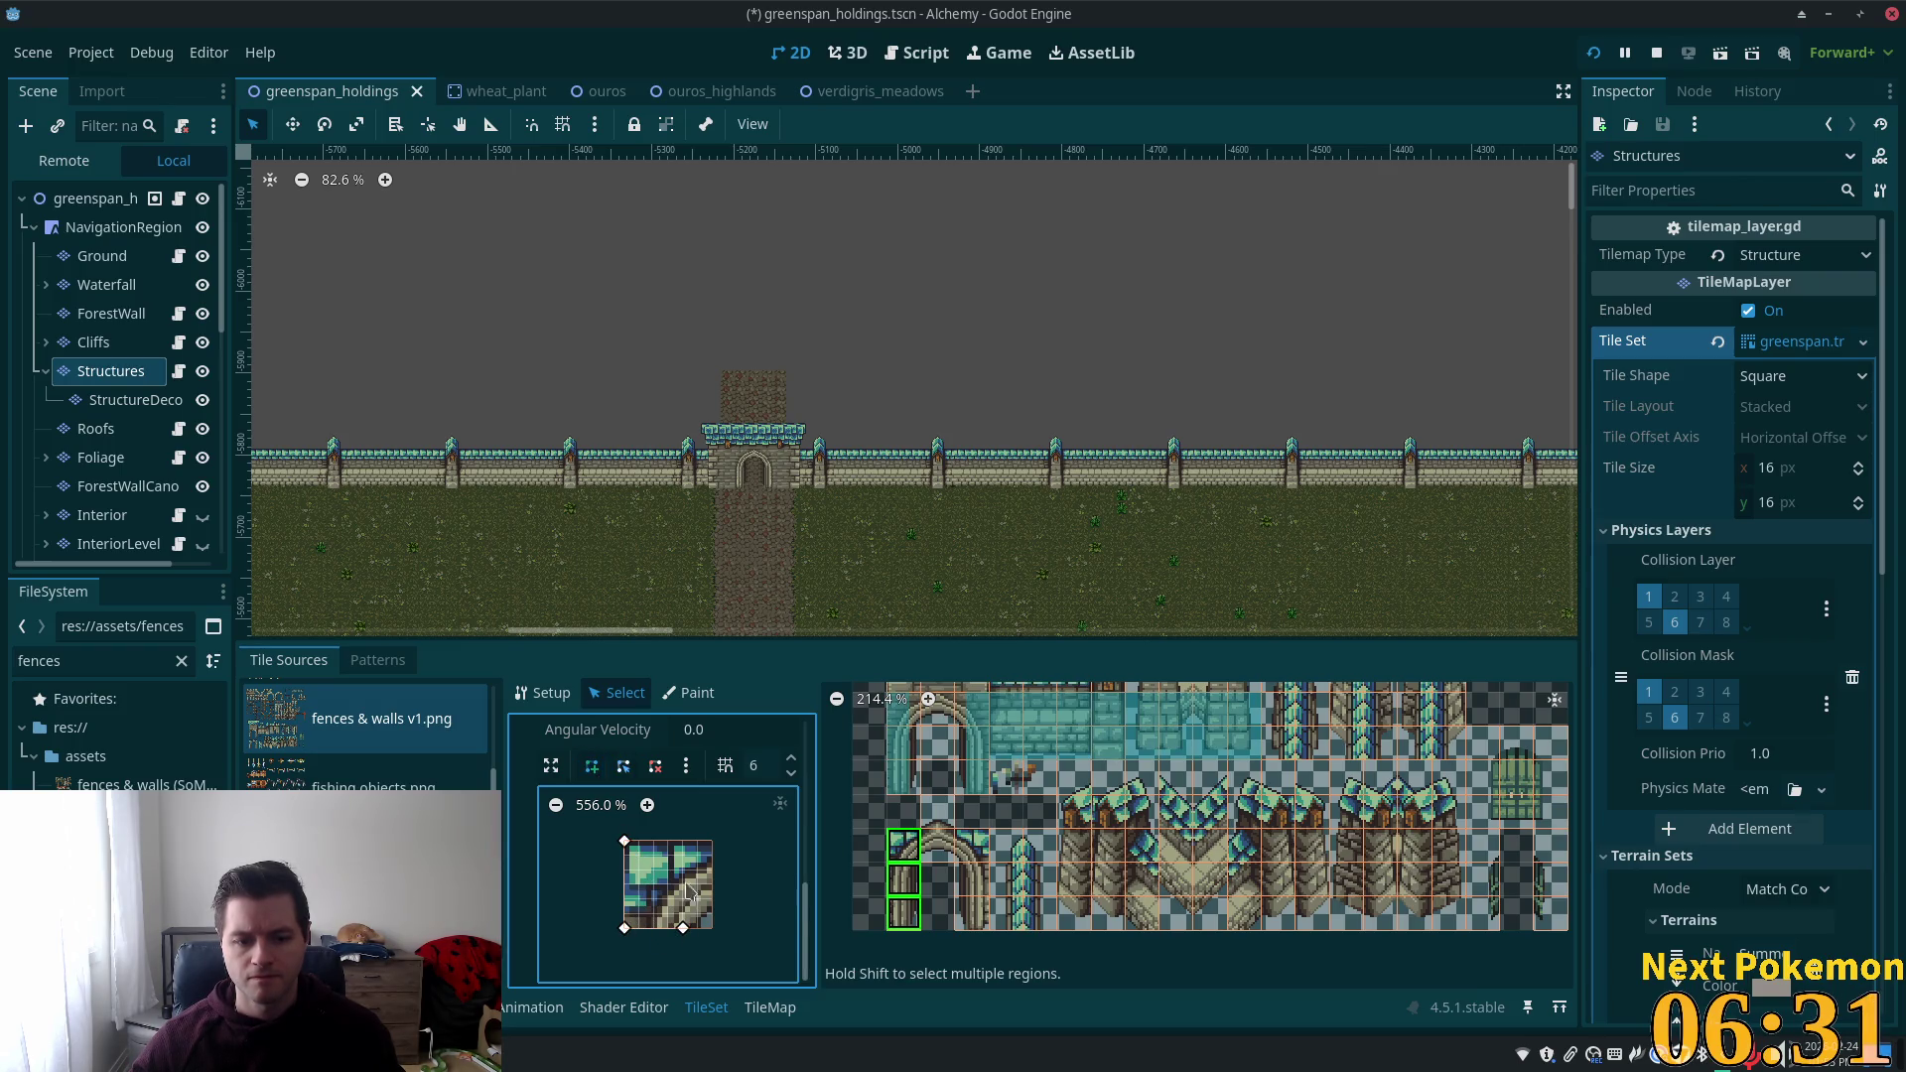
click(683, 843)
click(624, 842)
Give the second pillar column its own rectangular collision polygon, widening its bottom-left corner.
drag(971, 844, 971, 947)
click(592, 766)
click(653, 842)
click(653, 928)
click(712, 929)
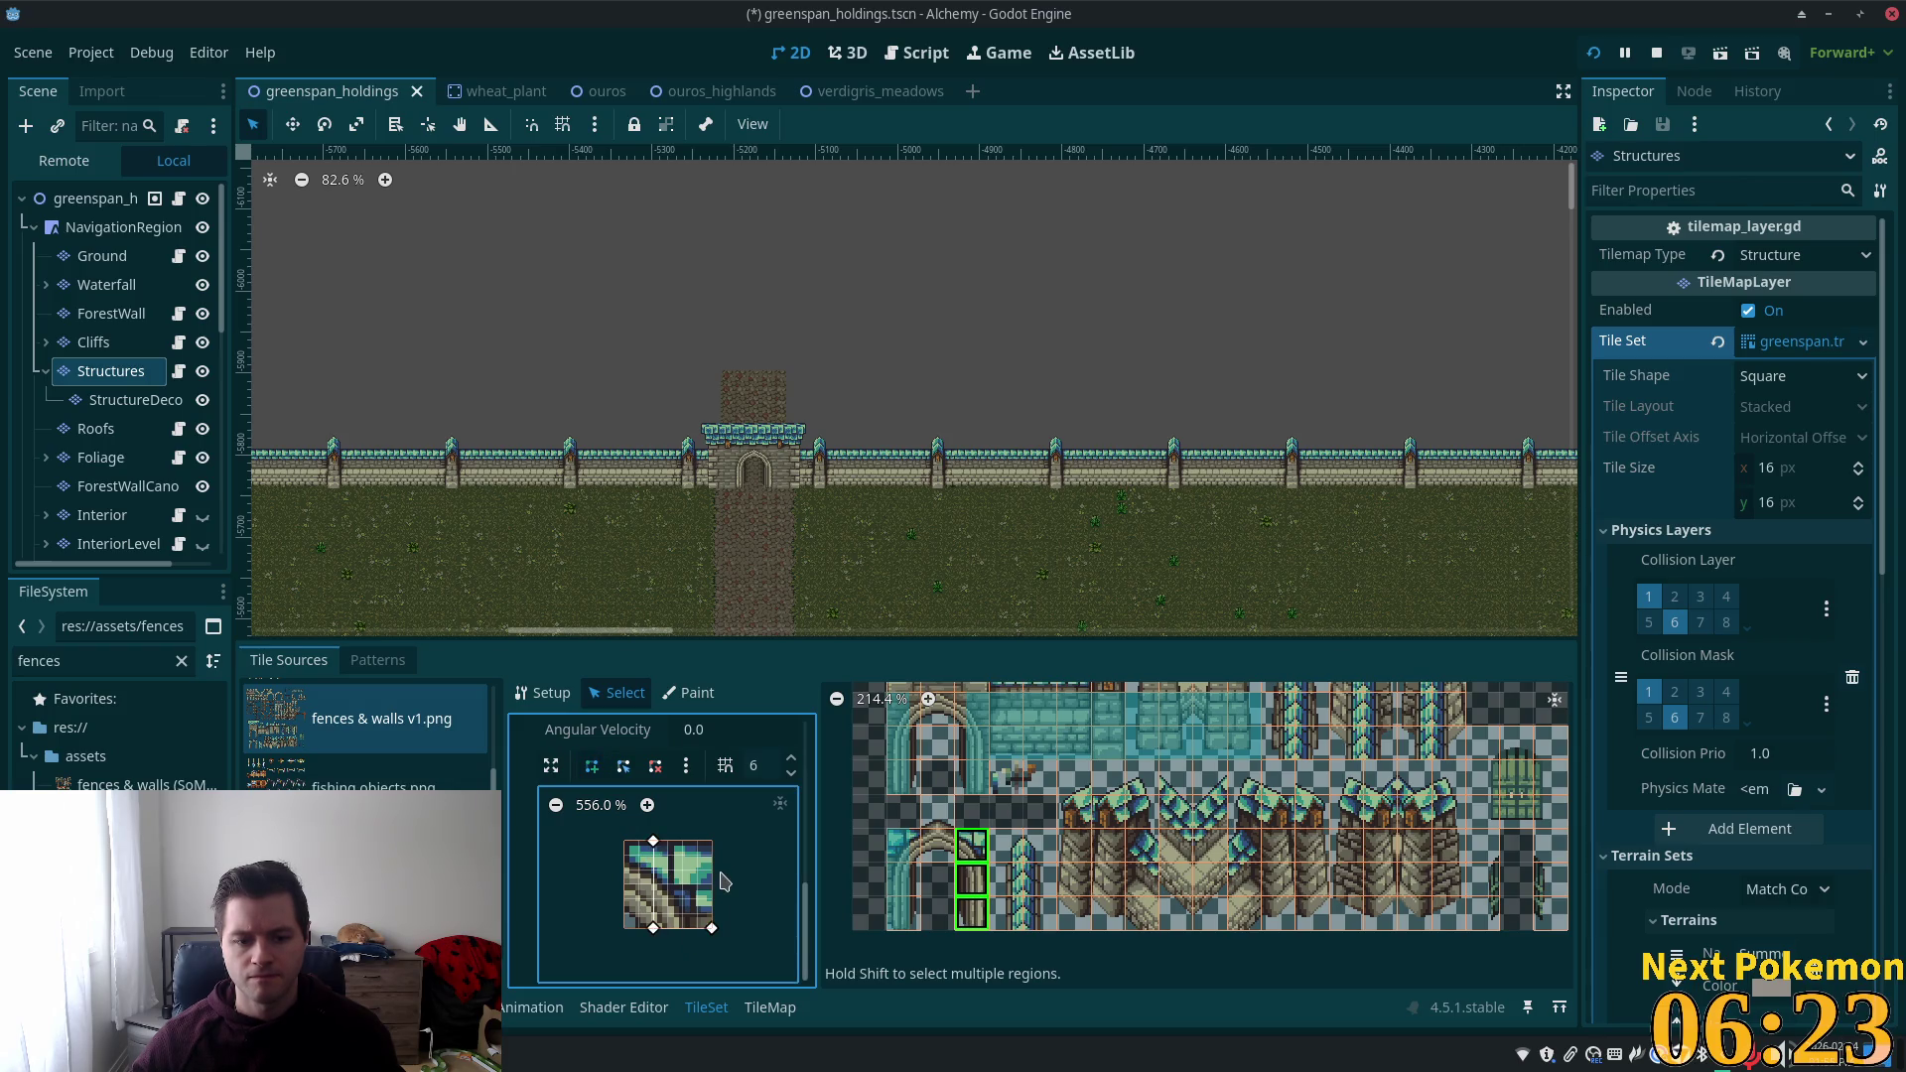
click(712, 841)
click(655, 843)
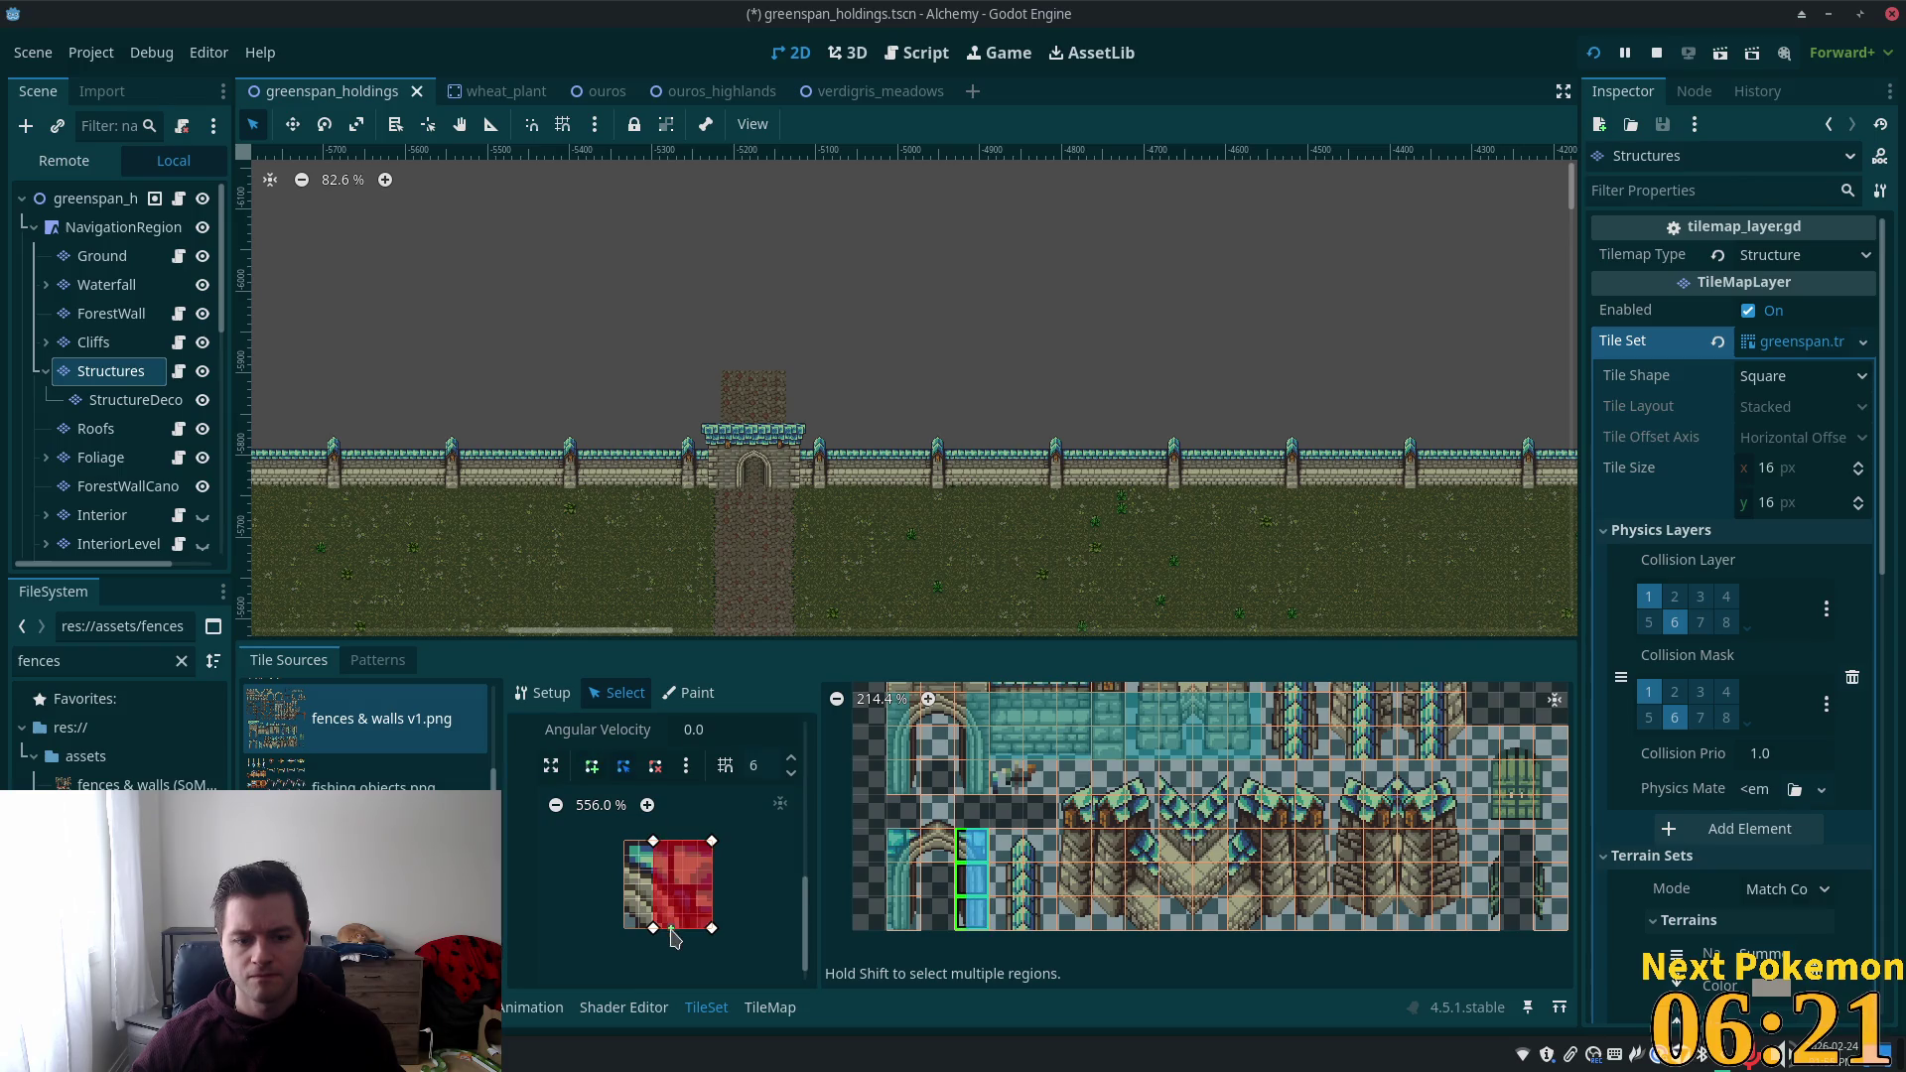
drag(652, 929, 661, 932)
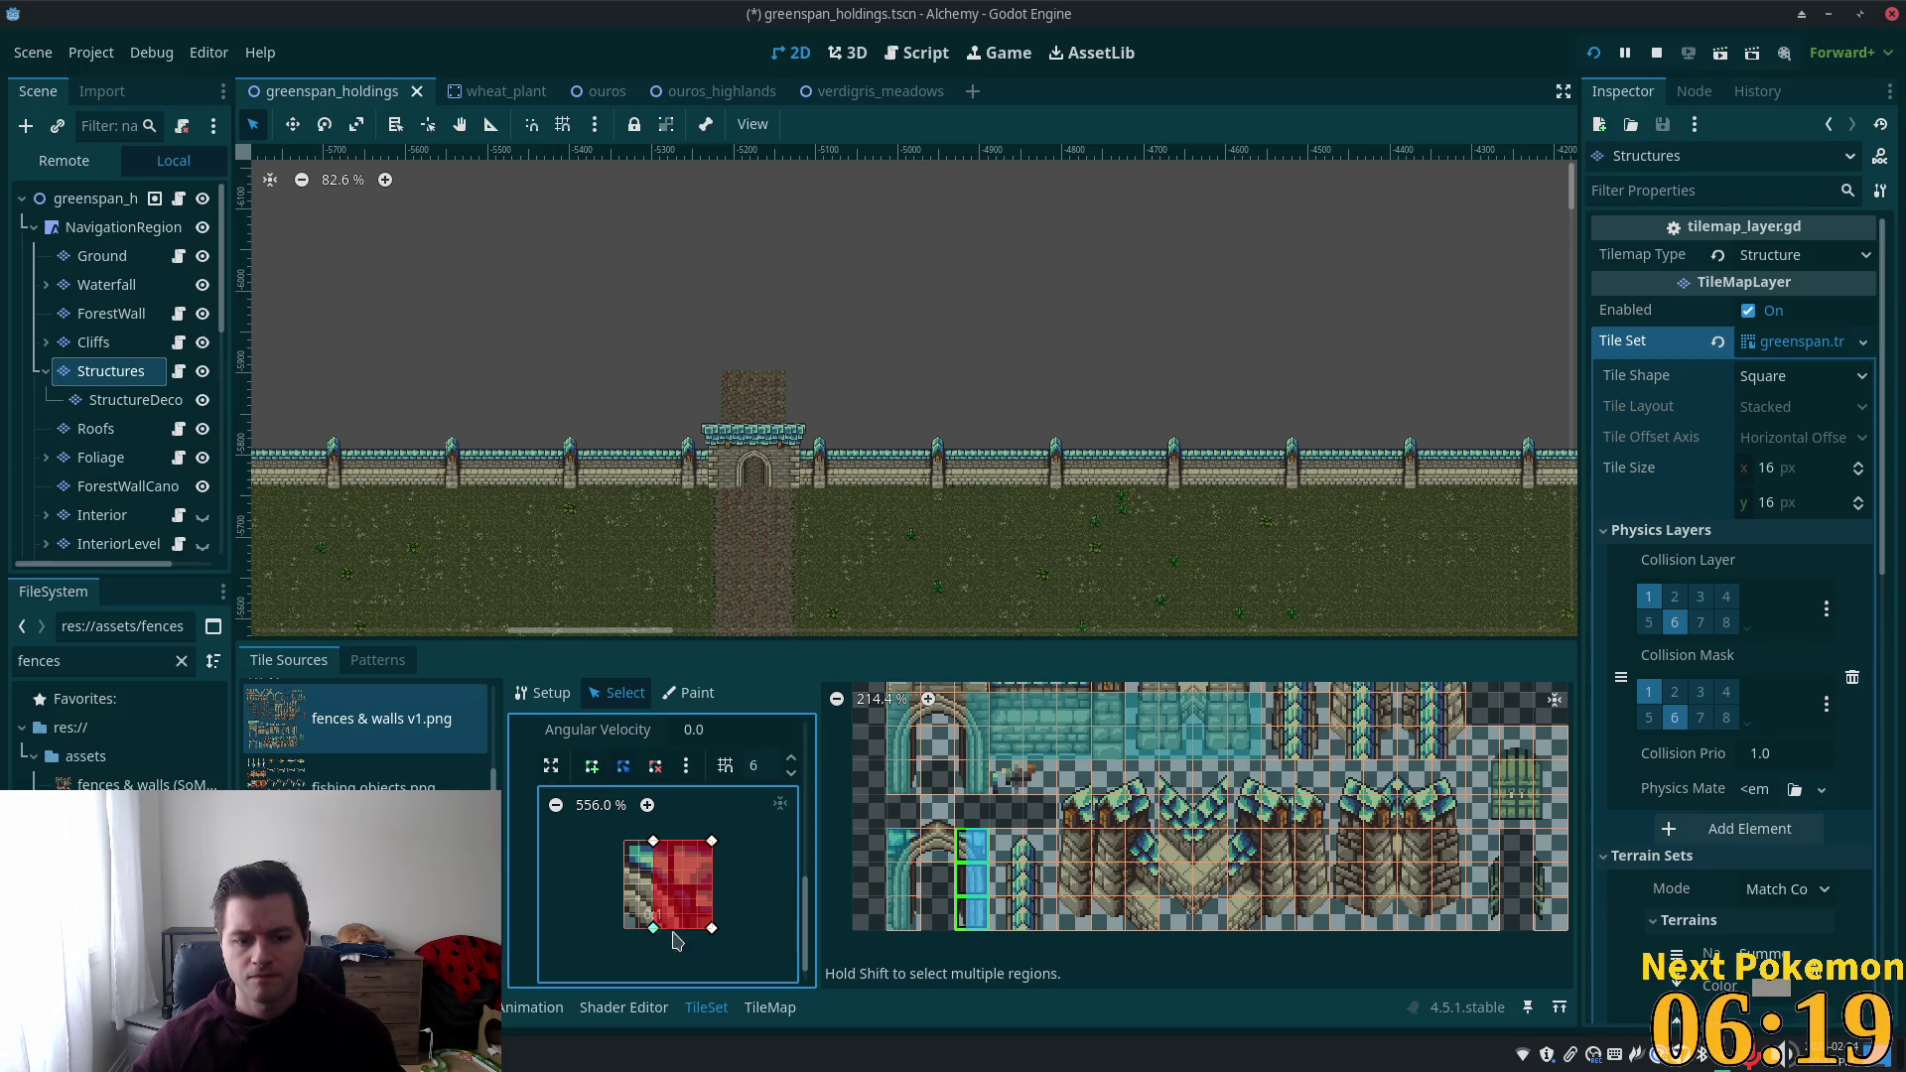
Save the scene with the new pillar collision shapes.
scroll(685, 880, up, 2)
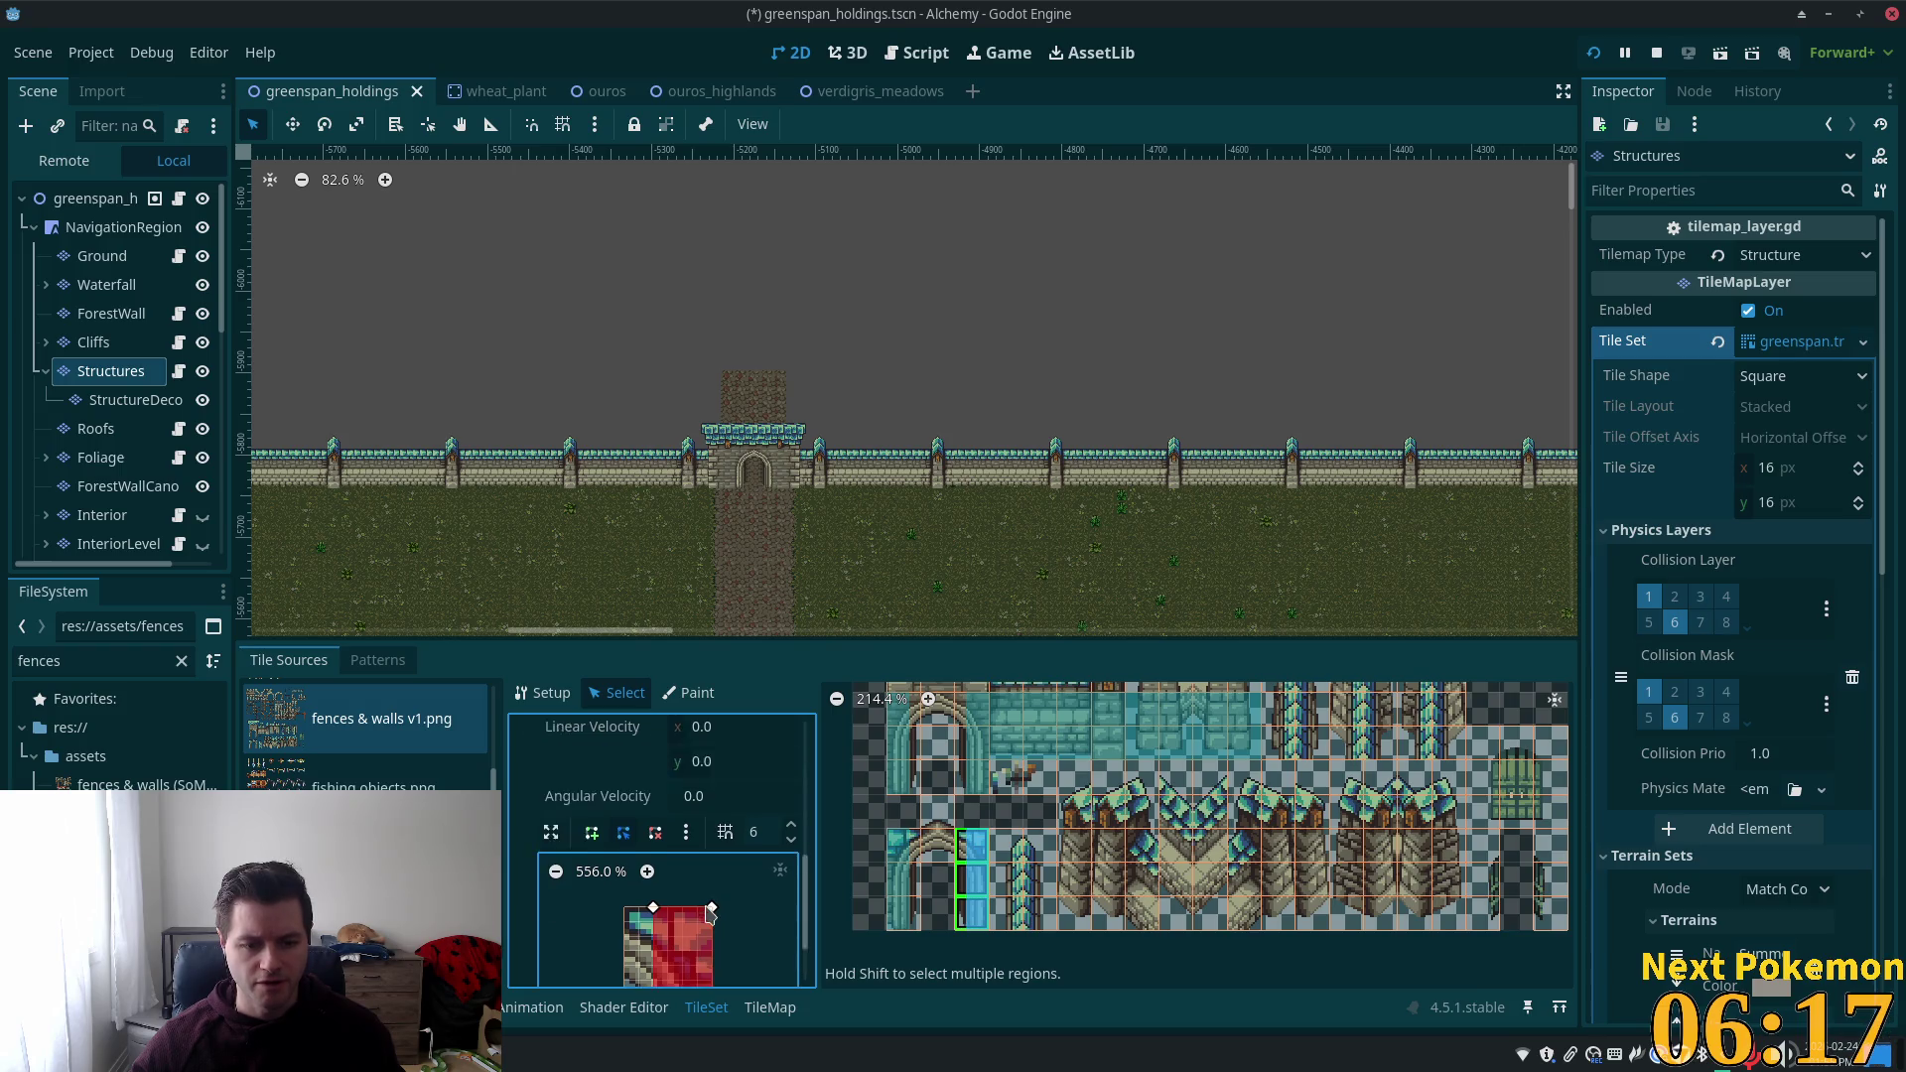
scroll(695, 894, down, 2)
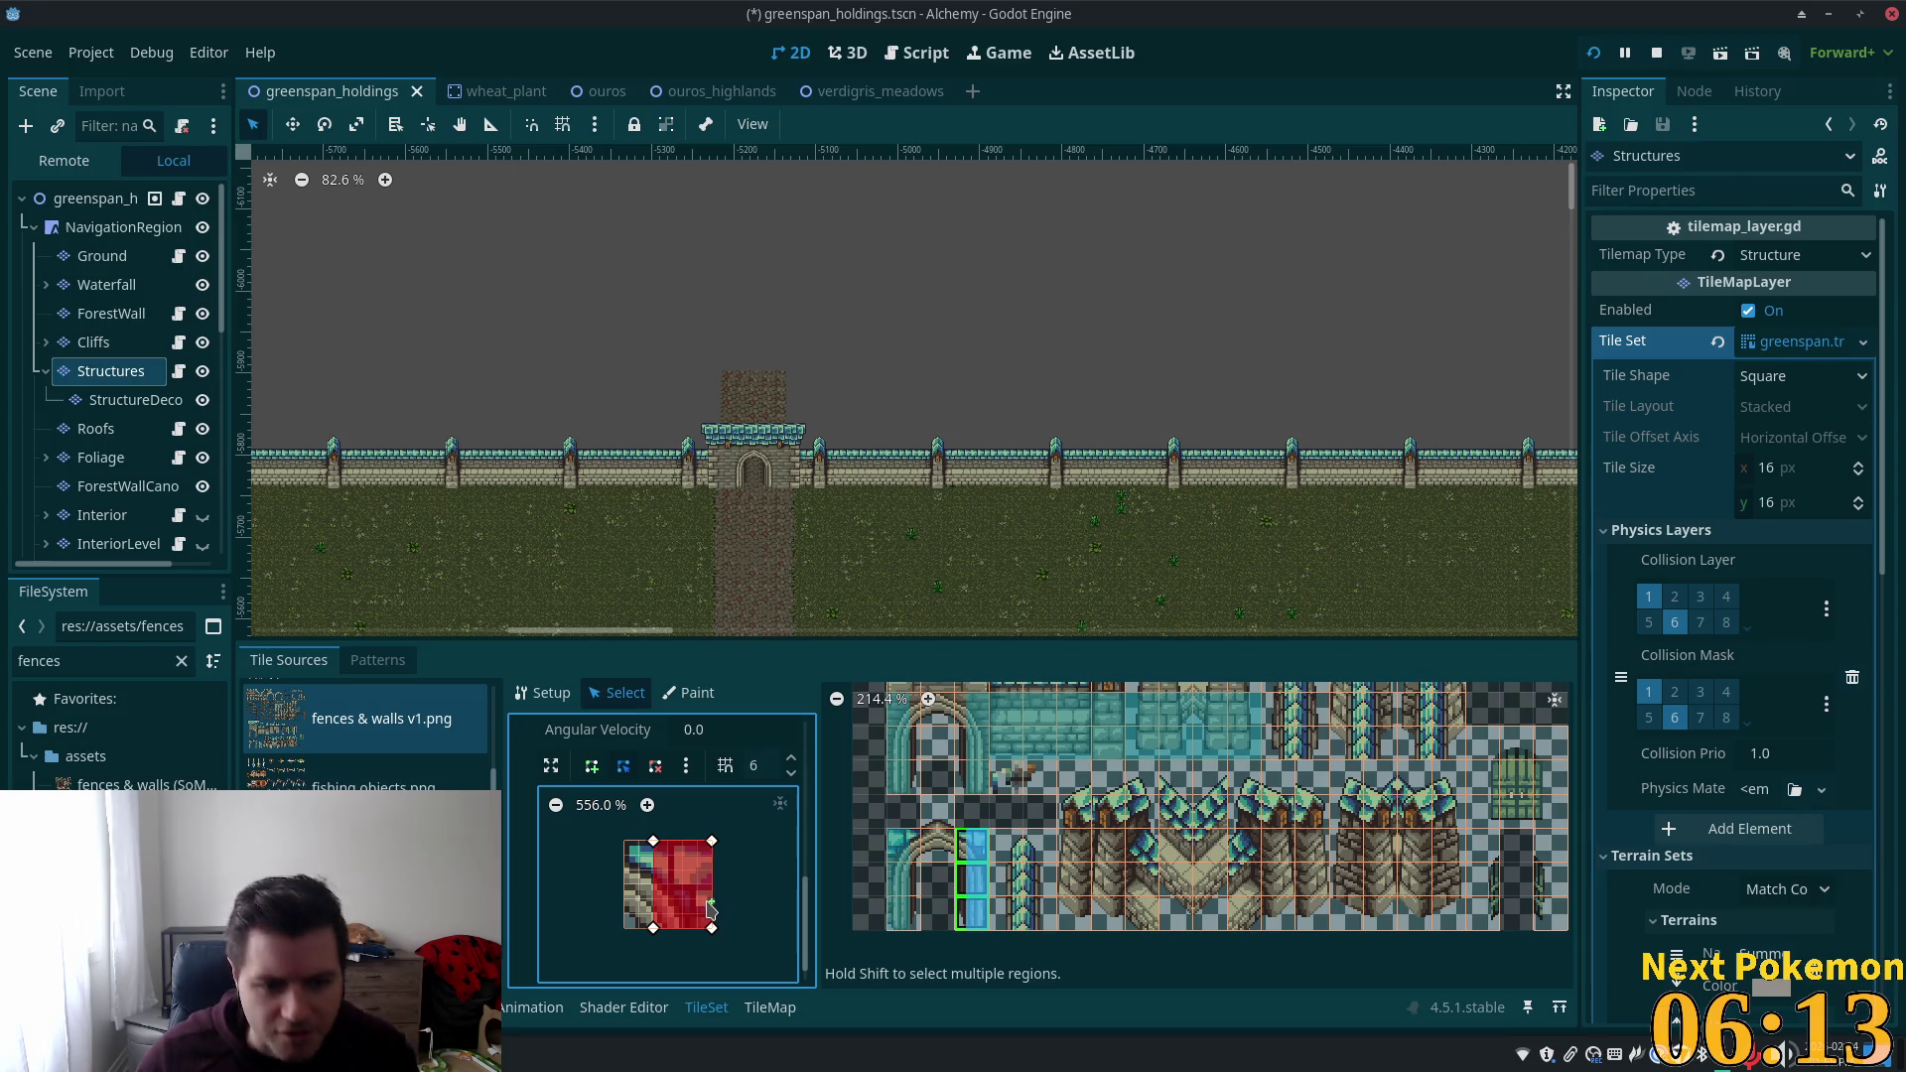
key(ctrl+s)
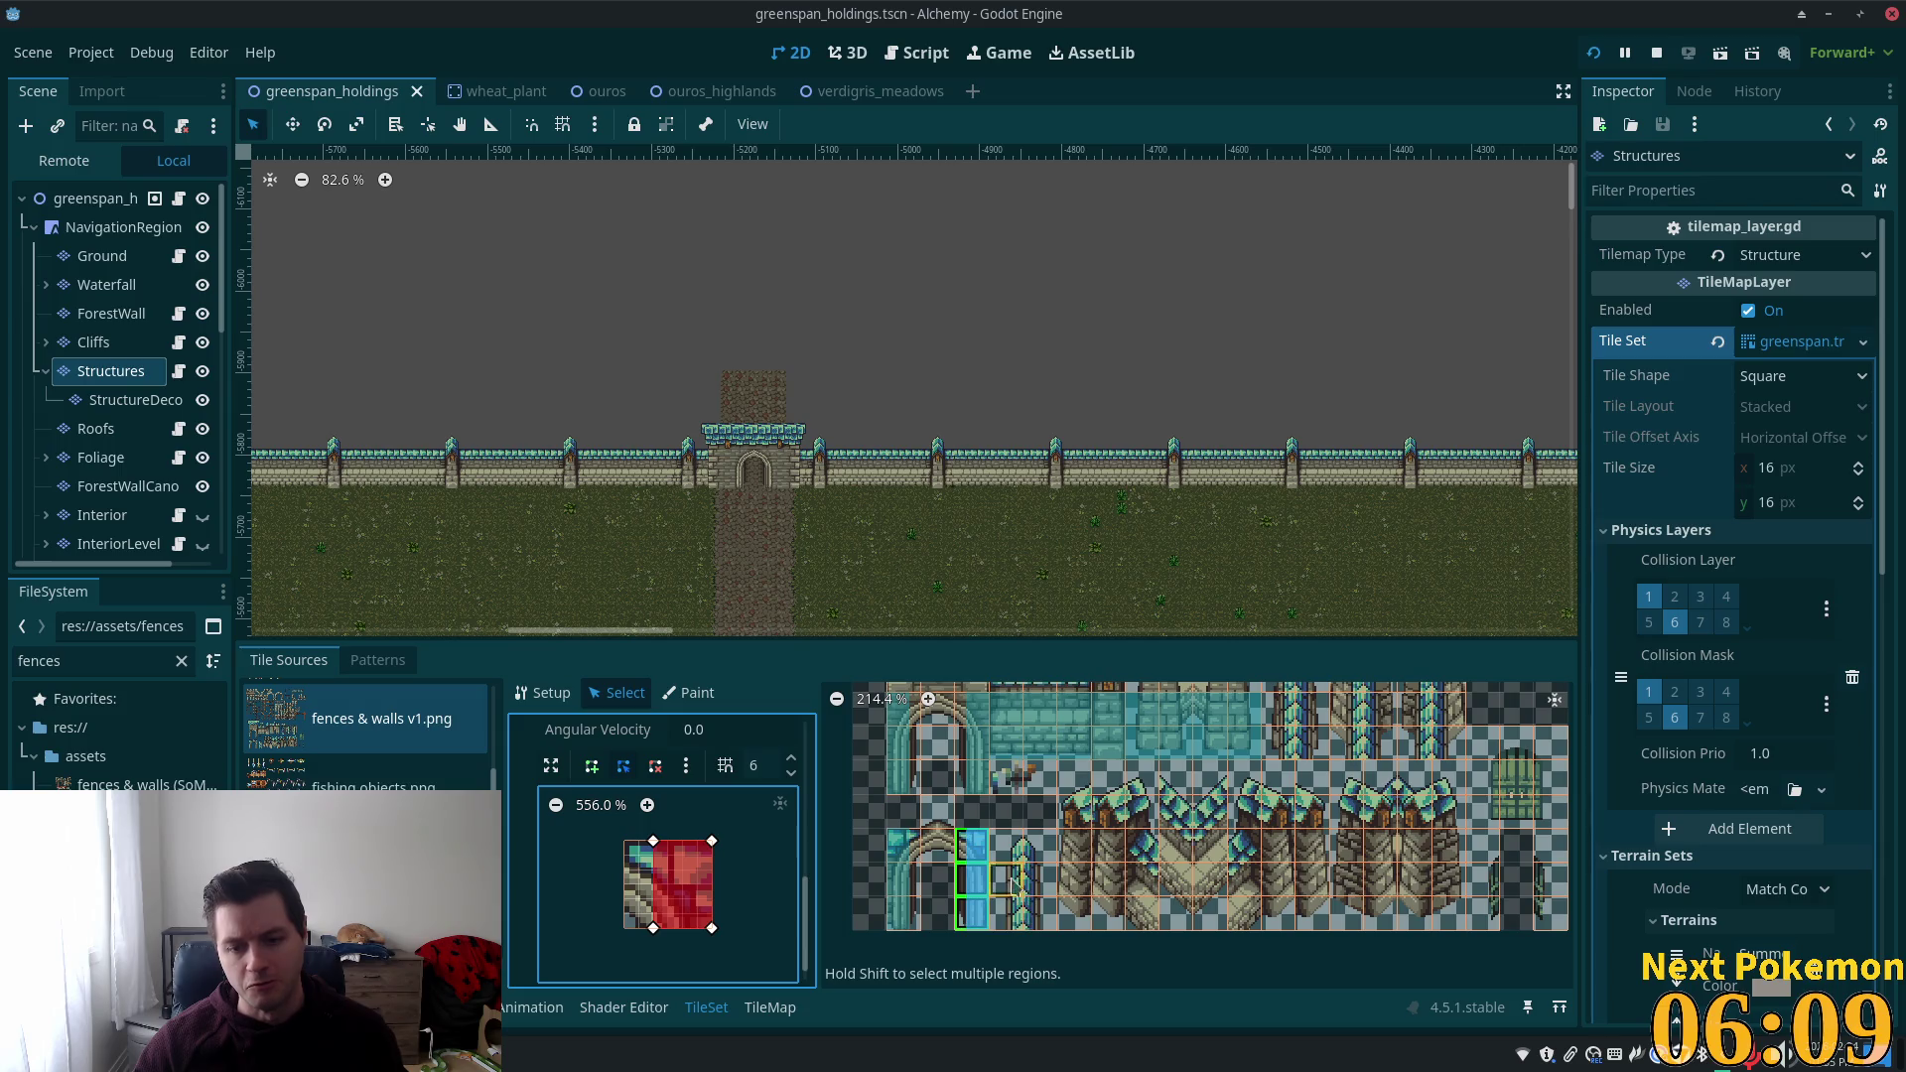
Select a block of wall-top tiles in the atlas.
scroll(1012, 814, up, 2)
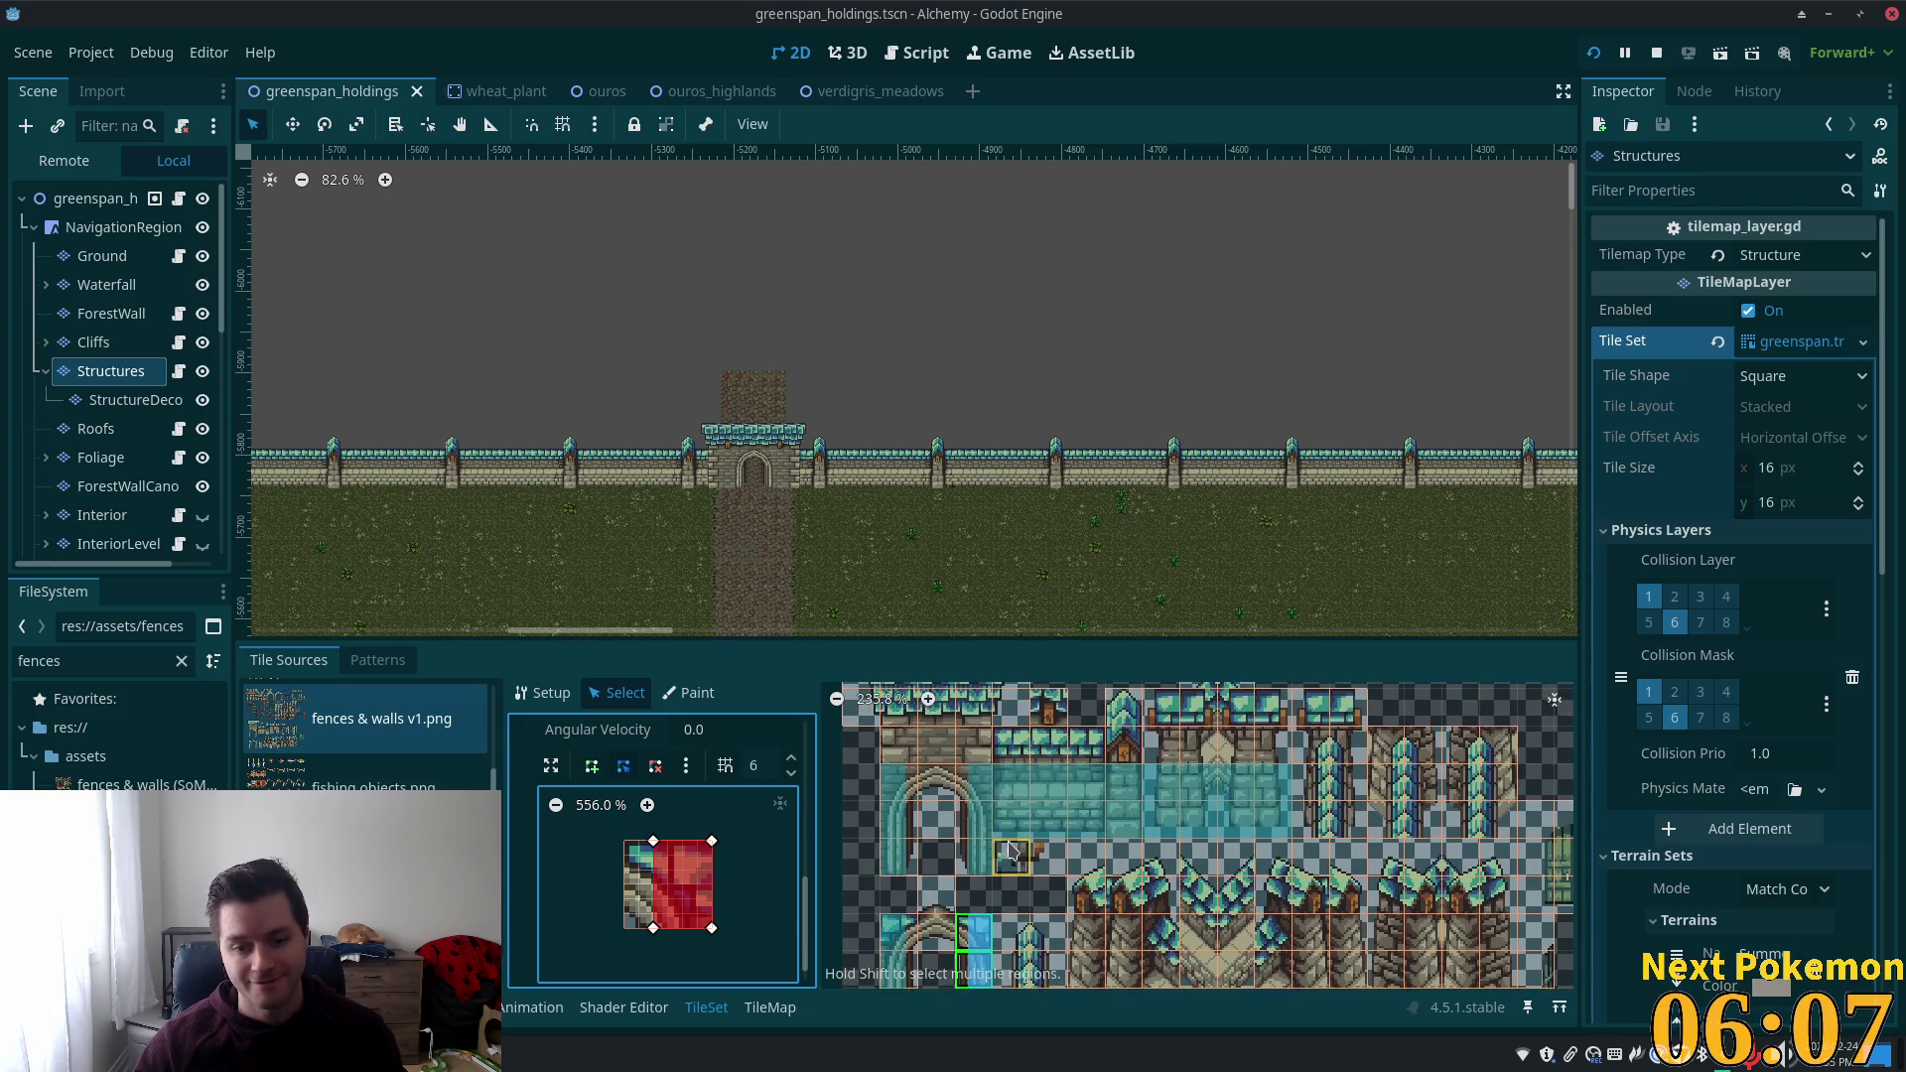
scroll(978, 820, up, 3)
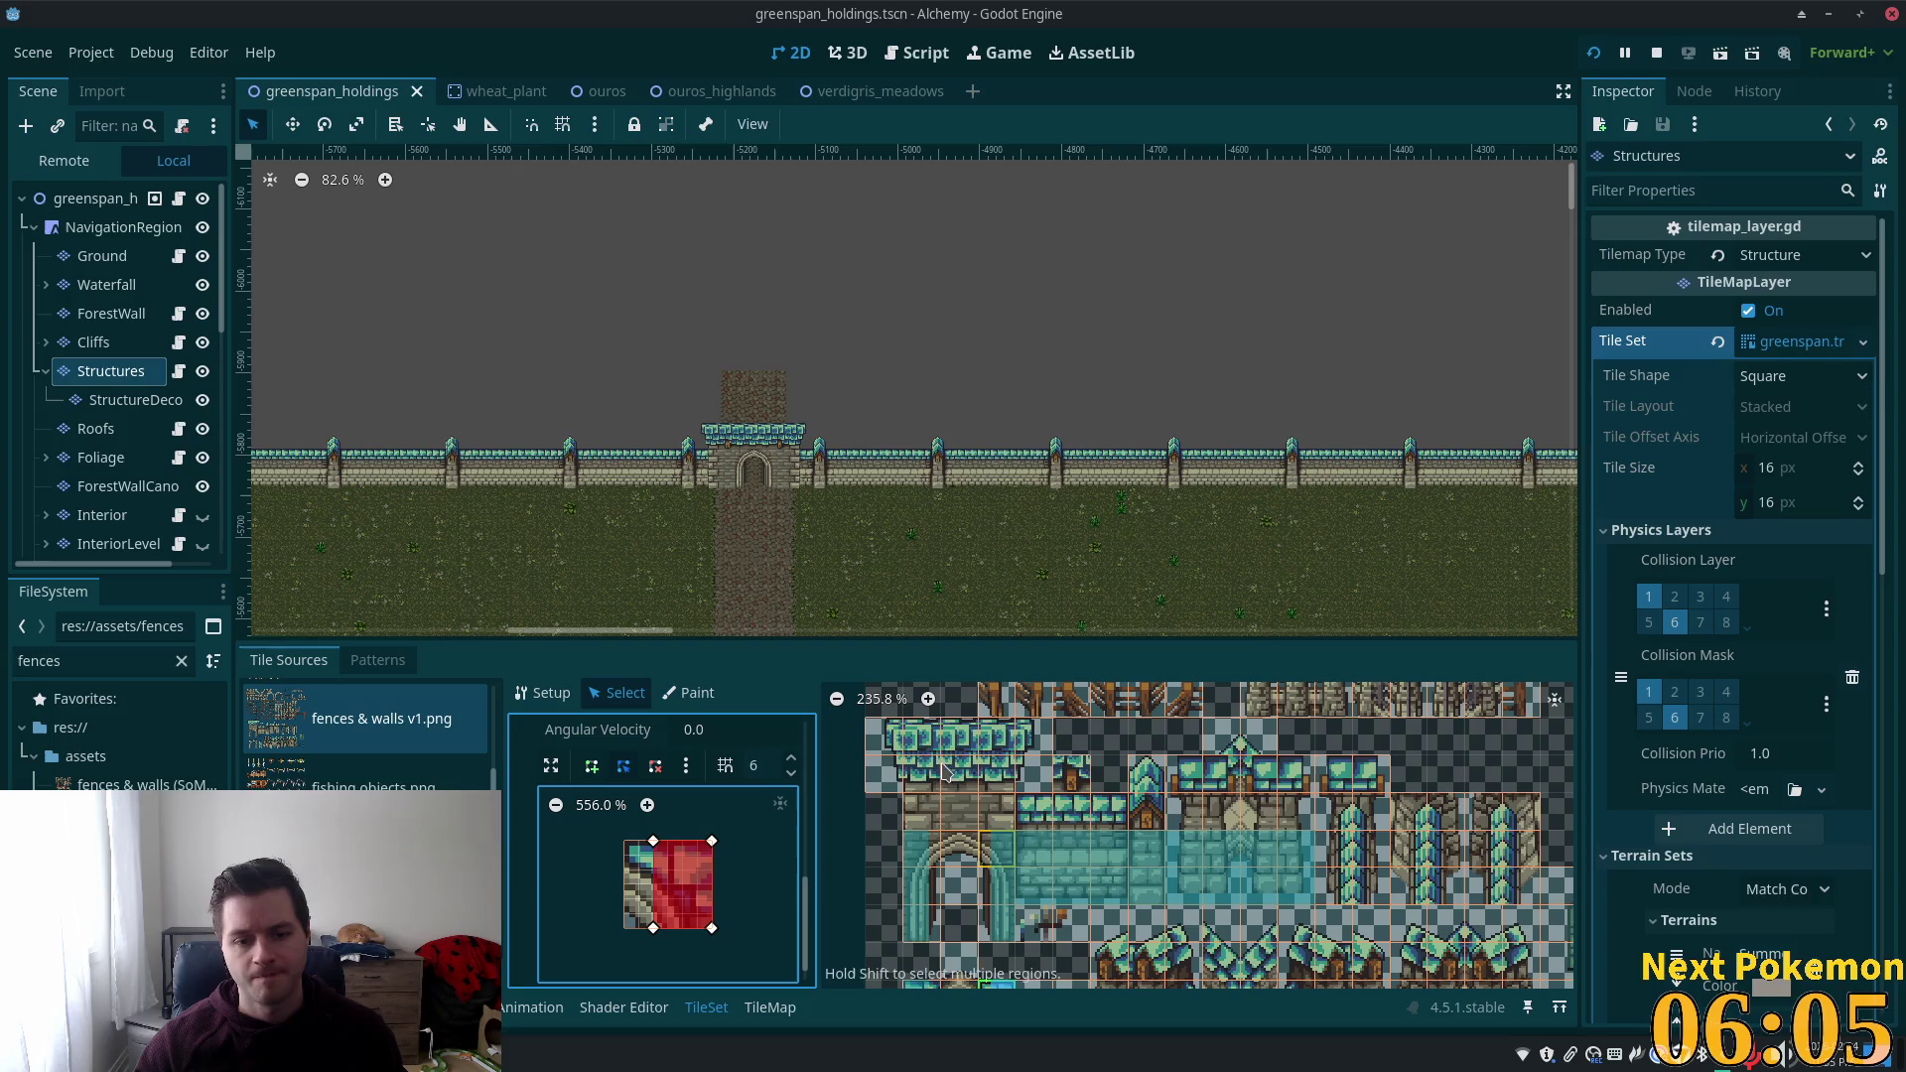
drag(905, 740, 1027, 812)
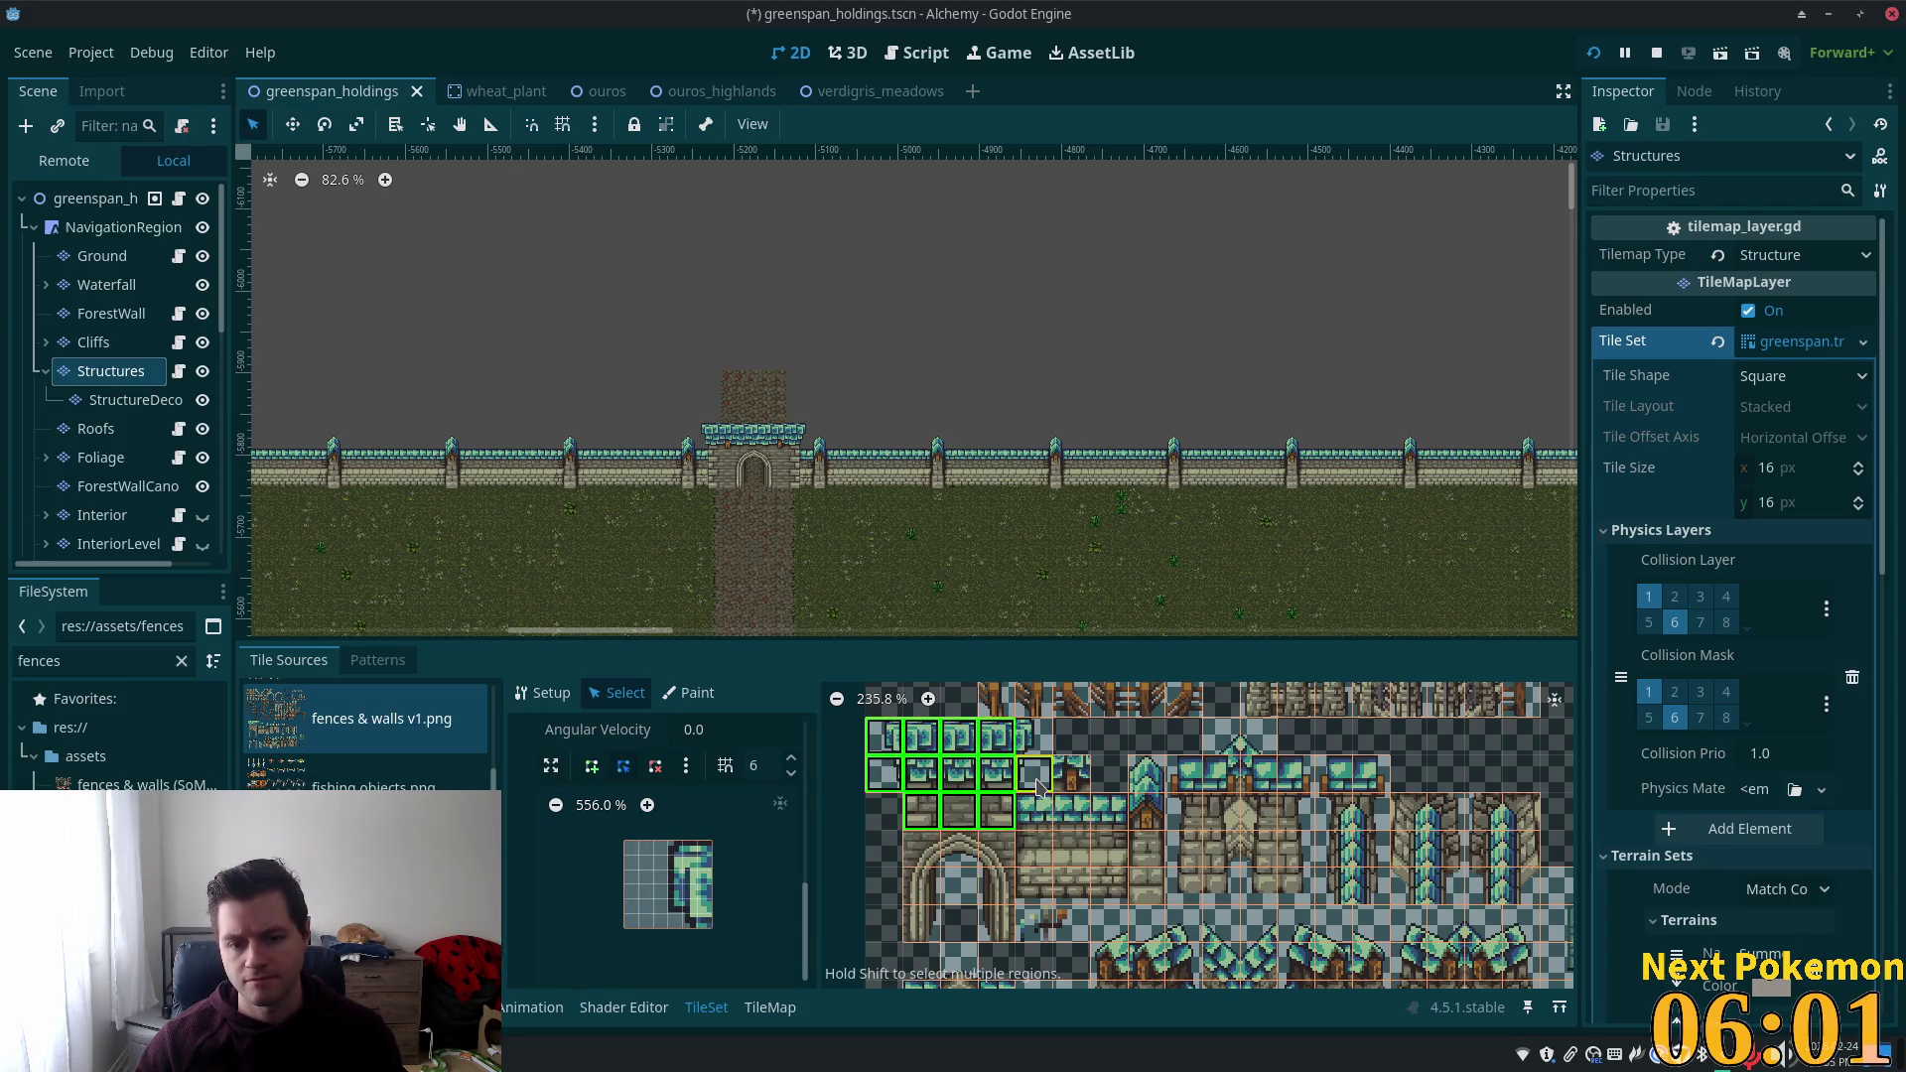
Add the remaining wall and battlement tiles along both wall rows to the selection.
shift+click(1034, 755)
shift+click(1073, 812)
shift+click(1108, 814)
shift+click(1072, 775)
shift+click(1147, 773)
shift+click(1147, 812)
shift+click(1193, 776)
shift+click(1184, 812)
shift+click(1221, 812)
shift+click(1259, 773)
shift+click(1297, 774)
shift+click(1259, 813)
shift+click(1296, 812)
shift+click(1334, 774)
shift+click(1370, 773)
shift+click(1334, 812)
shift+click(1148, 812)
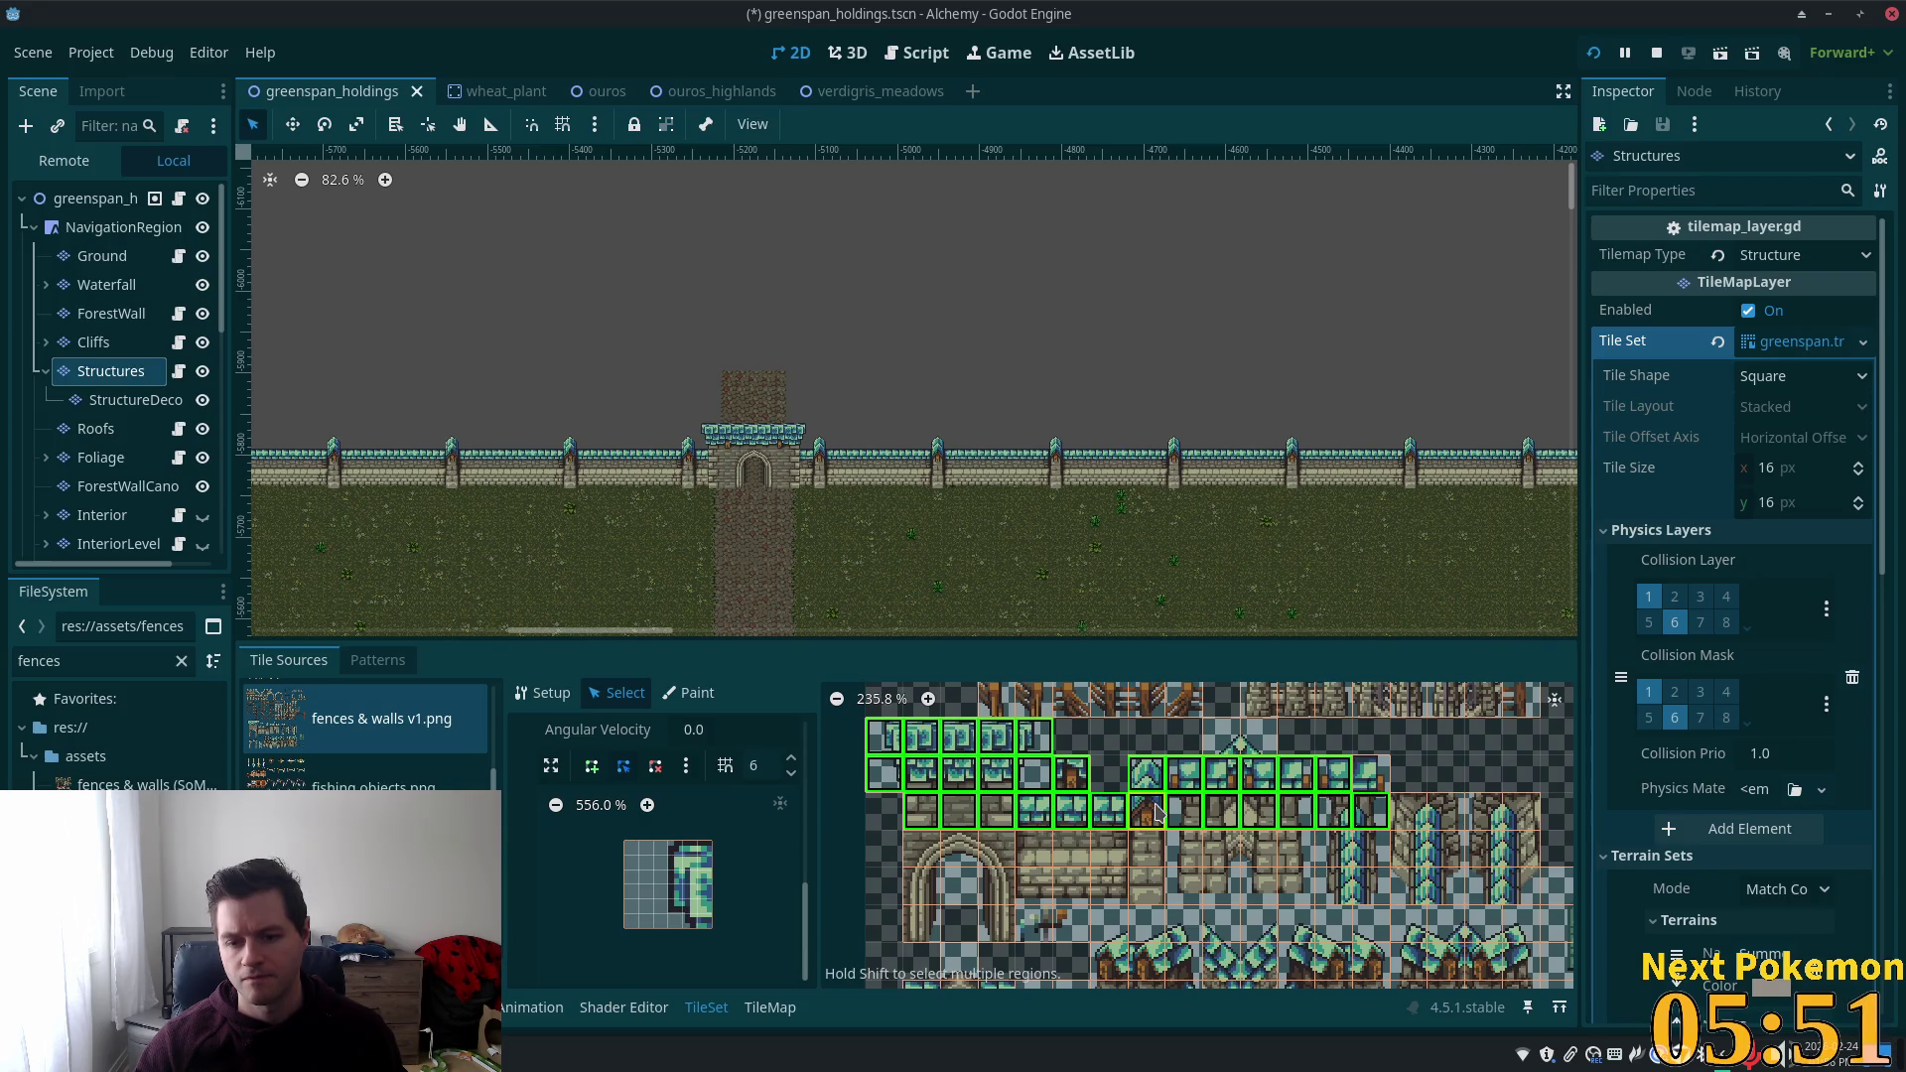
Add the arch-top cells to the wall tile selection.
scroll(1460, 754, down, 3)
mouse_move(1439, 755)
mouse_down()
mouse_move(1390, 799)
mouse_move(1296, 809)
mouse_up()
scroll(1296, 809, down, 3)
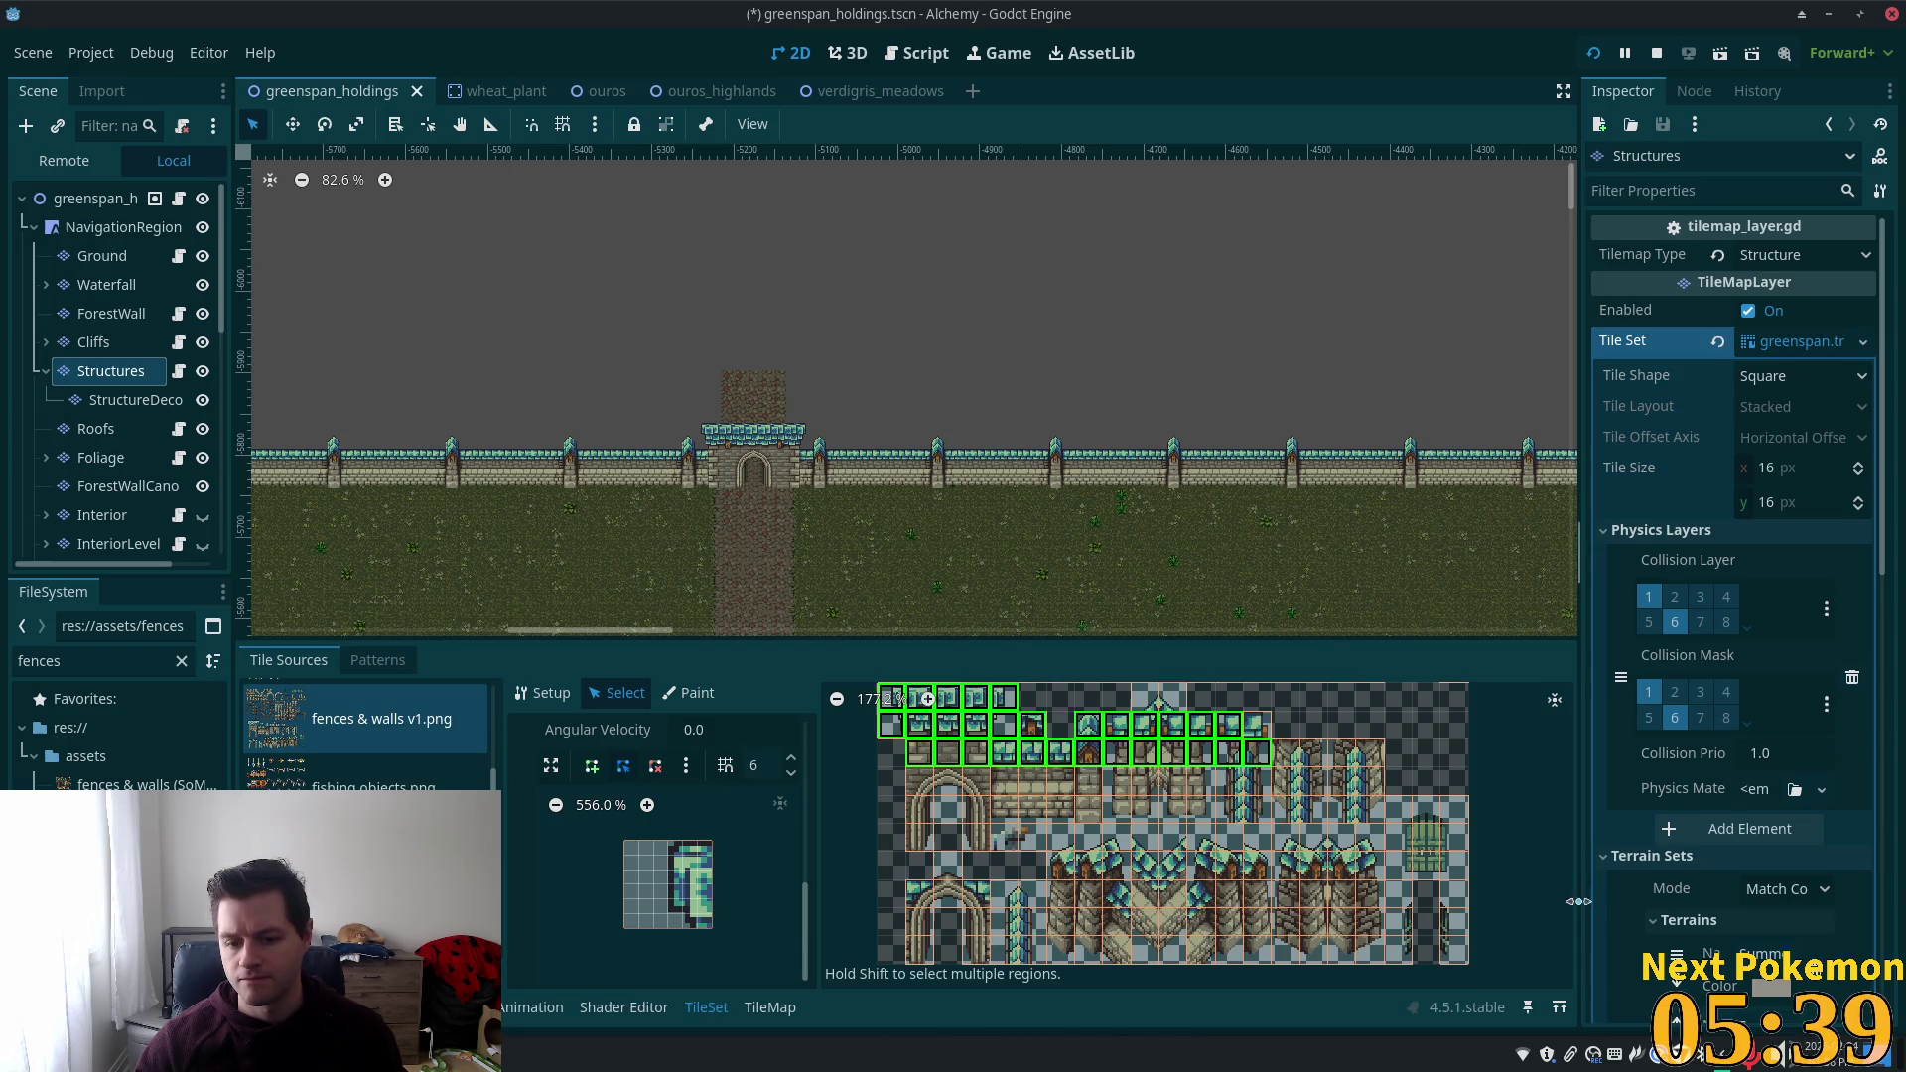
scroll(1348, 910, down, 1)
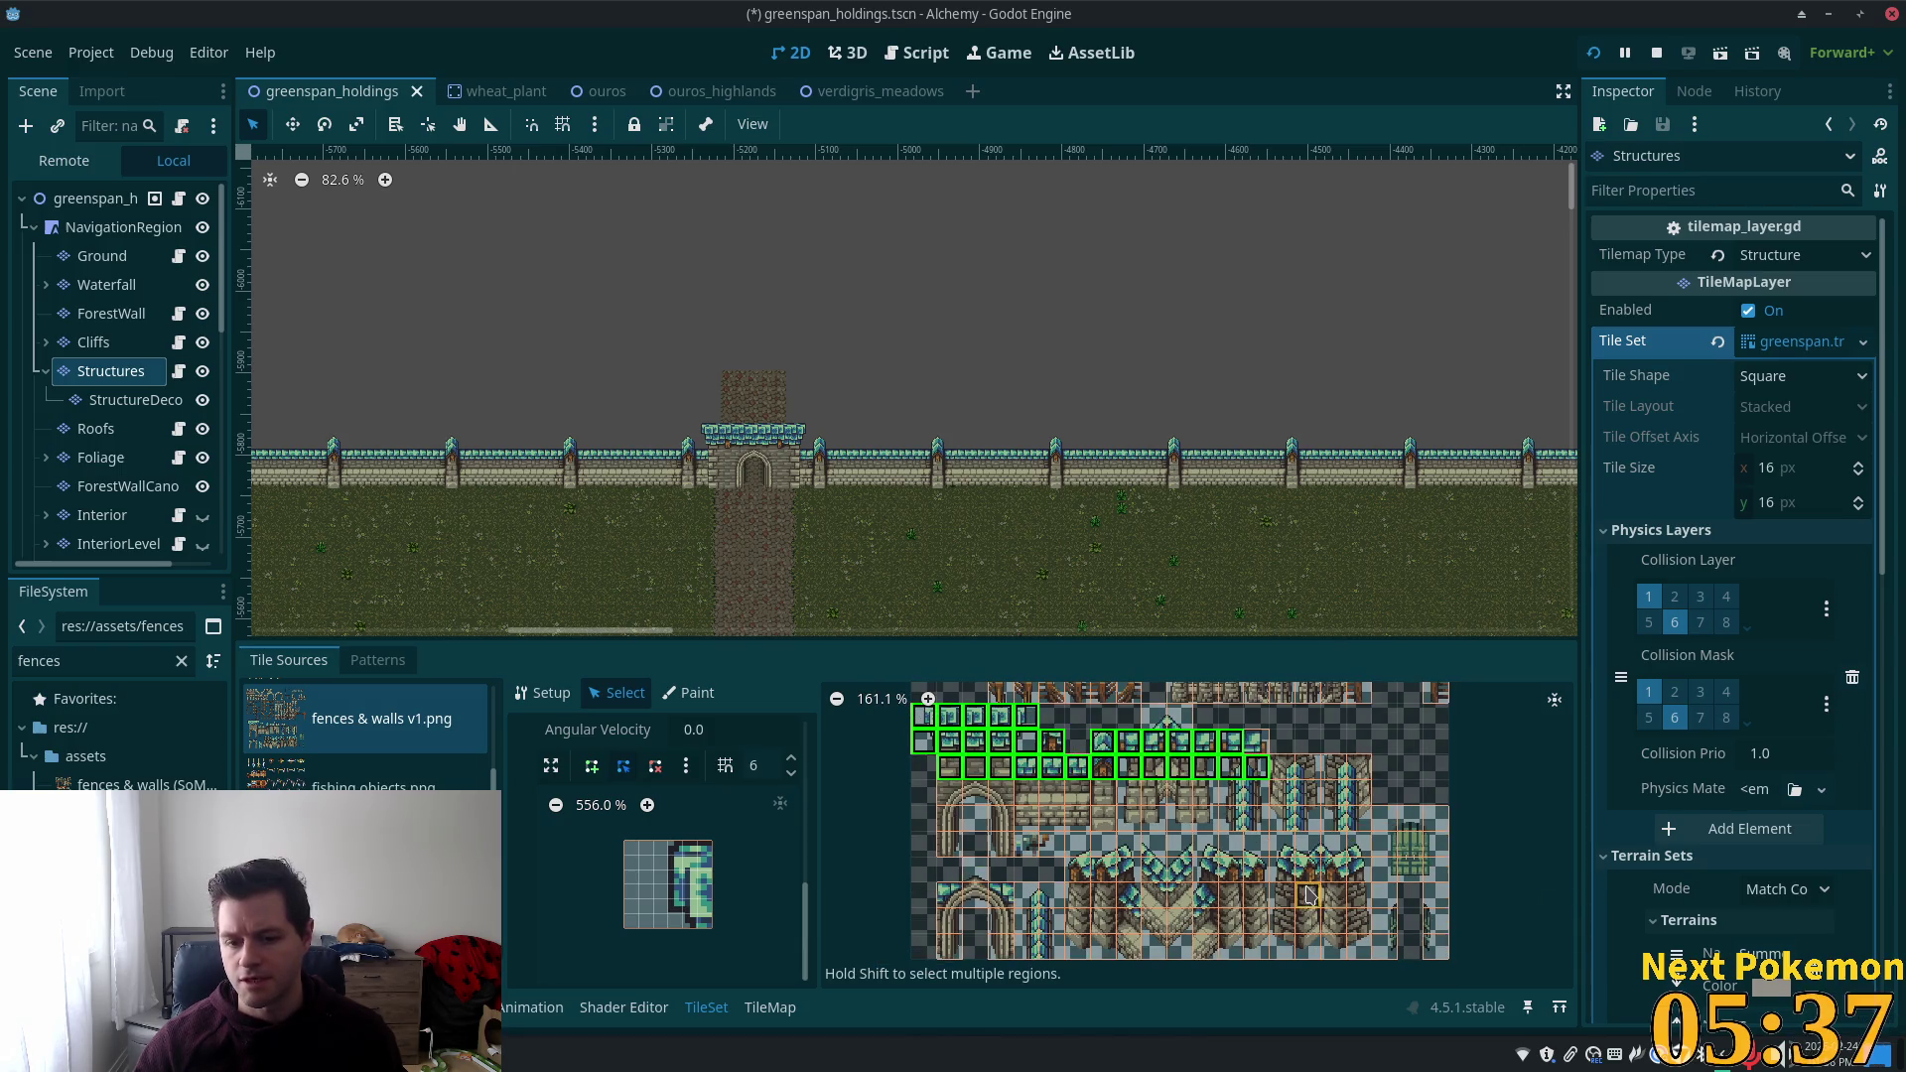
scroll(1318, 909, up, 7)
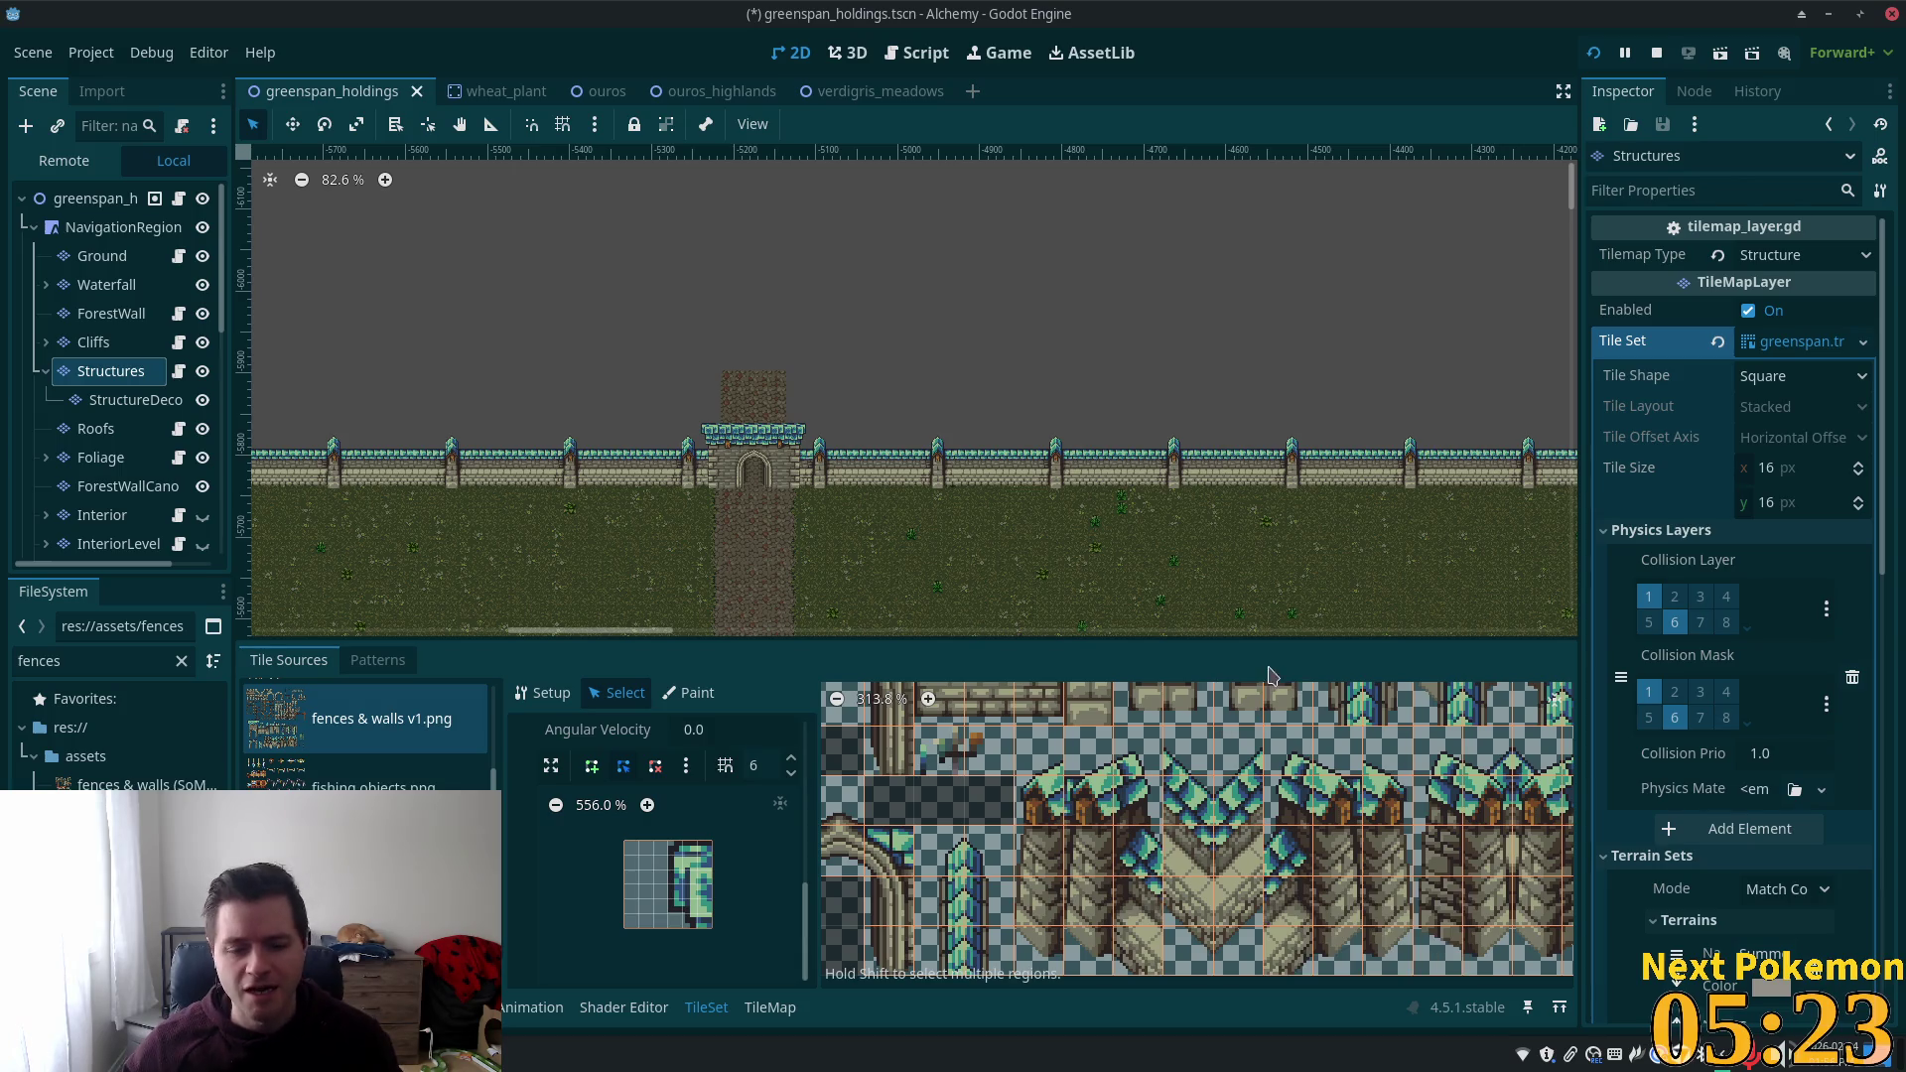
scroll(1160, 827, down, 2)
scroll(1159, 827, down, 2)
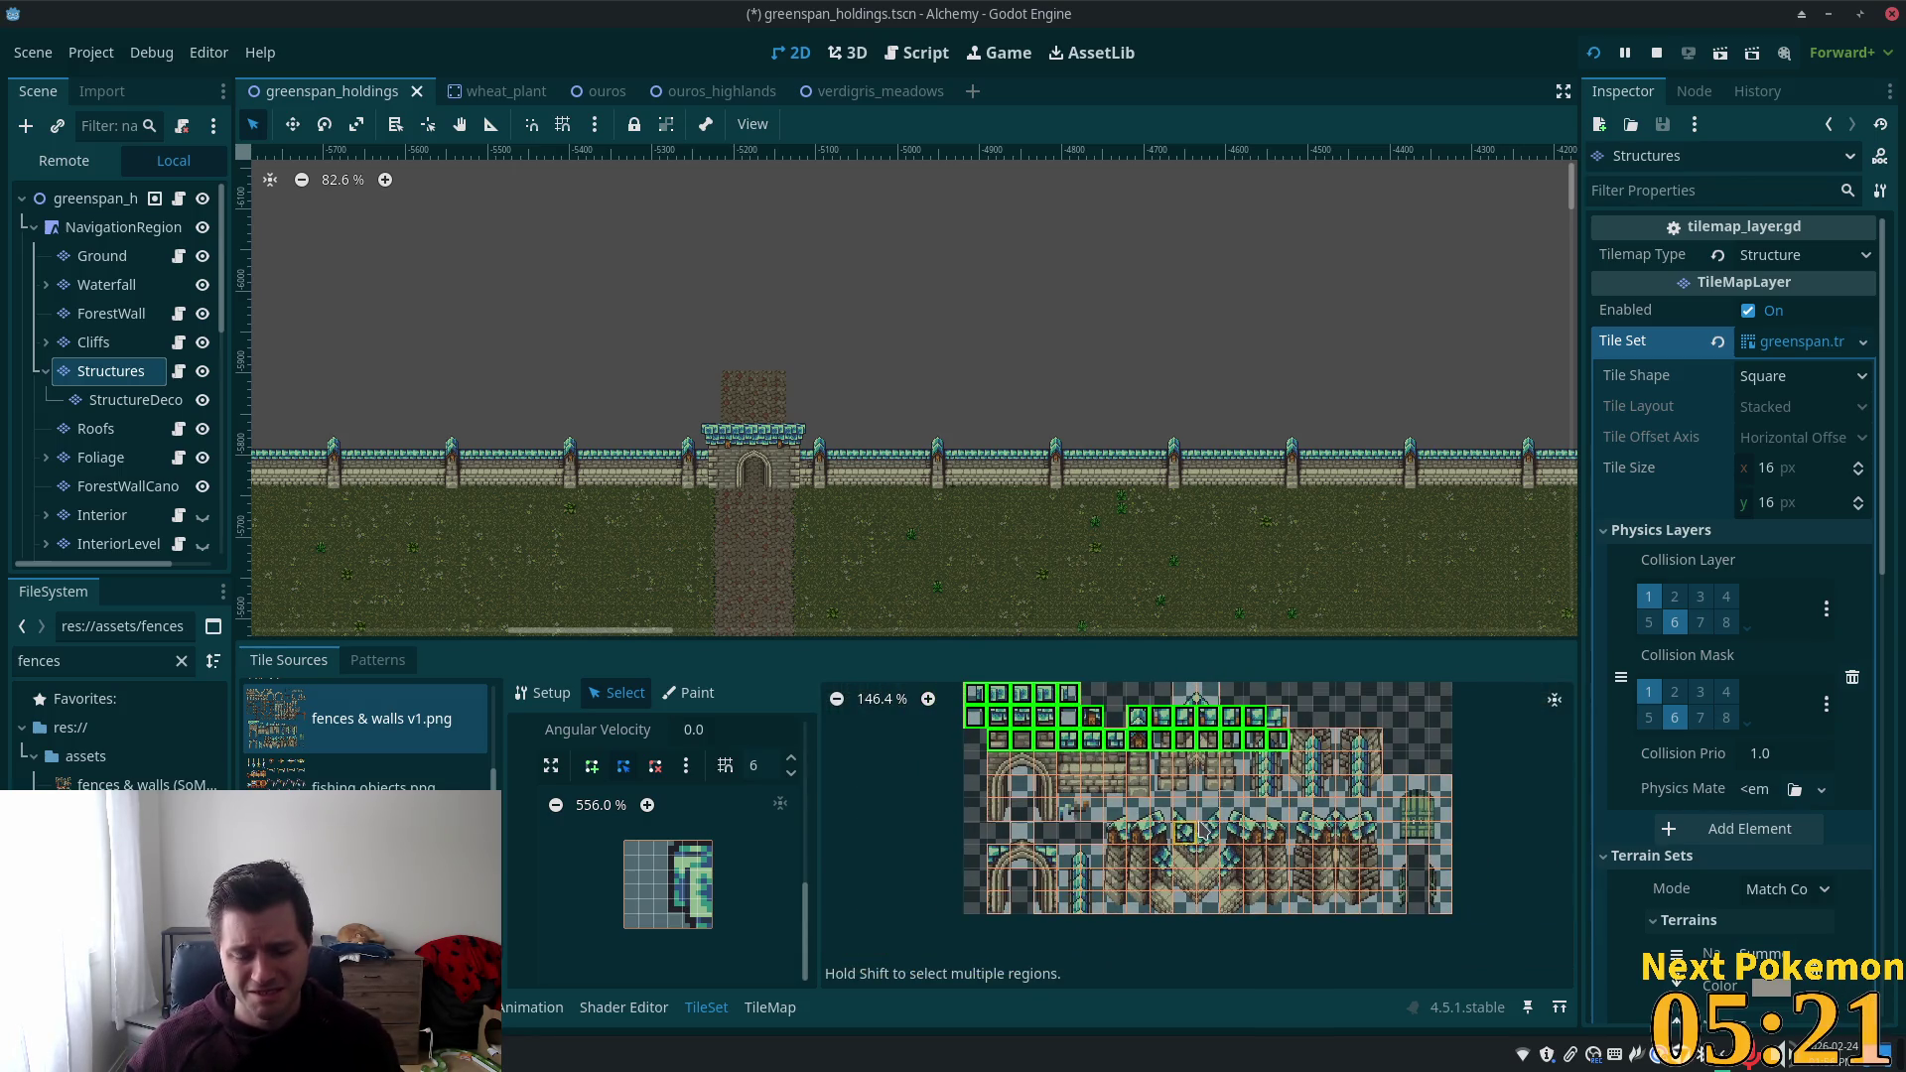
click(1021, 767)
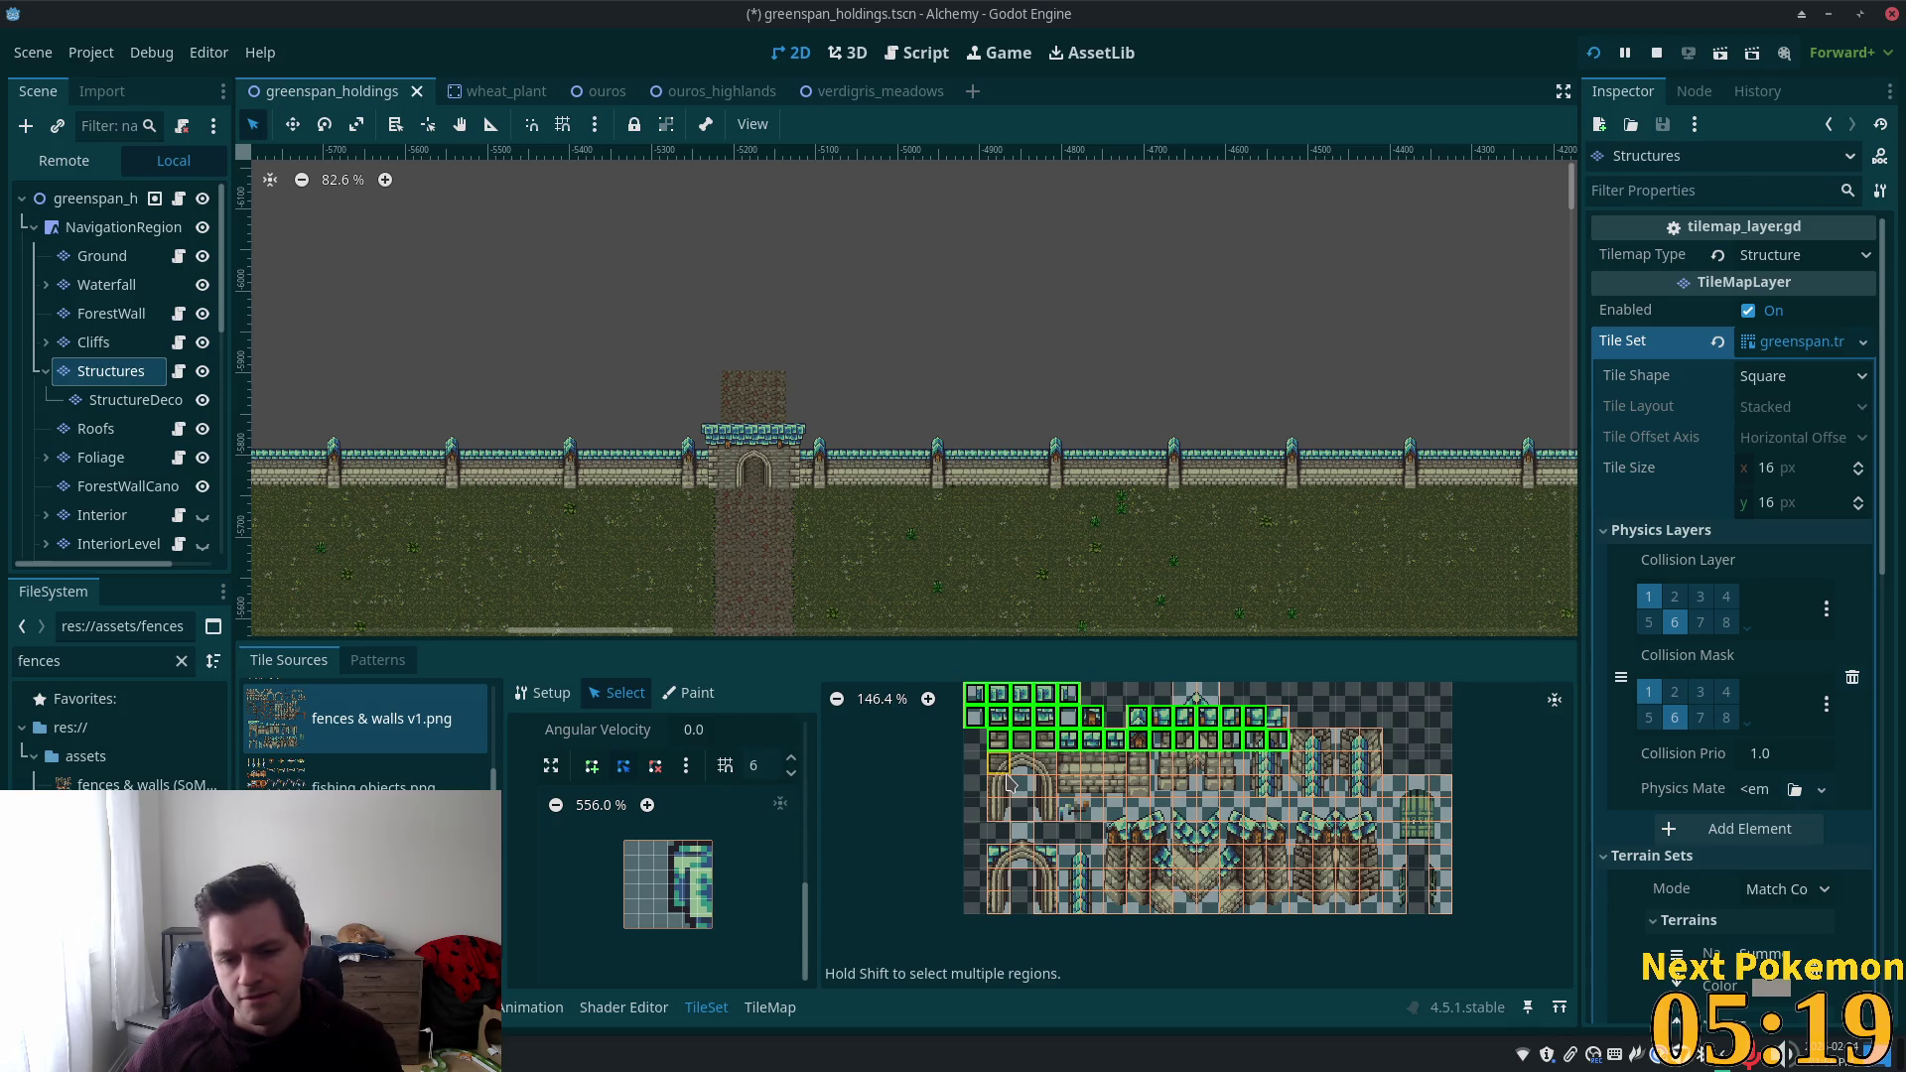
drag(1035, 778, 1050, 784)
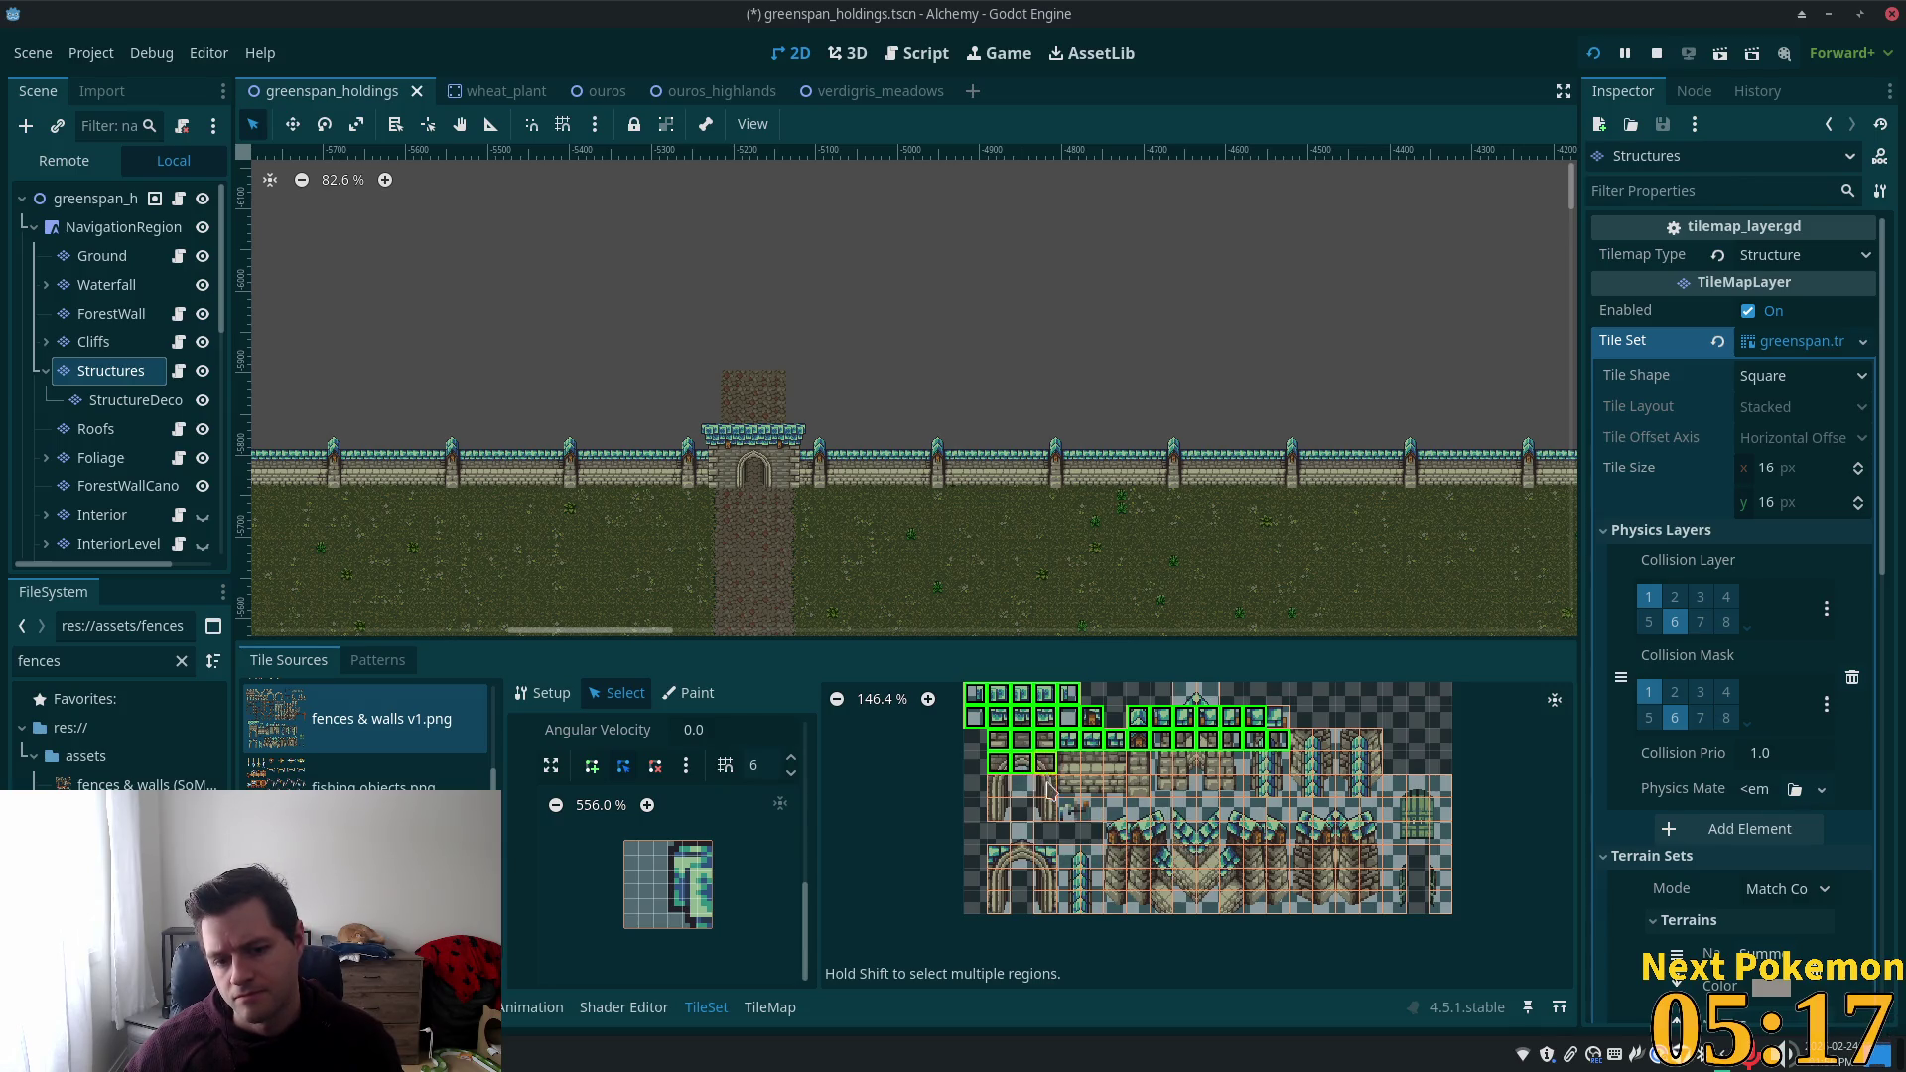
click(1019, 866)
click(1246, 858)
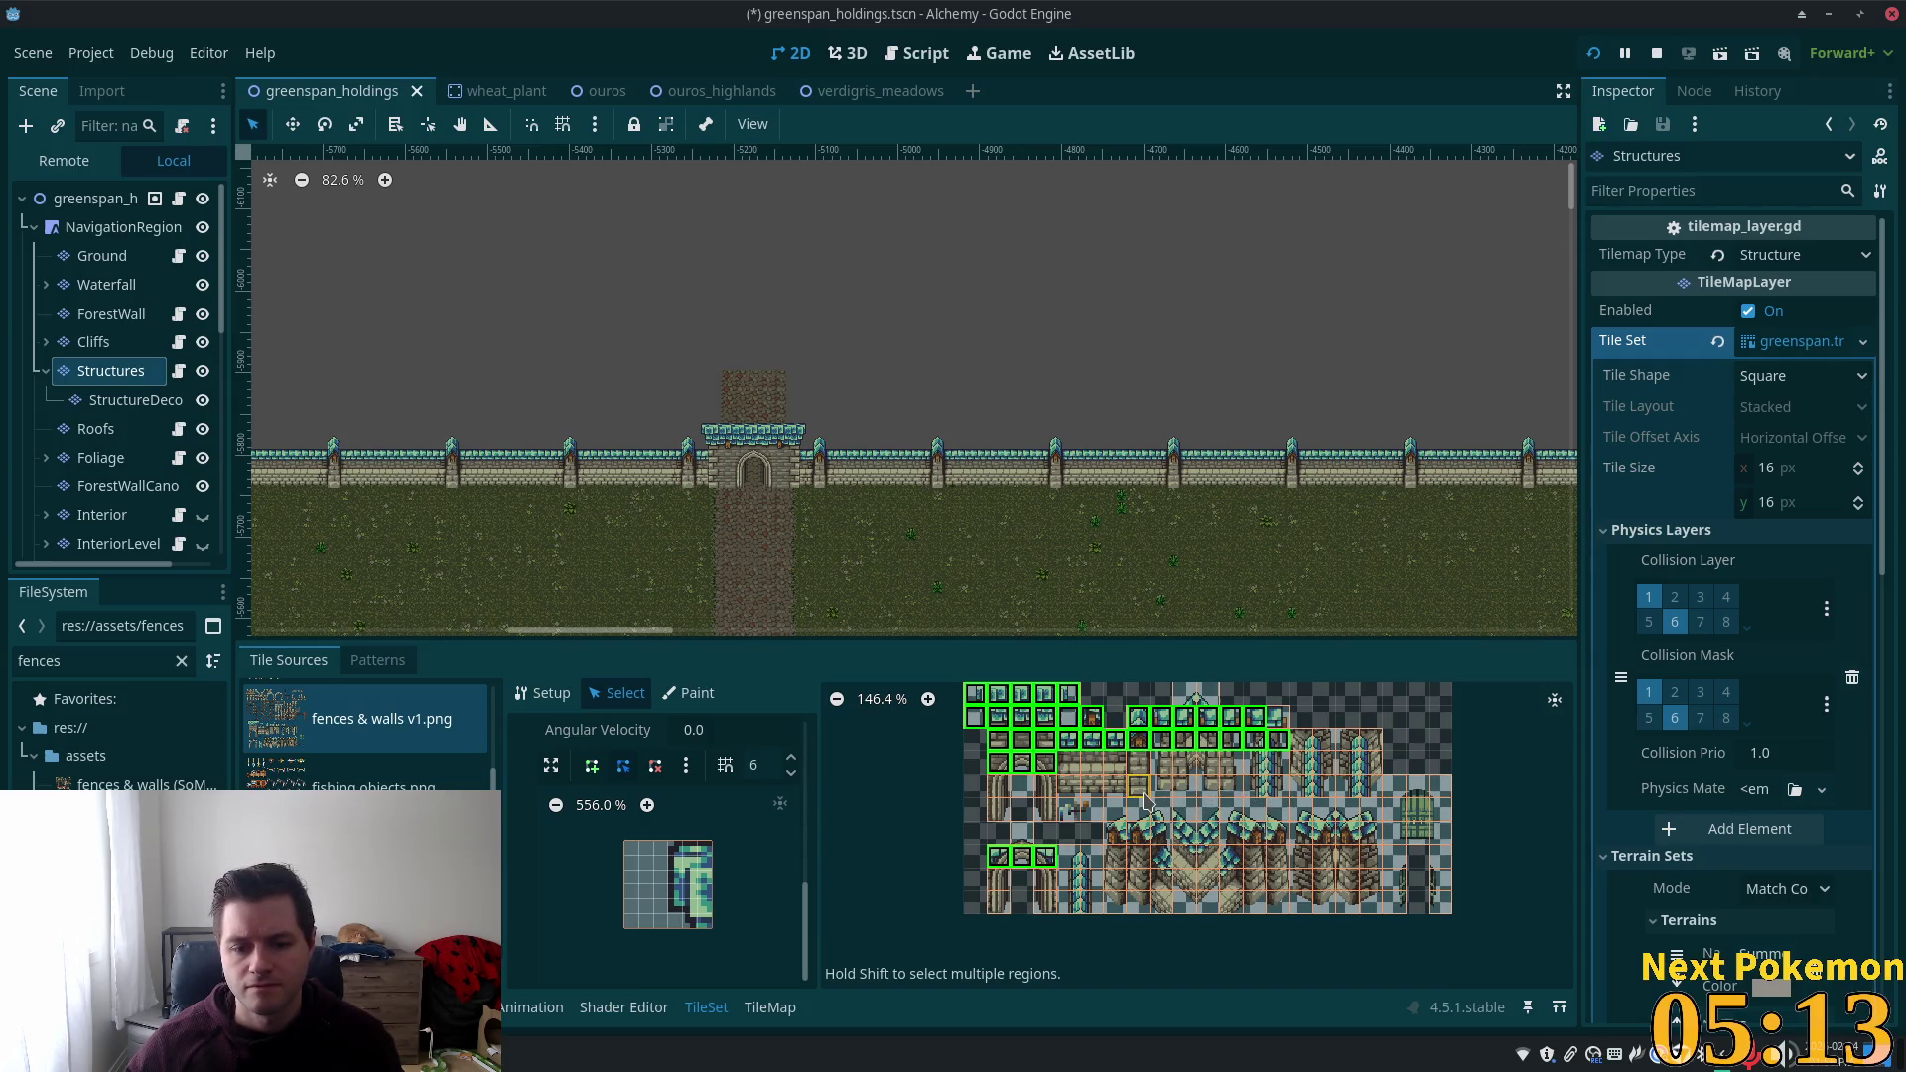
Set the selected wall tiles' Rendering Z Index to 5 and save the scene.
drag(808, 911, 813, 786)
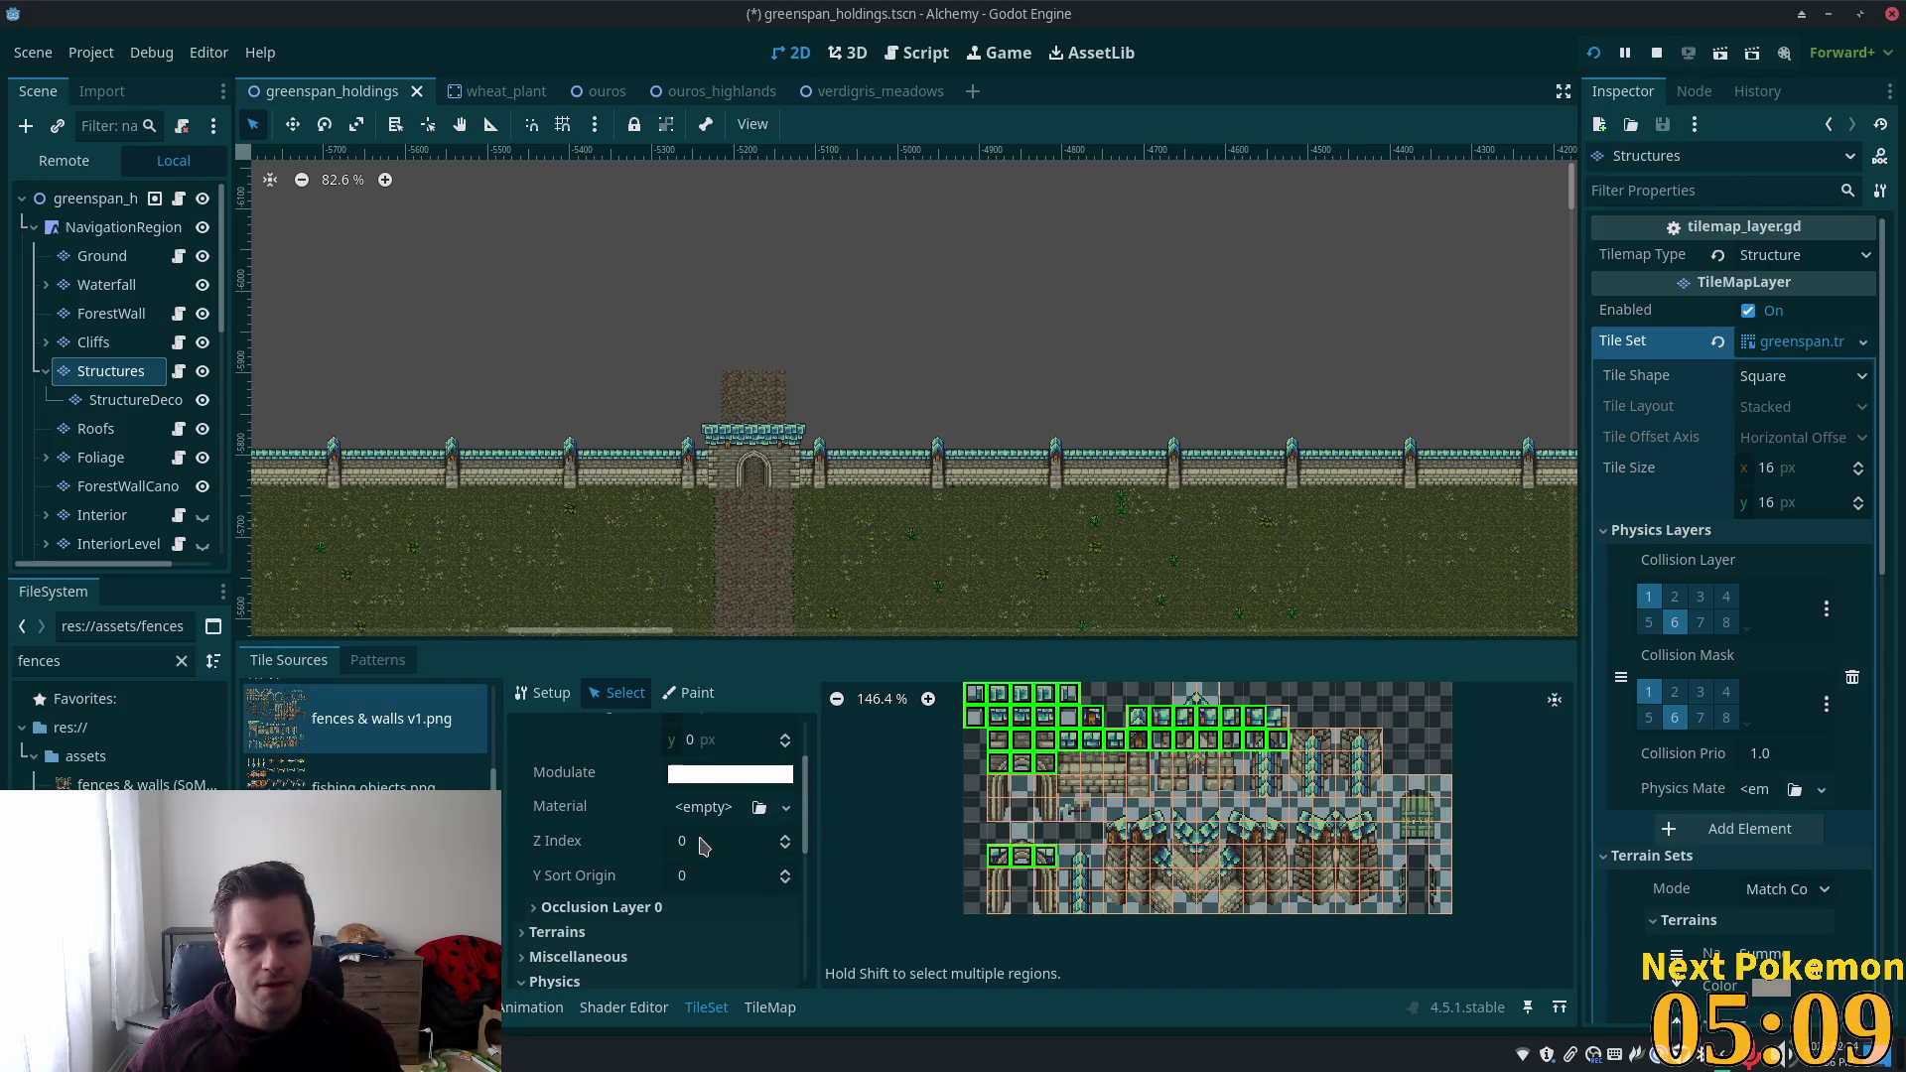
click(739, 850)
text(5)
key(Tab)
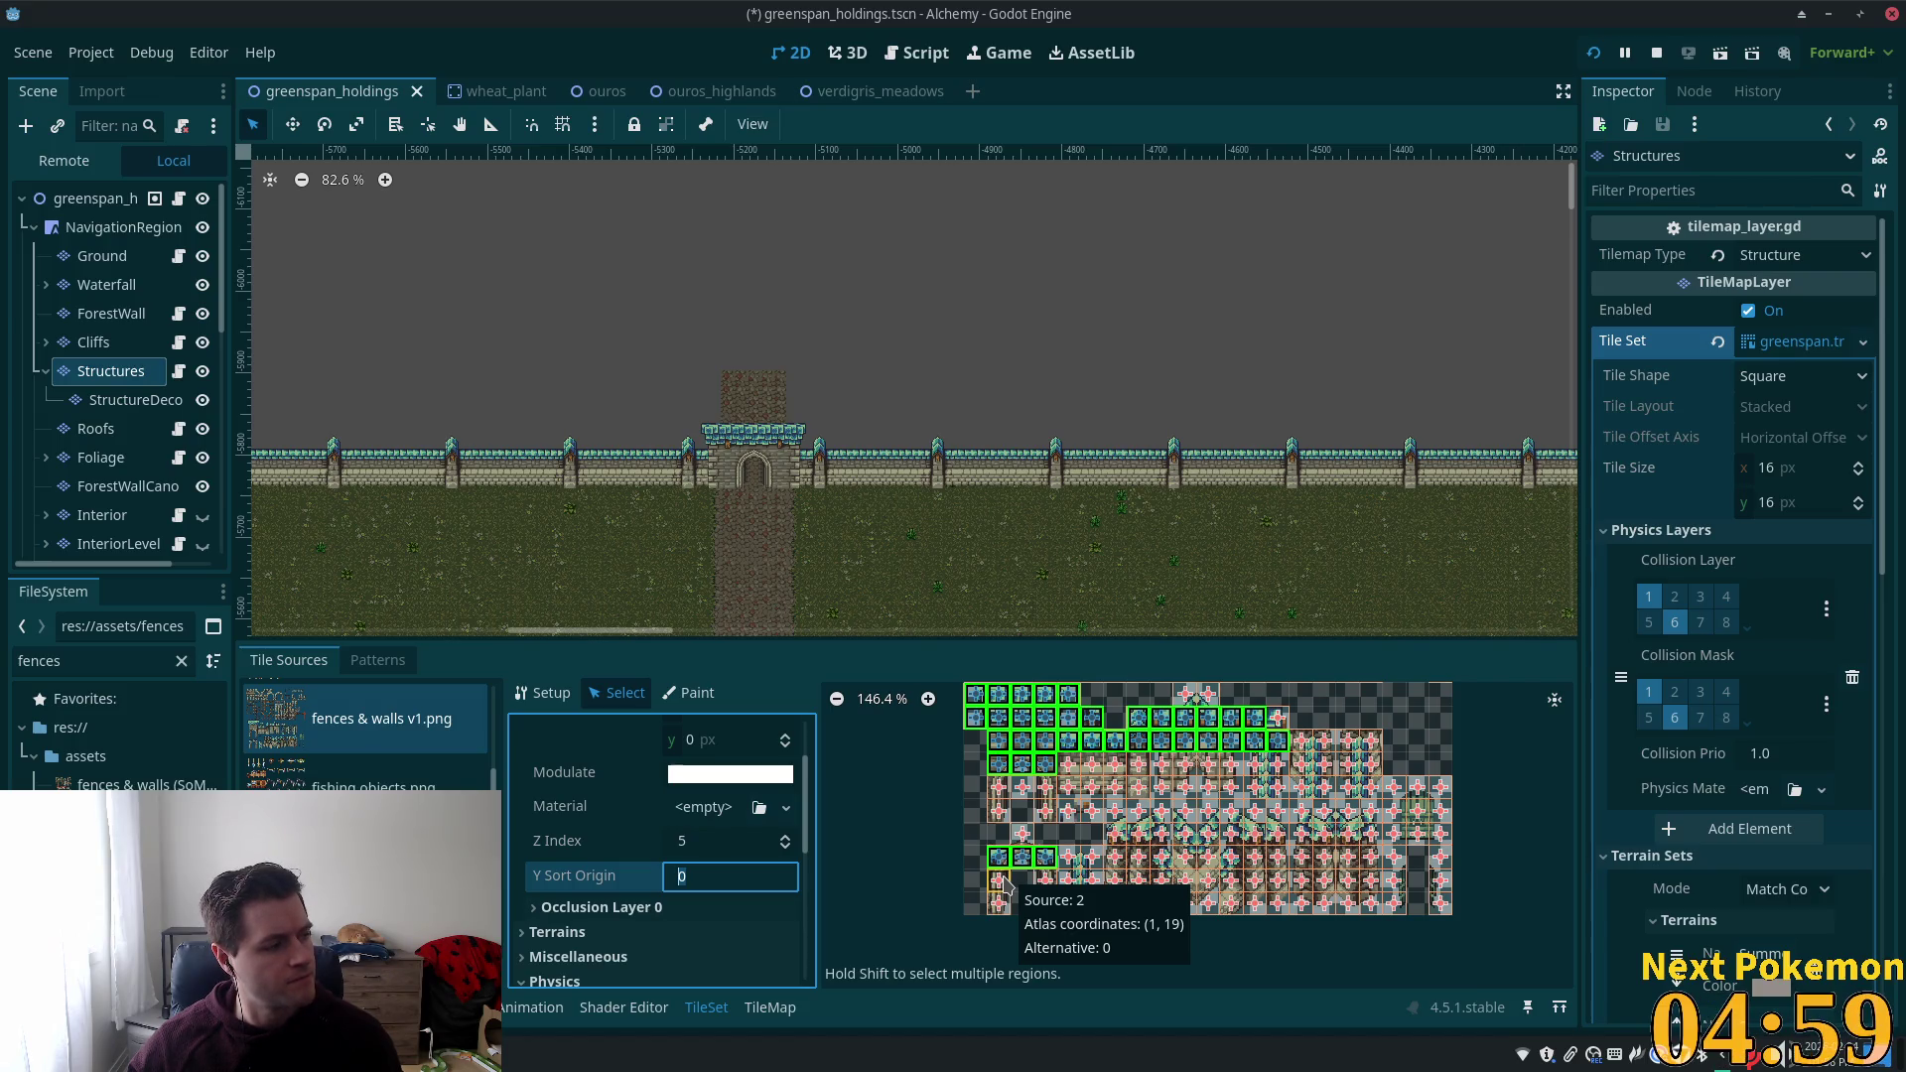
key(ctrl+s)
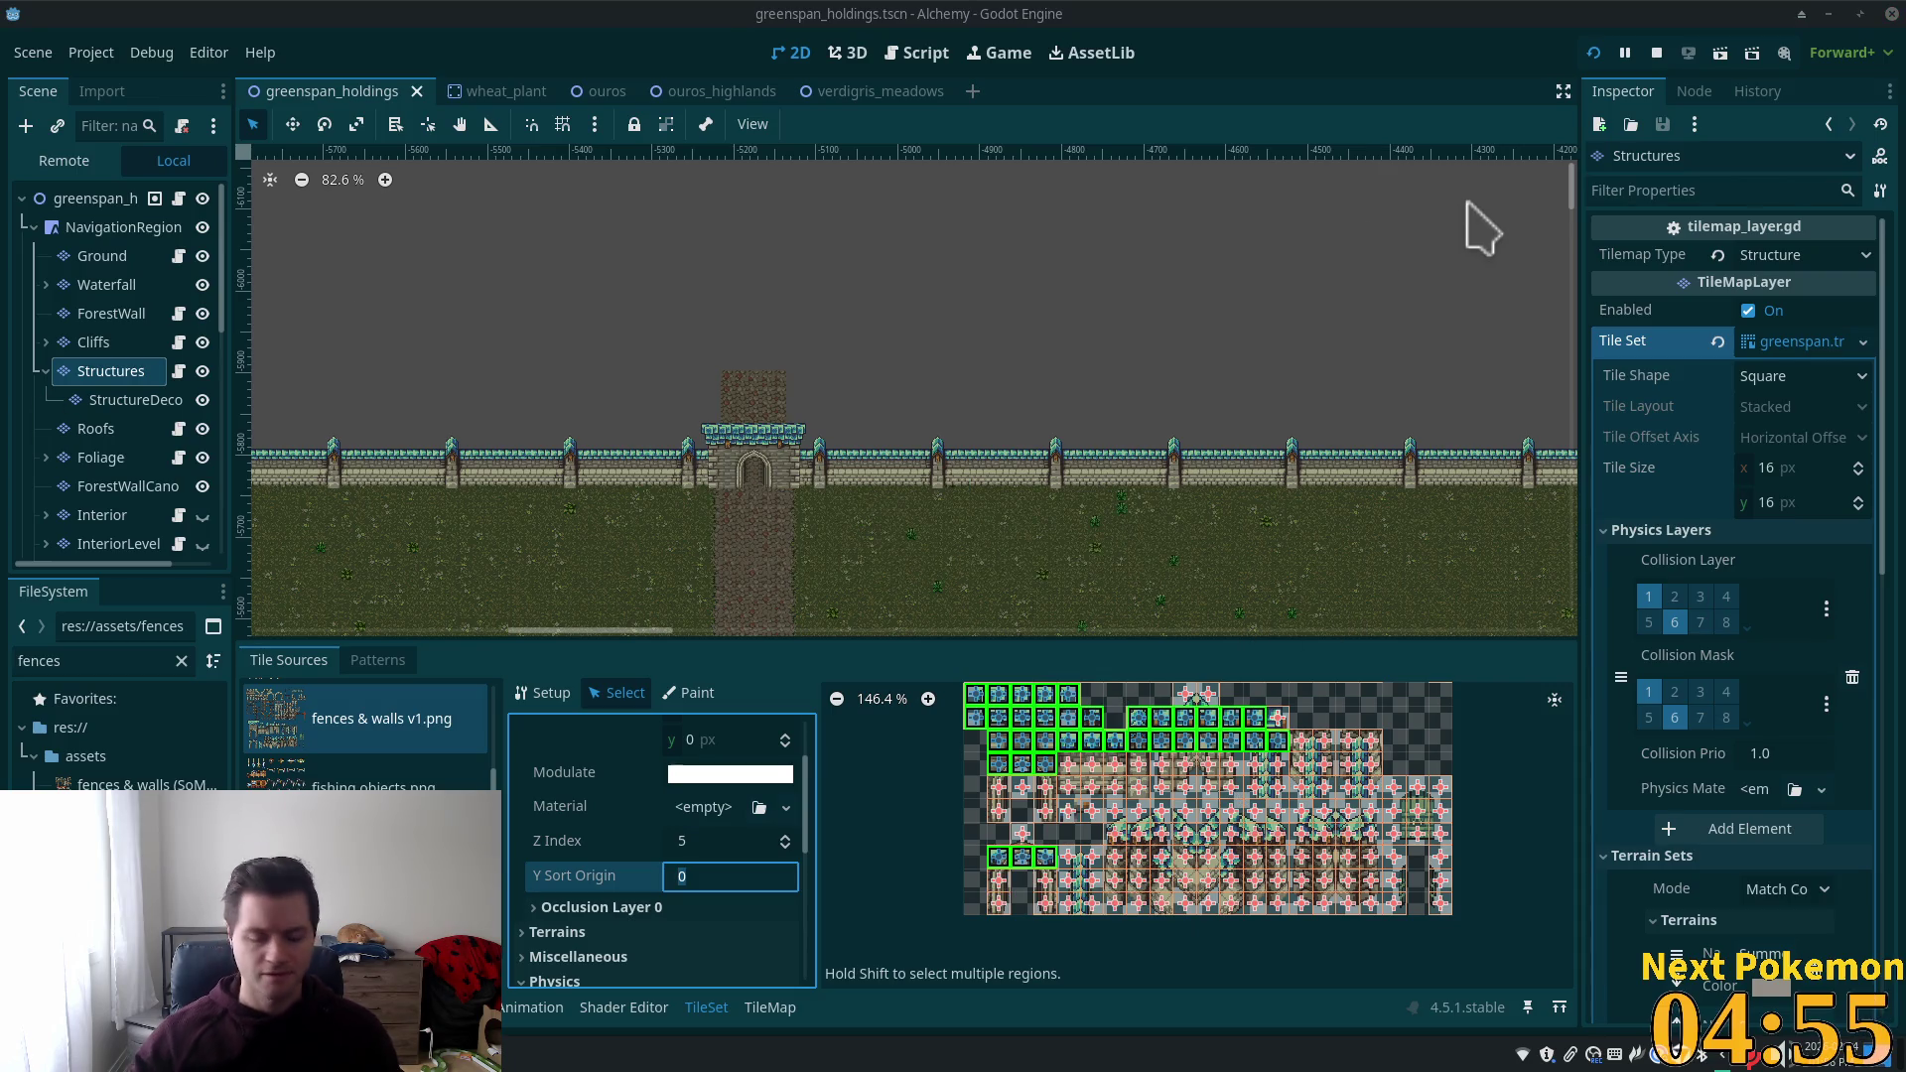
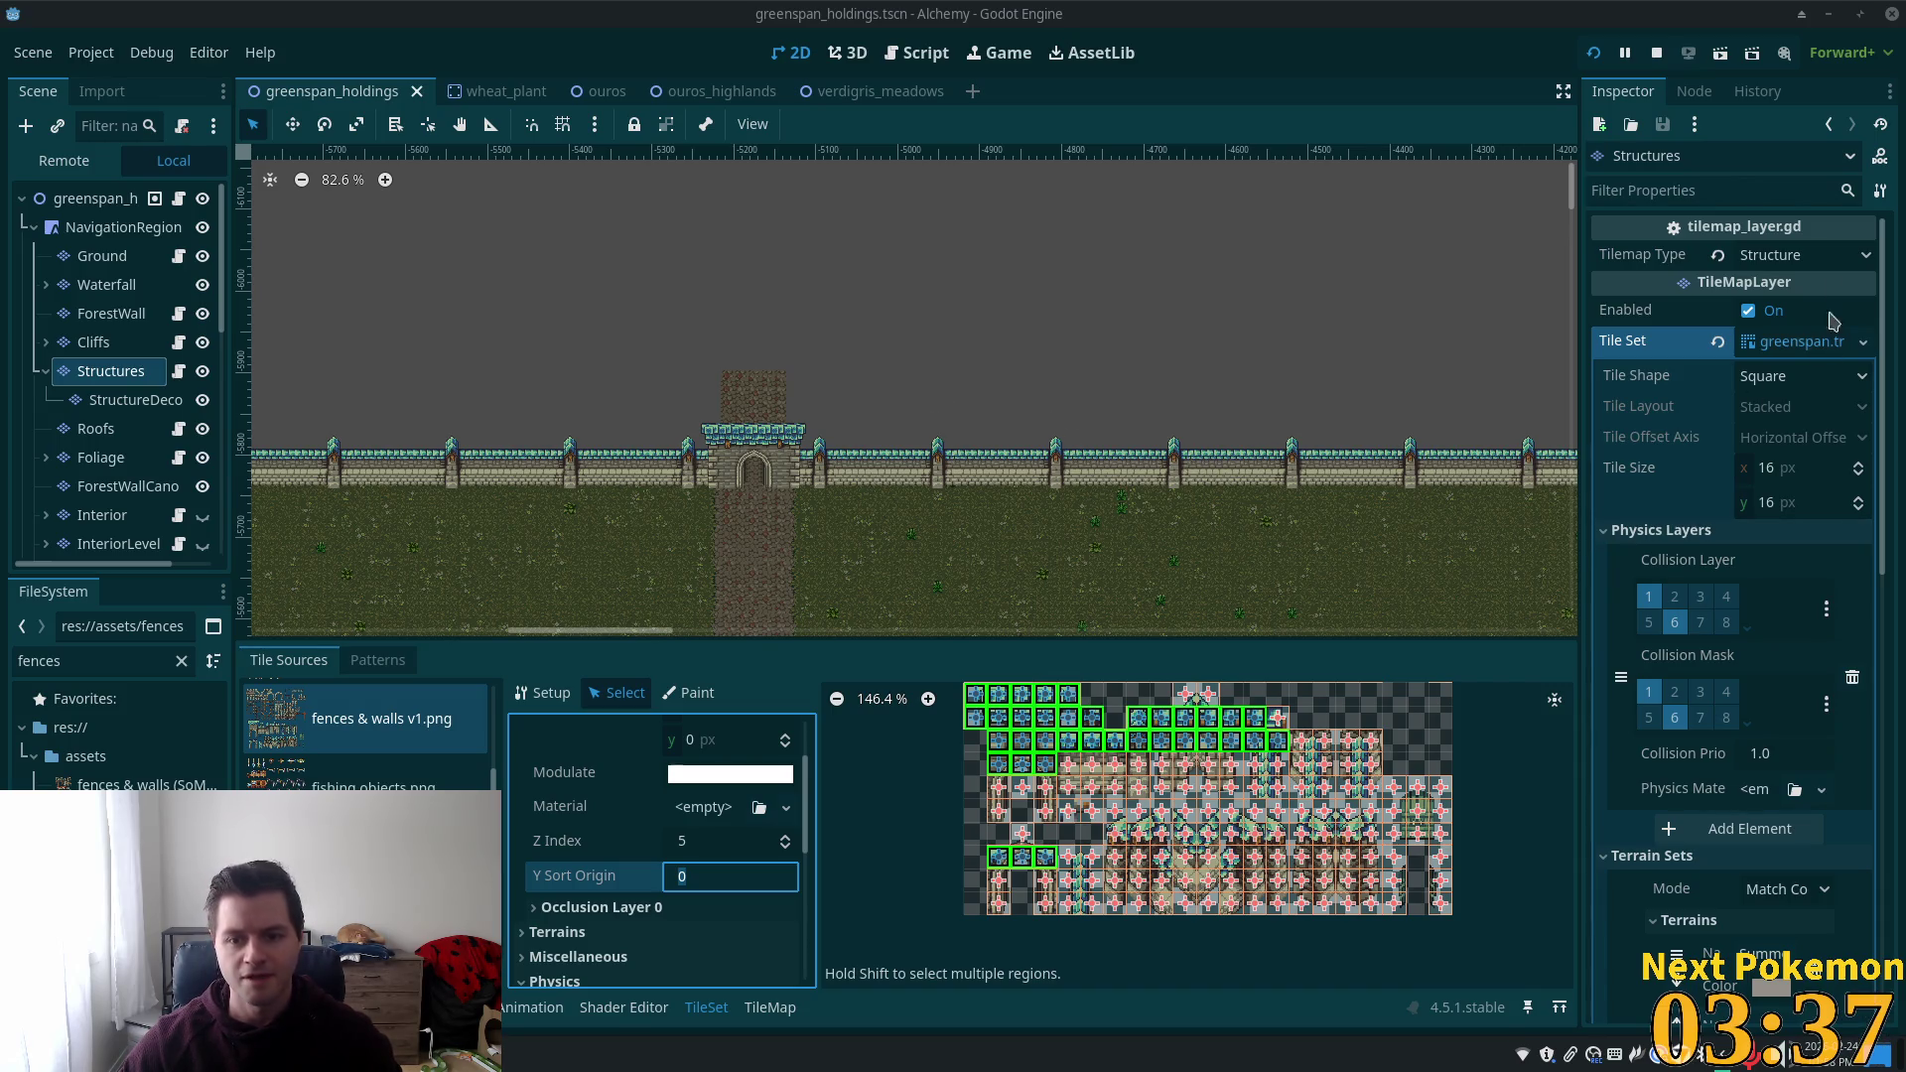
Dismiss the accidental browser Save As dialog and run the project in two debug instances with F5.
key(ctrl+s)
click(1299, 876)
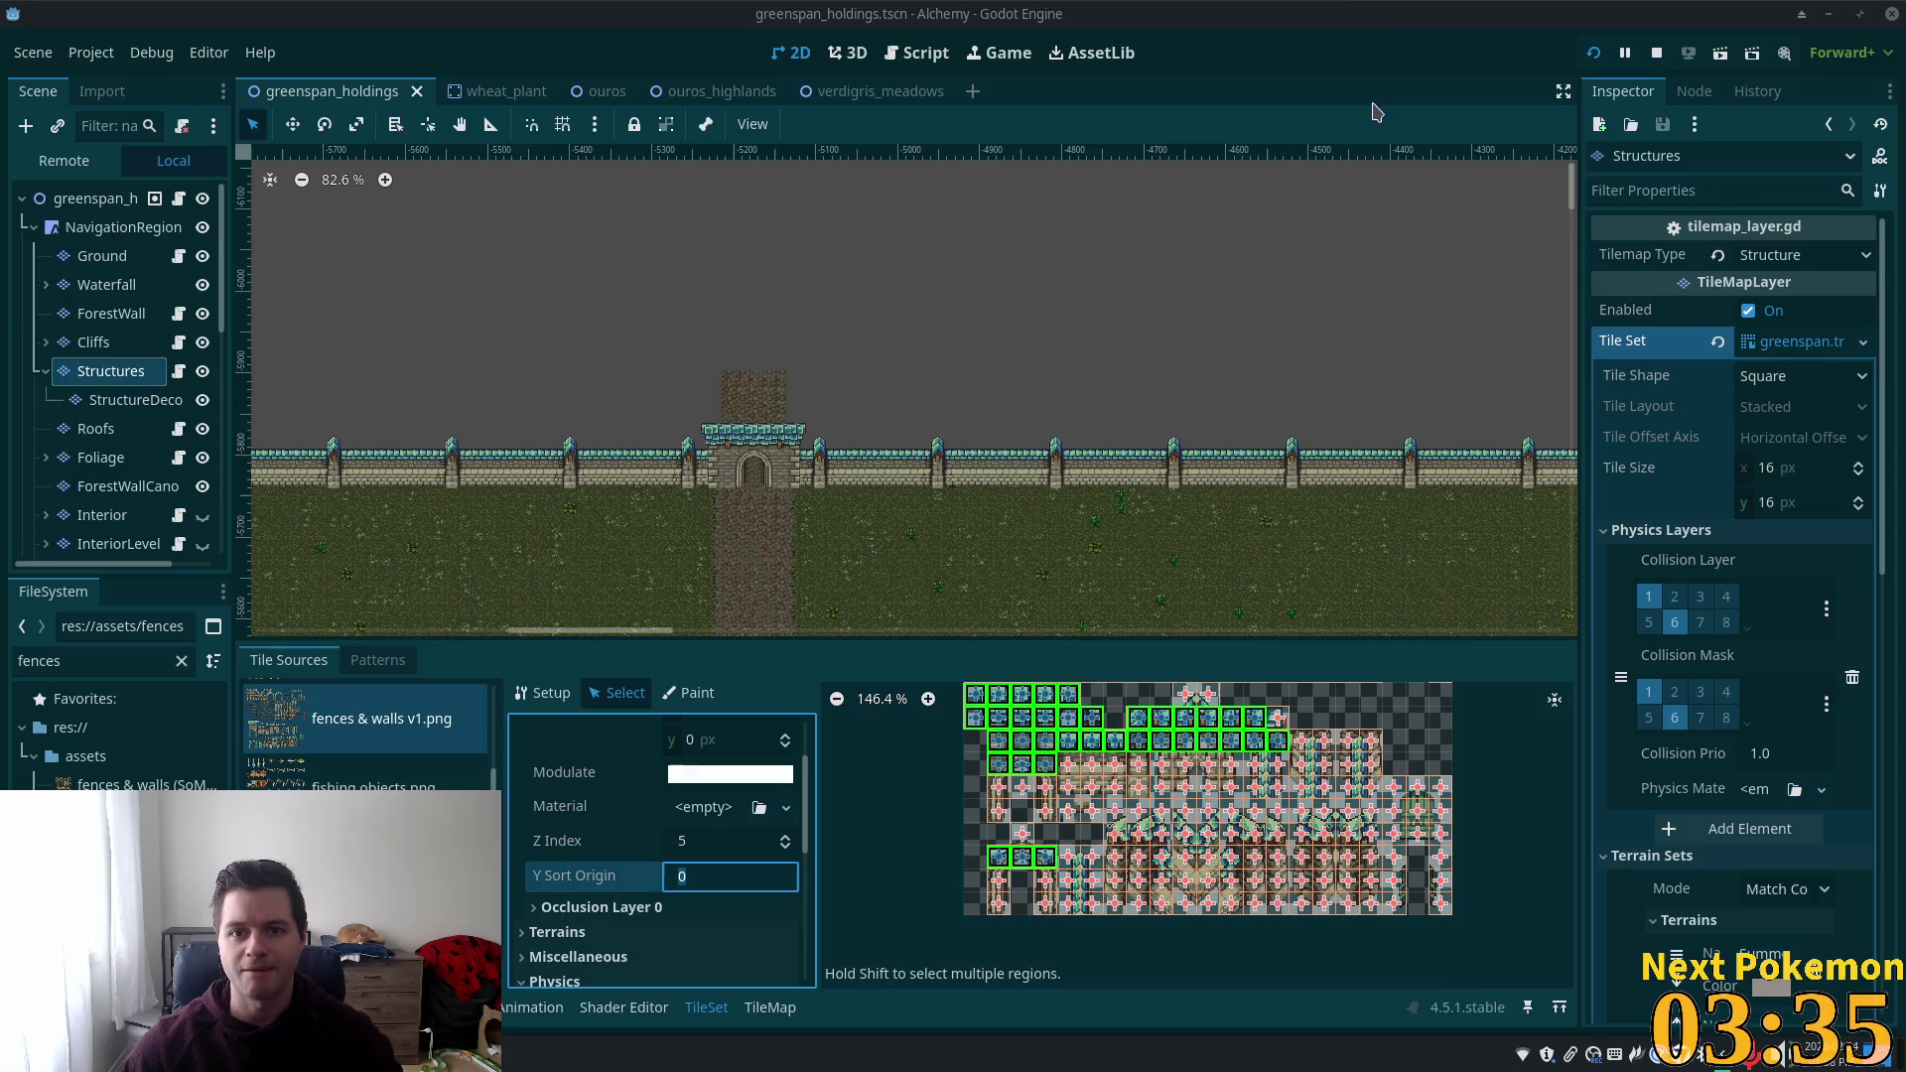
key(F5)
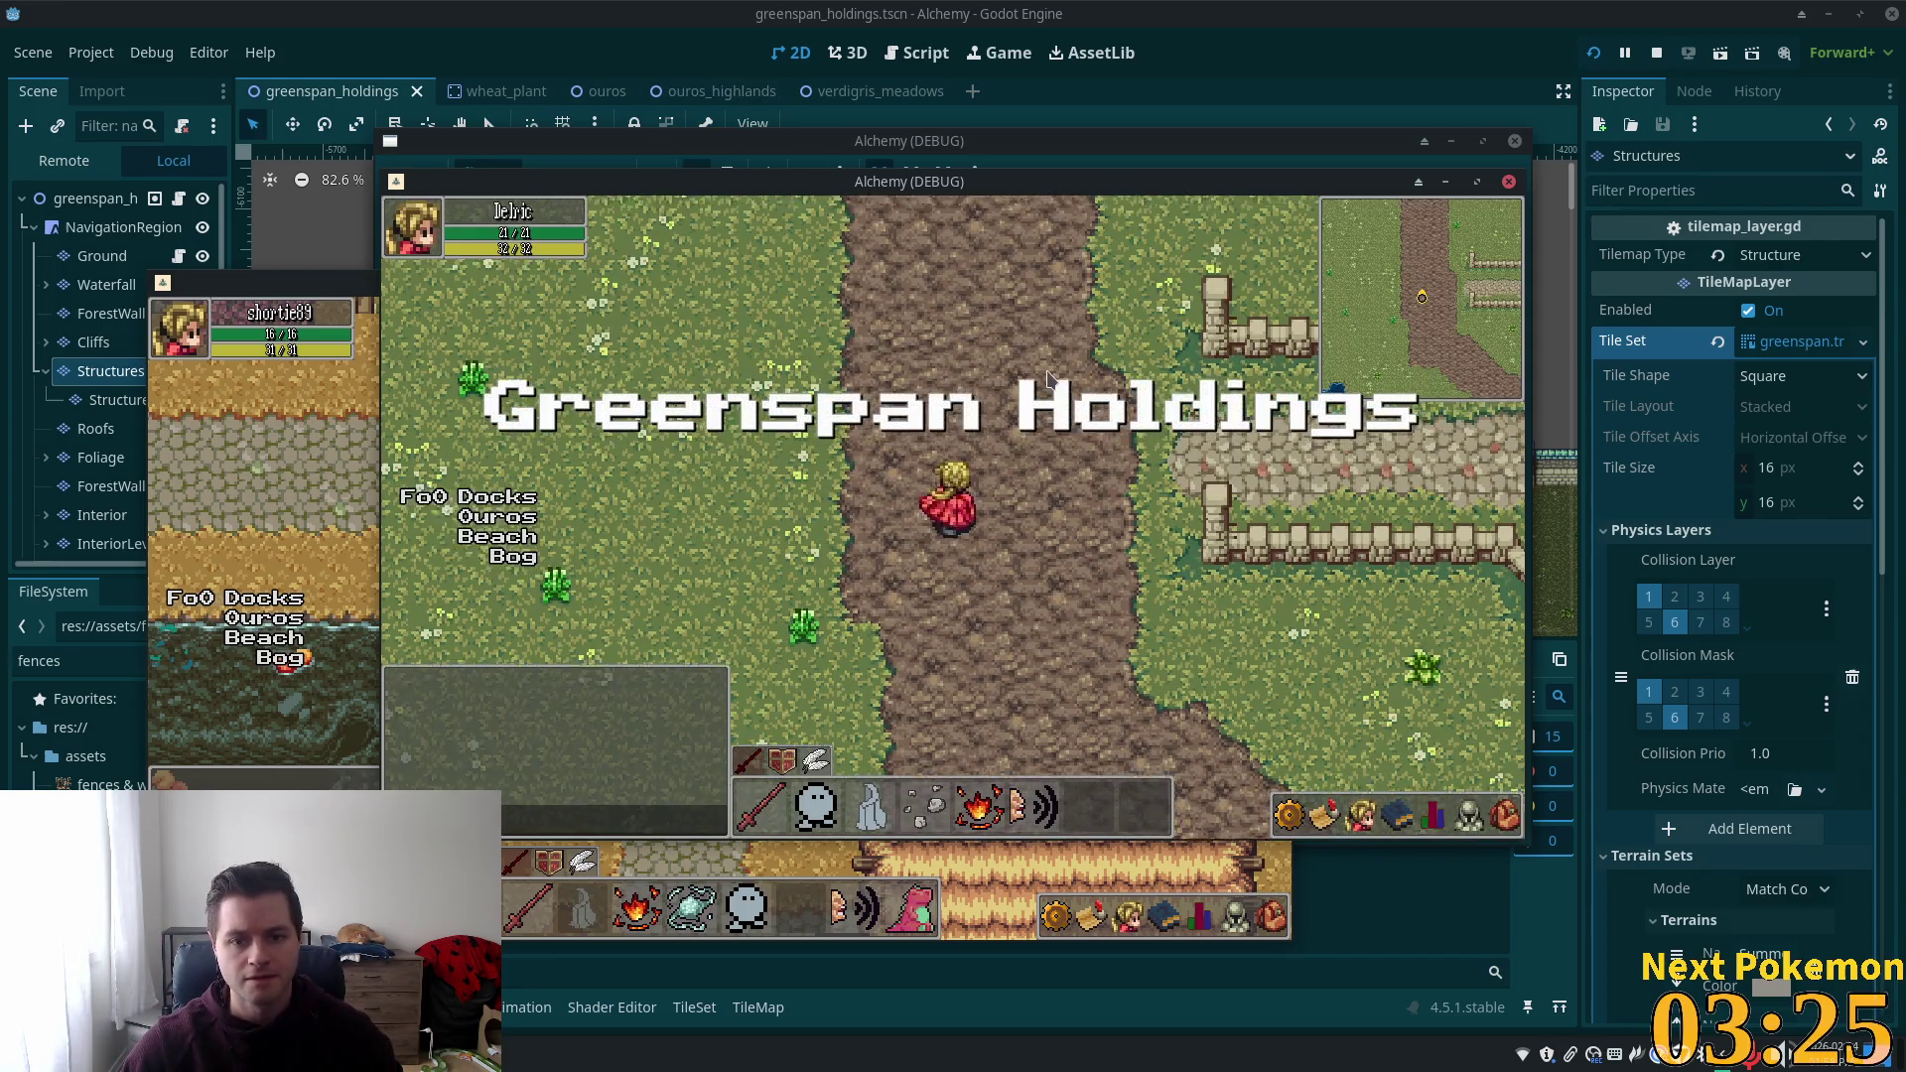
Walk the character north up the cobblestone path through the castle gate and onto the wall.
key(w)
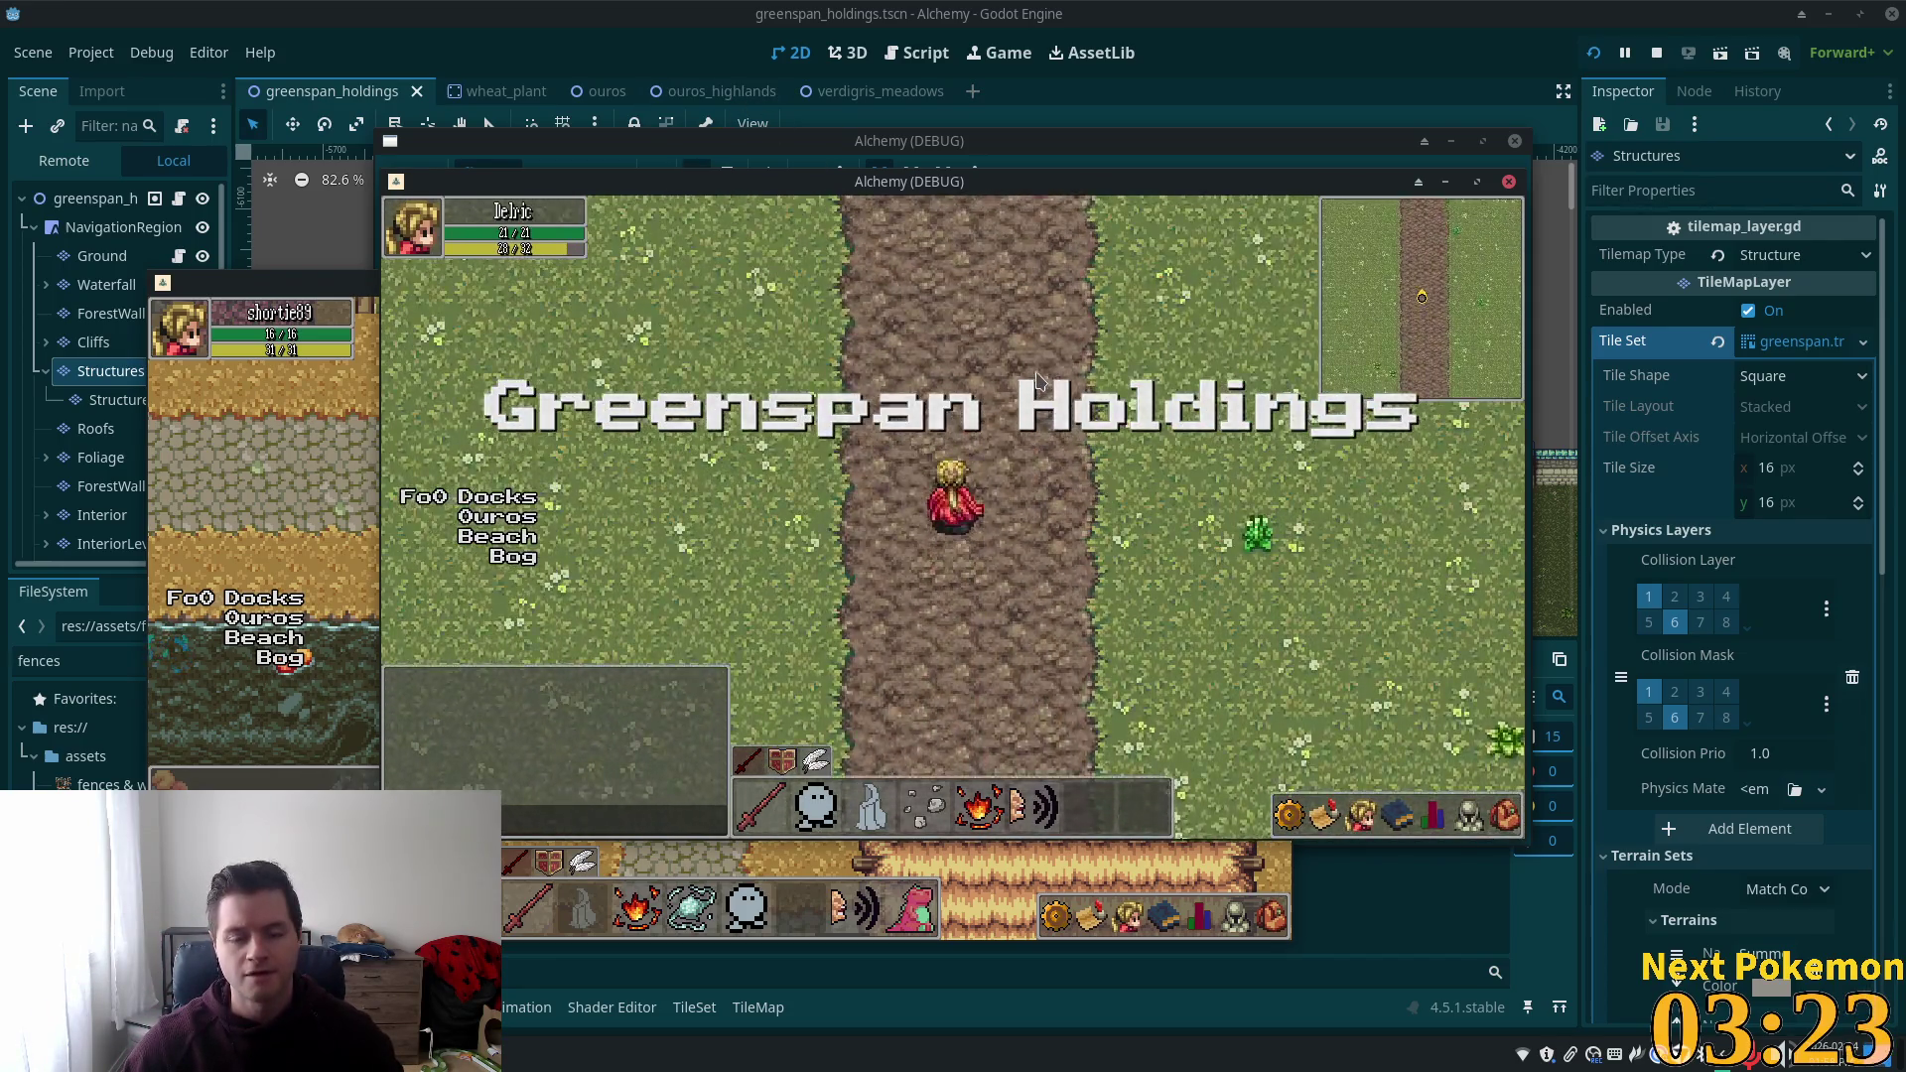
key(w)
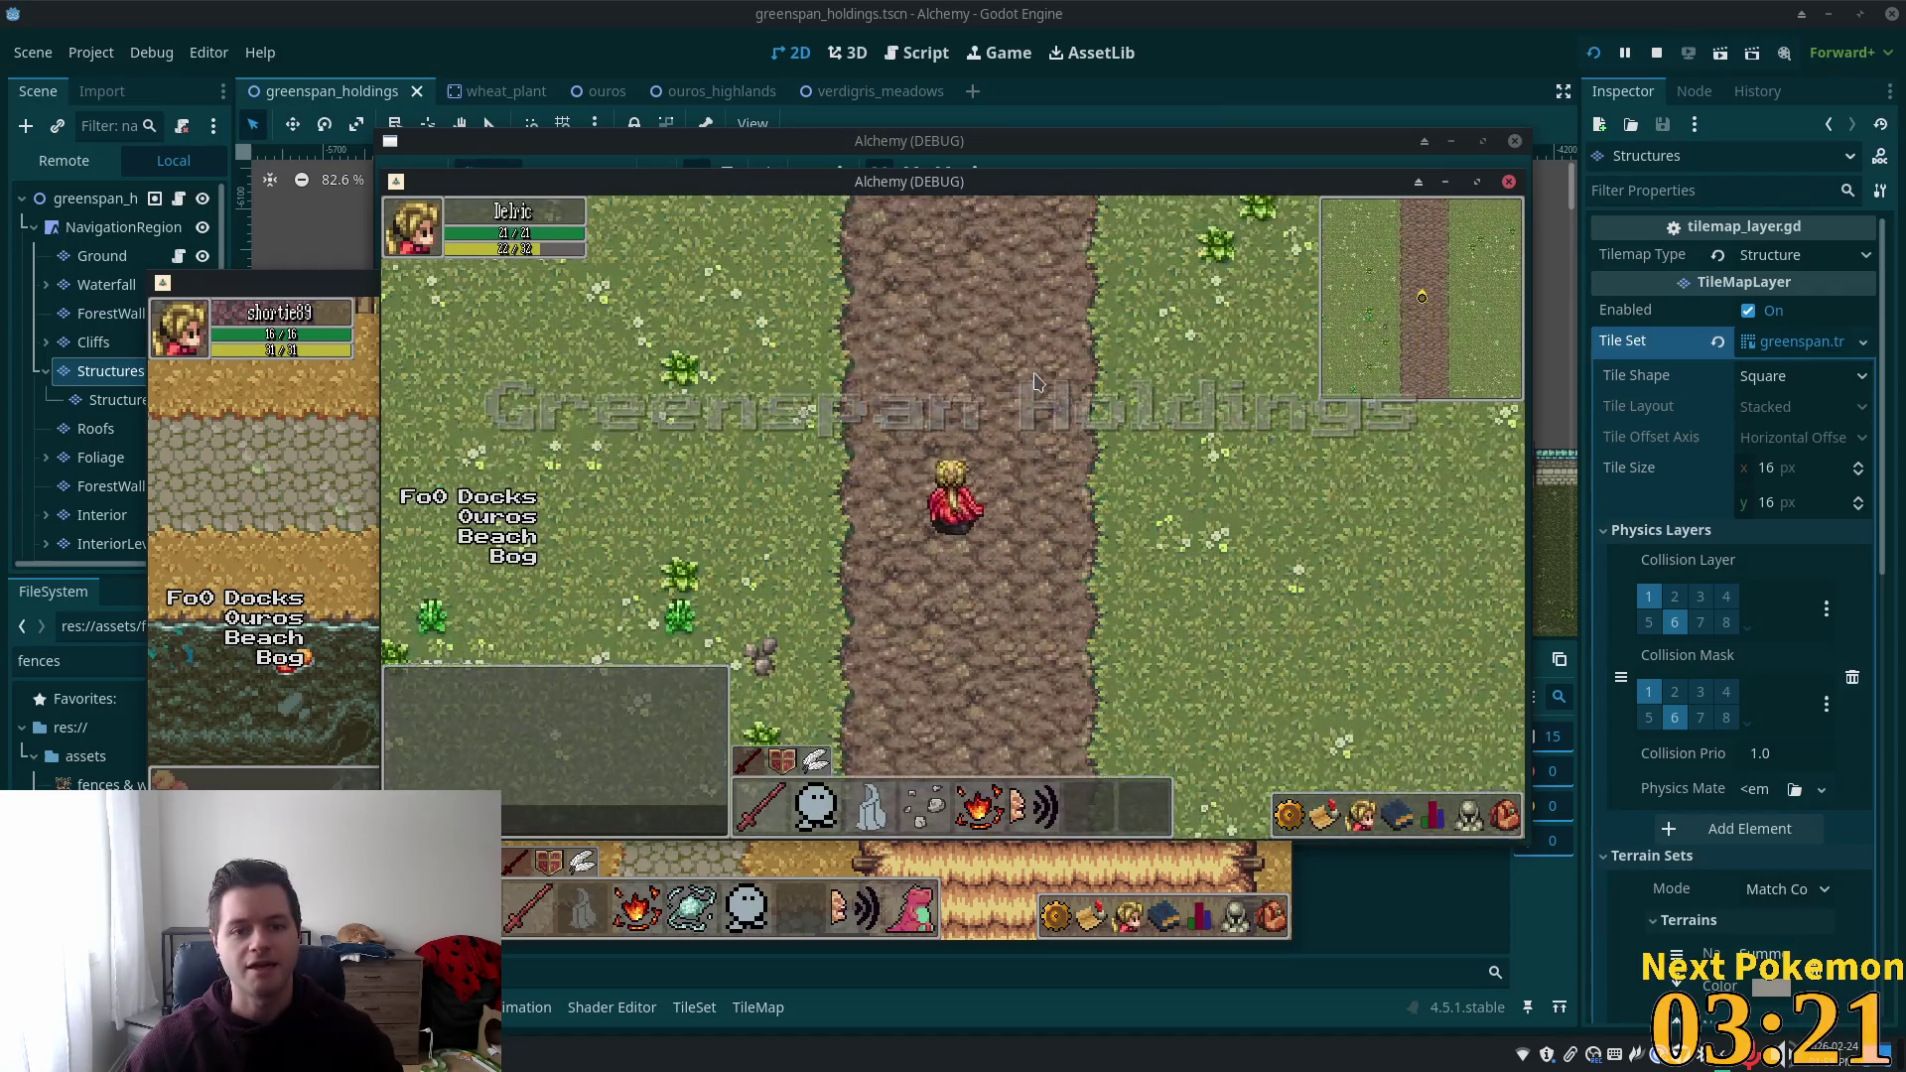
key(w)
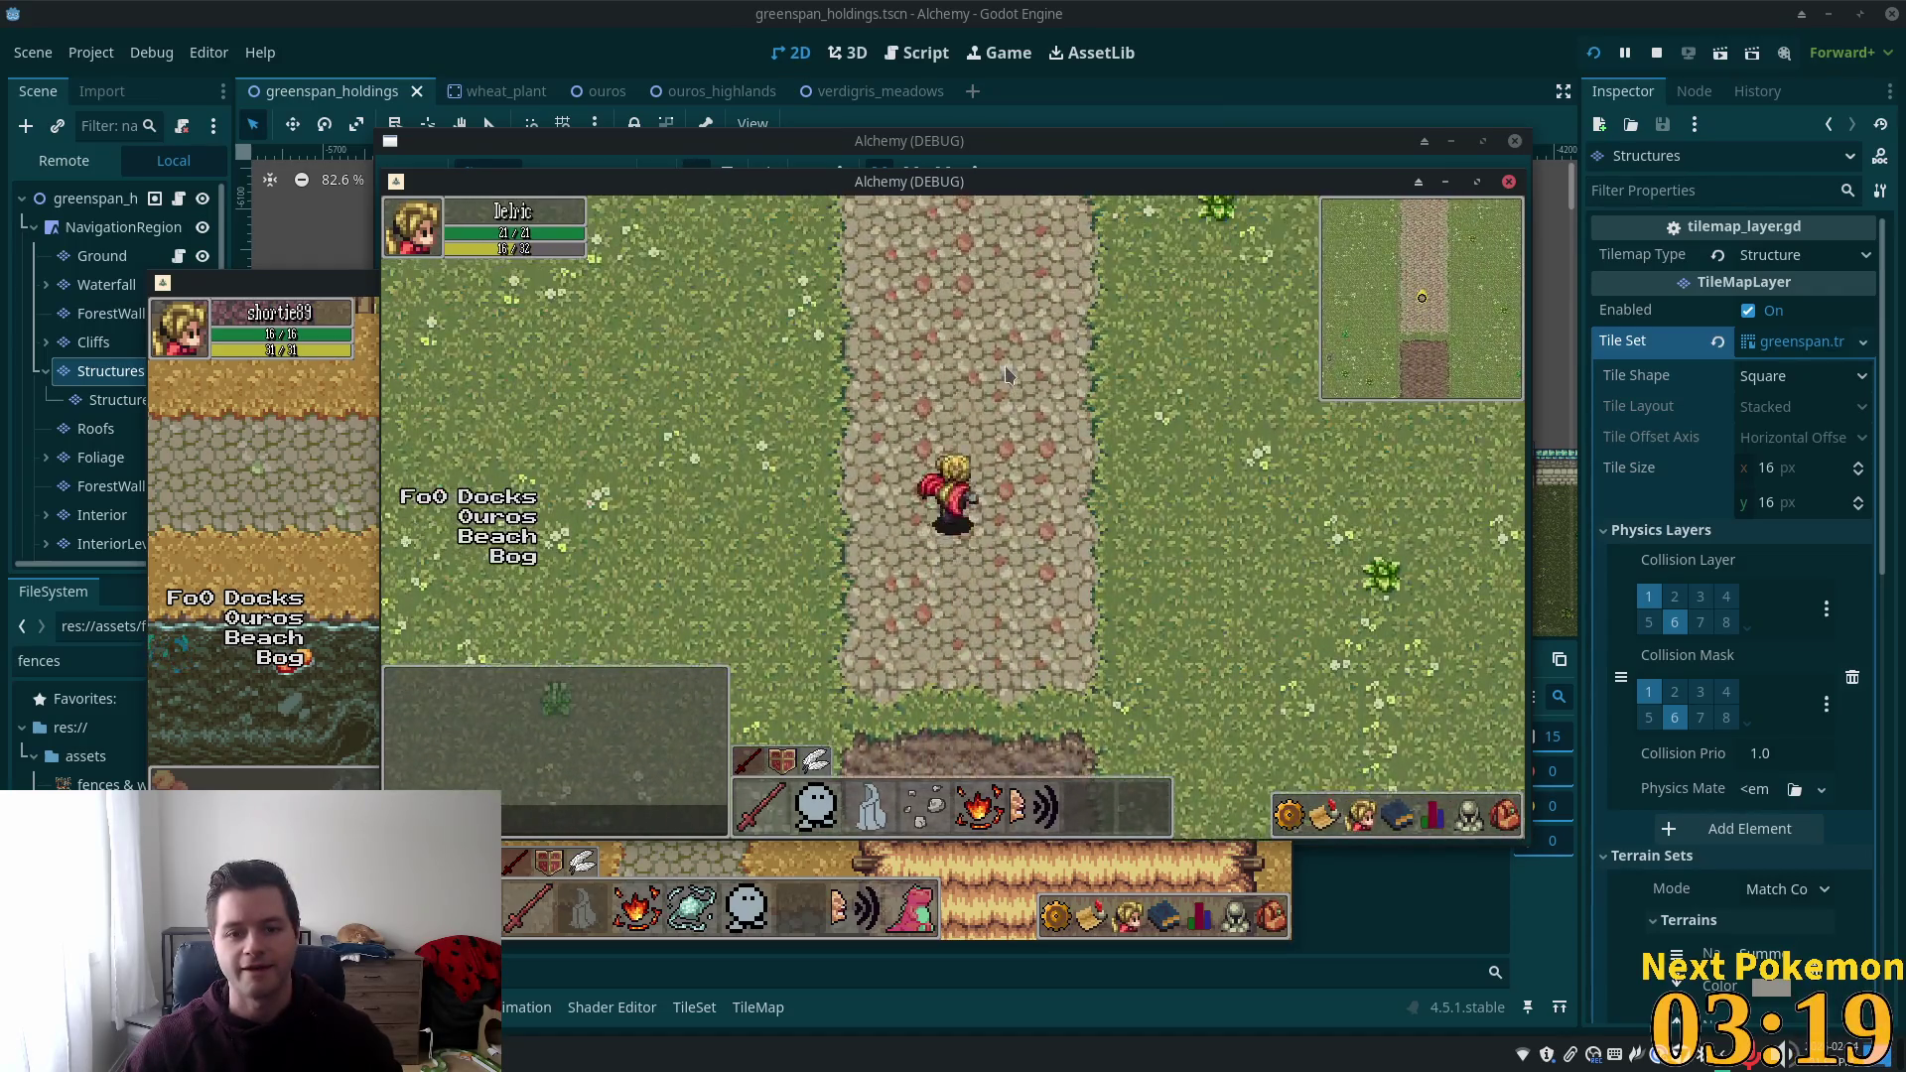
key(w)
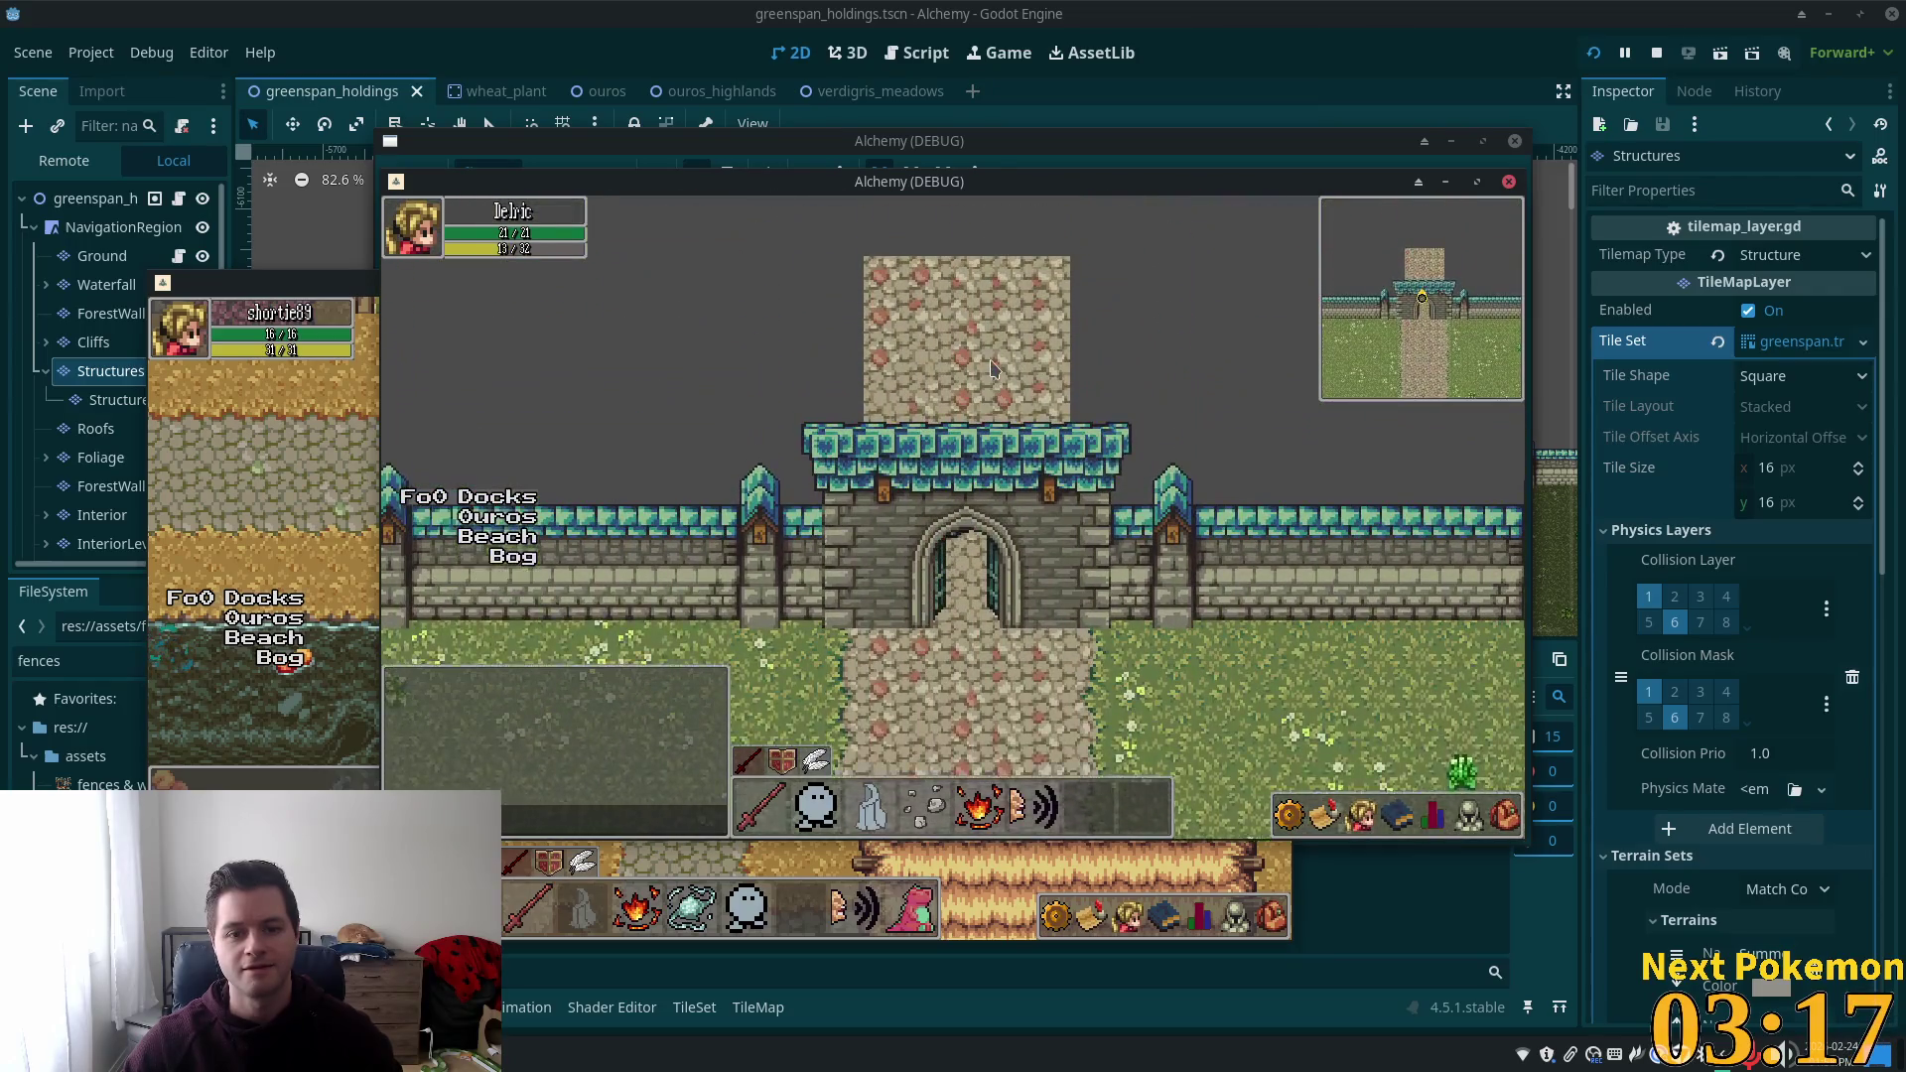
key(s)
key(a)
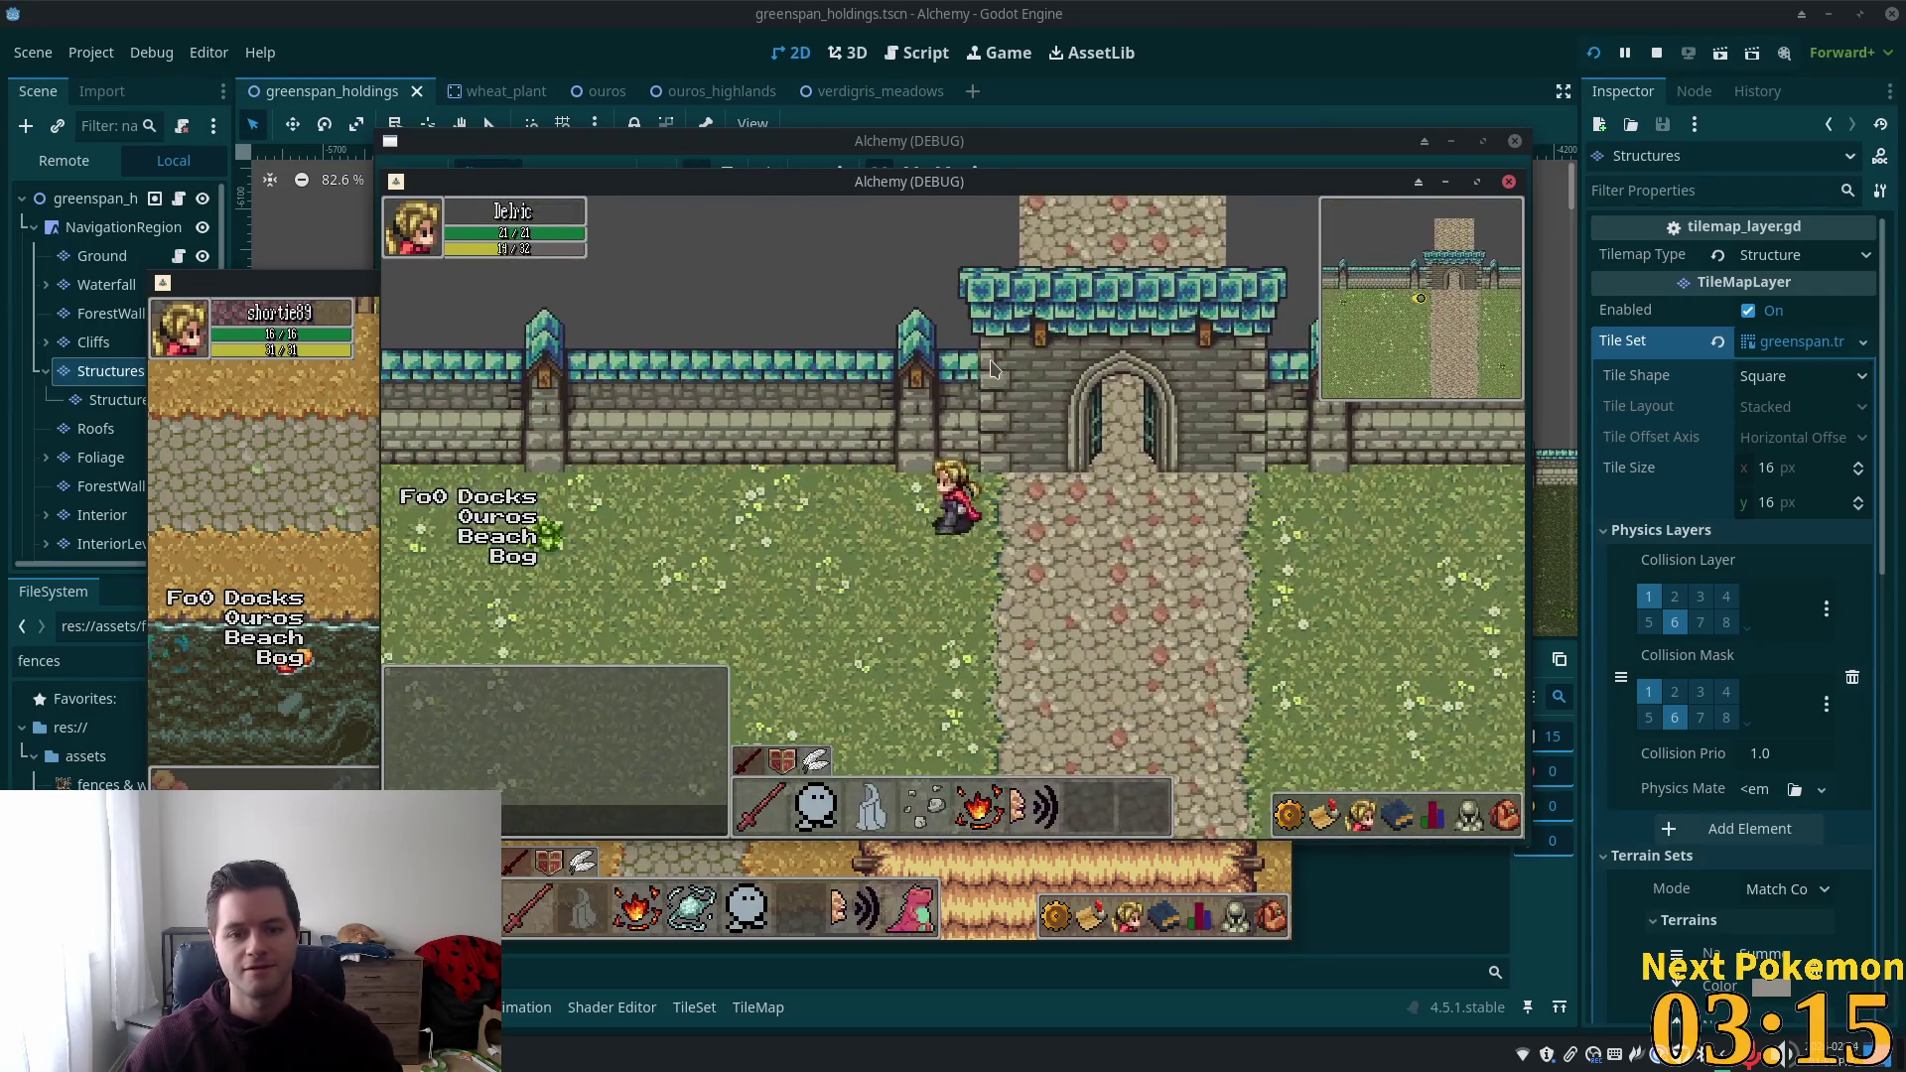
key(w)
key(a)
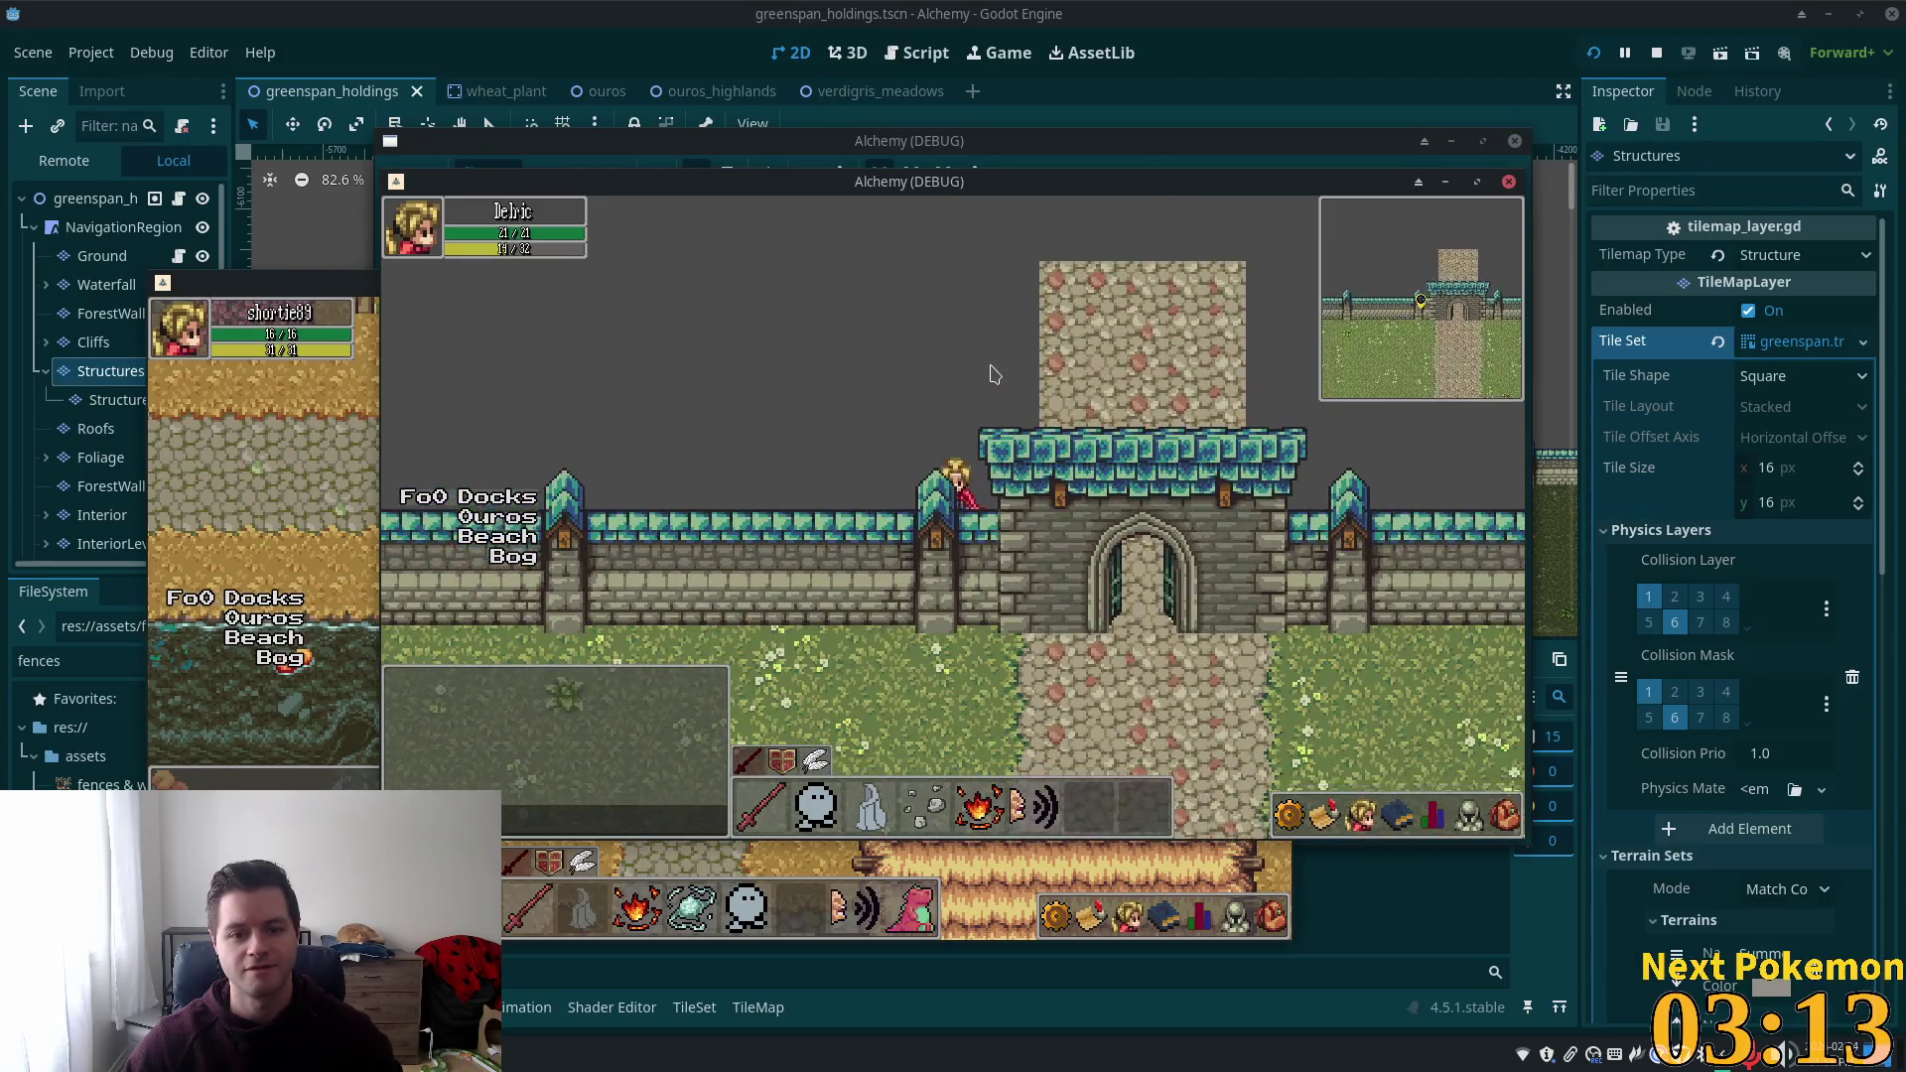
Walk west along the northern wall toward the trees.
key(a)
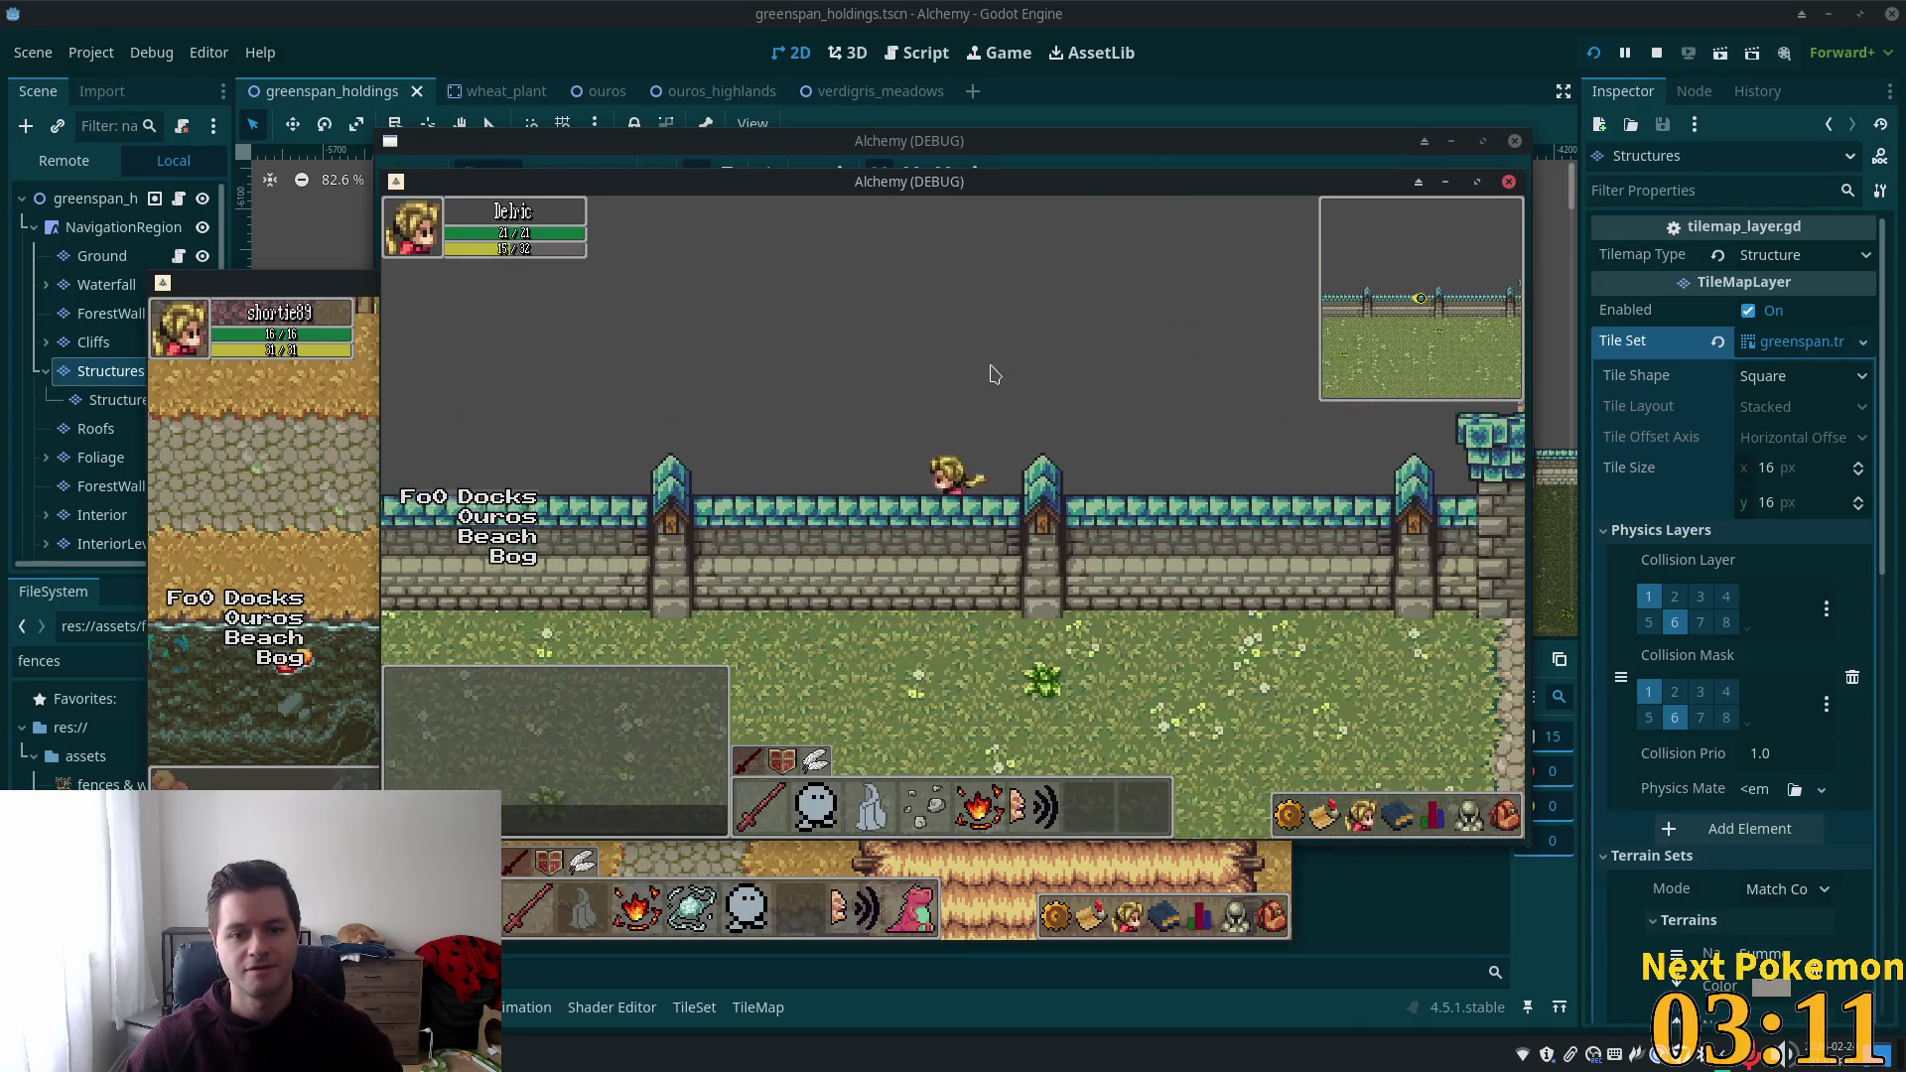
key(a)
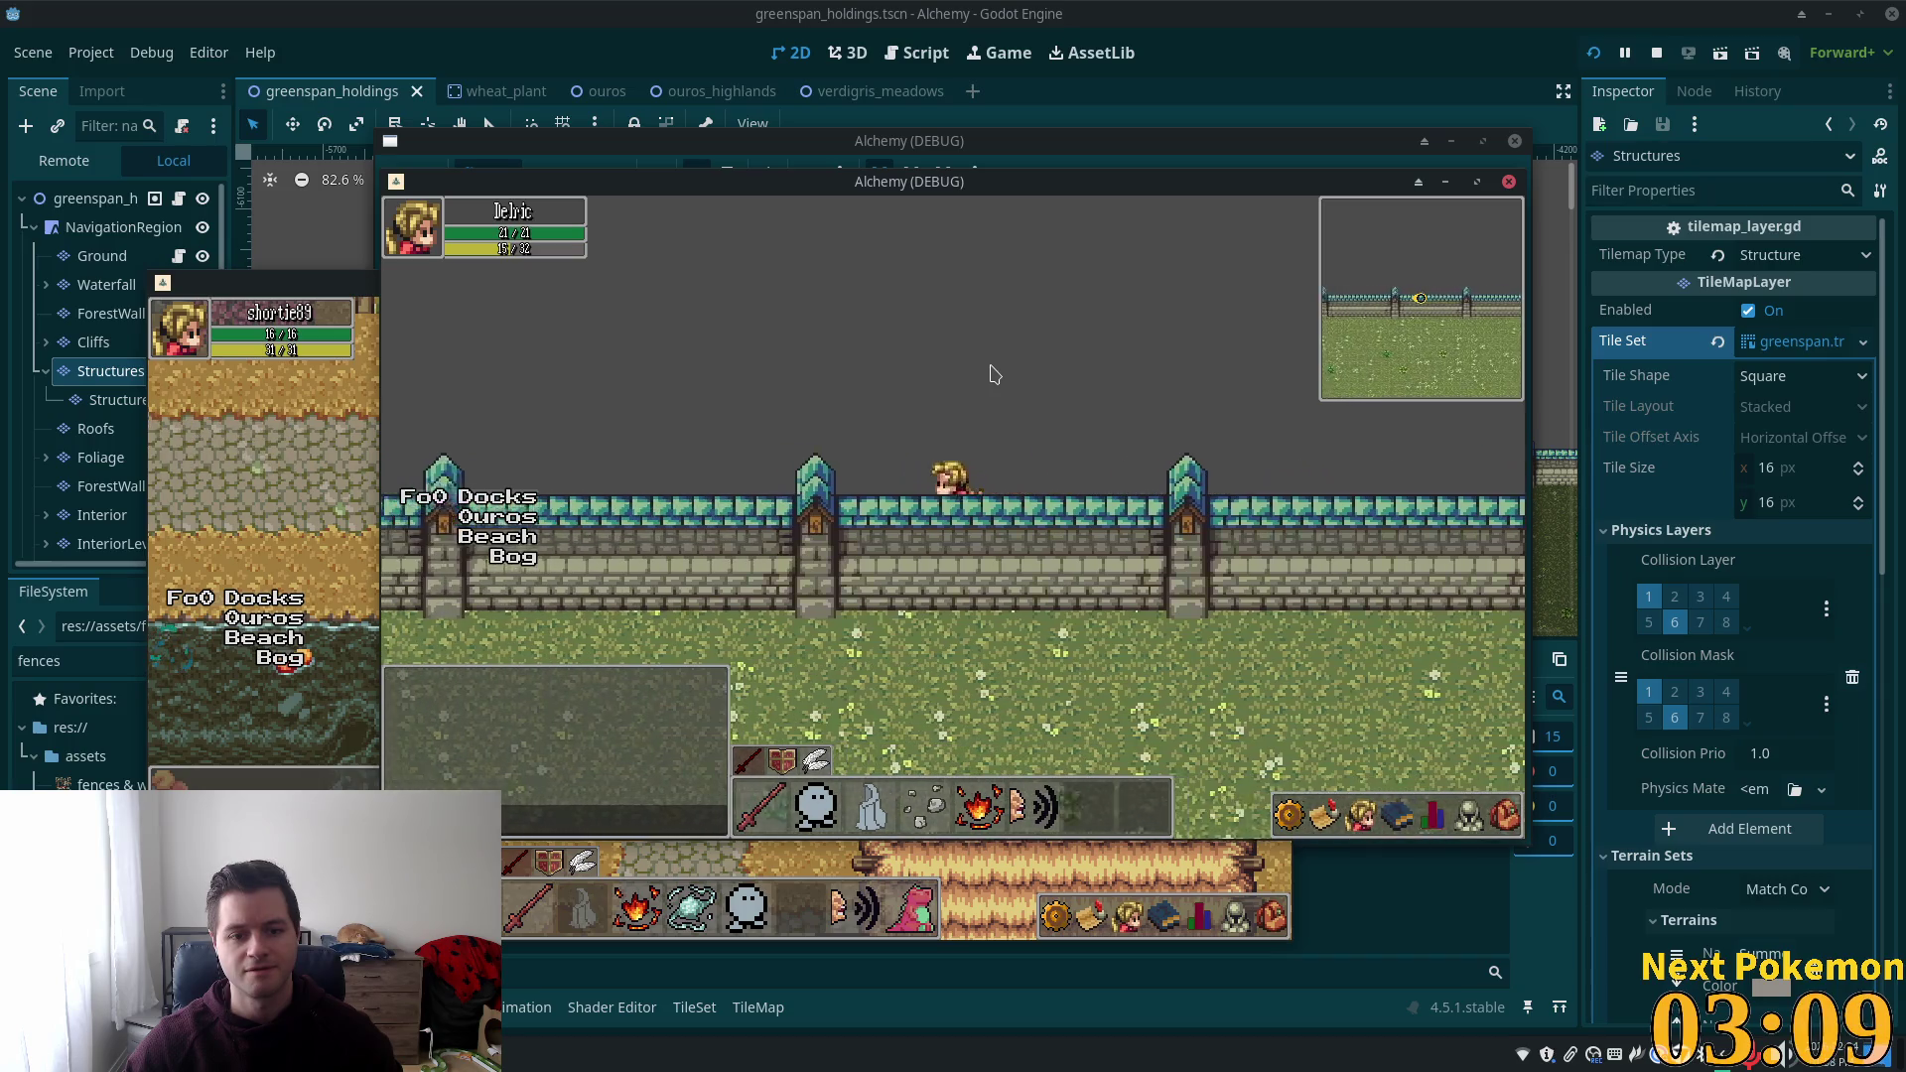
key(a)
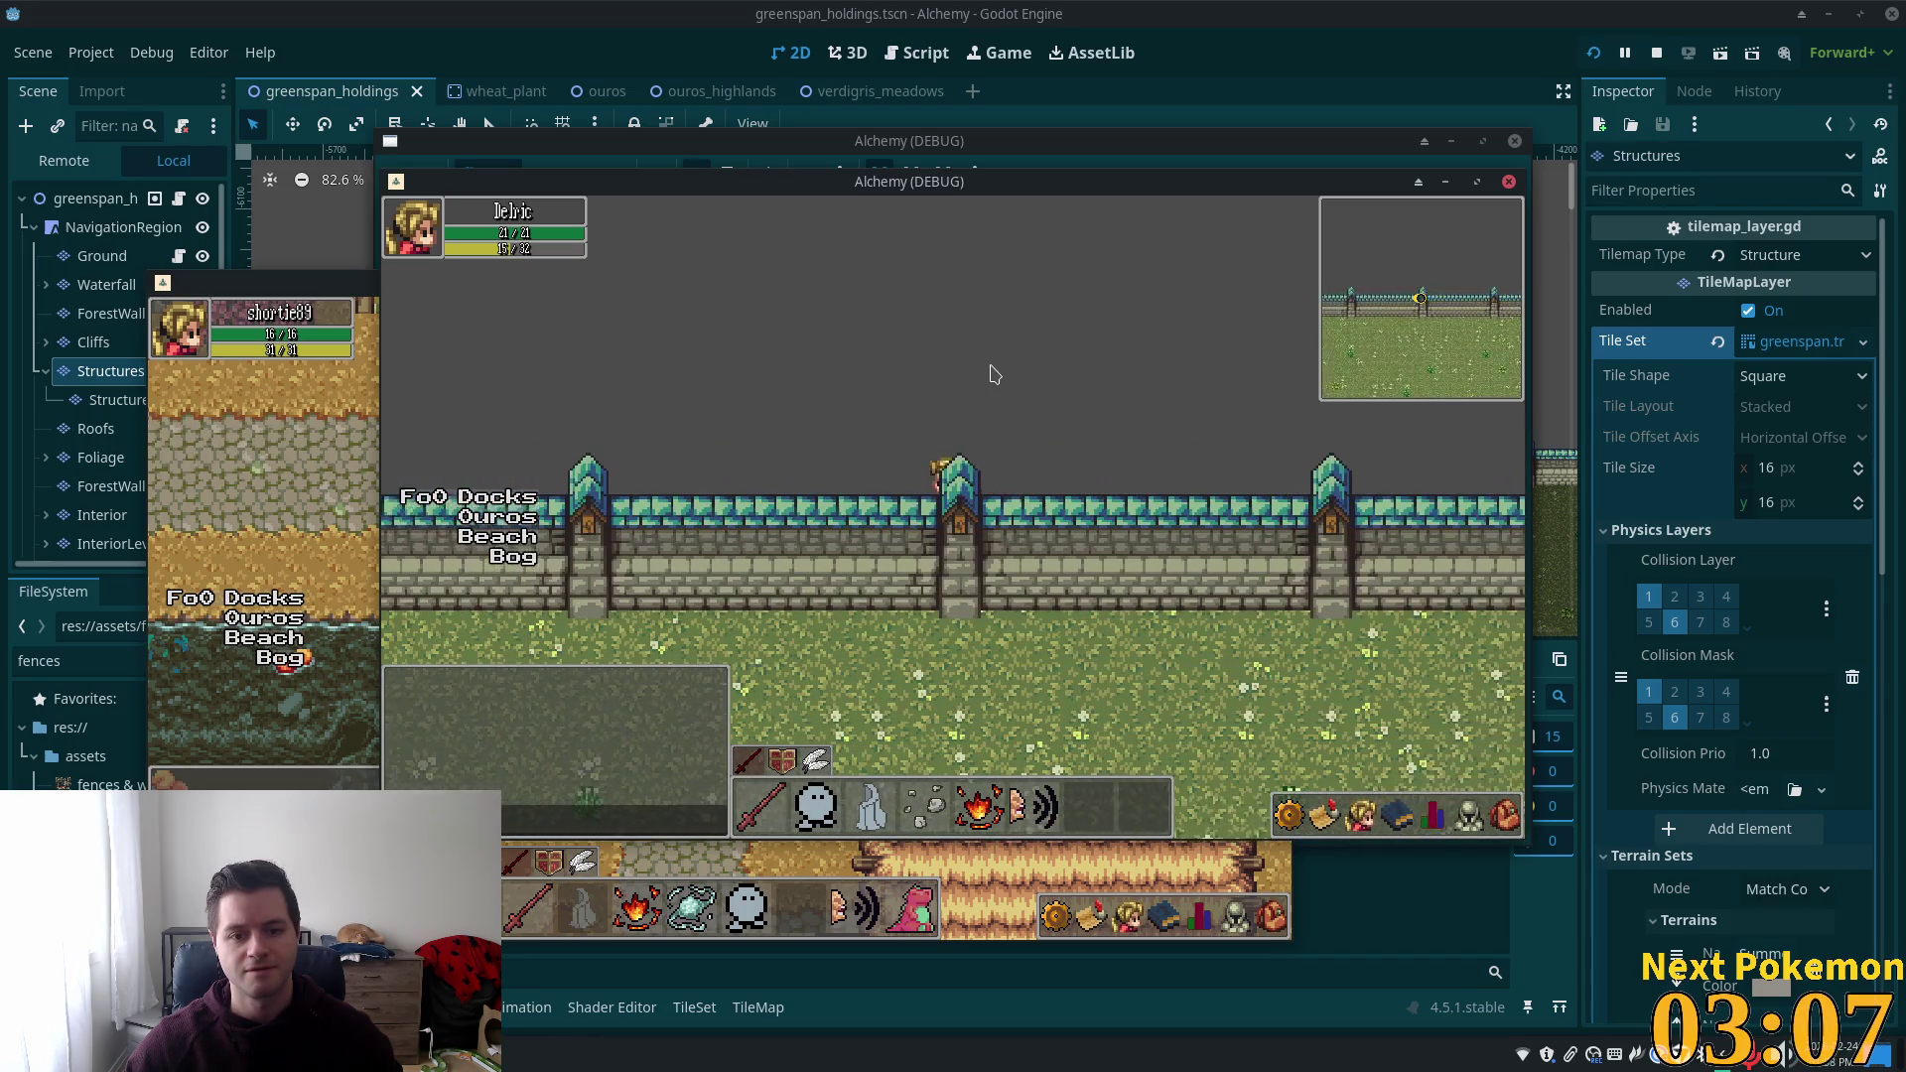
key(a)
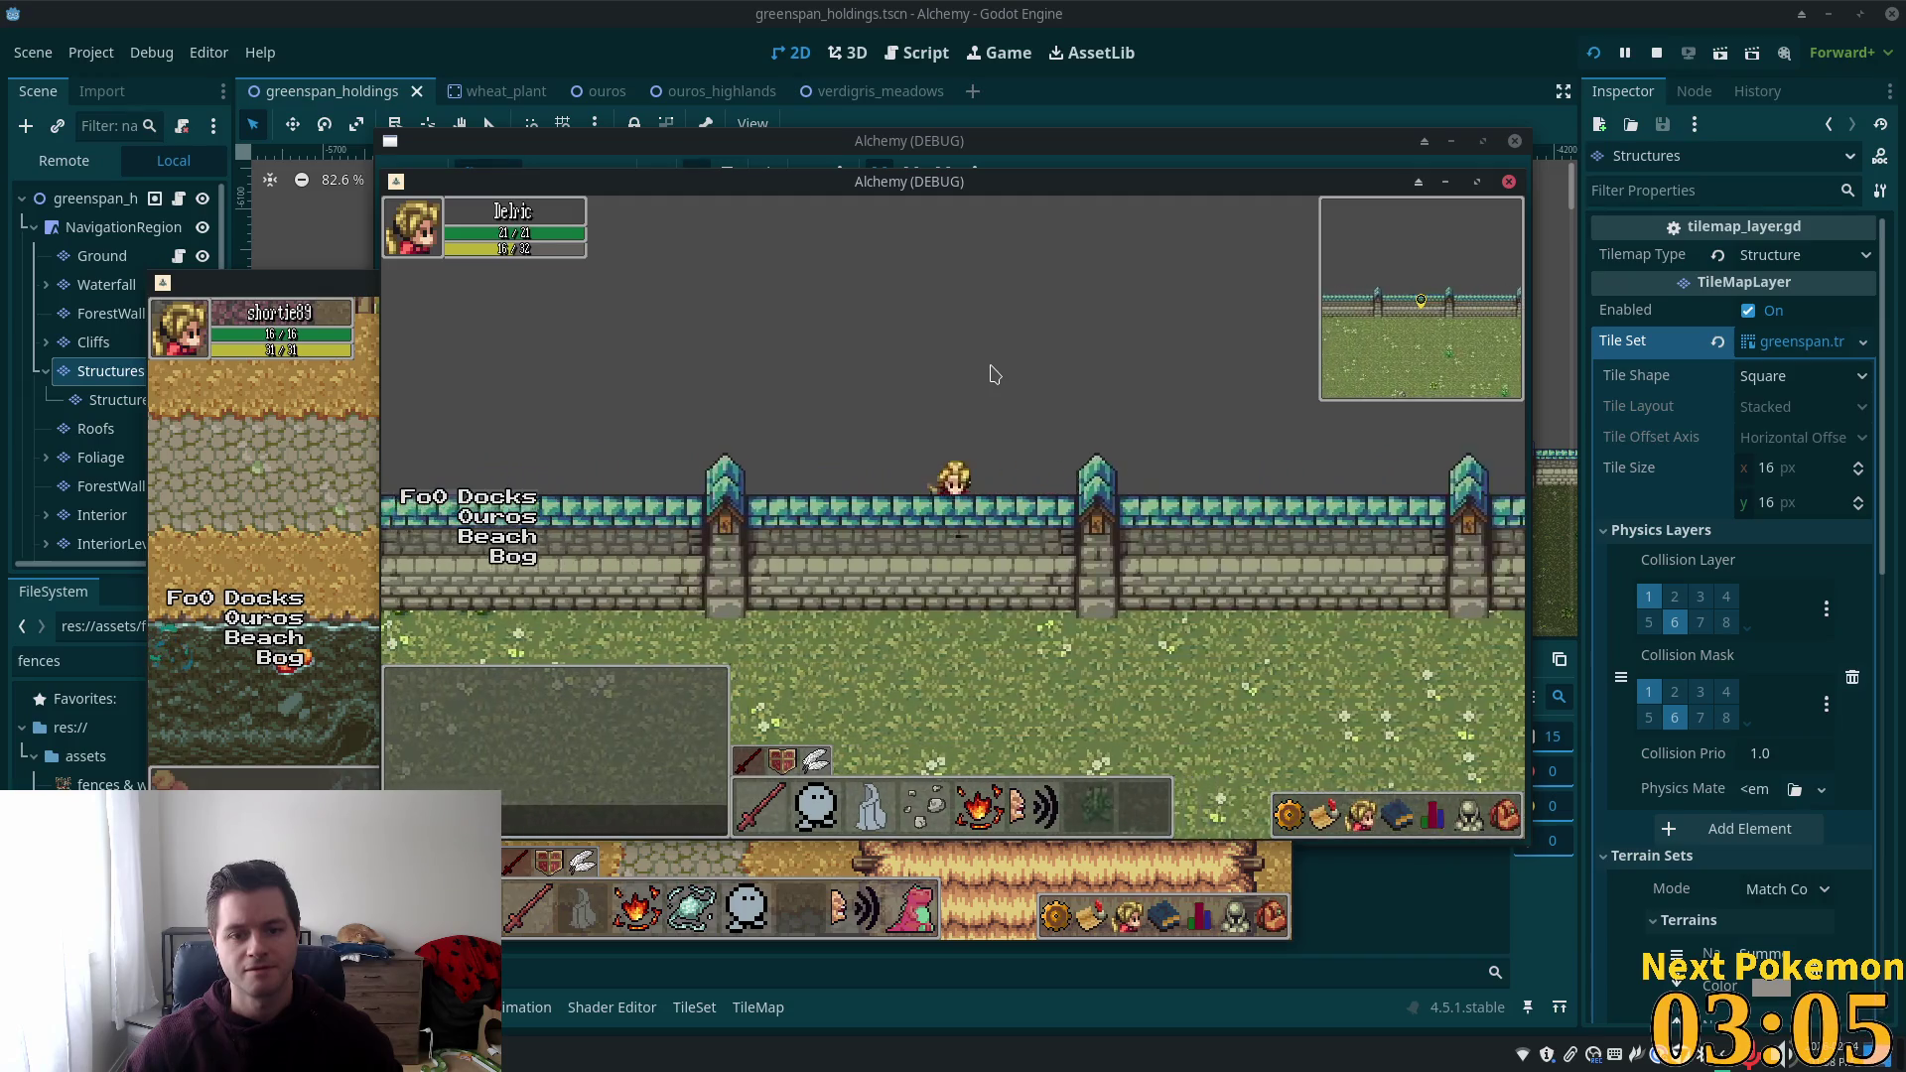
key(a)
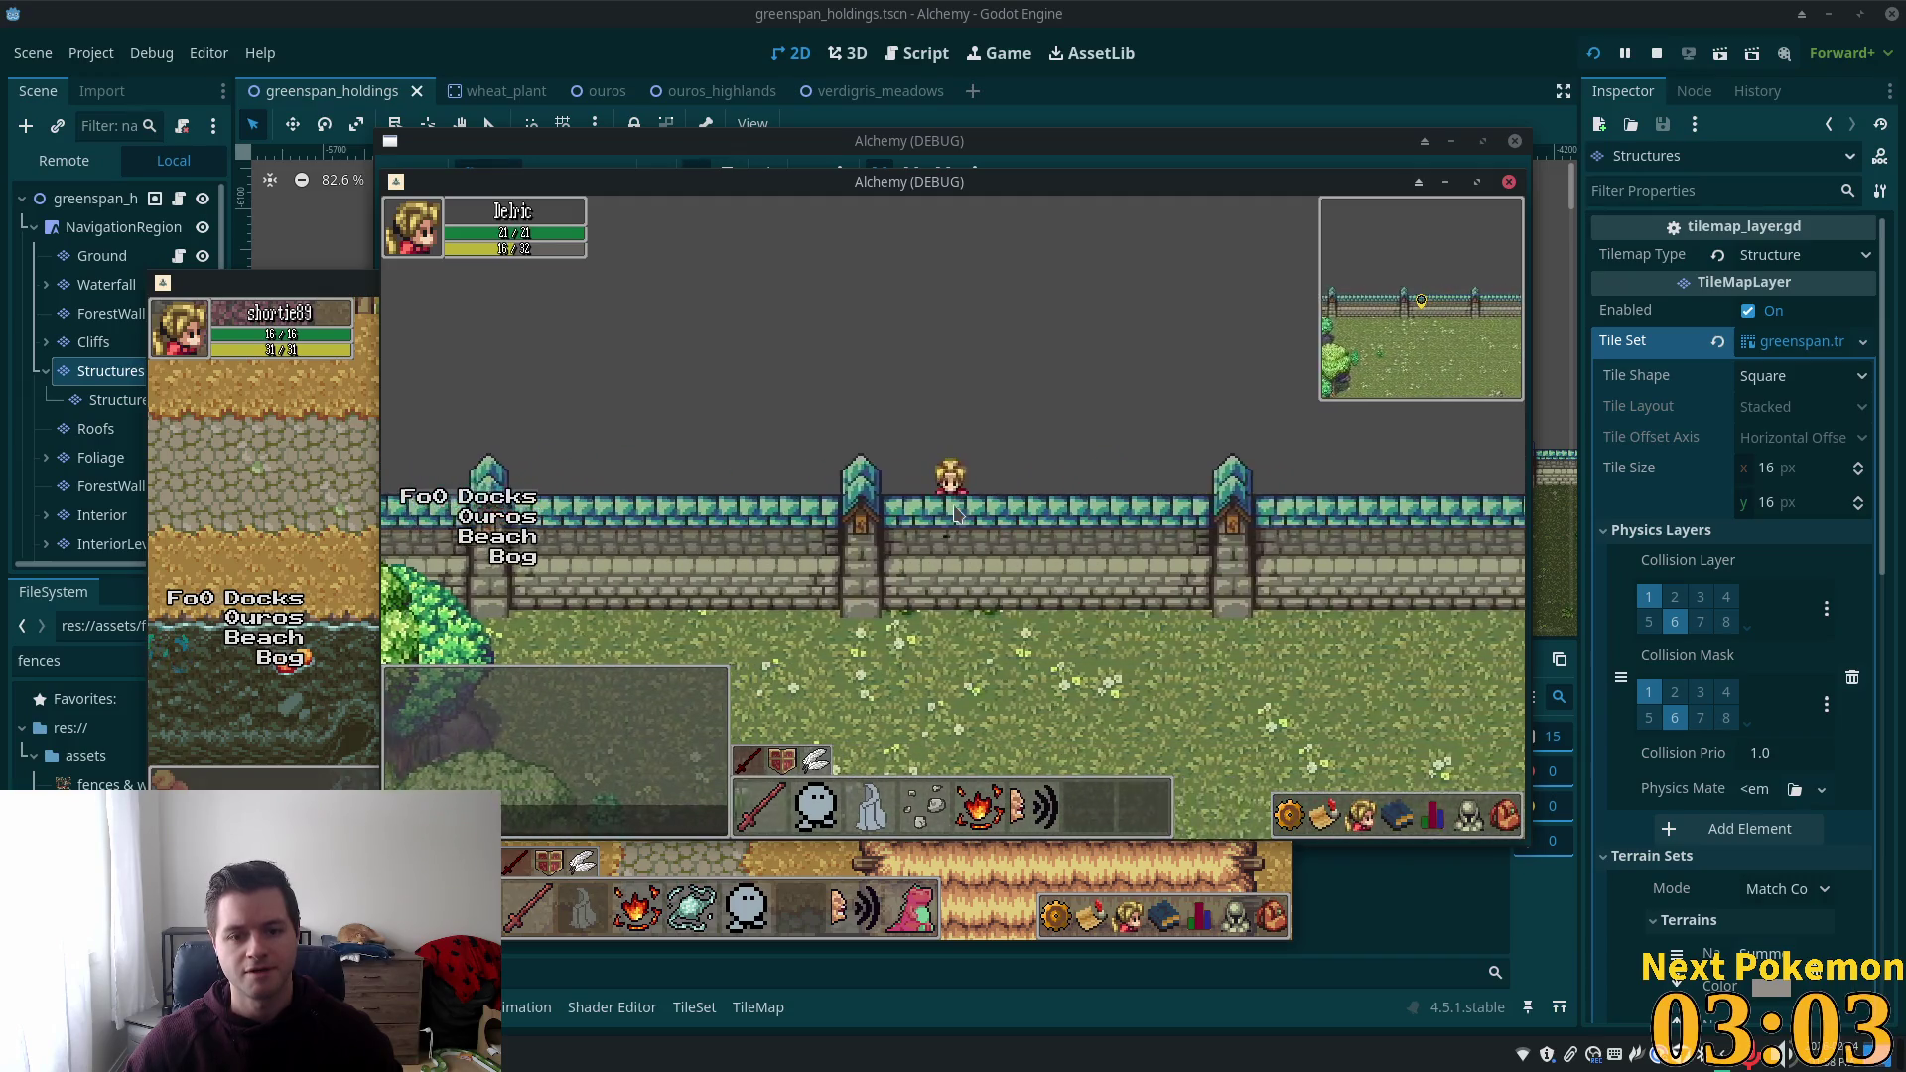
key(a)
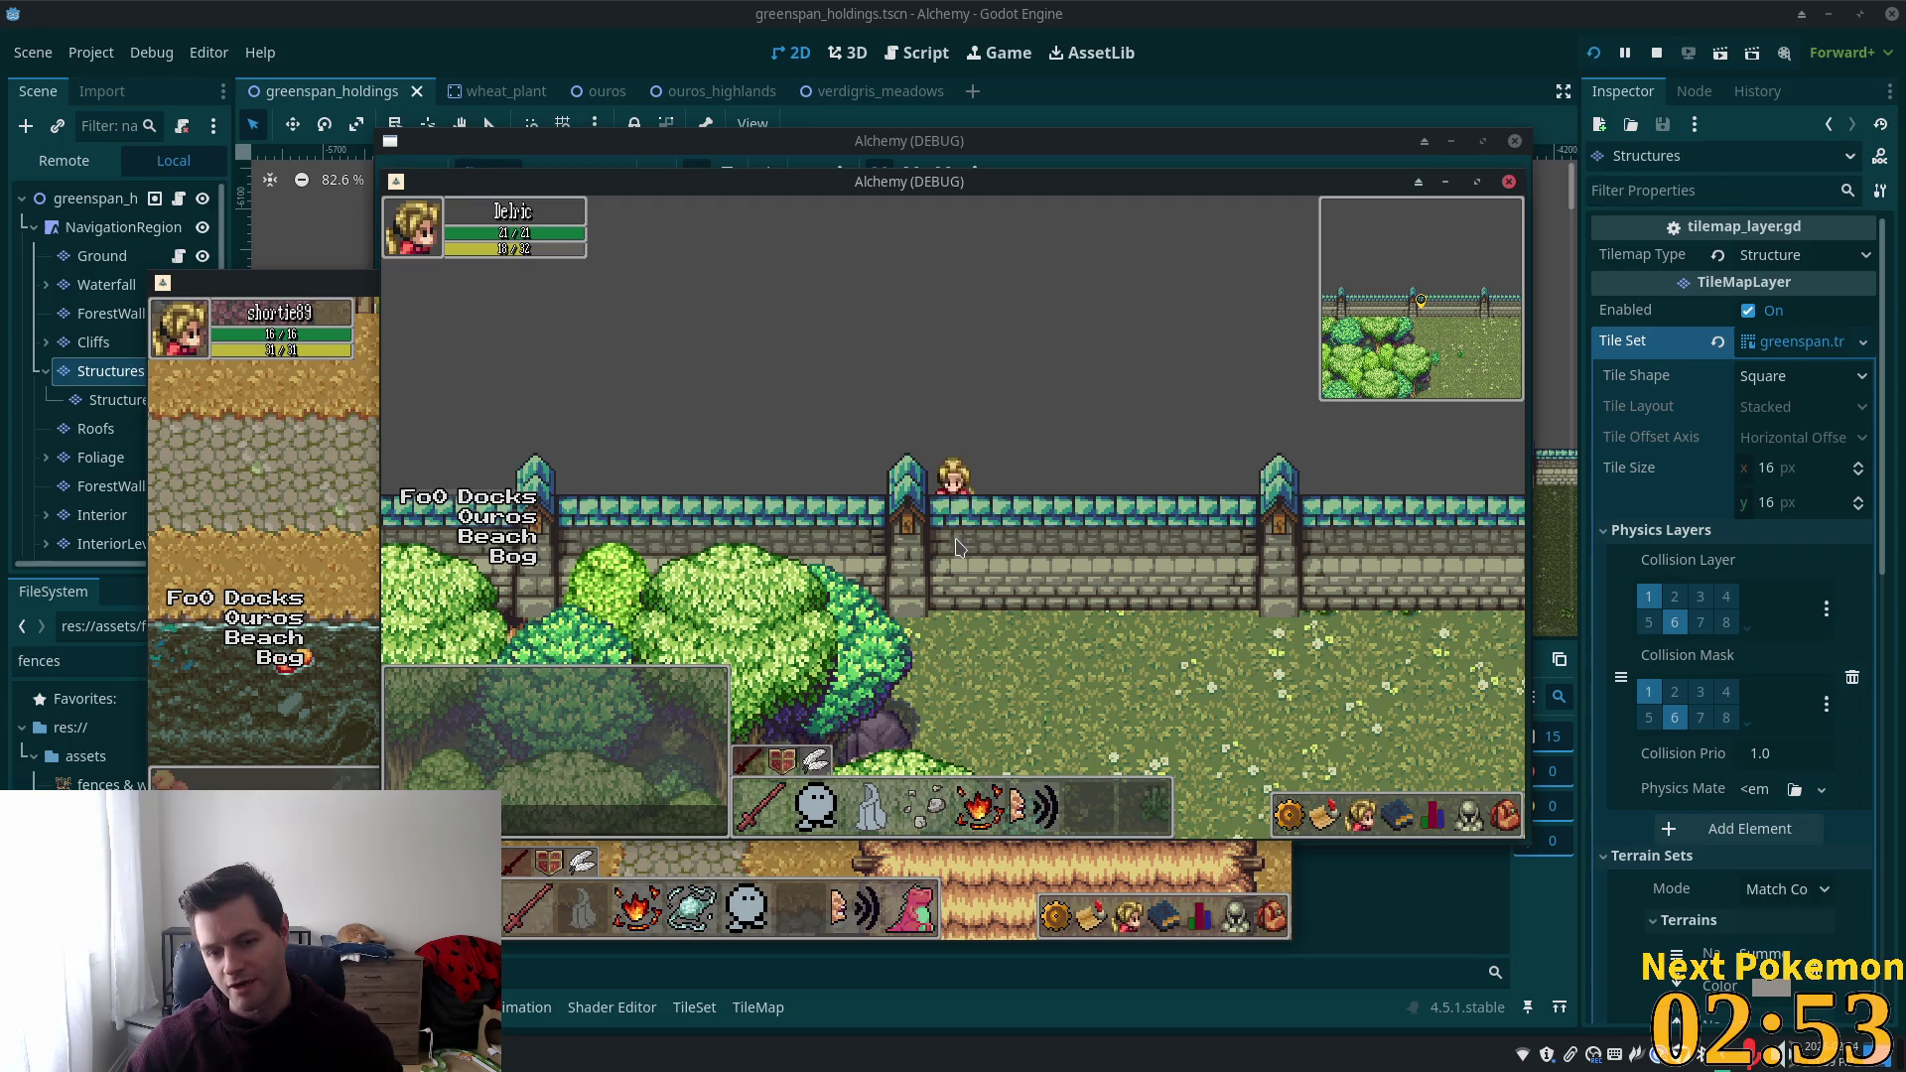
key(Left)
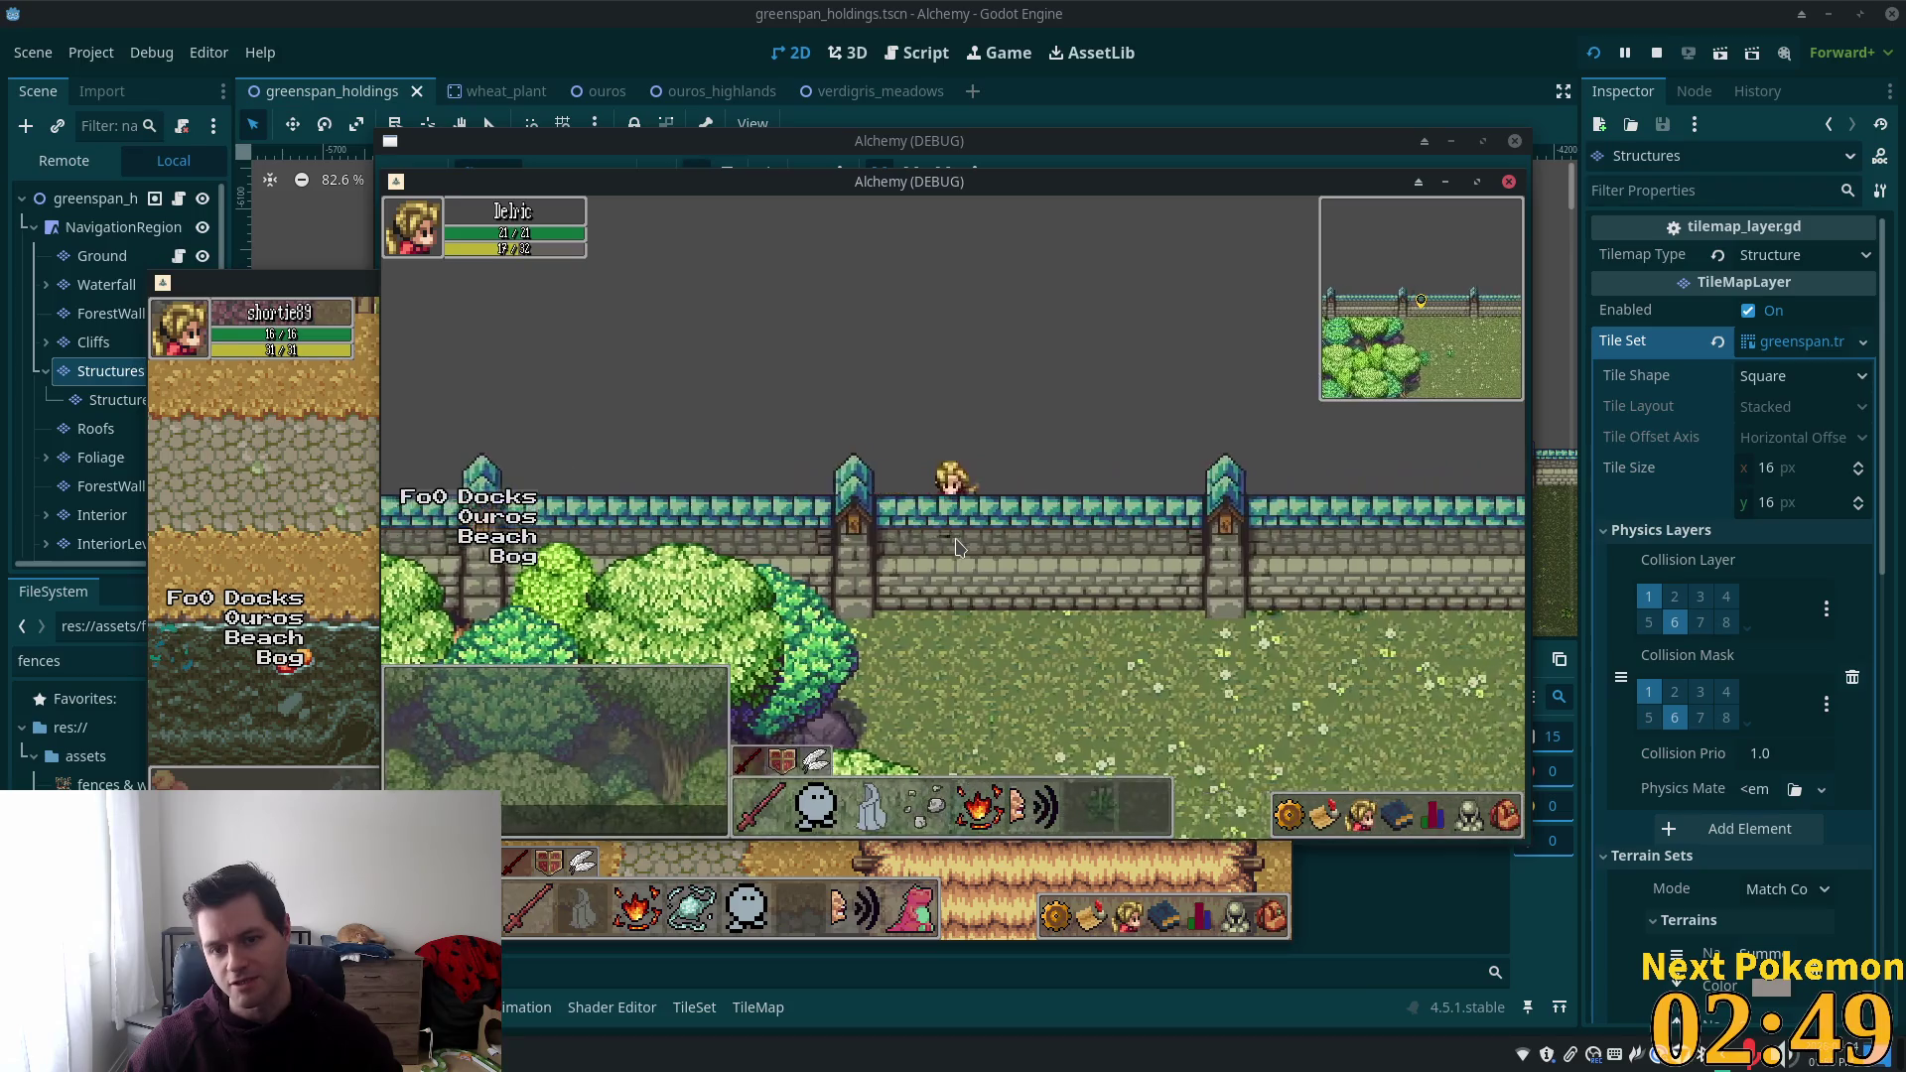
Walk back east to the castle gate, up through it and down again, then east to the wall.
key(Right)
key(Left)
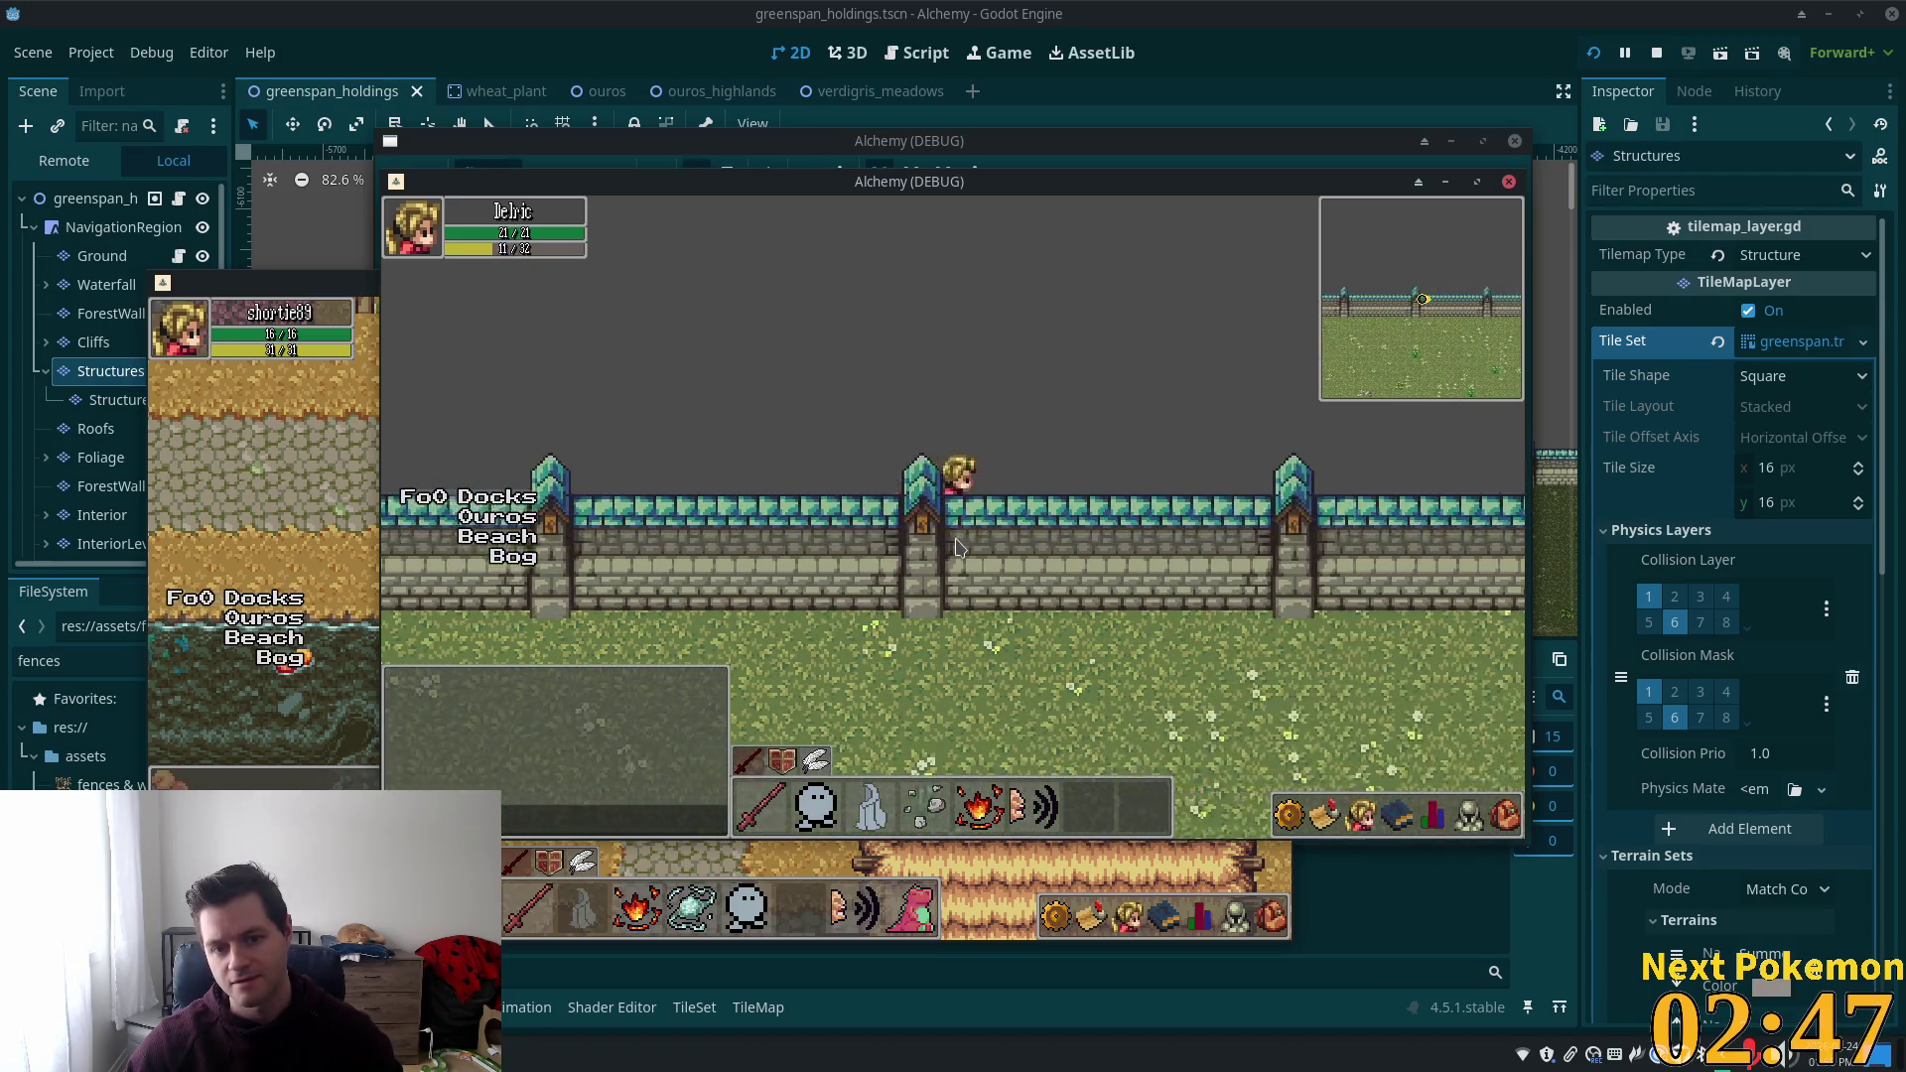
key(Right)
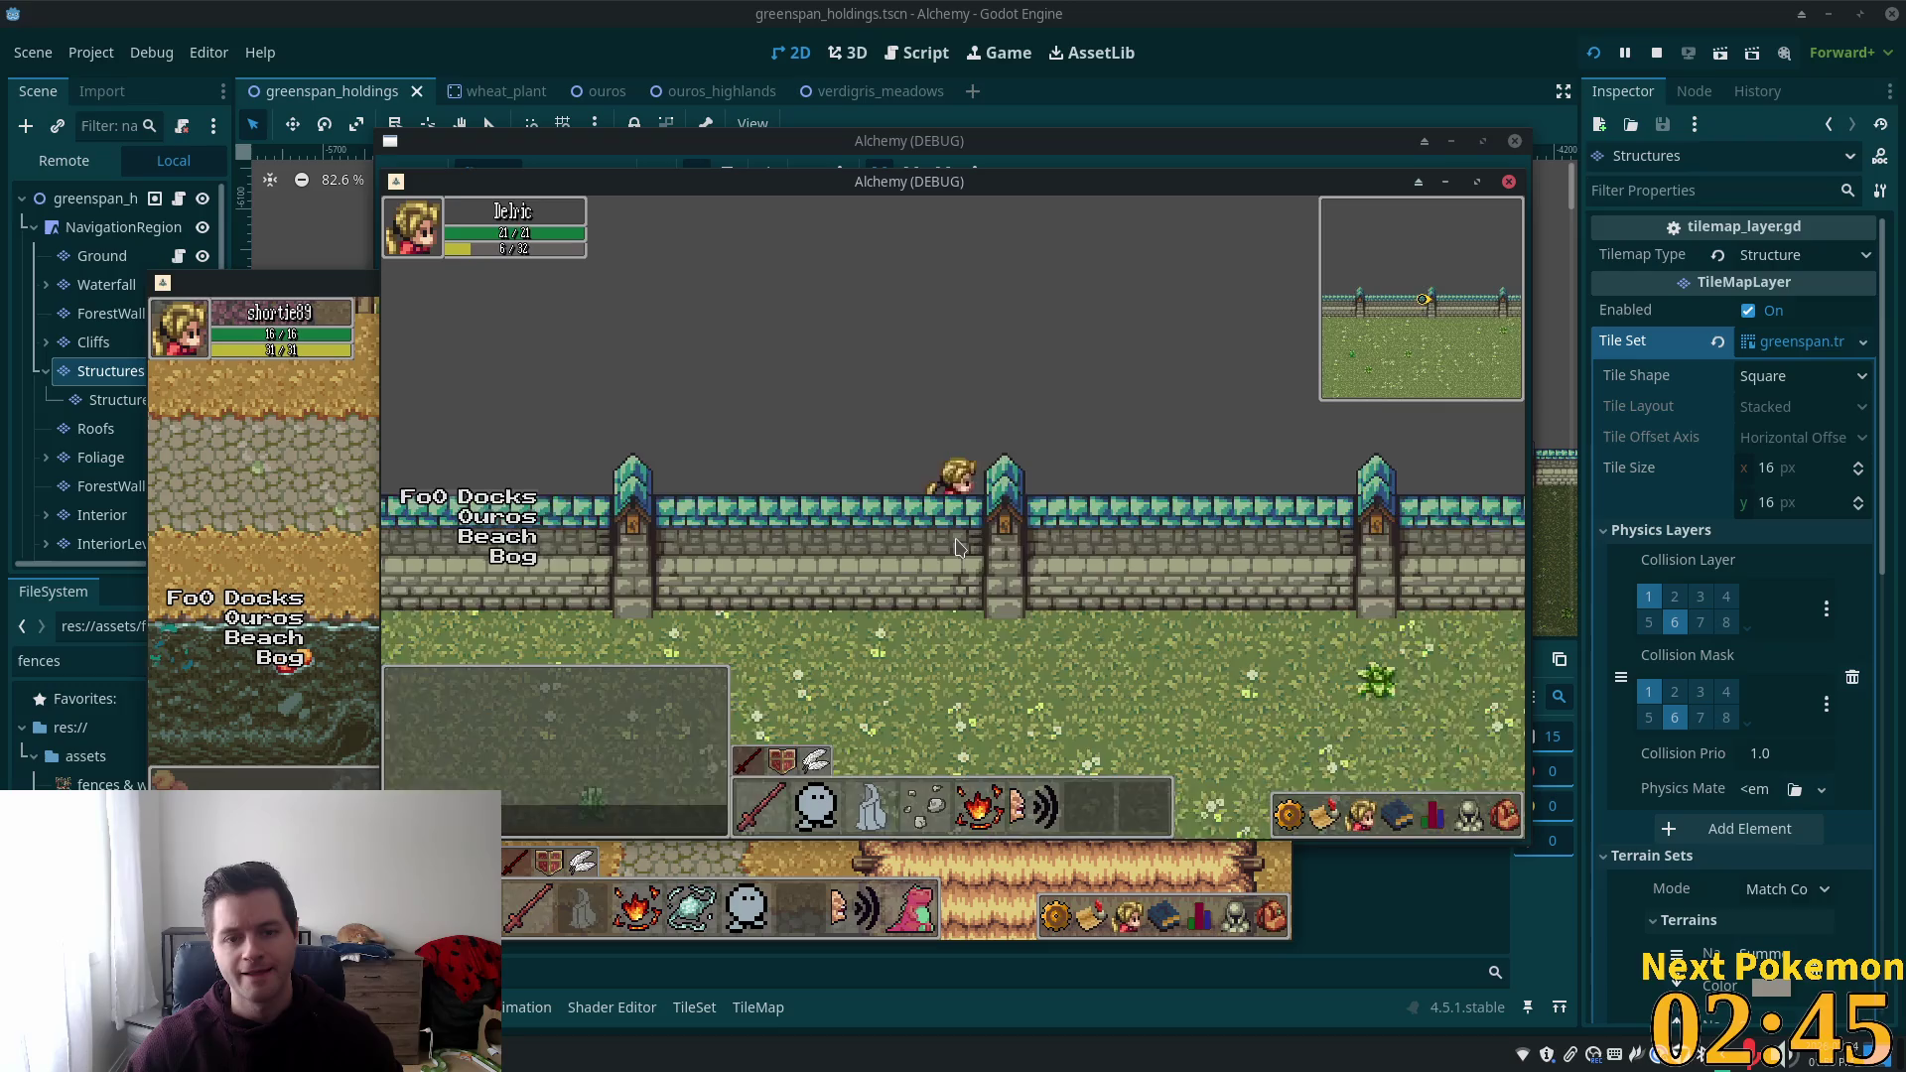
key(Right)
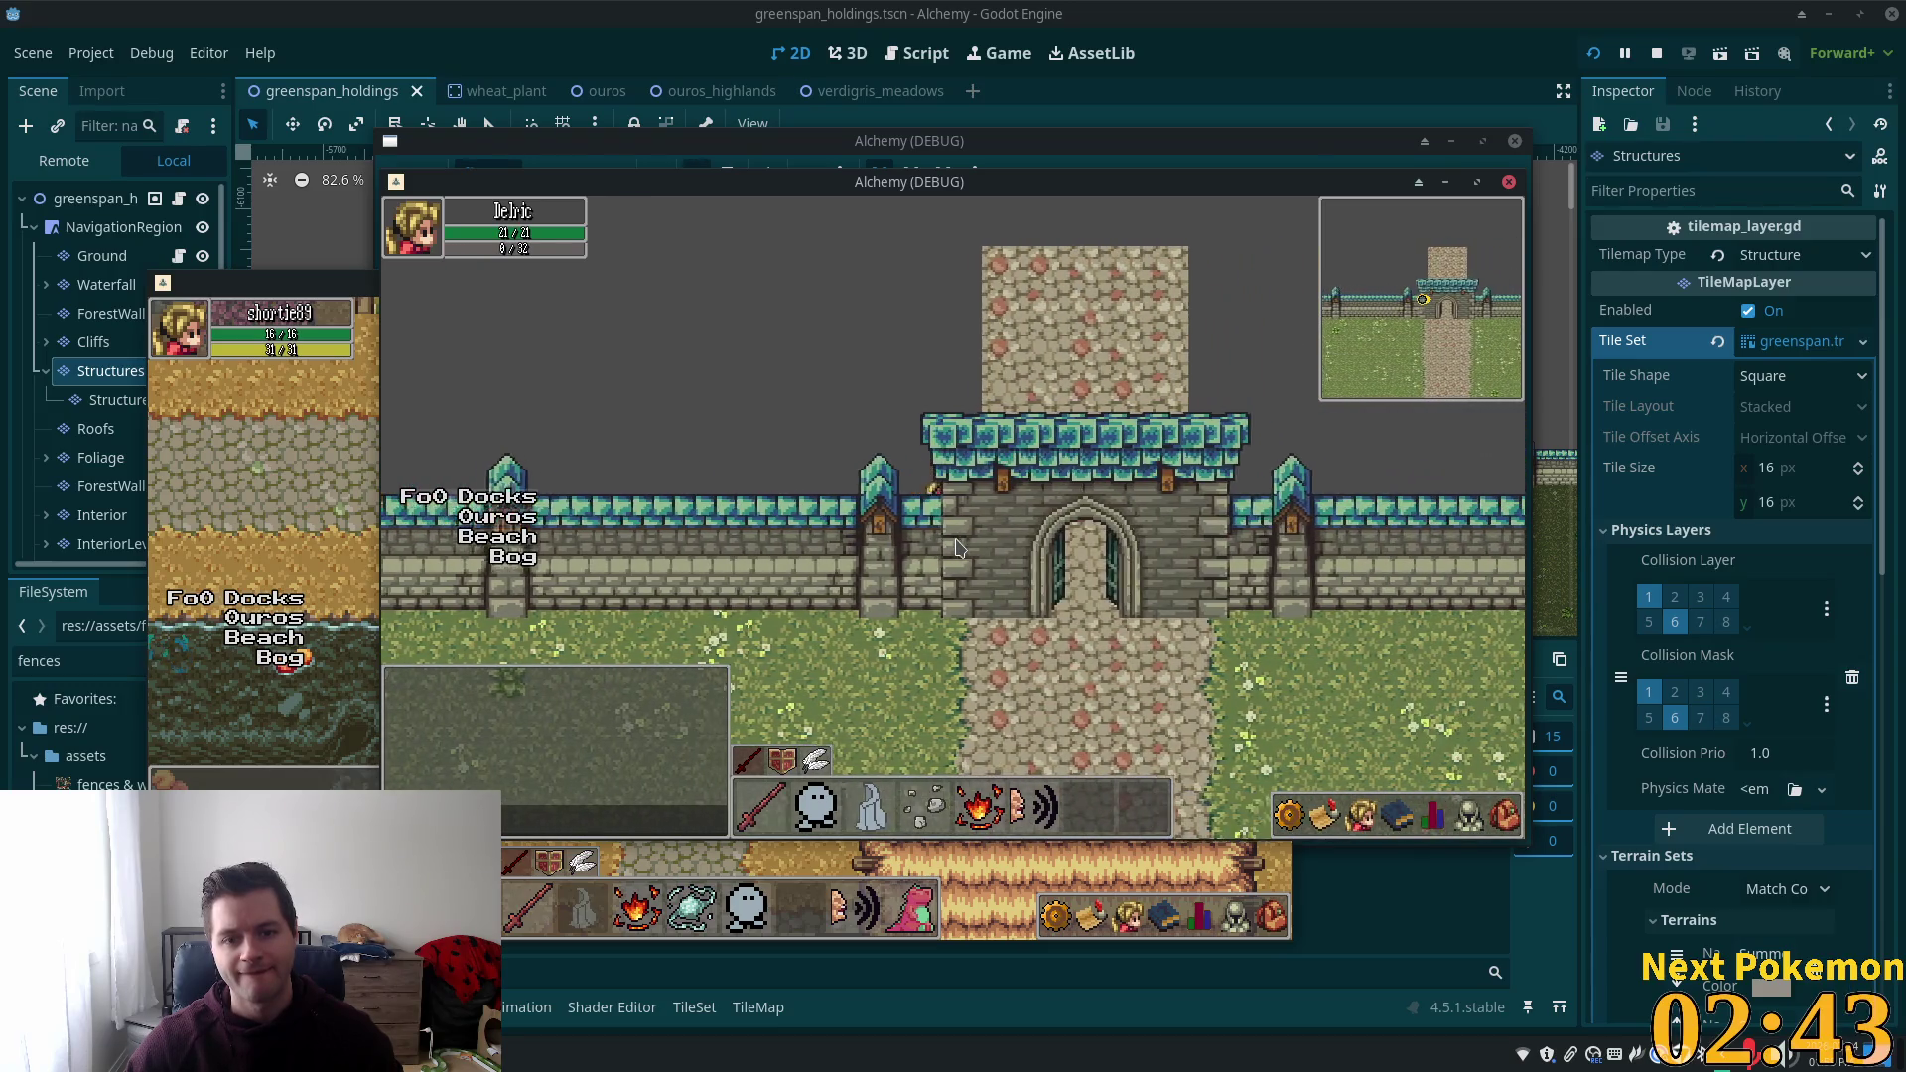
key(Up)
key(Down)
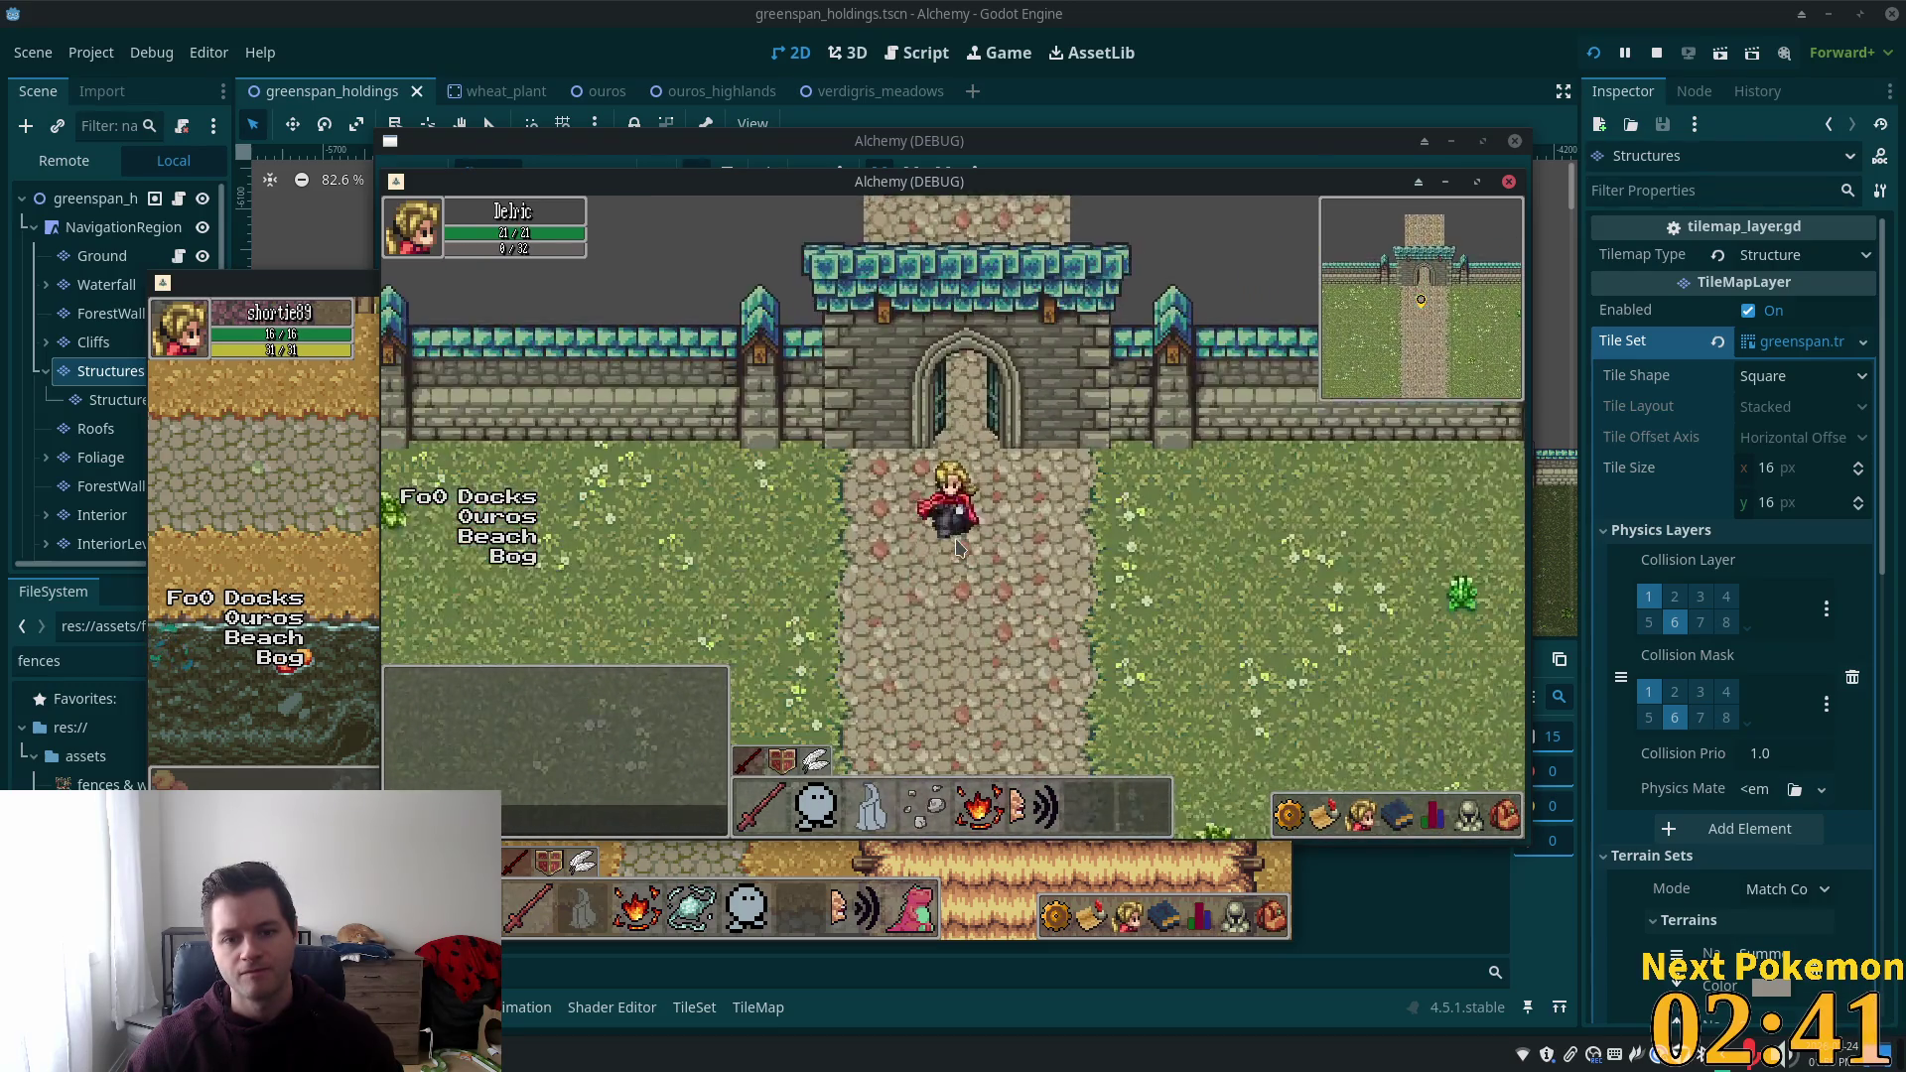
key(Right)
key(Up)
key(Right)
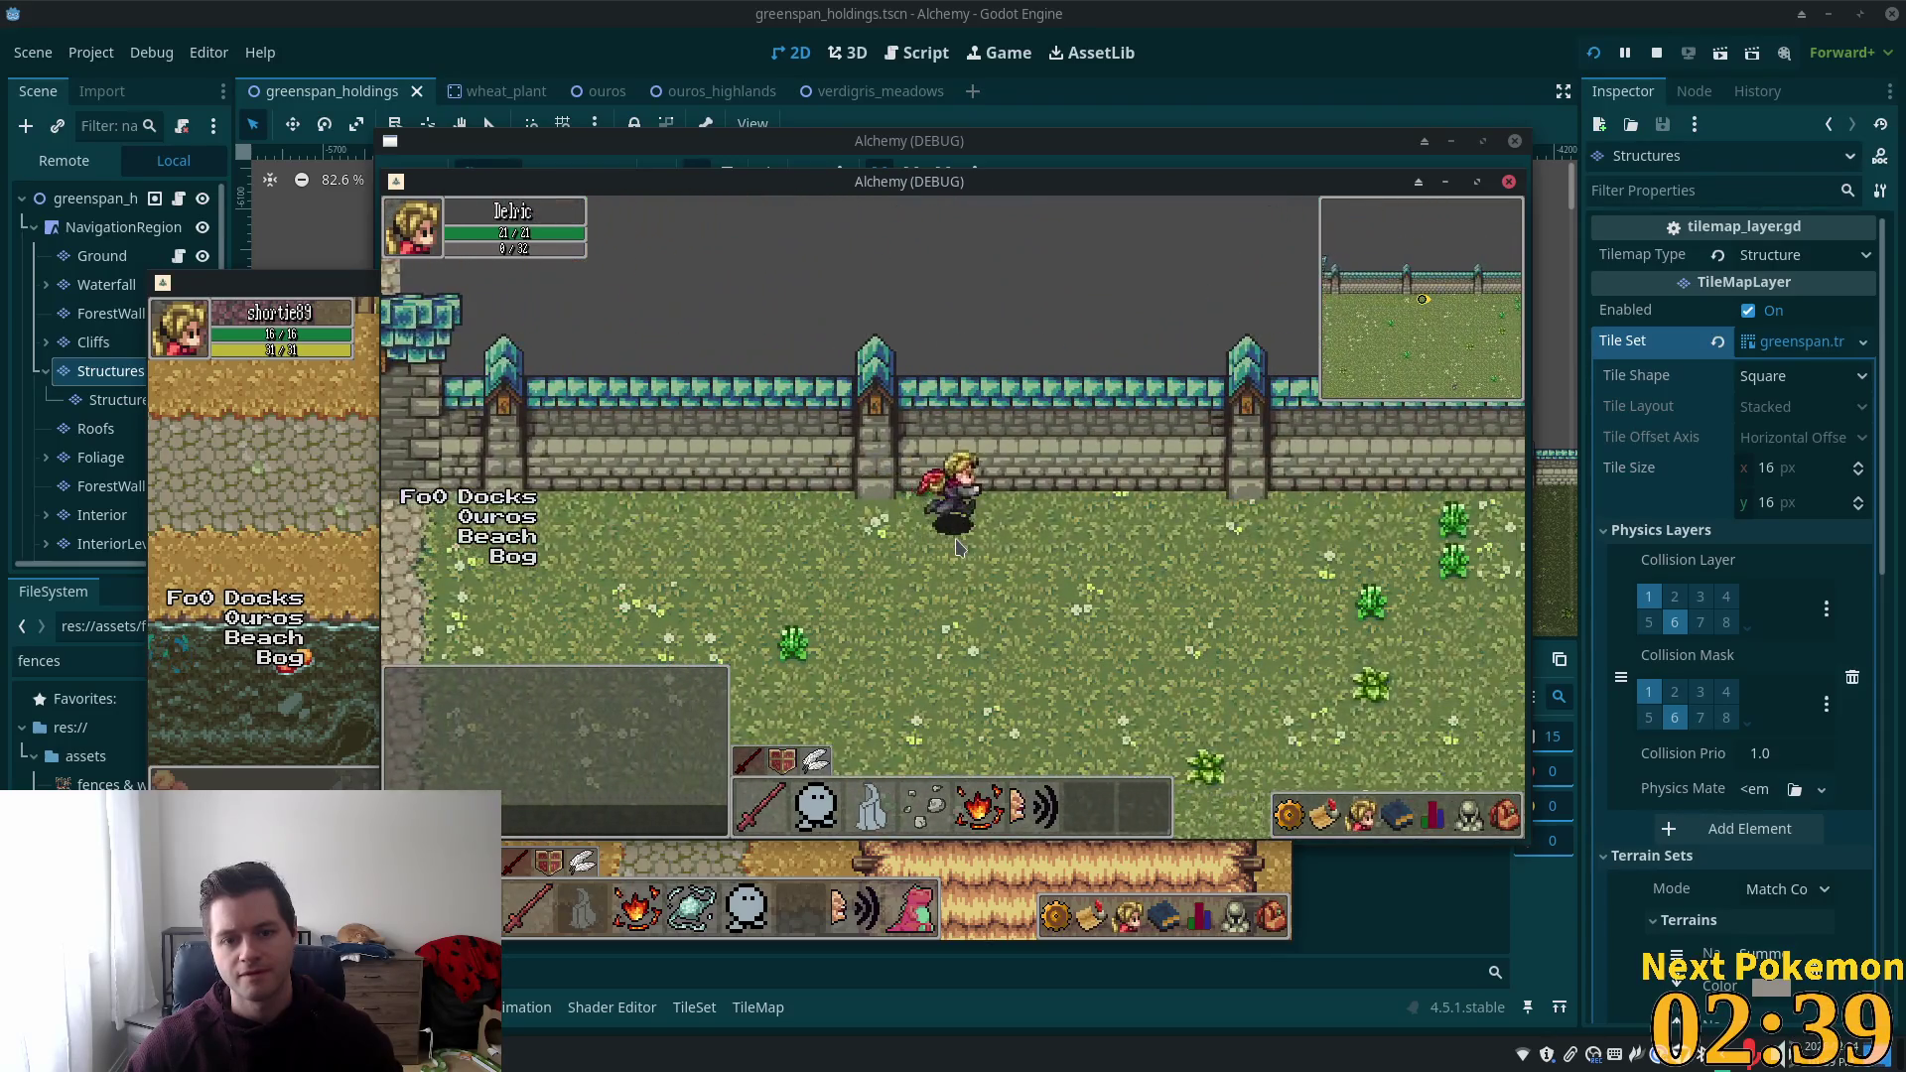
Pace east toward the large trees and back west along the northern wall.
key(Left)
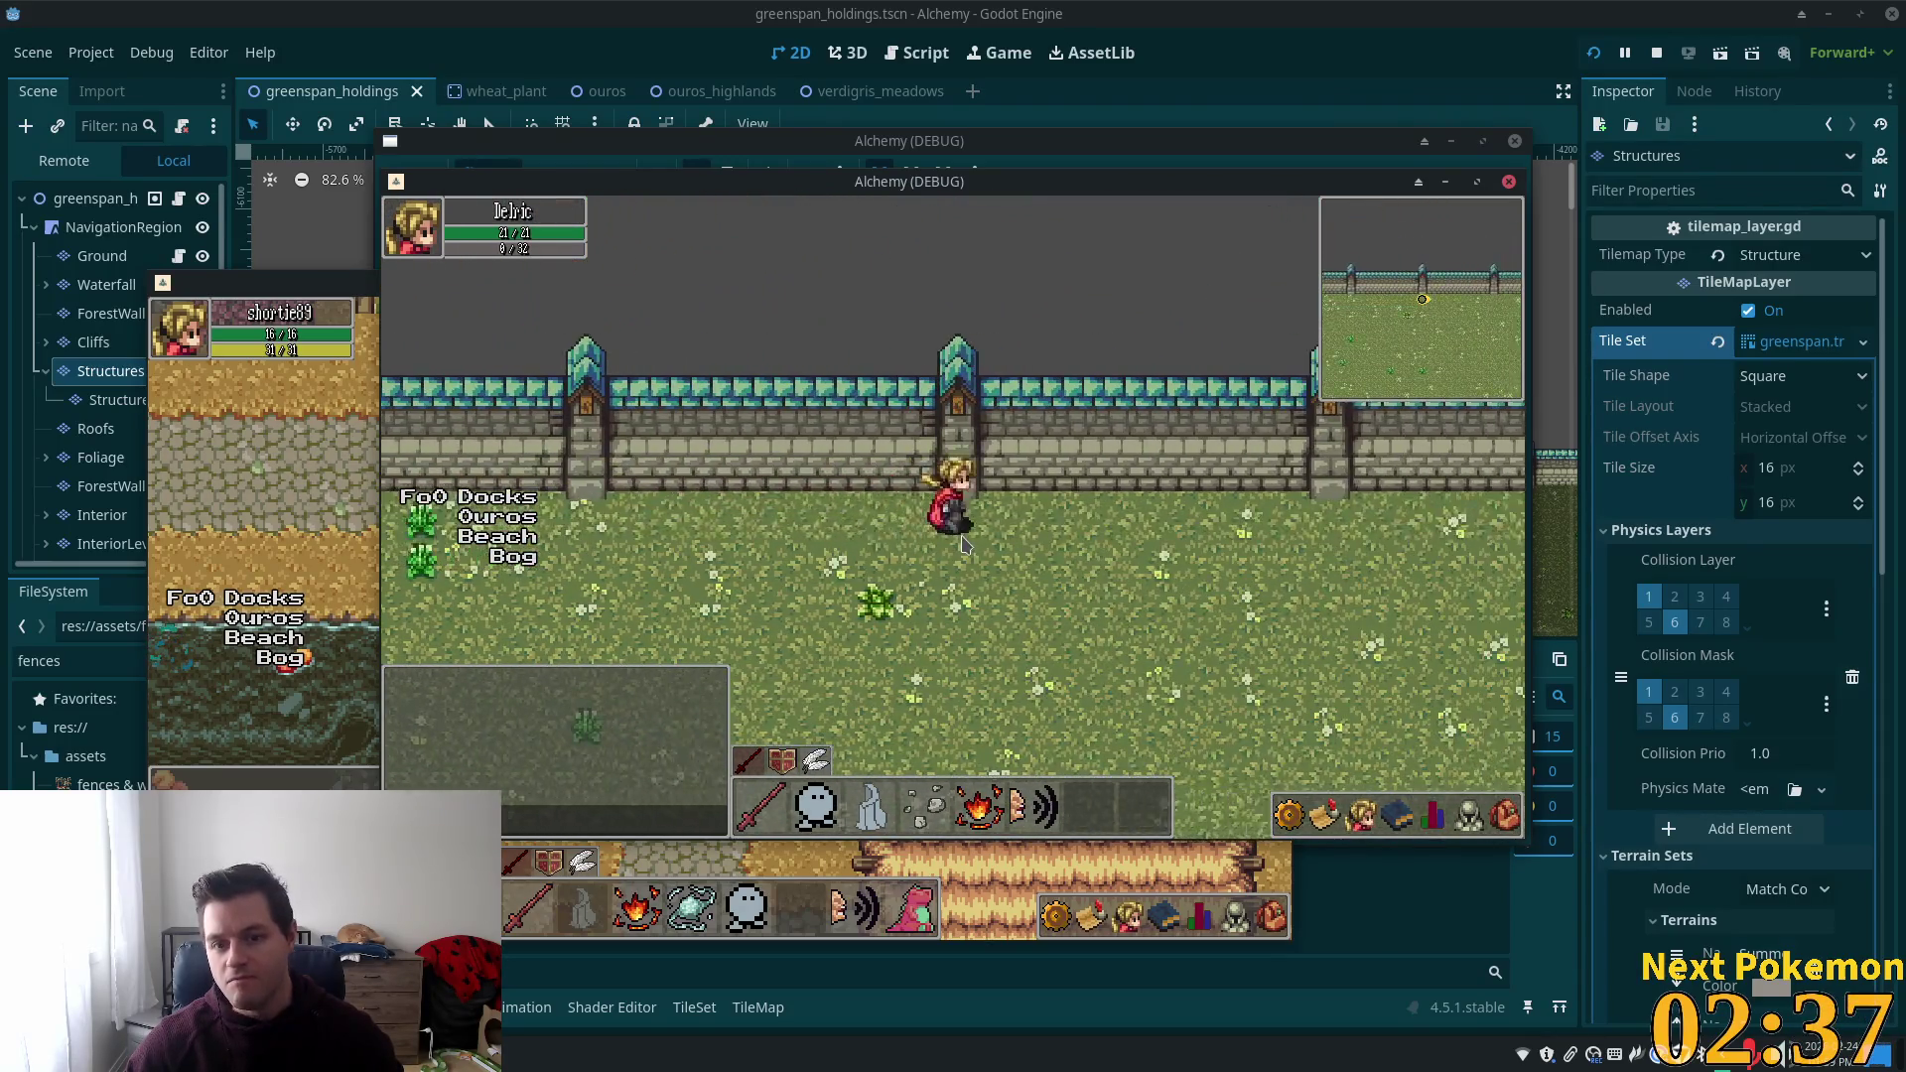
key(Right)
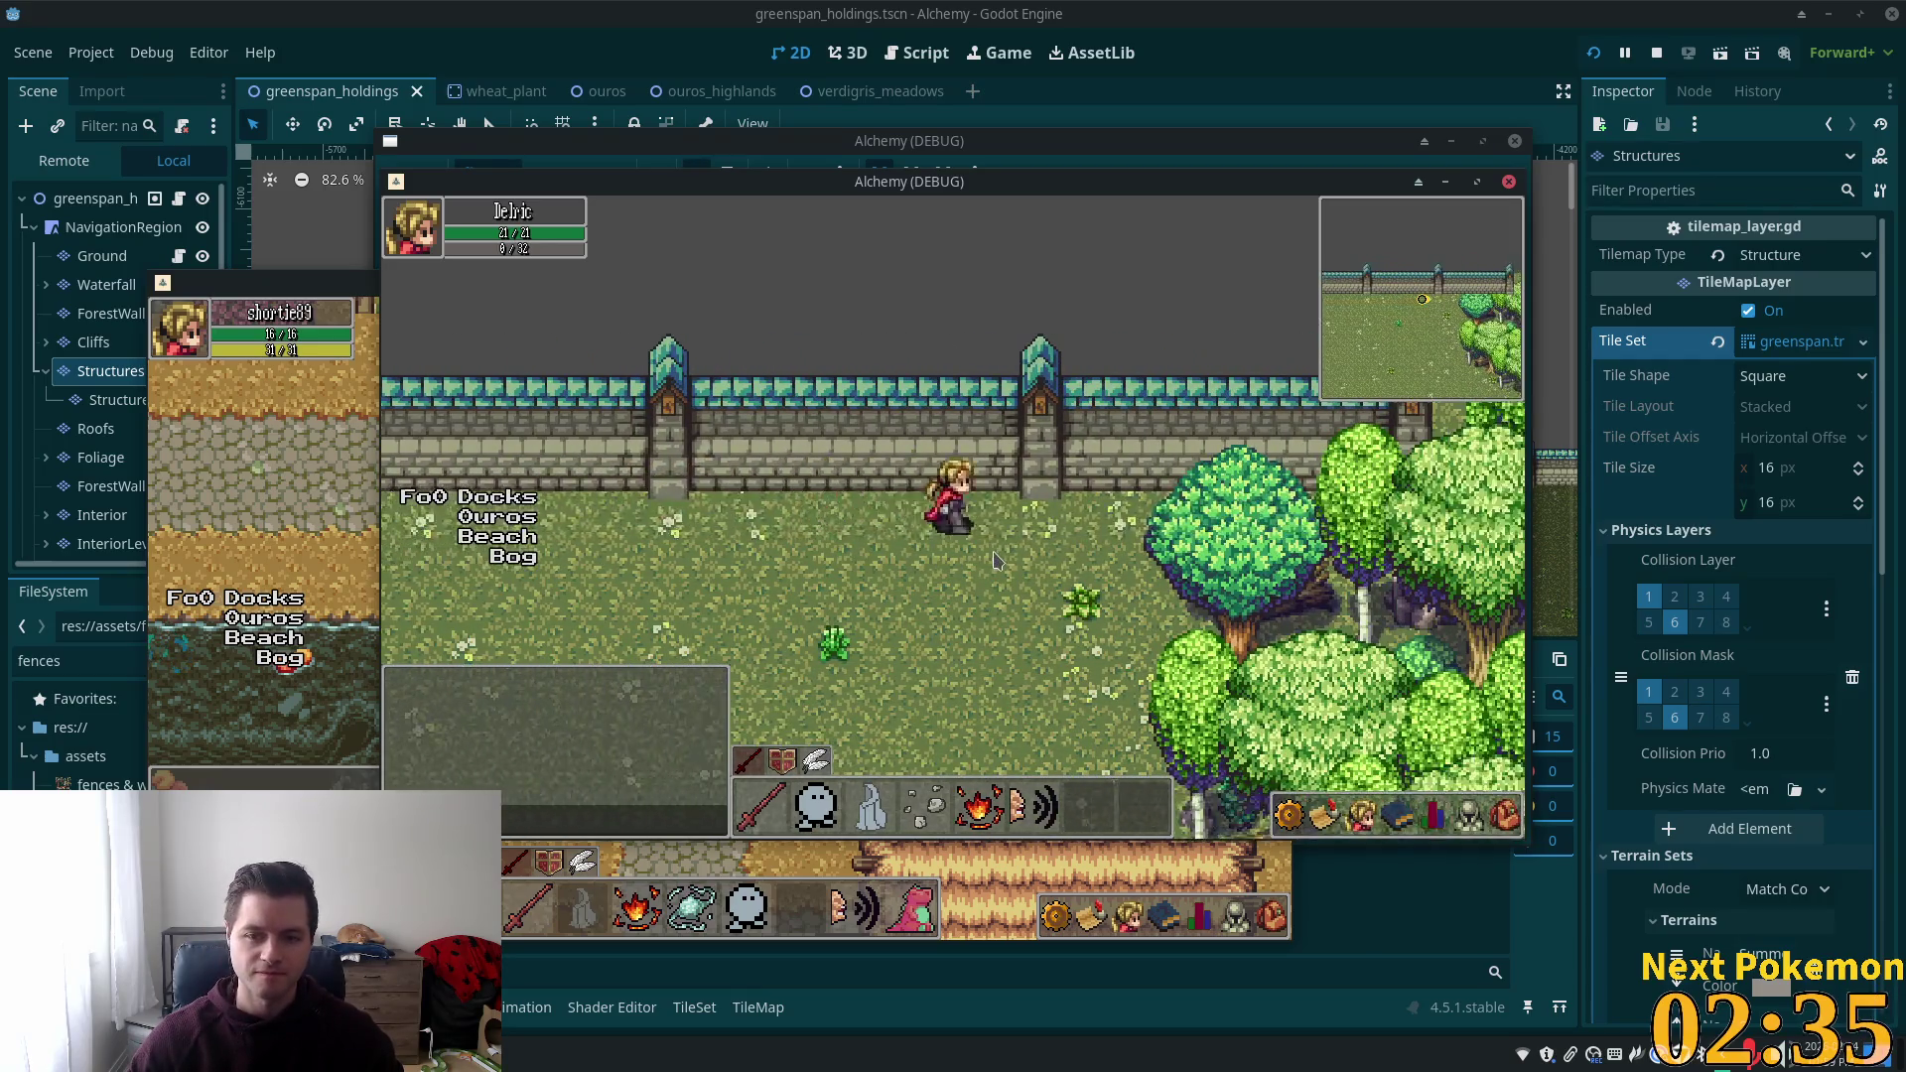
key(Left)
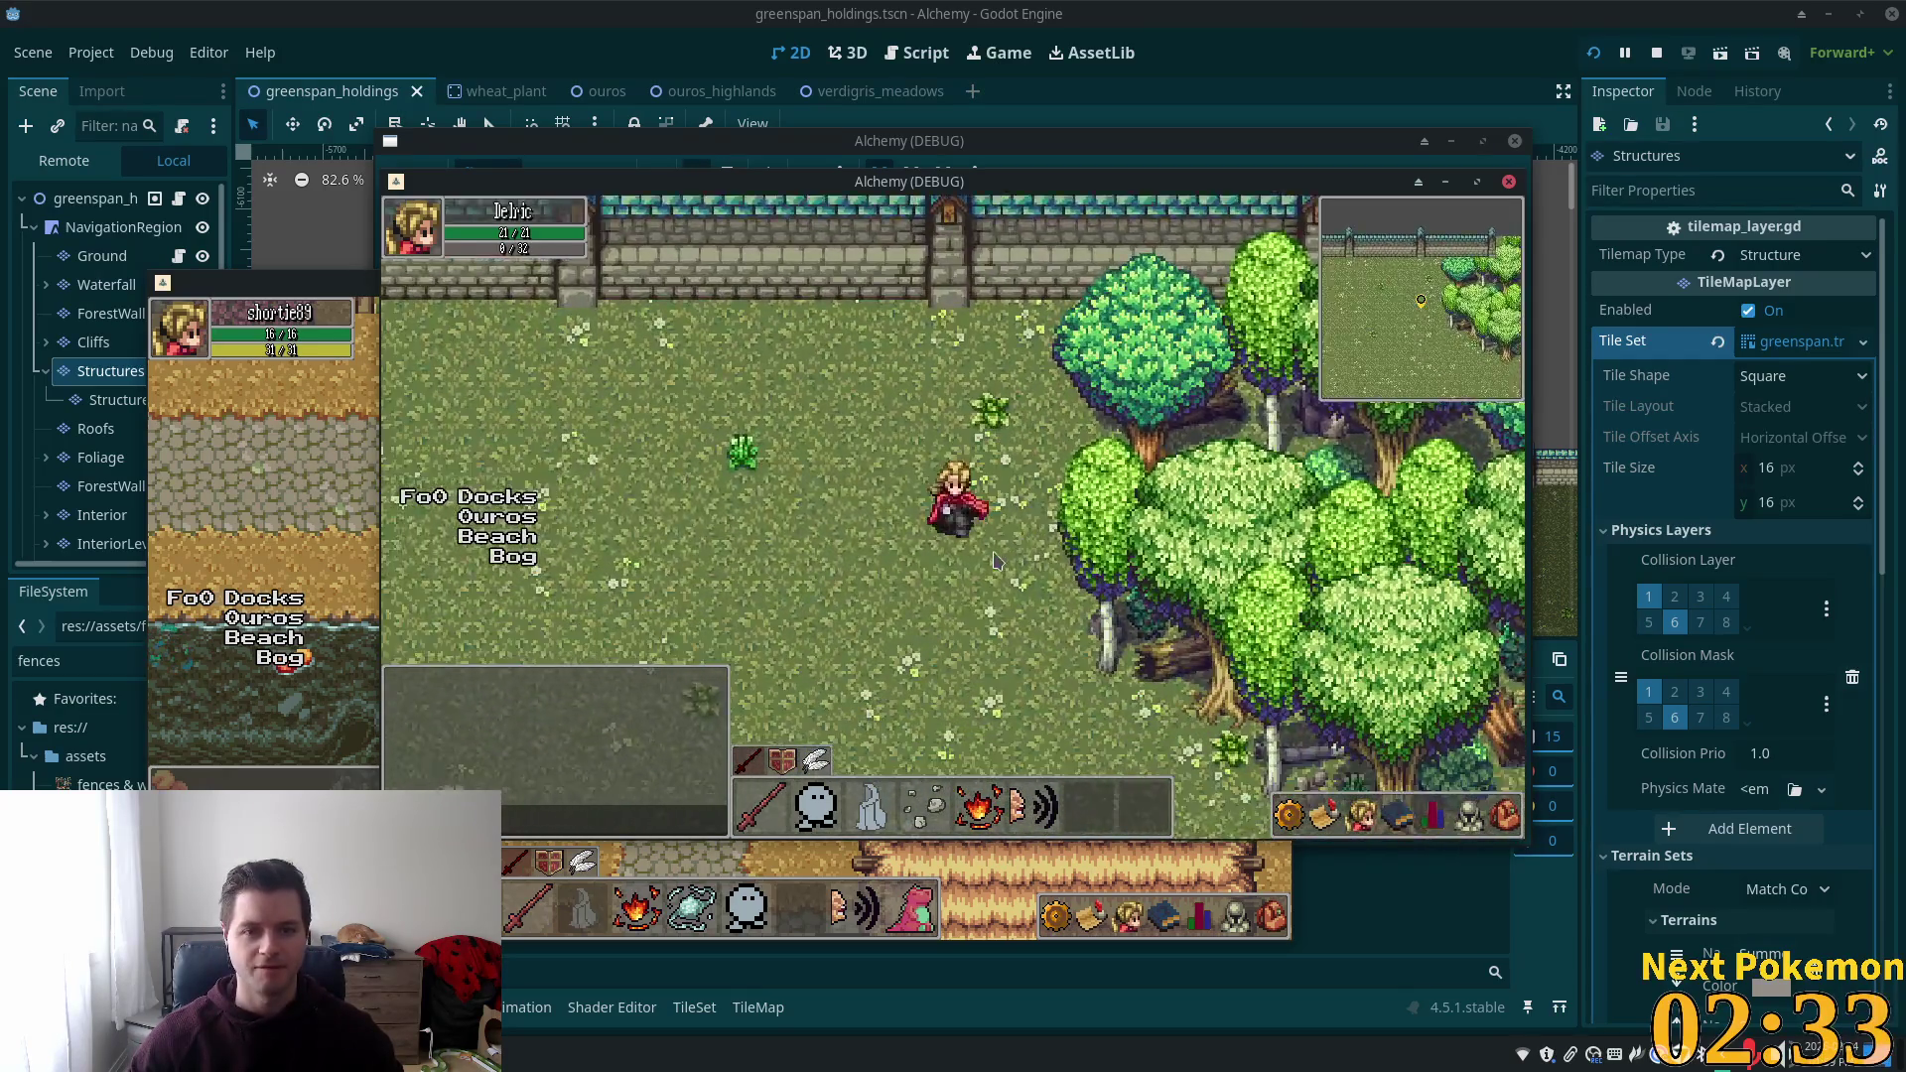
key(Left)
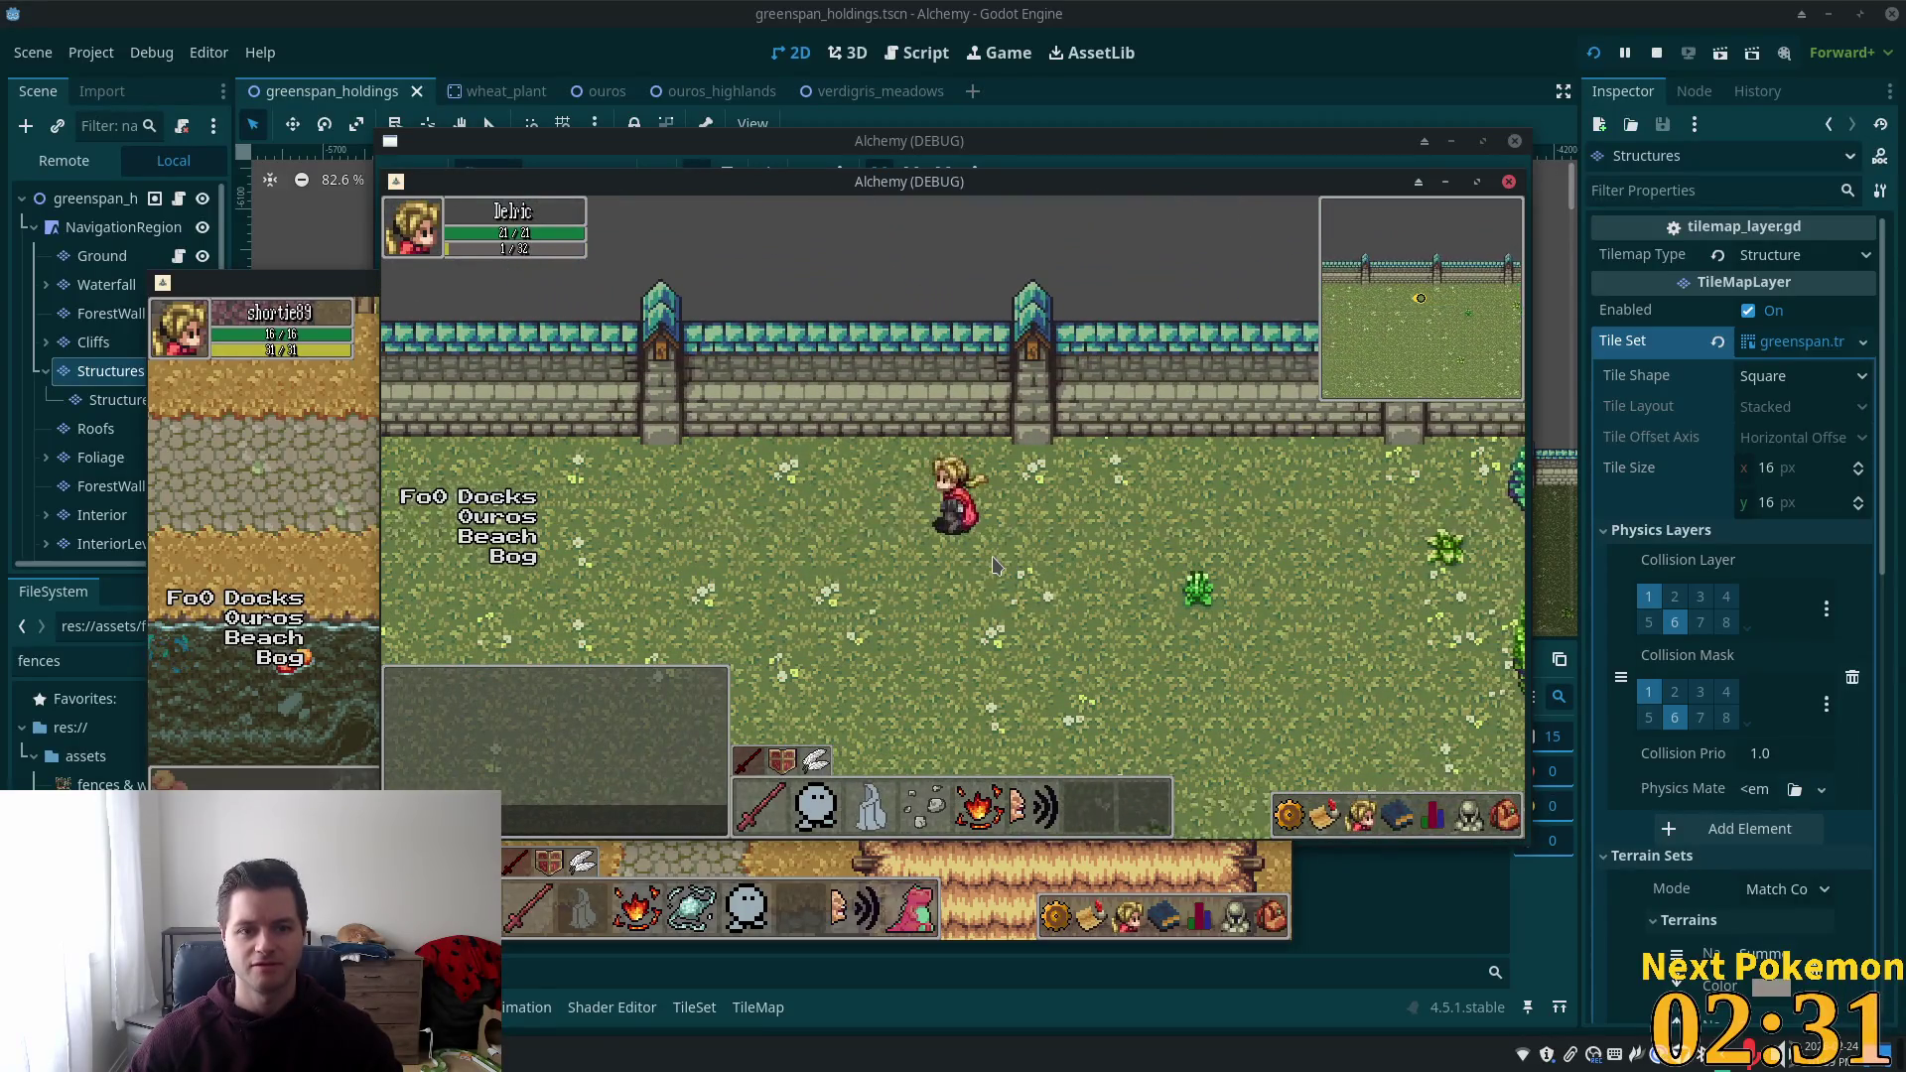
key(Left)
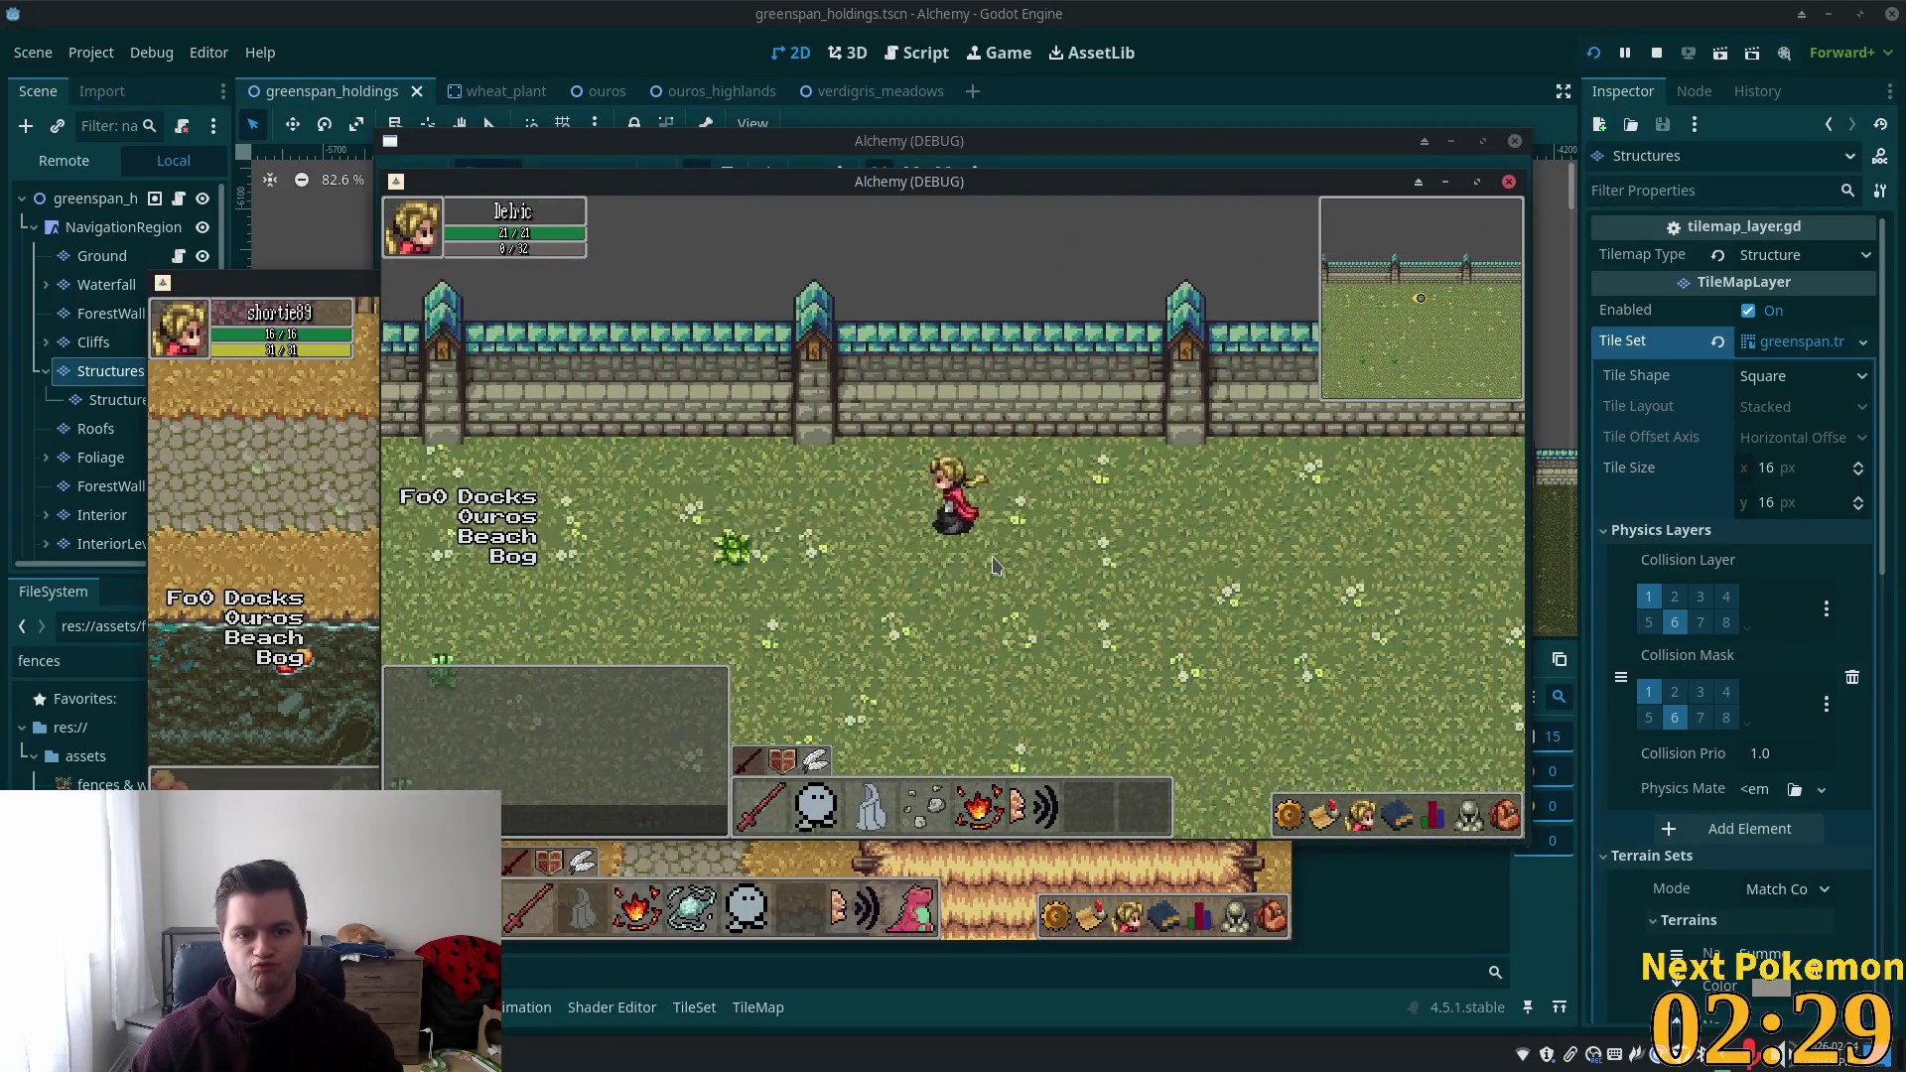
Walk the character west and east along the northern wall, ending toward the gatehouse.
key(Left)
key(Left)
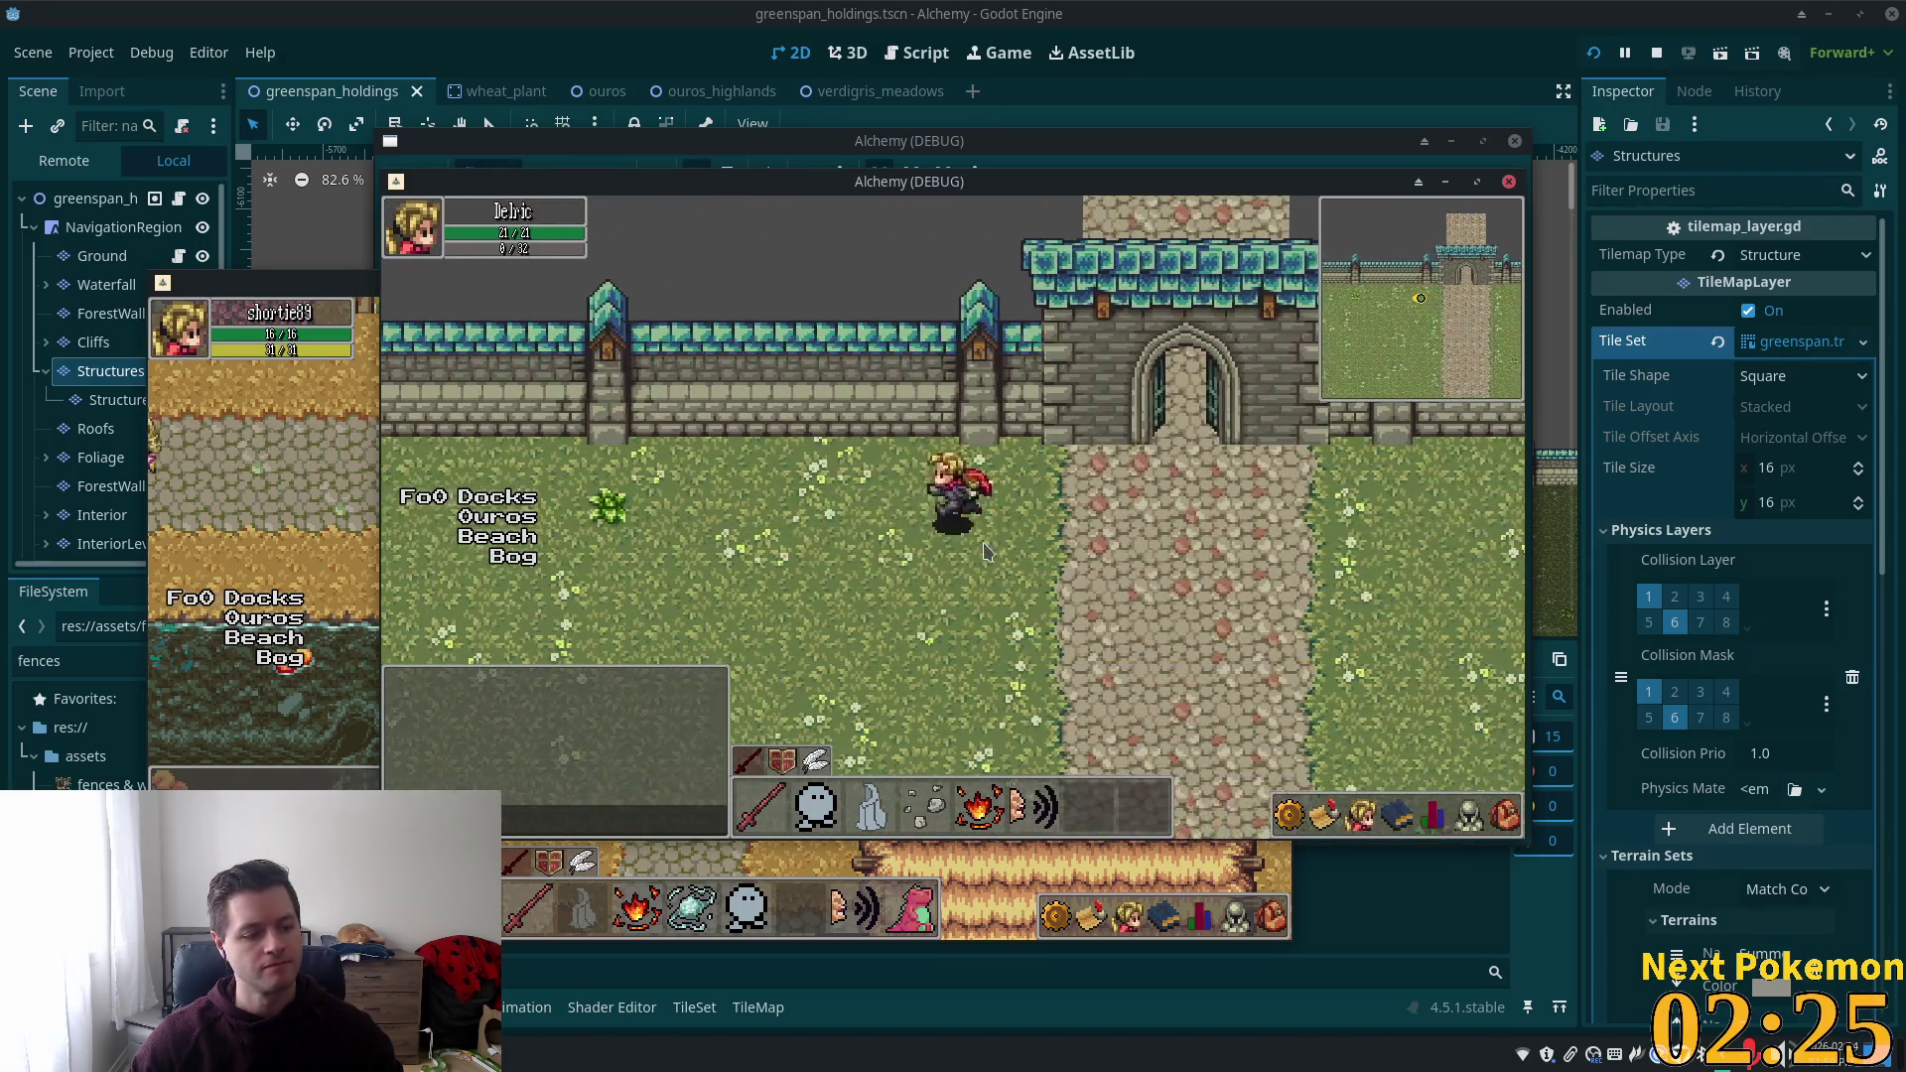
key(Left)
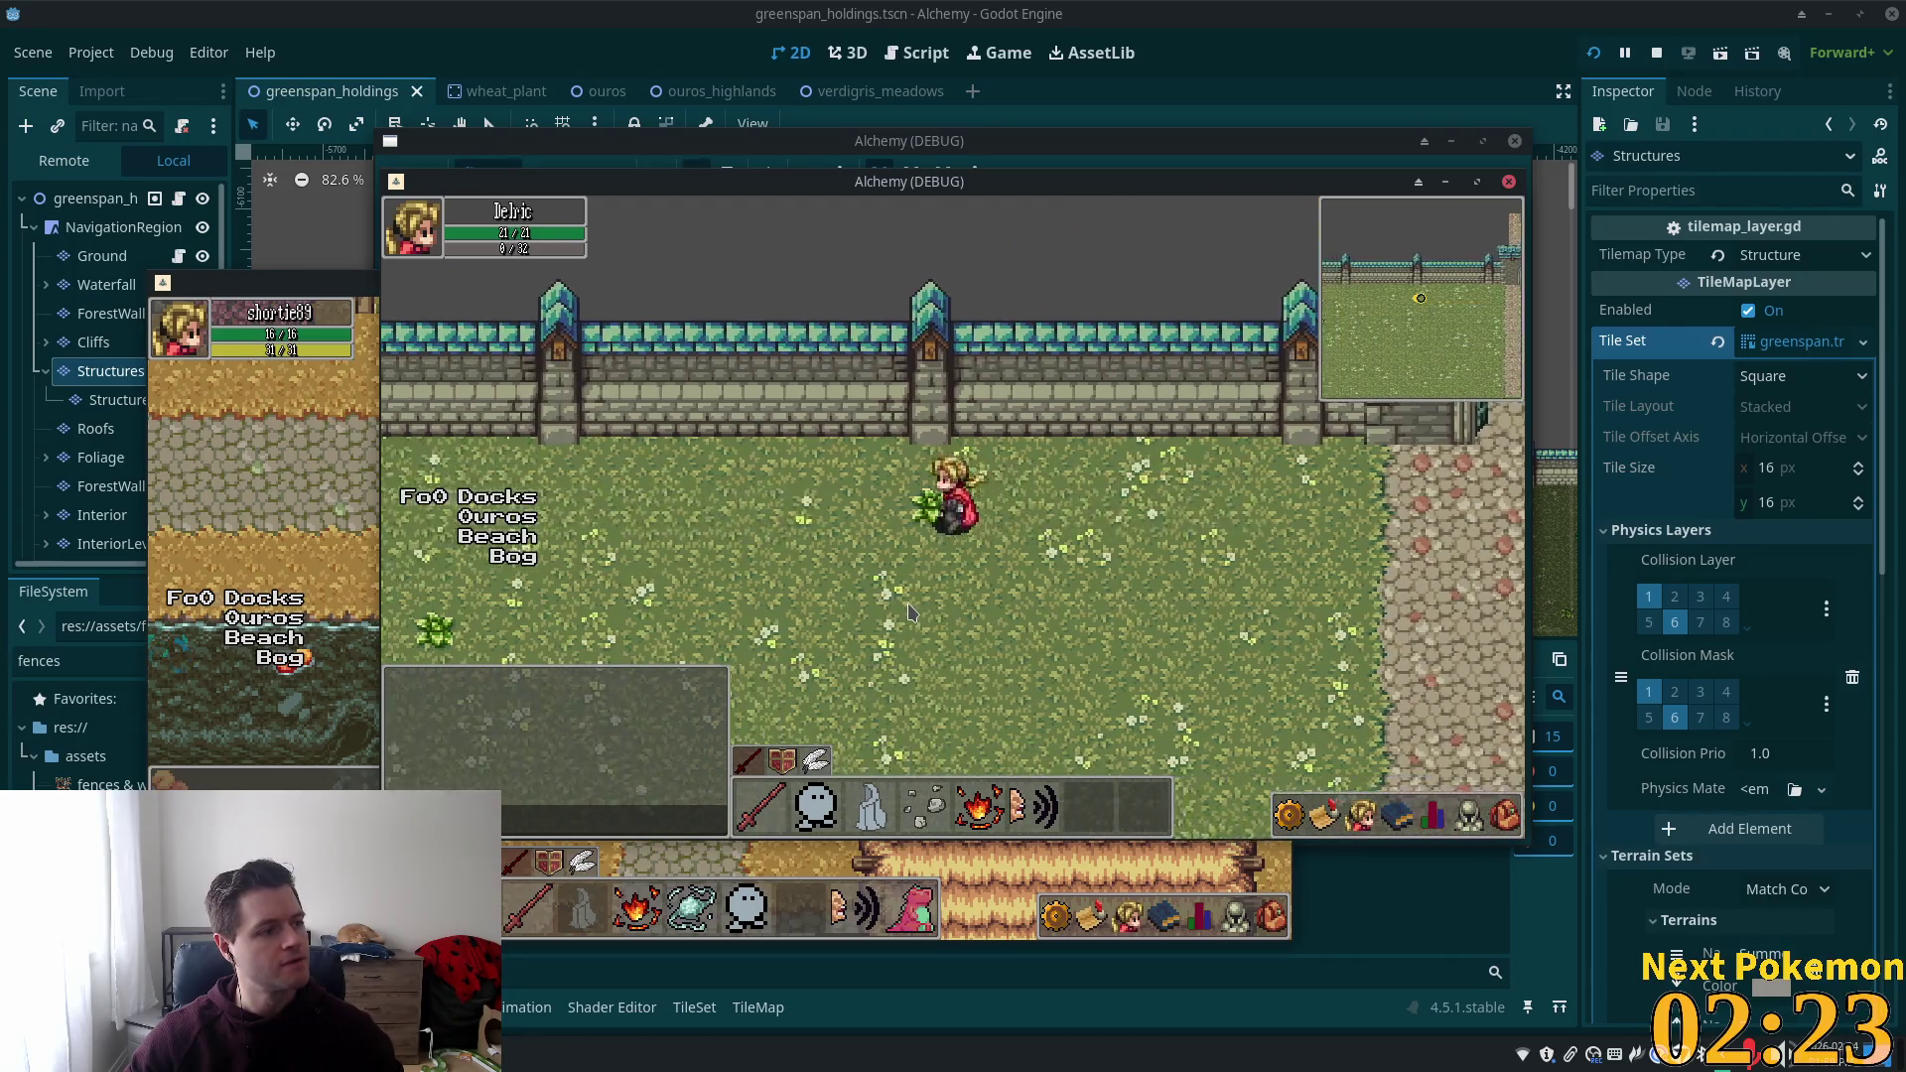
key(Left)
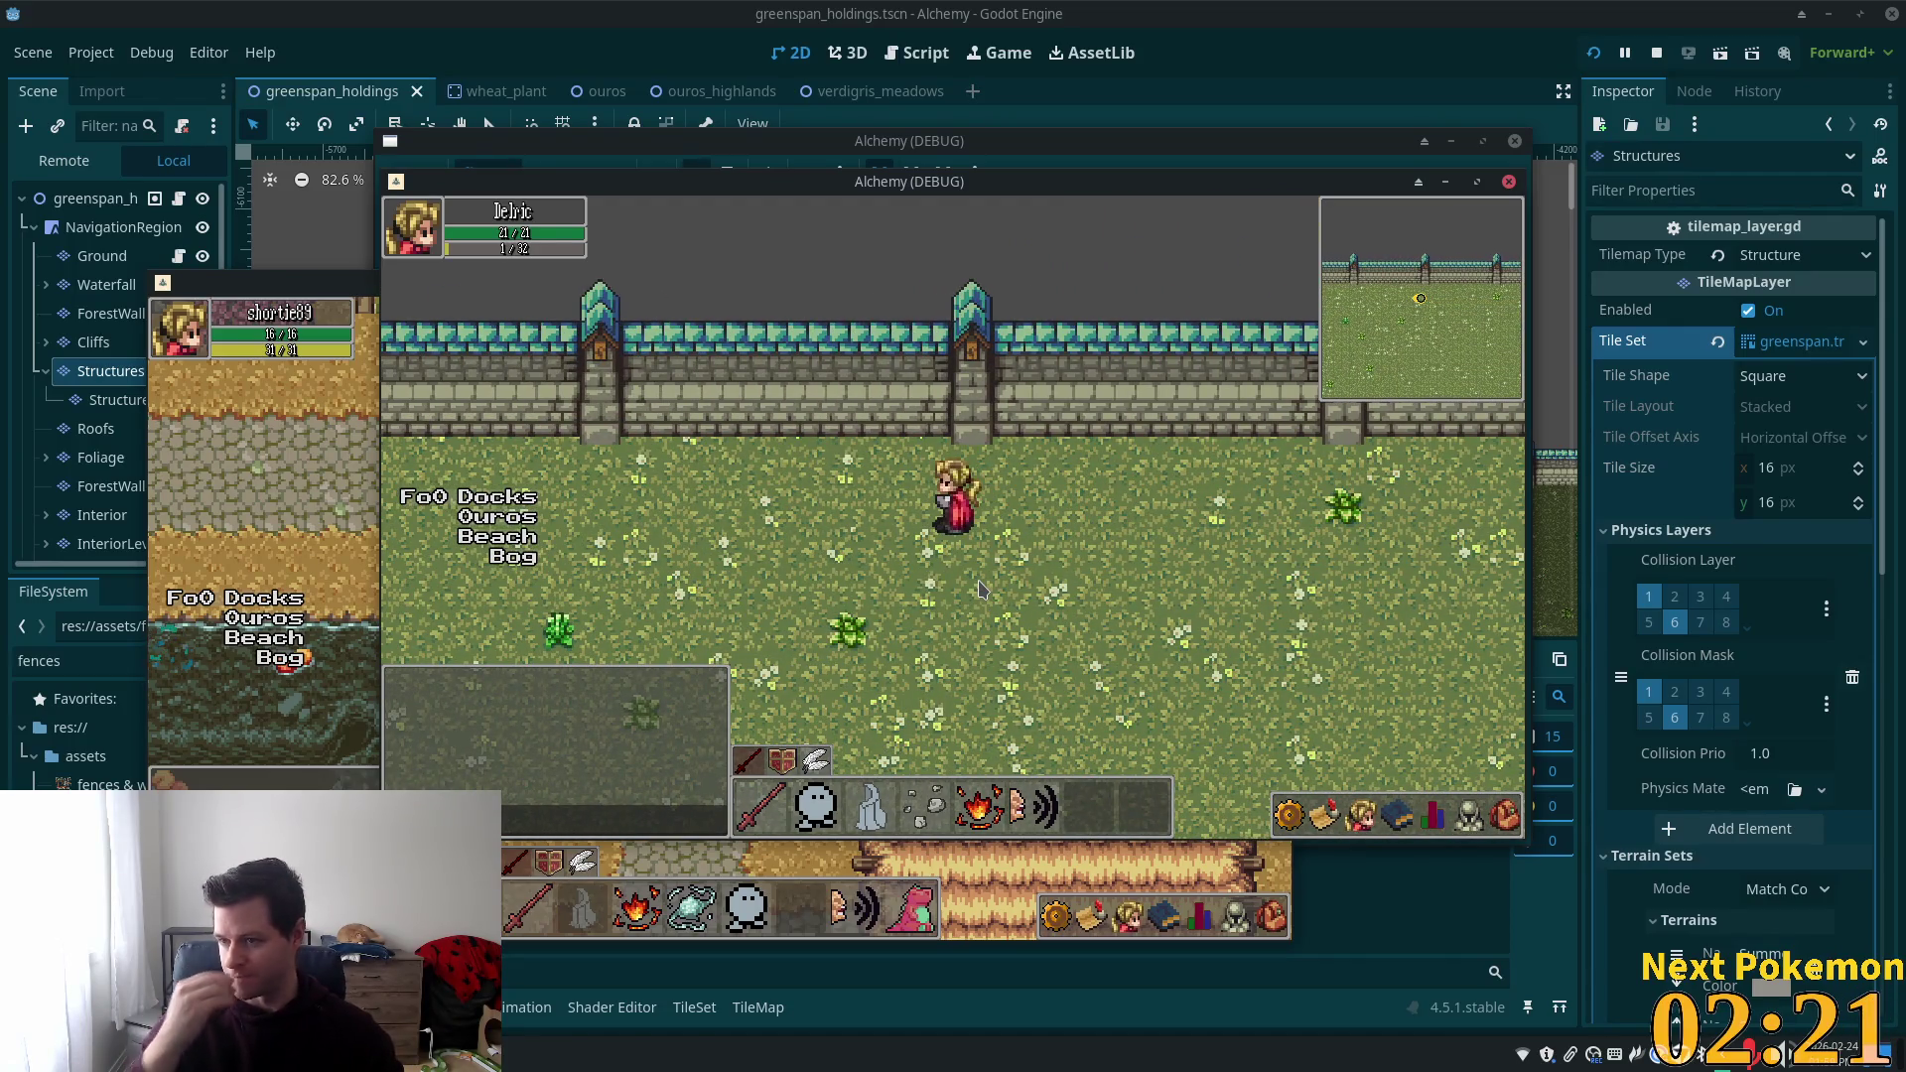
key(Left)
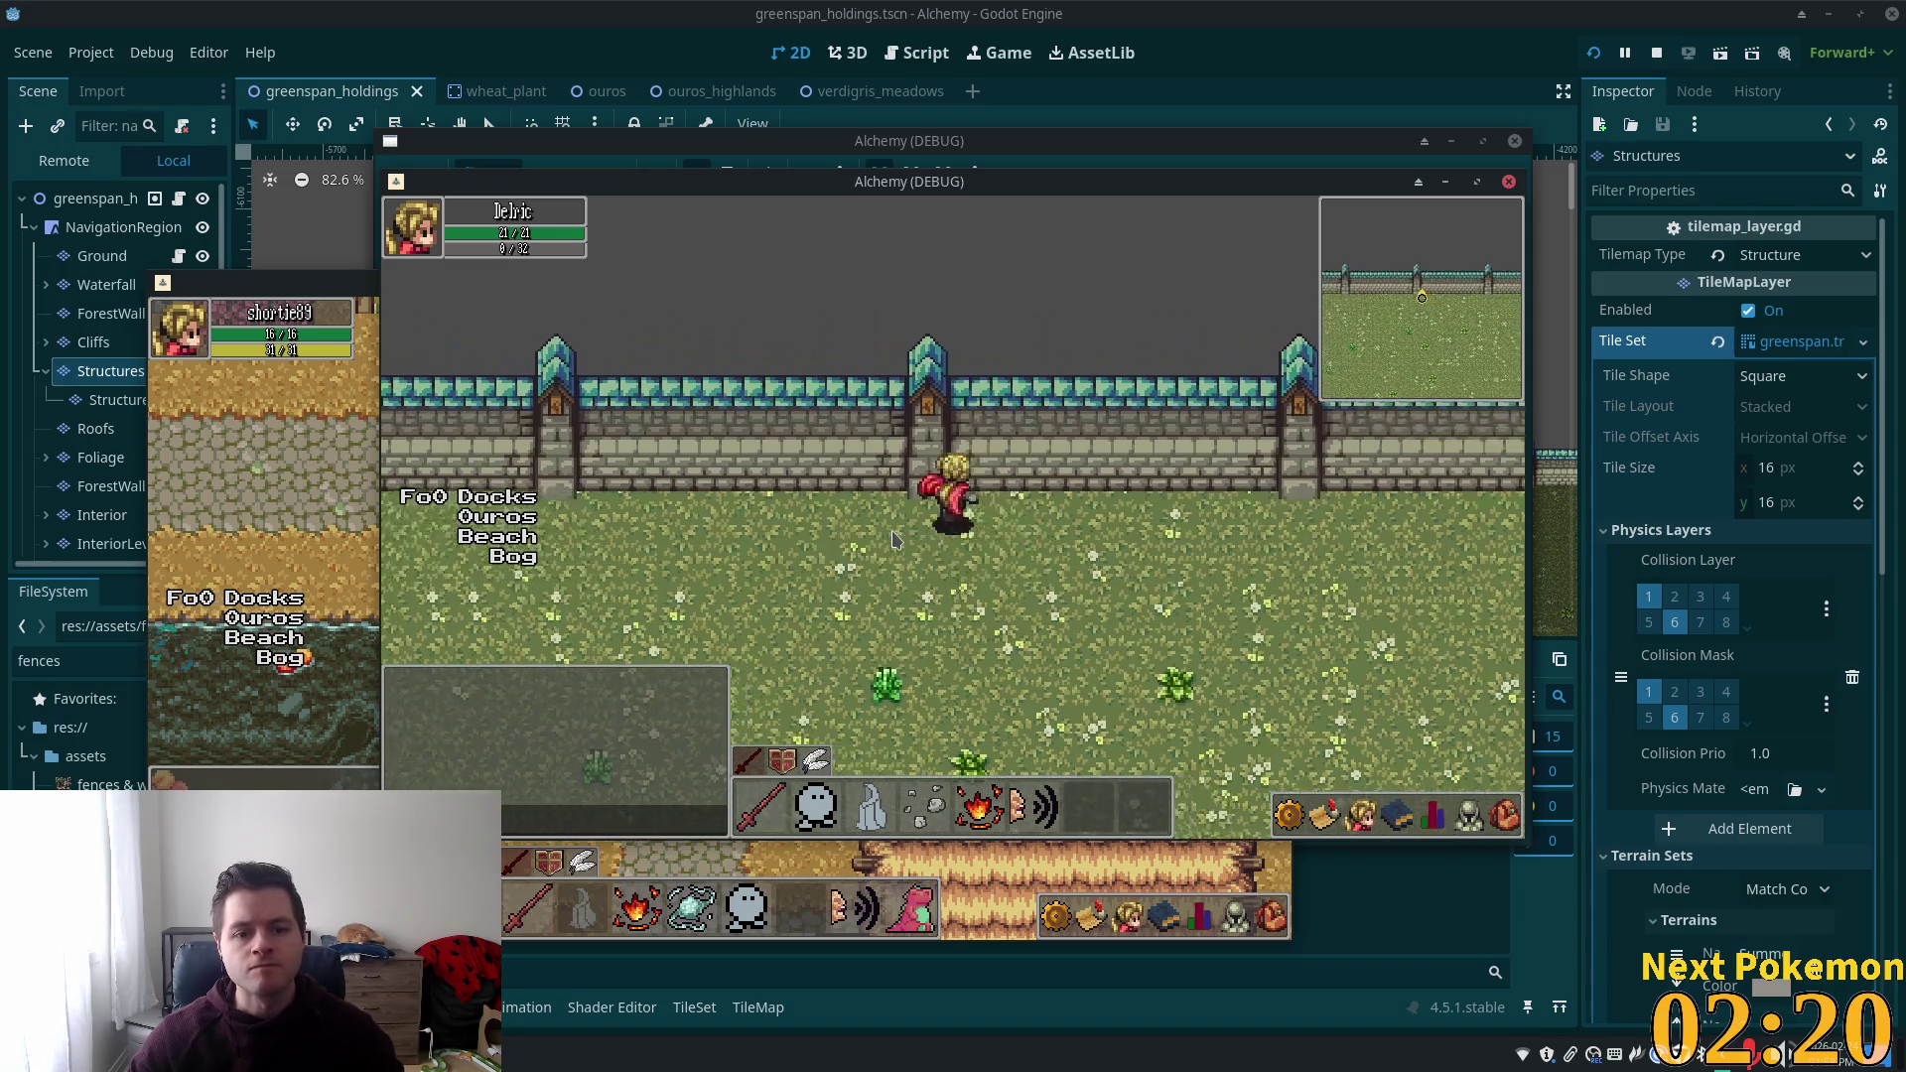
key(Right)
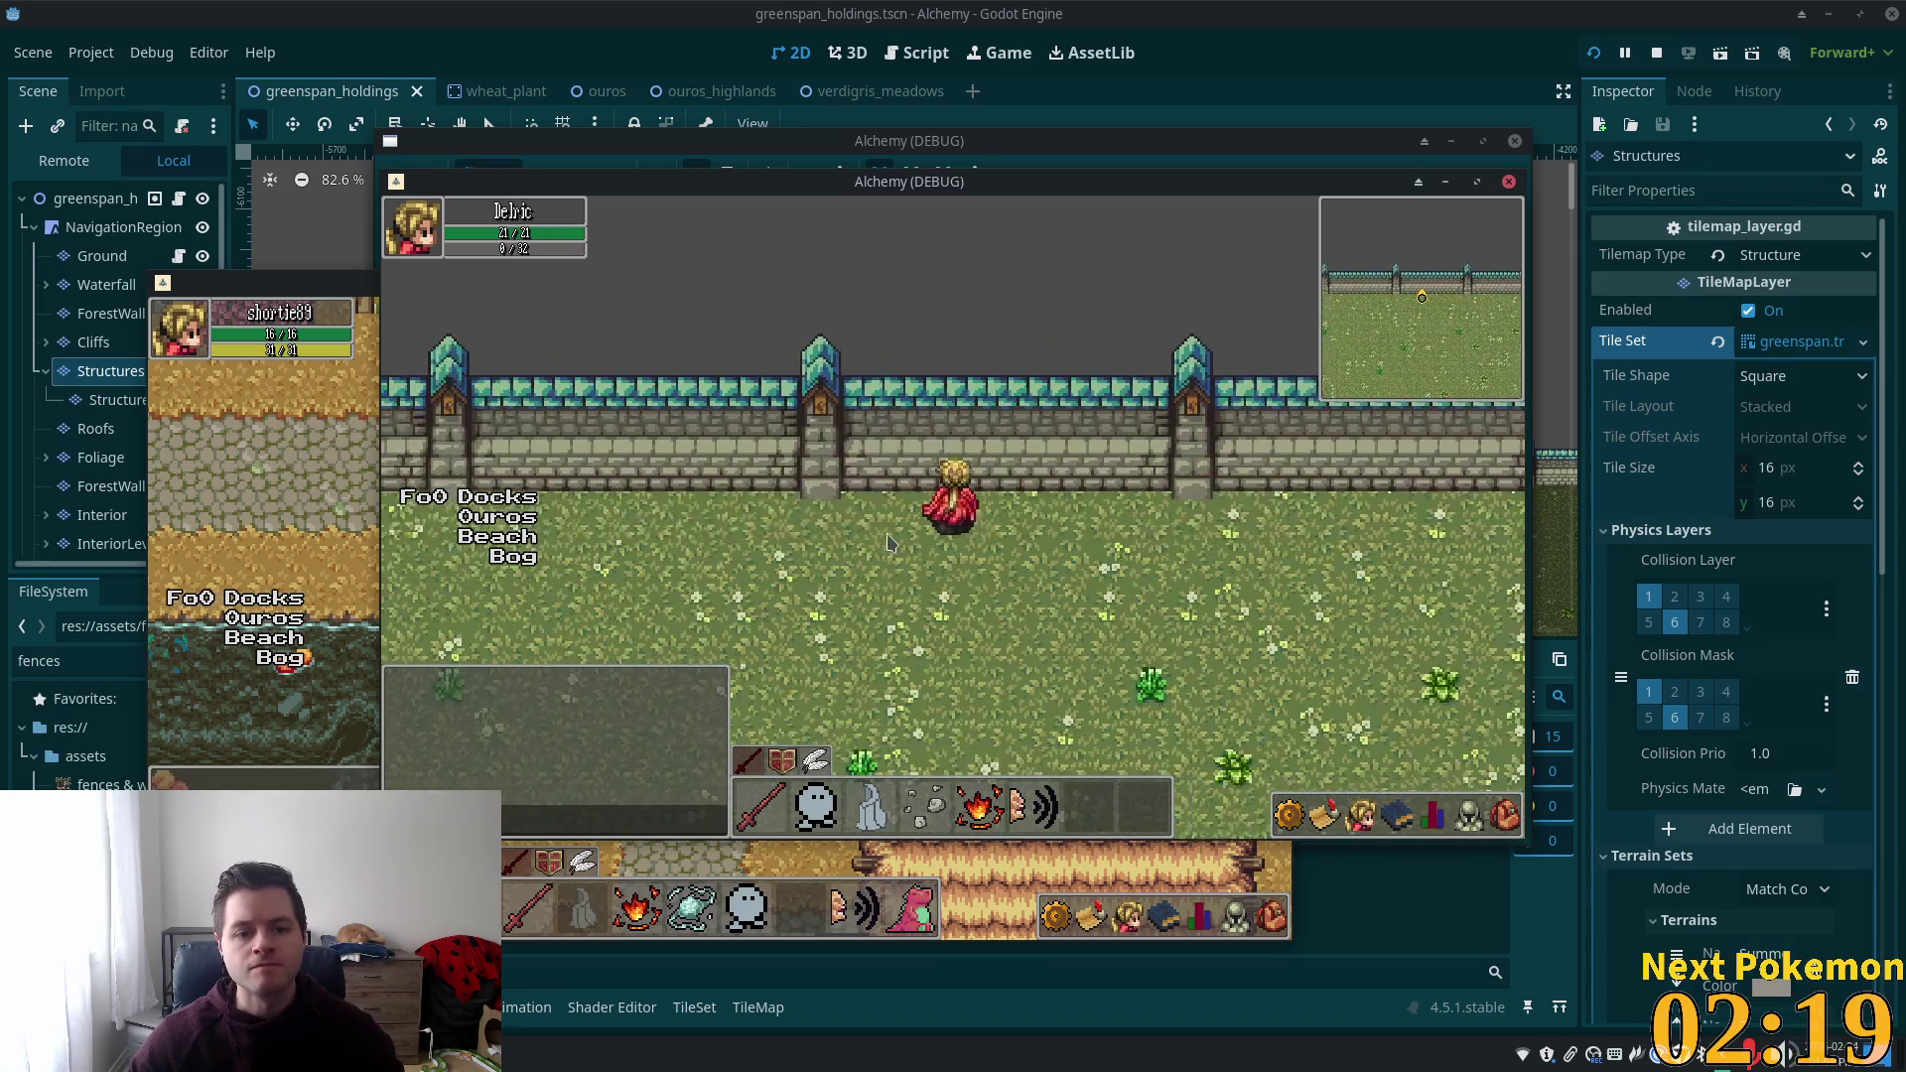
key(Right)
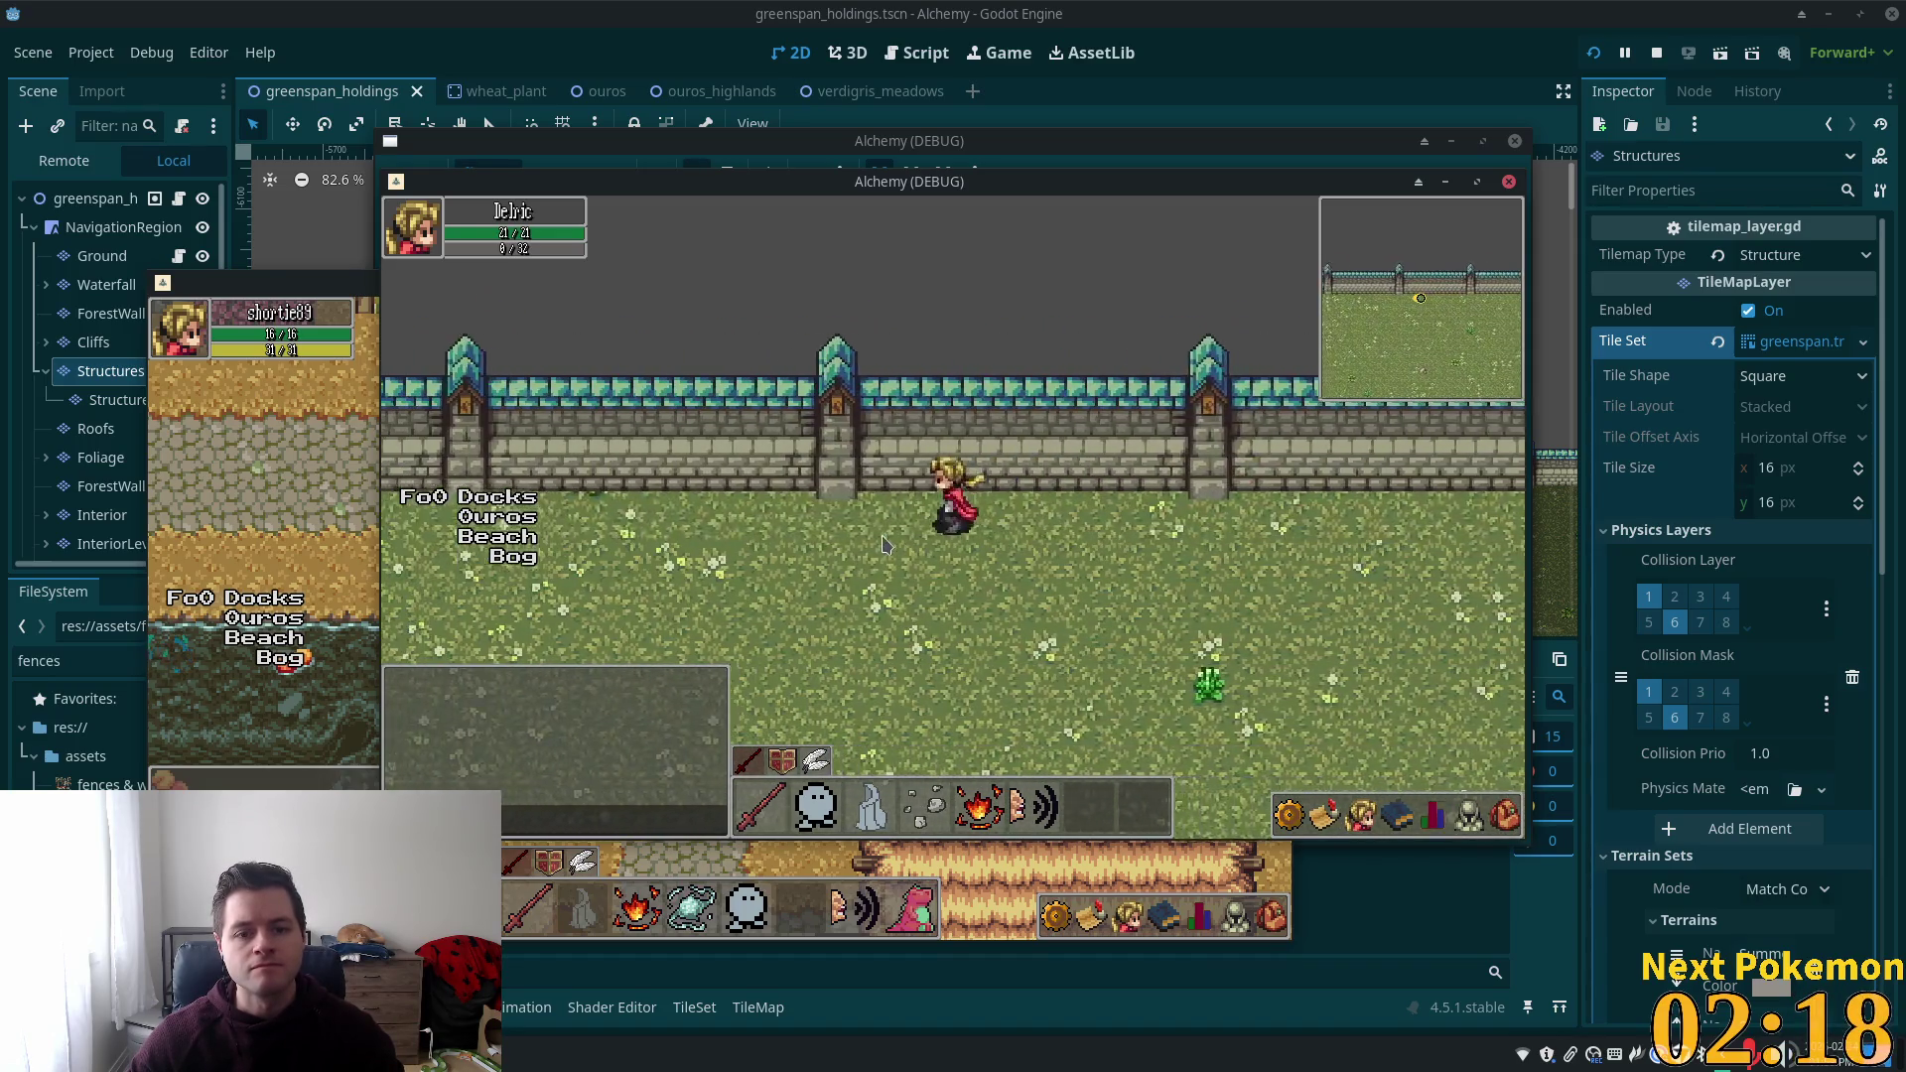
key(Left)
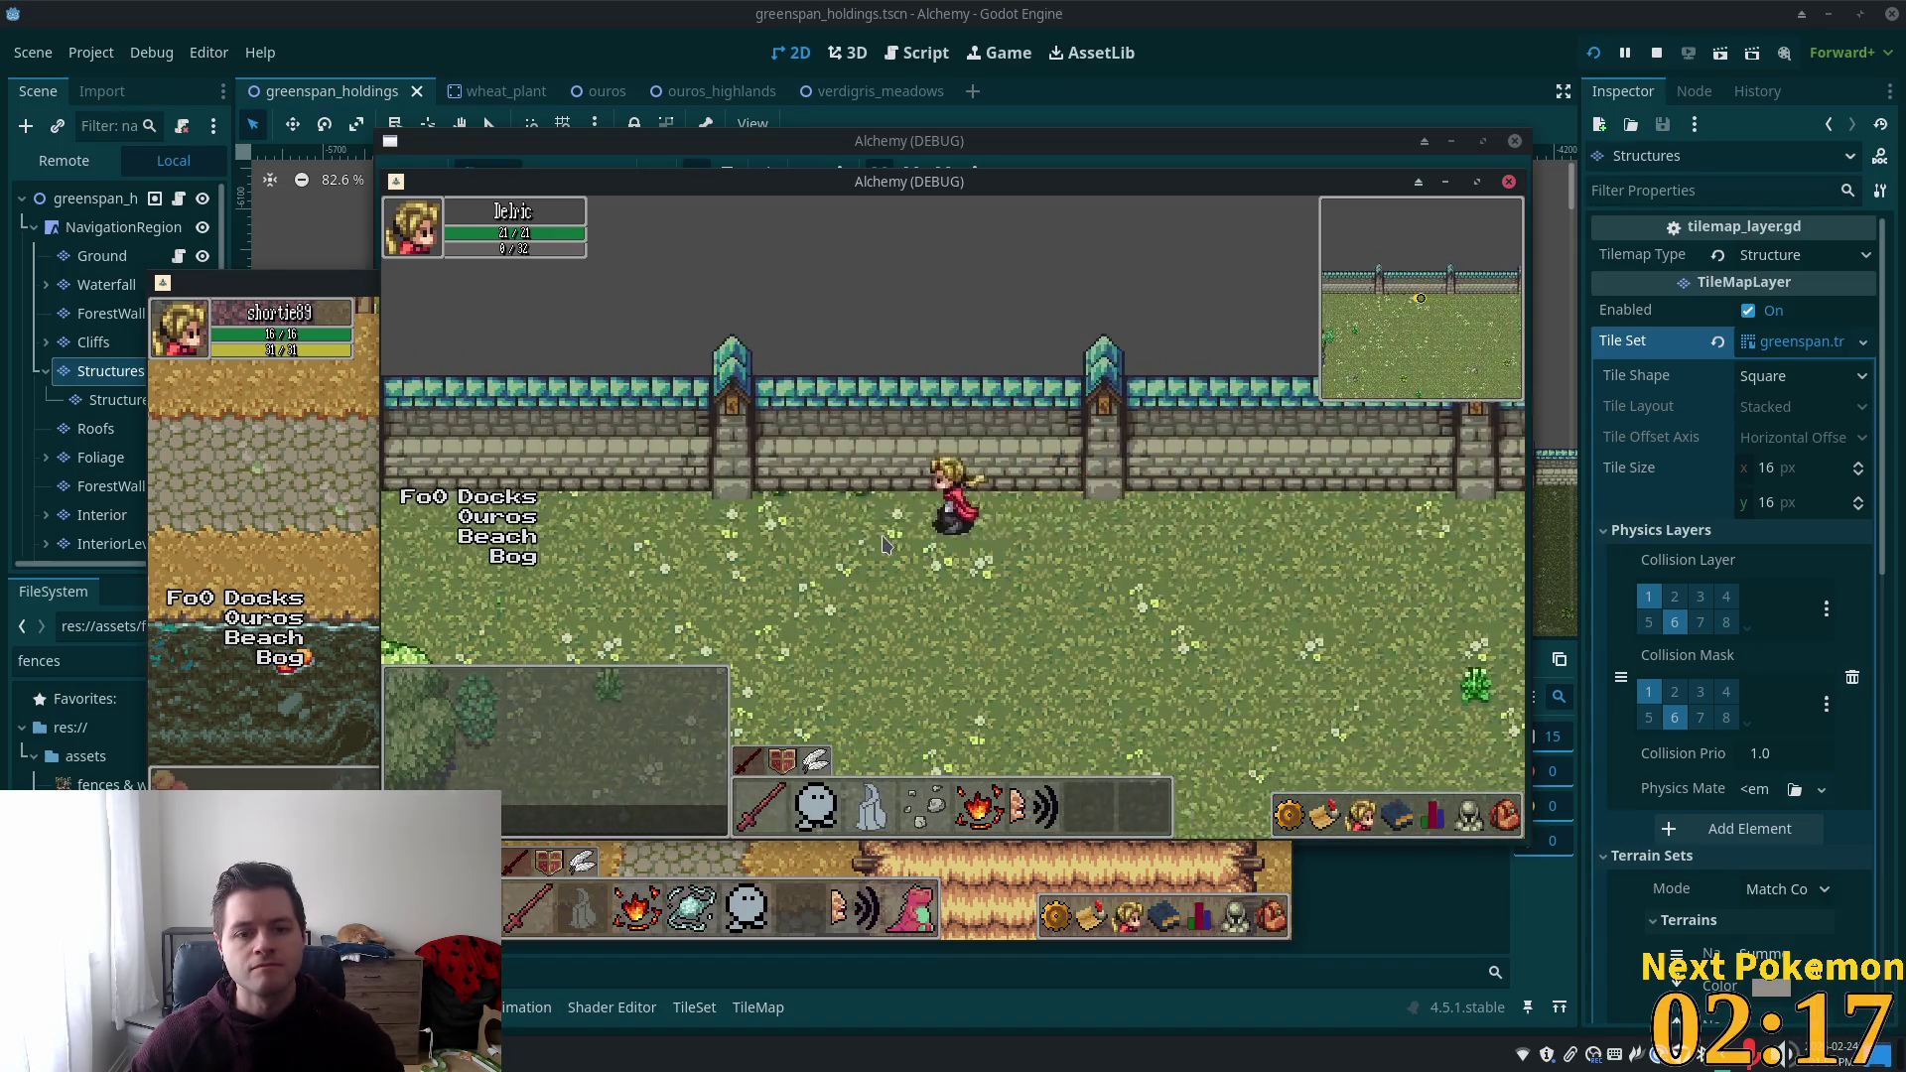
key(Left)
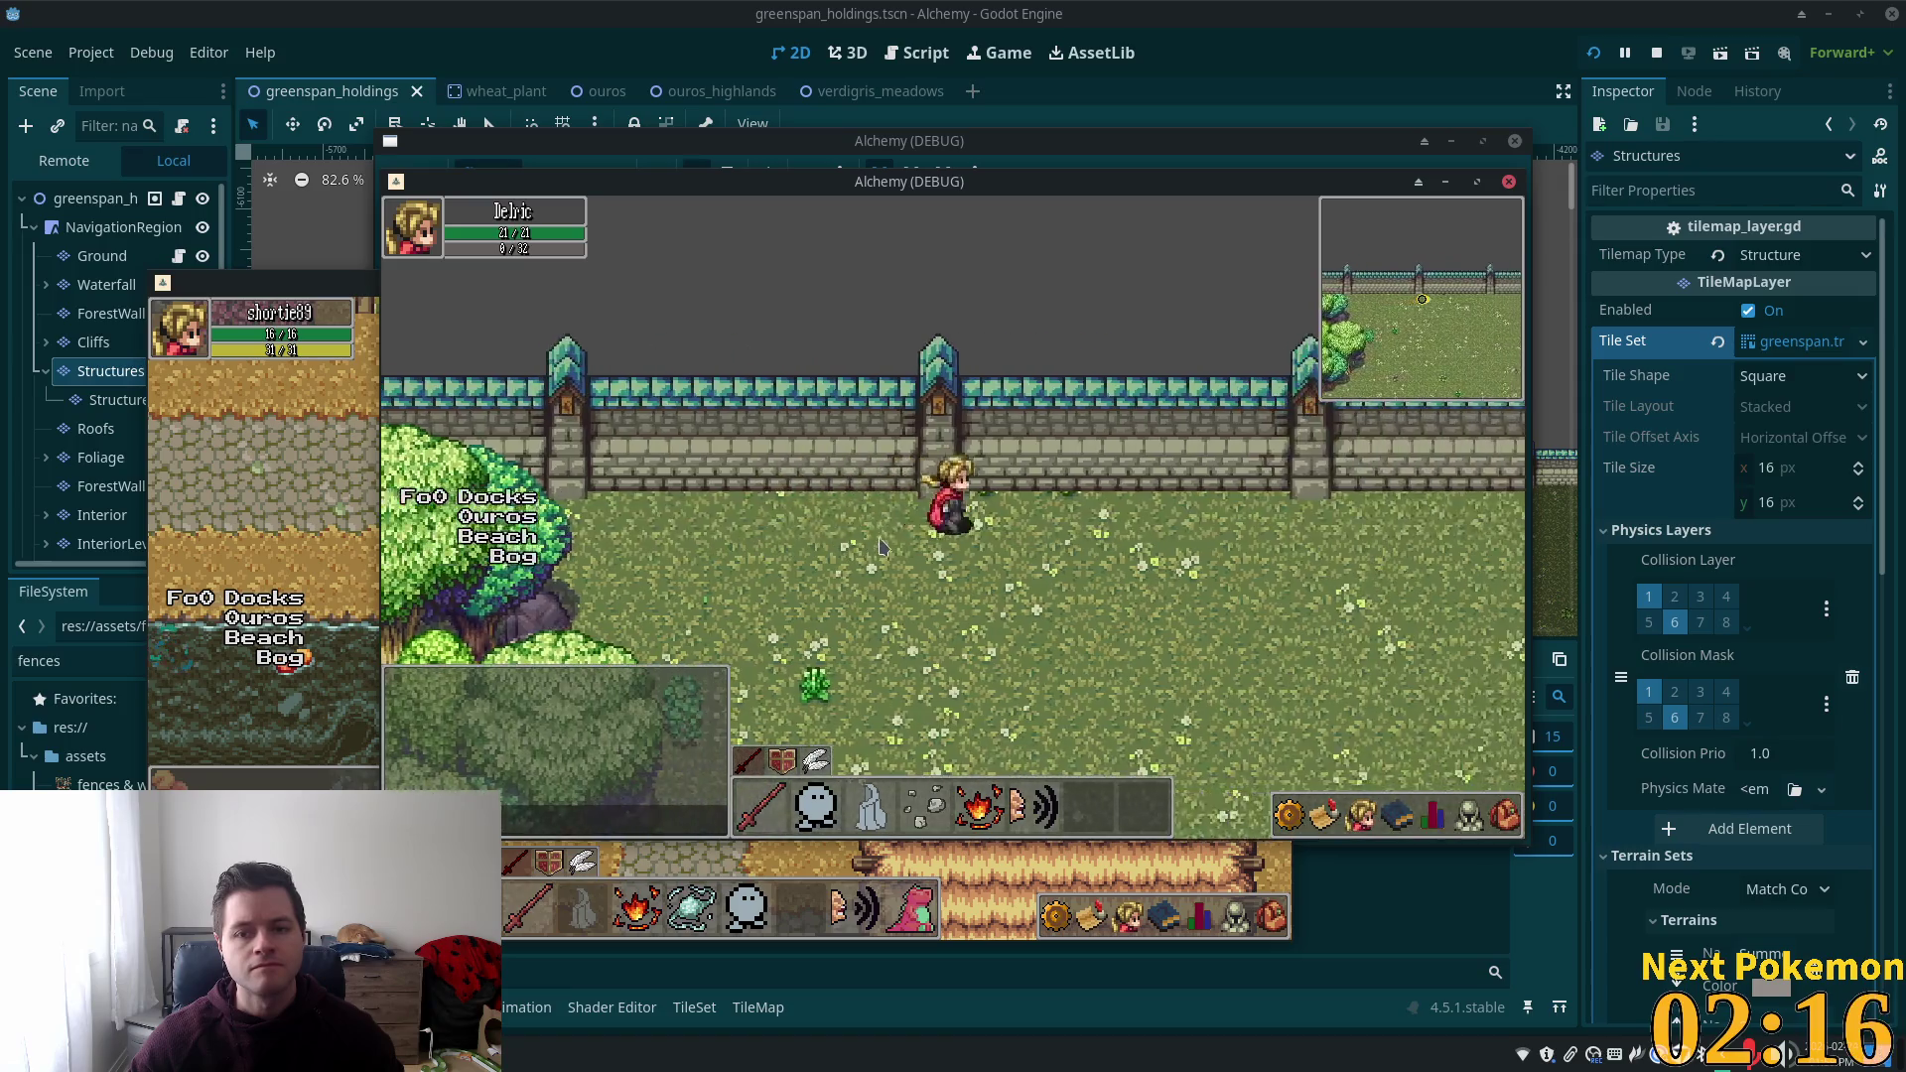
key(Left)
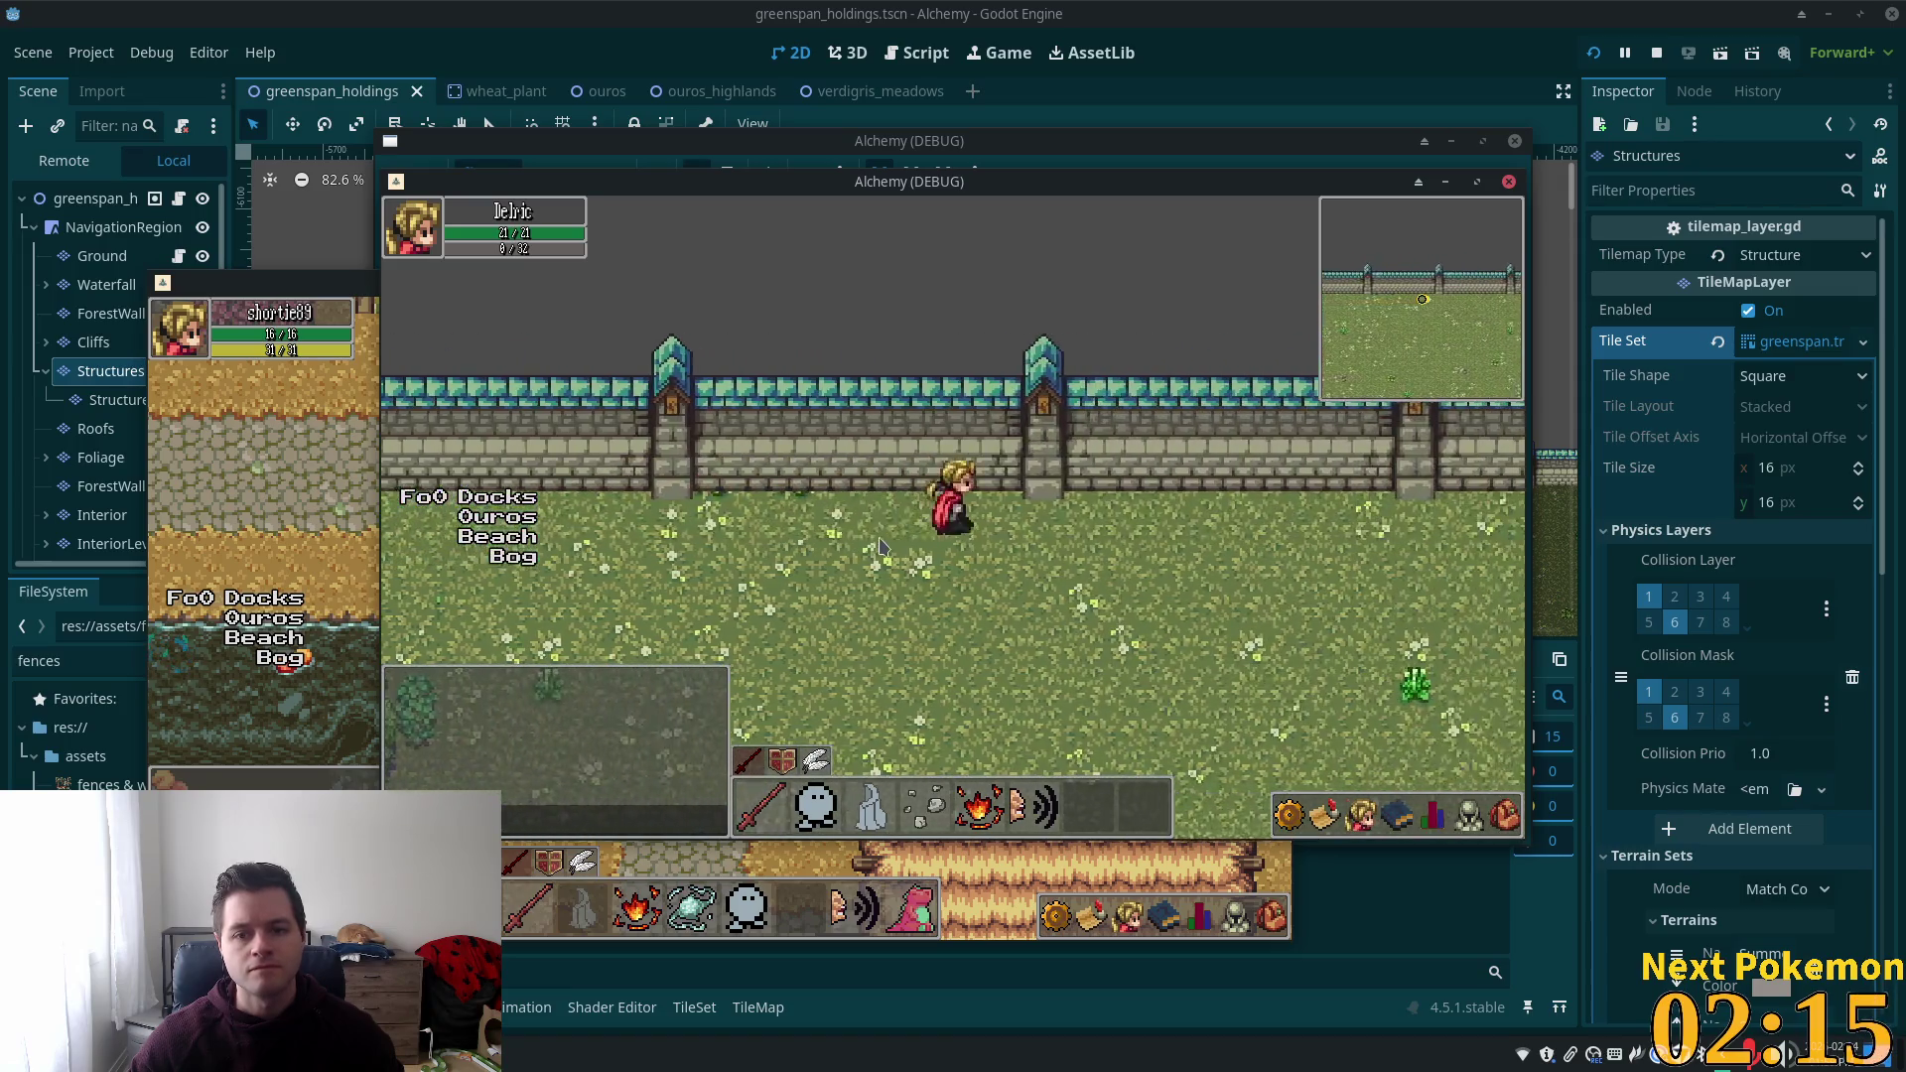
key(Left)
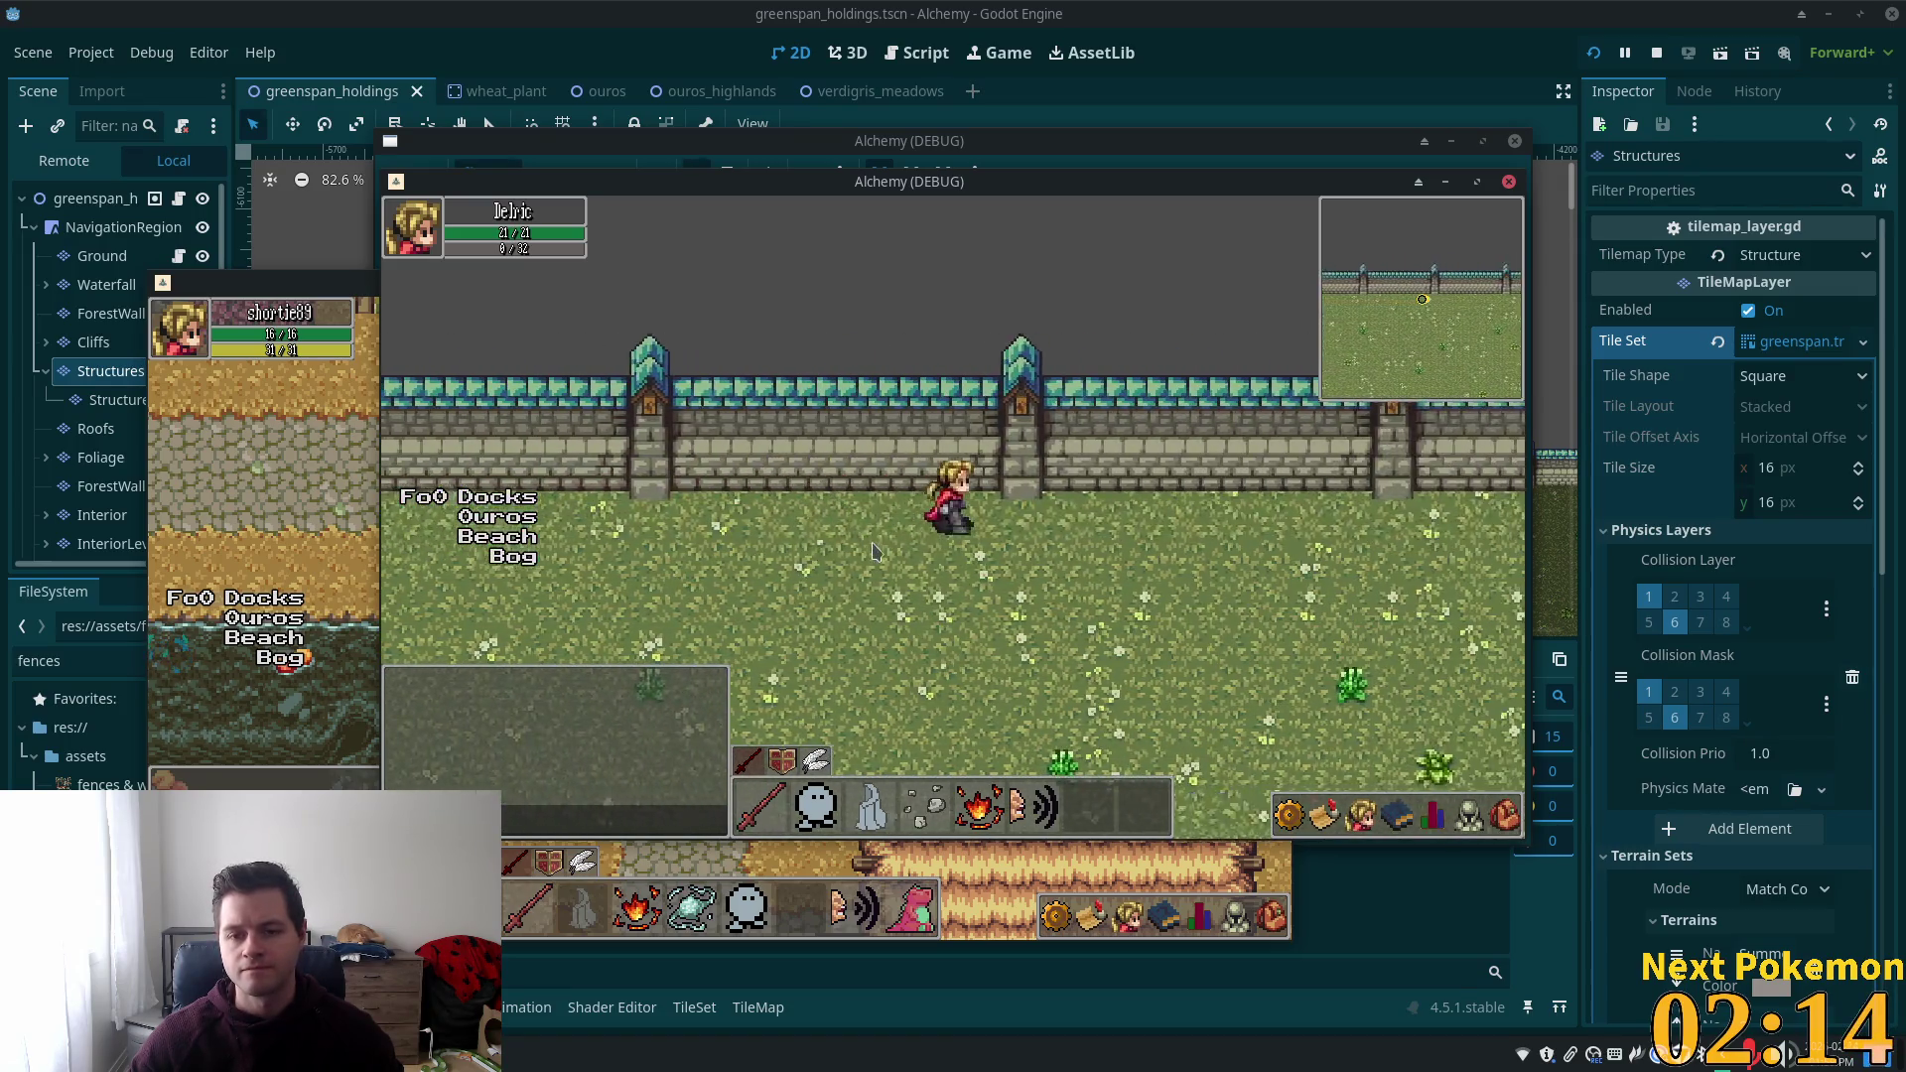
key(Left)
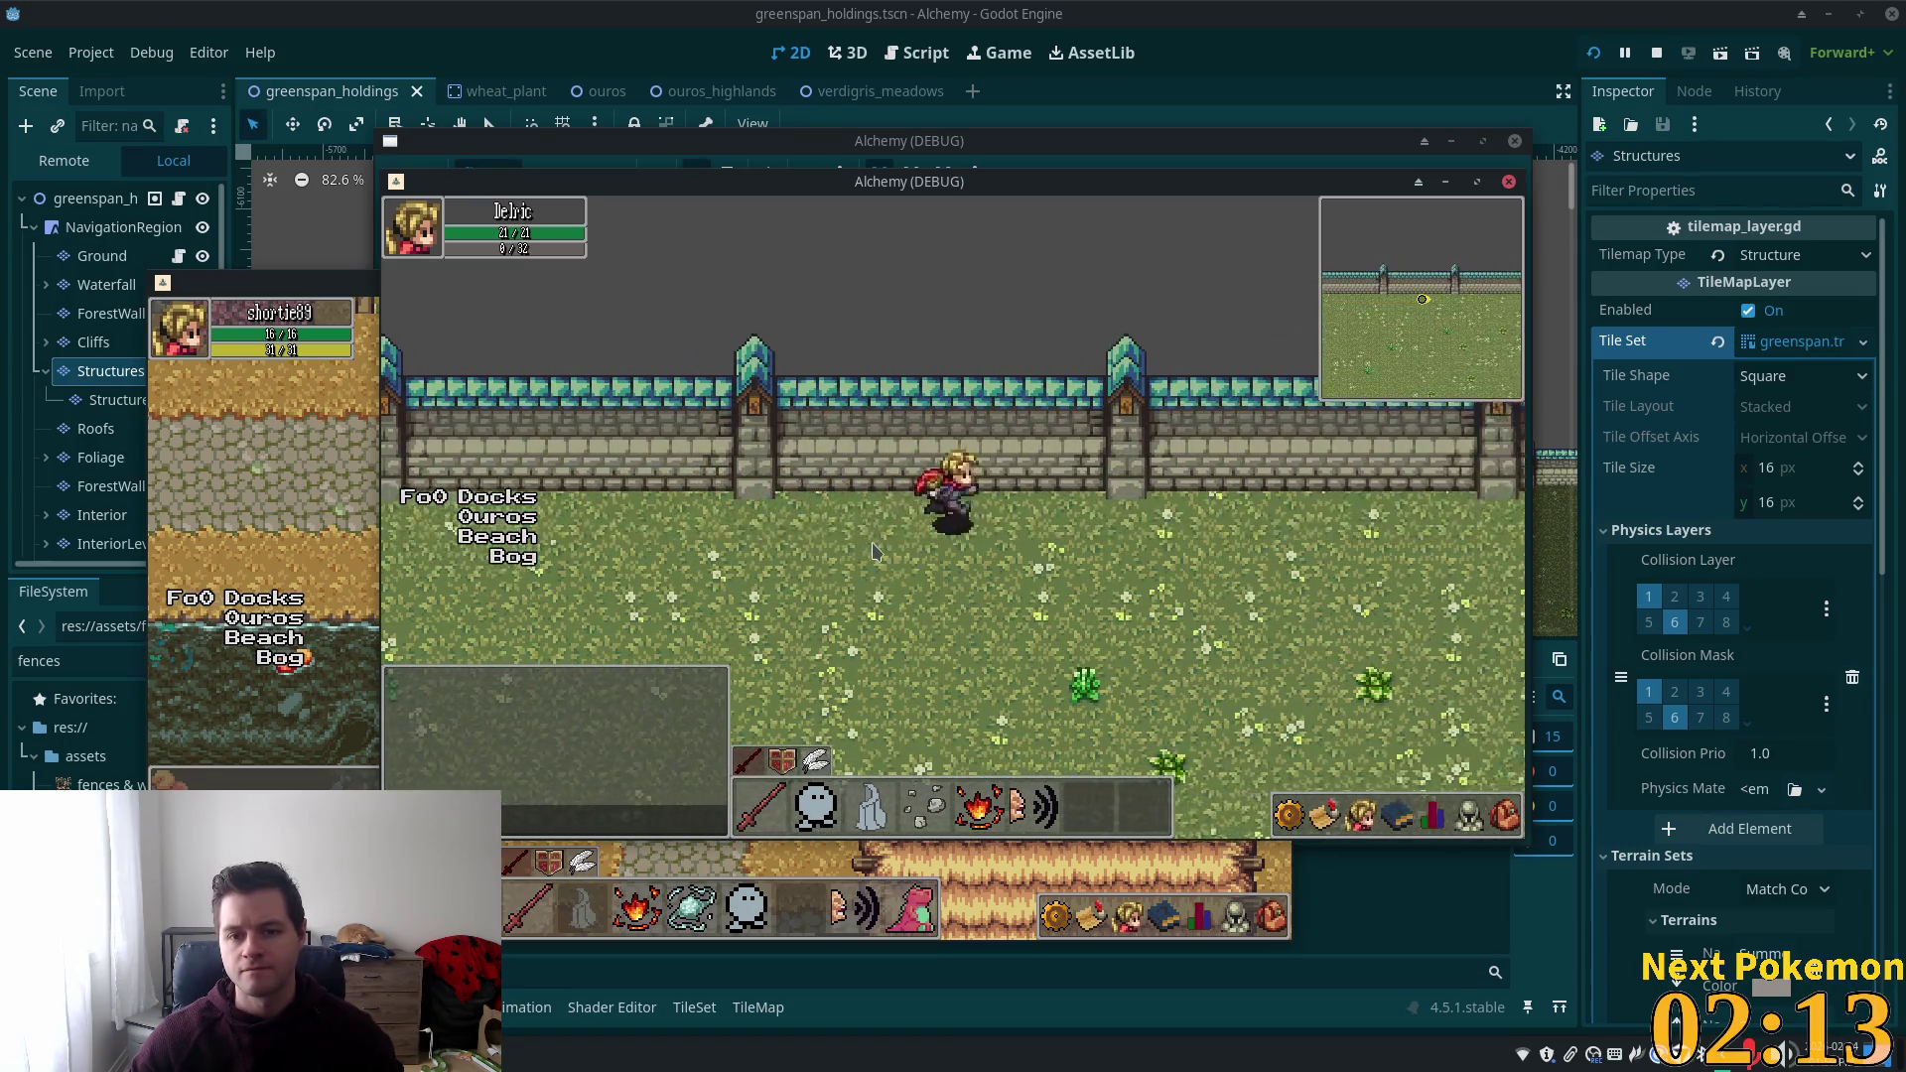
key(Left)
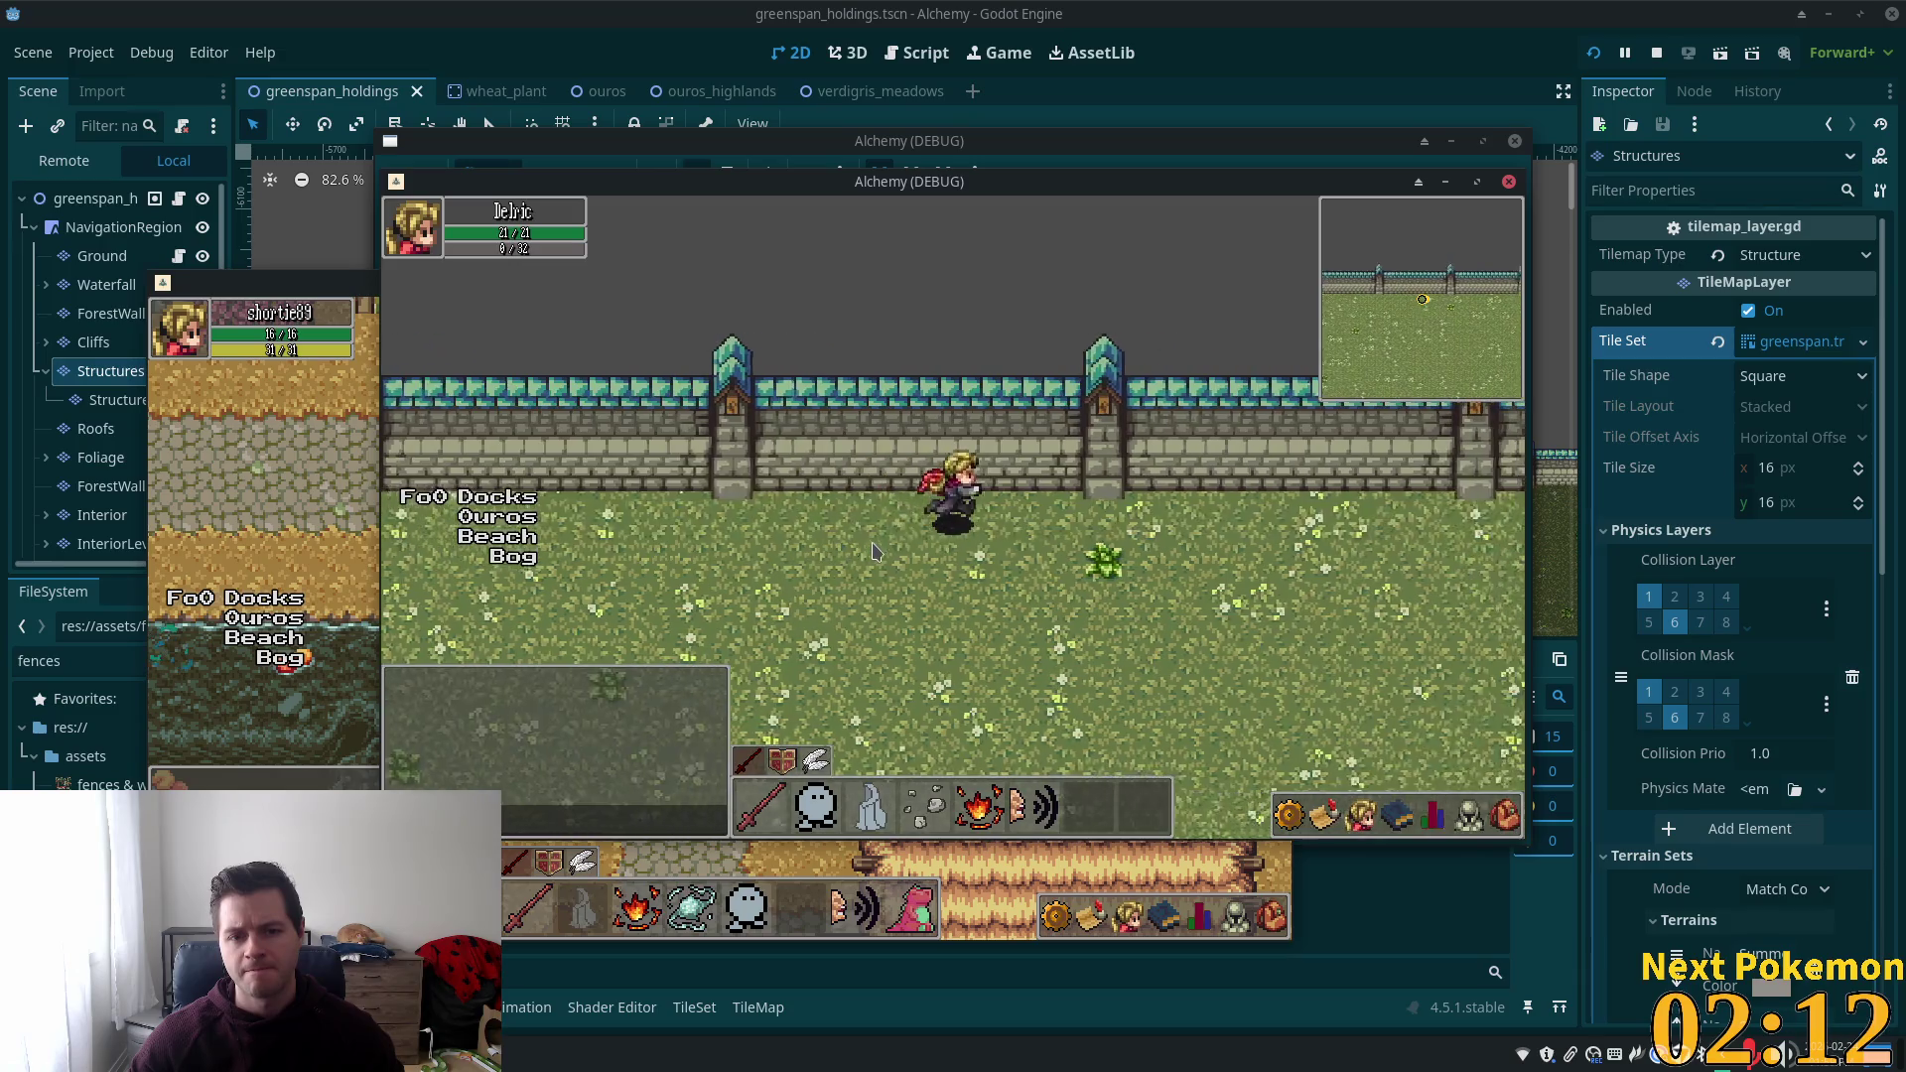
key(Right)
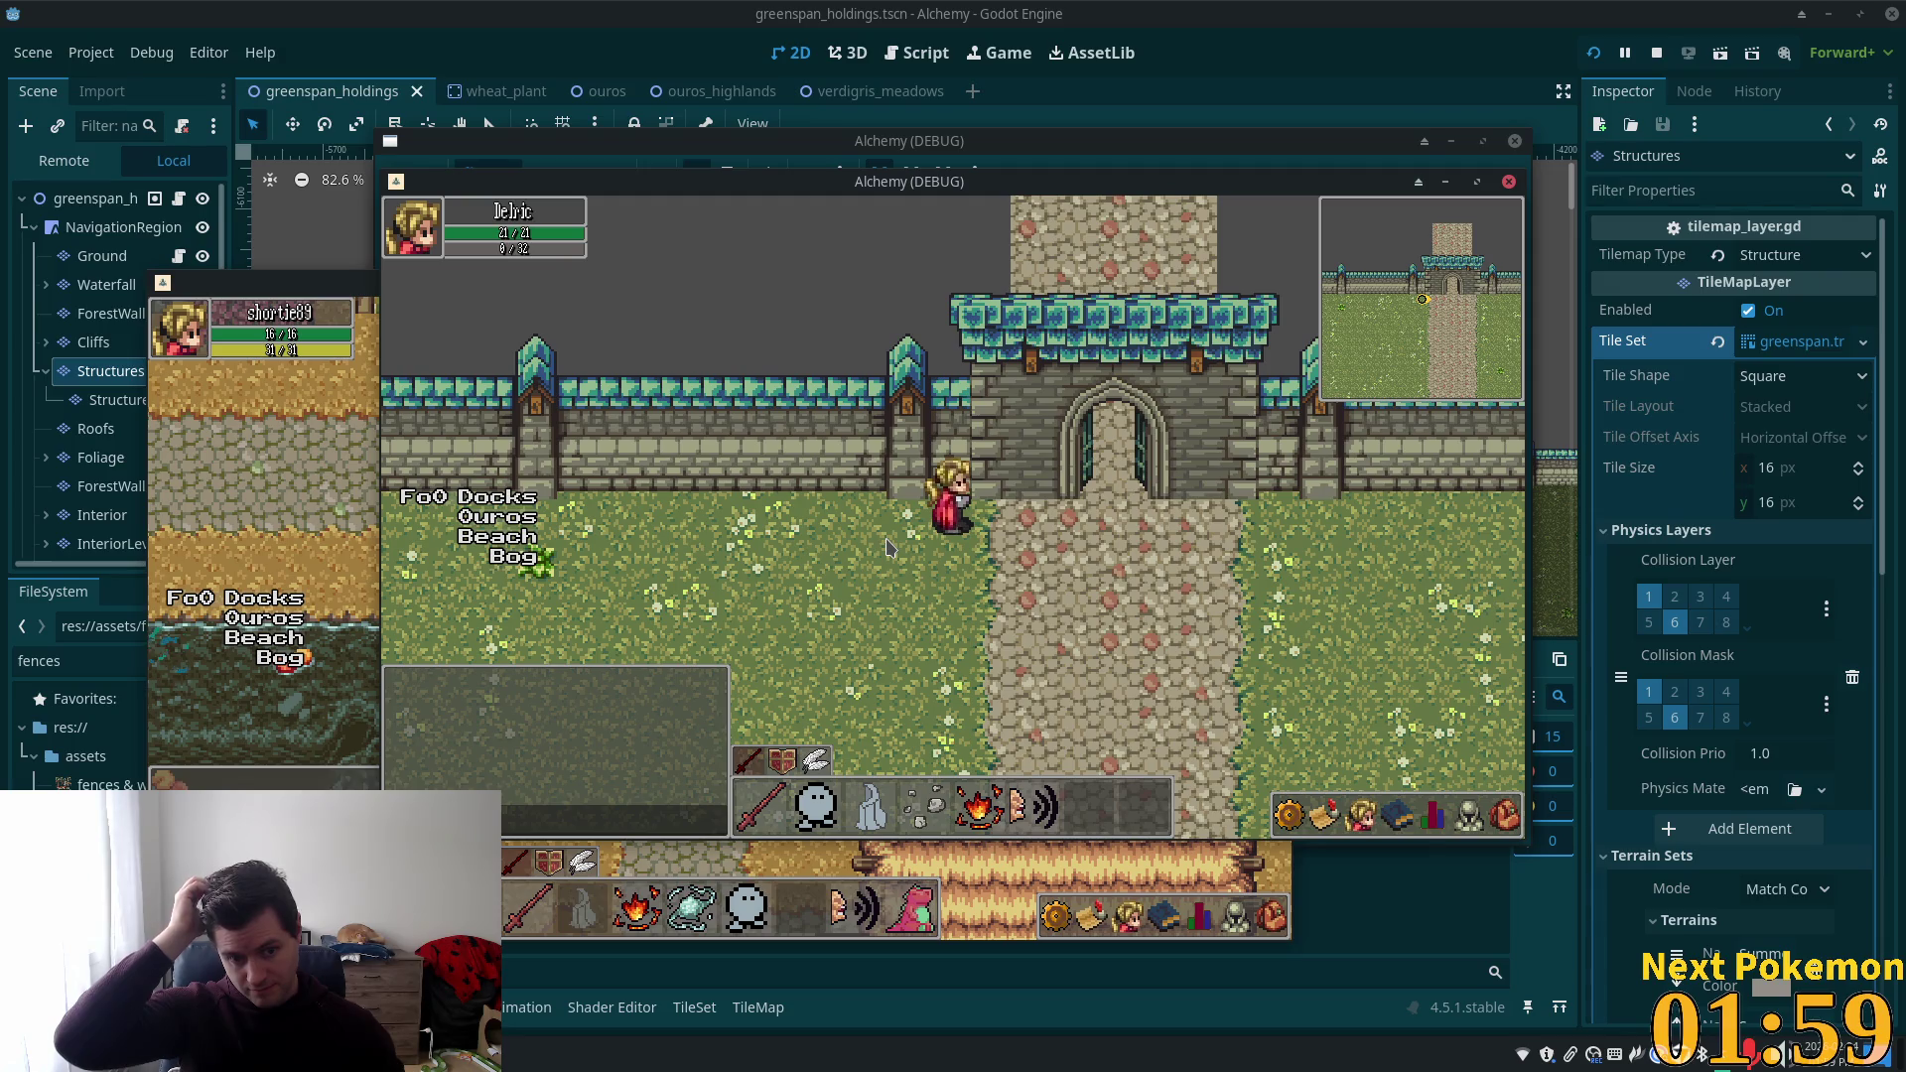
Walk north and south through the castle gate onto the path, then switch to the itch.io bundle page.
key(d)
key(w)
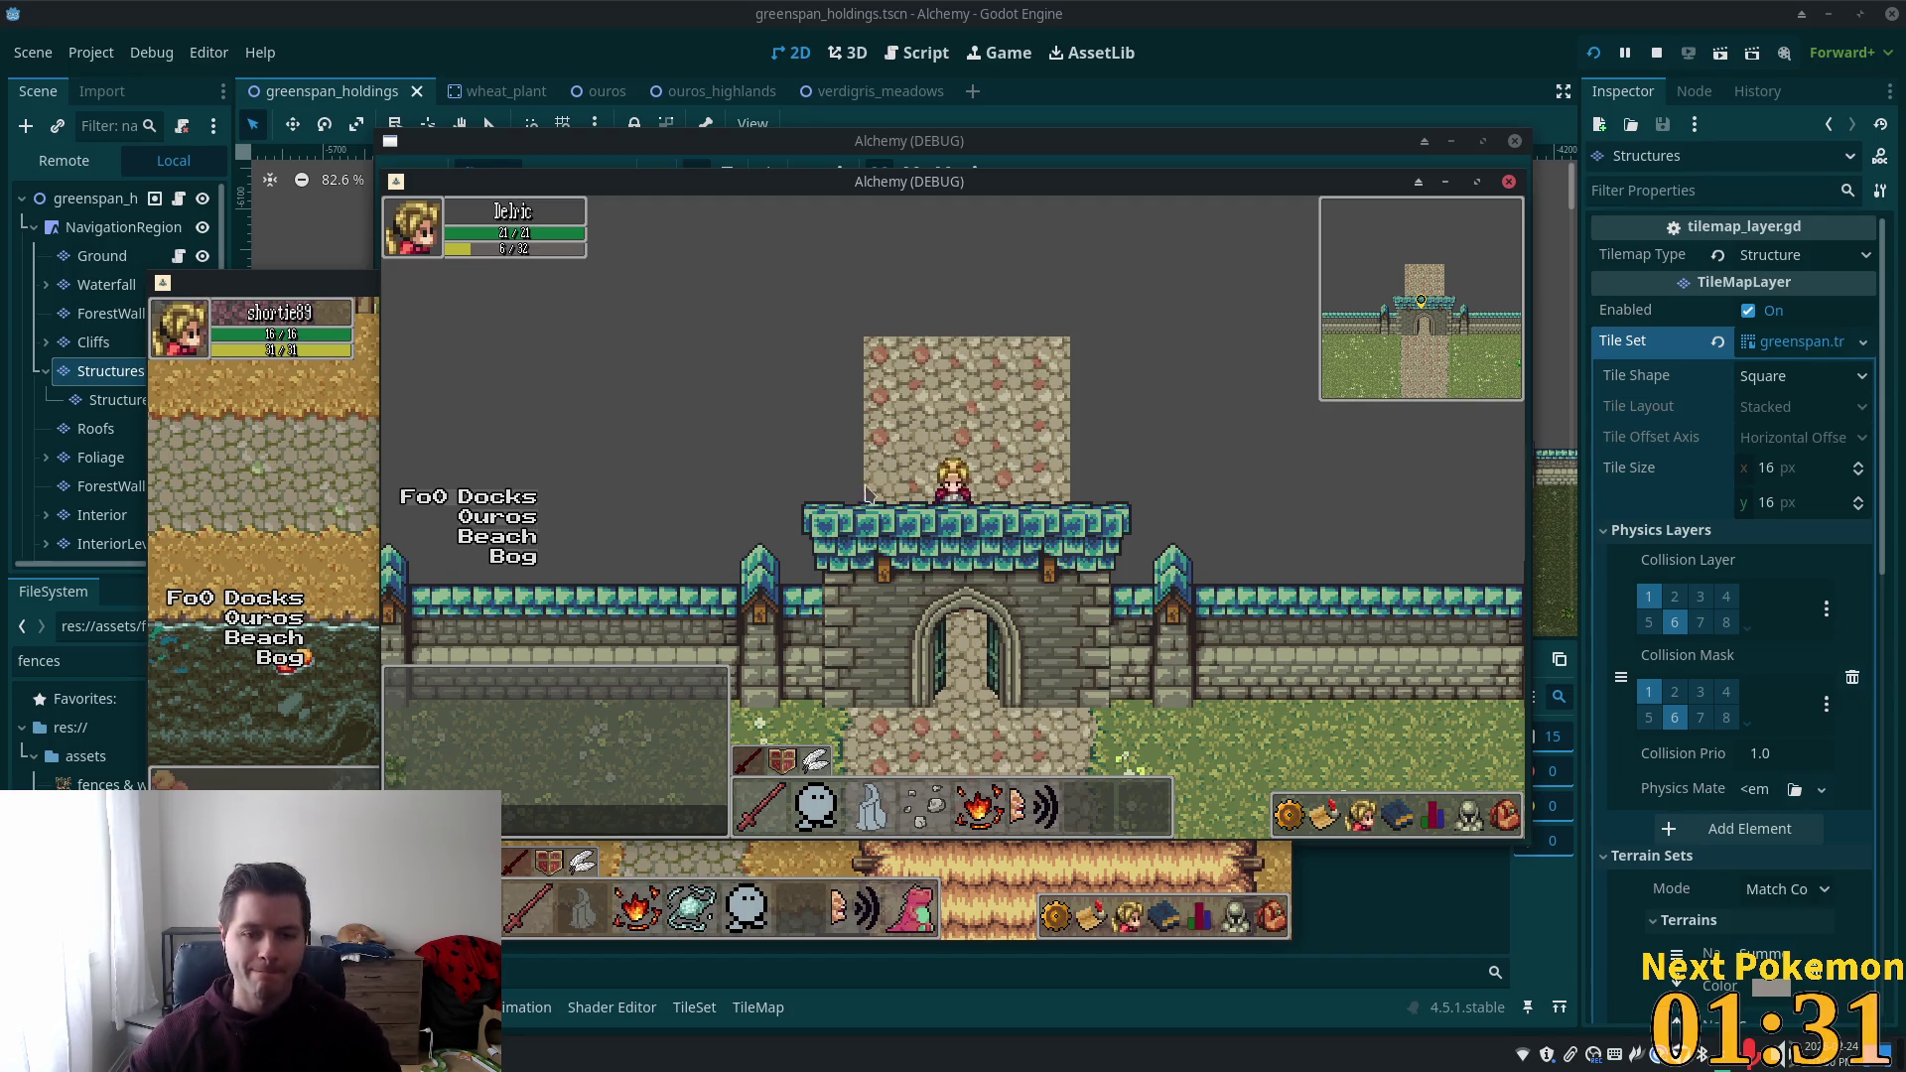
key(Down)
key(Up)
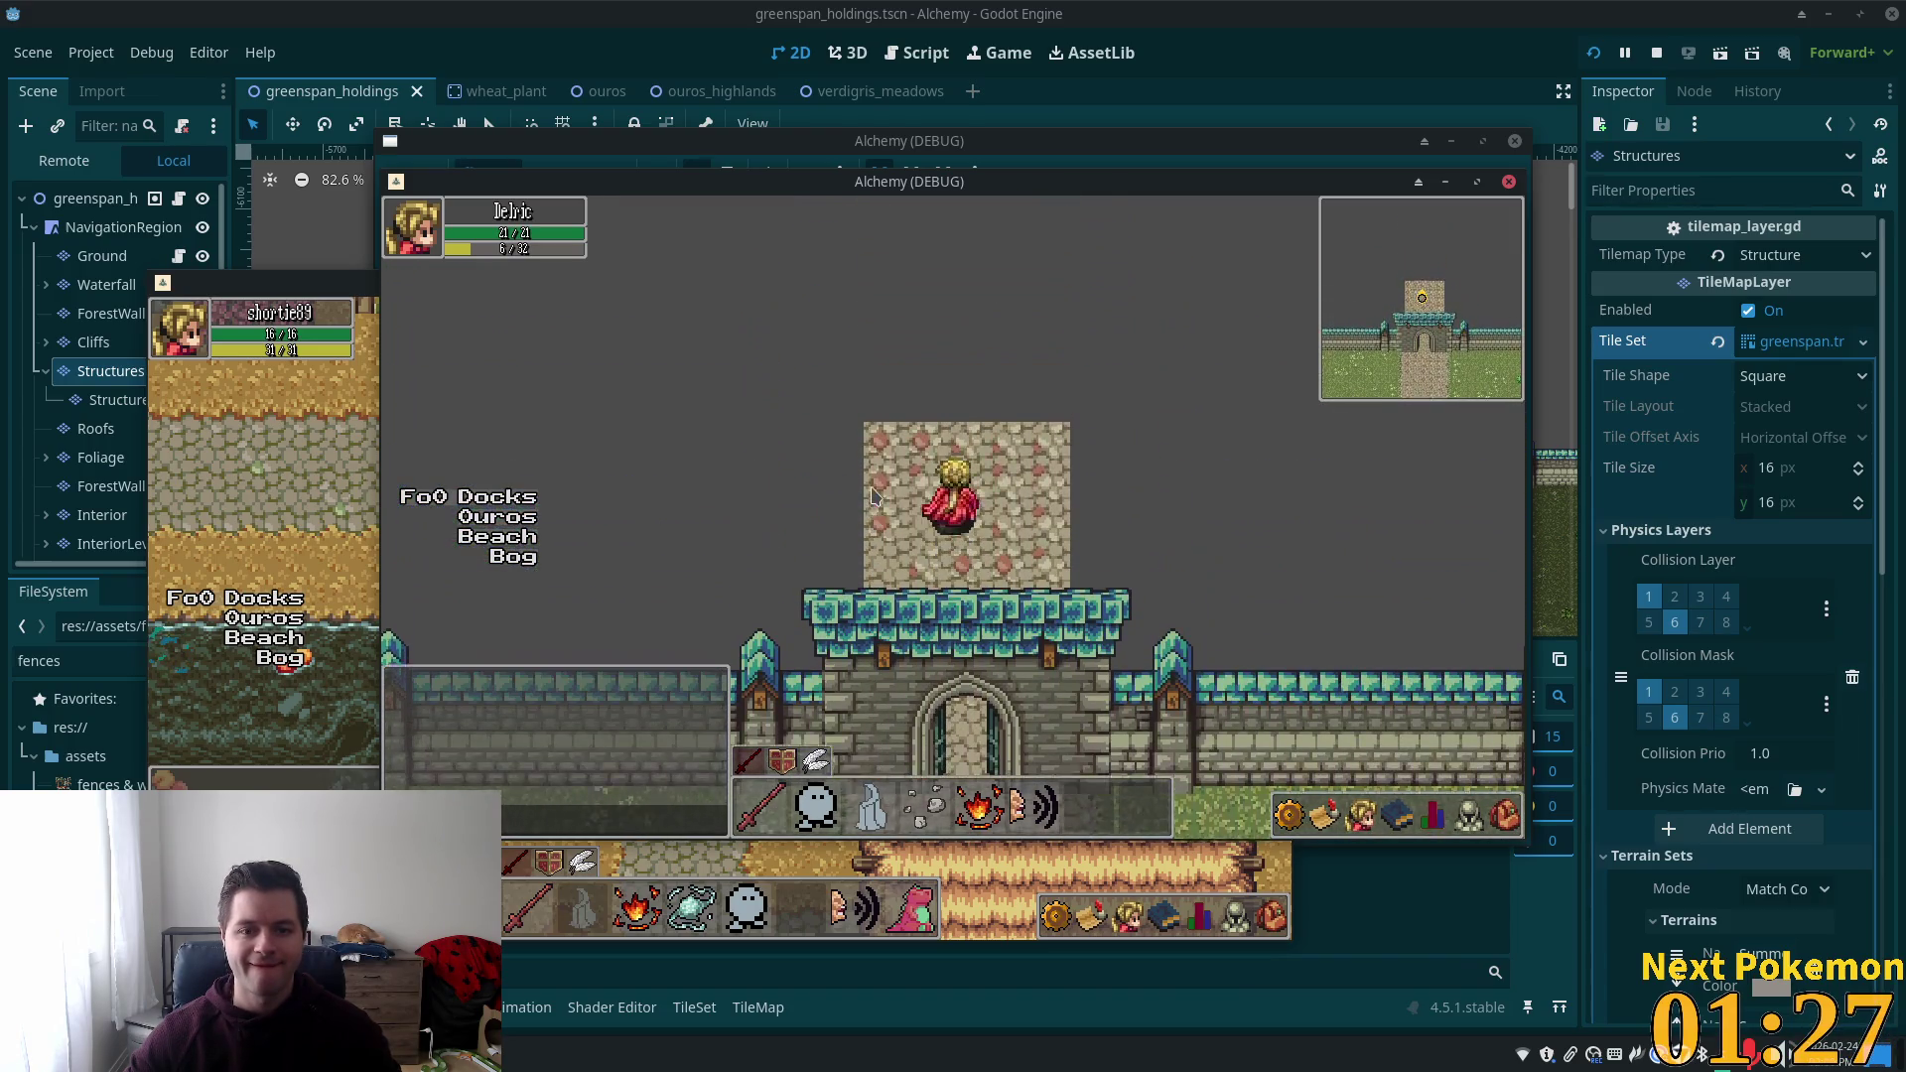
key(Down)
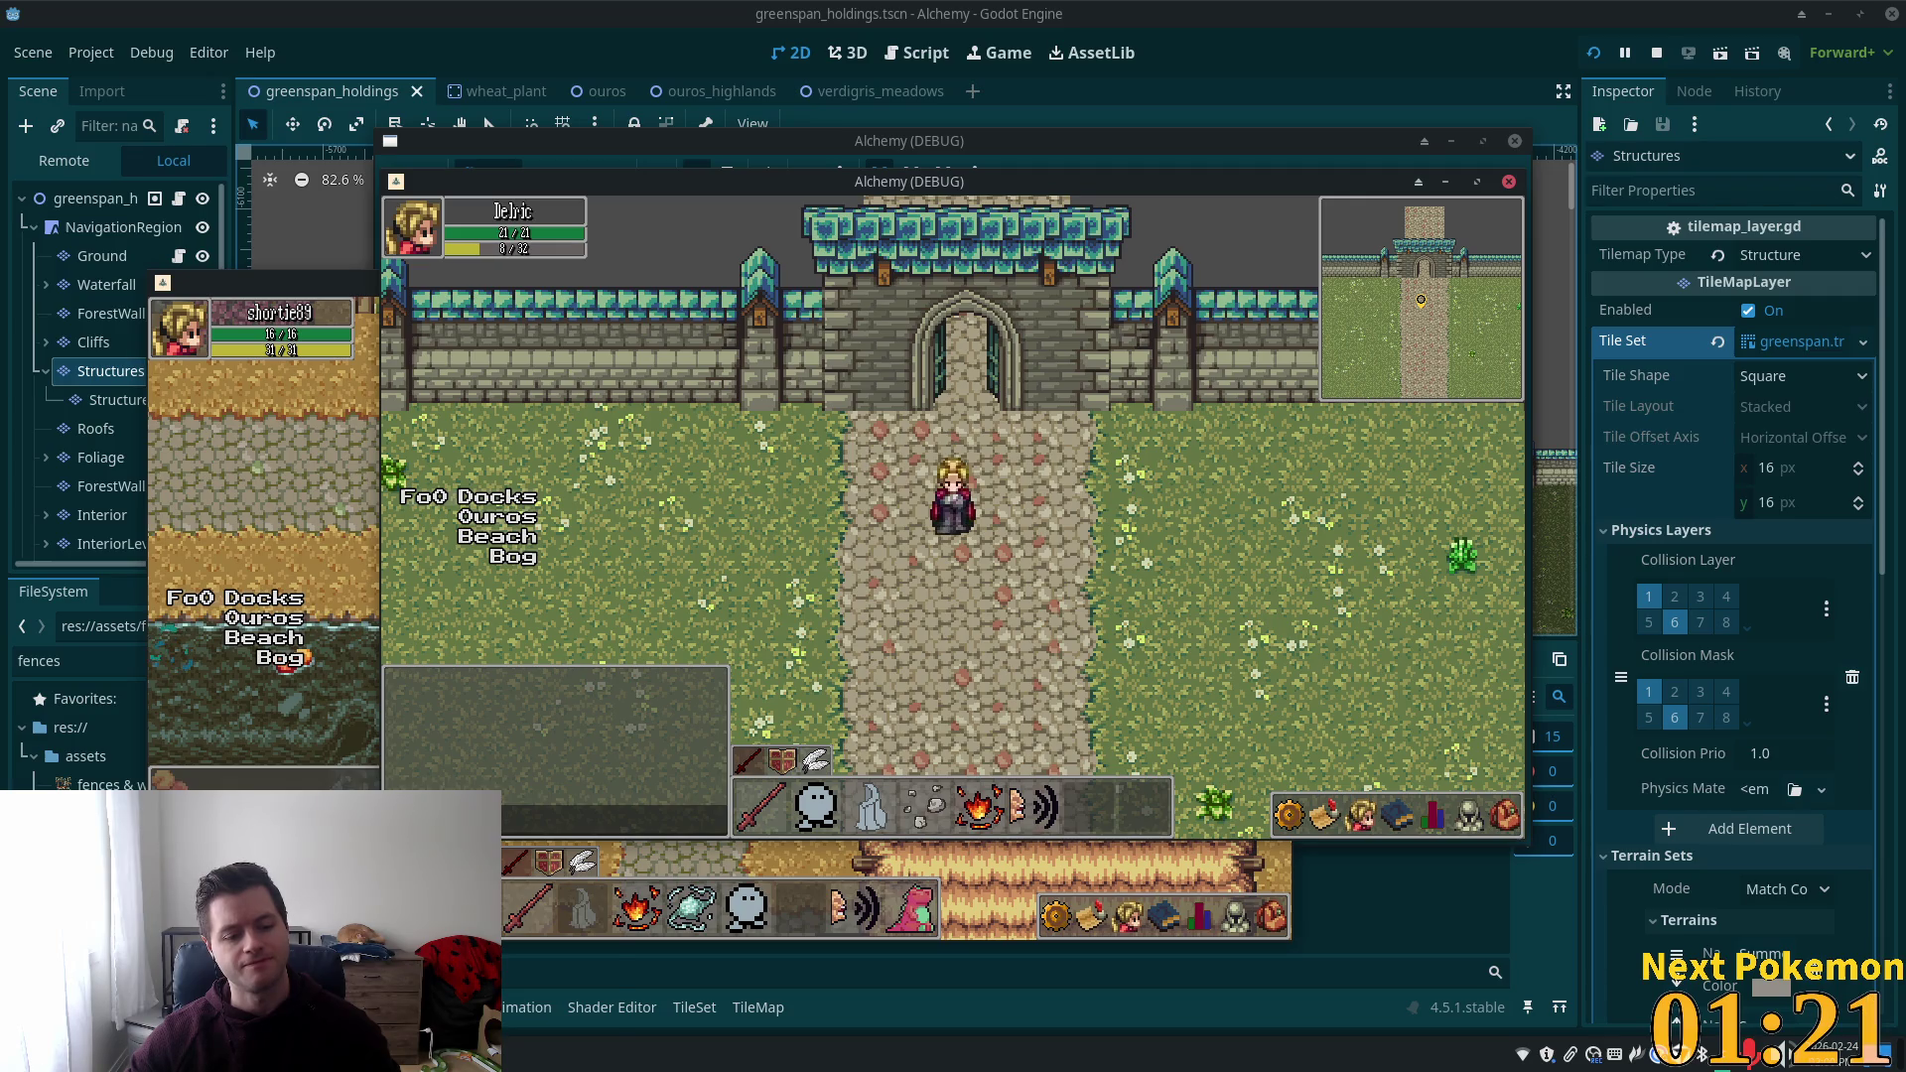
click(556, 1054)
click(556, 975)
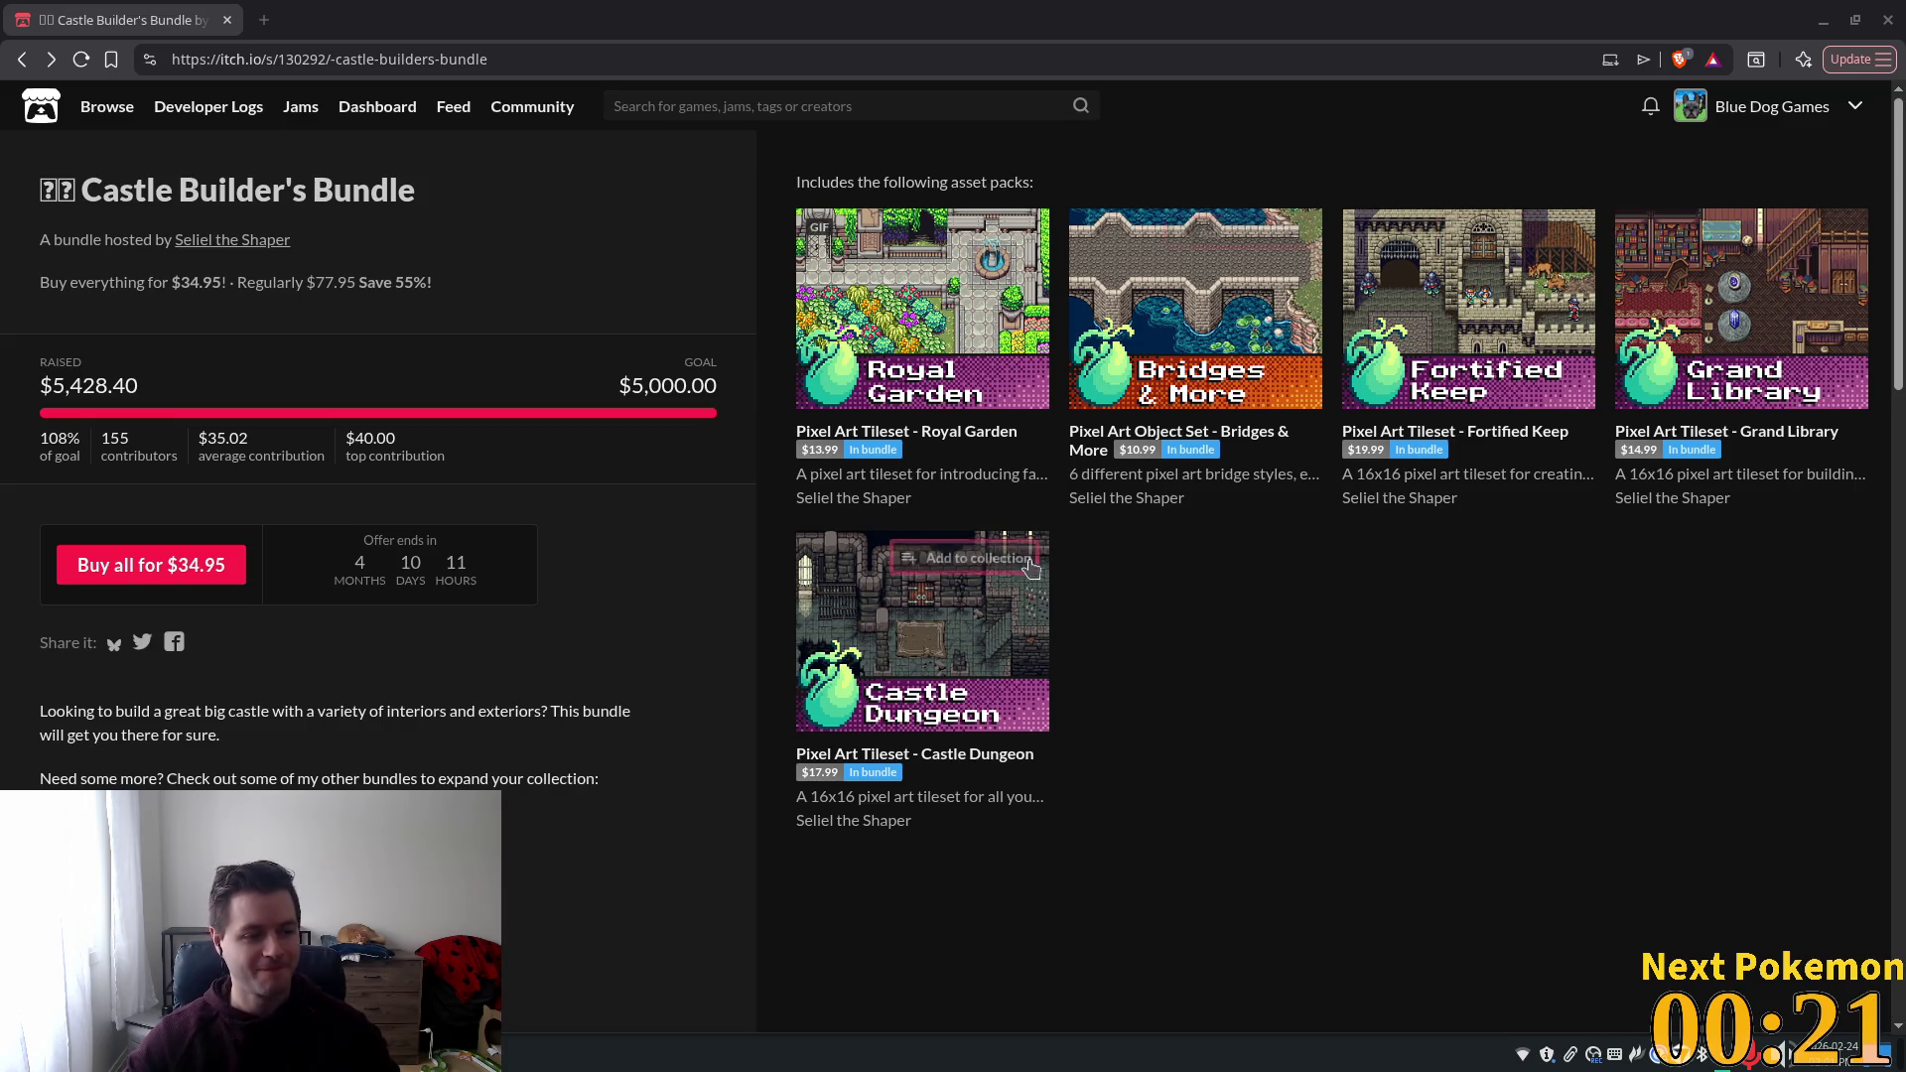
Open the Fortified Keep tileset page from the Castle Builder's Bundle and scroll down it.
click(1452, 301)
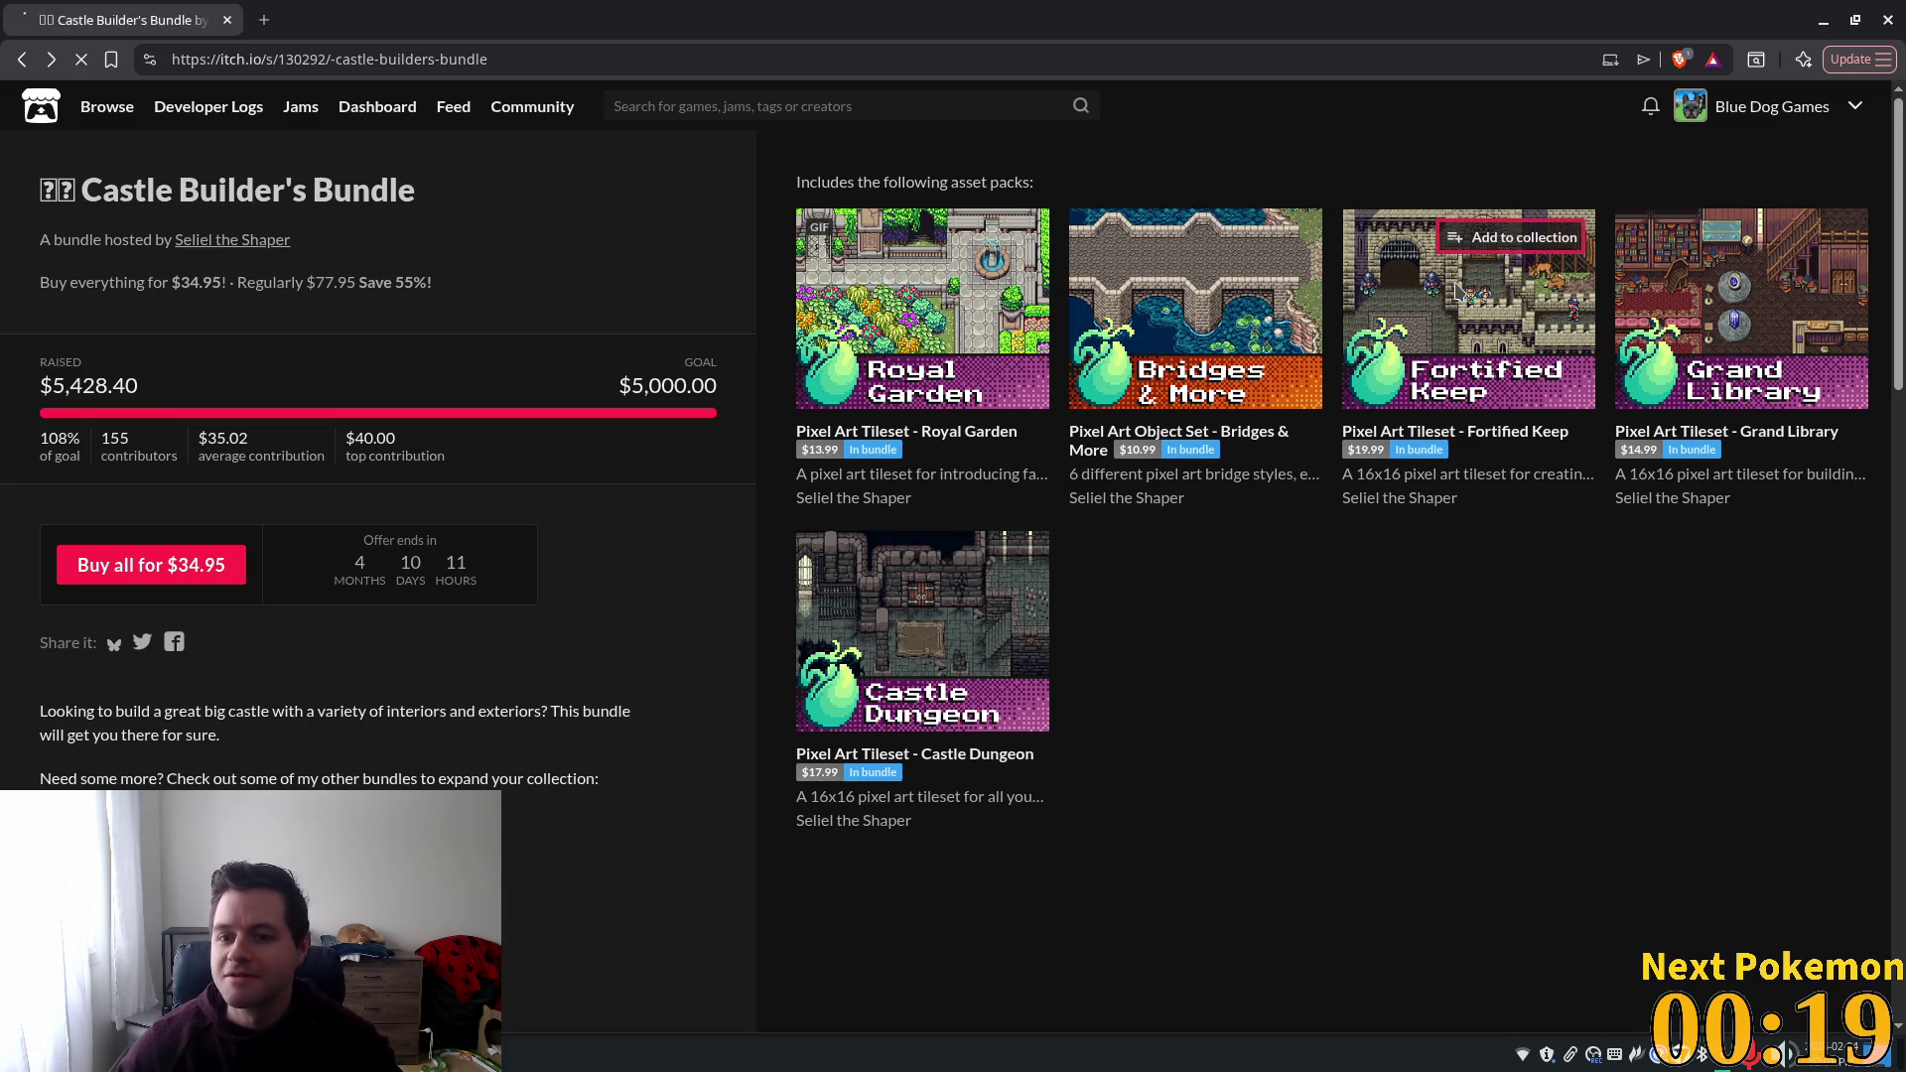
scroll(598, 317, down, 5)
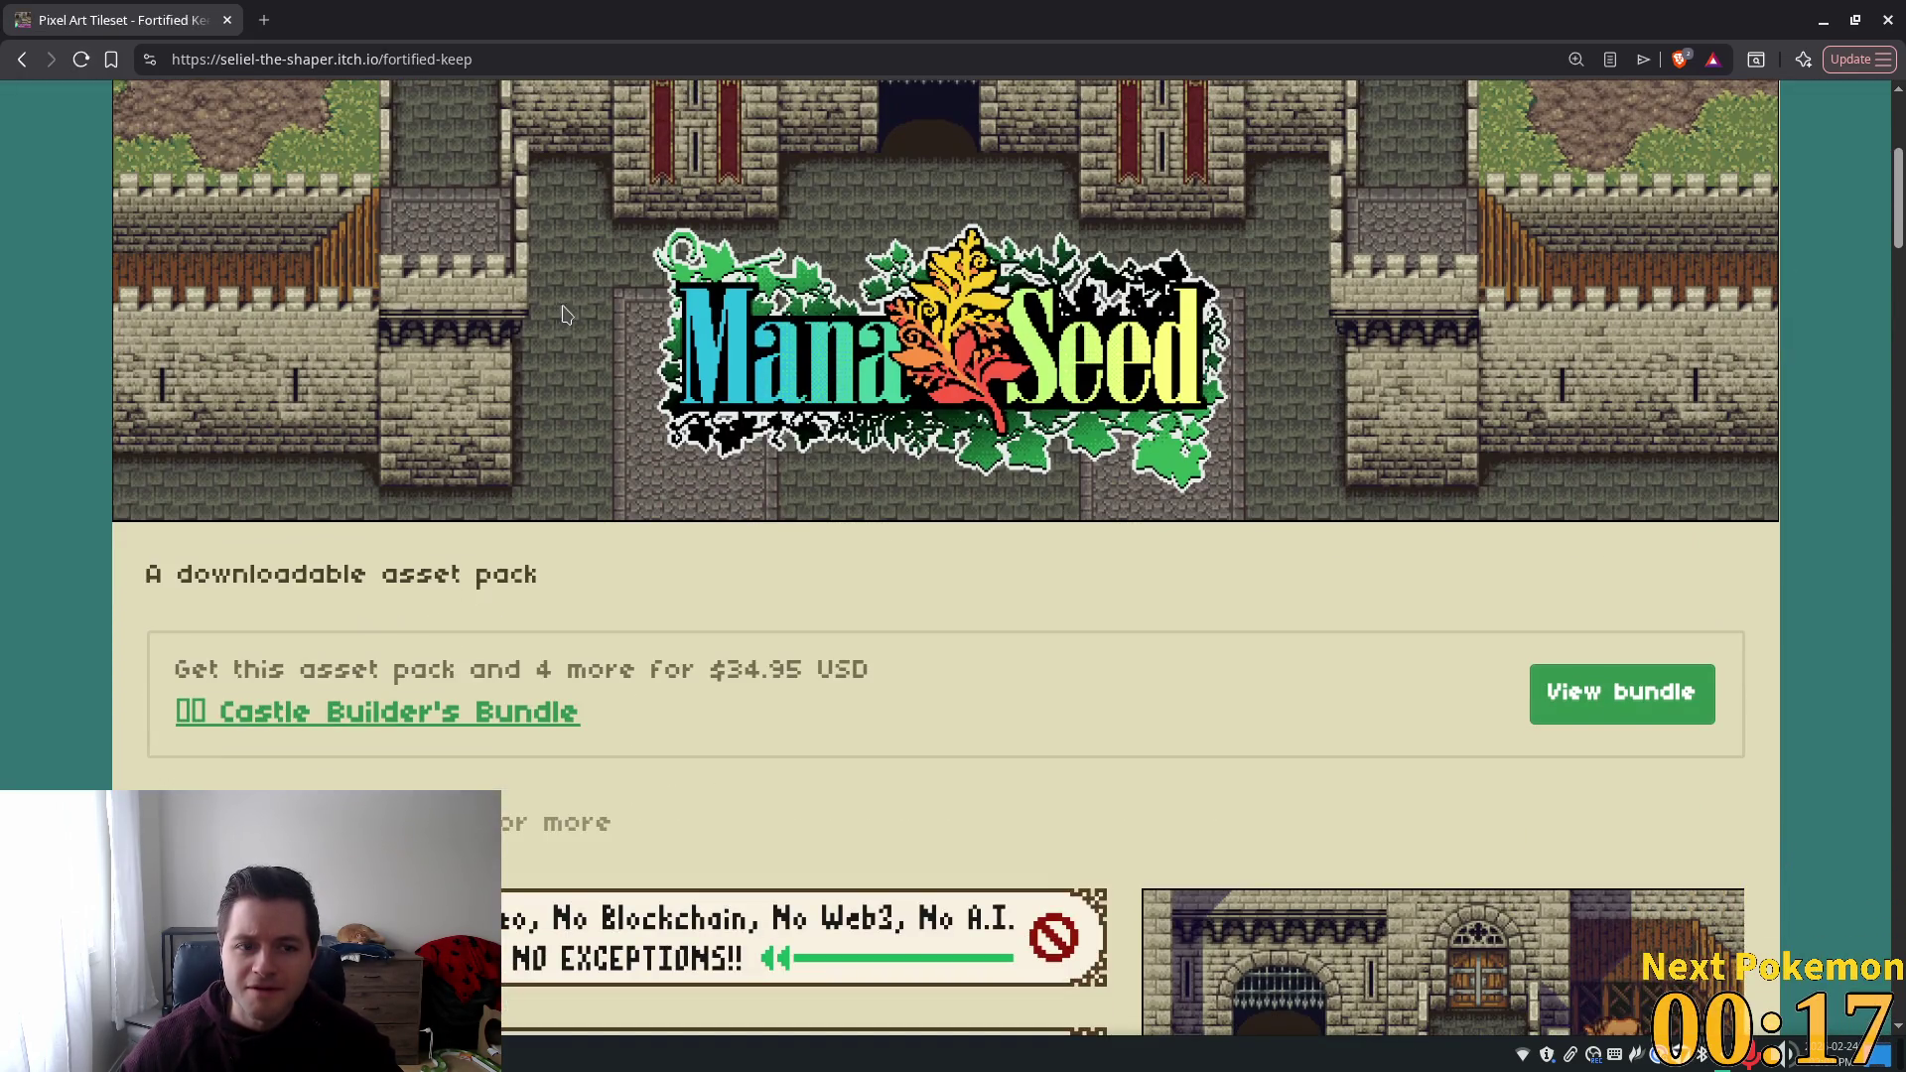
Scroll through the rest of the Fortified Keep page, then go back and open Royal Garden.
scroll(1588, 462, down, 3)
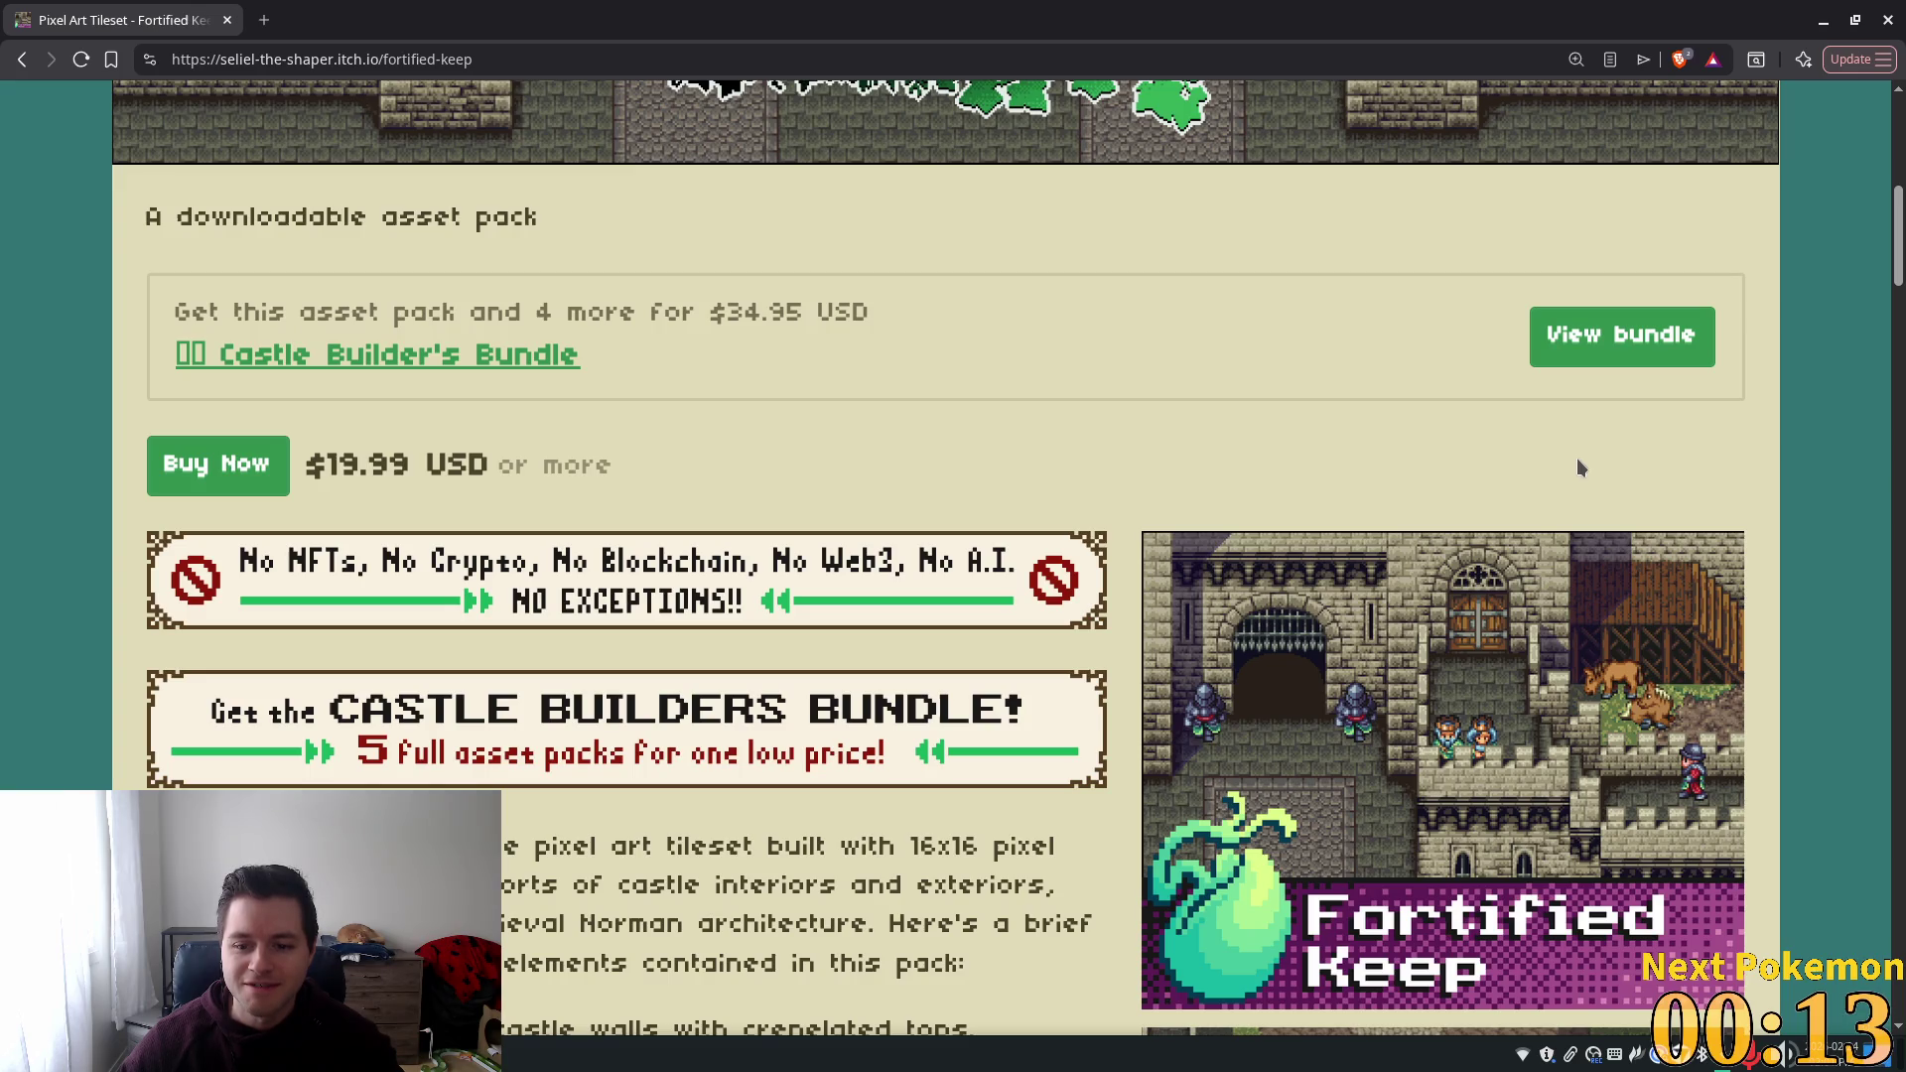
scroll(1515, 447, up, 5)
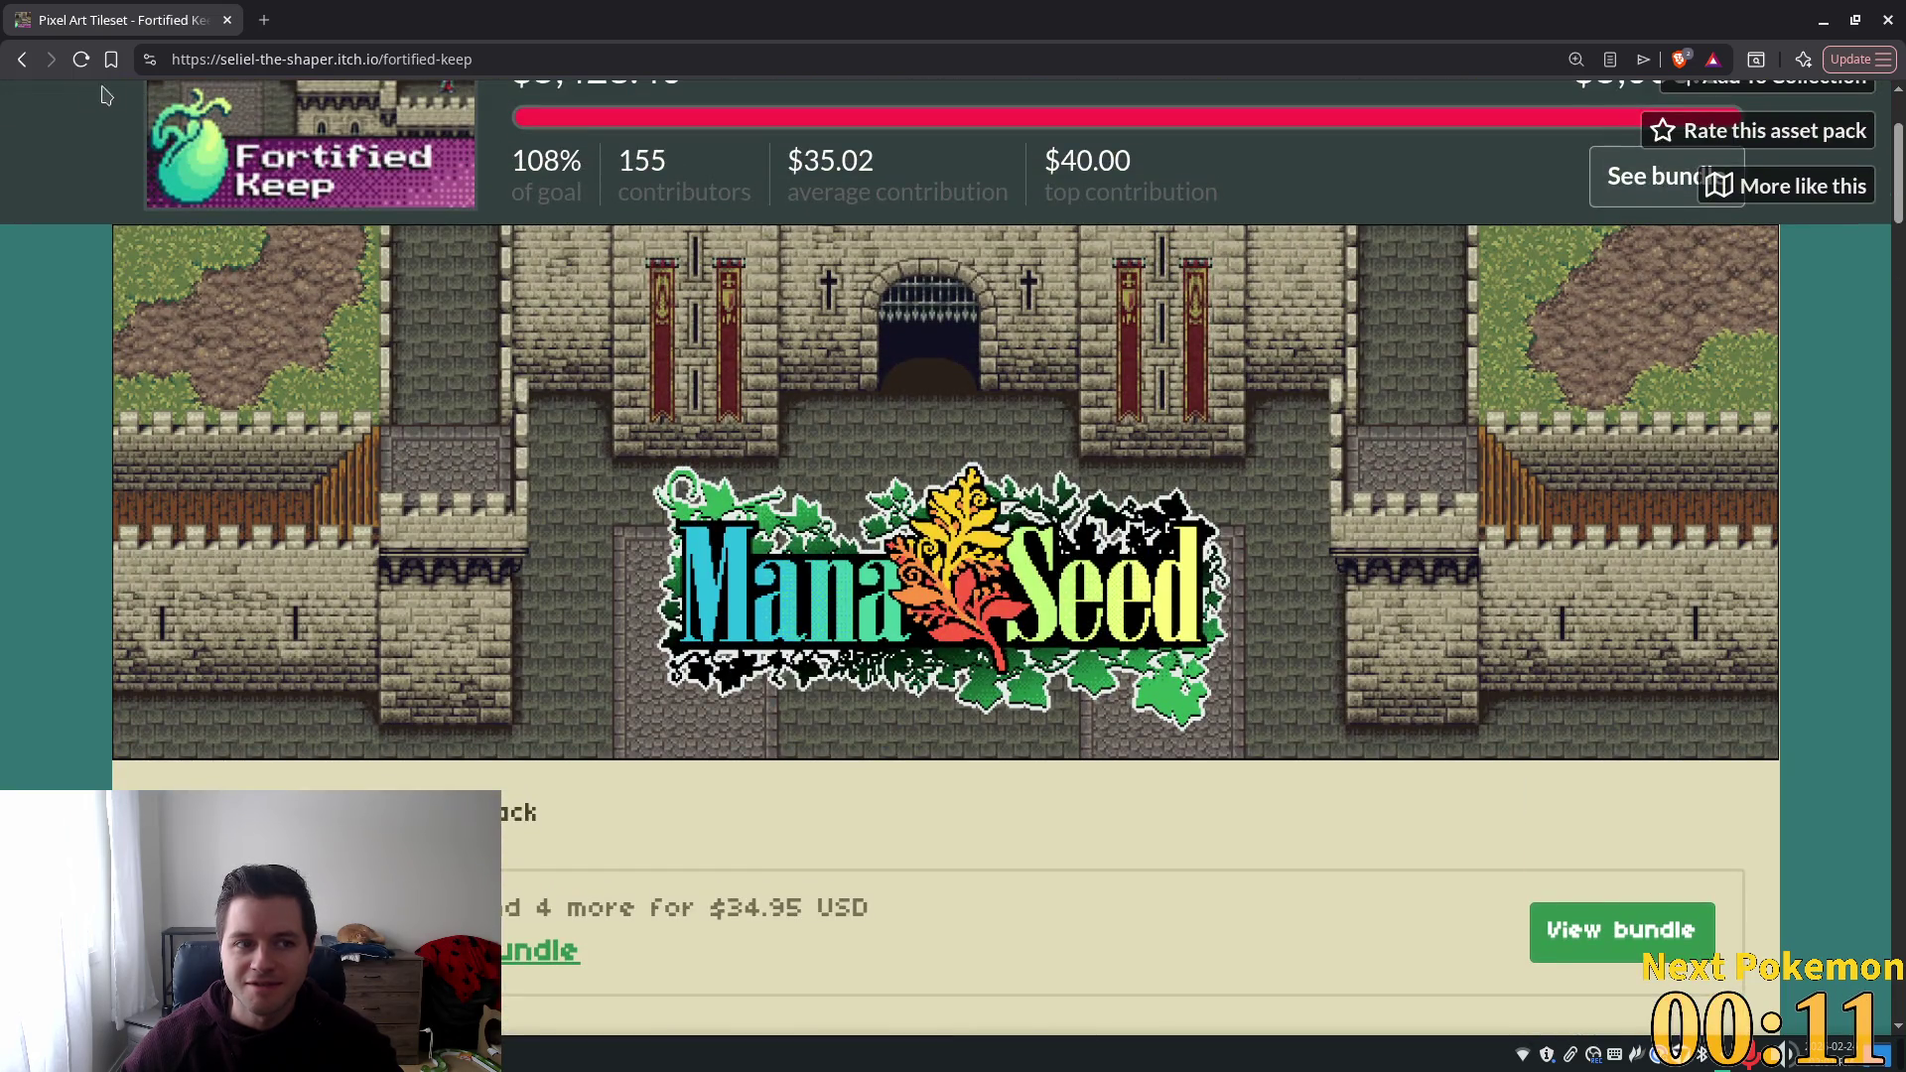
scroll(1291, 497, down, 10)
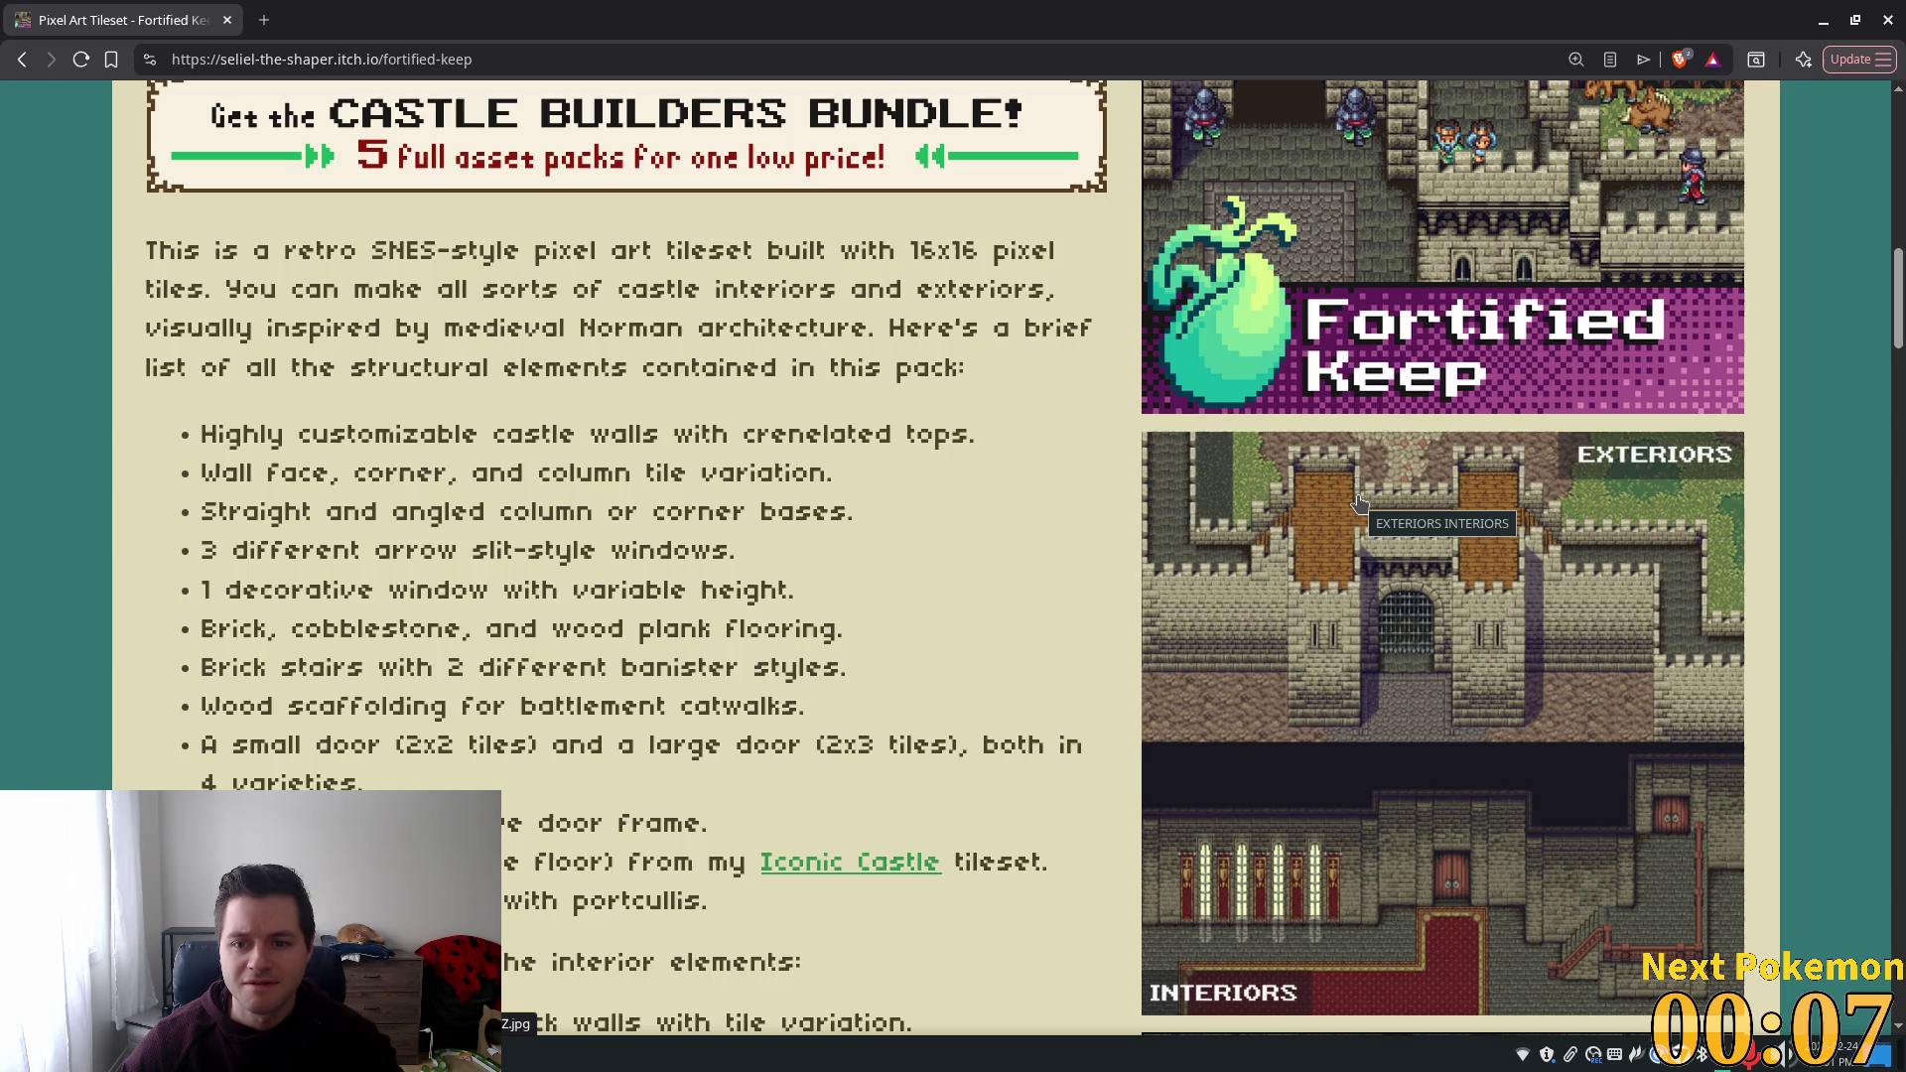
scroll(1359, 501, down, 5)
scroll(1359, 501, down, 5)
scroll(1359, 501, down, 3)
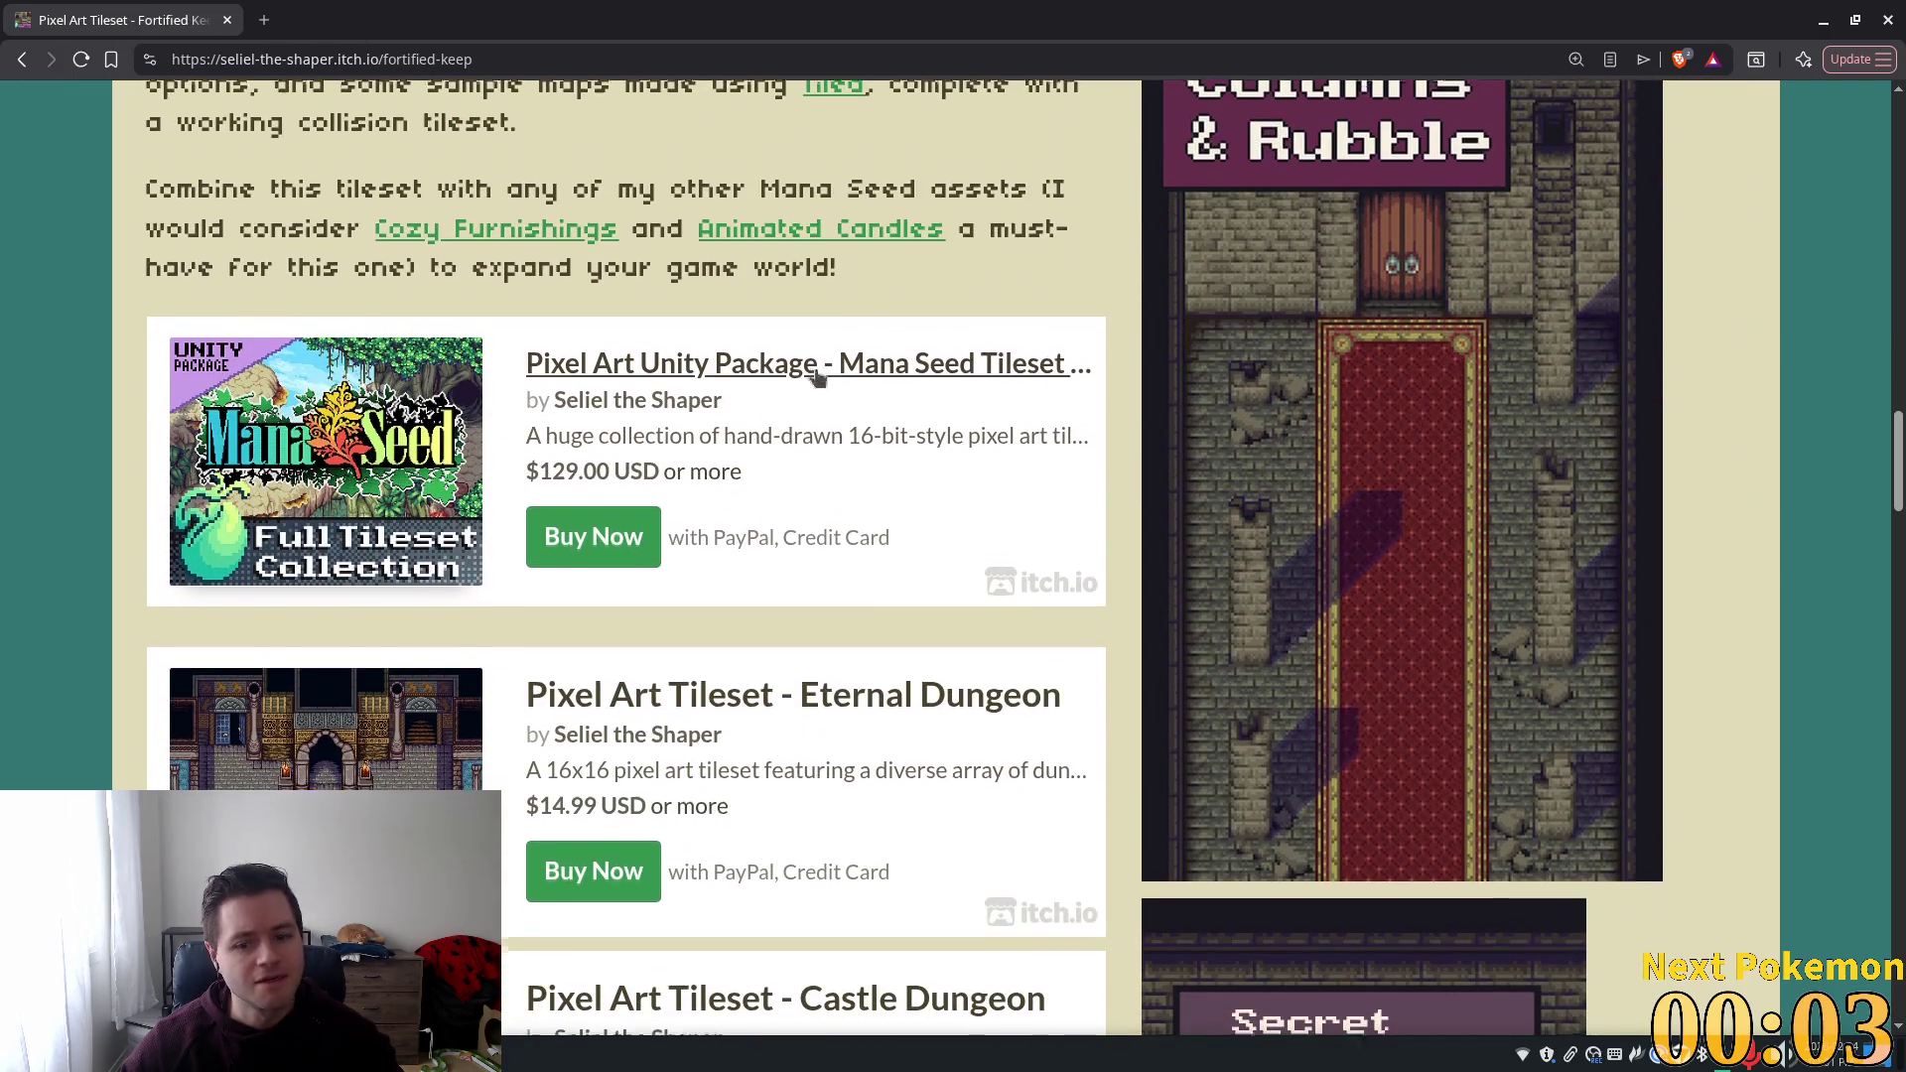
scroll(620, 226, down, 6)
scroll(770, 298, down, 6)
key(alt+Left)
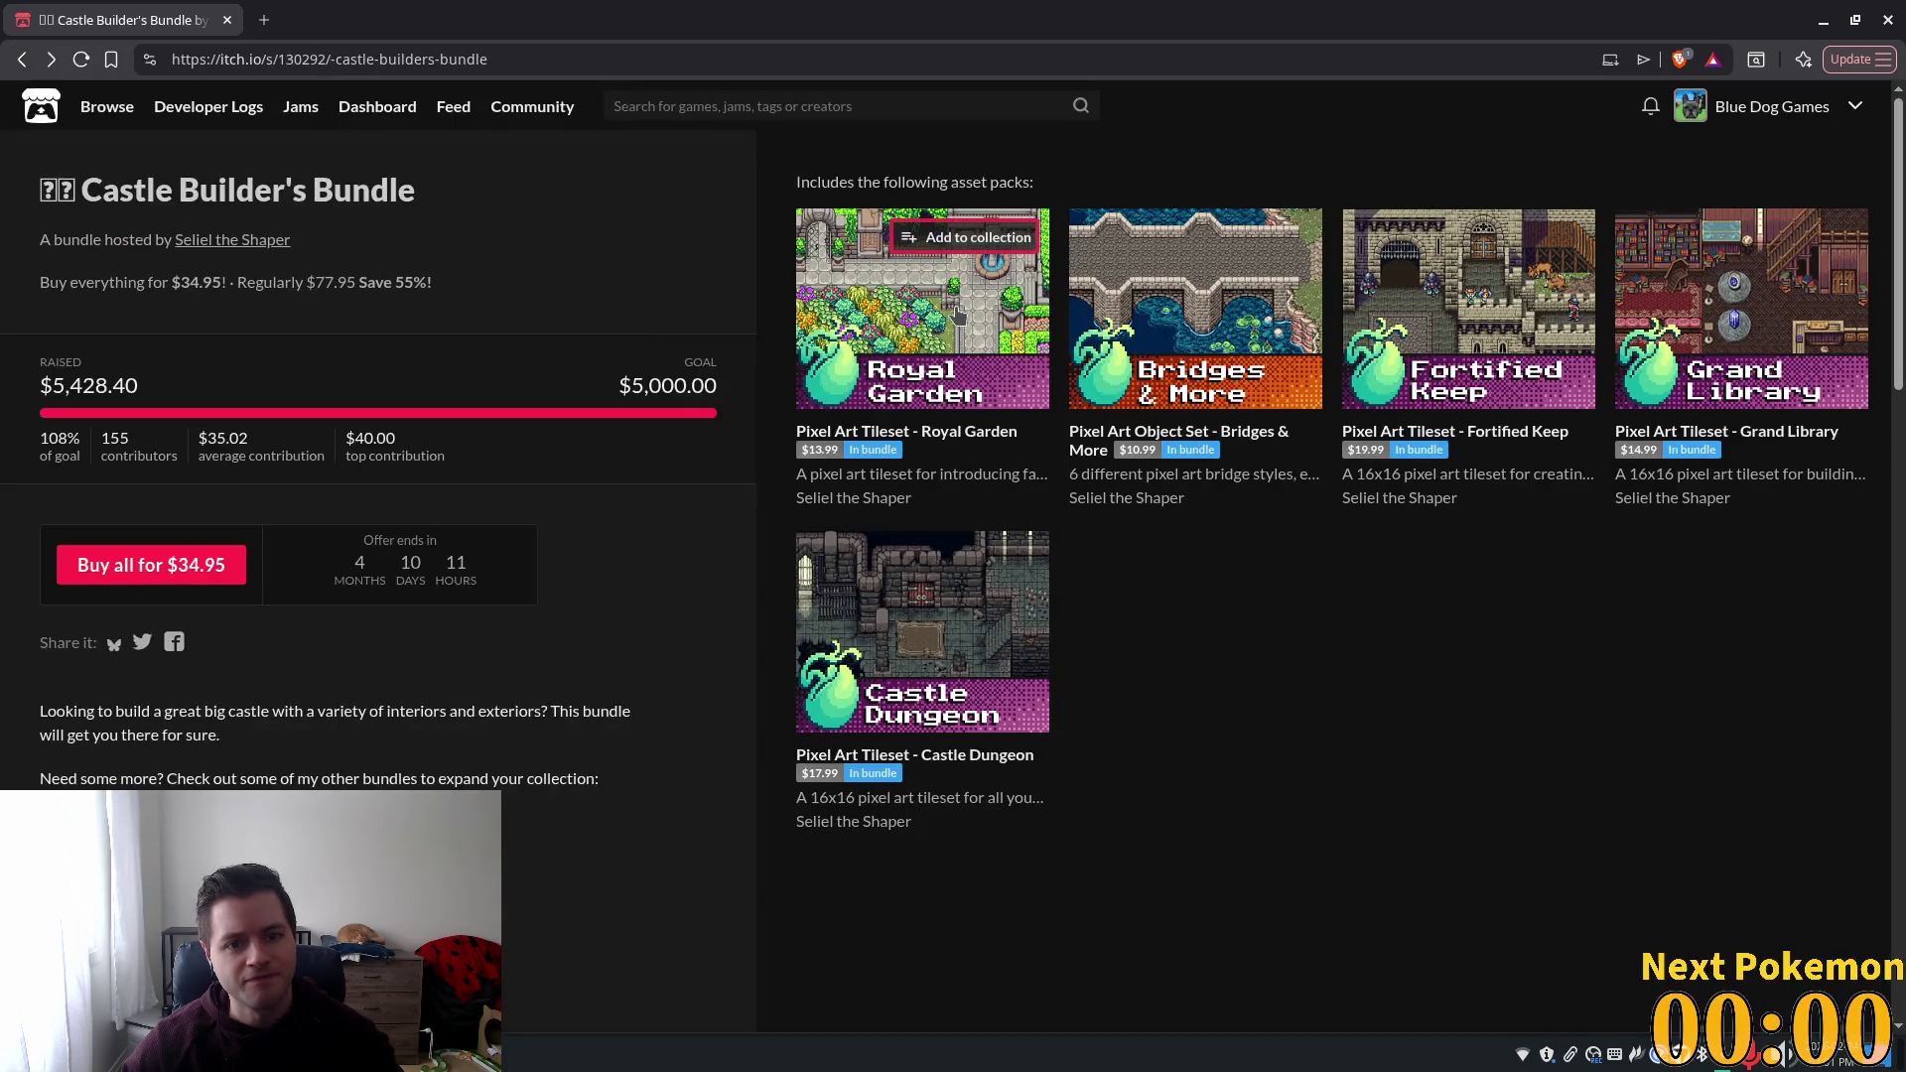
click(873, 382)
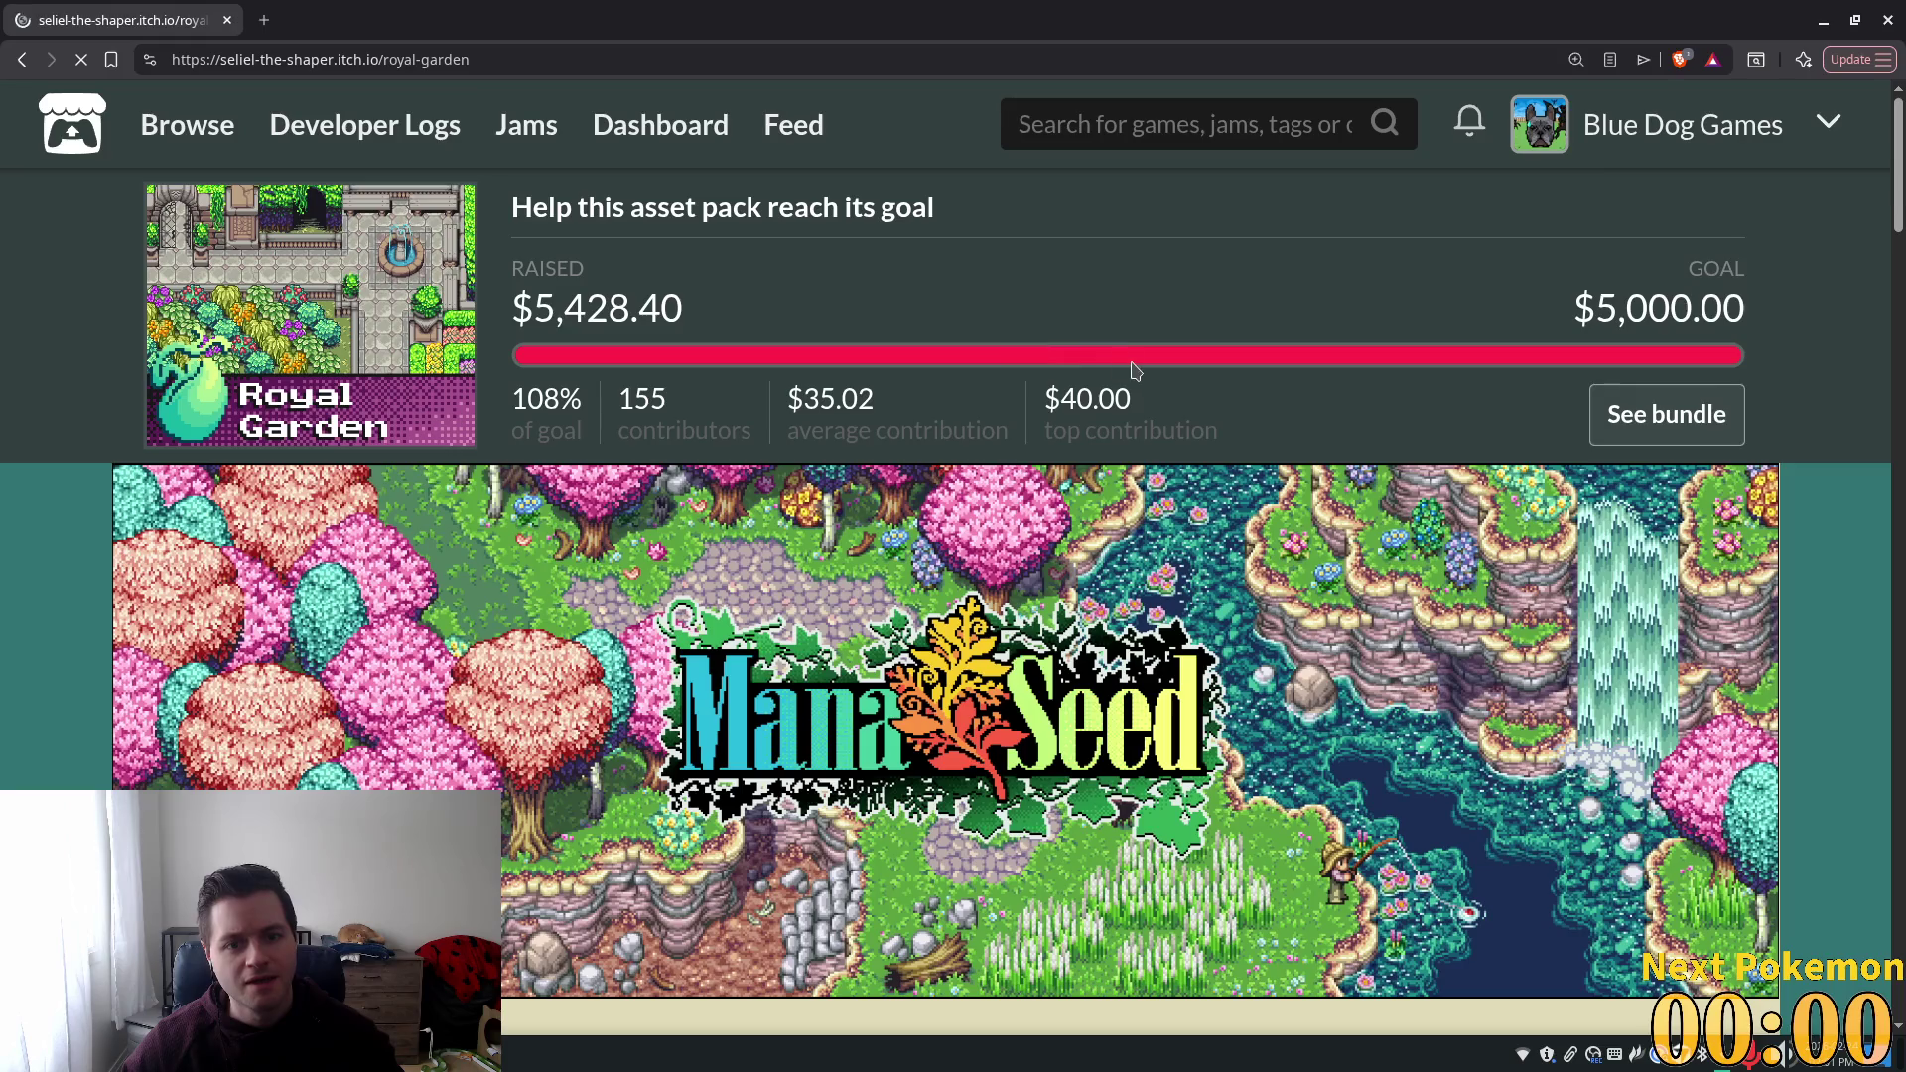
Scroll through the Royal Garden page and return to the Castle Builder's Bundle.
scroll(1046, 723, down, 10)
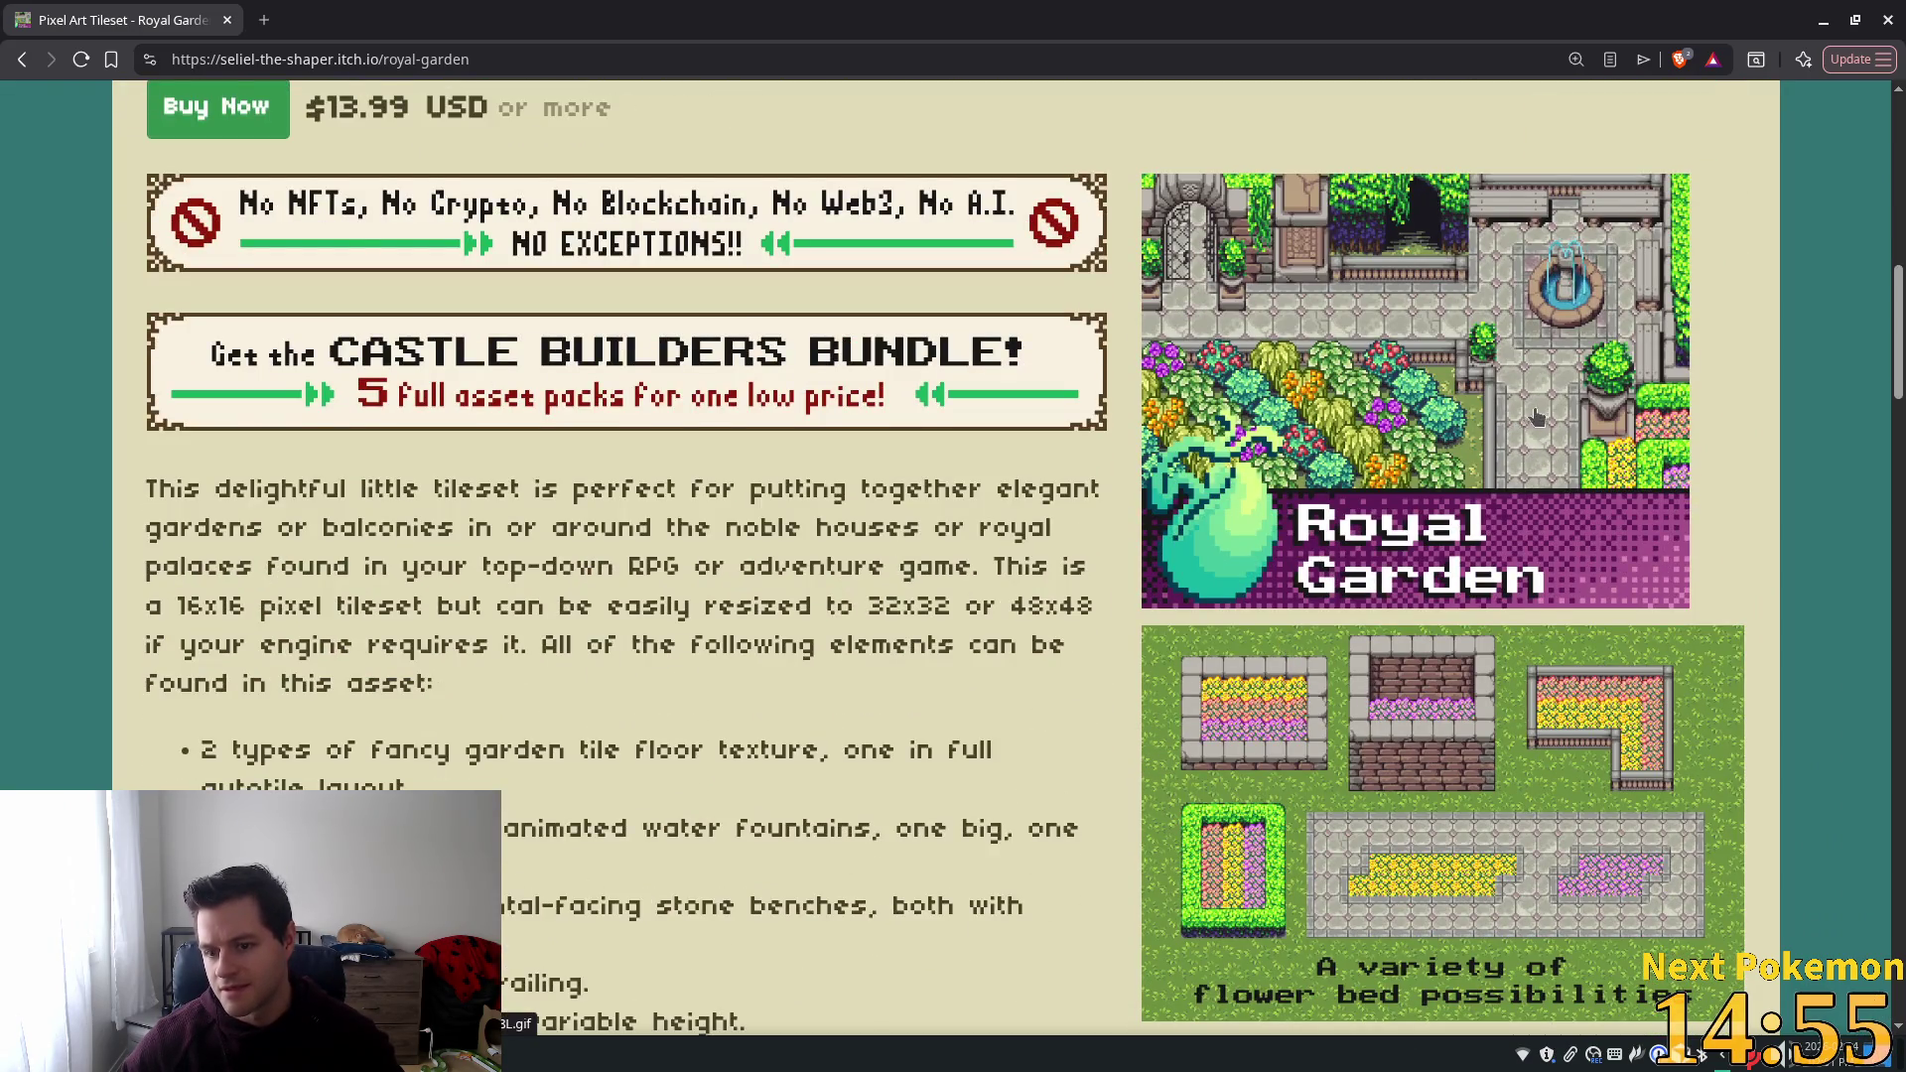
scroll(1557, 463, down, 10)
scroll(1396, 544, down, 10)
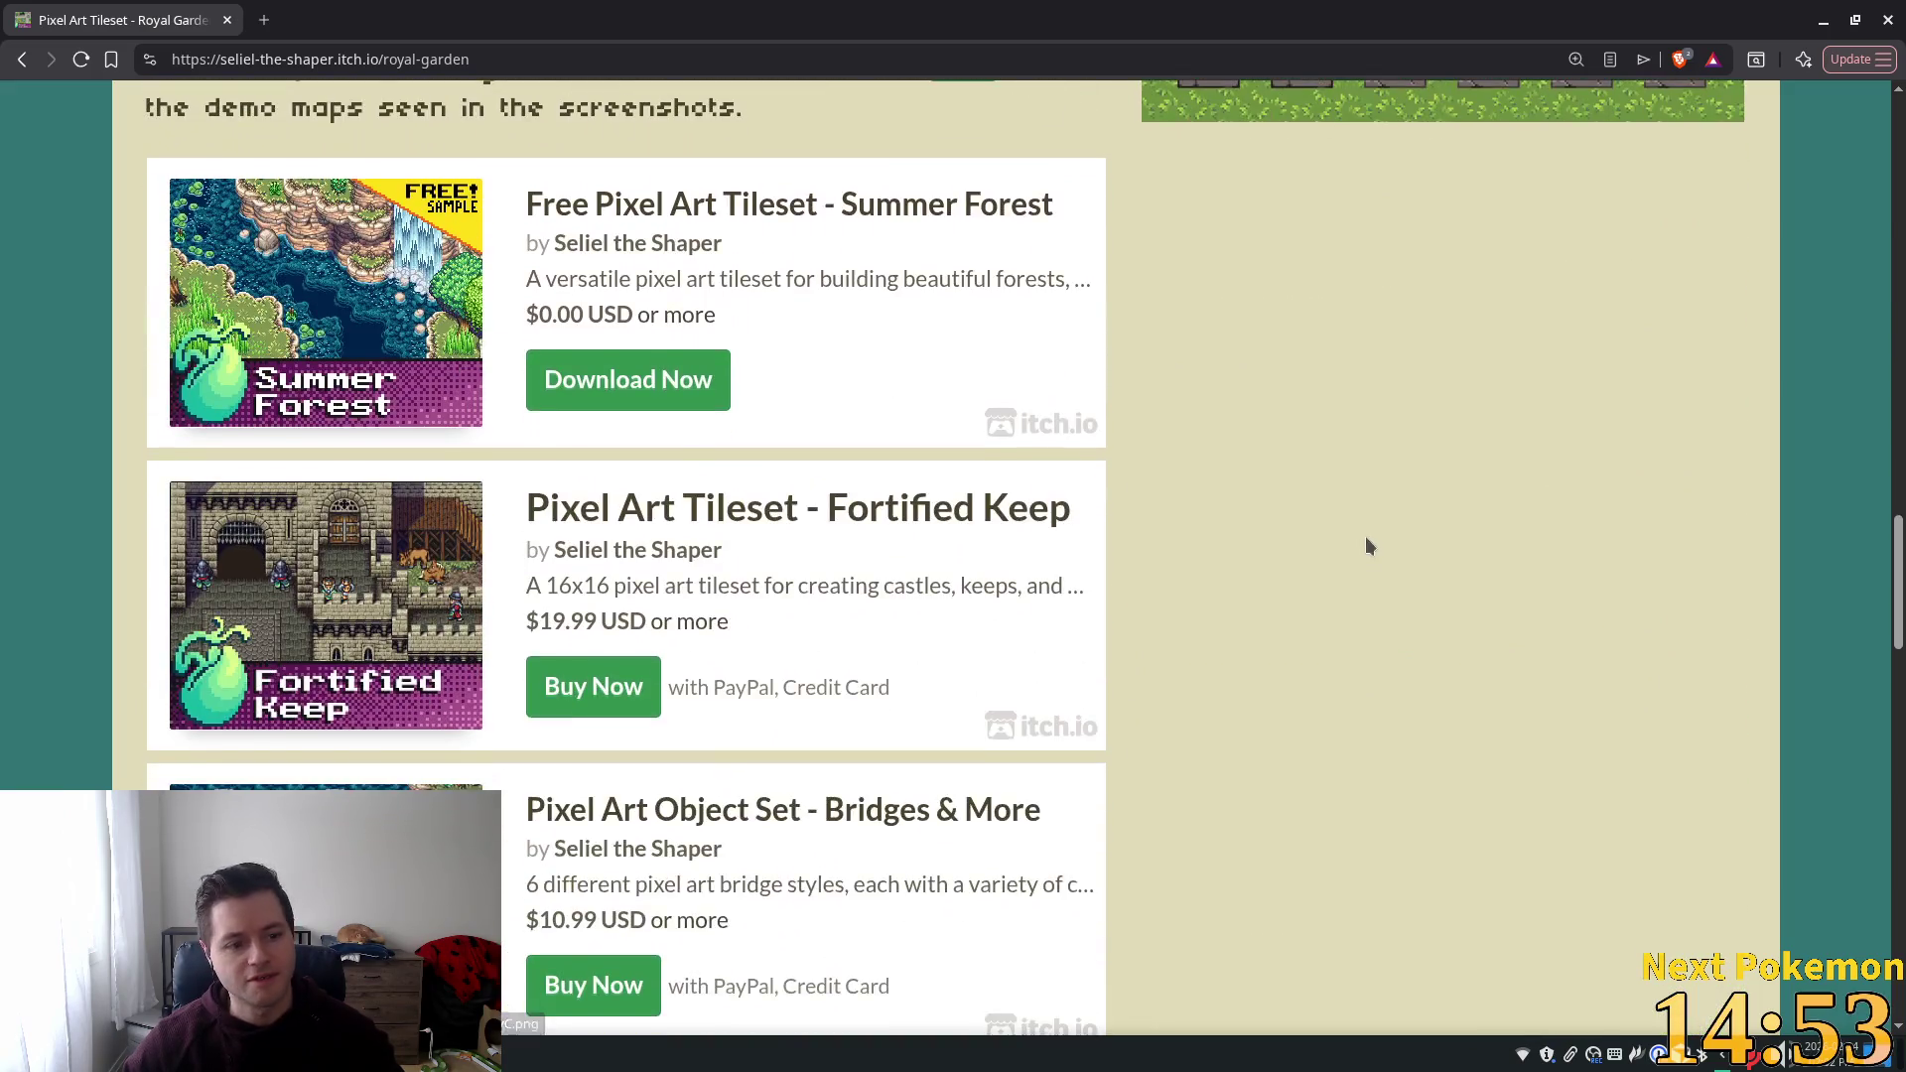
click(21, 59)
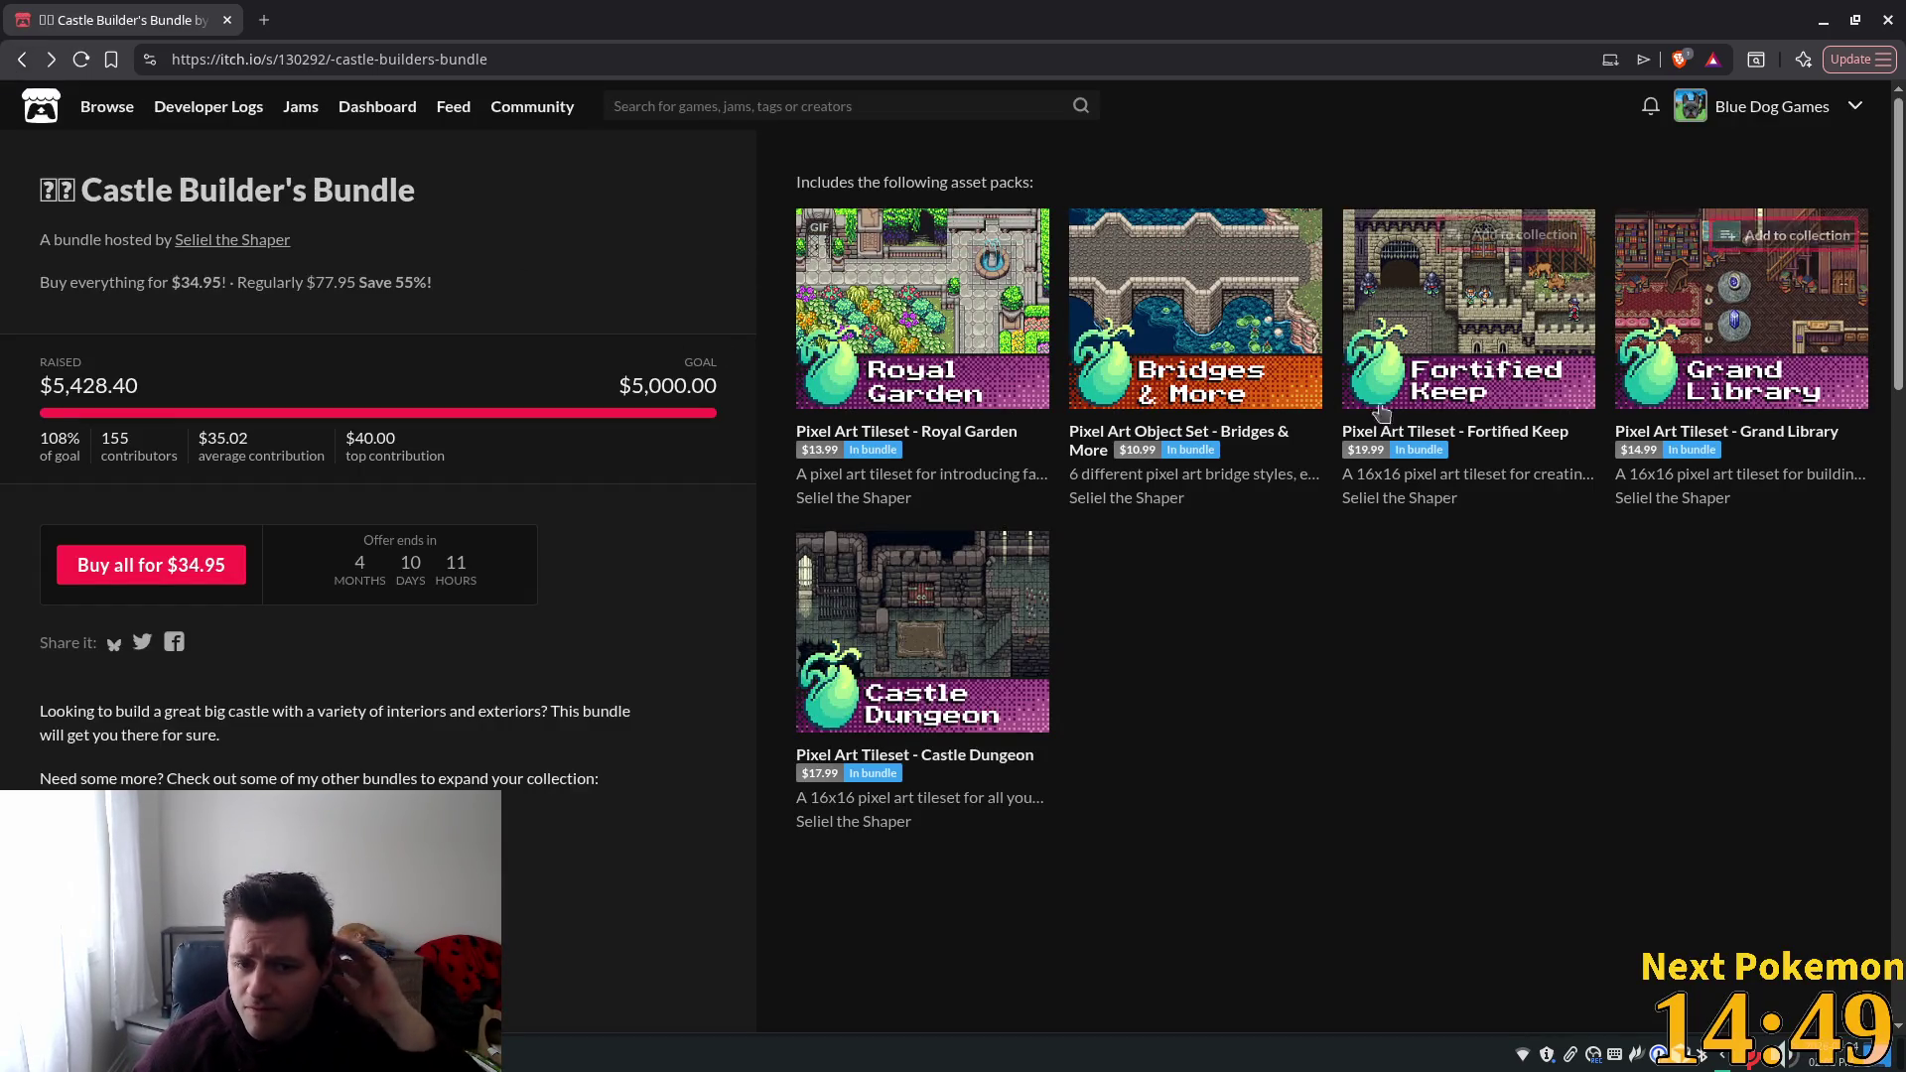
Look over the Castle Dungeon pack, then go back twice to the tileset artist's creator page.
click(1005, 638)
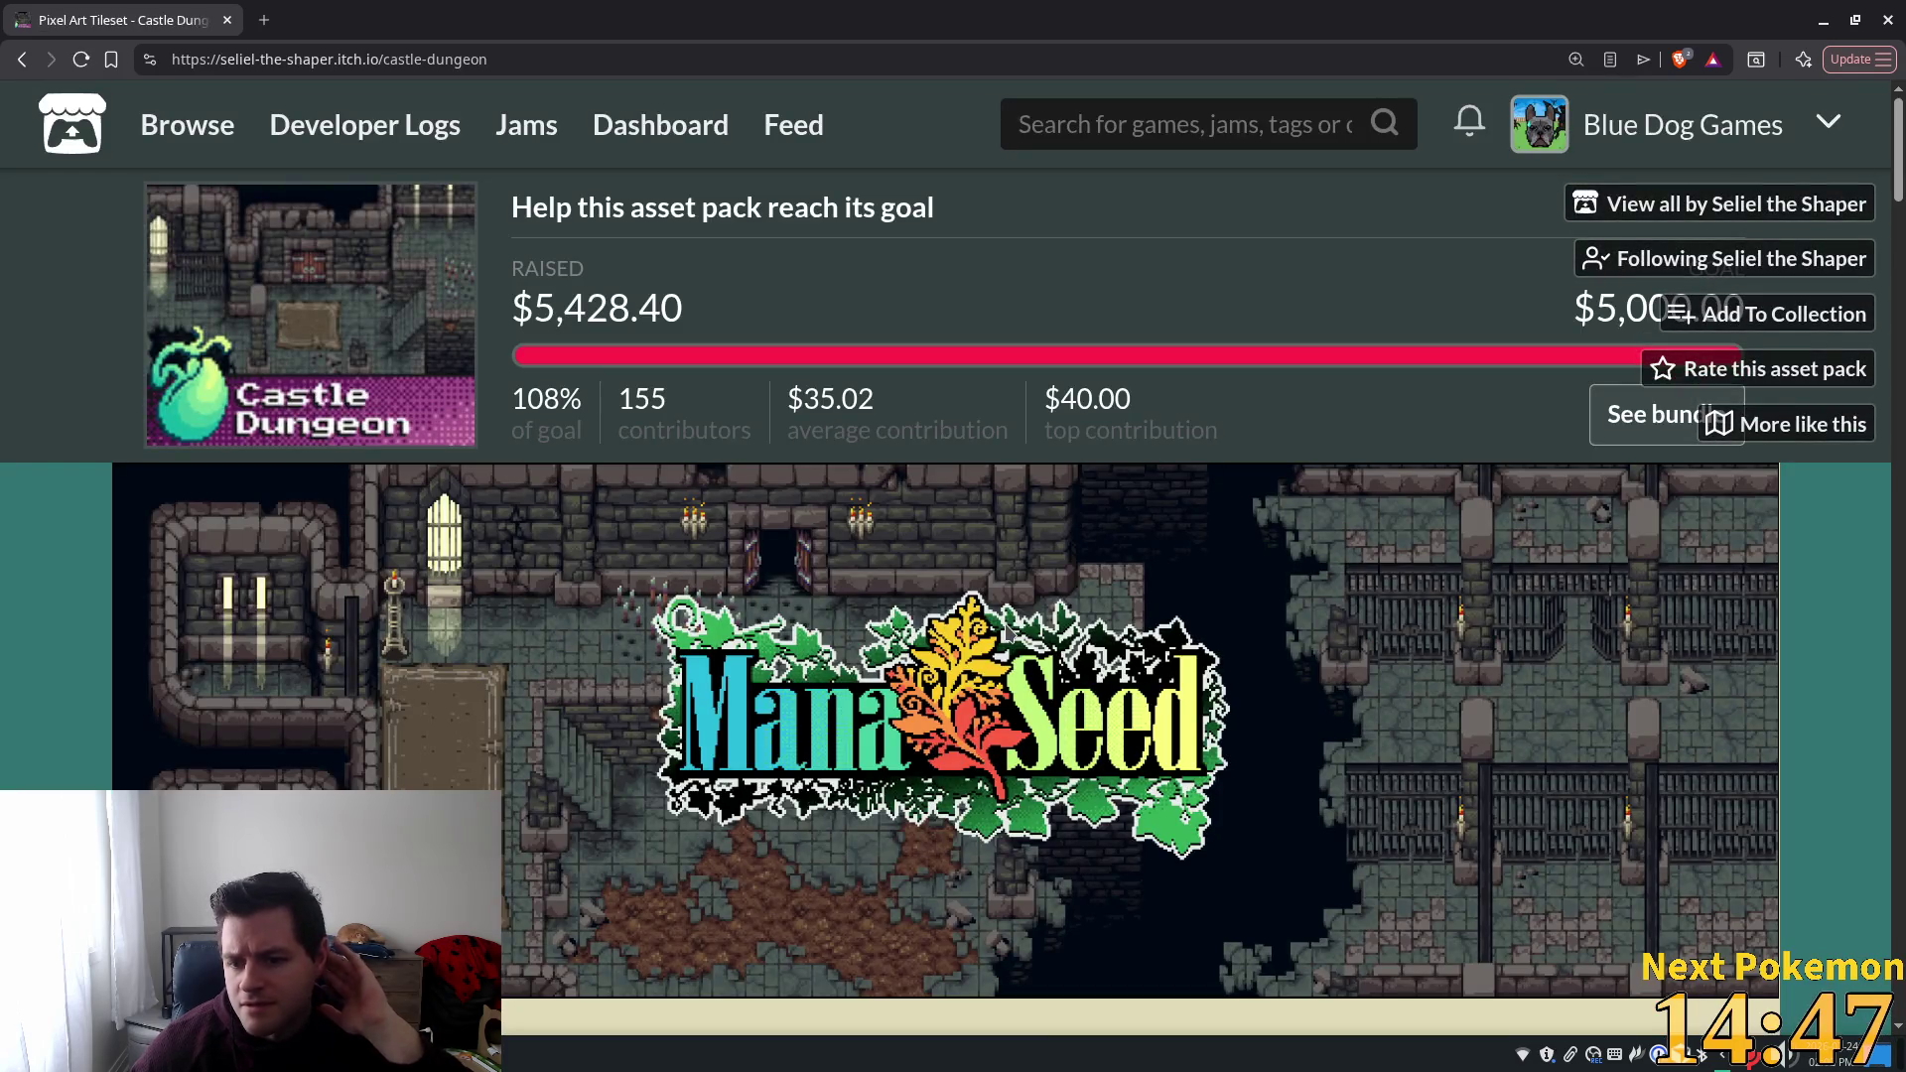
scroll(1116, 623, down, 3)
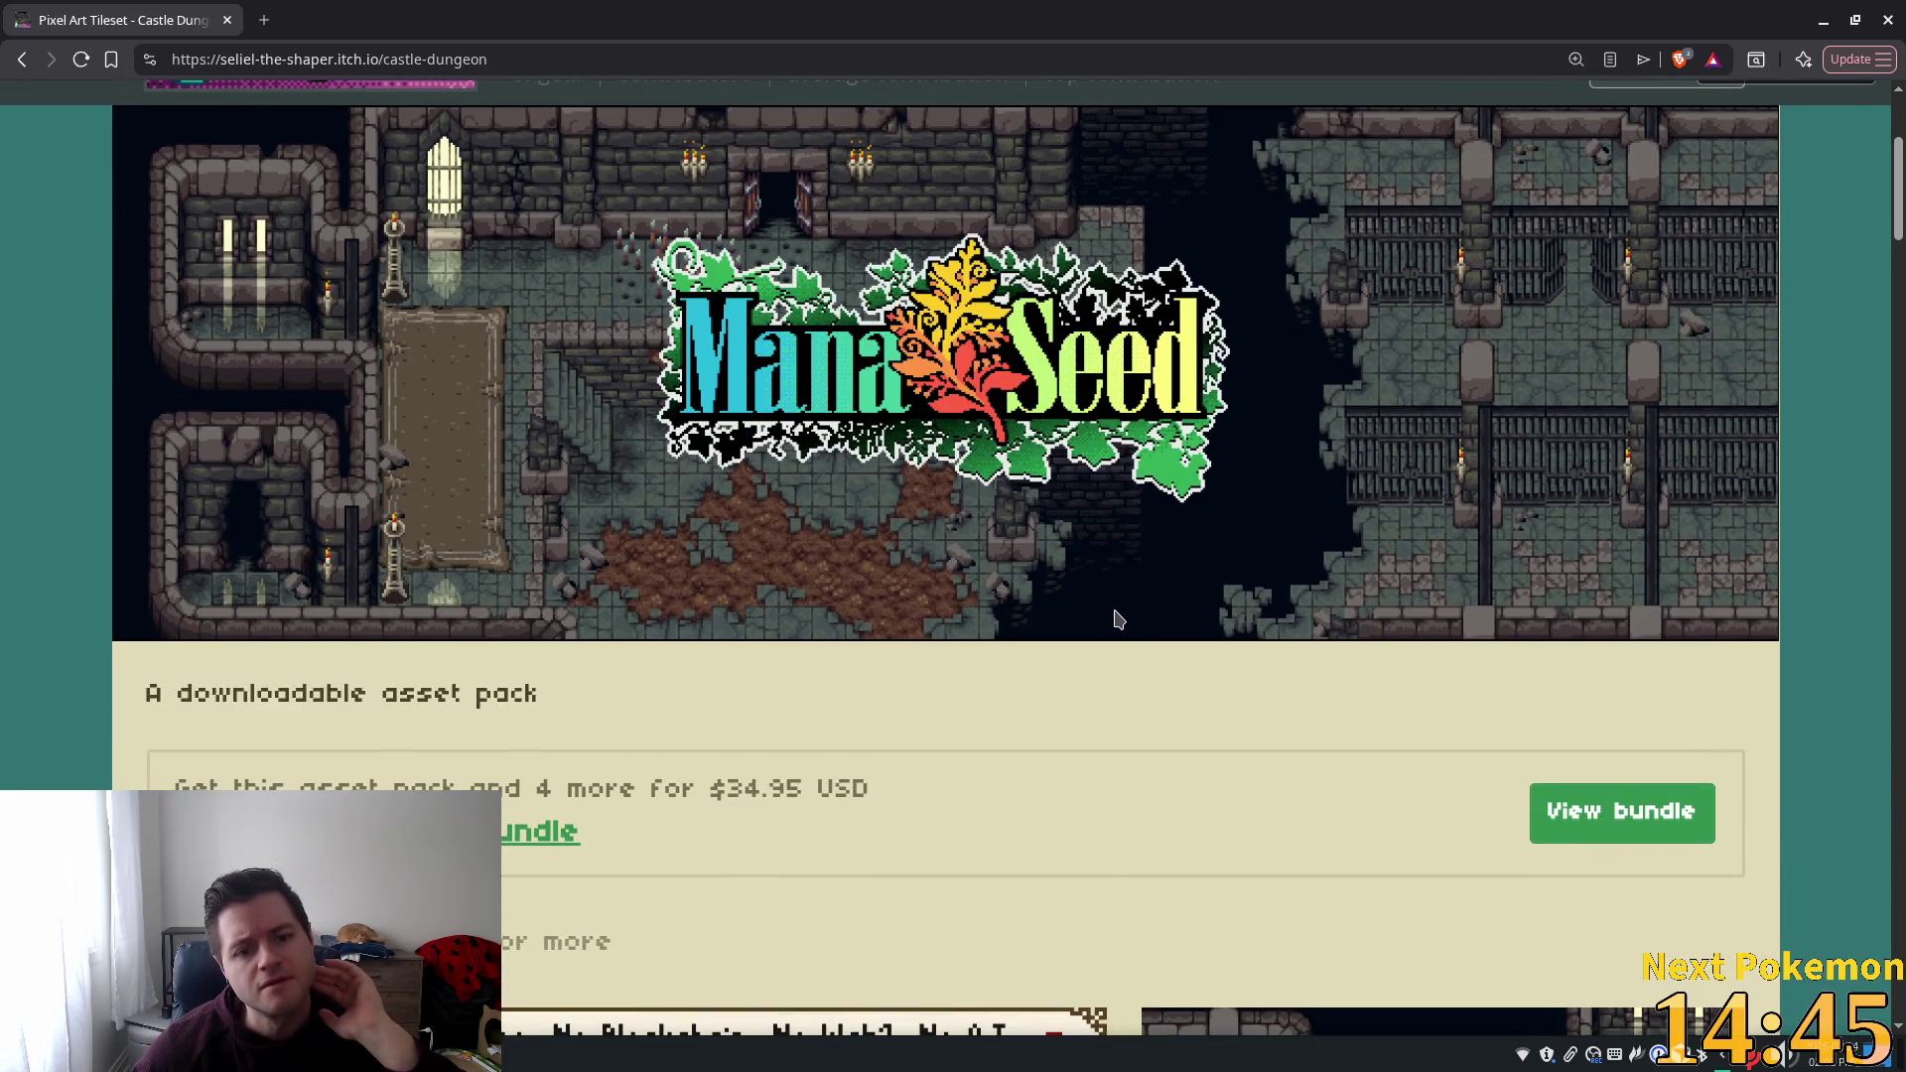
scroll(1114, 620, down, 8)
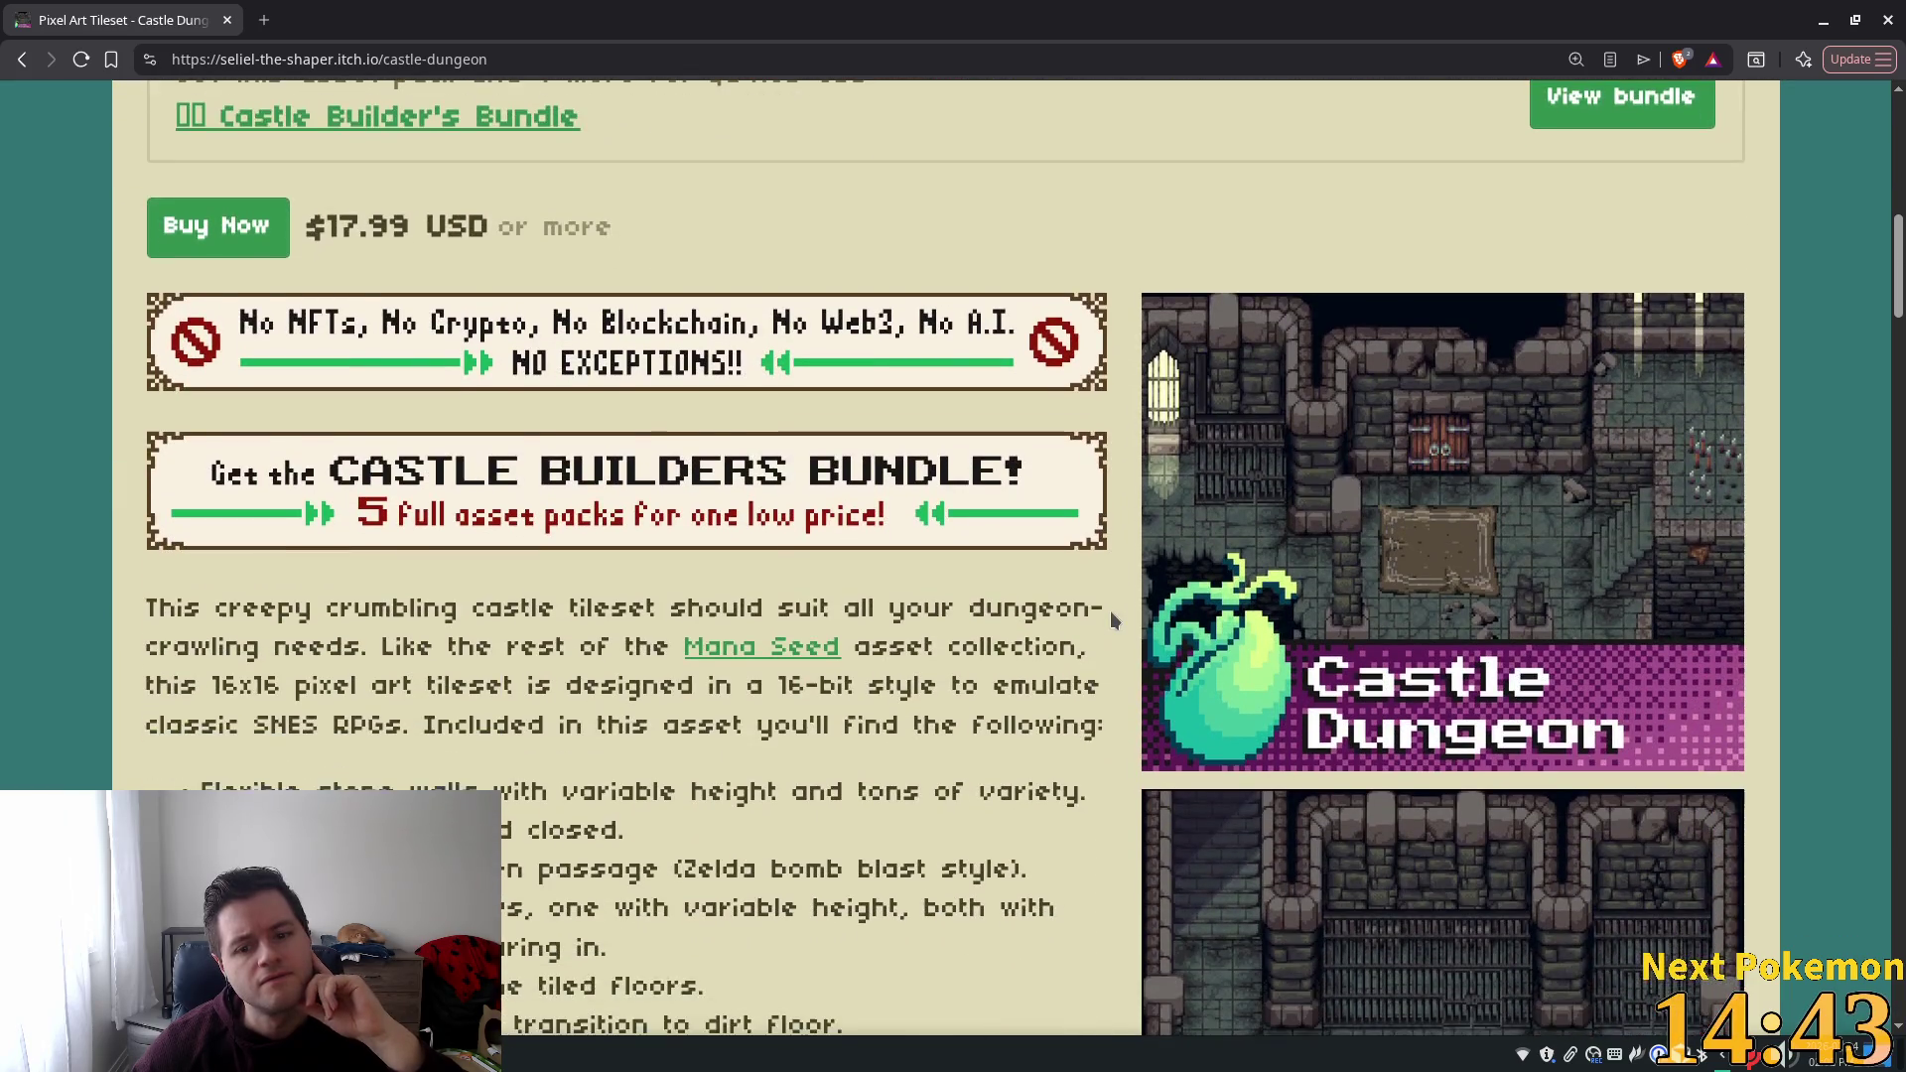
scroll(1112, 617, down, 7)
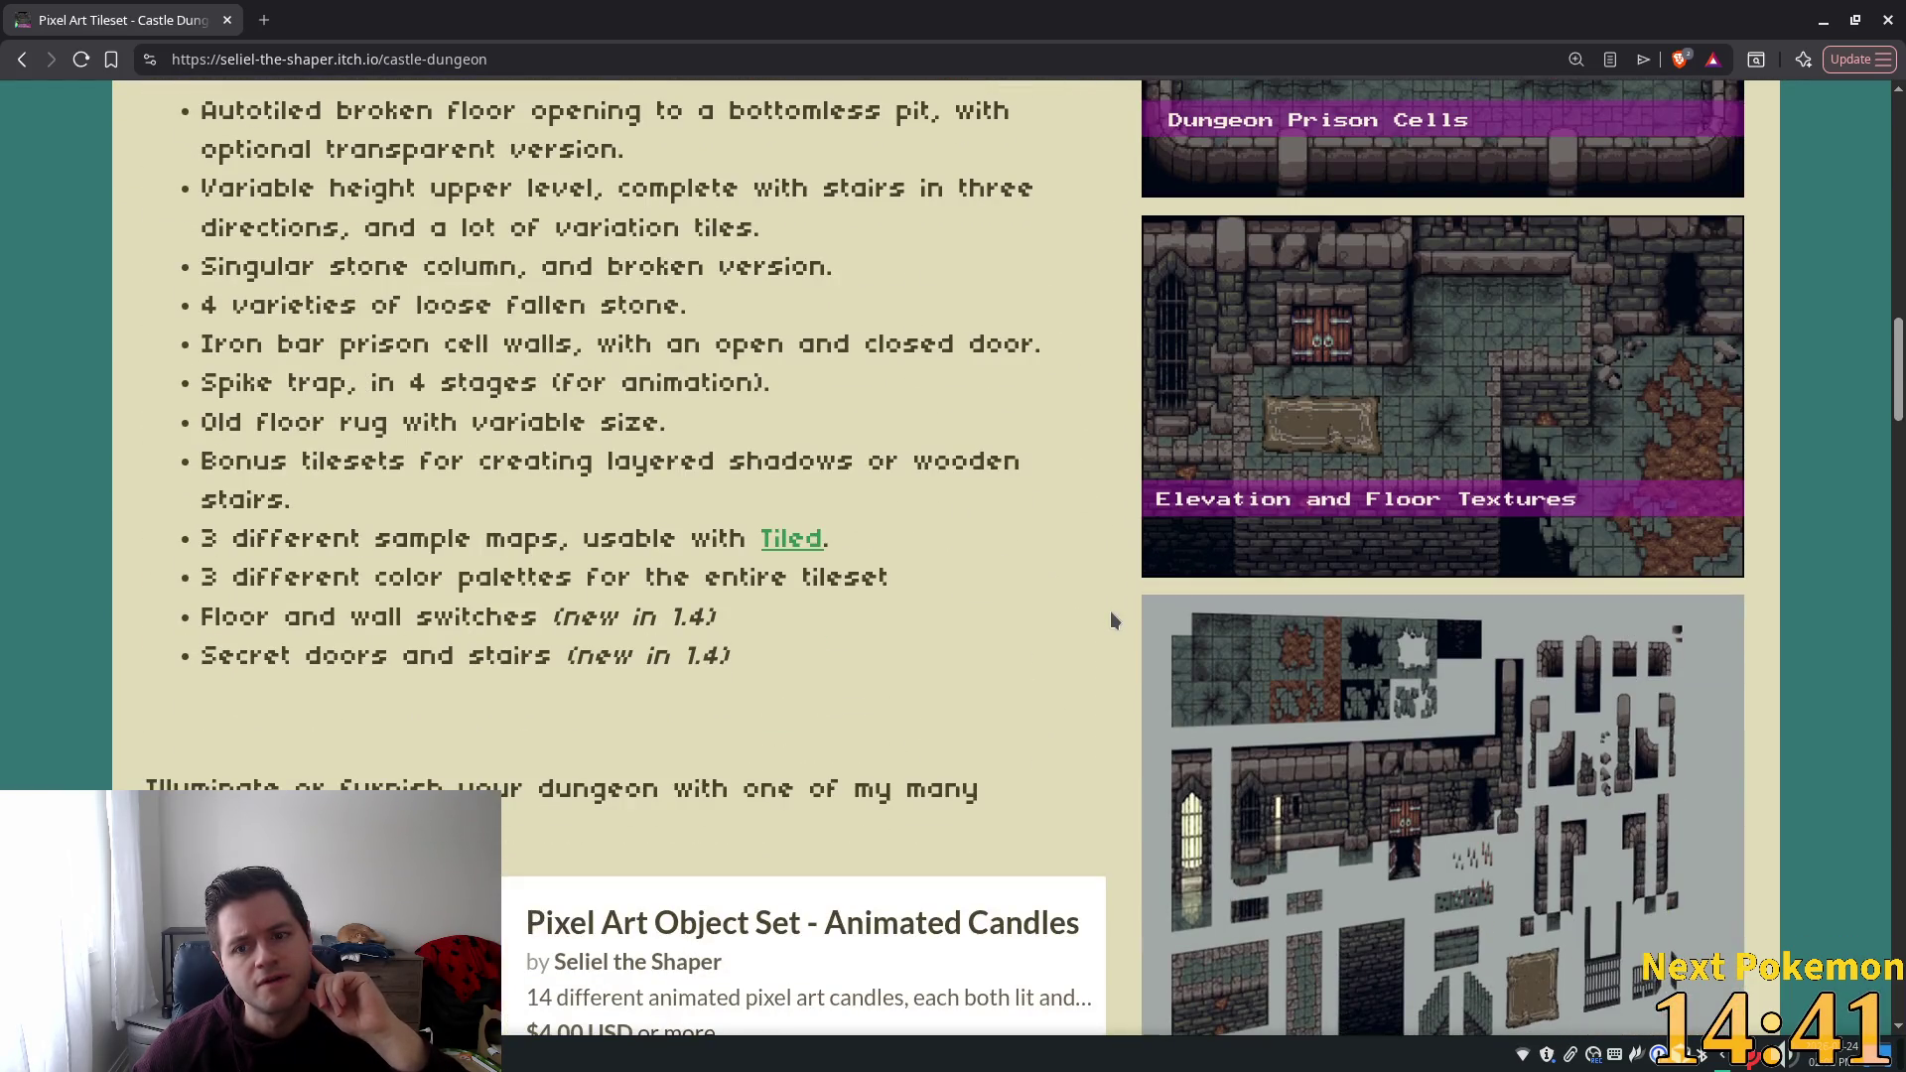
scroll(1112, 618, down, 10)
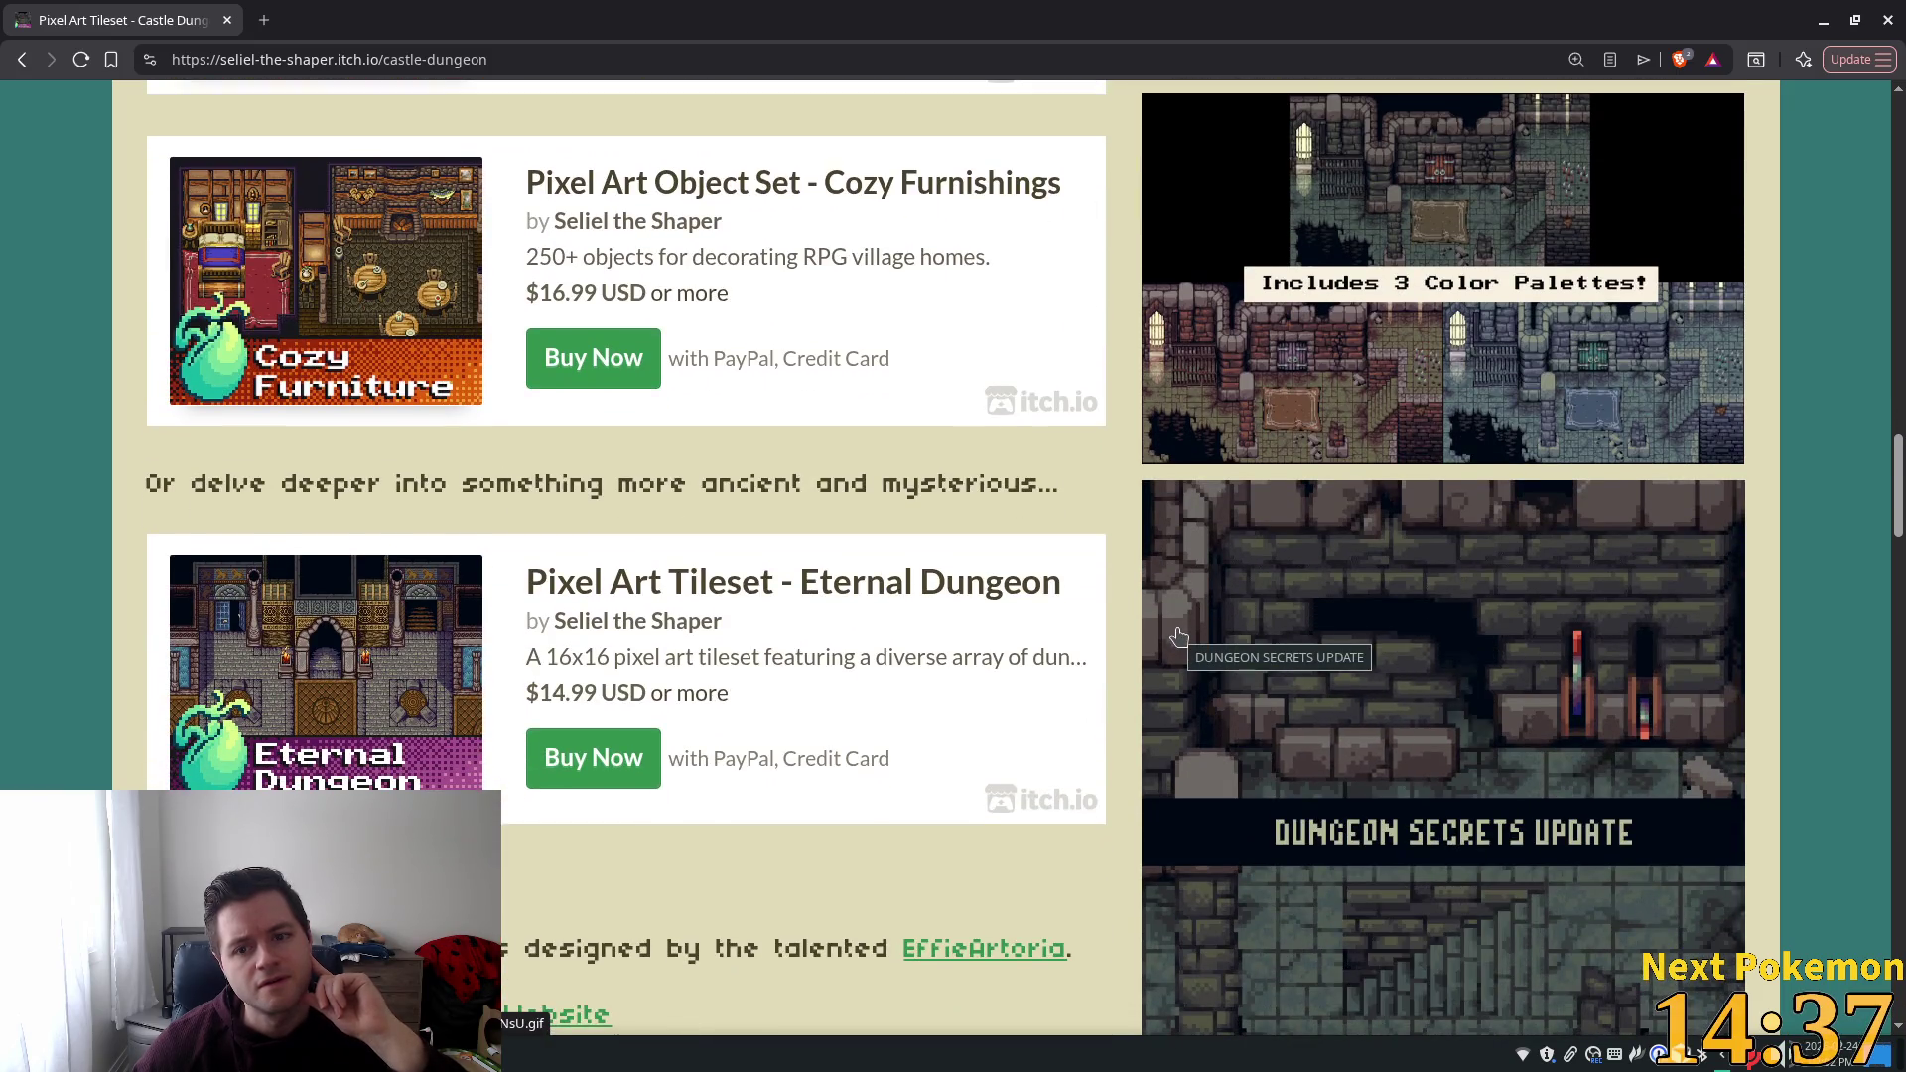
scroll(1179, 636, down, 3)
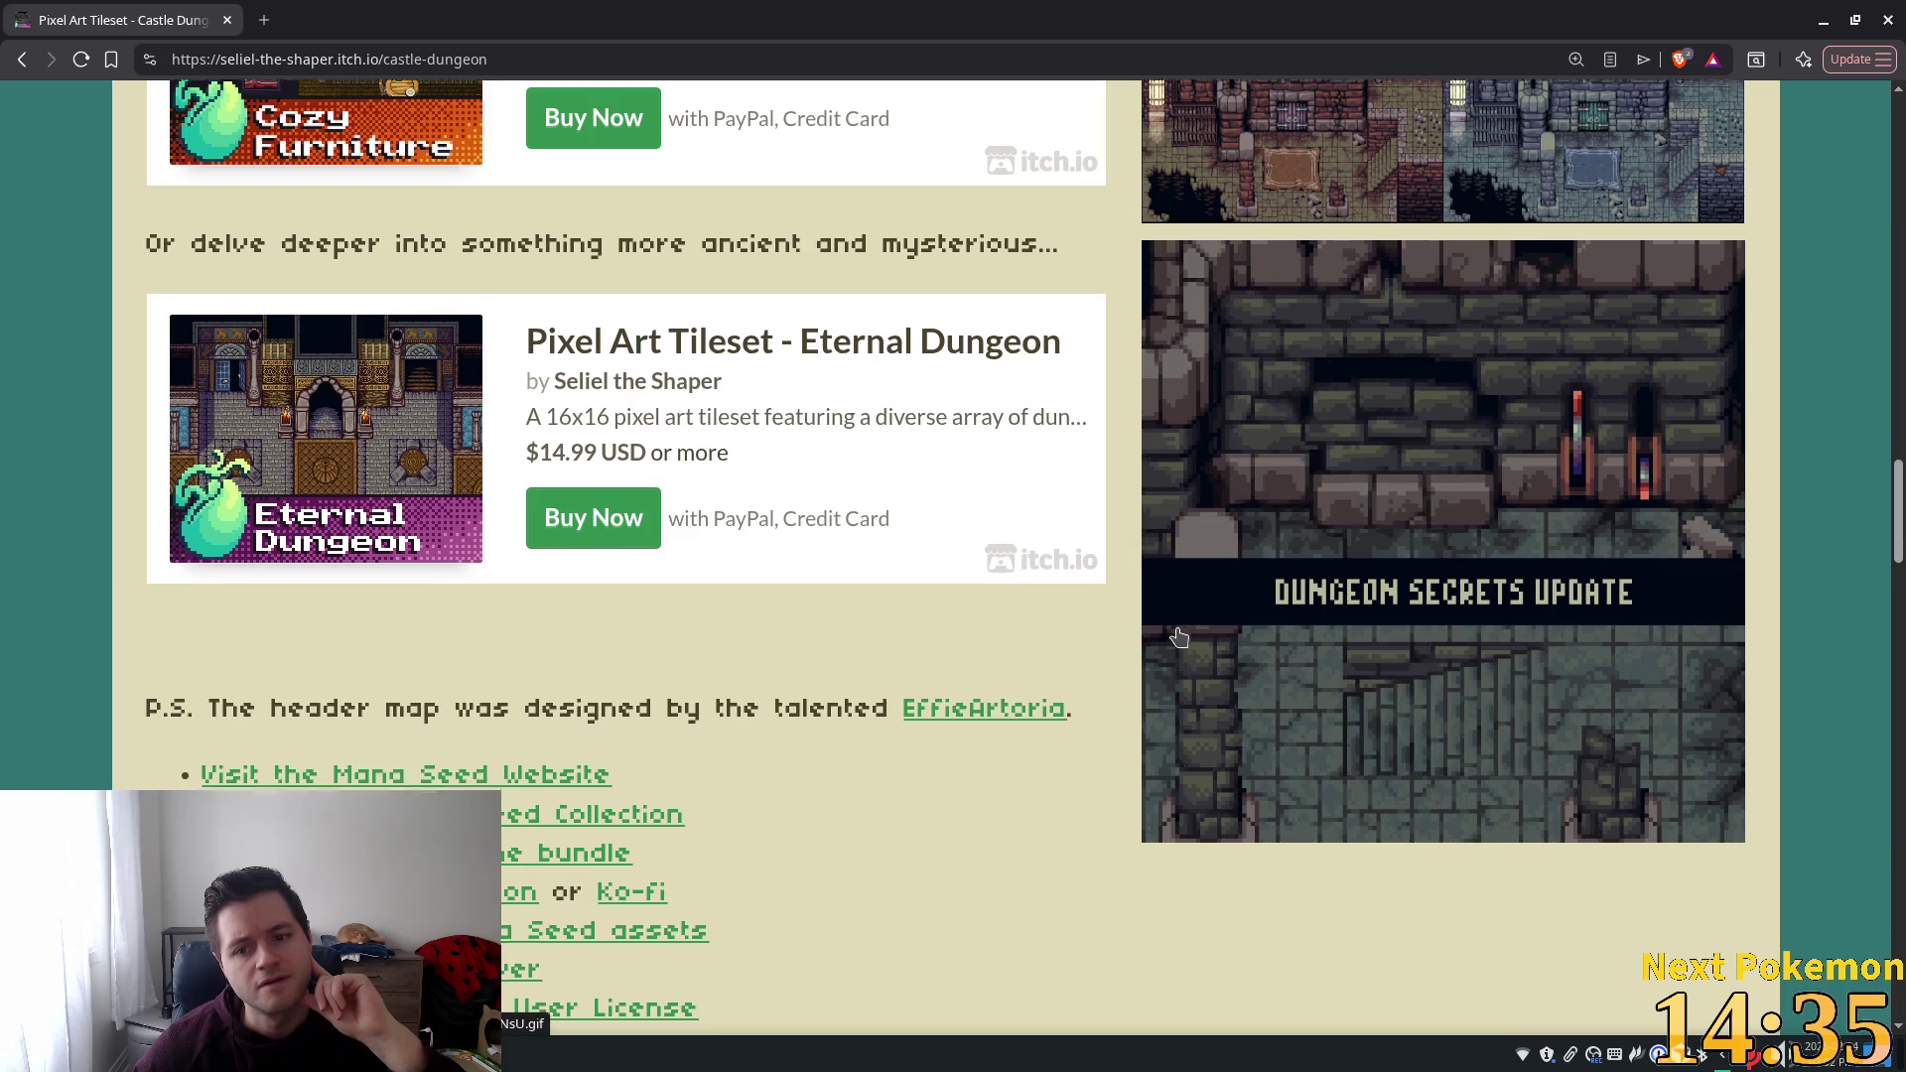
scroll(87, 151, down, 5)
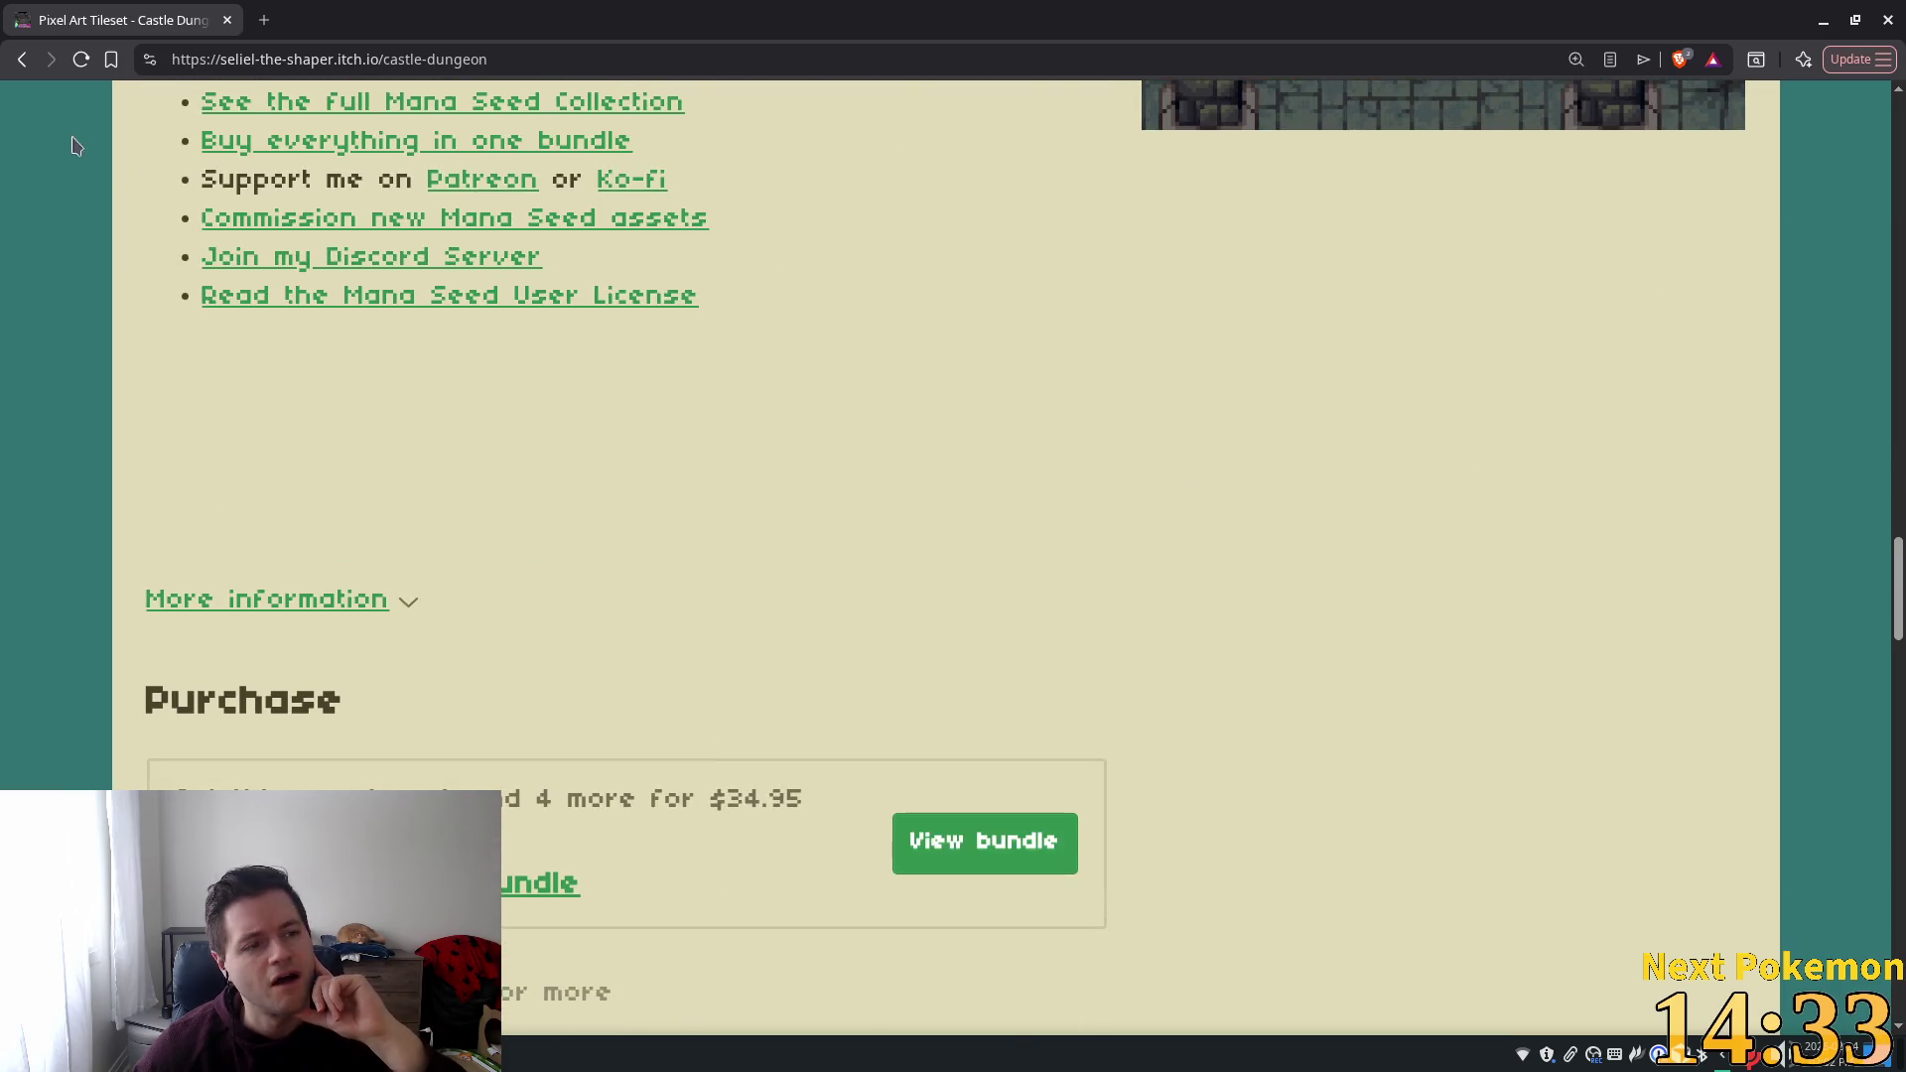
click(24, 61)
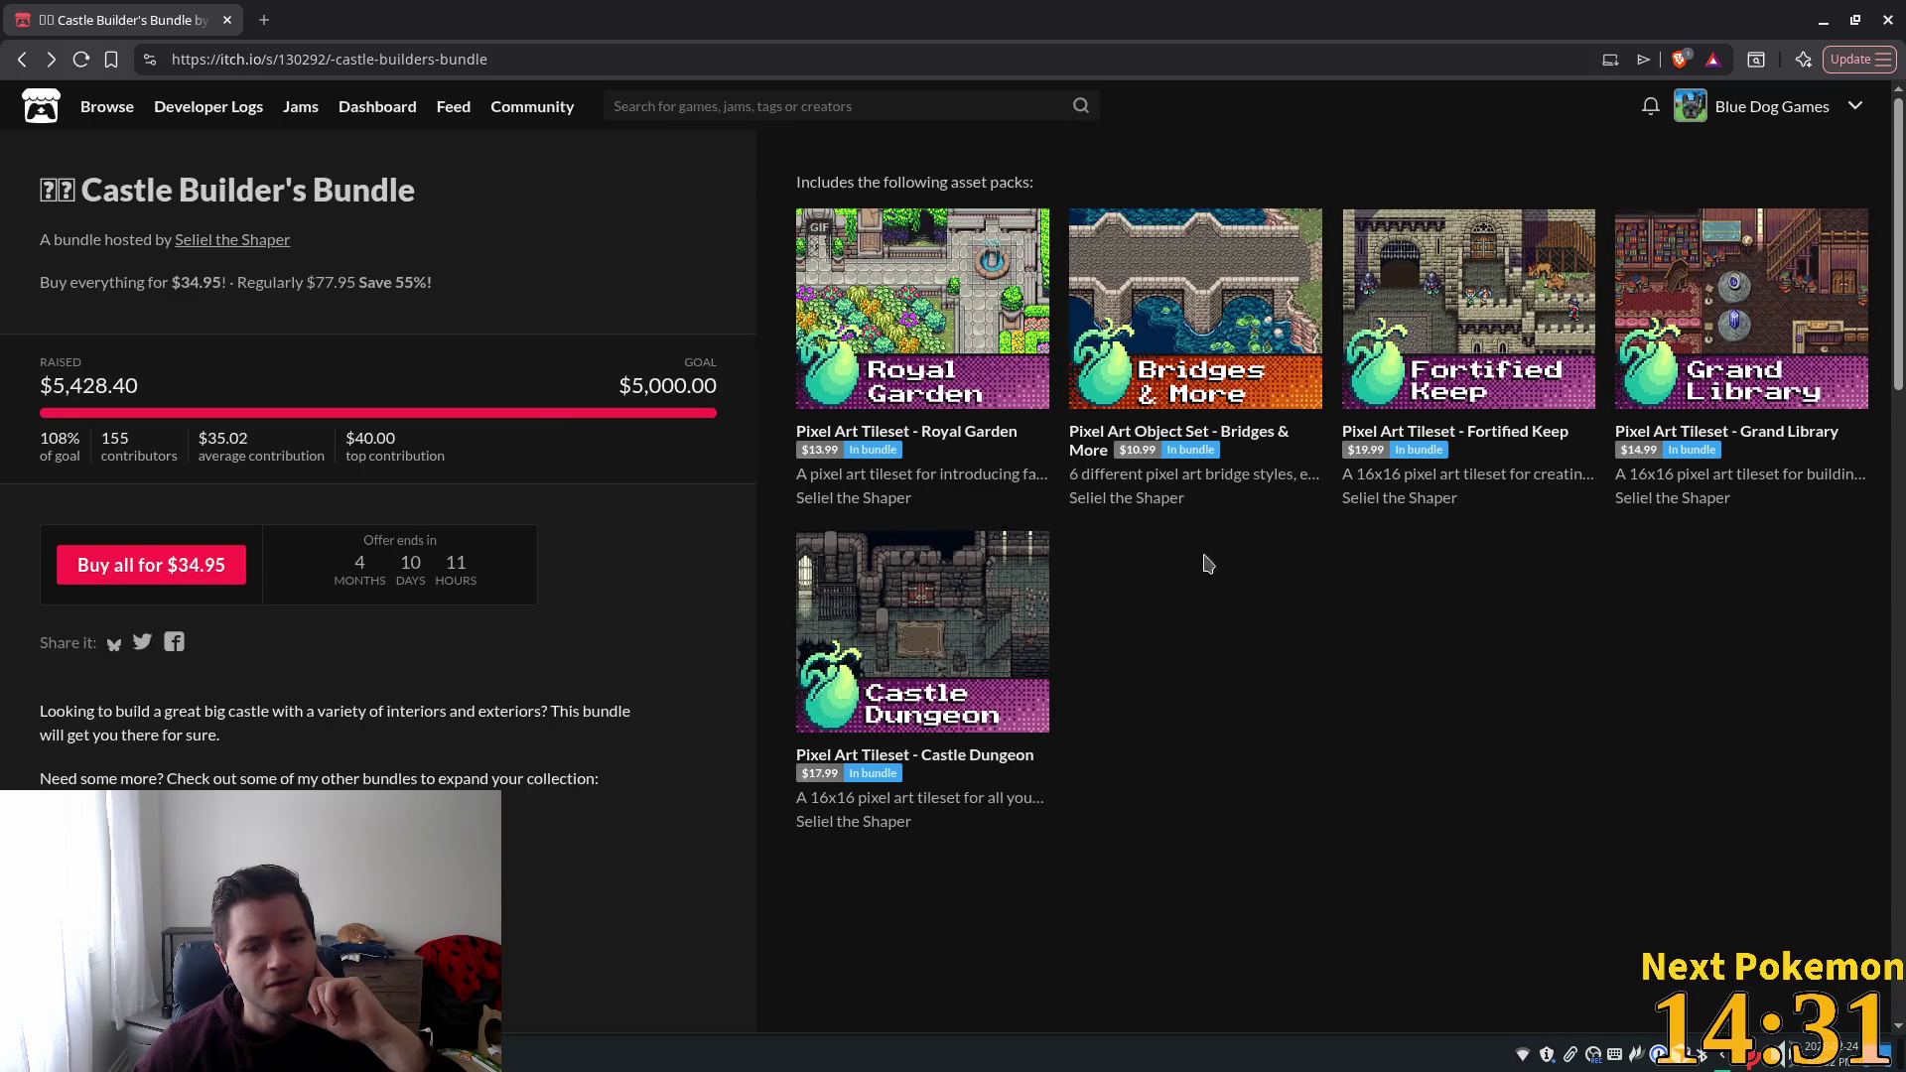
scroll(1274, 569, down, 2)
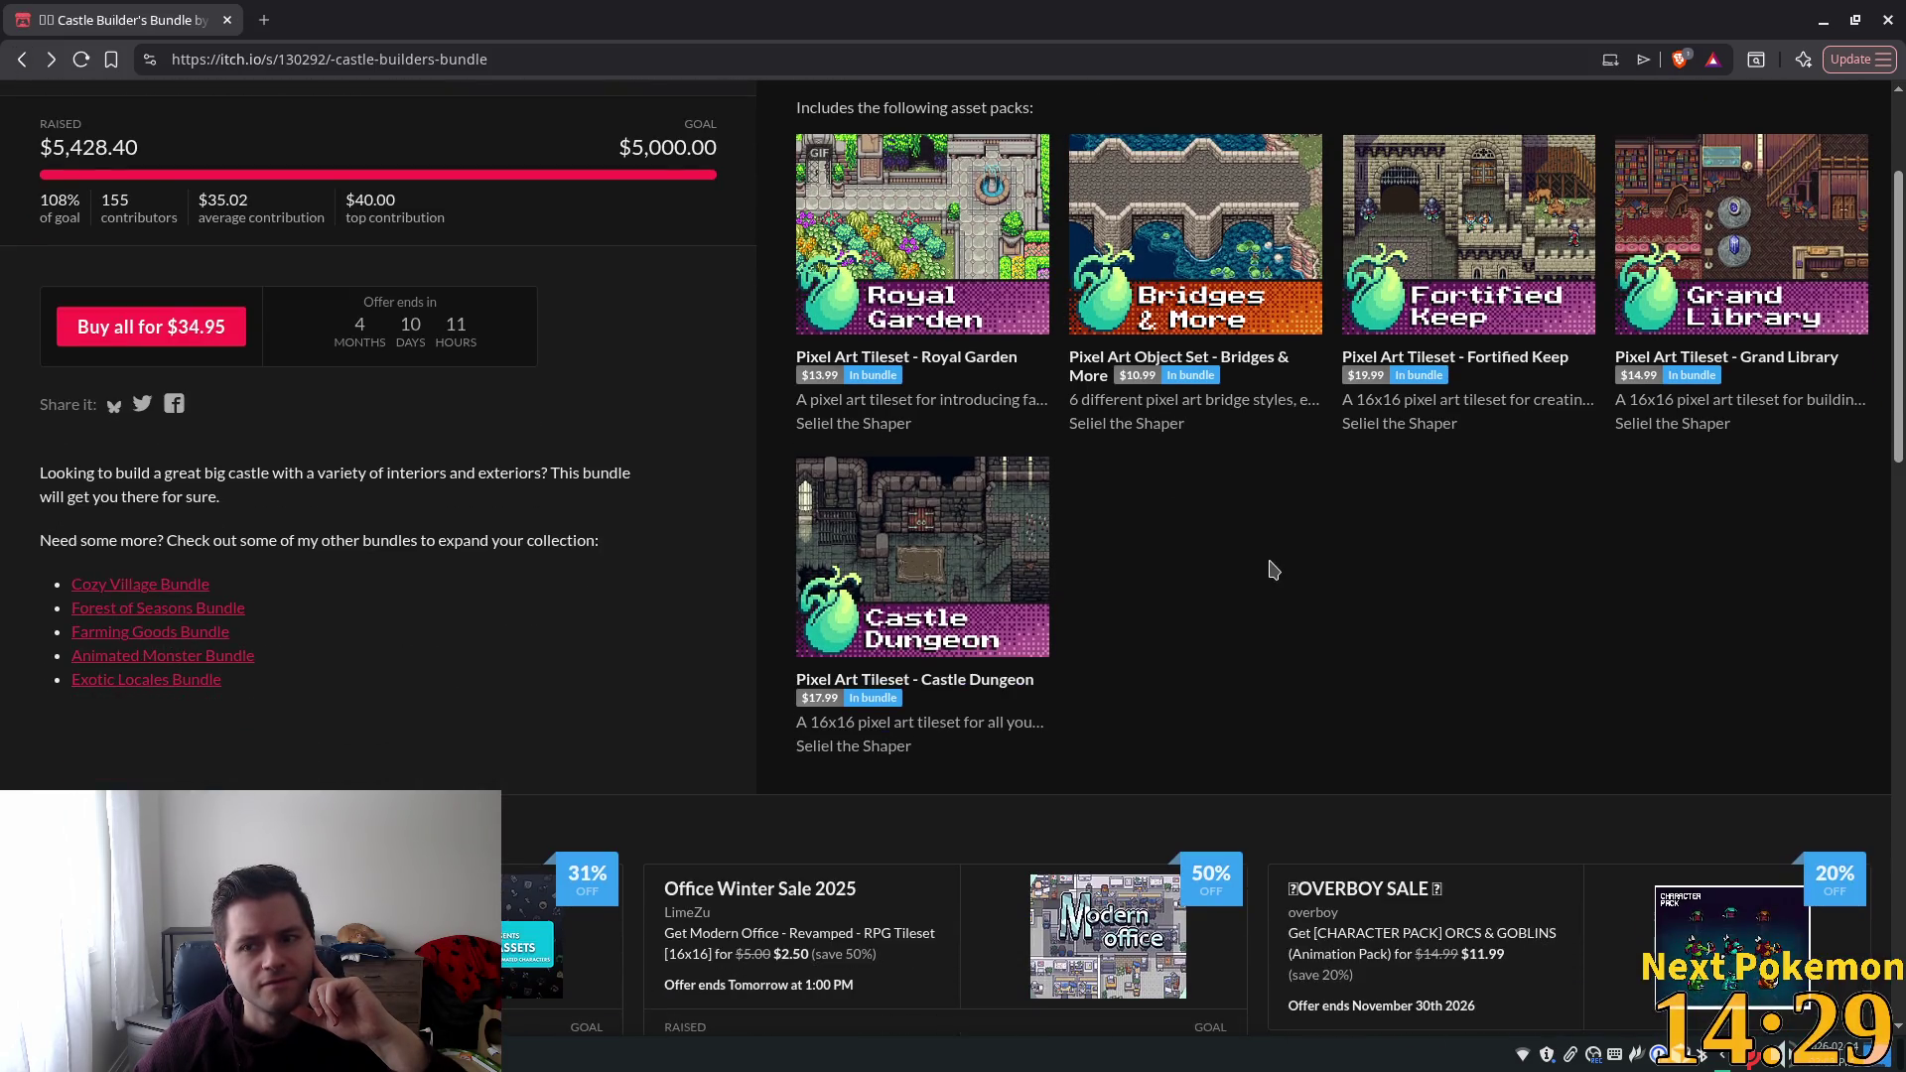
click(22, 60)
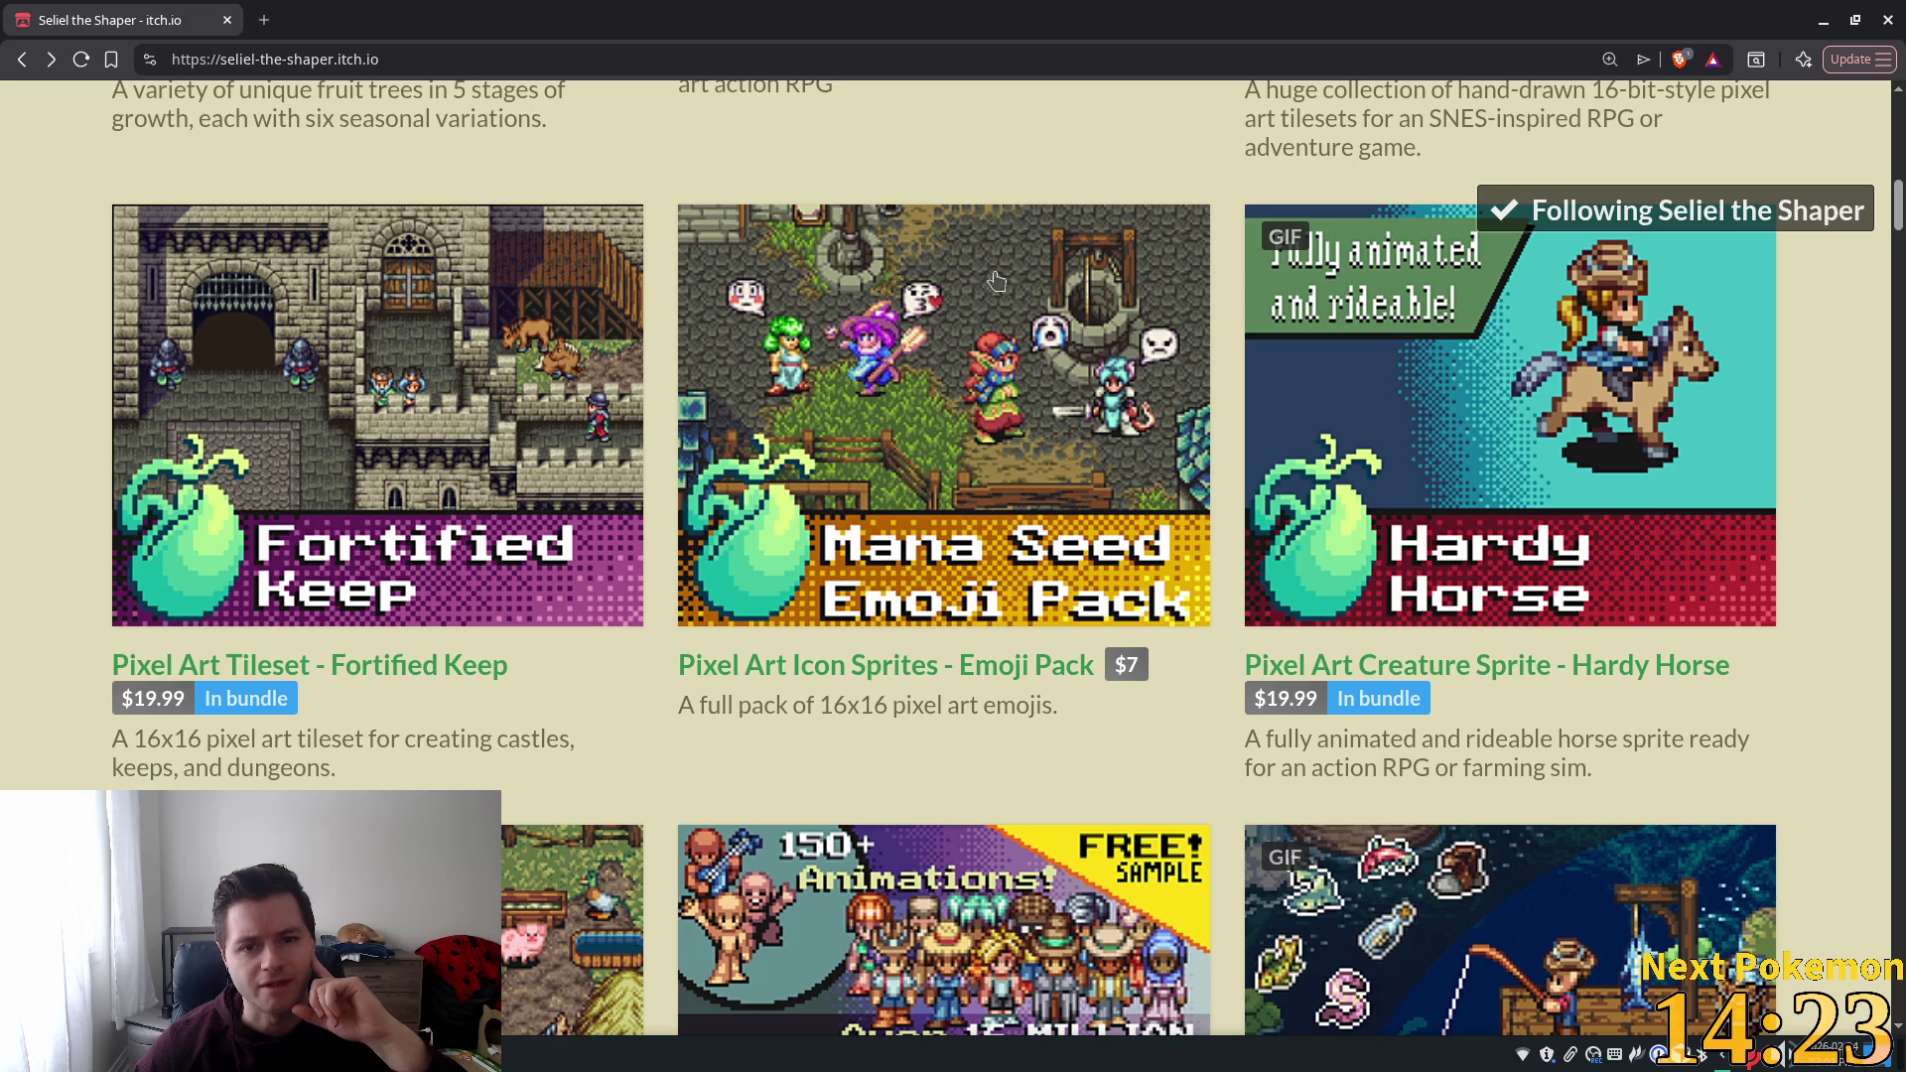
middle_click(978, 309)
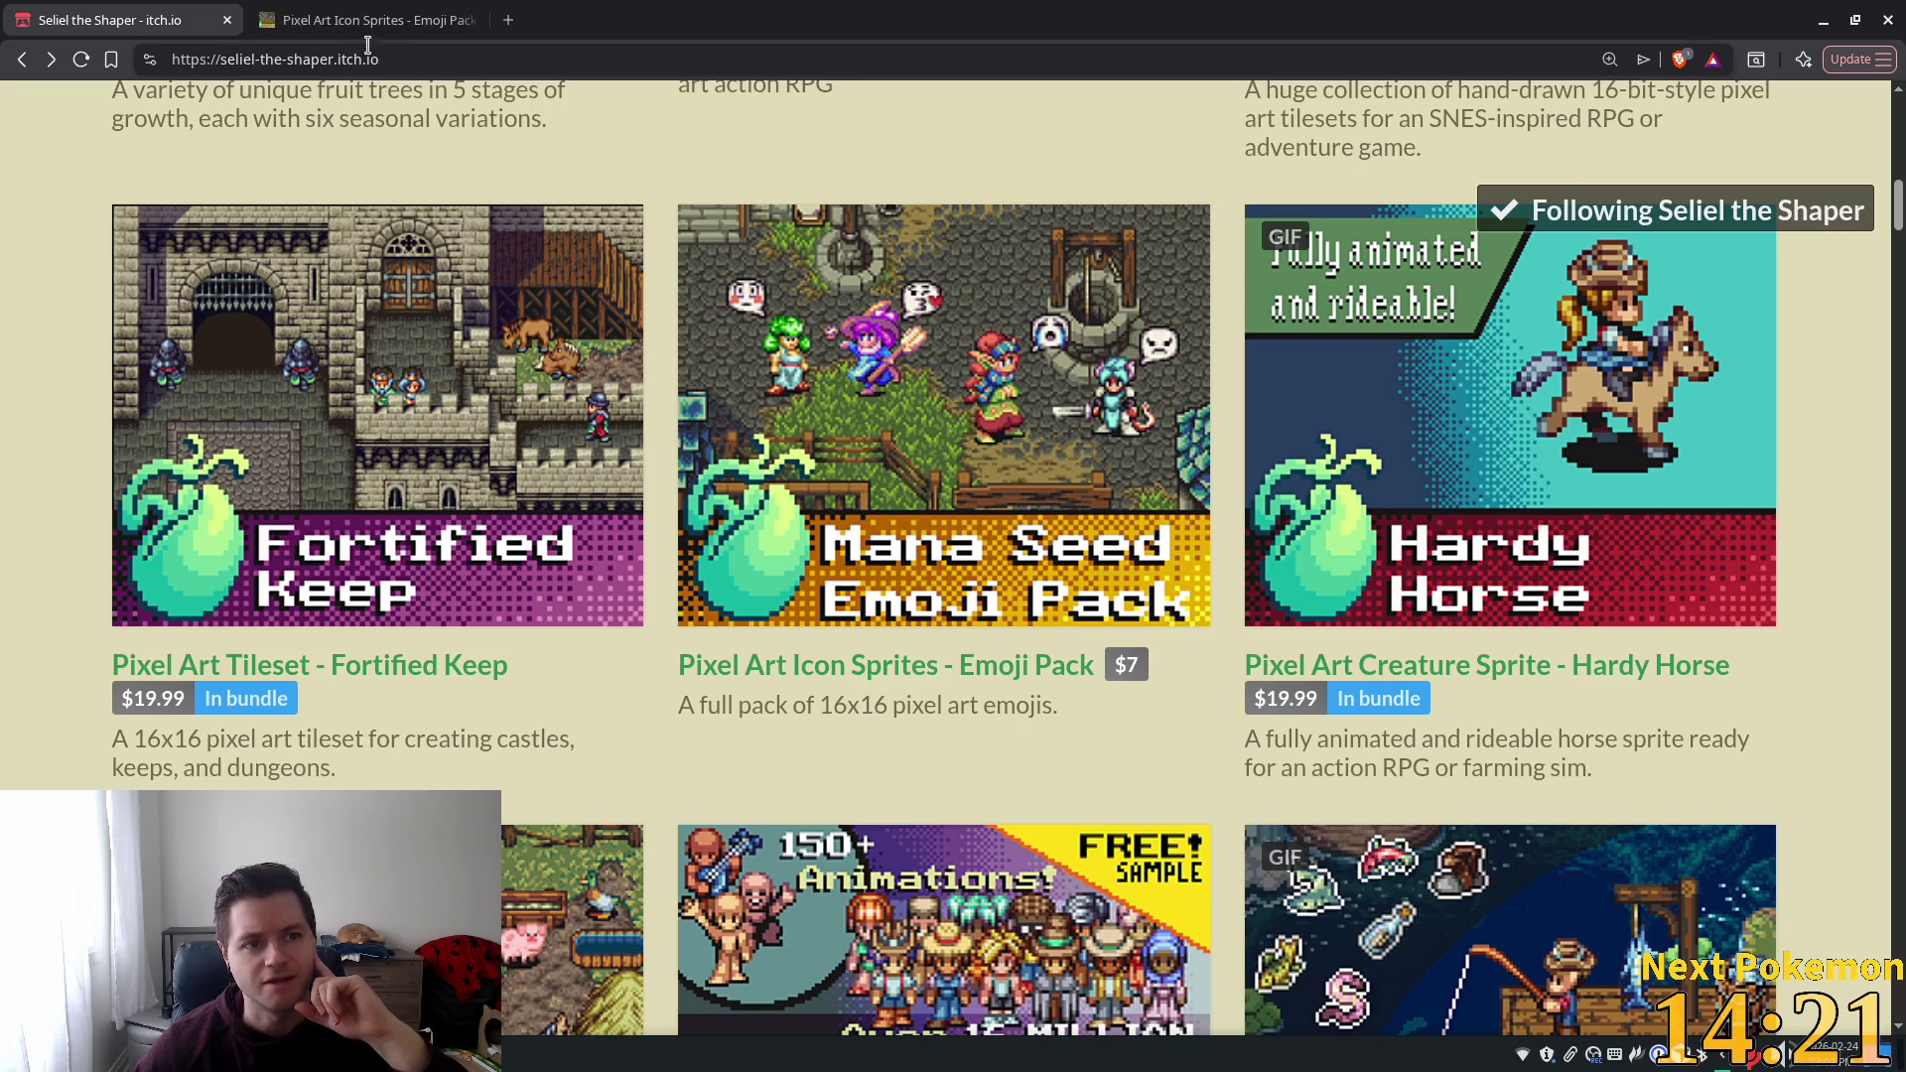
key(ctrl+Tab)
scroll(907, 314, down, 4)
scroll(1444, 570, up, 2)
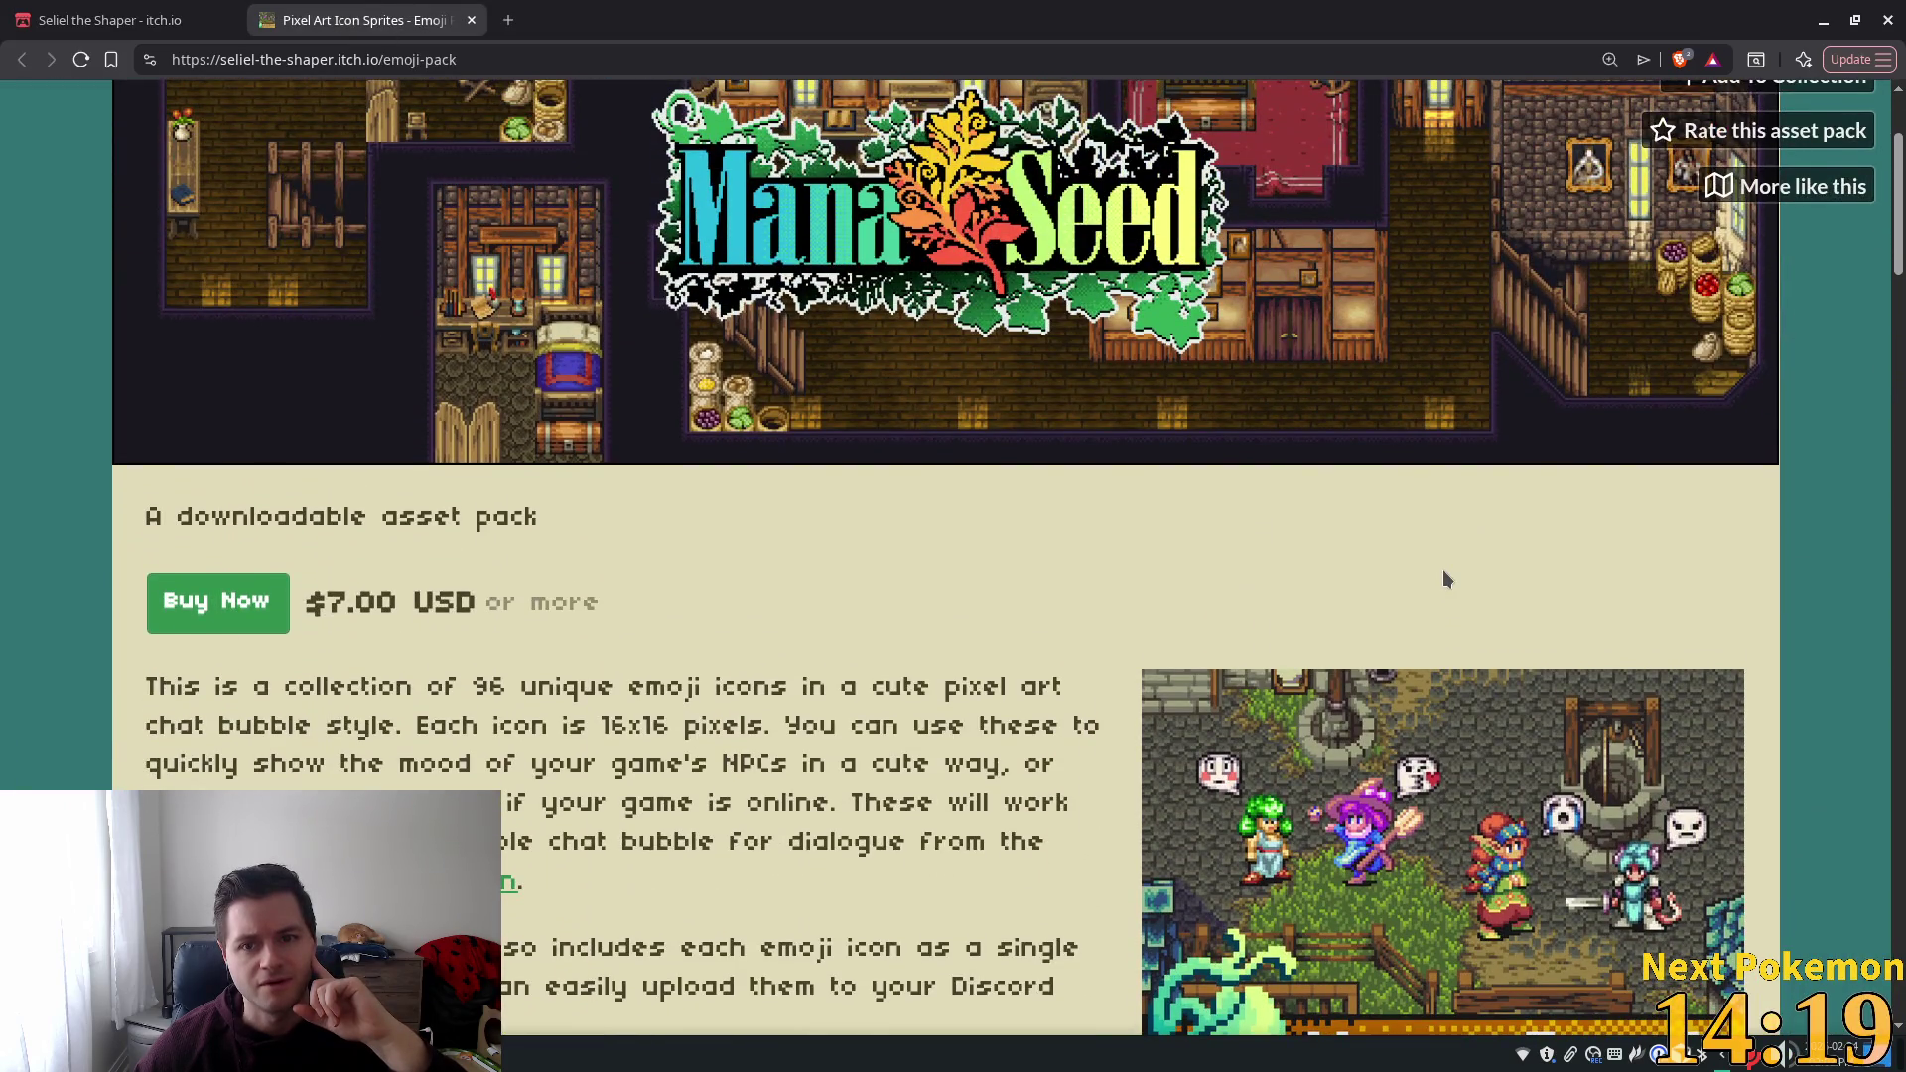
scroll(1443, 576, down, 5)
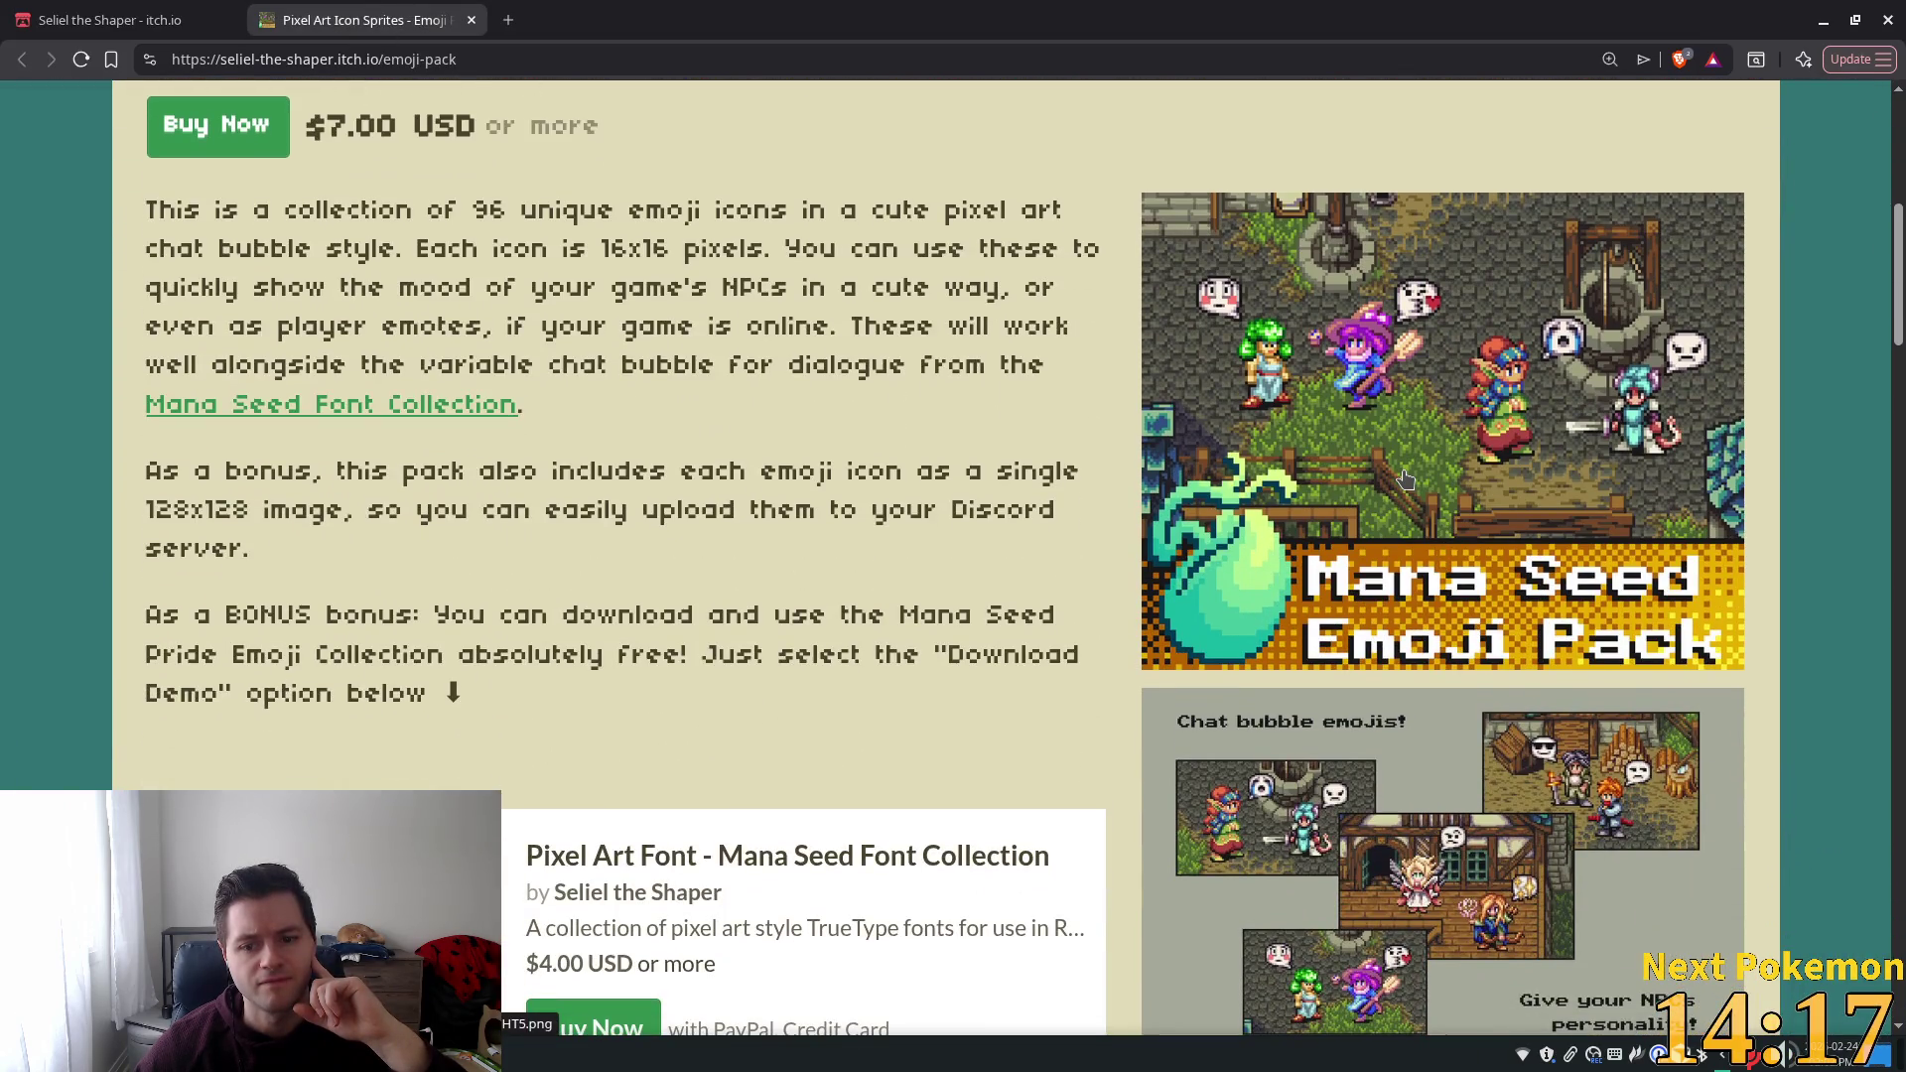
scroll(1390, 496, down, 7)
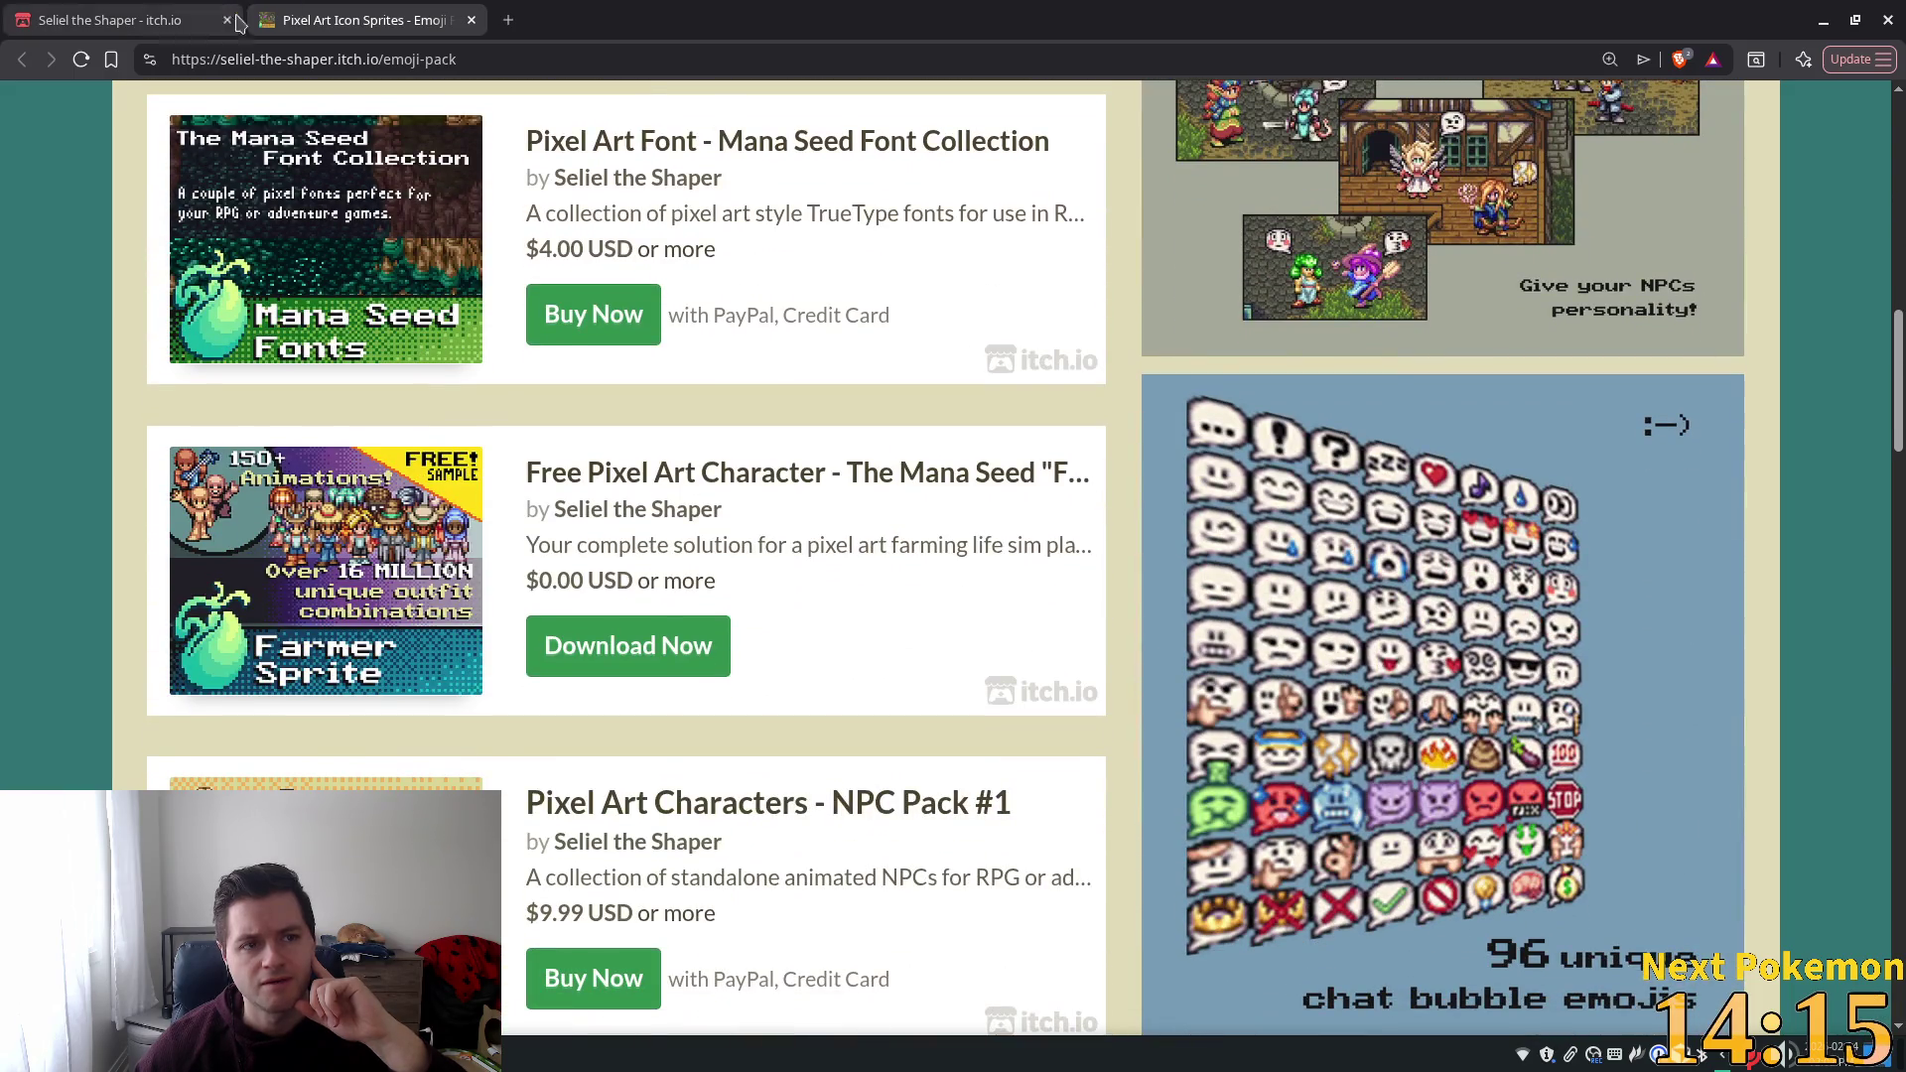
click(471, 20)
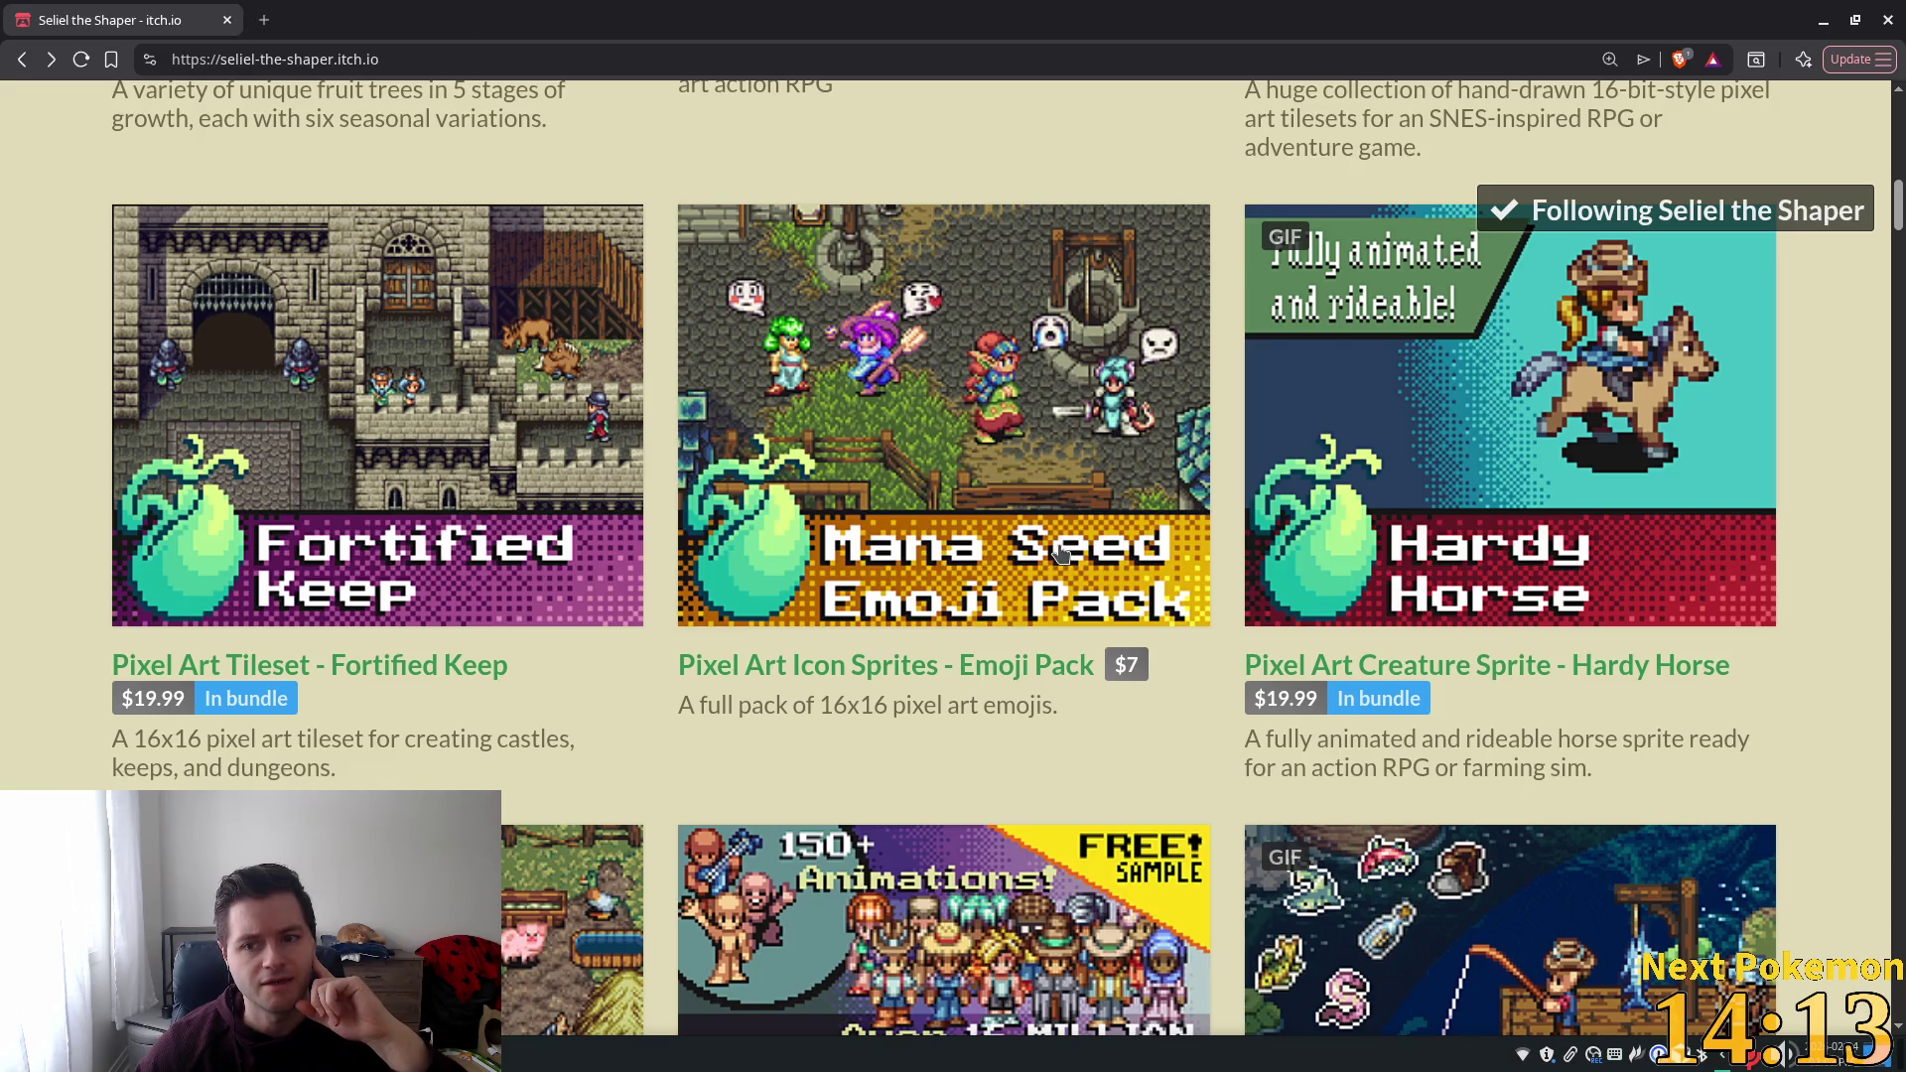
scroll(1060, 553, down, 4)
scroll(1060, 553, down, 5)
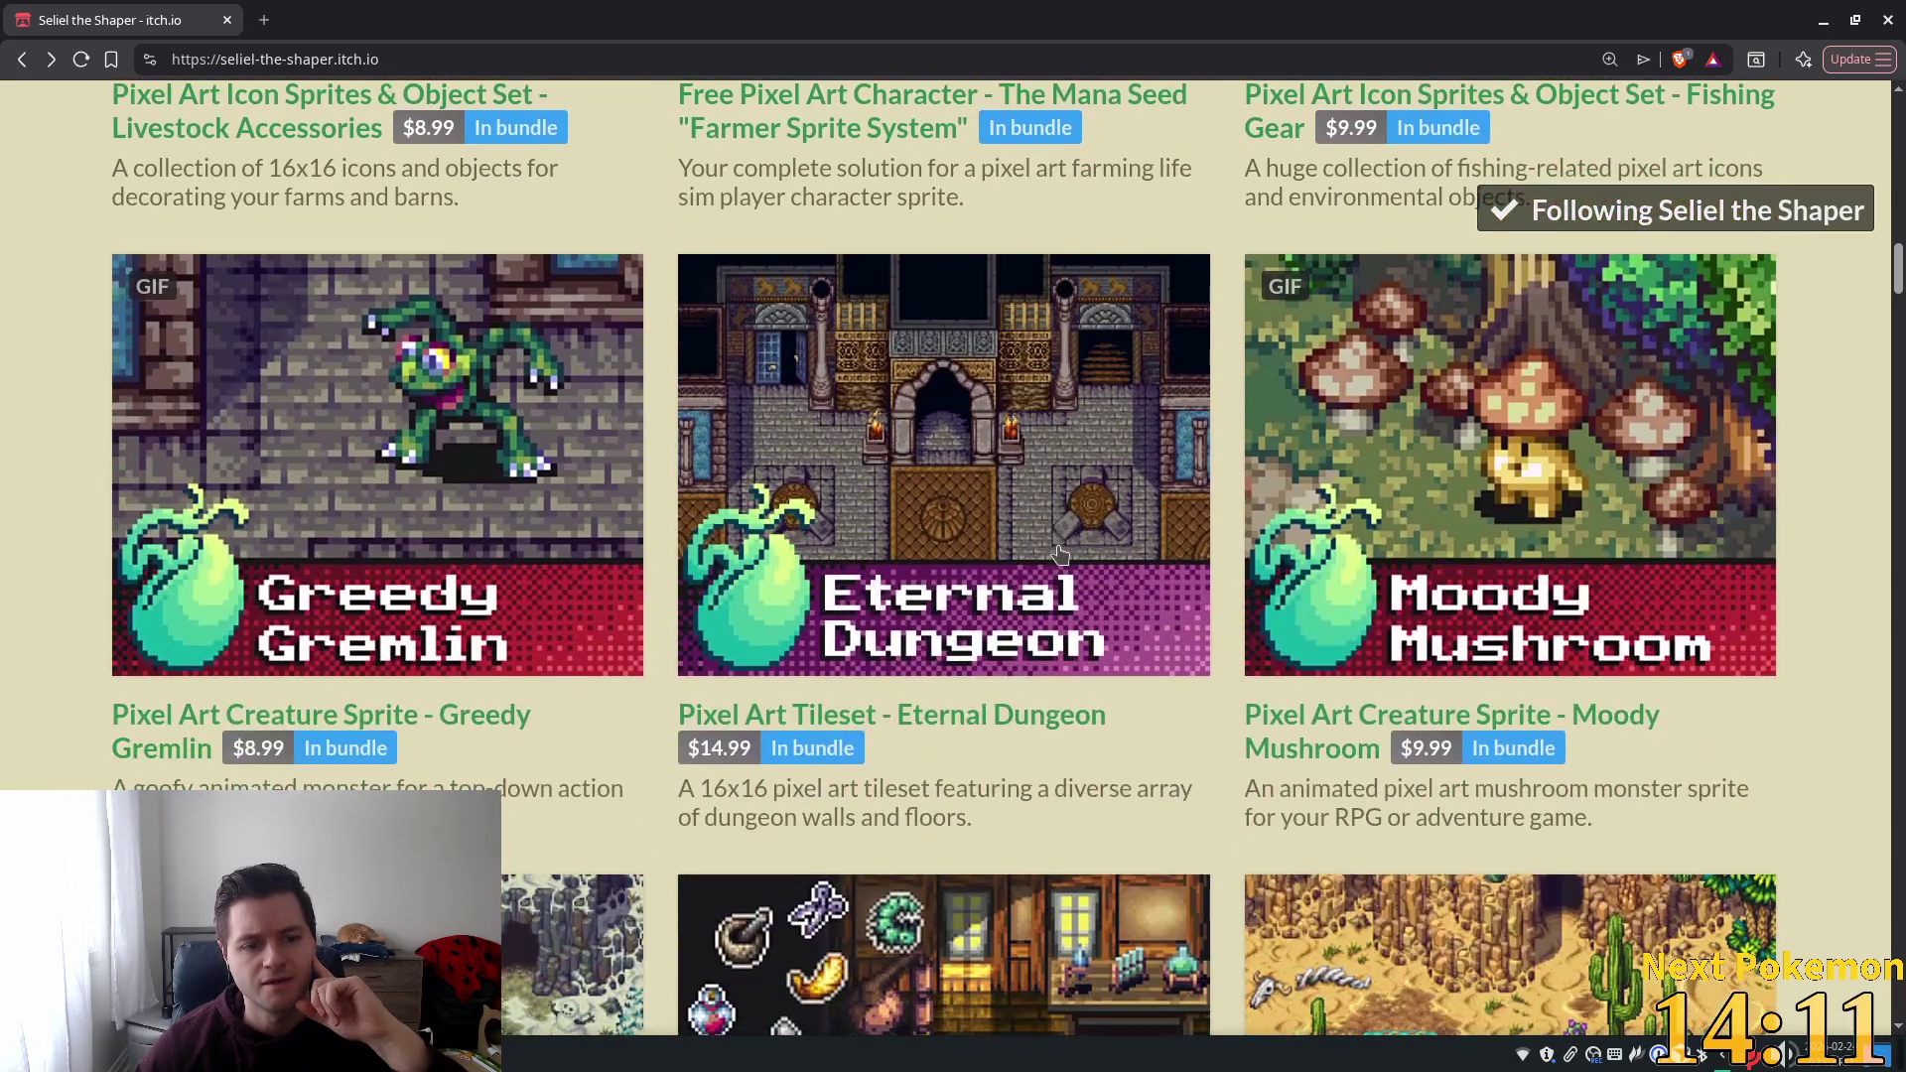
scroll(1060, 553, down, 15)
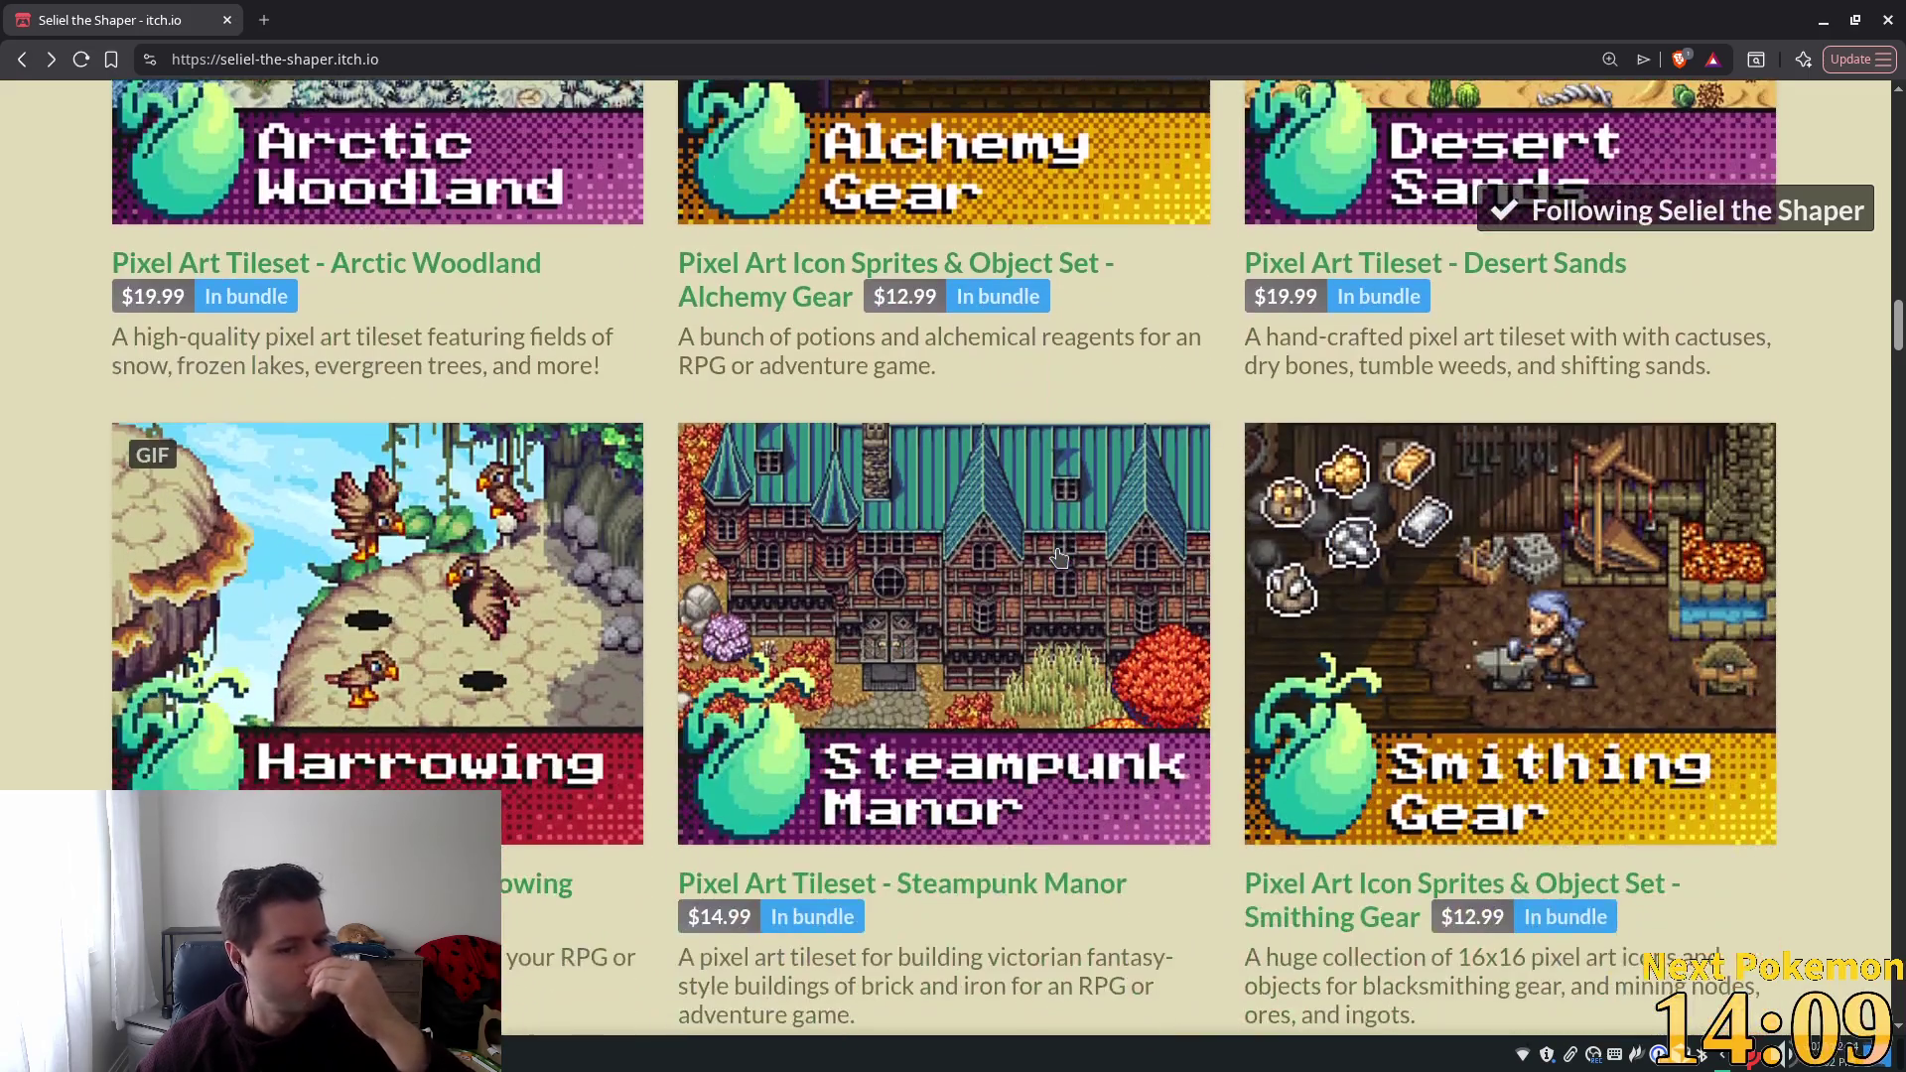
scroll(1058, 549, down, 5)
scroll(1054, 554, up, 2)
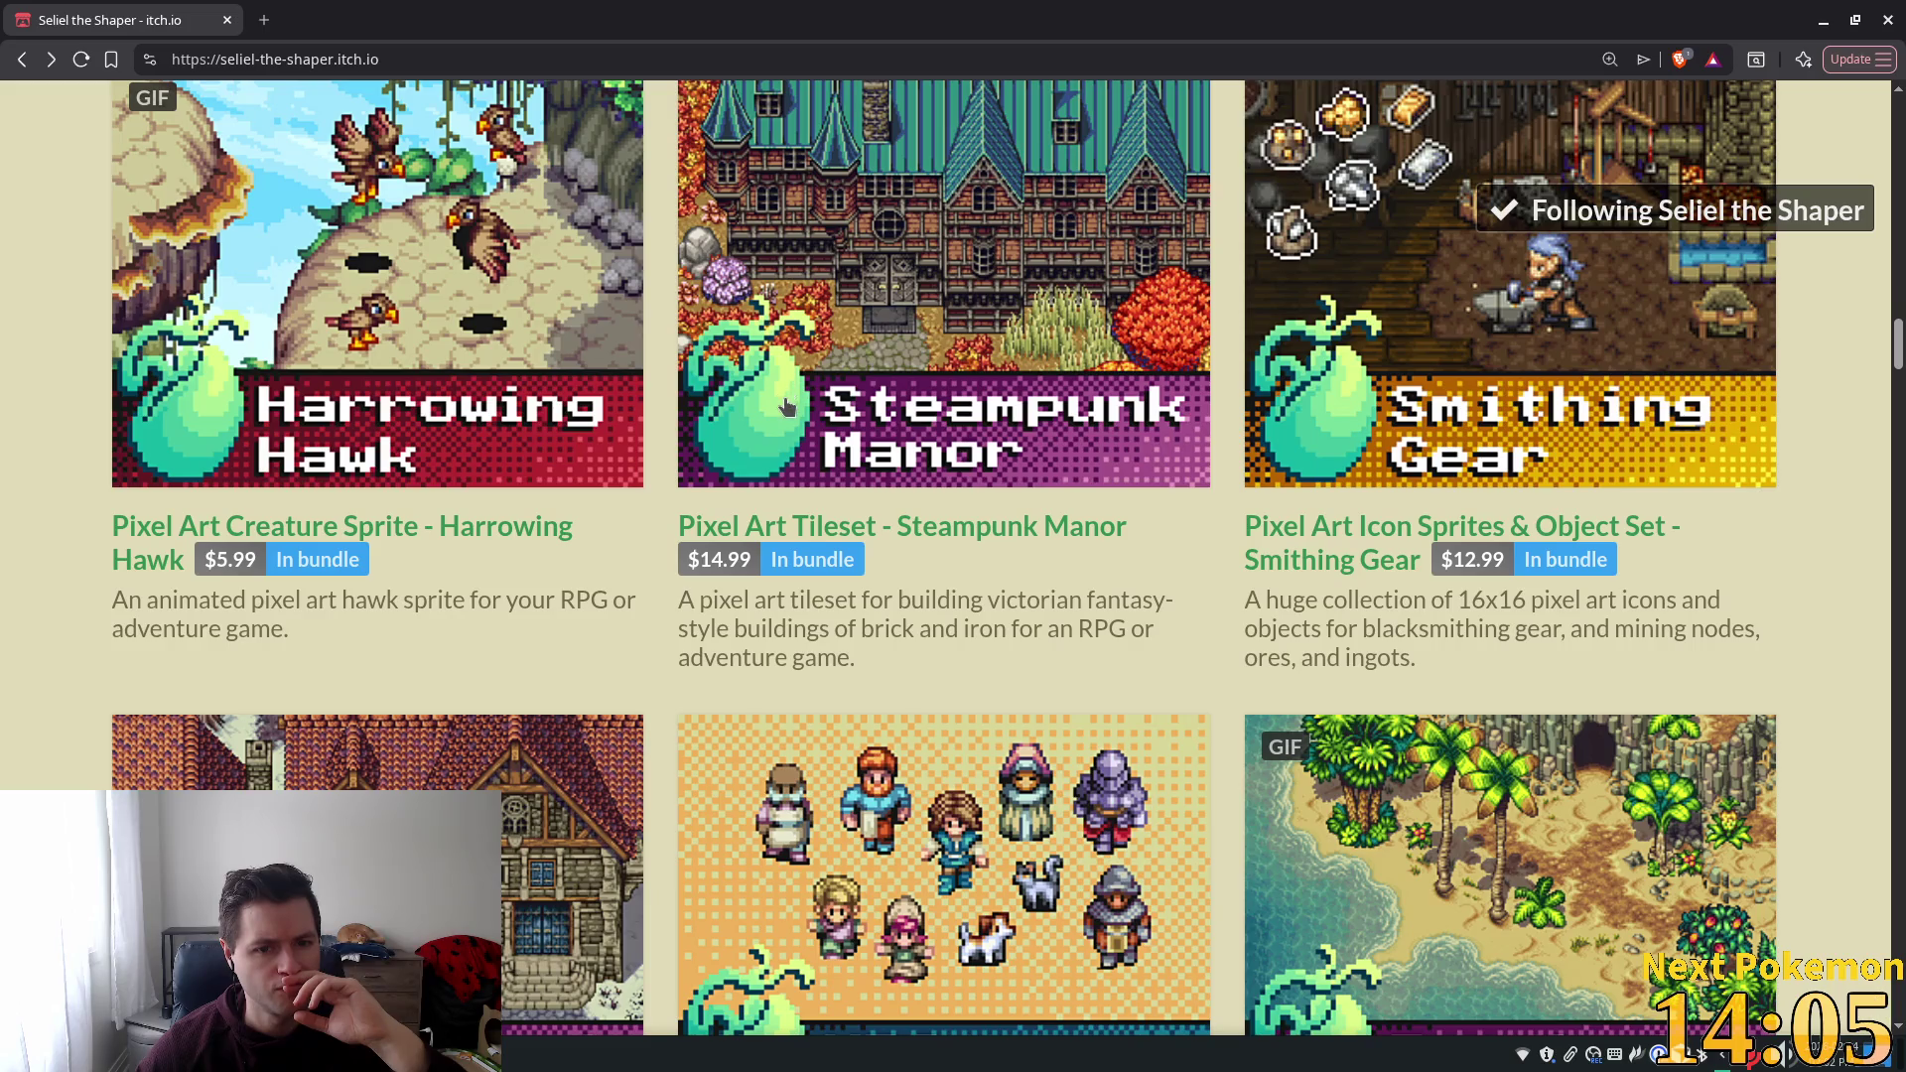
scroll(788, 407, down, 6)
scroll(787, 408, down, 20)
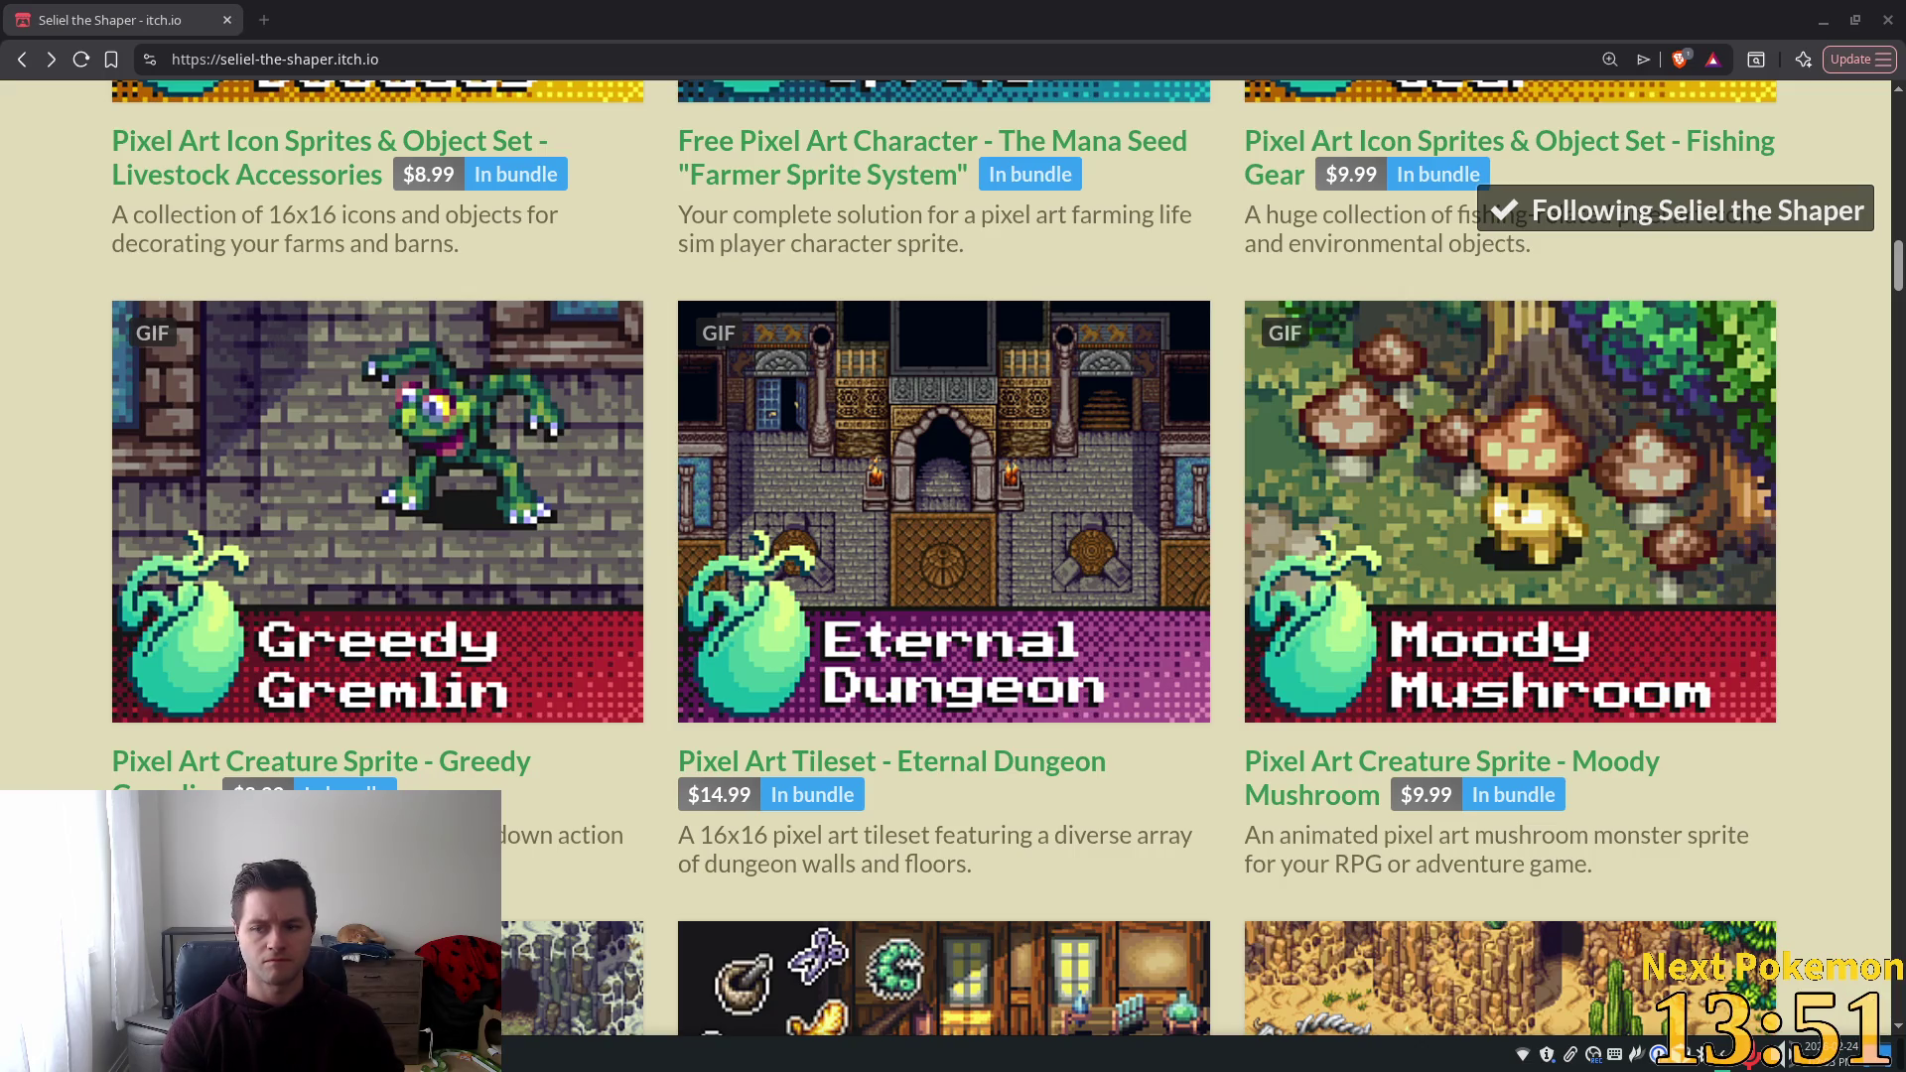
scroll(1207, 584, up, 10)
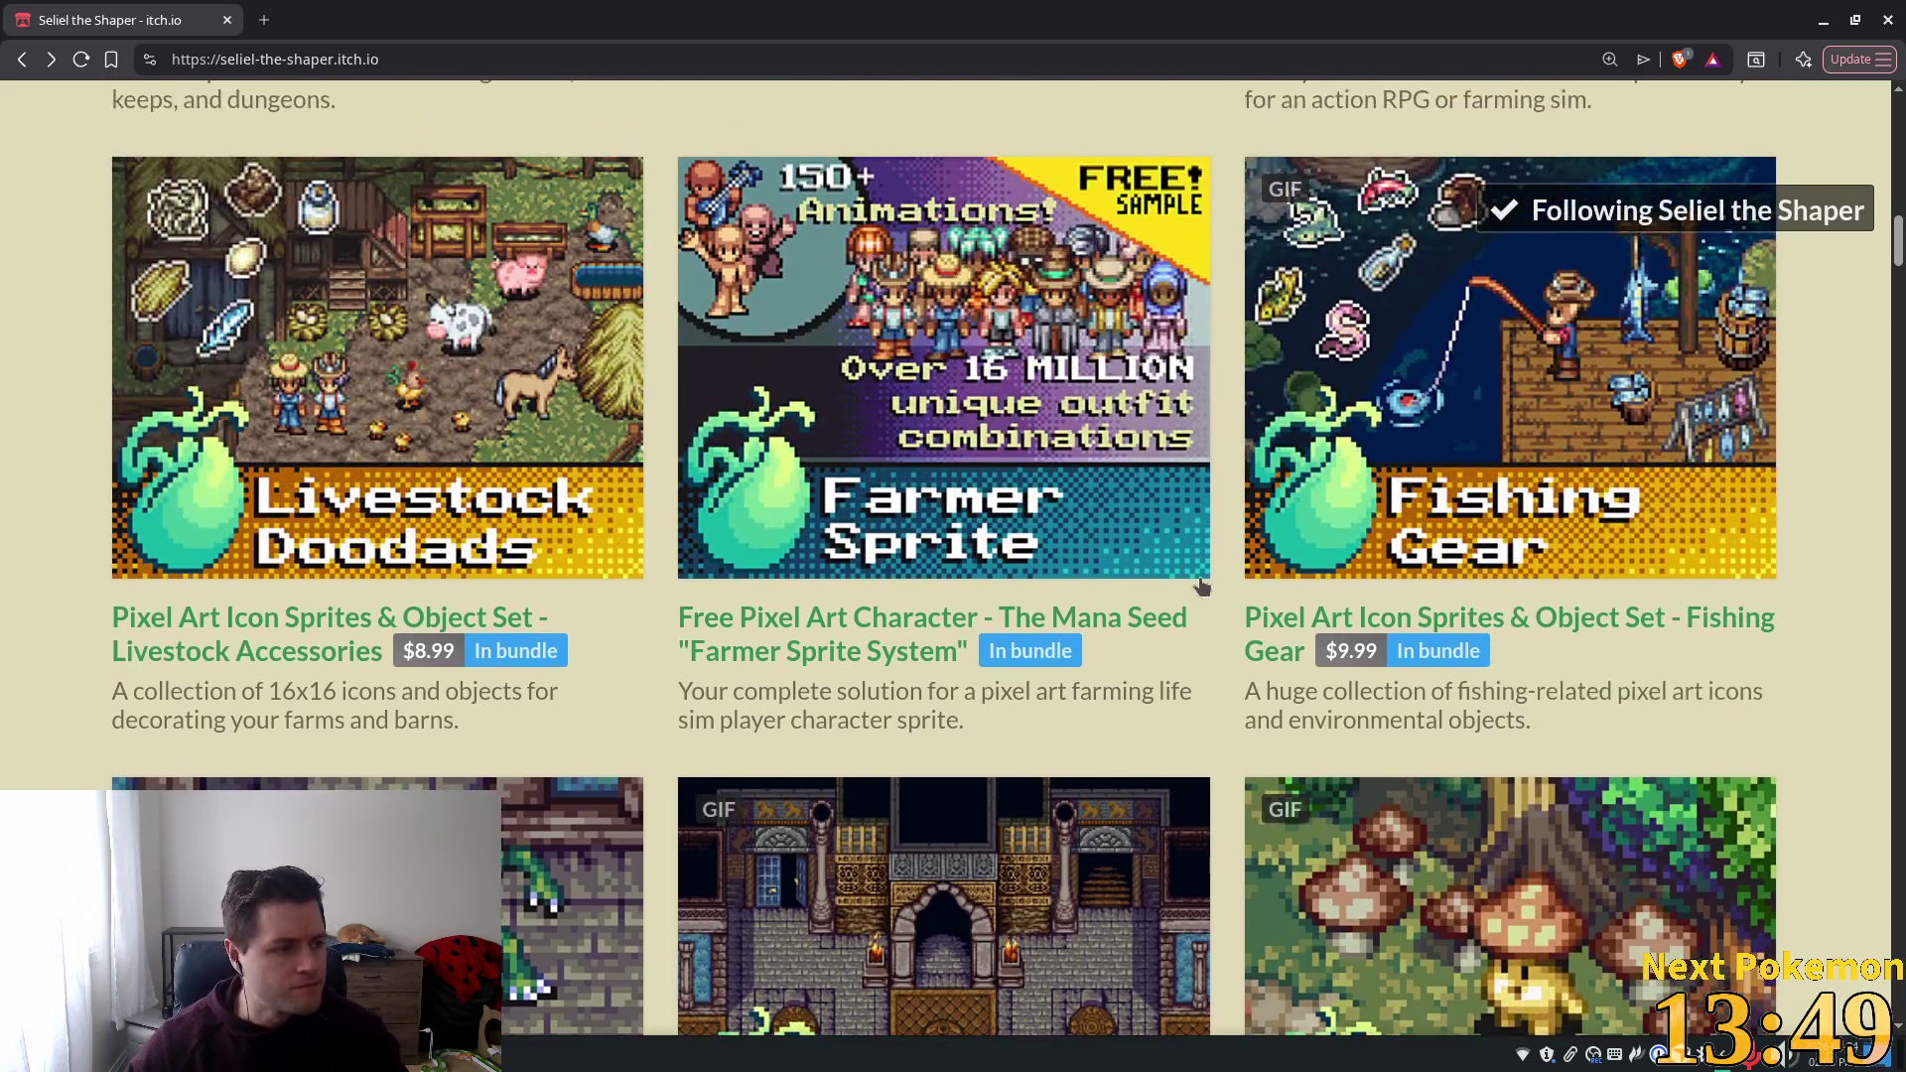
scroll(1179, 588, up, 2)
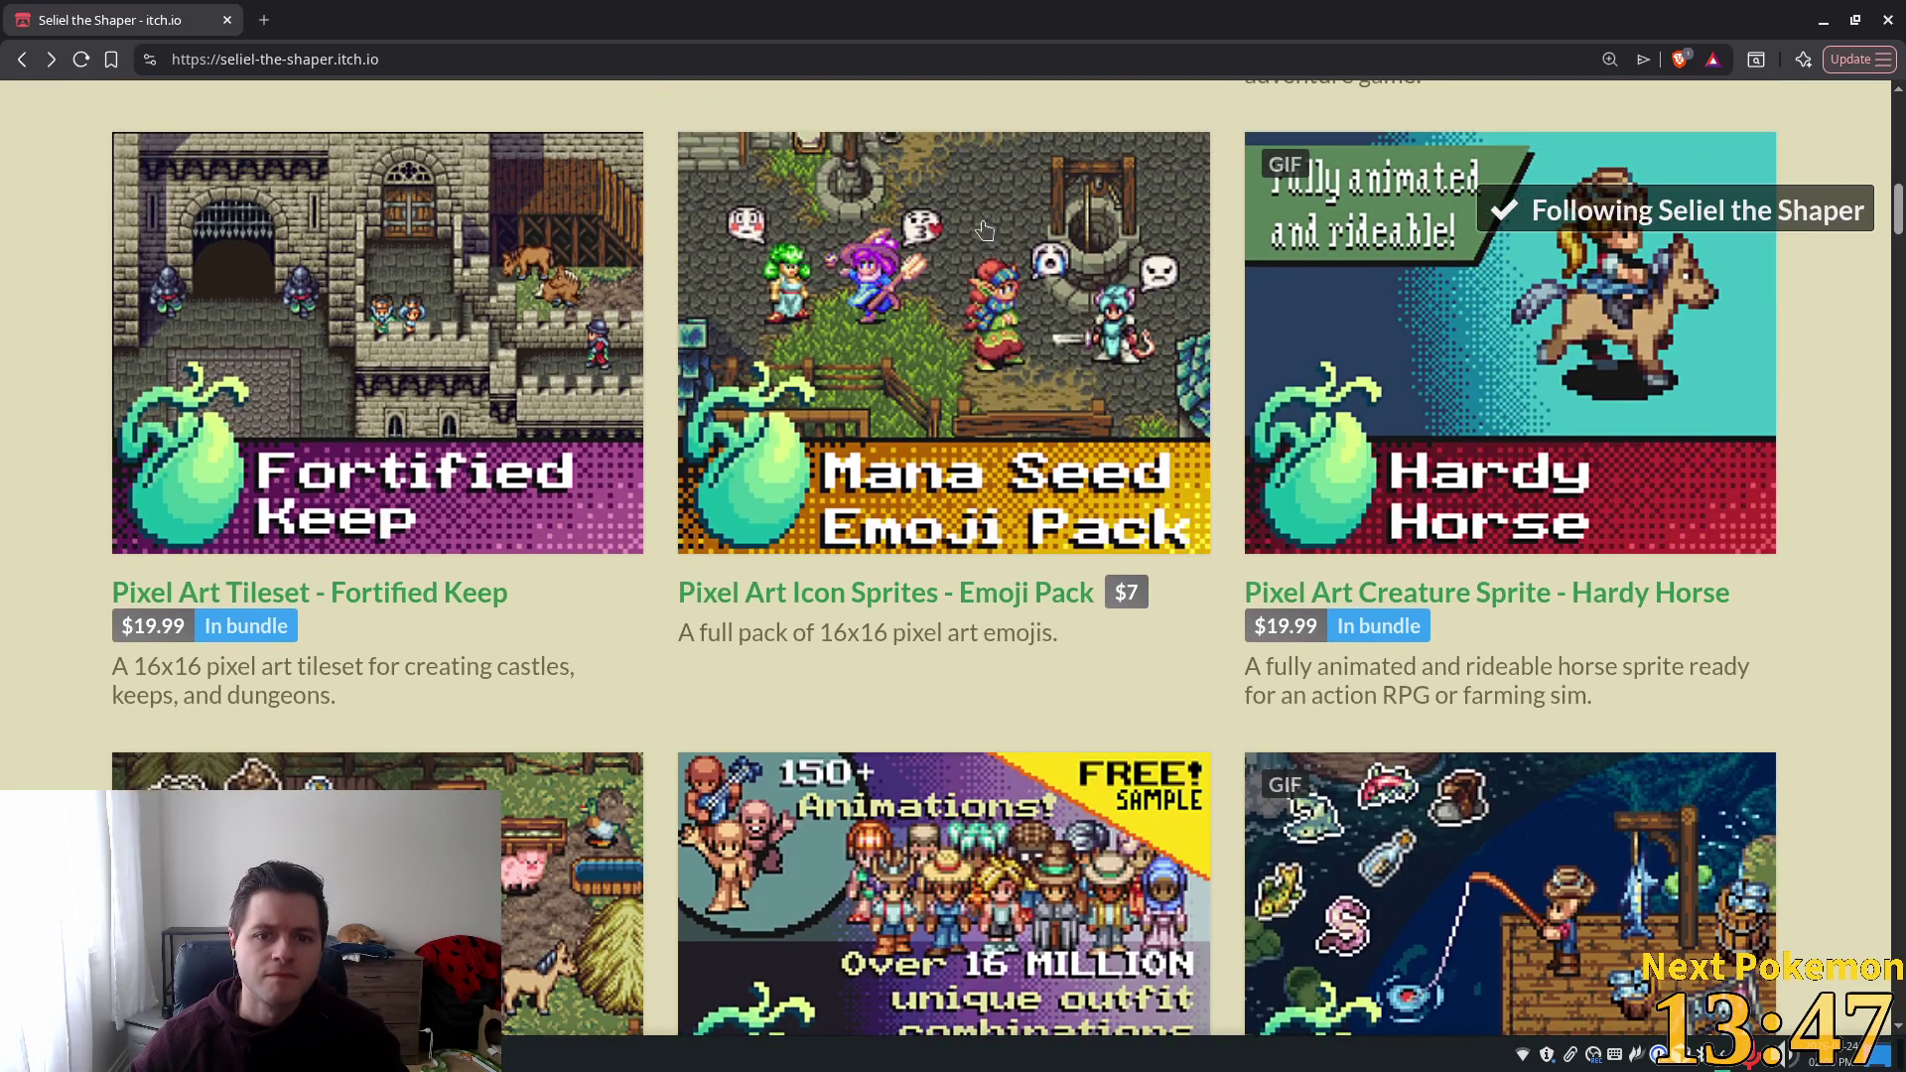
scroll(995, 232, up, 4)
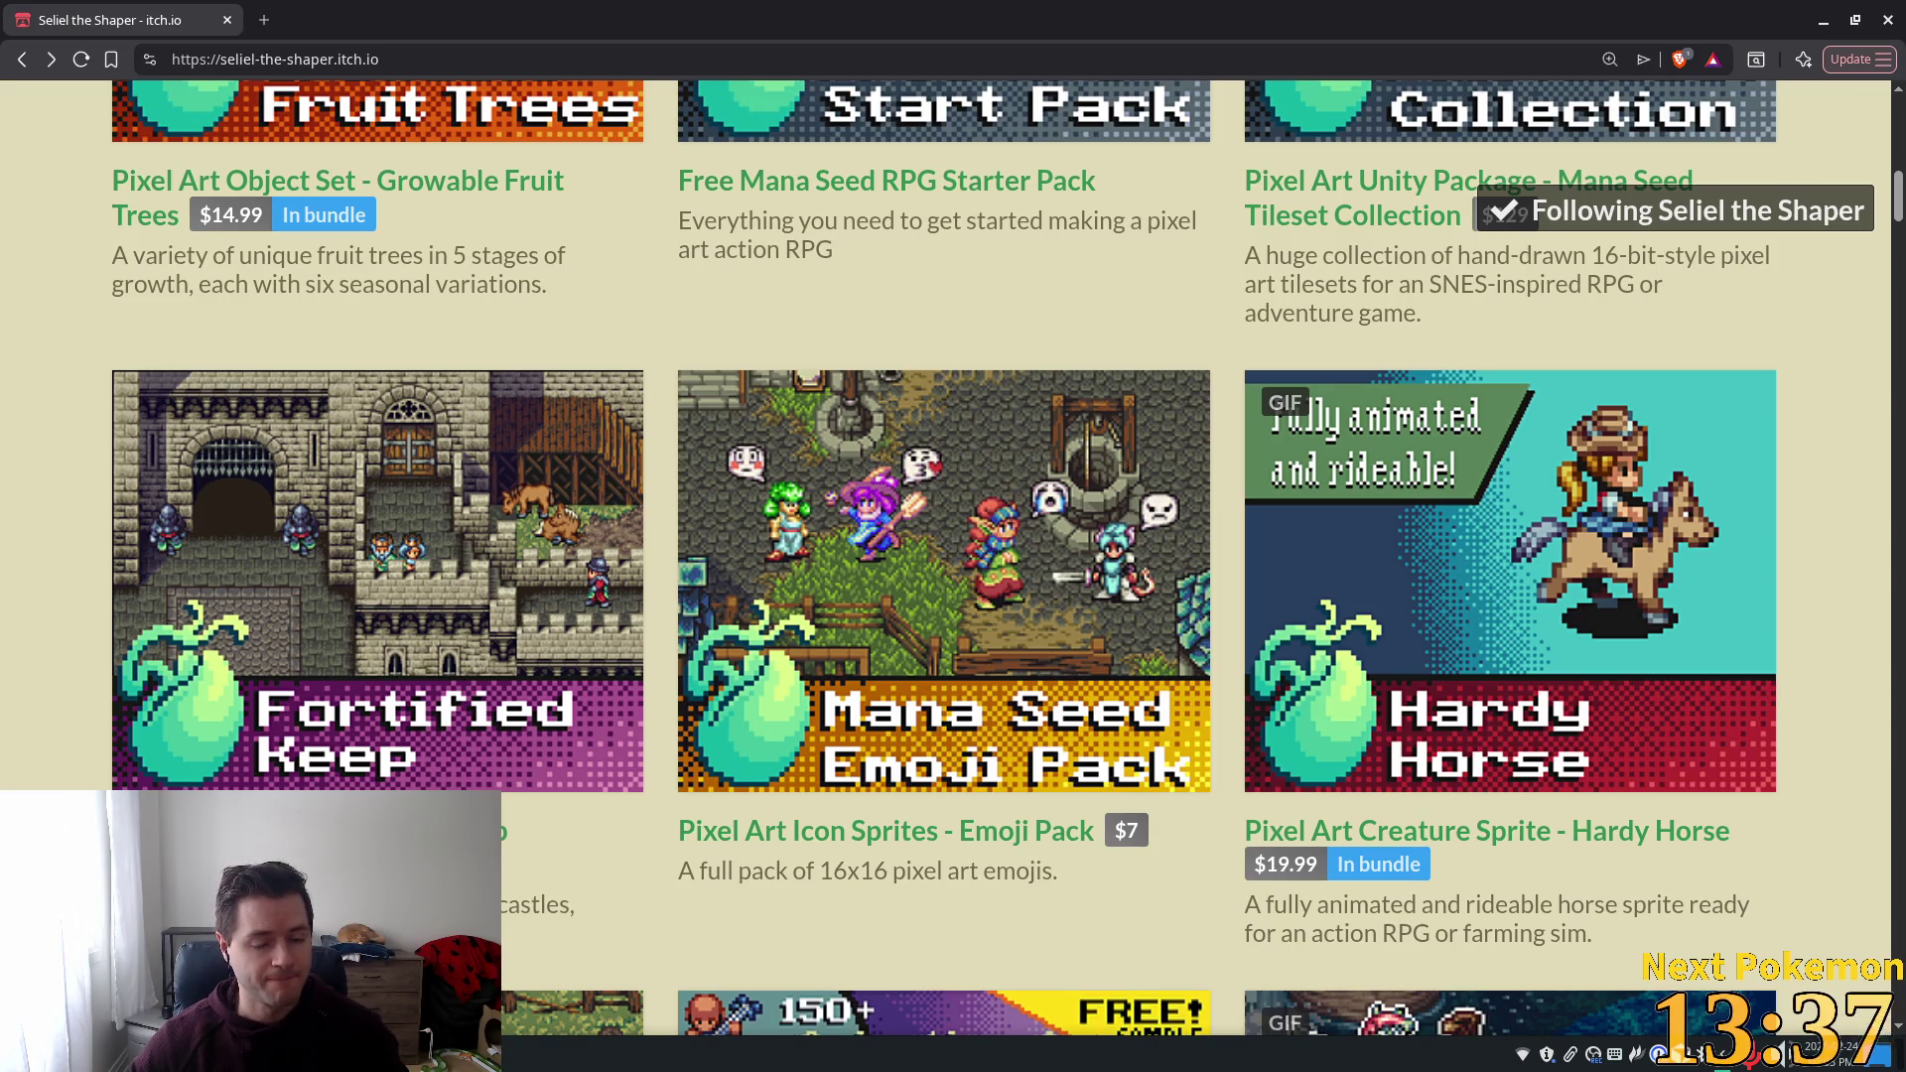
Switch to Thunar and go up from Fences & Walls 3.0 to the Game Assets folder.
key(alt+Tab)
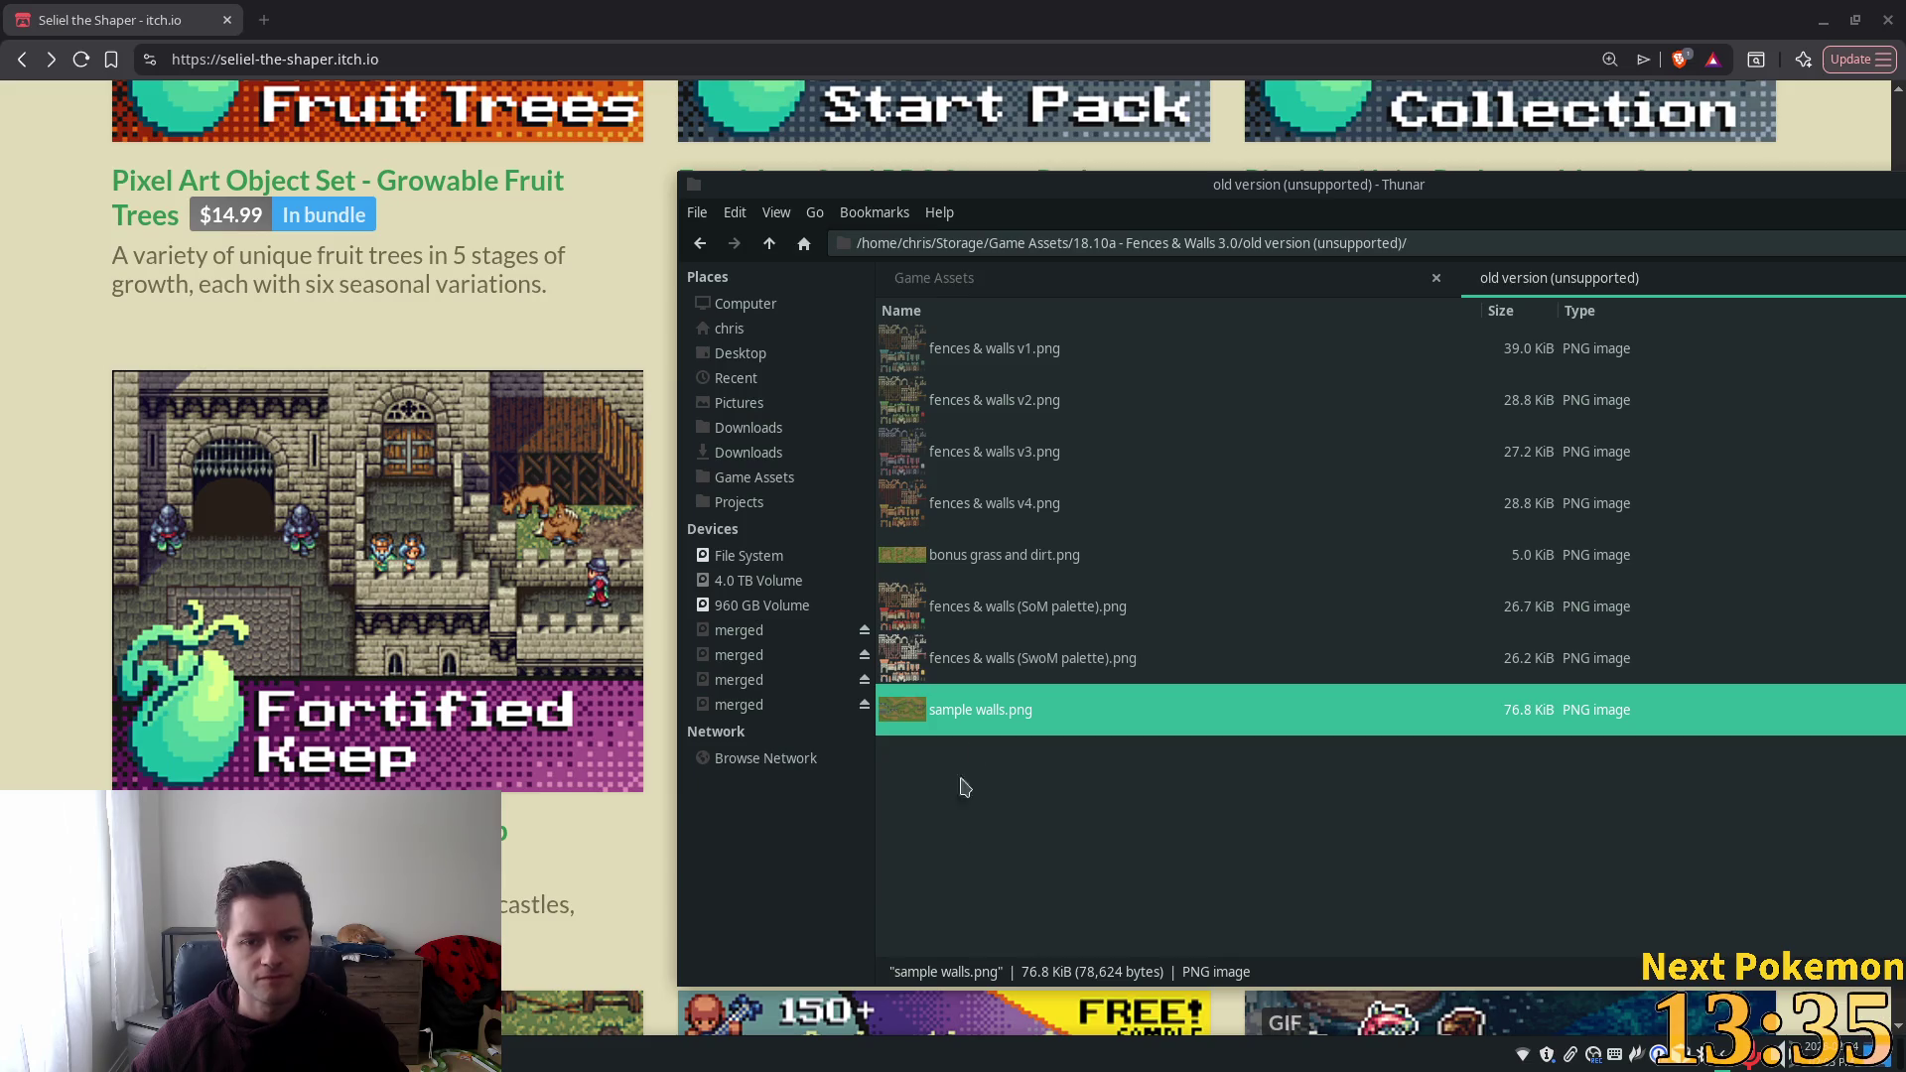
click(770, 246)
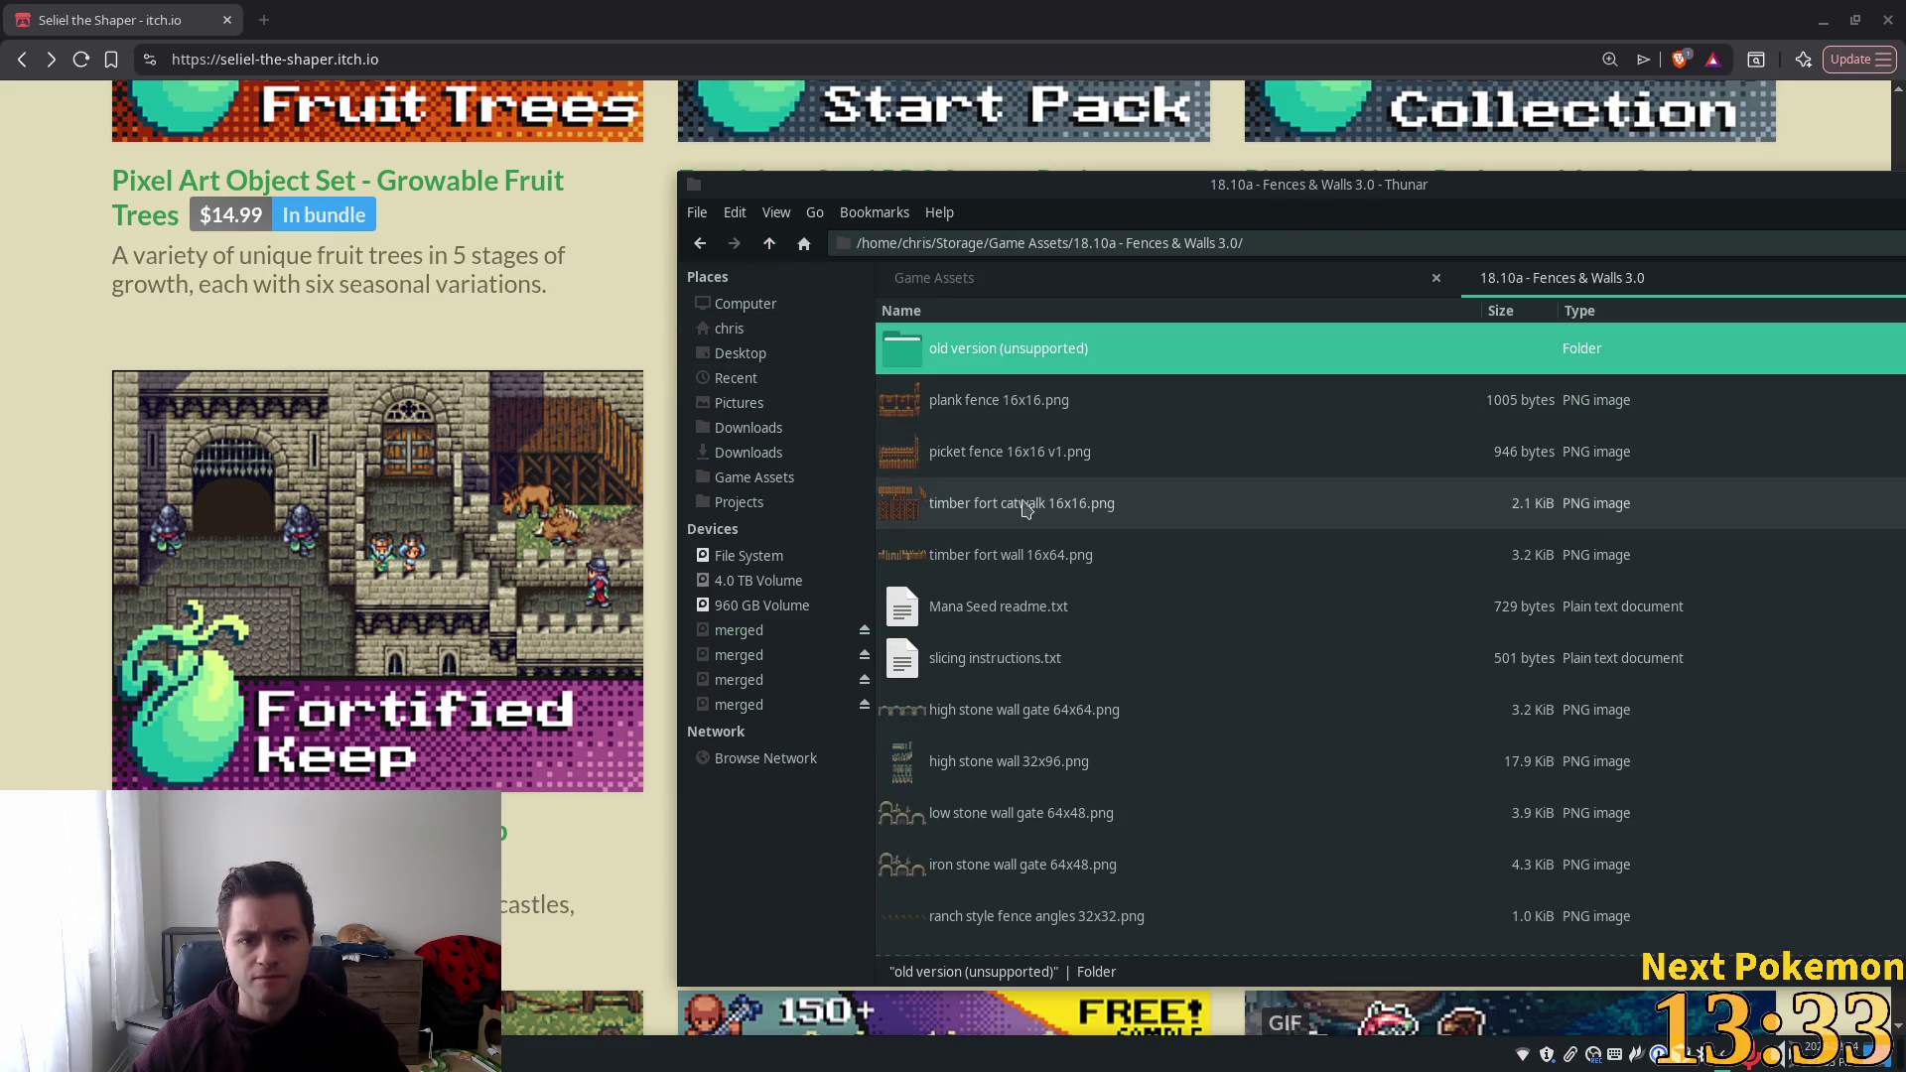
click(770, 243)
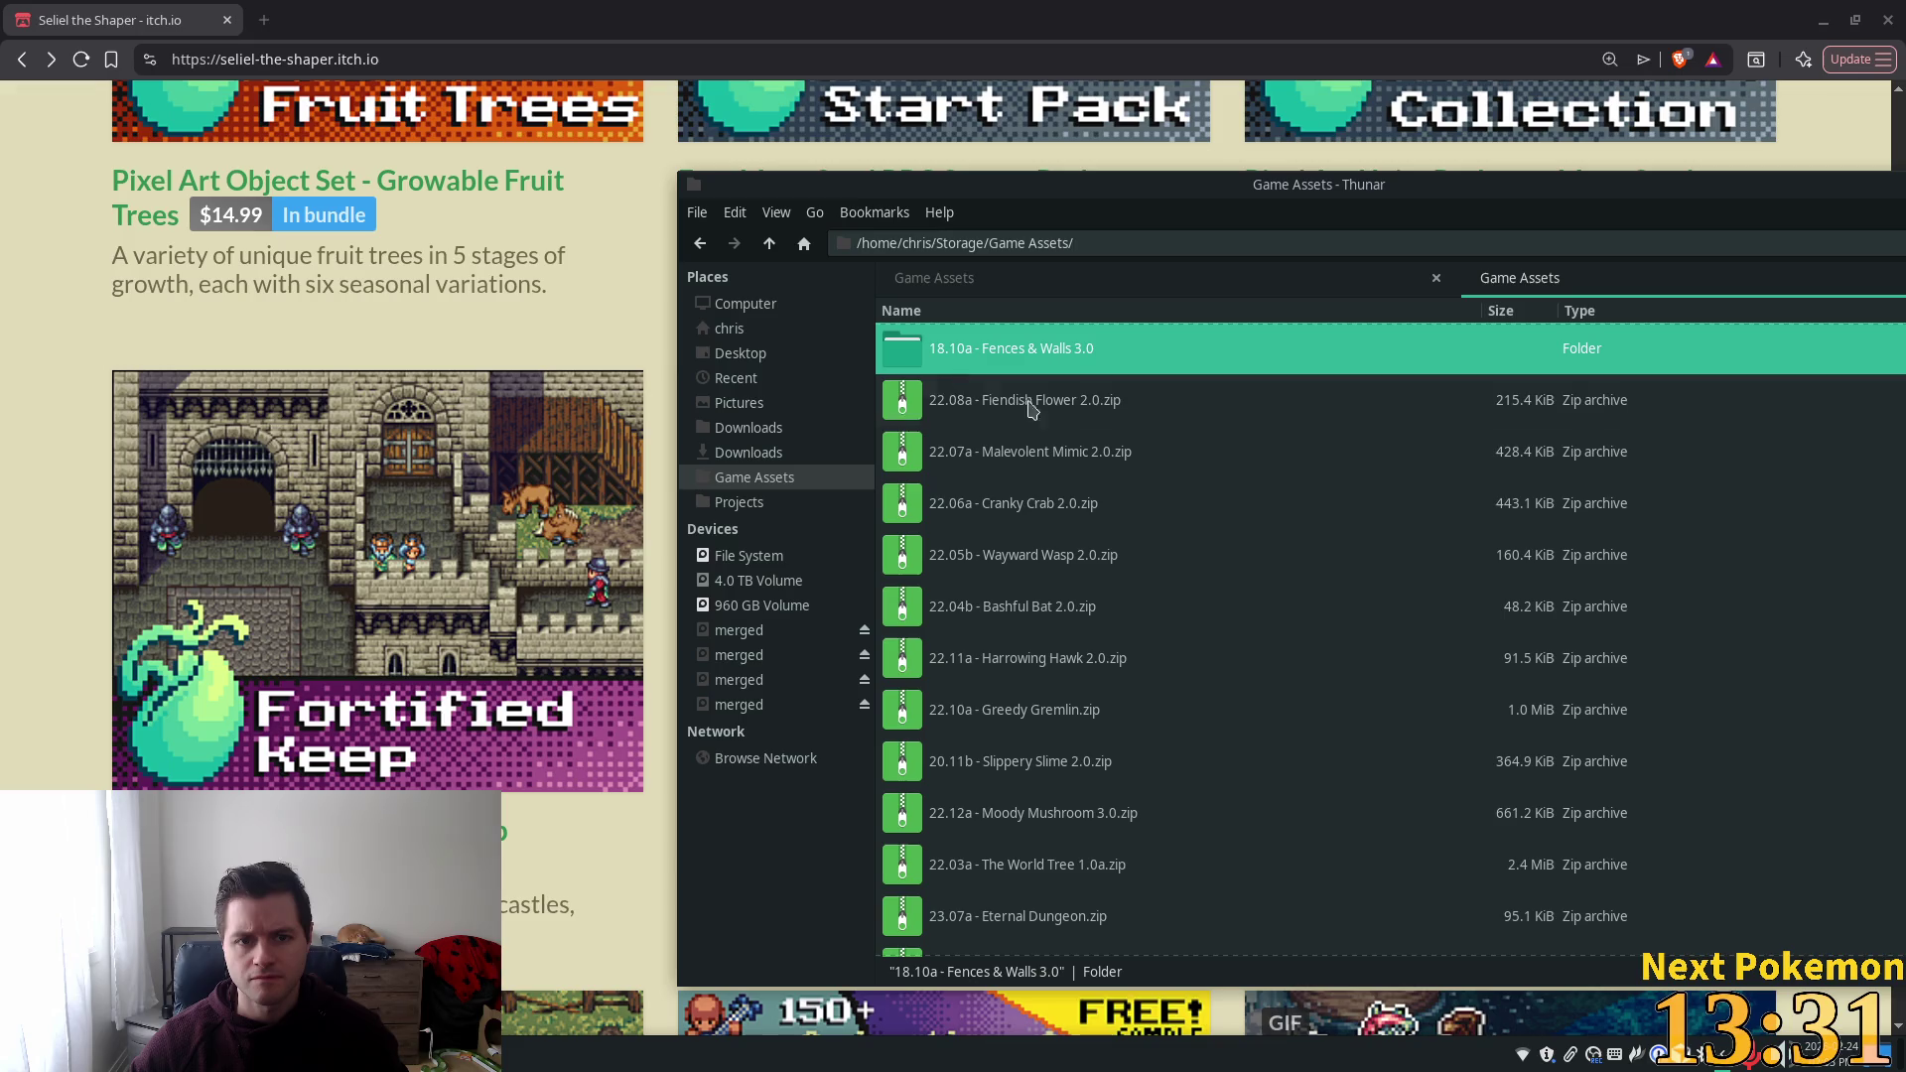
scroll(1112, 441, down, 3)
scroll(1112, 442, up, 10)
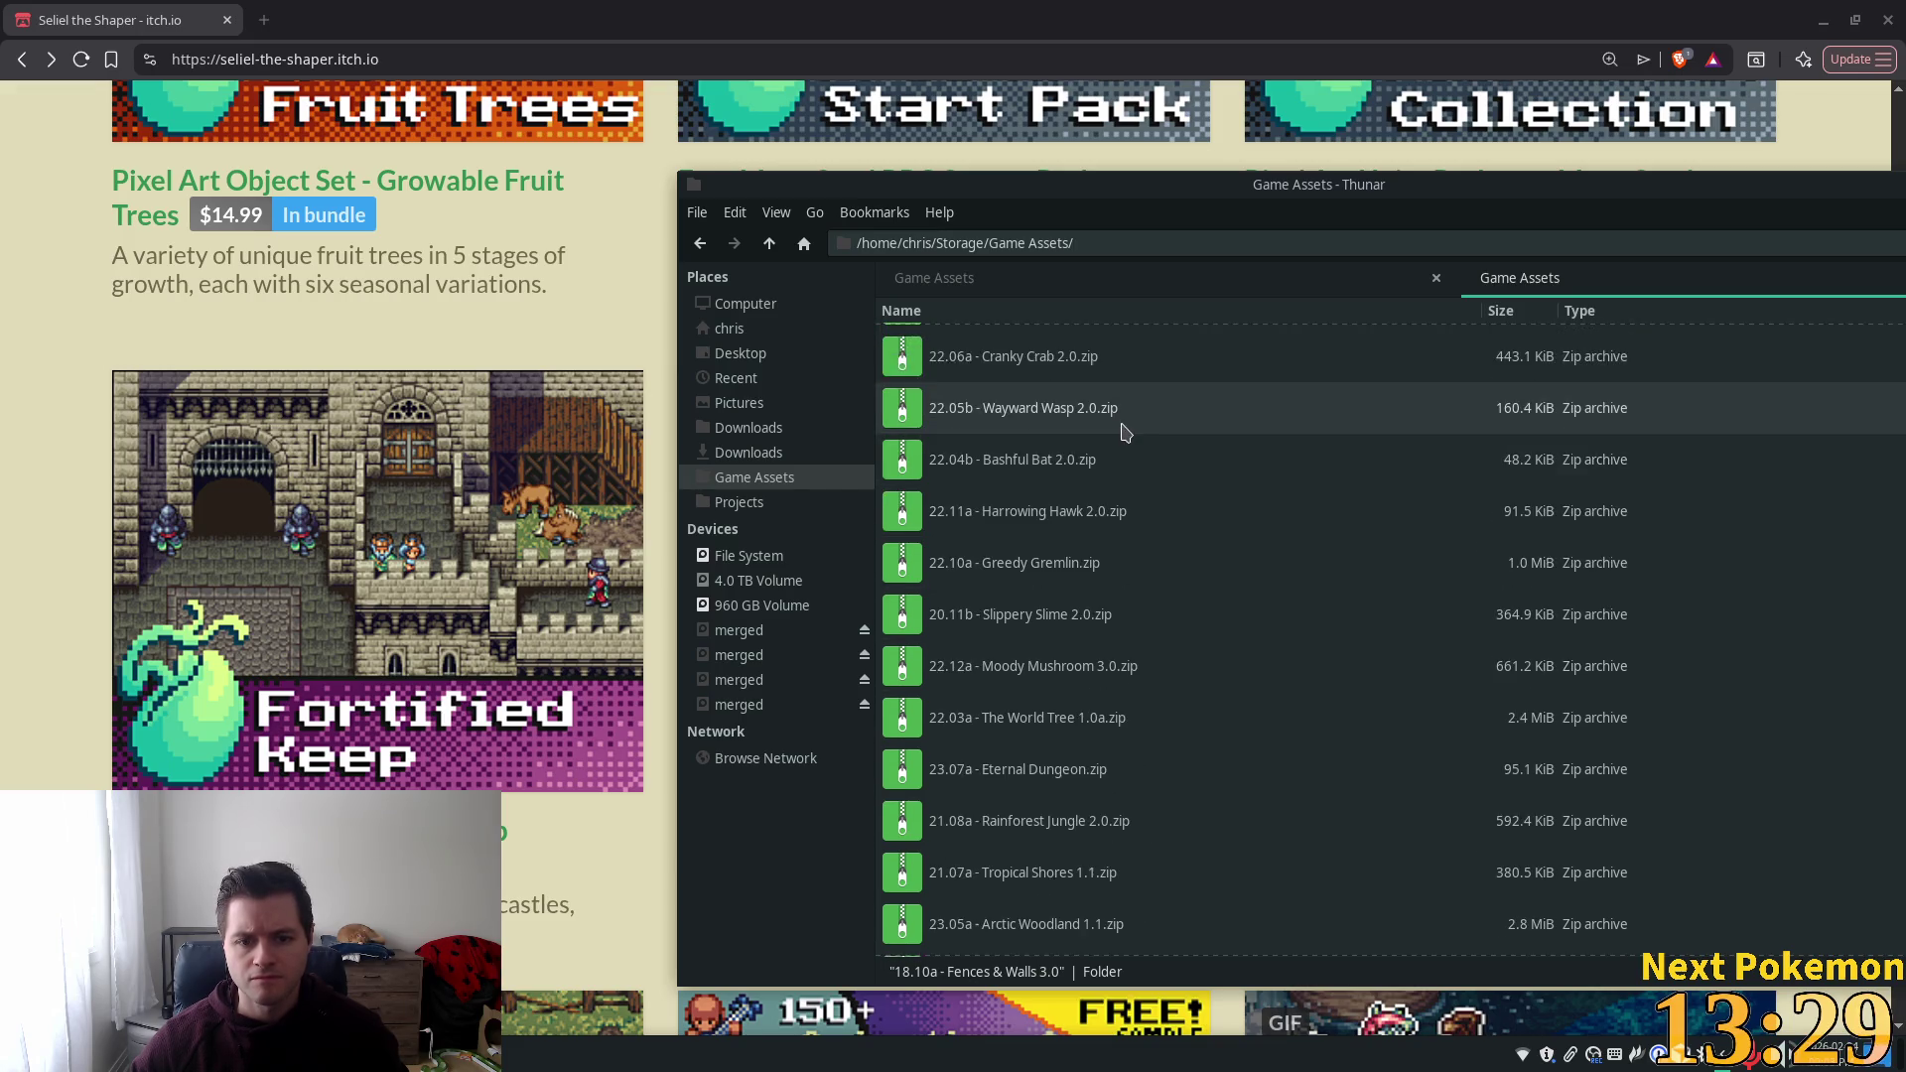
scroll(1117, 455, up, 9)
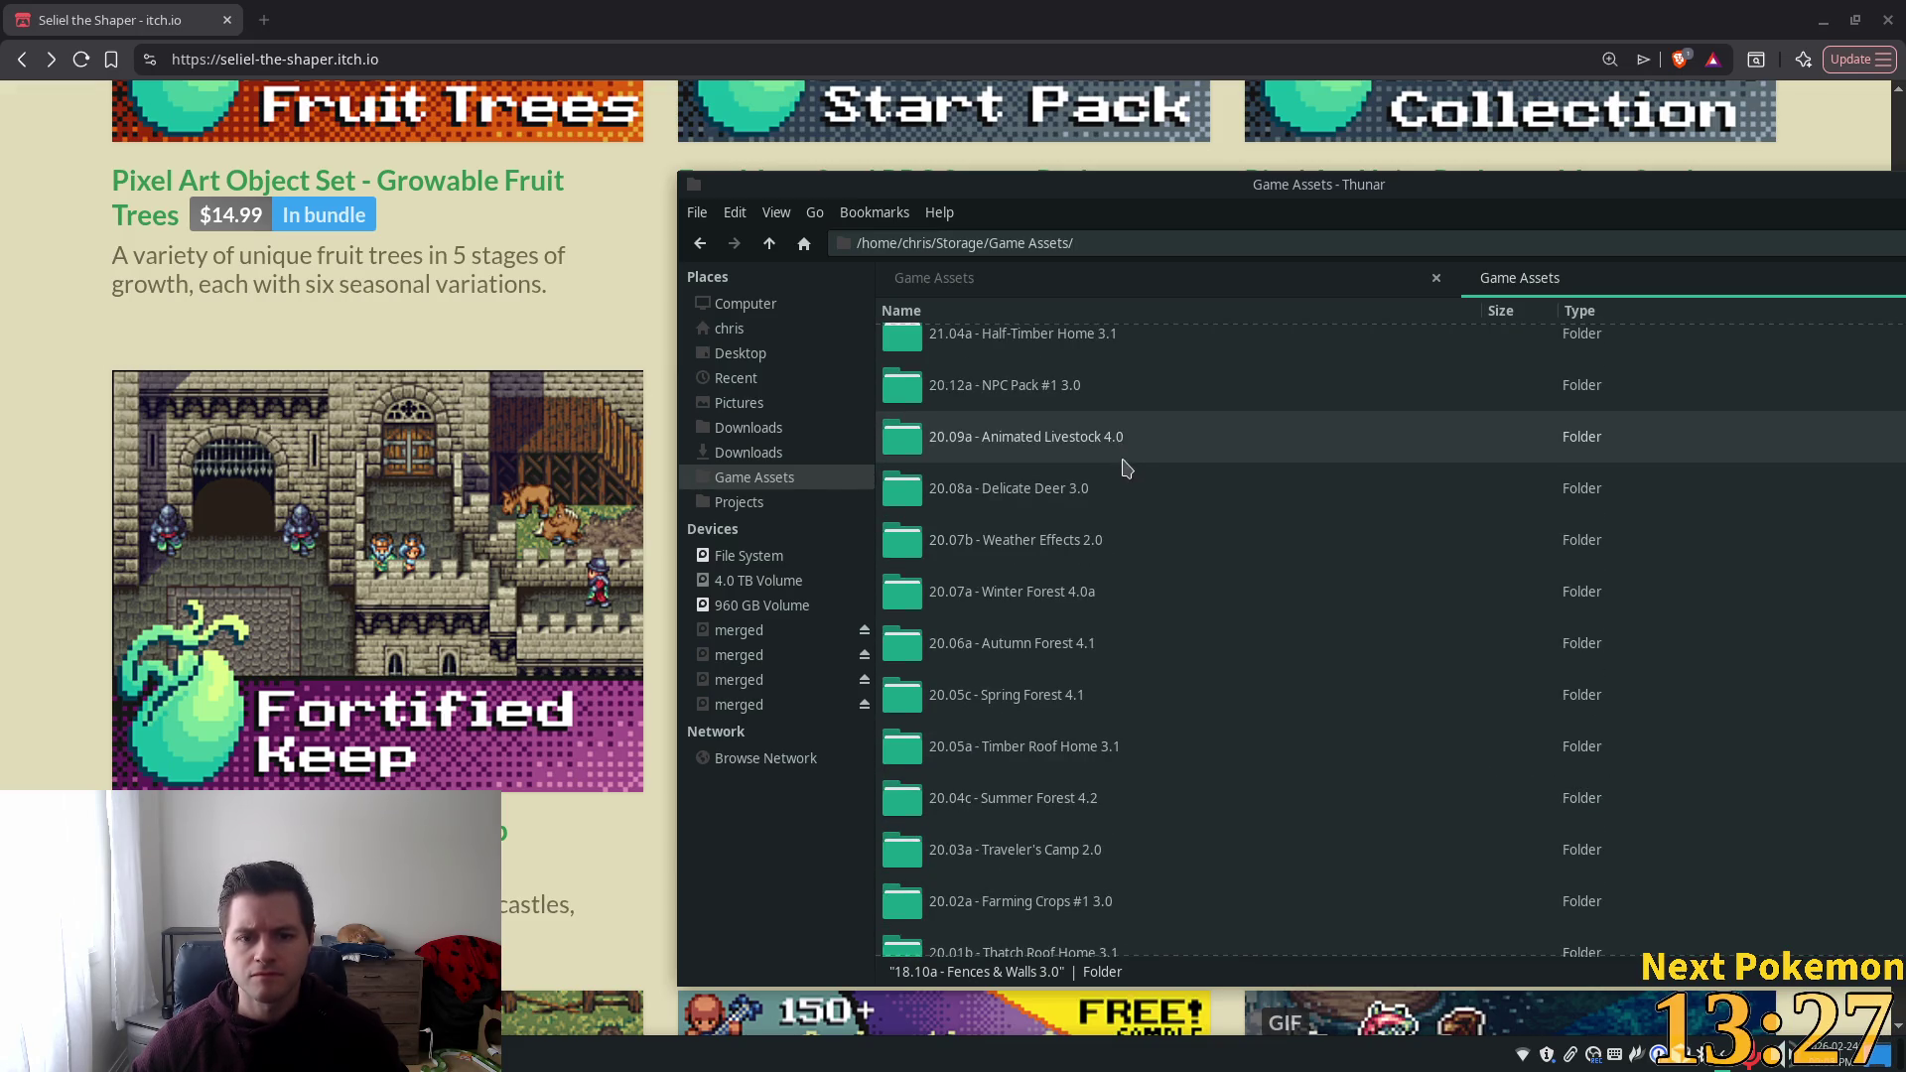
scroll(1155, 567, up, 3)
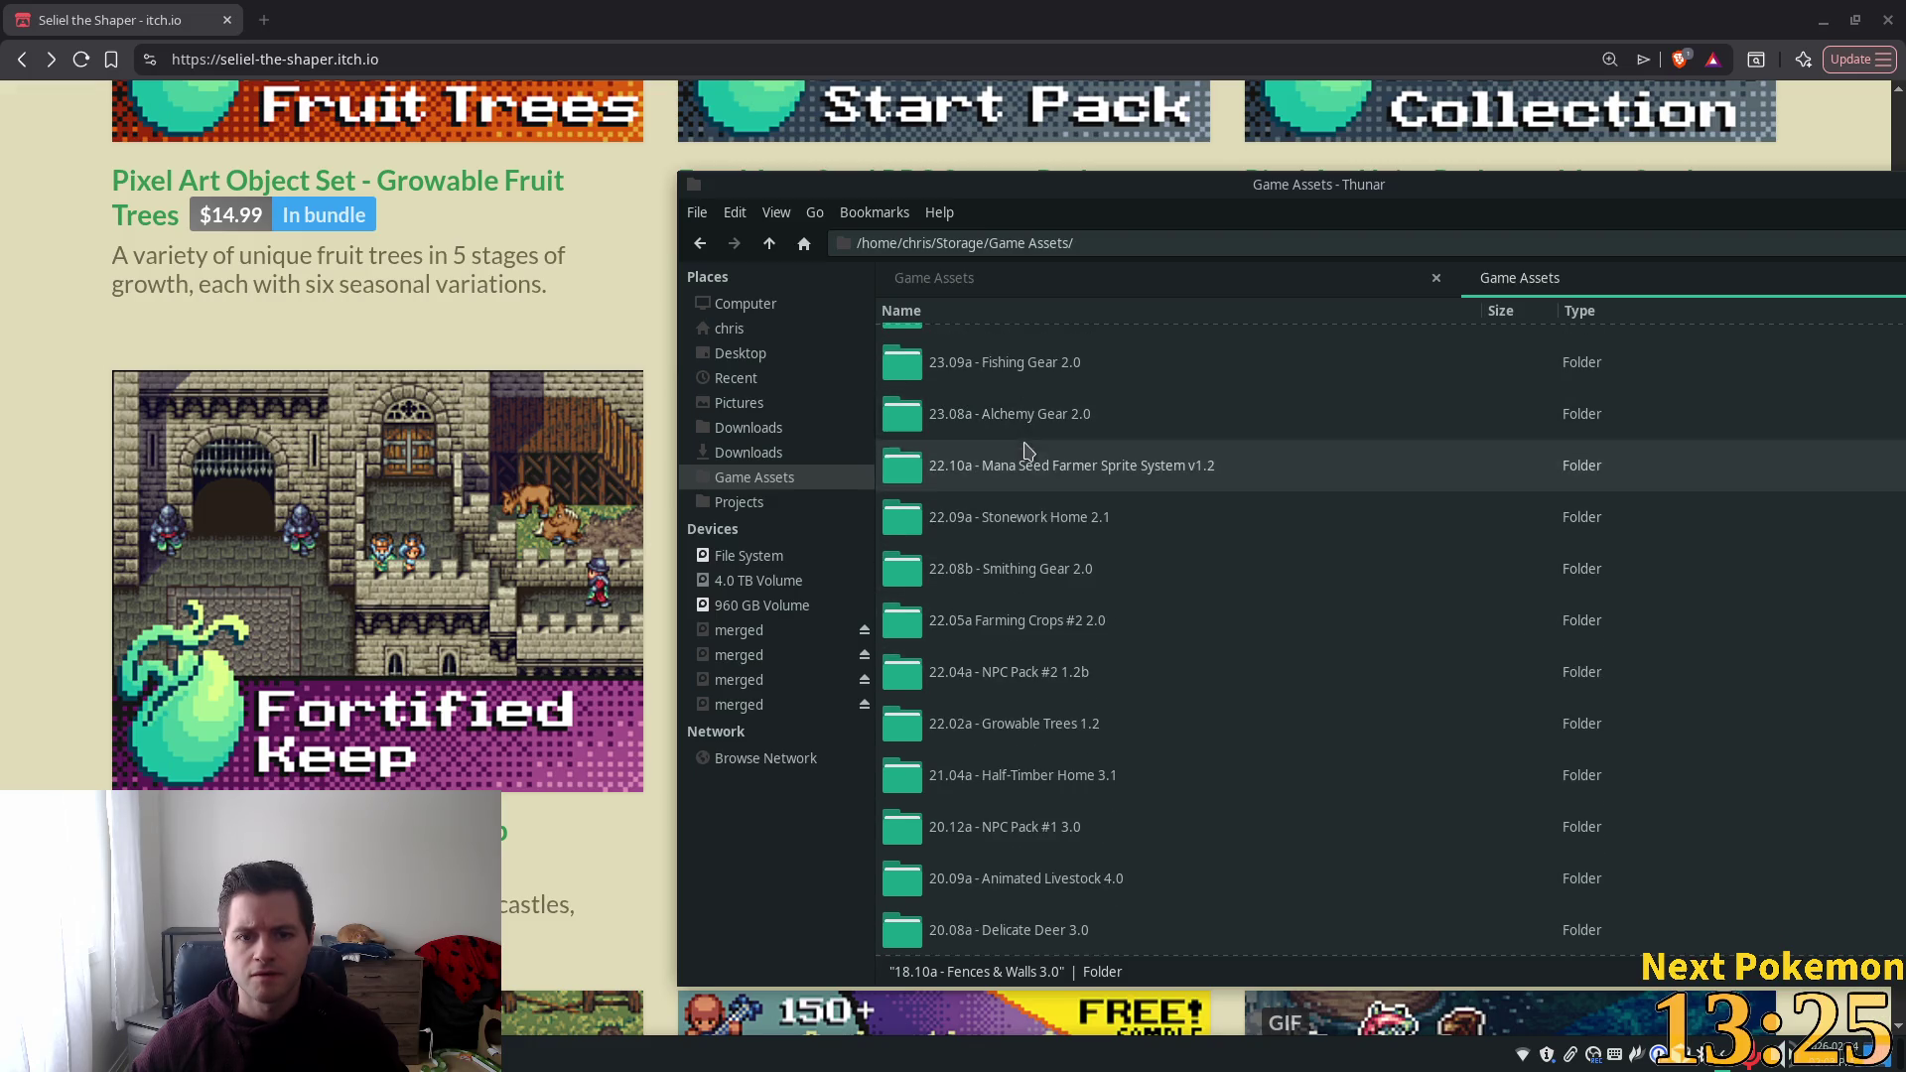
Open 22.09a - Stonework Home 2.1, preview home interiors, stonework.png, then close it and go up.
double_click(1067, 508)
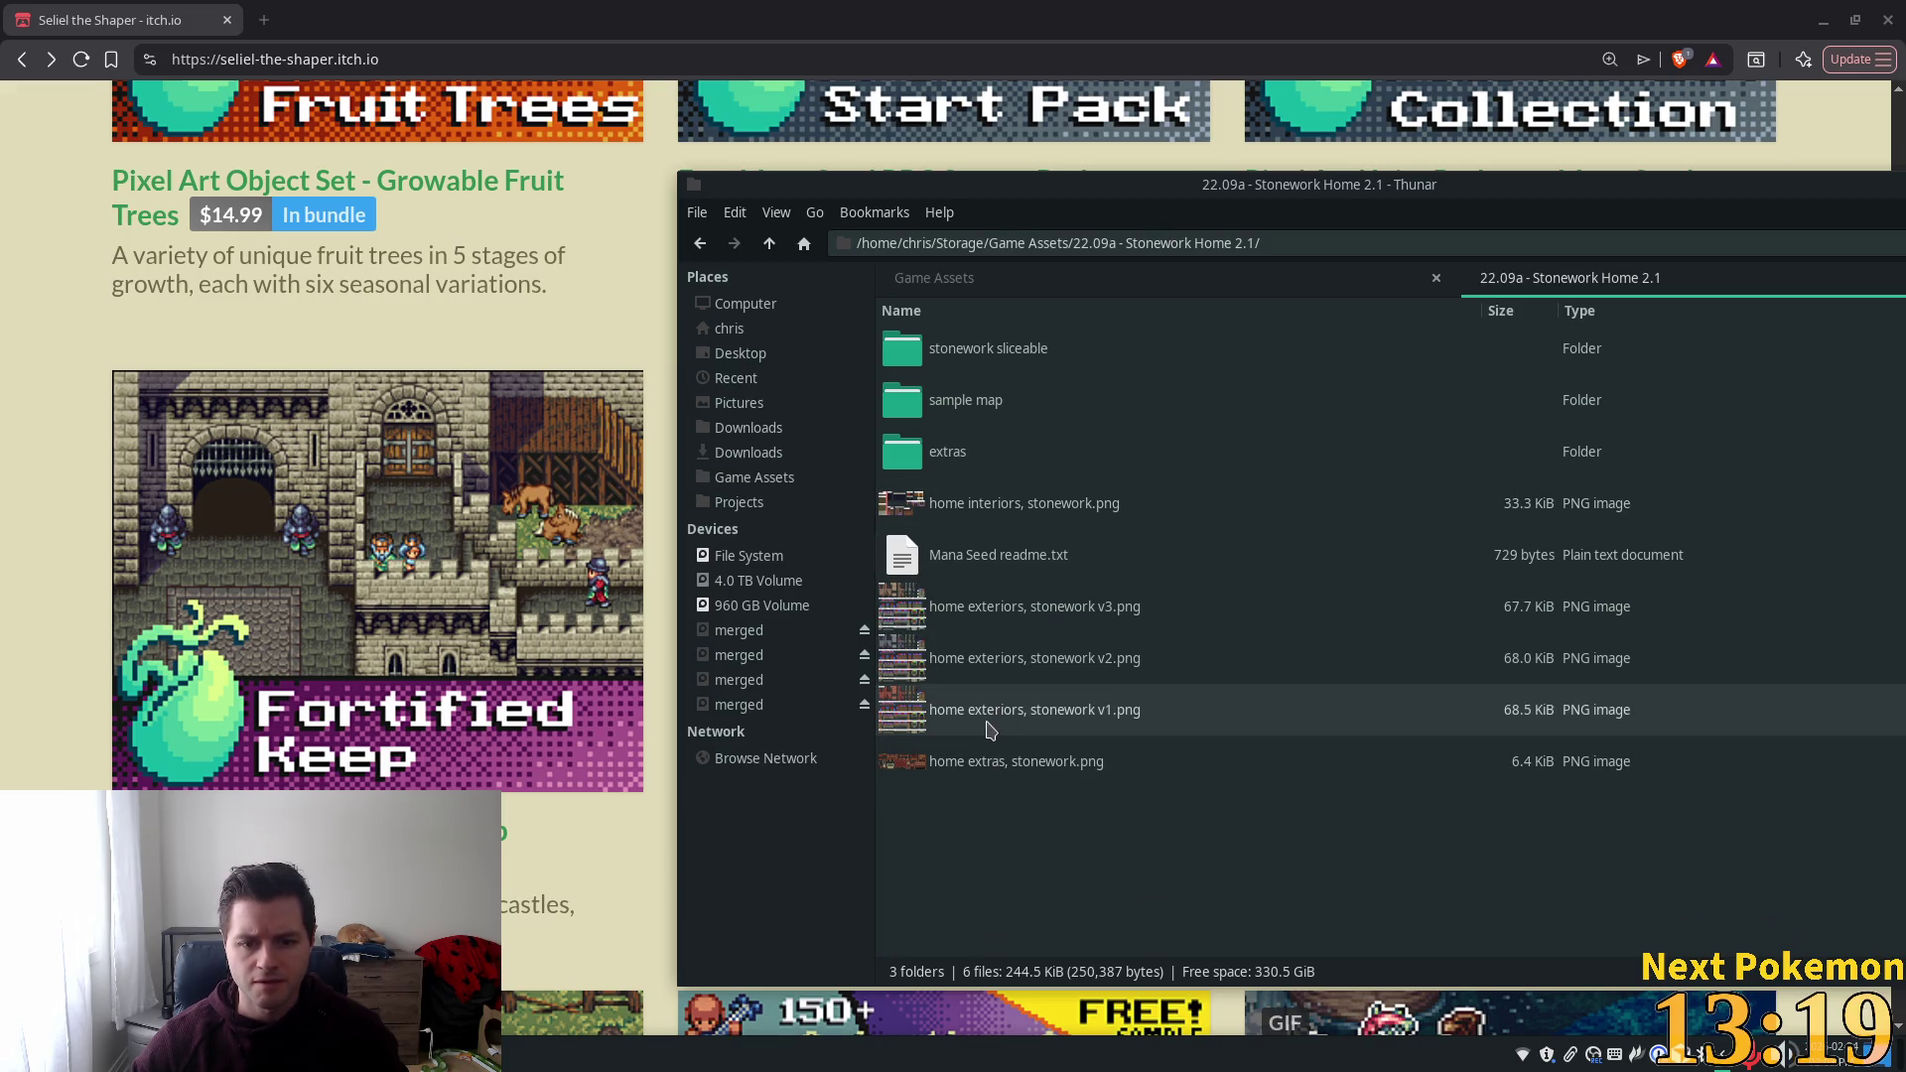
double_click(951, 526)
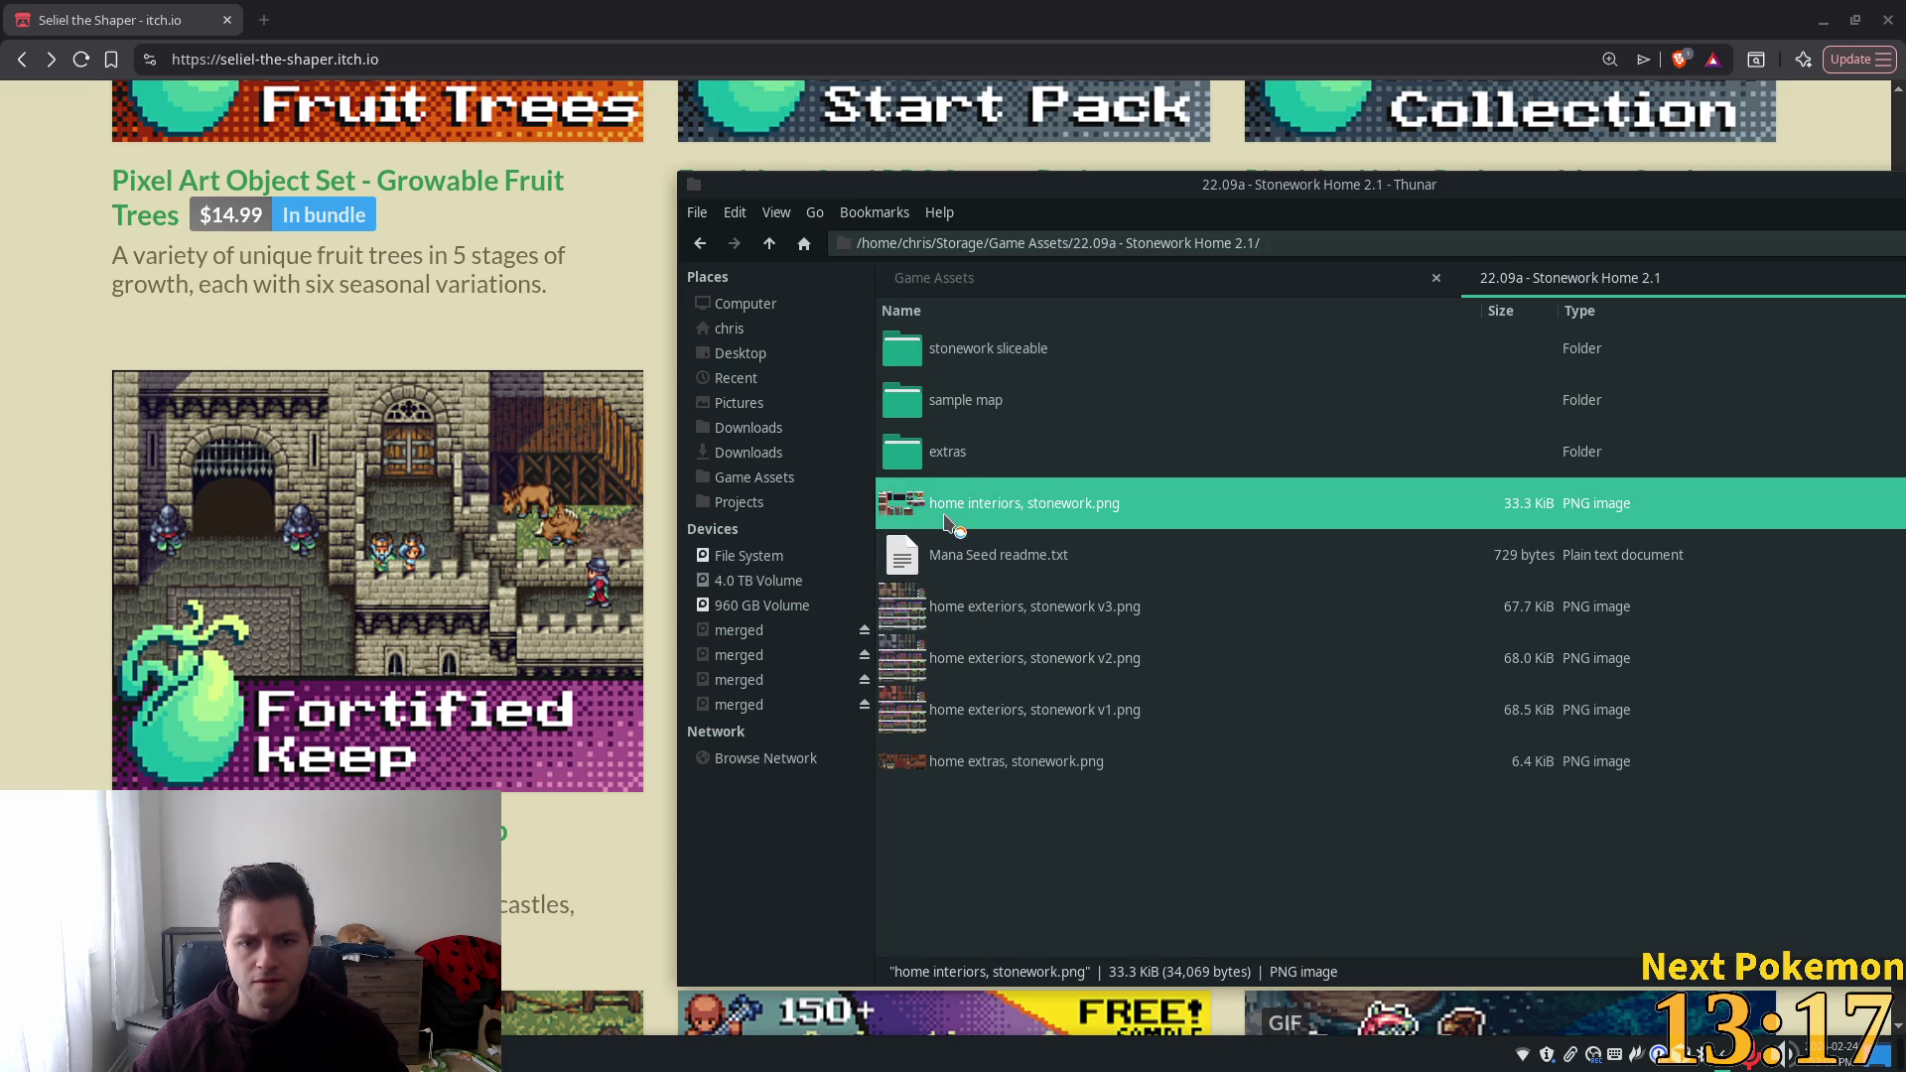
scroll(735, 584, up, 2)
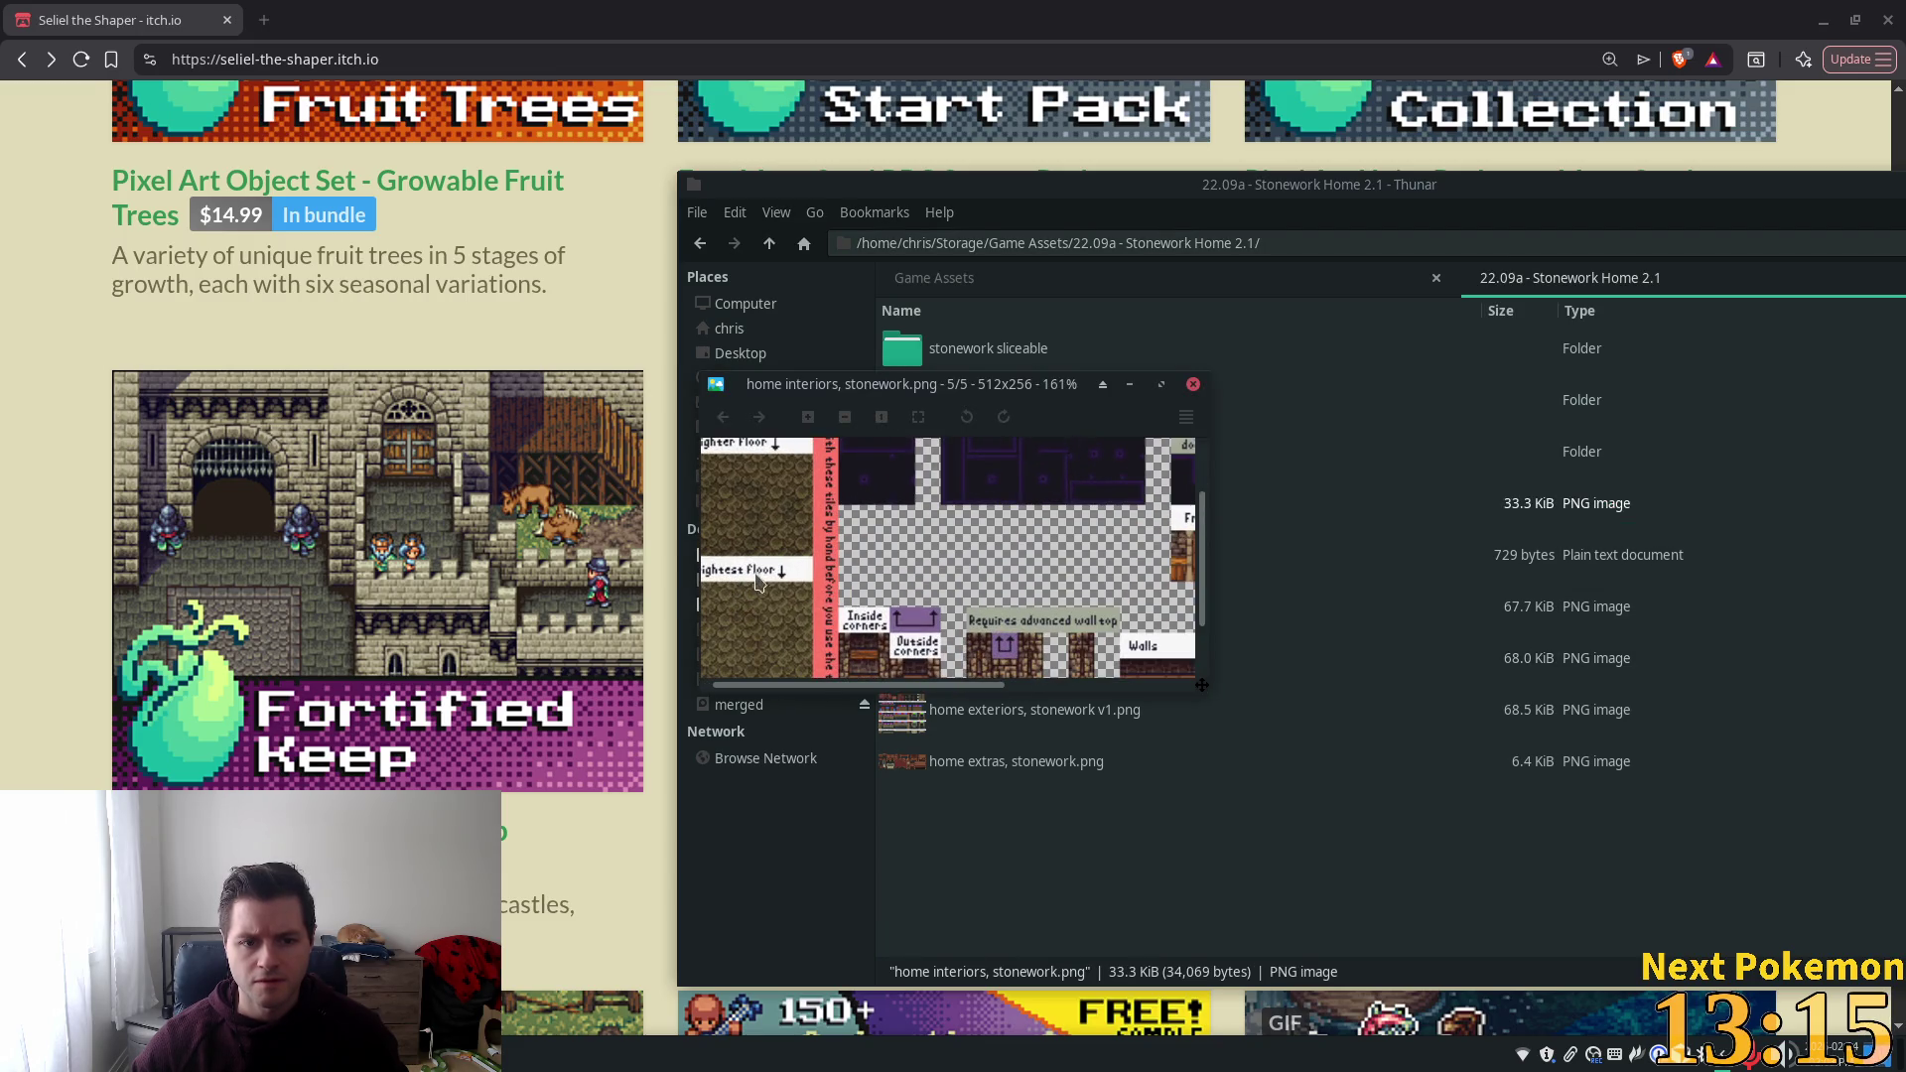
scroll(773, 534, down, 3)
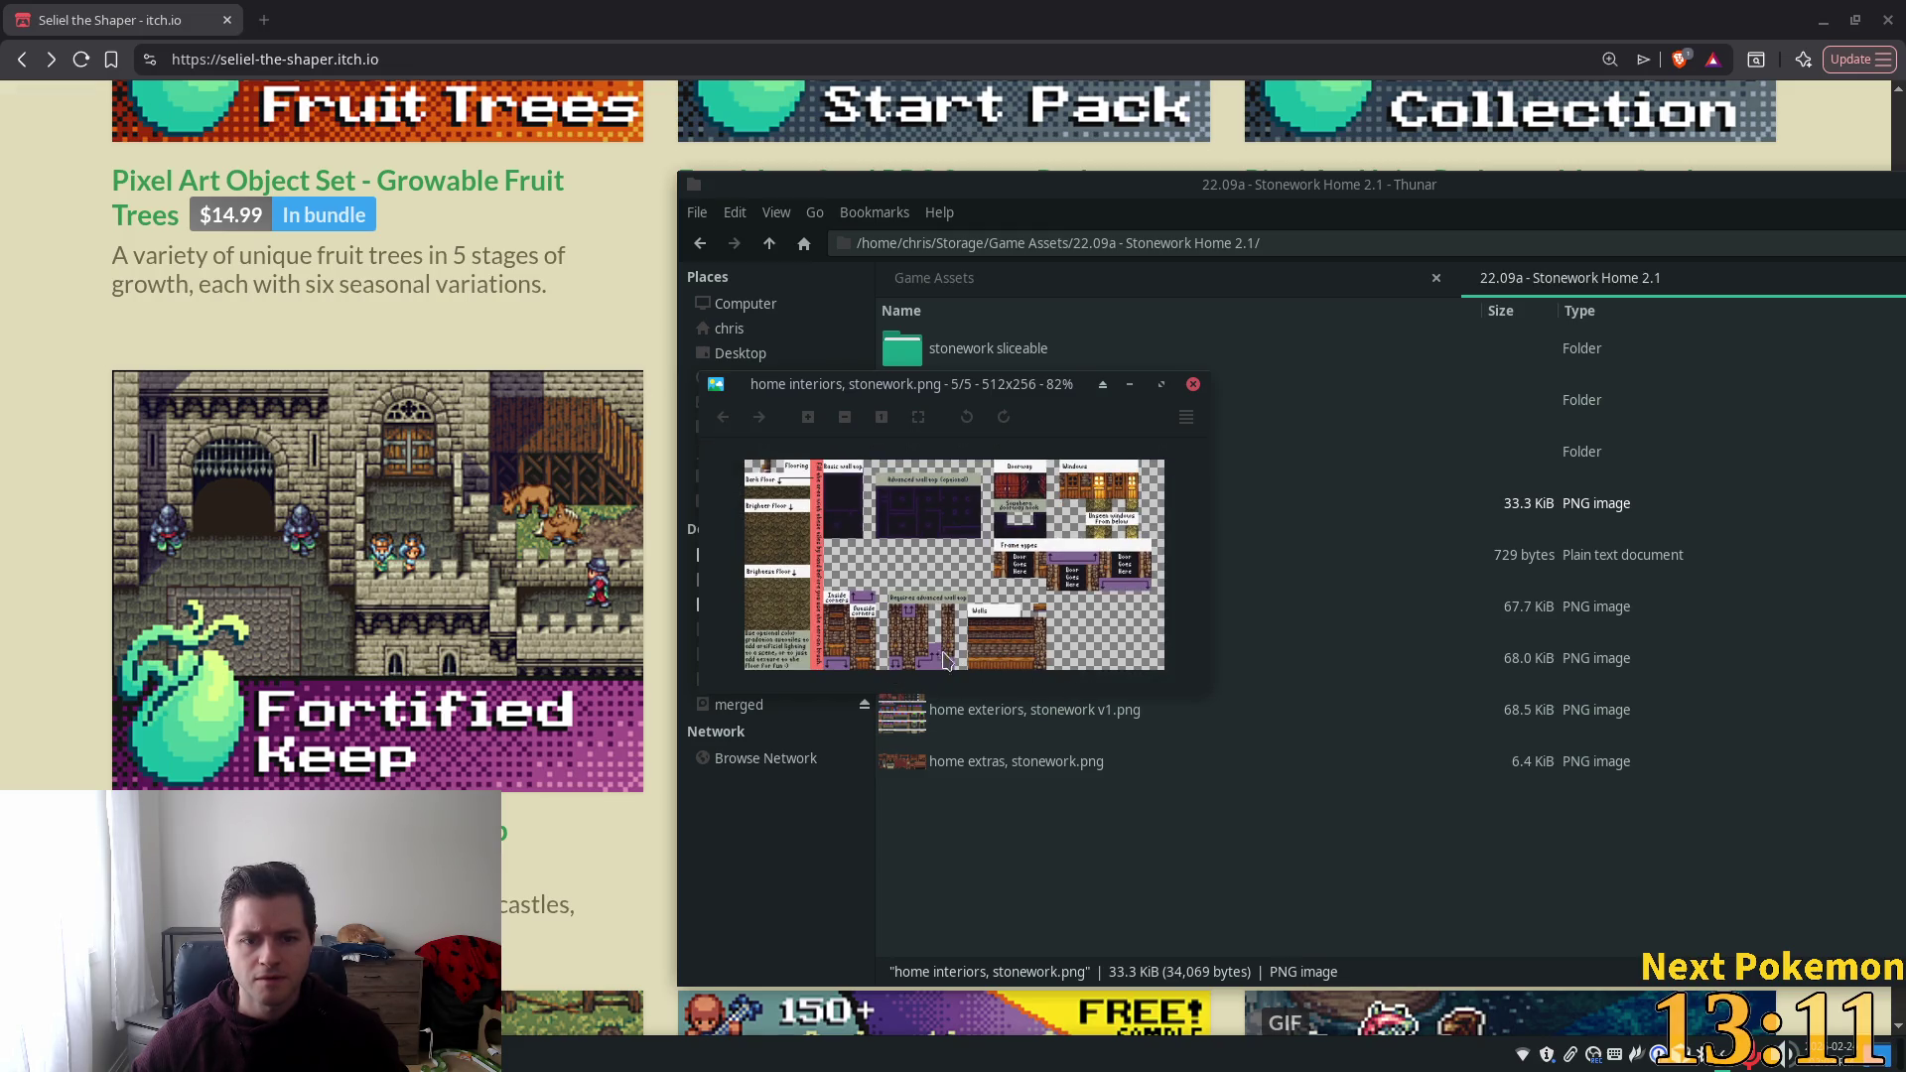
scroll(939, 650, up, 2)
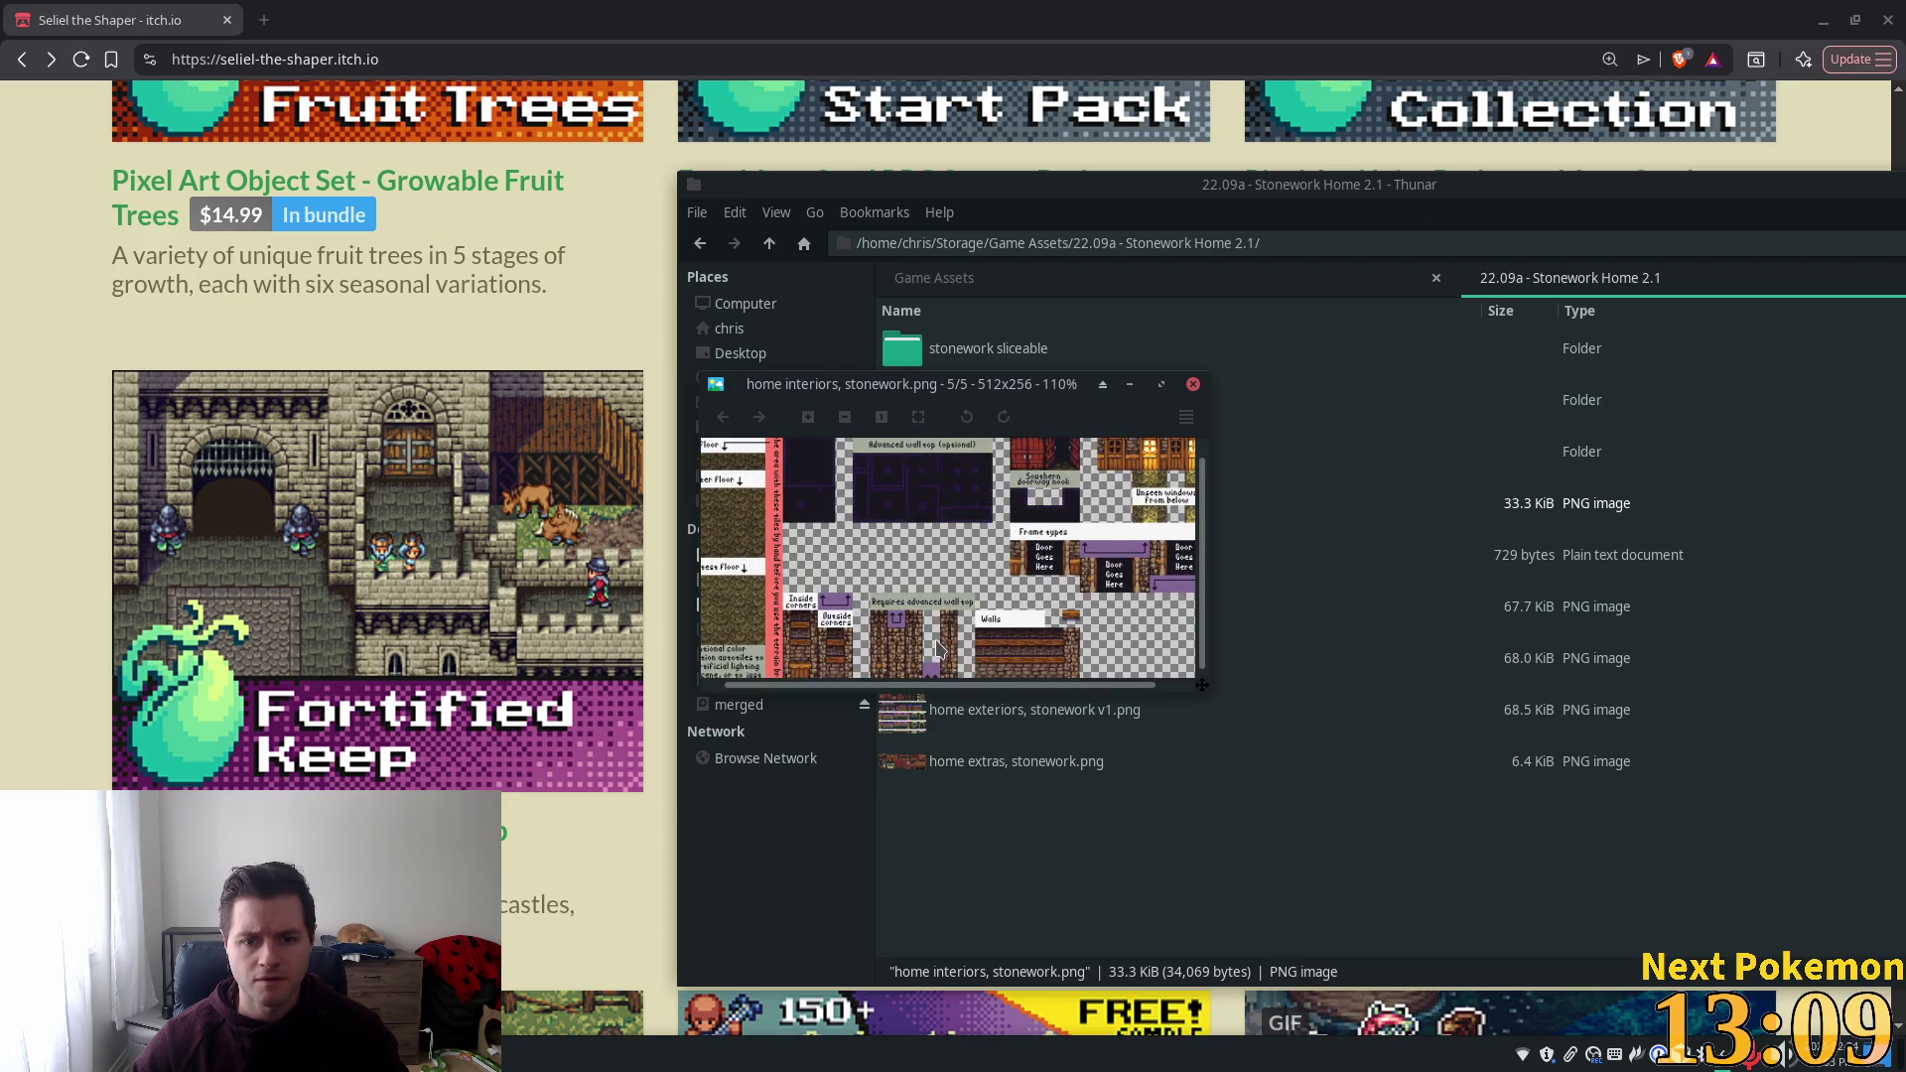
click(1193, 385)
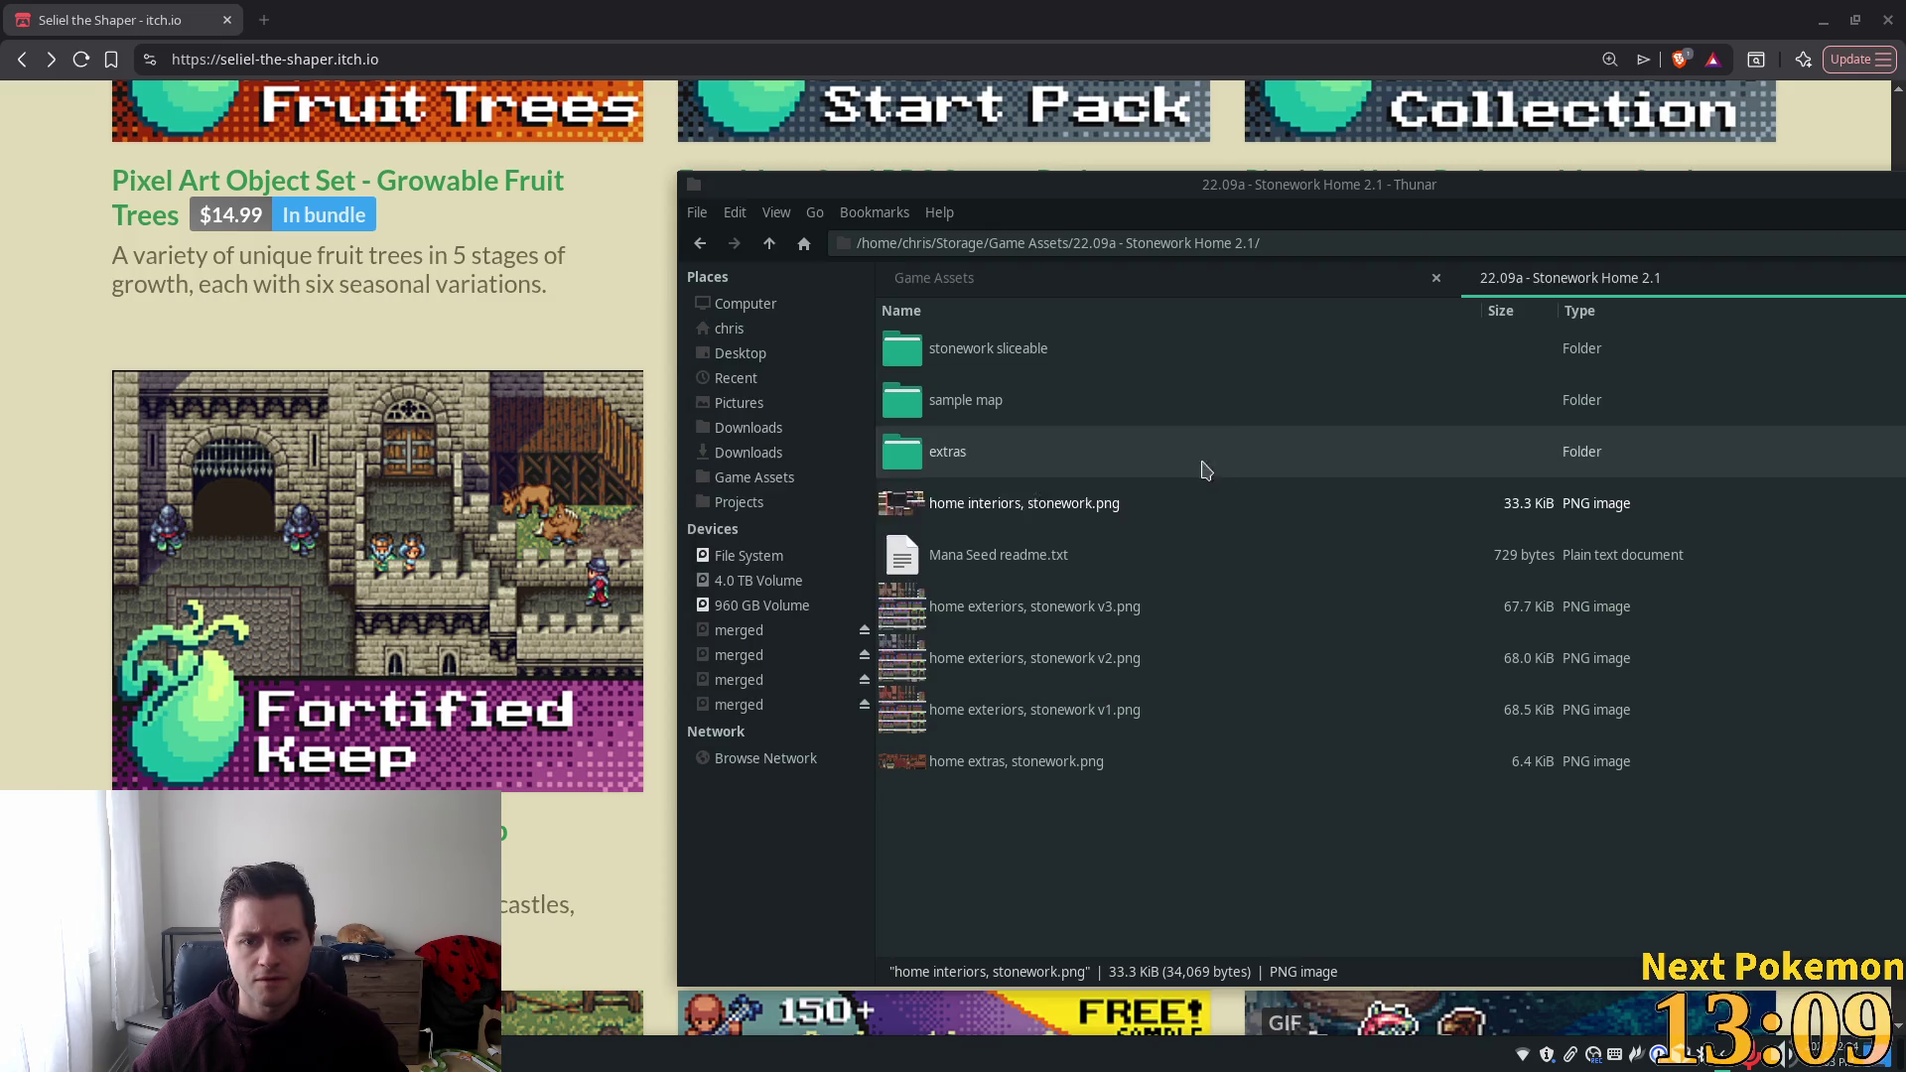
click(770, 243)
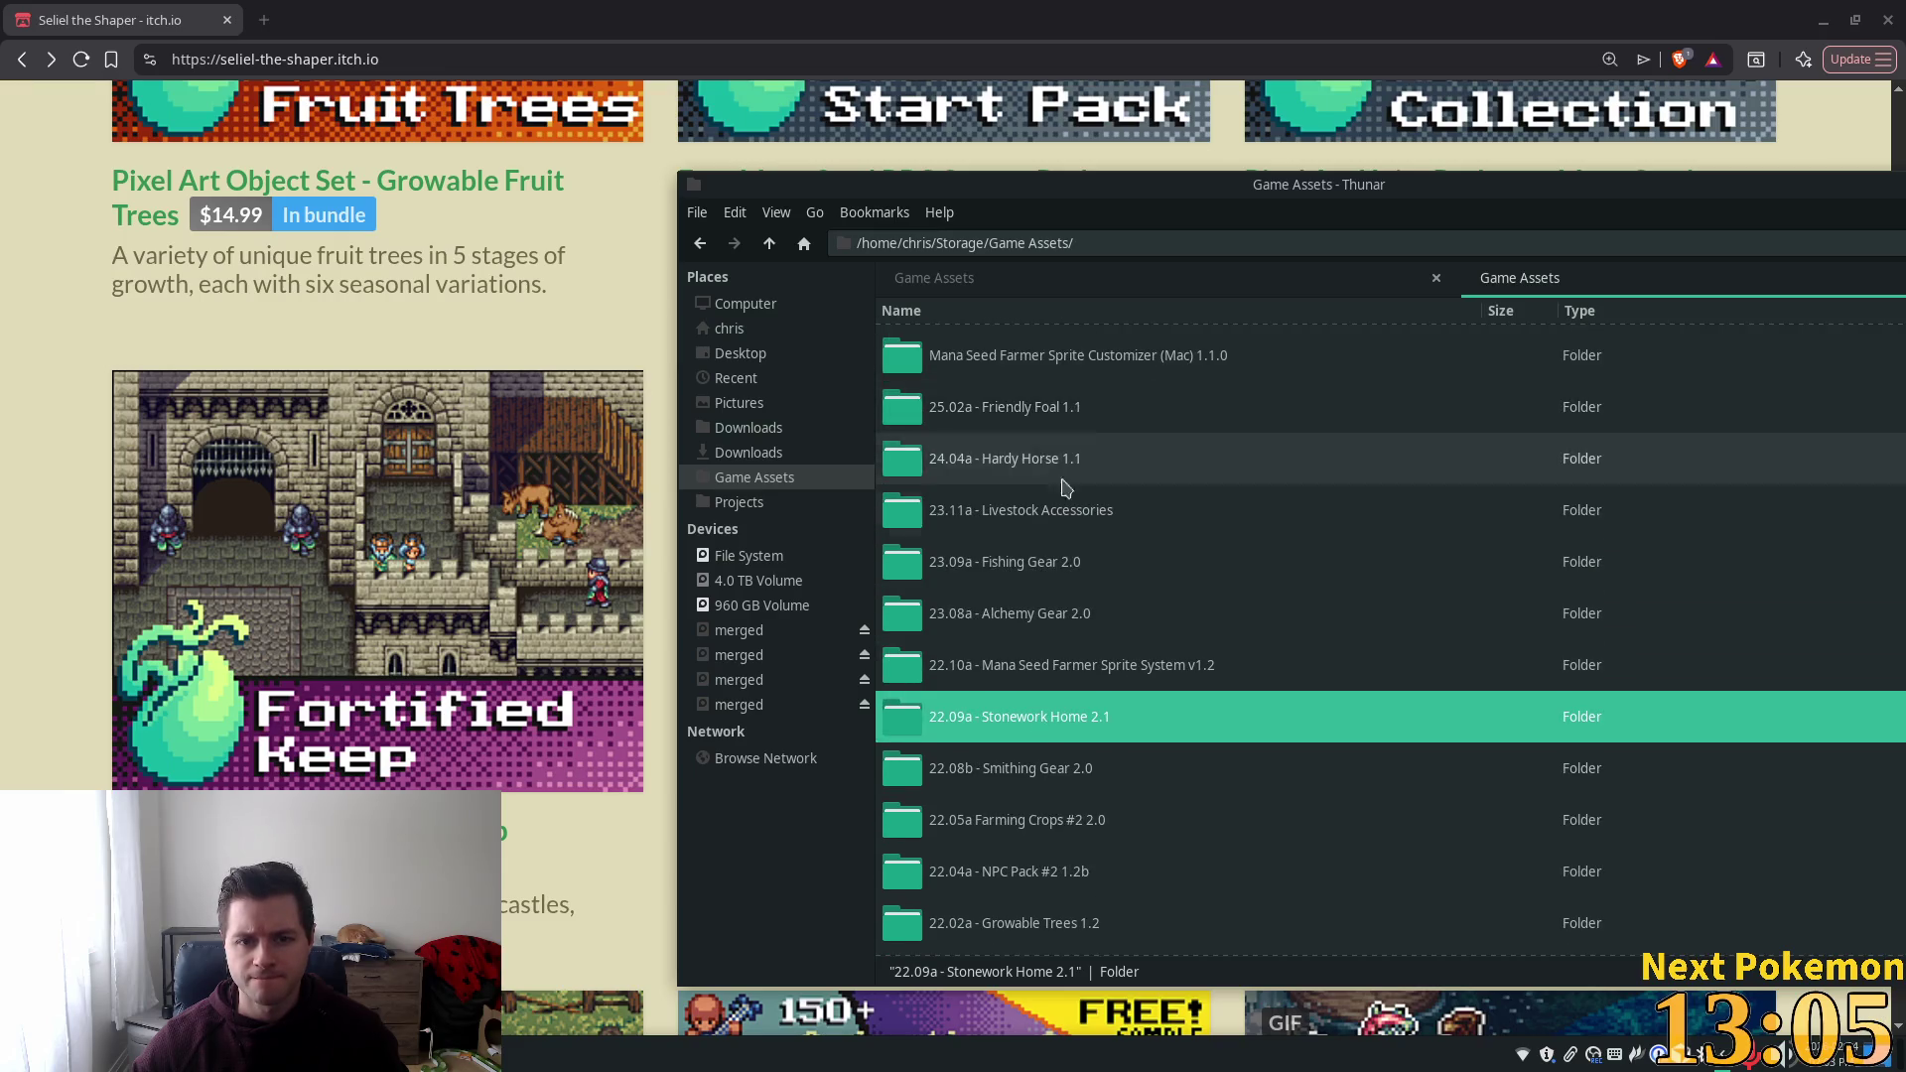
scroll(1022, 645, up, 1)
scroll(1023, 645, up, 3)
scroll(1020, 605, up, 3)
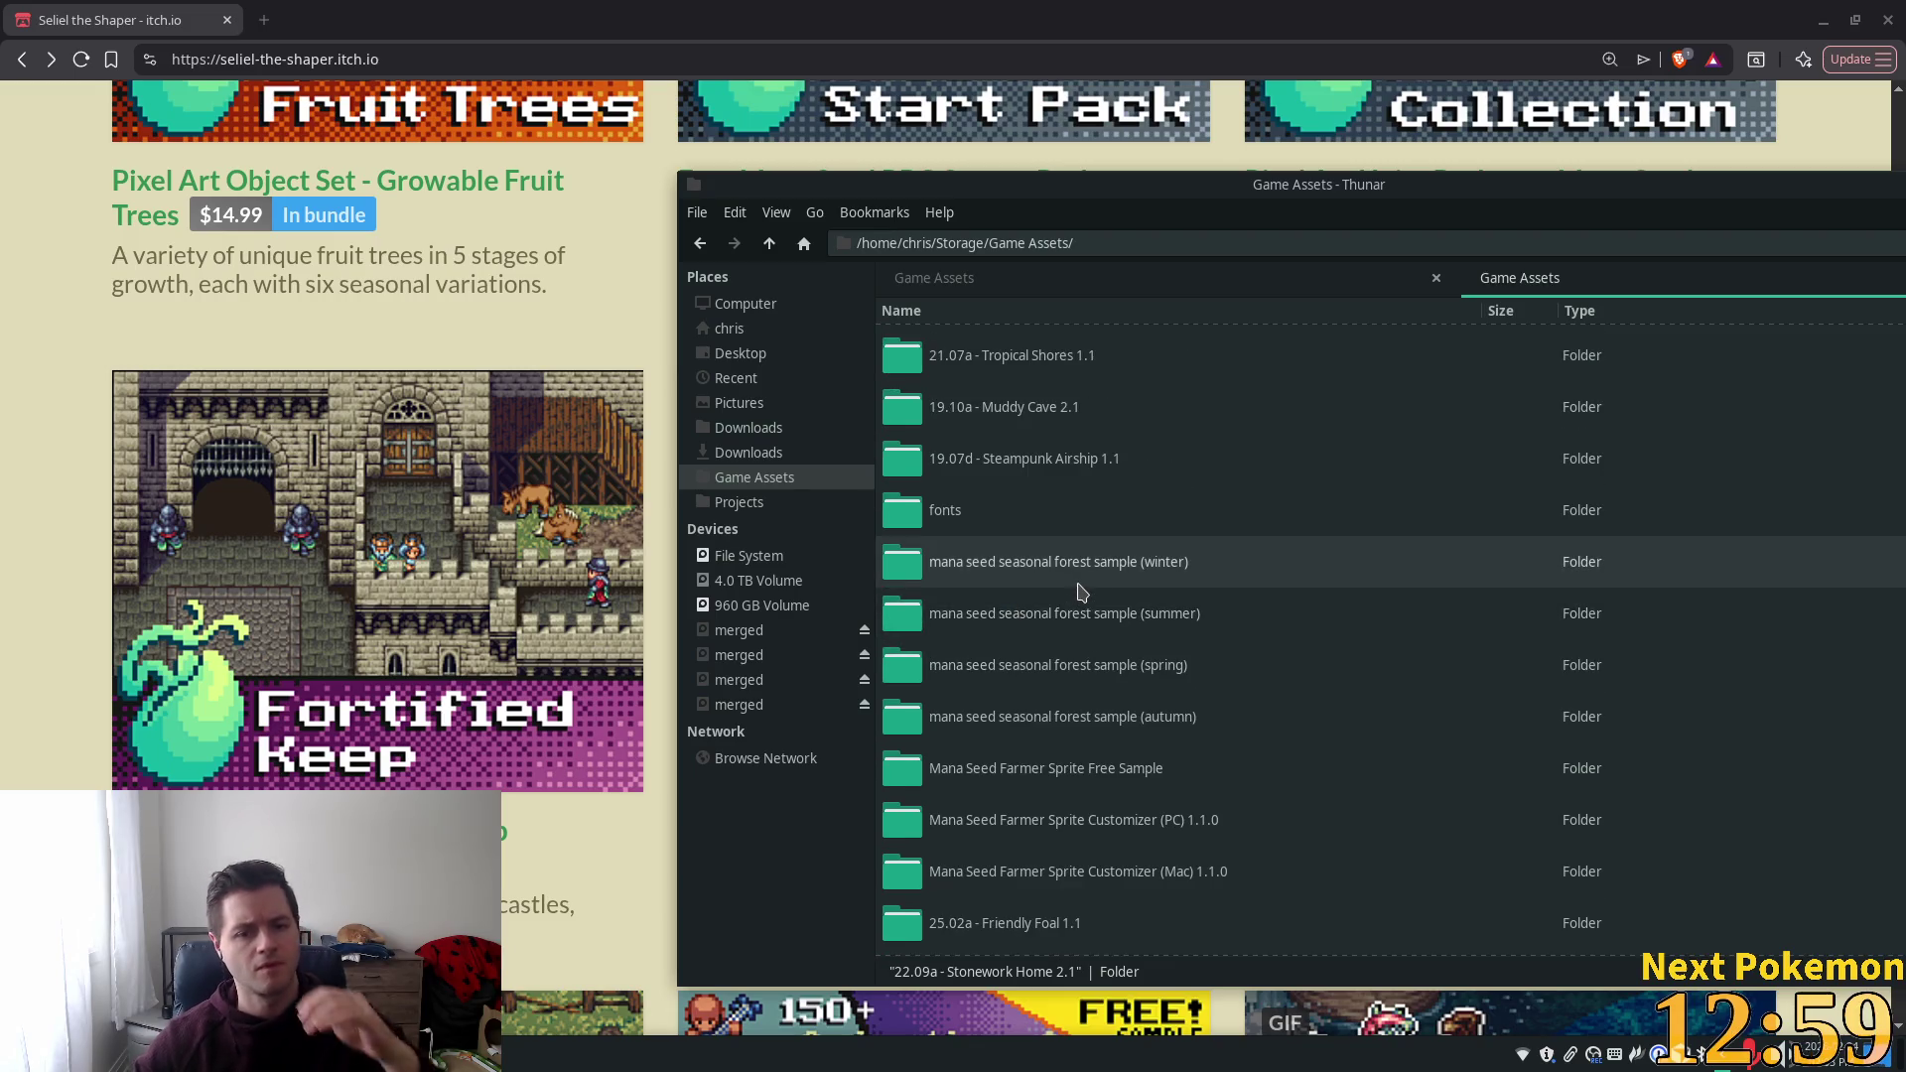
double_click(1080, 573)
double_click(965, 420)
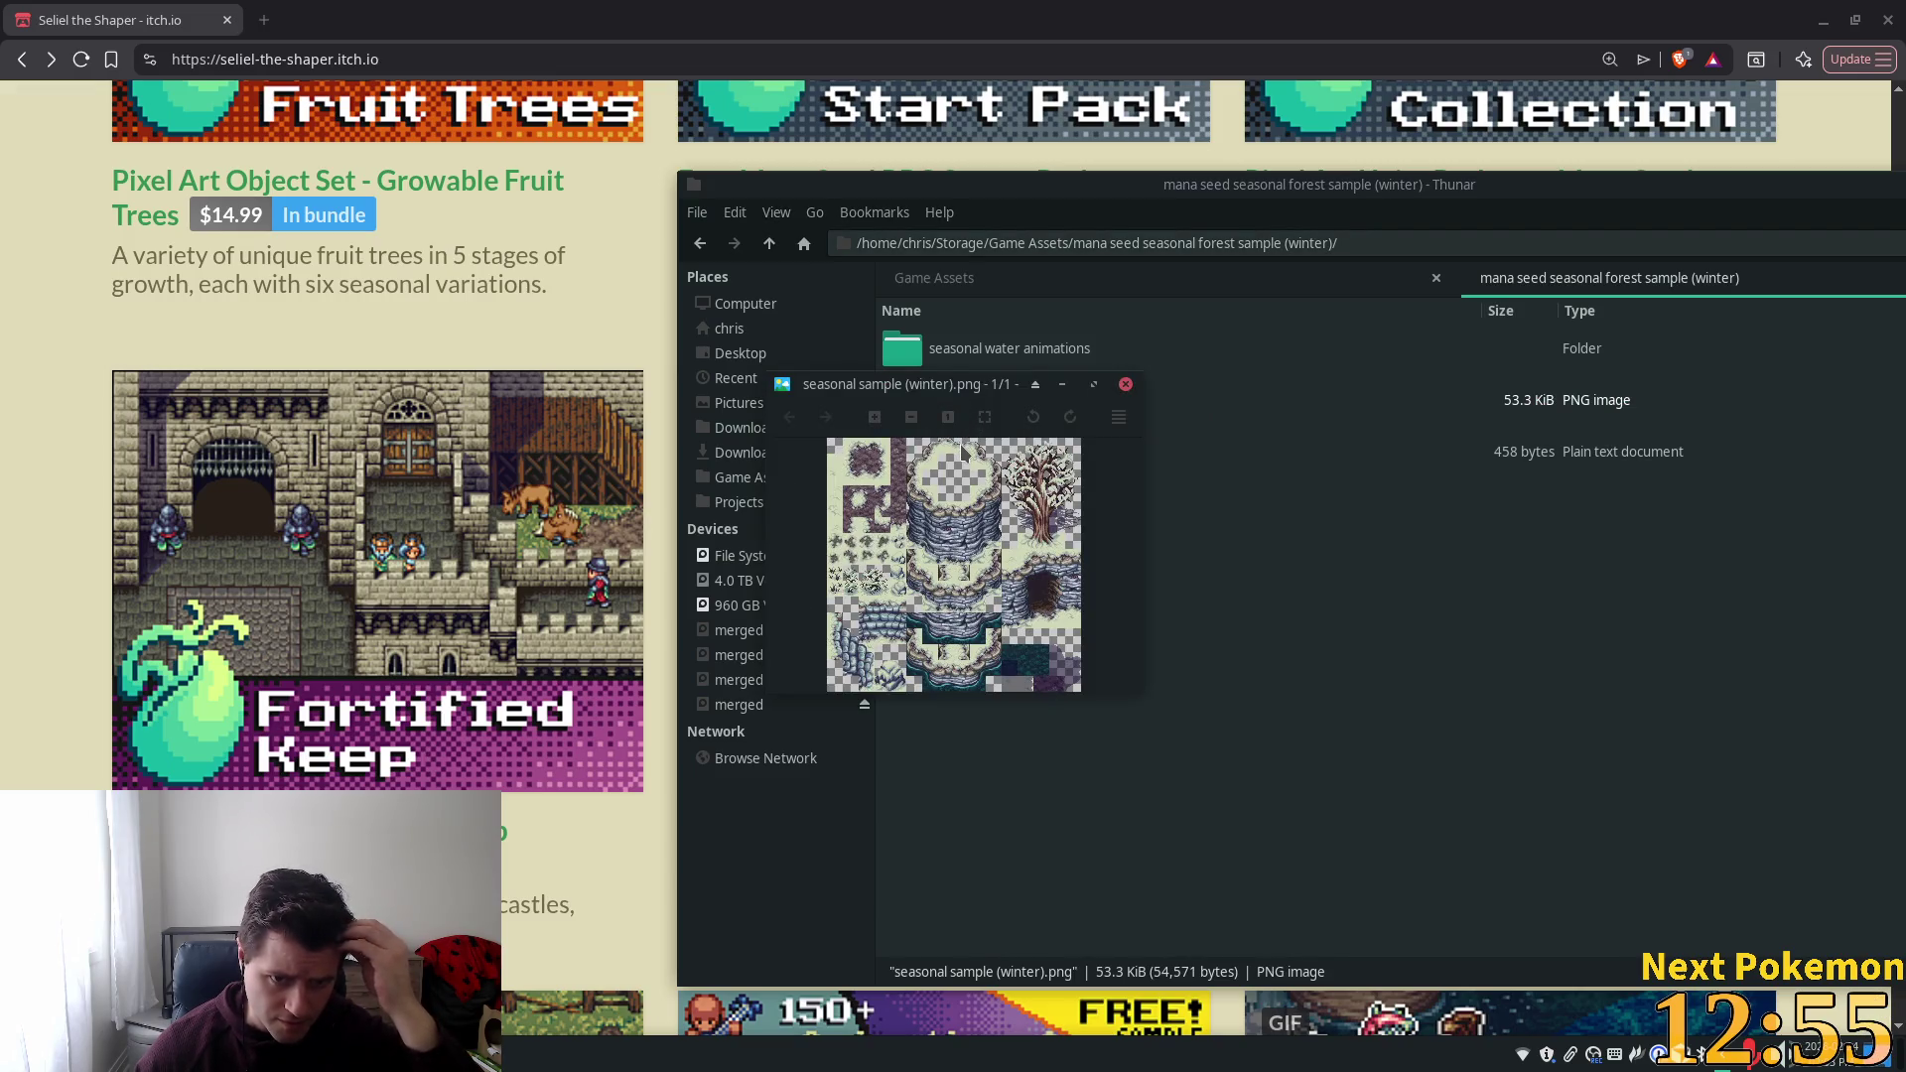
click(1126, 386)
click(769, 244)
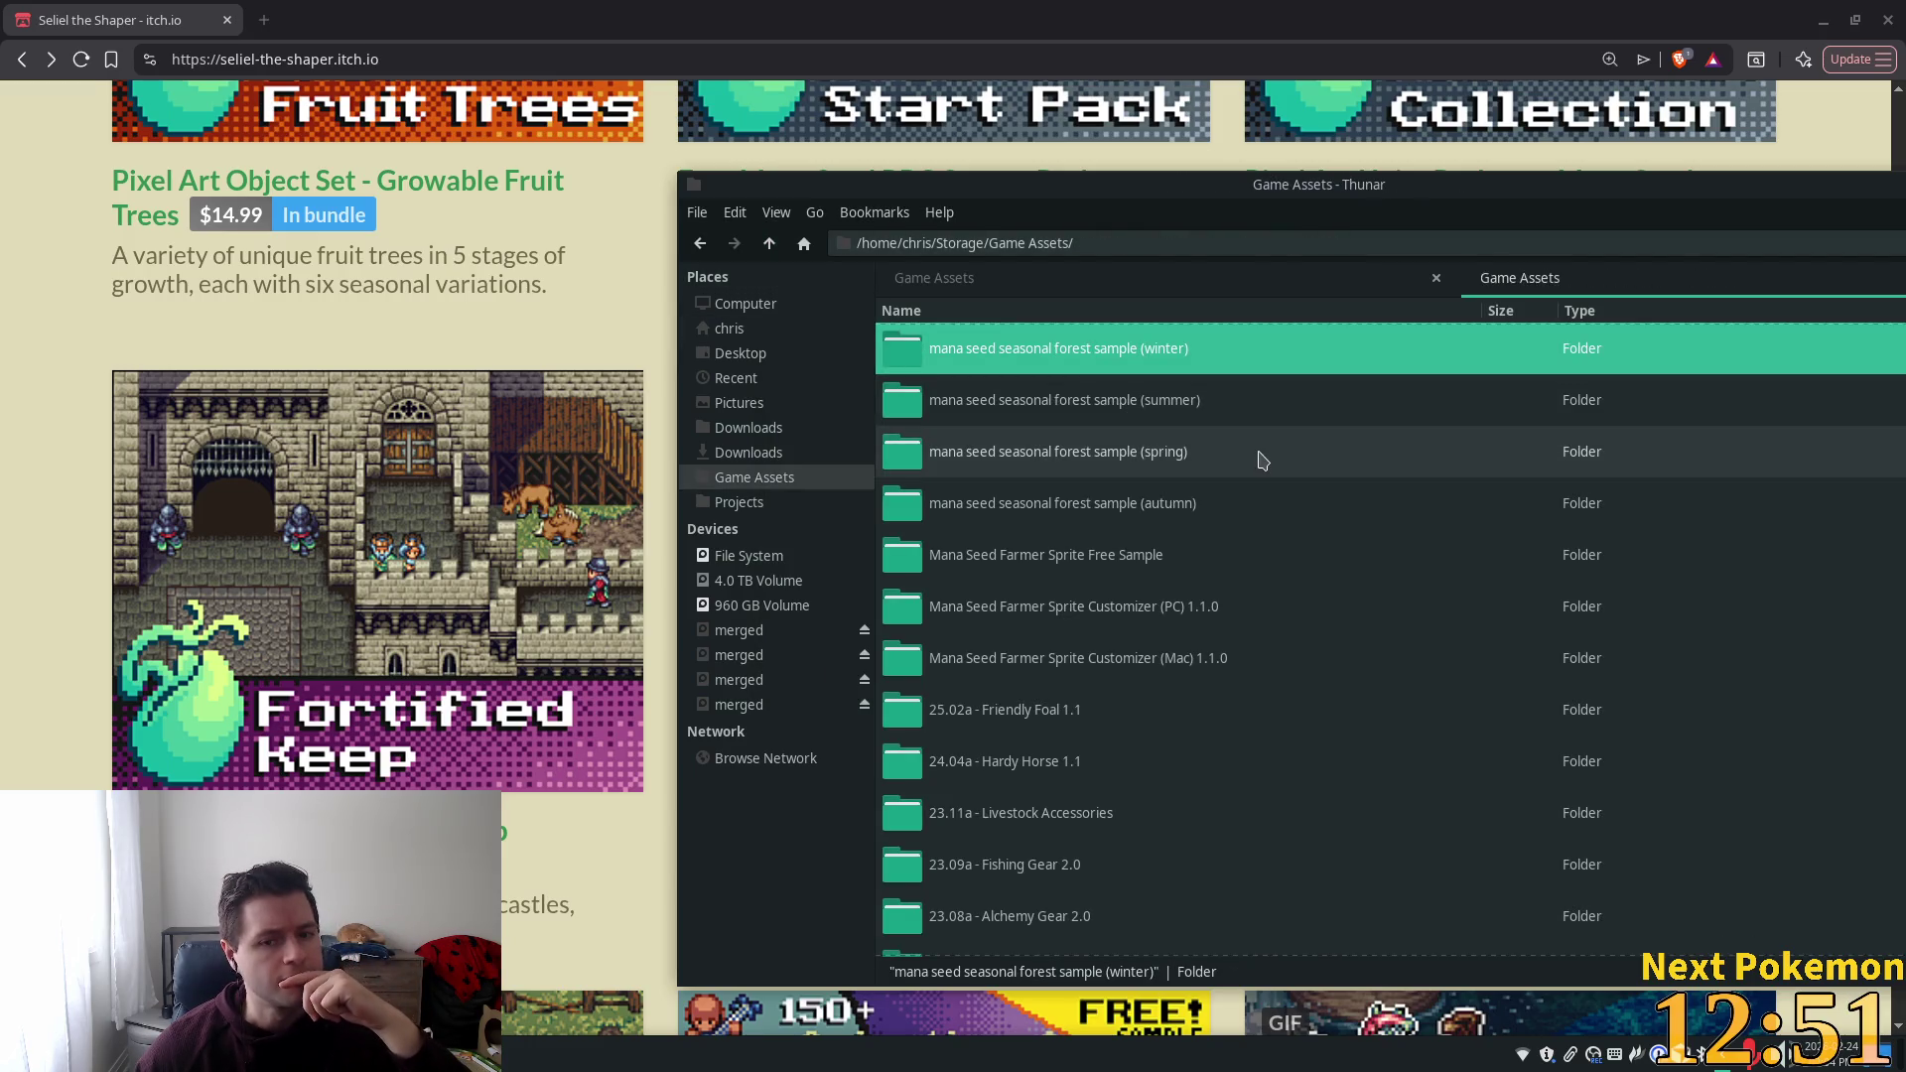
scroll(1157, 516, up, 5)
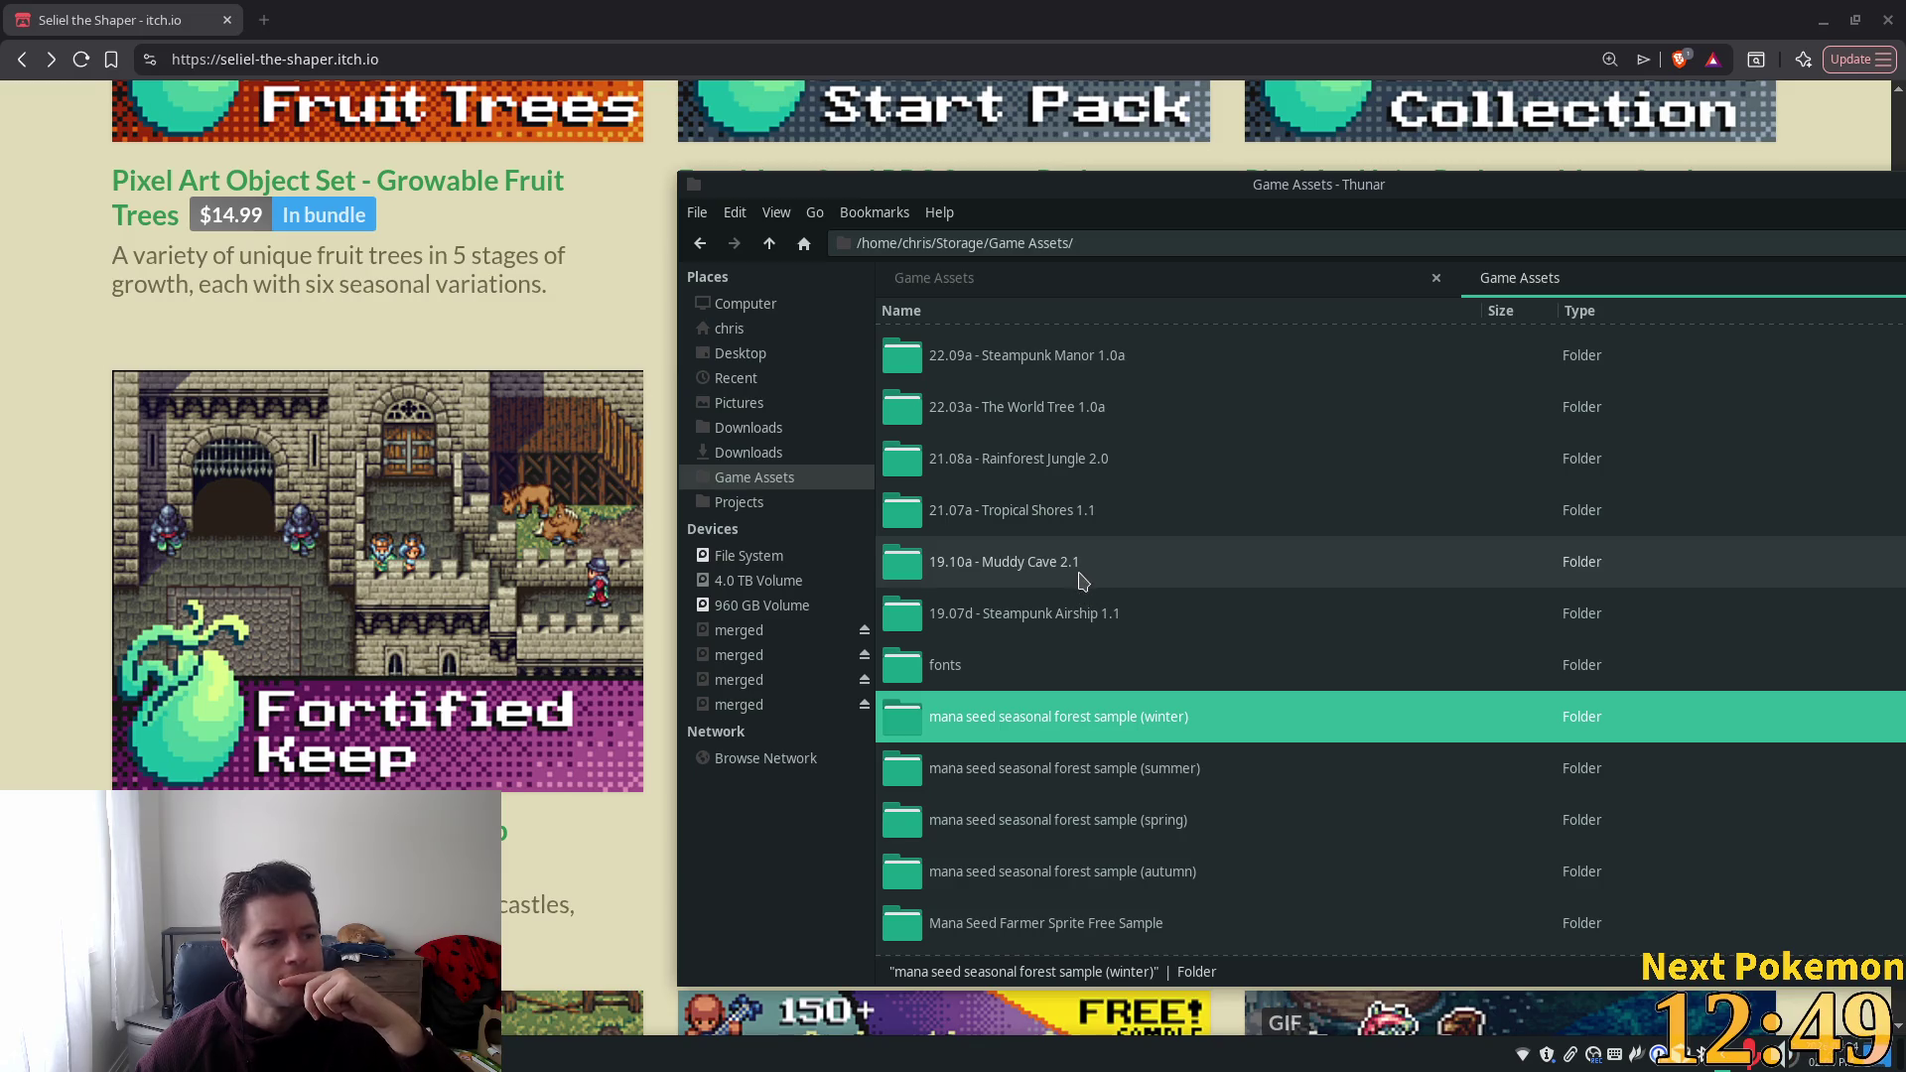
double_click(1075, 607)
double_click(943, 400)
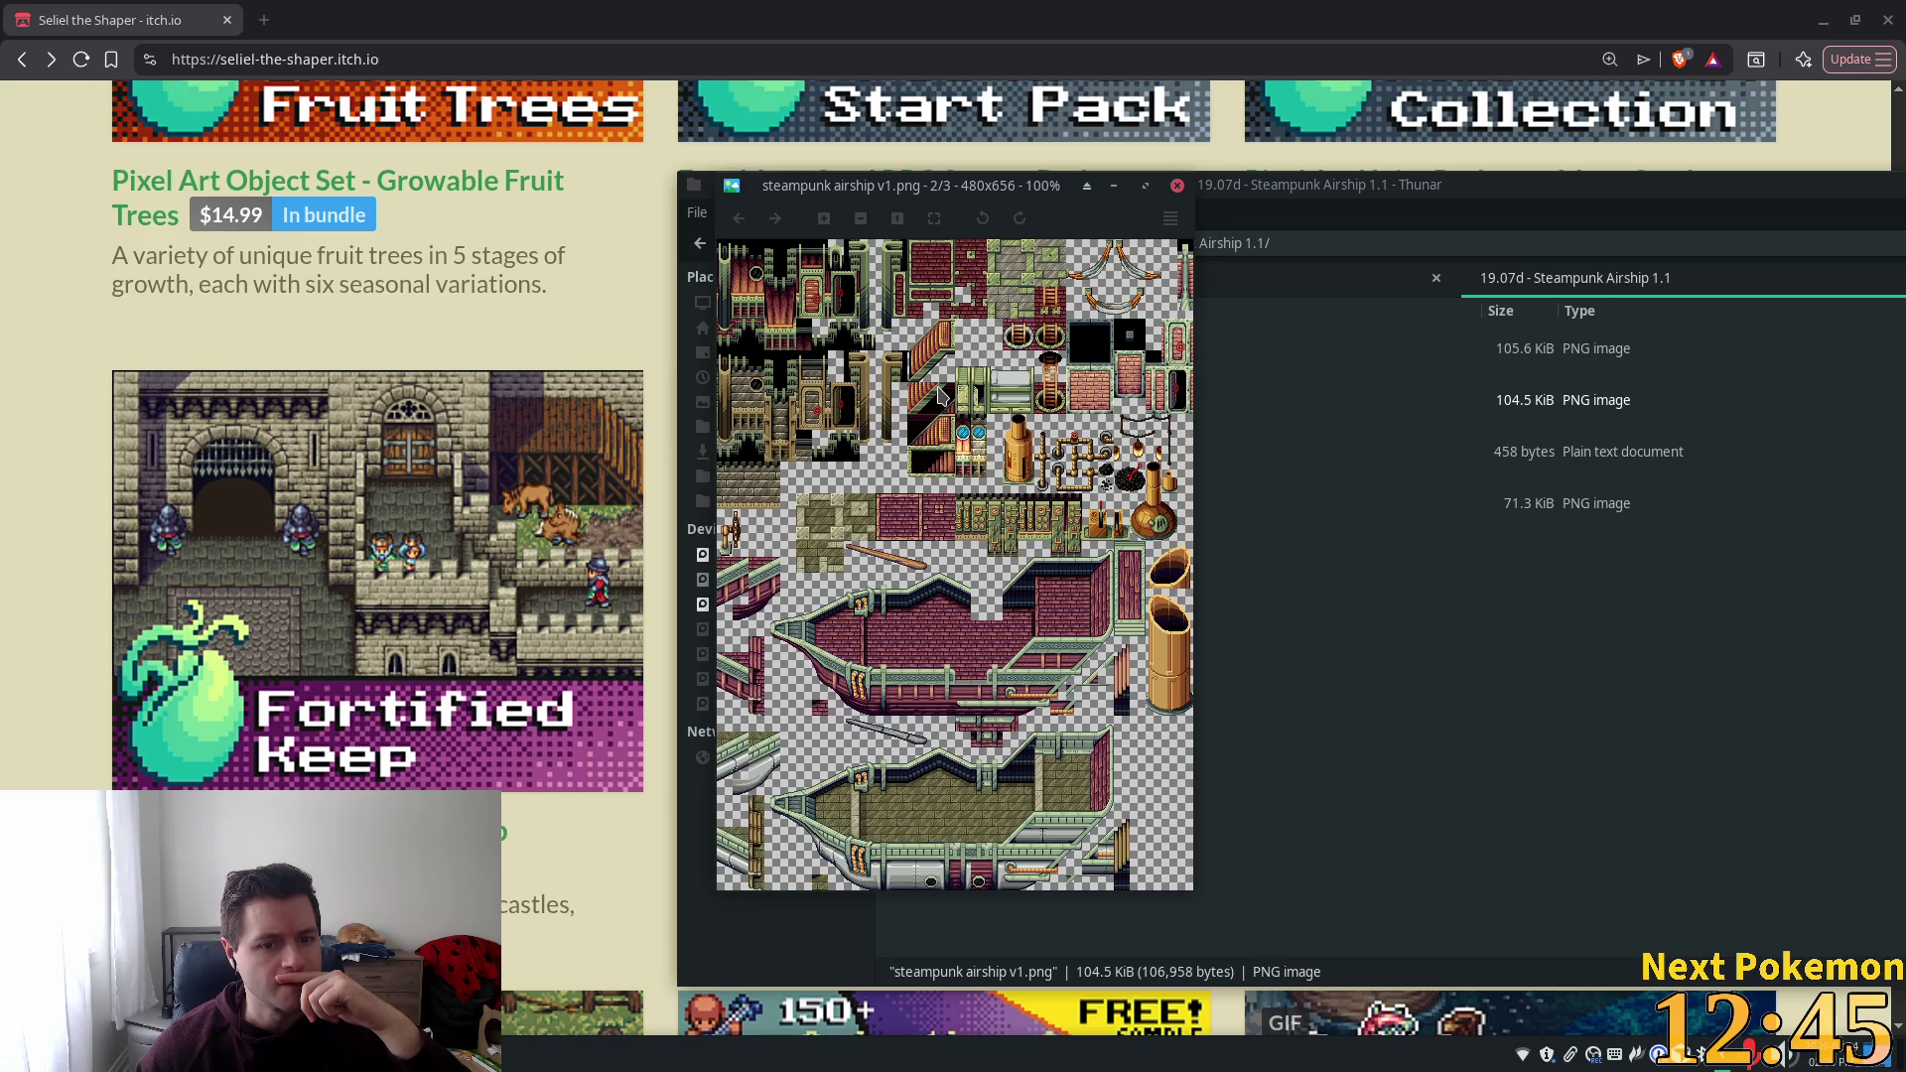
click(1176, 186)
key(BackSpace)
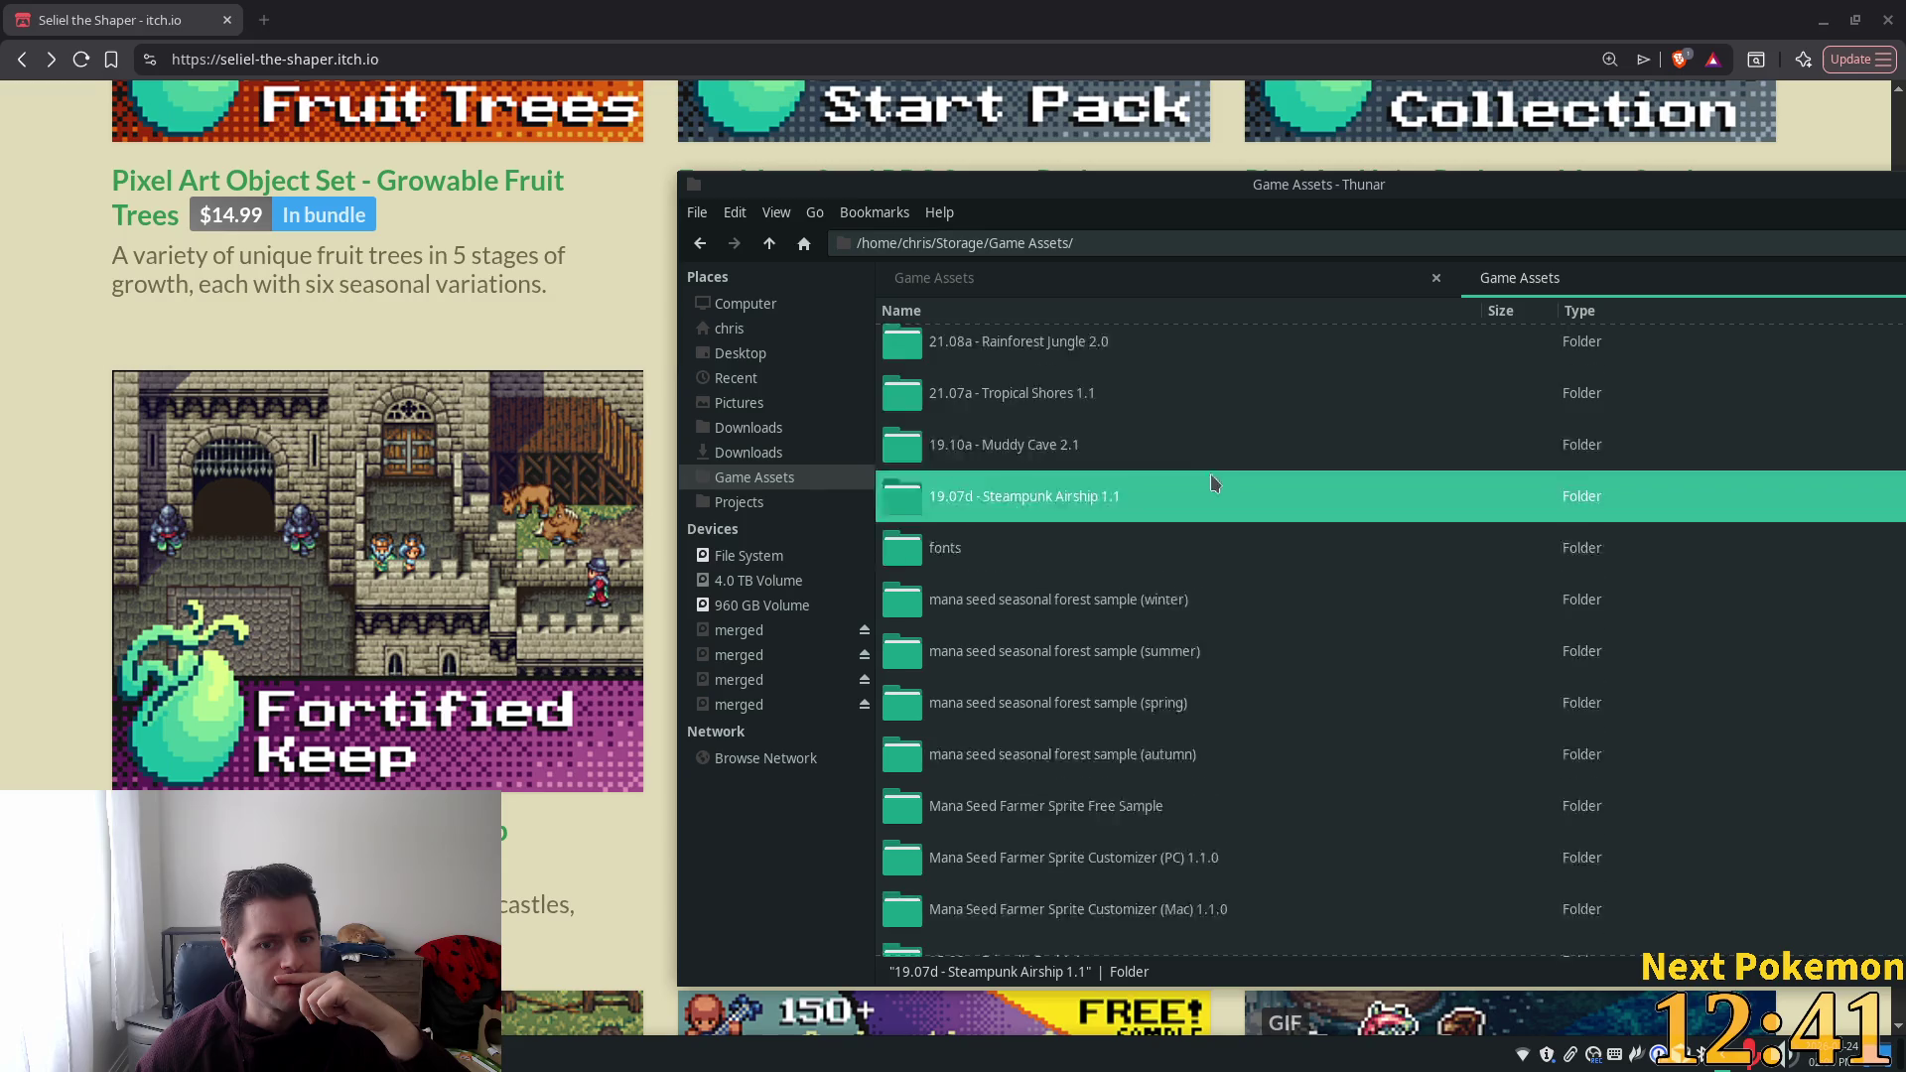
scroll(1216, 483, up, 2)
double_click(1050, 527)
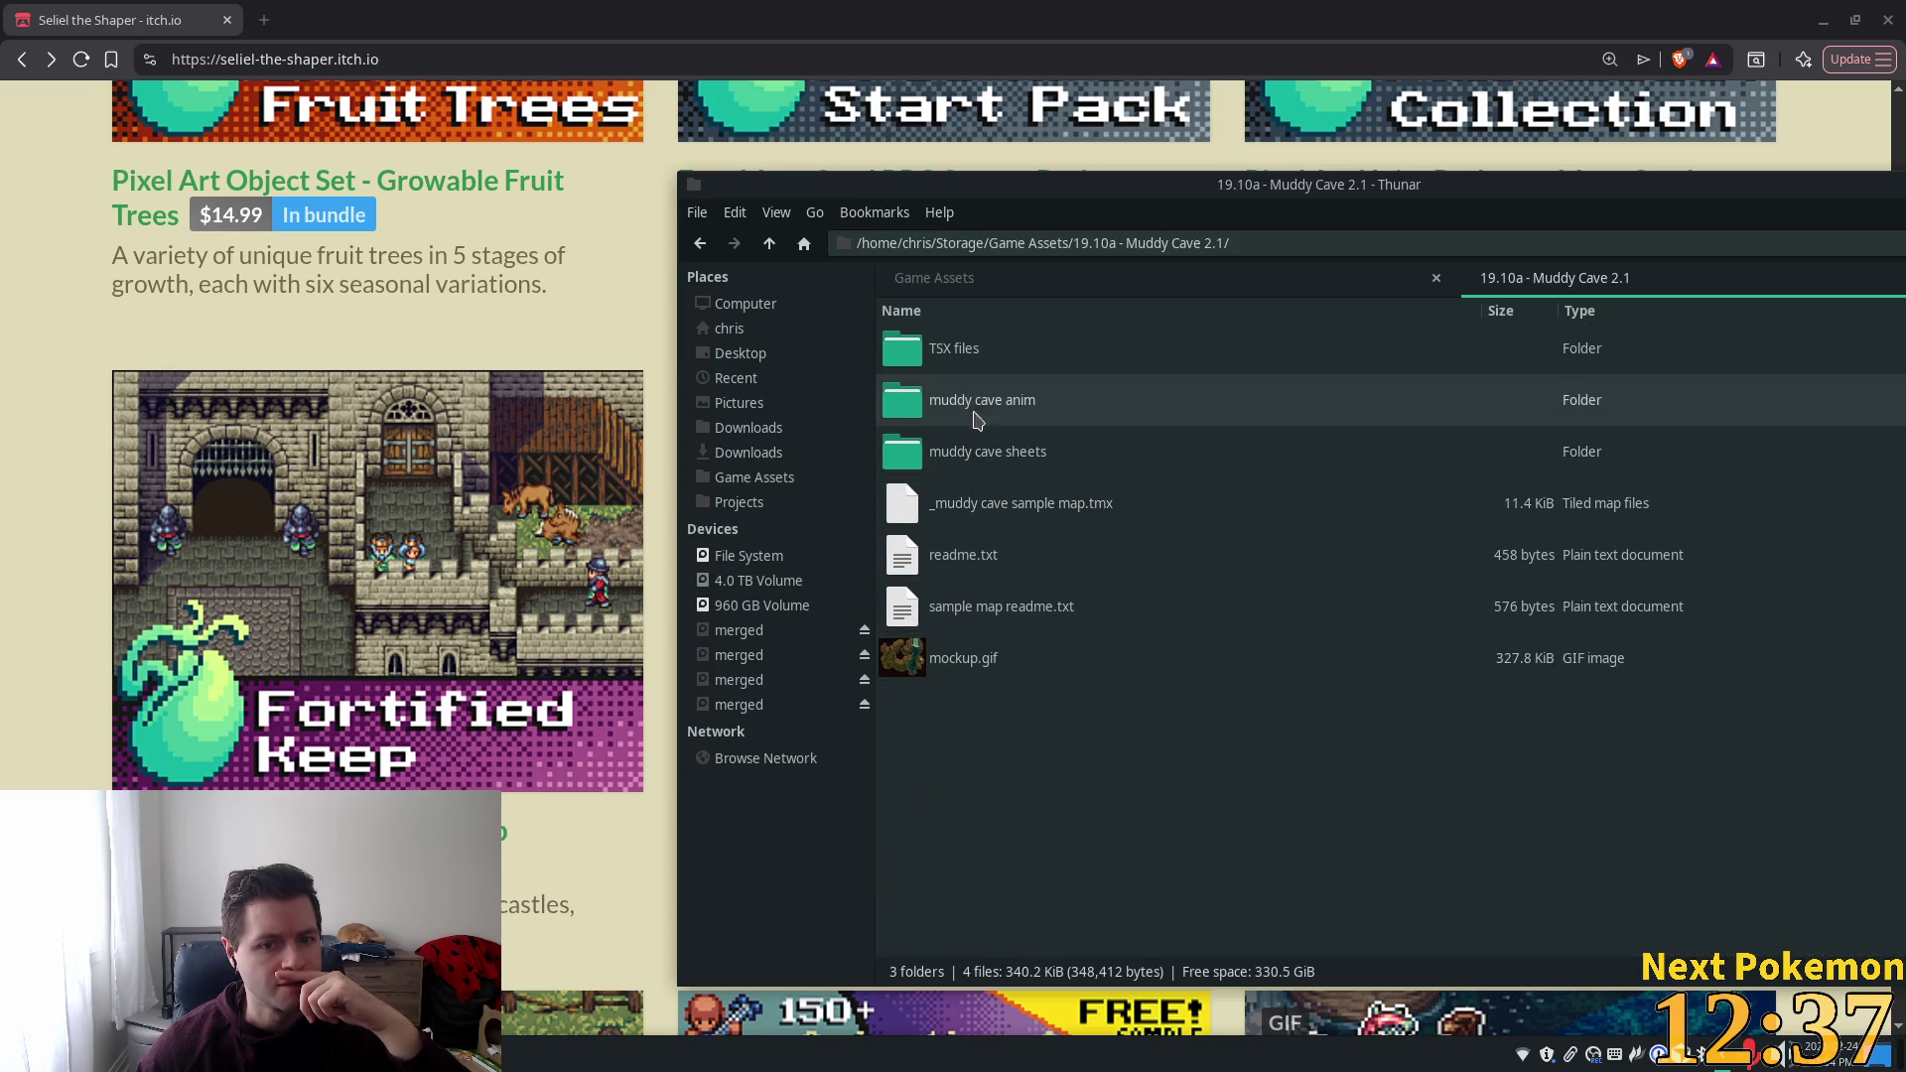
double_click(963, 452)
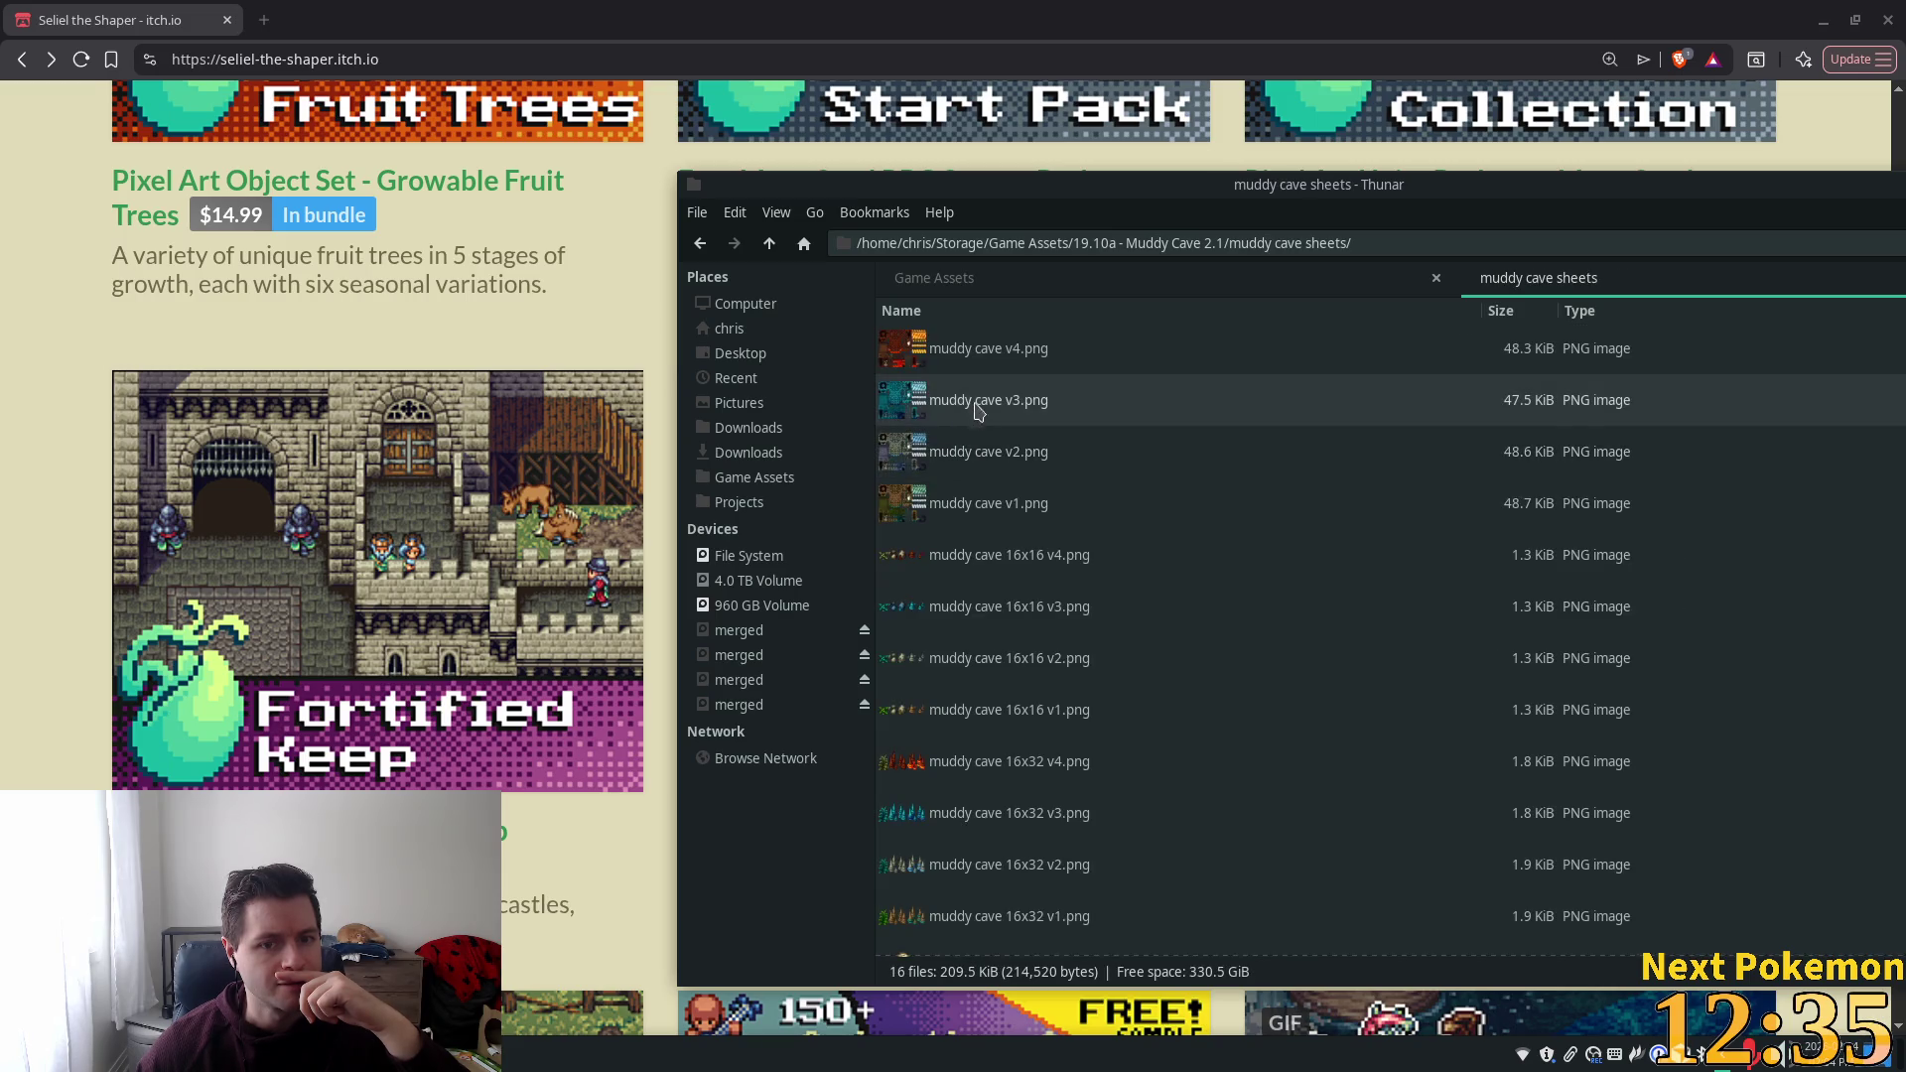
double_click(978, 467)
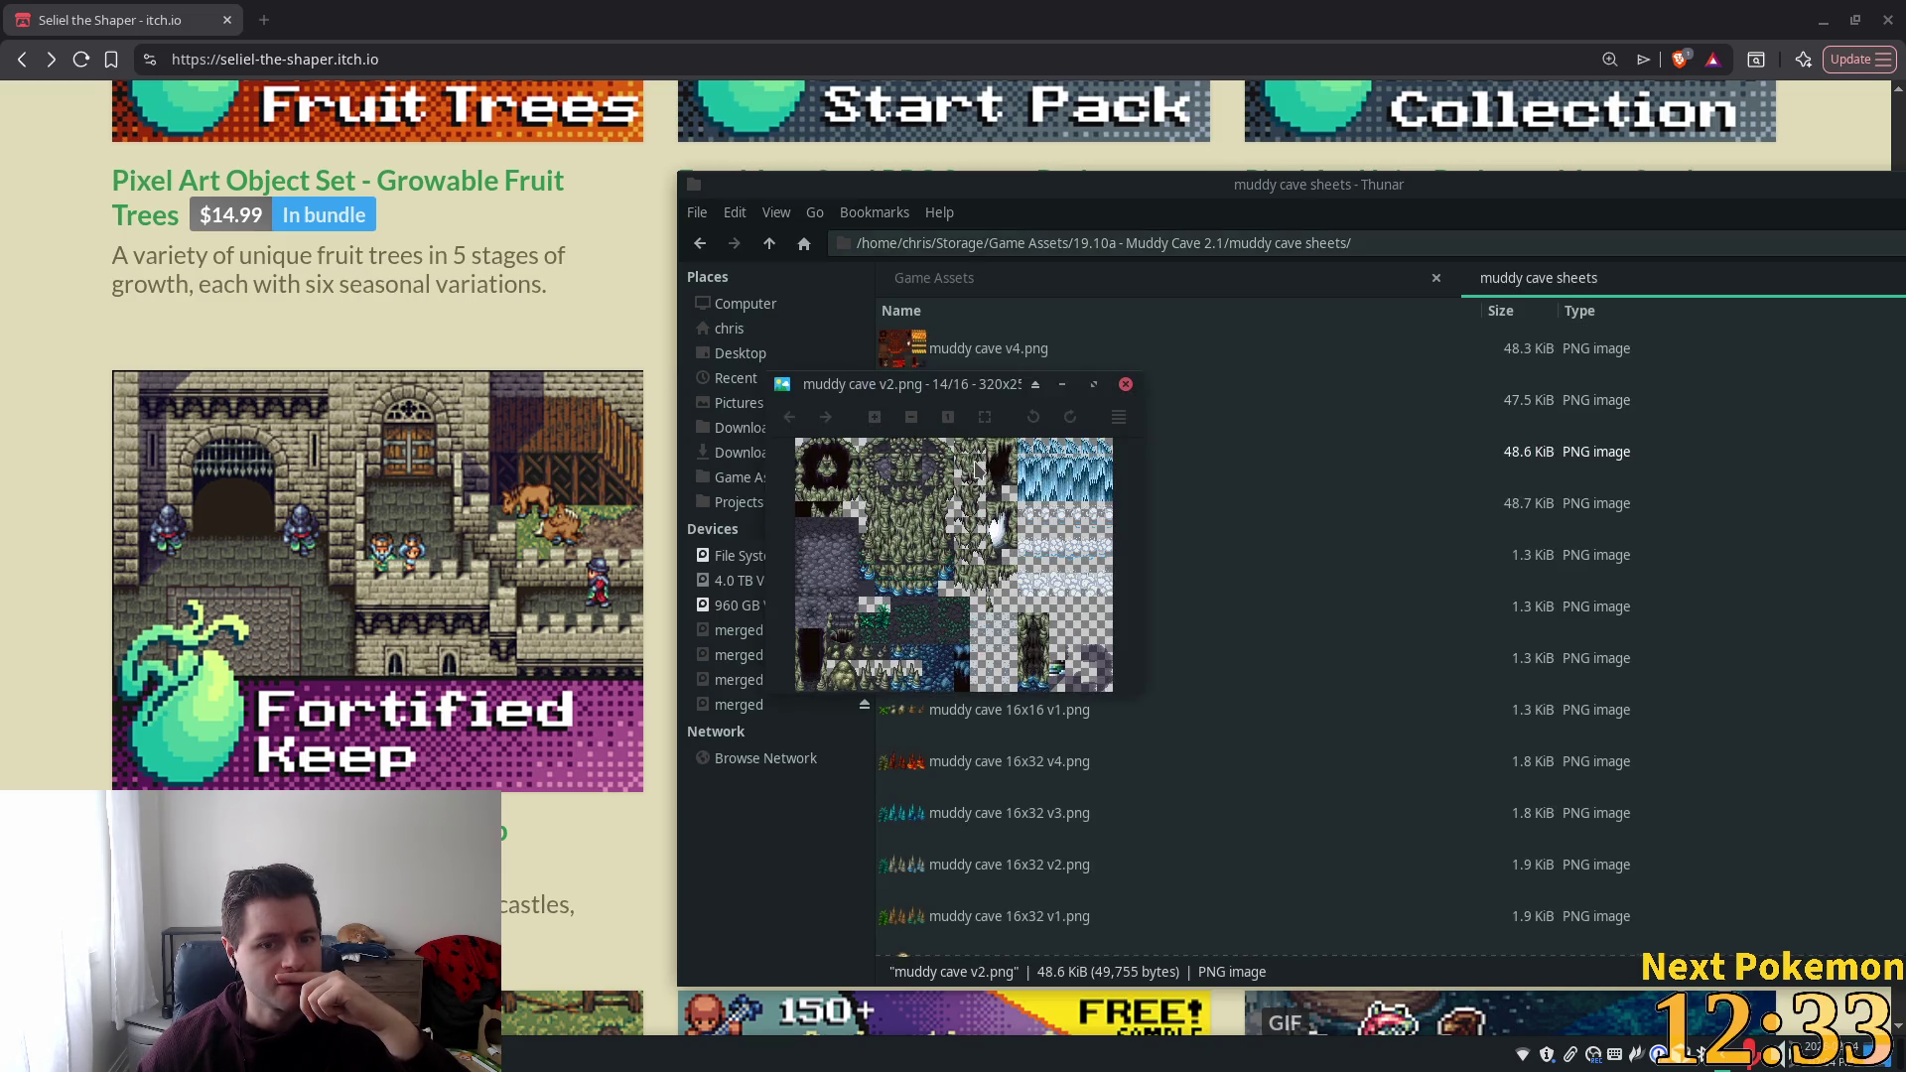
click(1122, 391)
double_click(1006, 506)
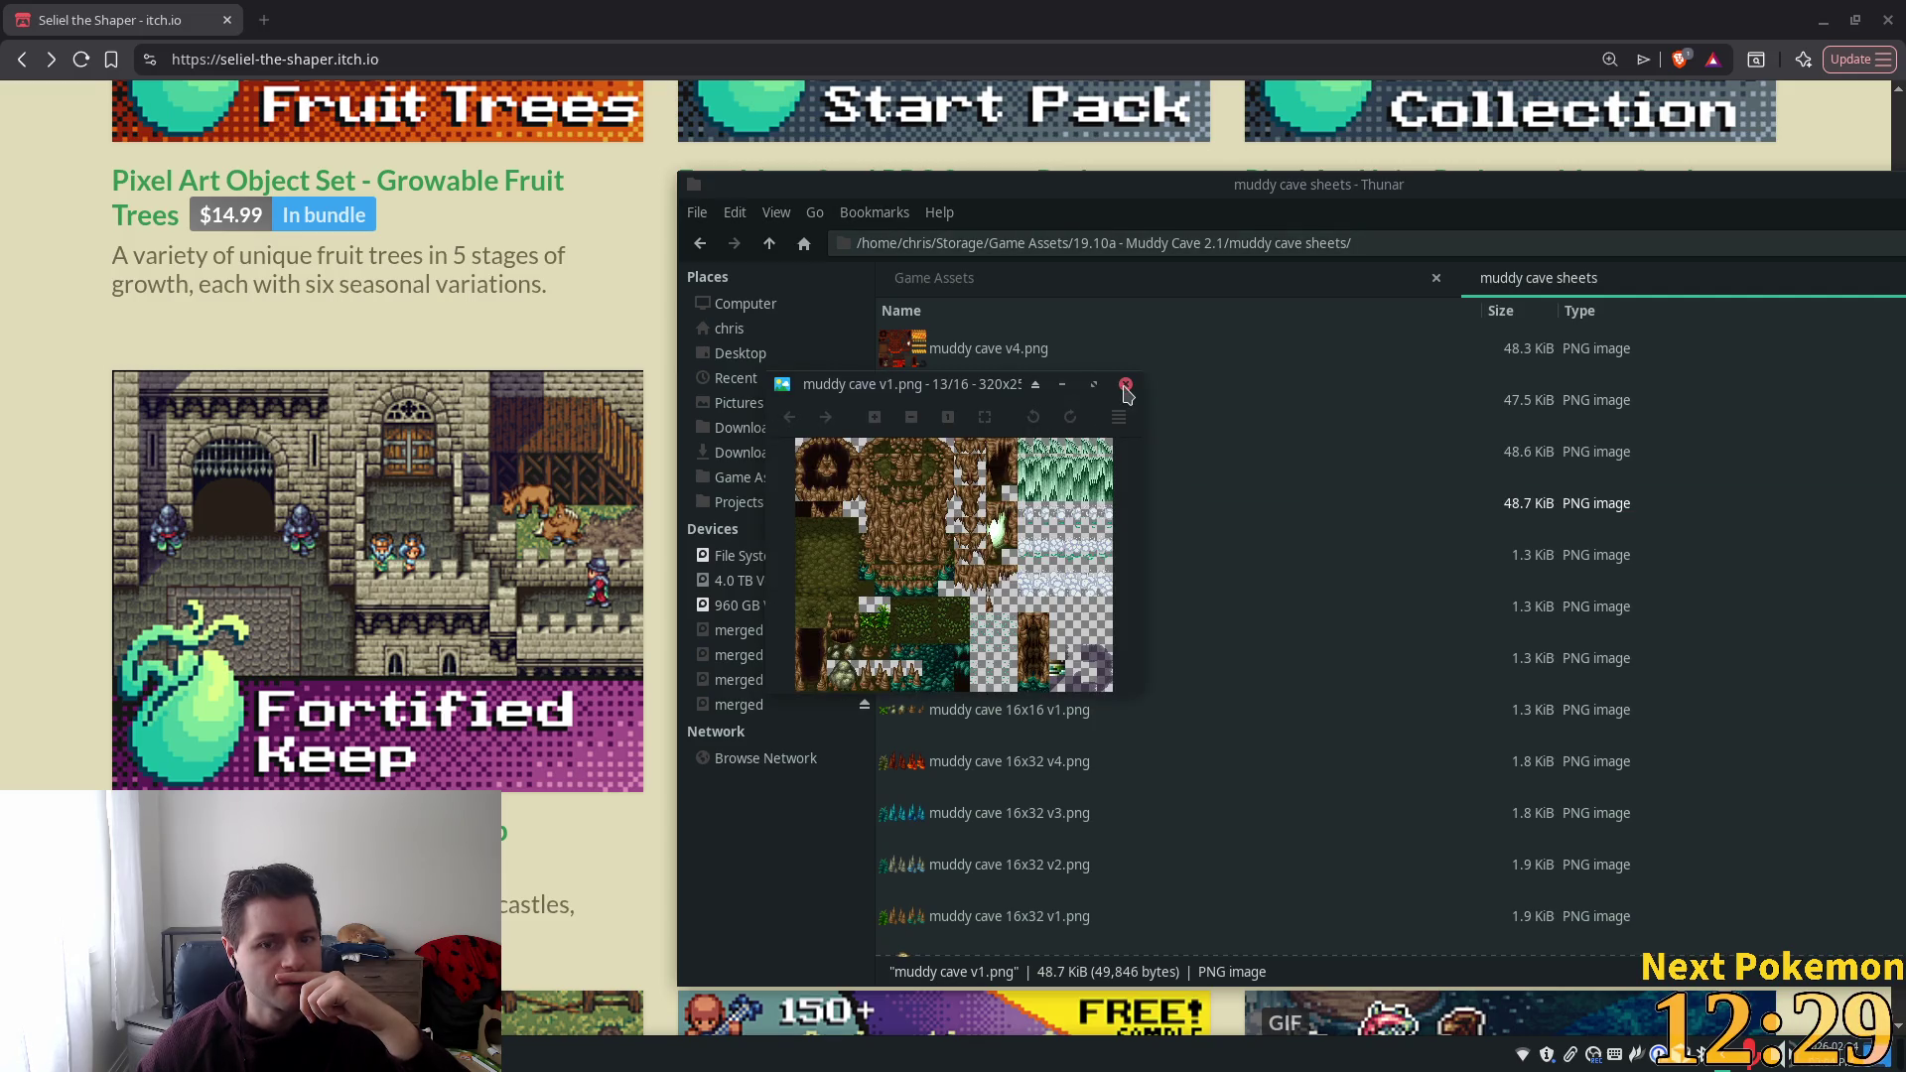
click(1125, 385)
double_click(1034, 357)
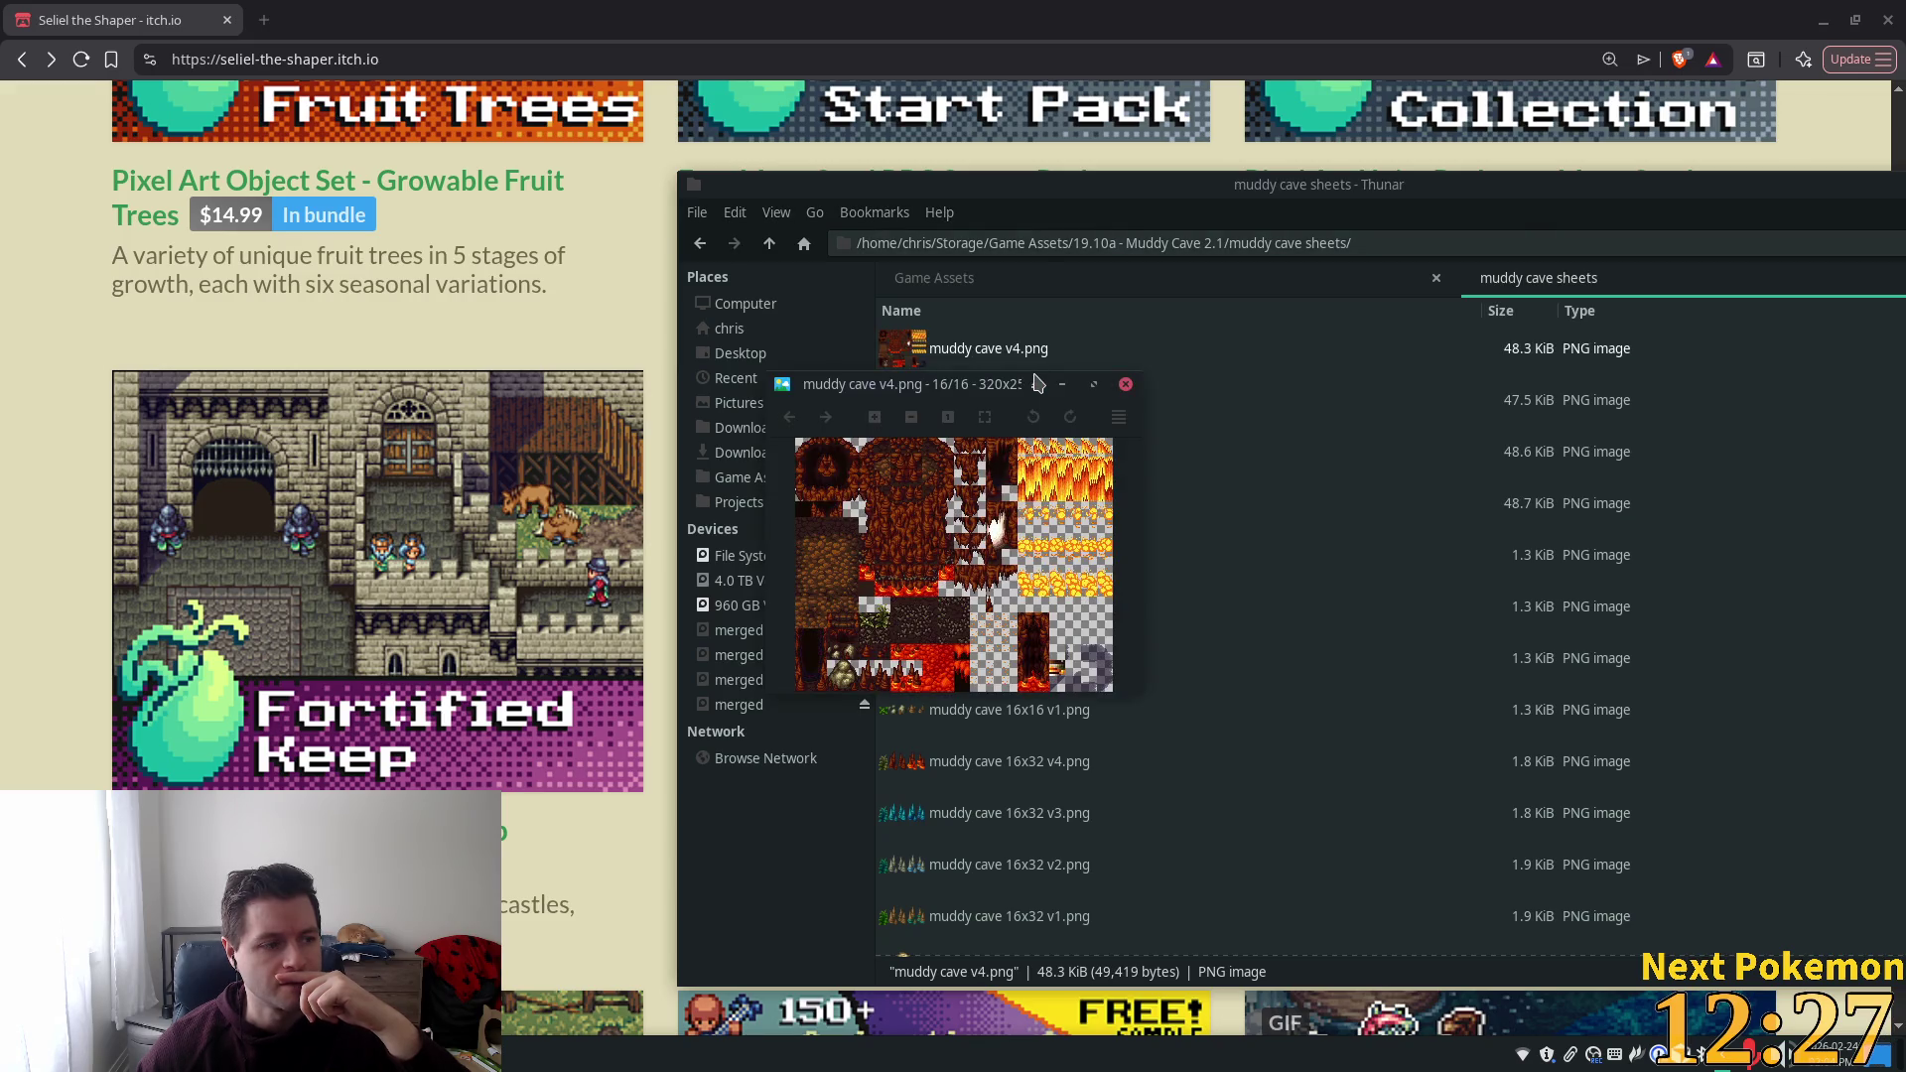
click(1126, 384)
double_click(1033, 400)
click(1125, 385)
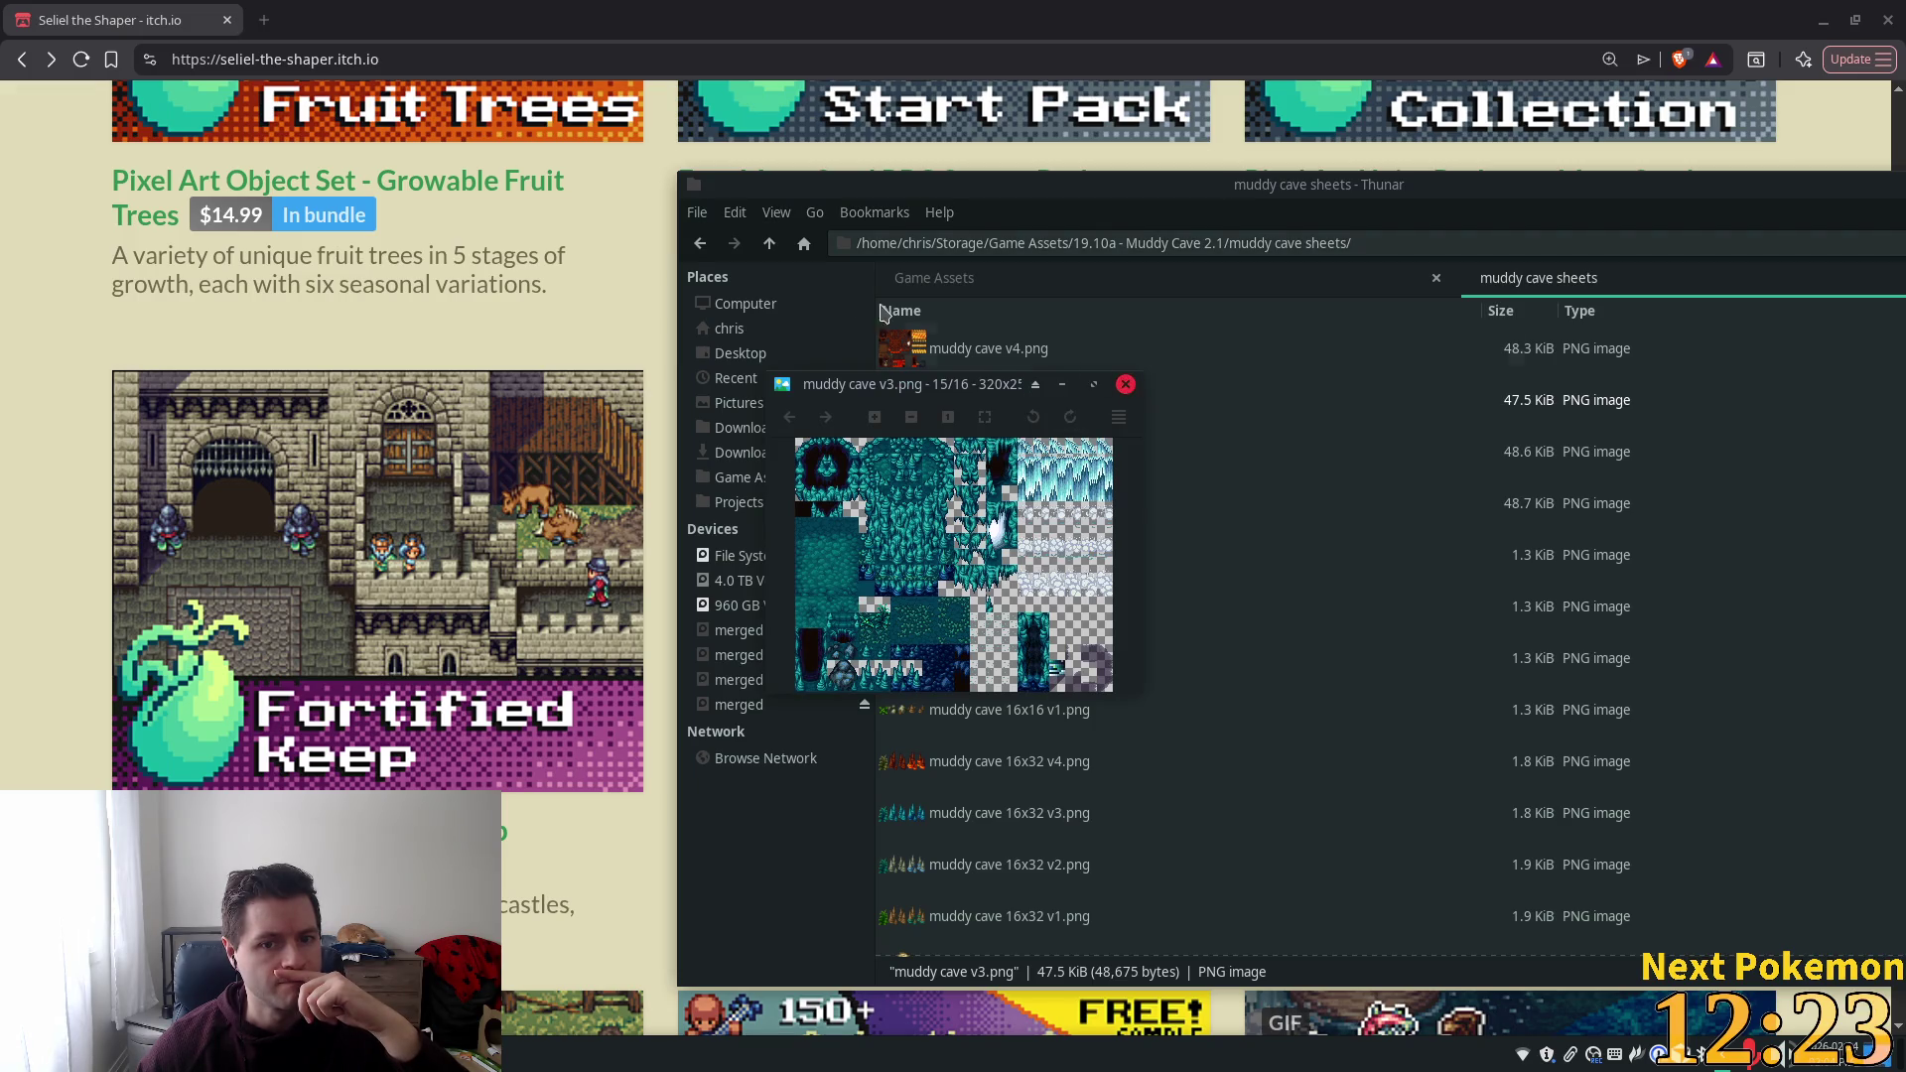
click(769, 243)
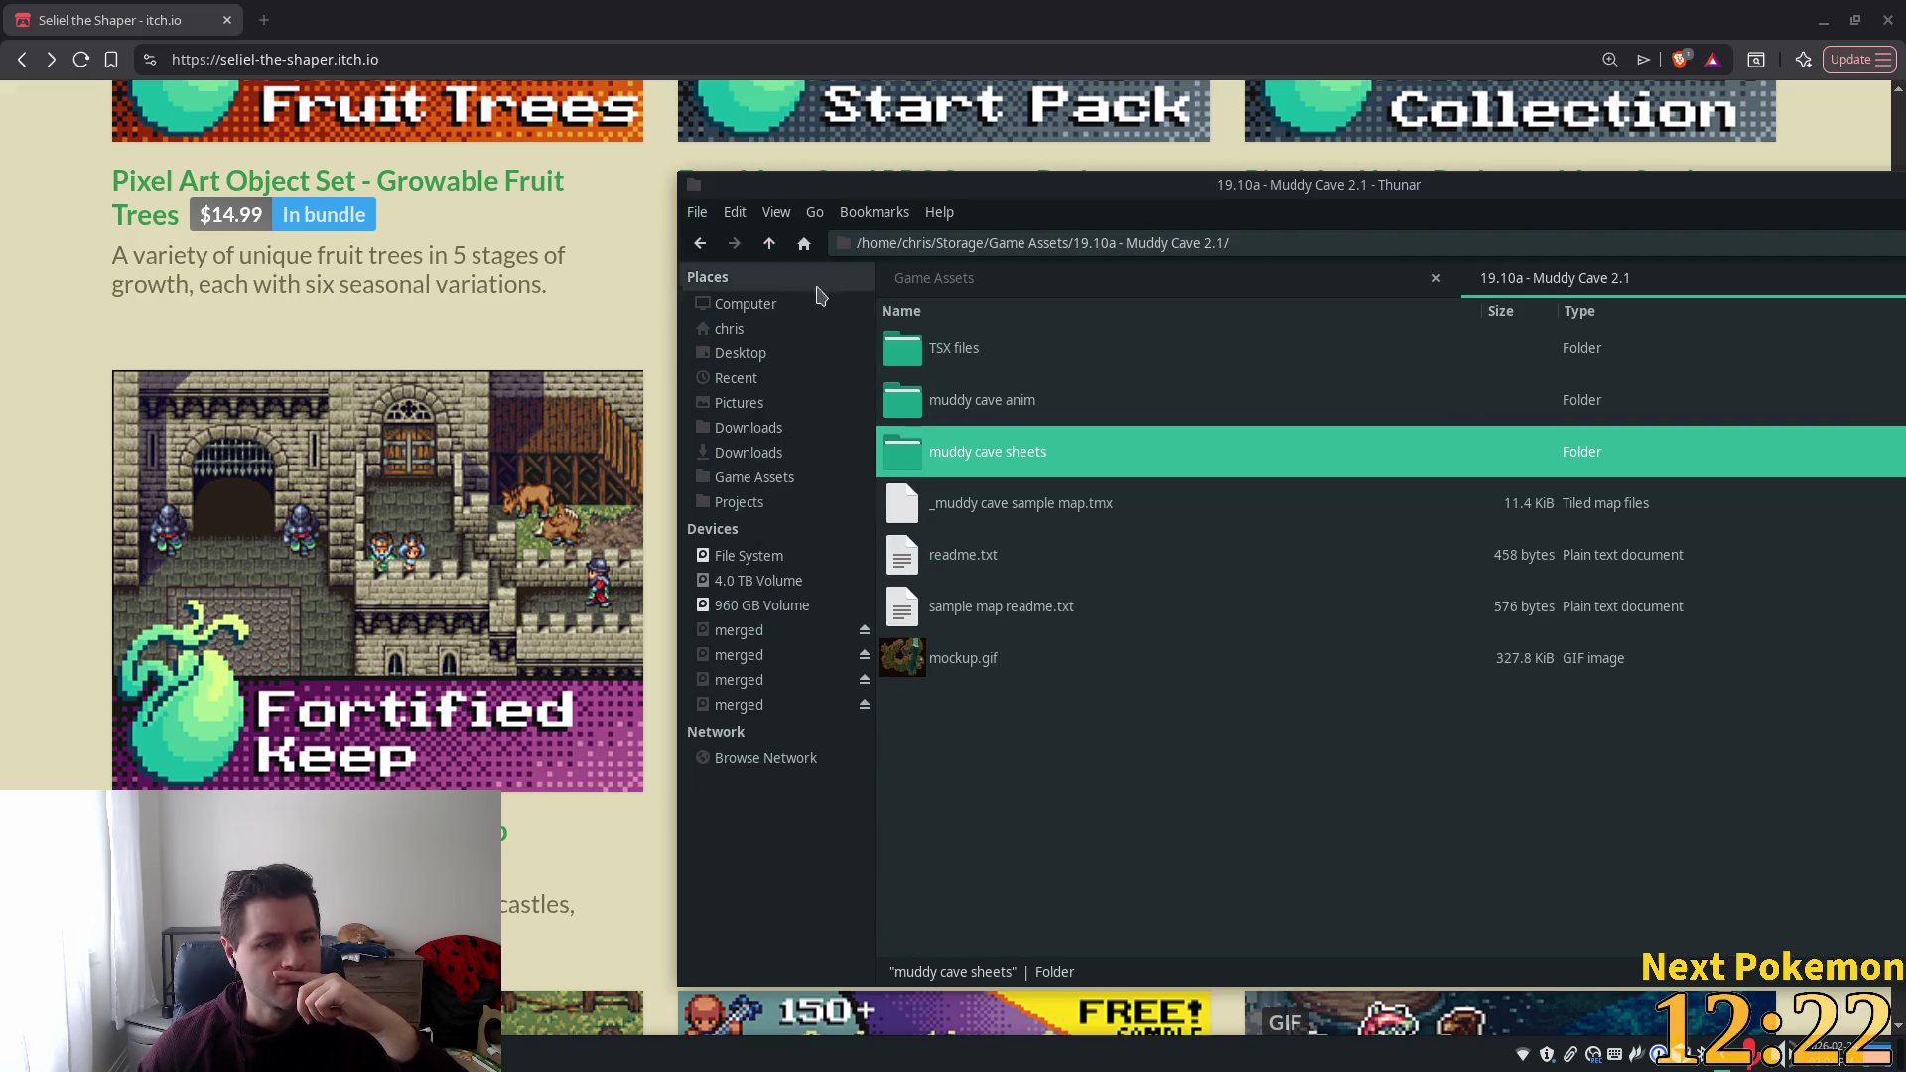
click(770, 244)
scroll(1043, 457, up, 3)
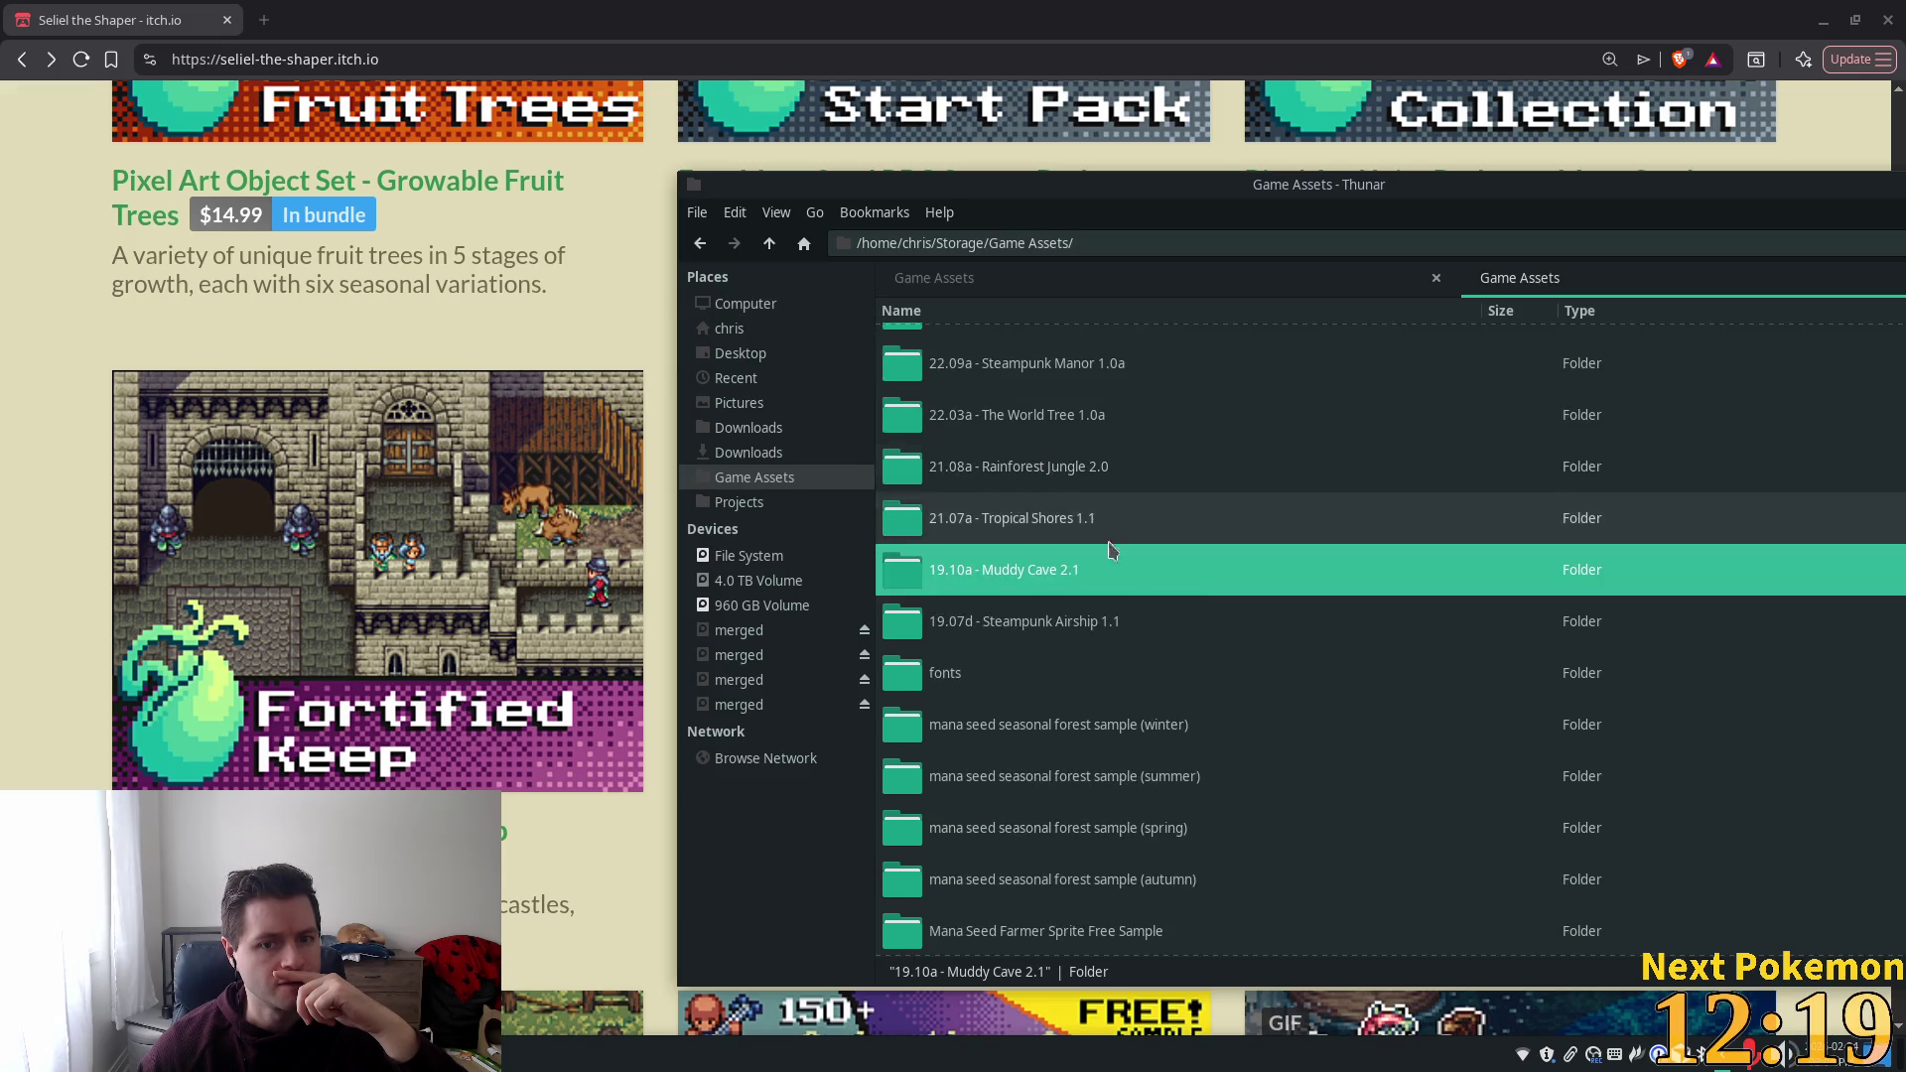
scroll(1022, 521, up, 1)
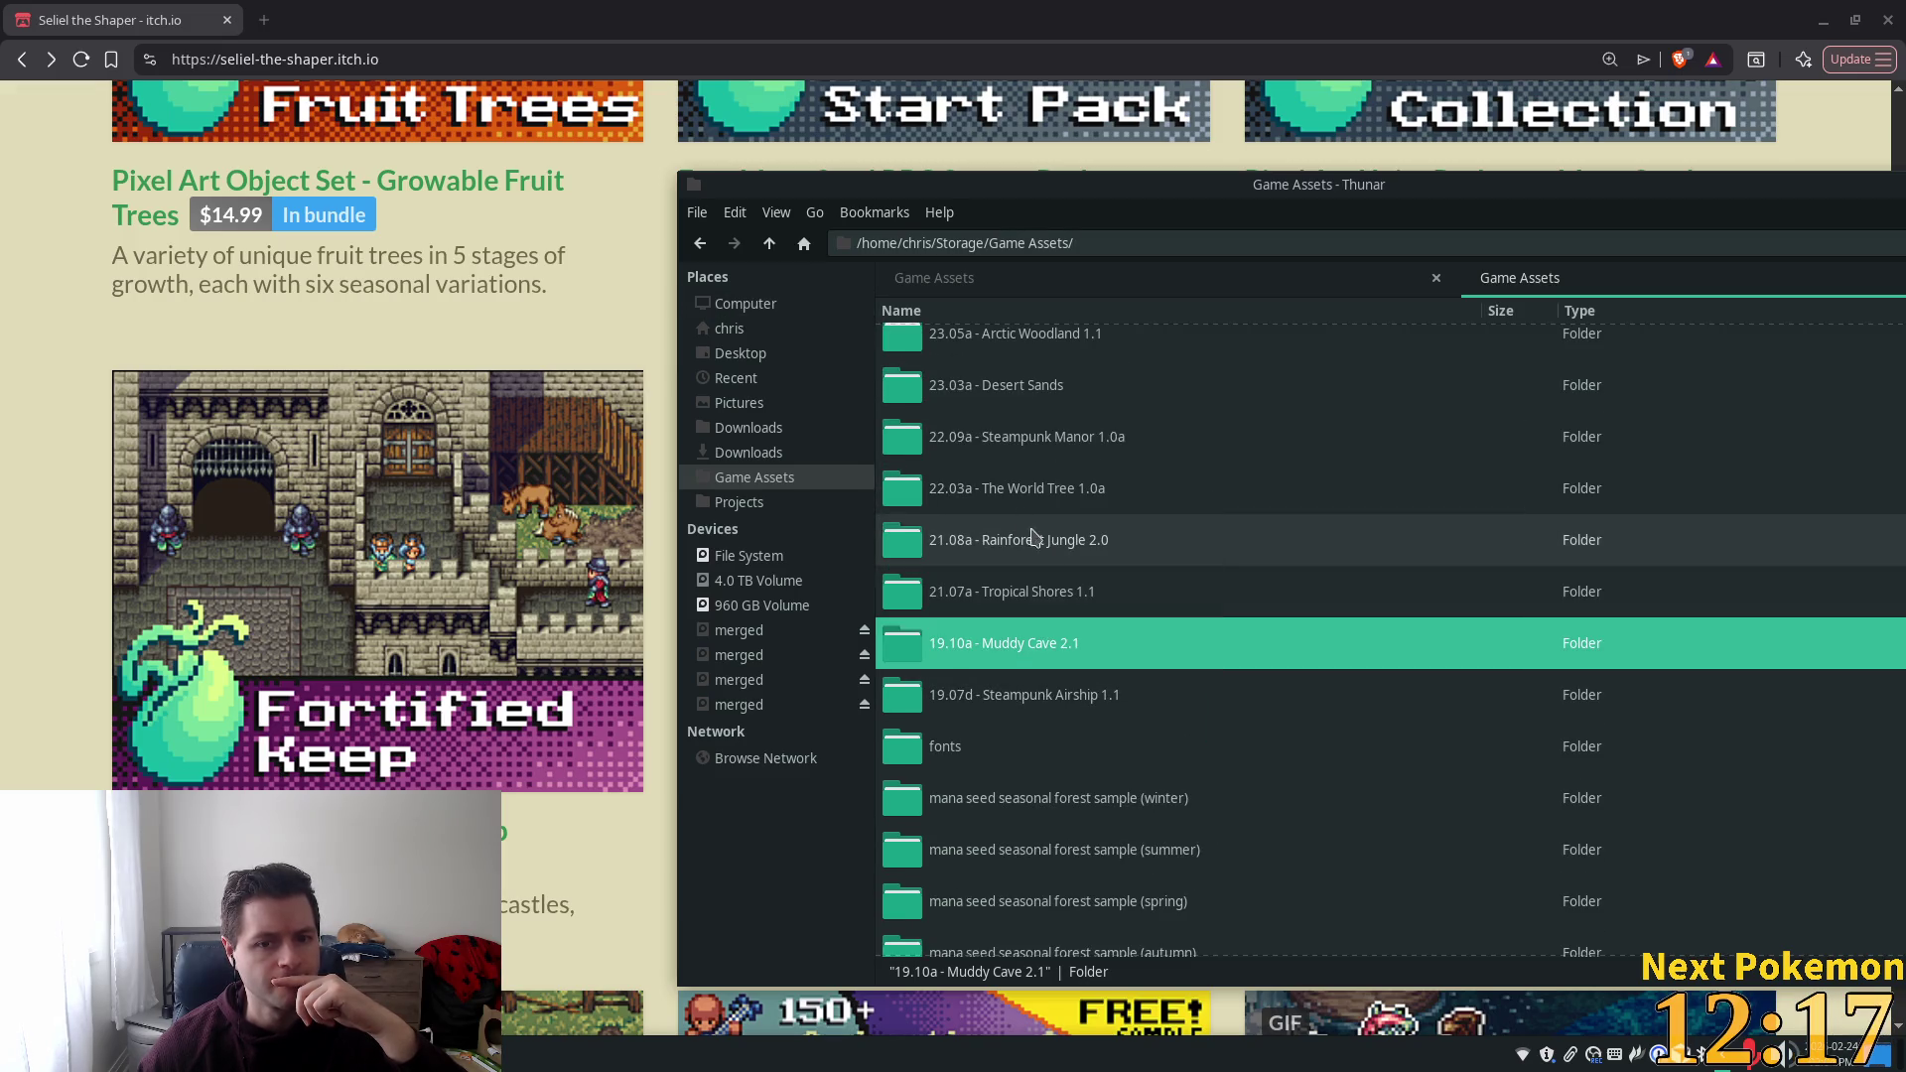
scroll(1043, 457, up, 2)
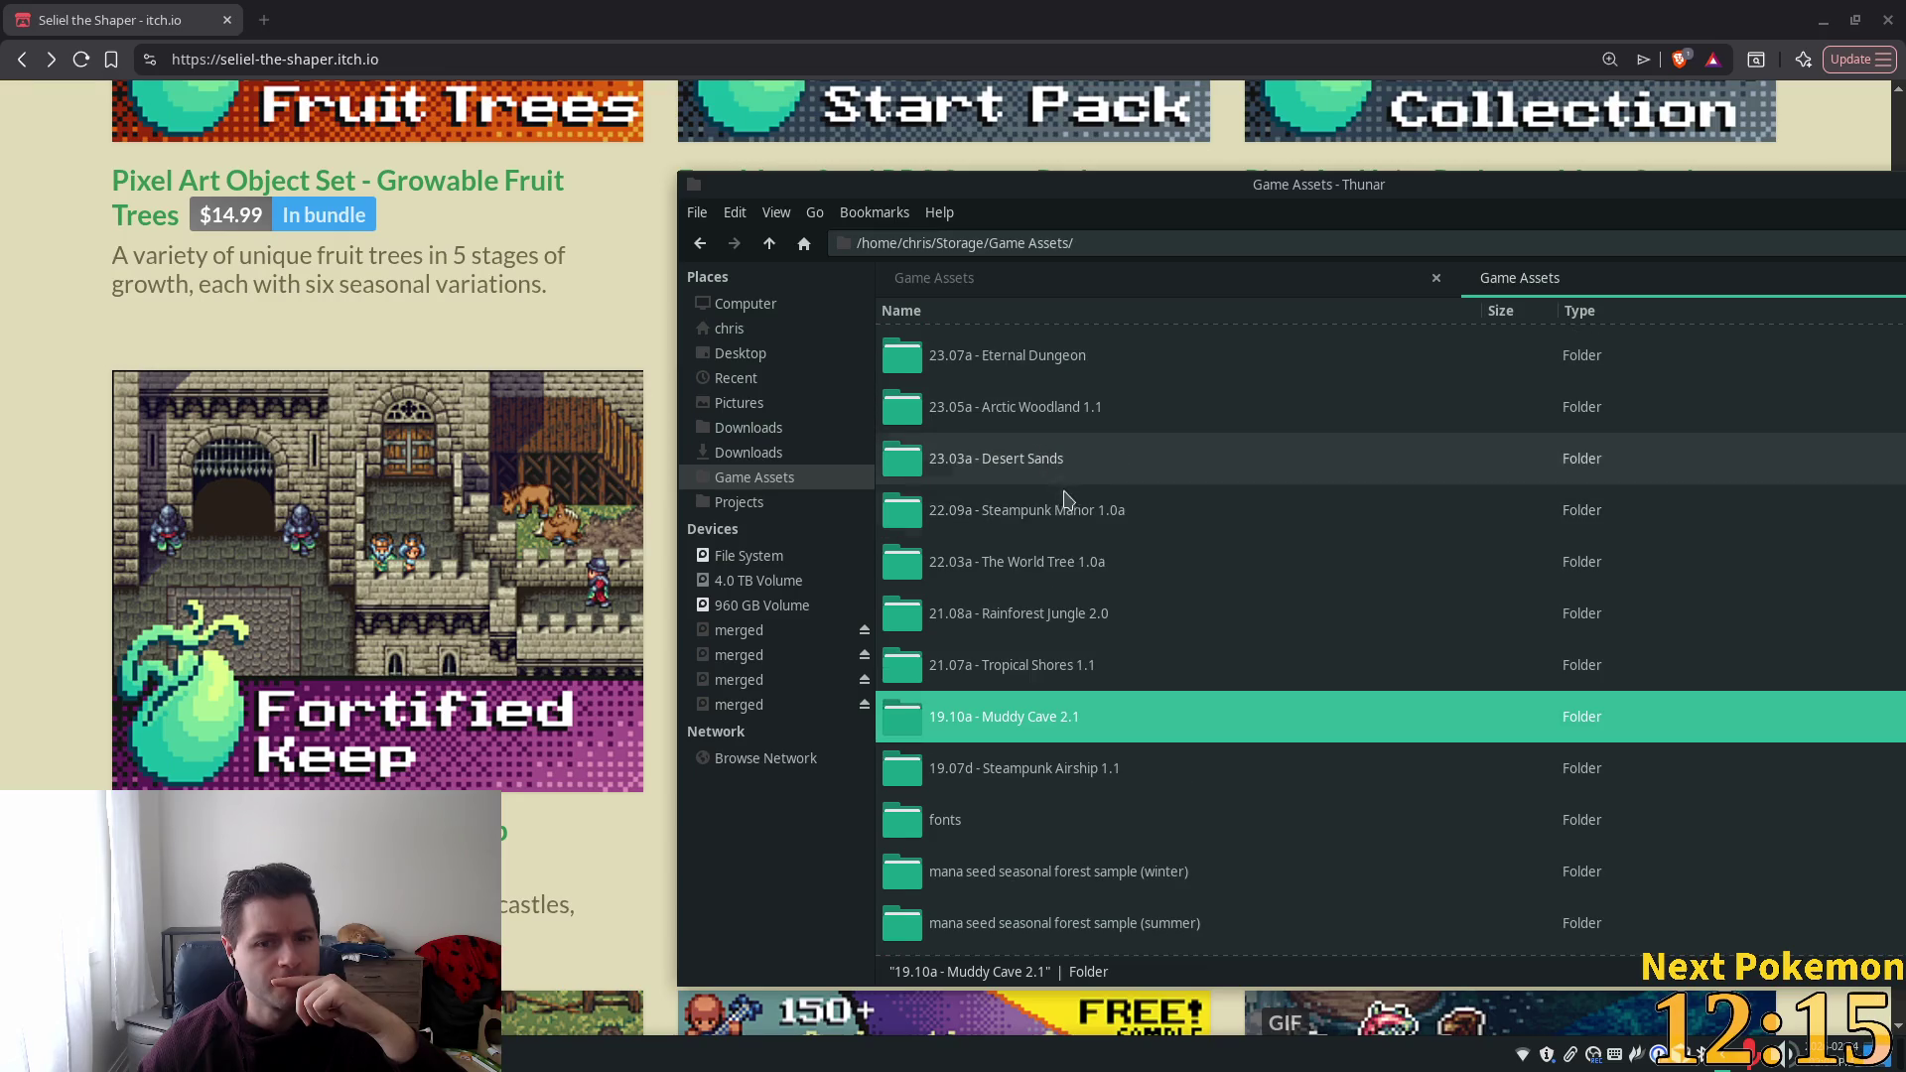
double_click(1062, 497)
Preview the steampunk manor.png tileset, zooming and panning across its tiles, then close it.
double_click(971, 454)
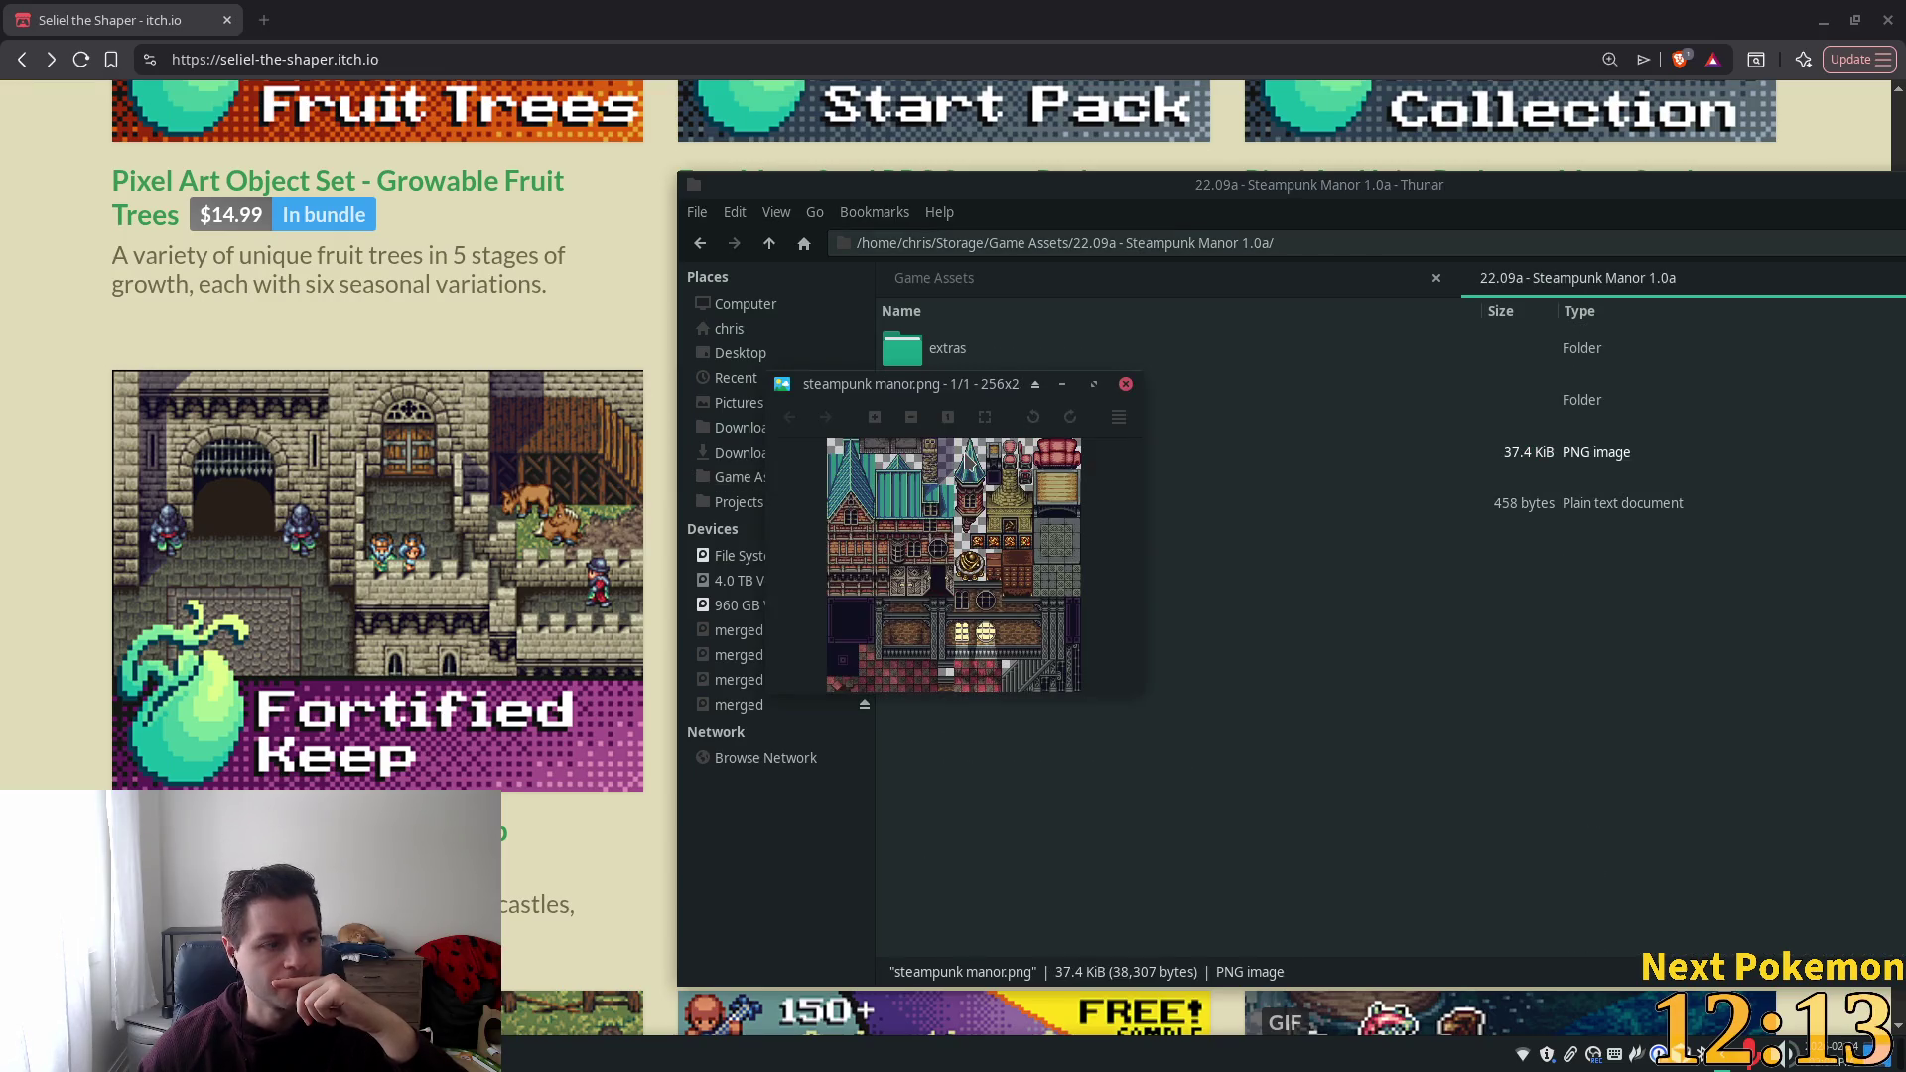
scroll(1024, 553, up, 1)
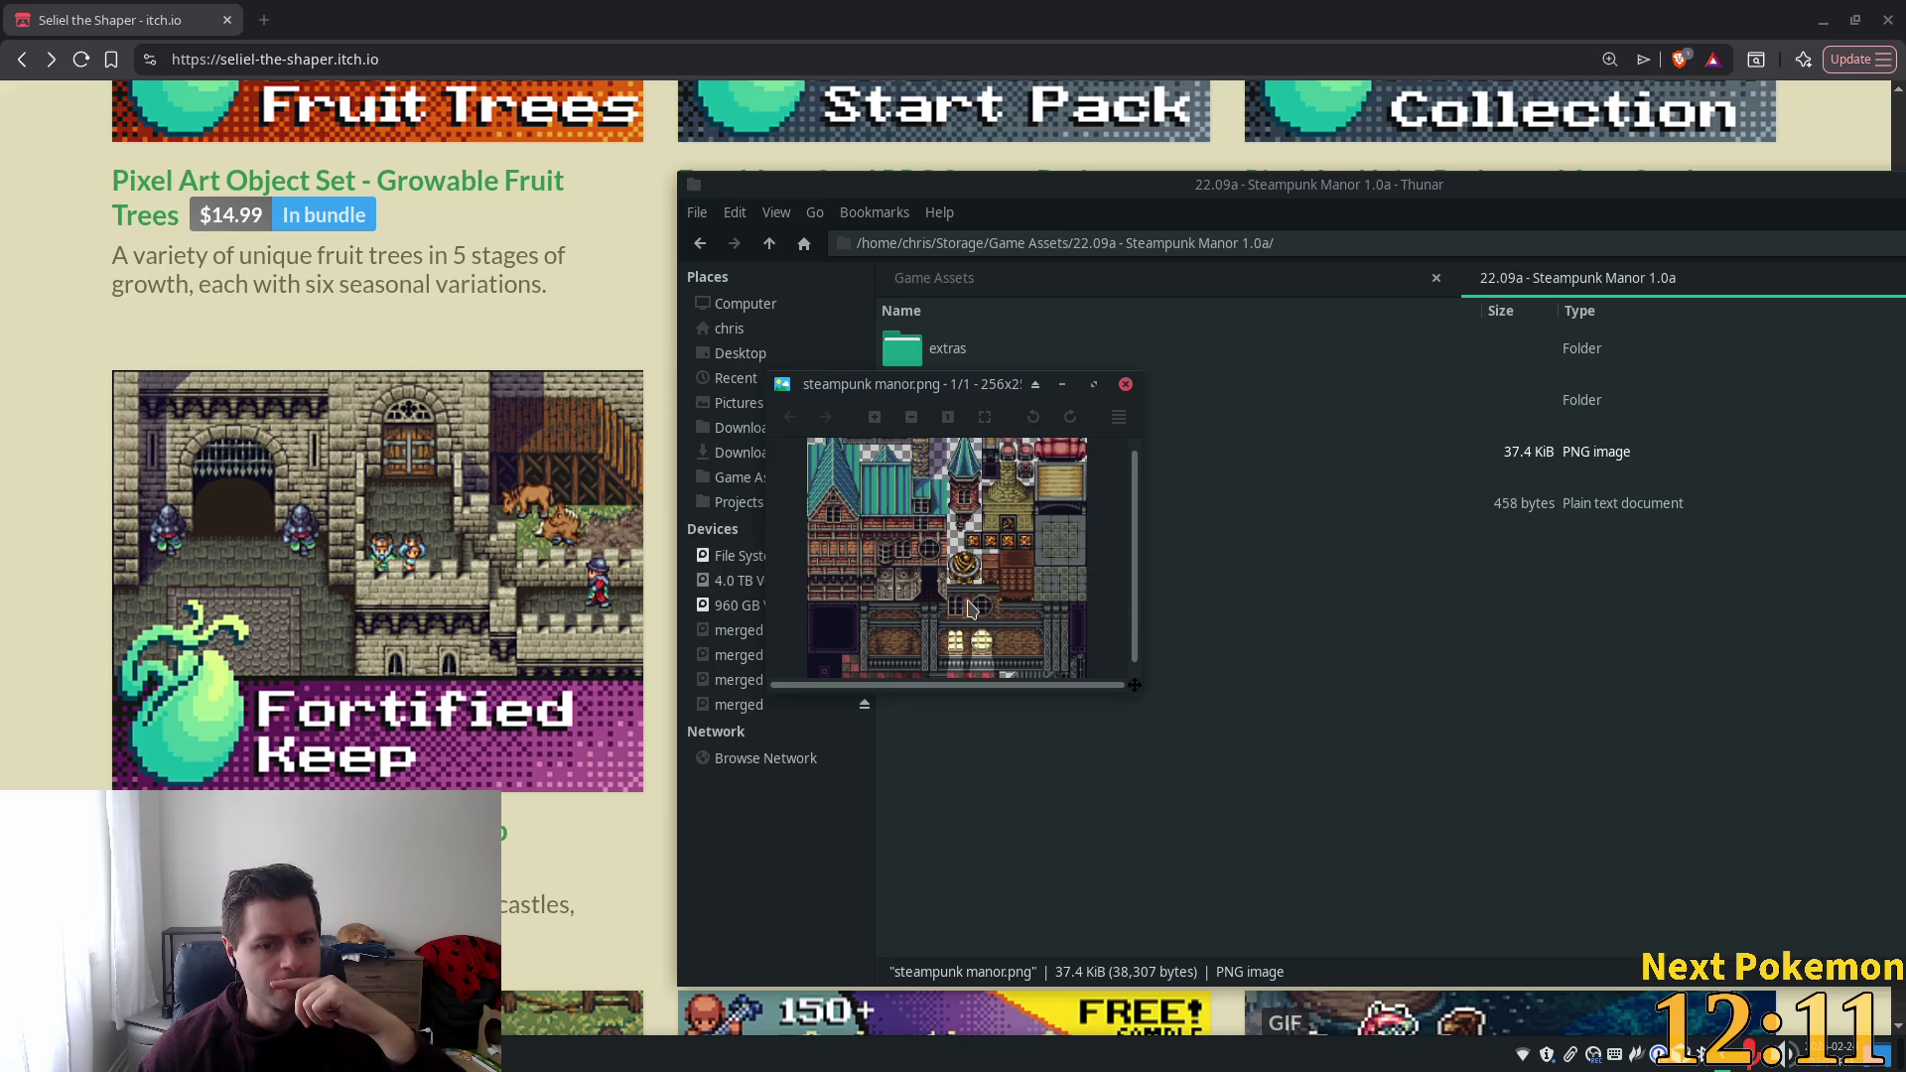
scroll(971, 608, up, 1)
scroll(960, 549, up, 1)
mouse_move(963, 551)
mouse_down()
mouse_move(988, 387)
mouse_move(989, 535)
mouse_up()
scroll(989, 535, down, 2)
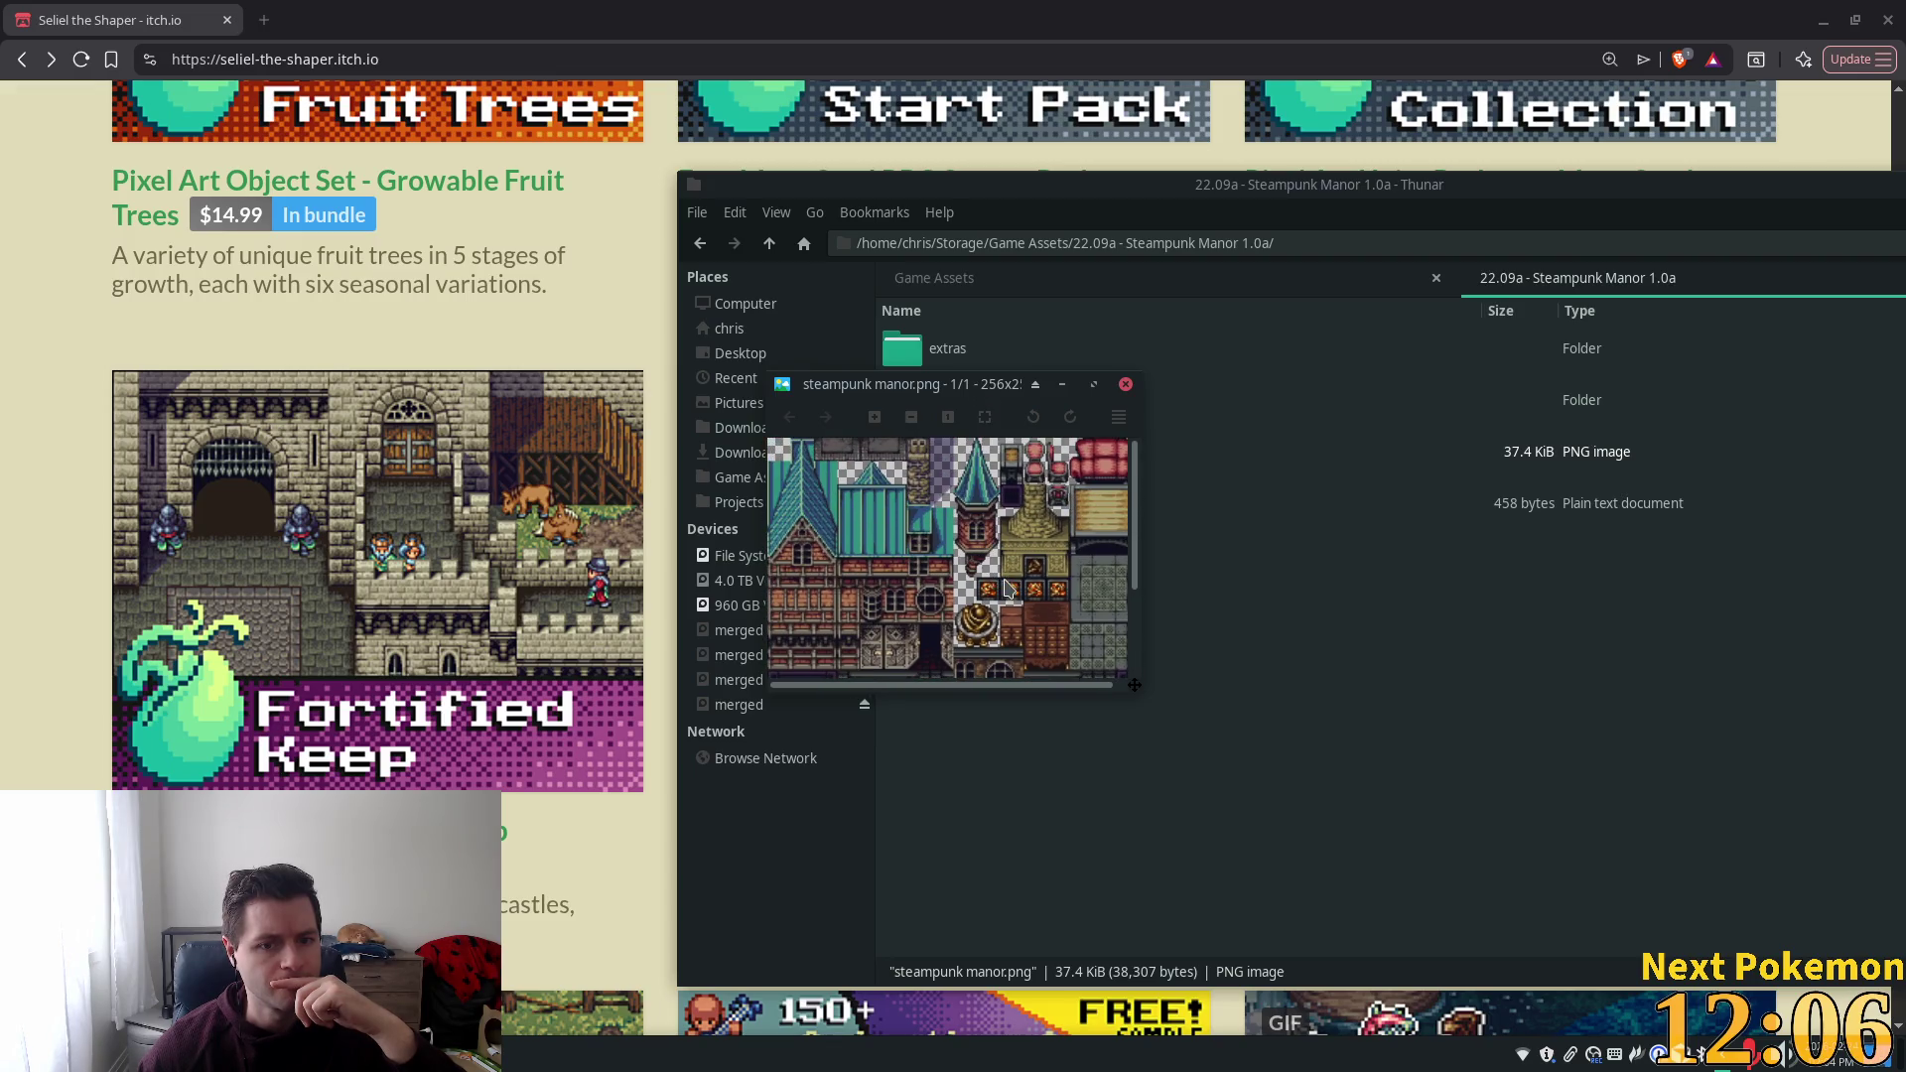
click(1125, 384)
Return to Game Assets and open the 23.07a - Eternal Dungeon folder.
key(BackSpace)
scroll(1065, 429, up, 1)
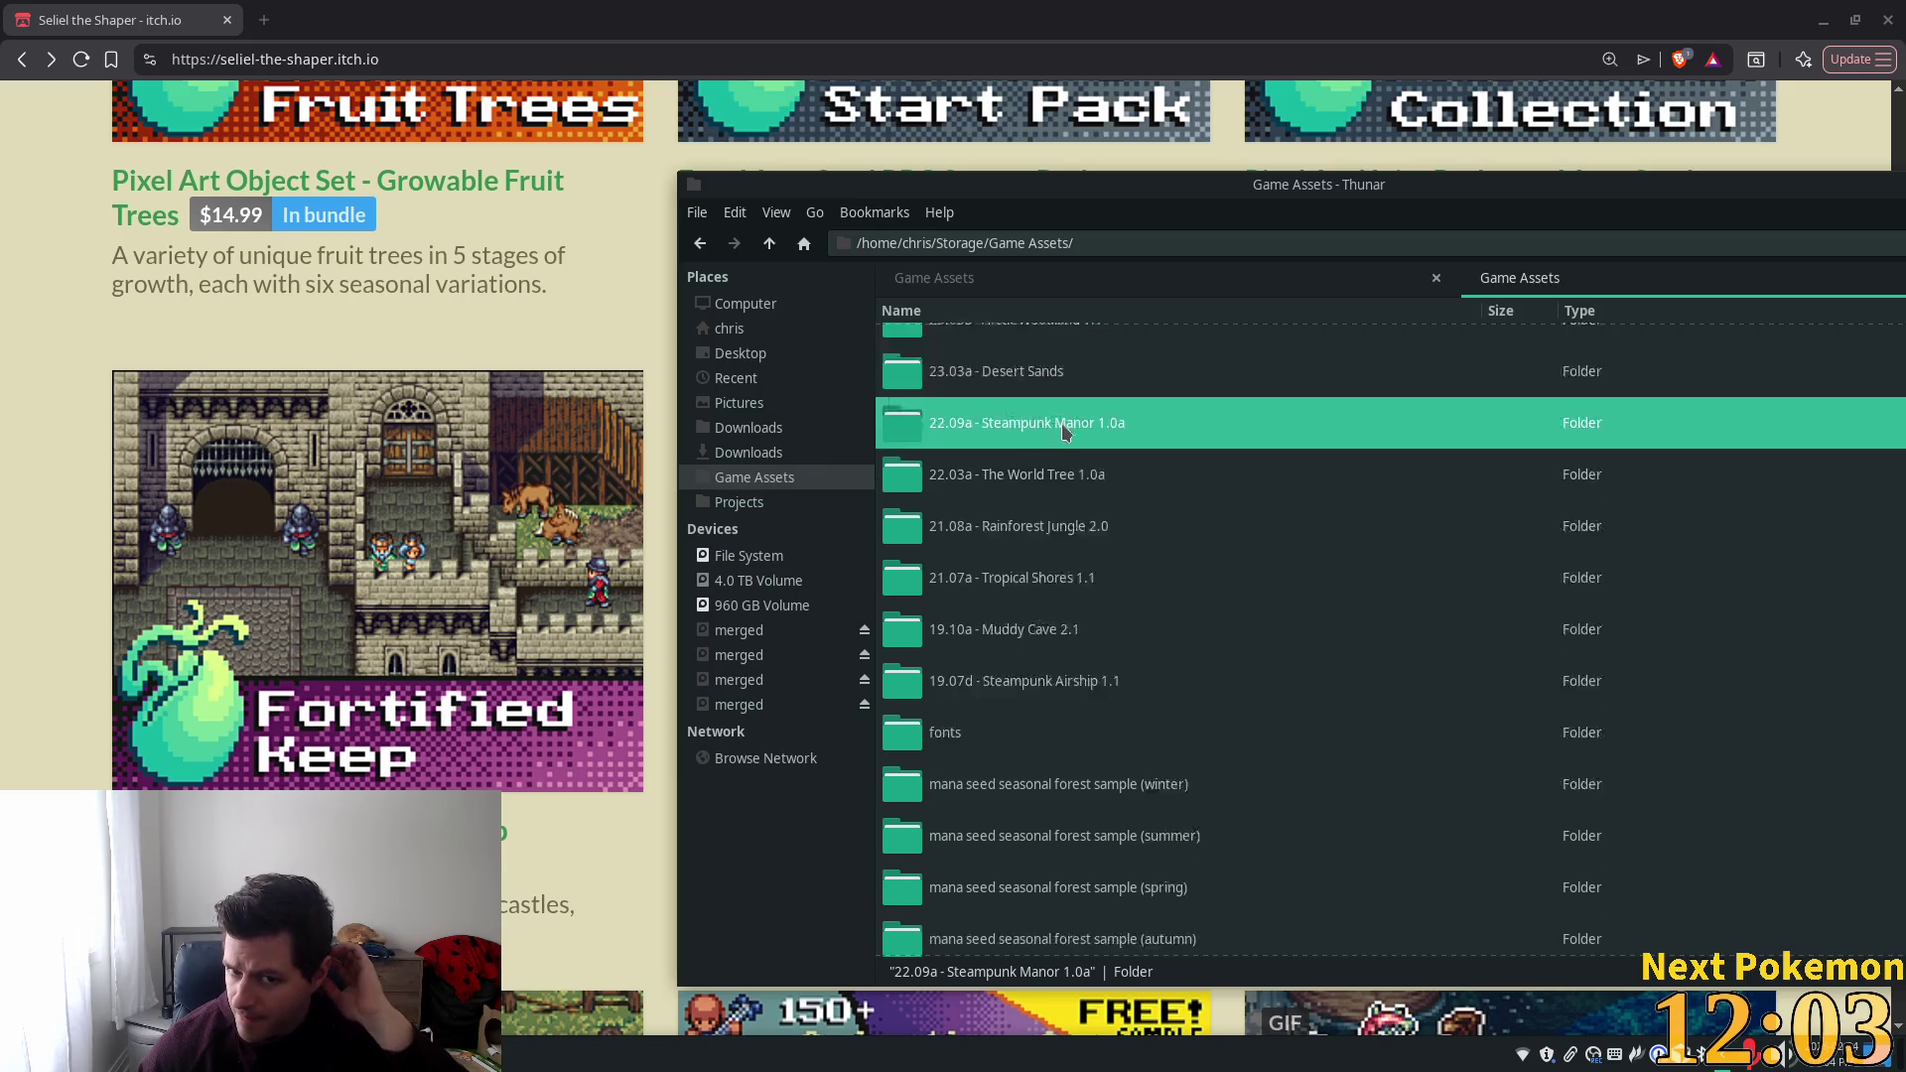
scroll(1064, 428, up, 1)
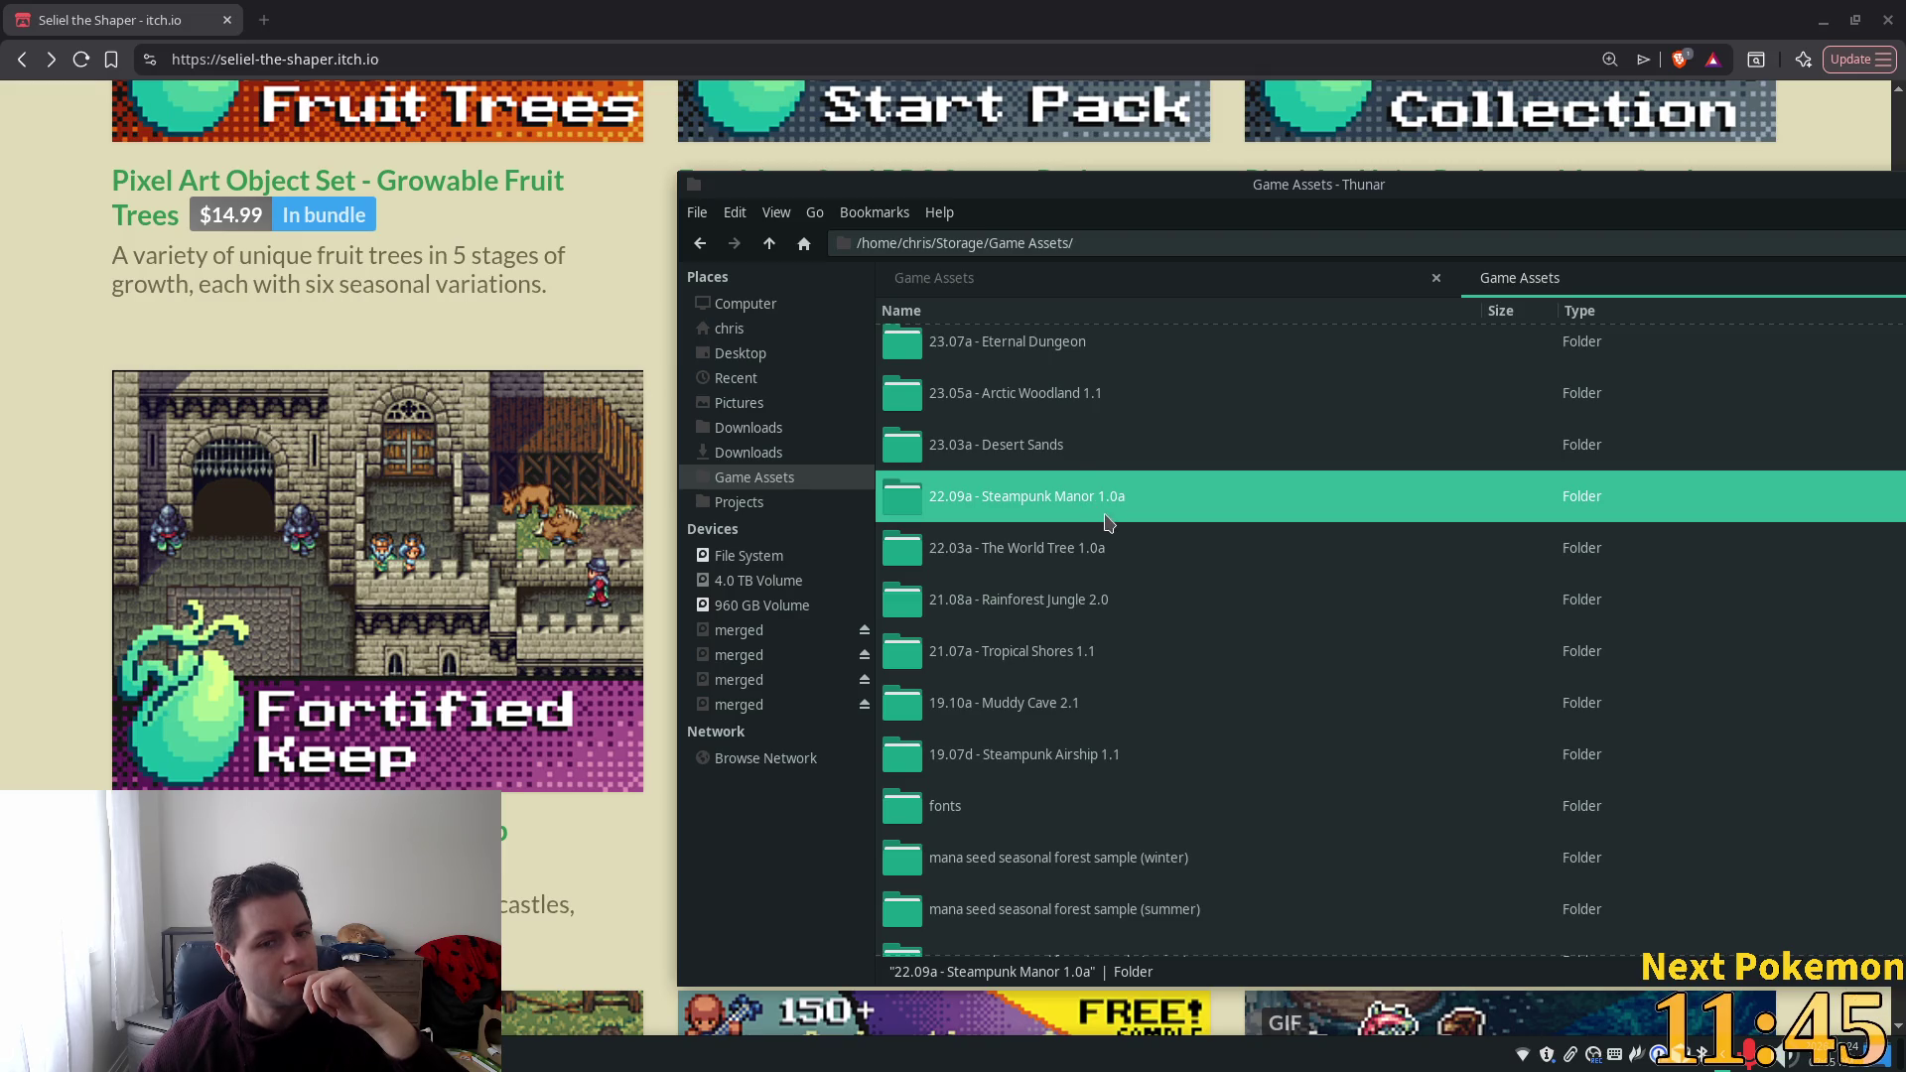
scroll(1109, 521, up, 3)
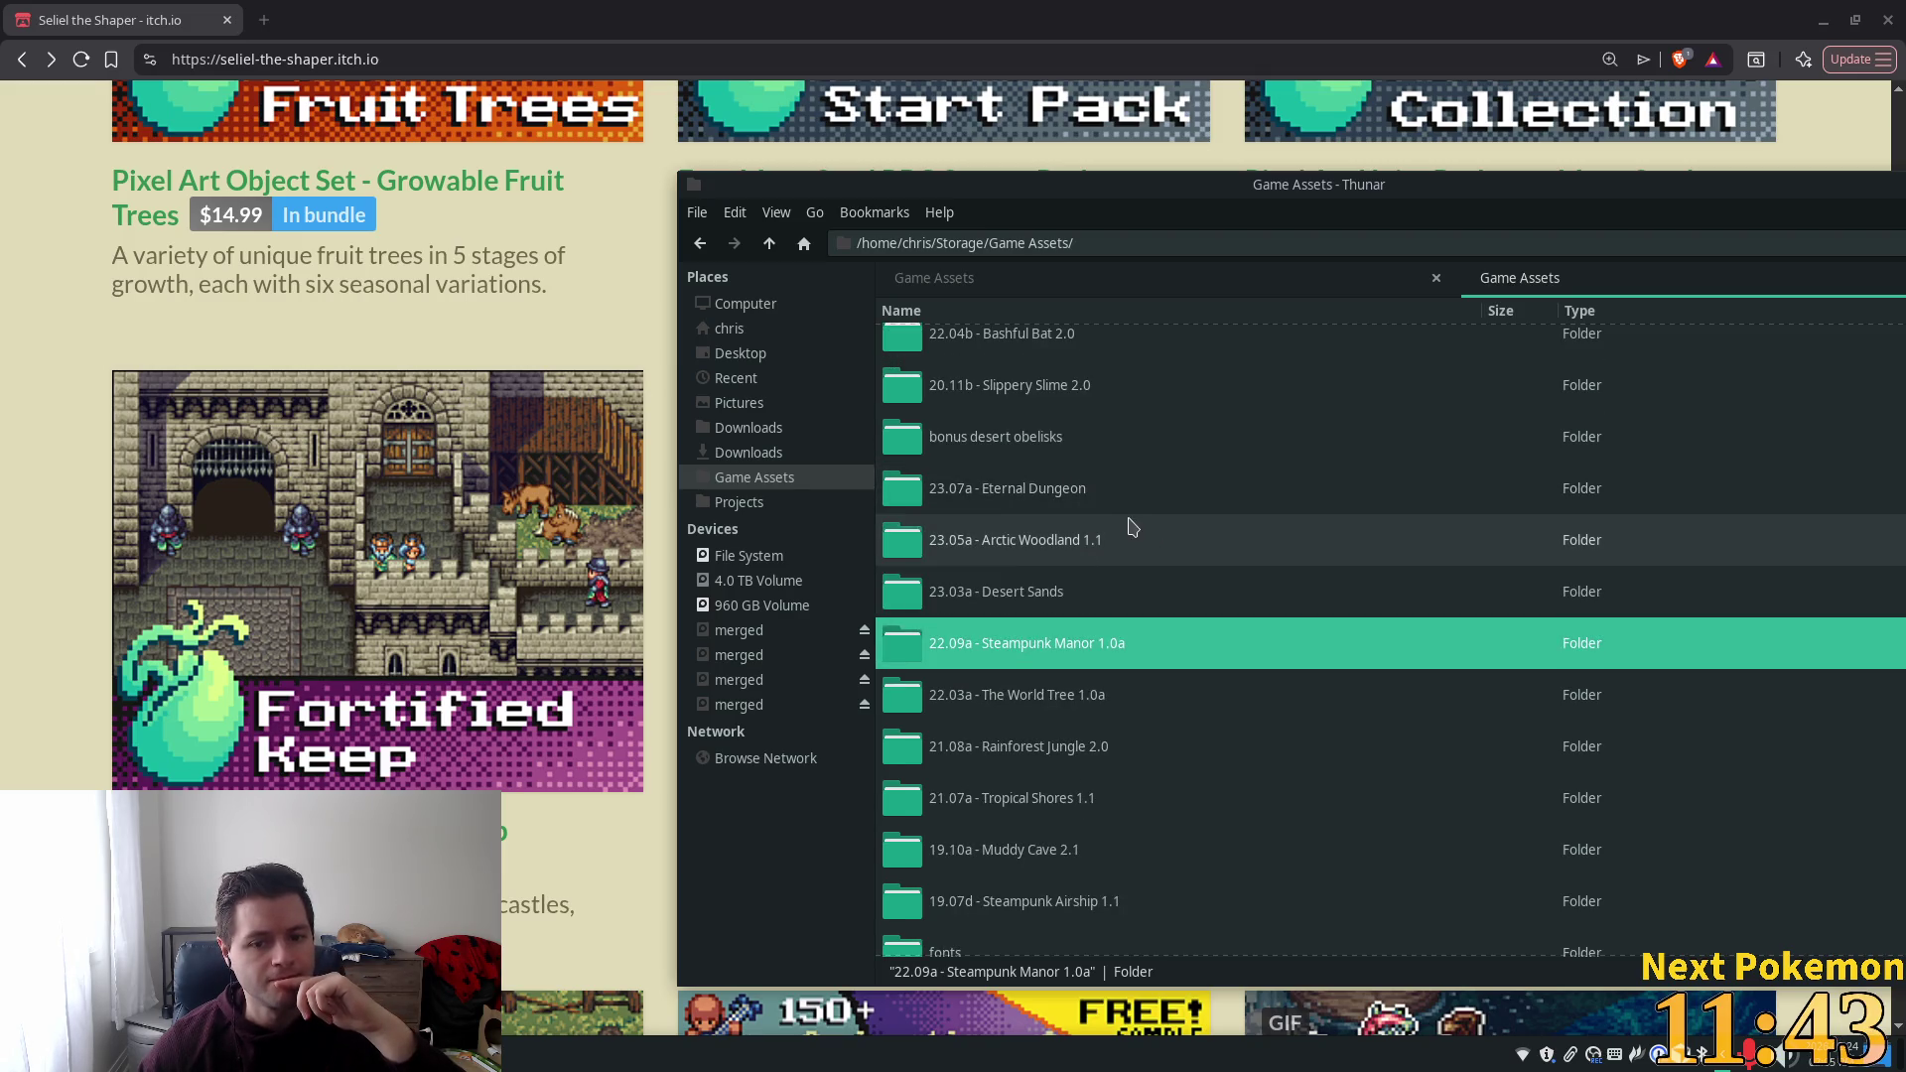
scroll(1109, 500, up, 1)
double_click(1097, 551)
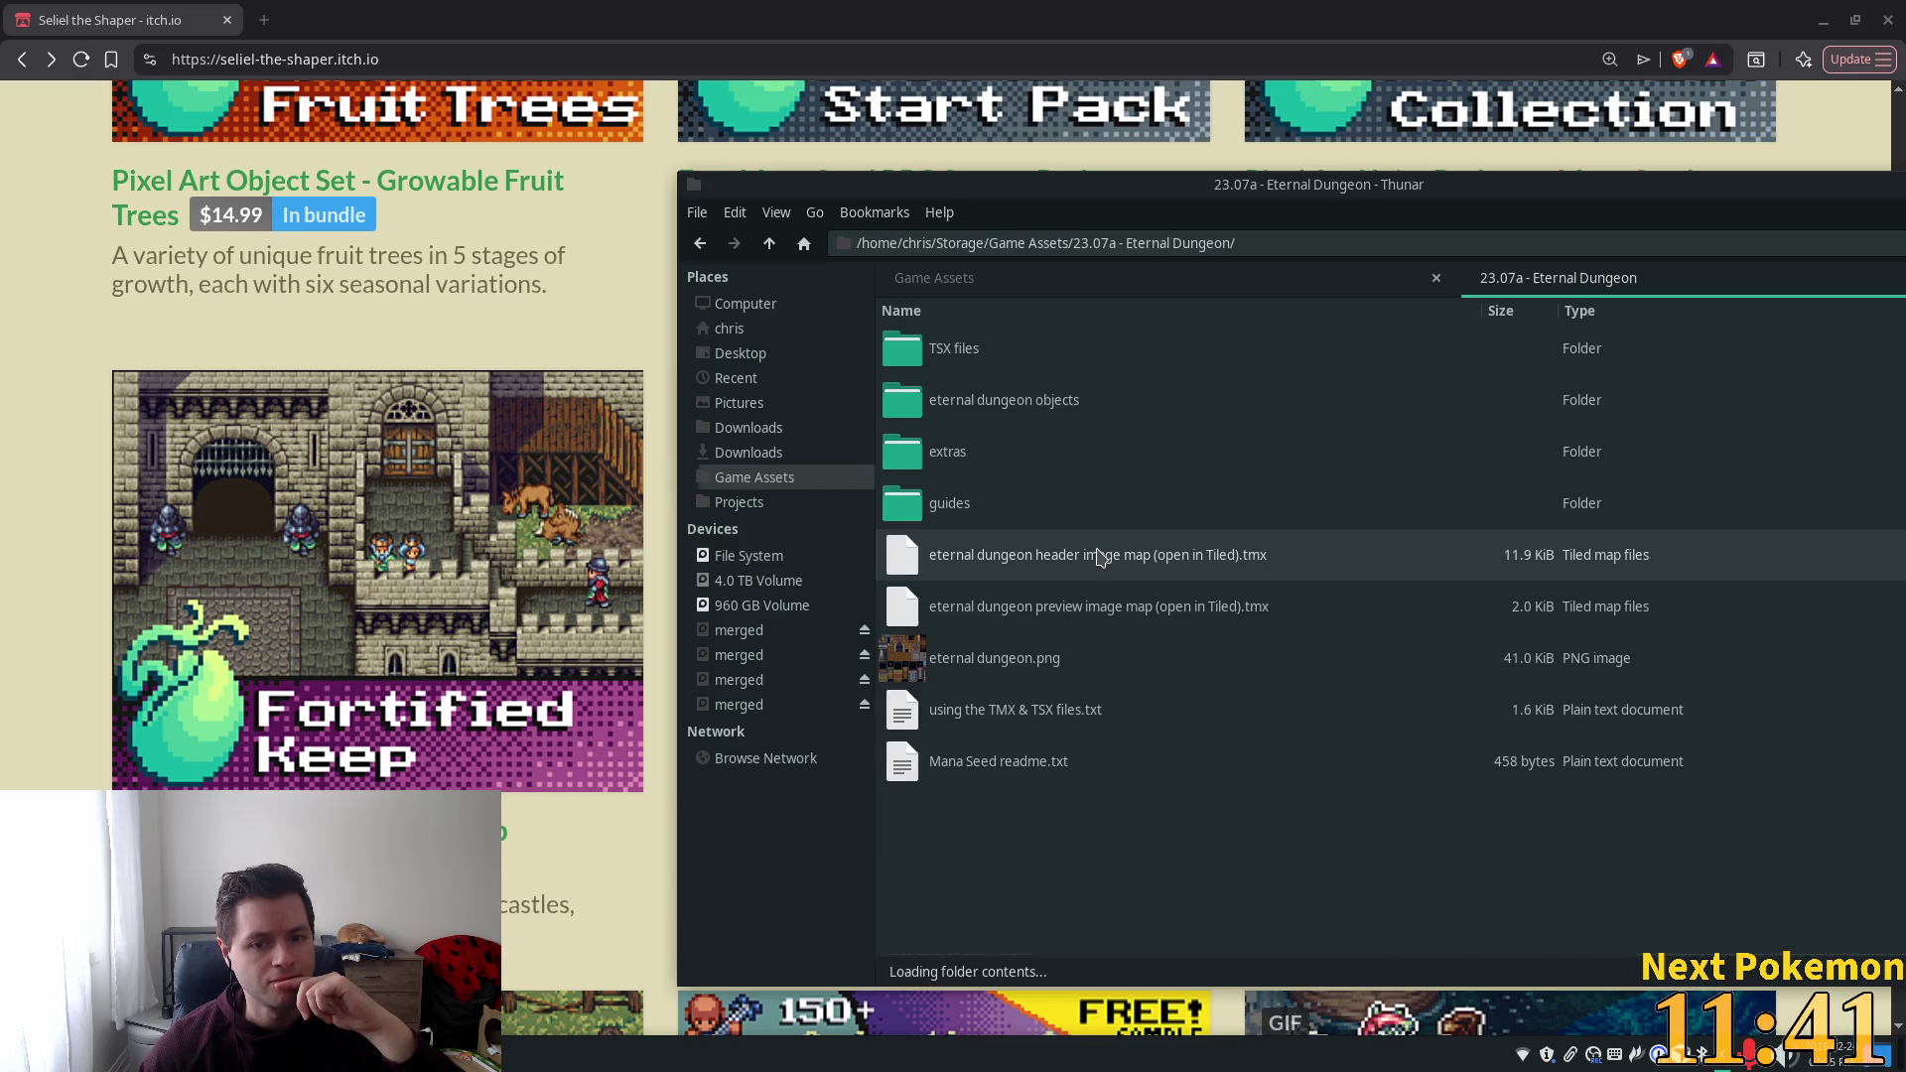
double_click(1012, 678)
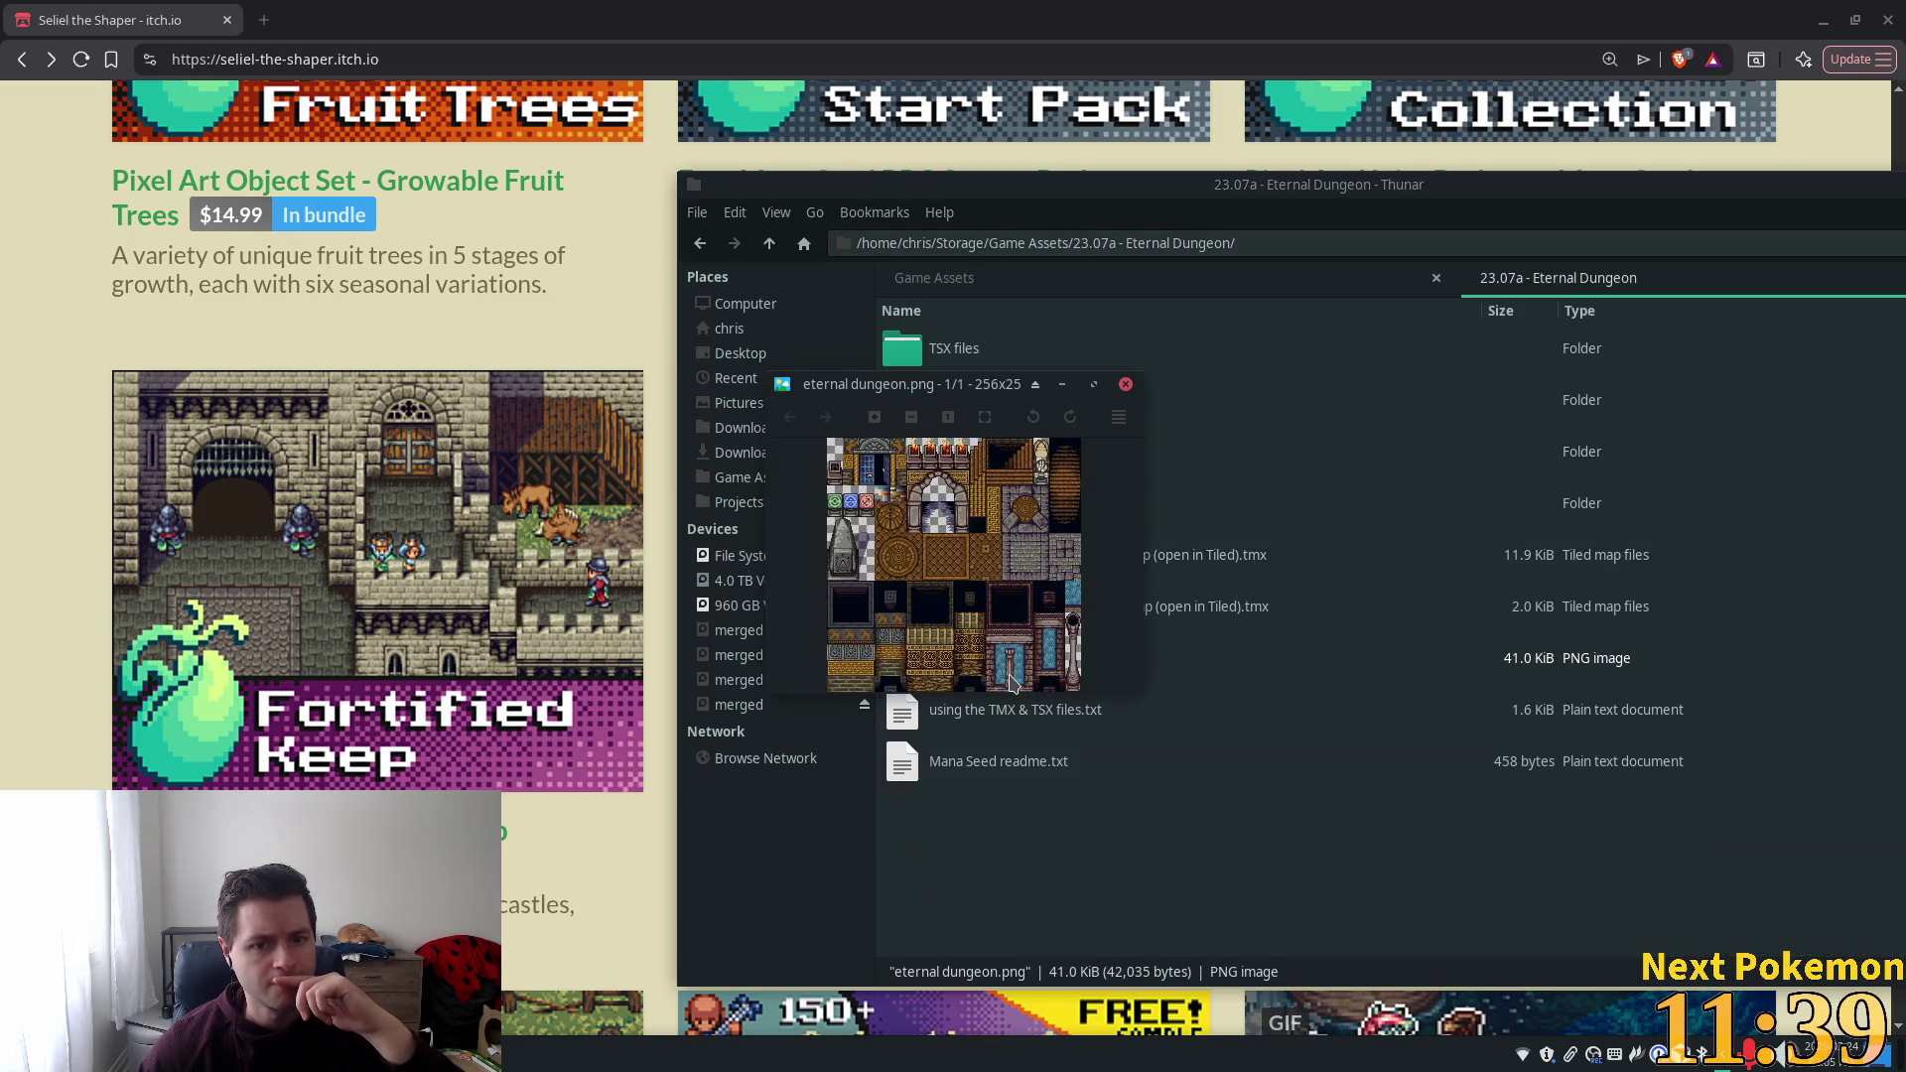
scroll(1005, 586, up, 5)
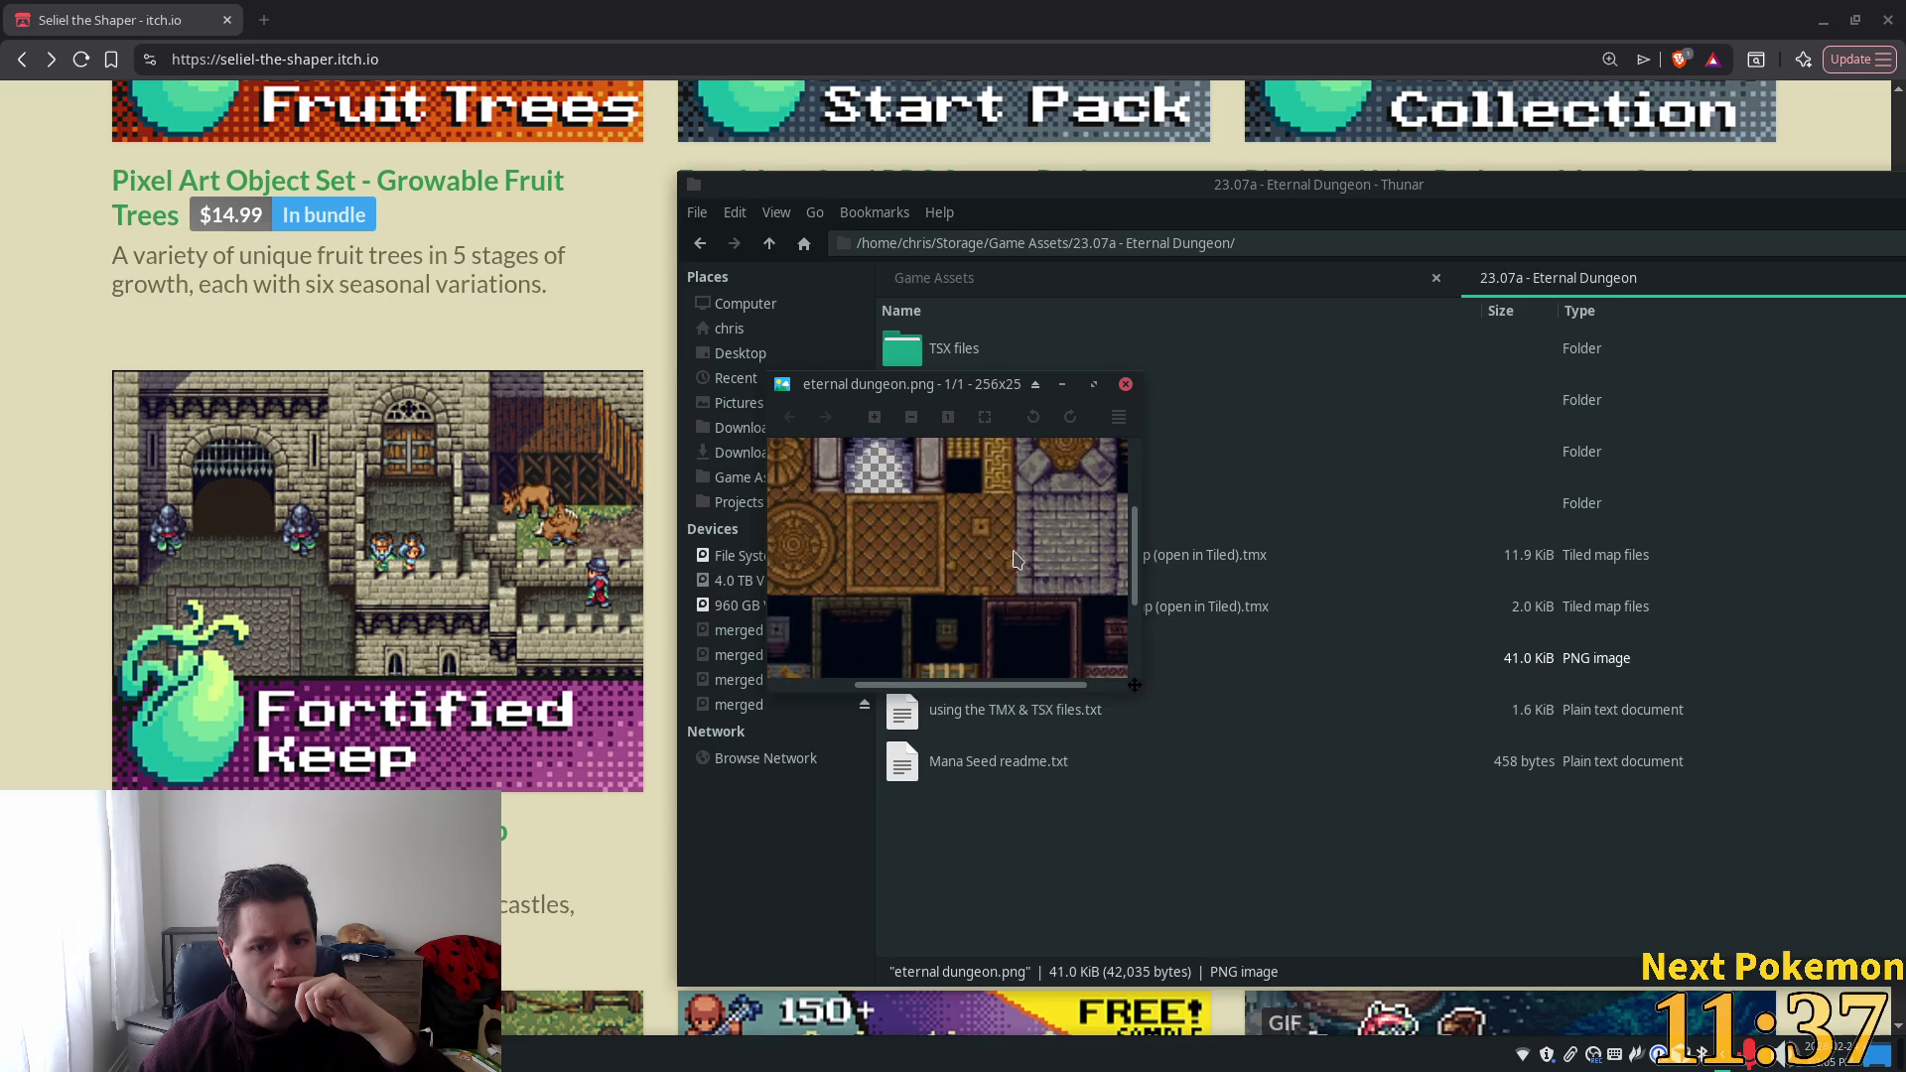
scroll(1038, 556, down, 1)
scroll(1033, 557, up, 1)
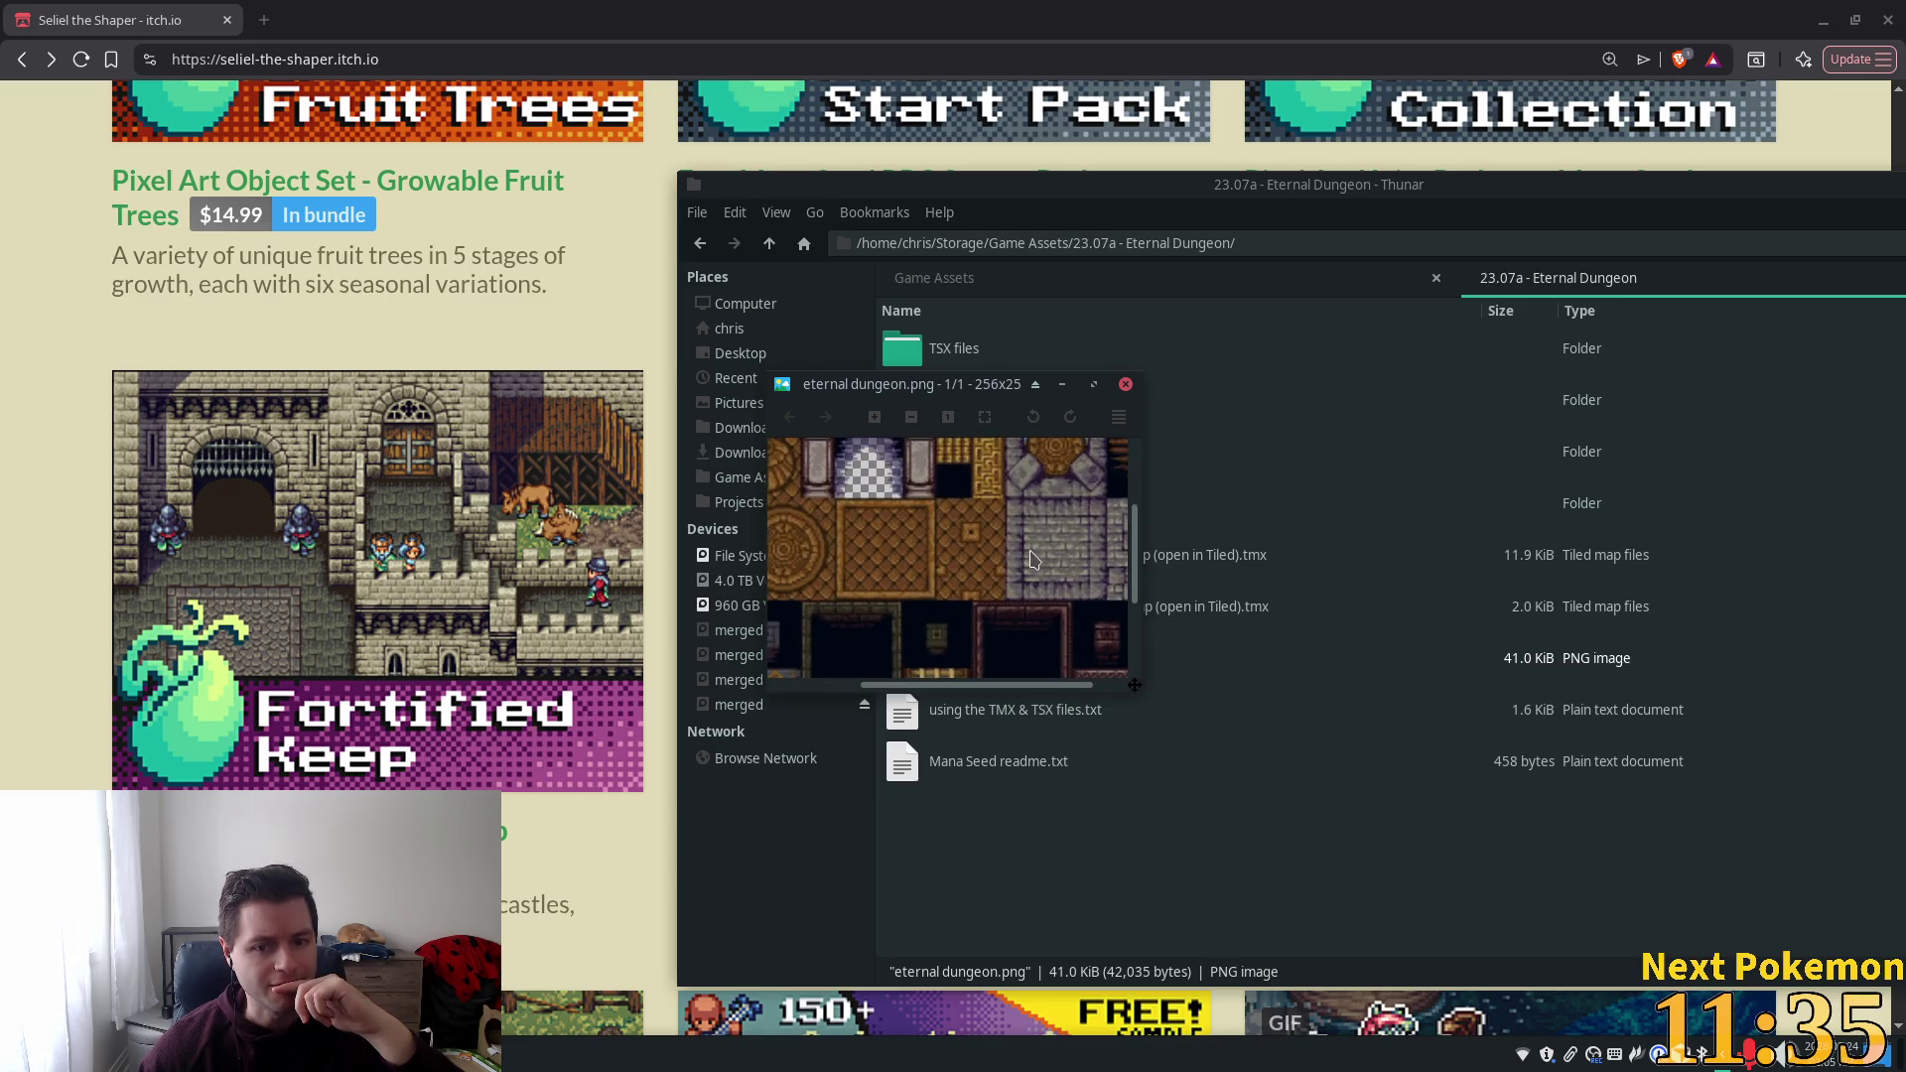
scroll(1037, 558, down, 1)
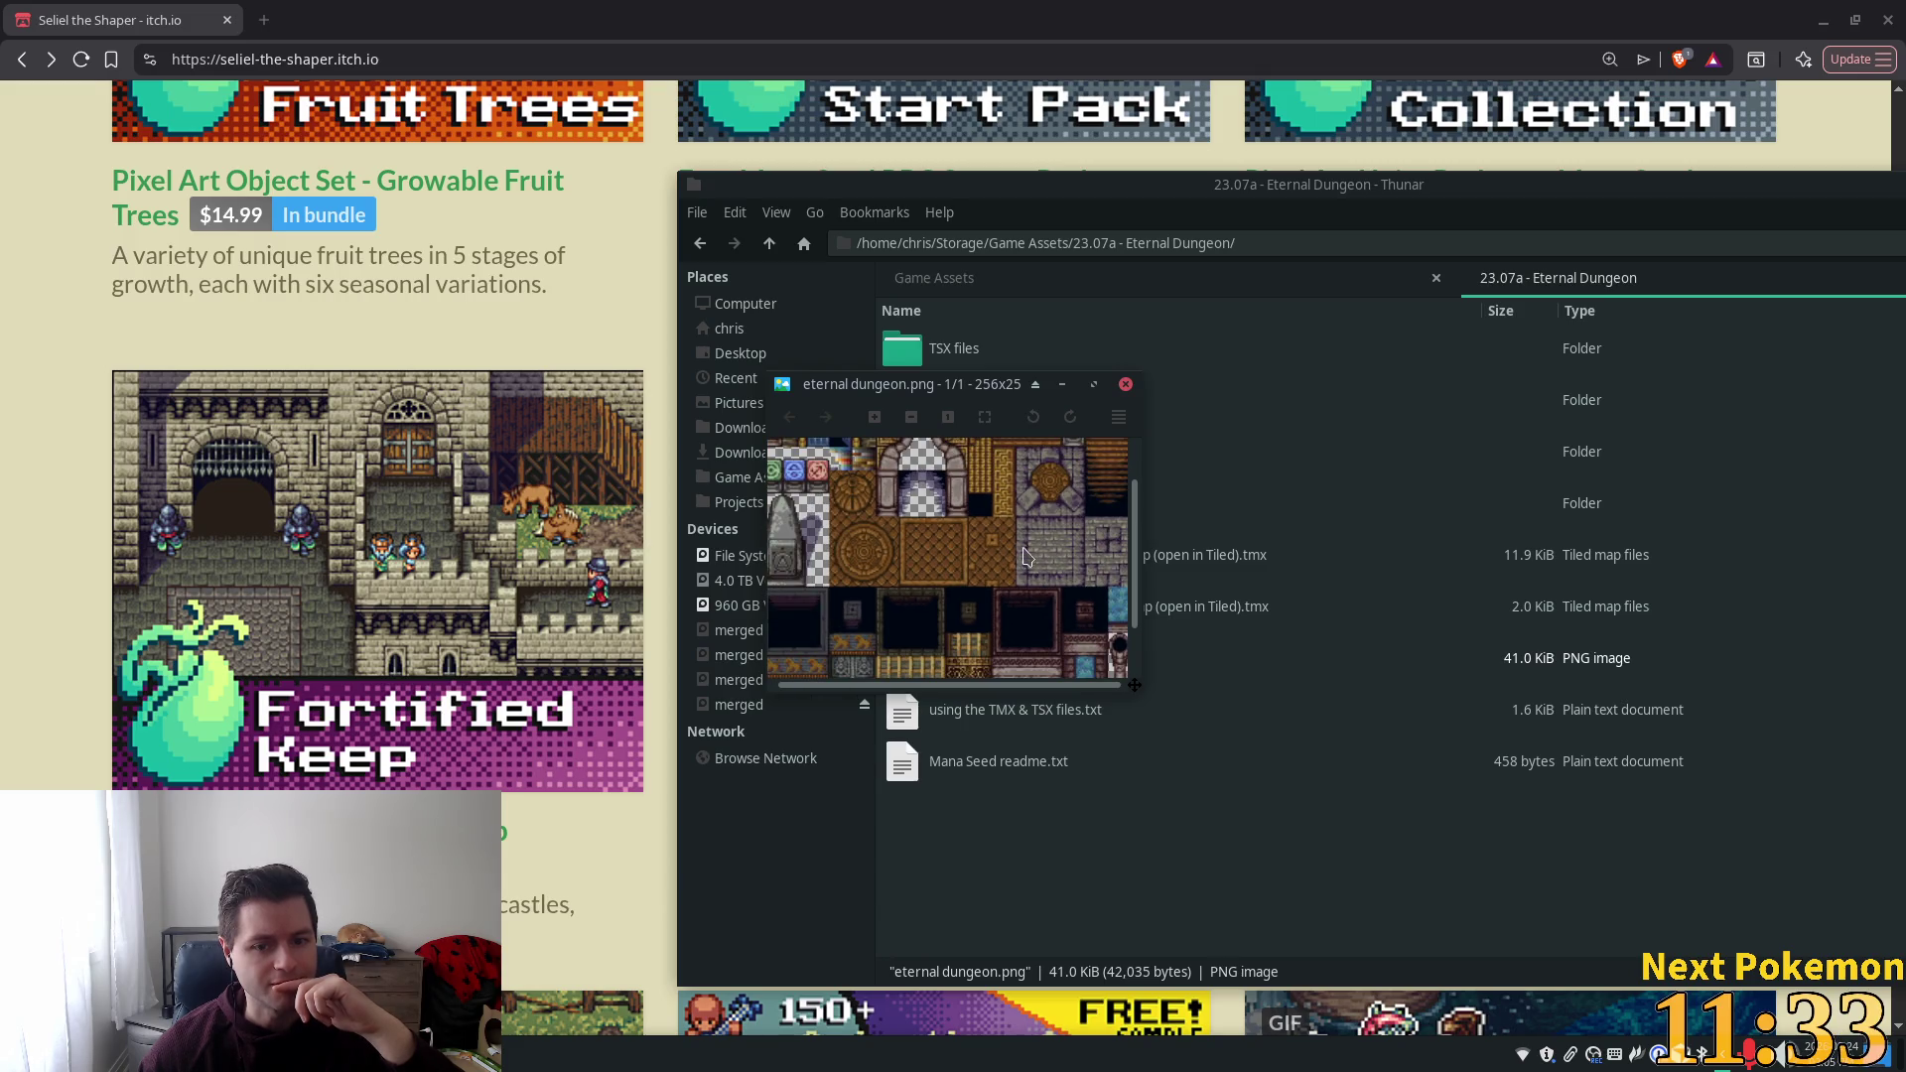
scroll(1017, 605, down, 1)
scroll(1049, 593, down, 1)
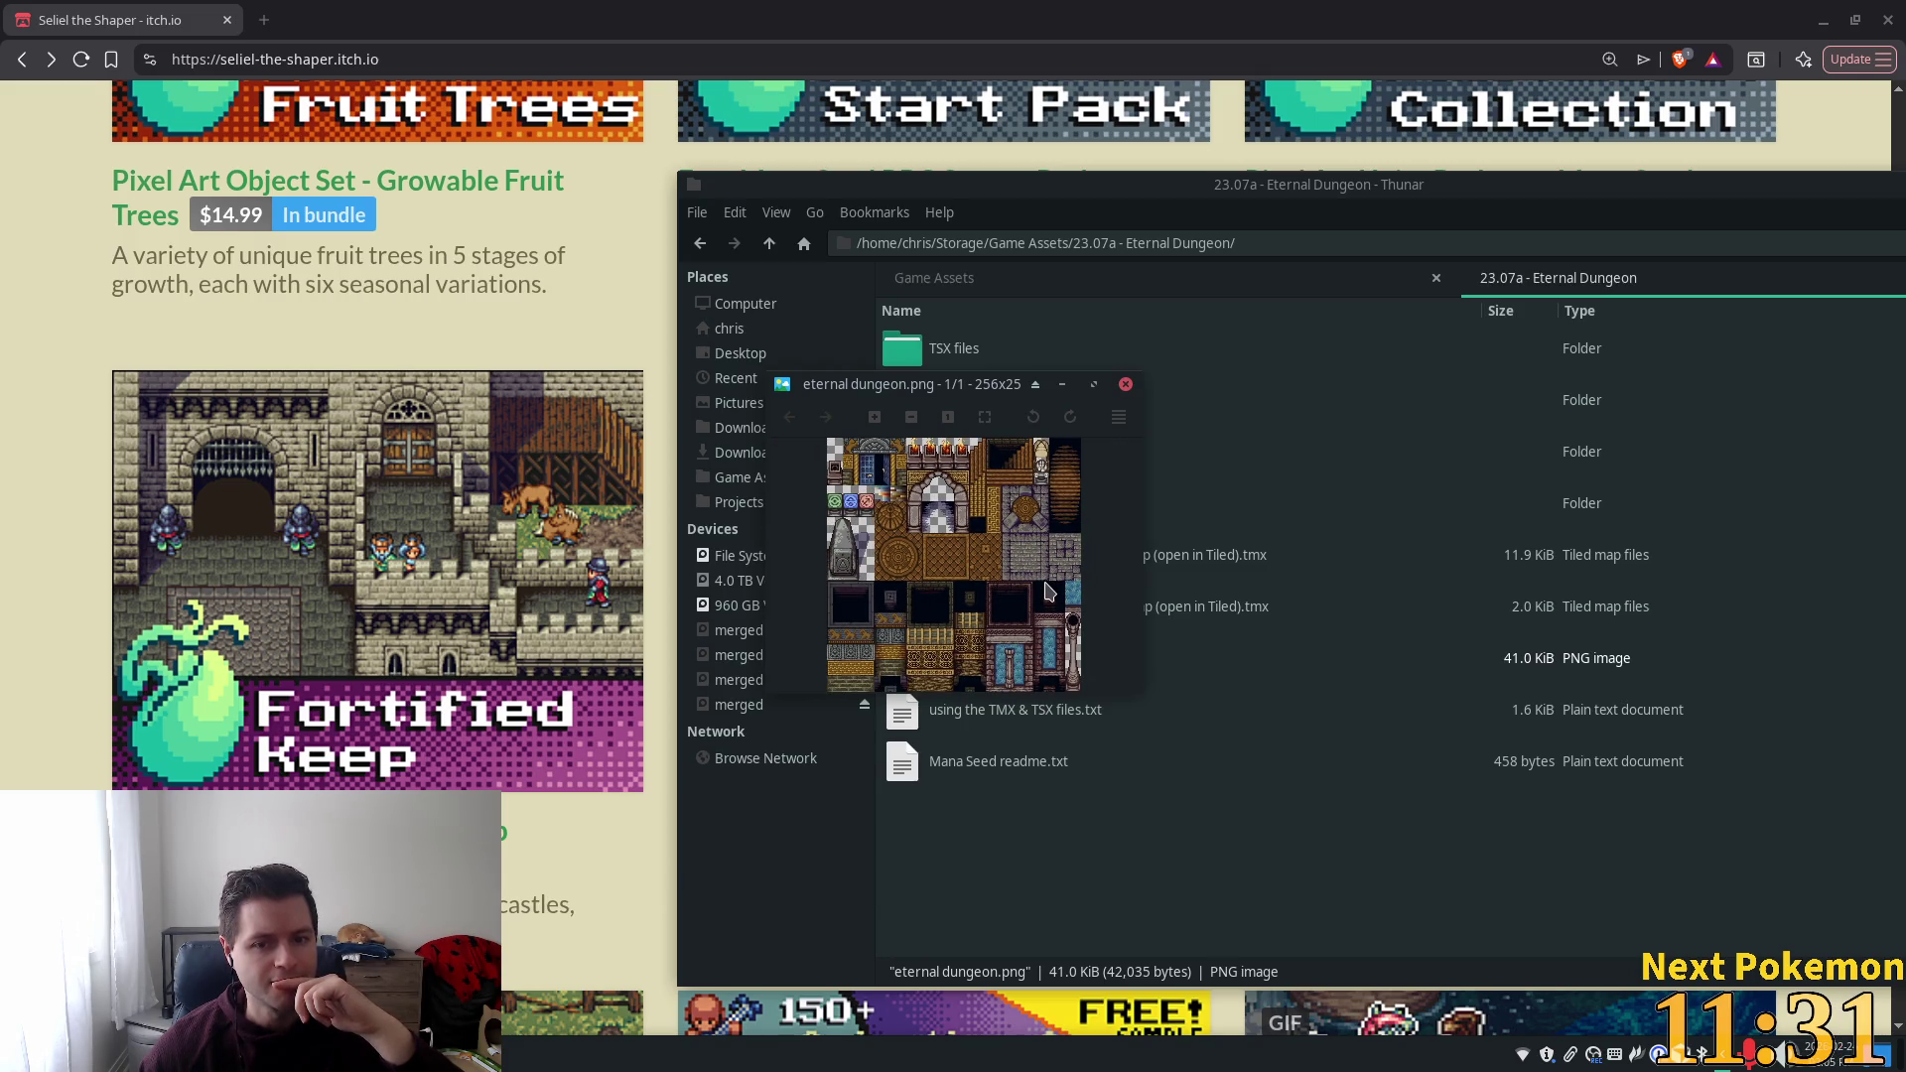
scroll(1043, 566, up, 4)
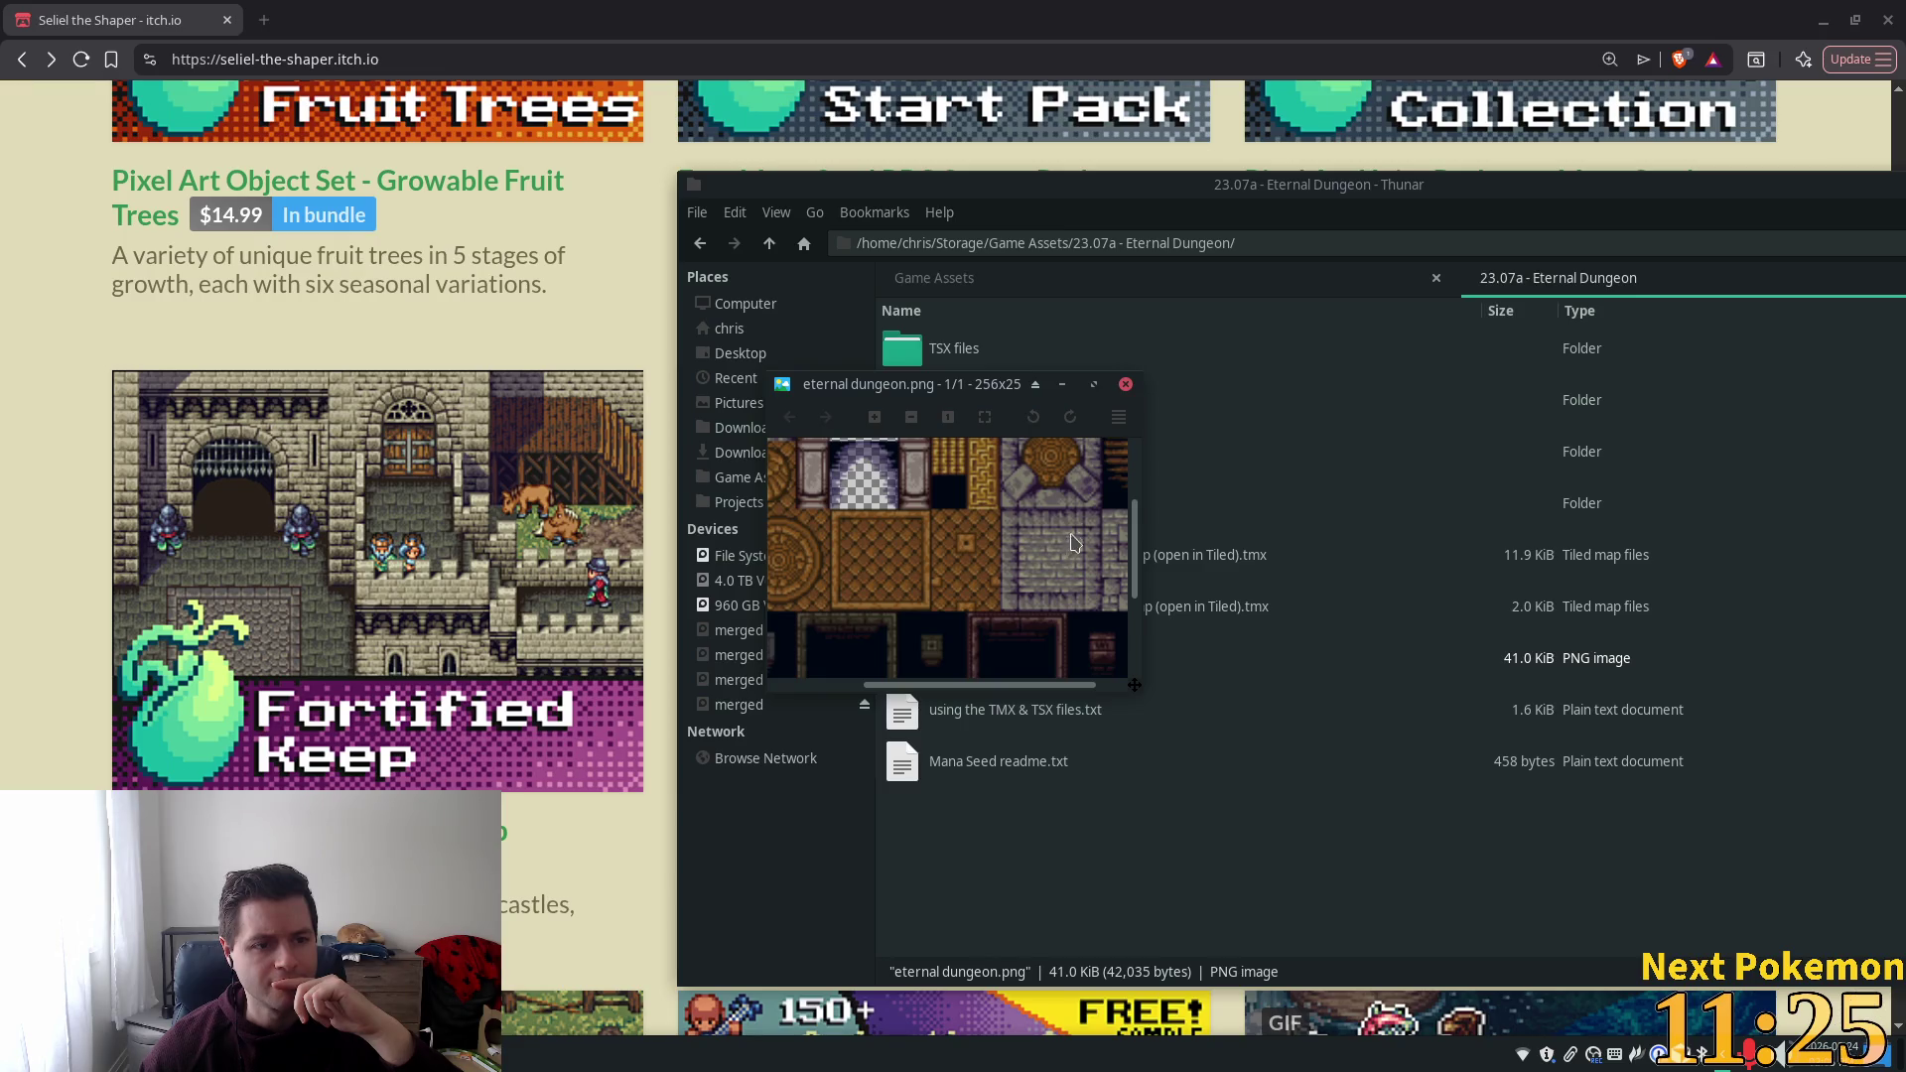
click(1126, 385)
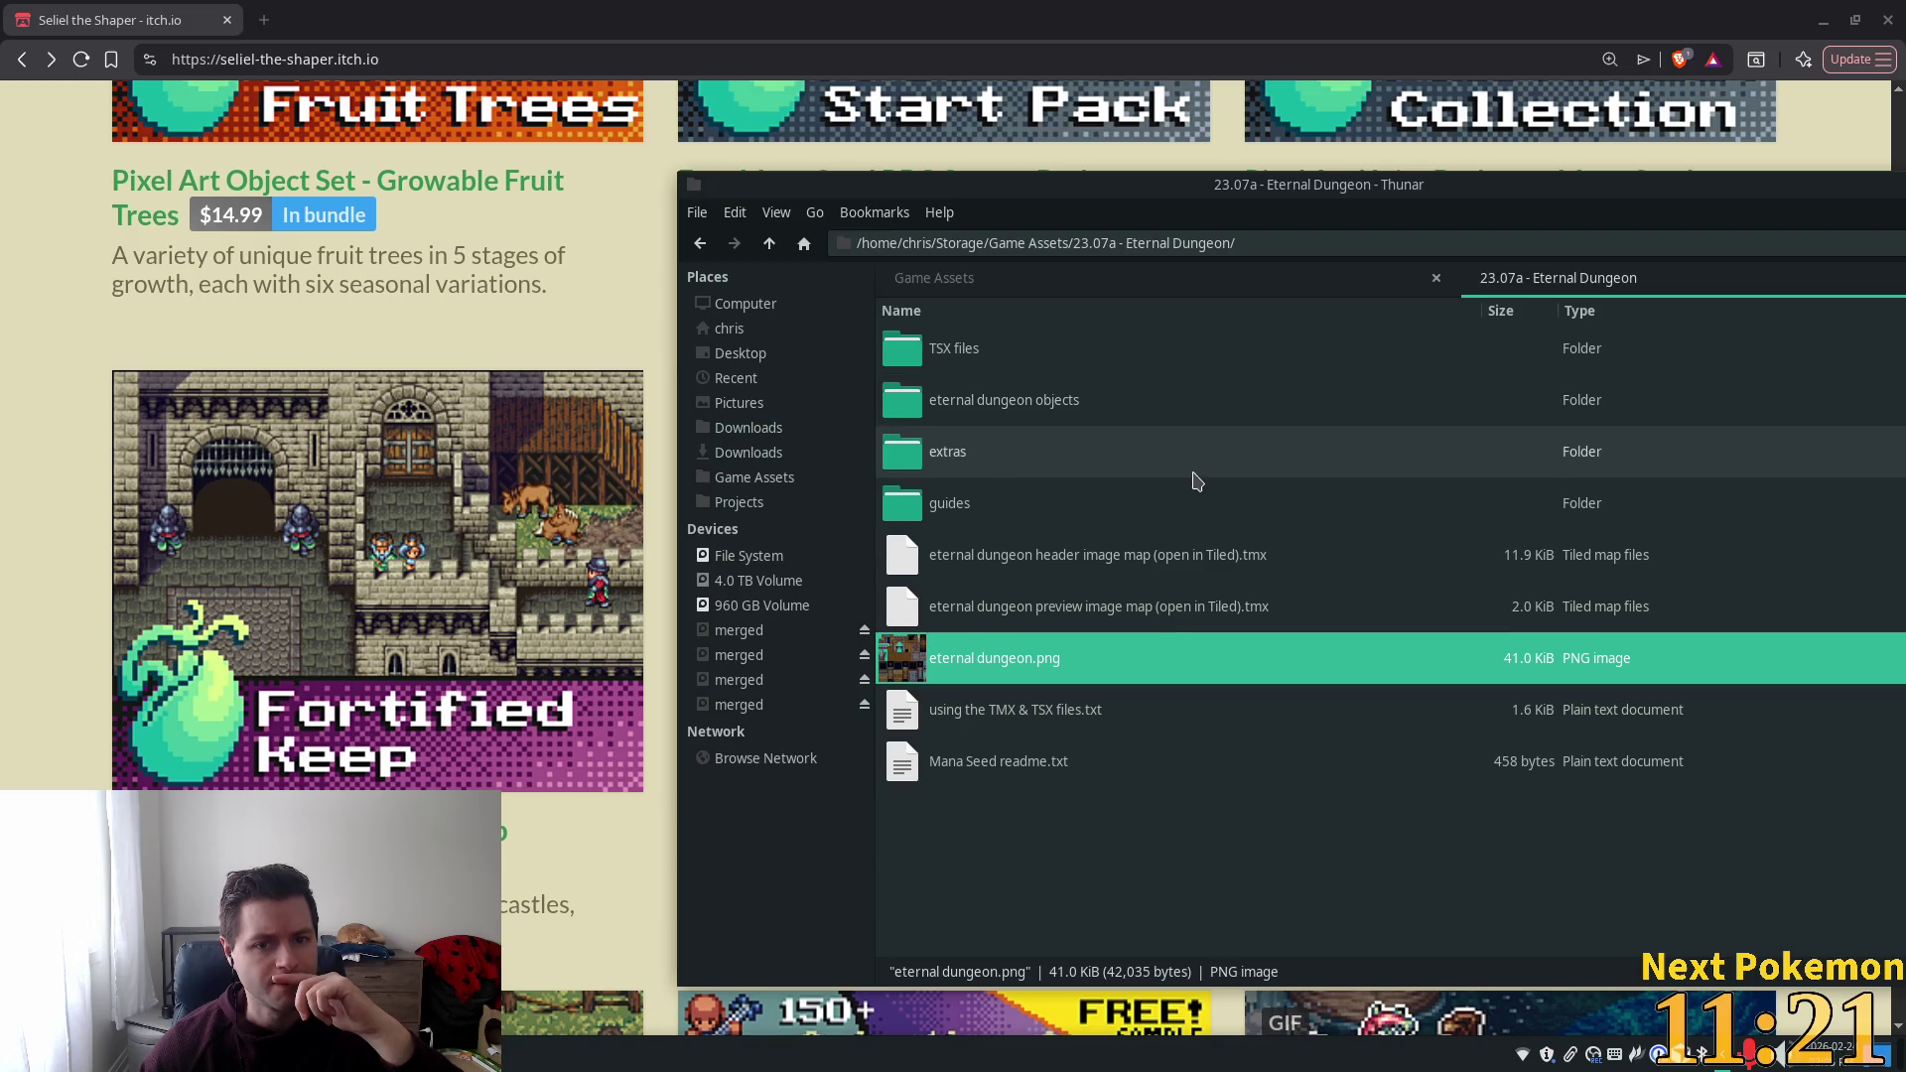
double_click(1011, 470)
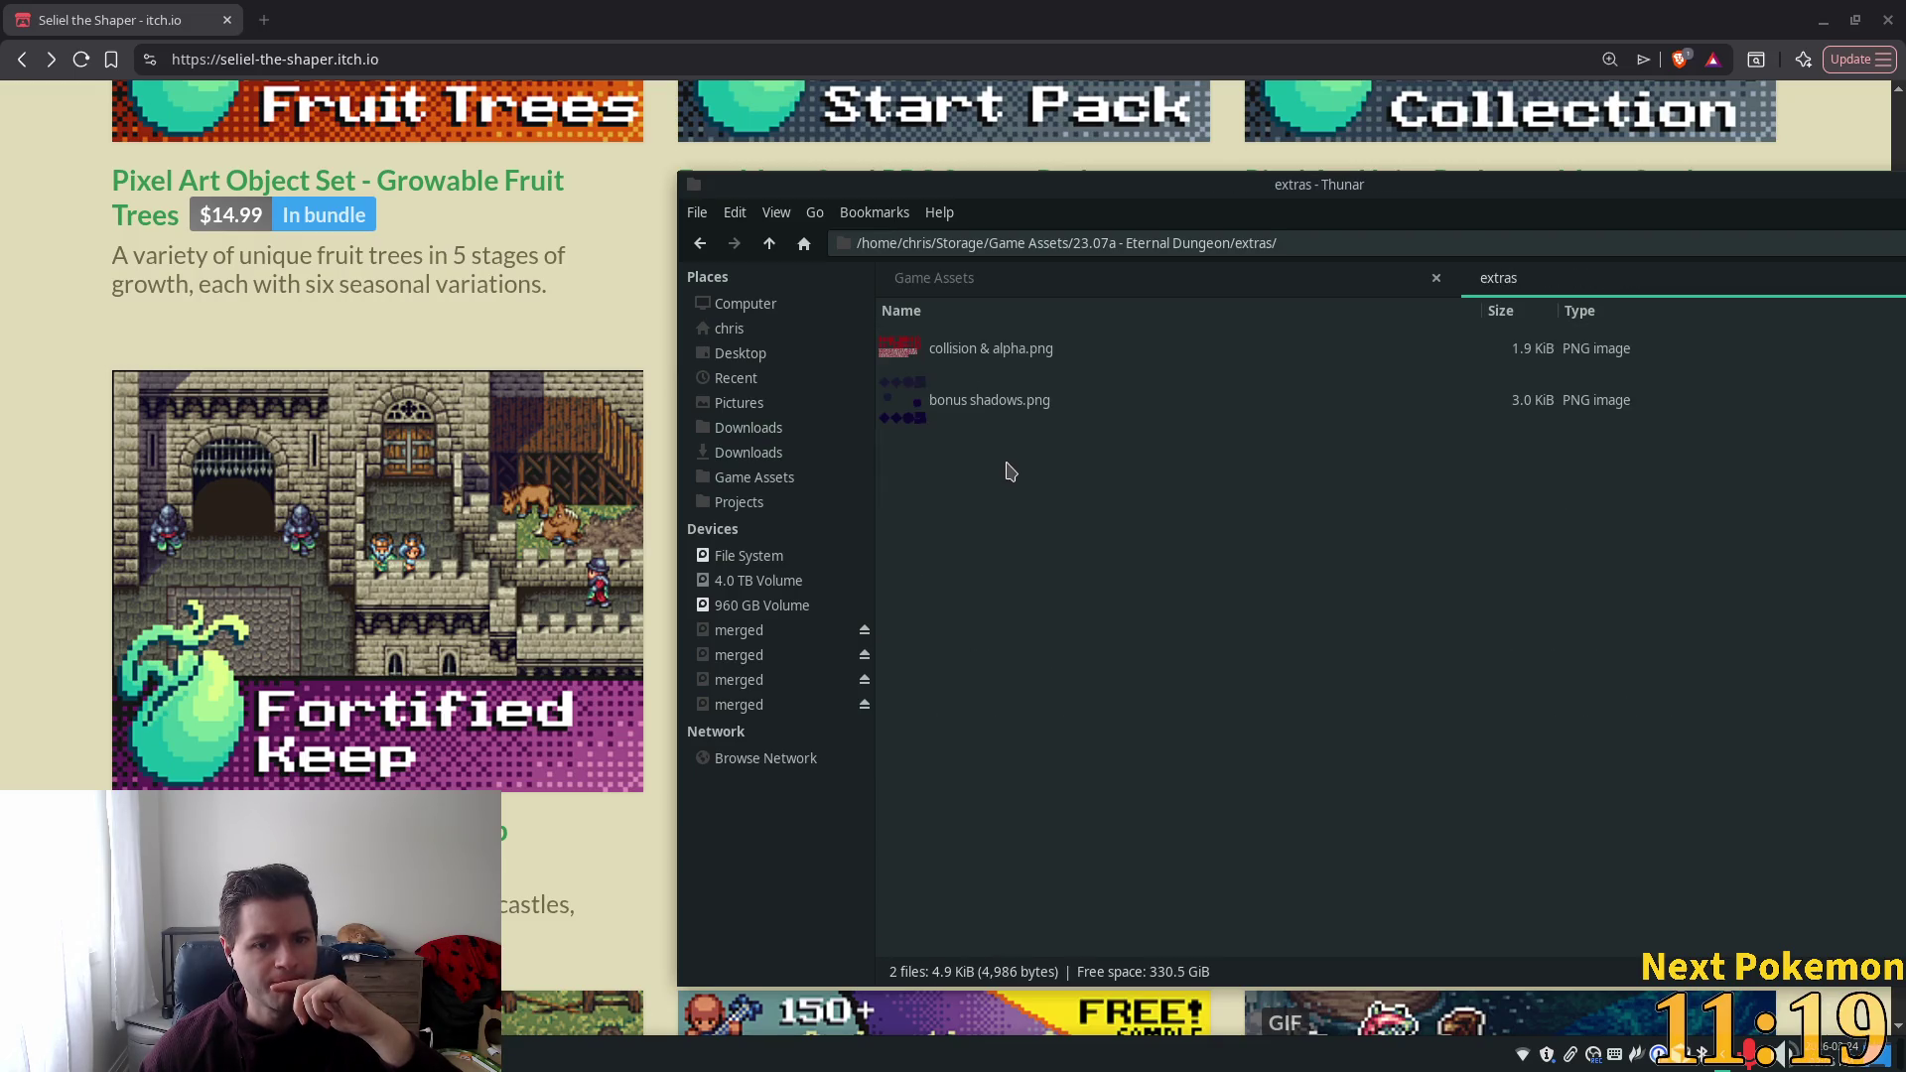
click(774, 244)
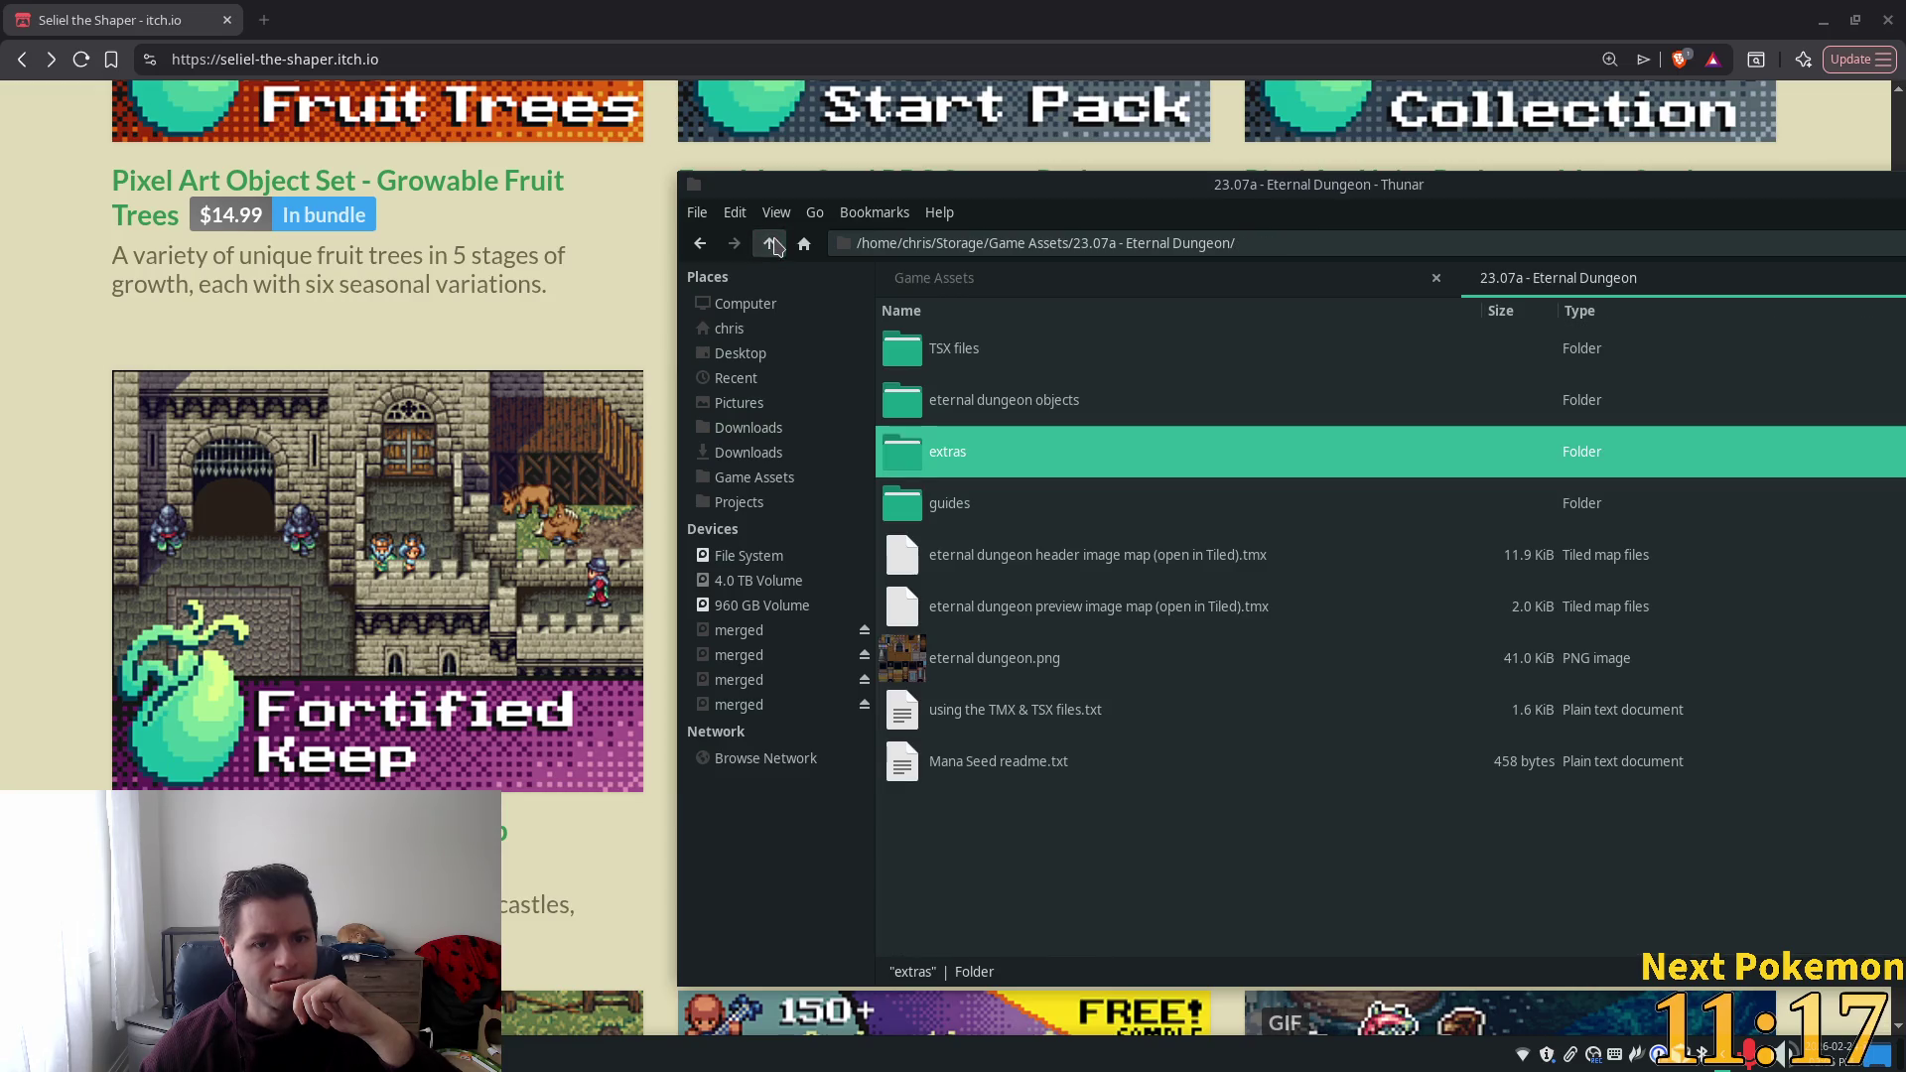
click(773, 244)
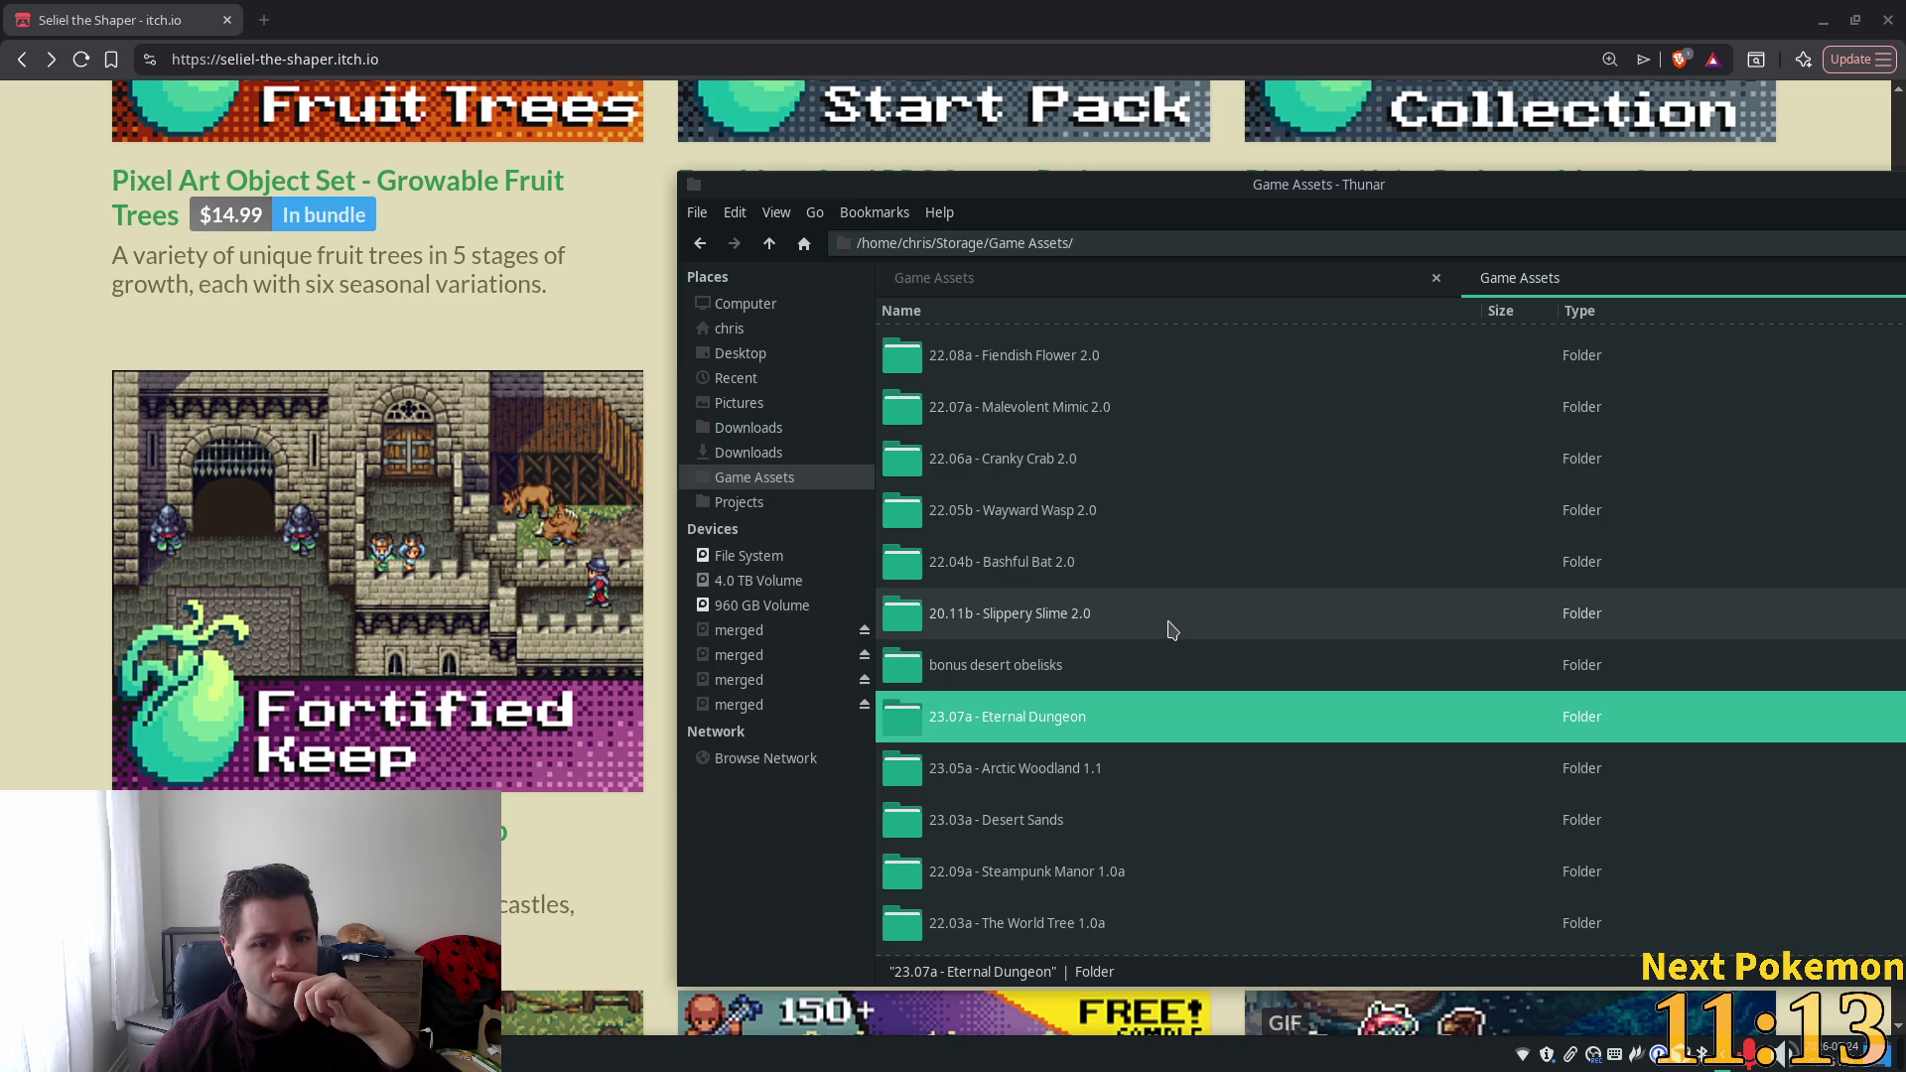
scroll(1092, 655, up, 3)
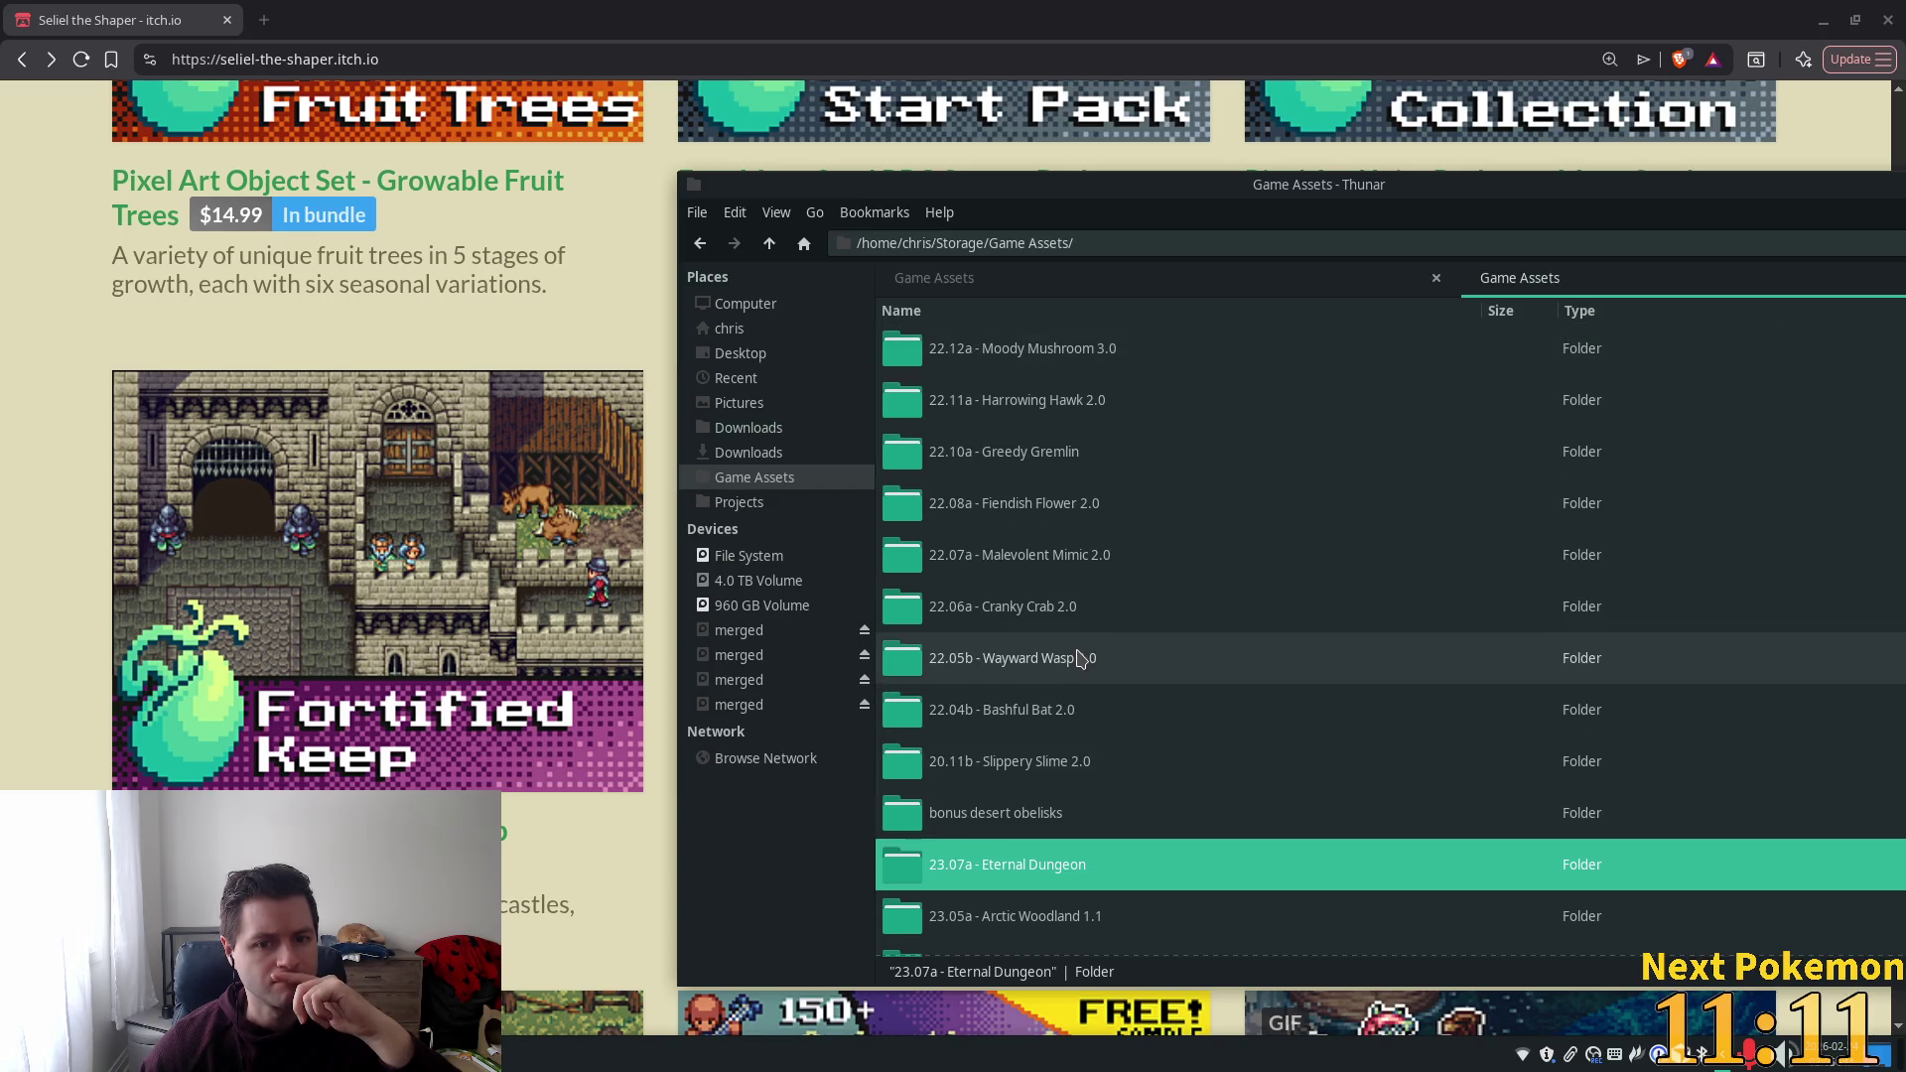
click(10, 430)
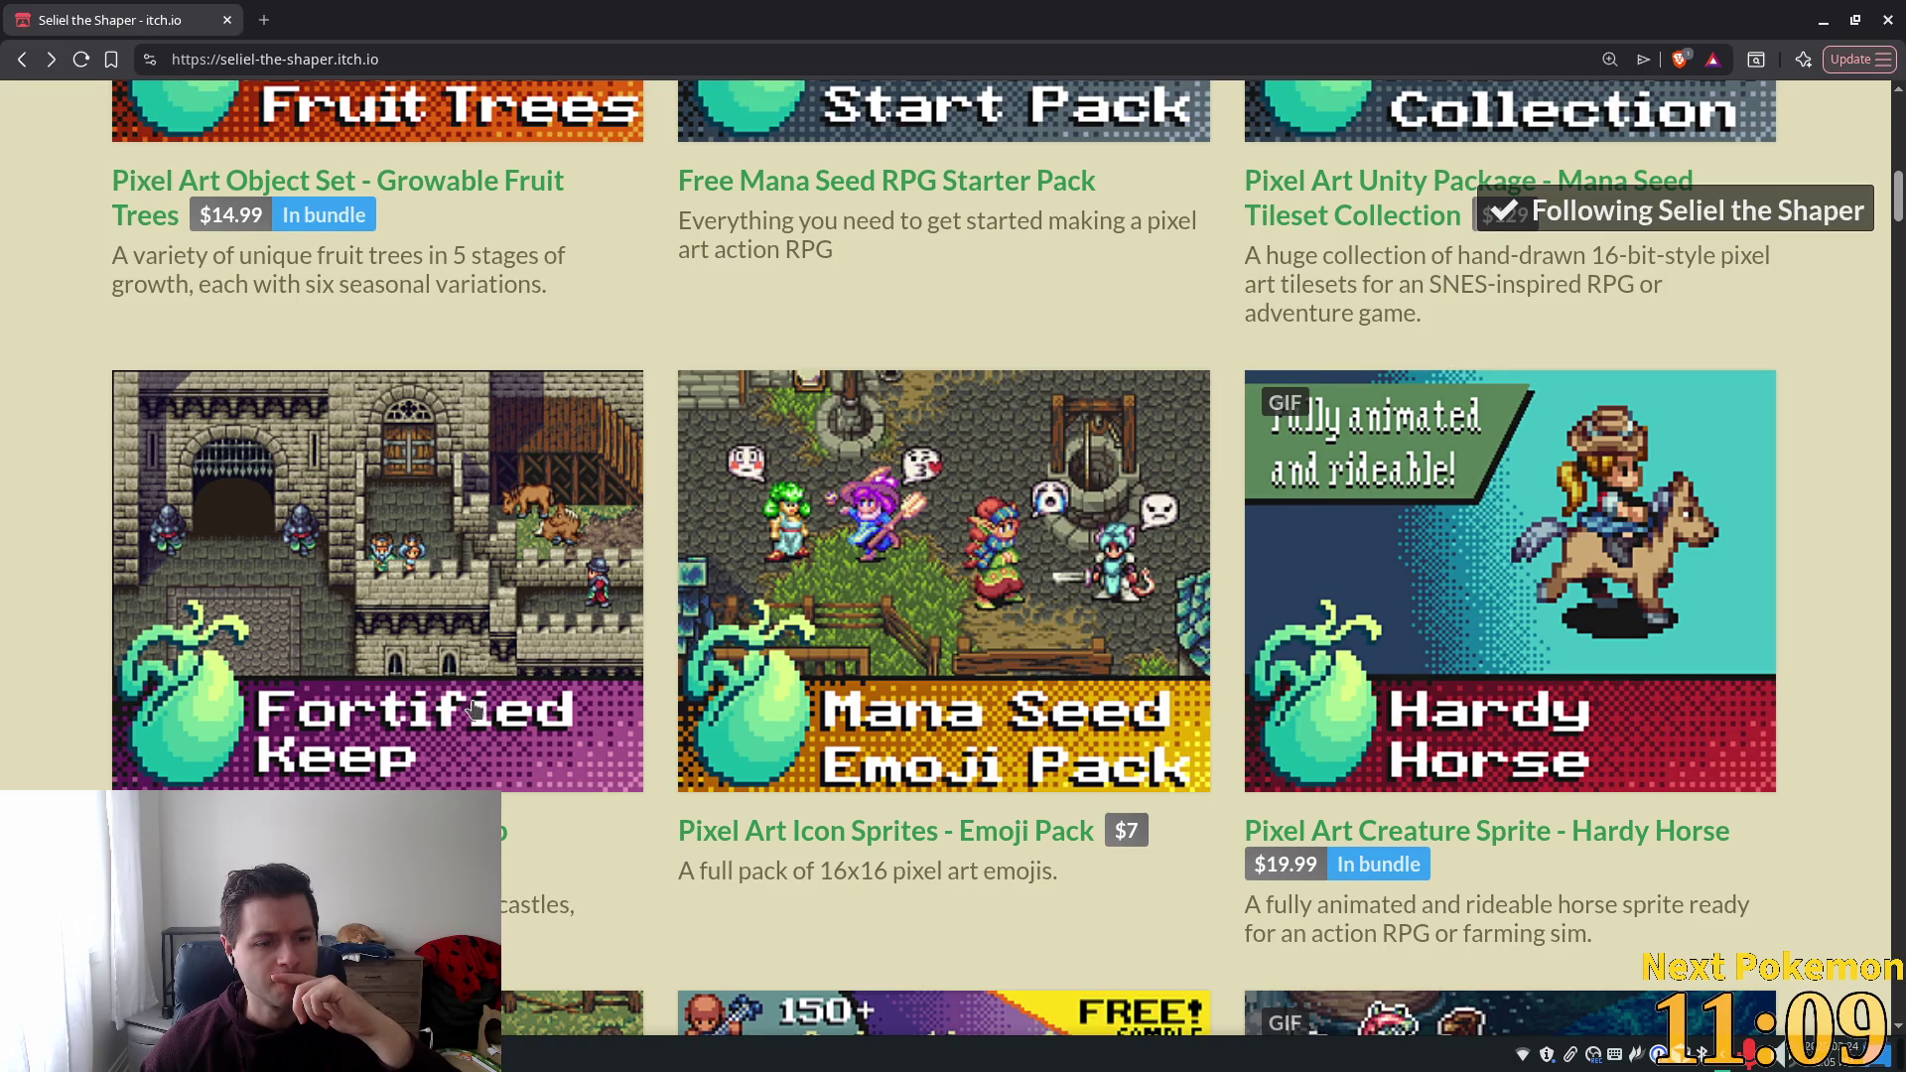
Scroll the bundle listings and open the Classic Mana Seed Bundle in a new tab.
scroll(475, 709, down, 1)
scroll(84, 611, down, 13)
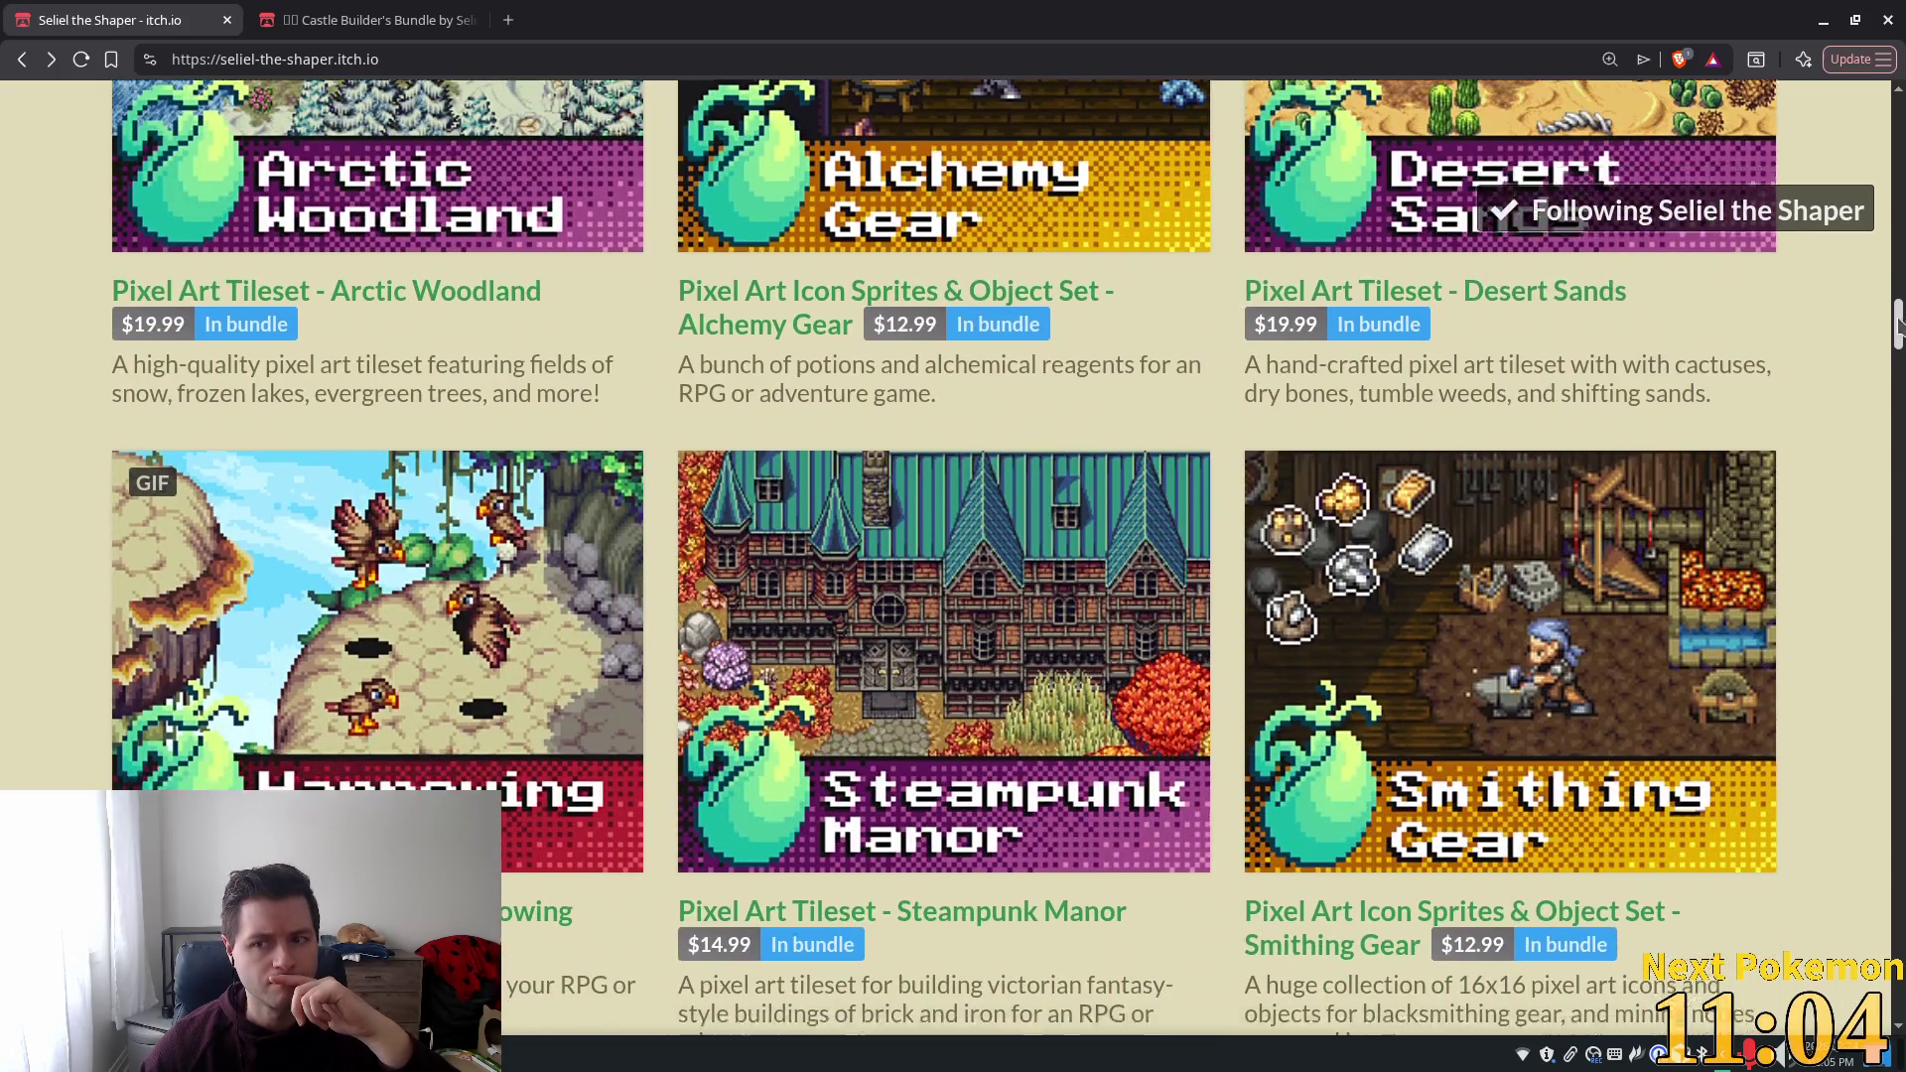
drag(1897, 313, 1876, 809)
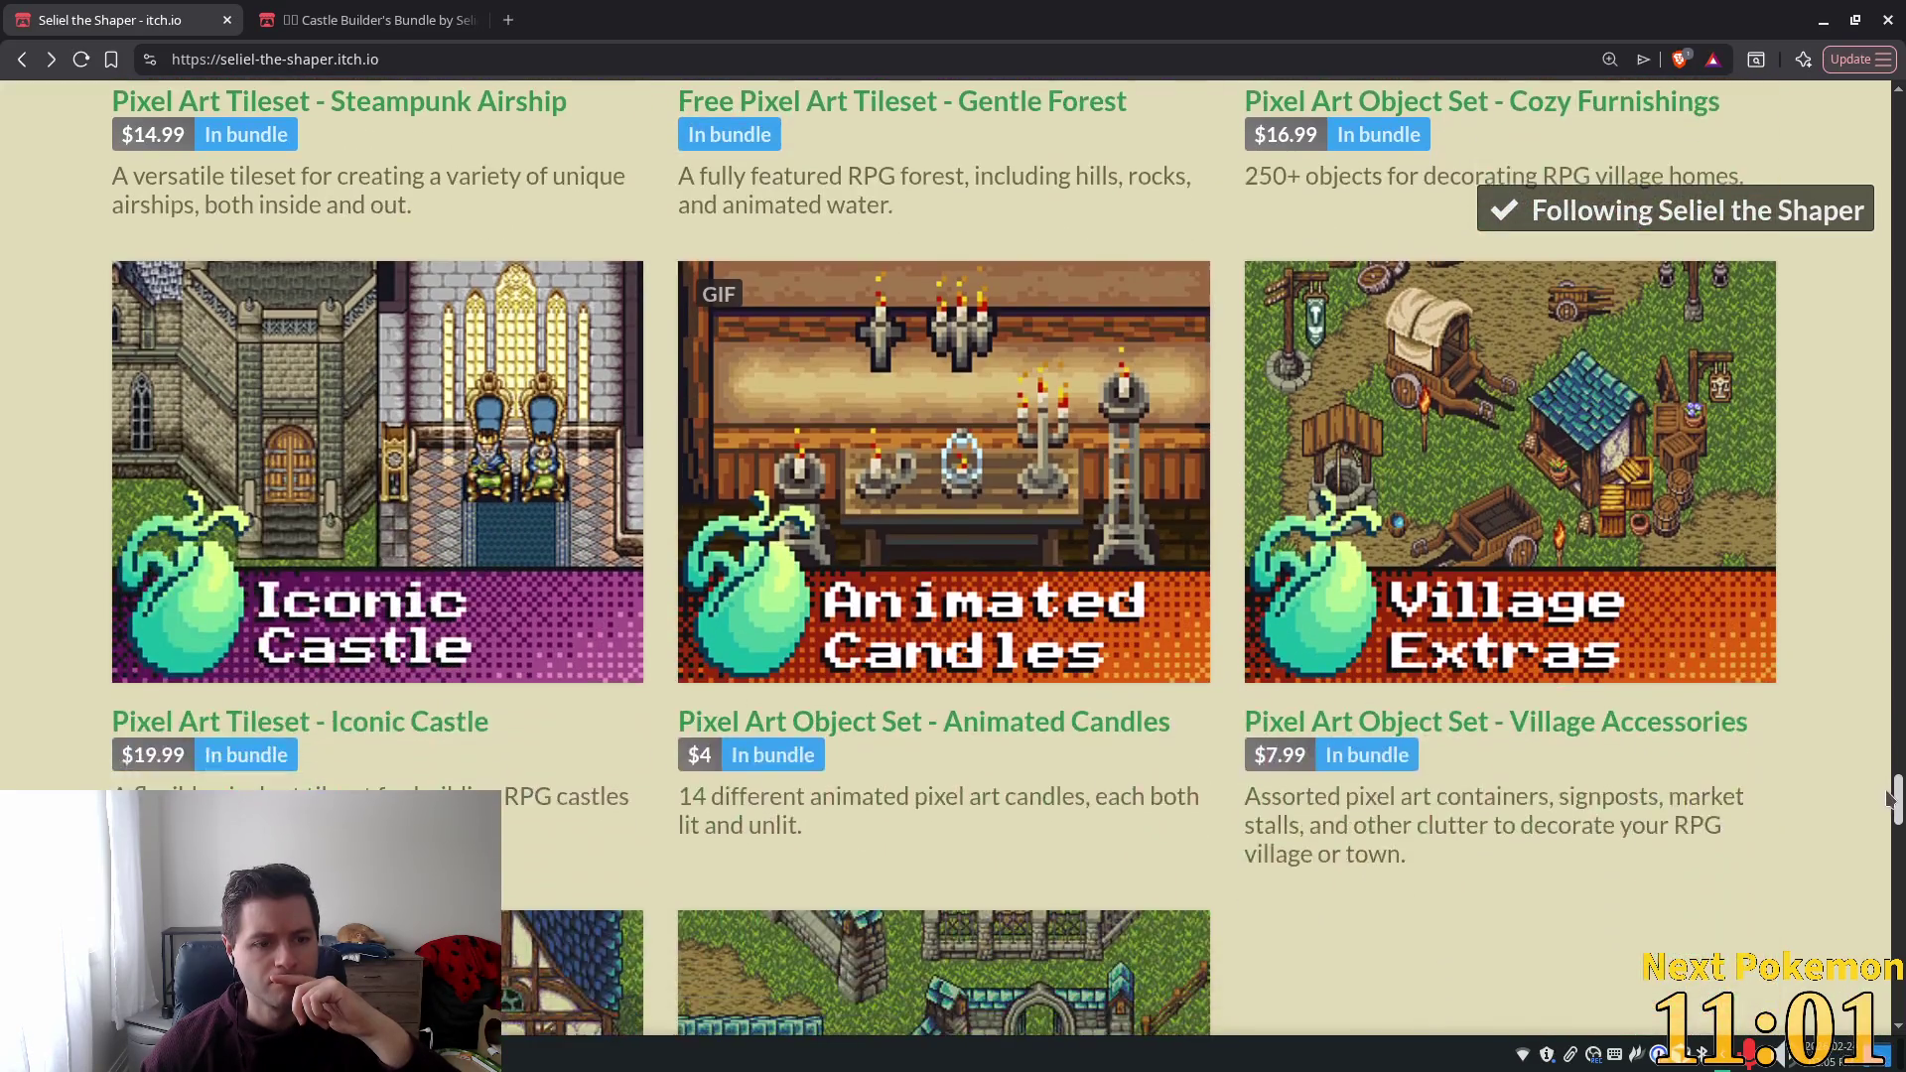
scroll(486, 781, down, 2)
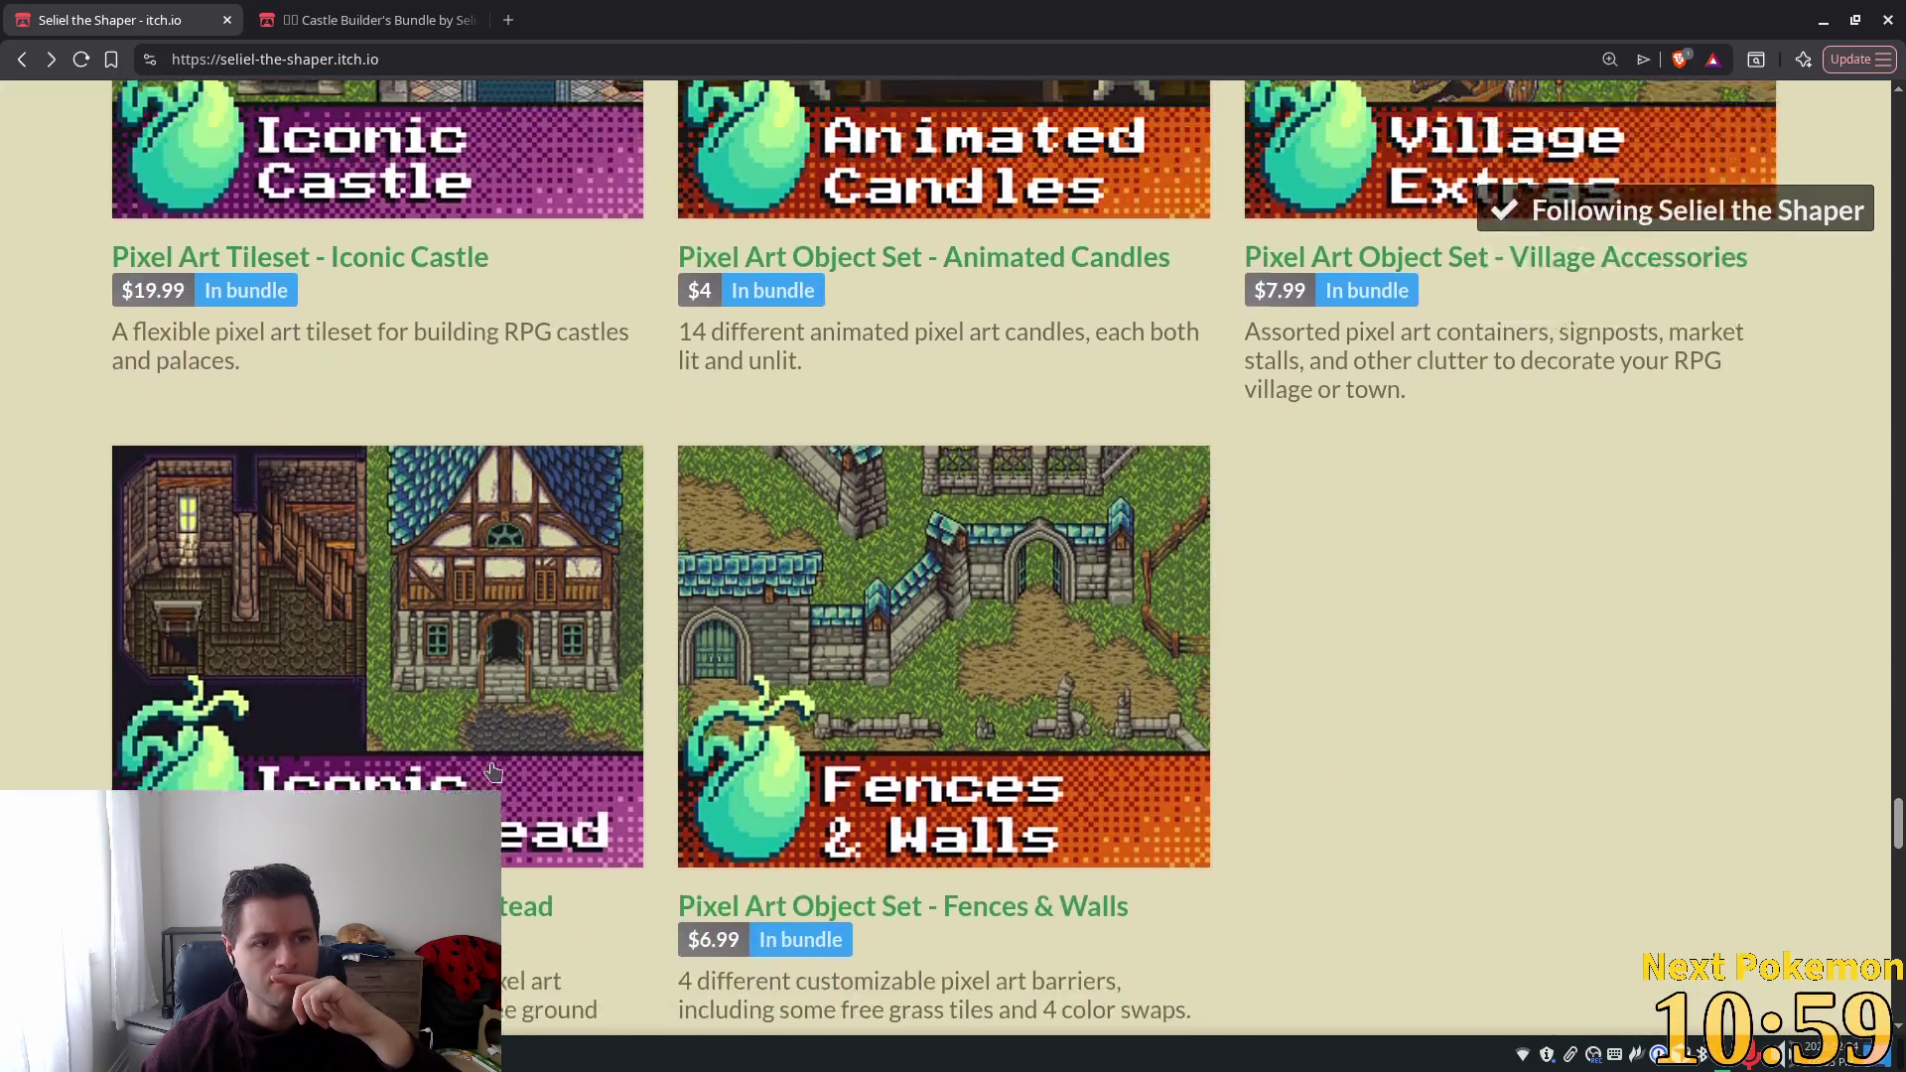
scroll(494, 771, up, 3)
middle_click(241, 561)
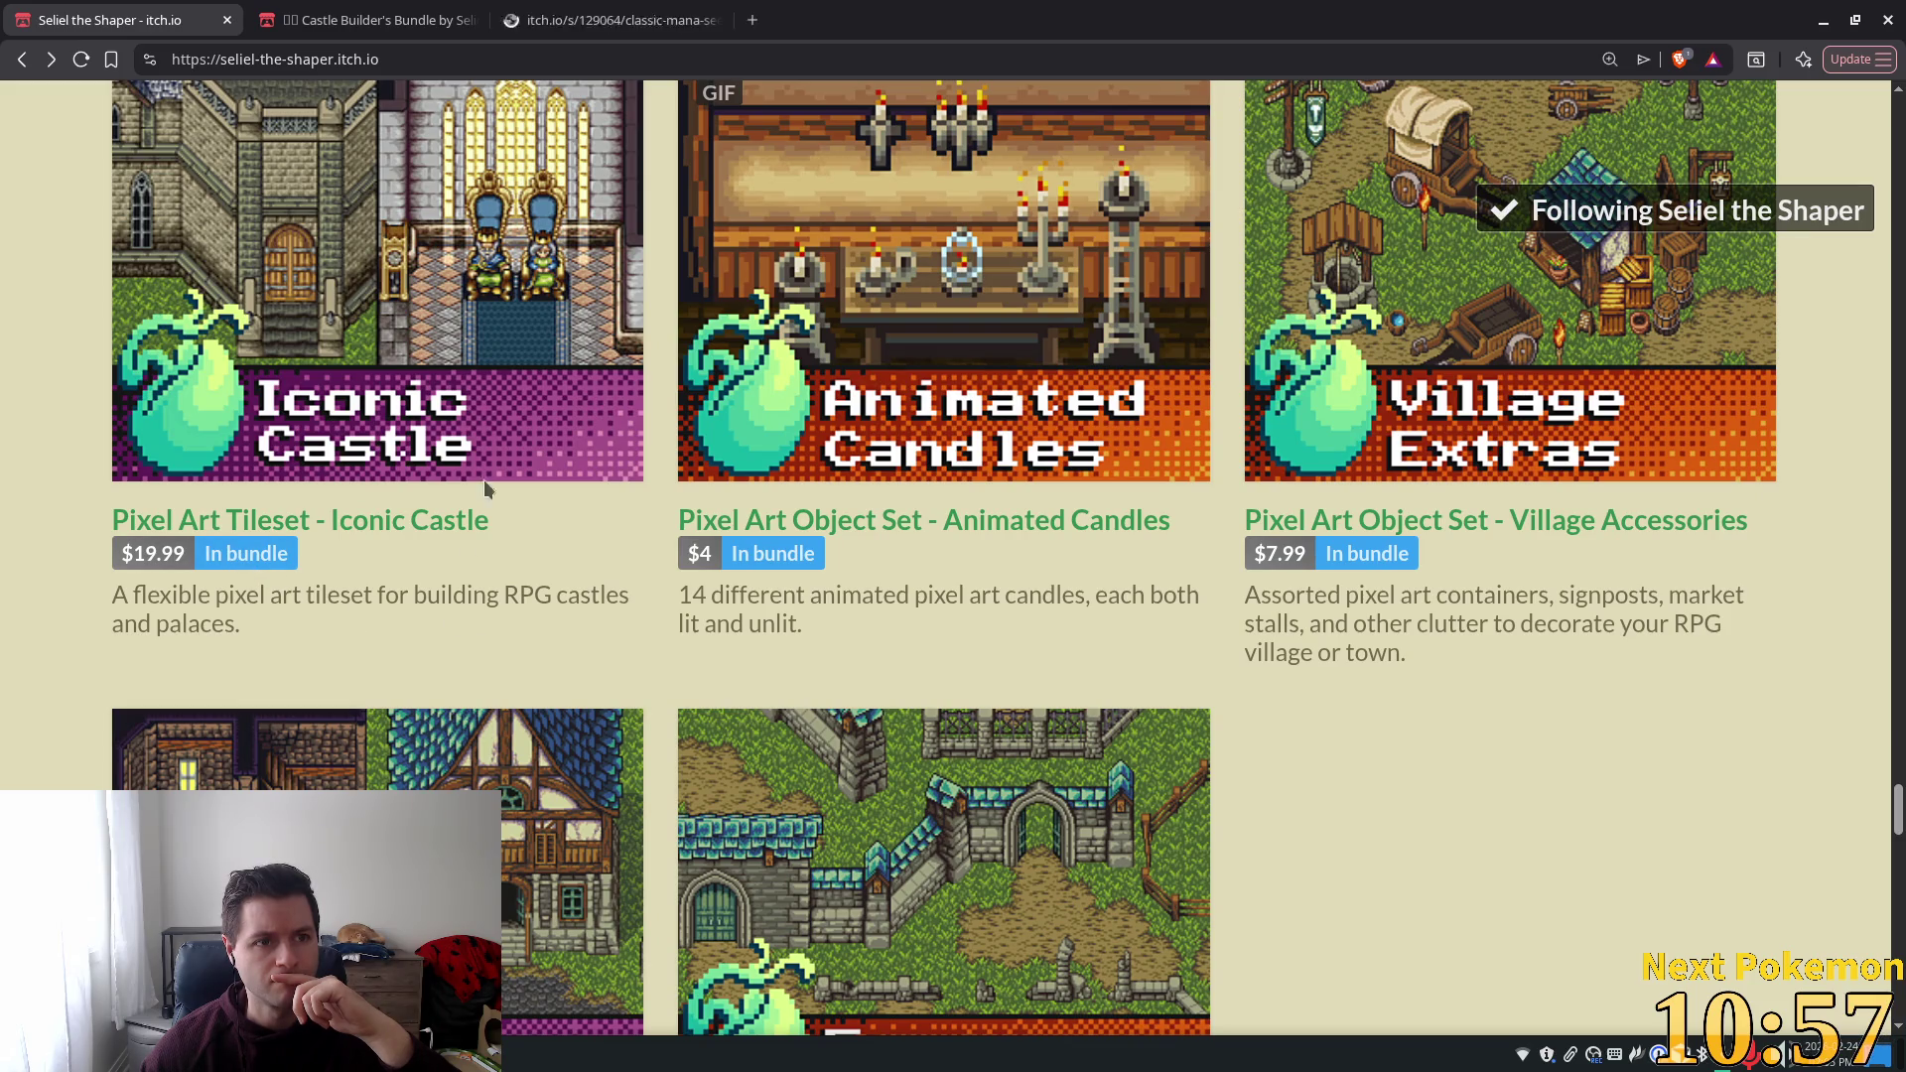
Look over the Bridges & More pack from the Castle Builder's Bundle, then switch to the Classic Mana Seed tab.
click(455, 20)
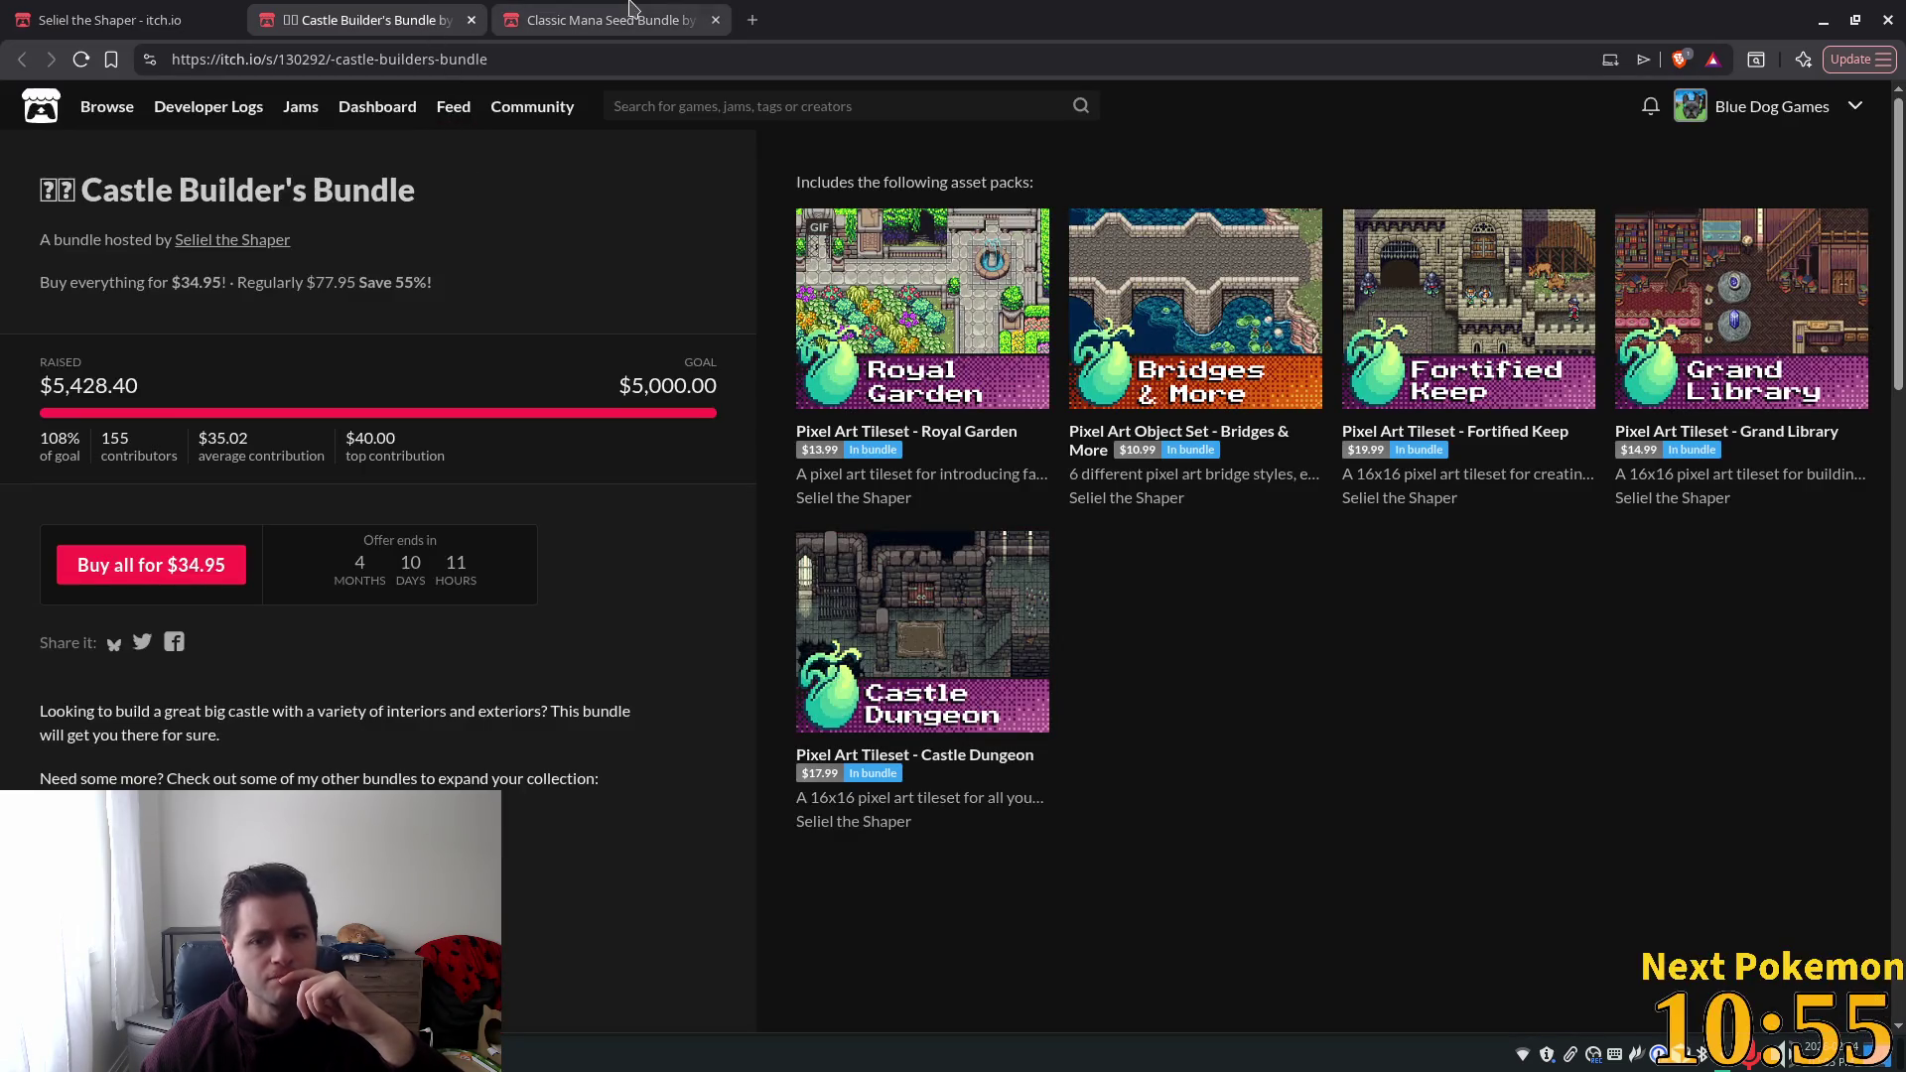
click(1144, 281)
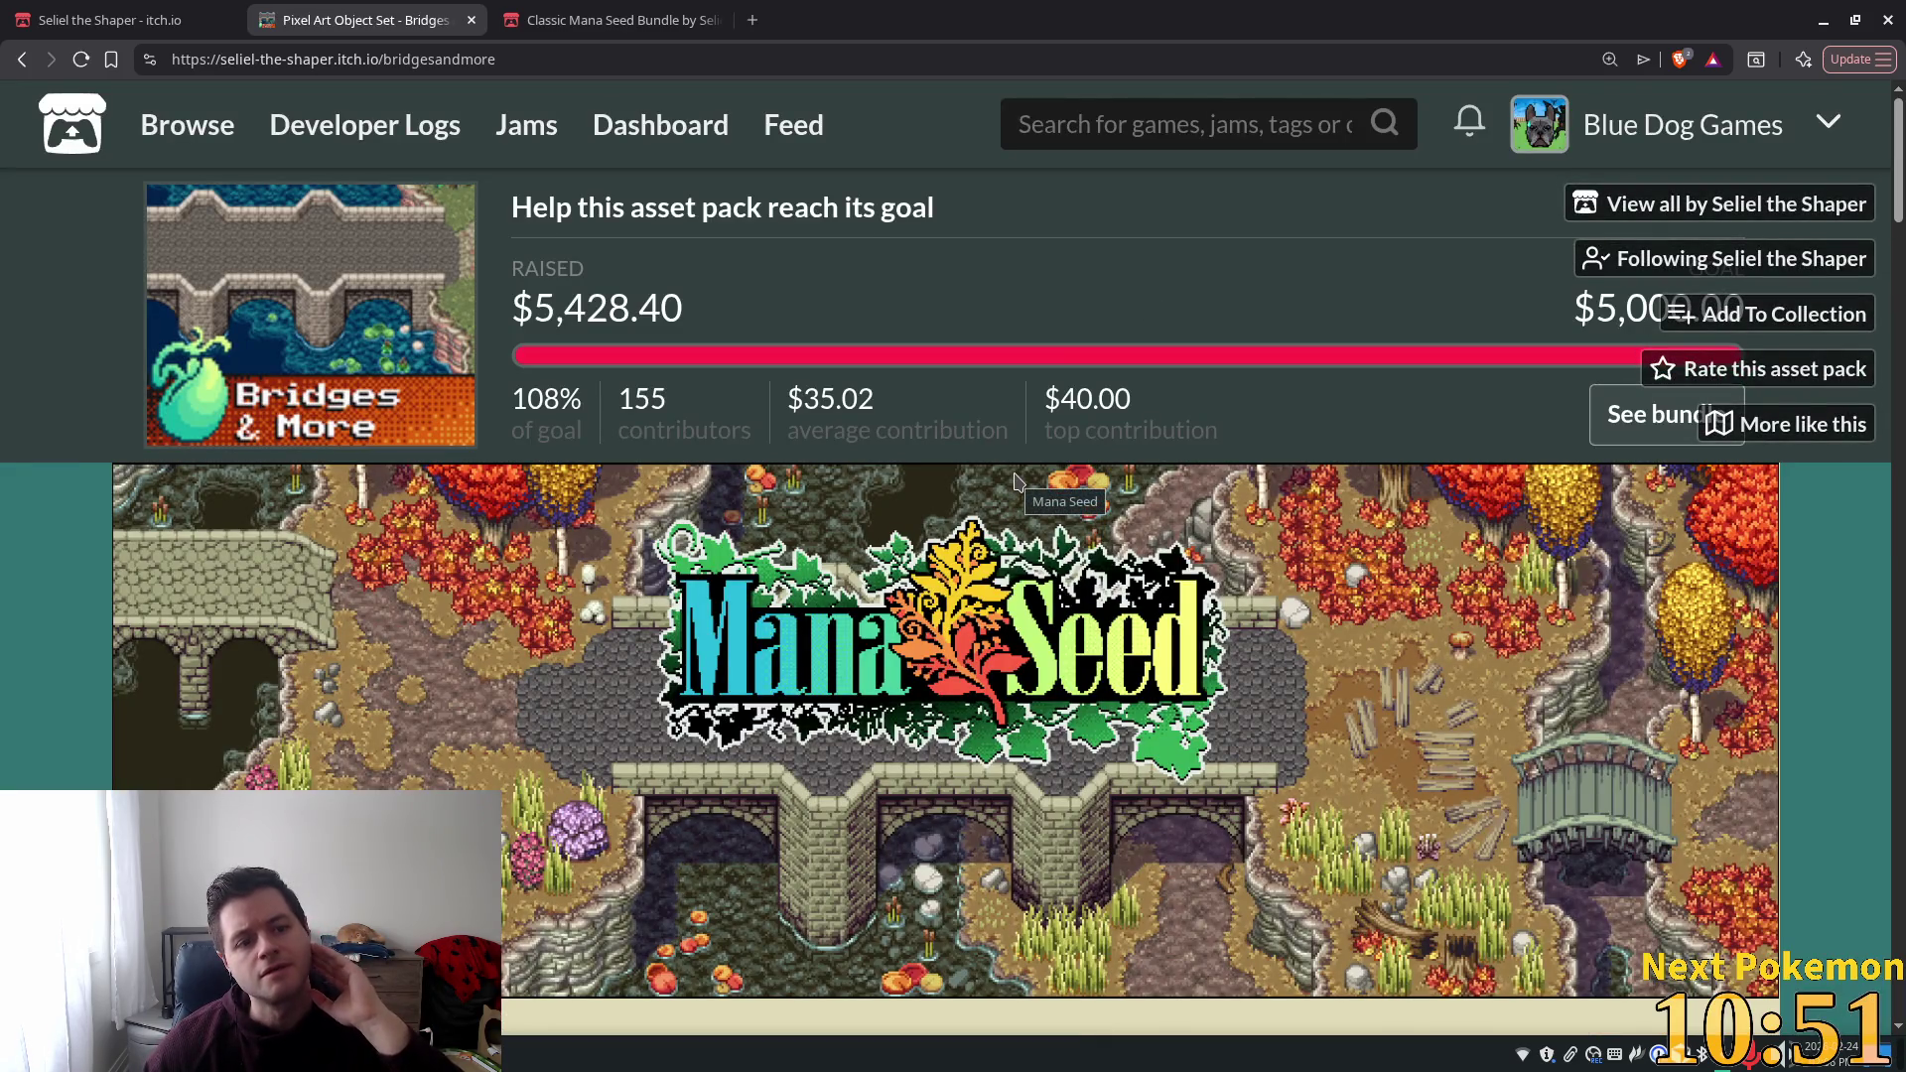
scroll(1015, 476, down, 10)
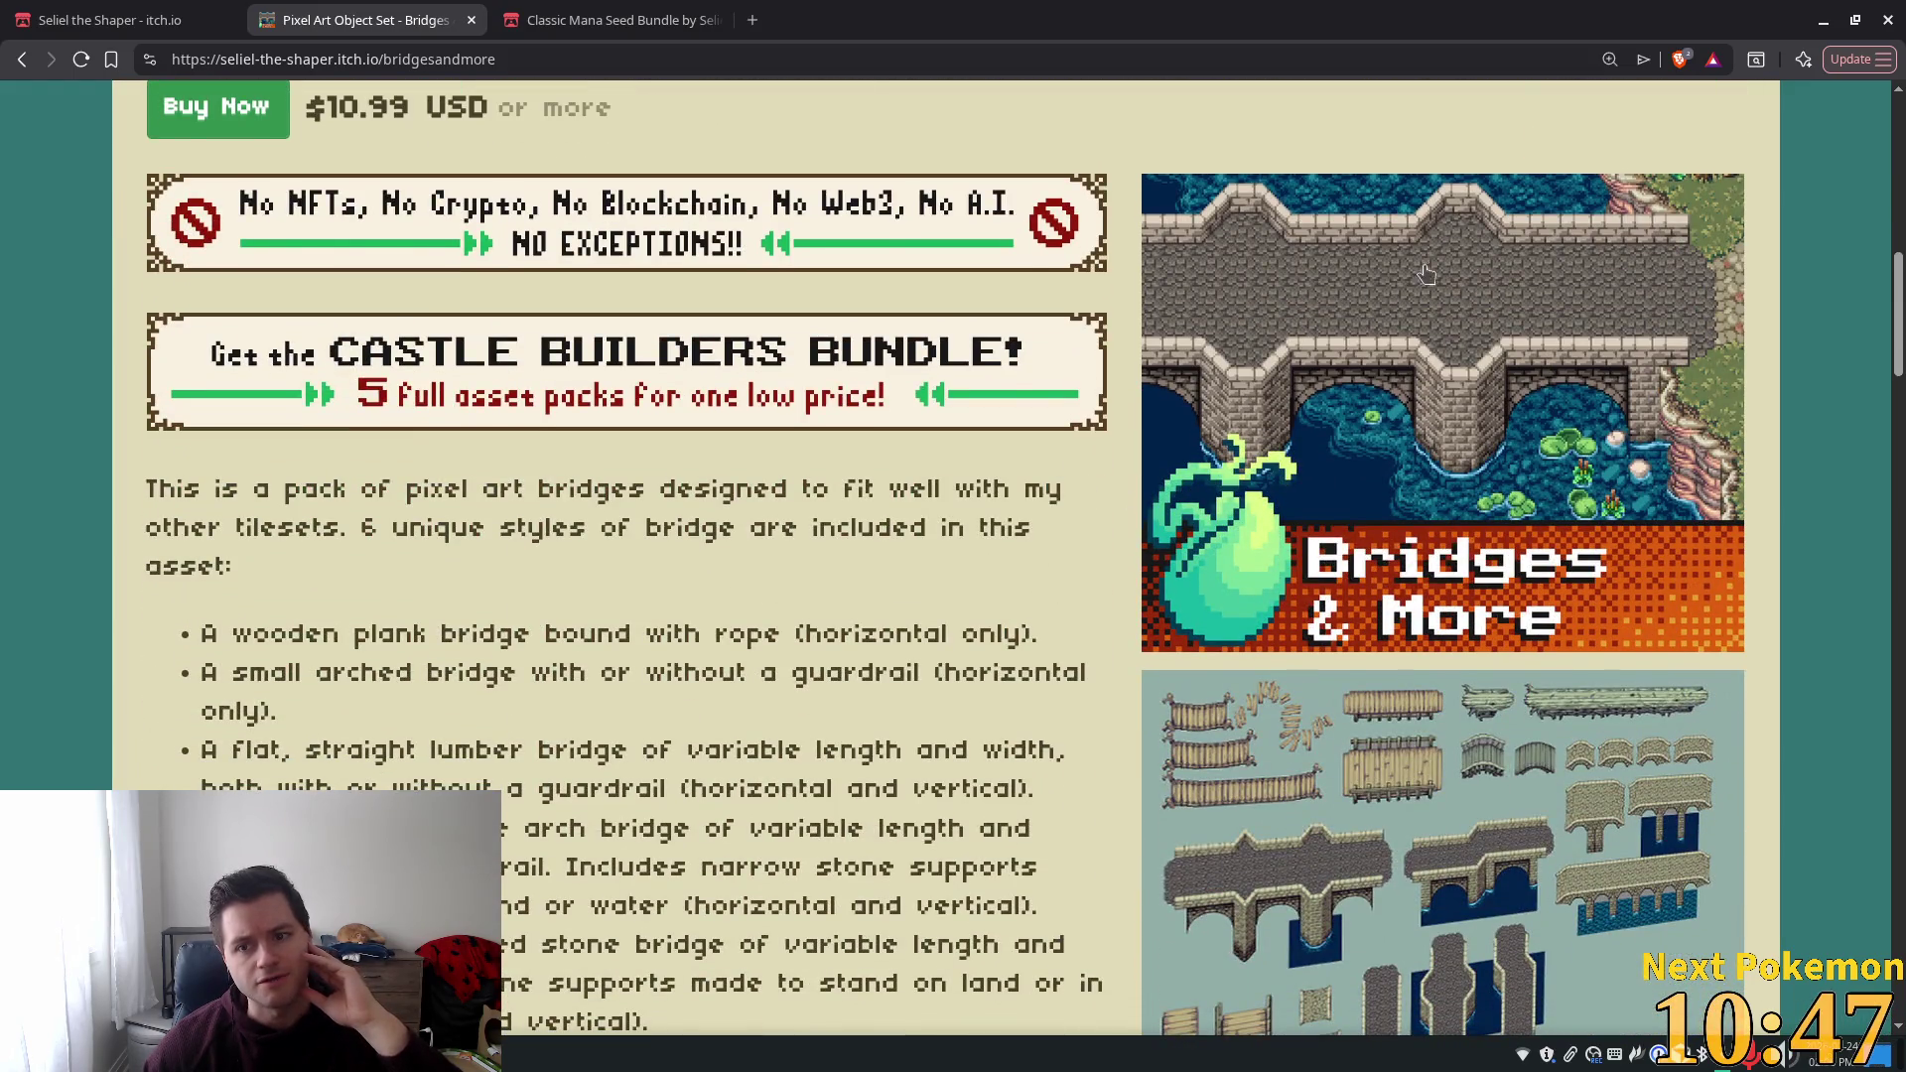
scroll(1678, 315, down, 6)
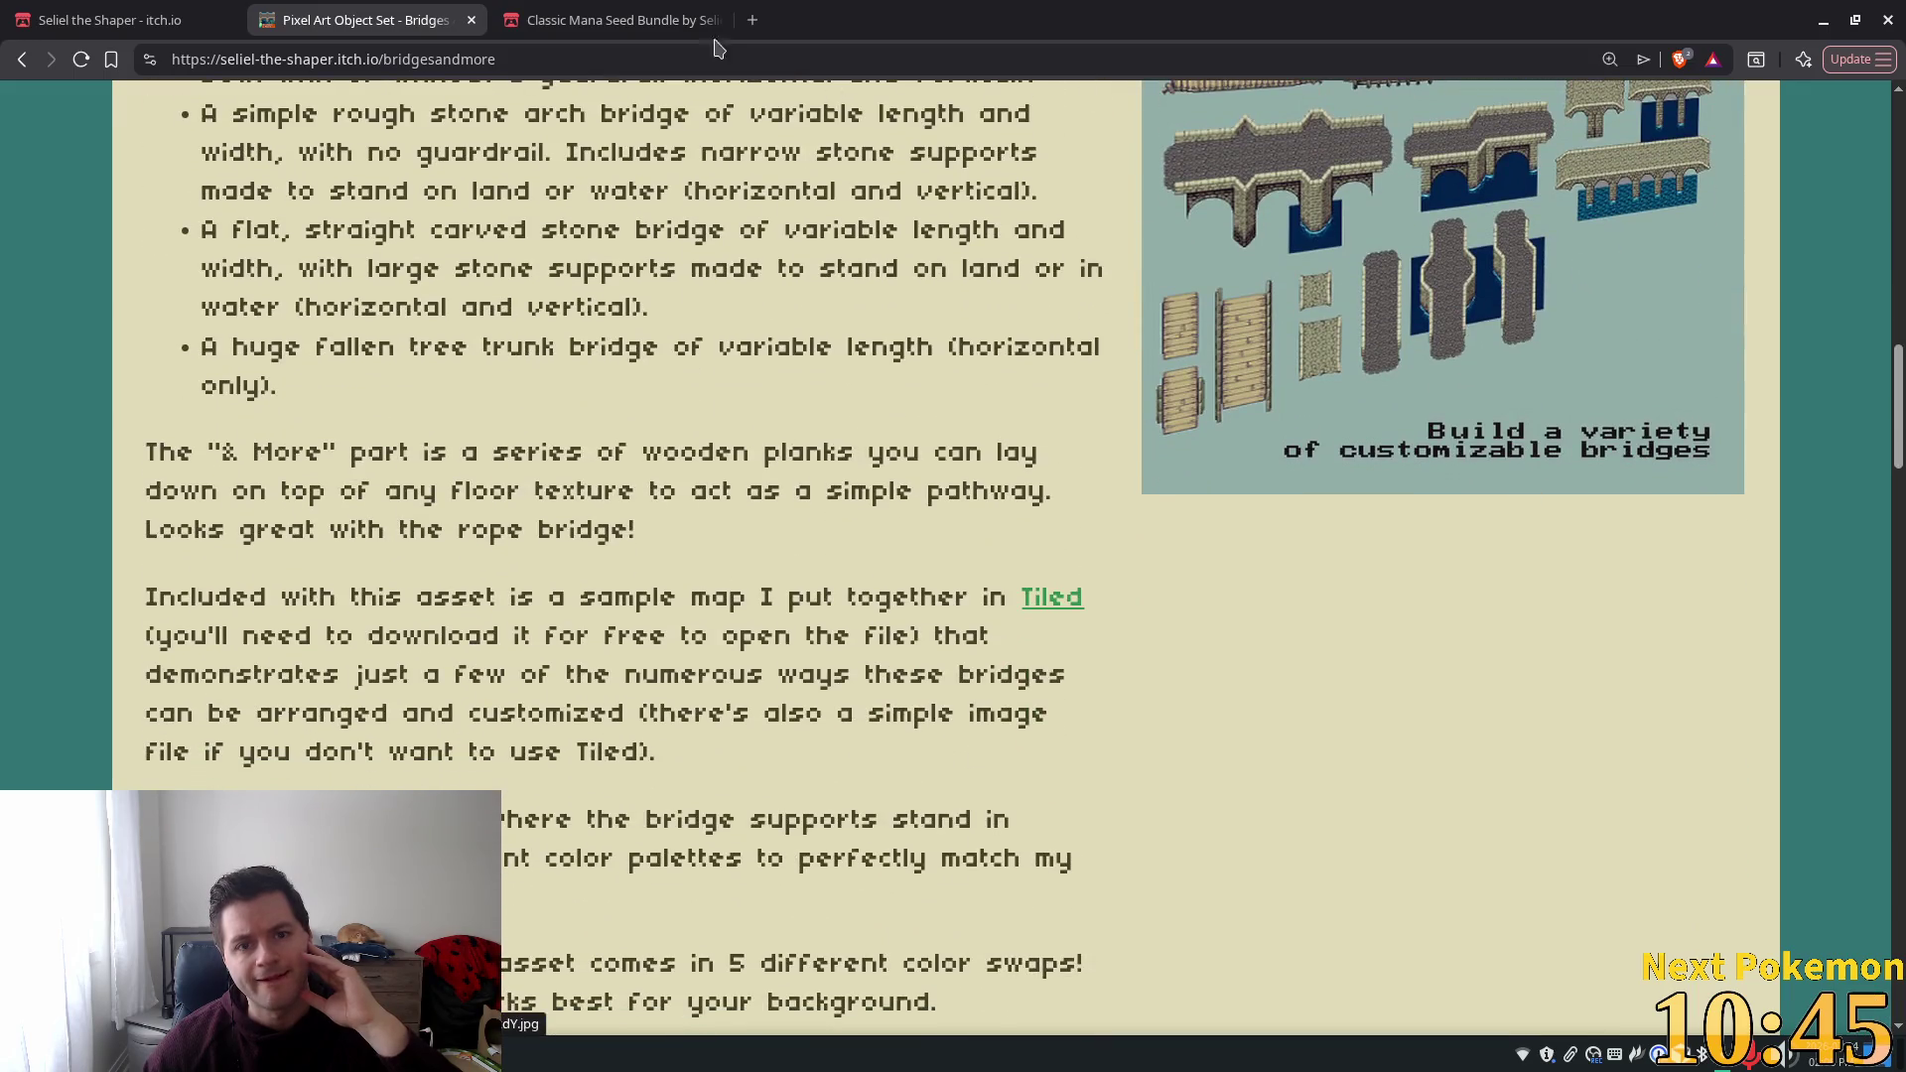
click(594, 18)
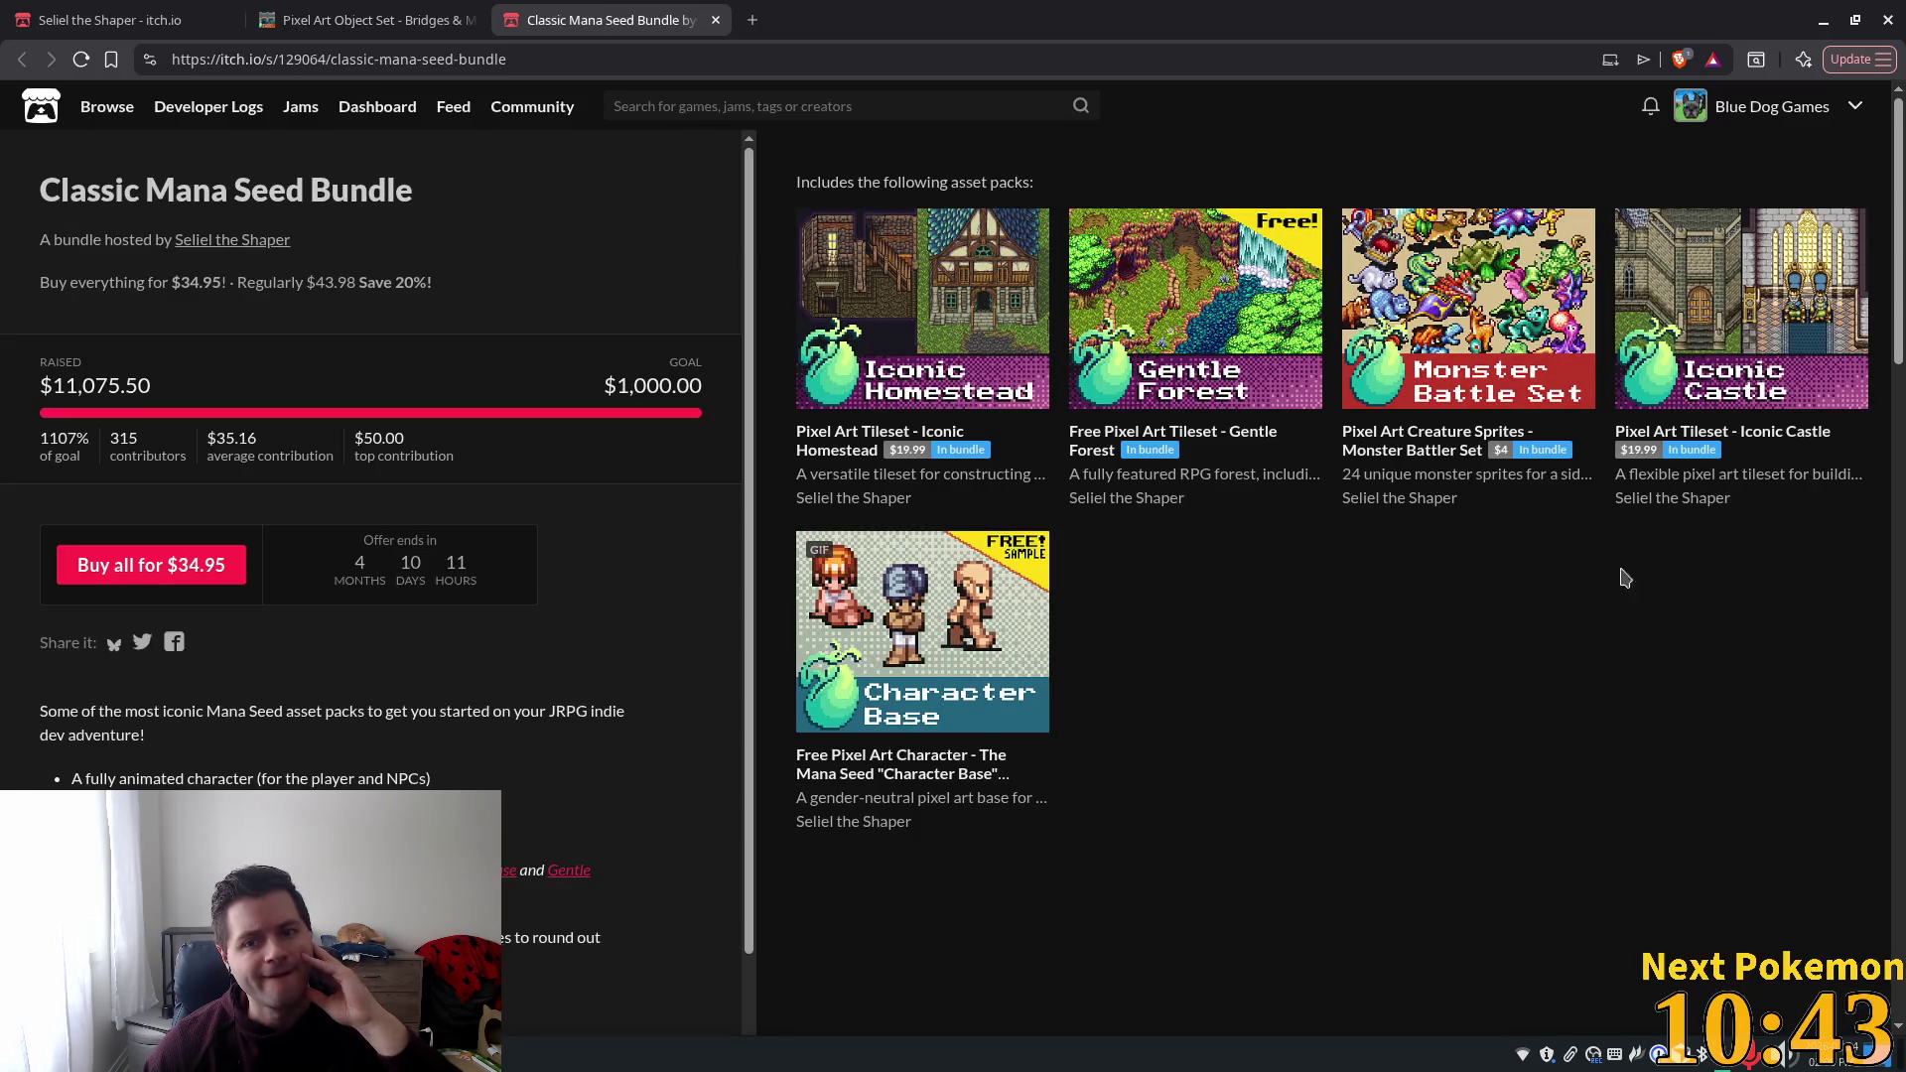
Open the Iconic Castle tileset page in a new tab, read through it, and close it.
middle_click(1713, 328)
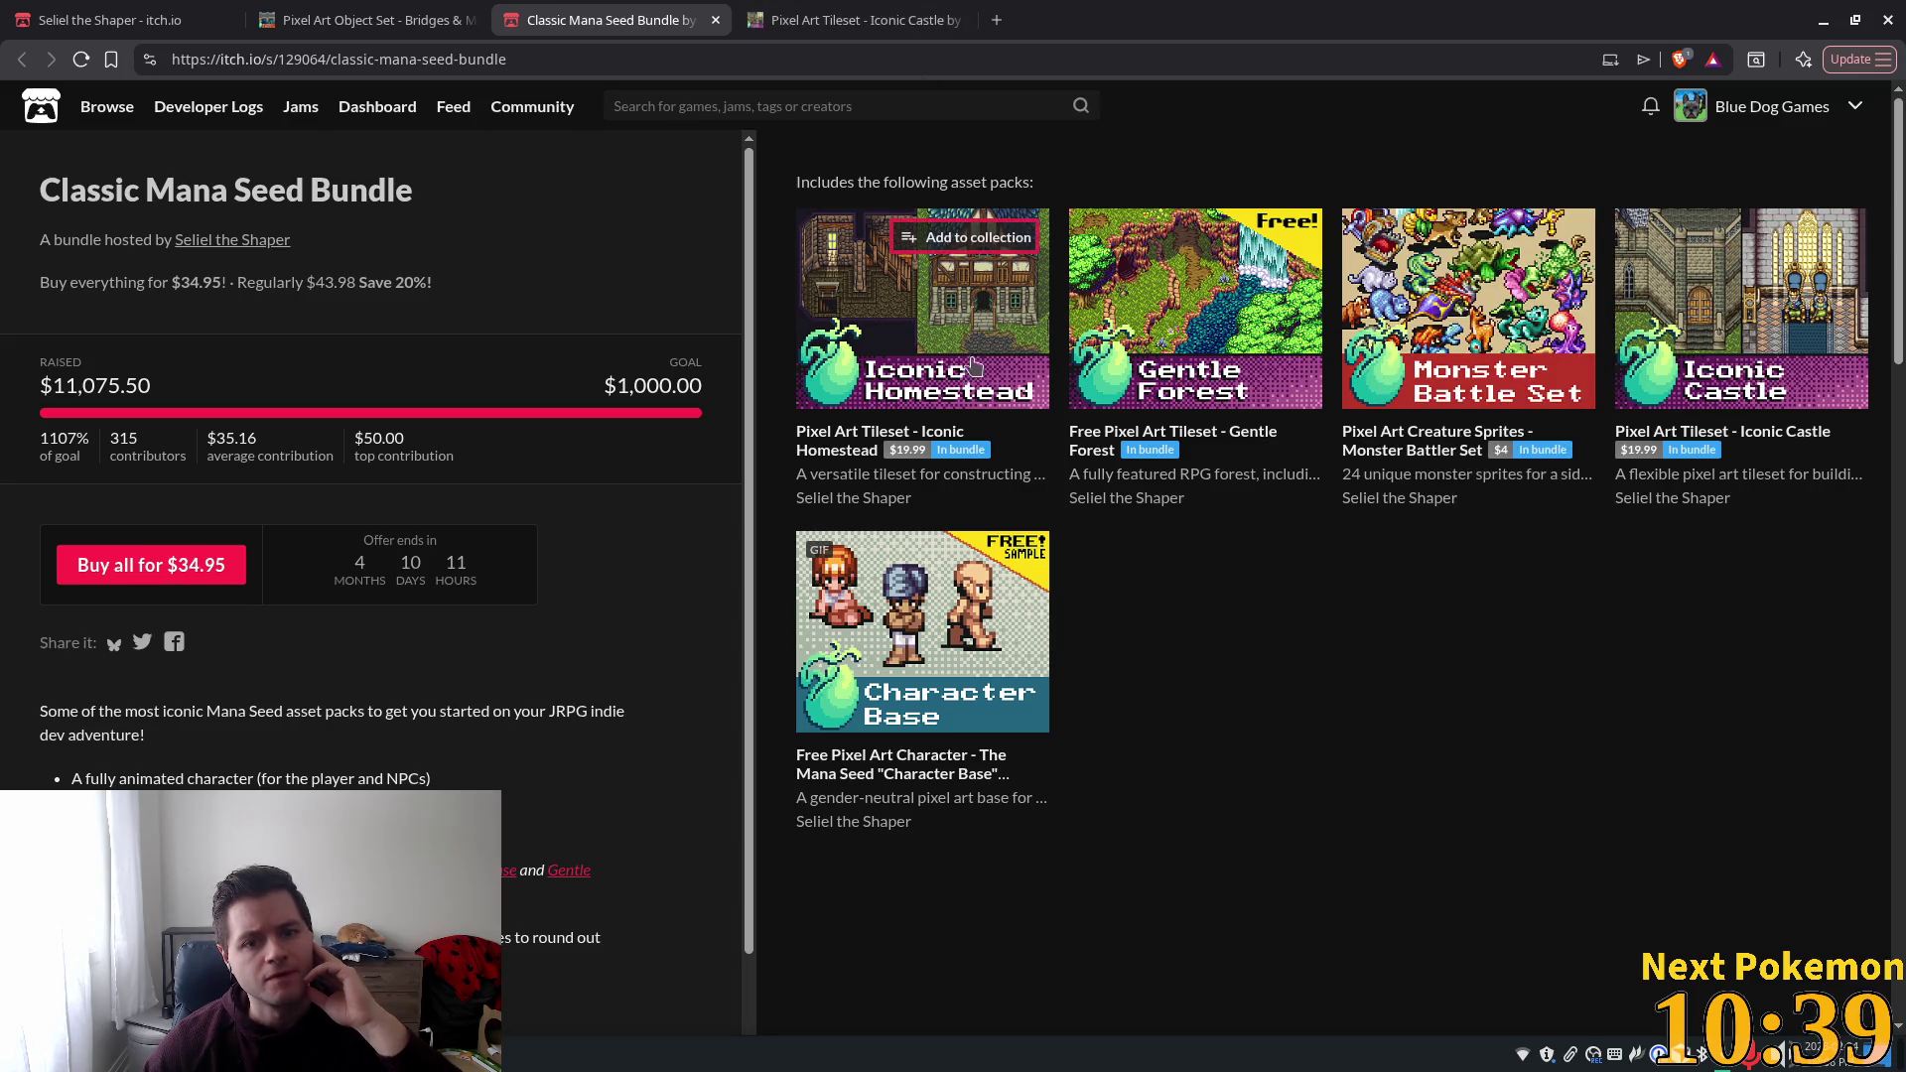
mouse_move(968, 260)
key(ctrl+Tab)
scroll(959, 298, down, 10)
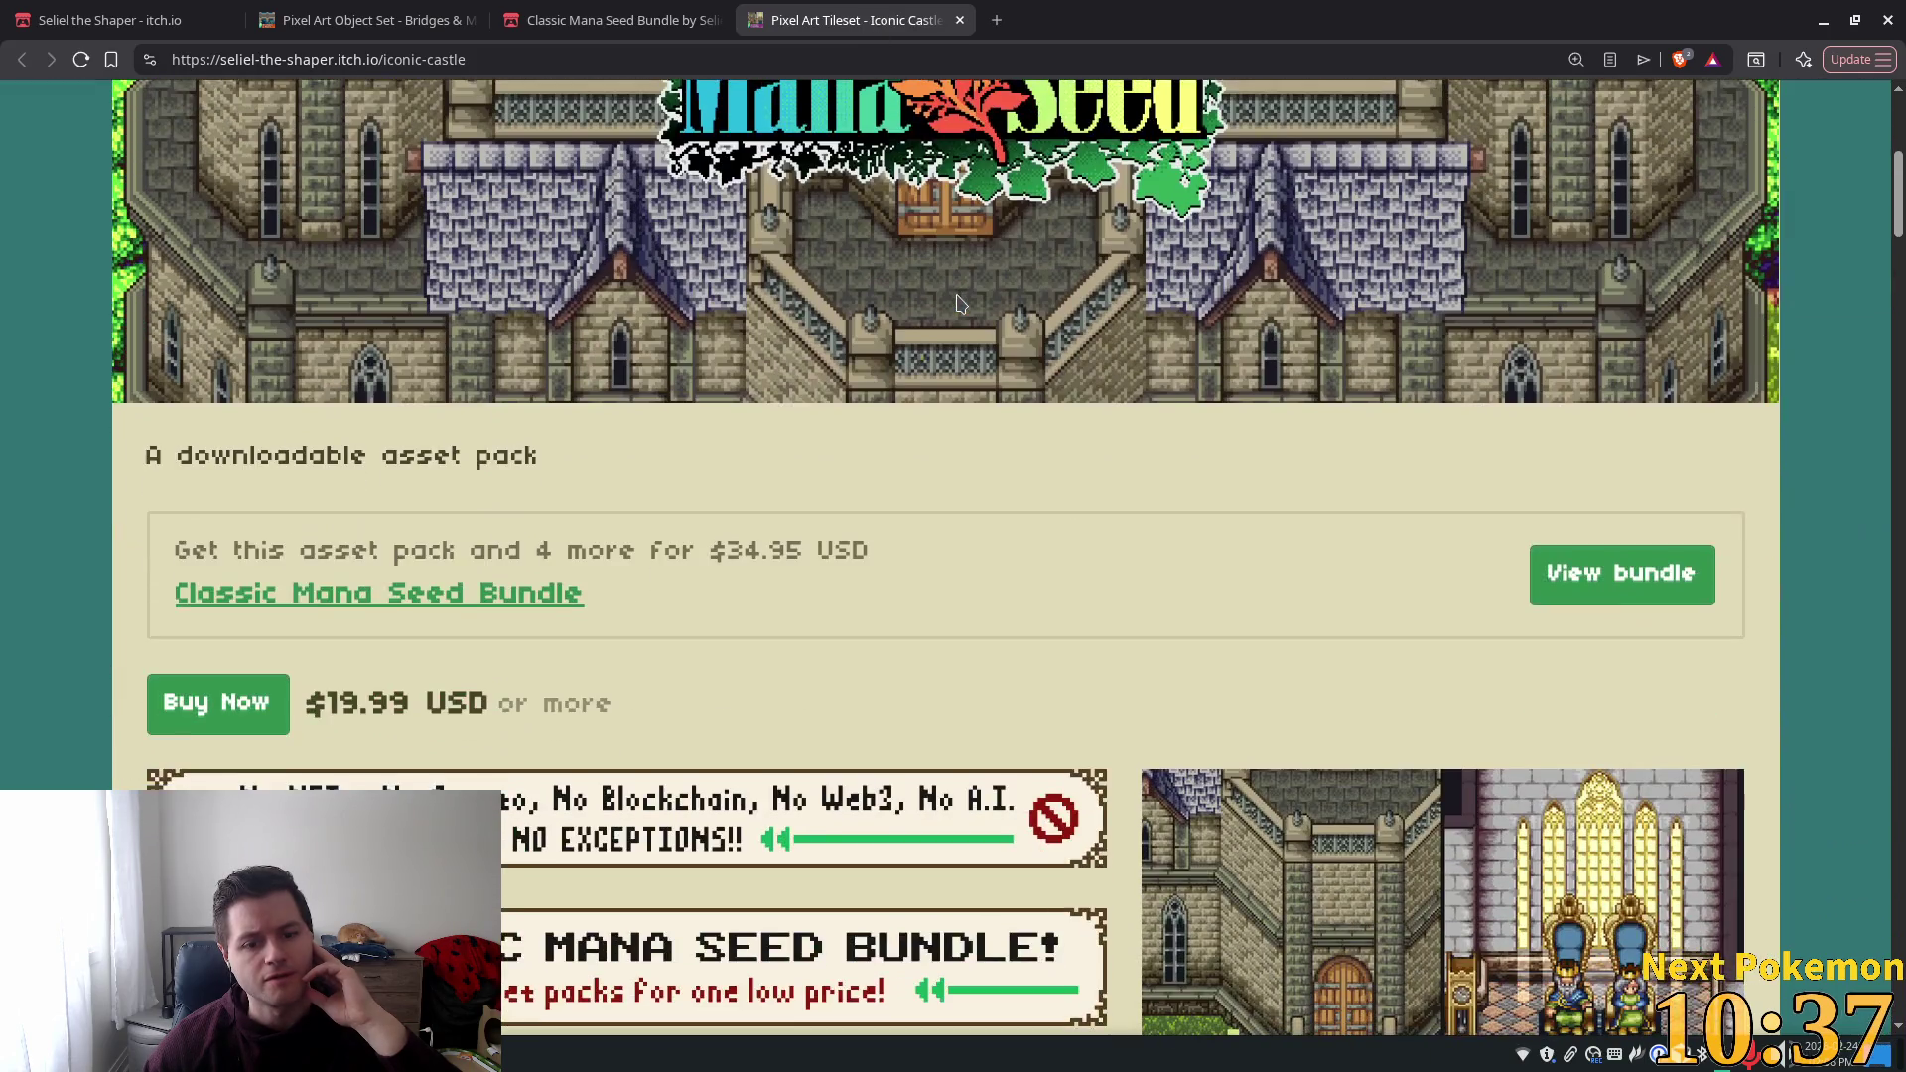
scroll(957, 300, down, 15)
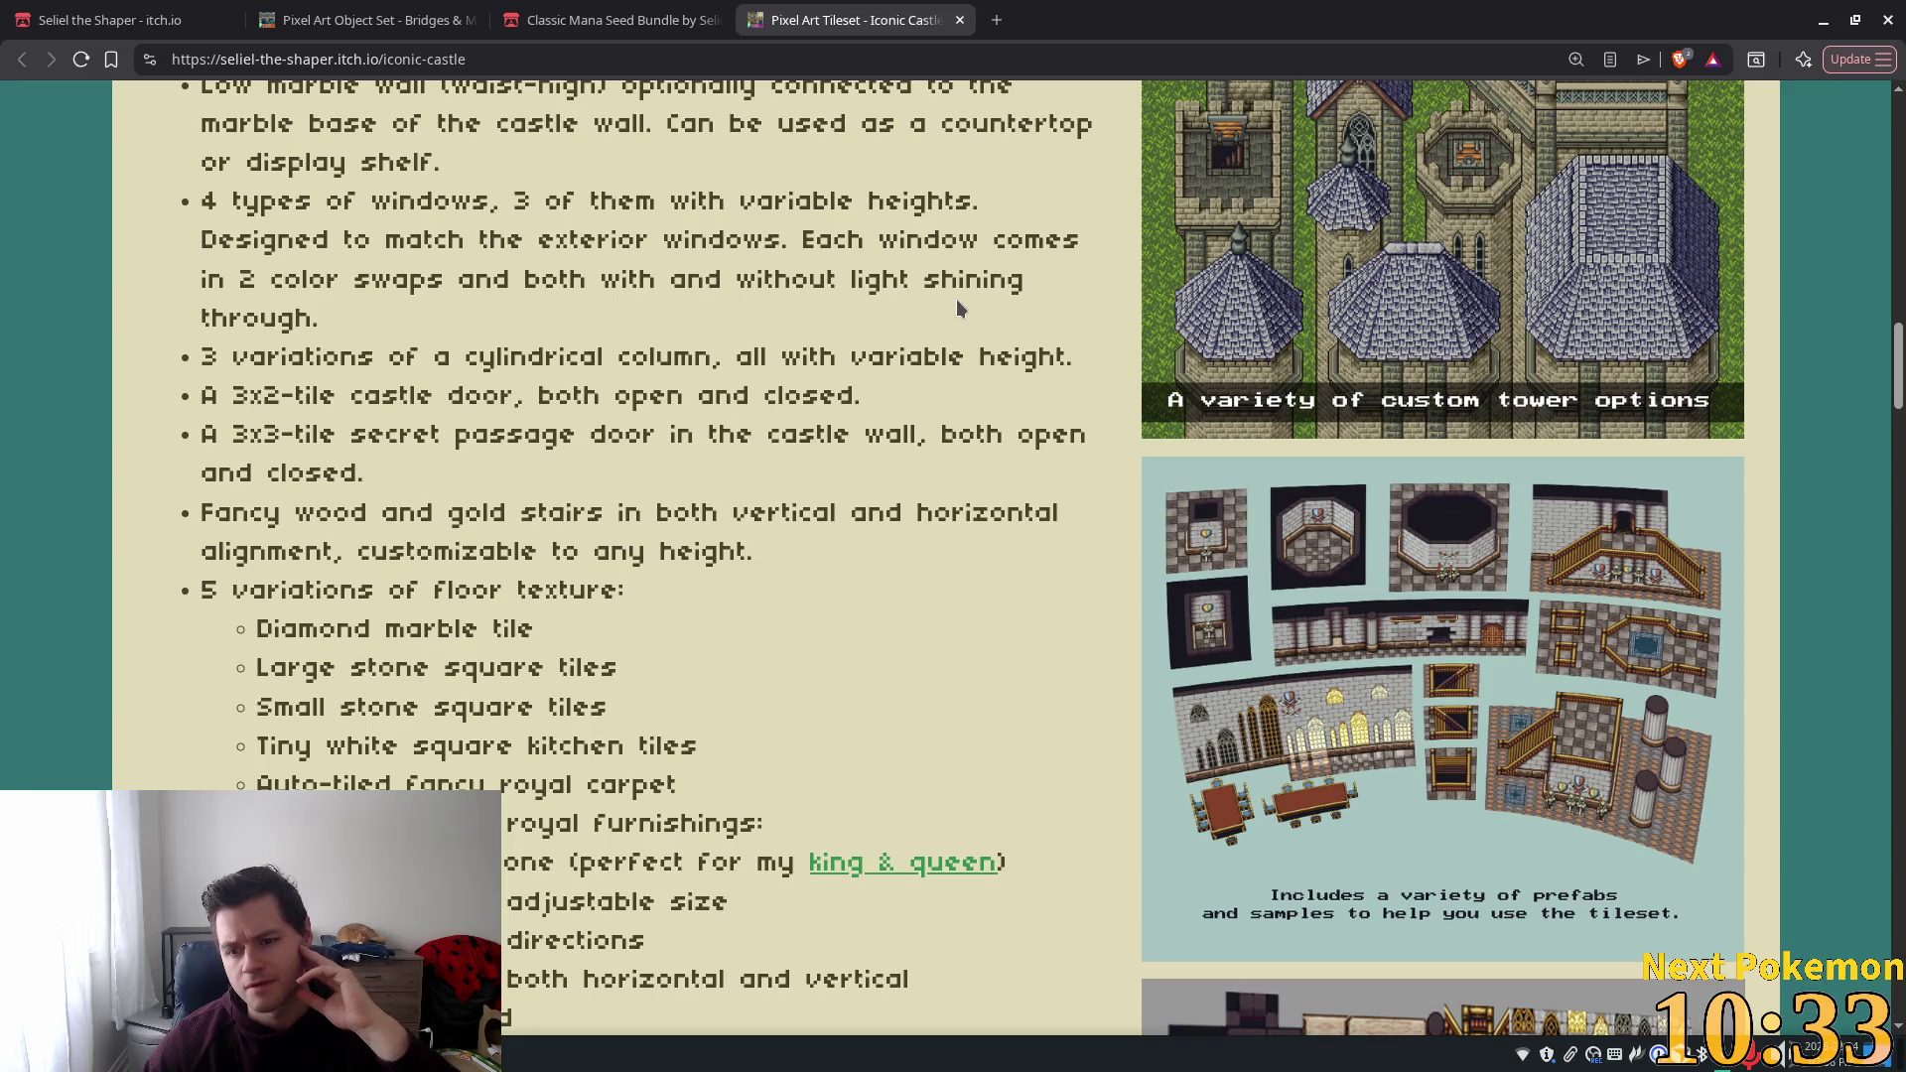
scroll(956, 300, down, 5)
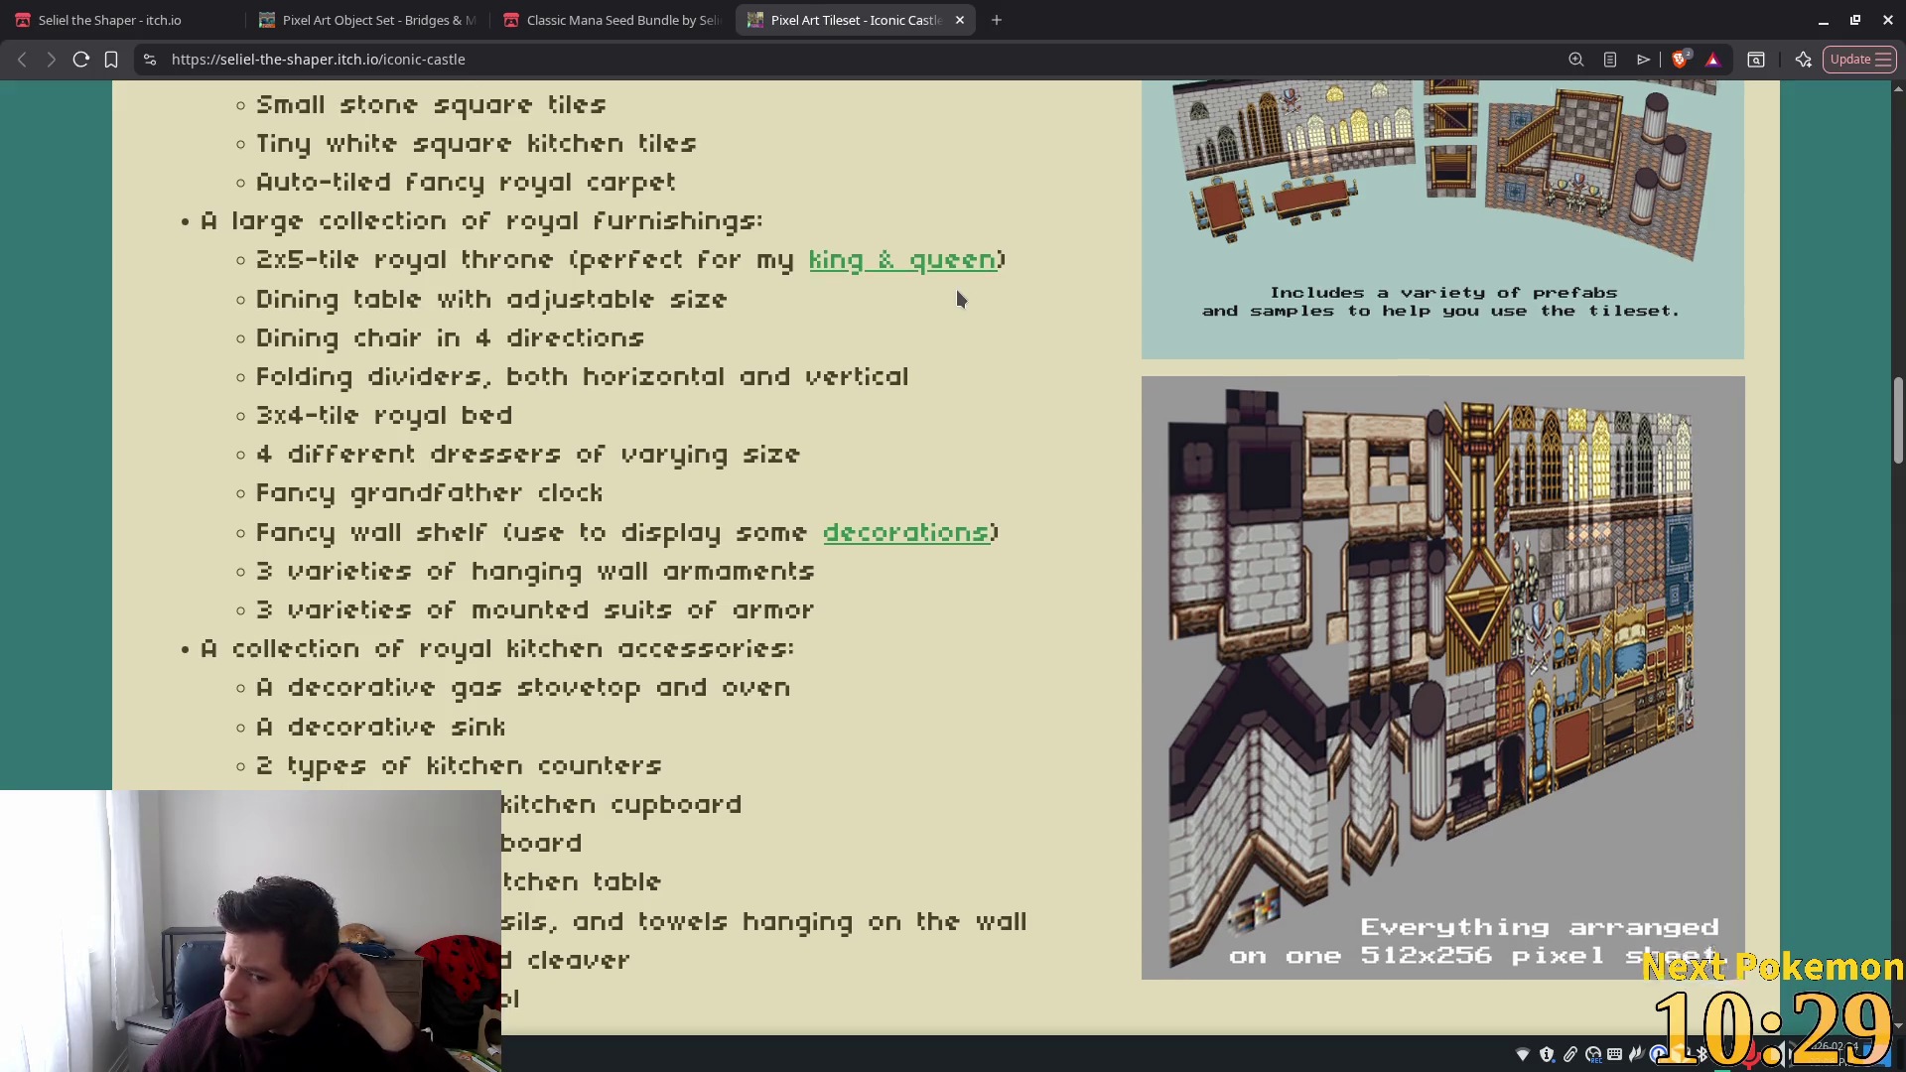
scroll(957, 293, down, 6)
click(960, 20)
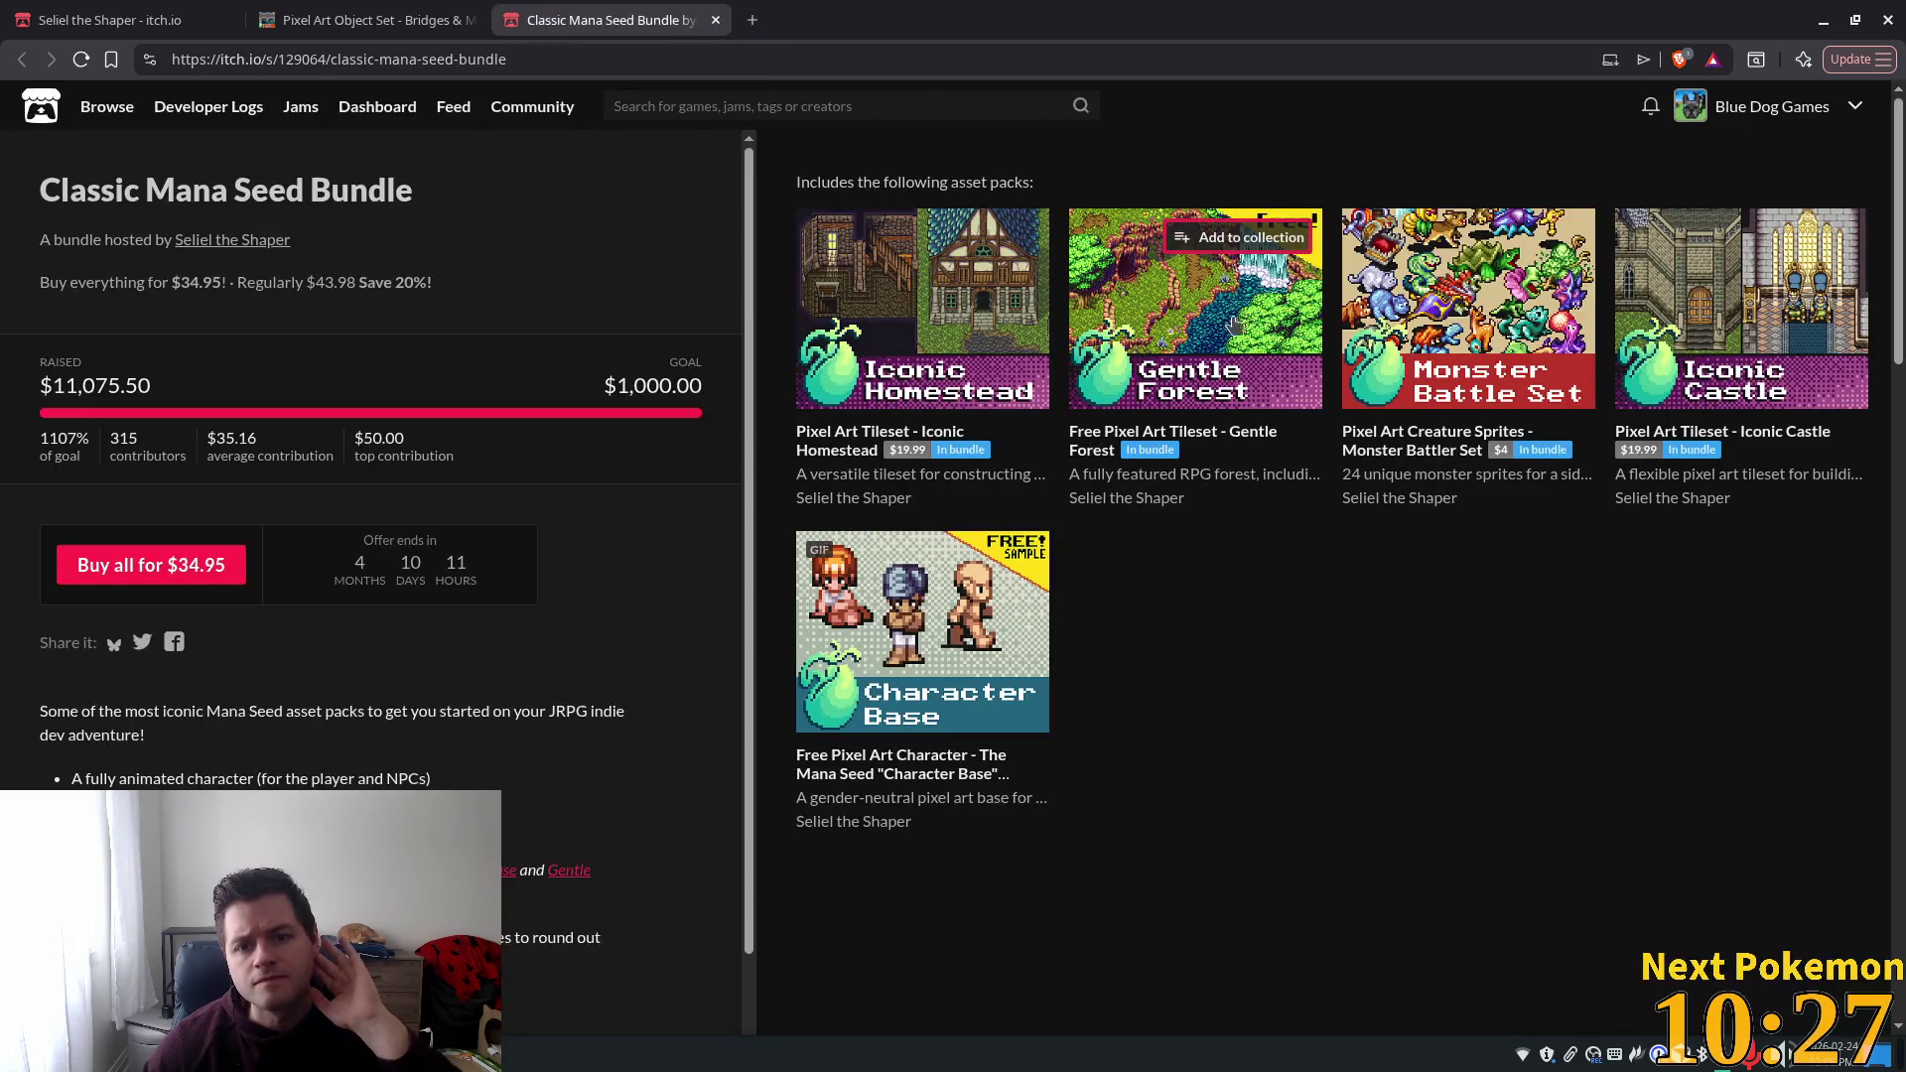
Open the Iconic Homestead page, scroll through it, and view the enlarged village colour-variant screenshots.
middle_click(906, 256)
key(ctrl+Tab)
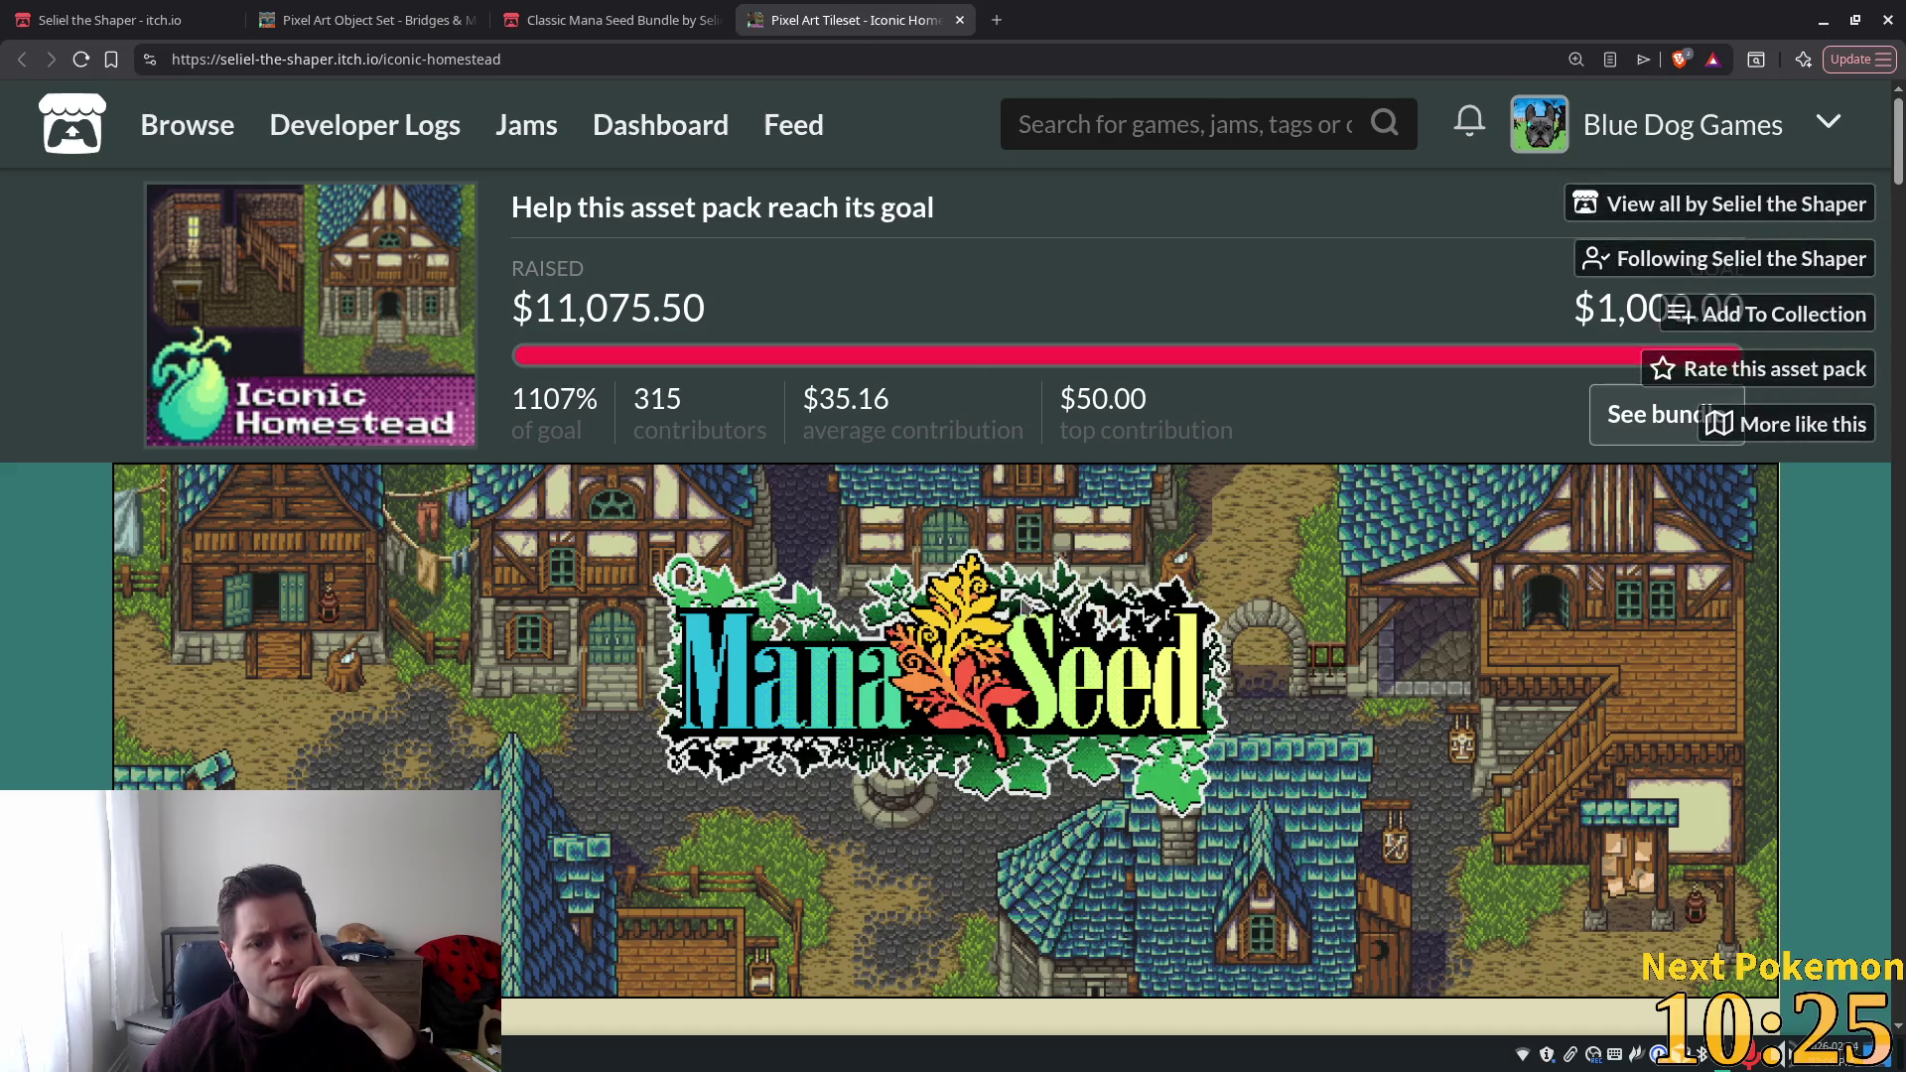
scroll(961, 579, down, 2)
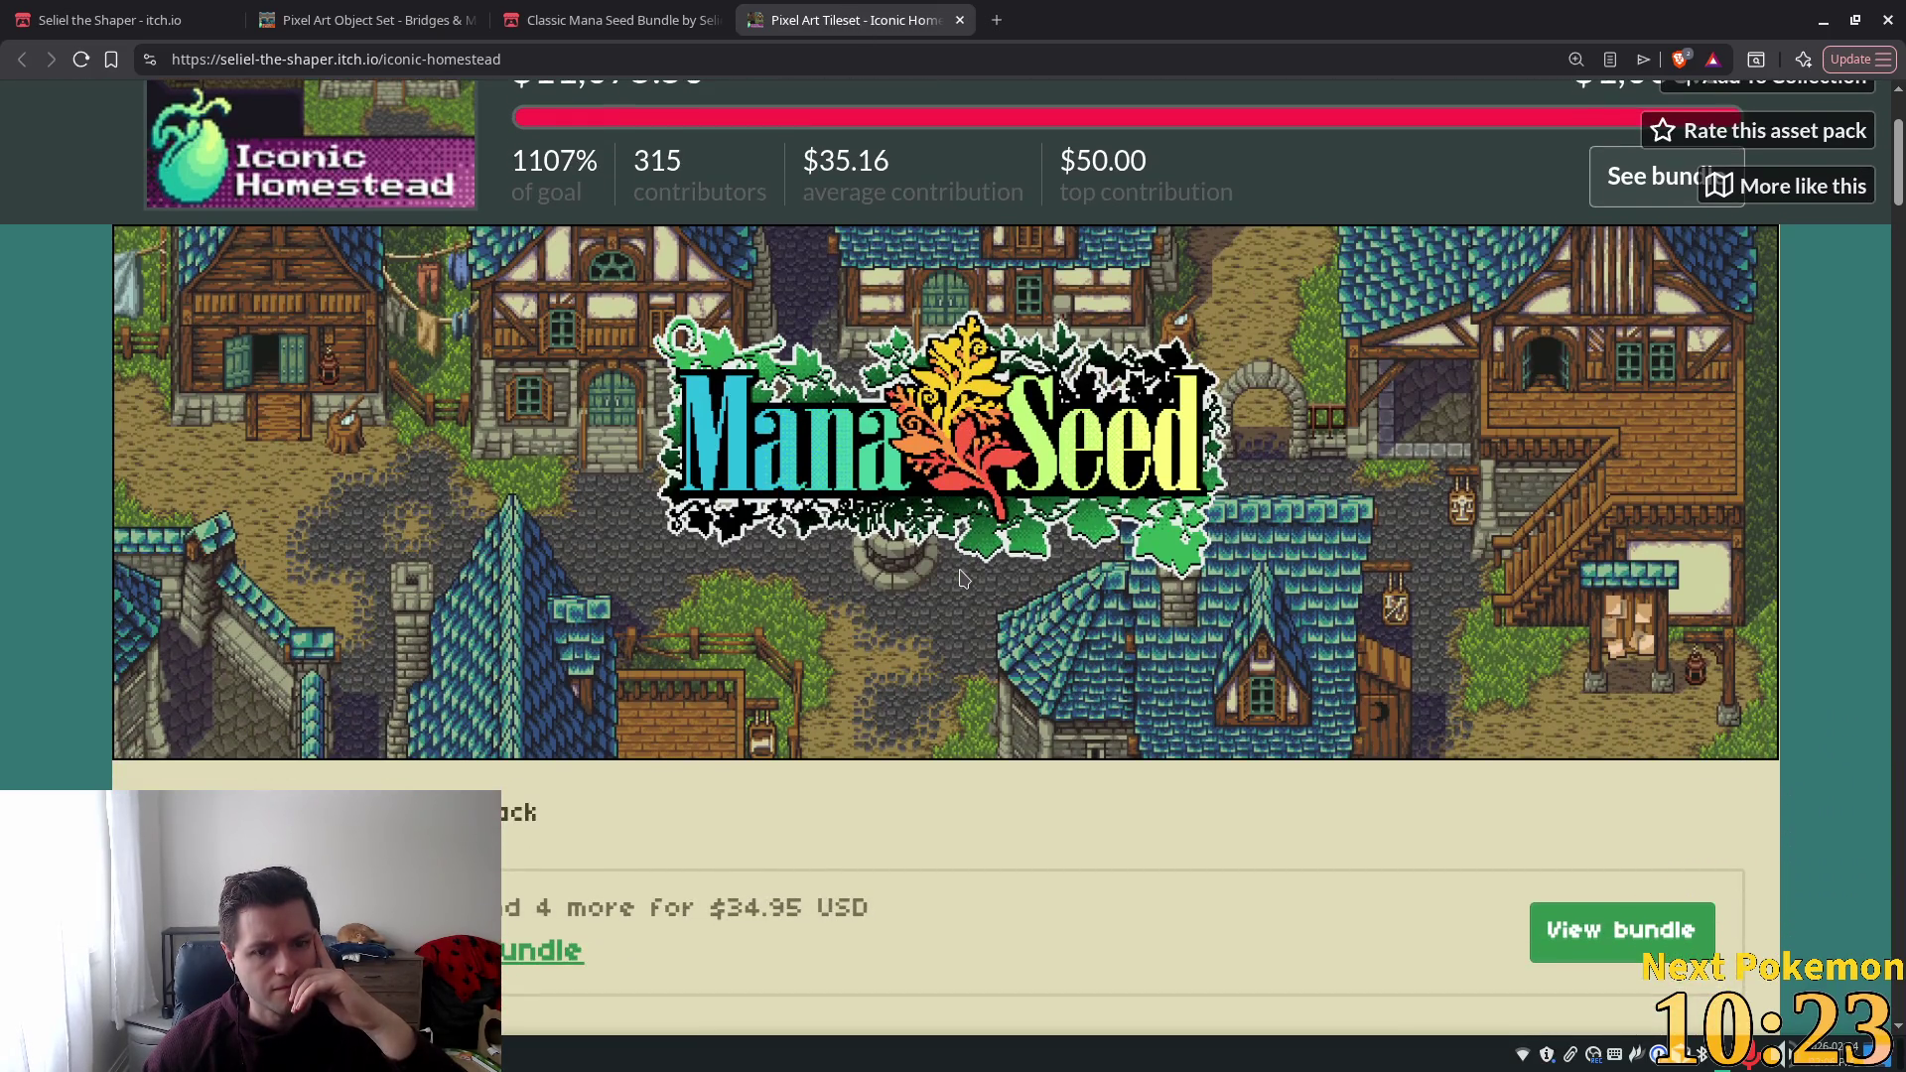
scroll(960, 576, down, 5)
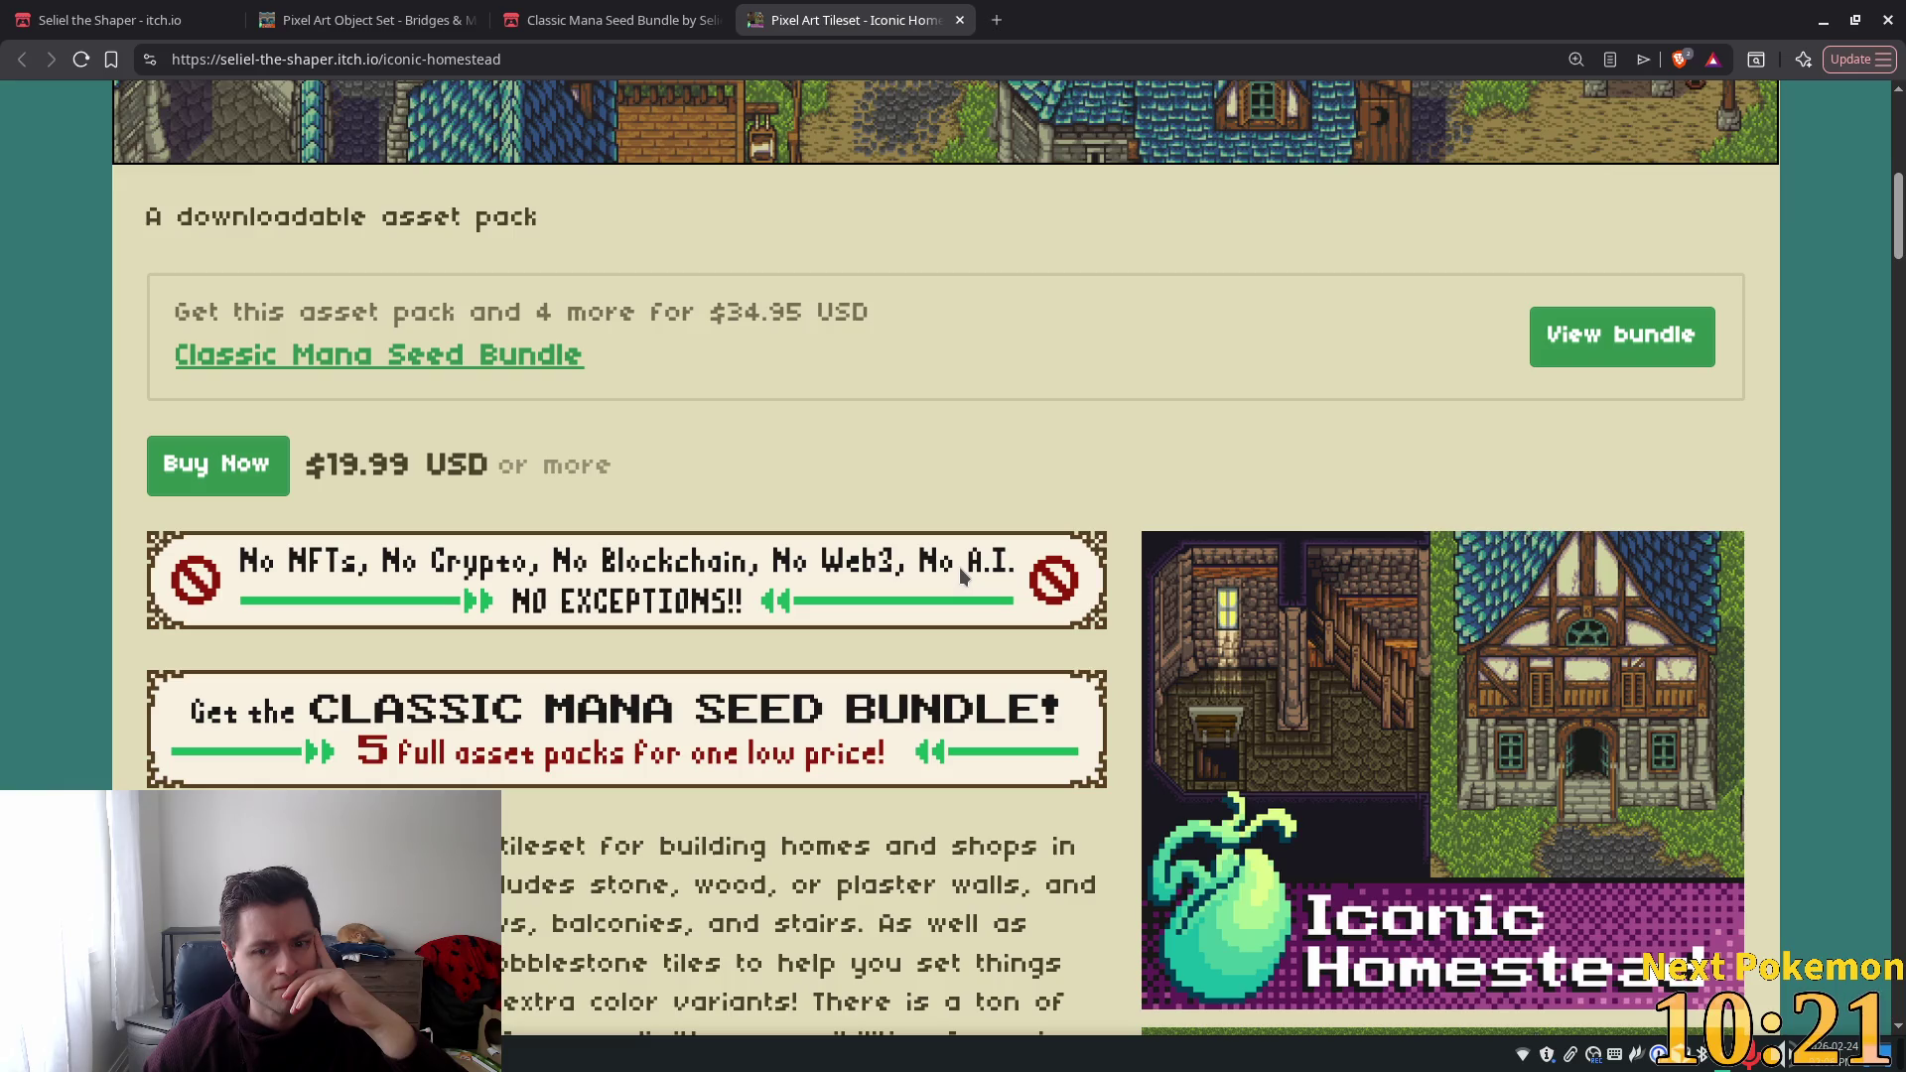
scroll(1400, 658, down, 5)
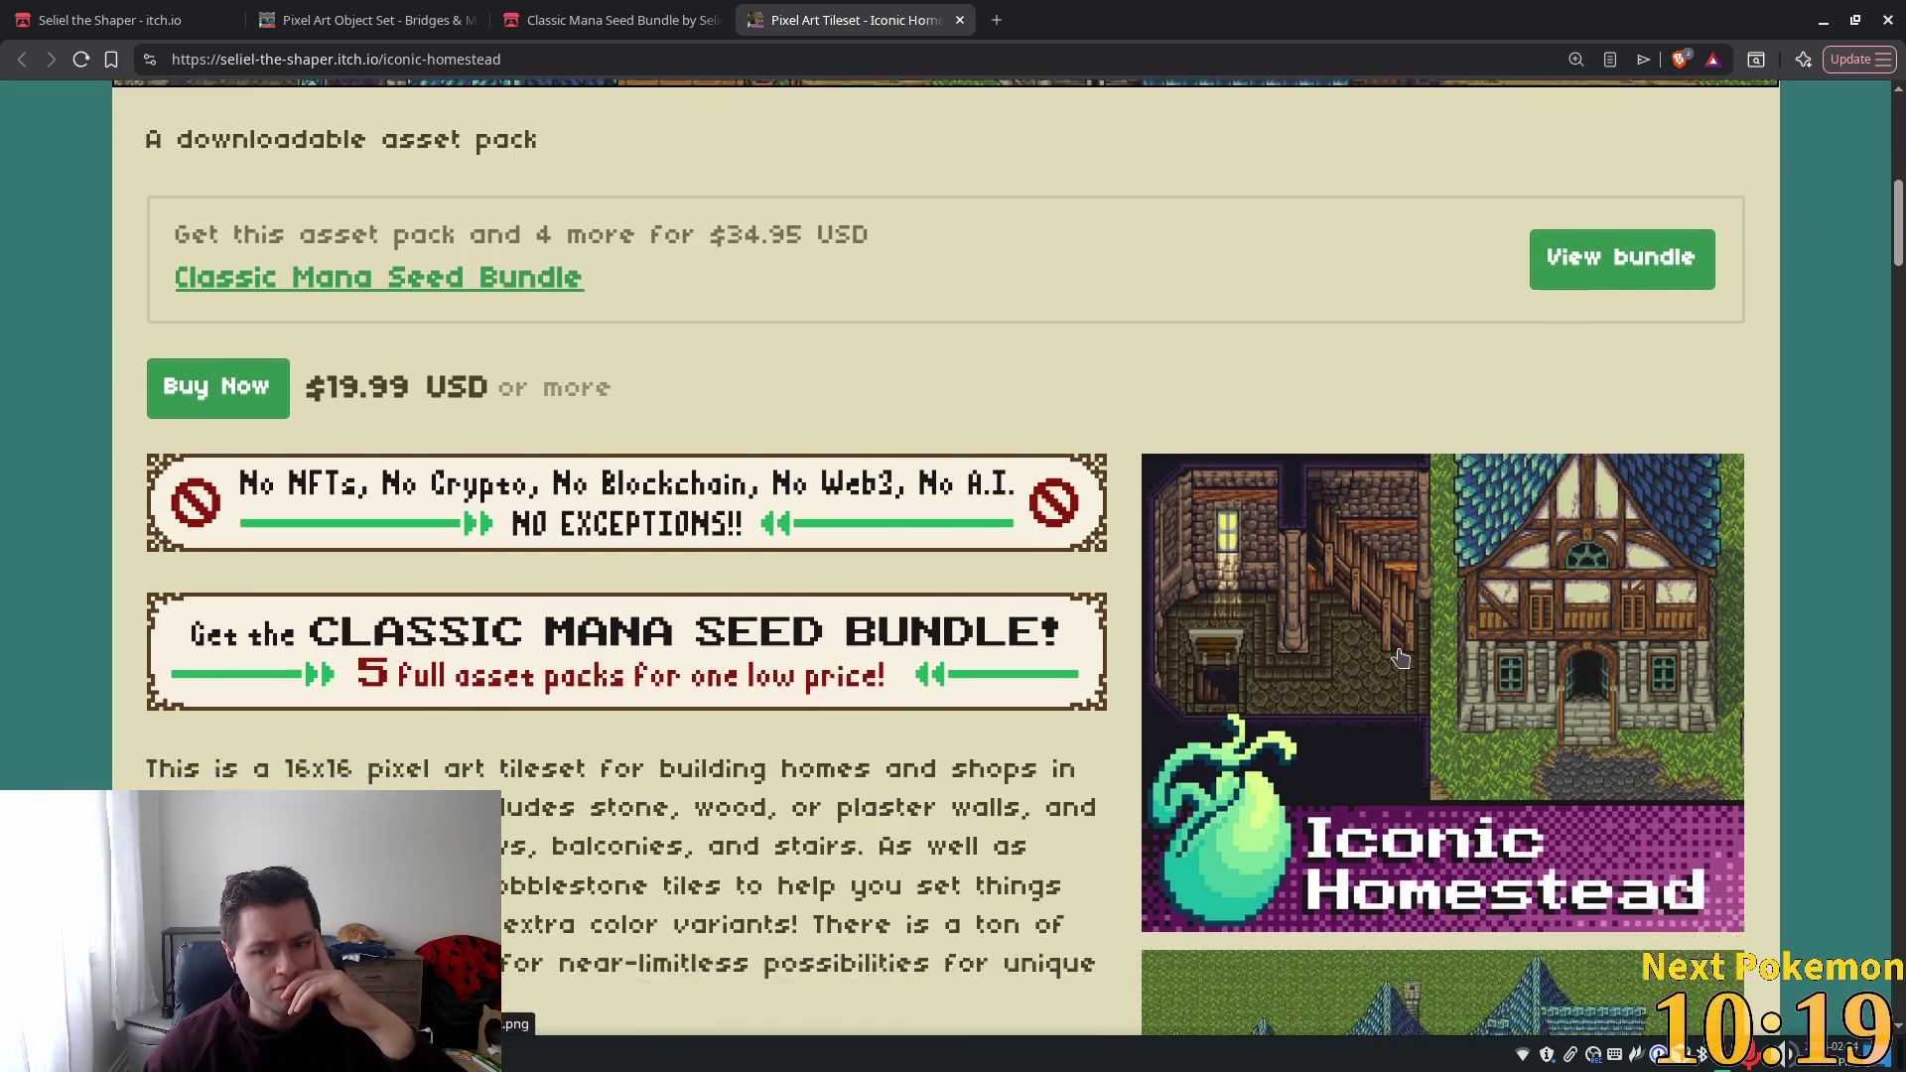
scroll(1400, 658, down, 11)
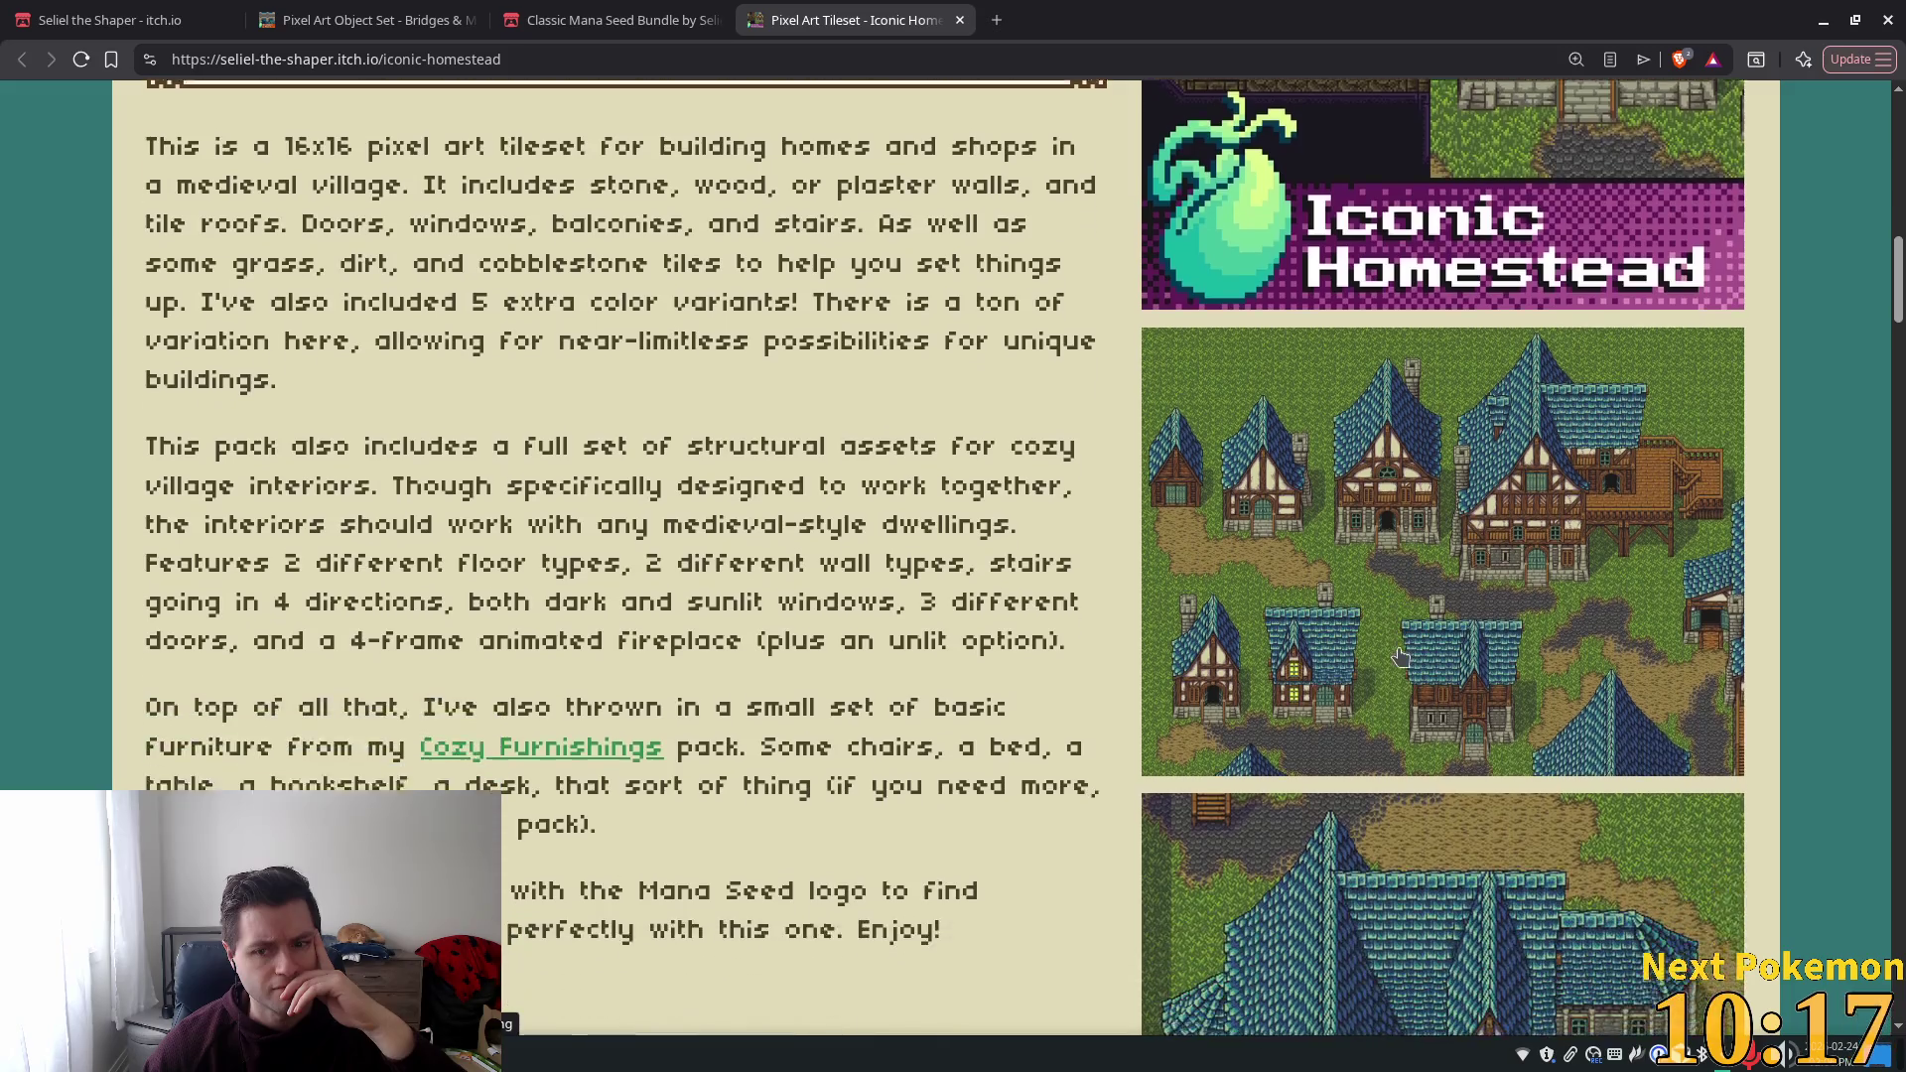
scroll(1396, 659, down, 18)
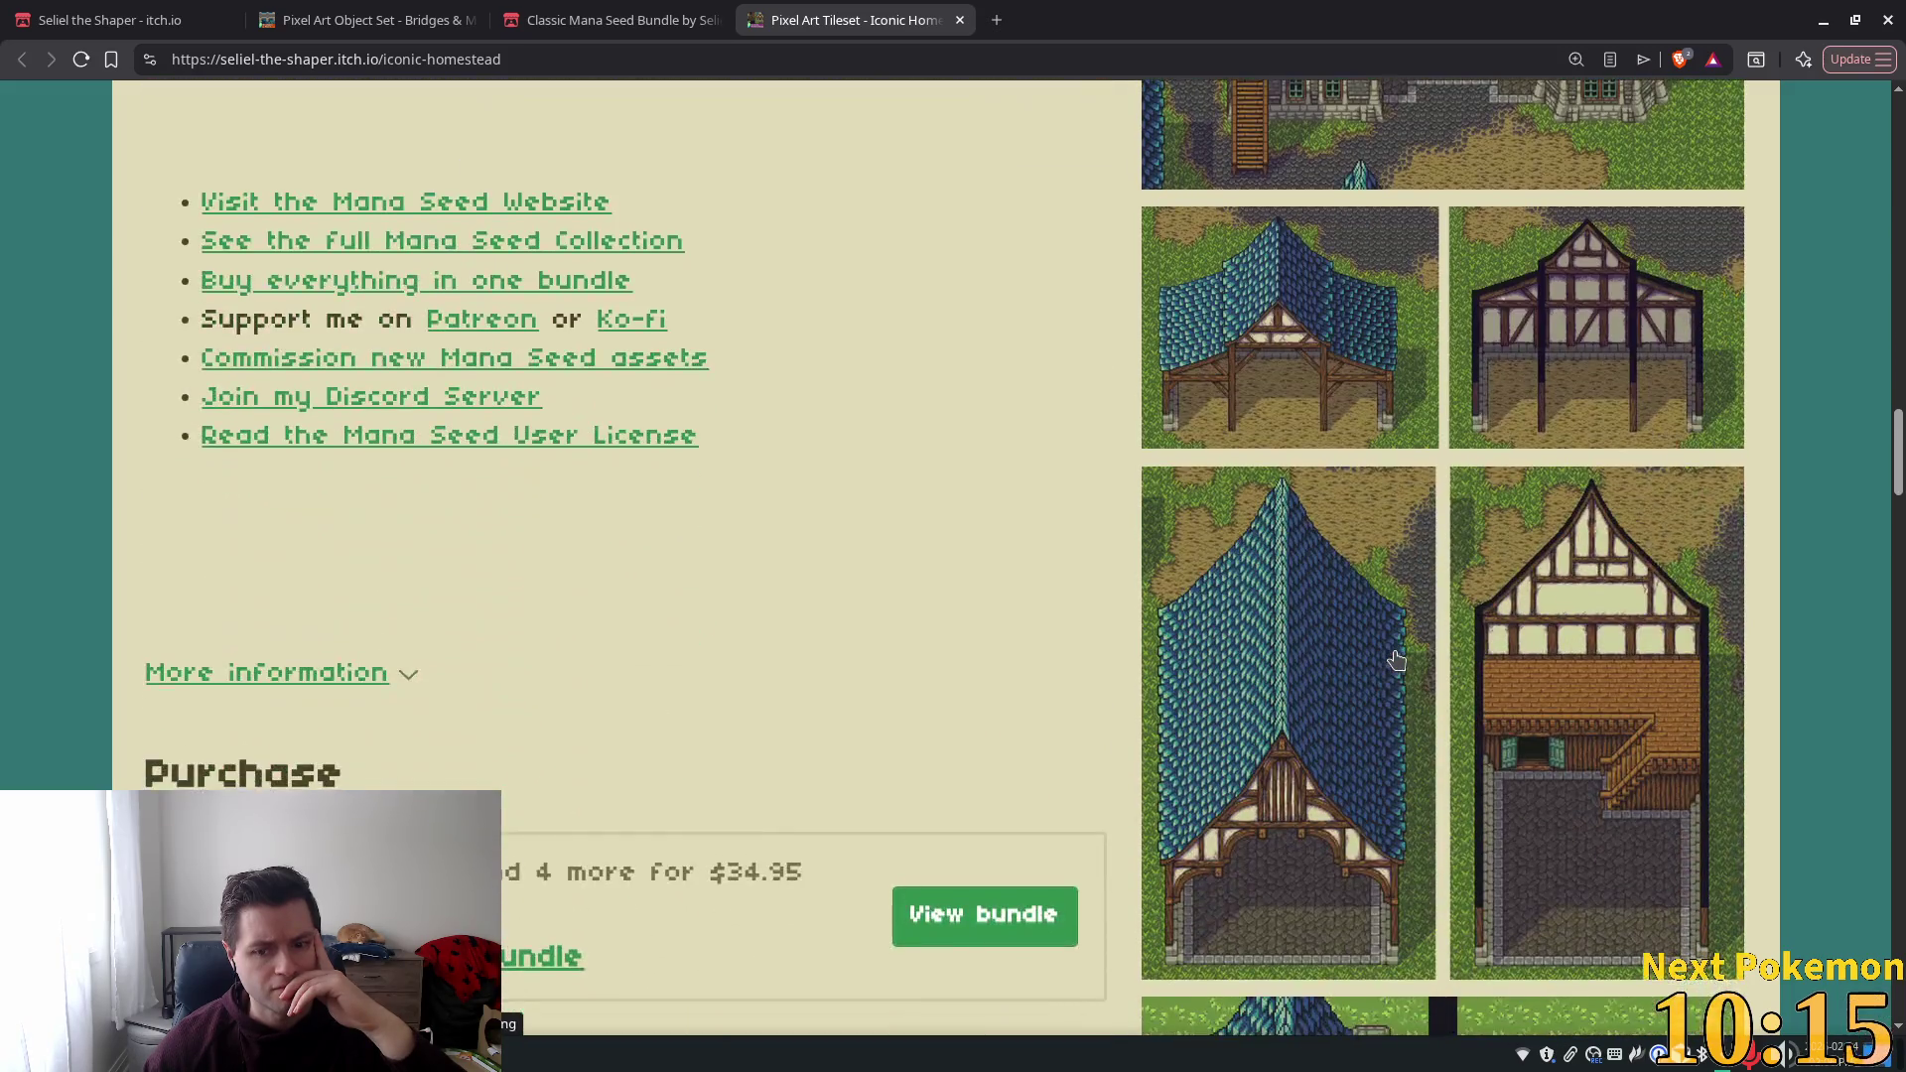
scroll(1396, 658, up, 2)
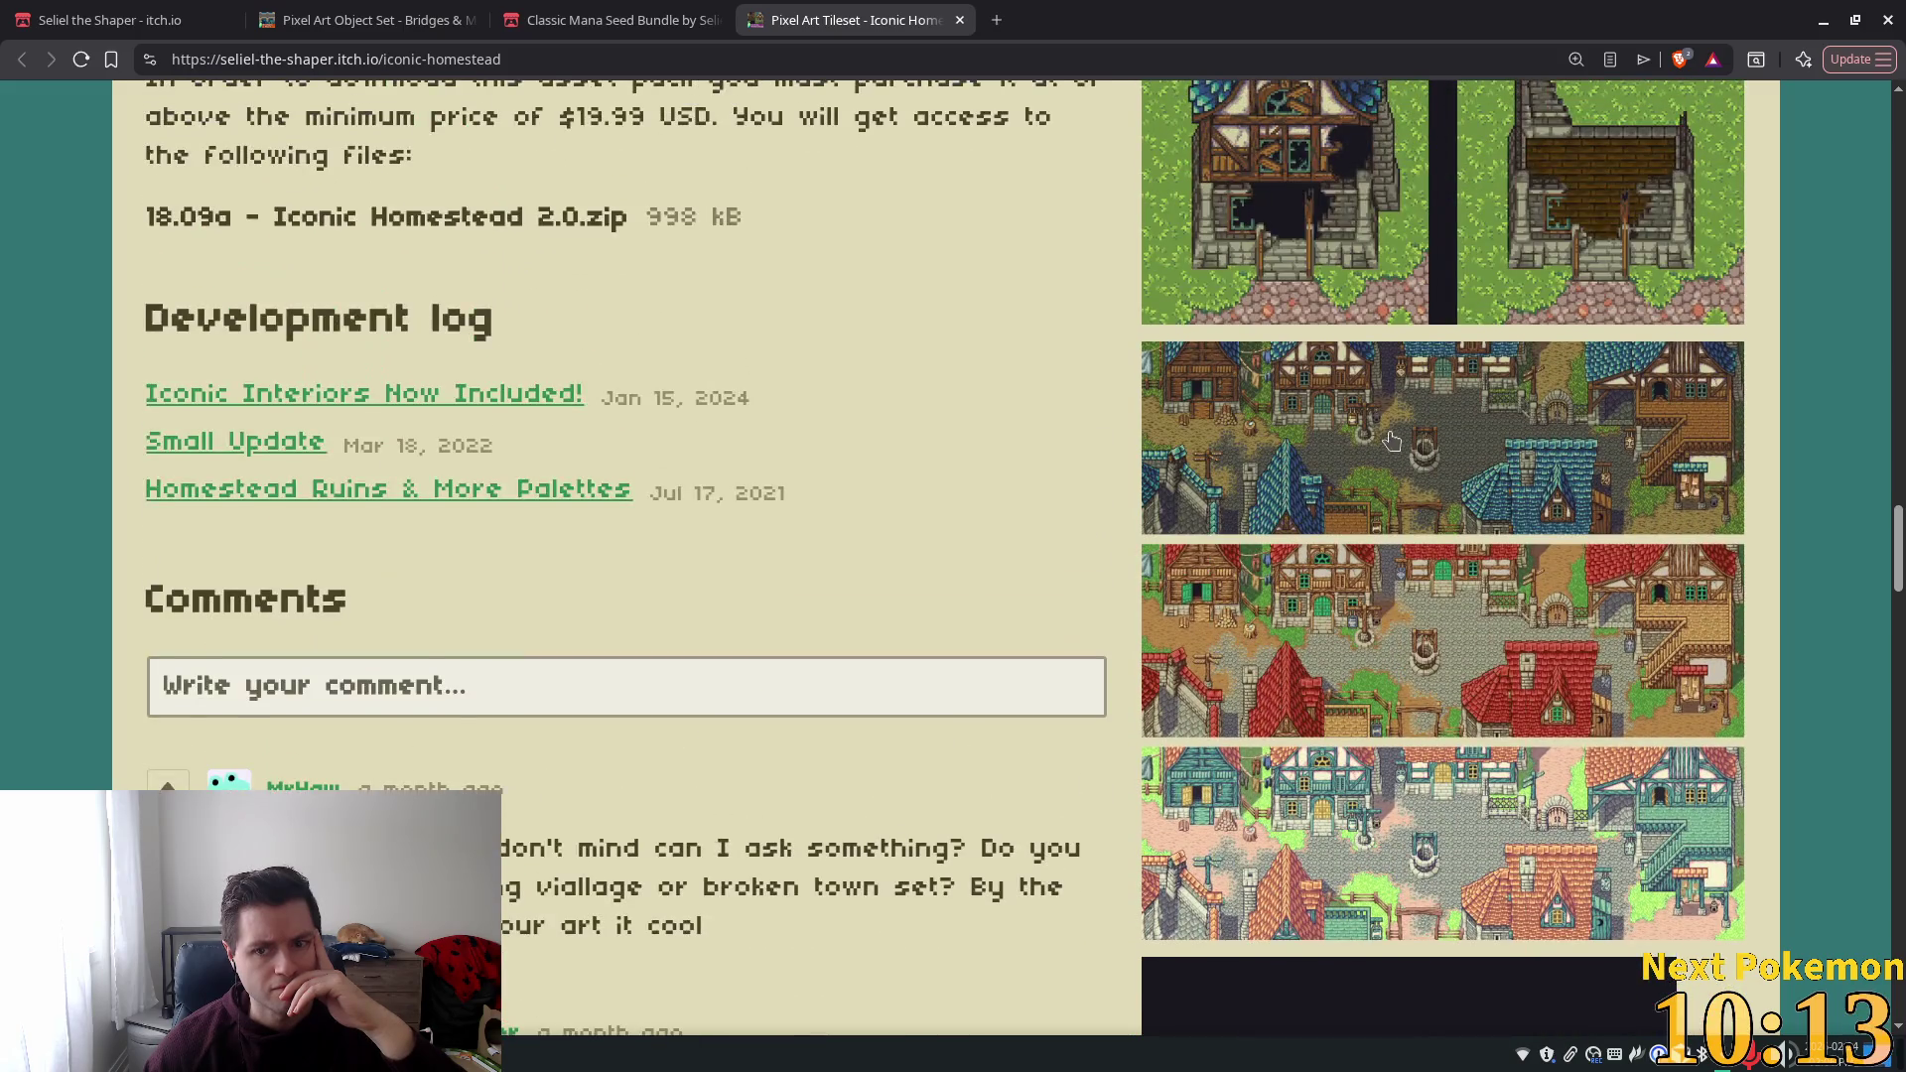
click(1449, 628)
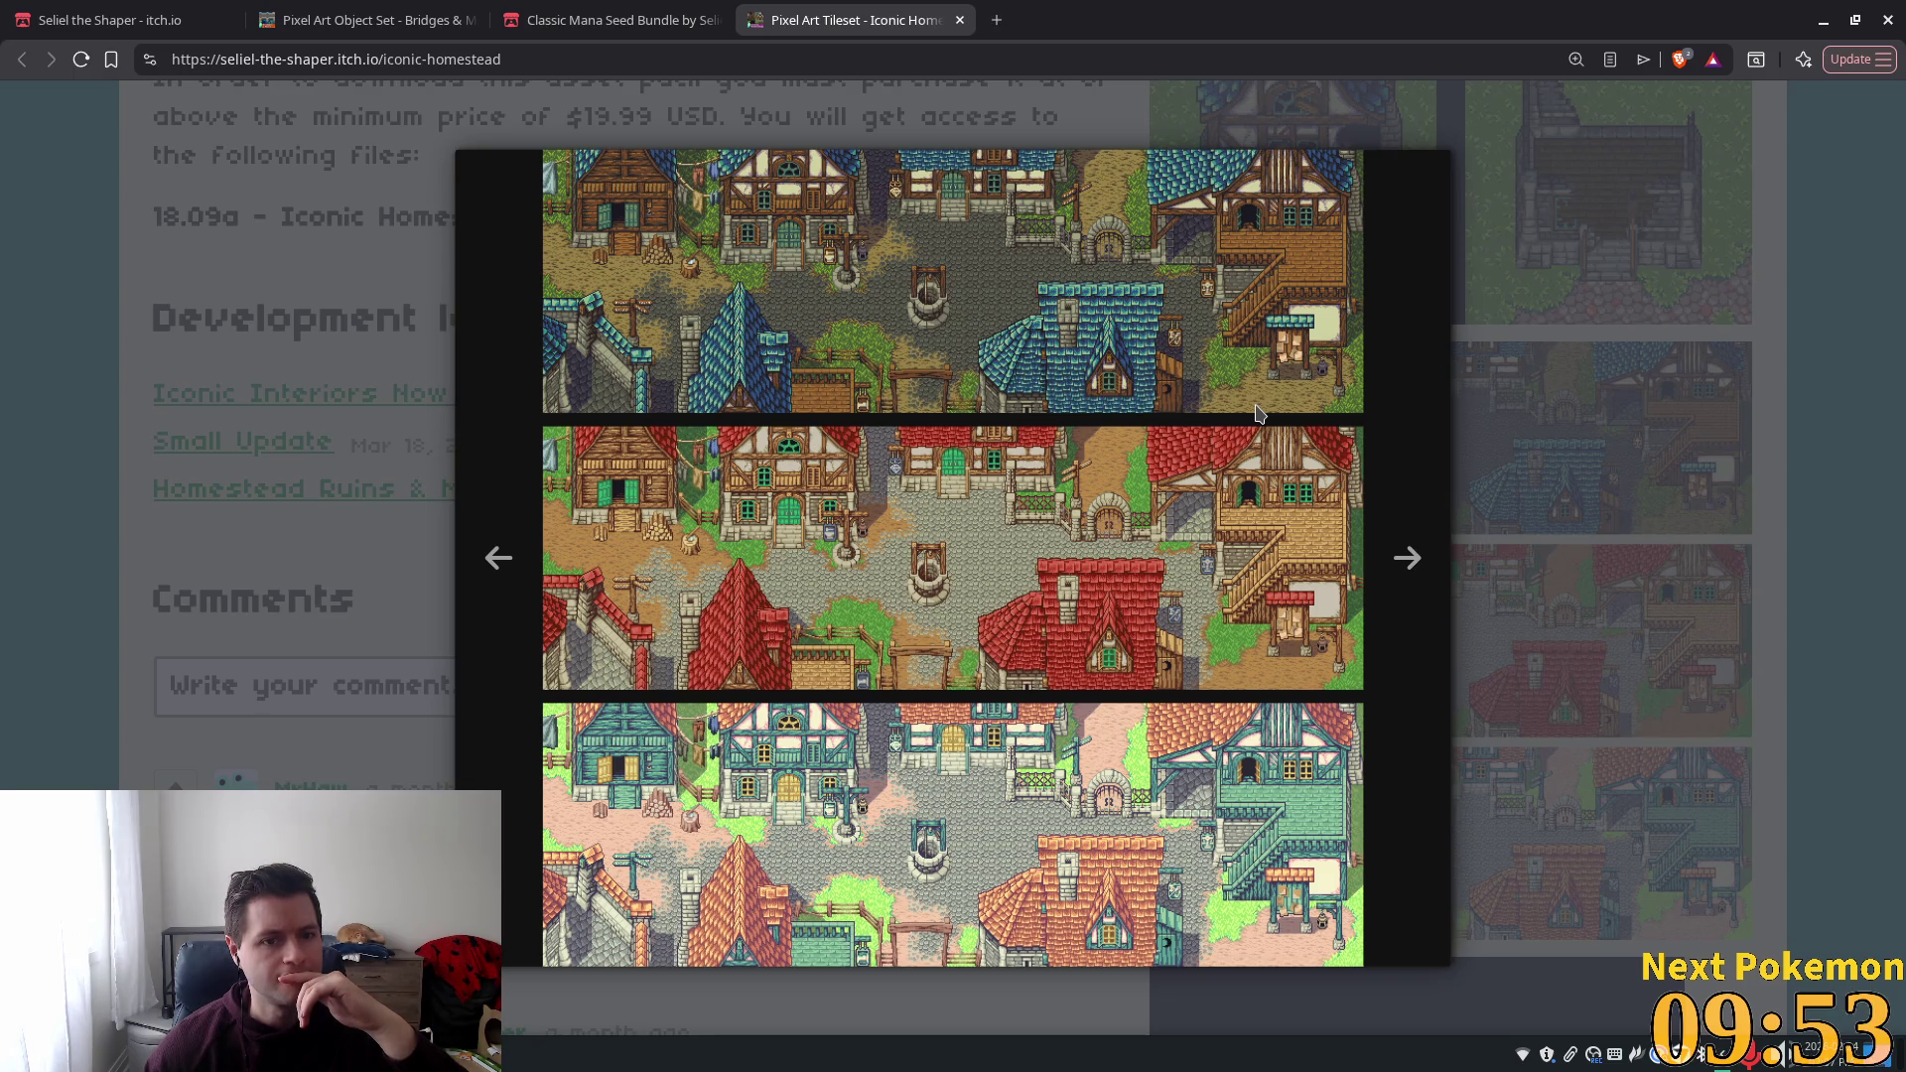
click(1807, 510)
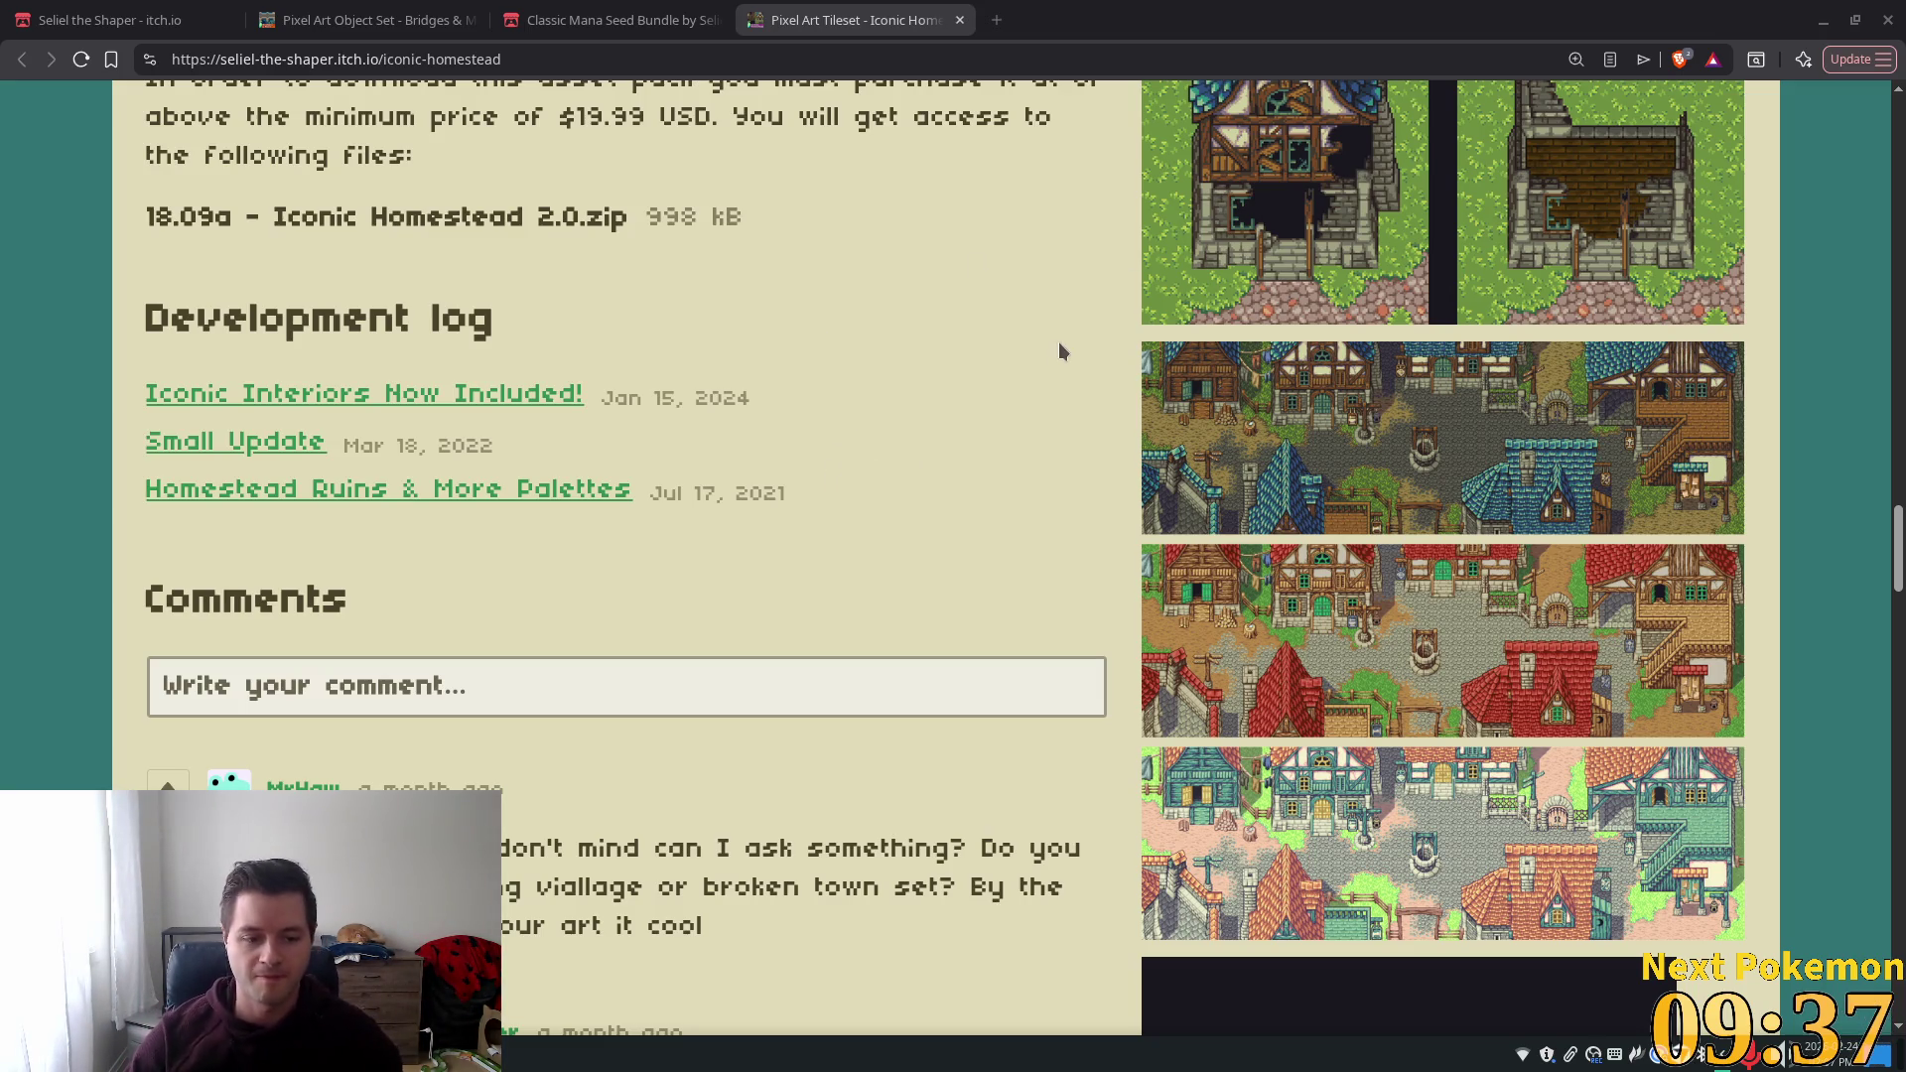
Read the Iconic Homestead comments, including the ruined-tile reply, then view the creator's product listings.
scroll(1035, 369, down, 8)
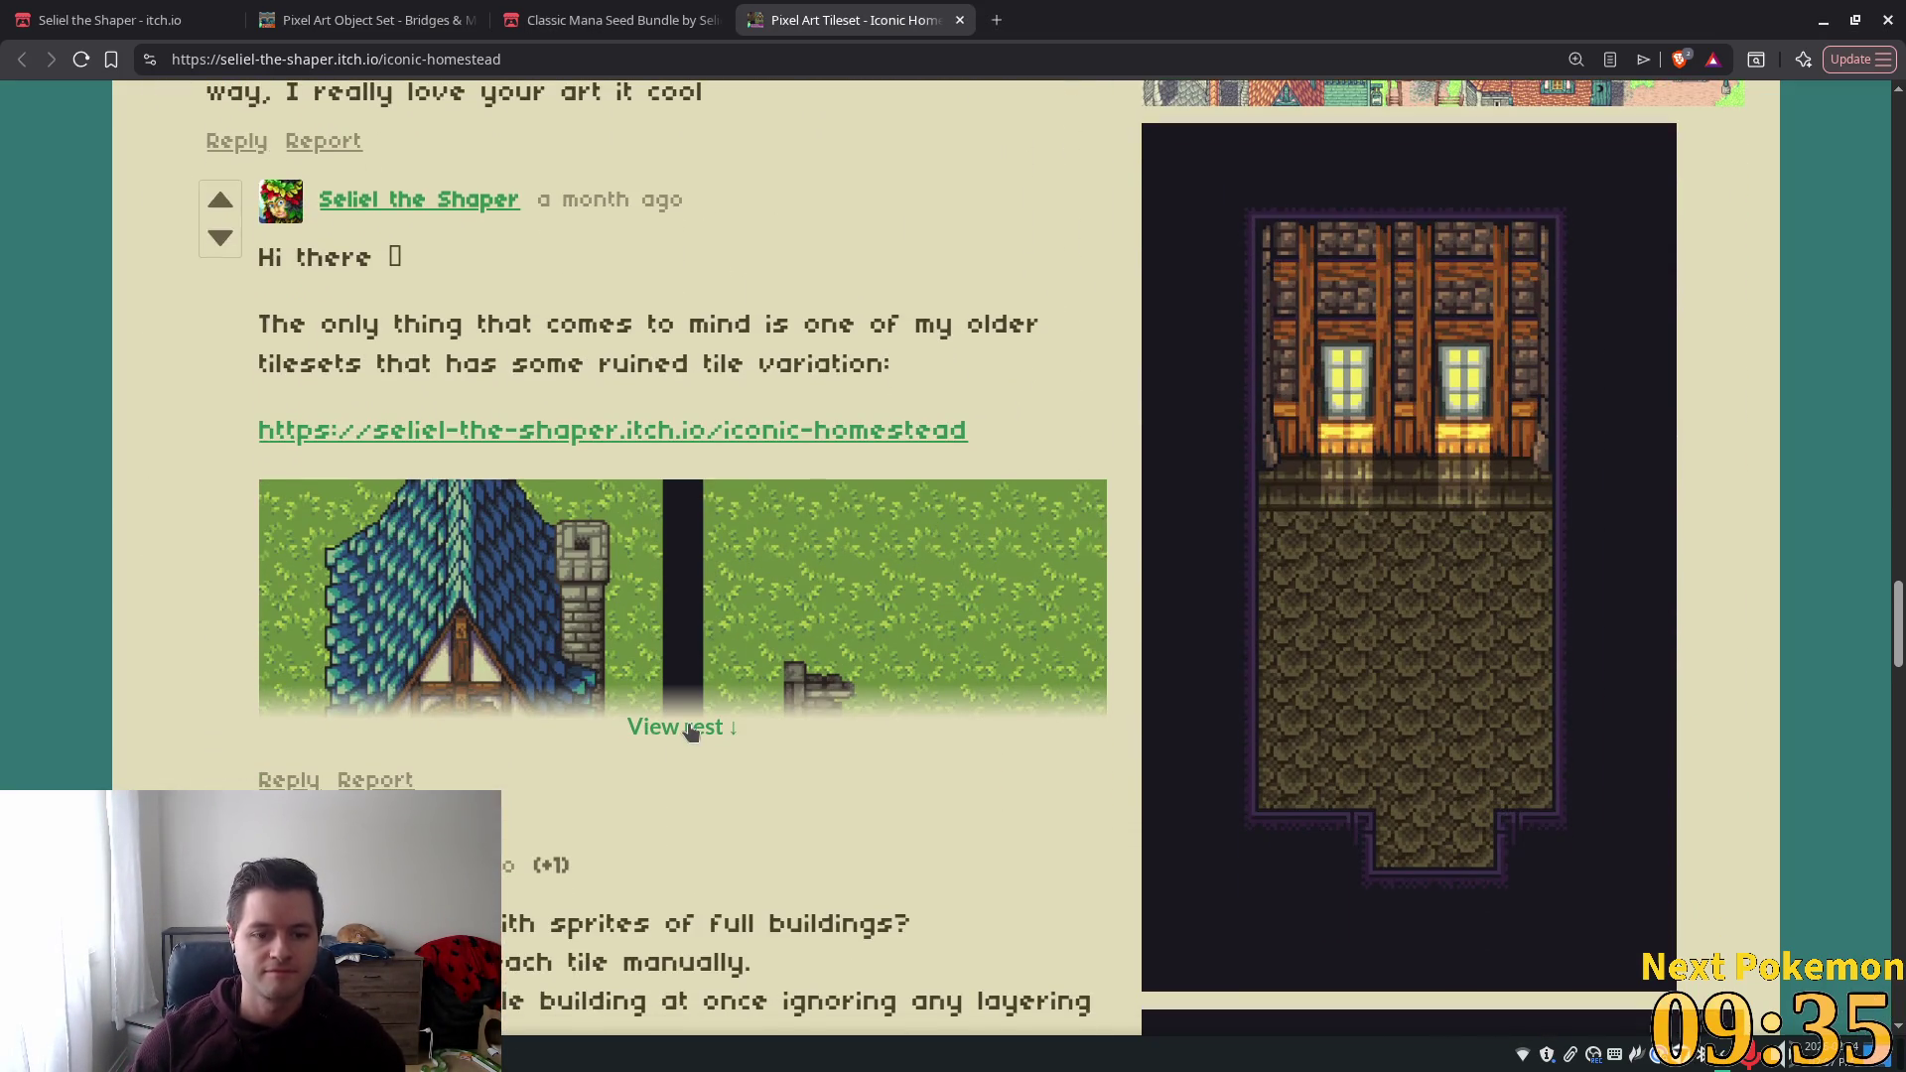
click(684, 727)
scroll(808, 610, down, 2)
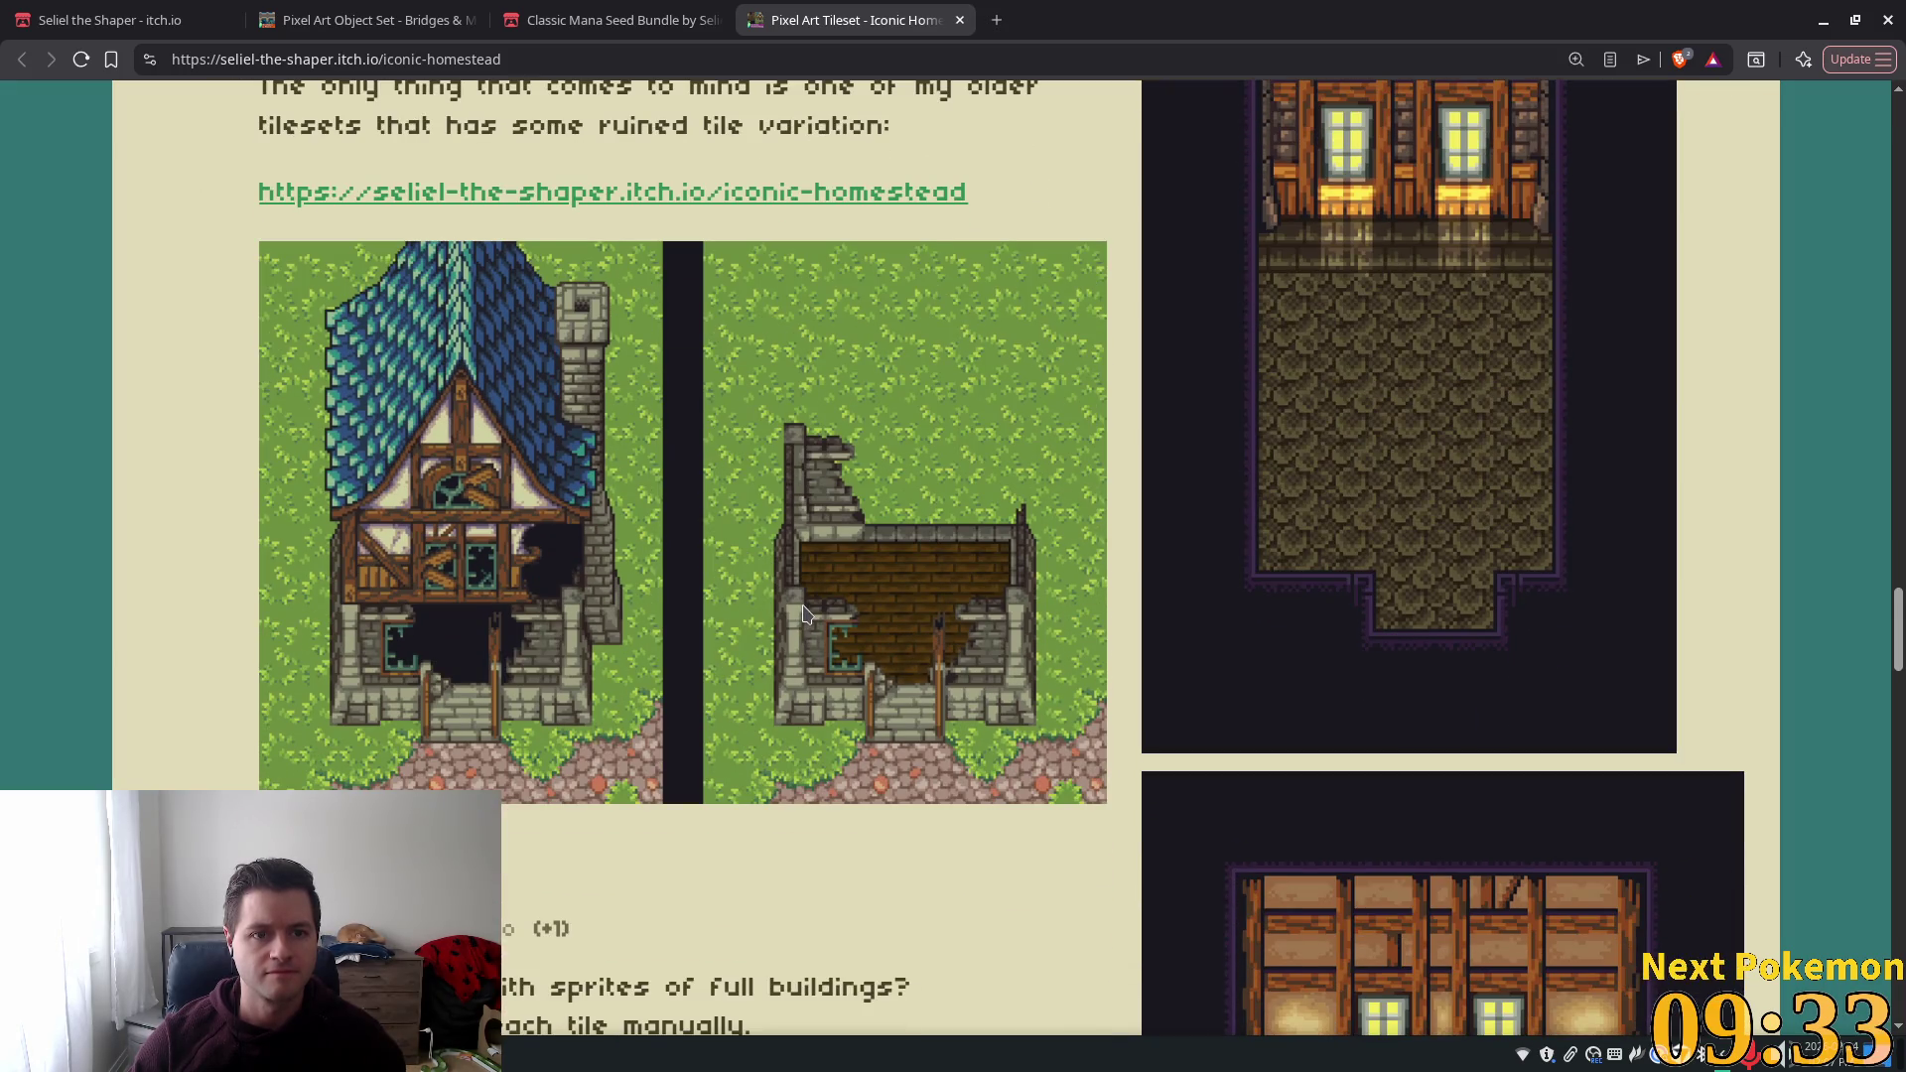
scroll(804, 616, down, 7)
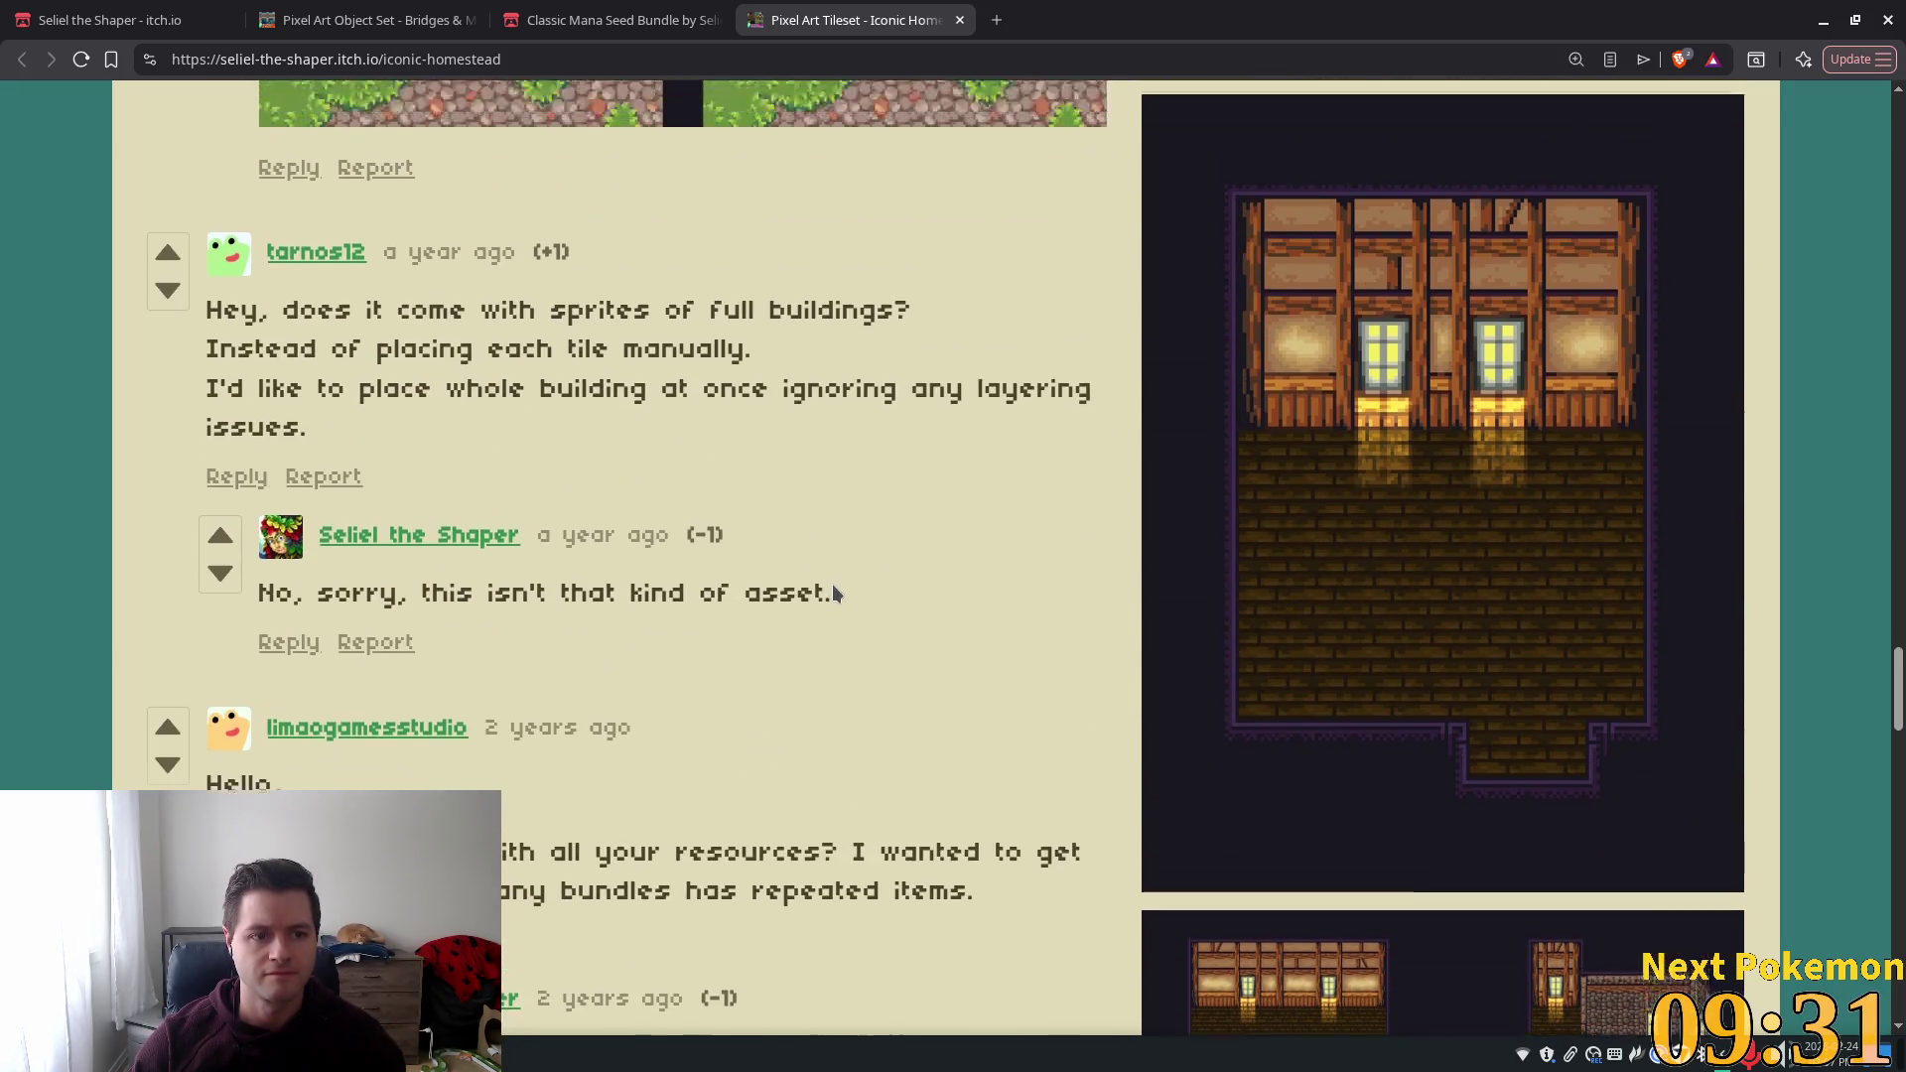
scroll(831, 593, up, 10)
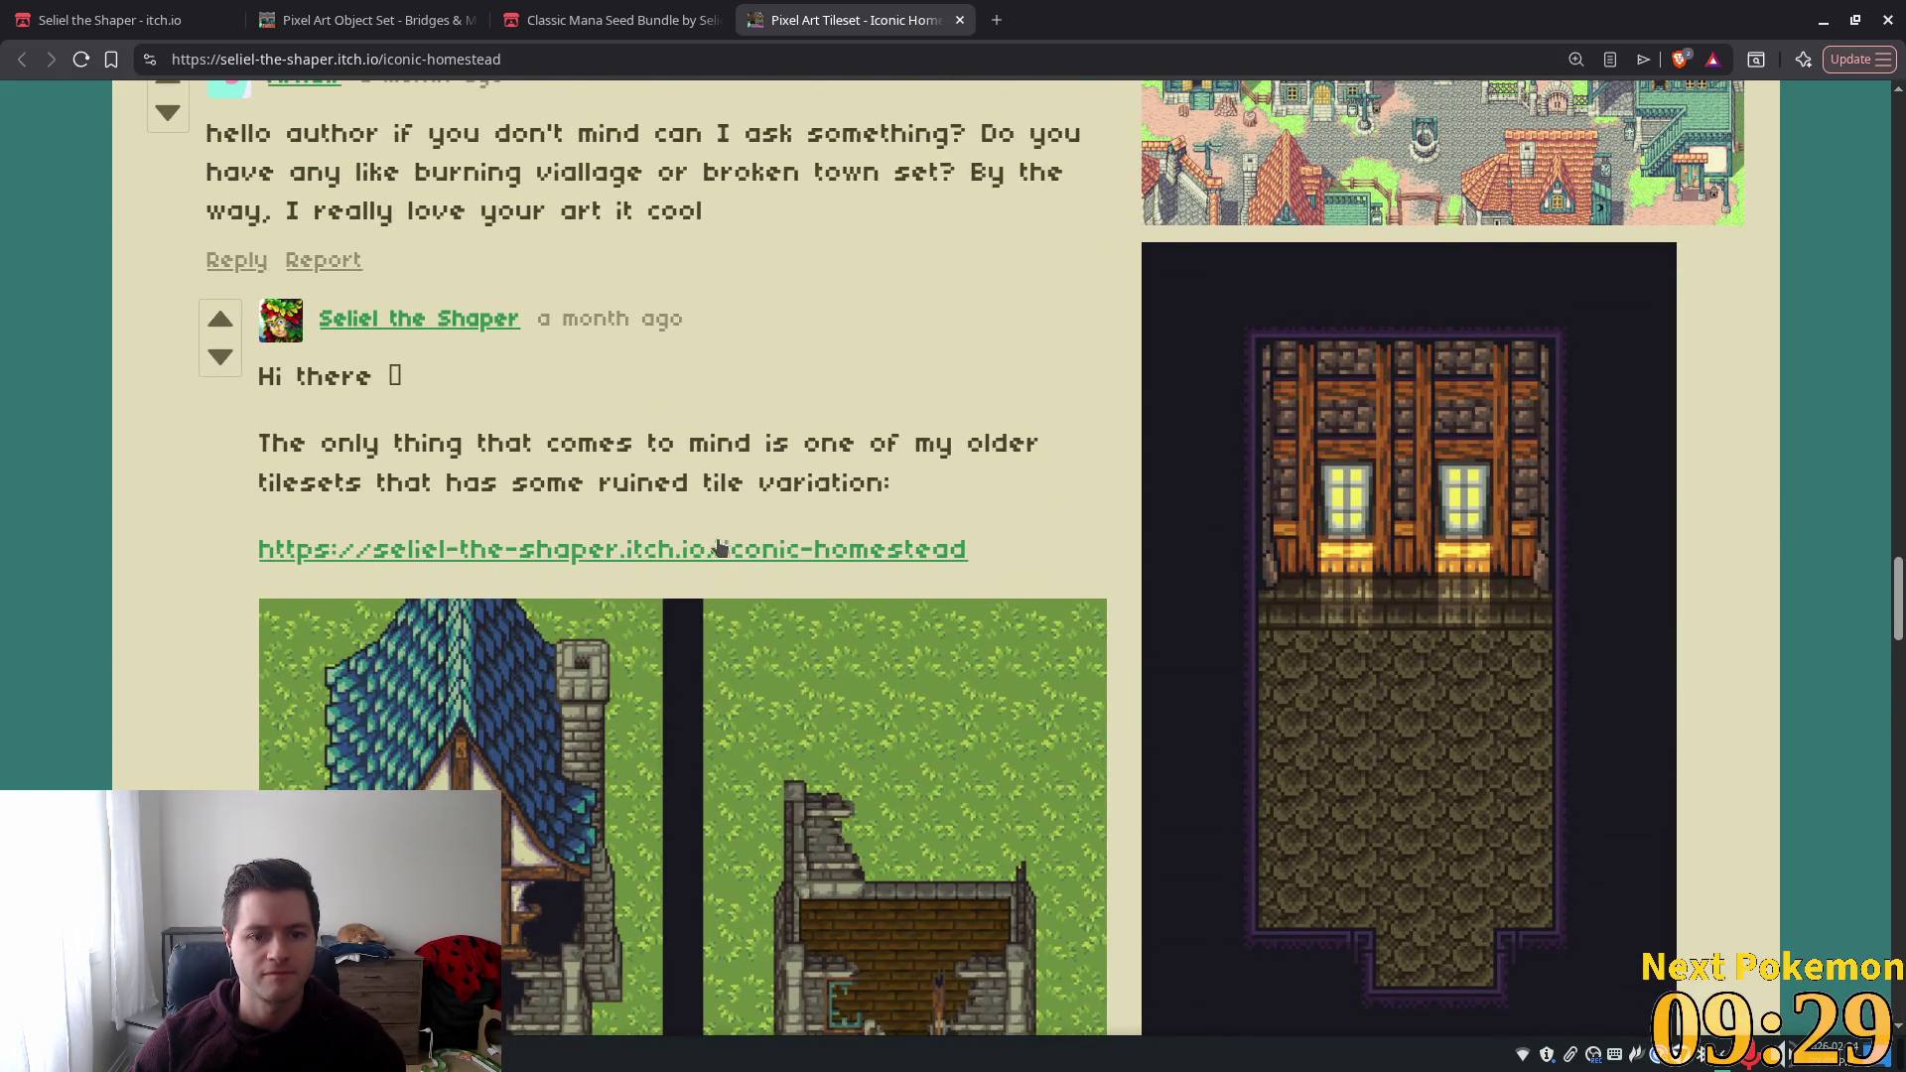
mouse_move(804, 443)
mouse_down()
mouse_move(956, 443)
mouse_move(441, 484)
mouse_move(891, 487)
mouse_up()
scroll(583, 562, down, 20)
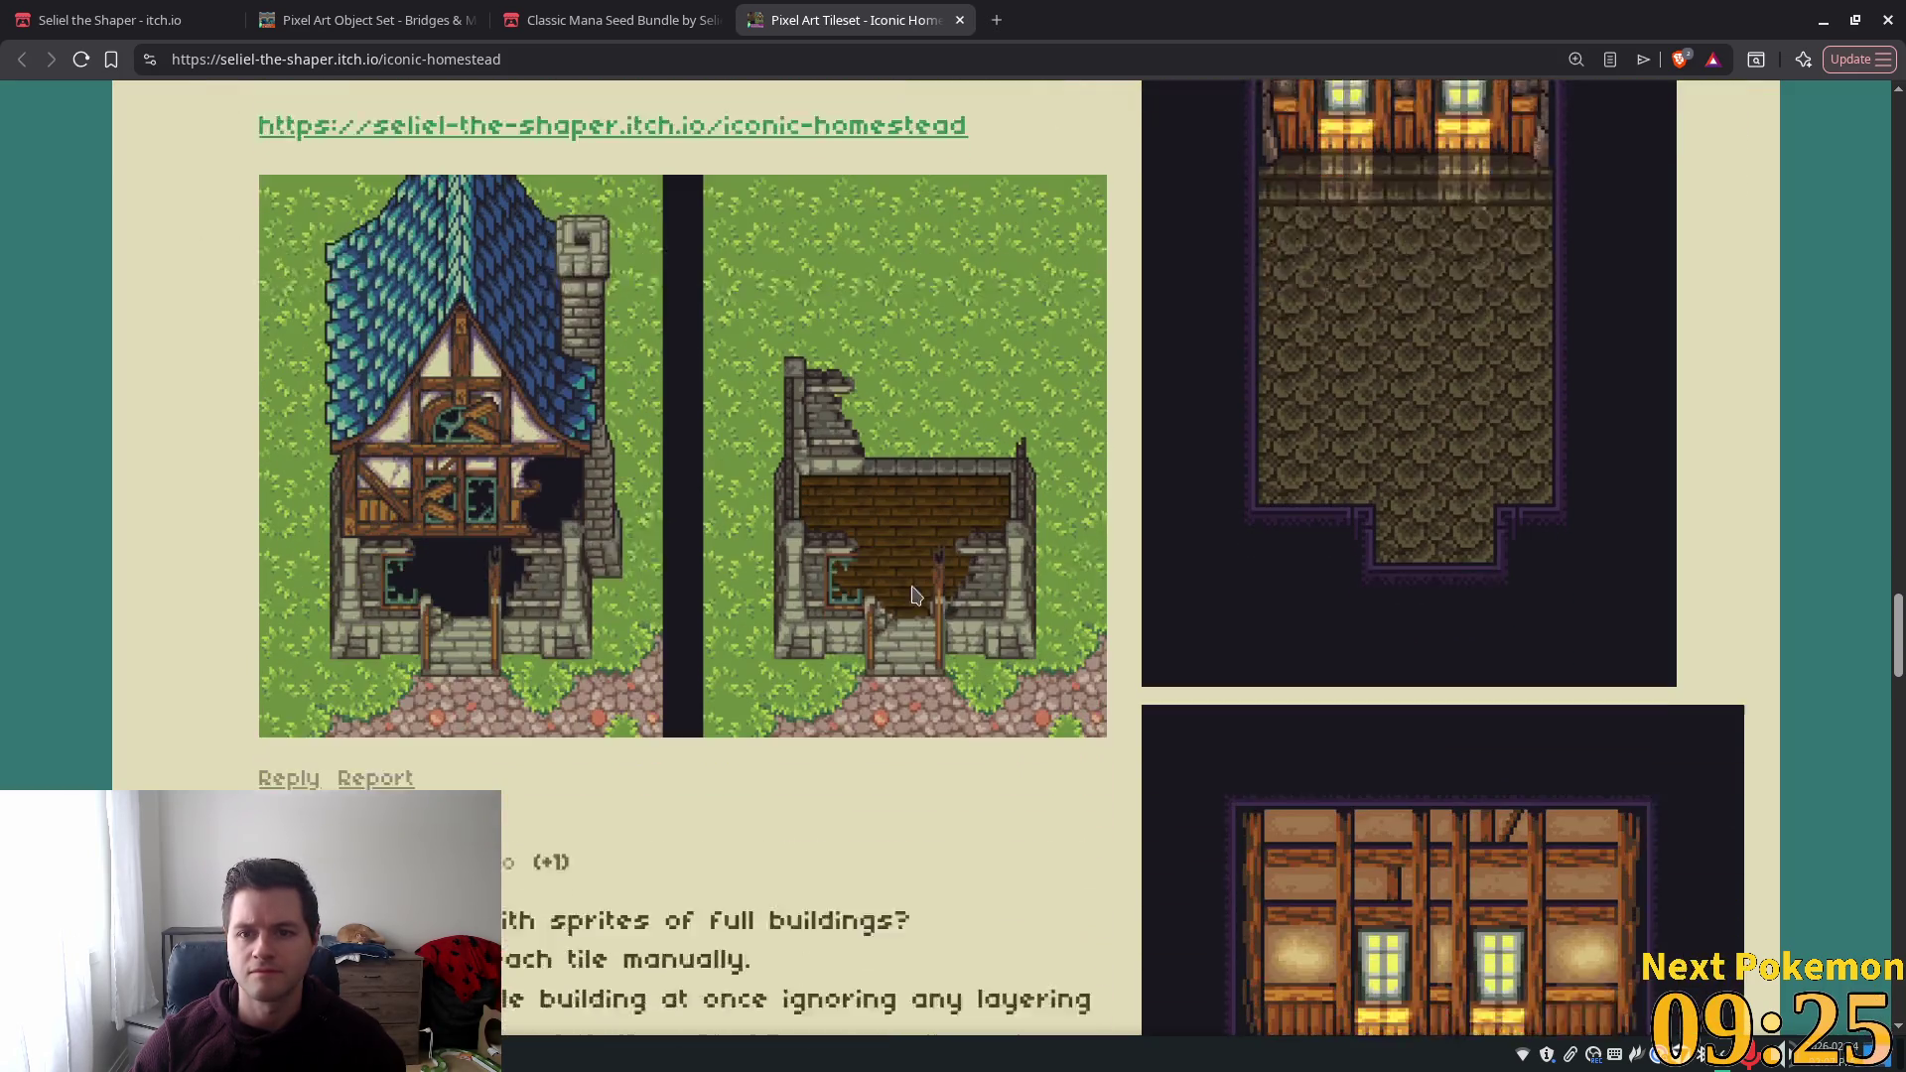
scroll(1554, 690, down, 8)
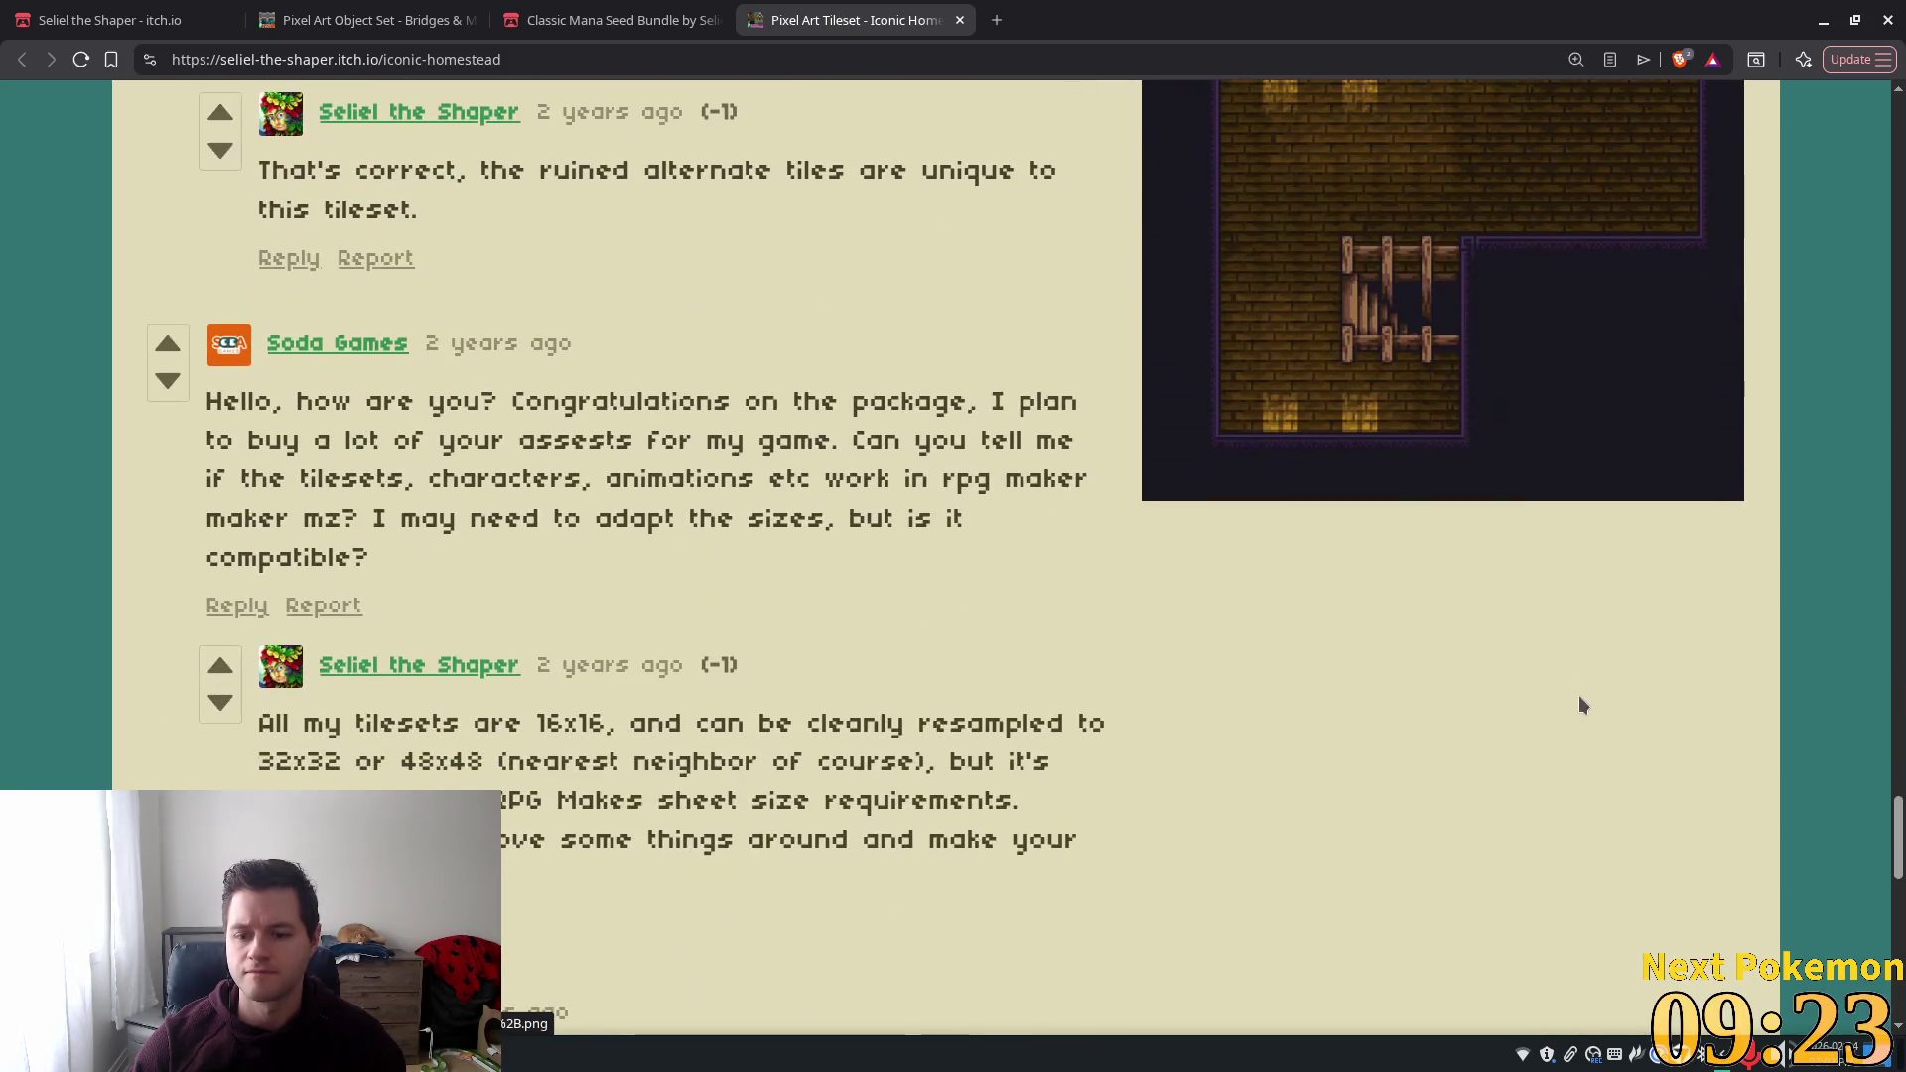
drag(1898, 824, 1899, 139)
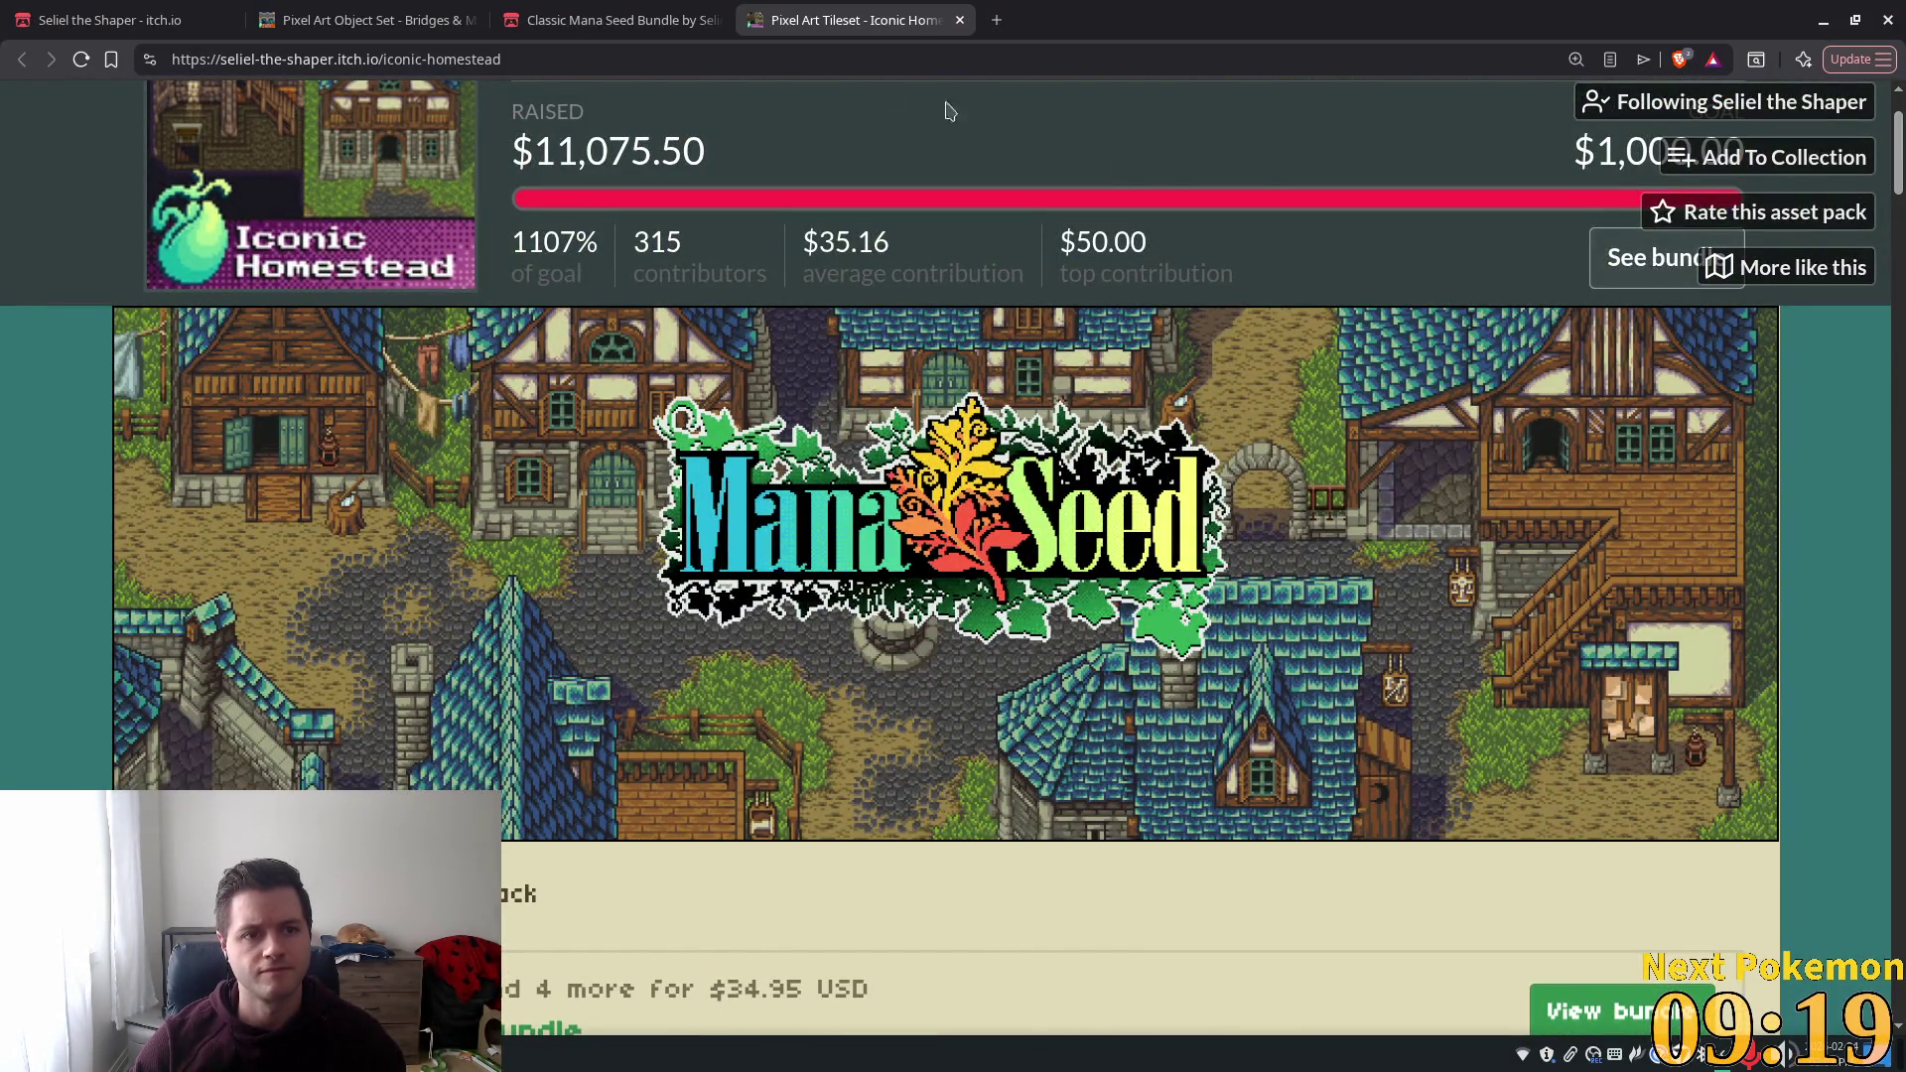
click(629, 11)
click(85, 13)
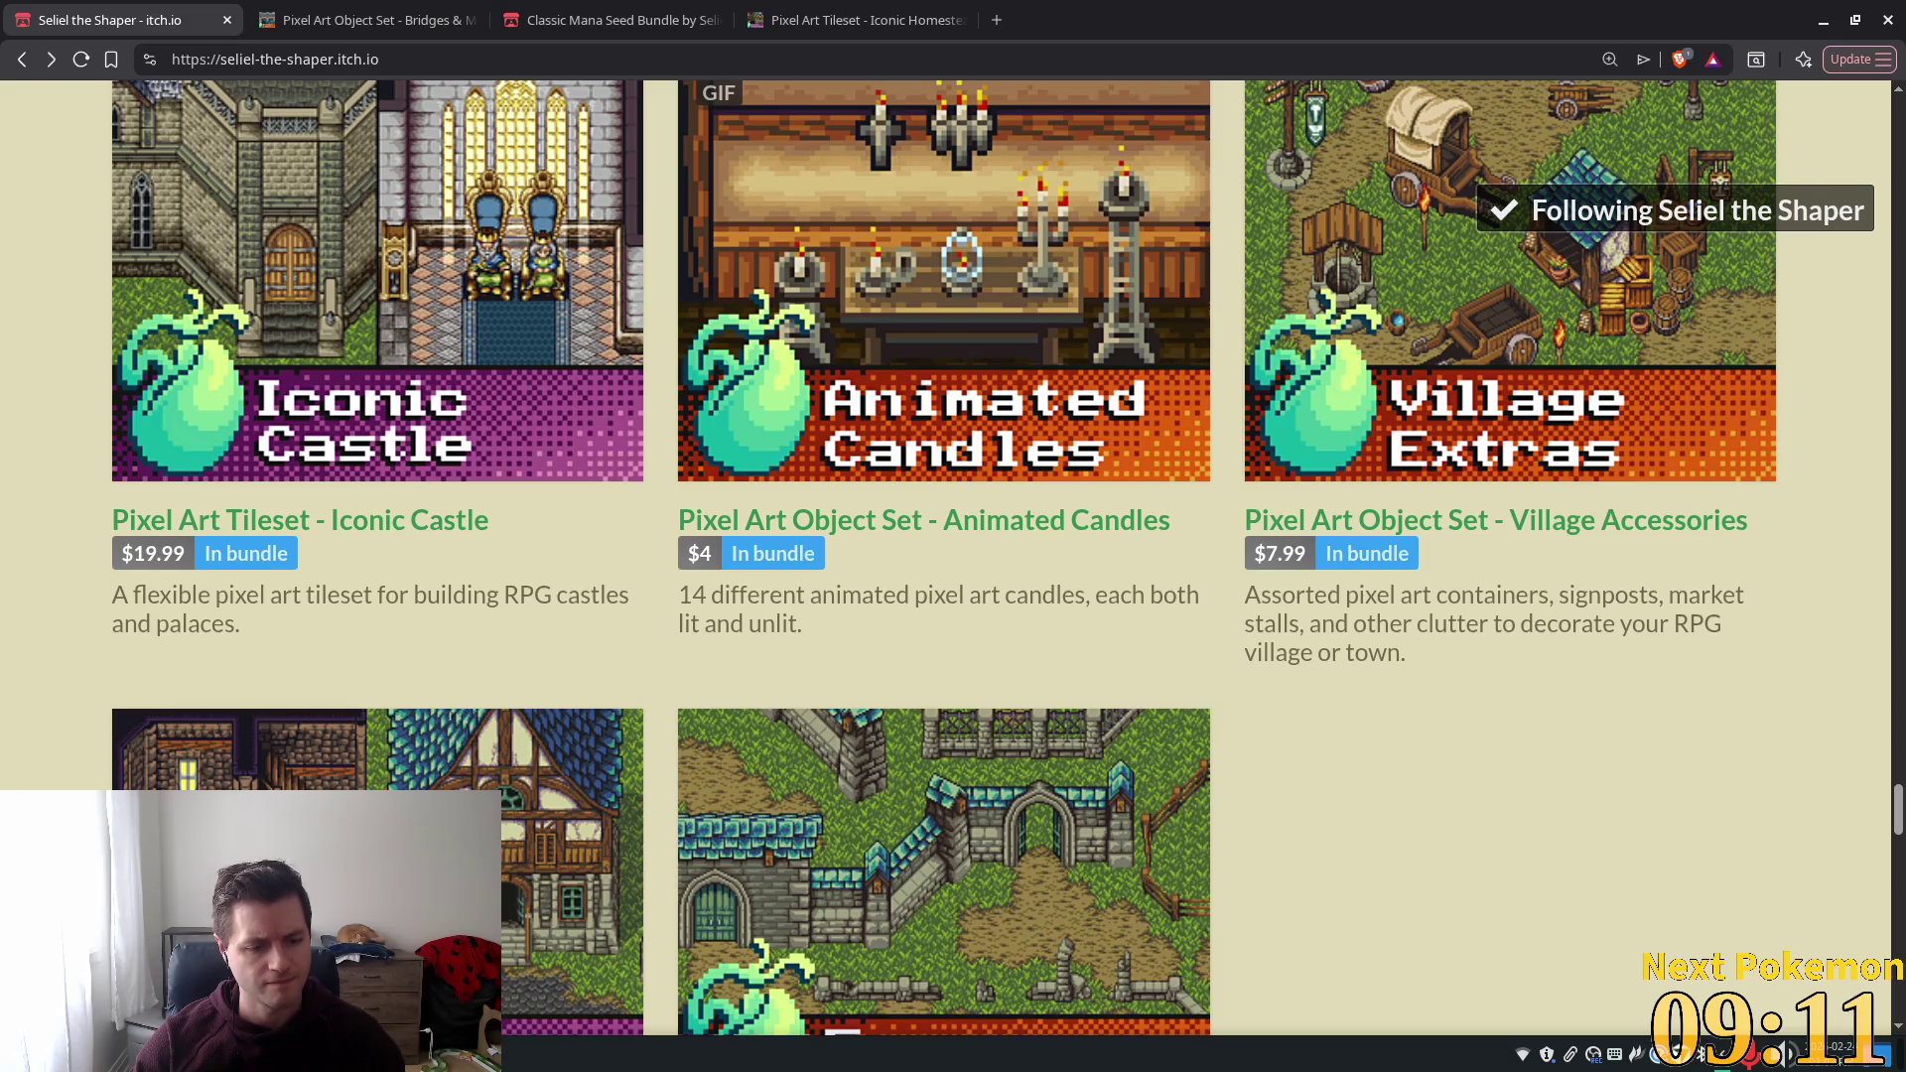
Return to the Godot editor and pan the map to the fence wall with its gate.
key(alt+Tab)
scroll(618, 561, down, 5)
scroll(655, 594, down, 1)
mouse_move(910, 557)
mouse_down()
mouse_move(306, 471)
mouse_move(783, 311)
mouse_move(1276, 629)
mouse_move(884, 437)
mouse_up()
mouse_move(542, 320)
mouse_down()
mouse_move(1618, 466)
mouse_move(1638, 660)
mouse_move(1375, 531)
mouse_move(1398, 517)
mouse_up()
scroll(1132, 489, down, 3)
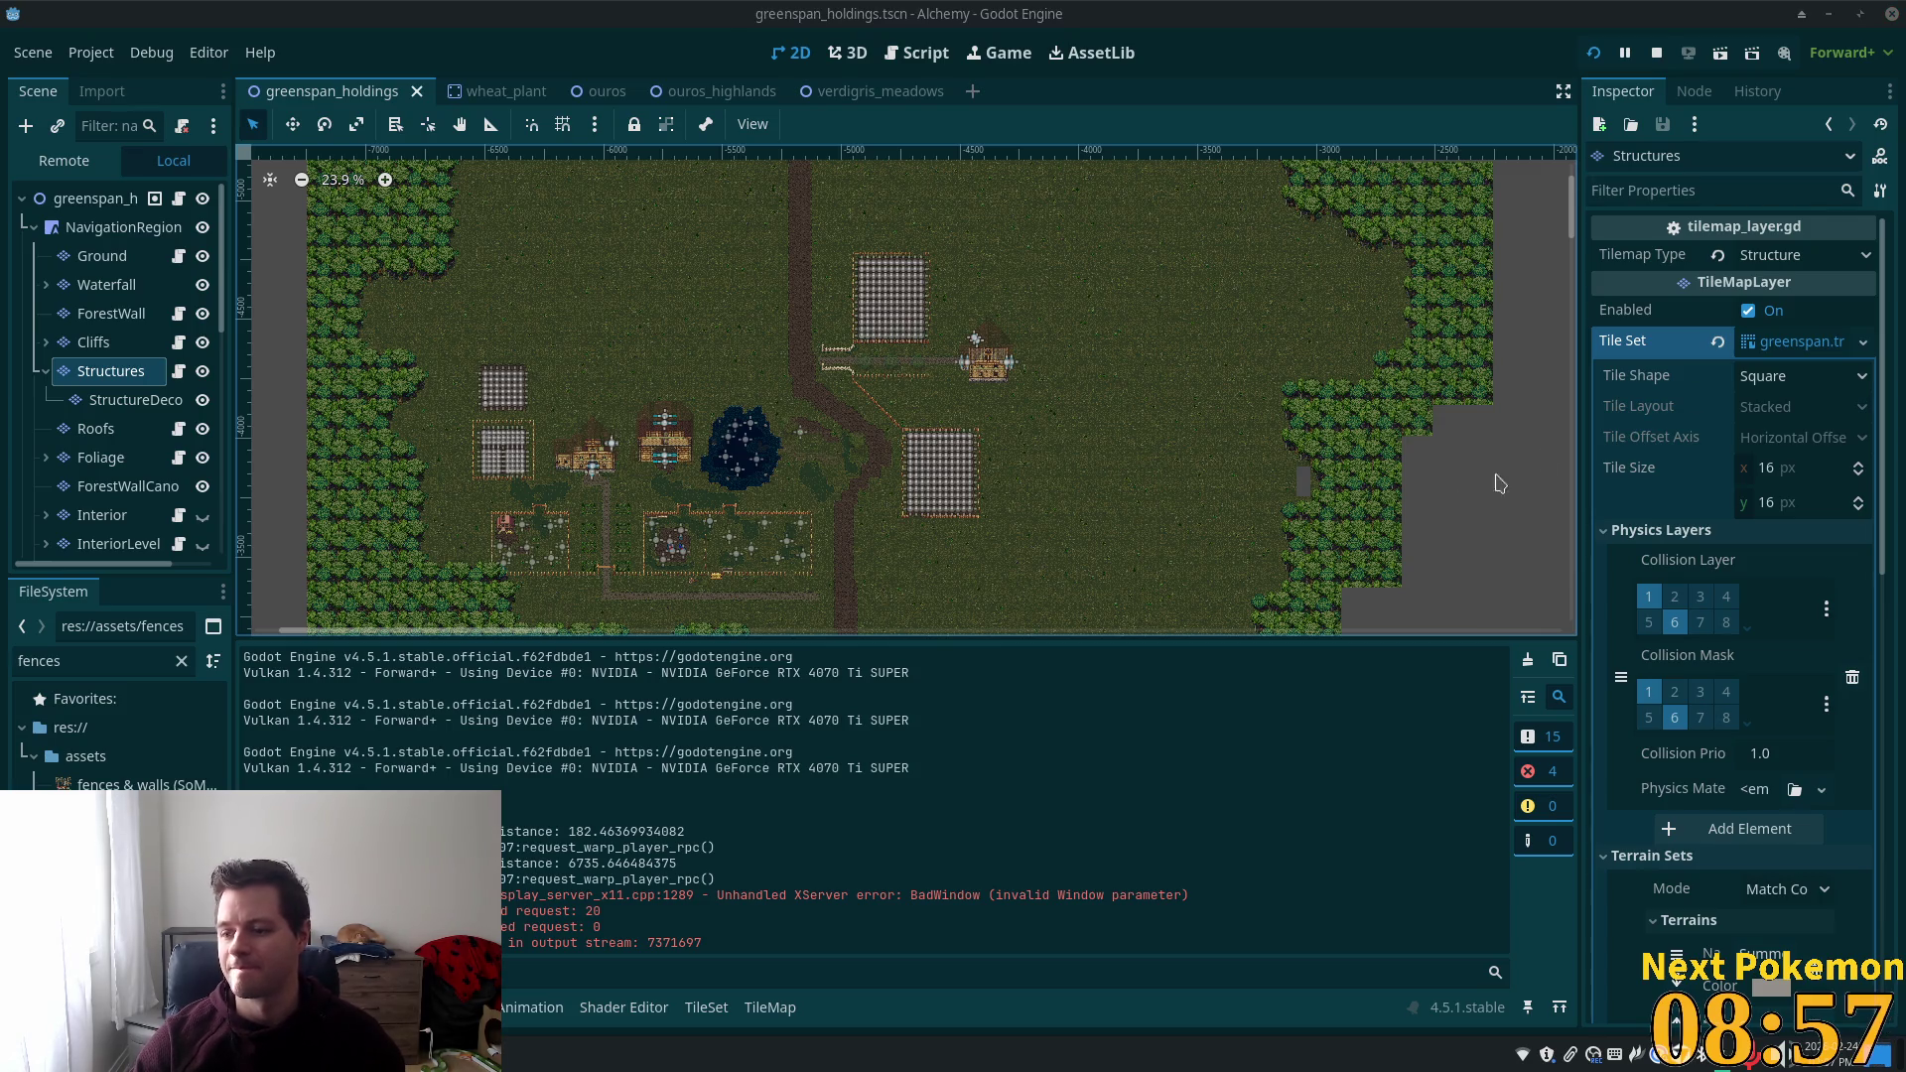
Select the Ground layer and set up rectangle terrain painting from the trees, rocks and water sheet.
scroll(923, 415, down, 2)
scroll(924, 415, up, 3)
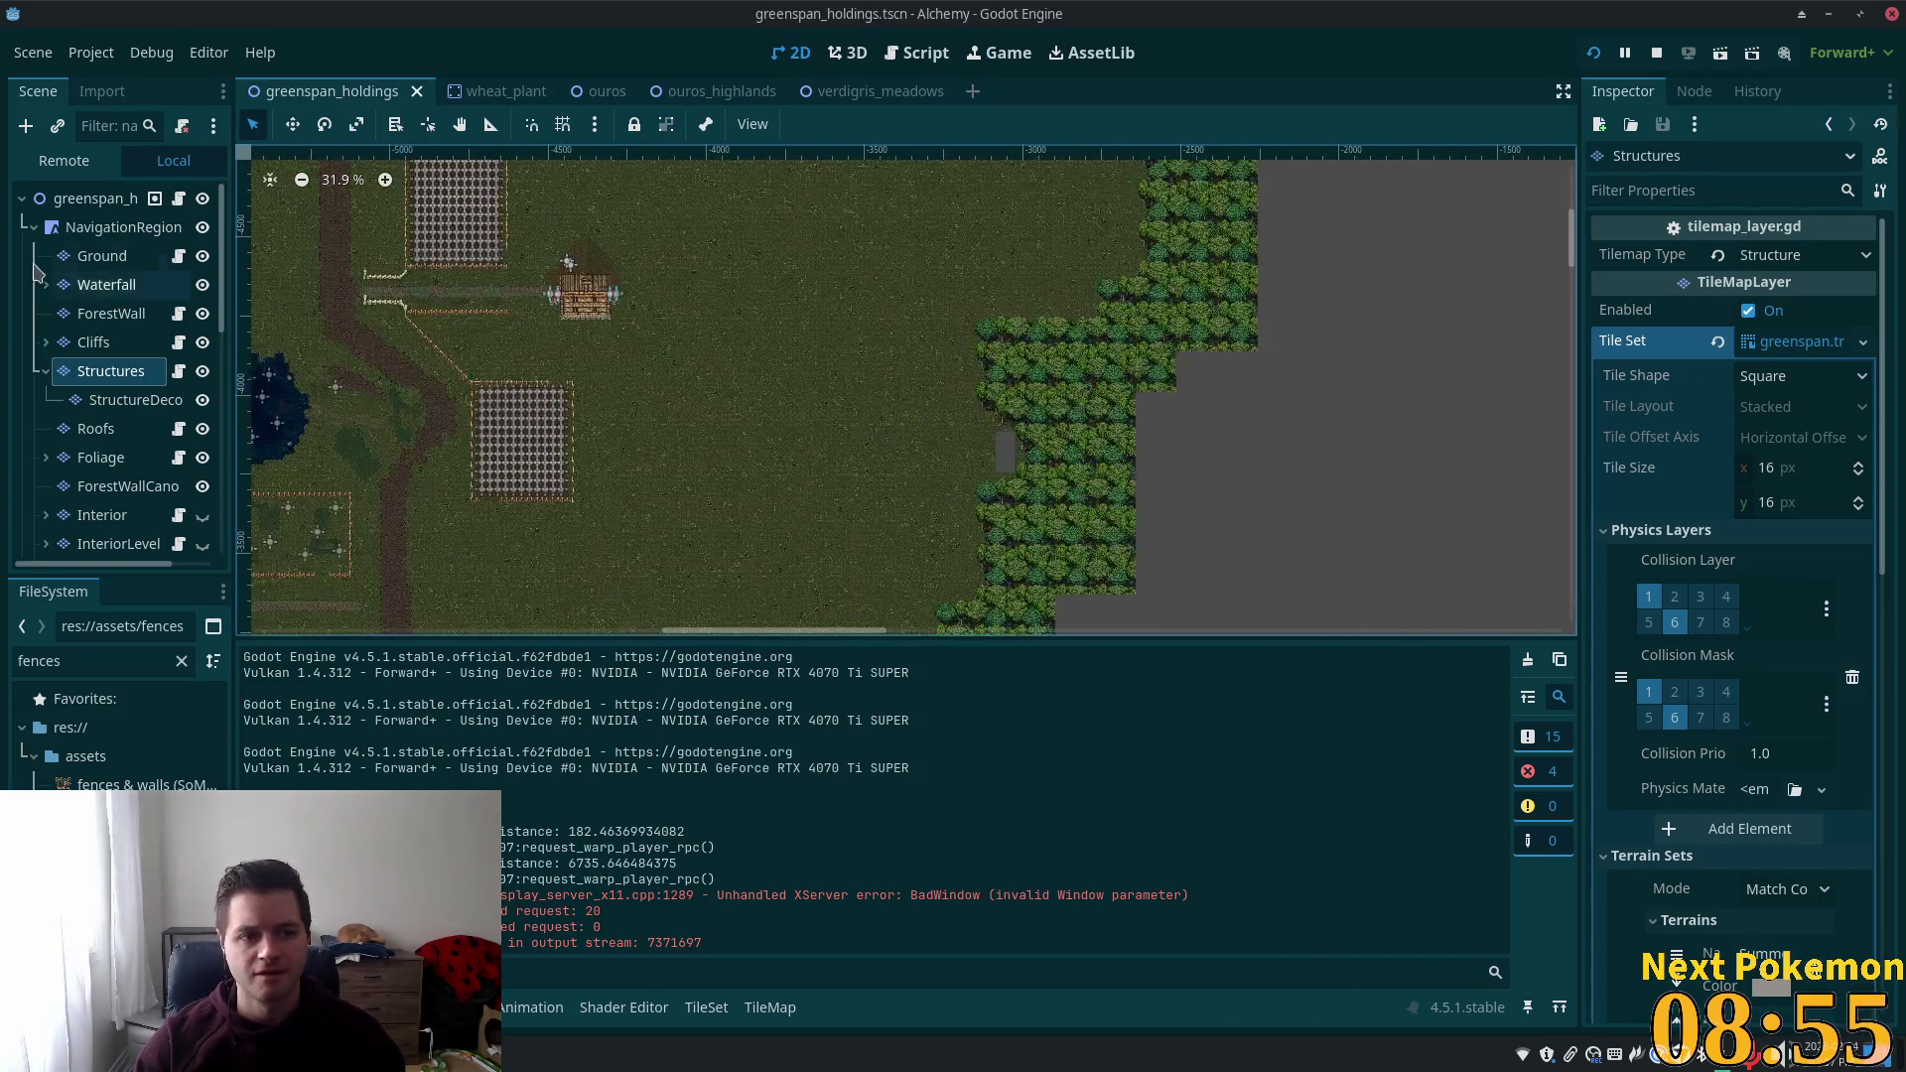
click(102, 255)
scroll(1028, 473, up, 5)
scroll(1028, 472, up, 4)
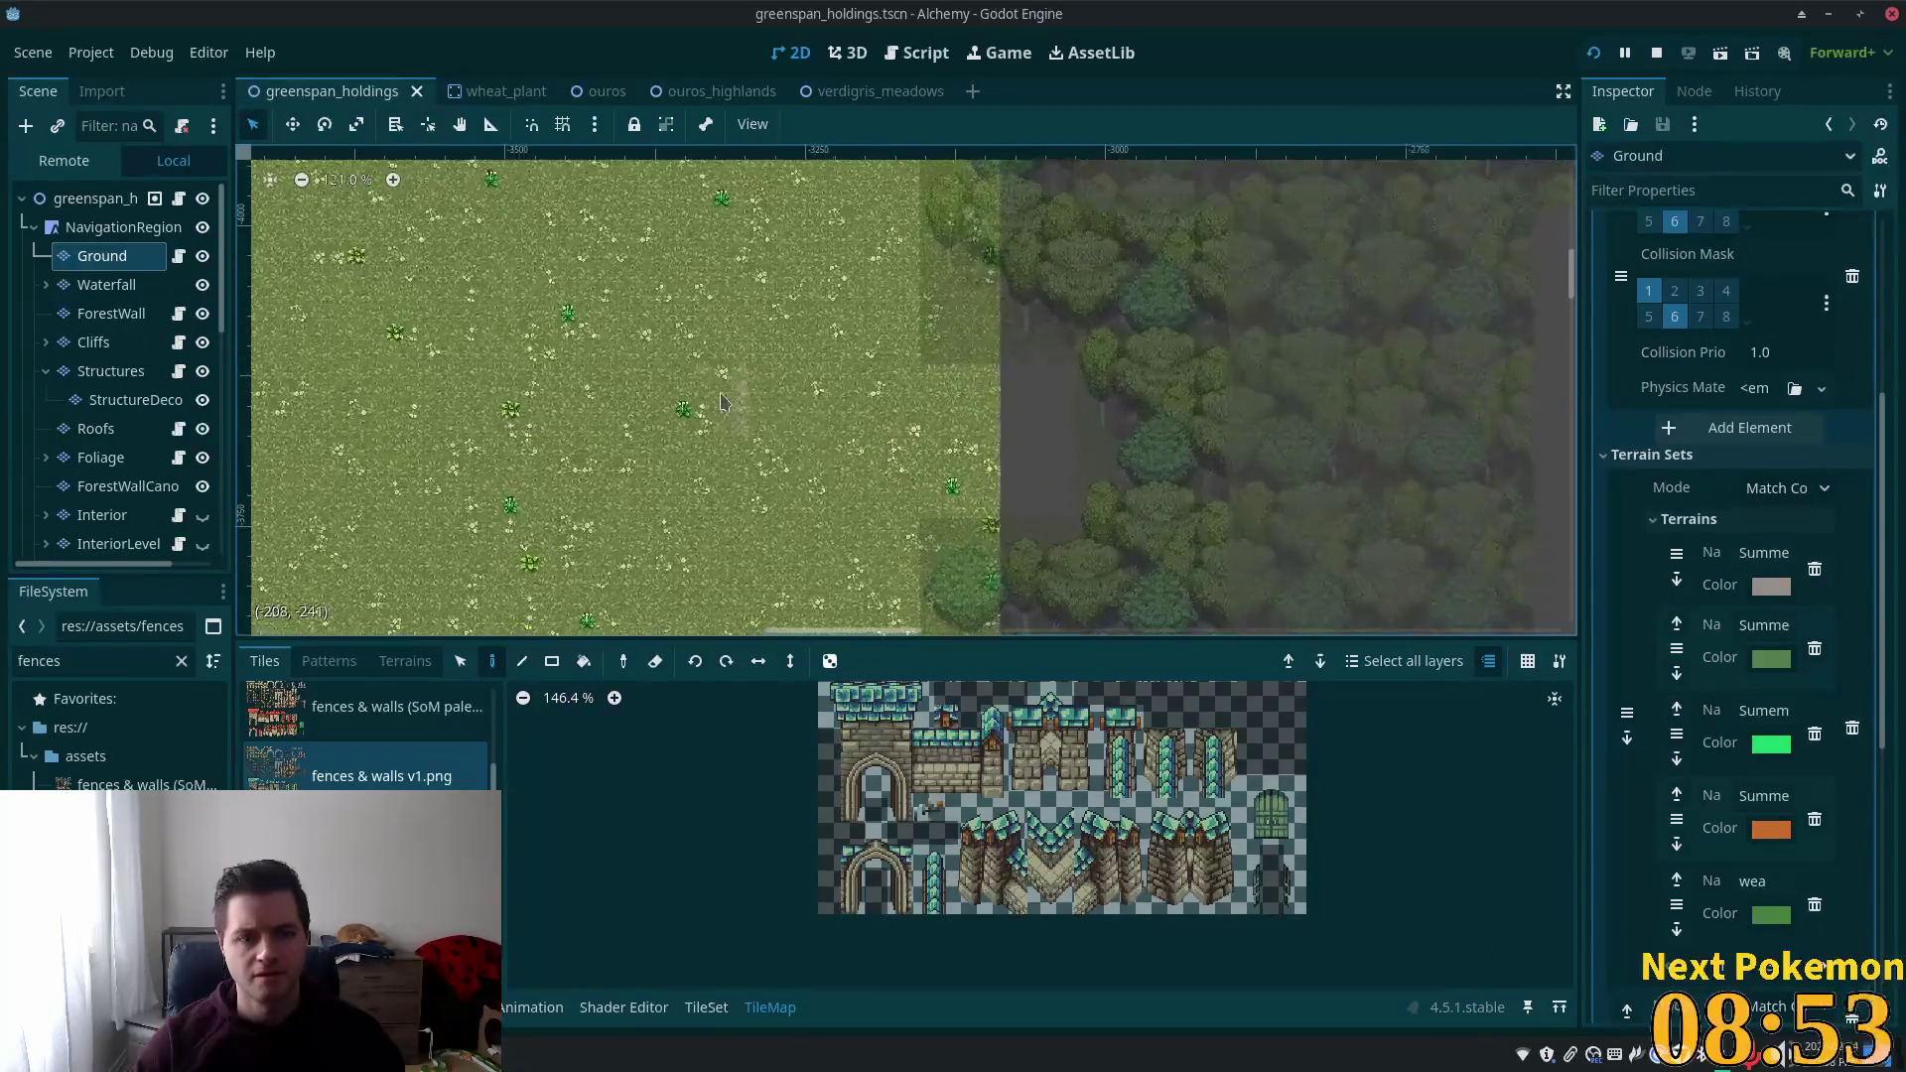
scroll(367, 844, down, 5)
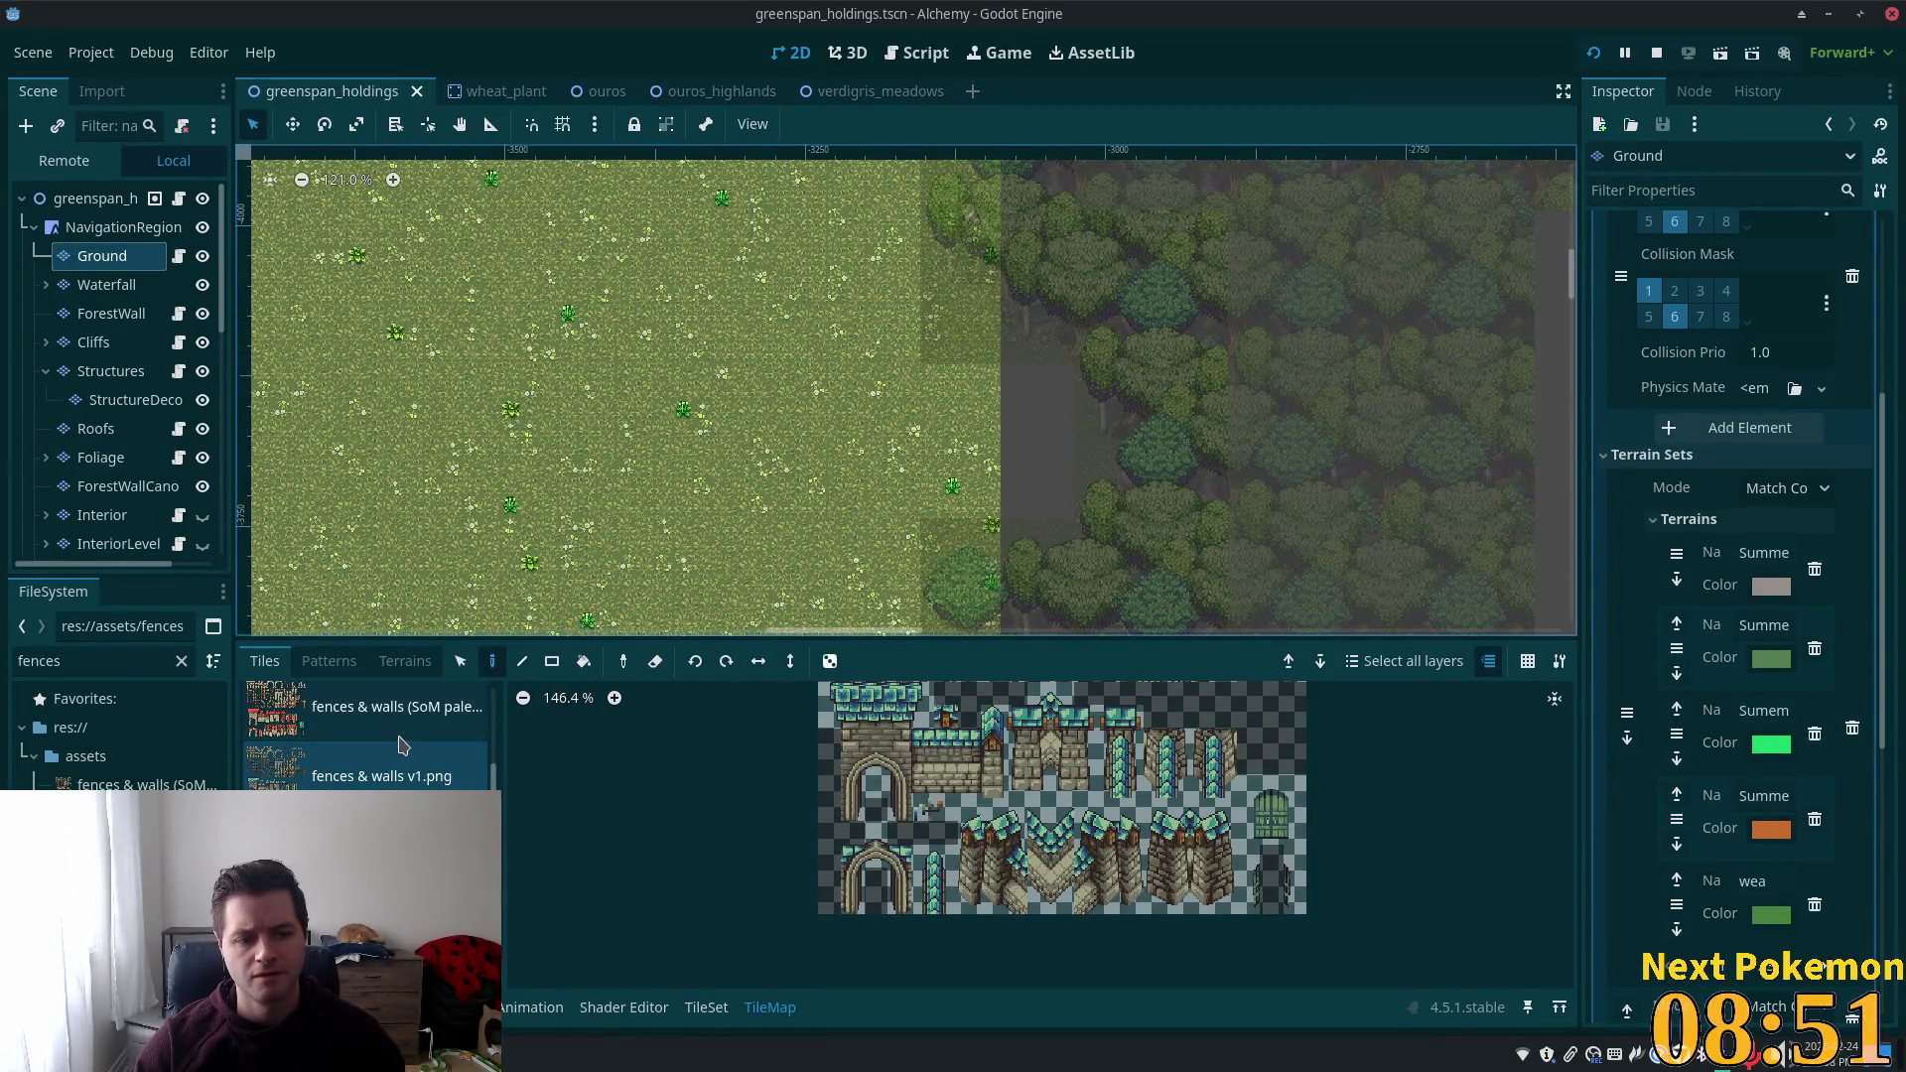
click(367, 844)
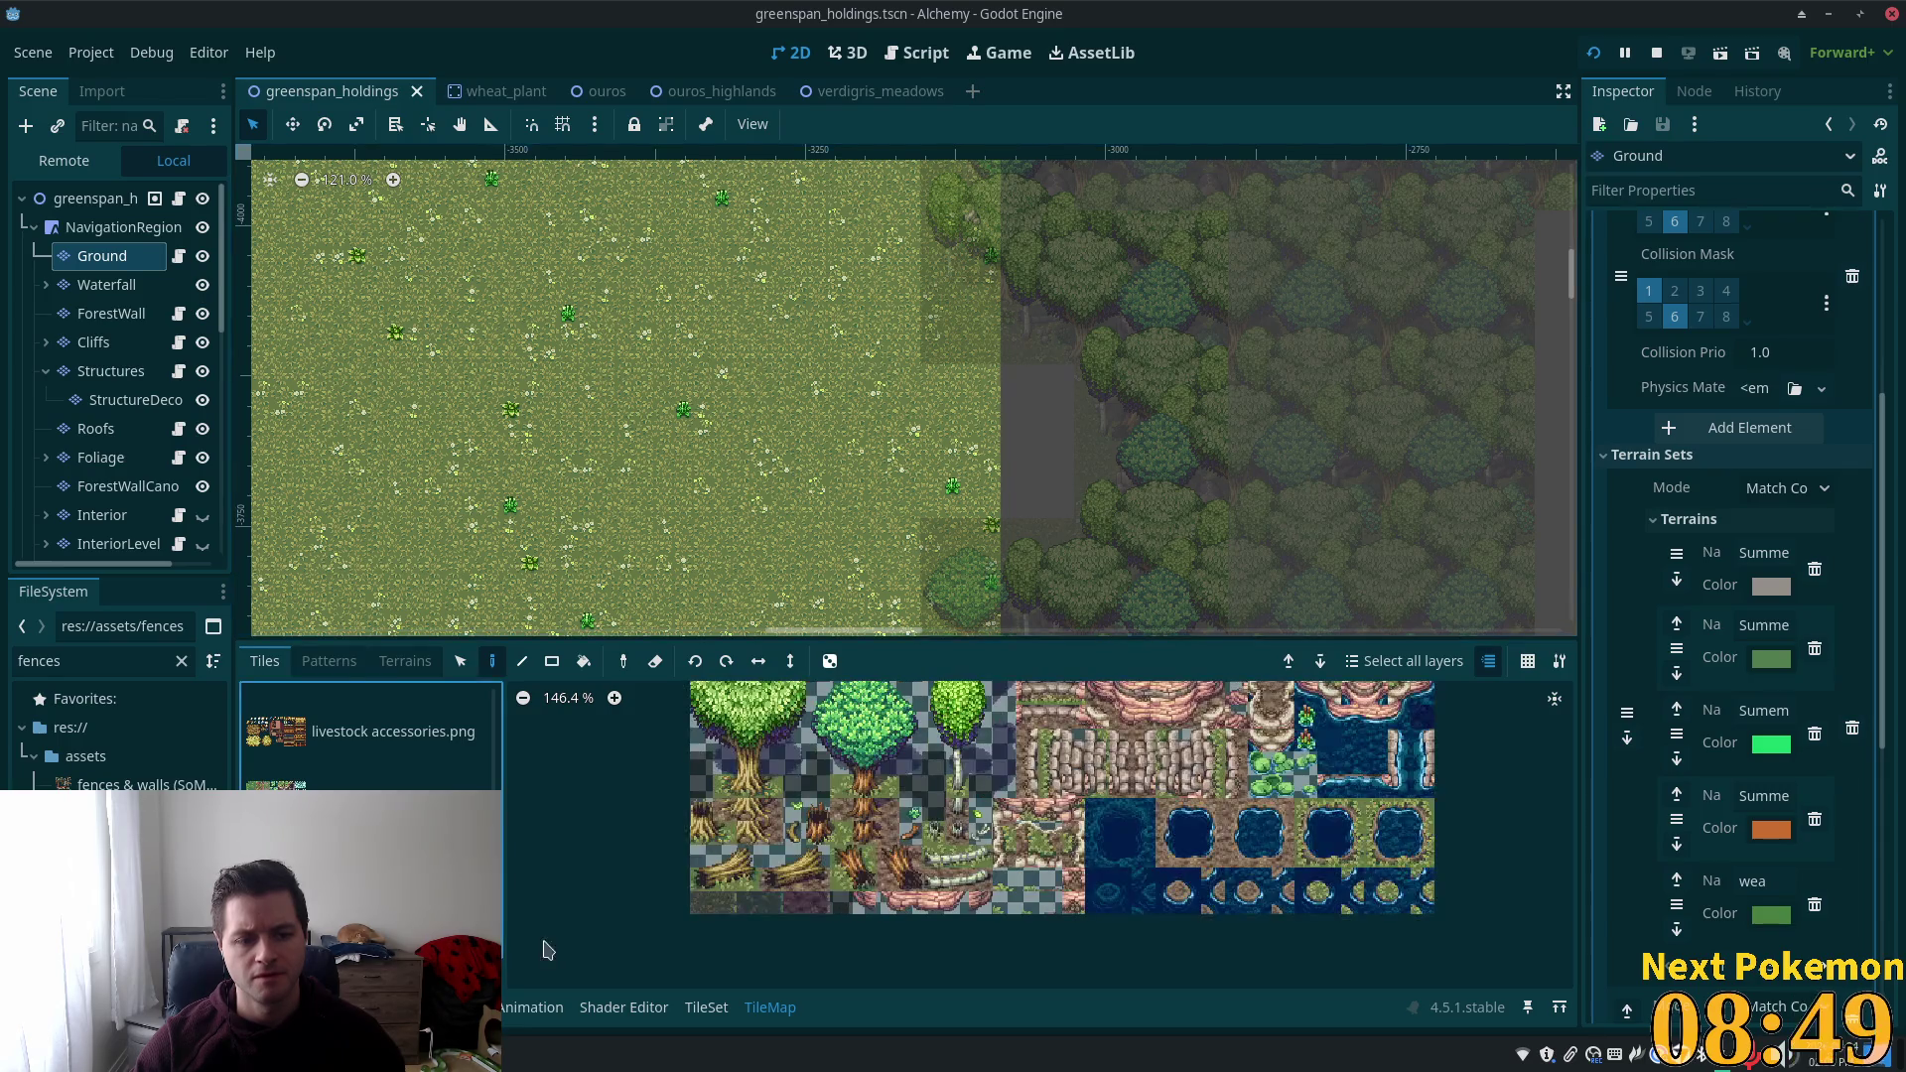
click(382, 665)
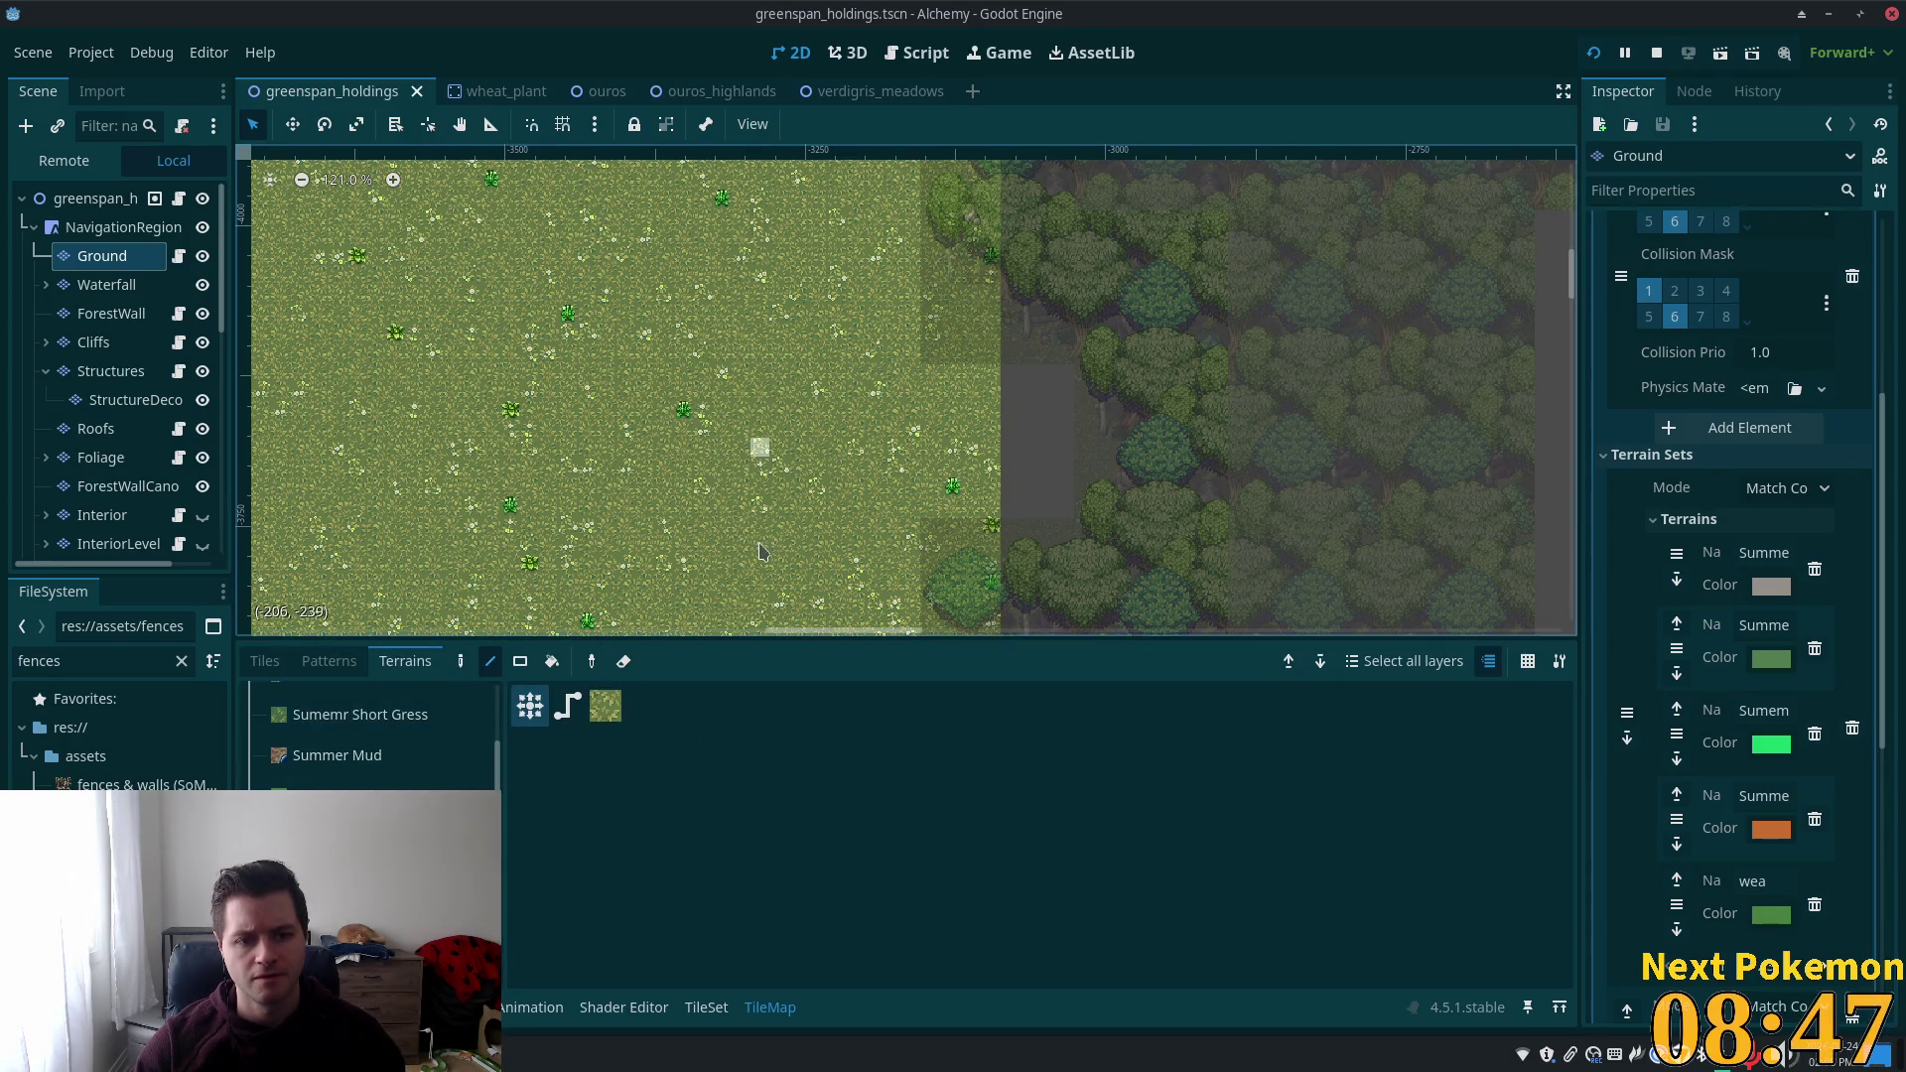
click(492, 660)
click(519, 661)
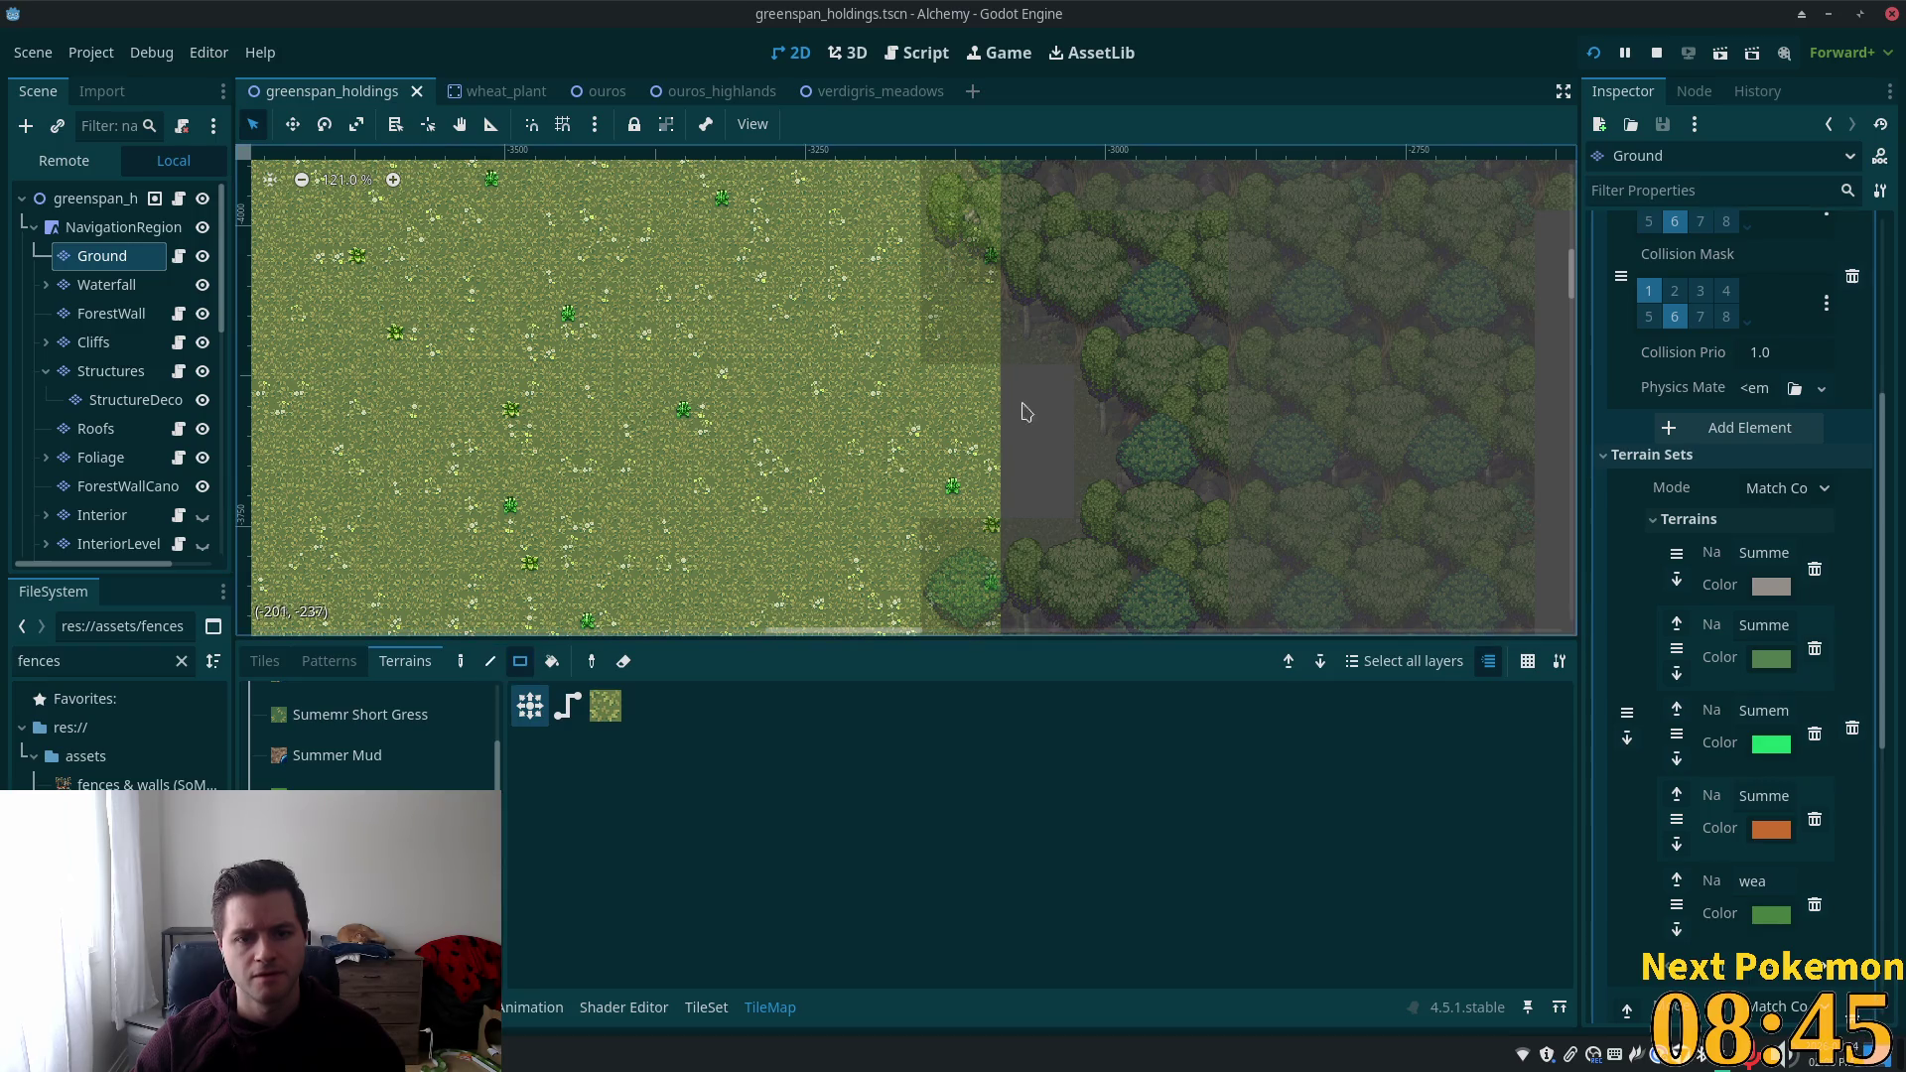
Paint grass rectangles into the forest edge and save the greenspan_holdings scene.
drag(998, 370, 1106, 543)
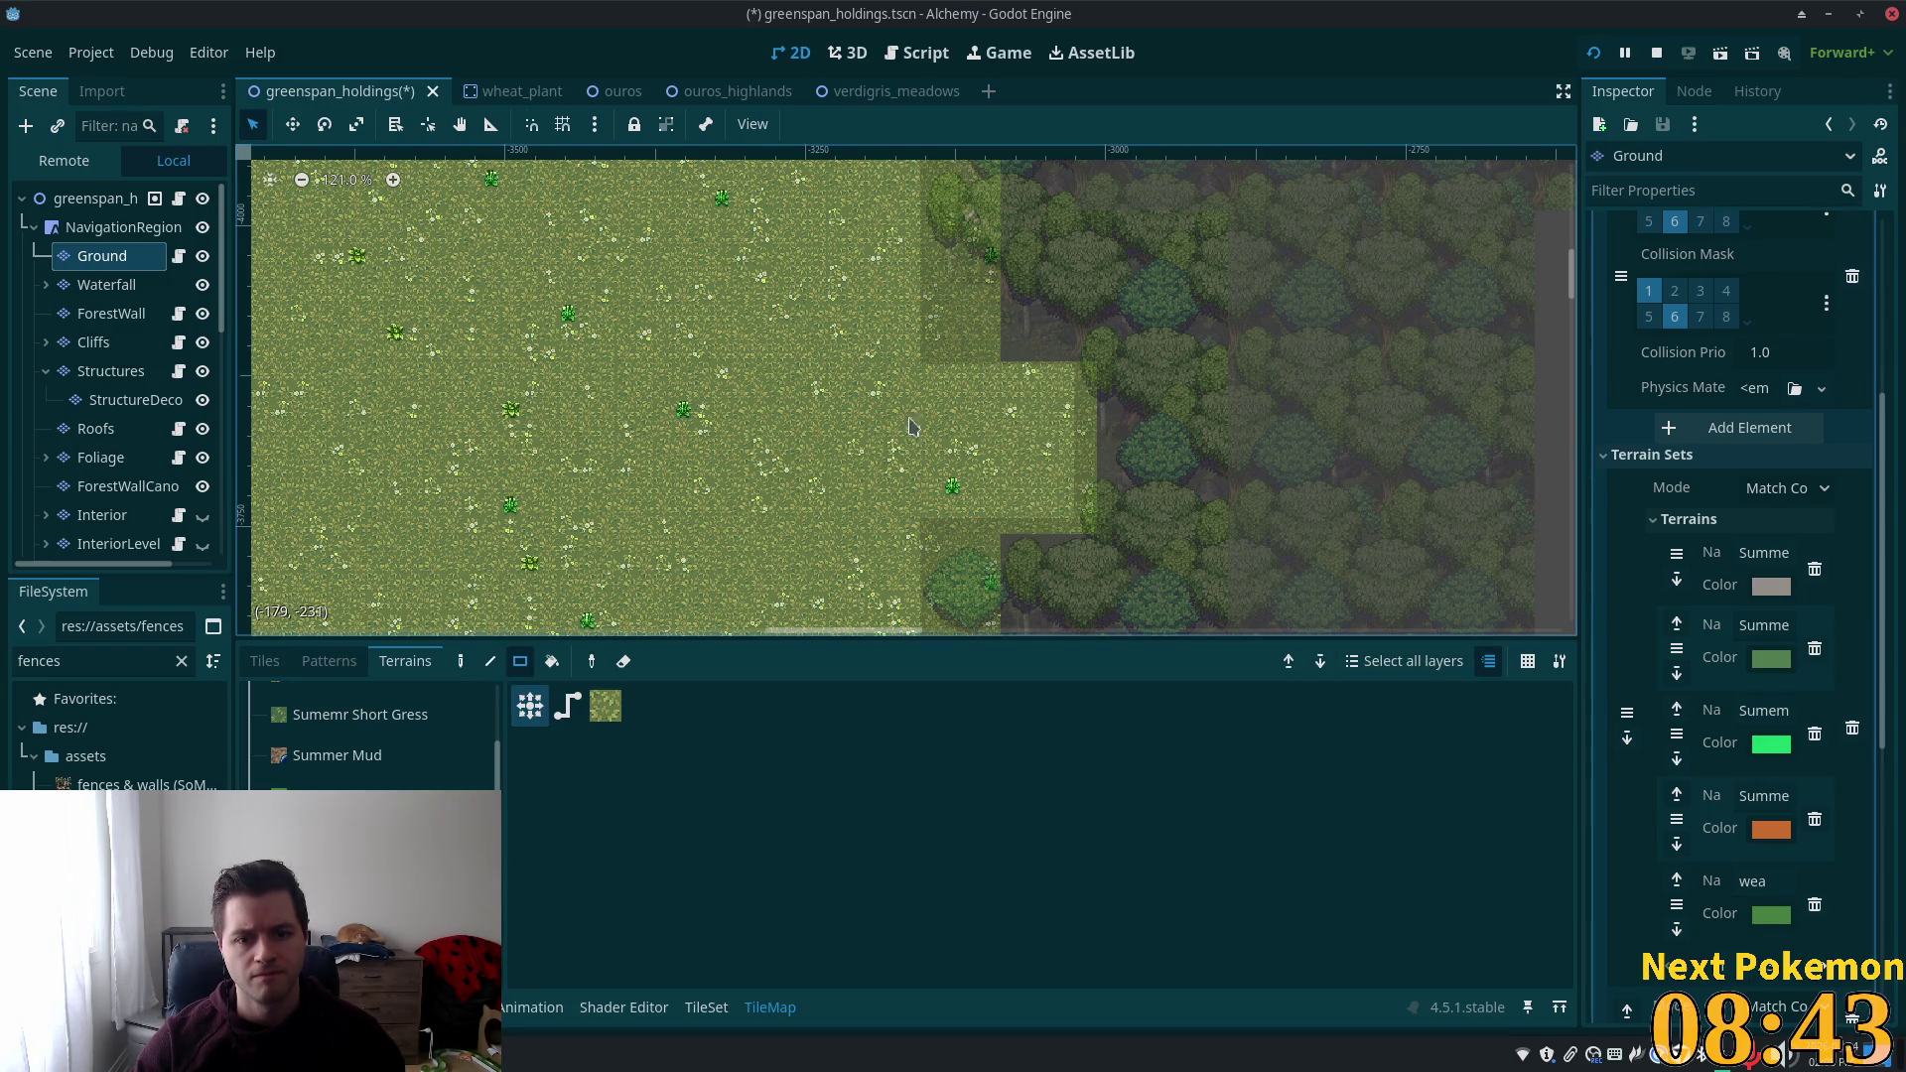
scroll(834, 455, down, 3)
scroll(744, 409, down, 3)
drag(853, 384, 888, 401)
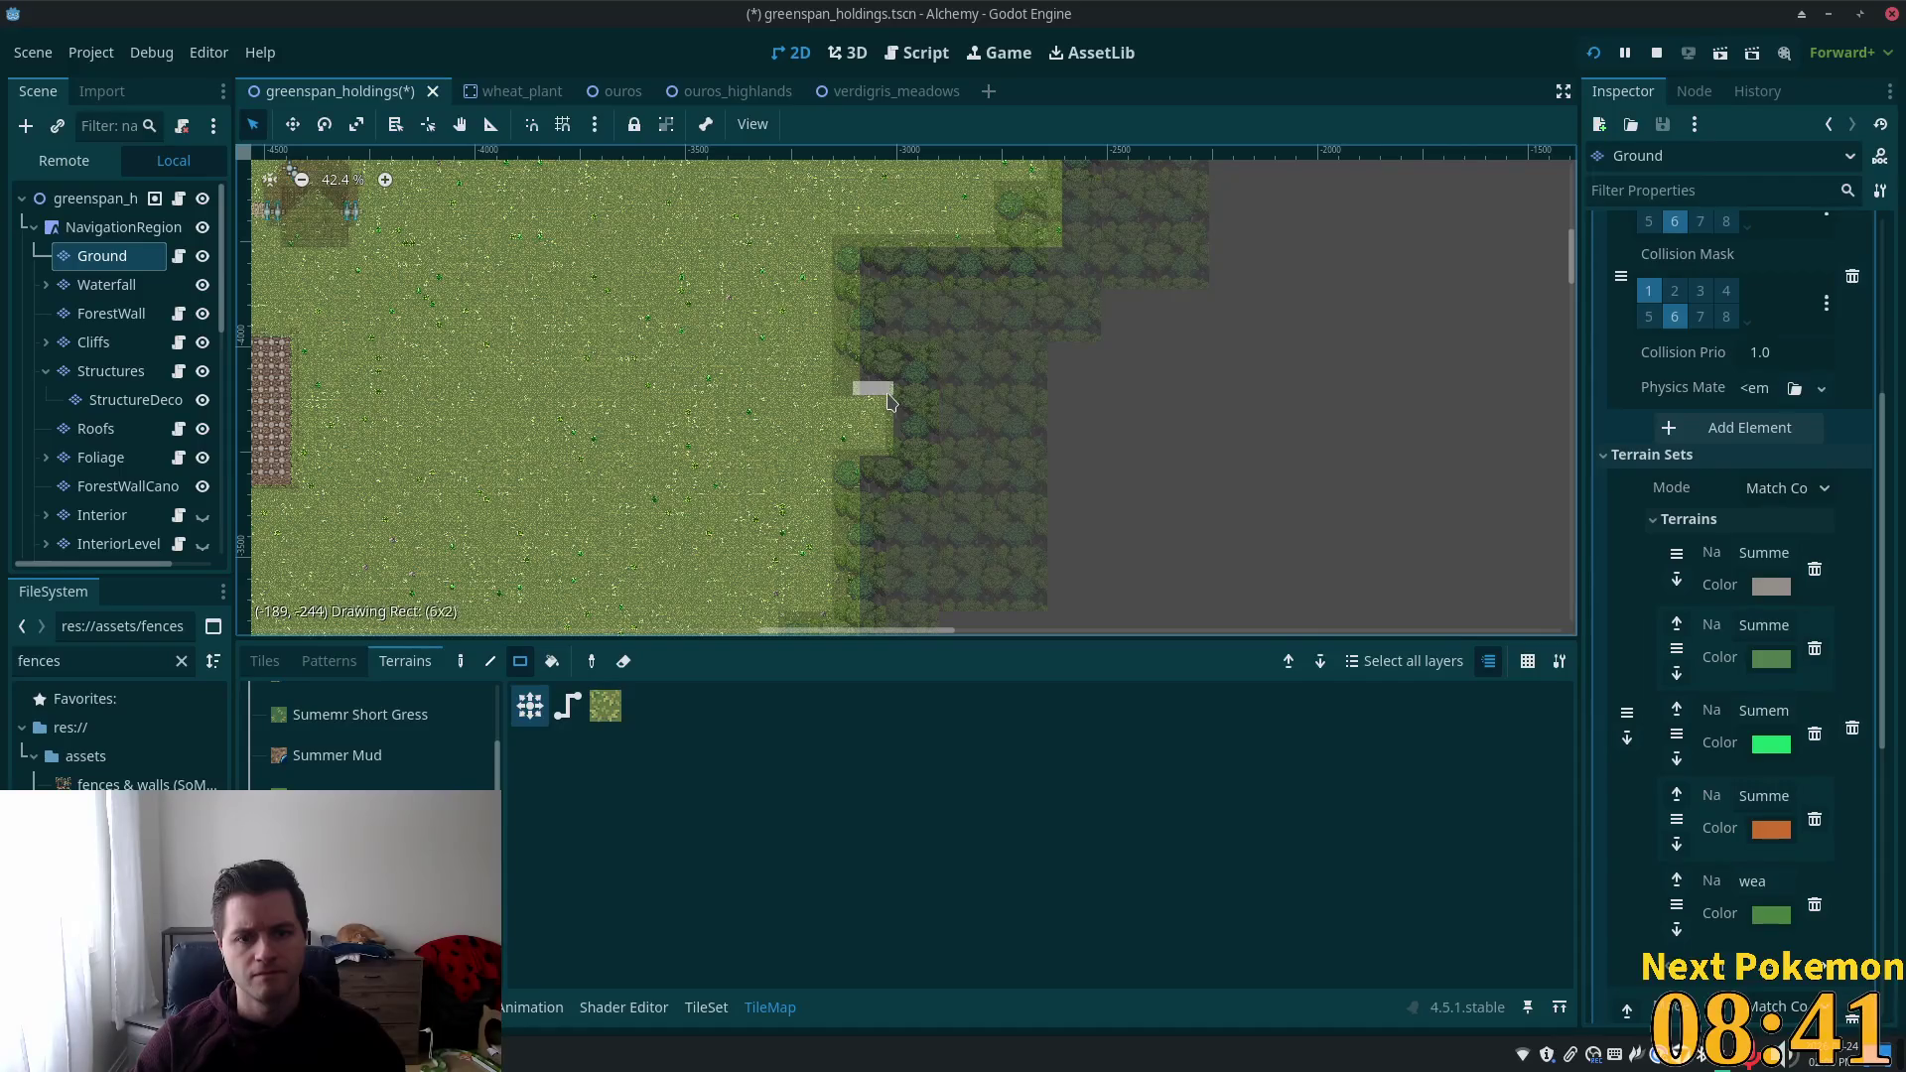
scroll(561, 397, down, 2)
mouse_move(561, 397)
mouse_down()
mouse_move(1221, 337)
mouse_move(1171, 258)
mouse_move(1052, 149)
mouse_move(1038, 203)
mouse_up()
key(ctrl+s)
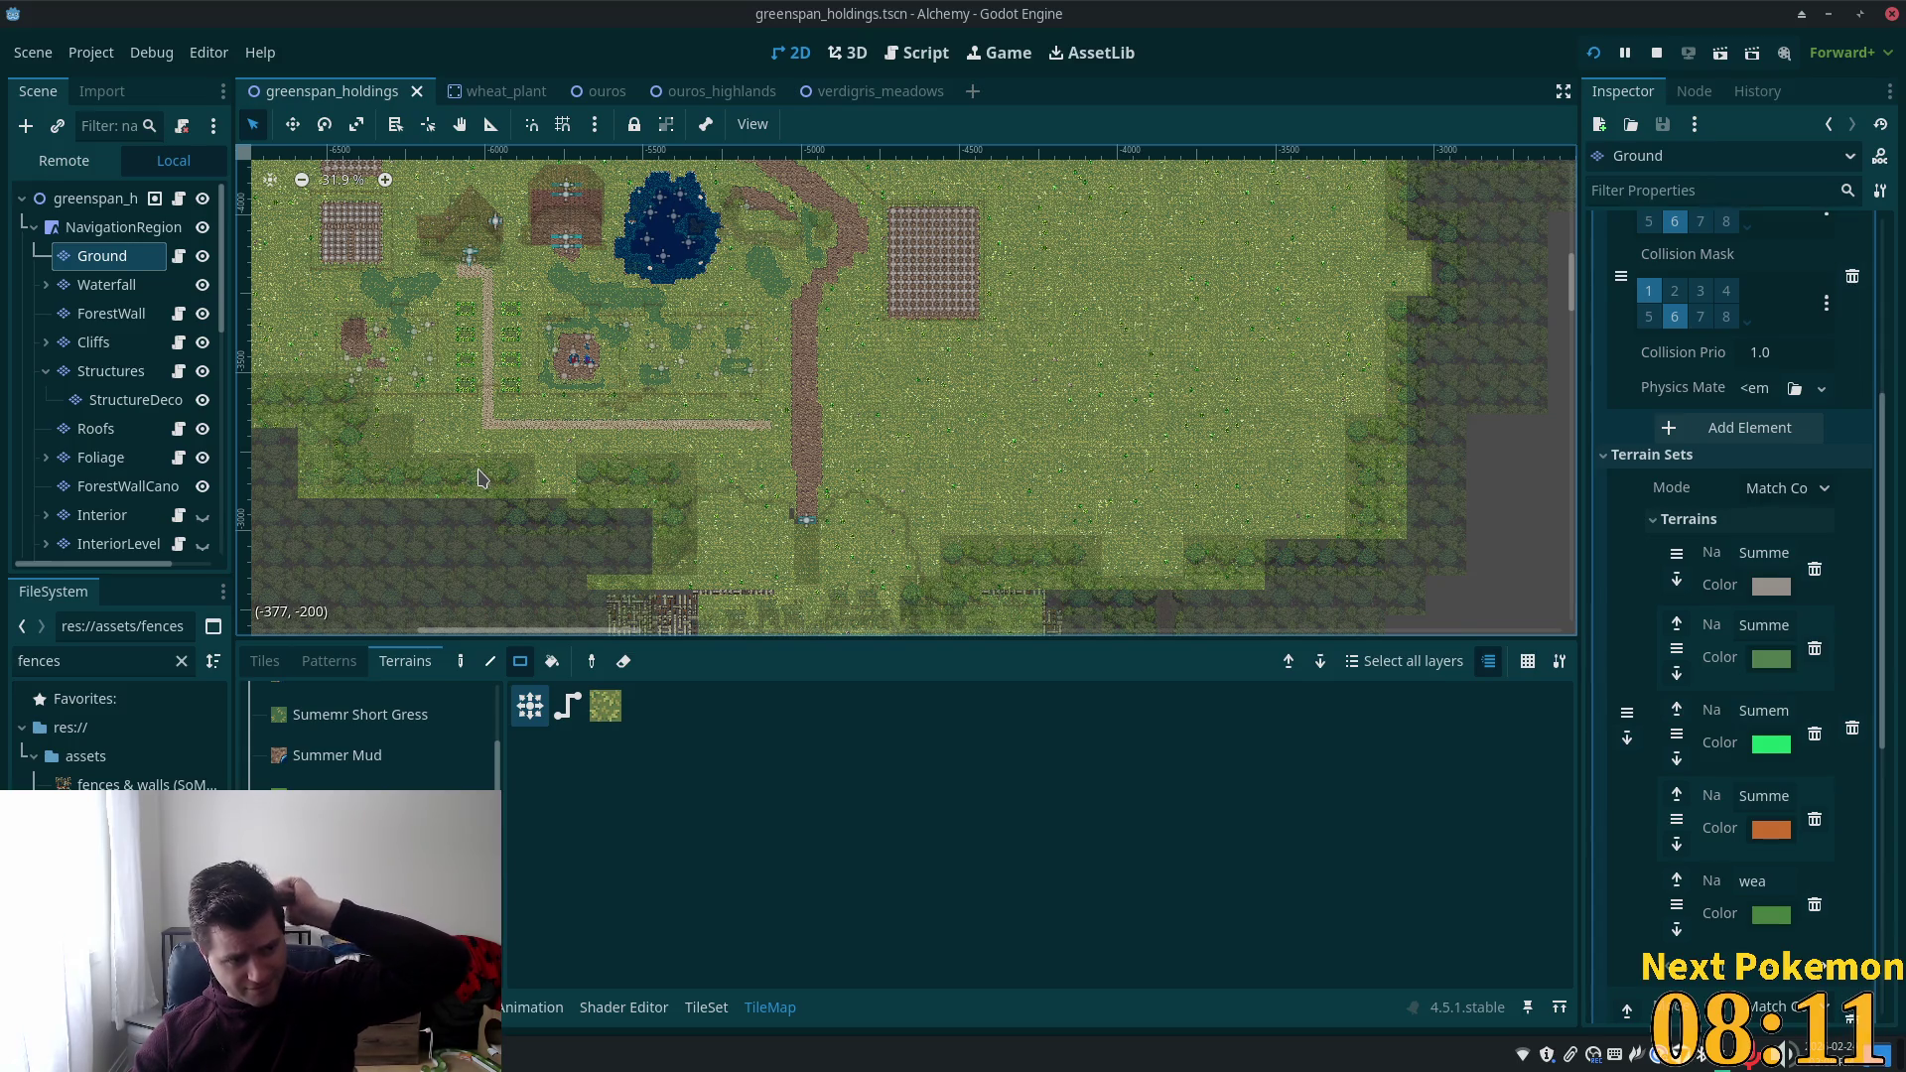
Erase a block of stray fence tiles and an 18x7 block of wall tiles.
scroll(822, 456, down, 4)
scroll(845, 417, down, 2)
scroll(834, 397, down, 4)
scroll(825, 385, up, 3)
scroll(825, 385, up, 10)
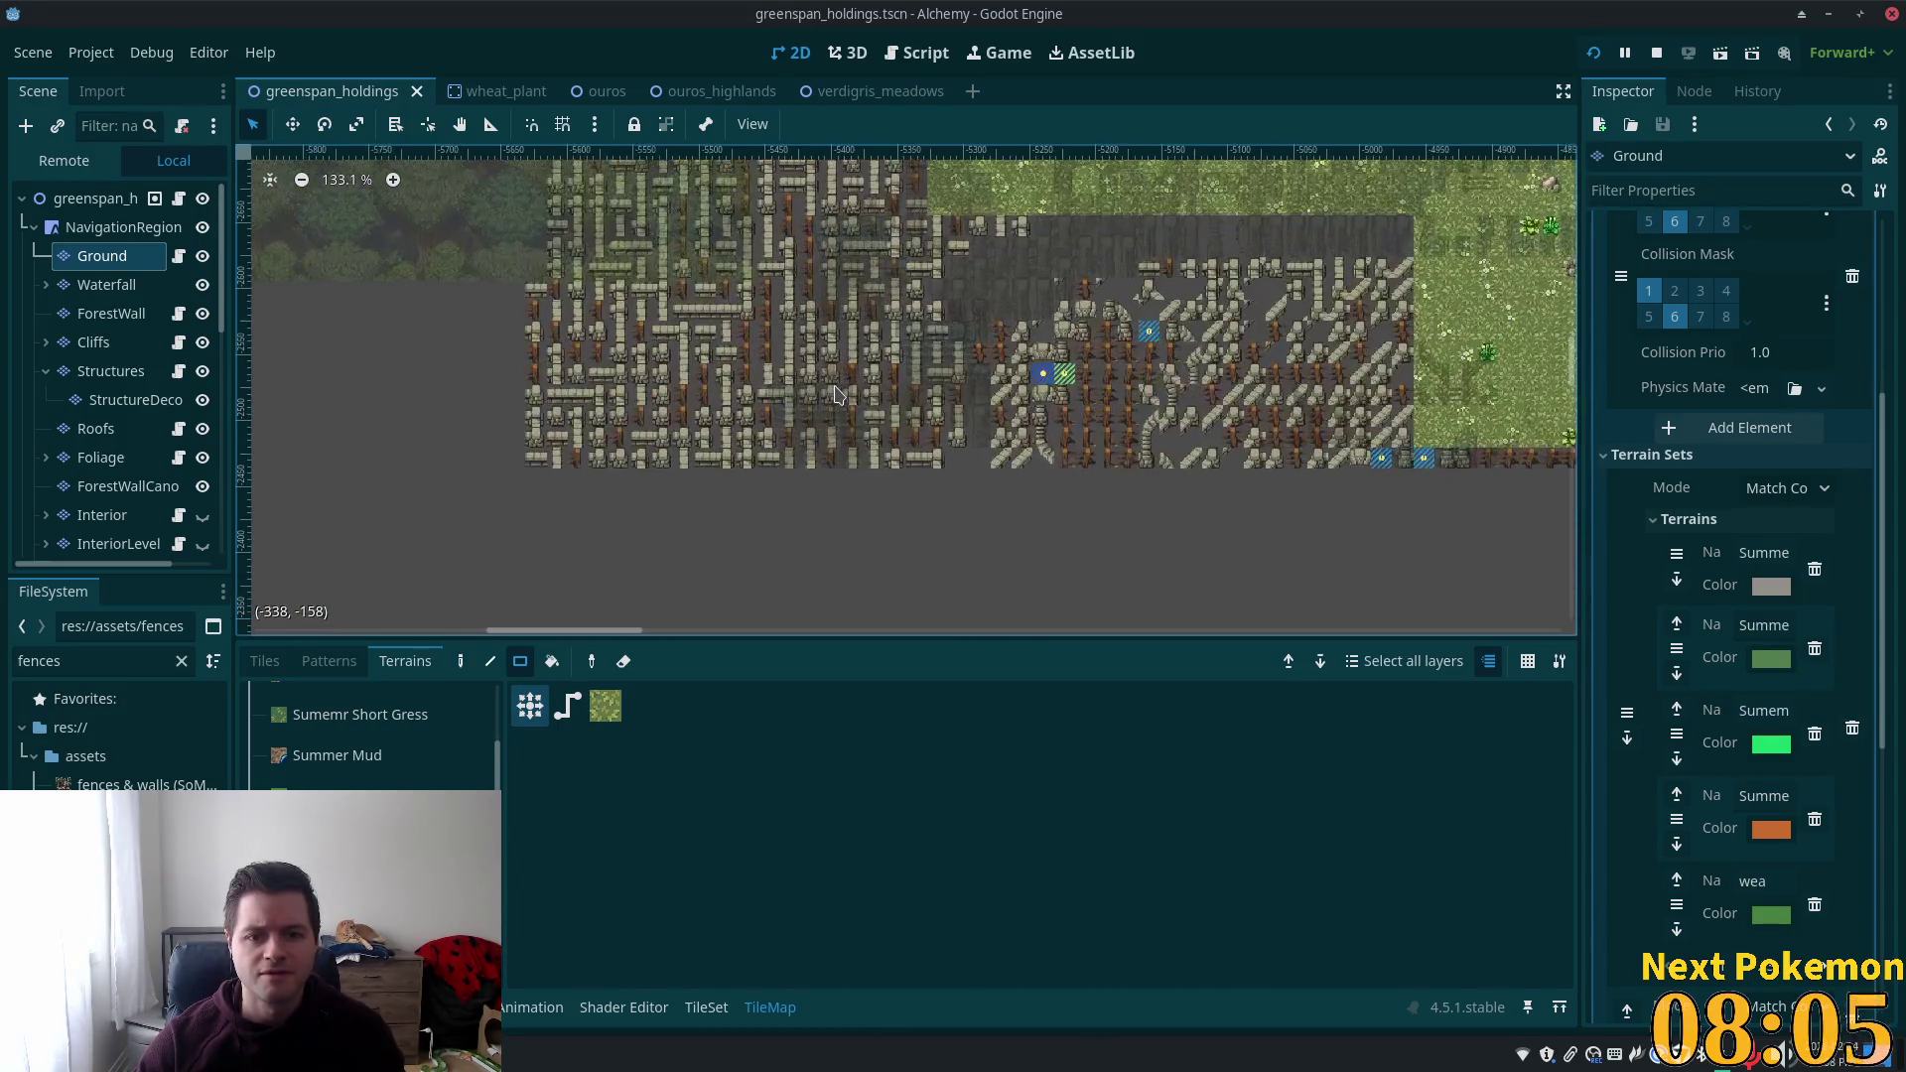
scroll(615, 389, up, 3)
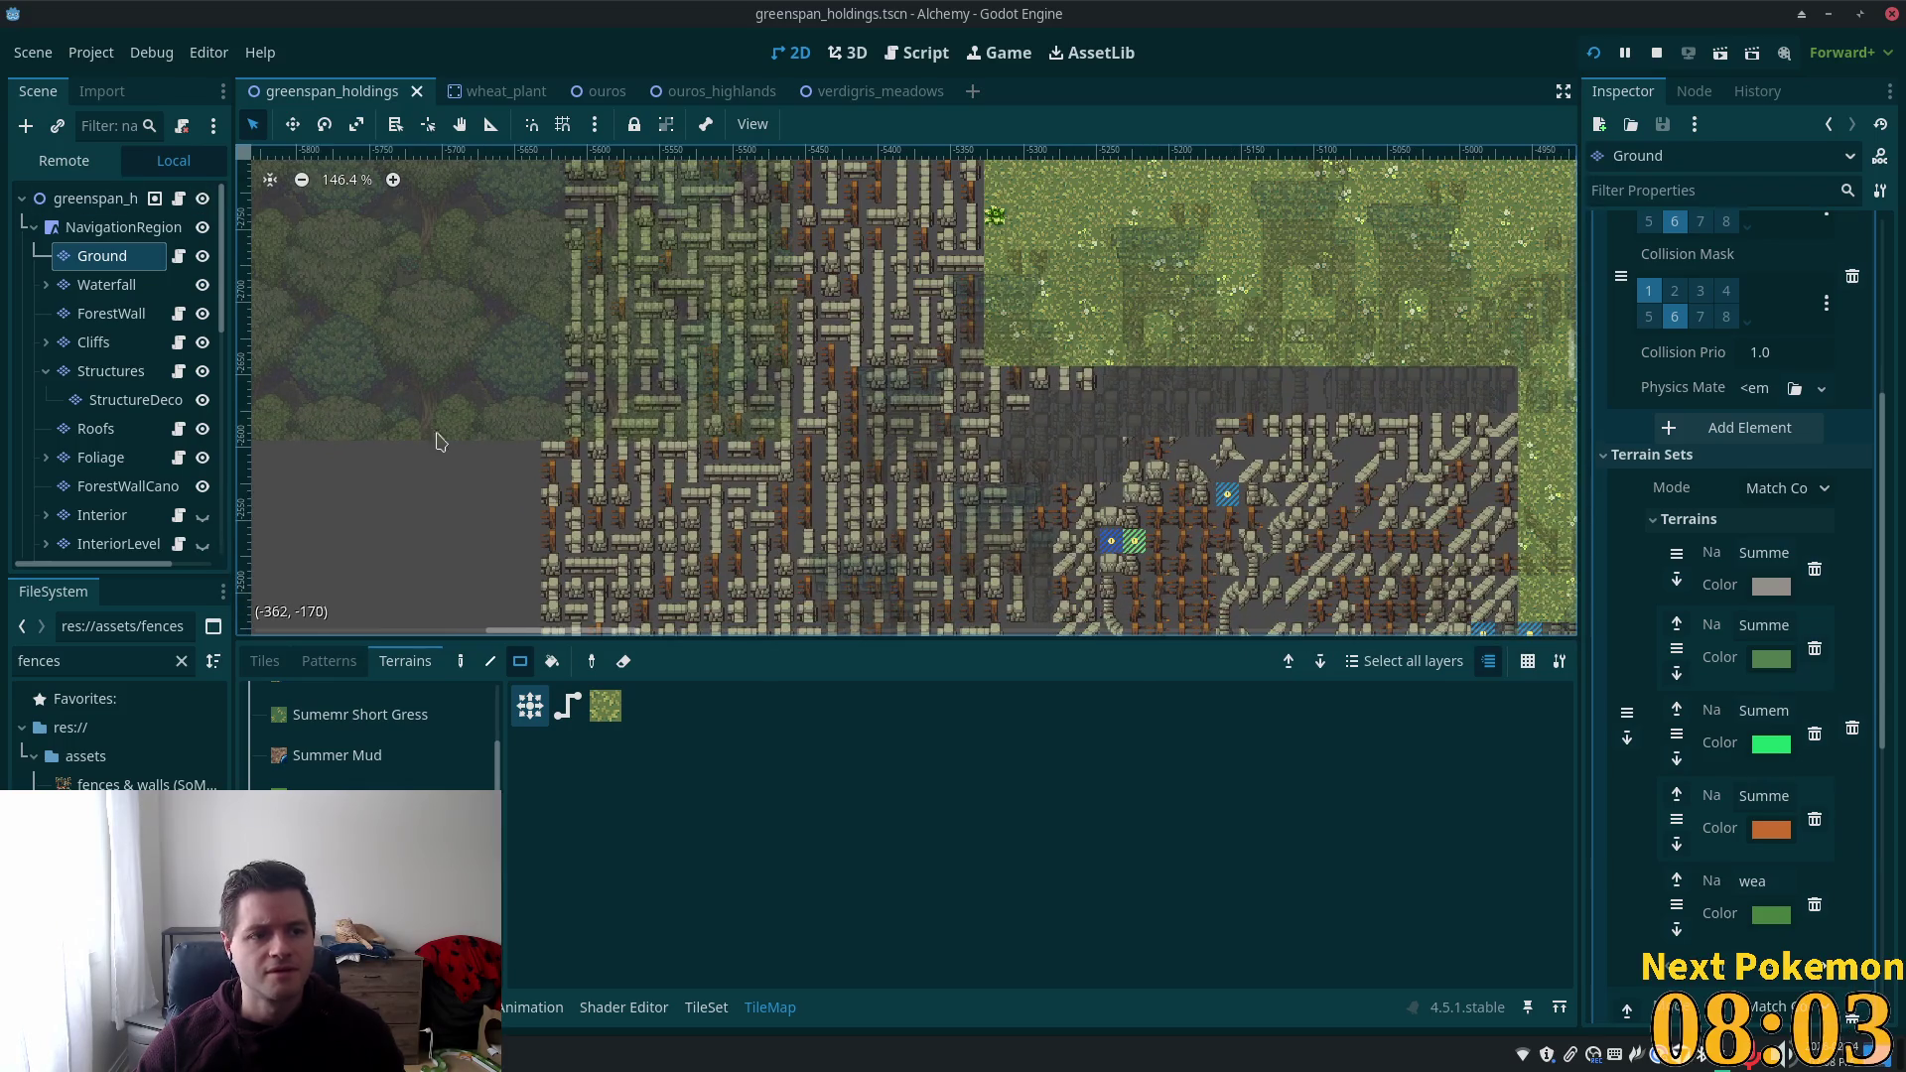
mouse_move(578, 257)
mouse_down()
mouse_move(634, 363)
mouse_move(771, 484)
mouse_up()
scroll(770, 466, down, 2)
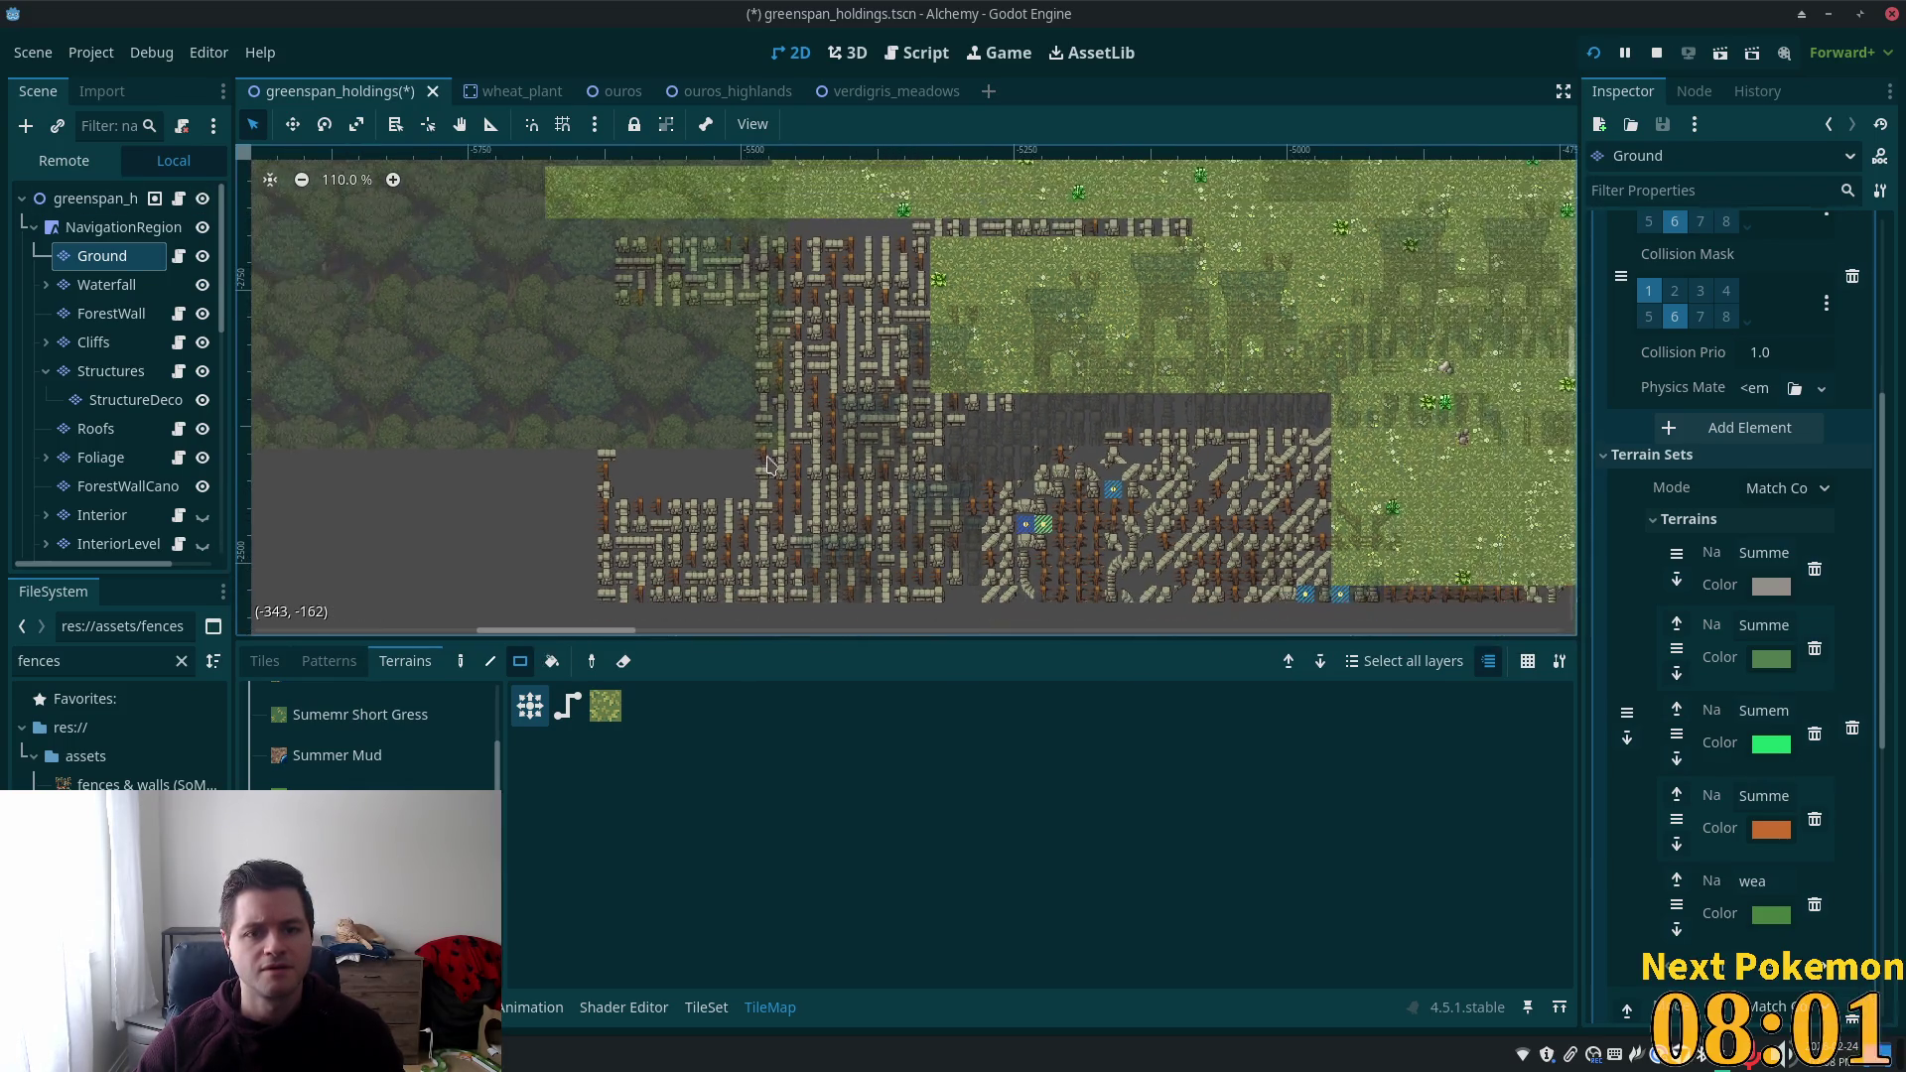
mouse_move(634, 246)
mouse_down()
mouse_move(885, 356)
mouse_move(924, 352)
mouse_move(773, 615)
mouse_move(730, 380)
mouse_move(943, 373)
mouse_up()
Erase the remaining fence row, a 37x19 wall block and another block of fence tiles.
scroll(730, 381, down, 1)
drag(701, 464, 720, 364)
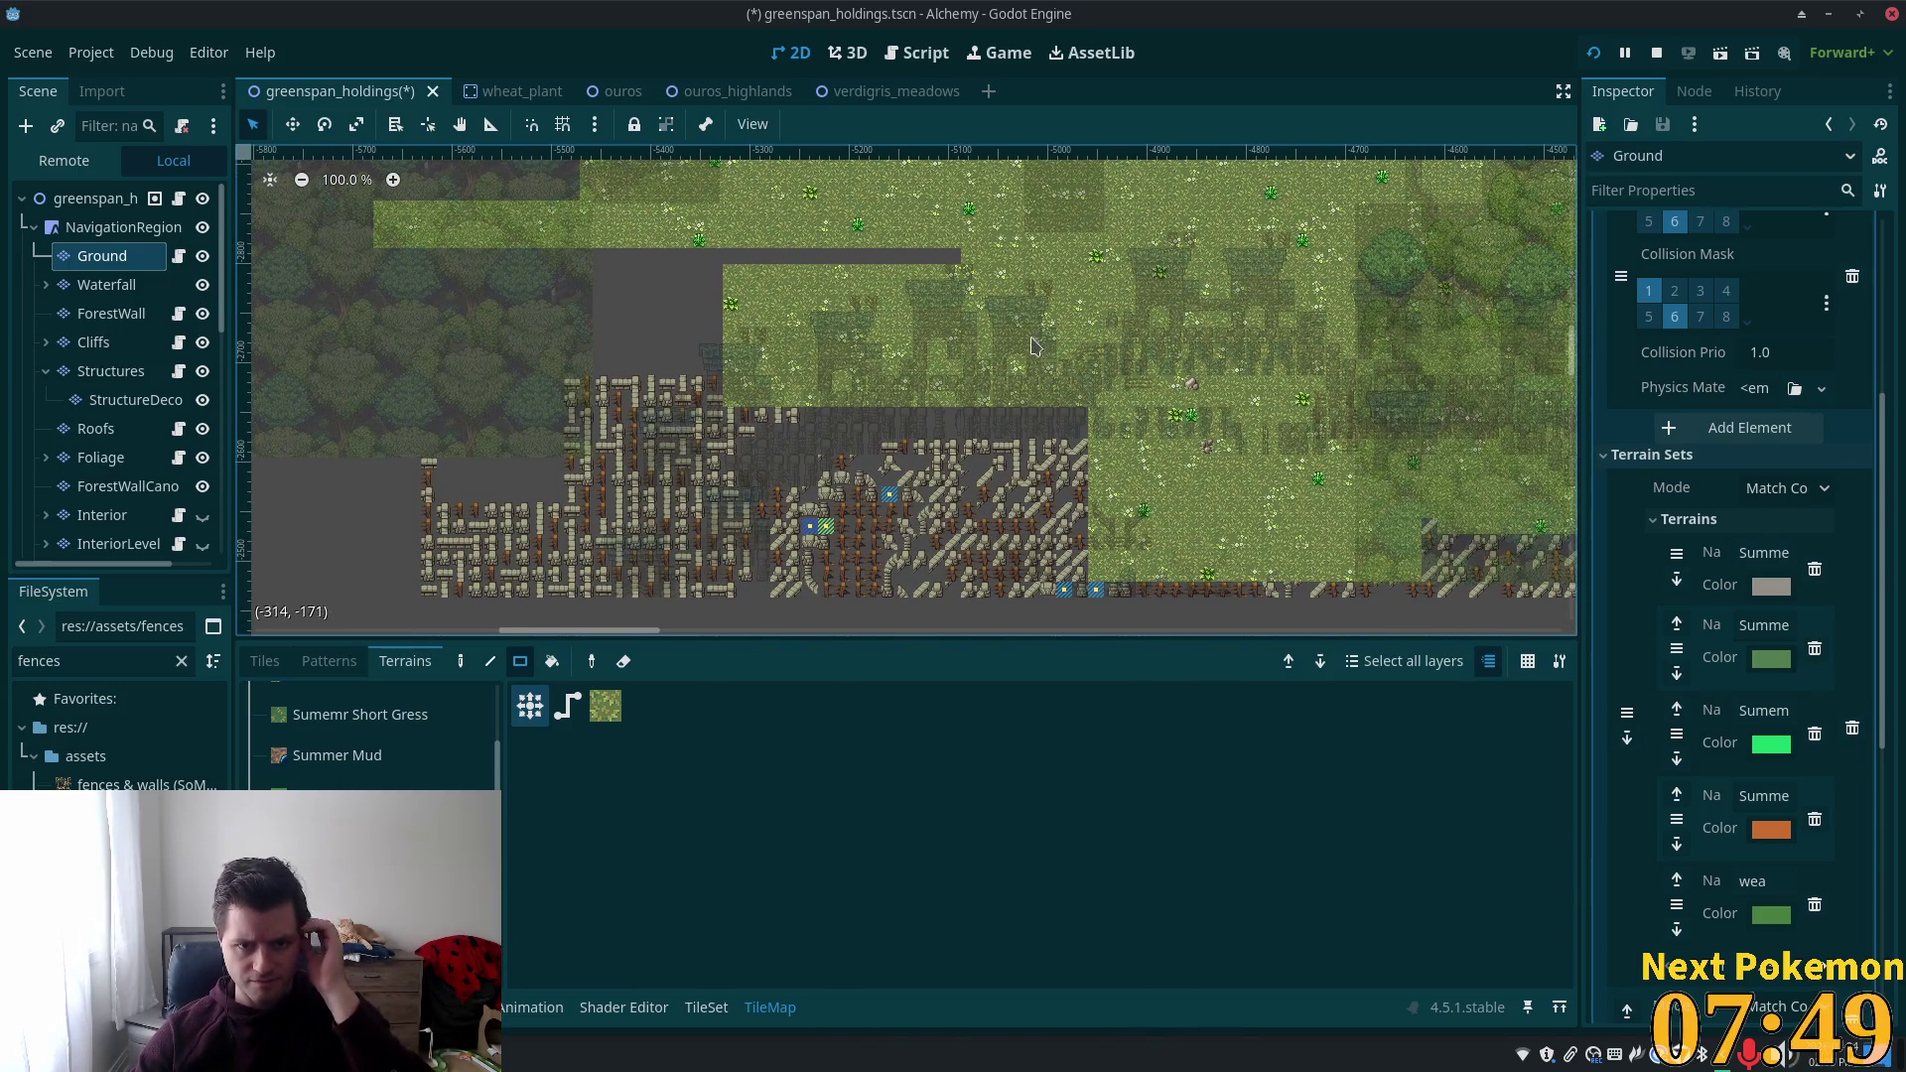
drag(383, 339, 993, 665)
scroll(752, 404, down, 2)
drag(765, 496, 1290, 634)
mouse_move(983, 519)
mouse_down()
mouse_move(782, 450)
mouse_move(489, 493)
mouse_up()
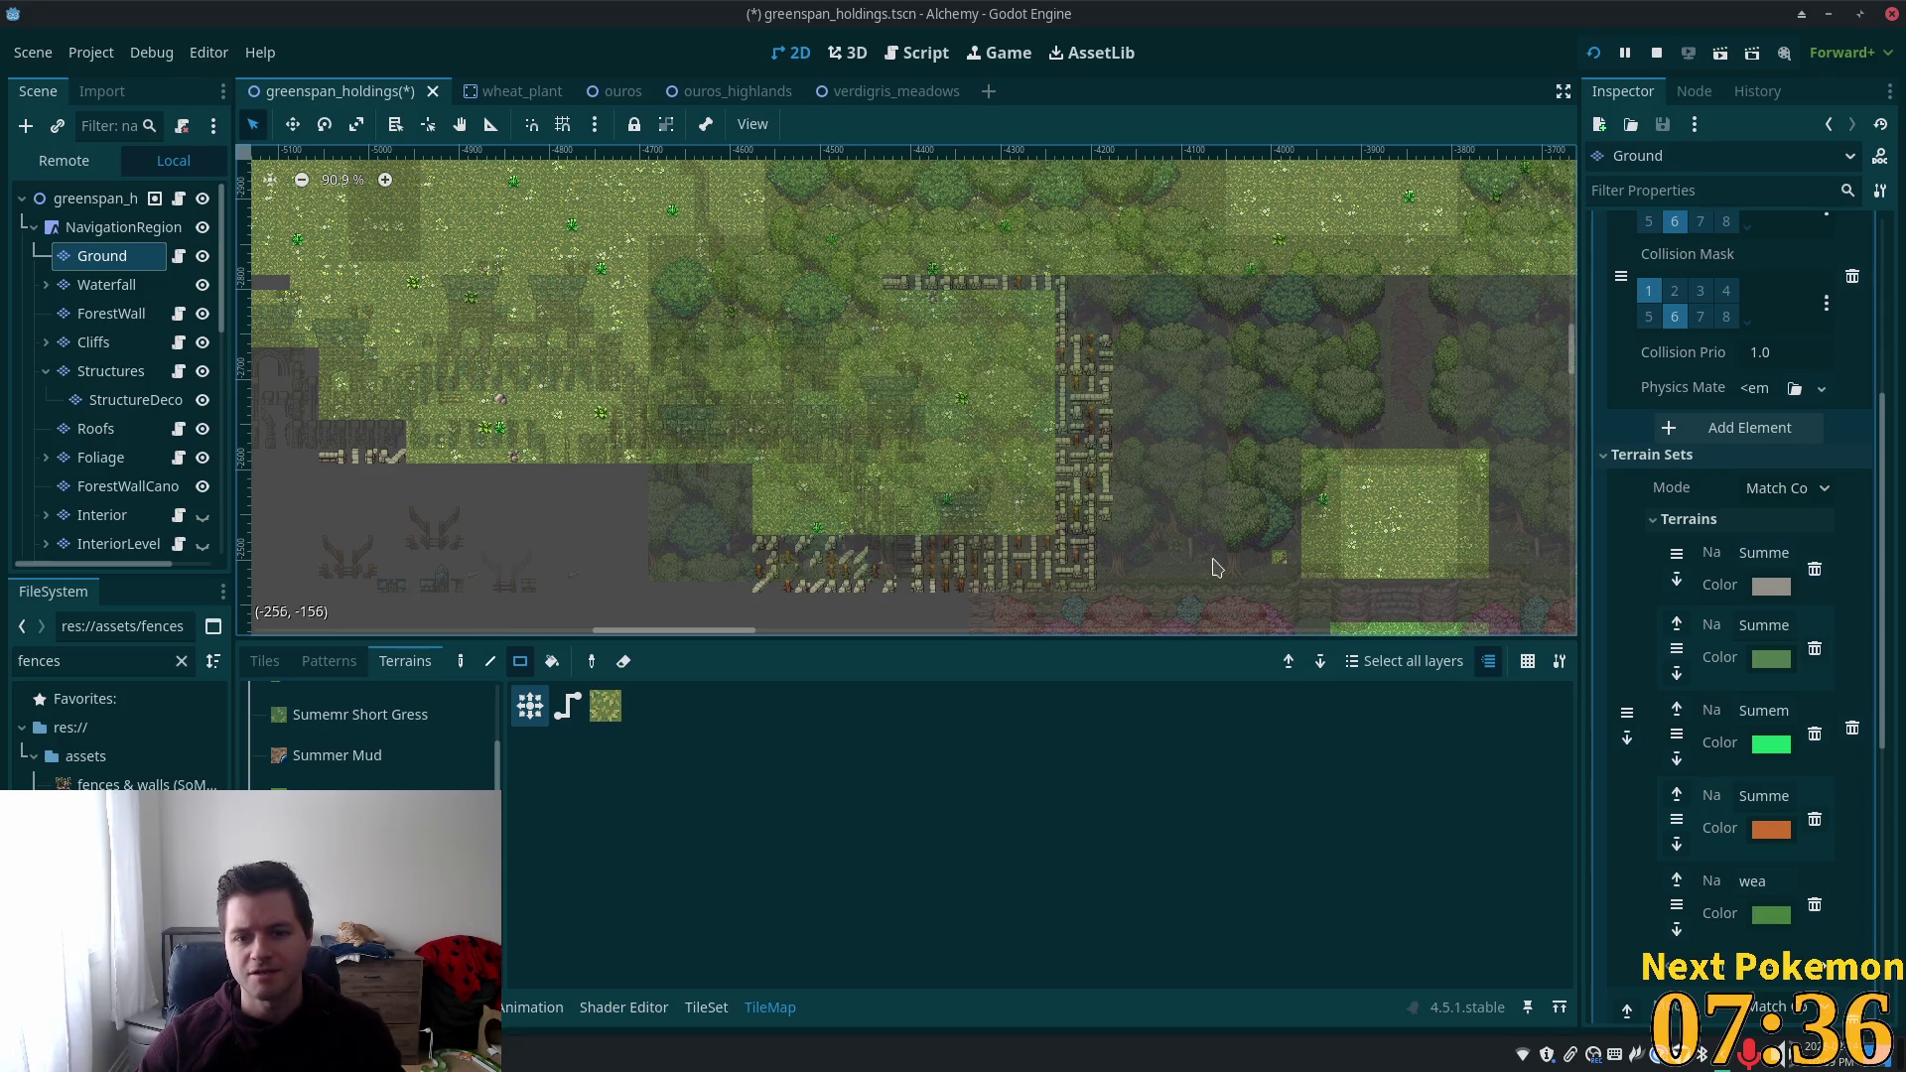
Clear the leftover wall and fence strips below the field.
scroll(1092, 477, down, 2)
drag(944, 342, 1017, 348)
mouse_move(1030, 445)
mouse_down()
mouse_move(729, 610)
mouse_move(608, 613)
mouse_up()
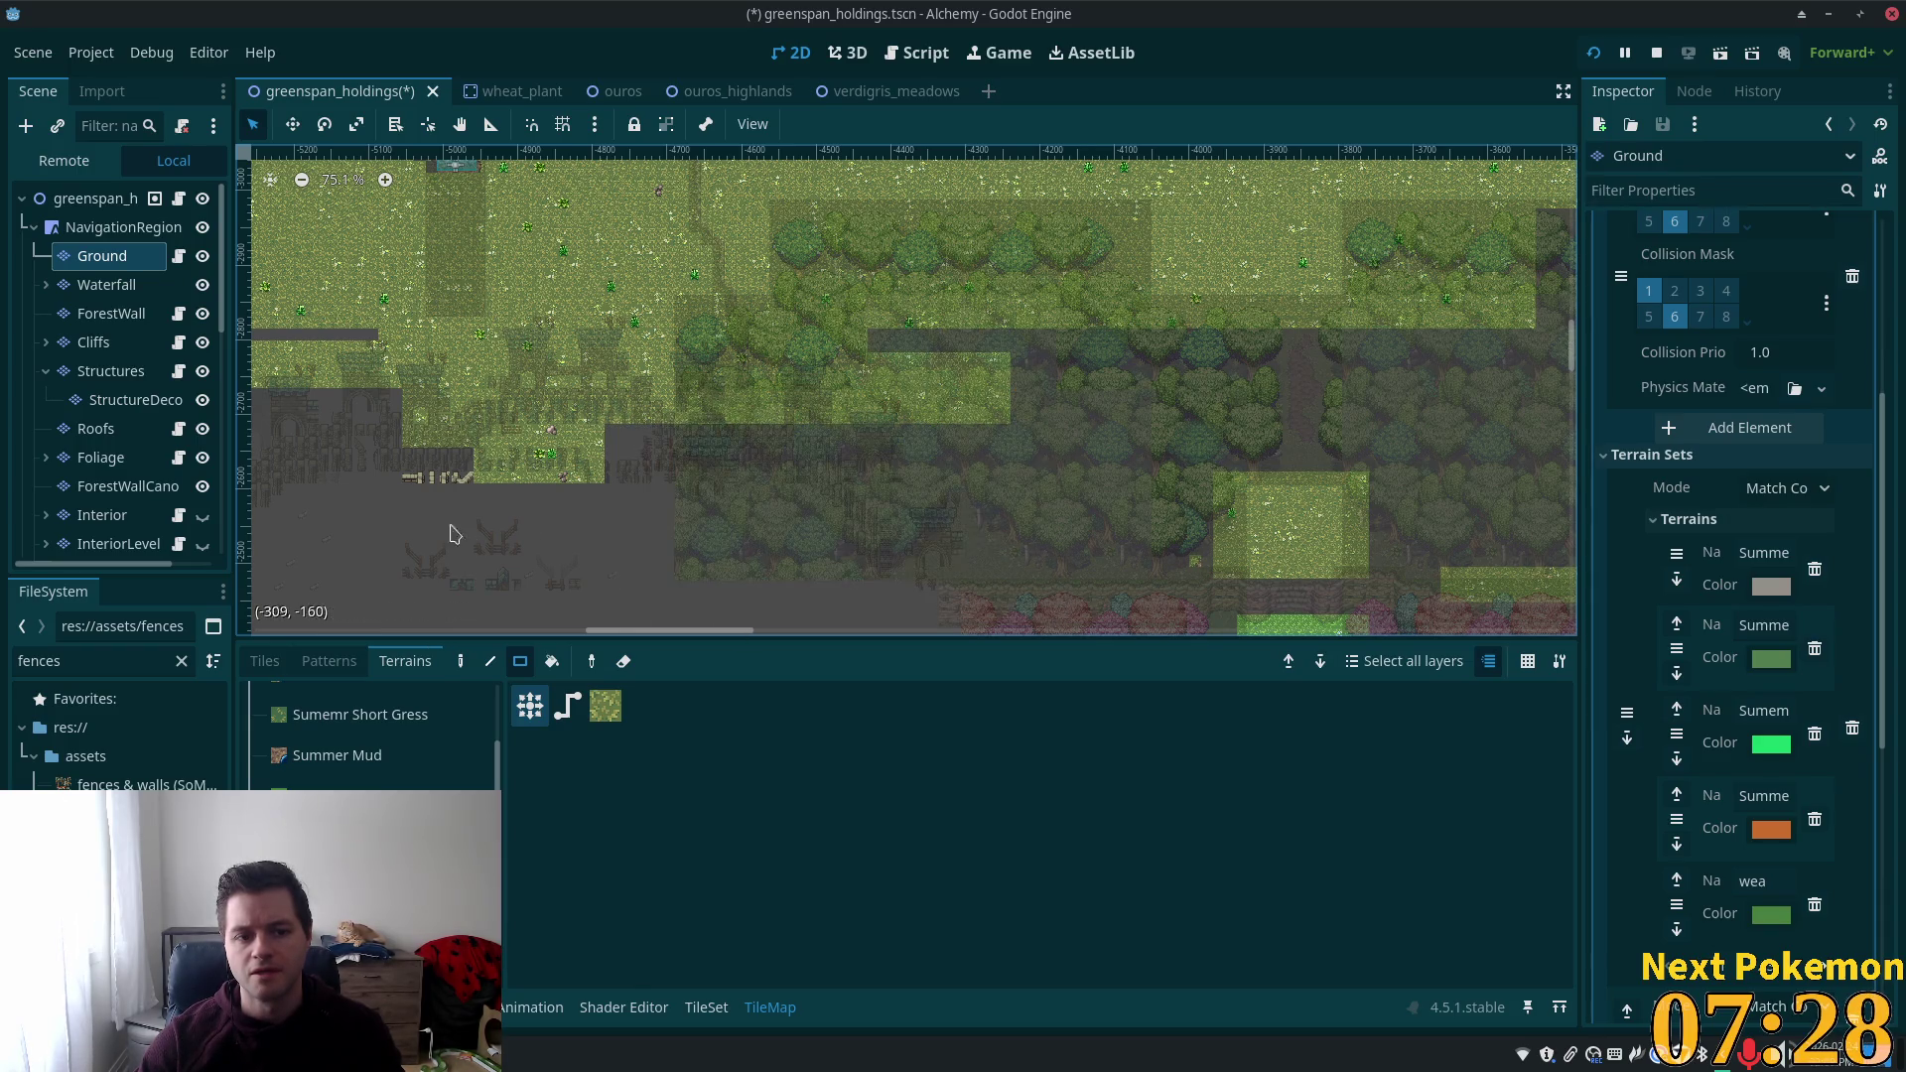
drag(358, 439, 1102, 610)
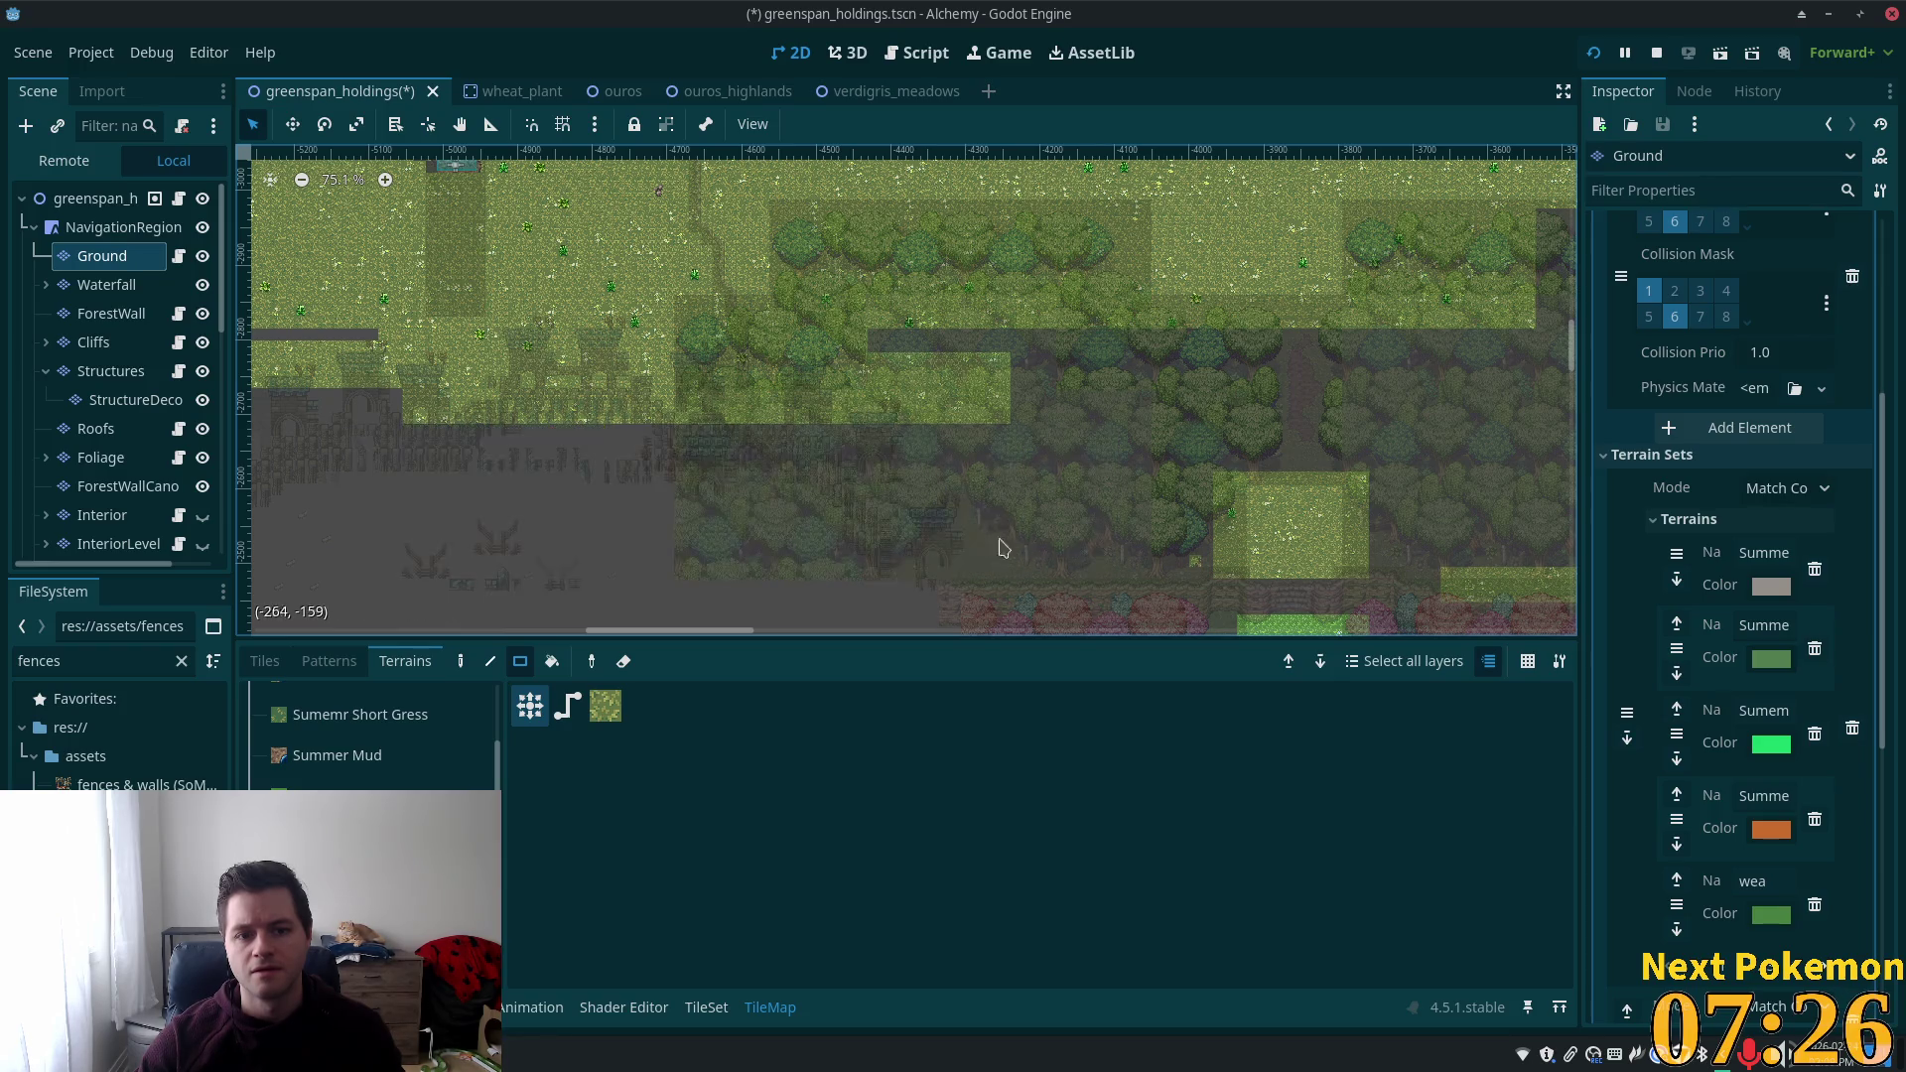
mouse_move(851, 532)
mouse_down()
mouse_move(796, 481)
mouse_move(1115, 396)
mouse_move(1222, 462)
mouse_up()
scroll(907, 469, up, 4)
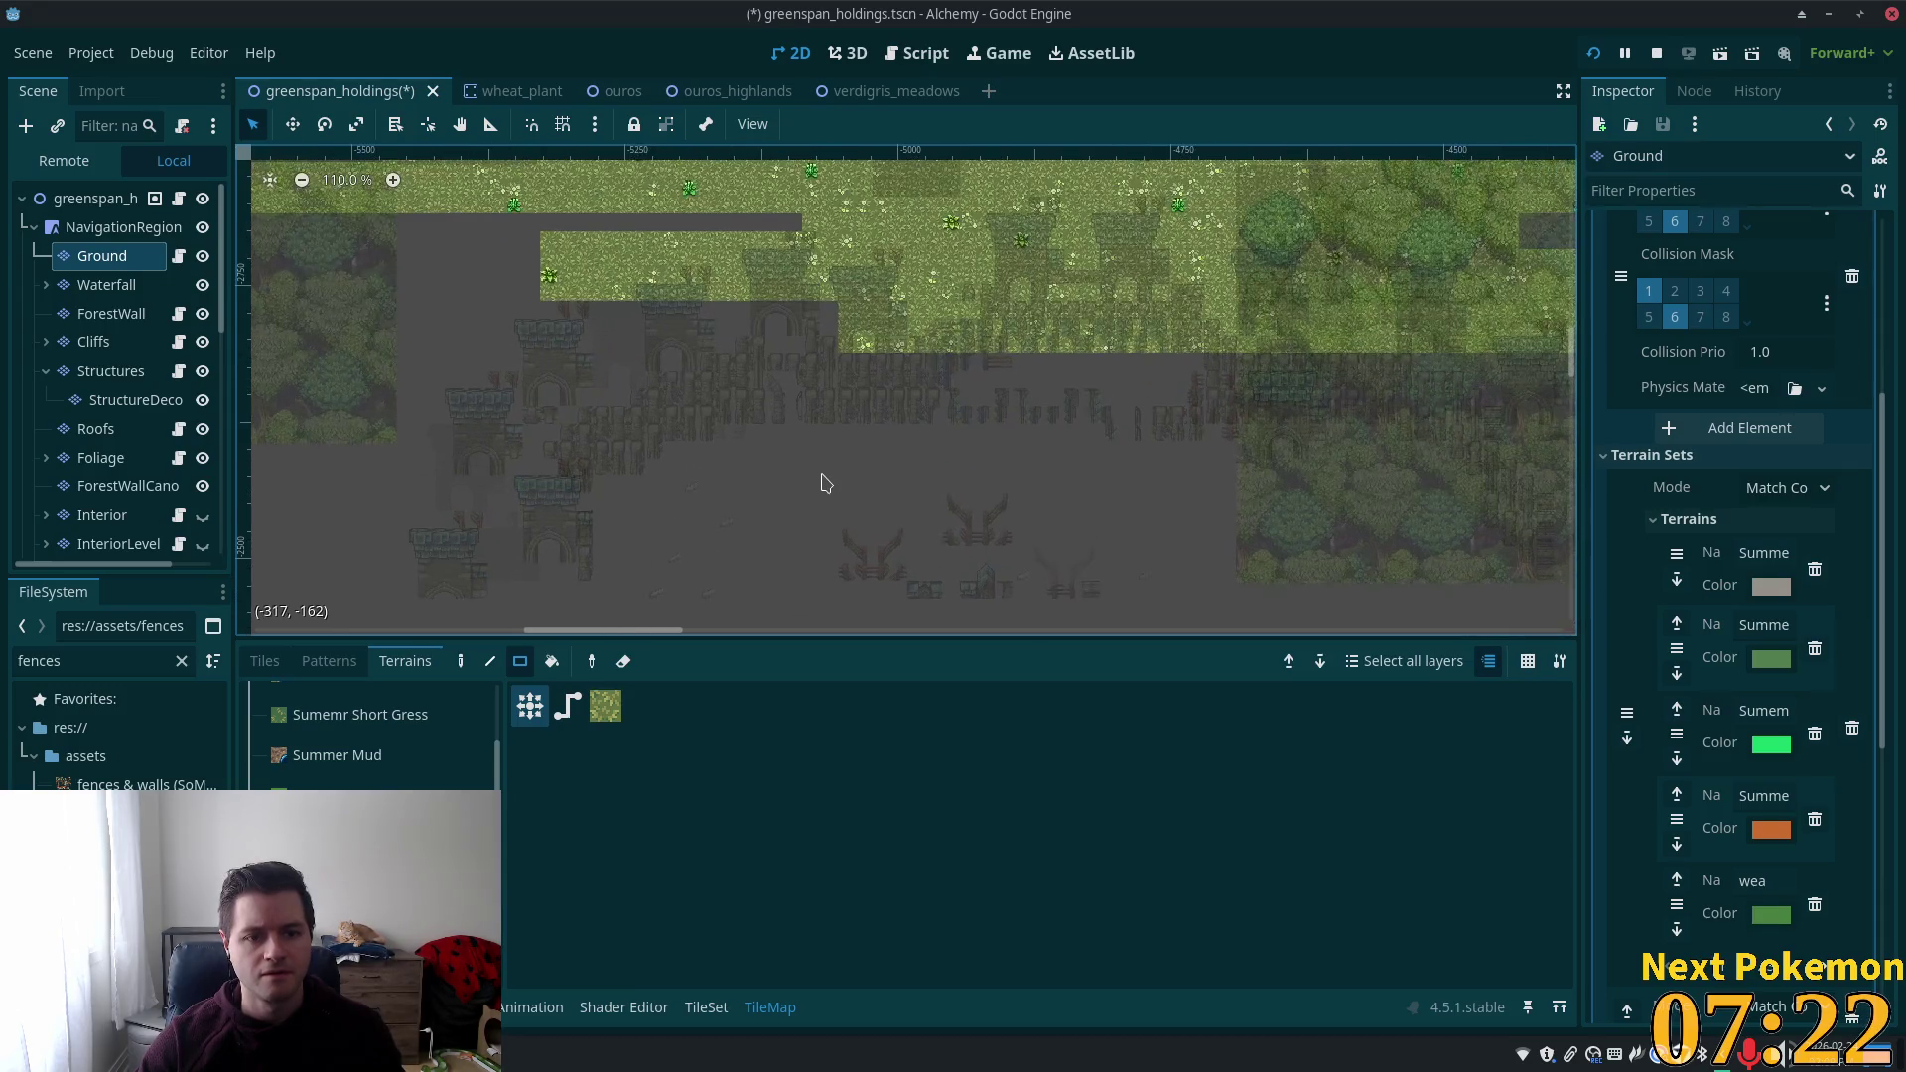
click(89, 288)
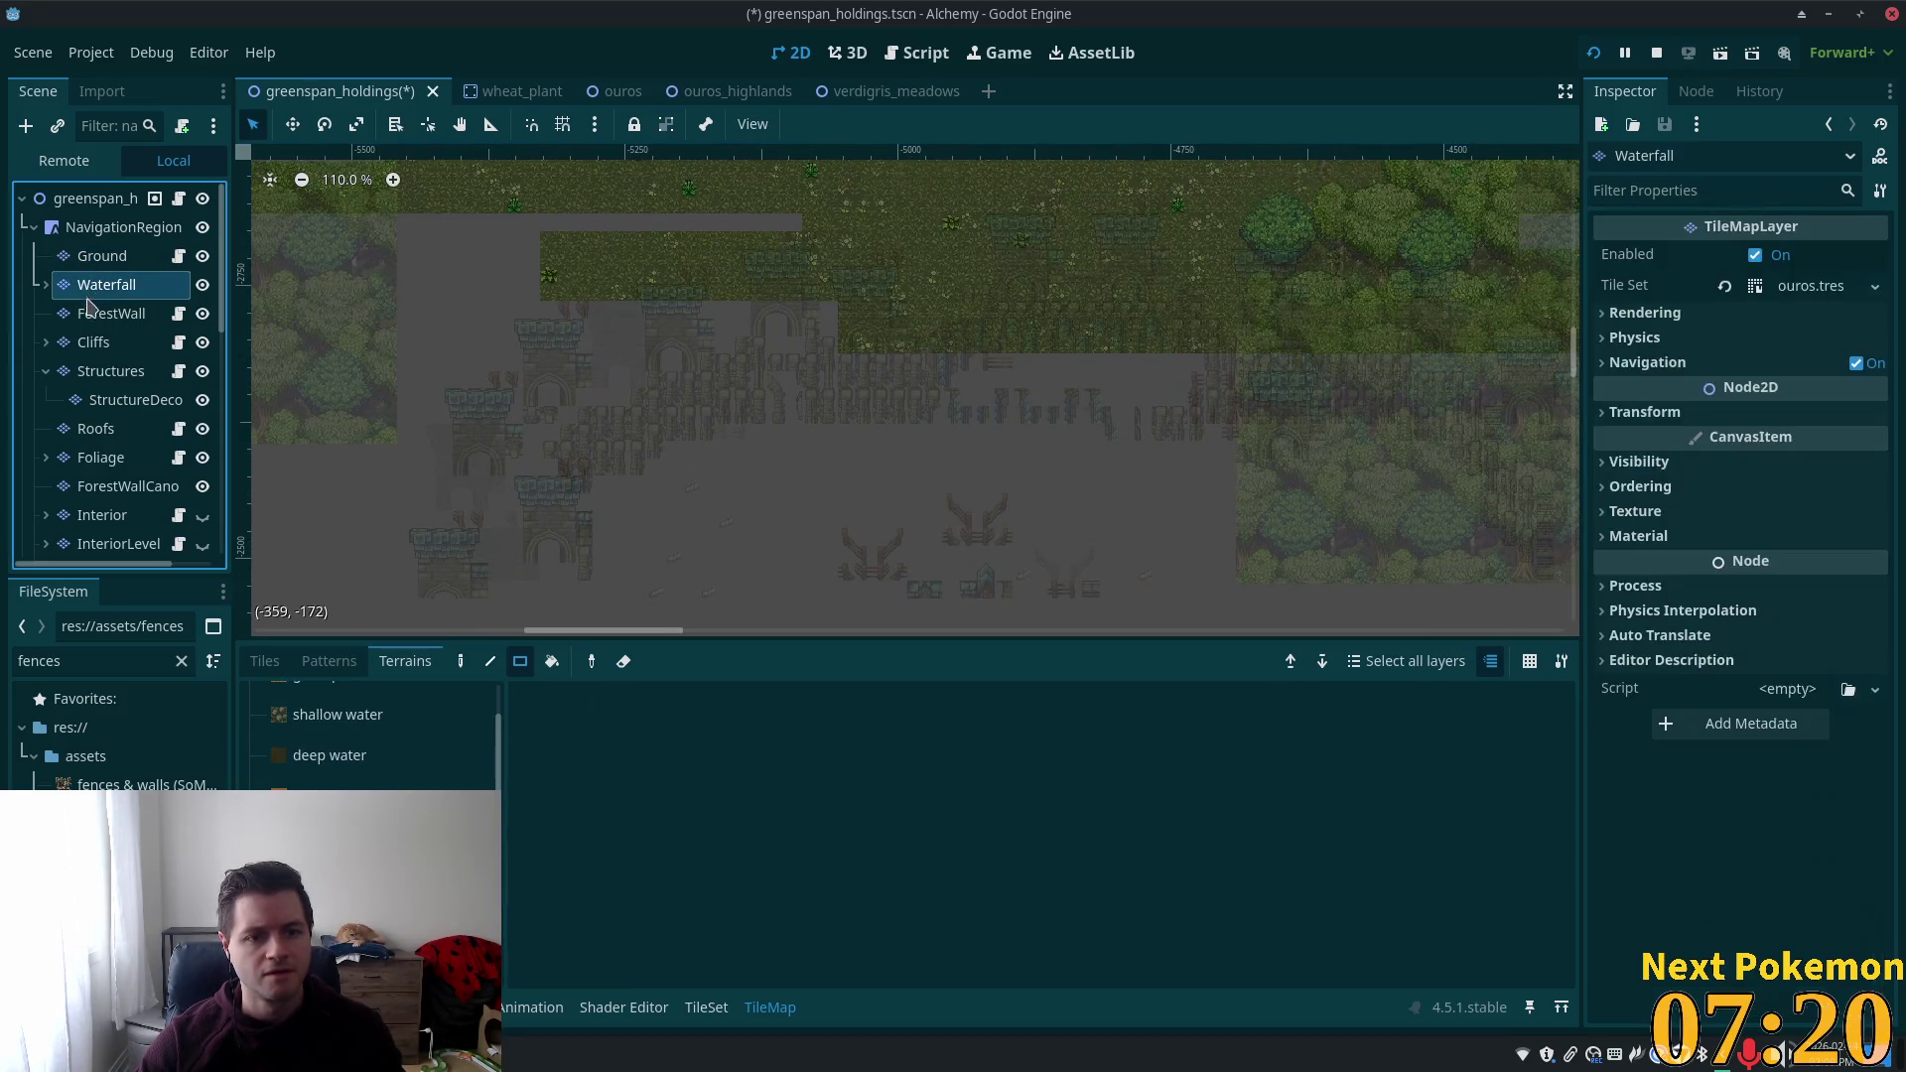
On the Cliffs layer, erase the fence tiles with a rectangle from the fences & walls atlas.
click(94, 313)
click(109, 367)
click(100, 343)
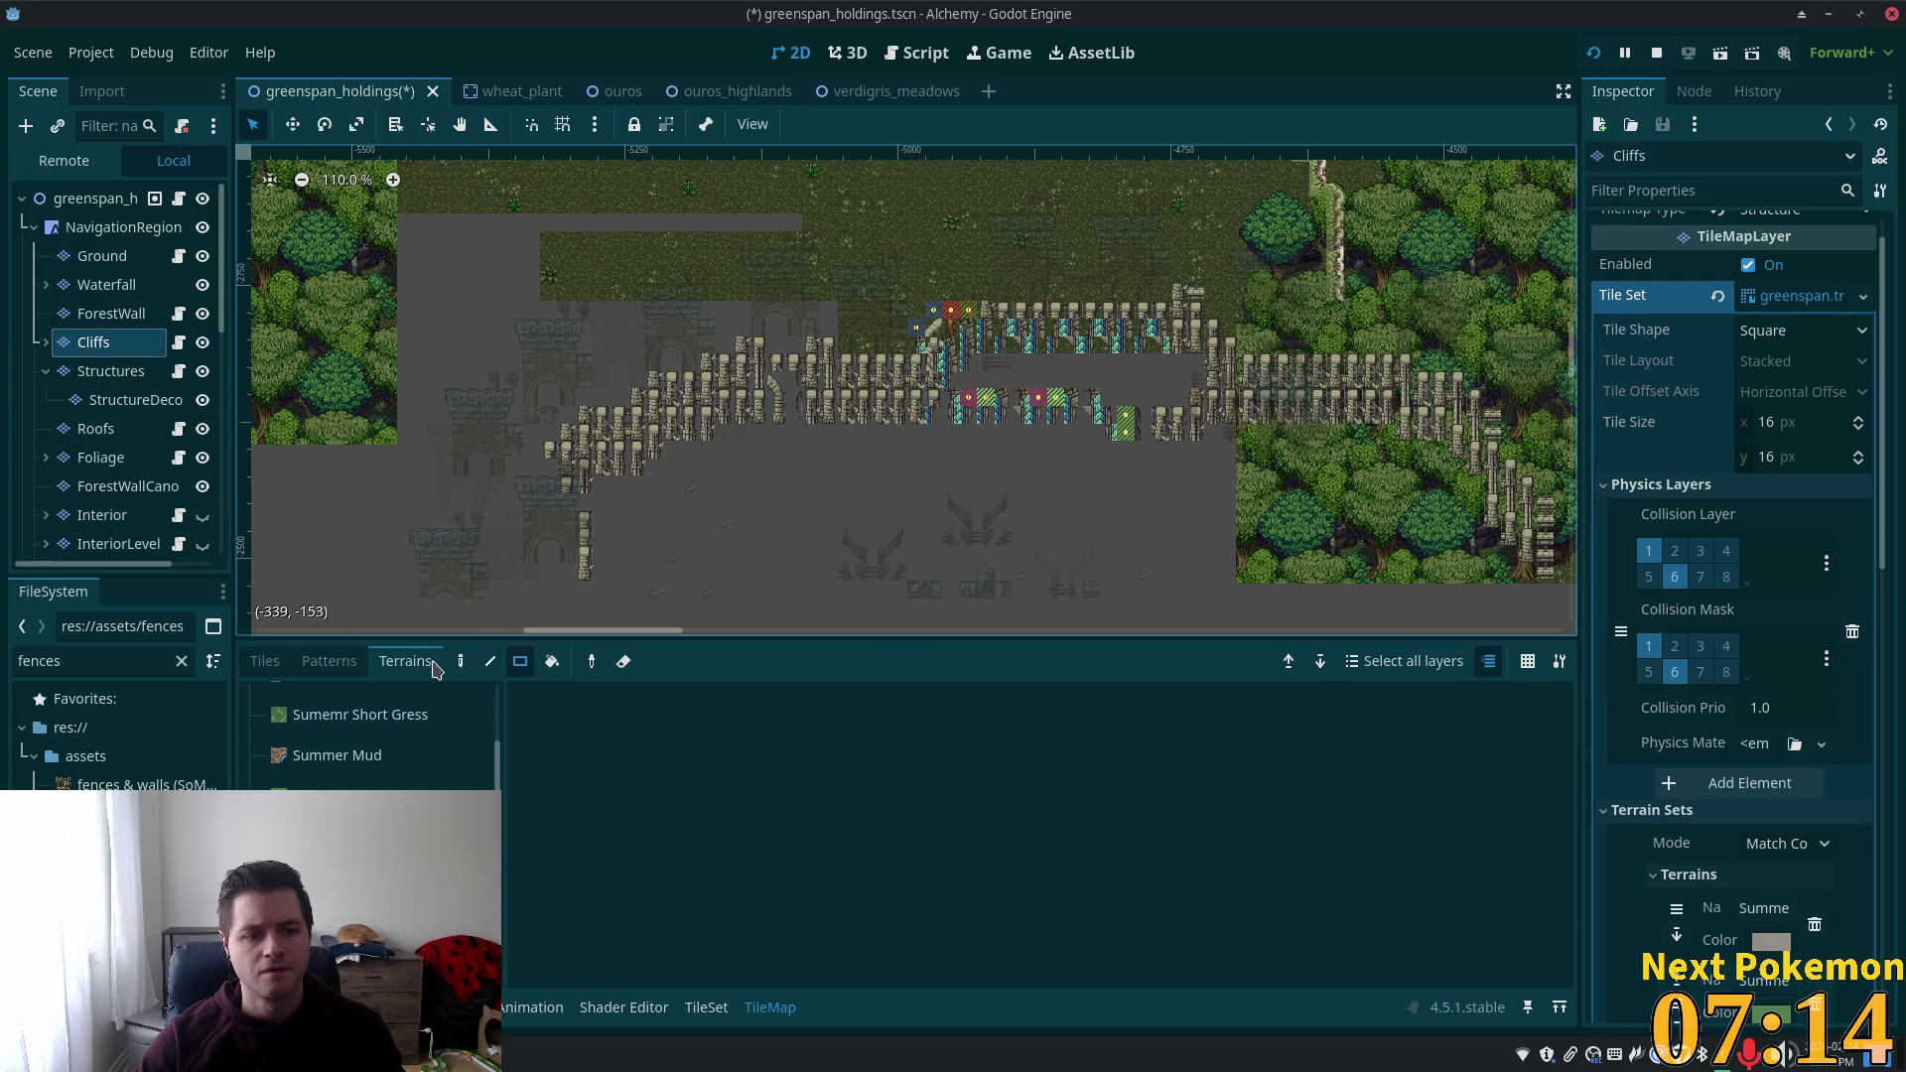
click(264, 661)
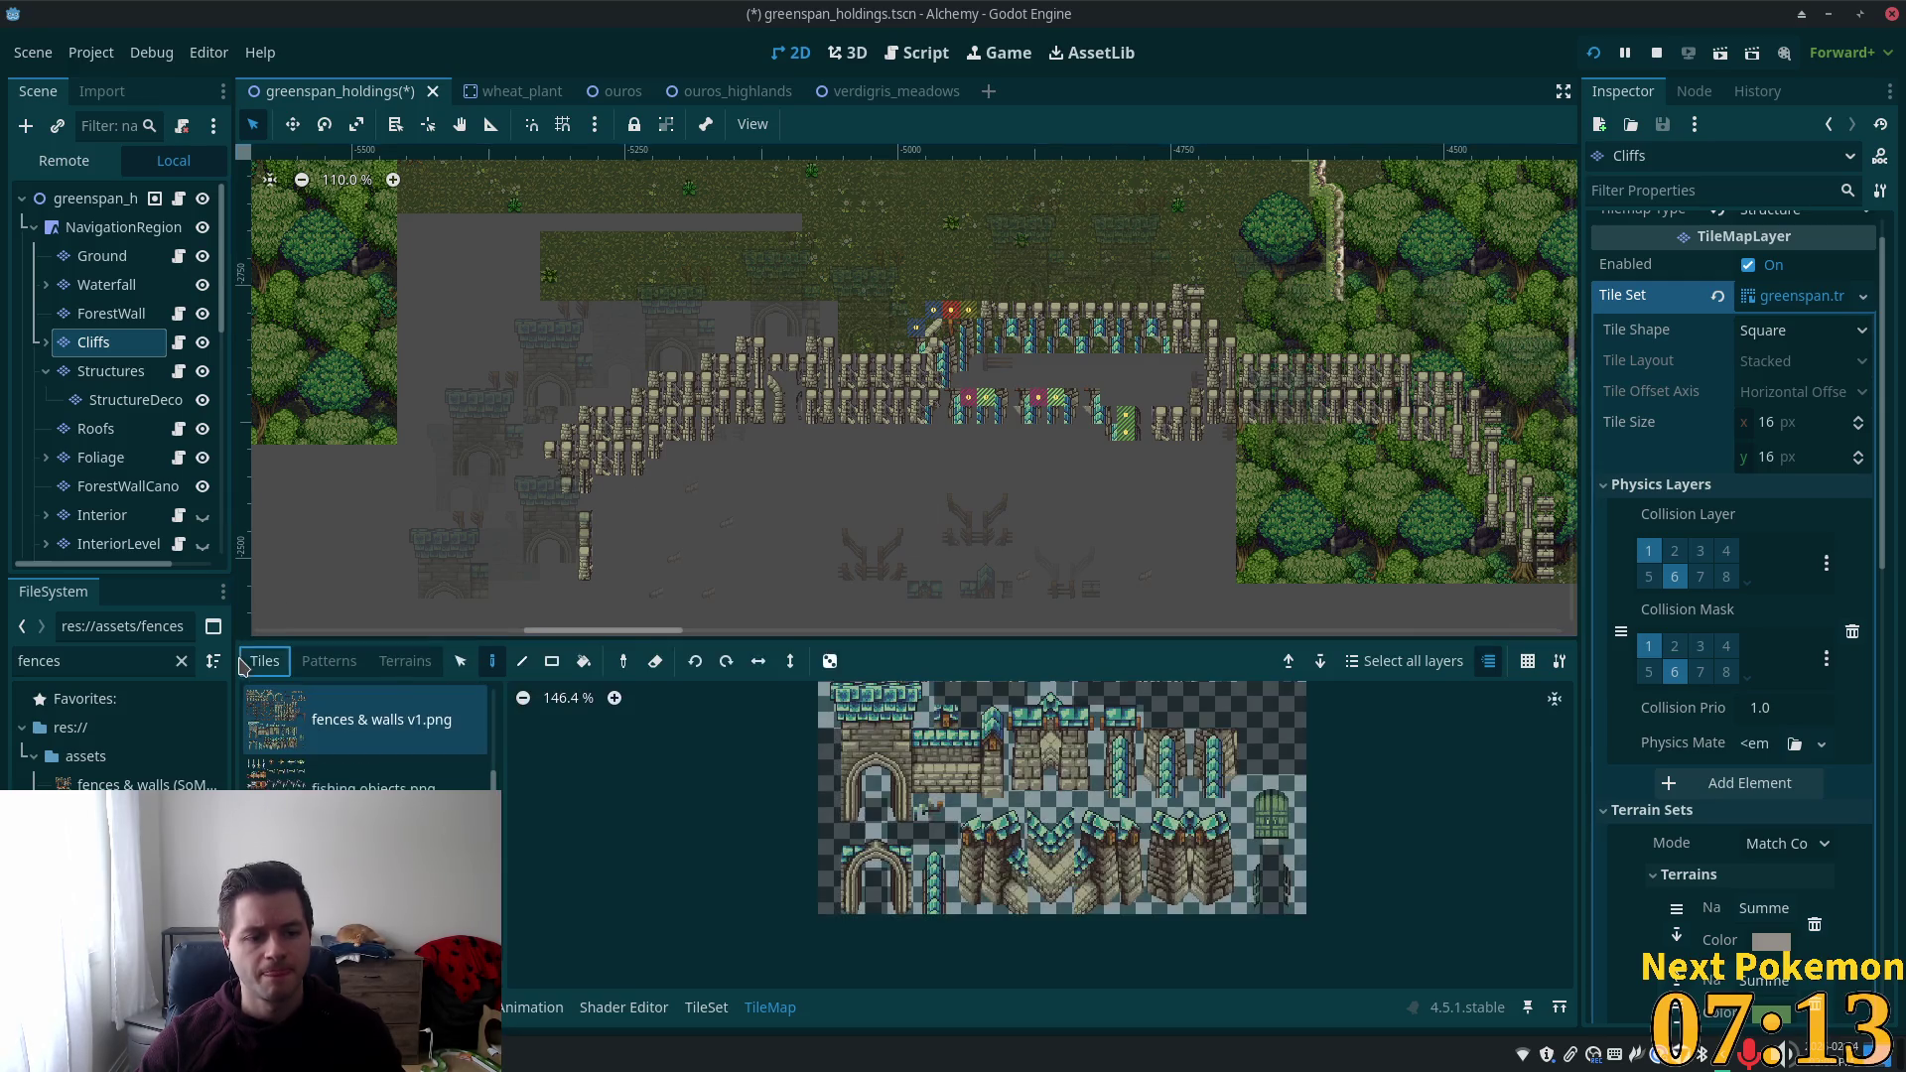
click(552, 661)
mouse_move(541, 250)
mouse_down()
mouse_move(962, 584)
mouse_move(1314, 601)
mouse_up()
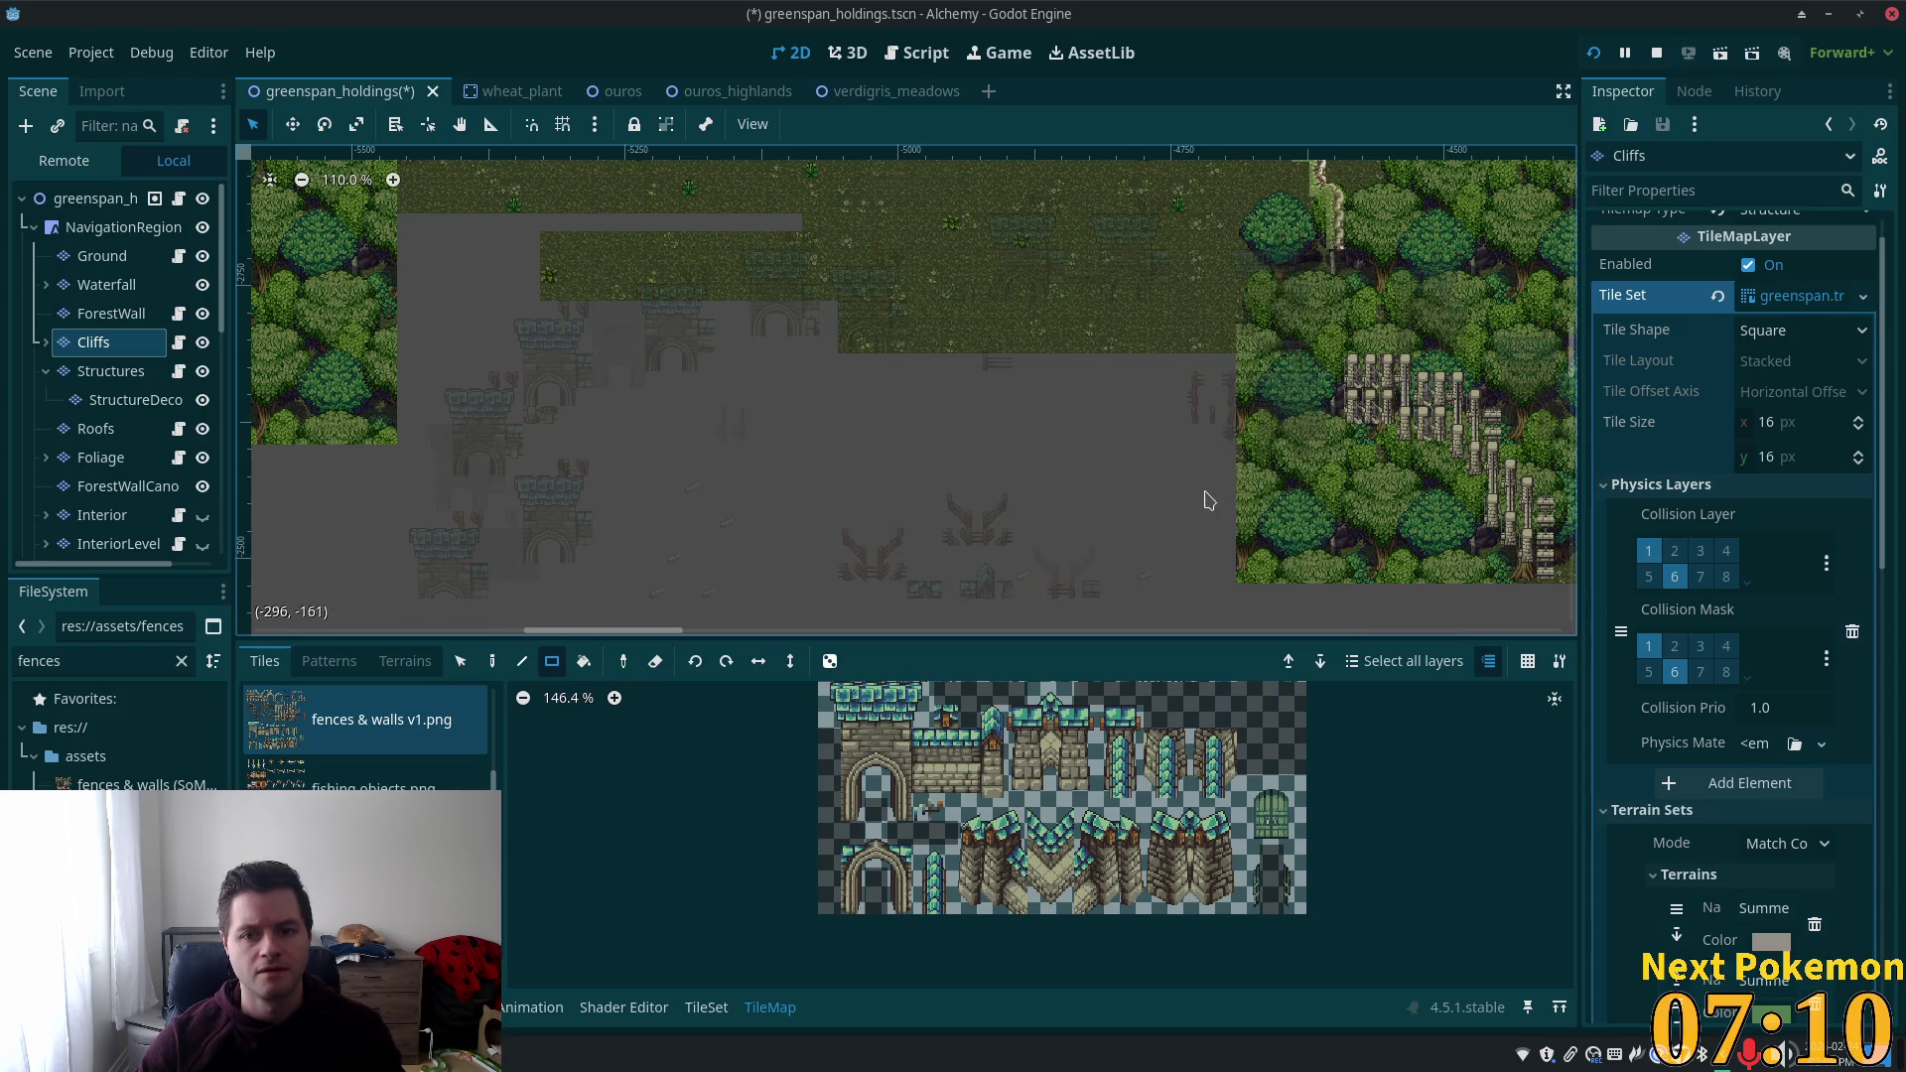
scroll(1209, 499, right, 5)
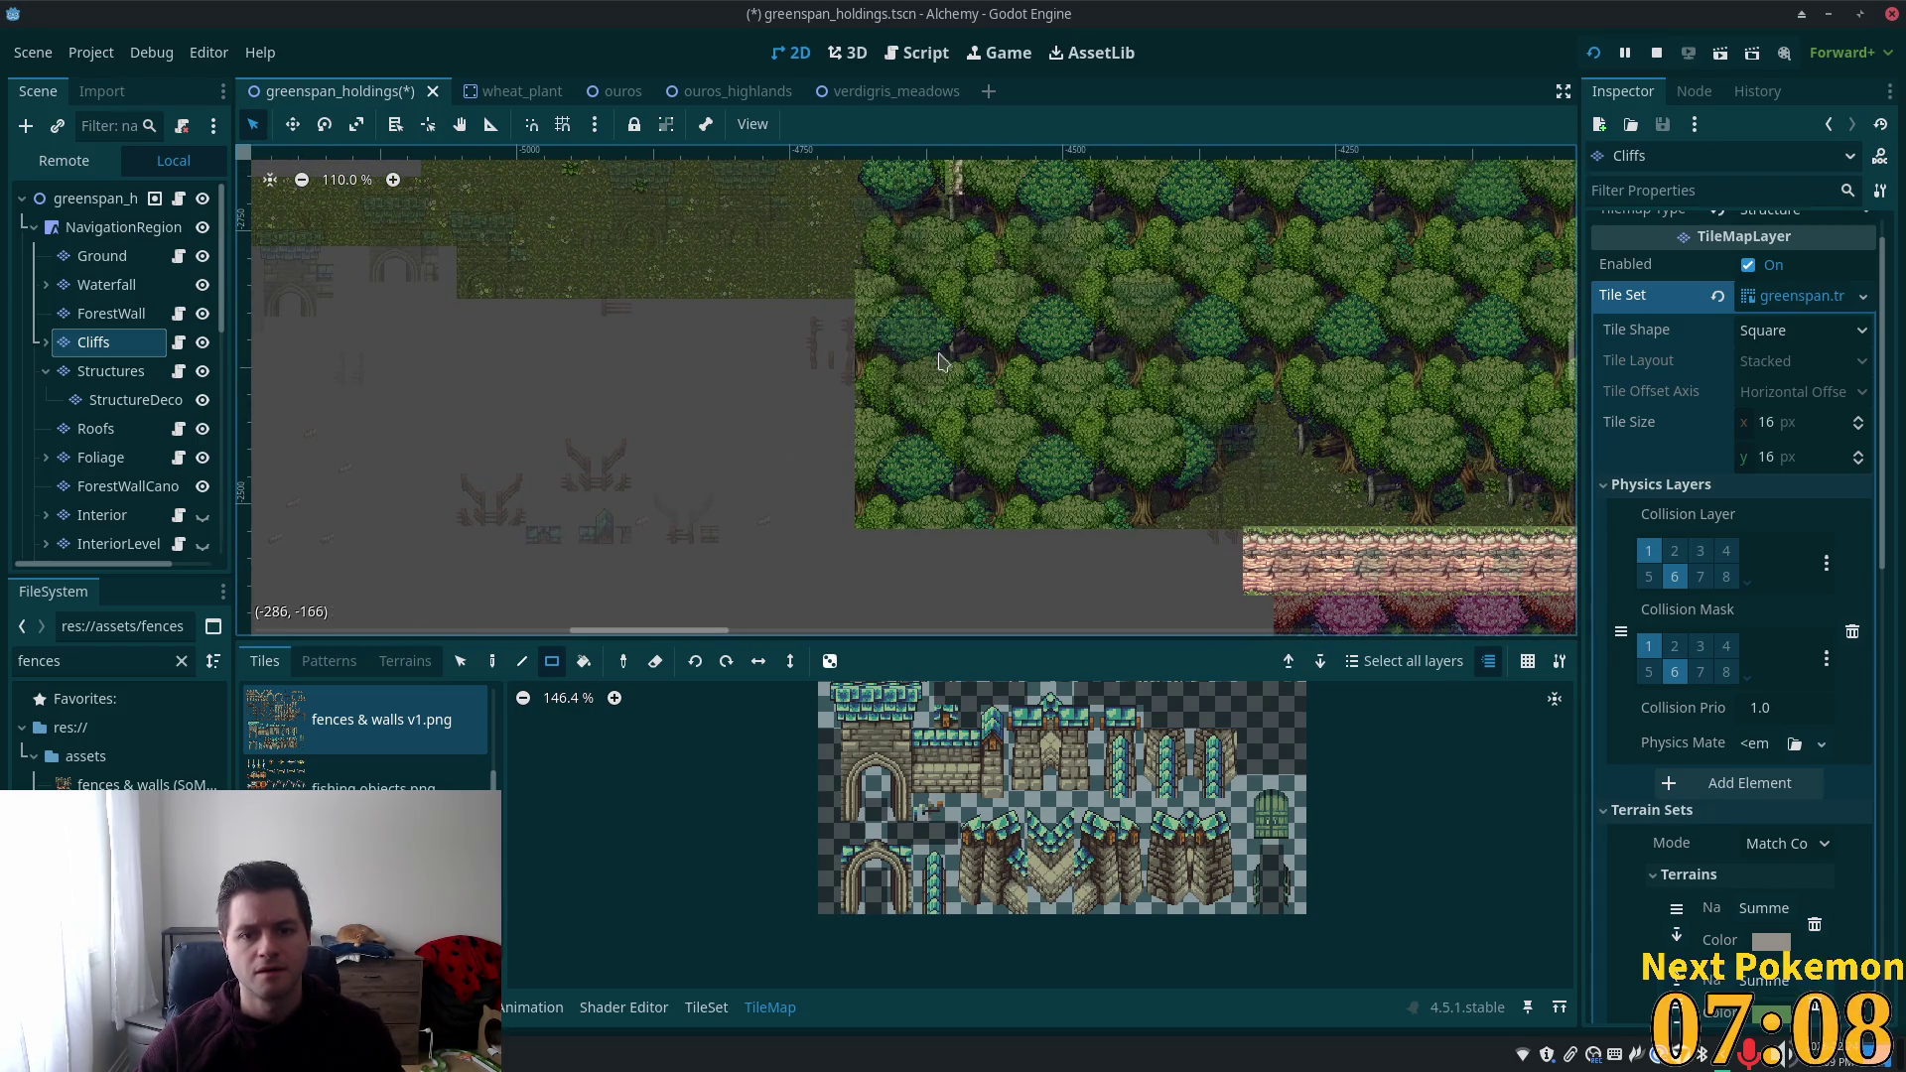
drag(942, 358, 961, 493)
scroll(873, 429, down, 4)
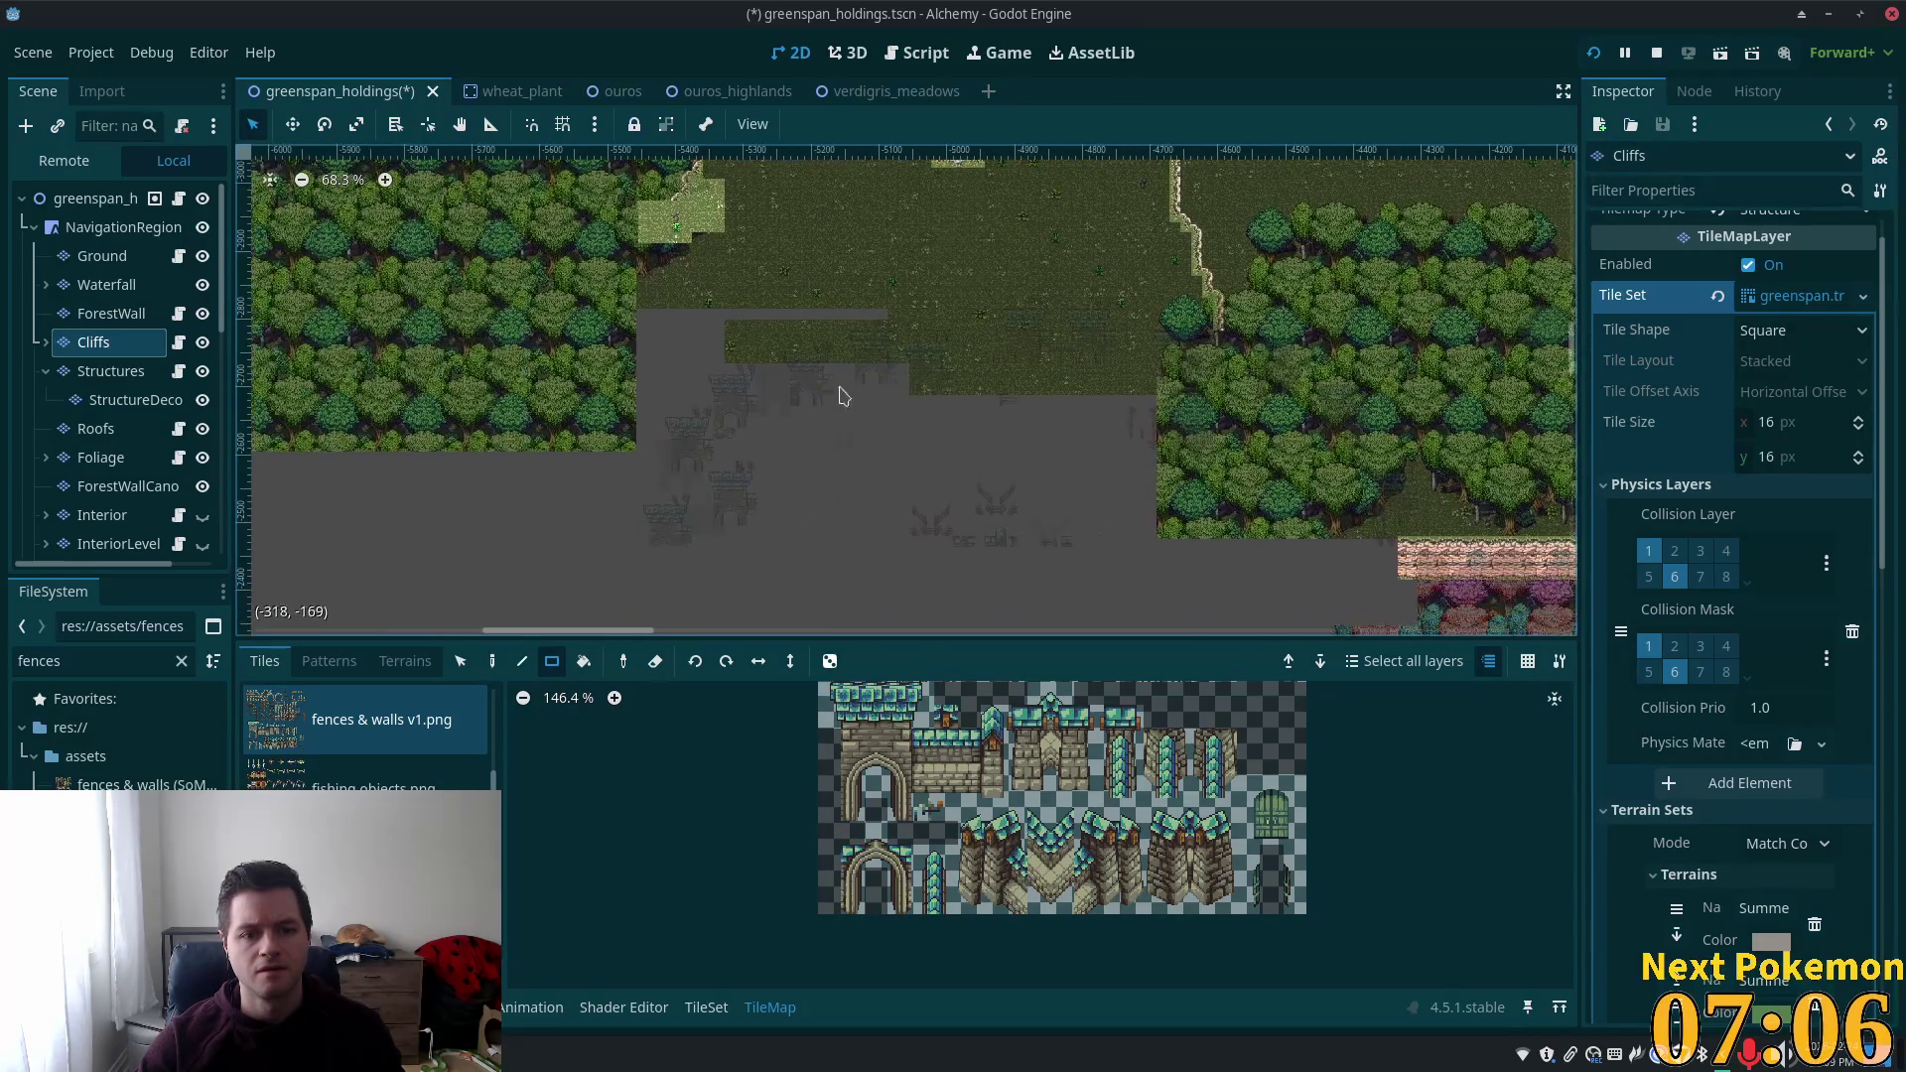
Move to the Foliage layer and clear the towers and fence rows across the grey area.
click(94, 371)
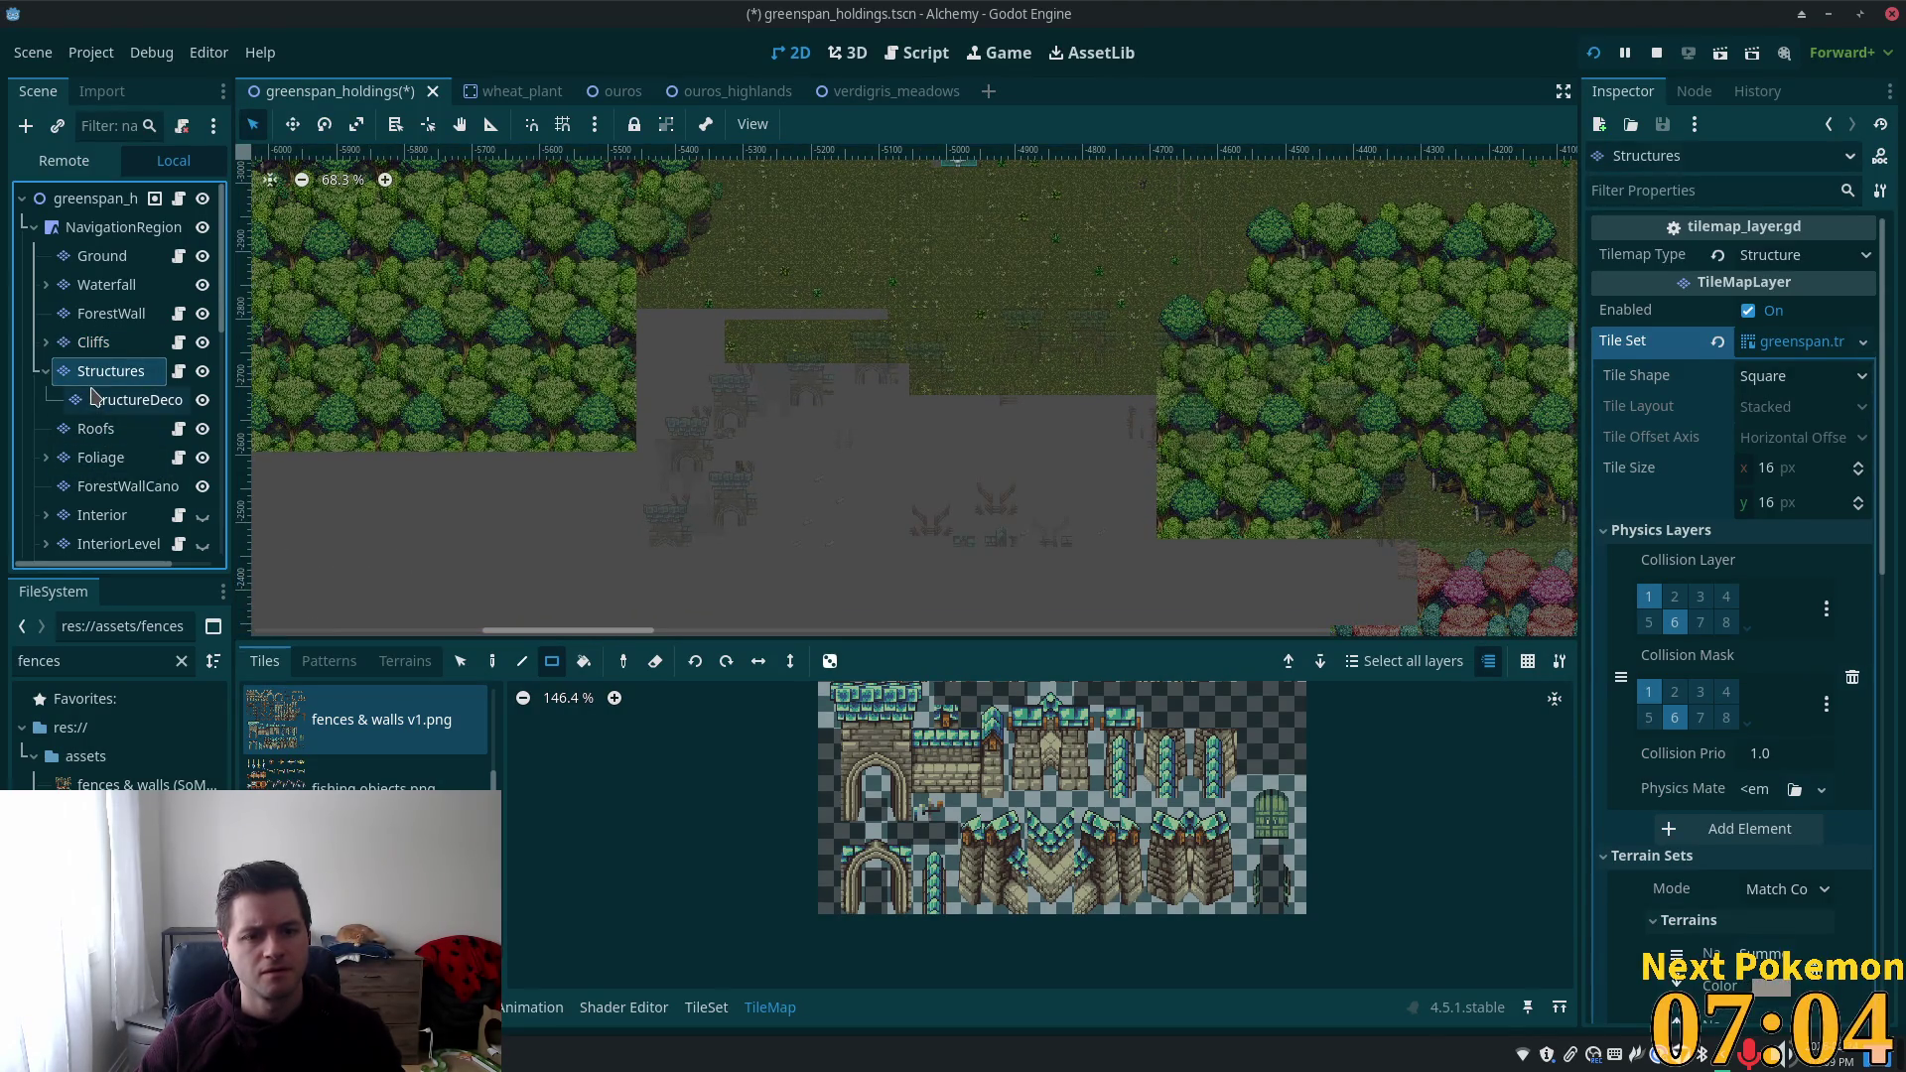
click(114, 399)
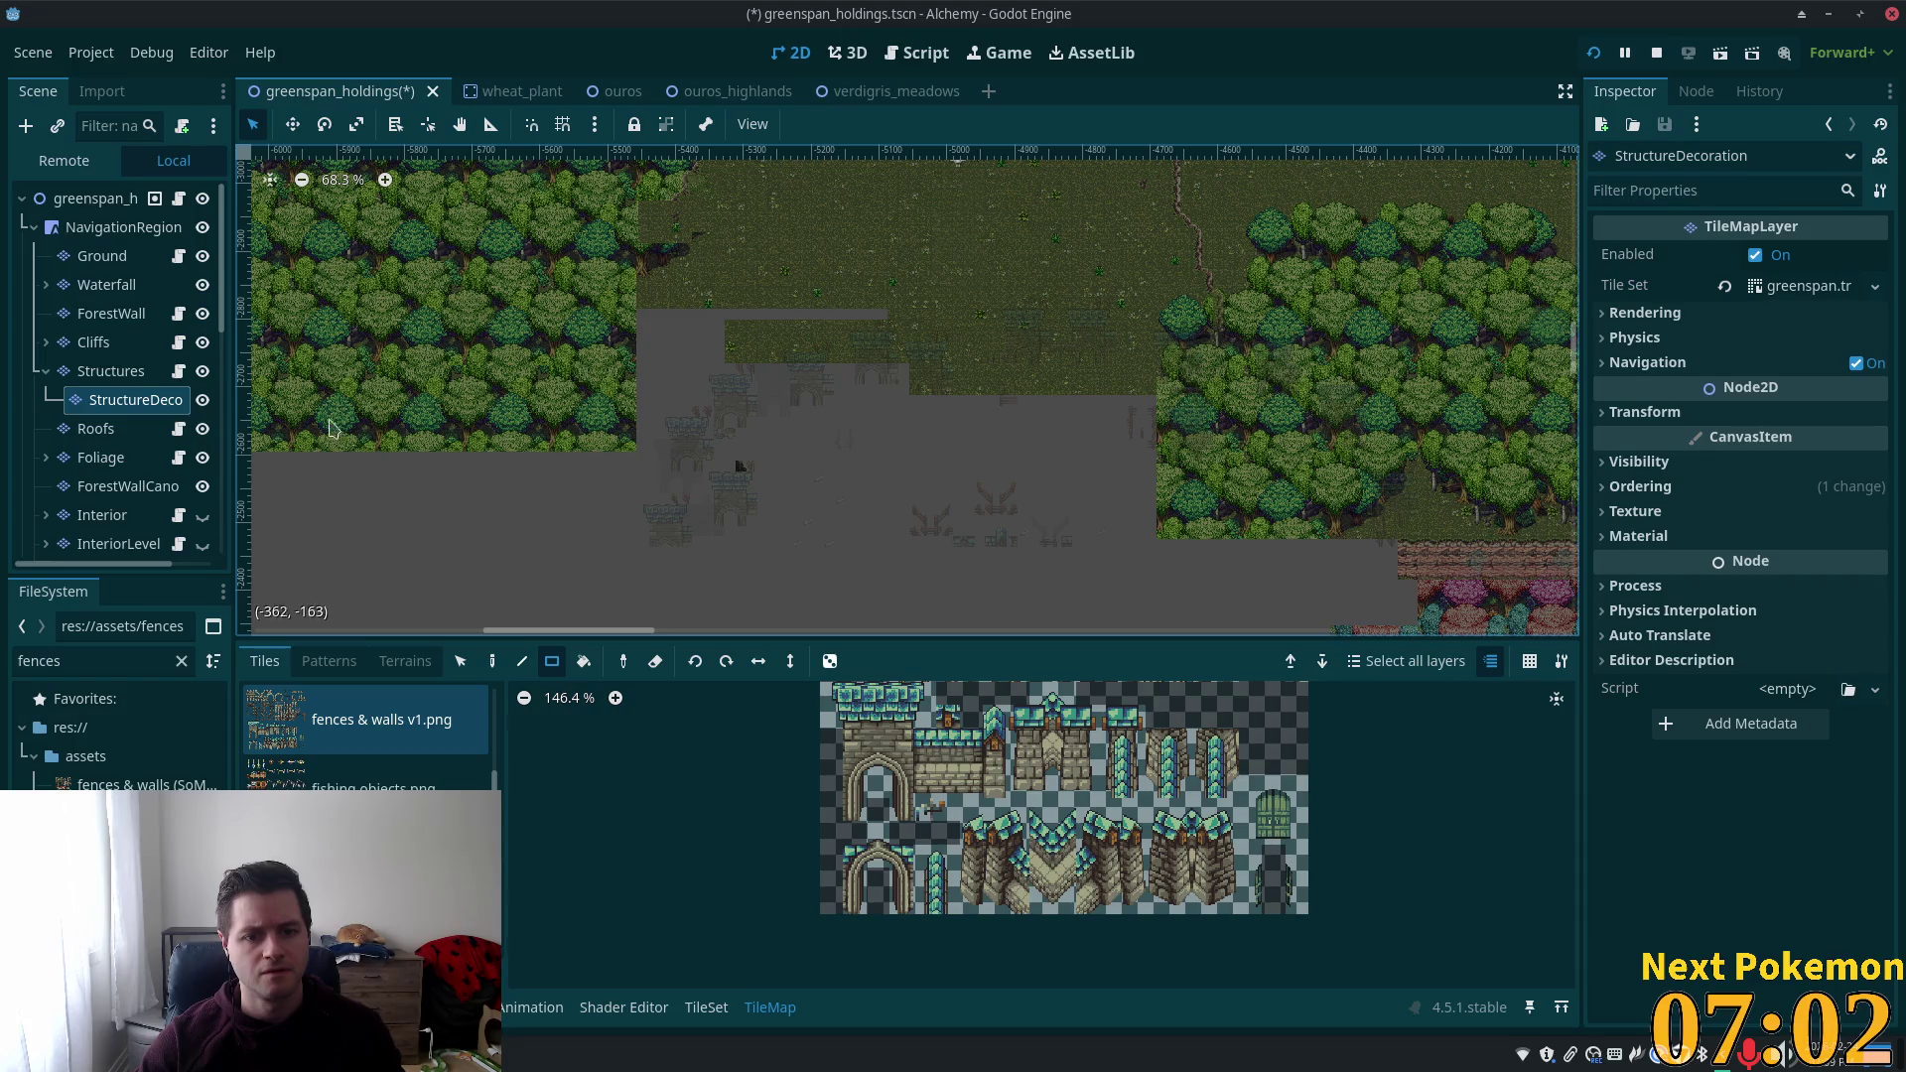
key(Down)
key(Down)
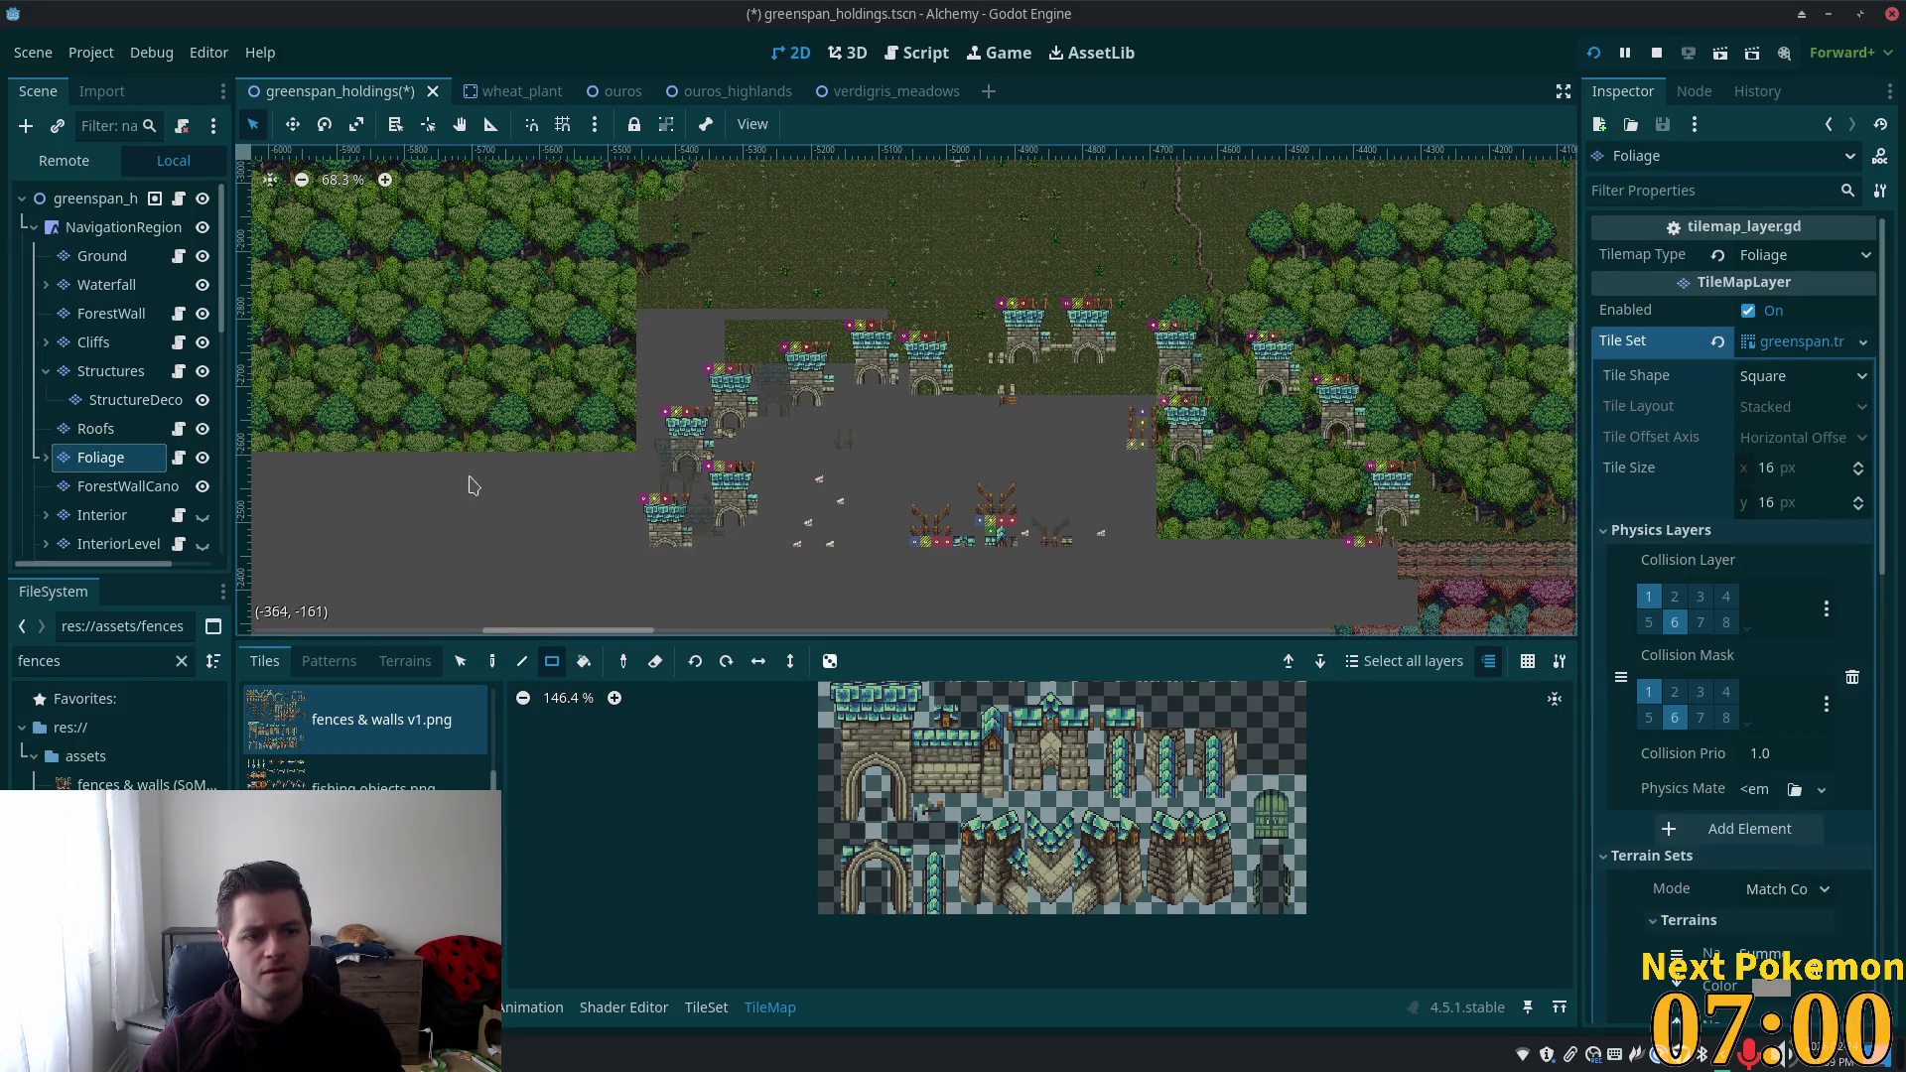
mouse_move(576, 323)
mouse_down()
mouse_move(1161, 486)
mouse_move(1141, 591)
mouse_up()
drag(1109, 372, 1162, 397)
mouse_move(1135, 331)
mouse_down()
mouse_move(1400, 507)
mouse_move(1223, 425)
mouse_move(1259, 493)
mouse_move(1330, 459)
mouse_move(1417, 547)
mouse_up()
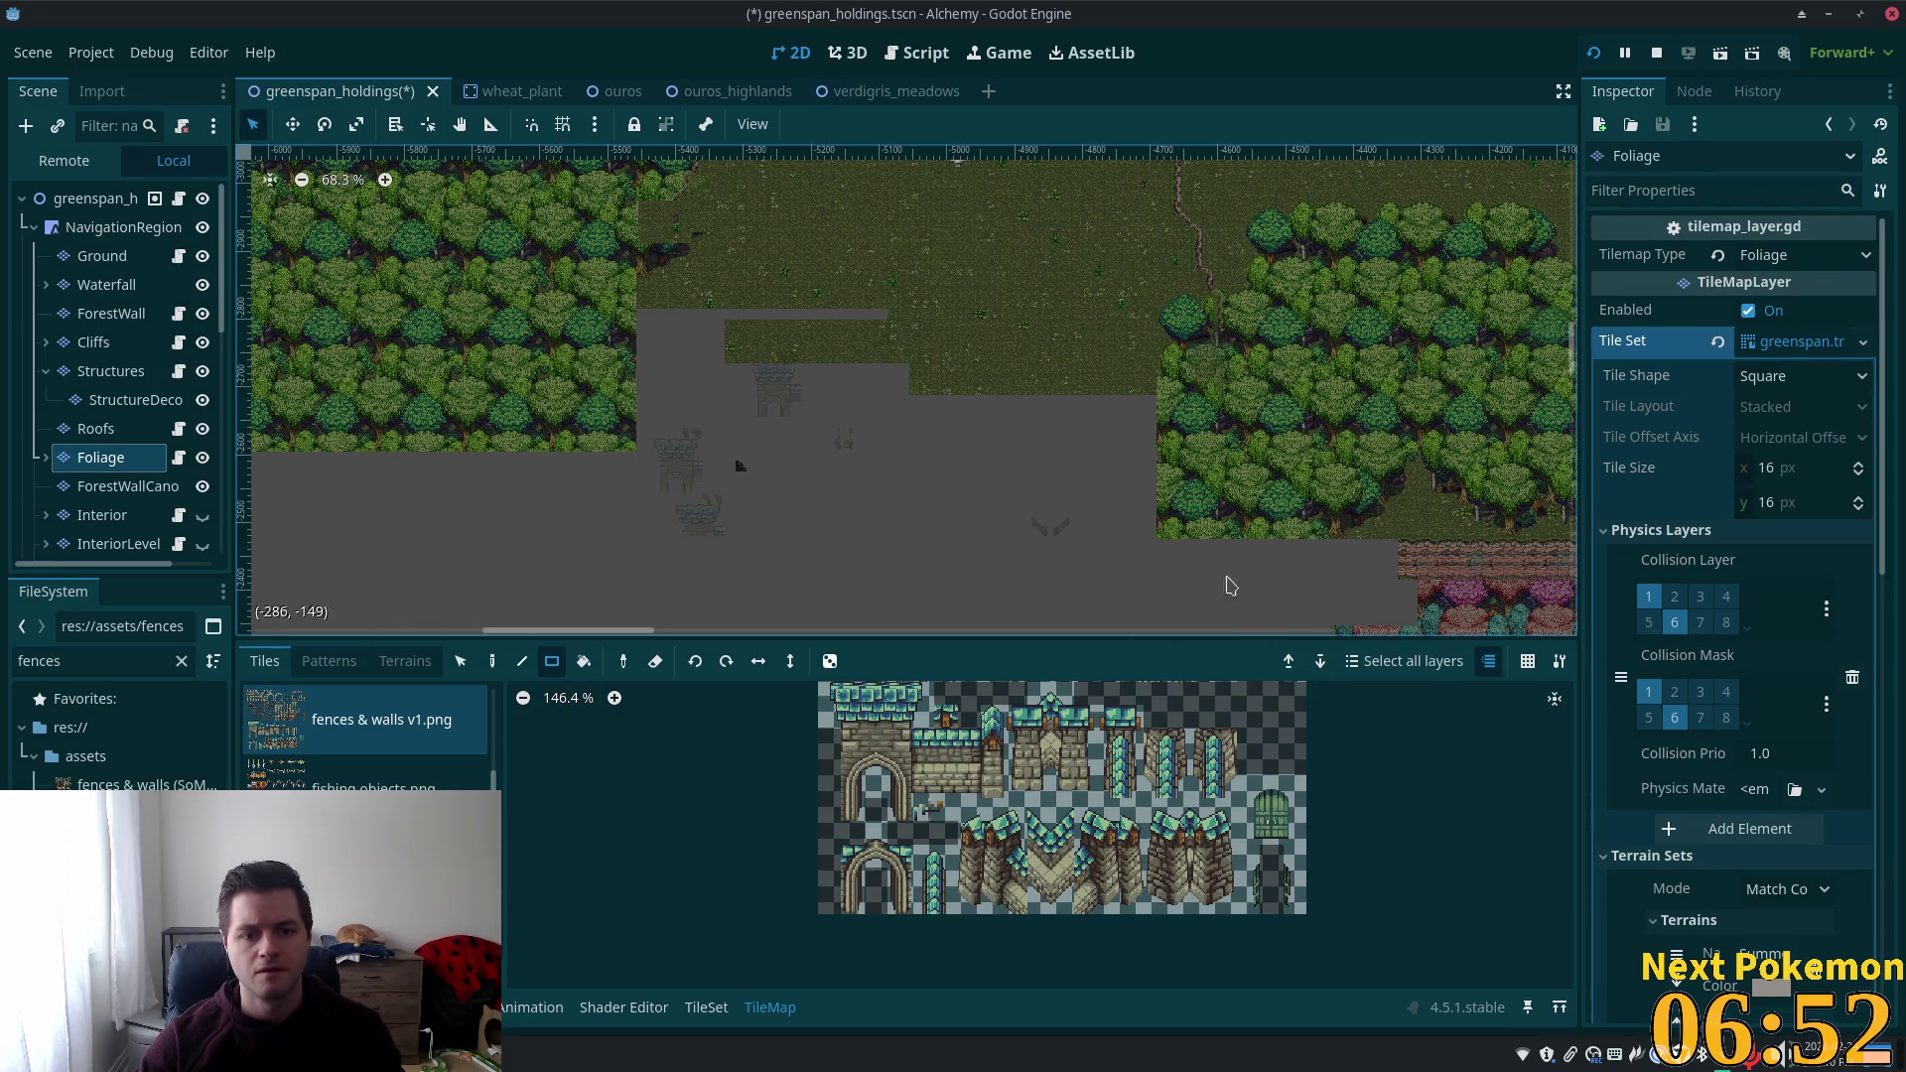
Erase a wide strip of tiles in the grey area on the inner Foliage layer.
click(164, 495)
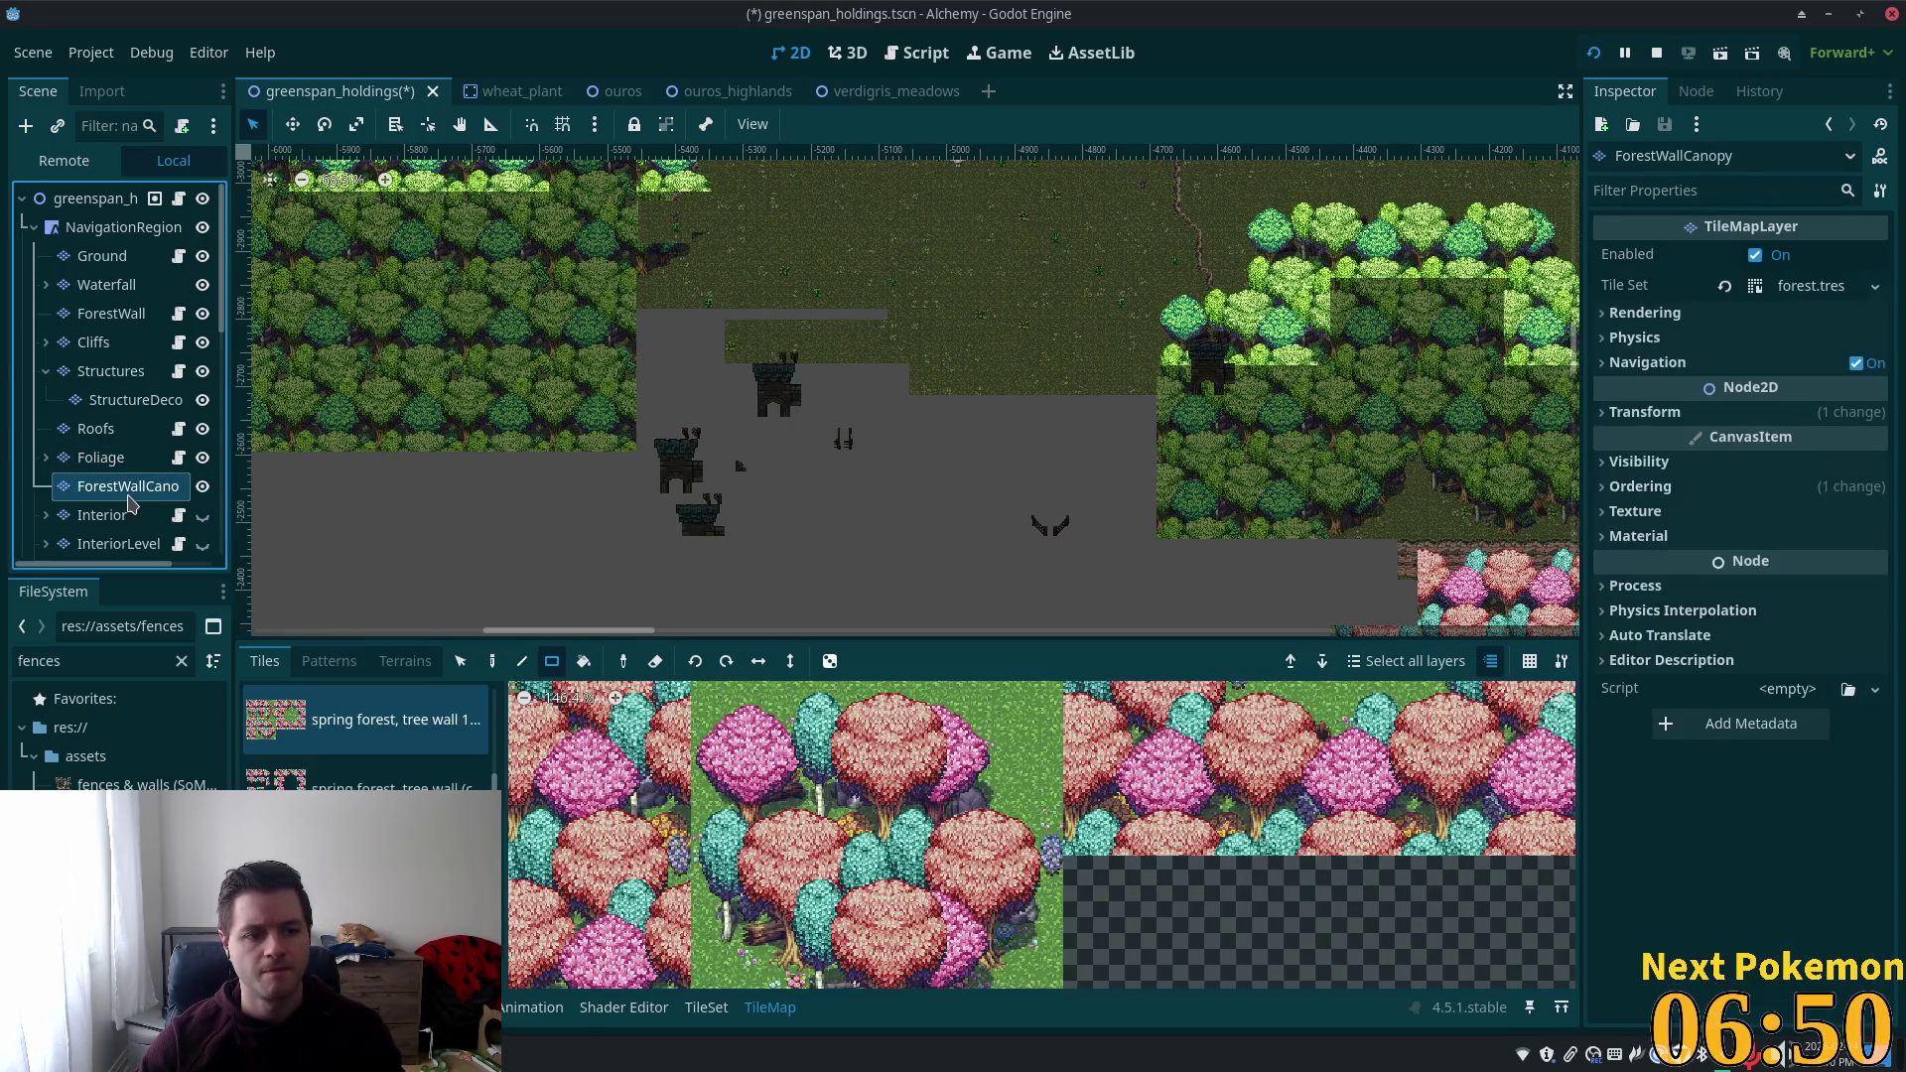
click(46, 457)
click(74, 486)
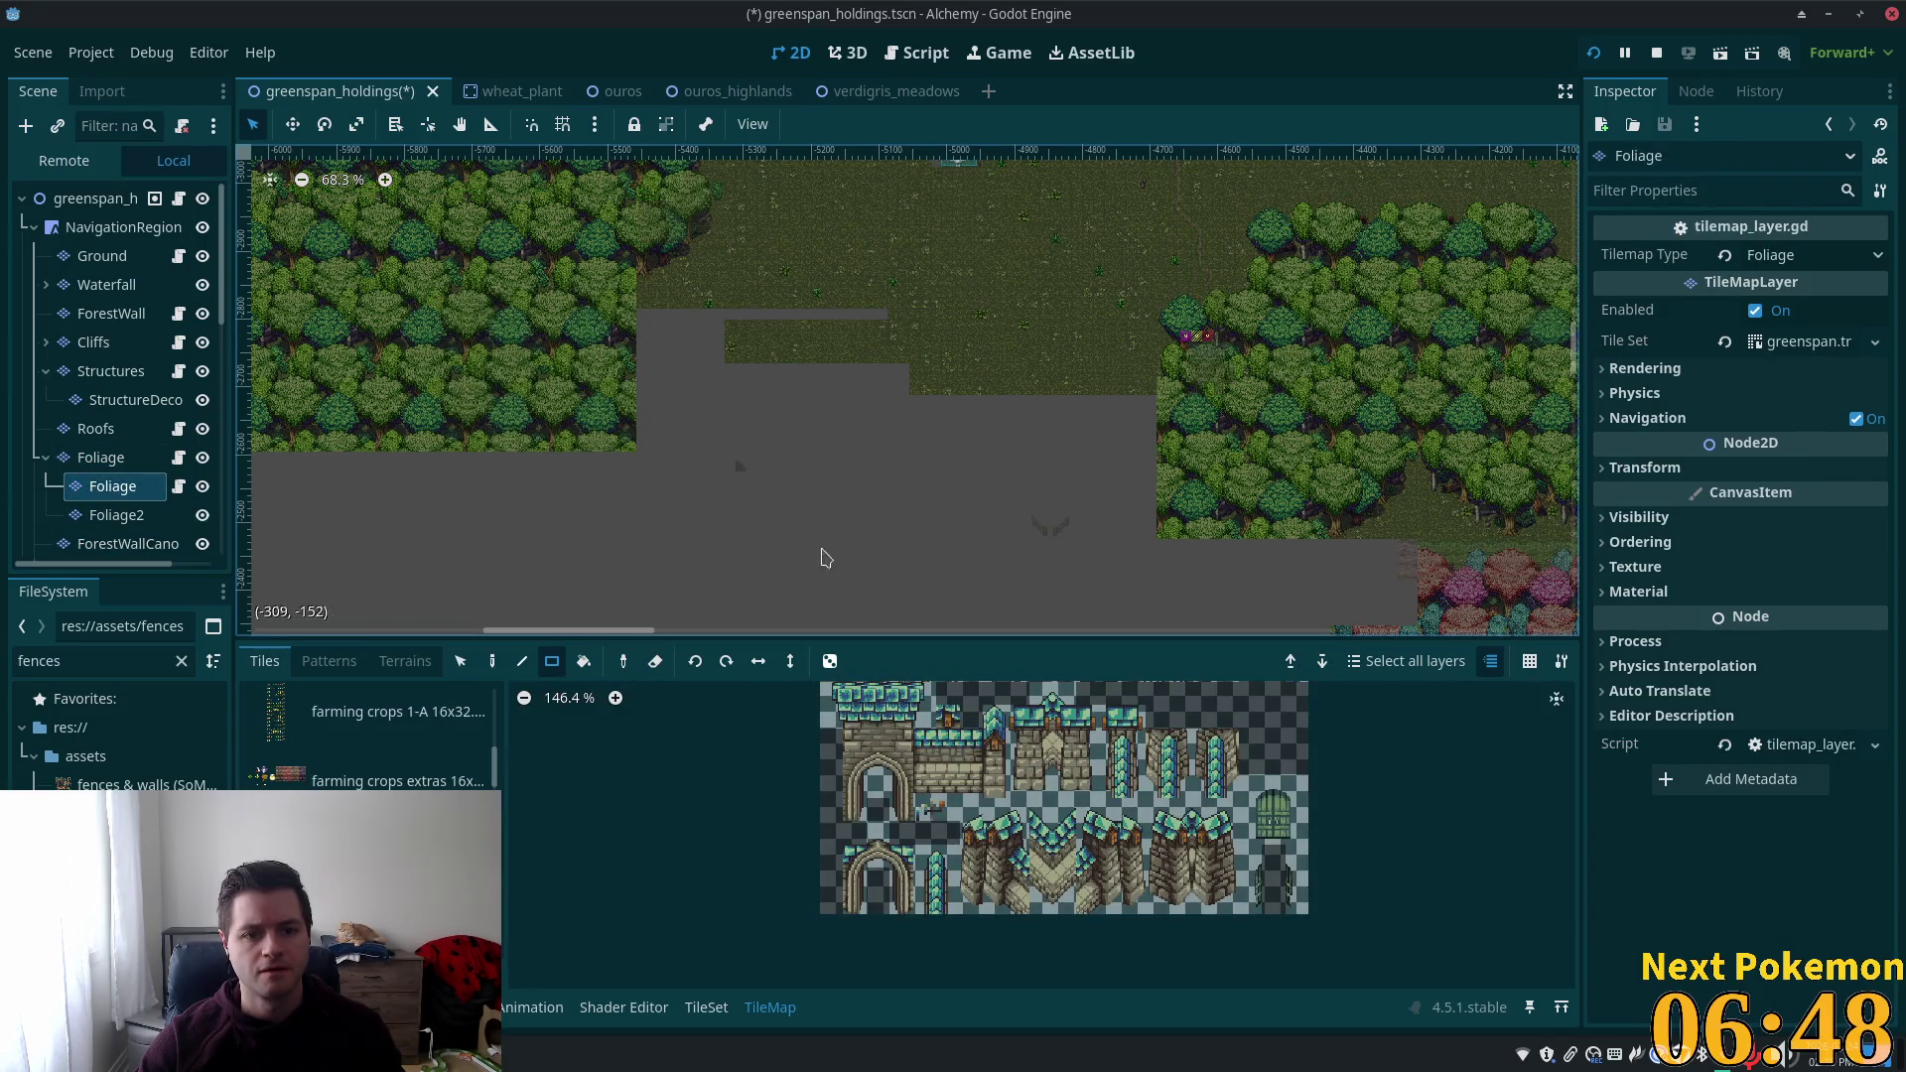
drag(1025, 350, 1289, 368)
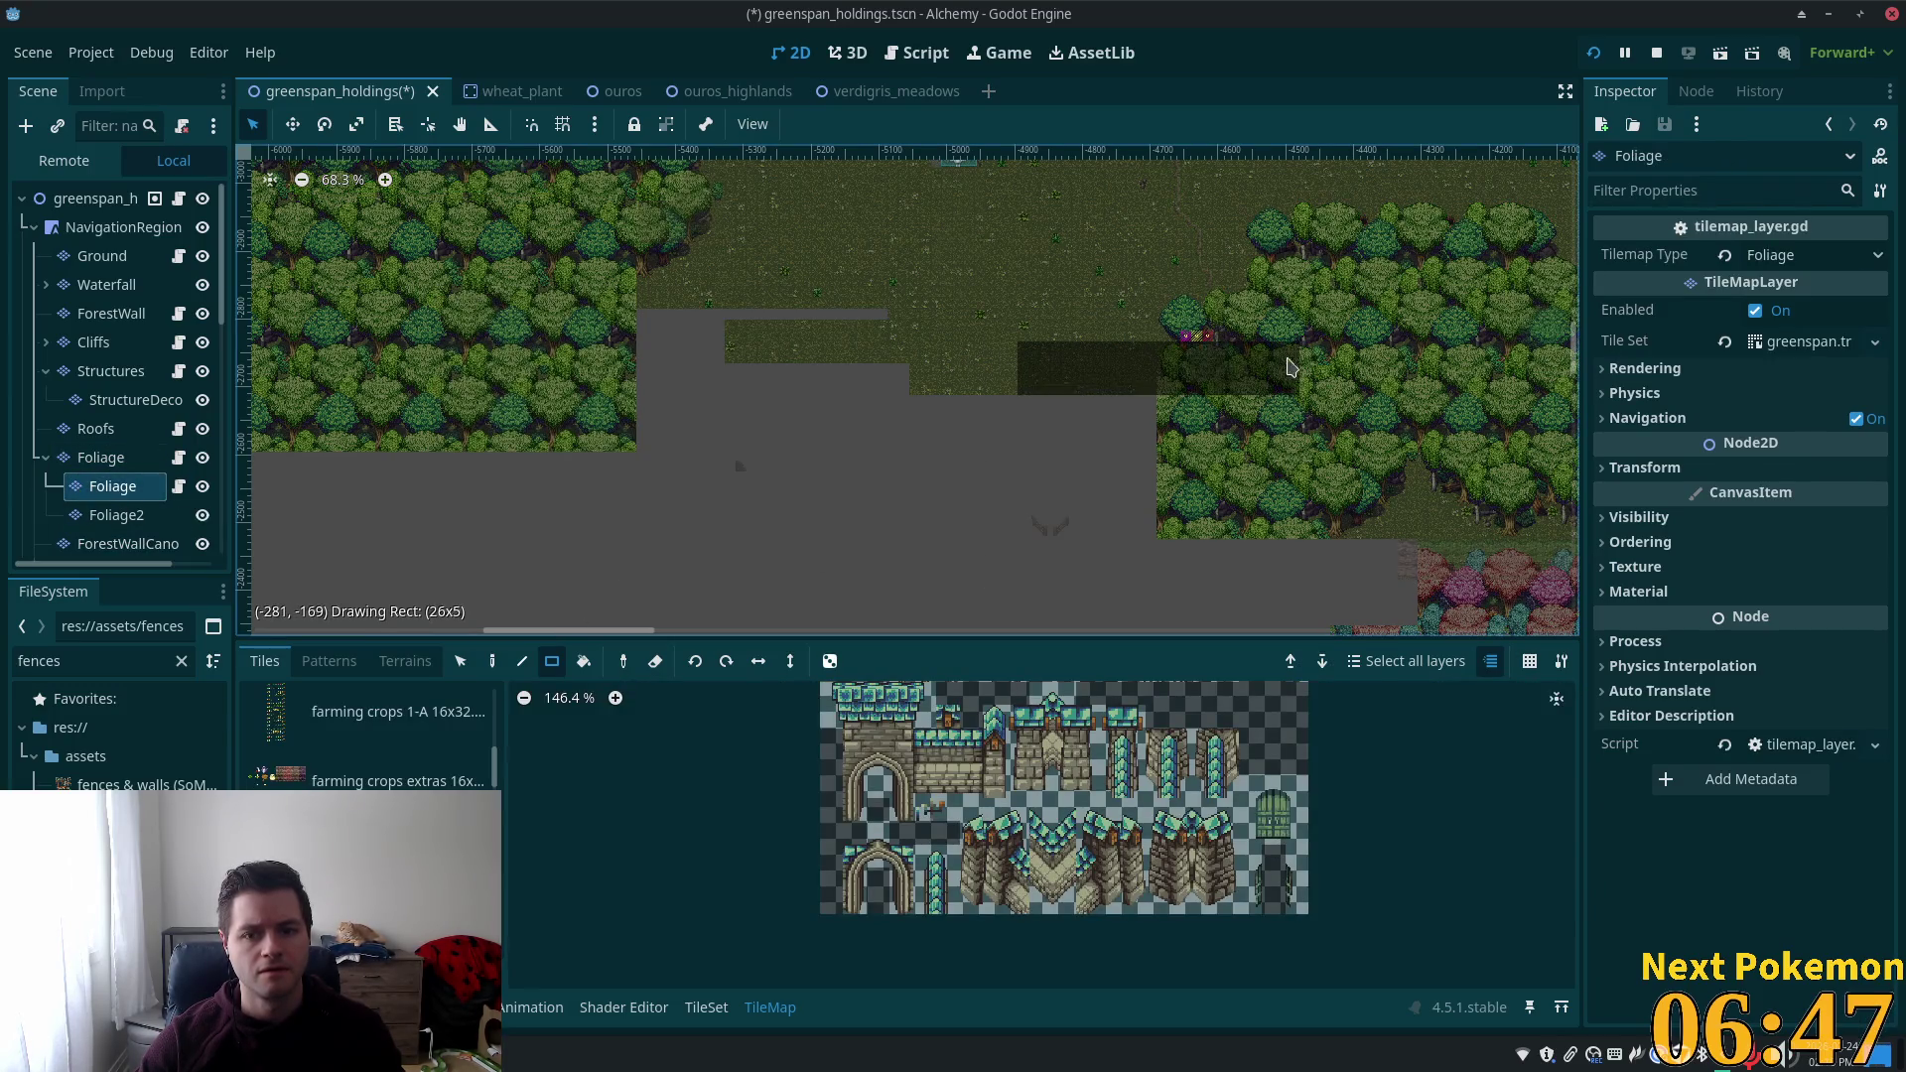
Browse the Foliage2 and ForestWallCanopy layers and the Interior group's Stairs sub-layer.
click(116, 515)
click(114, 544)
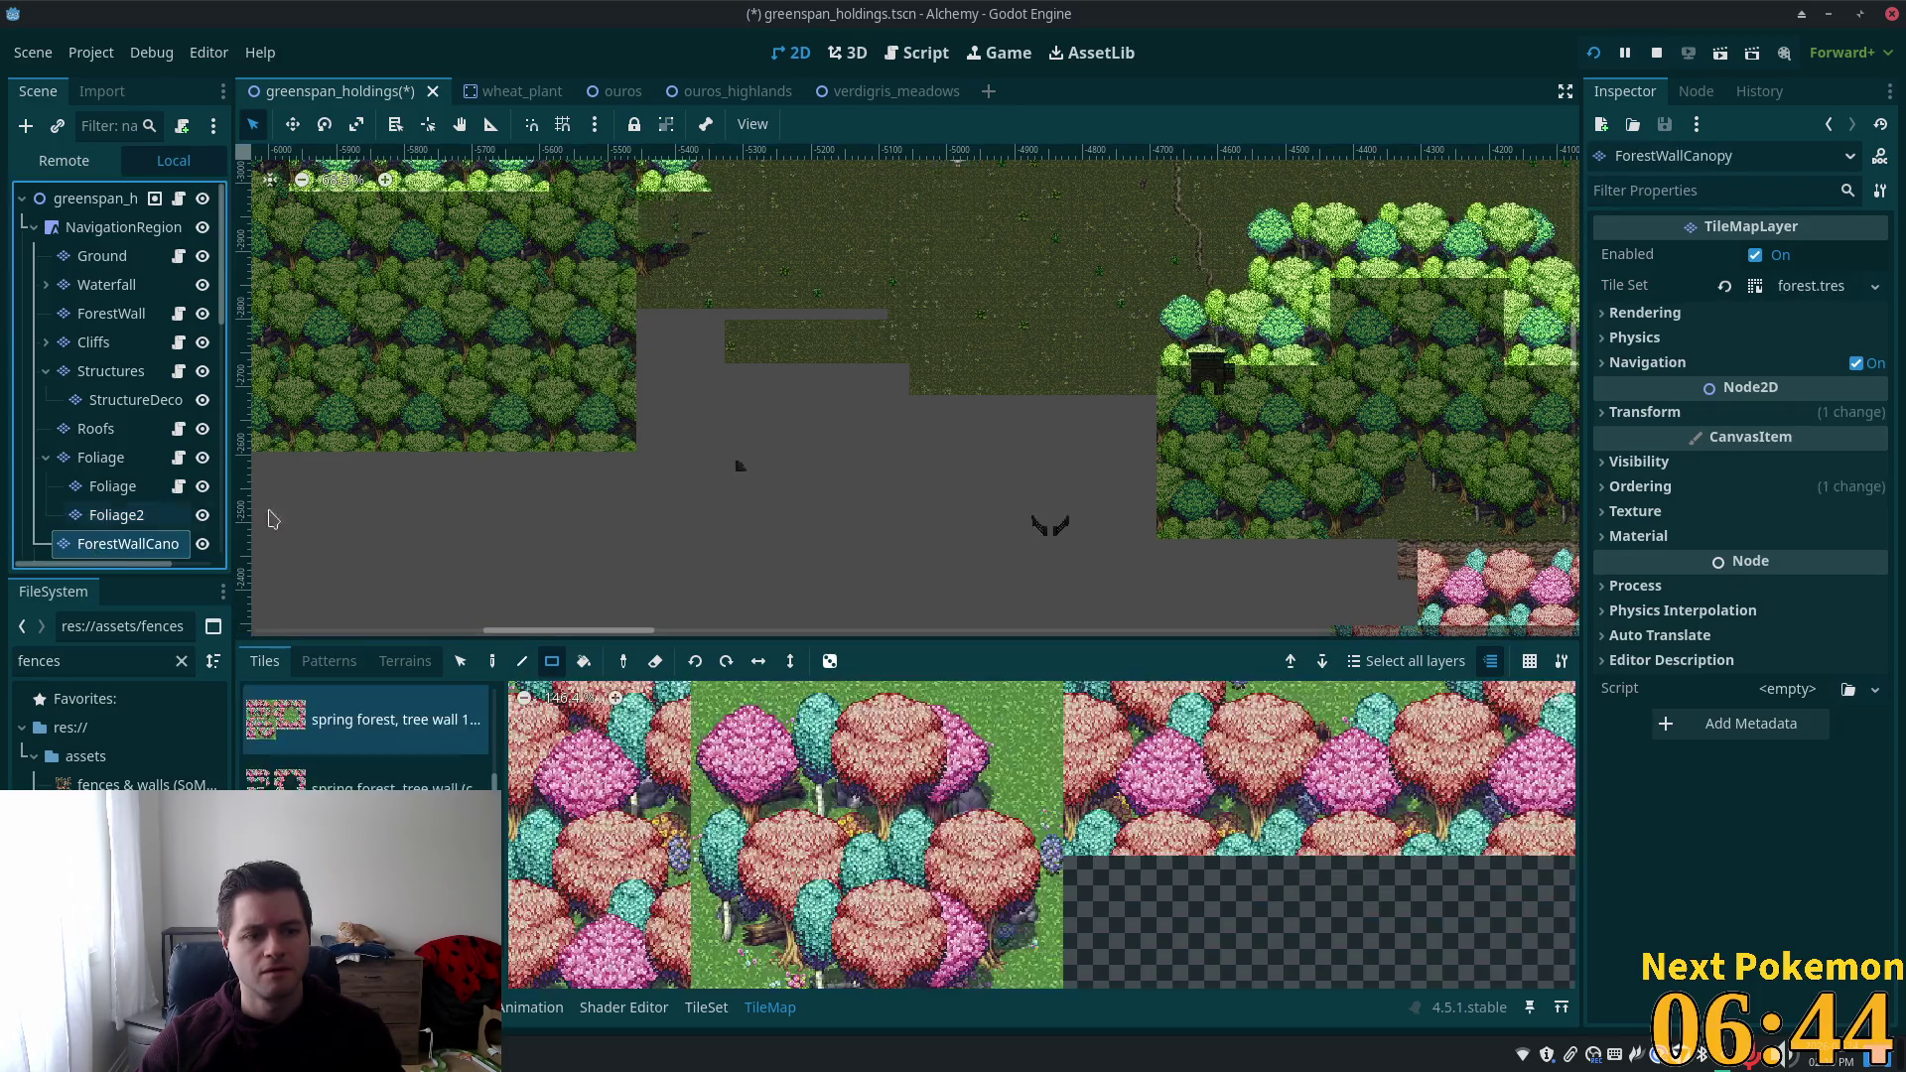
scroll(978, 551, down, 2)
scroll(110, 397, down, 3)
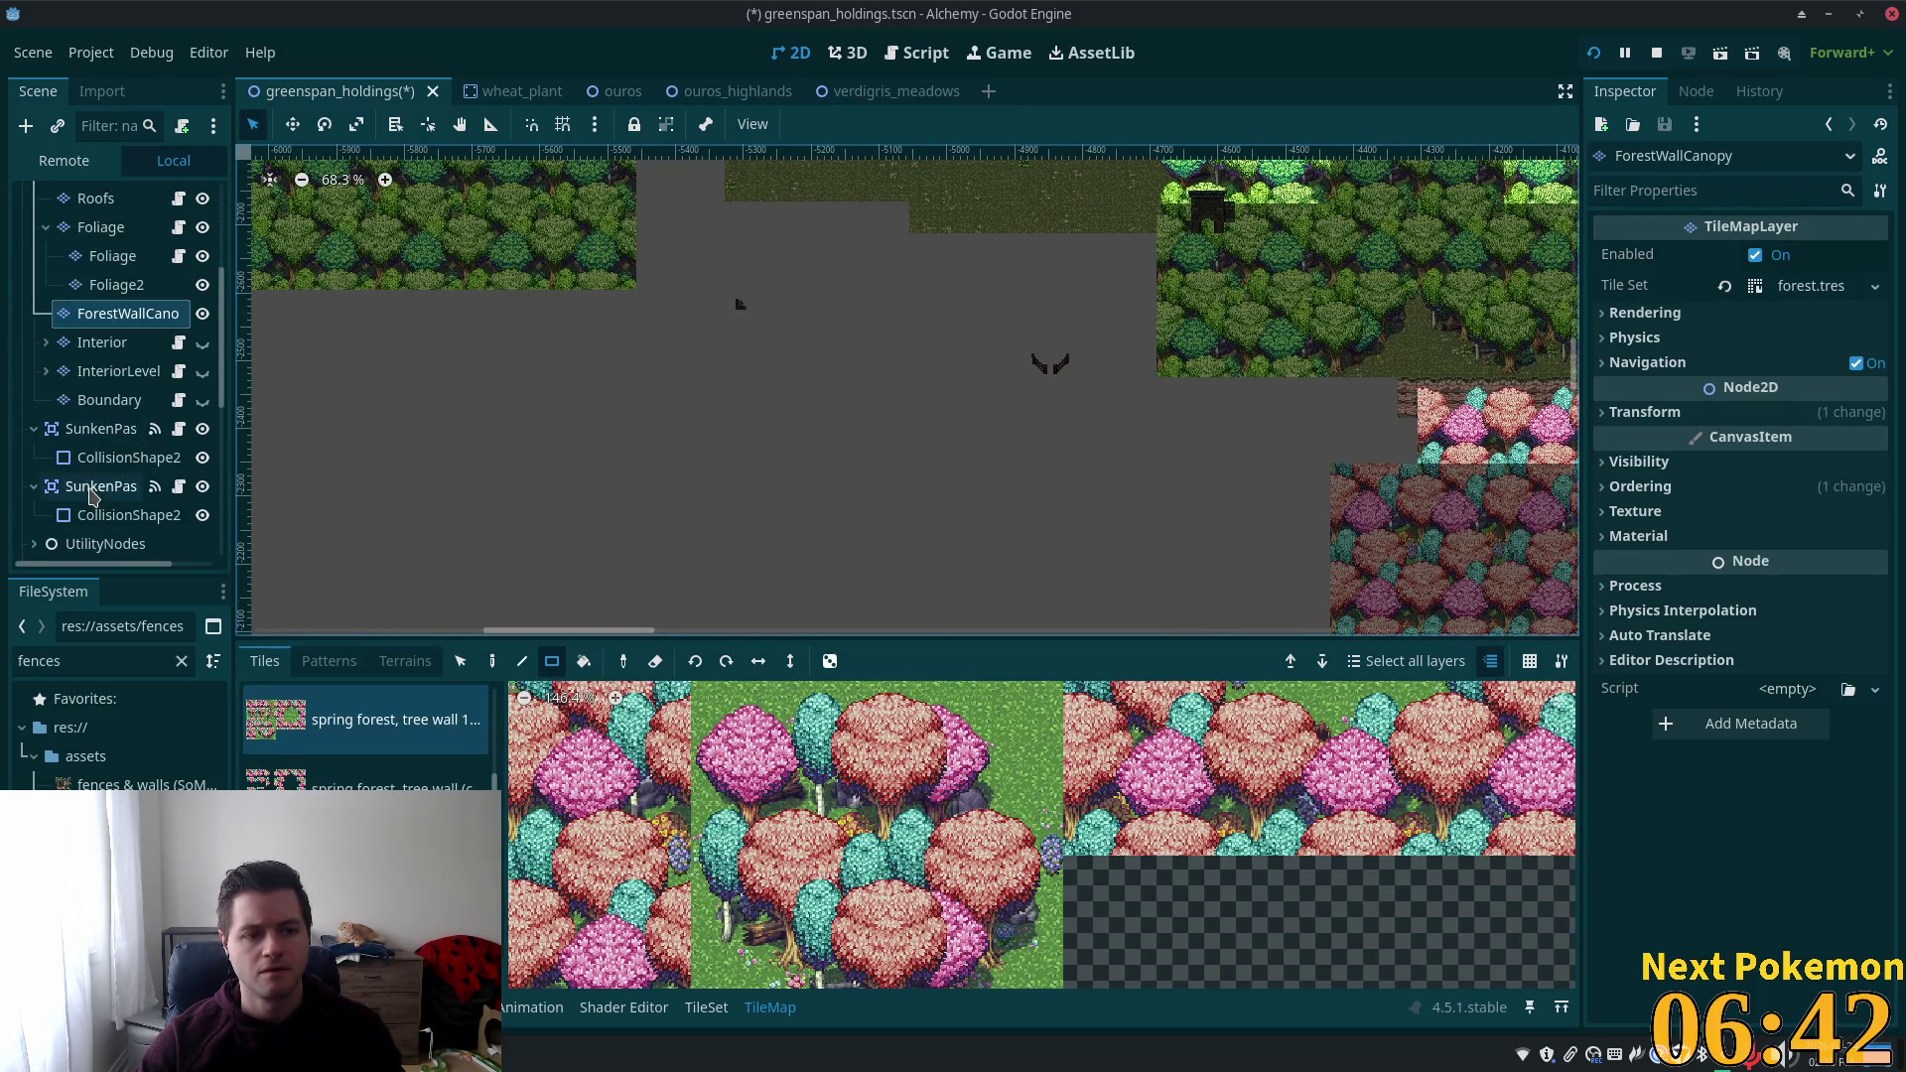
click(52, 348)
click(45, 345)
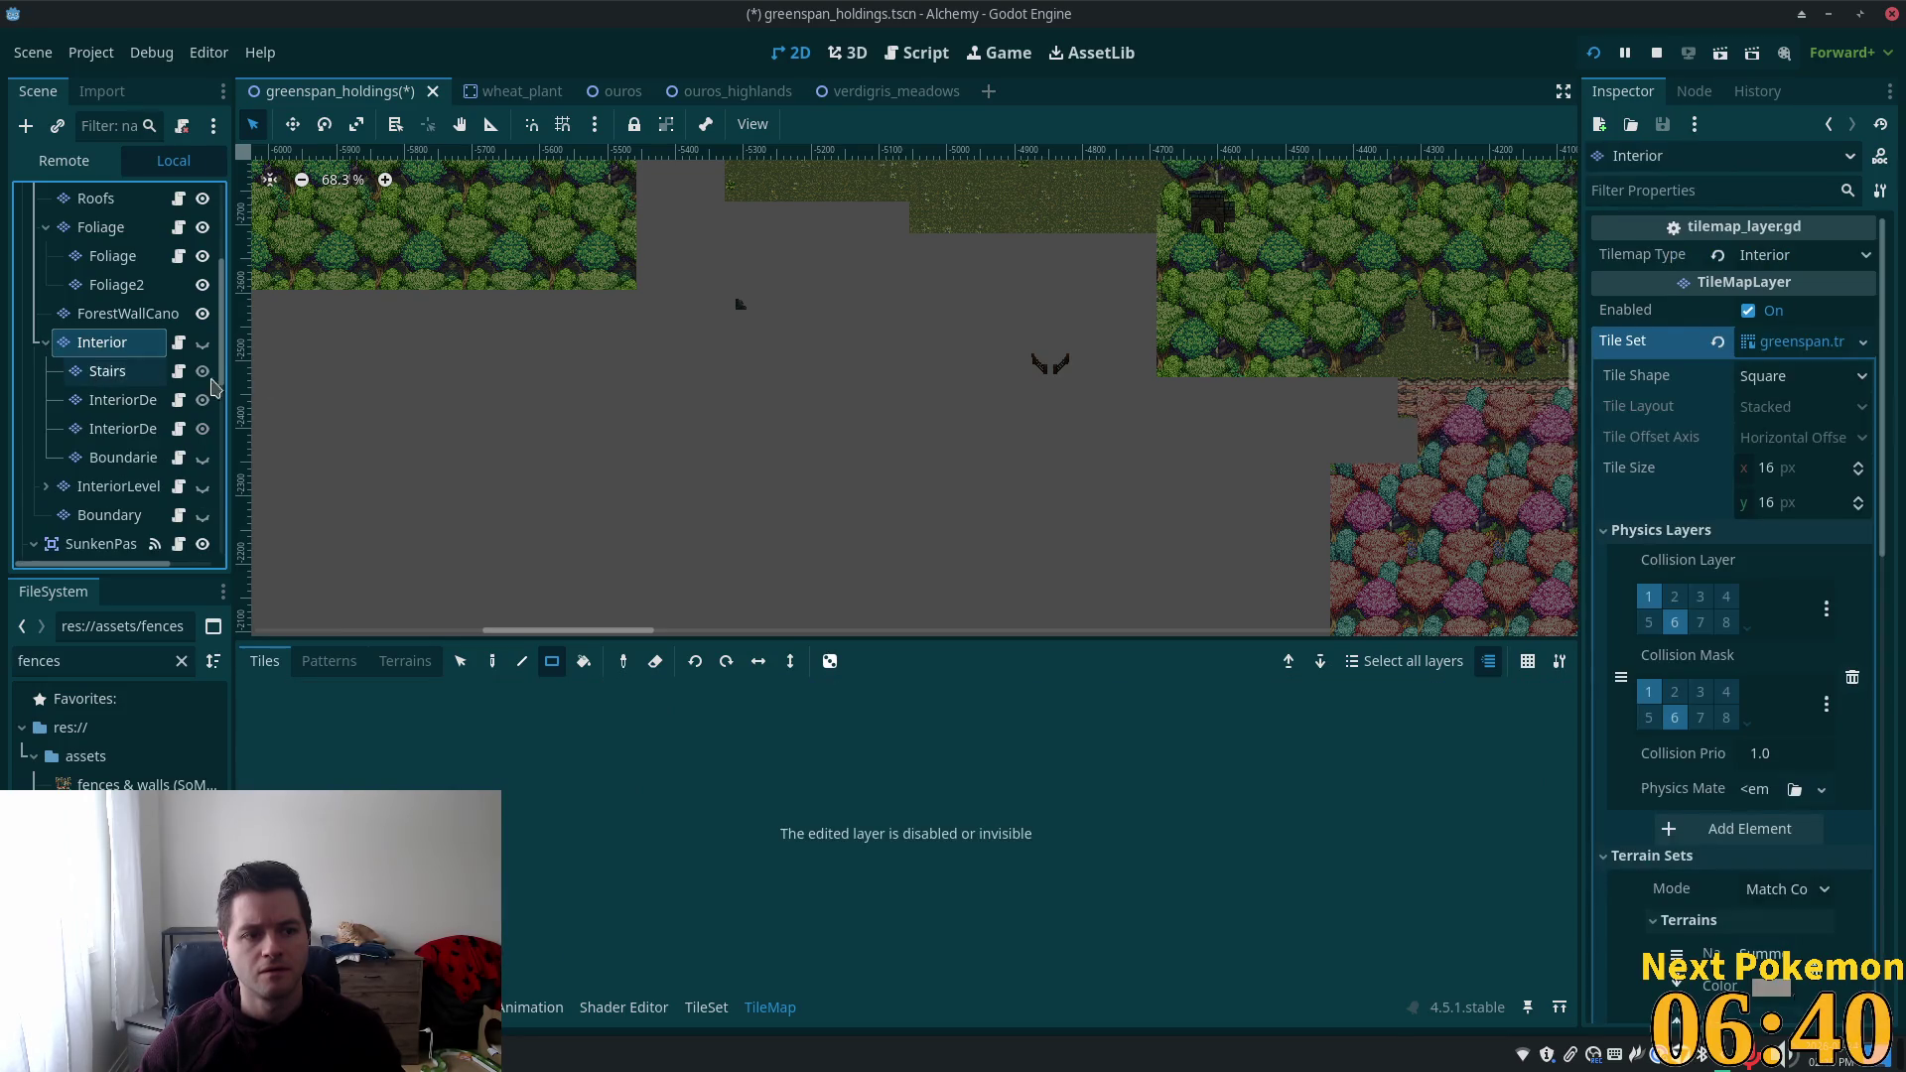
right_click(552, 289)
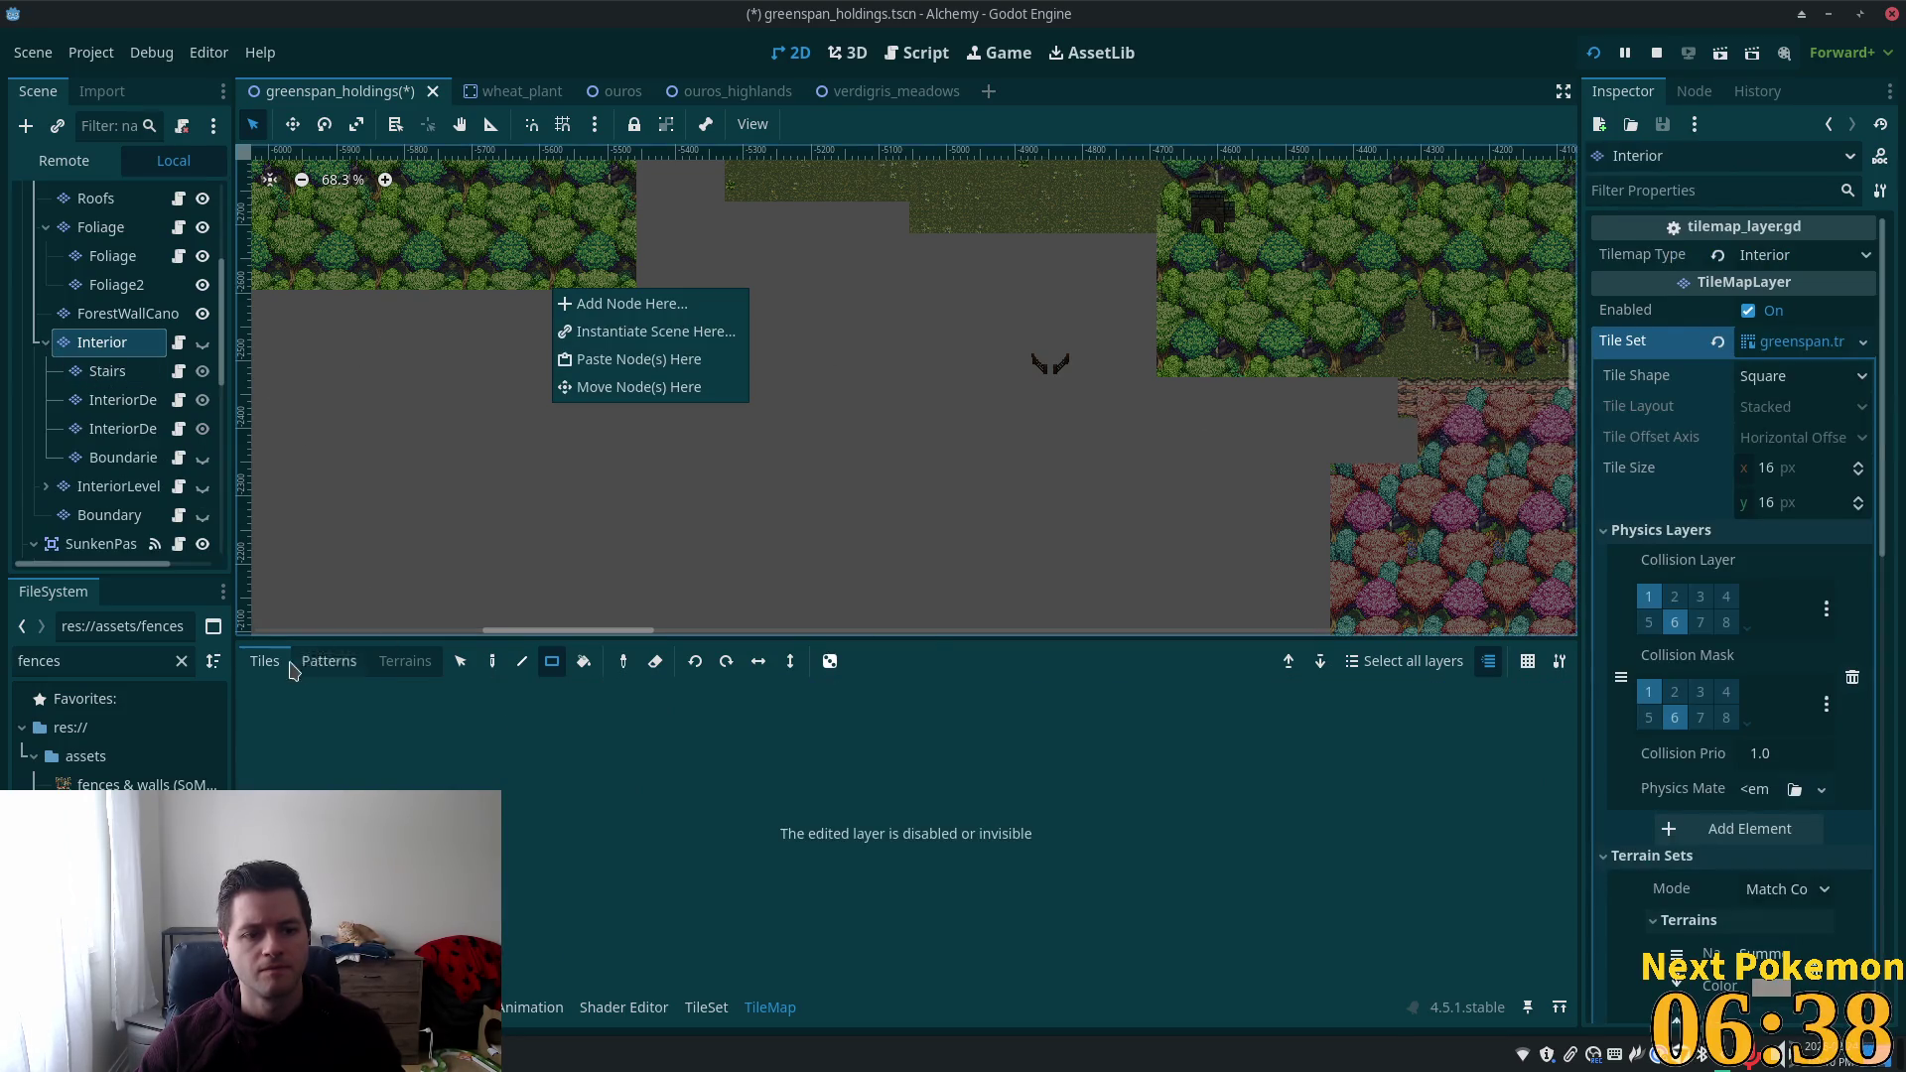
click(147, 385)
click(108, 371)
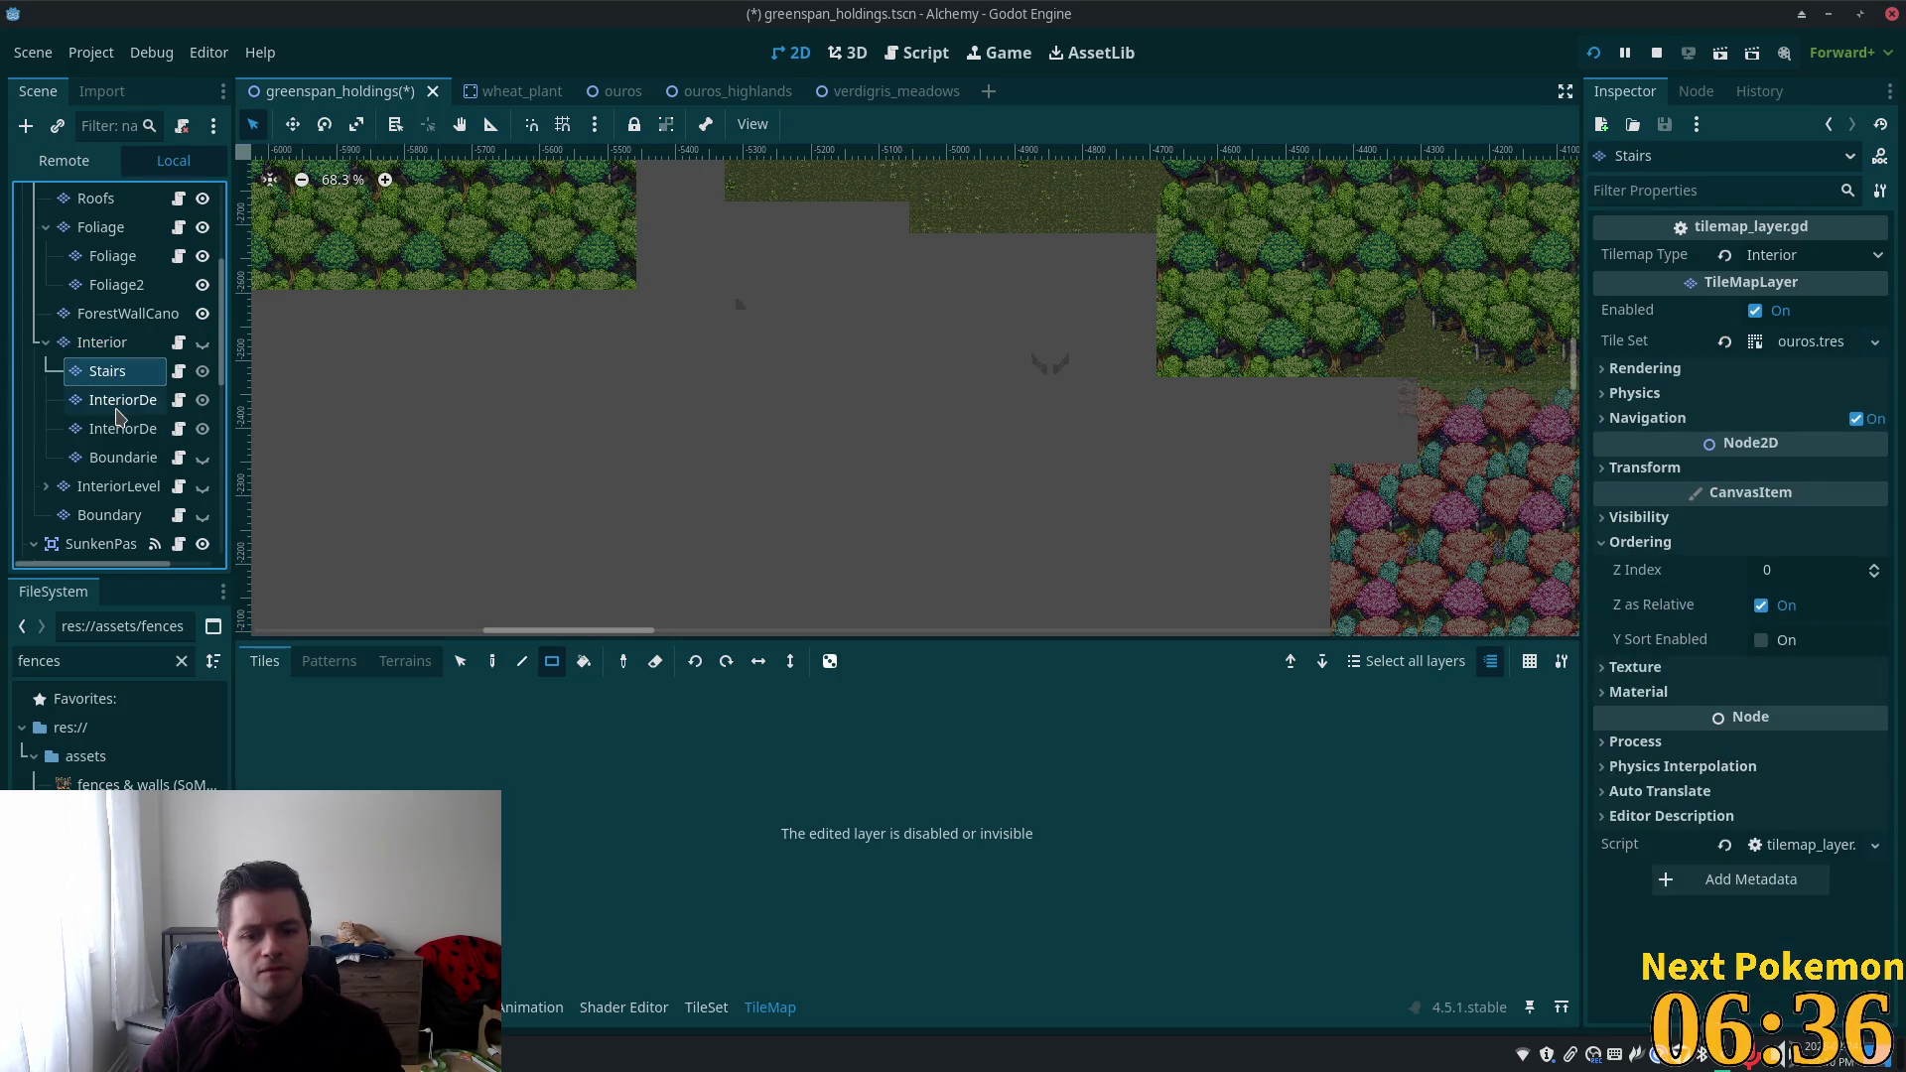
click(46, 345)
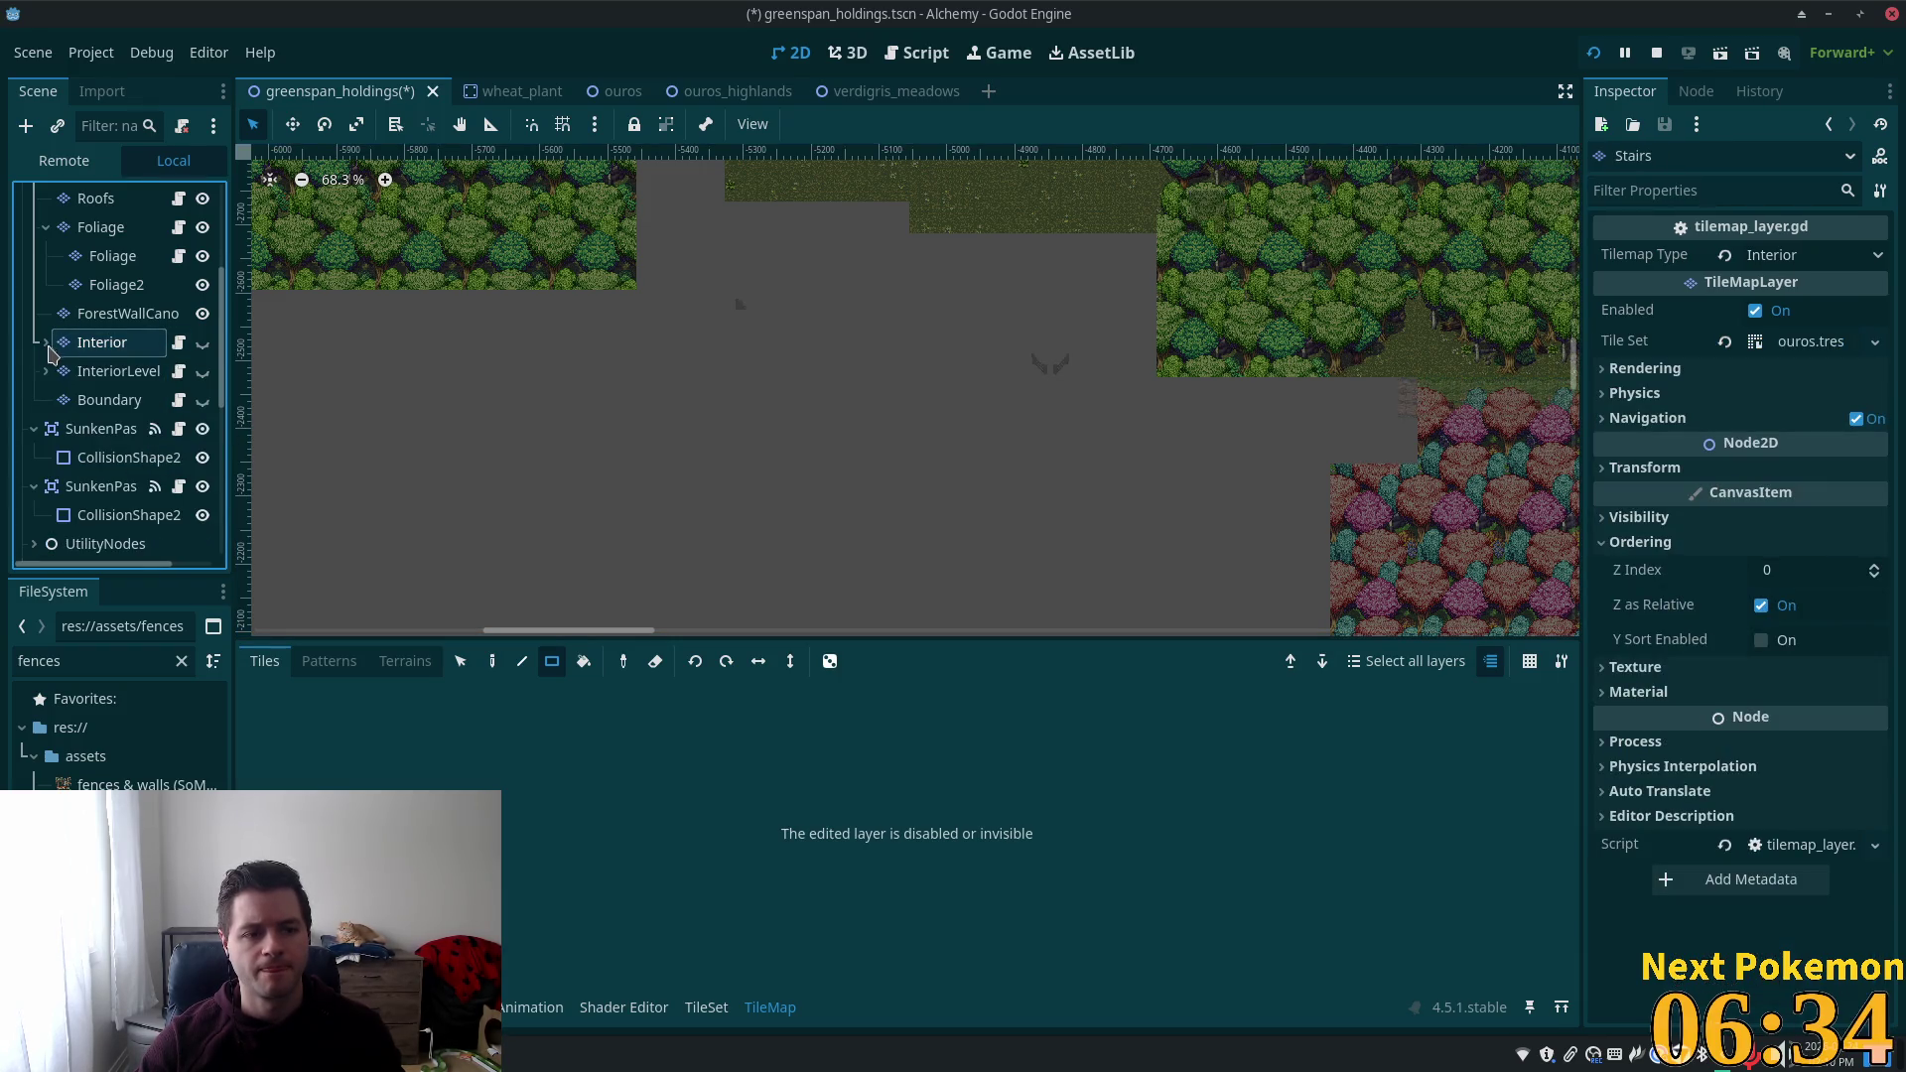
Inspect the StructureDecoration, Structures and Roofs layers and the Cliffs sub-layers.
scroll(50, 353, up, 3)
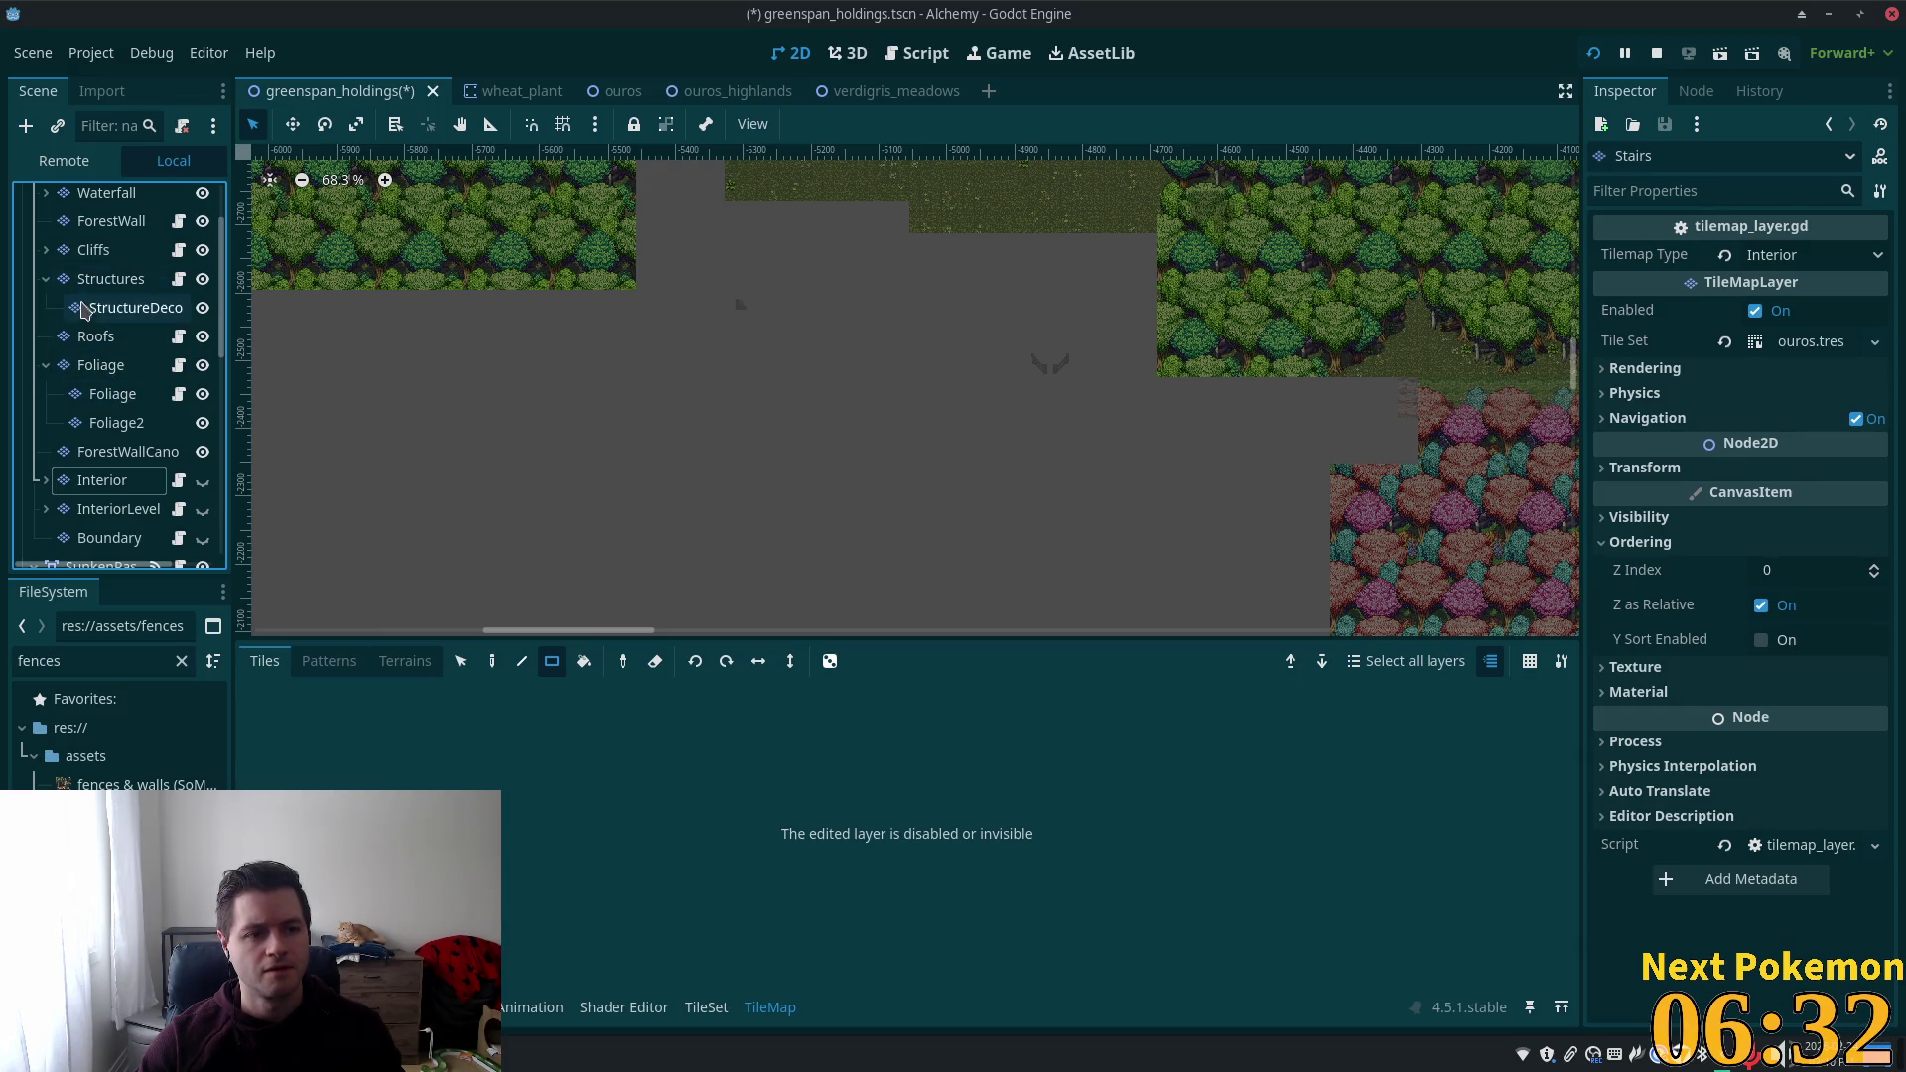
click(84, 308)
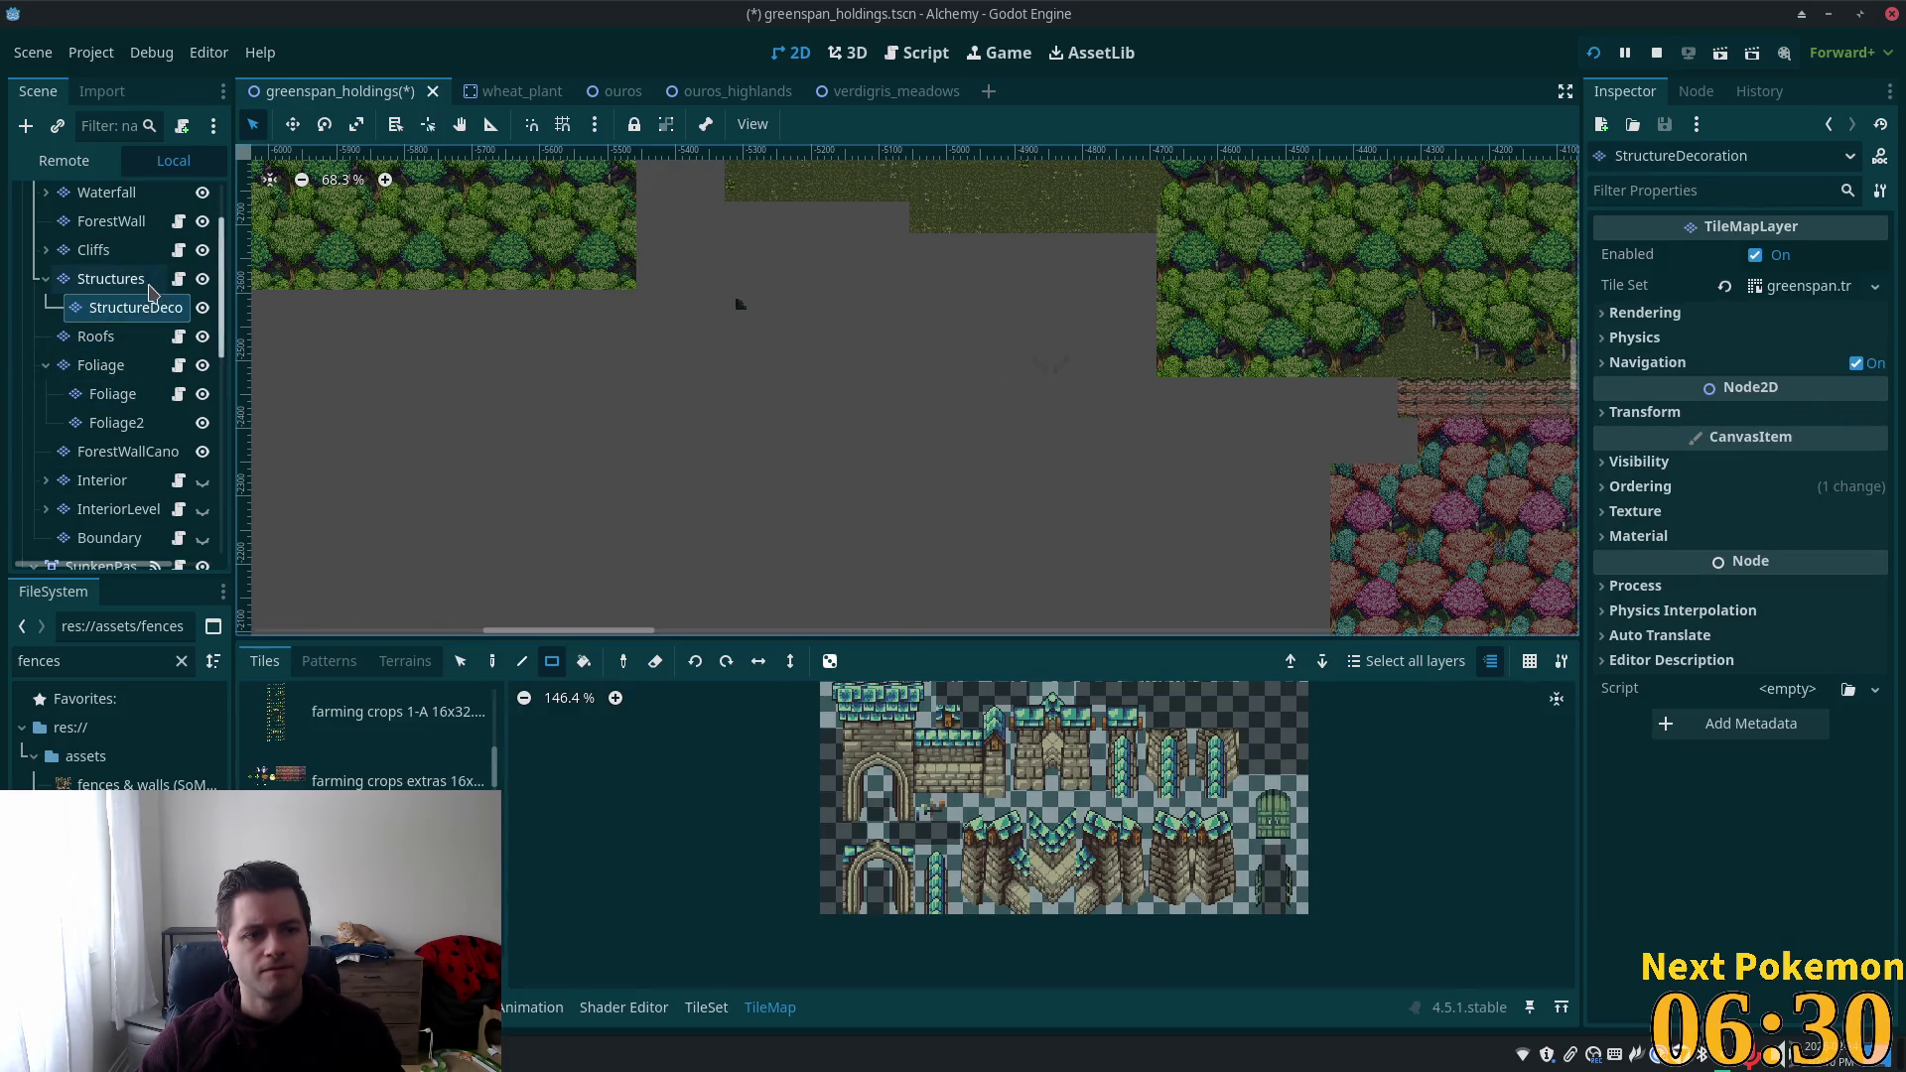
click(151, 283)
click(91, 343)
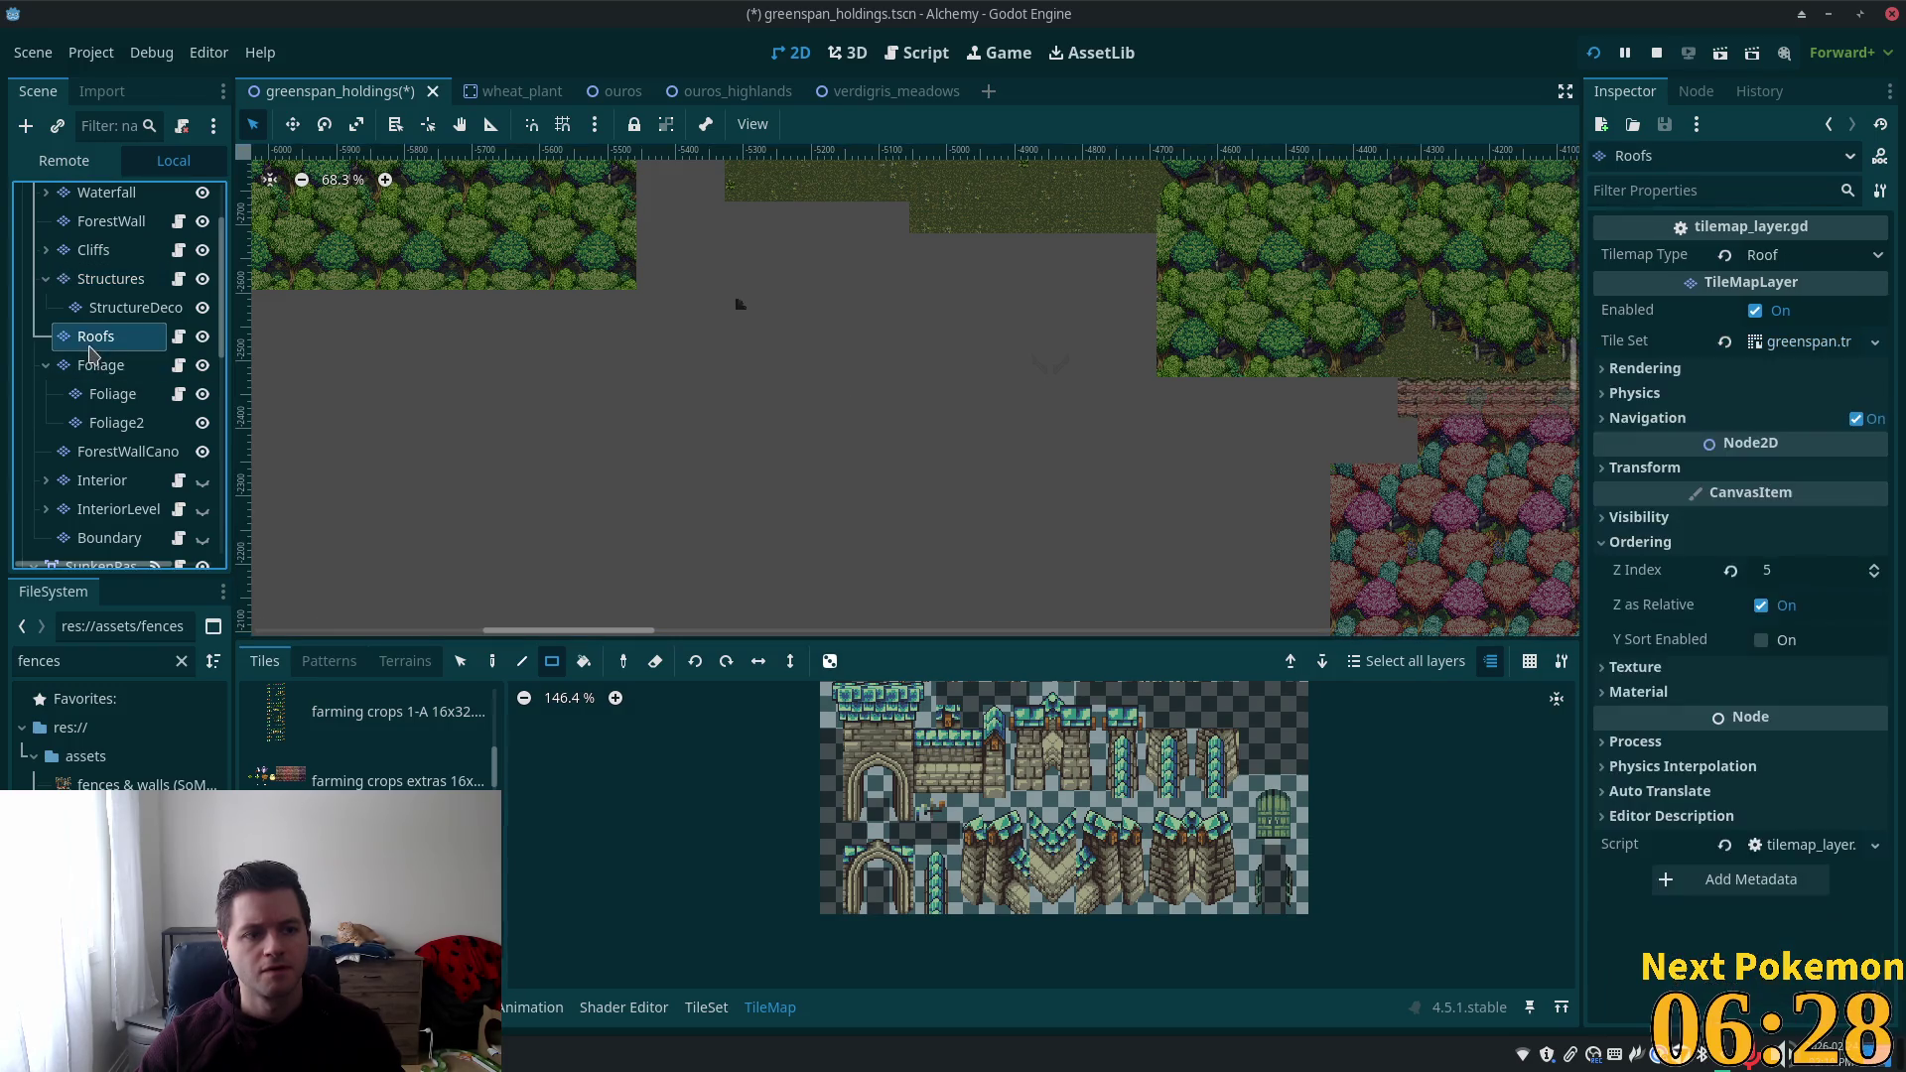
scroll(966, 353, up, 5)
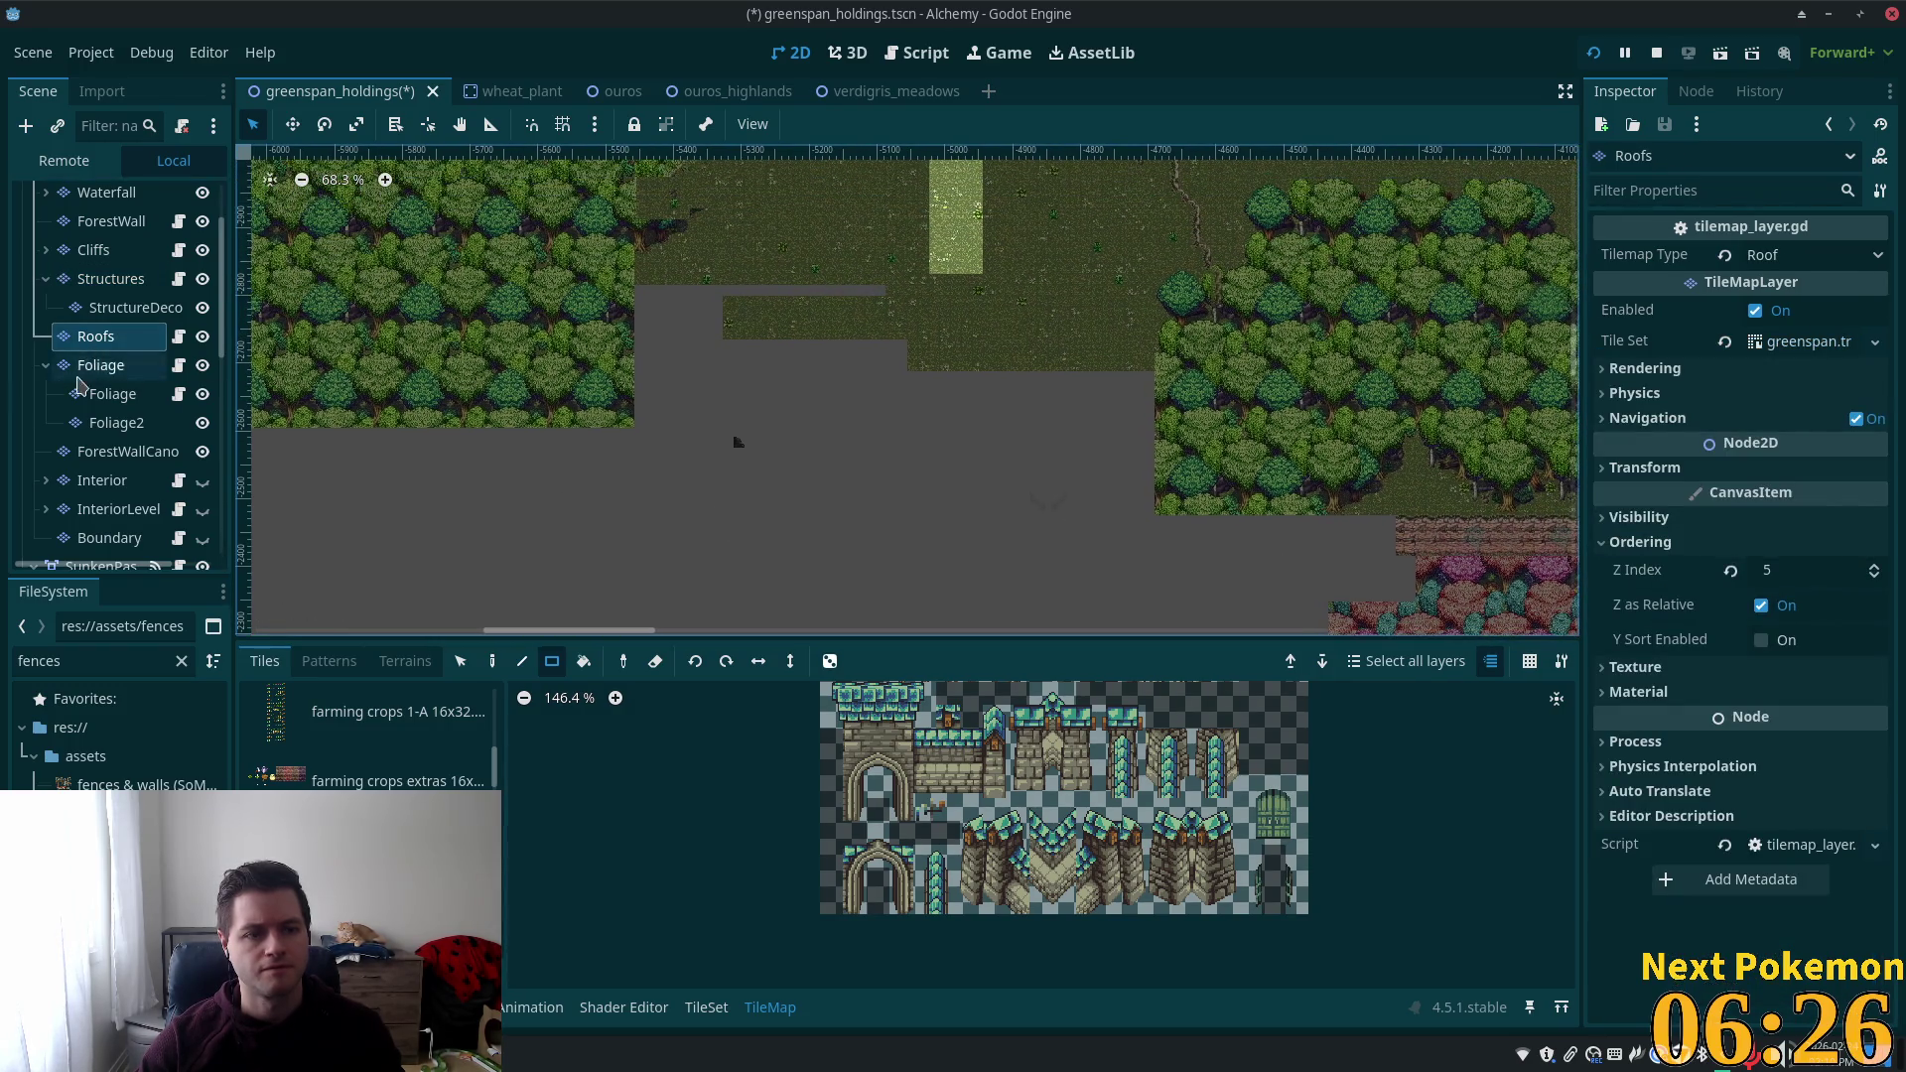
scroll(79, 378, up, 3)
click(84, 352)
key(Right)
key(Down)
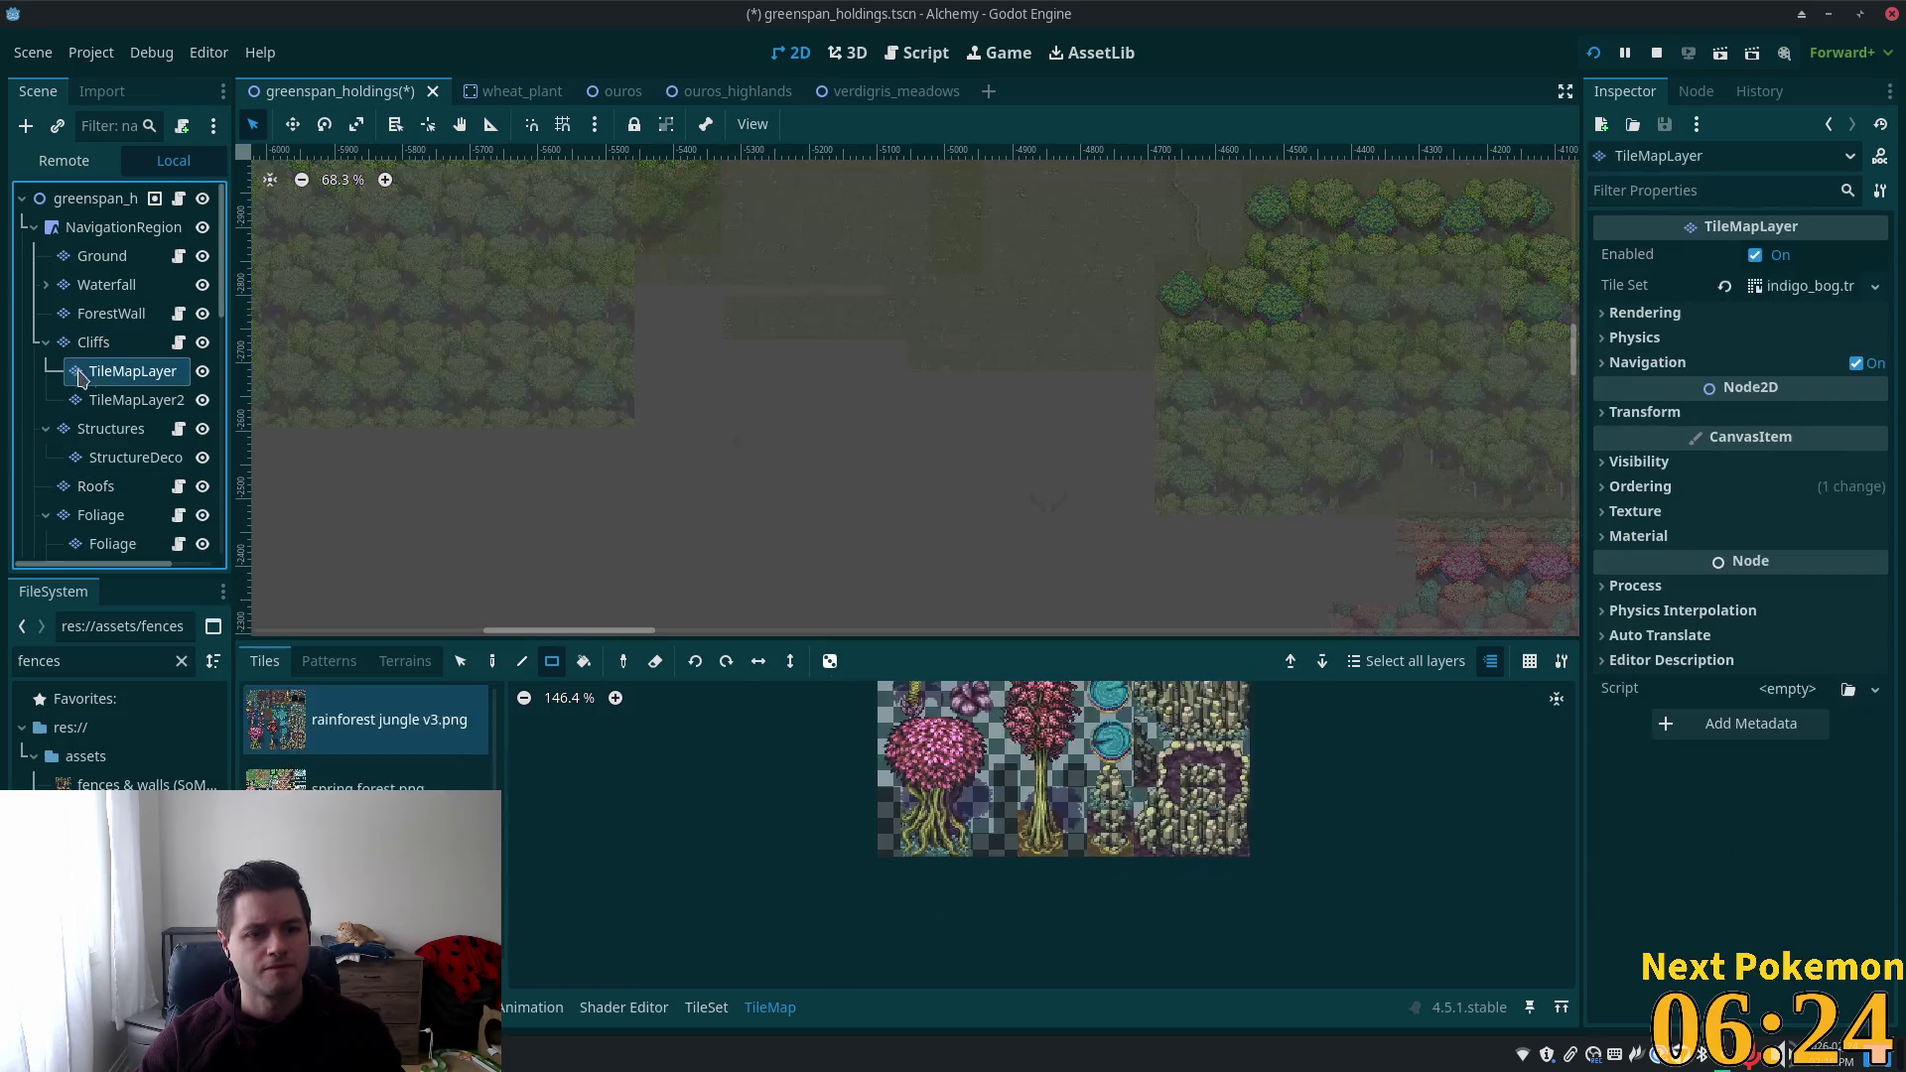
key(Down)
click(89, 345)
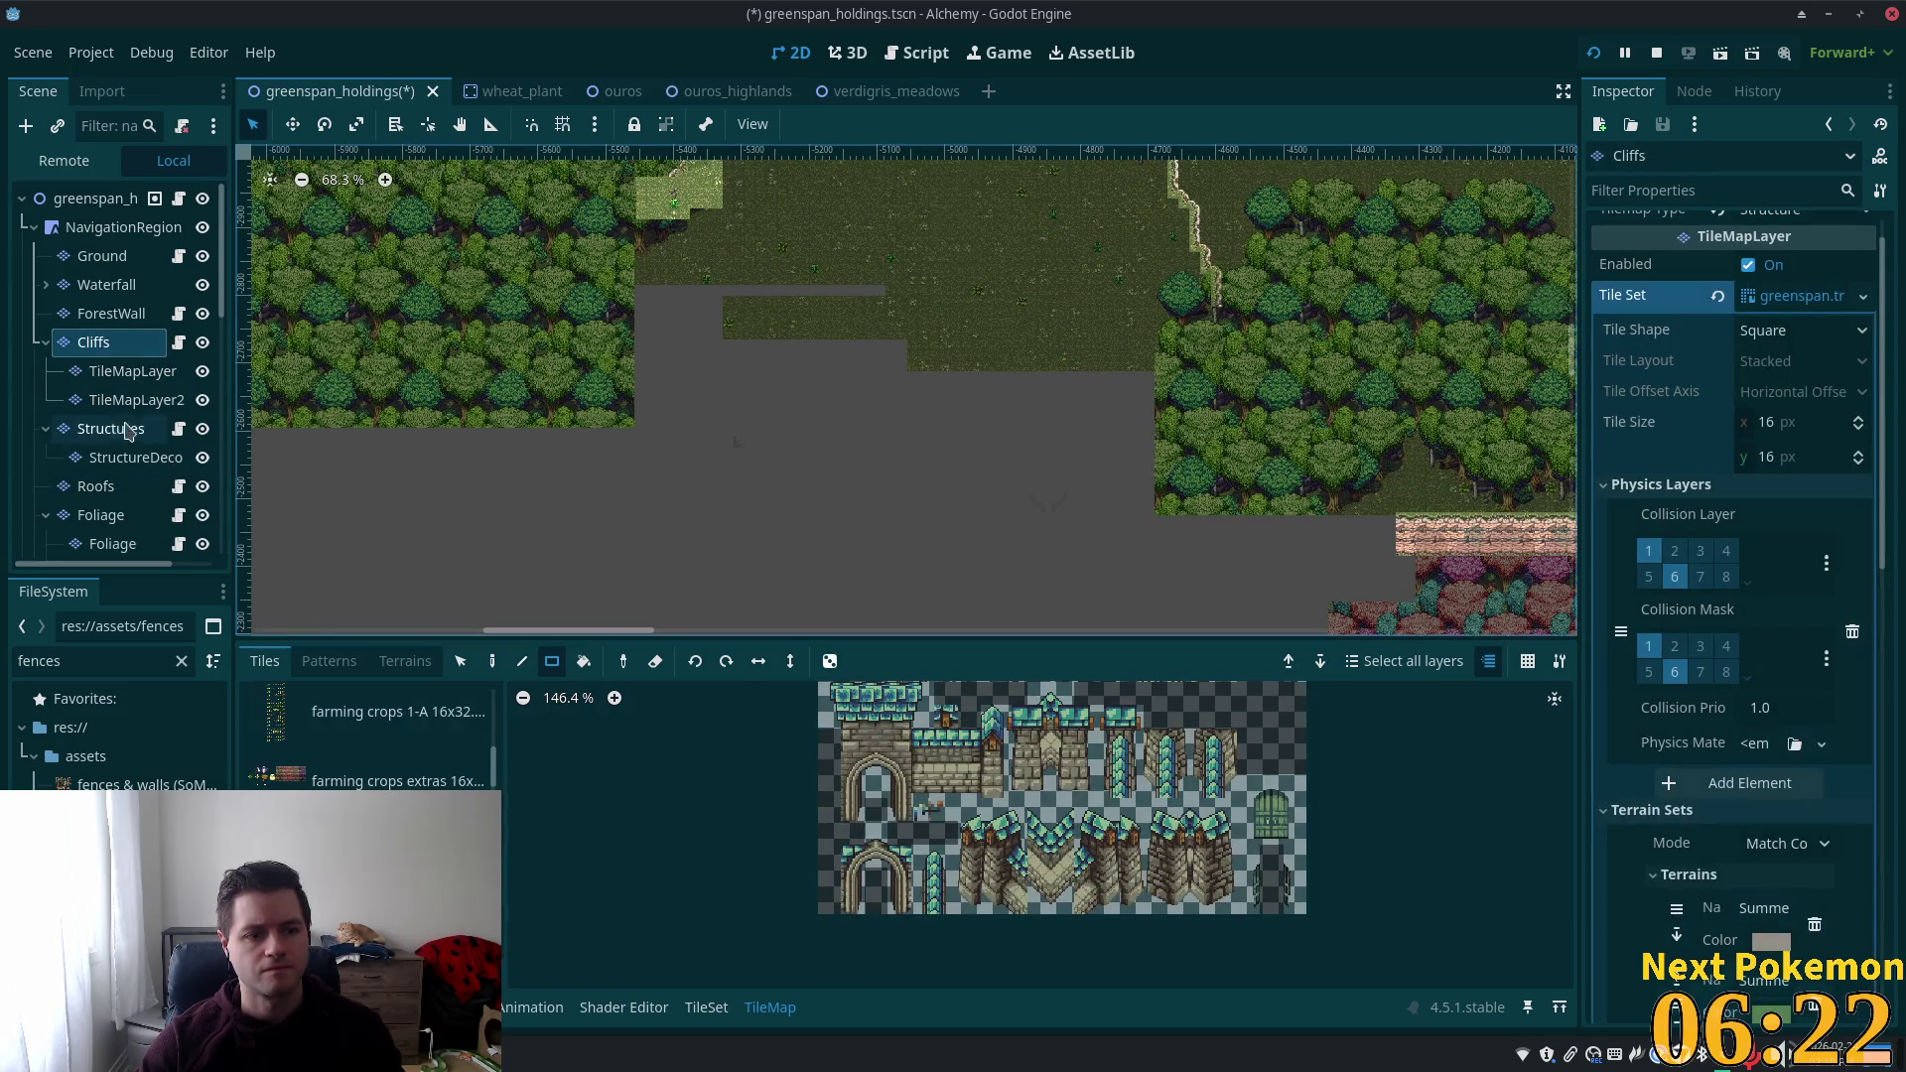
click(109, 400)
click(96, 433)
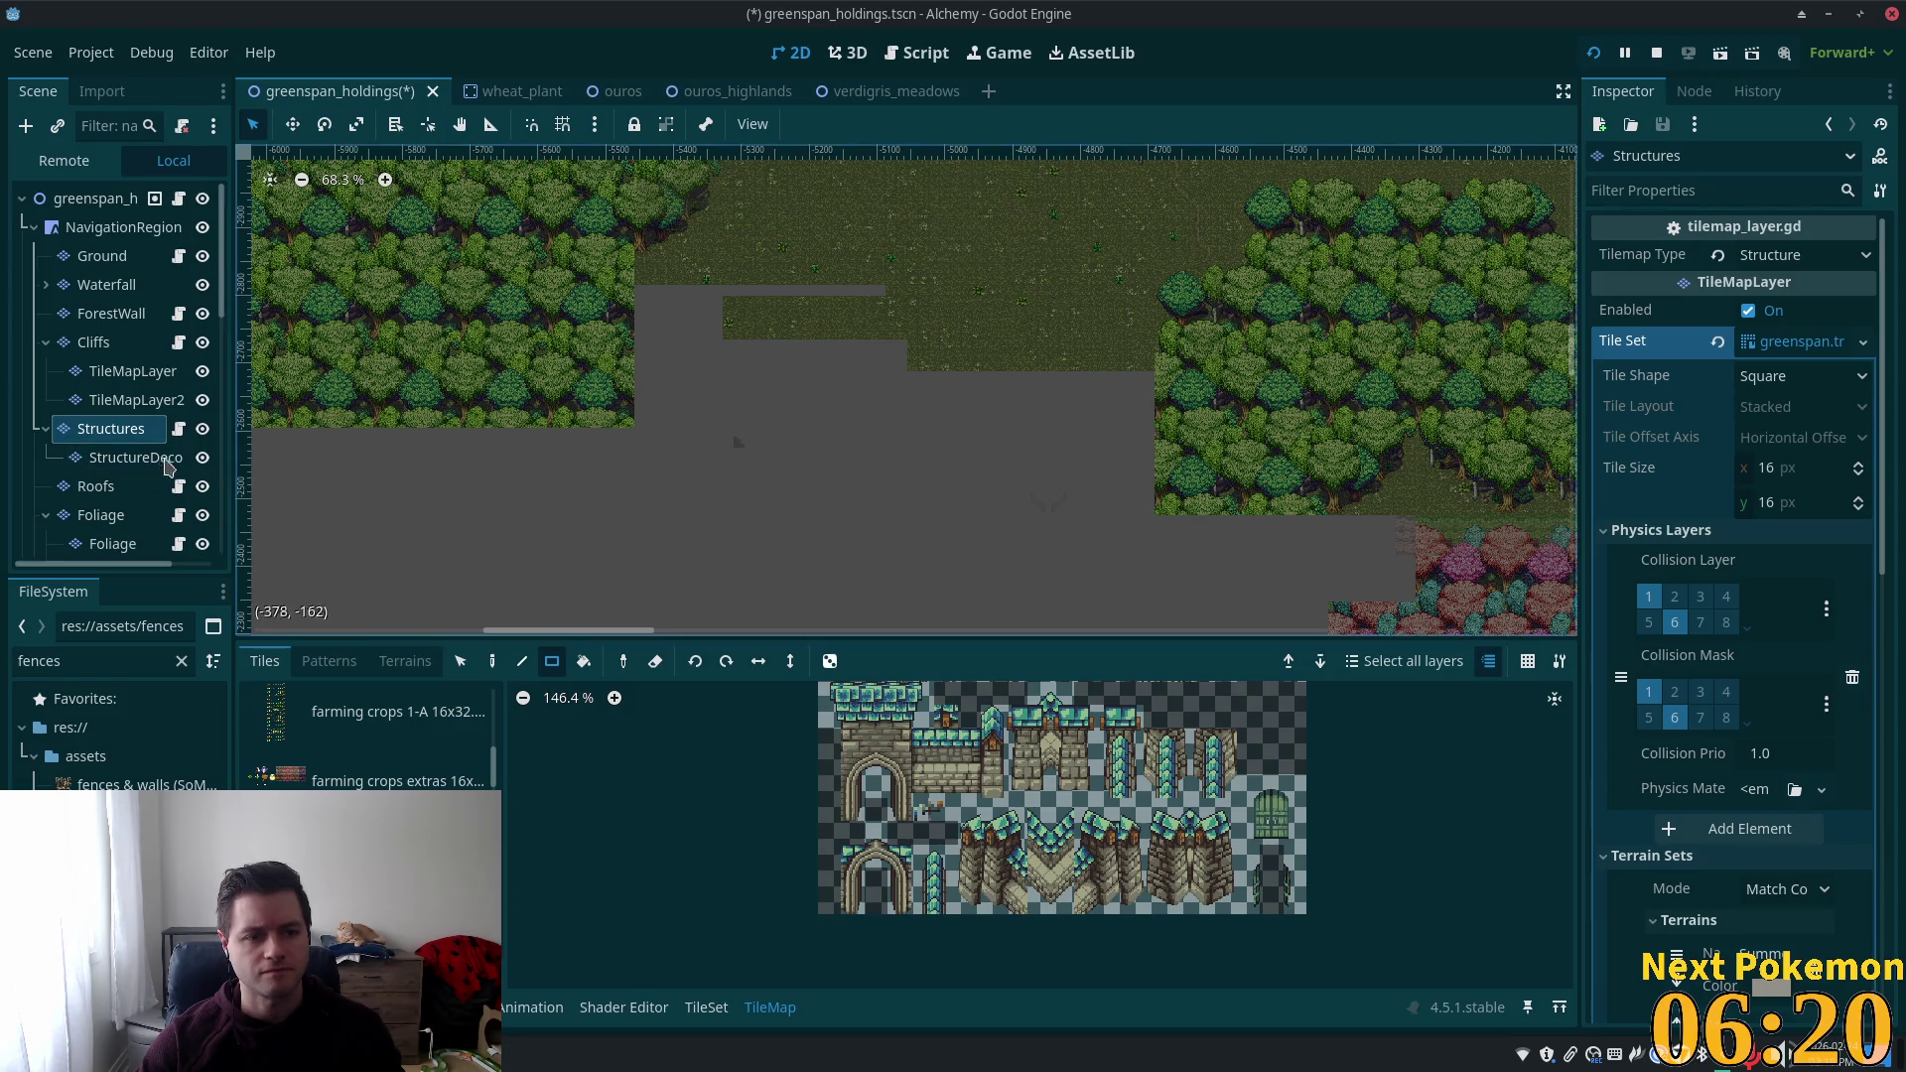
Check NavigationRegion, Ground, Waterfall, Boundary and InteriorLevel, ending with Foliage2 selected.
click(123, 228)
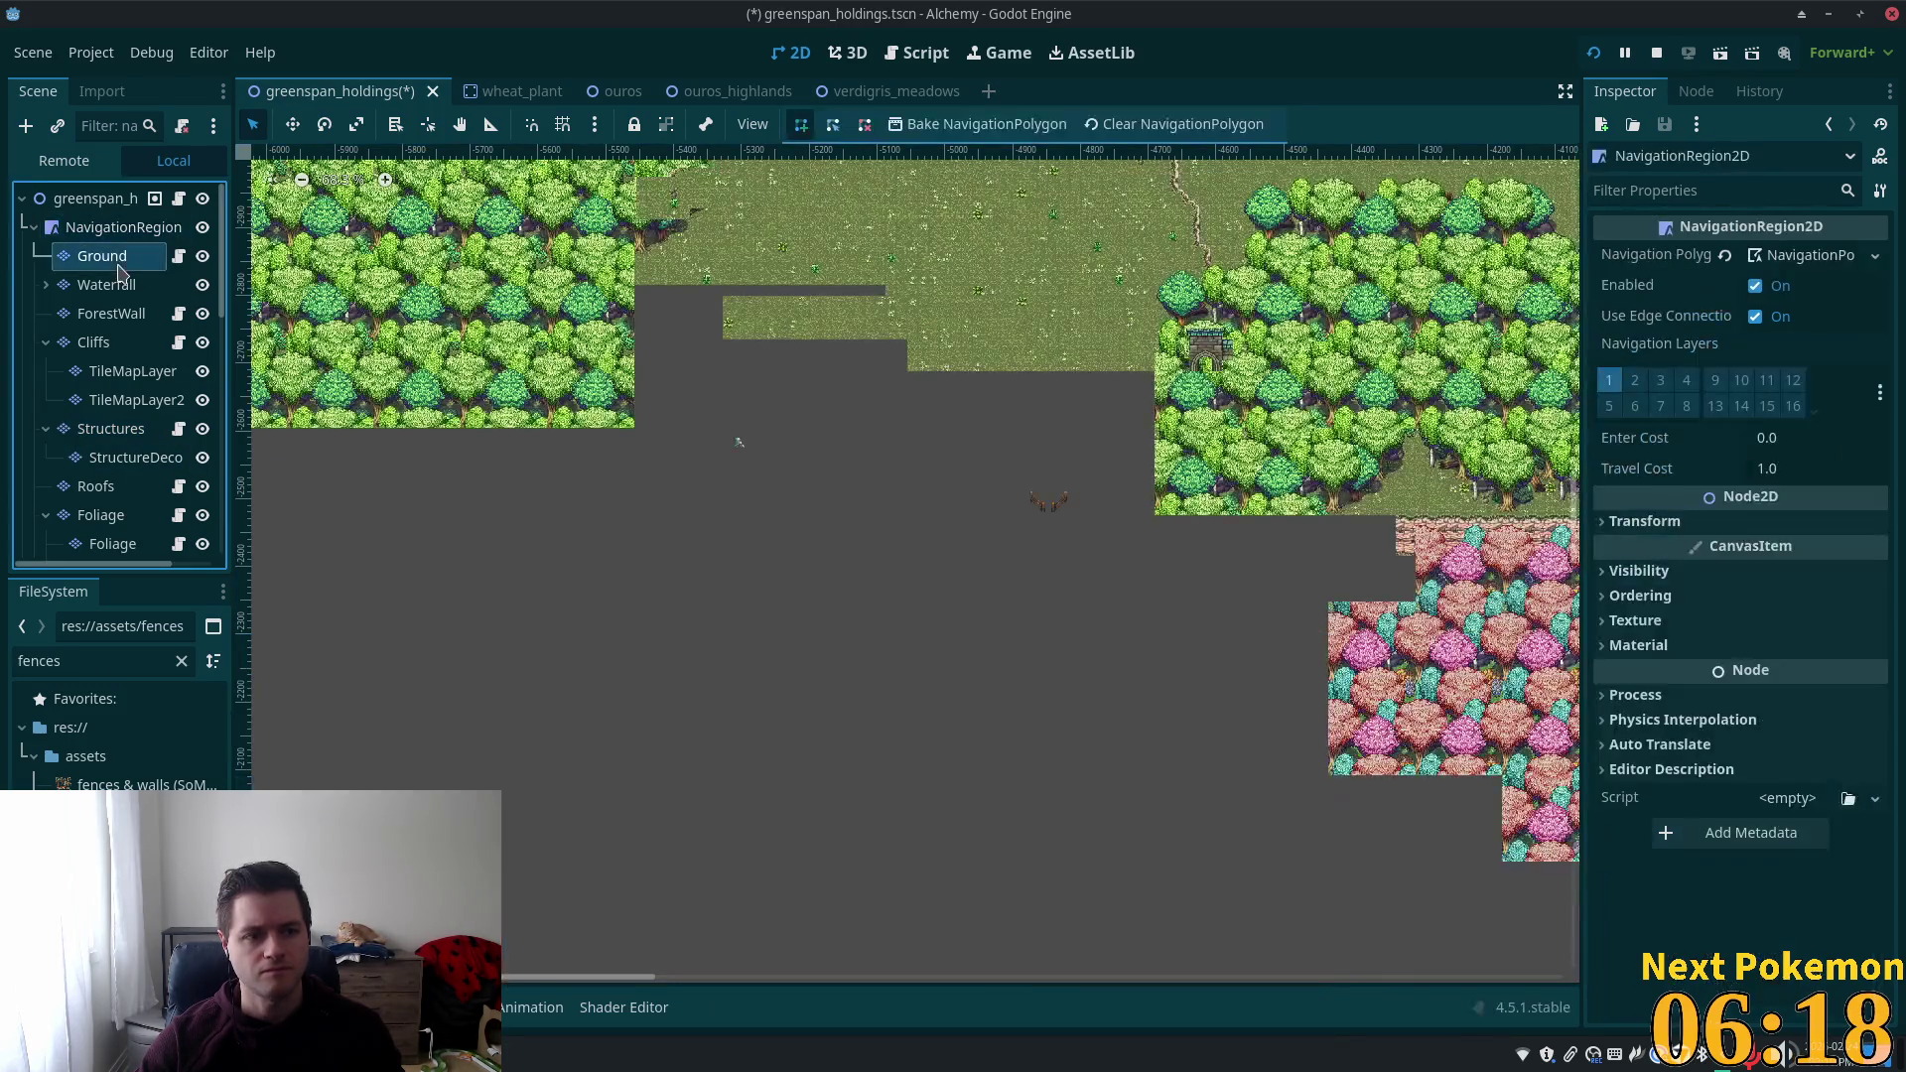
click(102, 256)
click(123, 228)
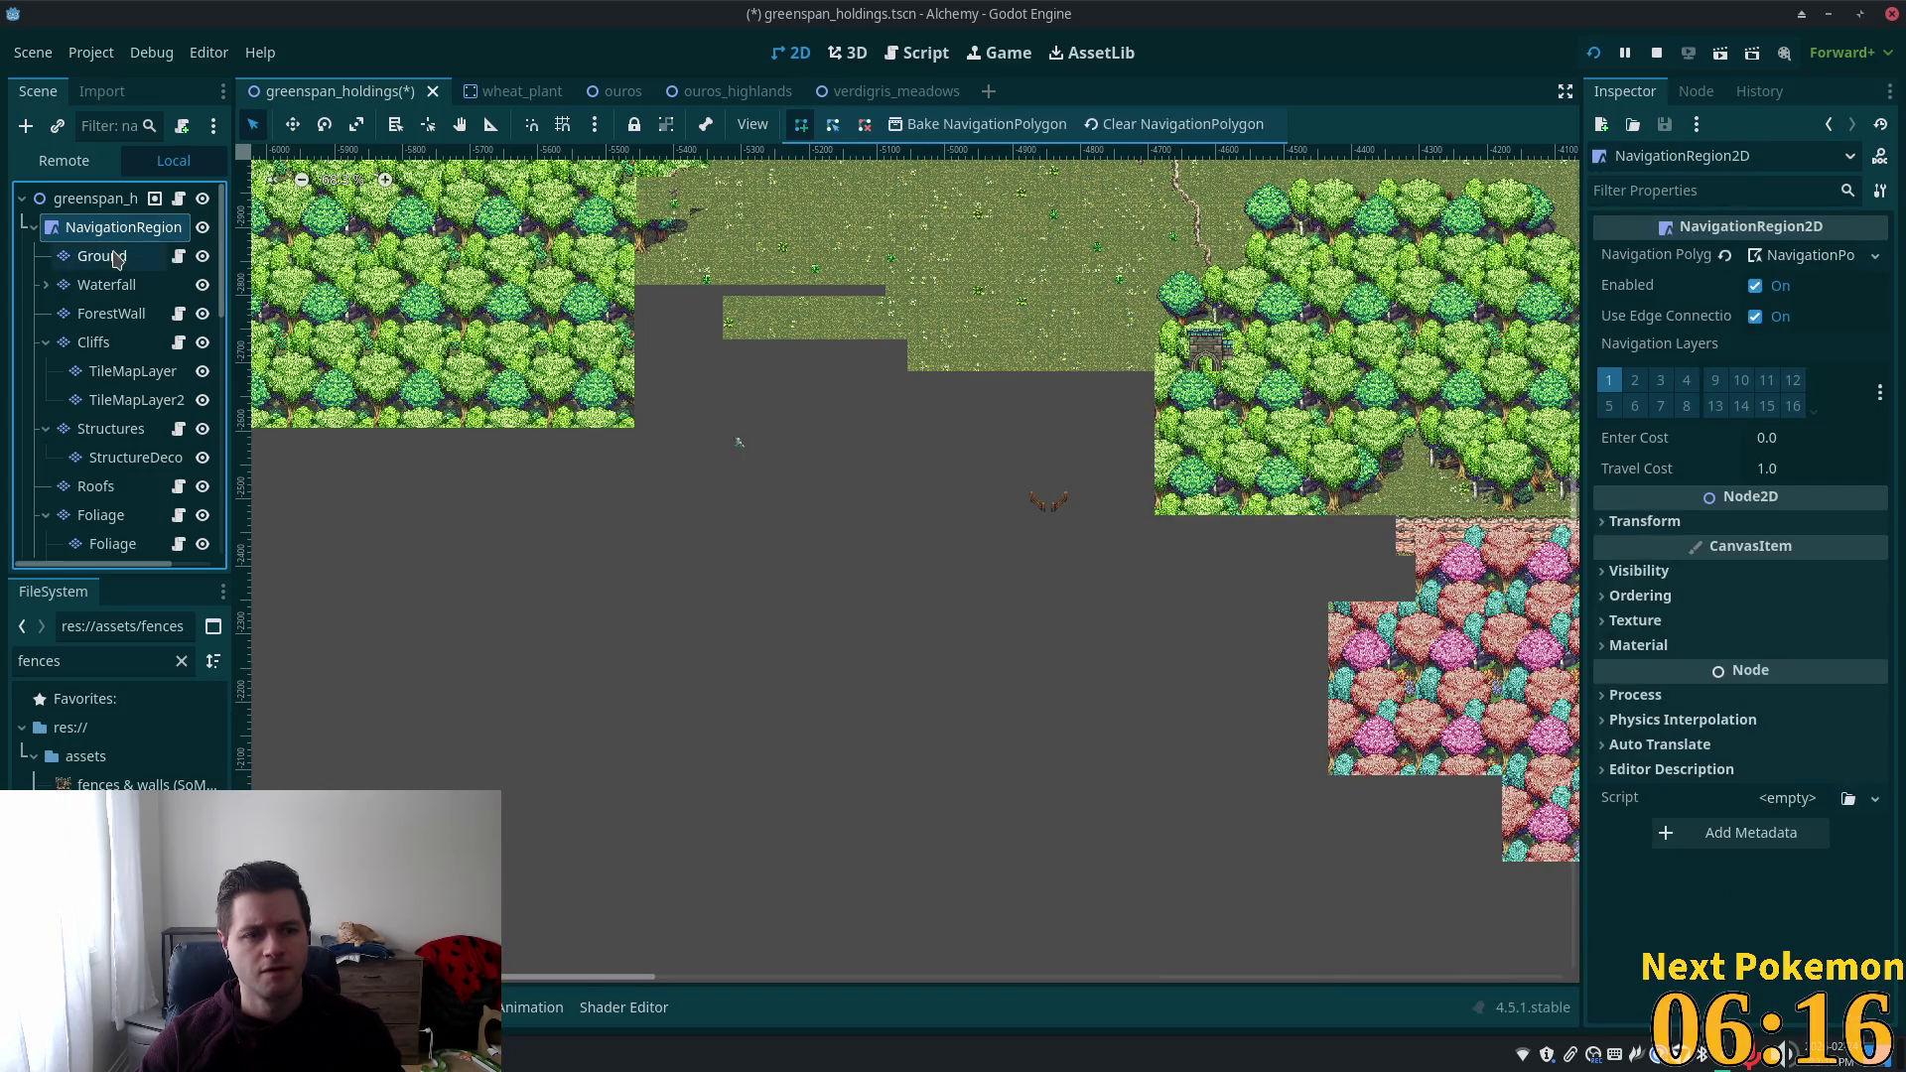
click(107, 286)
click(46, 285)
click(100, 313)
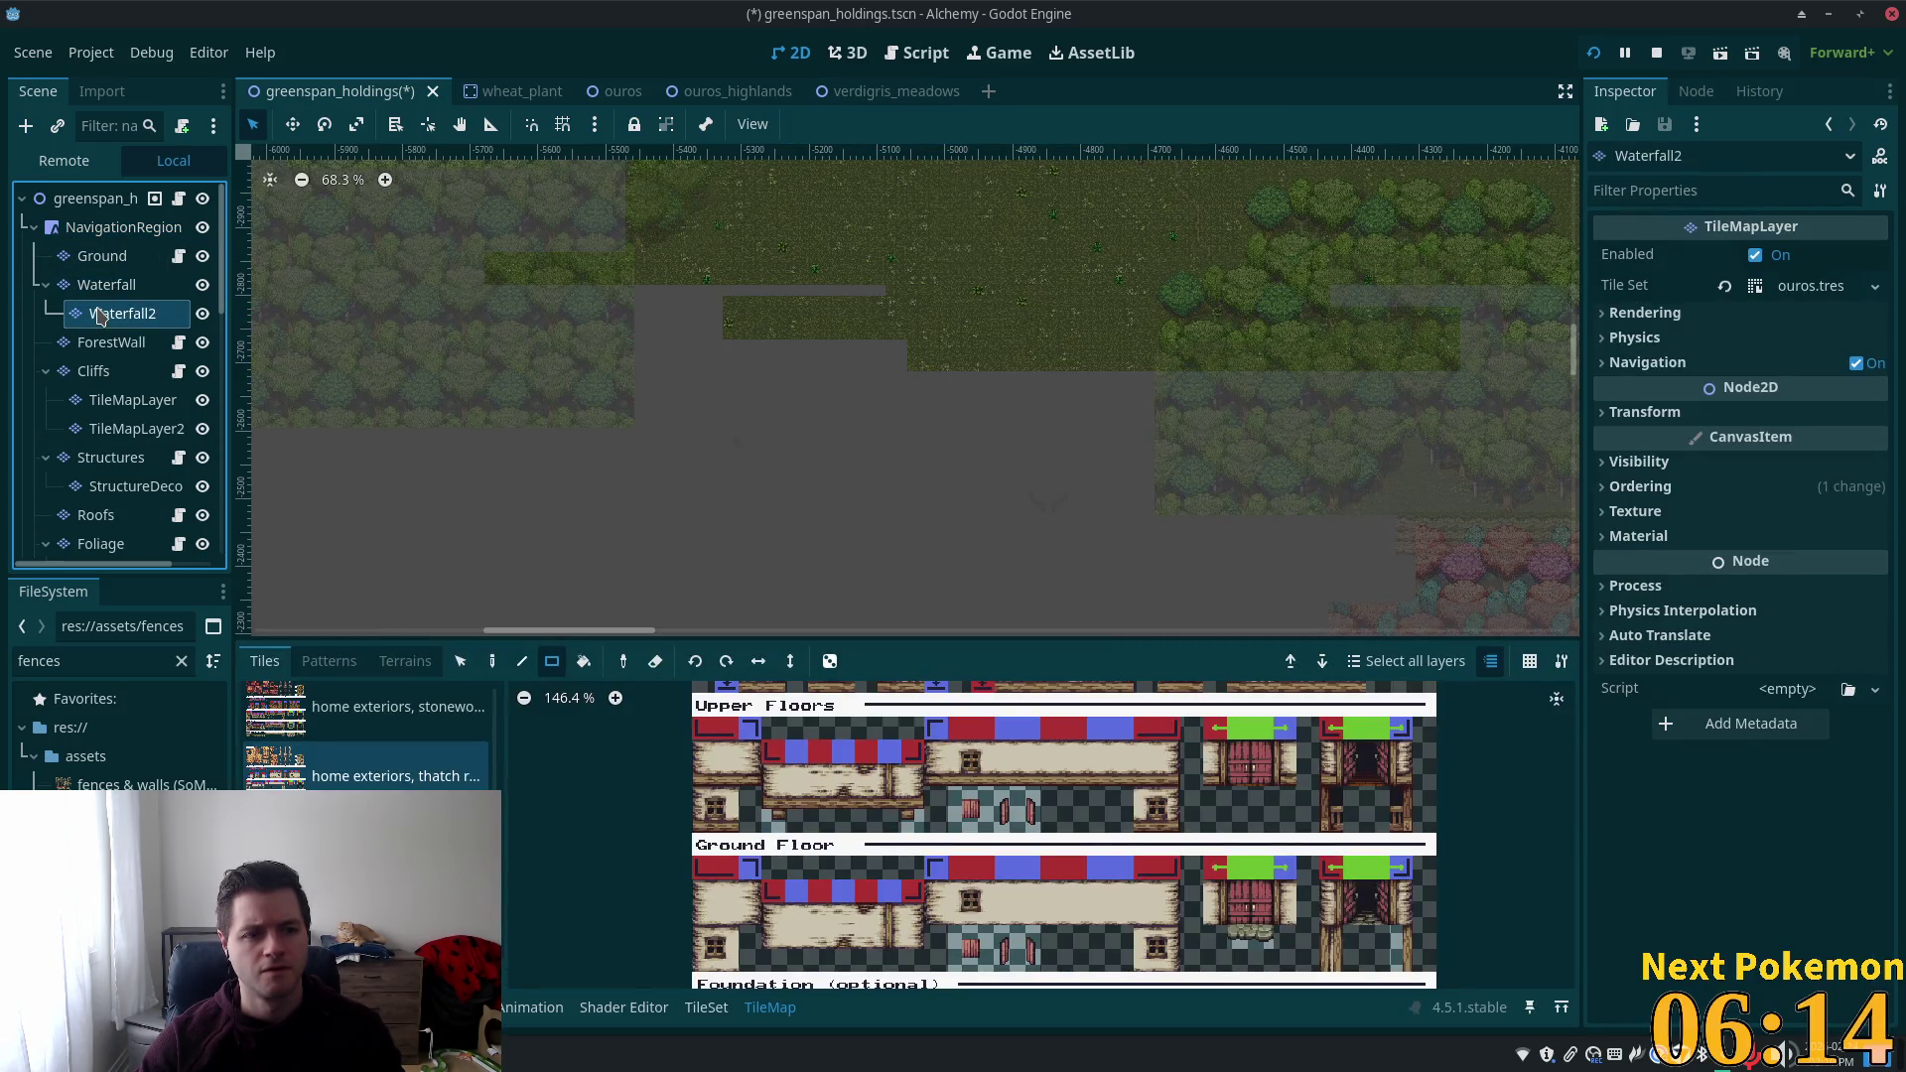
click(77, 286)
scroll(98, 397, down, 3)
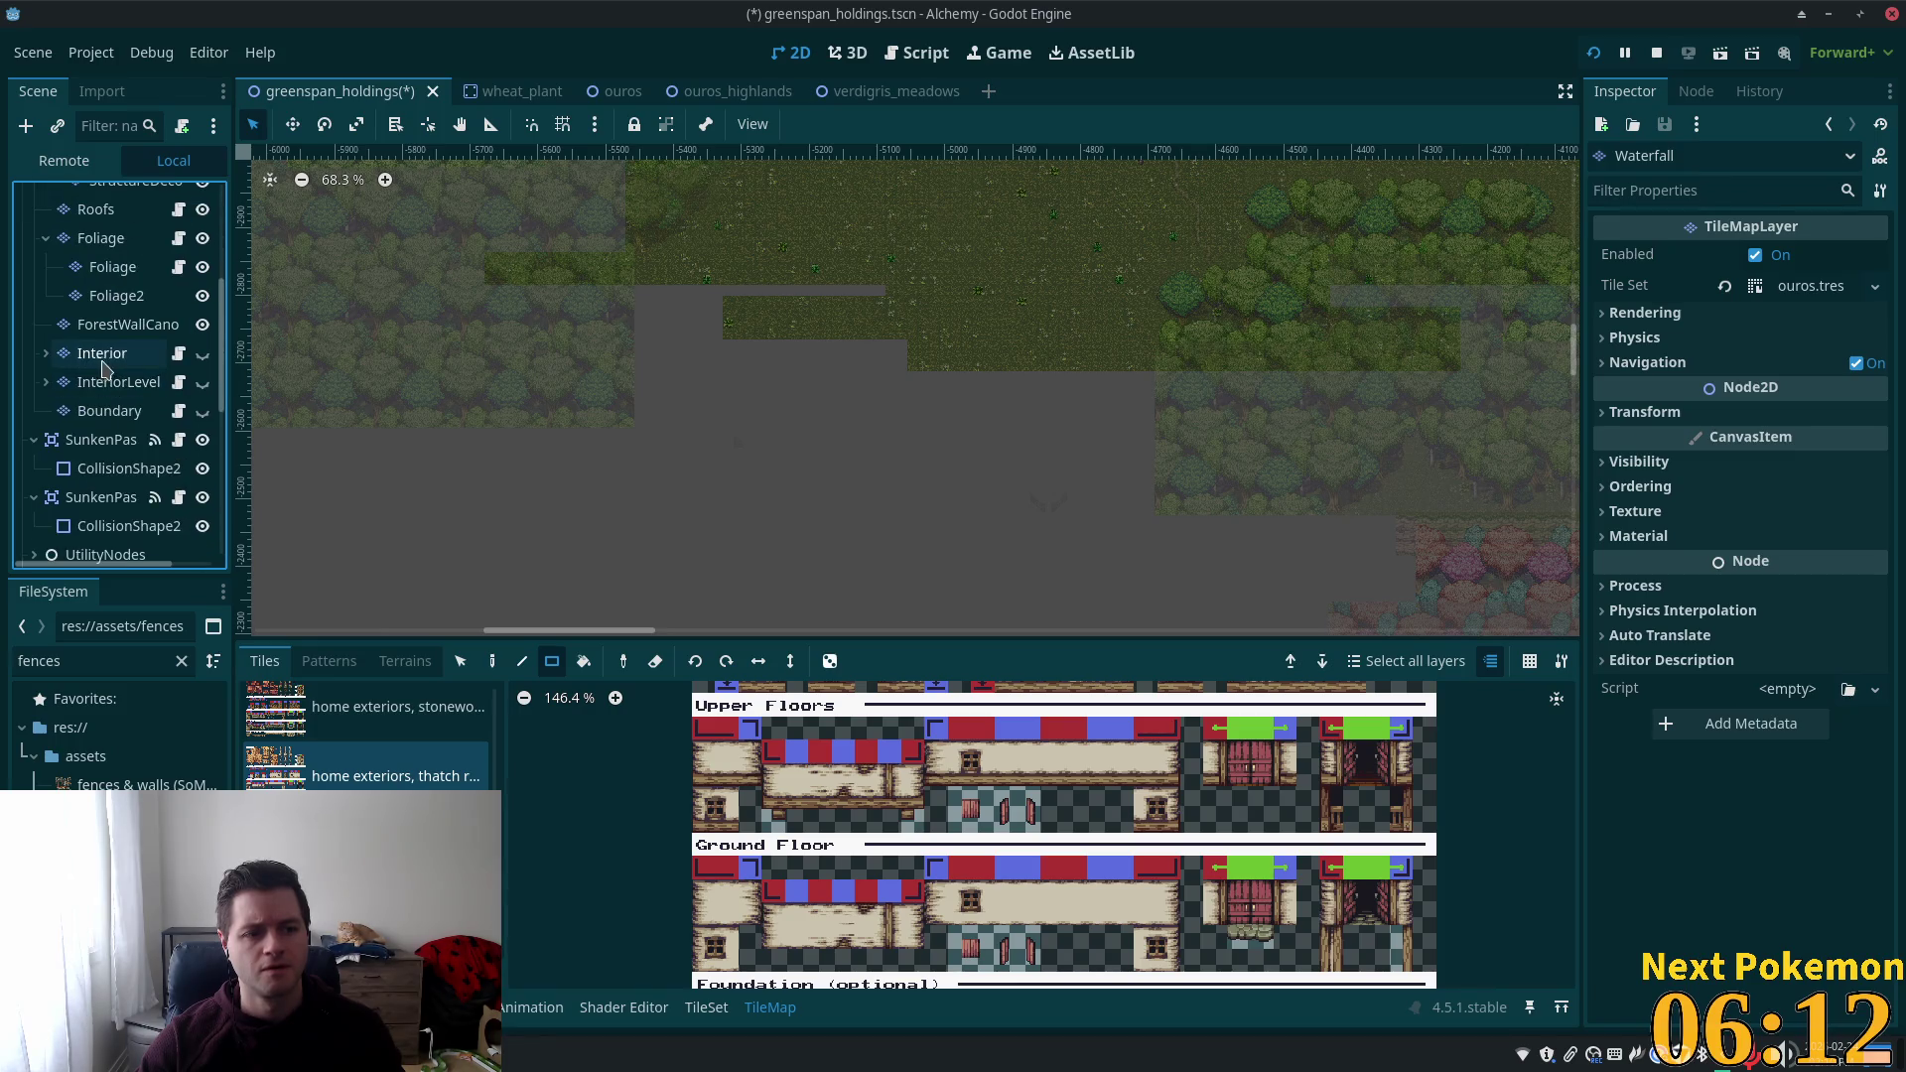
click(96, 423)
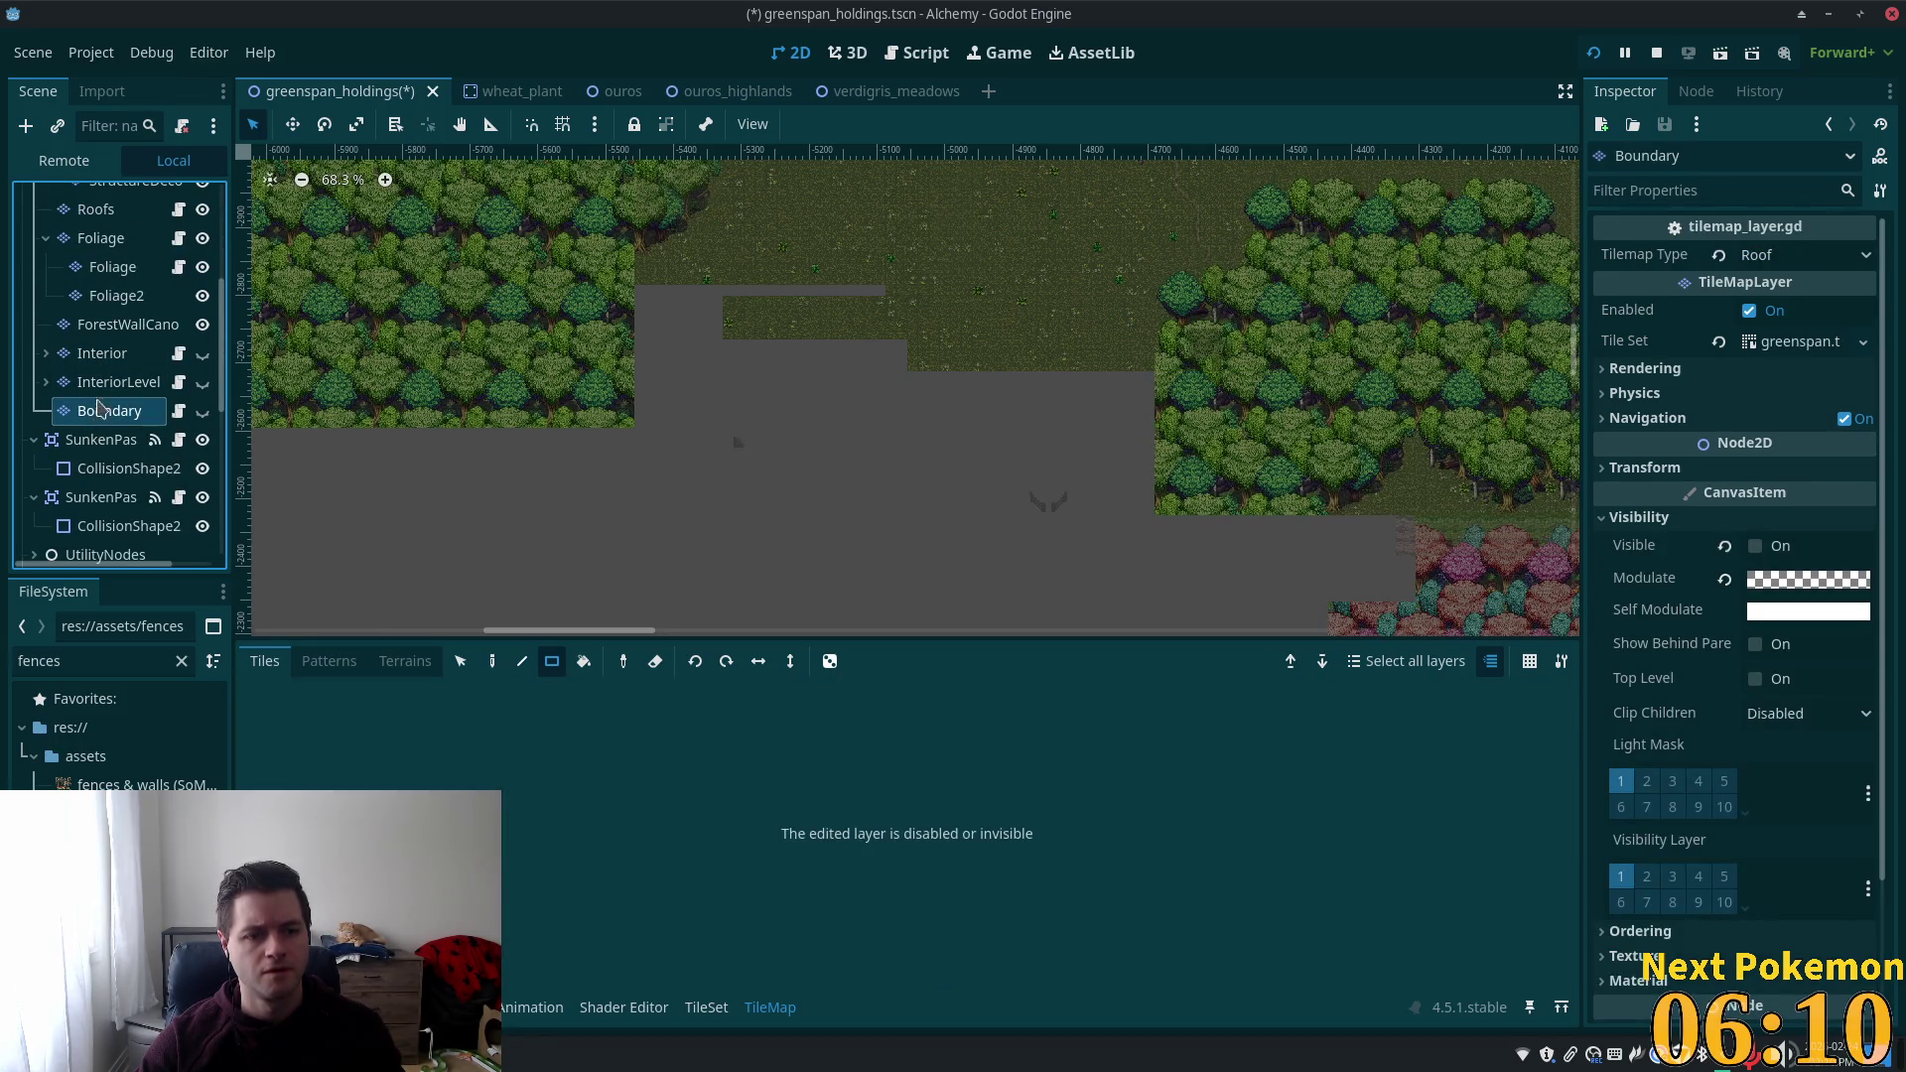
click(99, 384)
click(119, 324)
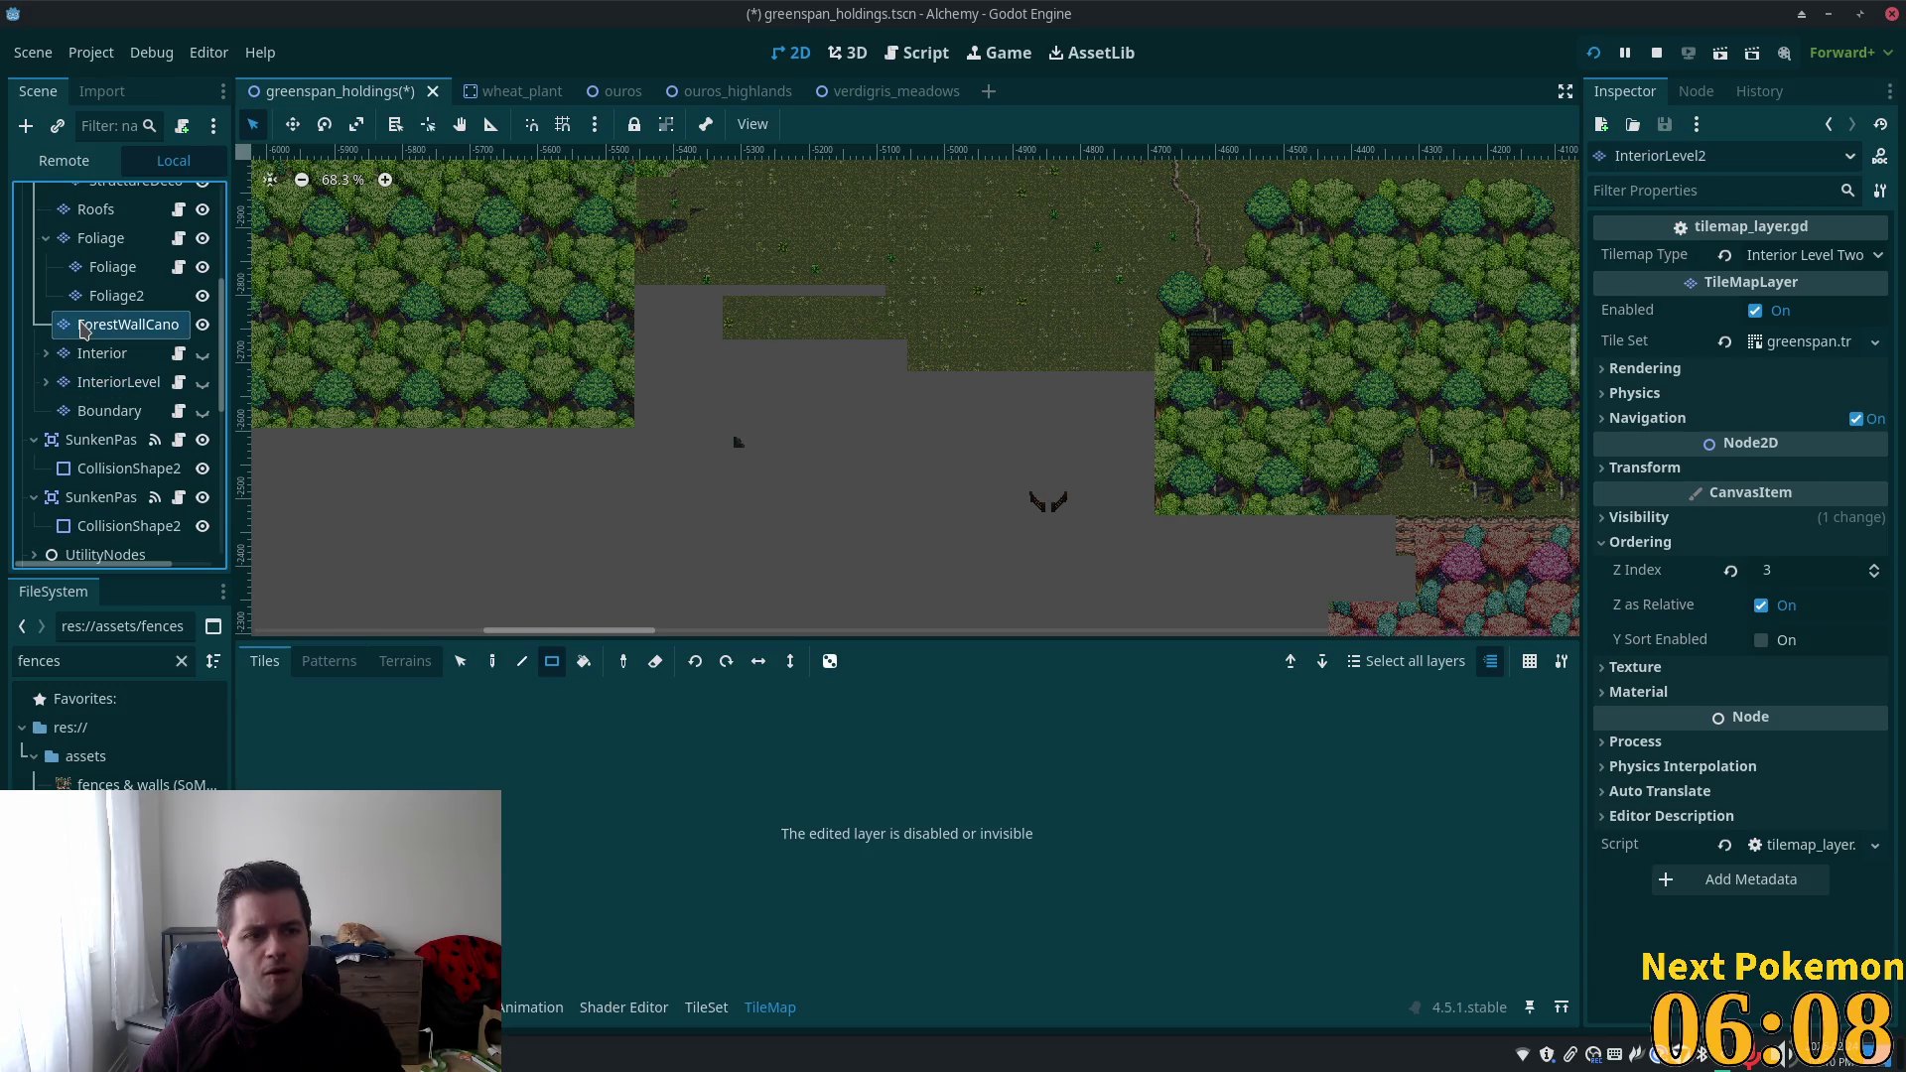
click(116, 296)
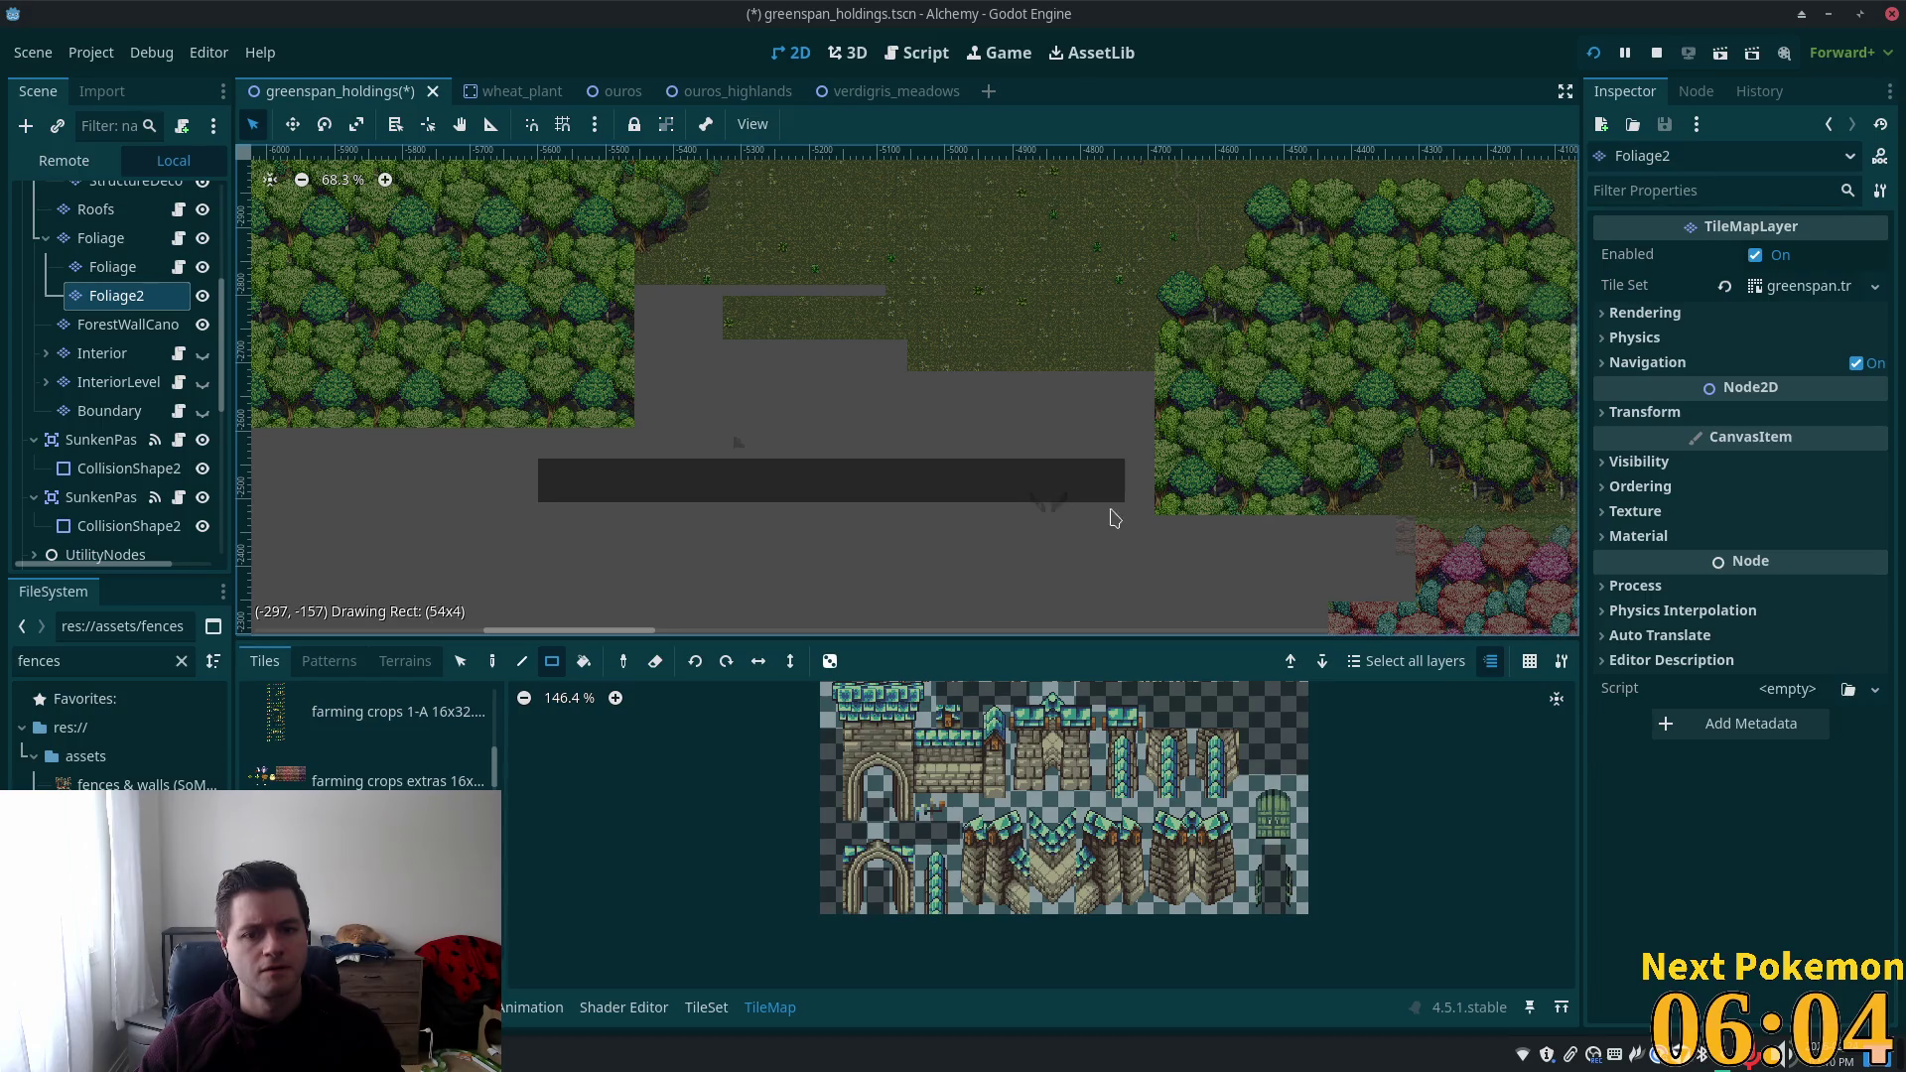
Finish erasing the 54x4 Foliage2 strip and select the greenspan_holdings root node.
click(739, 409)
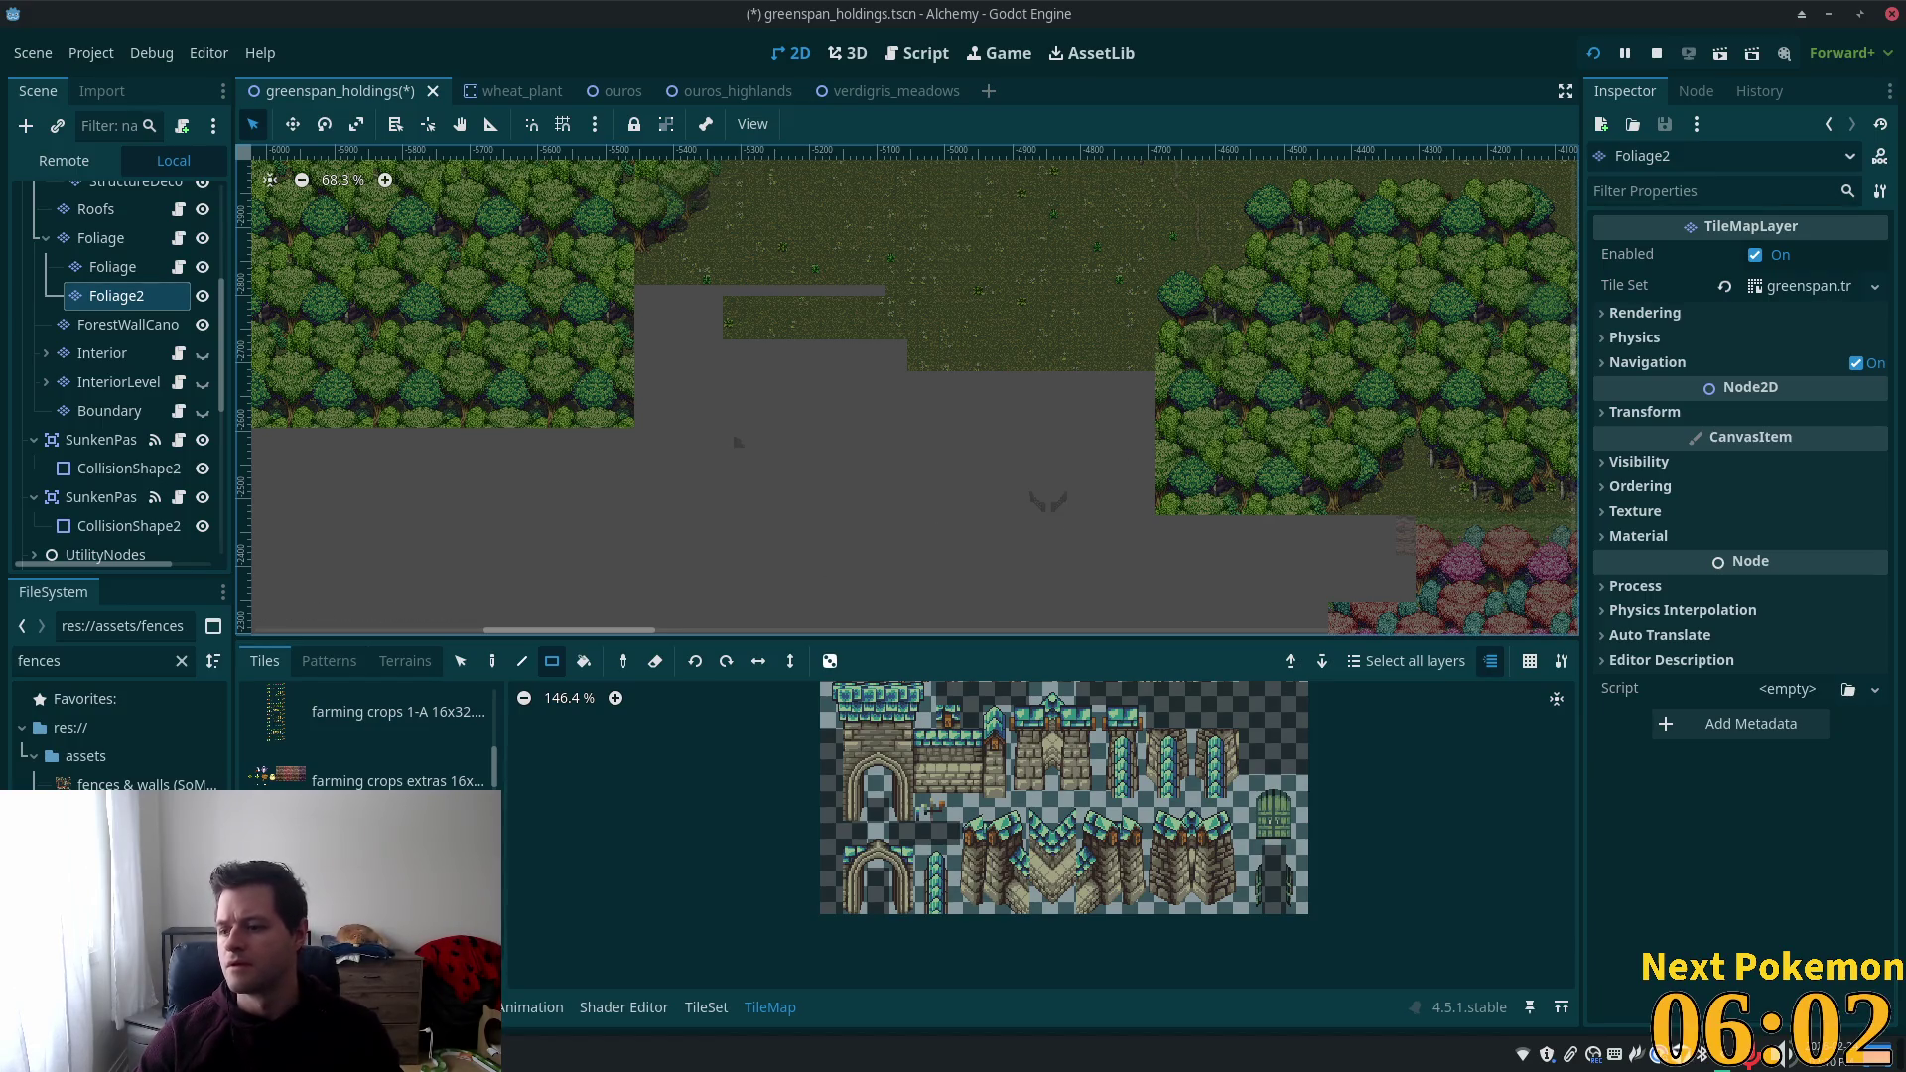
scroll(851, 205, down, 2)
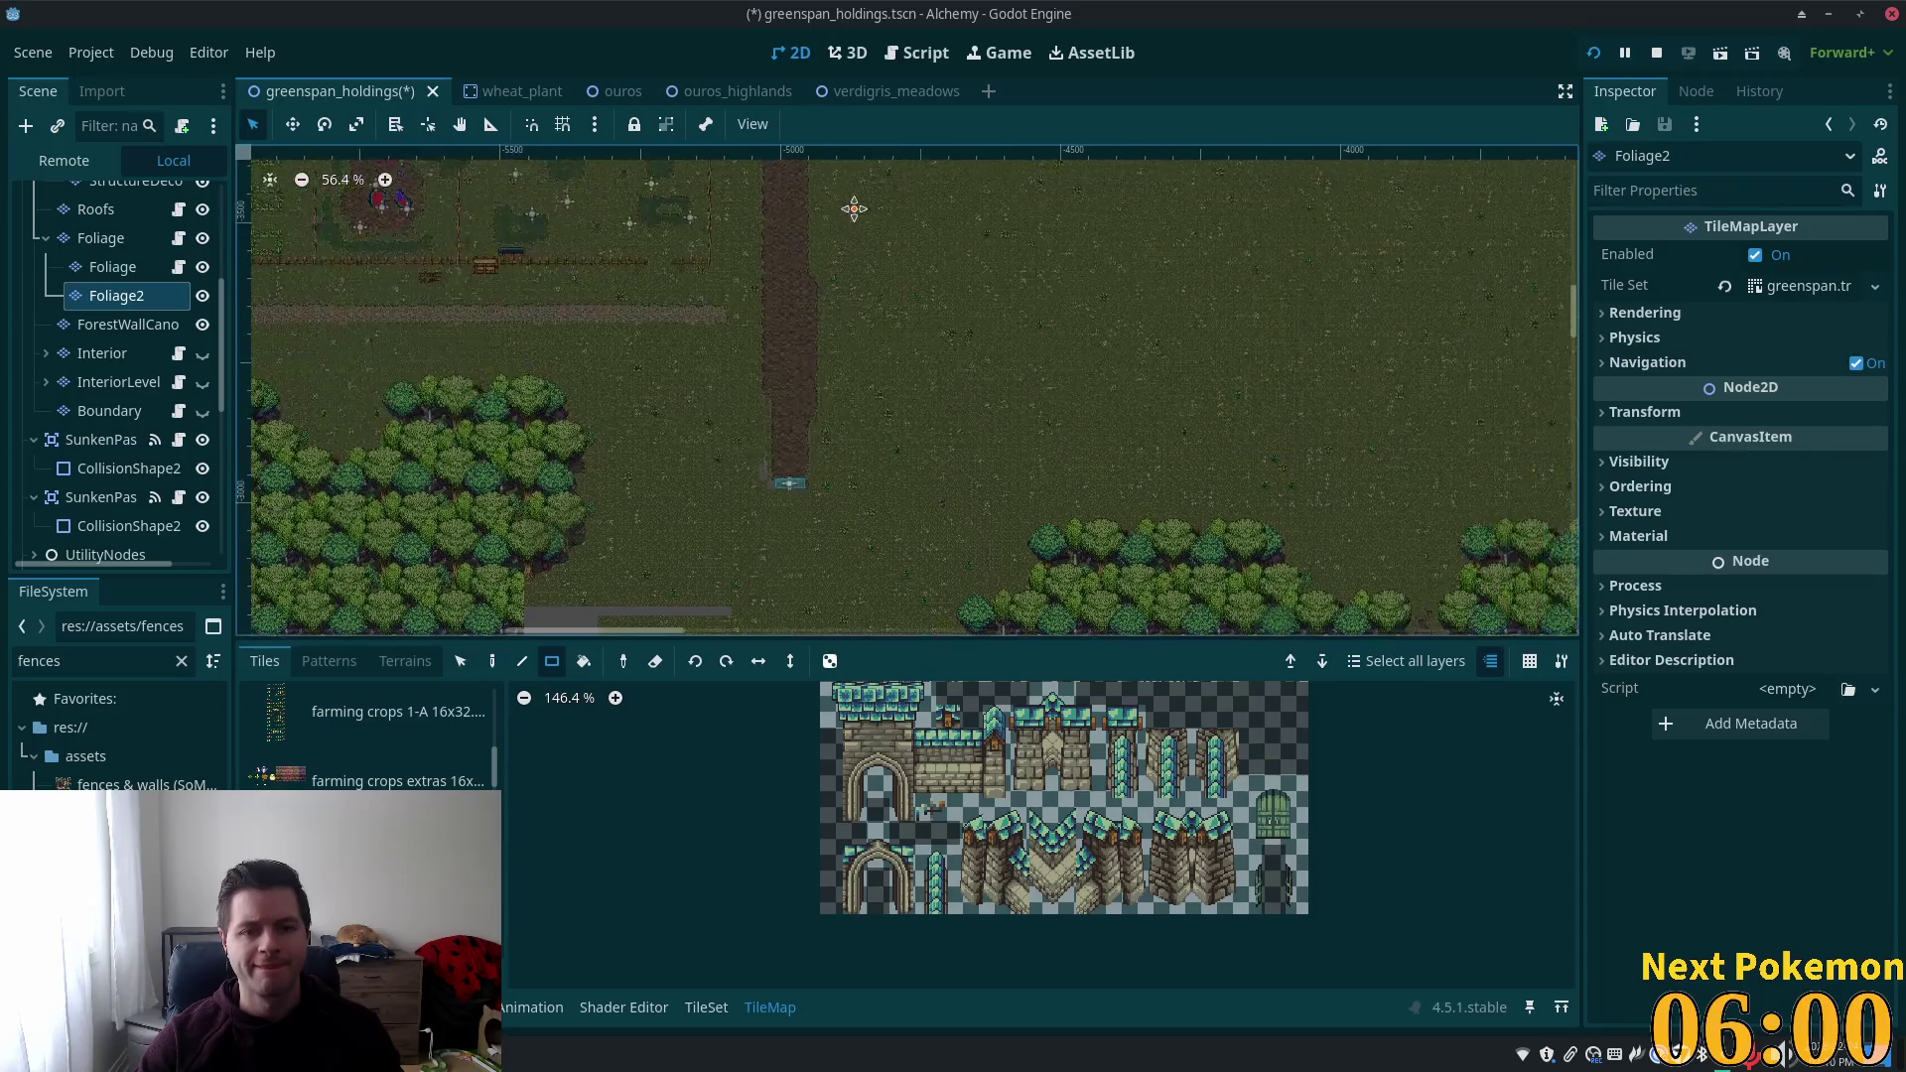
scroll(808, 302, up, 5)
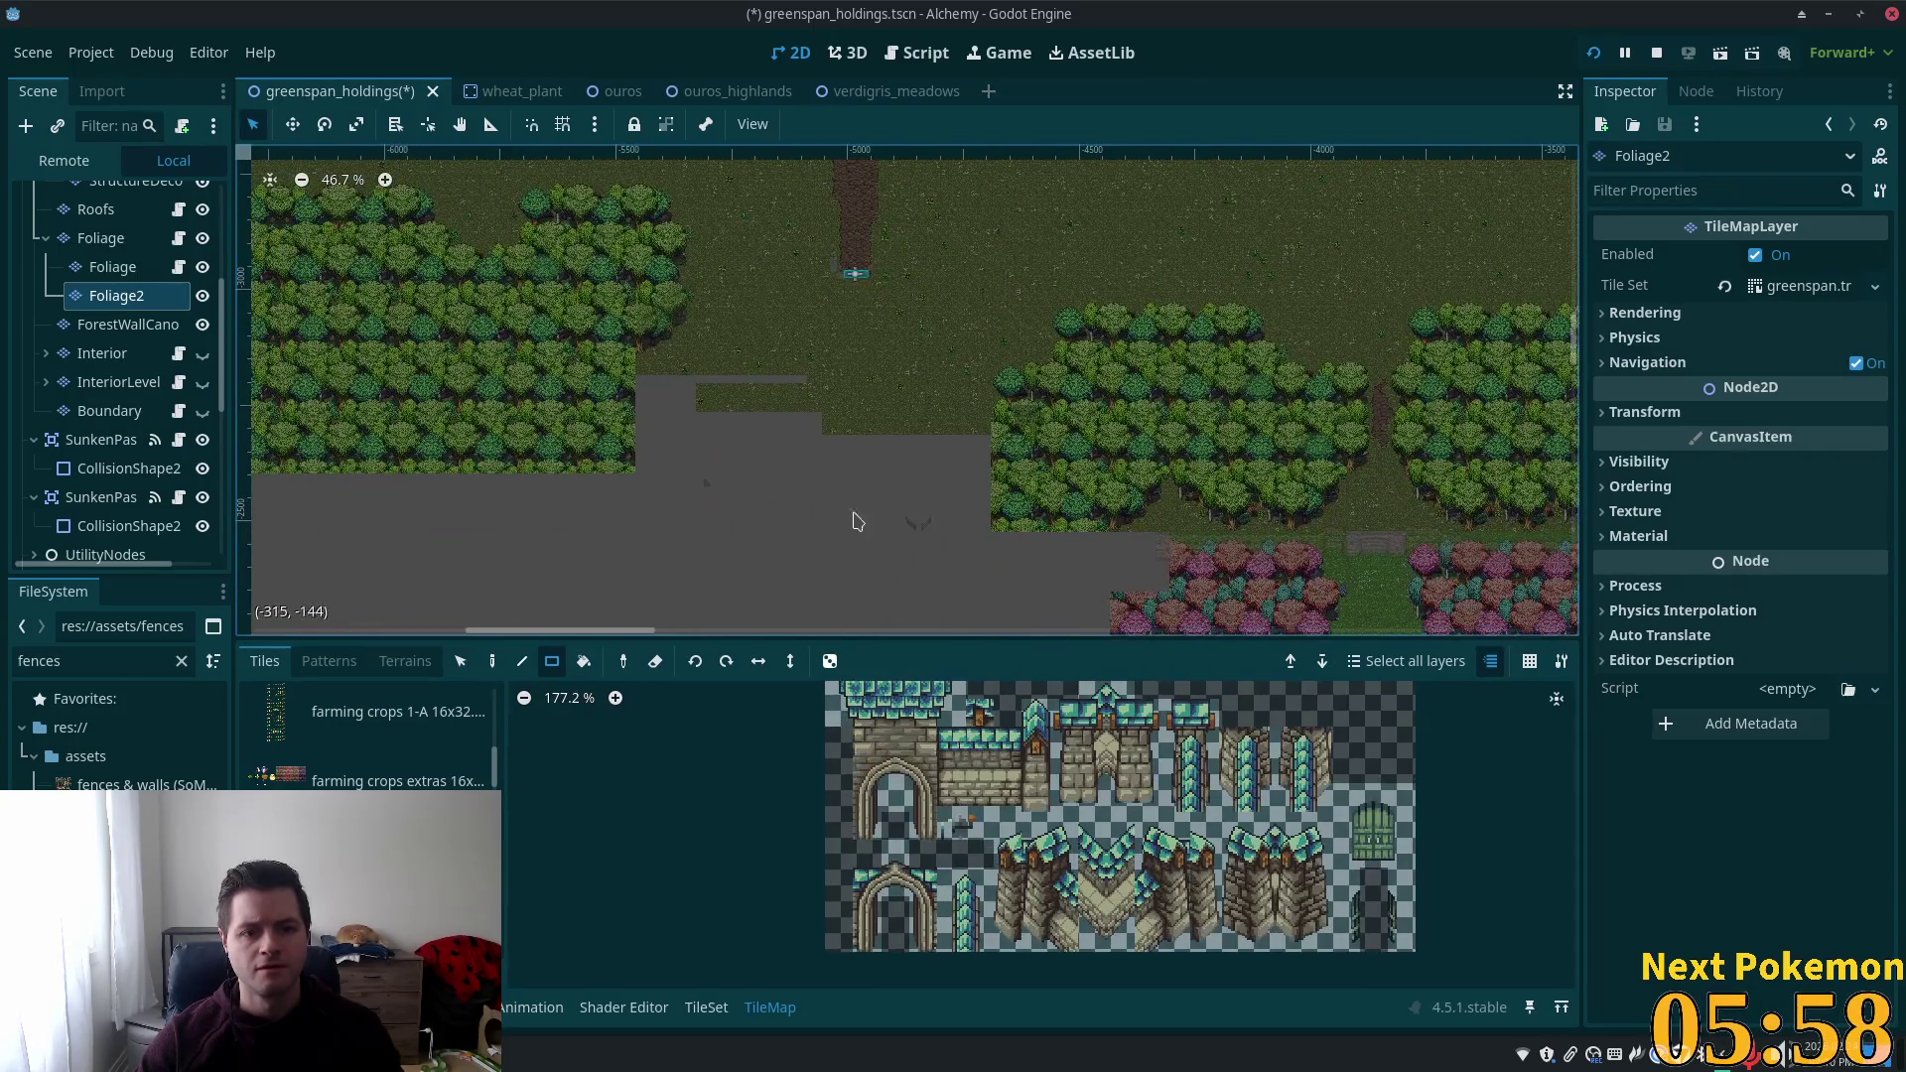
scroll(805, 303, up, 3)
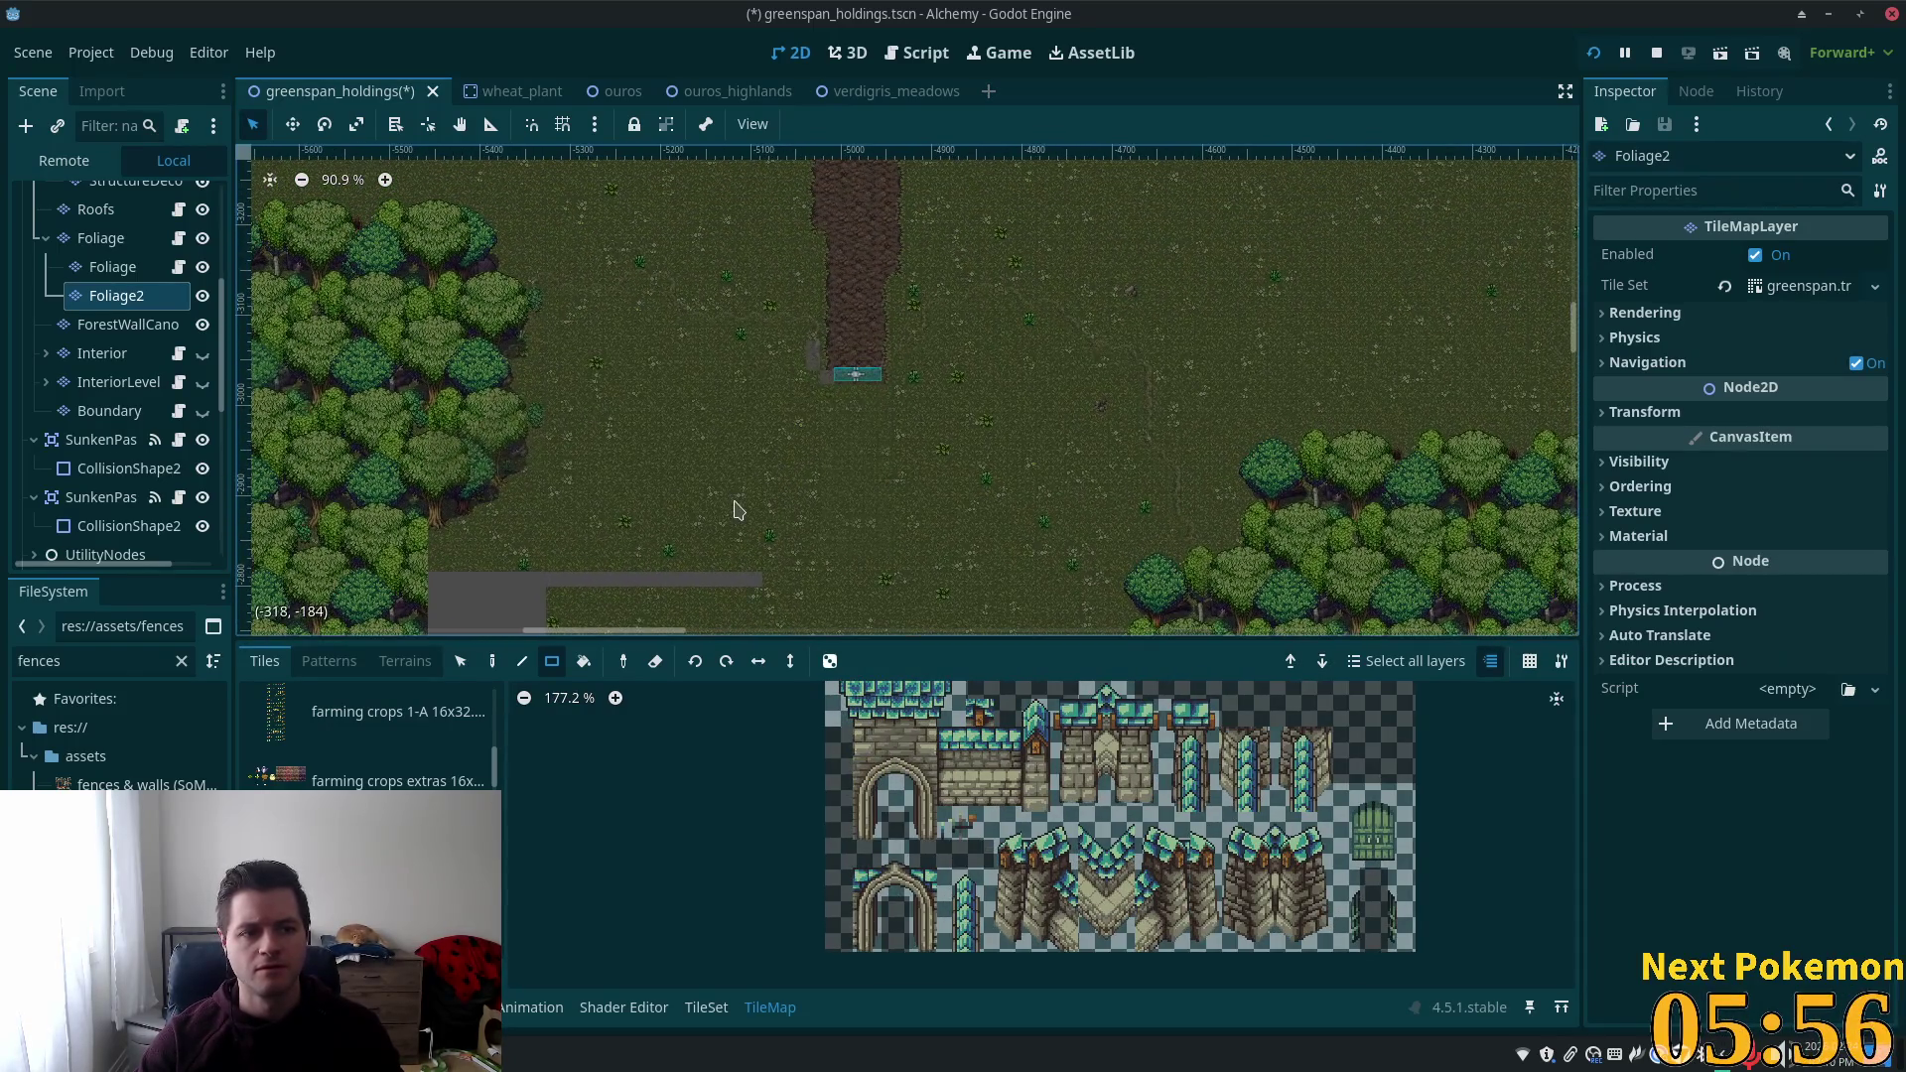
scroll(87, 202, up, 5)
click(86, 203)
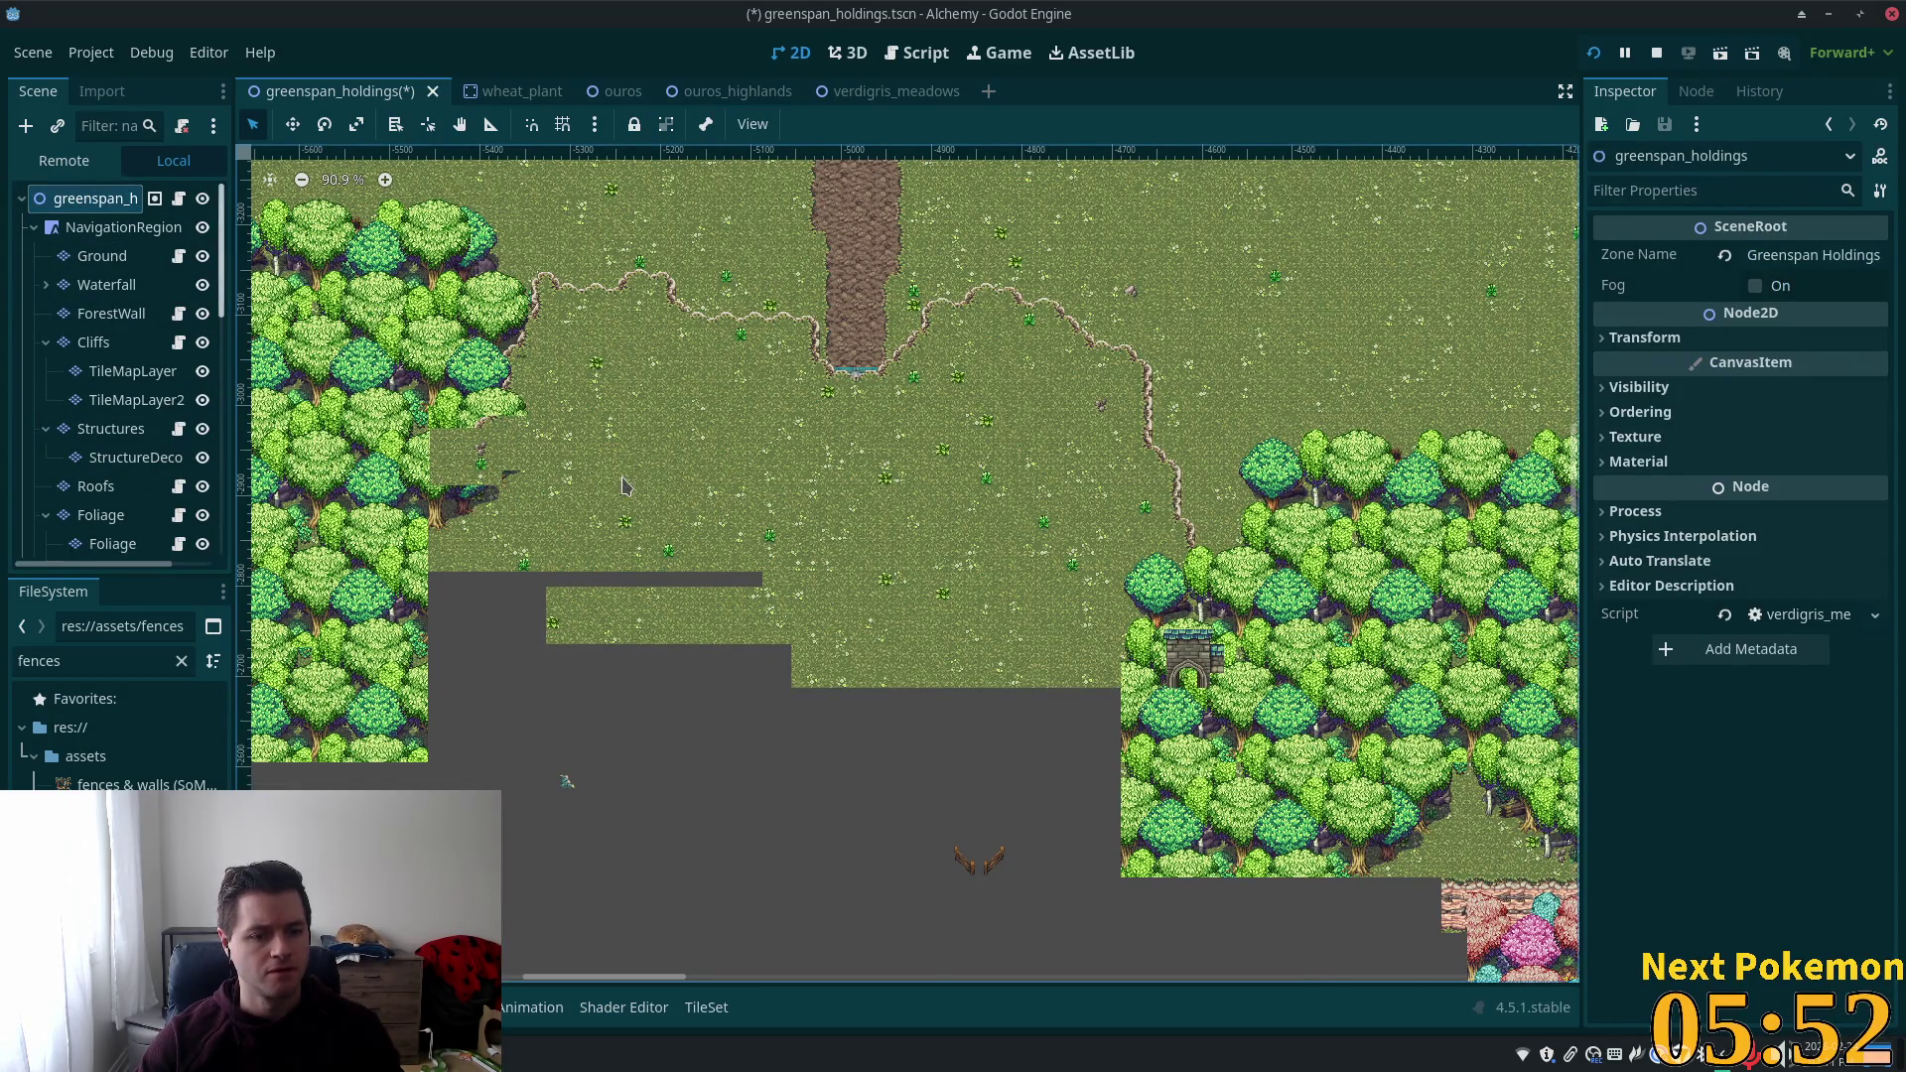
Paint two short grass terrain rectangles over the empty Ground areas and save the scene.
click(102, 256)
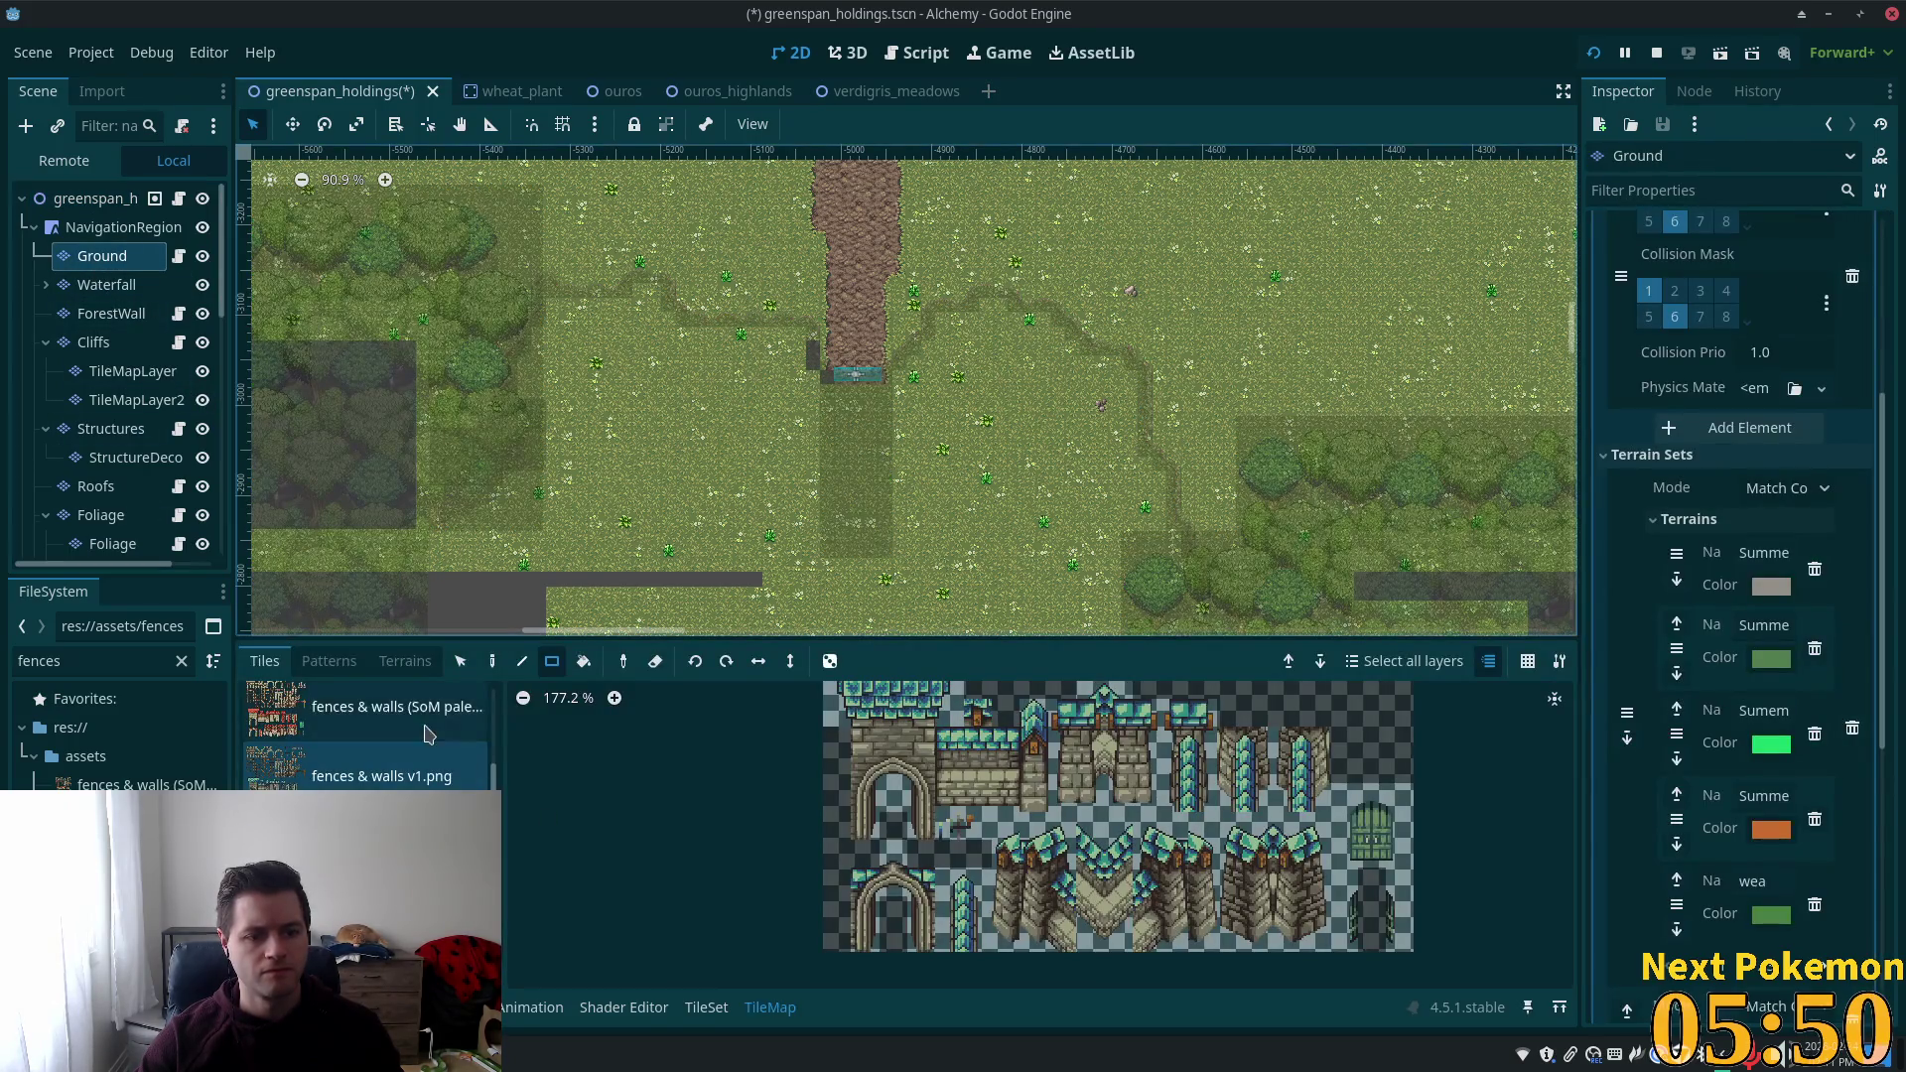
click(405, 662)
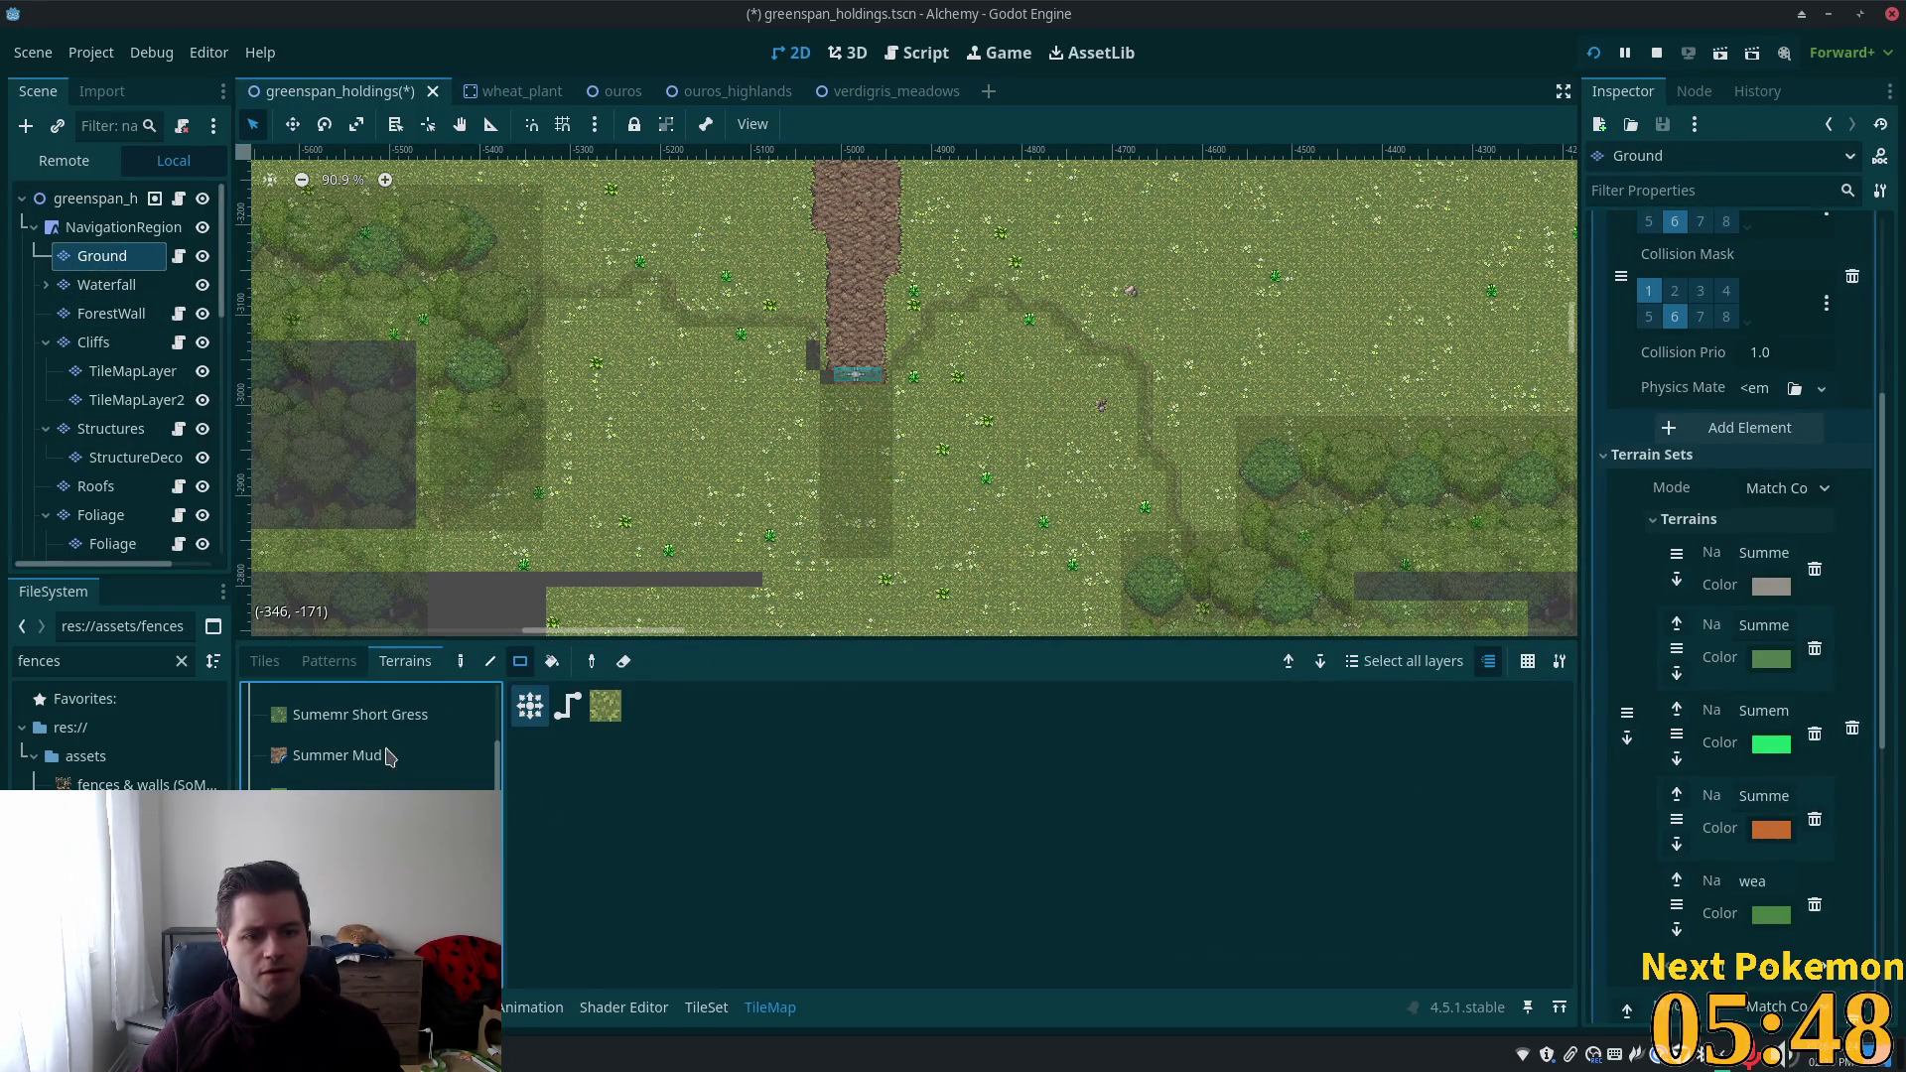
scroll(502, 387, down, 3)
drag(330, 388, 953, 668)
mouse_move(916, 501)
mouse_down()
mouse_move(1306, 650)
mouse_move(1286, 658)
mouse_up()
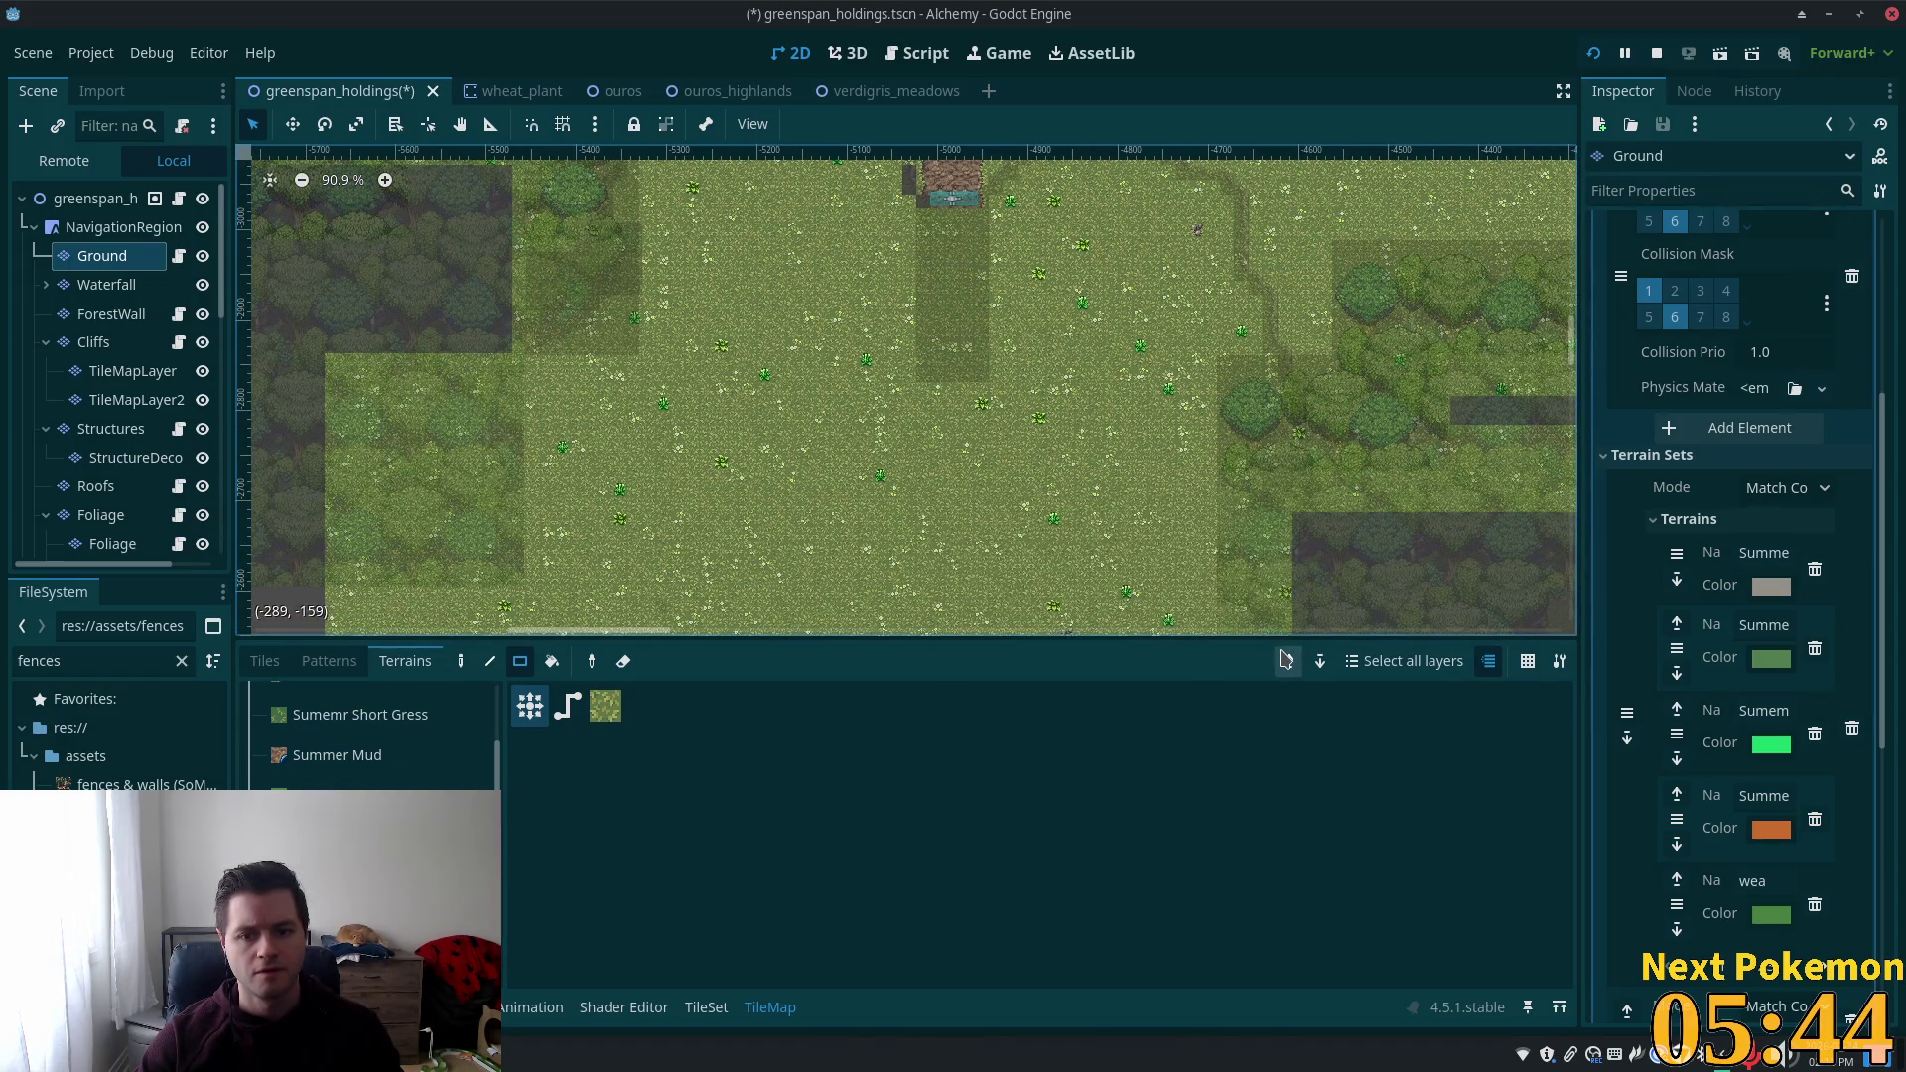
scroll(891, 453, up, 4)
key(ctrl+s)
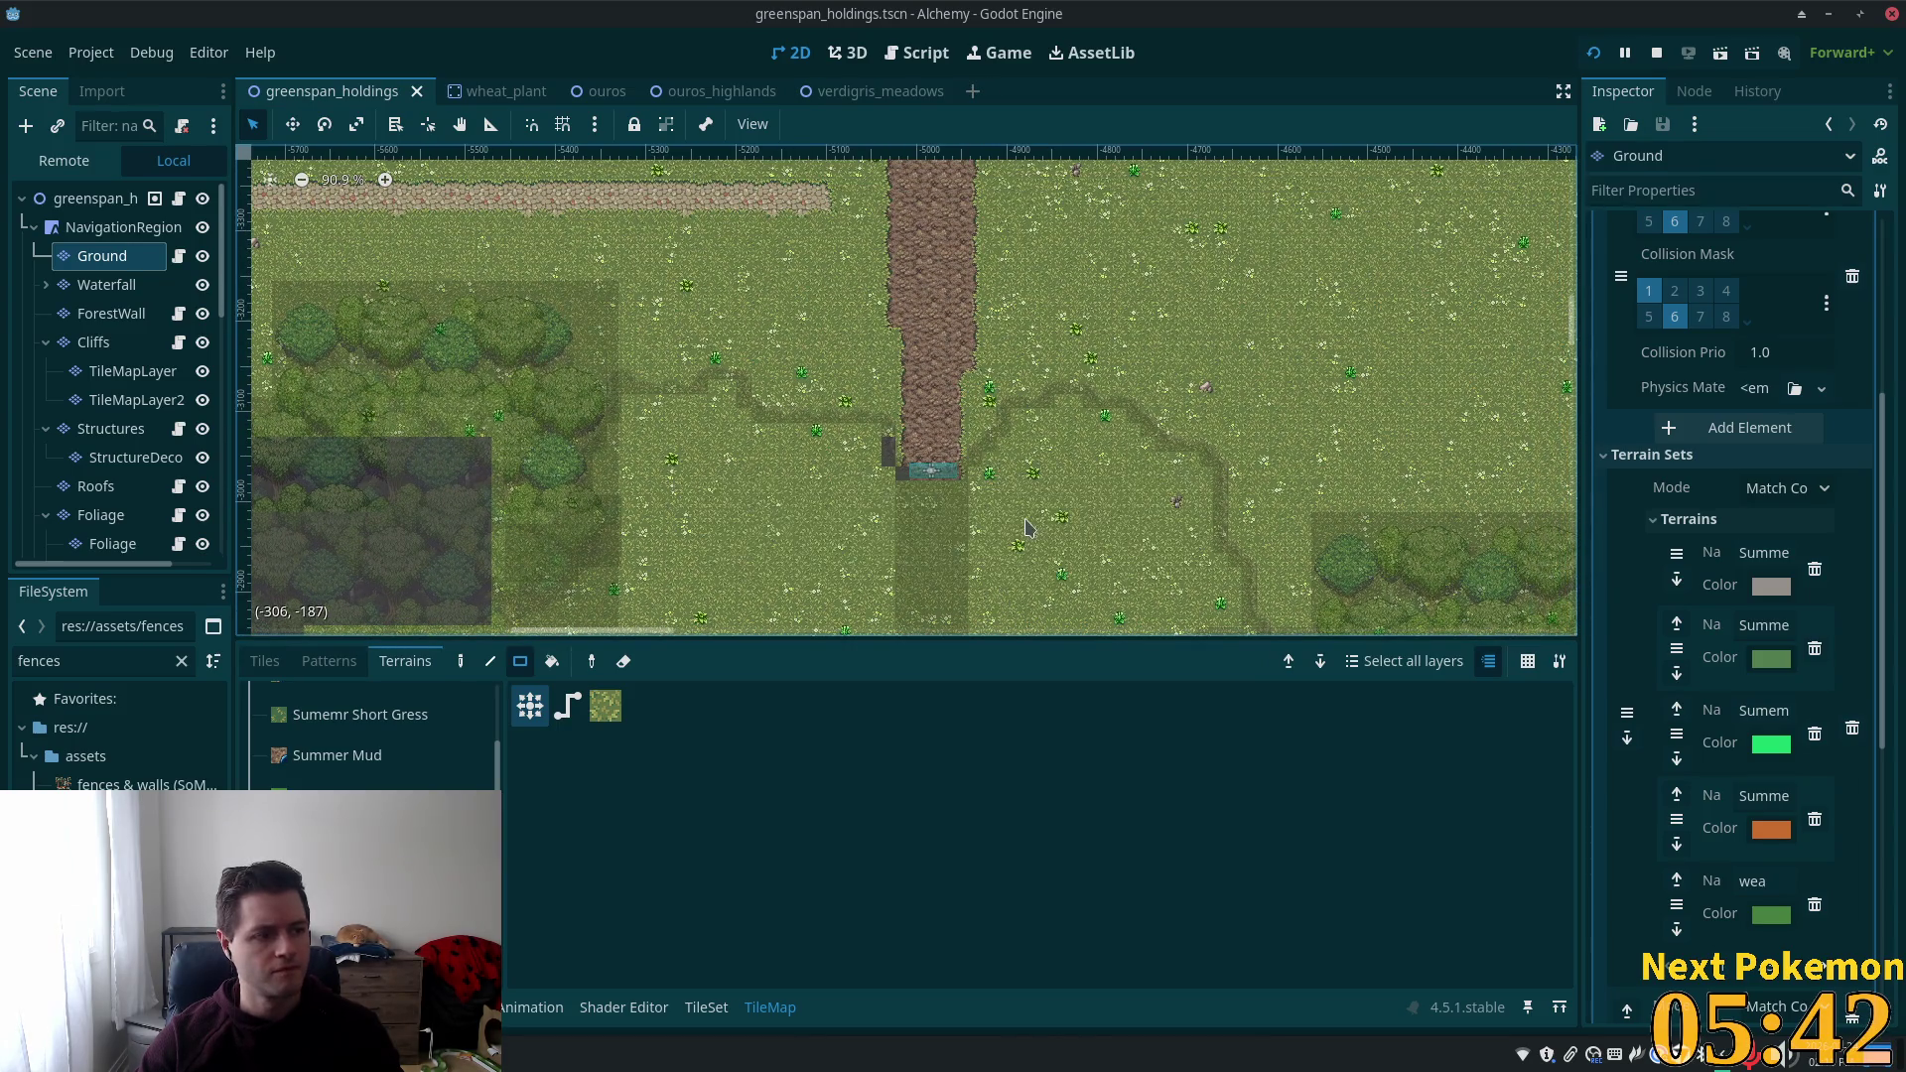
Survey the filled map, save again, and select the greenspan_holdings root node.
scroll(1028, 526, down, 6)
scroll(695, 398, right, 5)
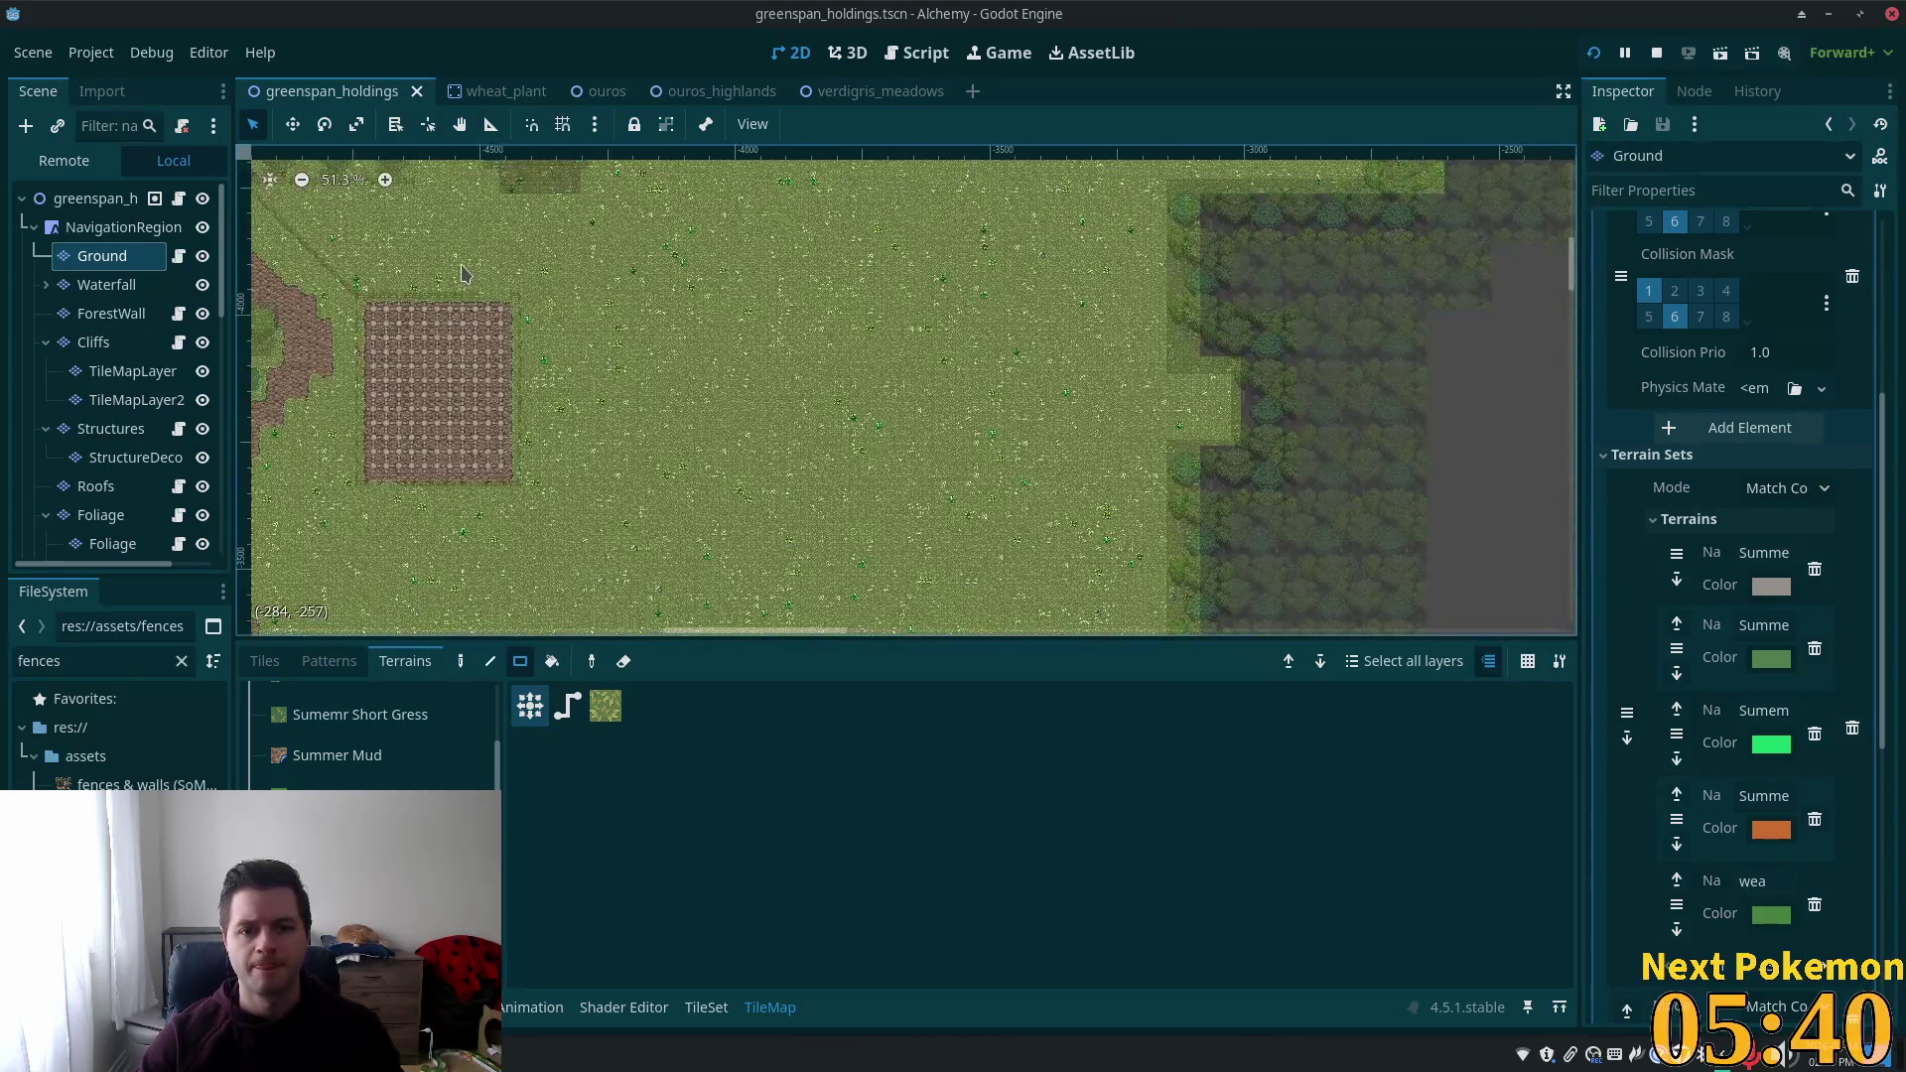
scroll(970, 255, down, 6)
scroll(1062, 348, up, 3)
scroll(1062, 348, left, 3)
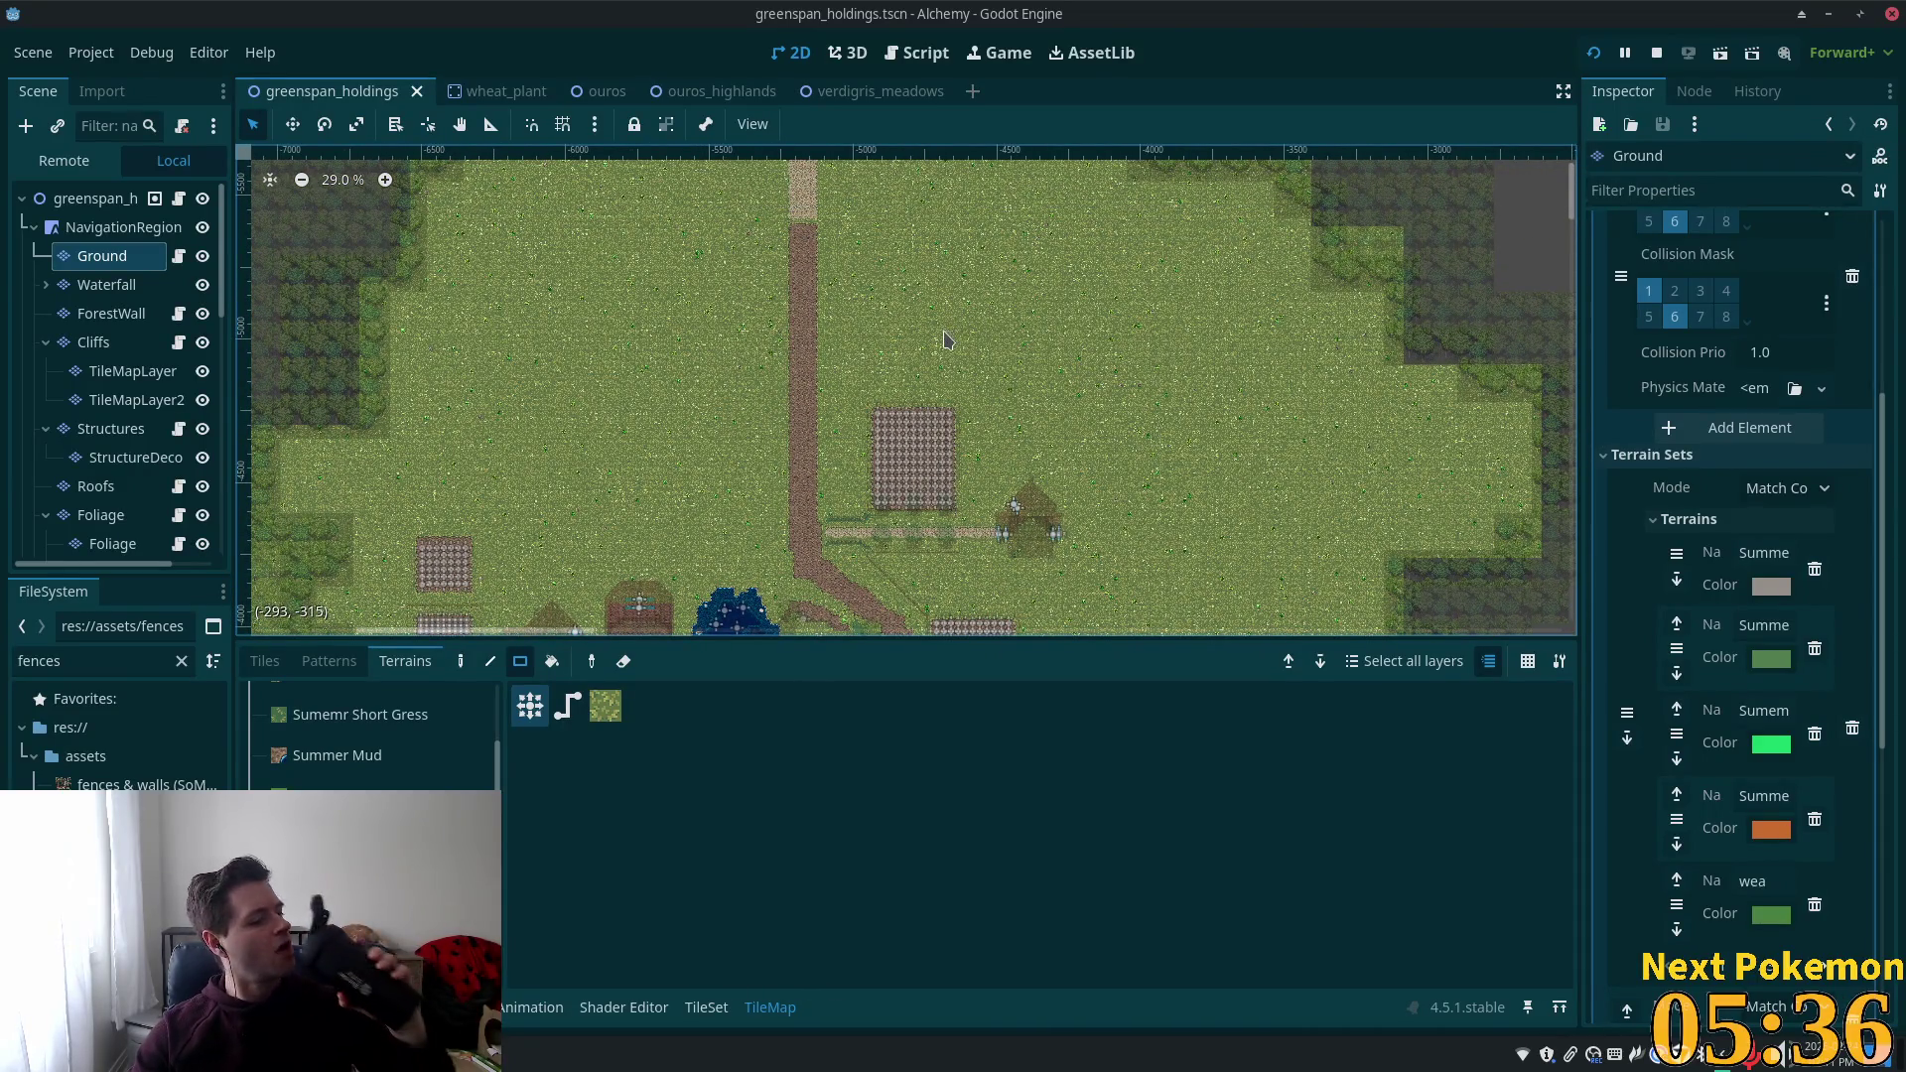
scroll(944, 344, down, 1)
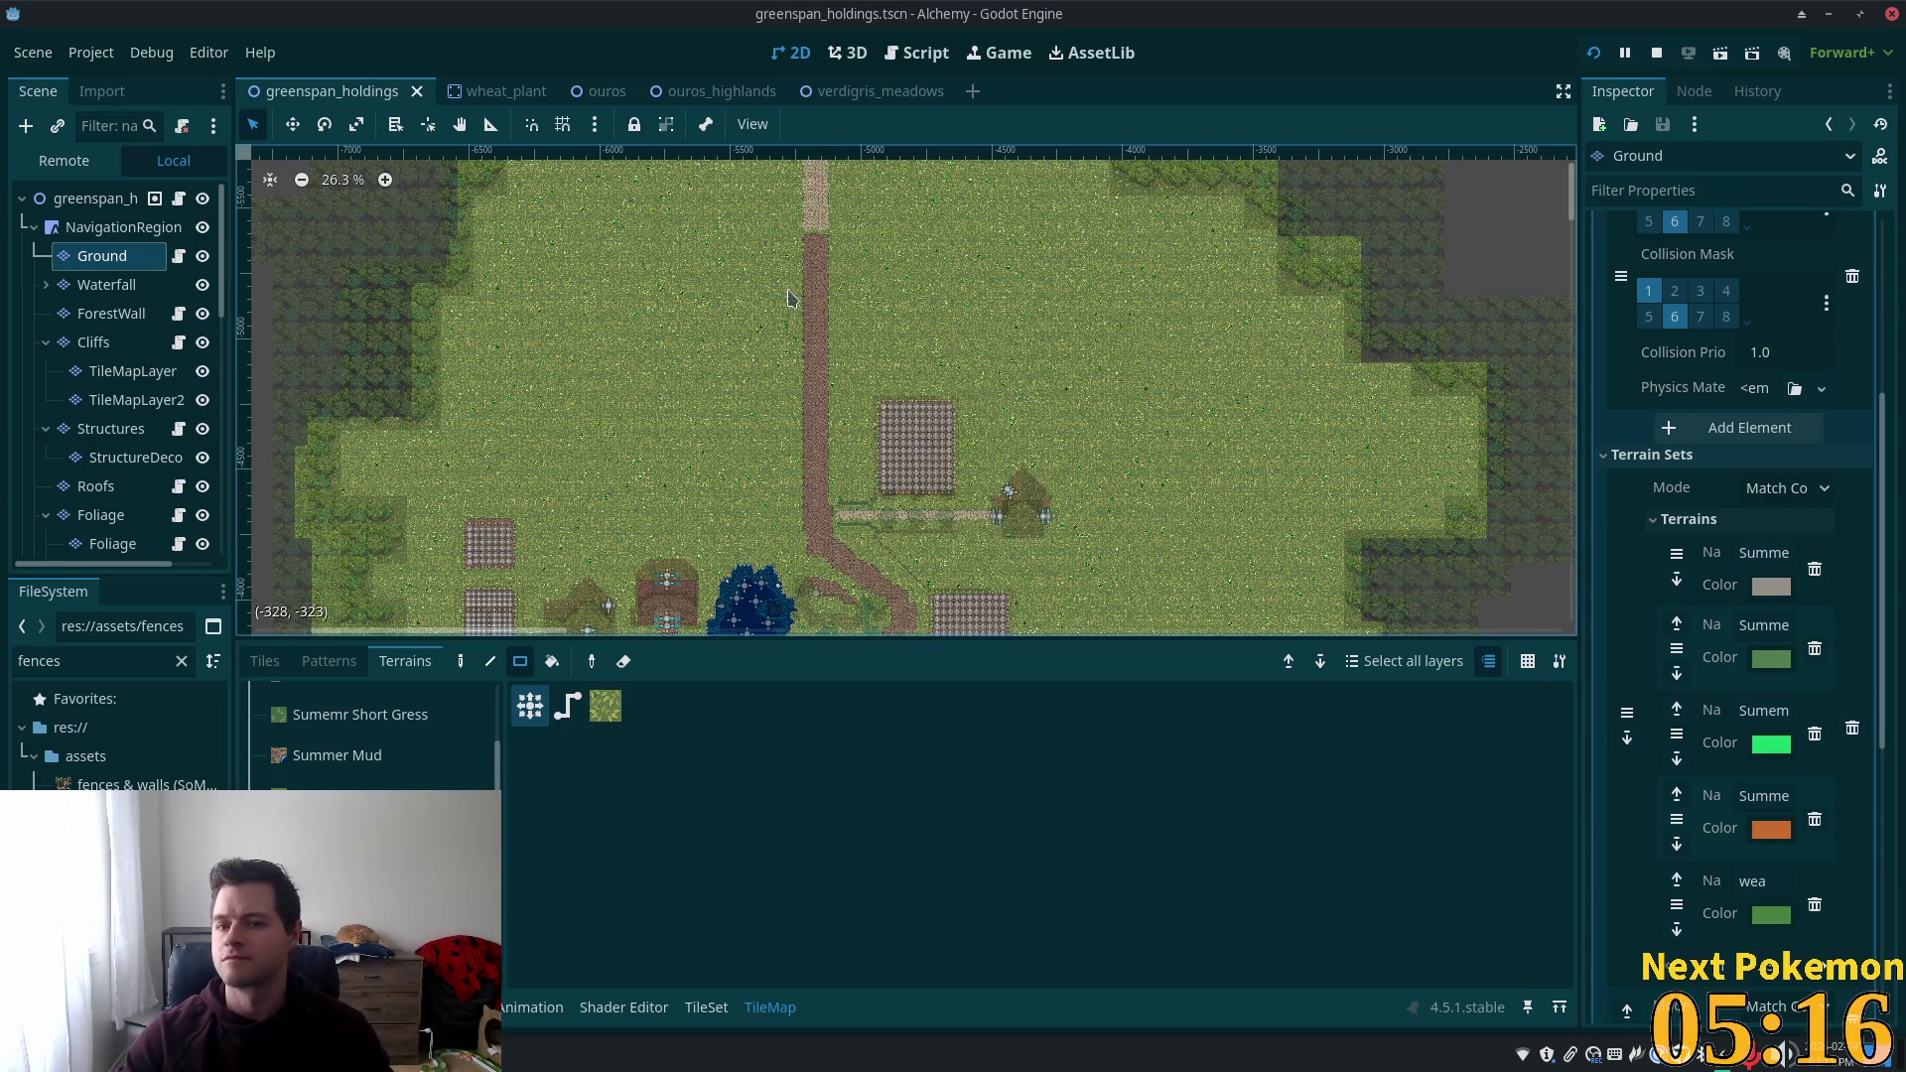
scroll(923, 317, down, 3)
scroll(903, 509, up, 2)
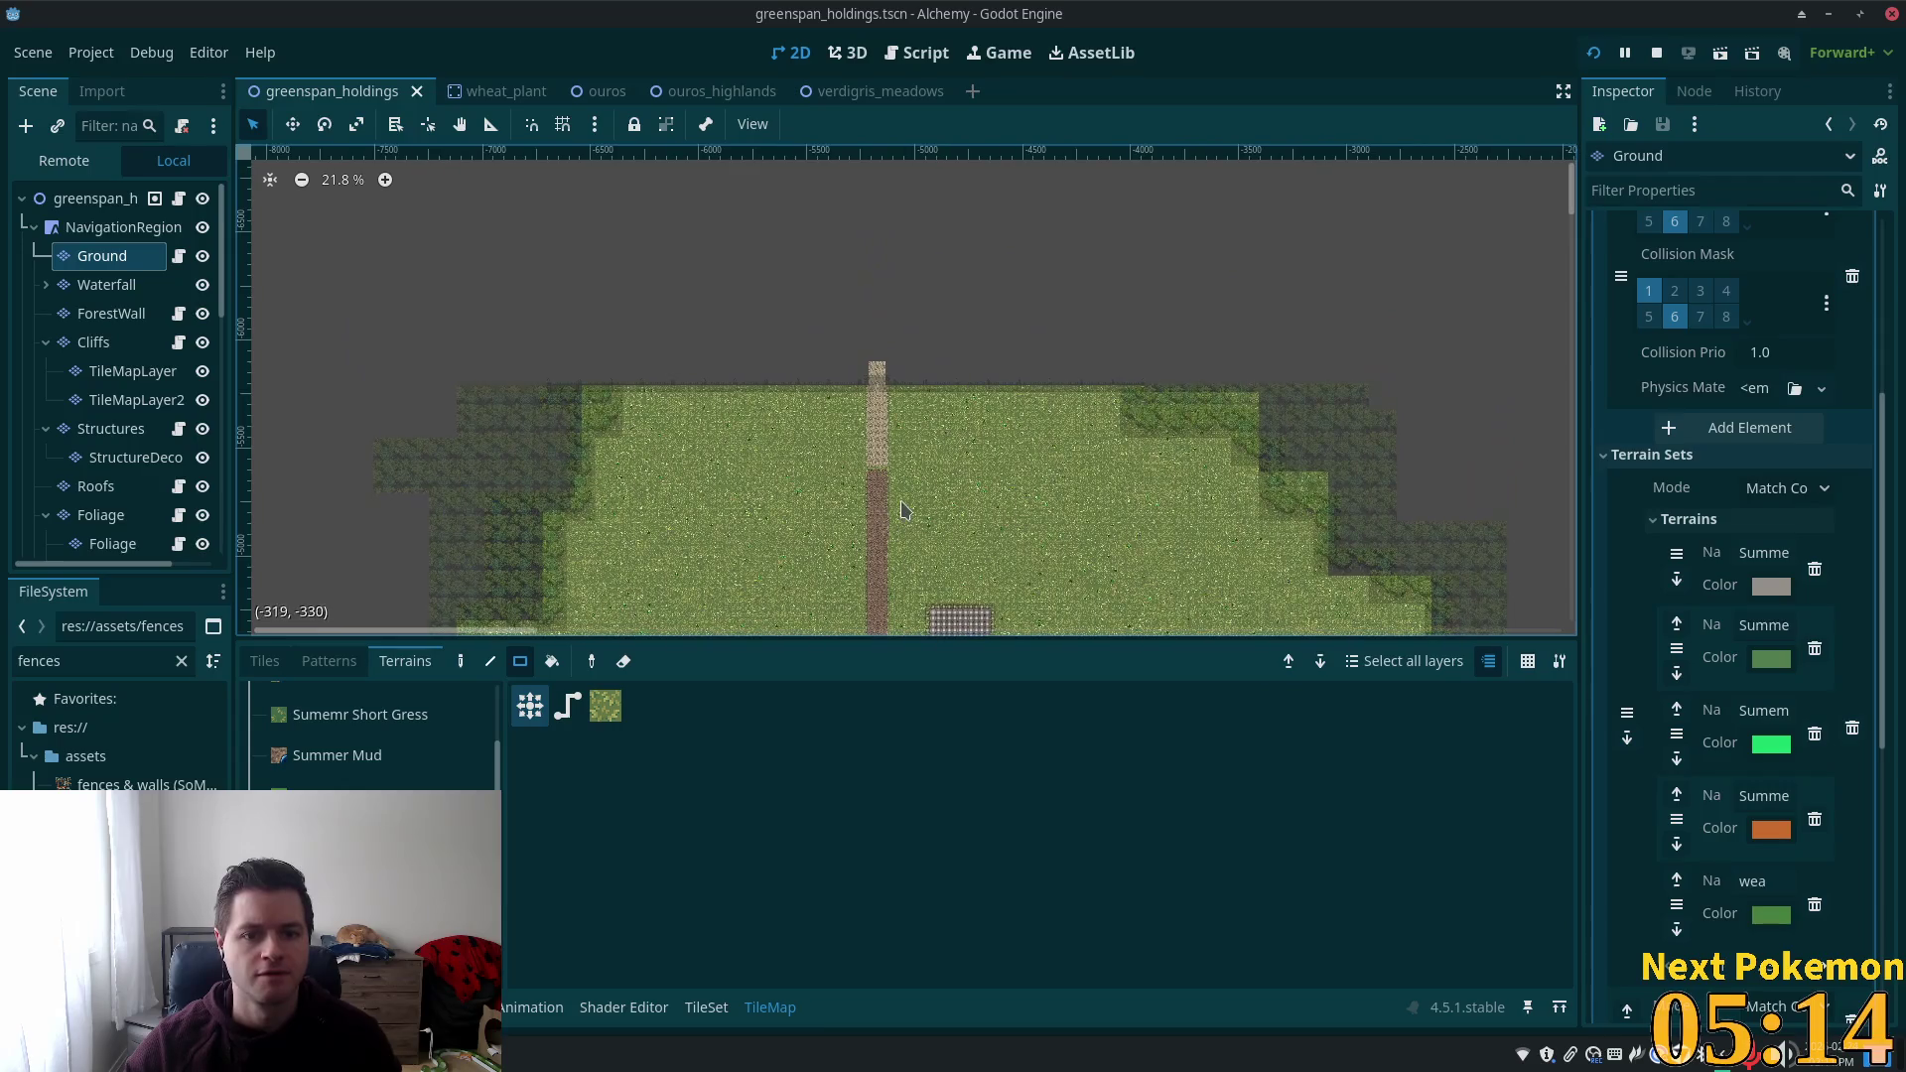
scroll(784, 308, up, 2)
scroll(1033, 417, up, 4)
key(ctrl+s)
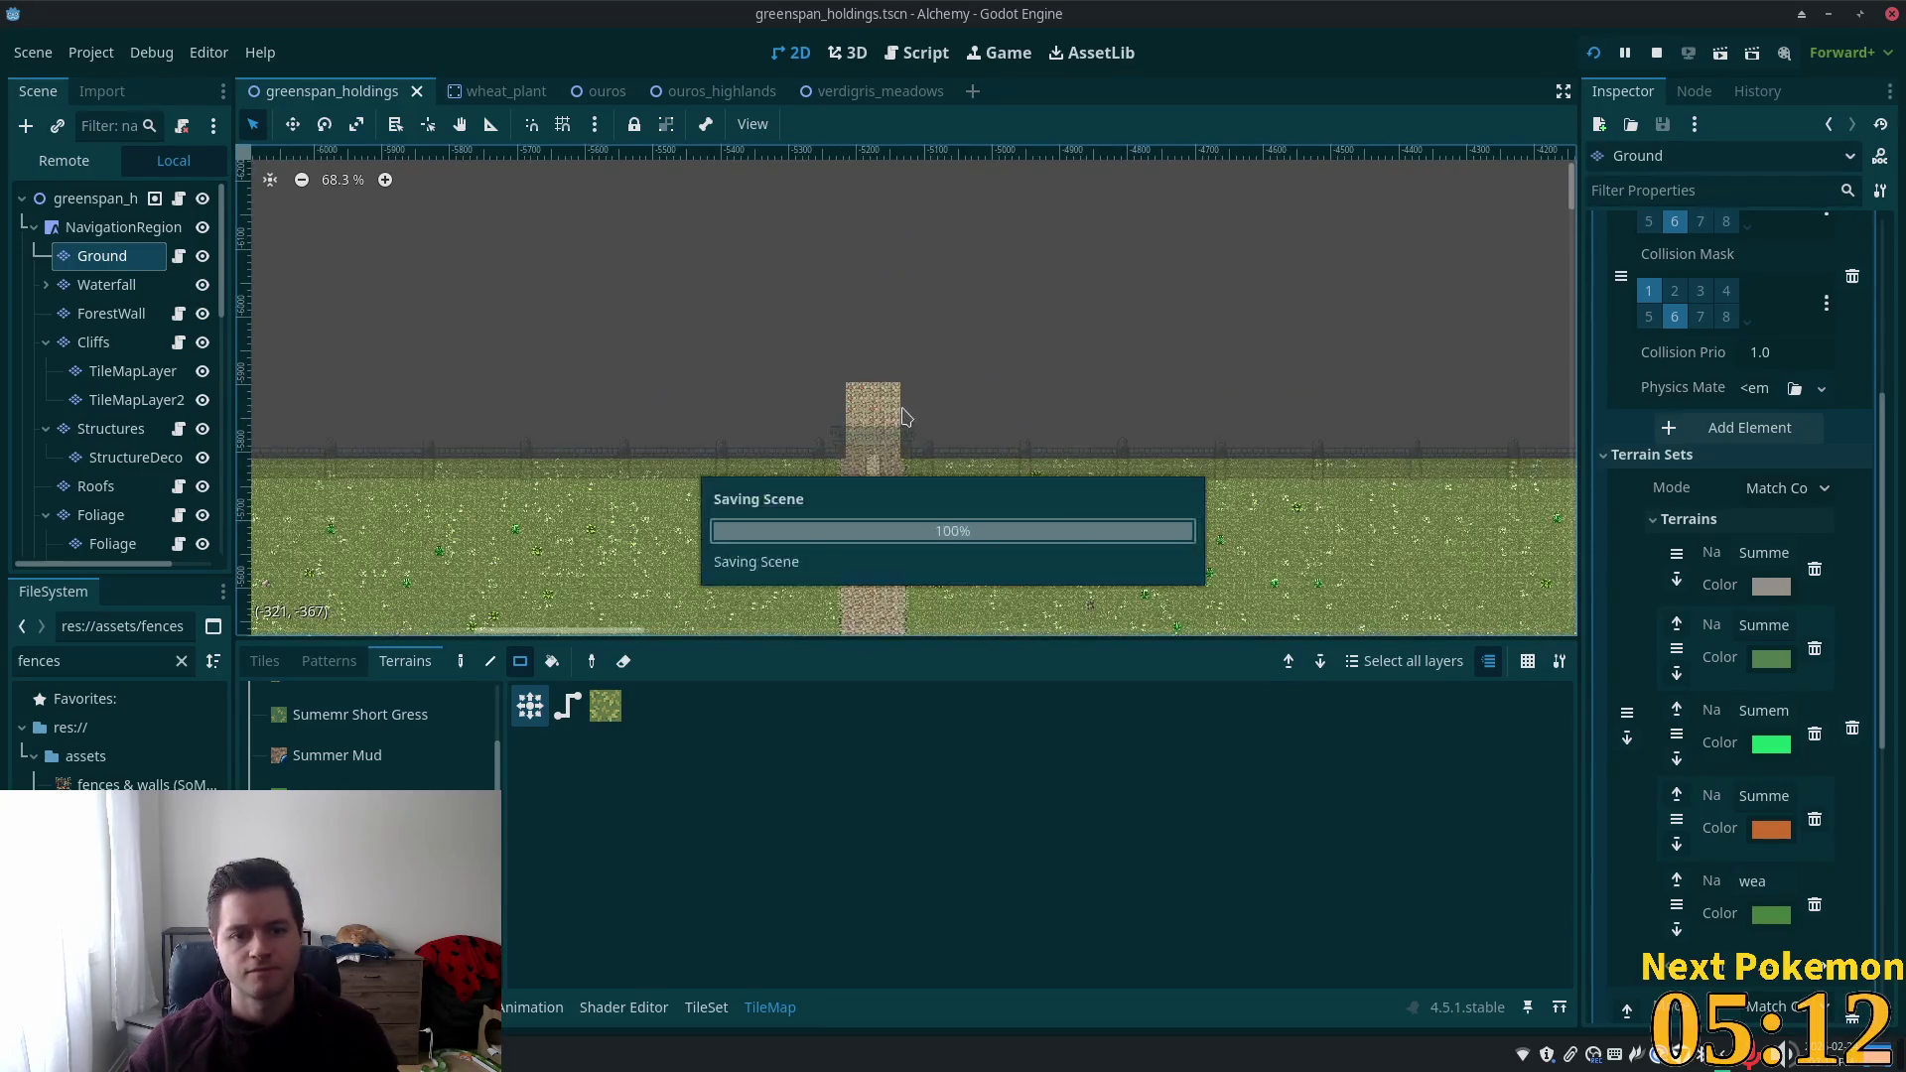
scroll(933, 427, down, 3)
scroll(978, 402, down, 1)
scroll(930, 393, up, 1)
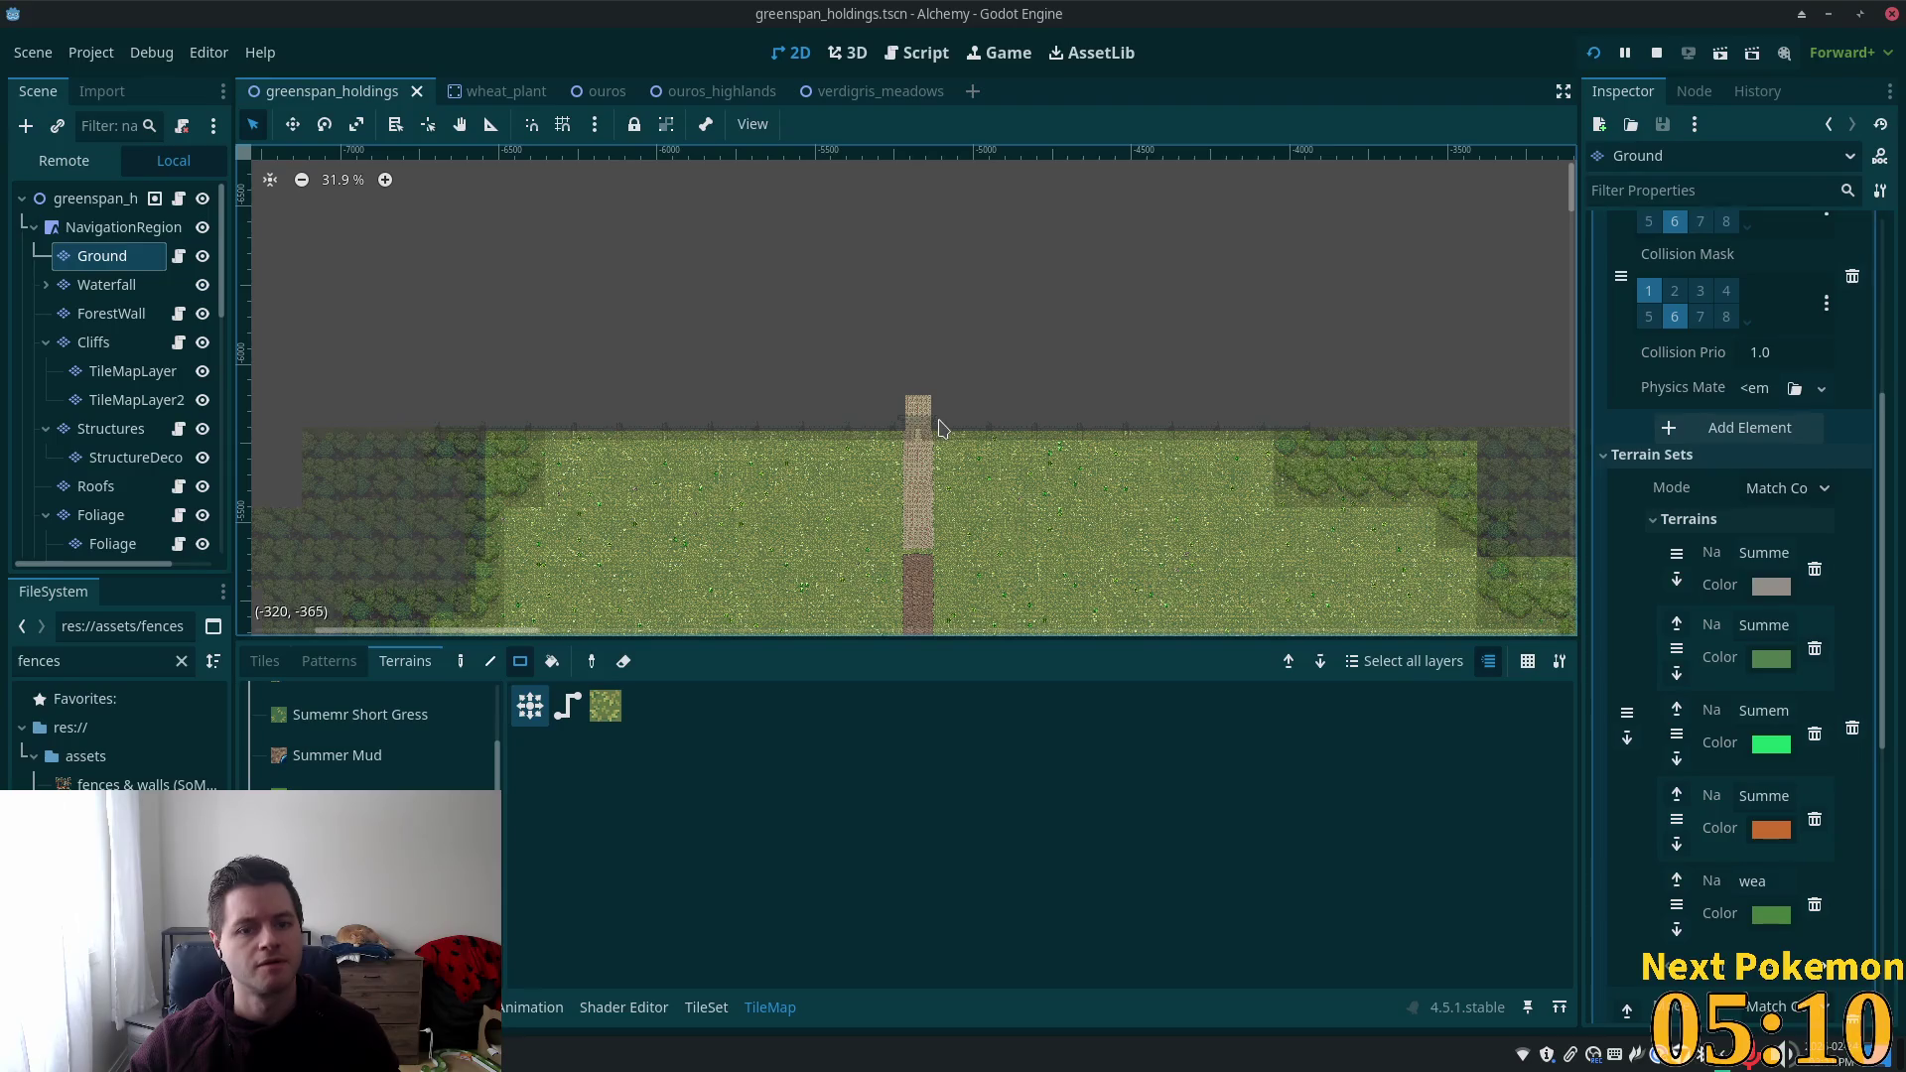
click(85, 202)
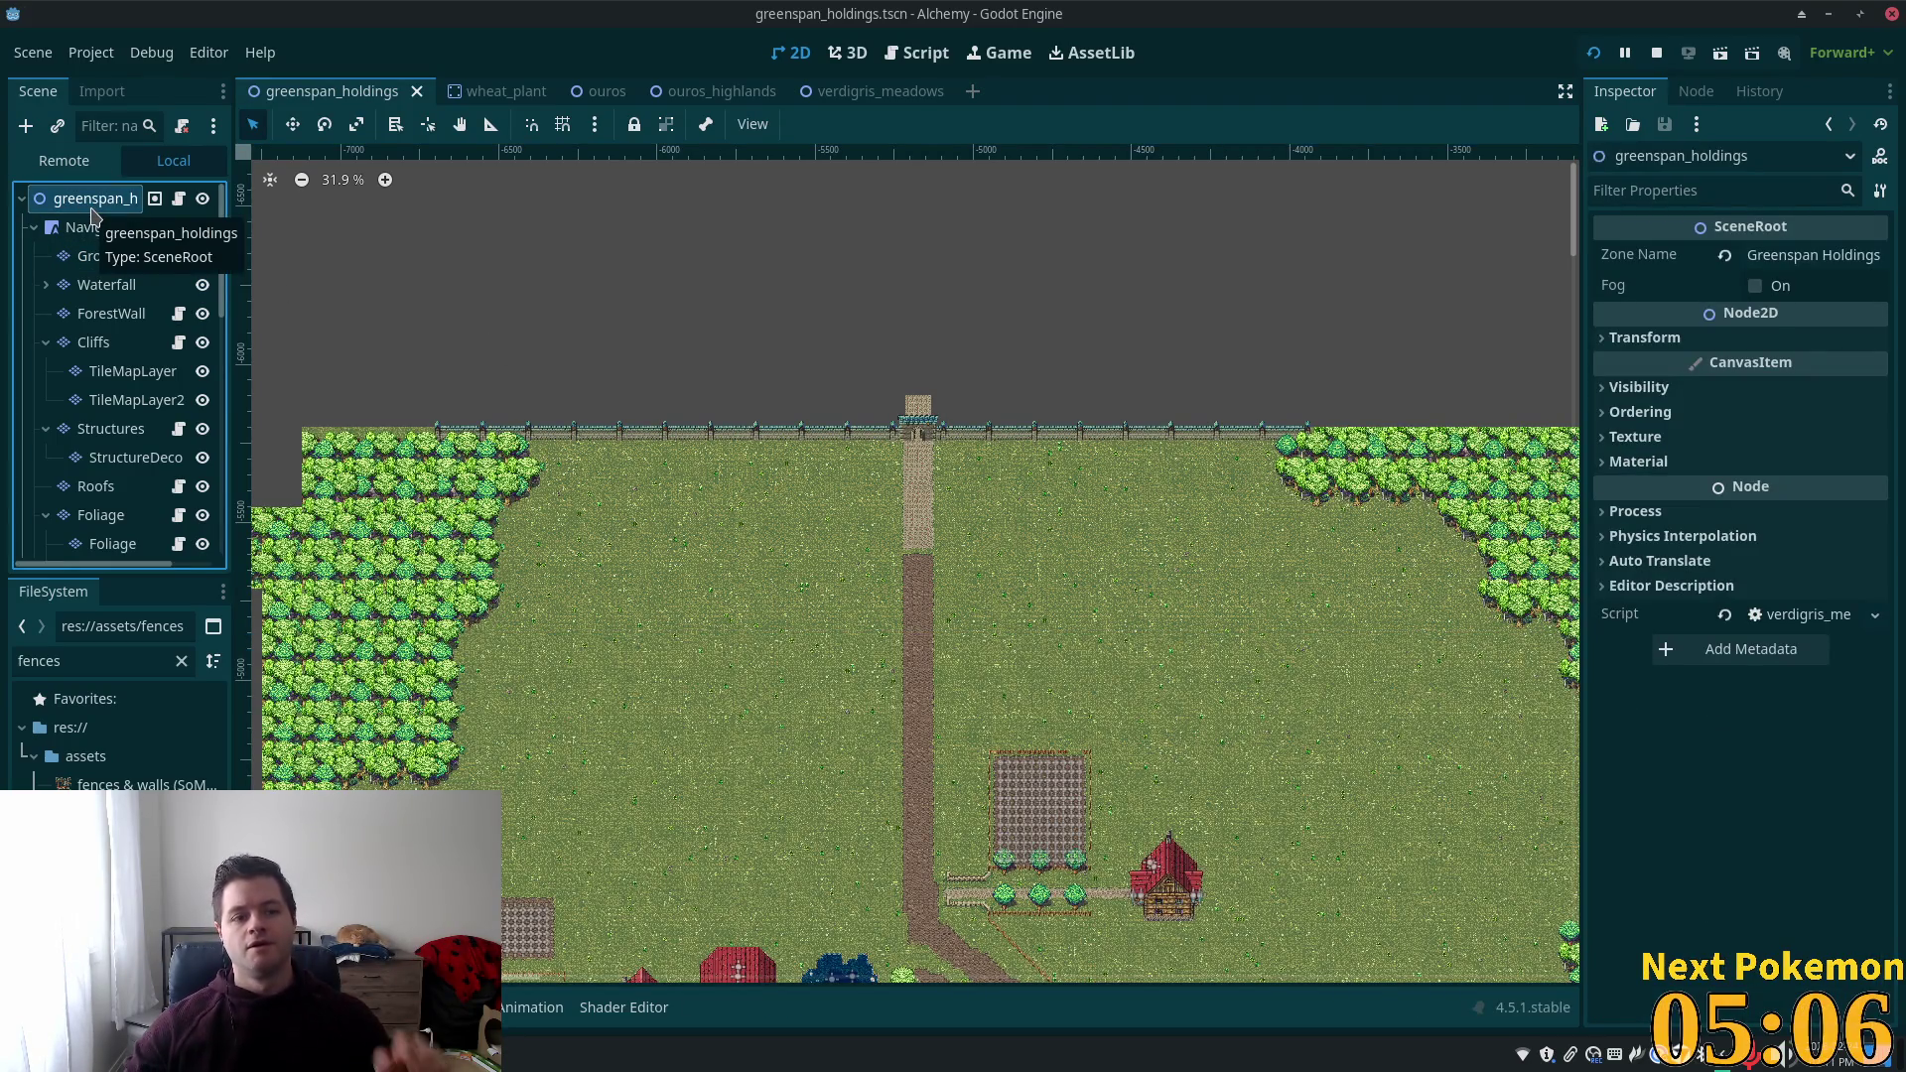
Replace the 'fences' FileSystem filter with 'greenspan' to find the greenspan_holdings scene file.
double_click(62, 663)
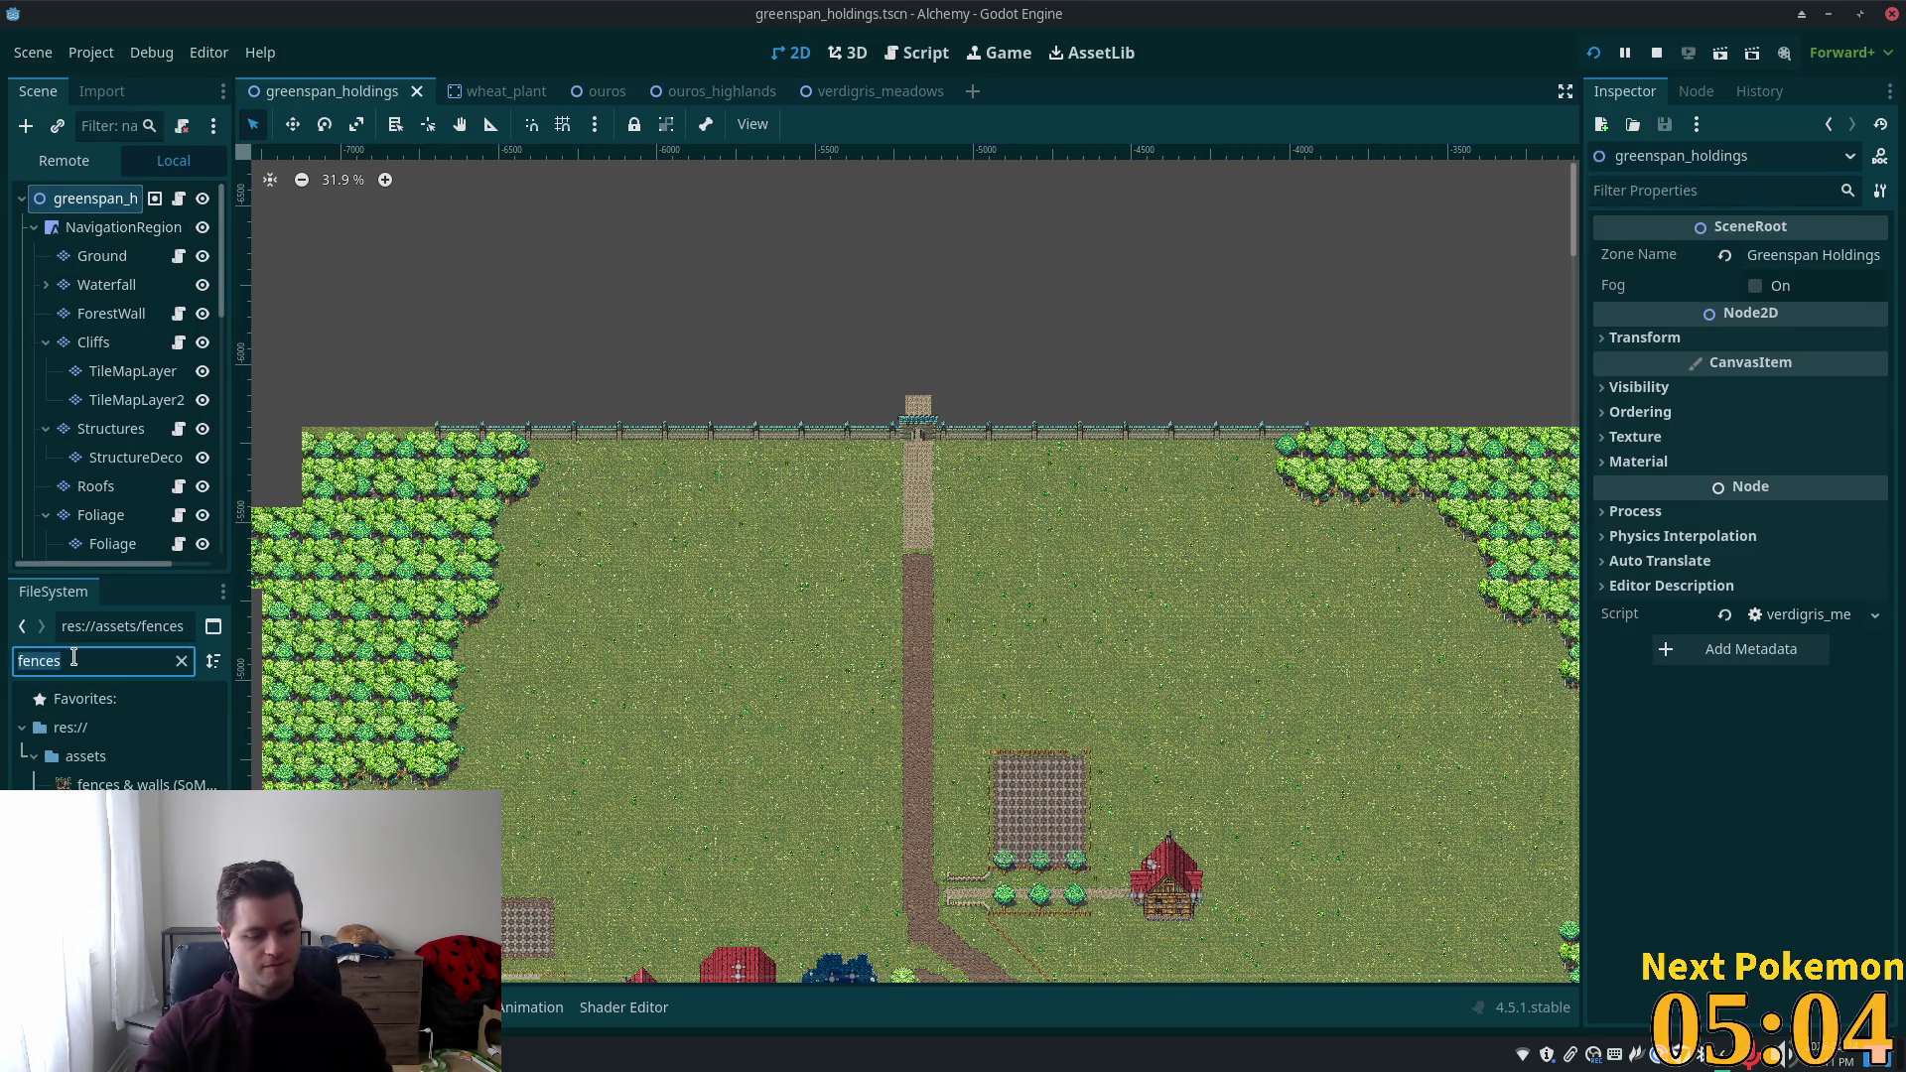
text(greenspan_)
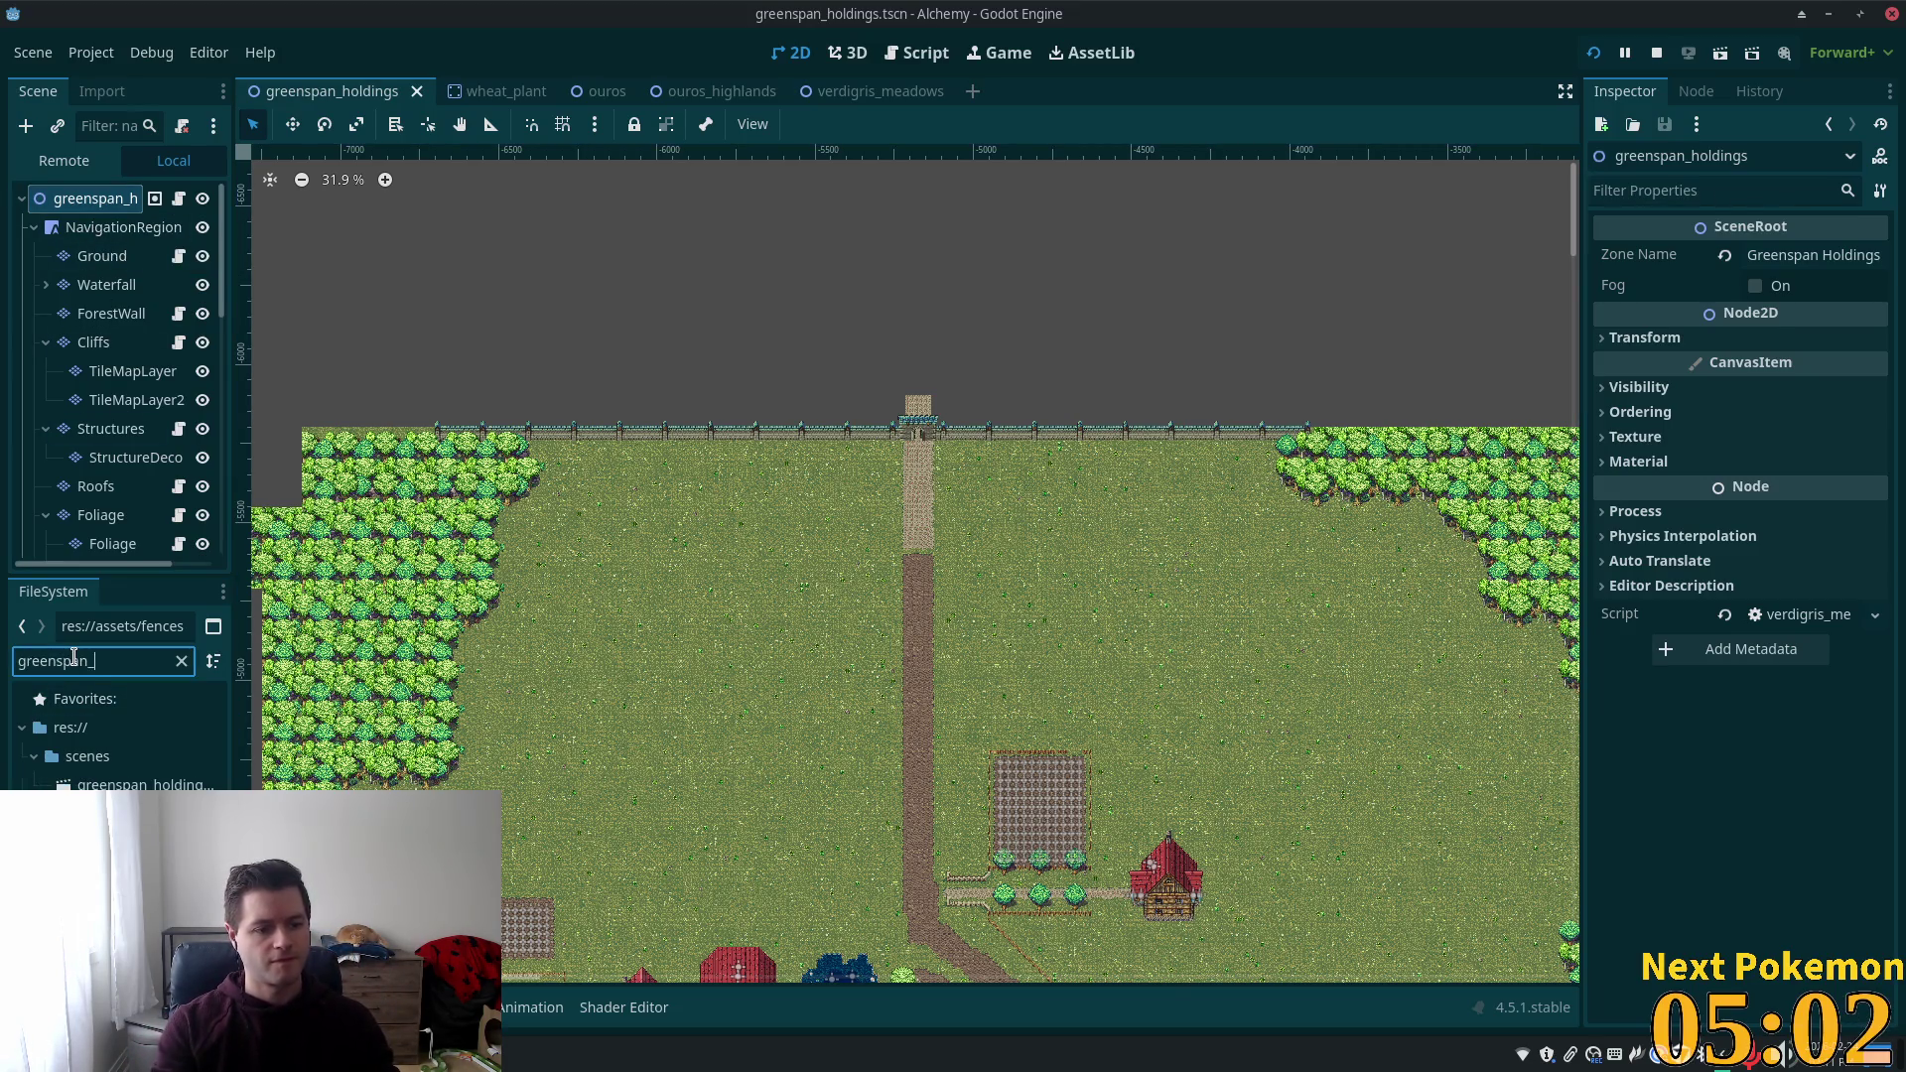
key(Down)
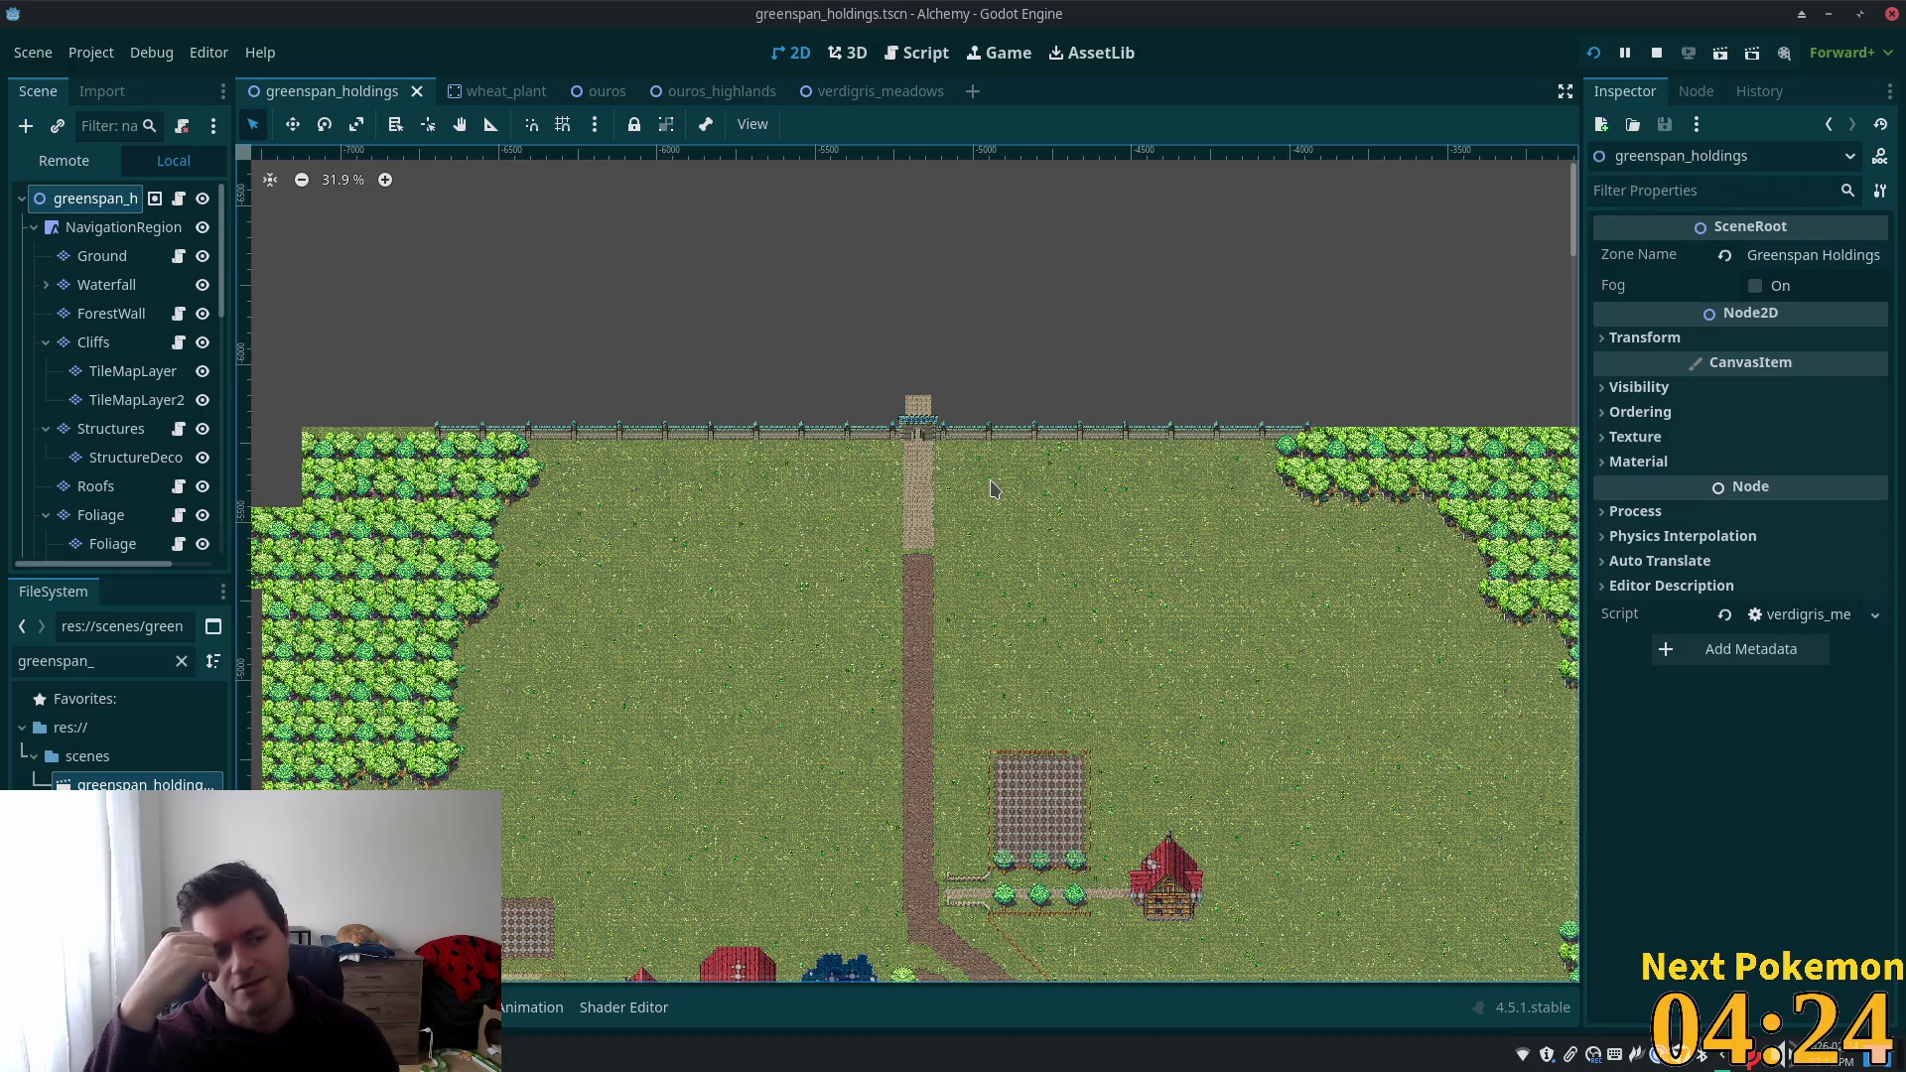
scroll(1301, 715, down, 2)
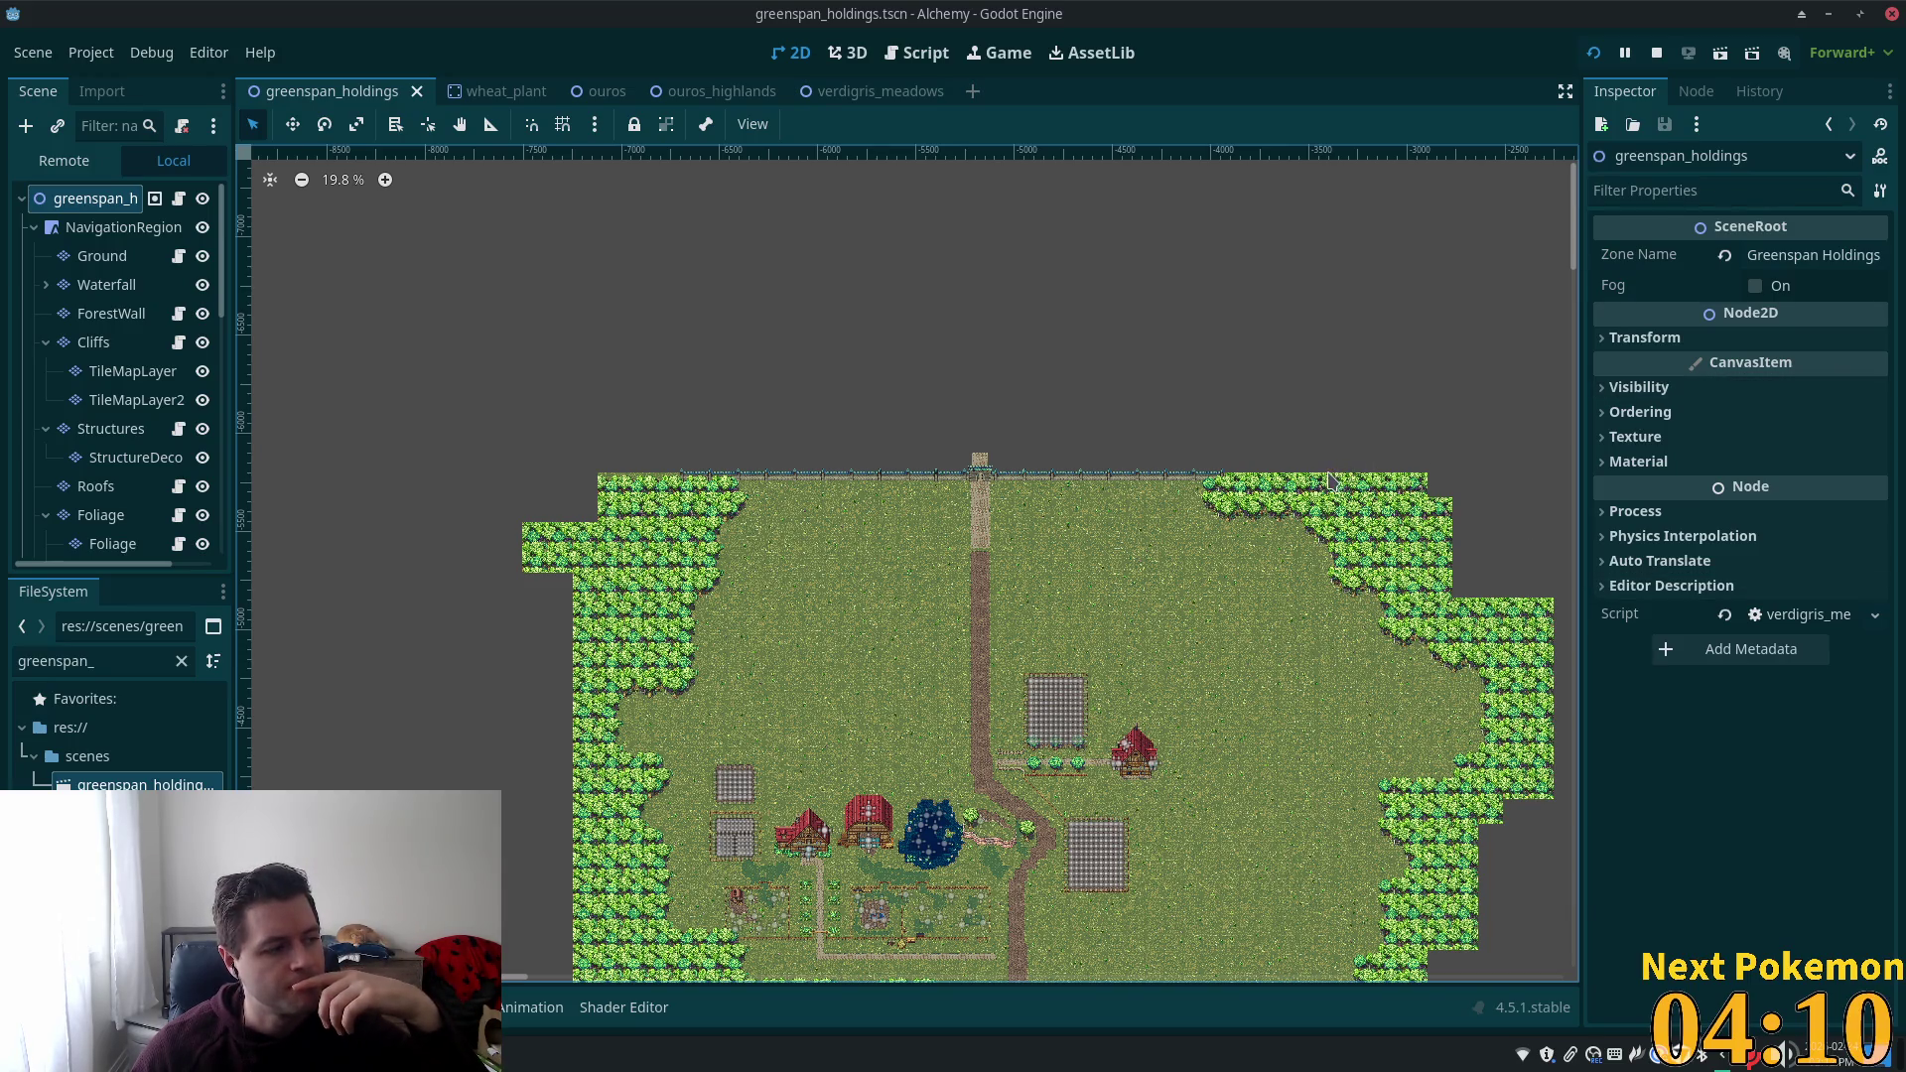
scroll(1053, 457, up, 1)
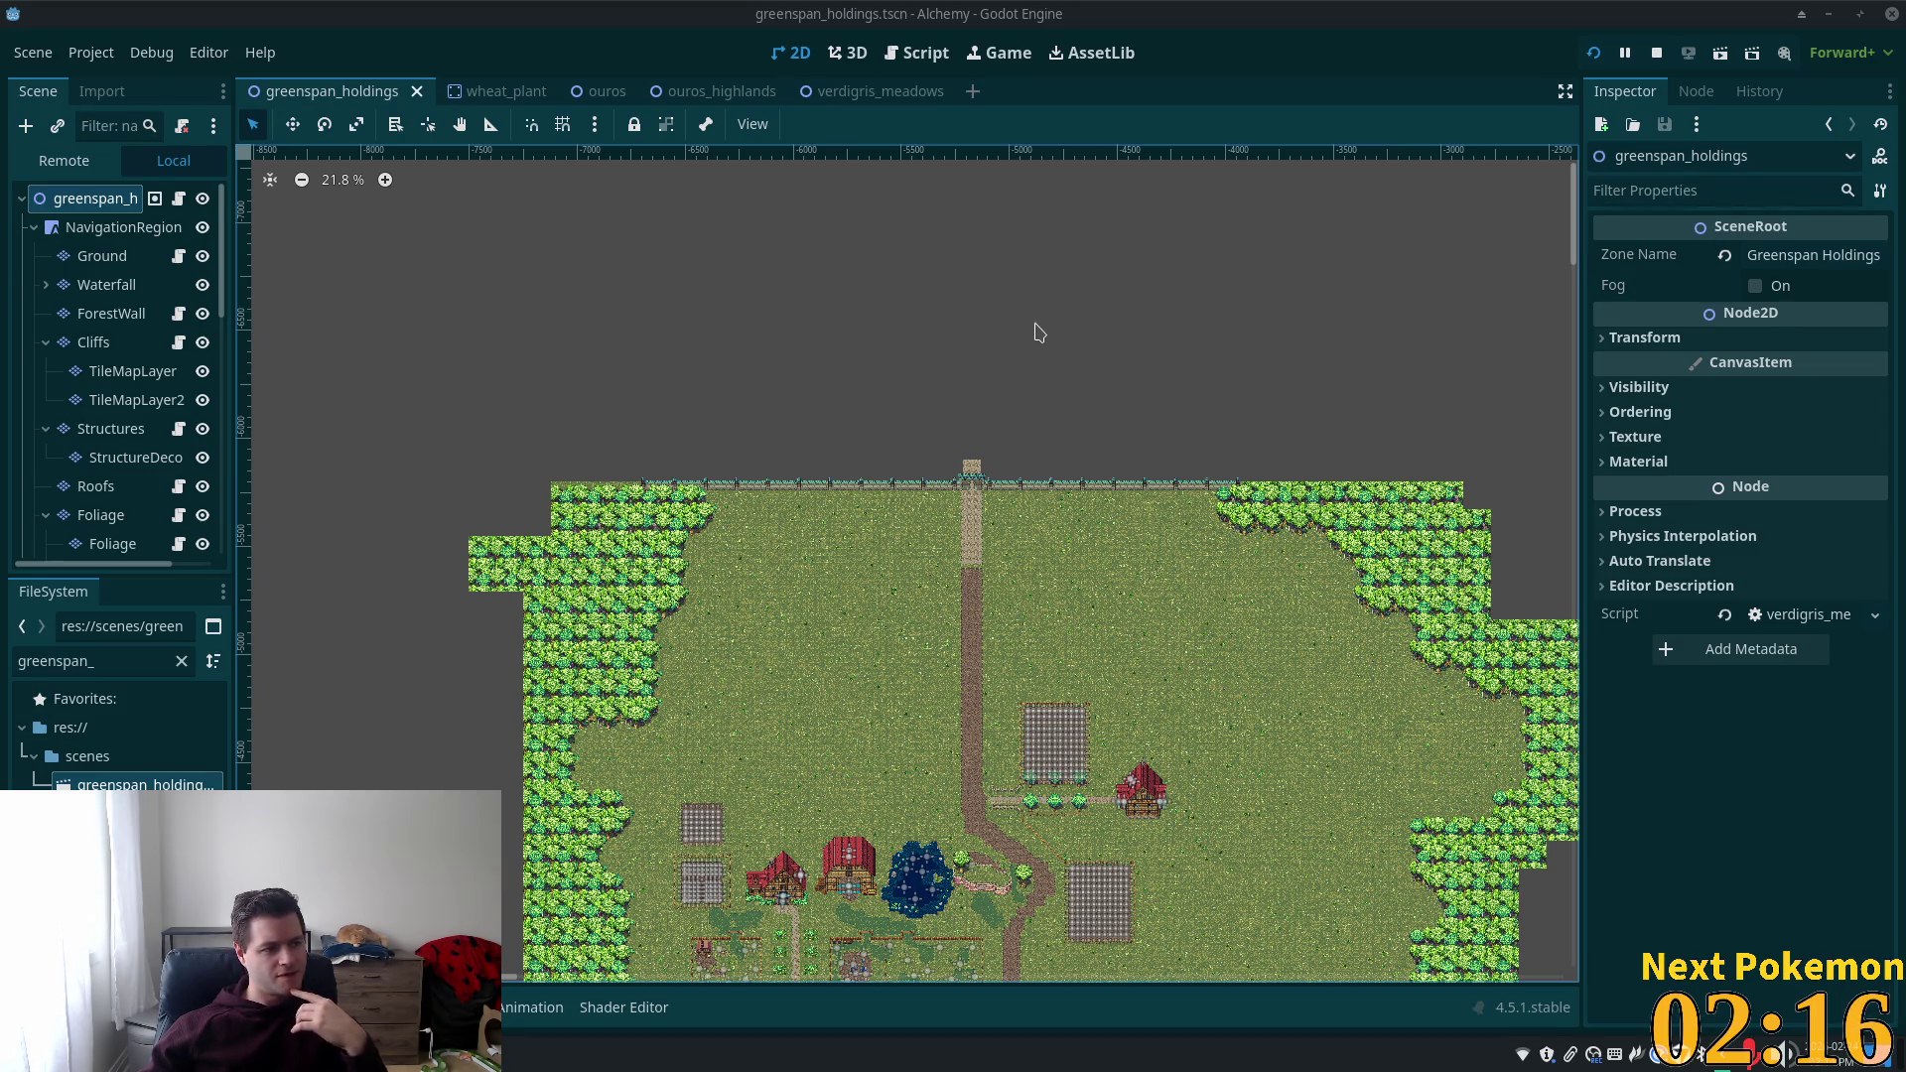
scroll(1003, 473, up, 4)
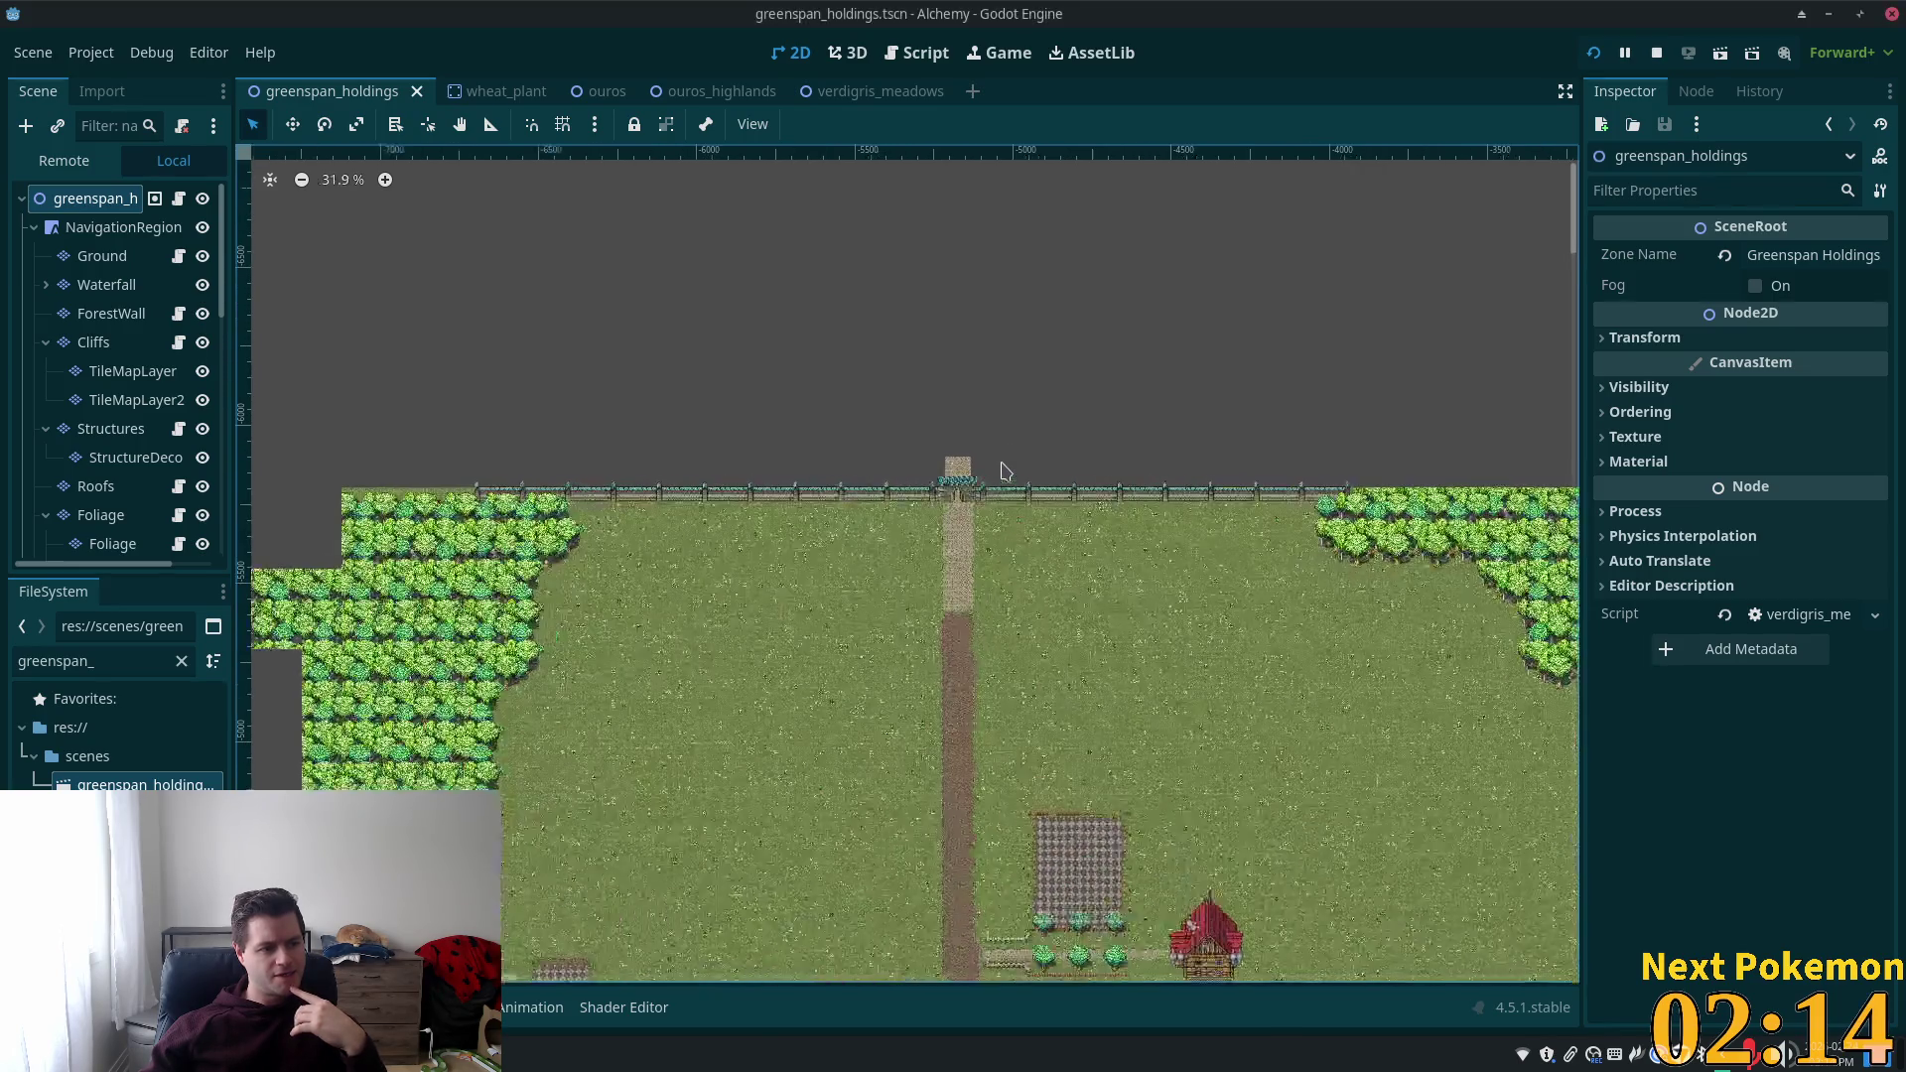
scroll(1001, 468, up, 4)
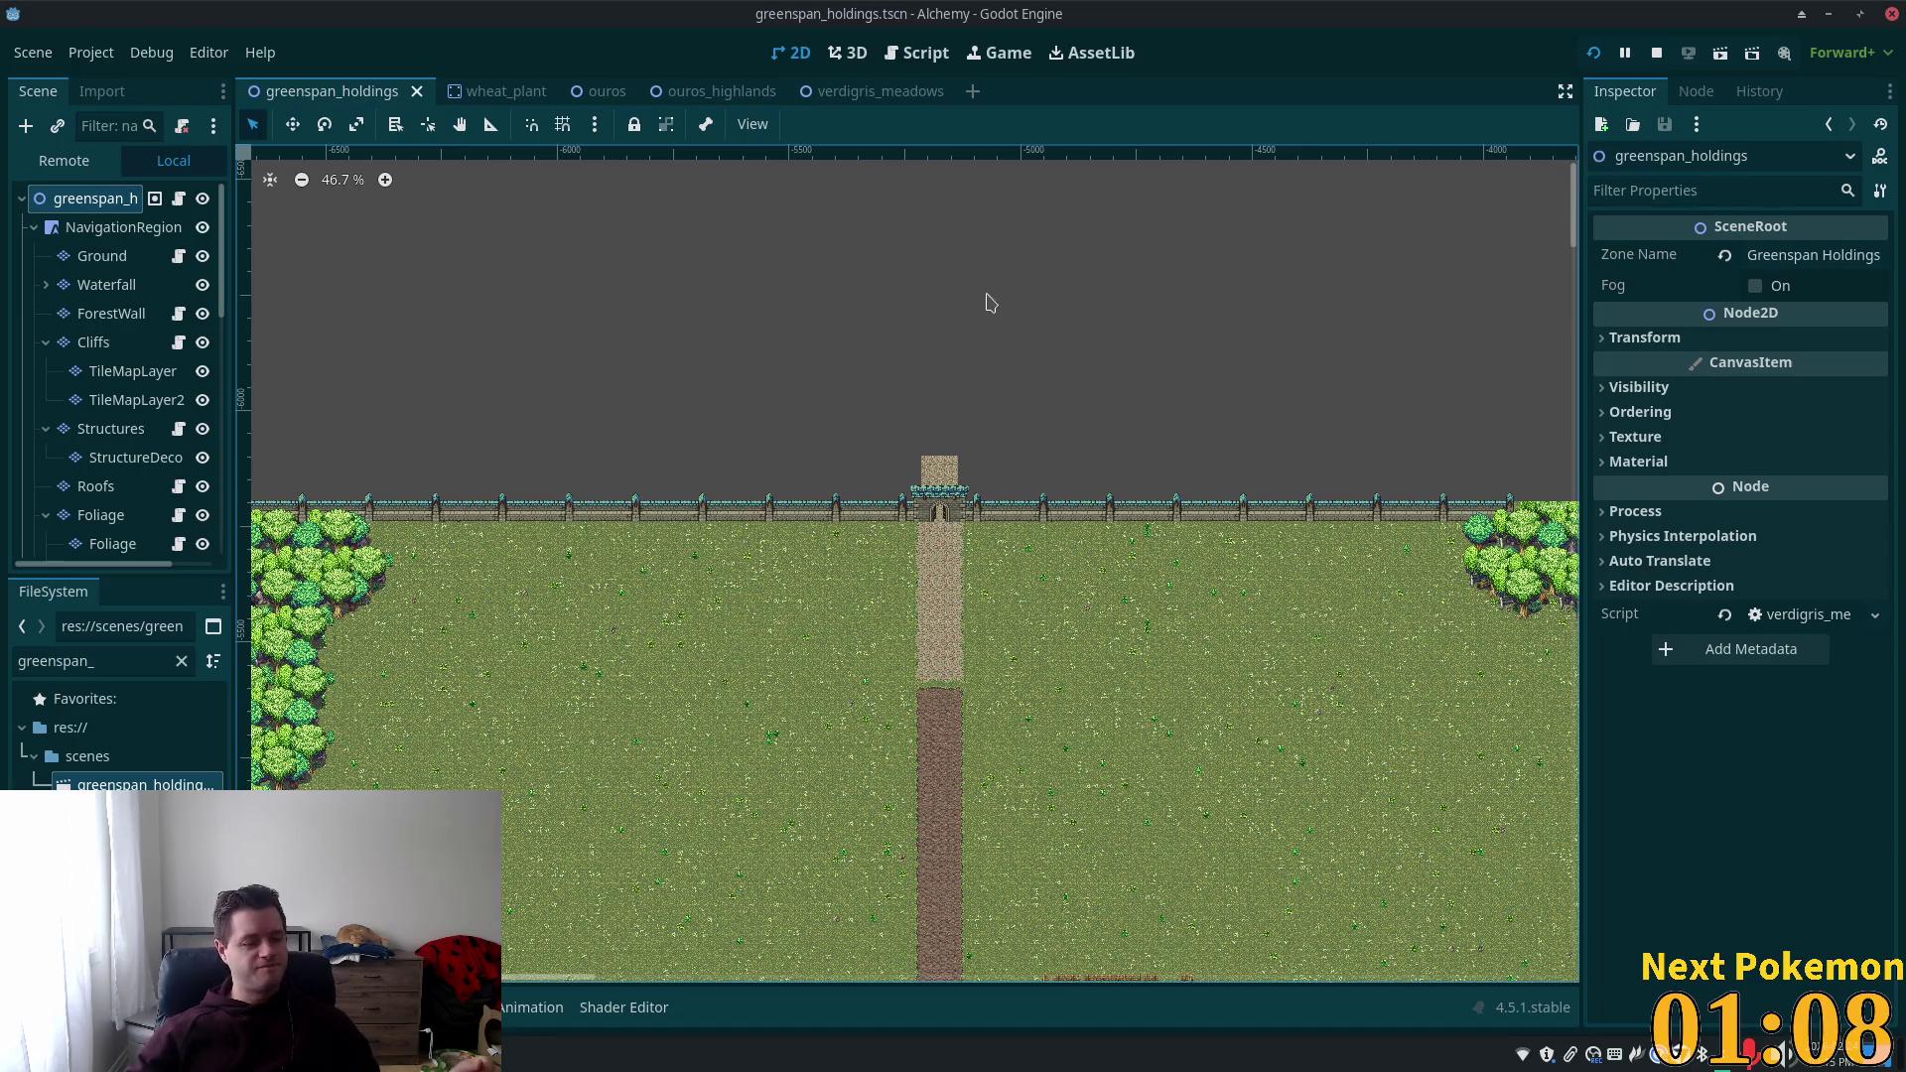
scroll(930, 400, up, 4)
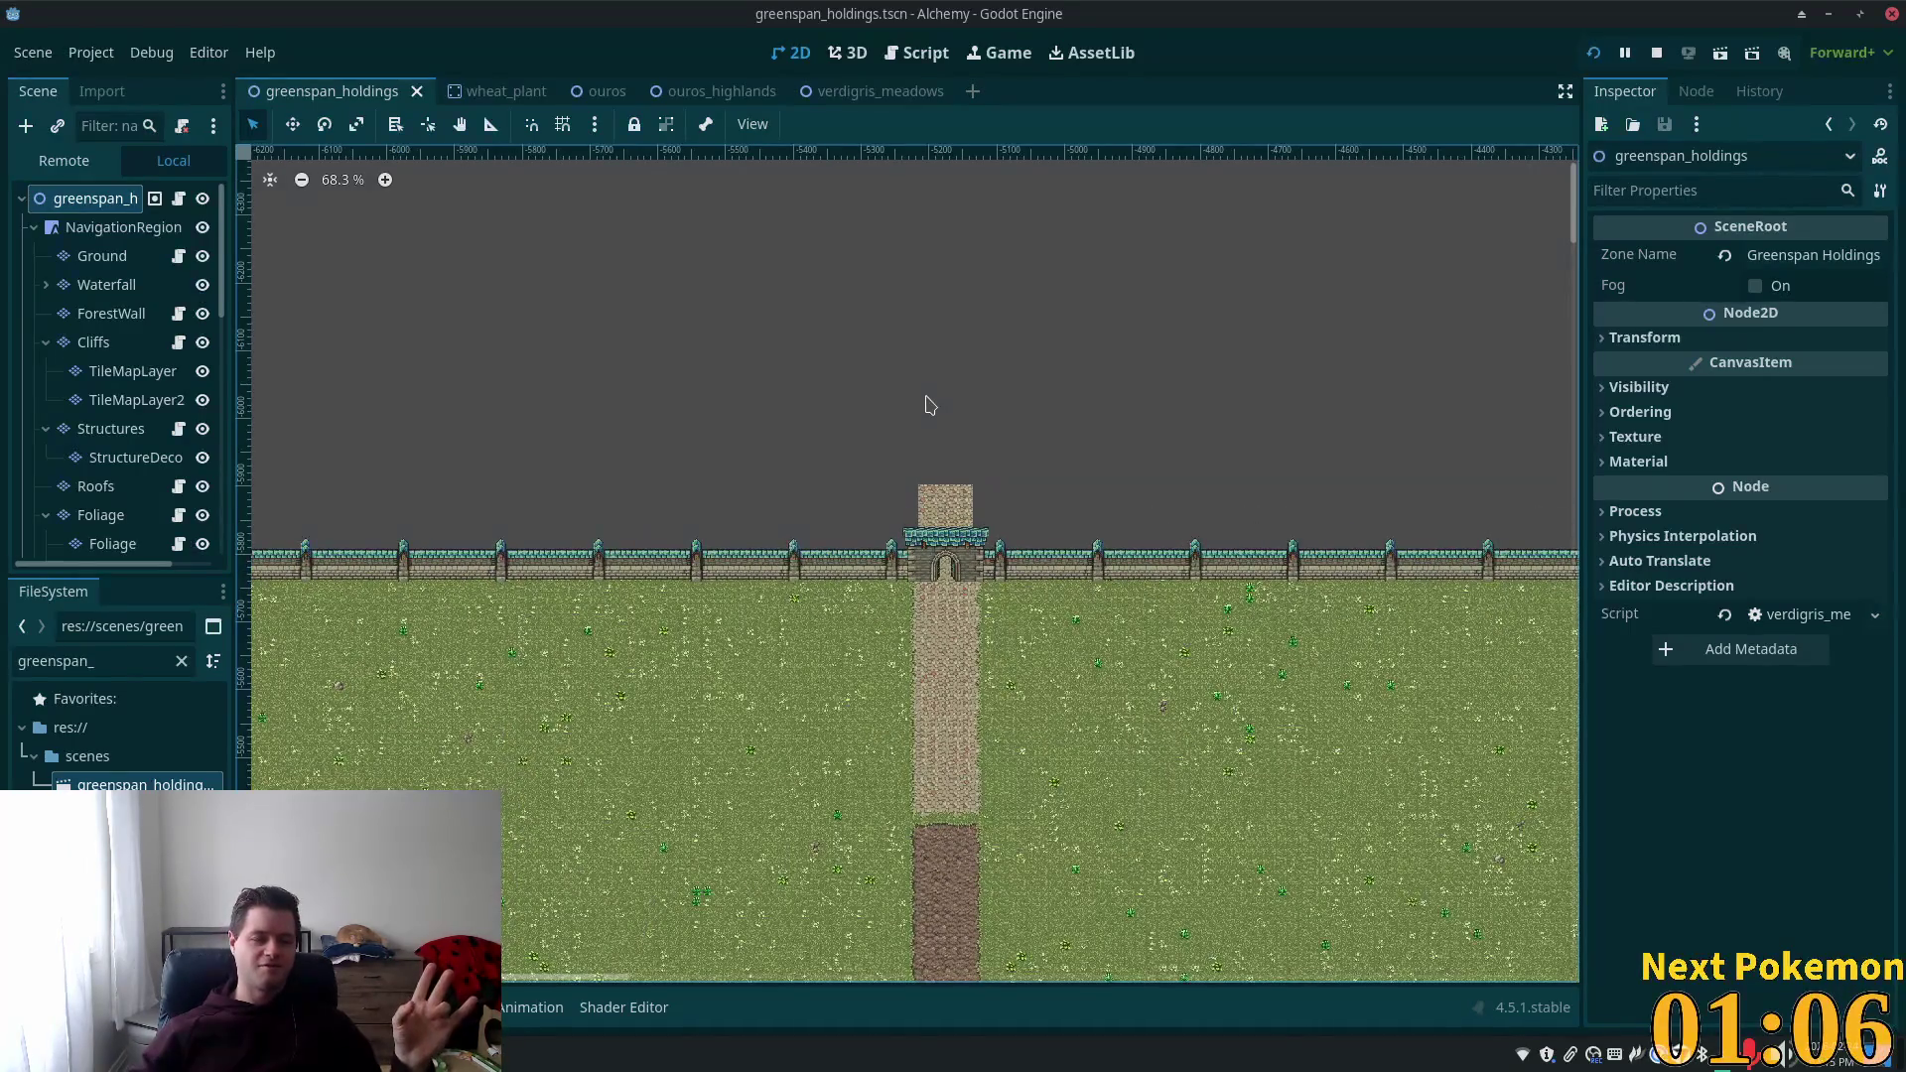